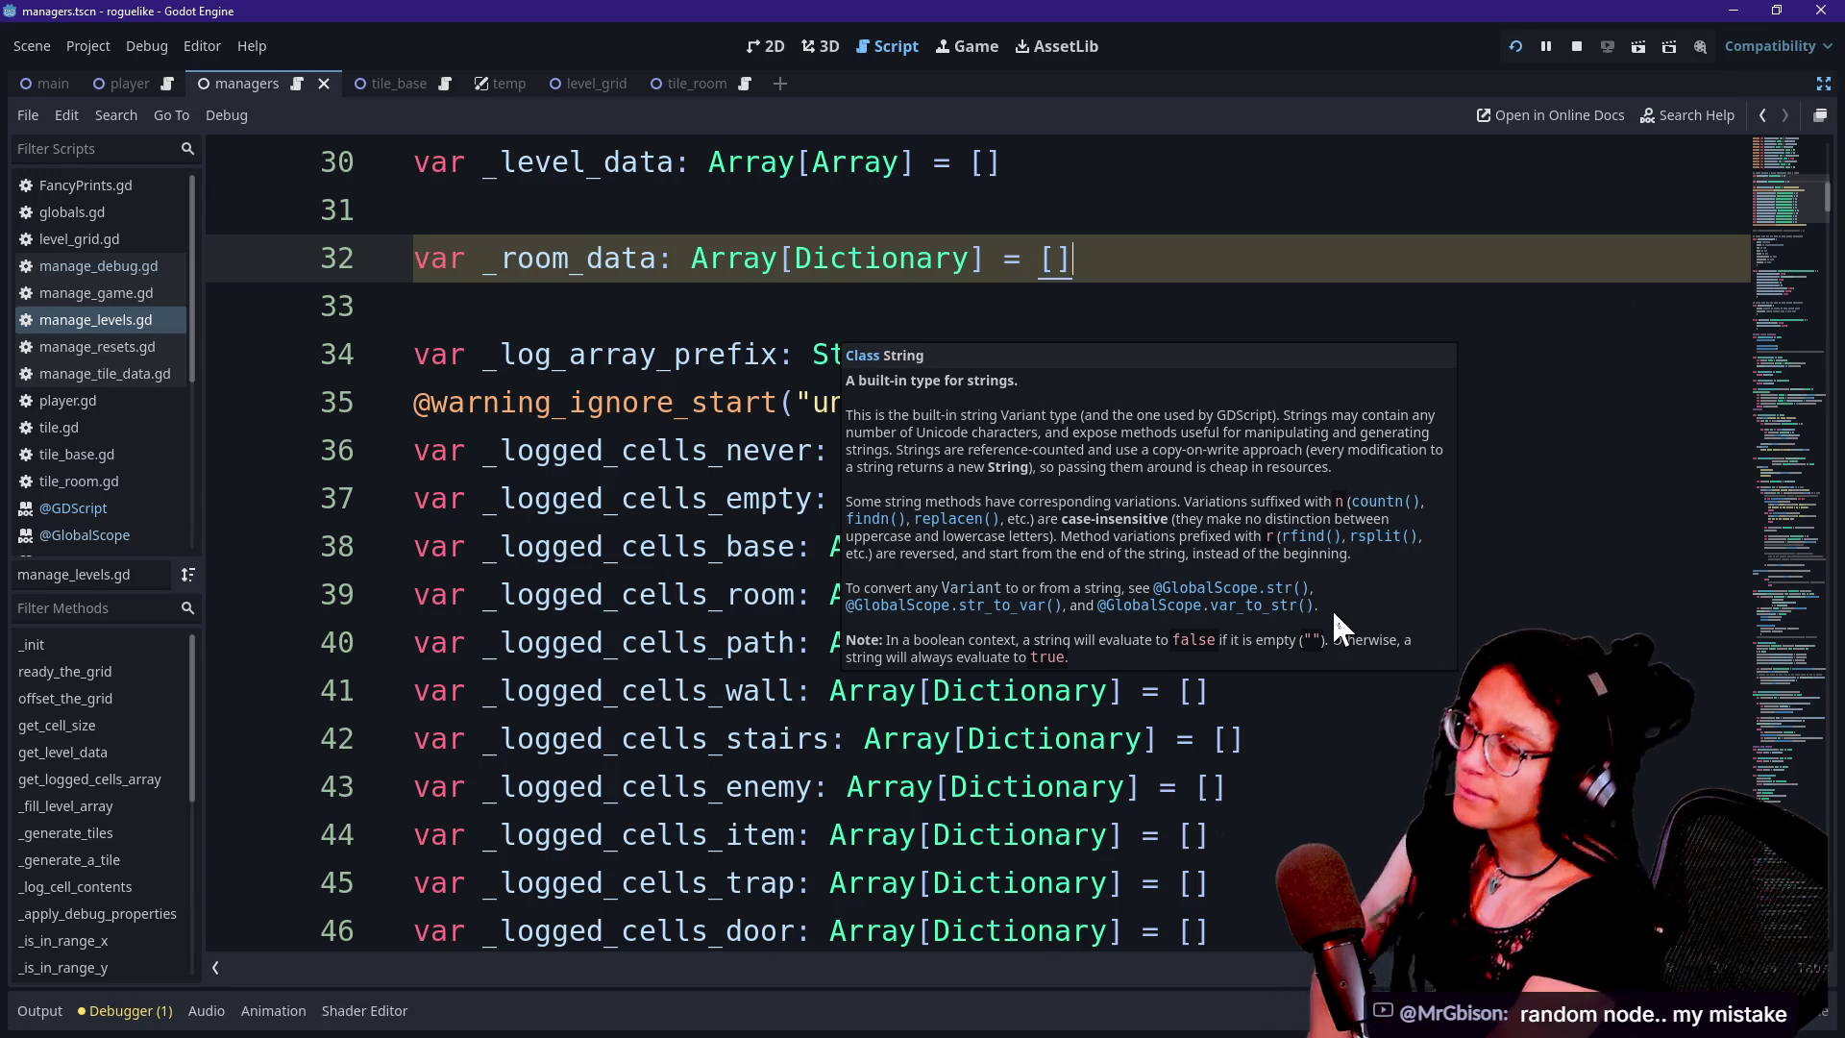
# Leave the manage_levels.gd script for the browser showing the stream's live chat
pyautogui.hotkey('alt', 'Tab')
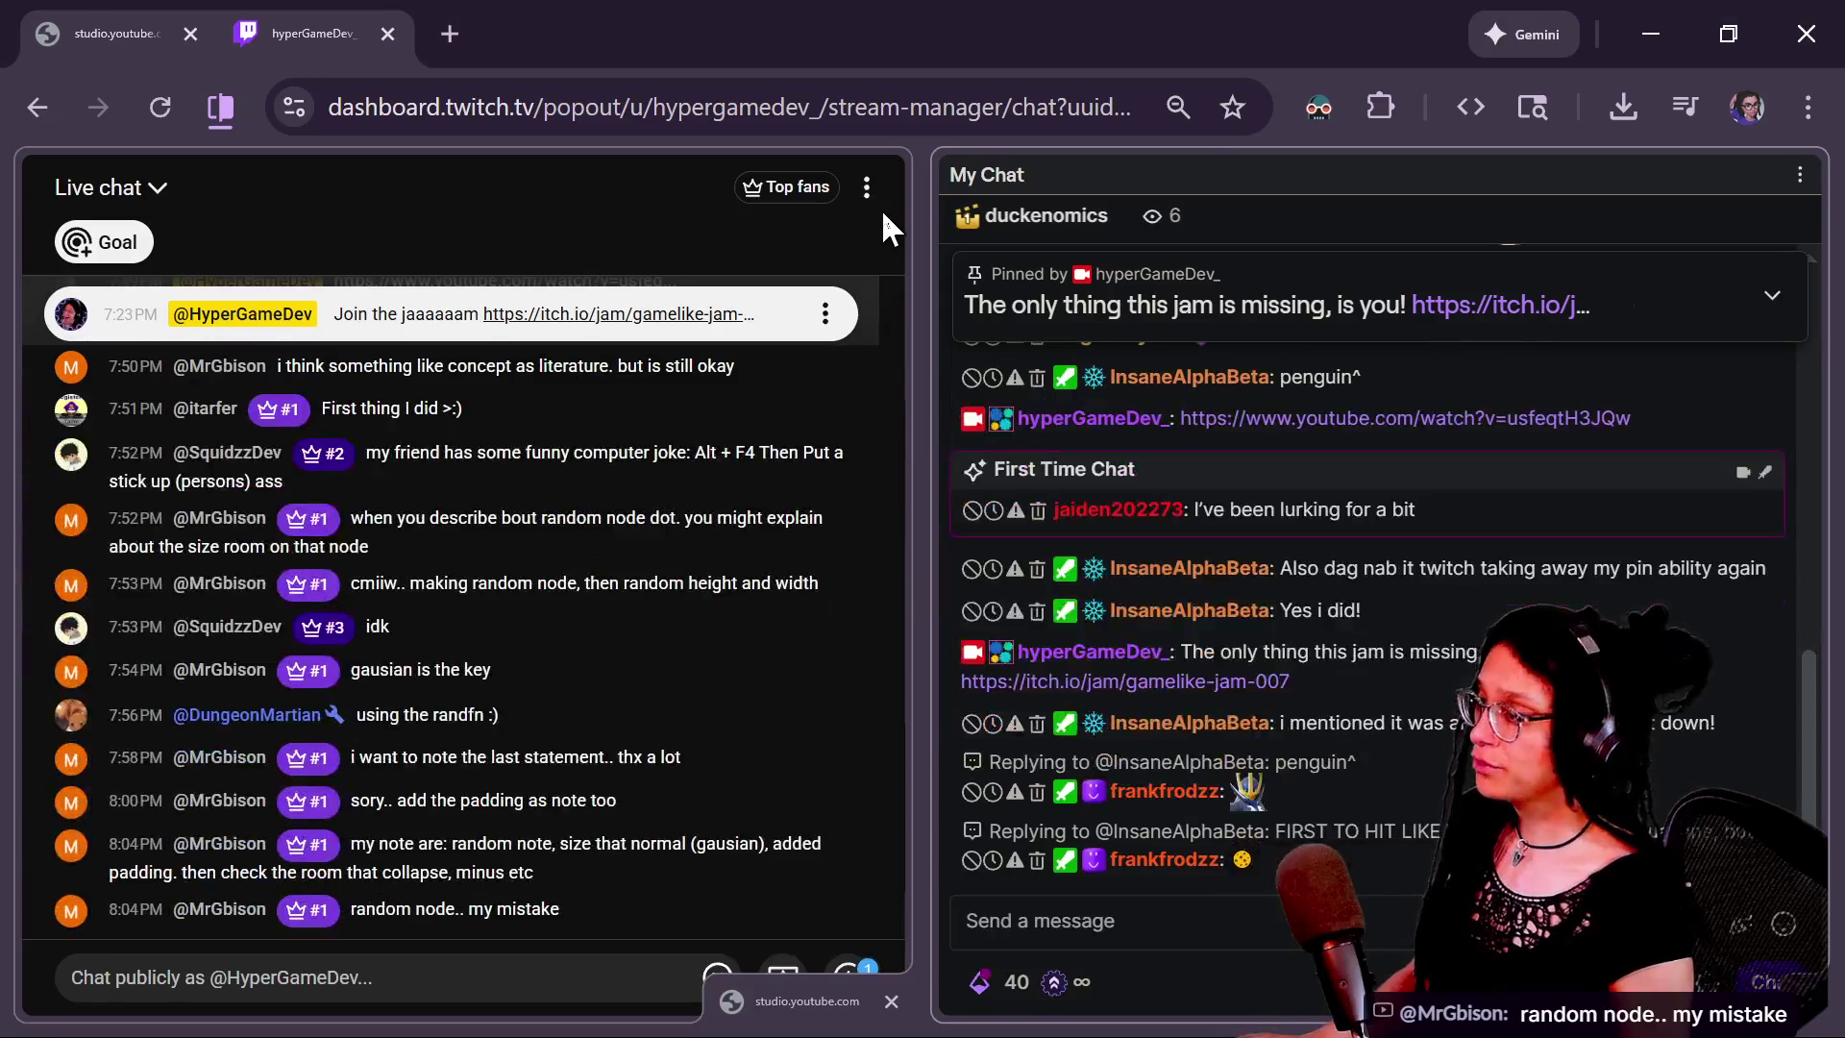
# Open the Excalidraw board with the numbered tile grid in a new tab and pan to empty canvas
pyautogui.hotkey('alt', 'Tab')
pyautogui.click(1269, 32)
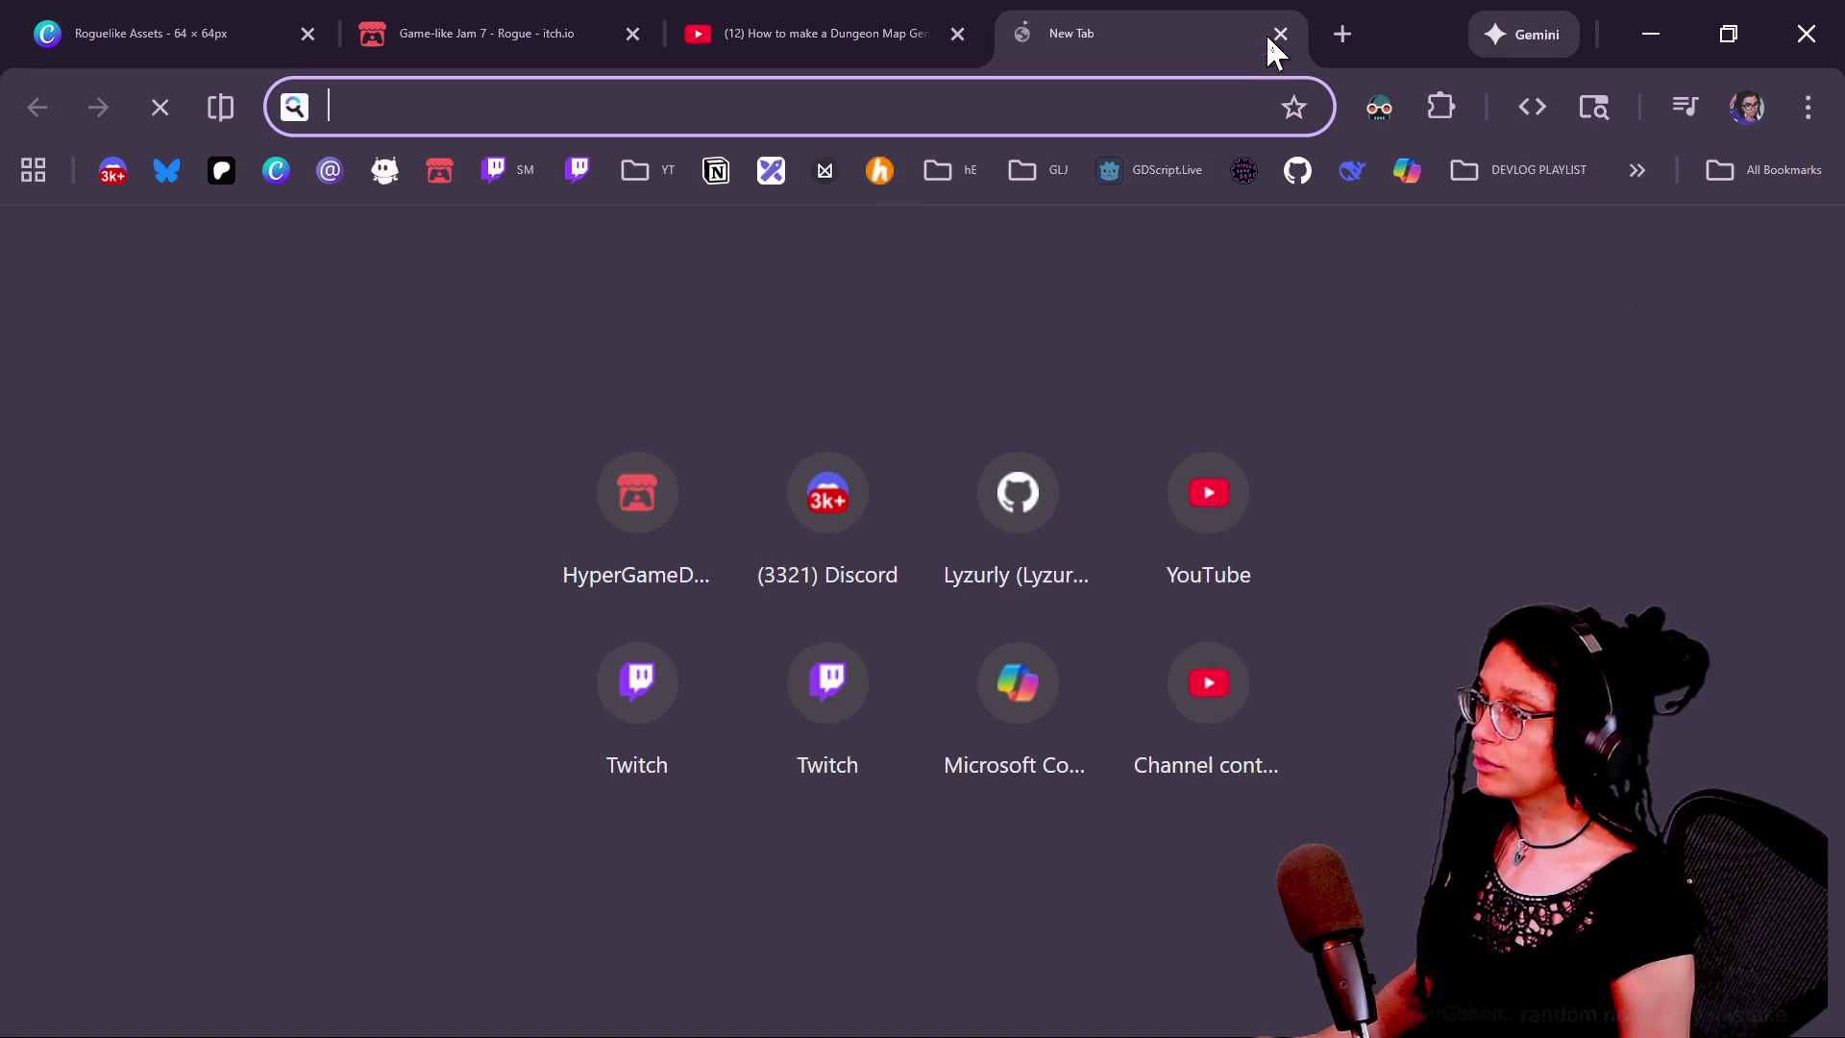
pyautogui.click(769, 173)
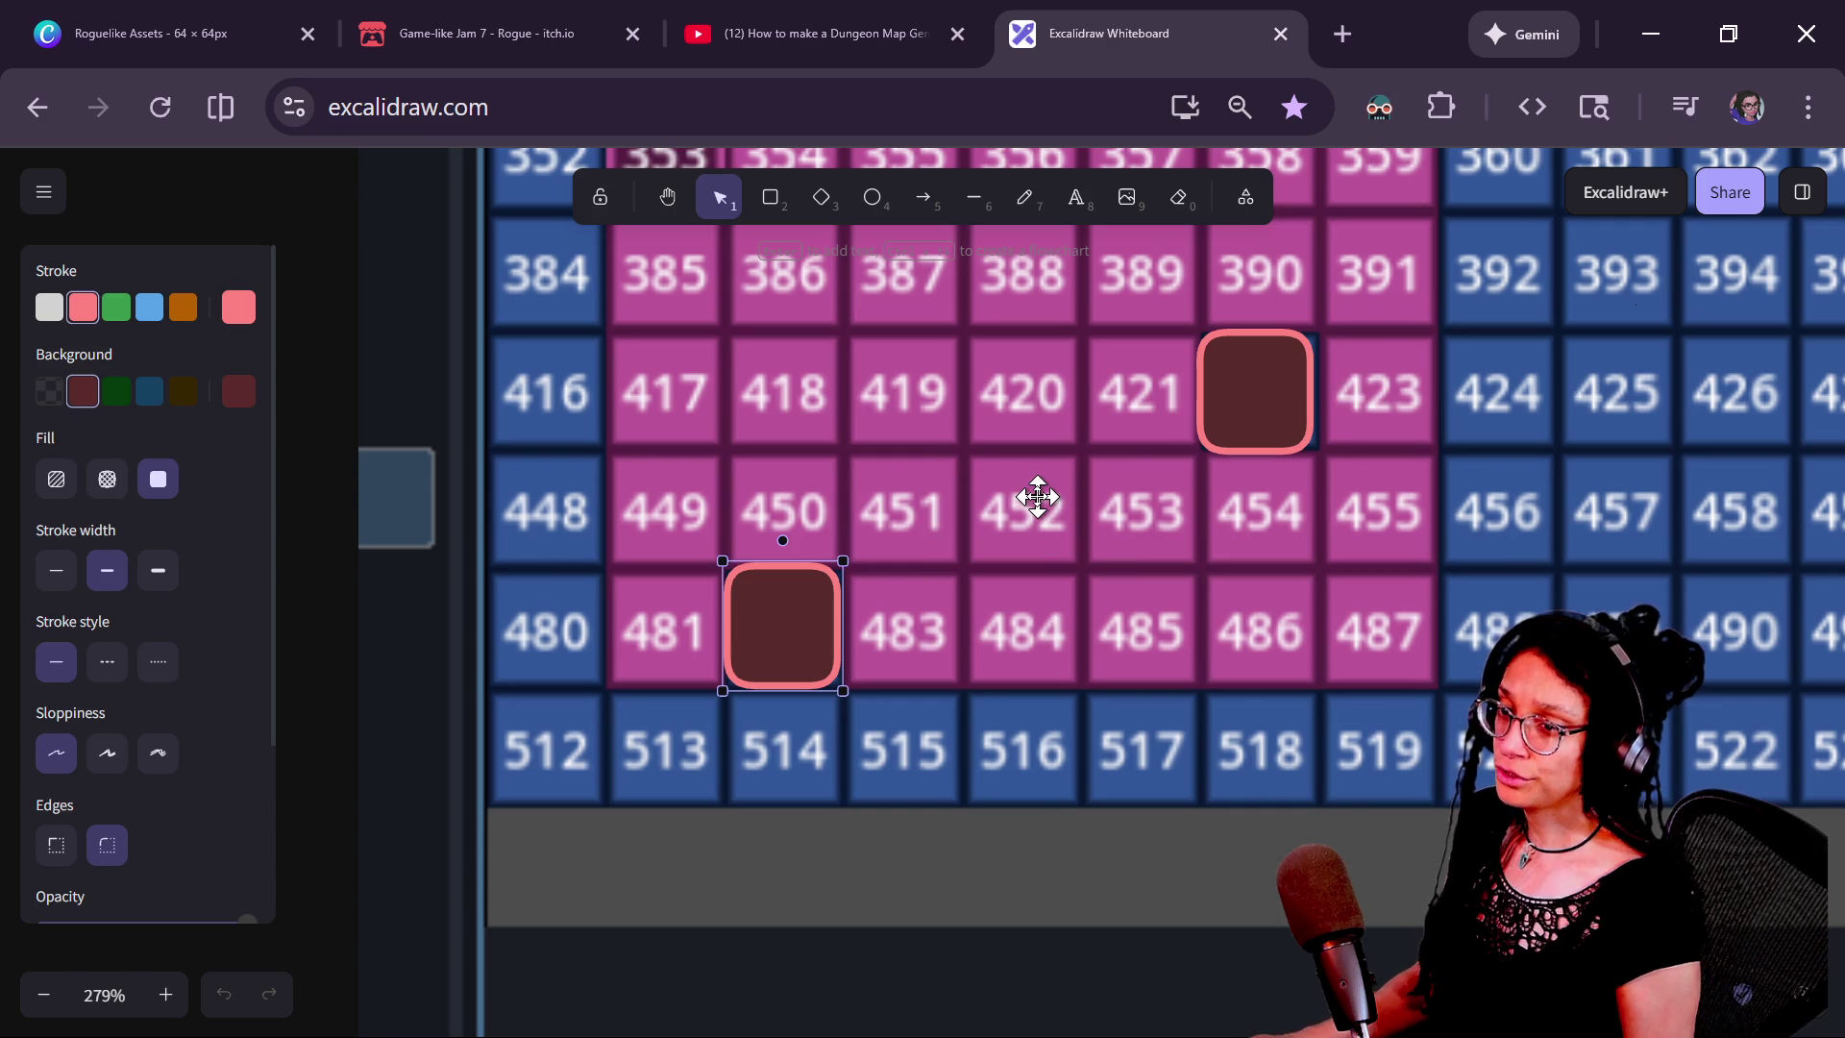
pyautogui.scroll(-5, 1038, 495)
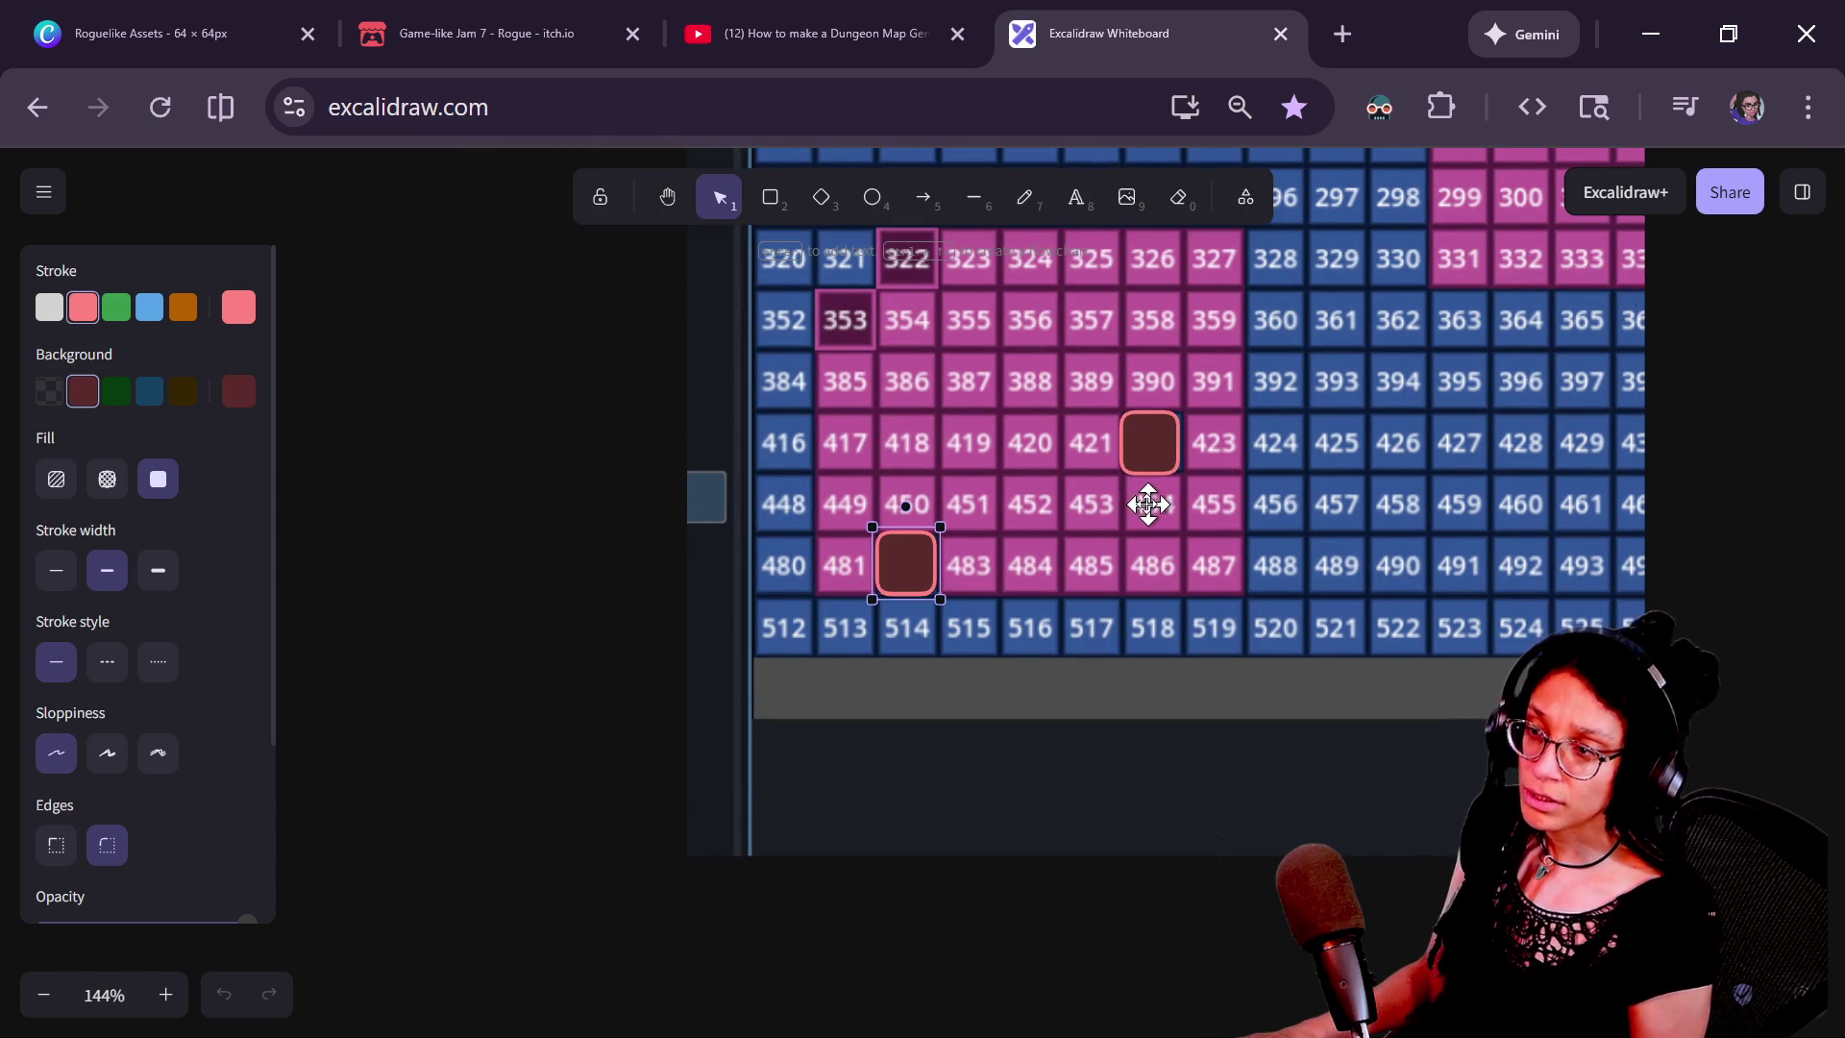
pyautogui.moveTo(647, 452)
pyautogui.mouseDown()
pyautogui.moveTo(766, 503)
pyautogui.moveTo(1161, 580)
pyautogui.moveTo(1517, 560)
pyautogui.mouseUp()
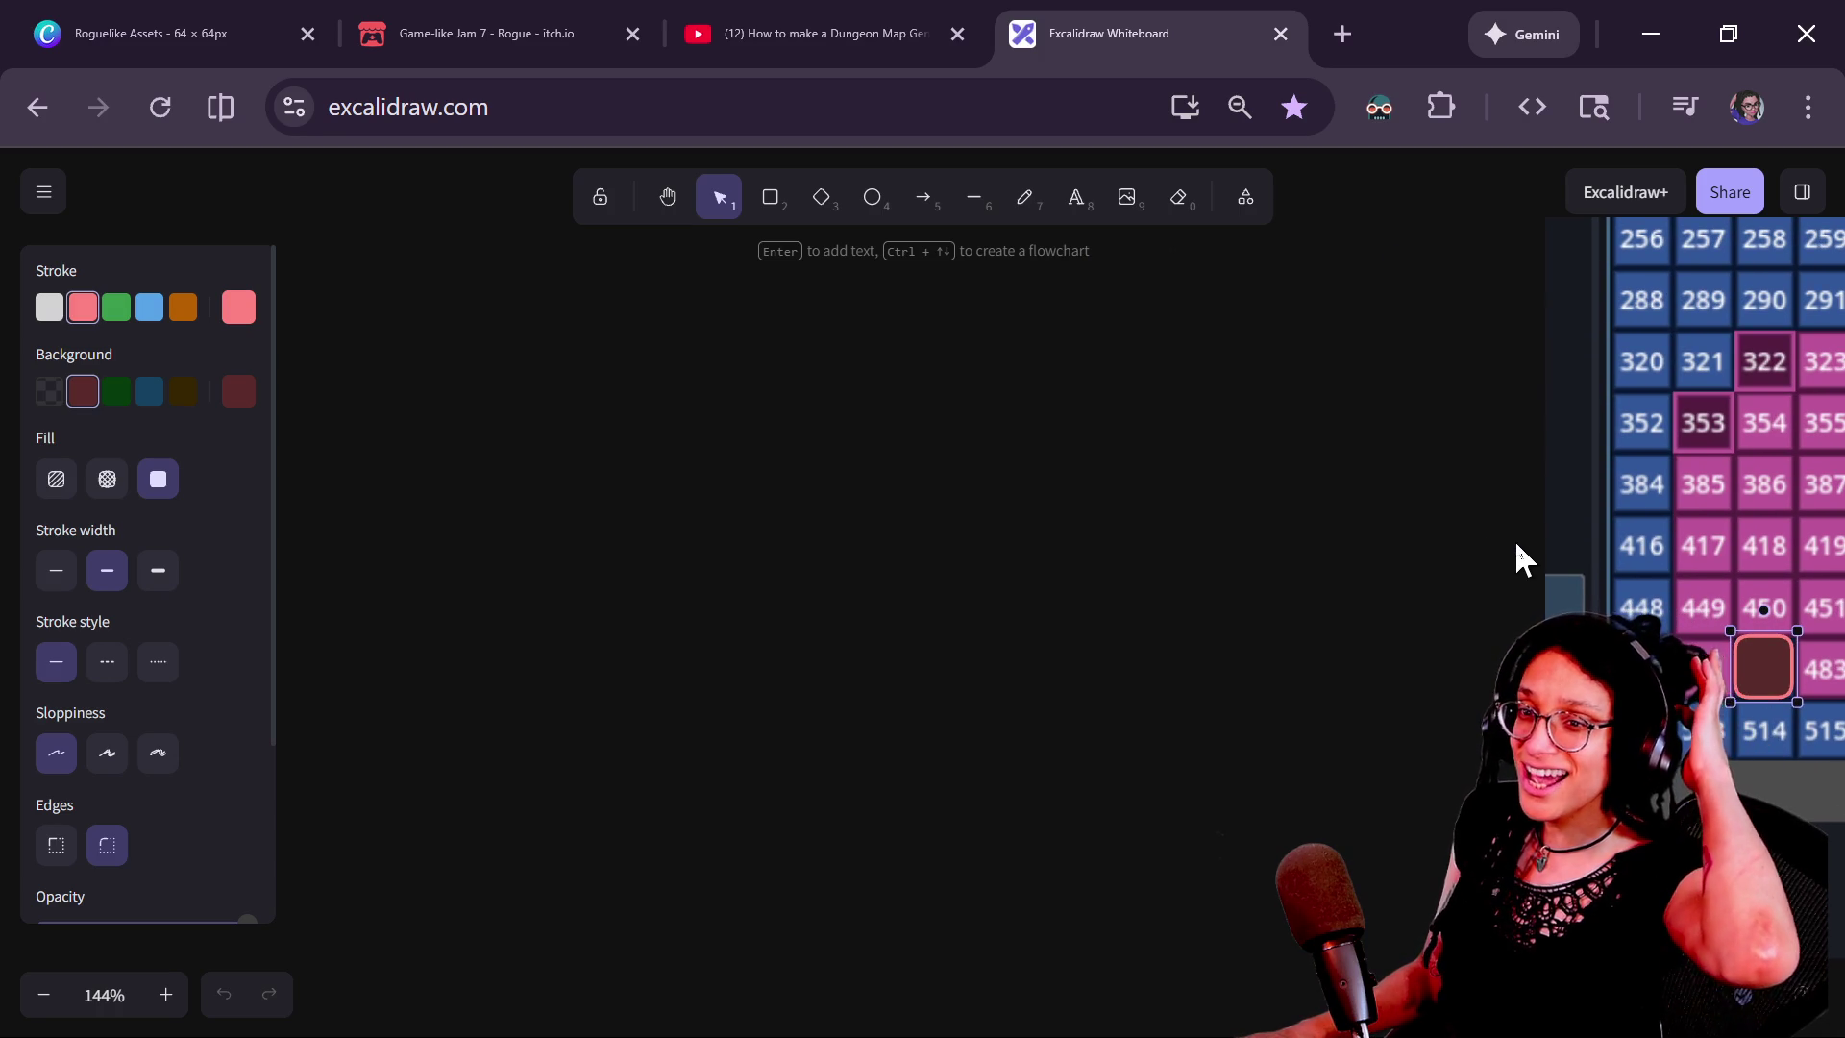
pyautogui.moveTo(1516, 557)
pyautogui.mouseDown()
pyautogui.moveTo(1754, 665)
pyautogui.moveTo(1830, 672)
pyautogui.mouseUp()
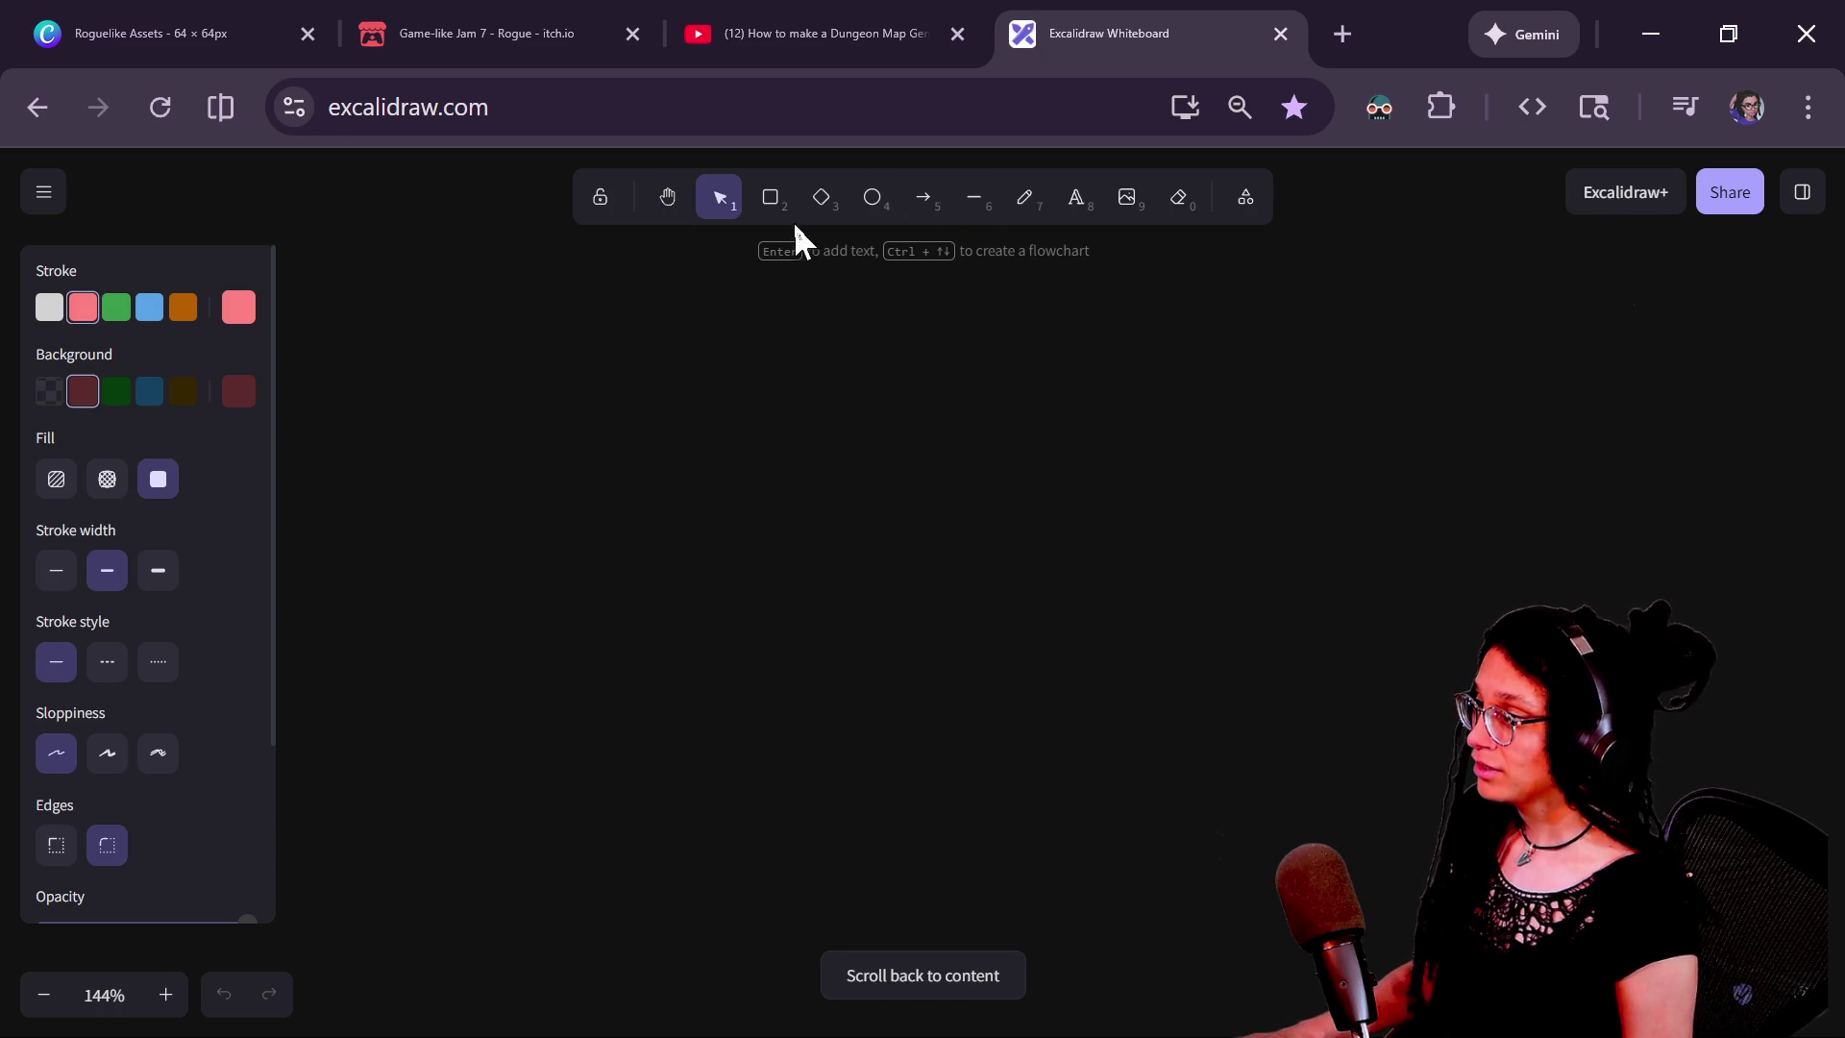
# Add a text label 'Array' on the empty canvas
pyautogui.click(770, 197)
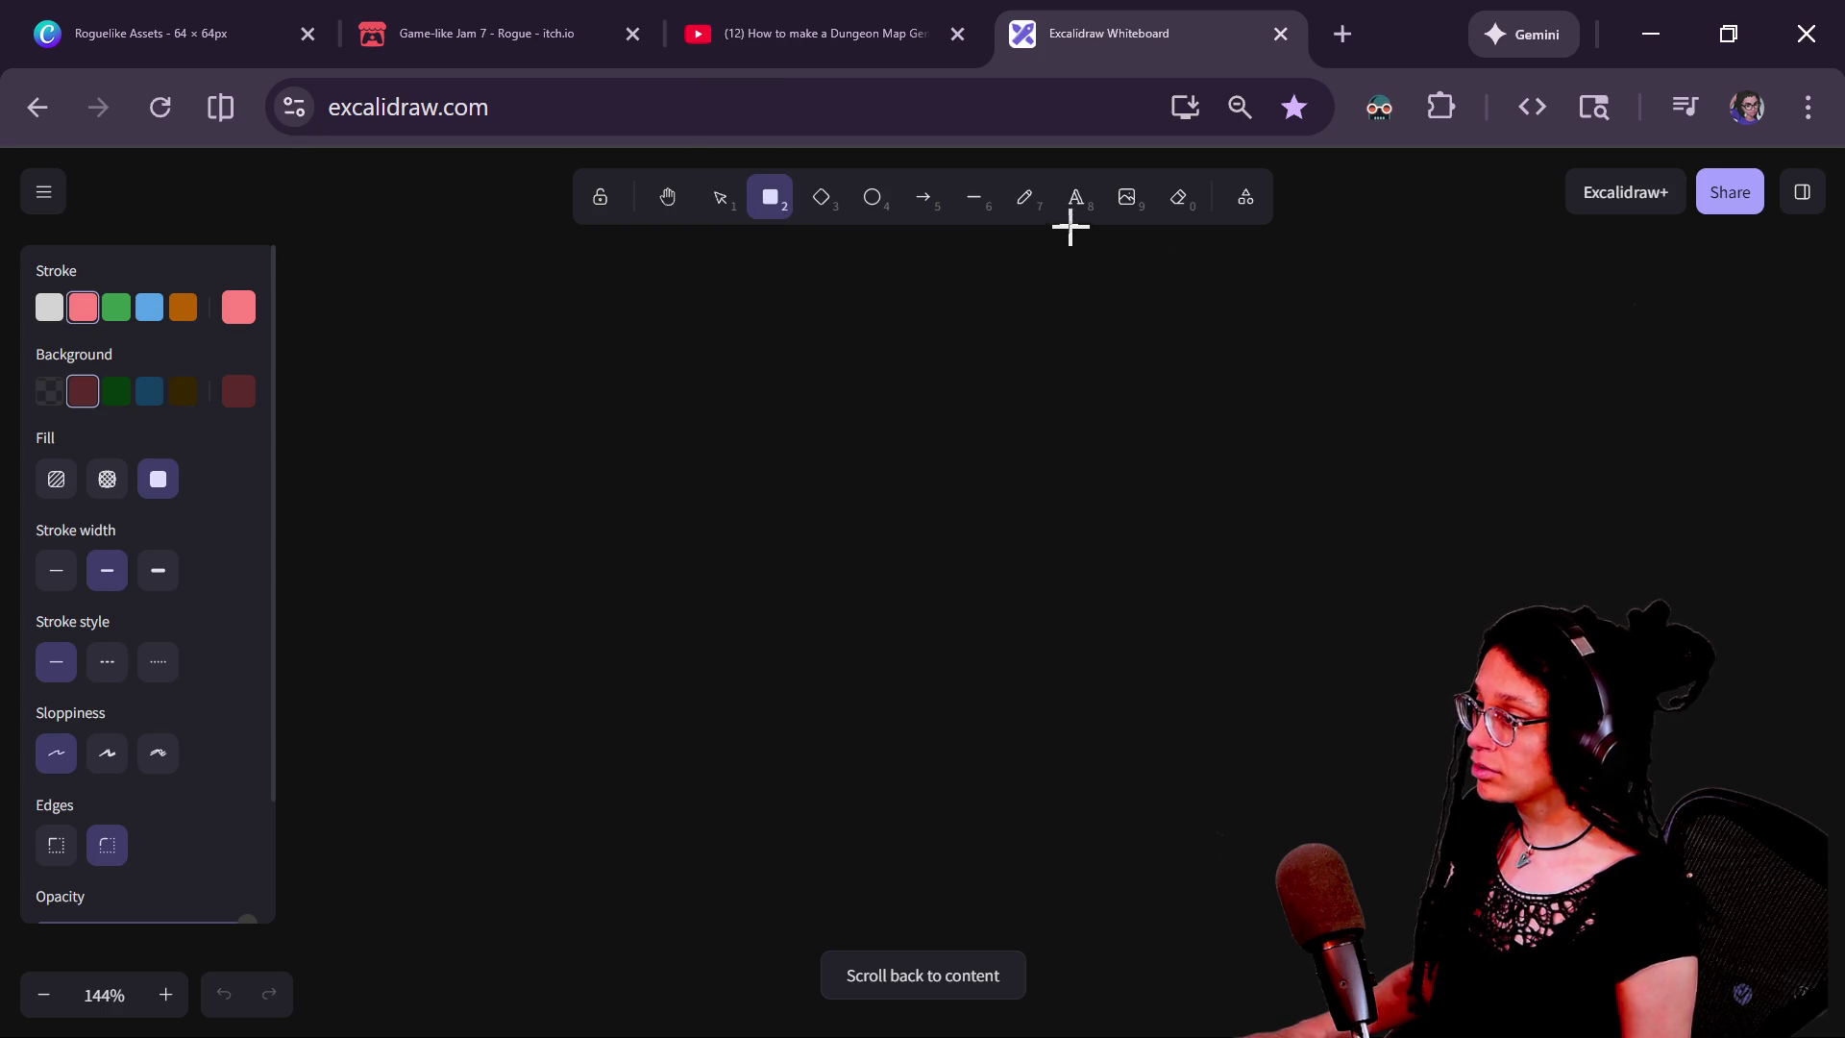
pyautogui.click(1075, 197)
pyautogui.click(737, 378)
pyautogui.write('D')
pyautogui.press('BackSpace')
pyautogui.write('Array')
pyautogui.click(923, 273)
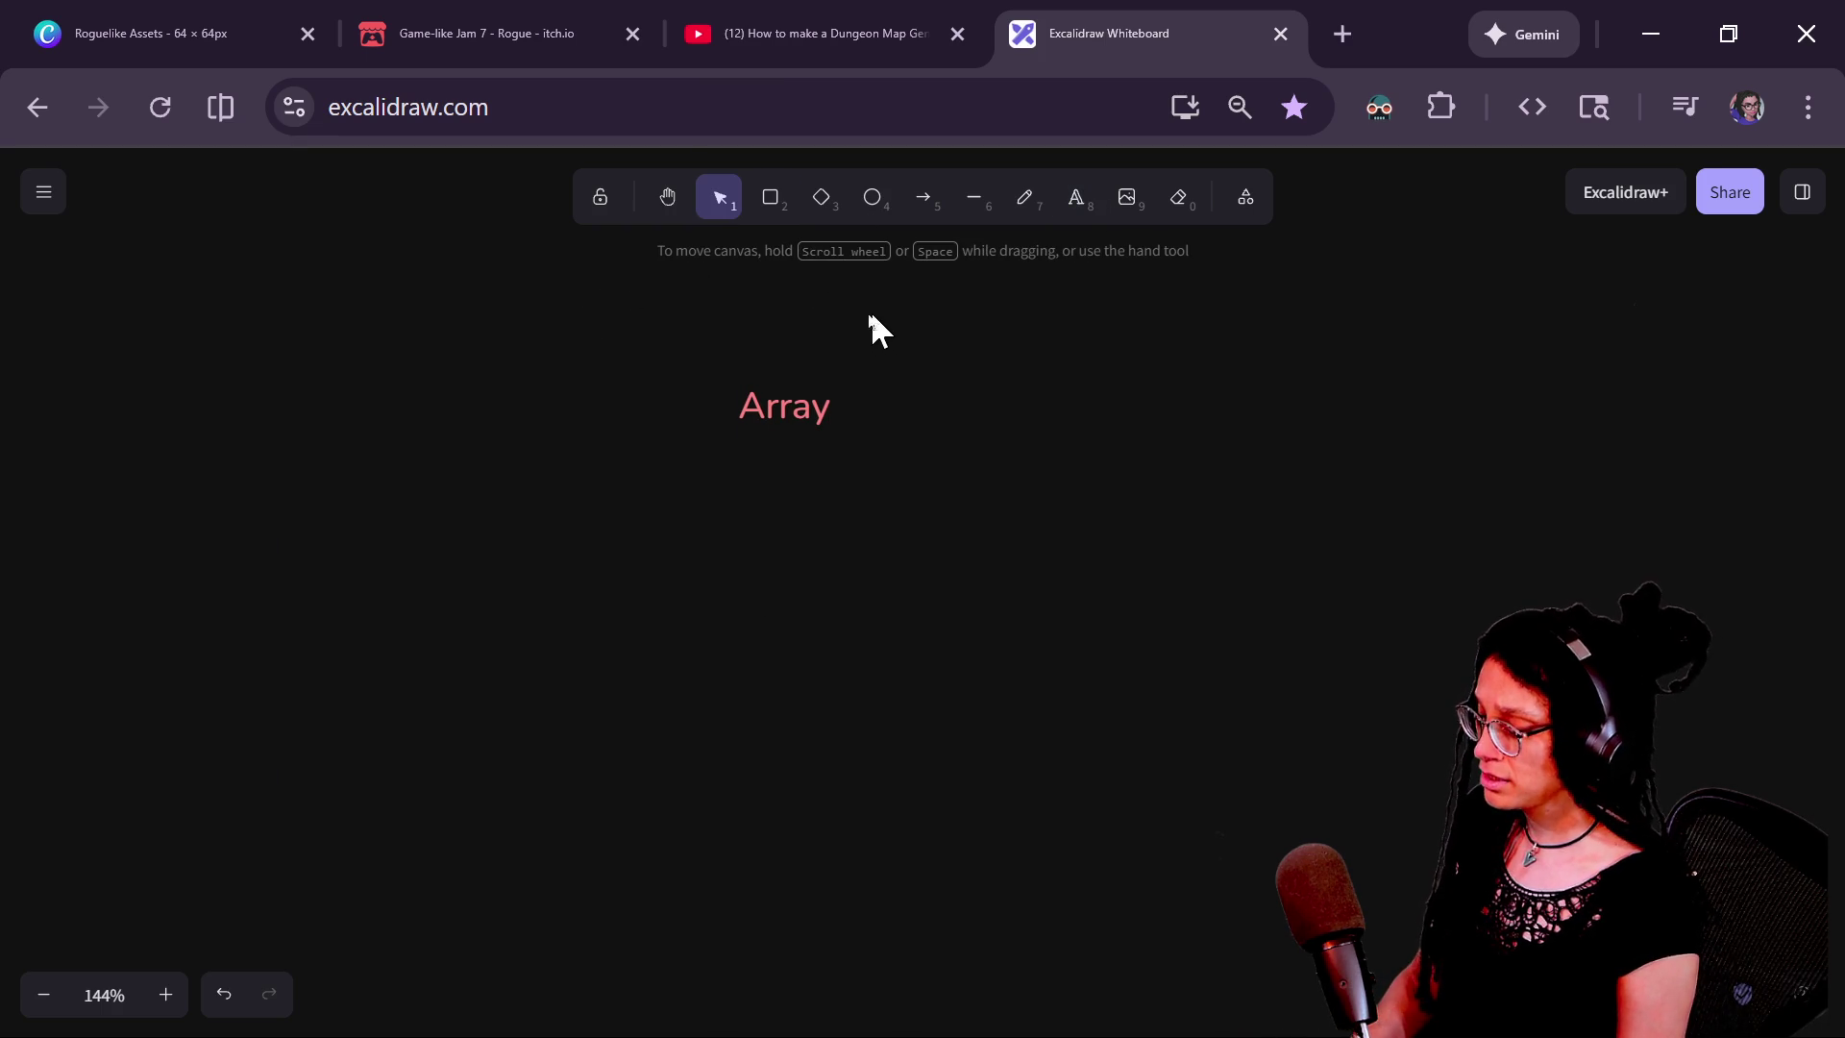
# Add a 'ROOM DATA' heading above the Array label
pyautogui.doubleClick(700, 317)
pyautogui.write('ROMO')
pyautogui.press('BackSpace')
pyautogui.press('BackSpace')
pyautogui.write('OM')
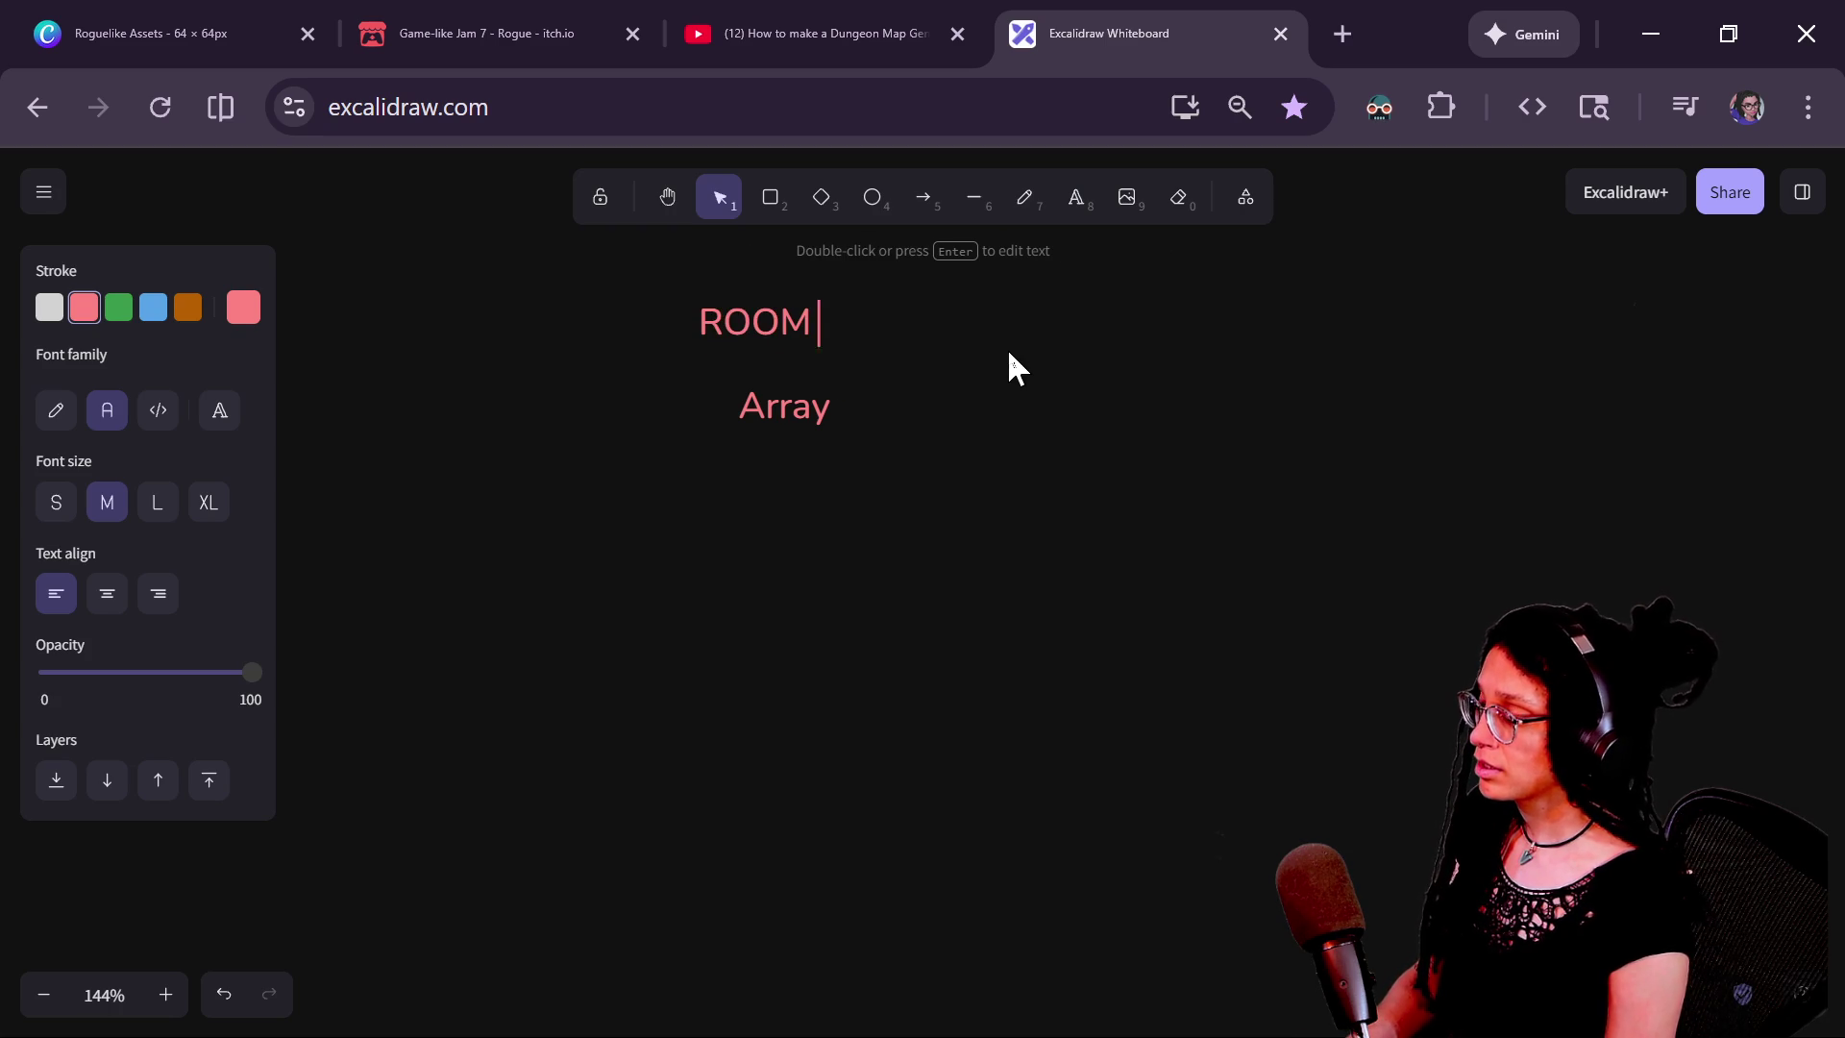
pyautogui.write(' DATA')
pyautogui.click(778, 528)
# Copy the Array label as 'Room 1: Cell Contents Dictionary of each cell in the room', widen it, return to Godot
pyautogui.moveTo(749, 400)
pyautogui.mouseDown()
pyautogui.moveTo(730, 417)
pyautogui.moveTo(870, 470)
pyautogui.mouseUp()
pyautogui.doubleClick(874, 473)
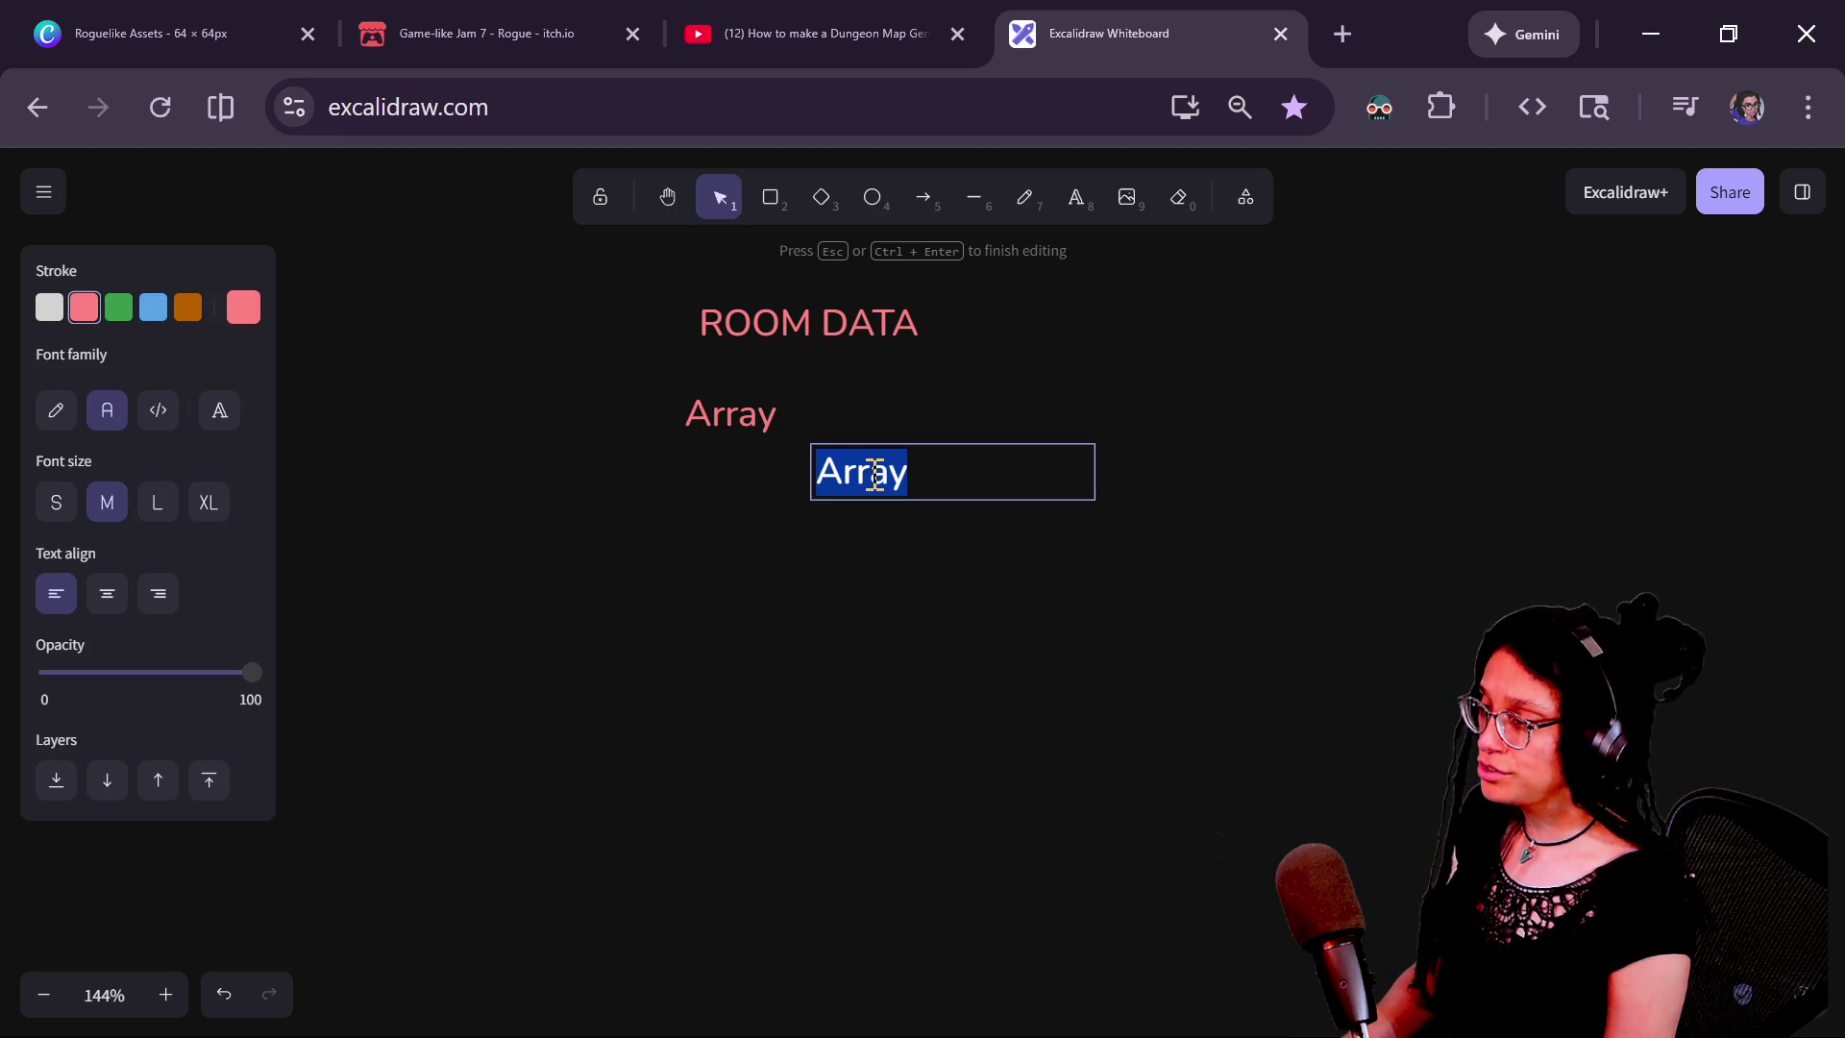
pyautogui.press('Escape')
pyautogui.doubleClick(970, 493)
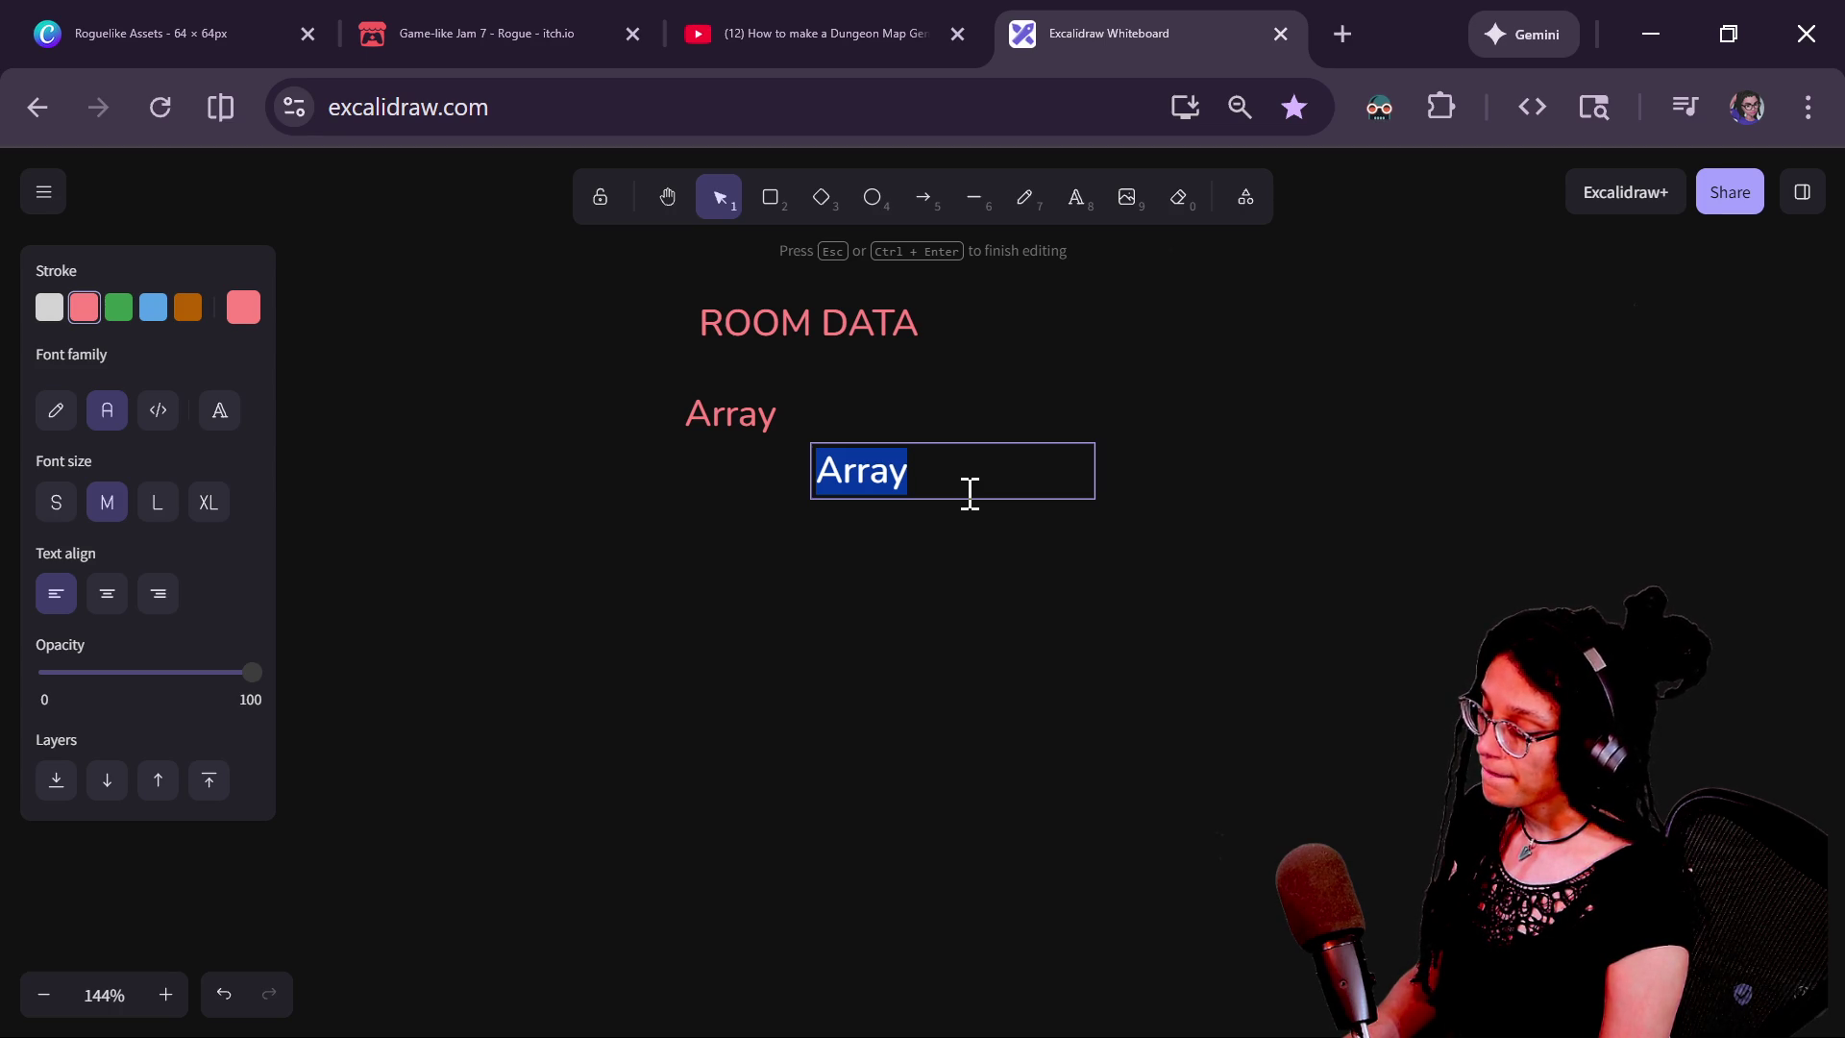
pyautogui.write('Room')
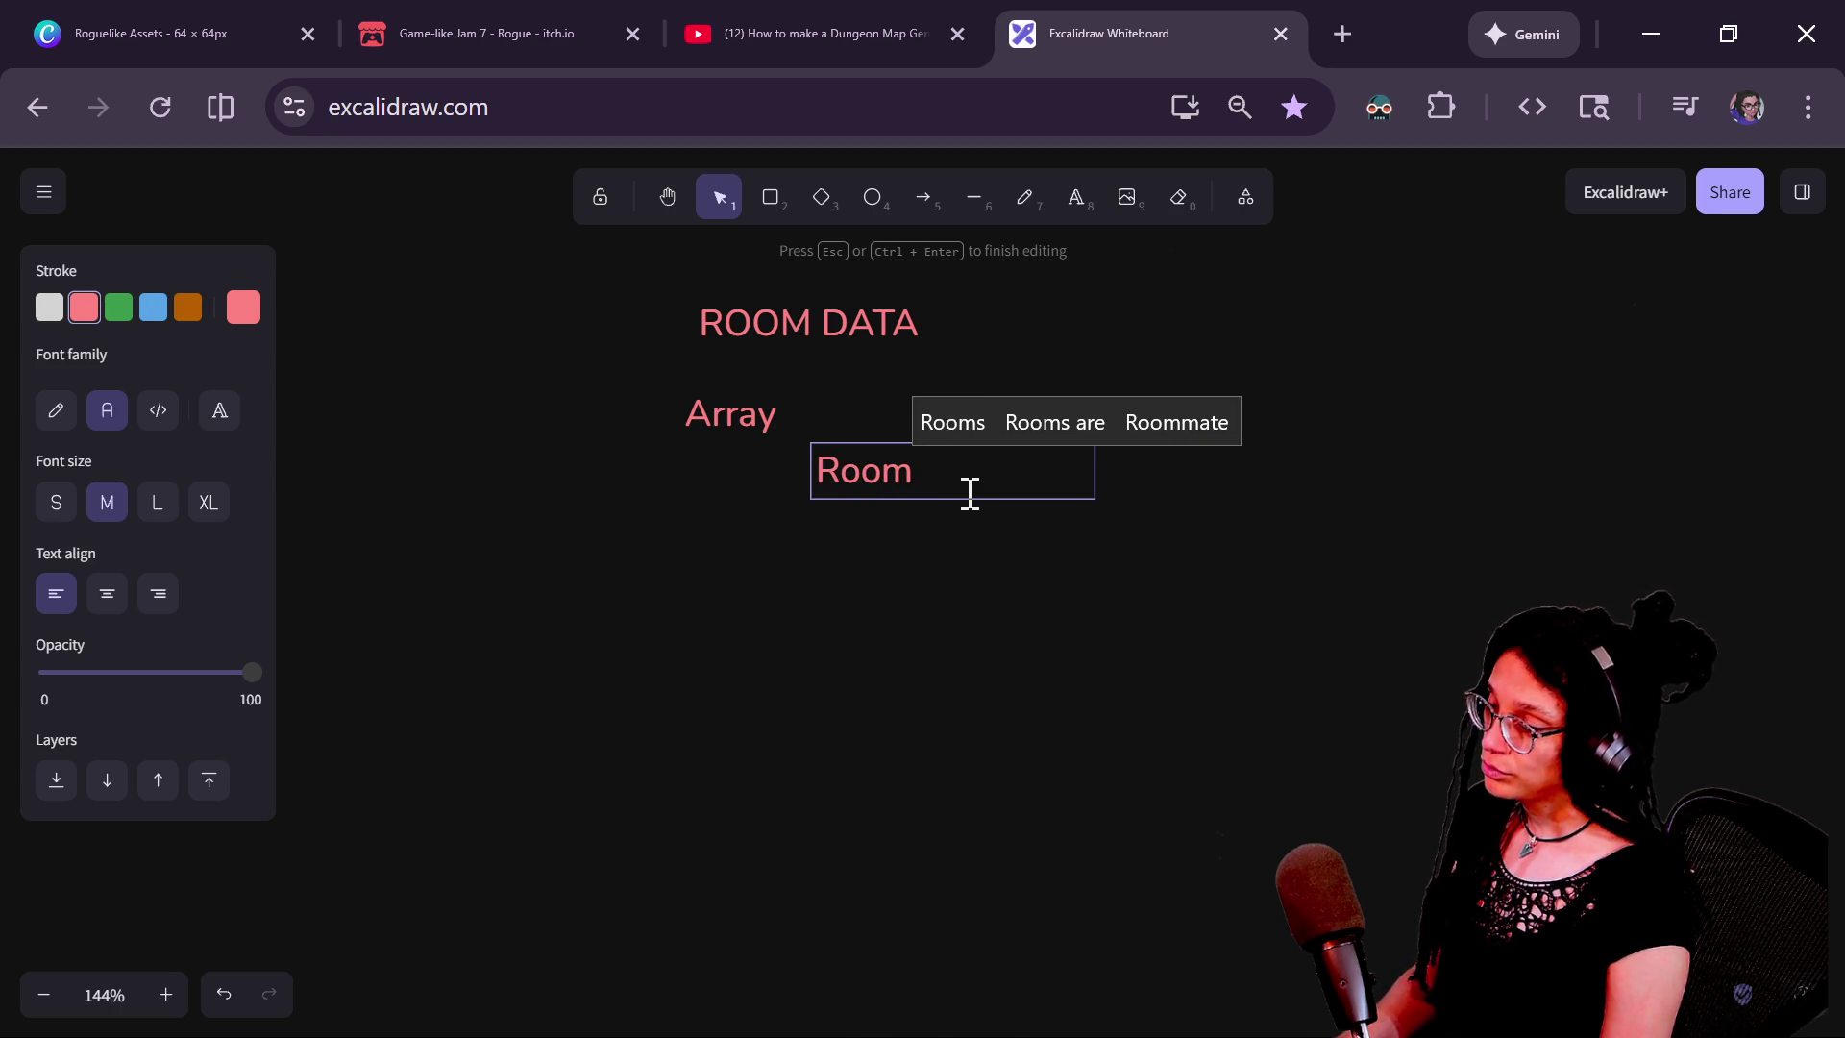
pyautogui.write(' 1: Cell Contents')
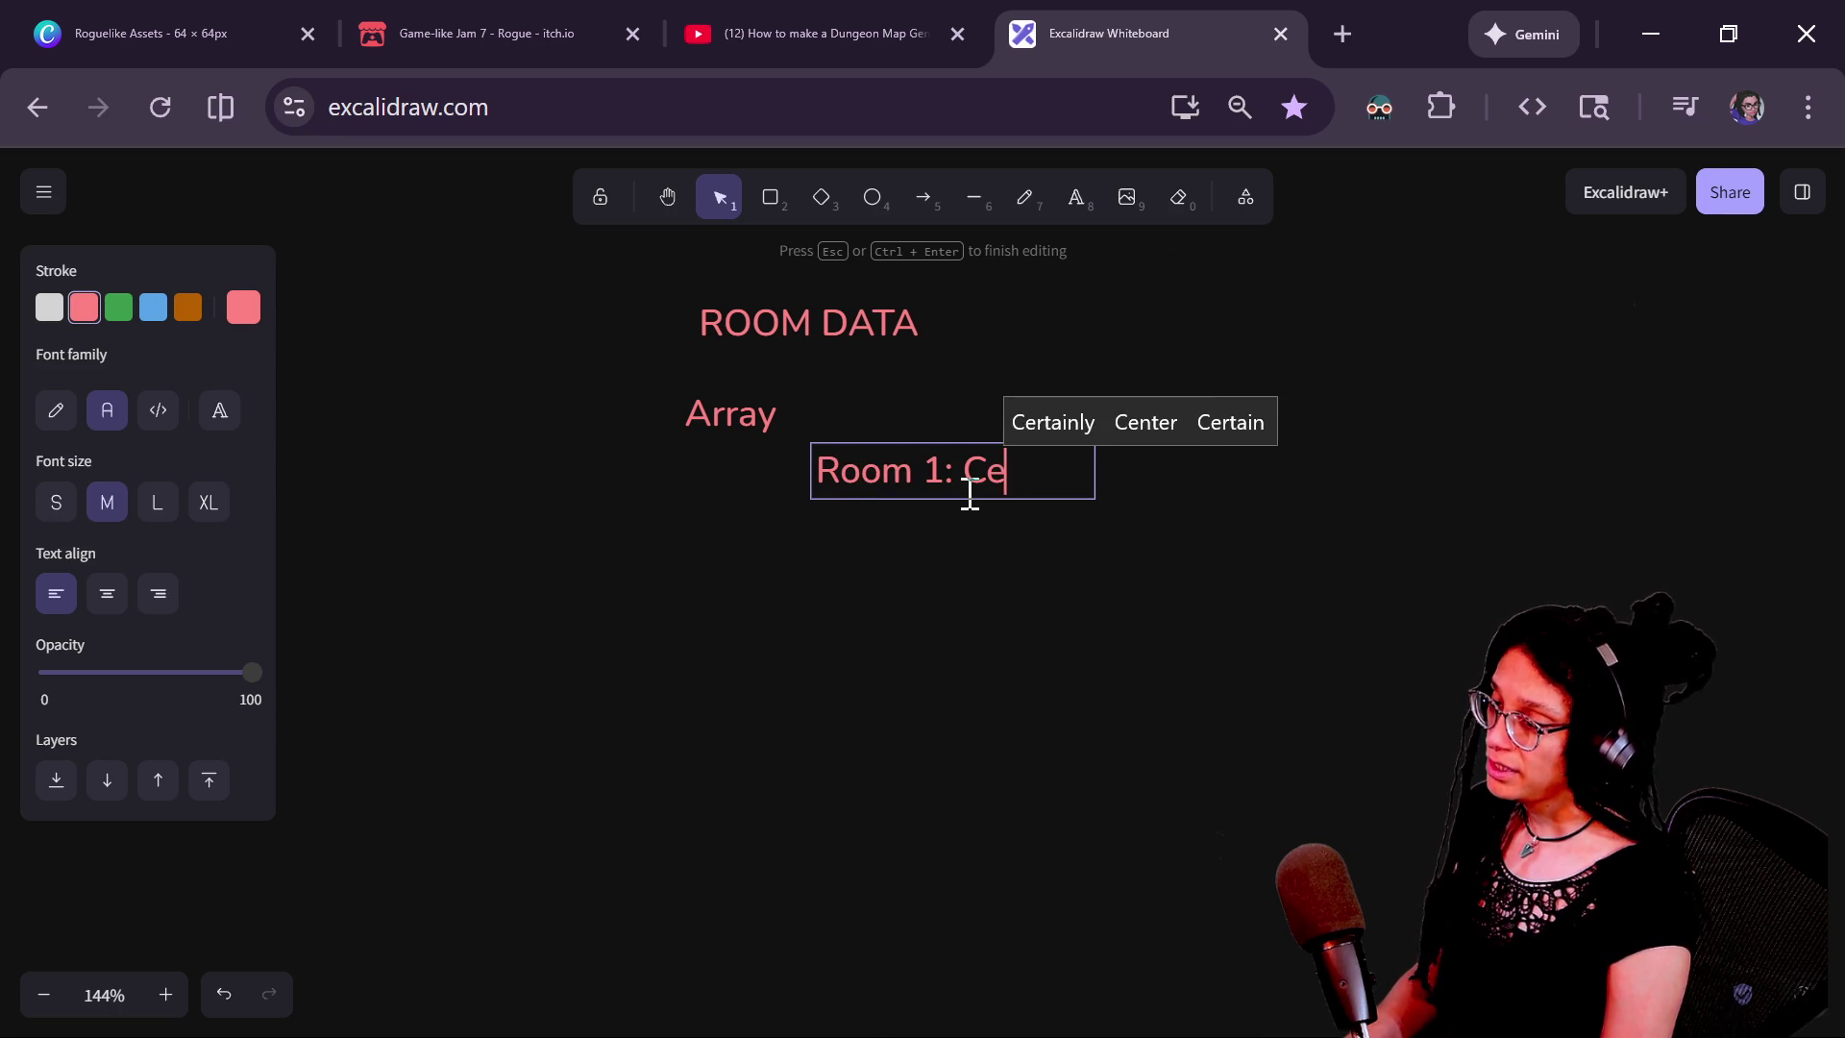
pyautogui.write(' Dictionary of ea')
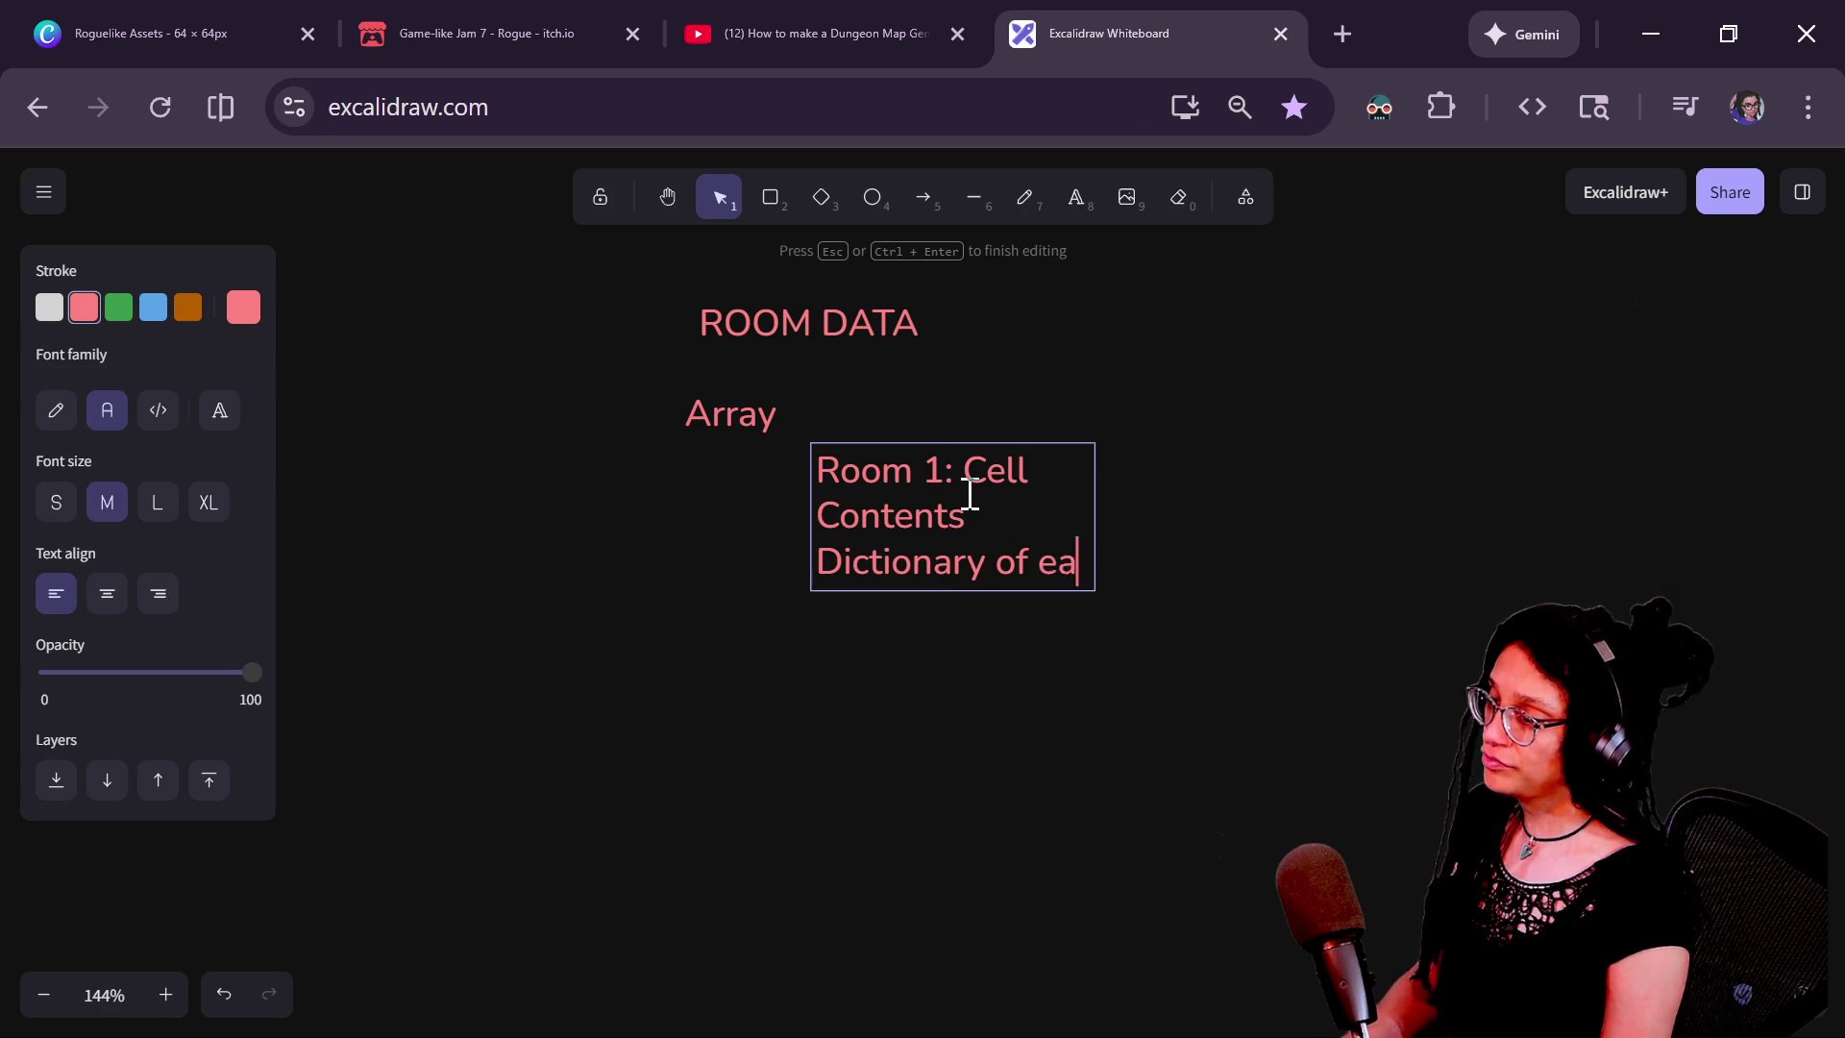
pyautogui.write('ch cell in the ')
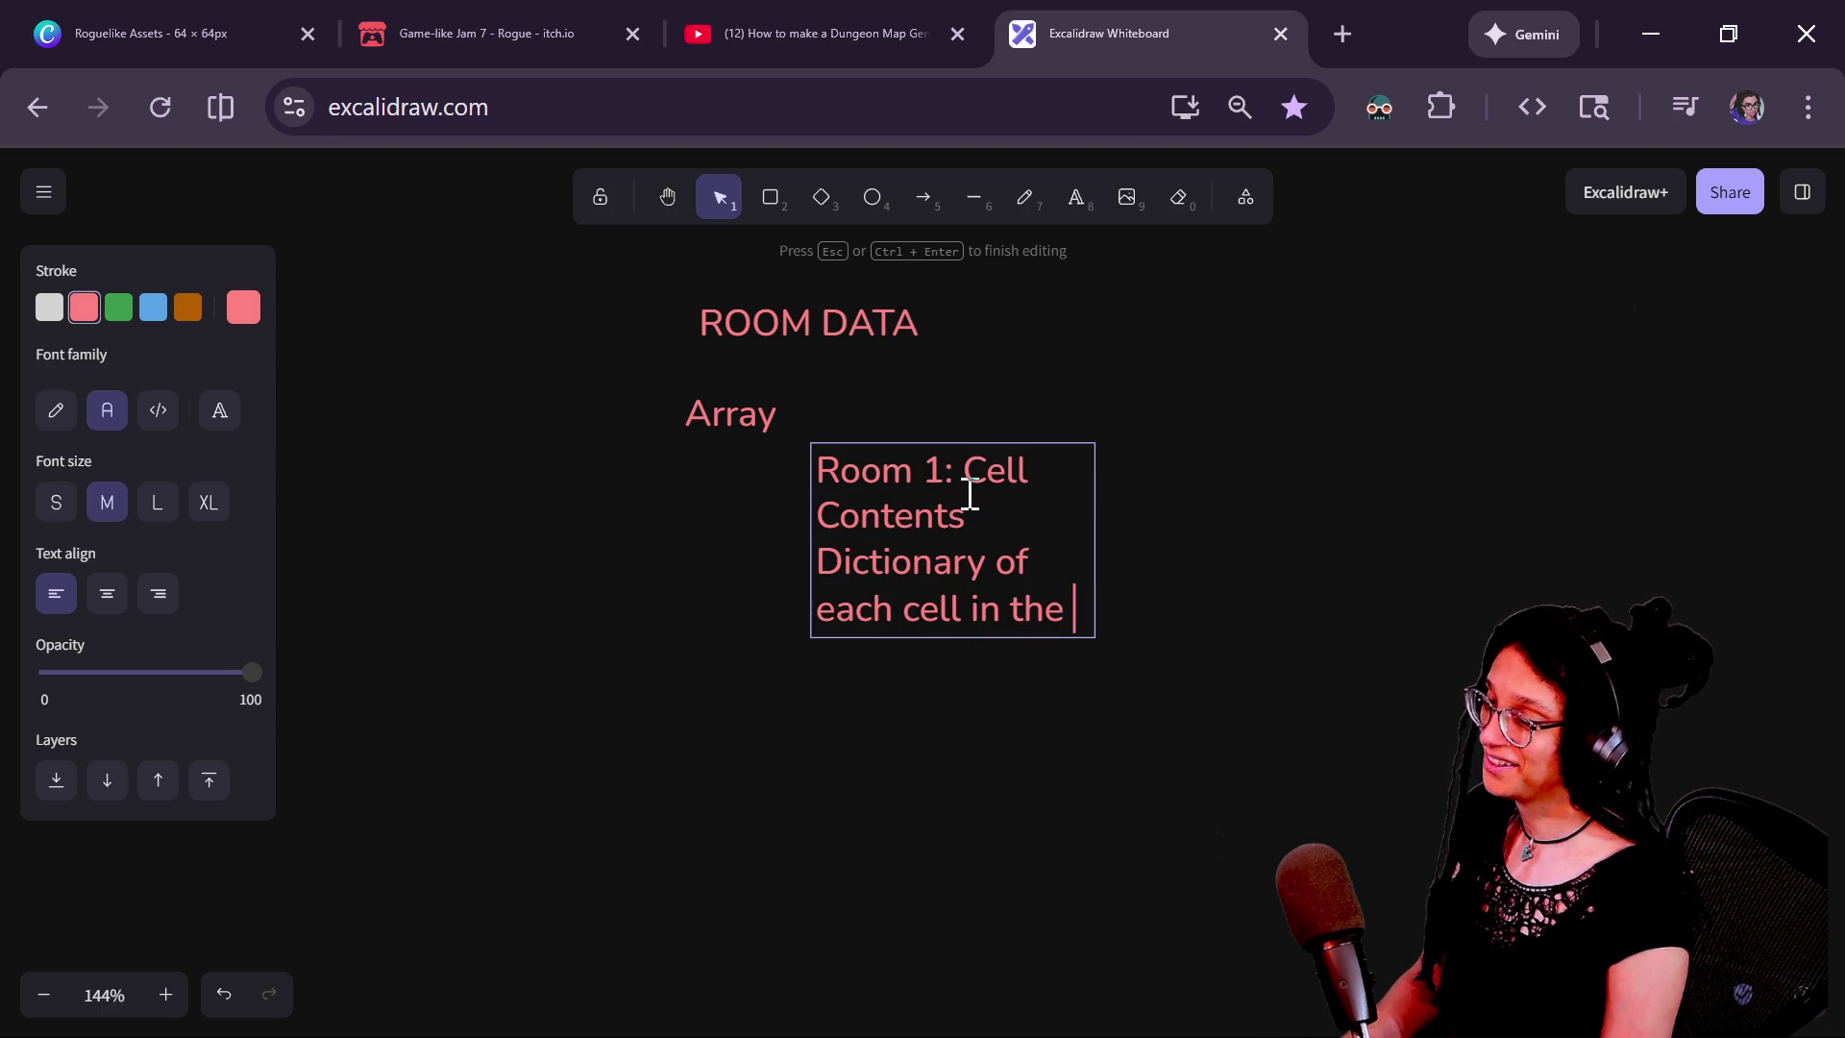
pyautogui.write('room')
pyautogui.press('Escape')
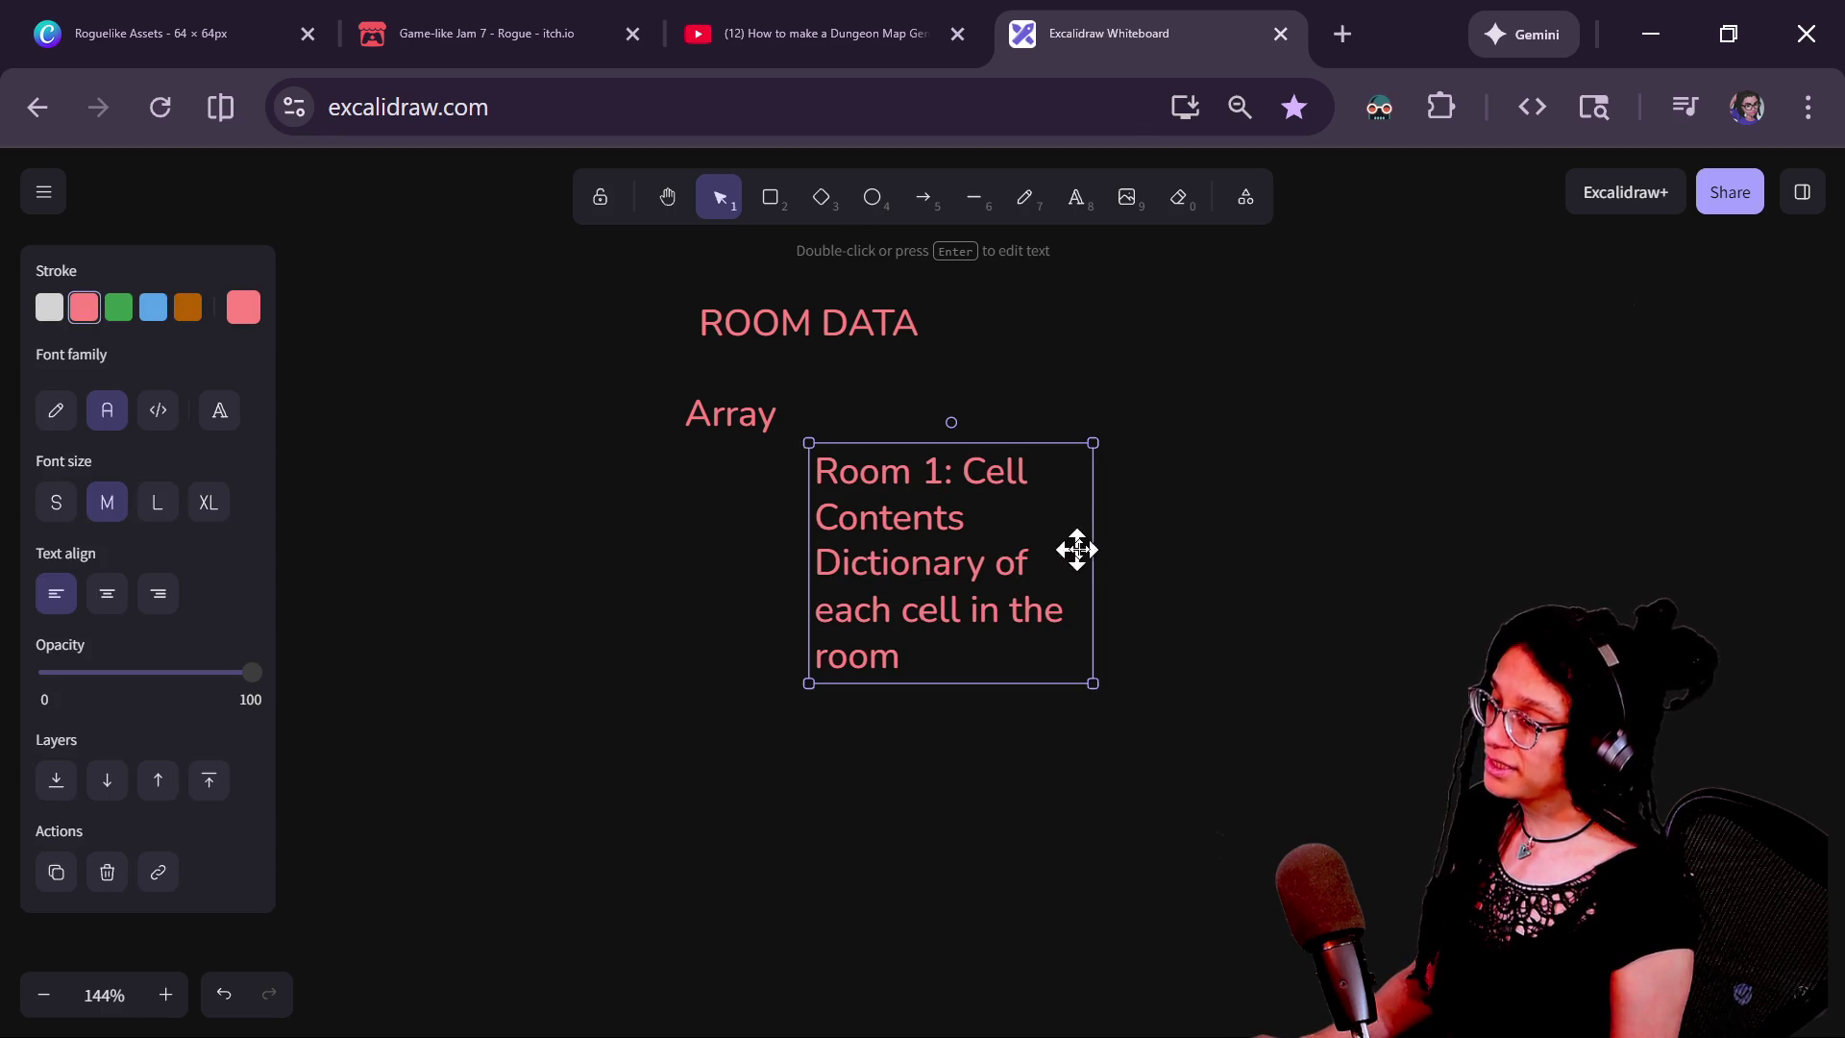
pyautogui.moveTo(1092, 553)
pyautogui.mouseDown()
pyautogui.moveTo(1663, 593)
pyautogui.moveTo(1335, 565)
pyautogui.moveTo(1396, 565)
pyautogui.mouseUp()
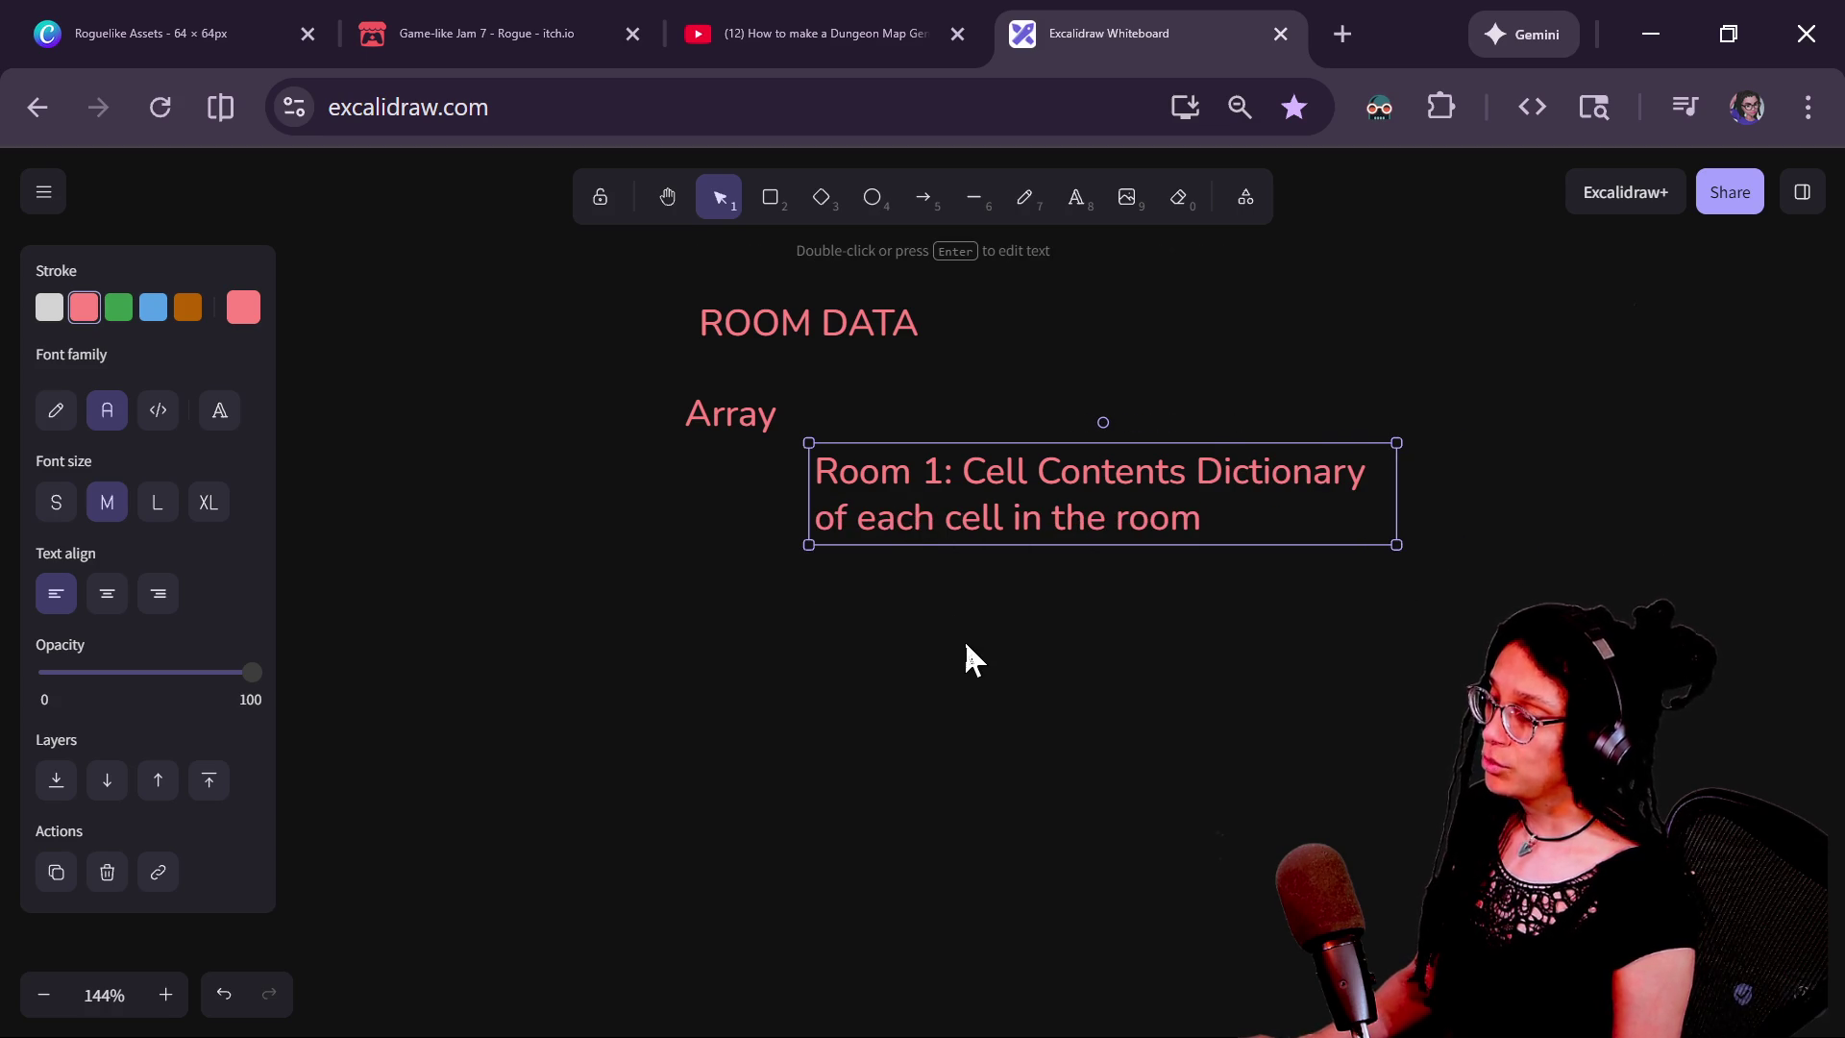
pyautogui.click(967, 657)
pyautogui.hotkey('alt', 'Tab')
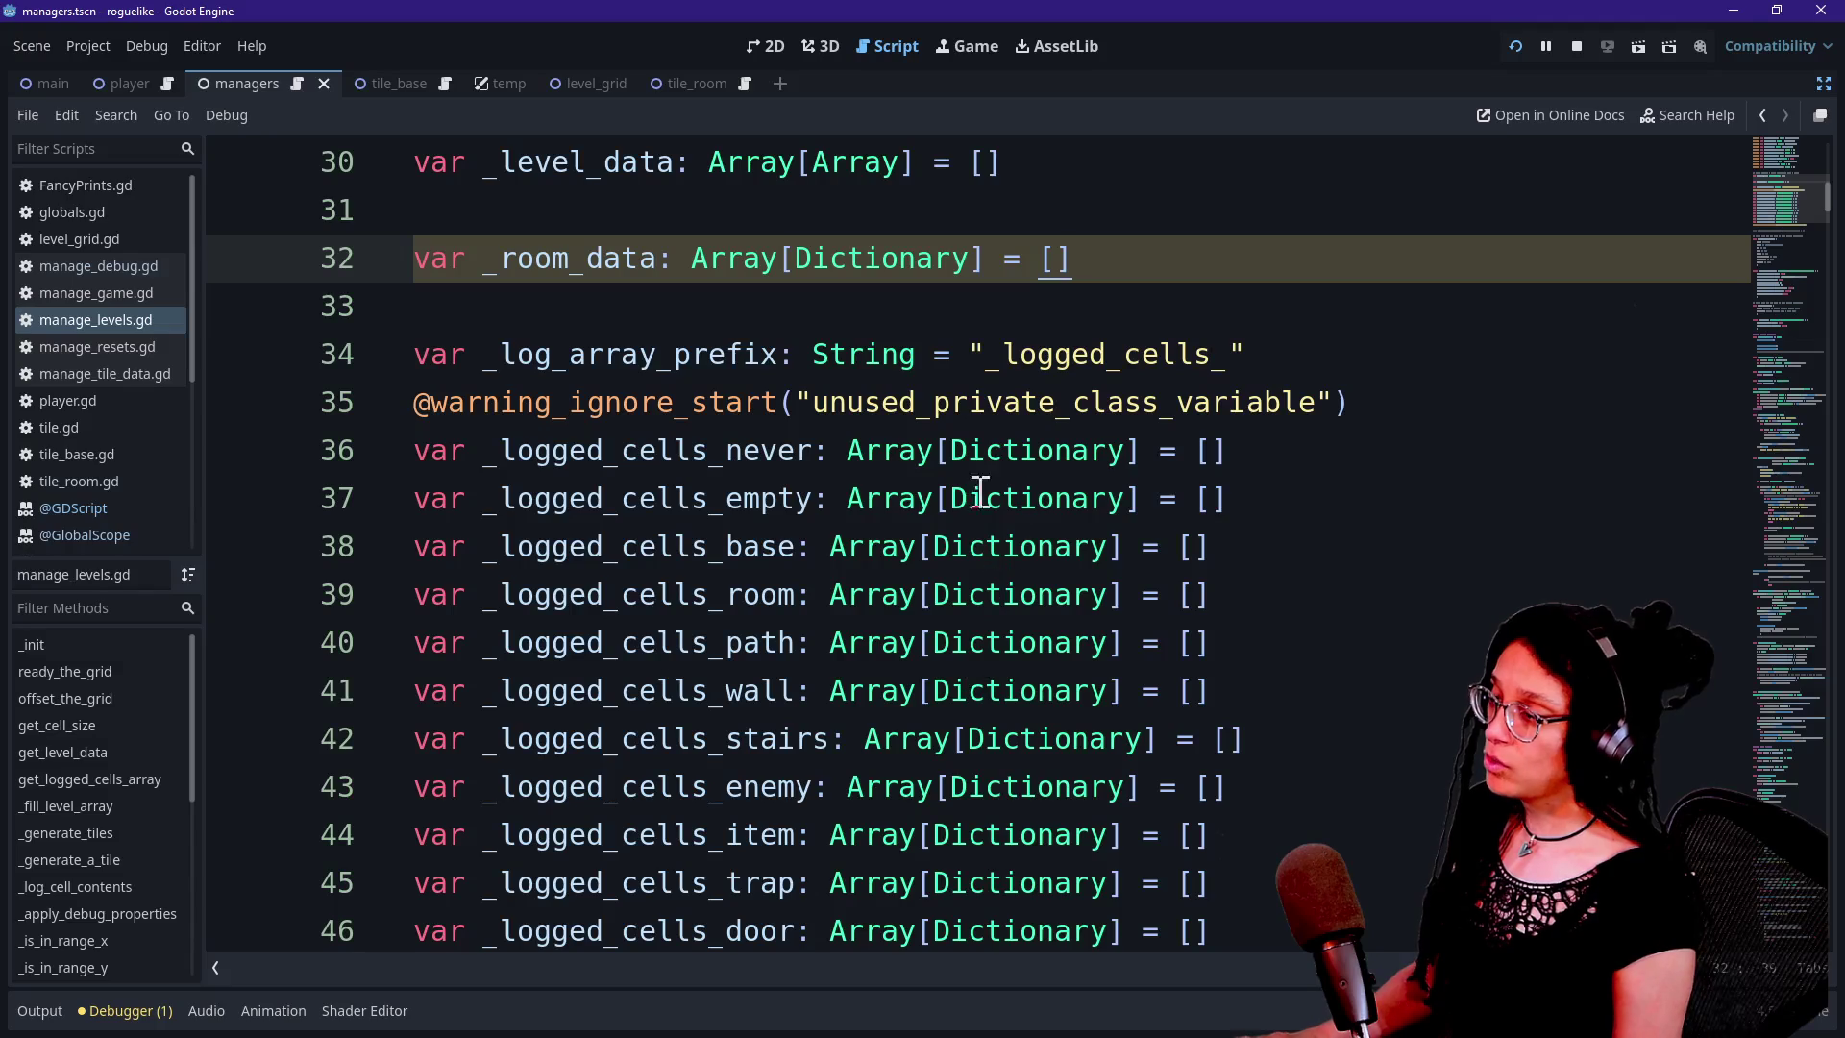
# Scroll to the _CELL_CONTENT_DATA dictionary (lines 63–71) and highlight it, then its NODE key
pyautogui.scroll(-1, 858, 503)
pyautogui.scroll(-6, 858, 504)
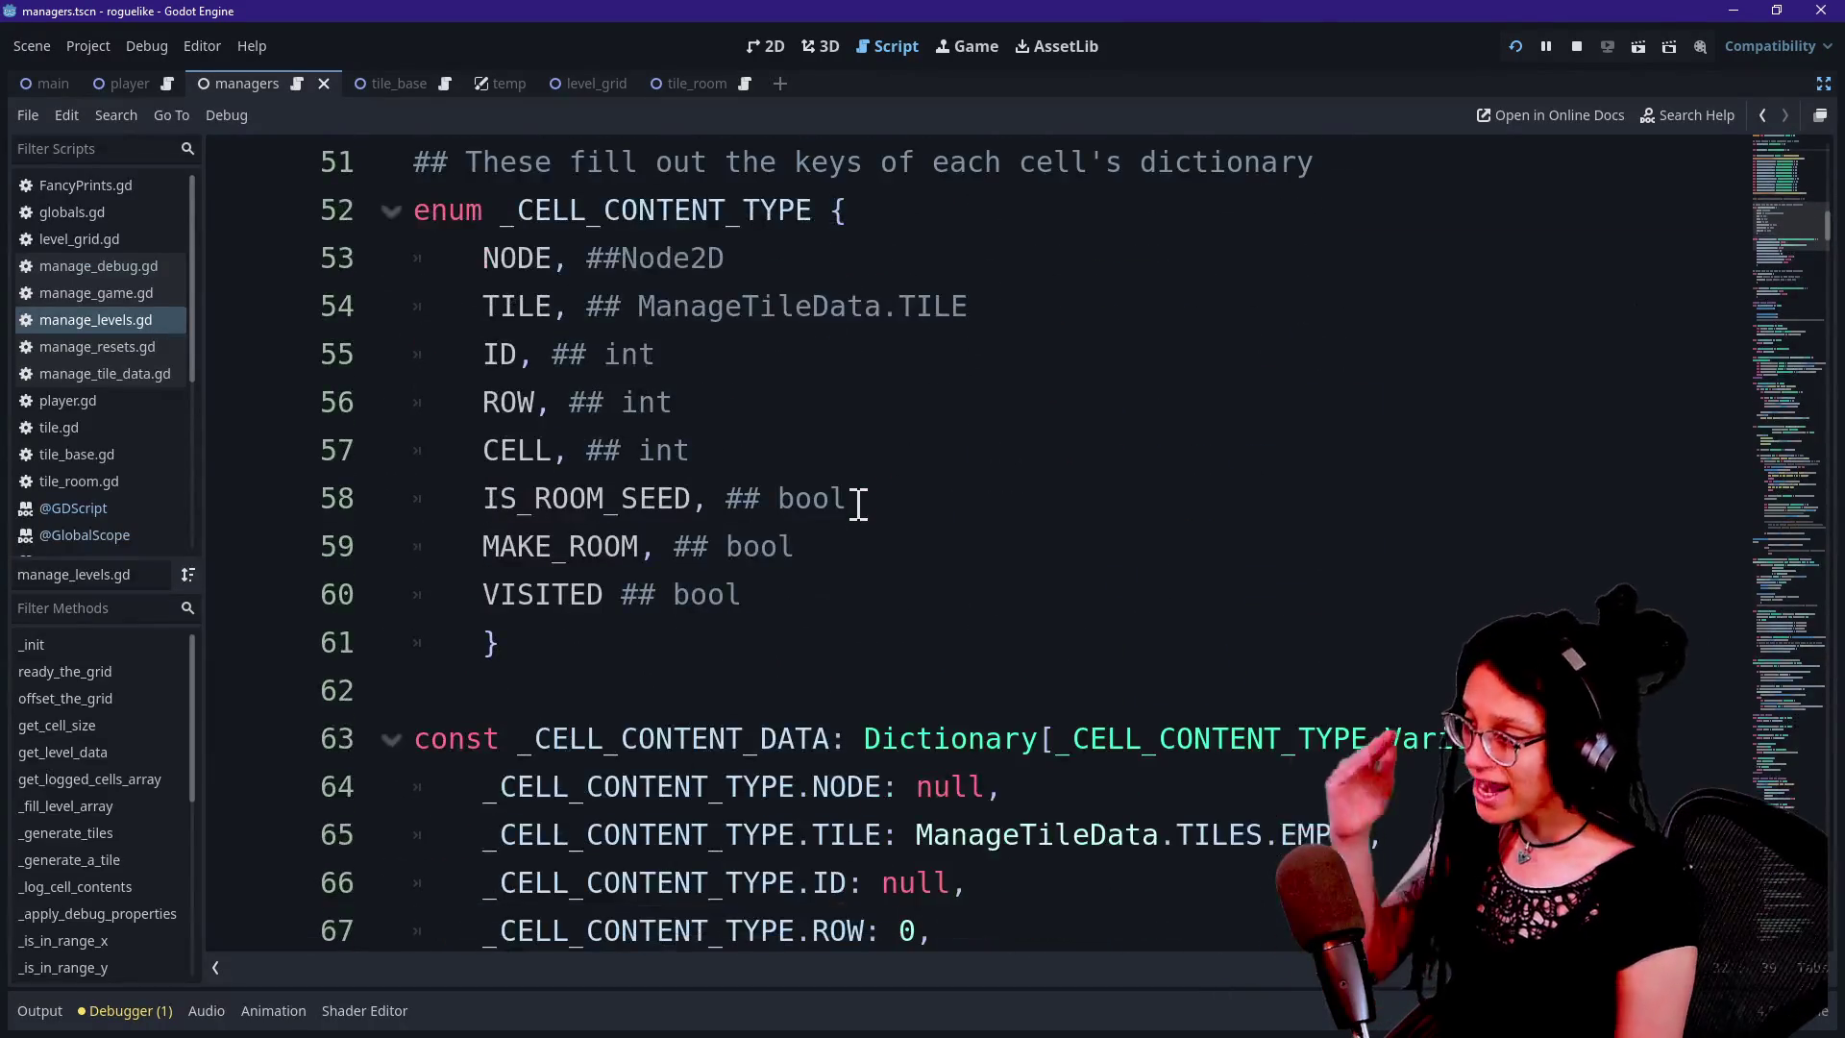
pyautogui.scroll(-1, 609, 579)
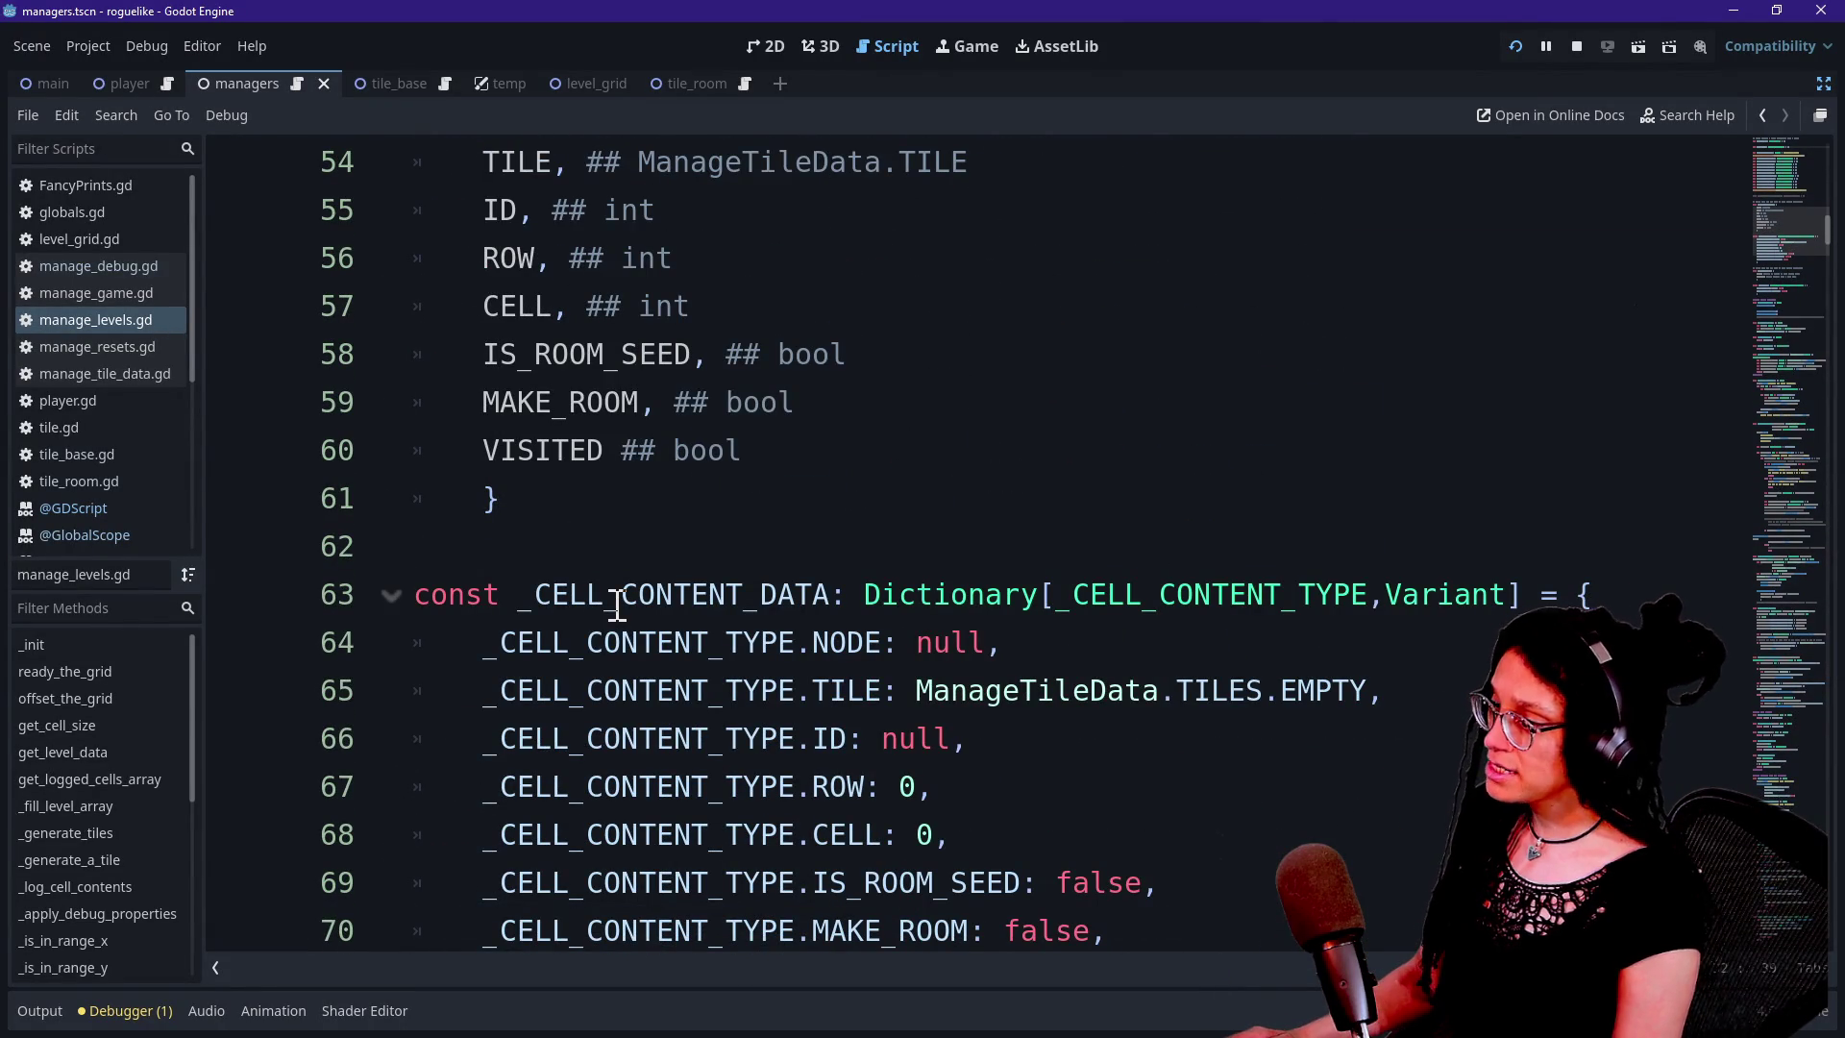
pyautogui.scroll(-1, 616, 604)
pyautogui.moveTo(538, 452)
pyautogui.mouseDown()
pyautogui.moveTo(782, 594)
pyautogui.moveTo(846, 834)
pyautogui.mouseUp()
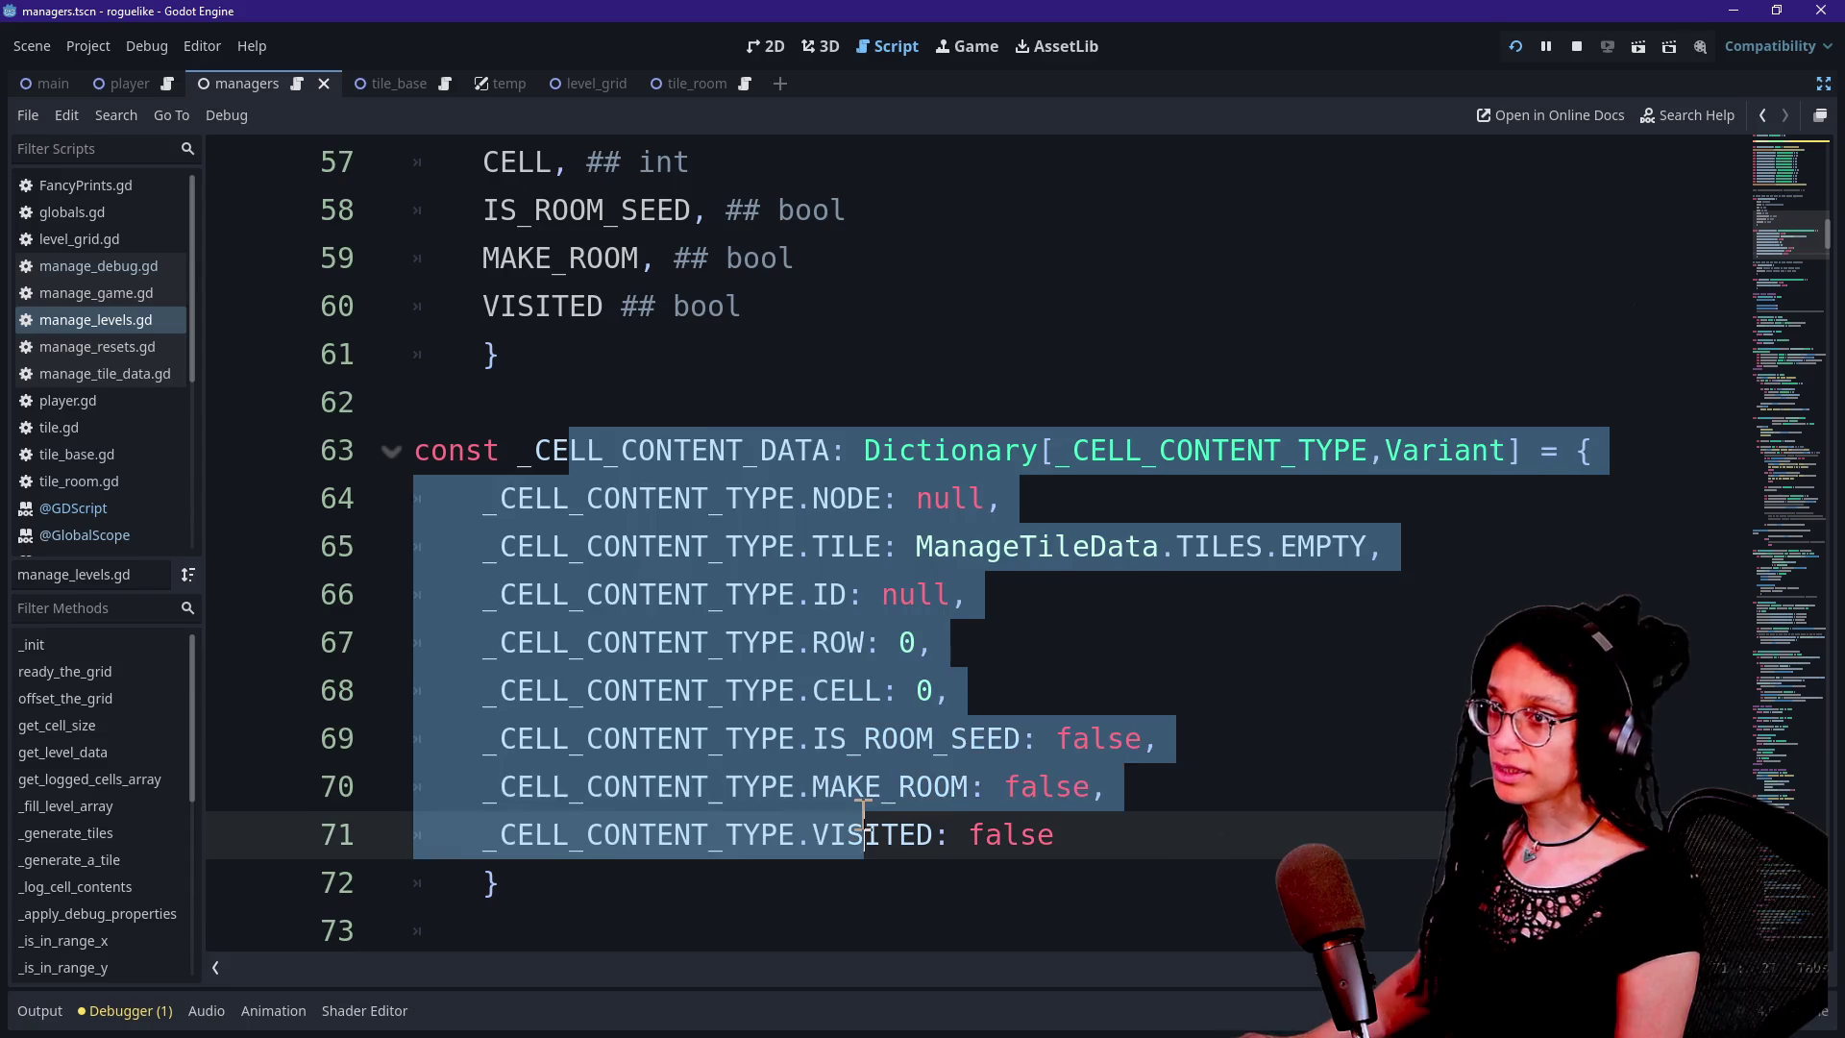
pyautogui.click(845, 835)
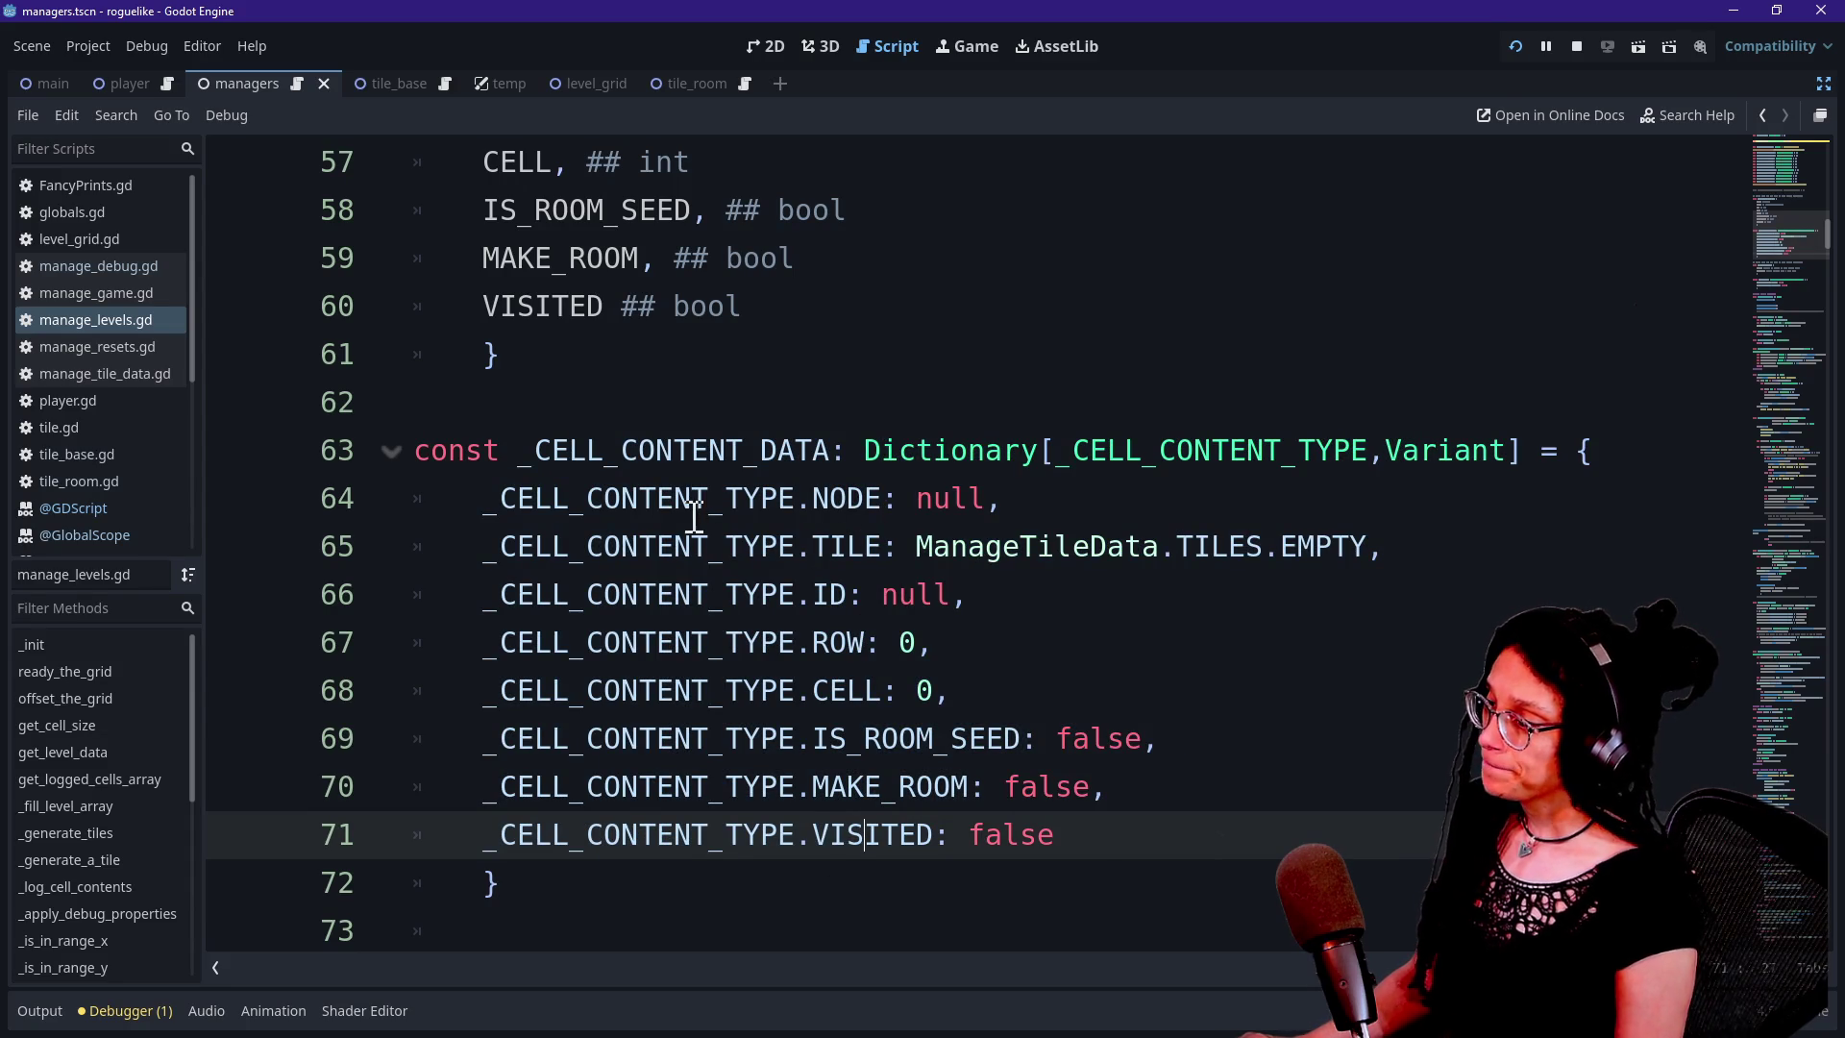
pyautogui.moveTo(481, 507)
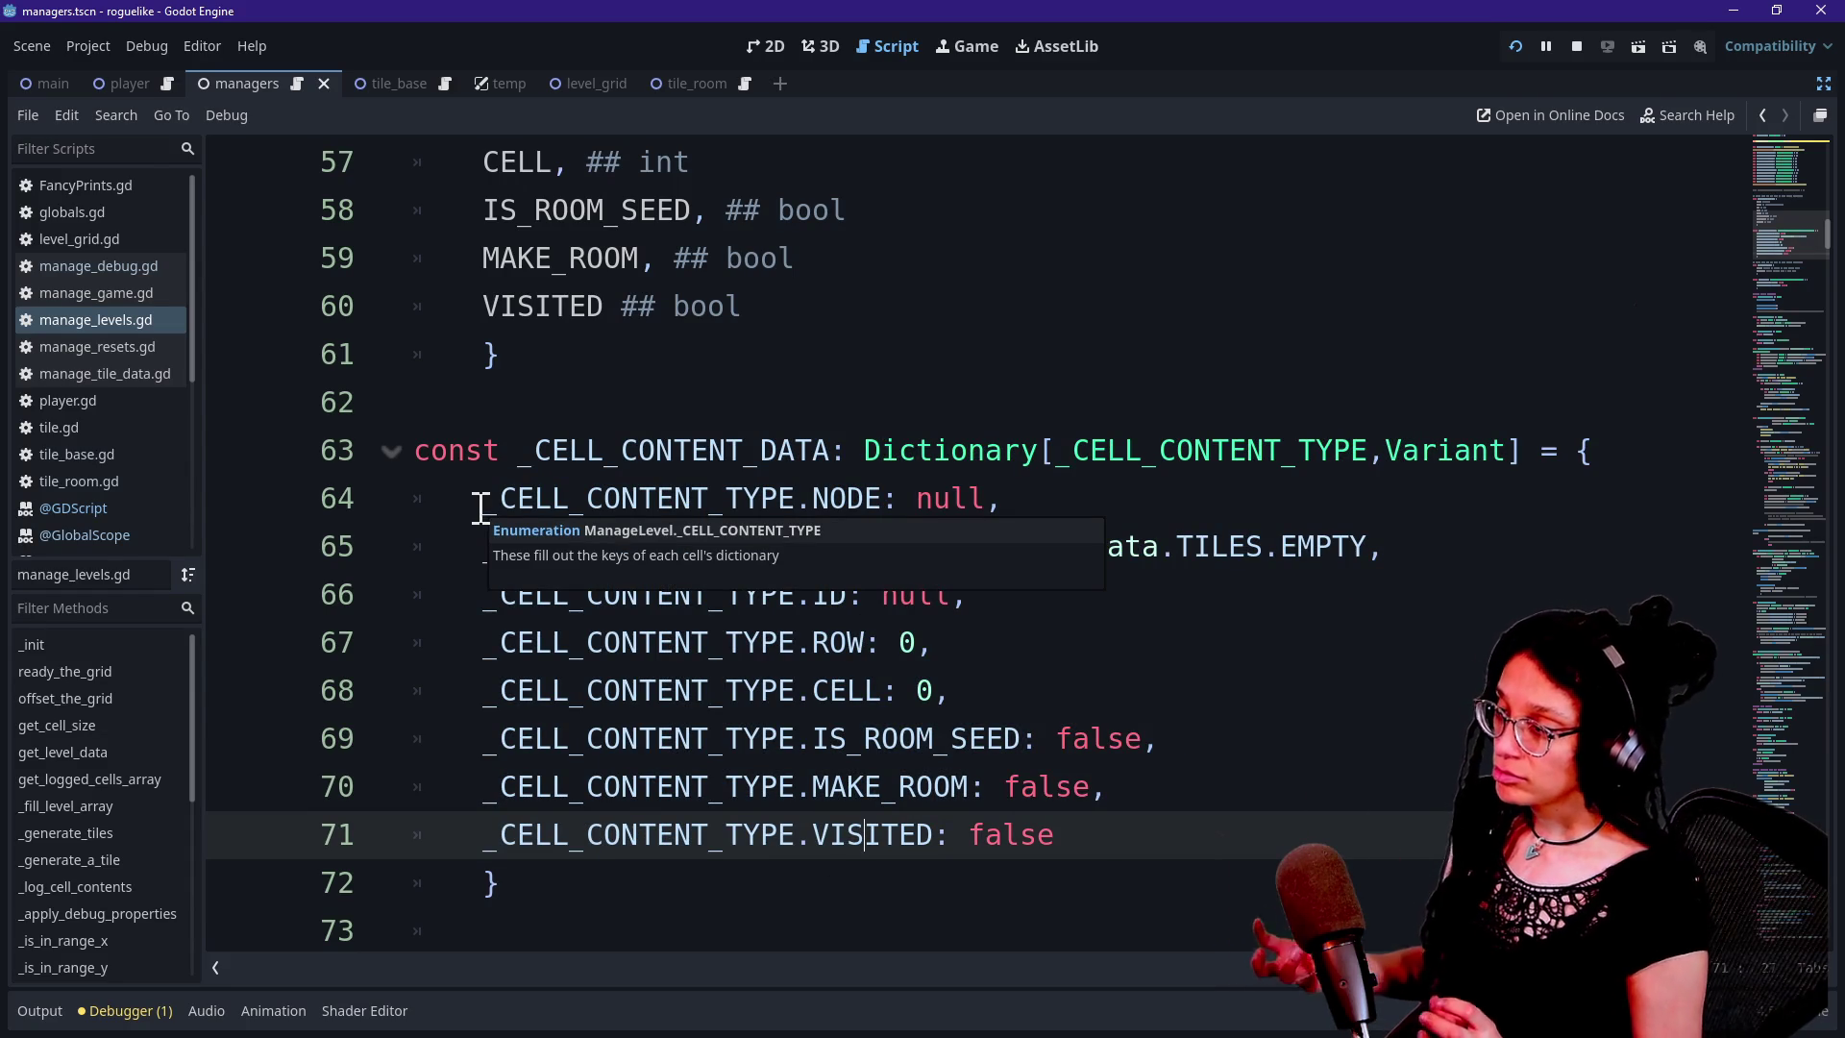
pyautogui.doubleClick(847, 495)
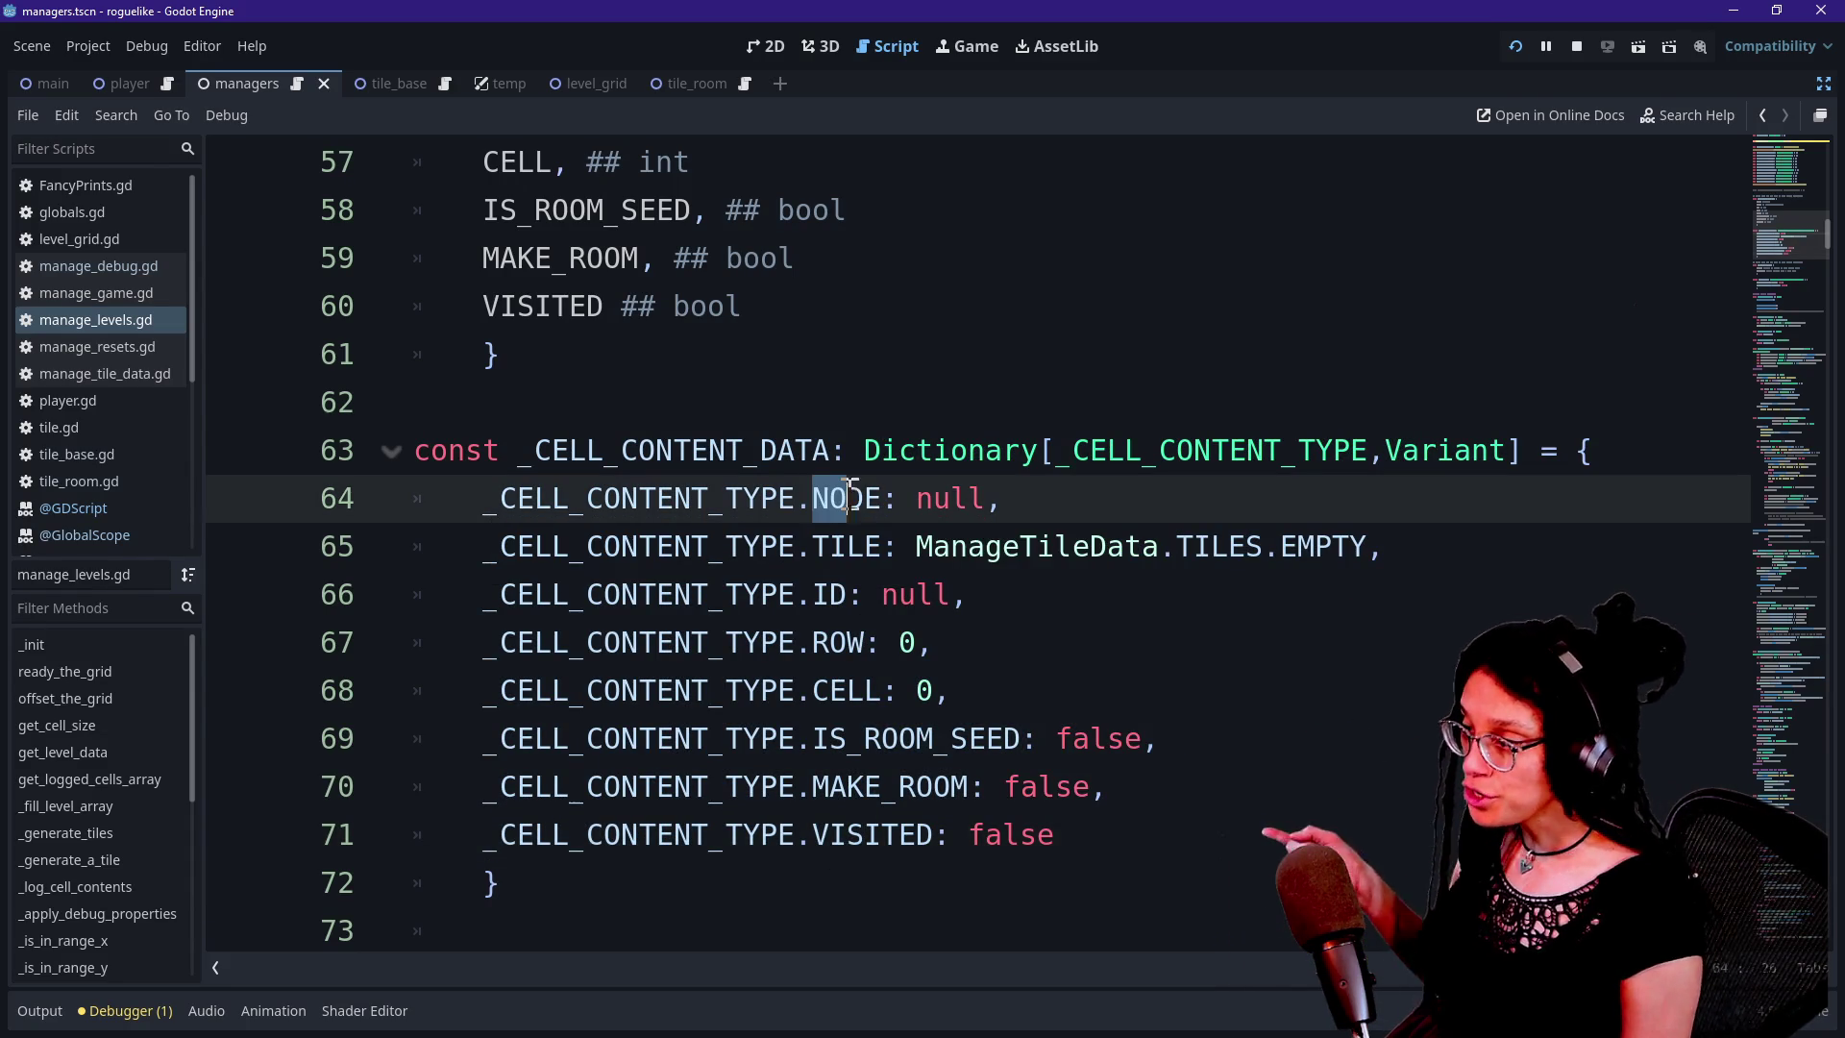
pyautogui.click(886, 495)
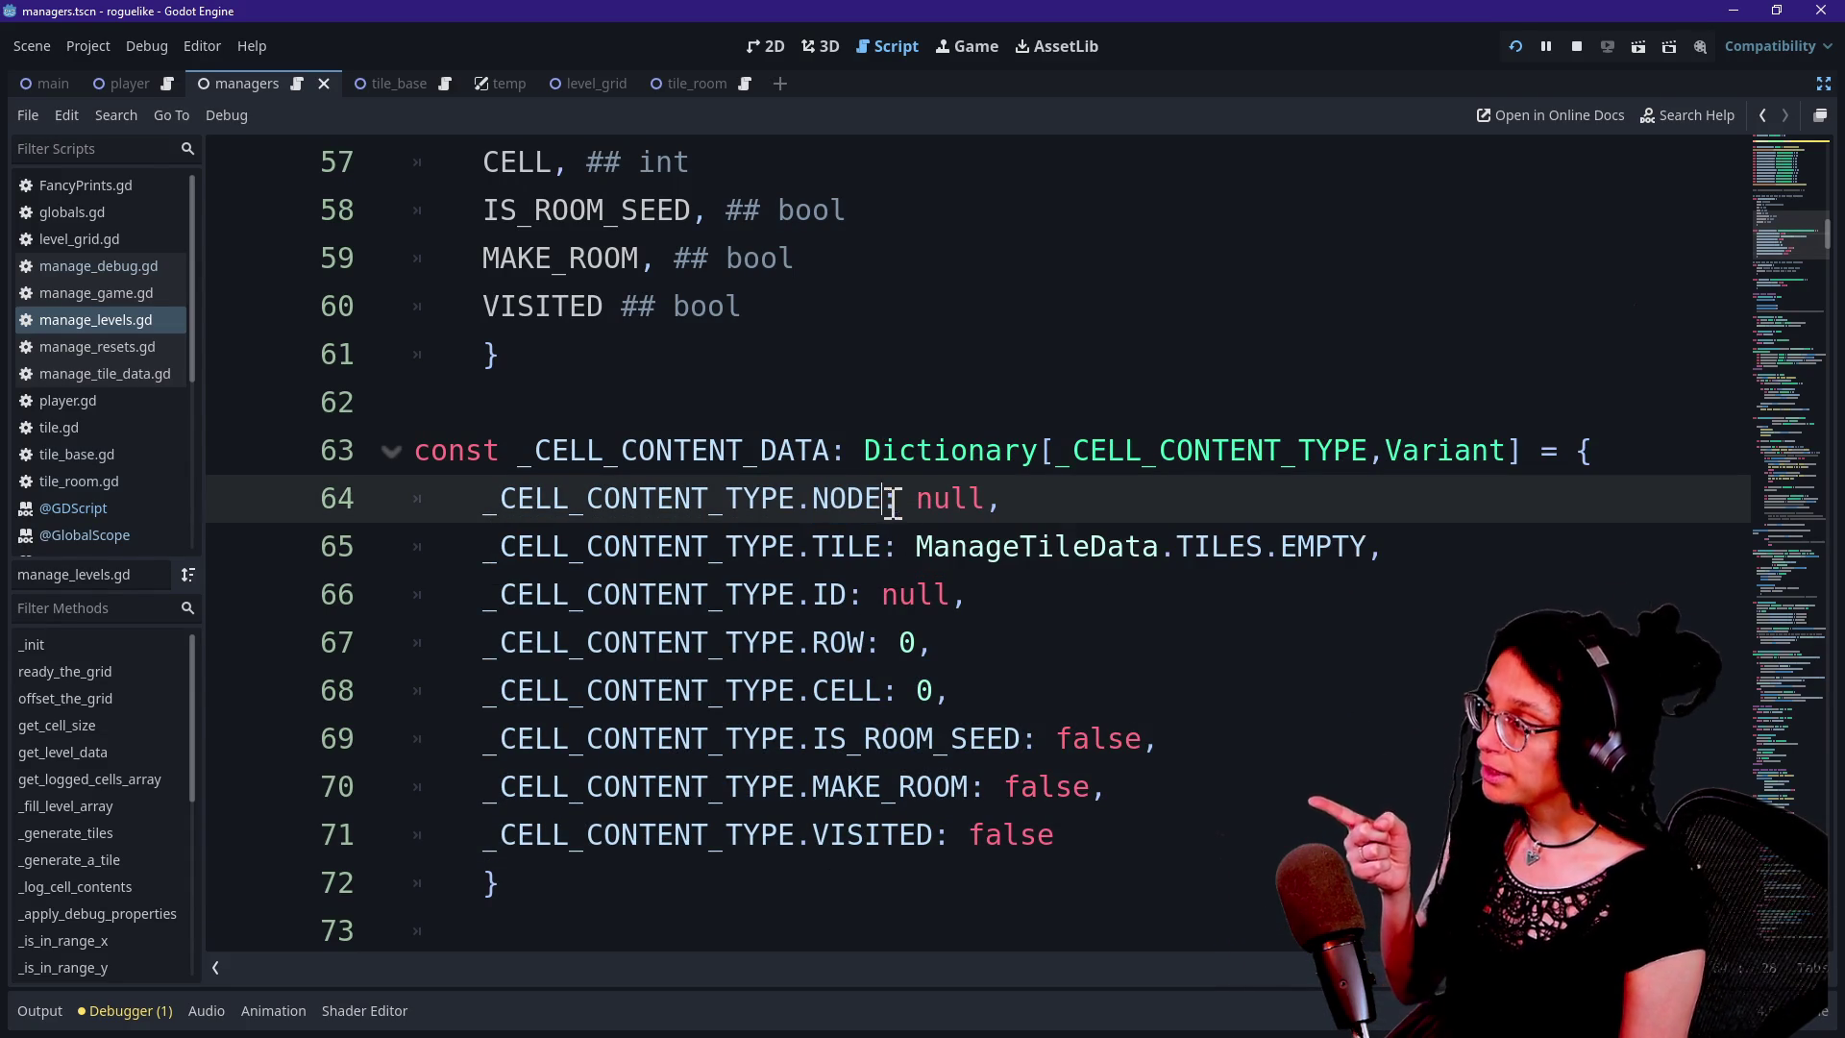
pyautogui.moveTo(794, 624)
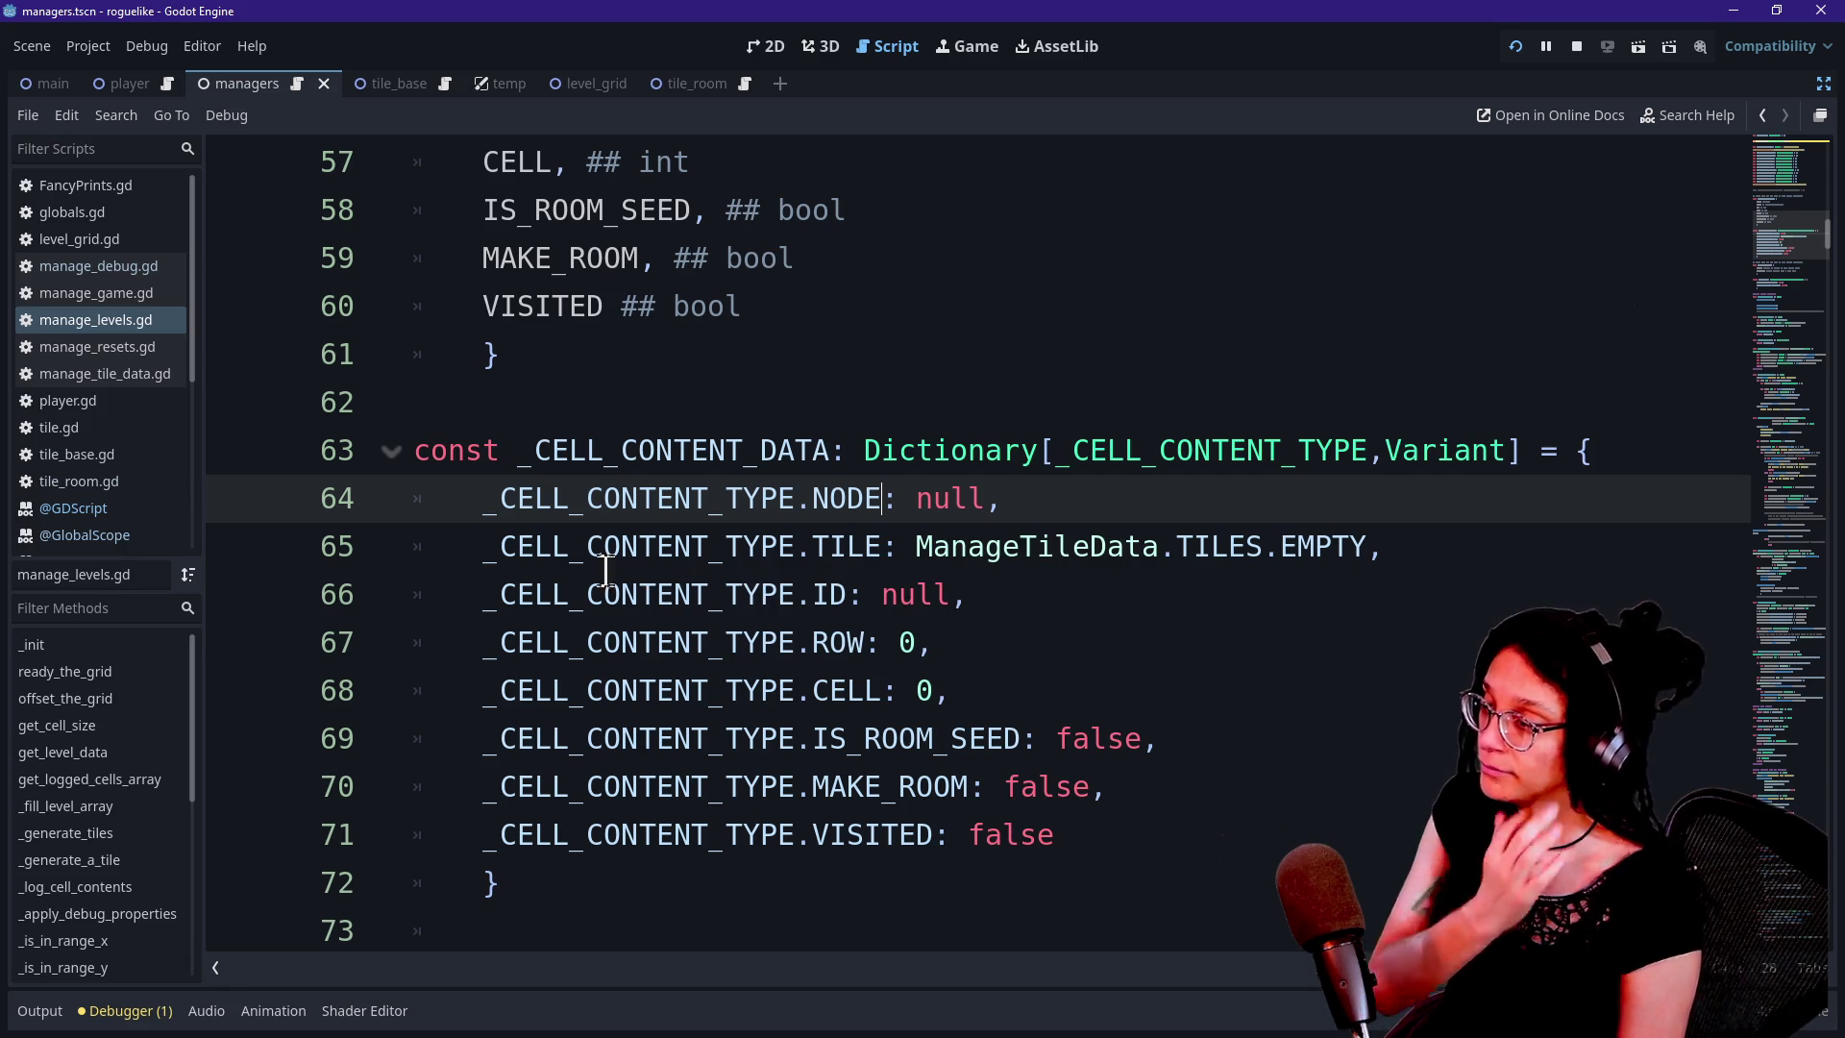
pyautogui.moveTo(716, 509); pyautogui.dragTo(881, 500)
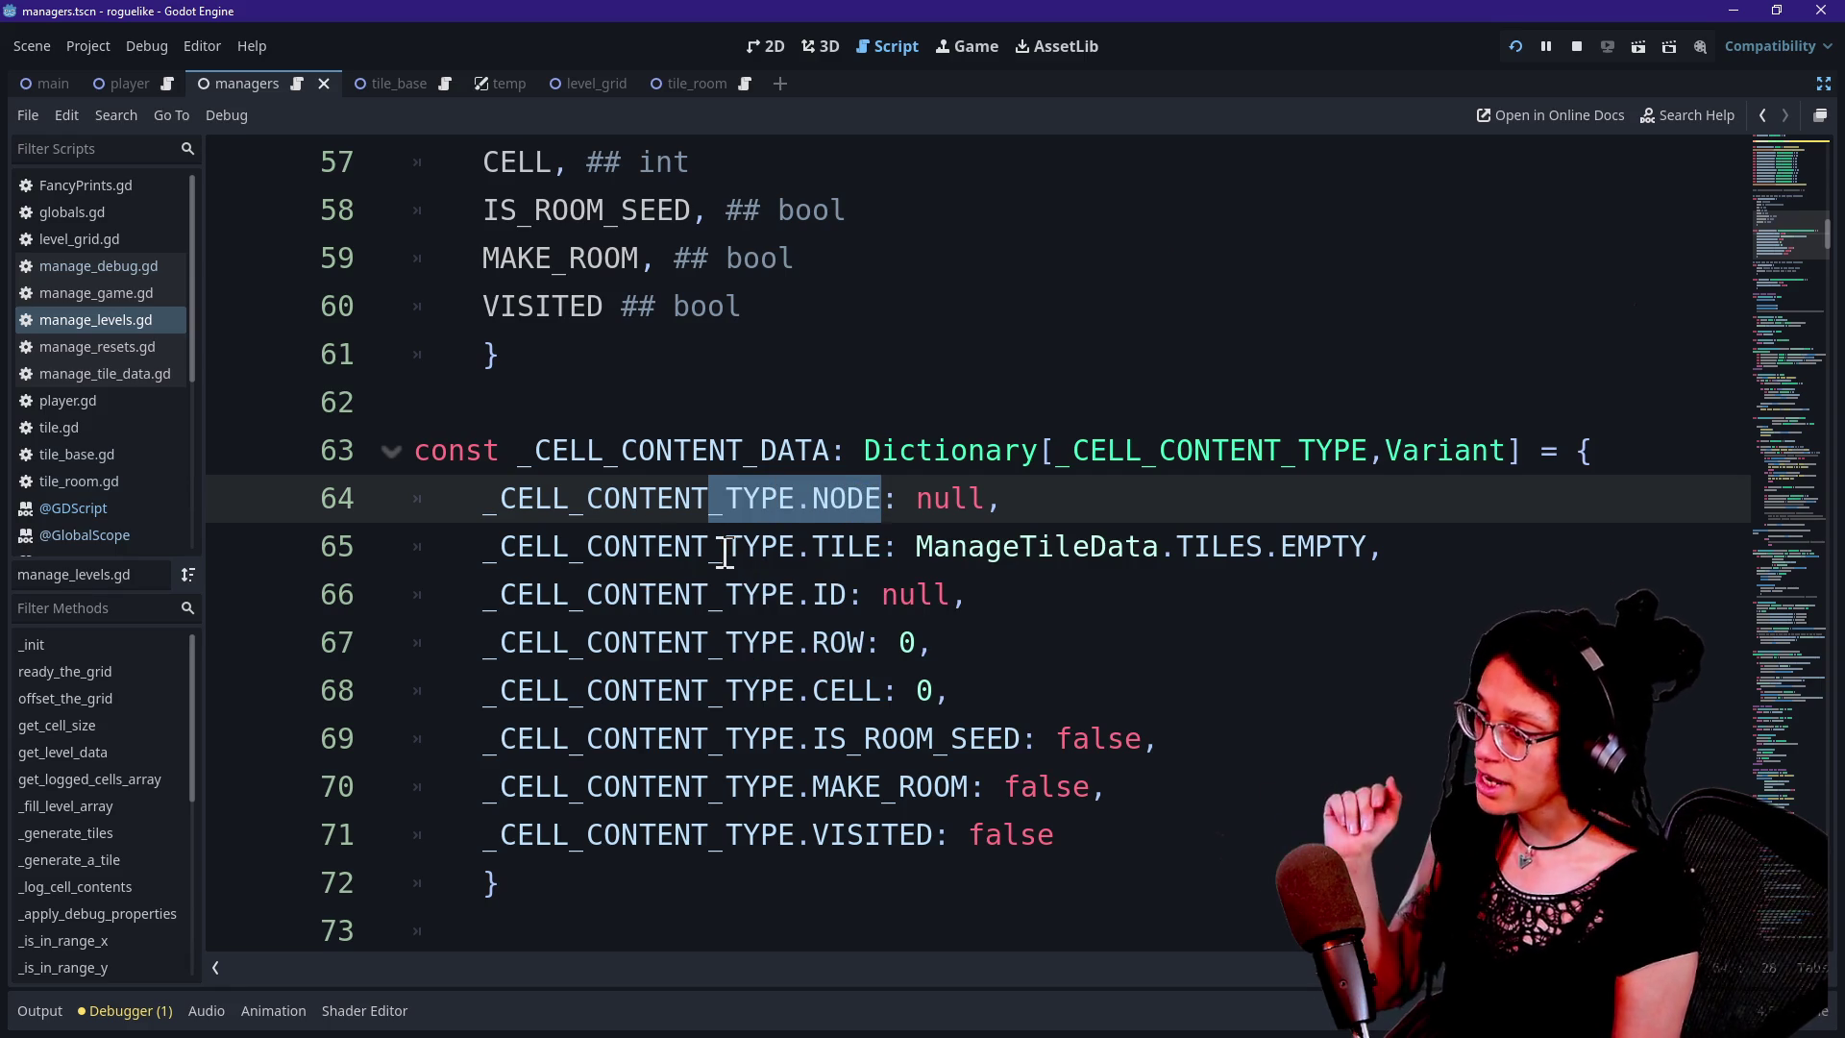
pyautogui.moveTo(796, 548); pyautogui.dragTo(882, 548)
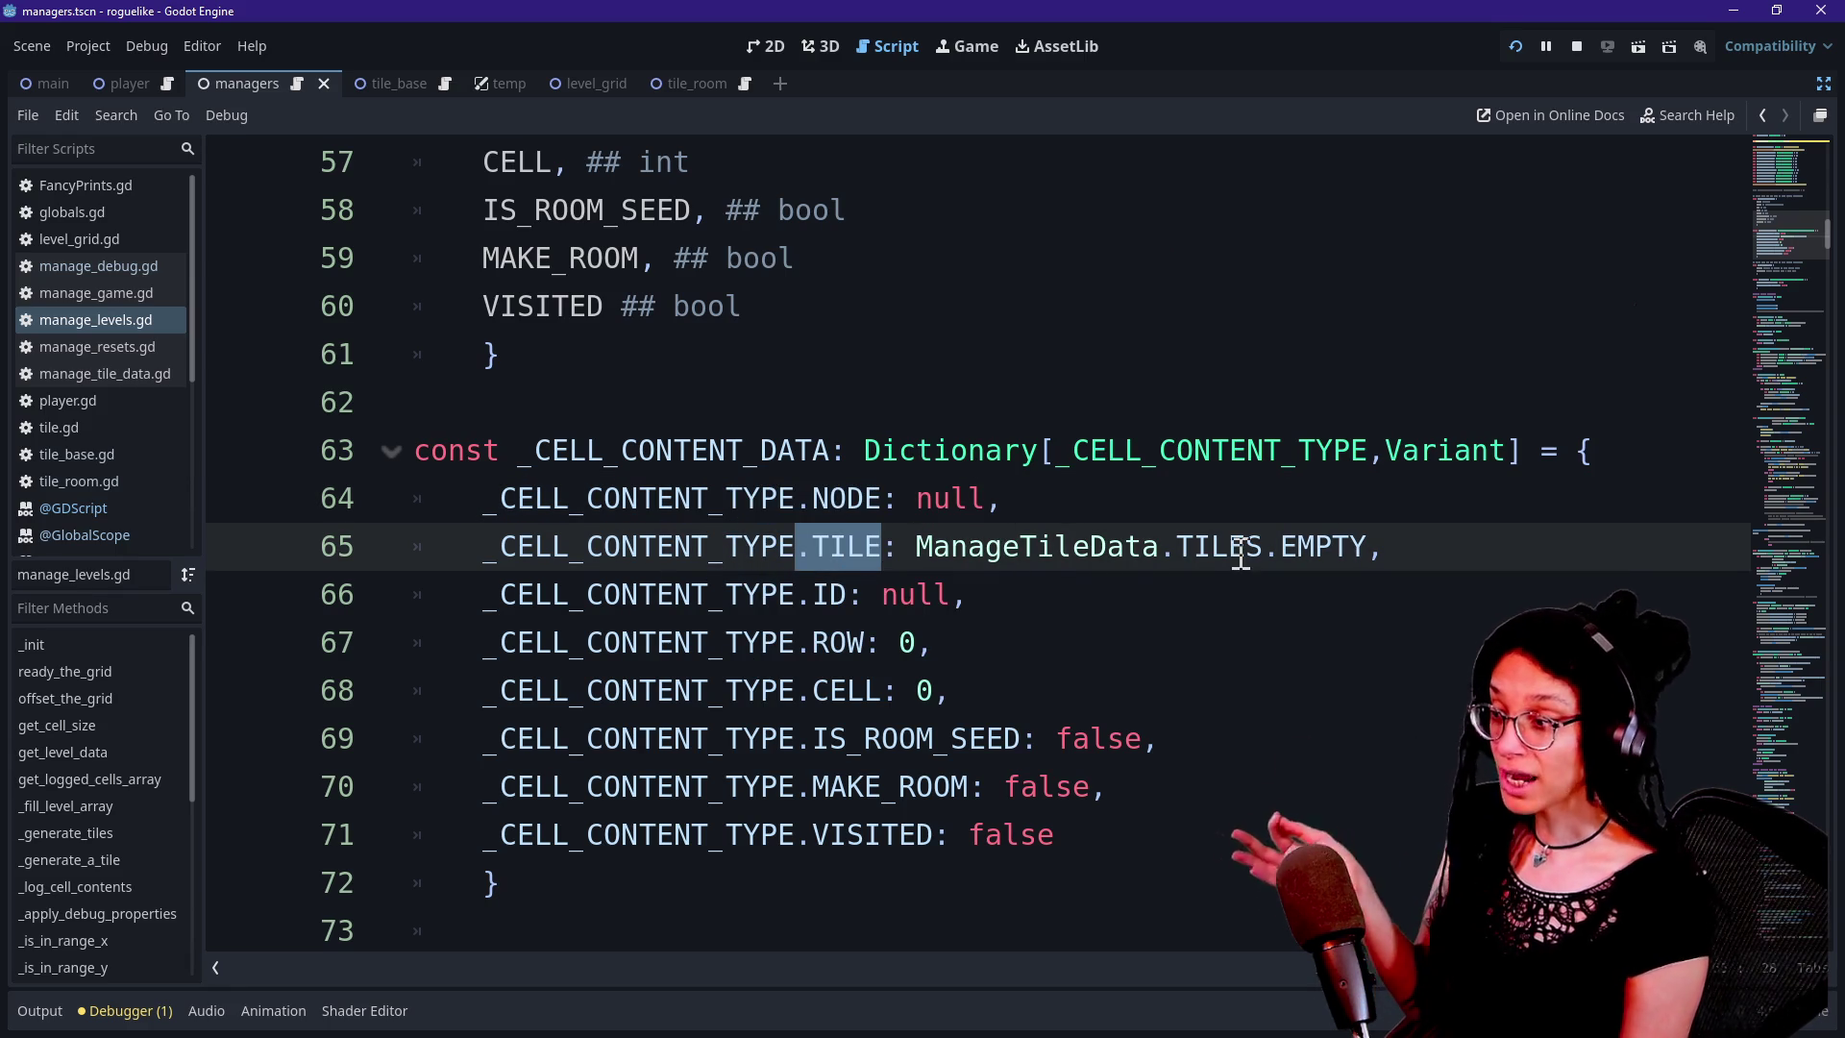
pyautogui.click(850, 546)
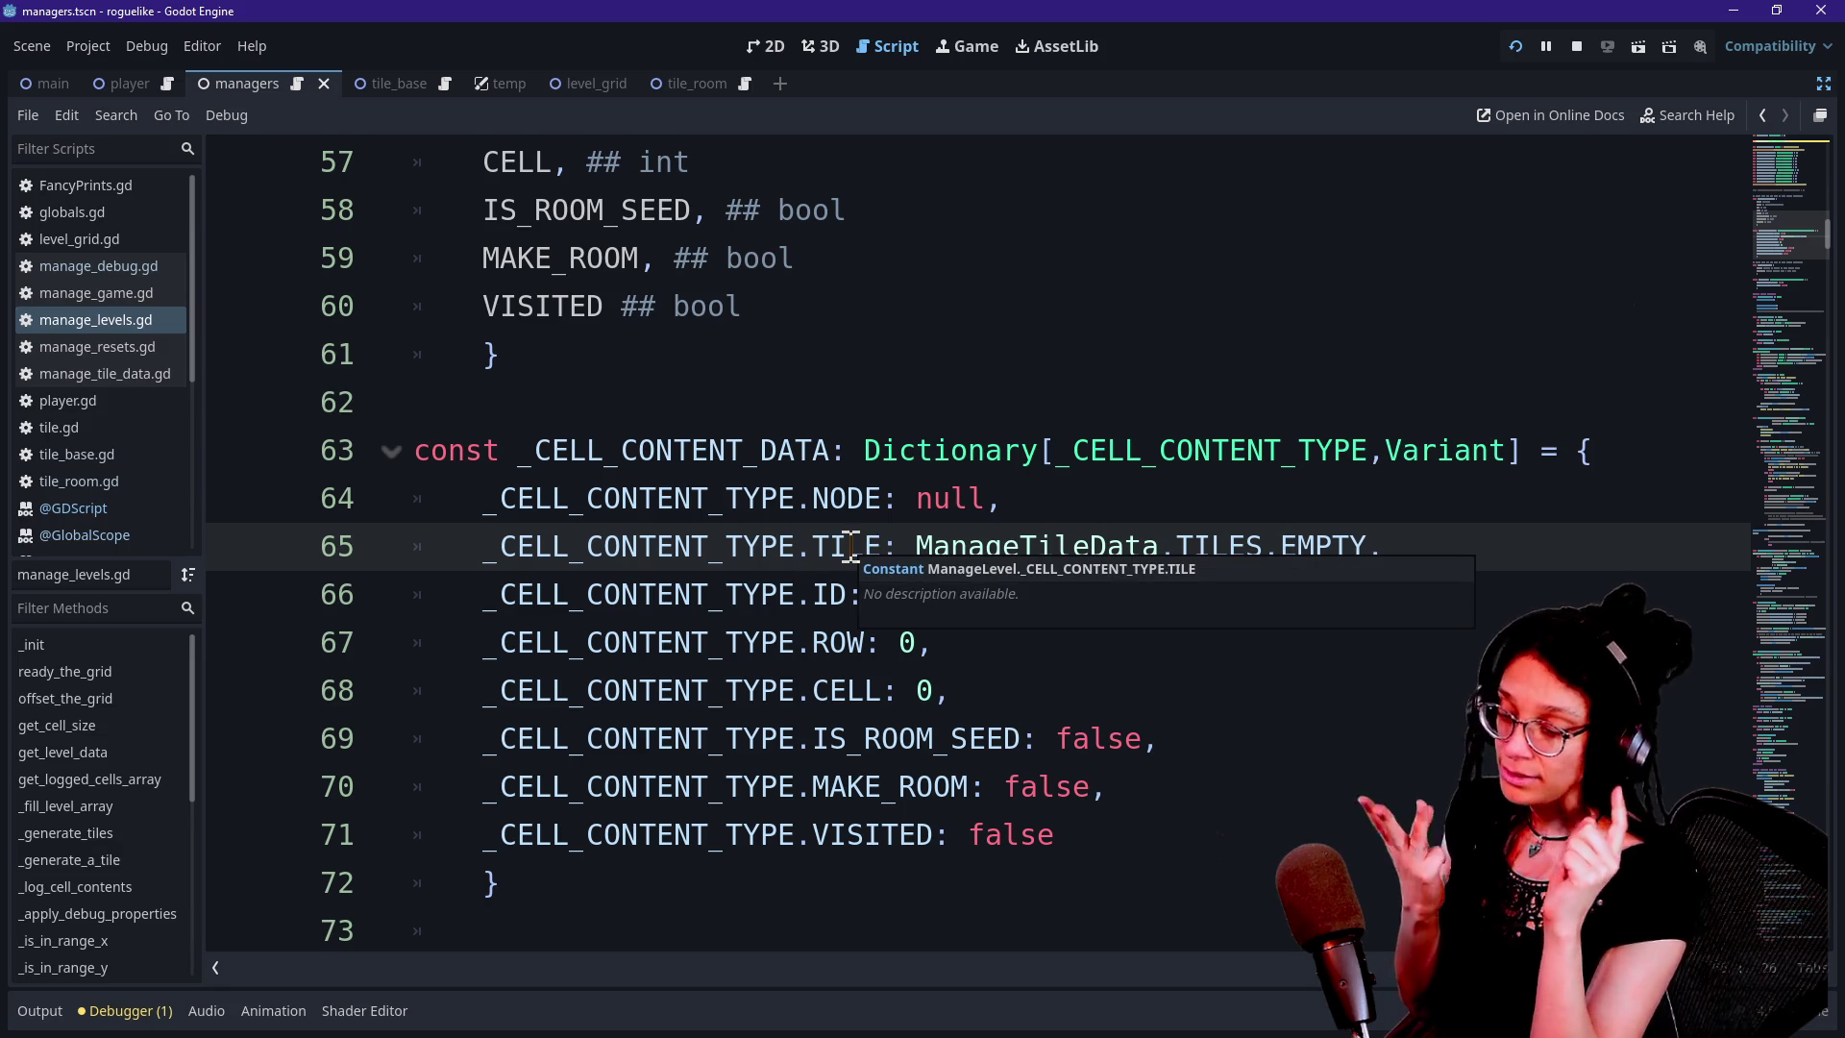
pyautogui.moveTo(786, 546); pyautogui.dragTo(1196, 546)
pyautogui.click(816, 596)
pyautogui.click(1025, 600)
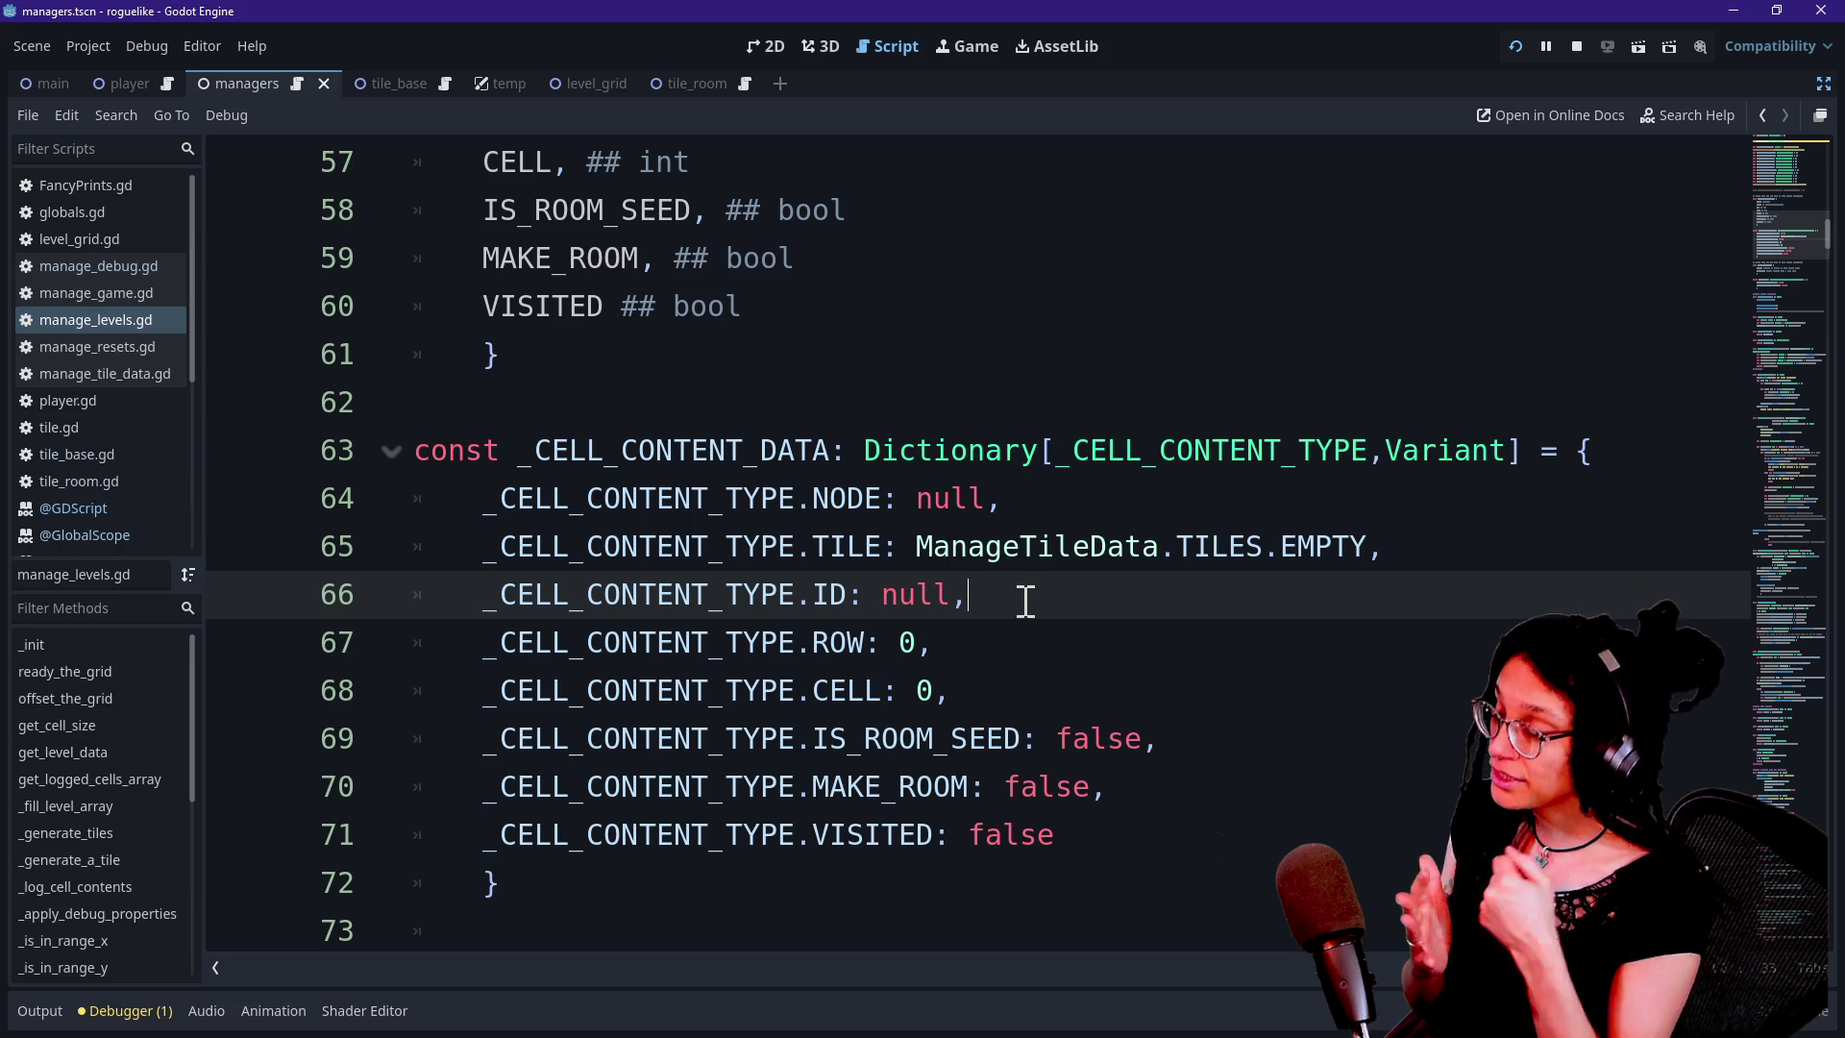
pyautogui.moveTo(815, 642)
pyautogui.mouseDown()
pyautogui.moveTo(927, 644)
pyautogui.moveTo(762, 688)
pyautogui.moveTo(898, 643)
pyautogui.mouseUp()
pyautogui.doubleClick(923, 690)
pyautogui.click(812, 642)
pyautogui.doubleClick(924, 690)
pyautogui.click(812, 690)
pyautogui.click(814, 739)
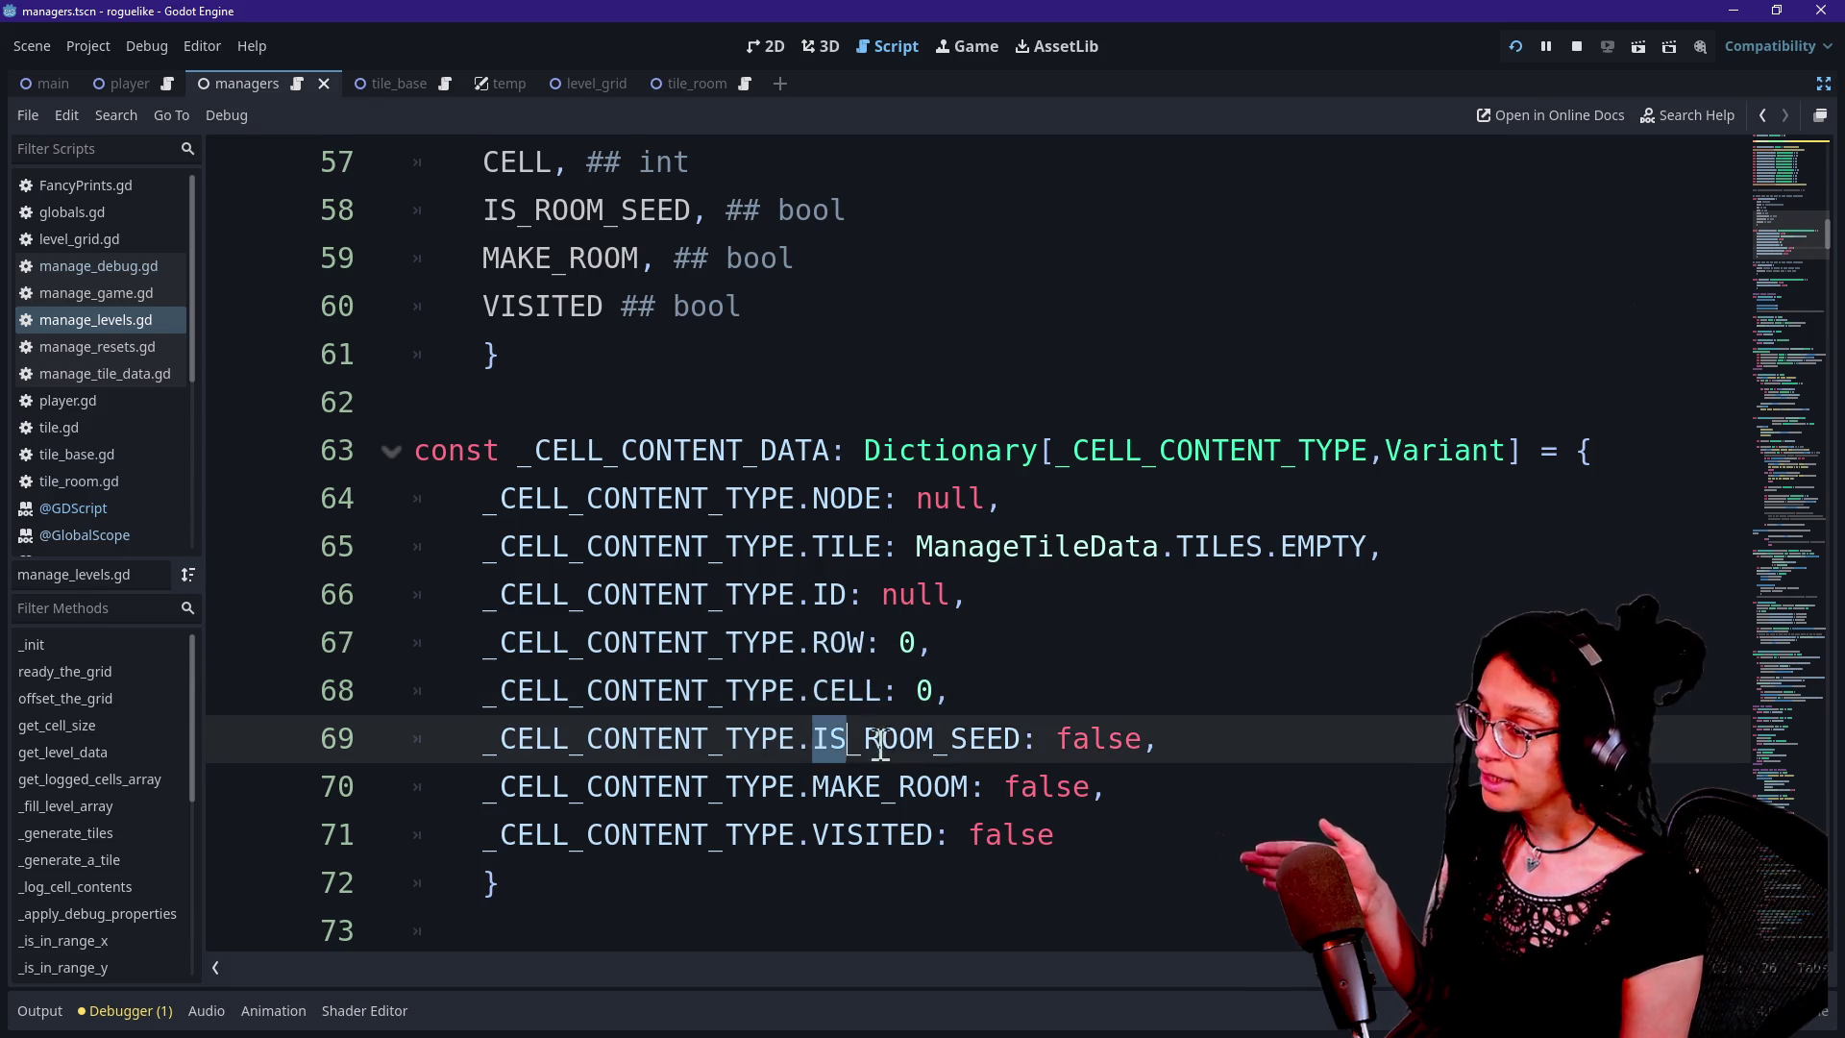
pyautogui.moveTo(1149, 741)
pyautogui.mouseDown()
pyautogui.moveTo(759, 740)
pyautogui.moveTo(1141, 740)
pyautogui.mouseUp()
pyautogui.click(843, 740)
pyautogui.click(766, 740)
pyautogui.click(1259, 736)
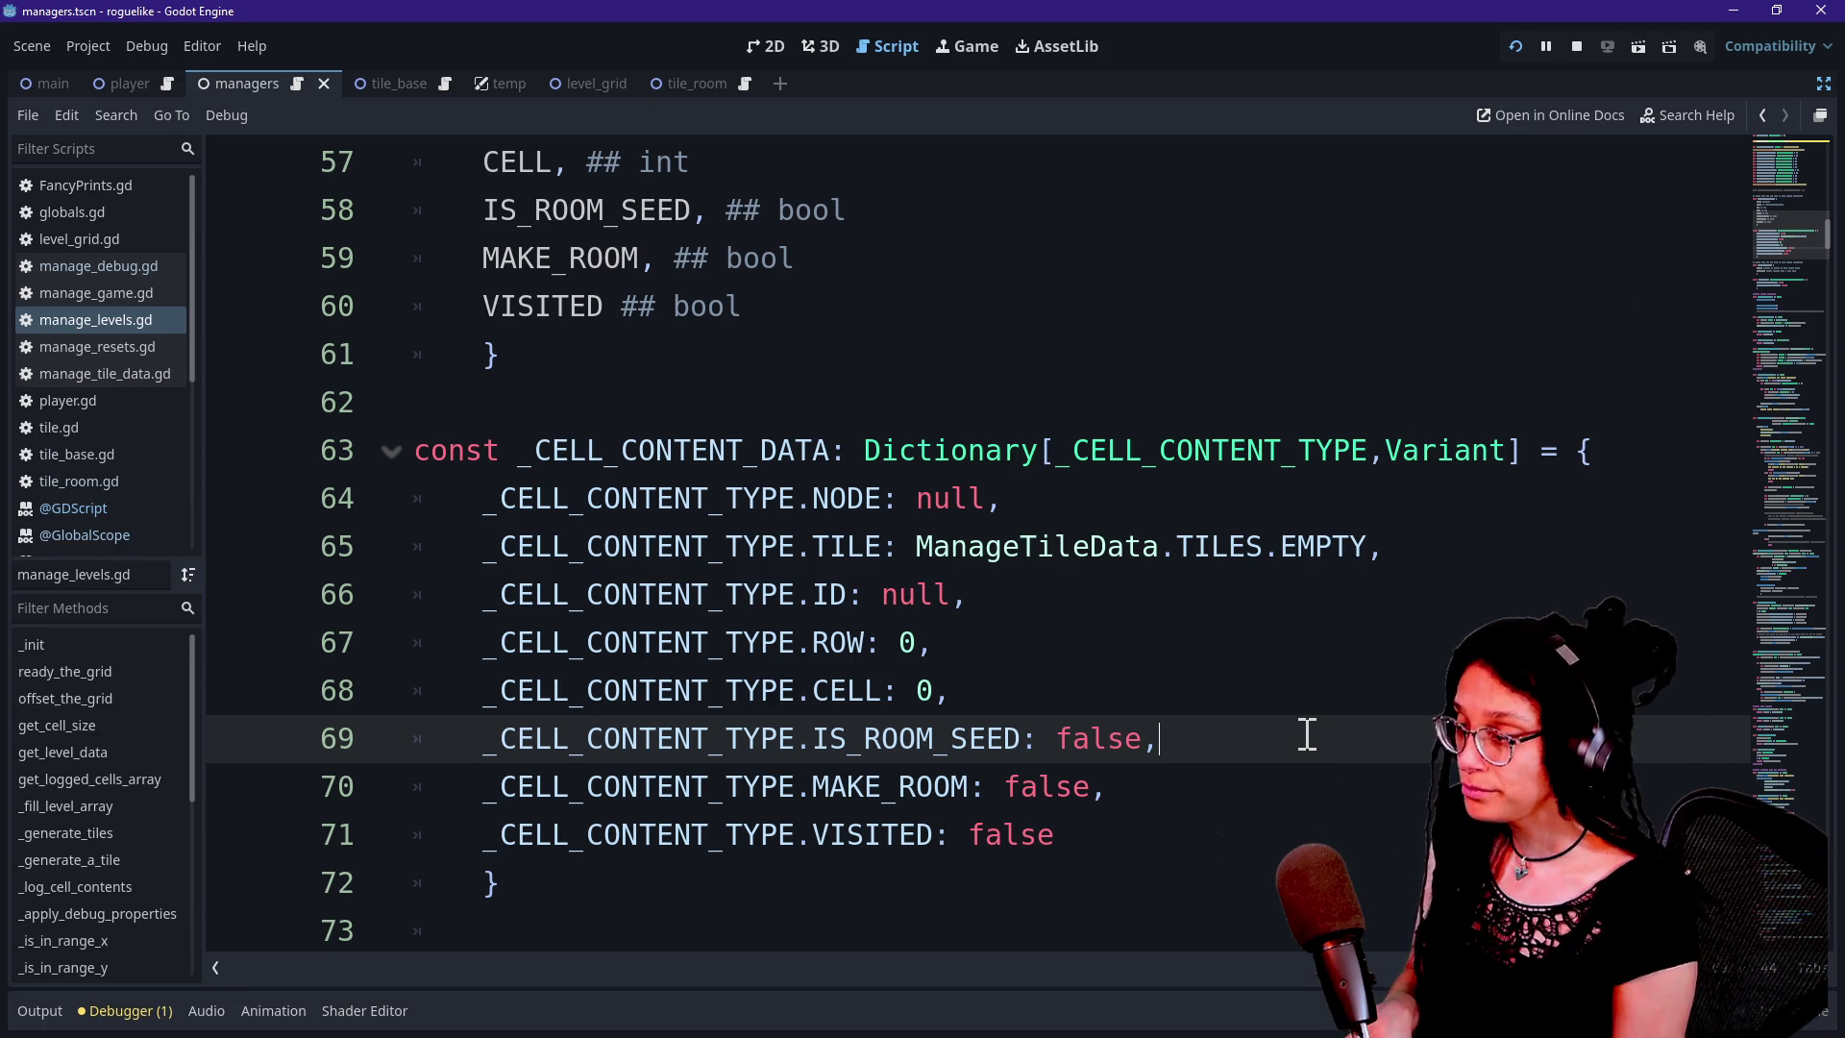
# Highlight the CELL, IS_ROOM_SEED and MAKE_ROOM defaults on lines 68–70
pyautogui.keyDown('shift'); pyautogui.click(727, 754); pyautogui.keyUp('shift')
pyautogui.click(1189, 738)
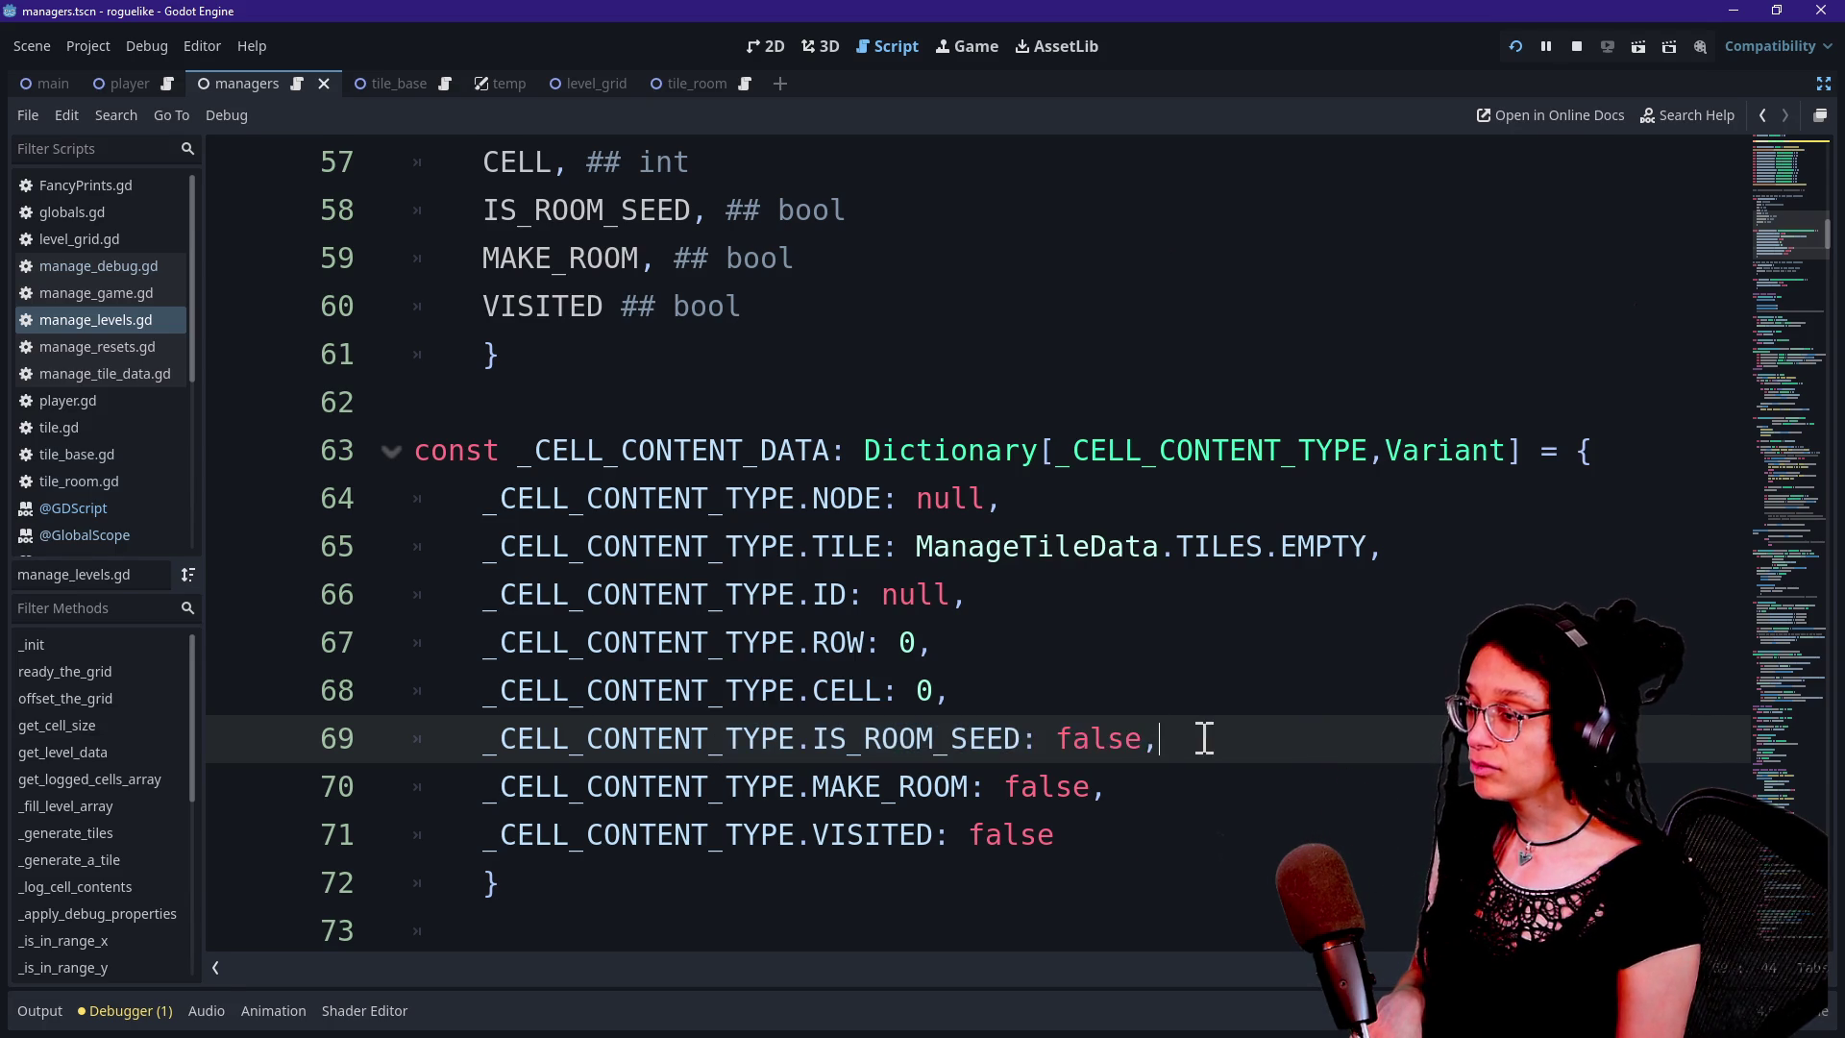
pyautogui.moveTo(759, 690); pyautogui.dragTo(1210, 753)
pyautogui.moveTo(1112, 786); pyautogui.dragTo(977, 782)
pyautogui.moveTo(794, 740); pyautogui.dragTo(1060, 738)
pyautogui.click(1060, 738)
pyautogui.moveTo(797, 786); pyautogui.dragTo(1019, 786)
pyautogui.click(1076, 786)
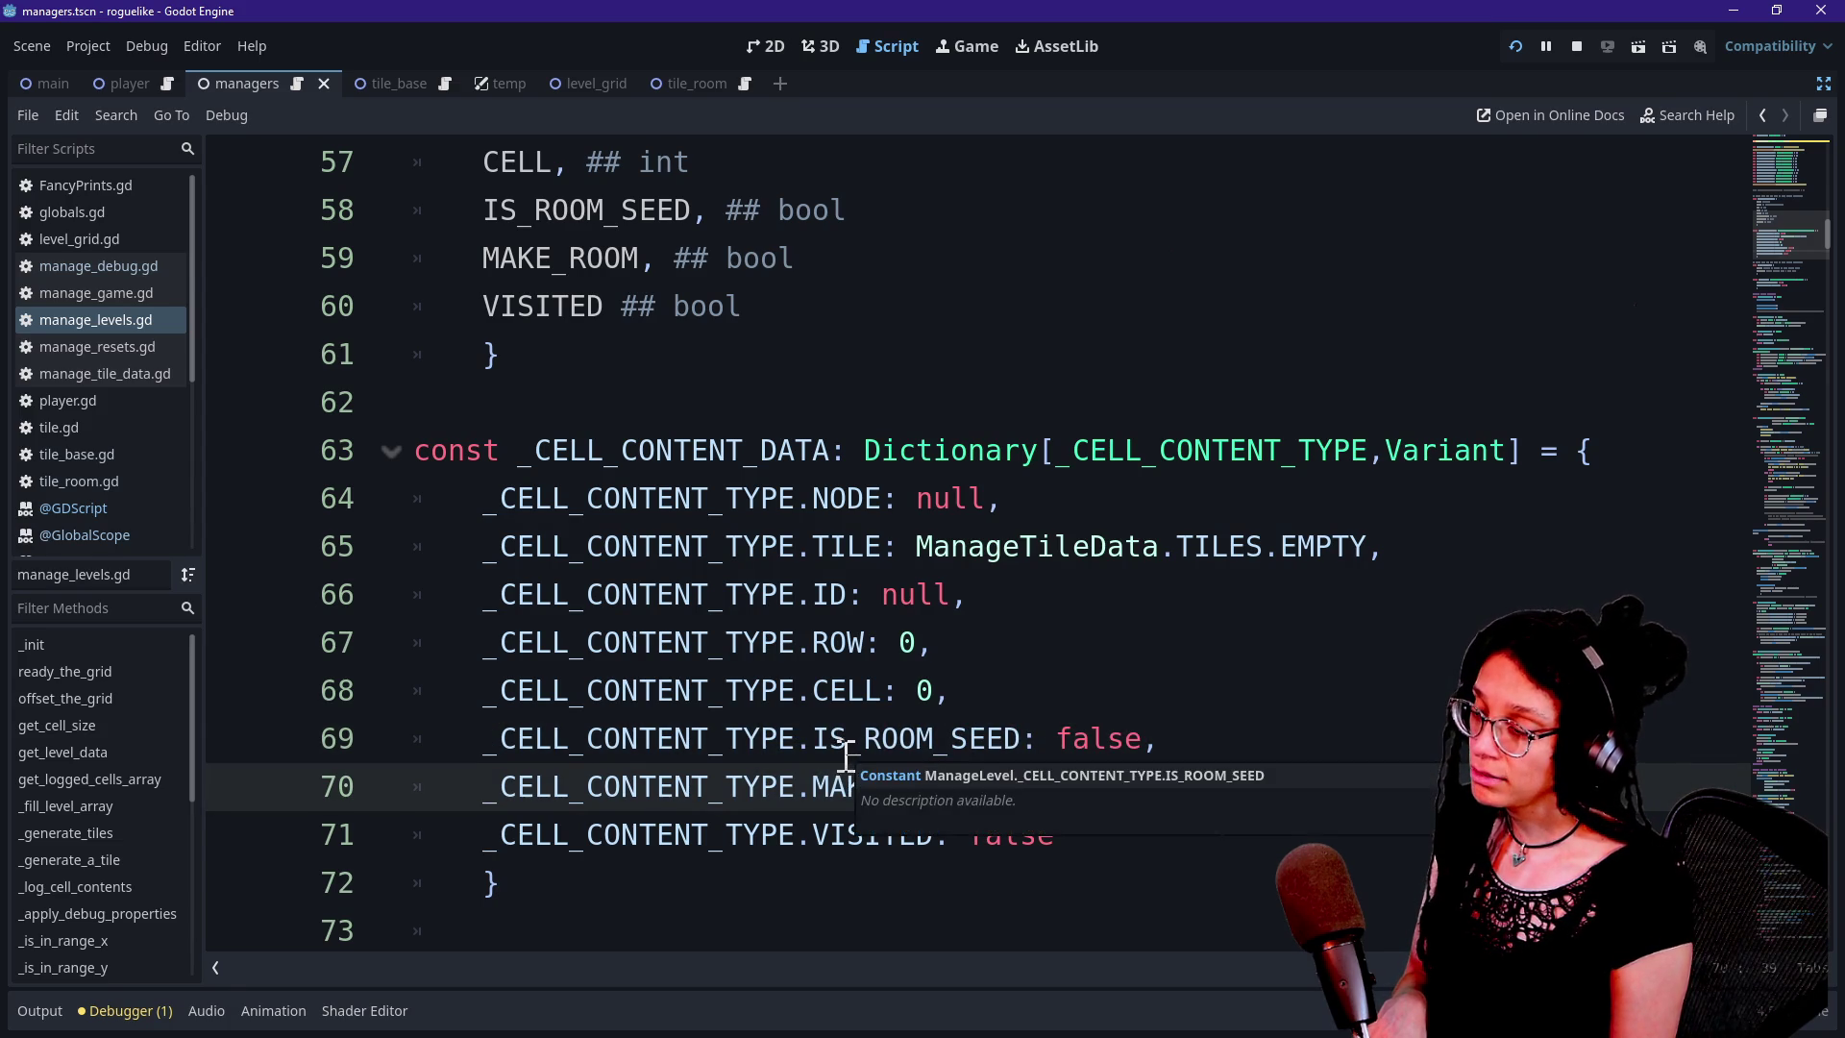
# Repeatedly highlight 'IS_ROOM_SEED: false' and the MAKE_ROOM key, then switch to the Excalidraw browser window
pyautogui.moveTo(798, 738); pyautogui.dragTo(1161, 740)
pyautogui.click(1159, 741)
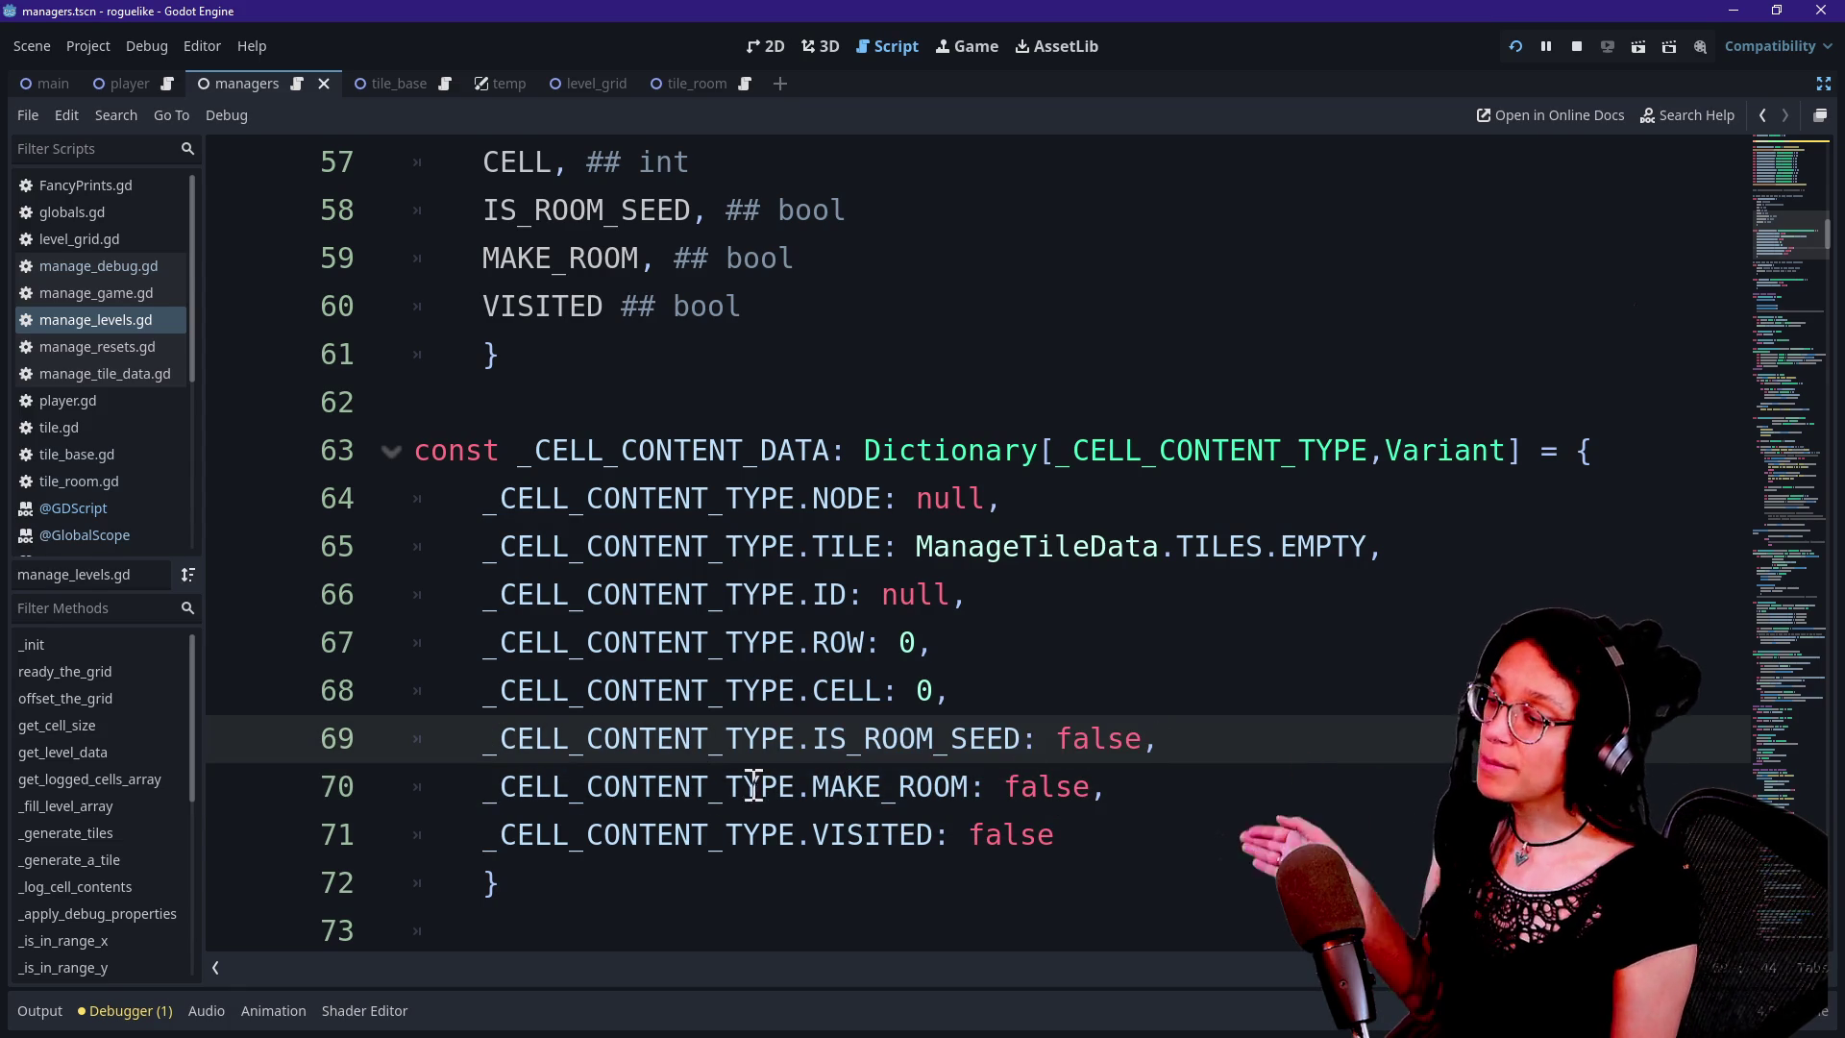
pyautogui.moveTo(754, 786); pyautogui.dragTo(998, 786)
pyautogui.click(998, 786)
pyautogui.moveTo(780, 738); pyautogui.dragTo(1112, 762)
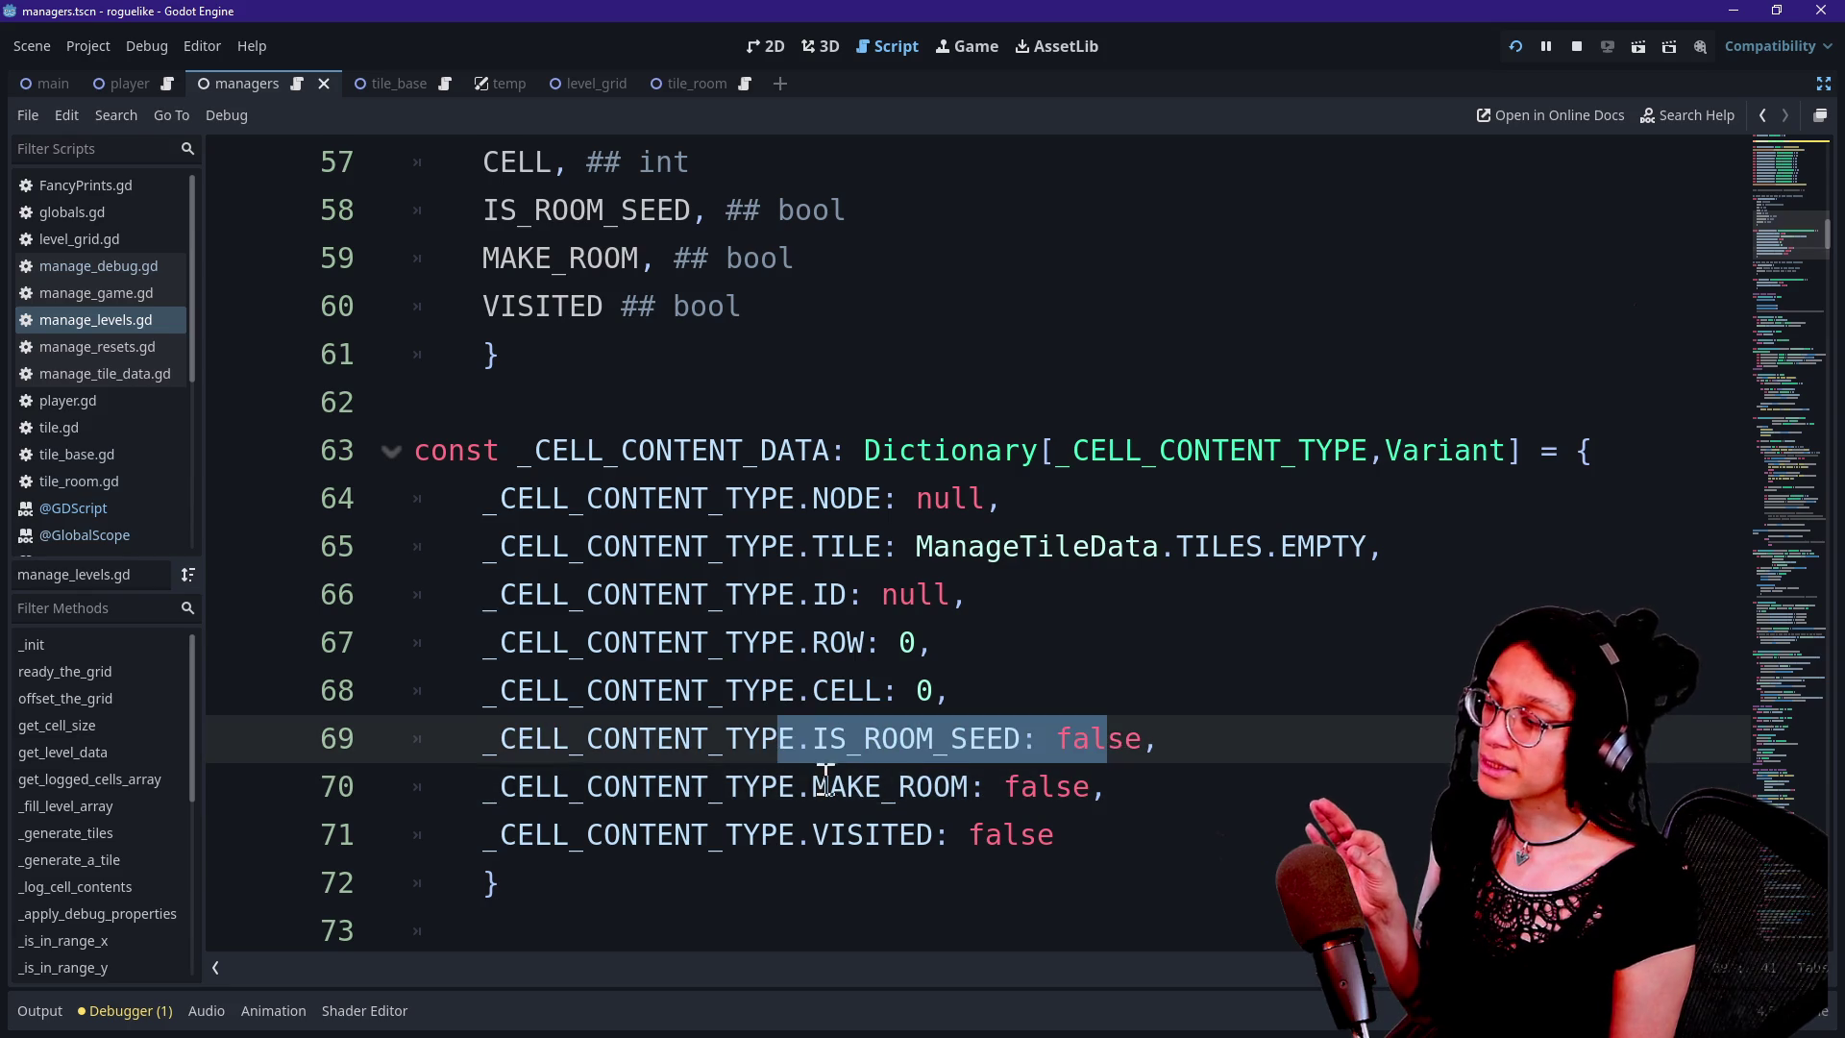
pyautogui.moveTo(793, 786); pyautogui.dragTo(999, 786)
pyautogui.click(1002, 788)
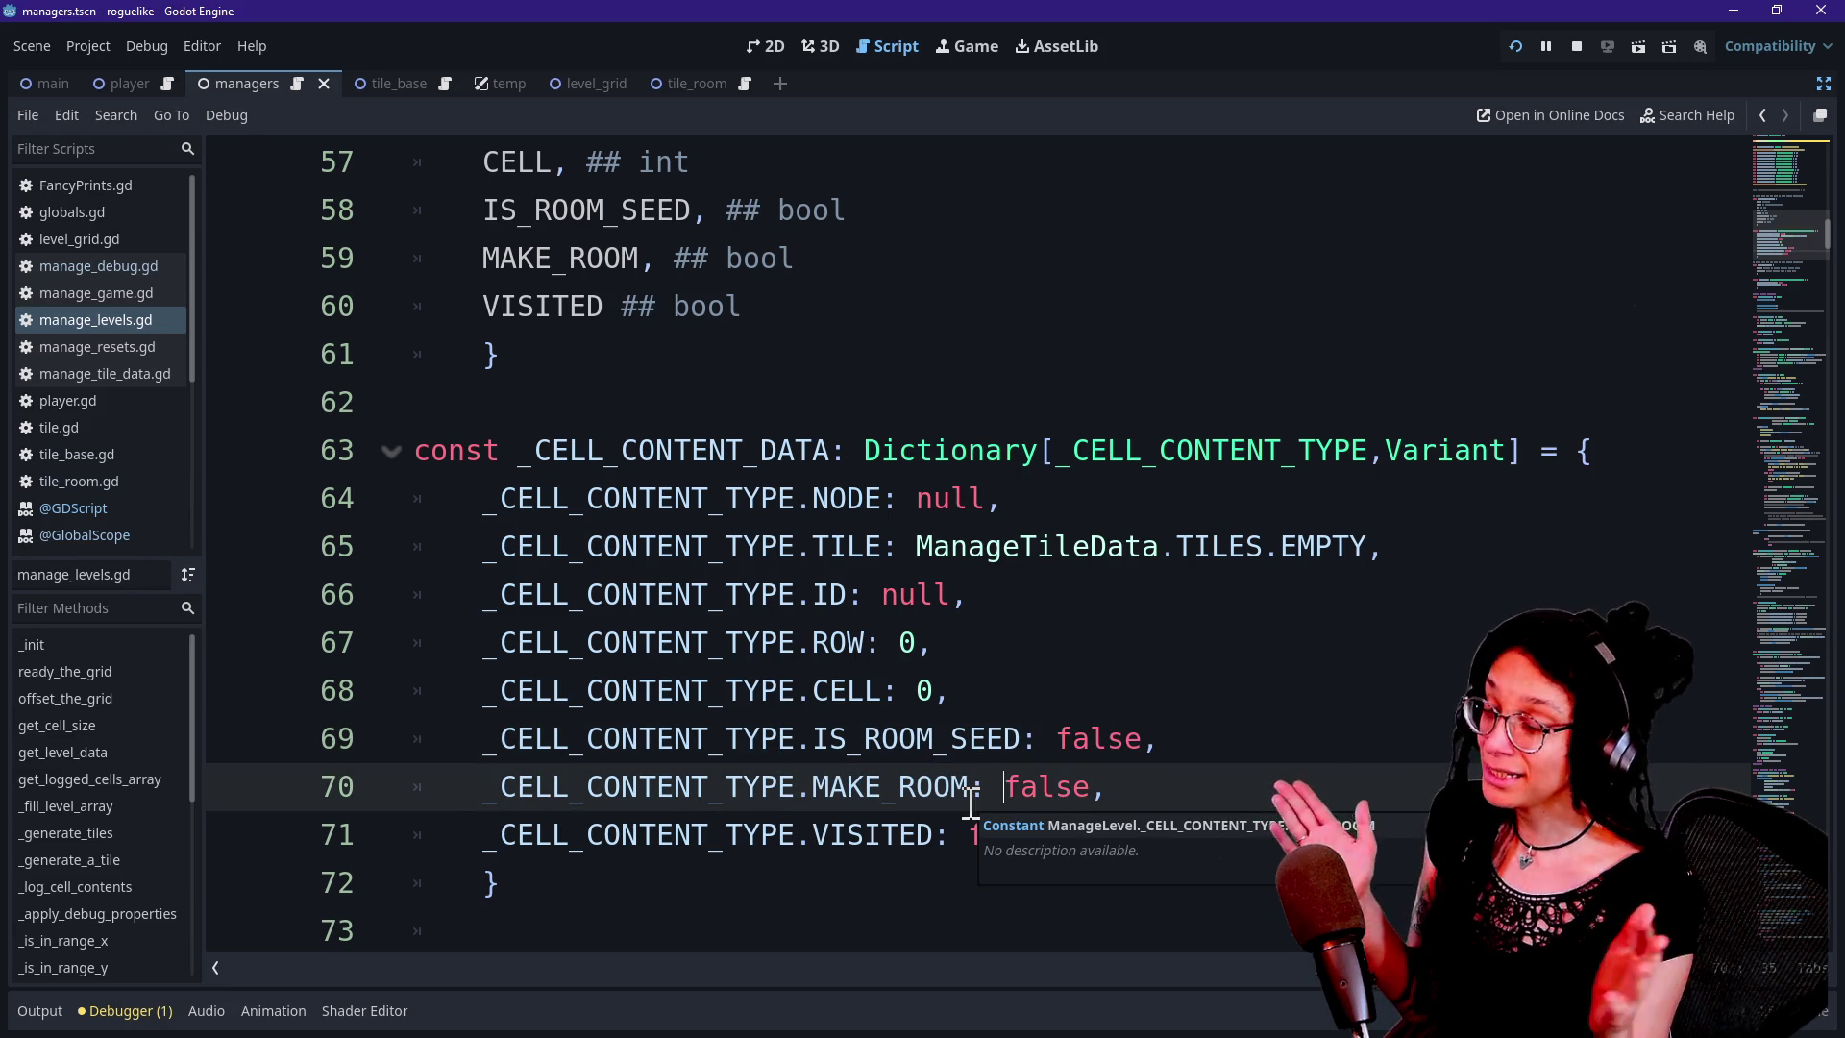
pyautogui.moveTo(794, 786); pyautogui.dragTo(1000, 786)
pyautogui.click(1005, 790)
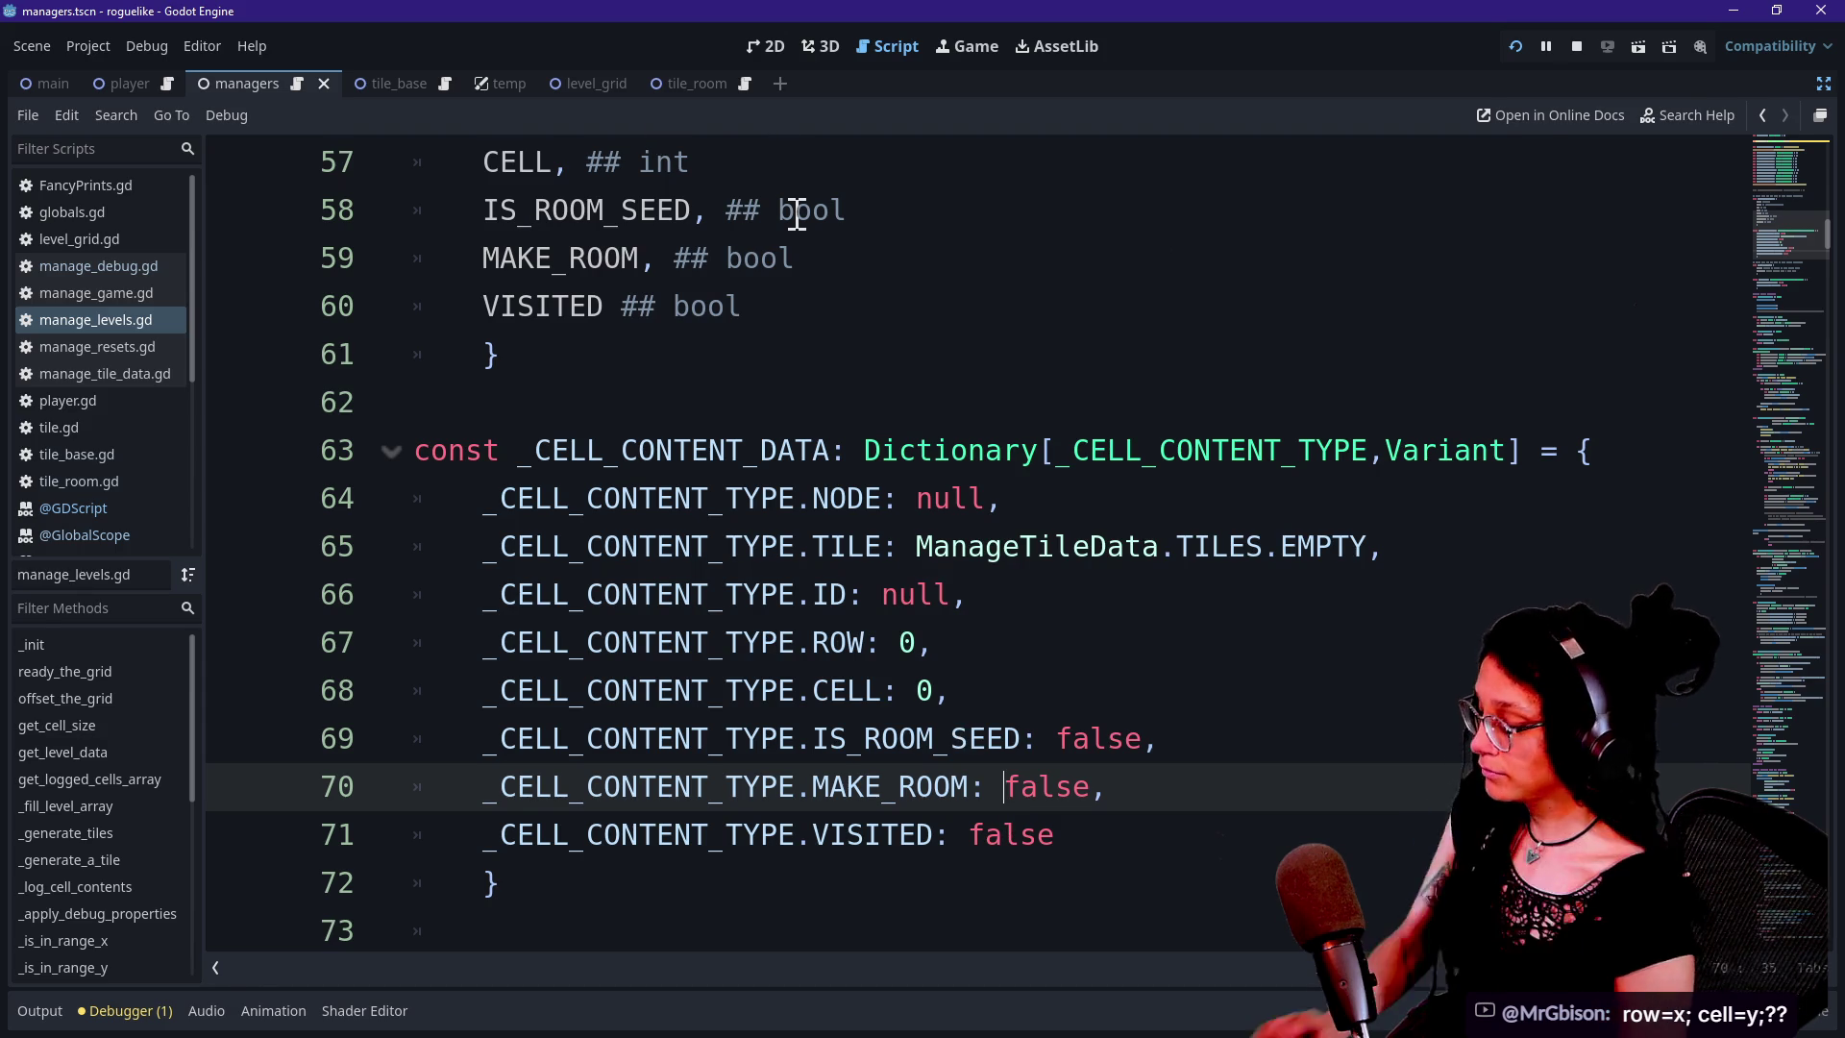
pyautogui.hotkey('alt', 'Tab')
# Zoom out and pan across the board, then zoom in on the 3,3 table and its offset notes
pyautogui.keyDown('ctrl'); pyautogui.scroll(-5, 1318, 375); pyautogui.keyUp('ctrl')
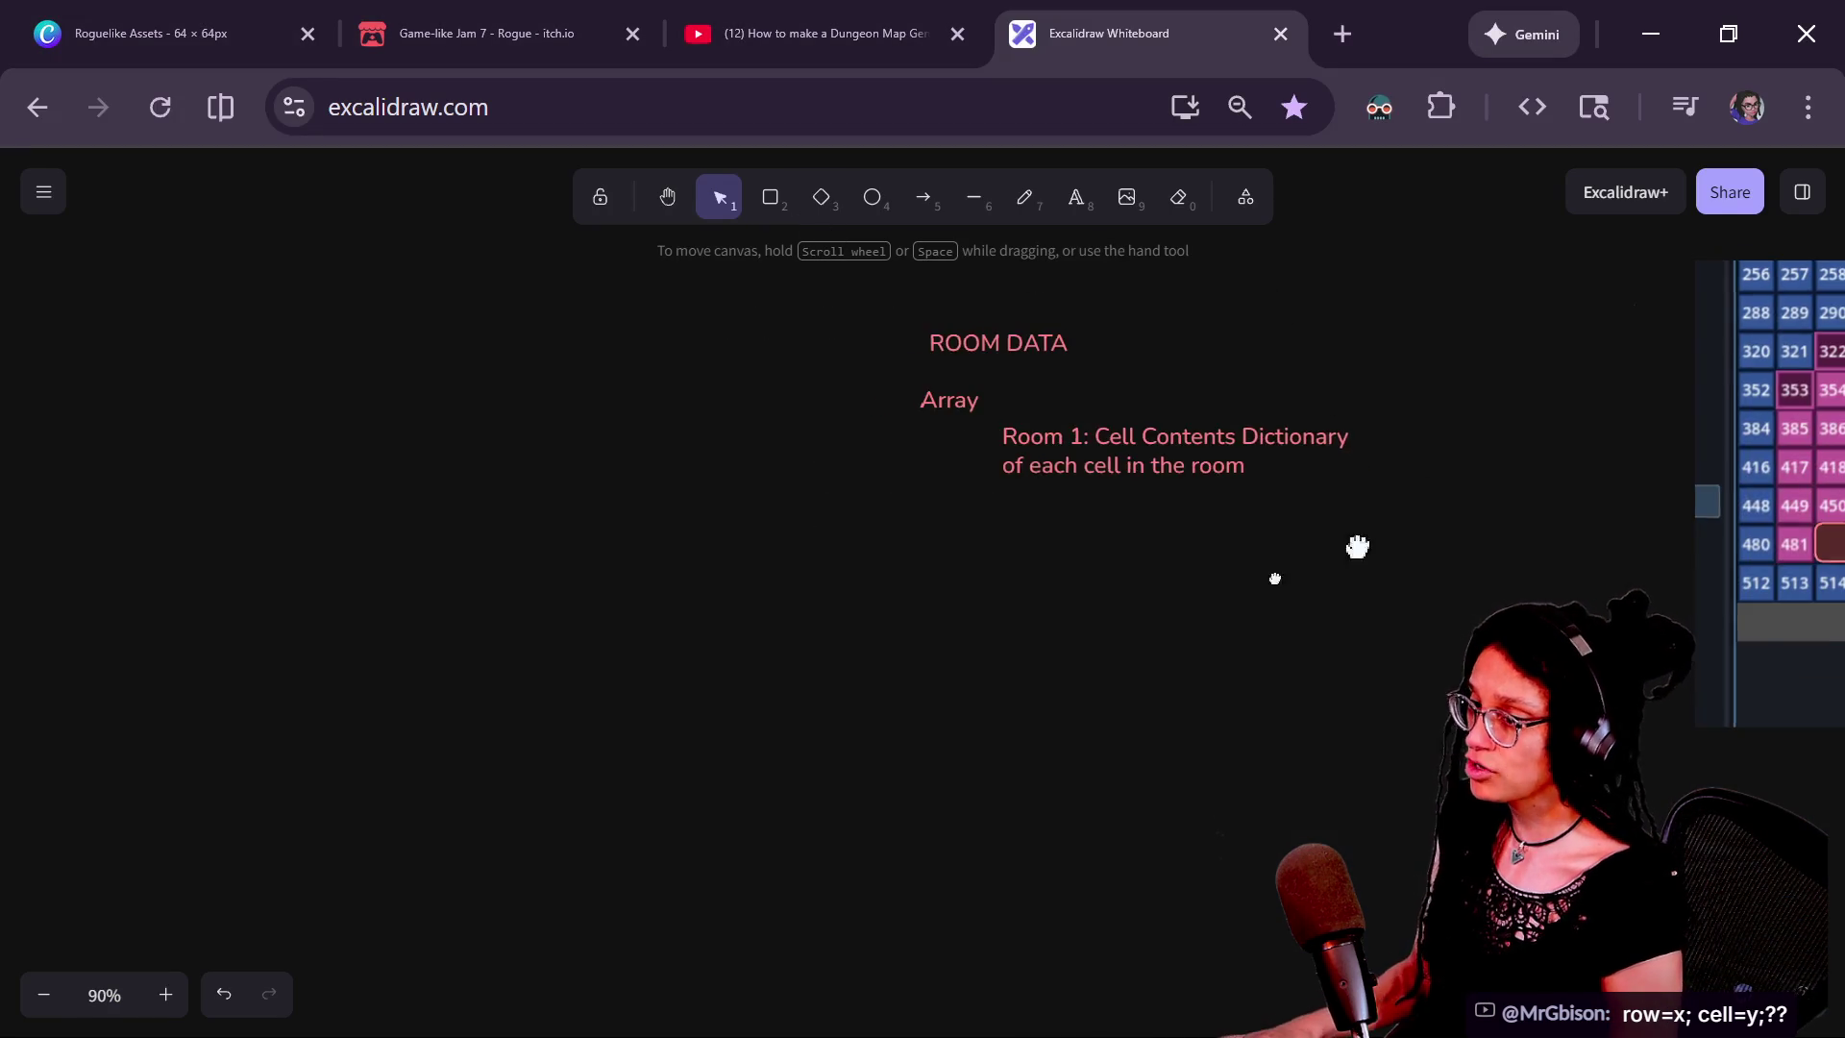
pyautogui.moveTo(1457, 485); pyautogui.dragTo(610, 762)
pyautogui.keyDown('ctrl'); pyautogui.scroll(-6, 882, 653); pyautogui.keyUp('ctrl')
pyautogui.moveTo(885, 651)
pyautogui.mouseDown()
pyautogui.moveTo(733, 631)
pyautogui.moveTo(184, 663)
pyautogui.moveTo(490, 474)
pyautogui.moveTo(185, 589)
pyautogui.moveTo(346, 535)
pyautogui.moveTo(375, 474)
pyautogui.mouseUp()
pyautogui.keyDown('ctrl'); pyautogui.scroll(5, 672, 696); pyautogui.keyUp('ctrl')
pyautogui.keyDown('ctrl'); pyautogui.scroll(1, 673, 697); pyautogui.keyUp('ctrl')
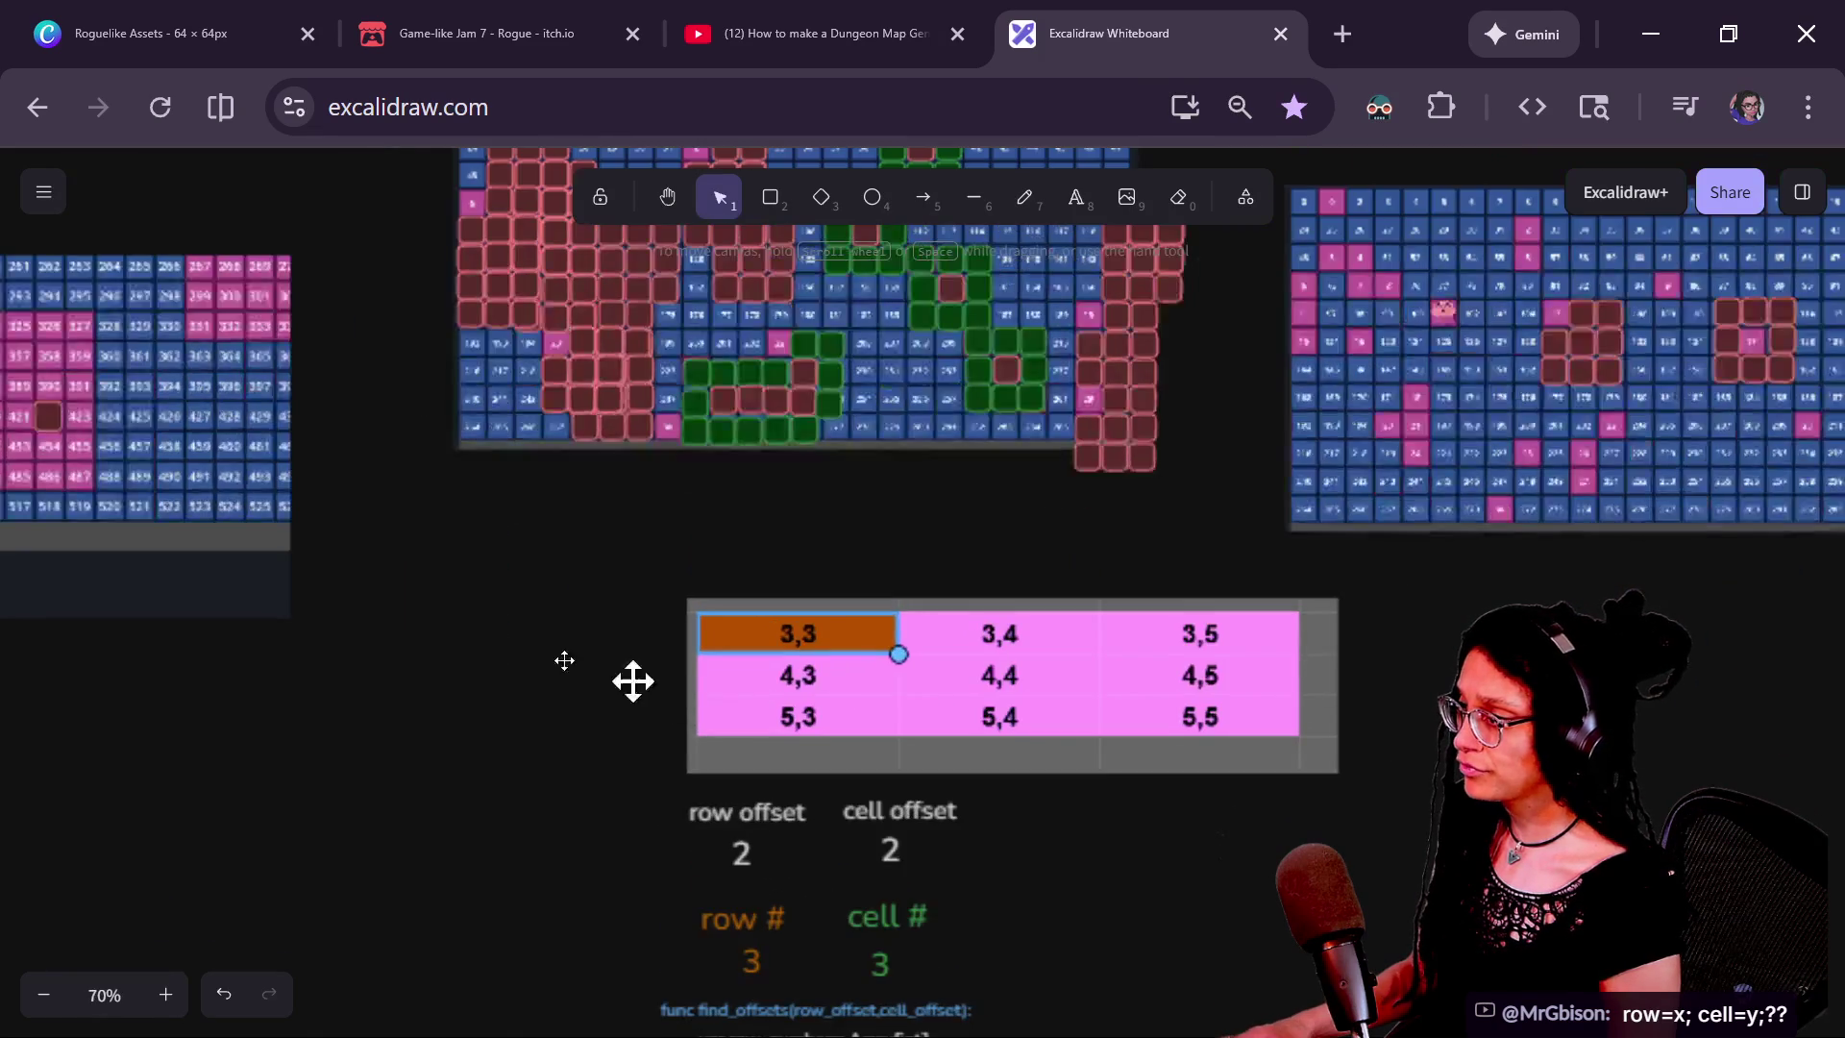
pyautogui.keyDown('ctrl'); pyautogui.scroll(3, 490, 695); pyautogui.keyUp('ctrl')
pyautogui.moveTo(491, 711)
pyautogui.mouseDown()
pyautogui.moveTo(375, 618)
pyautogui.moveTo(275, 497)
pyautogui.mouseUp()
pyautogui.scroll(-1, 557, 618)
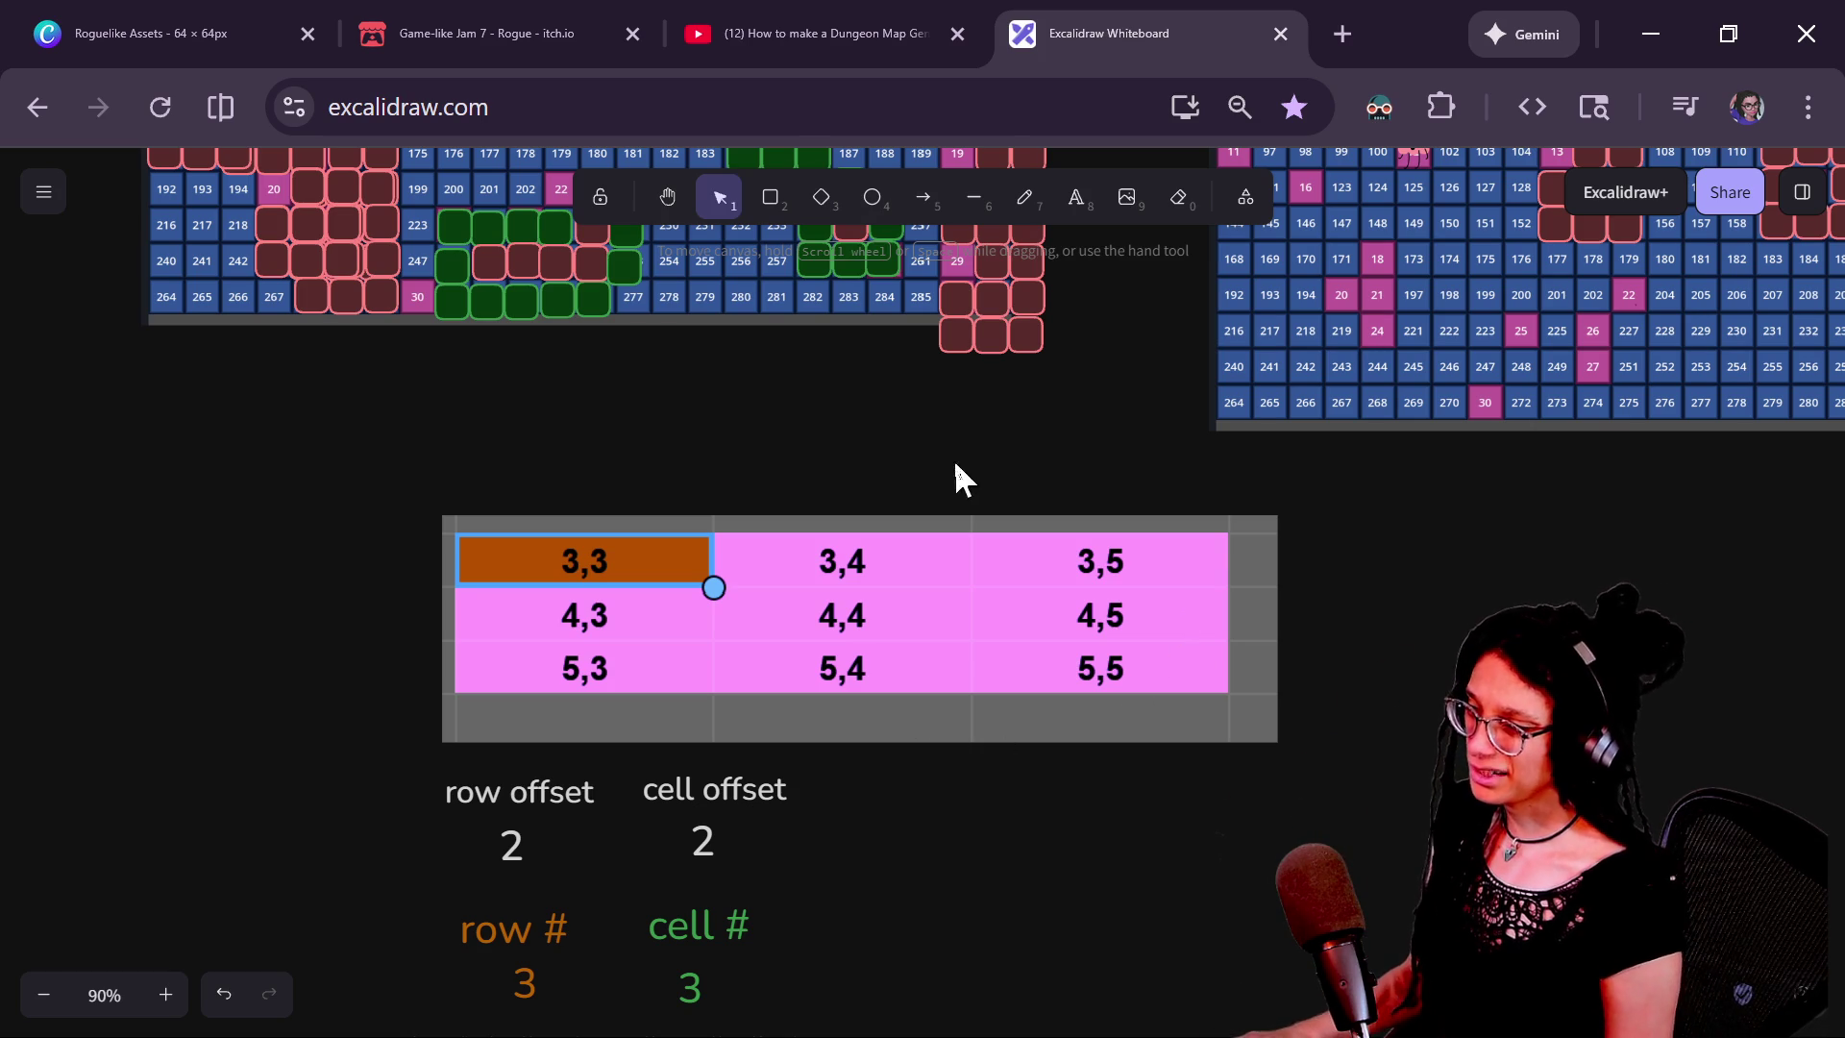
# Navigate back to the Room 1 cell-contents note under Array and select it
pyautogui.moveTo(939, 452); pyautogui.dragTo(1423, 828)
pyautogui.hscroll(-5, 1422, 829)
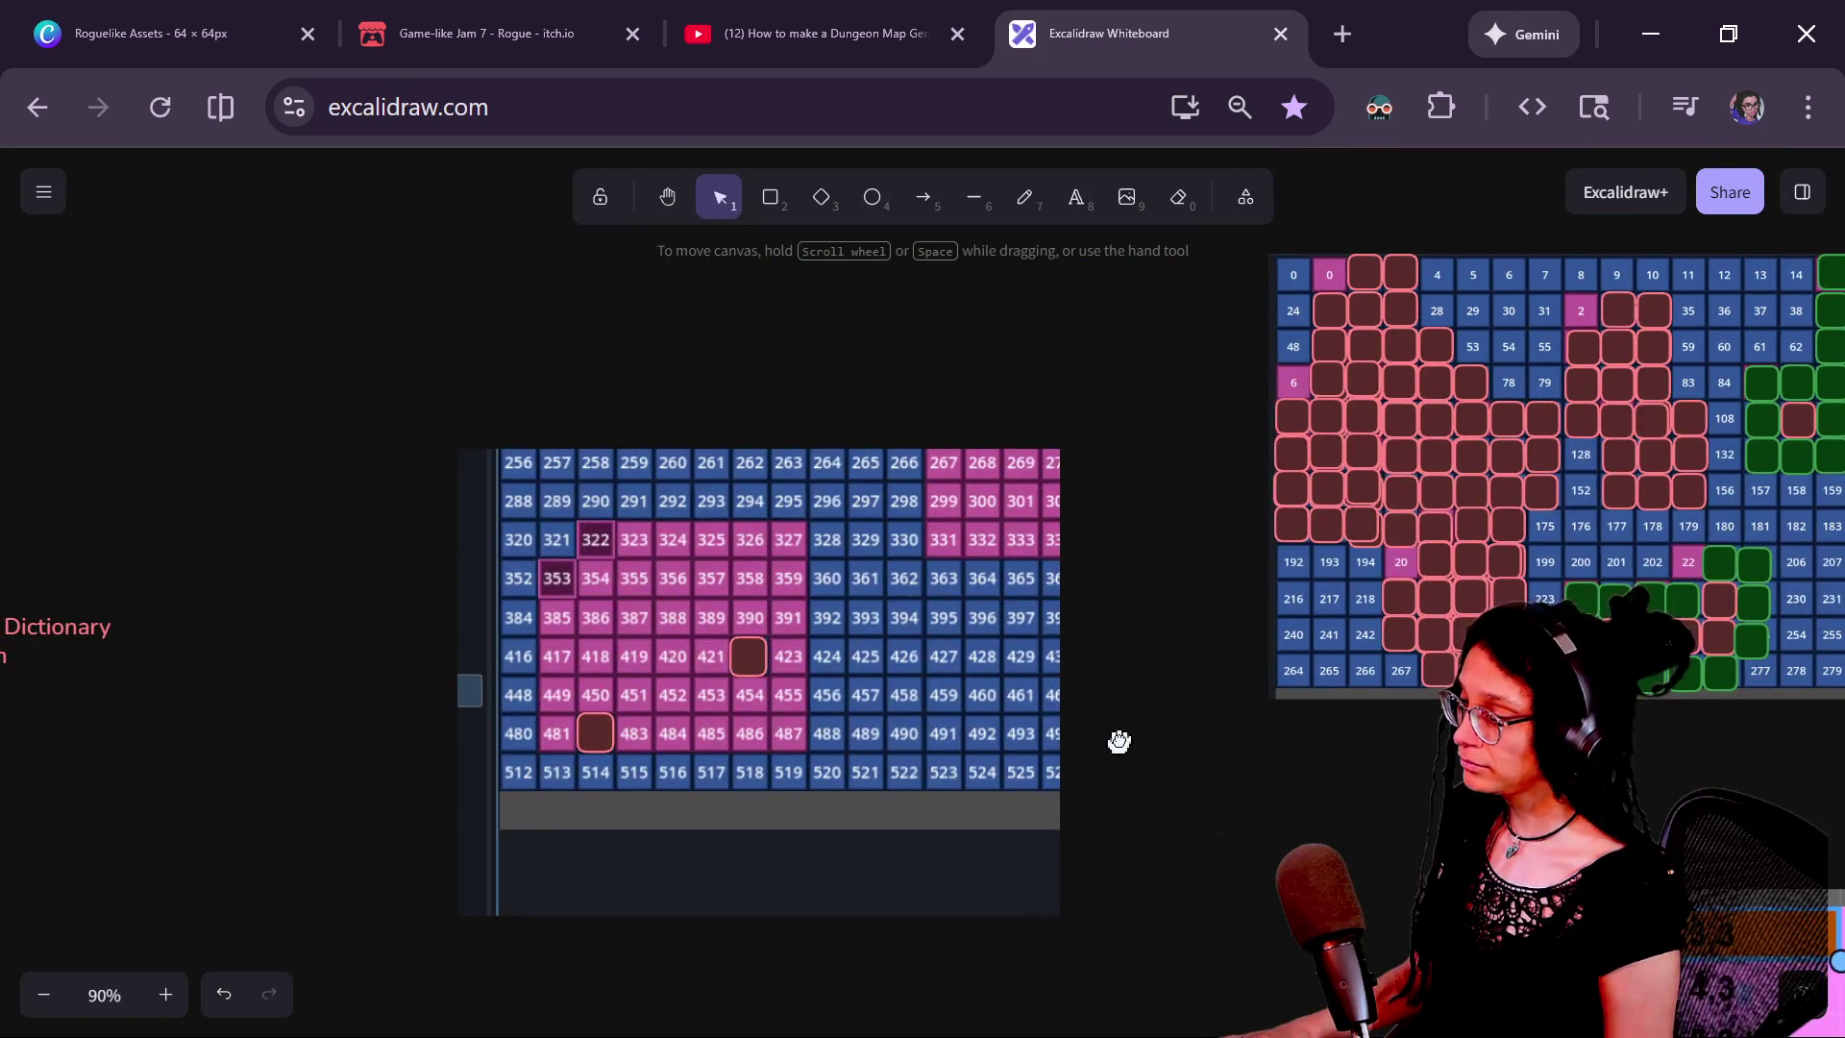
pyautogui.scroll(-3, 1097, 712)
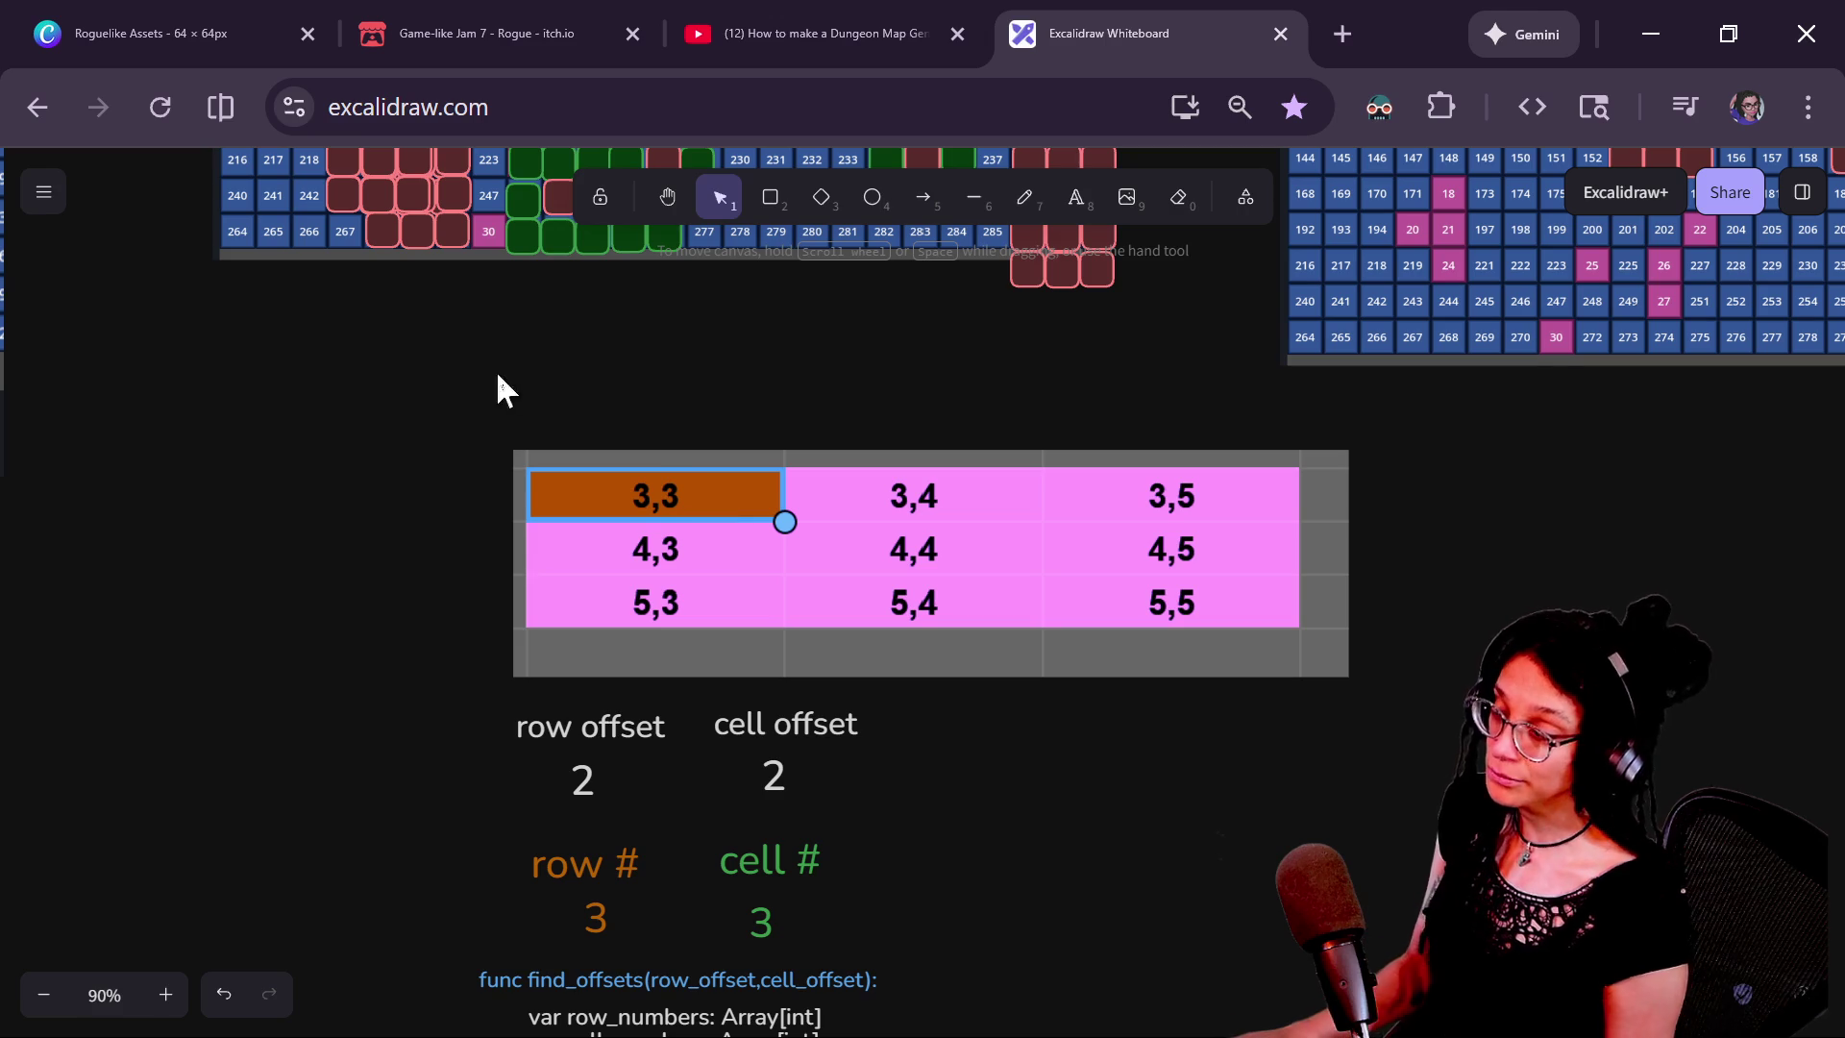
pyautogui.scroll(2, 595, 532)
pyautogui.hscroll(-2, 595, 531)
pyautogui.hscroll(-1, 680, 708)
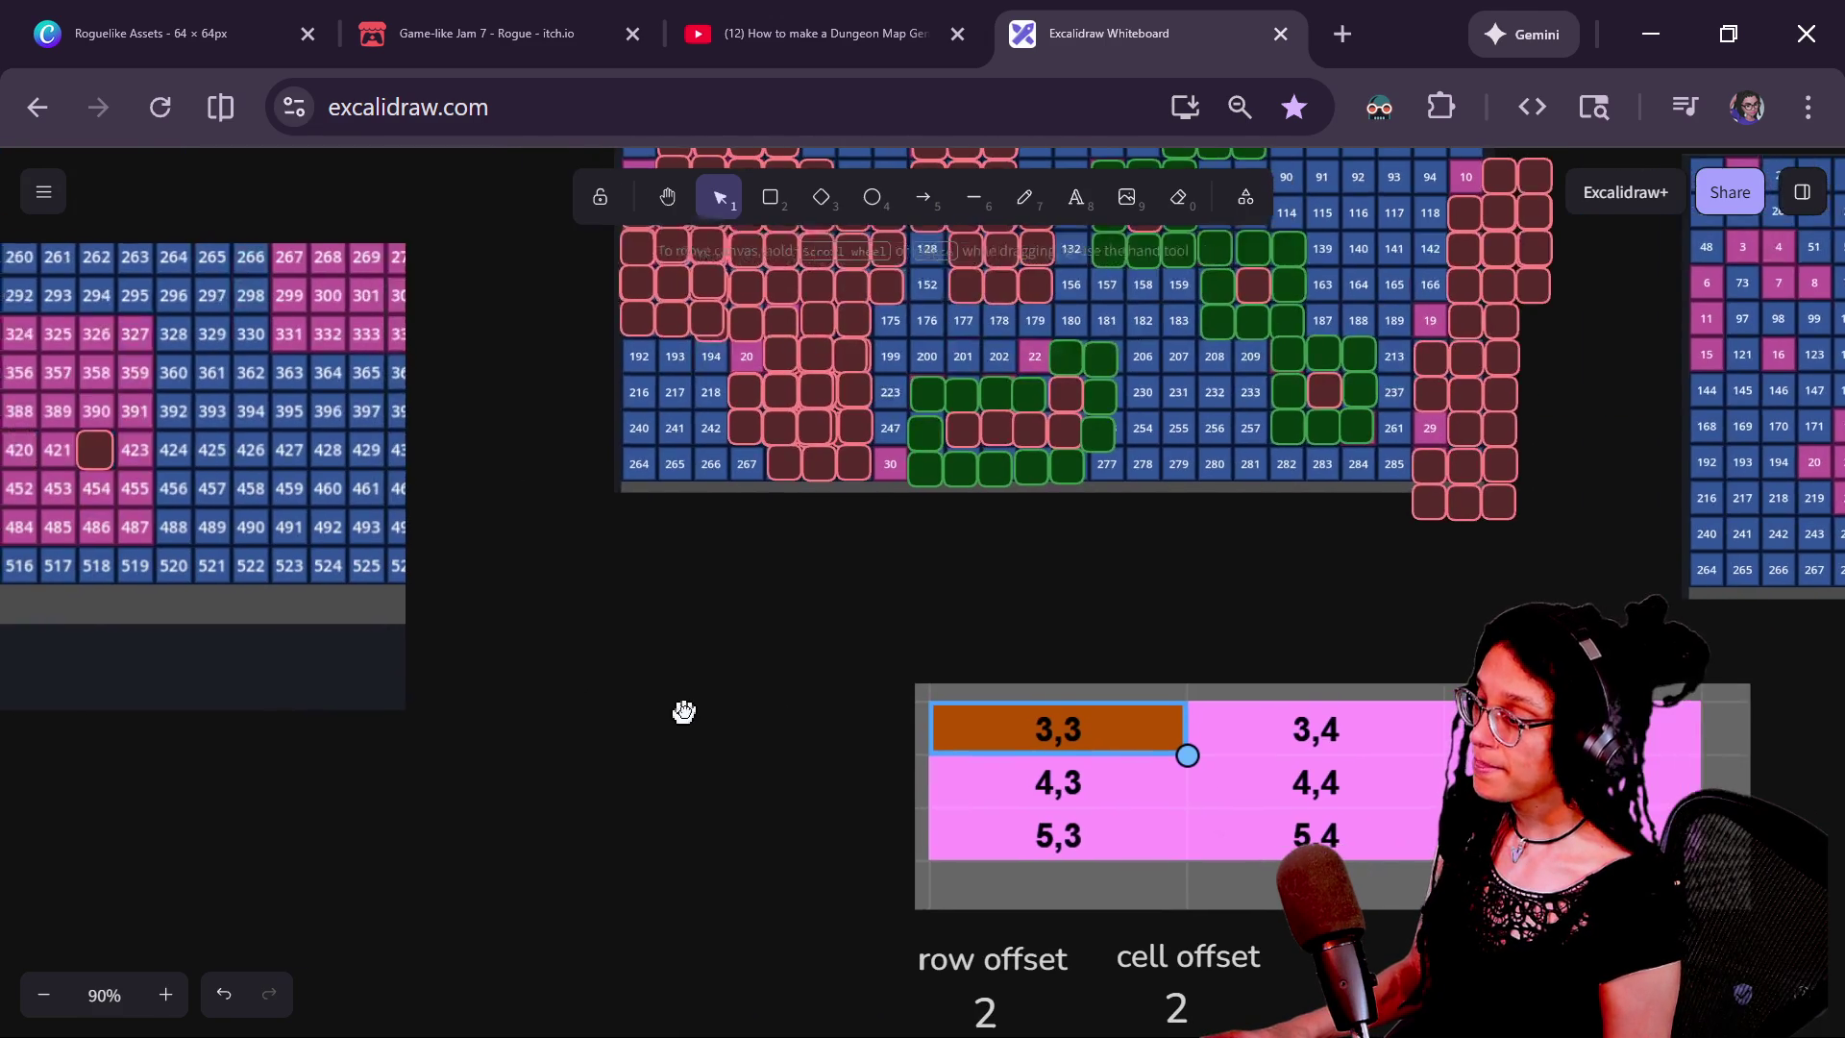
pyautogui.hscroll(-15, 685, 713)
pyautogui.scroll(1, 685, 713)
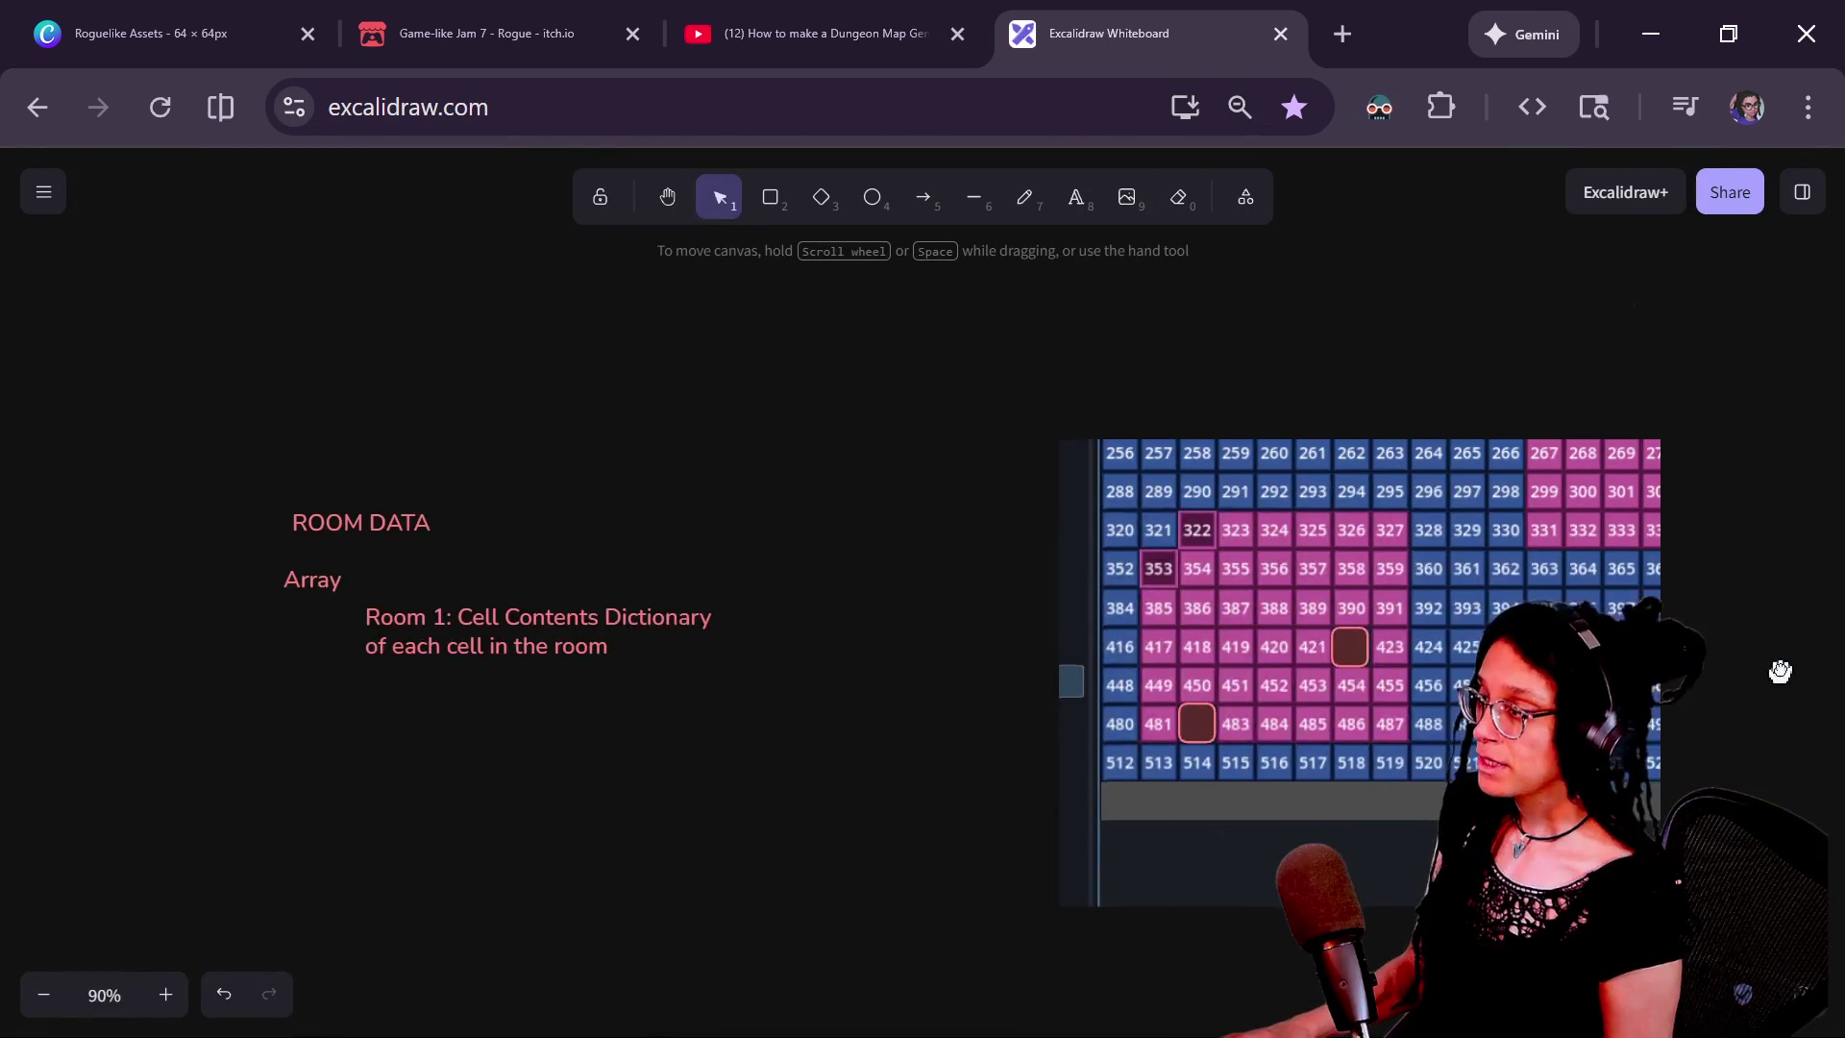
pyautogui.scroll(8, 931, 503)
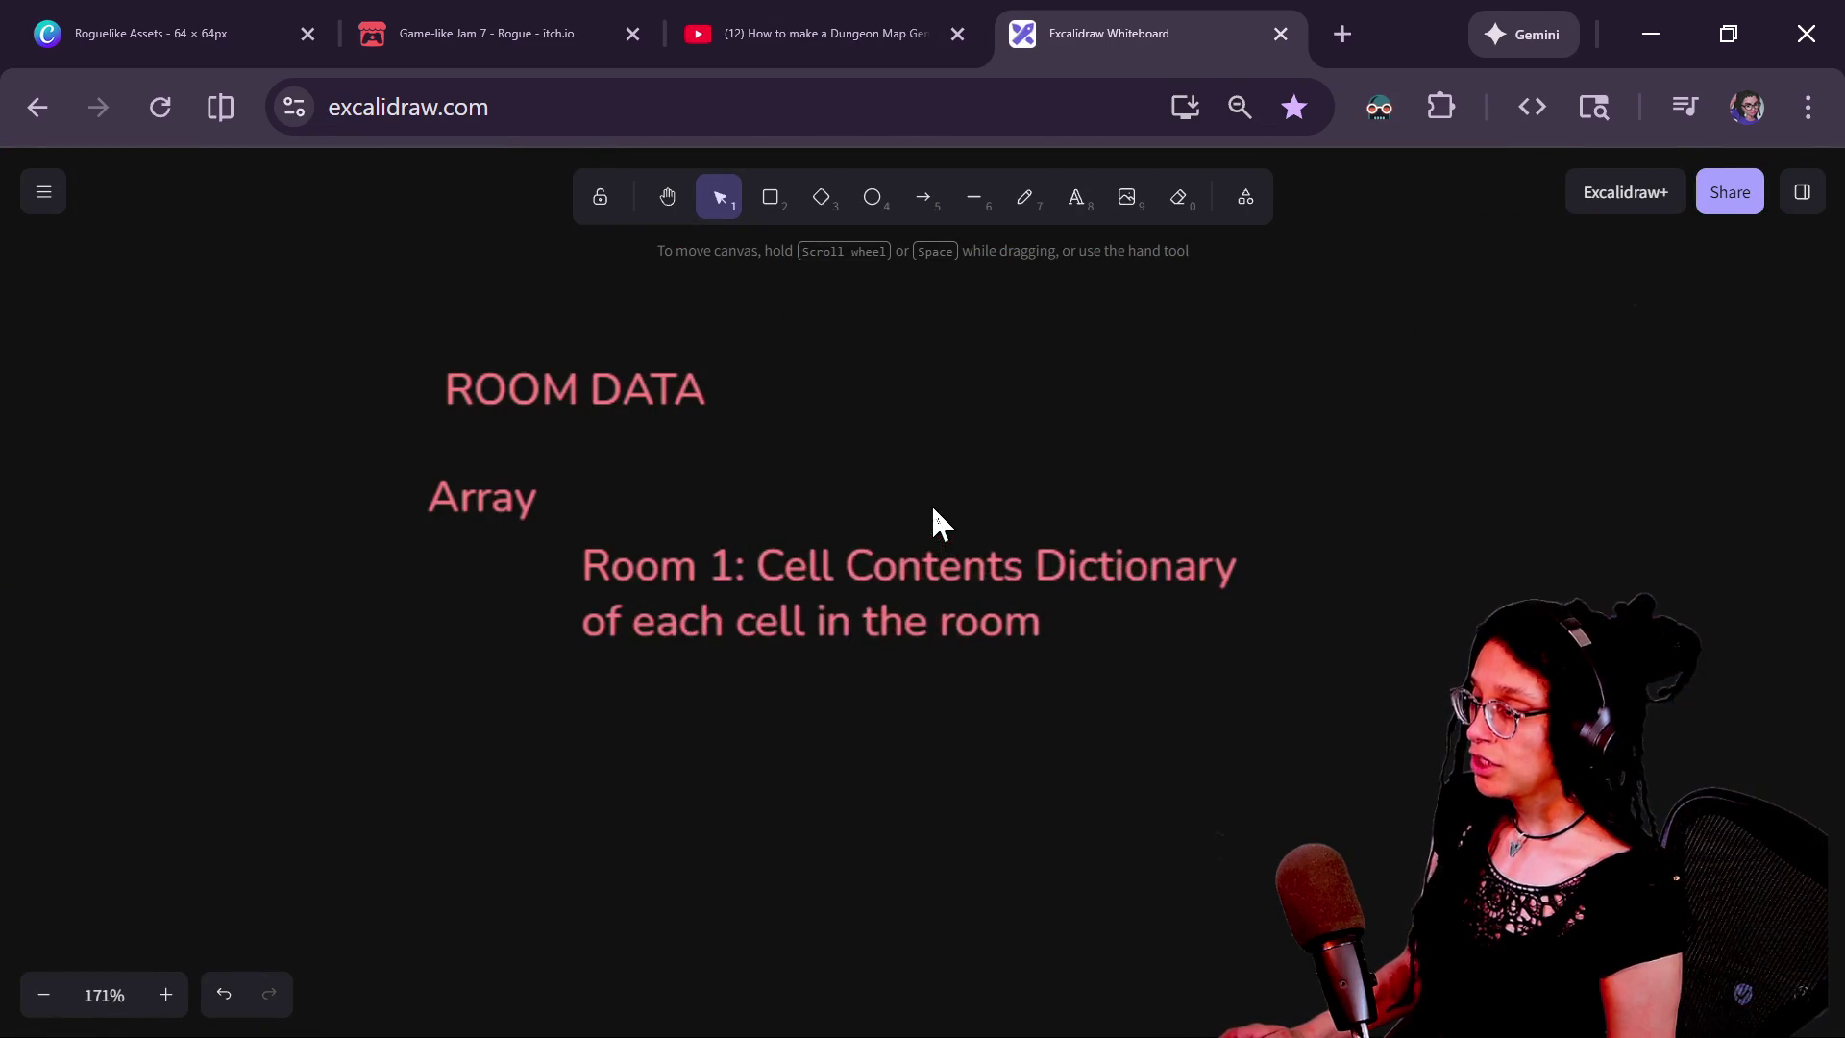
pyautogui.click(832, 576)
pyautogui.doubleClick(832, 575)
pyautogui.click(748, 563)
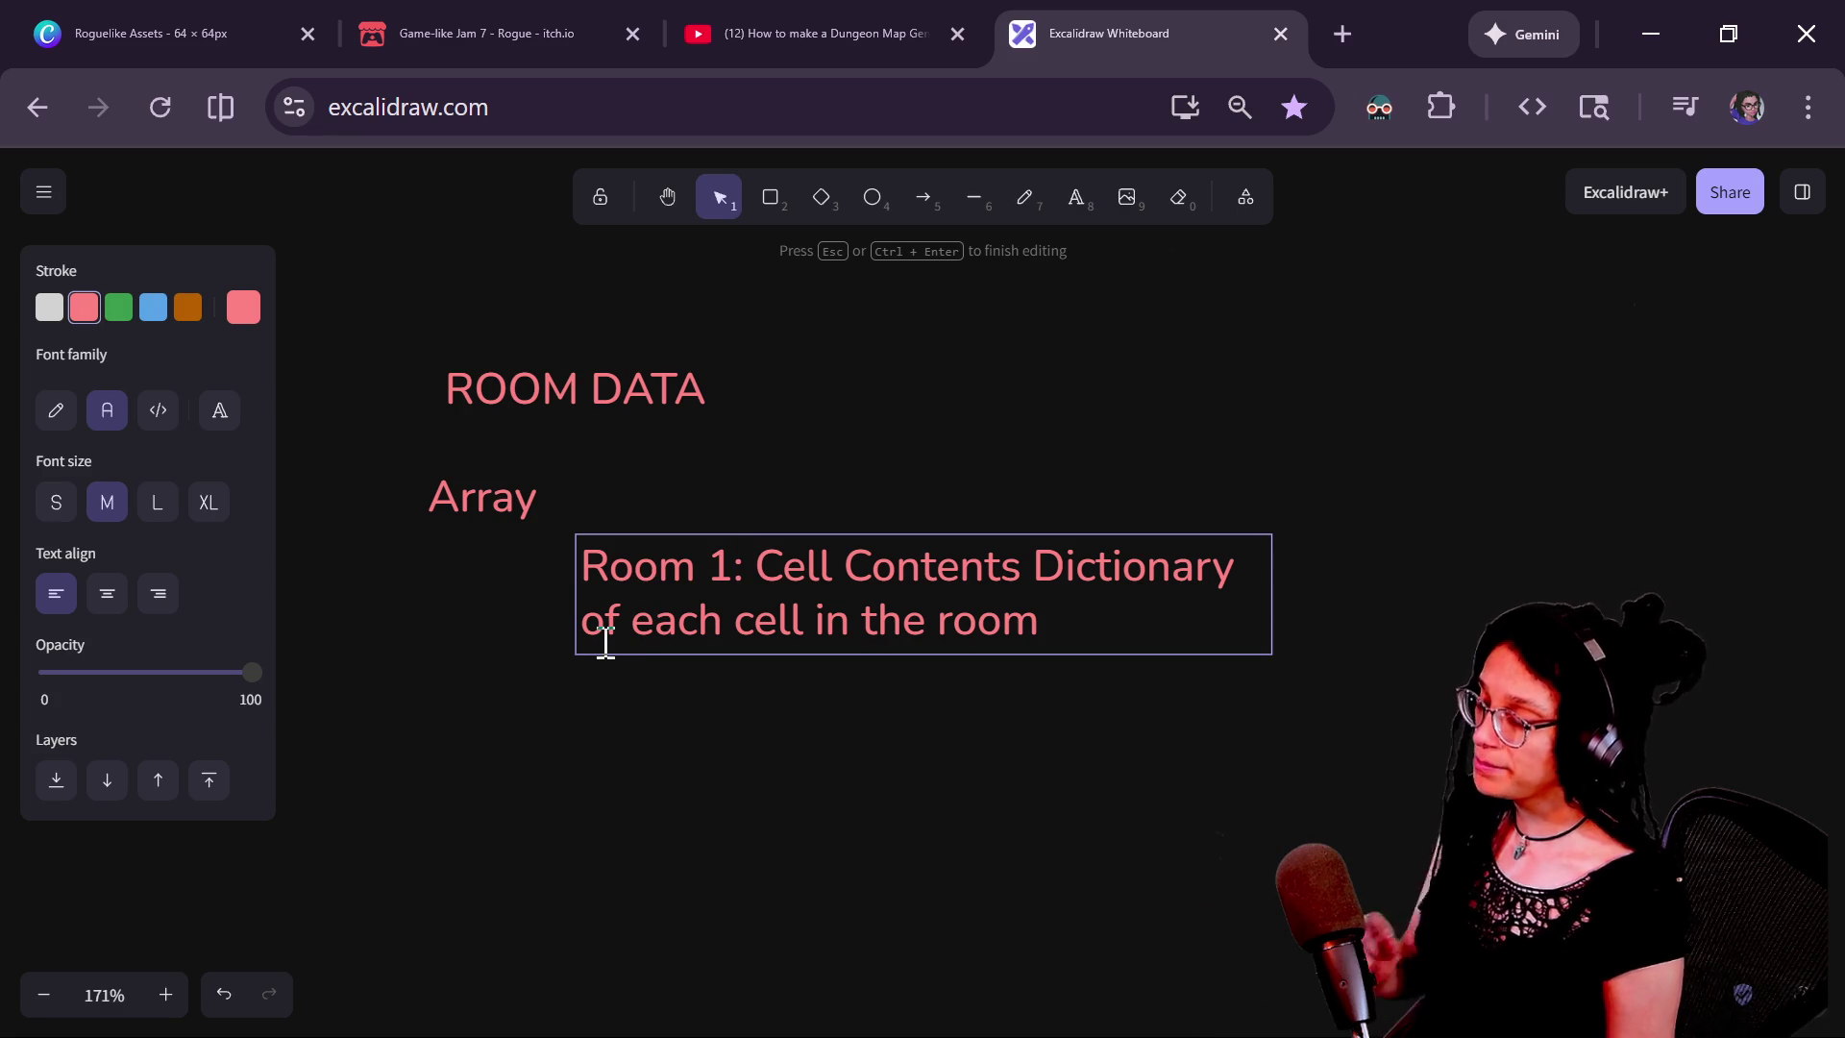
pyautogui.click(874, 672)
# Duplicate the Room 1 note below it and renumber the copy to Room 2
pyautogui.moveTo(850, 577)
pyautogui.keyDown('alt'); pyautogui.mouseDown()
pyautogui.moveTo(824, 746)
pyautogui.moveTo(679, 737)
pyautogui.mouseUp(); pyautogui.keyUp('alt')
pyautogui.doubleClick(721, 713)
pyautogui.click(735, 719)
pyautogui.press('BackSpace')
pyautogui.write('2')
pyautogui.click(756, 952)
# Duplicate the Room 2 note below it and renumber the copy to Room 3
pyautogui.moveTo(782, 708)
pyautogui.keyDown('alt'); pyautogui.mouseDown()
pyautogui.moveTo(802, 720)
pyautogui.moveTo(800, 868)
pyautogui.mouseUp(); pyautogui.keyUp('alt')
pyautogui.scroll(-2, 1250, 576)
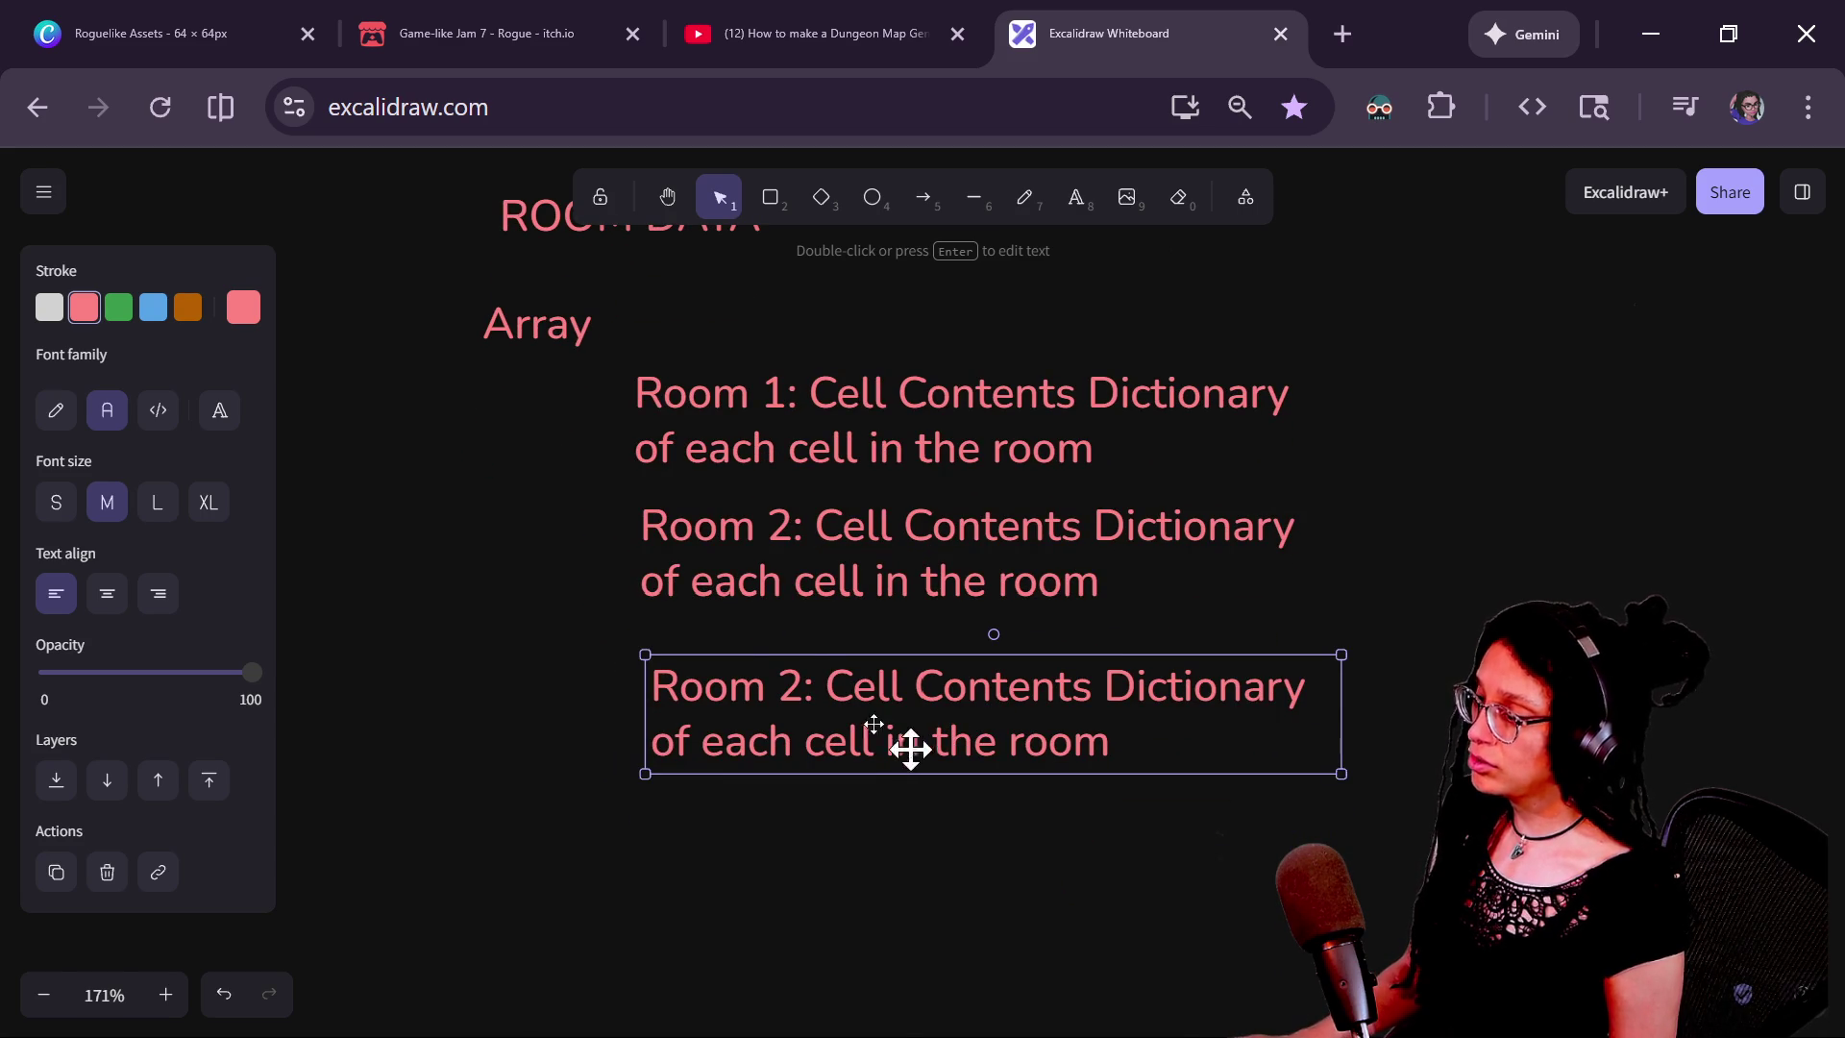
pyautogui.doubleClick(805, 673)
pyautogui.click(810, 677)
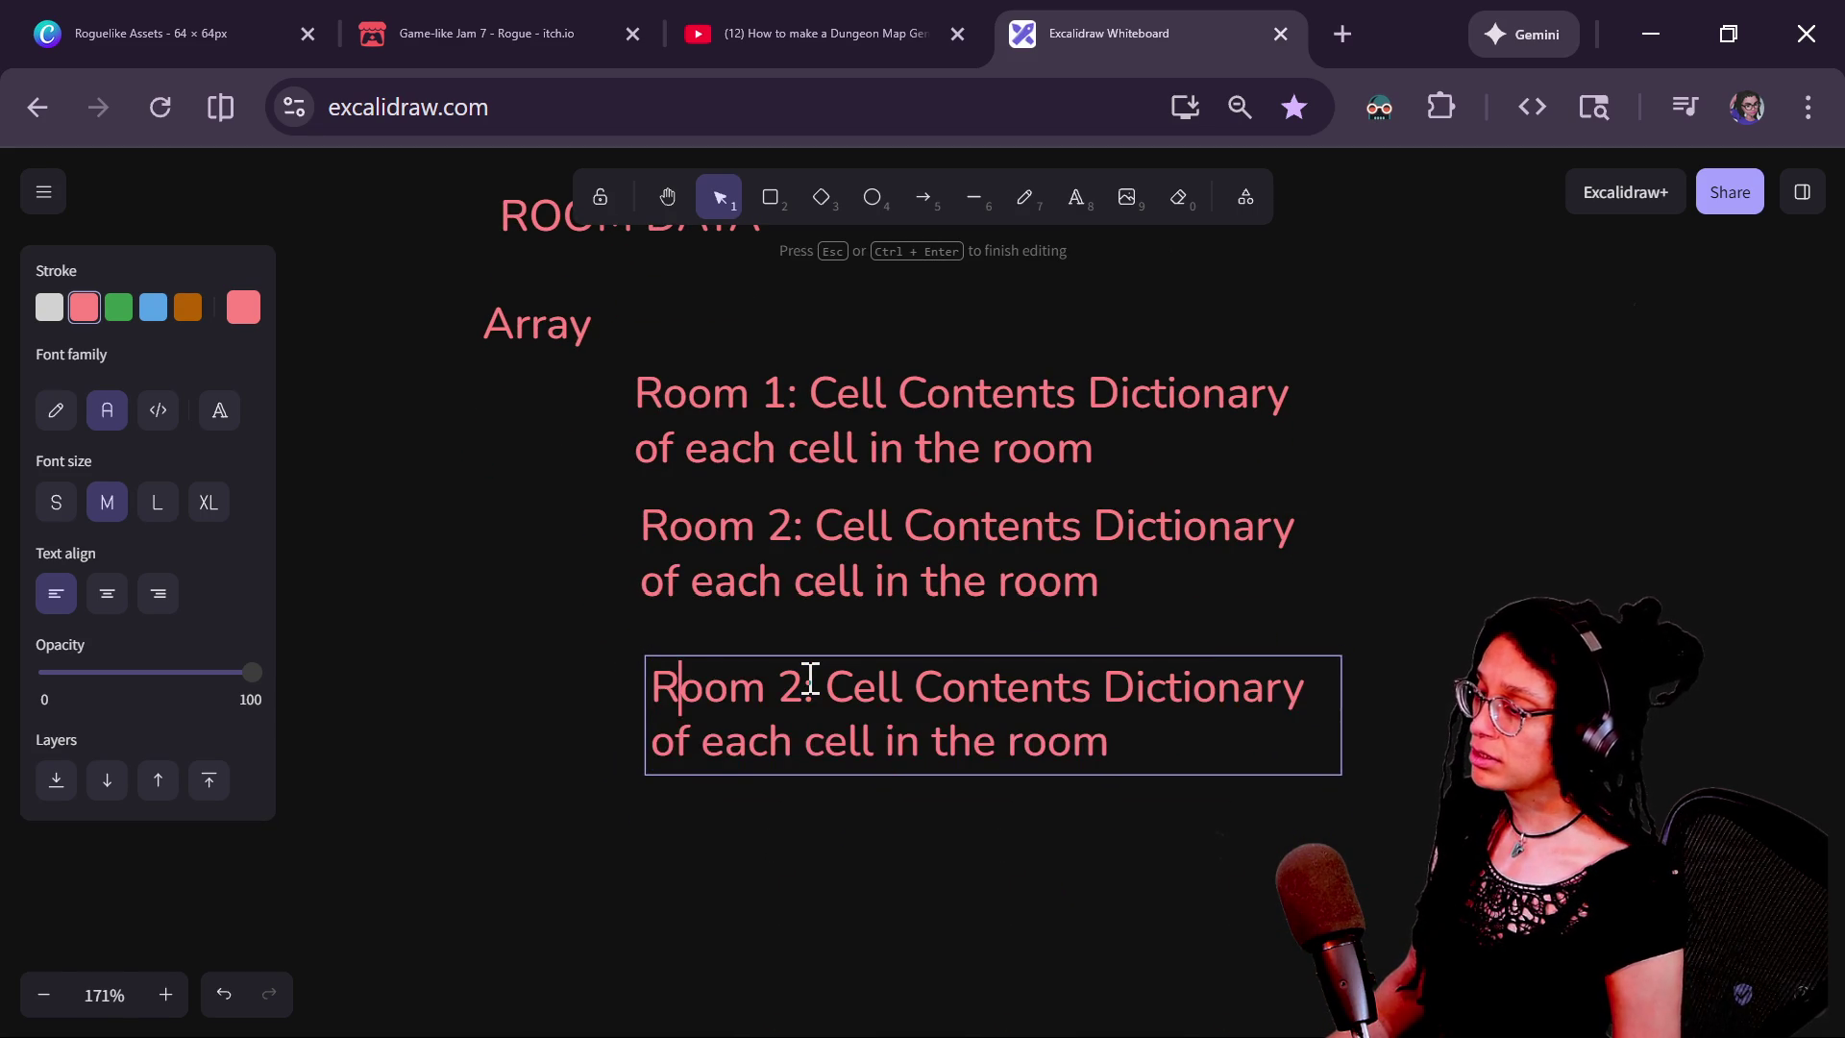
pyautogui.click(810, 678)
pyautogui.press('BackSpace')
pyautogui.write('3')
pyautogui.click(515, 630)
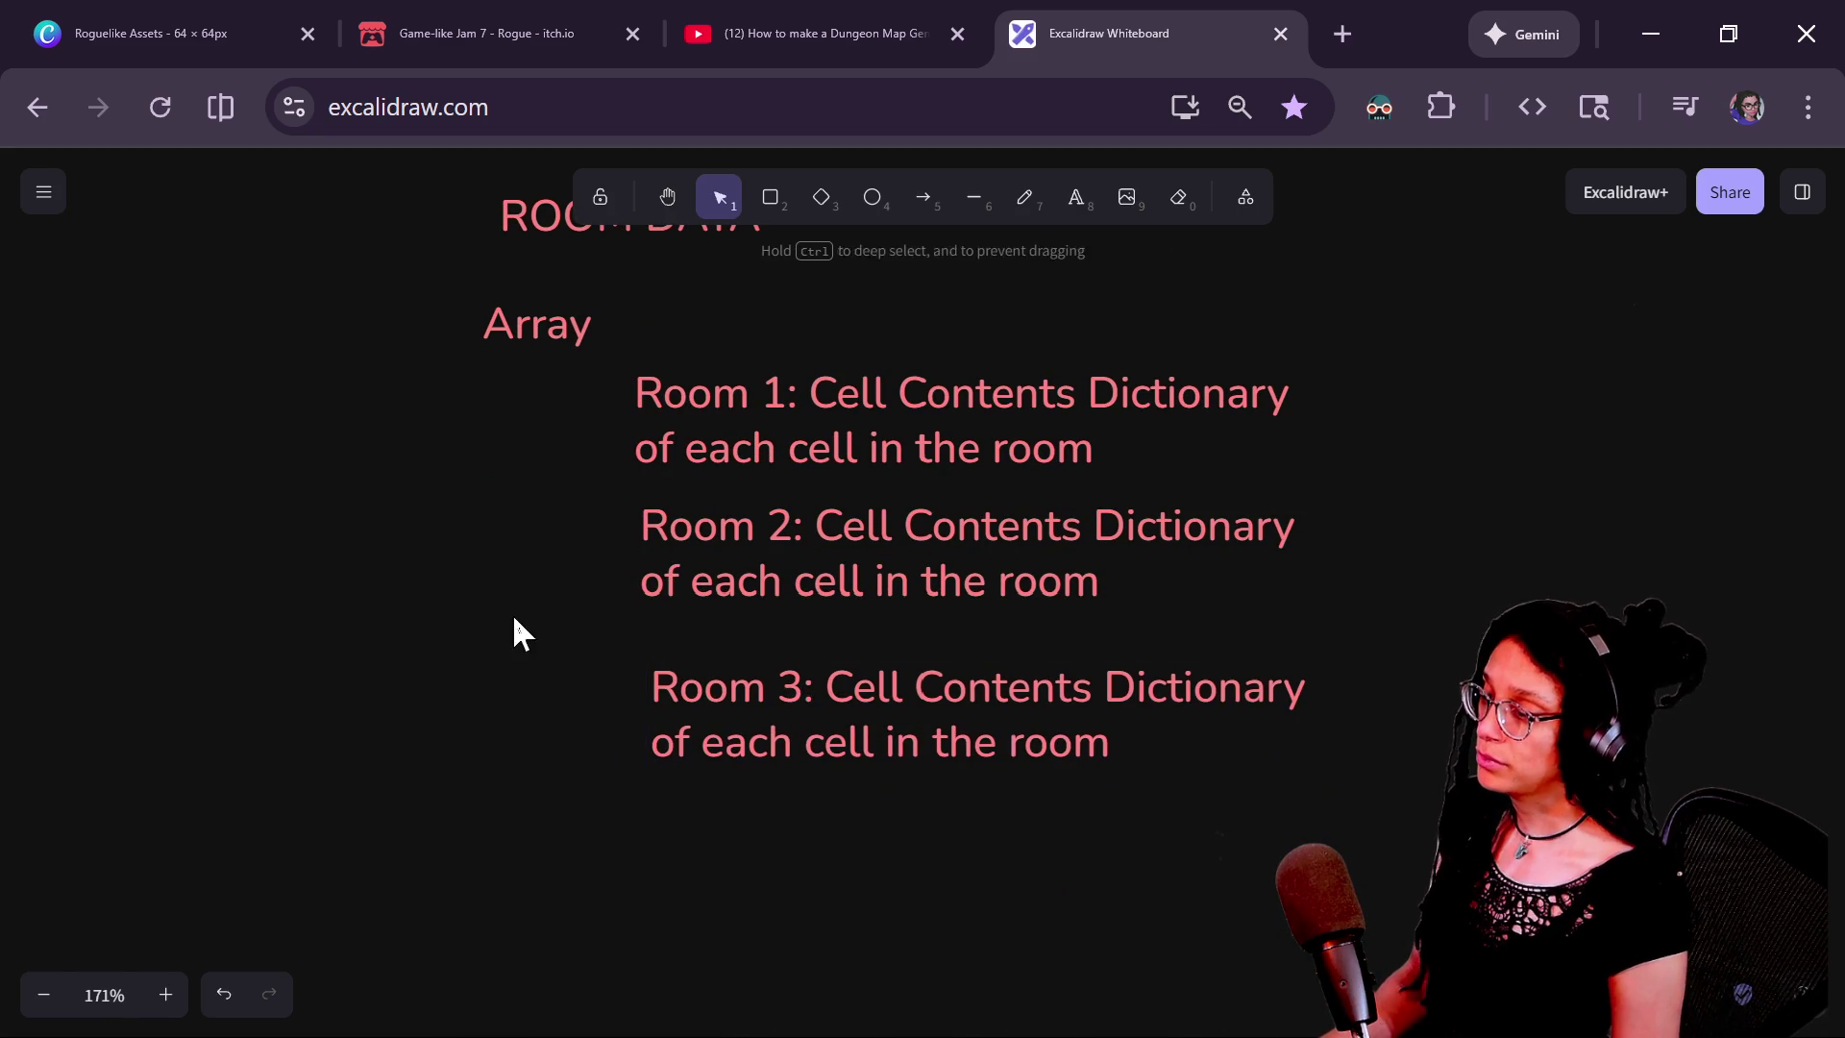
pyautogui.click(981, 719)
# Nudge the Room 2 and Room 3 notes so all three line up with Room 1
pyautogui.moveTo(981, 719); pyautogui.dragTo(976, 700)
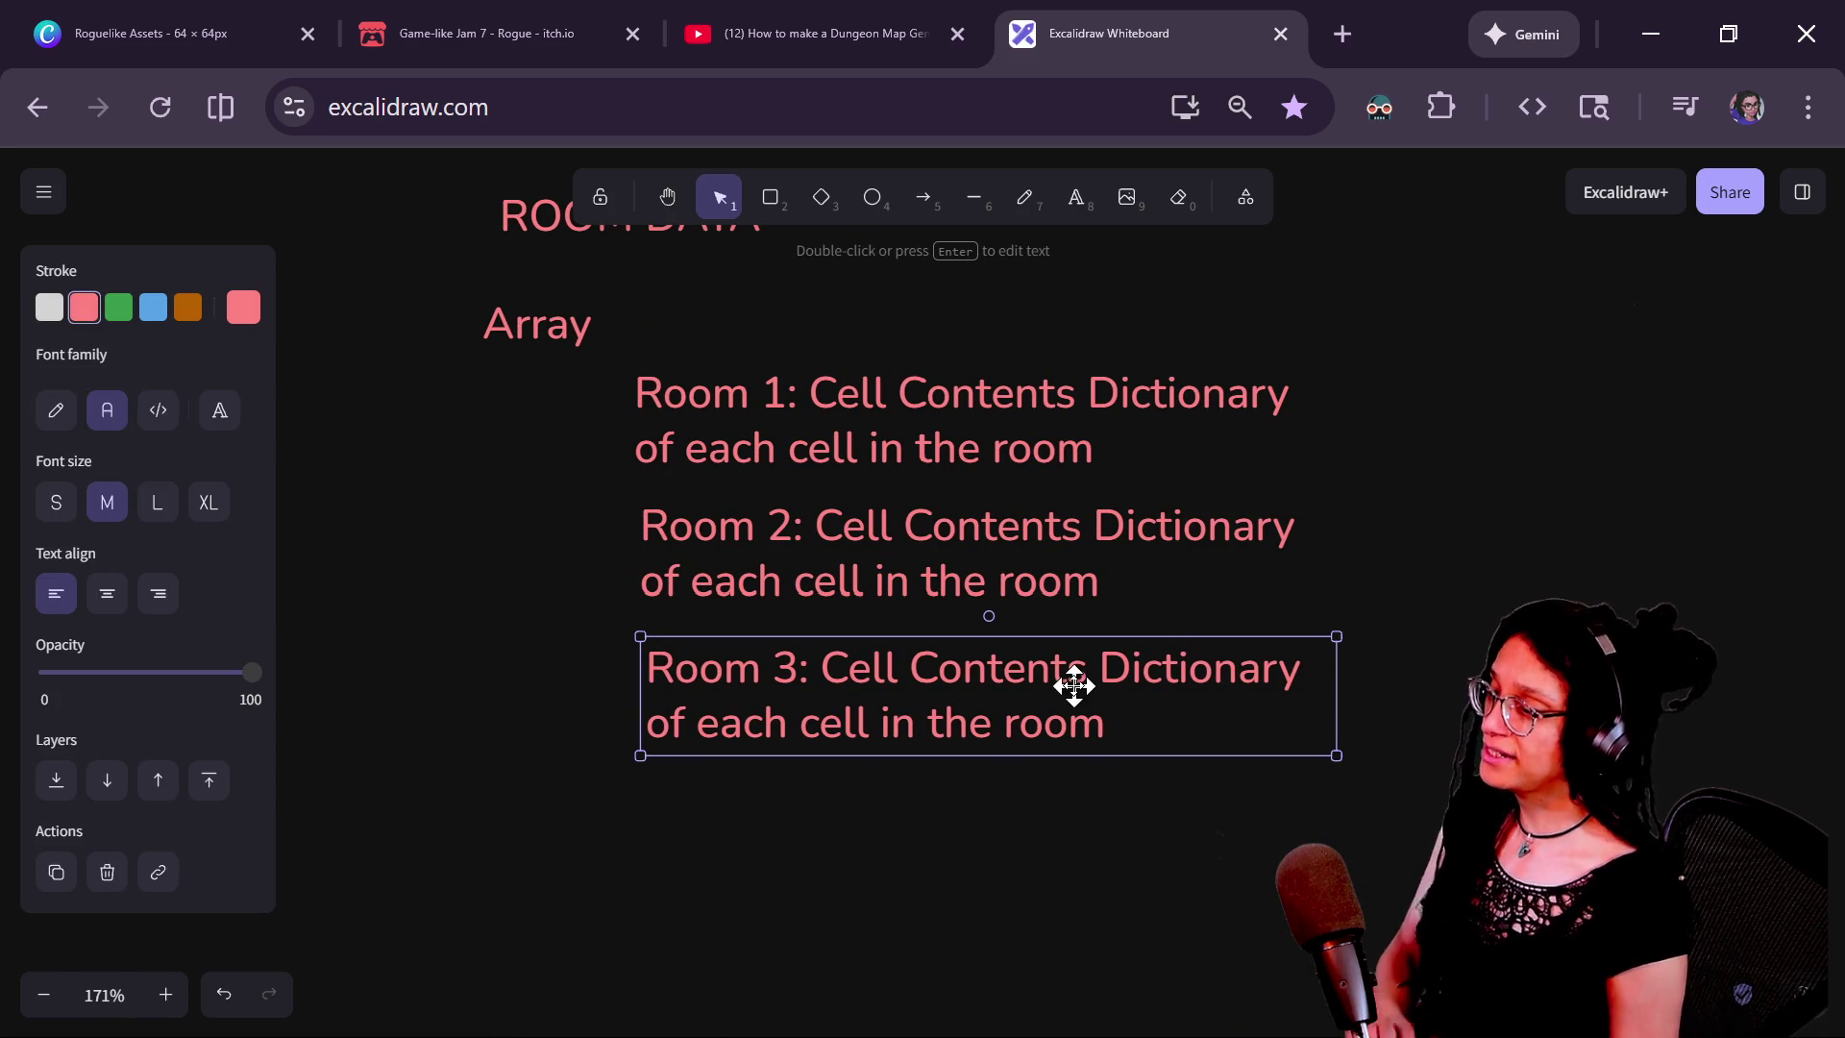
pyautogui.click(1438, 607)
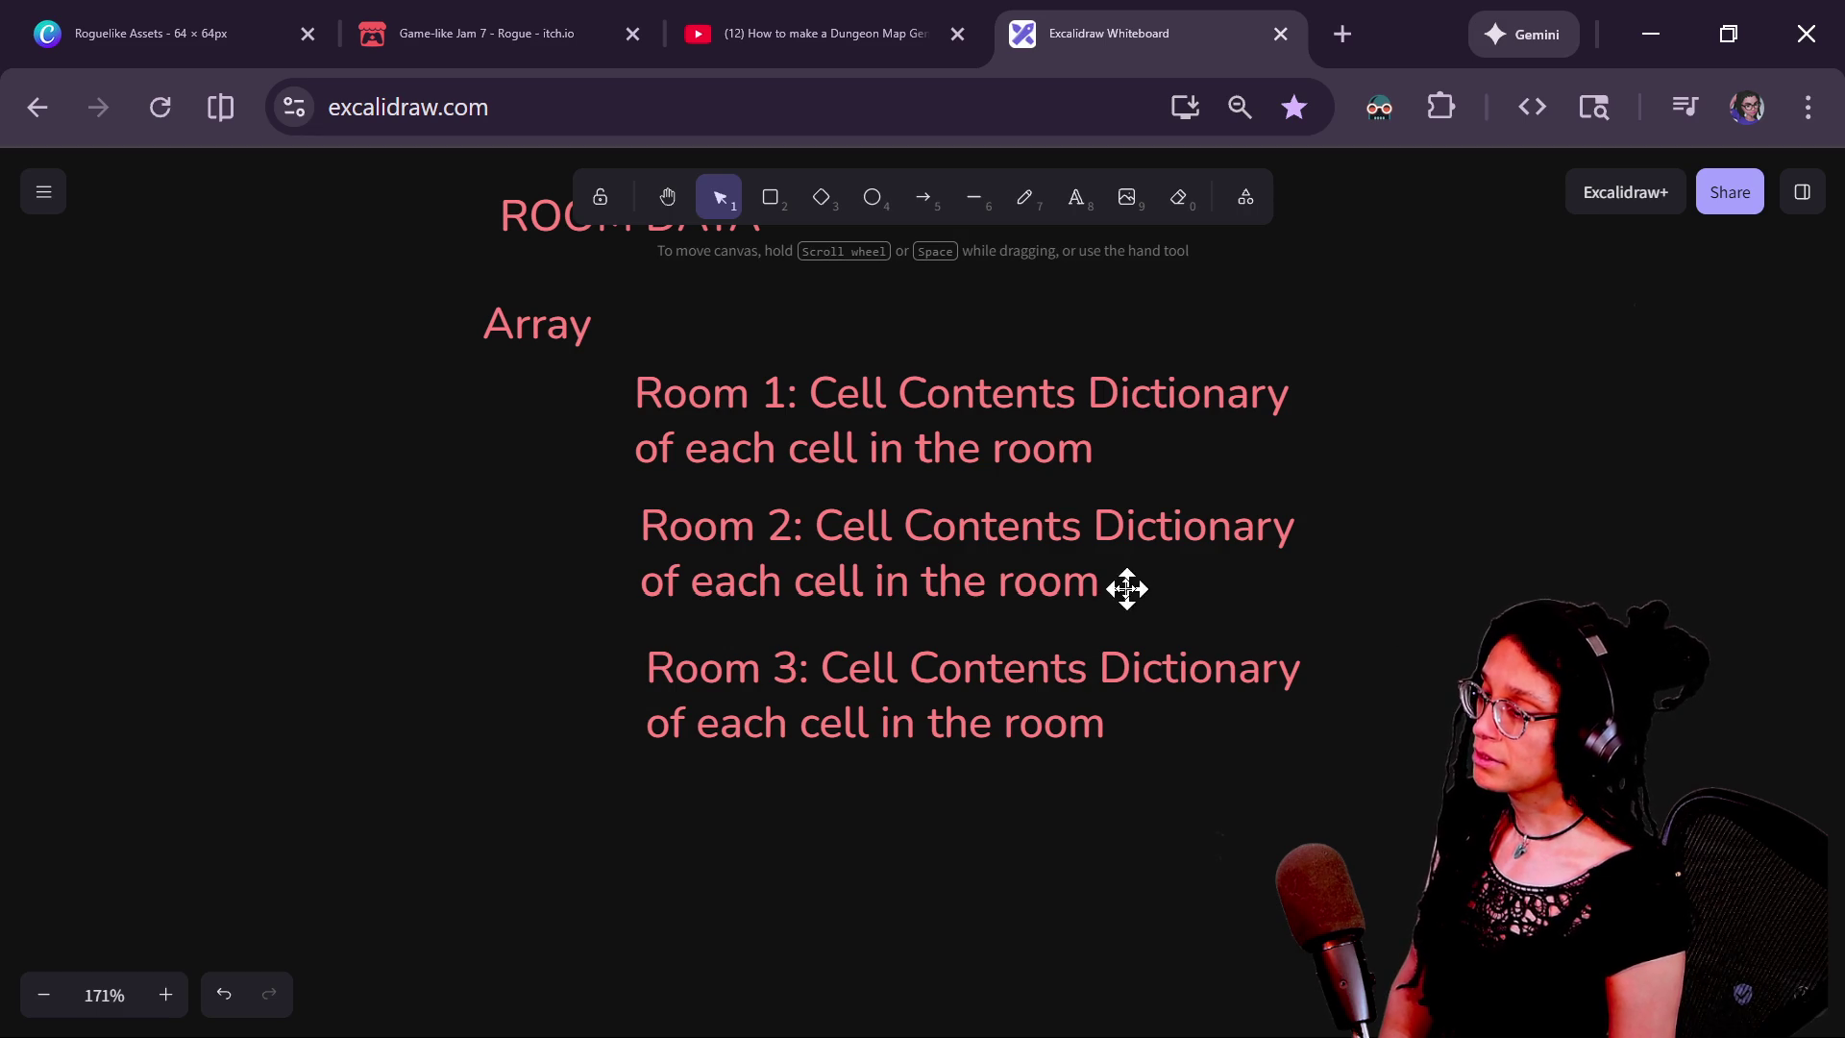
pyautogui.moveTo(1094, 669); pyautogui.dragTo(1087, 672)
pyautogui.moveTo(1083, 587); pyautogui.dragTo(1042, 546)
pyautogui.click(483, 822)
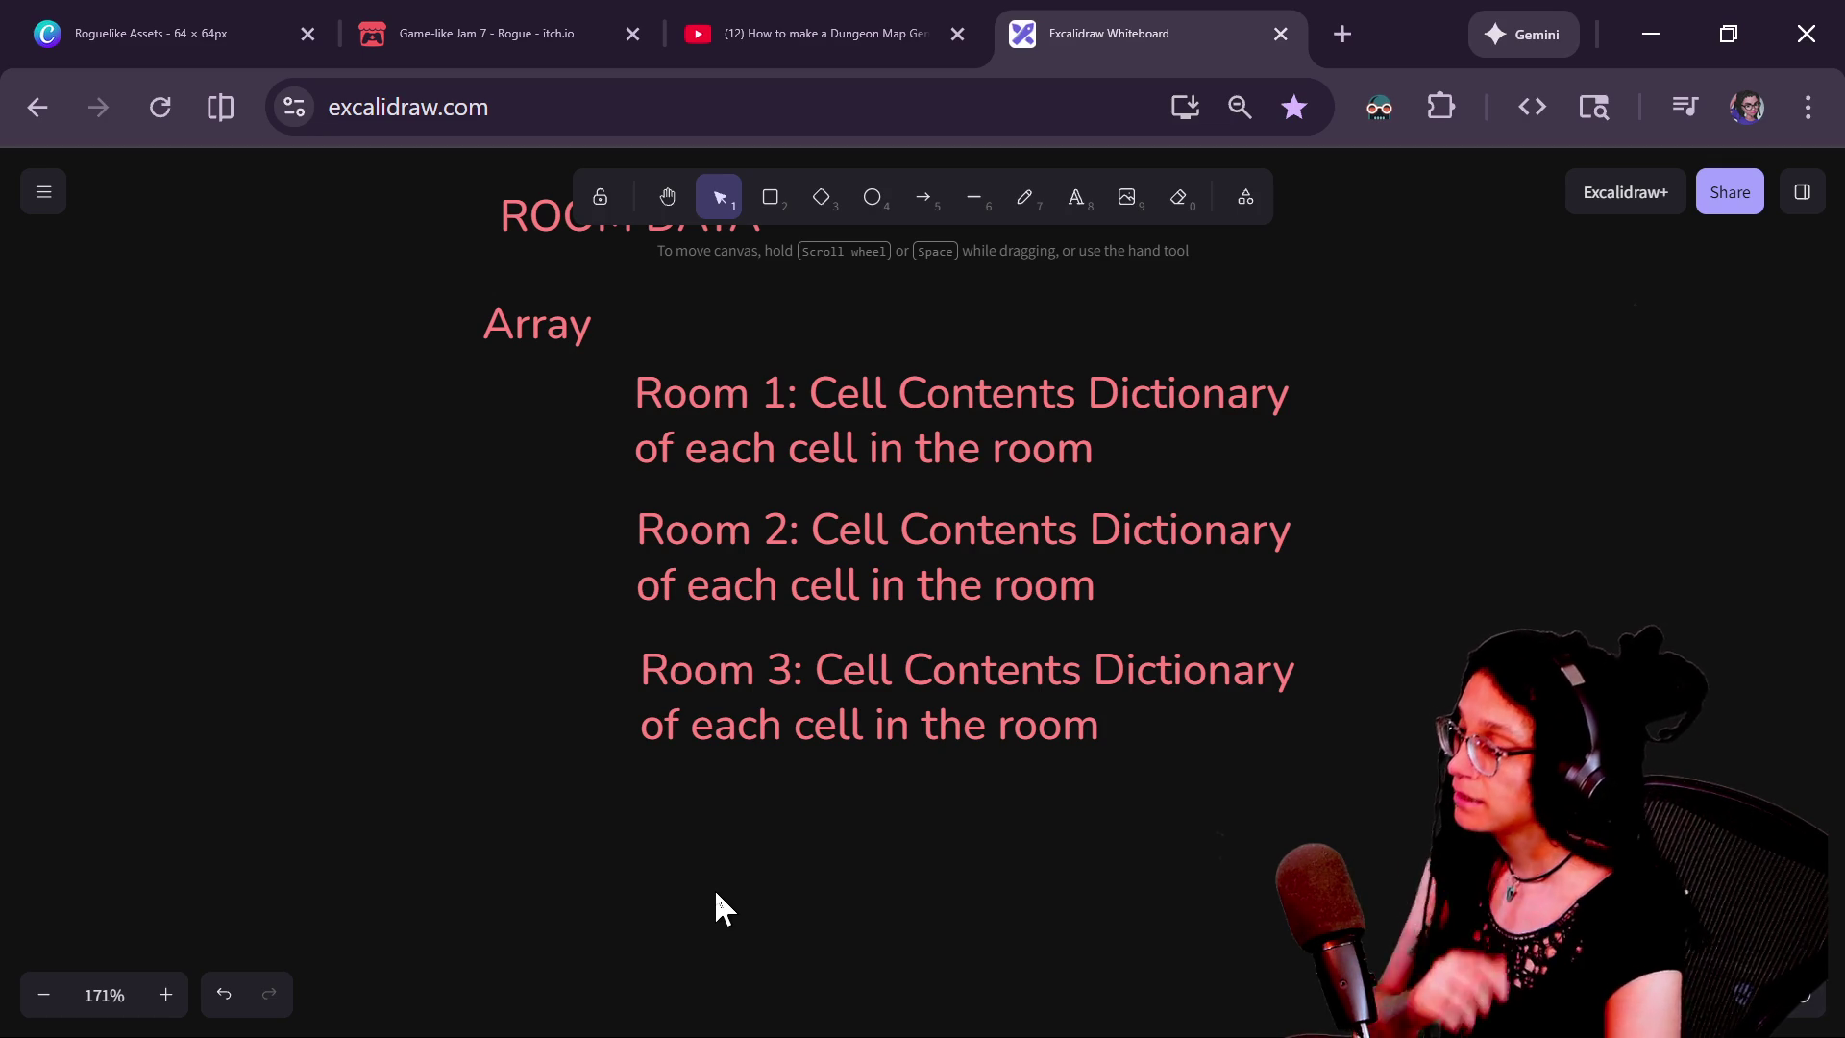
pyautogui.scroll(2, 375, 618)
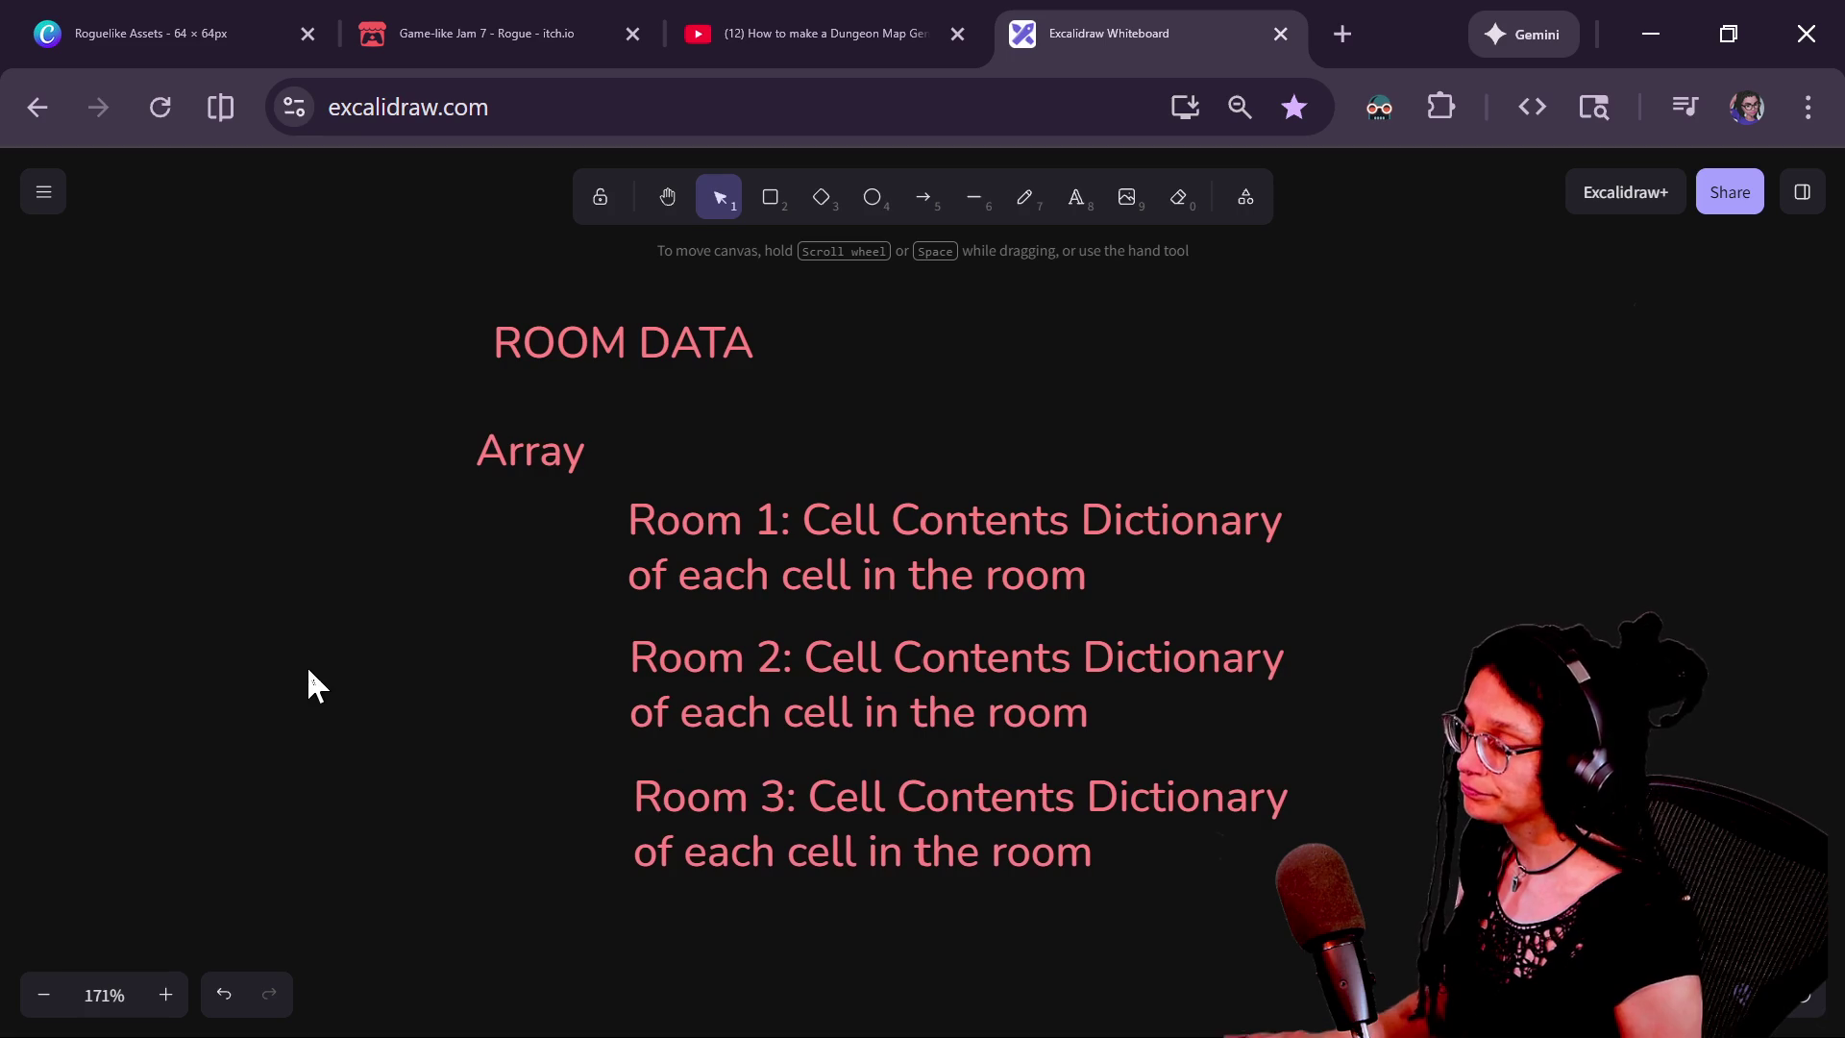
# Reposition the Array label and place a copy of it to its right
pyautogui.moveTo(527, 436)
pyautogui.mouseDown()
pyautogui.moveTo(321, 457)
pyautogui.moveTo(367, 459)
pyautogui.mouseUp()
pyautogui.moveTo(807, 394); pyautogui.dragTo(1121, 379)
pyautogui.moveTo(721, 473)
pyautogui.mouseDown()
pyautogui.moveTo(482, 532)
pyautogui.moveTo(788, 503)
pyautogui.mouseUp()
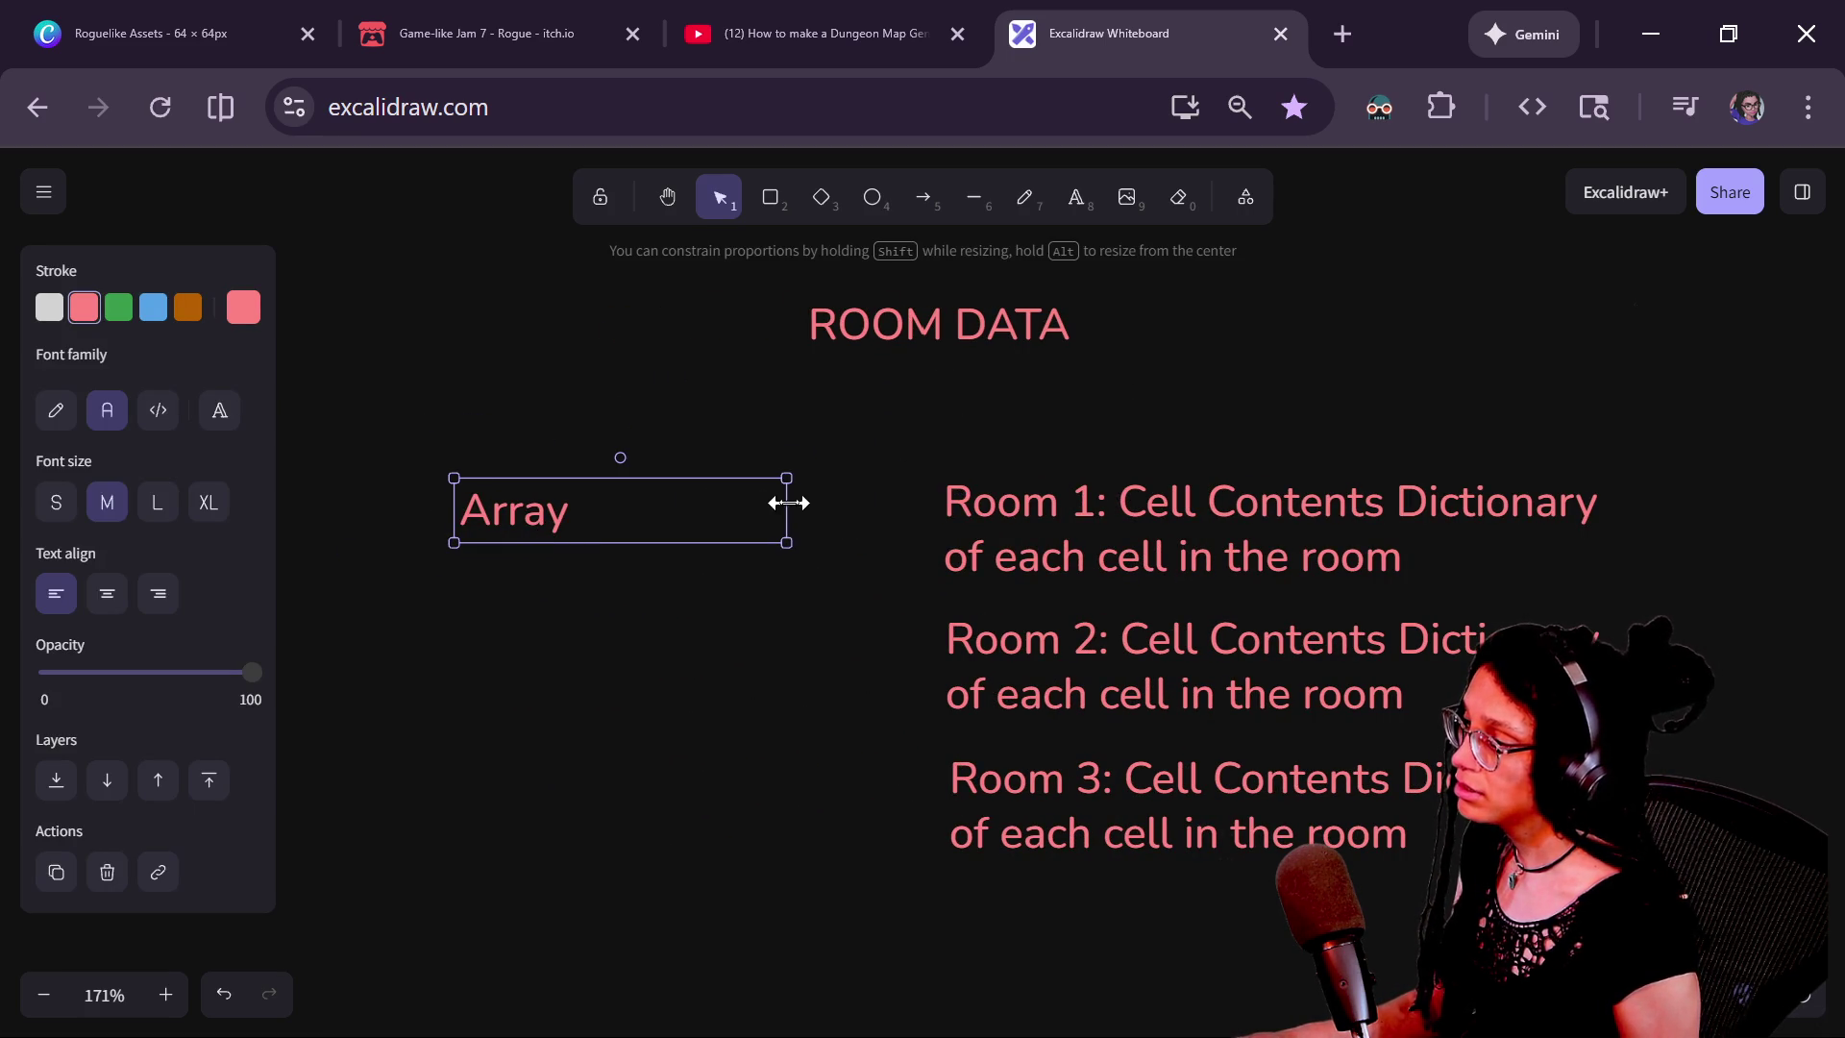
pyautogui.moveTo(543, 510)
pyautogui.keyDown('alt'); pyautogui.mouseDown()
pyautogui.moveTo(577, 539)
pyautogui.moveTo(730, 502)
pyautogui.mouseUp(); pyautogui.keyUp('alt')
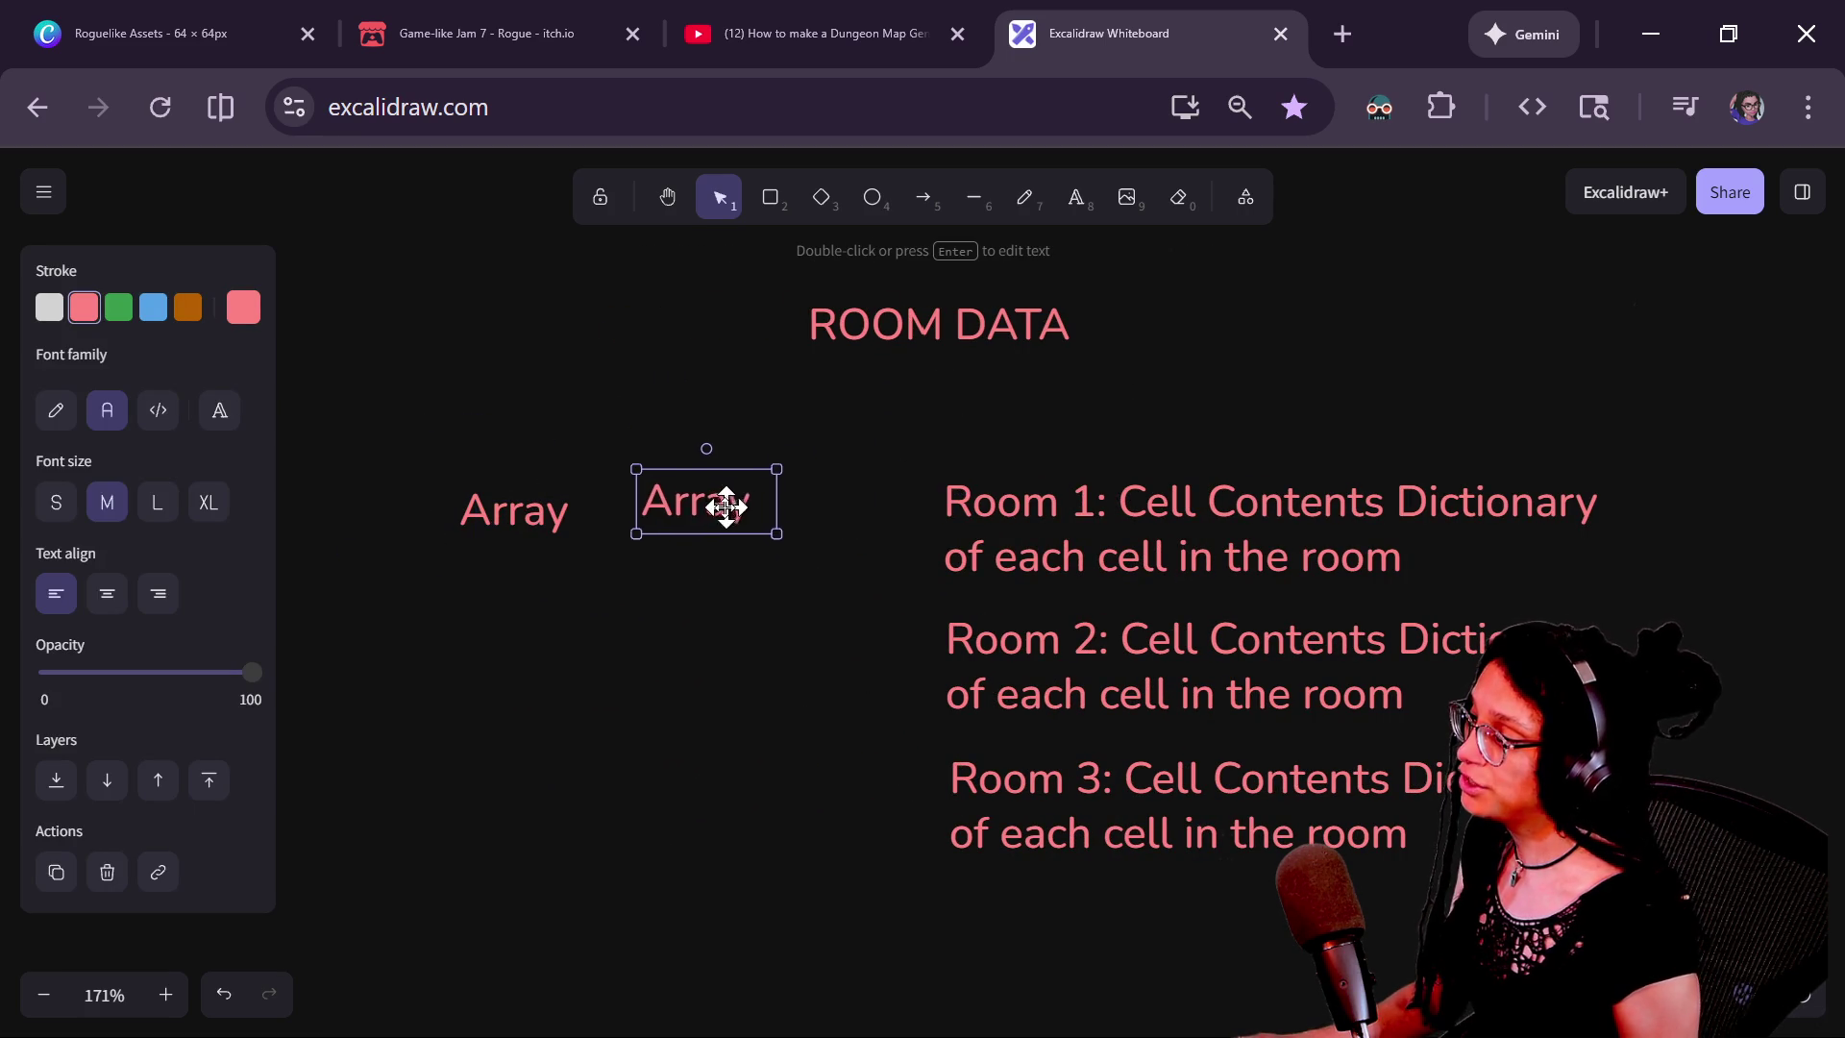
pyautogui.click(423, 383)
# Draw pink brackets before the second Array and before the three Room notes, undoing a stray stroke
pyautogui.click(1022, 198)
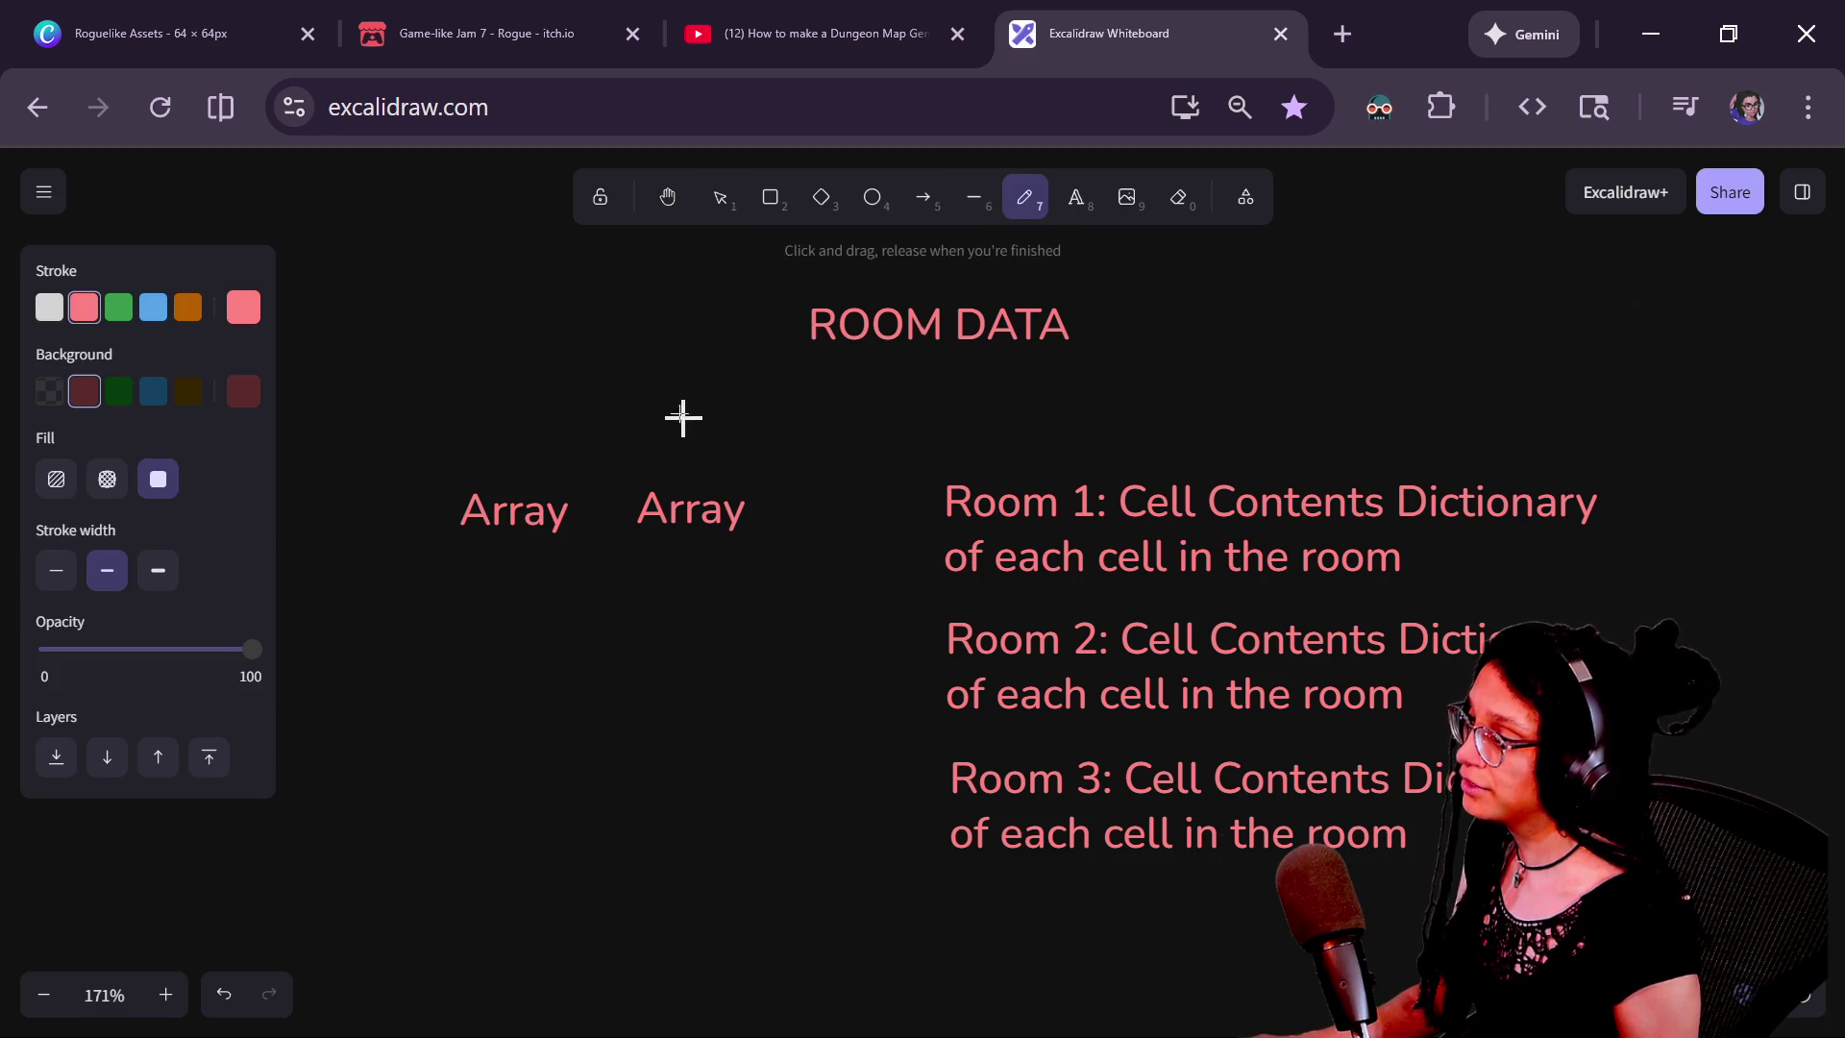
pyautogui.moveTo(596, 452)
pyautogui.mouseDown()
pyautogui.moveTo(601, 572)
pyautogui.moveTo(703, 653)
pyautogui.mouseUp()
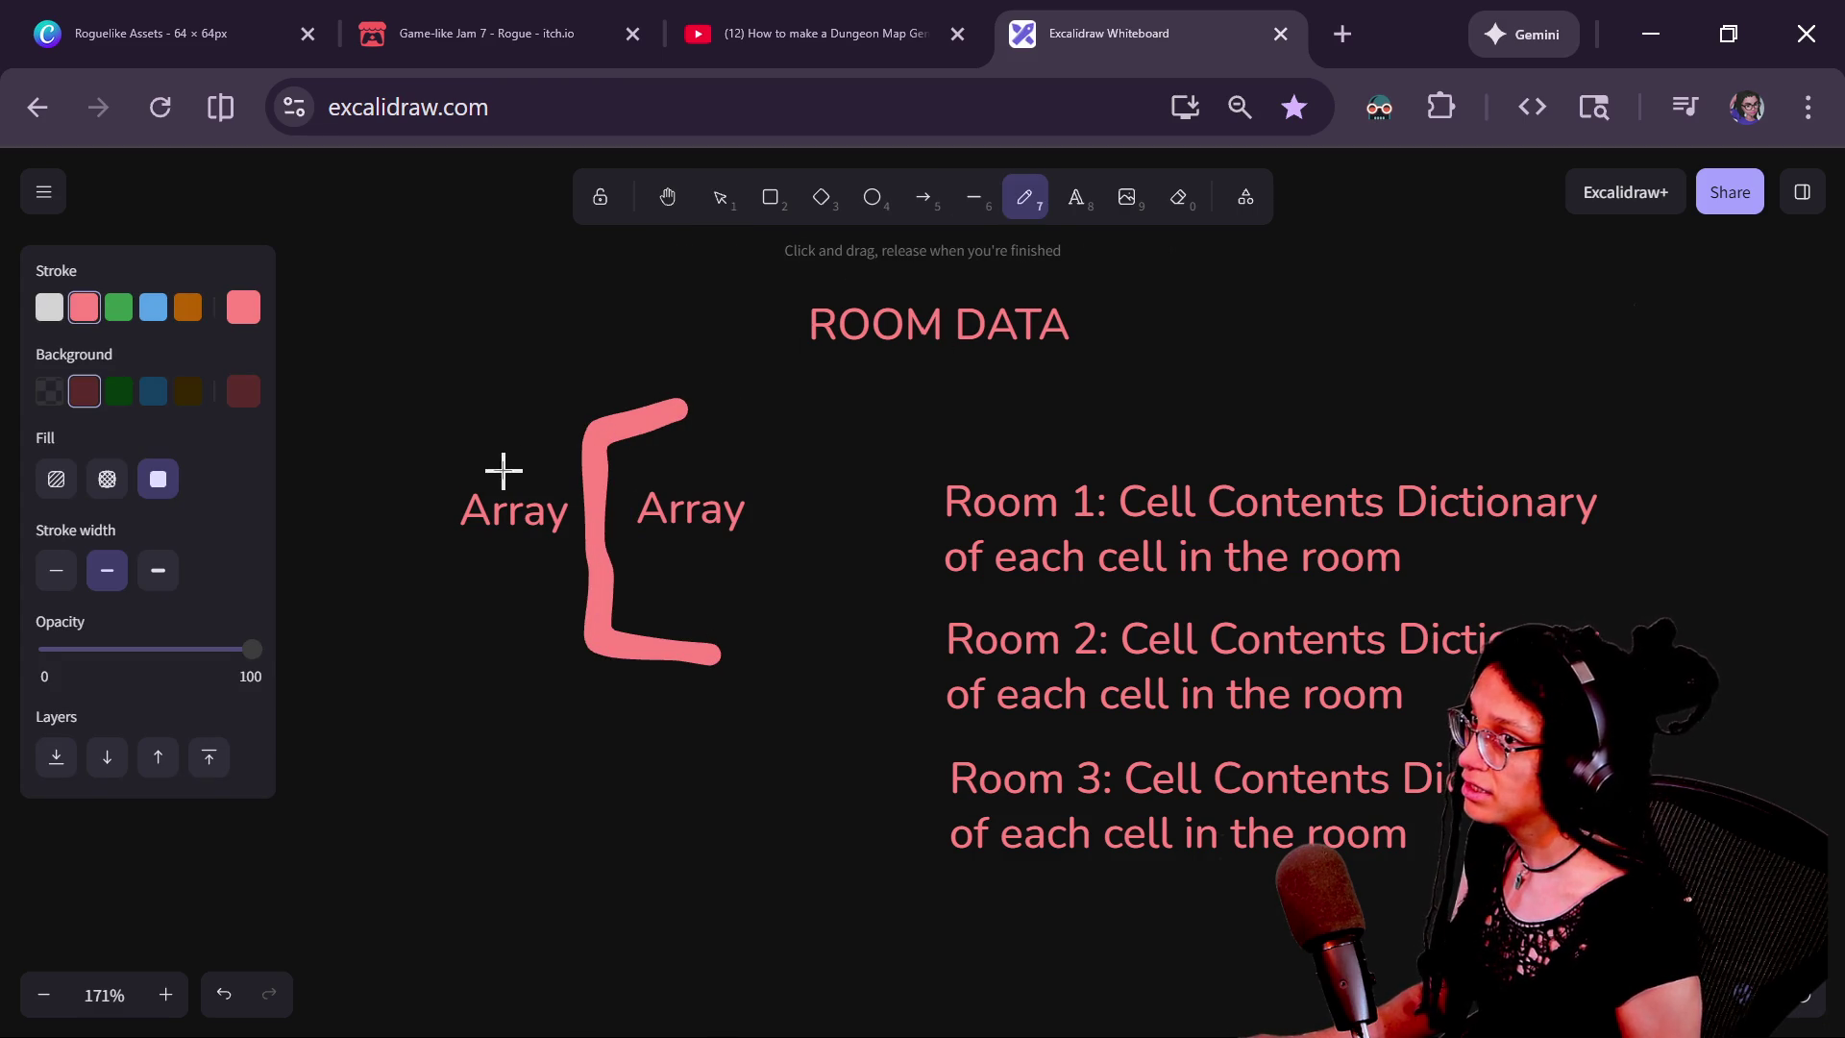
pyautogui.moveTo(465, 546); pyautogui.dragTo(638, 570)
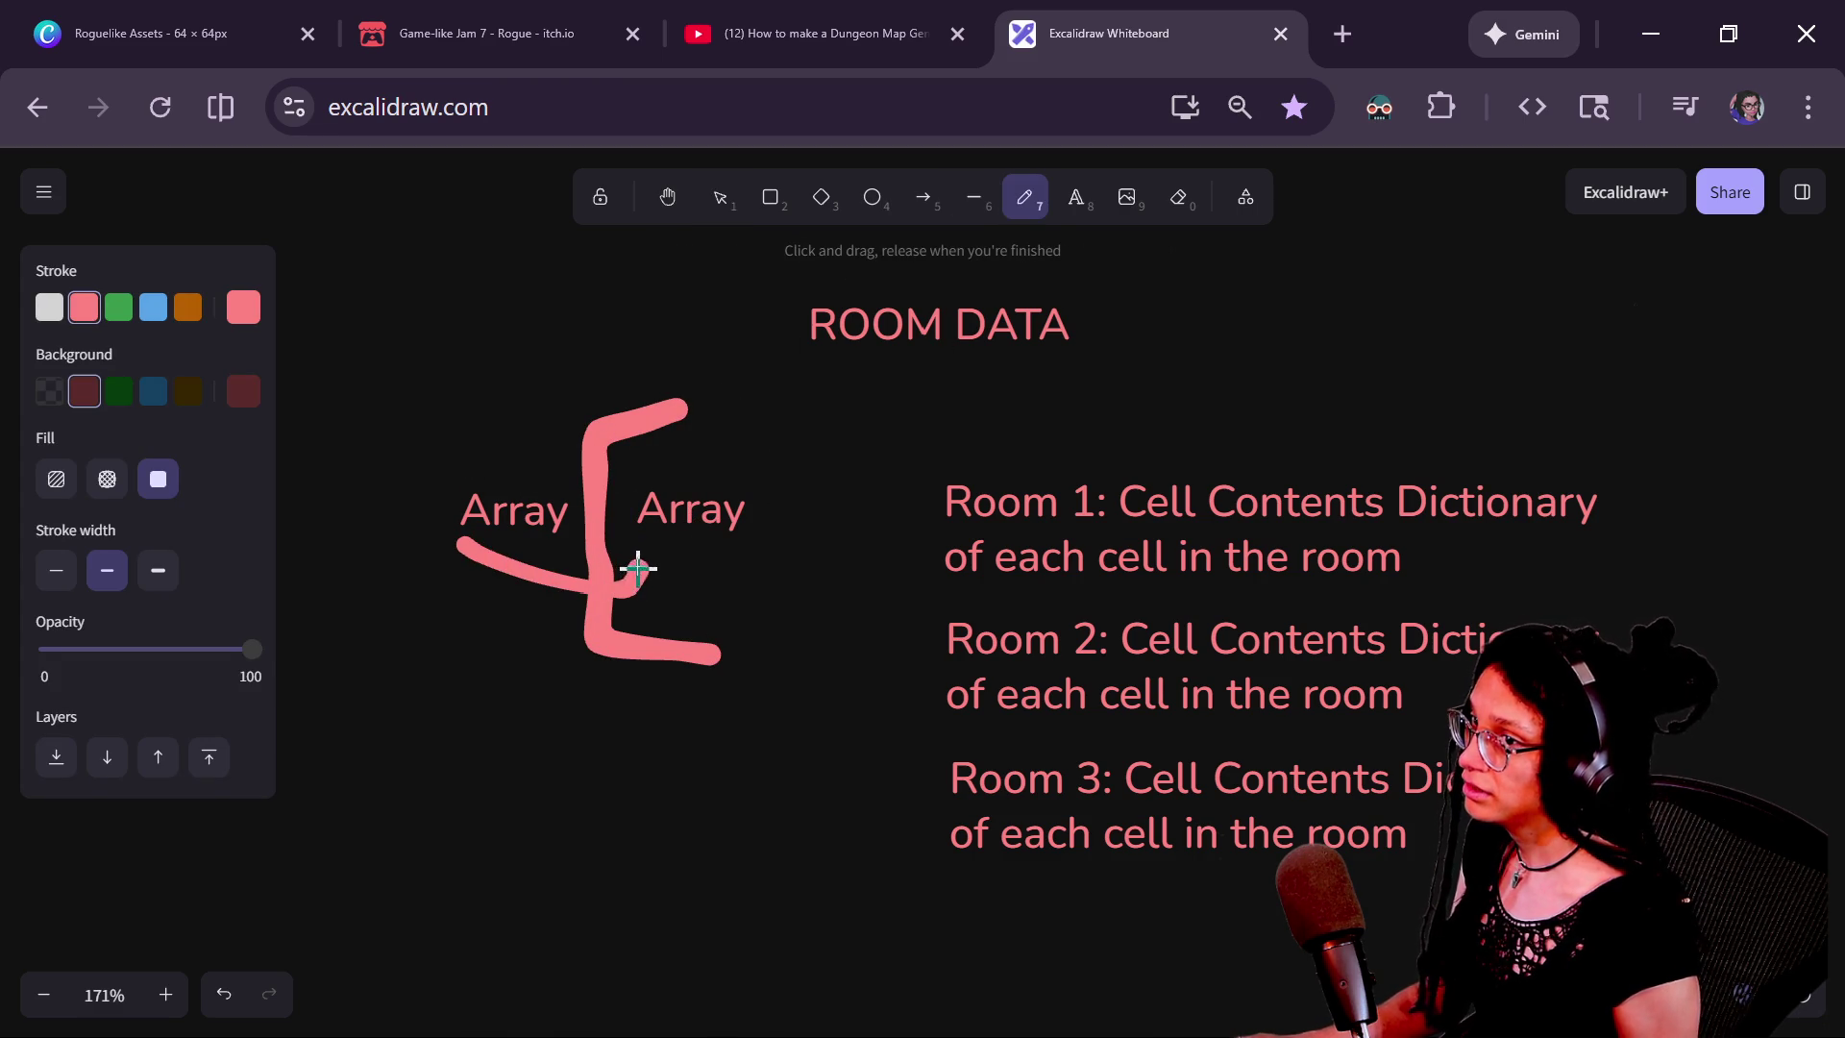
pyautogui.hotkey('ctrl', 'z')
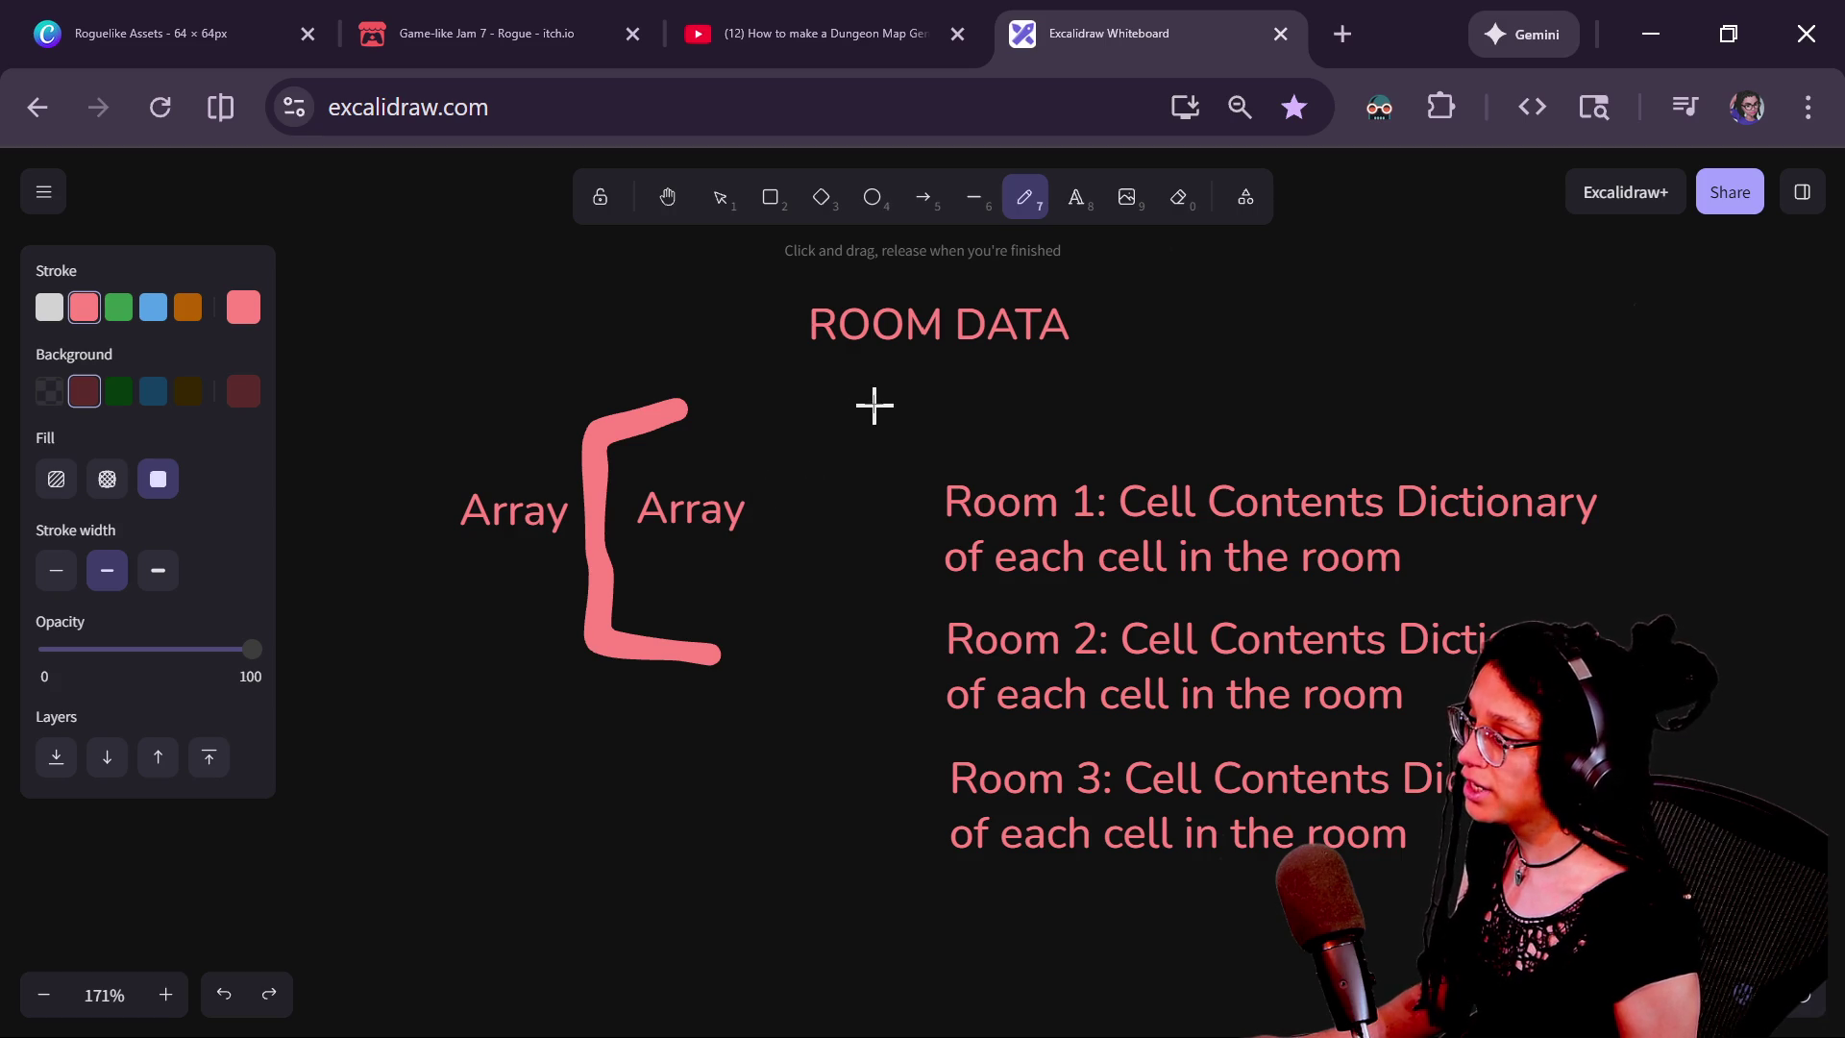
pyautogui.moveTo(798, 396); pyautogui.dragTo(769, 852)
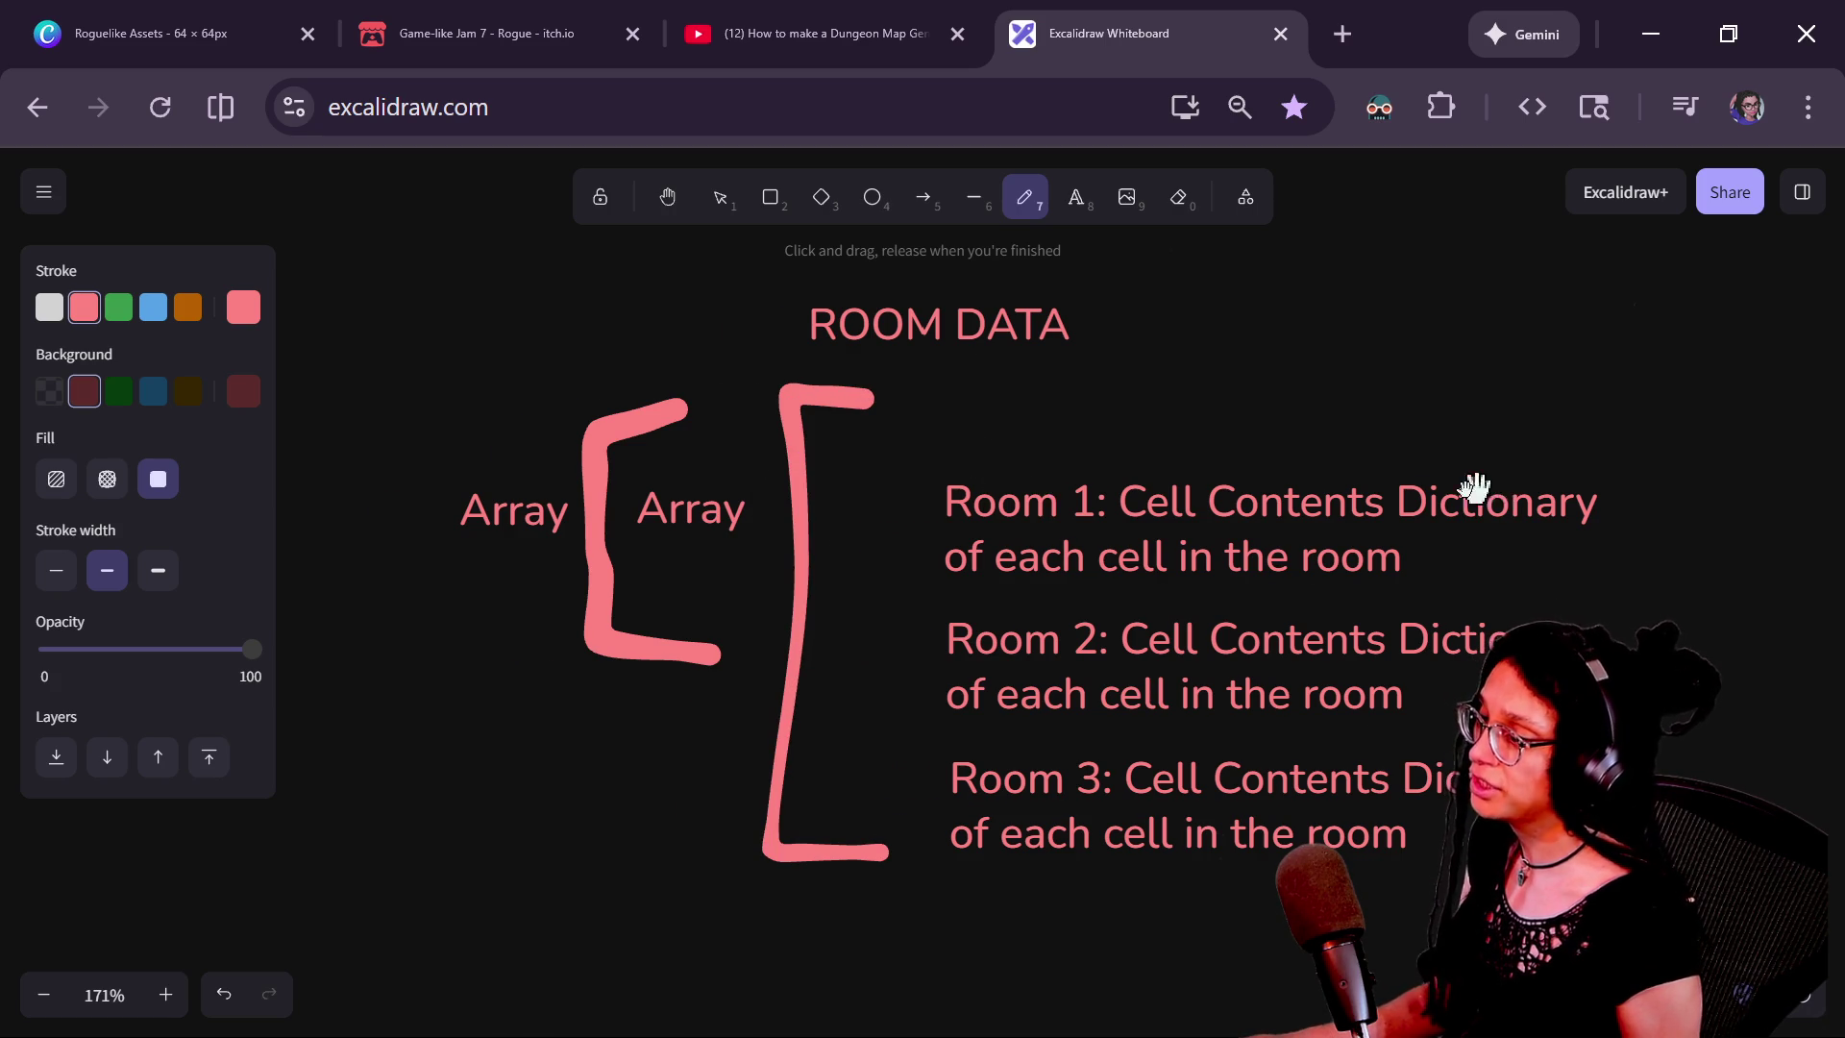
# Hand-write the word 'Diction' to the right of the Room notes
pyautogui.hscroll(3, 1492, 491)
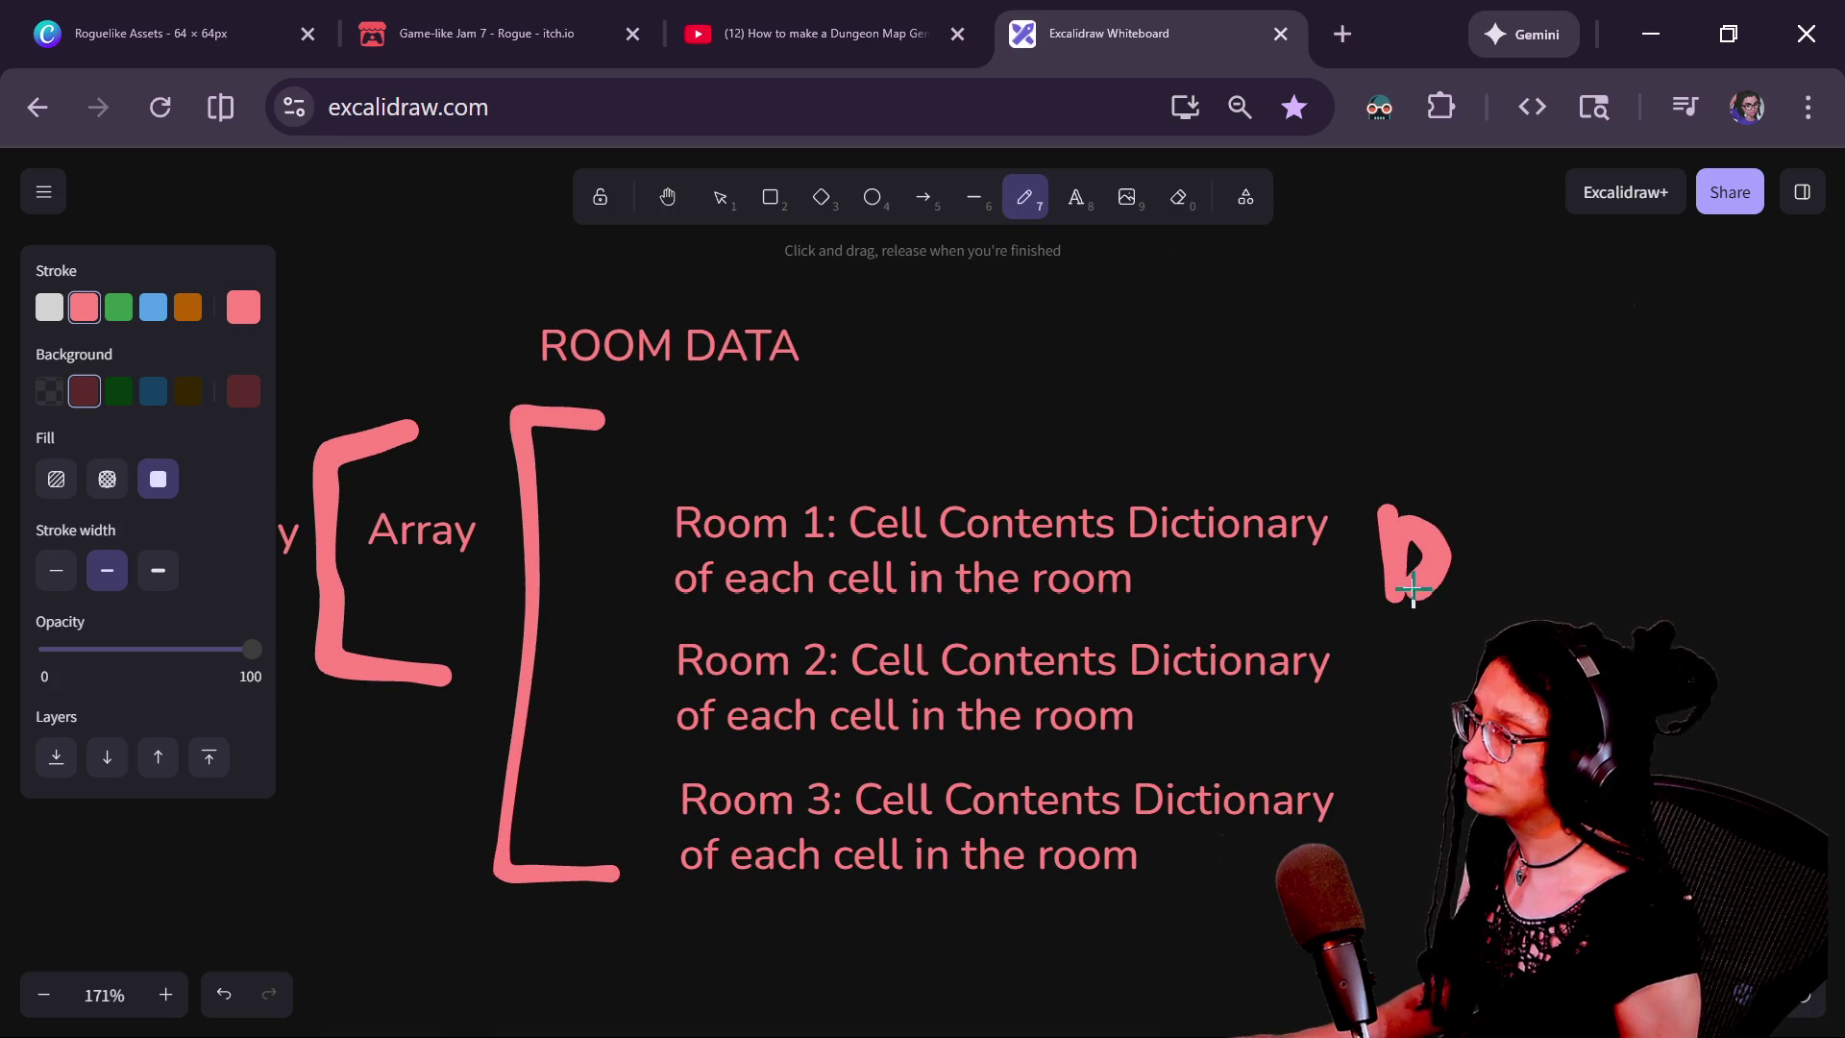
pyautogui.moveTo(1614, 502)
pyautogui.mouseDown()
pyautogui.moveTo(1634, 596)
pyautogui.moveTo(1670, 548)
pyautogui.moveTo(1750, 548)
pyautogui.mouseUp()
pyautogui.click(1678, 504)
pyautogui.click(1692, 565)
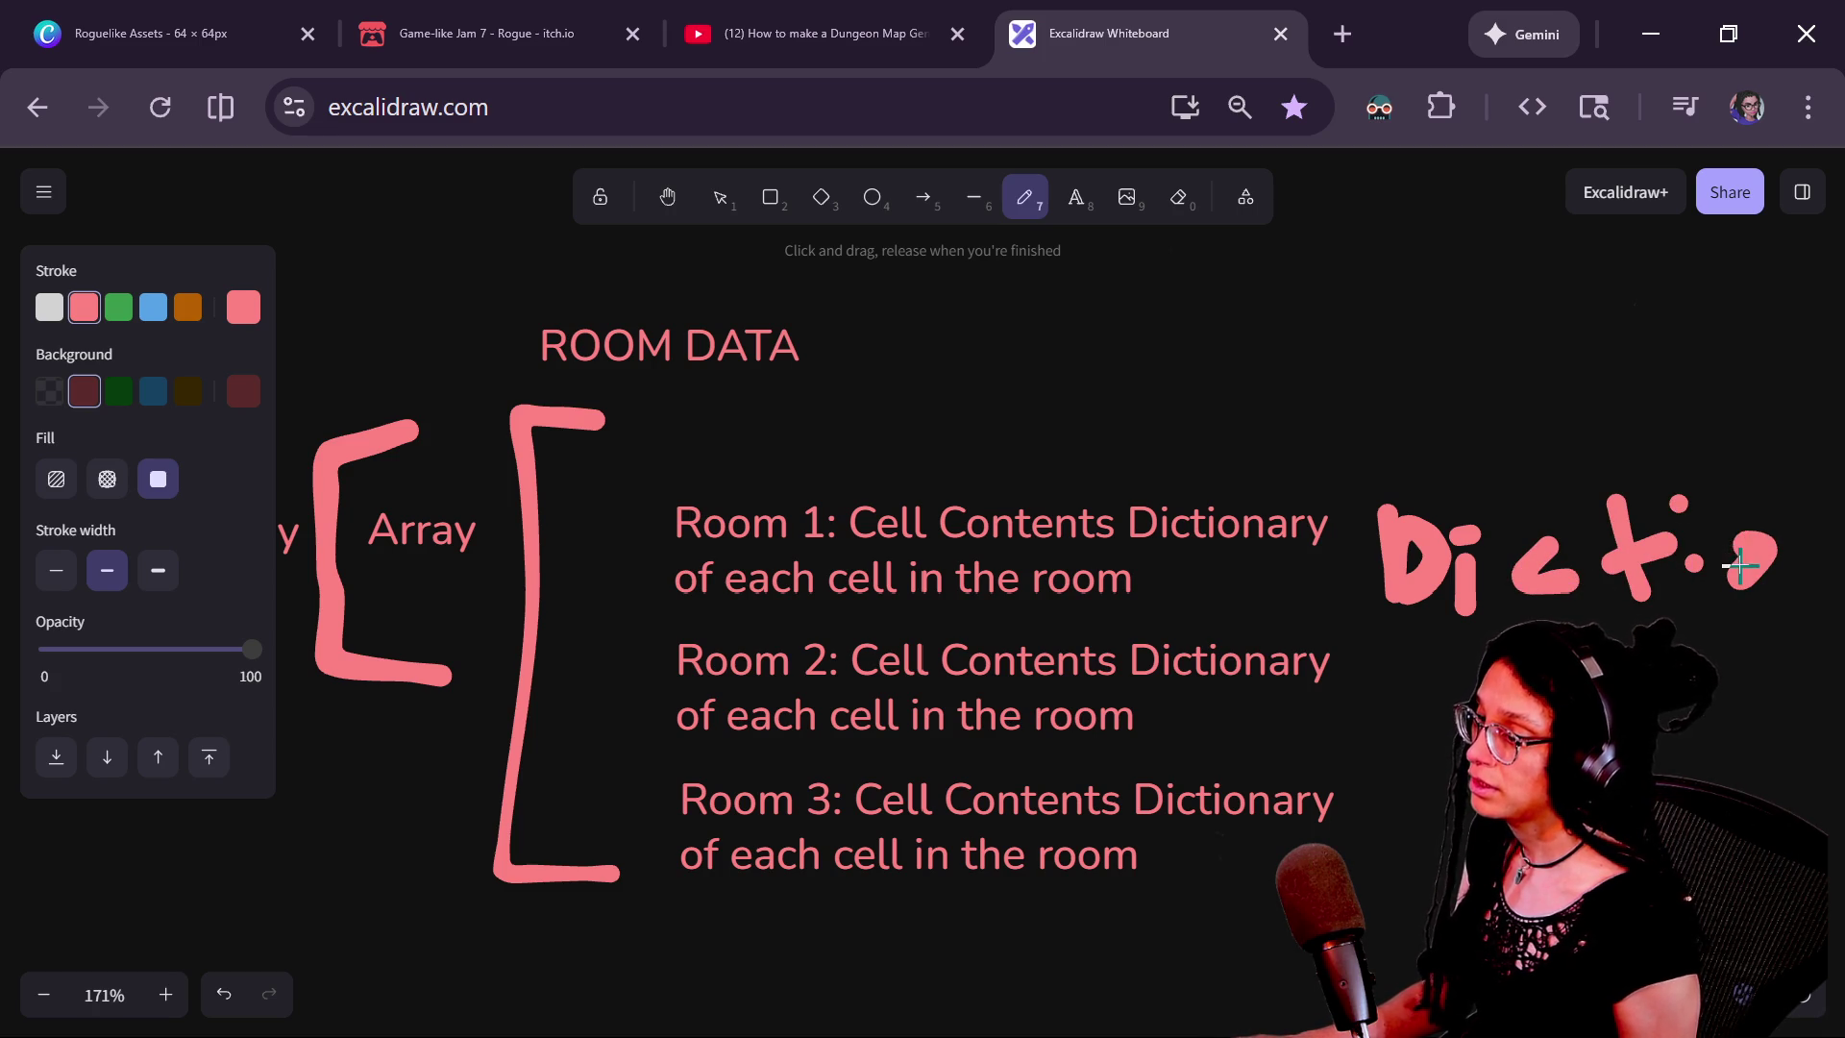
pyautogui.keyDown('ctrl'); pyautogui.scroll(-2, 1422, 682); pyautogui.keyUp('ctrl')
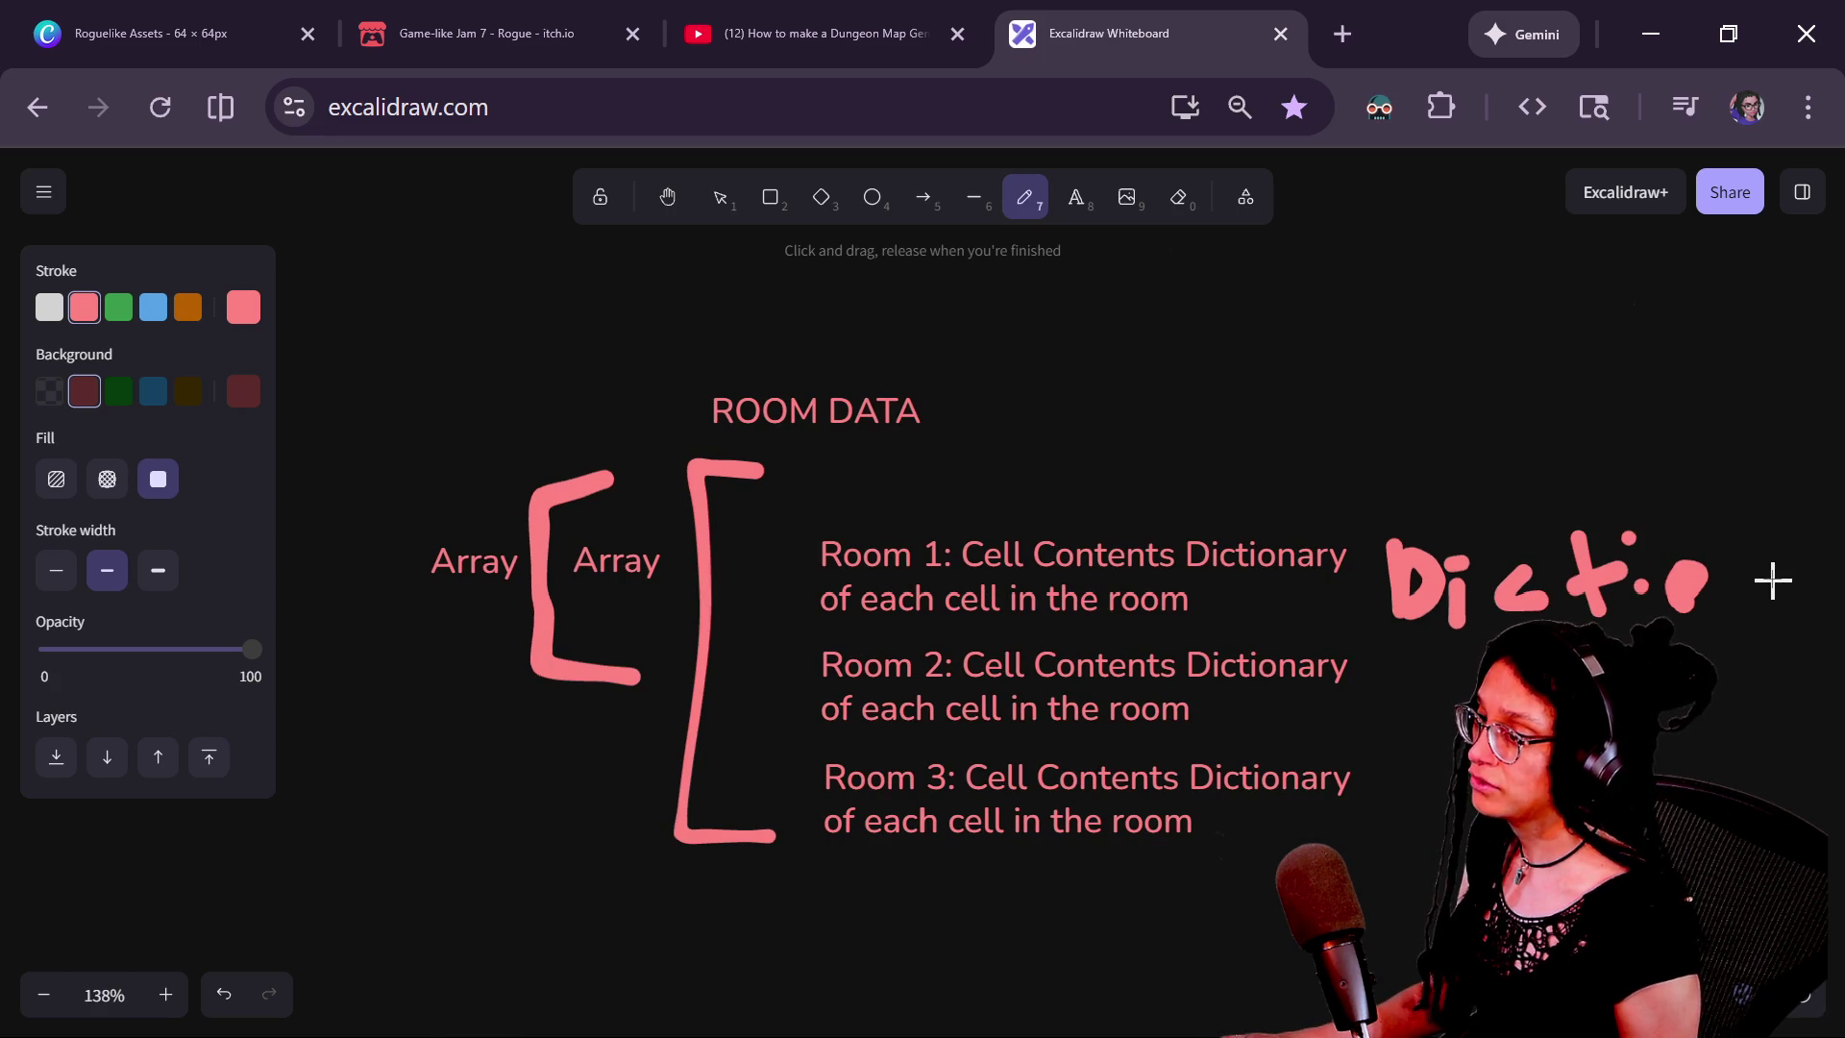
pyautogui.moveTo(1730, 615); pyautogui.dragTo(1780, 623)
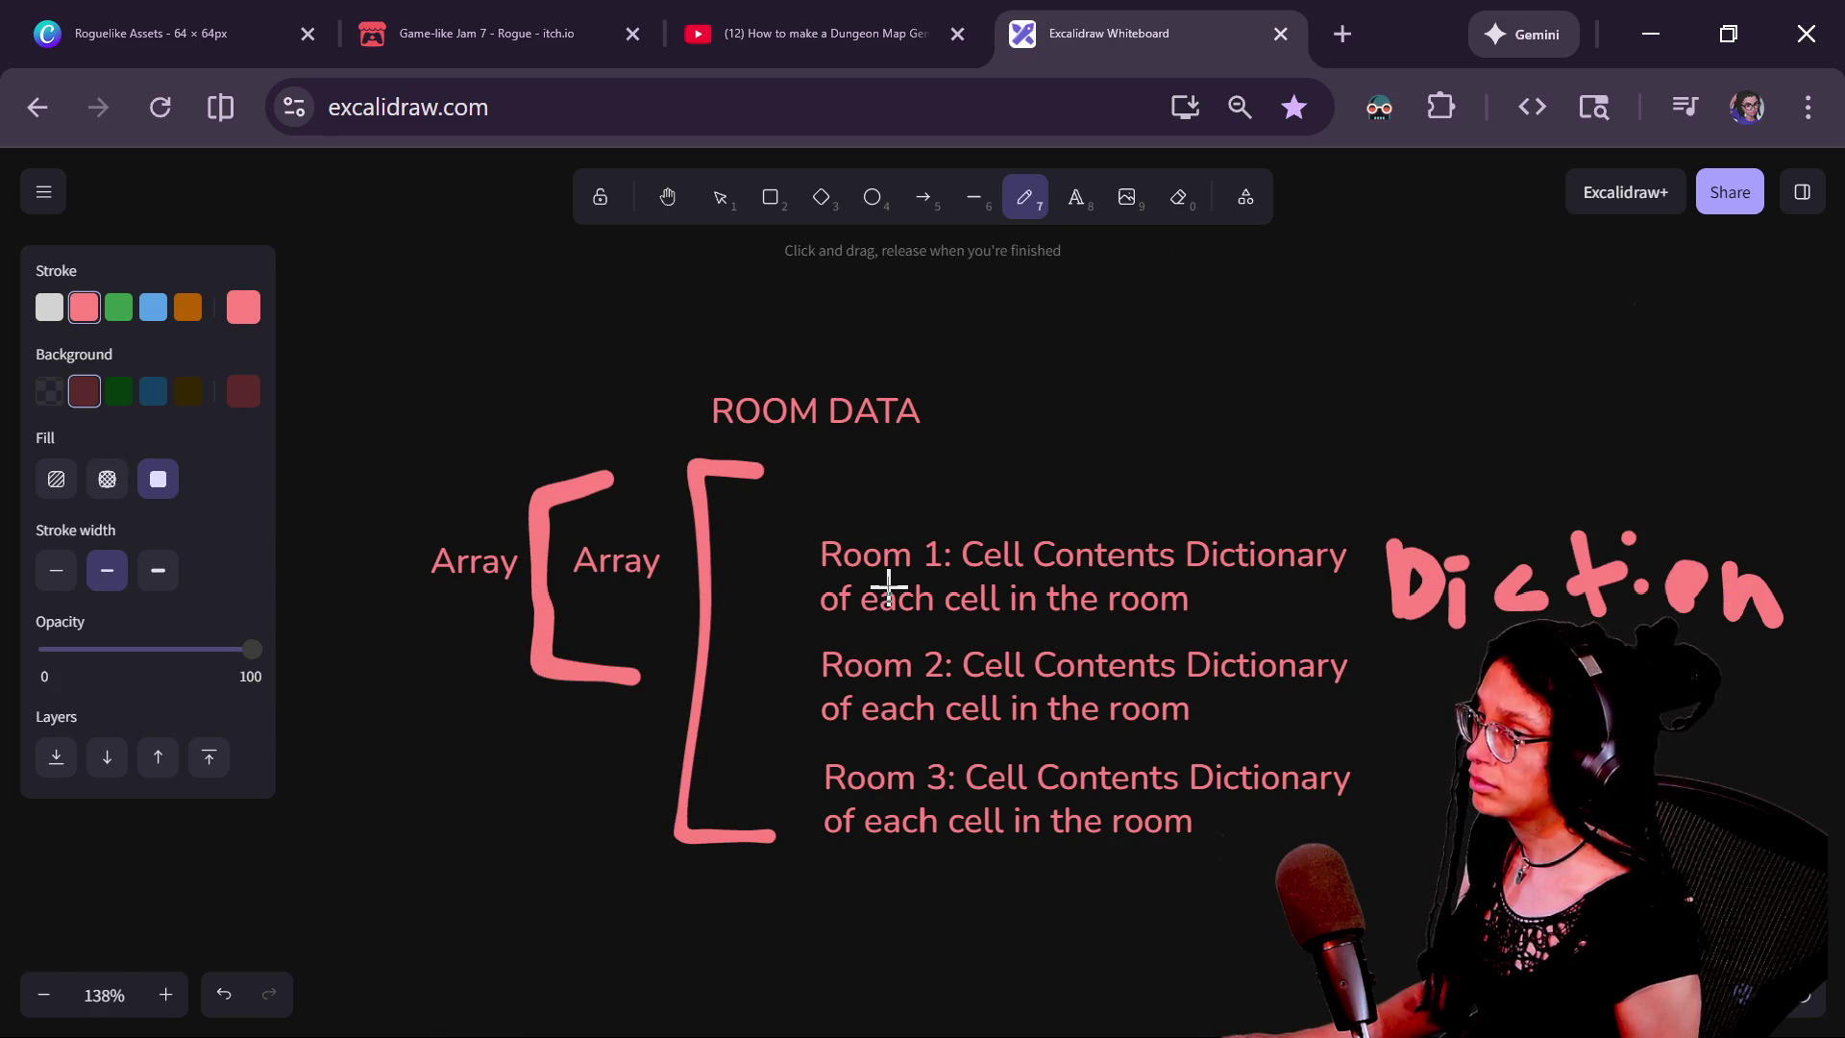
# Select all the Diction strokes and stack two copies below the original
pyautogui.click(718, 200)
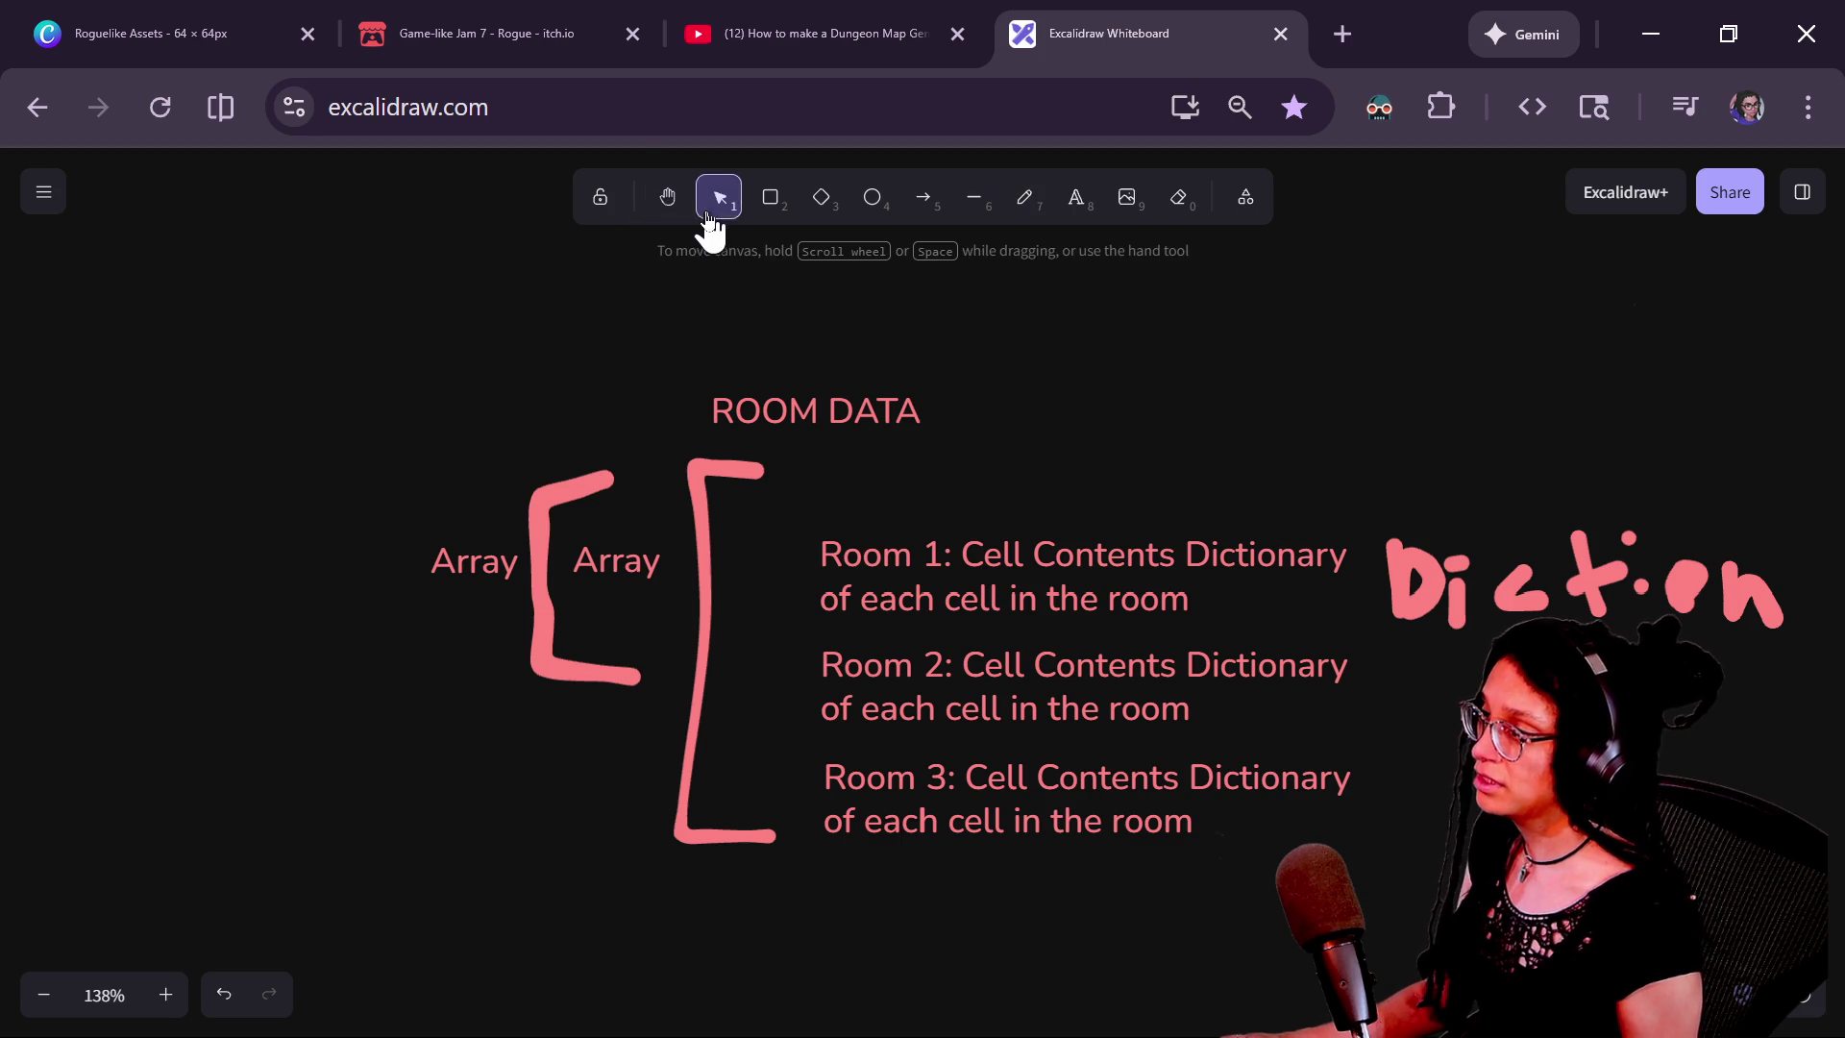
pyautogui.click(1517, 592)
pyautogui.moveTo(1400, 503); pyautogui.dragTo(1784, 701)
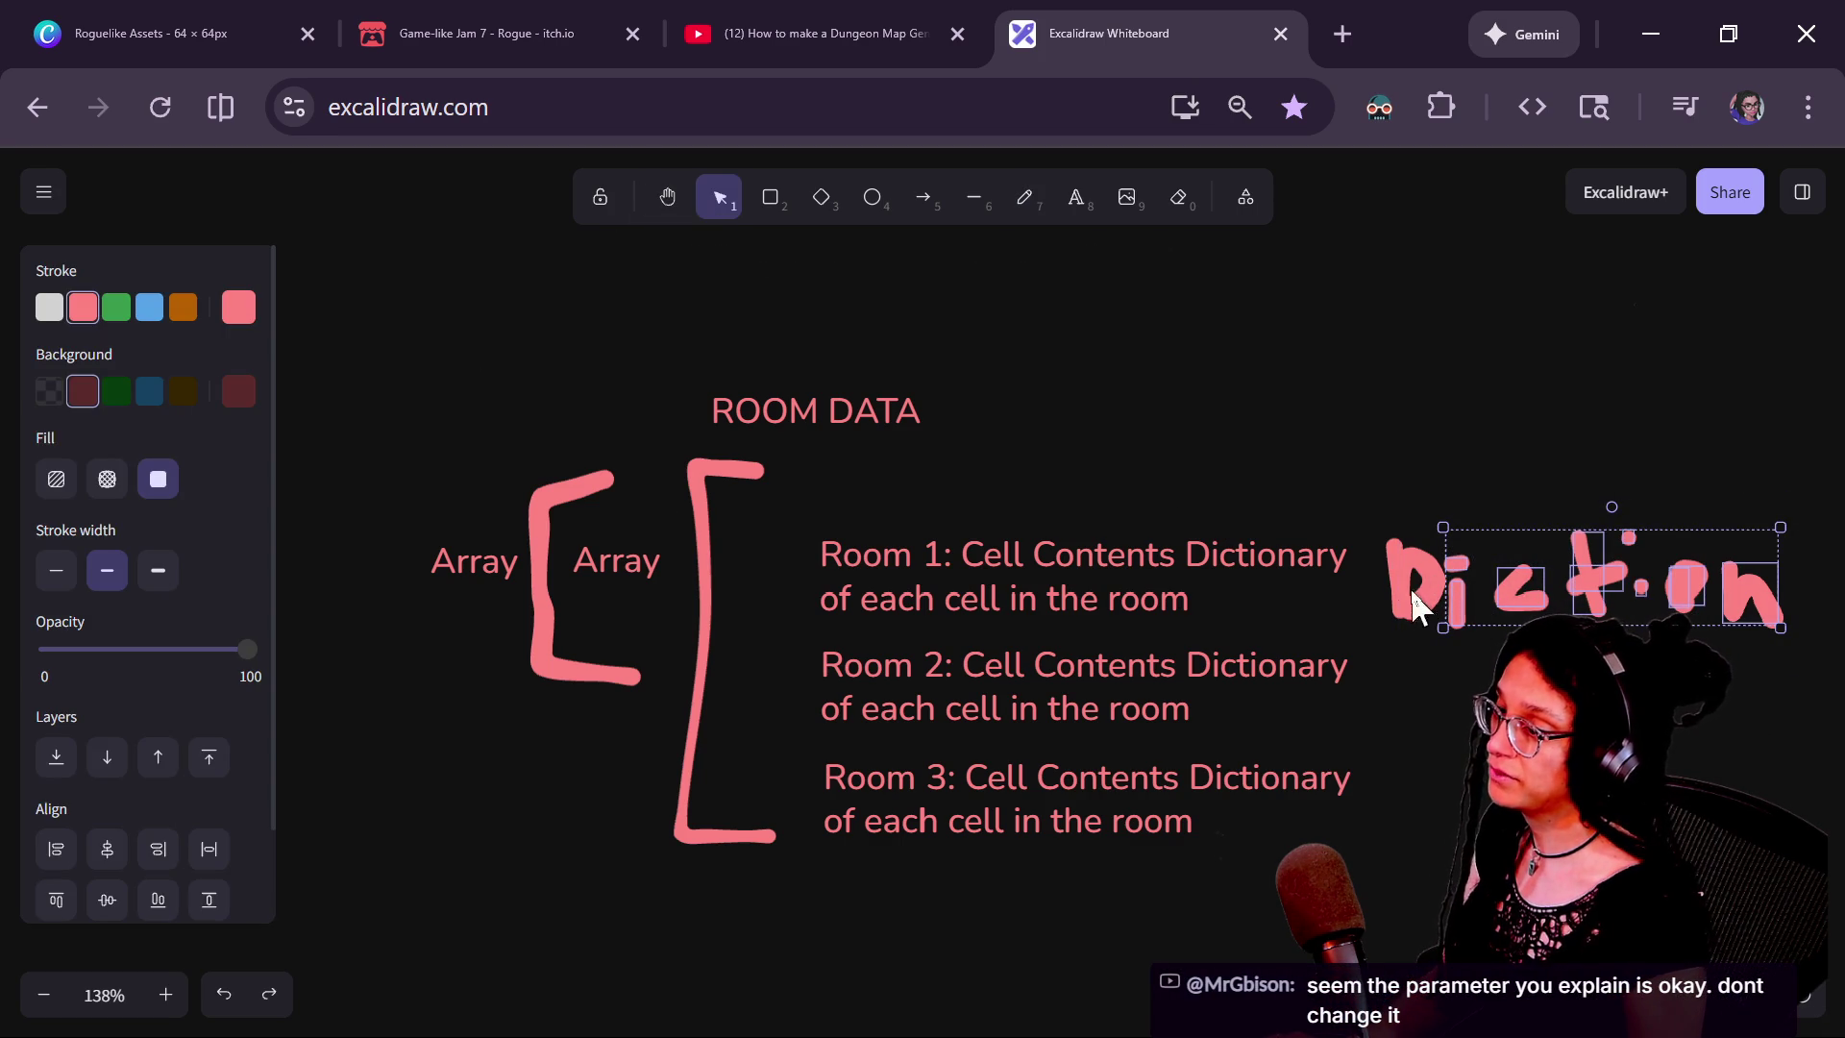
pyautogui.keyDown('shift'); pyautogui.click(1396, 562); pyautogui.keyUp('shift')
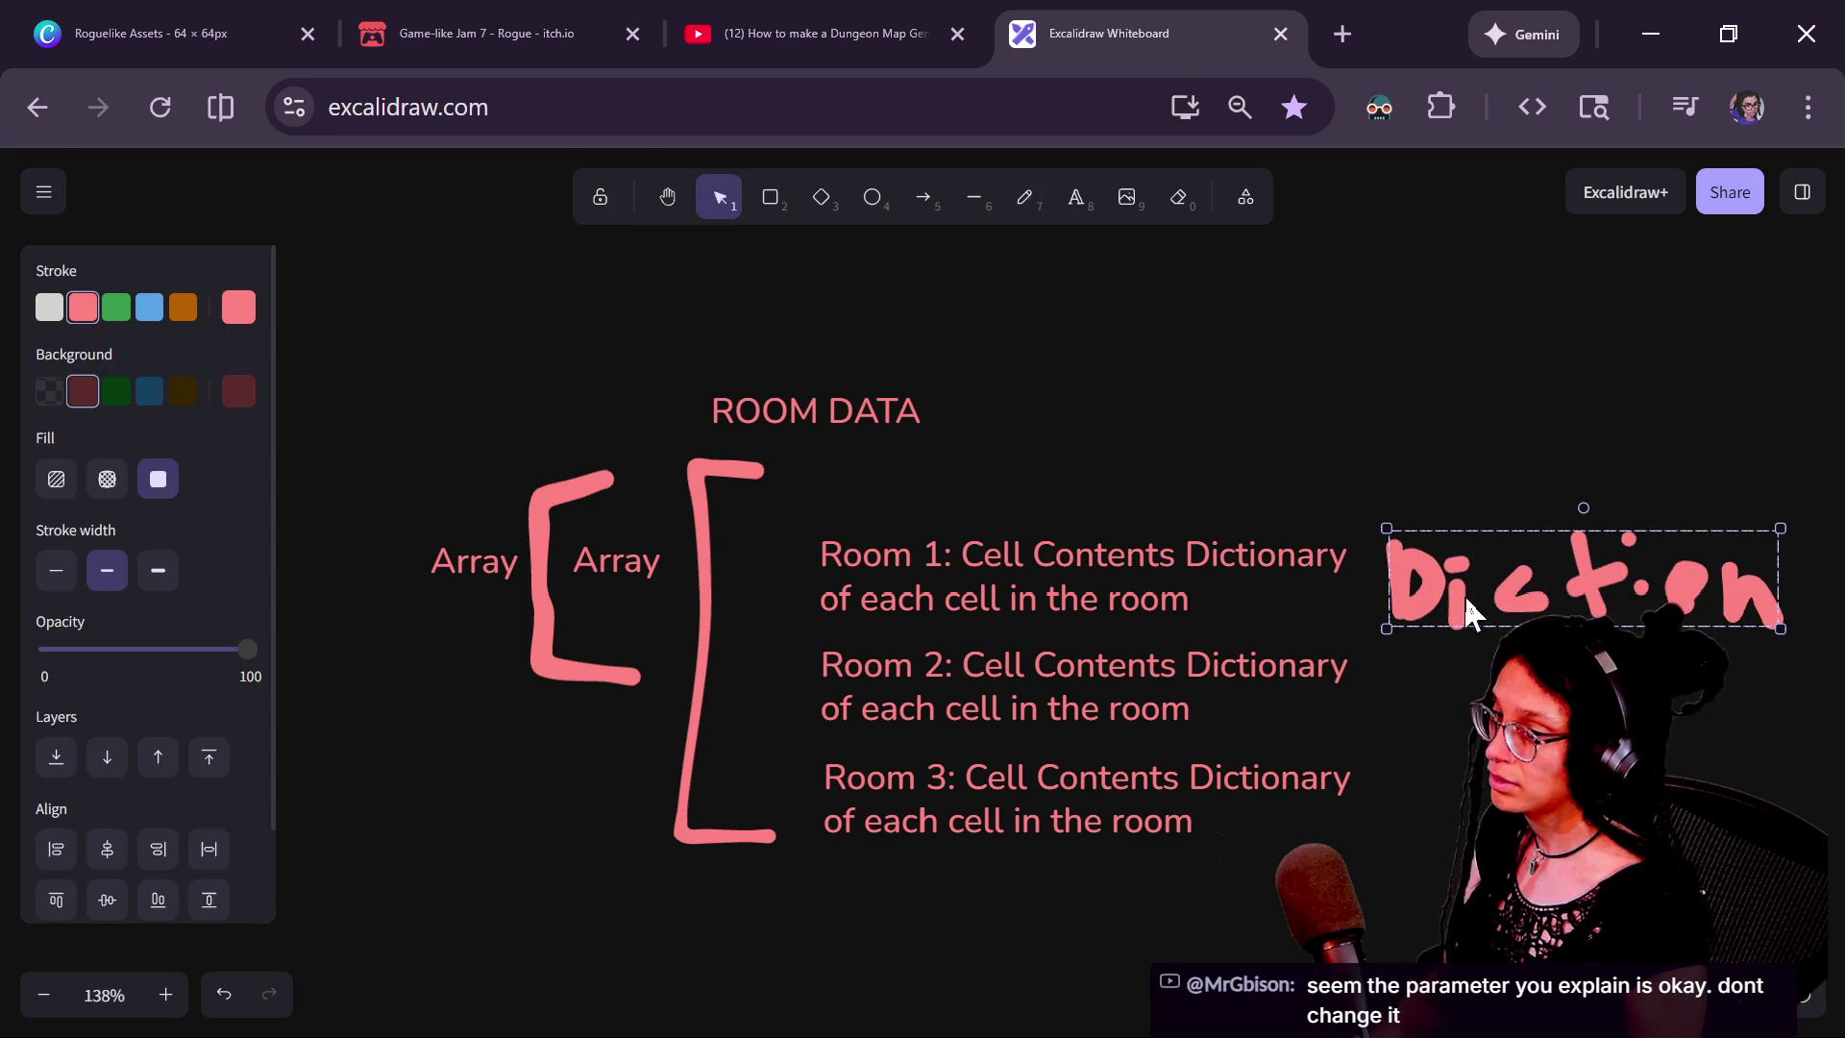
pyautogui.moveTo(1473, 758)
pyautogui.mouseDown()
pyautogui.moveTo(1412, 719)
pyautogui.moveTo(1368, 618)
pyautogui.mouseUp()
pyautogui.moveTo(1374, 472)
pyautogui.keyDown('alt'); pyautogui.mouseDown()
pyautogui.moveTo(1351, 677)
pyautogui.moveTo(1342, 663)
pyautogui.mouseUp(); pyautogui.keyUp('alt')
pyautogui.click(1253, 856)
# Nudge both Array labels and the Room 1–3 notes slightly into place
pyautogui.moveTo(913, 698)
pyautogui.mouseDown()
pyautogui.moveTo(1032, 756)
pyautogui.moveTo(939, 746)
pyautogui.mouseUp()
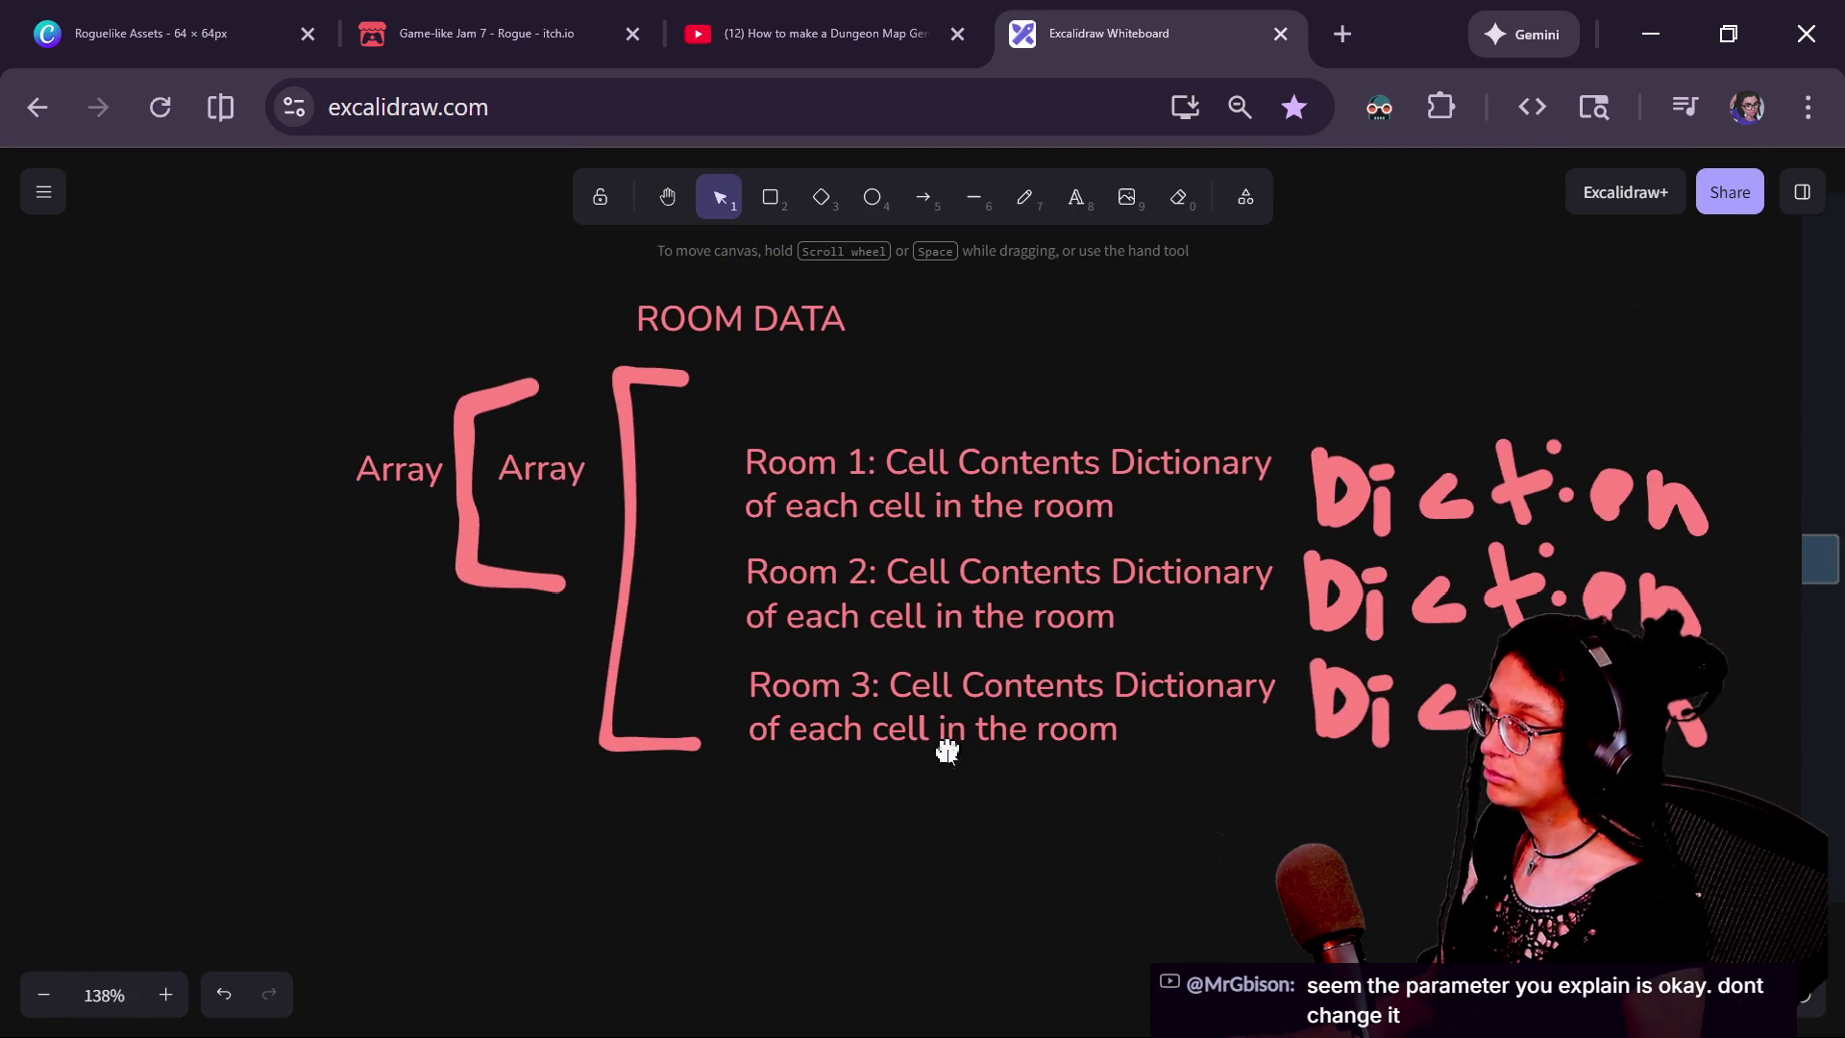
pyautogui.moveTo(415, 459); pyautogui.dragTo(405, 464)
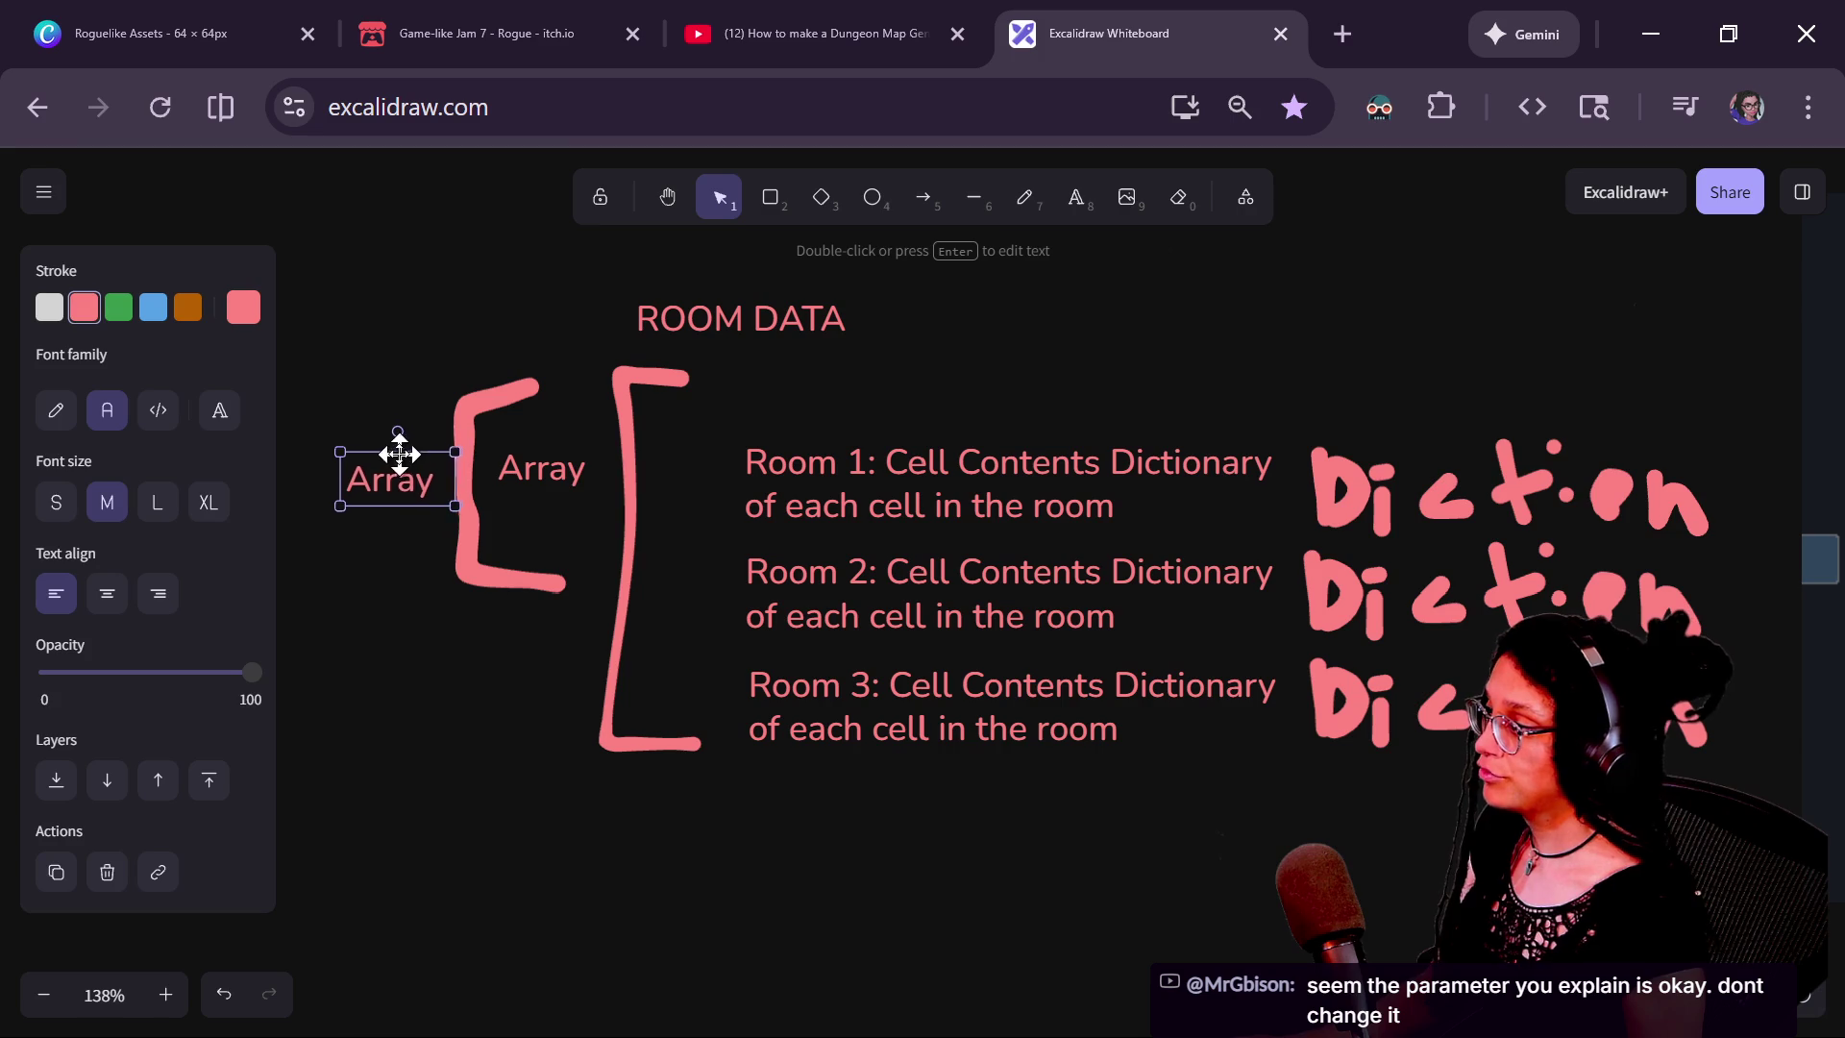
pyautogui.click(539, 473)
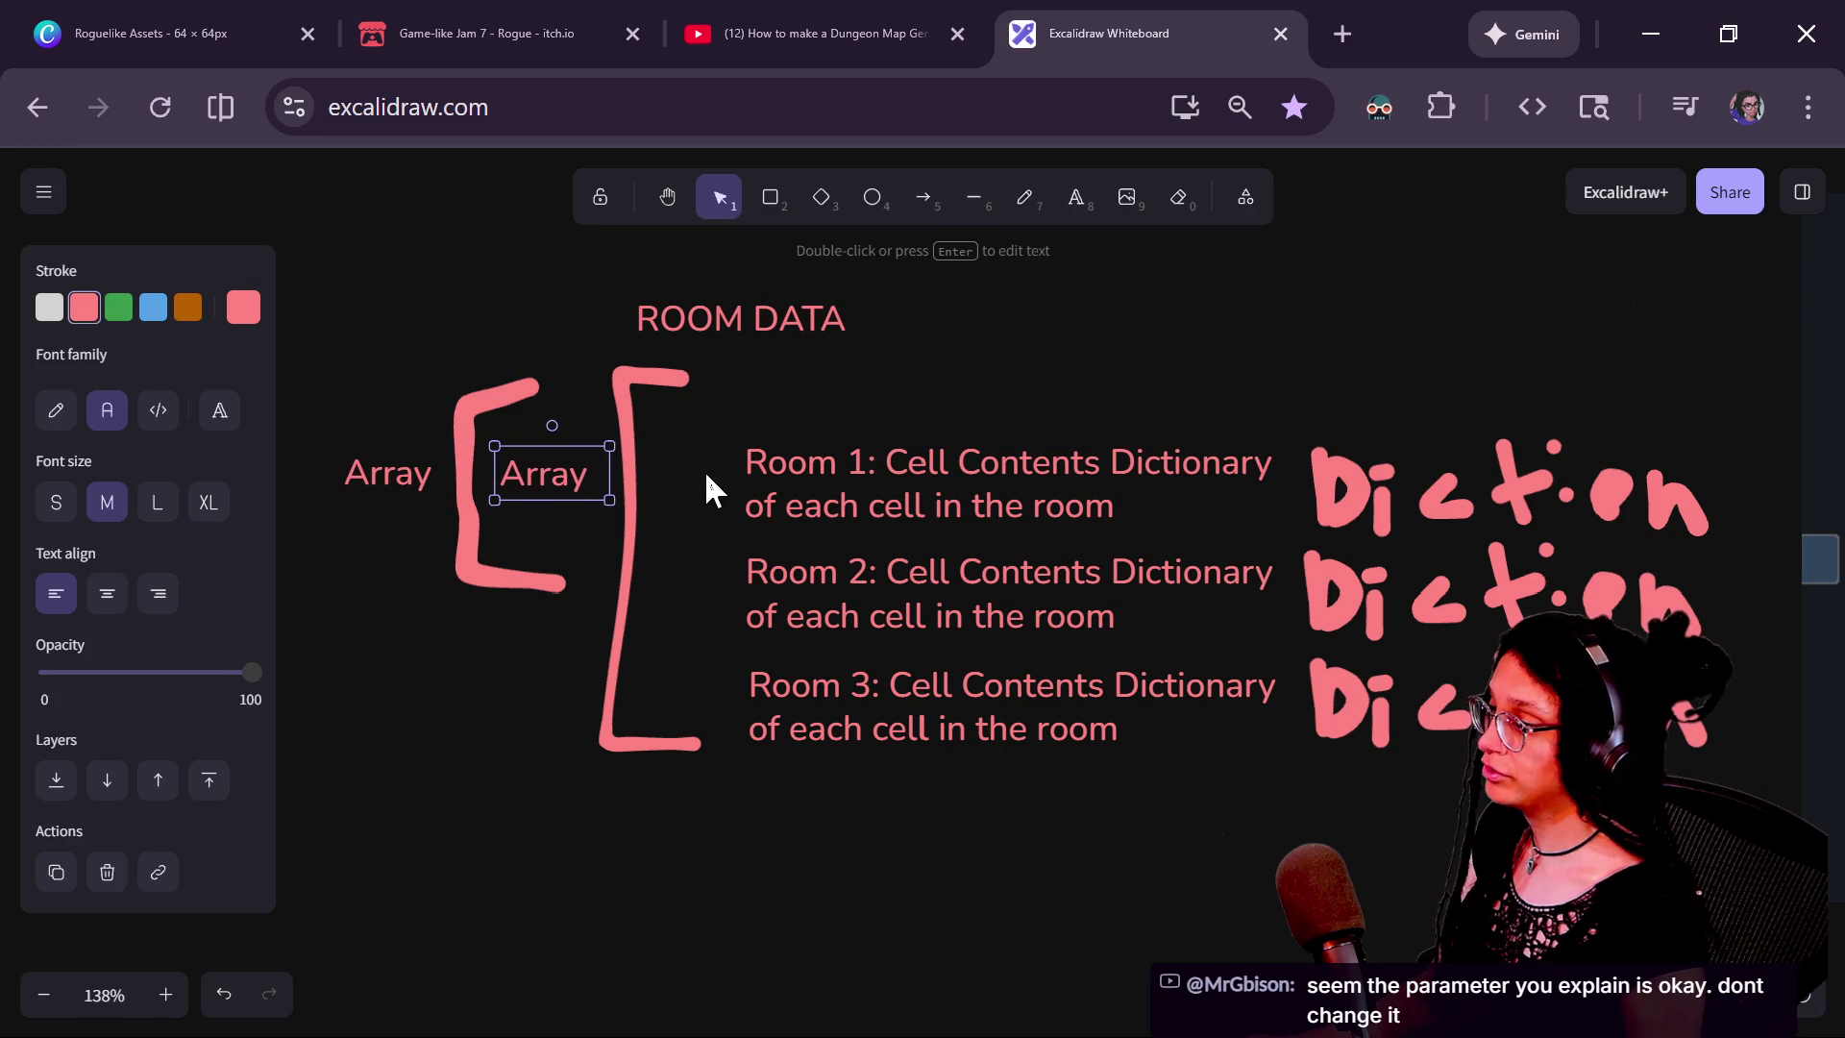
pyautogui.moveTo(526, 492); pyautogui.dragTo(557, 475)
pyautogui.moveTo(850, 465); pyautogui.dragTo(845, 458)
pyautogui.moveTo(838, 572); pyautogui.dragTo(836, 556)
pyautogui.moveTo(859, 675); pyautogui.dragTo(858, 659)
pyautogui.click(881, 836)
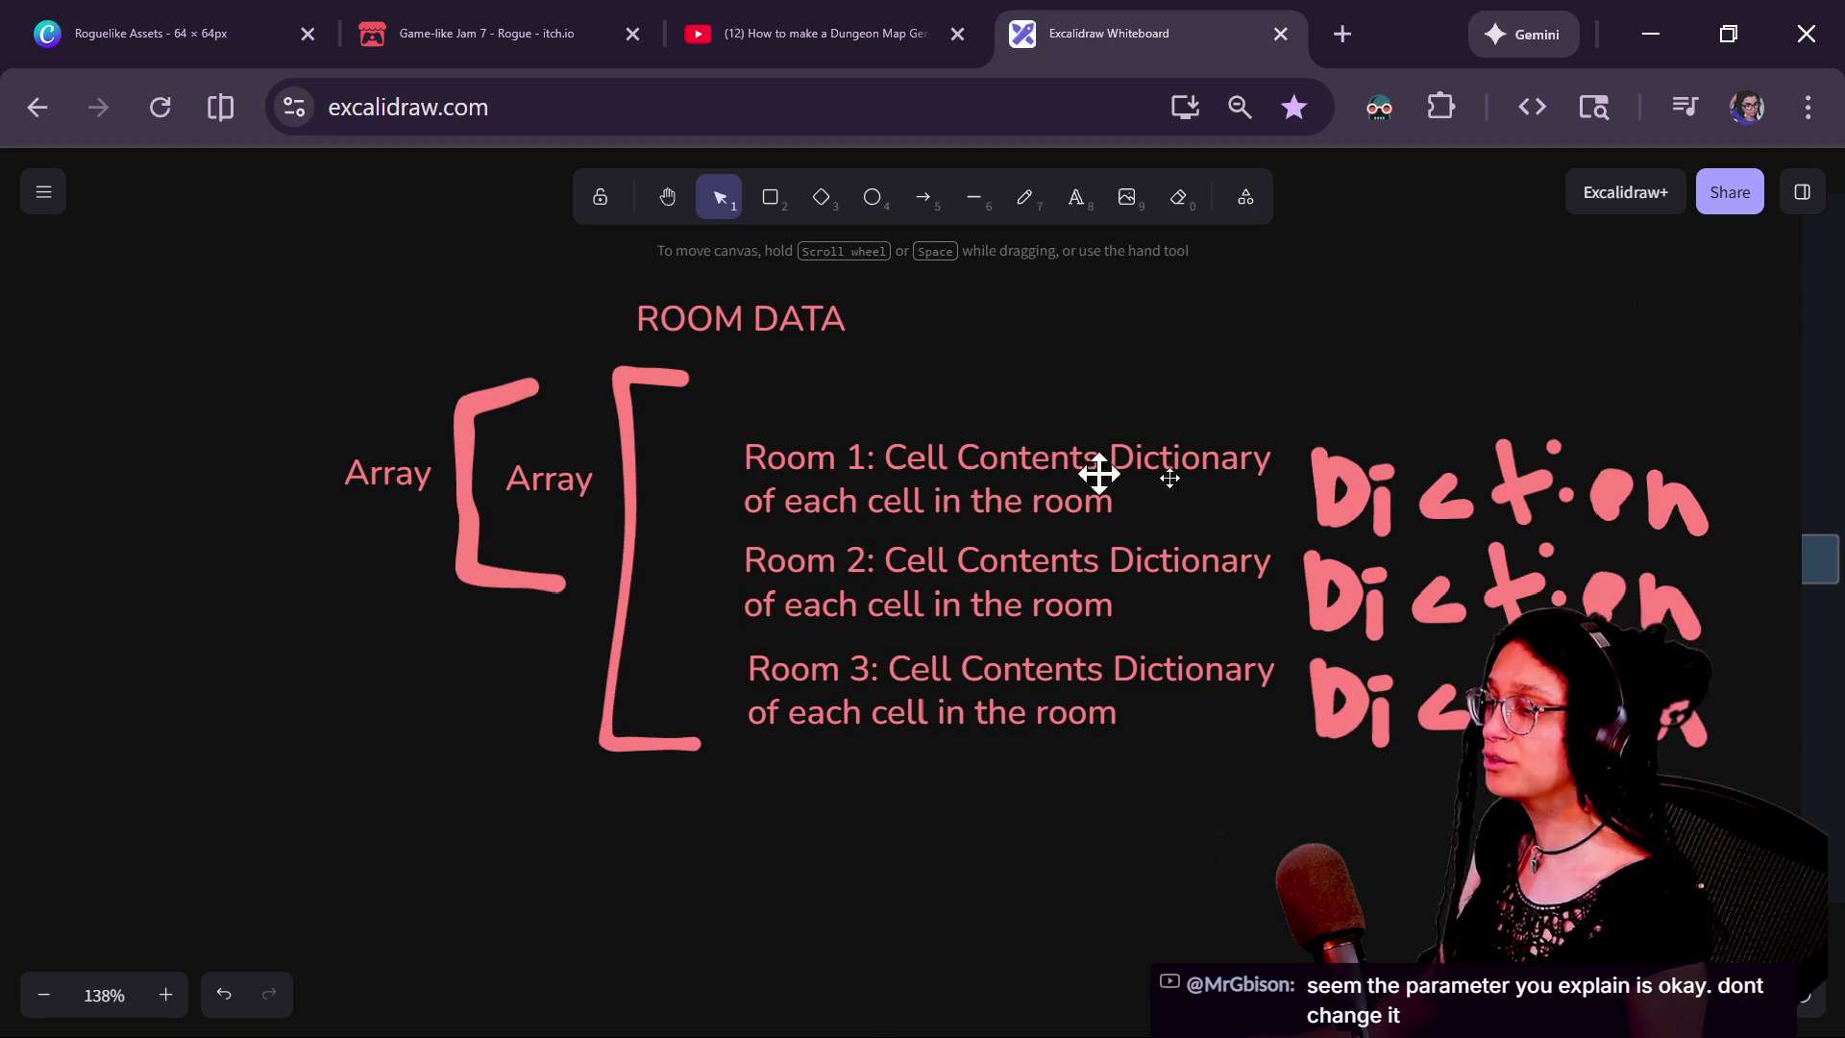
pyautogui.click(993, 482)
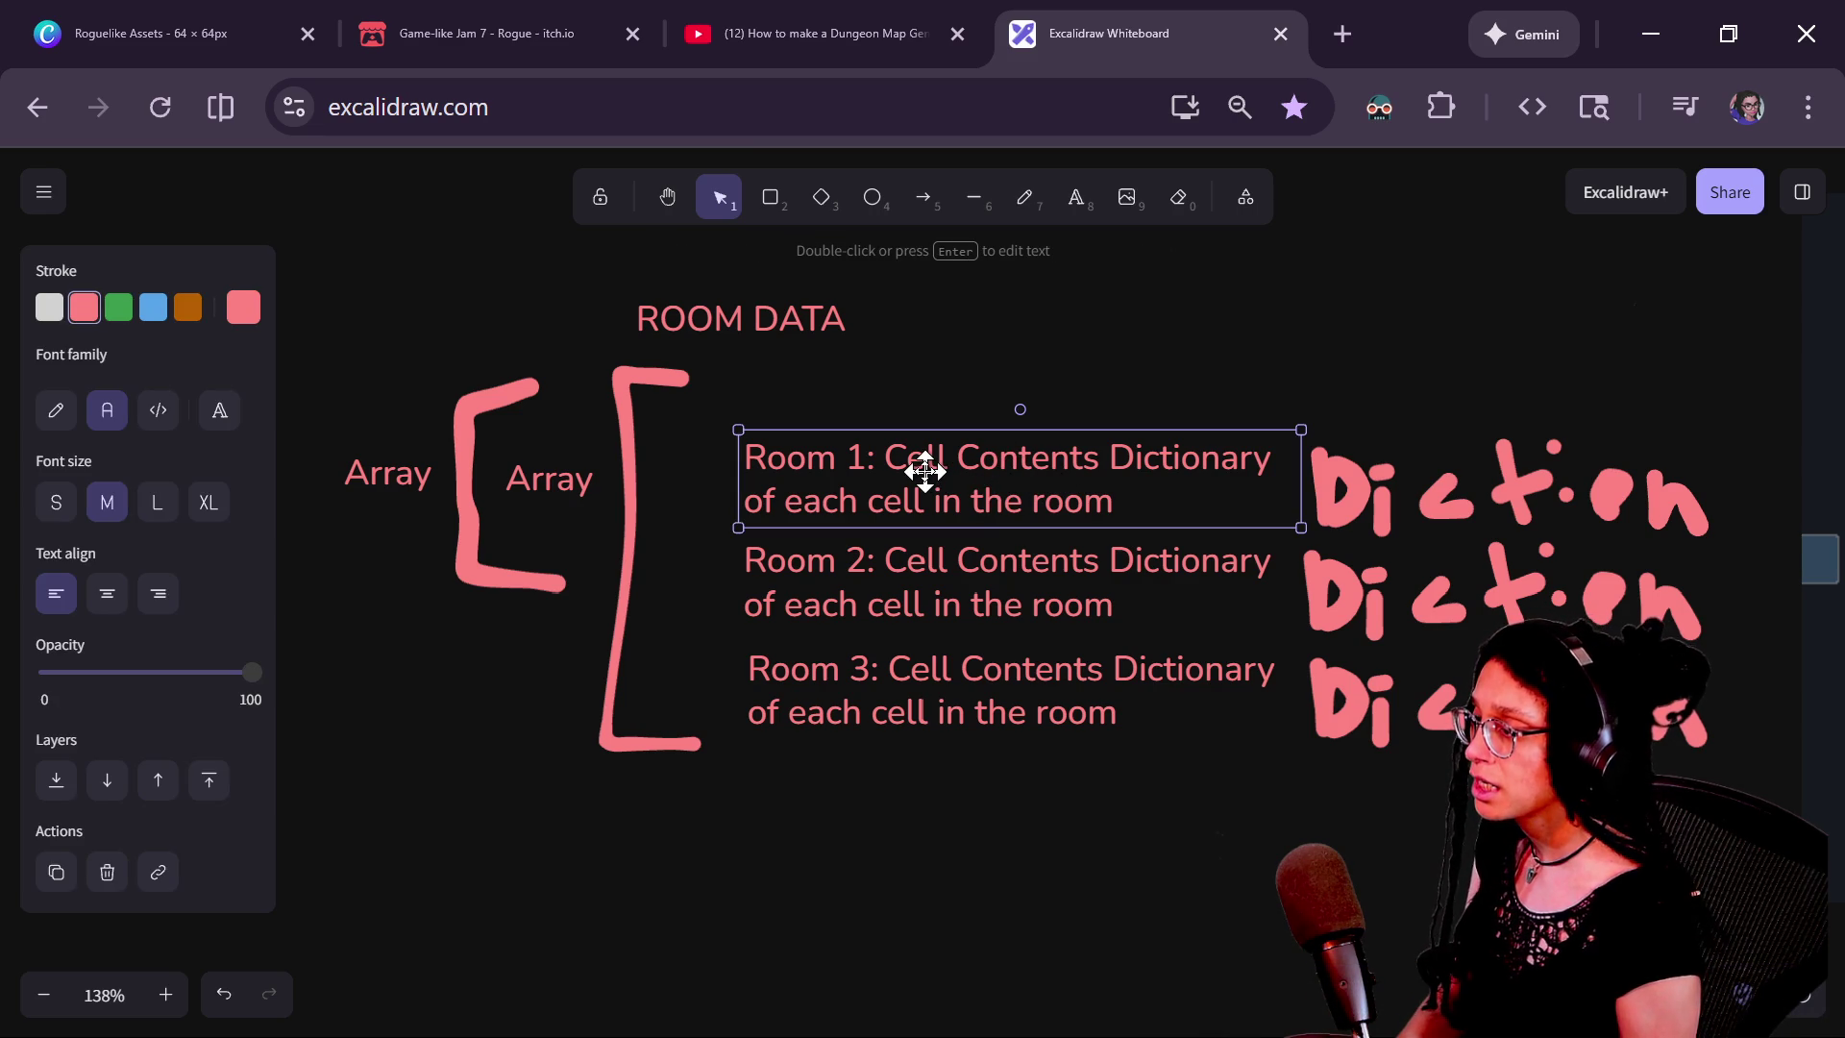
# Put quotes around the "Room 1" text
pyautogui.doubleClick(834, 472)
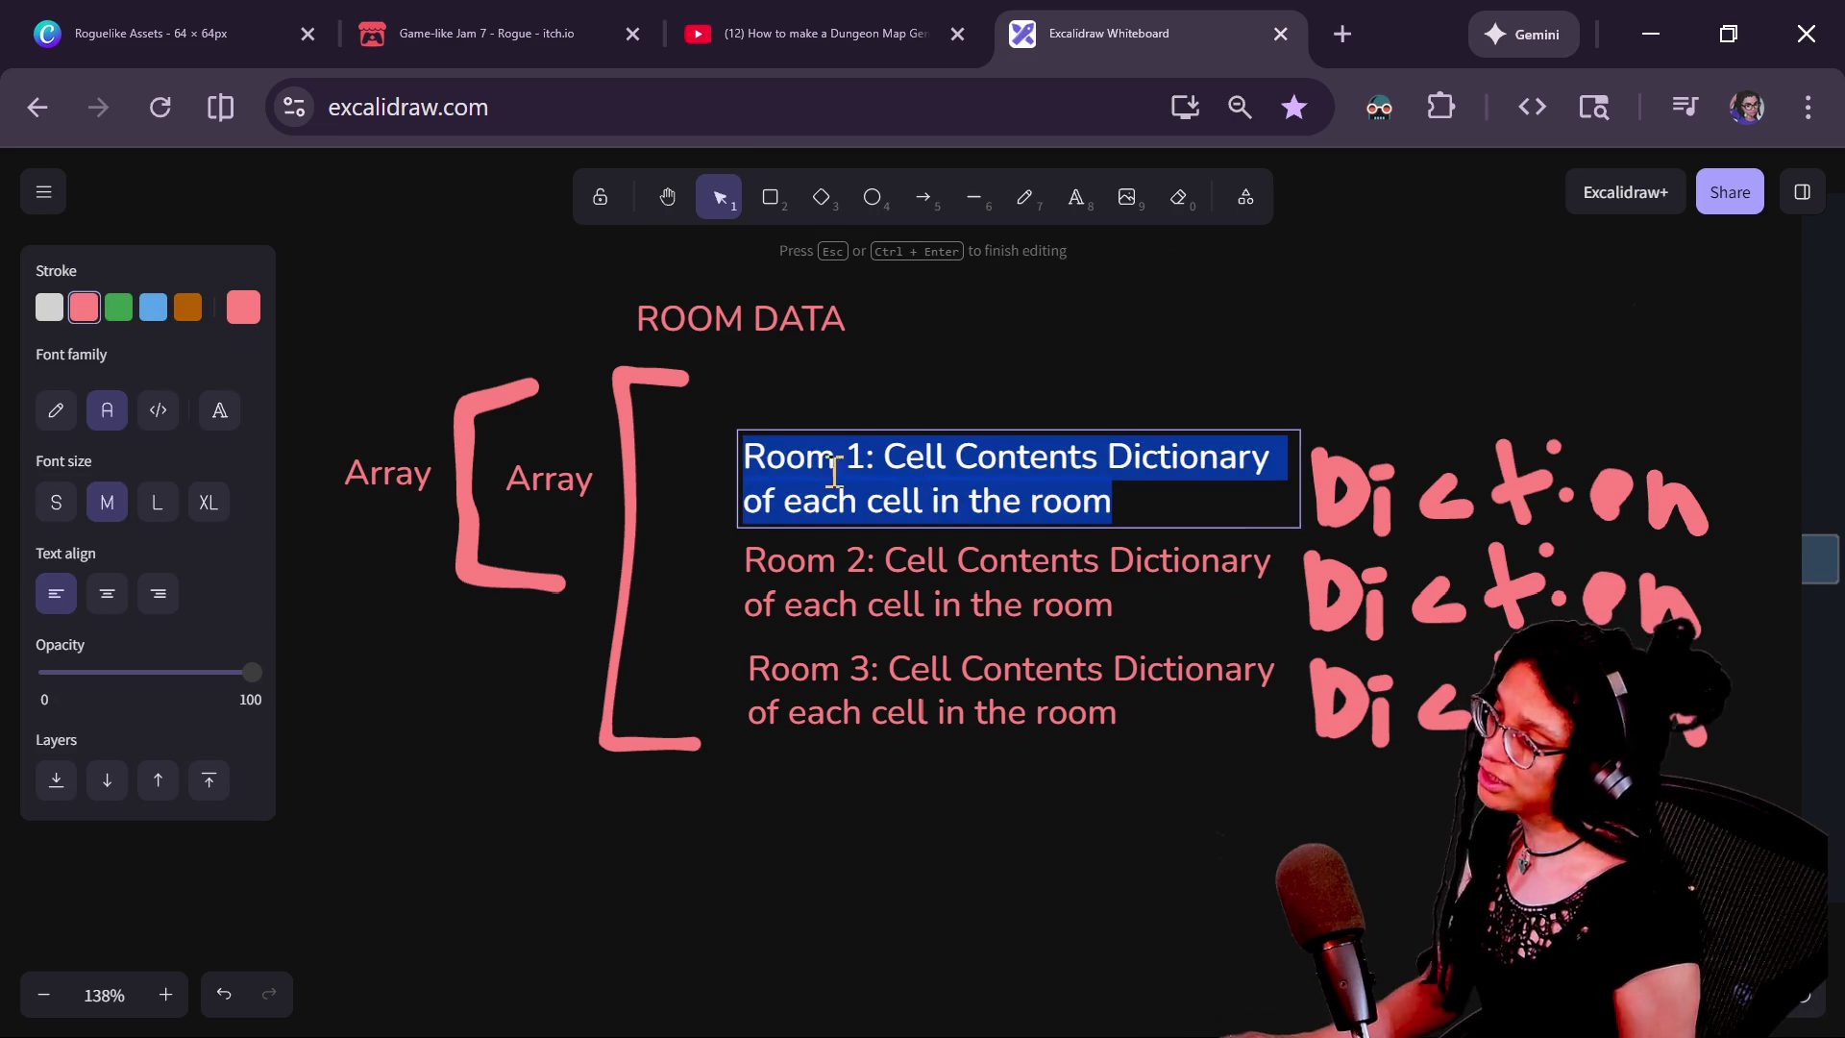
pyautogui.click(747, 459)
pyautogui.write('{')
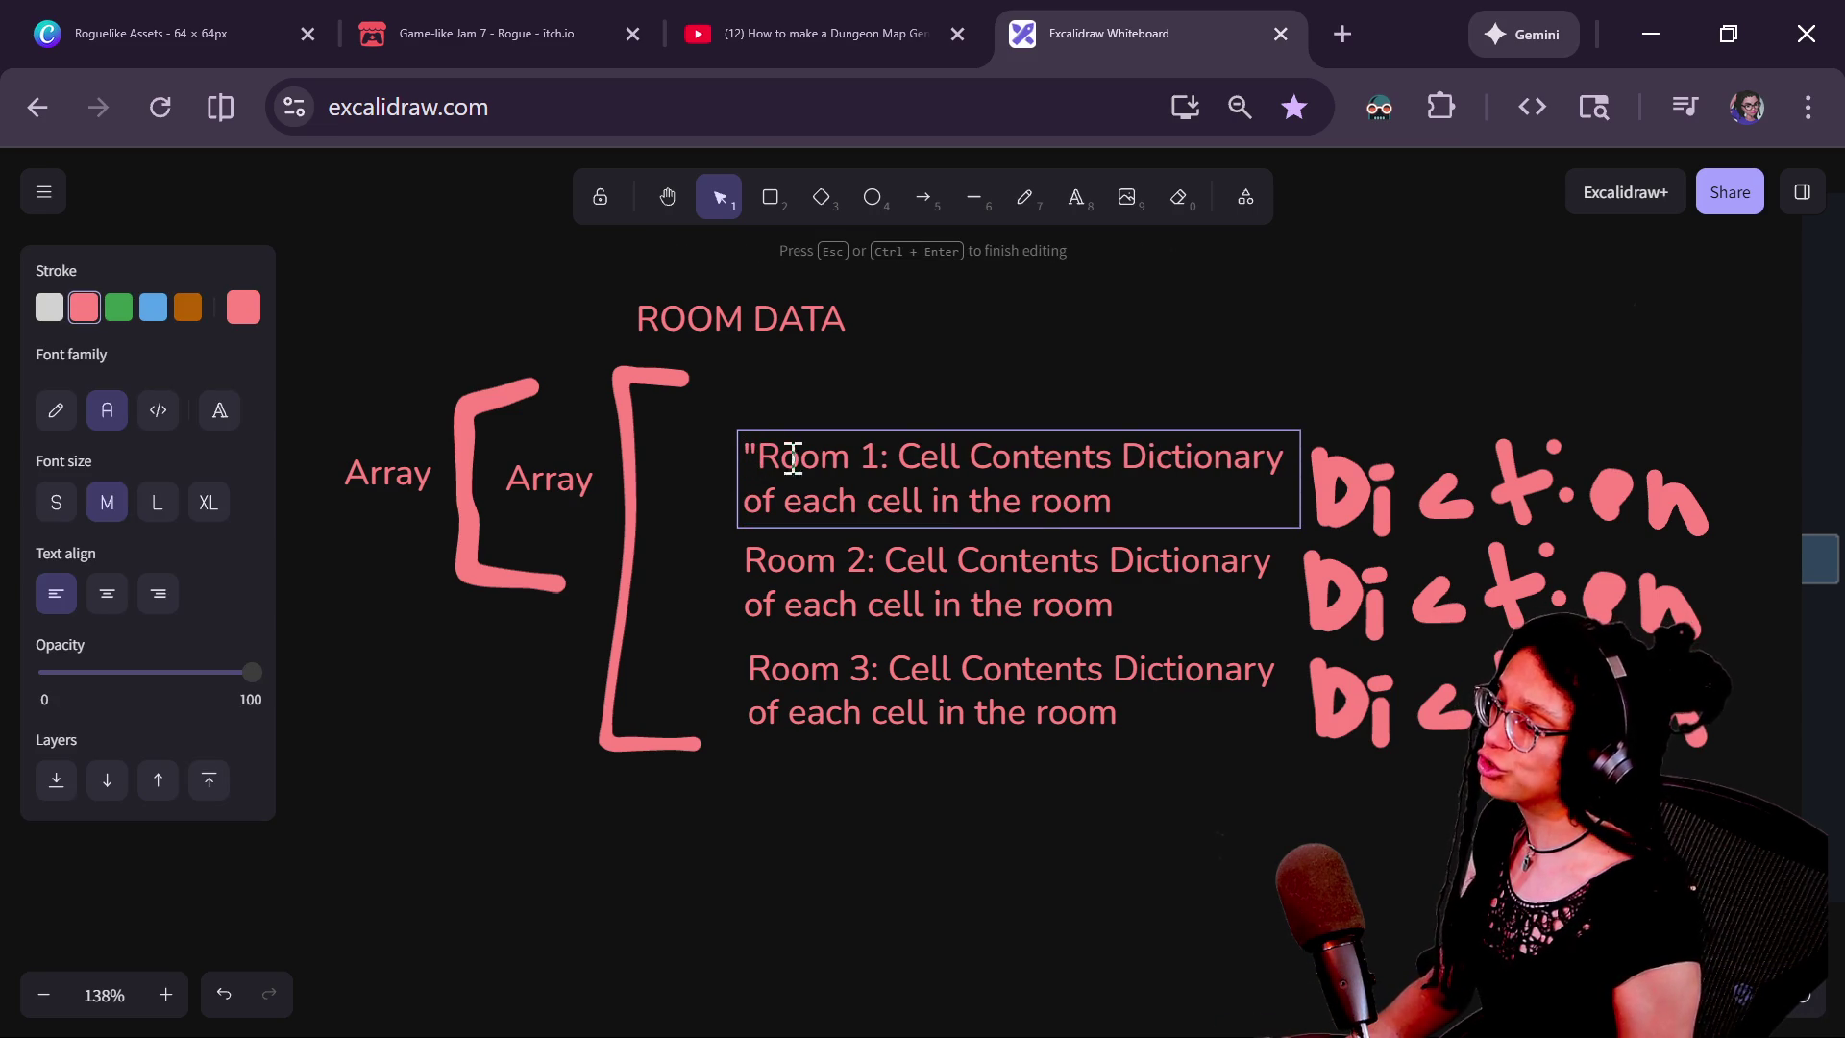
pyautogui.write('"')
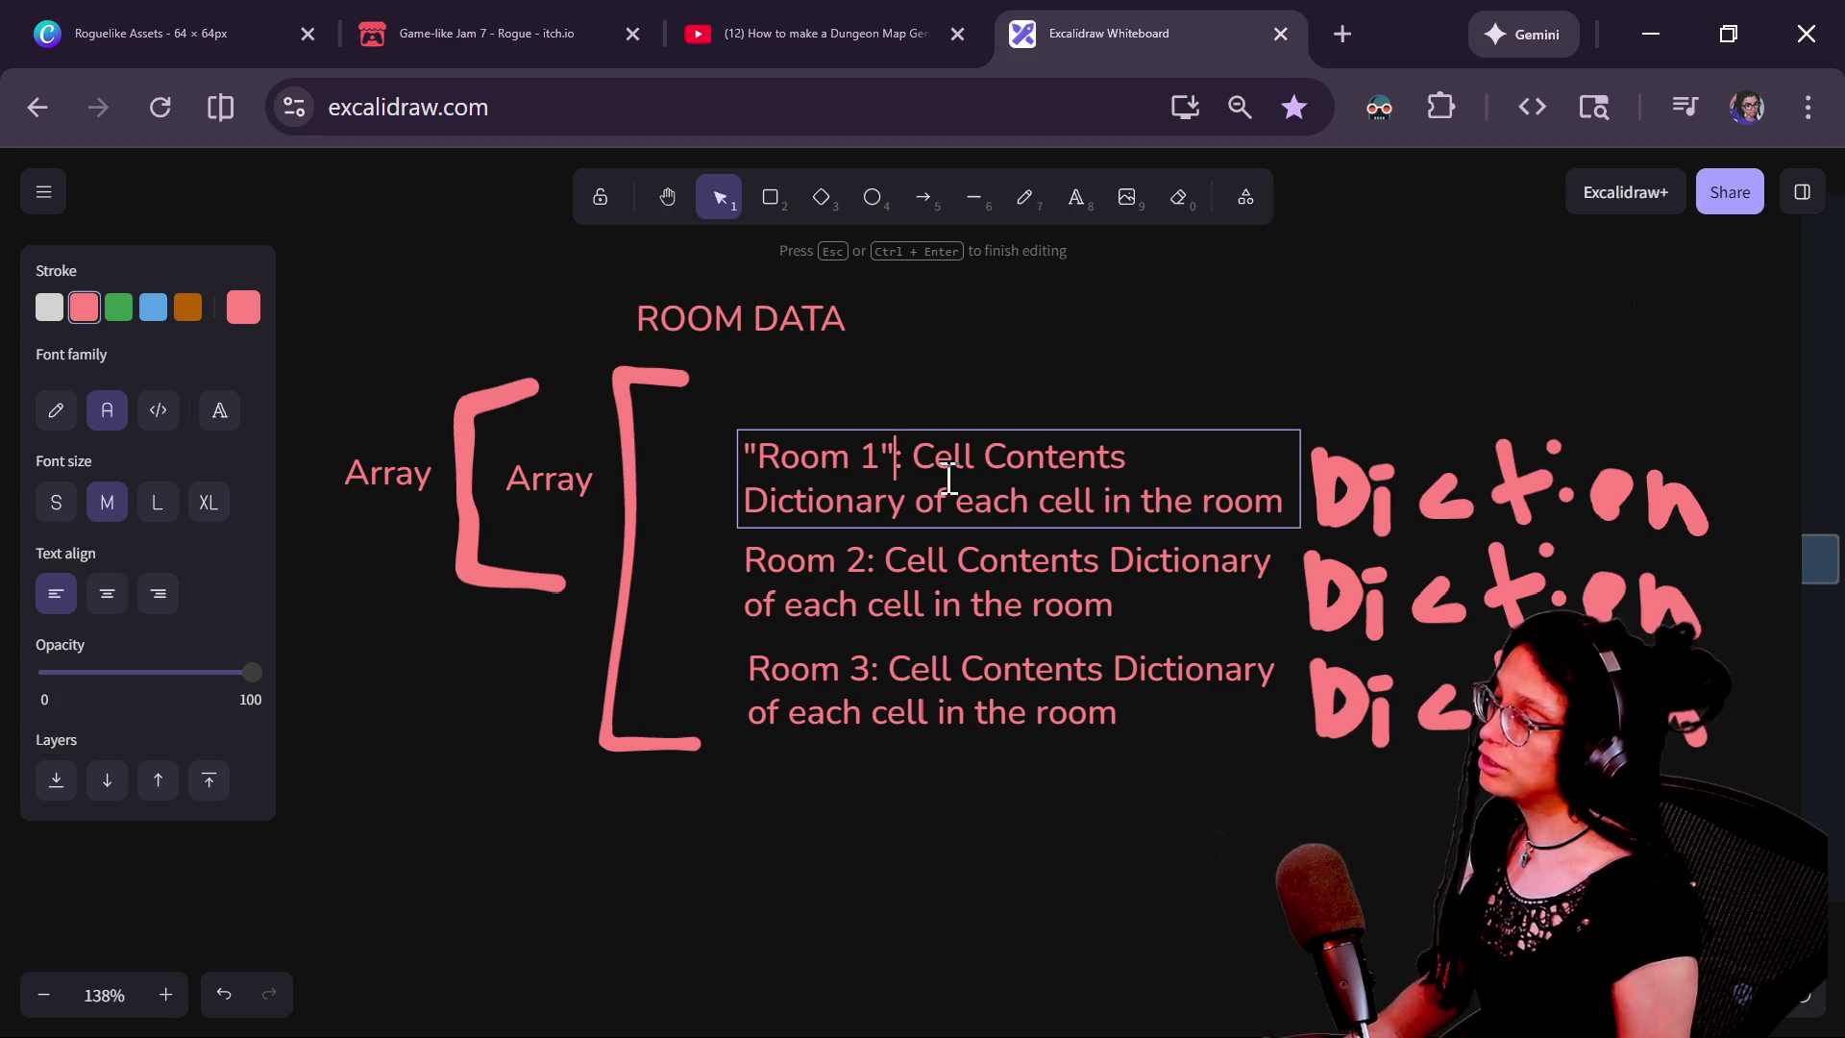
pyautogui.click(1514, 524)
# Rename the inner Array label to Dictionary
pyautogui.doubleClick(576, 486)
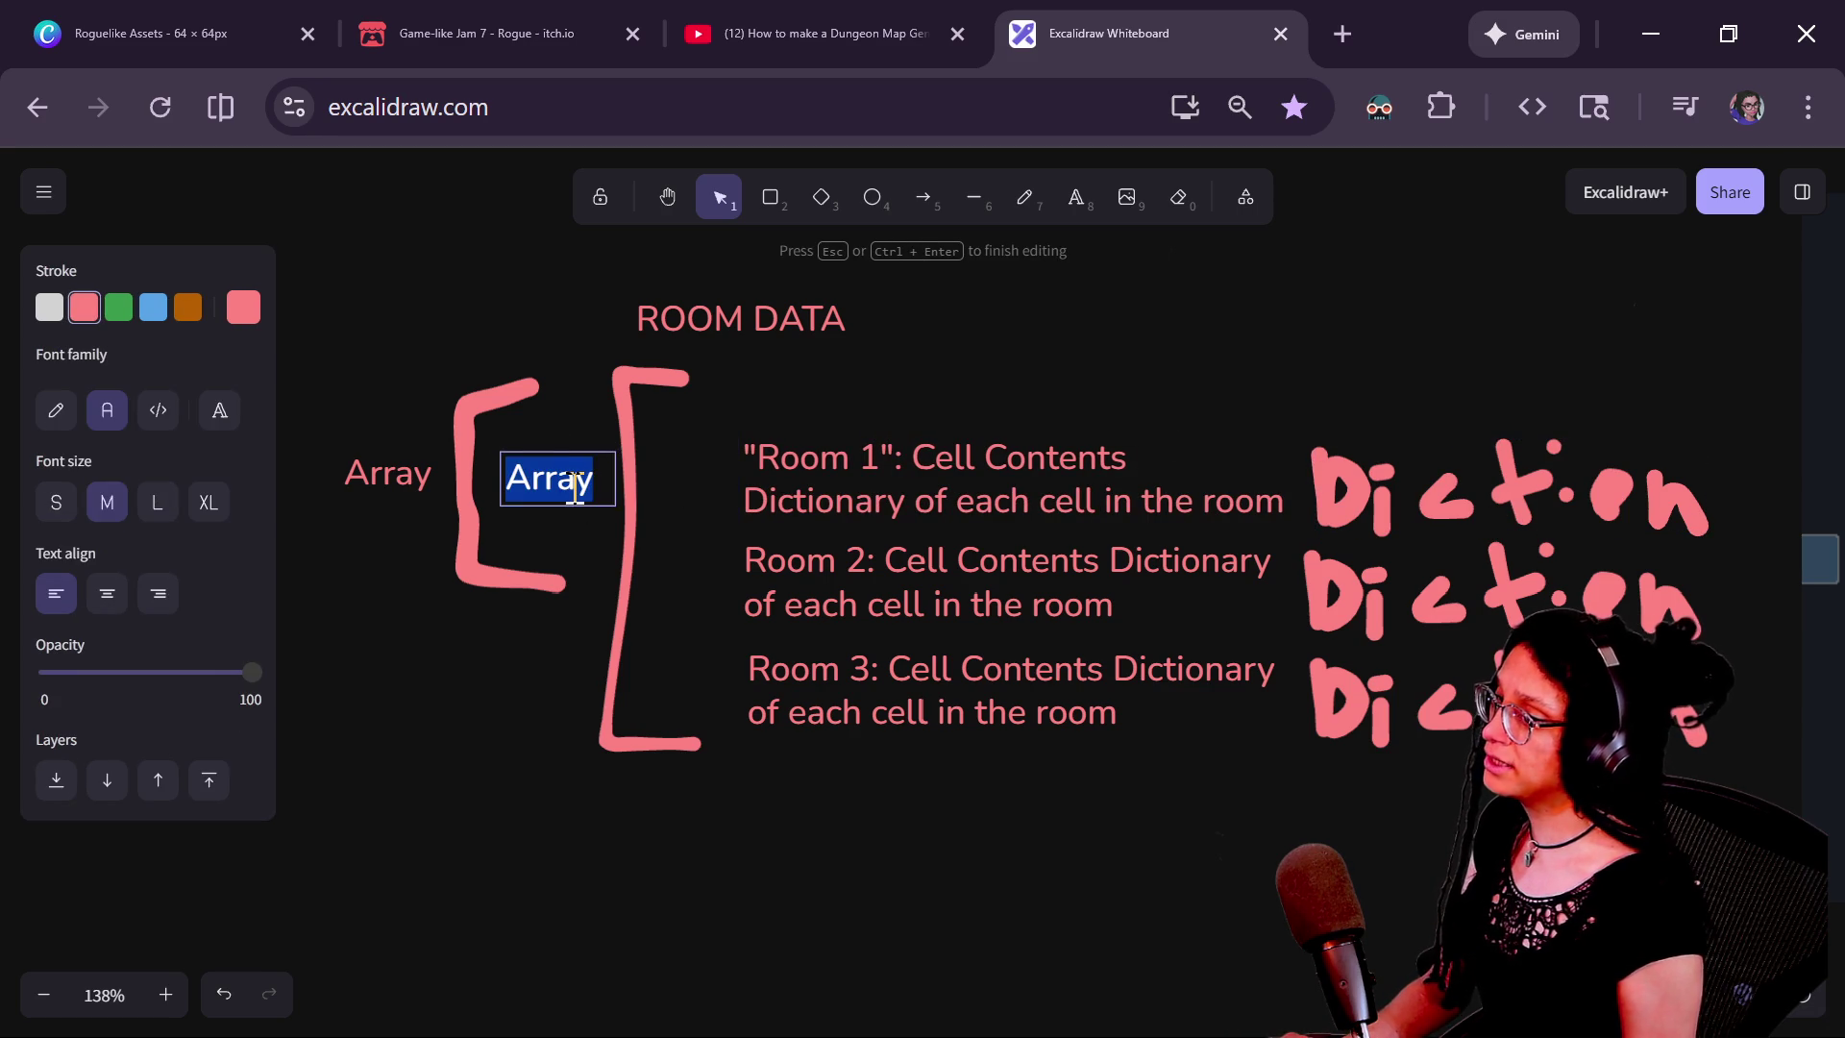
pyautogui.write('Duc')
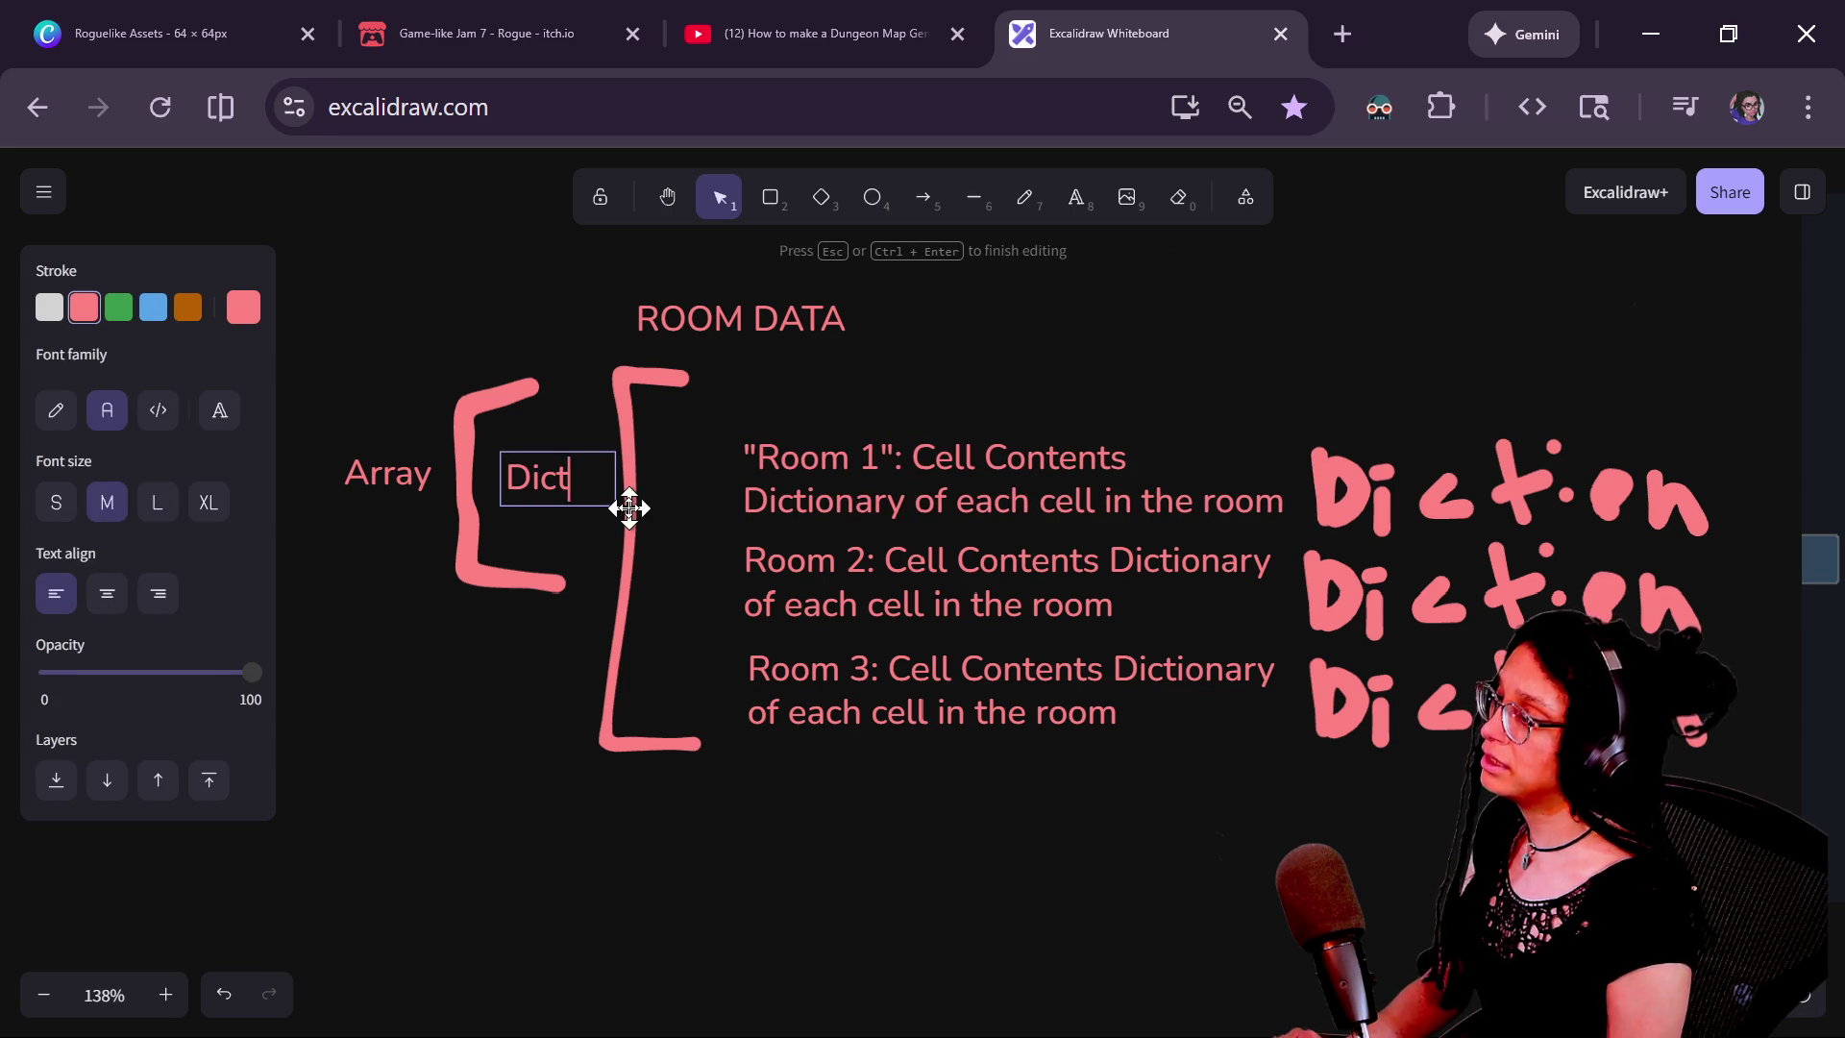
pyautogui.write('y')
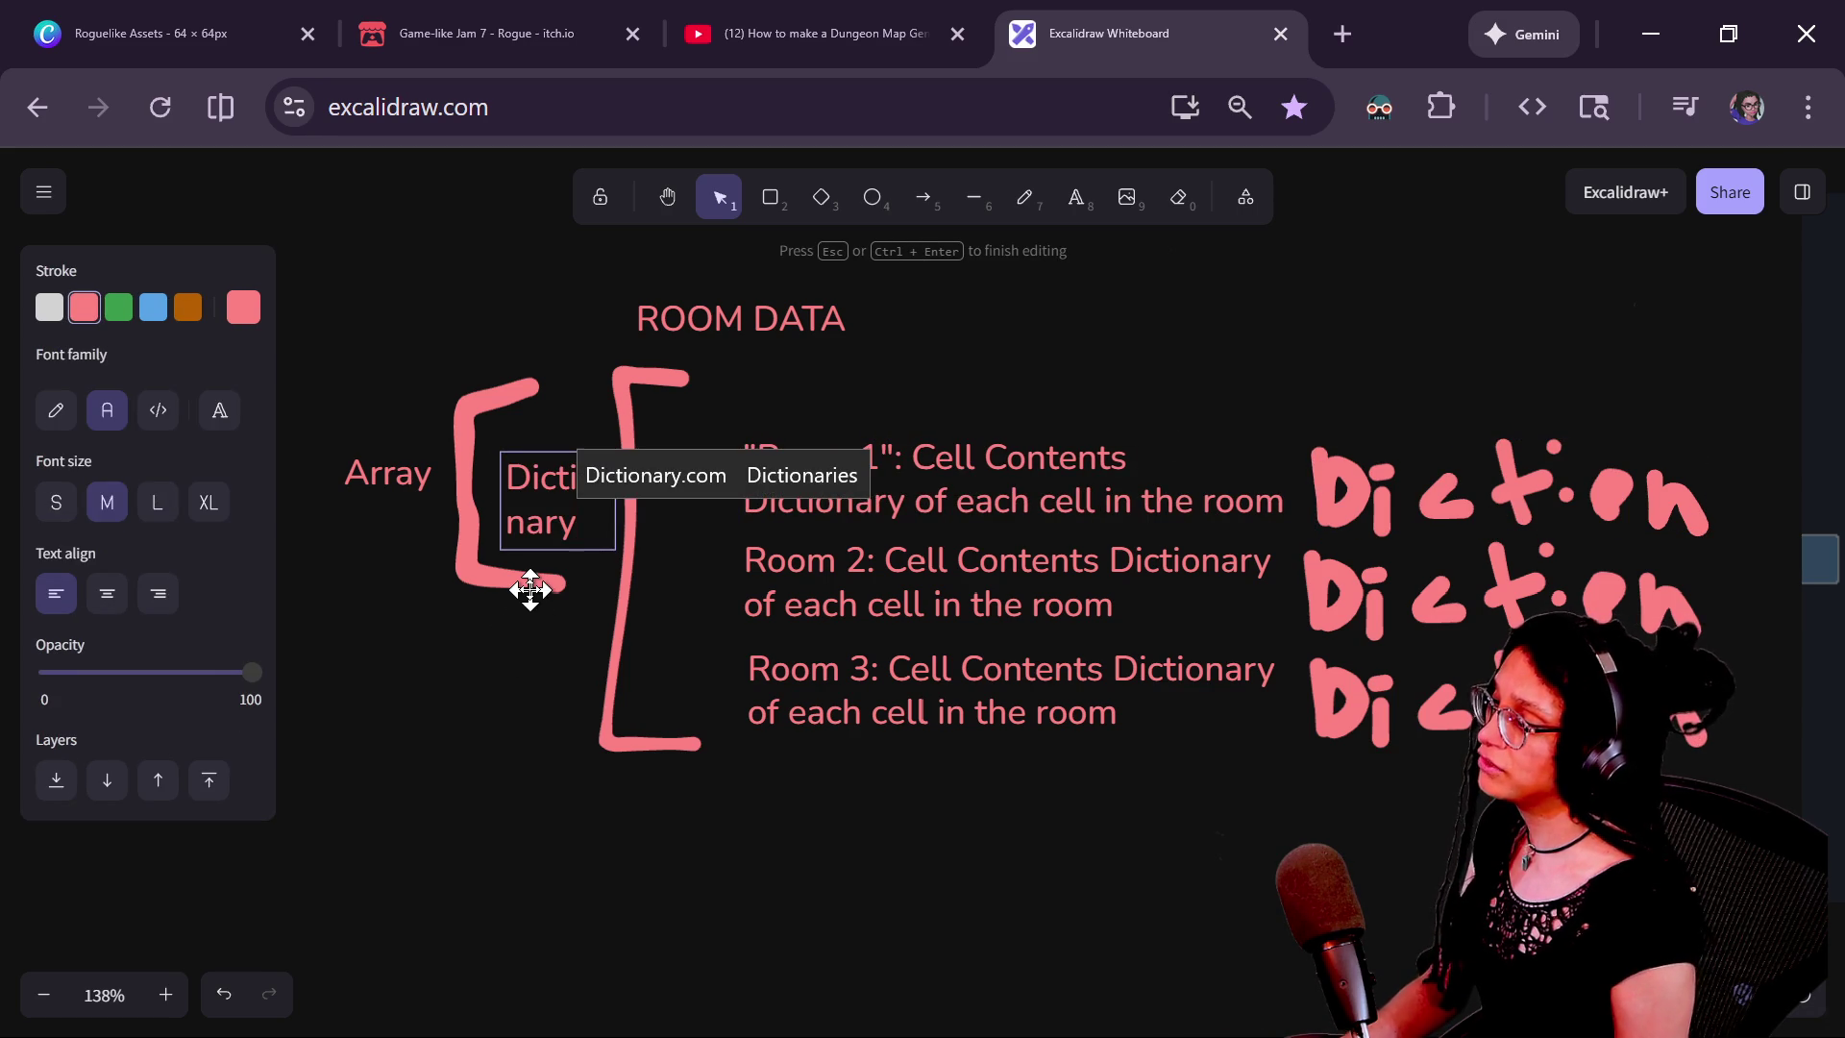
pyautogui.click(535, 708)
# Move the Array, bracket and Dictionary group left and widen Dictionary onto one line
pyautogui.moveTo(276, 397)
pyautogui.mouseDown()
pyautogui.moveTo(548, 607)
pyautogui.moveTo(597, 615)
pyautogui.mouseUp()
pyautogui.moveTo(588, 480)
pyautogui.mouseDown()
pyautogui.moveTo(497, 488)
pyautogui.moveTo(598, 503)
pyautogui.mouseUp()
pyautogui.click(412, 506)
pyautogui.click(495, 692)
pyautogui.moveTo(495, 692)
pyautogui.mouseDown()
pyautogui.moveTo(601, 676)
pyautogui.moveTo(552, 689)
pyautogui.moveTo(375, 663)
pyautogui.moveTo(539, 676)
pyautogui.moveTo(486, 618)
pyautogui.moveTo(503, 641)
pyautogui.mouseUp()
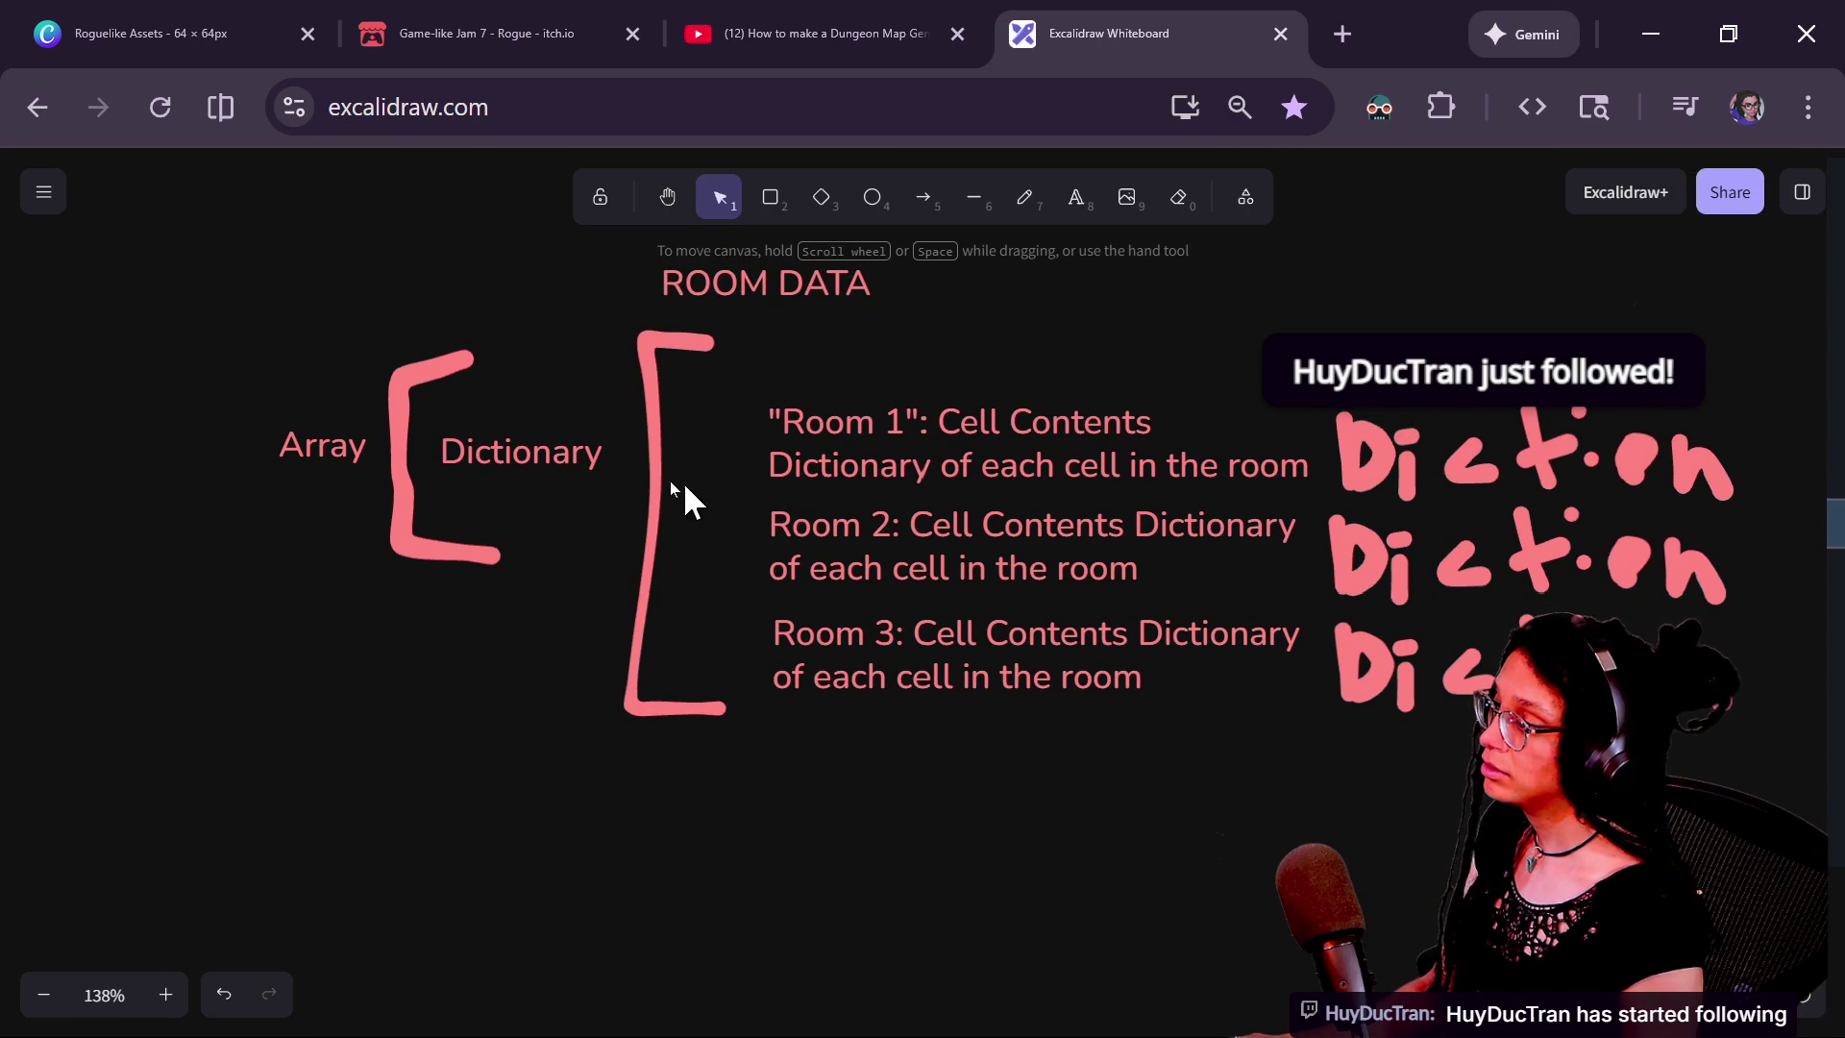
# Add quotes around the Room 2 and Room 3 names to match "Room 1"
pyautogui.doubleClick(839, 547)
pyautogui.click(810, 526)
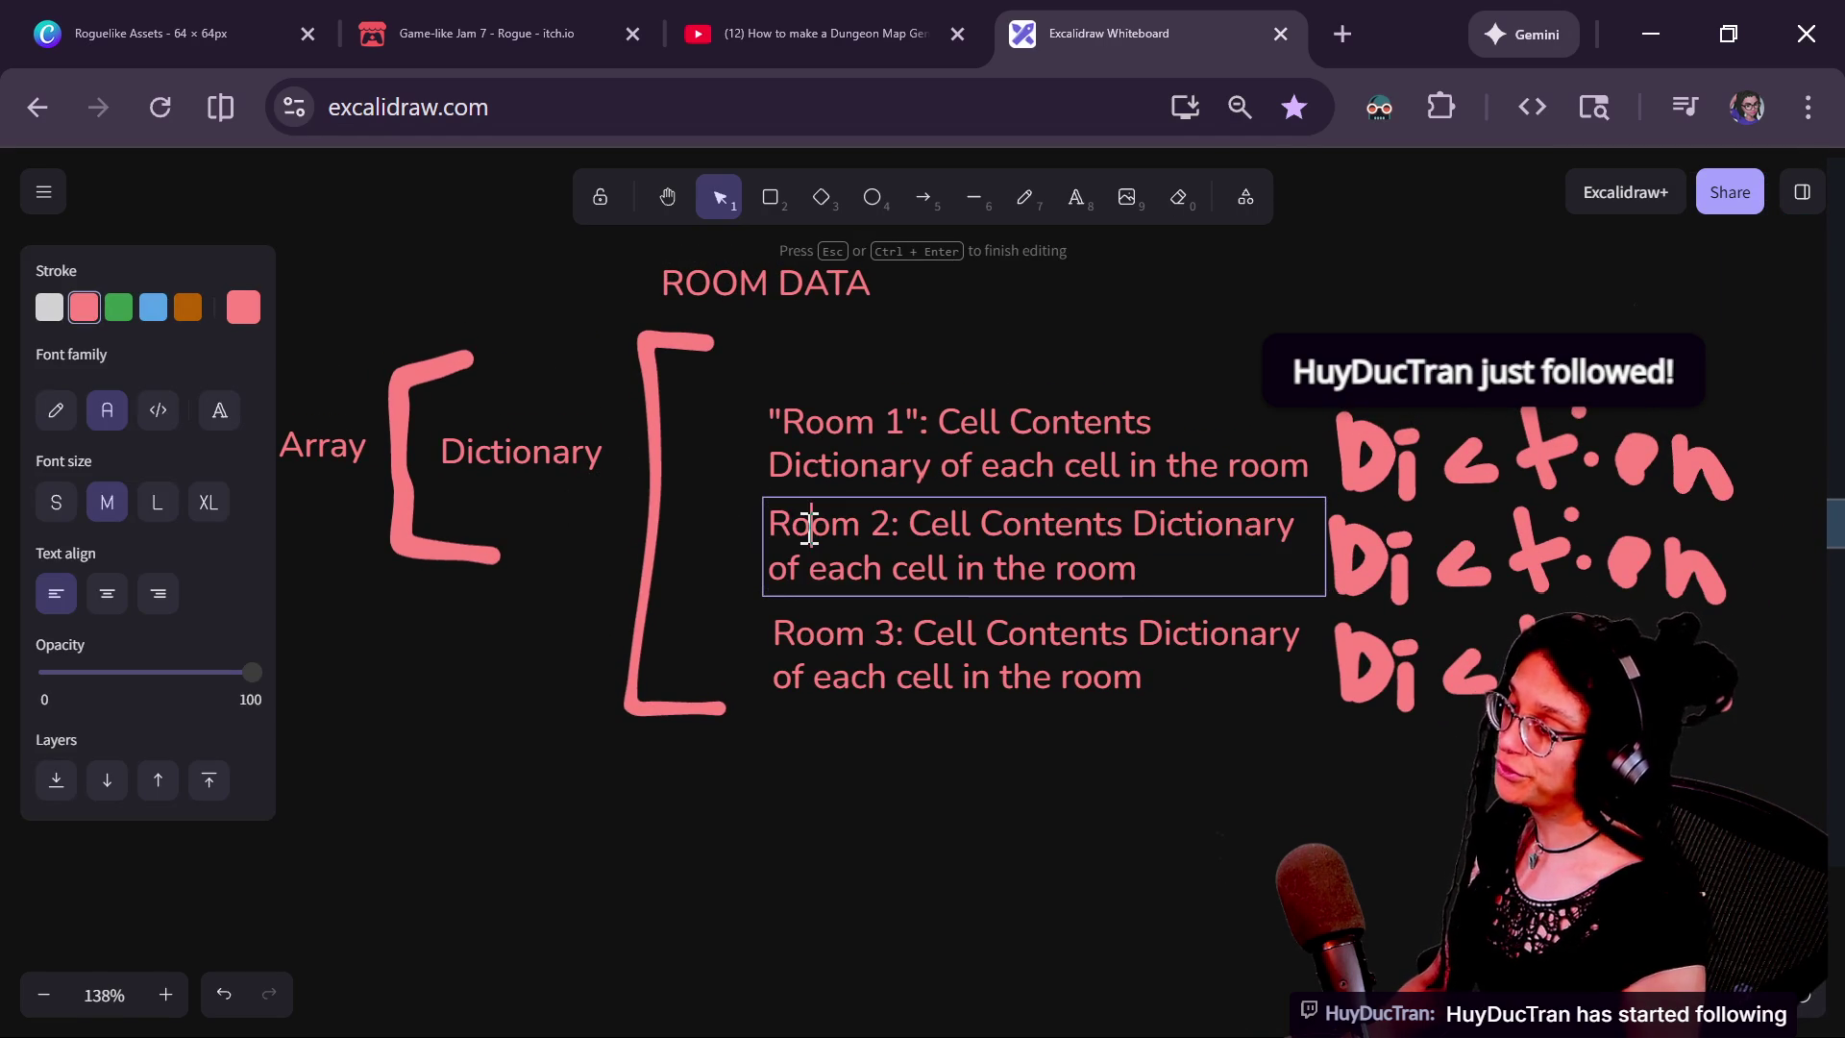
pyautogui.write('"')
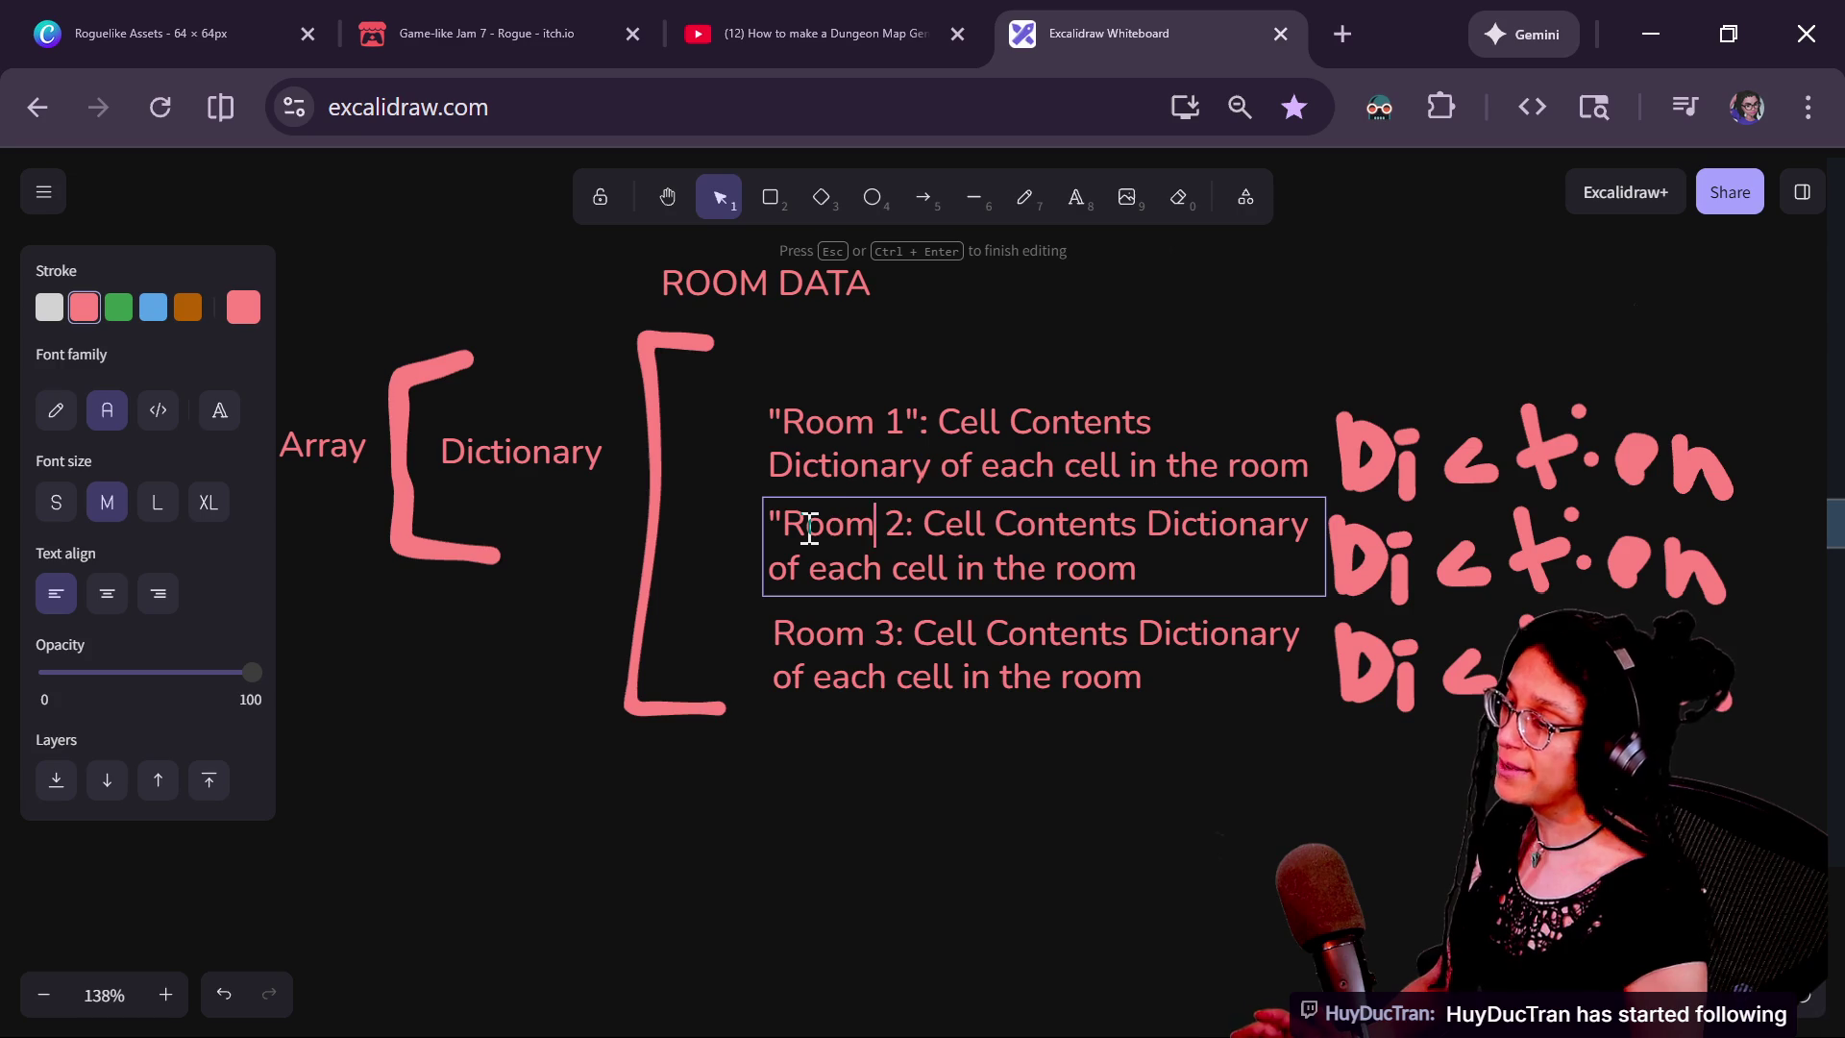
pyautogui.write('"')
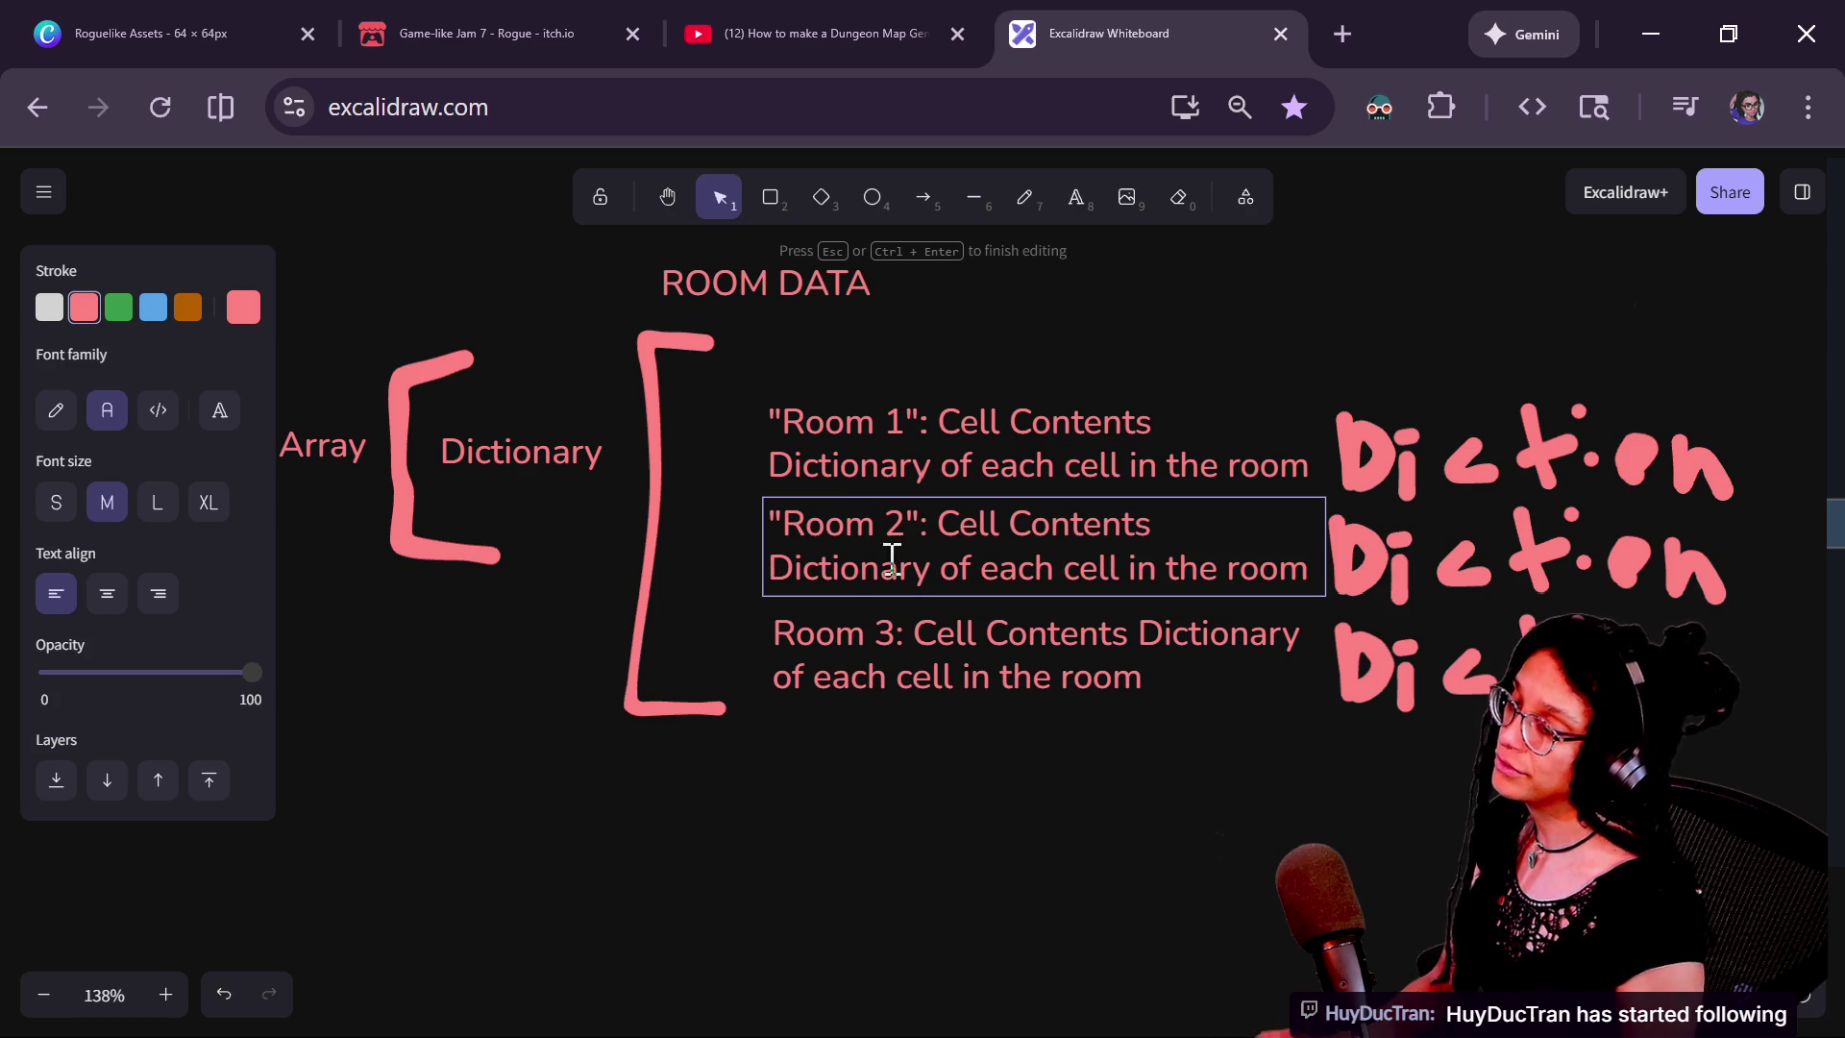
pyautogui.click(930, 688)
pyautogui.doubleClick(904, 639)
pyautogui.press('Left')
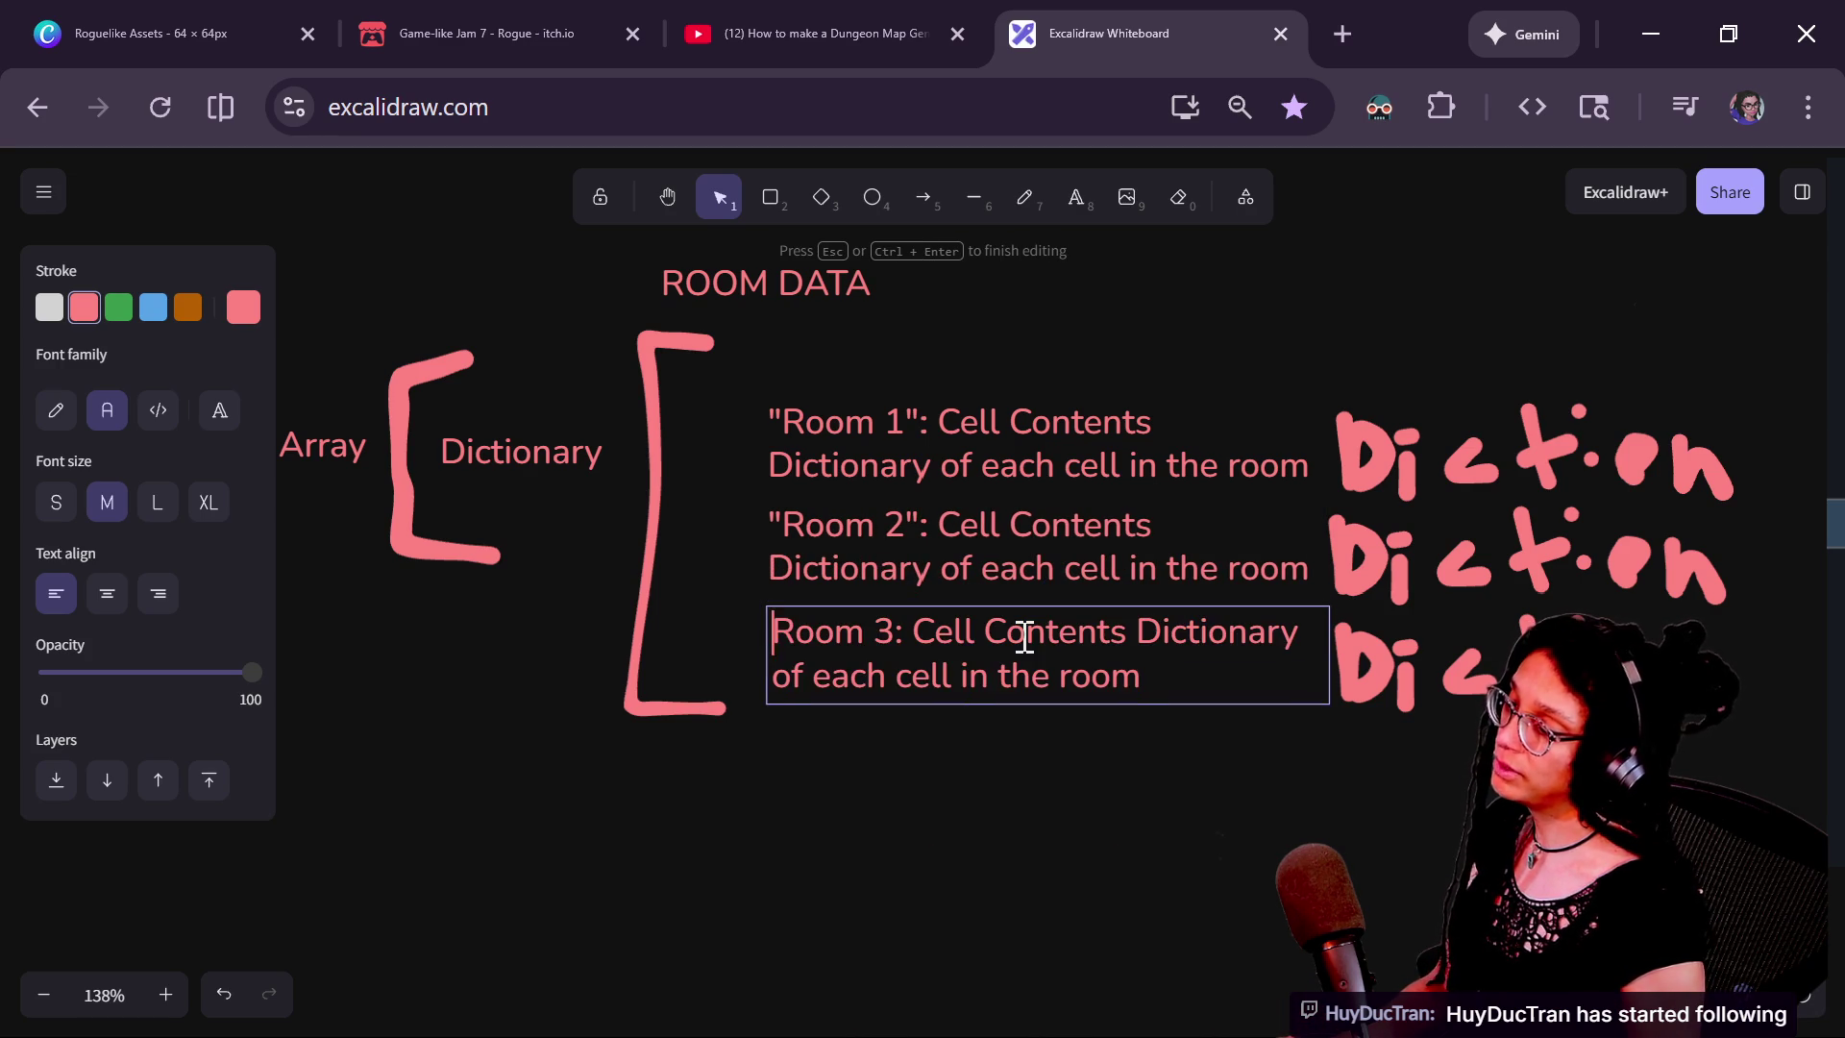
pyautogui.write('"')
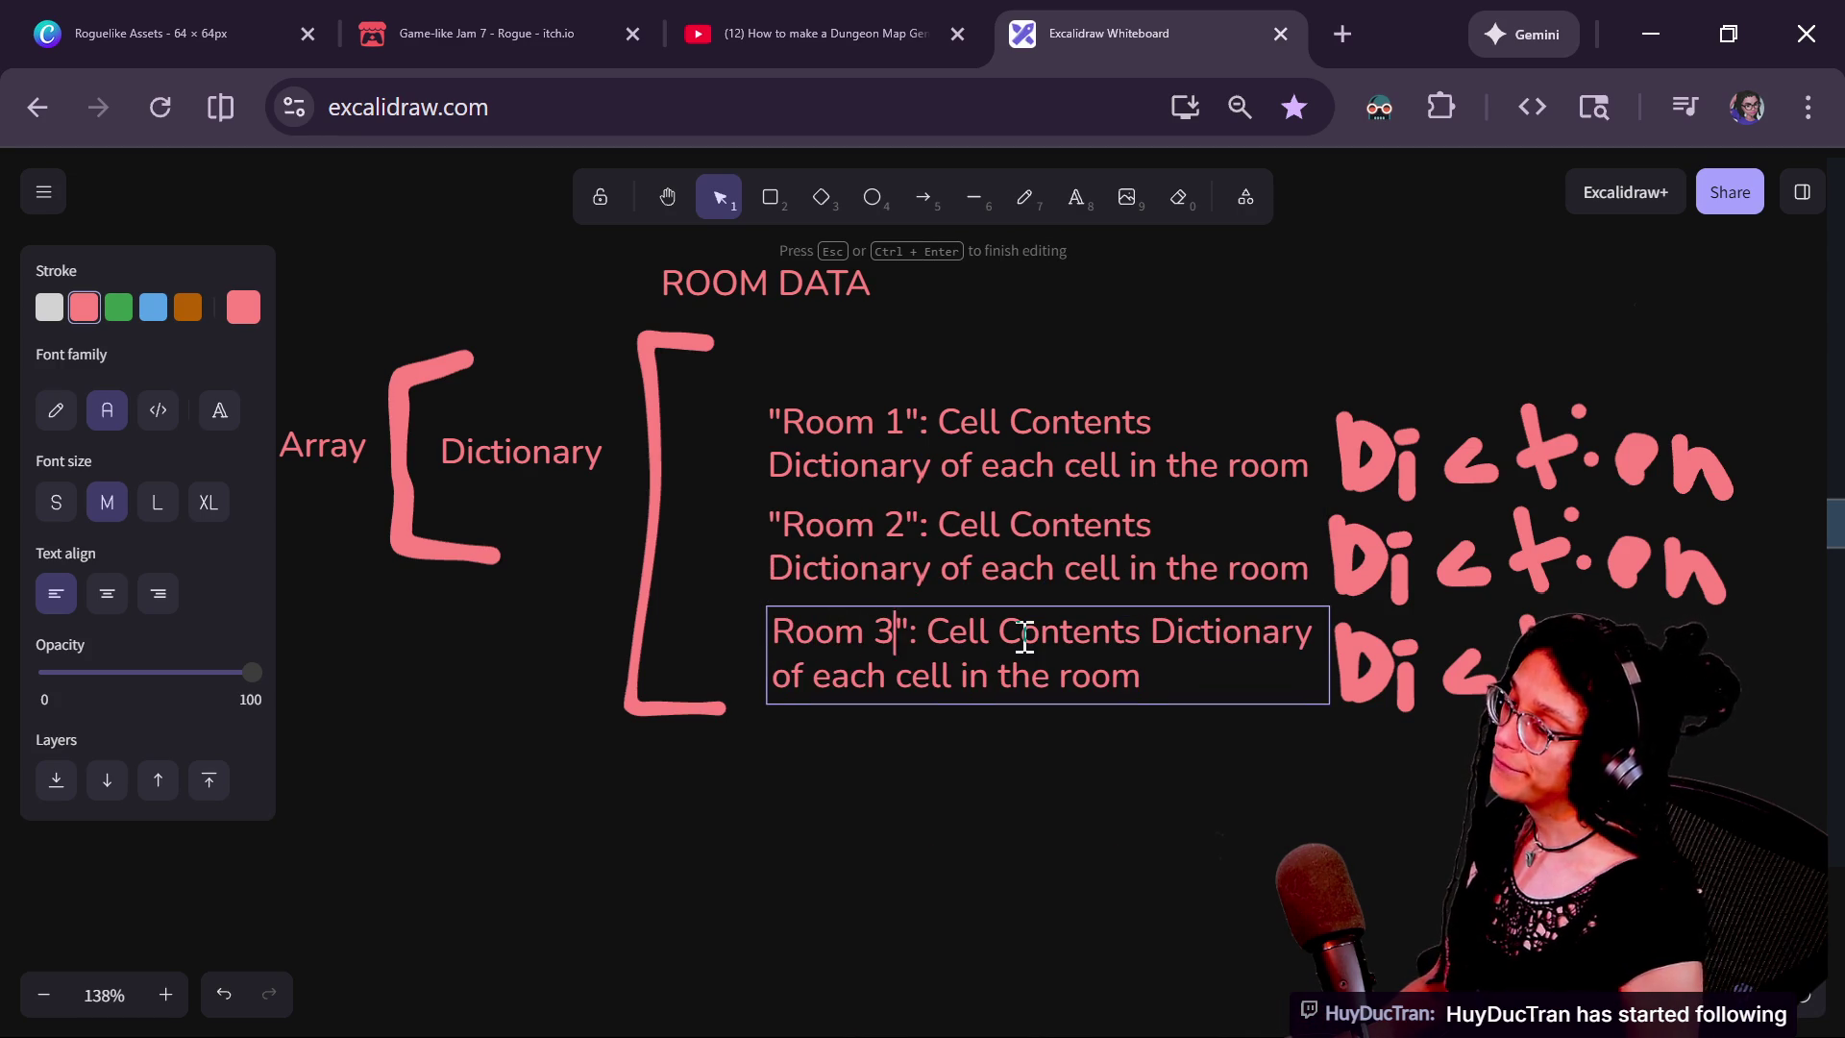
pyautogui.write('"')
pyautogui.click(858, 851)
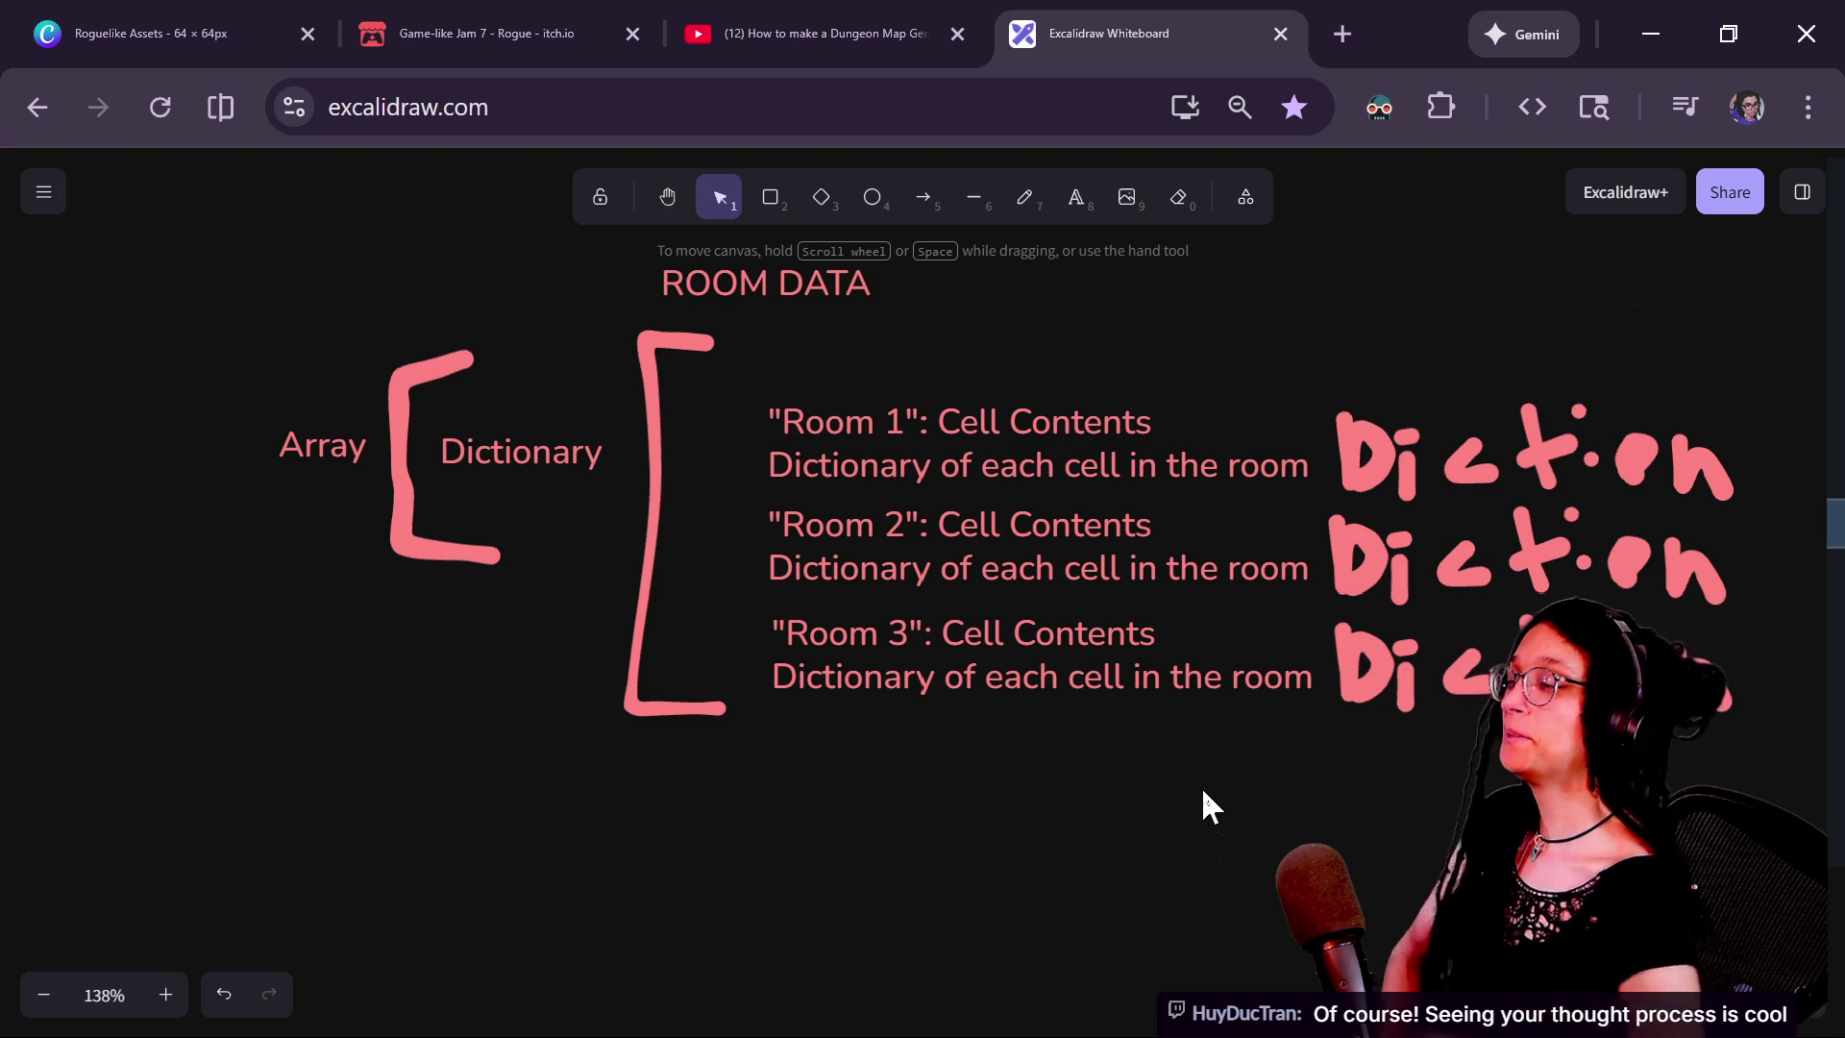
# Raise Room 1 about 45 px and Room 2 slightly, then briefly edit the Room 1 text
pyautogui.moveTo(1042, 453); pyautogui.dragTo(1042, 408)
pyautogui.moveTo(1005, 593); pyautogui.dragTo(1002, 576)
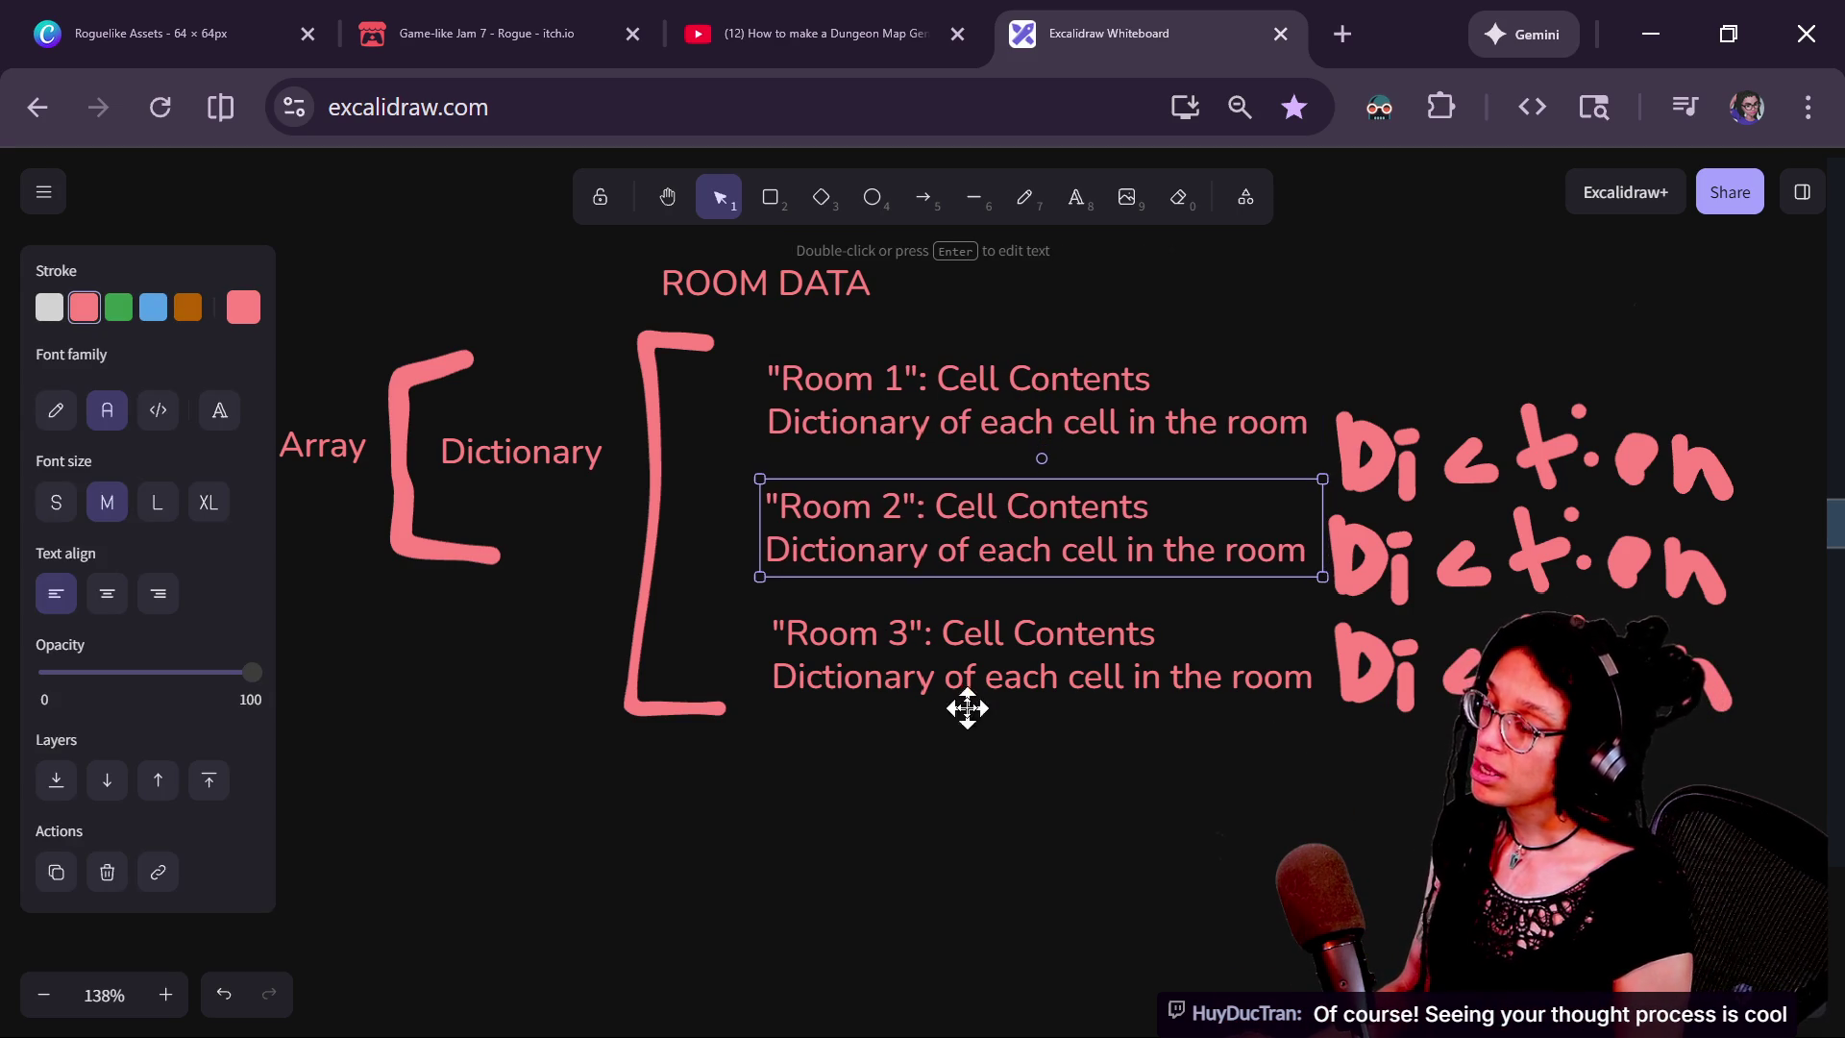
pyautogui.doubleClick(961, 414)
pyautogui.moveTo(928, 378); pyautogui.dragTo(1312, 424)
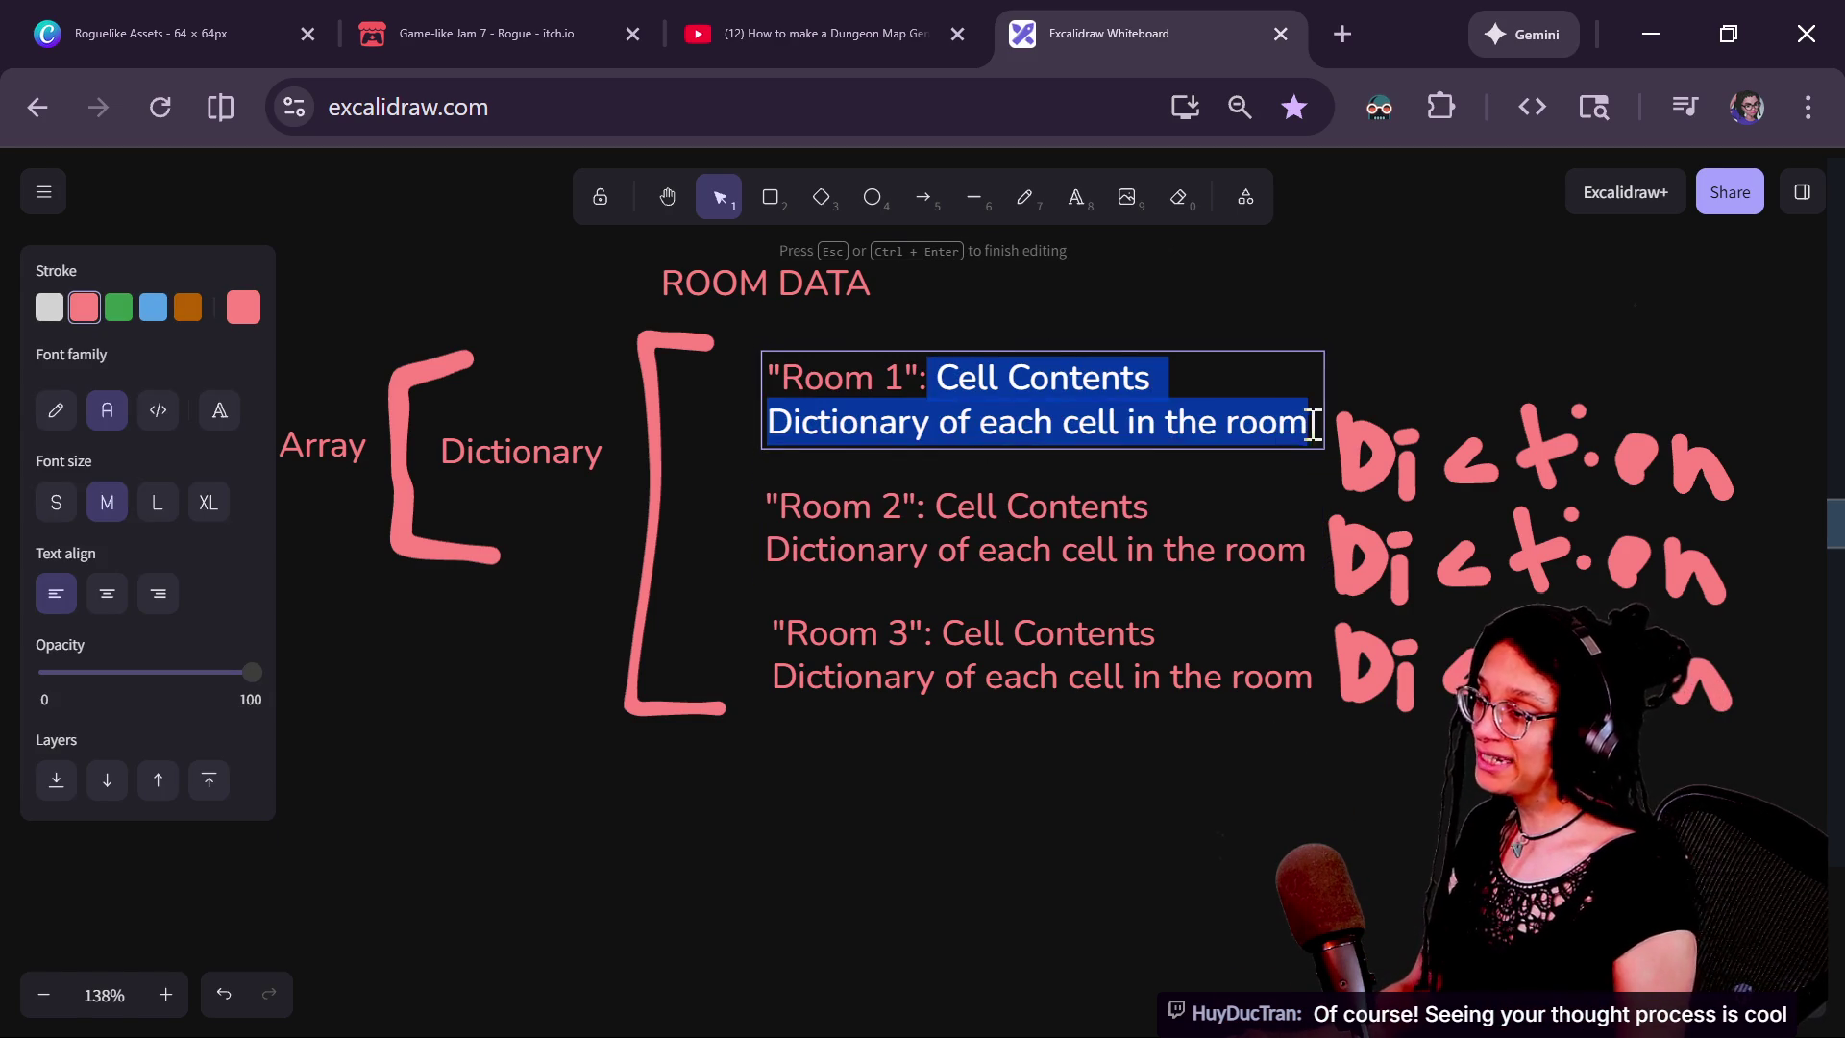
pyautogui.press('Left')
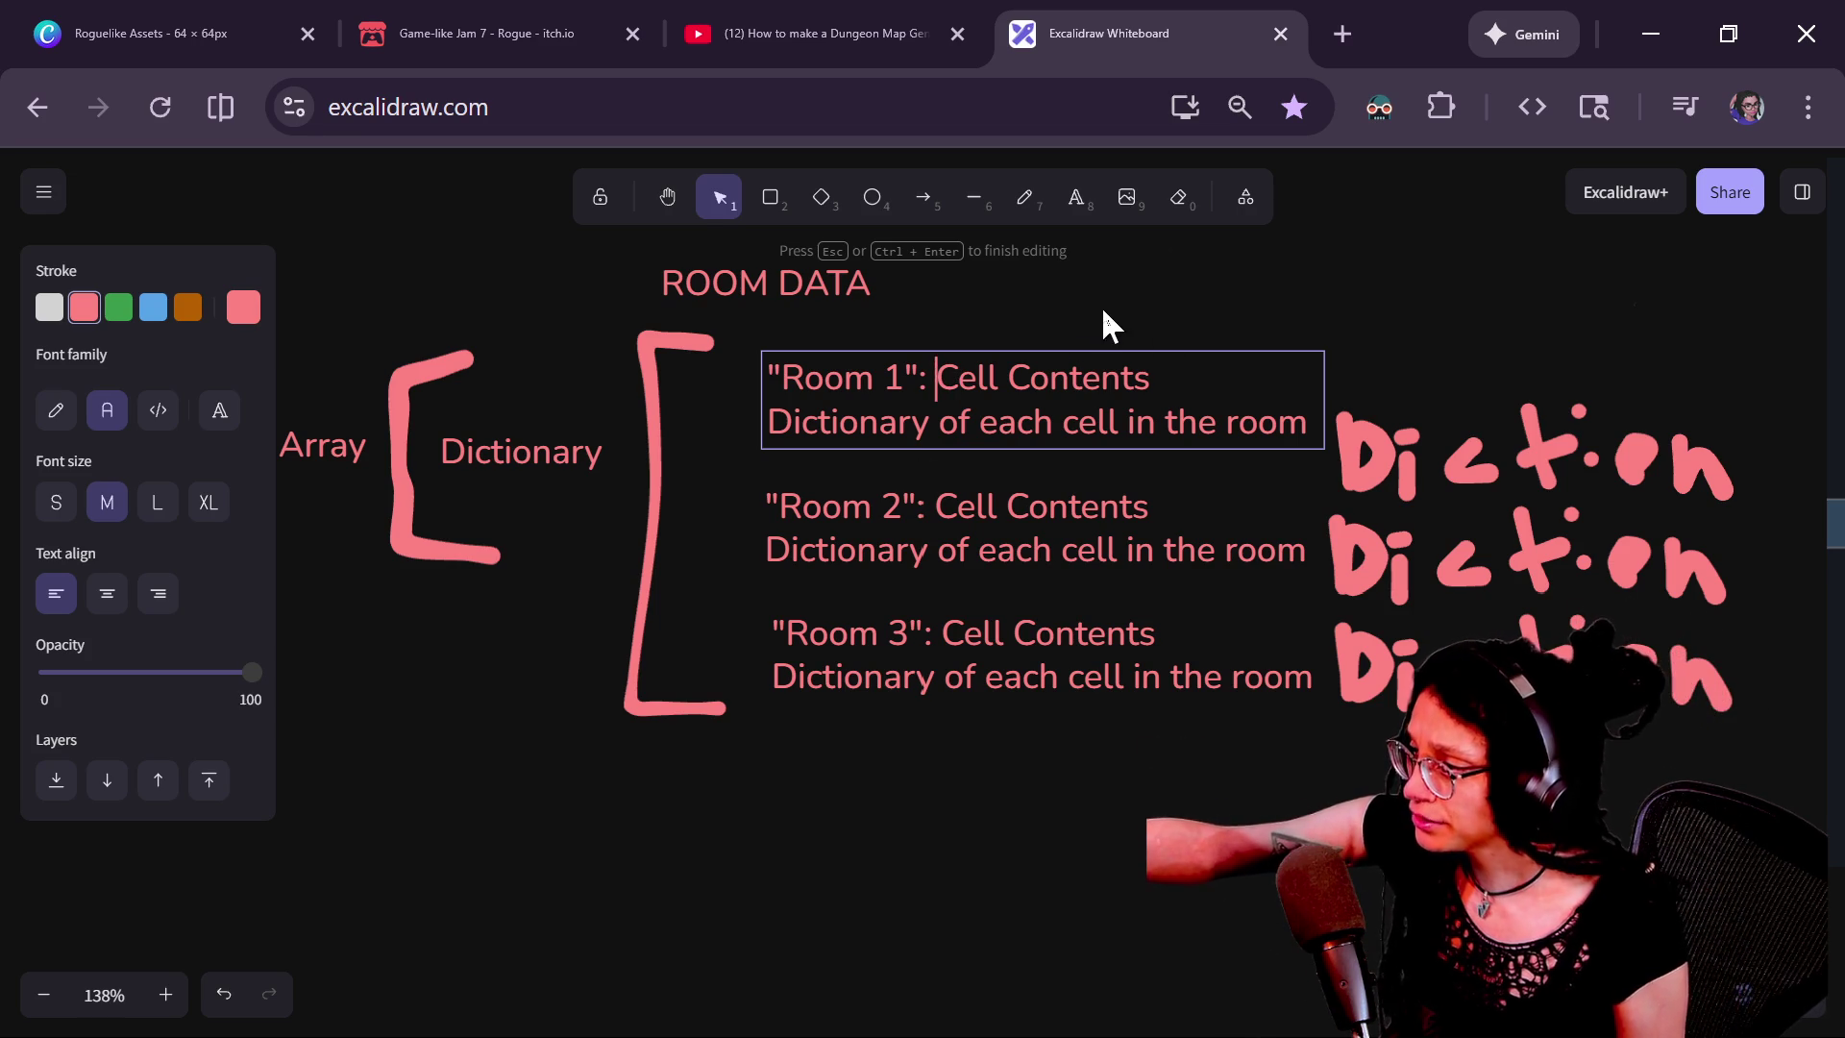
pyautogui.click(1009, 510)
pyautogui.click(1508, 482)
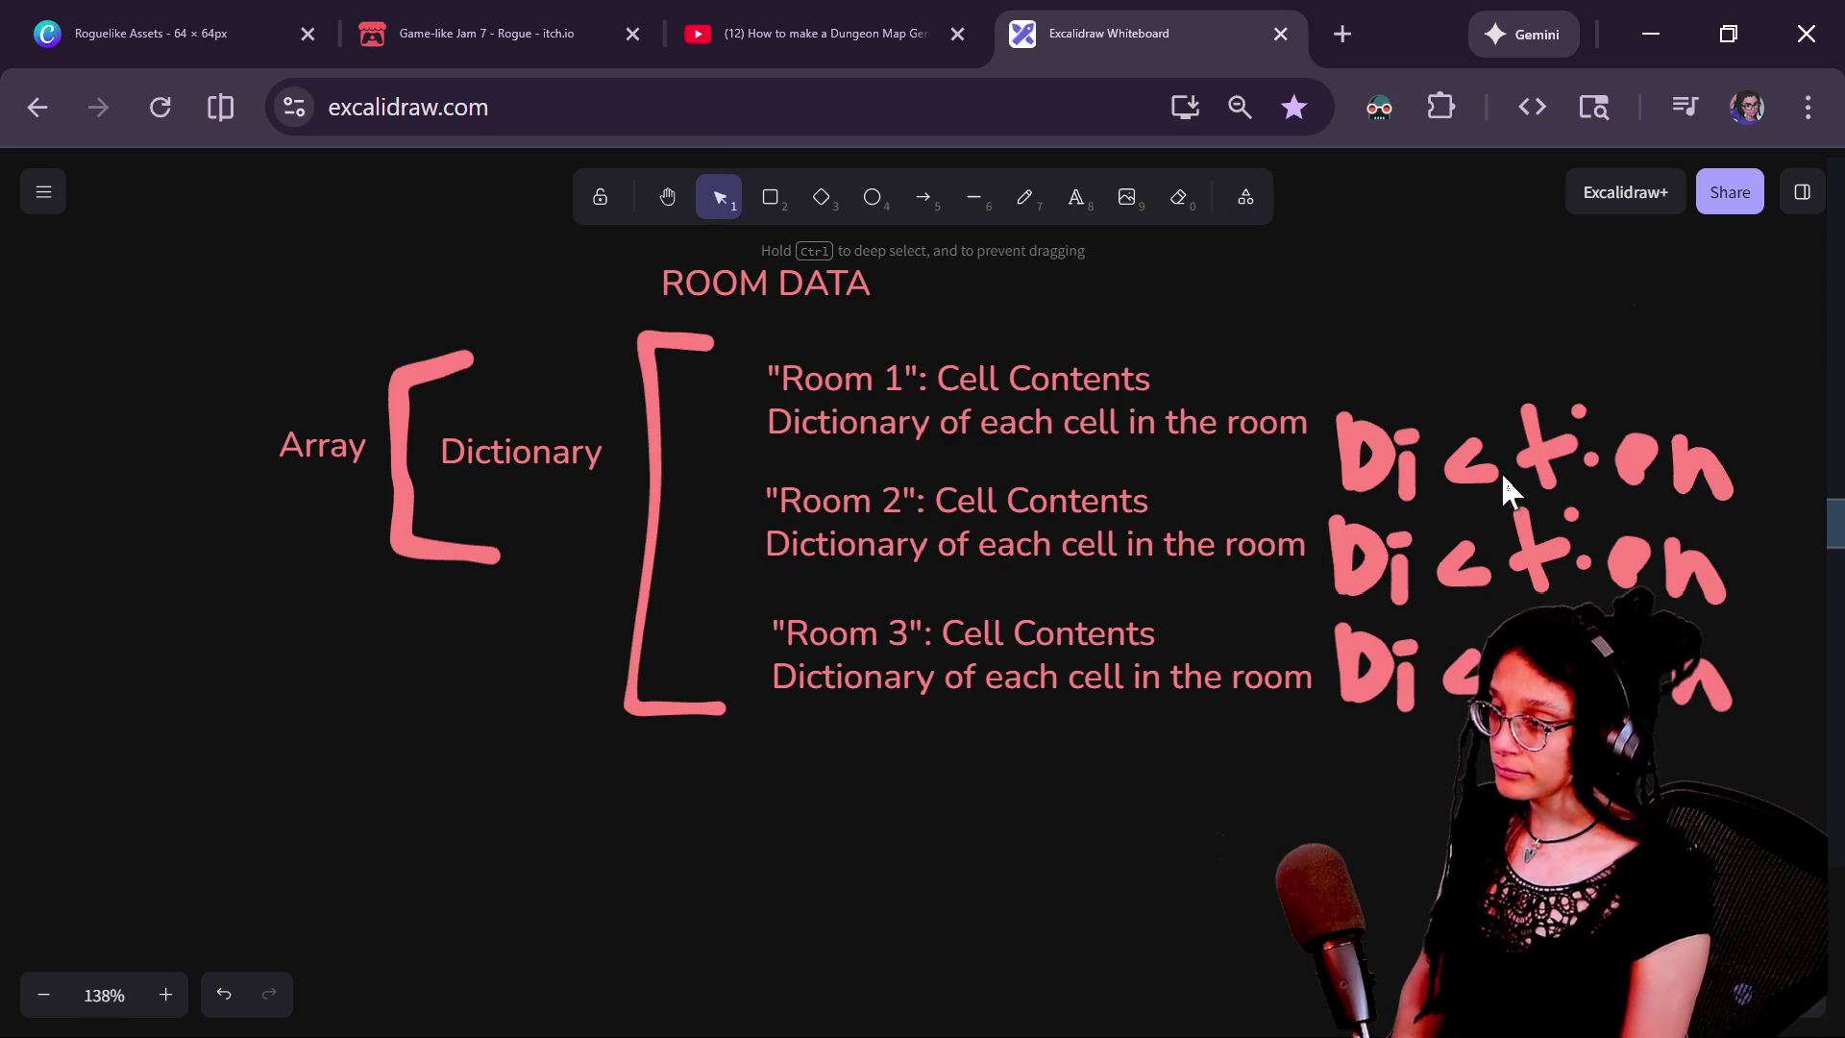
# Shift the top and middle Diction drawings upward and nudge Room 3 up slightly
pyautogui.moveTo(1532, 437)
pyautogui.mouseDown()
pyautogui.moveTo(1548, 384)
pyautogui.moveTo(1524, 394)
pyautogui.mouseUp()
pyautogui.moveTo(1528, 538); pyautogui.dragTo(1526, 516)
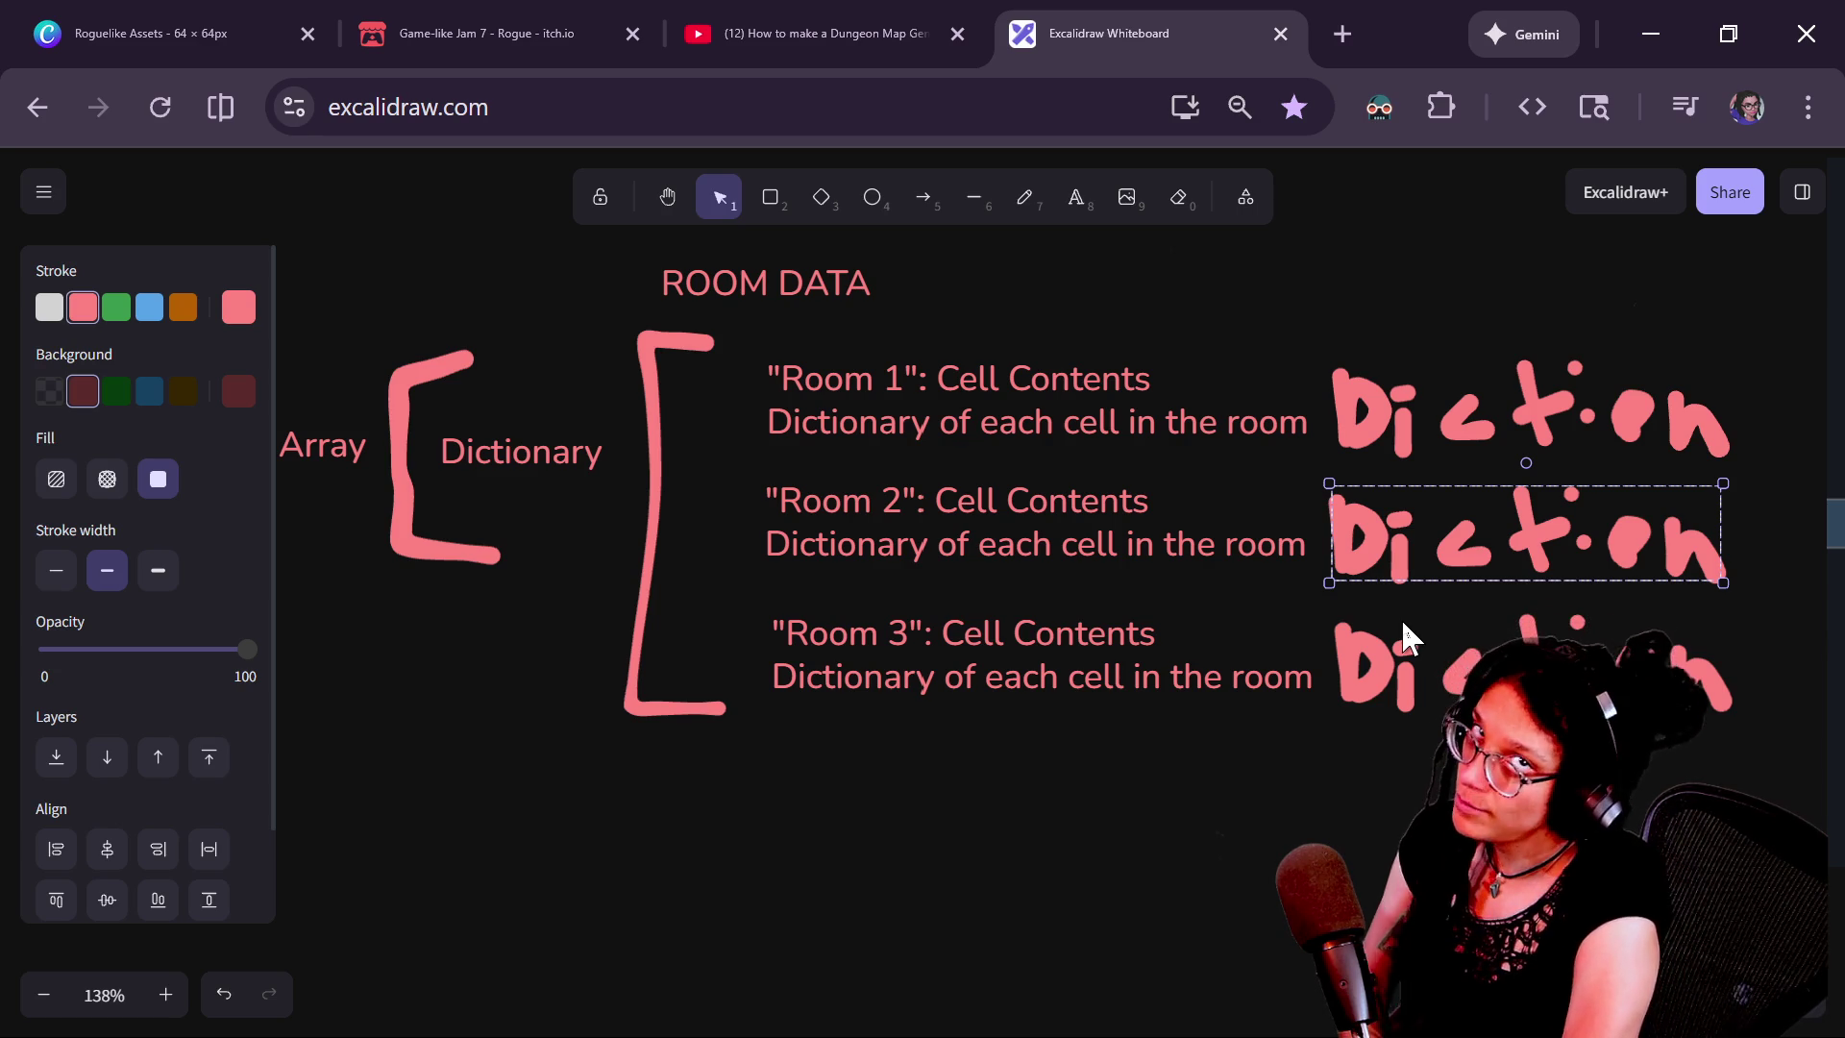
pyautogui.moveTo(1053, 619); pyautogui.dragTo(1050, 608)
pyautogui.click(1086, 942)
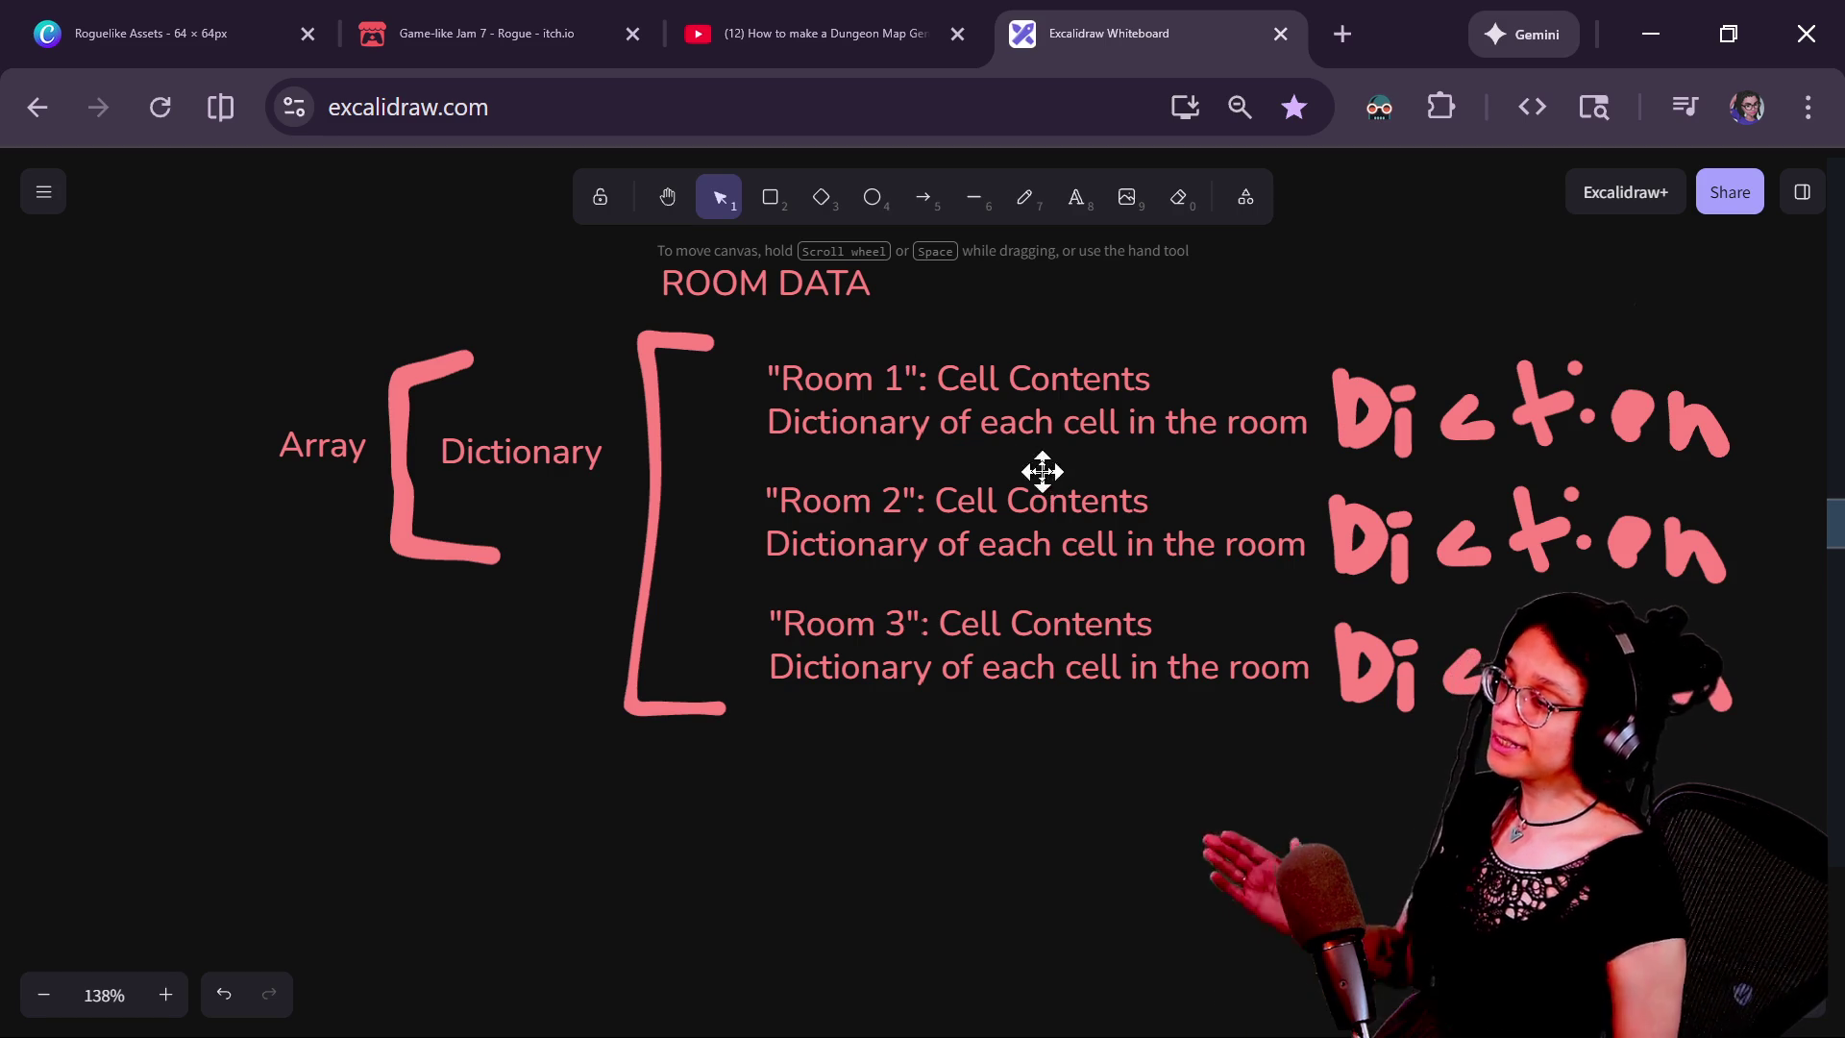
# Replace the first entry's Room 1 key with "room_id": 1 and add a "room_array" line below
pyautogui.click(1019, 418)
pyautogui.doubleClick(1019, 418)
pyautogui.click(928, 379)
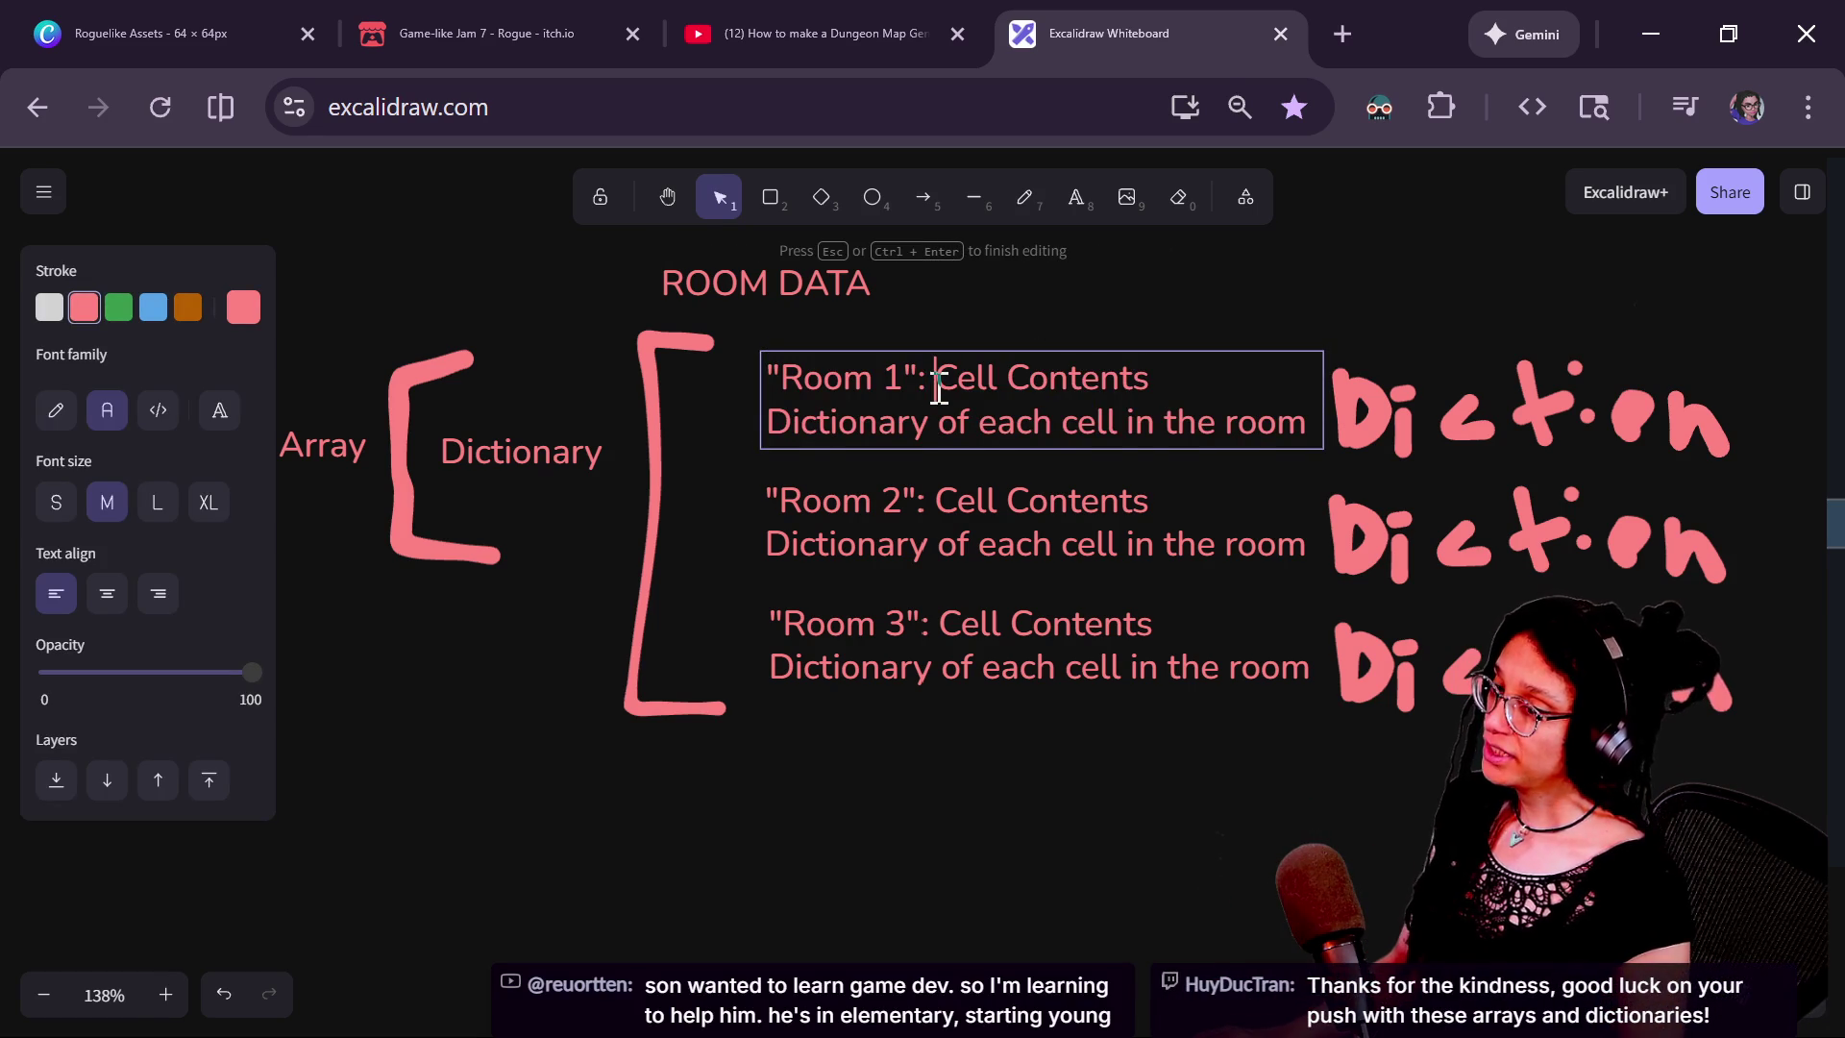
pyautogui.write('Array')
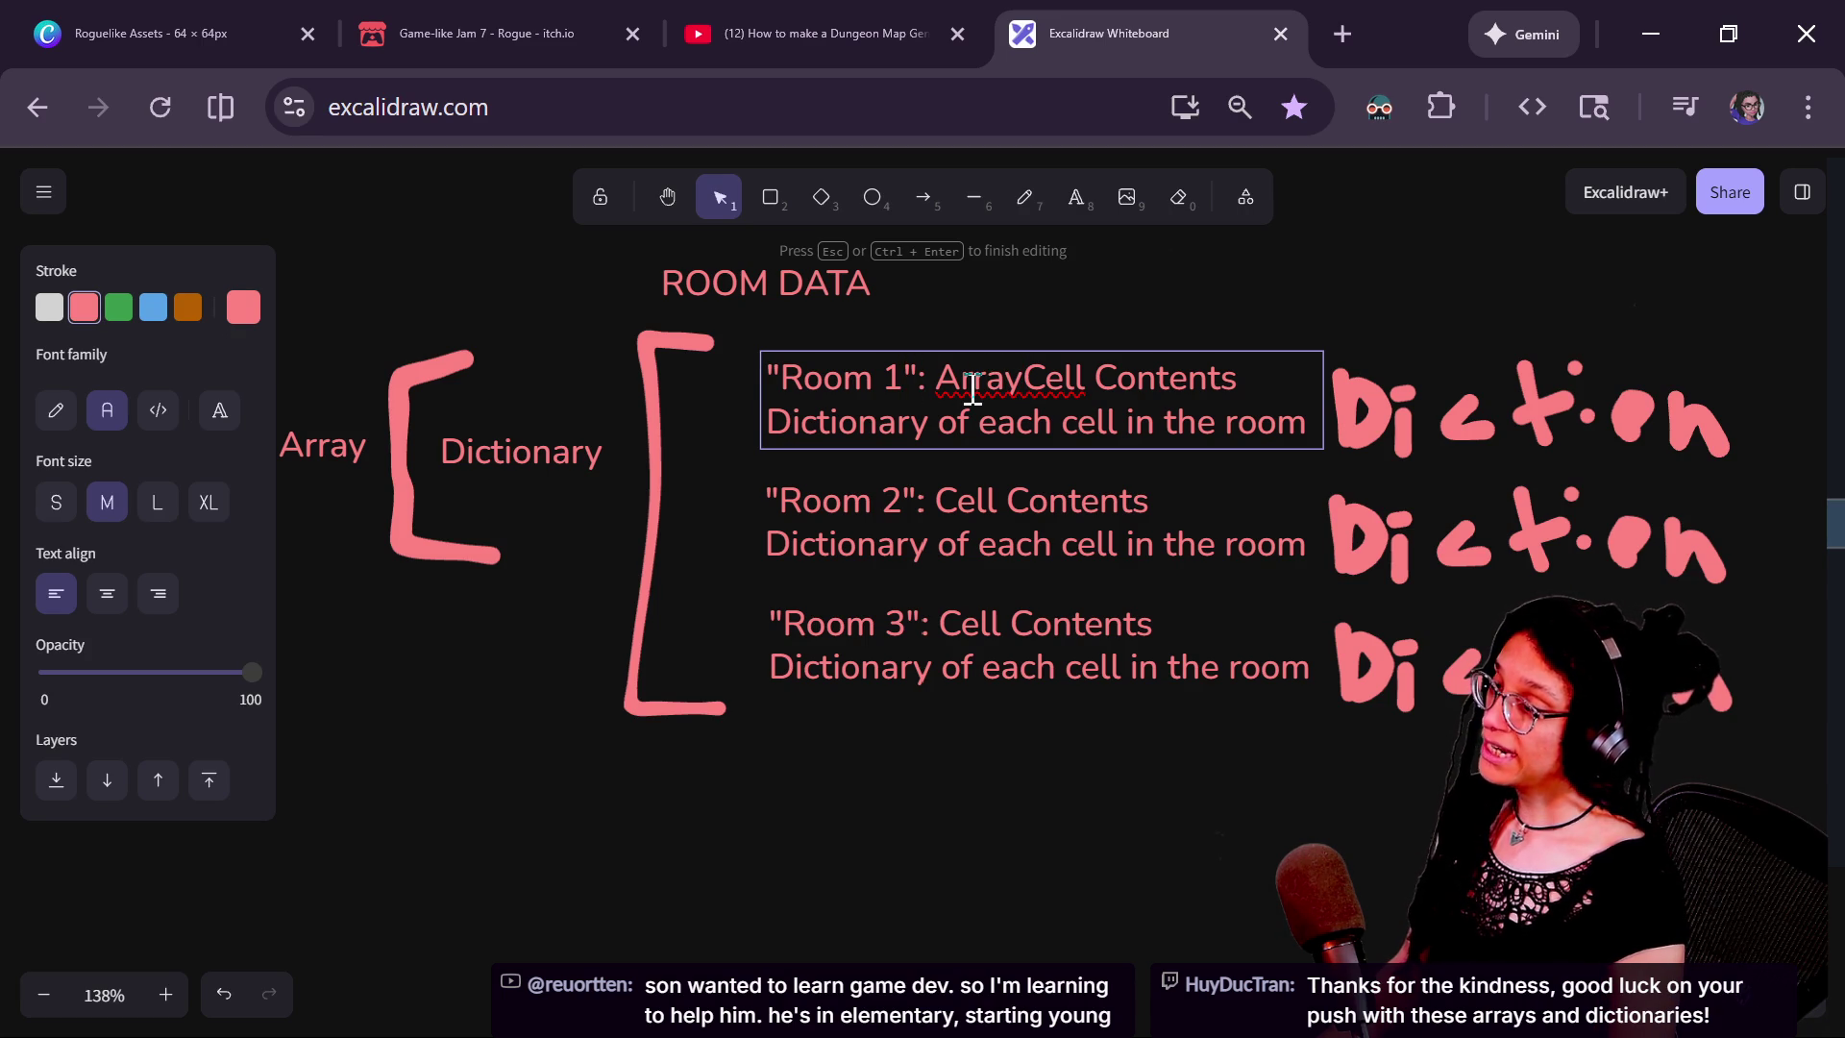
pyautogui.press('BackSpace')
pyautogui.press('BackSpace')
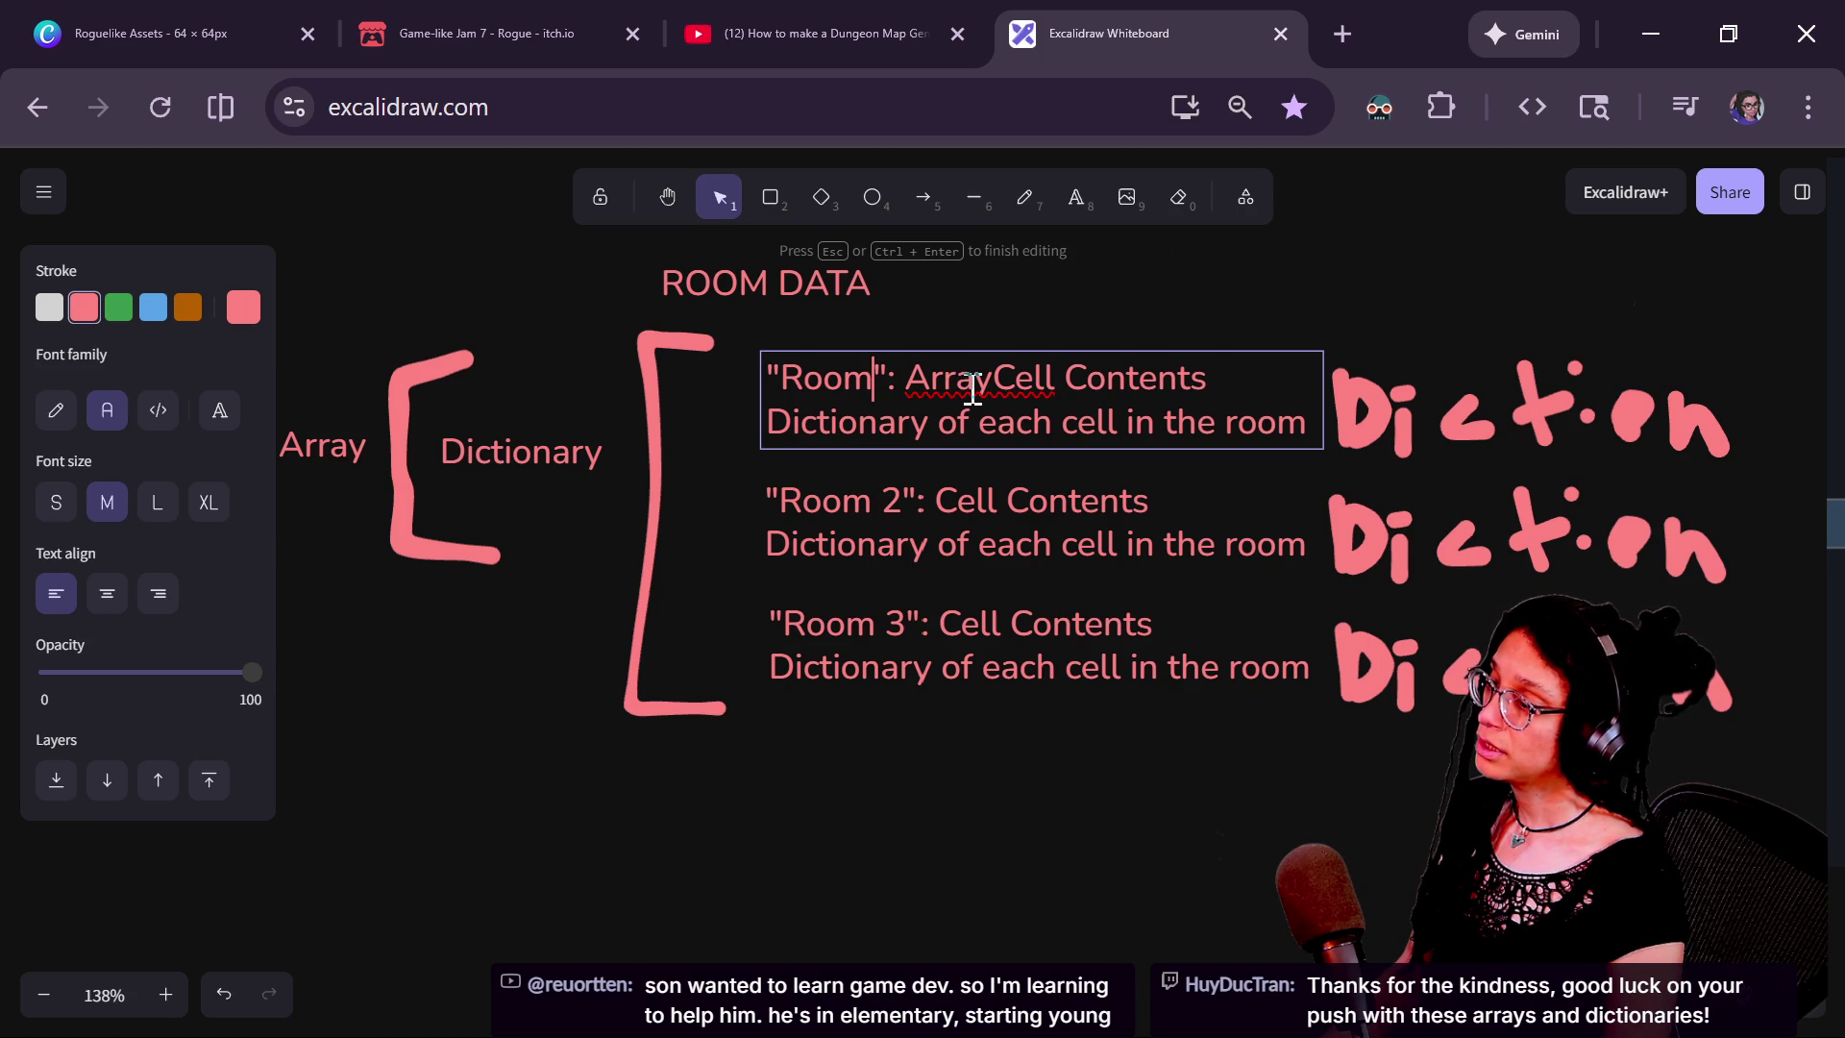
pyautogui.press('BackSpace')
pyautogui.press('BackSpace')
pyautogui.press('BackSpace')
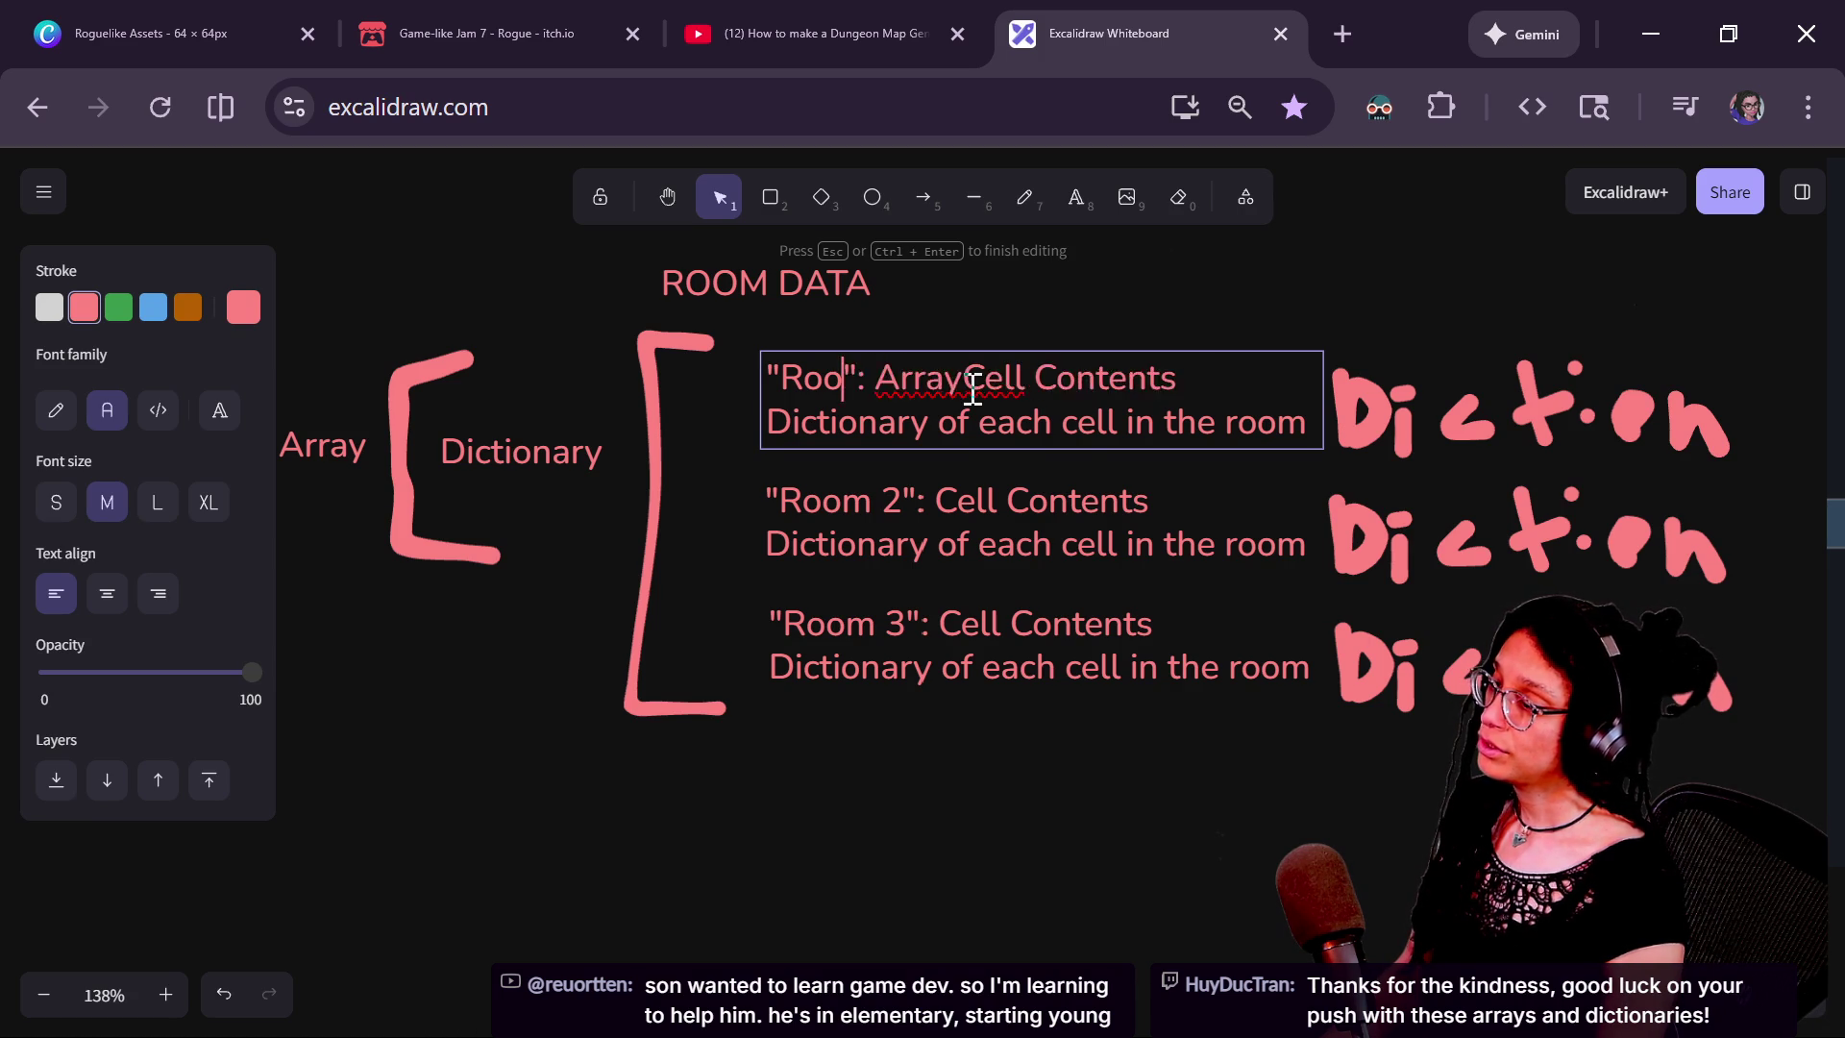
pyautogui.write('R')
pyautogui.press('BackSpace')
pyautogui.write('room_')
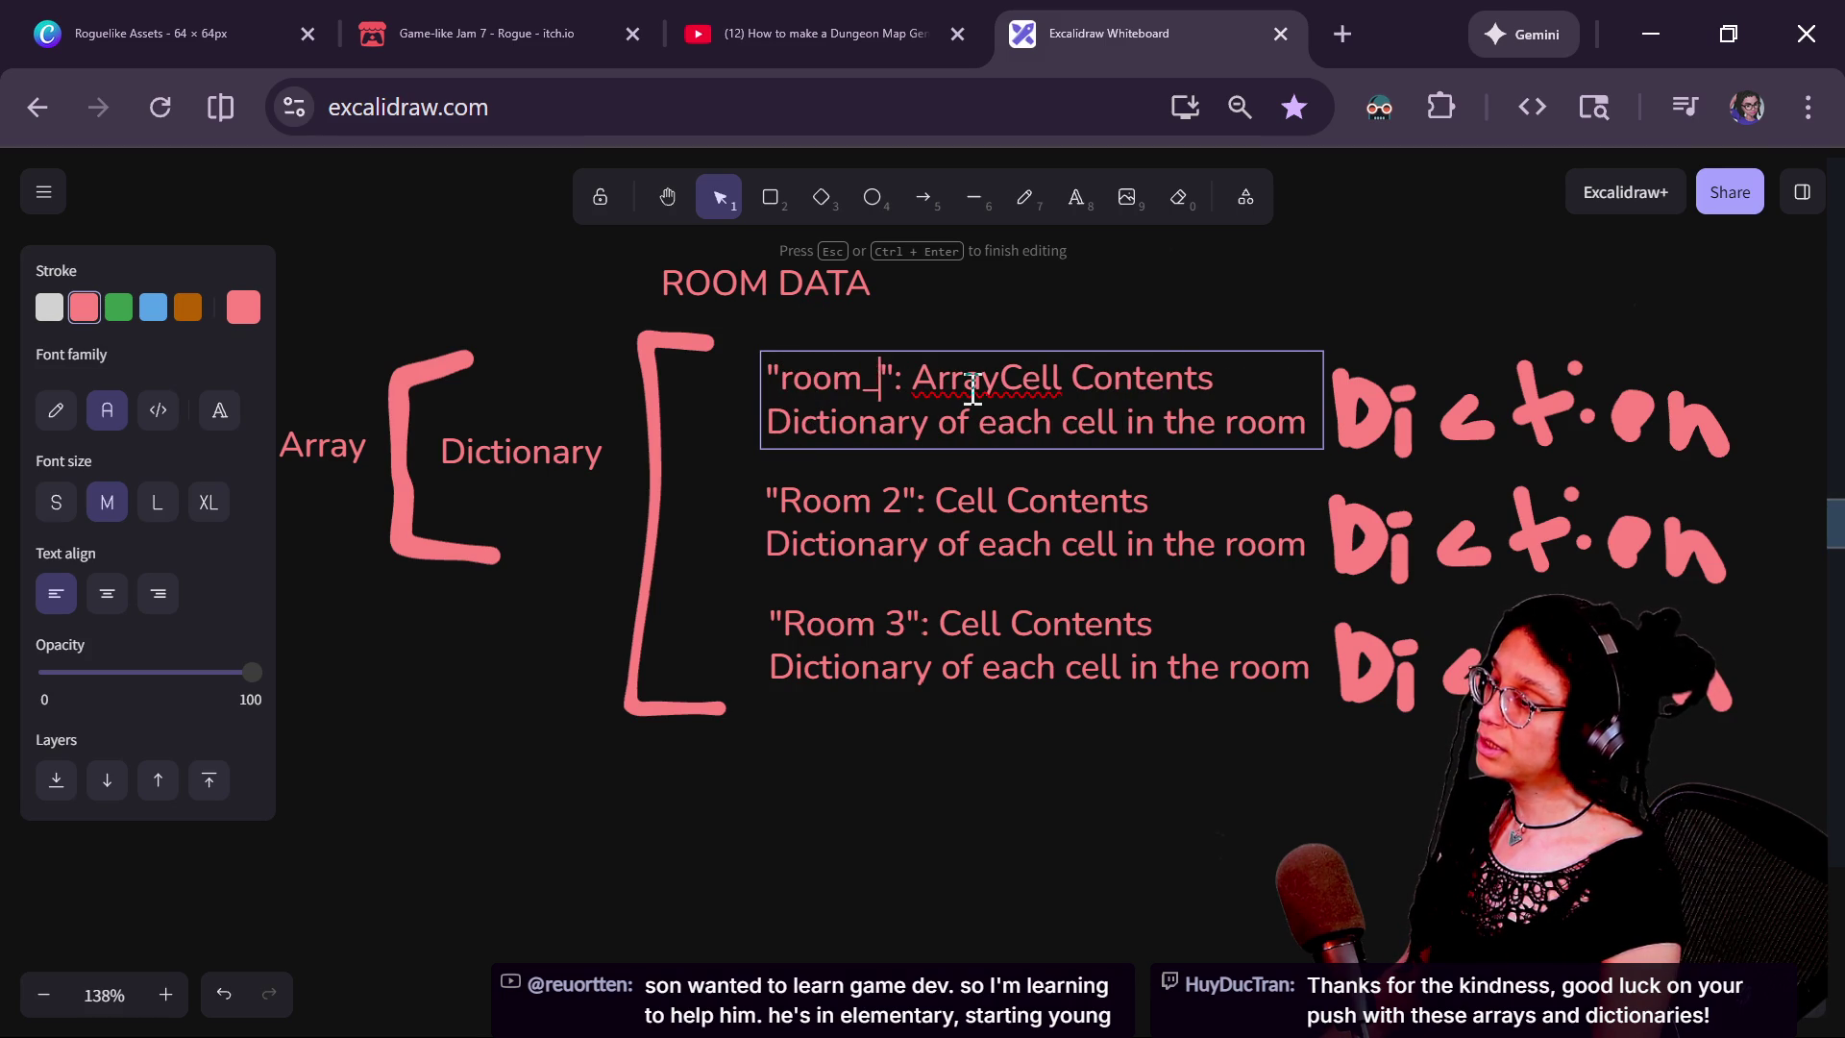
pyautogui.write('id":')
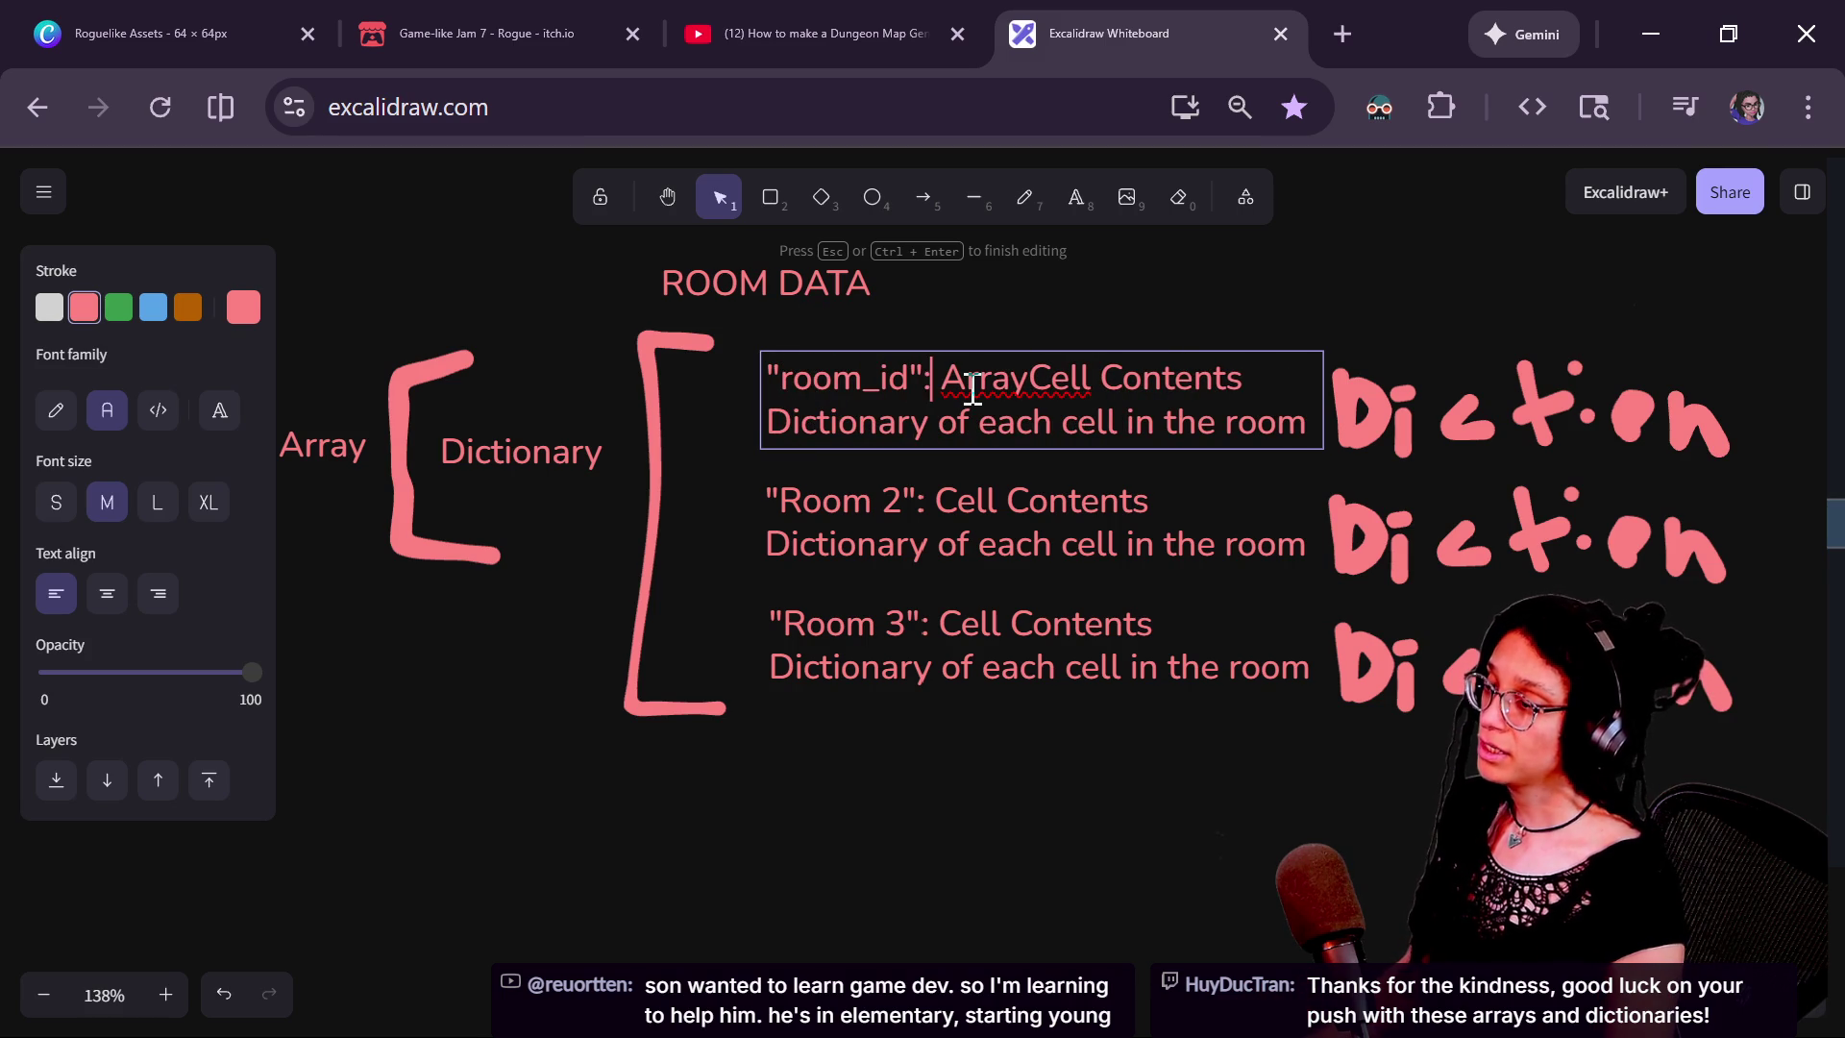
pyautogui.write(' 1')
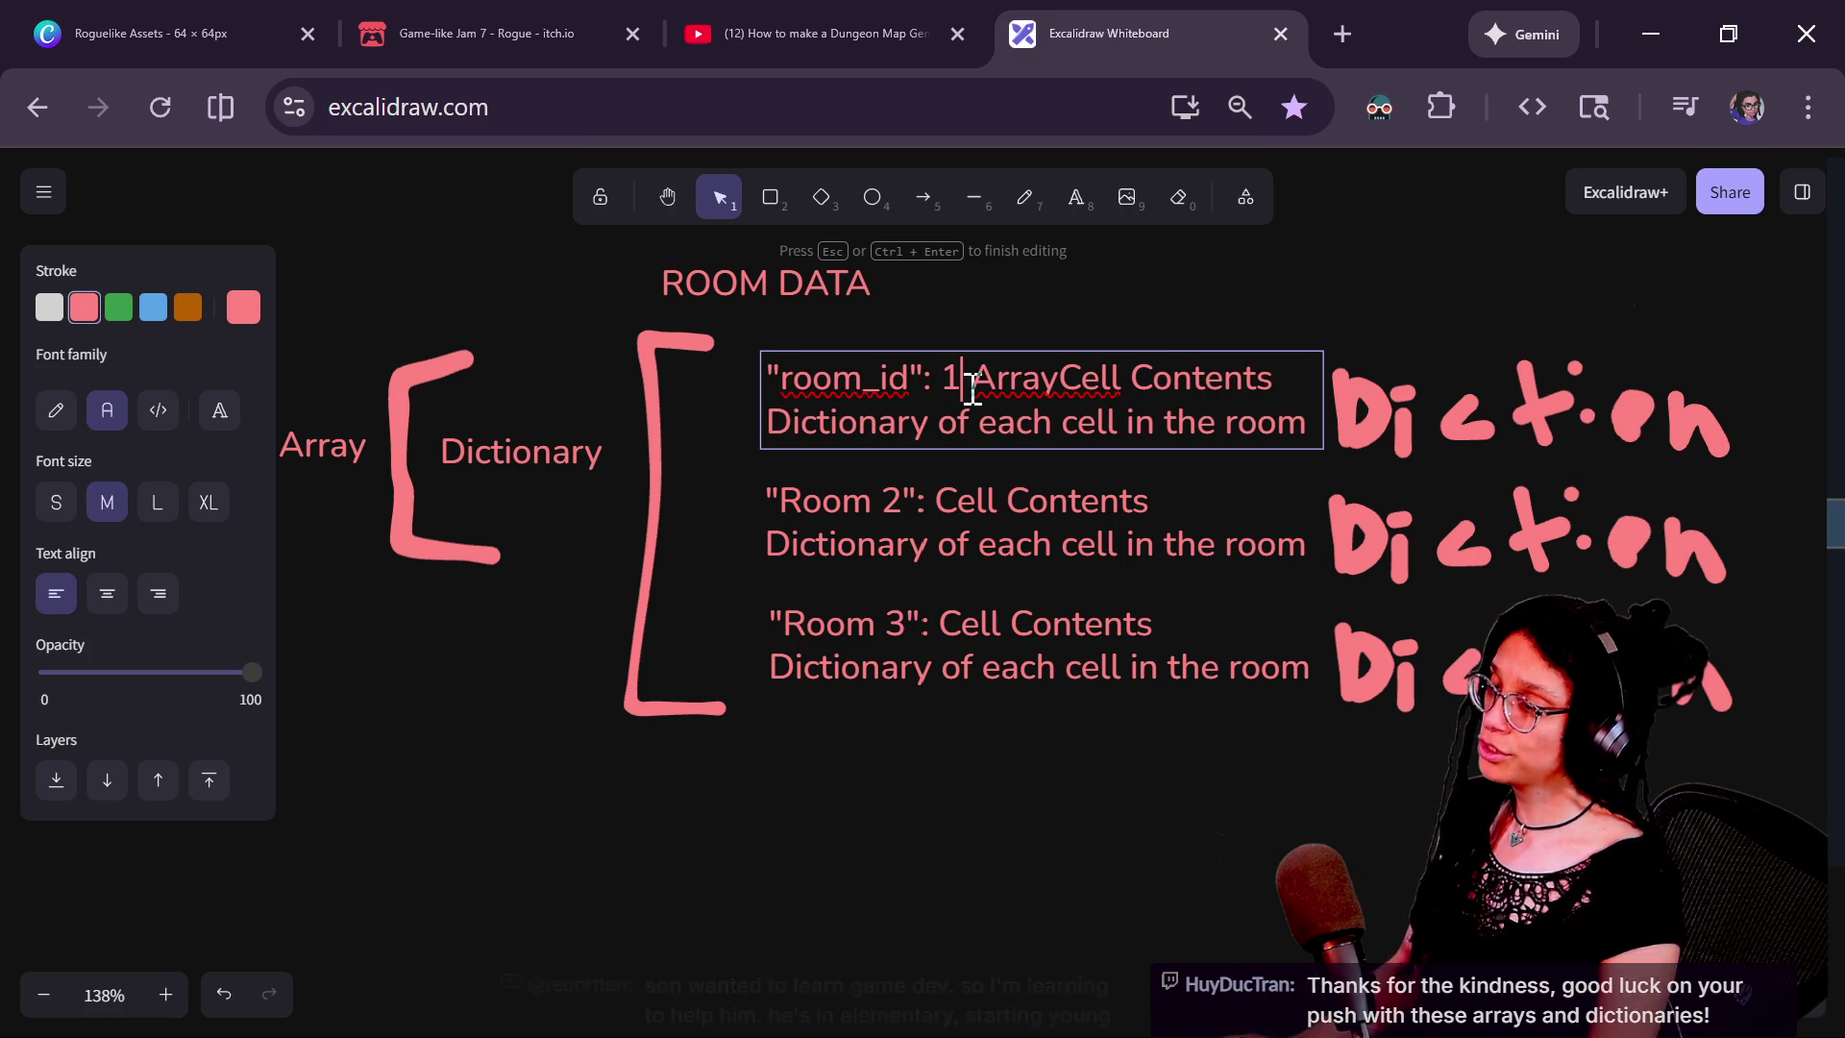
pyautogui.press('Return')
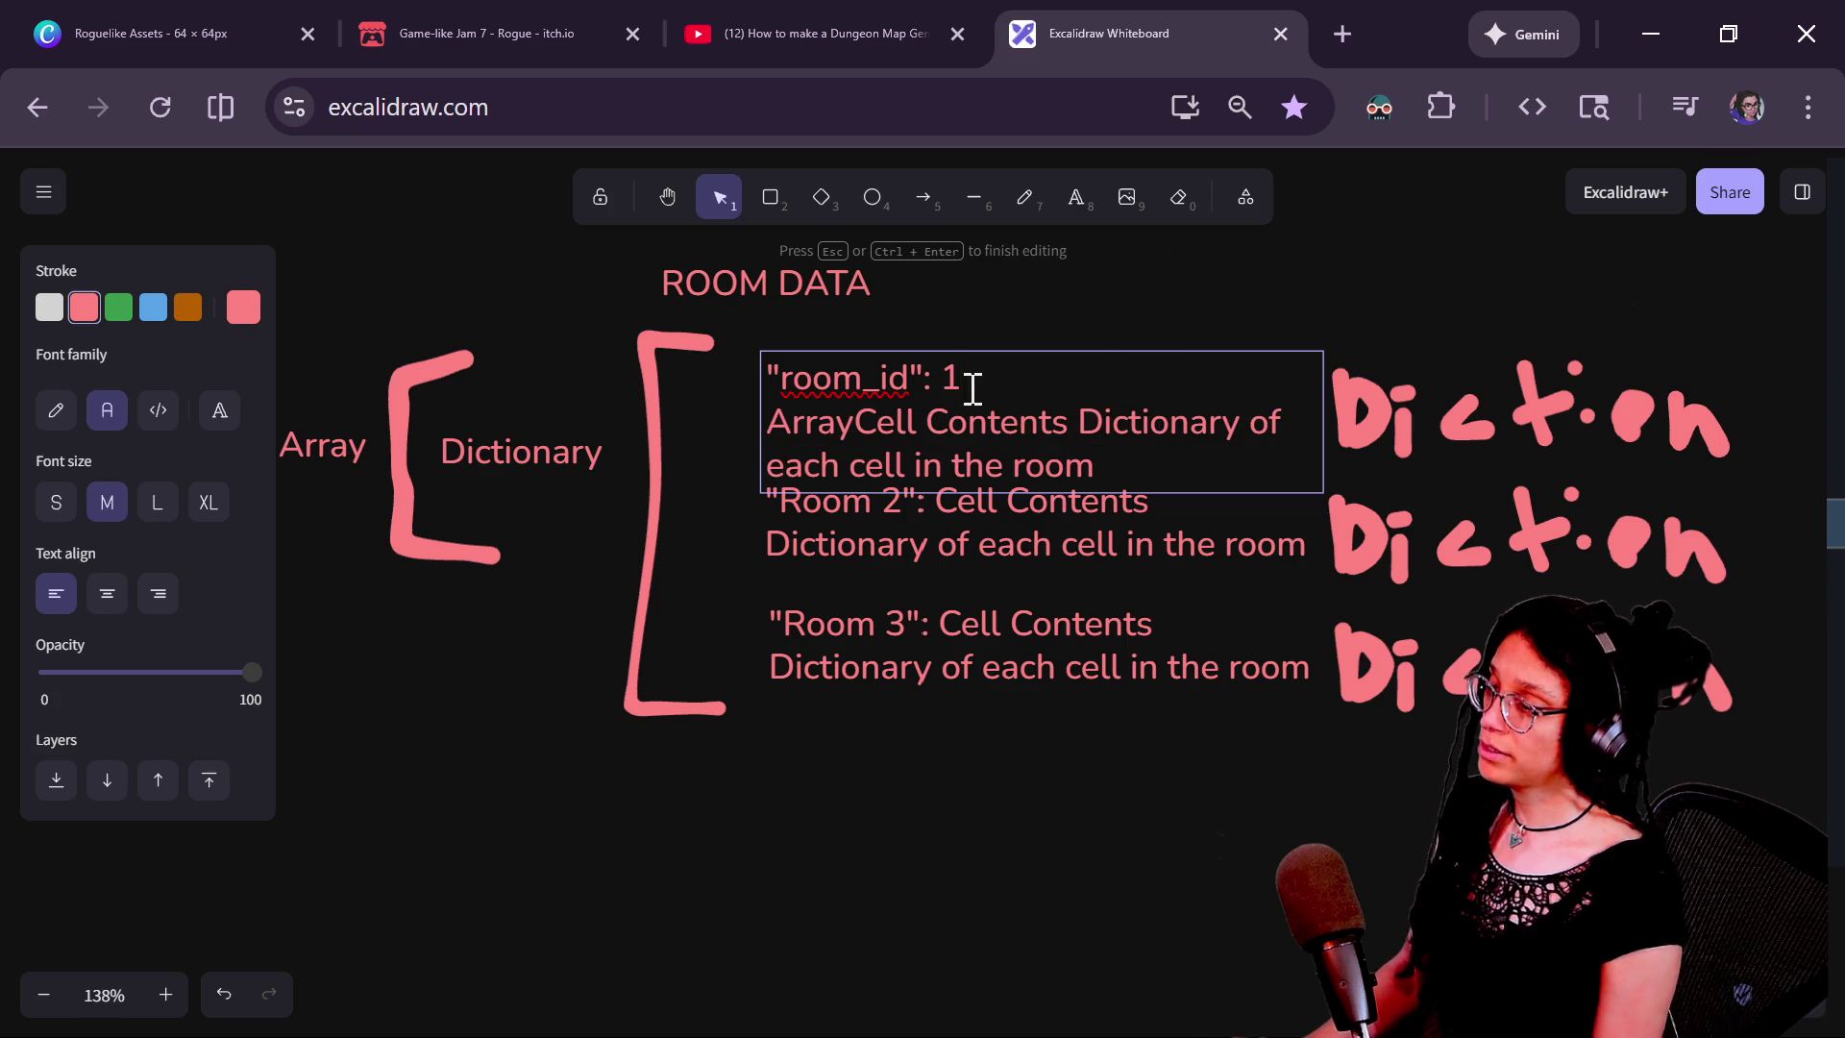
pyautogui.write('"room_array"')
pyautogui.moveTo(1425, 301); pyautogui.dragTo(1634, 817)
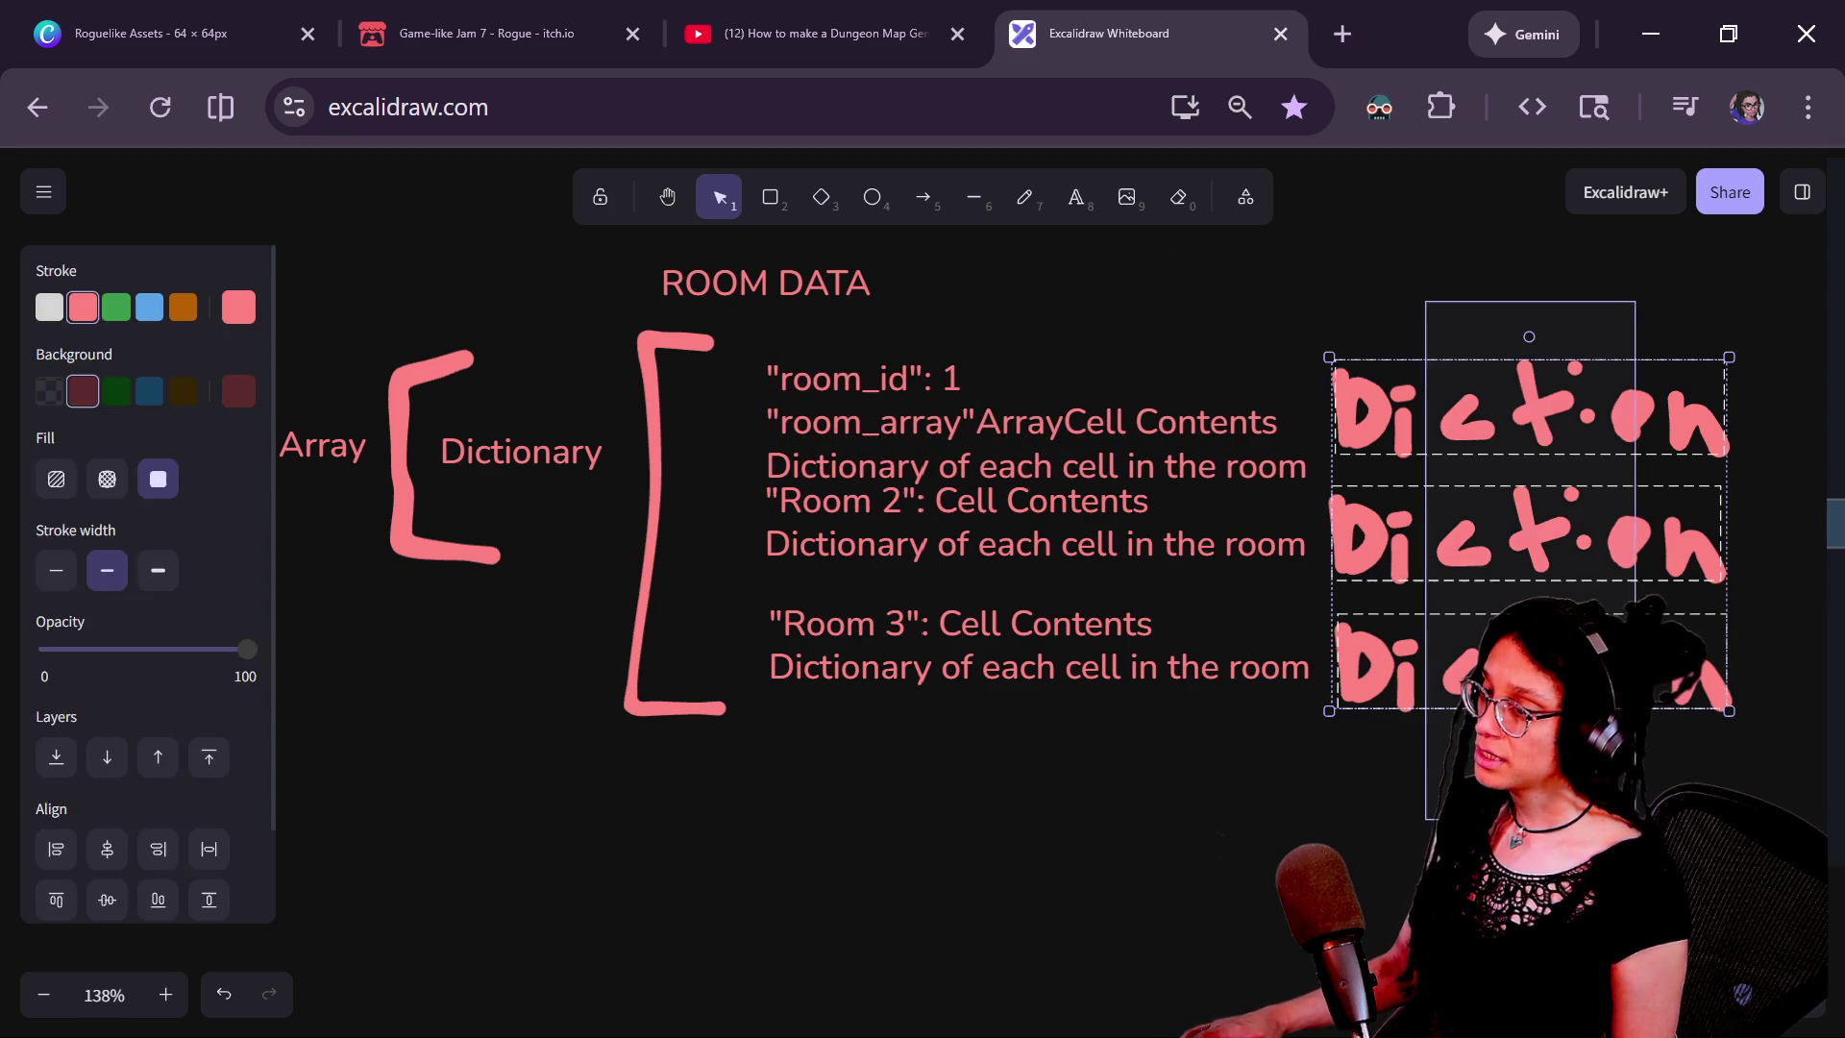
# Delete the three Diction scribbles and widen the first room entry's text box
pyautogui.press('Delete')
pyautogui.click(1084, 398)
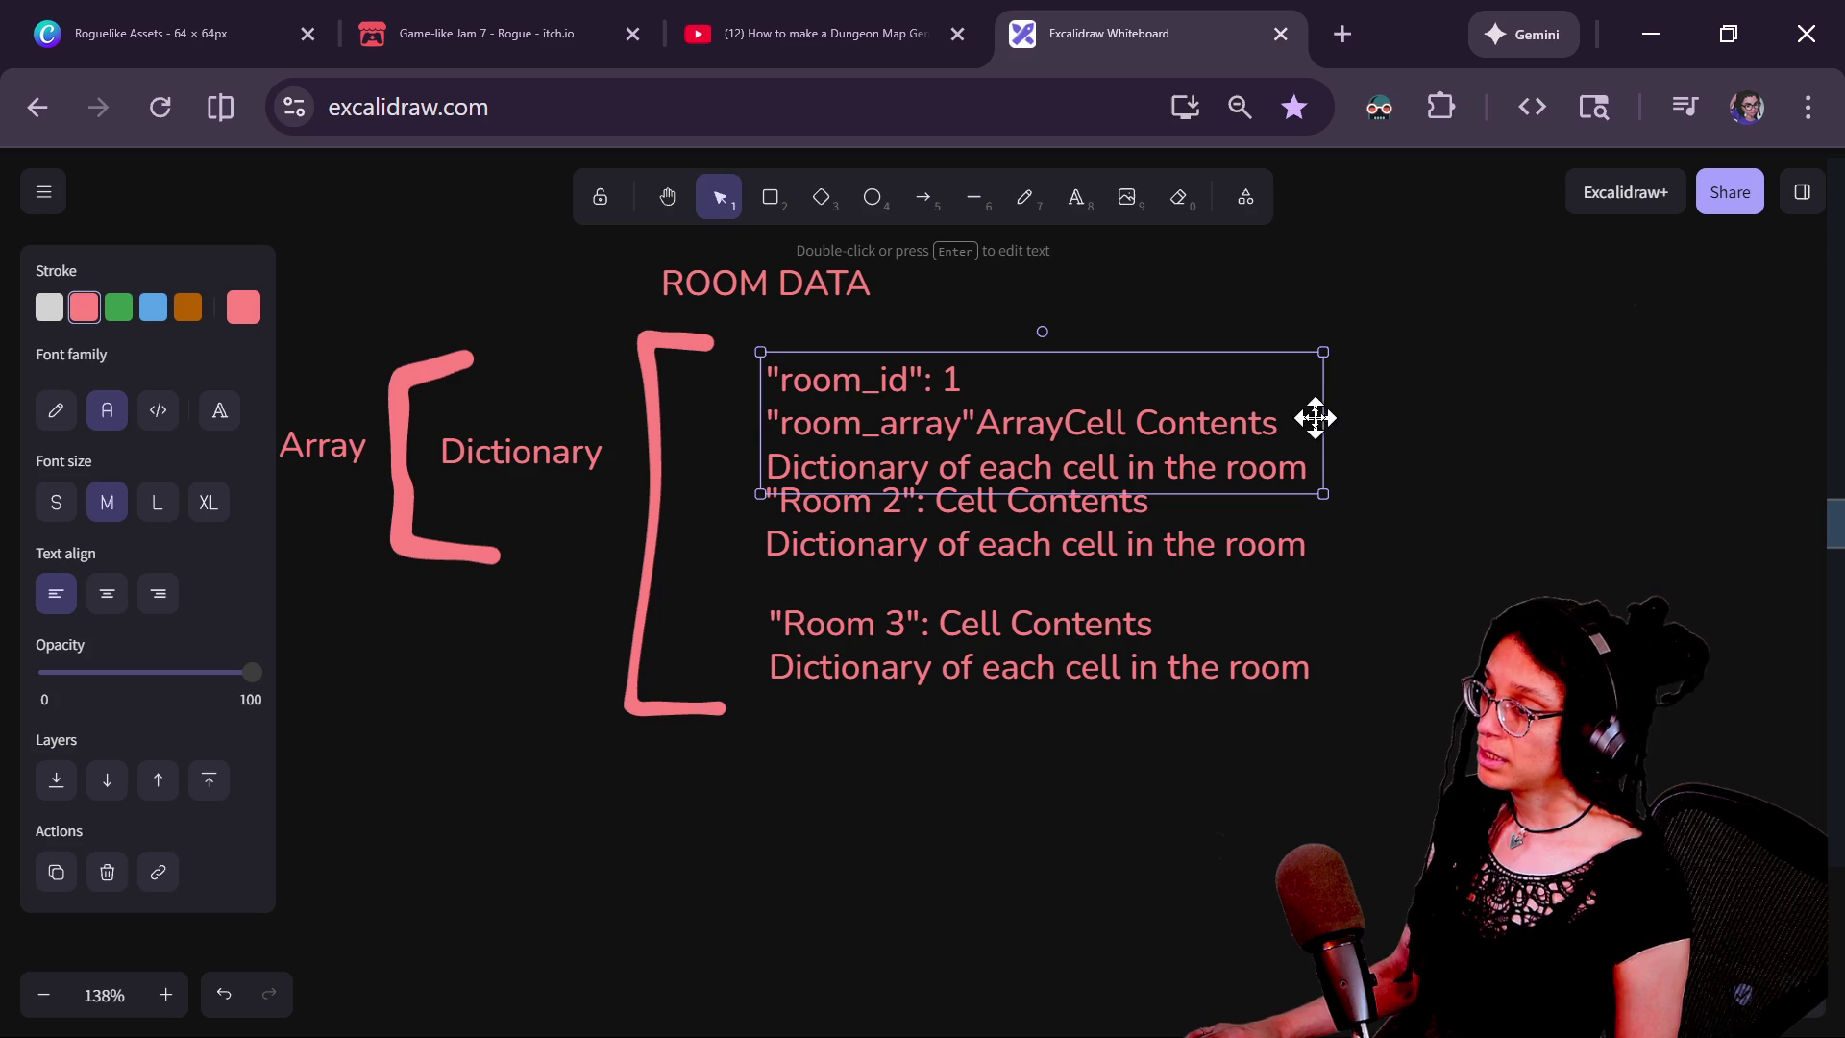
pyautogui.moveTo(1320, 416); pyautogui.dragTo(1758, 414)
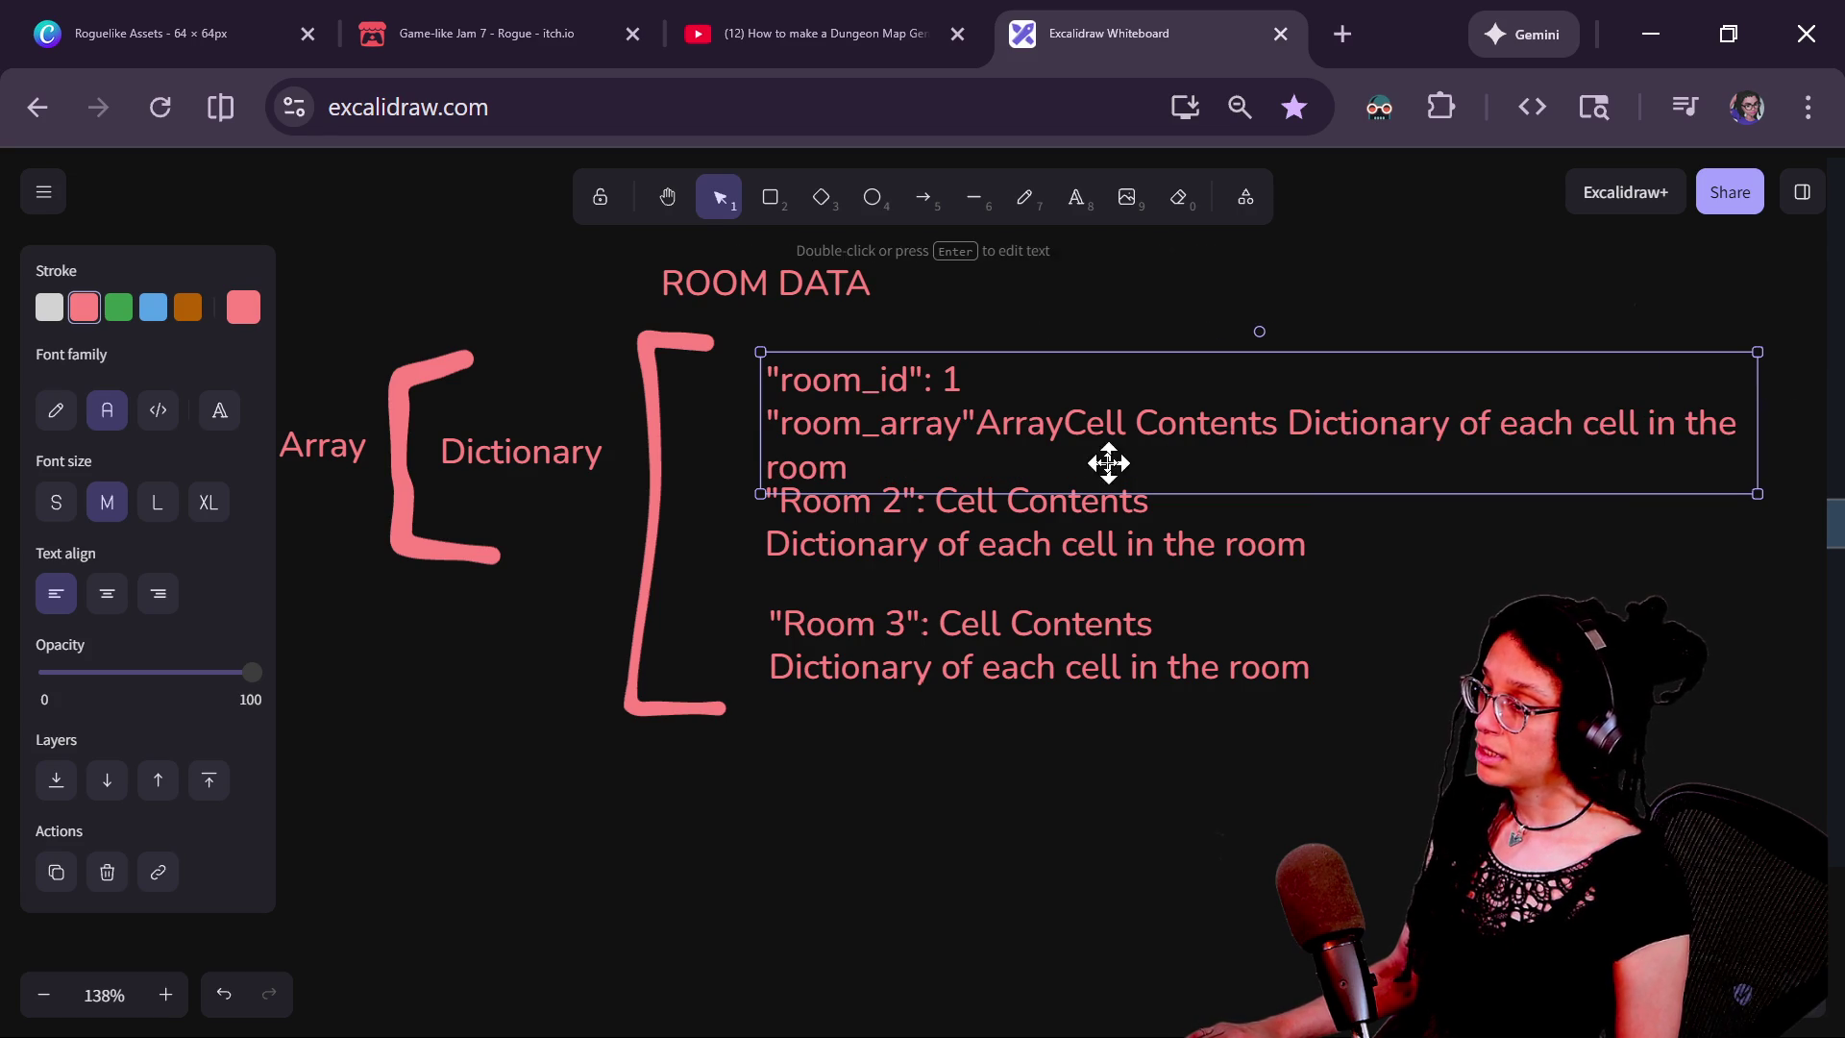
# Change room_array's value to end in Dictionaries and remove the leftover Array word
pyautogui.doubleClick(1024, 429)
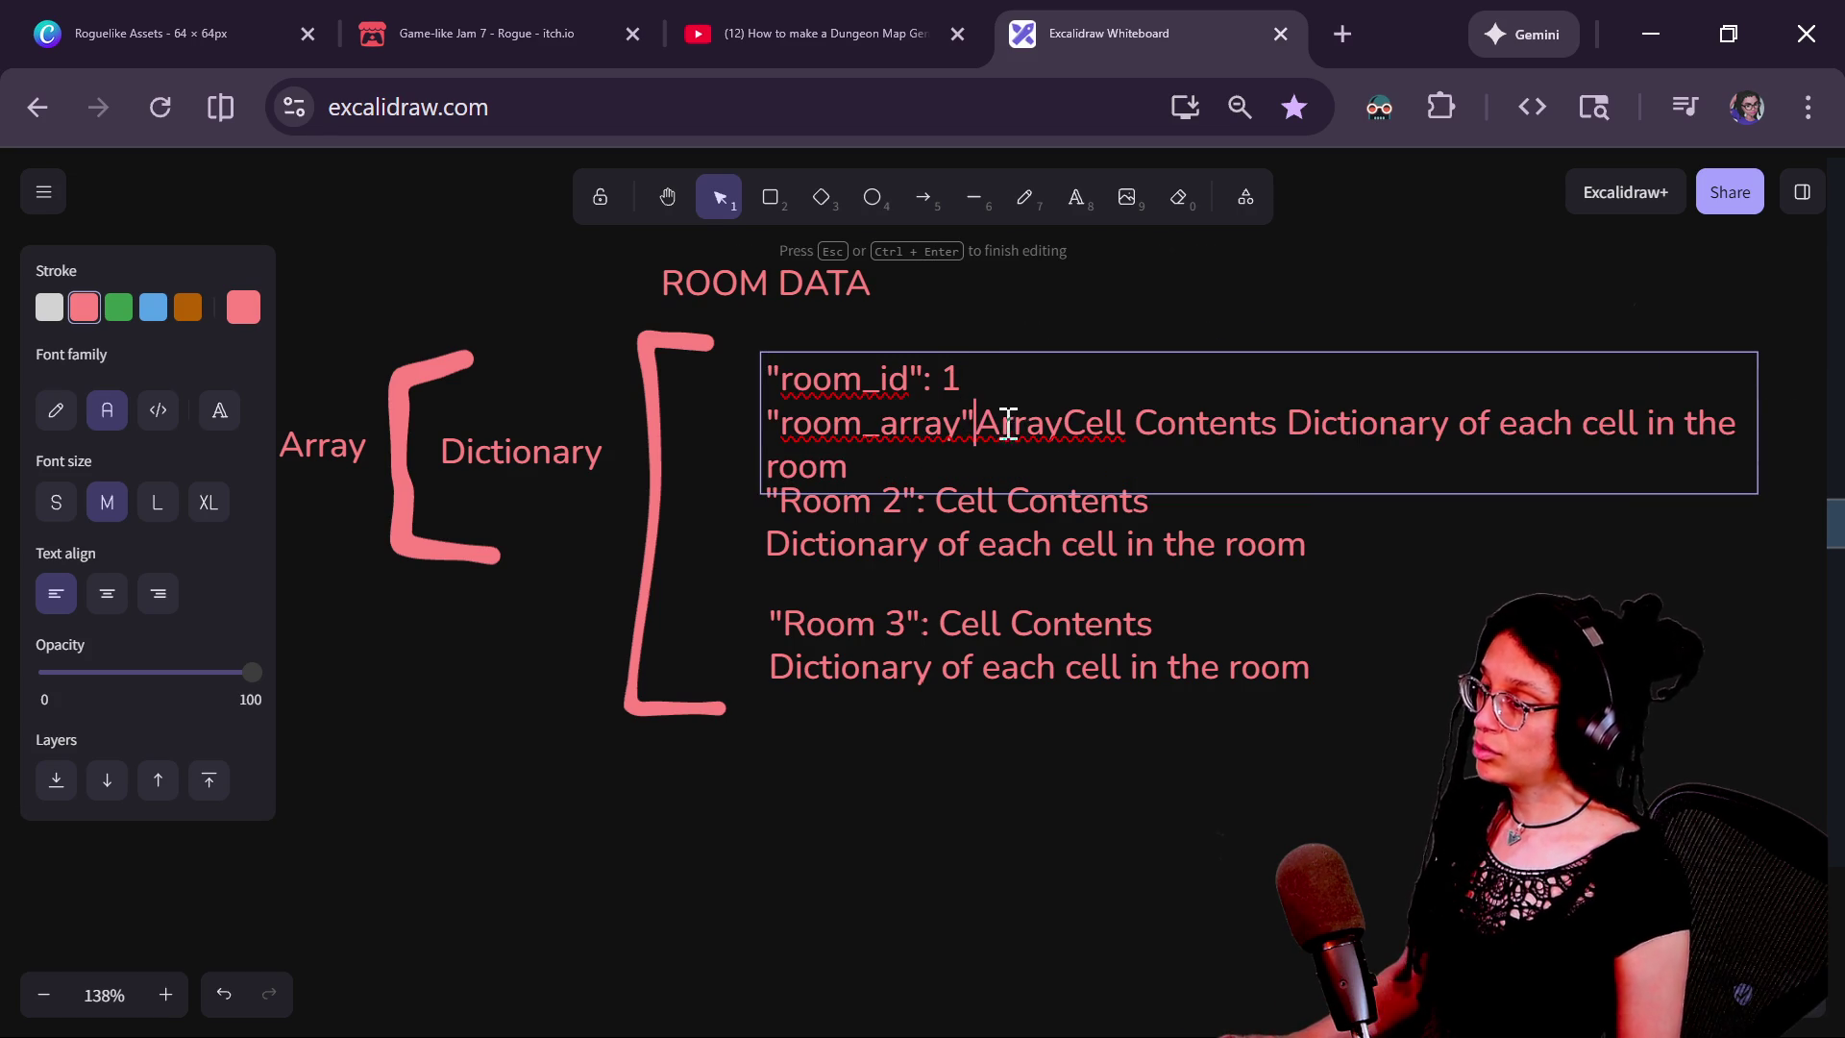
pyautogui.write(':')
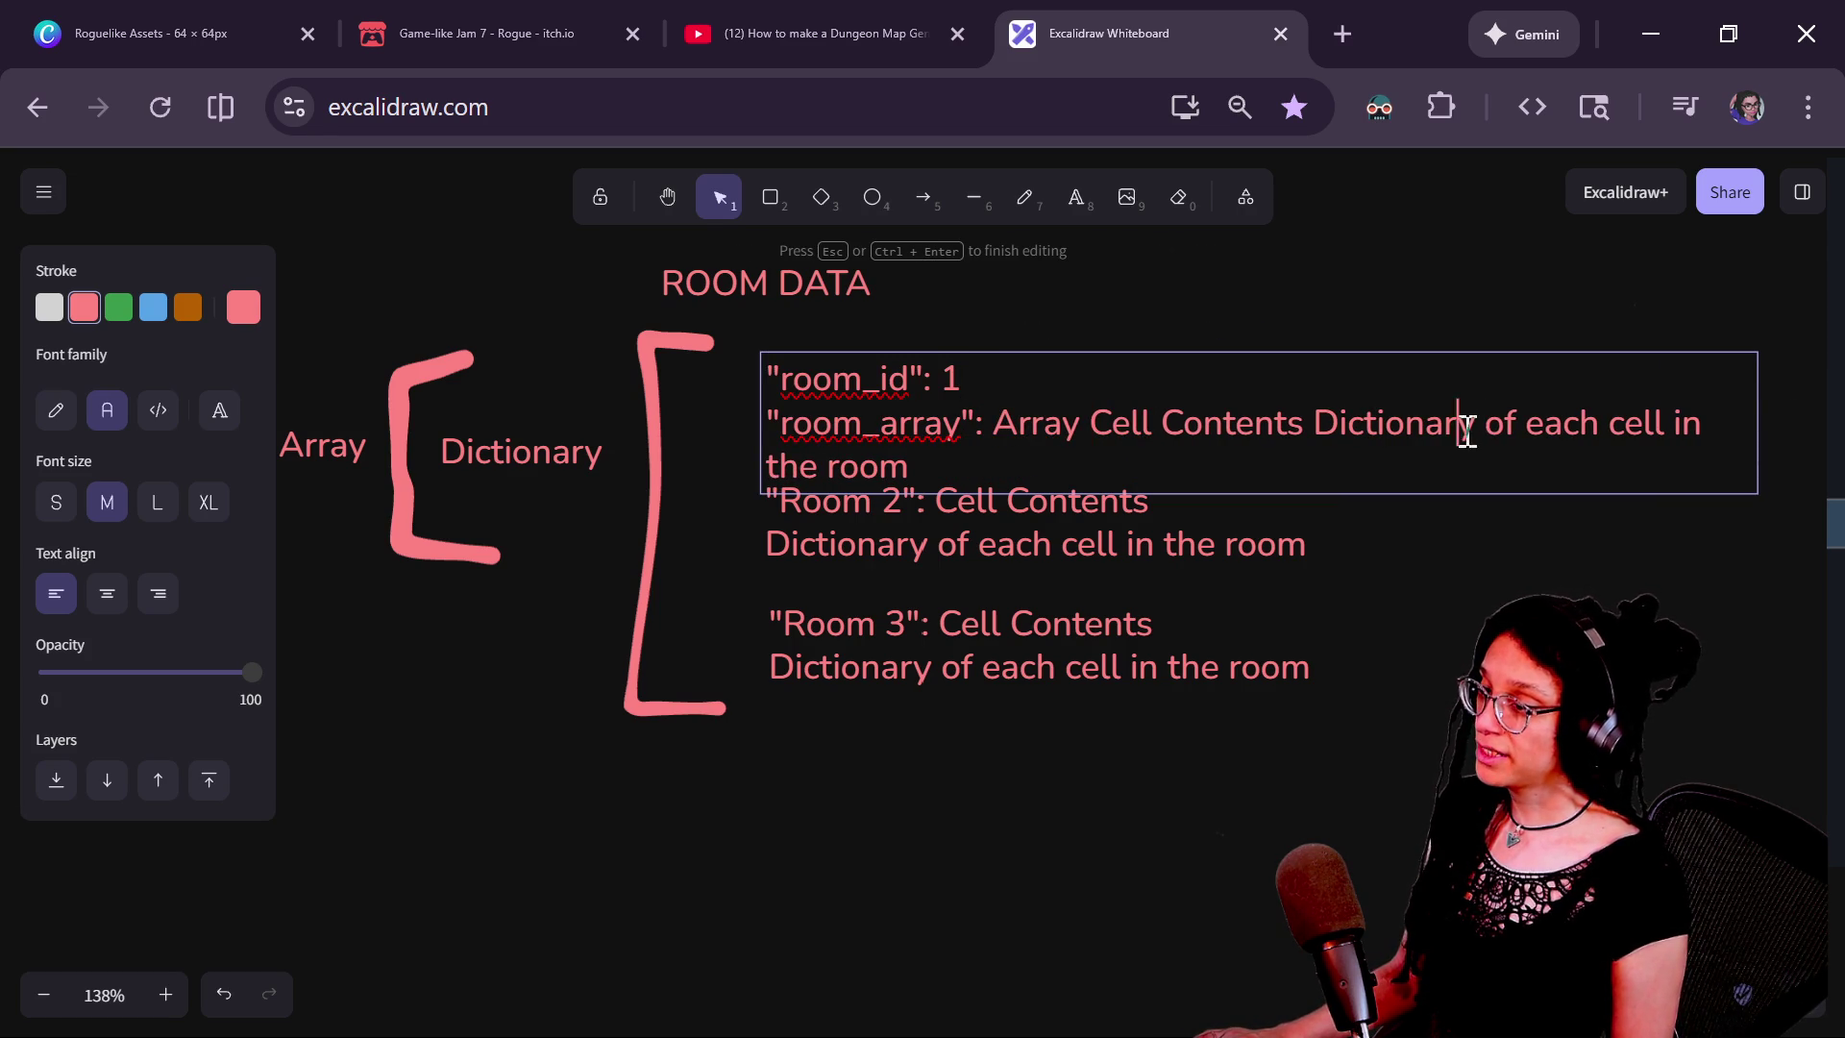
pyautogui.press('Delete')
pyautogui.hotkey('ctrl', 'shift', 'End')
pyautogui.write('ies')
pyautogui.press('Left')
pyautogui.press('Left')
pyautogui.press('Left')
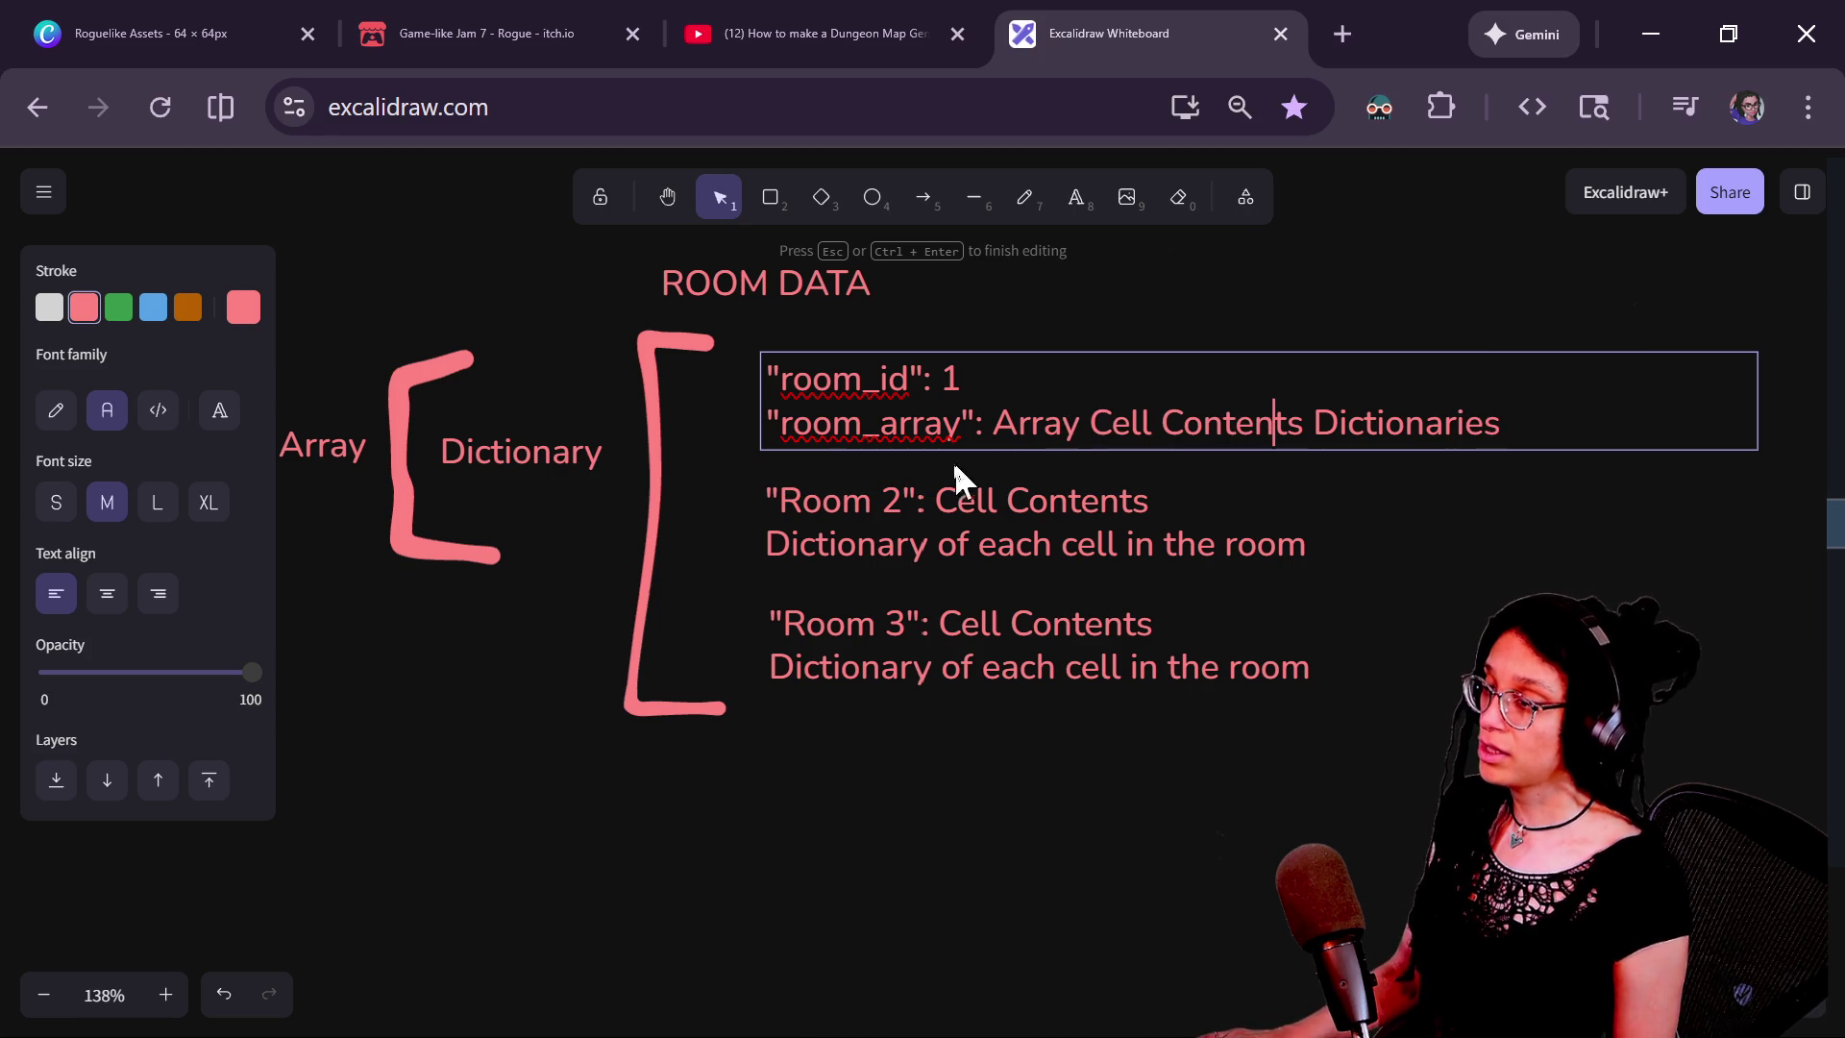
pyautogui.moveTo(1079, 423); pyautogui.dragTo(1009, 423)
pyautogui.press('BackSpace')
pyautogui.press('BackSpace')
# Add a "door_count" key on a new line of the first room entry
pyautogui.doubleClick(1465, 438)
pyautogui.click(1564, 437)
pyautogui.press('Return')
pyautogui.write('do')
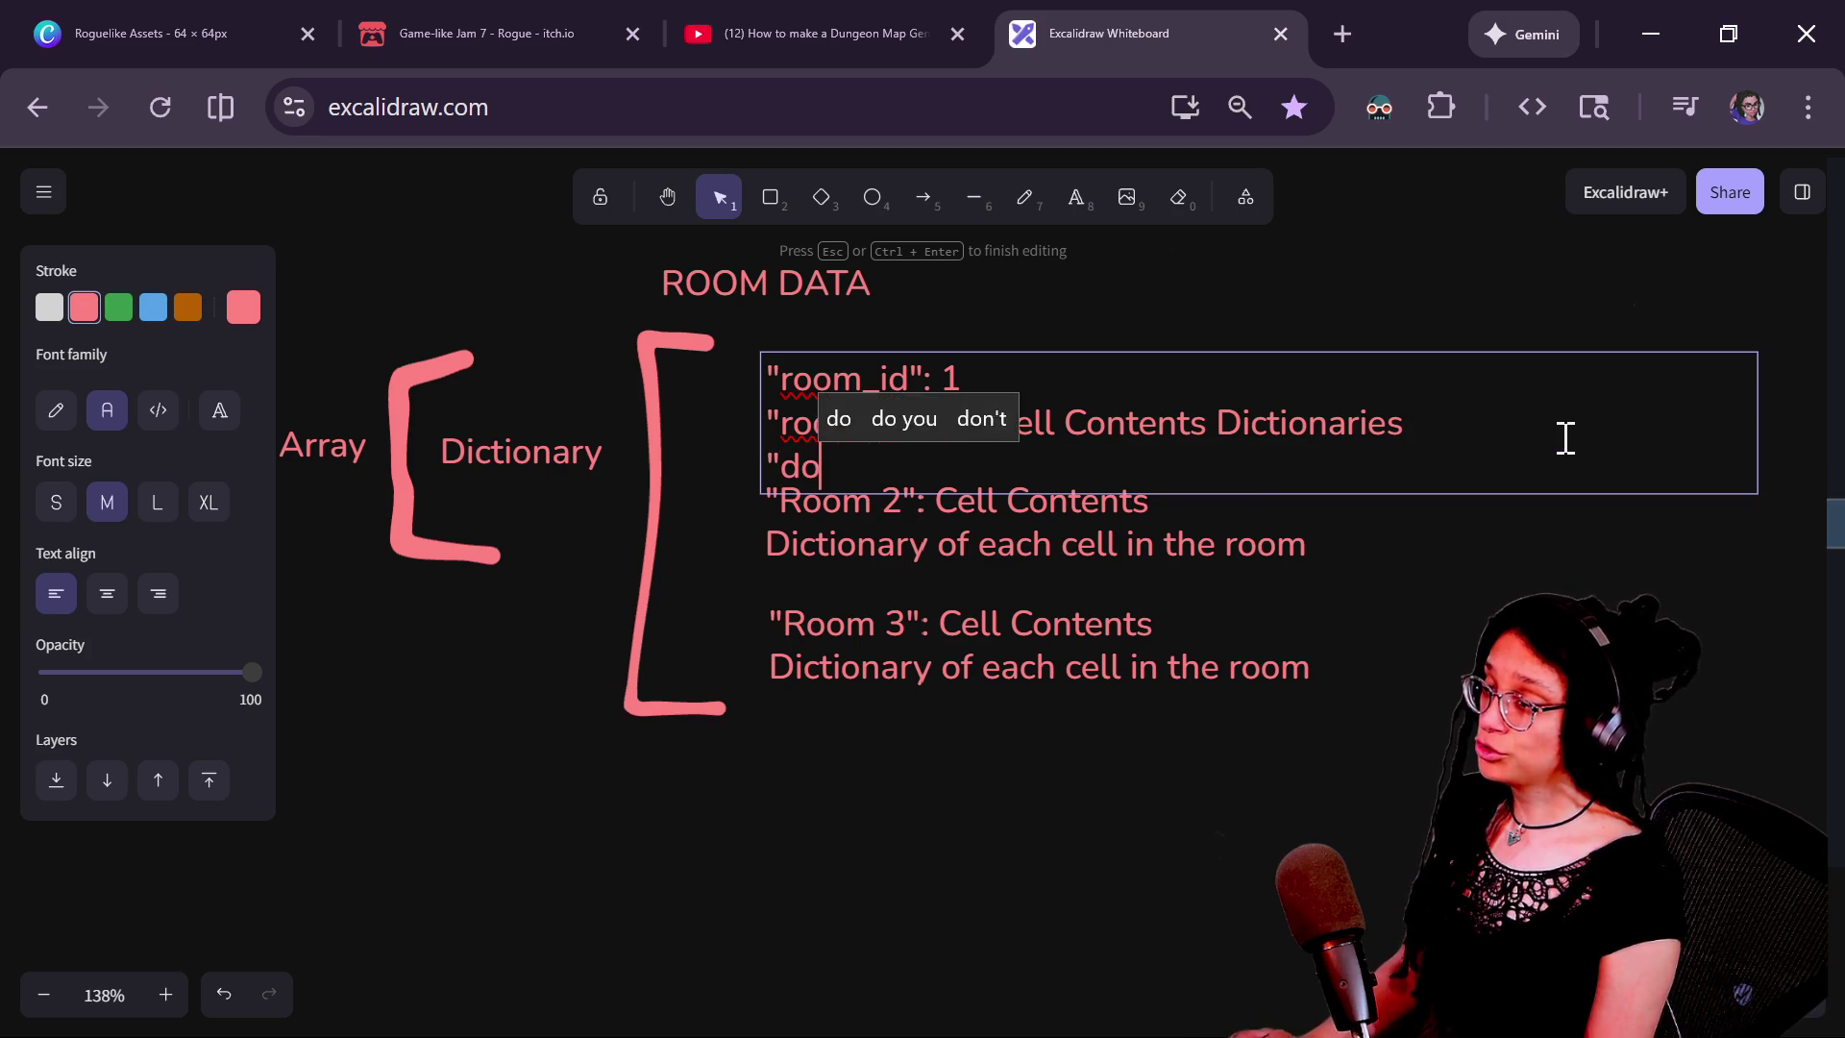
pyautogui.write('or_count":')
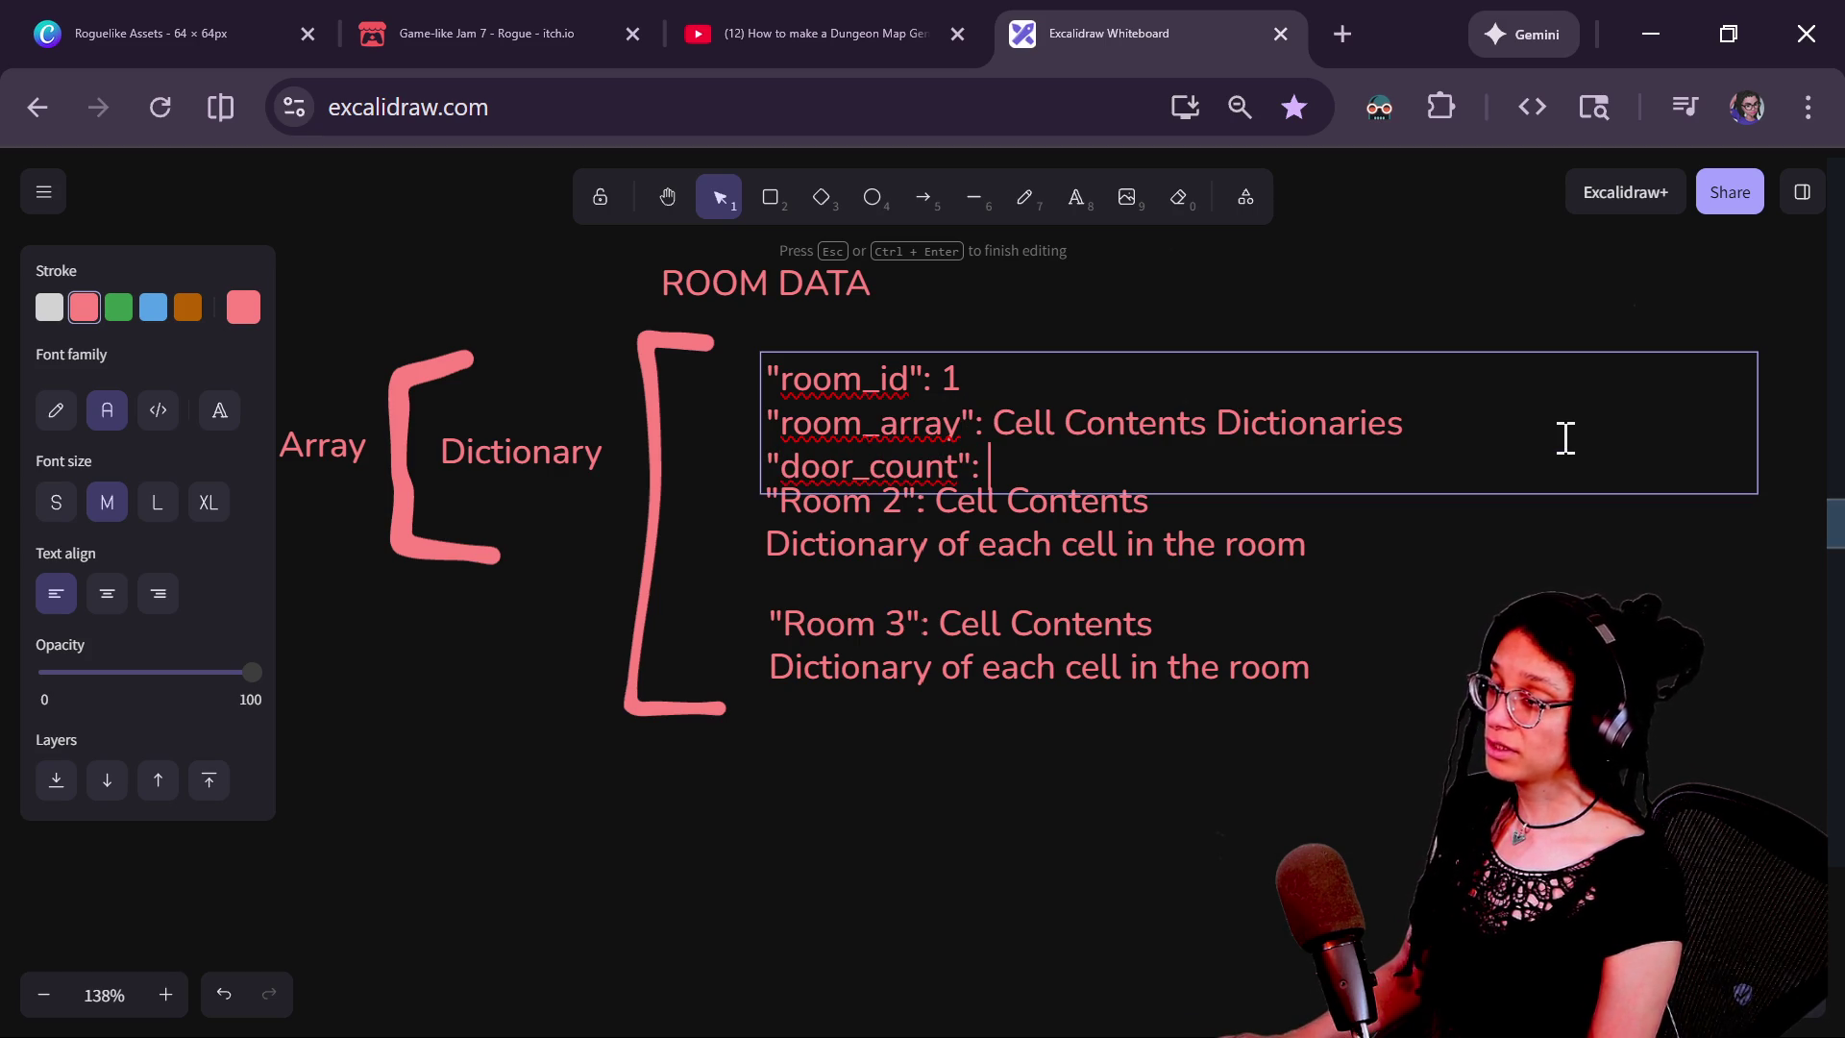
pyautogui.click(1289, 672)
pyautogui.moveTo(1055, 515); pyautogui.dragTo(1049, 544)
# Replace Room 2 and Room 3 with a copy of the first room block set to room_id 2
pyautogui.keyDown('shift'); pyautogui.click(1067, 648); pyautogui.keyUp('shift')
pyautogui.press('Delete')
pyautogui.moveTo(924, 450)
pyautogui.mouseDown()
pyautogui.moveTo(911, 645)
pyautogui.moveTo(907, 614)
pyautogui.mouseUp()
pyautogui.press('Return')
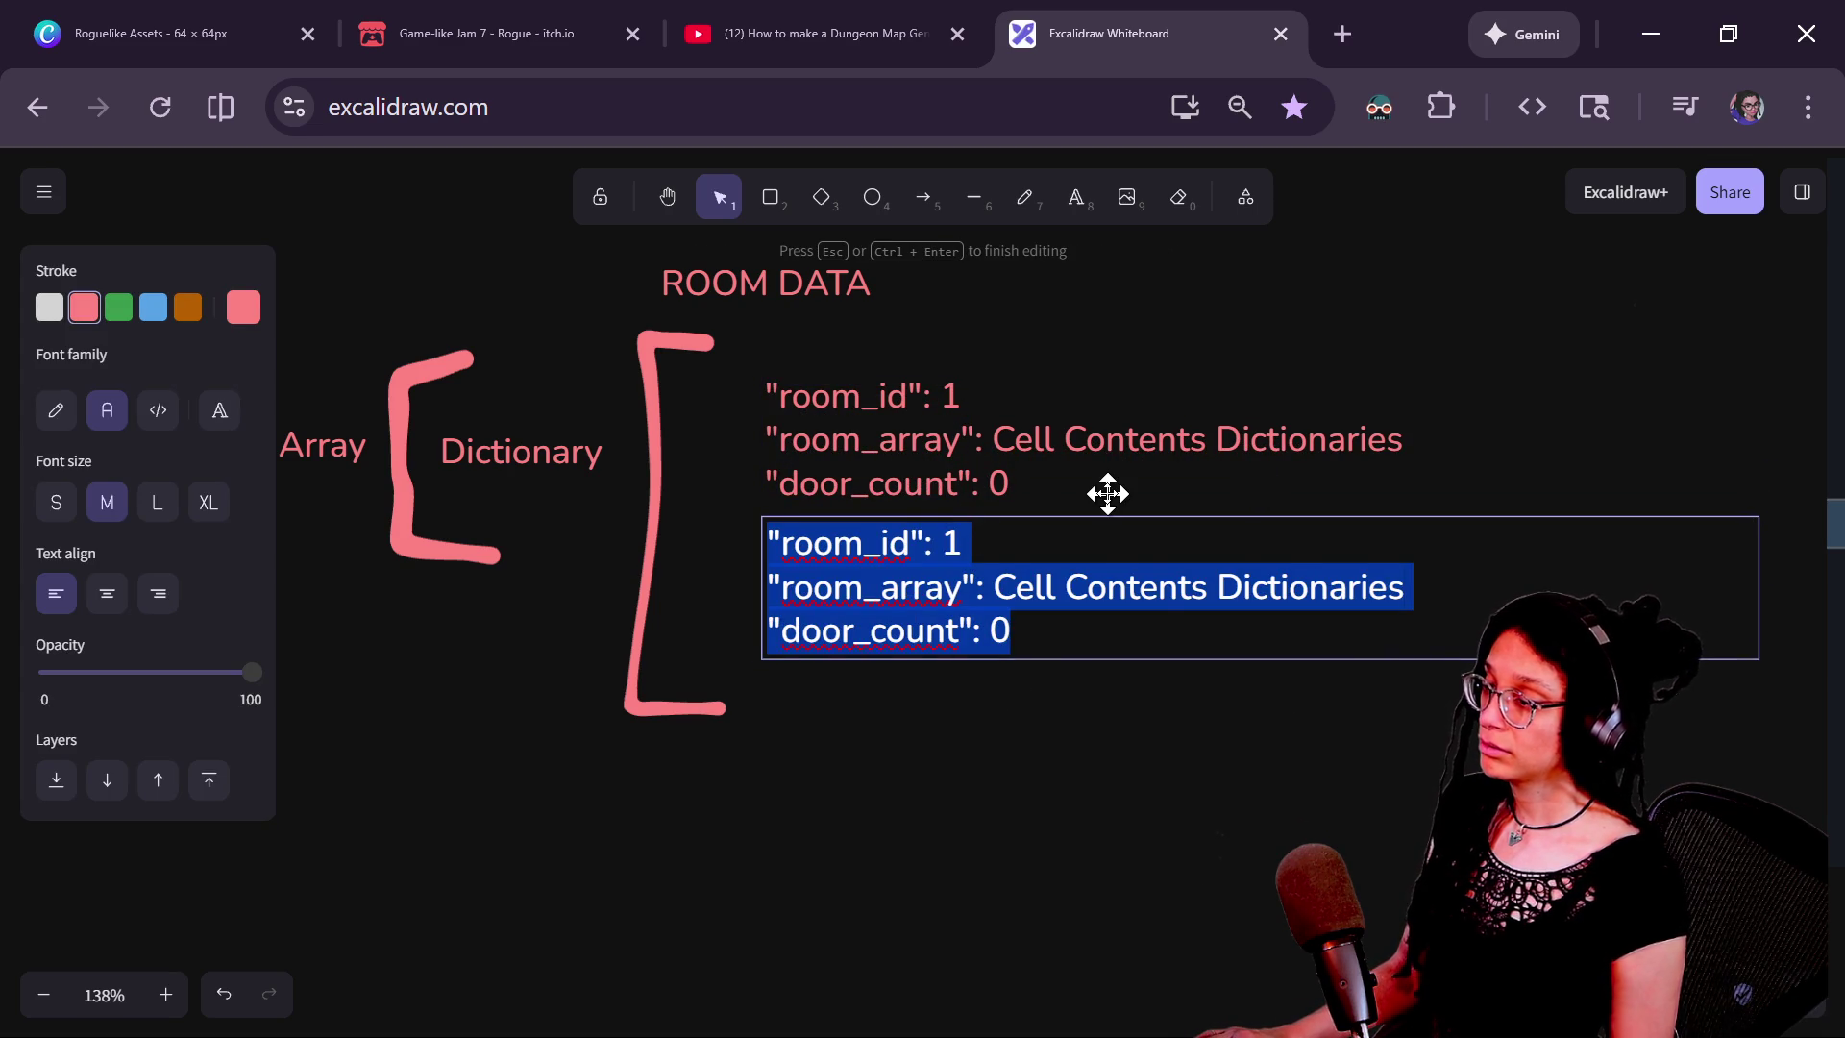
pyautogui.press('Right')
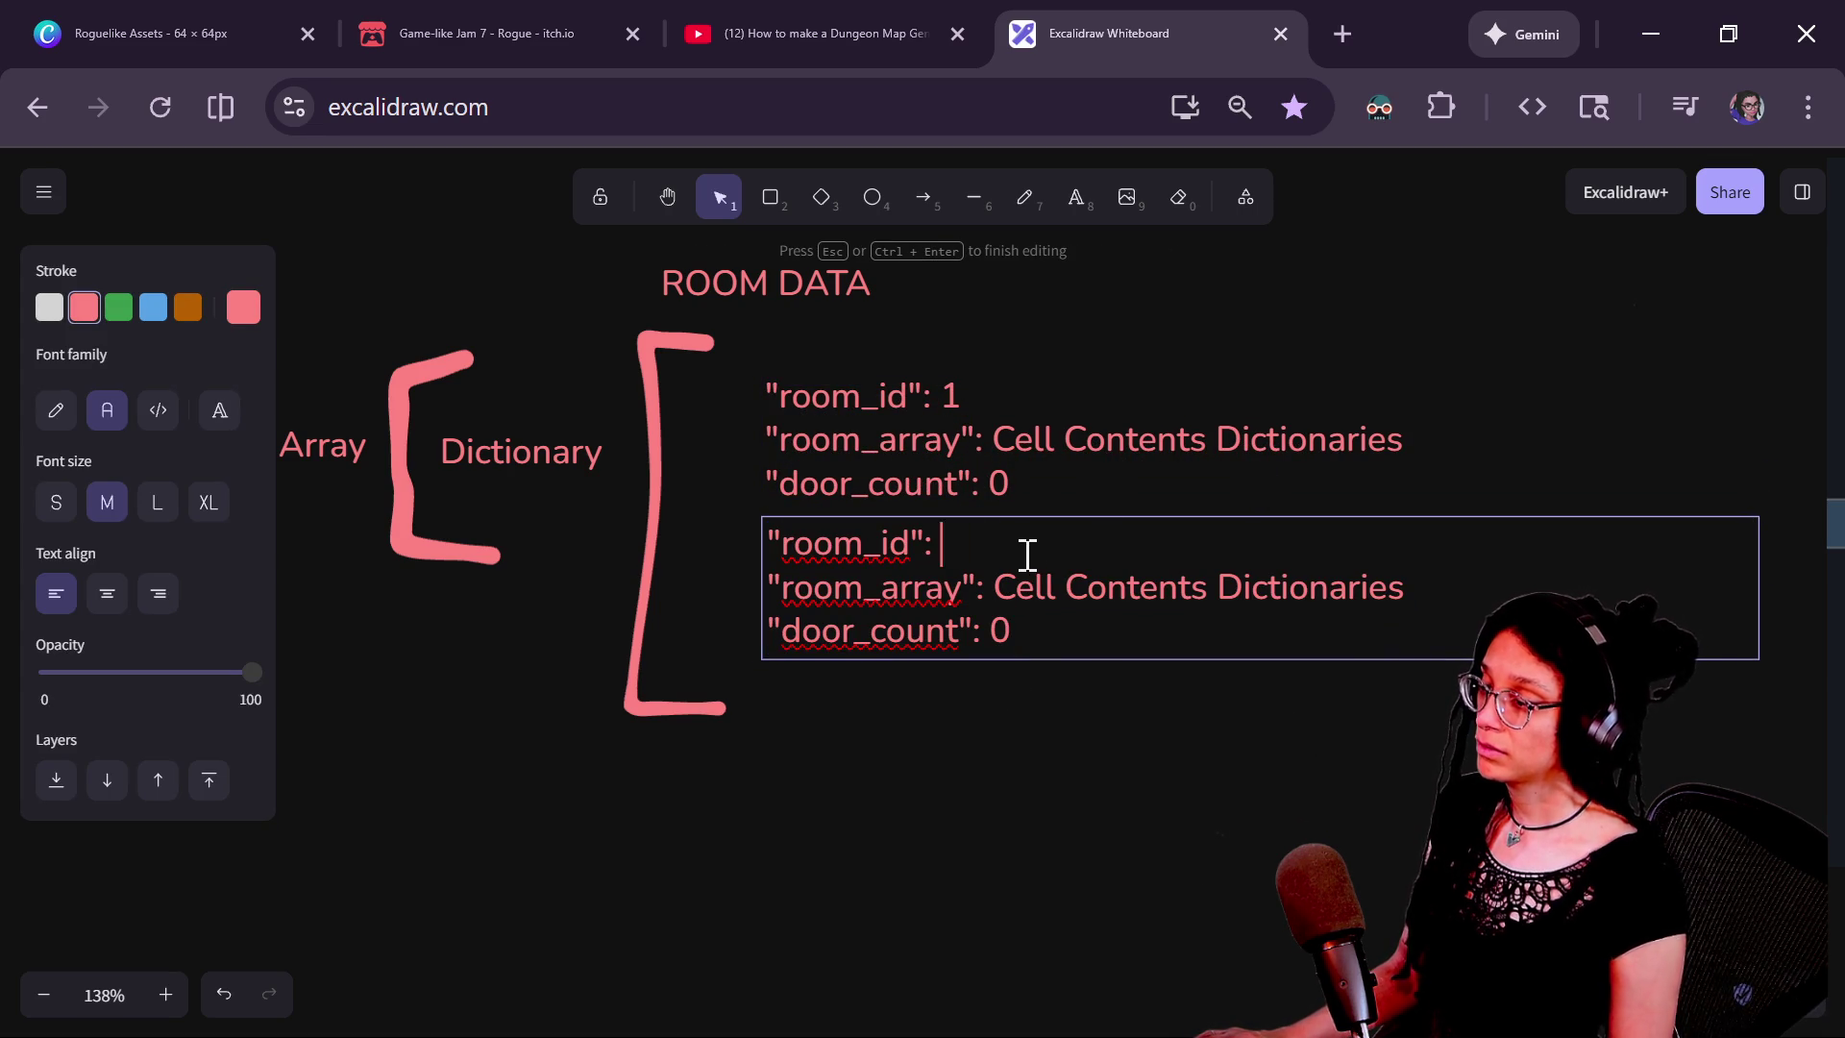
pyautogui.click(965, 842)
# Switch over to the Twitch chat window
pyautogui.hscroll(-5, 1063, 712)
pyautogui.scroll(2, 971, 770)
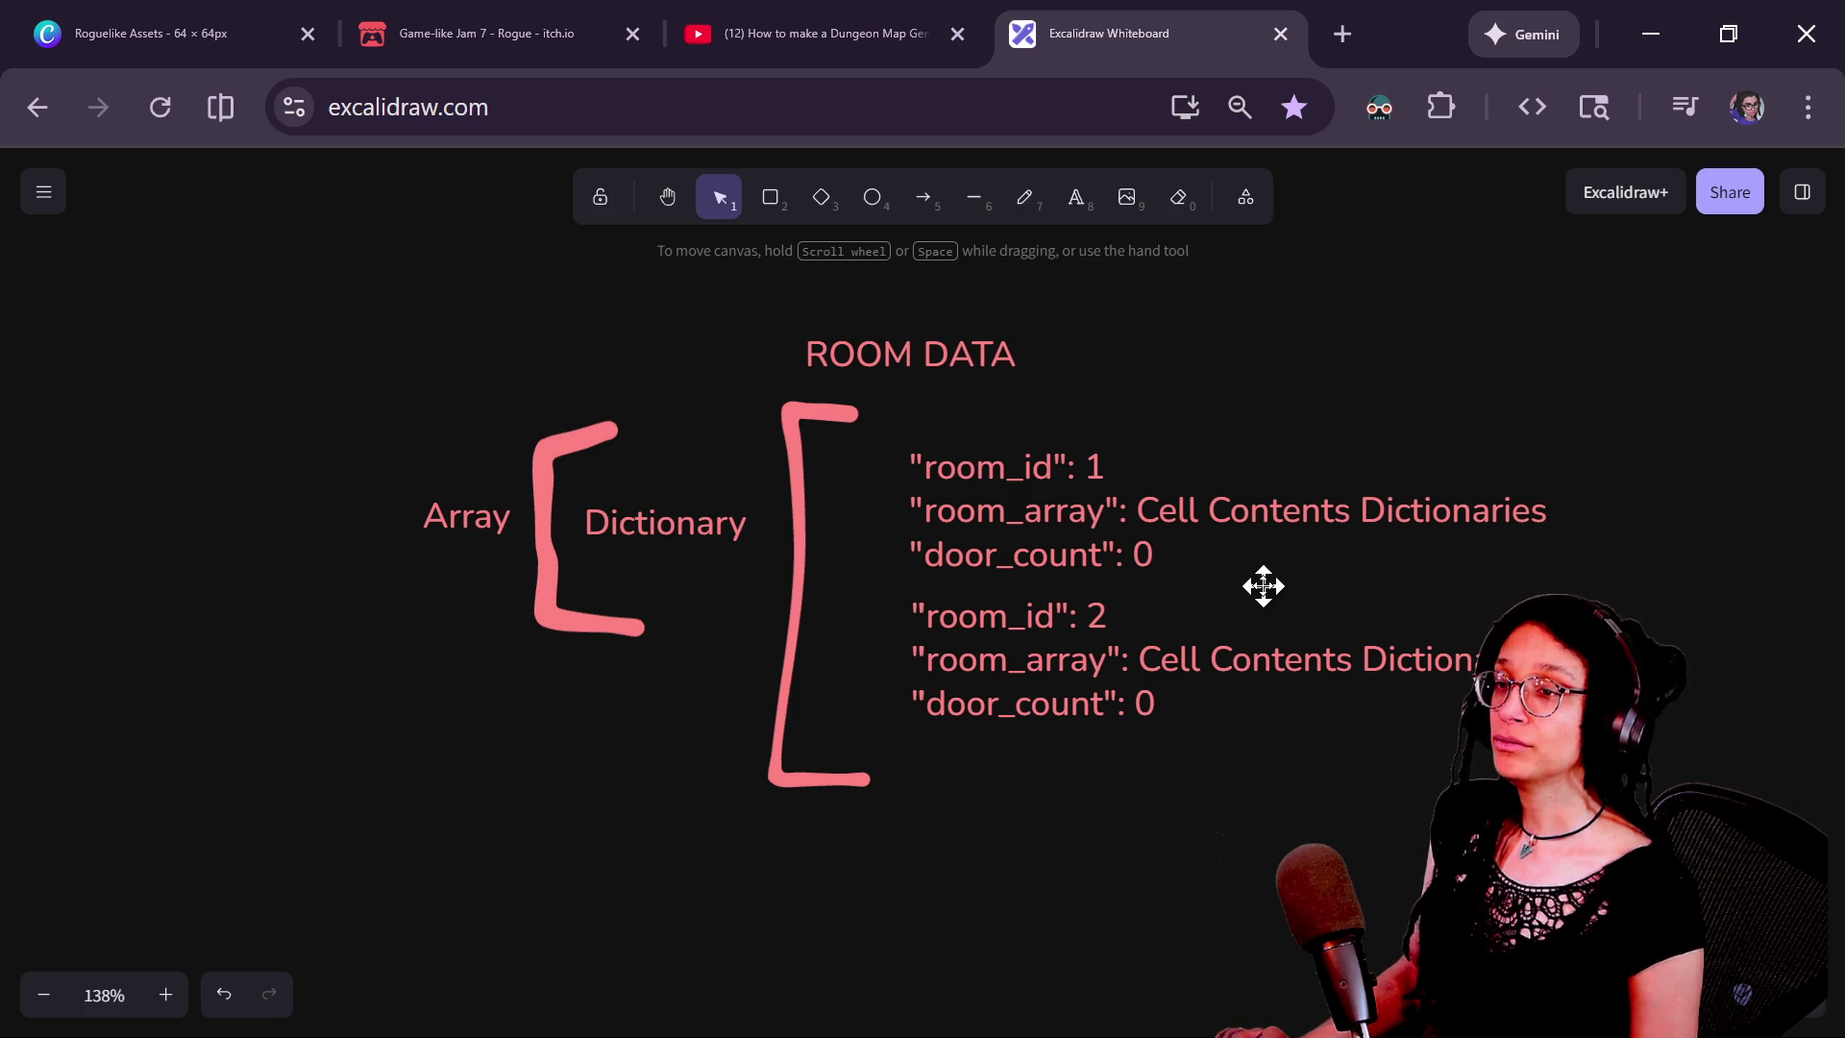
pyautogui.hotkey('alt', 'Tab')
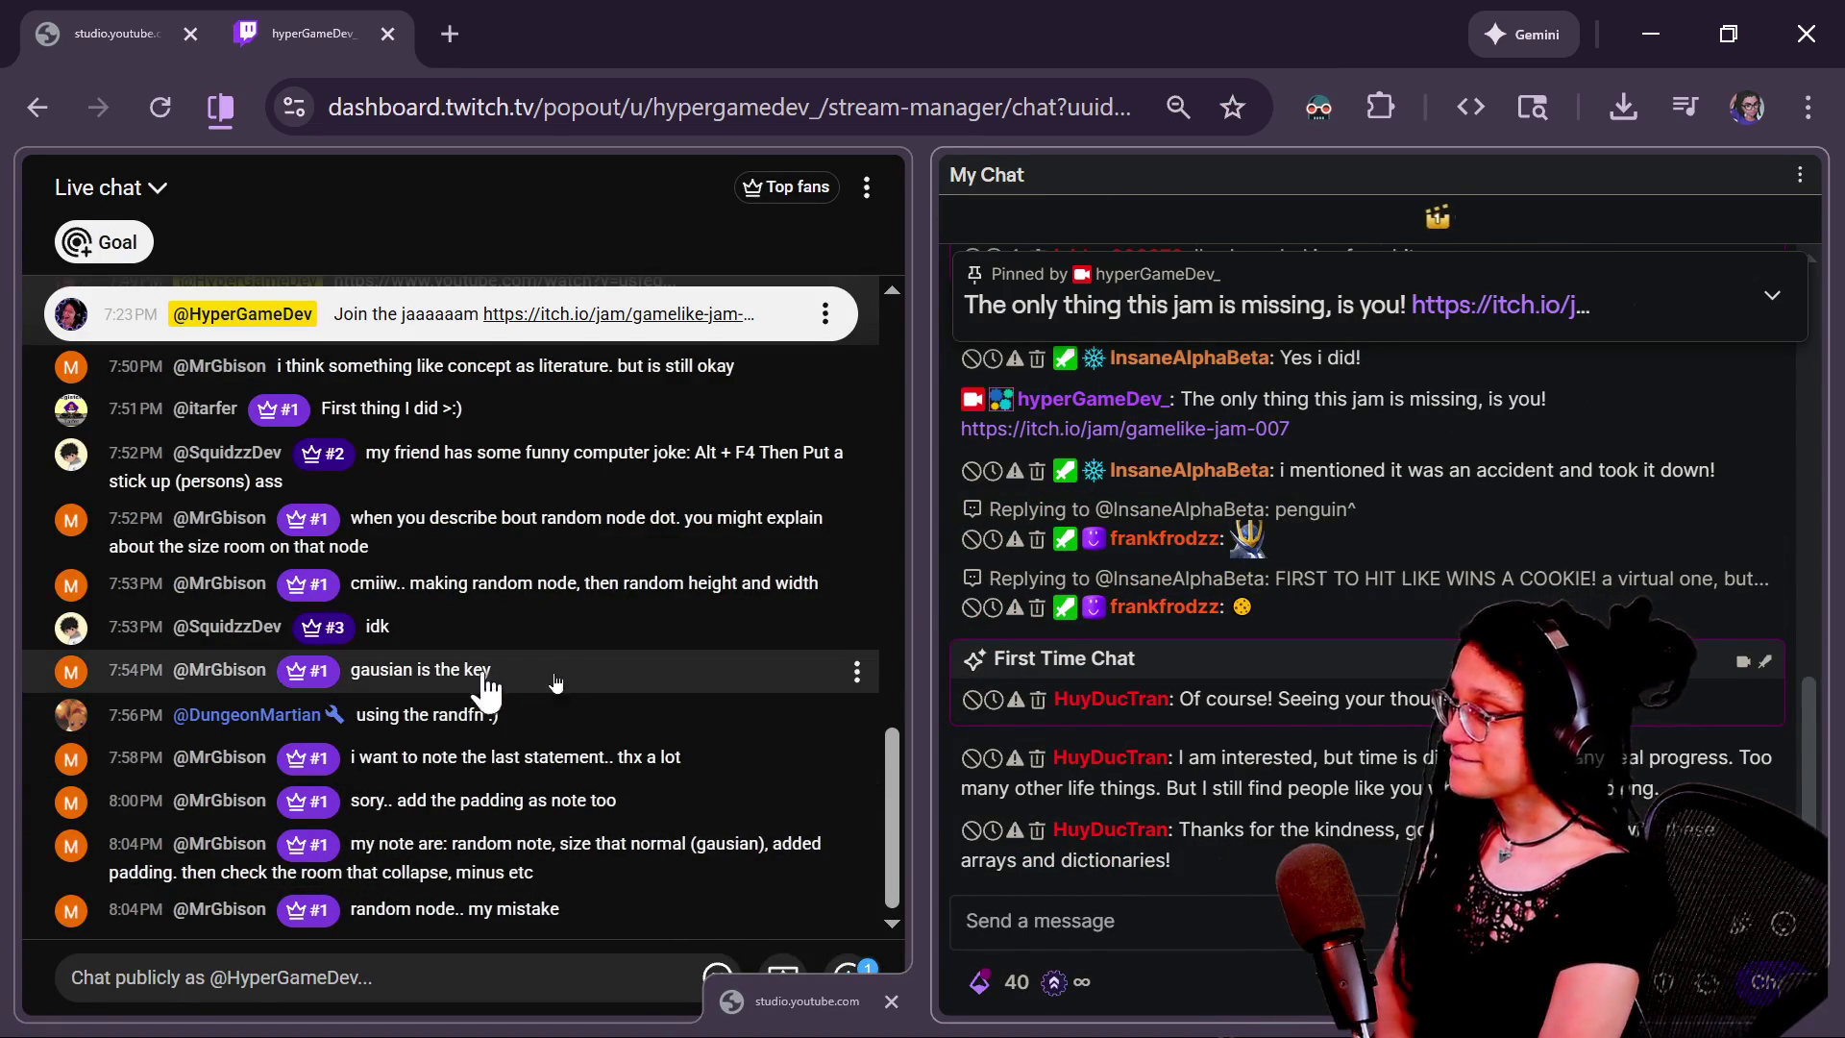
# Scroll to the newest Twitch chat messages, then return to Excalidraw
pyautogui.scroll(-3, 503, 646)
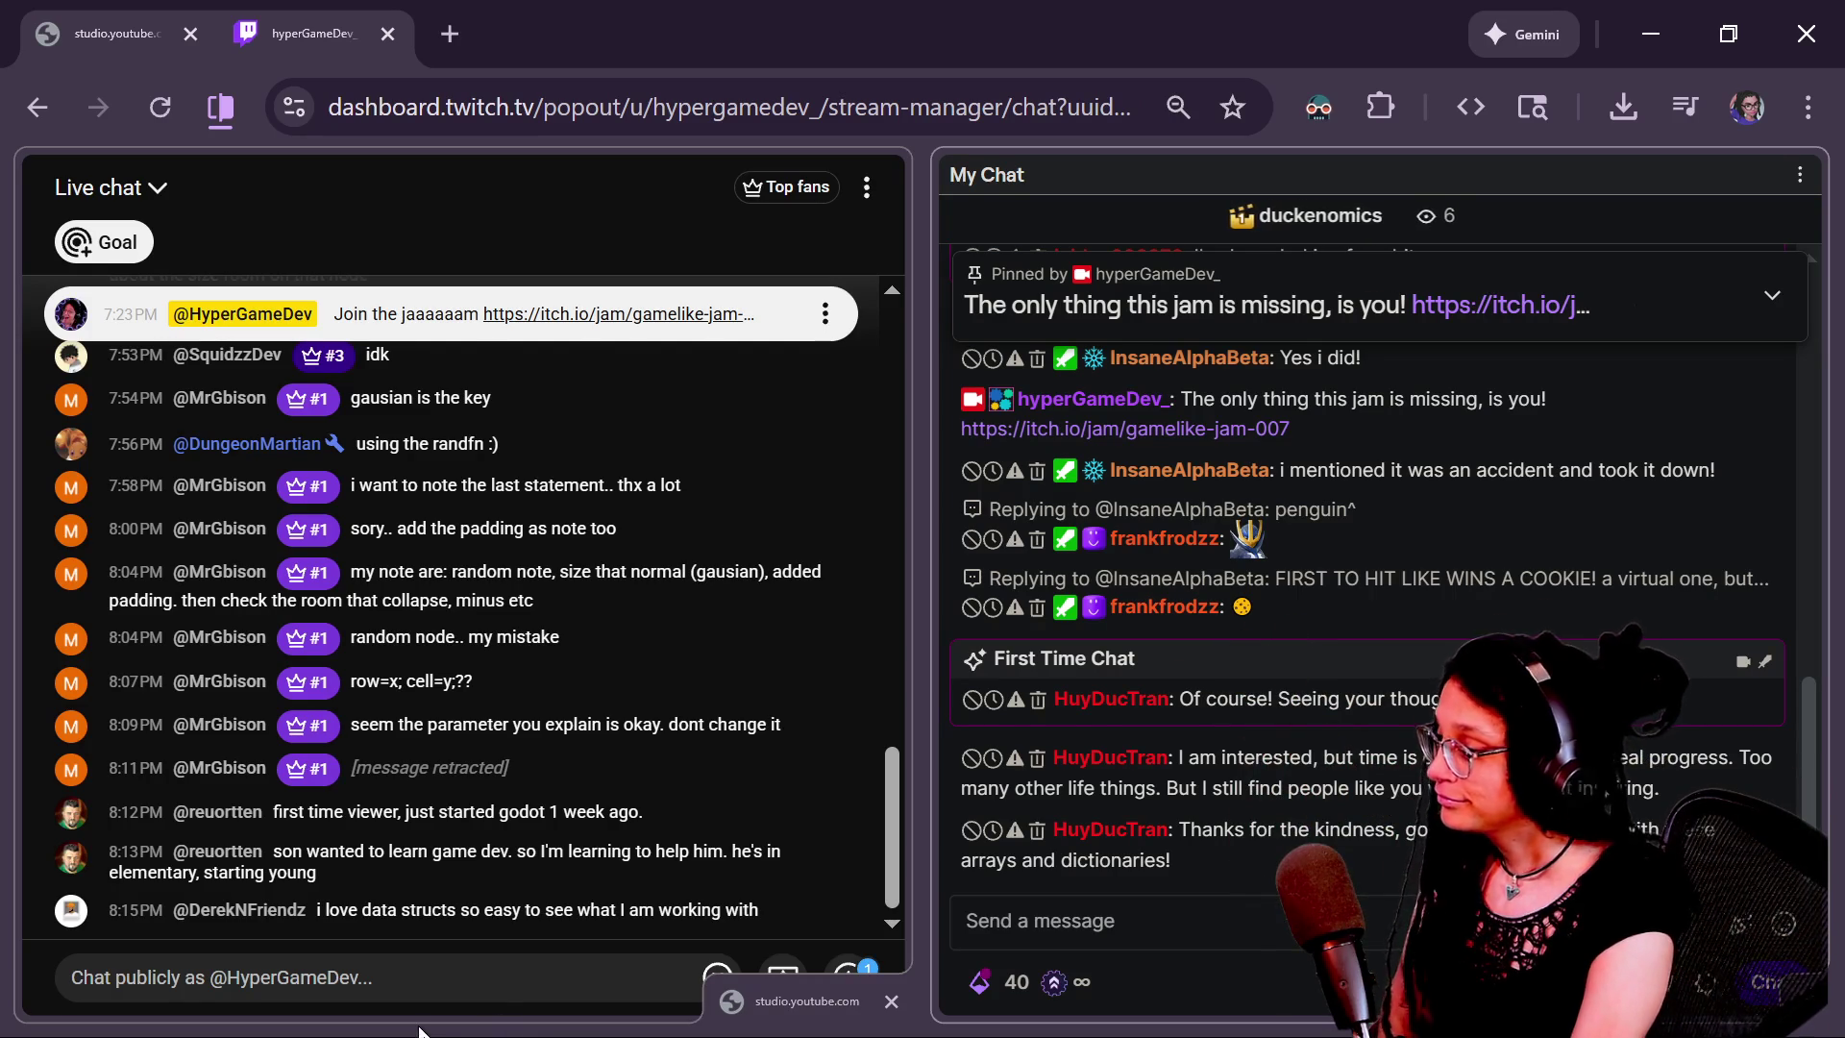
pyautogui.hotkey('alt', 'Tab')
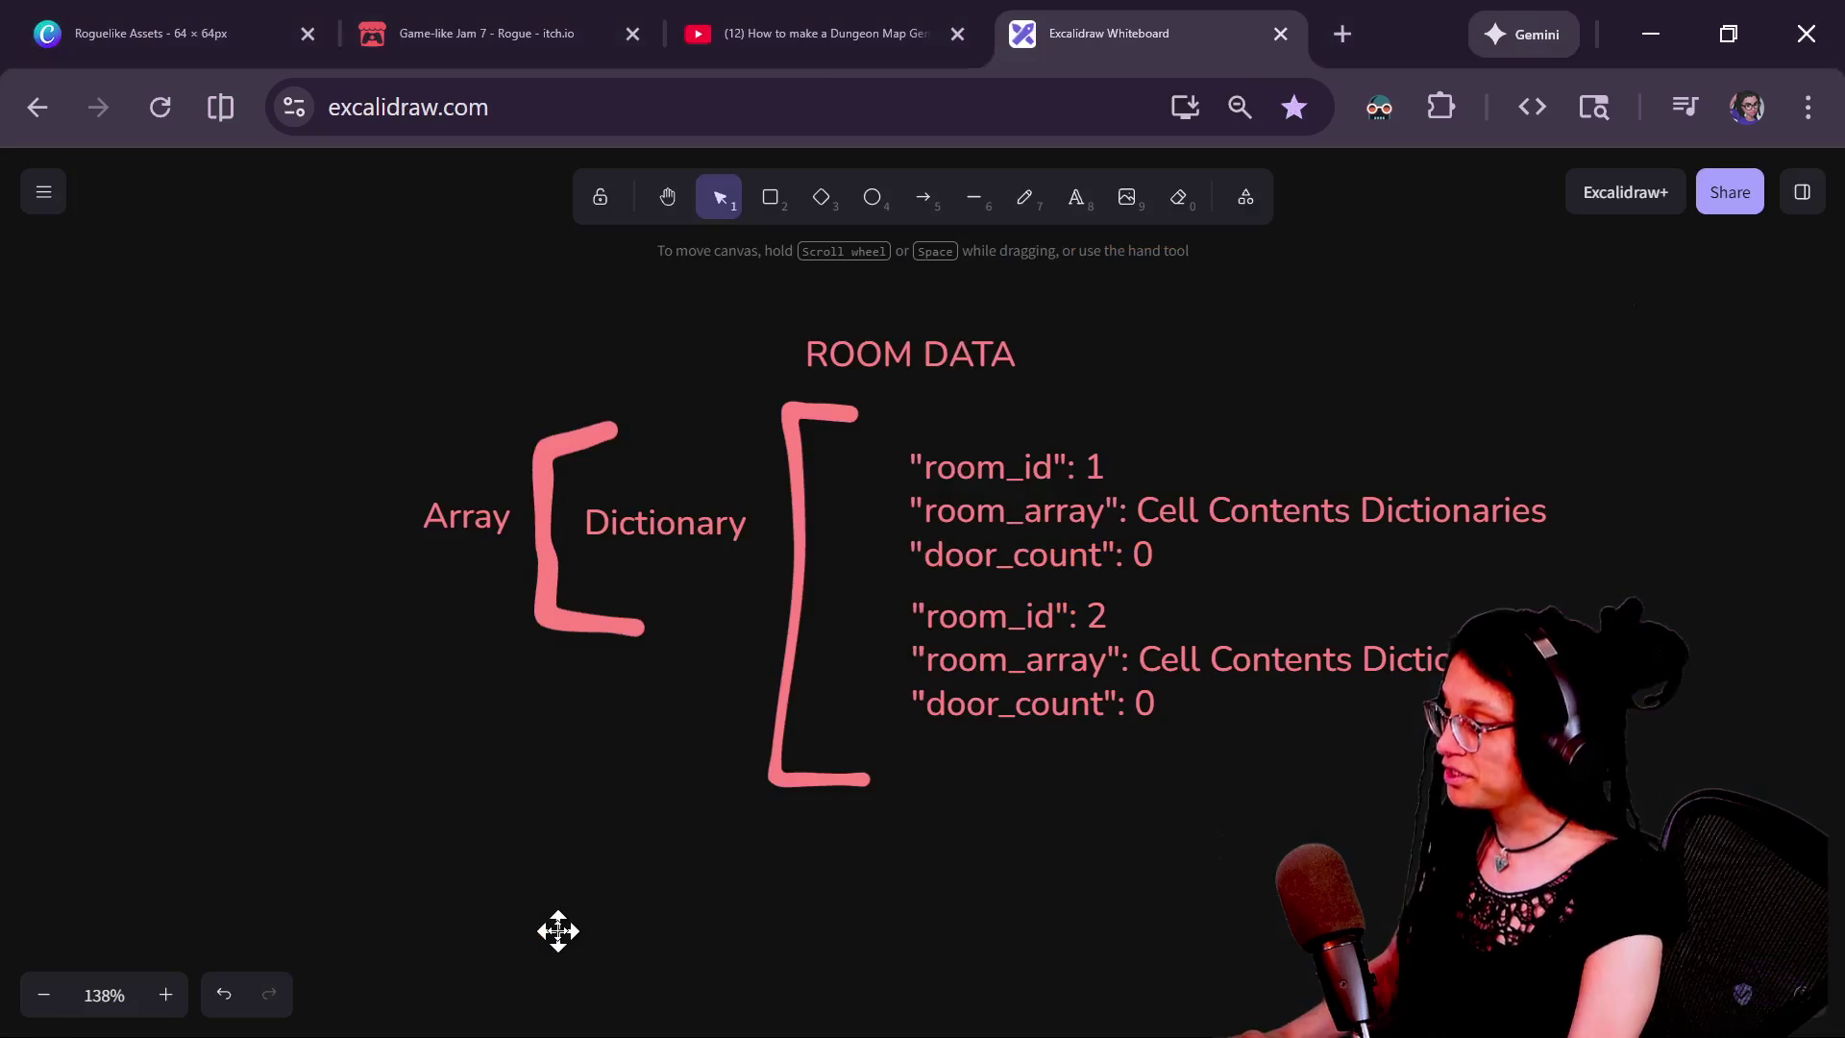
# In manage_levels.gd, review the exported settings, NODE/TILE defaults and _init function
pyautogui.hotkey('alt', 'Tab')
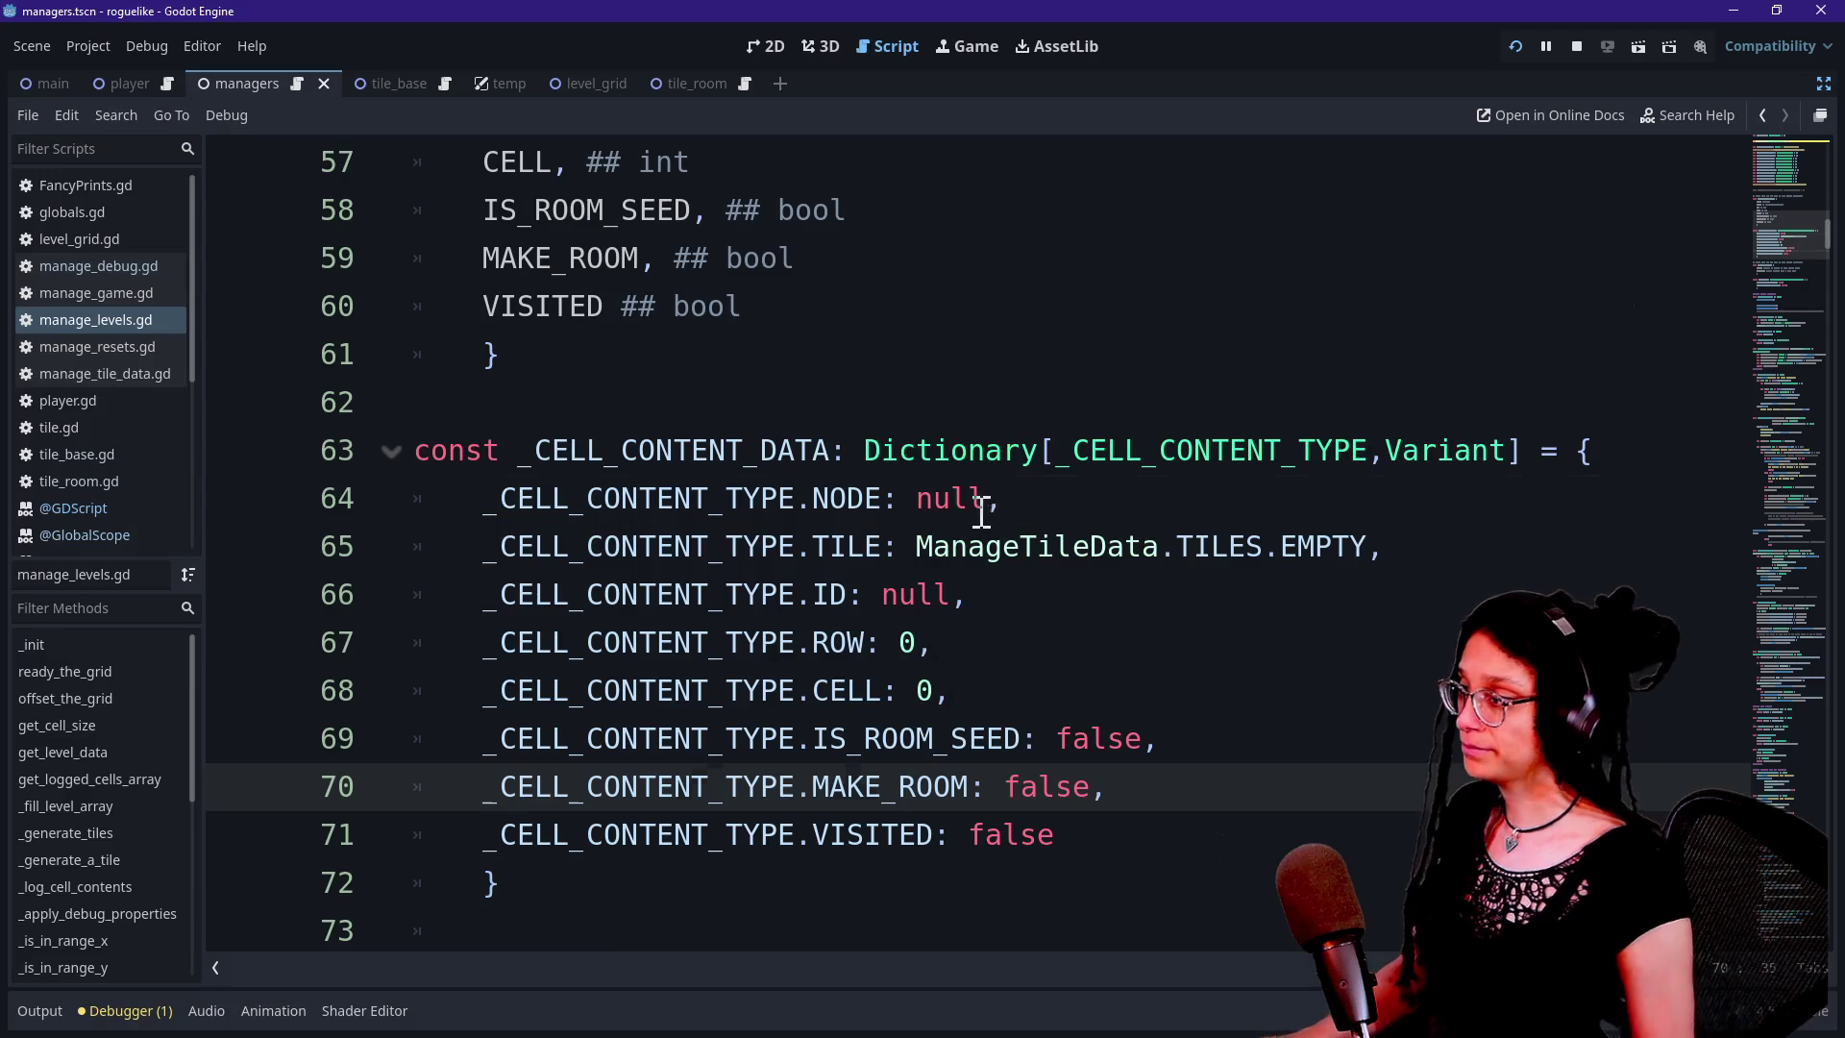
pyautogui.click(982, 511)
pyautogui.scroll(15, 993, 519)
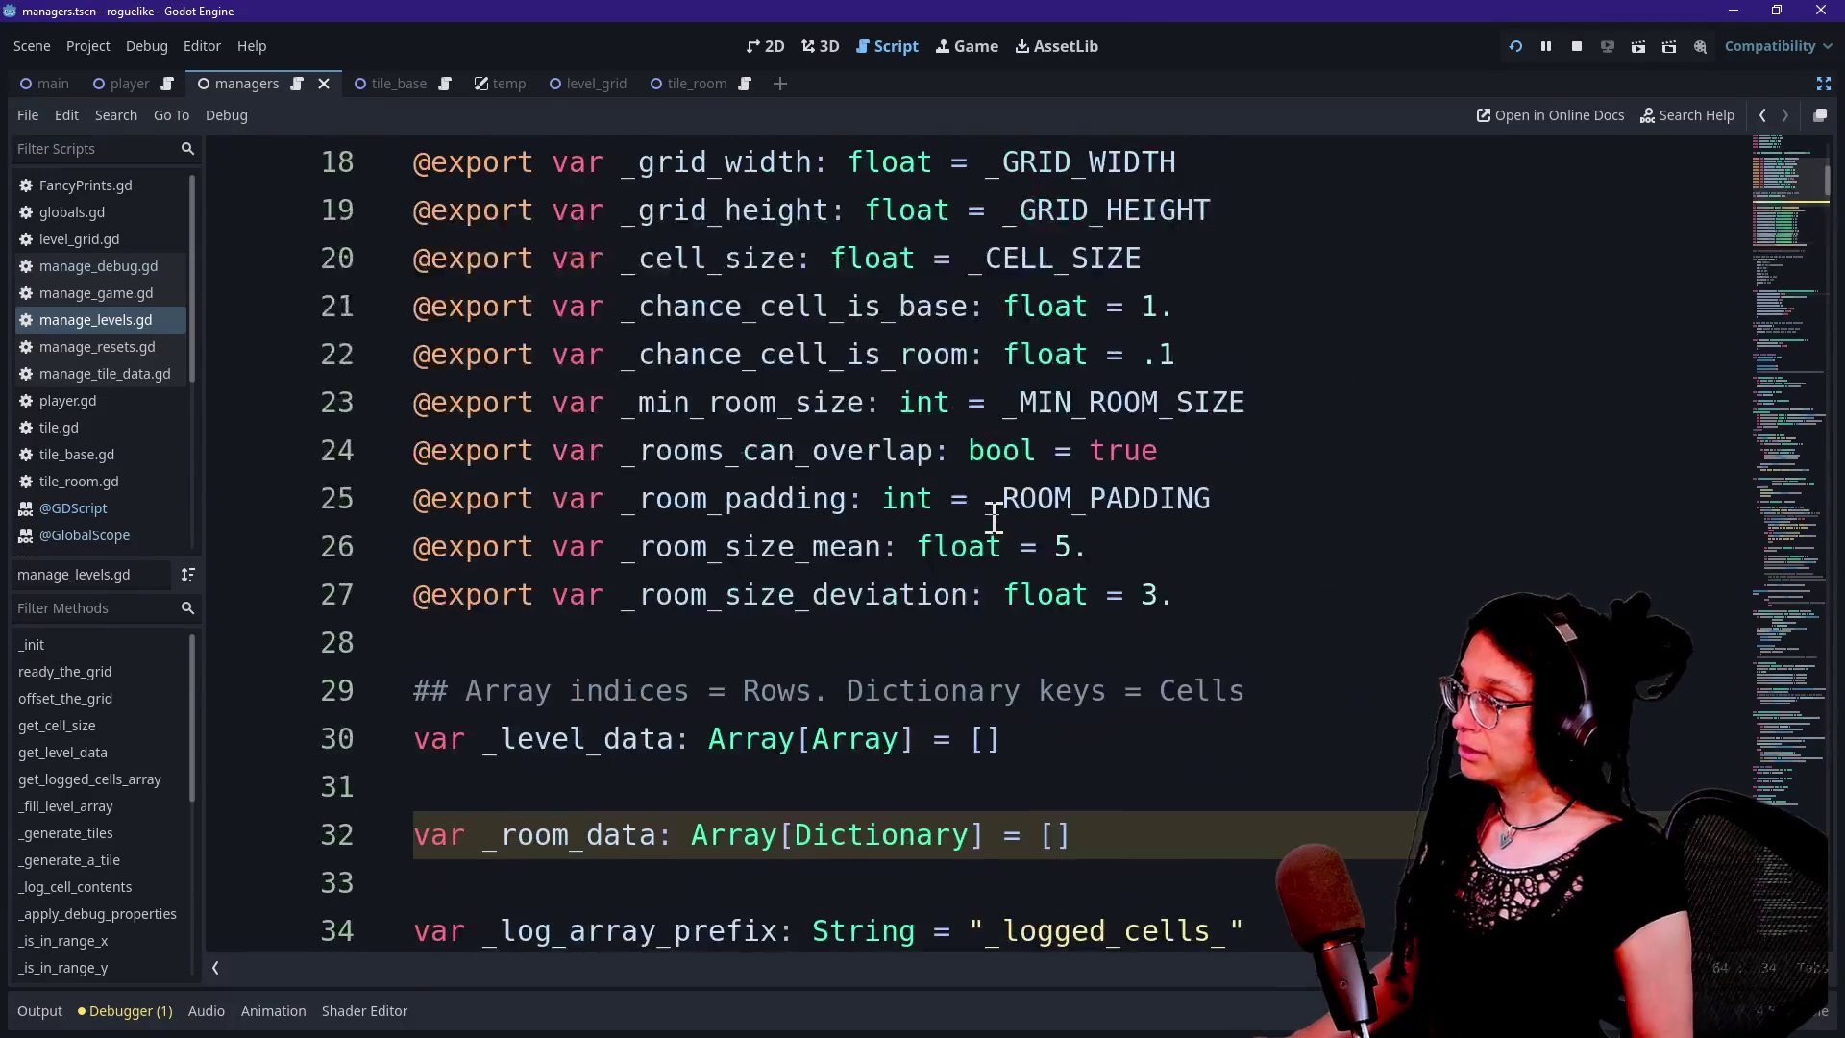
pyautogui.click(994, 517)
pyautogui.scroll(-17, 1222, 600)
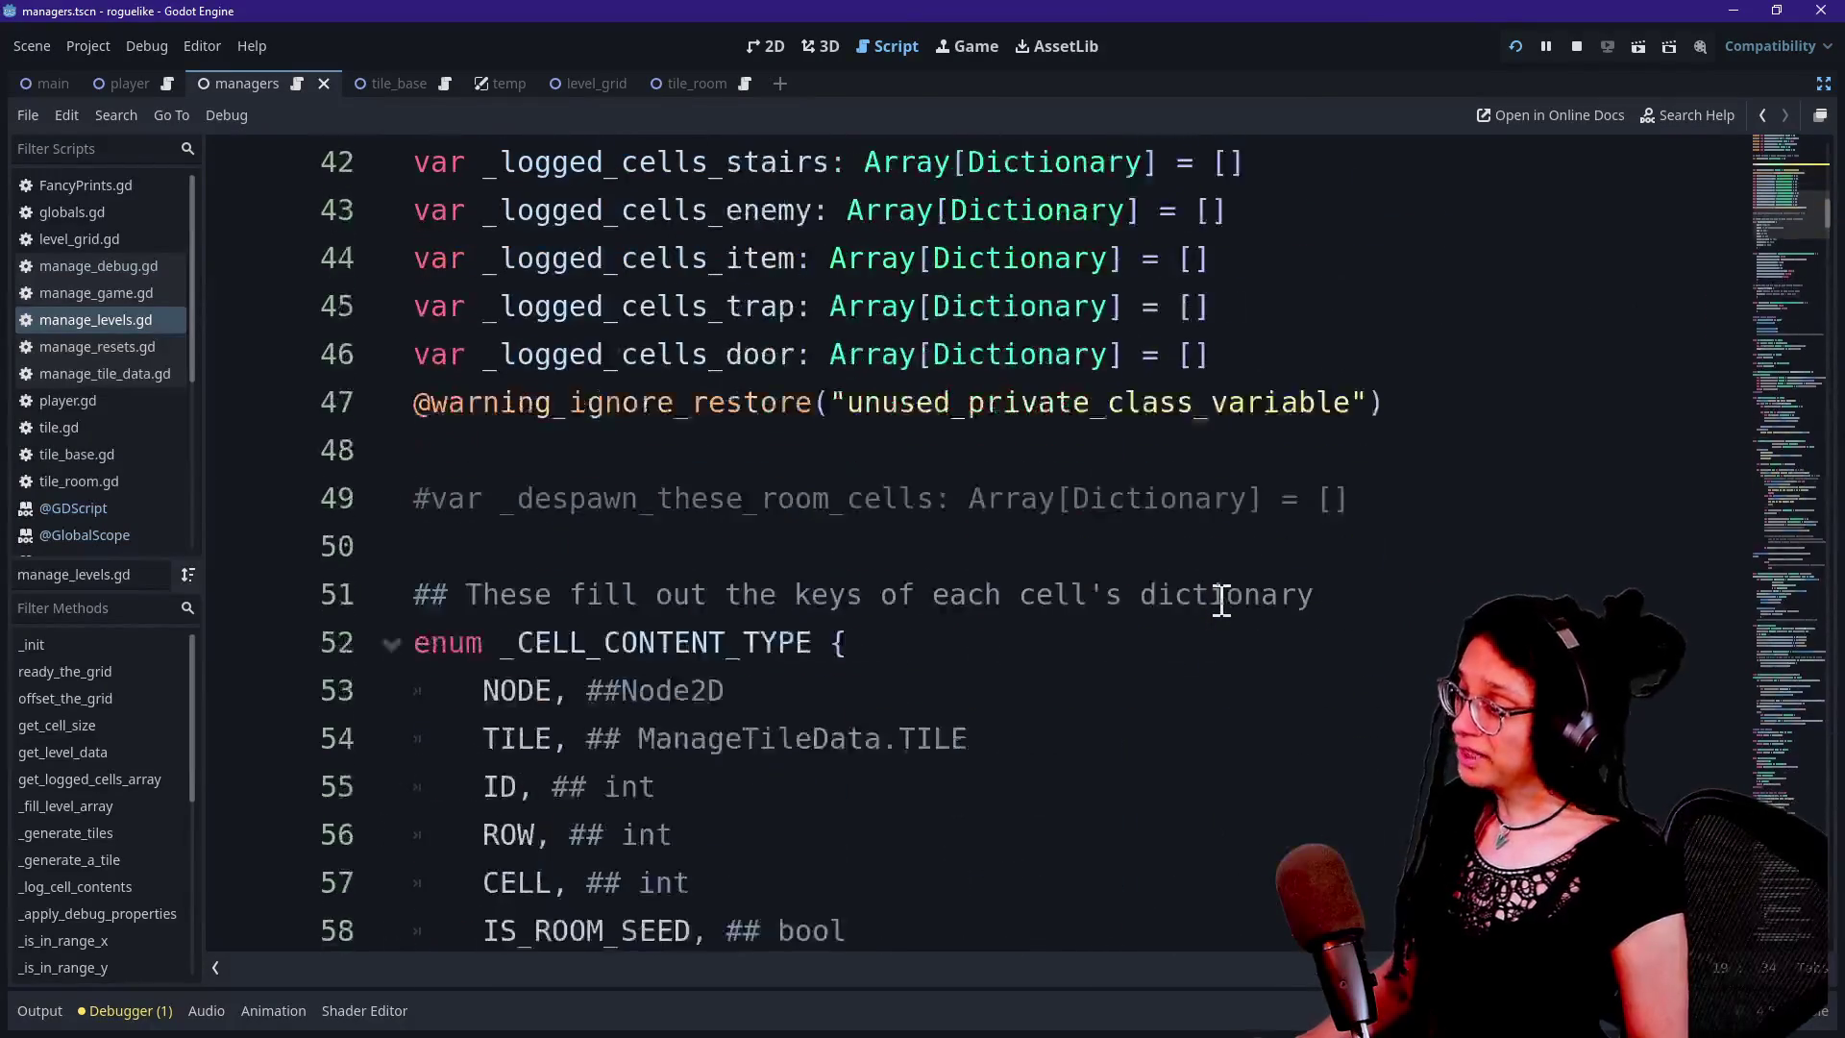
pyautogui.scroll(-5, 1221, 599)
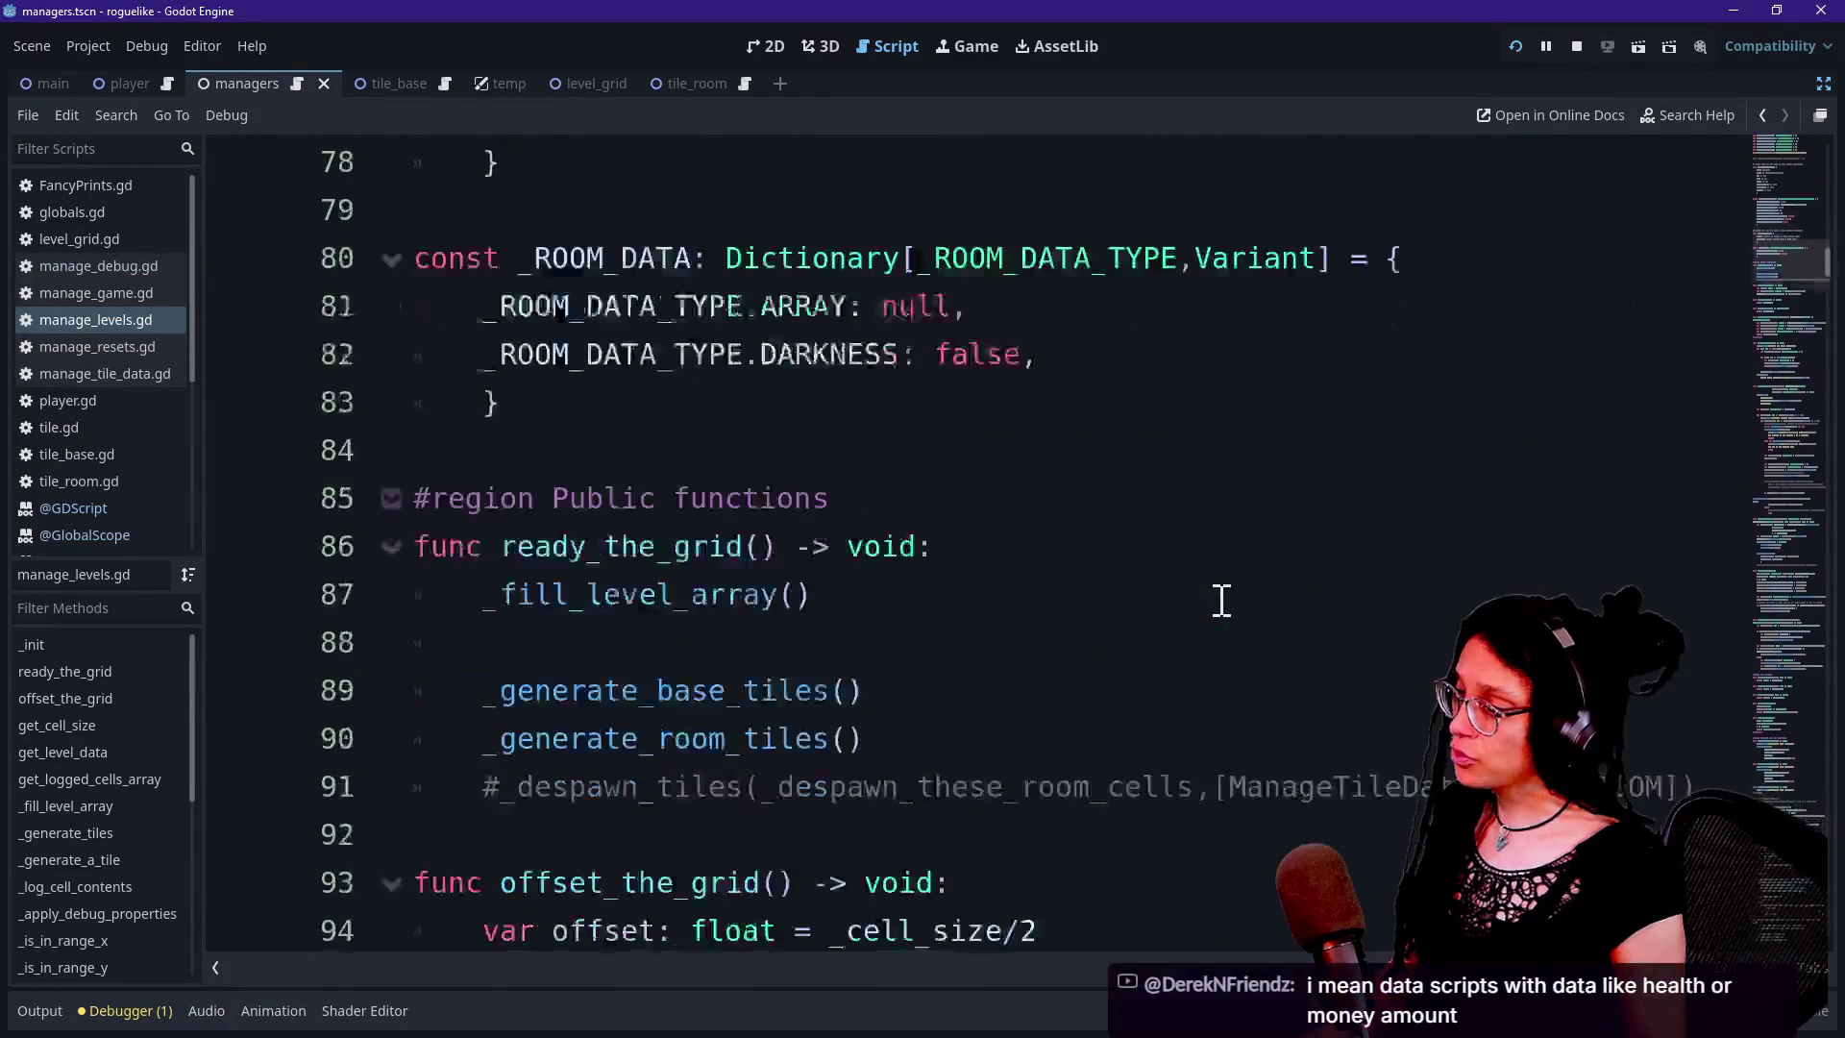
pyautogui.scroll(8, 1221, 599)
pyautogui.moveTo(631, 619); pyautogui.dragTo(1031, 719)
pyautogui.click(1034, 716)
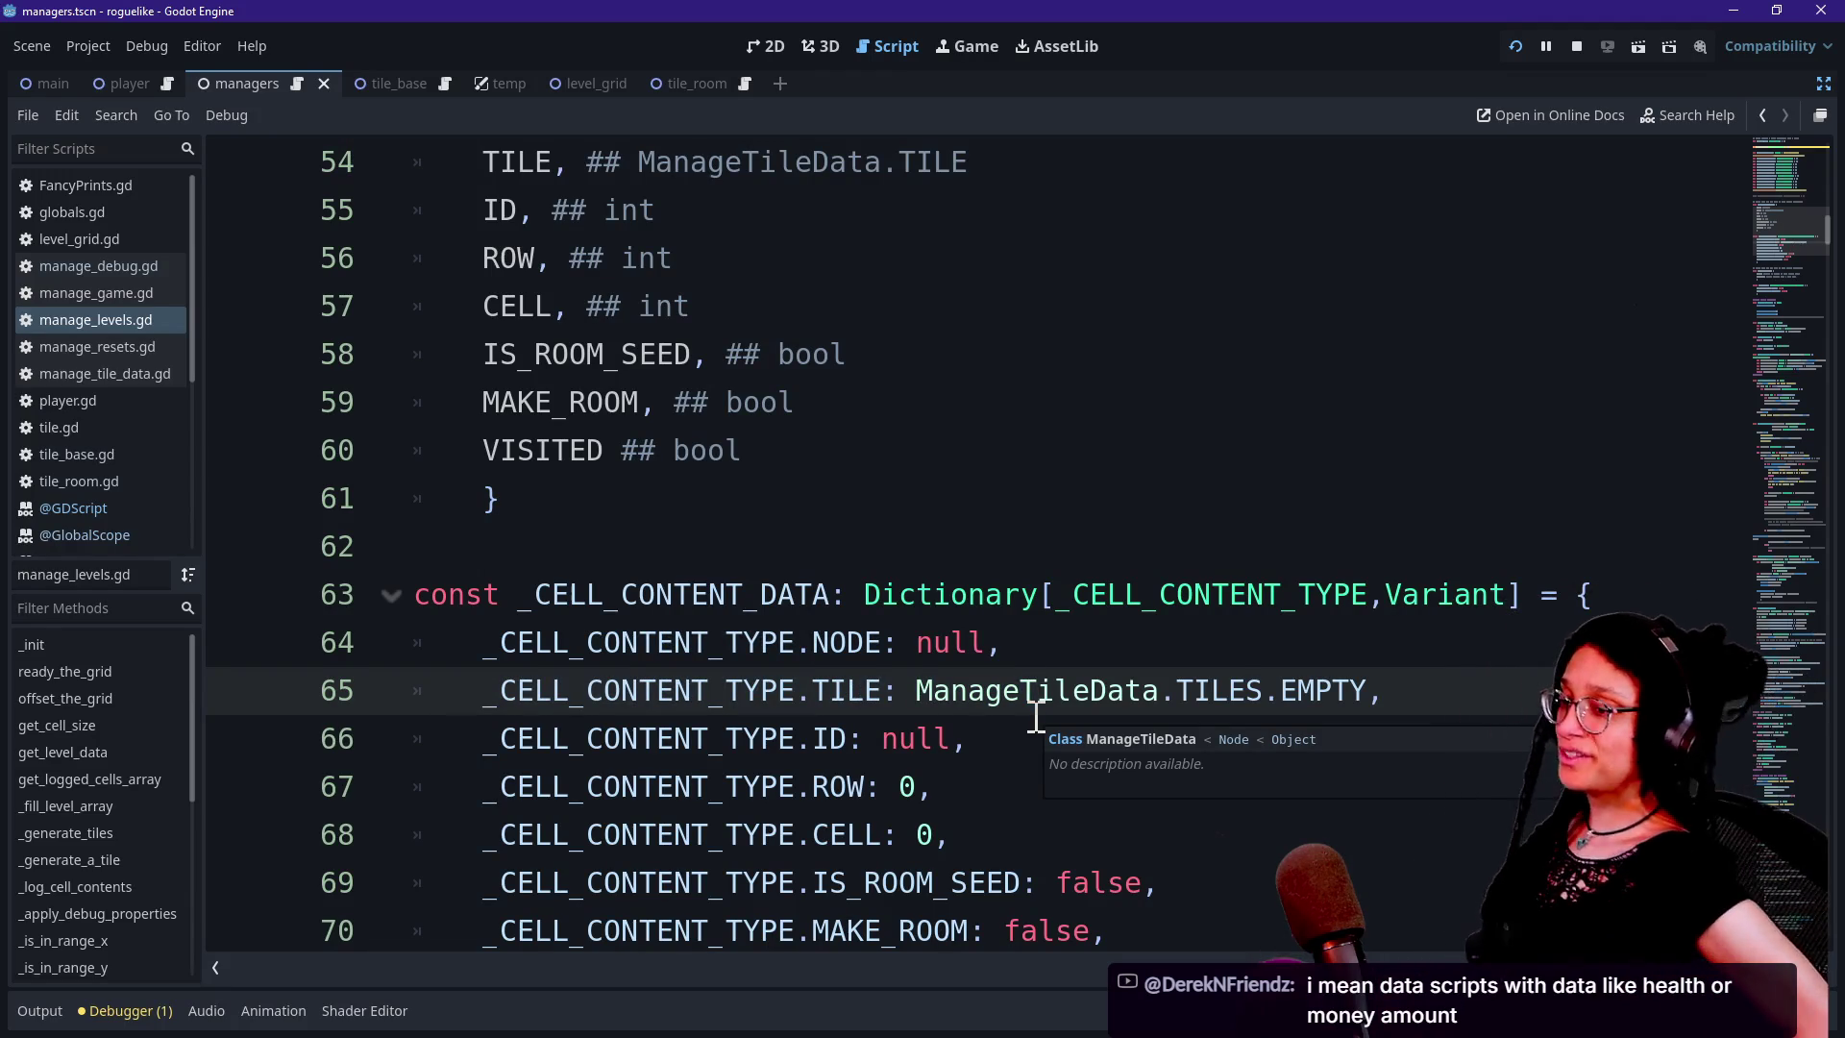
pyautogui.click(939, 346)
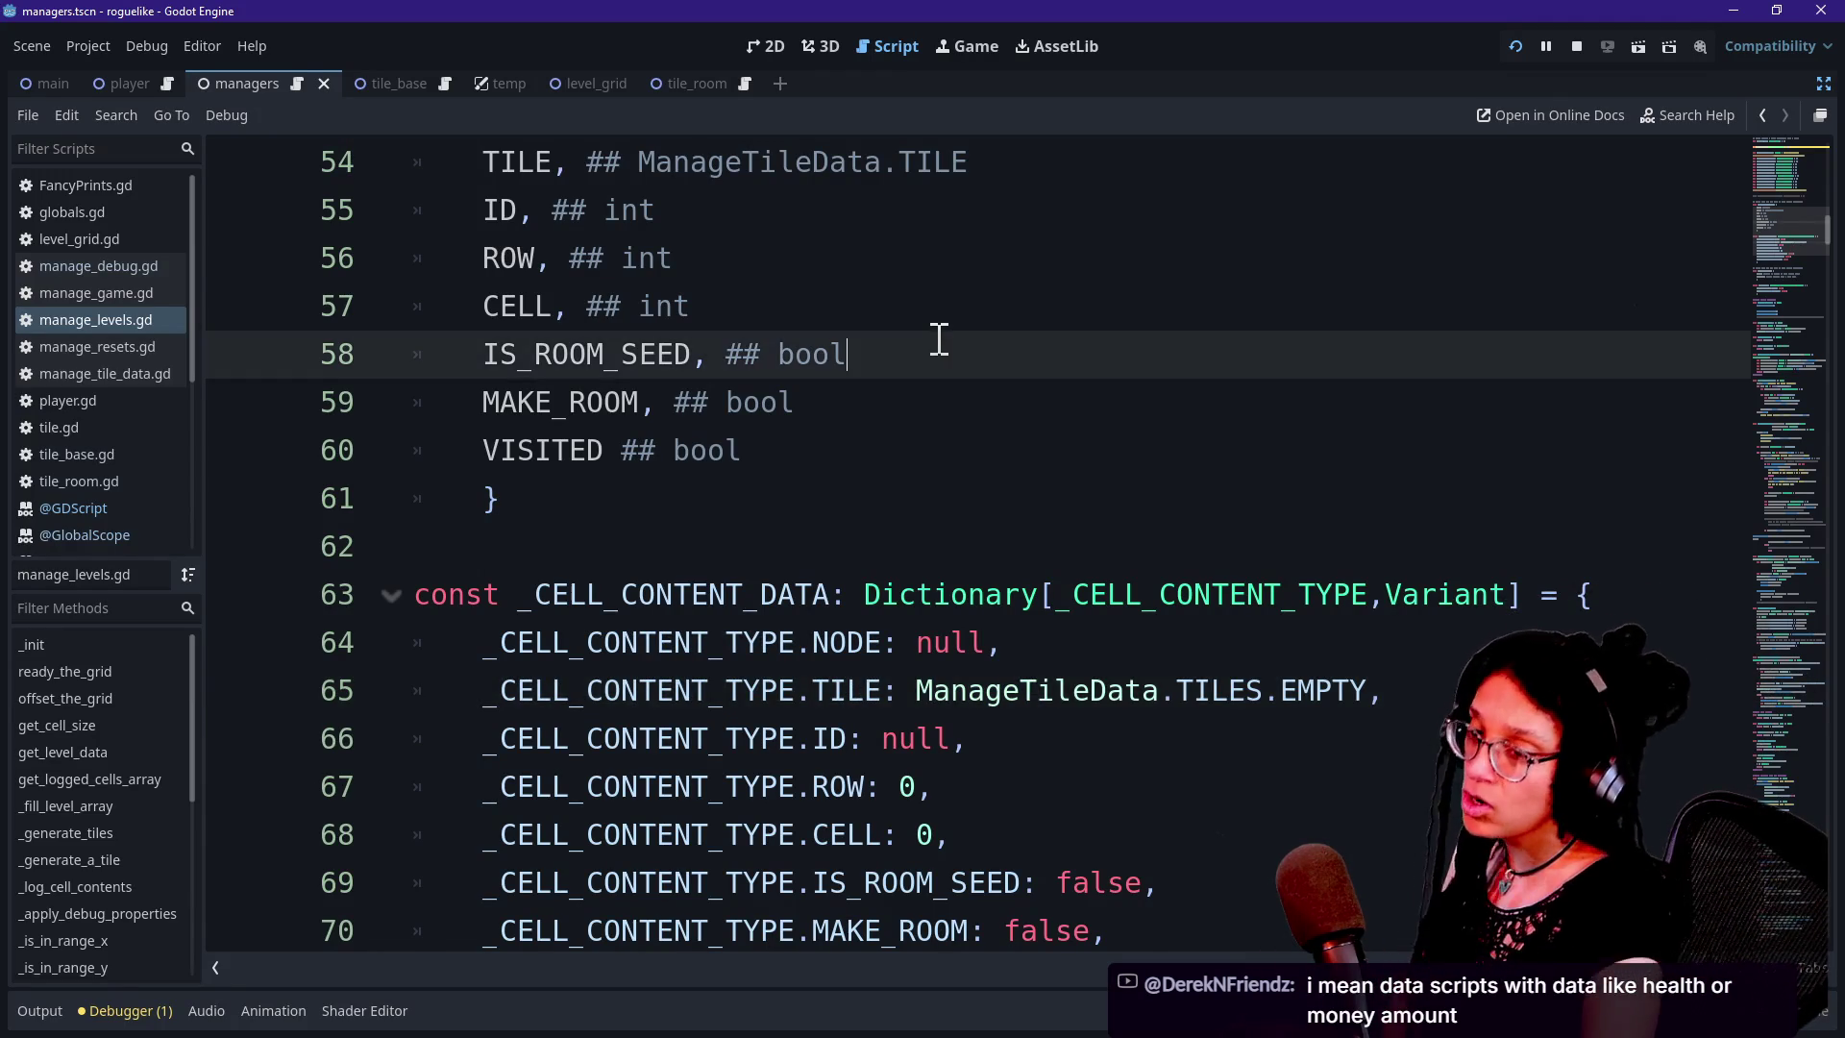
pyautogui.scroll(6, 938, 339)
pyautogui.scroll(5, 752, 585)
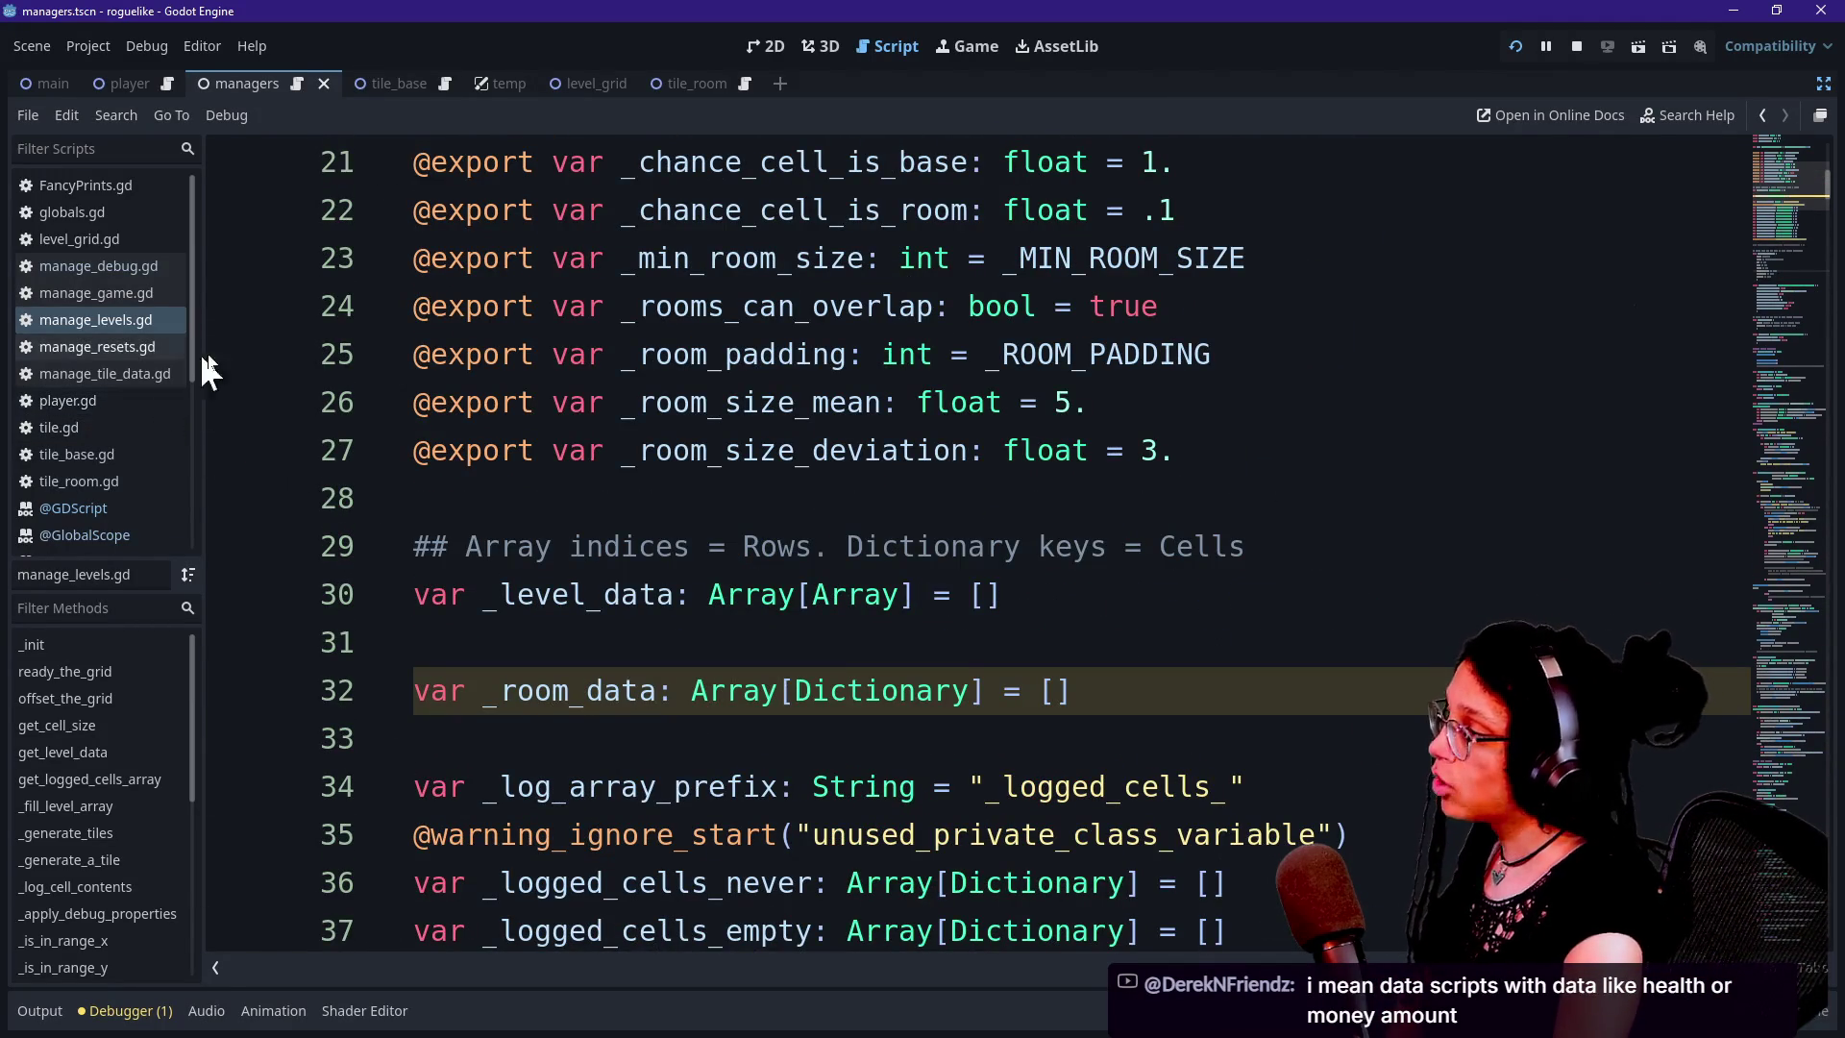
pyautogui.scroll(2, 825, 638)
pyautogui.scroll(5, 808, 615)
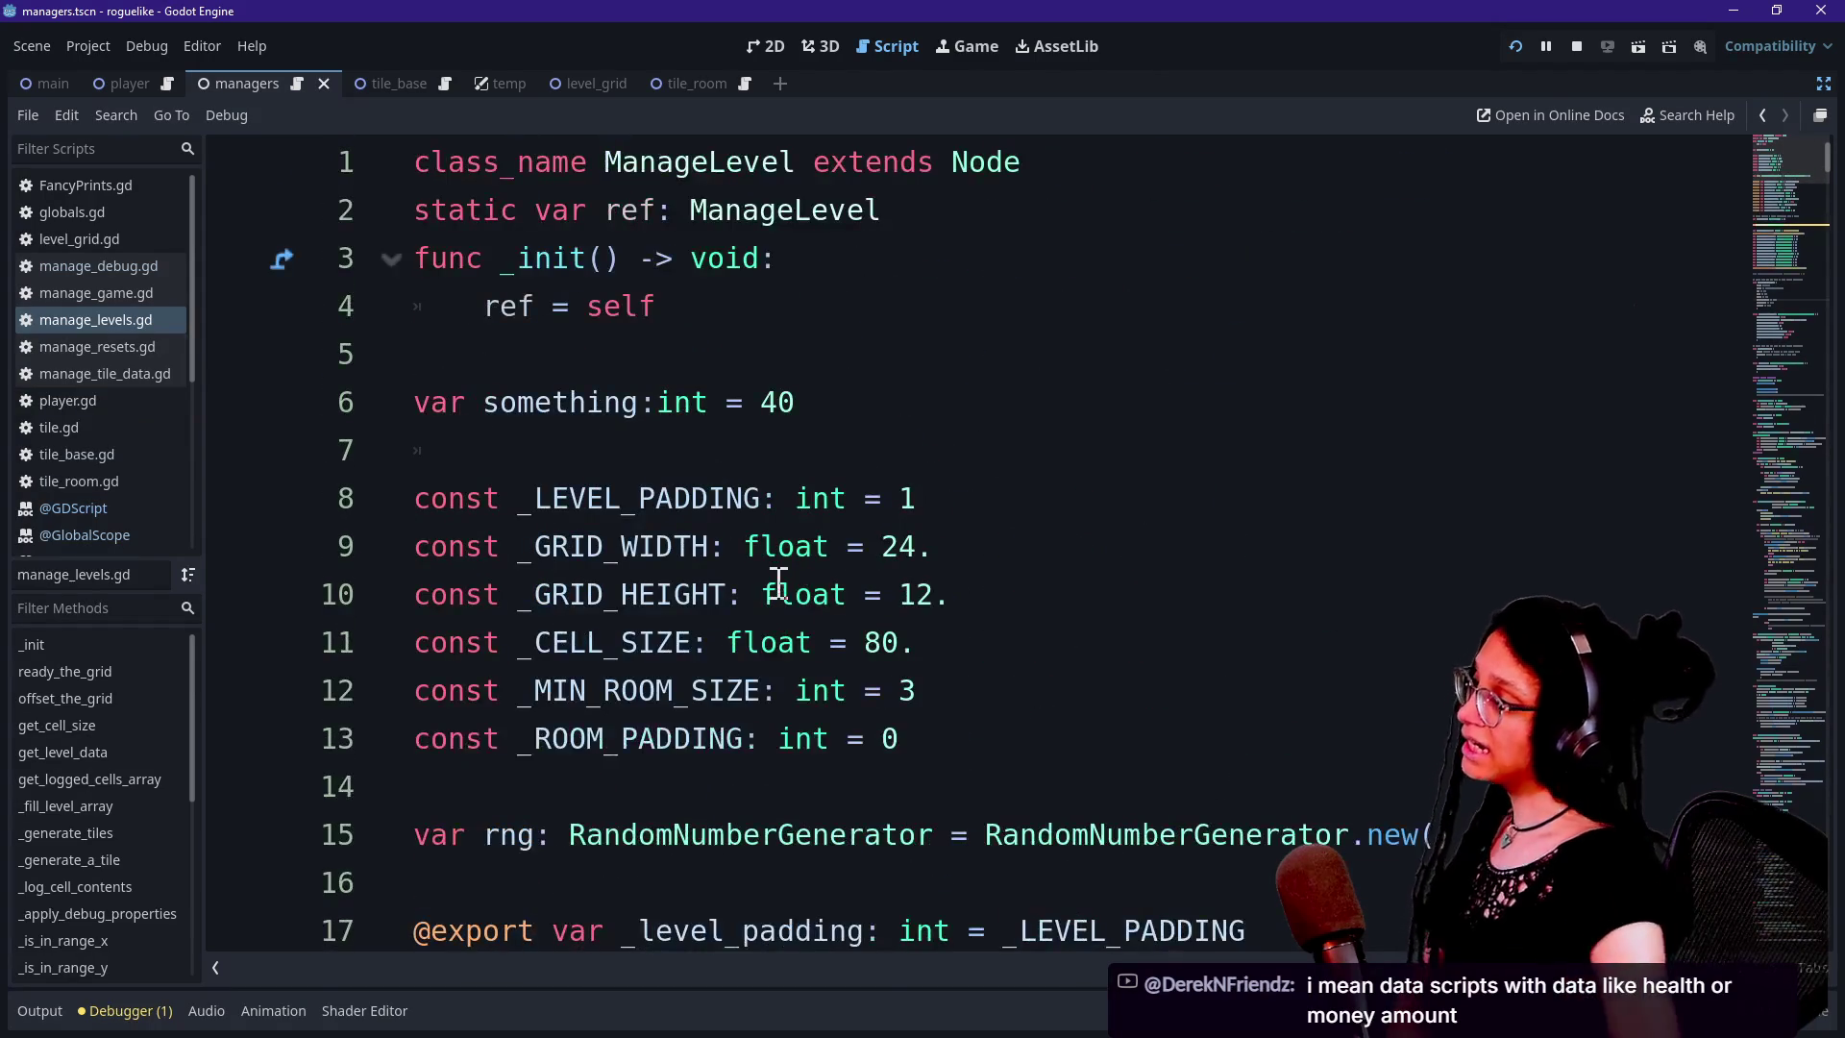
pyautogui.click(854, 546)
pyautogui.moveTo(750, 334); pyautogui.dragTo(993, 458)
pyautogui.click(1062, 499)
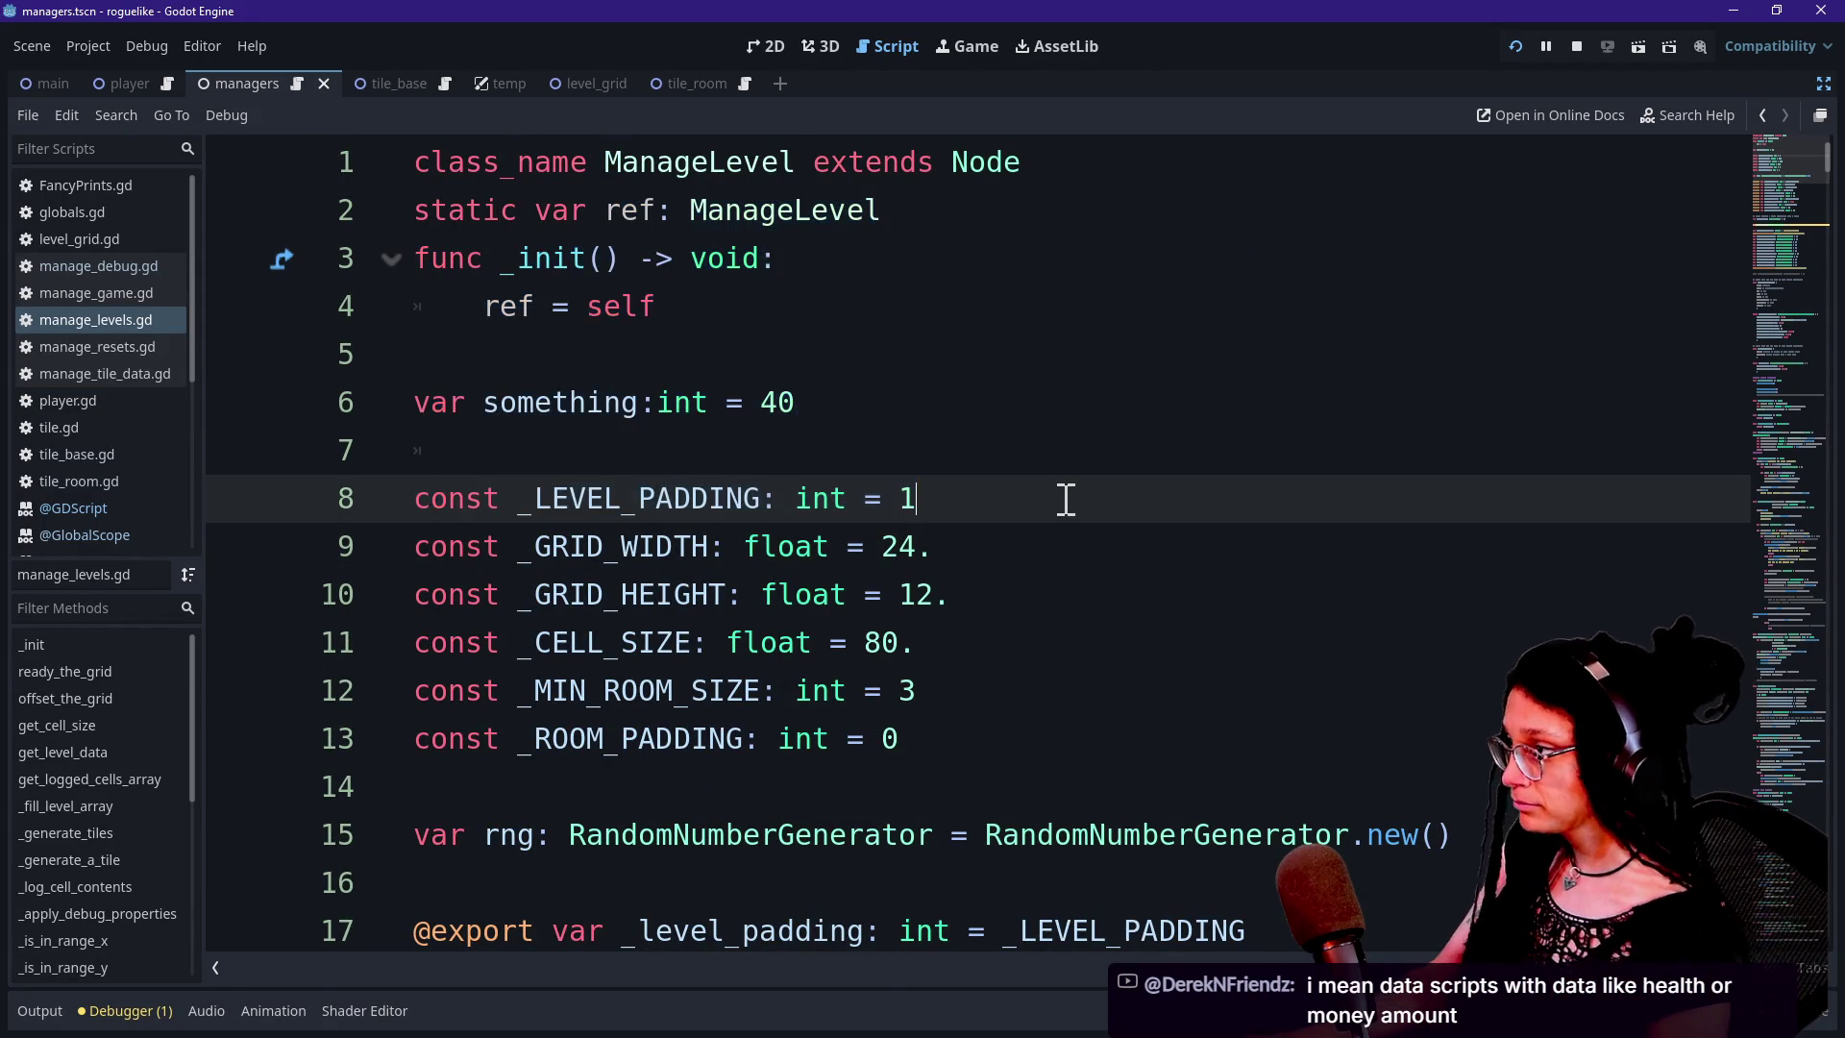
# Scroll to the variable declarations around lines 28–44, undoing an accidental text move
pyautogui.scroll(-5, 1787, 192)
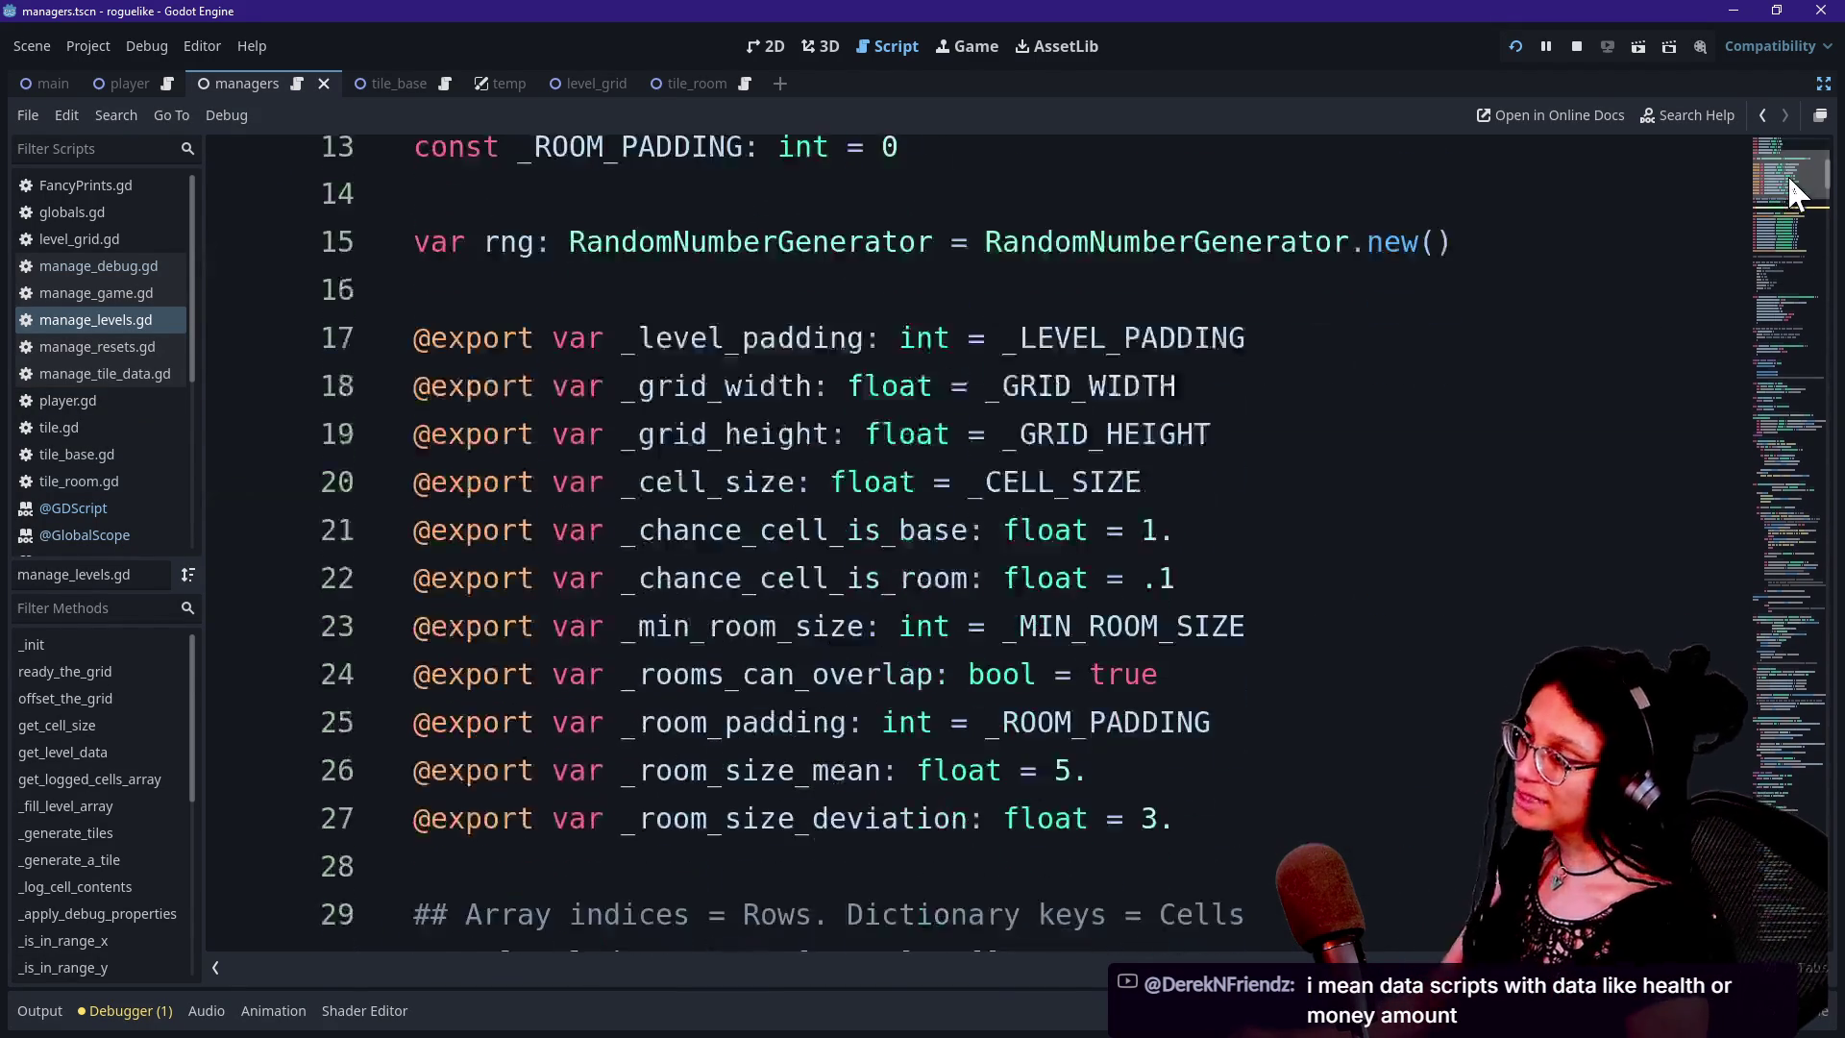
pyautogui.moveTo(1787, 177)
pyautogui.mouseDown()
pyautogui.moveTo(1687, 944)
pyautogui.moveTo(1710, 999)
pyautogui.moveTo(1728, 752)
pyautogui.moveTo(1743, 882)
pyautogui.moveTo(1739, 861)
pyautogui.moveTo(1737, 932)
pyautogui.moveTo(1721, 499)
pyautogui.moveTo(1713, 523)
pyautogui.moveTo(1700, 496)
pyautogui.moveTo(1693, 564)
pyautogui.moveTo(1689, 538)
pyautogui.moveTo(1705, 483)
pyautogui.mouseUp()
pyautogui.scroll(5, 1704, 483)
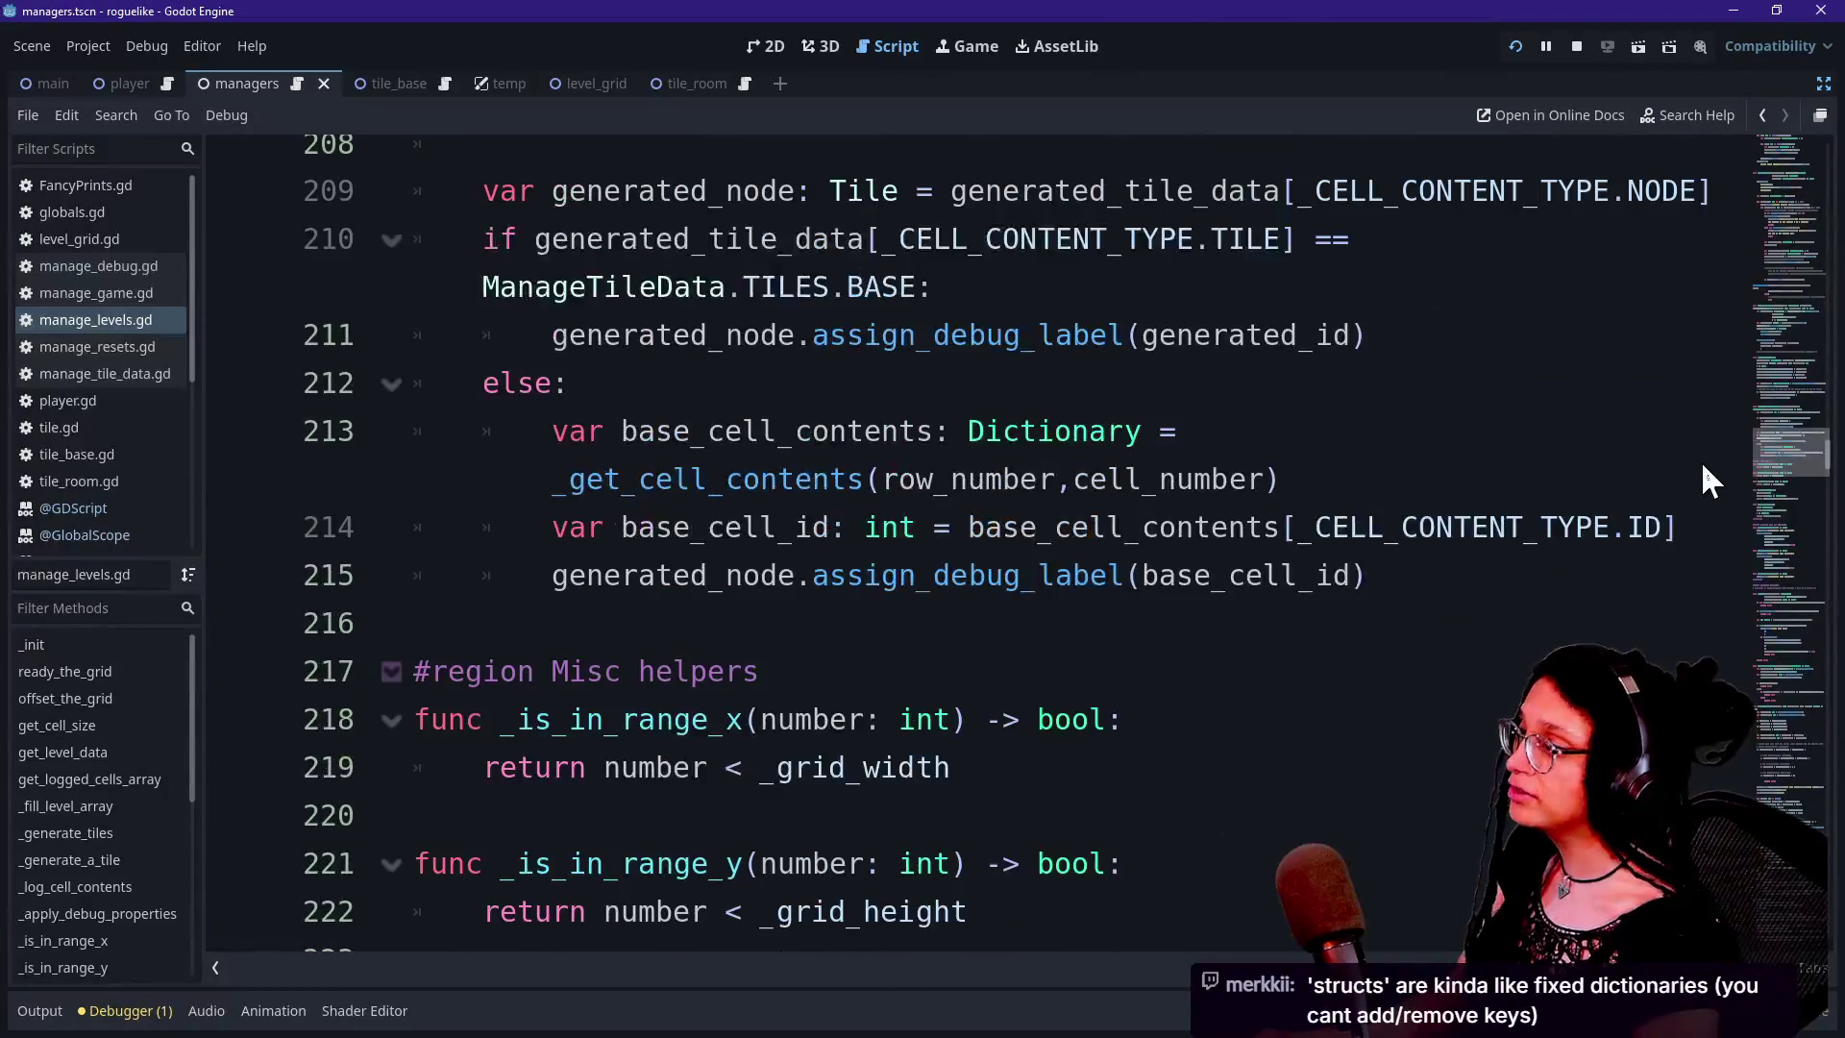
pyautogui.click(885, 351)
pyautogui.moveTo(589, 307)
pyautogui.mouseDown()
pyautogui.moveTo(1034, 350)
pyautogui.moveTo(1040, 401)
pyautogui.mouseUp()
pyautogui.hotkey('ctrl', 'z')
pyautogui.scroll(20, 1048, 448)
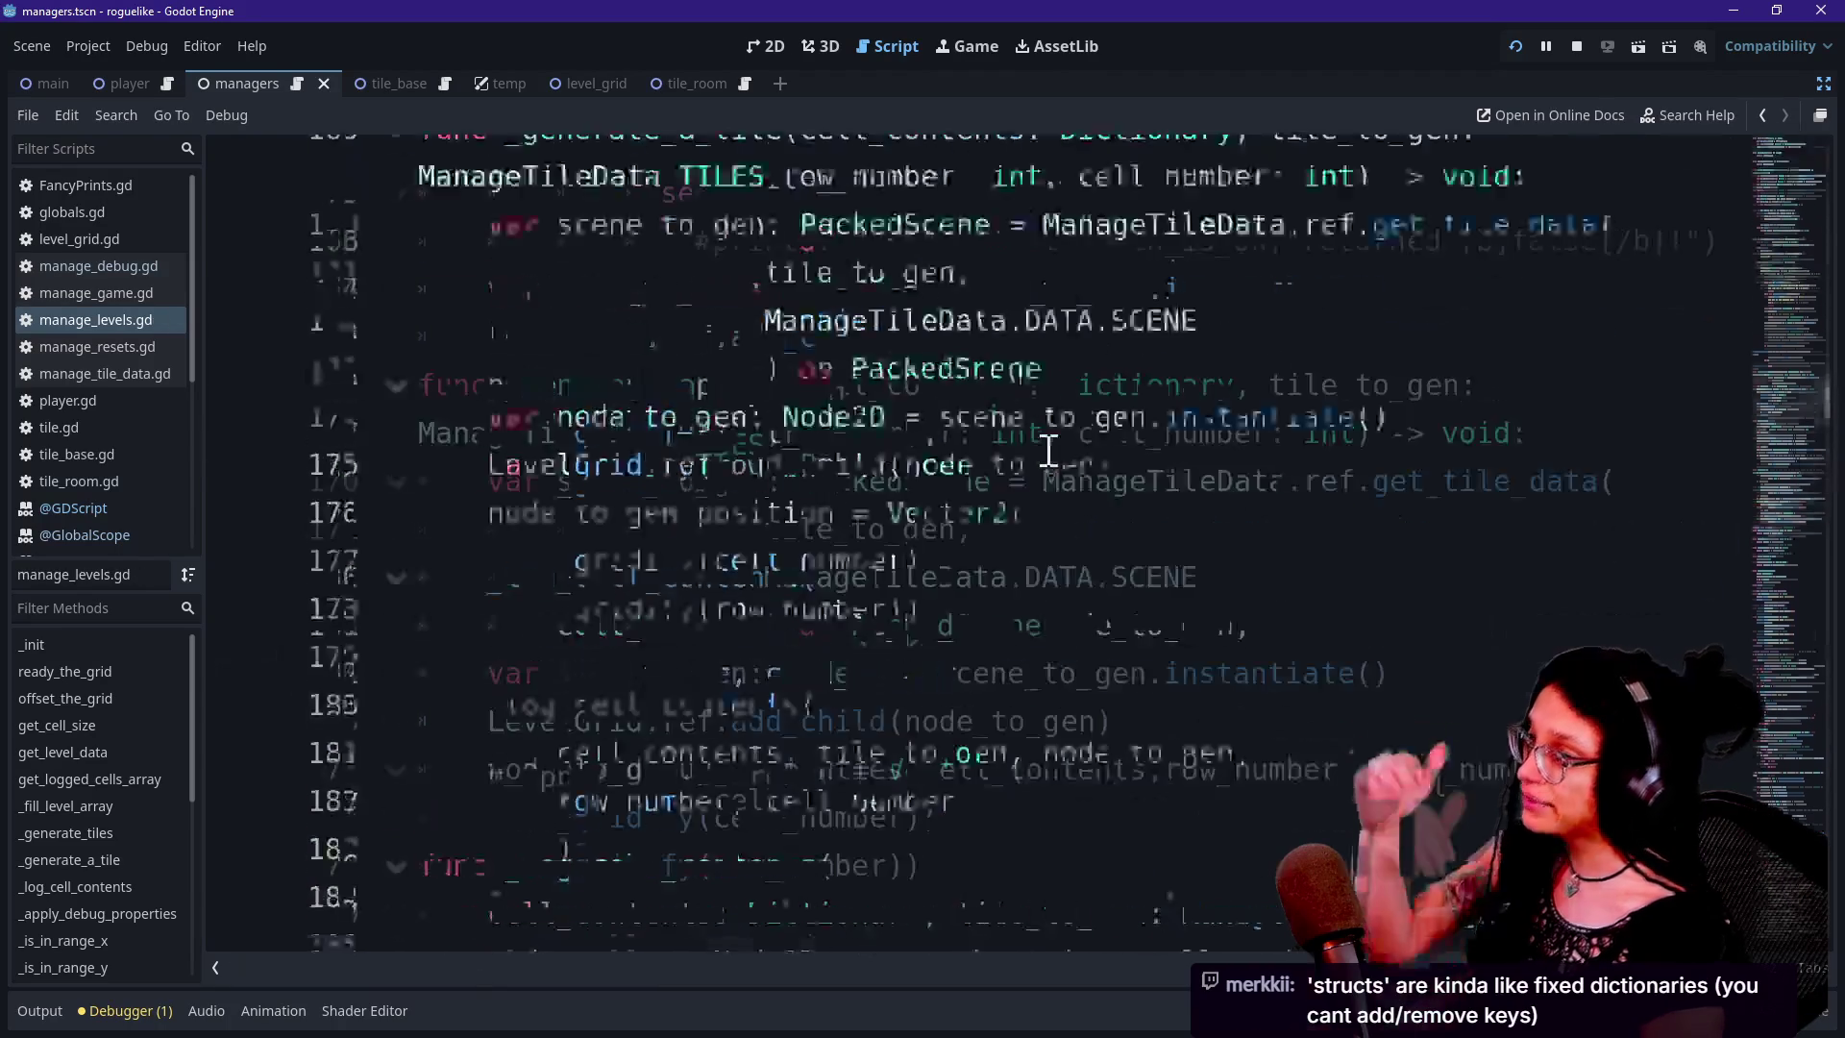
pyautogui.scroll(15, 1046, 442)
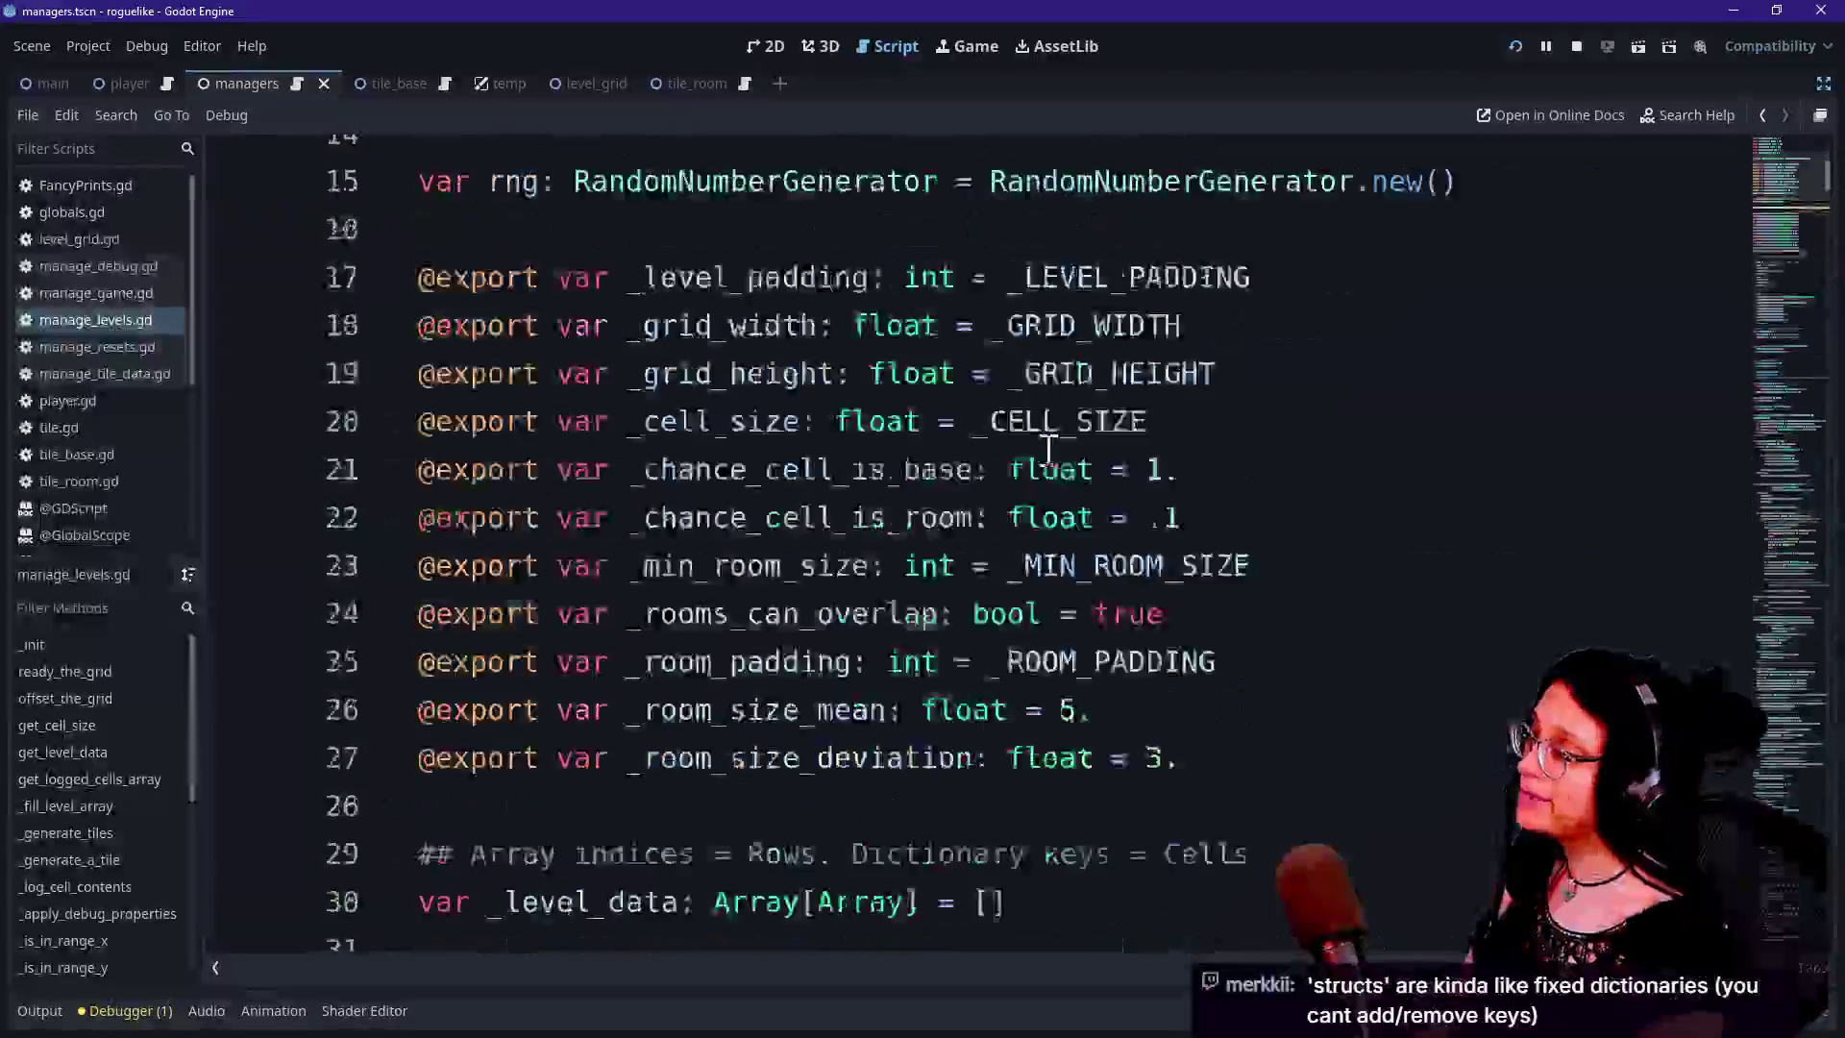
pyautogui.scroll(-5, 740, 476)
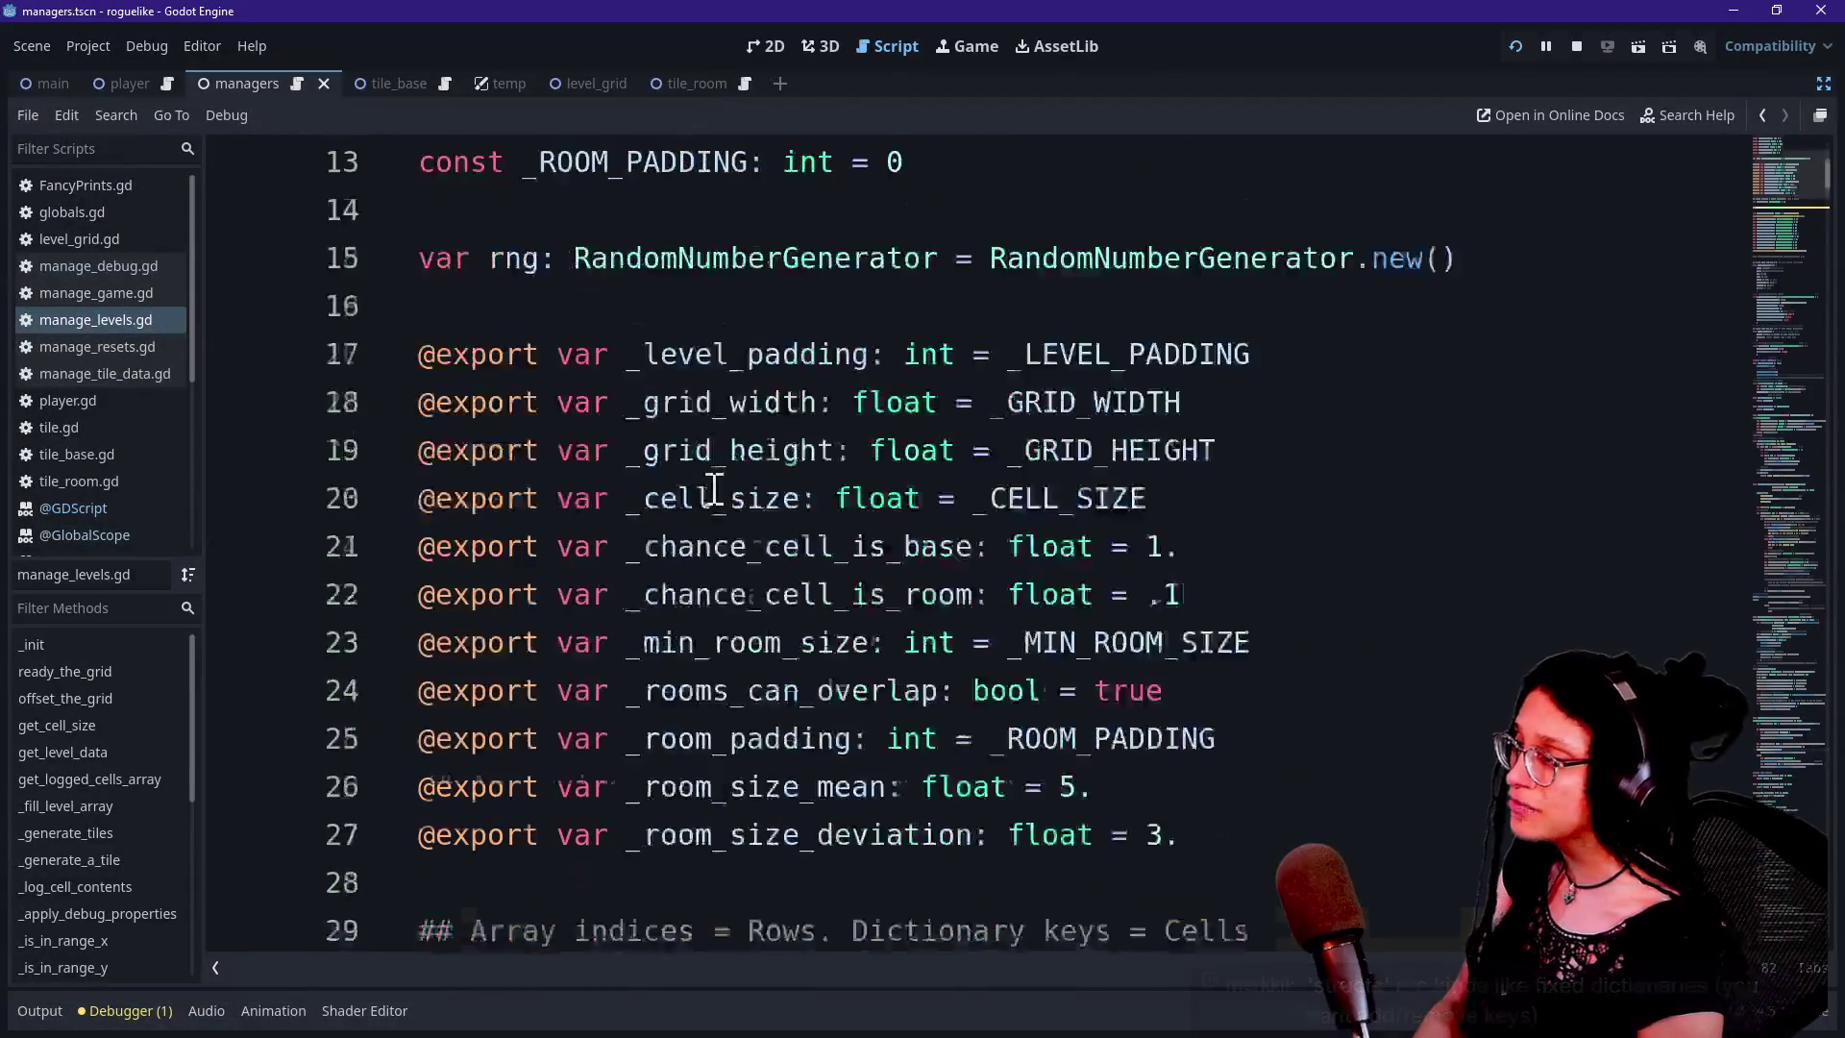
pyautogui.click(723, 478)
pyautogui.click(770, 404)
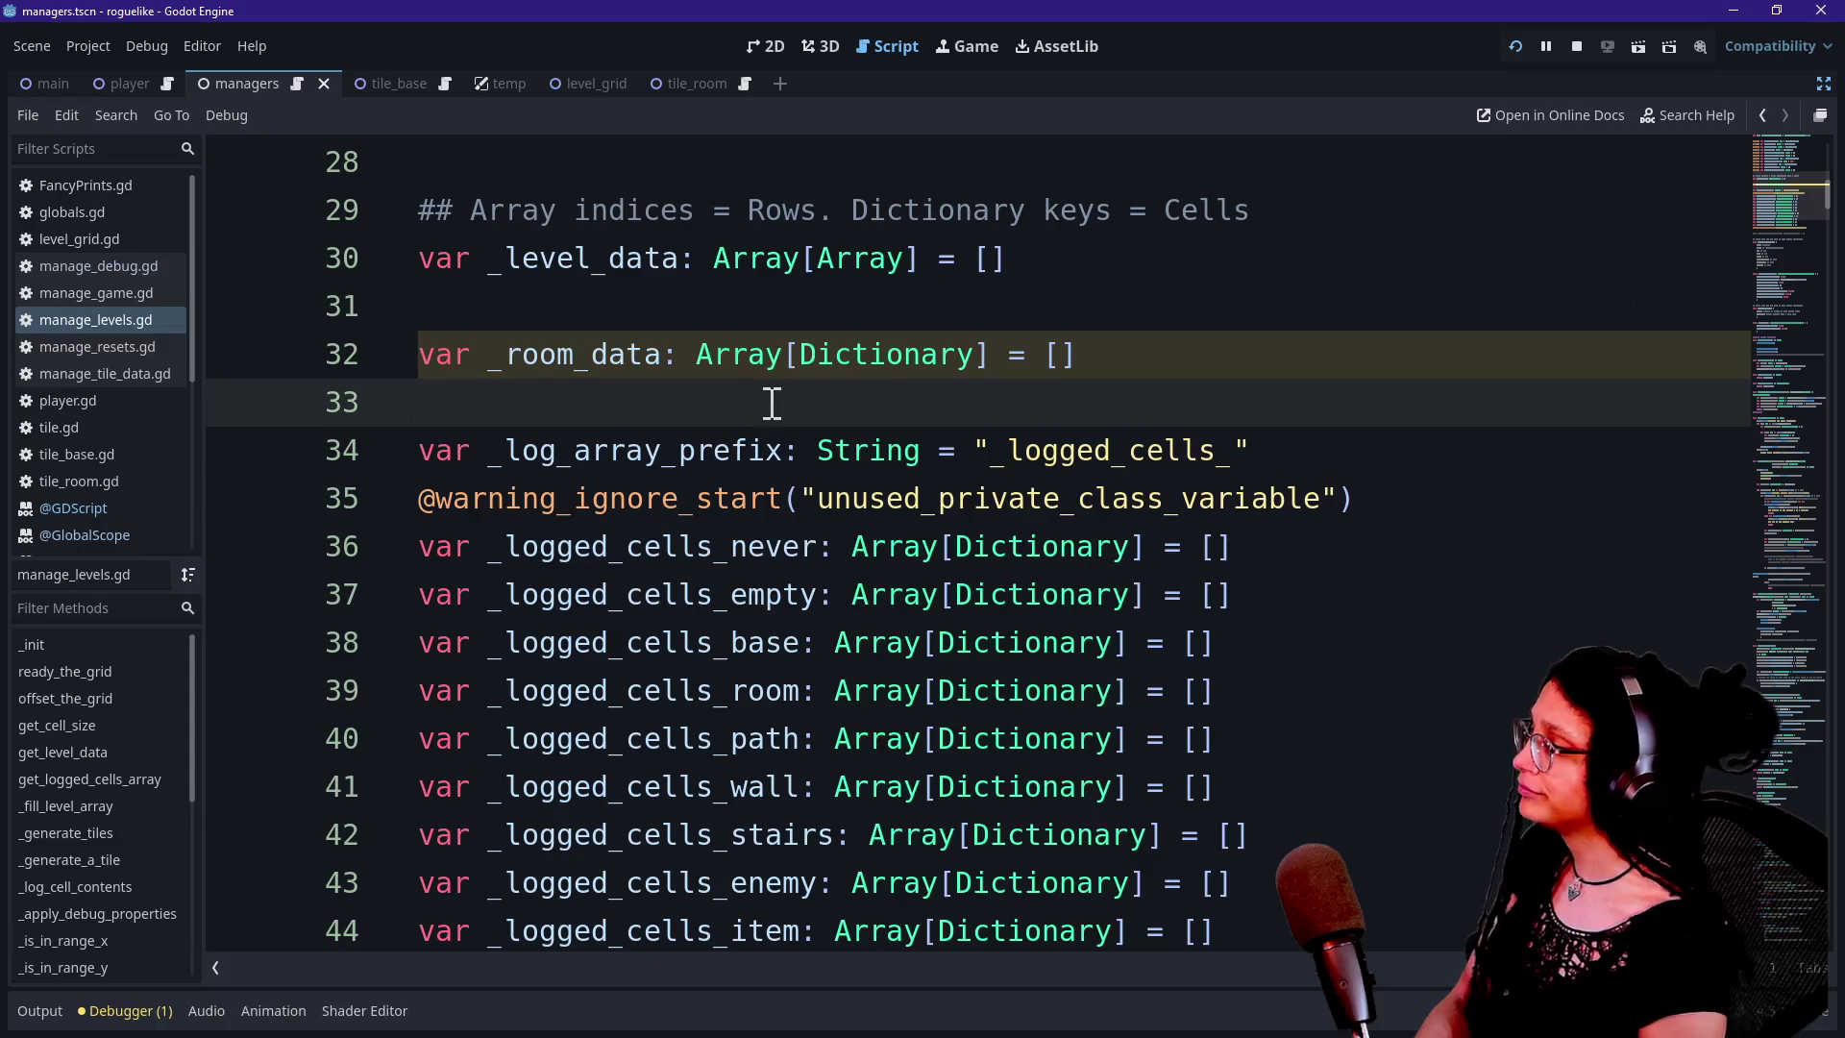
pyautogui.press('Down')
pyautogui.press('Down')
pyautogui.press('Down')
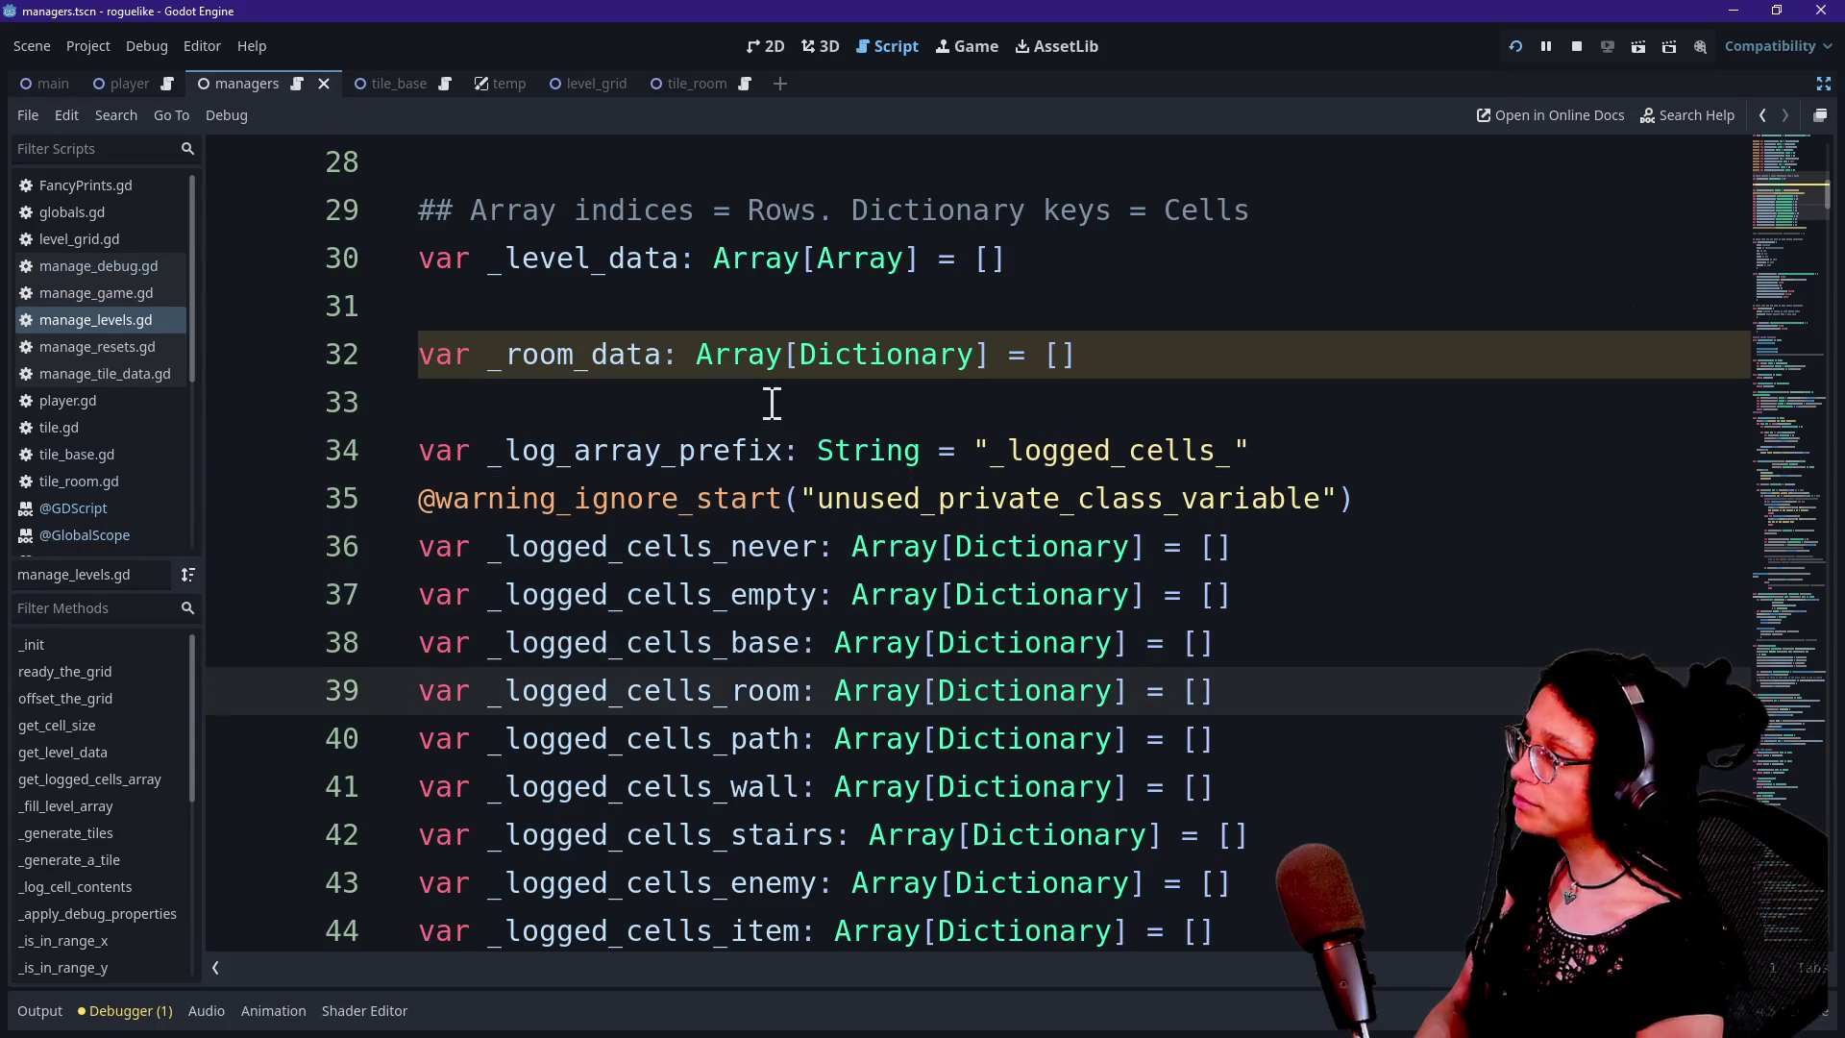
pyautogui.click(119, 346)
pyautogui.click(123, 373)
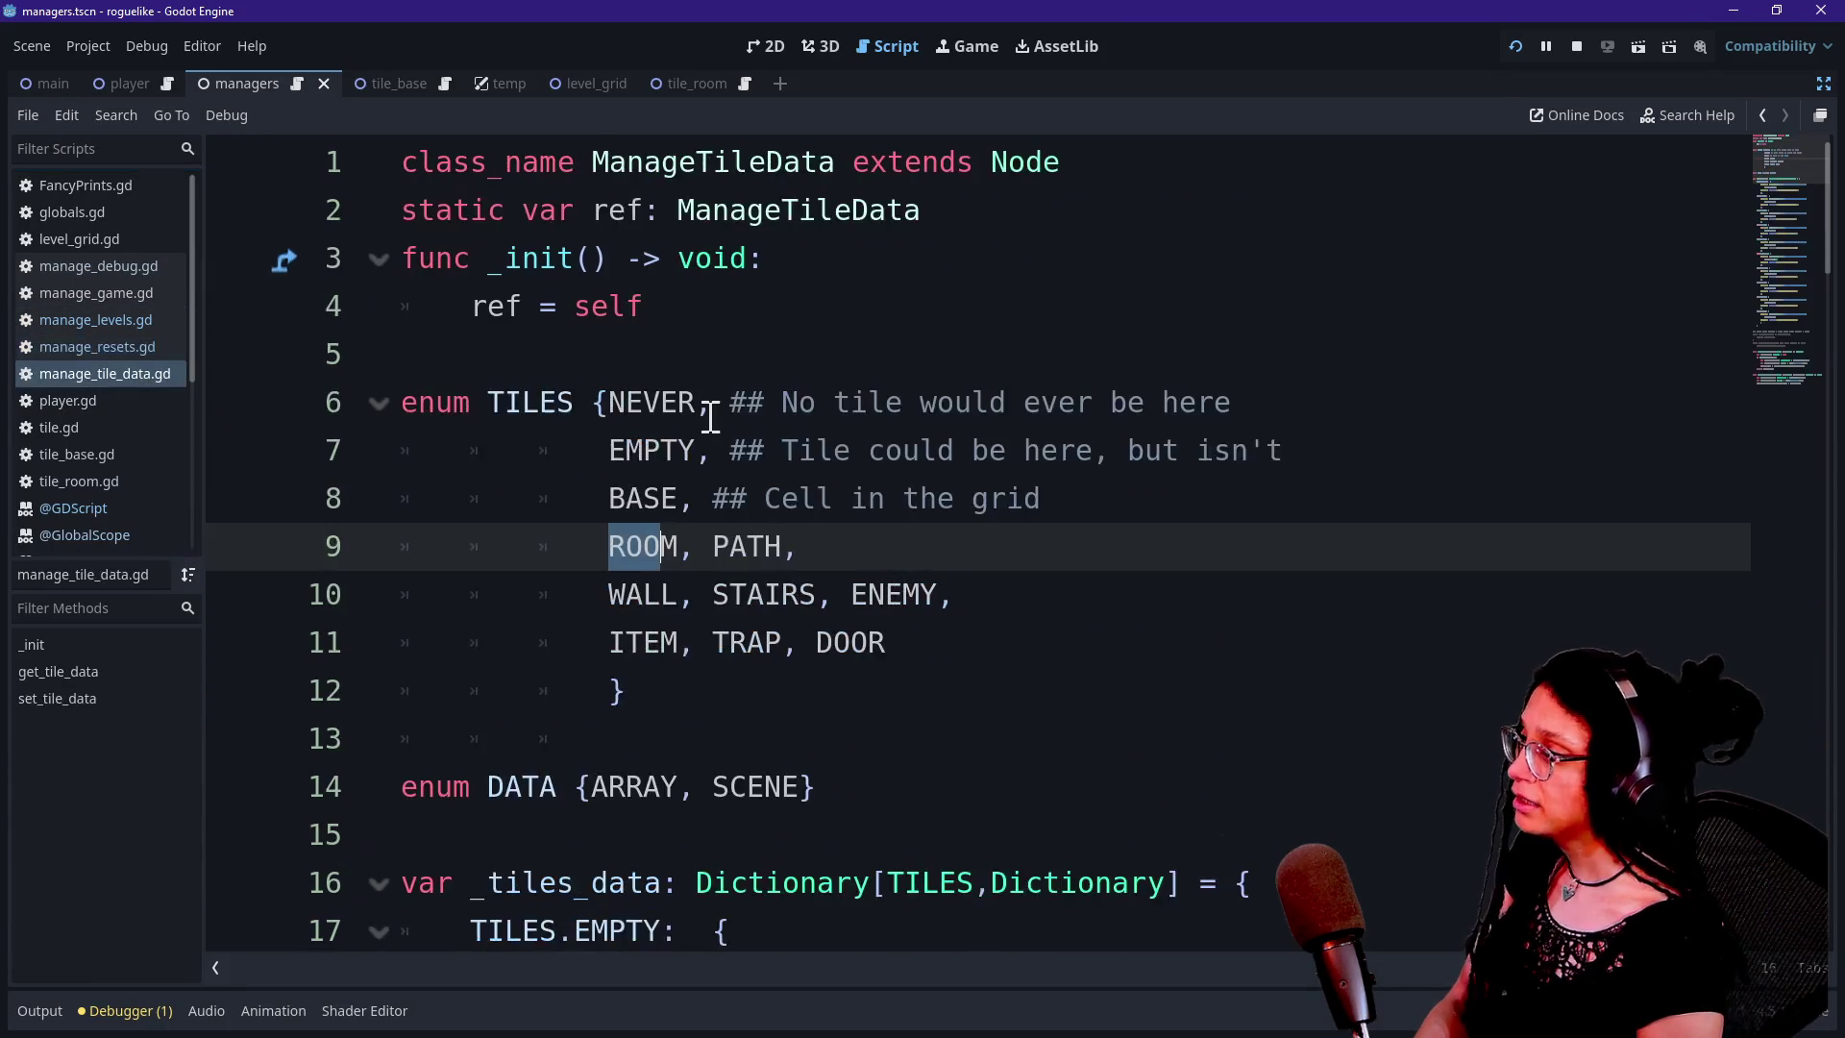
pyautogui.scroll(-9, 711, 416)
pyautogui.click(491, 269)
pyautogui.click(712, 305)
pyautogui.moveTo(1282, 408)
pyautogui.mouseDown()
pyautogui.moveTo(638, 257)
pyautogui.moveTo(1013, 354)
pyautogui.mouseUp()
pyautogui.click(1024, 353)
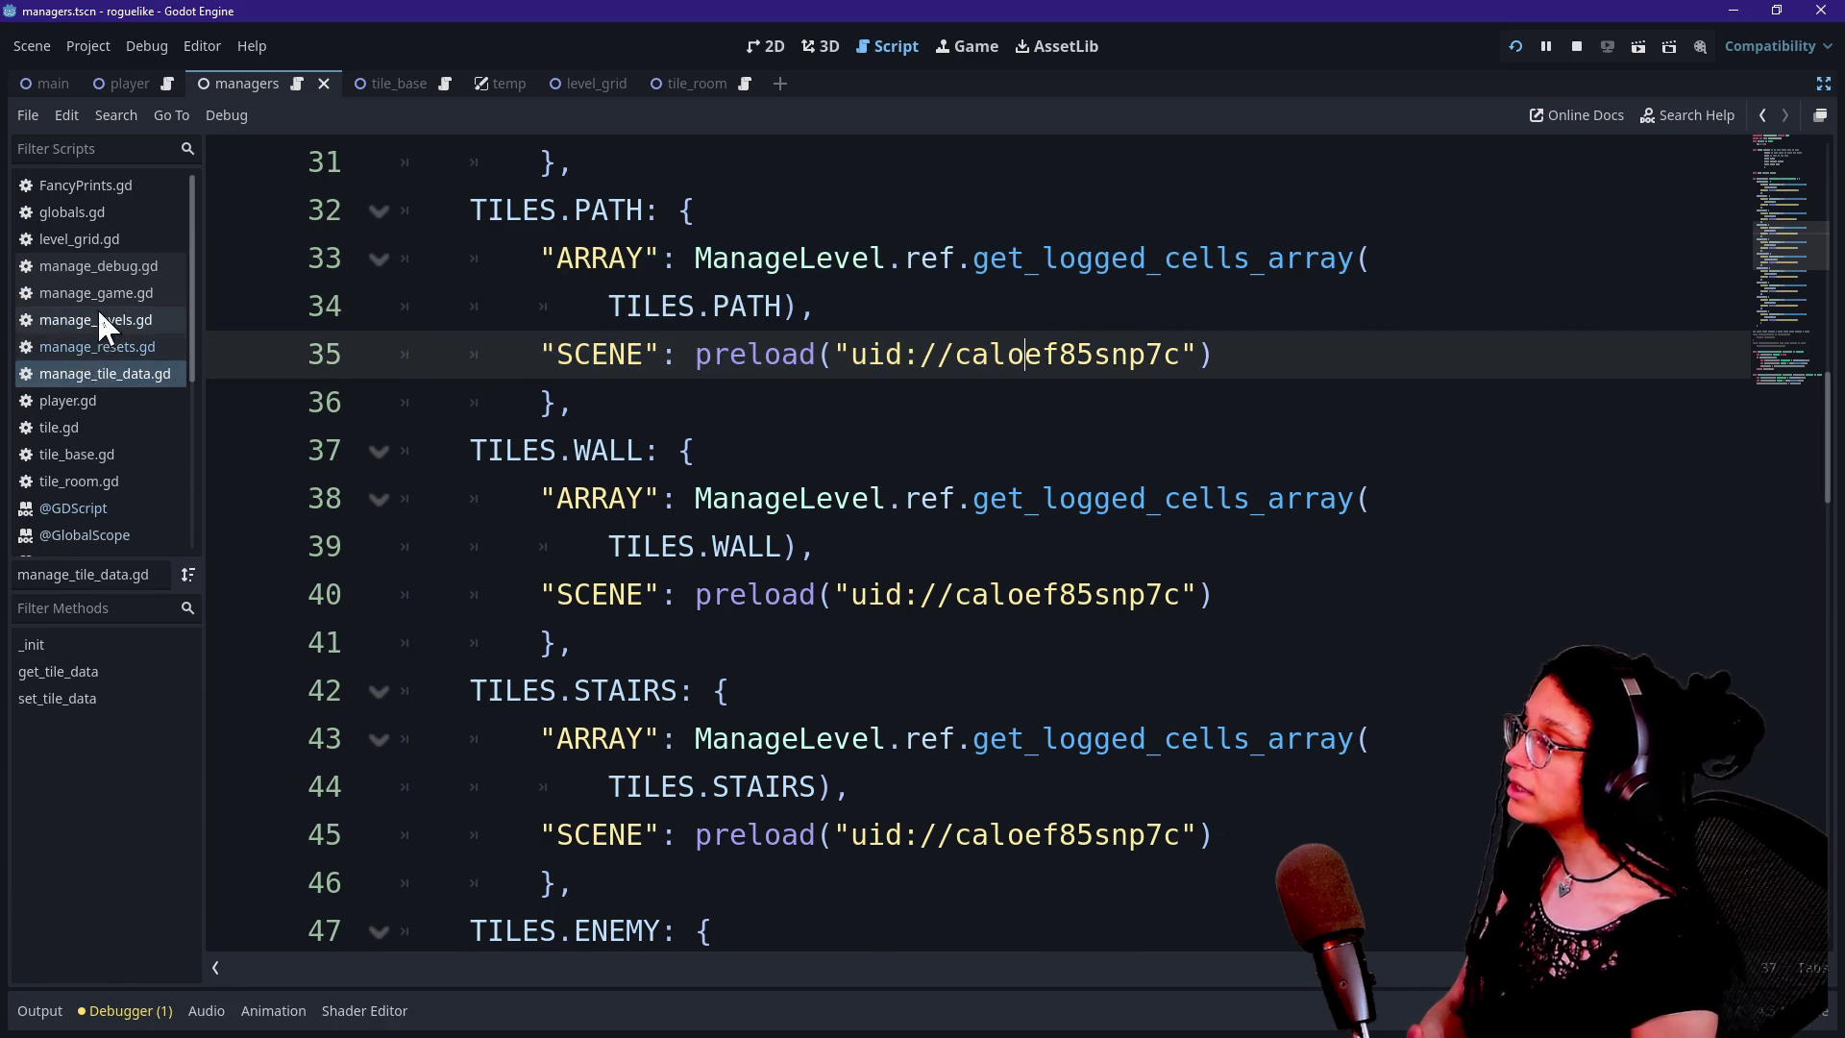
pyautogui.click(100, 315)
pyautogui.scroll(-2, 776, 480)
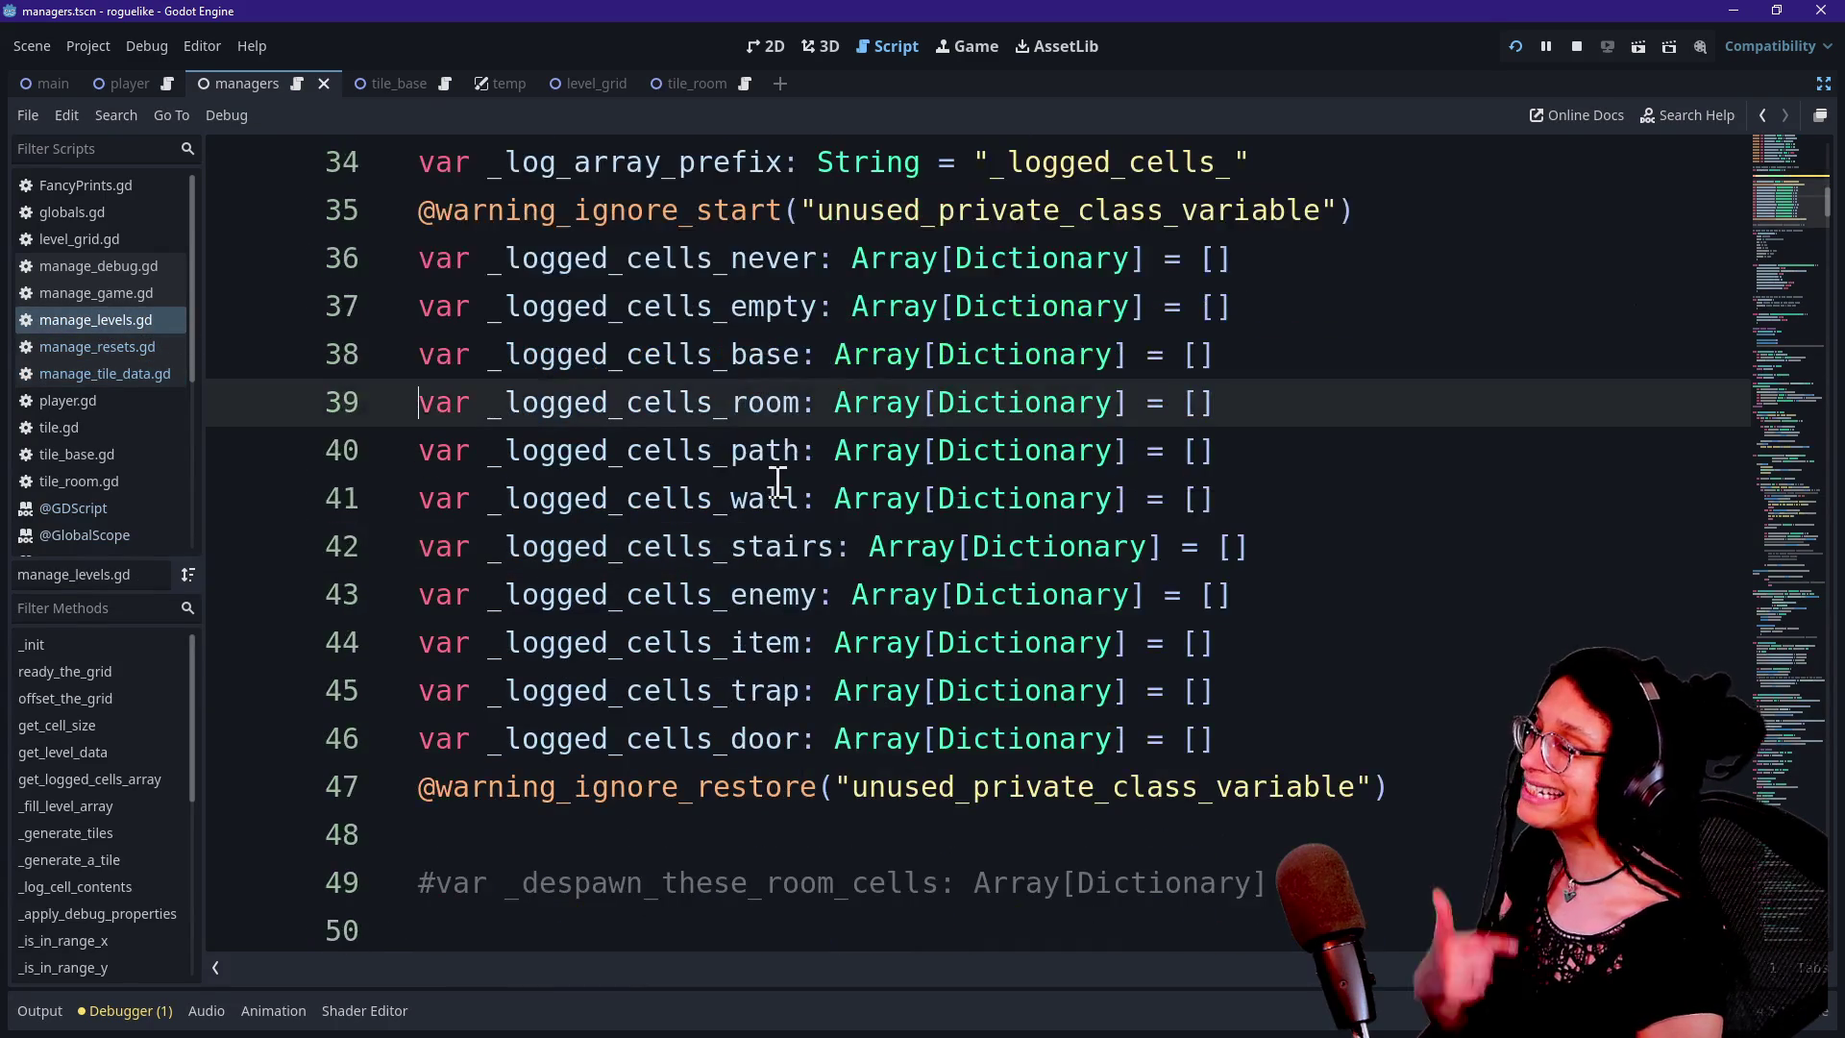
pyautogui.scroll(-5, 777, 480)
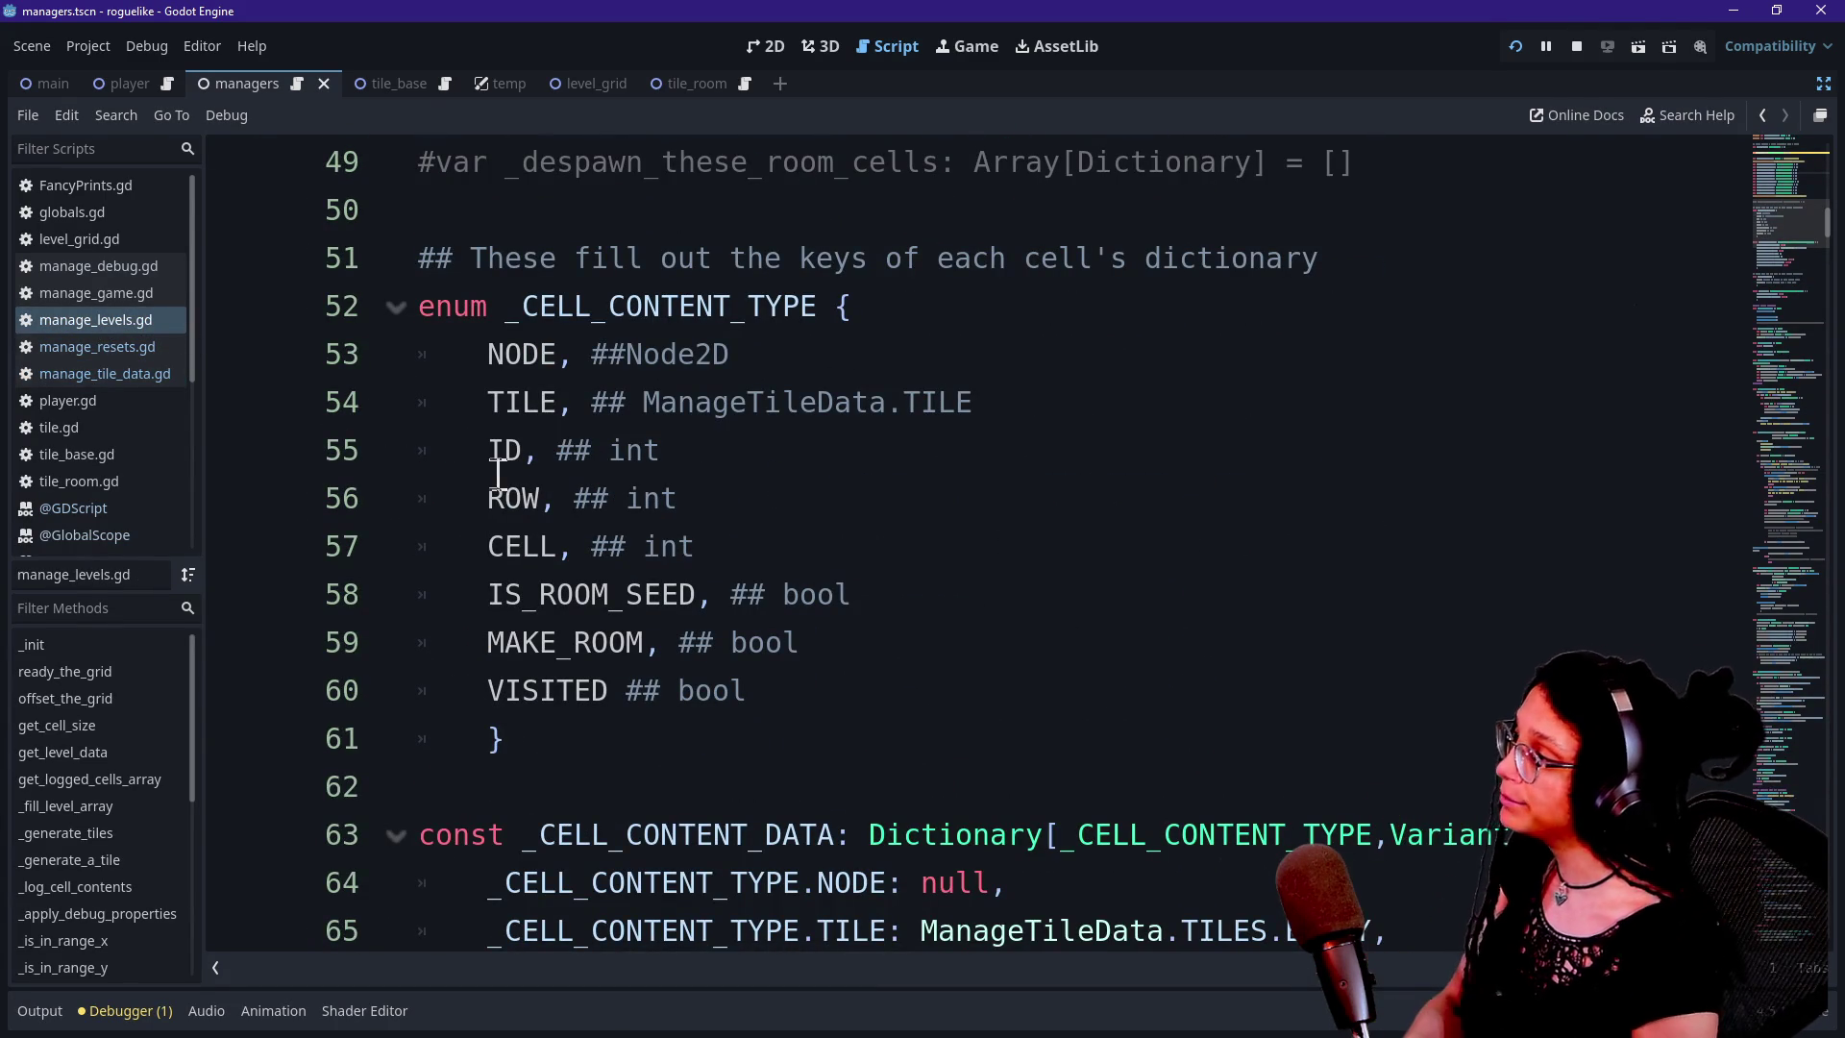
pyautogui.click(76, 374)
pyautogui.scroll(2, 911, 461)
pyautogui.moveTo(540, 258); pyautogui.dragTo(661, 354)
pyautogui.click(754, 452)
pyautogui.scroll(5, 760, 471)
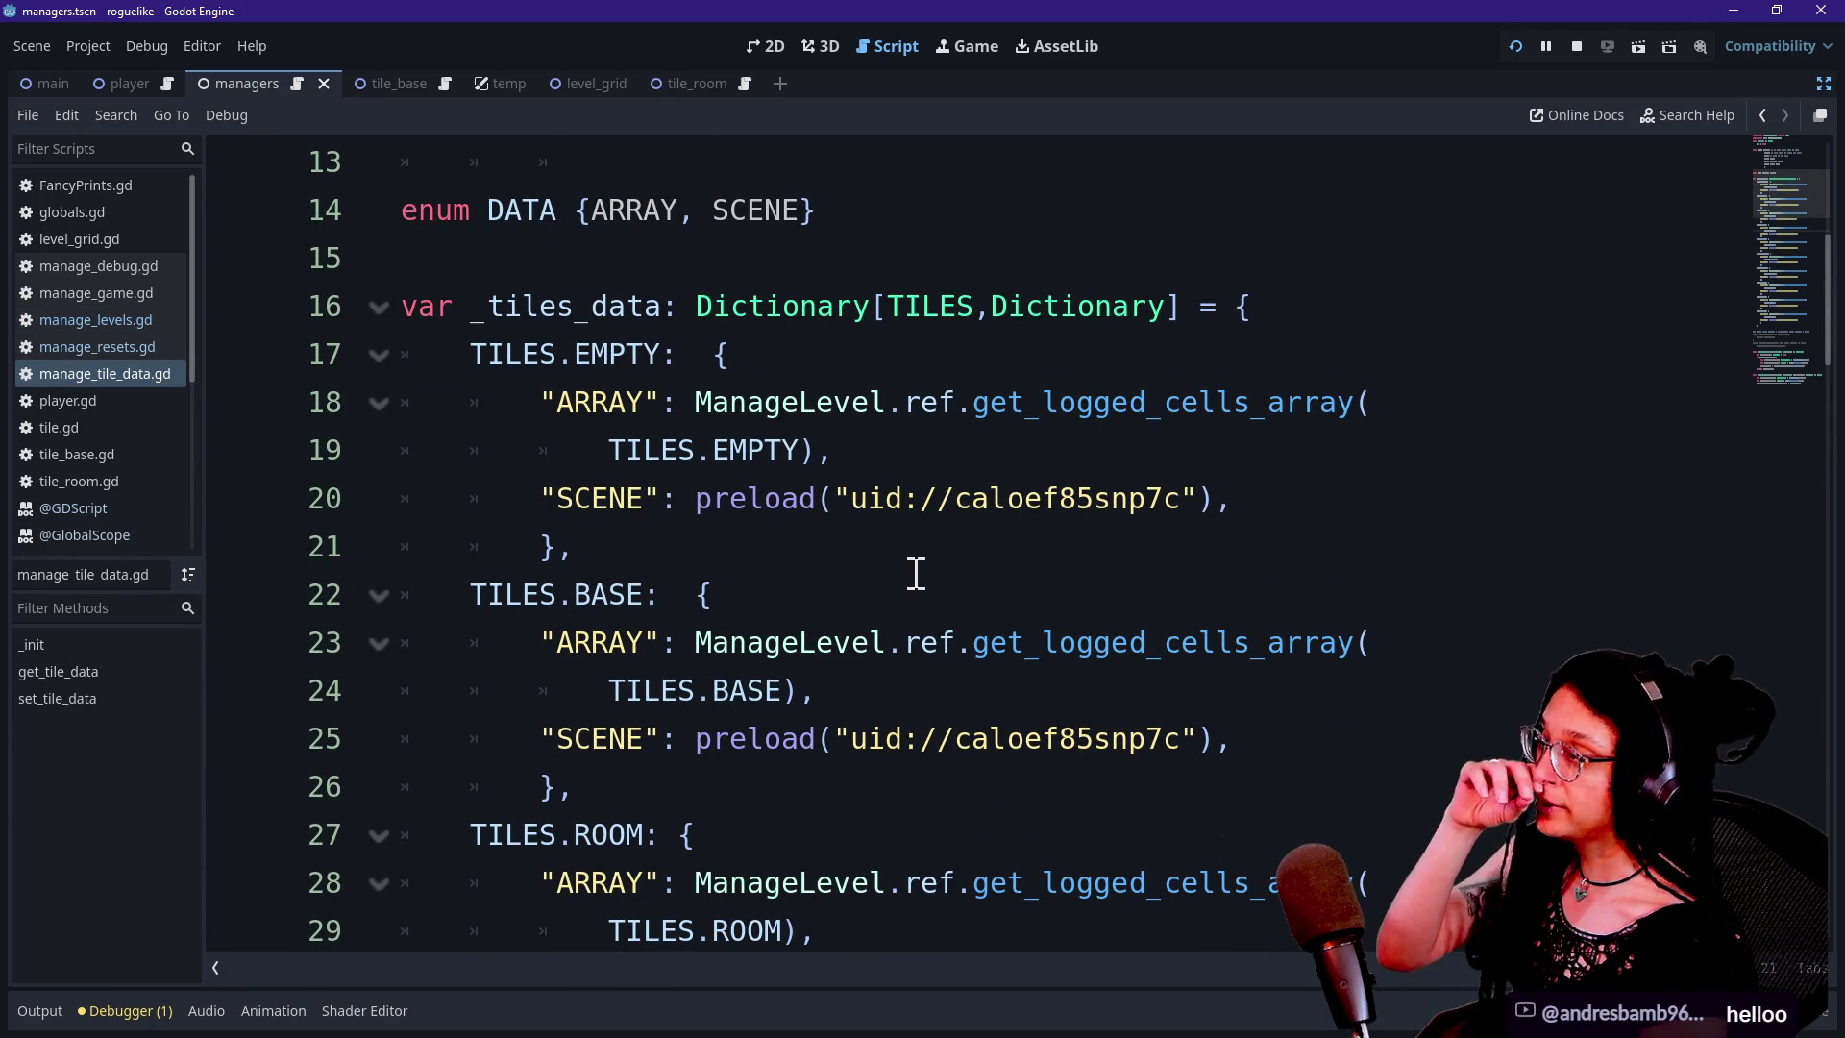
pyautogui.scroll(4, 915, 574)
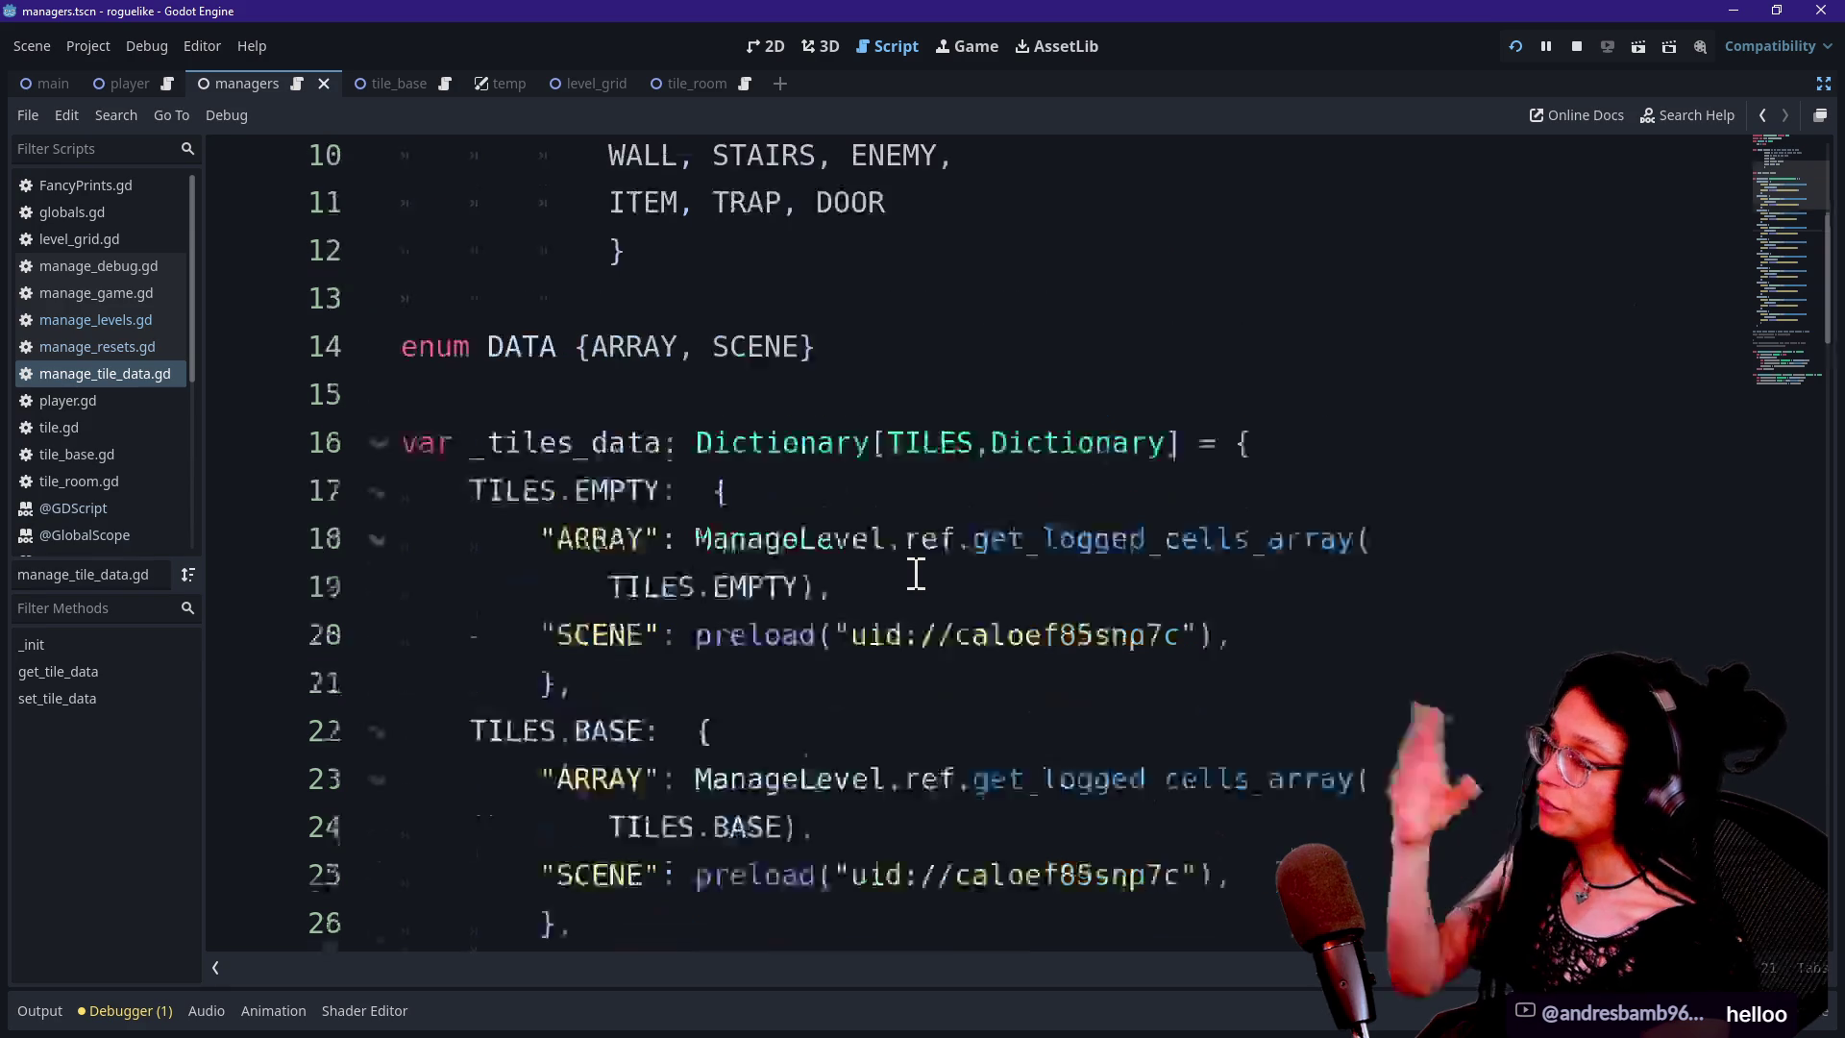
pyautogui.click(107, 344)
pyautogui.click(107, 317)
pyautogui.click(1050, 642)
pyautogui.scroll(-4, 1050, 643)
pyautogui.scroll(3, 1050, 643)
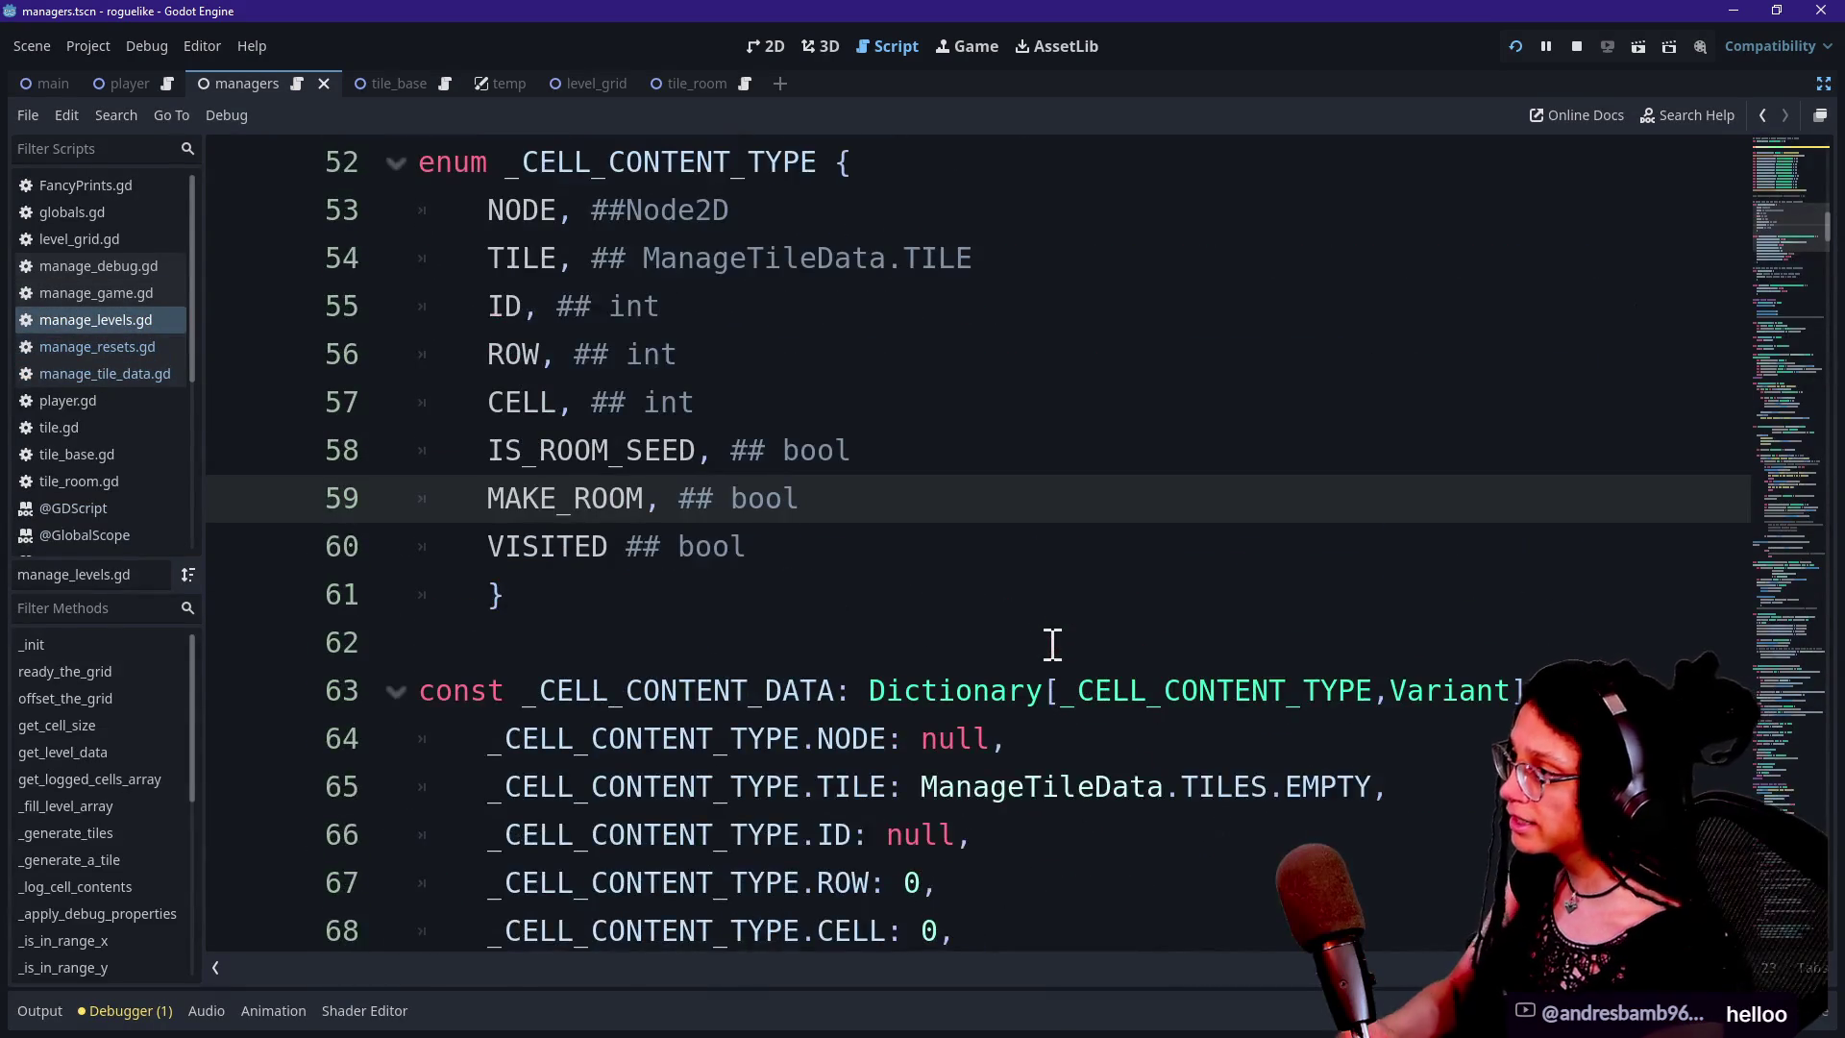
# Paste a copy of the enum and default data block below line 49
pyautogui.scroll(3, 1106, 575)
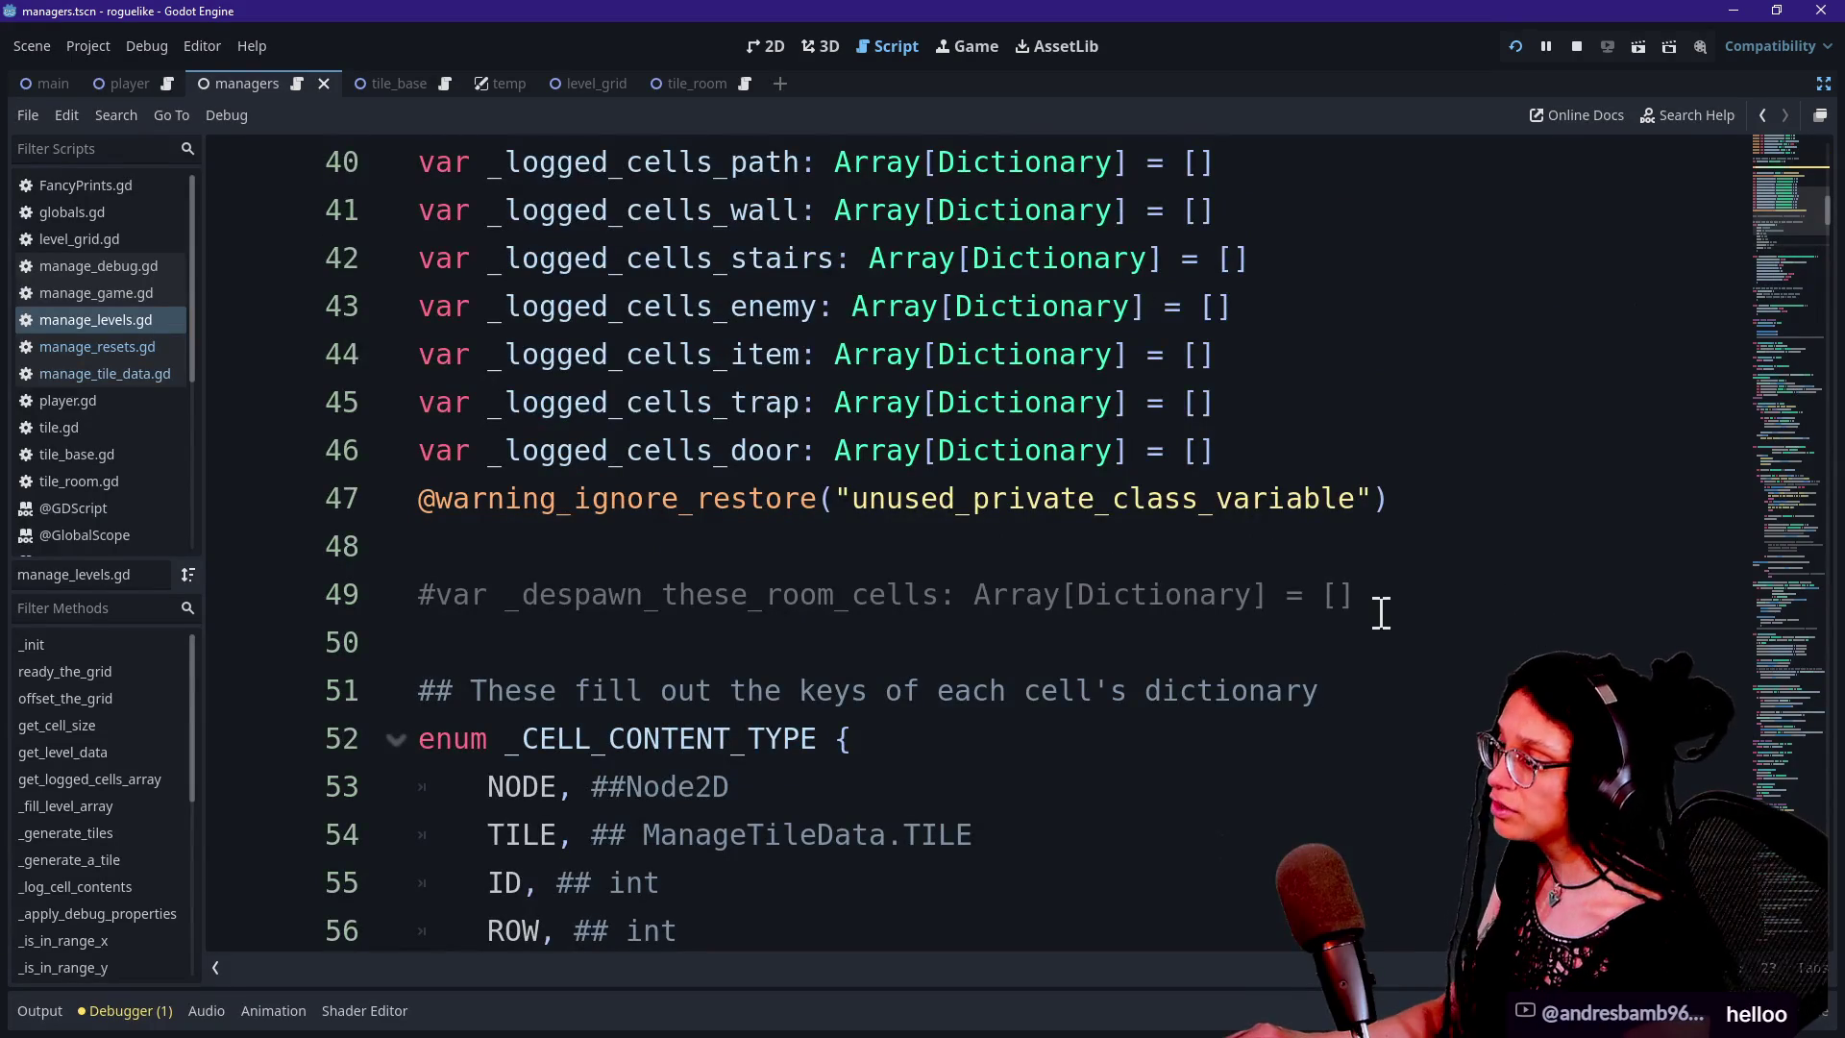
pyautogui.moveTo(1317, 646)
pyautogui.mouseDown()
pyautogui.moveTo(1406, 841)
pyautogui.moveTo(1255, 820)
pyautogui.mouseUp()
pyautogui.scroll(-6, 1404, 841)
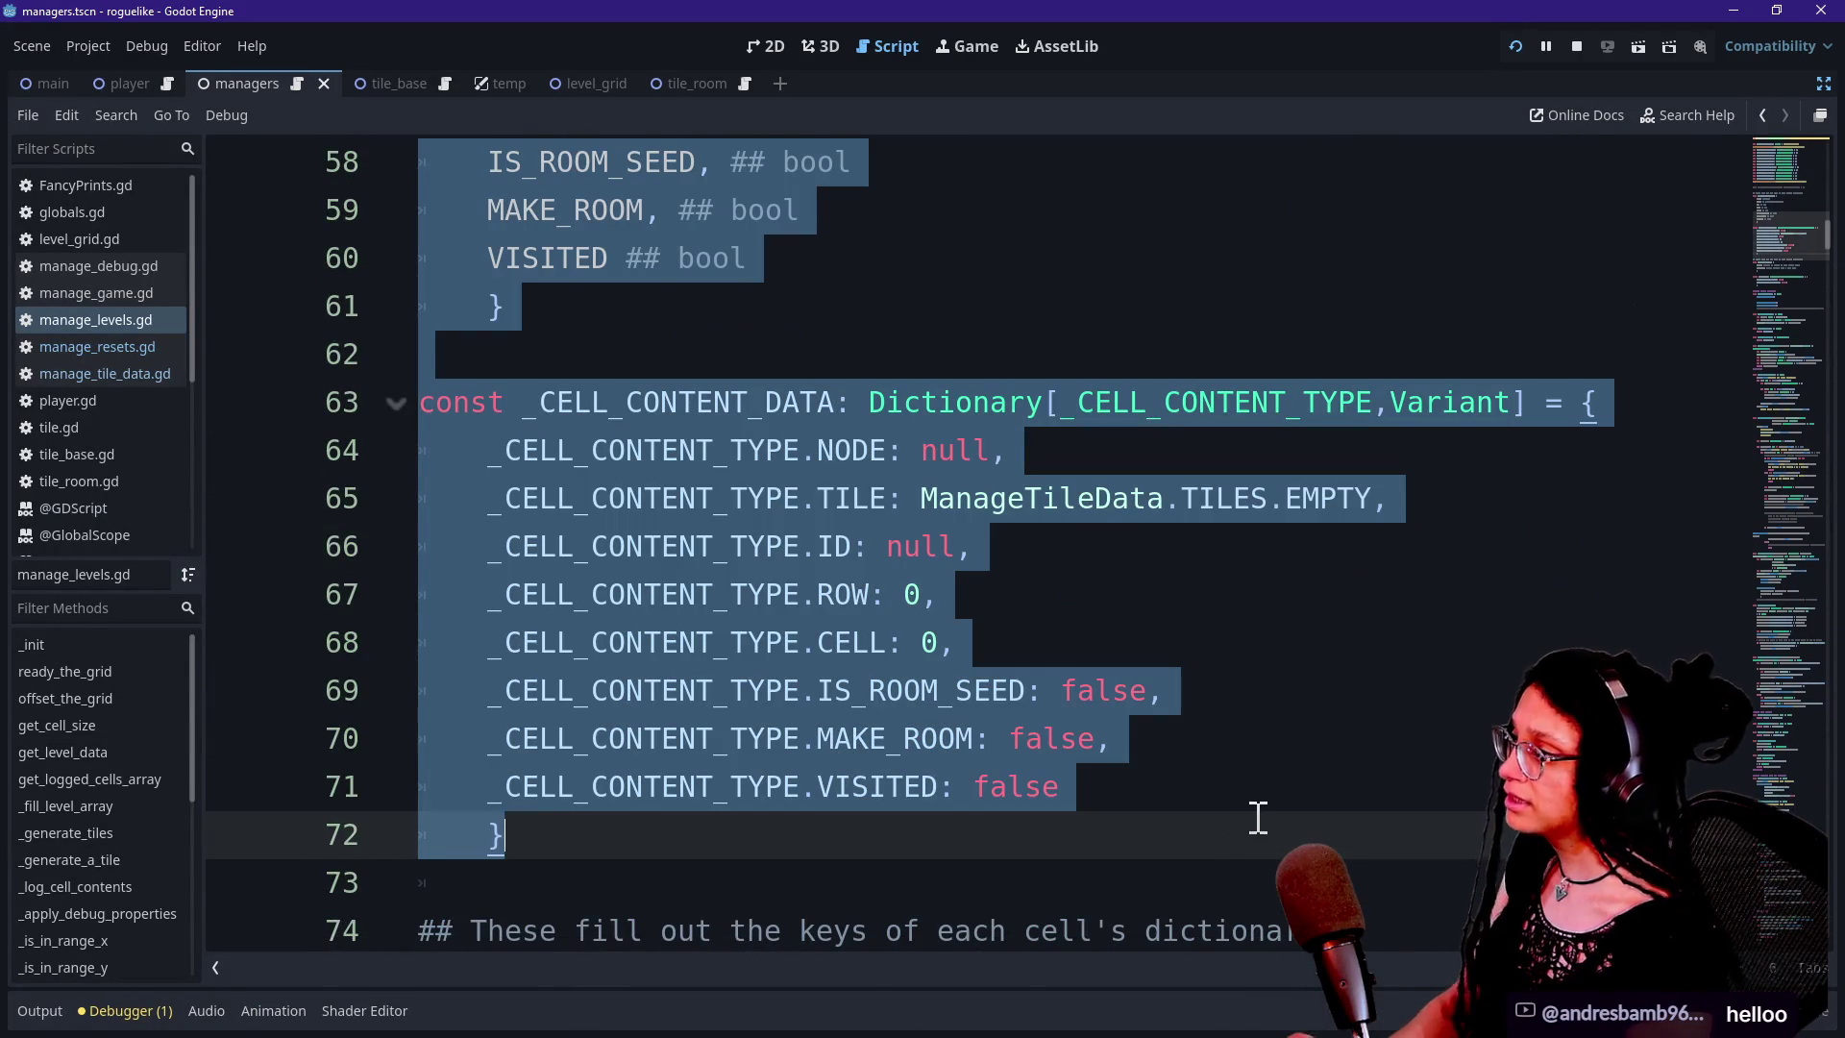
pyautogui.scroll(4, 1256, 815)
pyautogui.click(730, 591)
pyautogui.moveTo(491, 450); pyautogui.dragTo(644, 786)
pyautogui.click(644, 787)
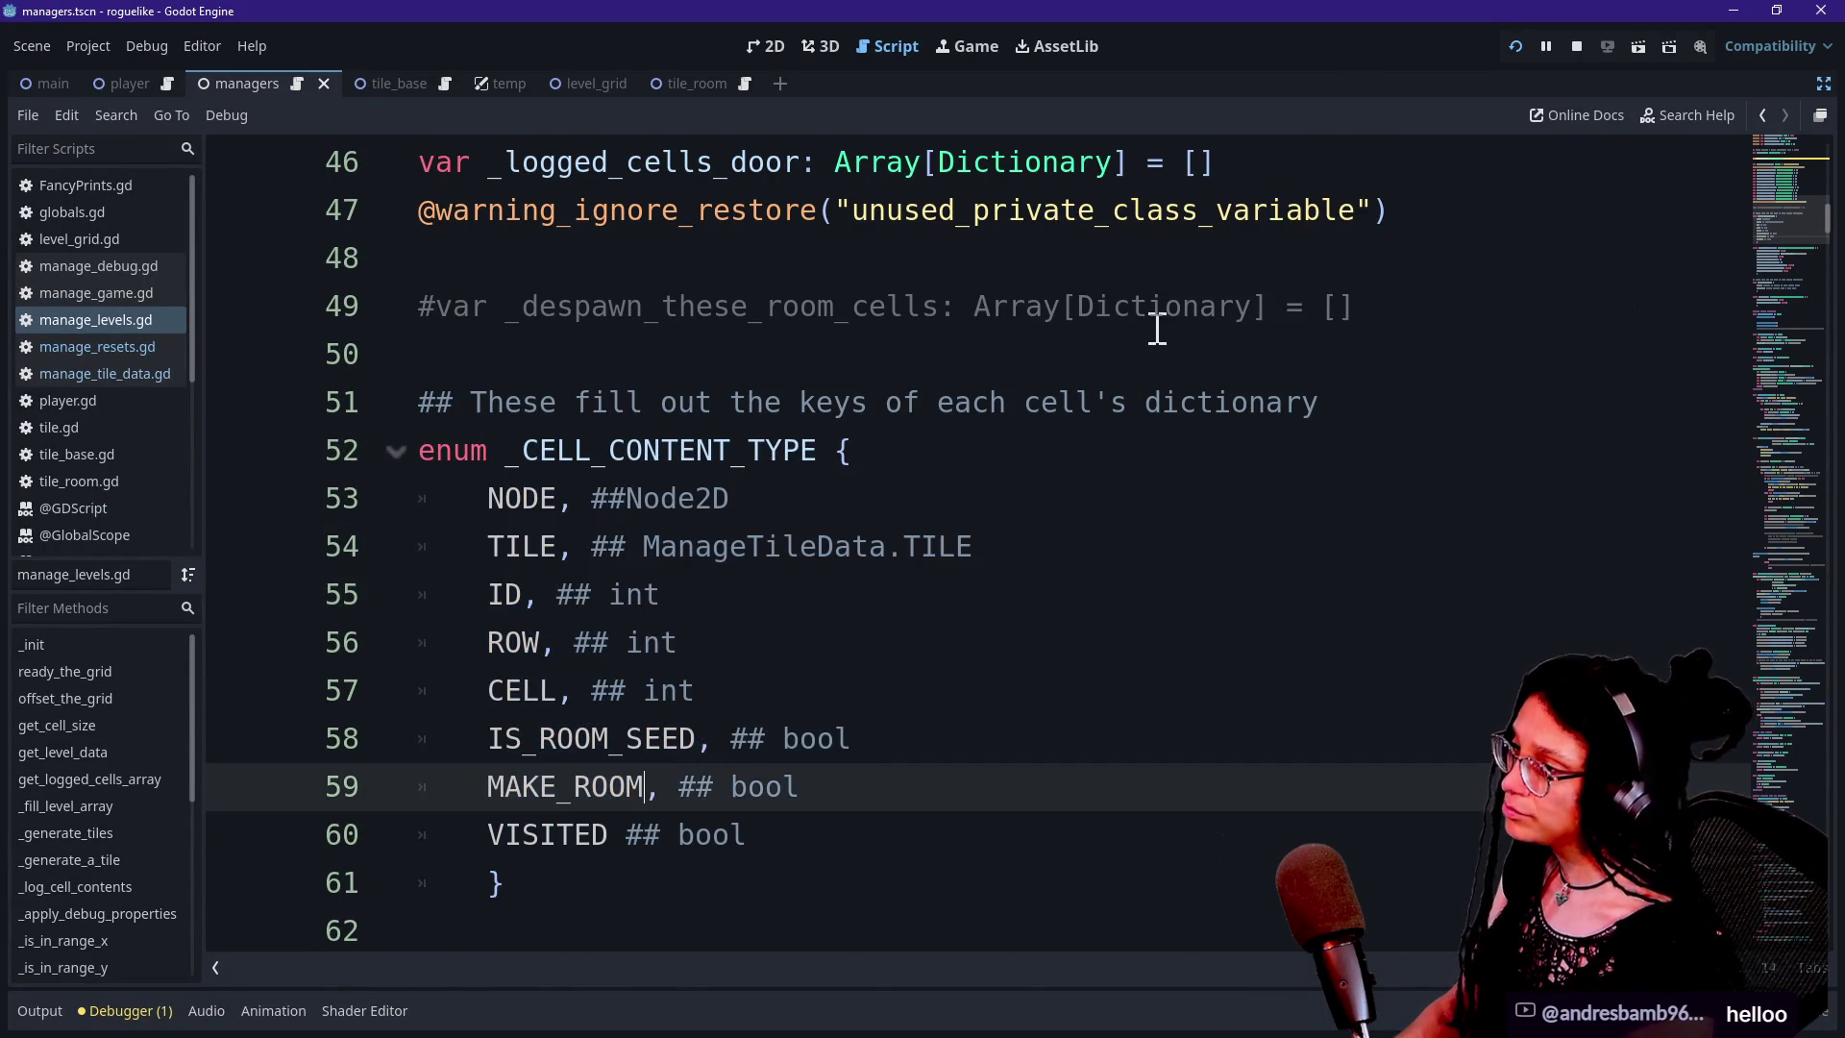
pyautogui.click(1427, 311)
pyautogui.press('Return')
pyautogui.press('Return')
pyautogui.hotkey('ctrl', 'v')
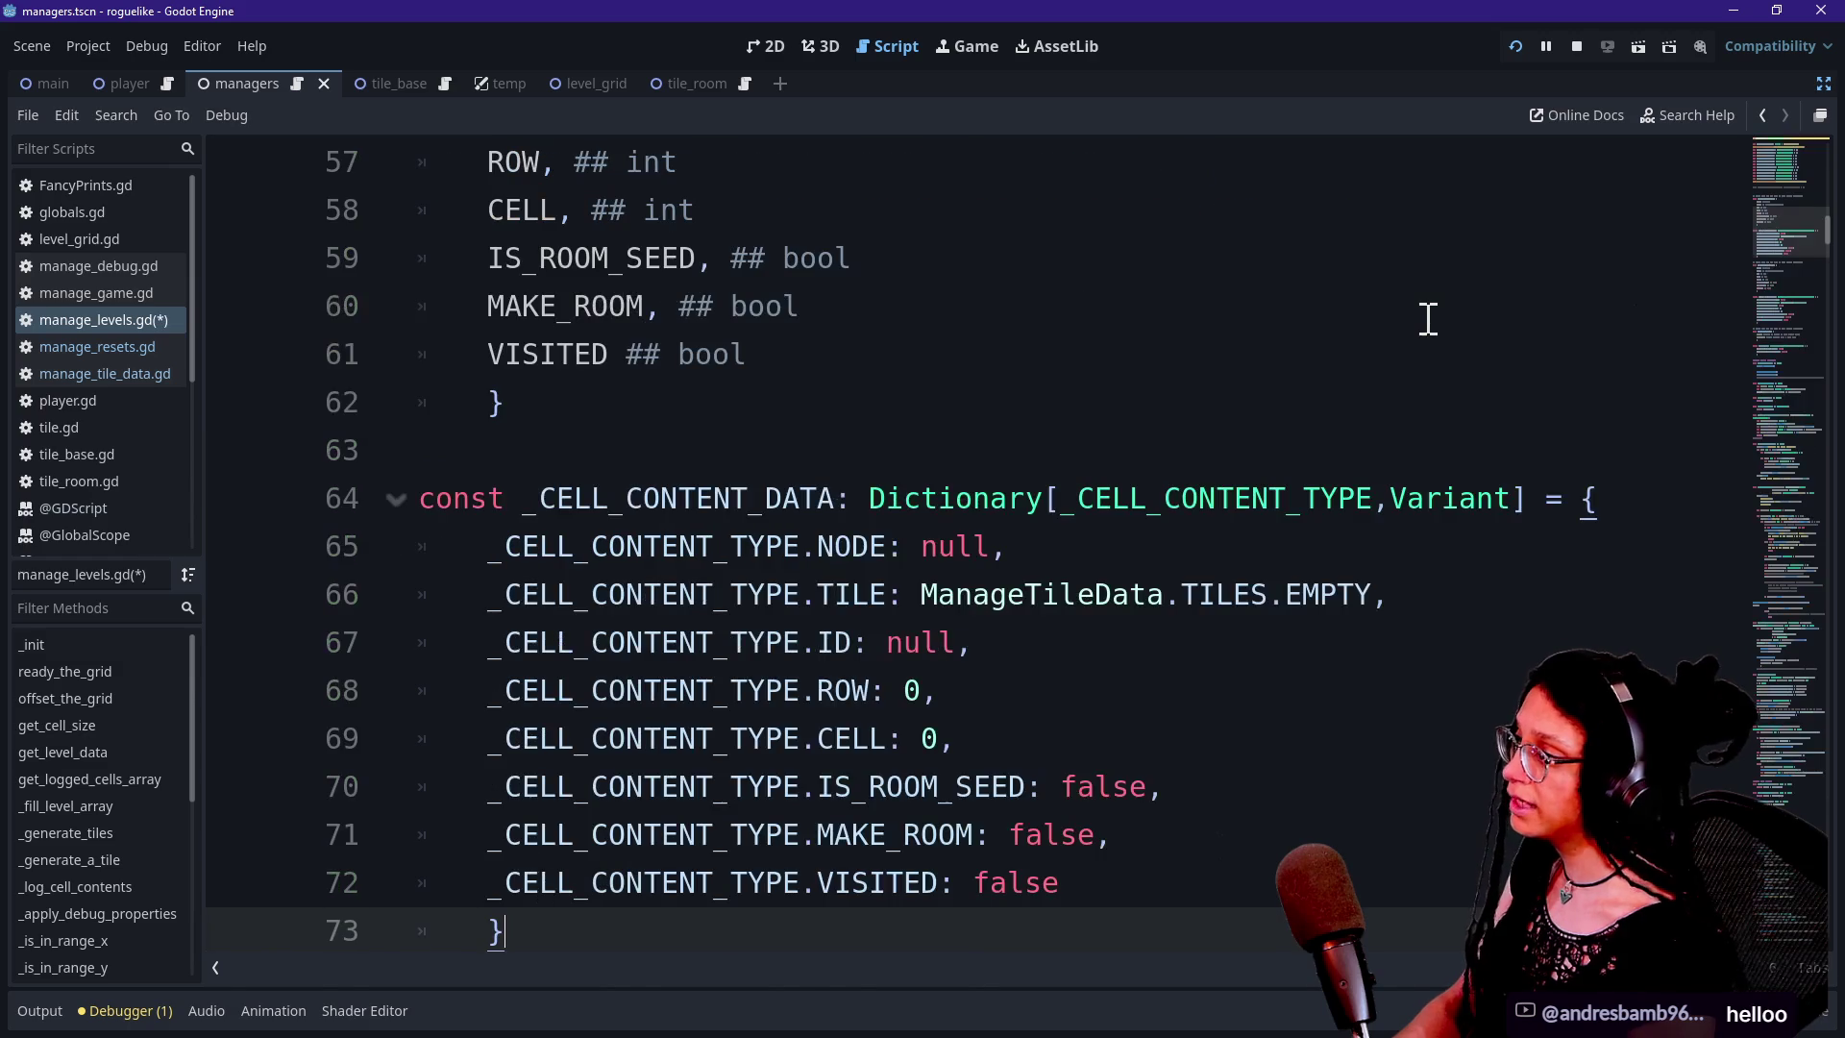
# Change the comment wording from "cell's" to "room's d"
pyautogui.scroll(-2, 1089, 447)
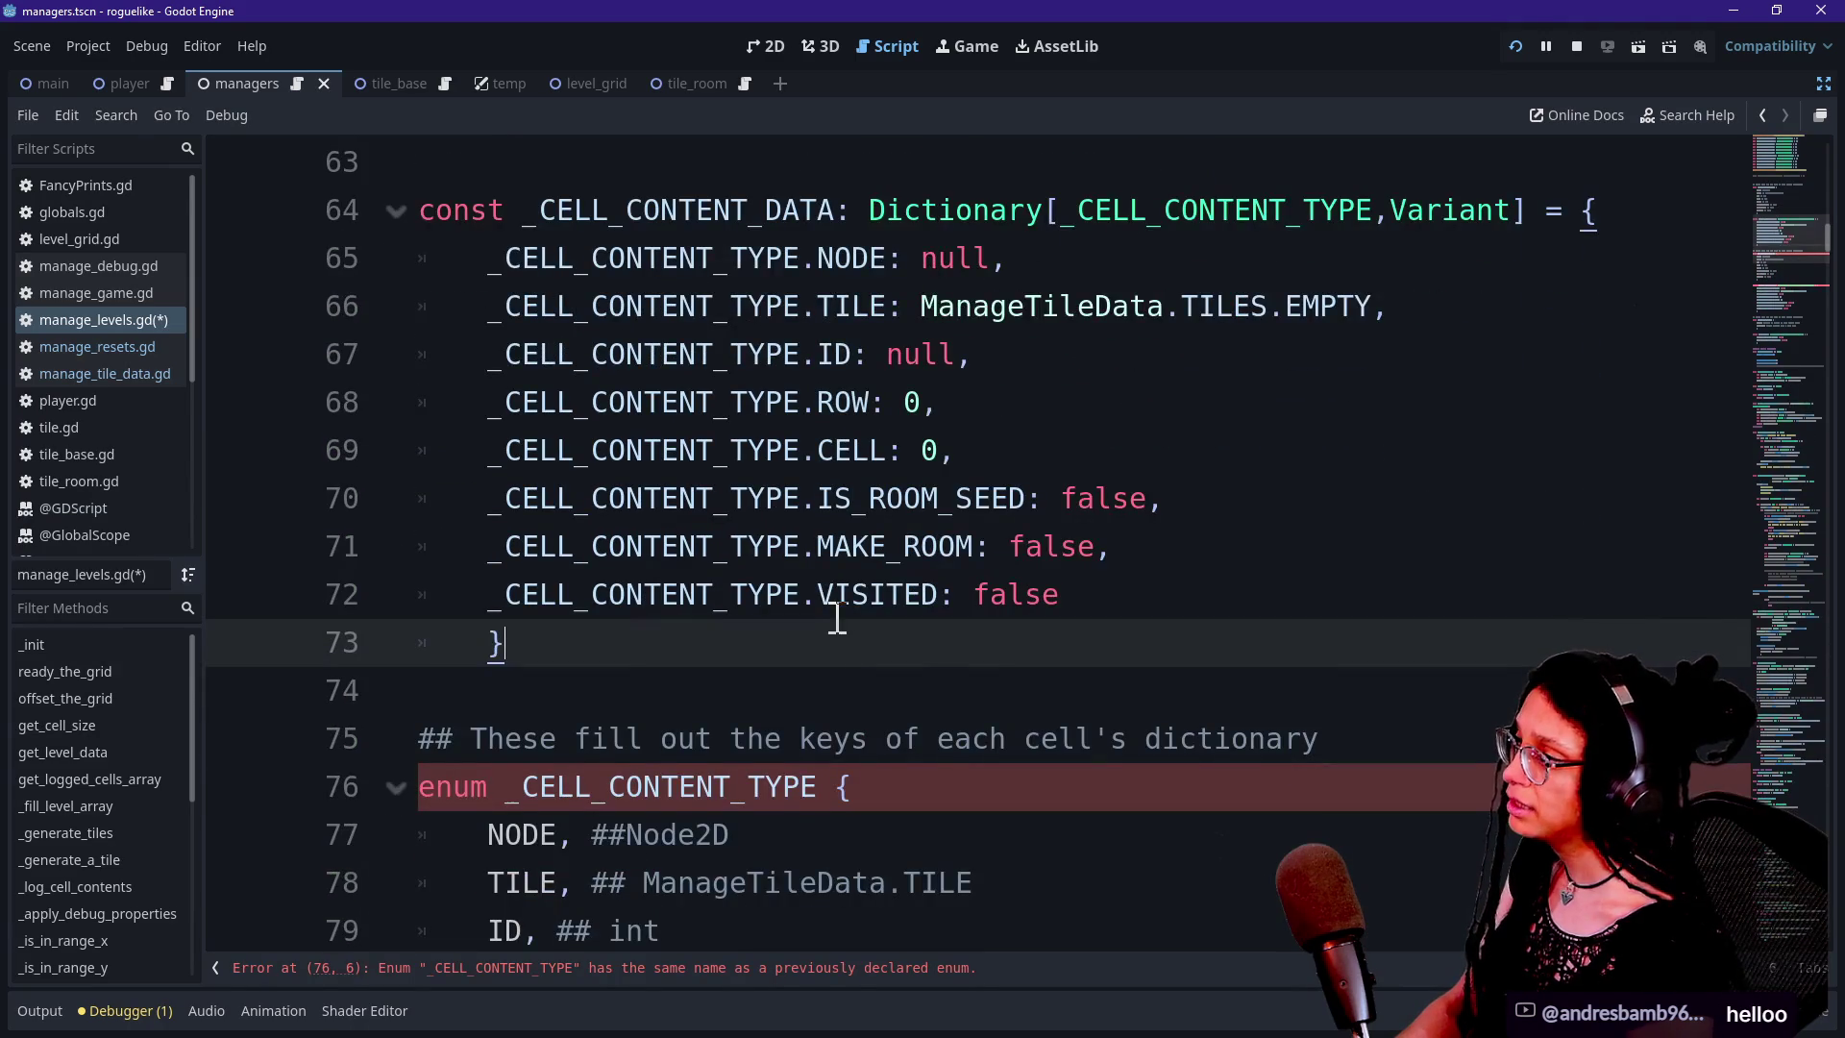
pyautogui.scroll(5, 837, 618)
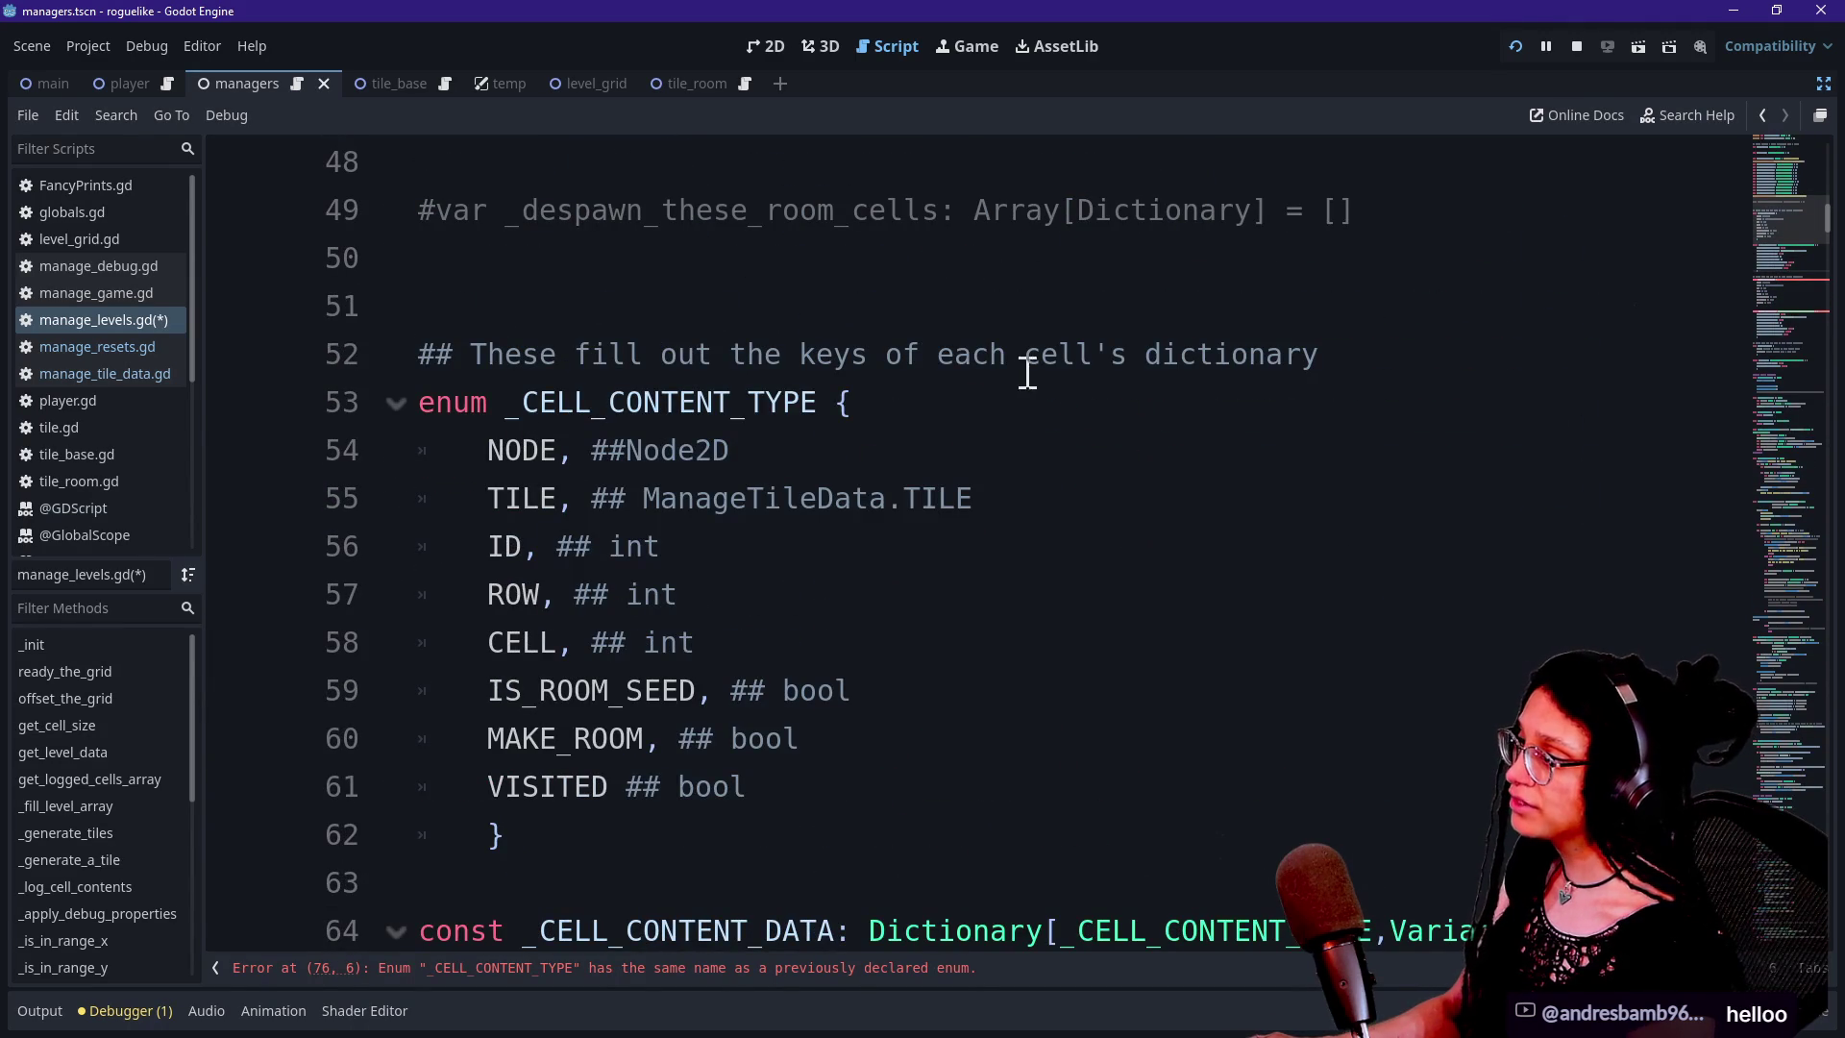
pyautogui.moveTo(588, 450); pyautogui.dragTo(754, 605)
pyautogui.click(753, 600)
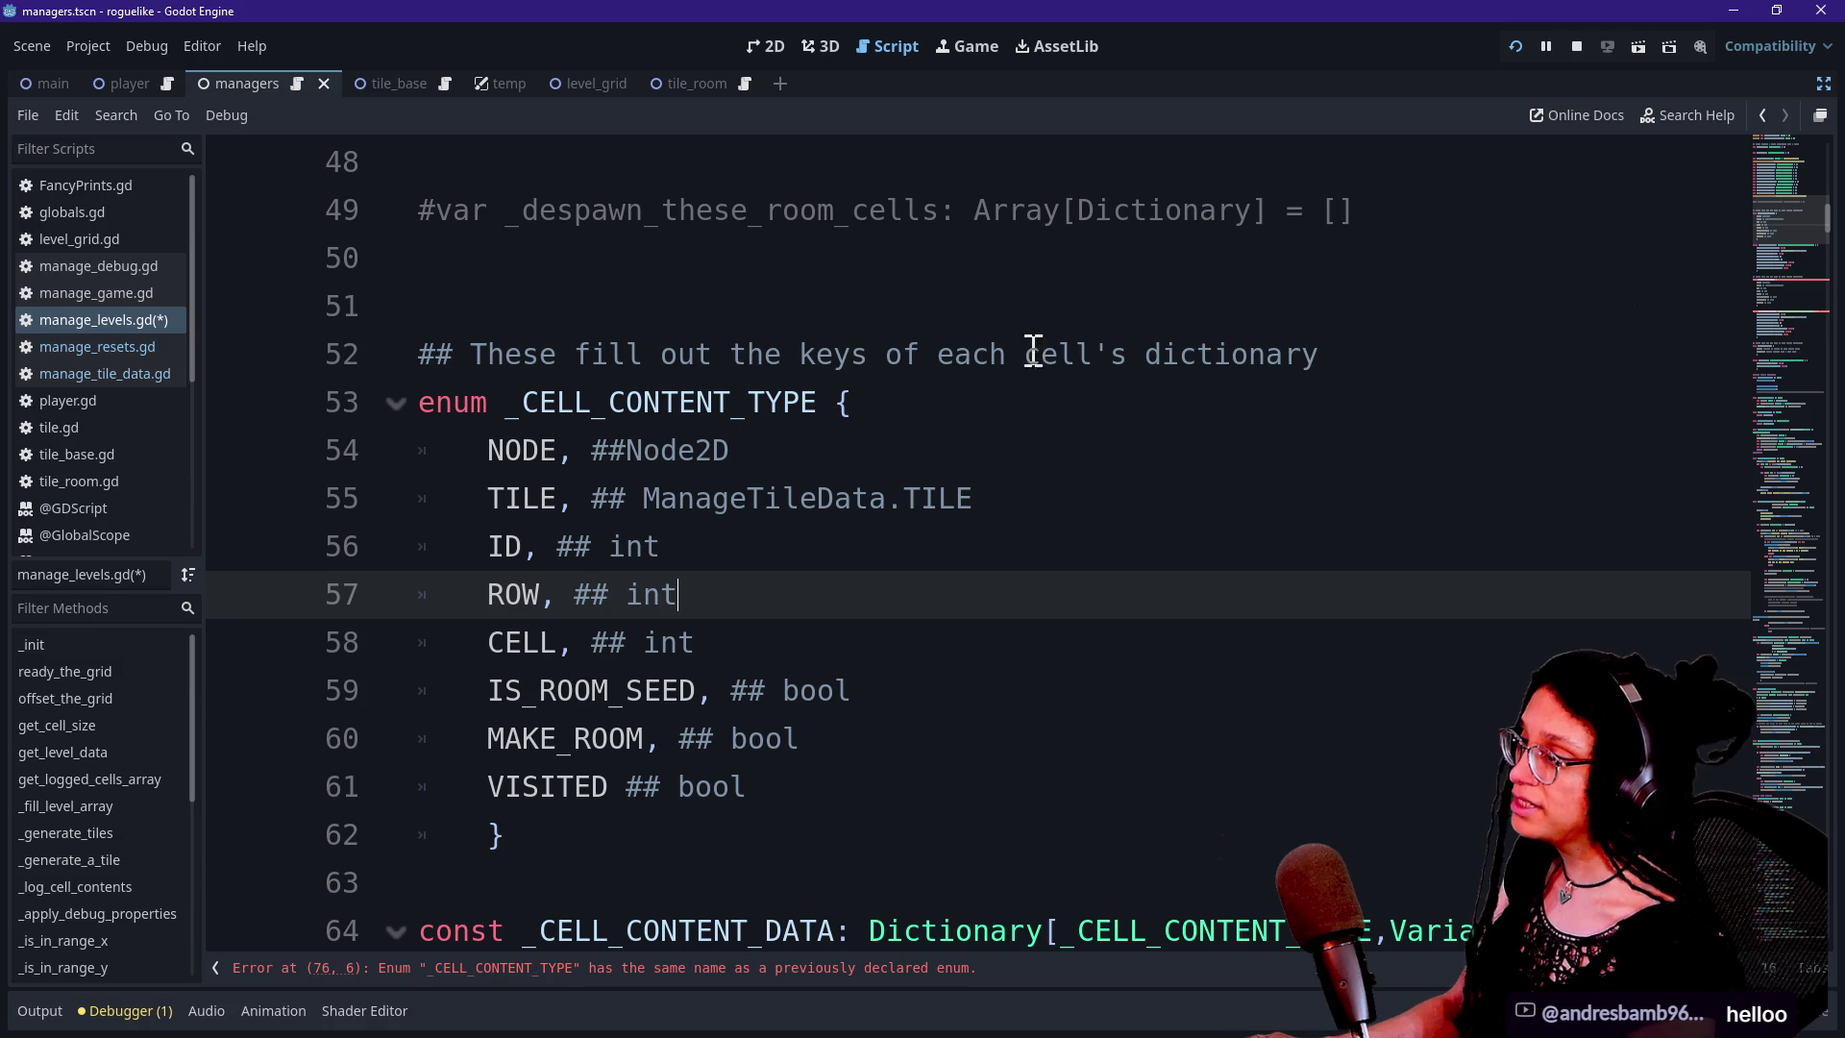
pyautogui.moveTo(1017, 354); pyautogui.dragTo(1129, 355)
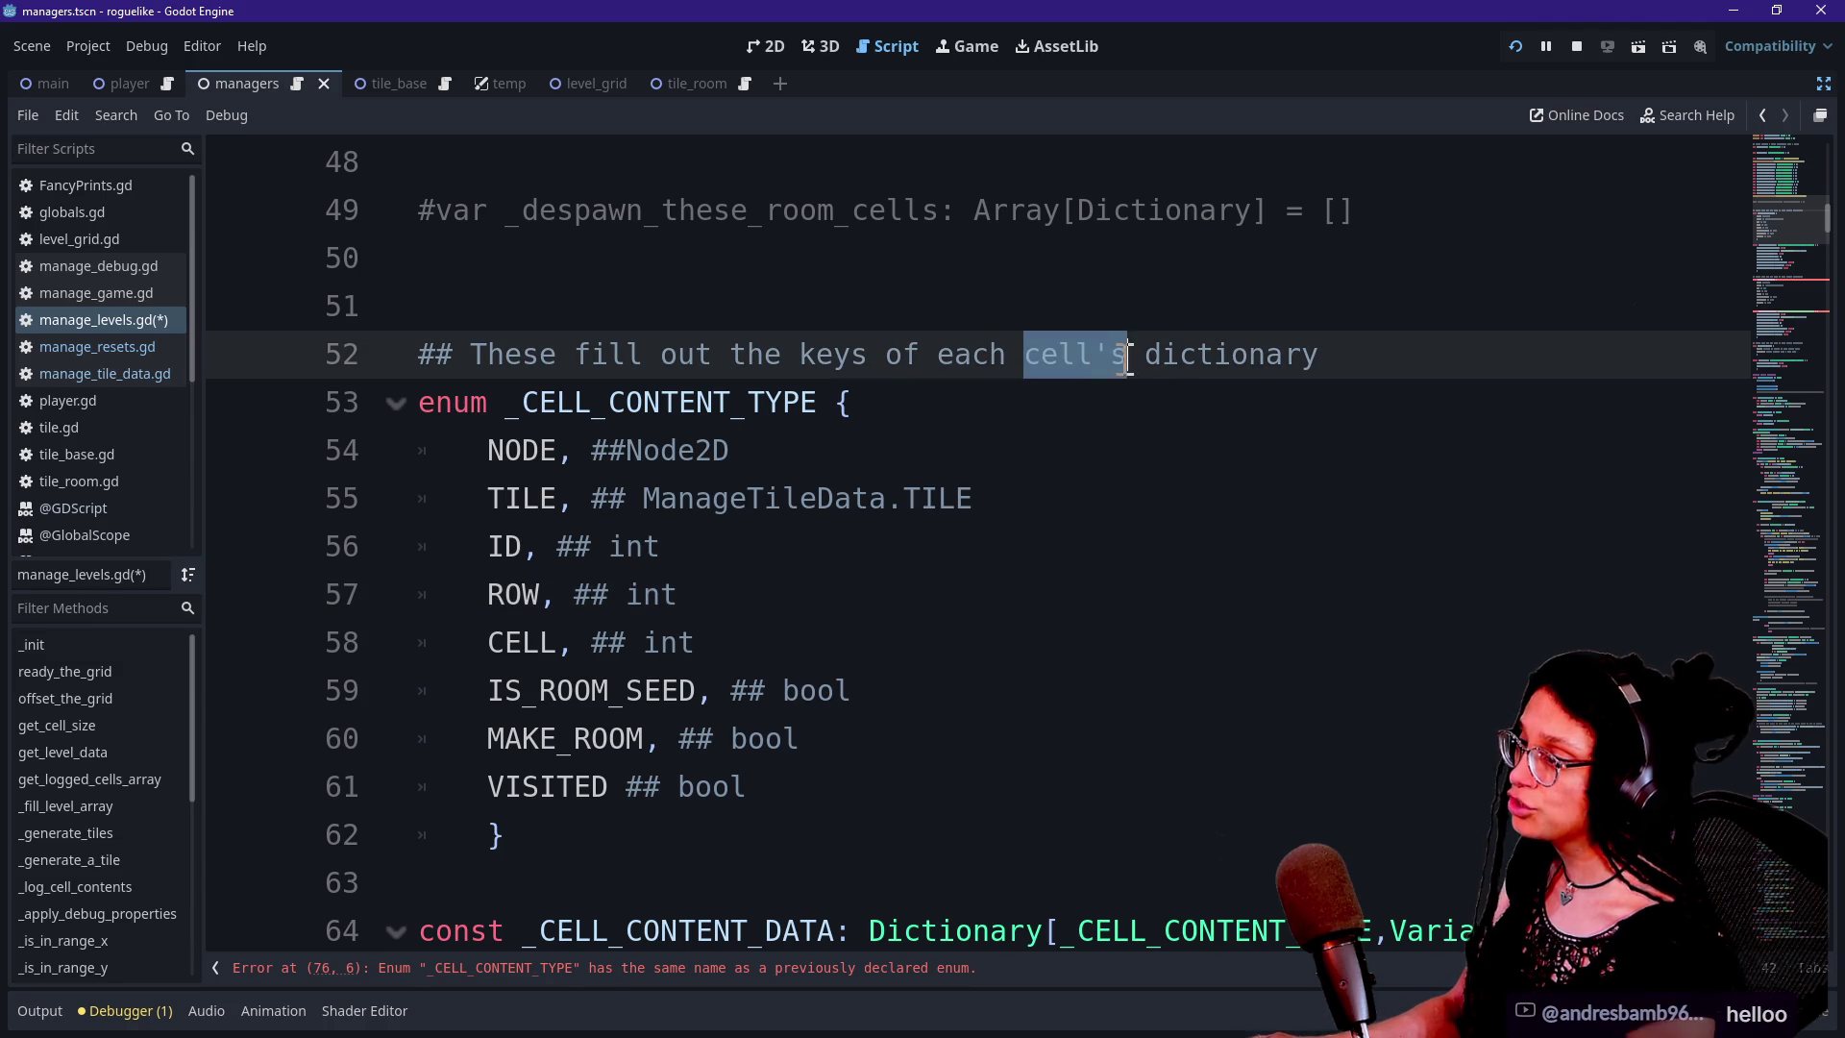
pyautogui.press('BackSpace')
pyautogui.write("room's d")
# Rename the enum entries NODE and TILE to ROOM_NUMBER and ROOM_CELLS
pyautogui.click(760, 450)
pyautogui.click(1103, 530)
pyautogui.click(941, 358)
pyautogui.press('Down')
pyautogui.press('Down')
pyautogui.press('Down')
pyautogui.press('Up')
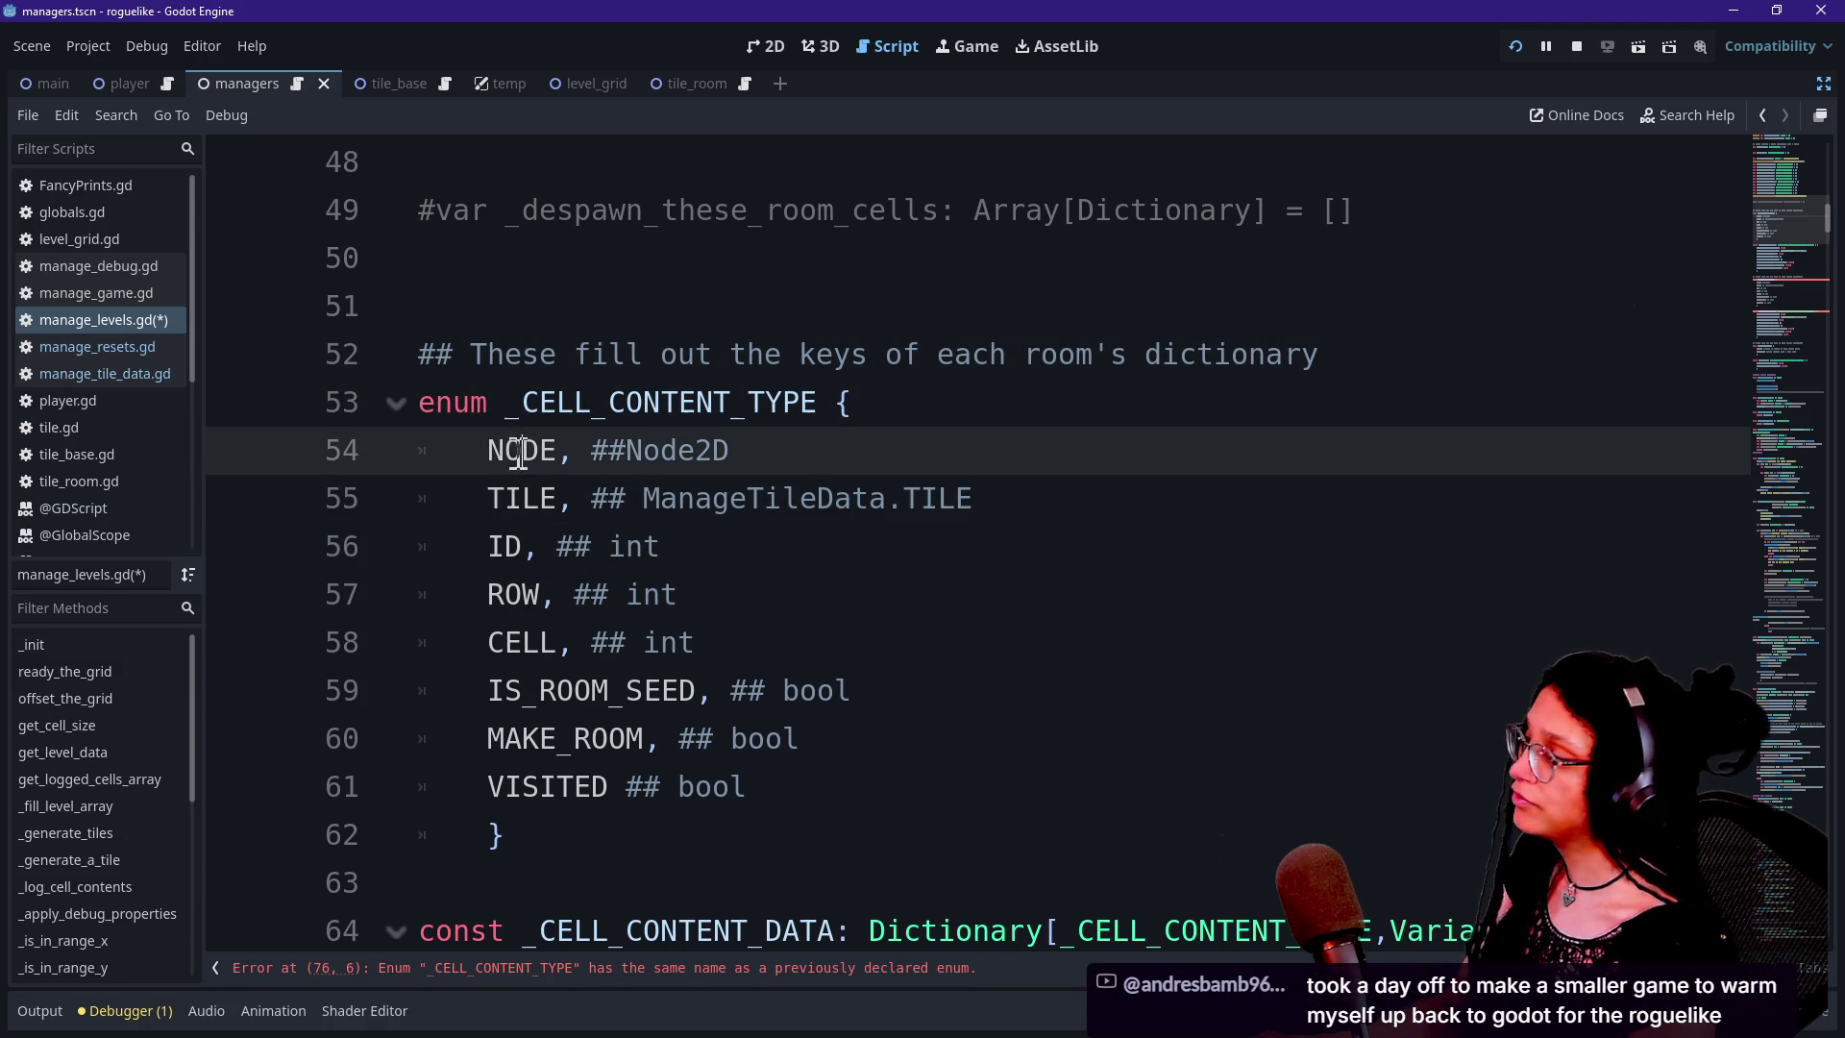
pyautogui.doubleClick(492, 446)
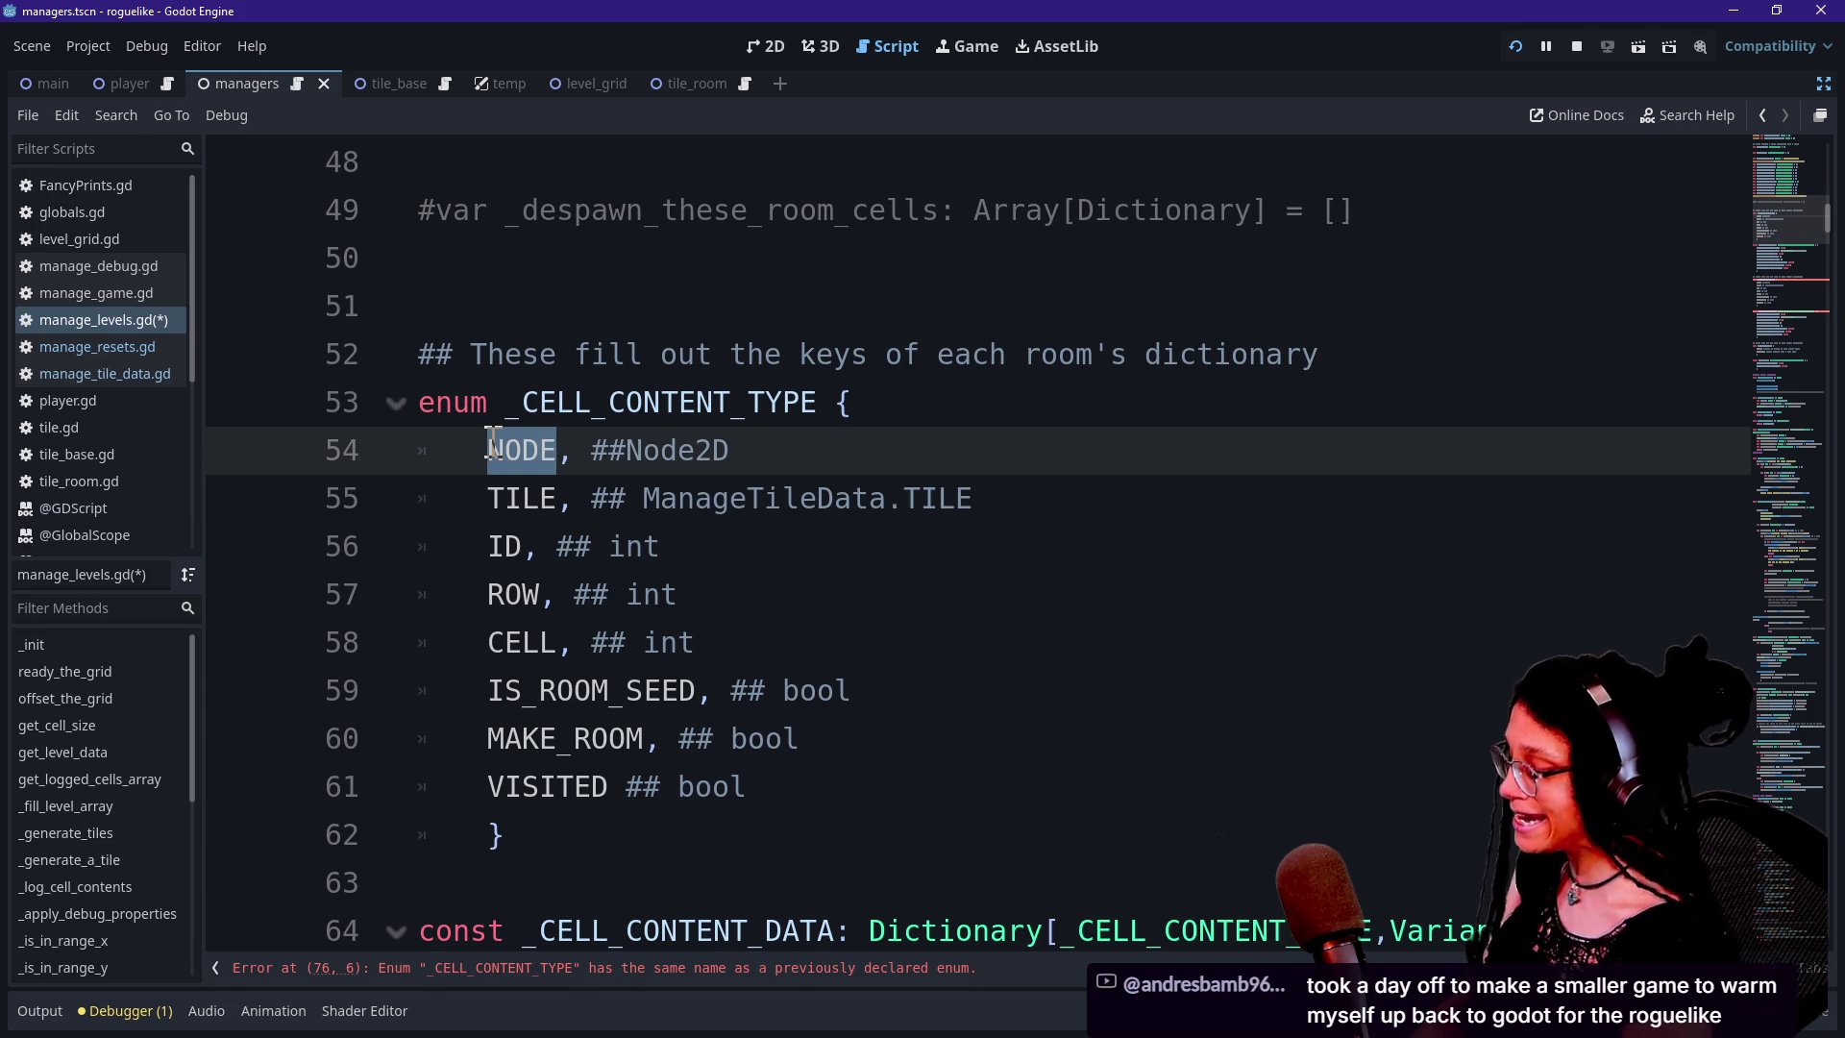
pyautogui.press('BackSpace')
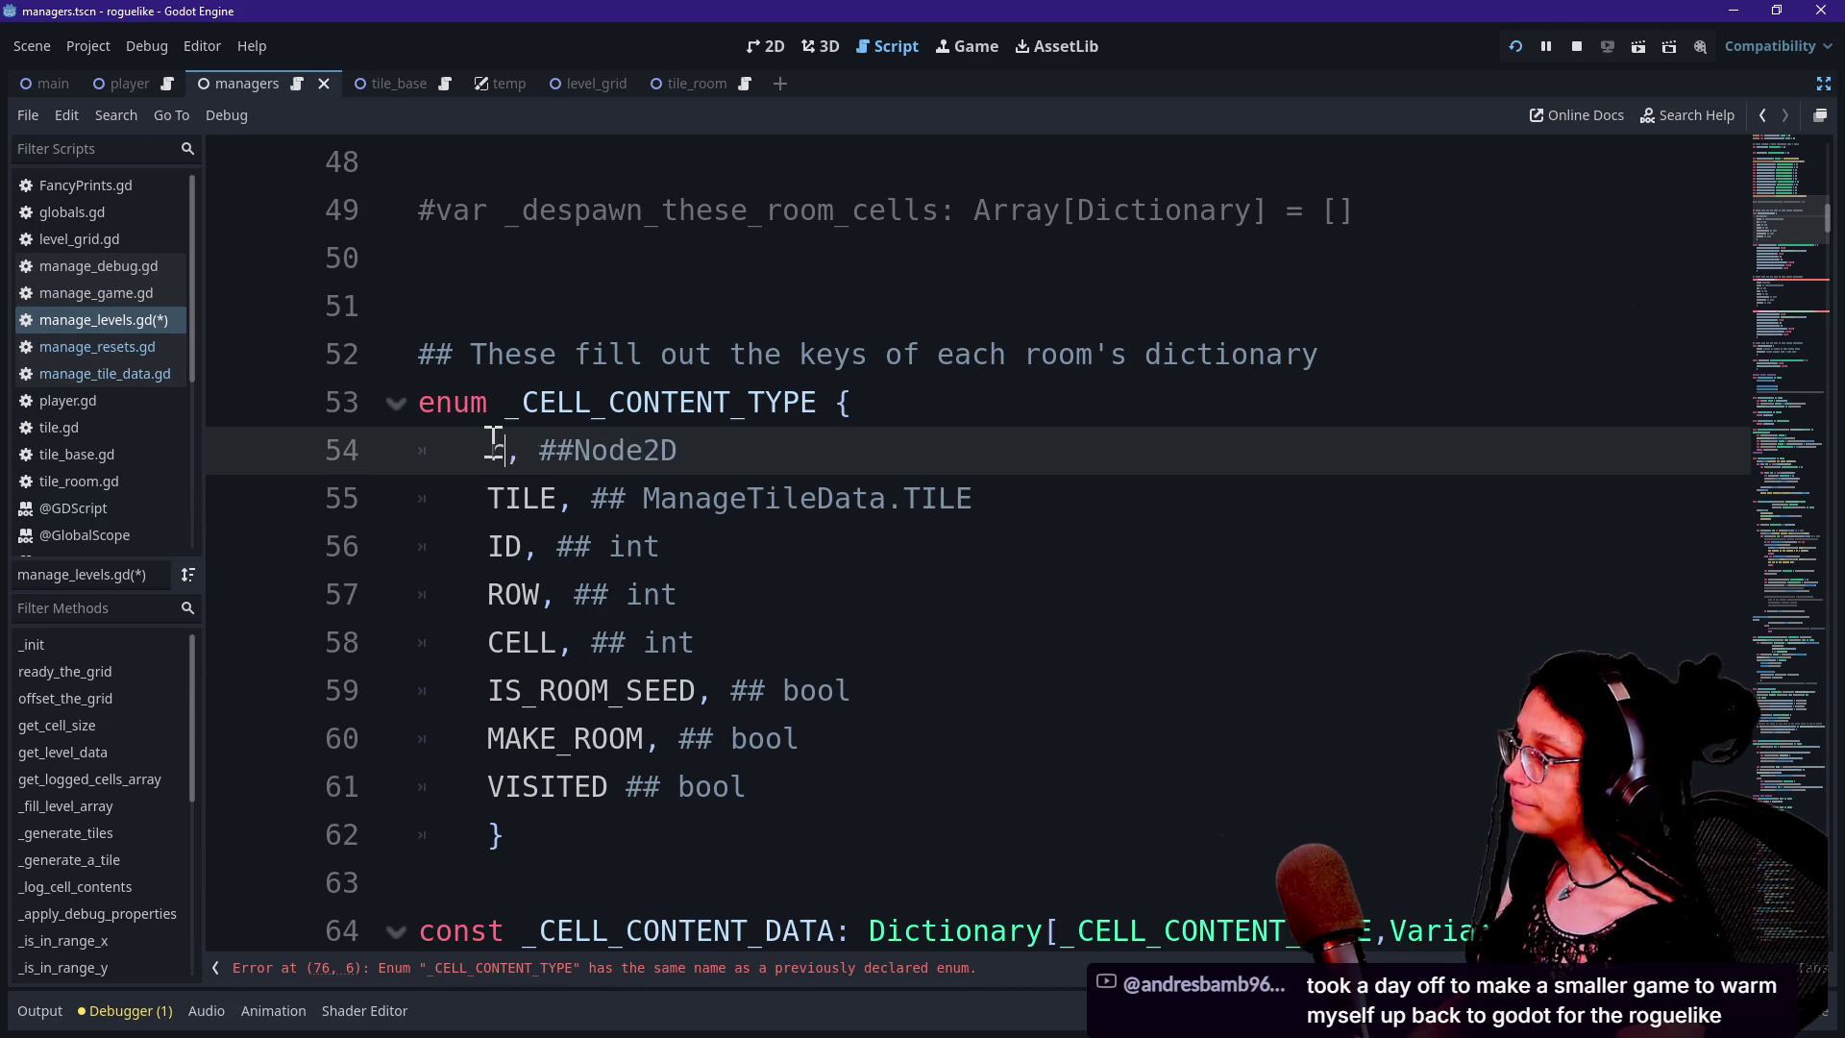
pyautogui.write('ROOM')
pyautogui.write('_NUMBER')
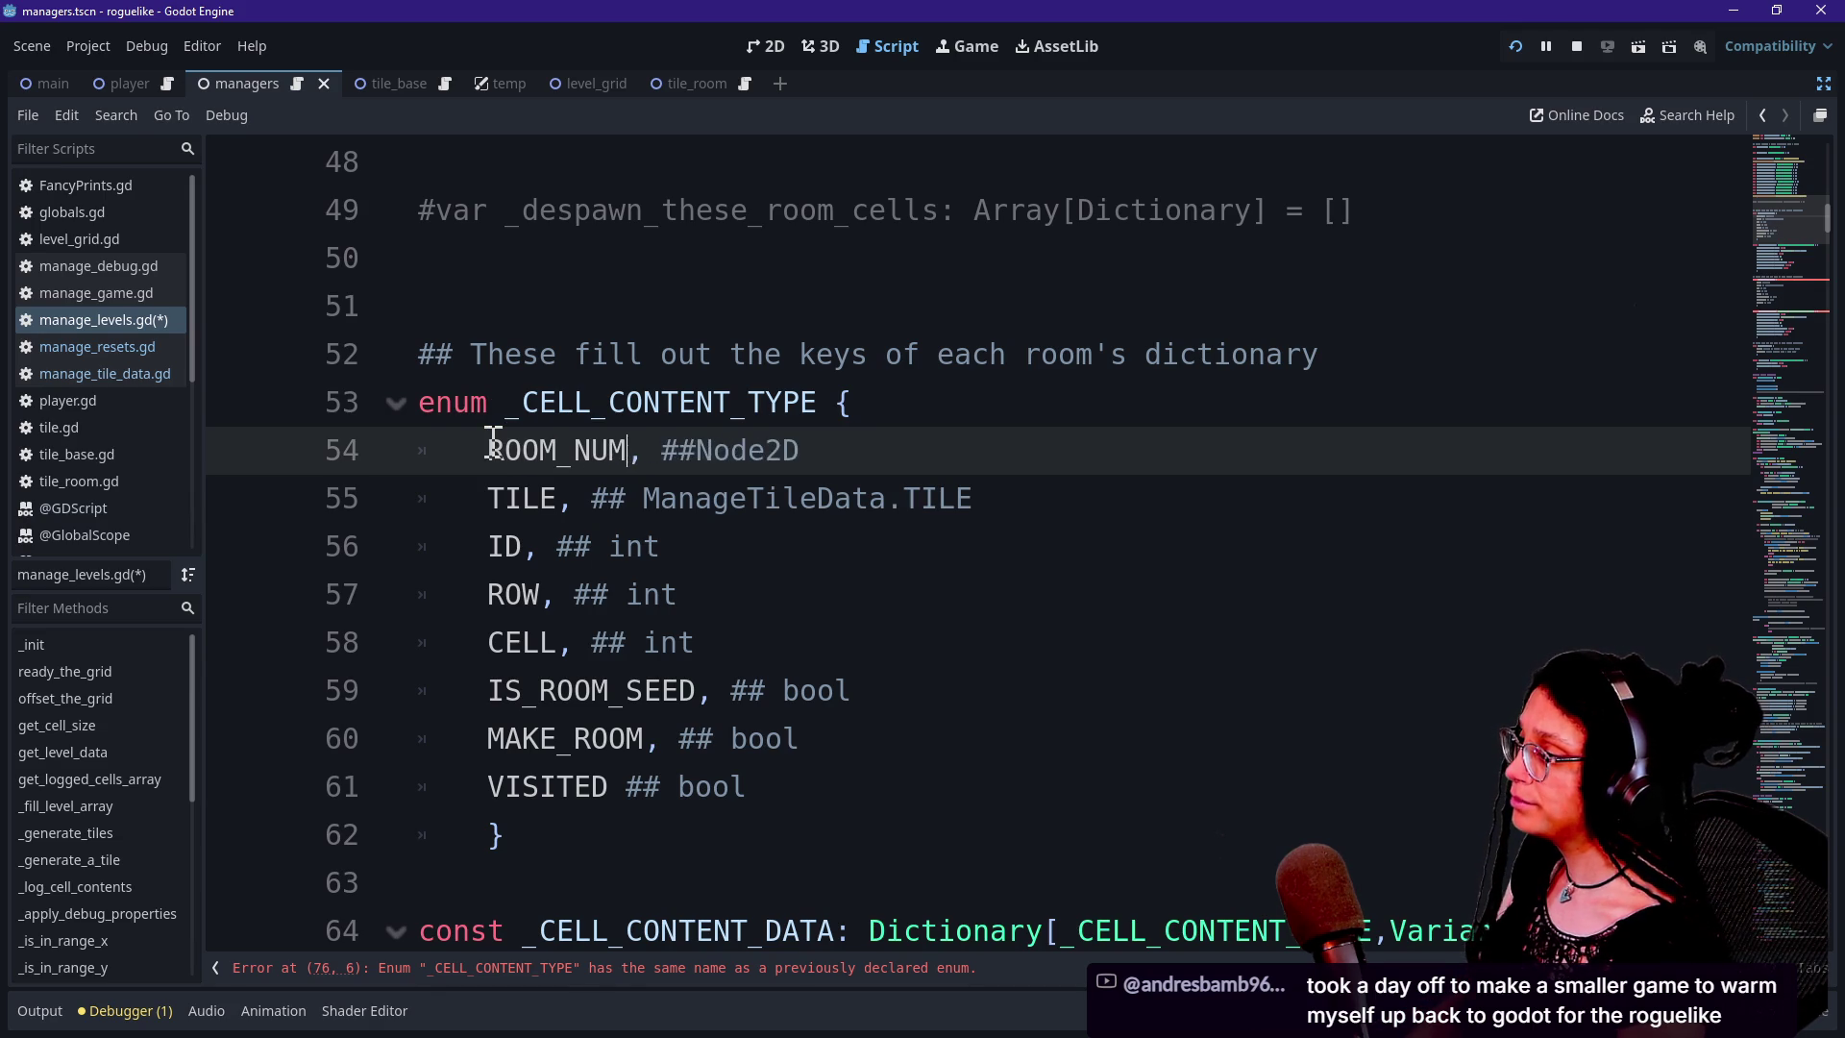
pyautogui.doubleClick(511, 495)
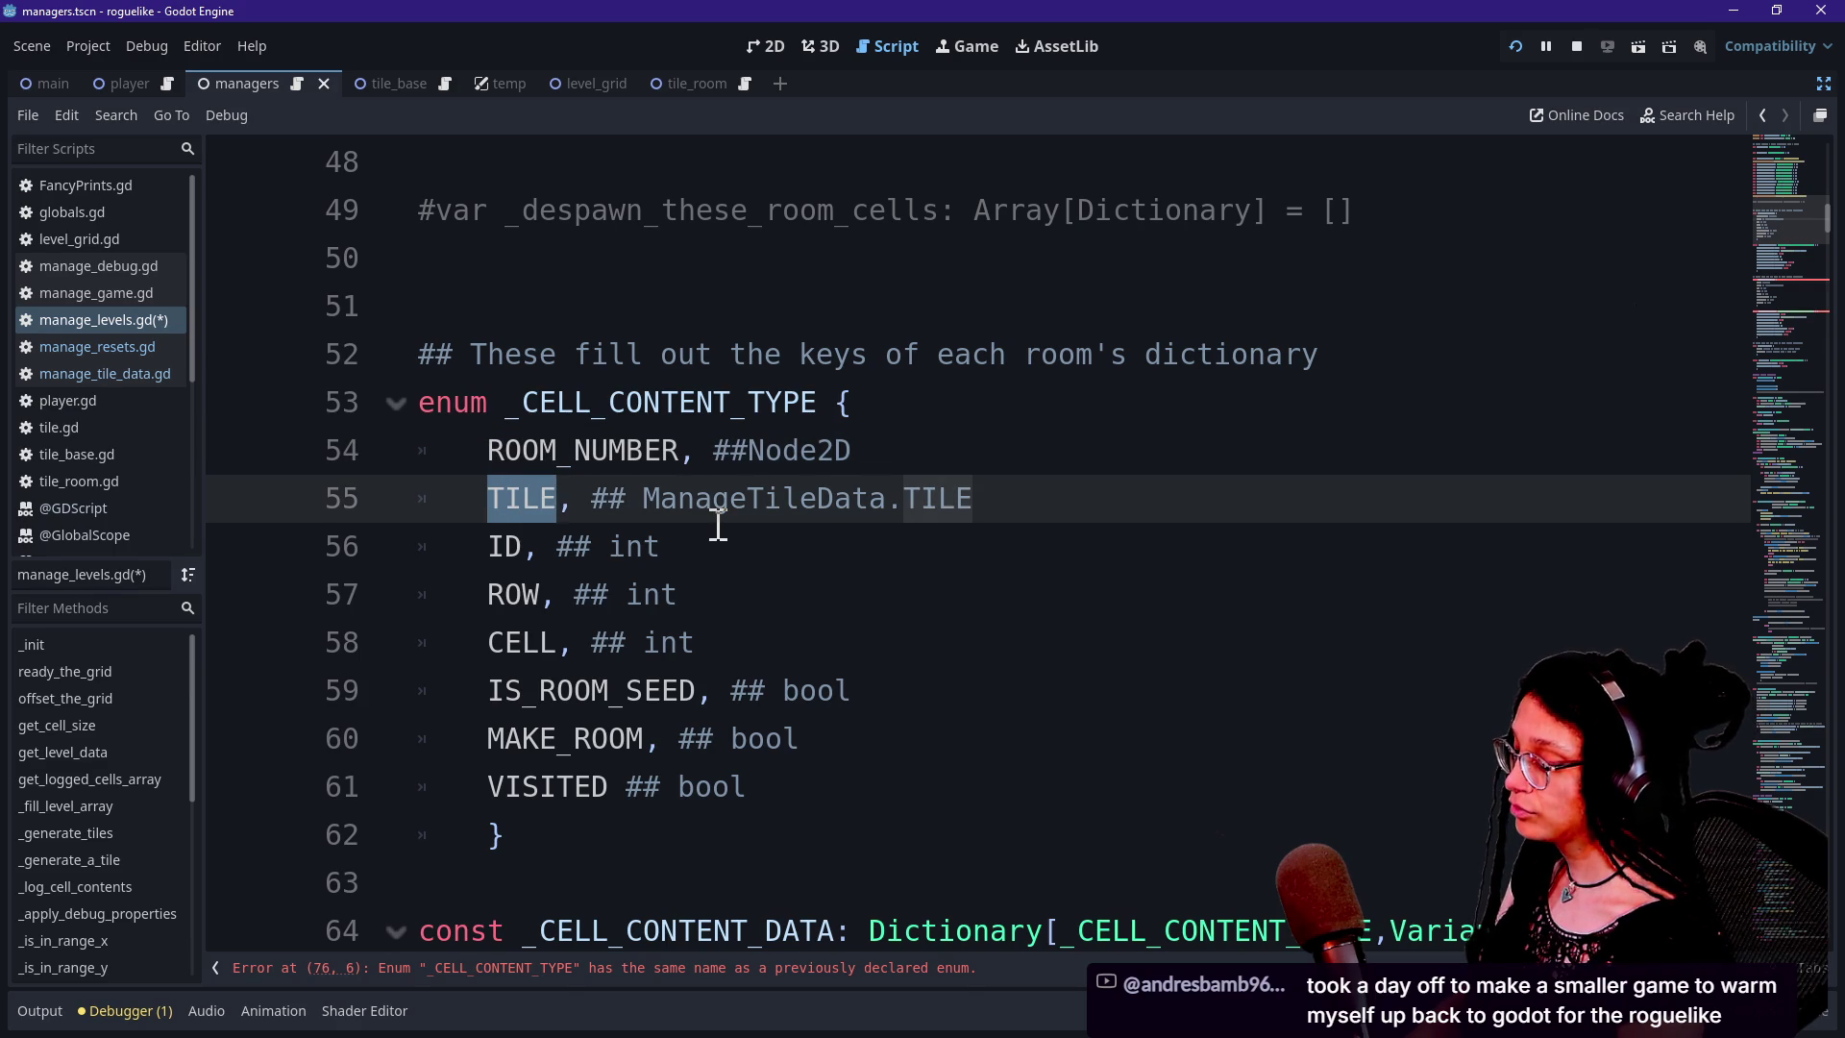
pyautogui.write('R')
pyautogui.write('OOM_CELLS')
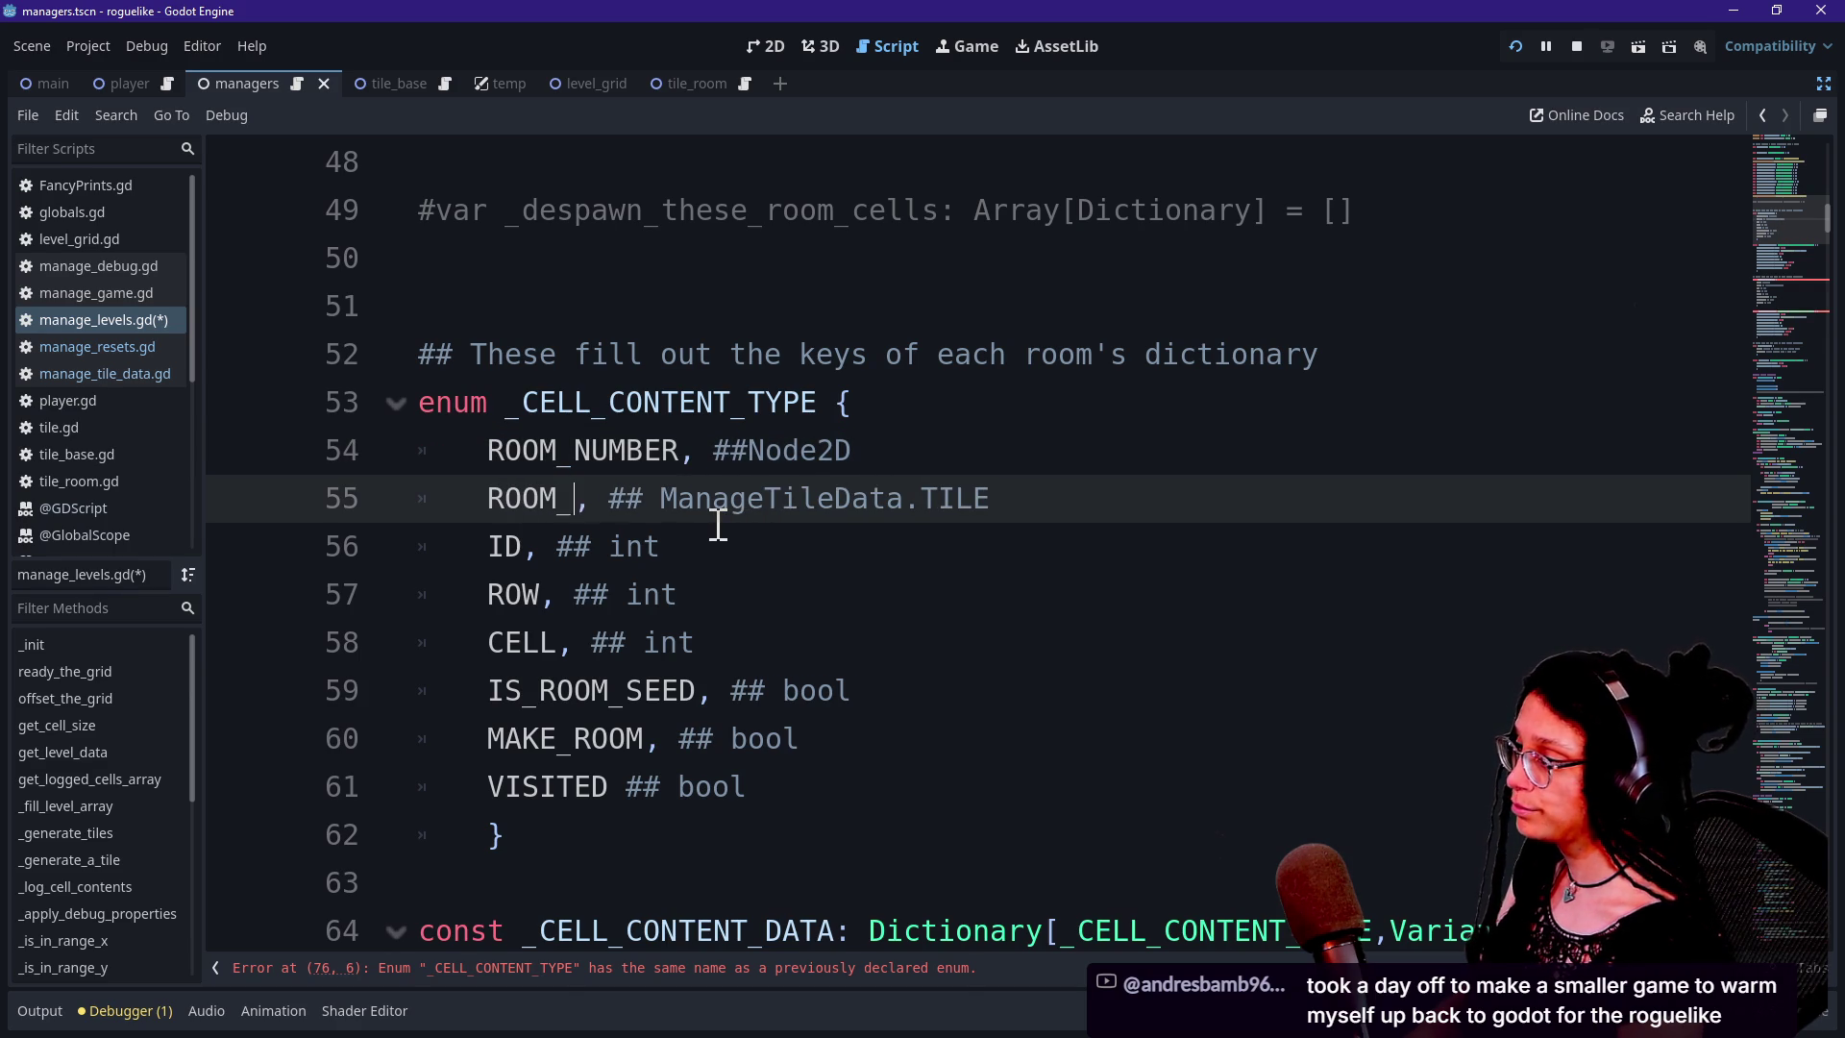
# Rename the ID entry to DOOR_CELLS
pyautogui.doubleClick(519, 545)
pyautogui.write('DIR')
pyautogui.press('BackSpace')
pyautogui.press('BackSpace')
pyautogui.write('OOR_COUNT')
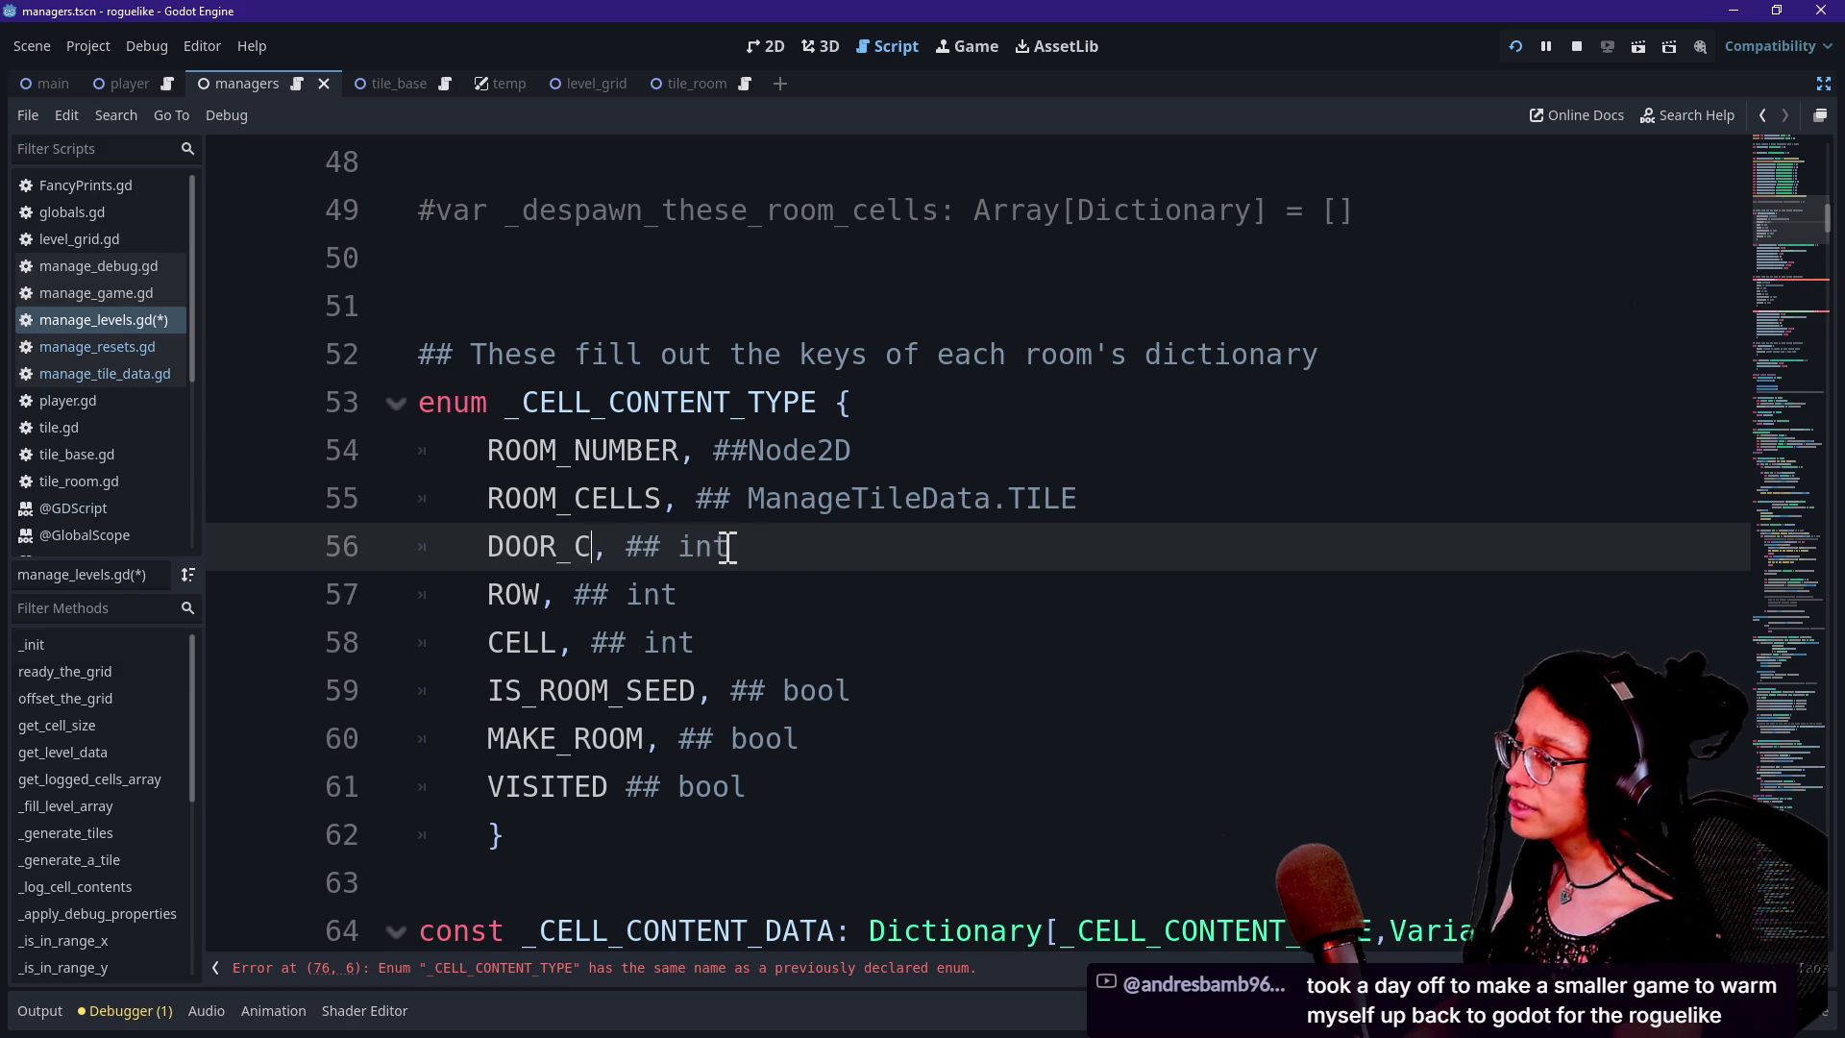
pyautogui.click(536, 481)
pyautogui.moveTo(442, 560)
pyautogui.mouseDown()
pyautogui.moveTo(667, 589)
pyautogui.moveTo(622, 548)
pyautogui.moveTo(517, 553)
pyautogui.moveTo(662, 563)
pyautogui.mouseUp()
pyautogui.click(672, 547)
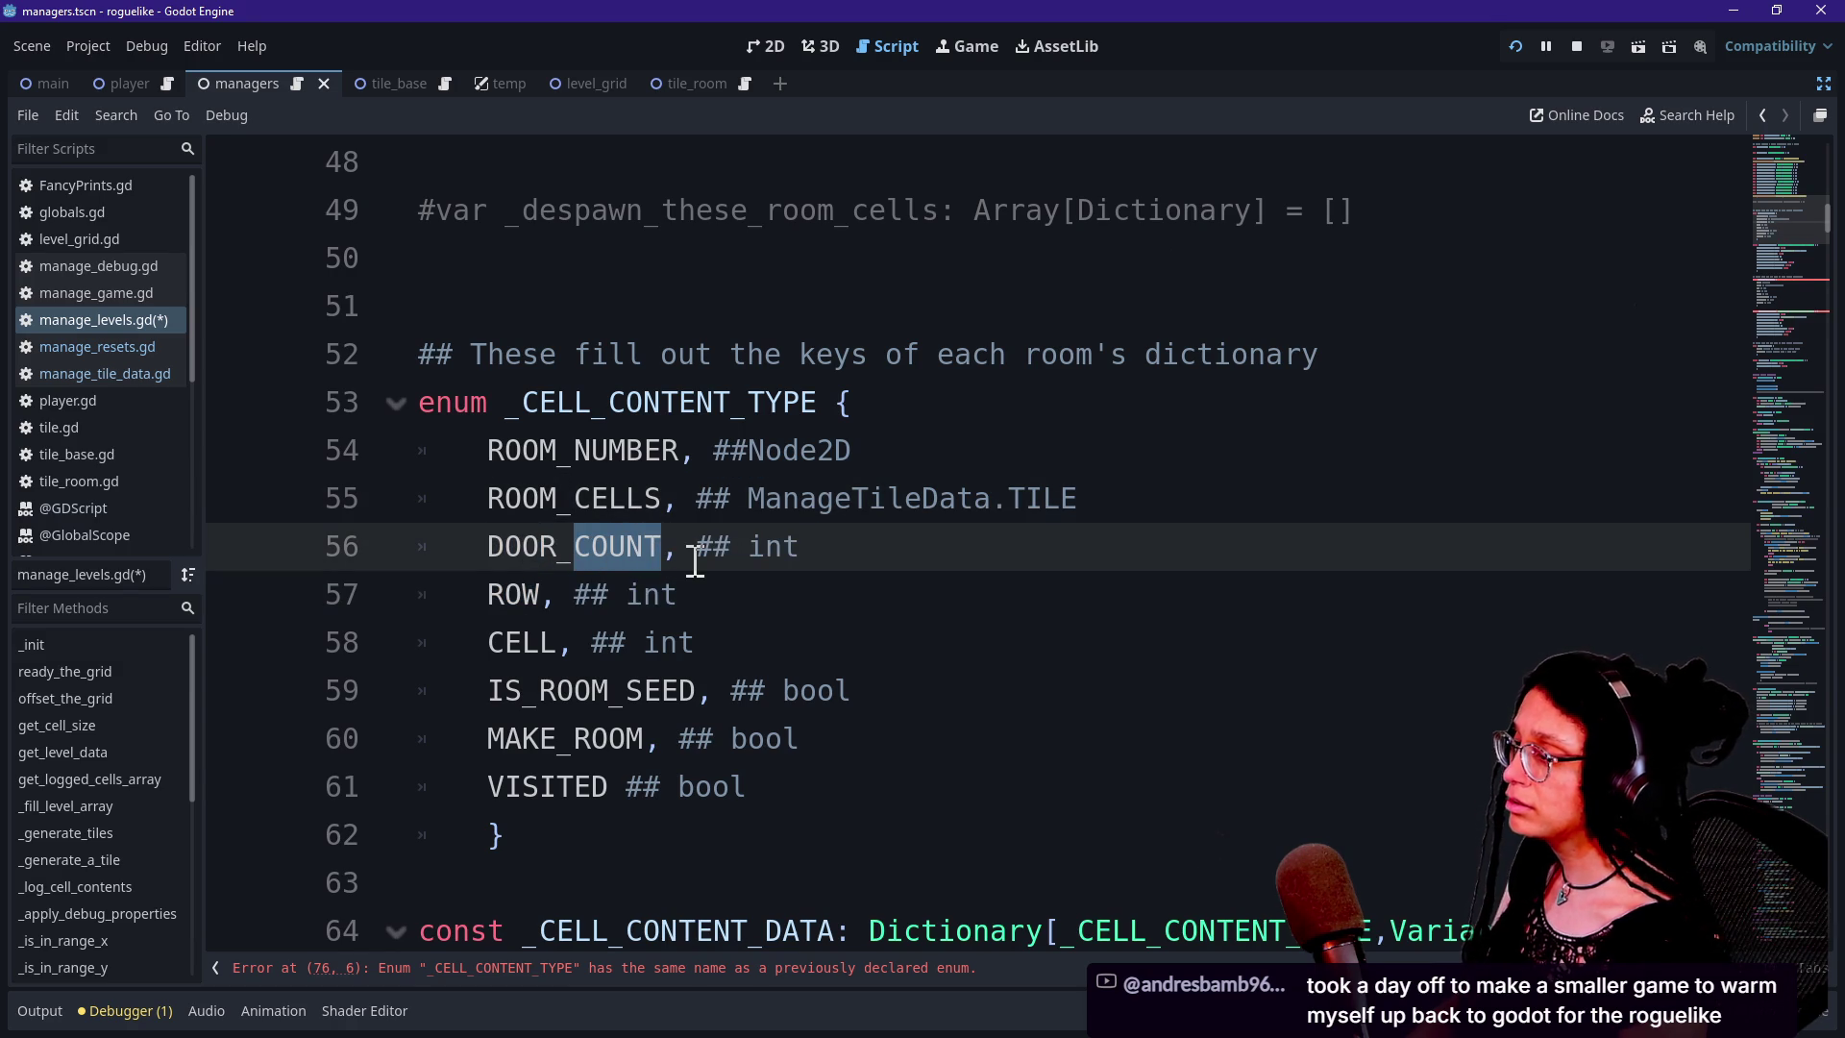
pyautogui.write('CELLS')
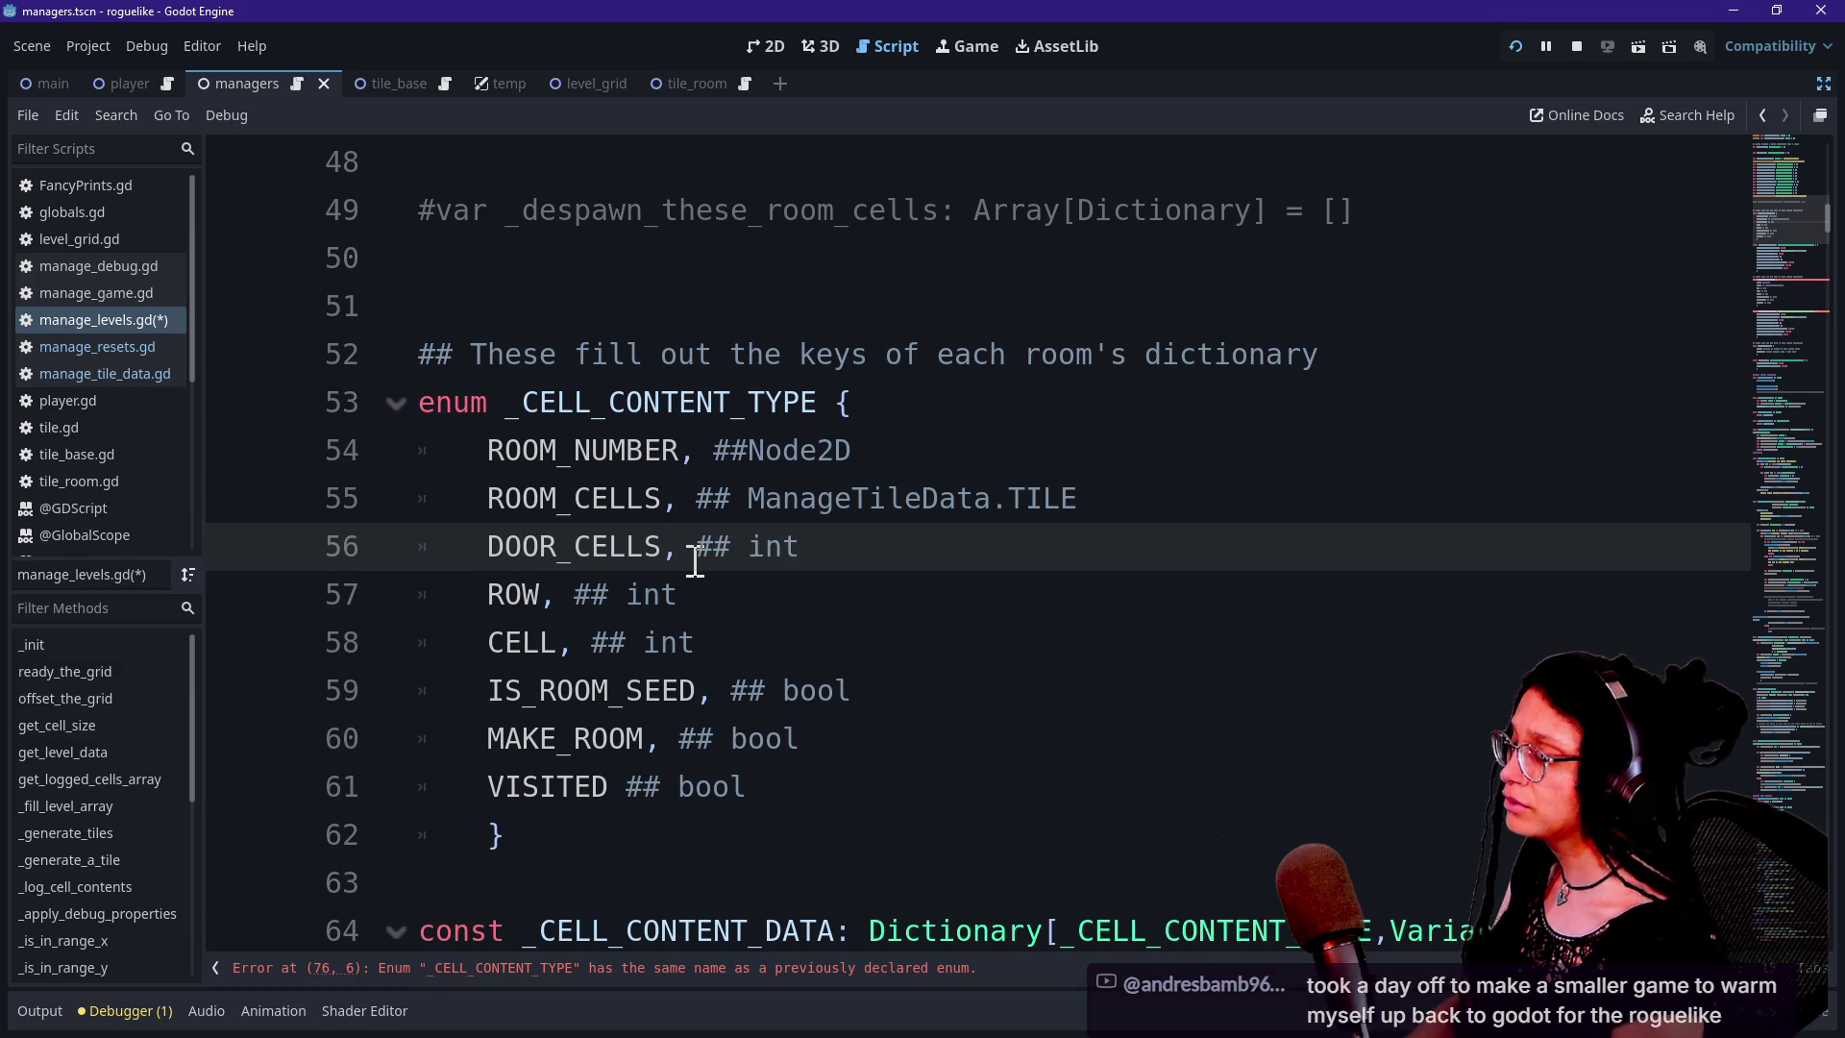
# Change the ROOM_NUMBER type comment from Node2D to int
pyautogui.click(712, 589)
pyautogui.moveTo(696, 546); pyautogui.dragTo(939, 548)
pyautogui.click(939, 548)
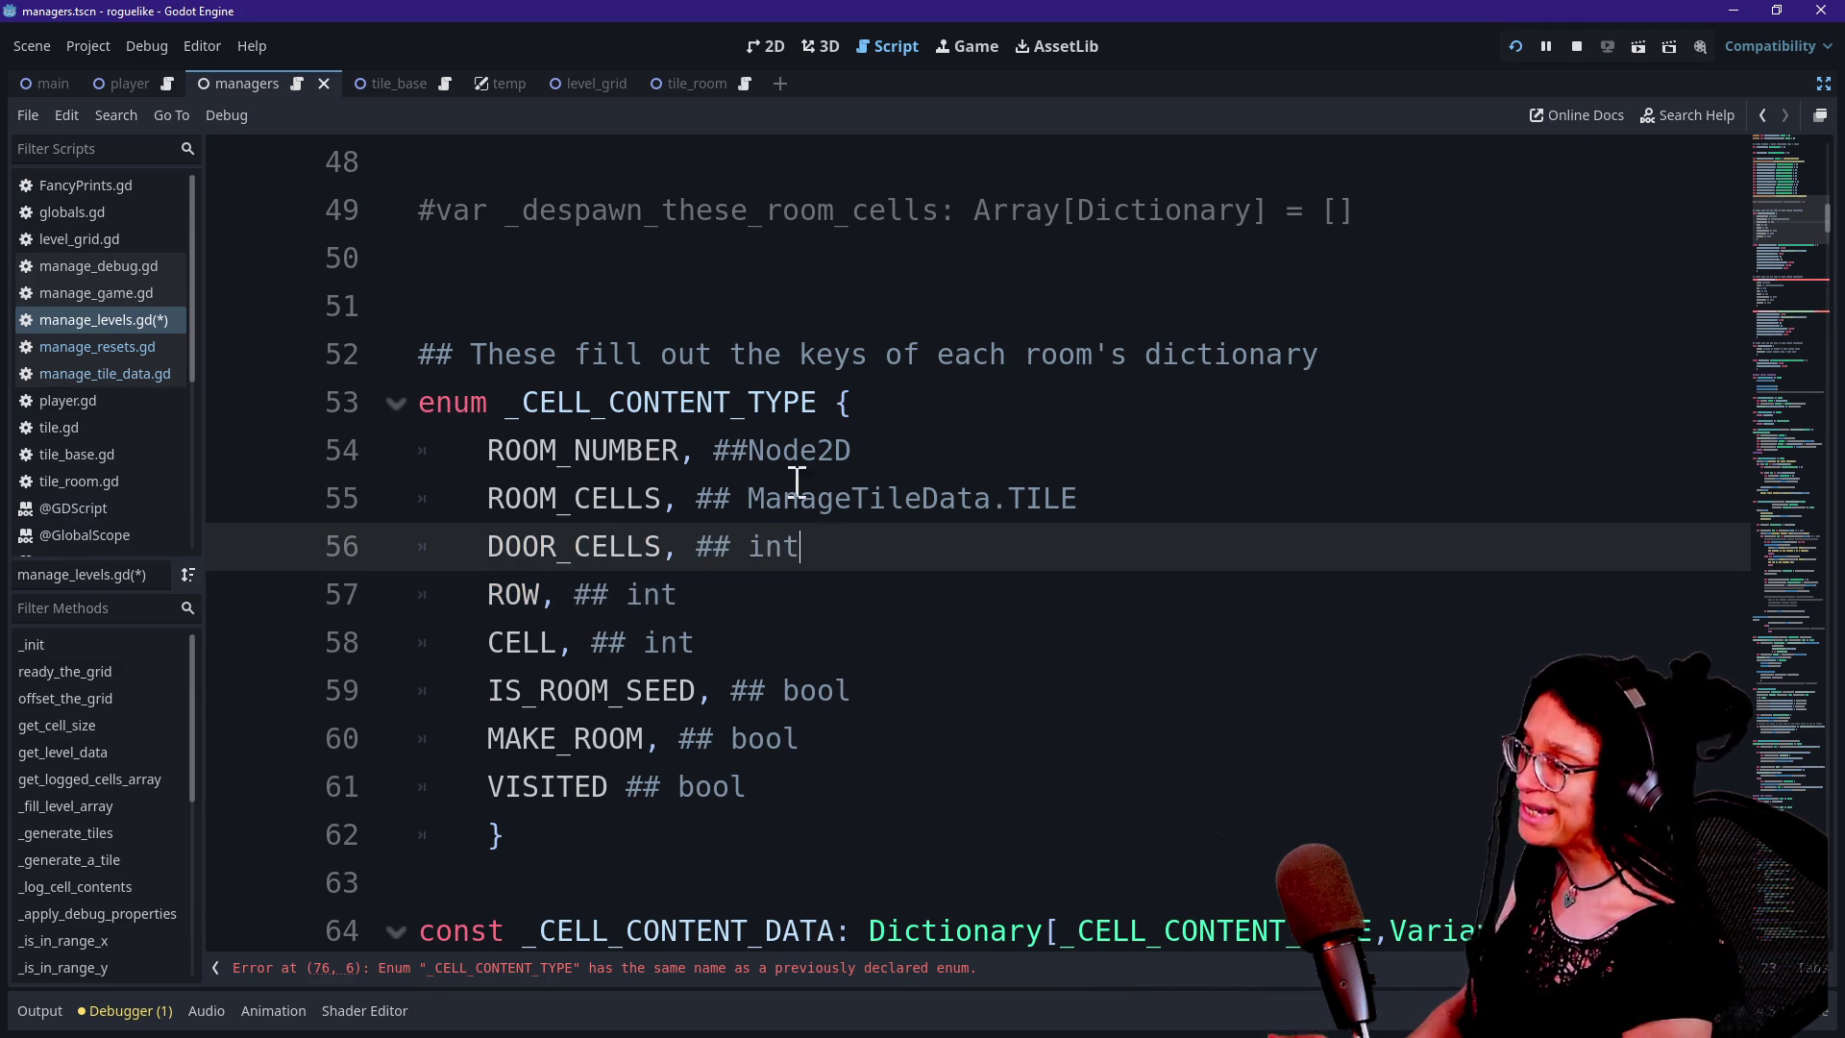
pyautogui.moveTo(753, 452); pyautogui.dragTo(856, 452)
pyautogui.press('BackSpace')
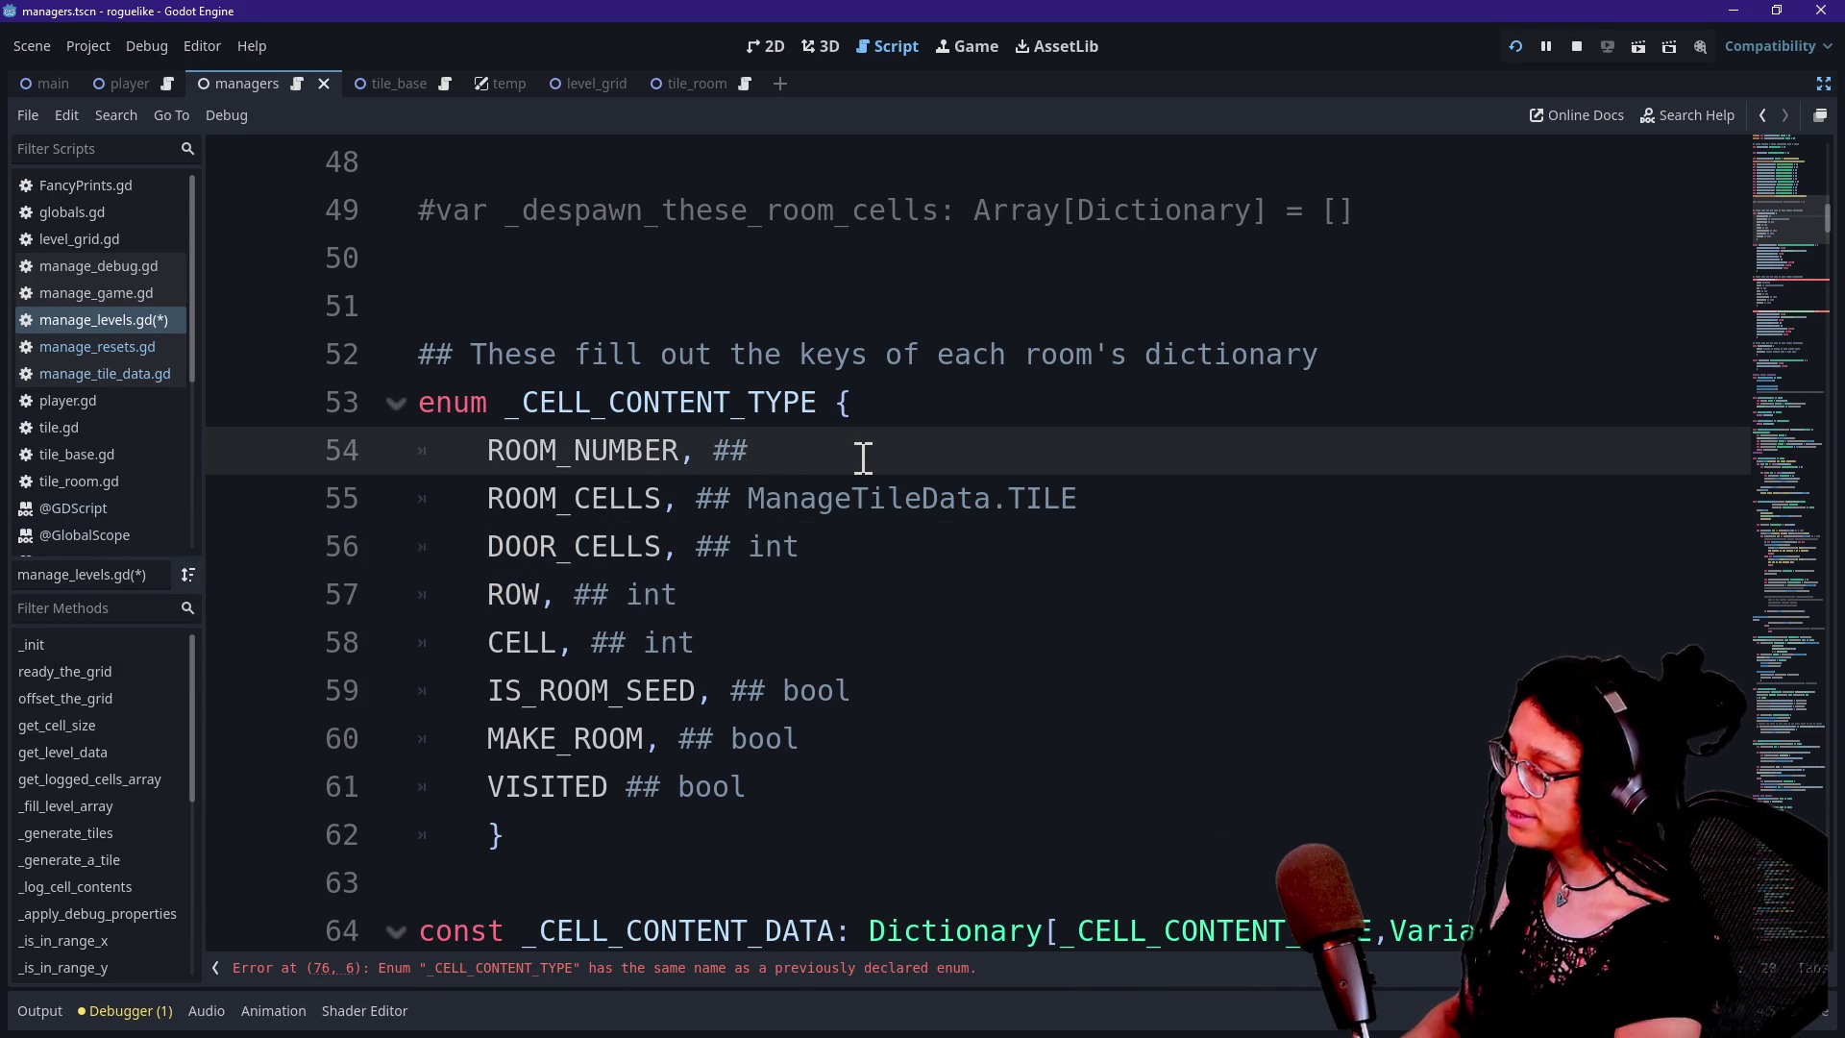
pyautogui.write('int')
pyautogui.click(750, 452)
# Set the ROOM_CELLS and DOOR_CELLS type comments to Dictionary
pyautogui.moveTo(753, 498); pyautogui.dragTo(1137, 499)
pyautogui.press('BackSpace')
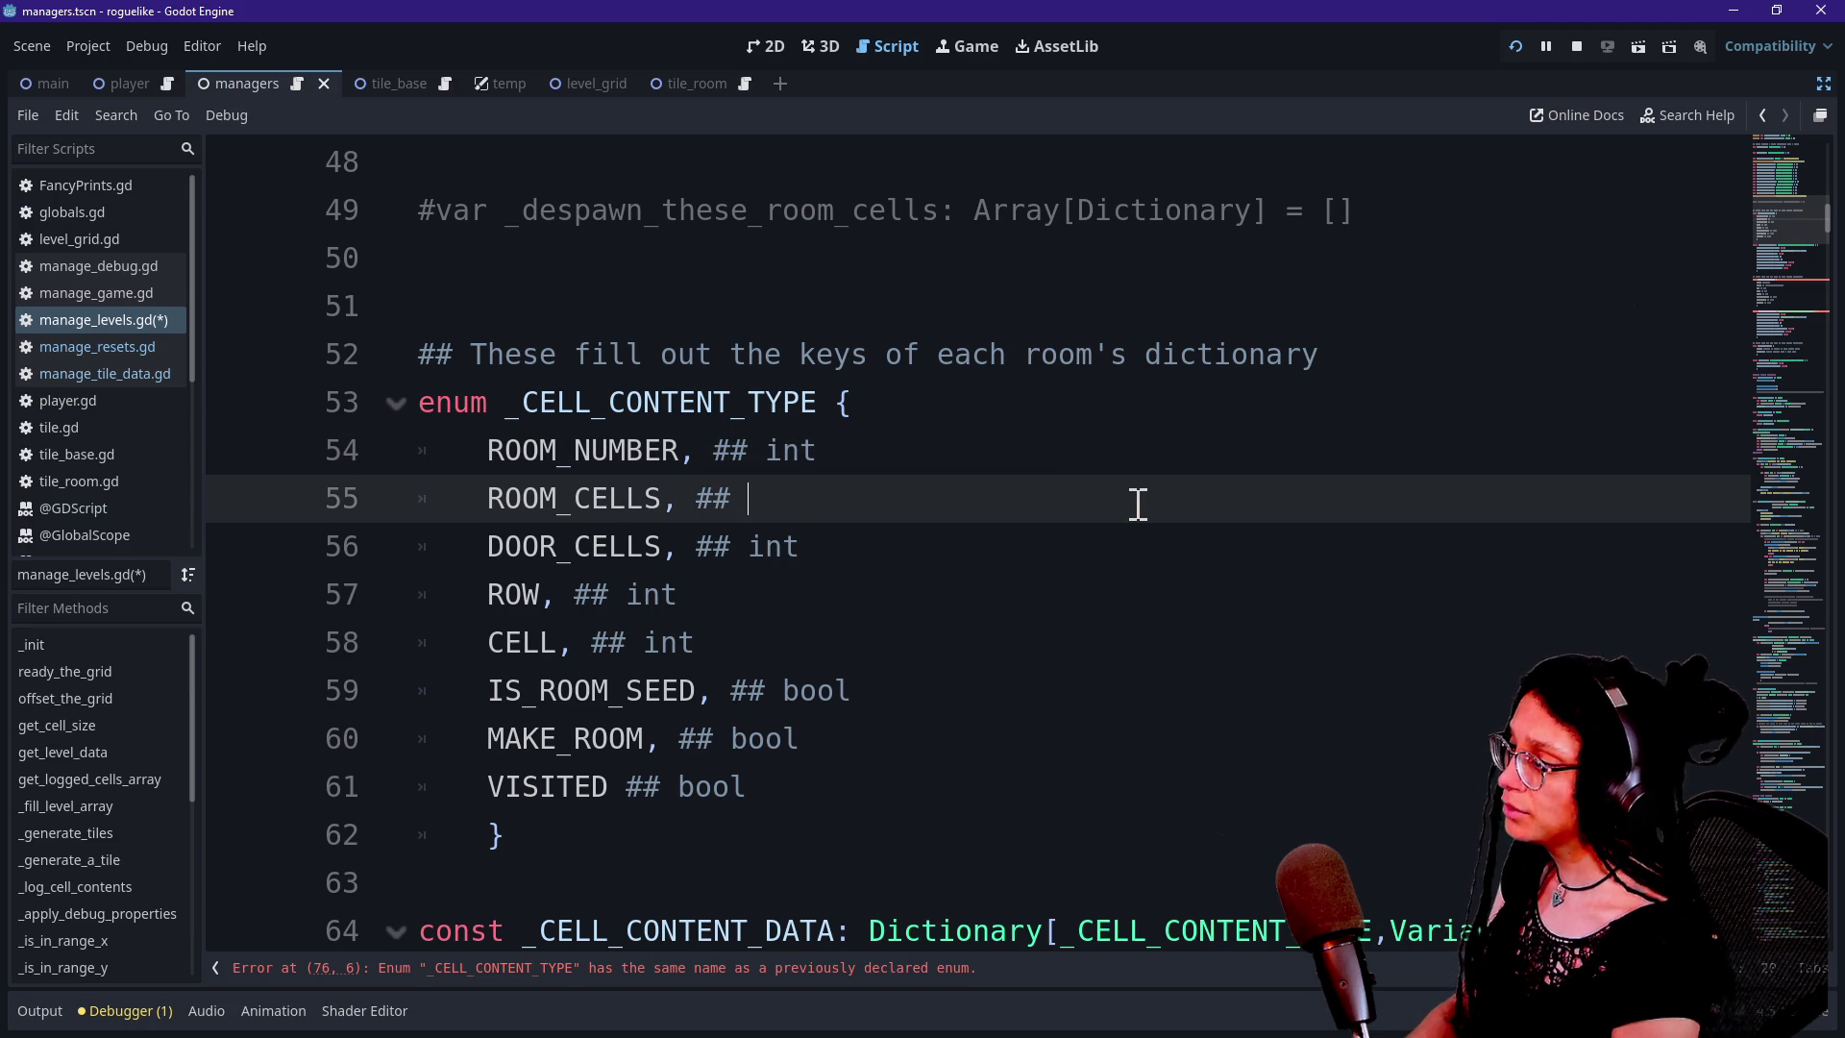
pyautogui.write('Dictionary')
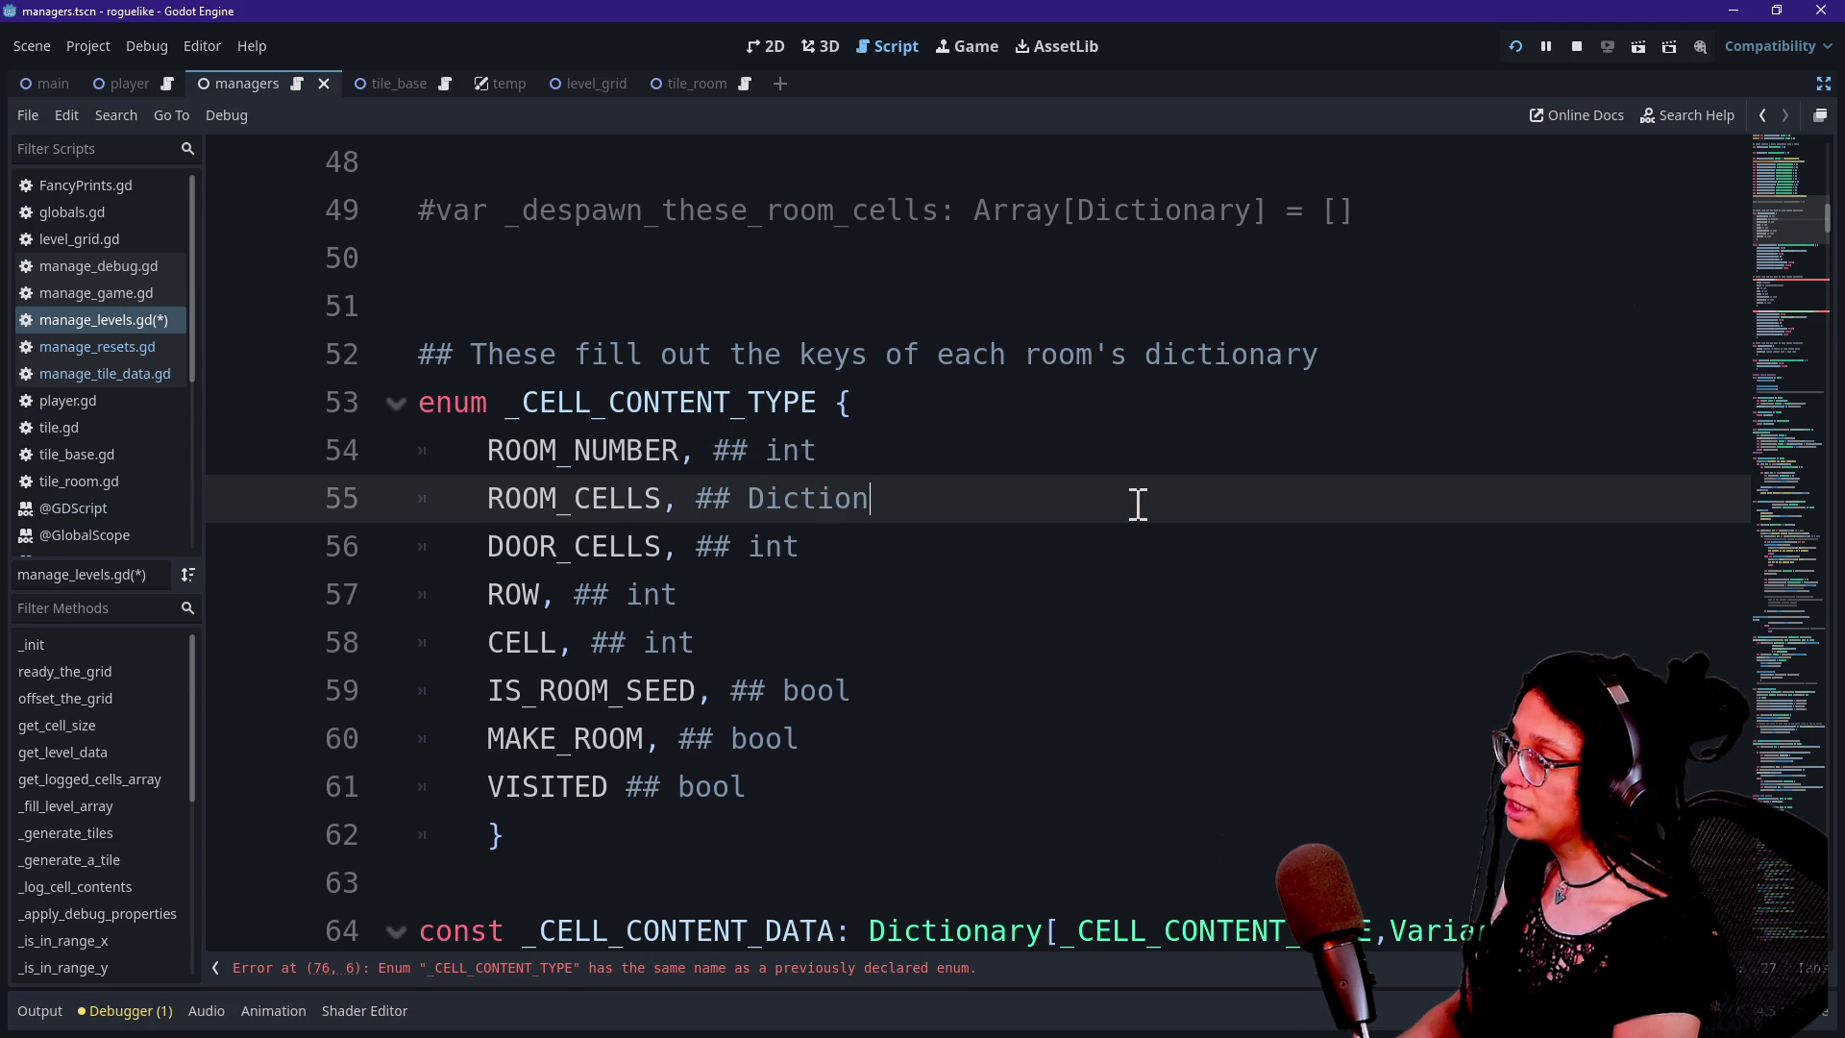
pyautogui.doubleClick(778, 509)
pyautogui.hotkey('ctrl', 'c')
pyautogui.click(782, 546)
pyautogui.hotkey('ctrl', 'v')
pyautogui.doubleClick(787, 549)
pyautogui.hotkey('ctrl', 'v')
# Delete the ROW through VISITED entries from the enum
pyautogui.click(701, 576)
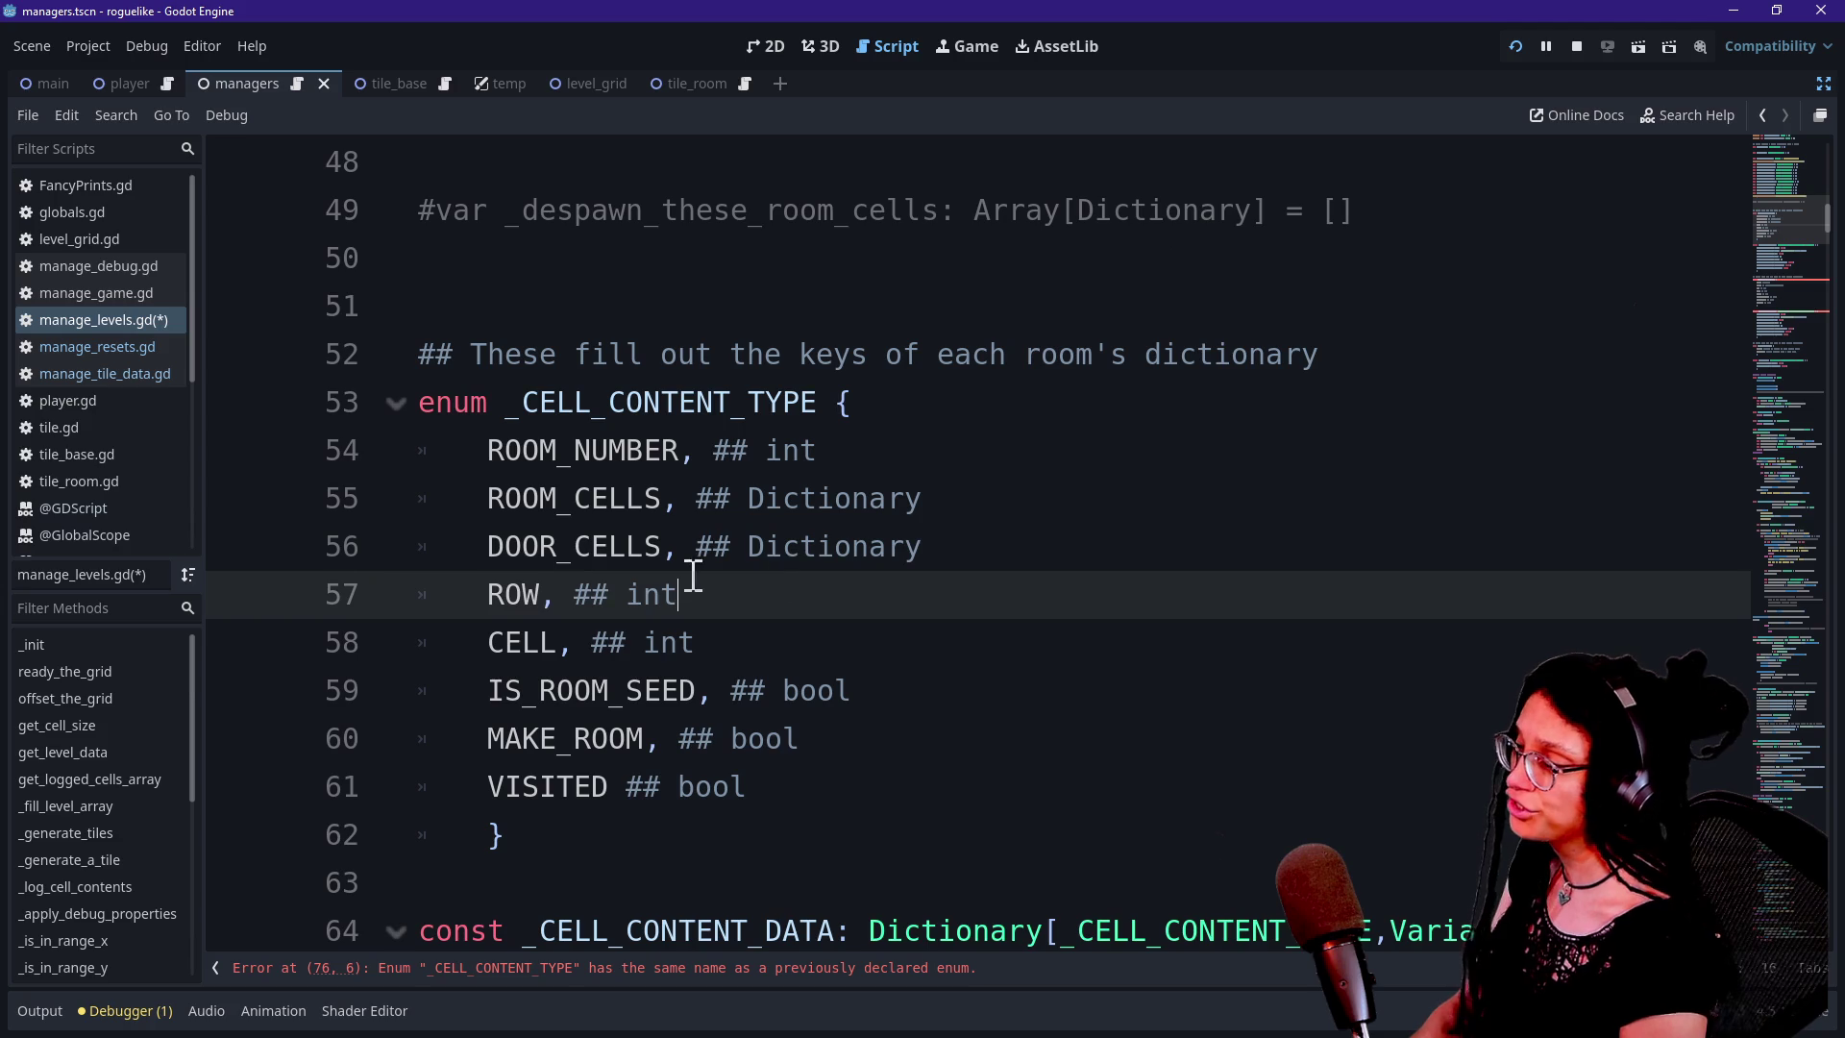
pyautogui.click(939, 778)
pyautogui.keyDown('shift'); pyautogui.click(1108, 539); pyautogui.keyUp('shift')
pyautogui.press('BackSpace')
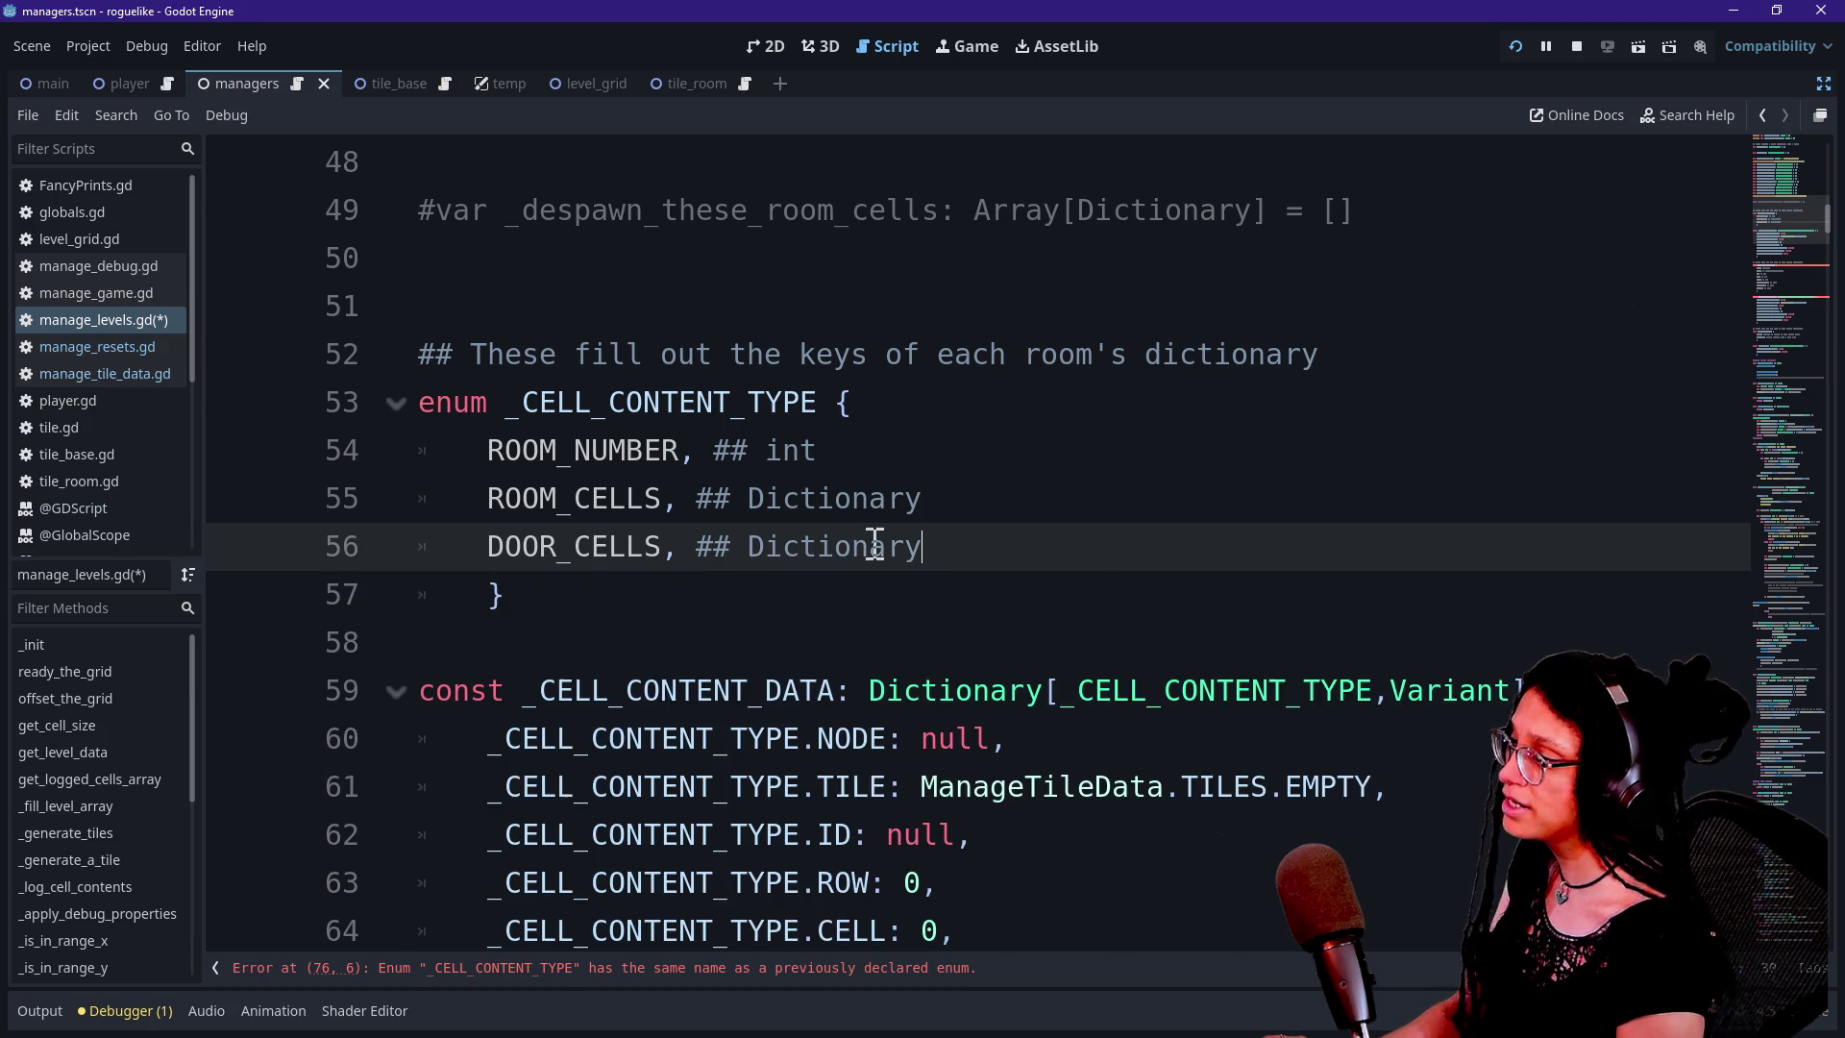
# Rename the enum to _ROOM_CONTENT_TYPE and the constant to _ROOM_CONTENT_DATA
pyautogui.click(587, 404)
pyautogui.press('BackSpace')
pyautogui.press('BackSpace')
pyautogui.press('BackSpace')
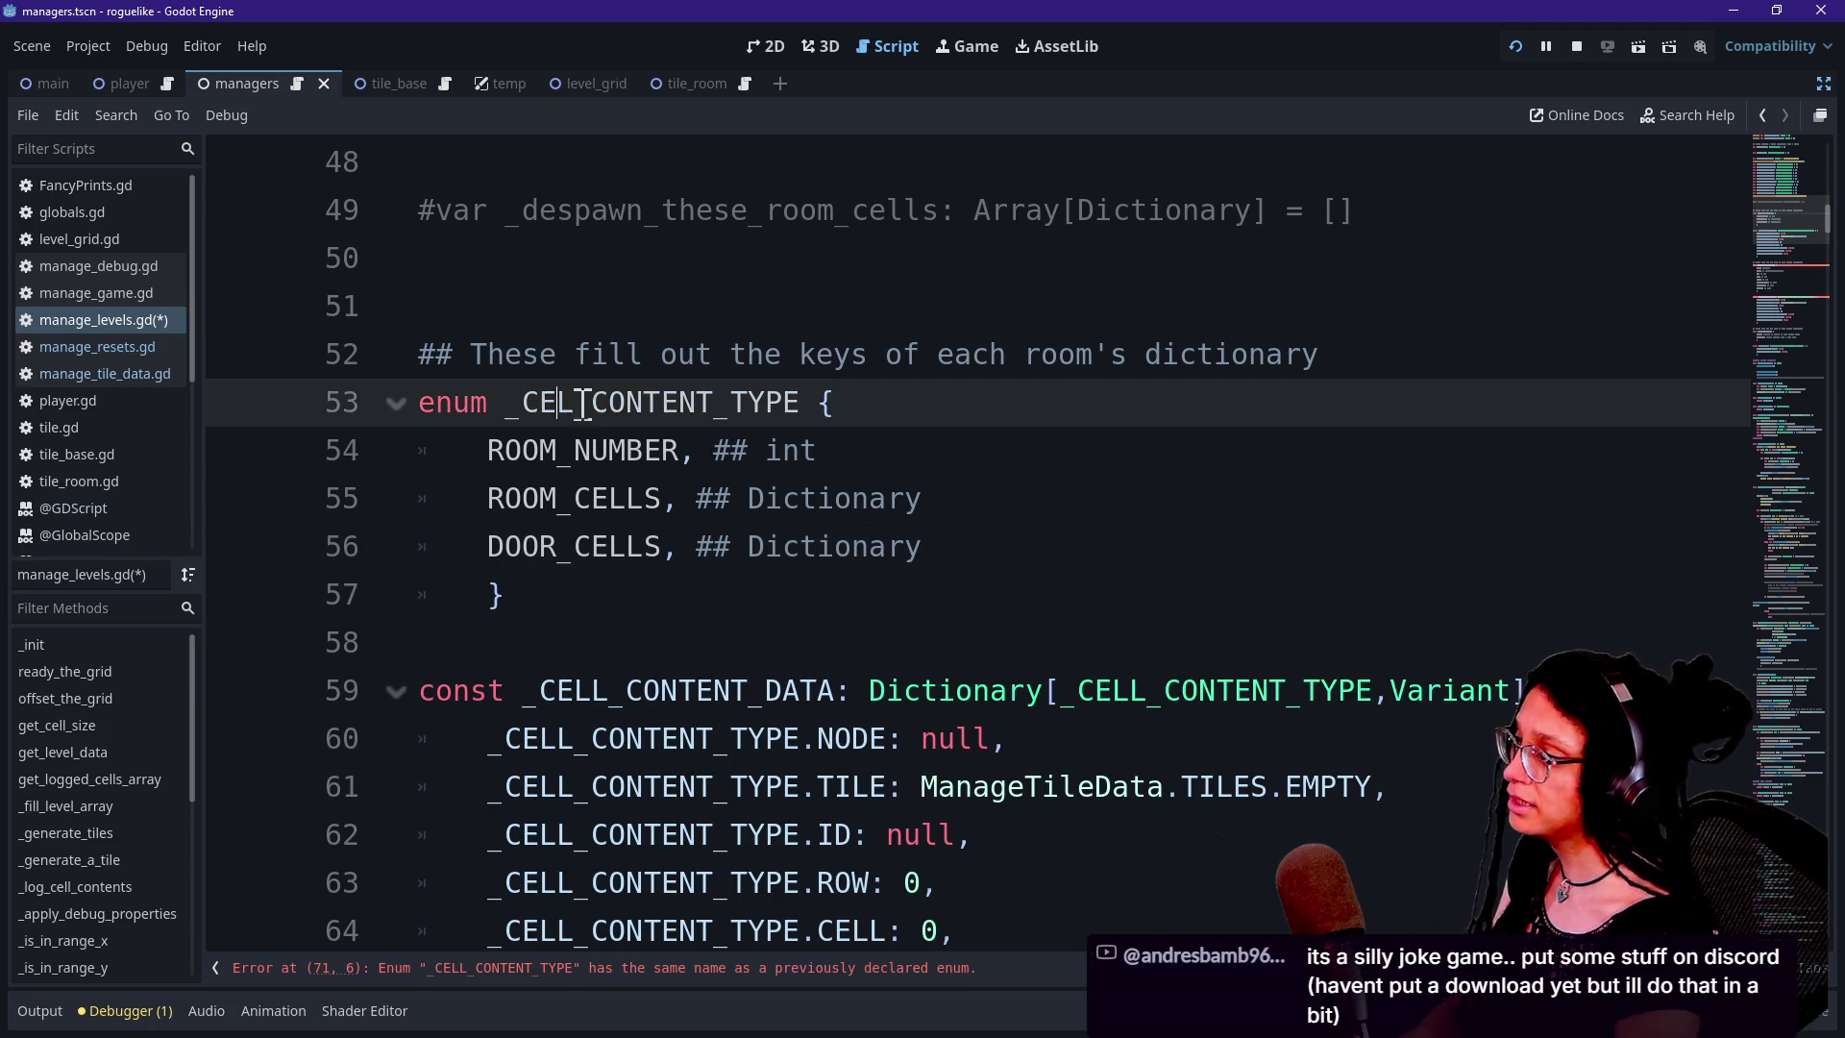
pyautogui.write('ROOM_')
pyautogui.click(573, 547)
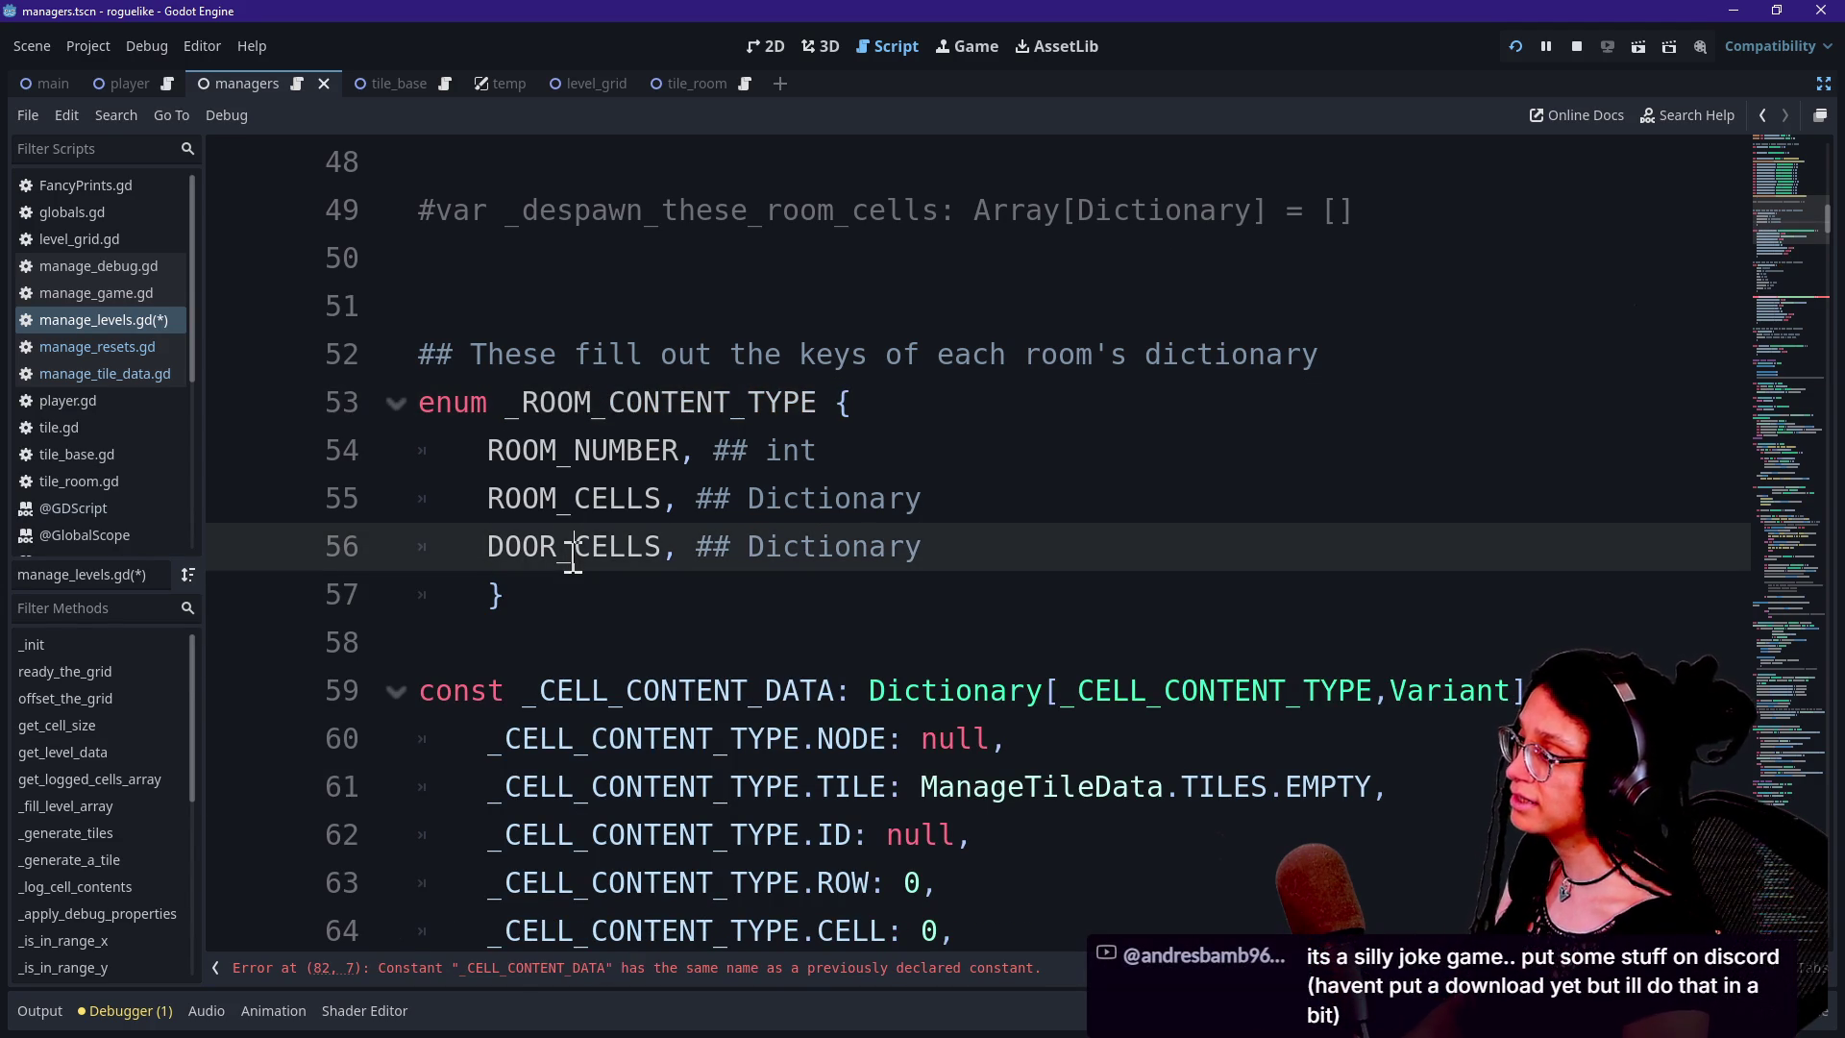
pyautogui.moveTo(540, 694); pyautogui.dragTo(611, 694)
pyautogui.write('ROOM')
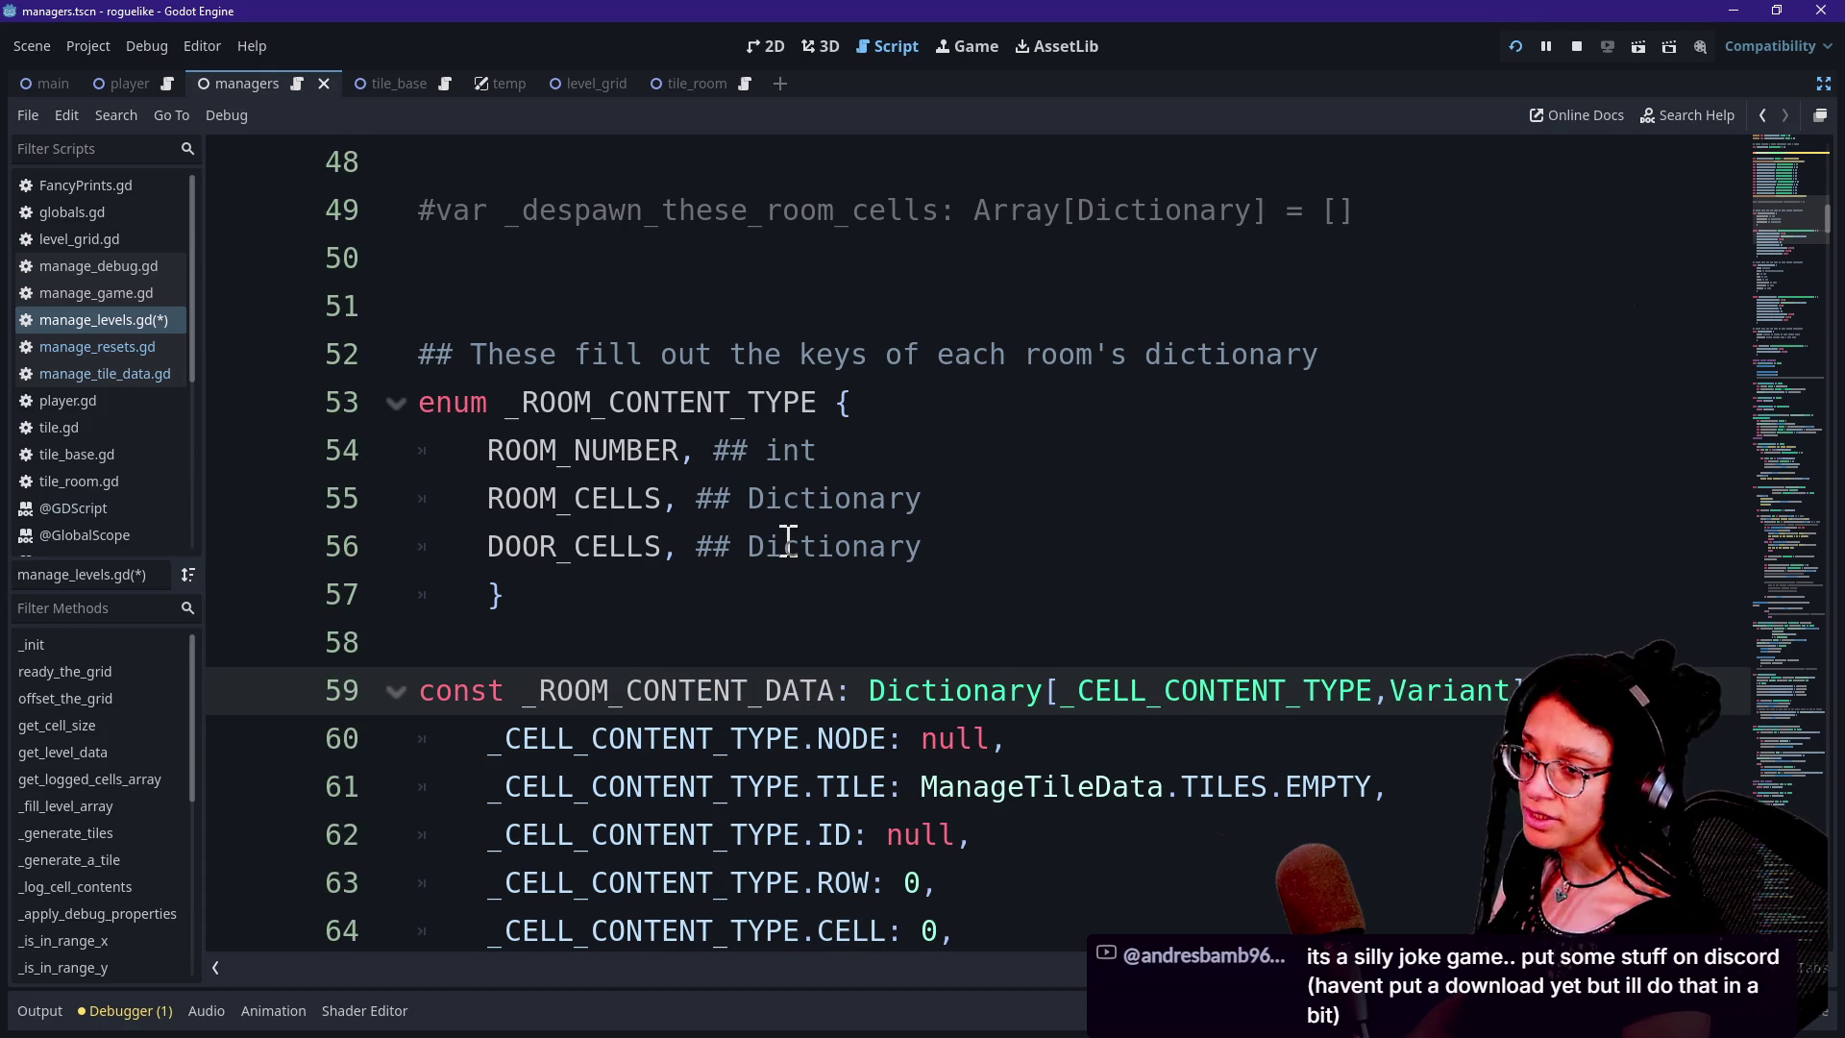
pyautogui.hotkey('alt', 'Tab')
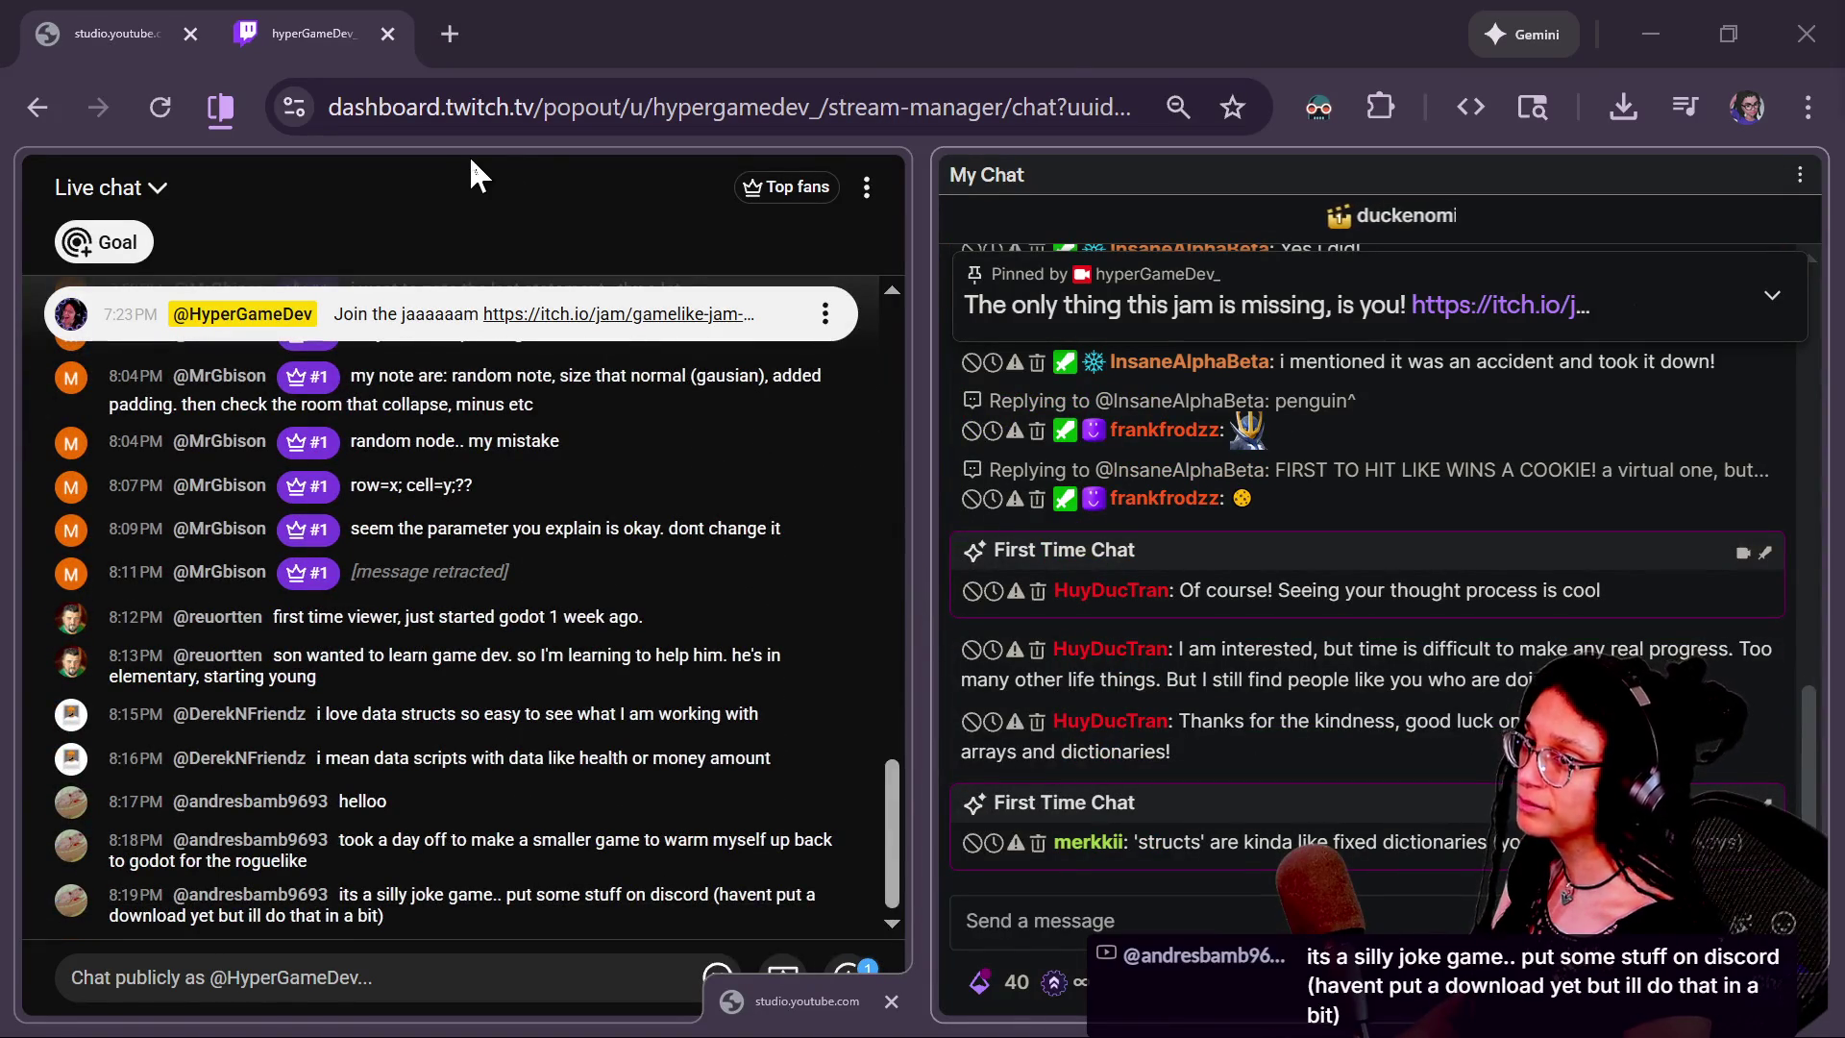
pyautogui.hotkey('alt', 'Tab')
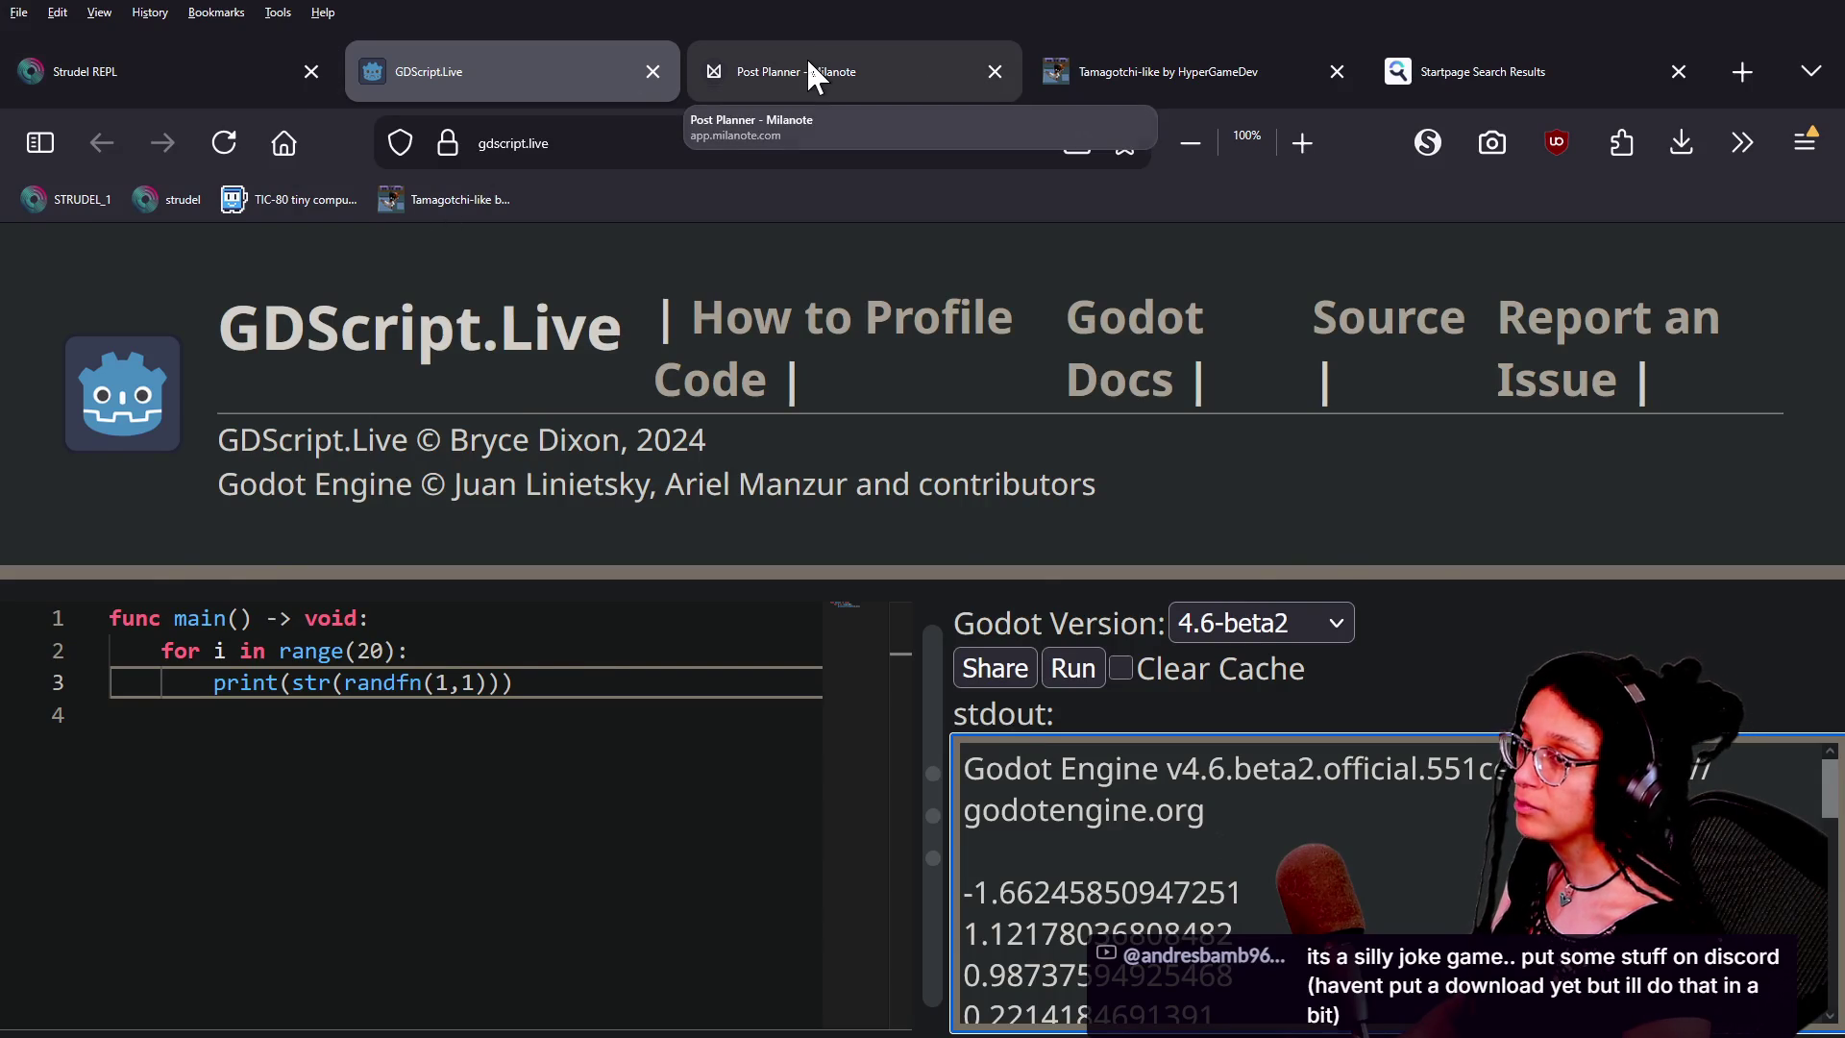
pyautogui.hotkey('alt', 'Tab')
pyautogui.hotkey('alt', 'Tab')
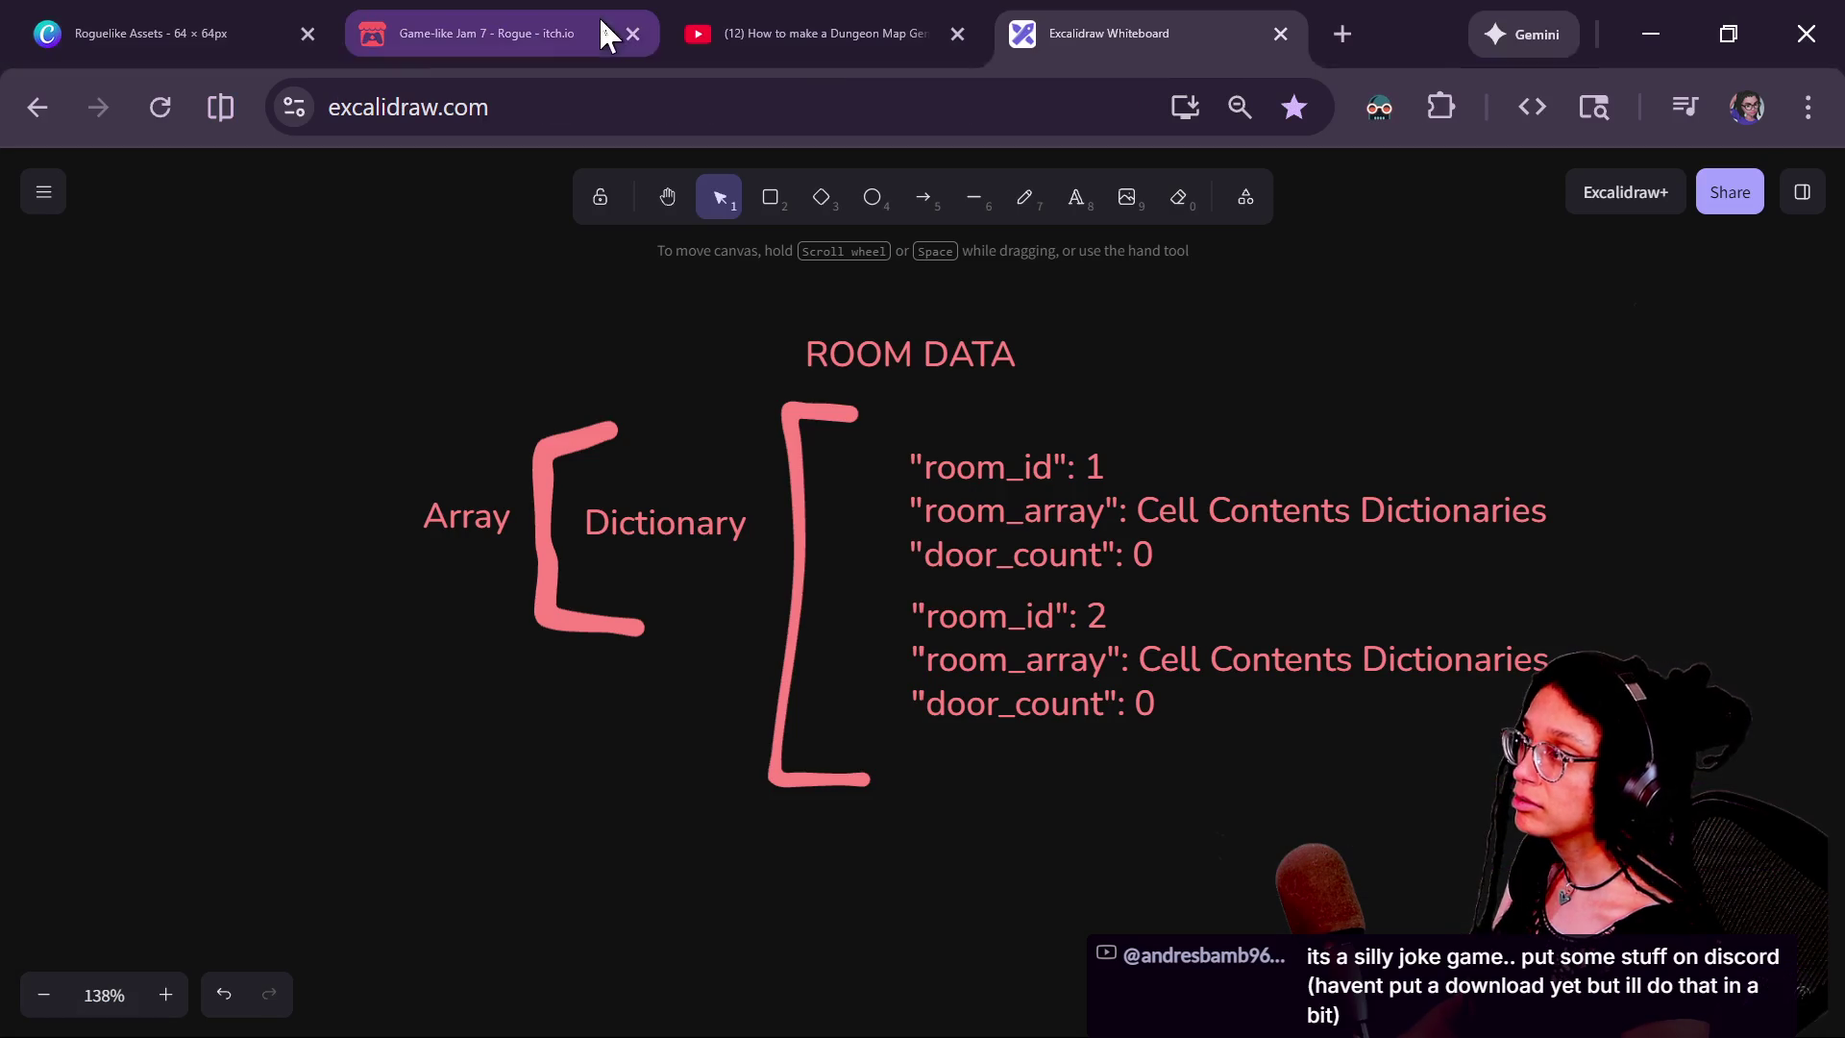
pyautogui.click(1343, 34)
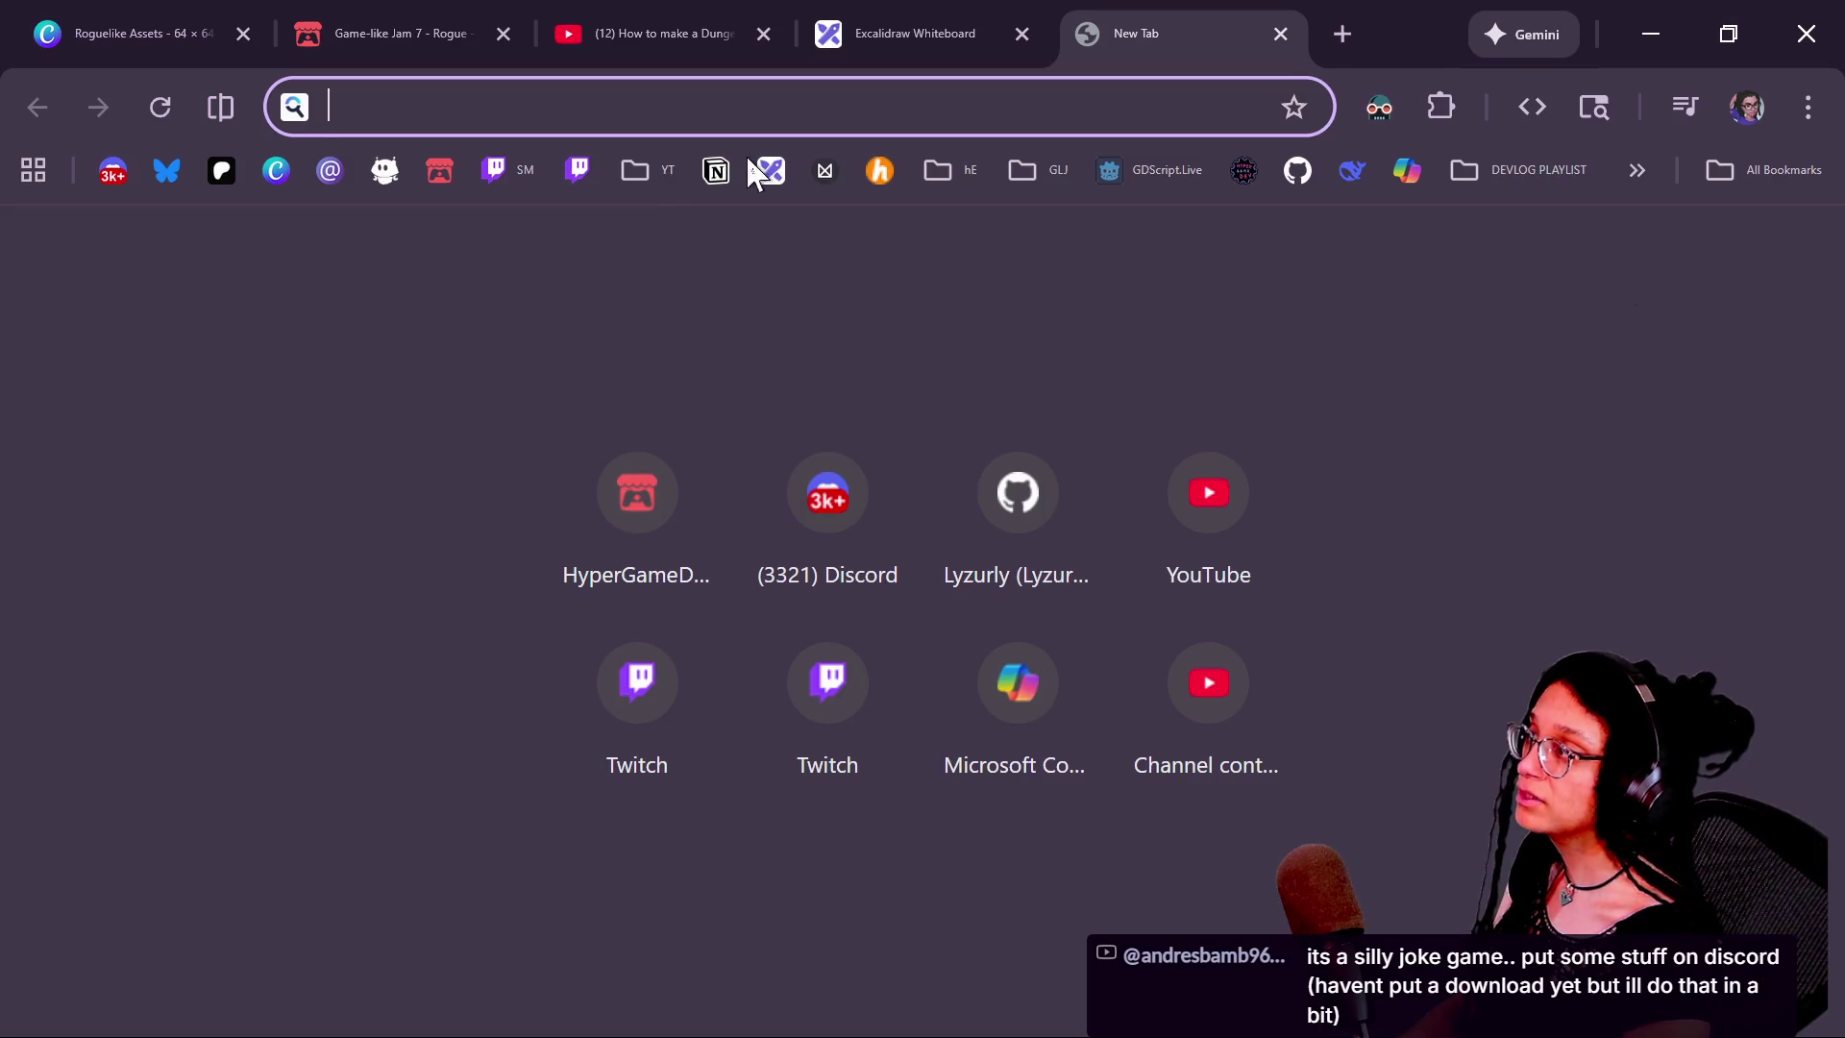
pyautogui.click(111, 173)
pyautogui.hotkey('alt', 'Tab')
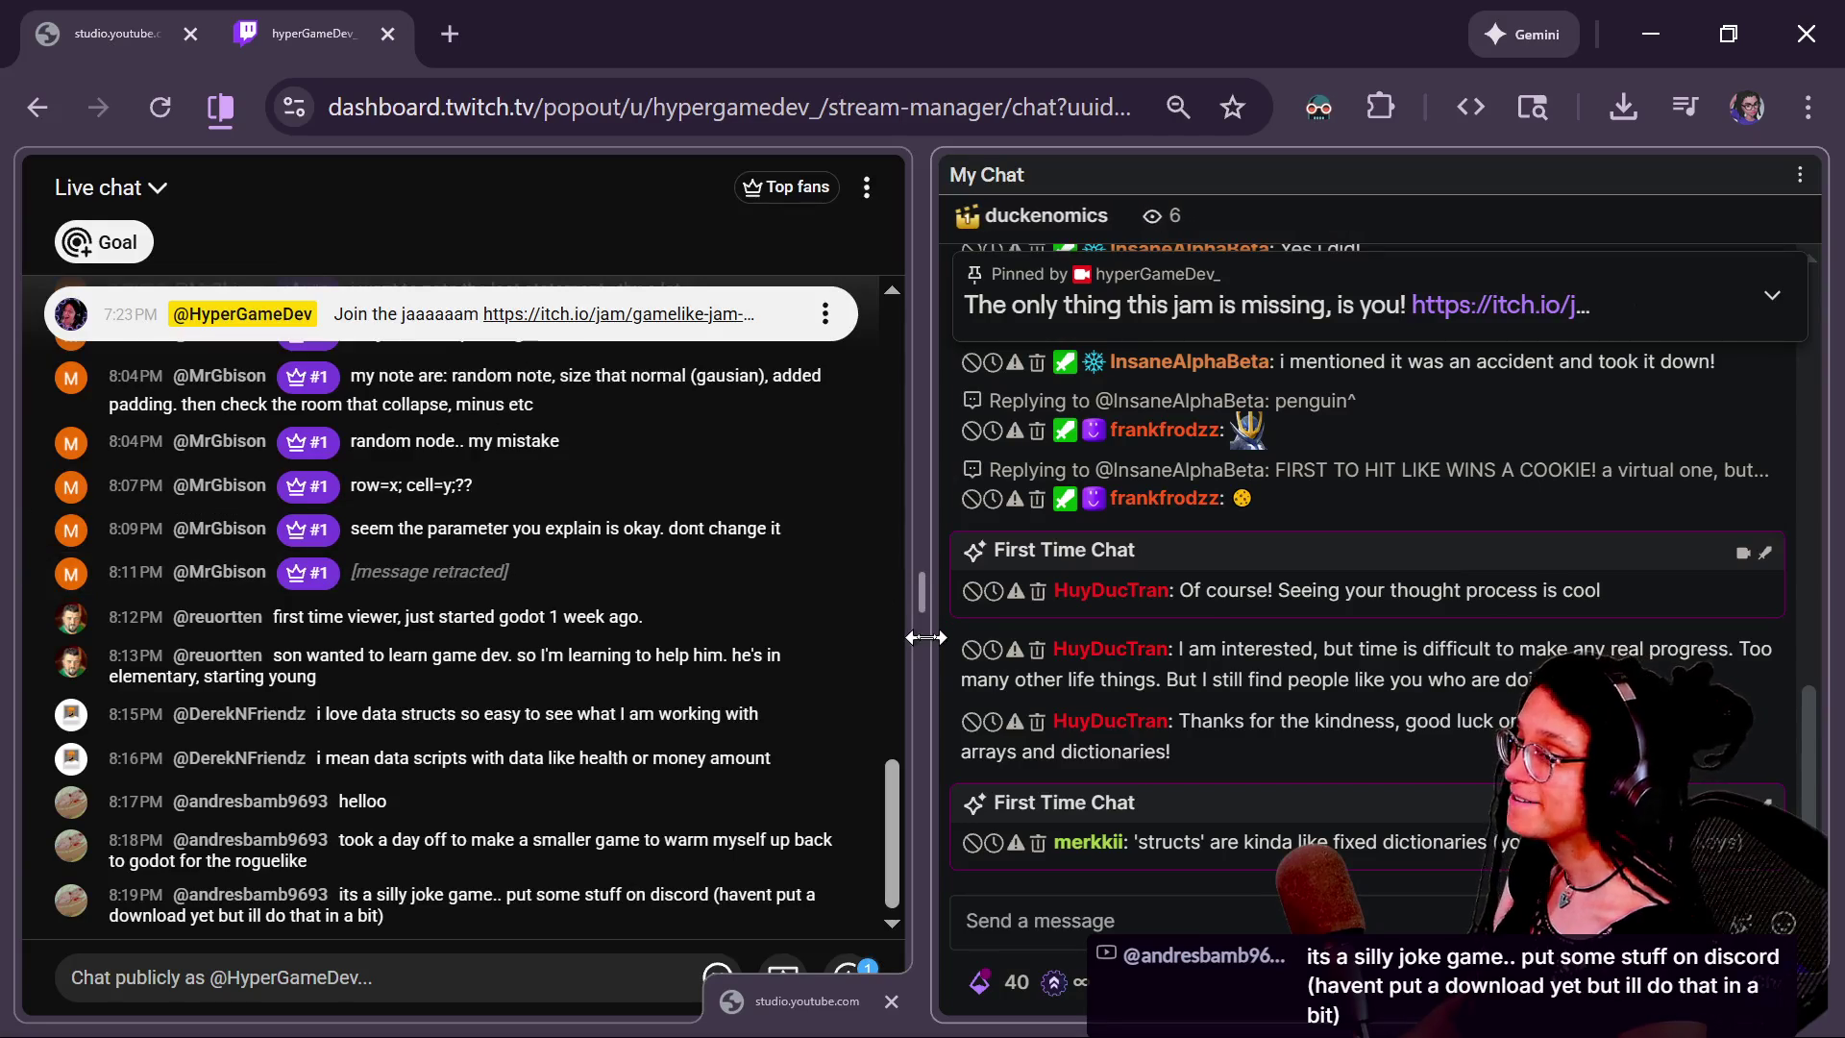
pyautogui.hotkey('alt', 'Tab')
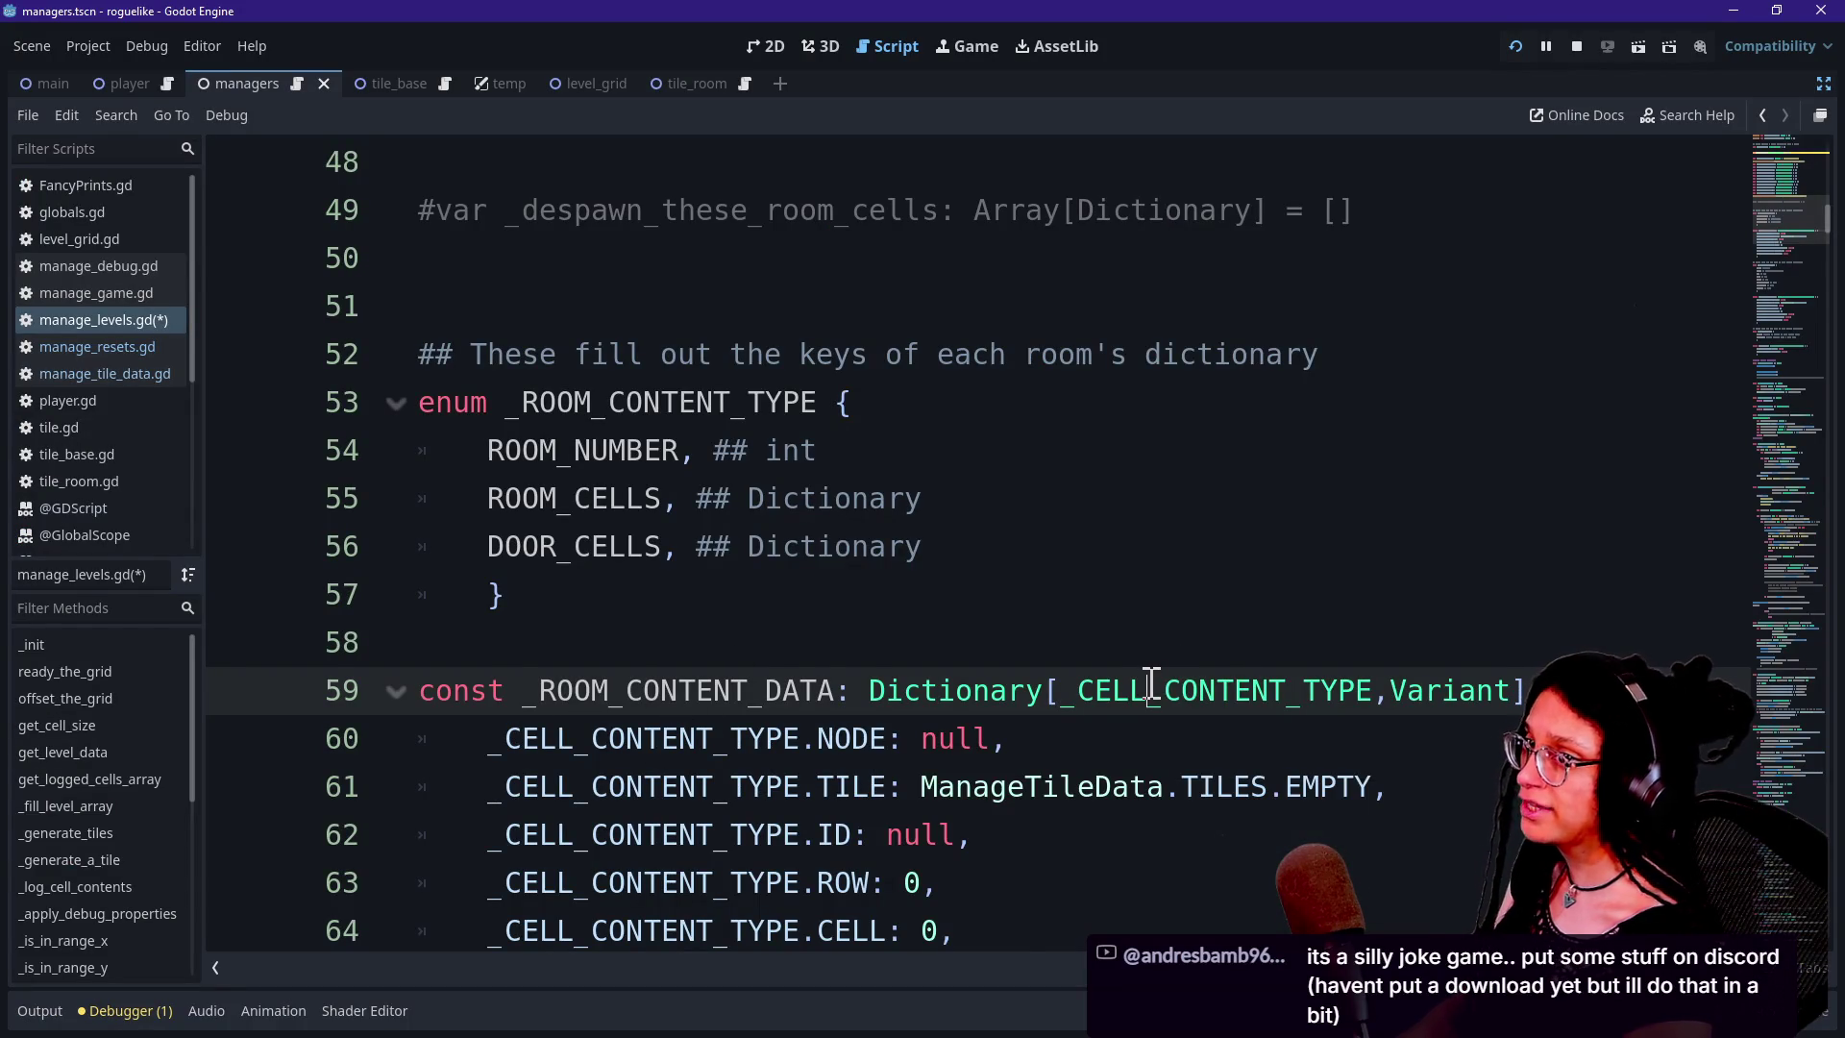
# Change the data Dictionary's key type to _ROOM_CONTENT_TYPE
pyautogui.scroll(-1, 1150, 684)
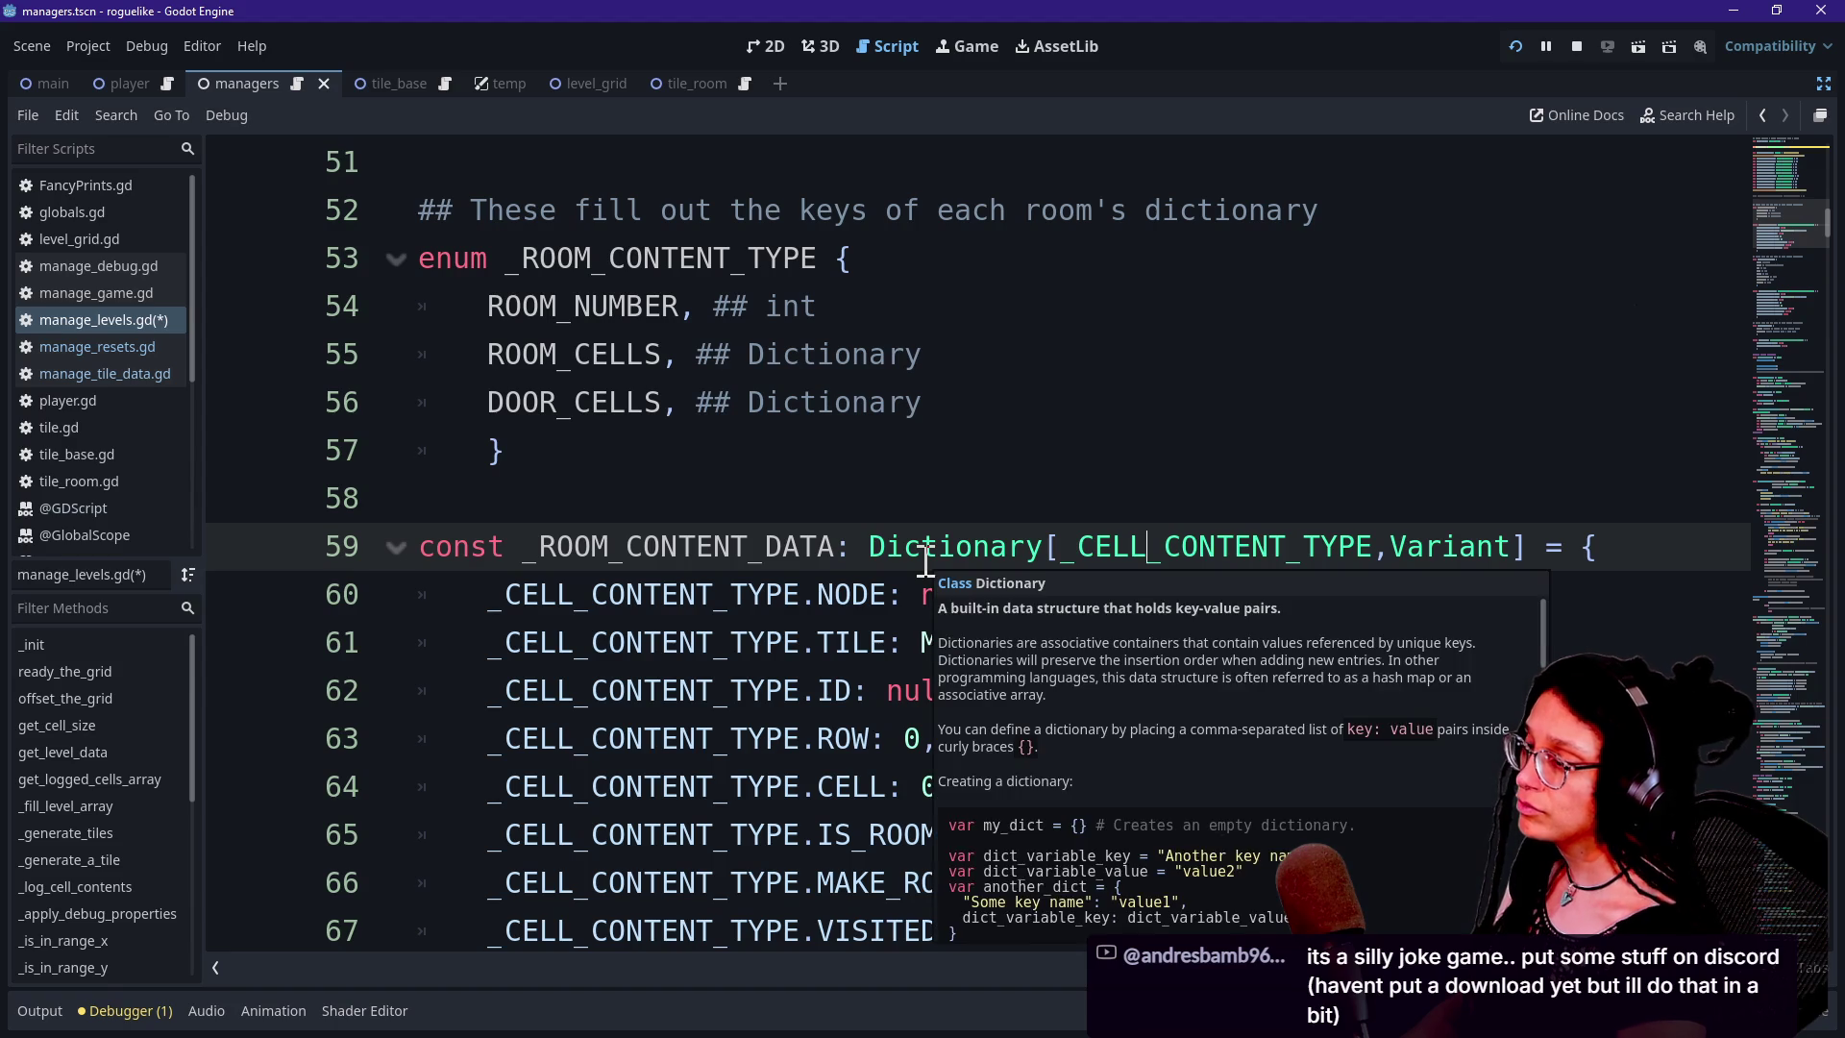
pyautogui.press('BackSpace')
pyautogui.press('BackSpace')
pyautogui.press('BackSpace')
pyautogui.write('ROOM')
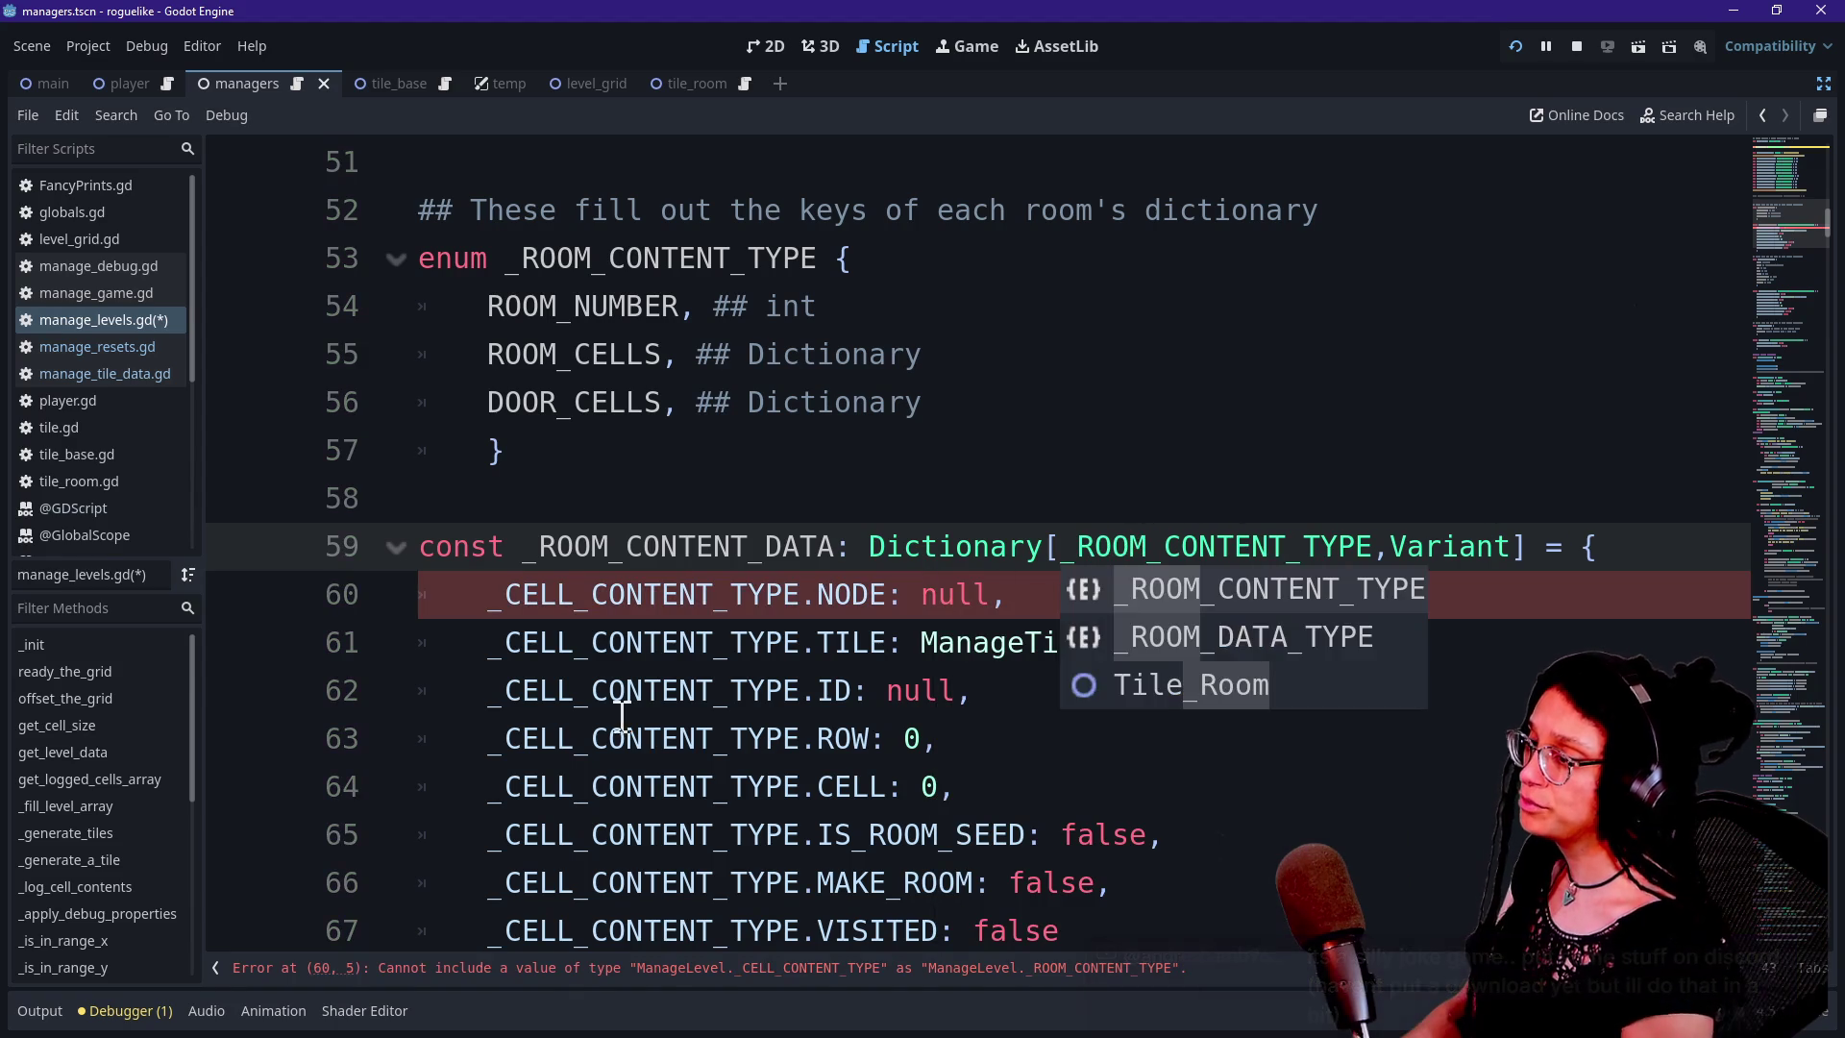
pyautogui.click(701, 697)
# Delete the extra entries after ID from the room data
pyautogui.scroll(-1, 643, 596)
pyautogui.click(509, 453)
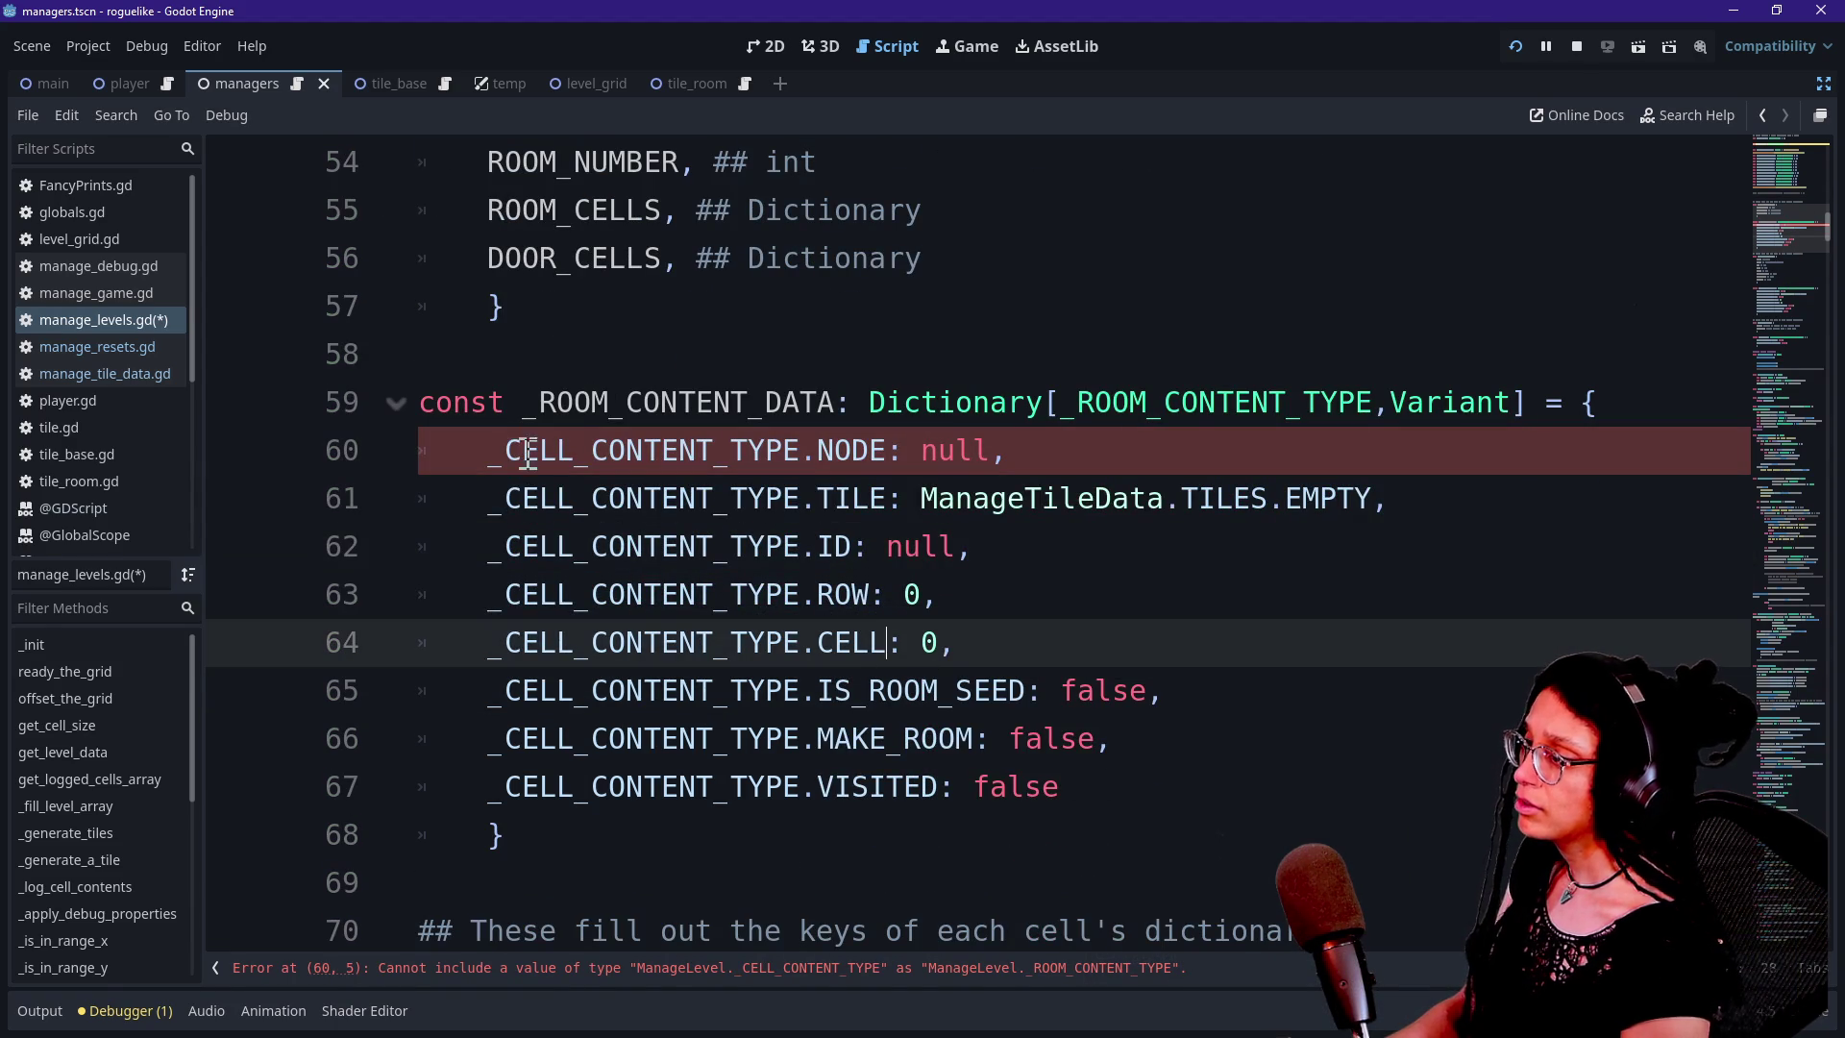
pyautogui.moveTo(1227, 791)
pyautogui.mouseDown()
pyautogui.moveTo(1330, 626)
pyautogui.moveTo(1338, 539)
pyautogui.mouseUp()
pyautogui.press('BackSpace')
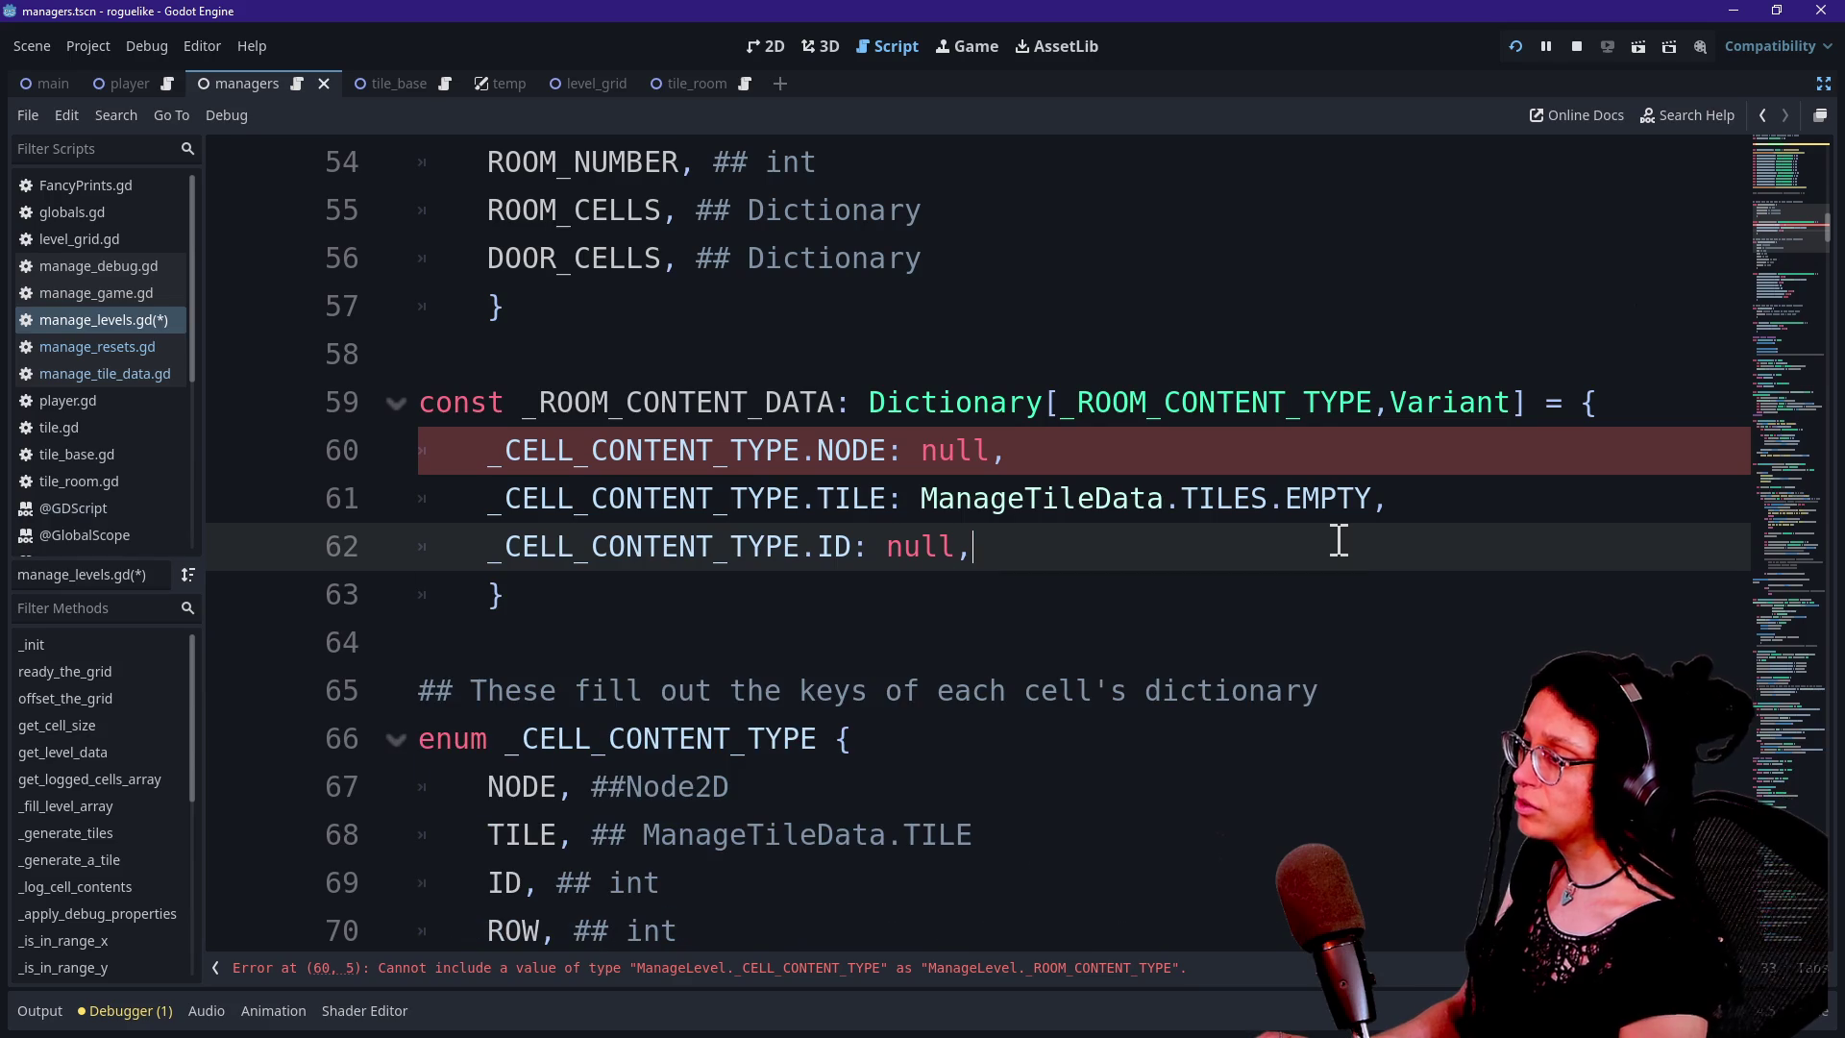
# Replace CELL with ROOM in all three data keys using multiple cursors
pyautogui.click(505, 451)
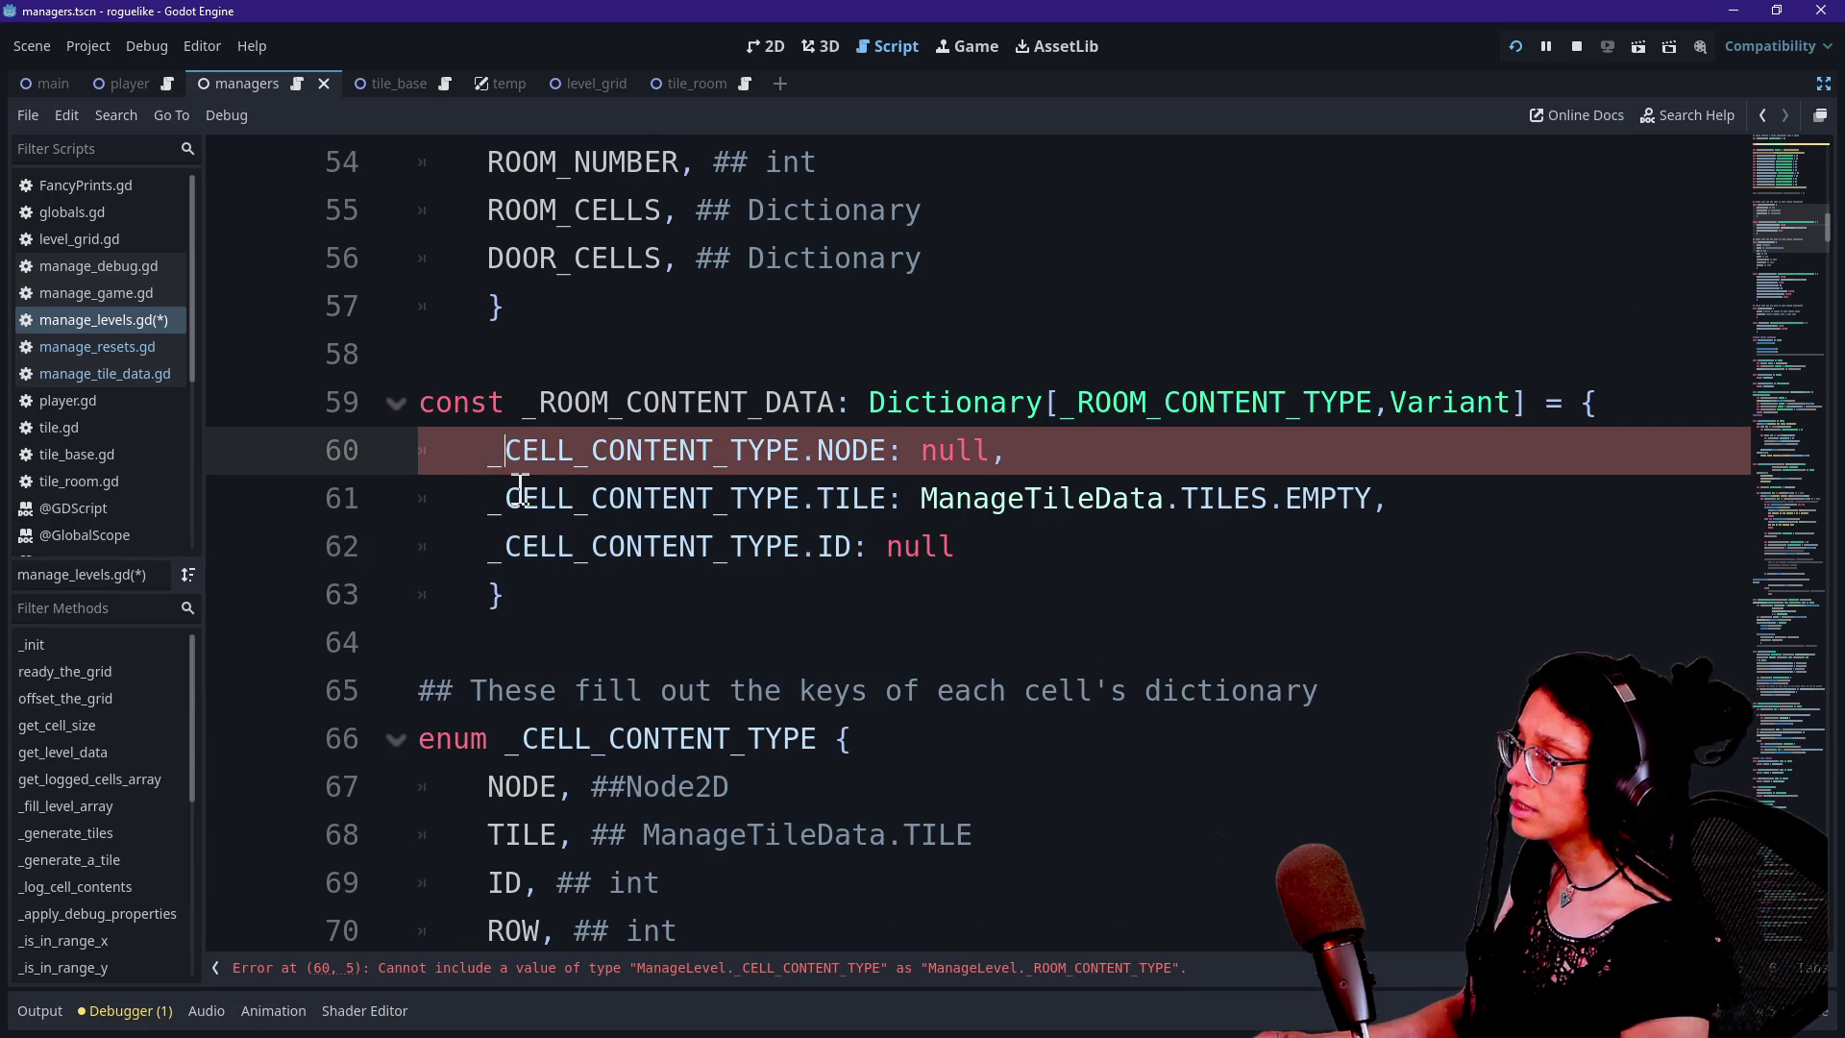
pyautogui.keyDown('alt'); pyautogui.click(506, 546); pyautogui.keyUp('alt')
pyautogui.press('Delete')
pyautogui.press('Delete')
pyautogui.press('Delete')
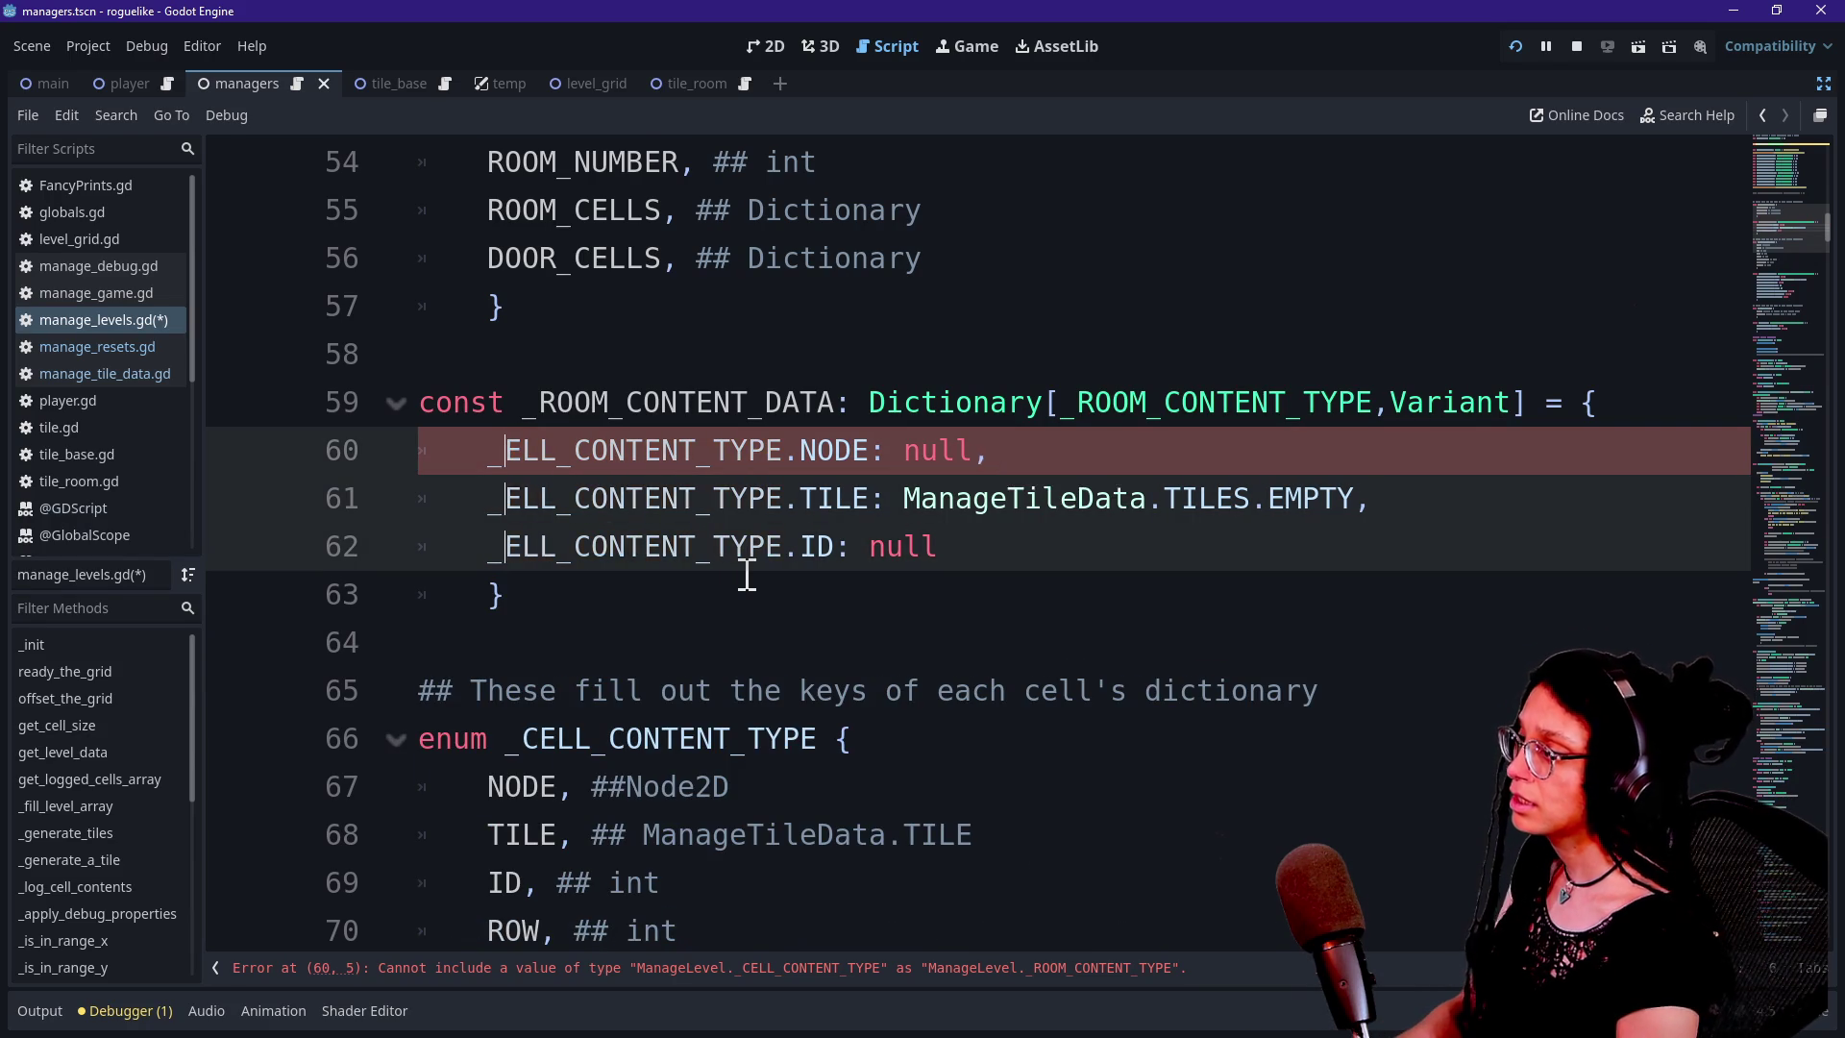
pyautogui.write('ROOM')
pyautogui.press('Escape')
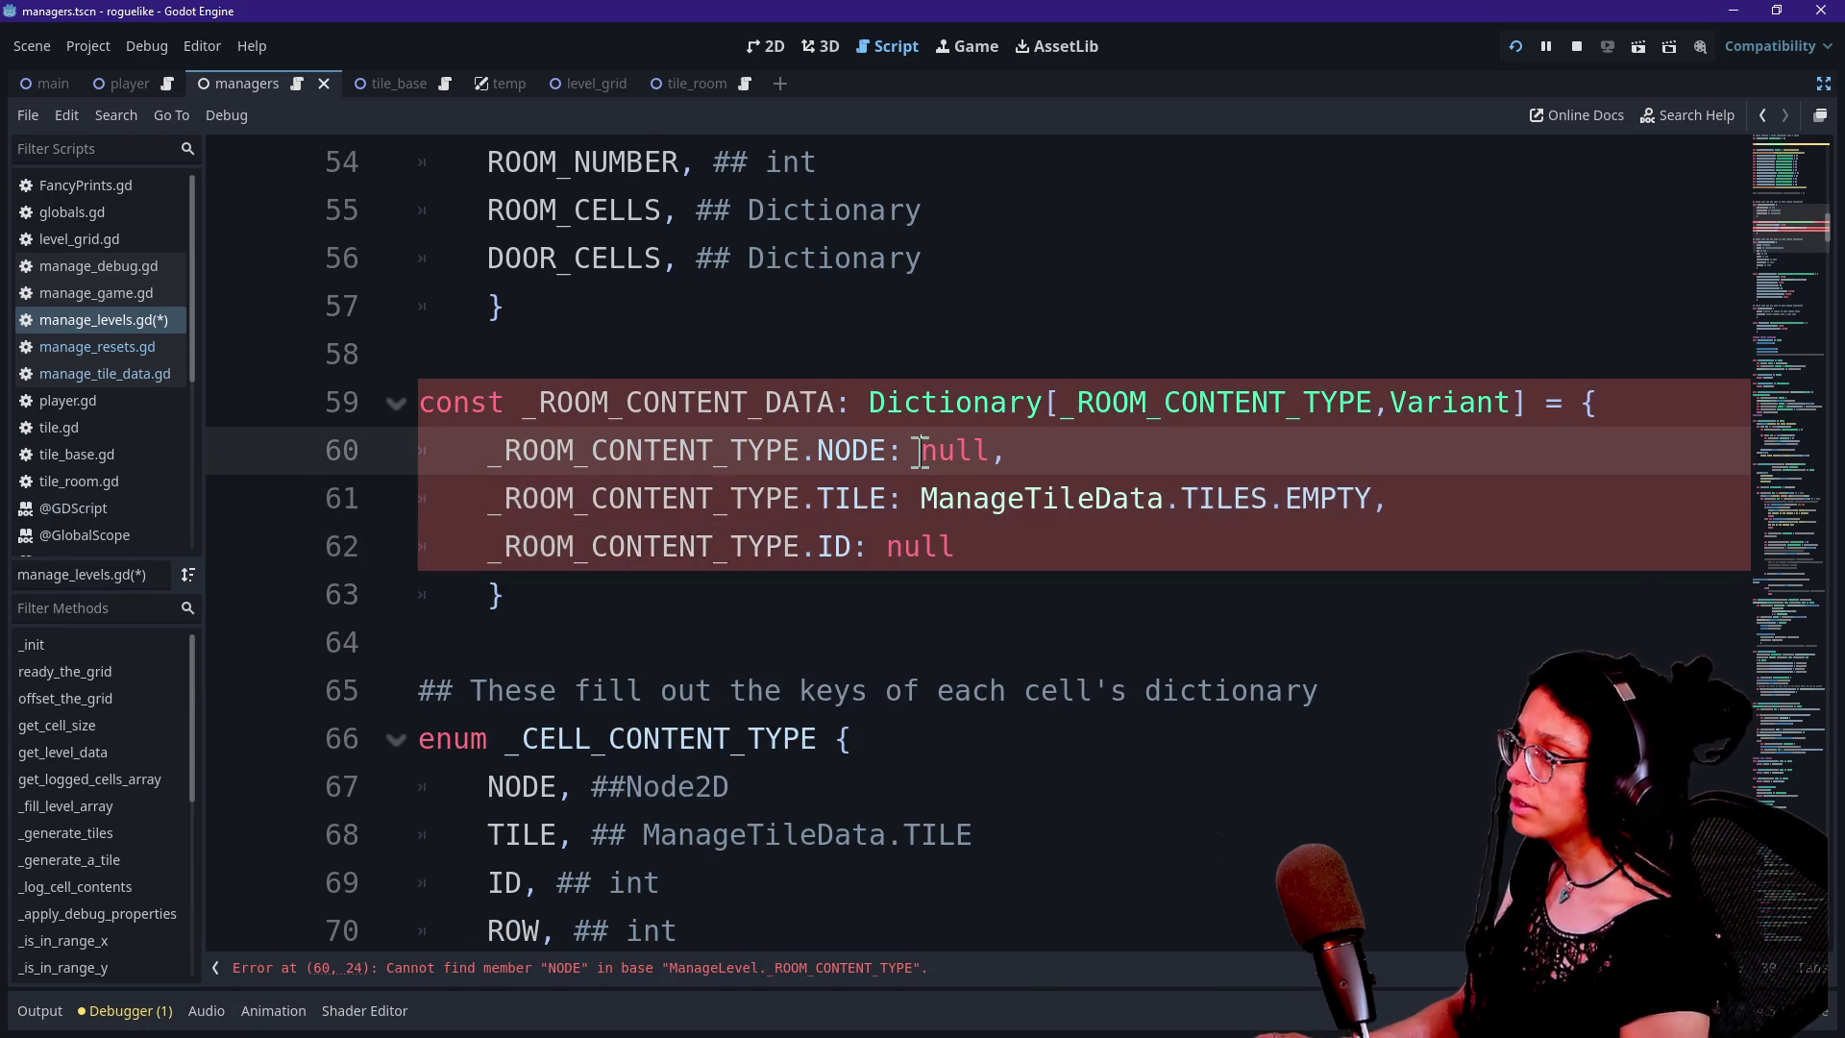
# Rename the first key NODE to ROOM_NUMBER and begin editing the TILE key
pyautogui.scroll(1, 920, 451)
pyautogui.doubleClick(869, 594)
pyautogui.write('ROOM_NUMBER')
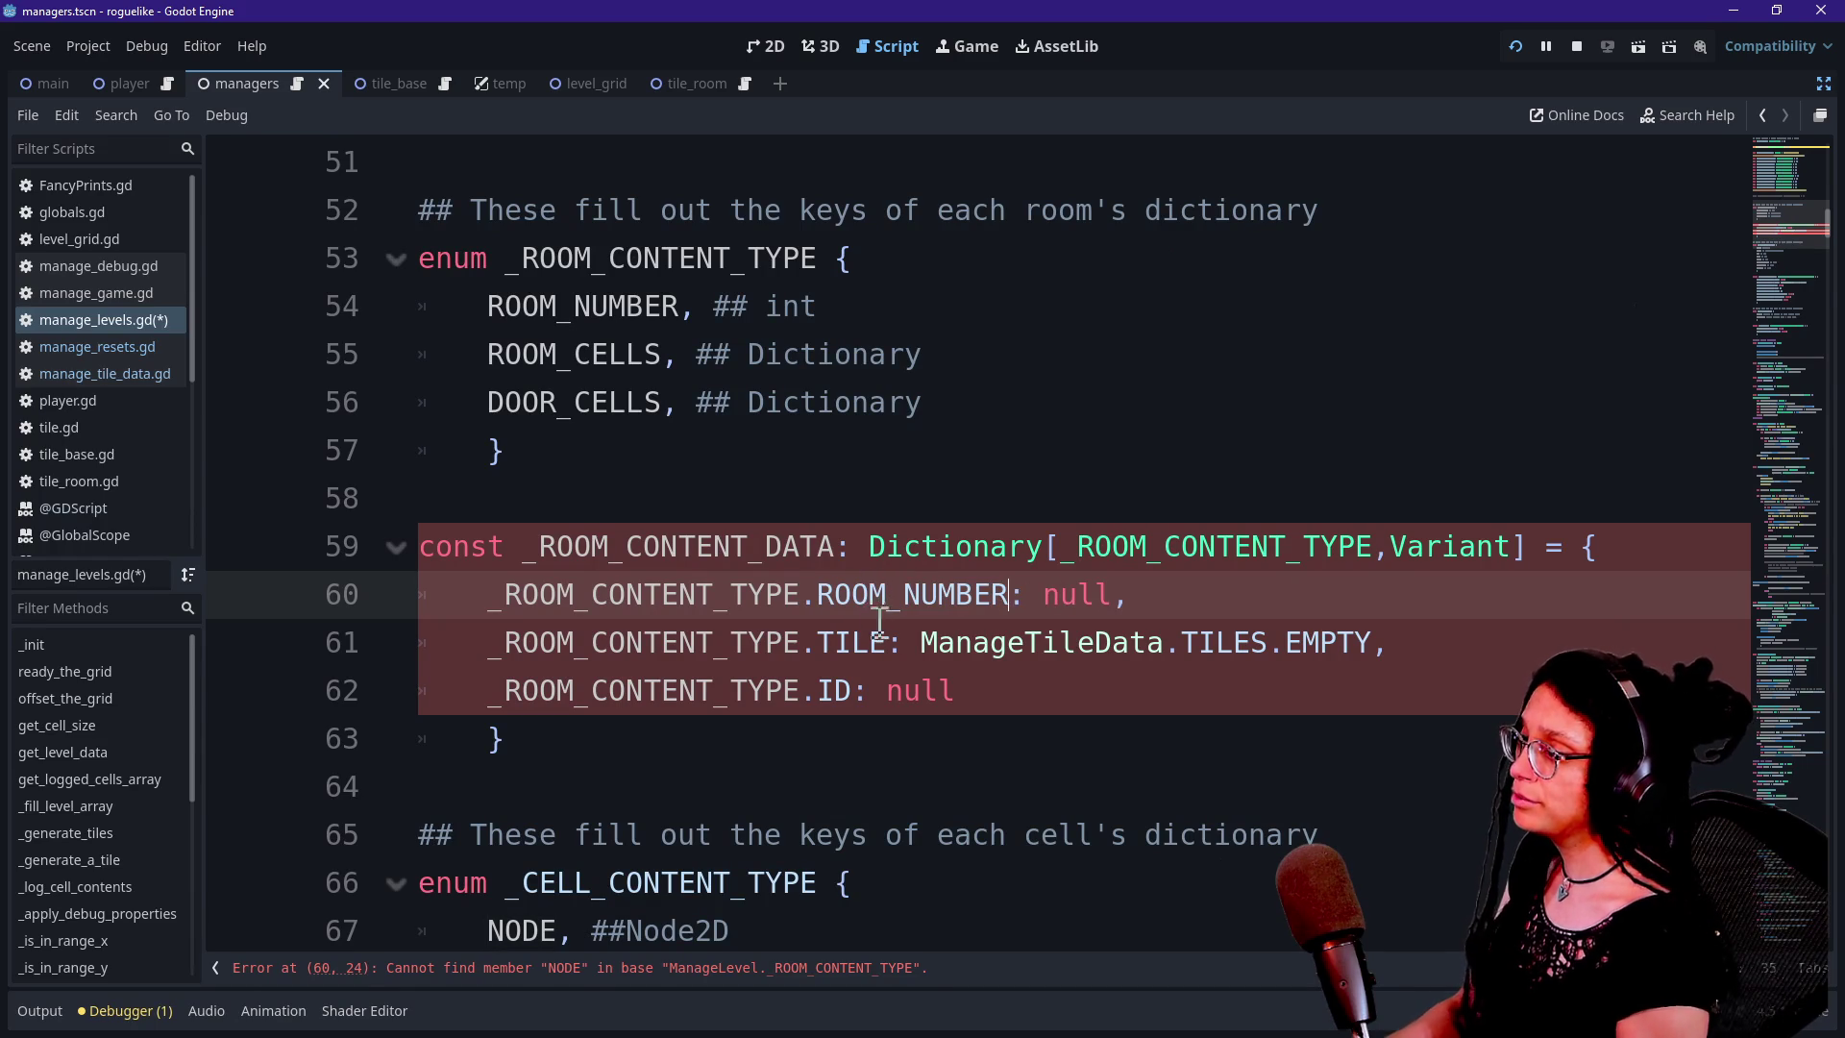
pyautogui.click(886, 642)
pyautogui.press('BackSpace')
pyautogui.press('BackSpace')
pyautogui.press('BackSpace')
pyautogui.press('BackSpace')
pyautogui.press('BackSpace')
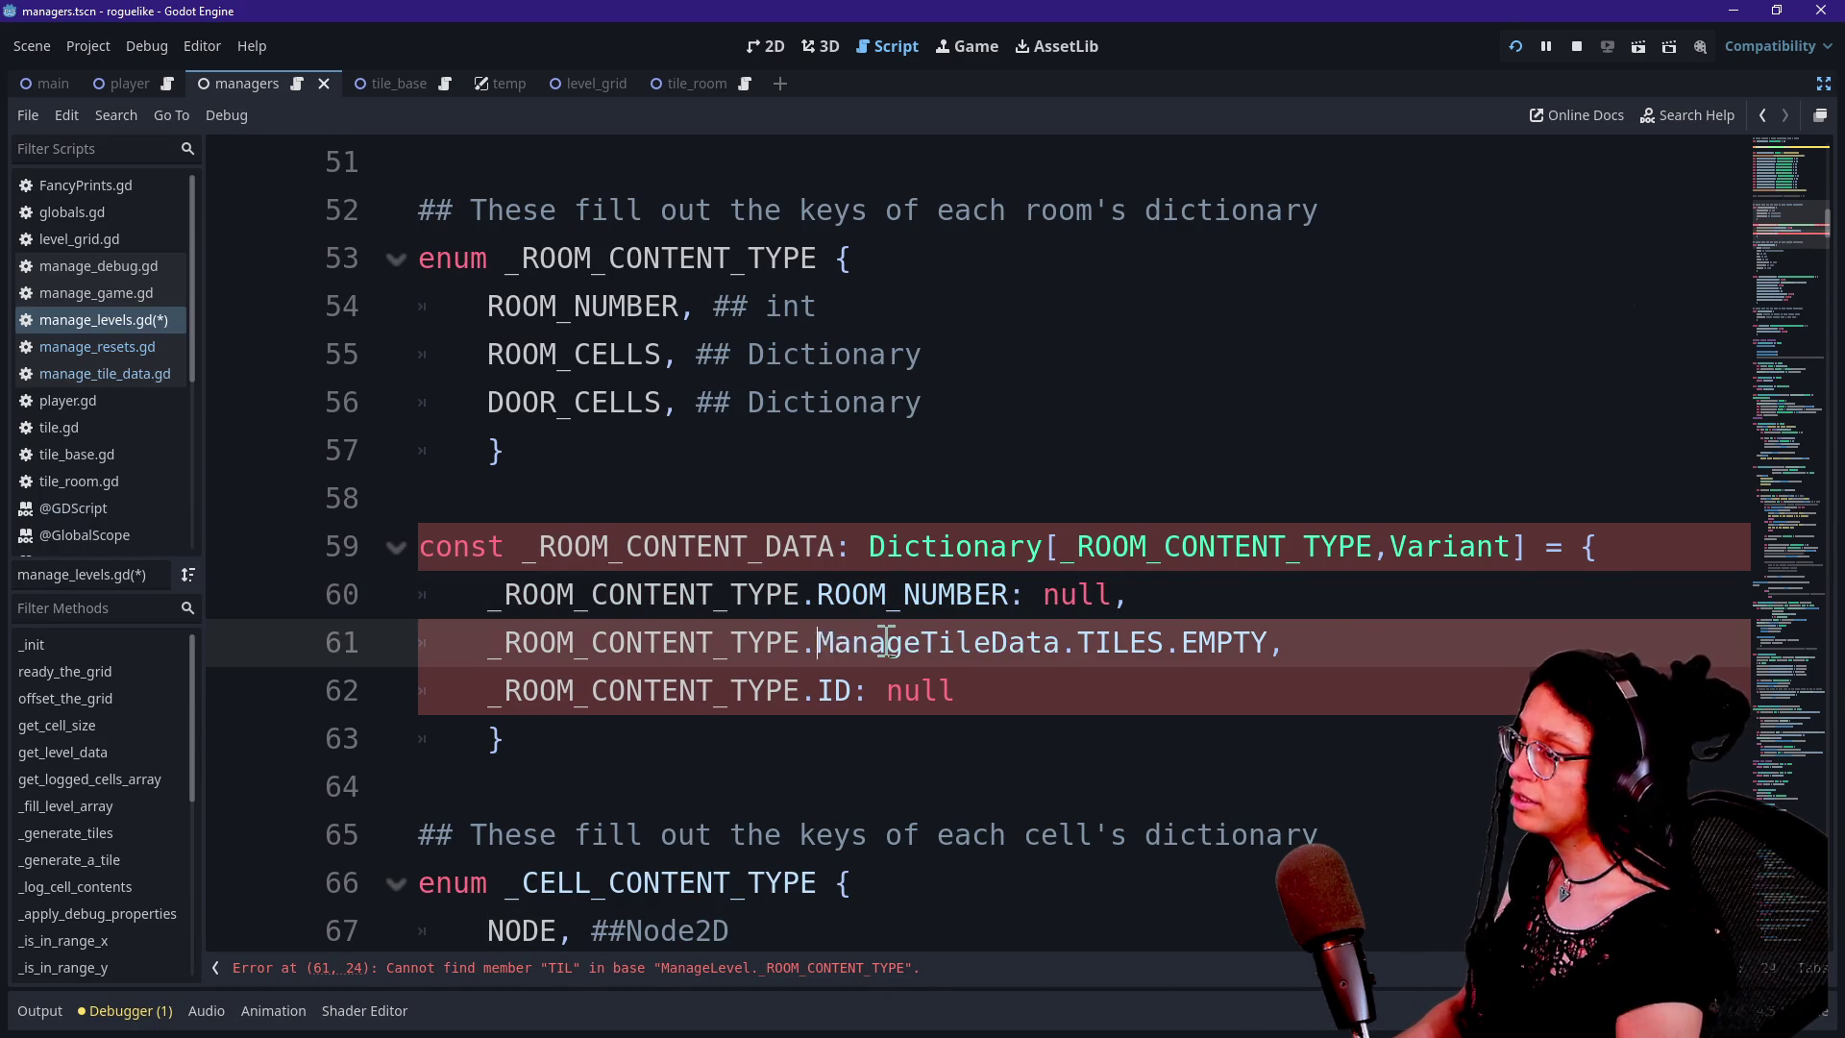
pyautogui.write('.')
pyautogui.press('BackSpace')
# Complete the second dictionary key as ROOM_CELLS from the room enum suggestions
pyautogui.write('E')
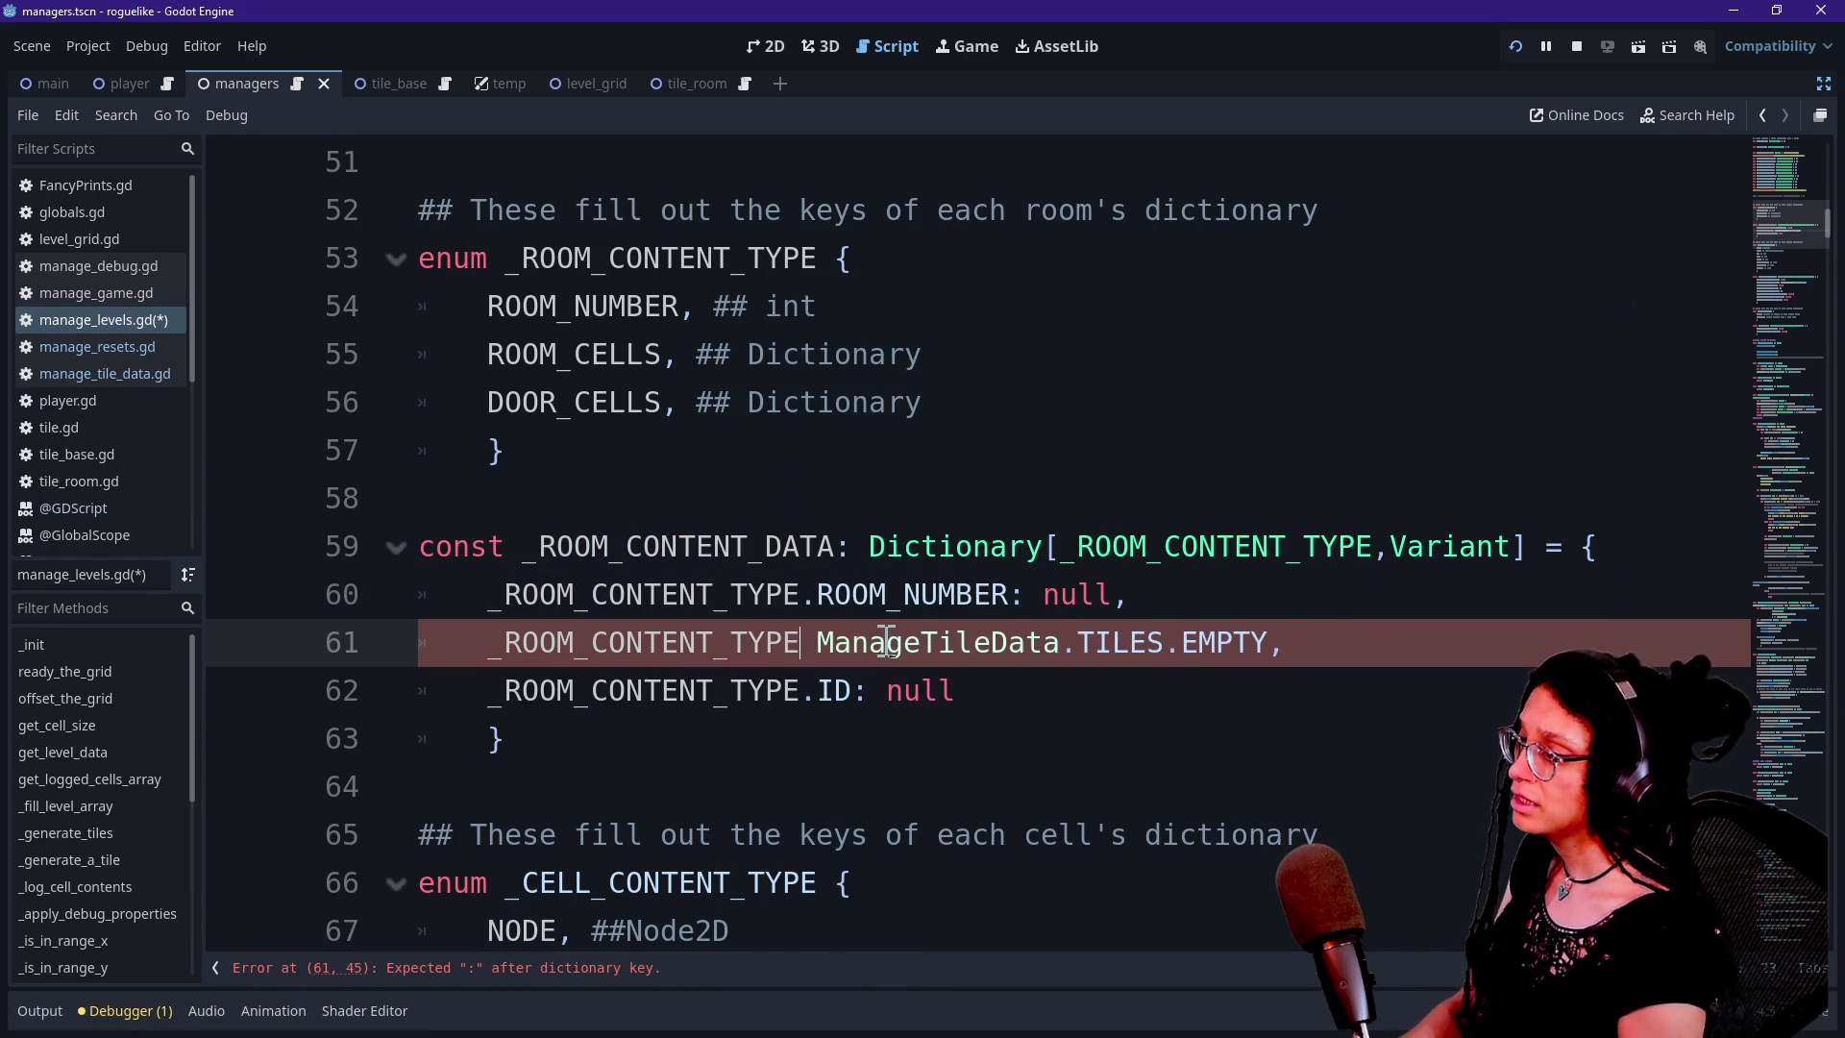
pyautogui.write('.')
pyautogui.press('Down')
pyautogui.press('Down')
pyautogui.press('Up')
pyautogui.press('Down')
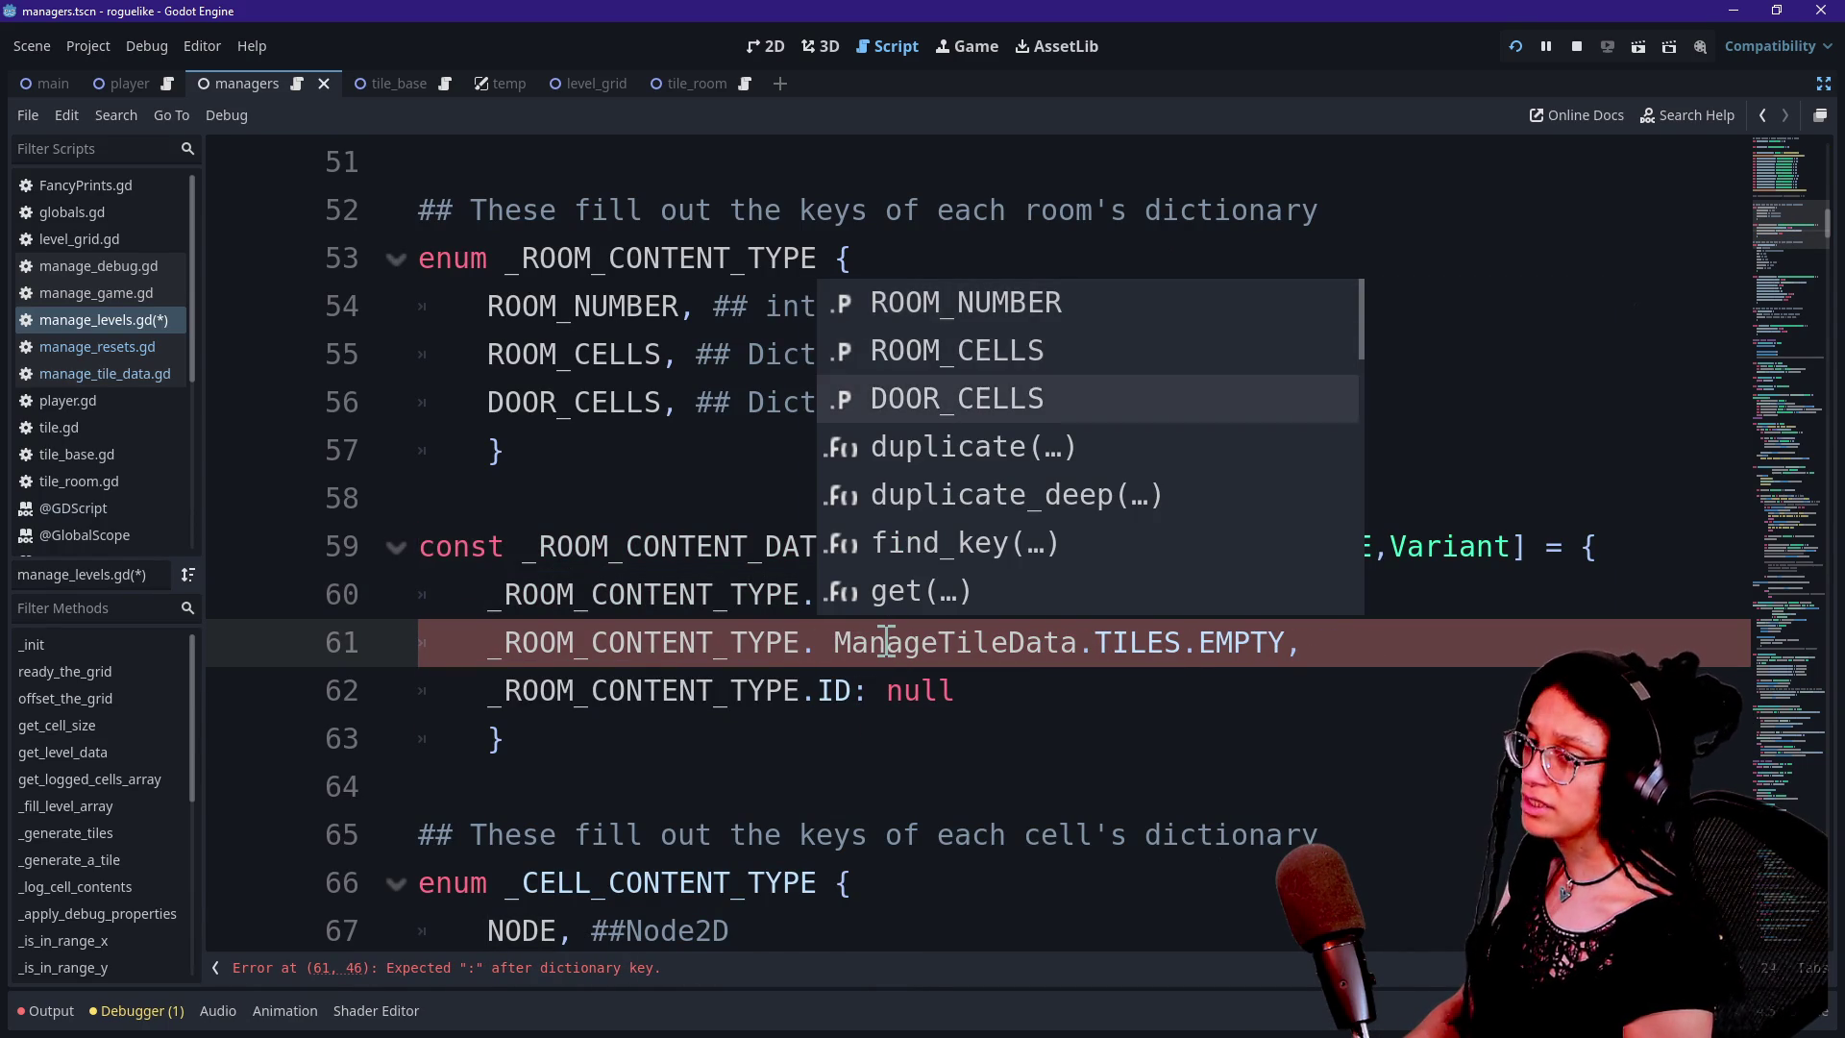
pyautogui.press('Up')
pyautogui.press('Up')
pyautogui.press('Down')
pyautogui.press('Down')
pyautogui.press('Up')
pyautogui.press('Up')
pyautogui.press('Down')
pyautogui.press('Down')
pyautogui.press('Down')
pyautogui.press('Up')
pyautogui.press('Up')
pyautogui.press('Down')
pyautogui.press('Up')
pyautogui.press('Up')
pyautogui.press('Down')
pyautogui.press('Down')
pyautogui.press('Up')
pyautogui.press('Up')
pyautogui.press('Down')
pyautogui.press('Up')
pyautogui.press('Down')
pyautogui.press('Up')
pyautogui.press('Down')
pyautogui.press('Up')
pyautogui.press('Down')
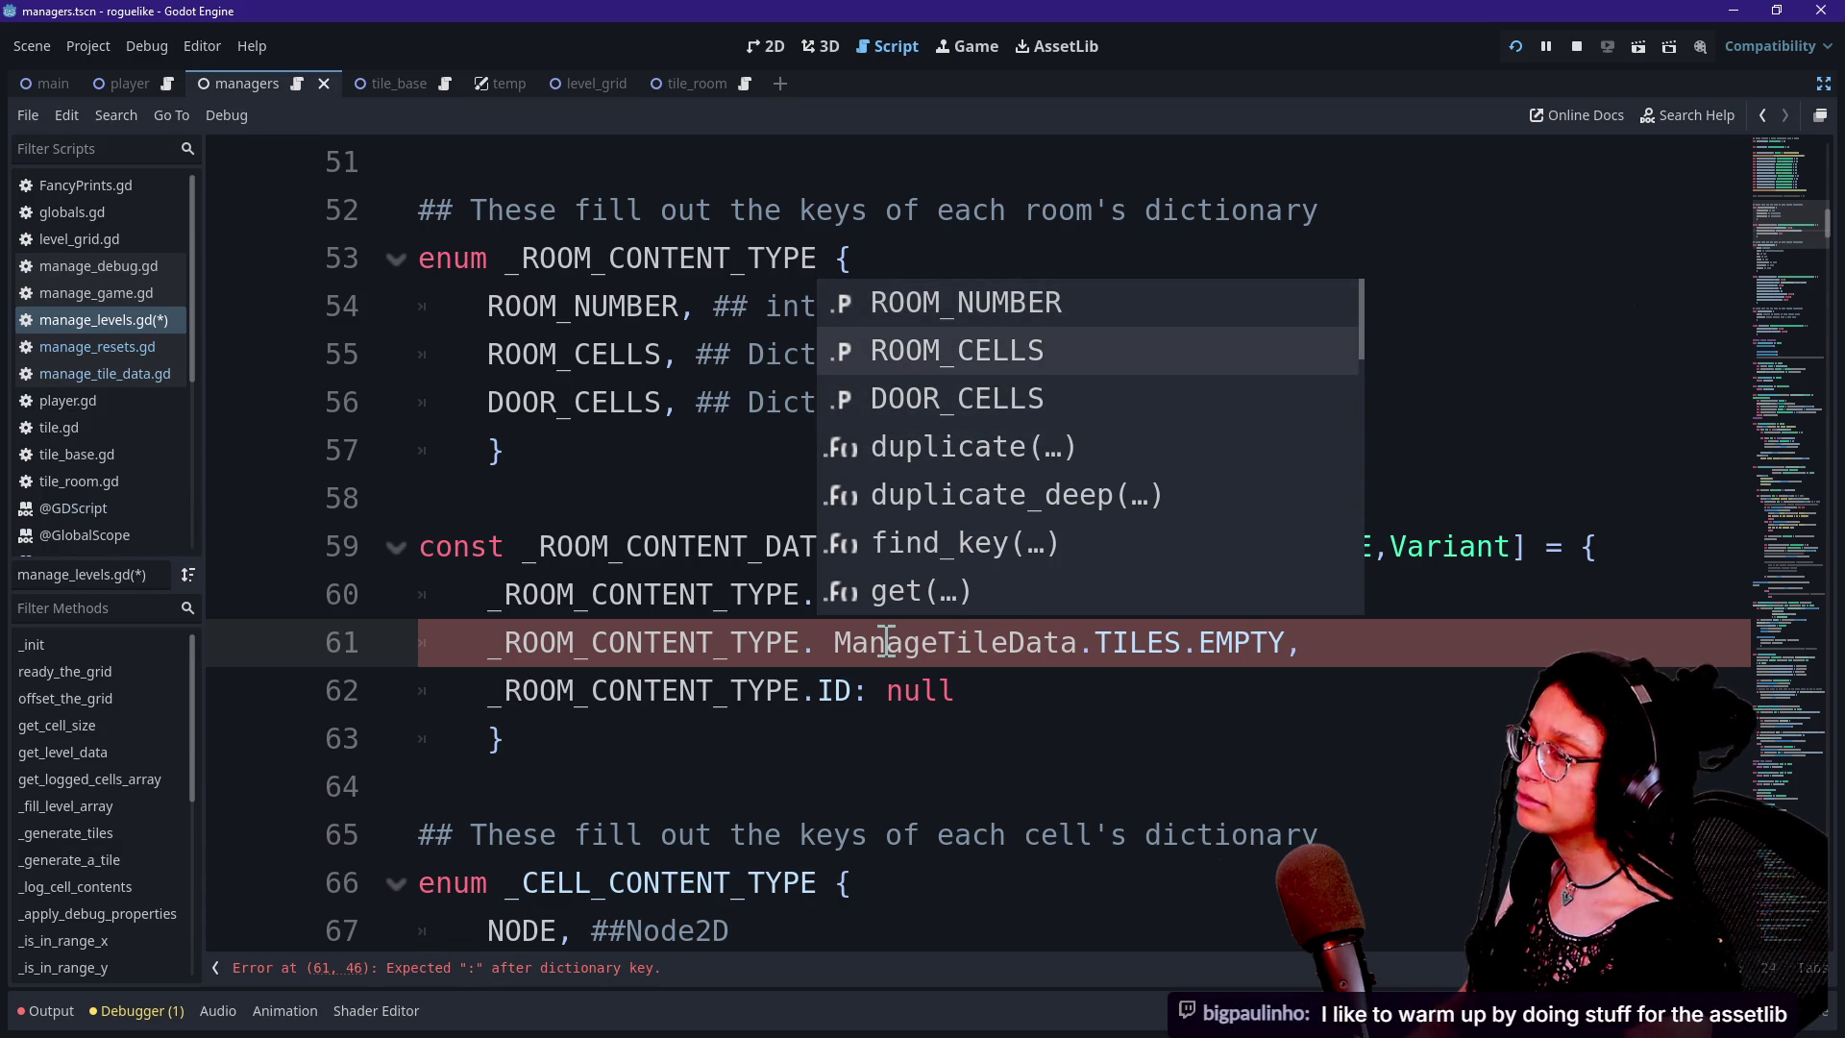
pyautogui.press('Up')
pyautogui.press('Down')
pyautogui.press('Up')
pyautogui.press('Down')
pyautogui.press('Down')
pyautogui.press('Up')
pyautogui.press('Up')
pyautogui.press('Down')
pyautogui.press('Down')
pyautogui.press('Up')
pyautogui.press('Up')
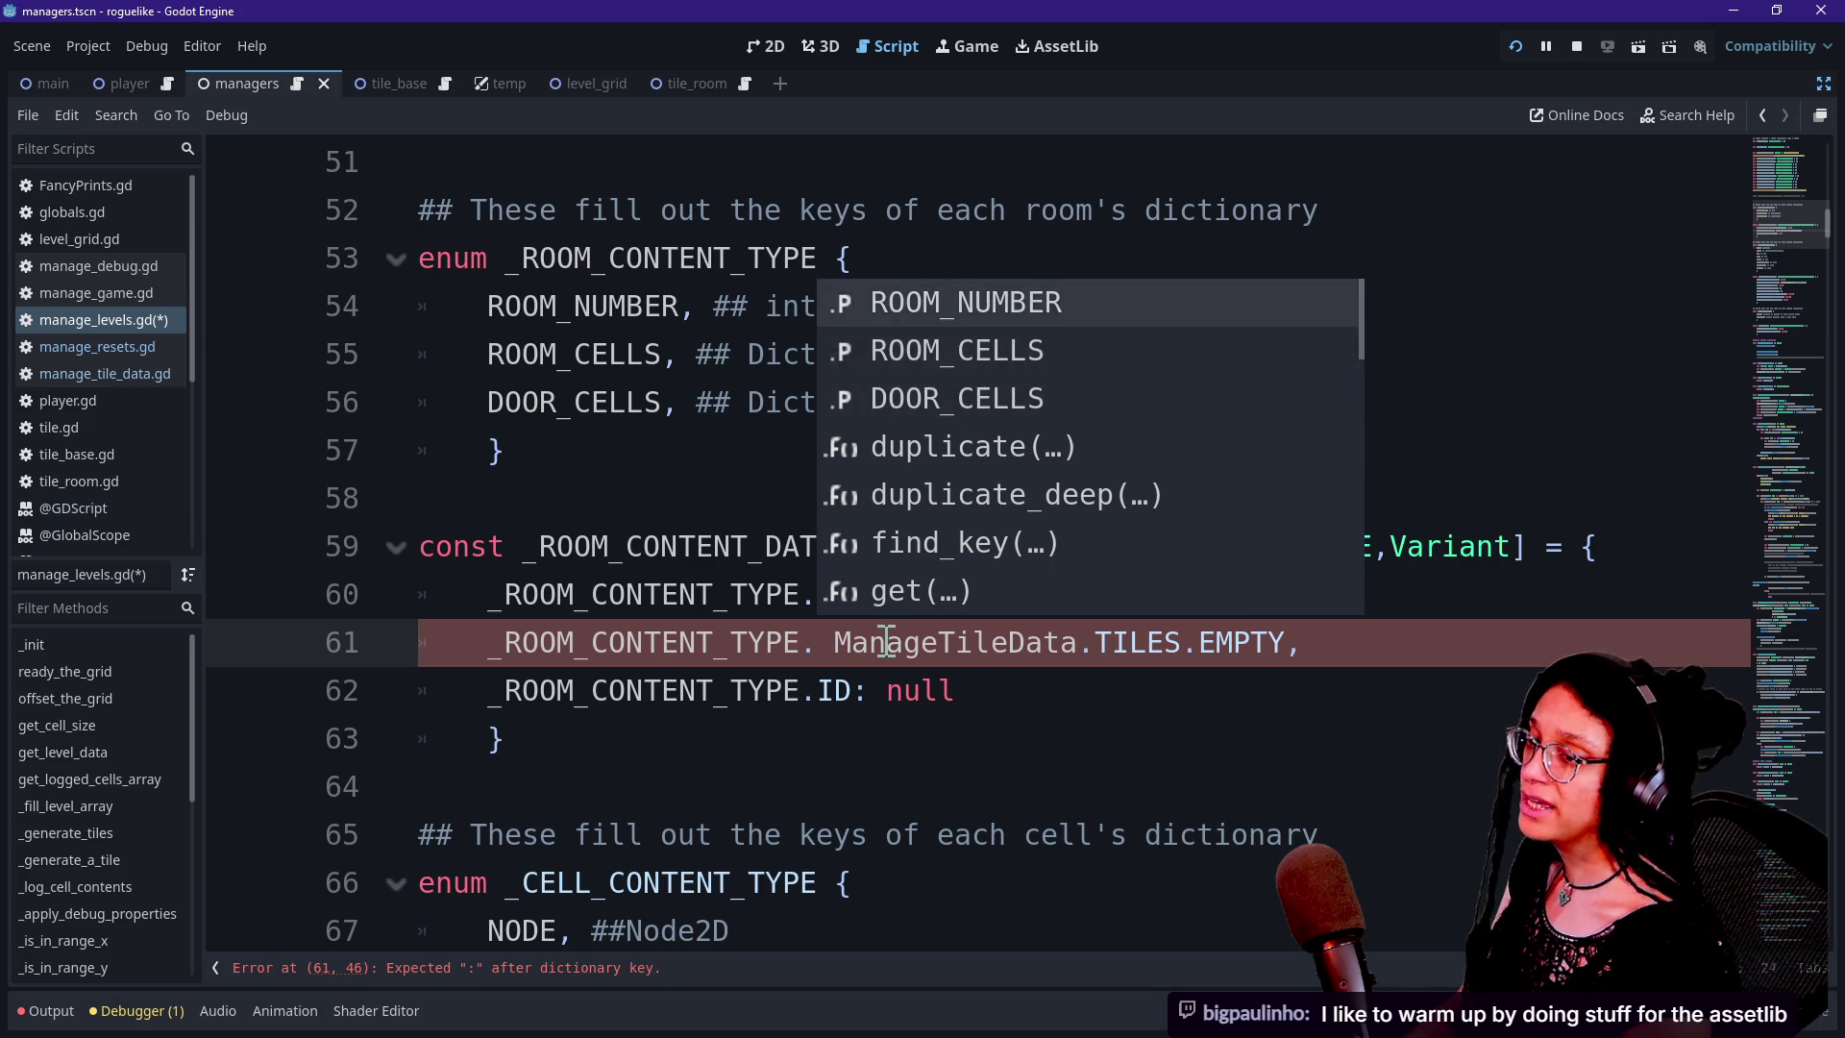
pyautogui.press('Down')
pyautogui.press('Up')
pyautogui.press('Down')
pyautogui.press('Up')
pyautogui.press('Down')
pyautogui.press('Up')
pyautogui.press('Up')
pyautogui.press('Down')
pyautogui.press('Down')
pyautogui.press('Down')
pyautogui.press('Up')
pyautogui.press('Up')
pyautogui.press('Down')
pyautogui.press('Up')
pyautogui.press('Down')
pyautogui.press('Down')
pyautogui.press('Up')
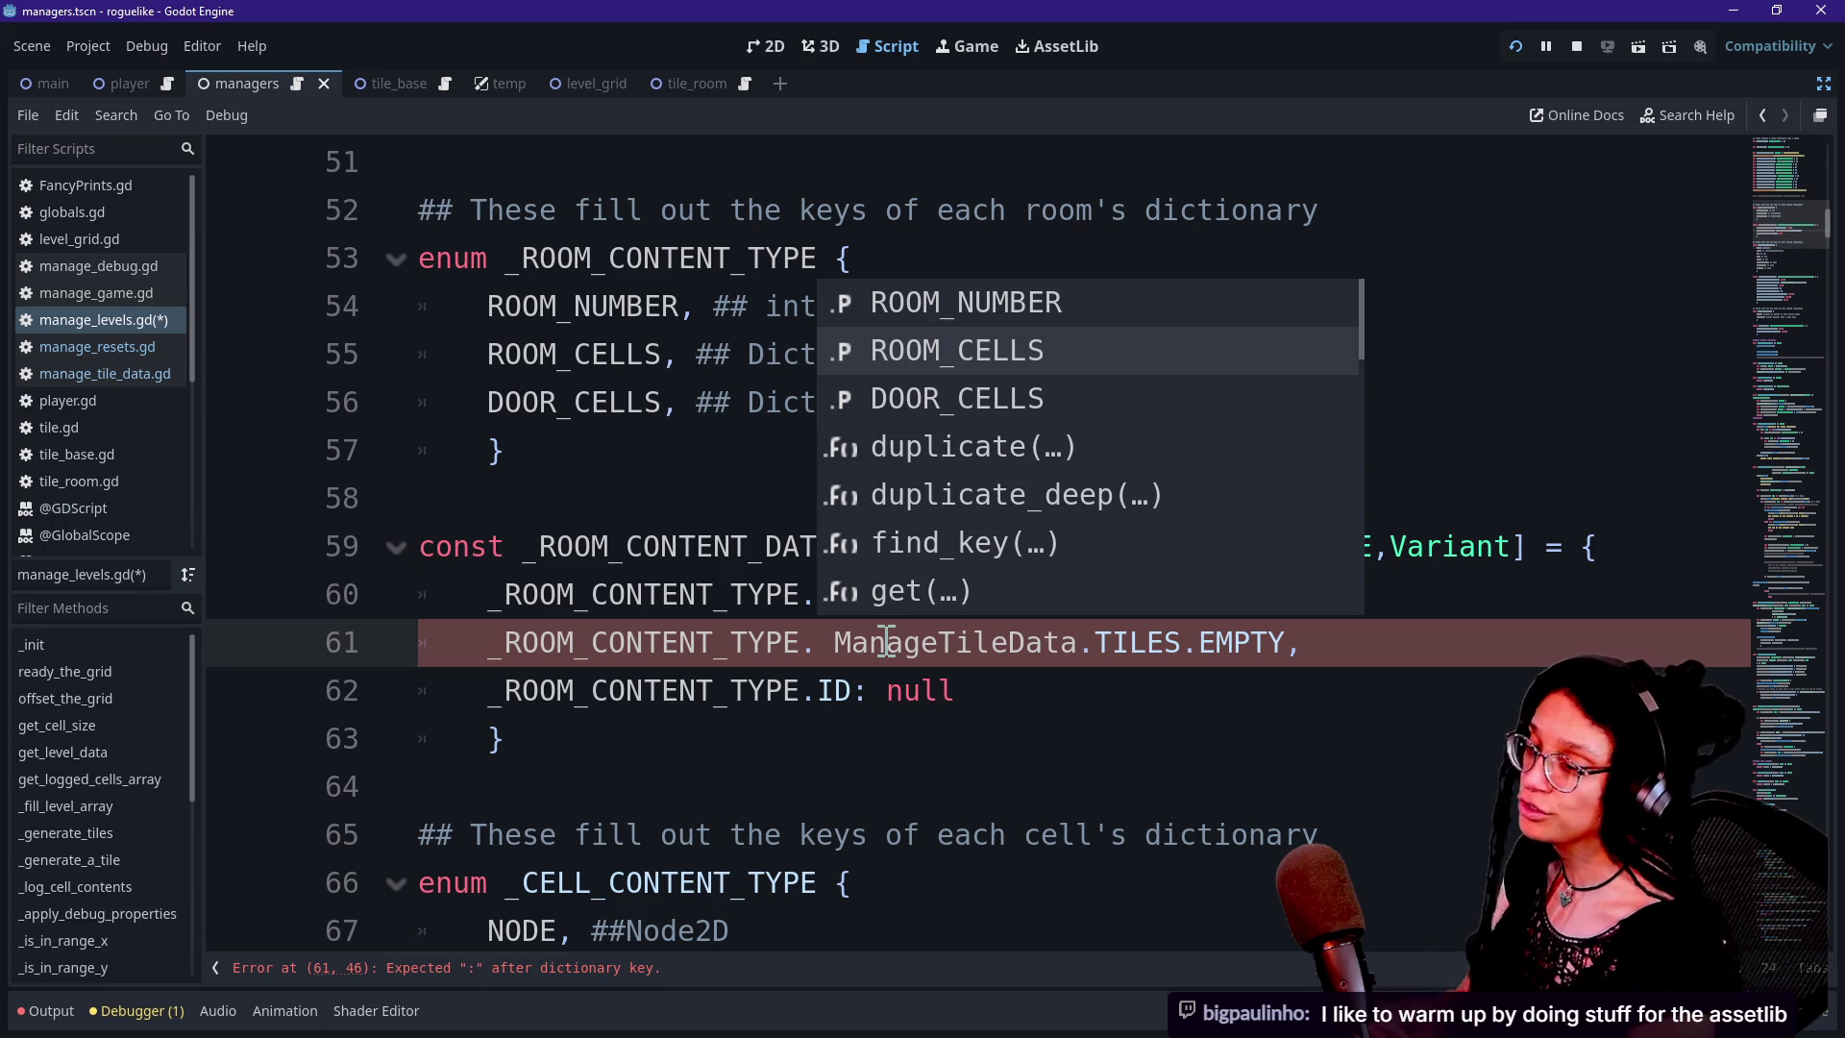
pyautogui.press('Up')
pyautogui.press('Down')
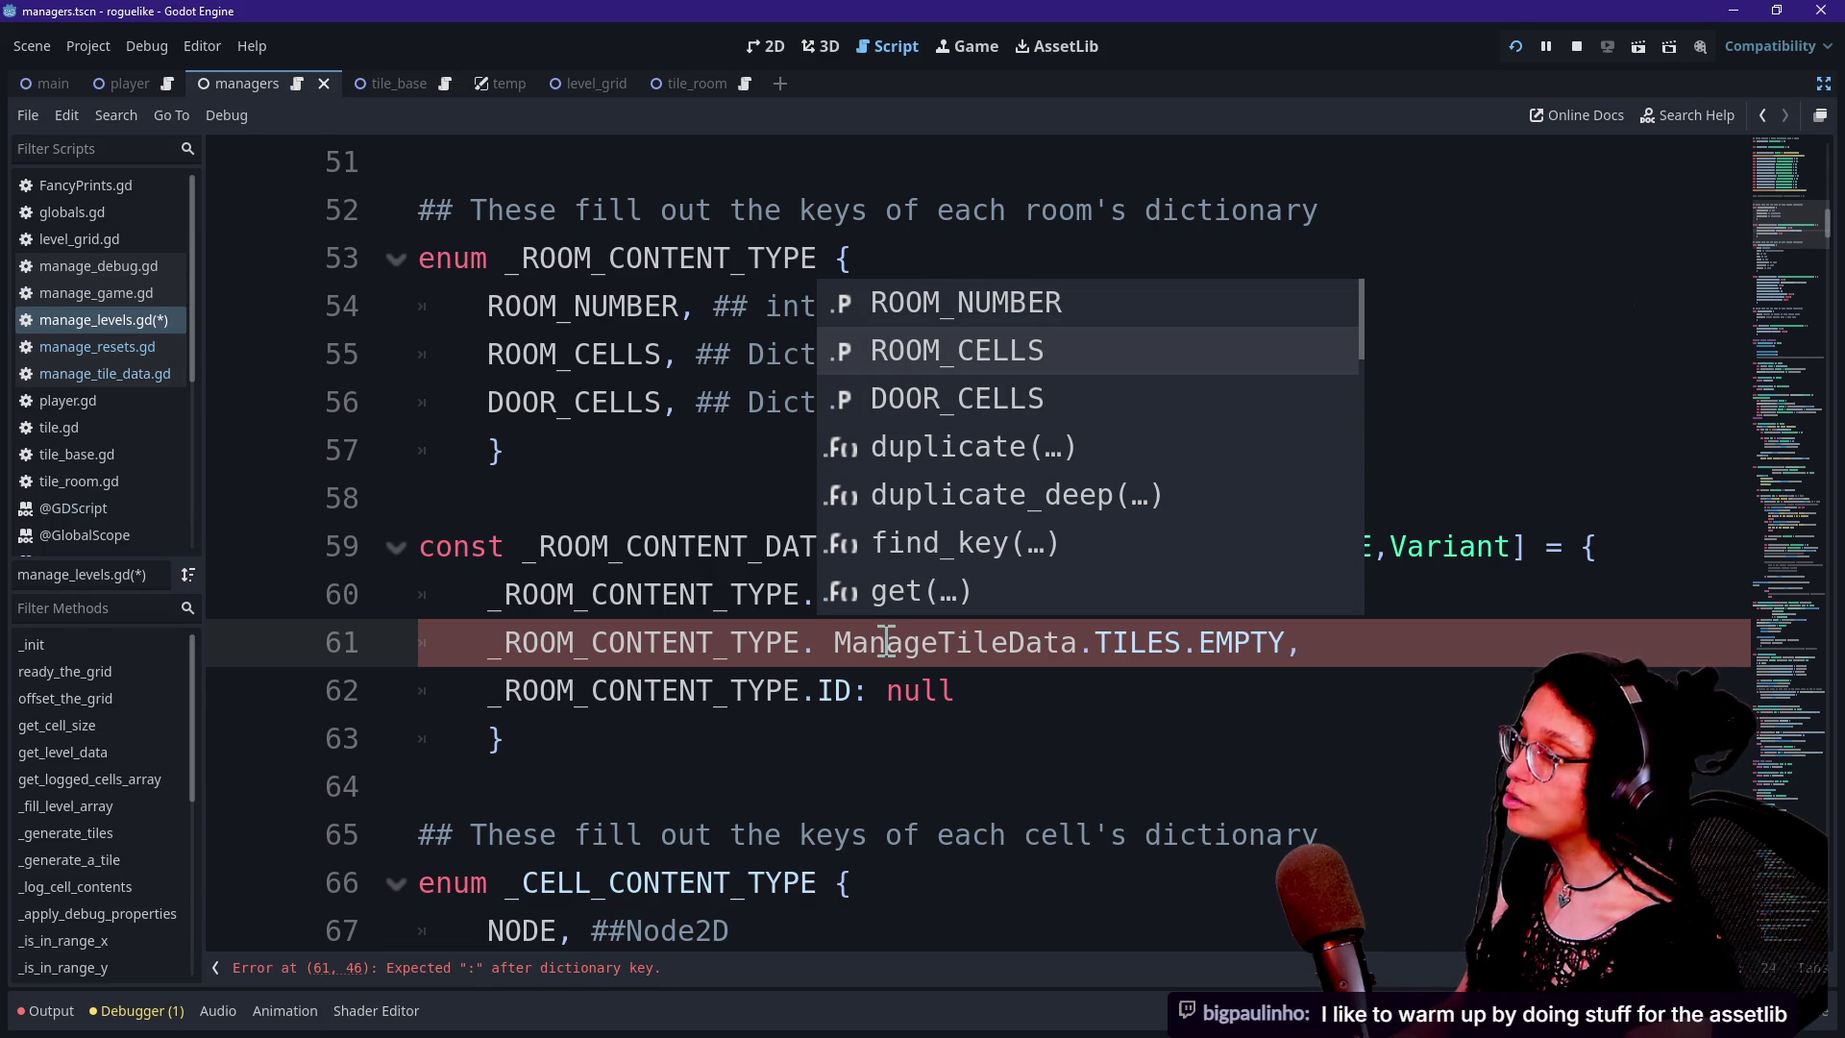
pyautogui.press('Down')
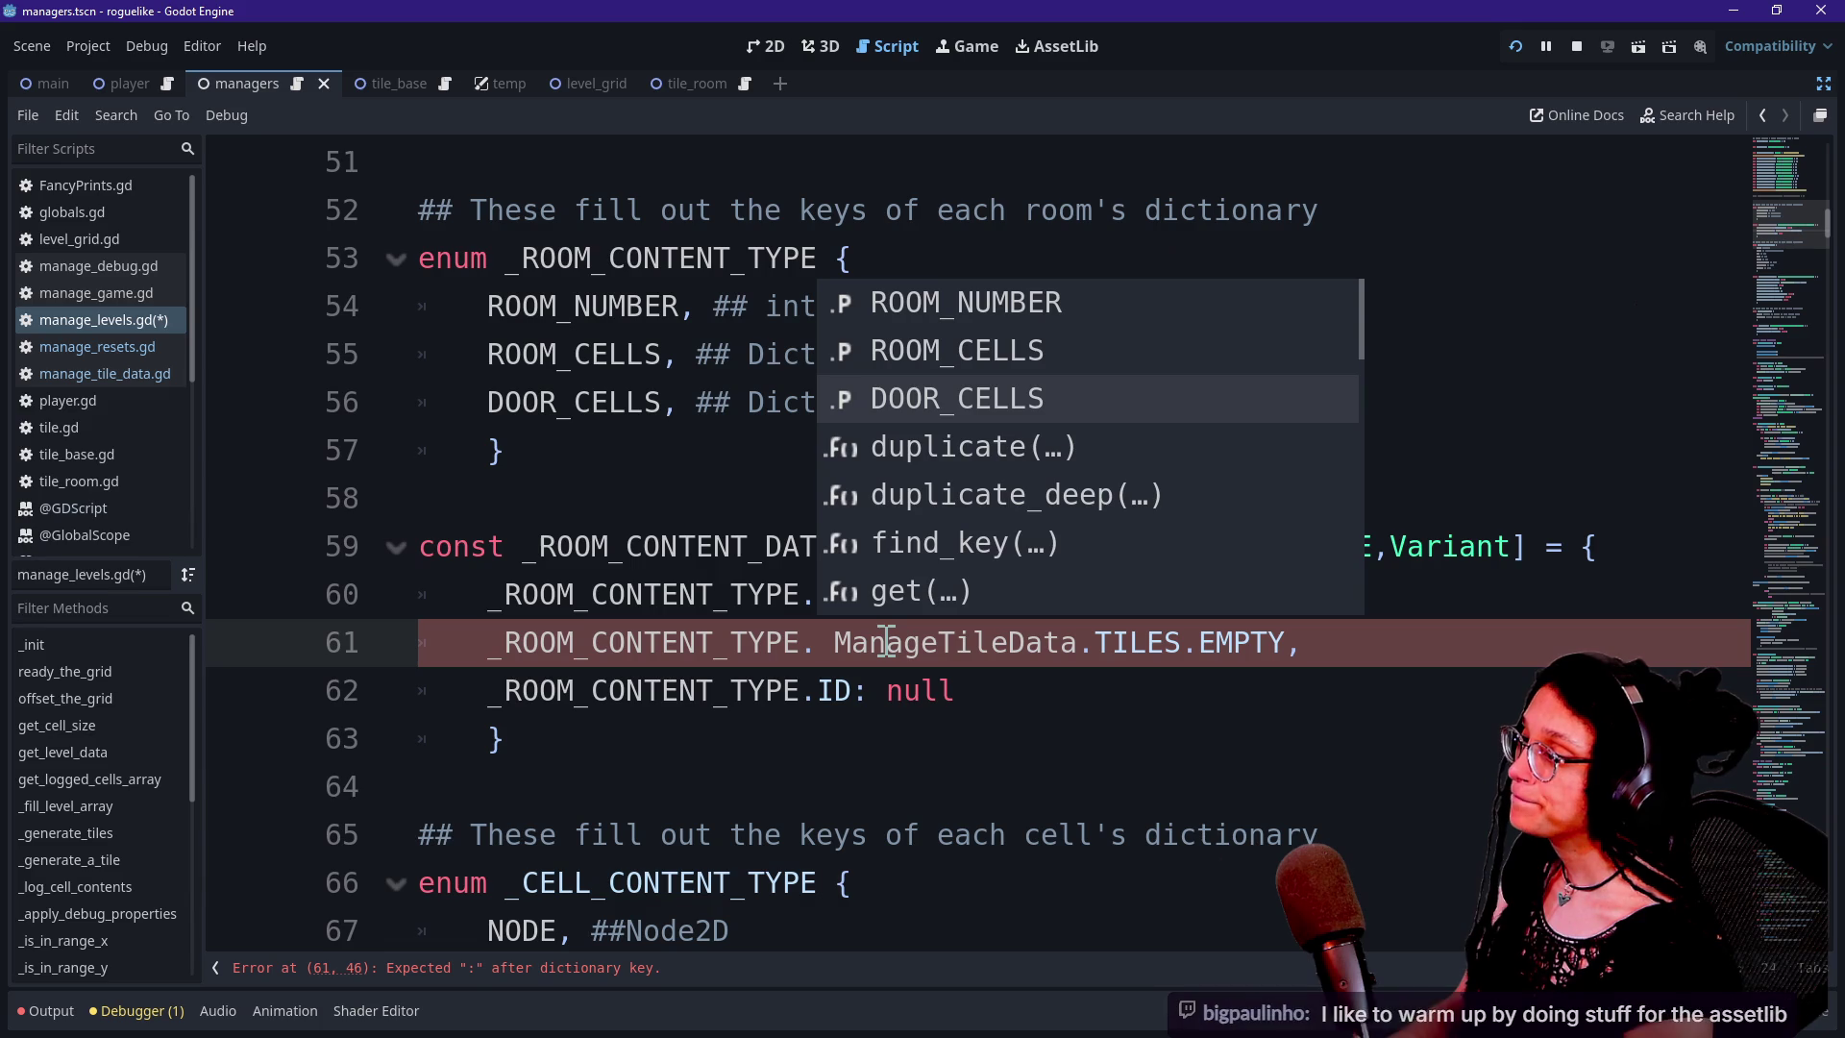
pyautogui.press('Up')
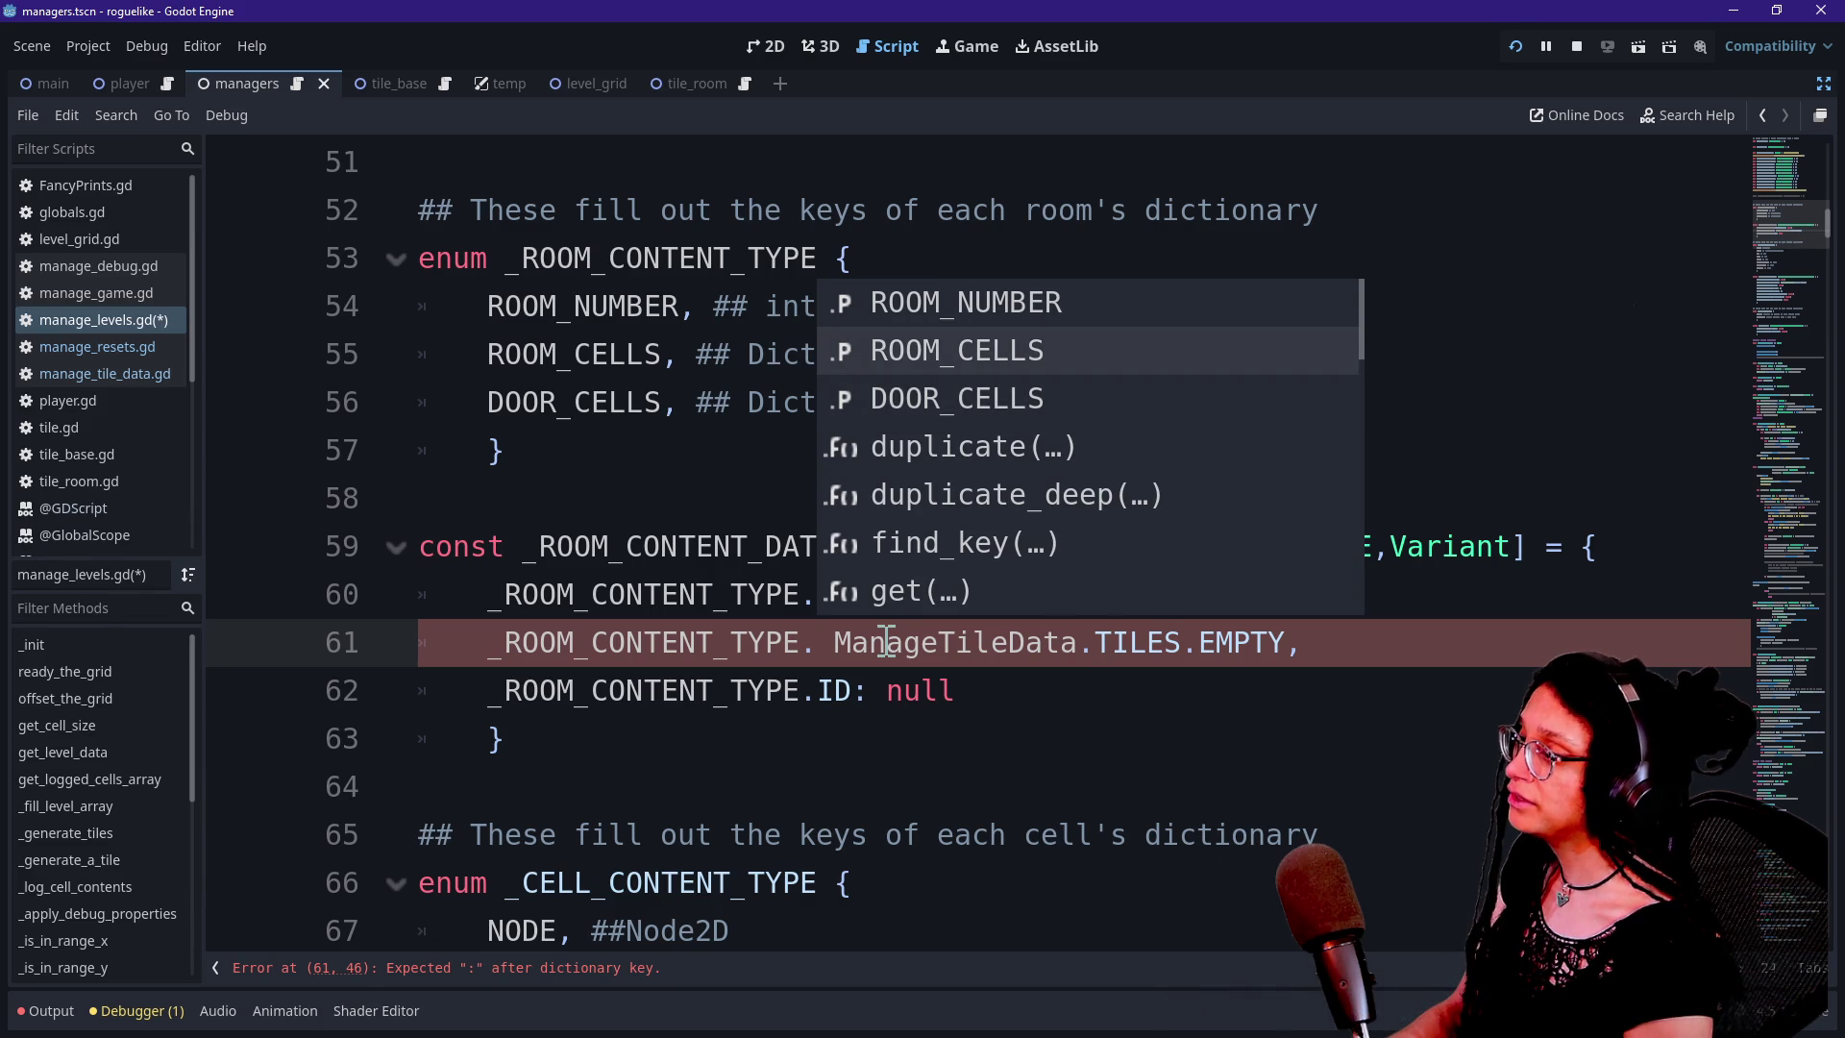
pyautogui.press('Return')
# Change the third key from ID to DOOR_CELLS
pyautogui.doubleClick(832, 691)
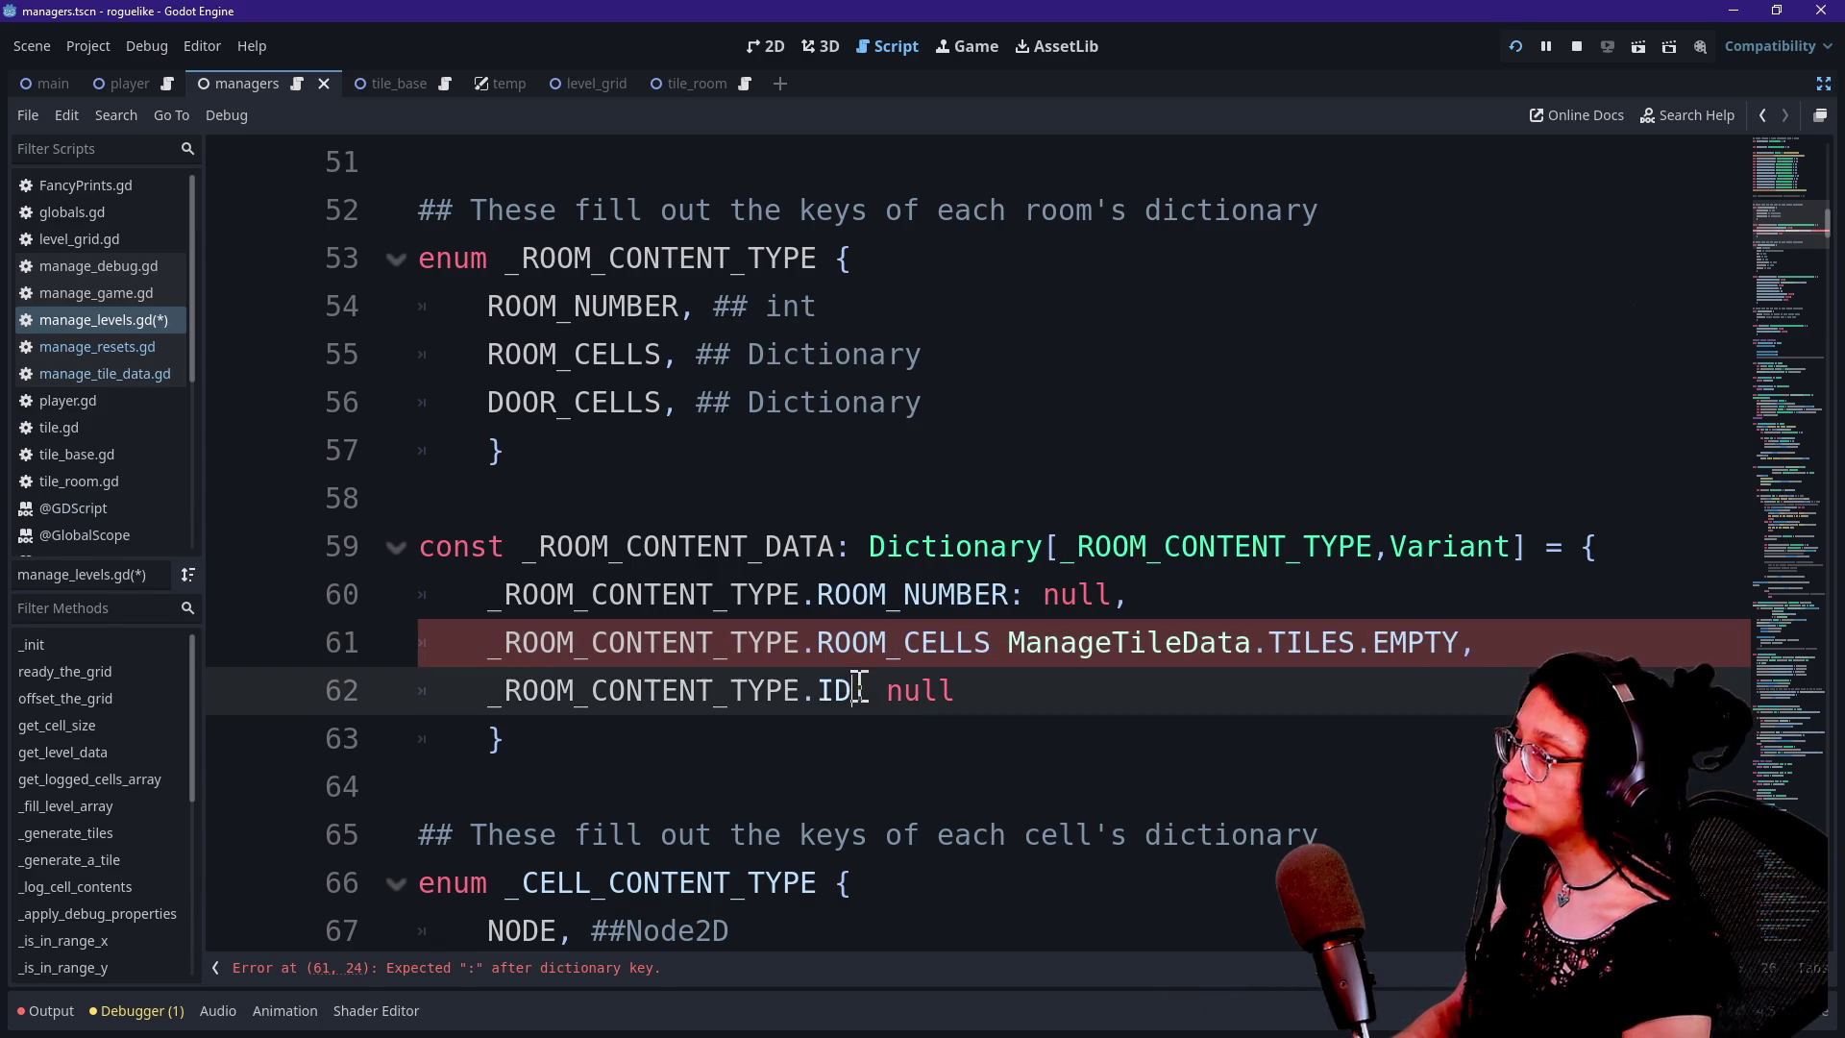
pyautogui.write('DOOR')
pyautogui.press('Return')
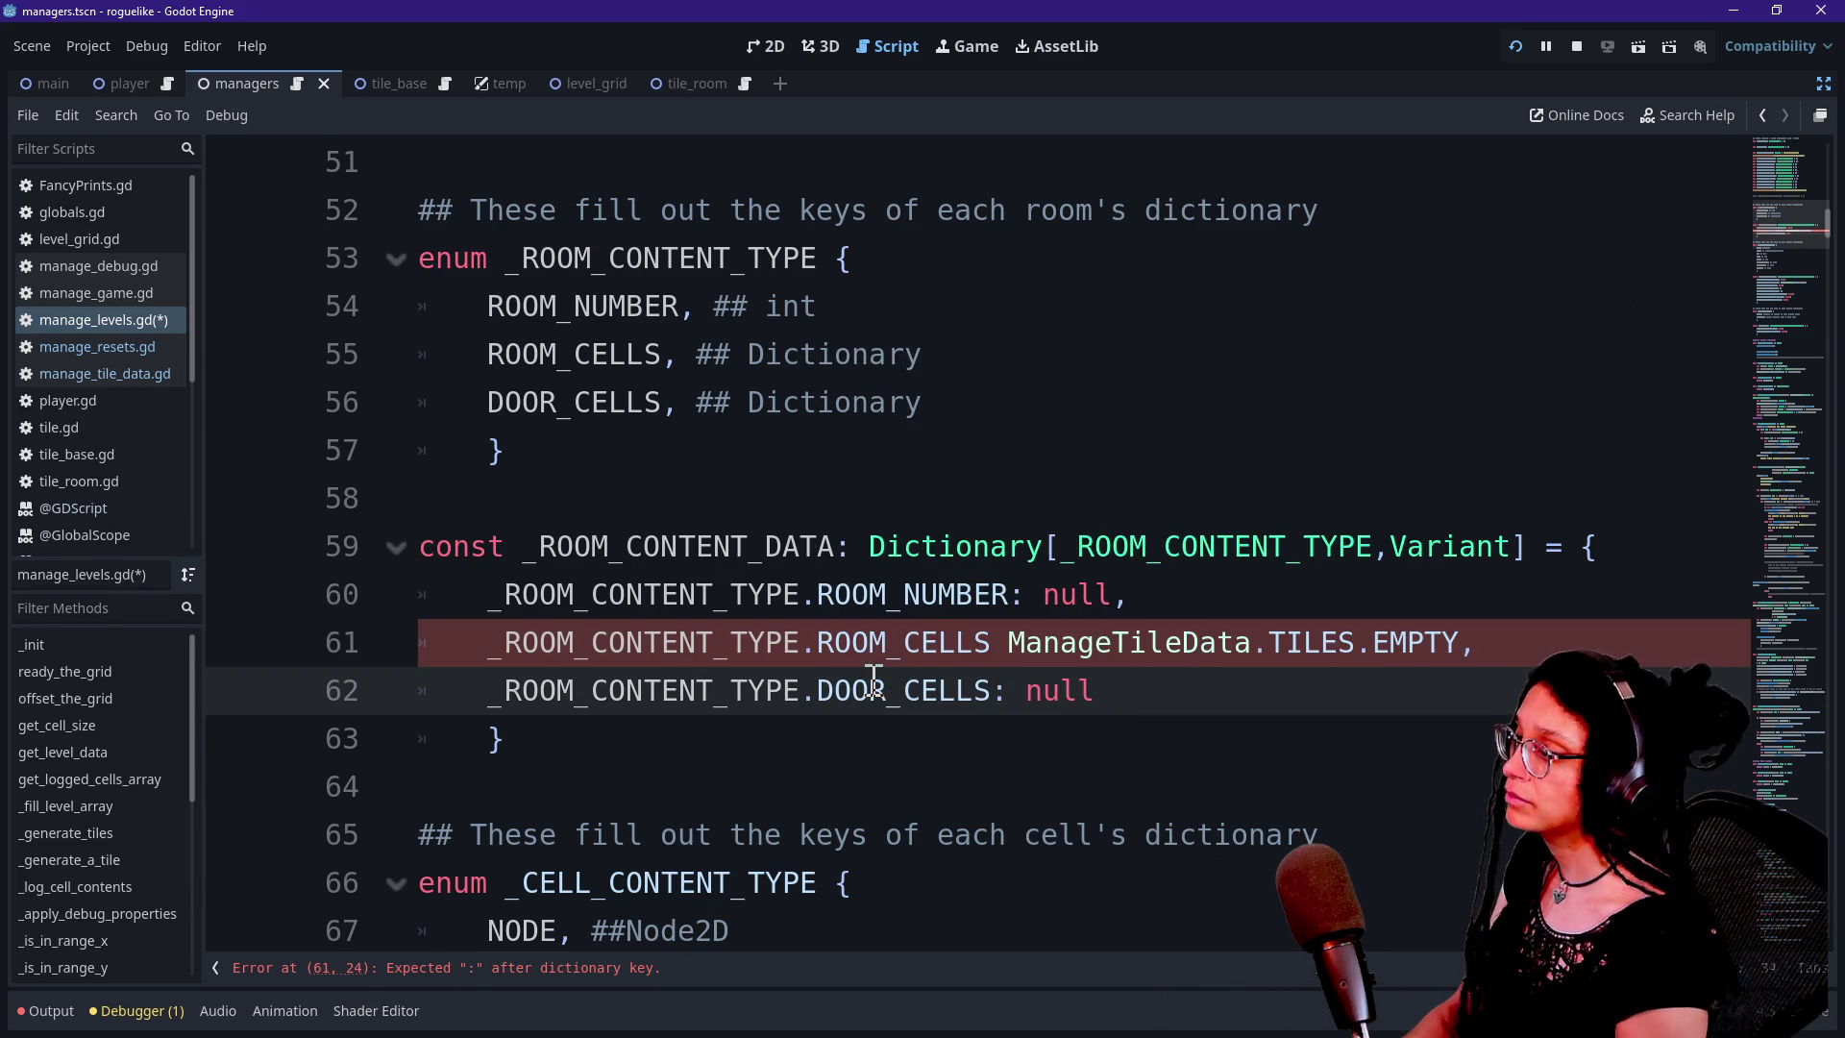
# Replace ROOM_NUMBER's null default with 0
pyautogui.doubleClick(1045, 603)
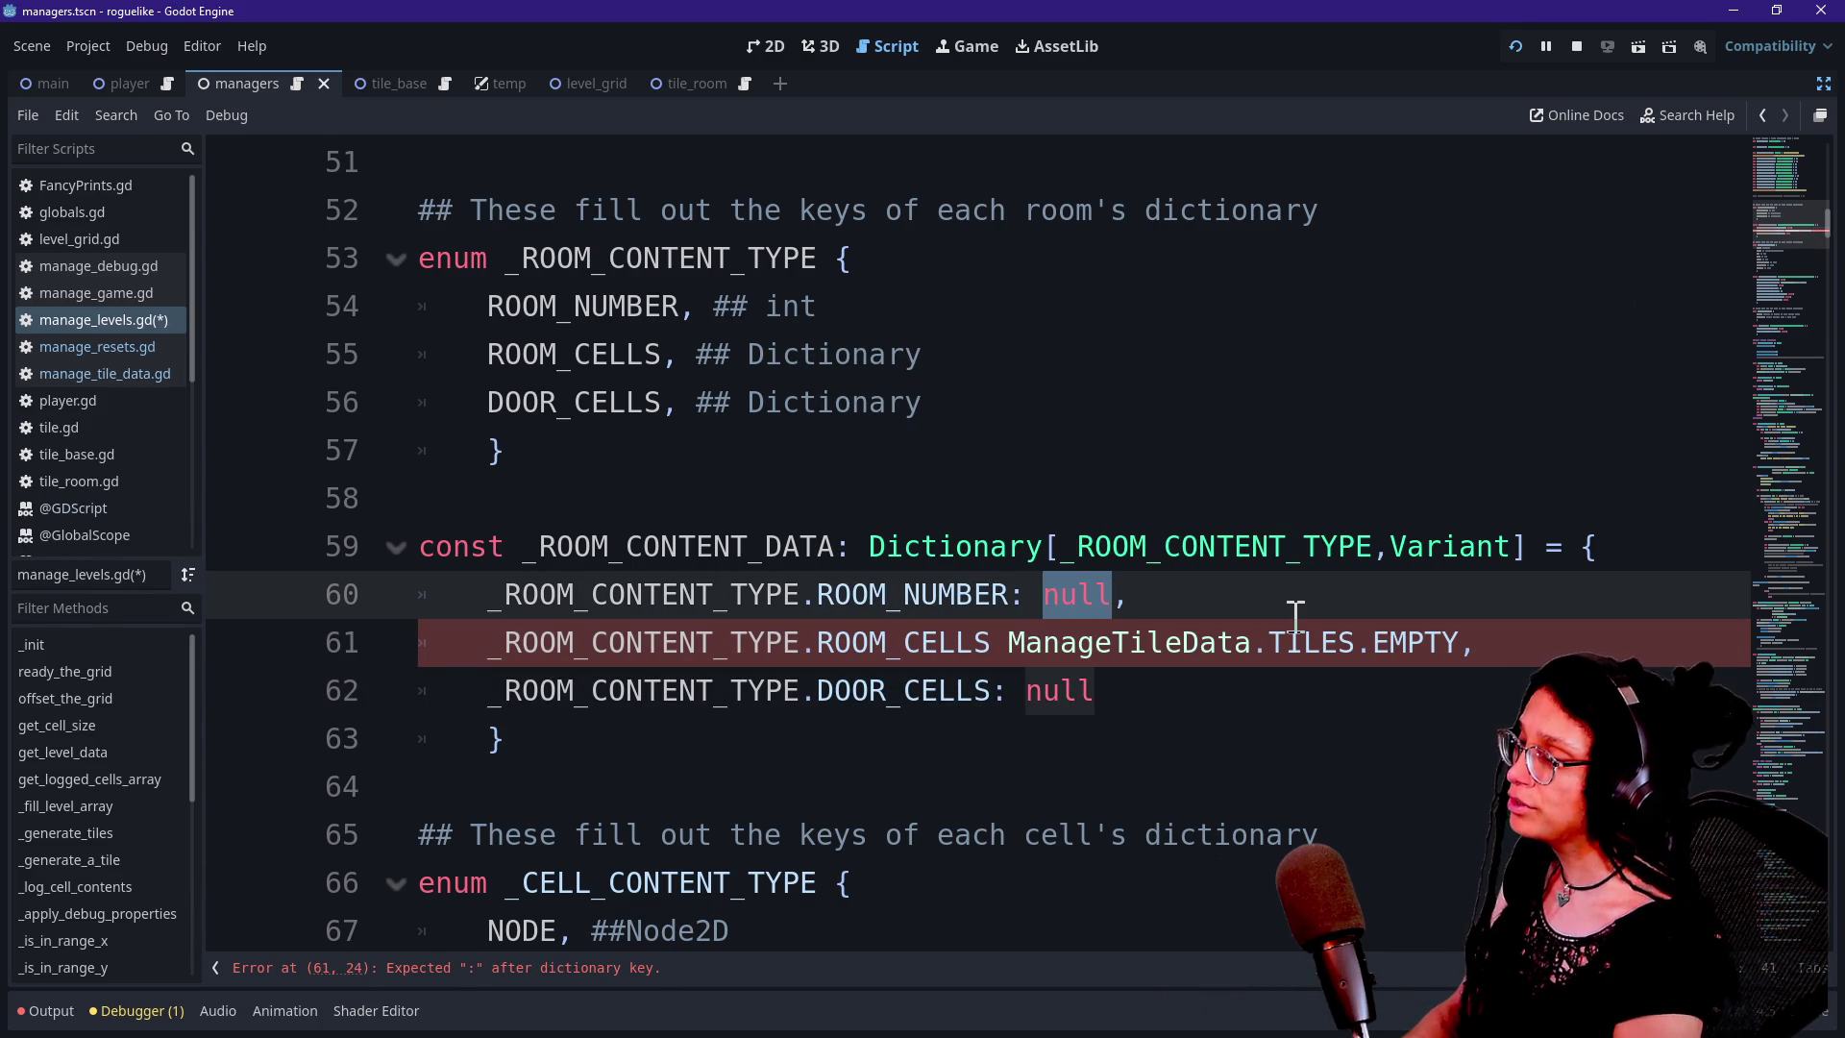
pyautogui.press('BackSpace')
pyautogui.press('Delete')
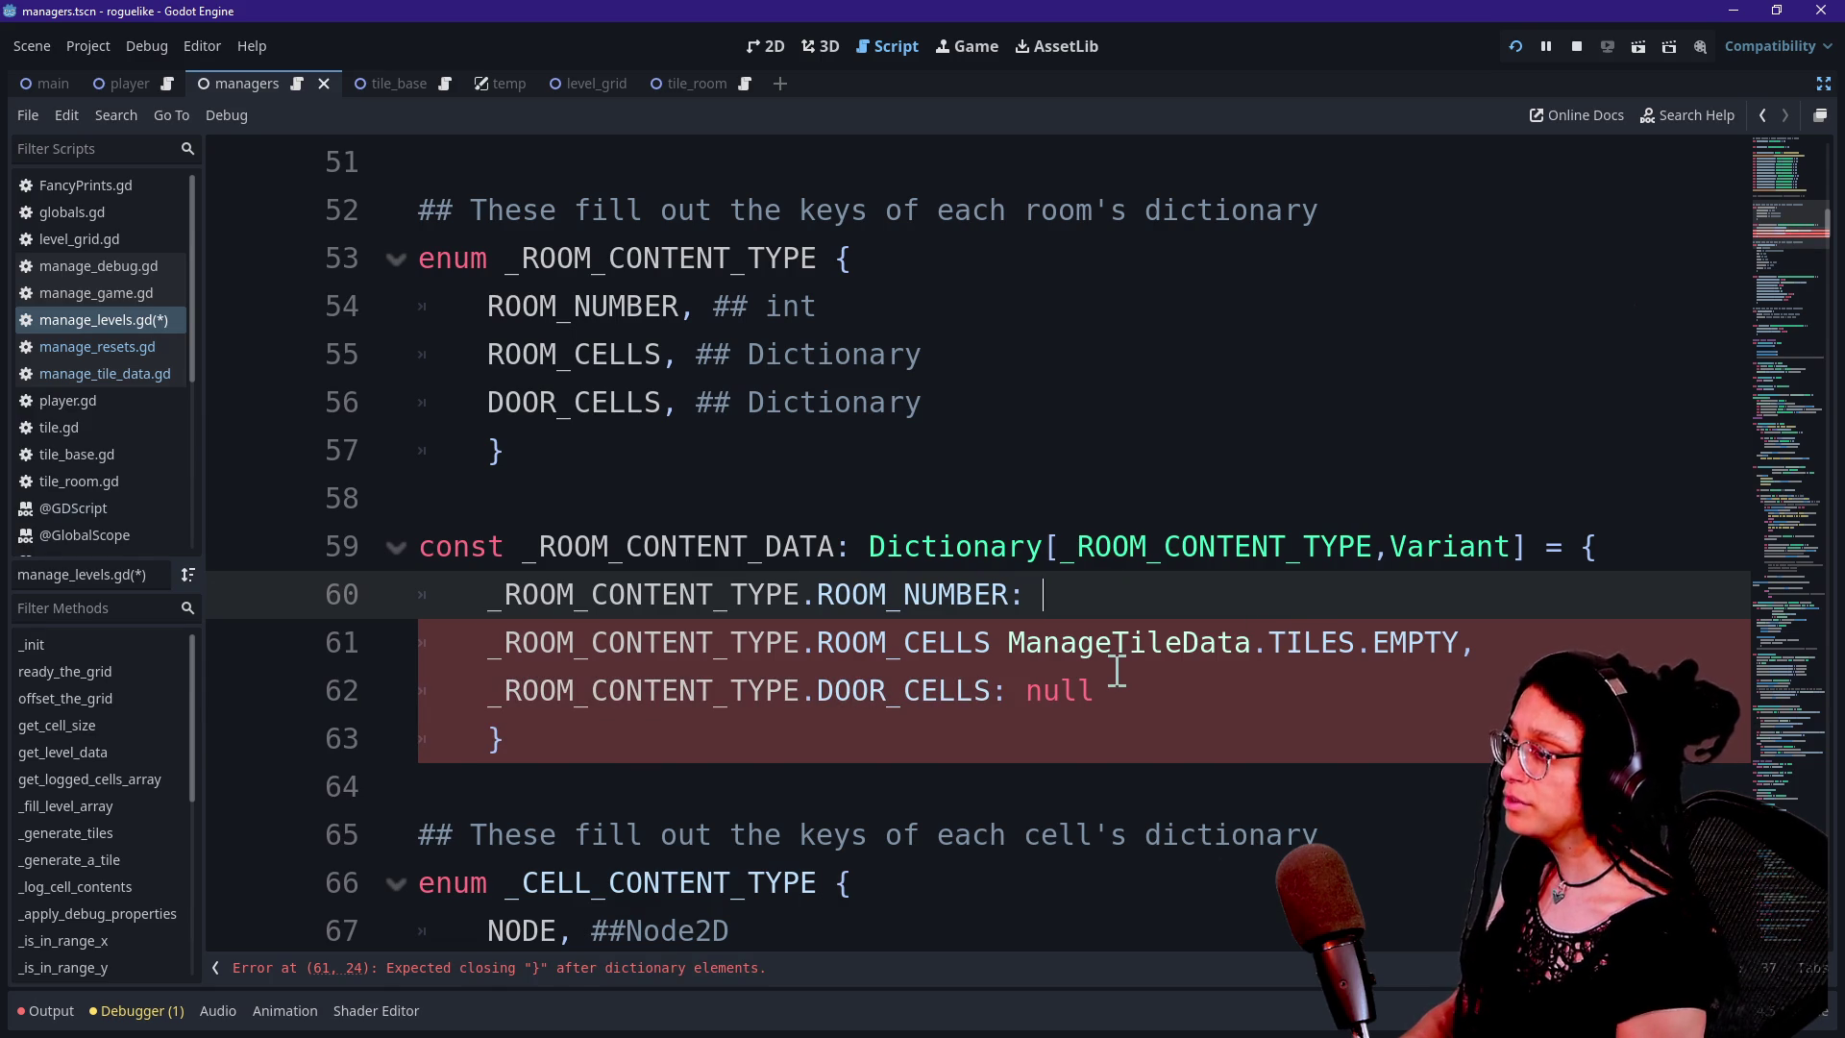
pyautogui.scroll(3, 1118, 671)
pyautogui.scroll(-7, 1118, 671)
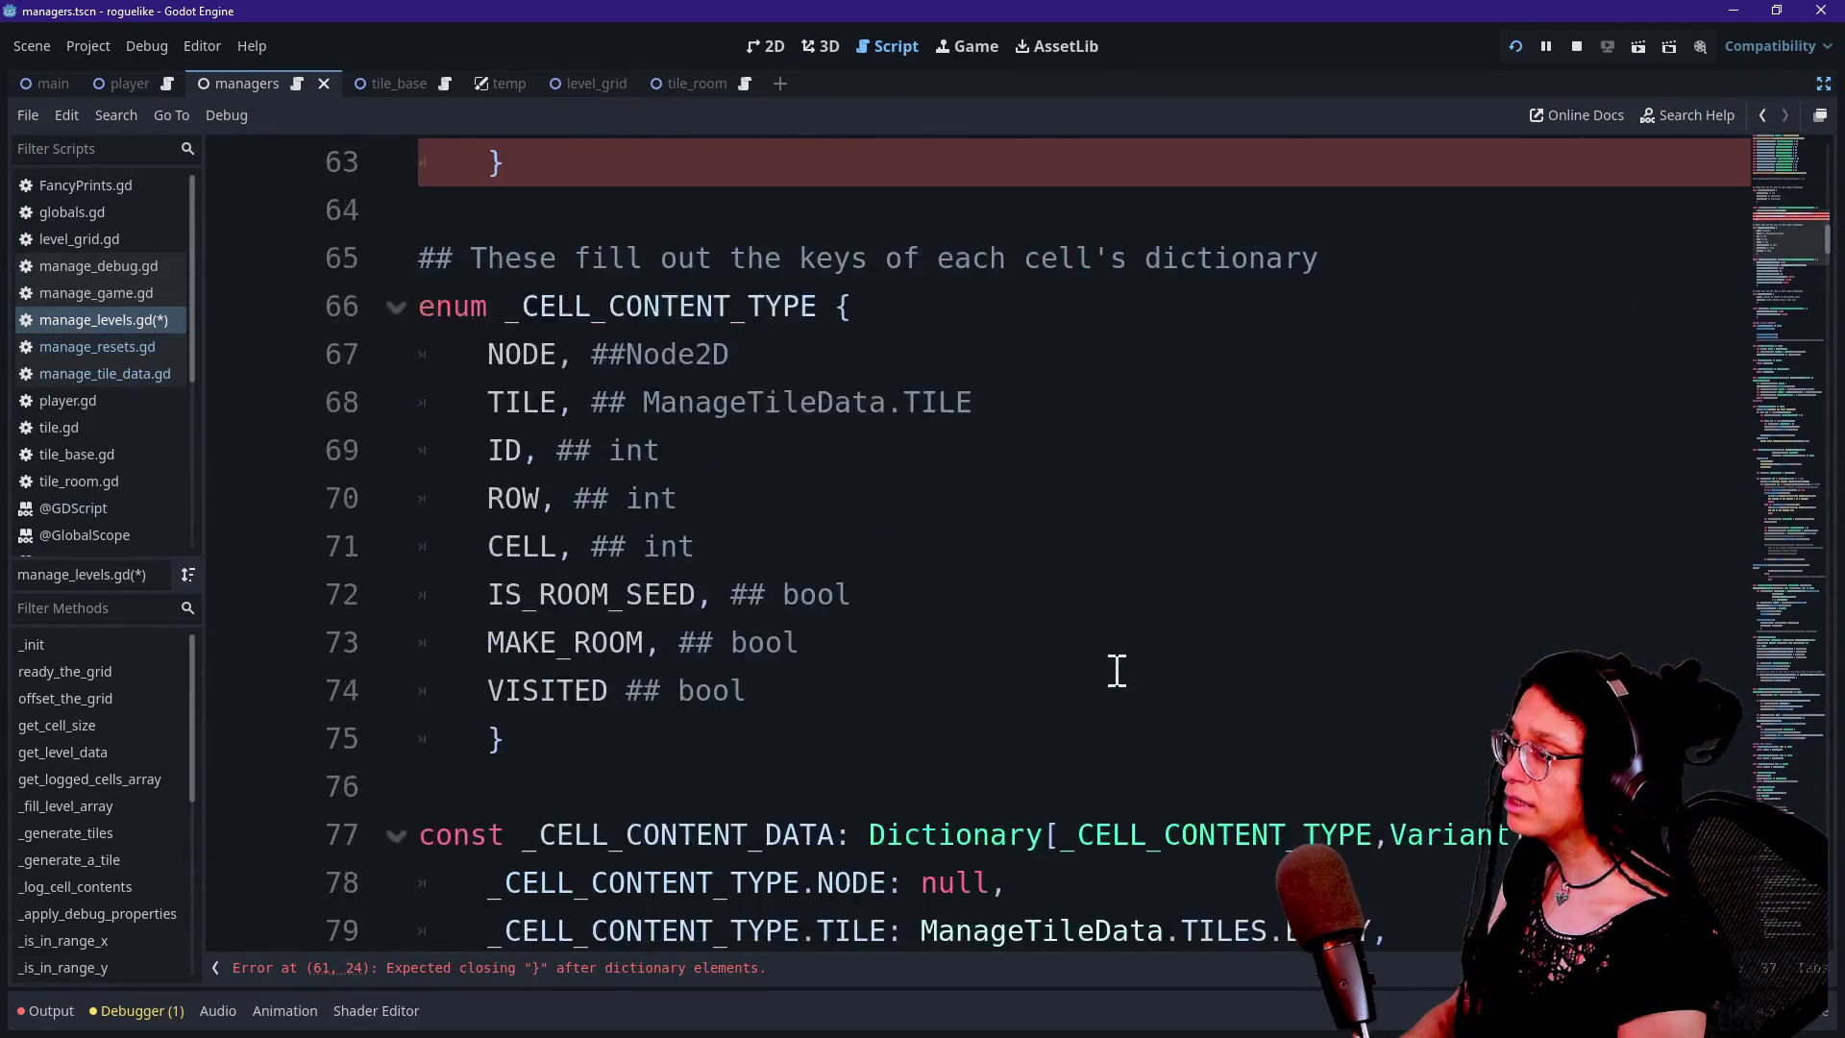
pyautogui.scroll(-3, 1117, 671)
pyautogui.scroll(7, 1118, 670)
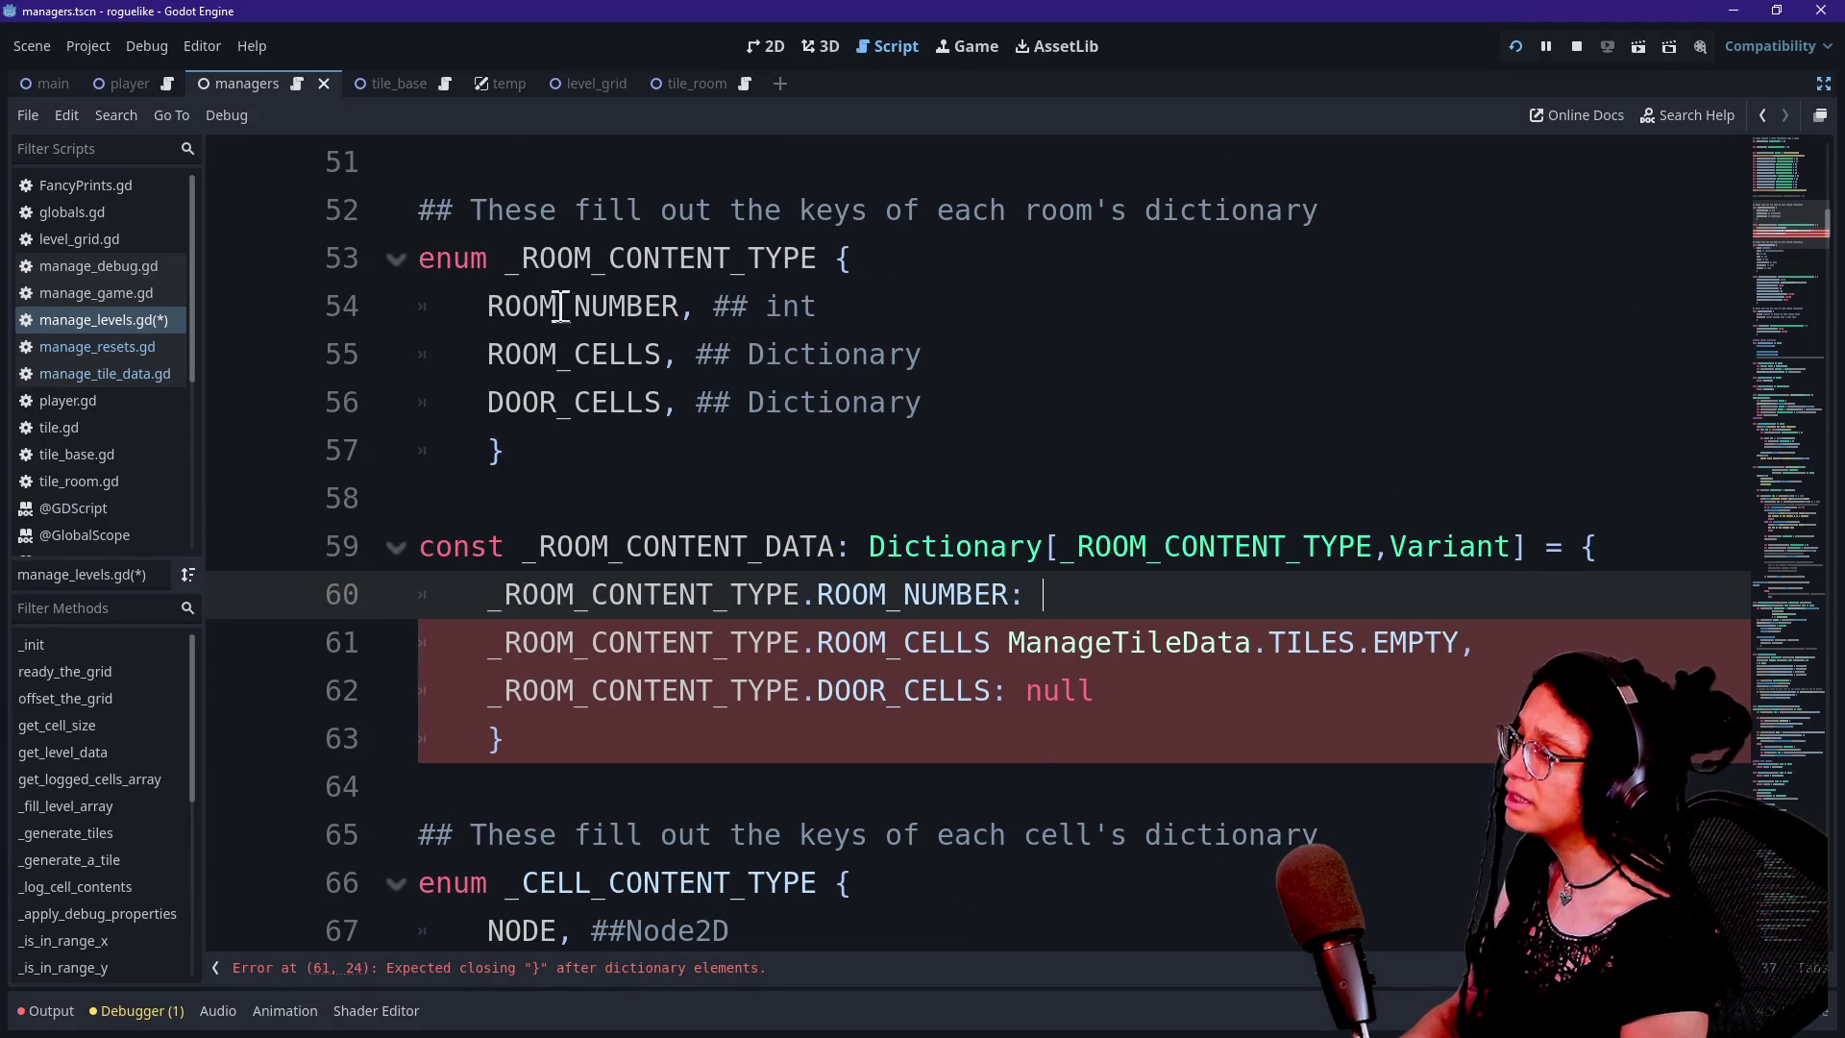
pyautogui.click(821, 308)
pyautogui.scroll(3, 845, 306)
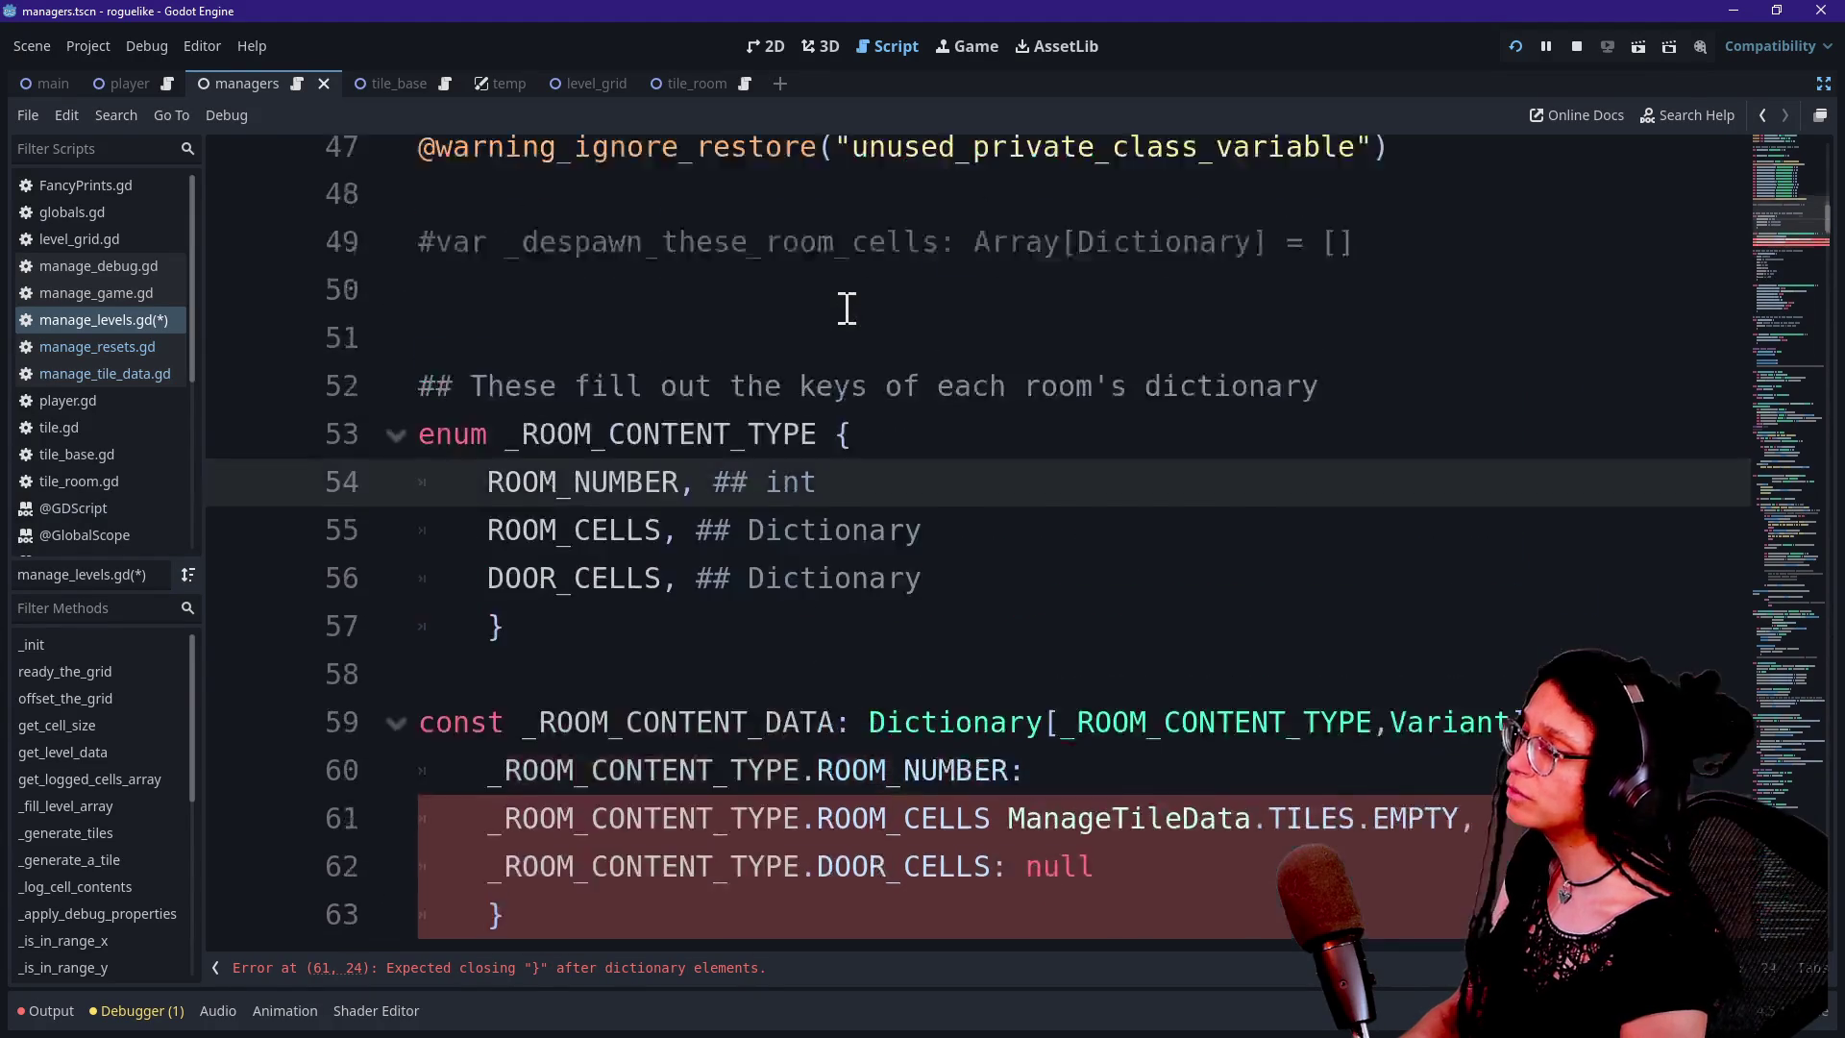
pyautogui.scroll(-2, 845, 305)
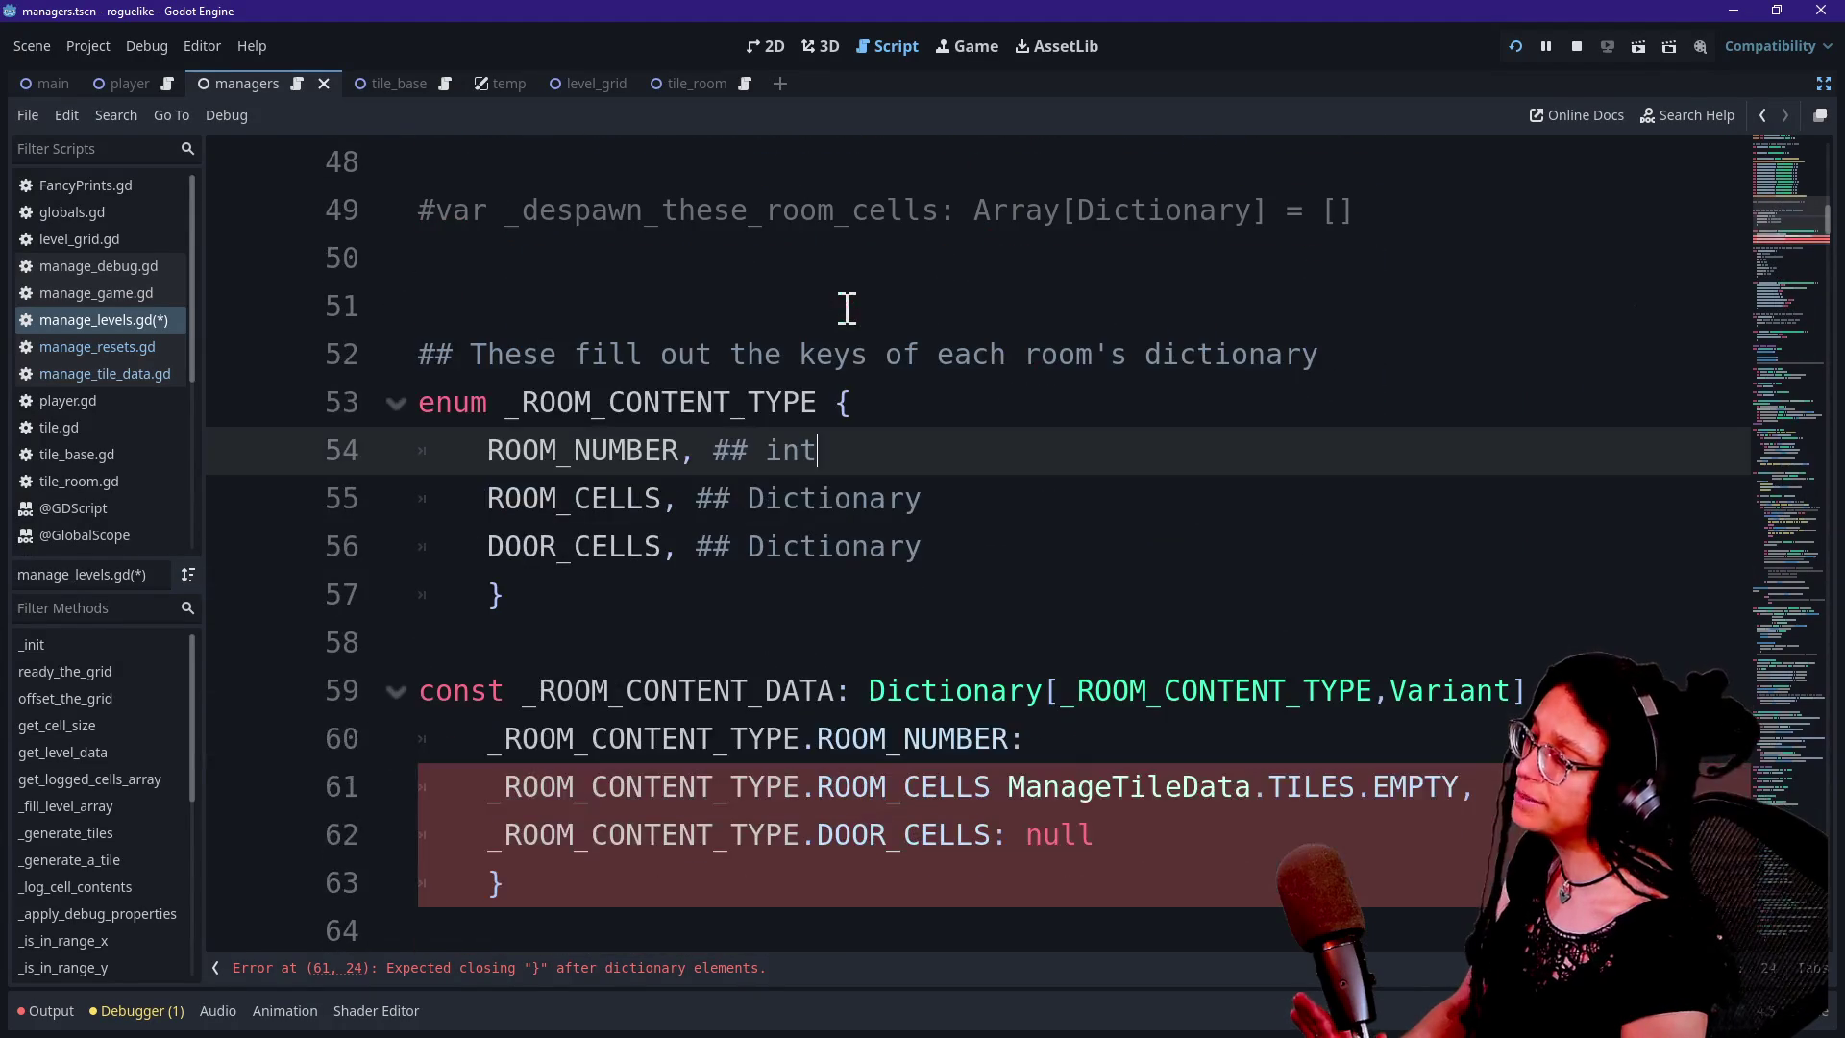
pyautogui.click(1063, 730)
pyautogui.write('0,')
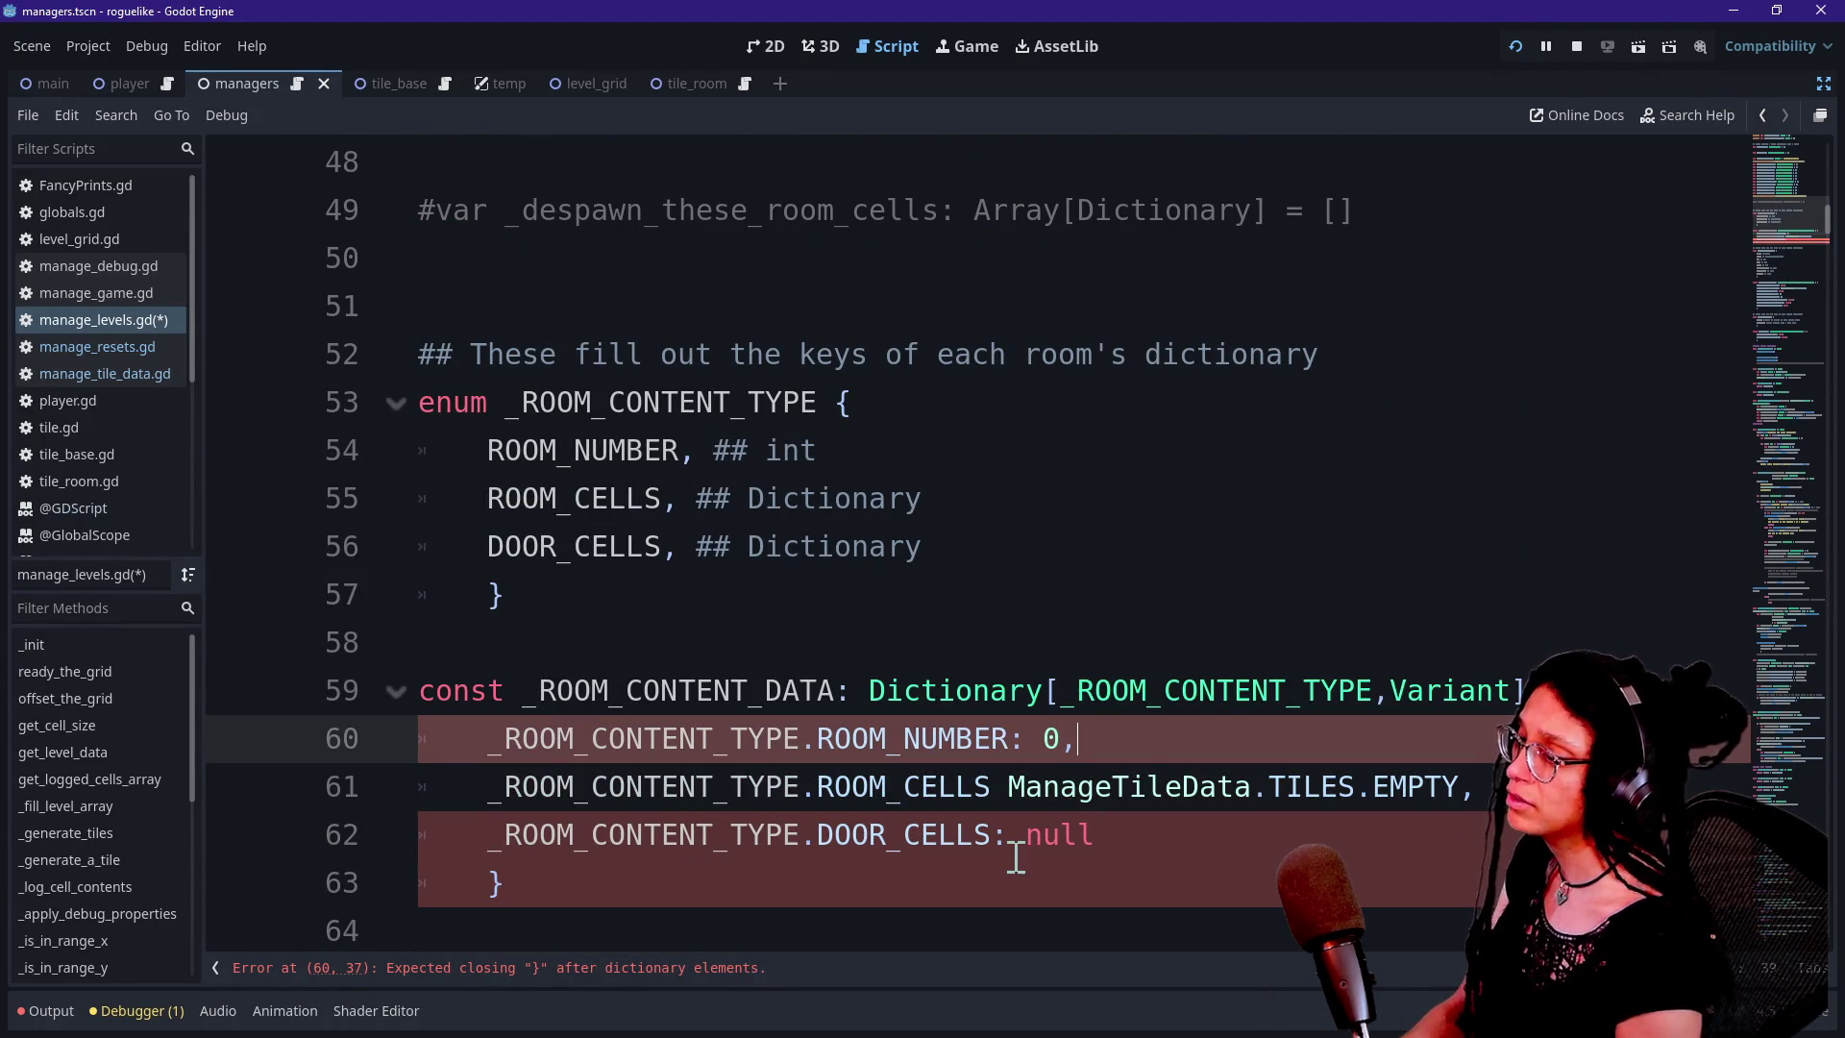
# Replace ManageTileData.TILES.EMPTY with null as the ROOM_CELLS default
pyautogui.moveTo(995, 786); pyautogui.dragTo(1452, 807)
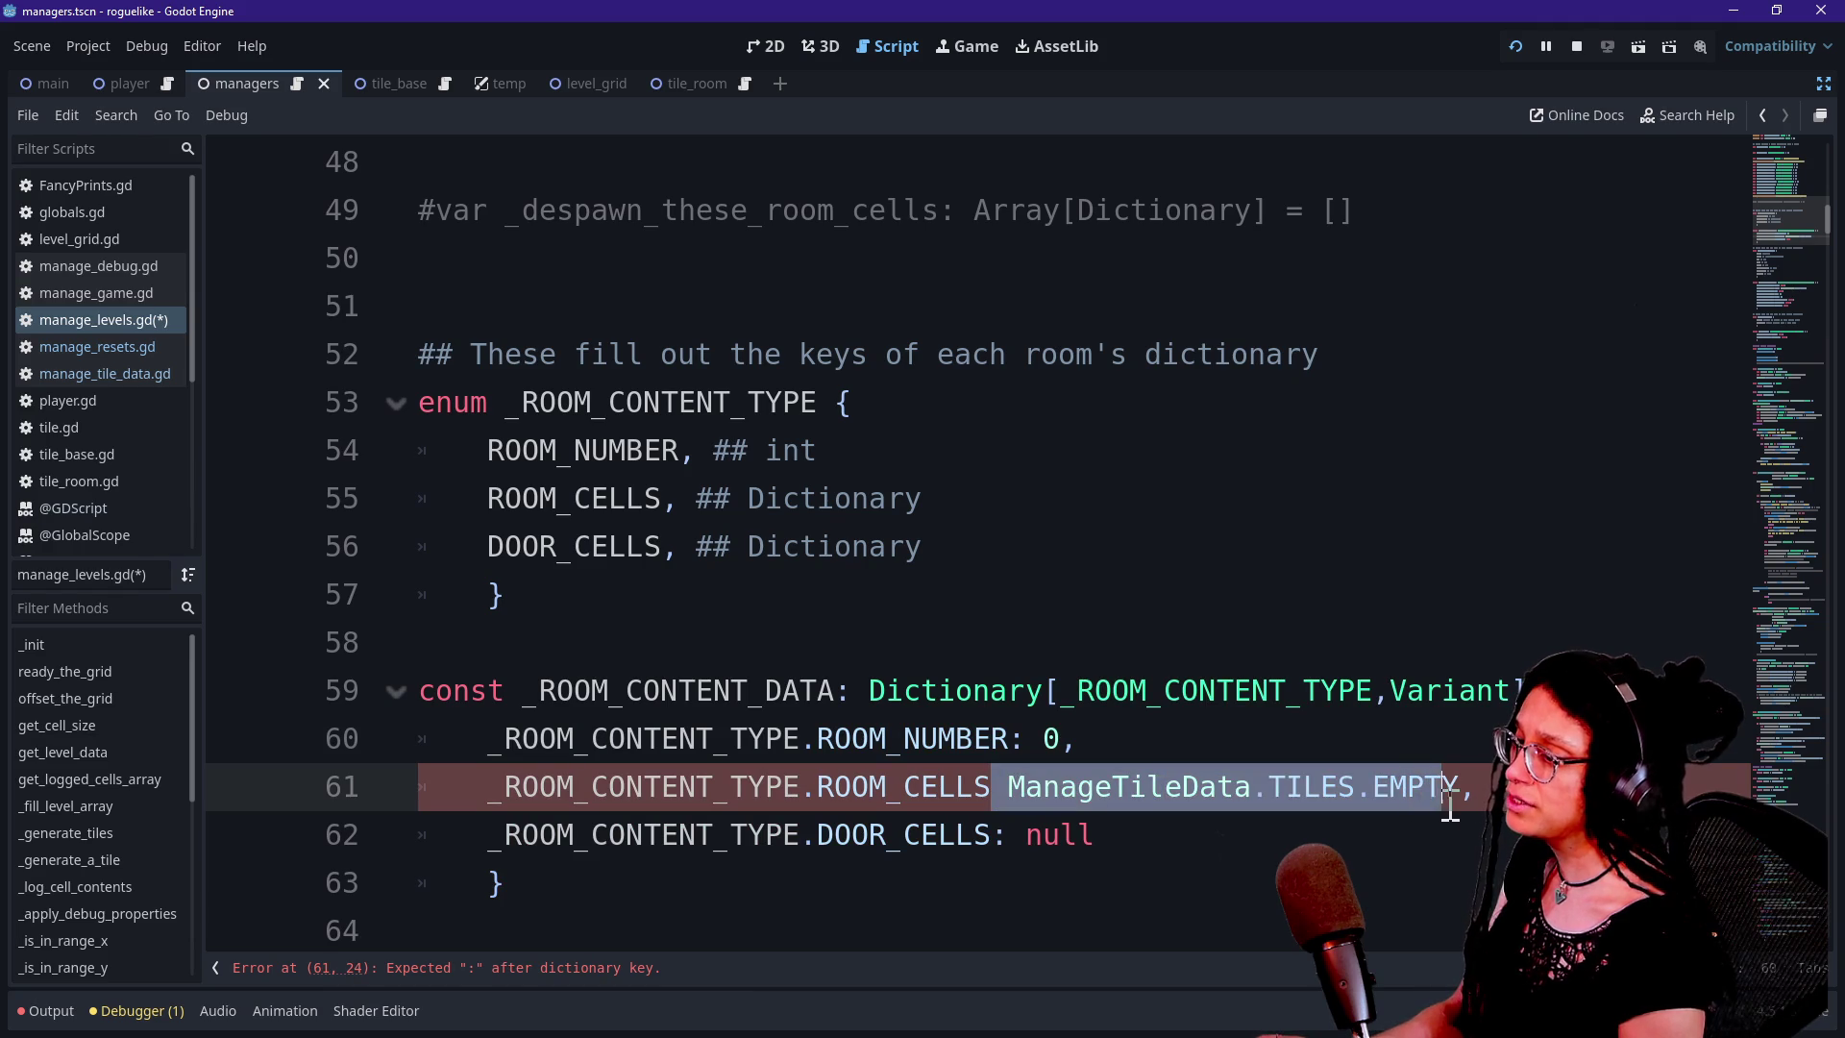
pyautogui.write(':')
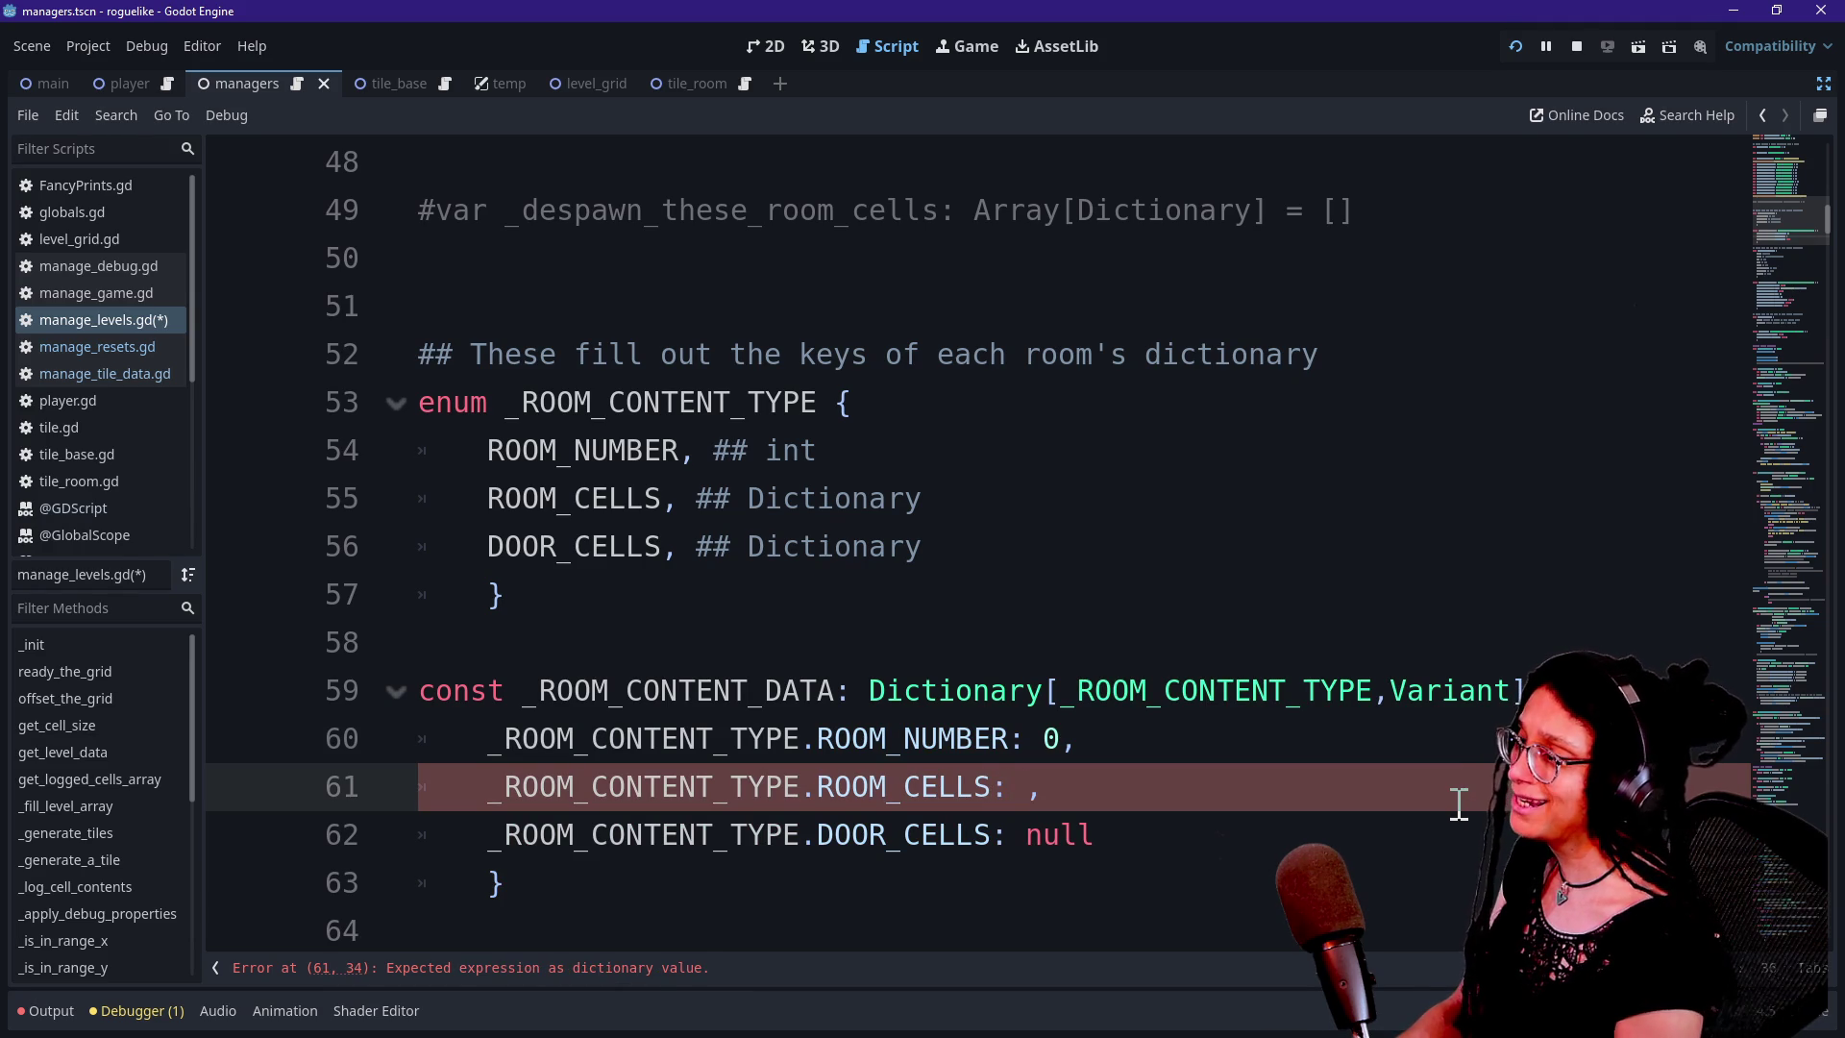
pyautogui.scroll(-1, 868, 591)
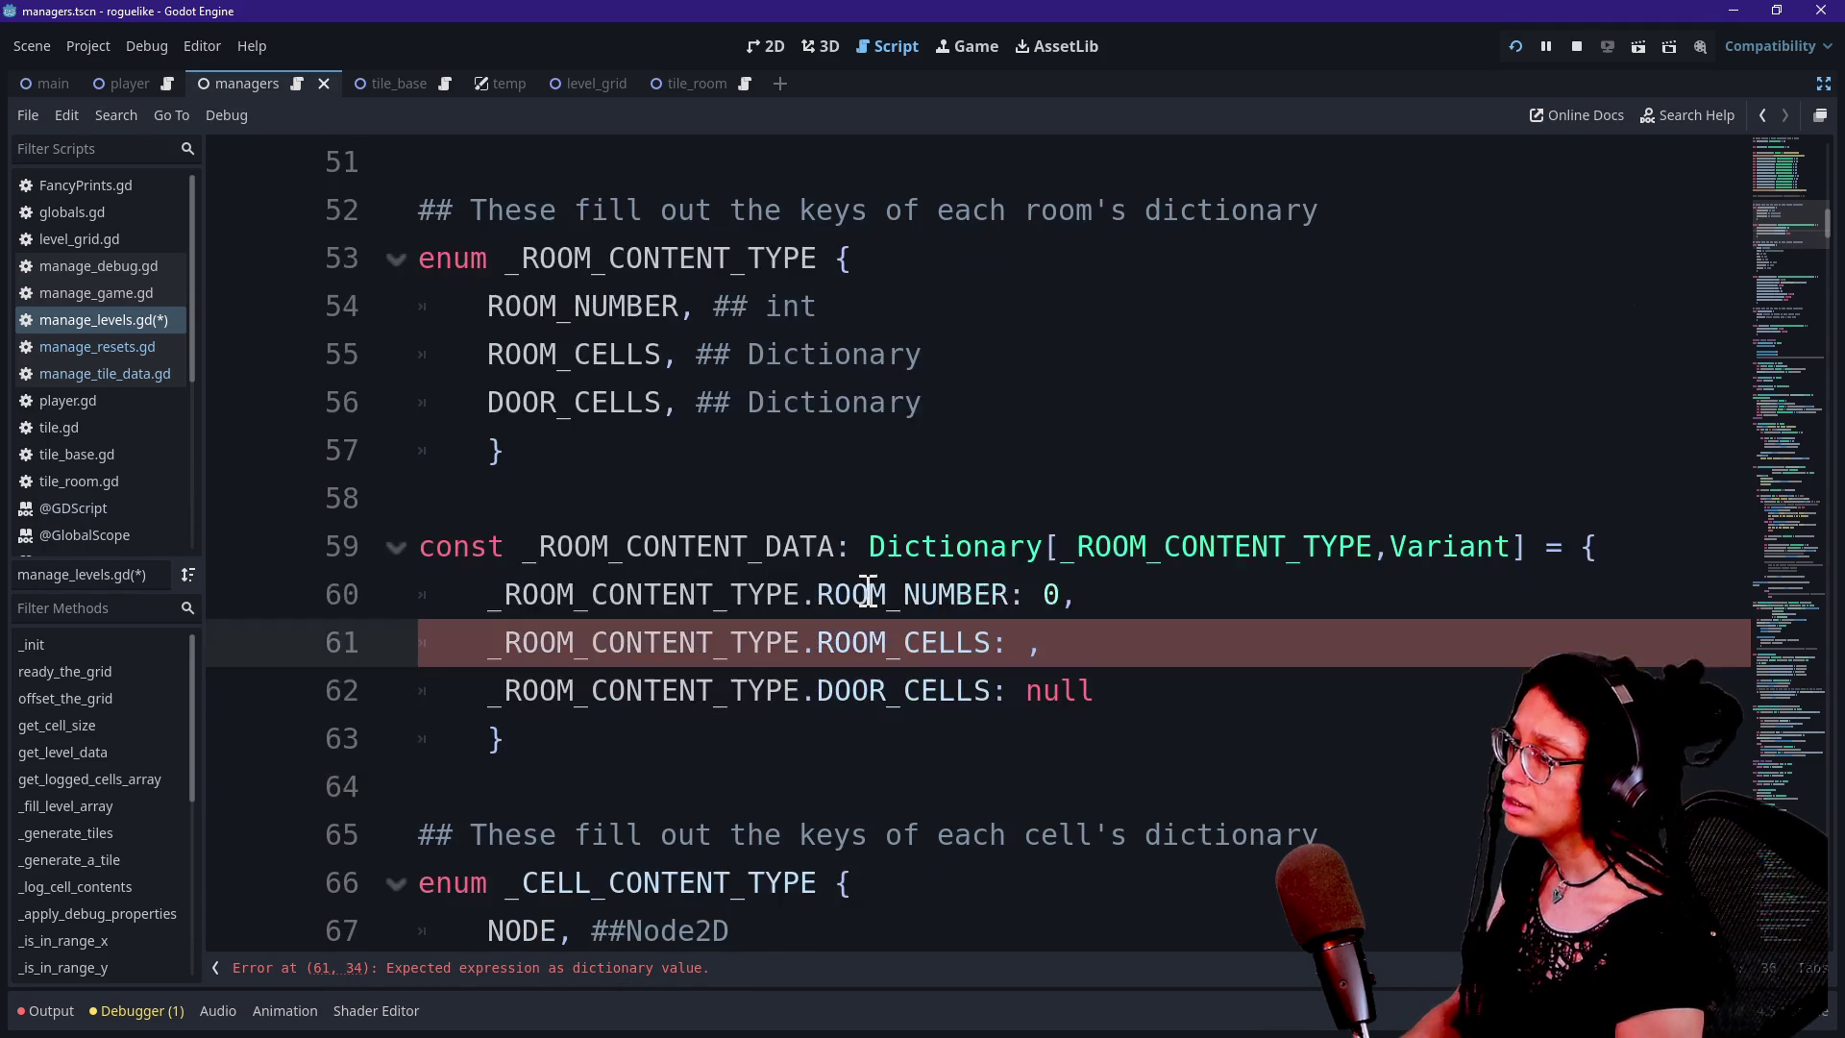
pyautogui.write('b')
pyautogui.press('BackSpace')
pyautogui.write('null')
pyautogui.click(630, 403)
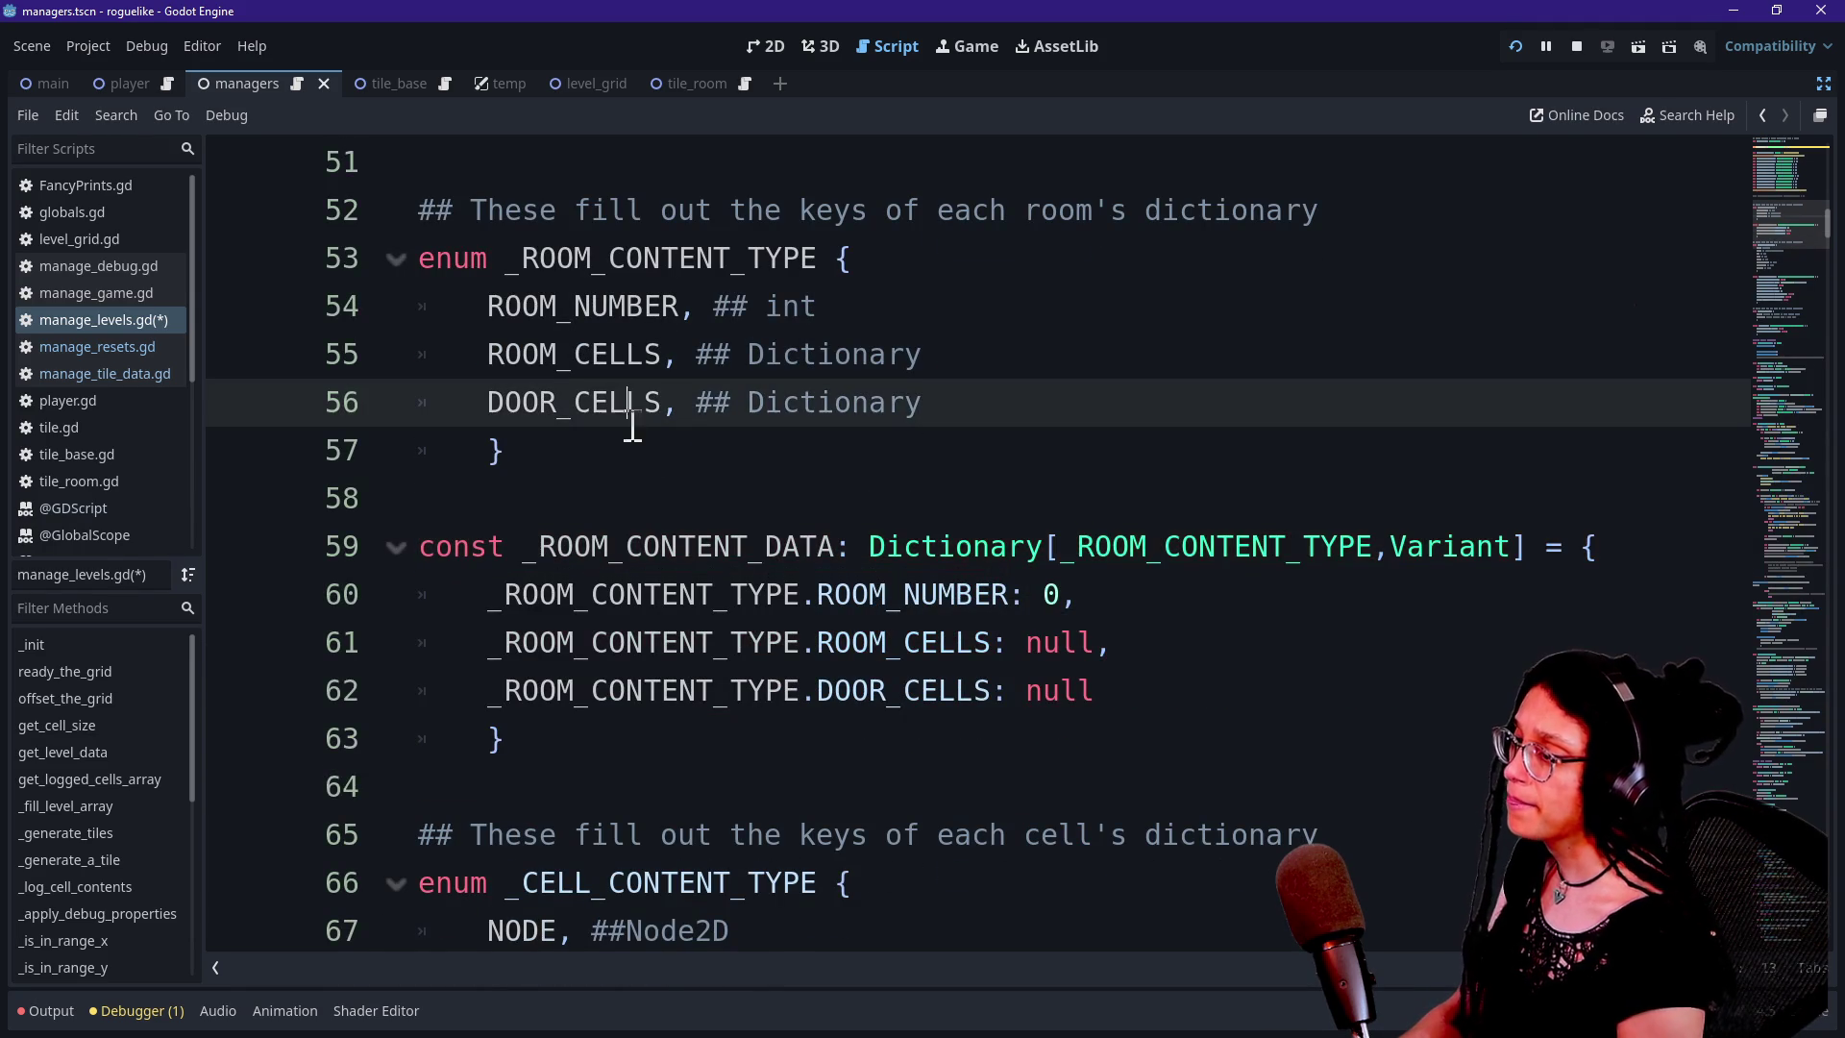
pyautogui.scroll(5, 1007, 608)
# Delete the extra blank lines and the commented-out _despawn_these_room_cells line
pyautogui.click(1084, 818)
pyautogui.hotkey('ctrl', 'shift', 'k')
pyautogui.moveTo(1223, 836); pyautogui.dragTo(1236, 774)
pyautogui.hotkey('ctrl', 'shift', 'k')
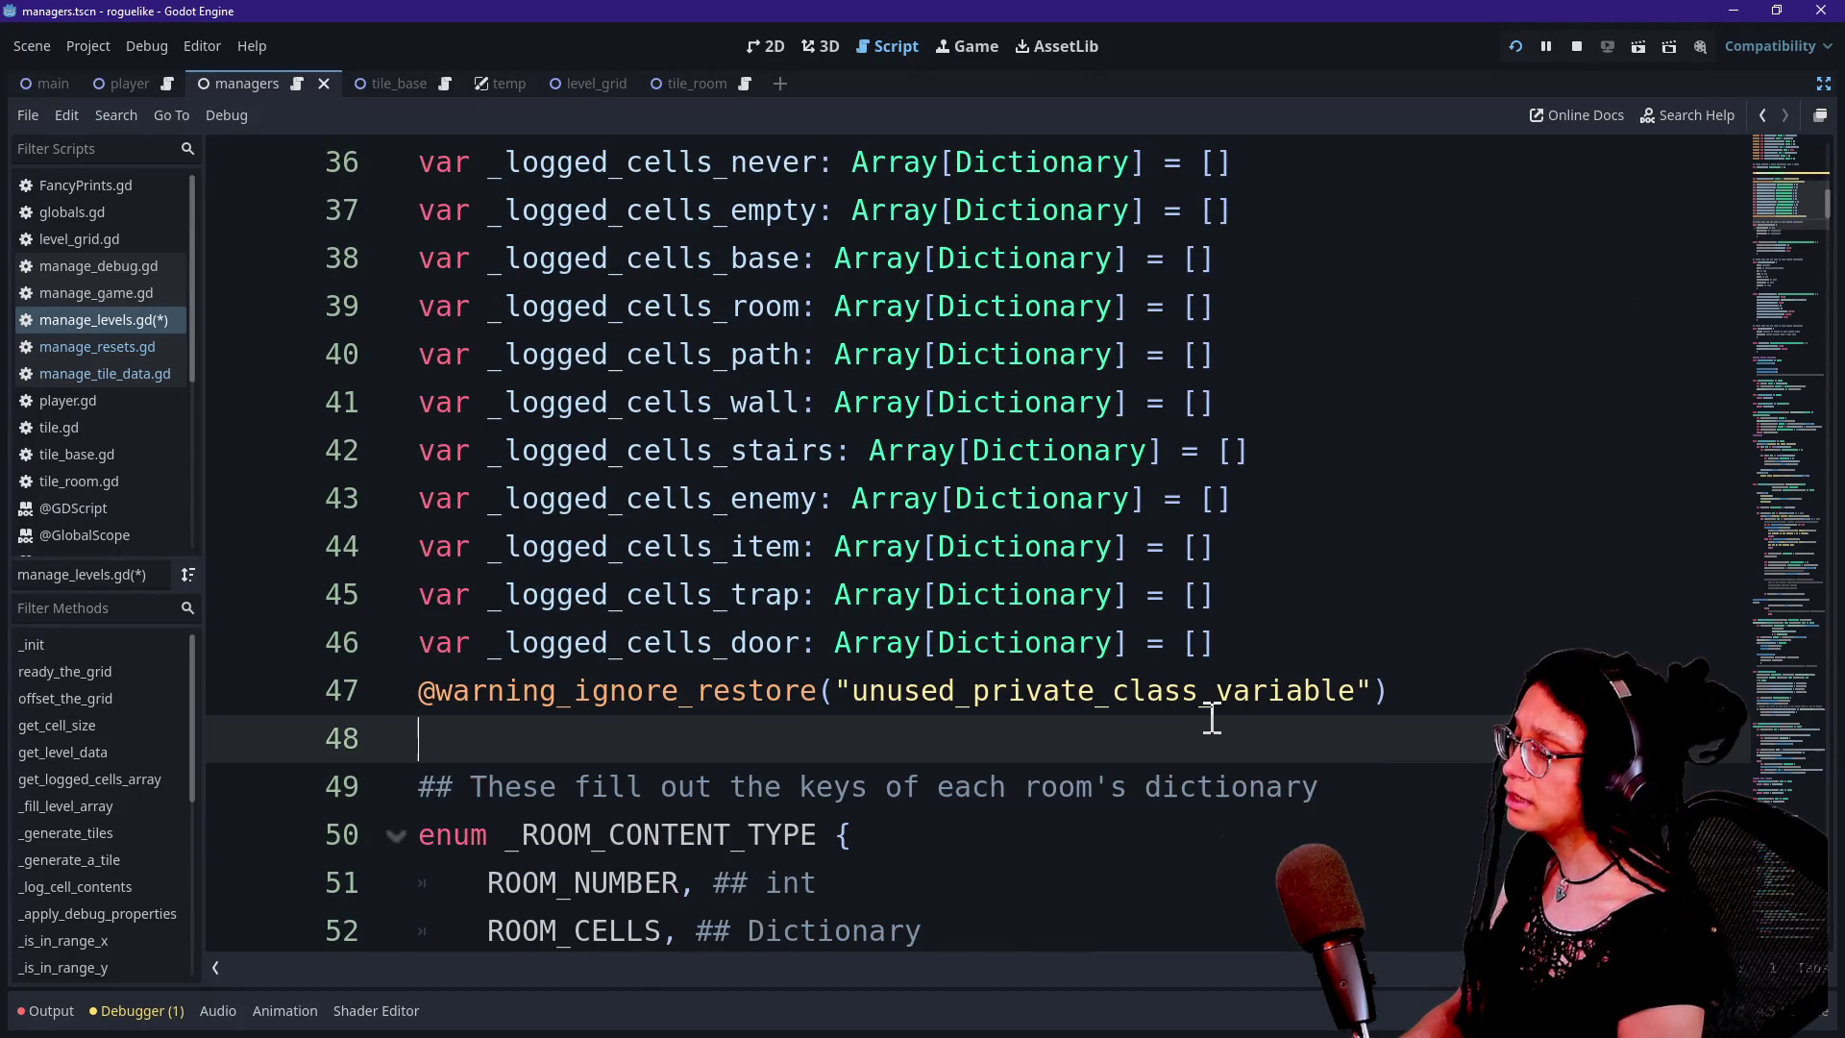
# Find where _fill_level_array is called and jump to its definition
pyautogui.scroll(-5, 1213, 716)
pyautogui.scroll(8, 1212, 716)
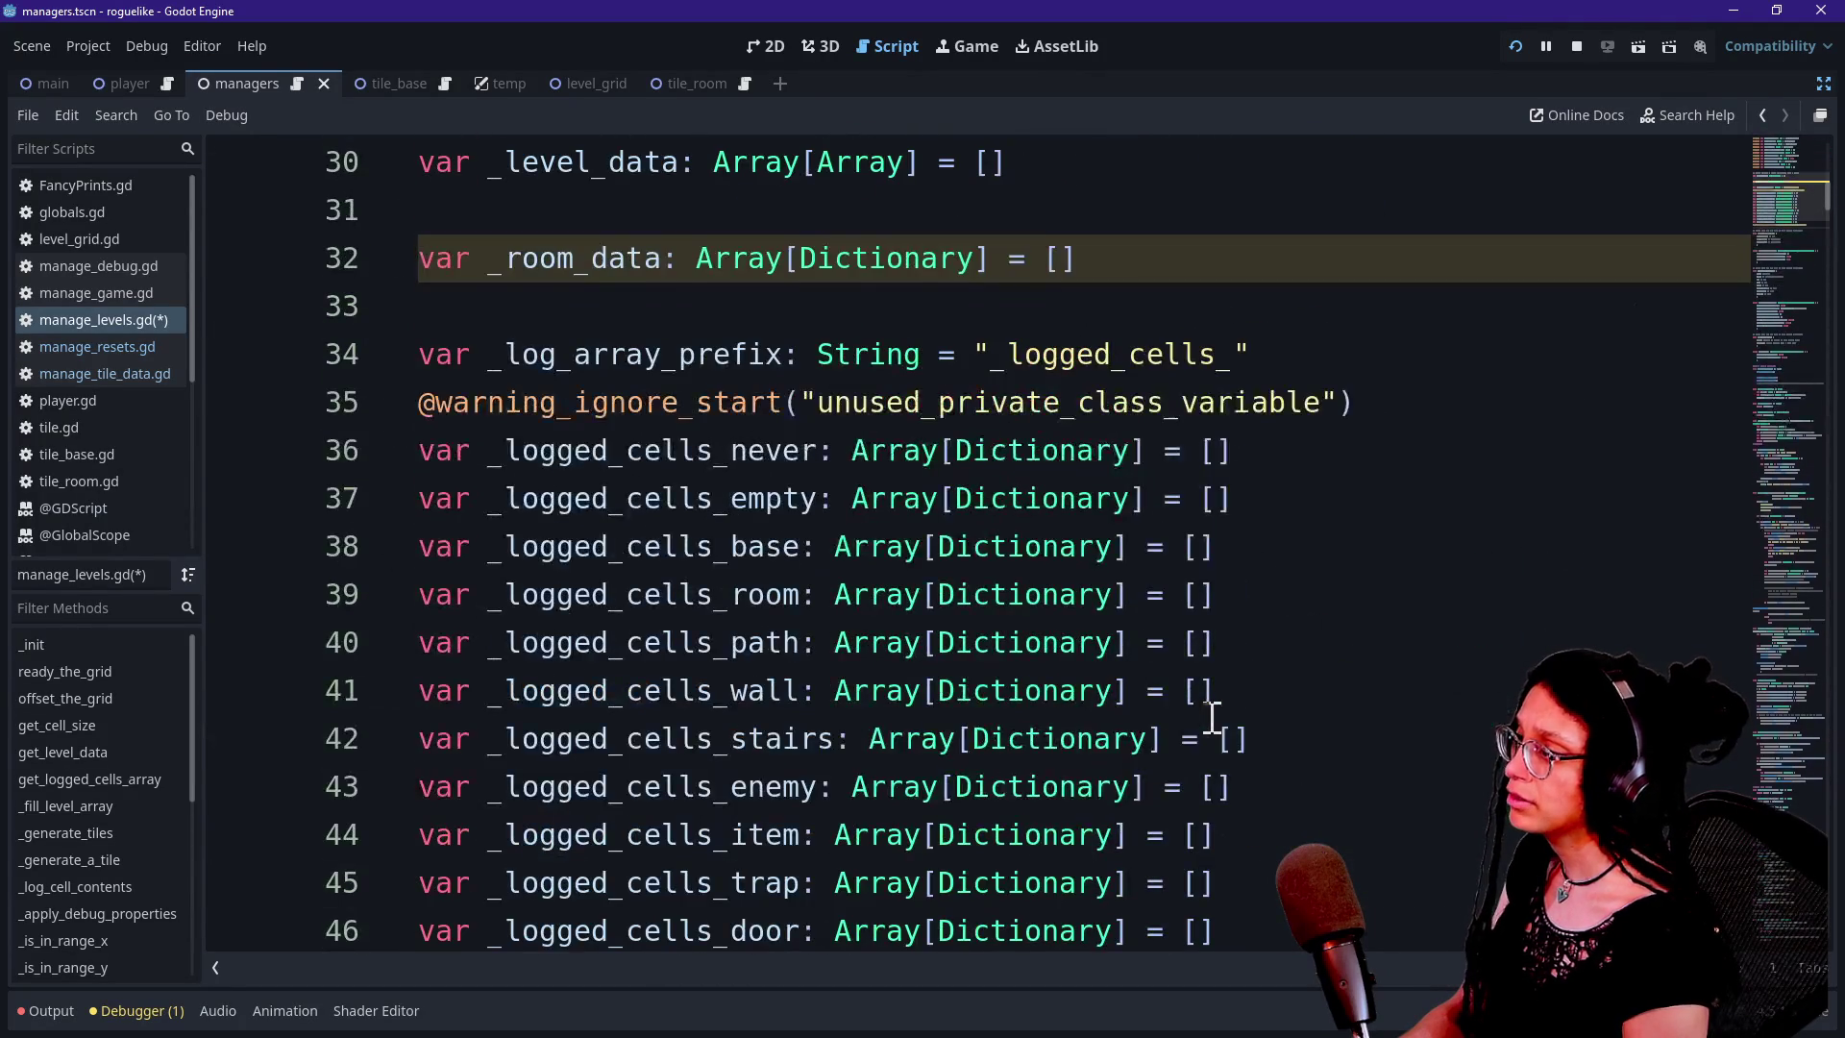
pyautogui.scroll(3, 1213, 716)
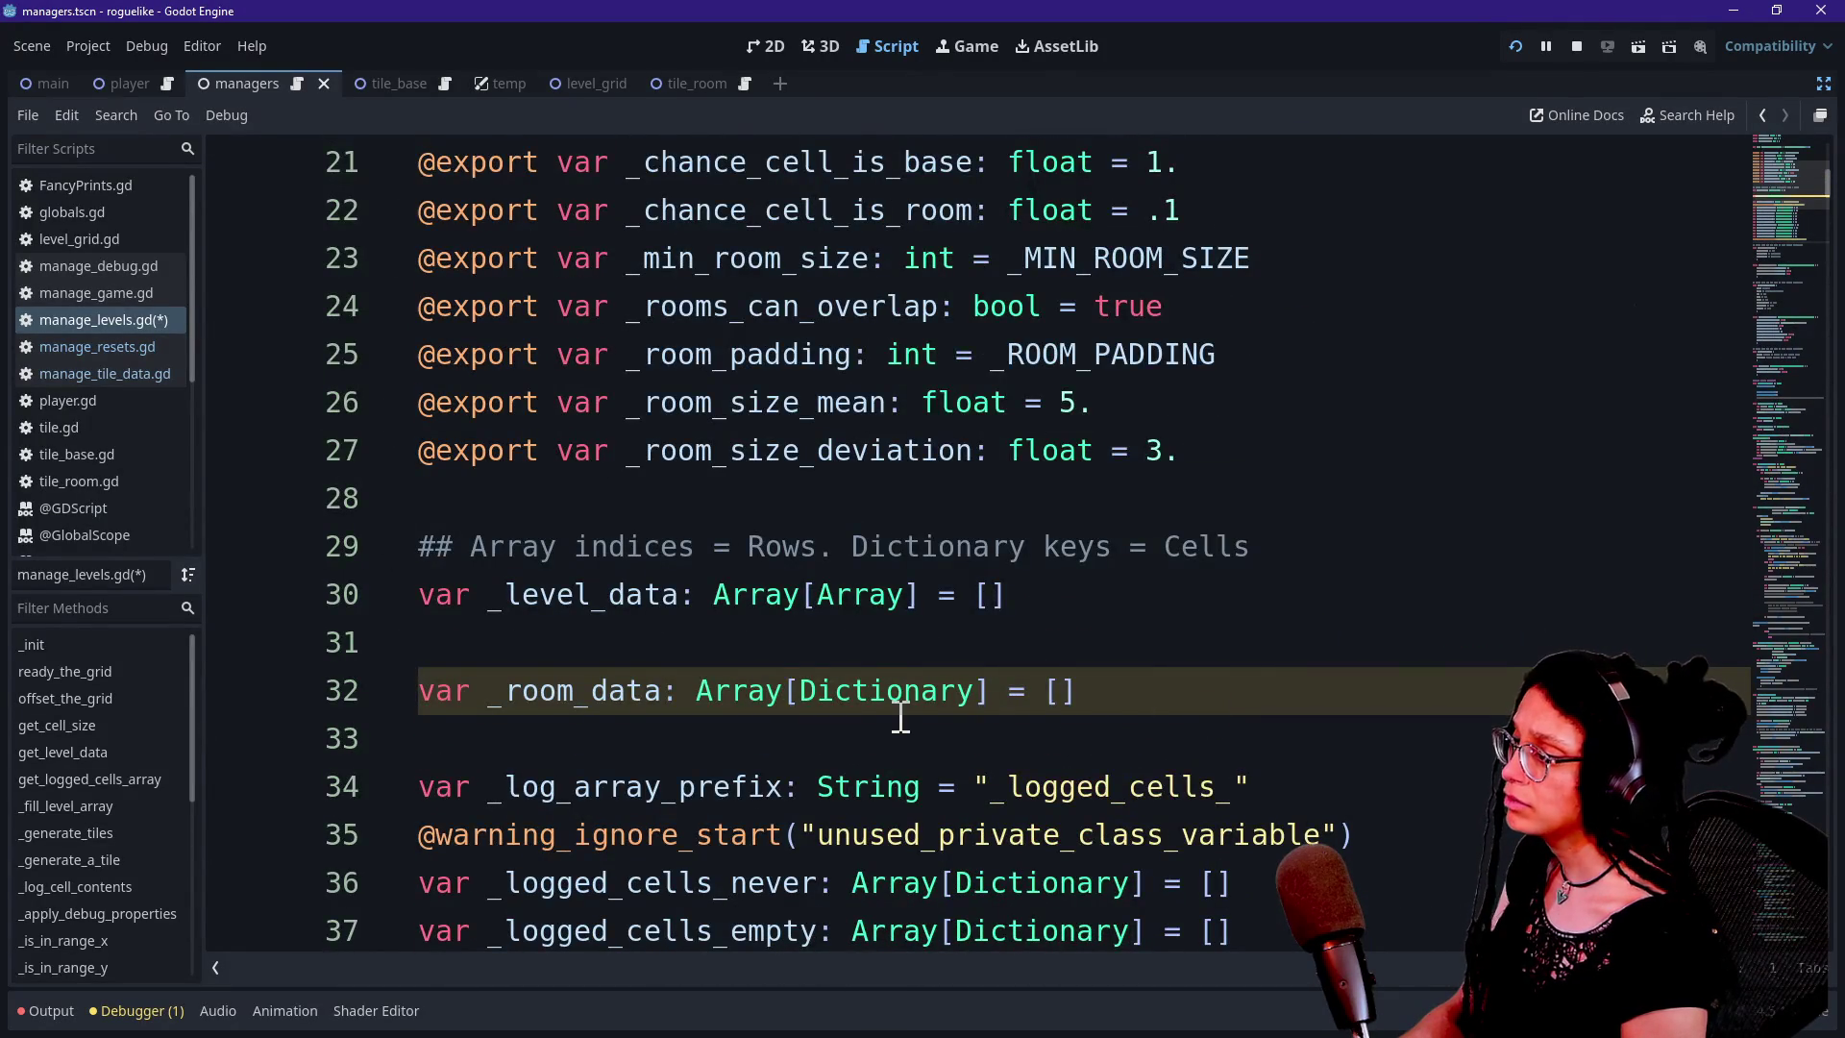
pyautogui.scroll(2, 900, 716)
pyautogui.scroll(-1, 773, 716)
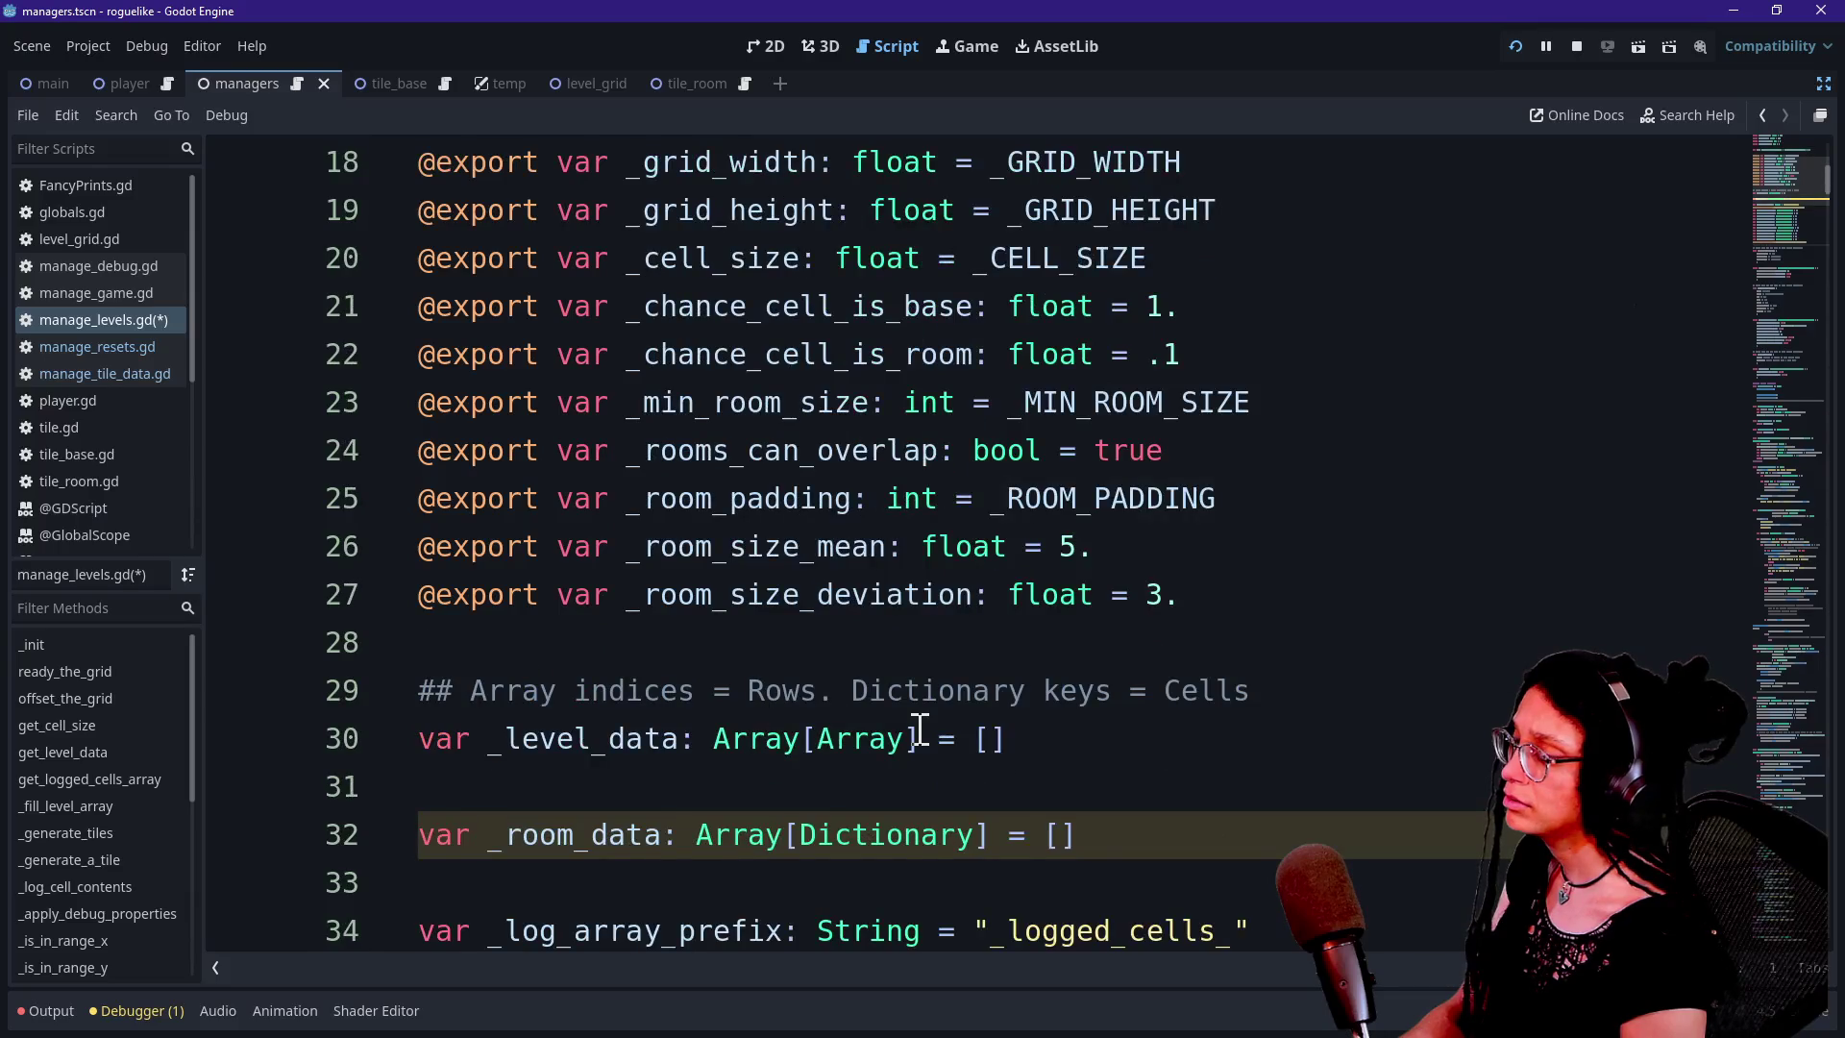
pyautogui.scroll(-1, 919, 730)
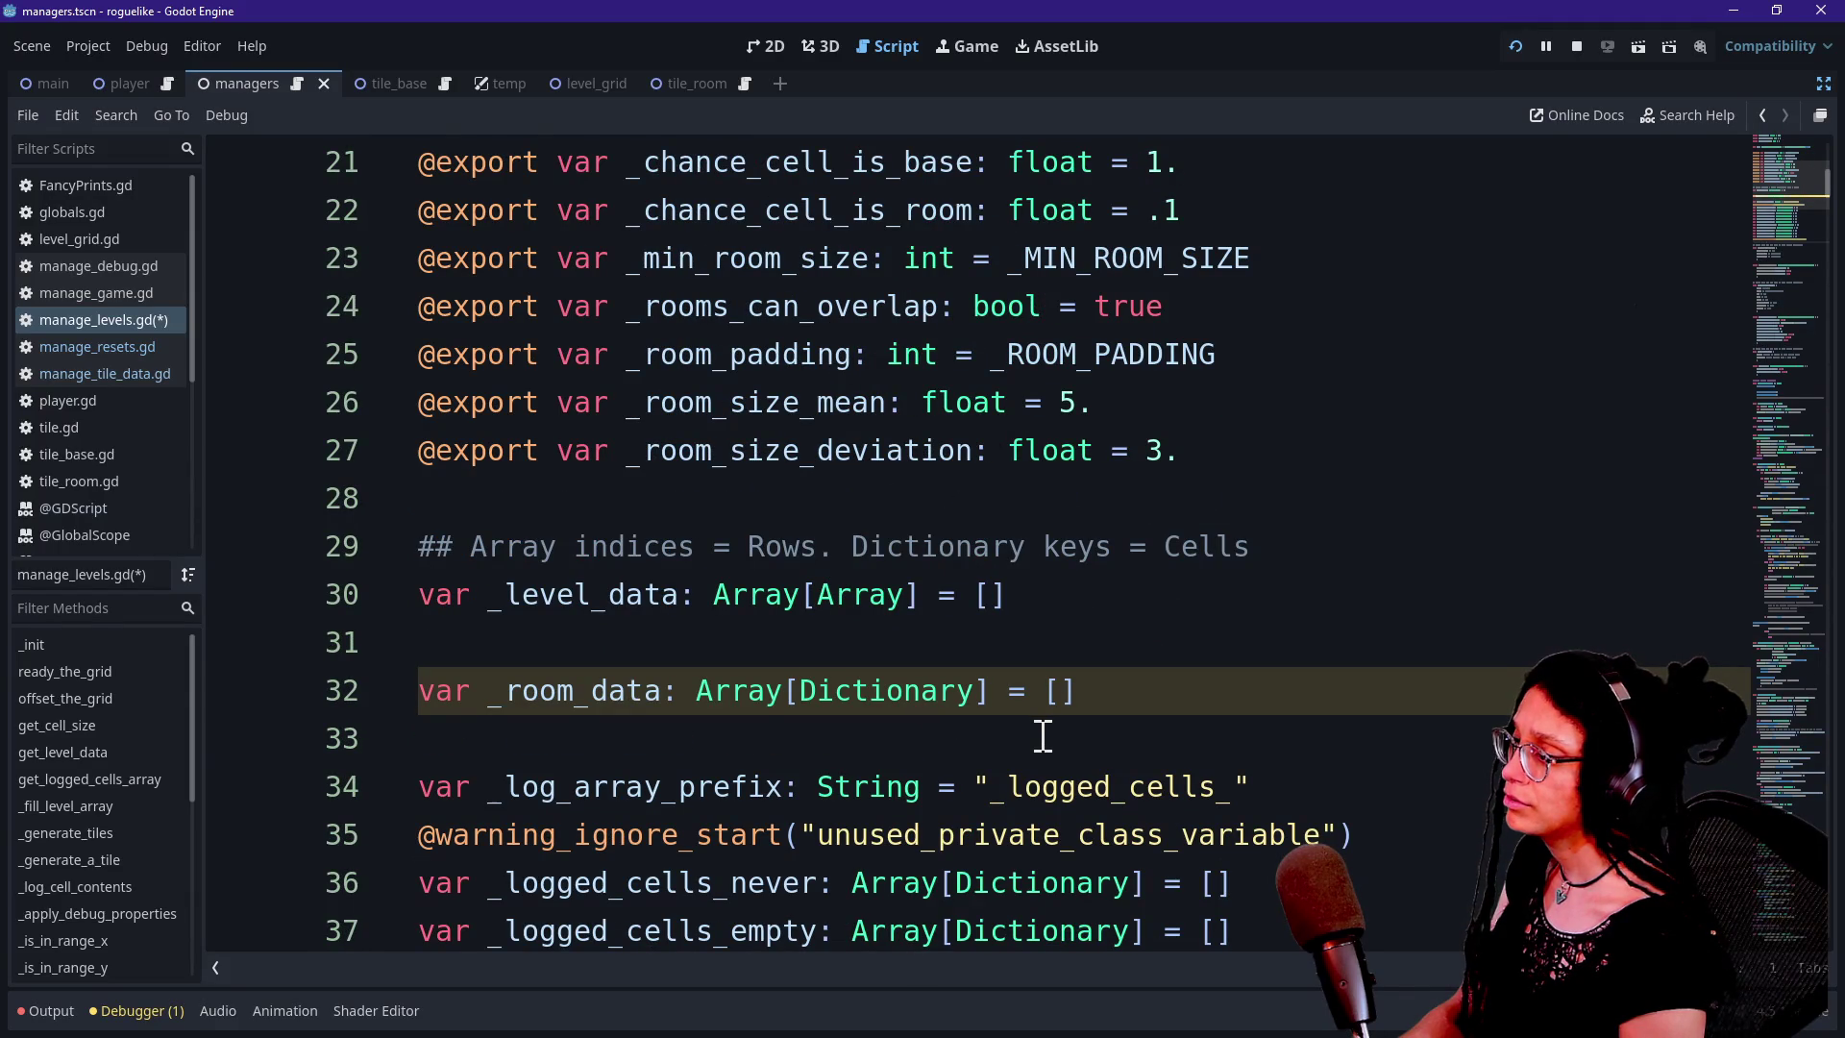
pyautogui.scroll(-20, 1042, 736)
pyautogui.click(961, 257)
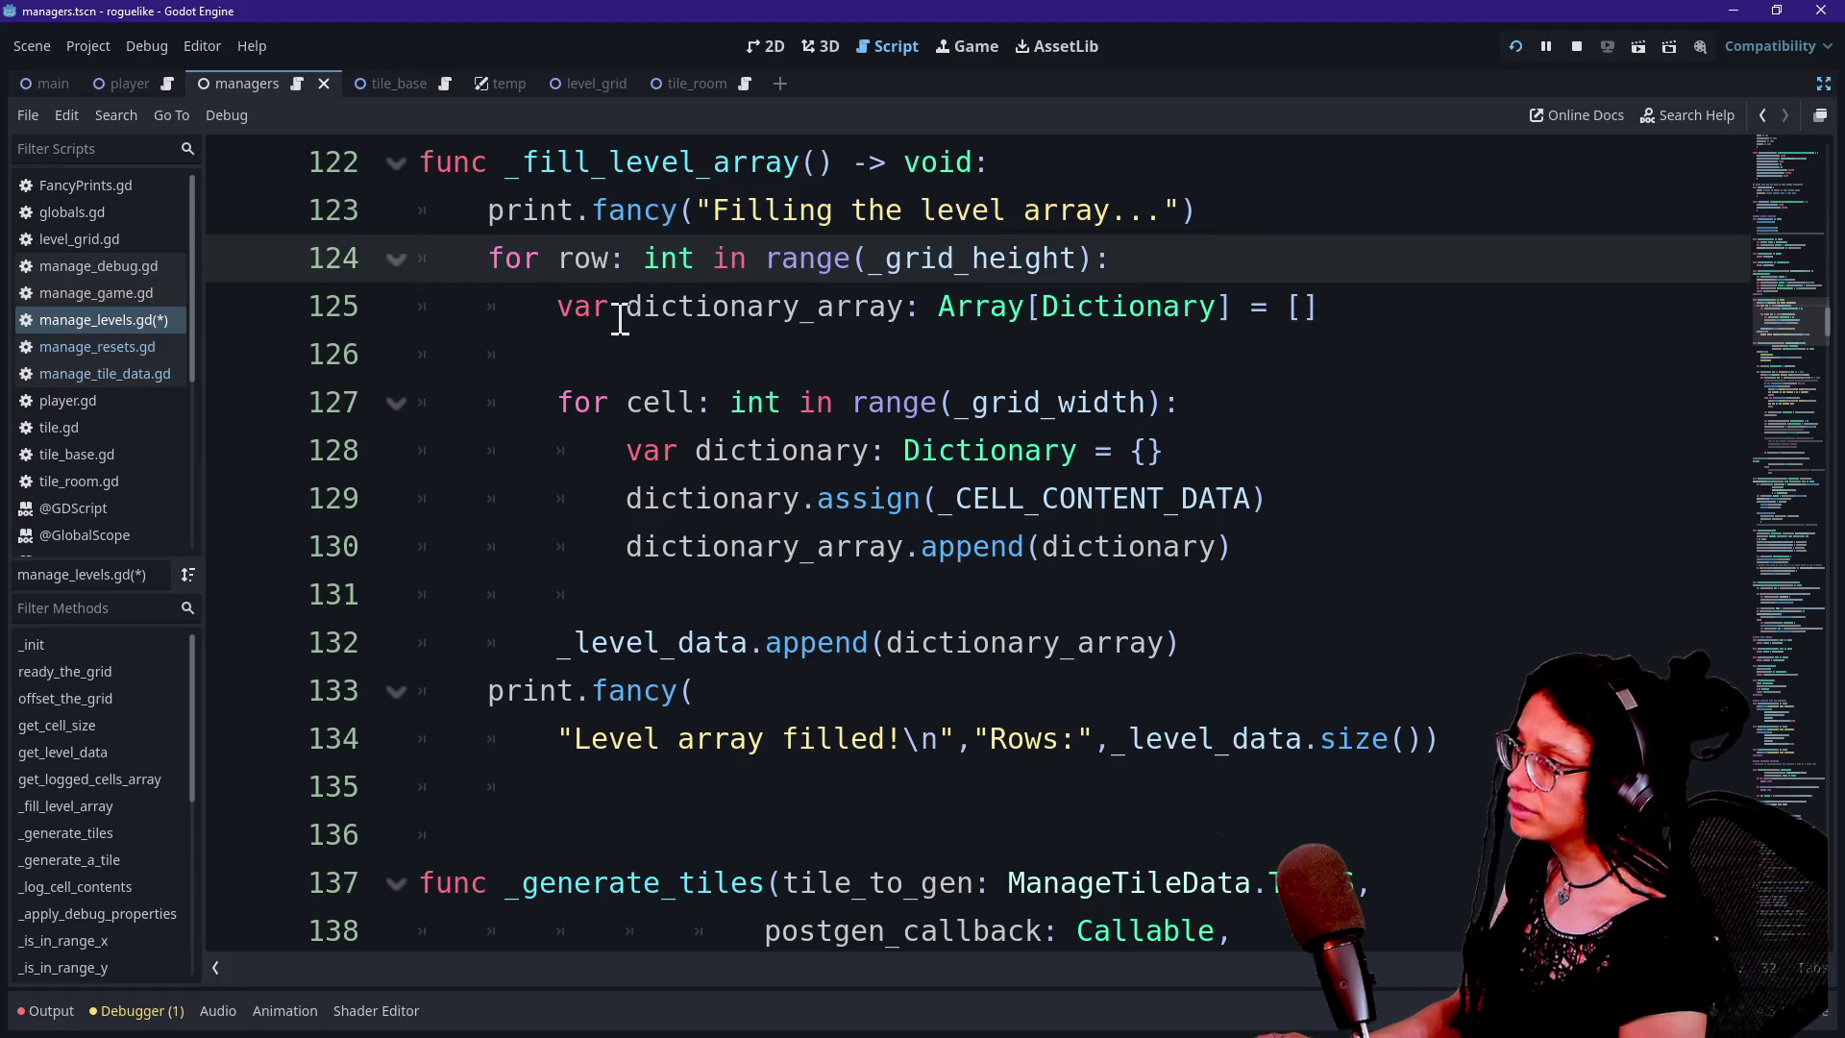
pyautogui.scroll(1, 620, 319)
pyautogui.moveTo(529, 308); pyautogui.dragTo(750, 307)
pyautogui.hotkey('ctrl', 'd')
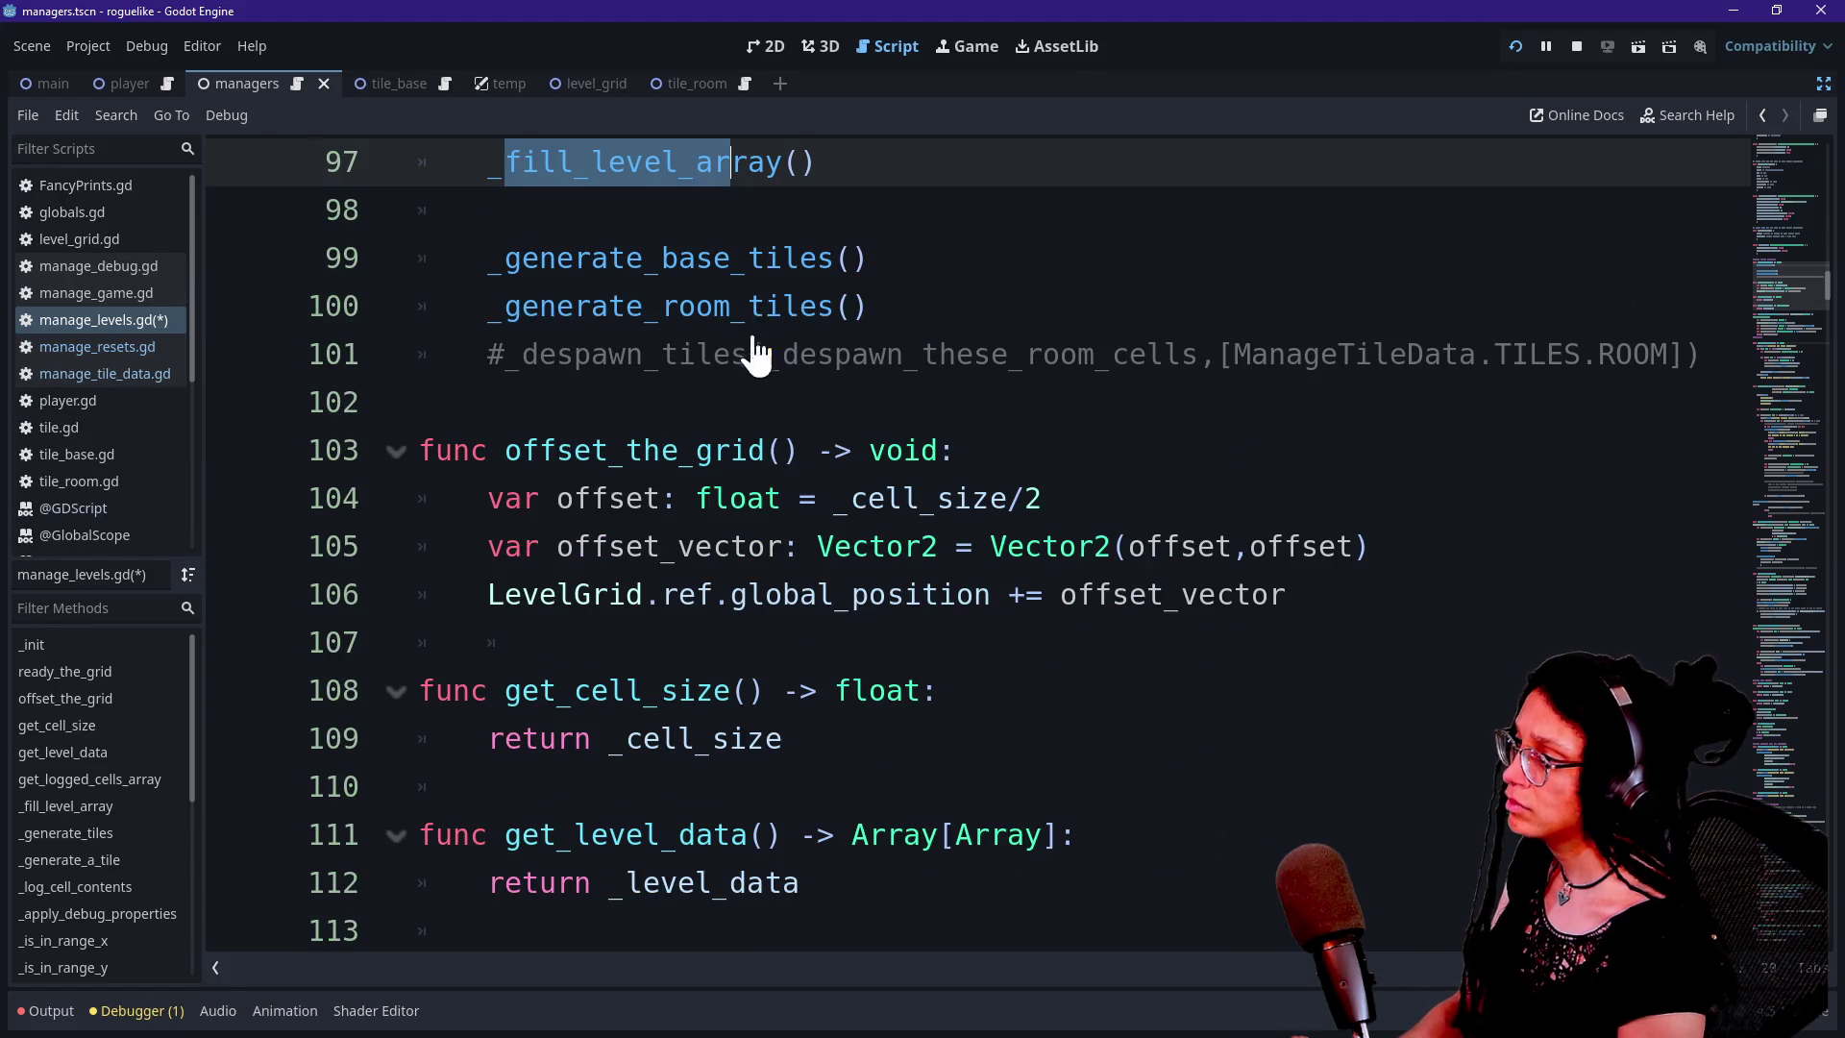
pyautogui.scroll(2, 759, 389)
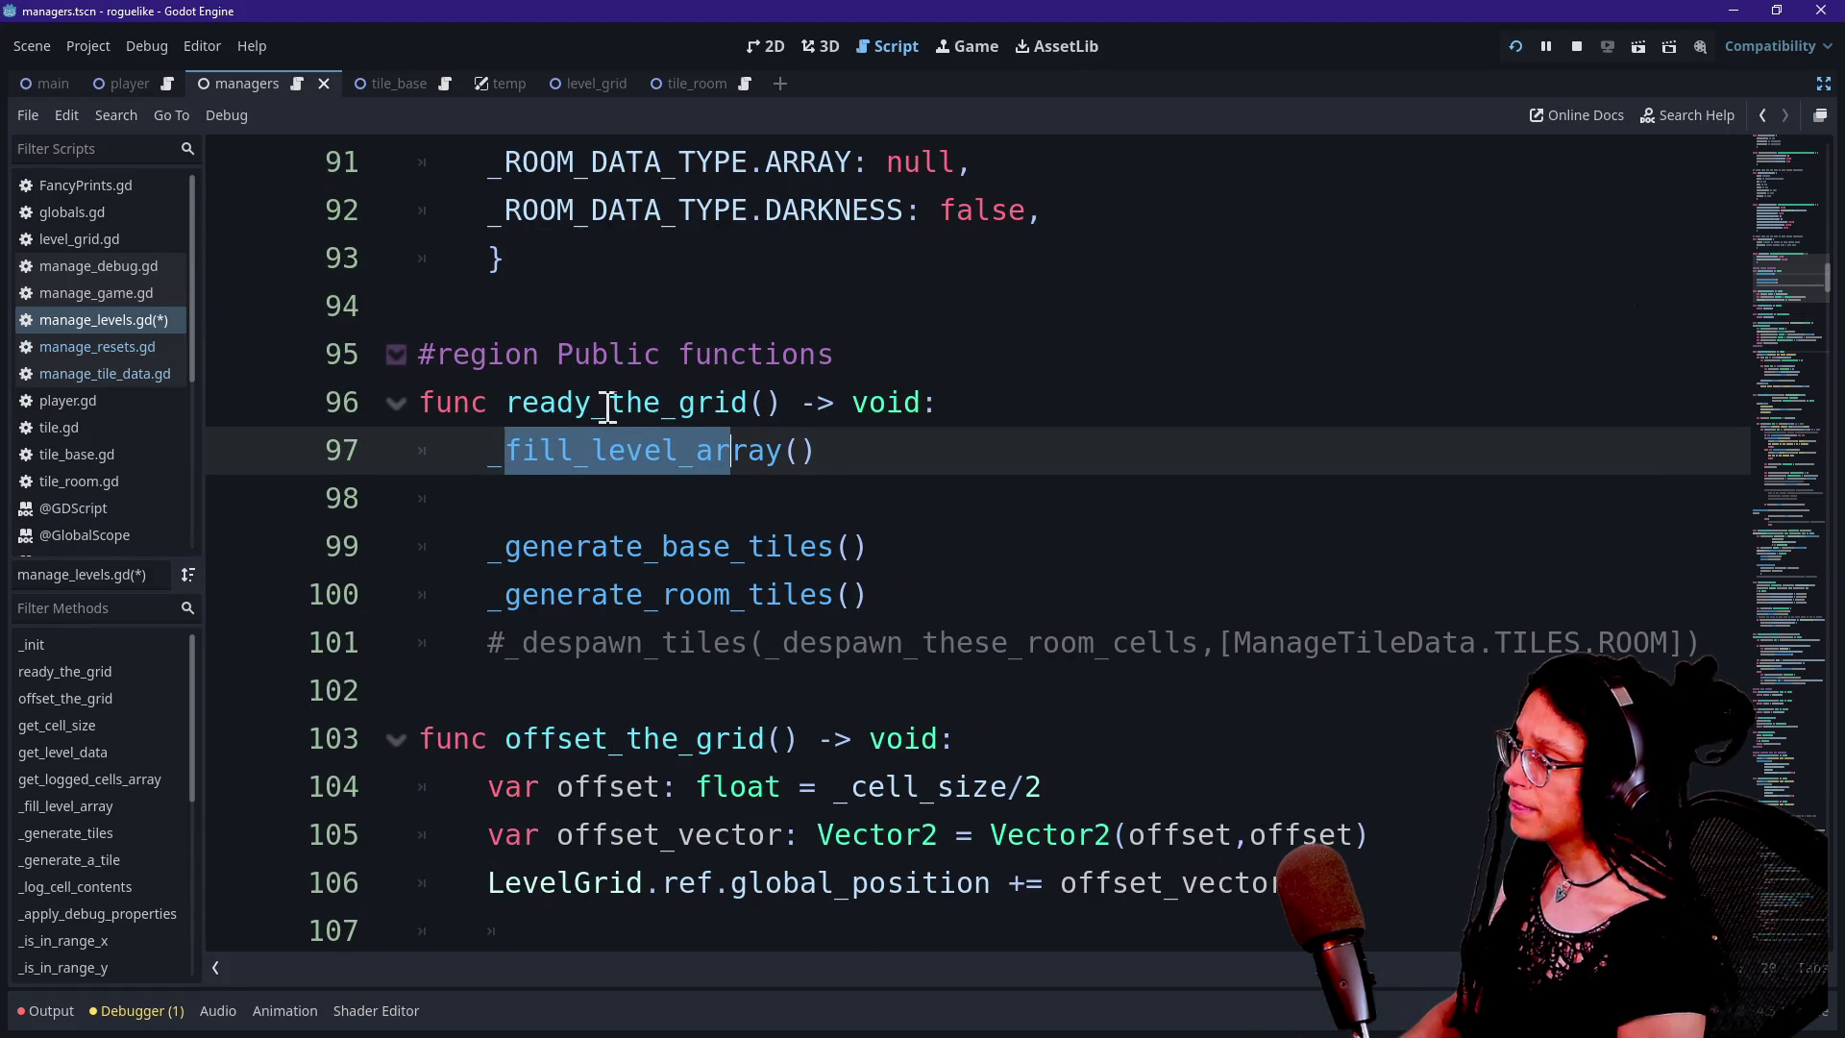
pyautogui.keyDown('ctrl'); pyautogui.click(757, 450); pyautogui.keyUp('ctrl')
pyautogui.scroll(-1, 559, 605)
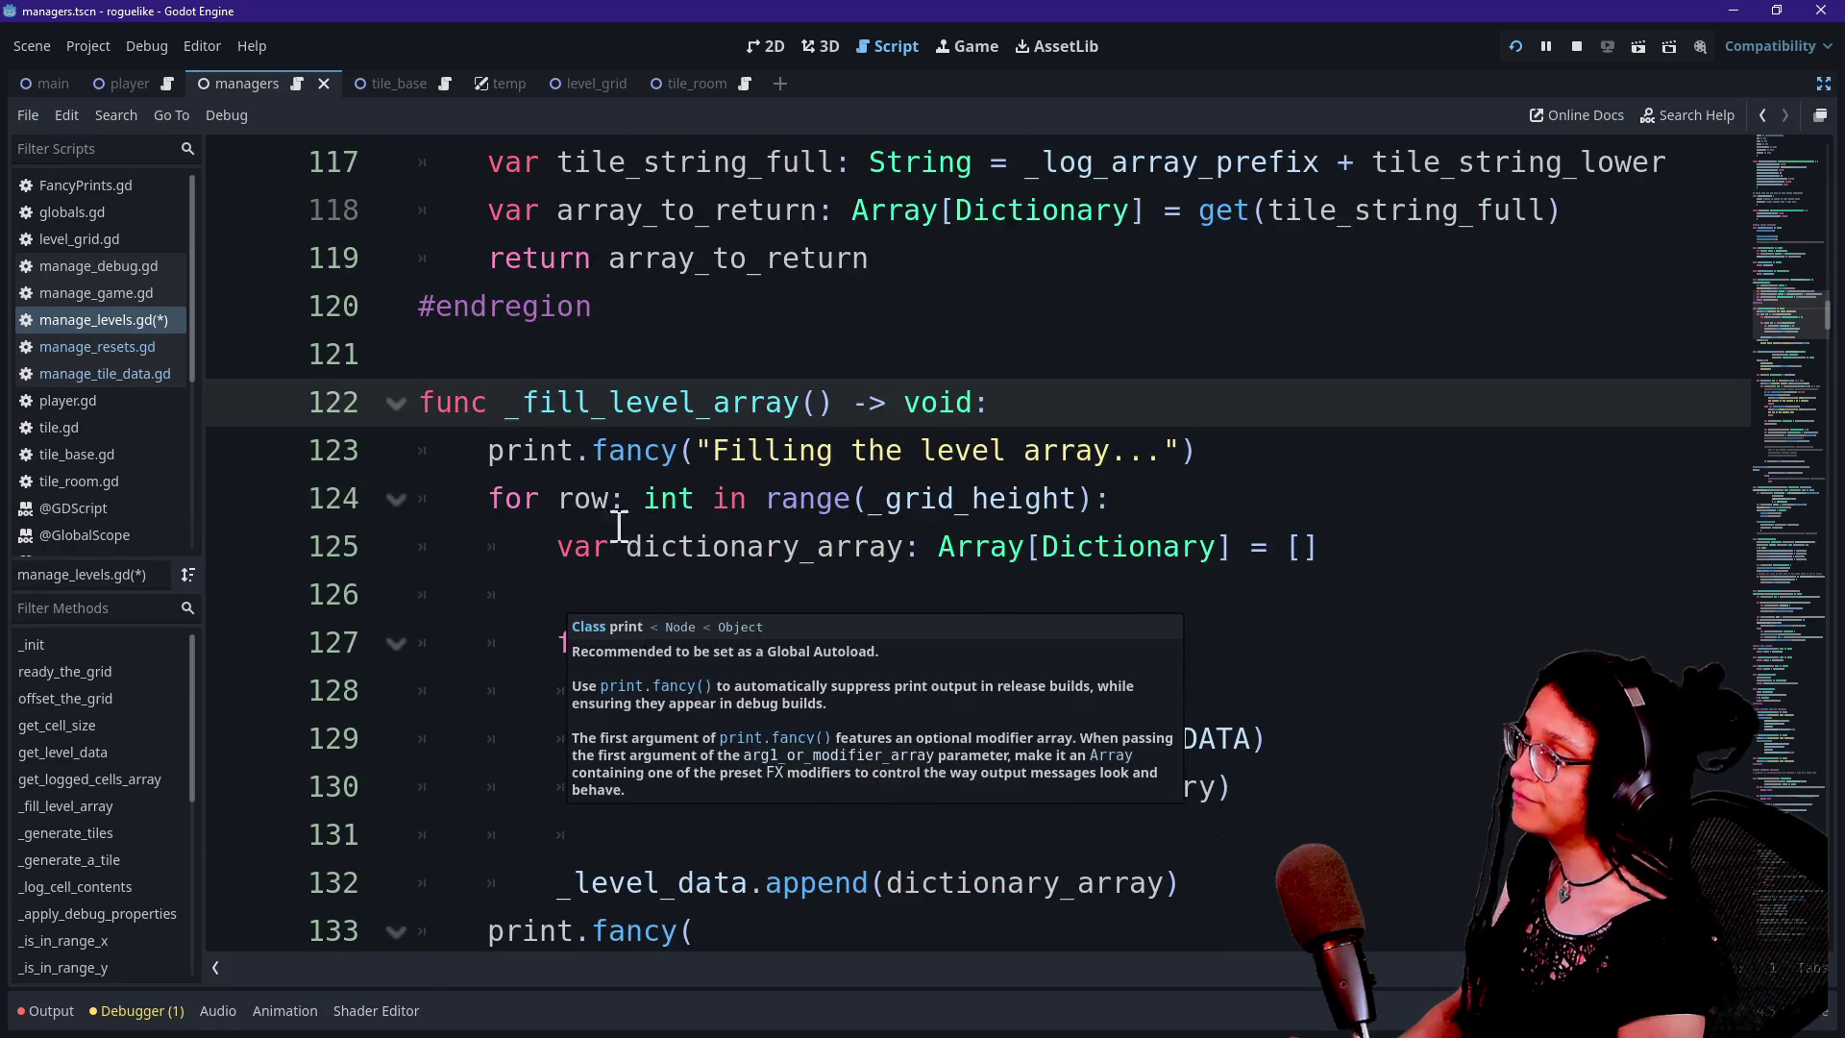
pyautogui.click(607, 508)
# Walk through _fill_level_array's loops, dictionary declaration, _CELL_CONTENT_DATA assign and append lines
pyautogui.click(750, 644)
pyautogui.click(660, 692)
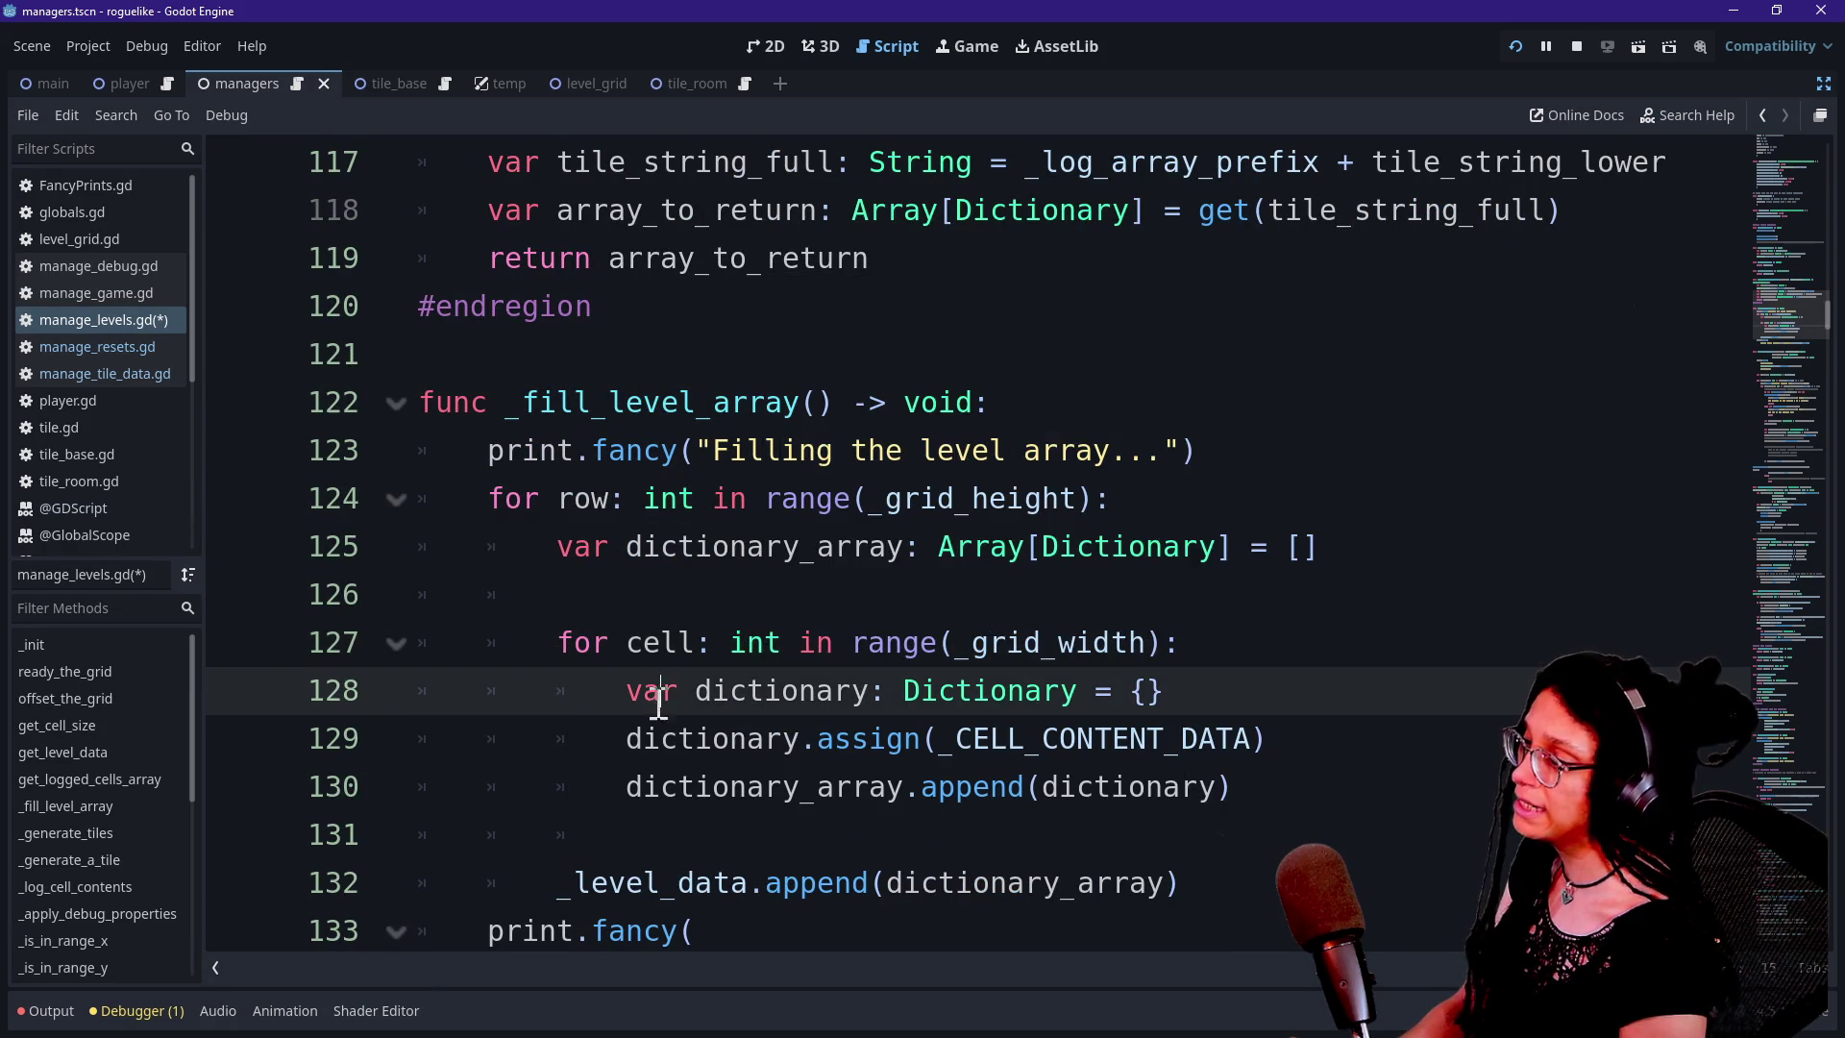
pyautogui.scroll(-1, 658, 717)
pyautogui.click(795, 642)
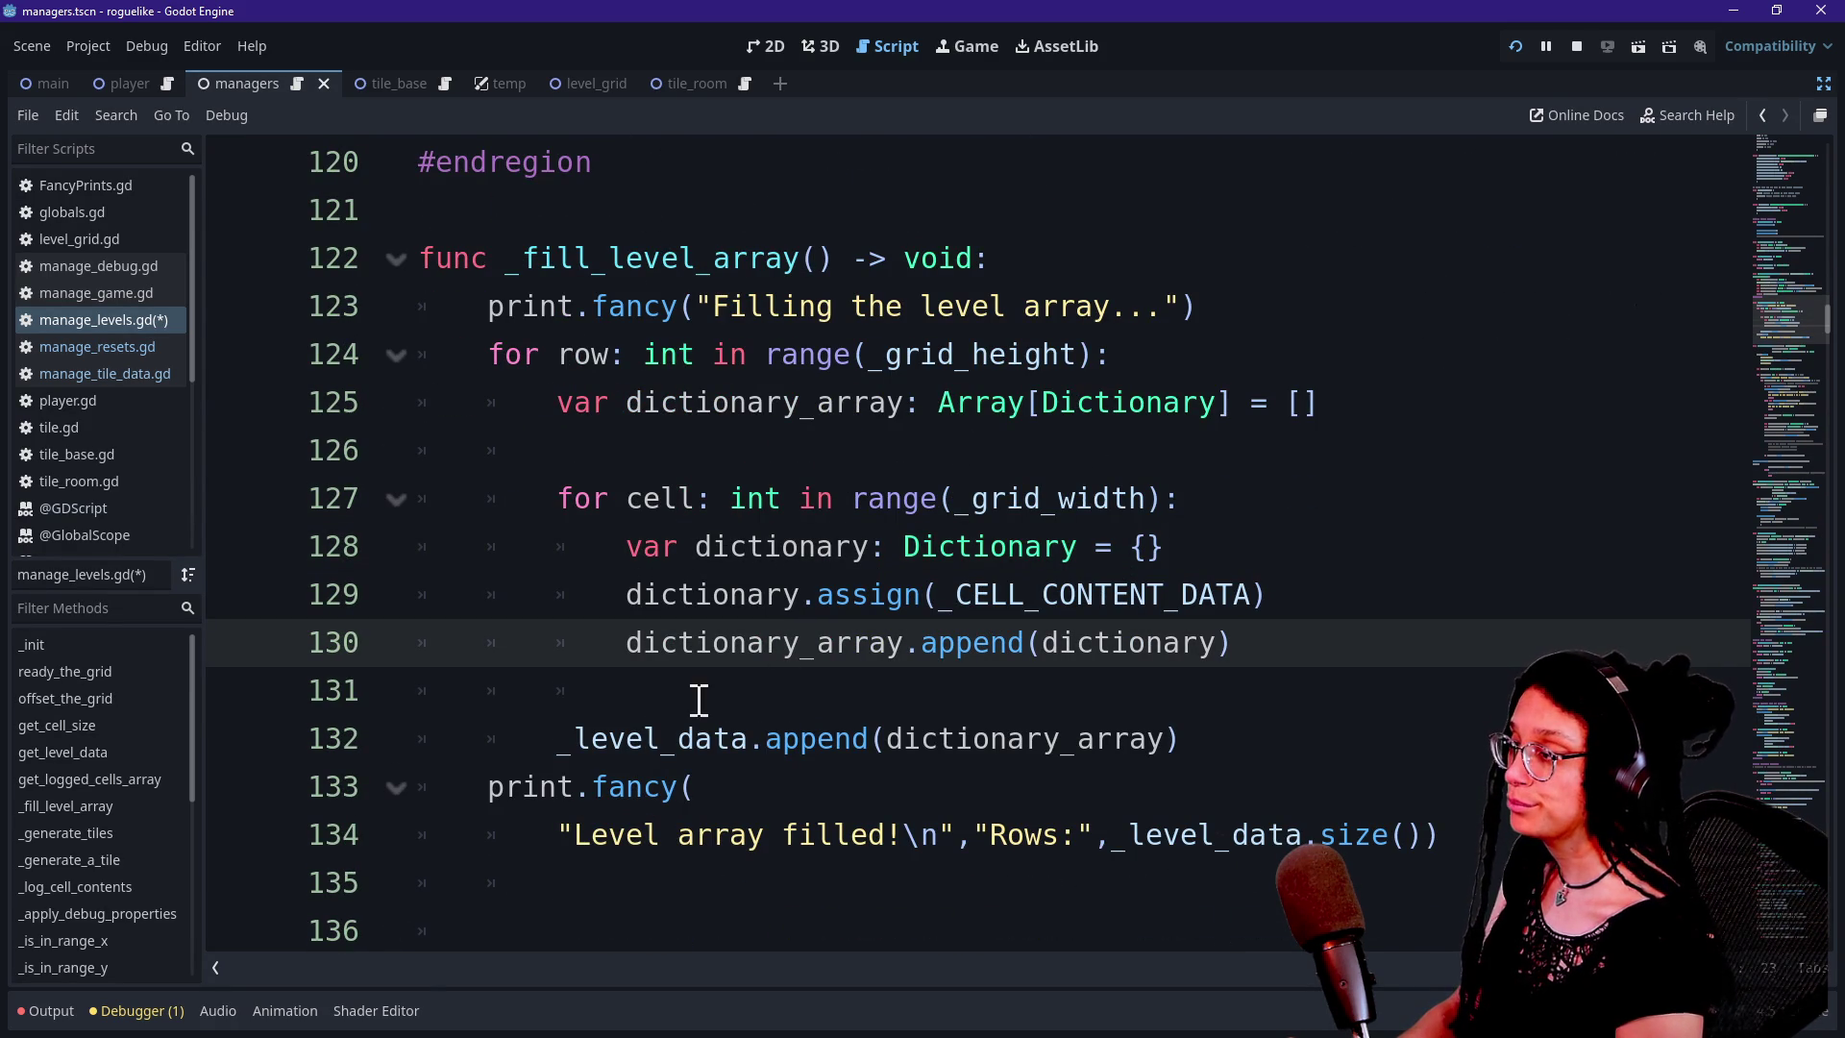
pyautogui.click(844, 600)
pyautogui.moveTo(560, 450); pyautogui.dragTo(943, 642)
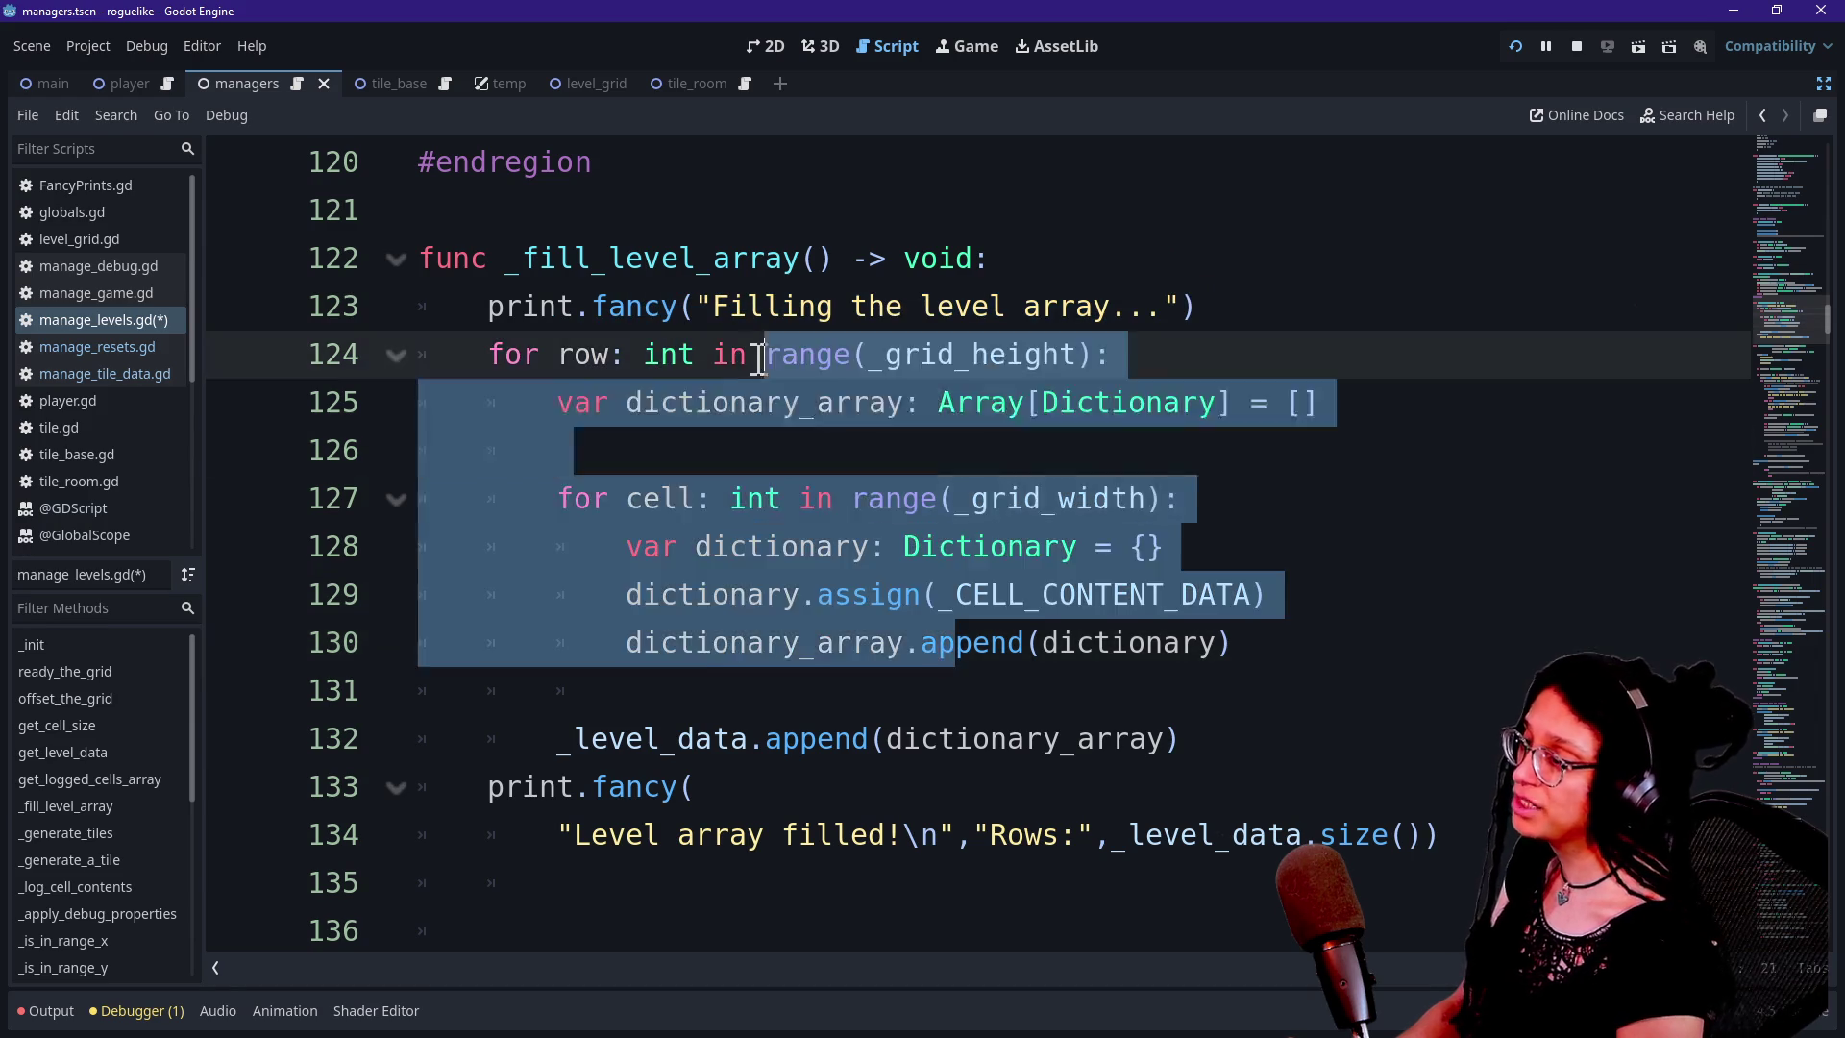
pyautogui.moveTo(711, 306); pyautogui.dragTo(824, 488)
pyautogui.click(849, 606)
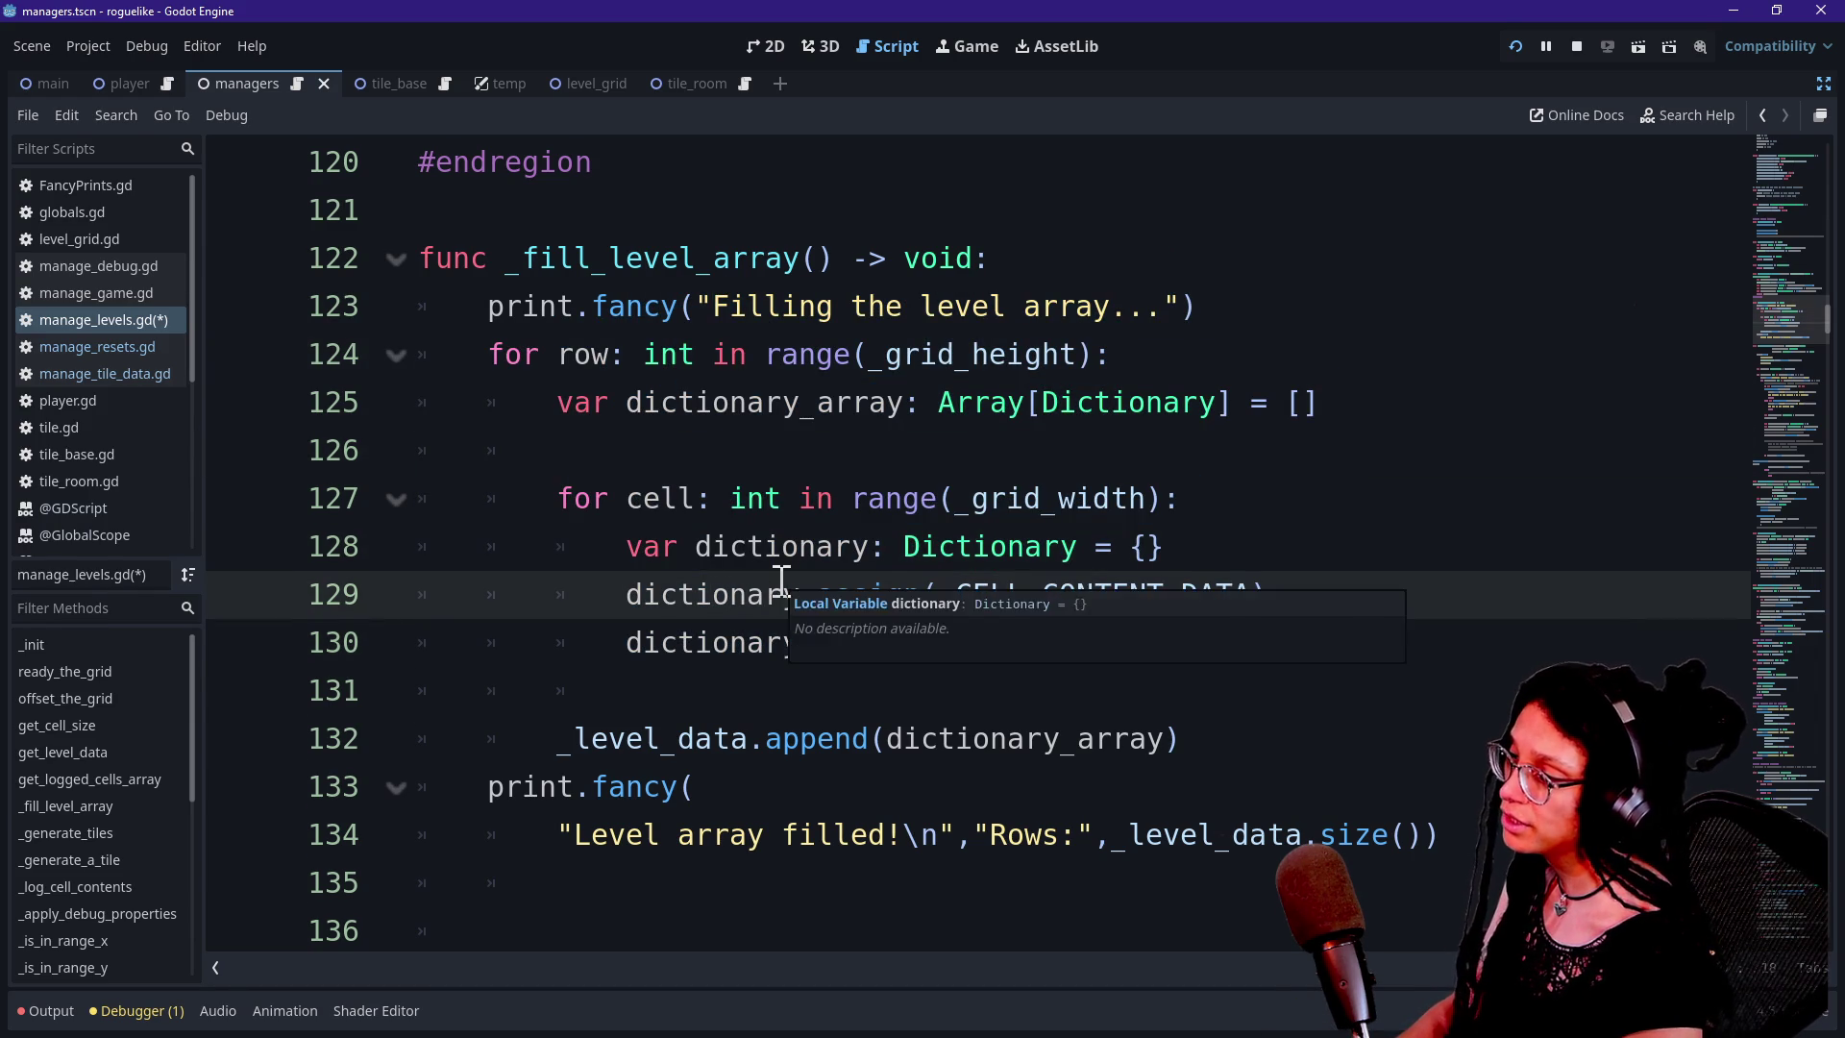
pyautogui.press('Down')
pyautogui.press('Down')
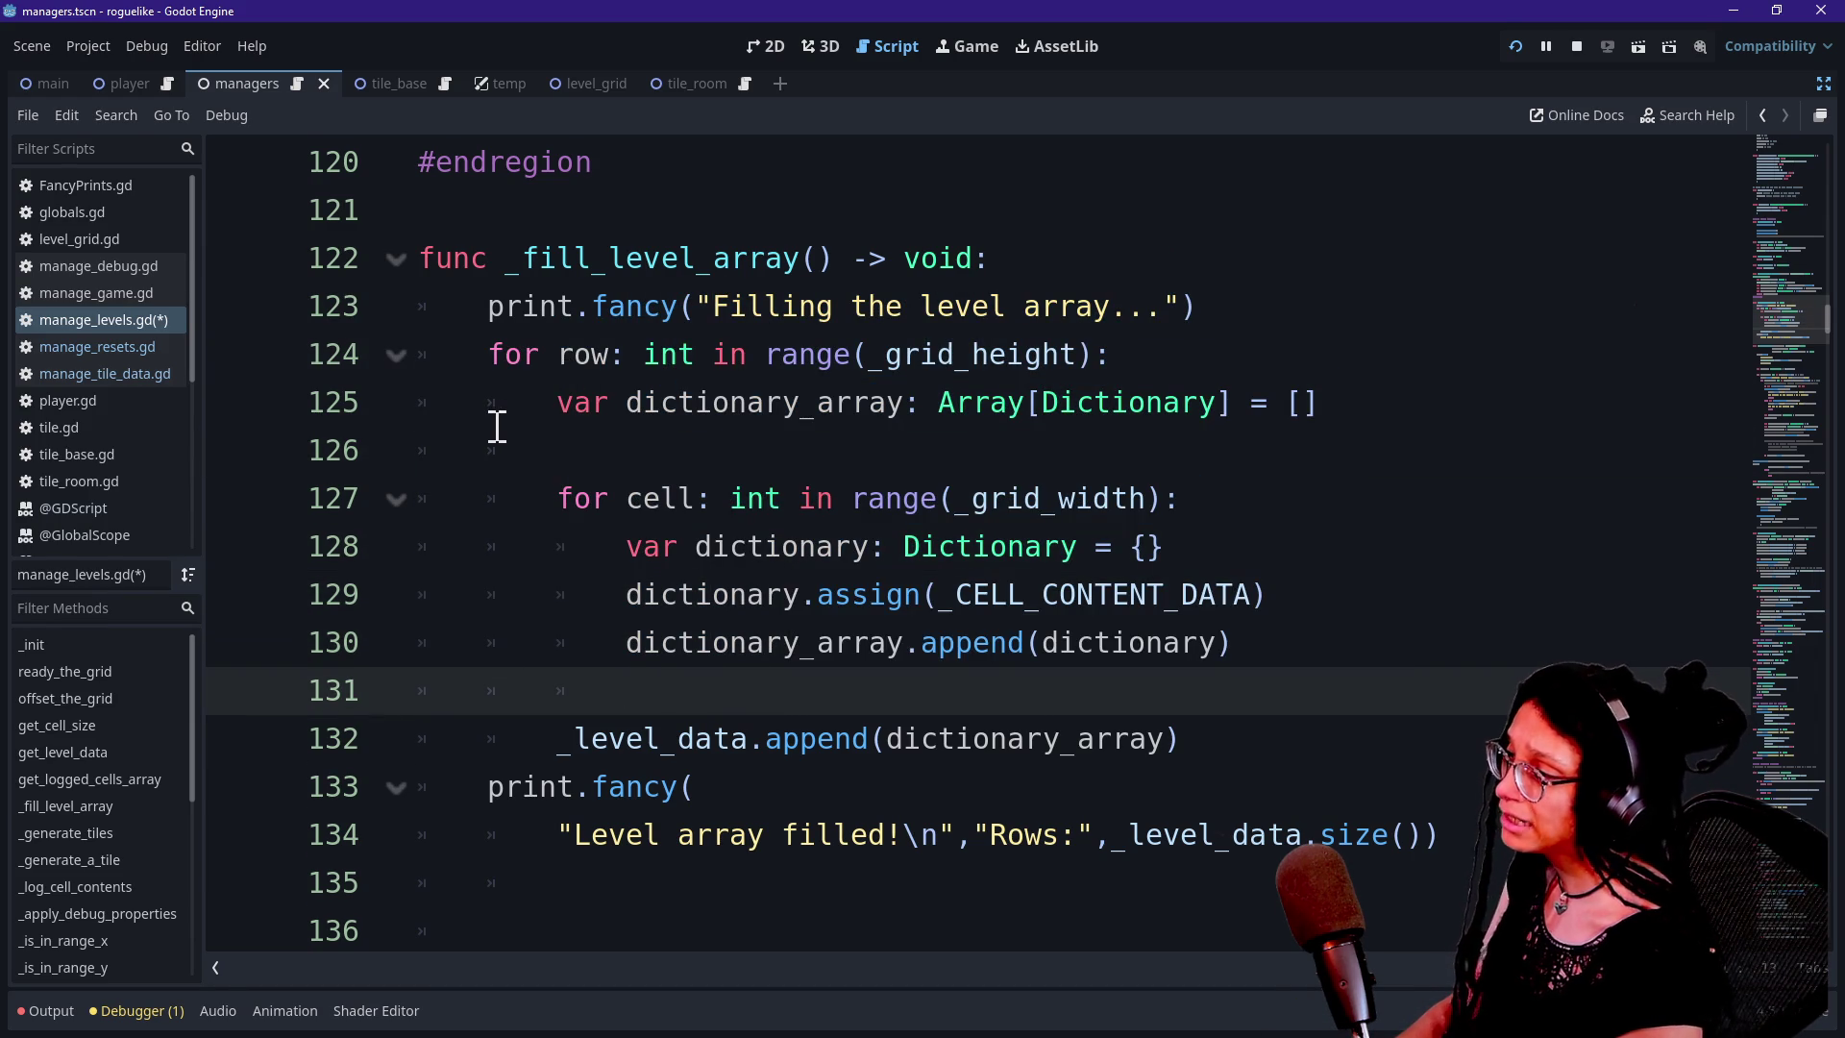
pyautogui.moveTo(636, 412); pyautogui.dragTo(644, 452)
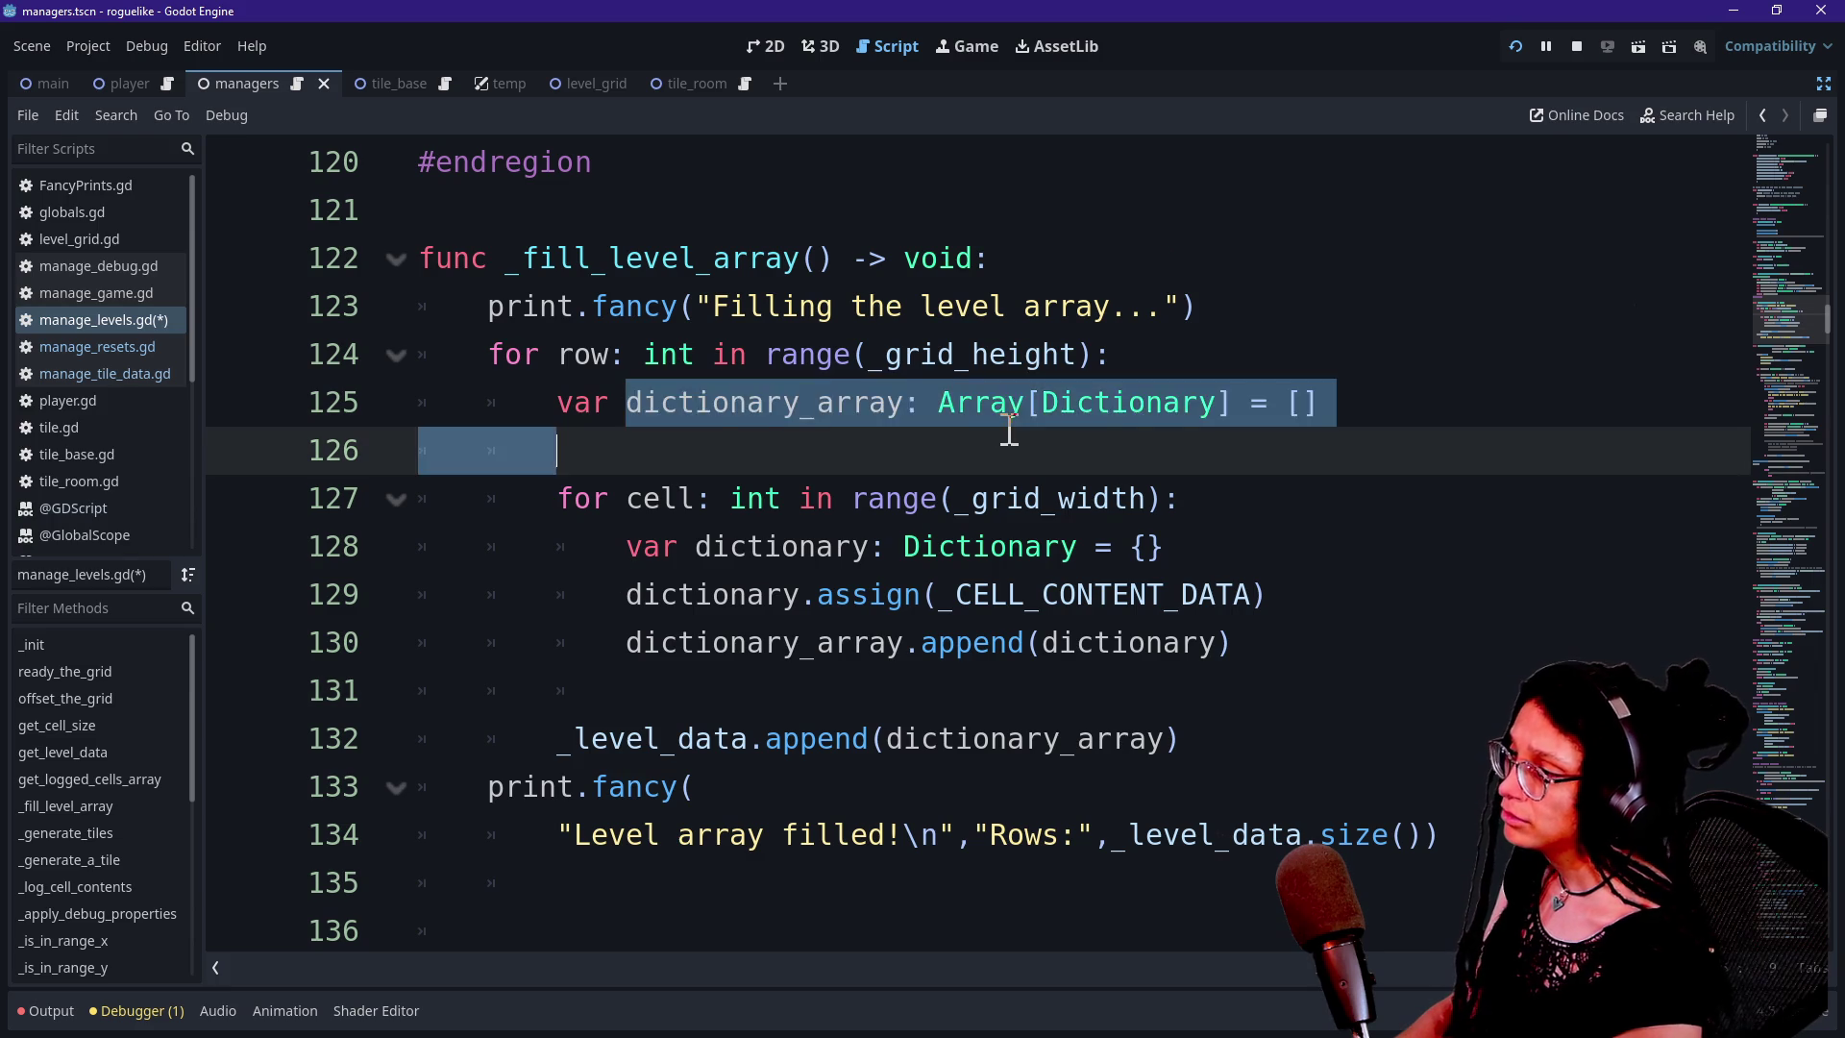
pyautogui.click(644, 452)
pyautogui.moveTo(620, 555); pyautogui.dragTo(1084, 544)
pyautogui.click(751, 560)
pyautogui.moveTo(631, 603); pyautogui.dragTo(1230, 596)
pyautogui.moveTo(920, 597); pyautogui.dragTo(1259, 604)
pyautogui.click(975, 592)
pyautogui.moveTo(937, 600); pyautogui.dragTo(1268, 604)
pyautogui.click(901, 600)
pyautogui.click(1036, 642)
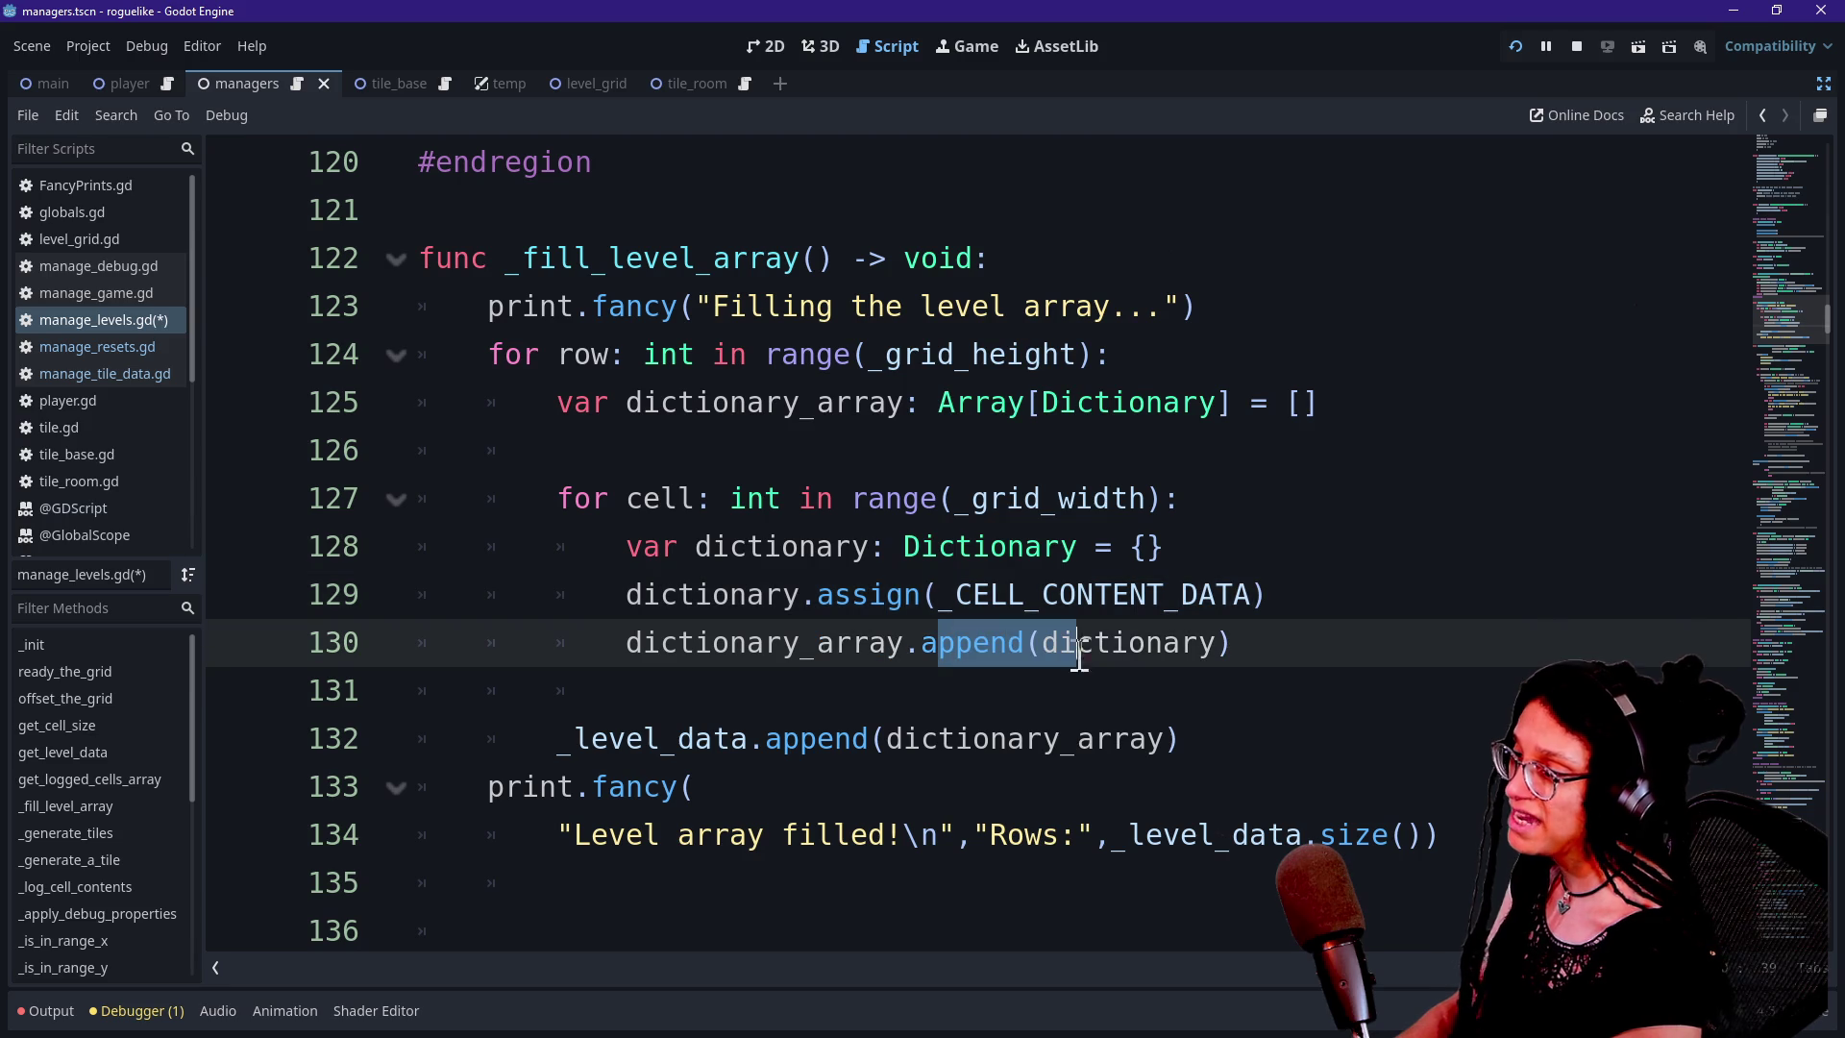
pyautogui.click(728, 401)
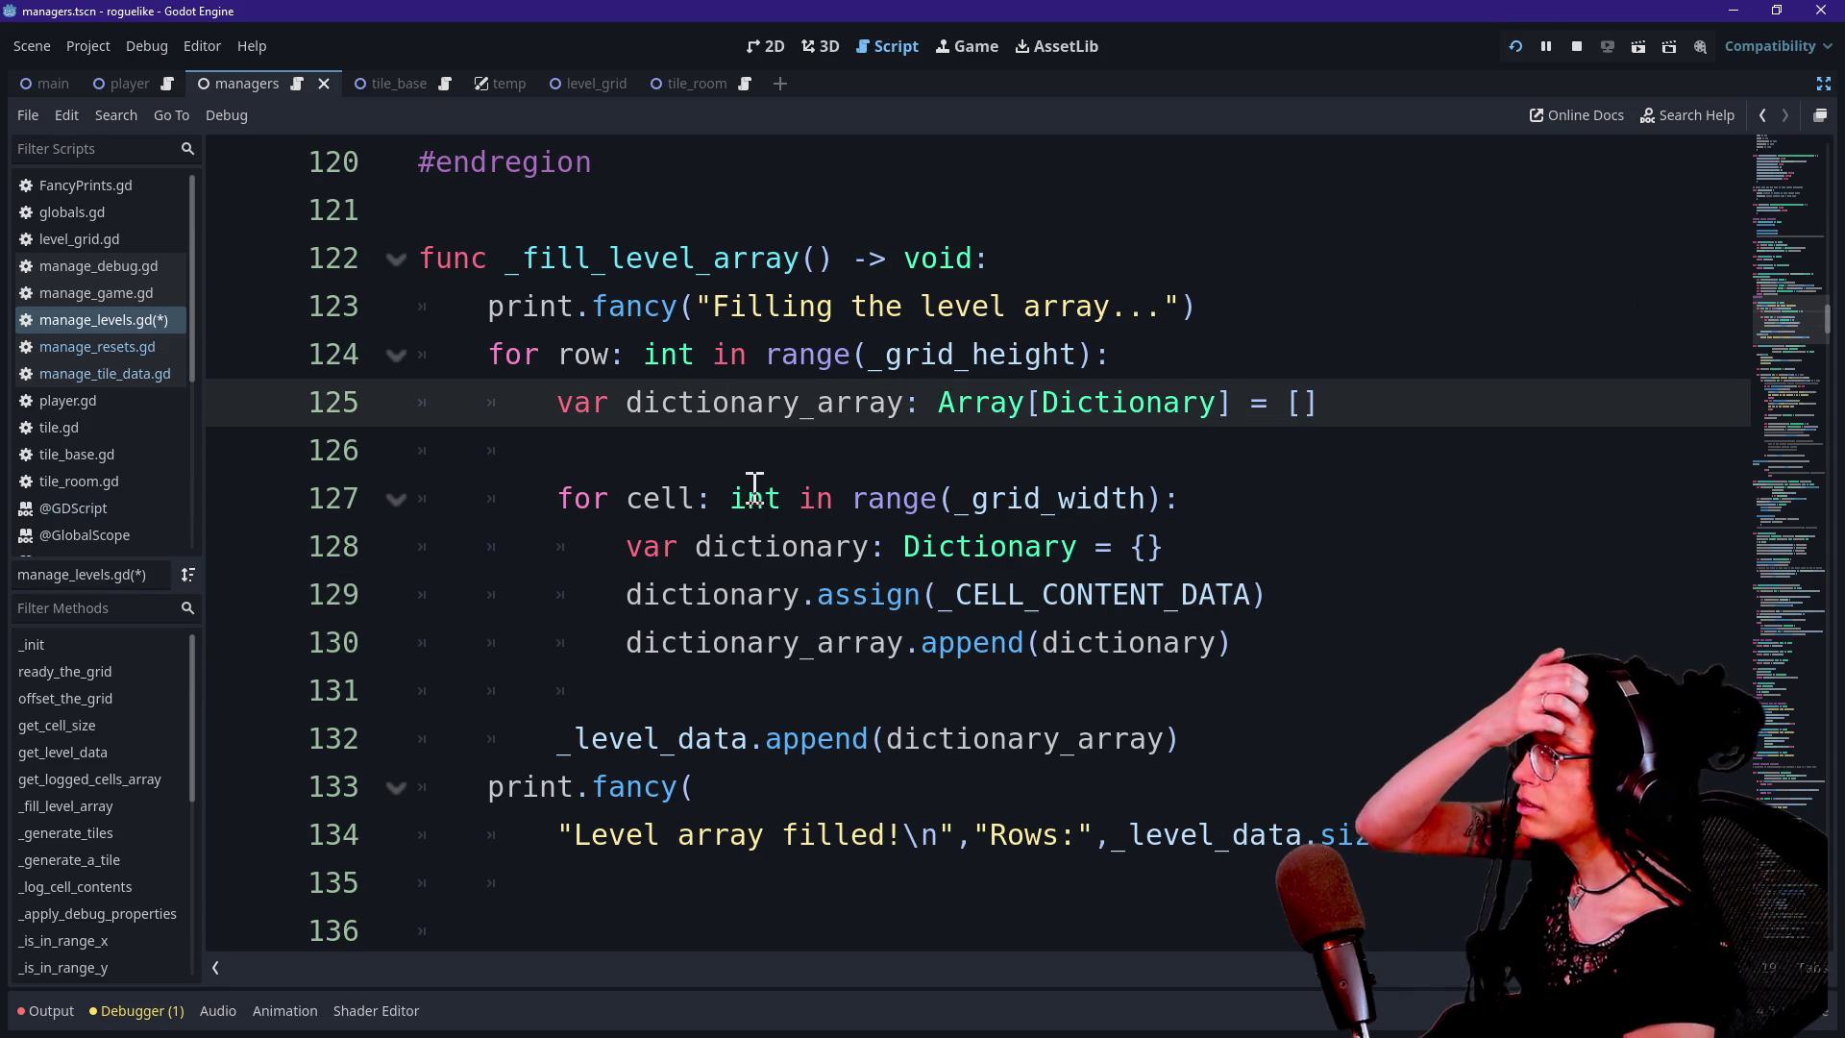
pyautogui.moveTo(753, 702); pyautogui.dragTo(780, 643)
pyautogui.moveTo(697, 786); pyautogui.dragTo(750, 727)
pyautogui.click(749, 738)
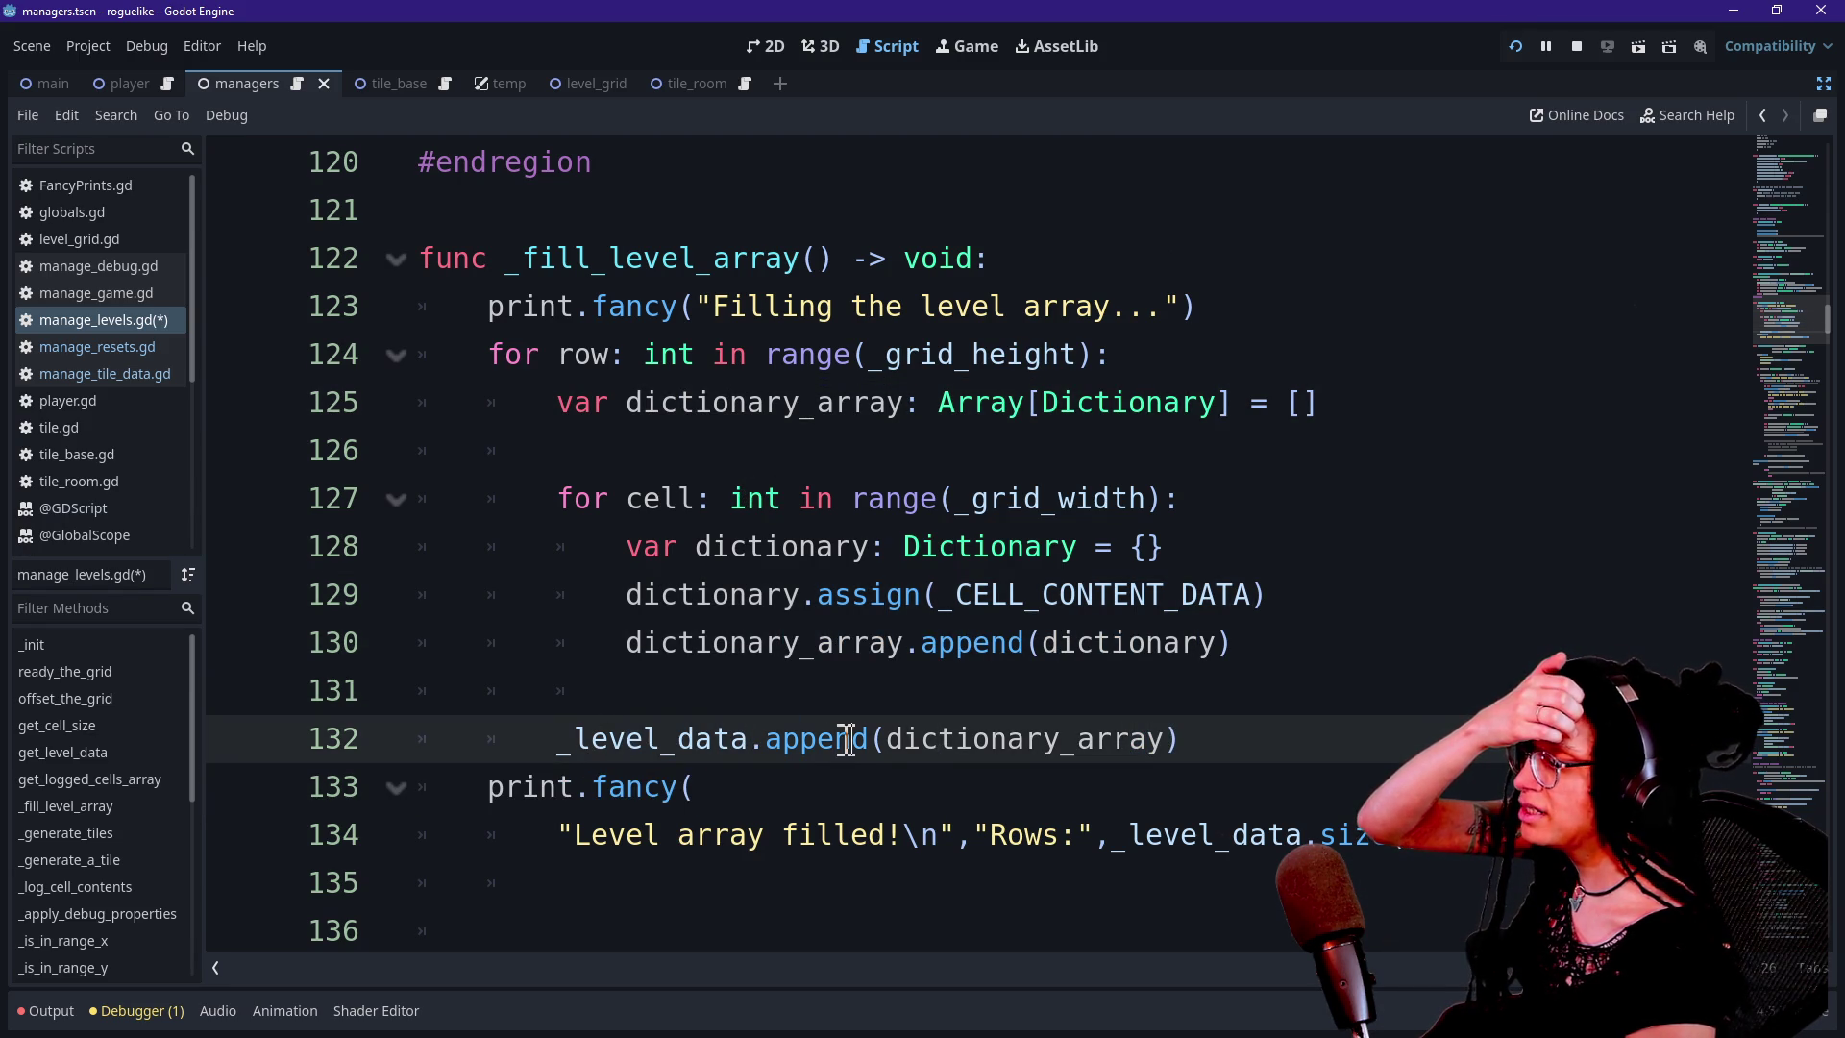
# Save the edited manage_levels.gd script
pyautogui.scroll(-1, 892, 722)
pyautogui.scroll(4, 893, 723)
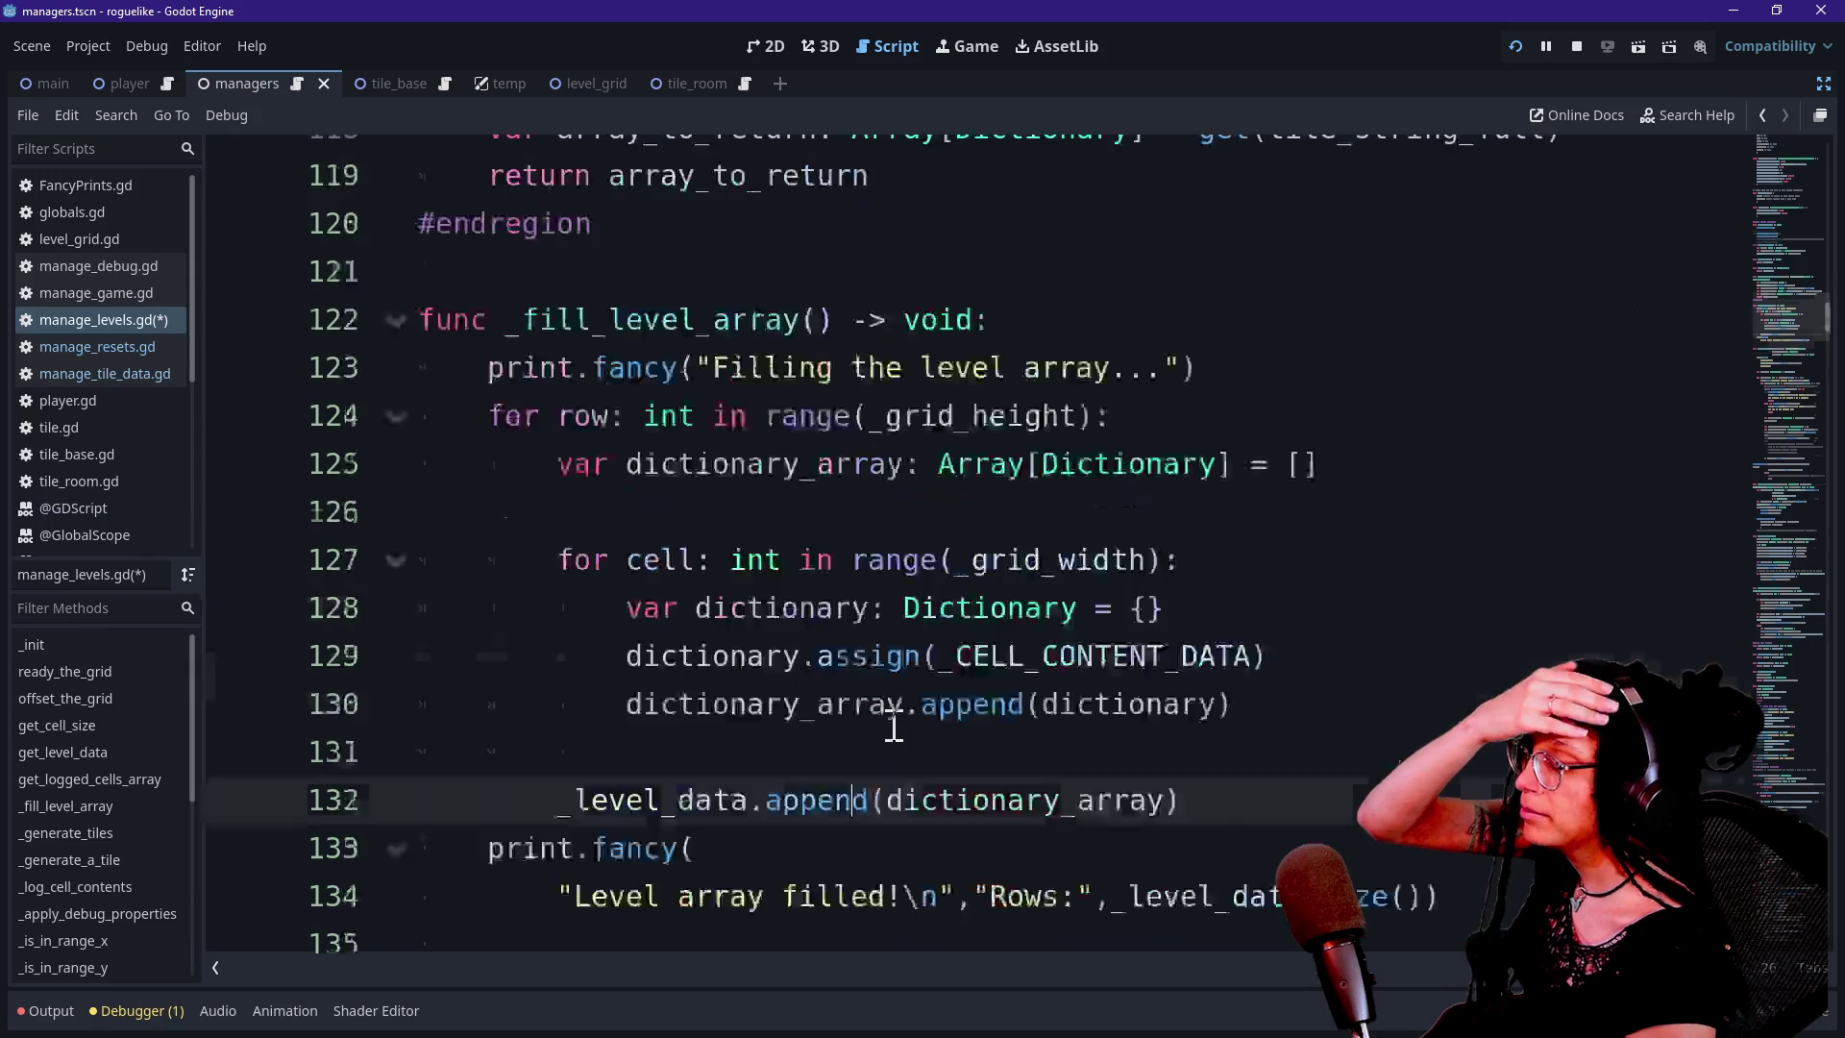
pyautogui.scroll(-12, 892, 723)
pyautogui.click(1093, 711)
pyautogui.hotkey('ctrl', 's')
pyautogui.hotkey('alt', 'Tab')
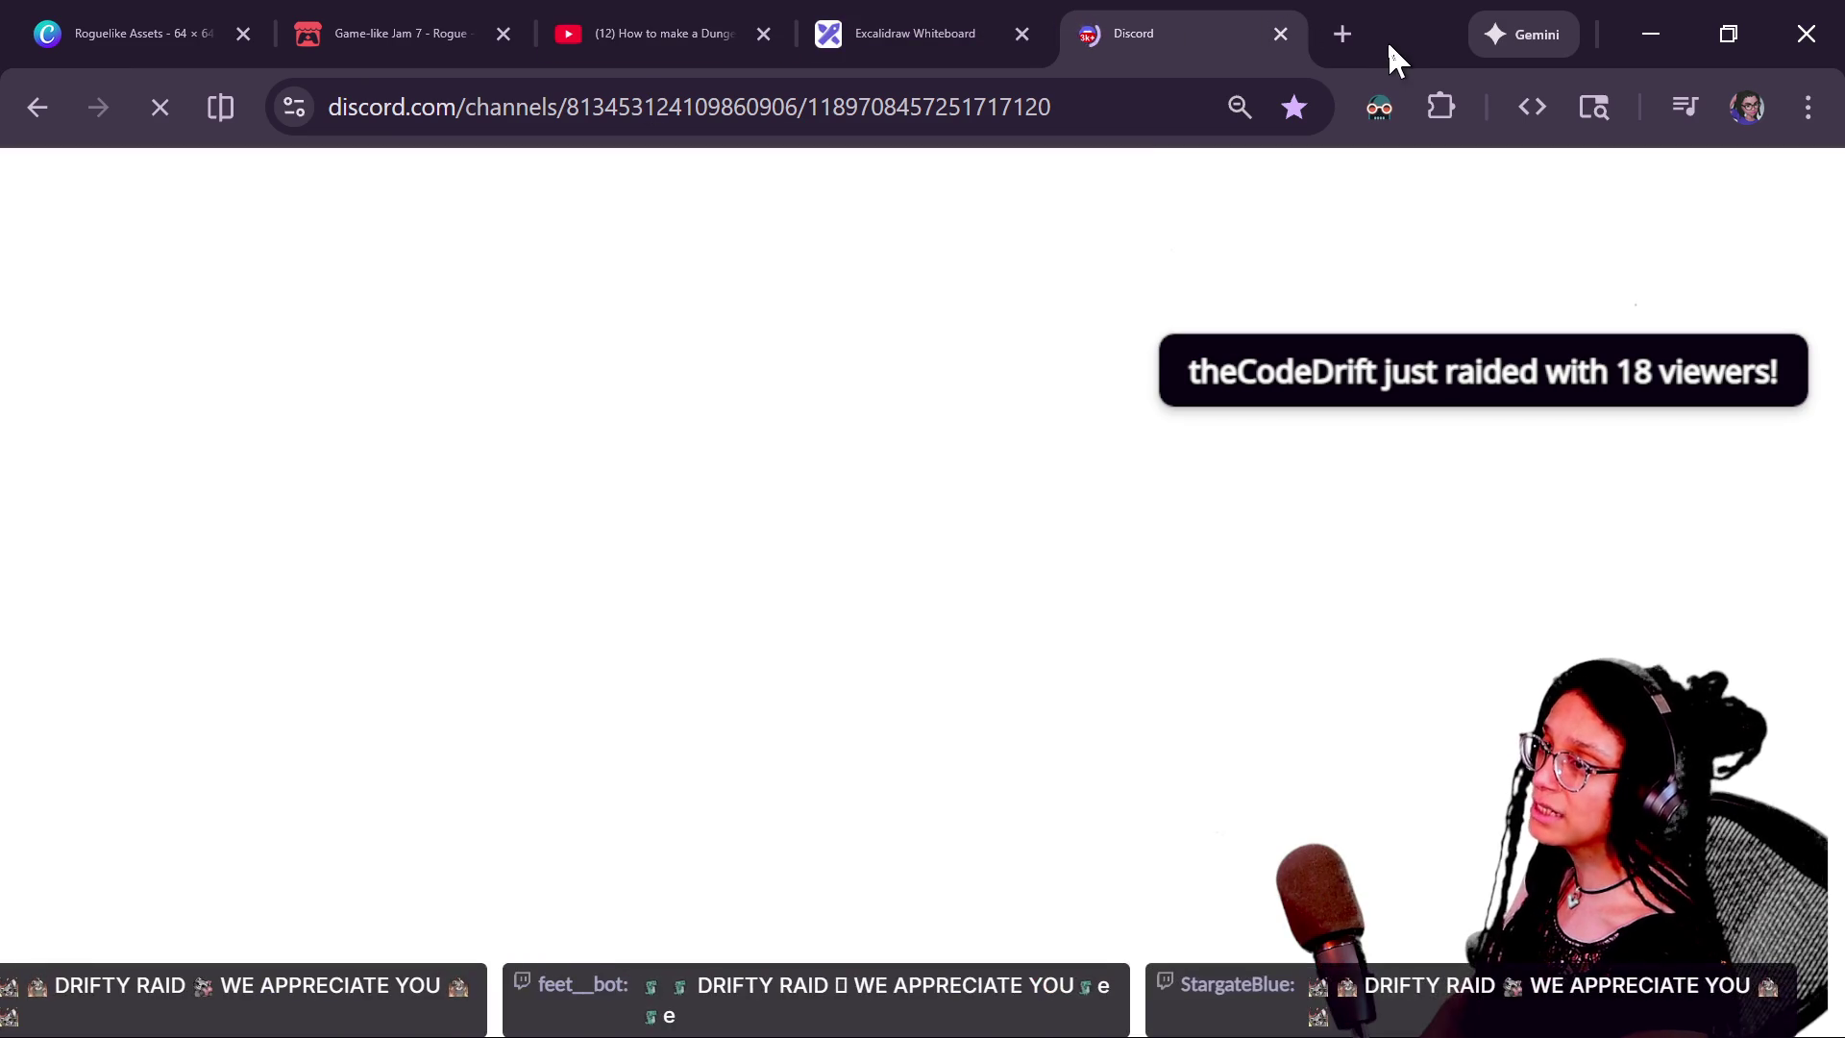
# Reload the Discord channel in a new tab and close the stalled Discord tab
pyautogui.click(1342, 34)
pyautogui.click(114, 170)
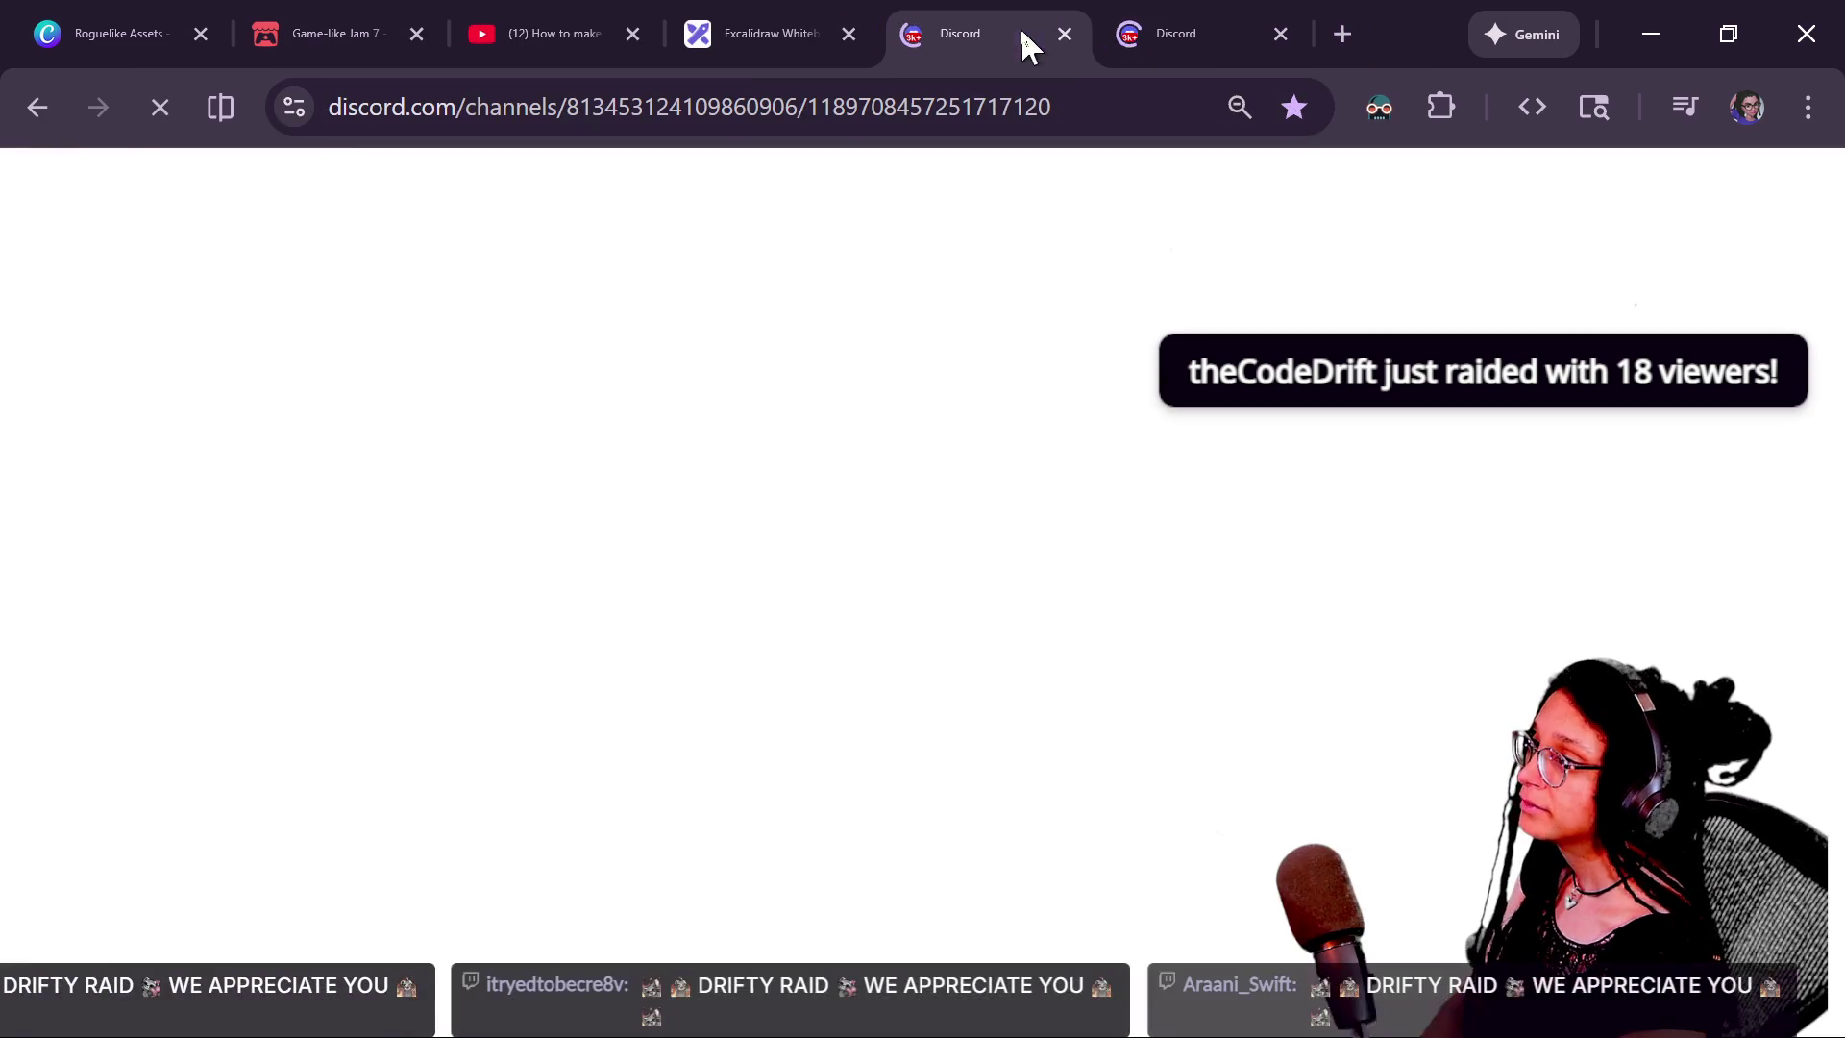
pyautogui.click(1064, 34)
pyautogui.click(749, 115)
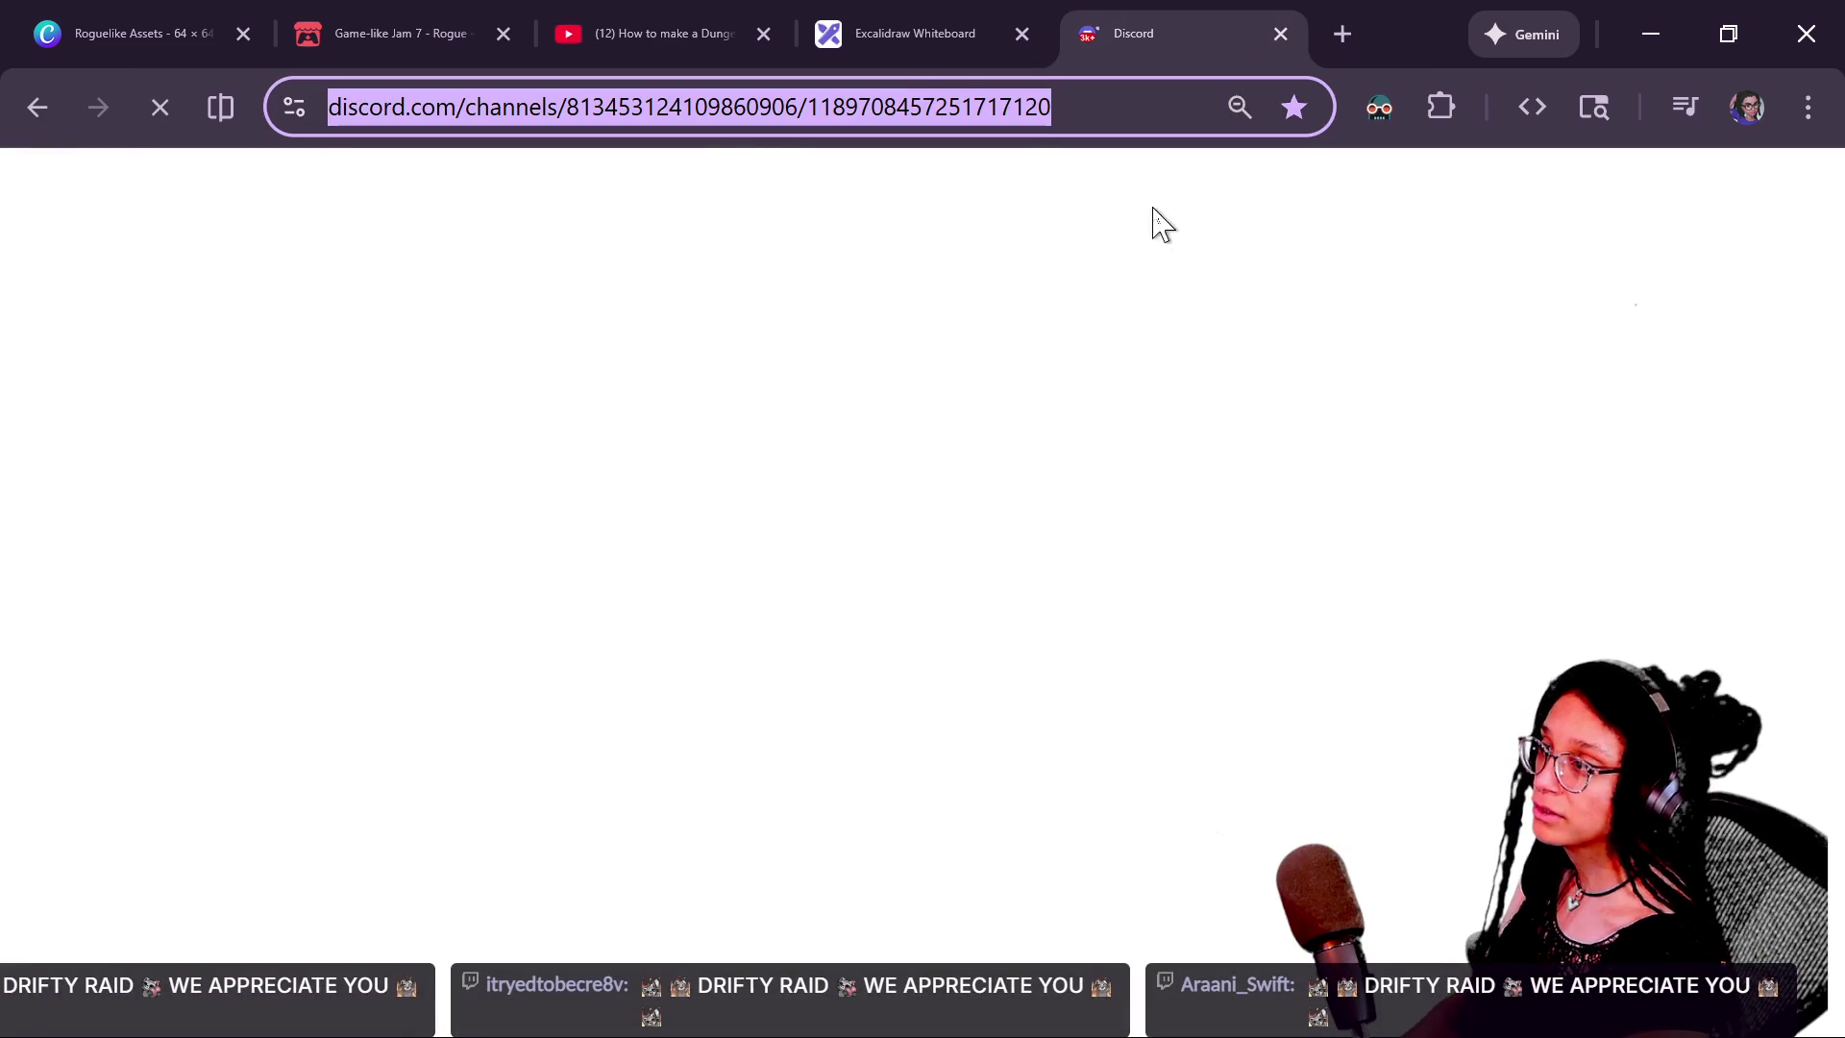
pyautogui.click(918, 34)
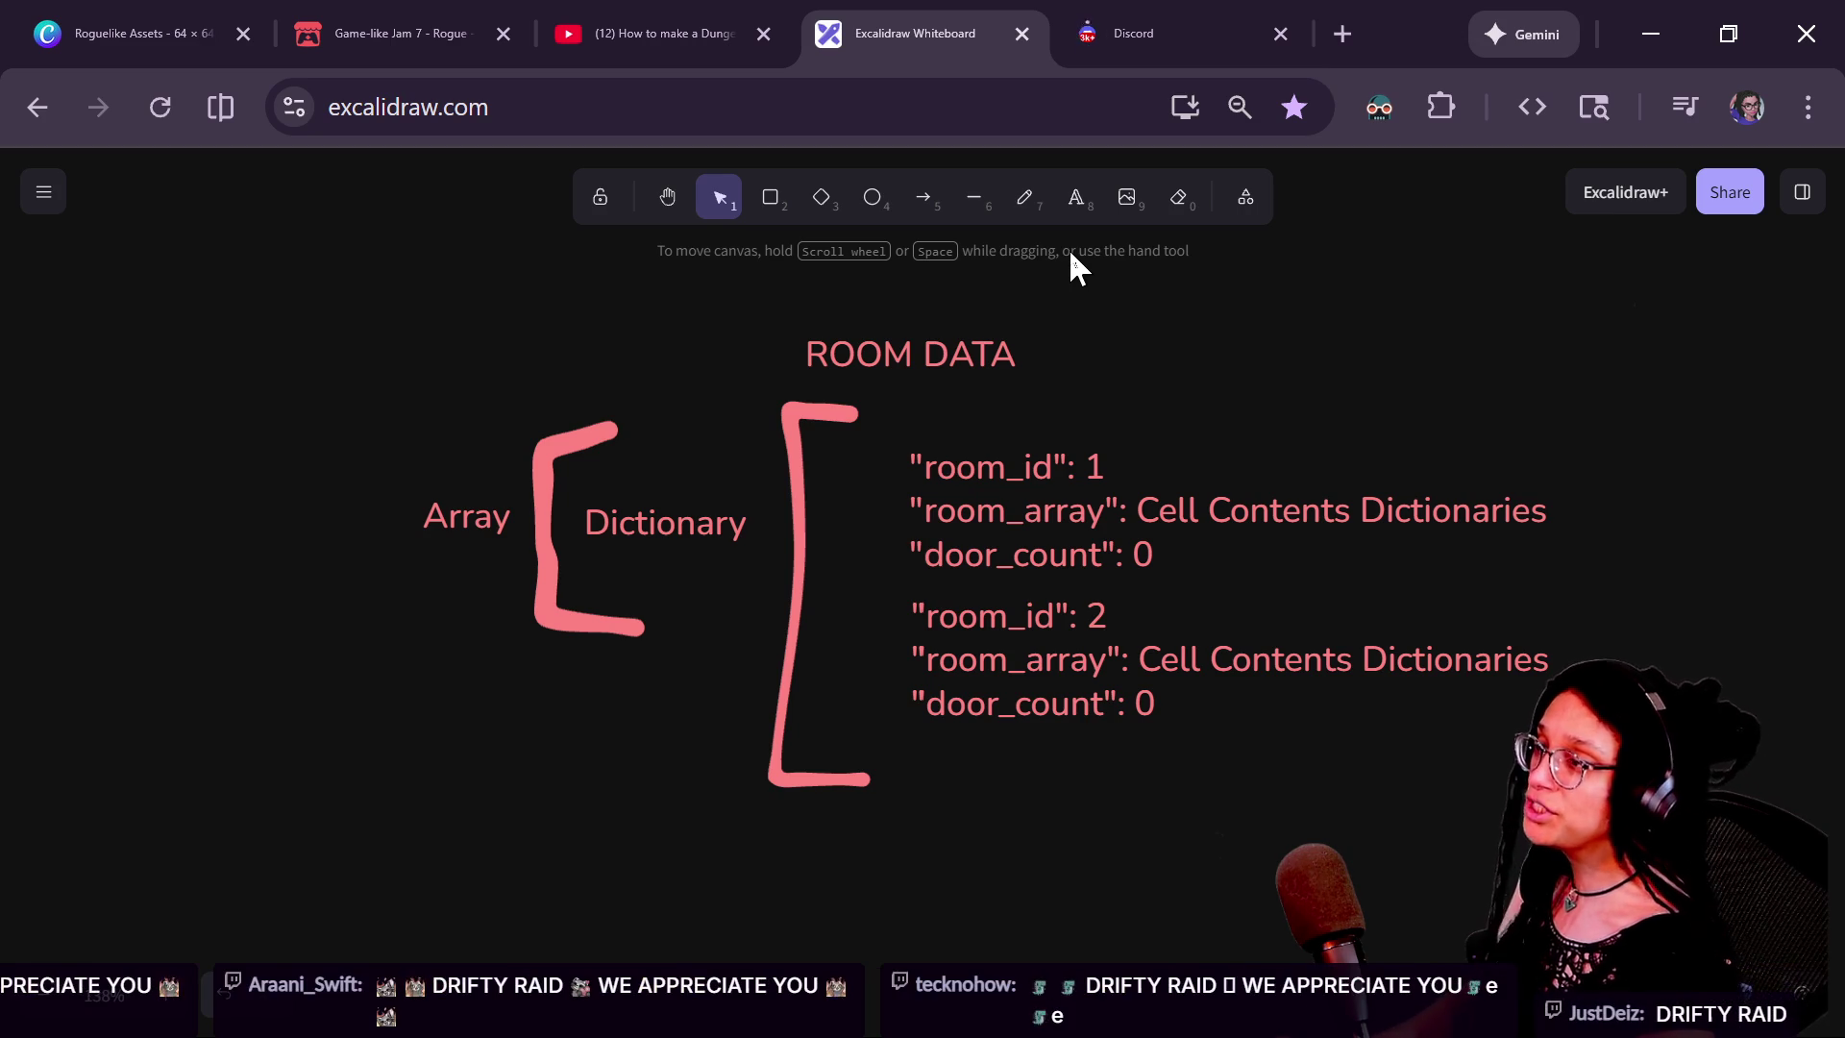
# Leave the Excalidraw ROOM DATA diagram and return to the Godot script editor
pyautogui.hotkey('alt', 'Tab')
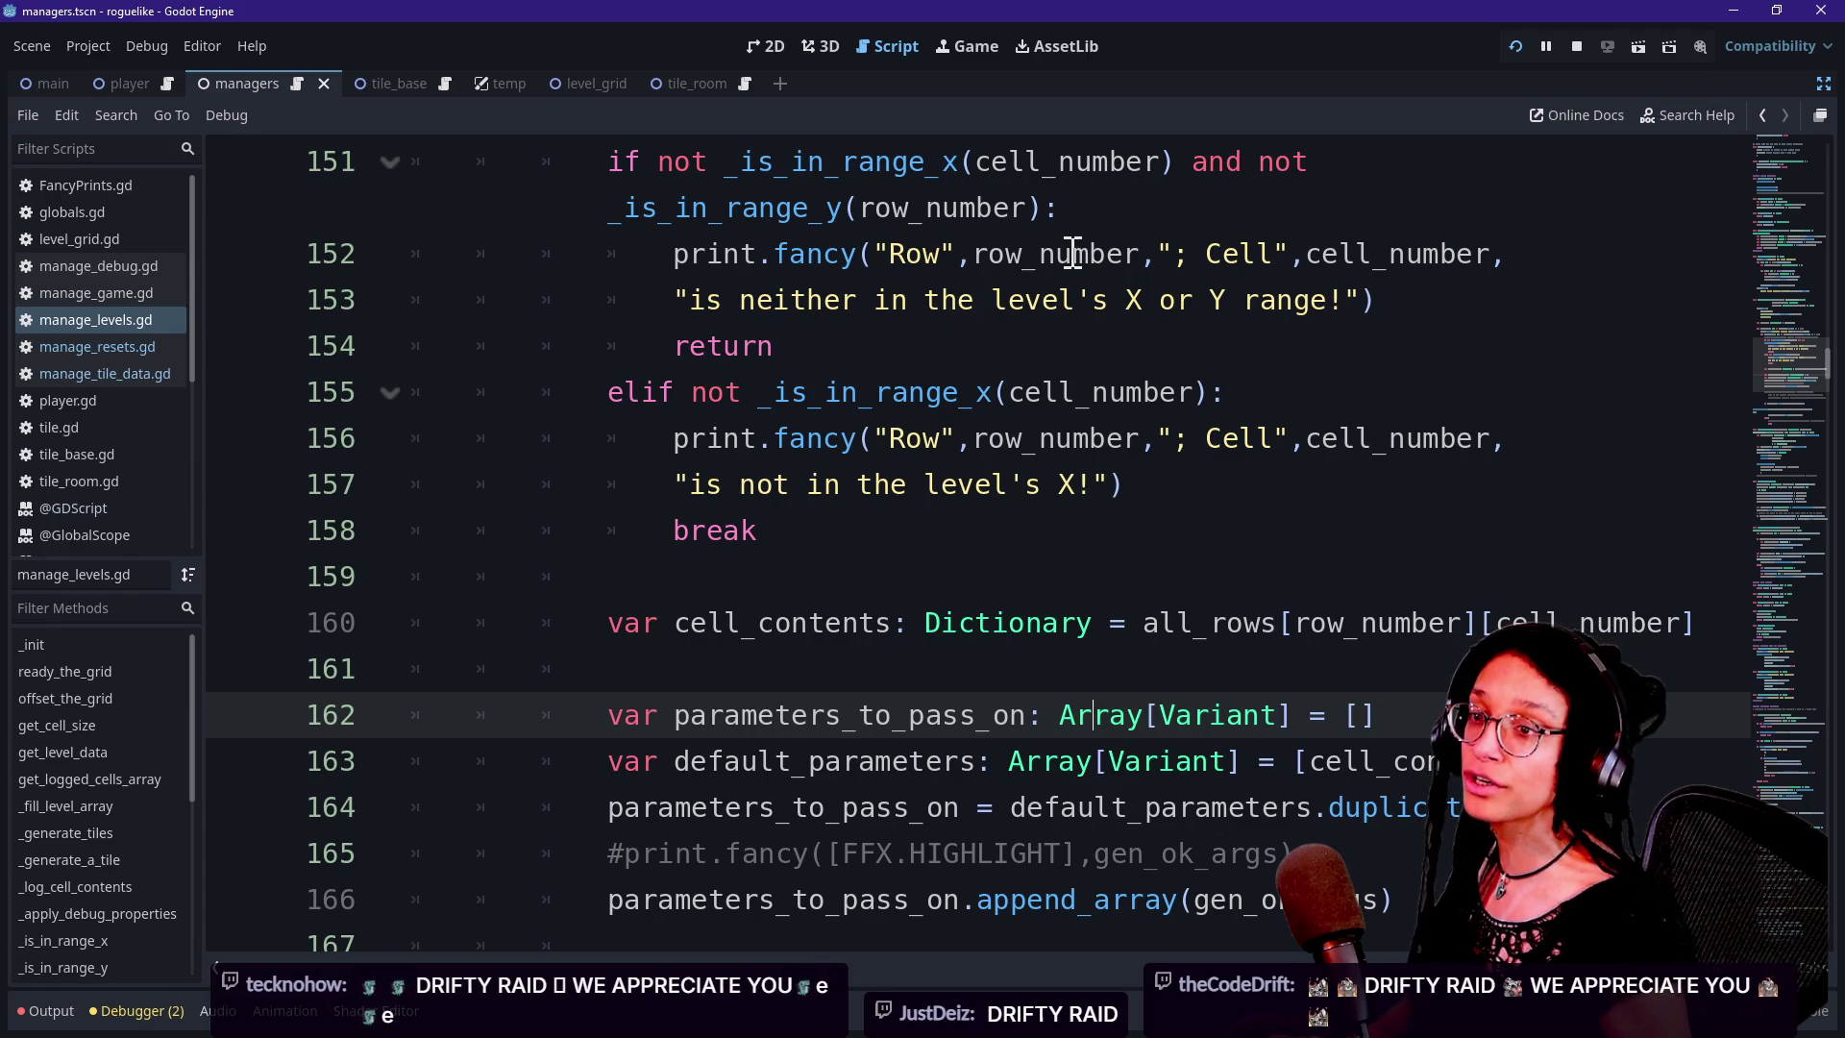
# Open the Game-like Jam 7 page and scroll down to the embedded JSRogue game
pyautogui.hotkey('alt', 'Tab')
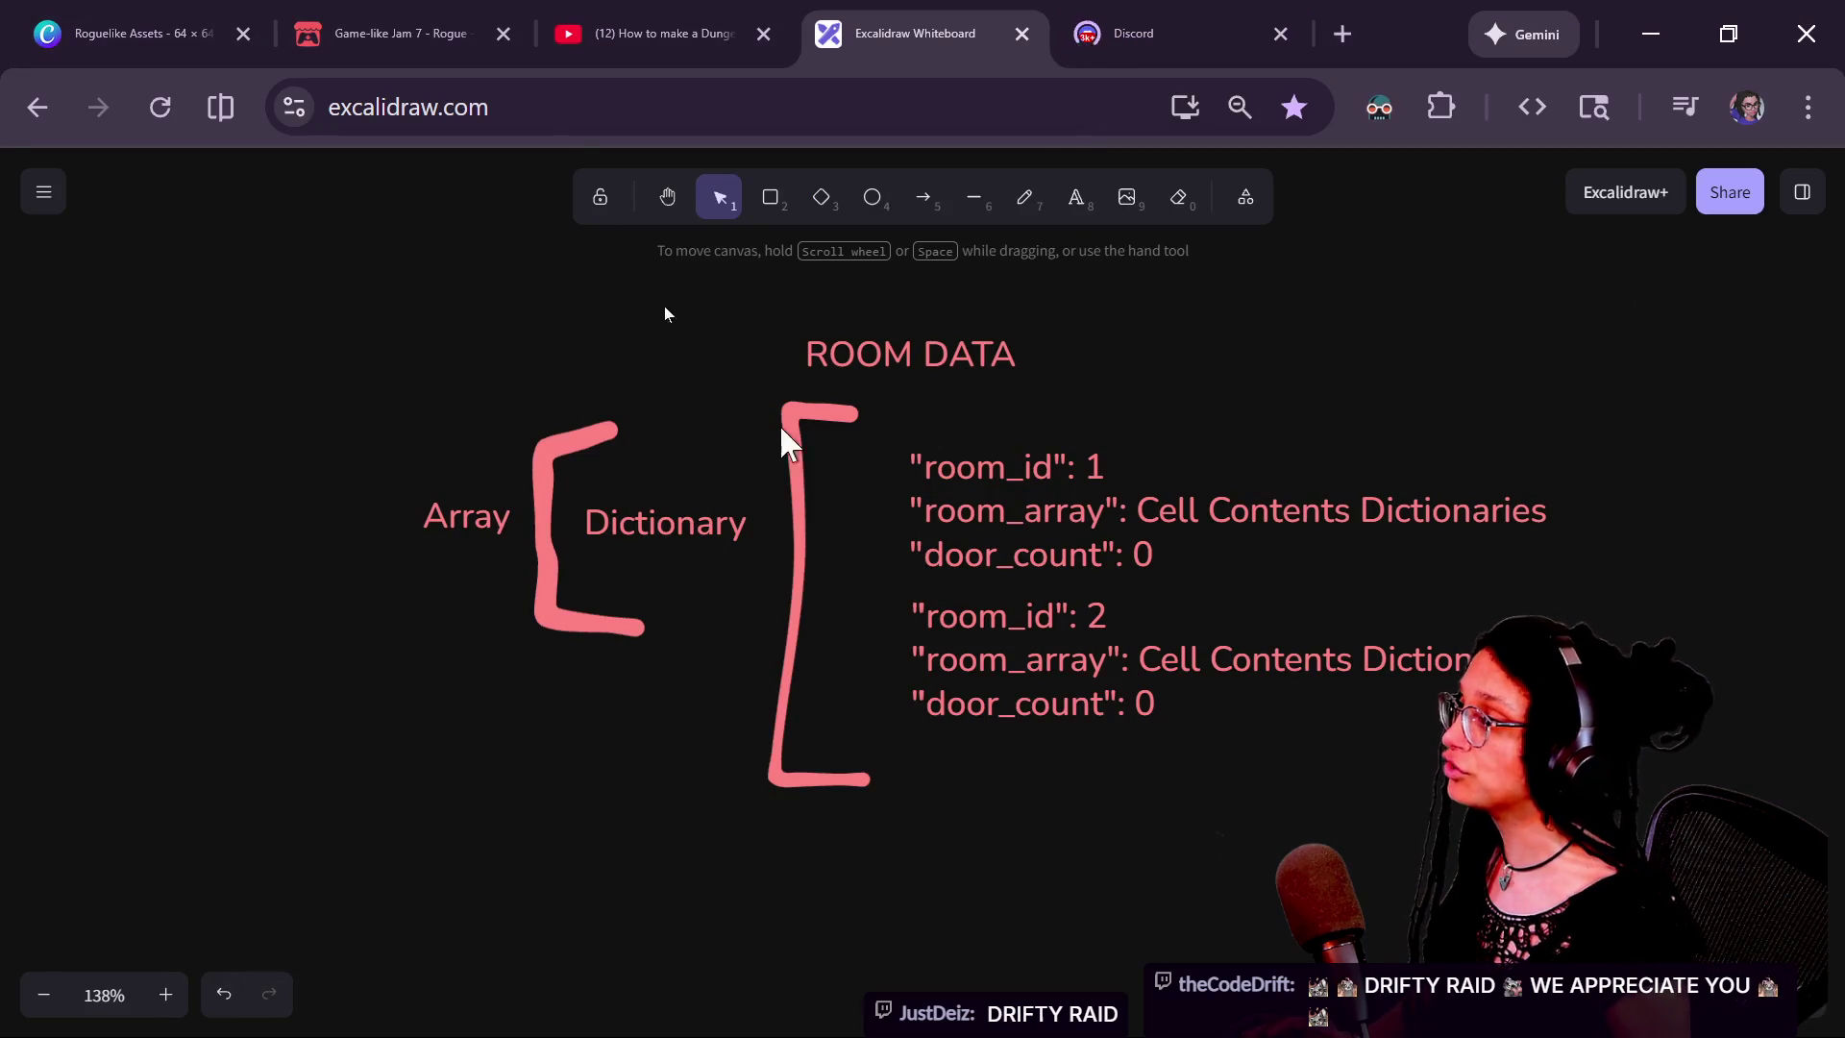
pyautogui.click(389, 14)
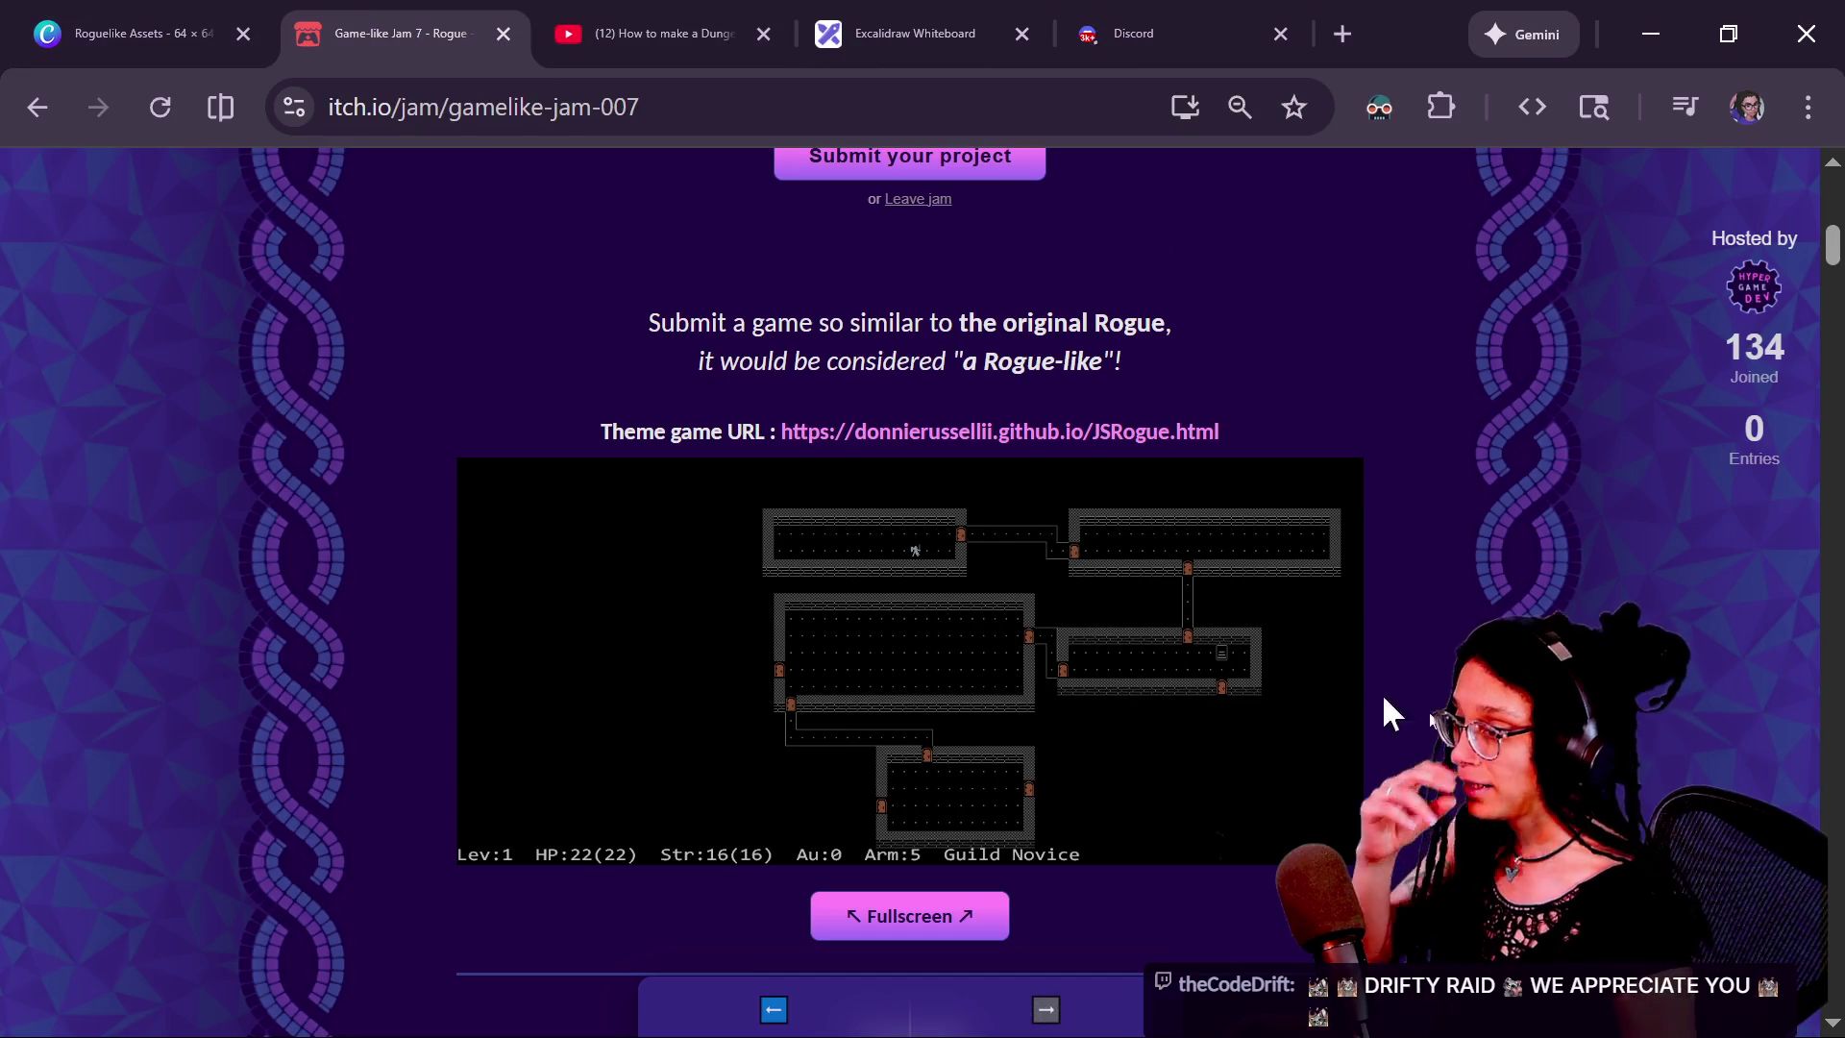
pyautogui.scroll(10, 1305, 655)
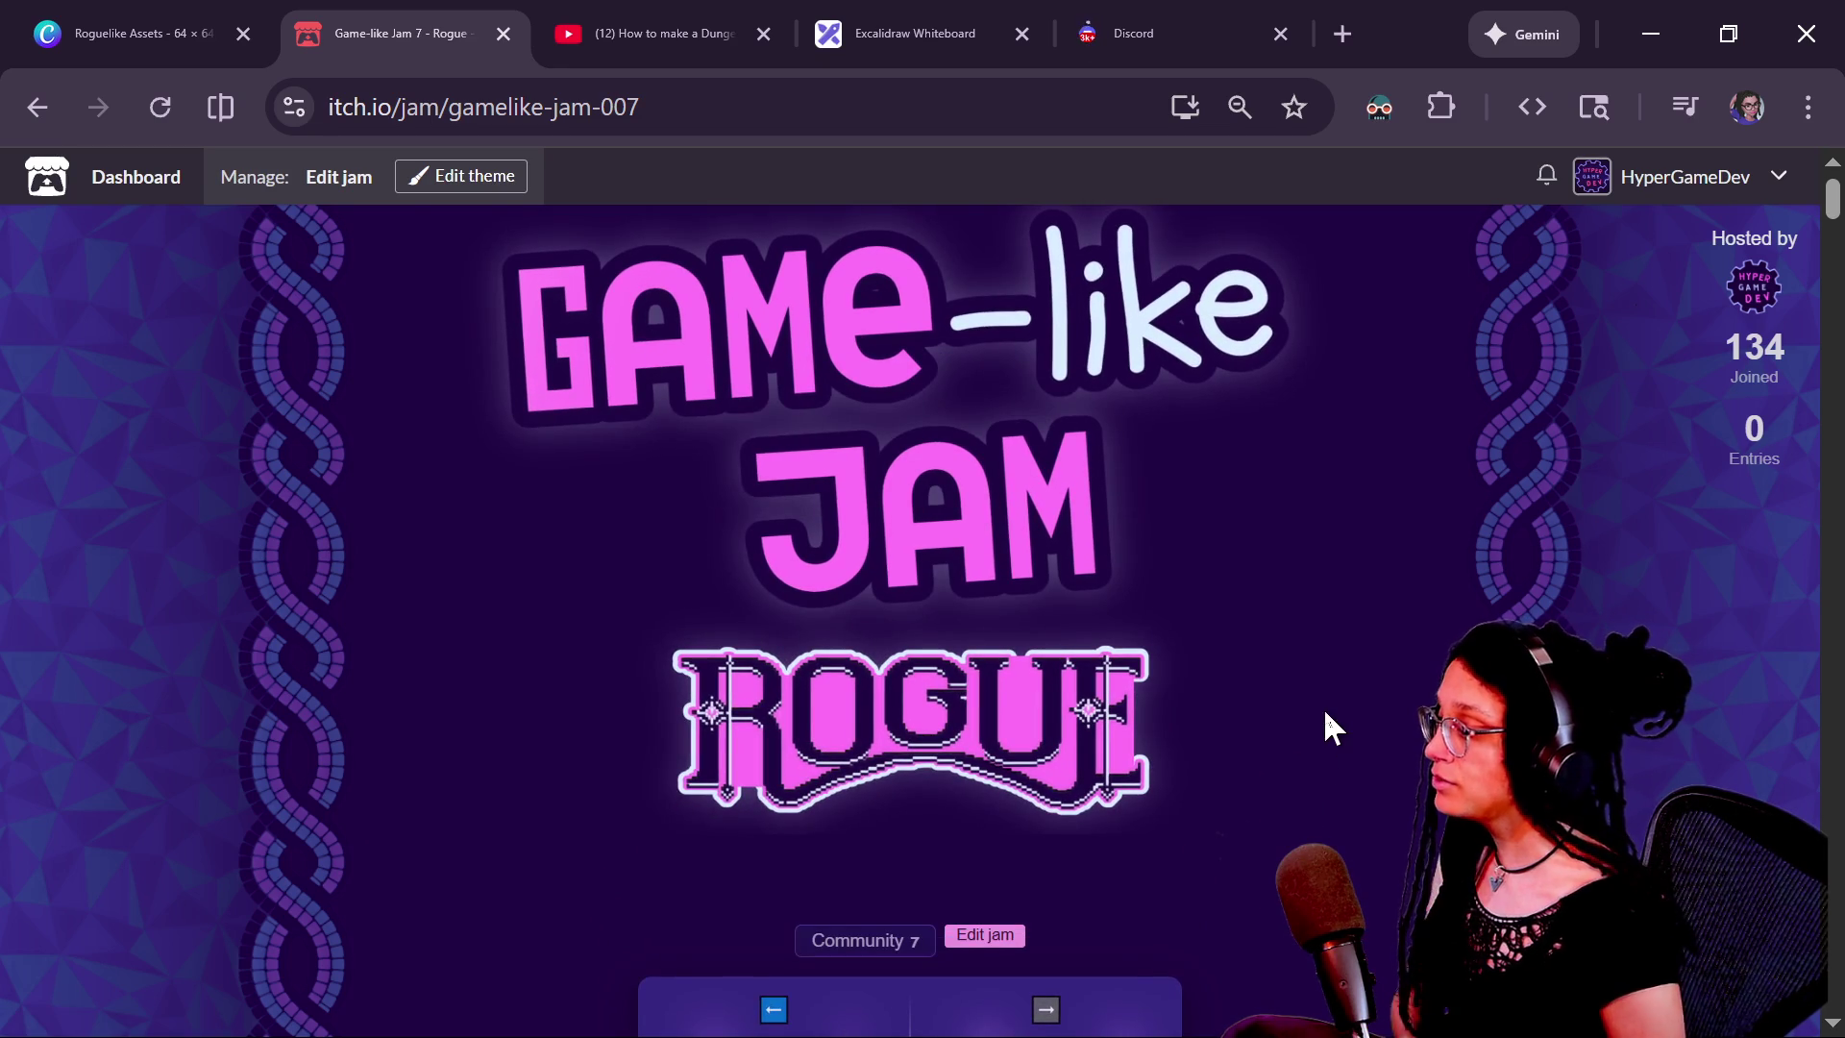
pyautogui.scroll(-7, 1323, 707)
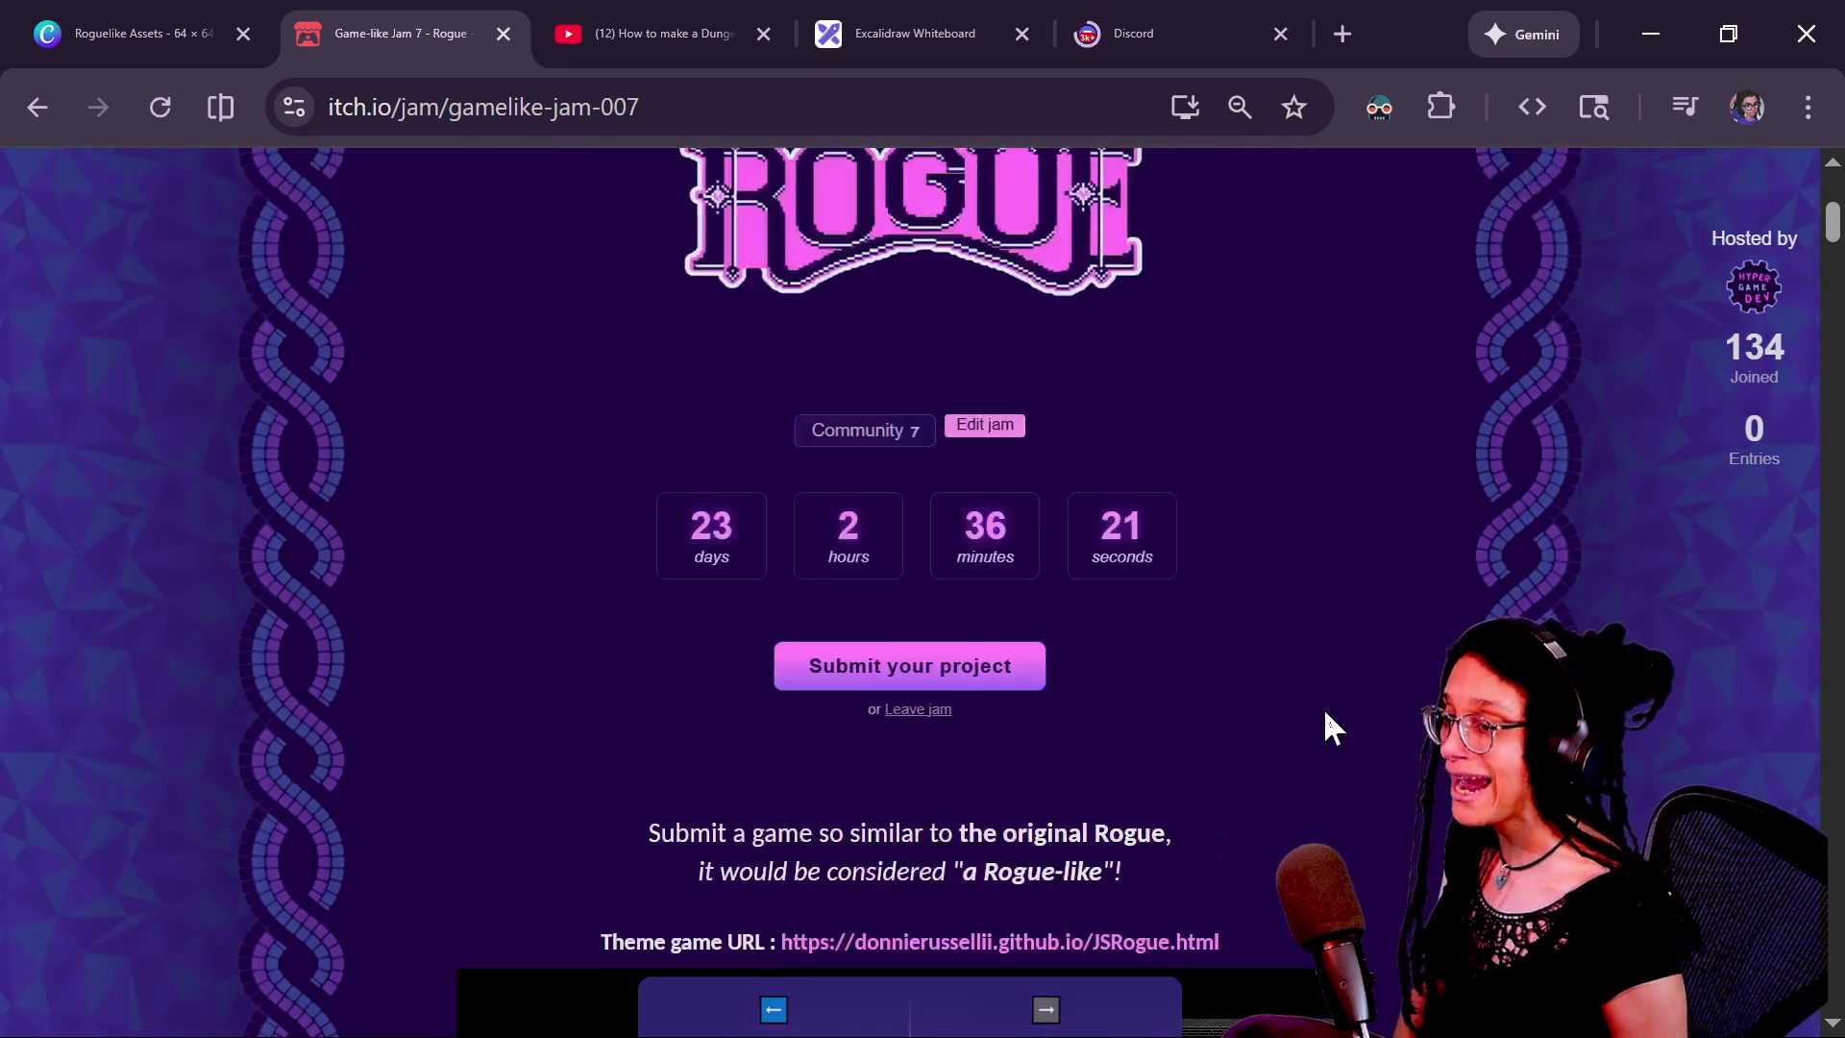
pyautogui.scroll(-3, 1323, 707)
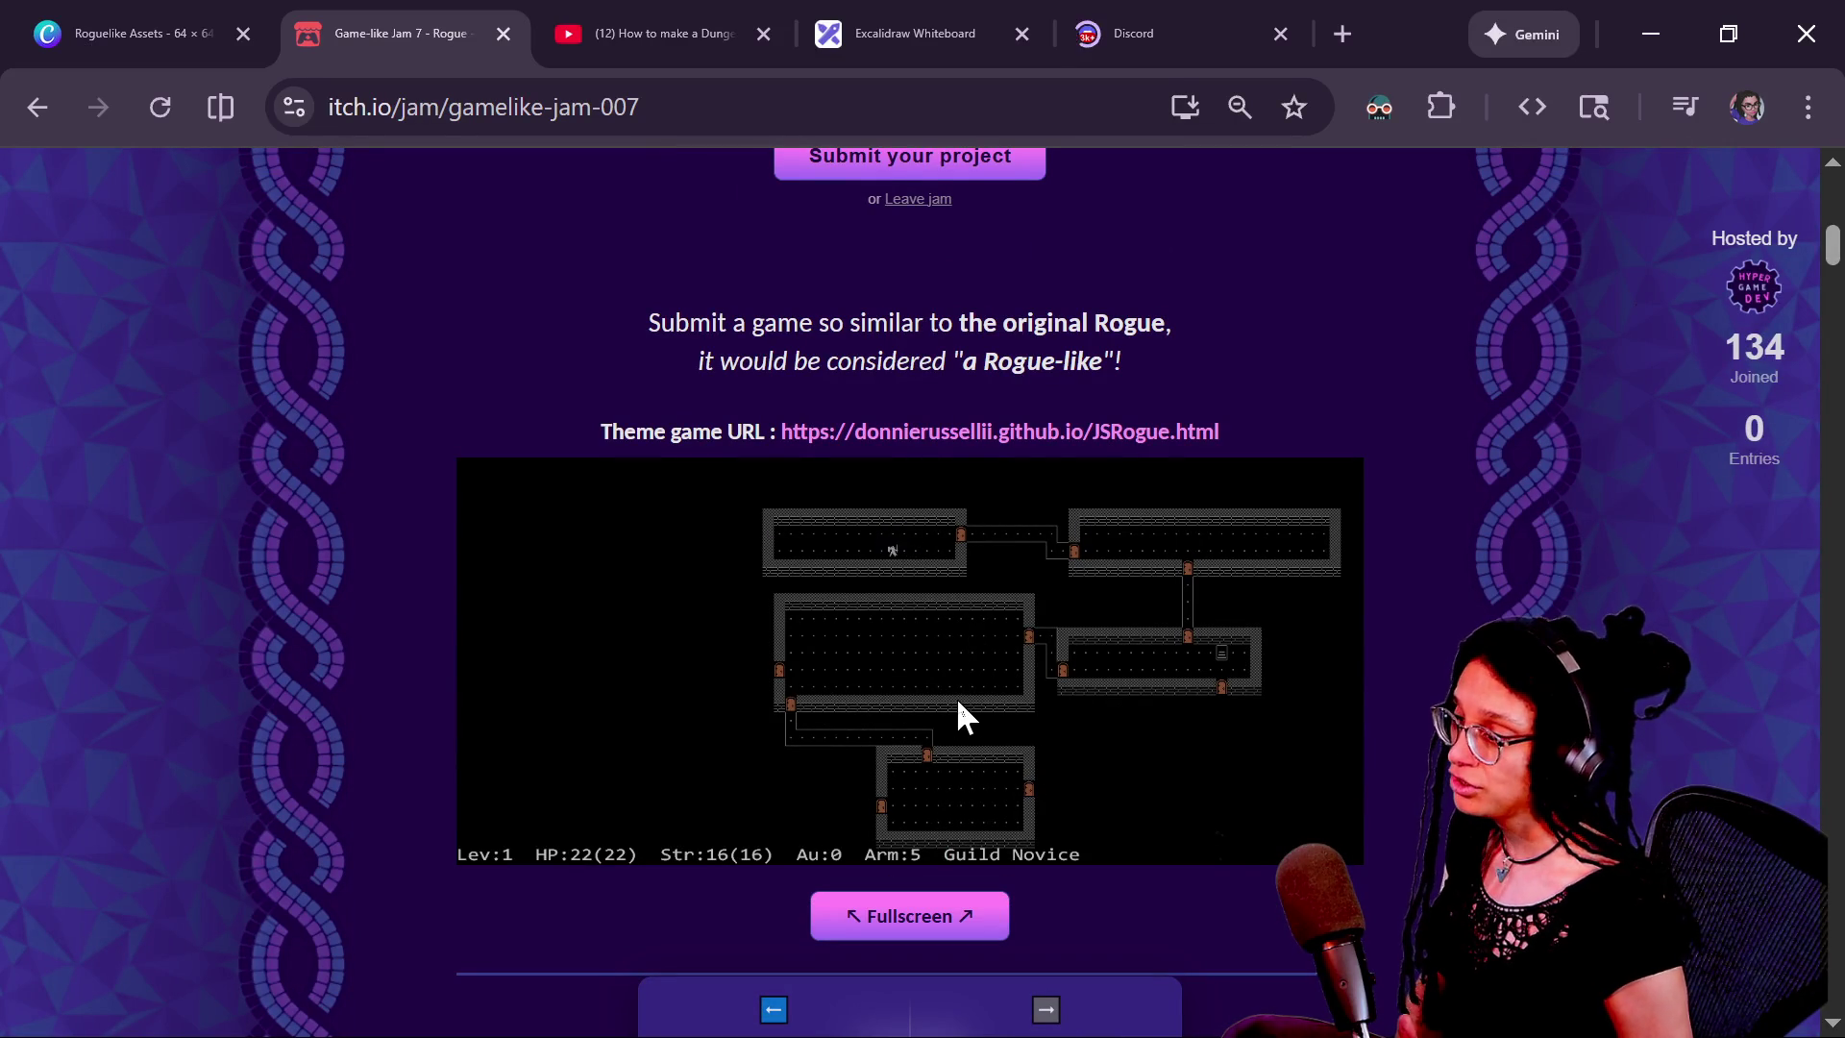
pyautogui.hotkey('ctrl', 'l')
# Return to Godot and show the running roguelike game view
pyautogui.hotkey('alt', 'Tab')
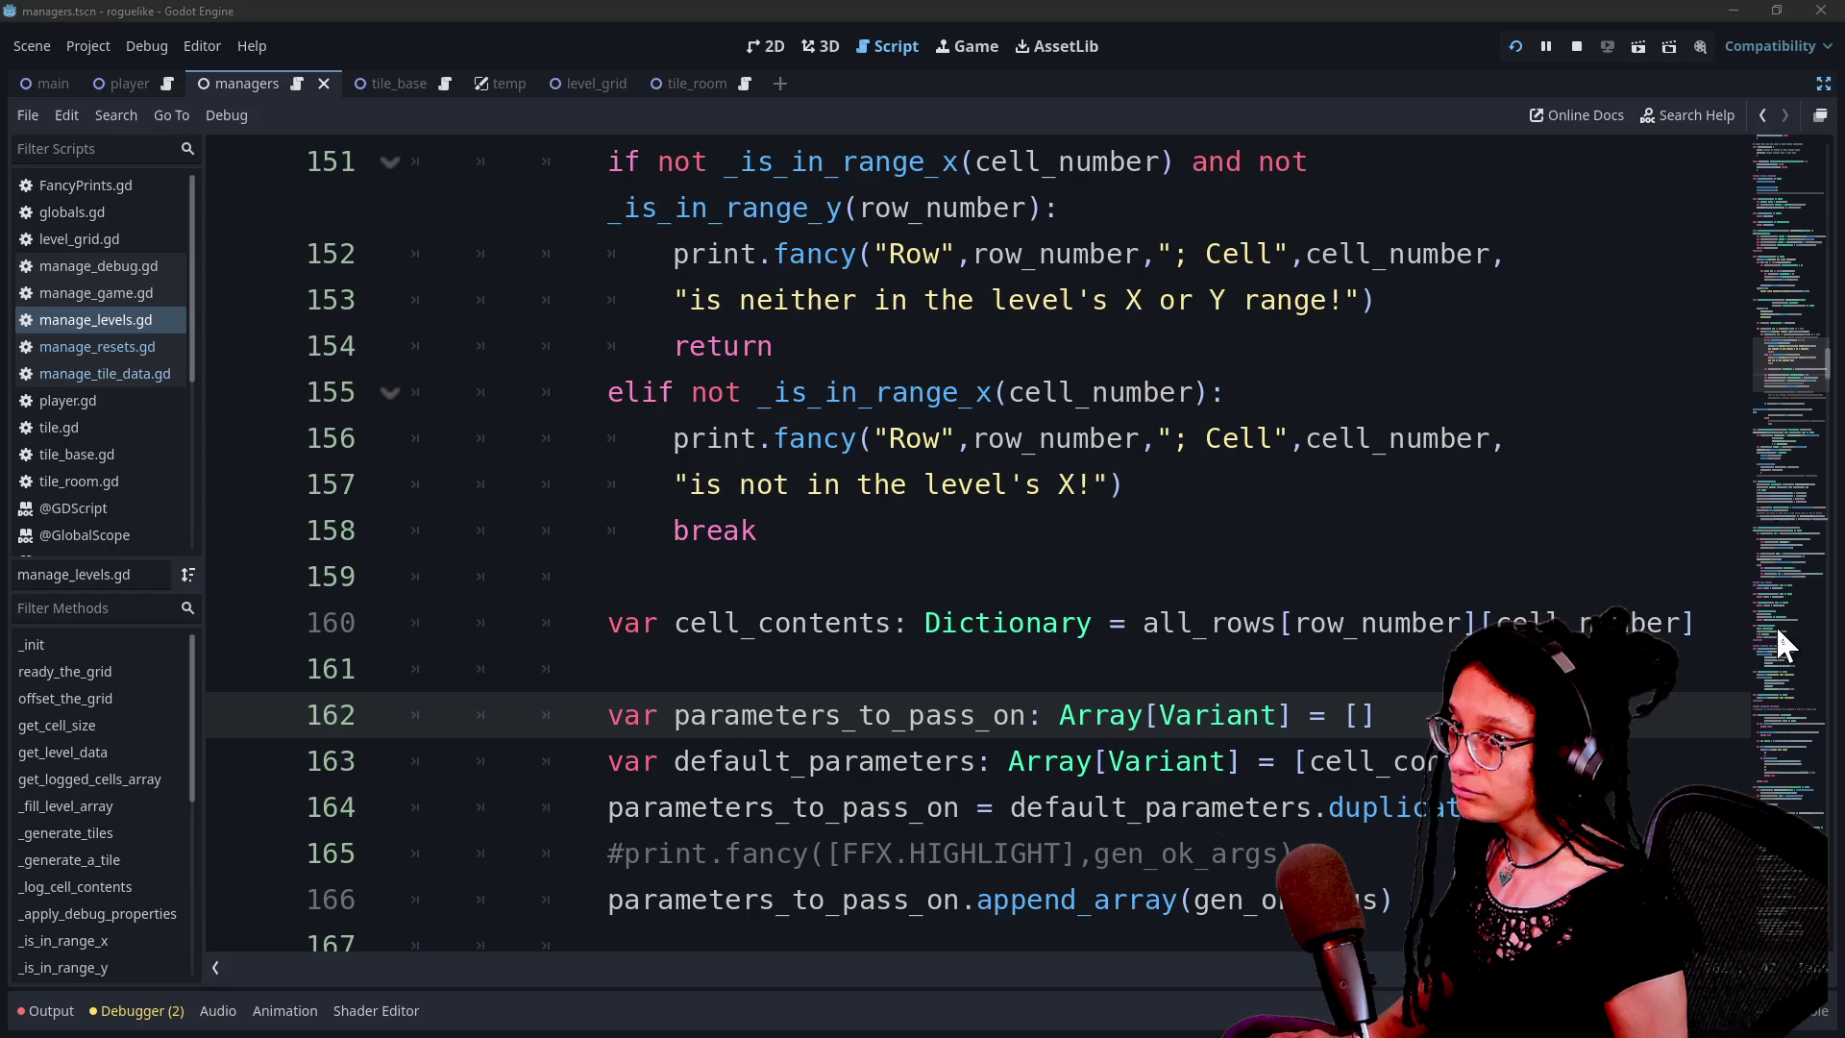
pyautogui.hotkey('alt', 'Tab')
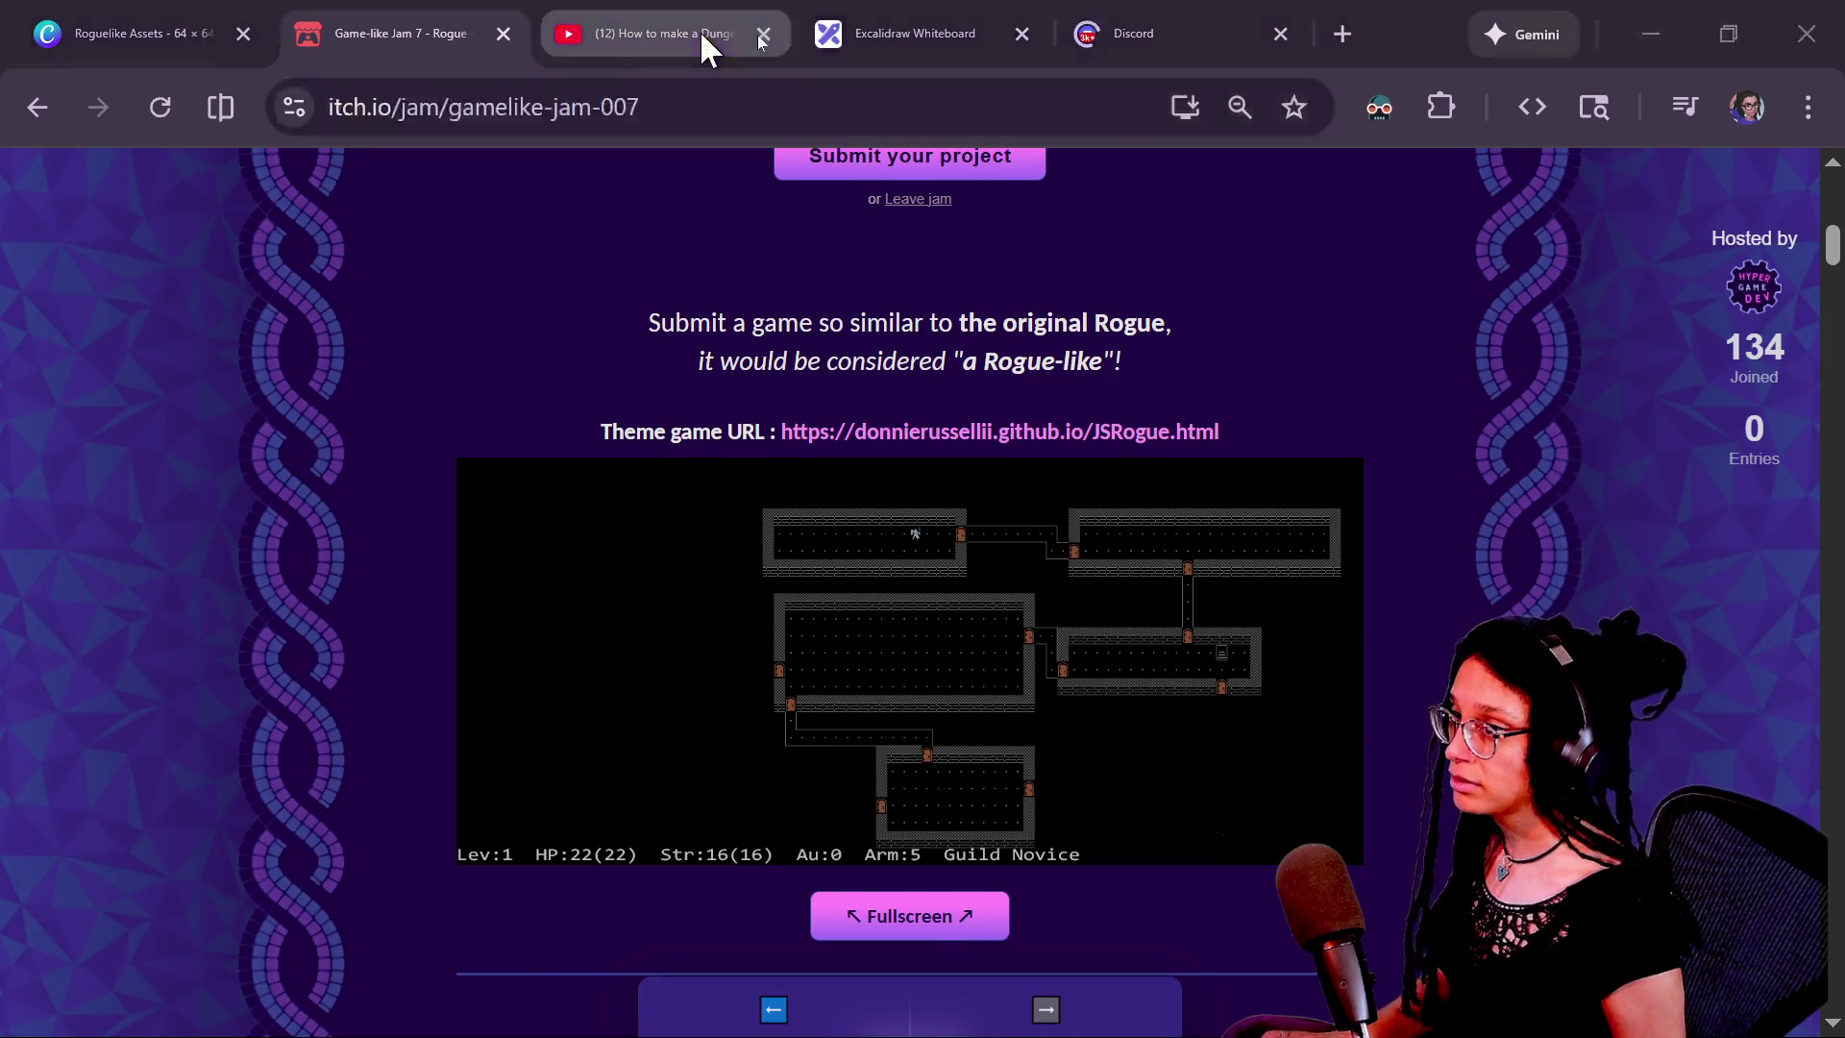
pyautogui.hotkey('alt', 'Tab')
pyautogui.click(961, 53)
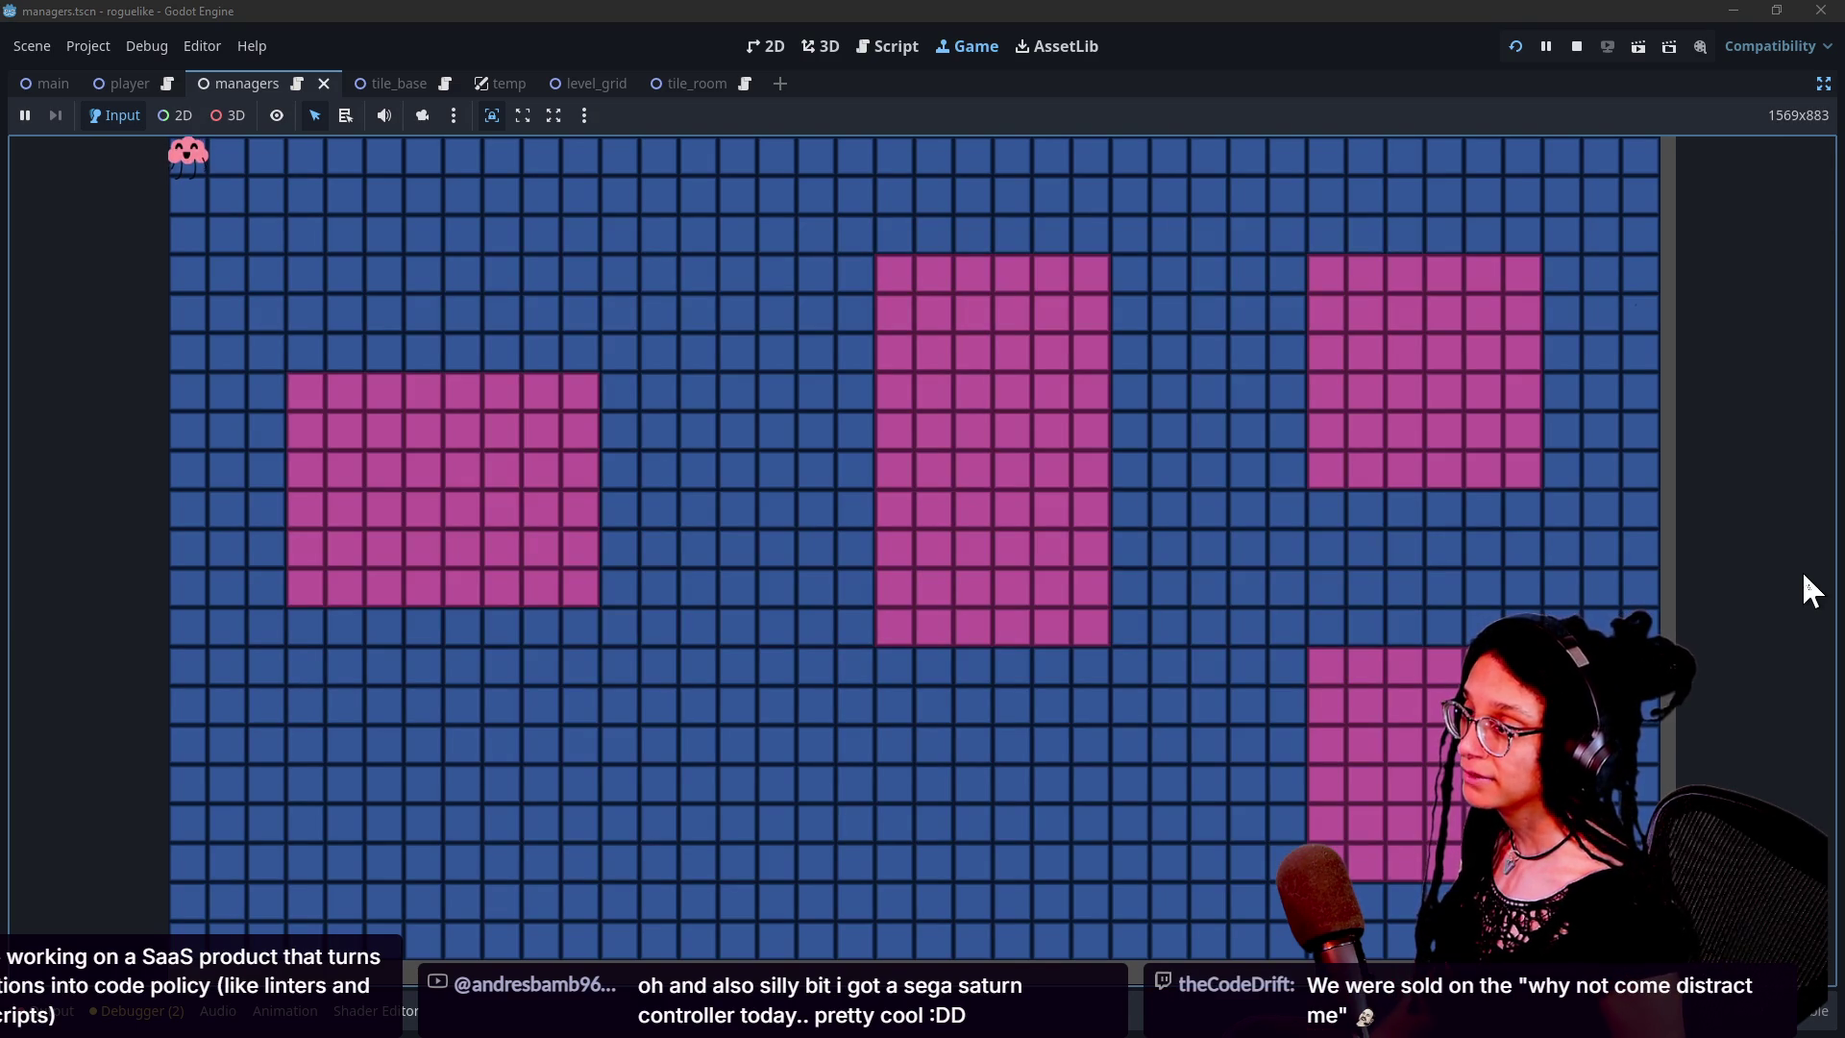
# Walk the player down and right across the blue grid and up into the magenta room
pyautogui.press('Down')
pyautogui.press('Down')
pyautogui.press('Right')
pyautogui.press('Right')
pyautogui.press('Down')
pyautogui.press('Down')
pyautogui.press('Right')
pyautogui.press('Right')
pyautogui.press('Right')
pyautogui.press('Right')
pyautogui.press('Right')
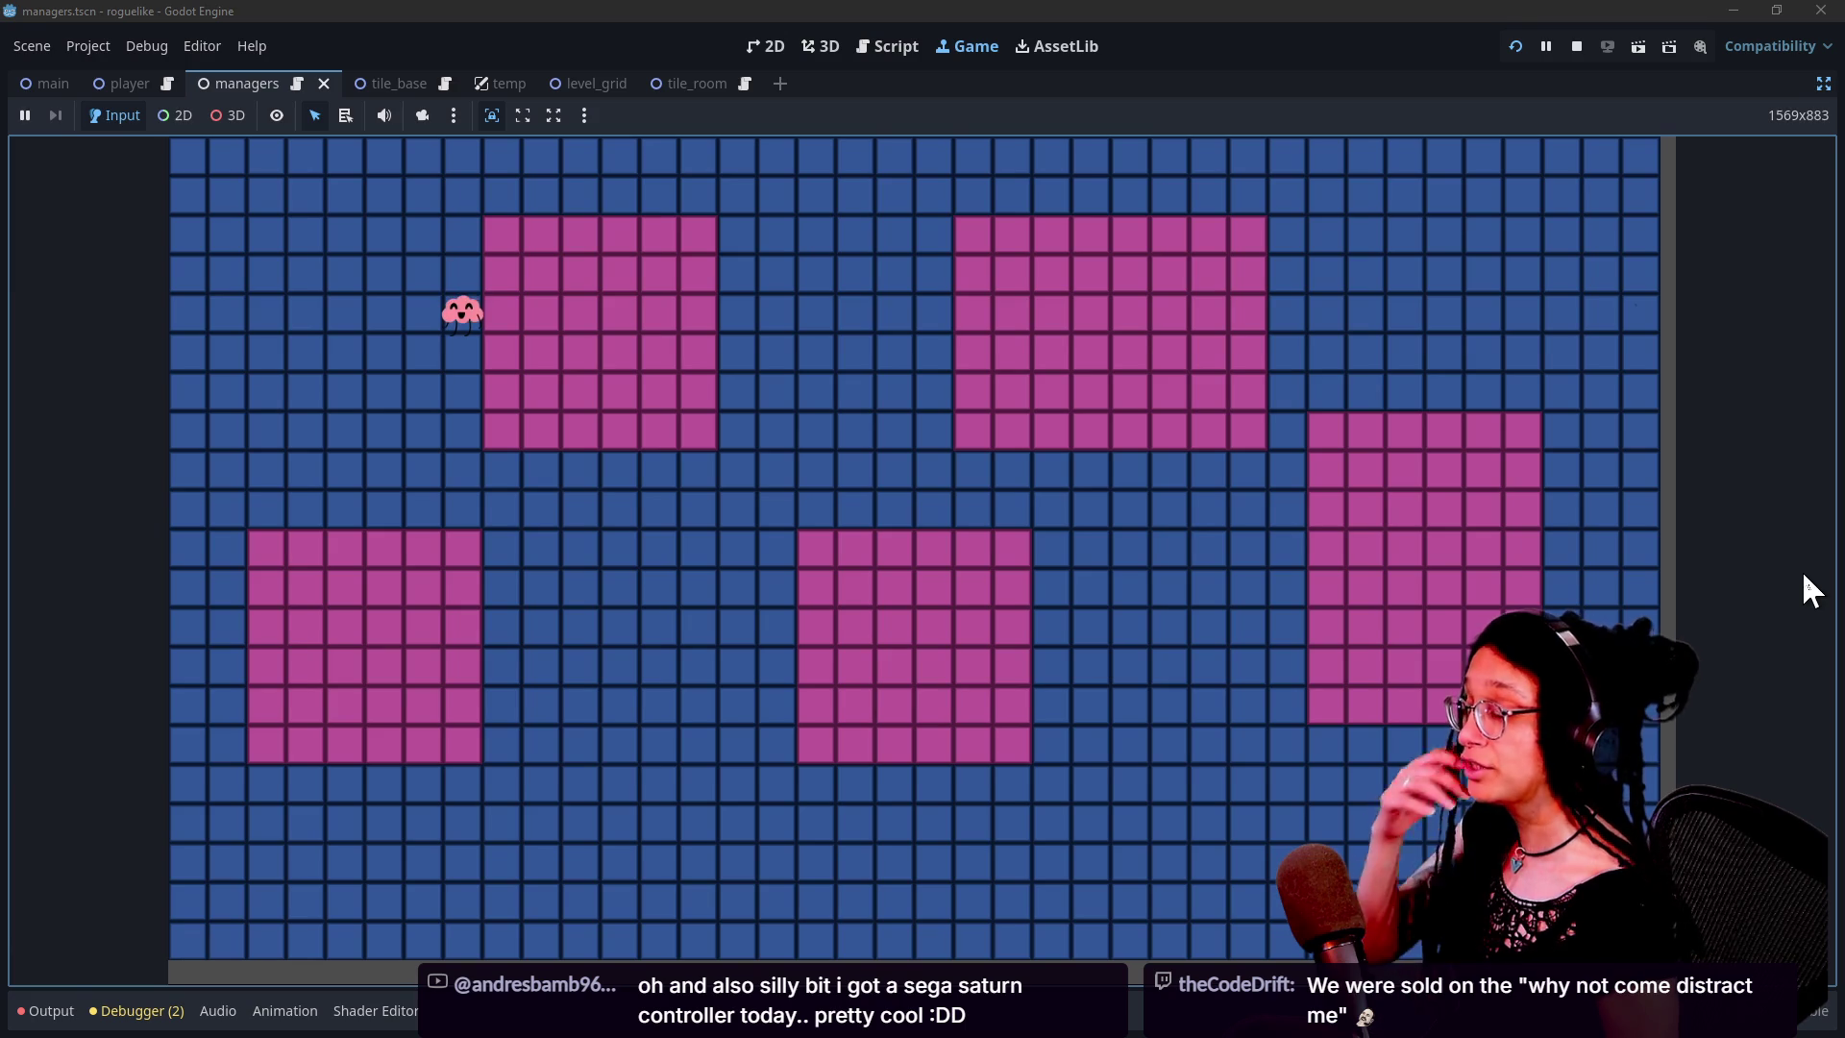
pyautogui.press('Right')
pyautogui.press('Up')
pyautogui.press('Right')
# Move the player around inside the room: top-left corner, down and right, then left and up
pyautogui.press('Left')
pyautogui.press('Up')
pyautogui.press('Right')
pyautogui.press('Right')
pyautogui.press('Down')
pyautogui.press('Down')
pyautogui.press('Left')
pyautogui.press('Down')
pyautogui.press('Right')
pyautogui.press('Right')
pyautogui.press('Right')
pyautogui.press('Right')
pyautogui.press('Left')
pyautogui.press('Left')
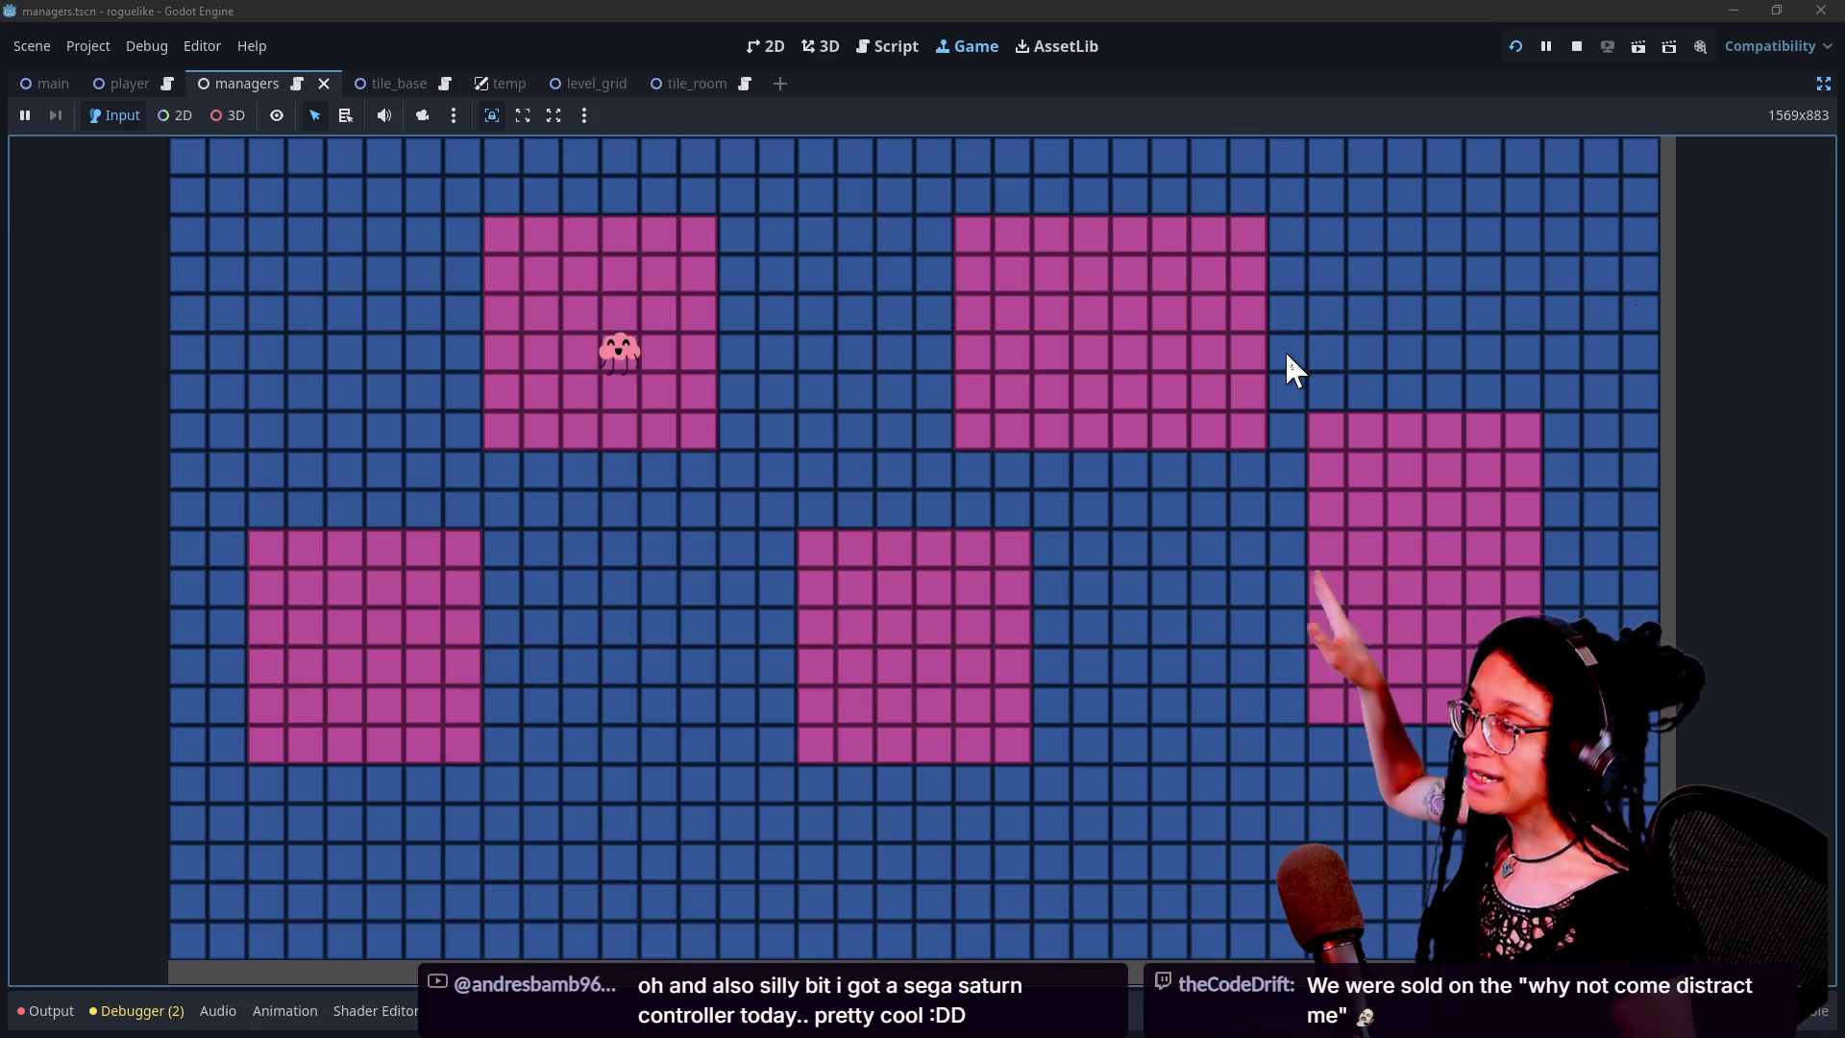
pyautogui.press('Left')
pyautogui.press('Up')
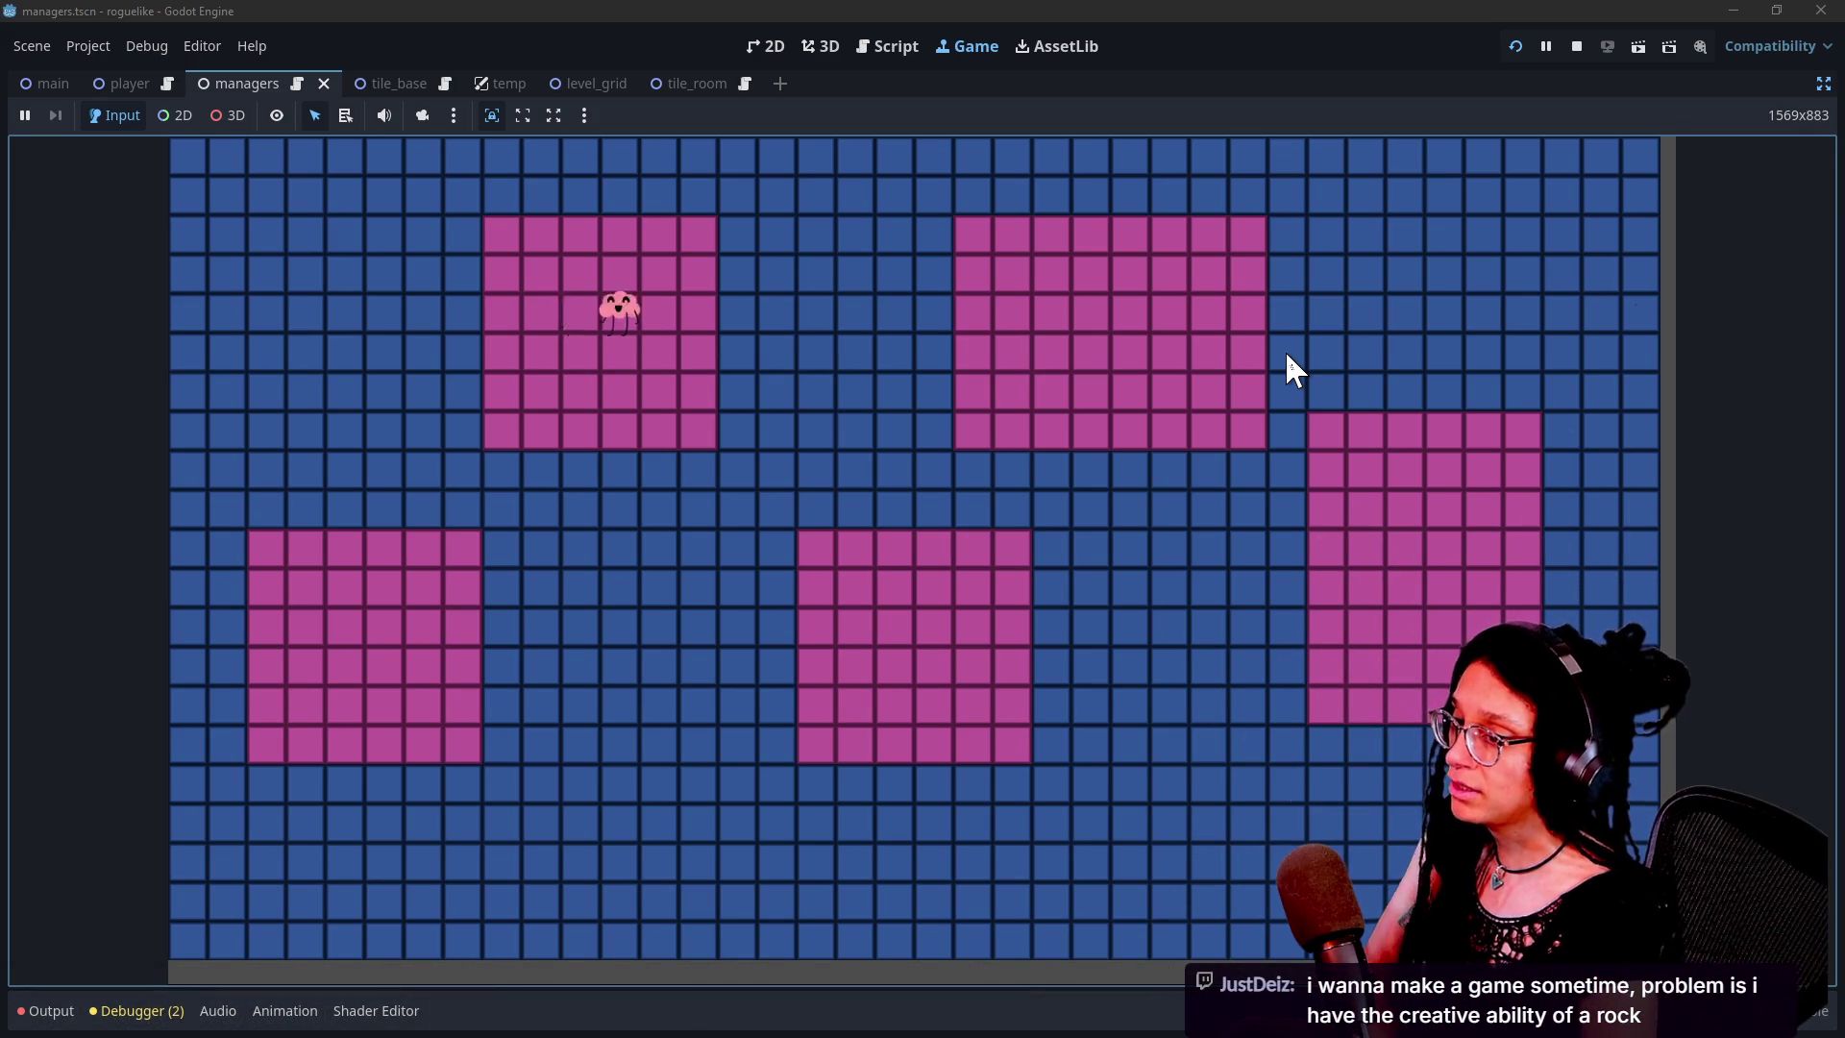
pyautogui.press('Right')
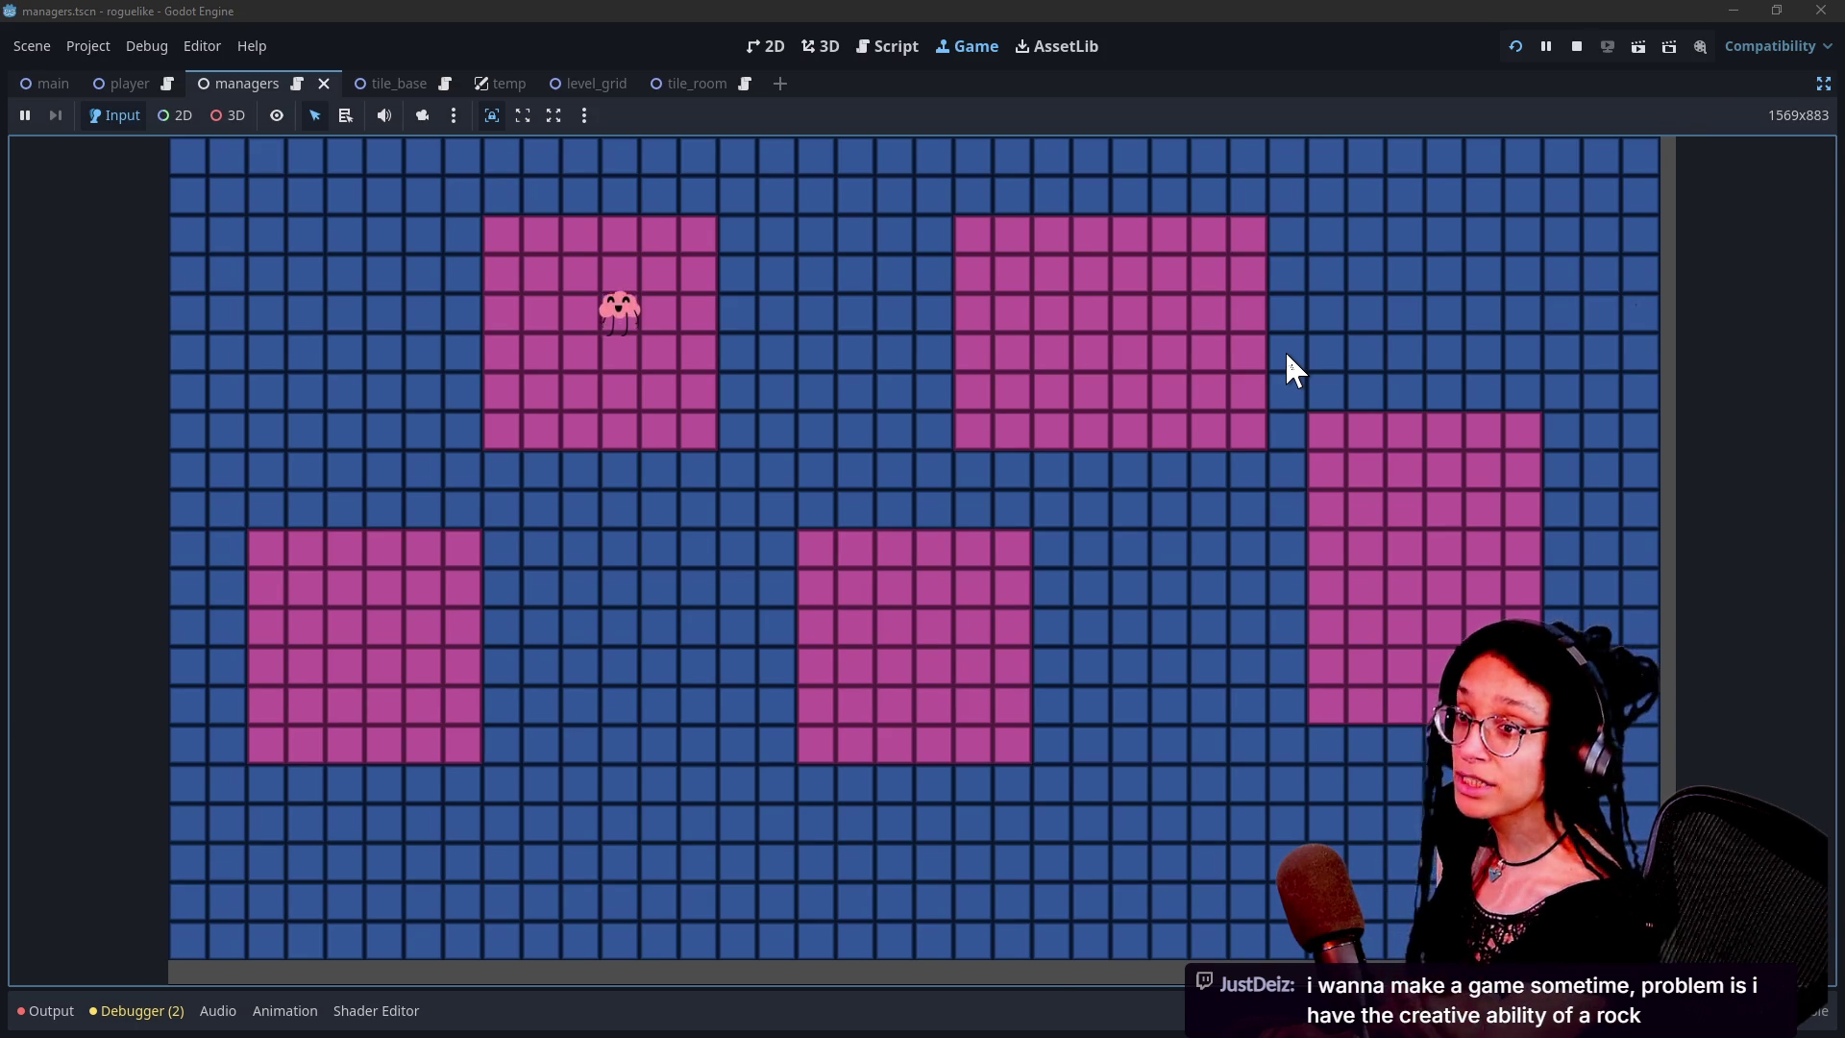
# Check the jam page in the browser, then return to the running game
pyautogui.hotkey('alt', 'Tab')
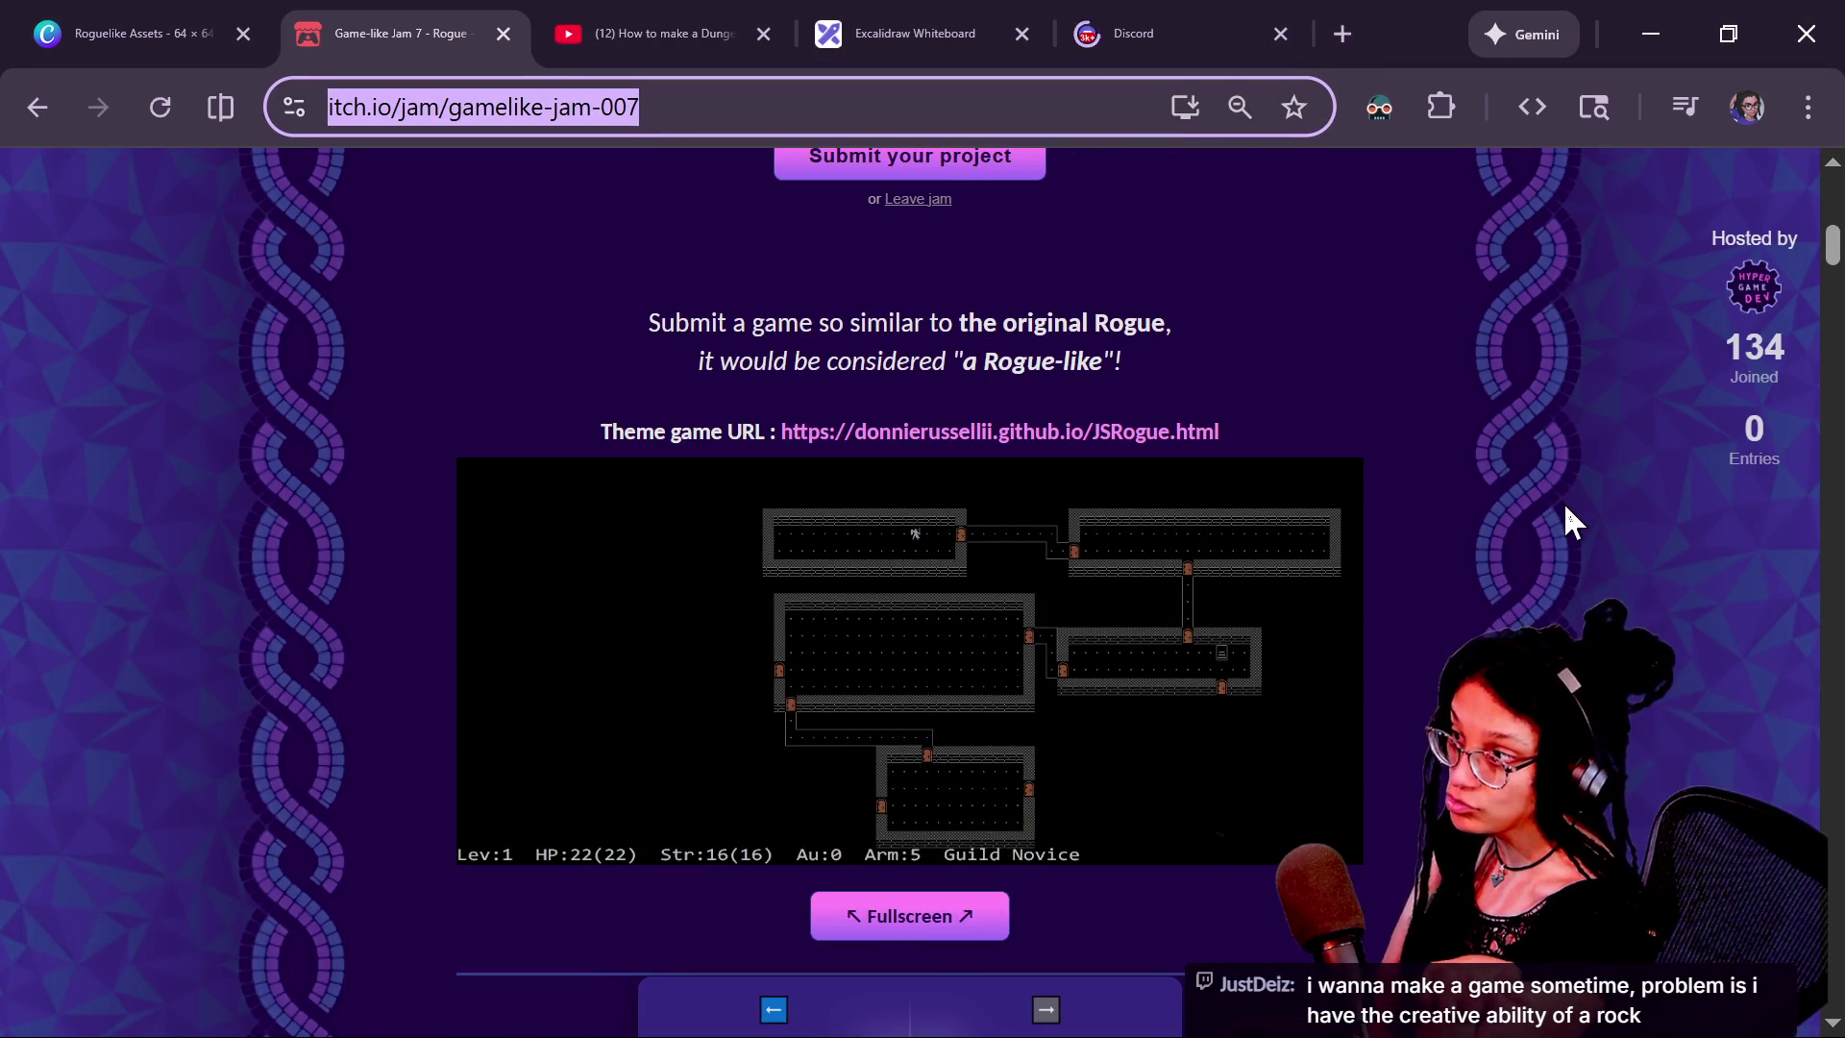
pyautogui.scroll(10, 1564, 502)
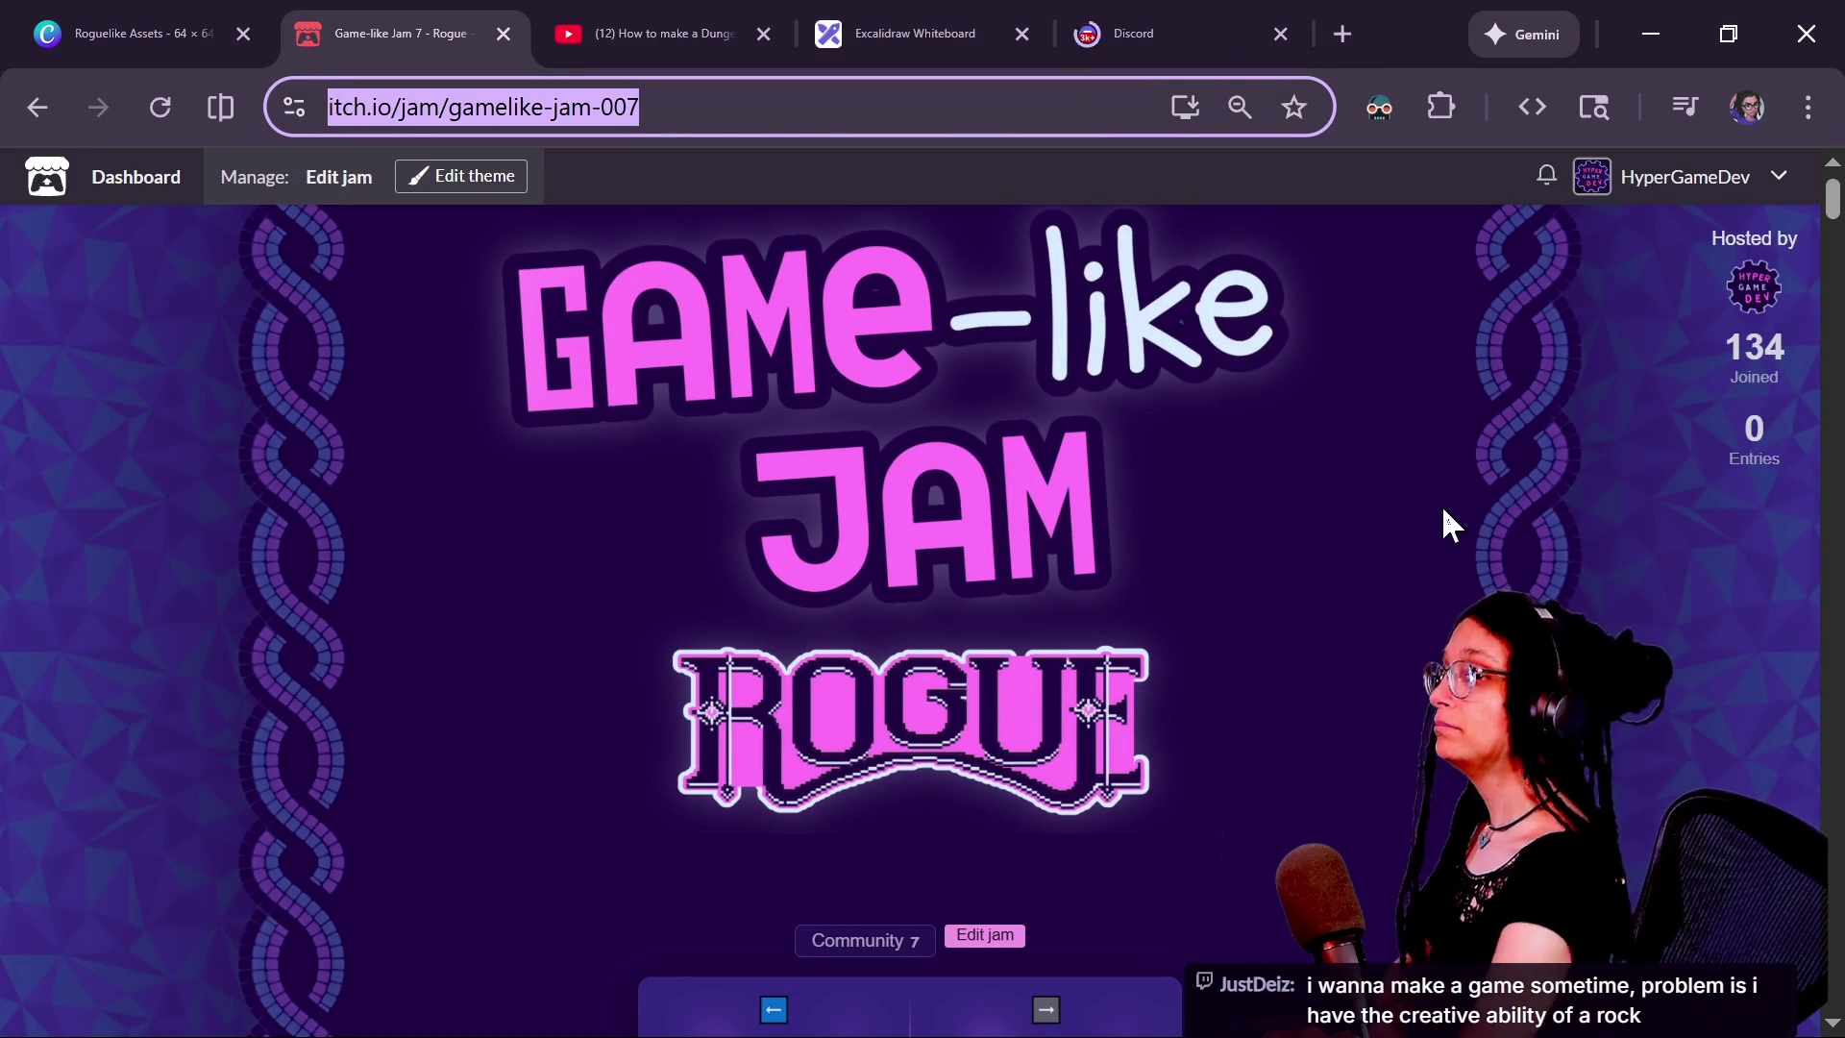
pyautogui.hotkey('alt', 'Tab')
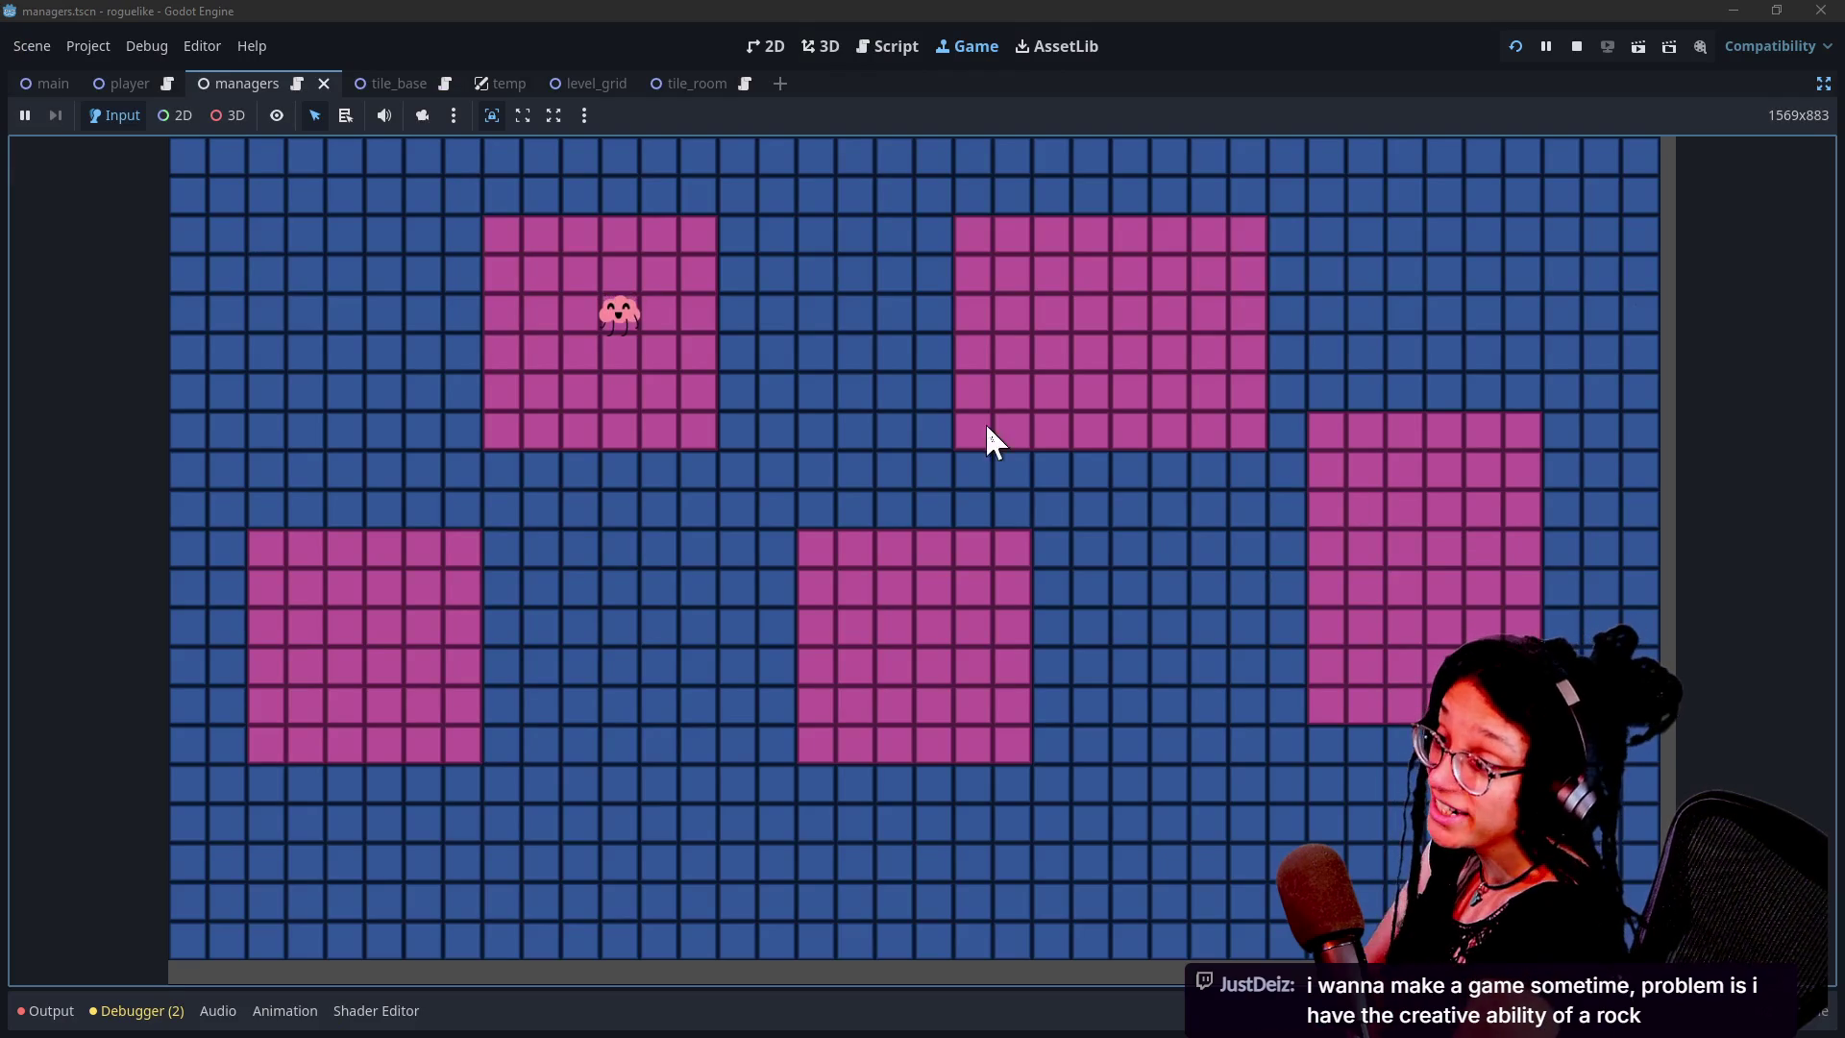
# Step the player one tile left and one tile up, then switch to the stream chat
pyautogui.press('Left')
pyautogui.press('Up')
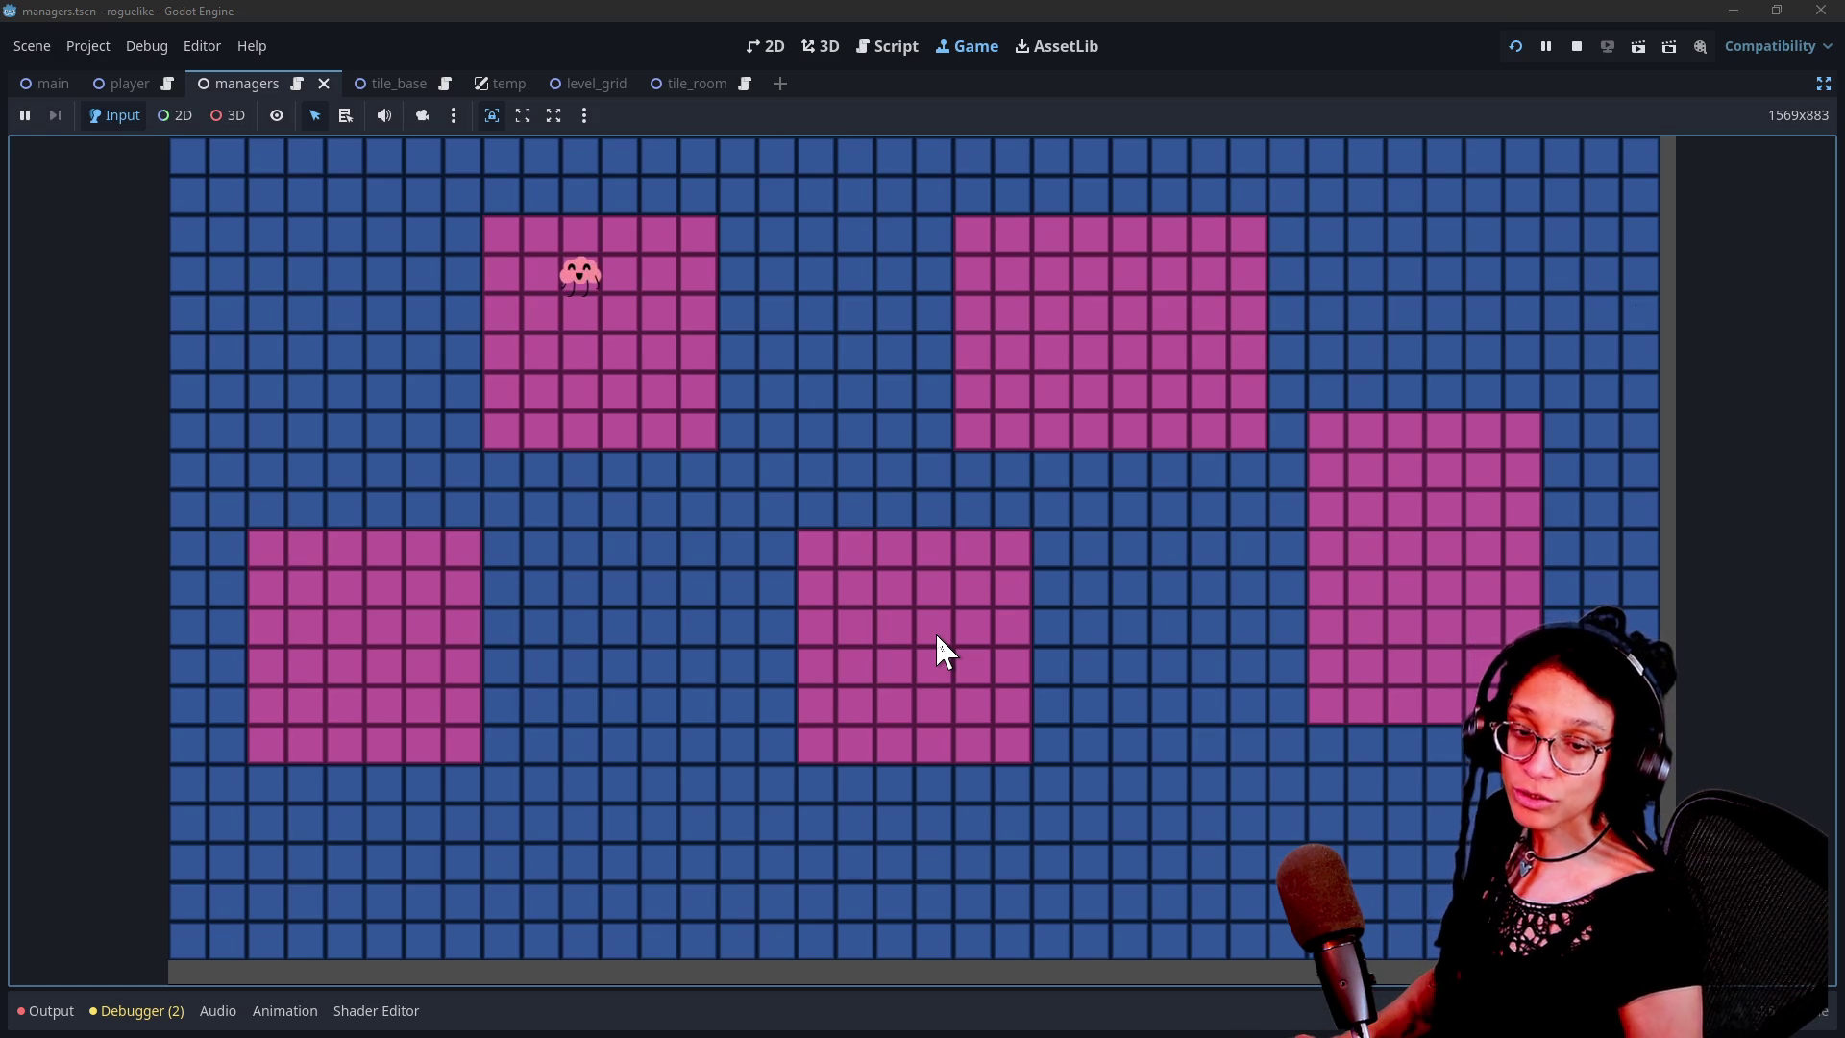
pyautogui.hotkey('alt', 'Tab')
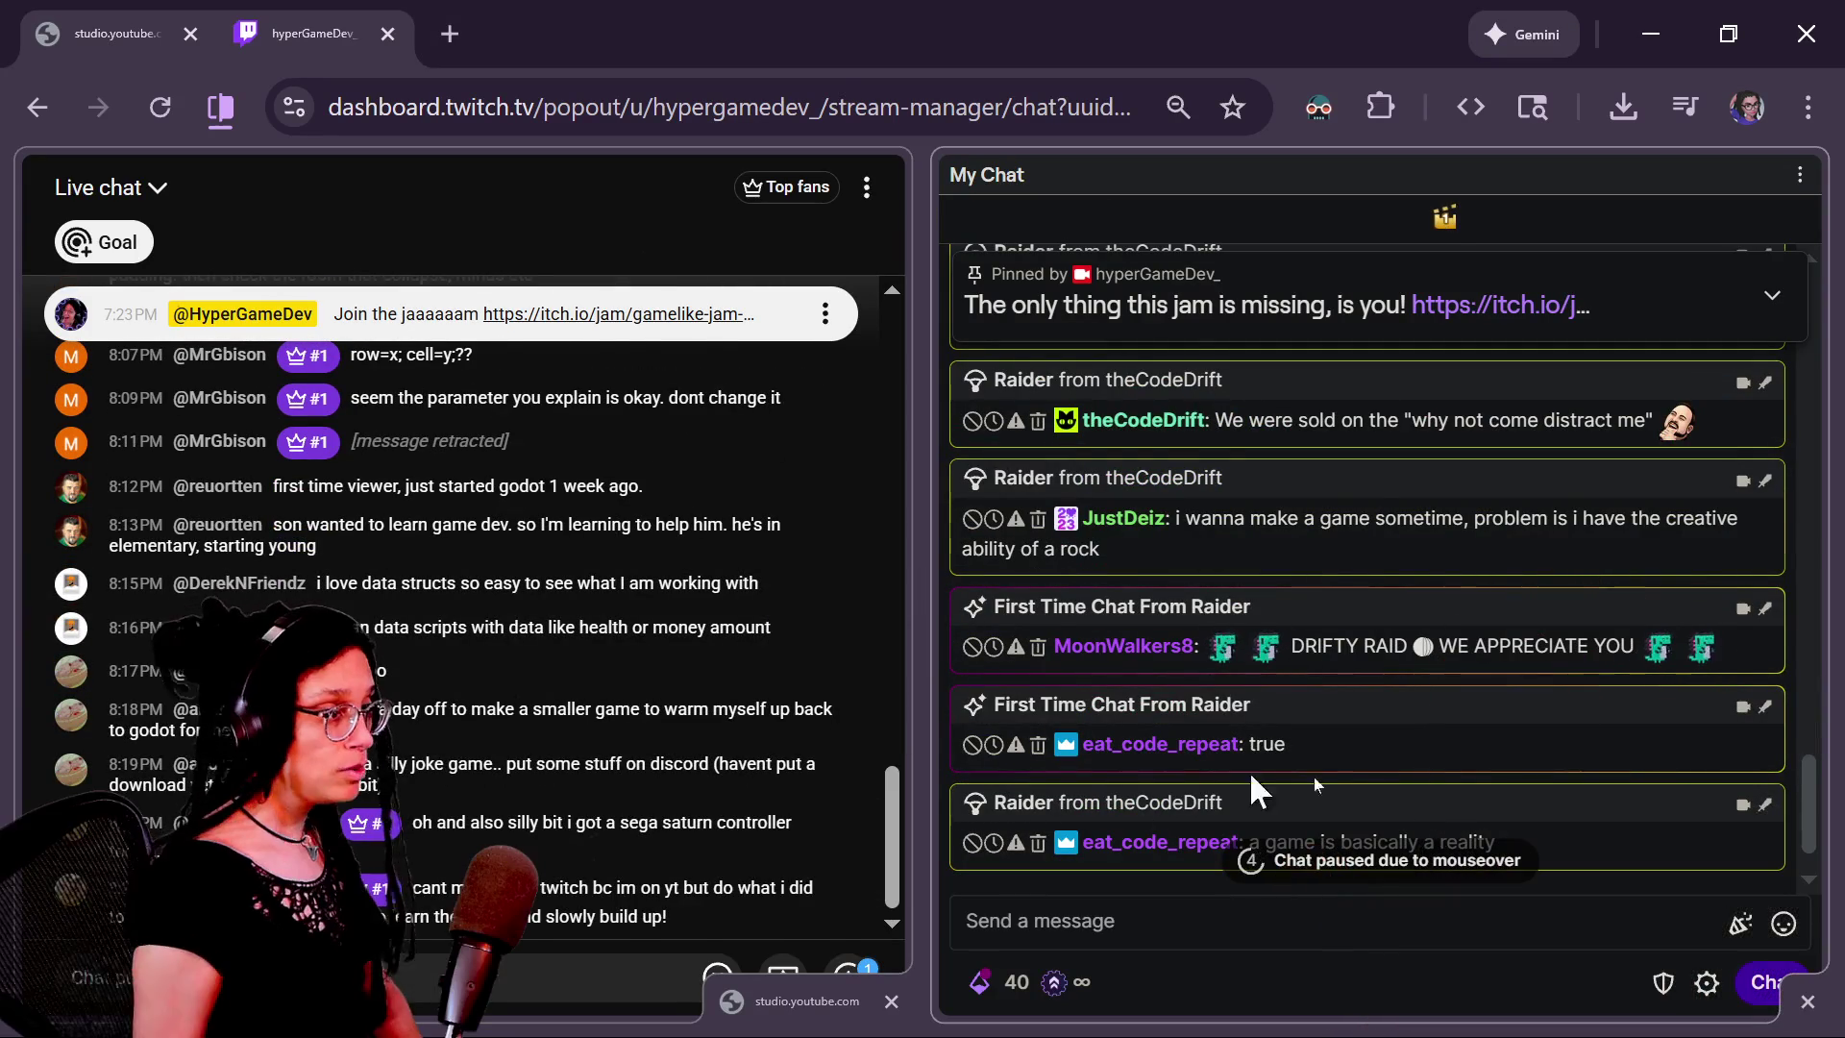
# Scroll Twitch chat up through the raid messages and back down to the newest replies
pyautogui.scroll(10, 1432, 764)
pyautogui.scroll(5, 1432, 764)
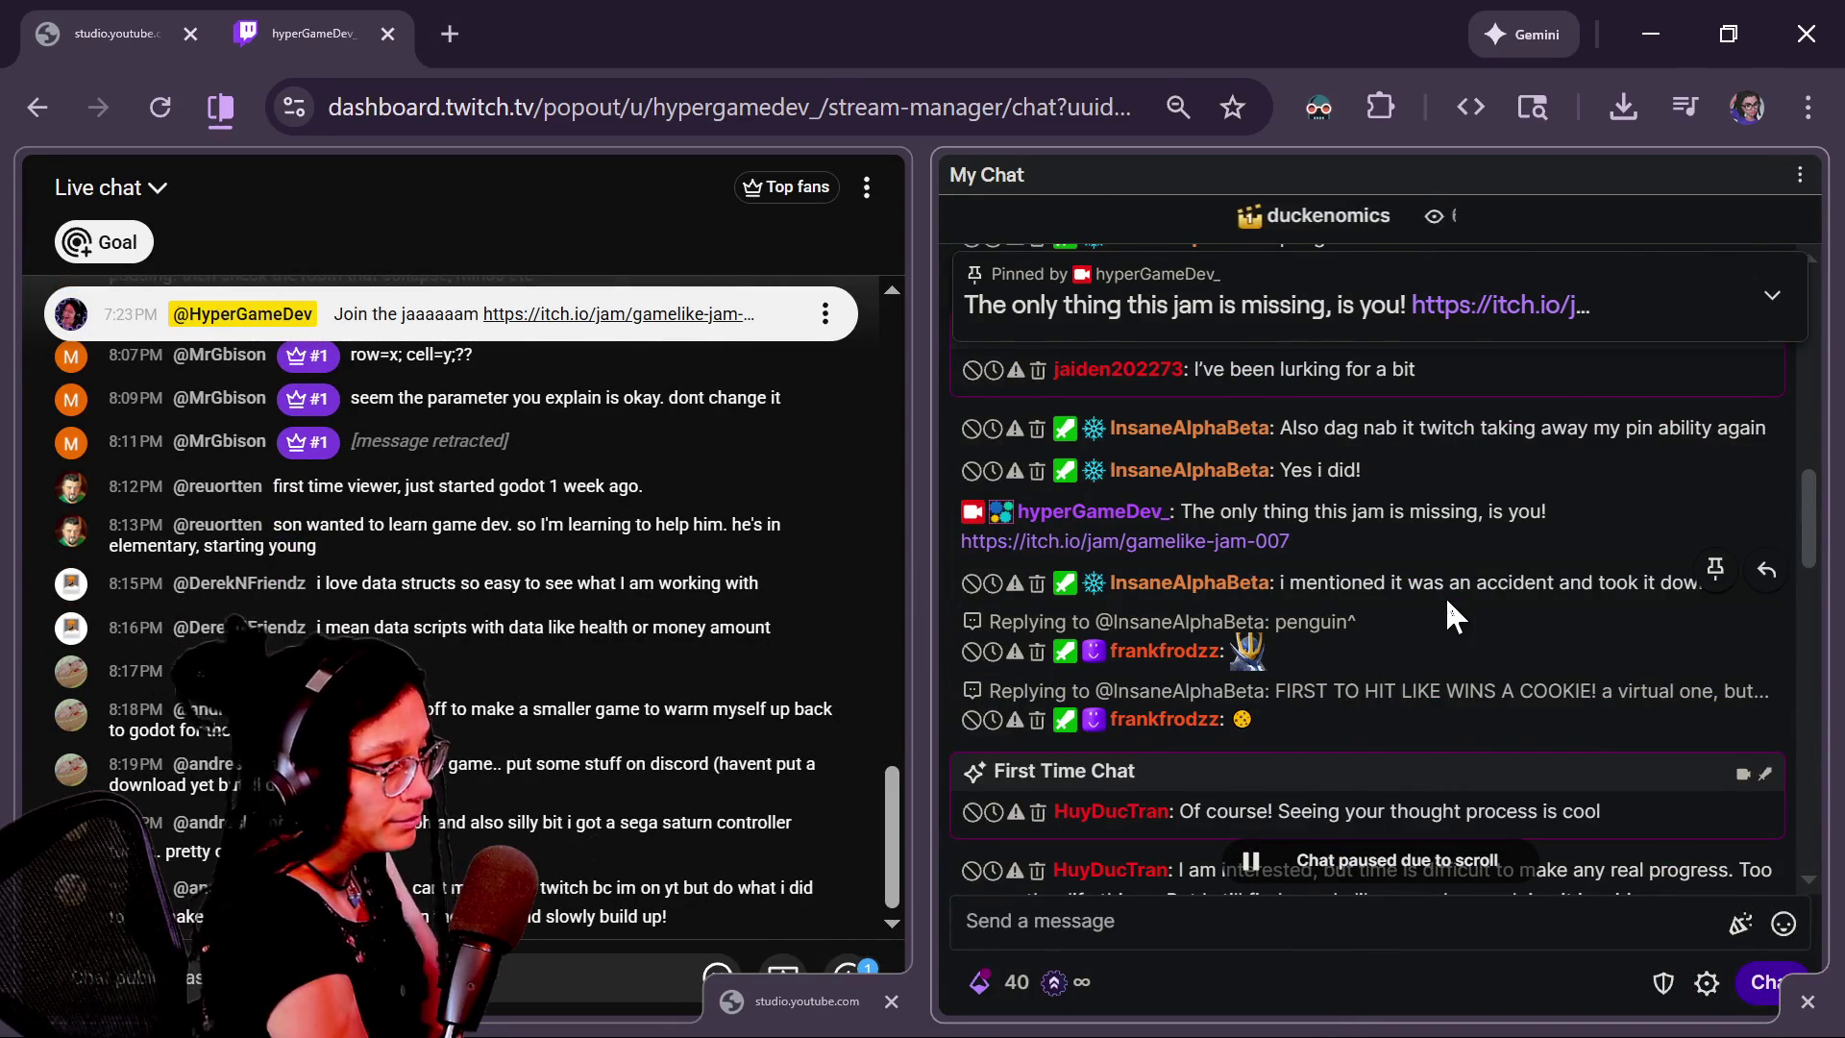
pyautogui.scroll(-2, 1448, 602)
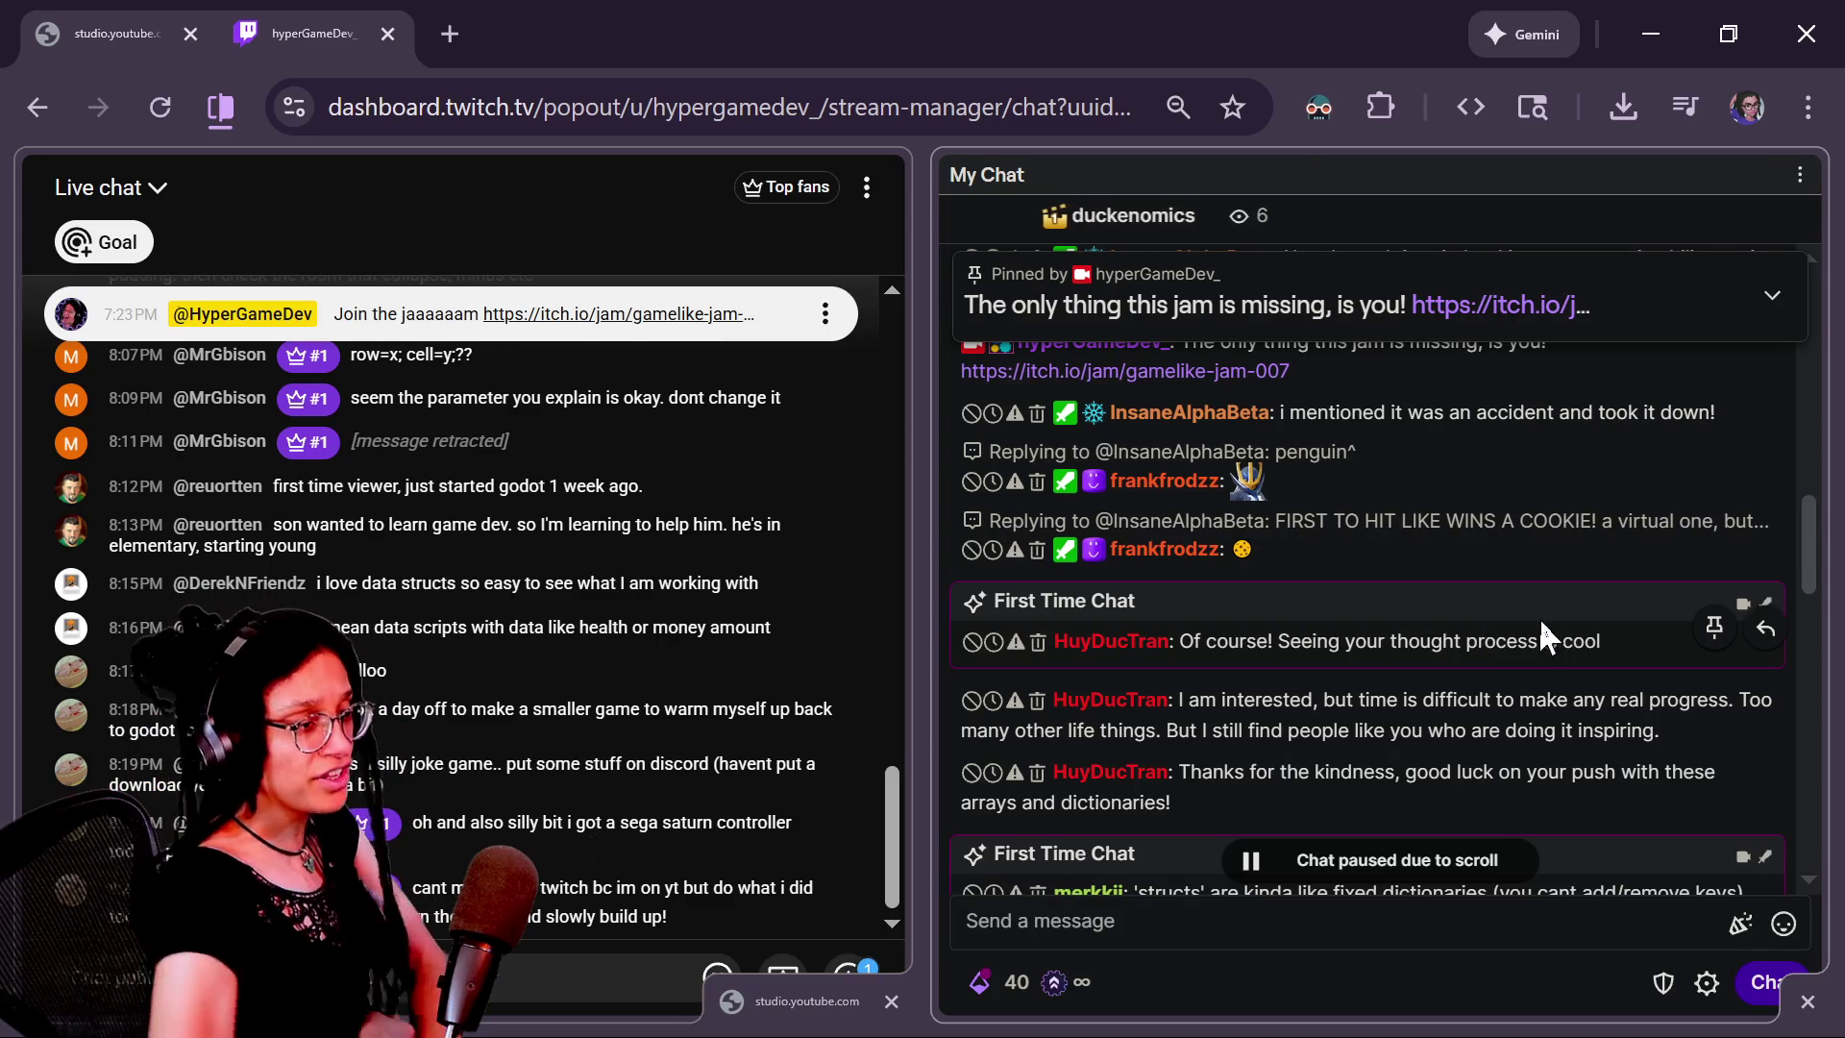
pyautogui.scroll(-4, 1493, 654)
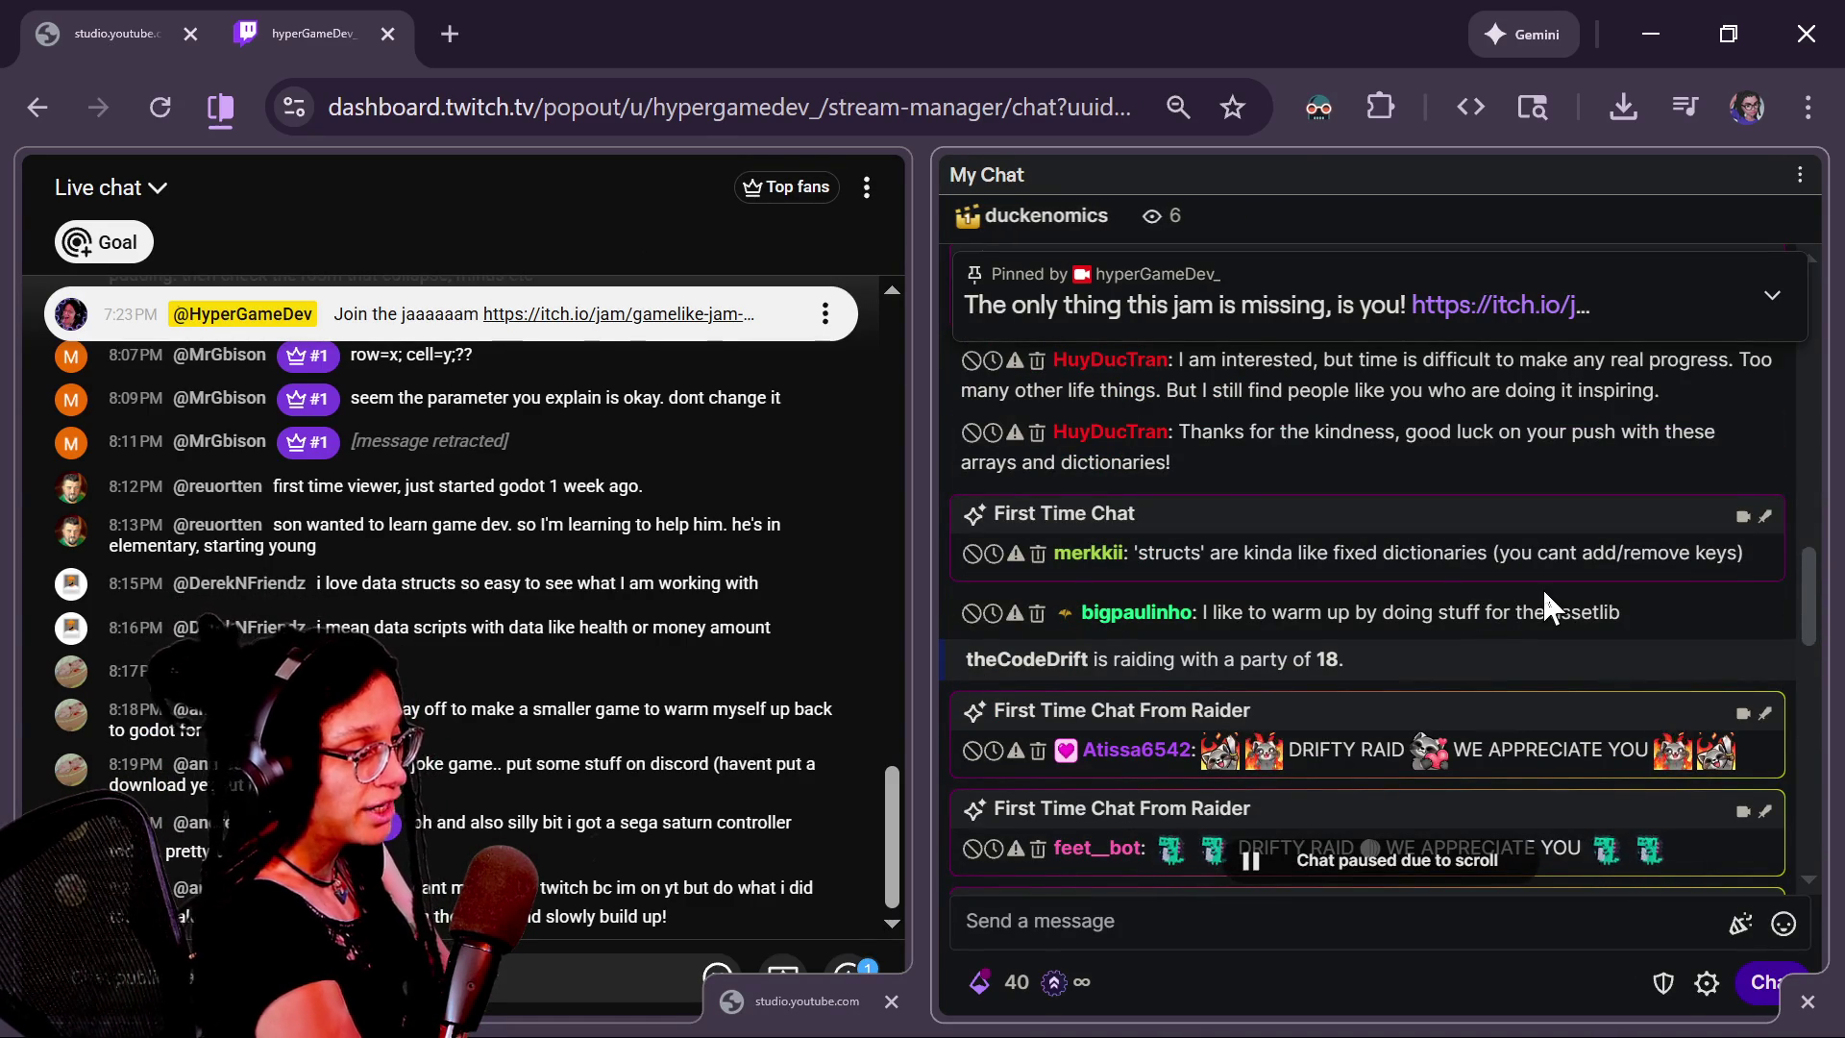
pyautogui.scroll(-2, 1548, 605)
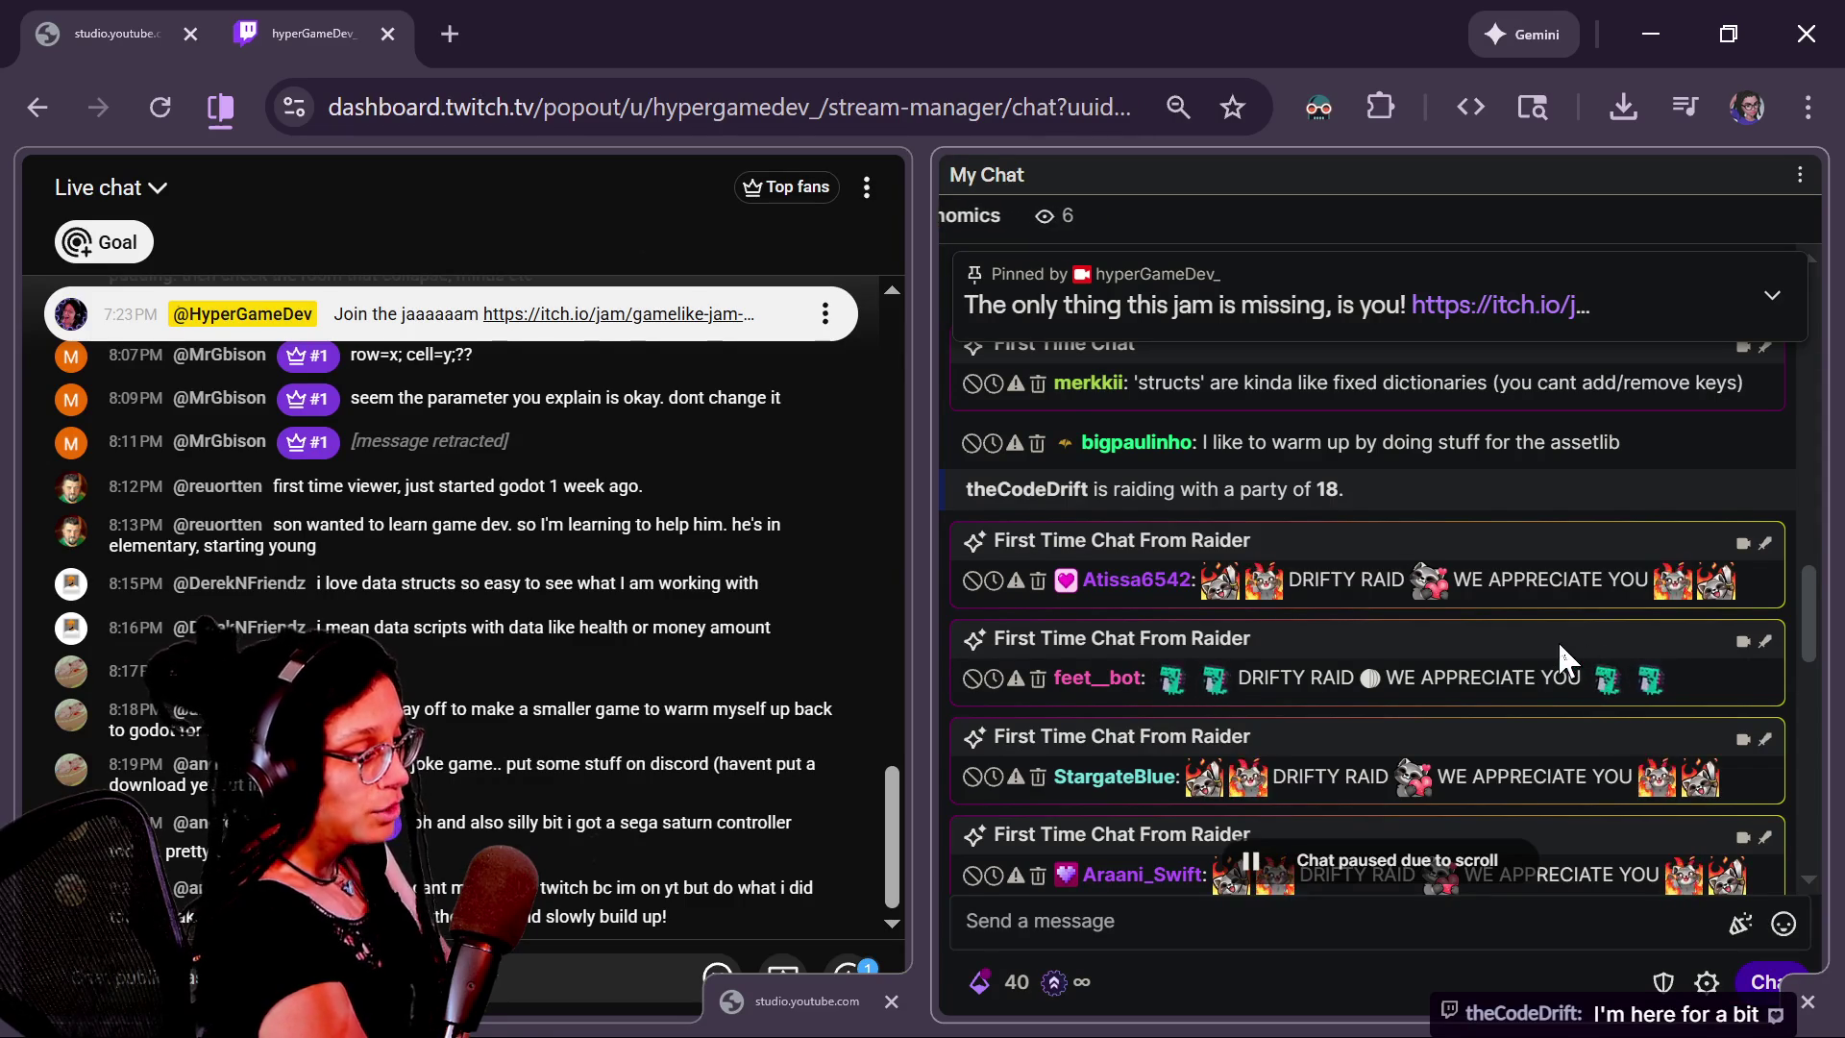
pyautogui.scroll(-2, 1560, 646)
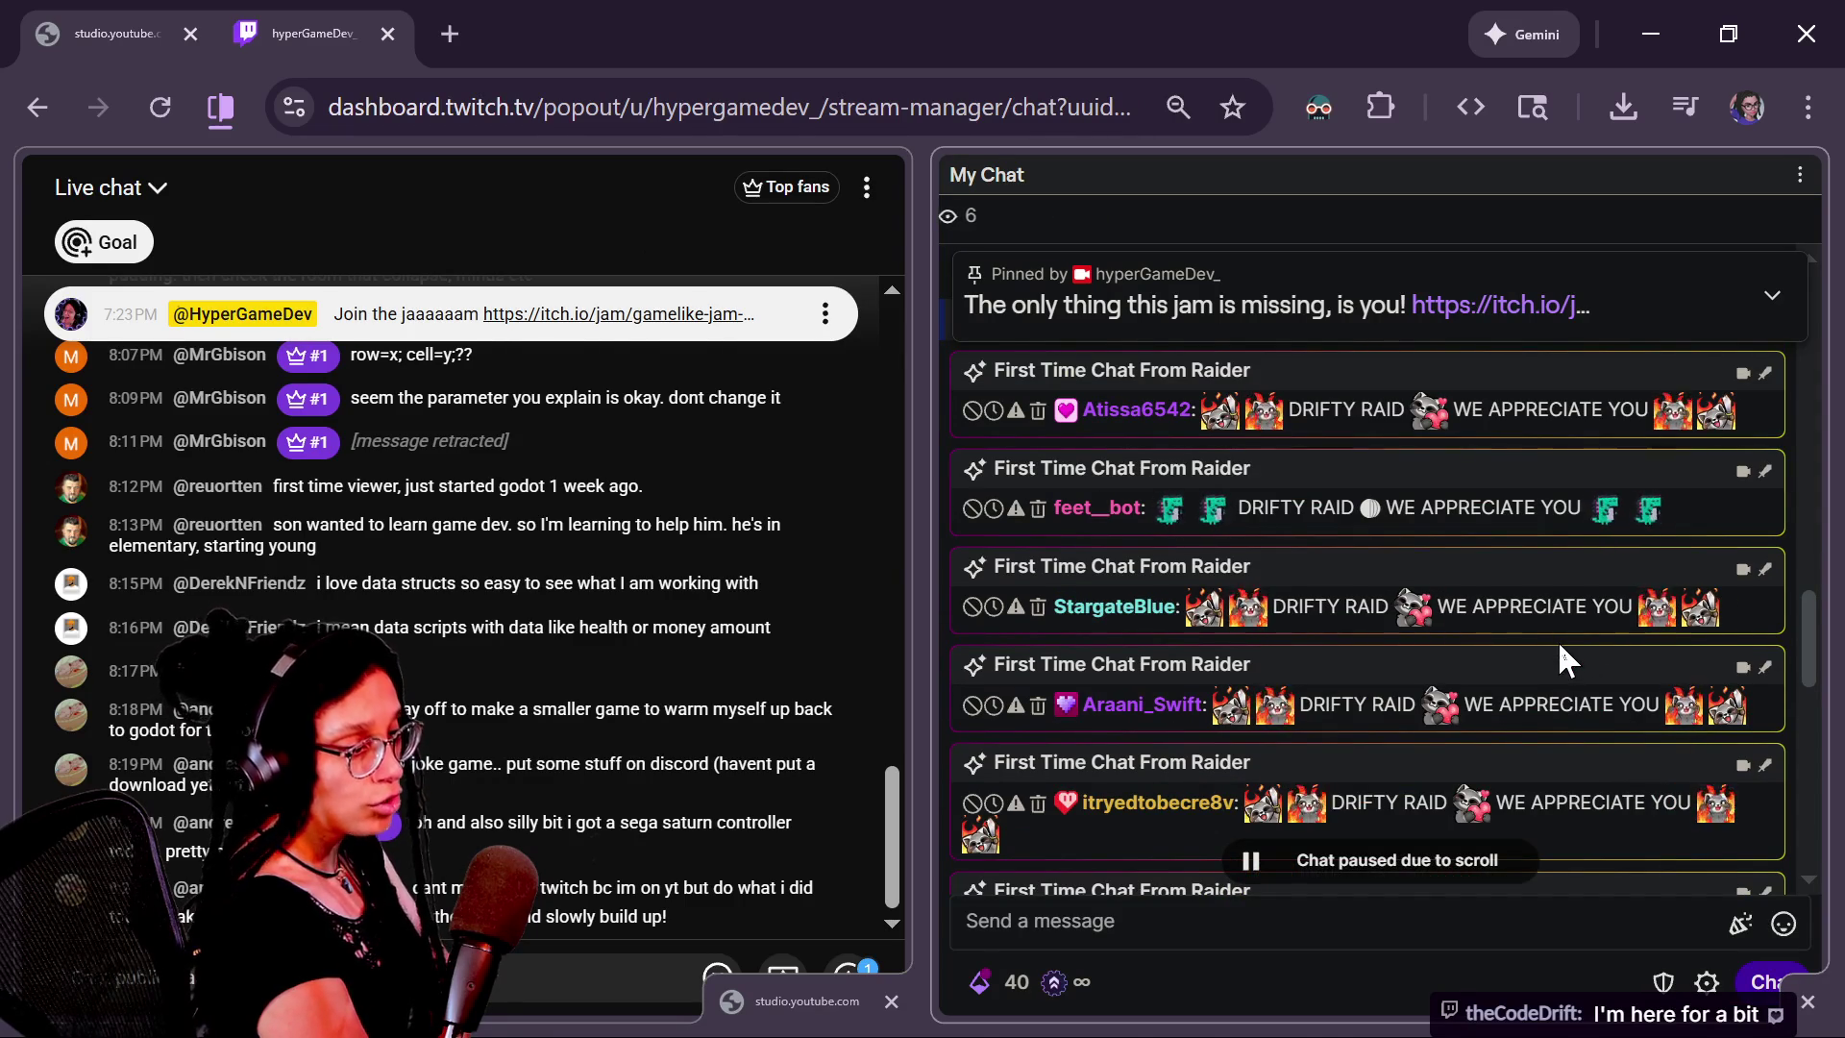
pyautogui.scroll(-2, 1558, 642)
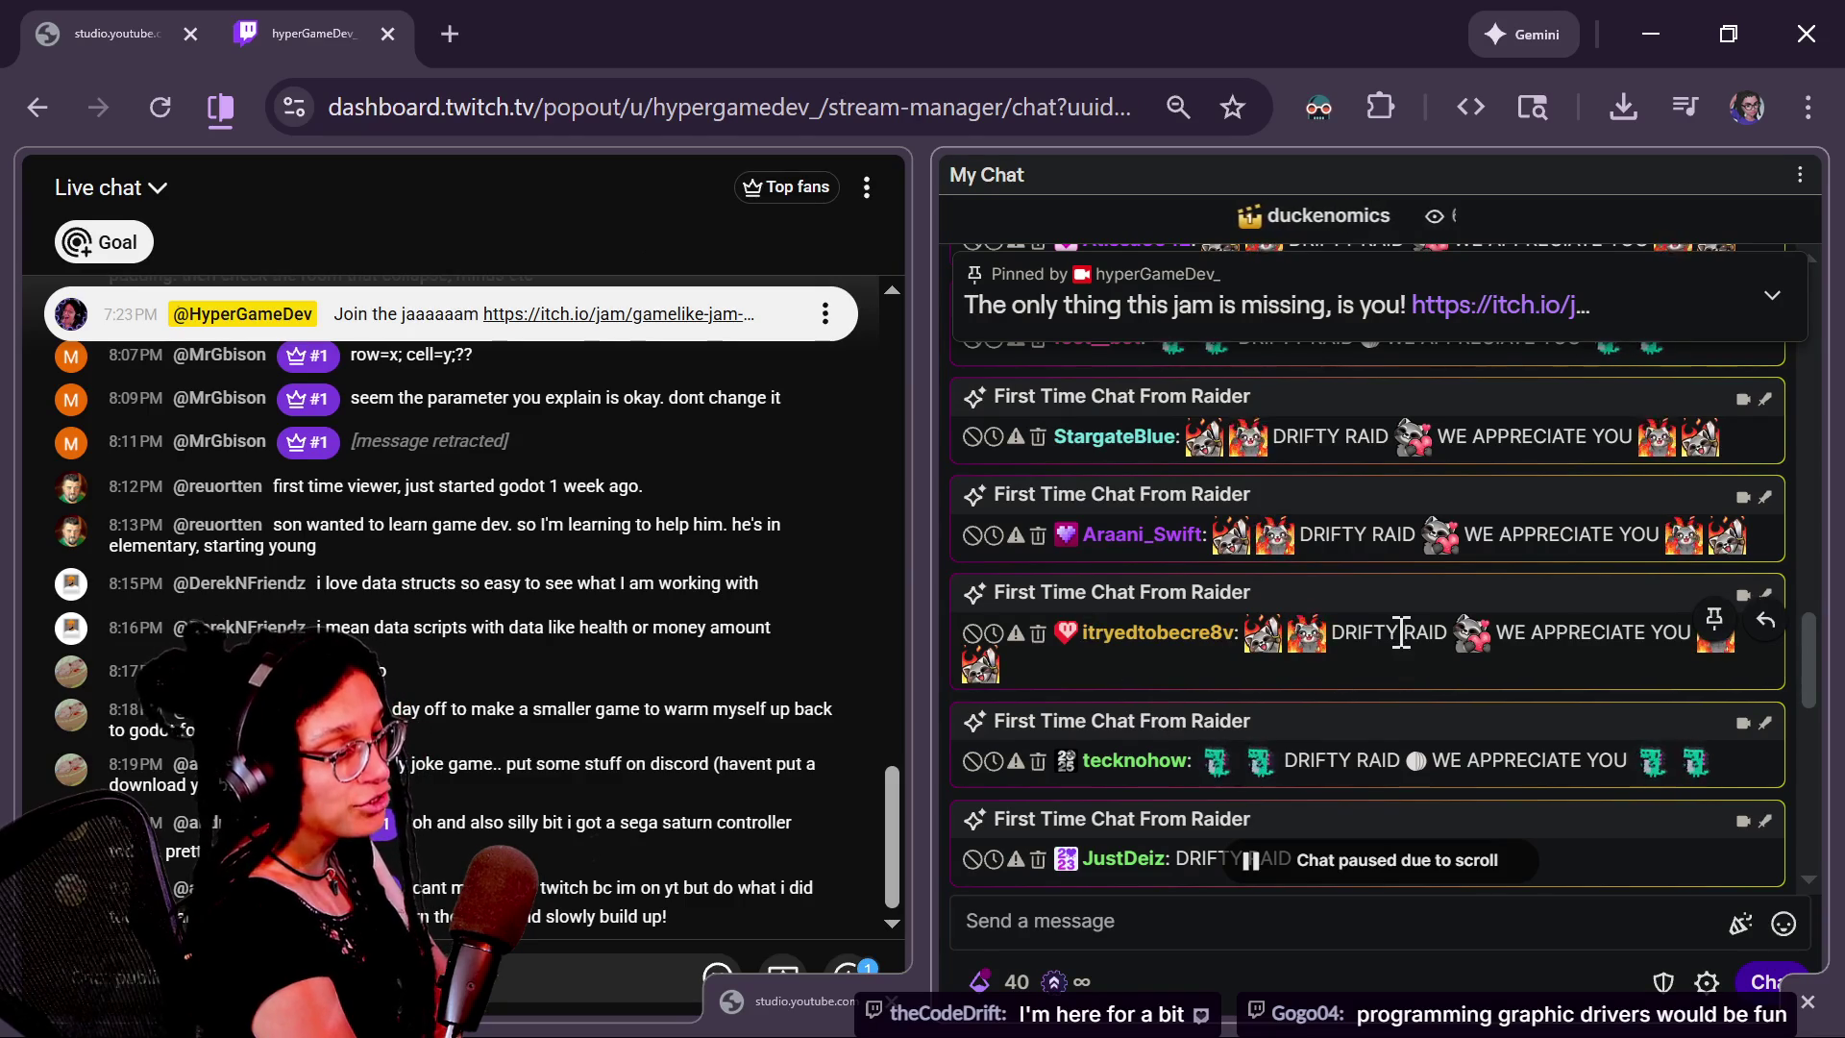
pyautogui.moveTo(1398, 634); pyautogui.dragTo(1292, 646)
pyautogui.click(1422, 663)
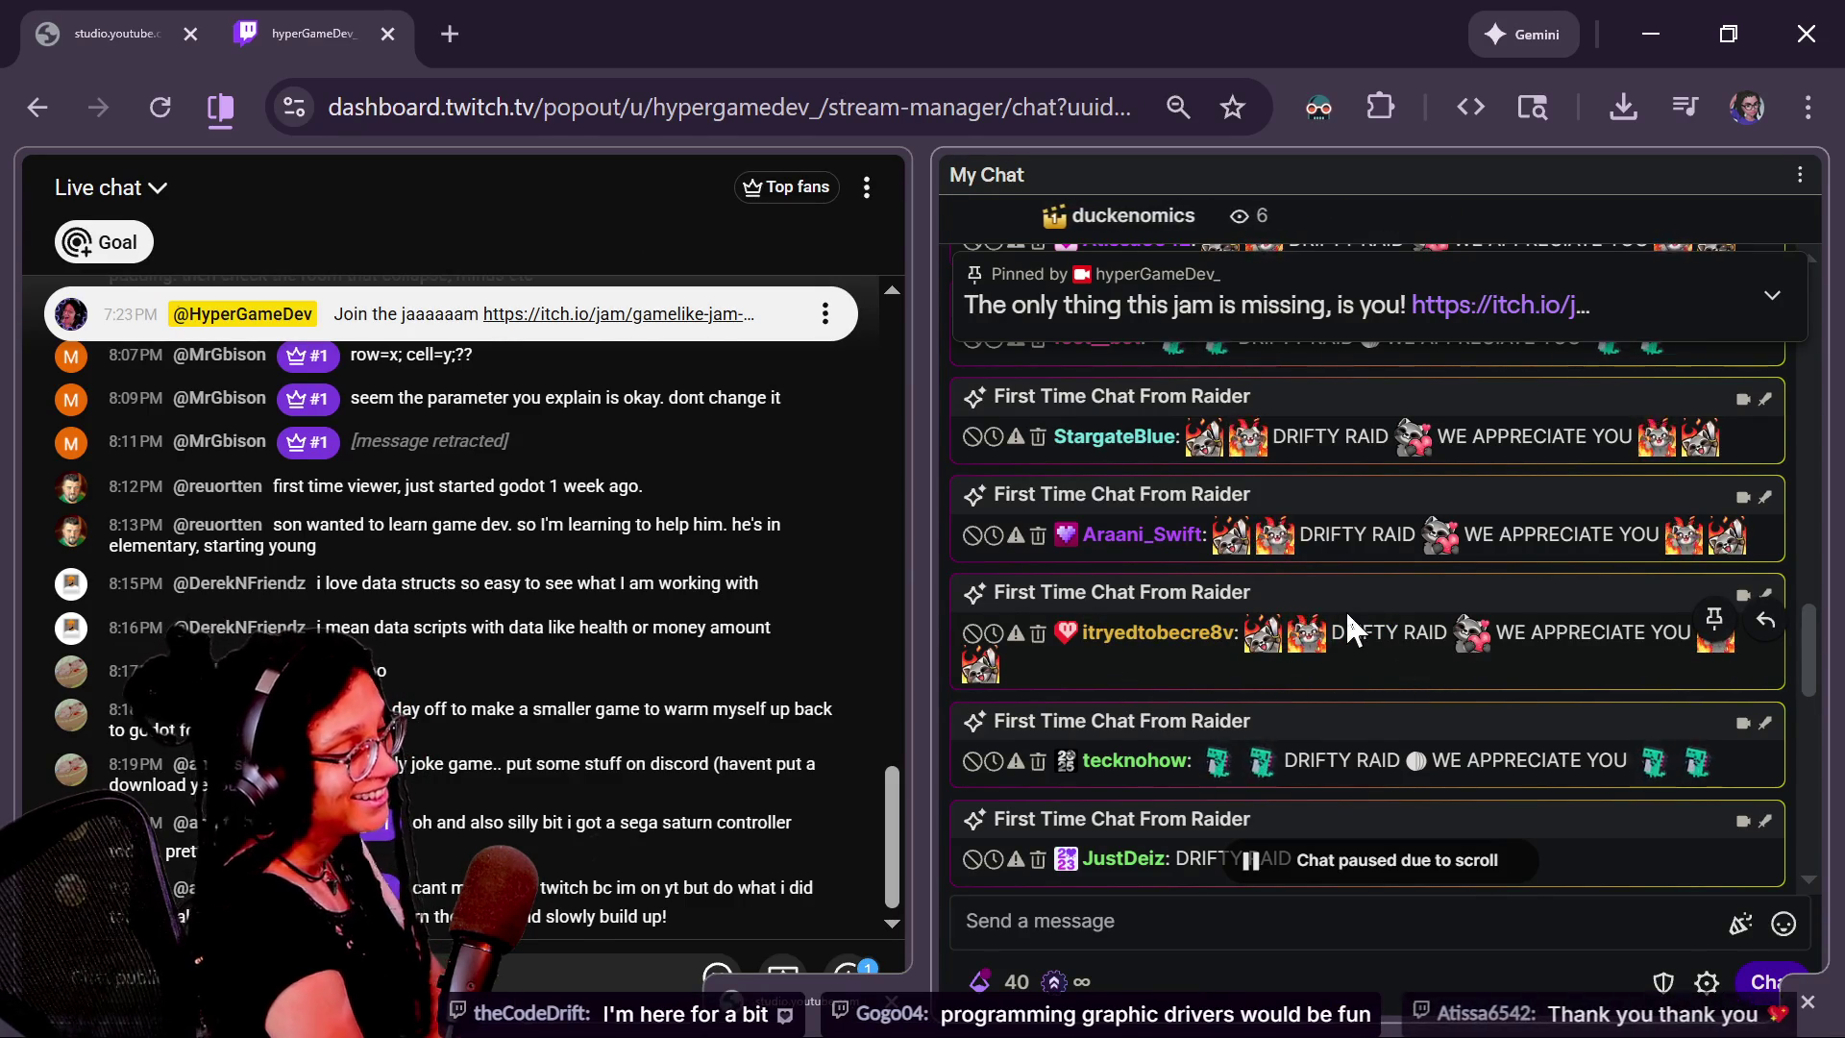
pyautogui.scroll(-2, 1263, 711)
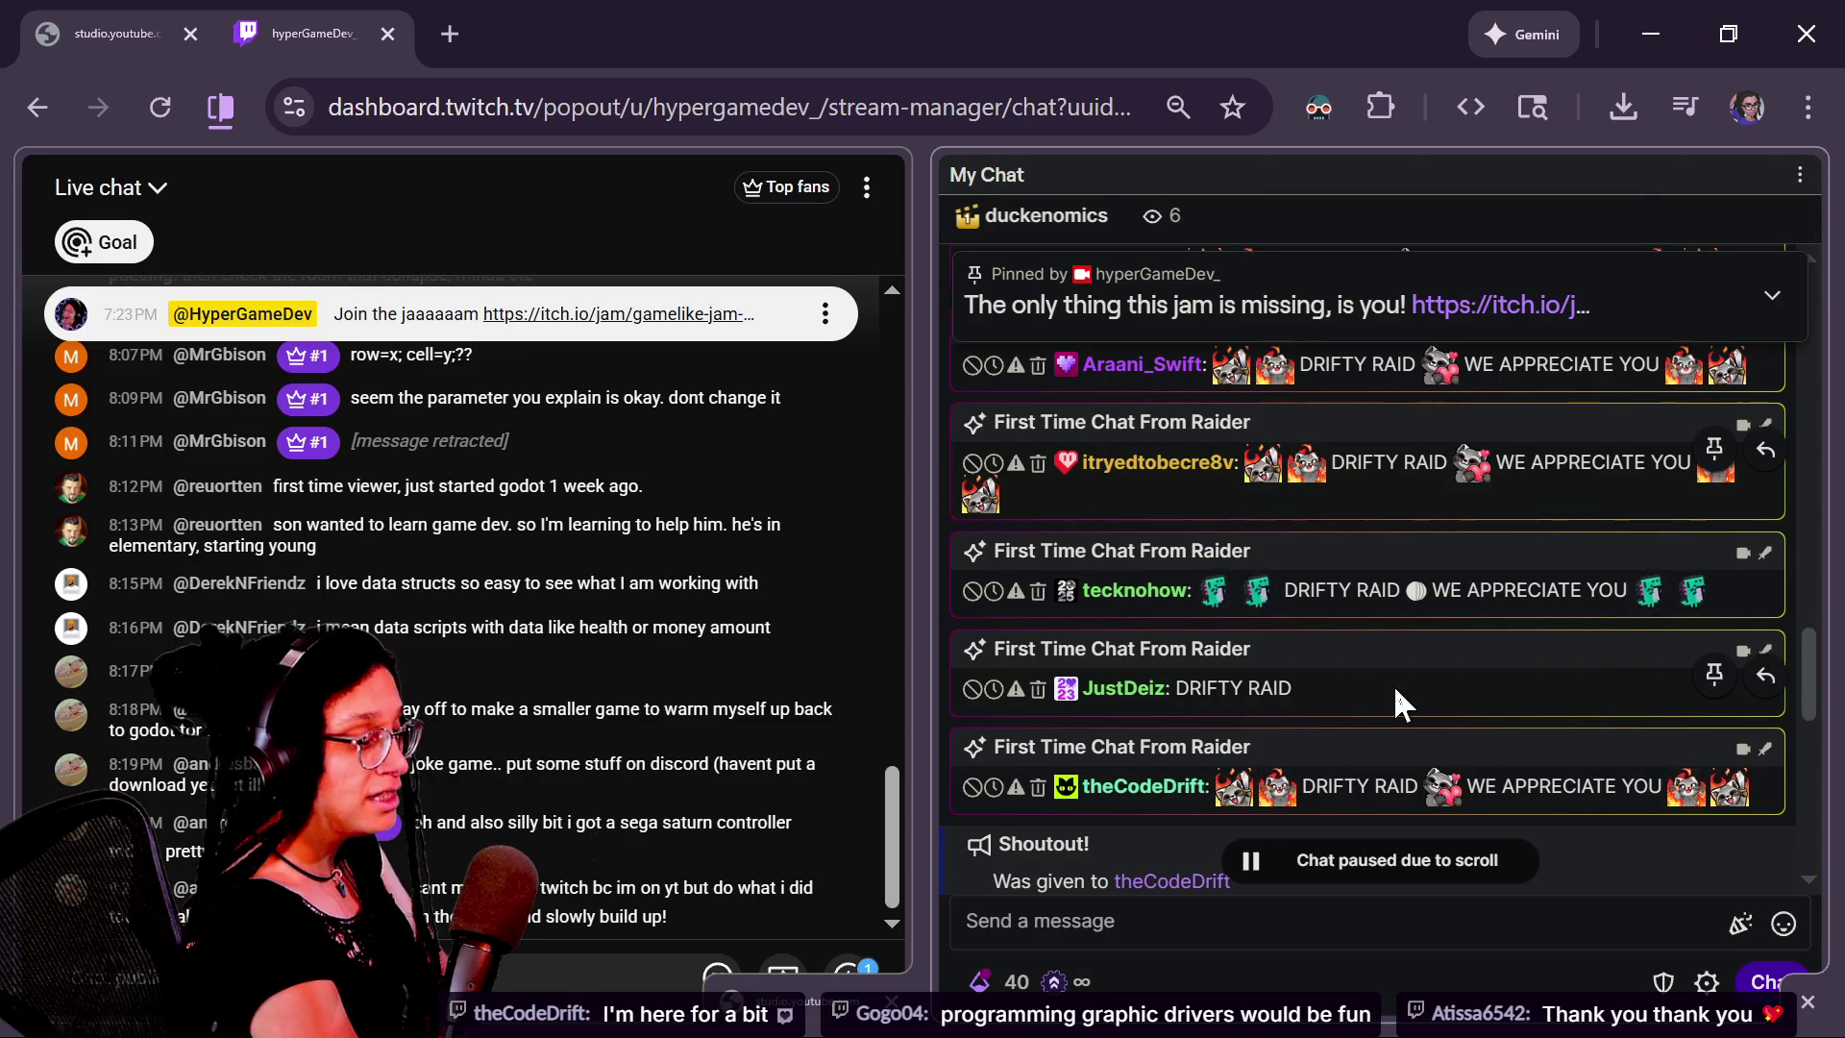
pyautogui.scroll(-10, 1394, 685)
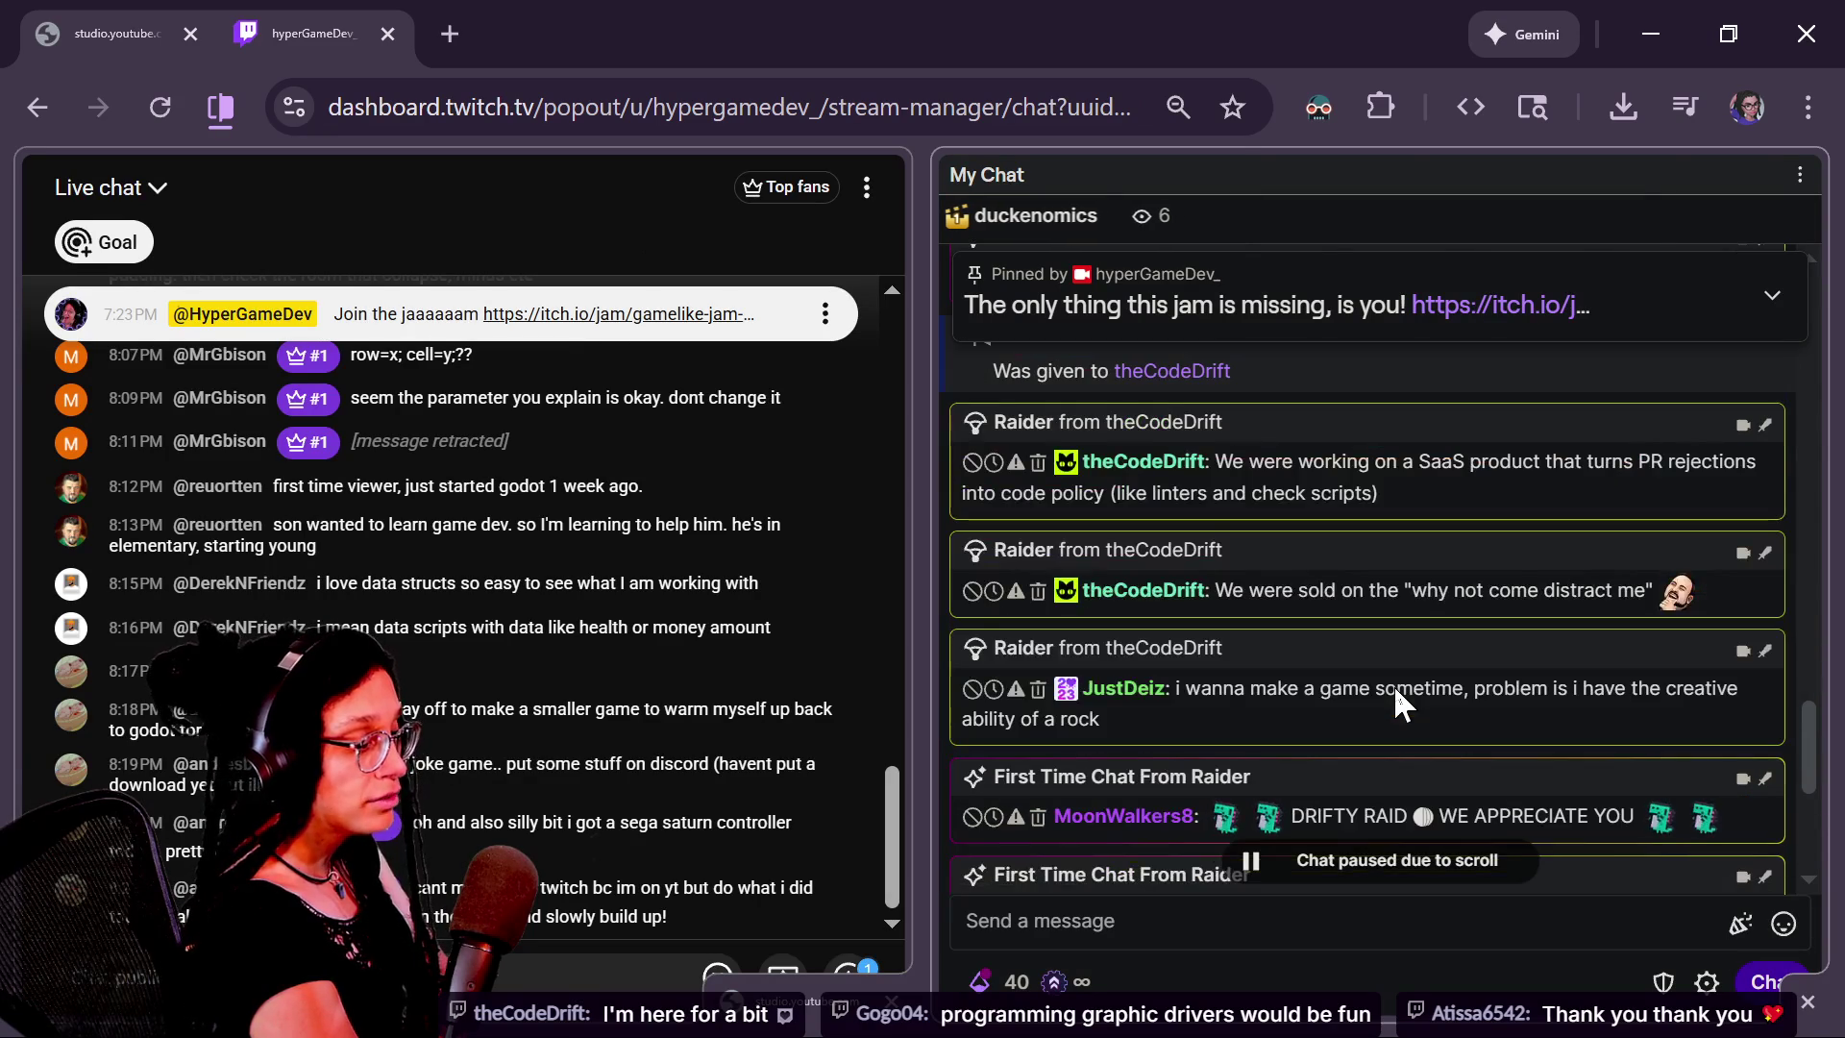
pyautogui.scroll(-3, 1394, 684)
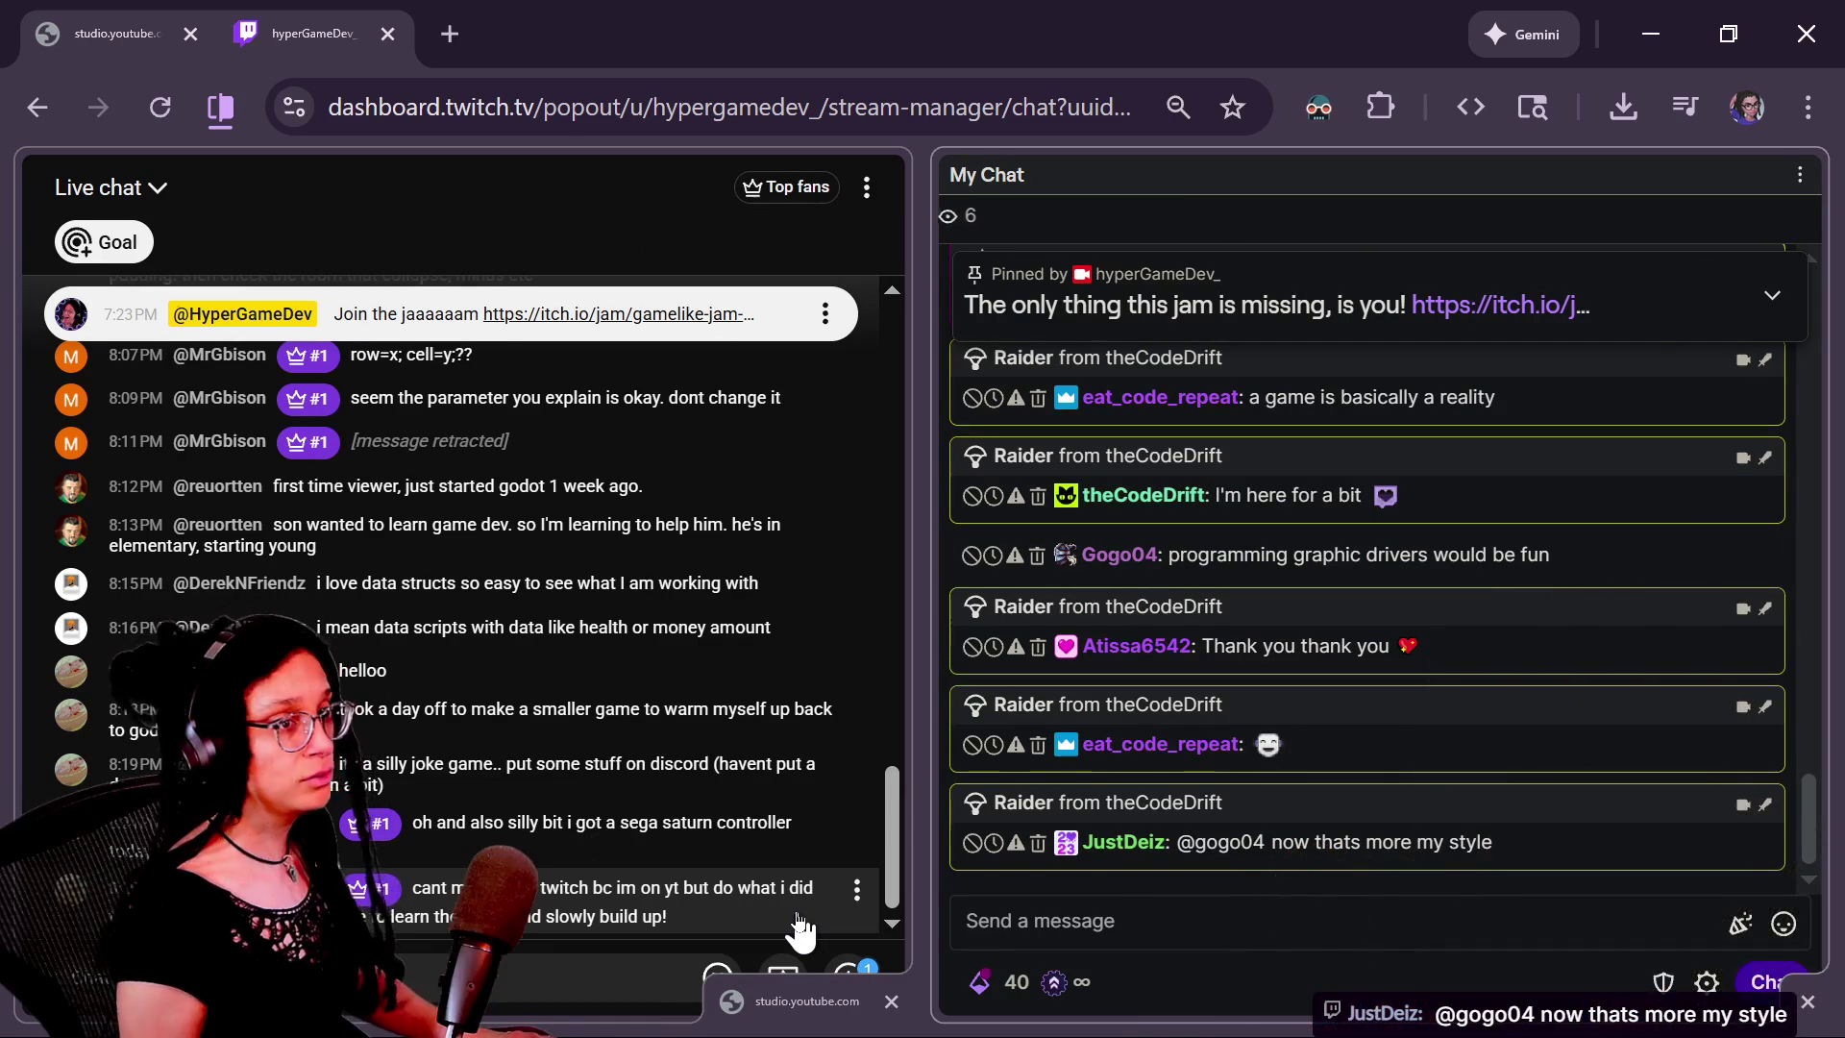
# Load the Discord channels address in the Discord tab, then close that tab
pyautogui.click(798, 930)
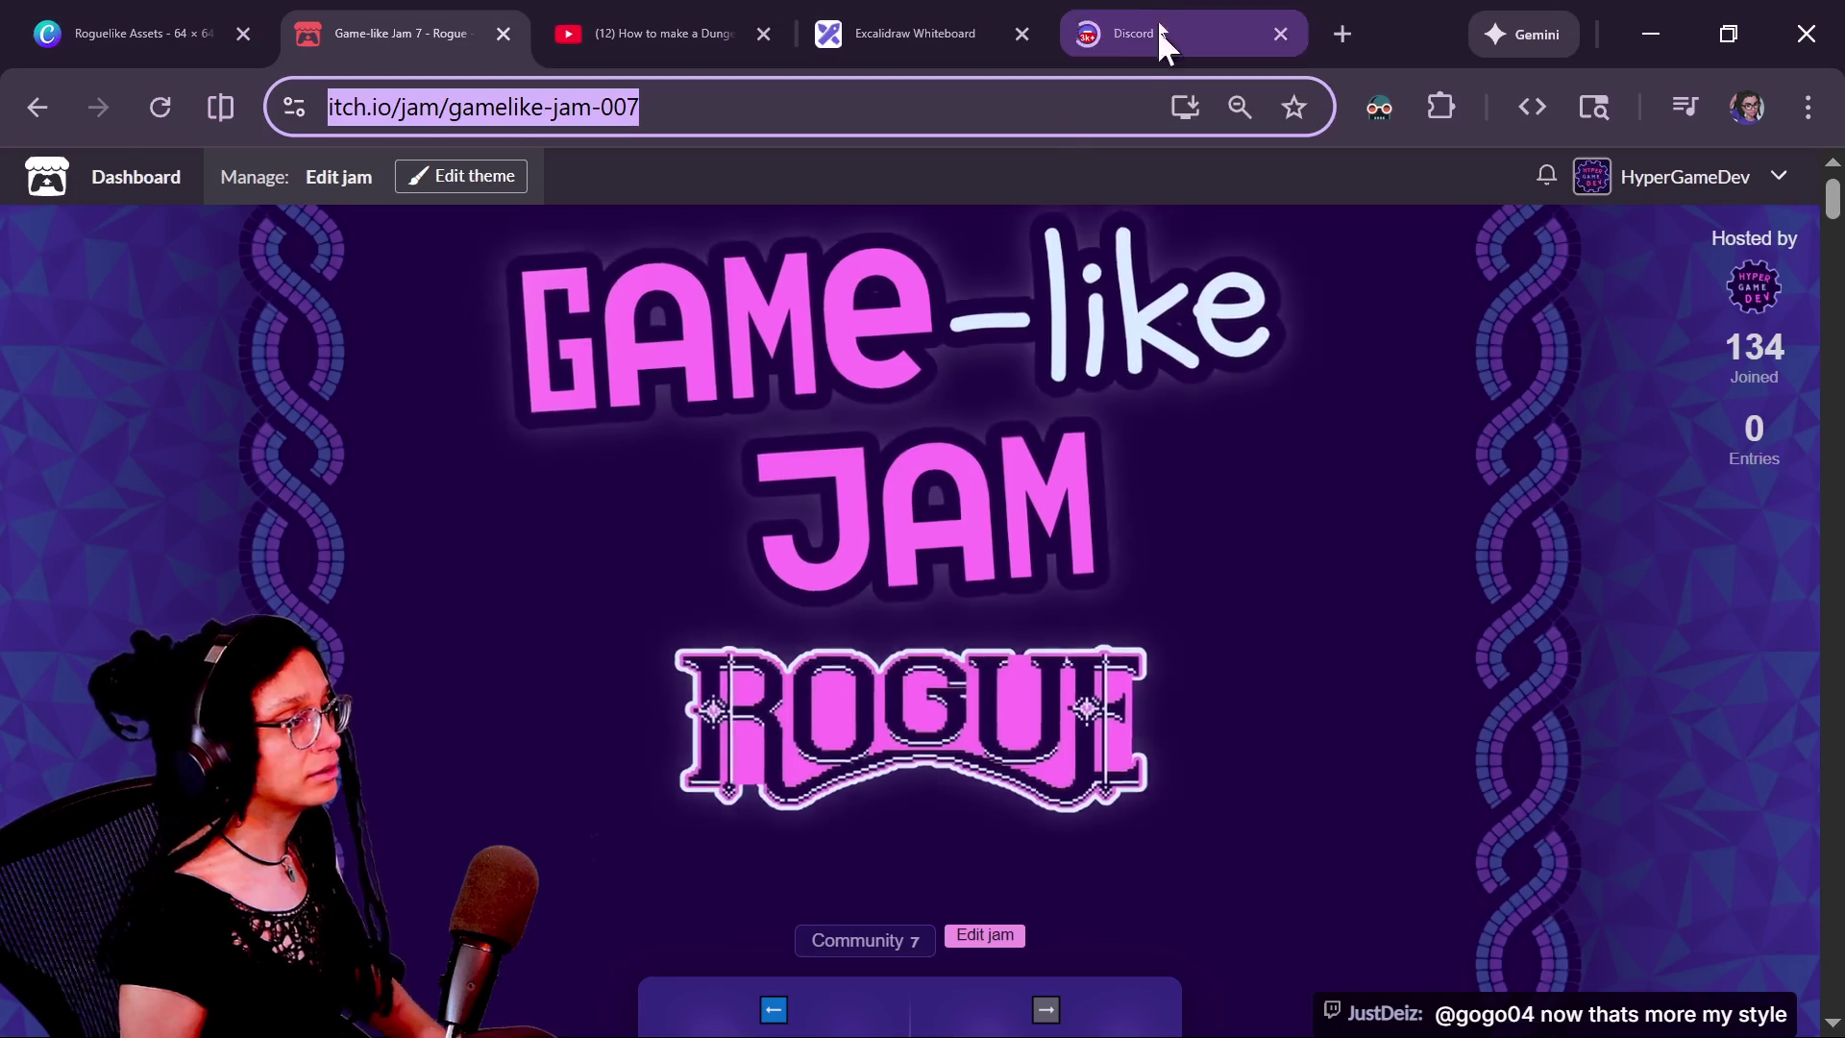
pyautogui.click(1134, 39)
pyautogui.click(481, 107)
pyautogui.hotkey('shift', 'End')
pyautogui.write('c')
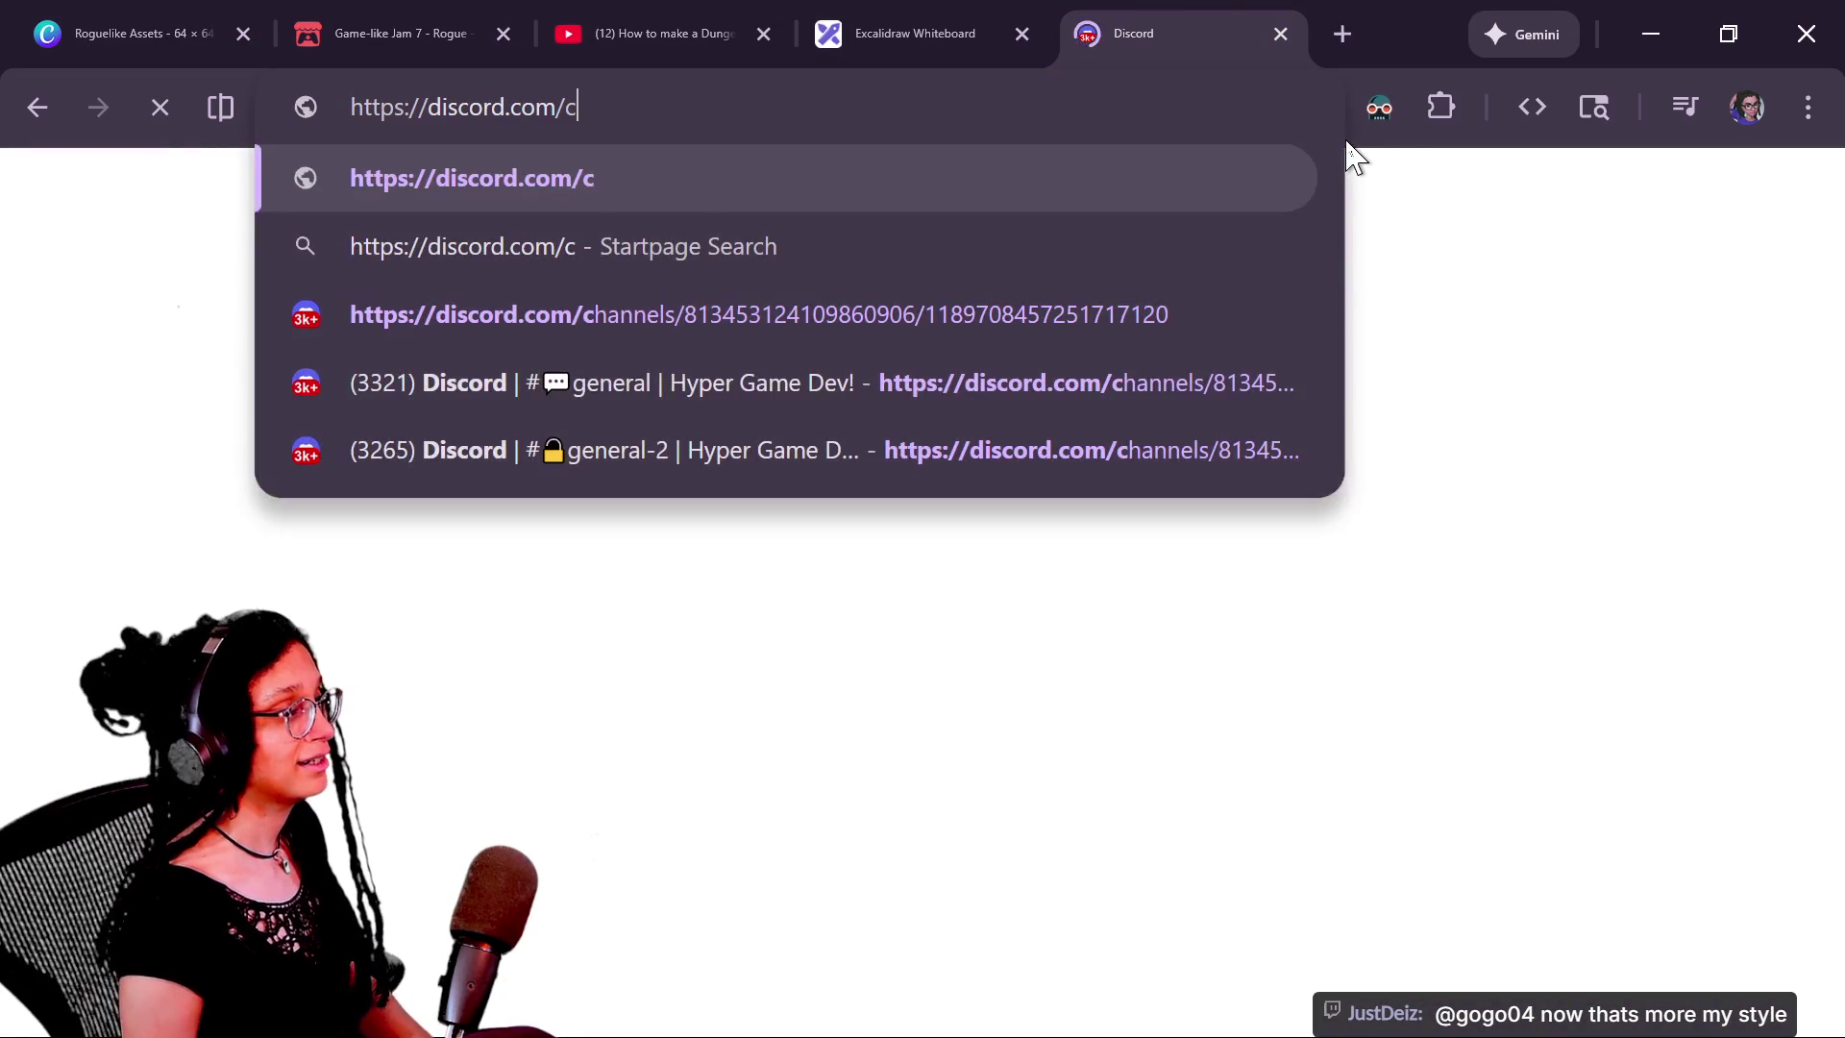
pyautogui.press('Return')
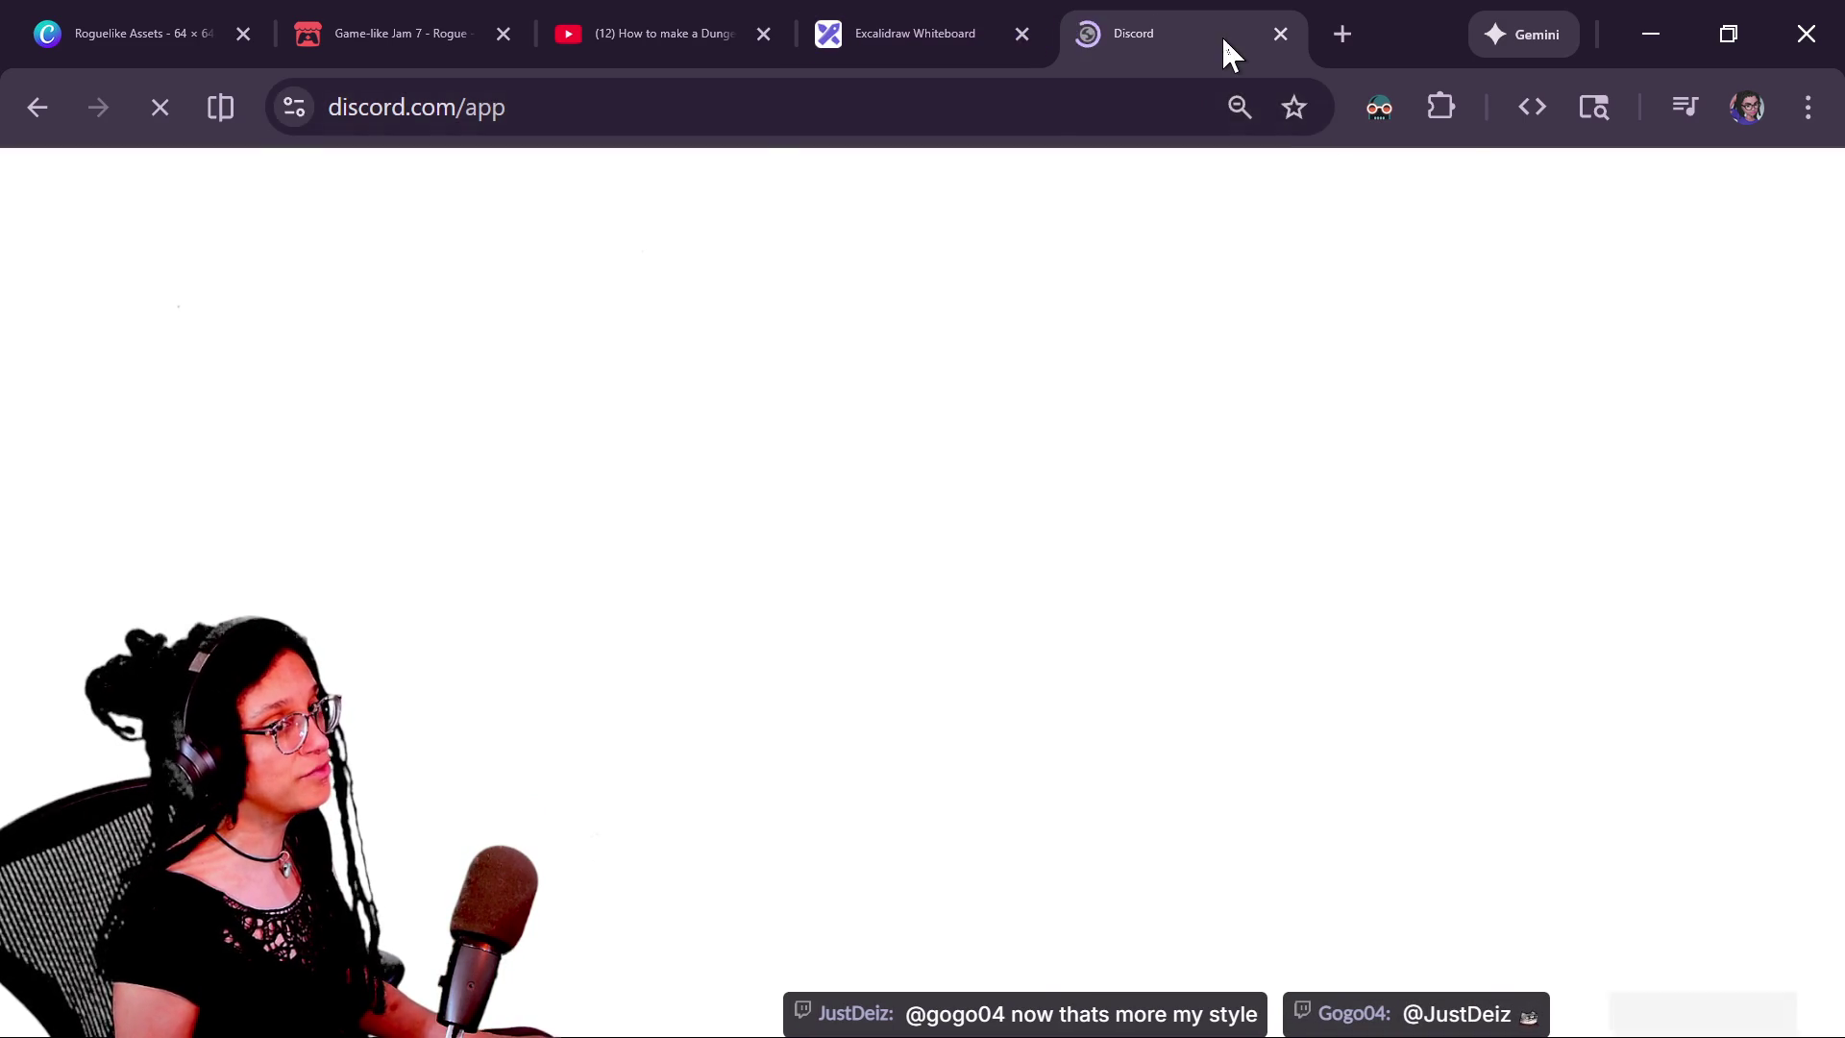
pyautogui.hotkey('ctrl', 'w')
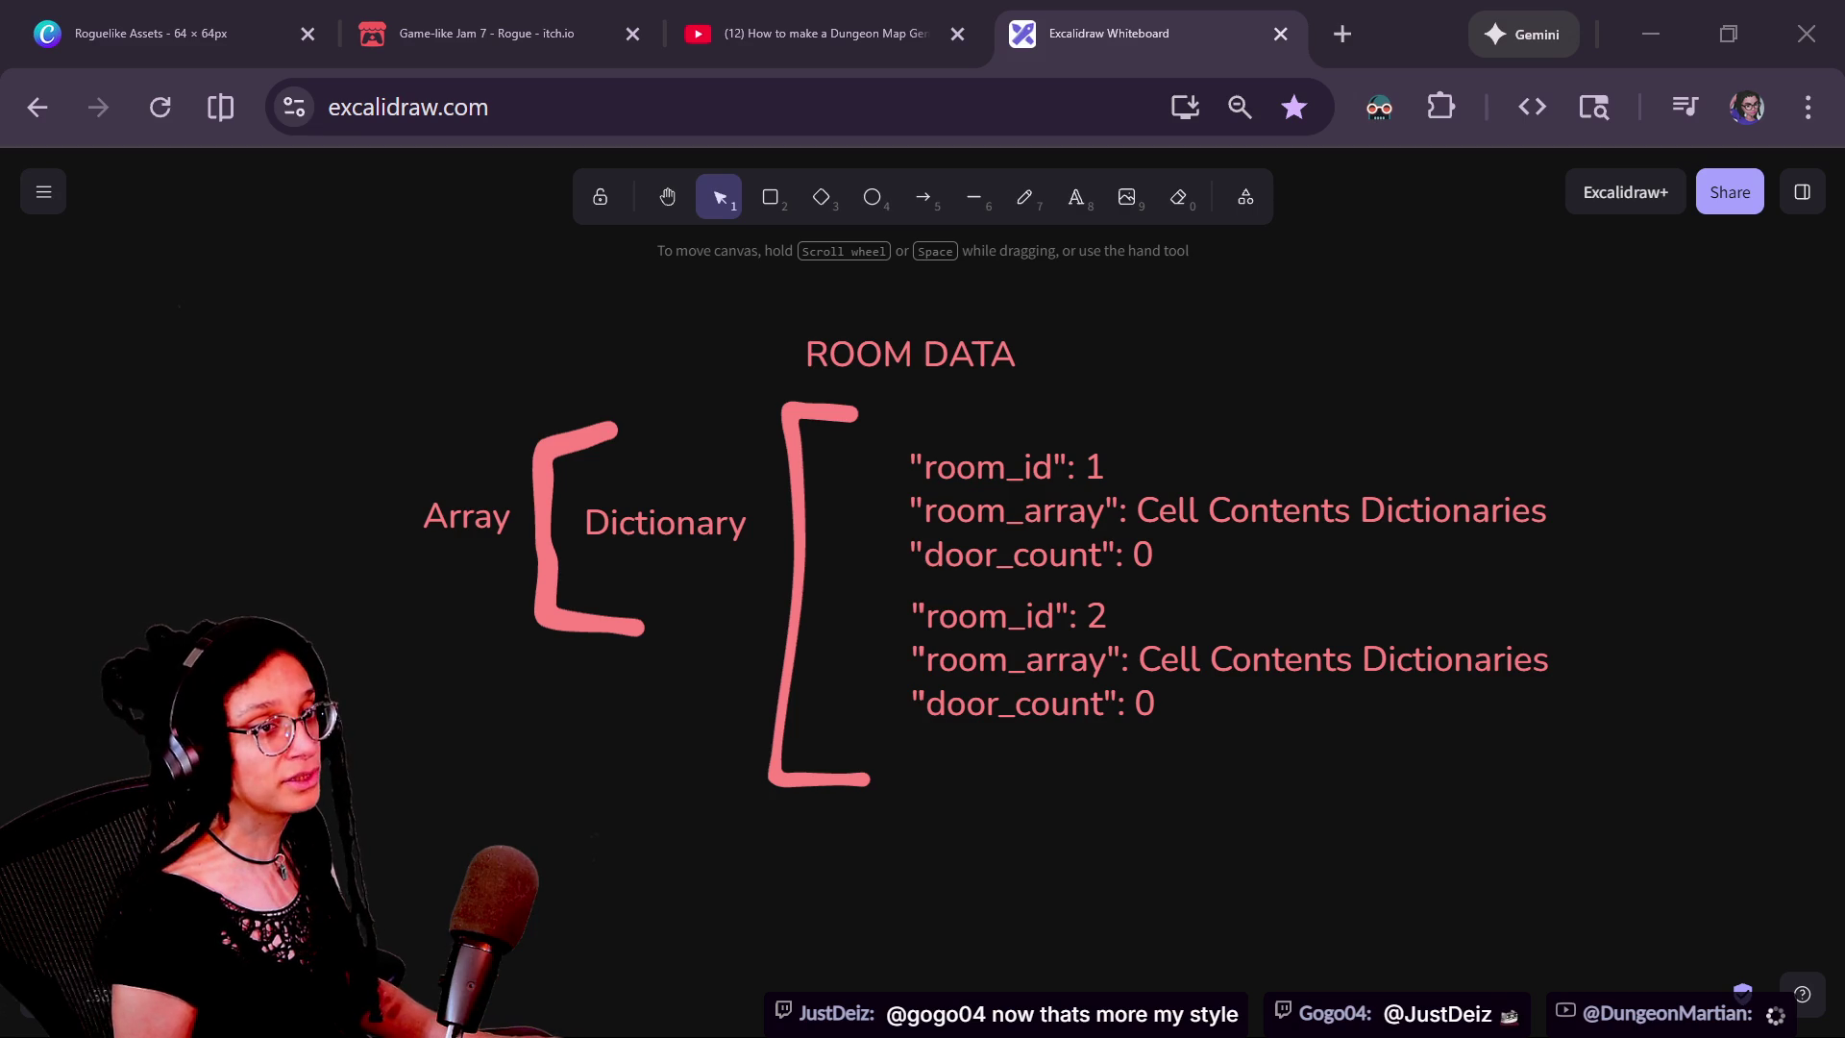
# Open twitch.tv/theCodeDrift in a new tab
pyautogui.click(1344, 37)
pyautogui.write('twitch.tv')
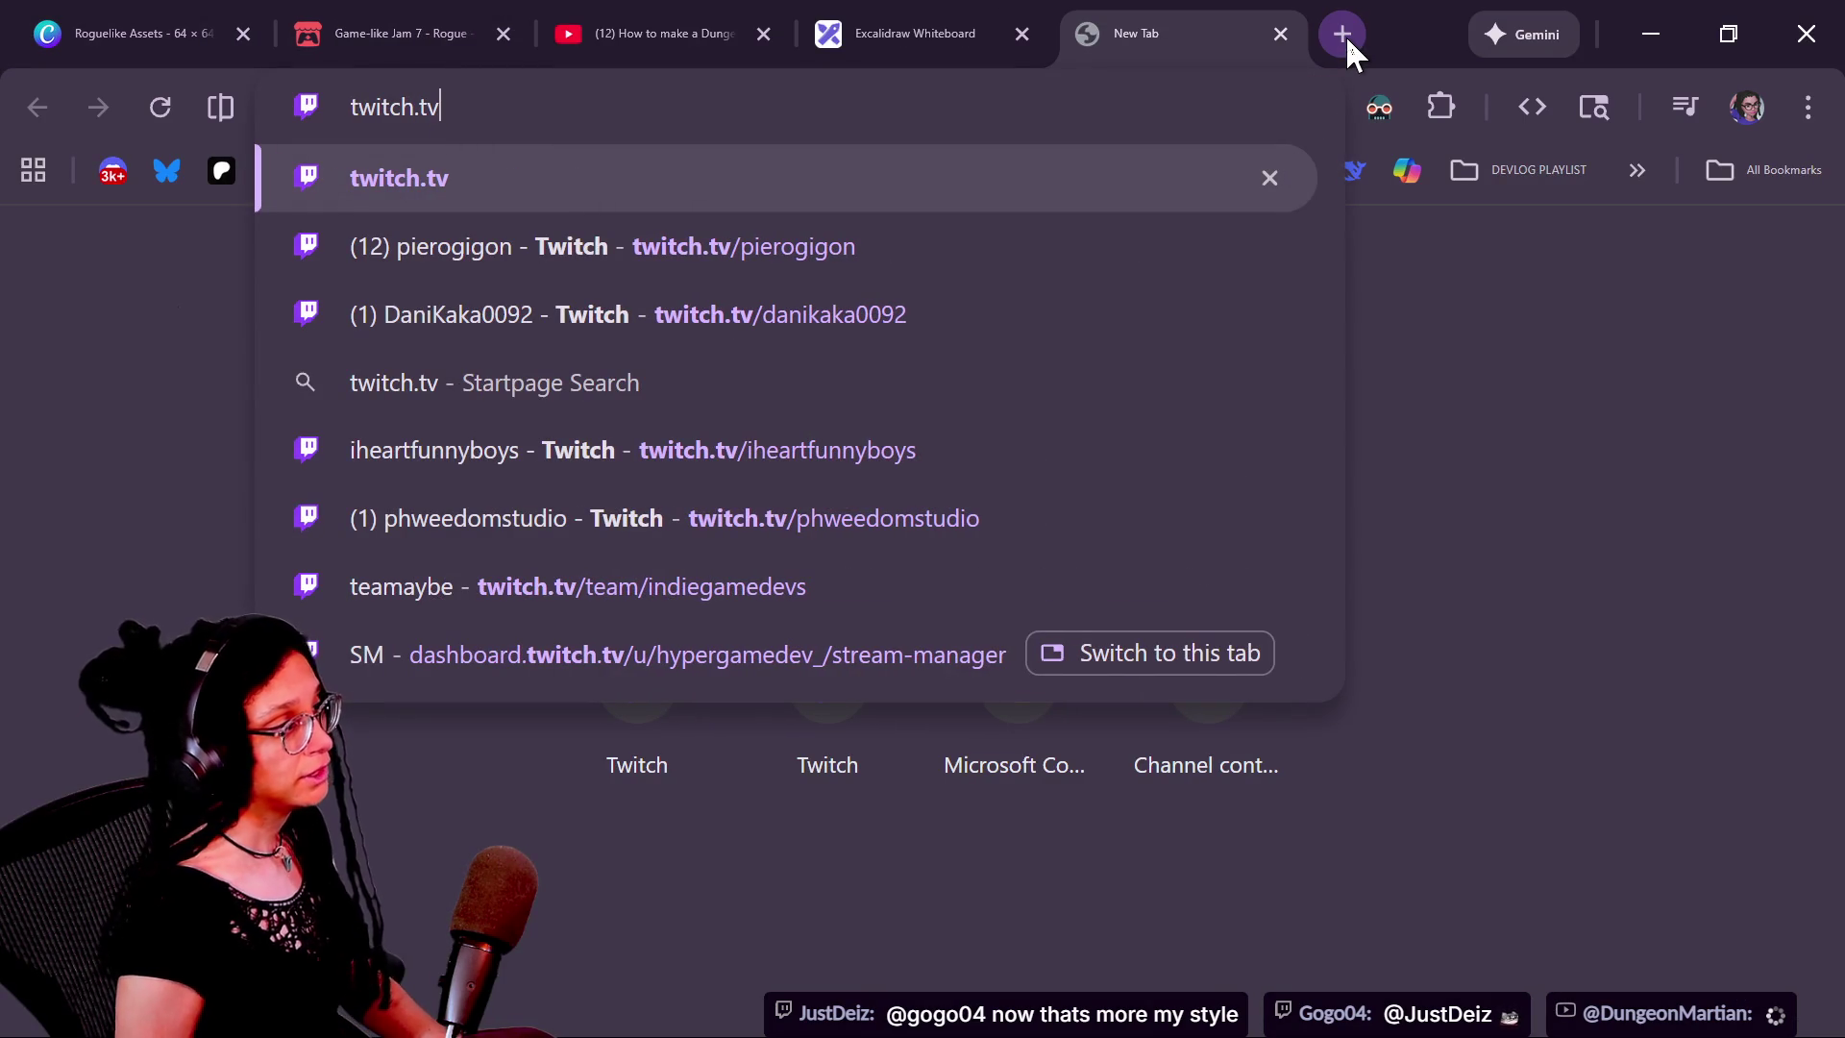
pyautogui.write('/the')
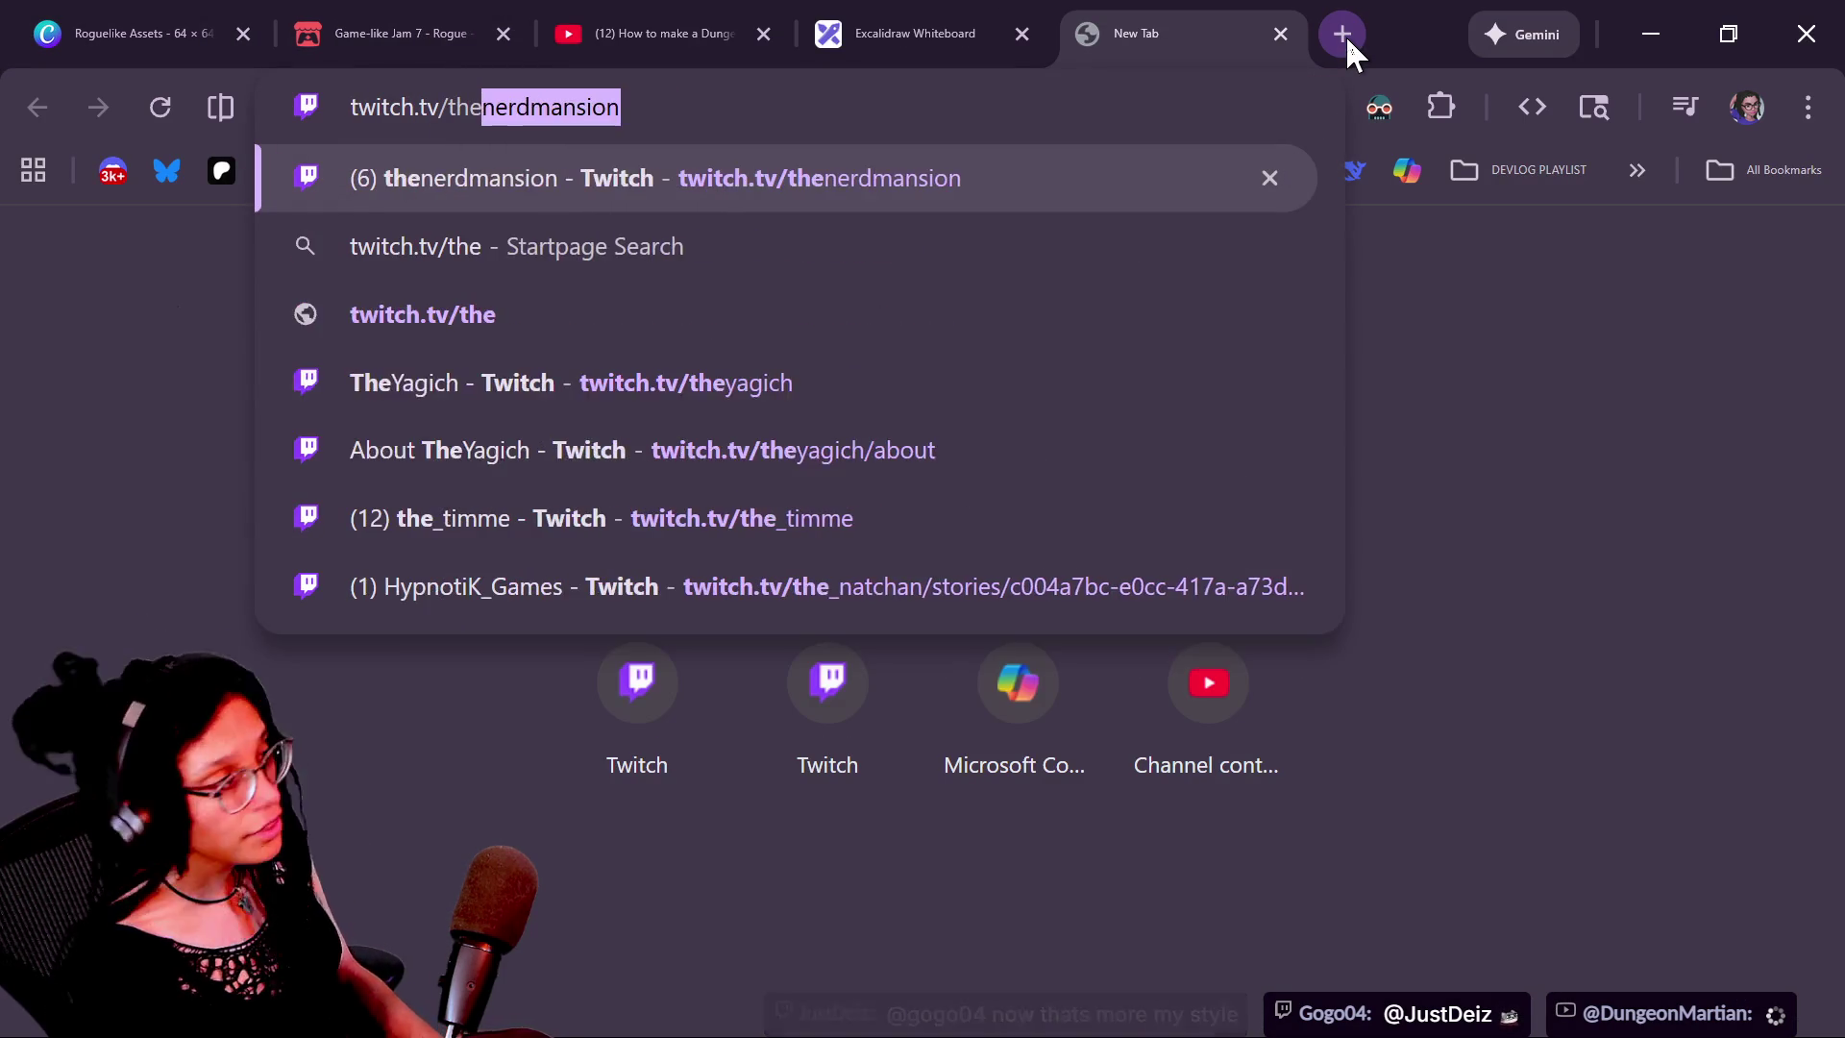
pyautogui.write('CodeDrift')
pyautogui.press('Return')
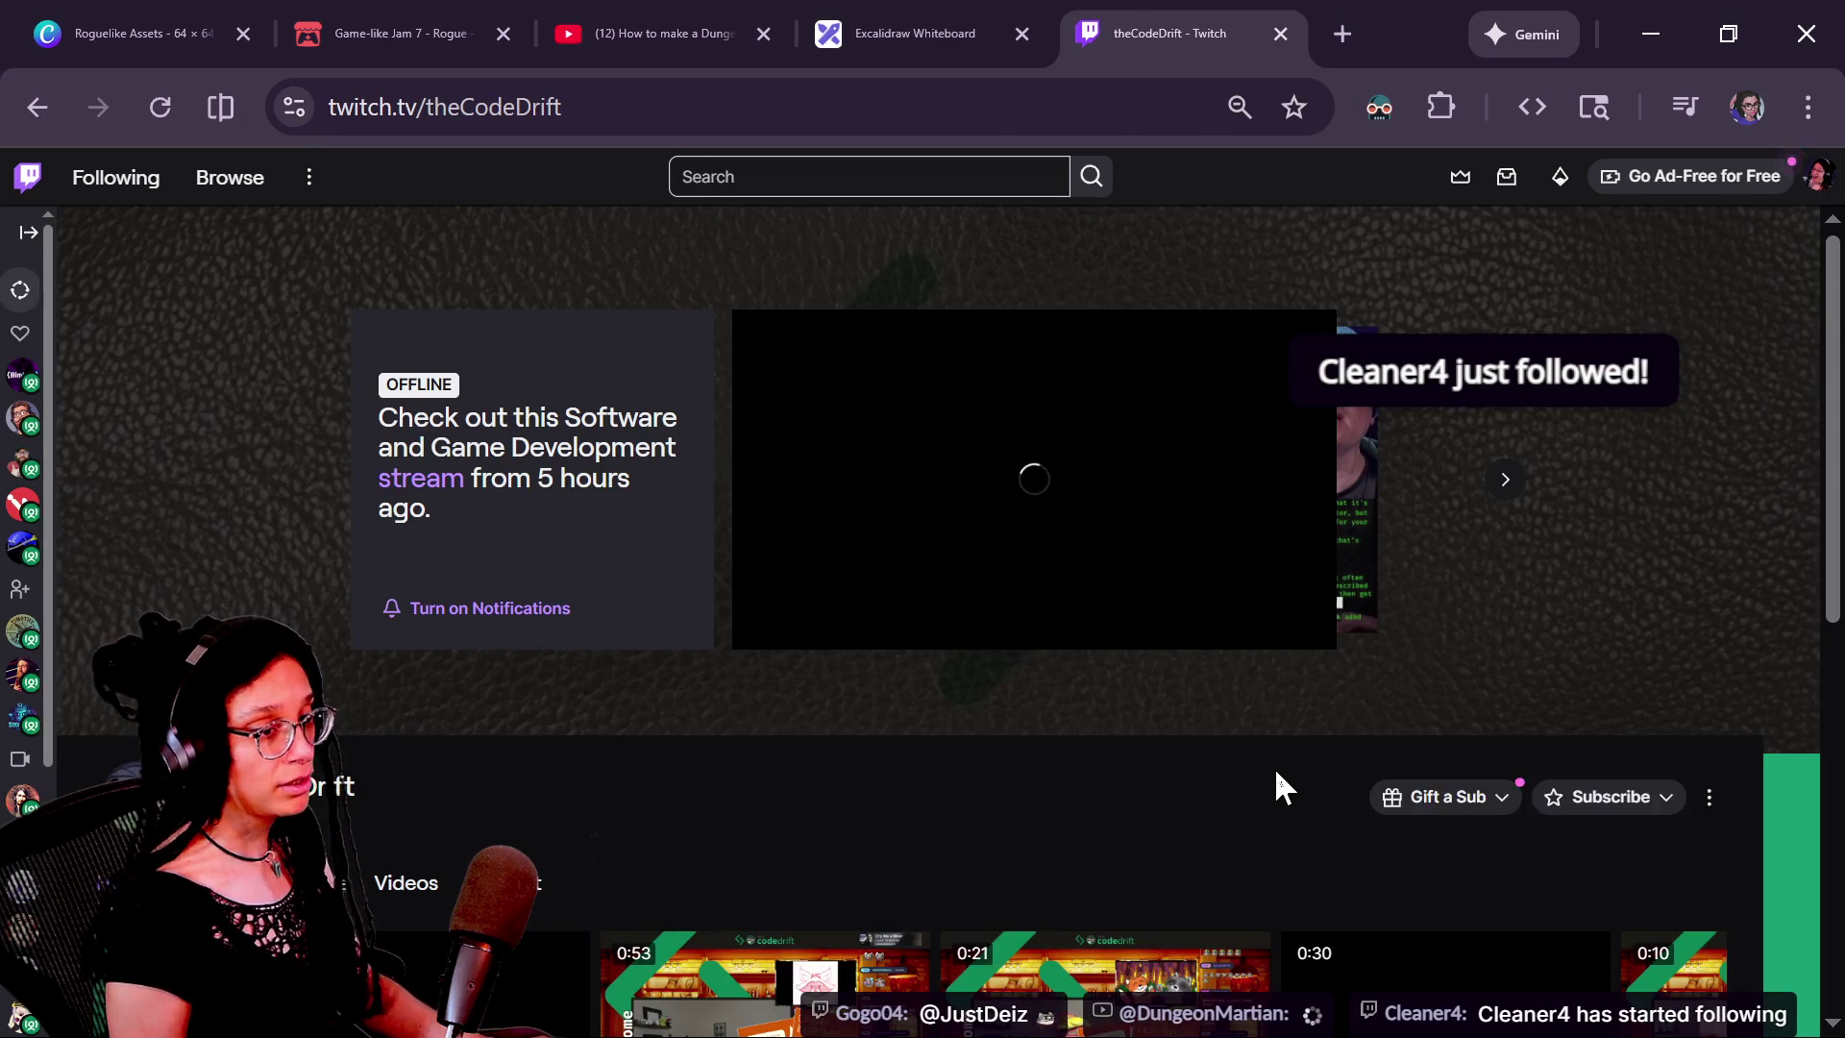
# Move Discord aside, then play theCodeDrift's past stream fullscreen from about 58 minutes
pyautogui.scroll(-2, 1276, 767)
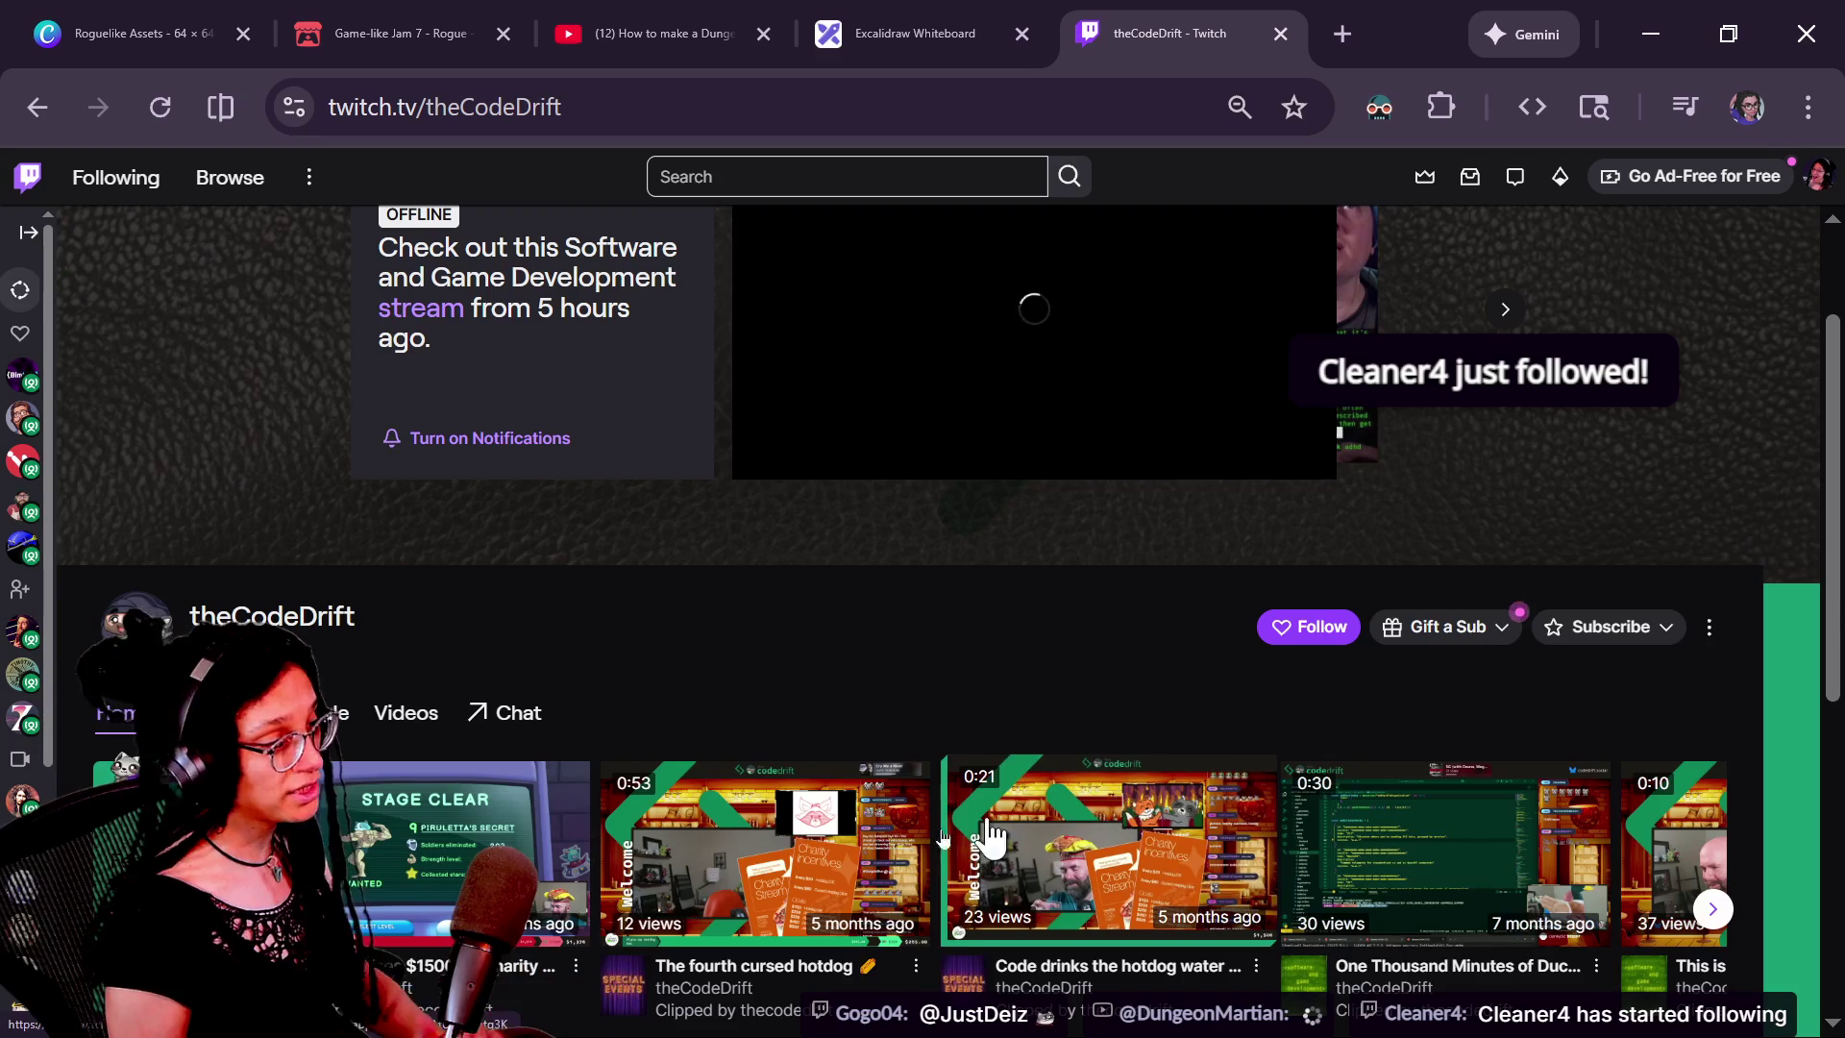
pyautogui.scroll(-3, 1073, 555)
pyautogui.scroll(-3, 1004, 688)
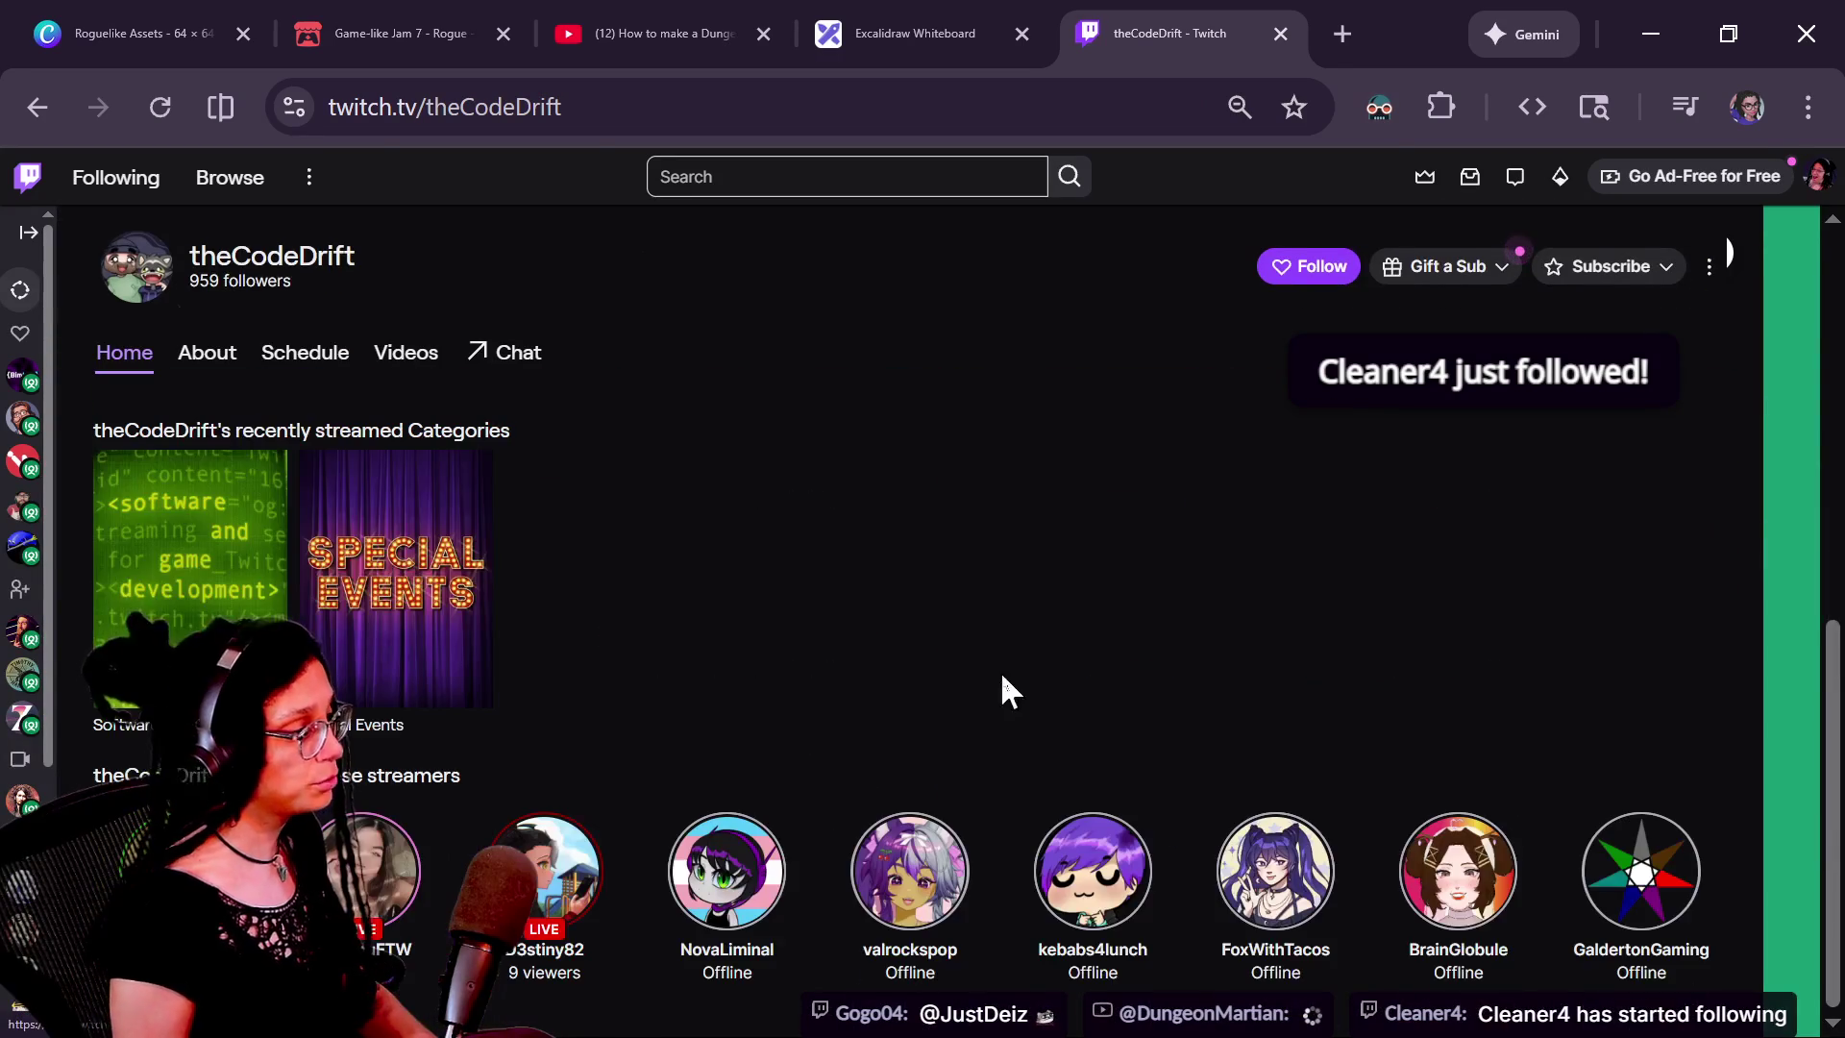
pyautogui.scroll(5, 746, 729)
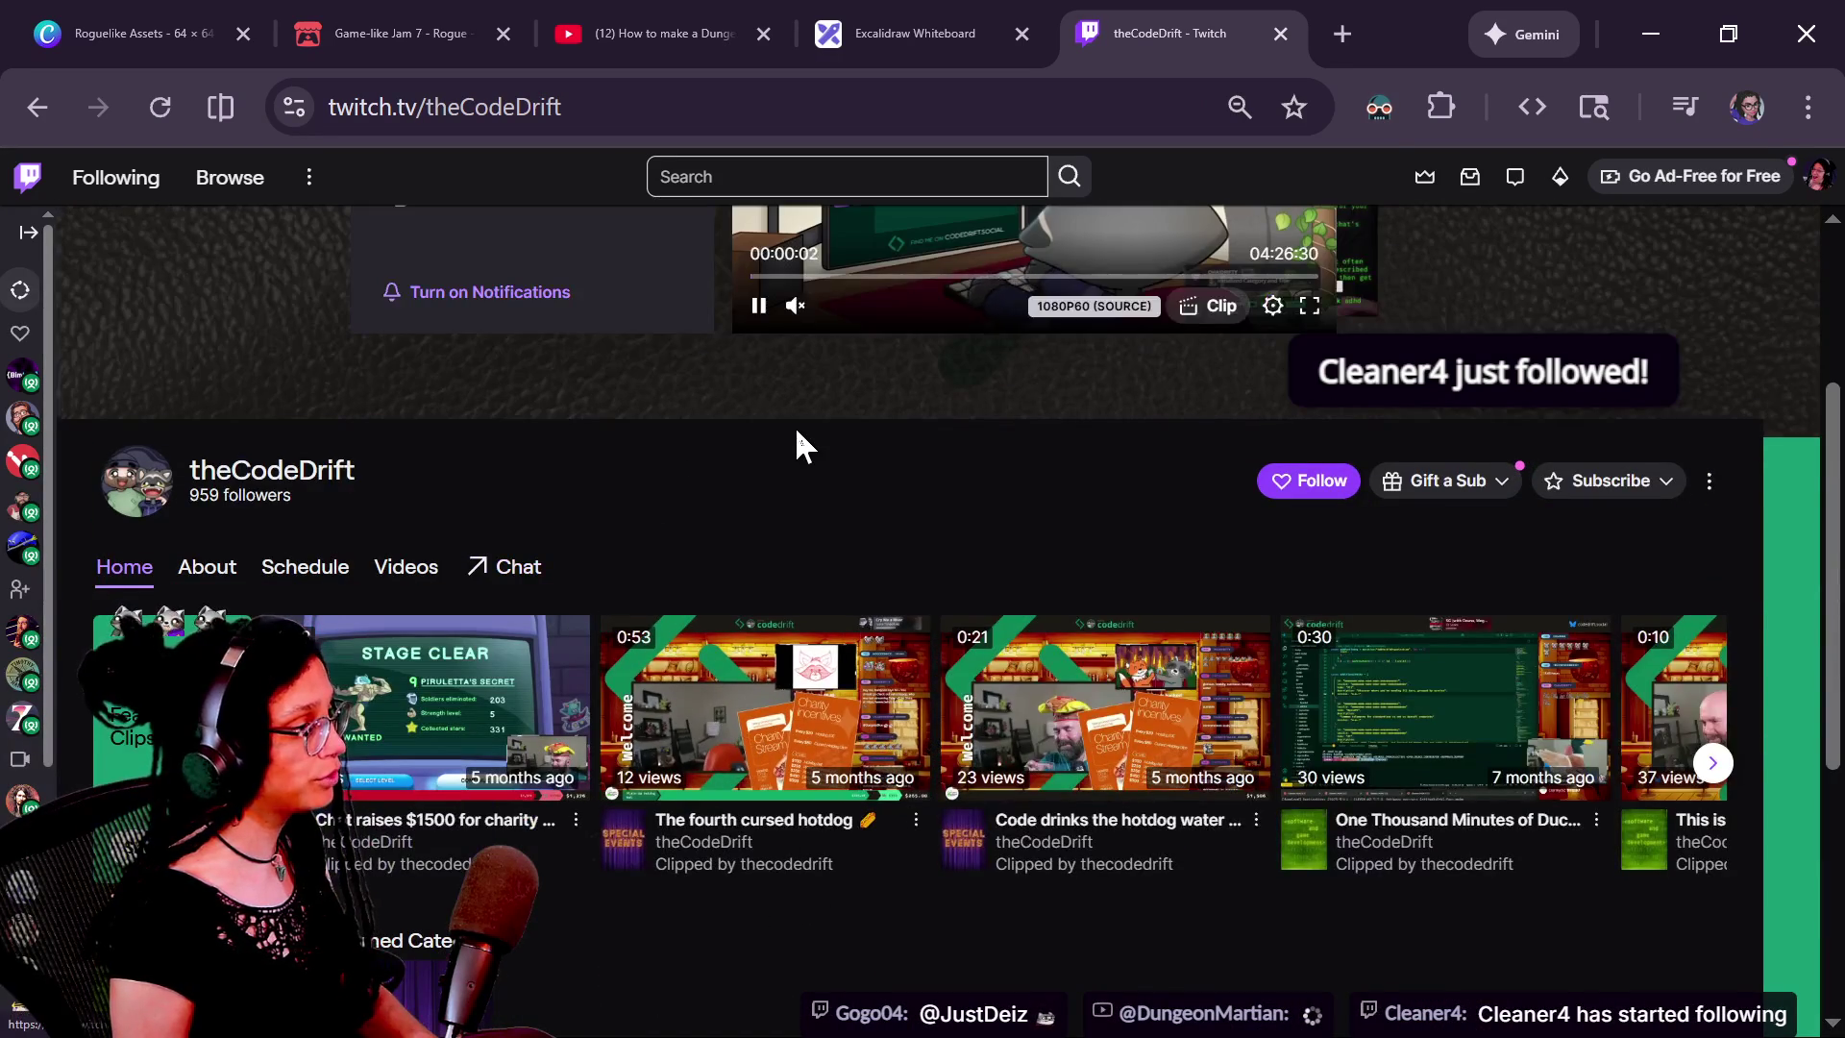
pyautogui.scroll(2, 793, 424)
pyautogui.scroll(2, 793, 425)
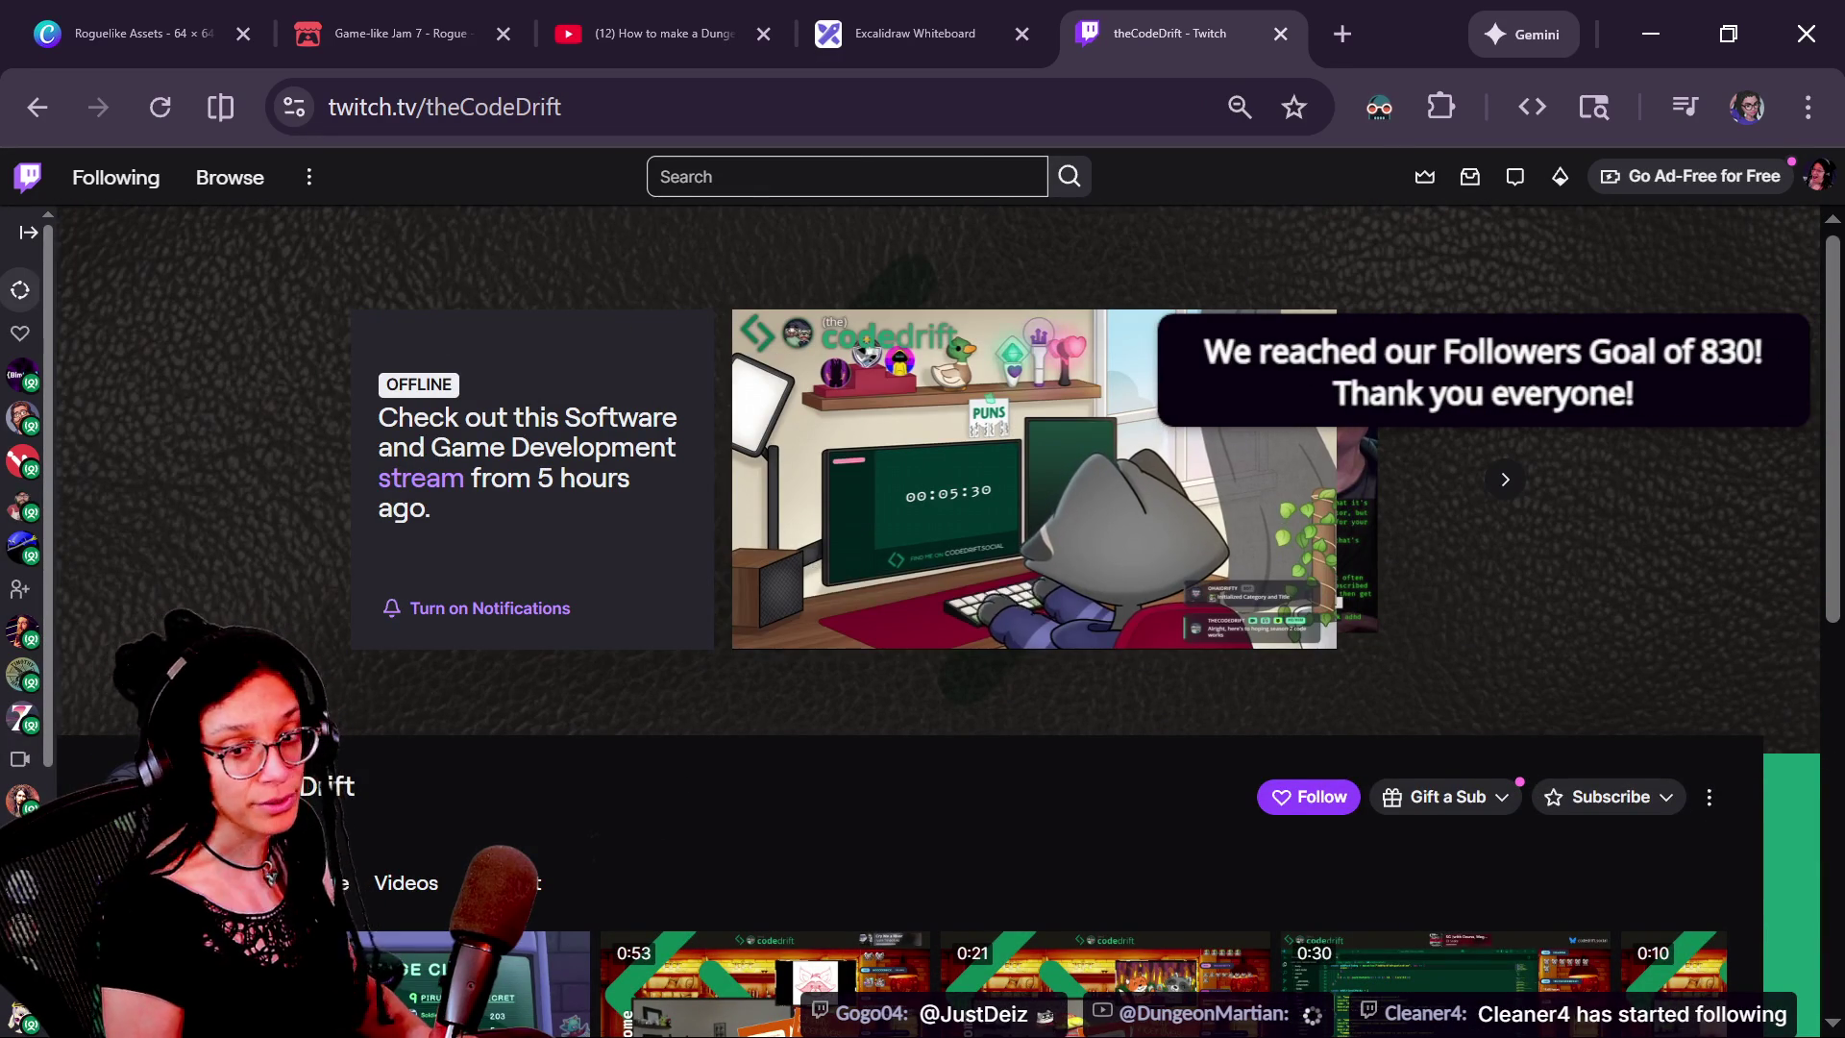
pyautogui.moveTo(948, 538)
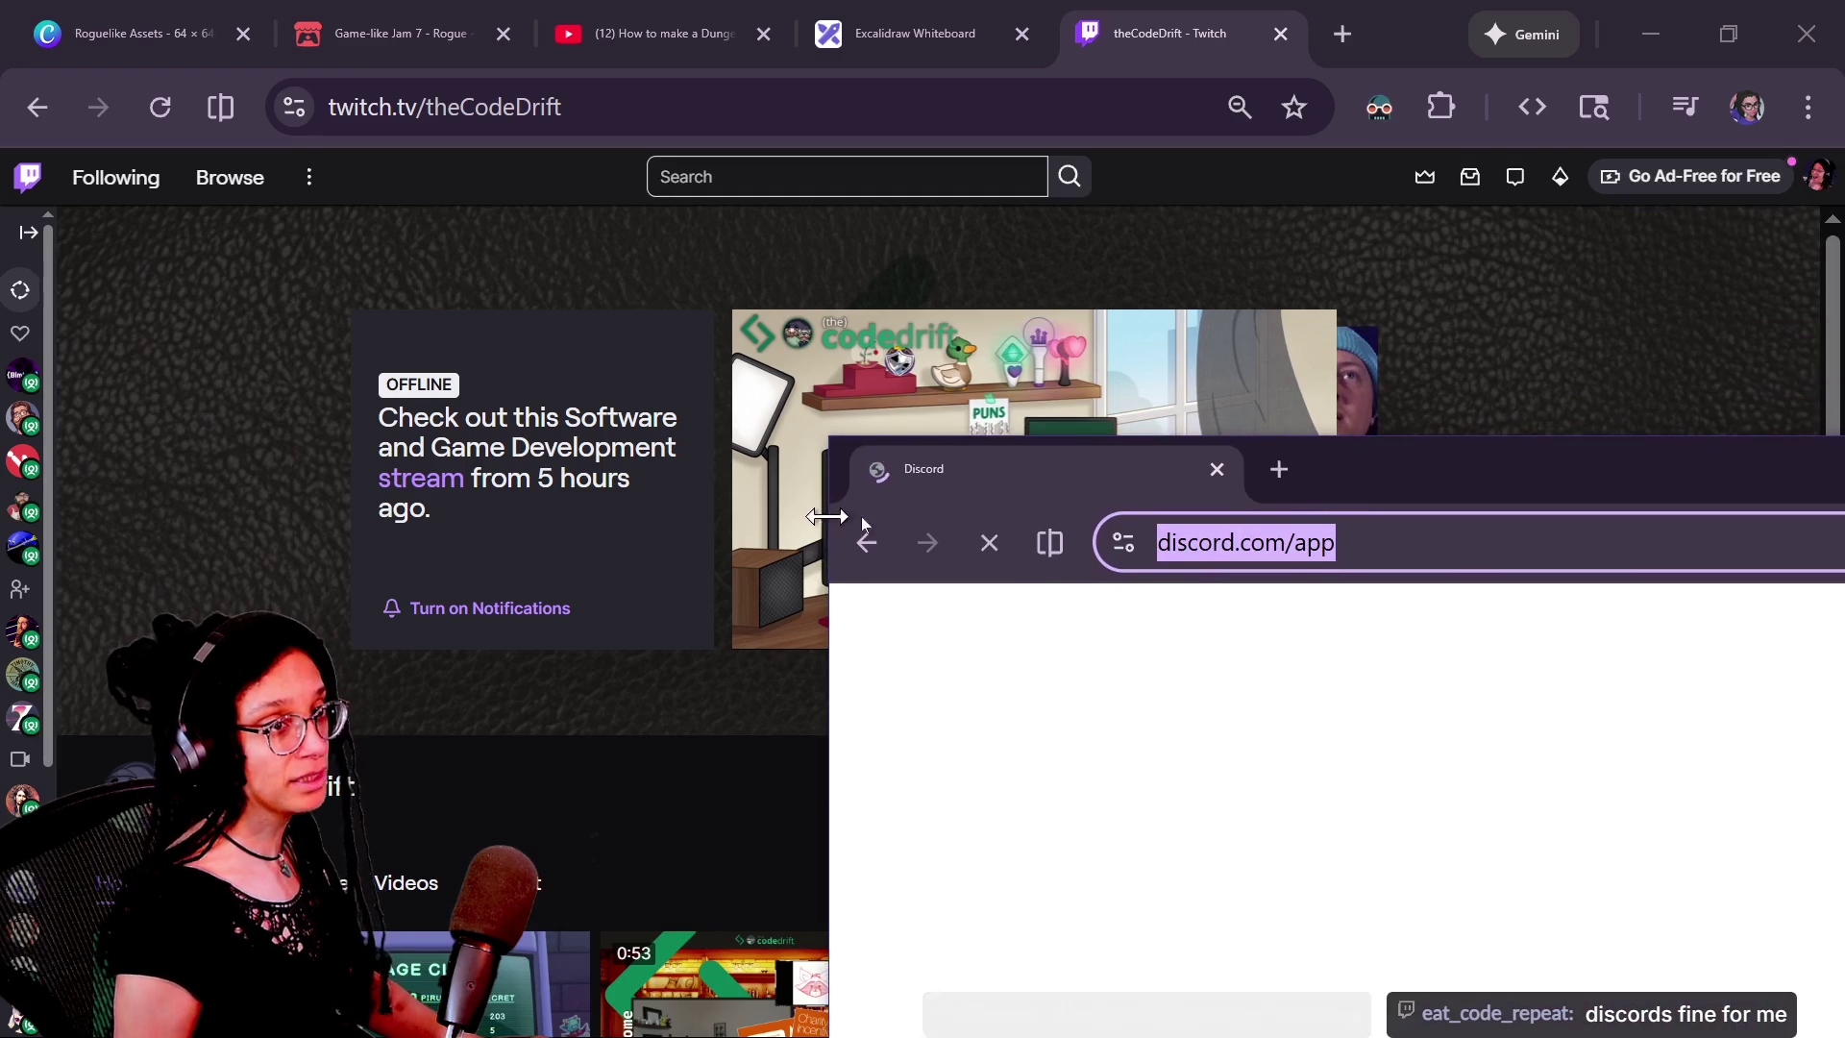
pyautogui.moveTo(1387, 444); pyautogui.dragTo(1844, 444)
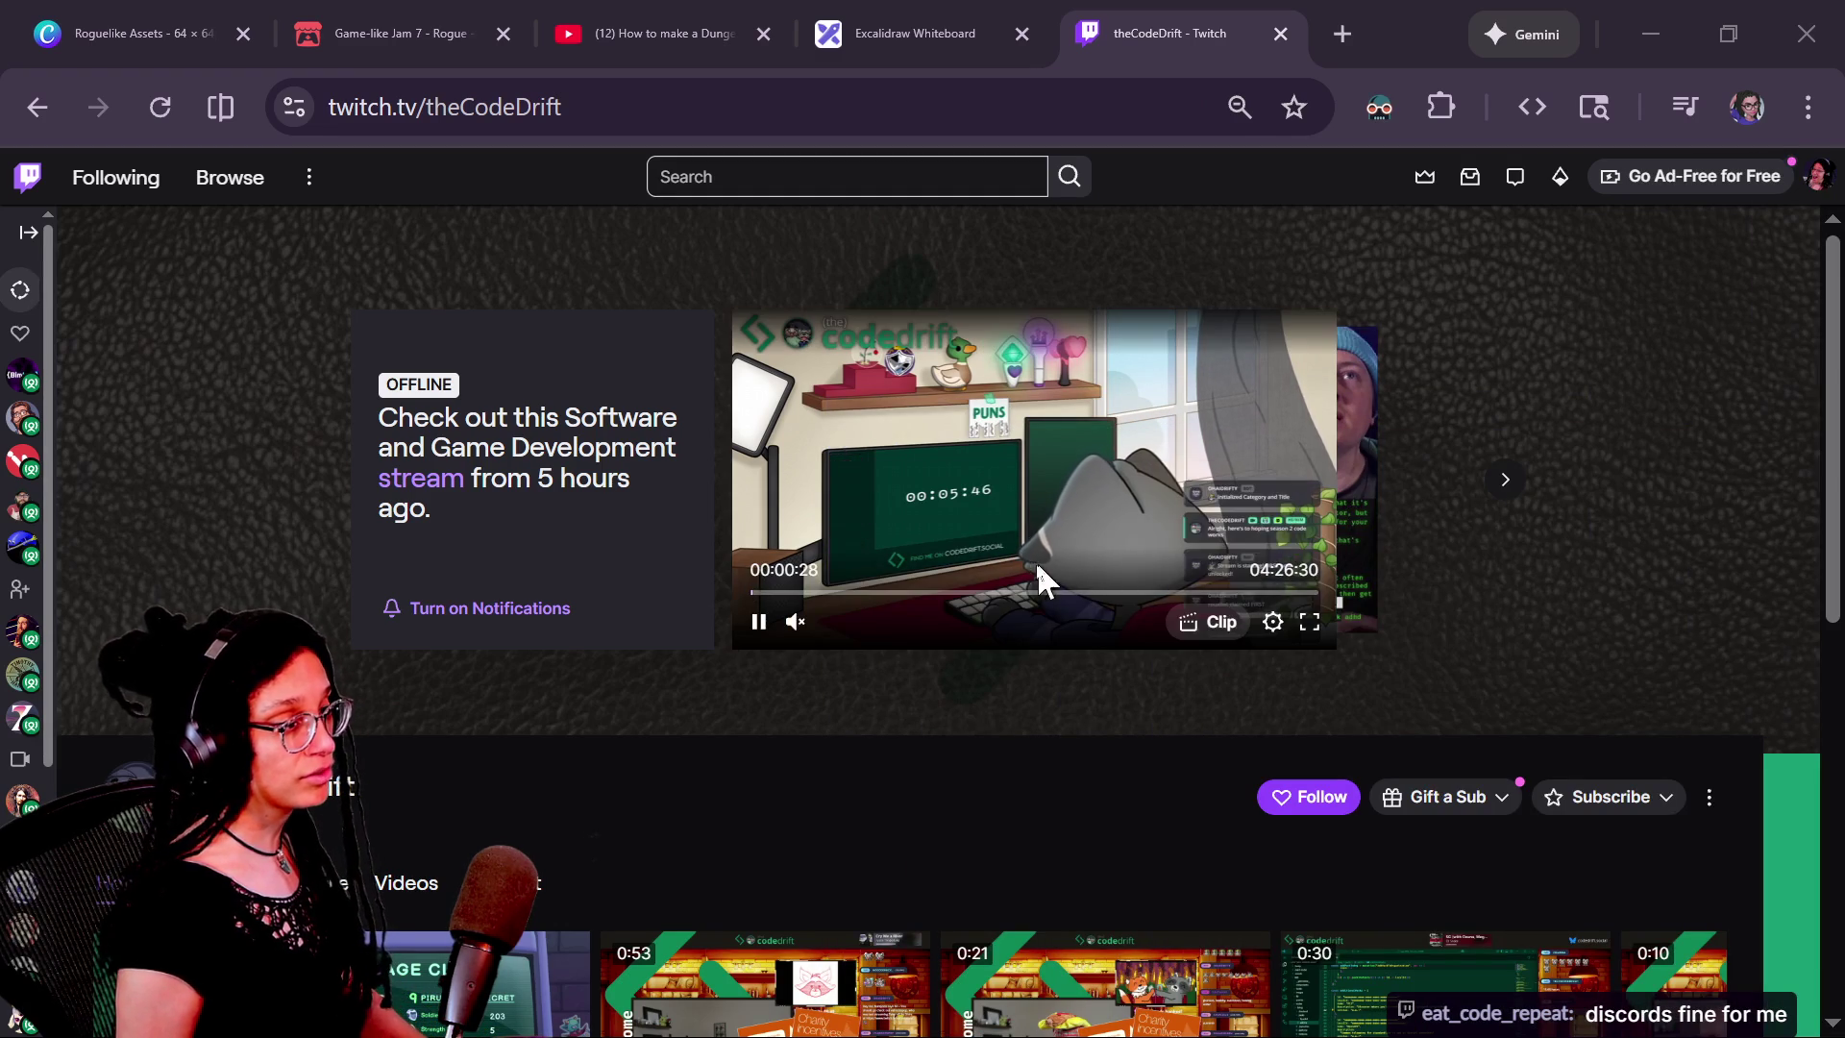
pyautogui.click(874, 594)
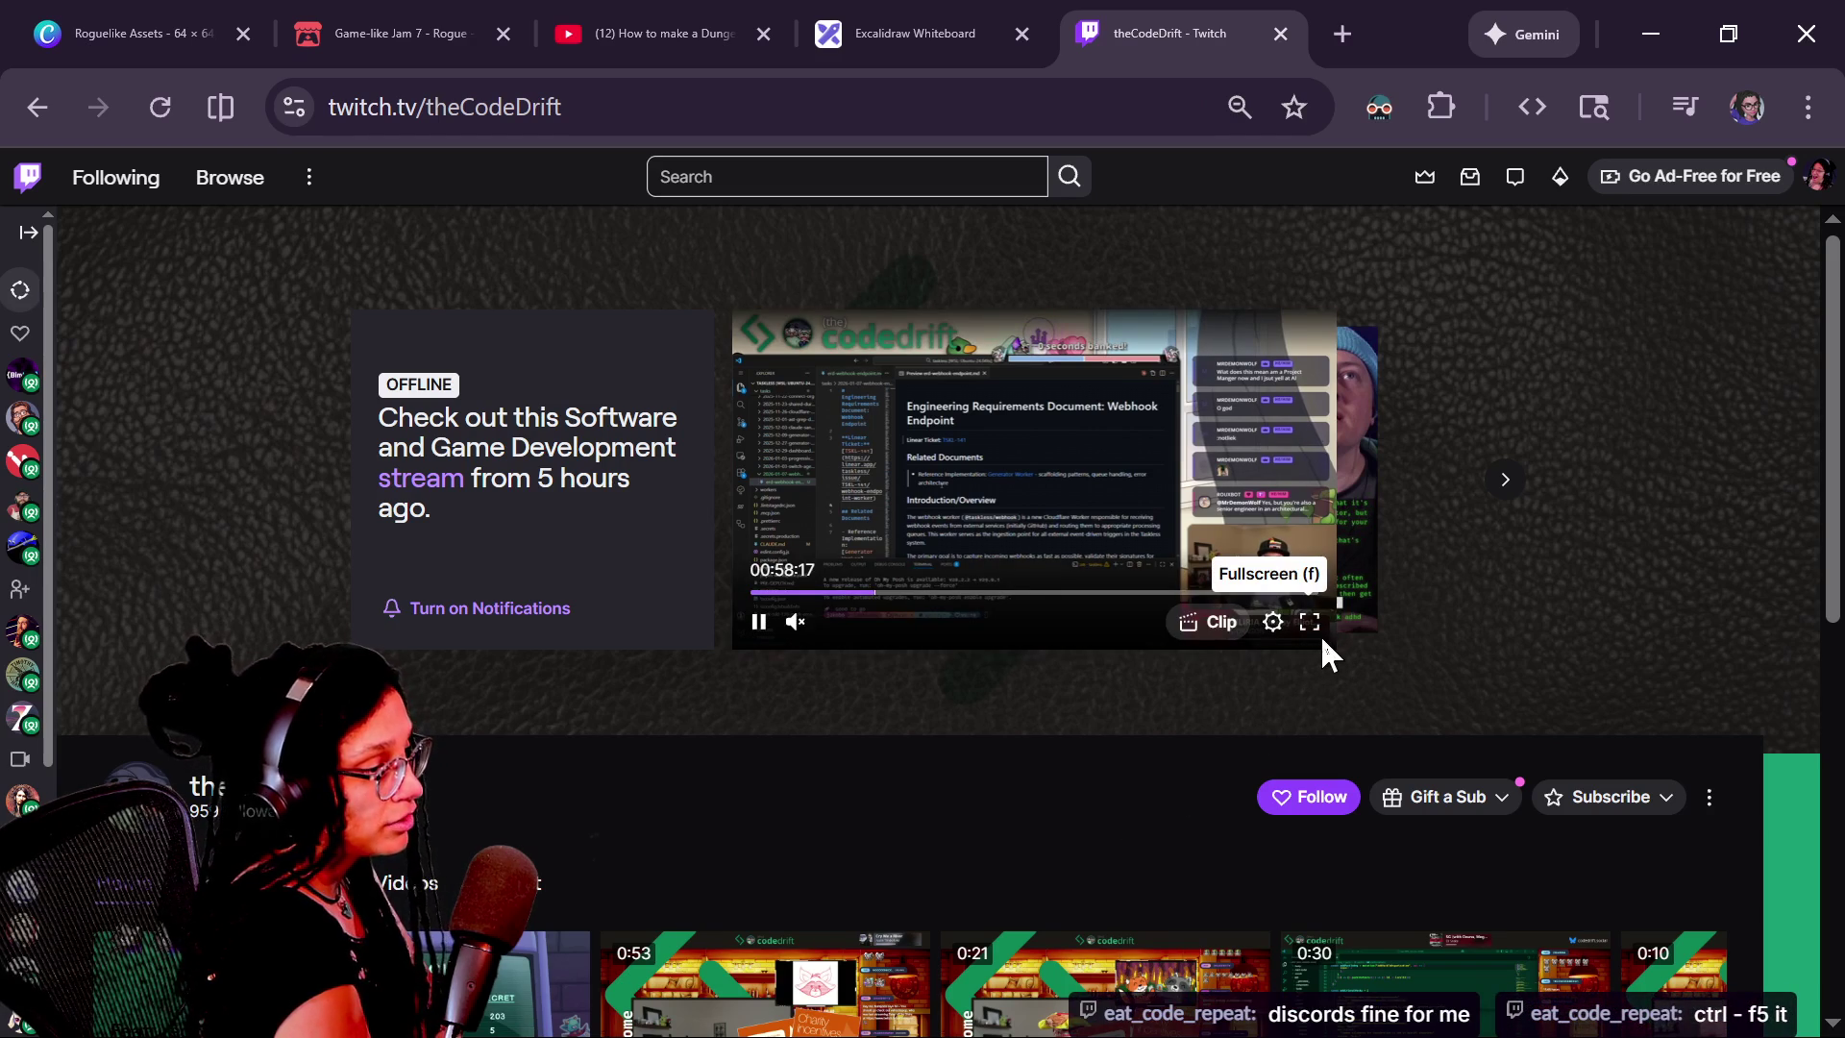
pyautogui.click(1319, 637)
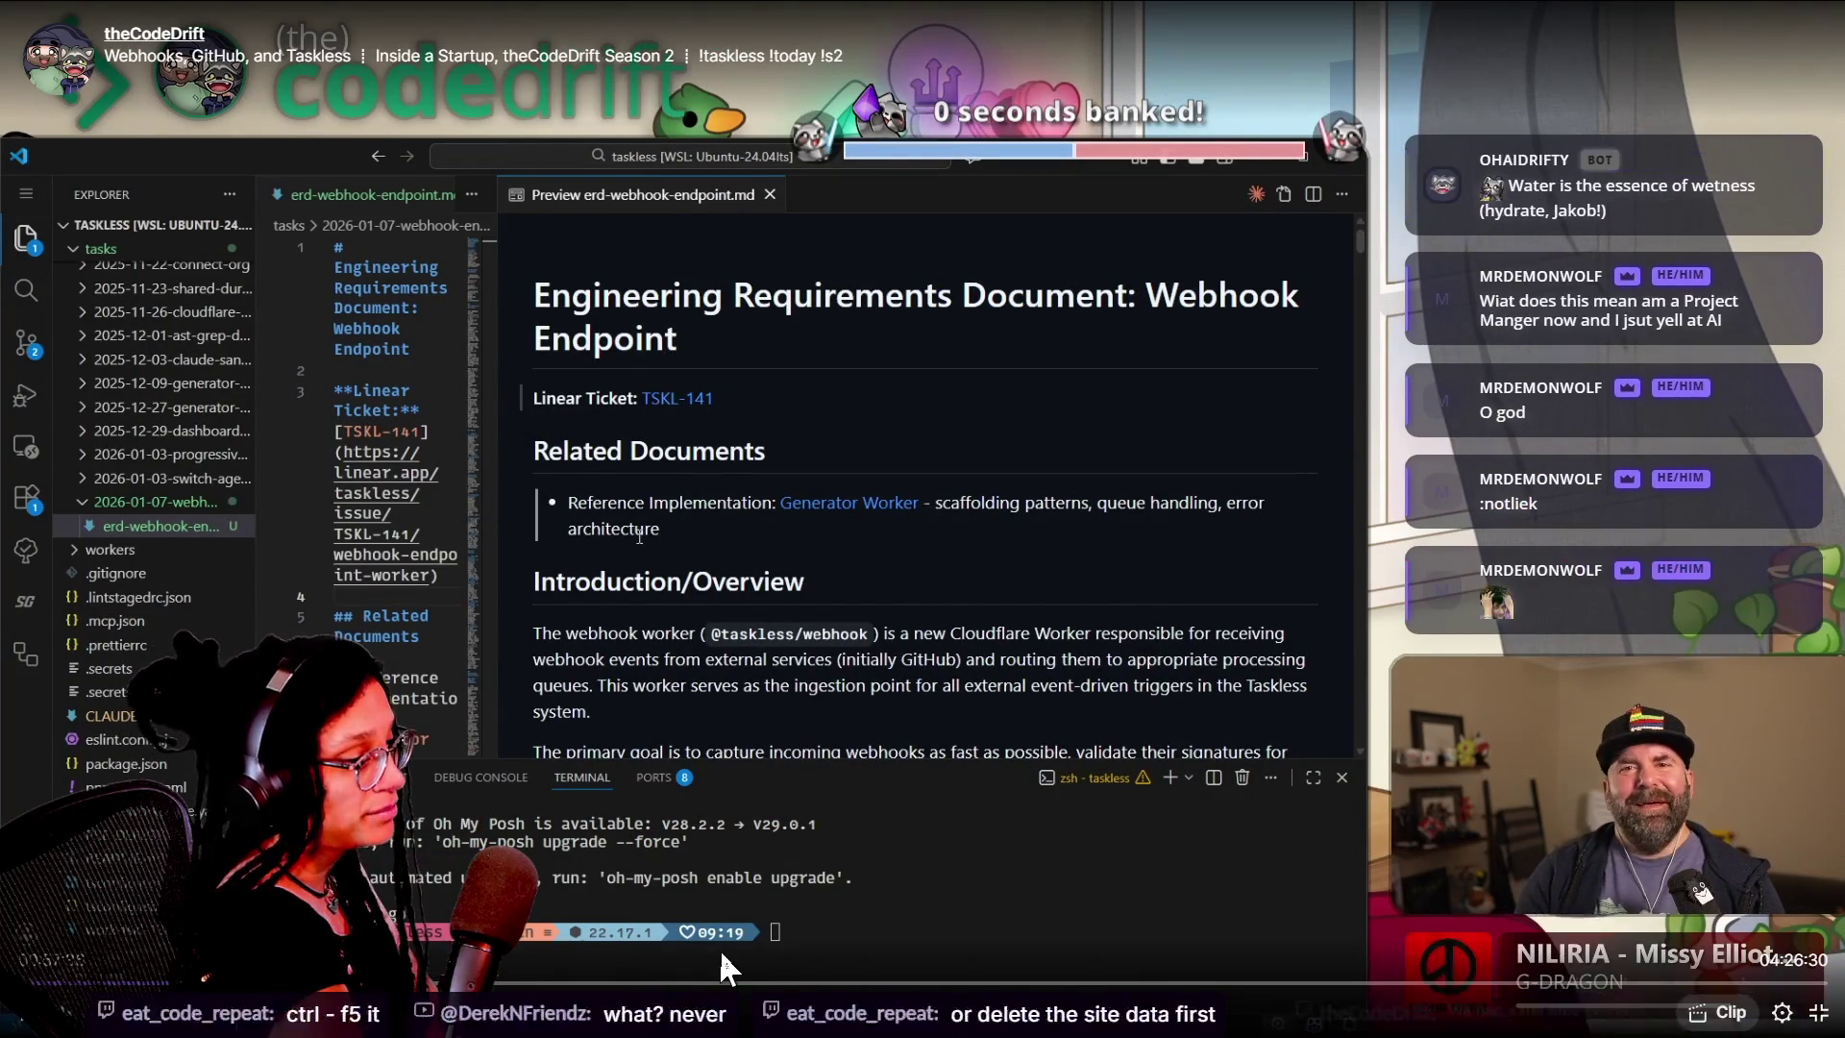
# Jump through the VOD via the seek bar, landing near 03:00:40, 02:01:44 and 02:03:04
pyautogui.click(708, 983)
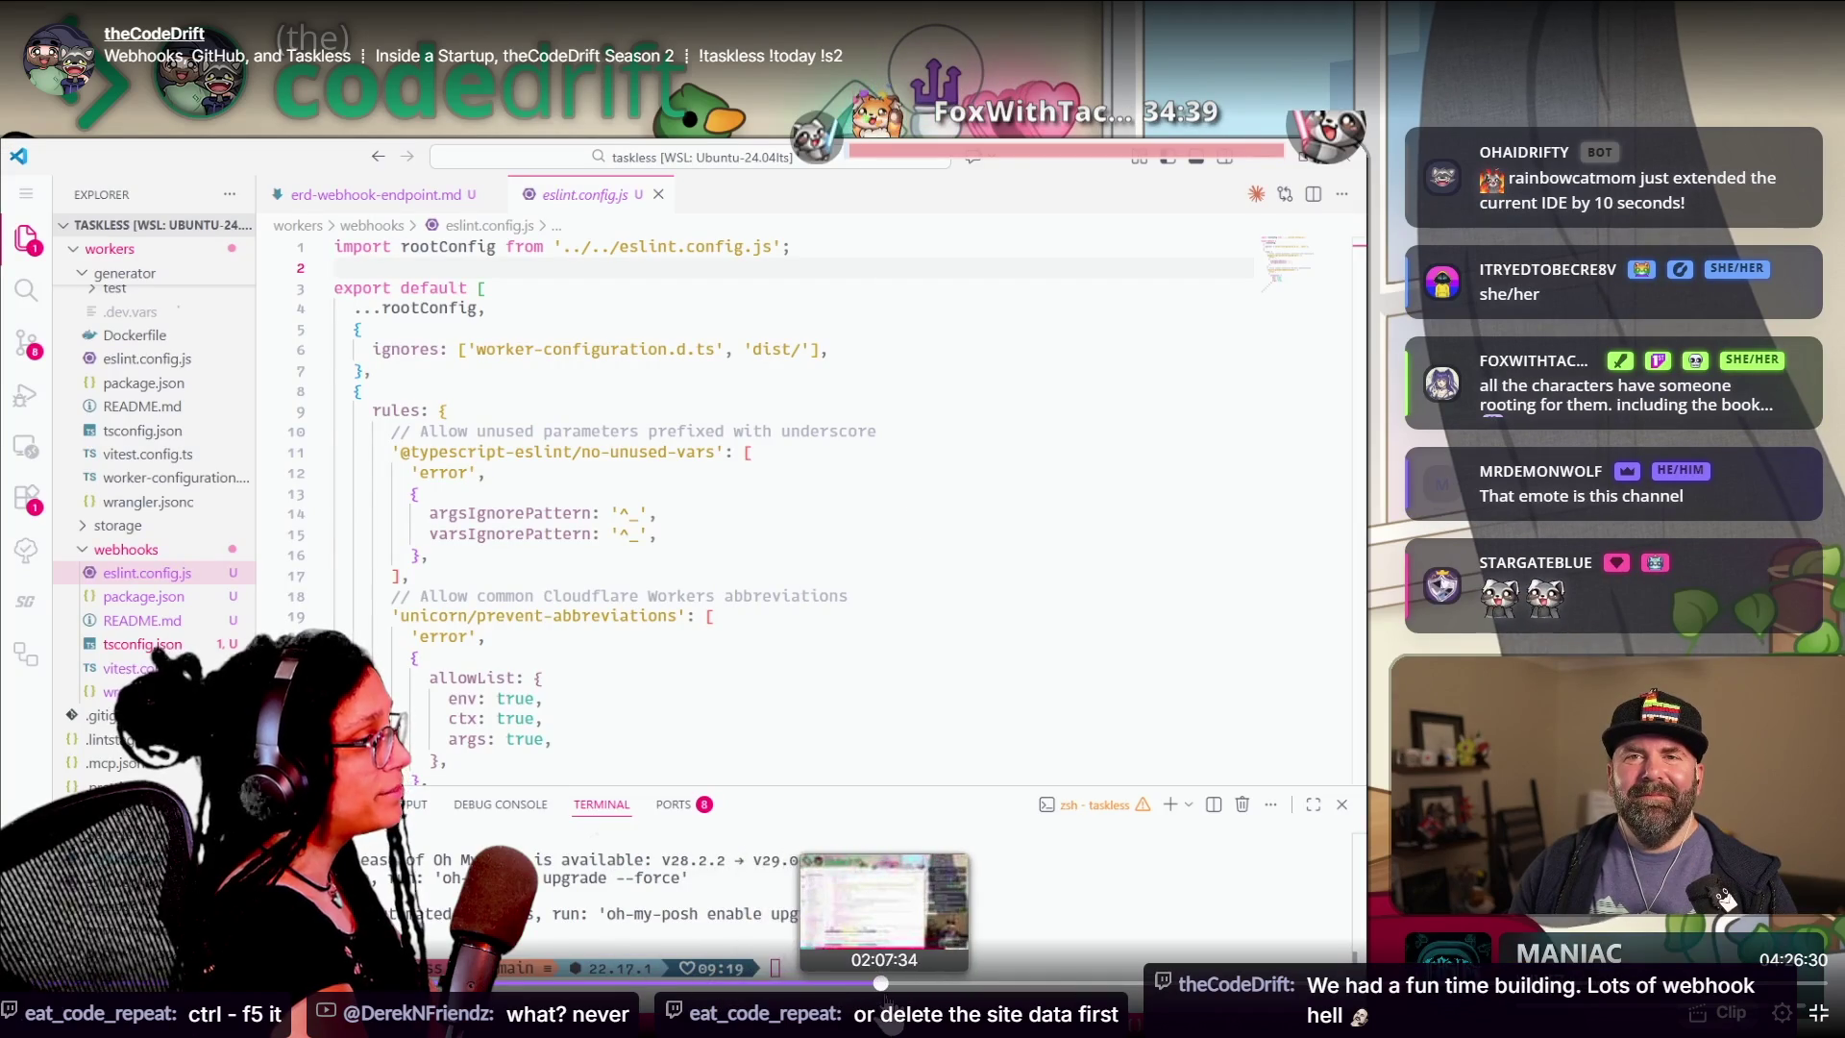
pyautogui.click(881, 982)
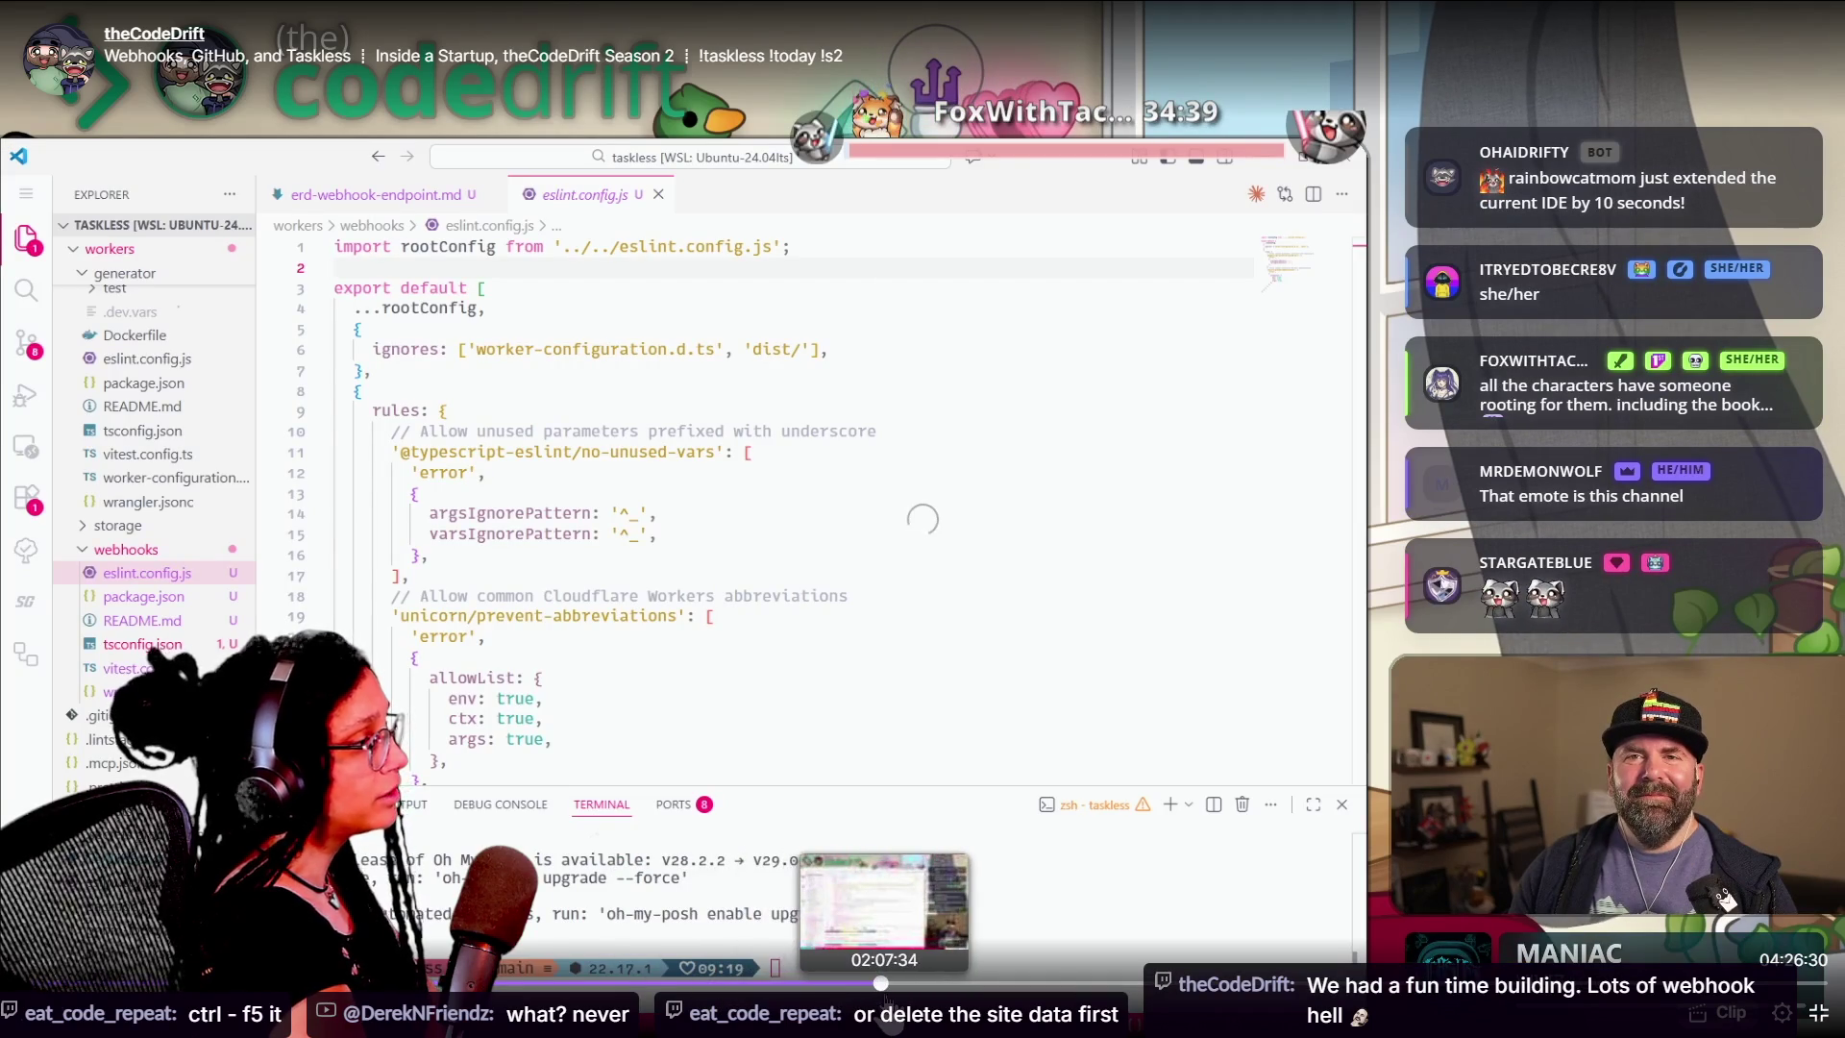
pyautogui.click(1134, 983)
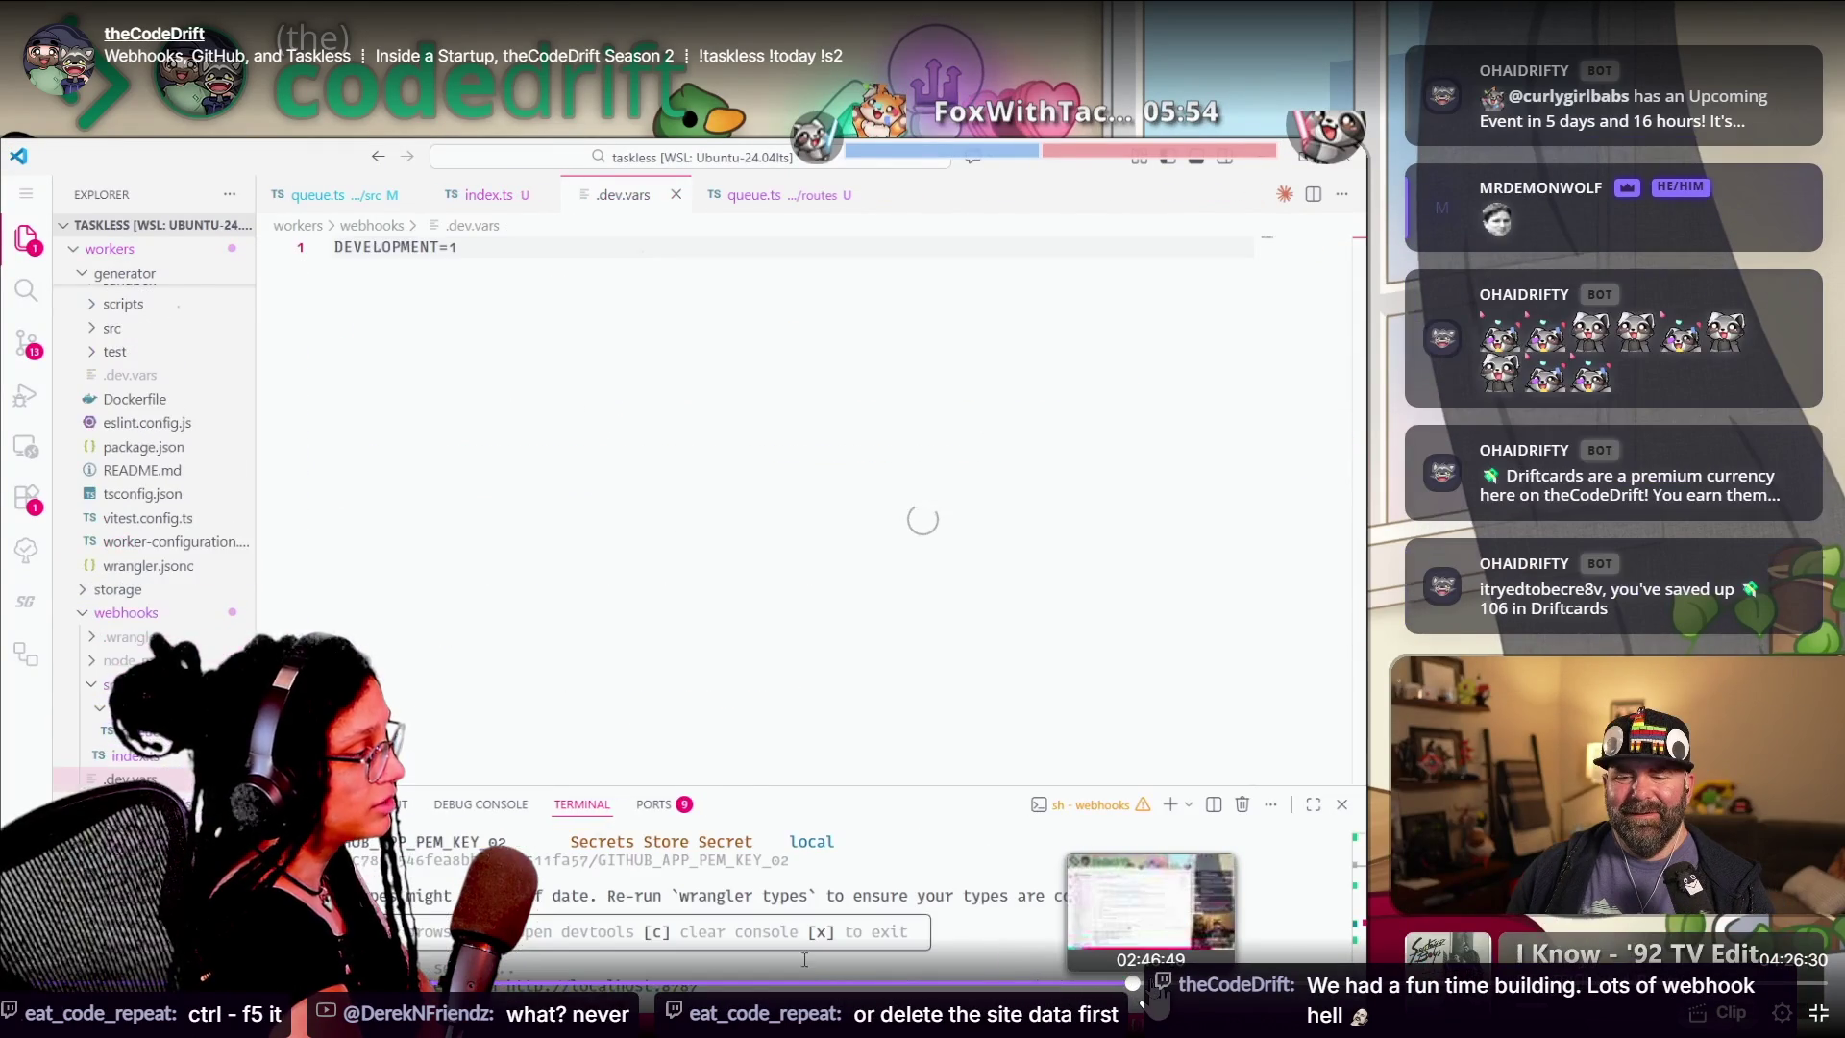
pyautogui.click(1246, 985)
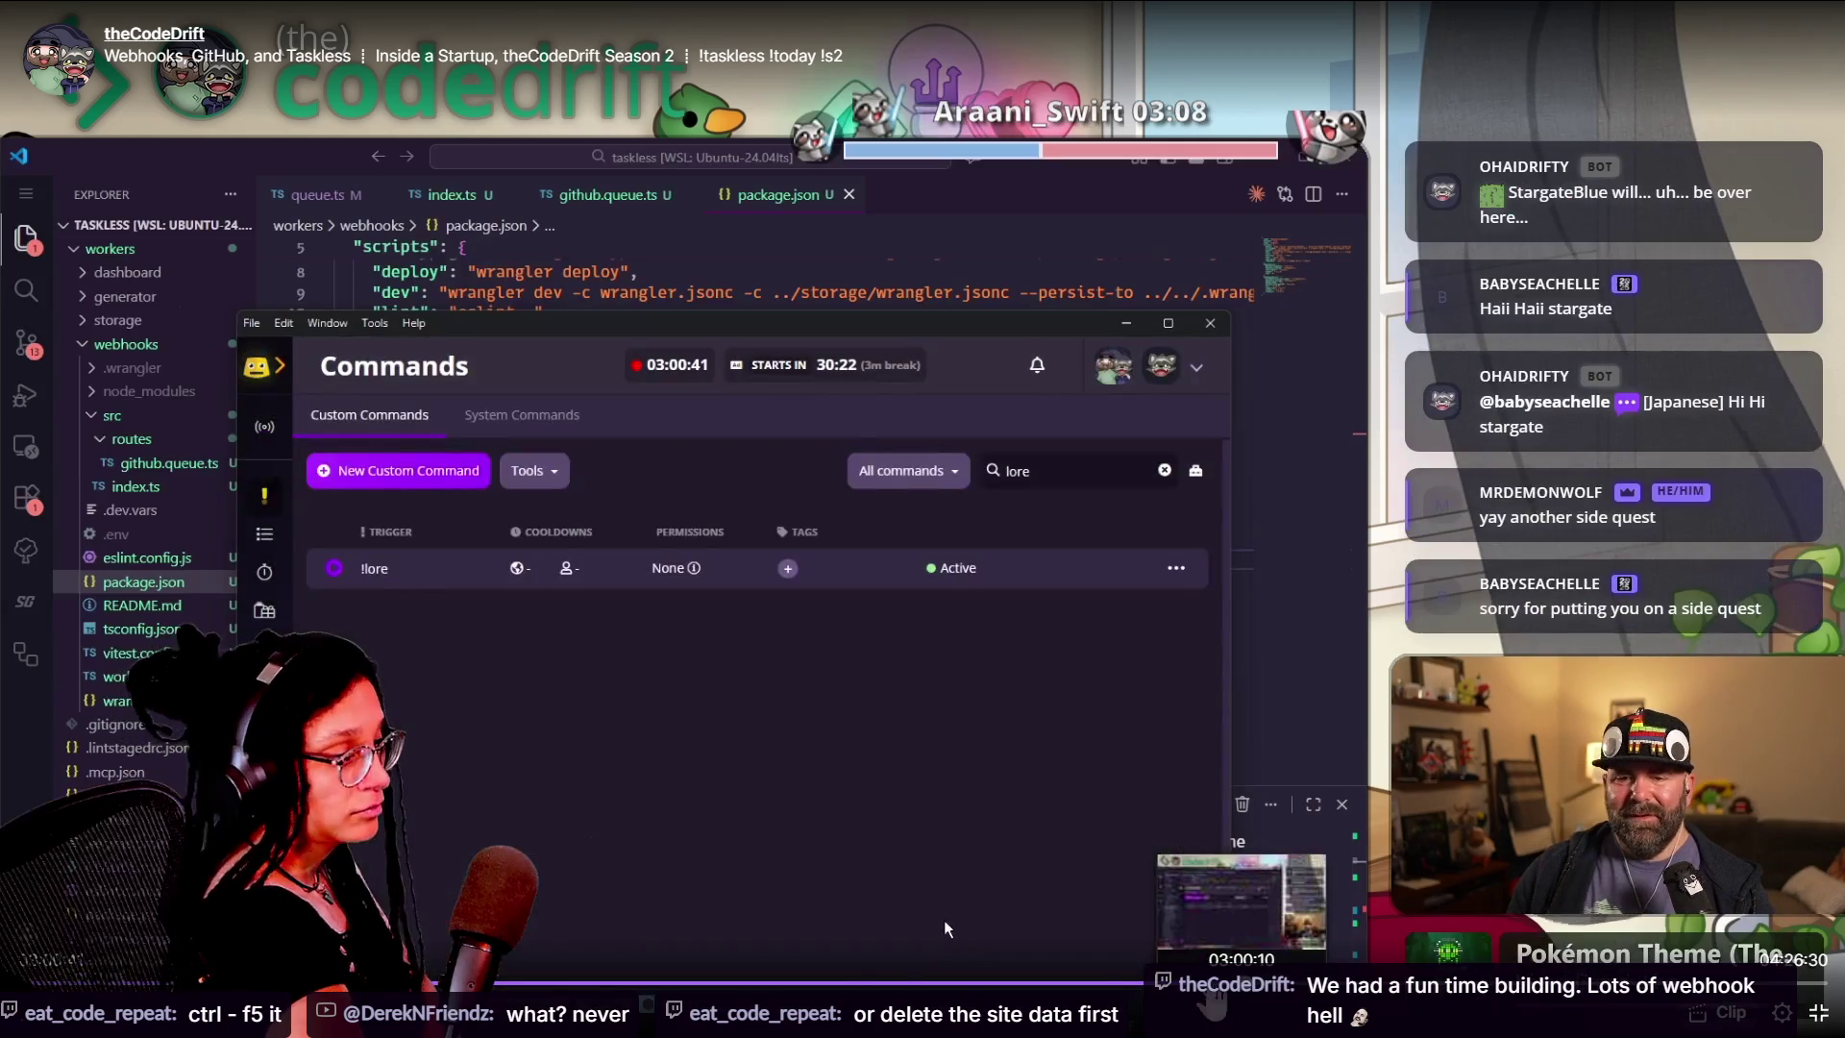
pyautogui.click(805, 982)
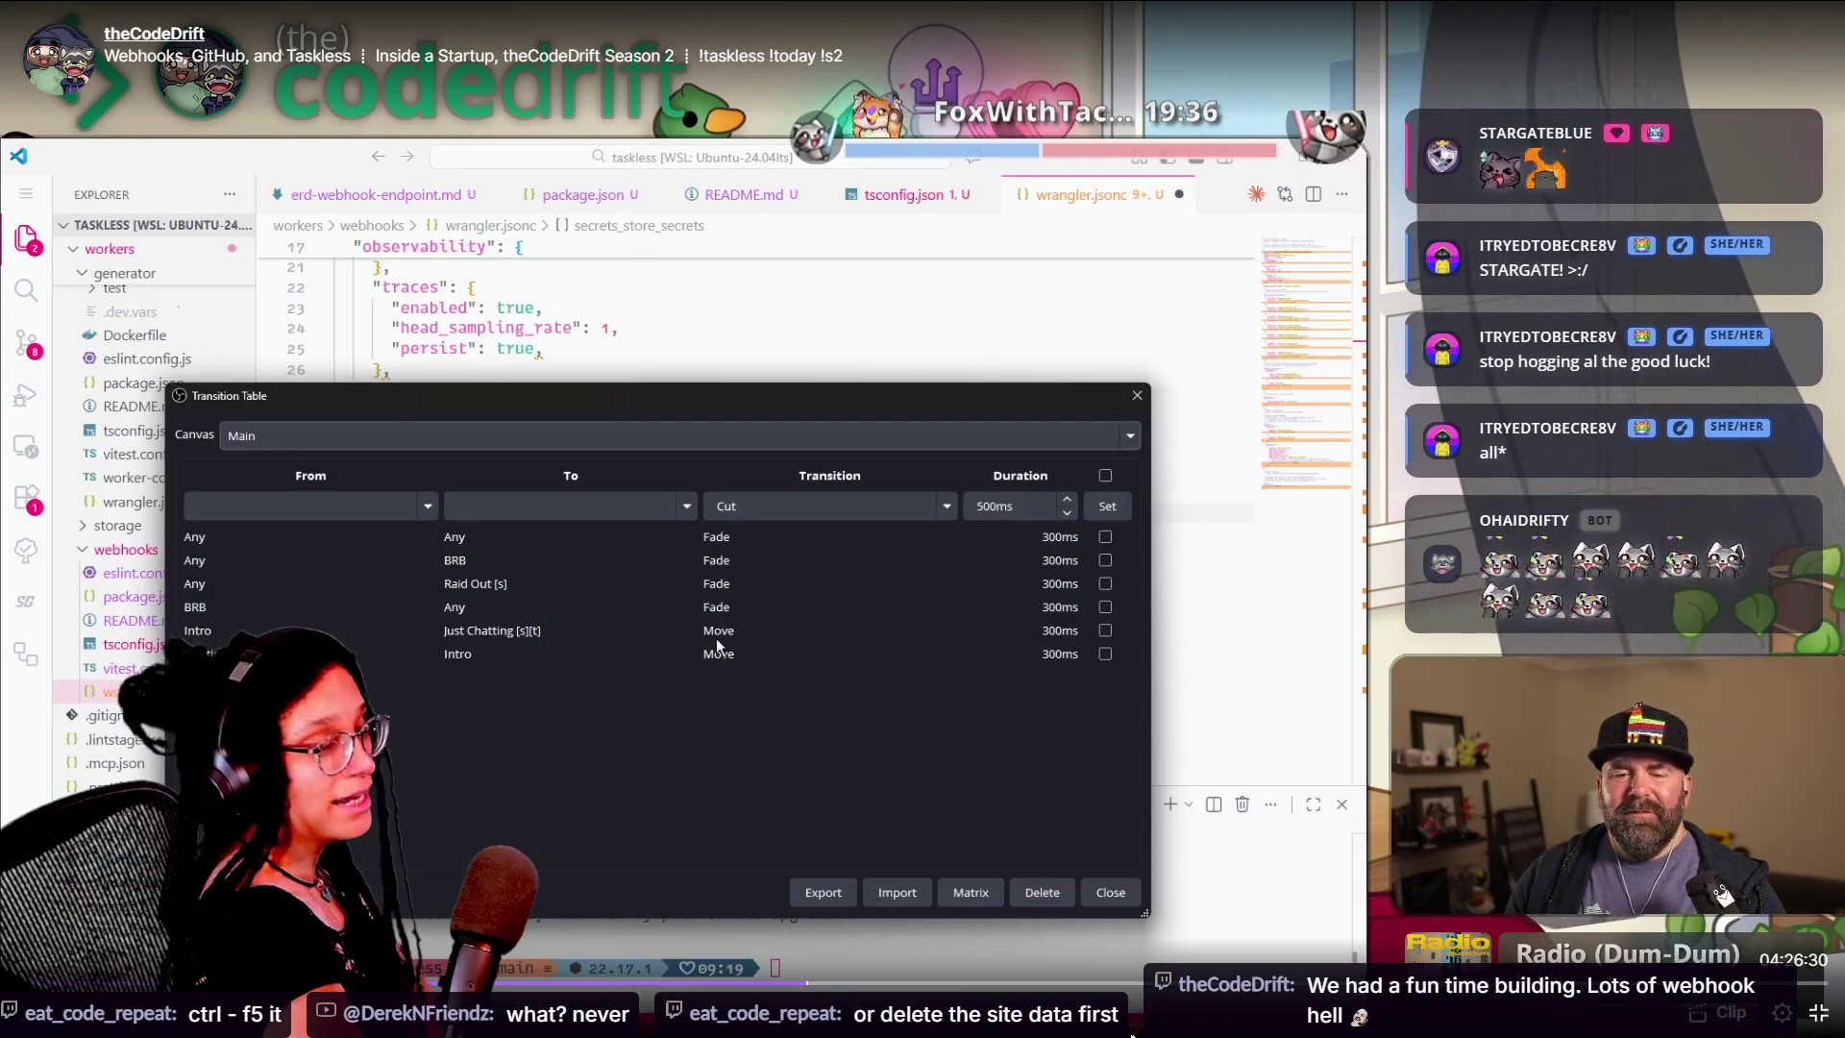
pyautogui.click(988, 982)
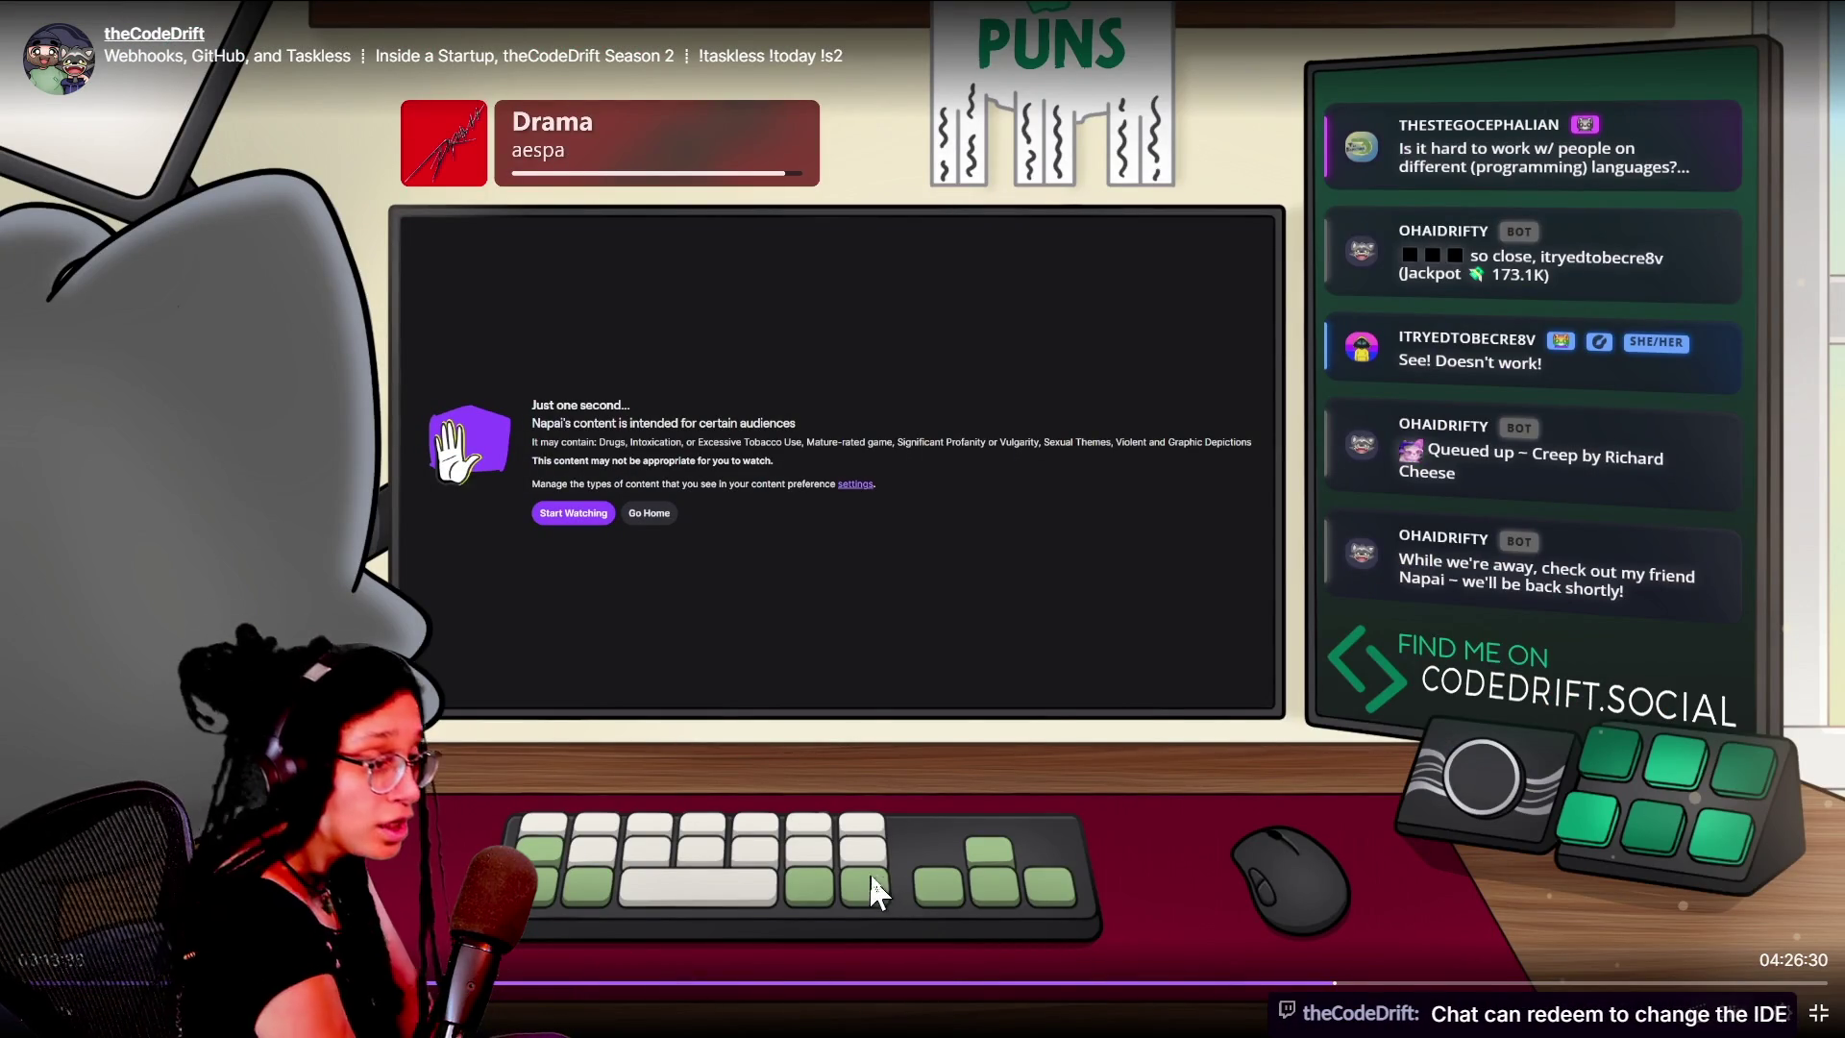
pyautogui.click(856, 981)
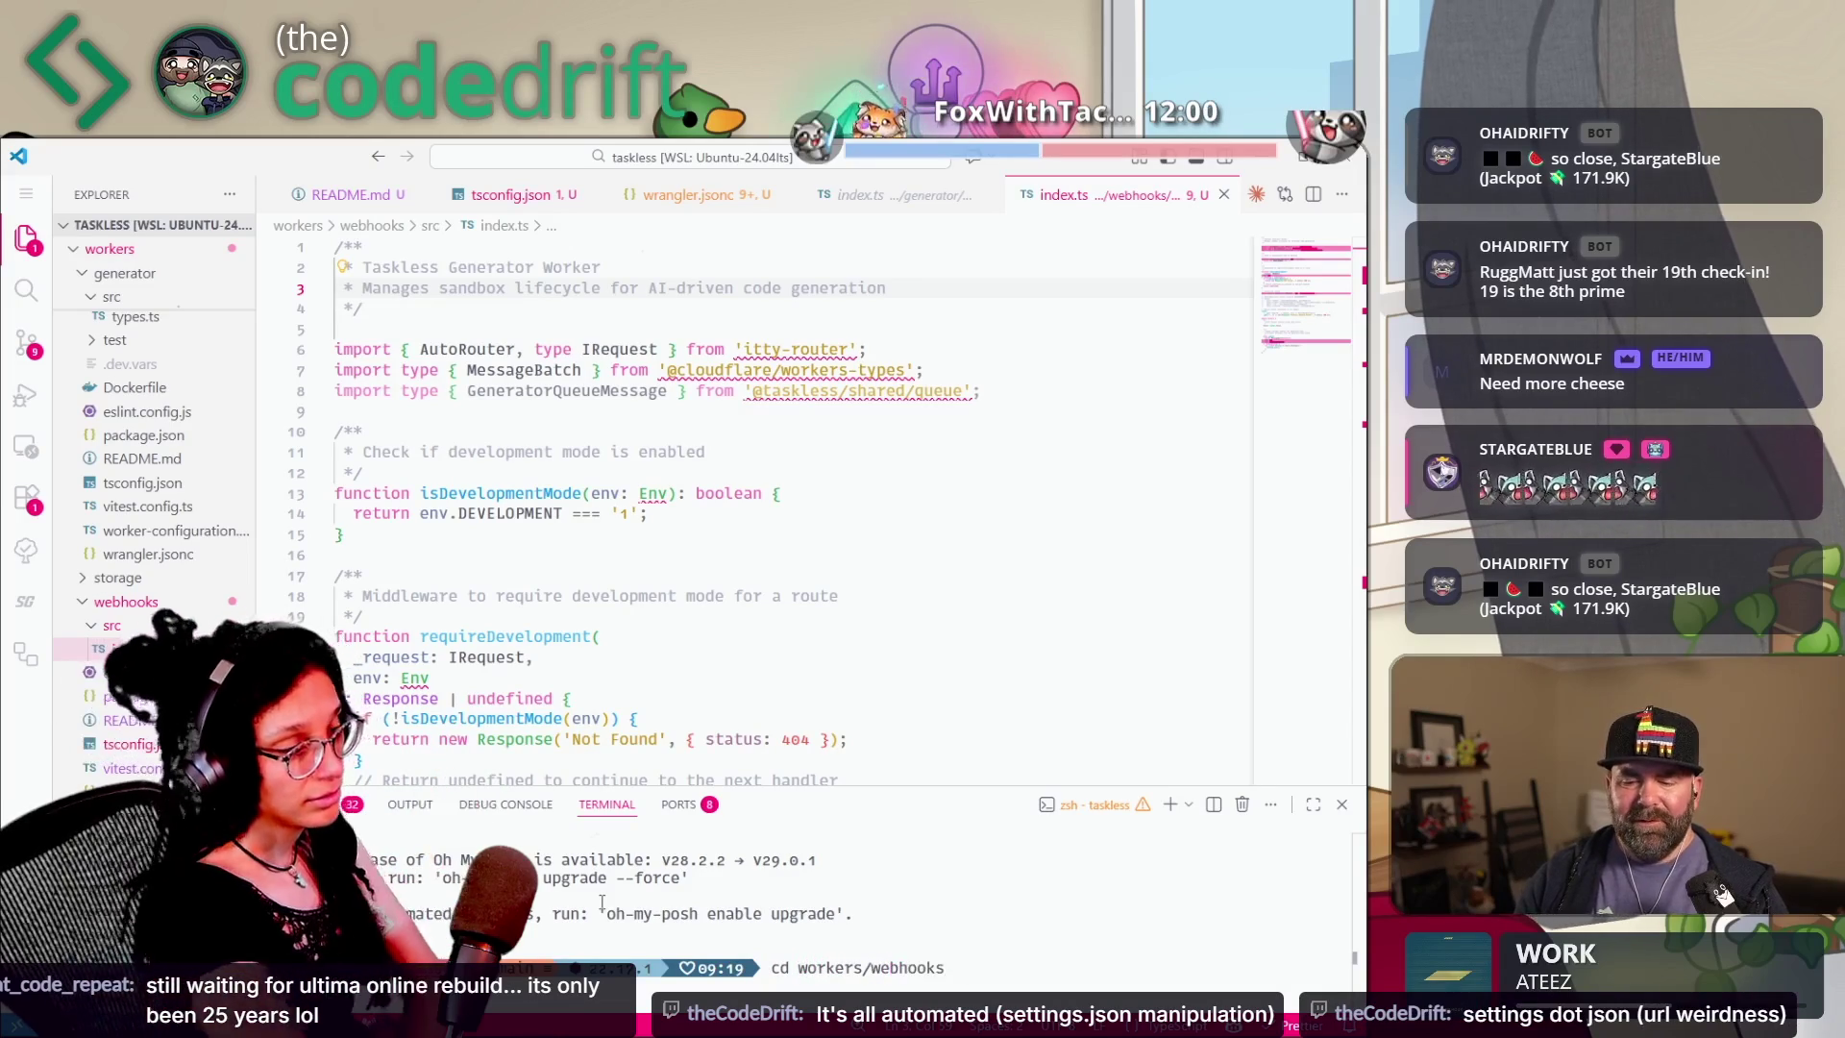
pyautogui.moveTo(690, 920)
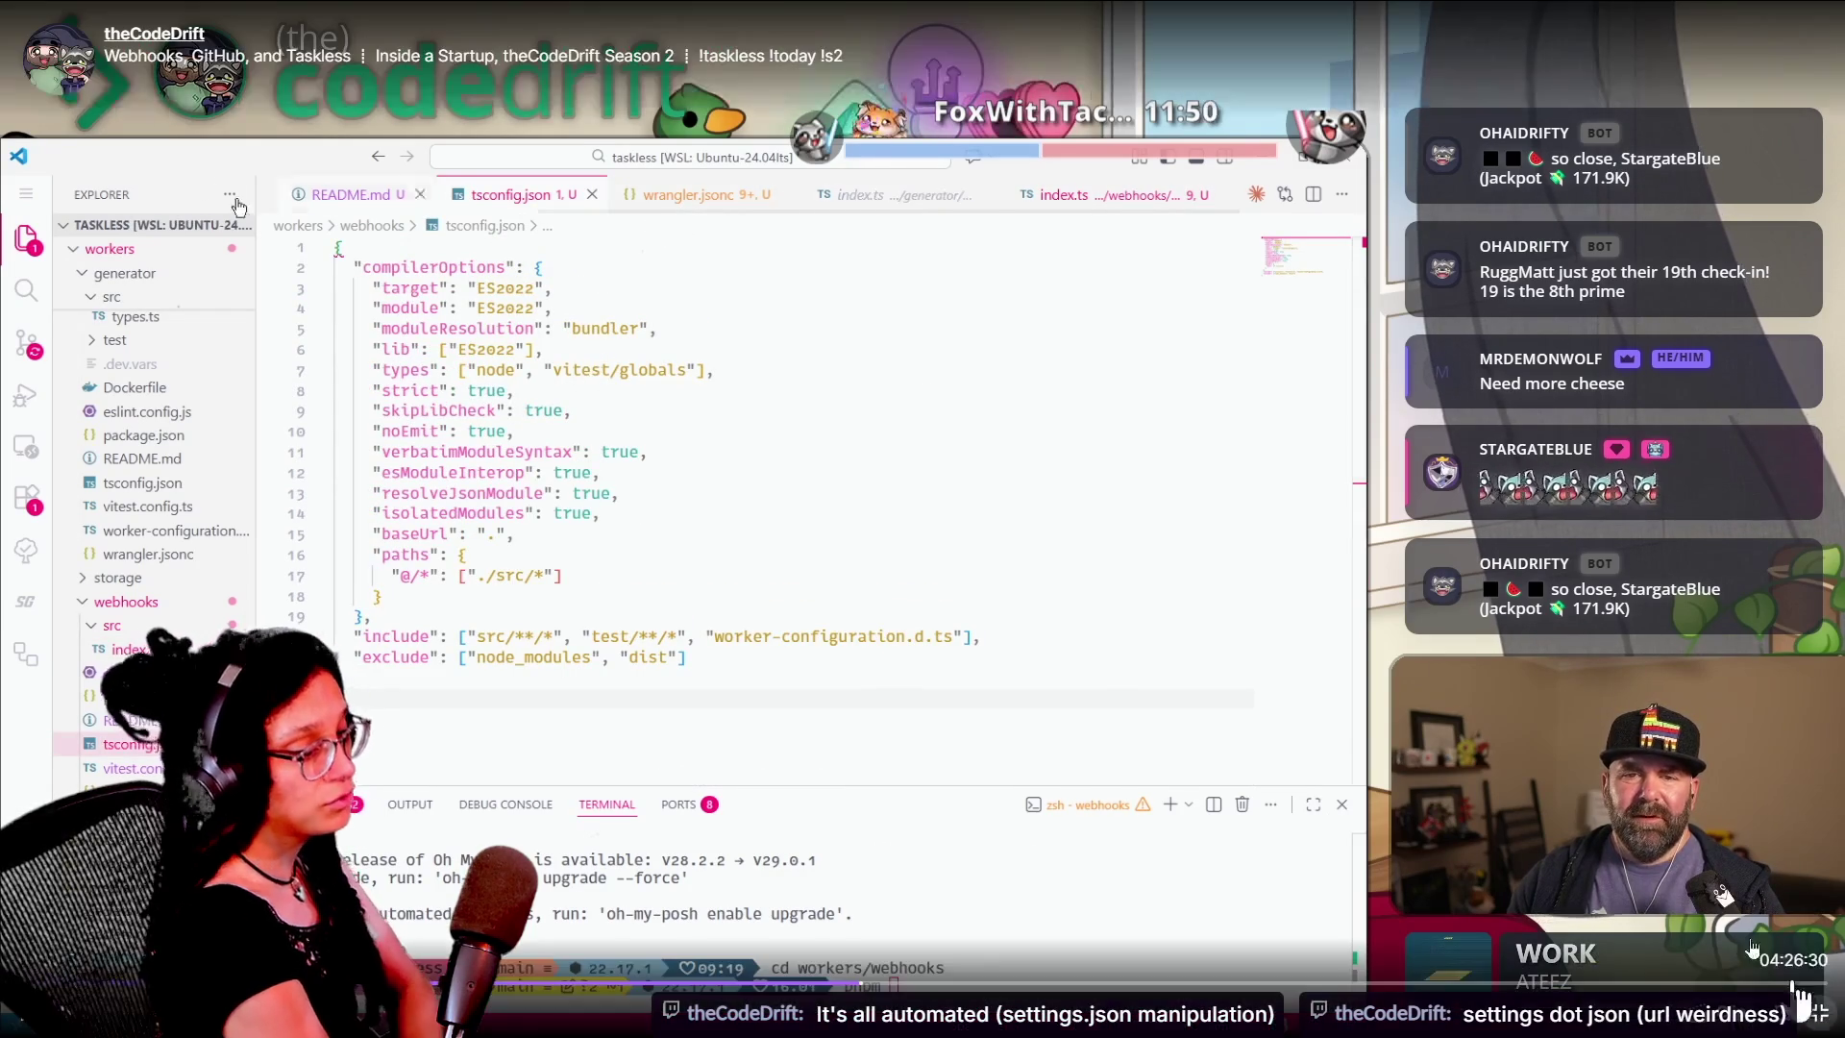
# Exit fullscreen, pause the stream, and close the stray Discord window over the chat
pyautogui.click(1819, 1010)
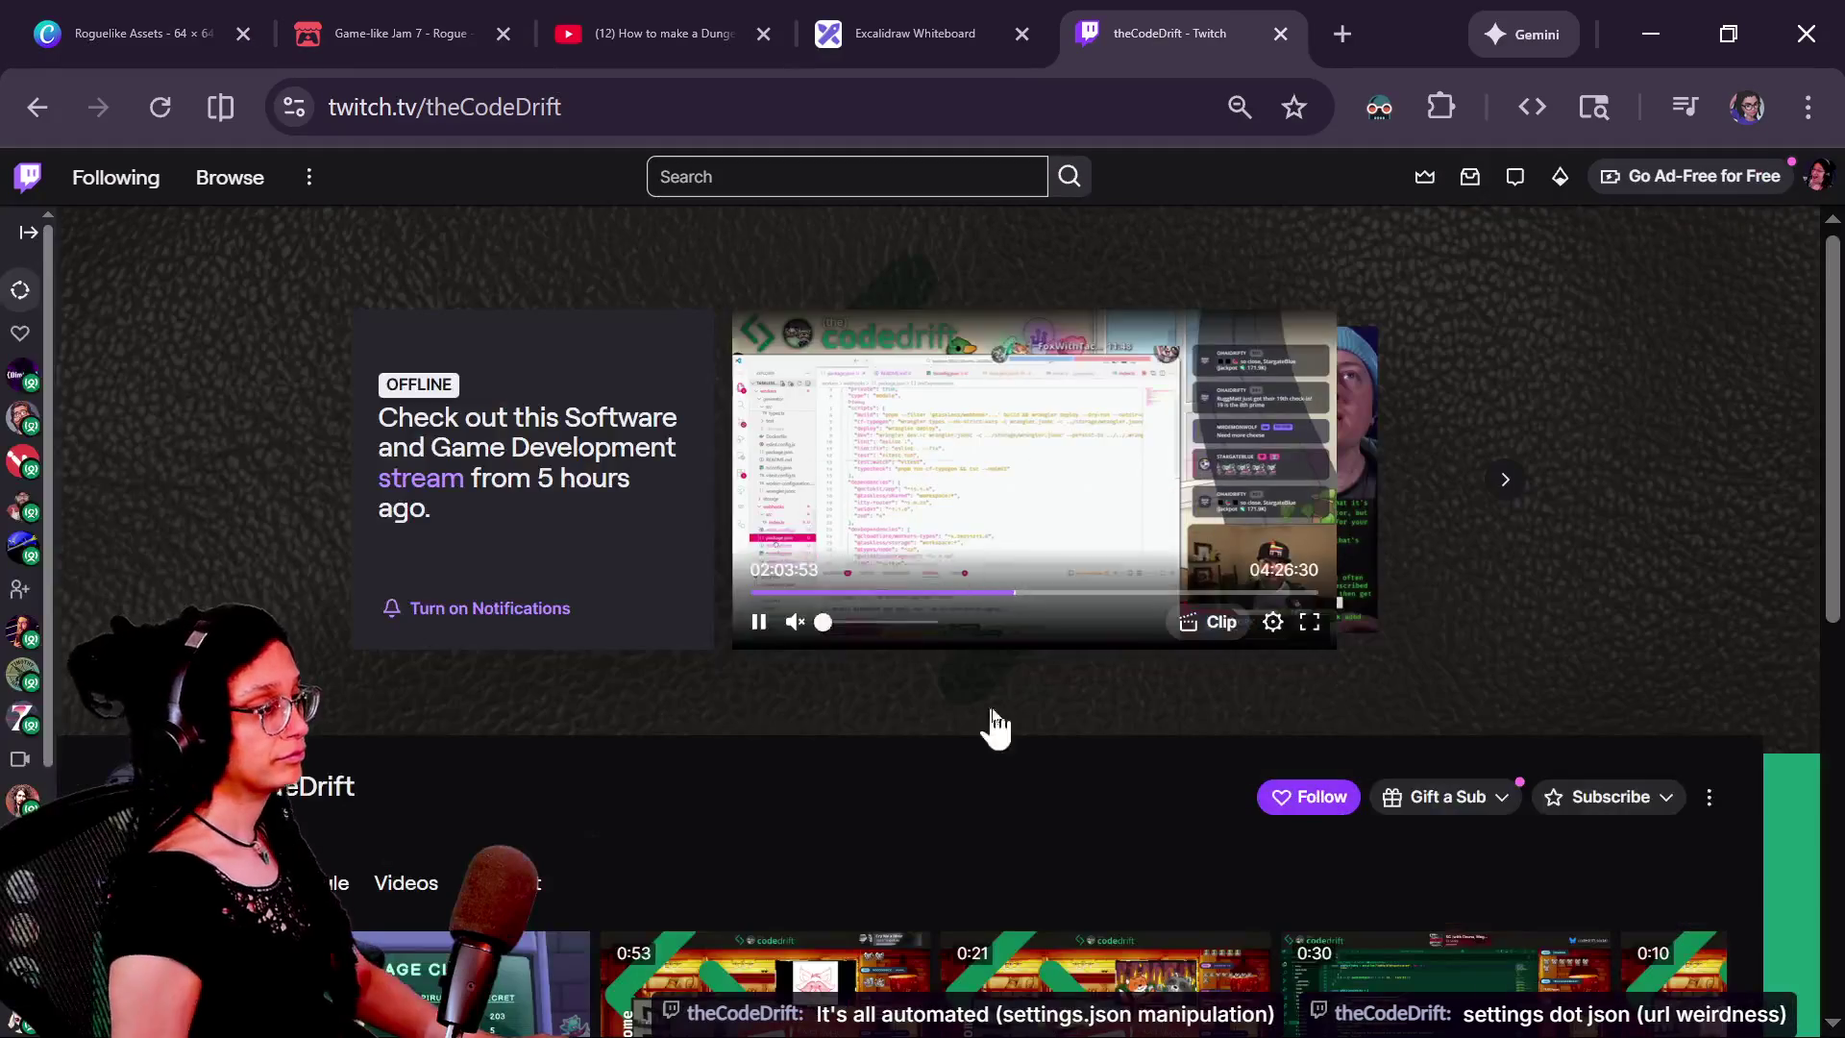
pyautogui.click(760, 622)
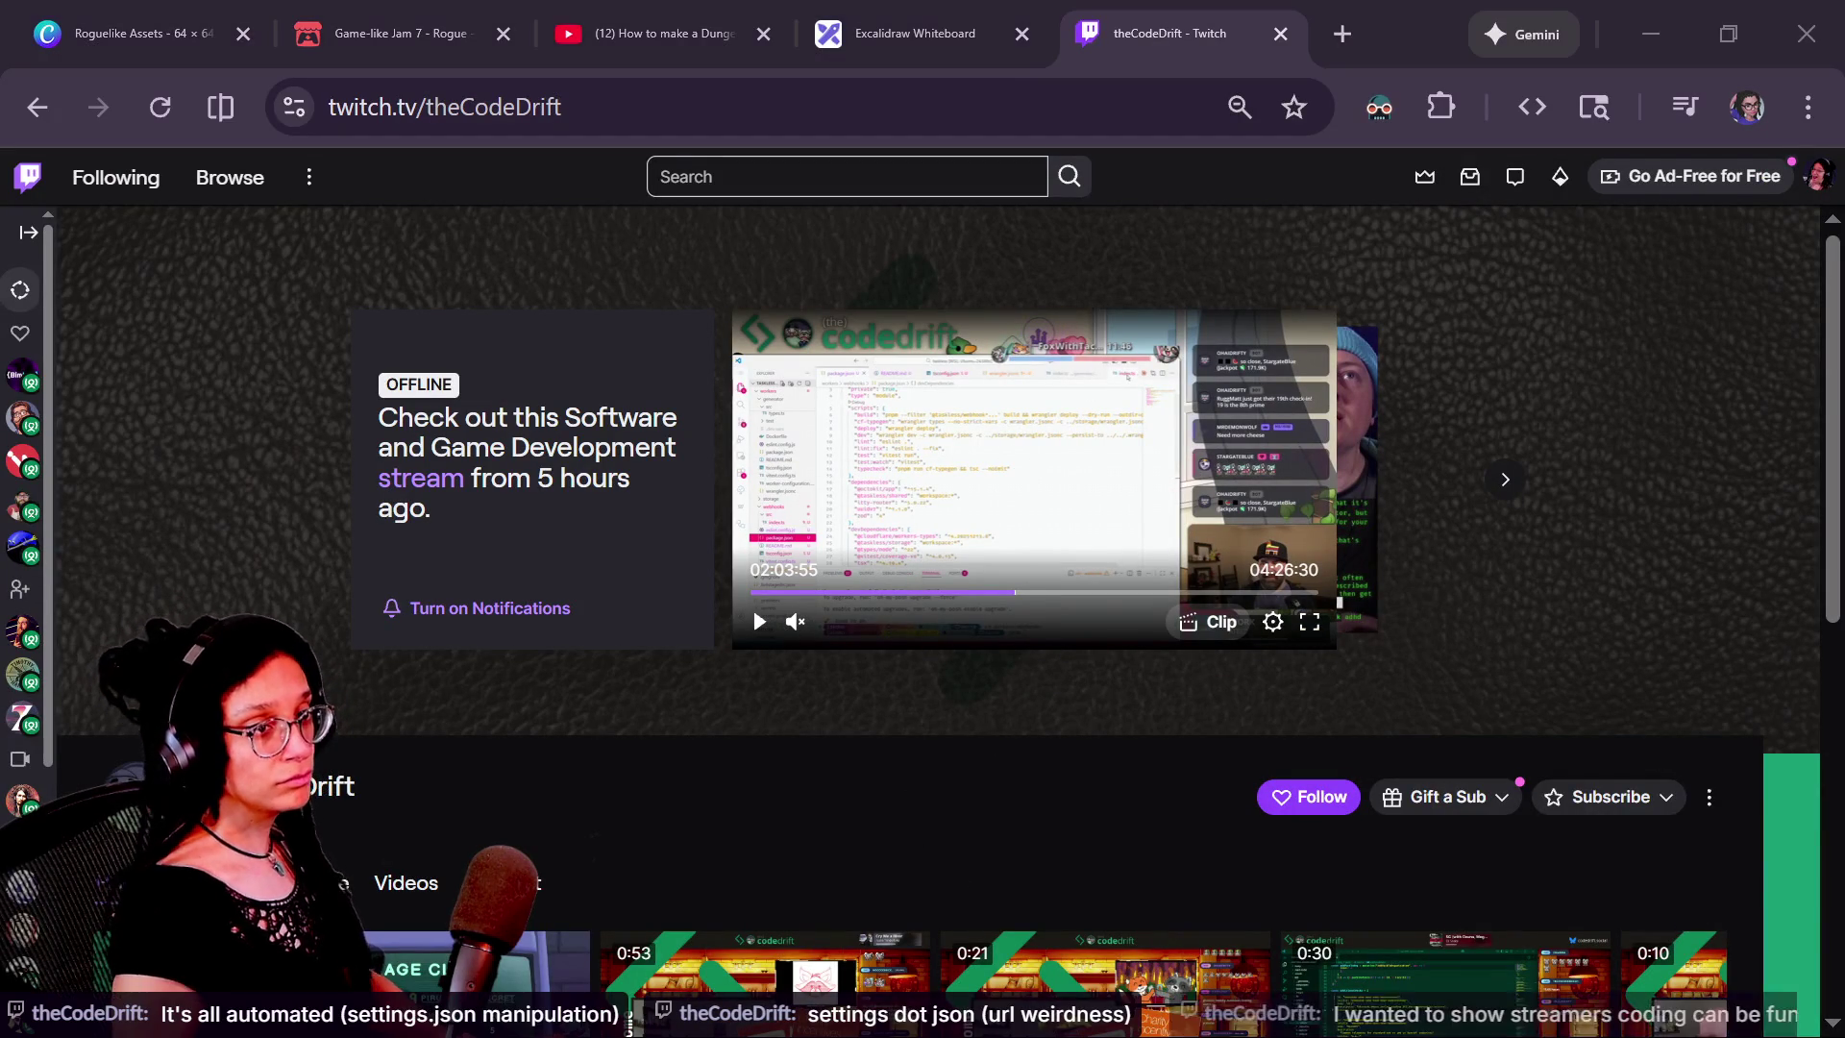
pyautogui.hotkey('alt', 'Tab')
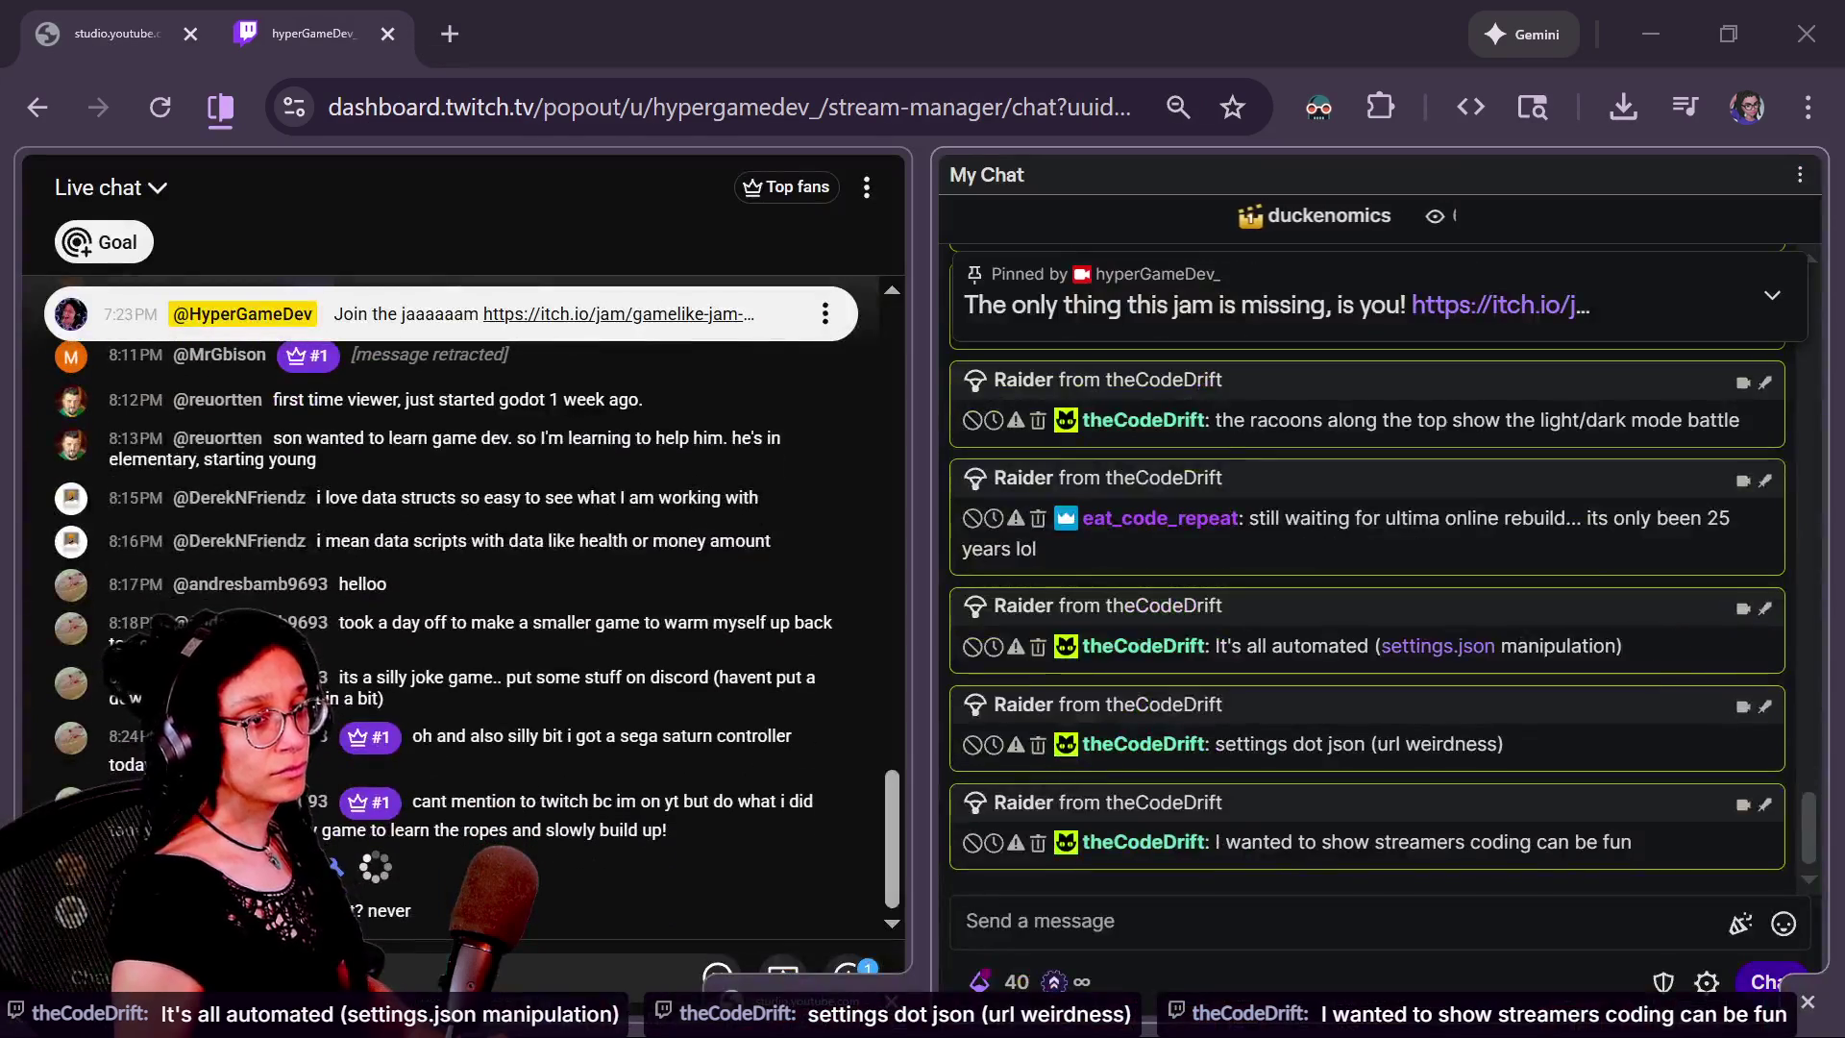
pyautogui.hotkey('alt', 'Tab')
pyautogui.moveTo(1844, 211)
pyautogui.mouseDown()
pyautogui.moveTo(1844, 382)
pyautogui.moveTo(1052, 371)
pyautogui.moveTo(367, 406)
pyautogui.mouseUp()
pyautogui.moveTo(1071, 452); pyautogui.dragTo(1544, 462)
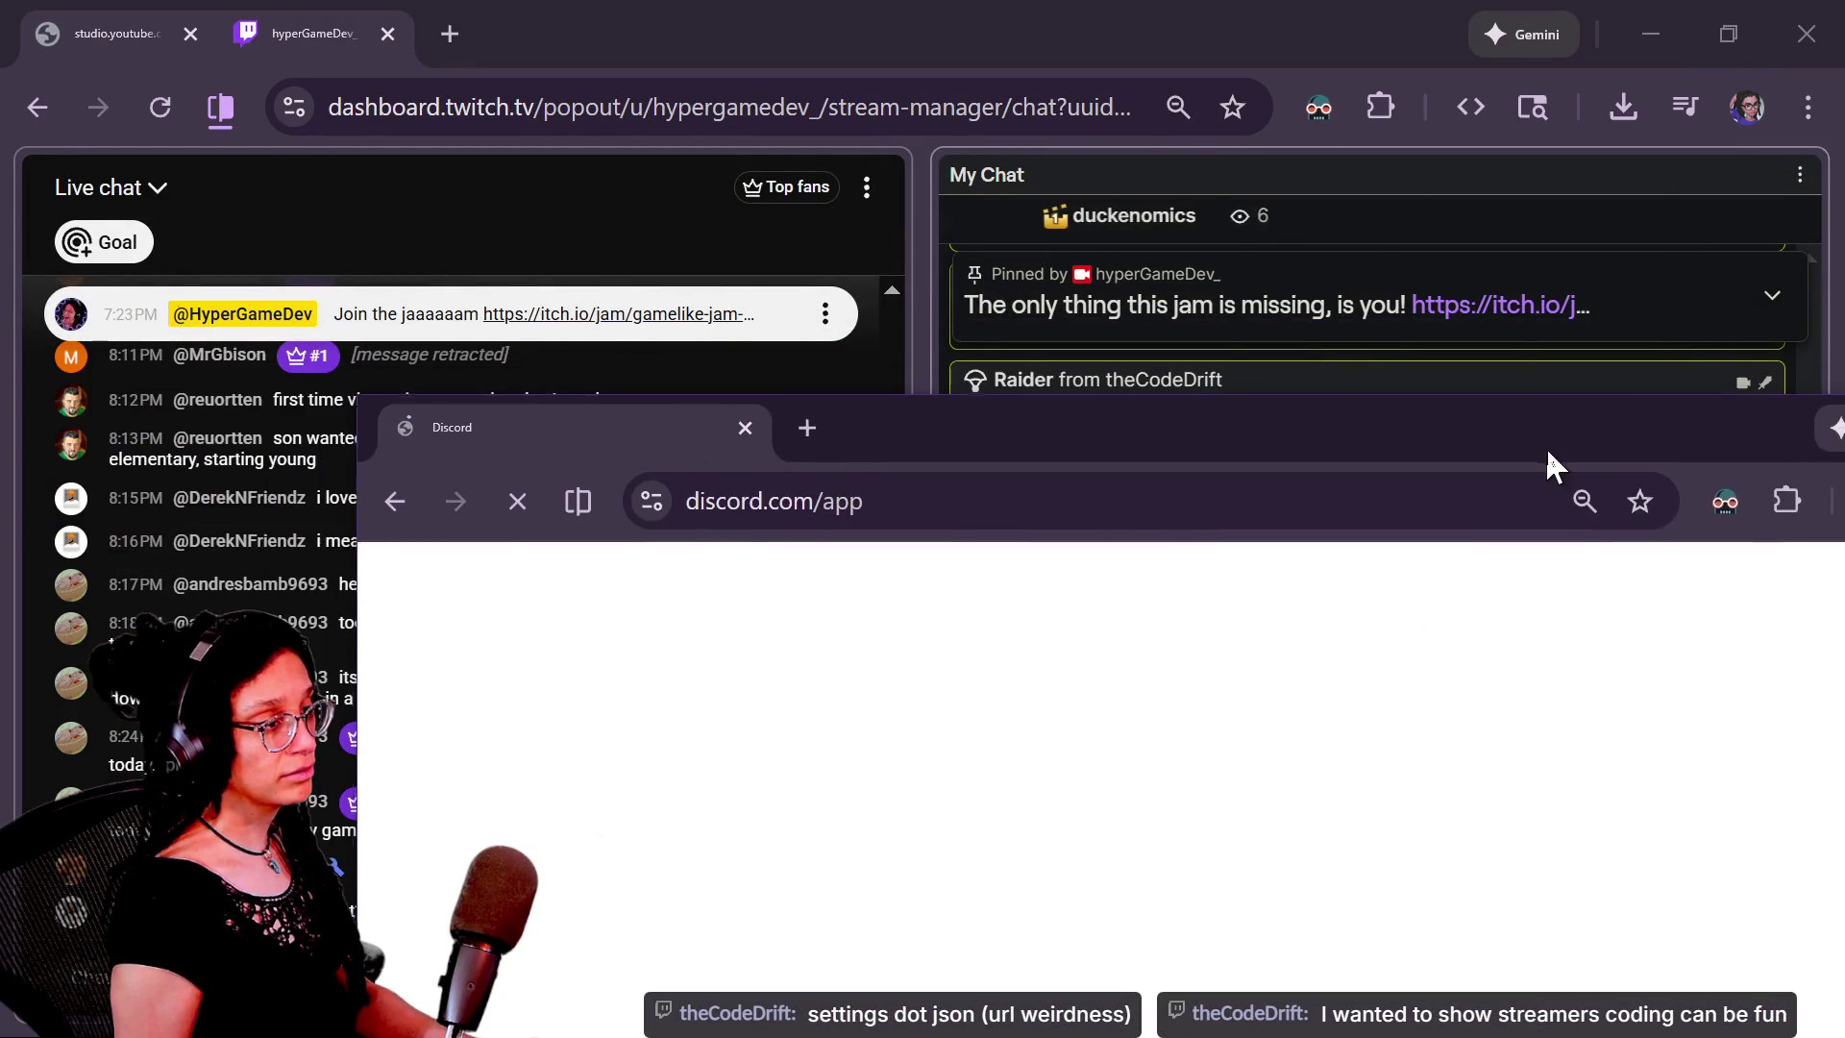
pyautogui.click(749, 429)
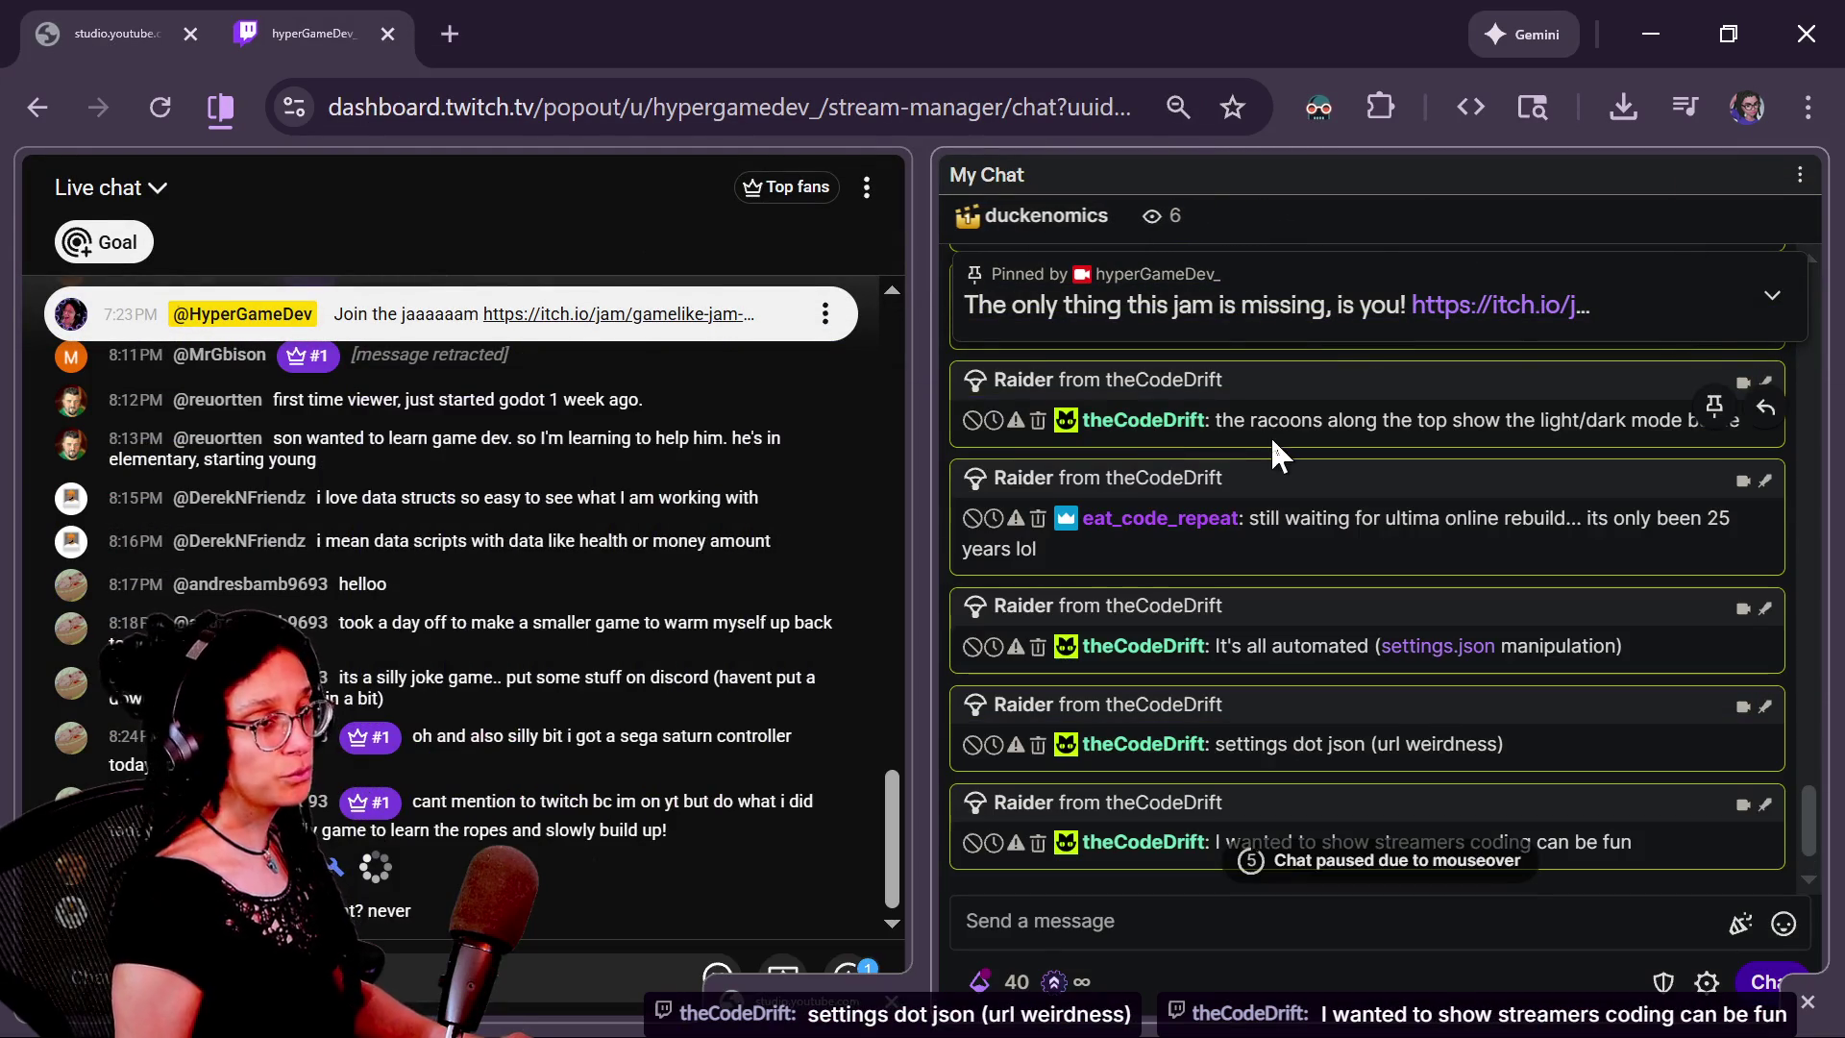
# Reopen Discord from the bookmarks in a new window, resized and placed over the chat
pyautogui.hotkey('ctrl', 'shift', 'n')
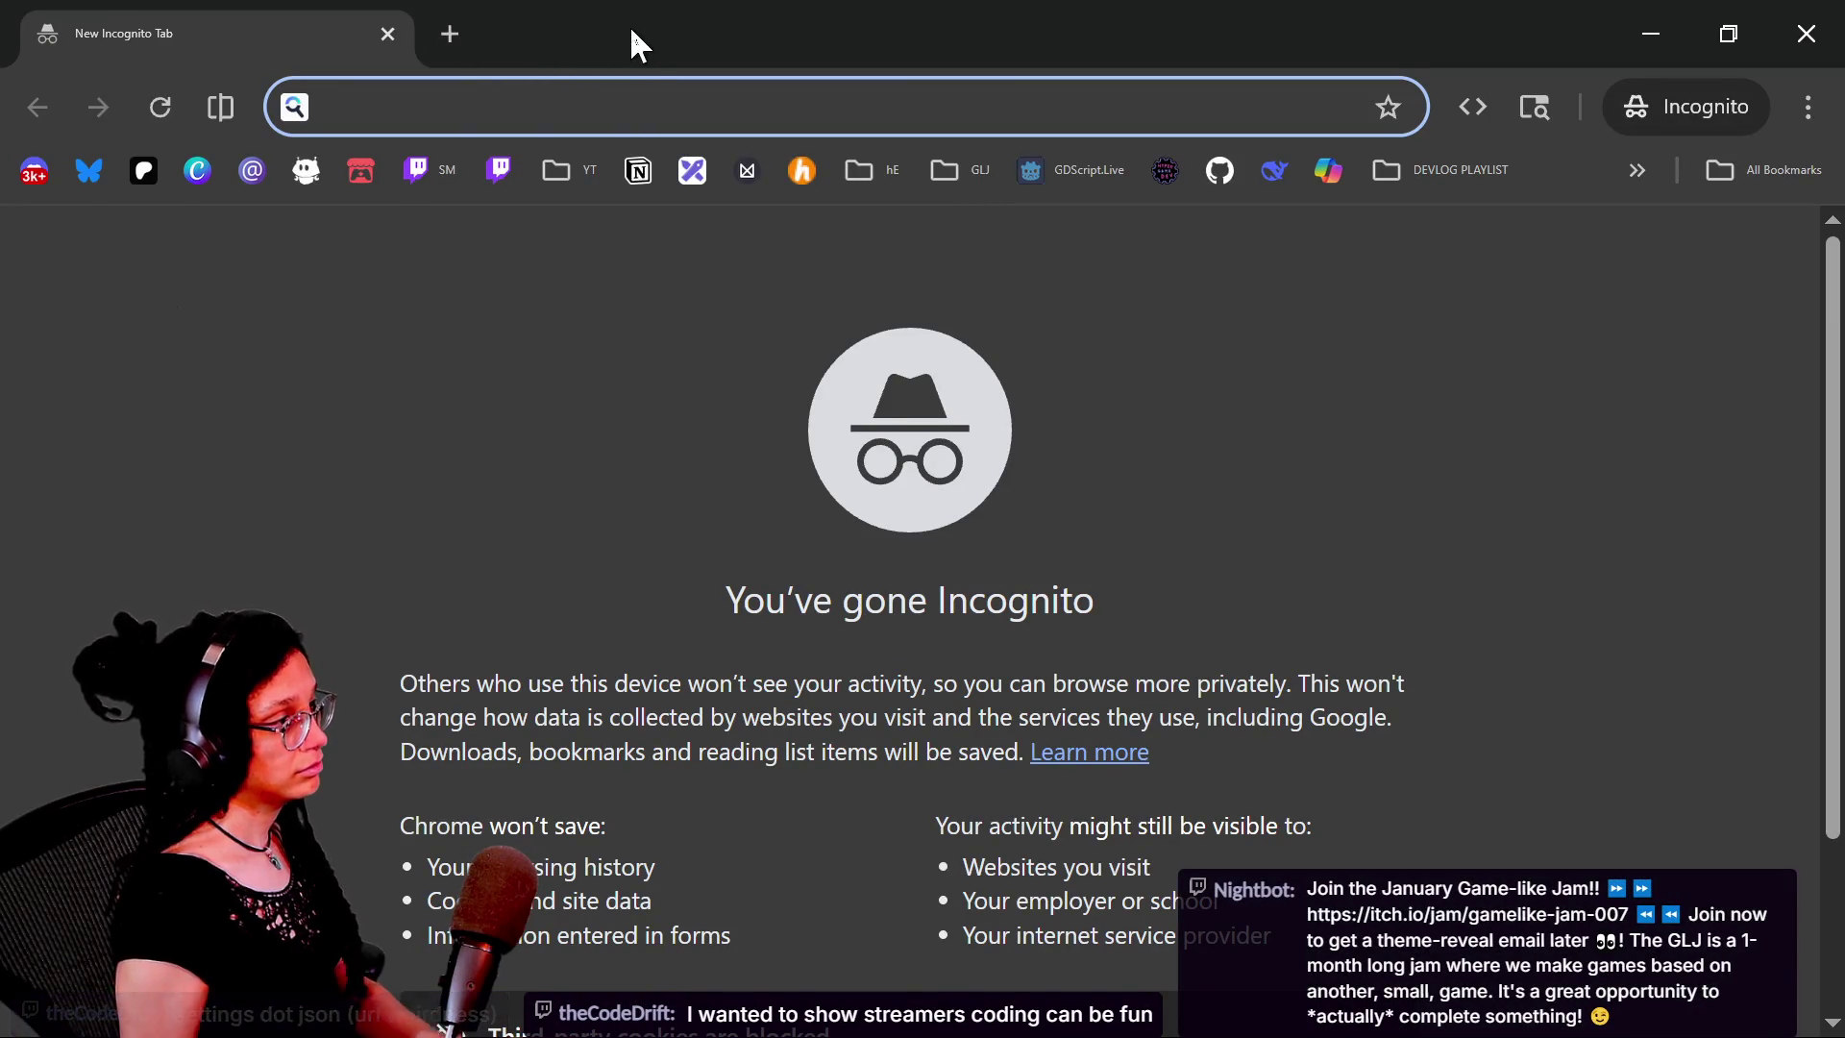
pyautogui.click(389, 36)
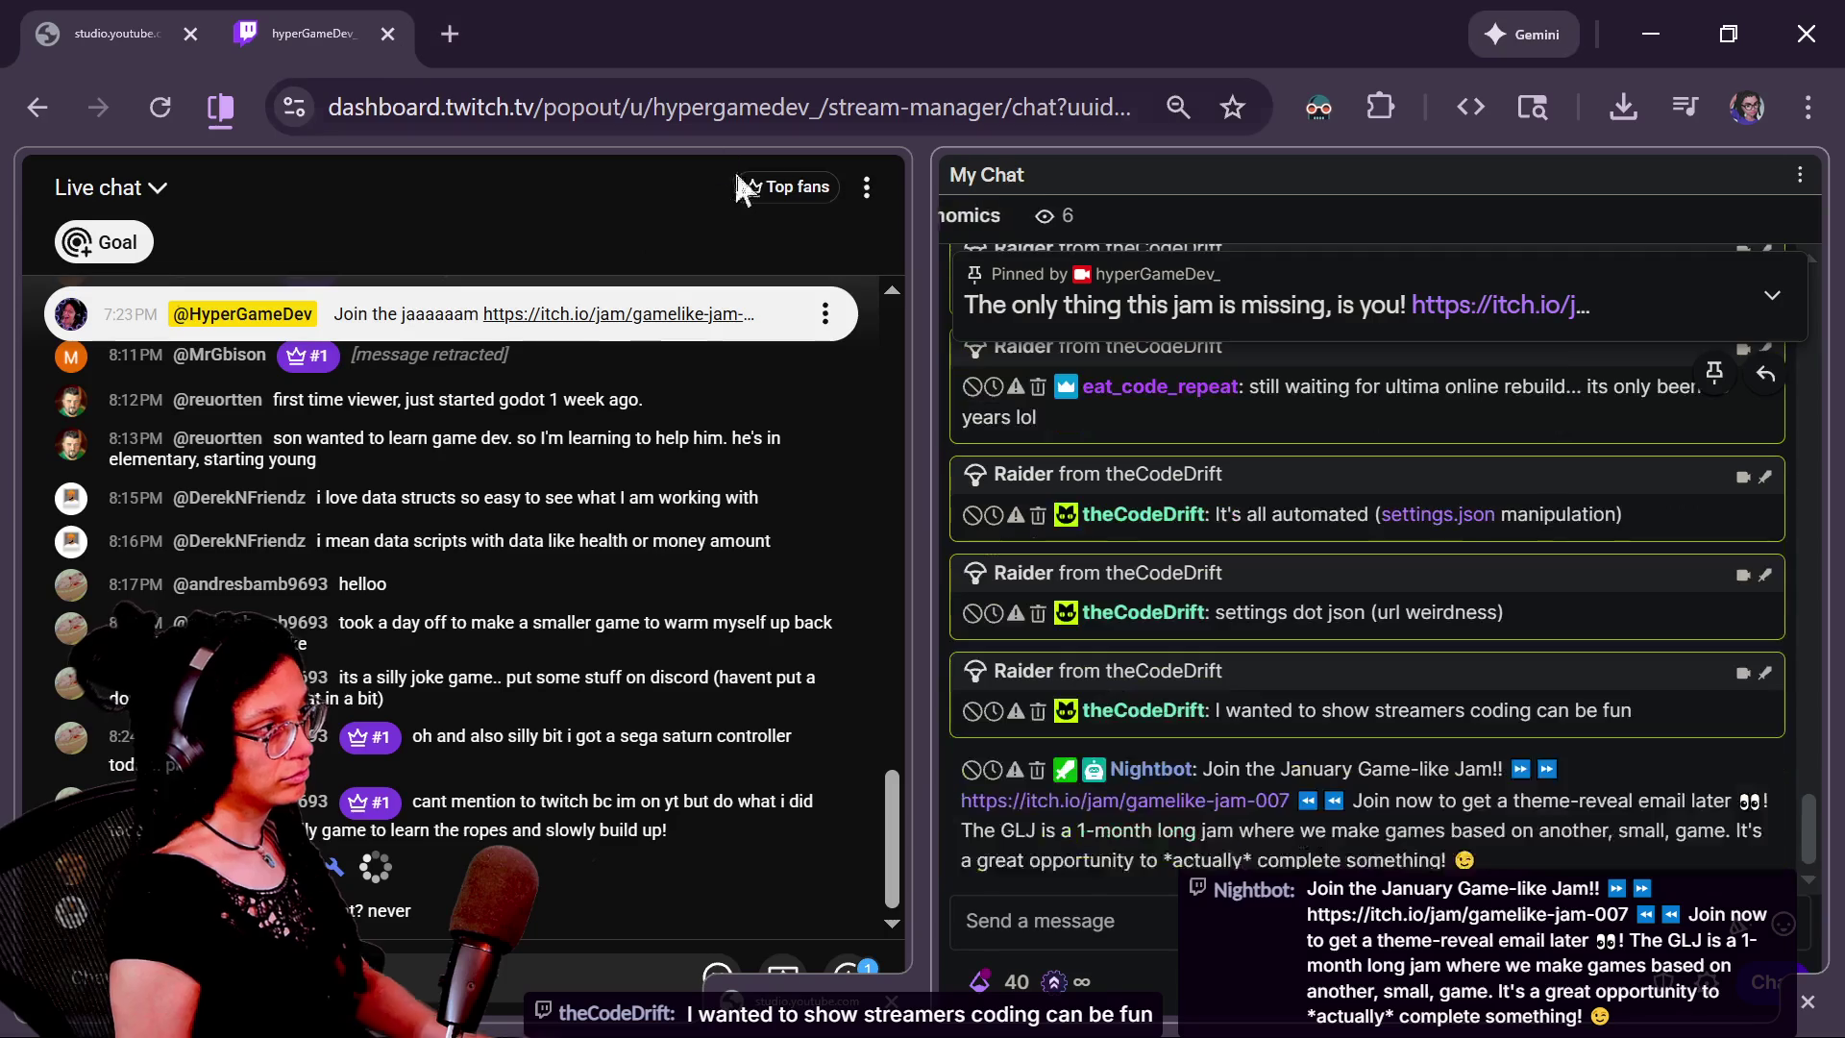
pyautogui.hotkey('alt', 'Tab')
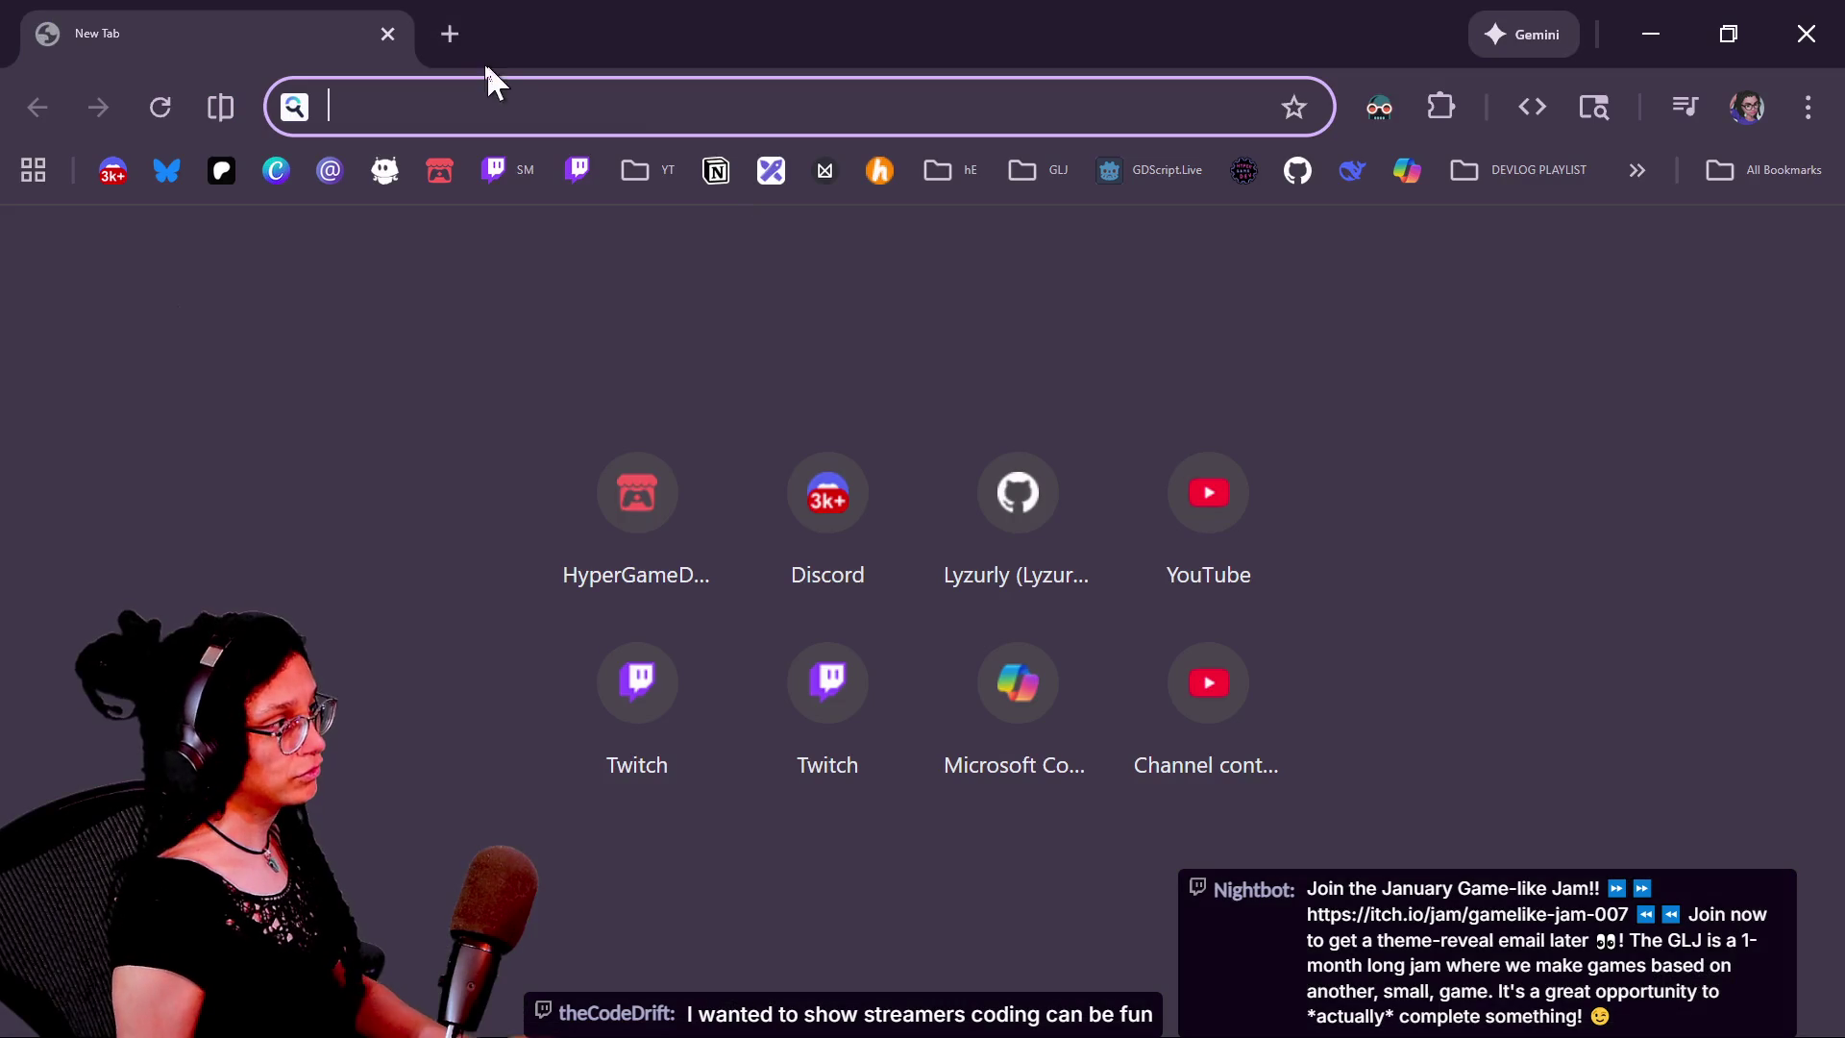
pyautogui.click(112, 173)
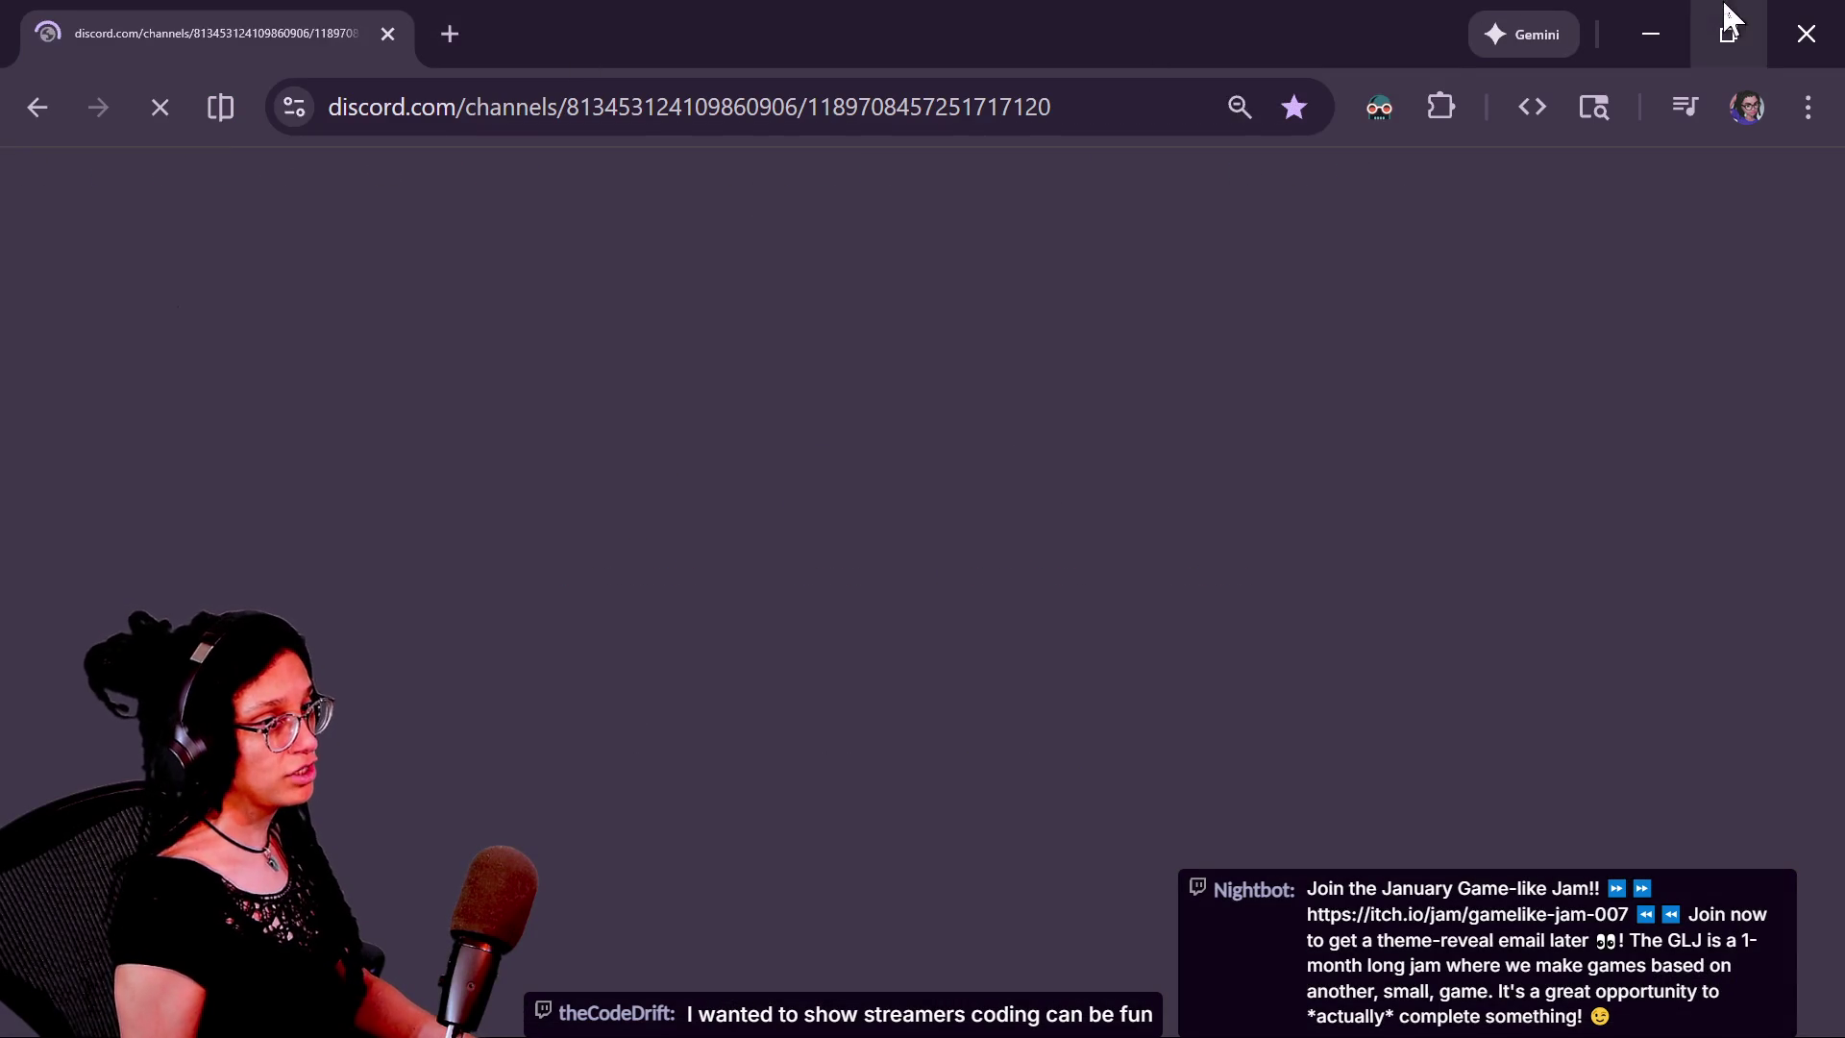
pyautogui.click(1729, 34)
pyautogui.doubleClick(856, 88)
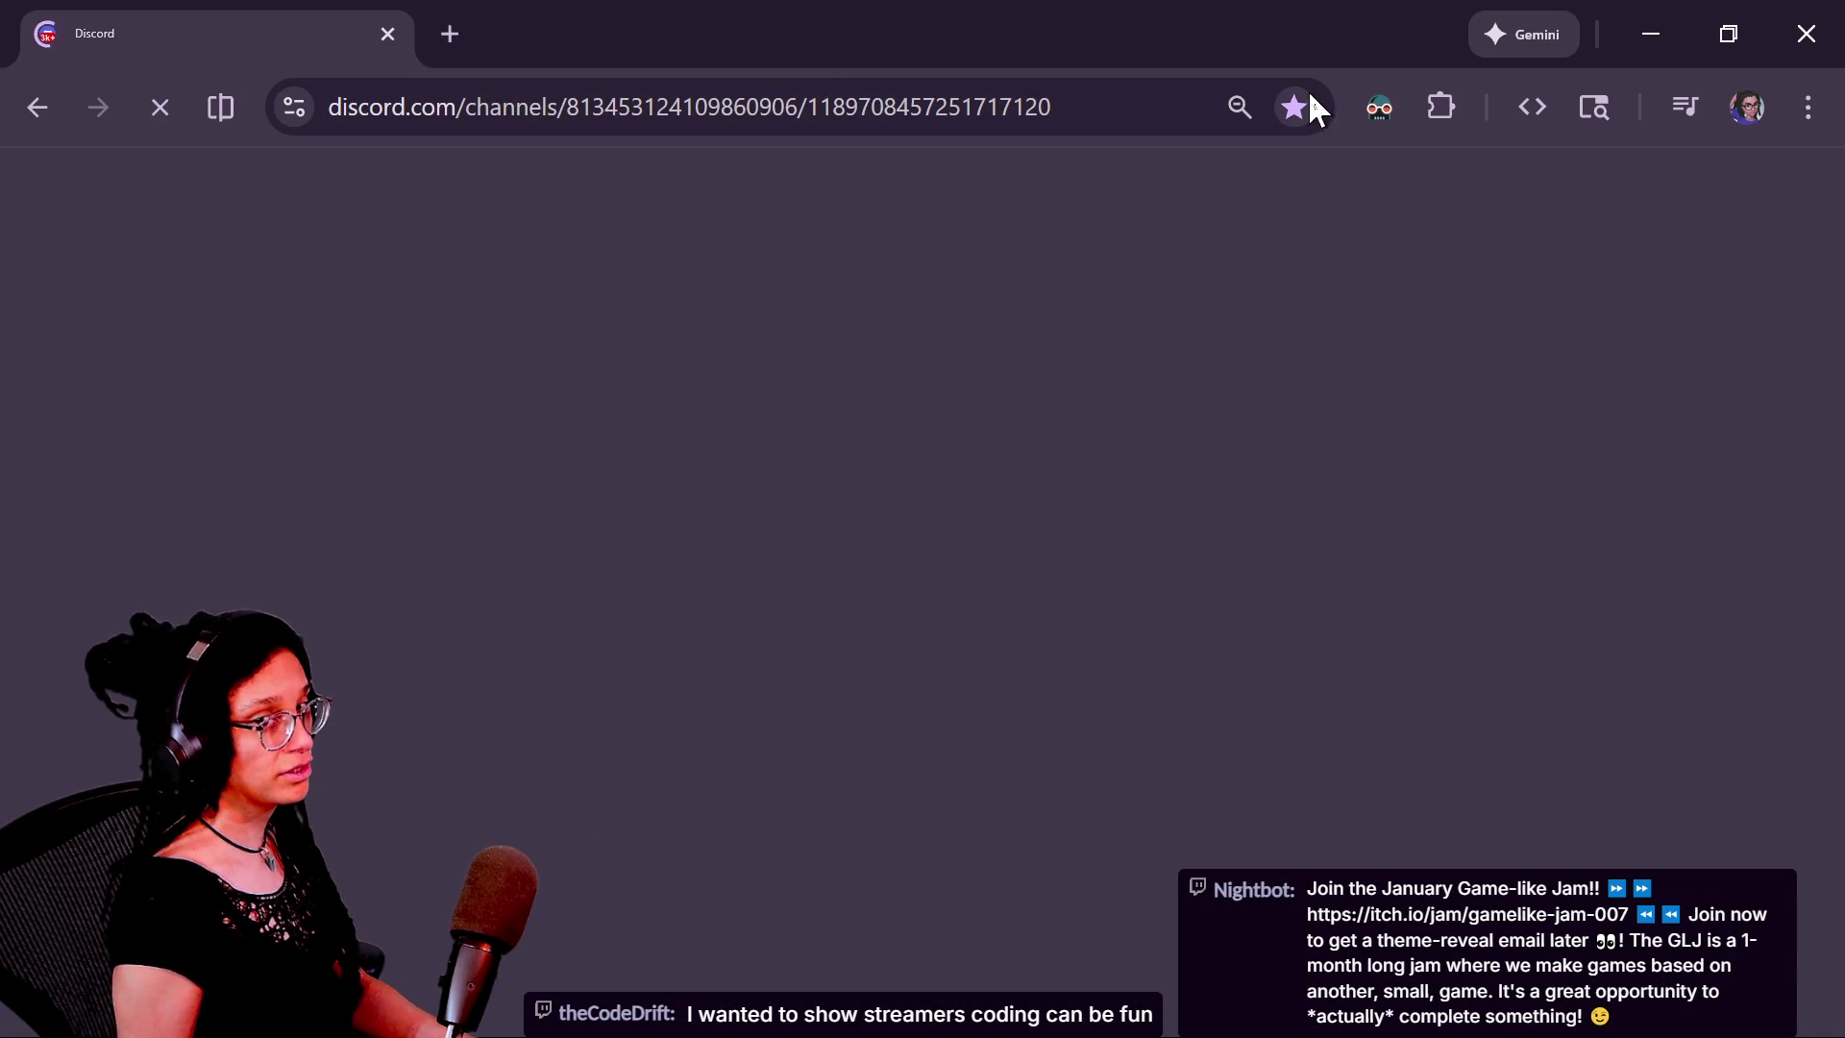
pyautogui.click(1701, 52)
pyautogui.moveTo(827, 96)
pyautogui.mouseDown()
pyautogui.moveTo(815, 211)
pyautogui.moveTo(1844, 251)
pyautogui.mouseUp()
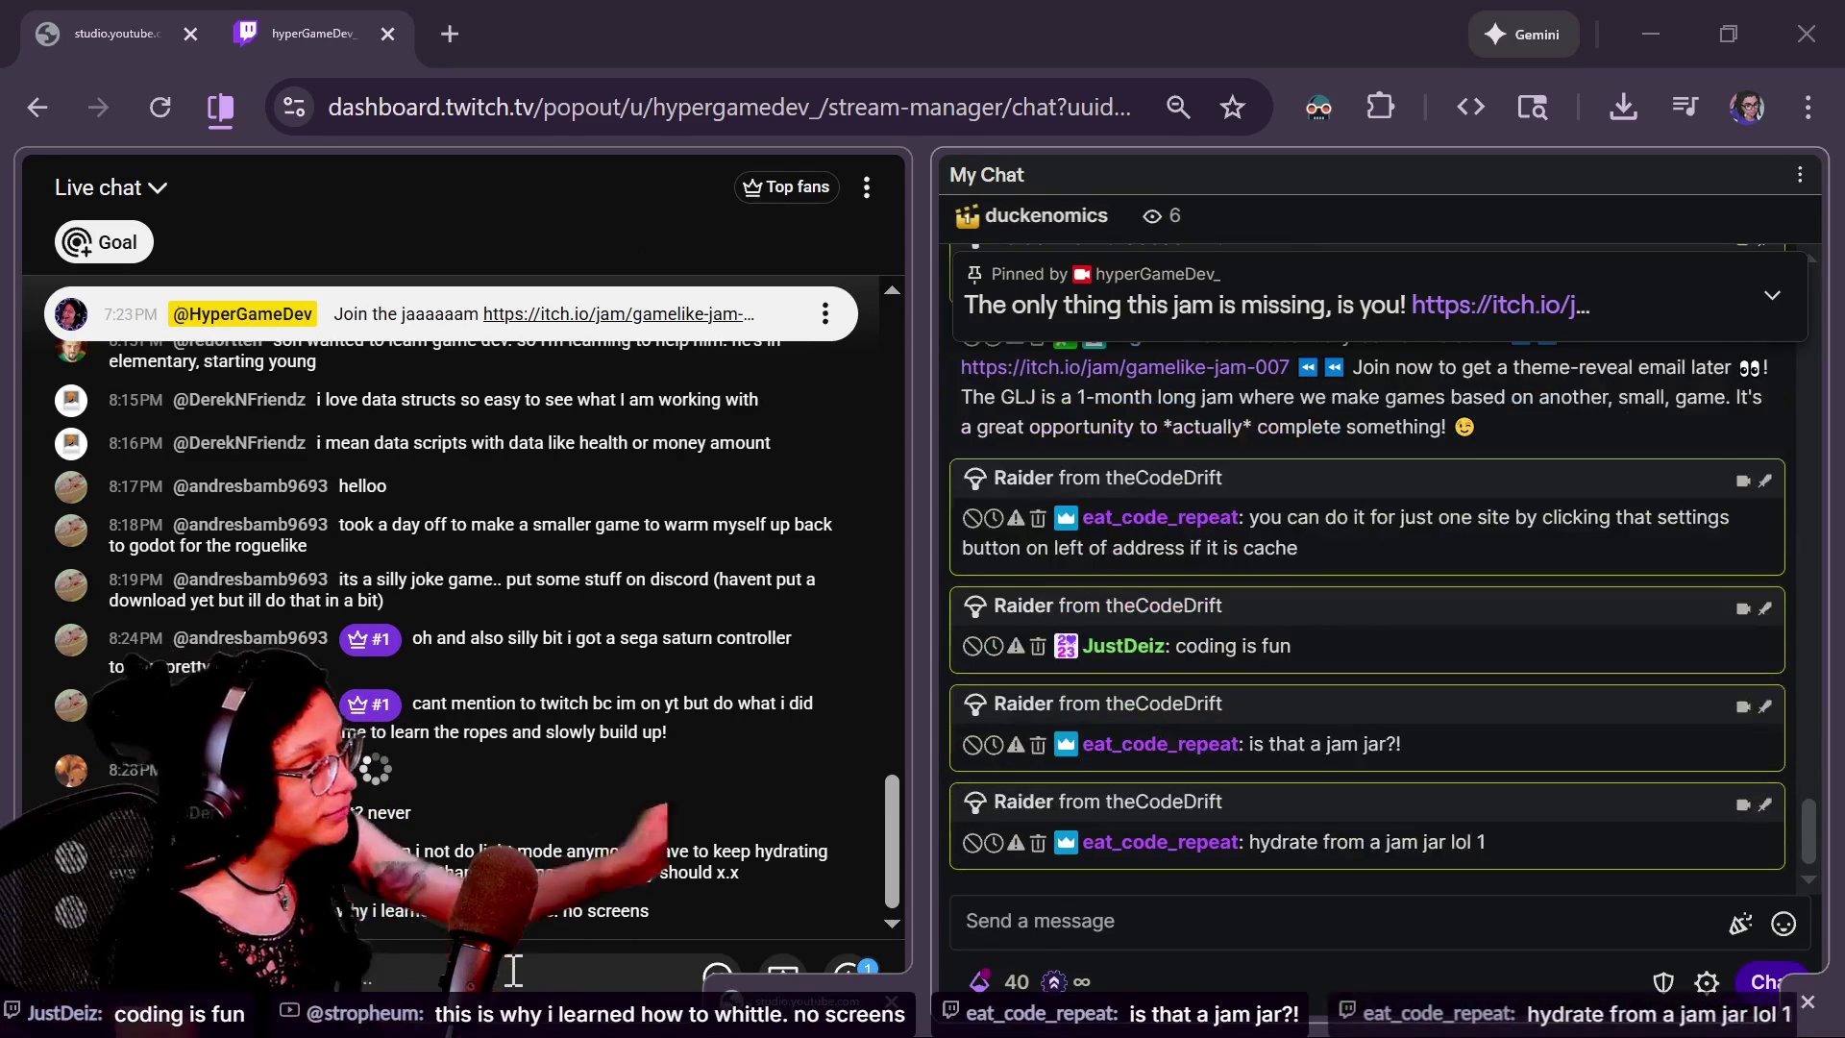
# Focus the YouTube live chat pane in the stream-manager popout window
pyautogui.click(514, 971)
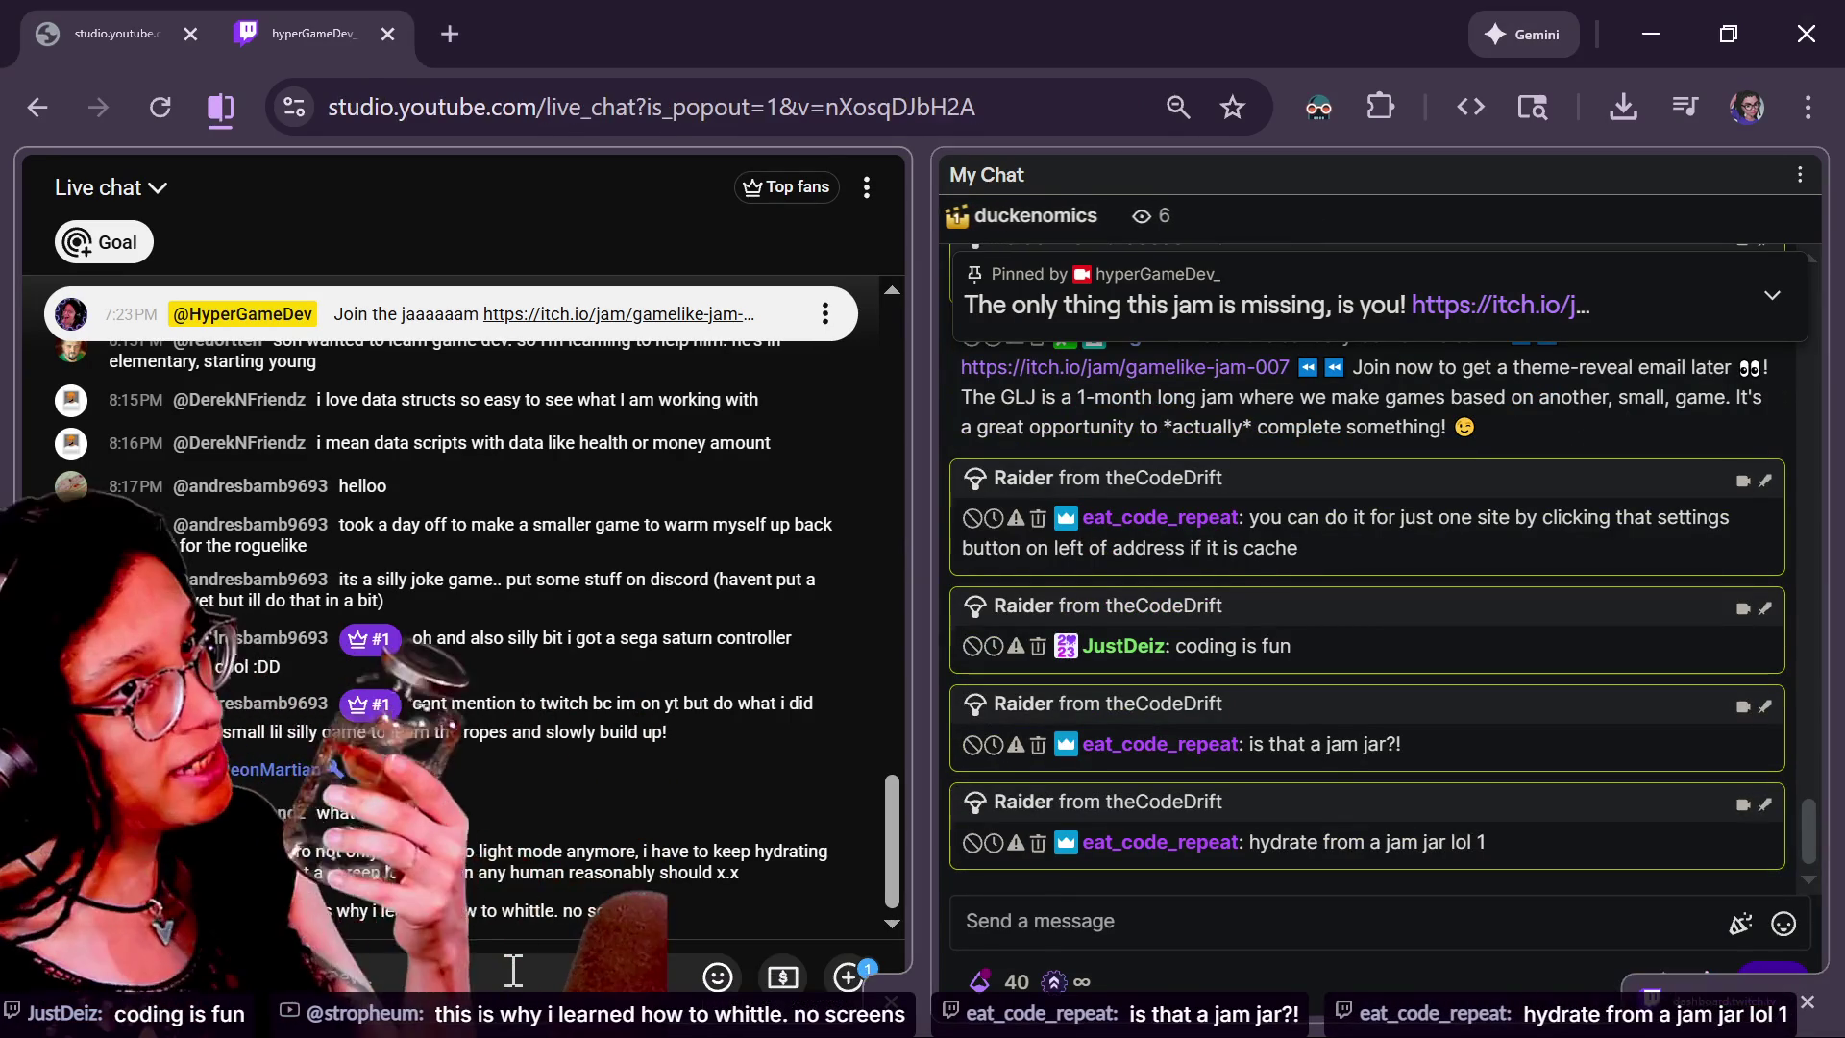
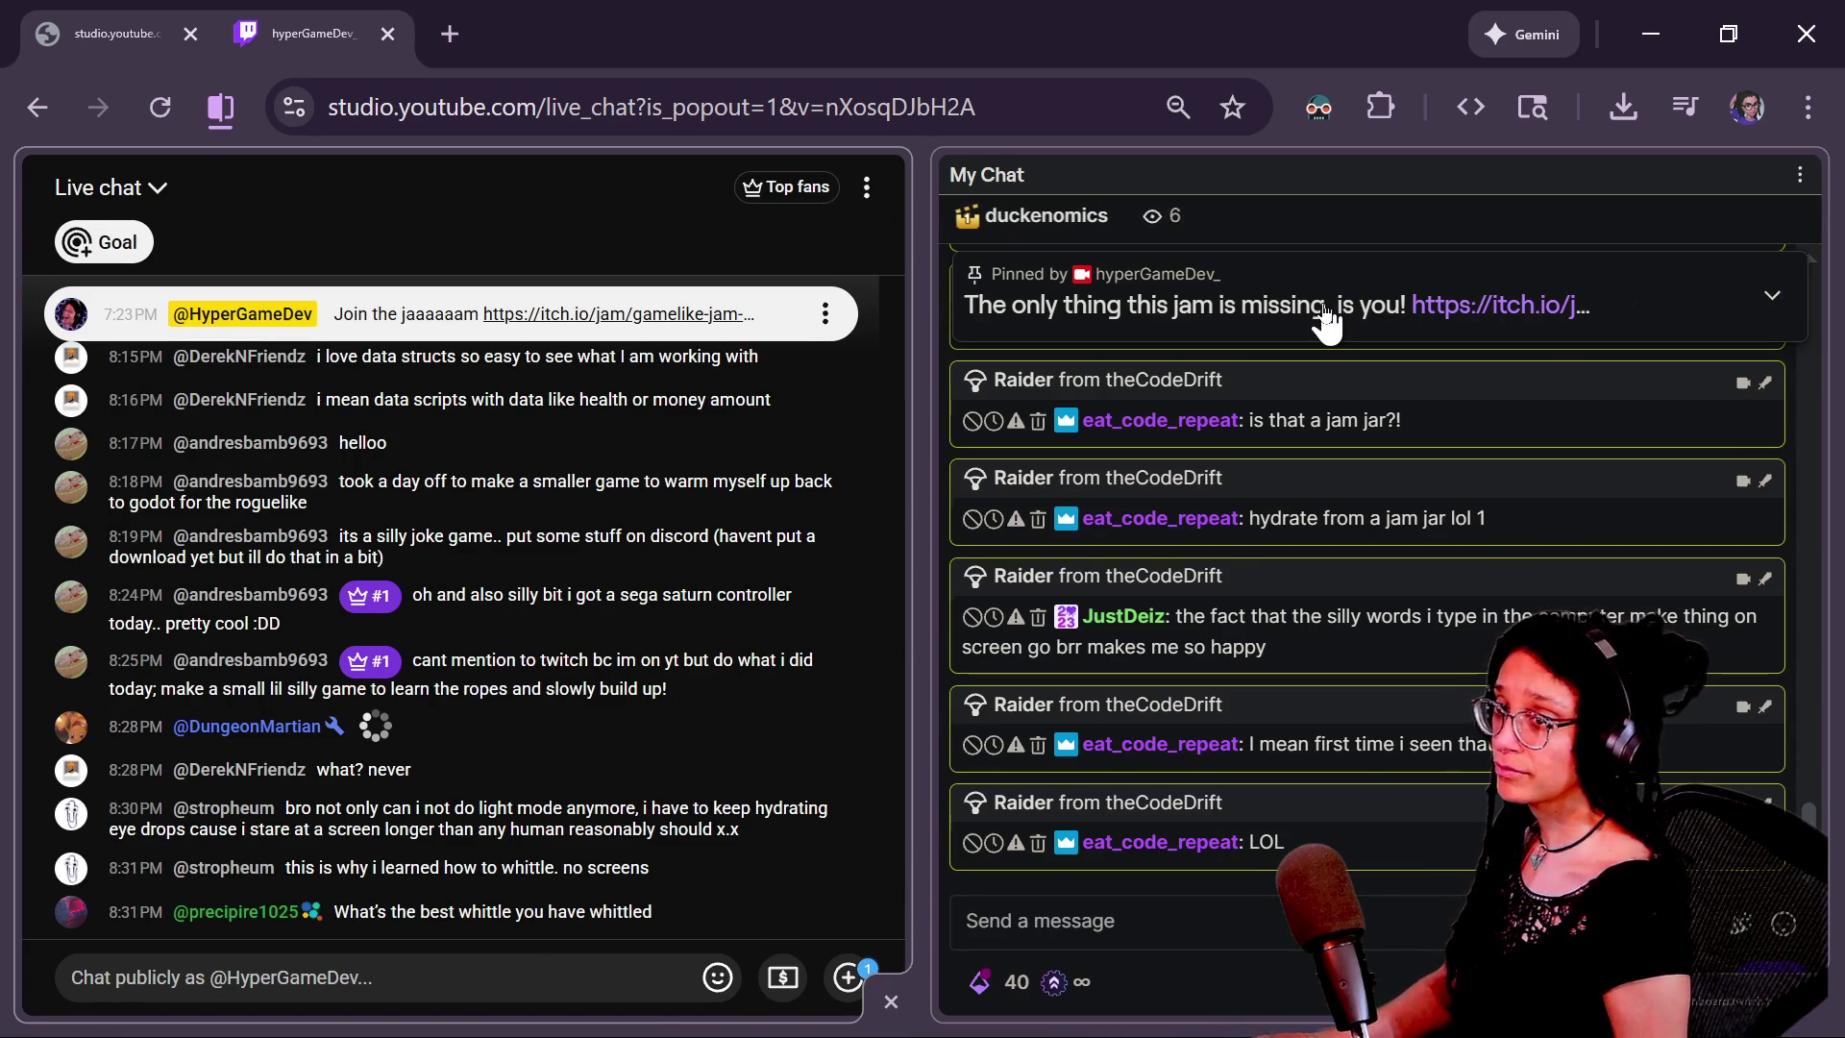
# Regenerate the running level three times for new pink room layouts, then restore the docks with manage_levels.gd open
pyautogui.hotkey('alt', 'Tab')
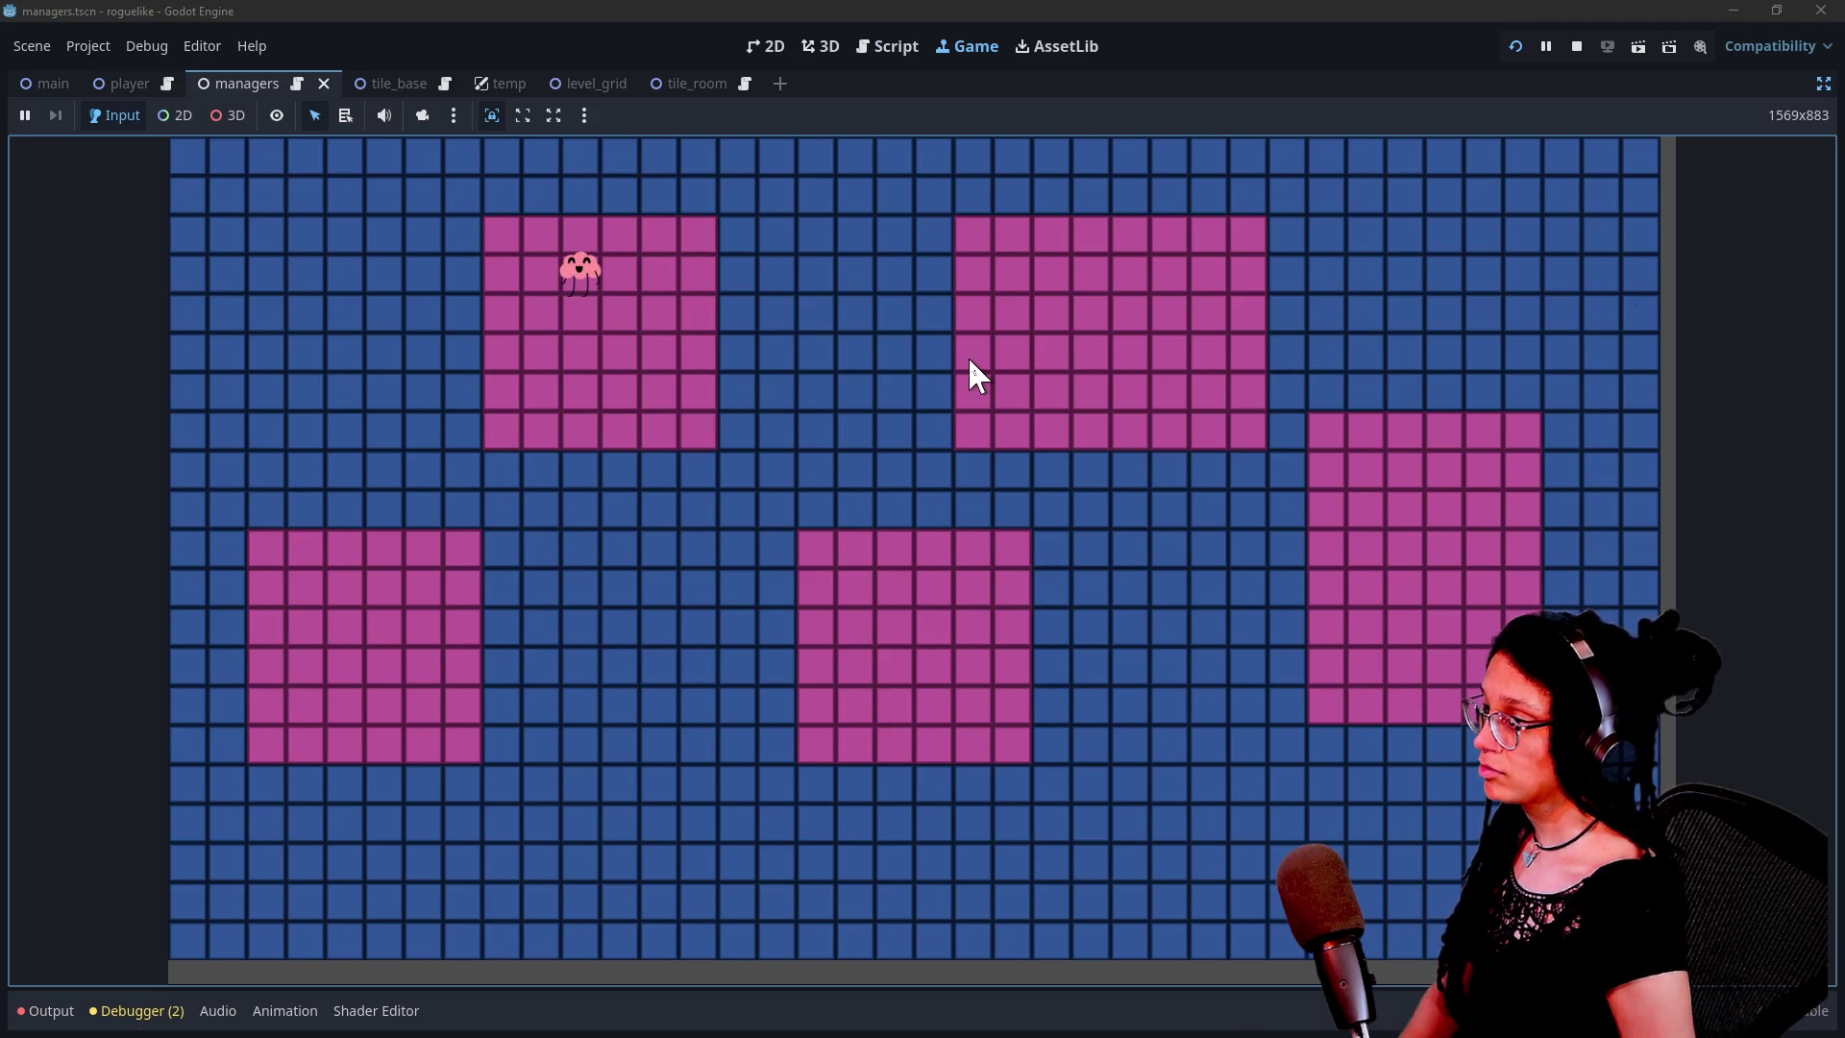
pyautogui.click(967, 355)
pyautogui.click(1082, 336)
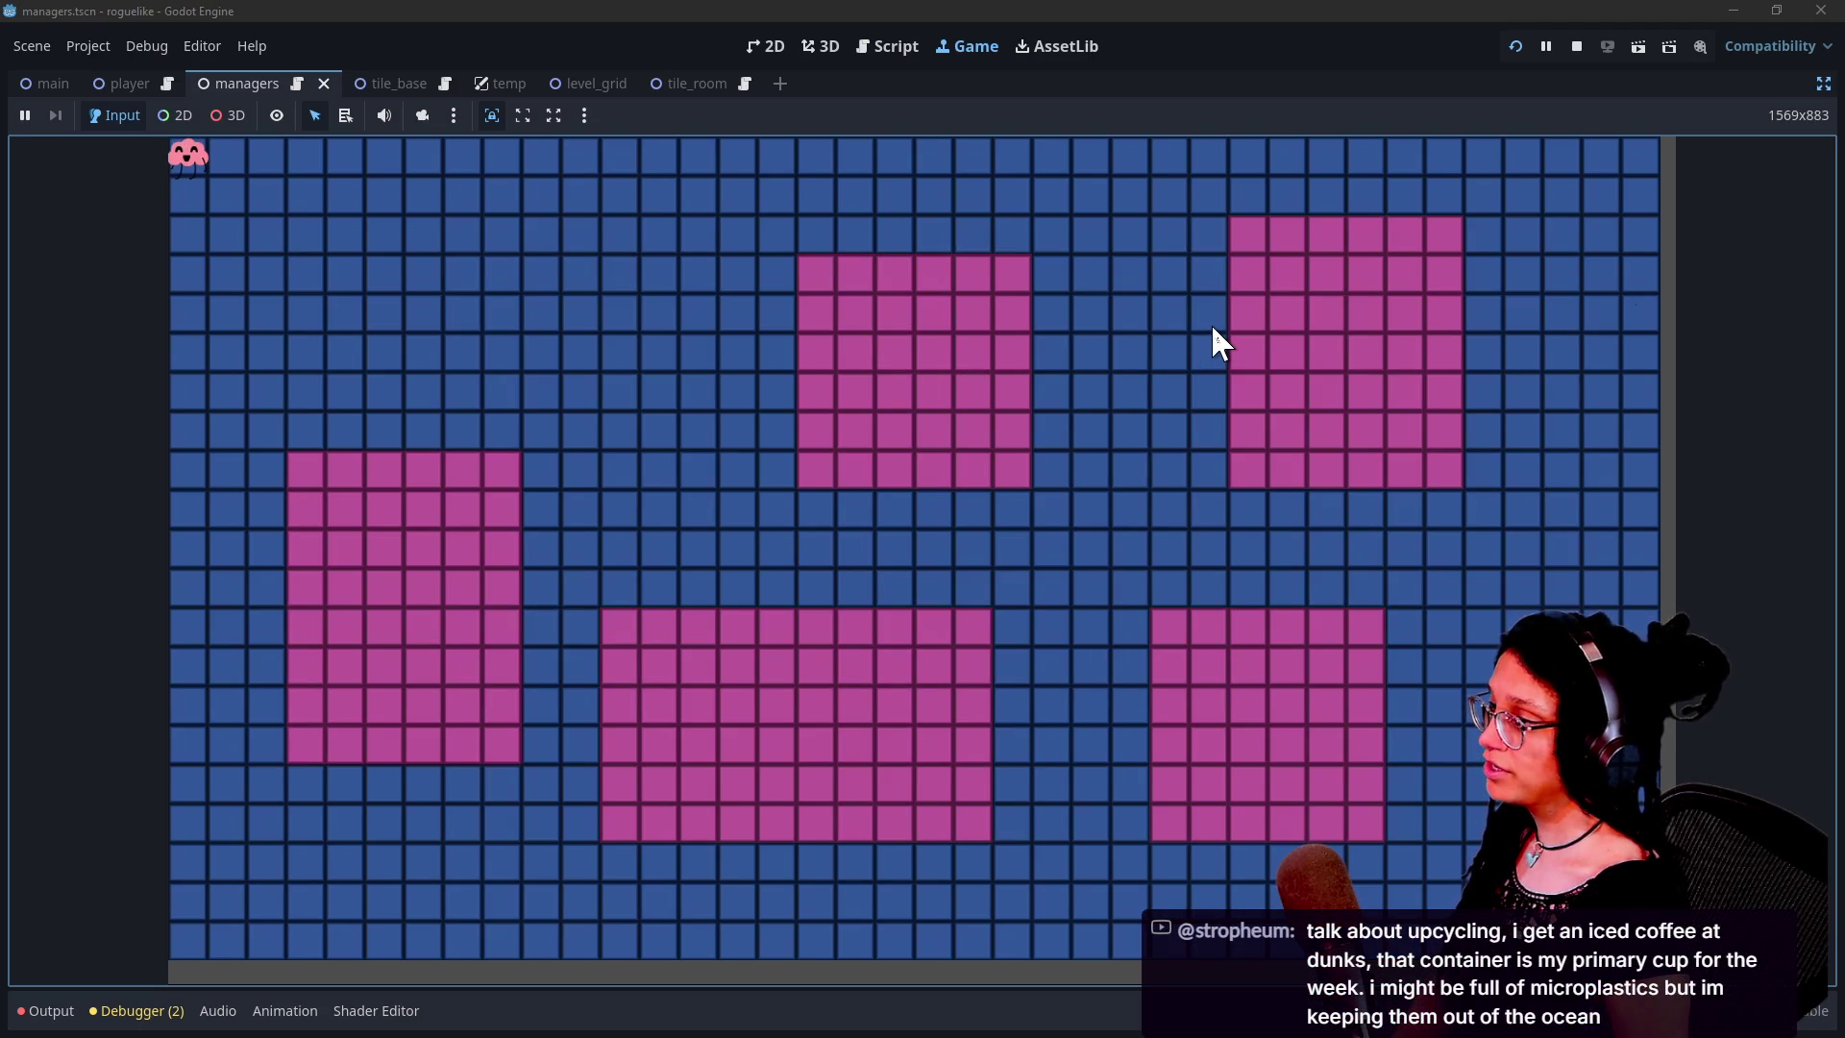
pyautogui.press('space')
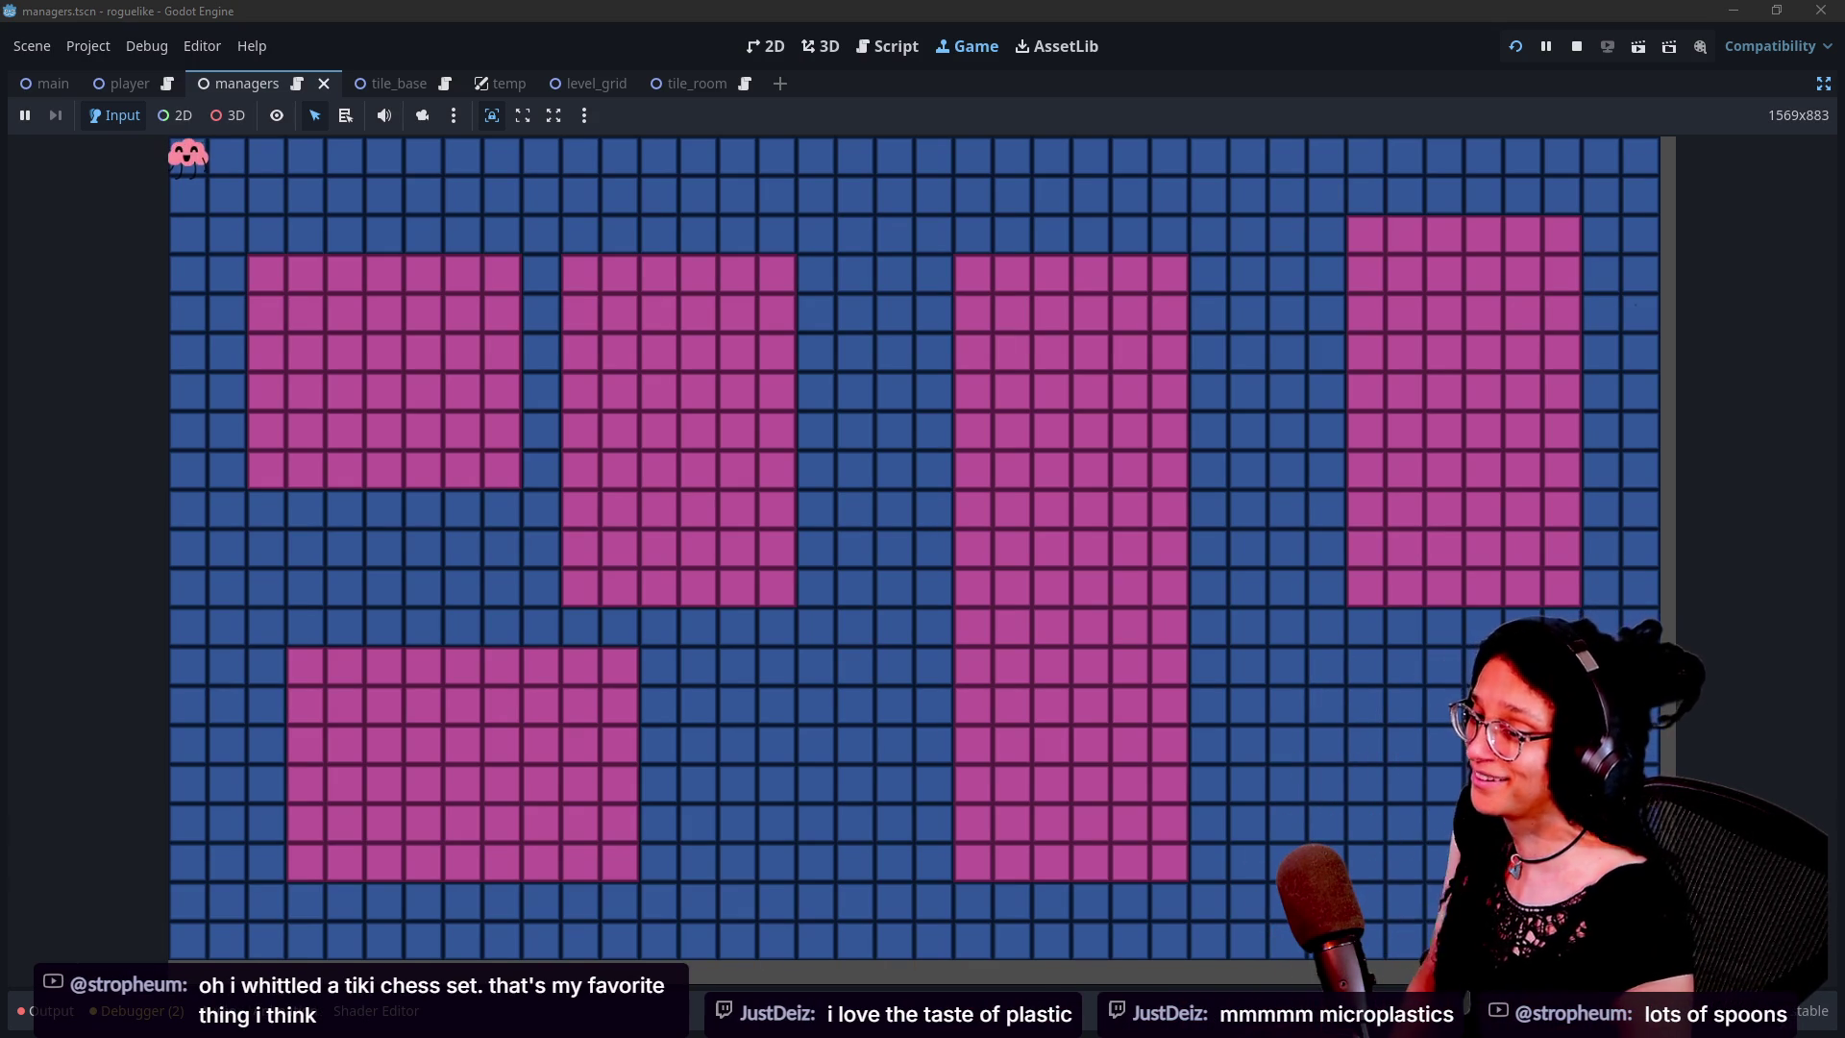
pyautogui.click(1823, 84)
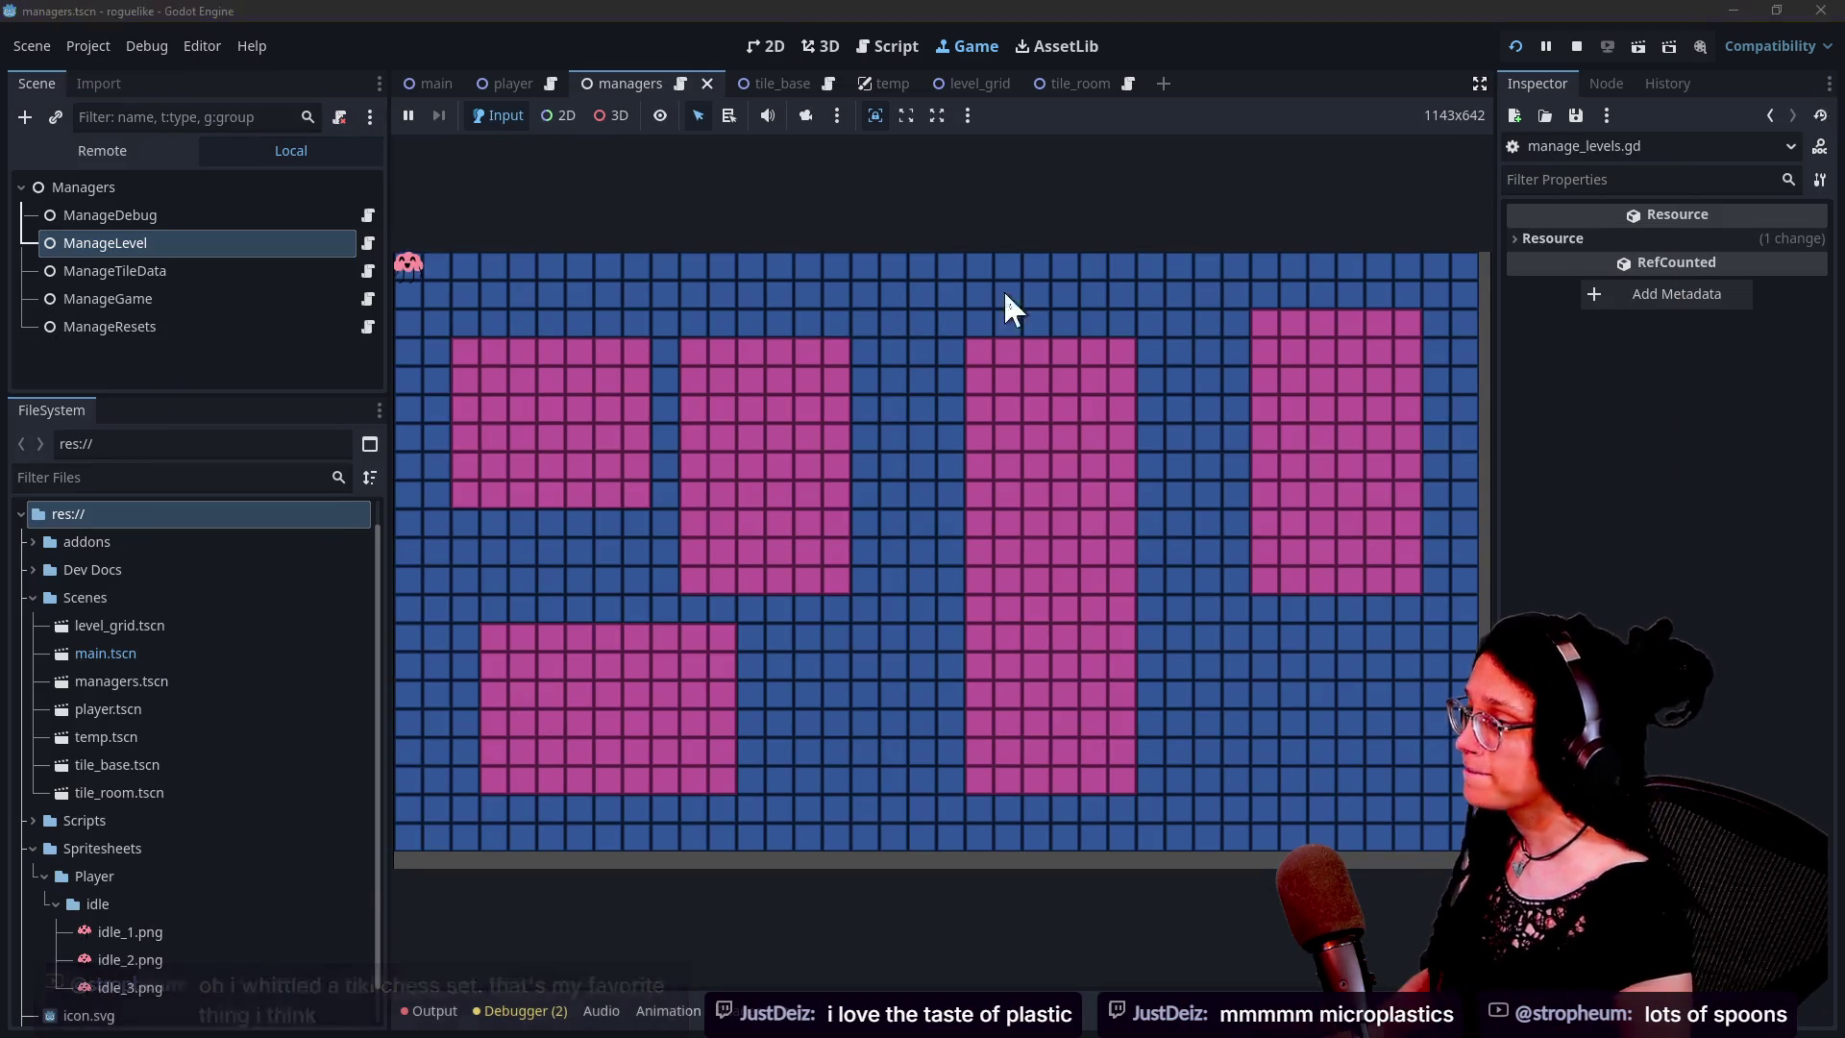
pyautogui.click(877, 44)
# Enable distraction-free mode and scroll through manage_levels.gd around lines 140–158
pyautogui.click(898, 515)
pyautogui.hotkey('ctrl', 'shift', 'F11')
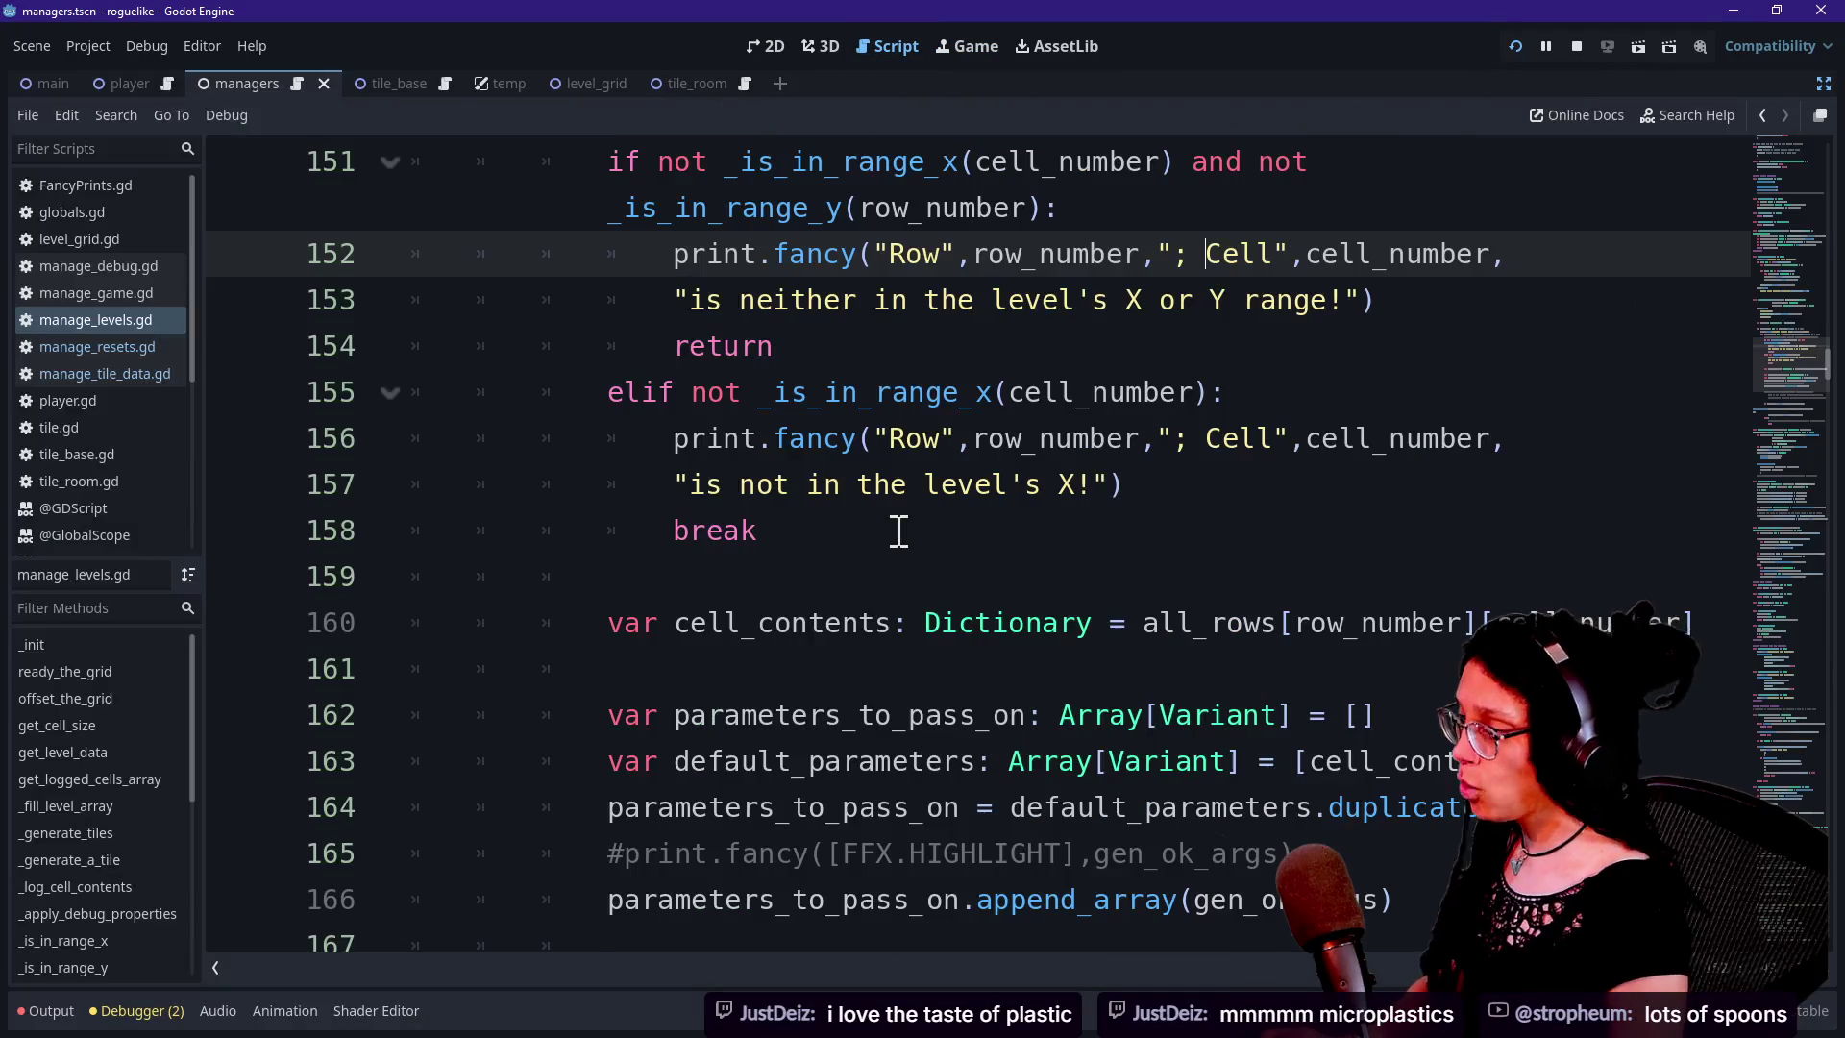
pyautogui.click(905, 538)
pyautogui.keyDown('ctrl'); pyautogui.scroll(-3, 871, 535); pyautogui.keyUp('ctrl')
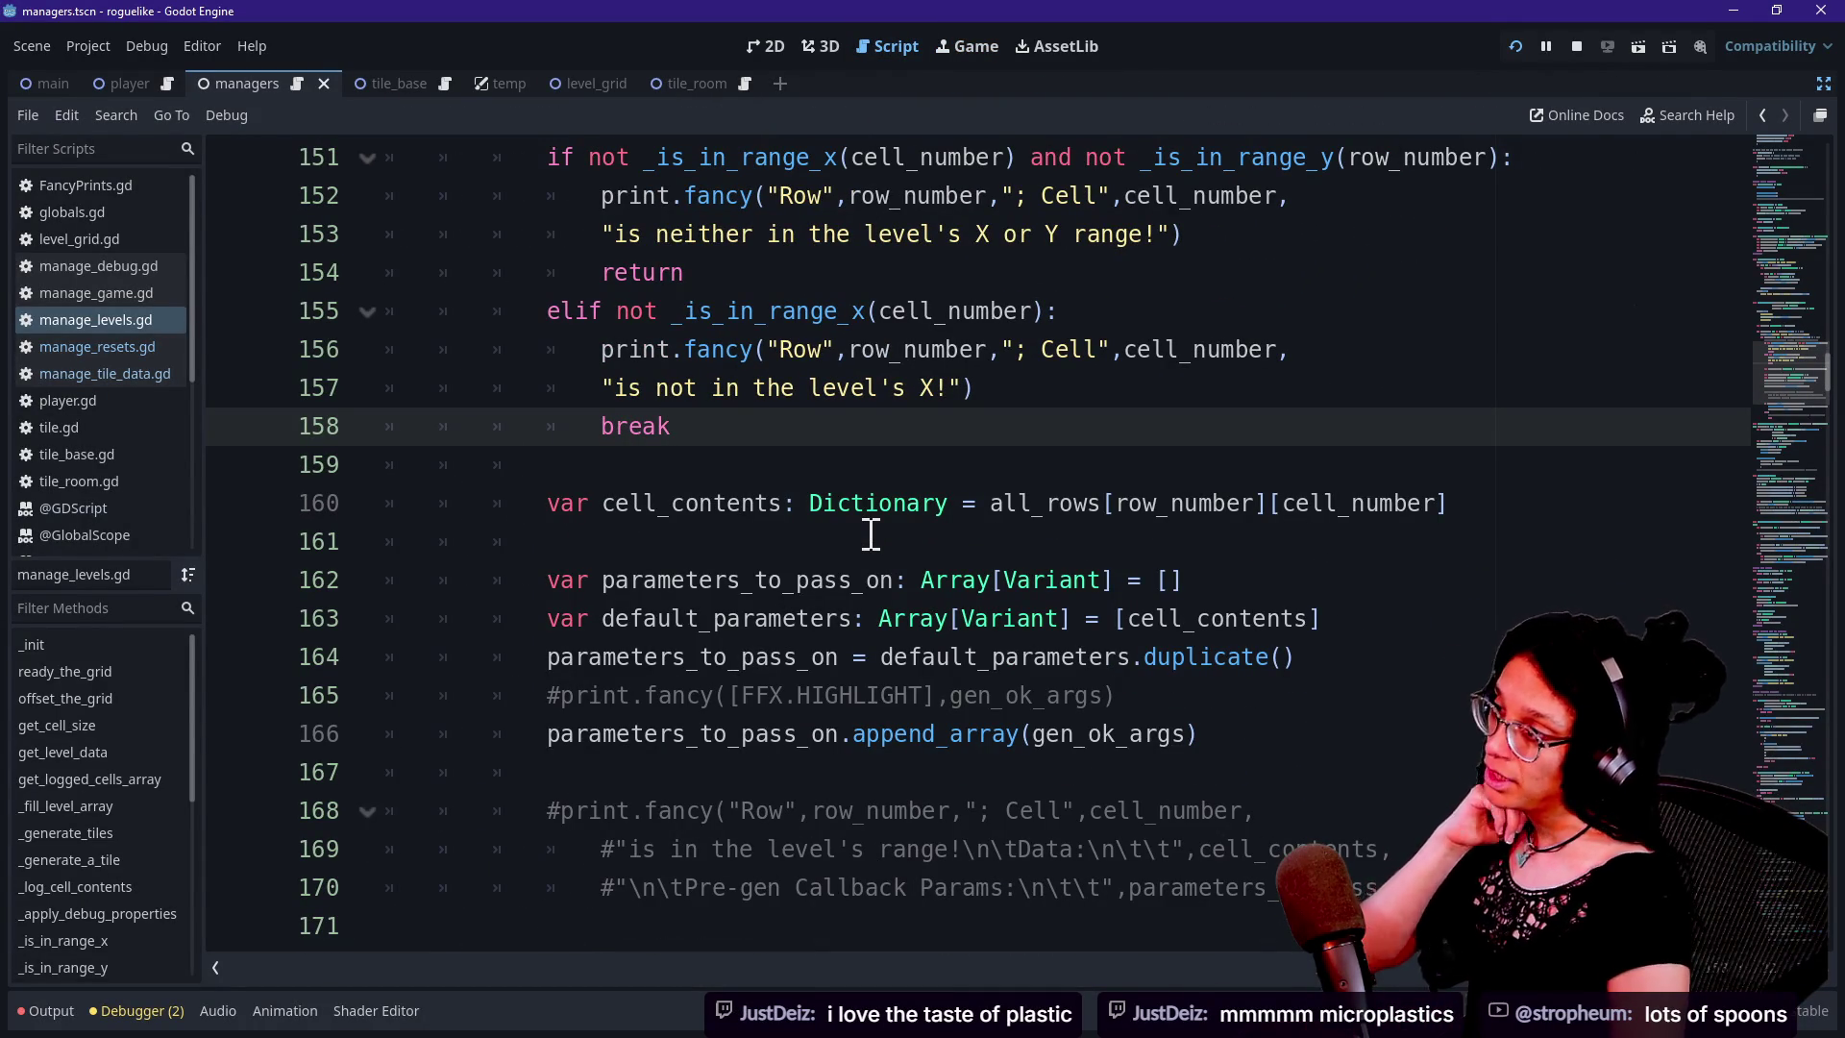
pyautogui.press('Up')
pyautogui.press('Up')
pyautogui.press('Up')
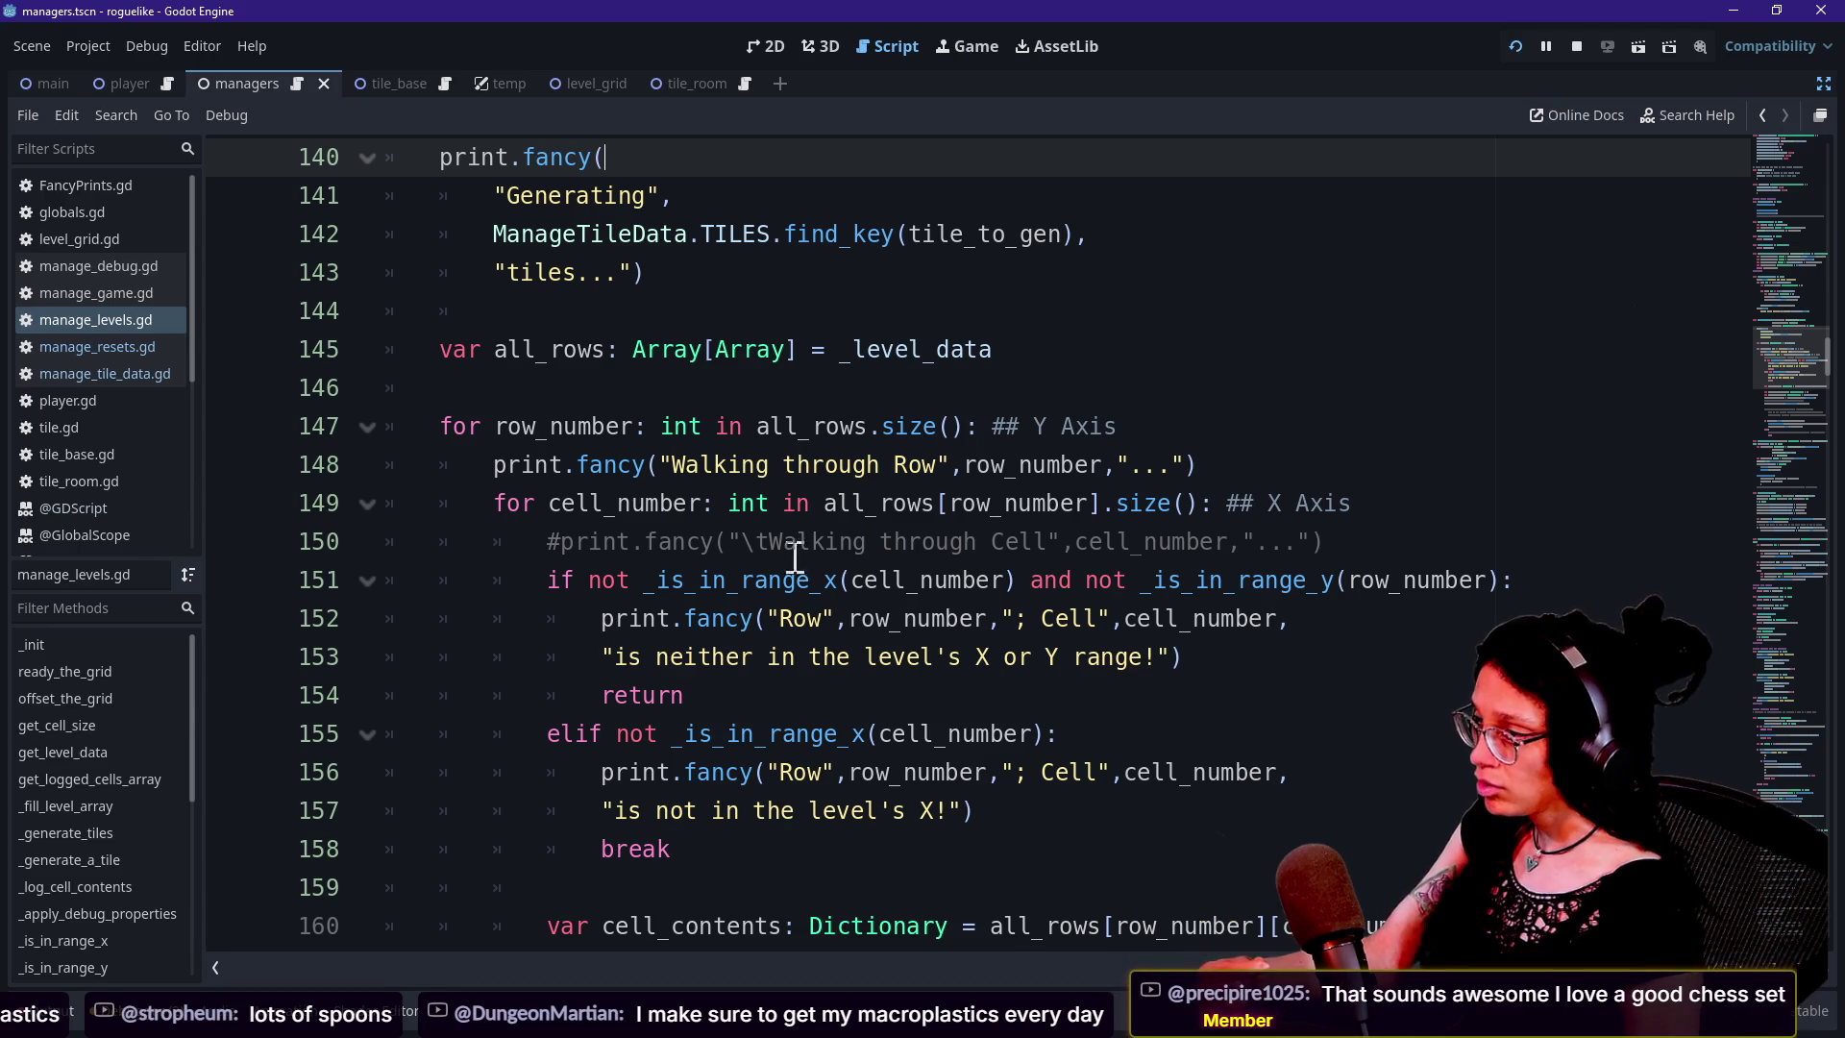
# Search the script for _room_padding and inspect the _find_offsets function at line 312
pyautogui.hotkey('ctrl', 'f')
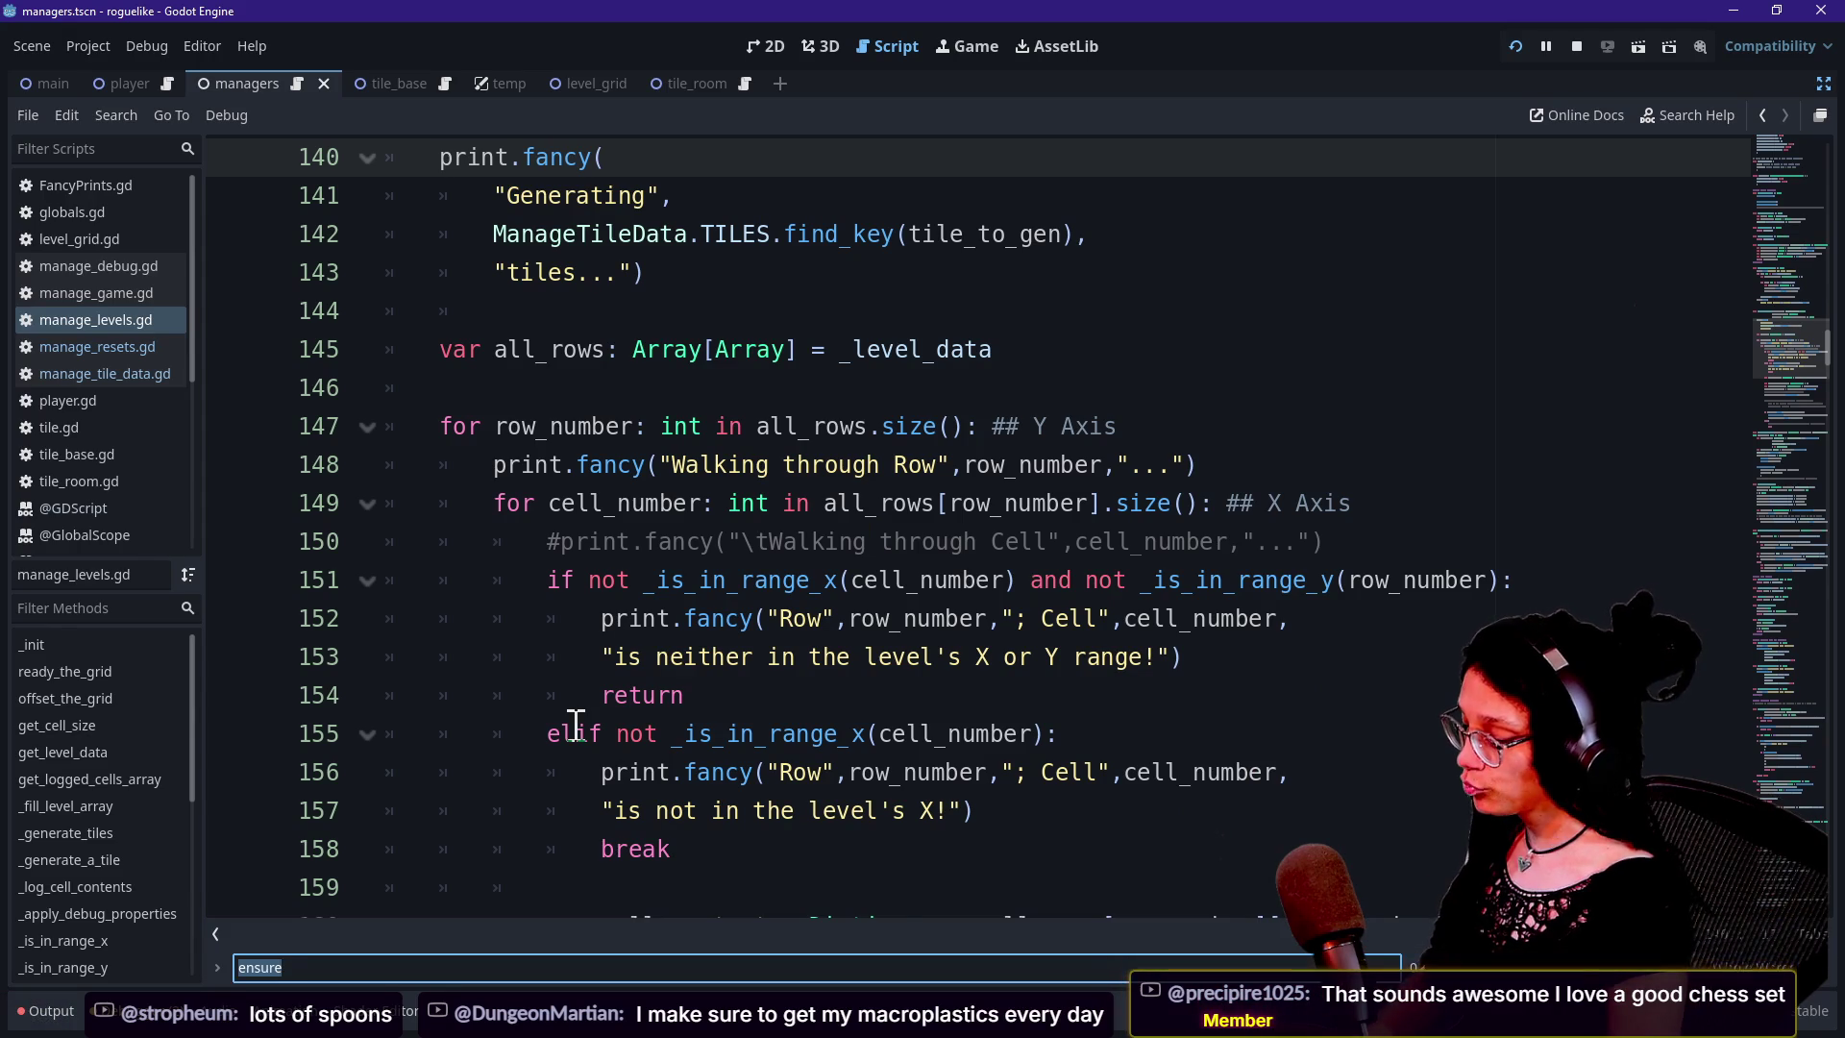
pyautogui.write('_room_padding')
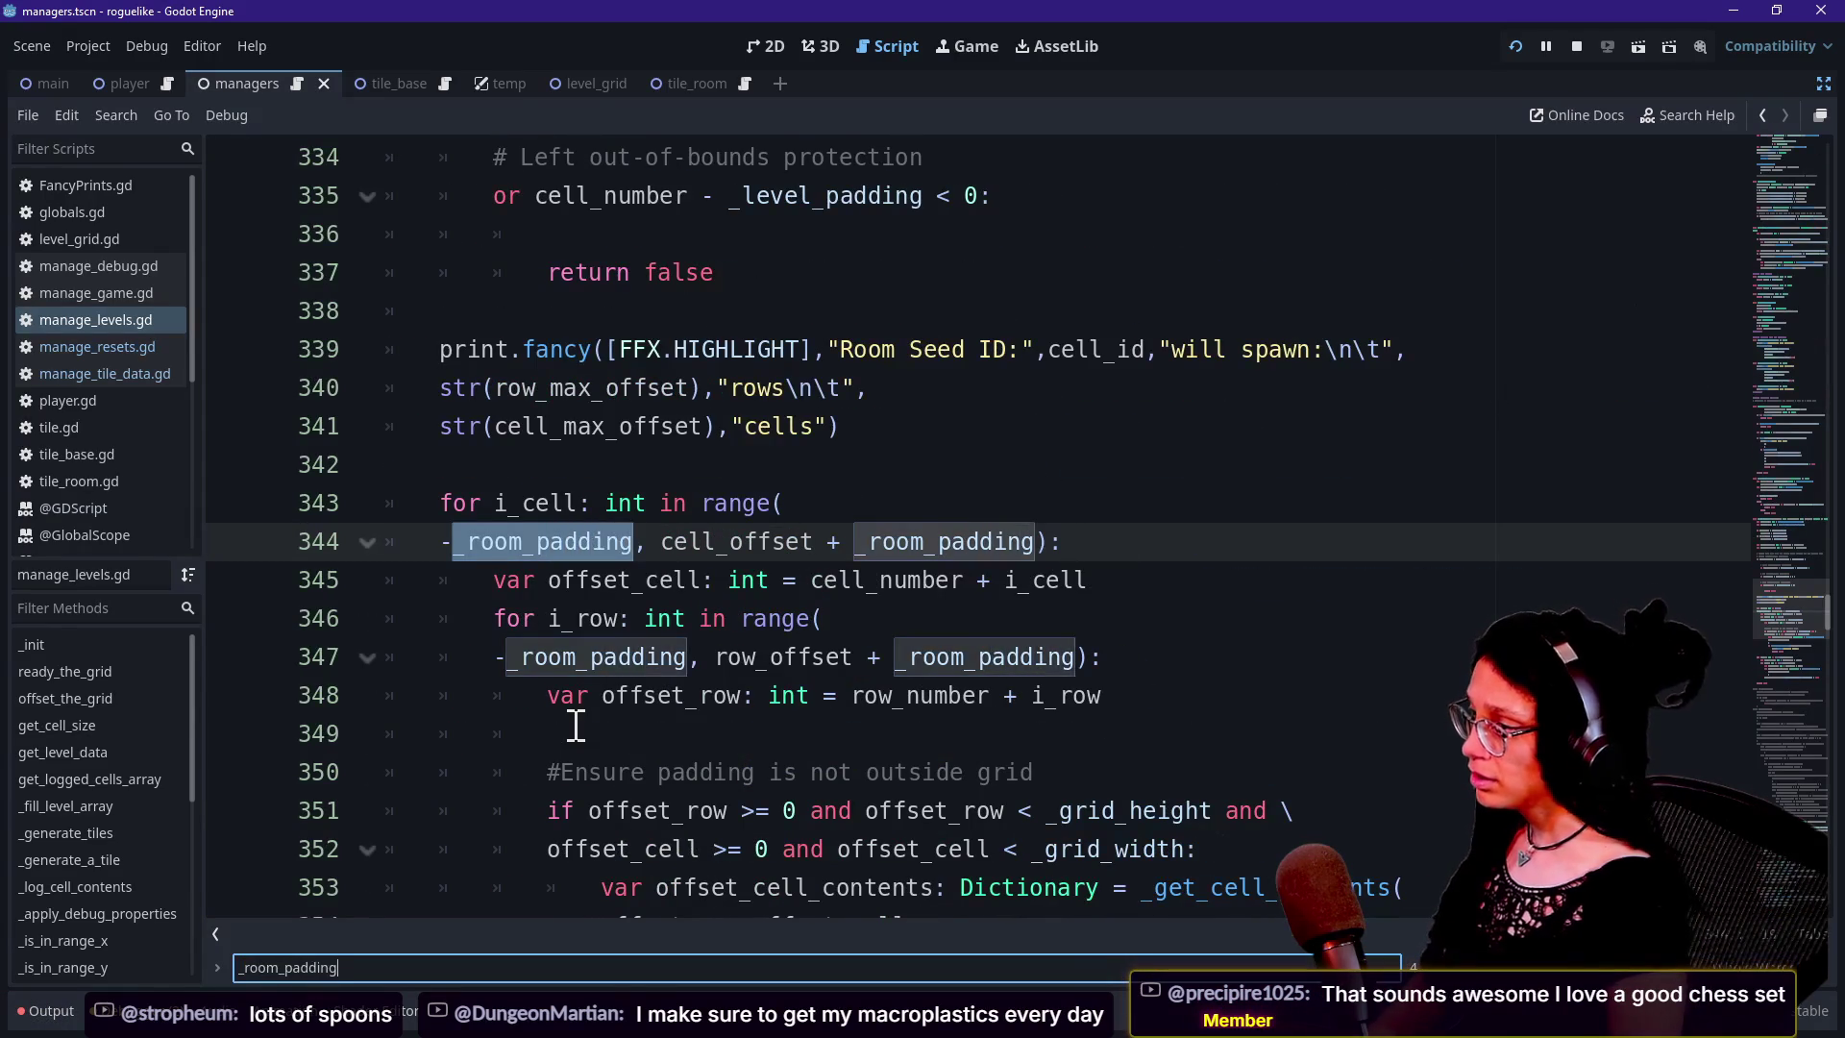
pyautogui.scroll(11, 698, 524)
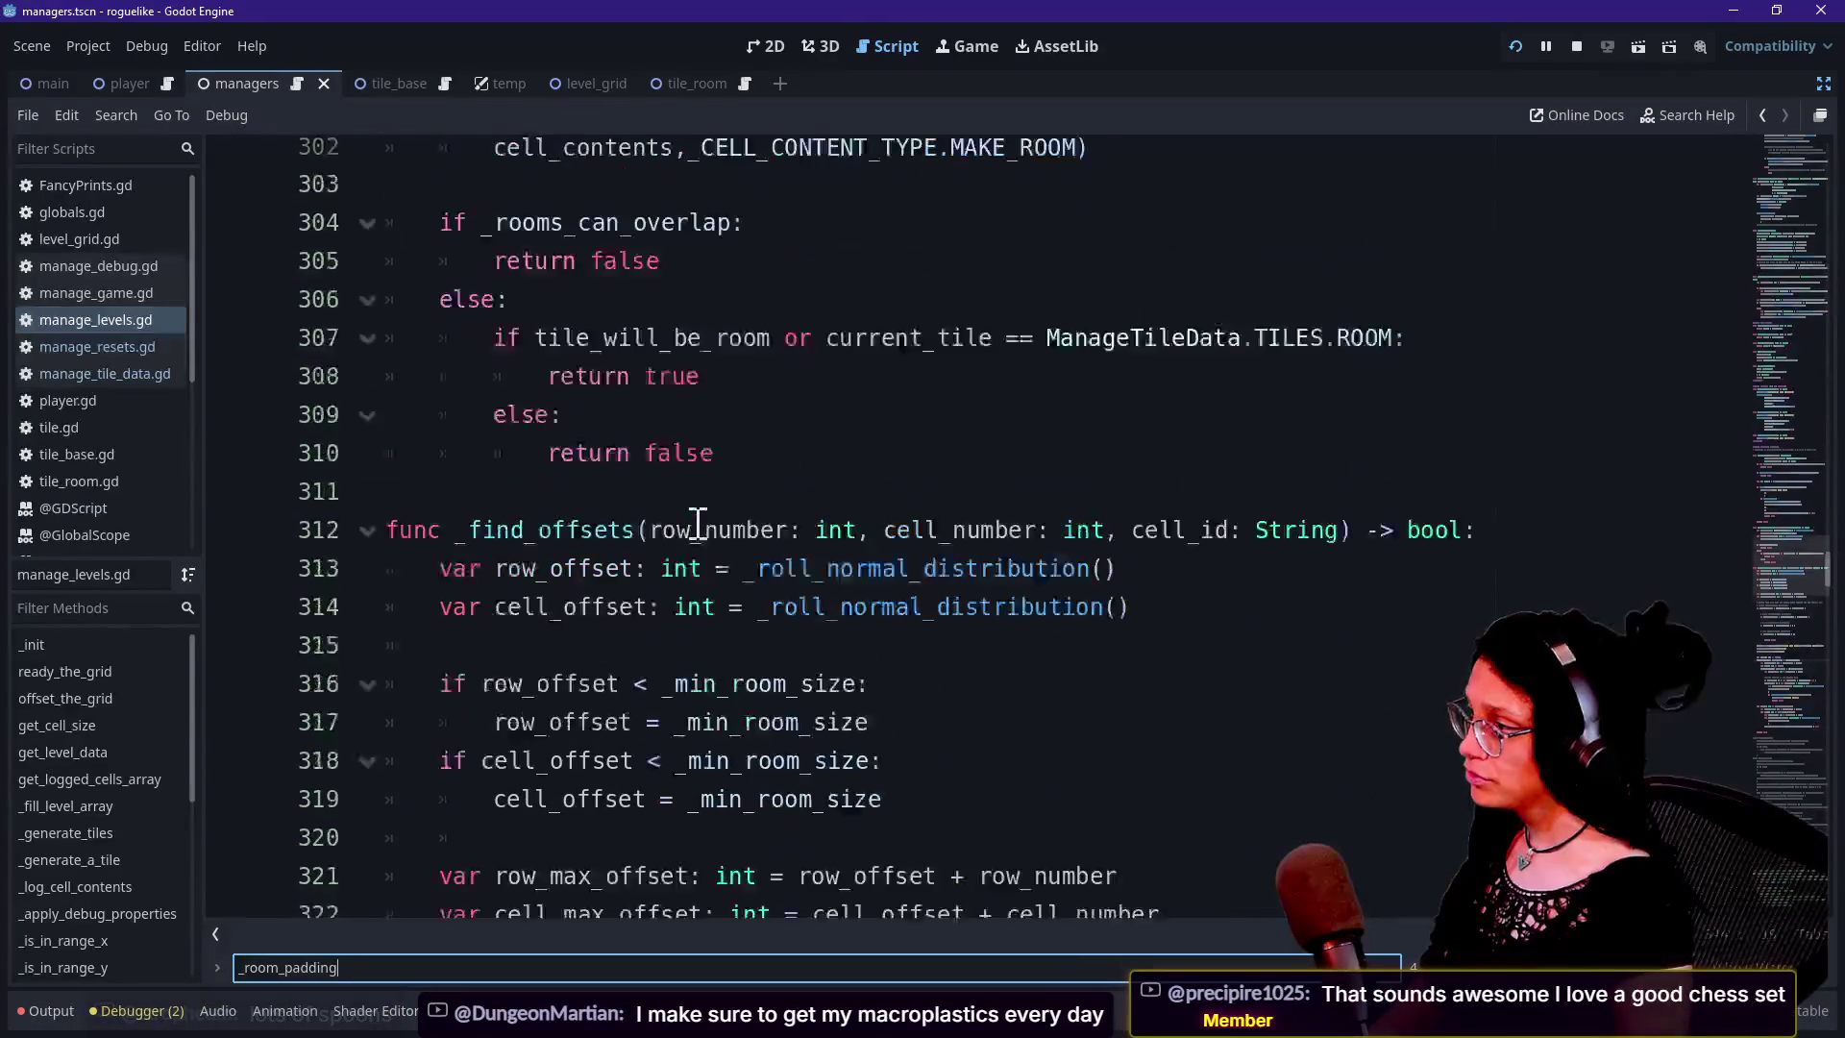
pyautogui.click(492, 584)
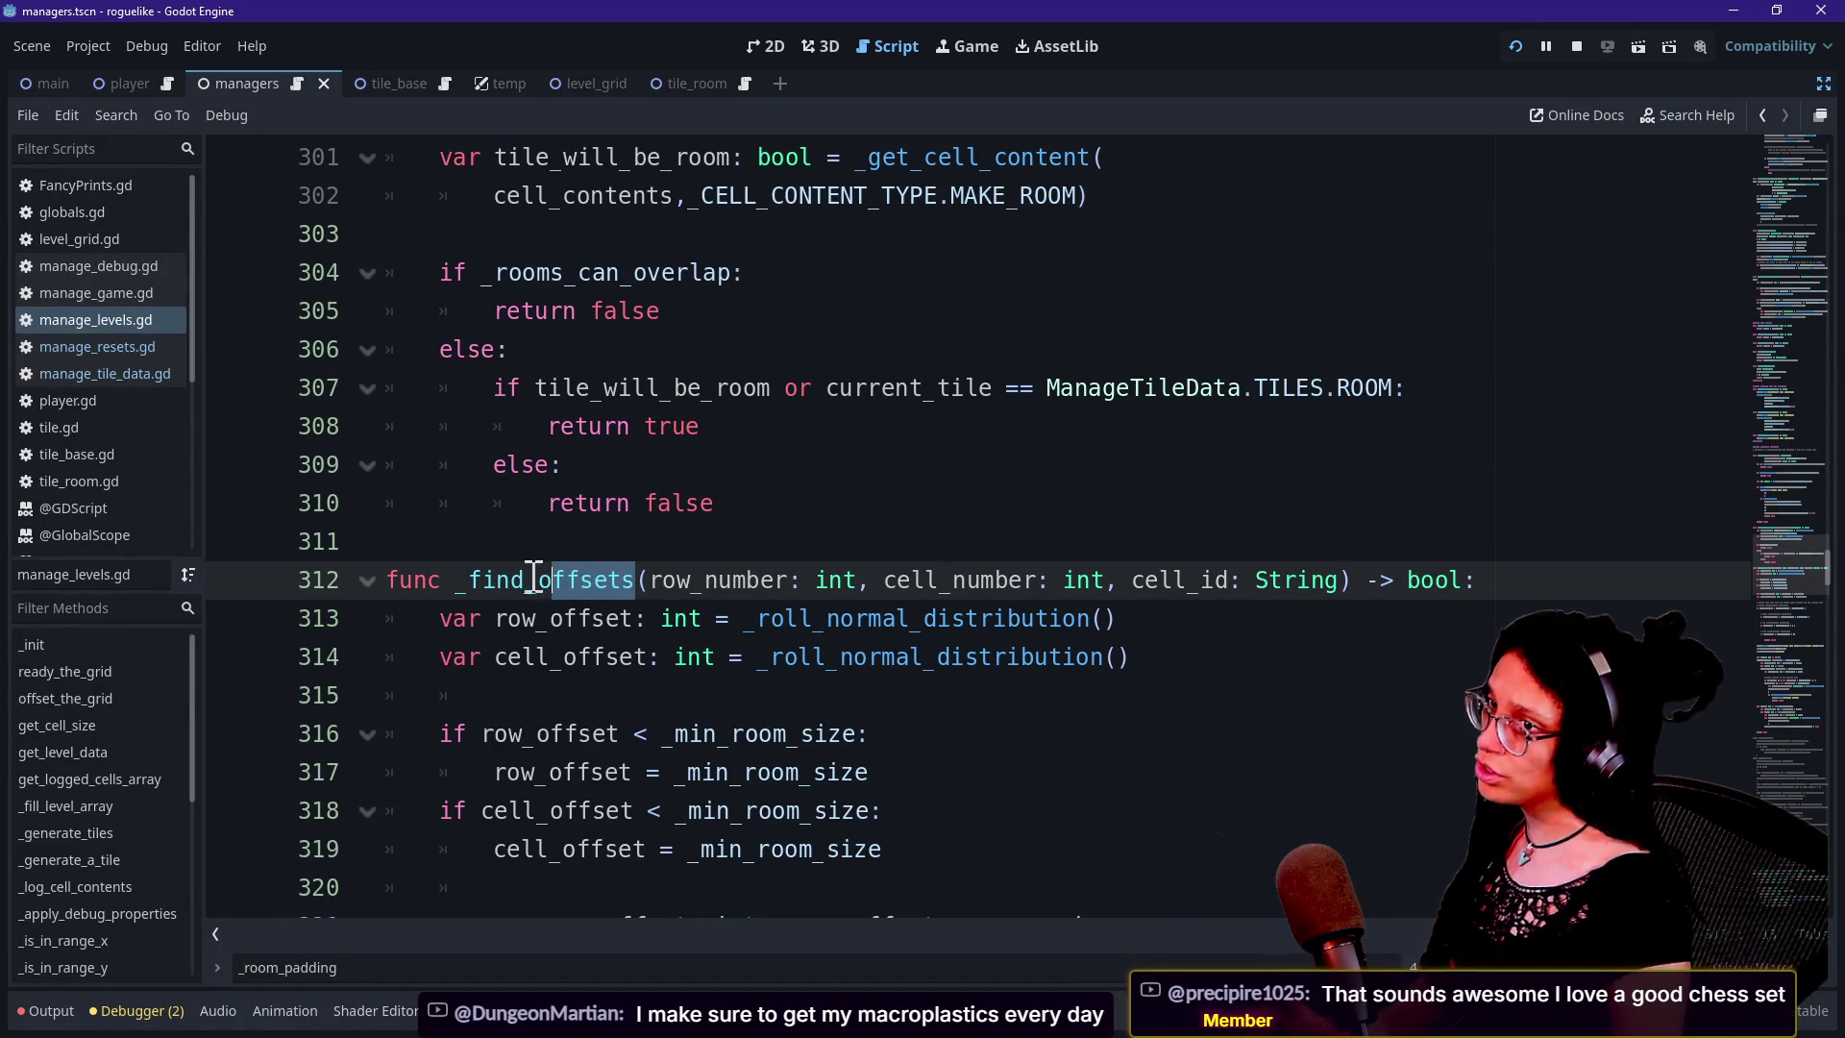
pyautogui.scroll(1, 871, 649)
pyautogui.scroll(1, 589, 686)
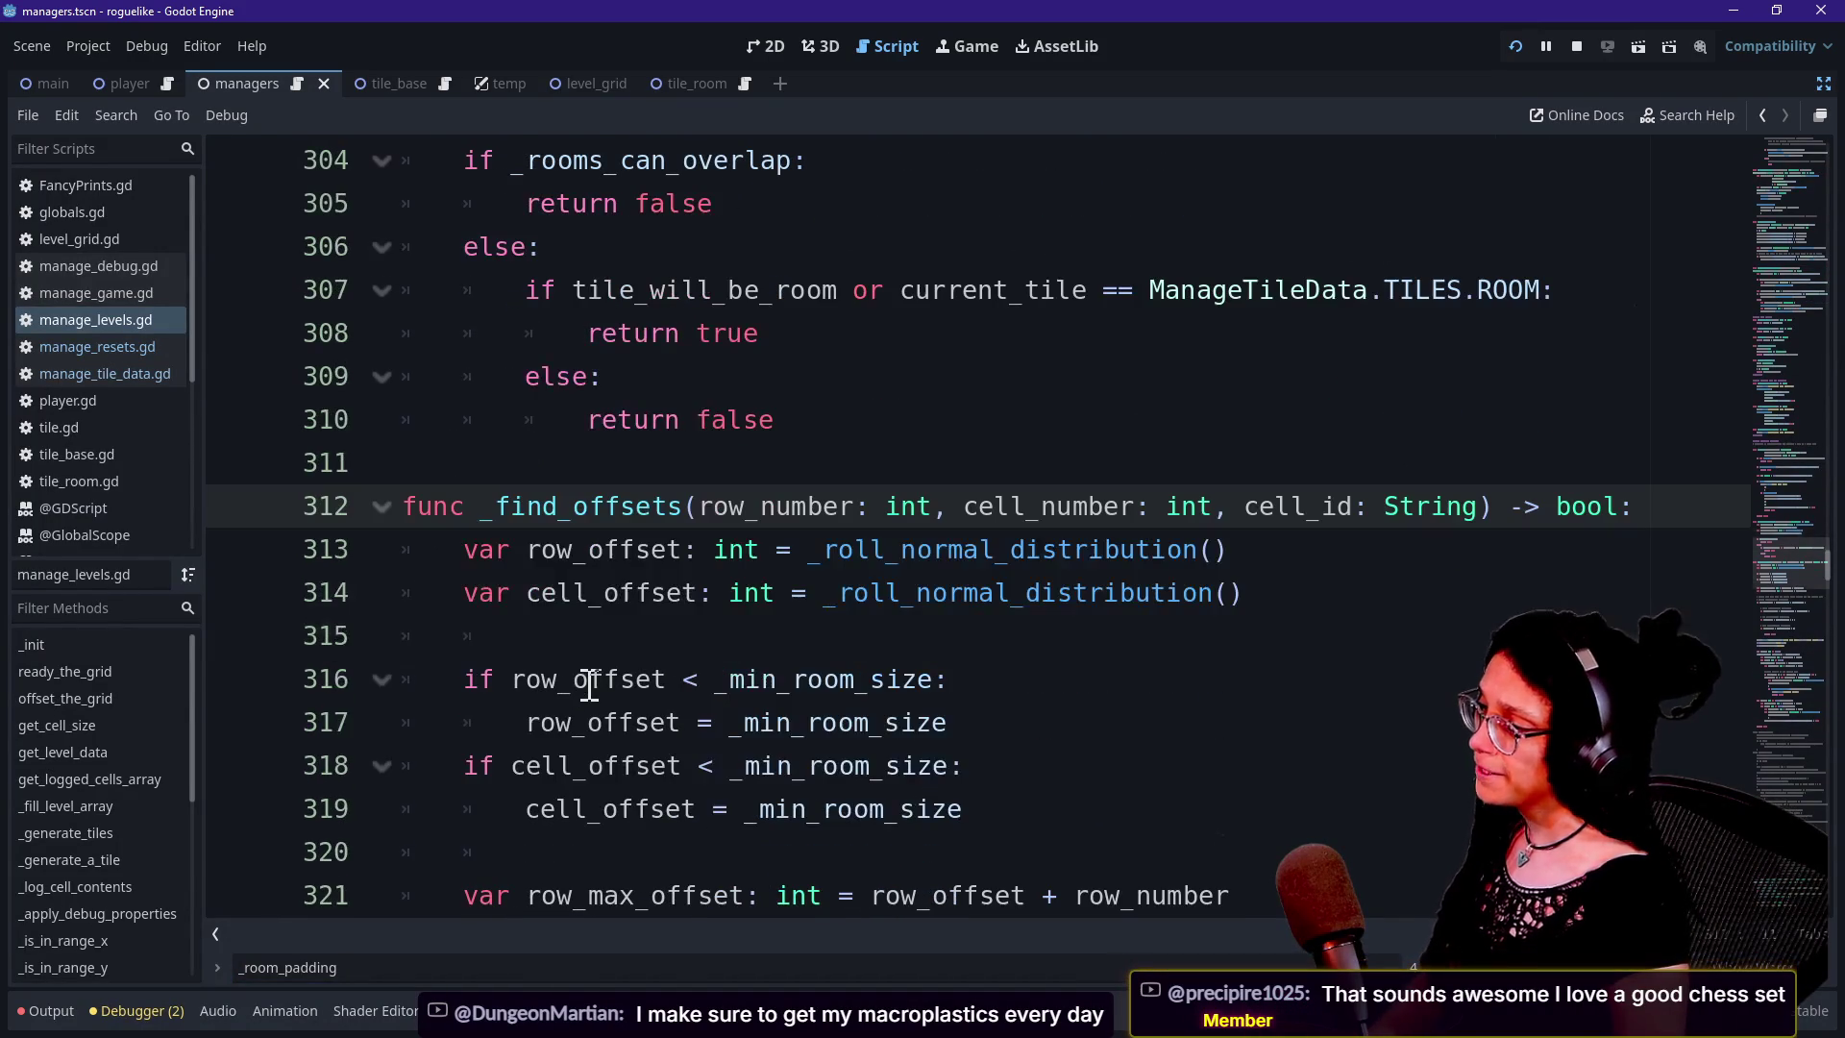
pyautogui.click(939, 59)
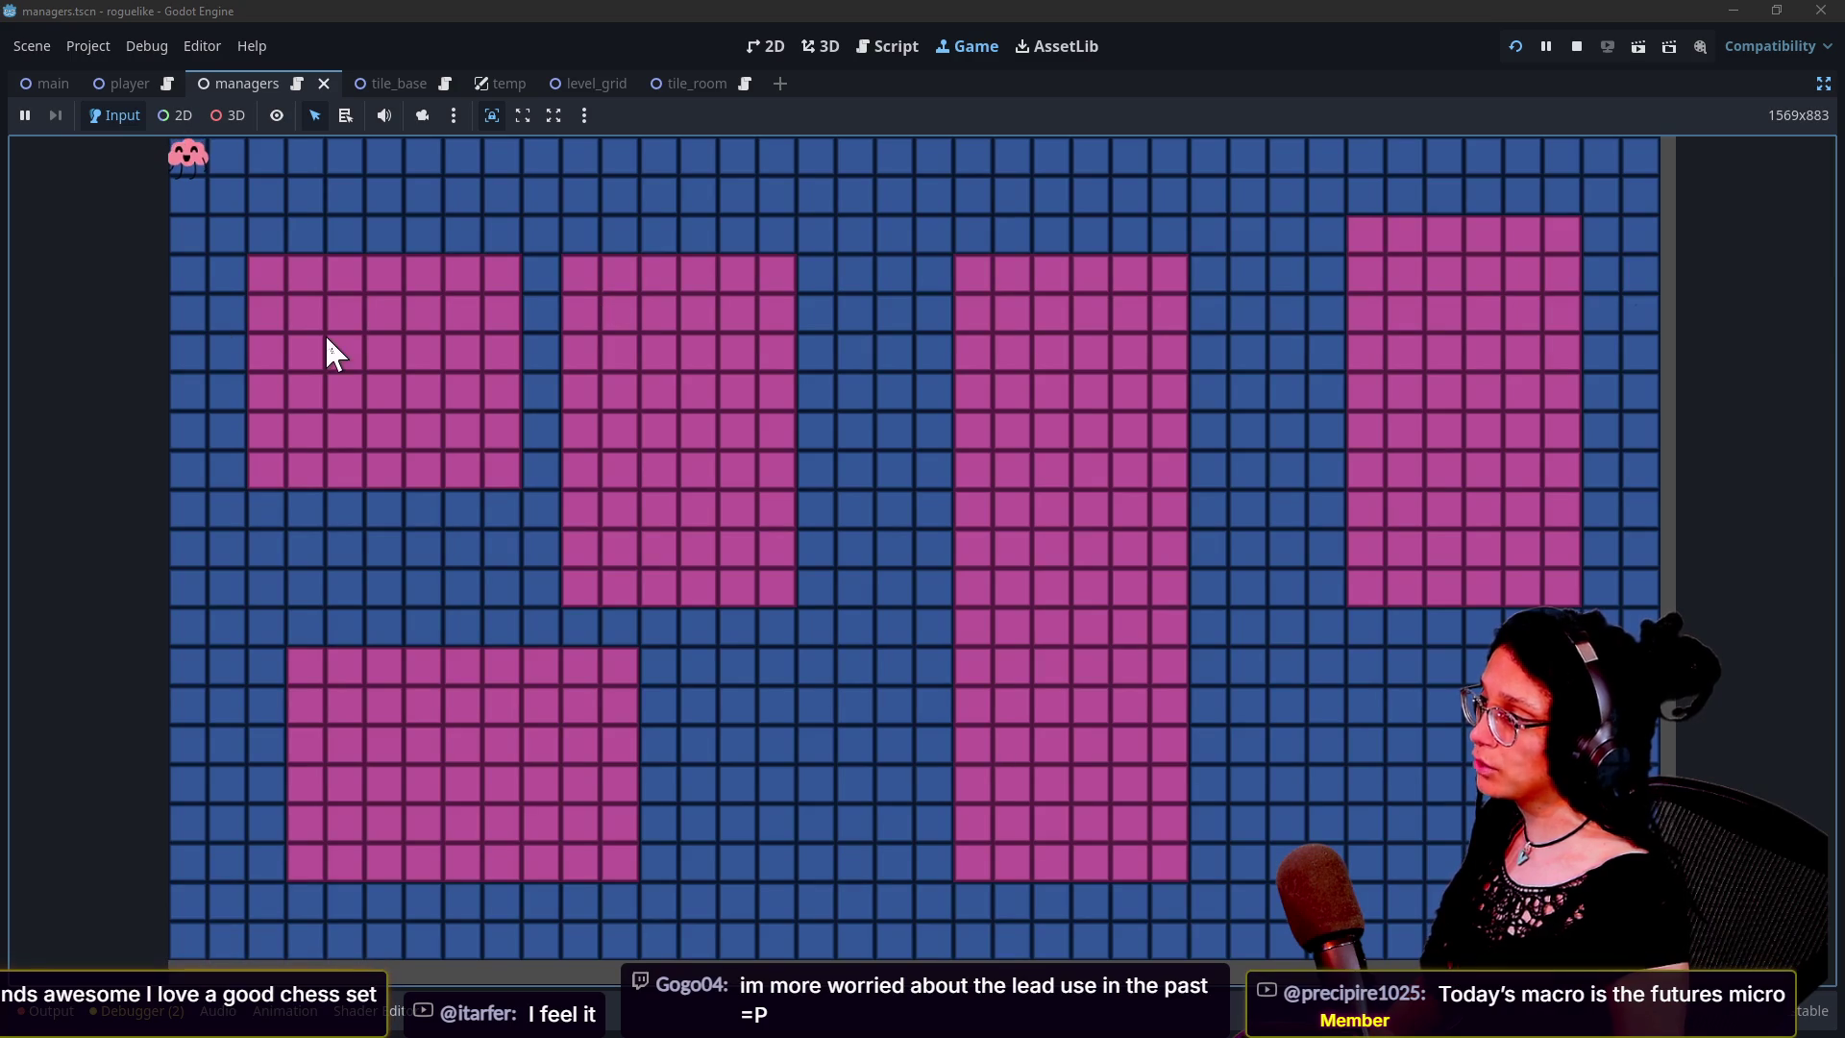
# Switch to the Excalidraw whiteboard and pan over to the room grid images
pyautogui.press('Down')
pyautogui.press('Down')
pyautogui.press('Down')
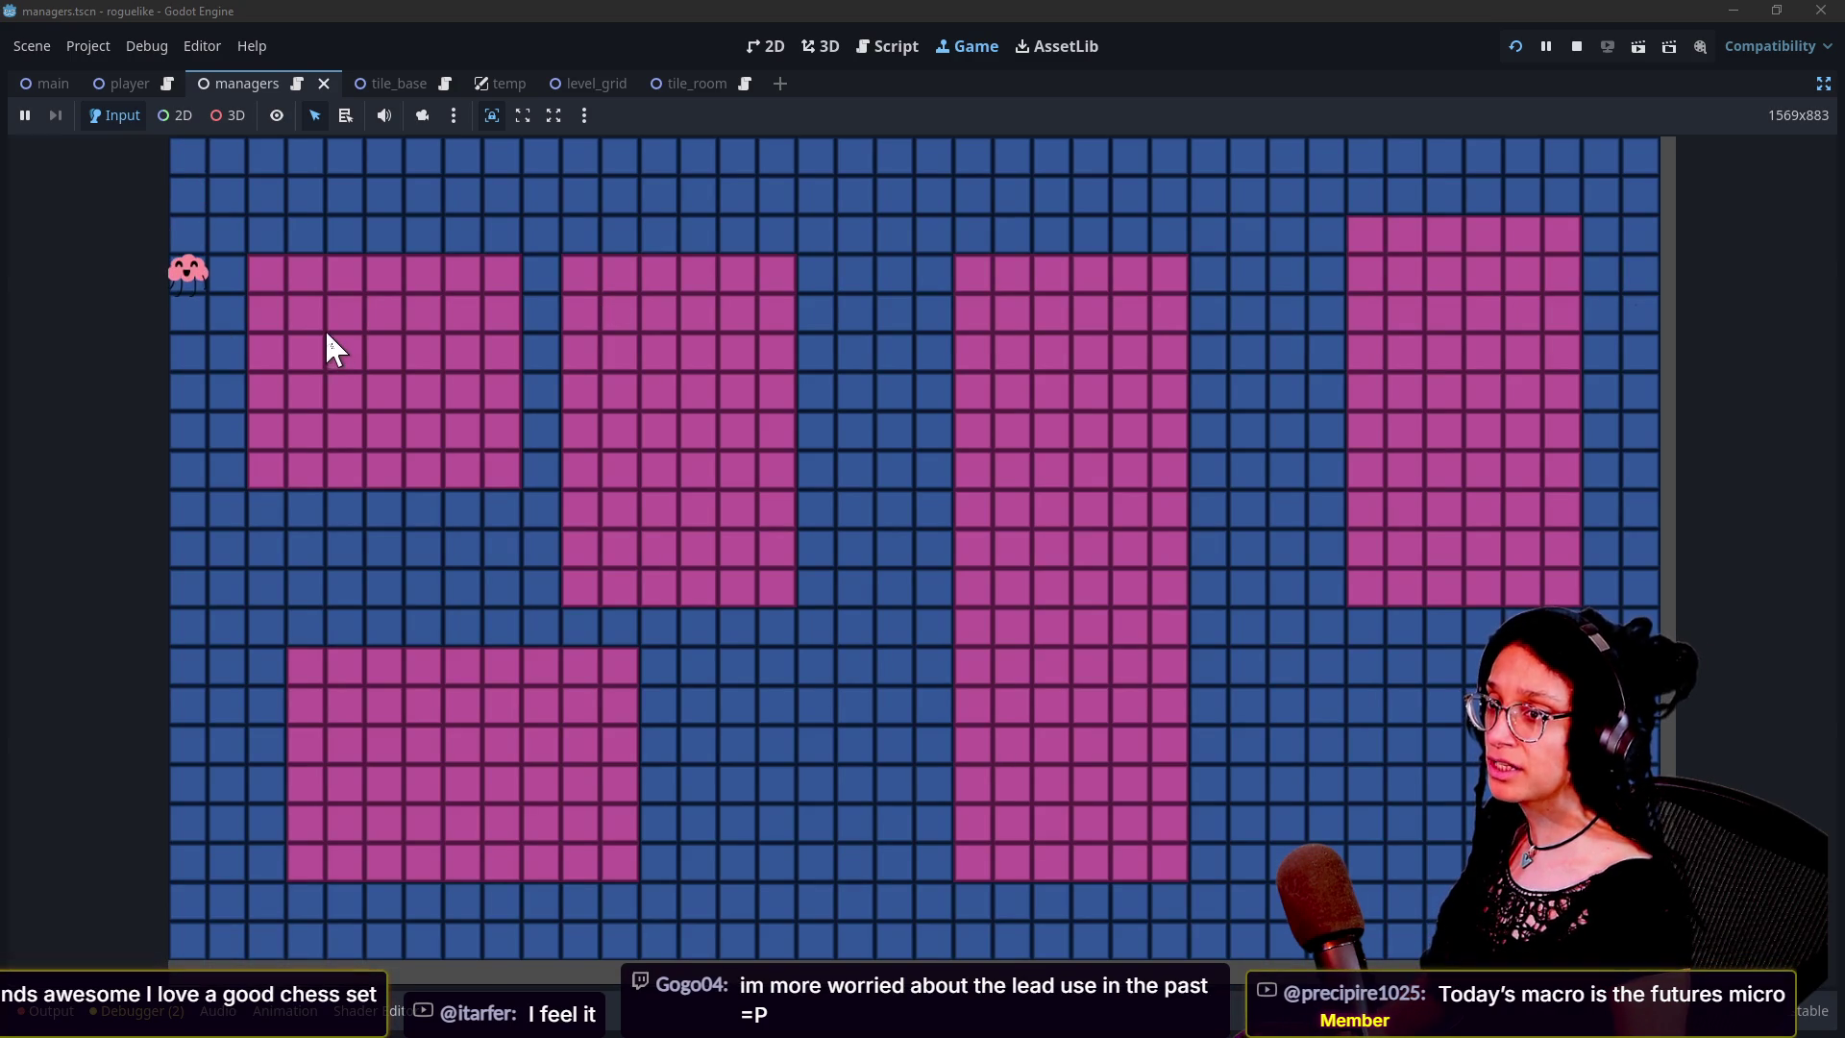
pyautogui.hotkey('alt', 'Tab')
pyautogui.hotkey('alt', 'Tab')
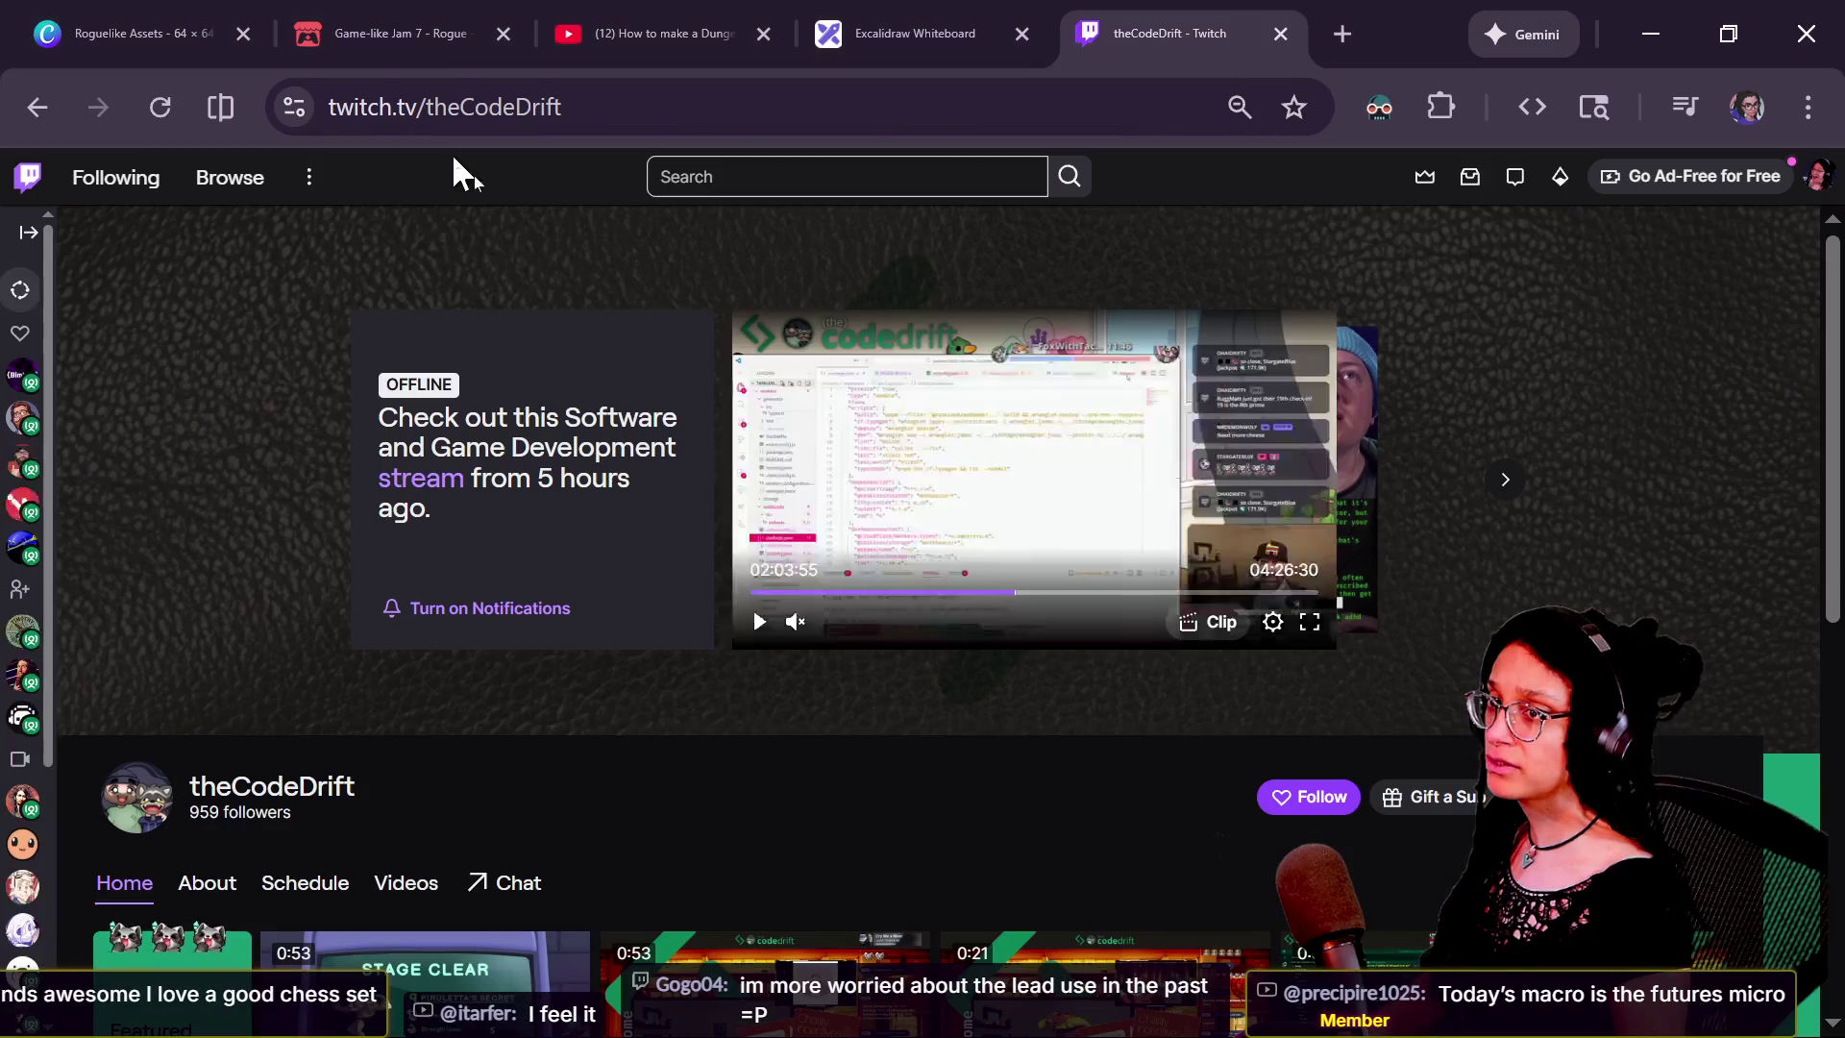
pyautogui.click(930, 32)
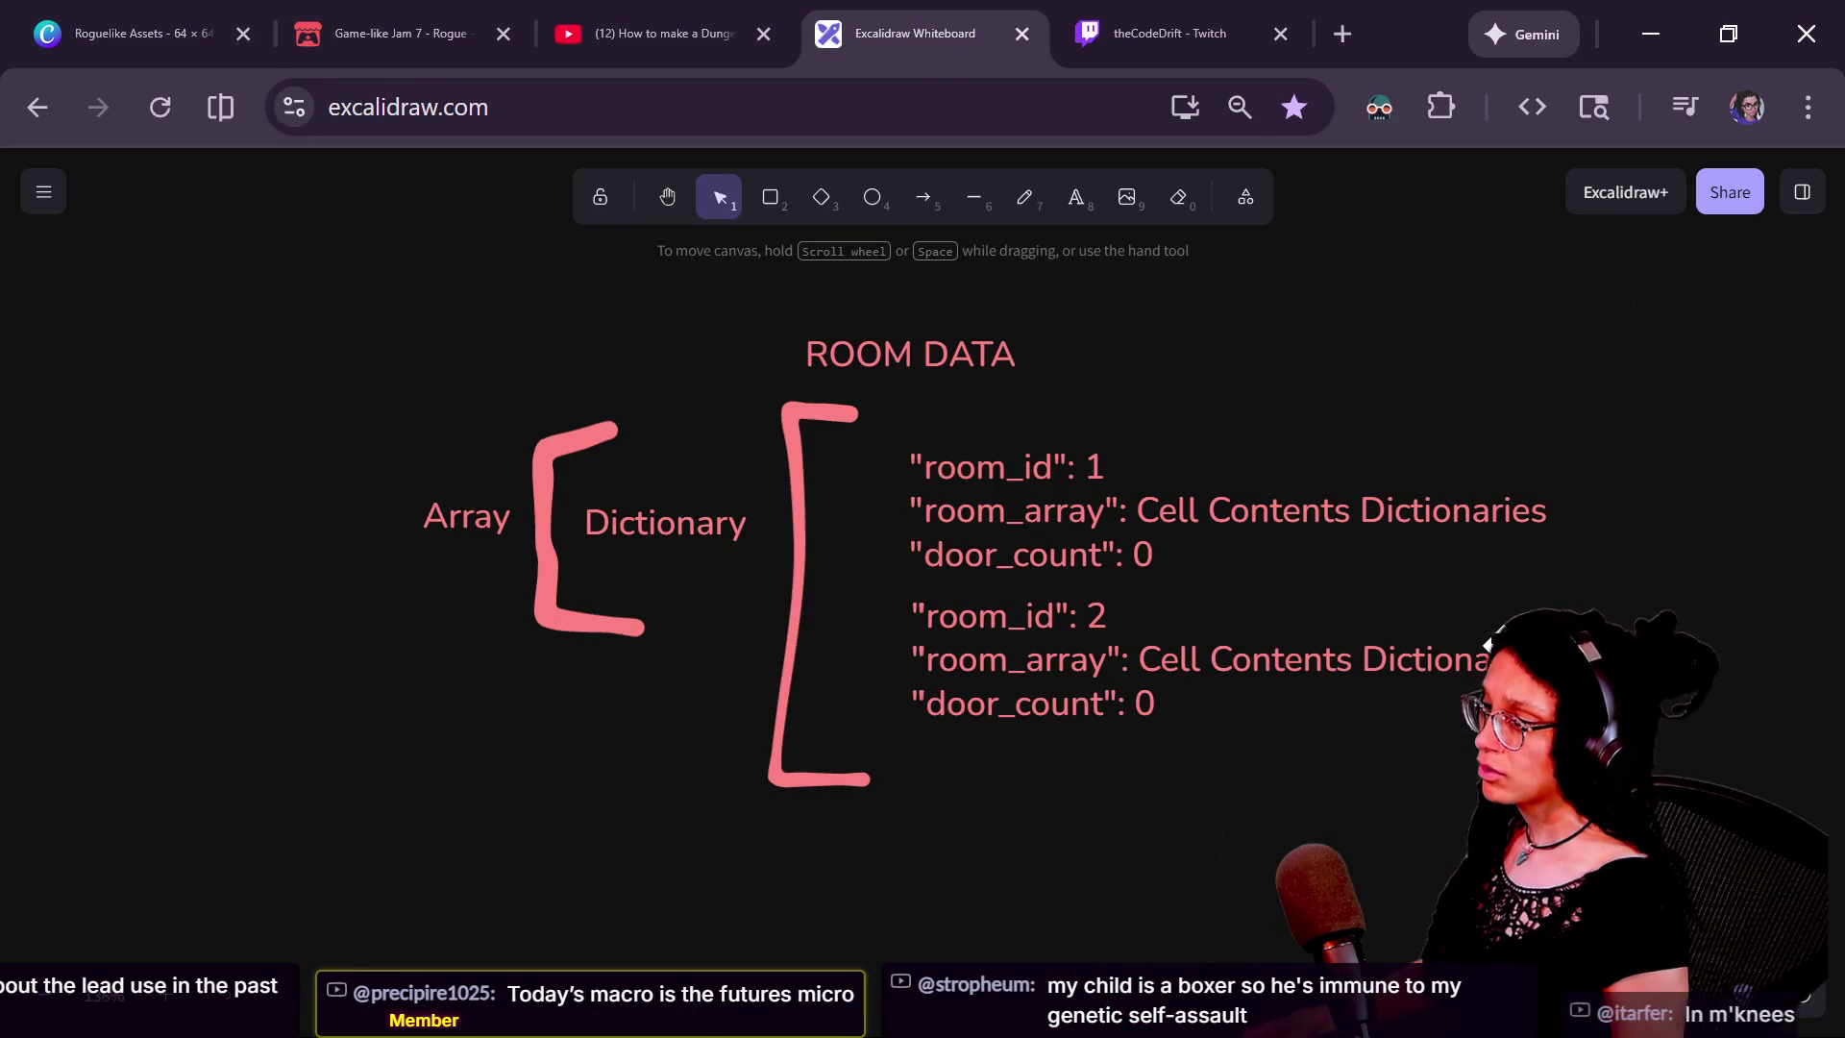
pyautogui.scroll(-5, 1488, 644)
pyautogui.moveTo(1523, 510); pyautogui.dragTo(349, 550)
pyautogui.moveTo(654, 616)
pyautogui.mouseDown()
pyautogui.moveTo(400, 560)
pyautogui.moveTo(354, 679)
pyautogui.moveTo(40, 618)
pyautogui.mouseUp()
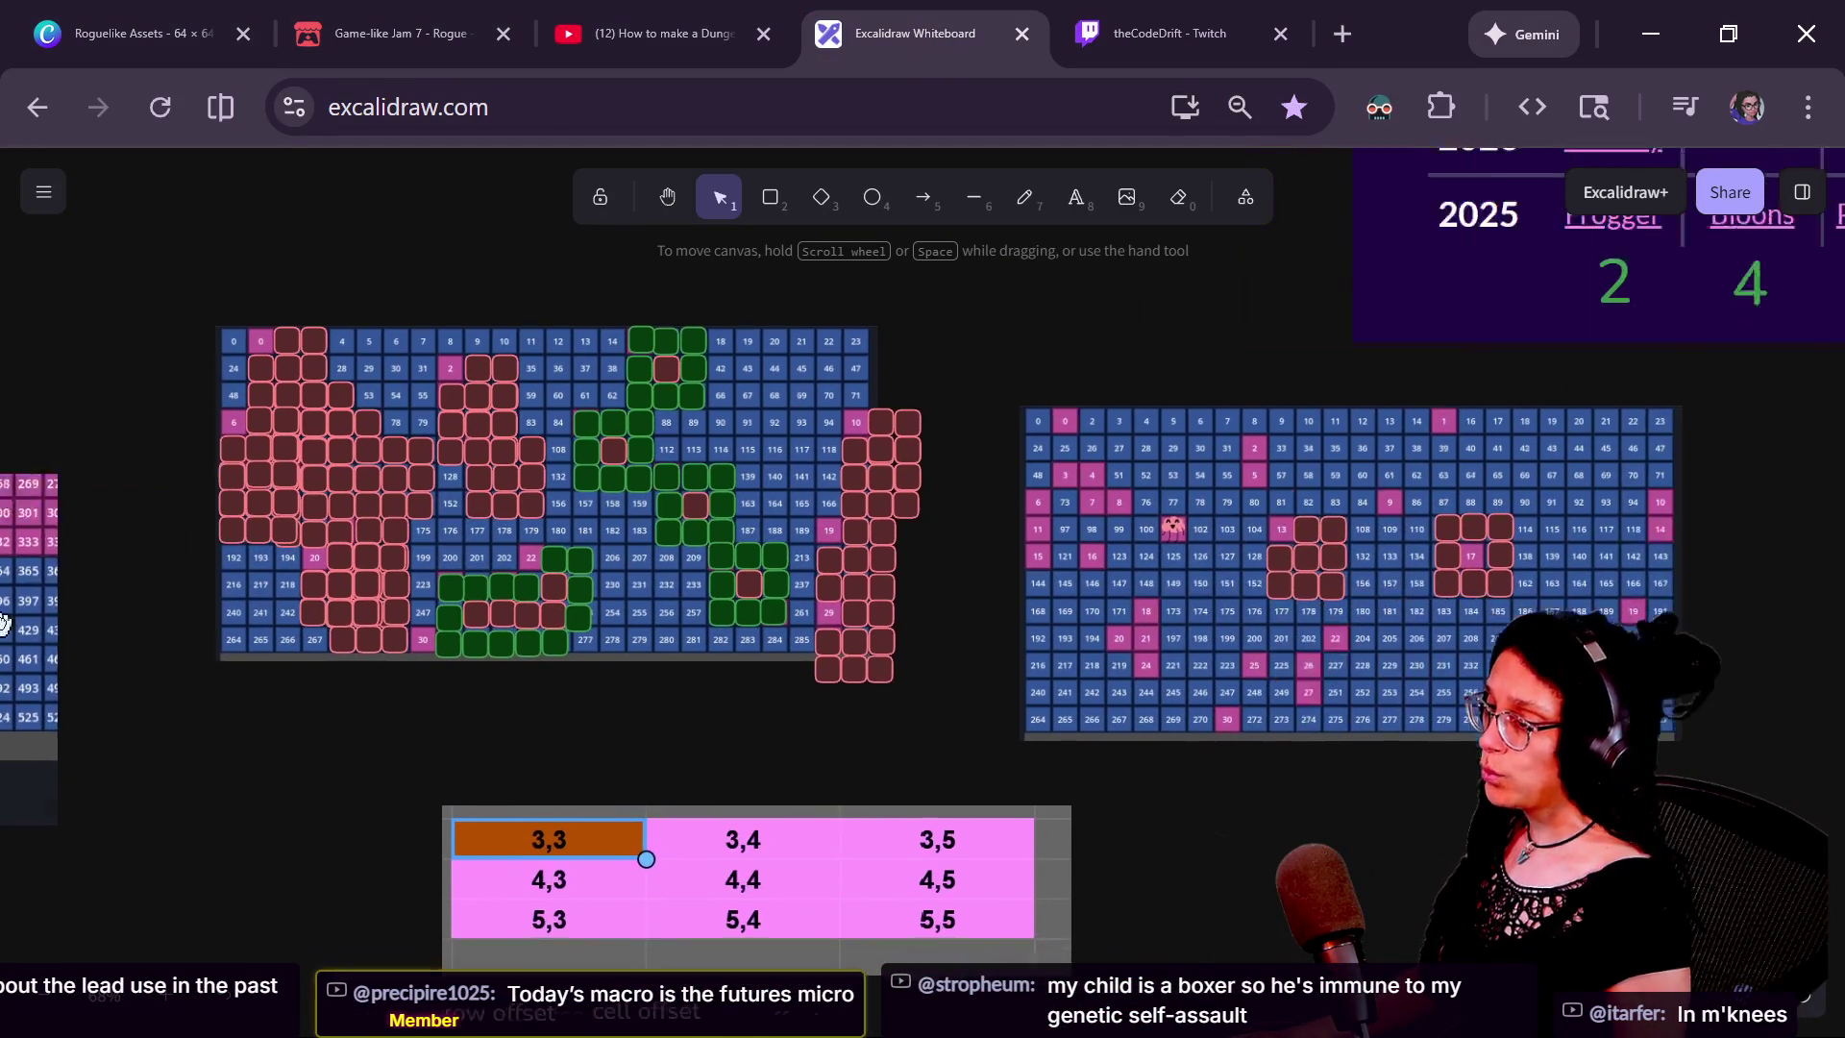
pyautogui.scroll(10, 1161, 592)
# Shift the right-hand grid image so the pink squares sit on its cells
pyautogui.click(927, 685)
pyautogui.moveTo(927, 684)
pyautogui.mouseDown()
pyautogui.moveTo(1009, 650)
pyautogui.moveTo(972, 626)
pyautogui.mouseUp()
pyautogui.click(289, 515)
pyautogui.moveTo(288, 515); pyautogui.dragTo(4, 689)
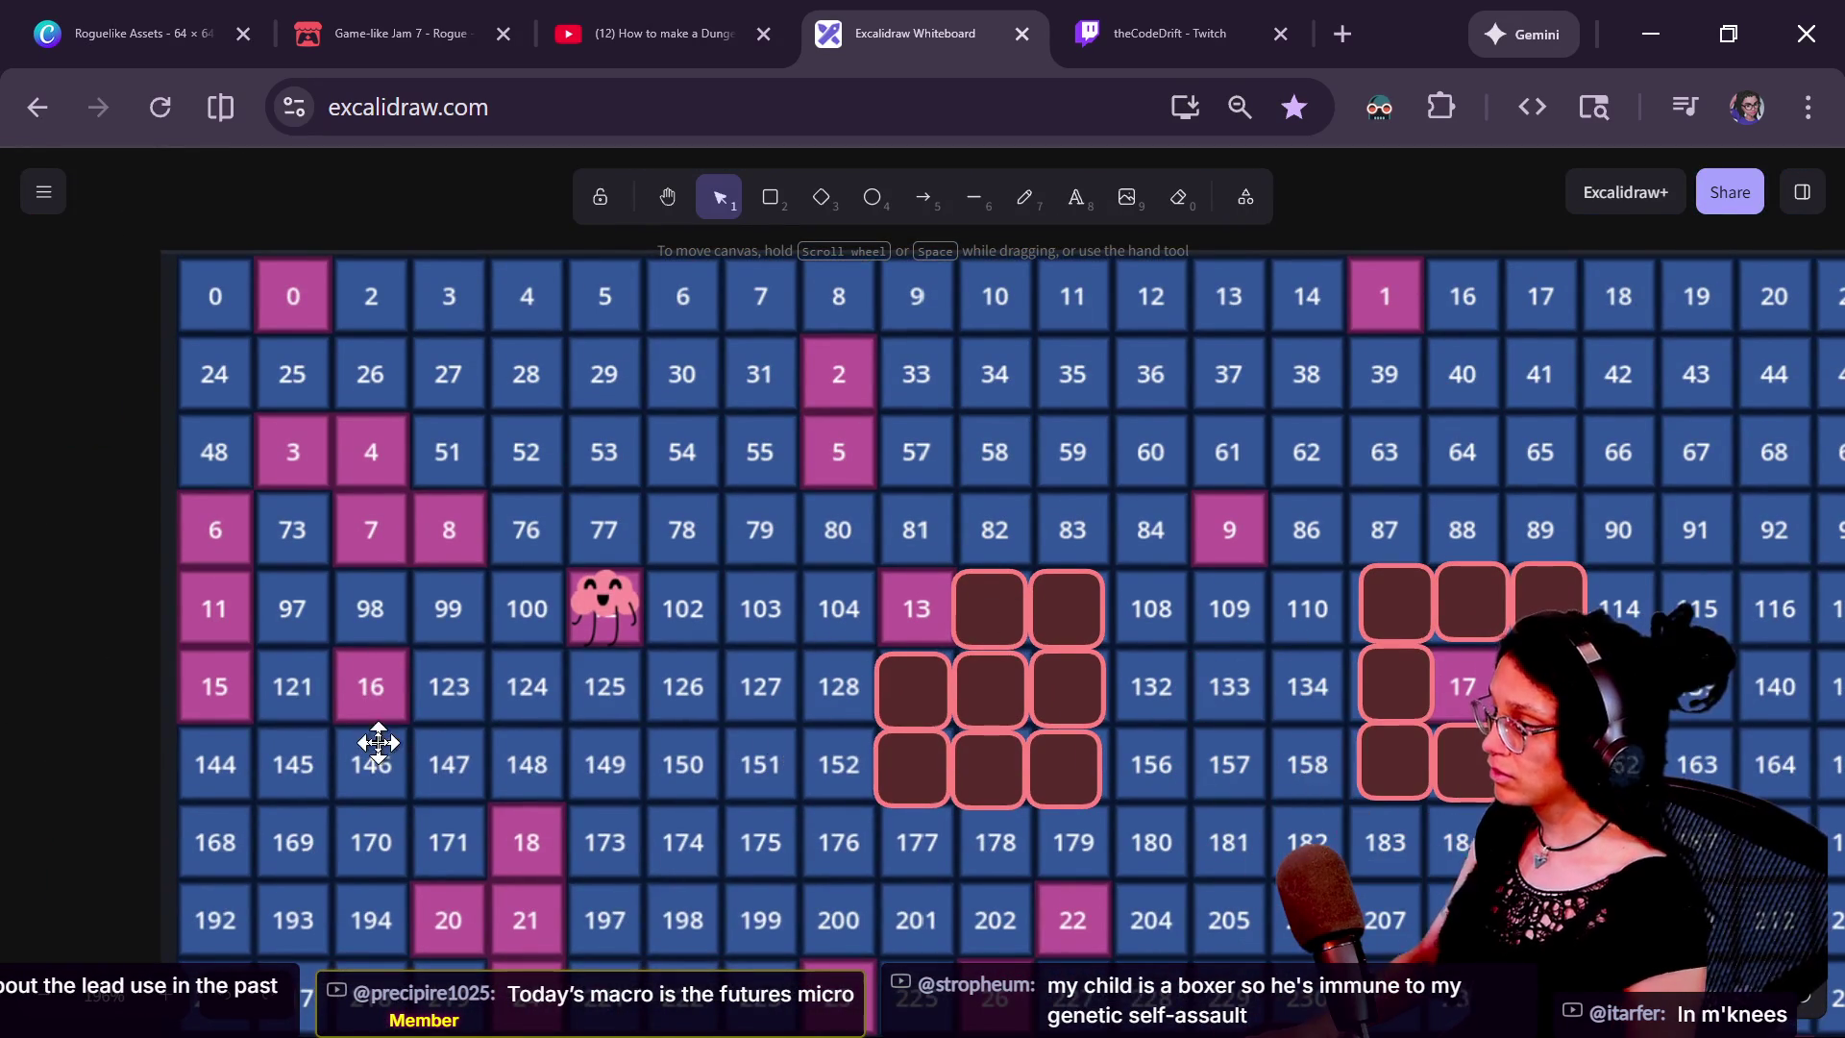
pyautogui.hscroll(-4, 420, 676)
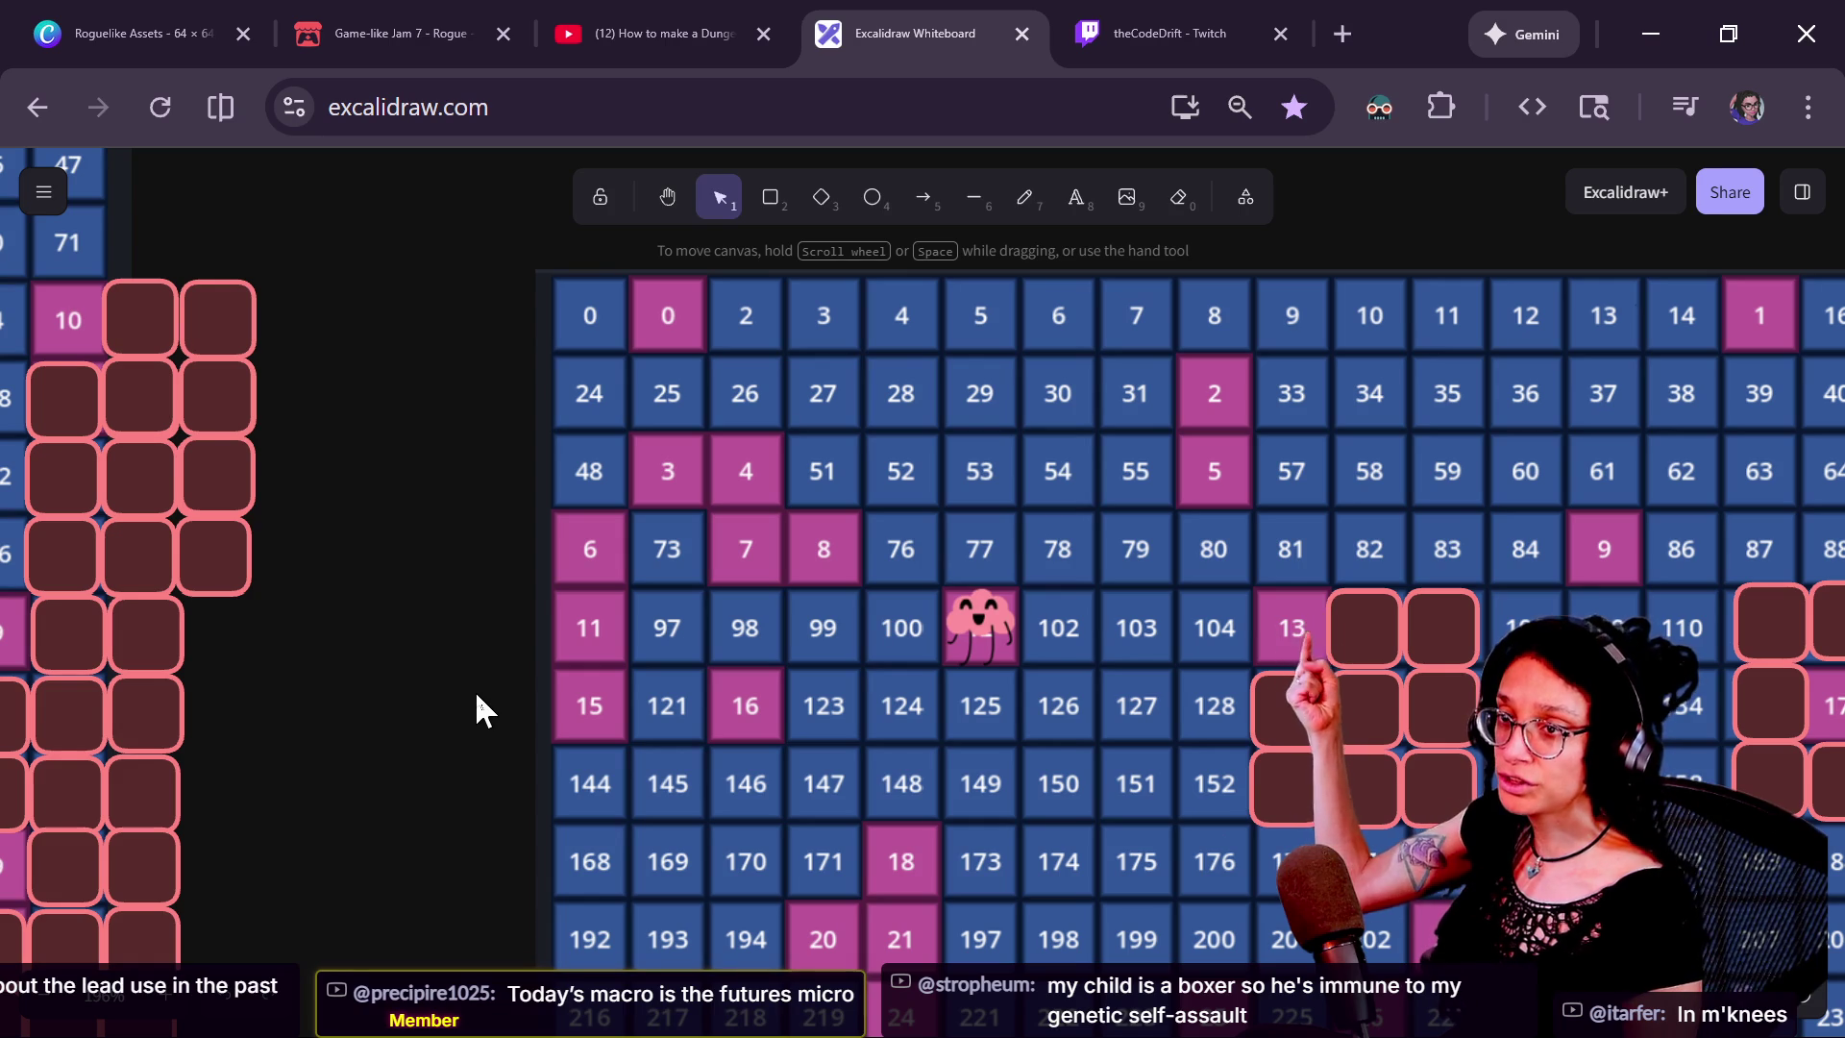
# Move the 3x3 dark room-tile block onto the grid with its open corner on tile 13
pyautogui.click(1365, 706)
pyautogui.moveTo(1487, 708)
pyautogui.mouseDown()
pyautogui.moveTo(1252, 893)
pyautogui.moveTo(980, 845)
pyautogui.mouseUp()
pyautogui.moveTo(1124, 700)
pyautogui.mouseDown()
pyautogui.moveTo(1400, 721)
pyautogui.moveTo(741, 845)
pyautogui.moveTo(574, 815)
pyautogui.mouseUp()
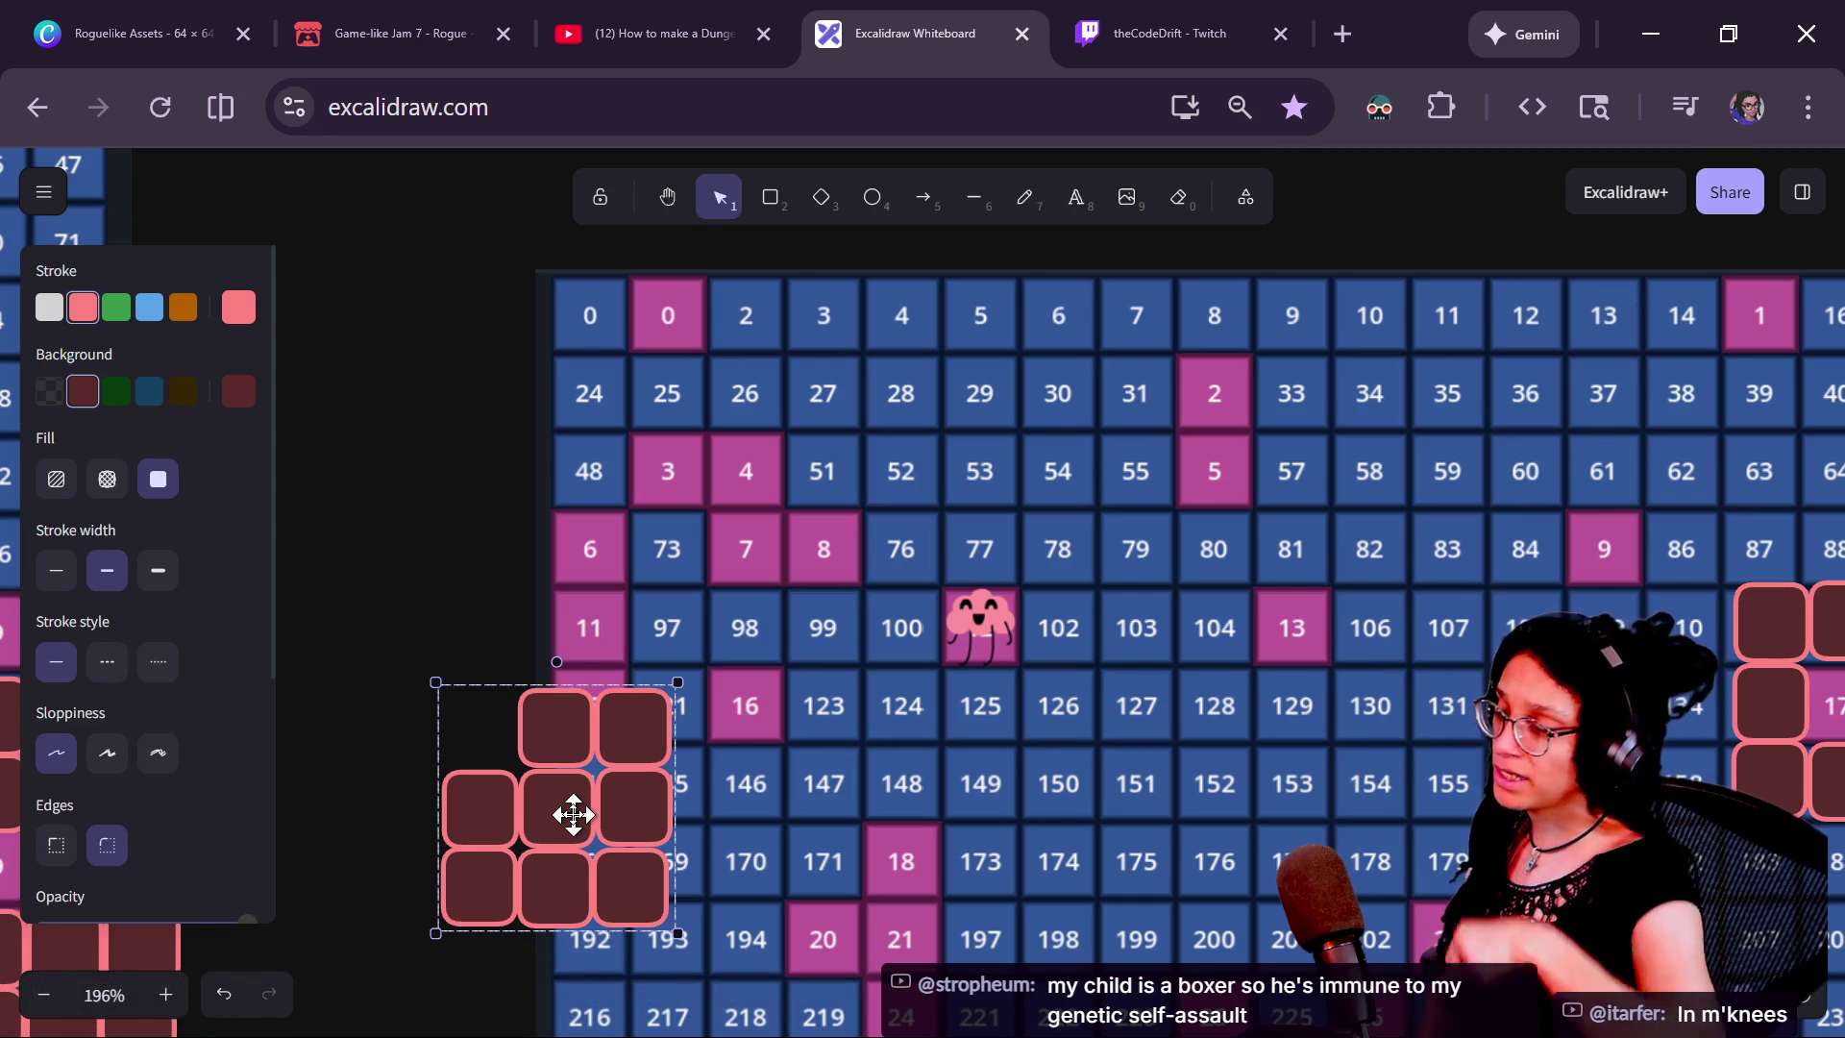
pyautogui.click(433, 544)
pyautogui.moveTo(433, 692)
pyautogui.mouseDown()
pyautogui.moveTo(1357, 642)
pyautogui.moveTo(1351, 597)
pyautogui.mouseUp()
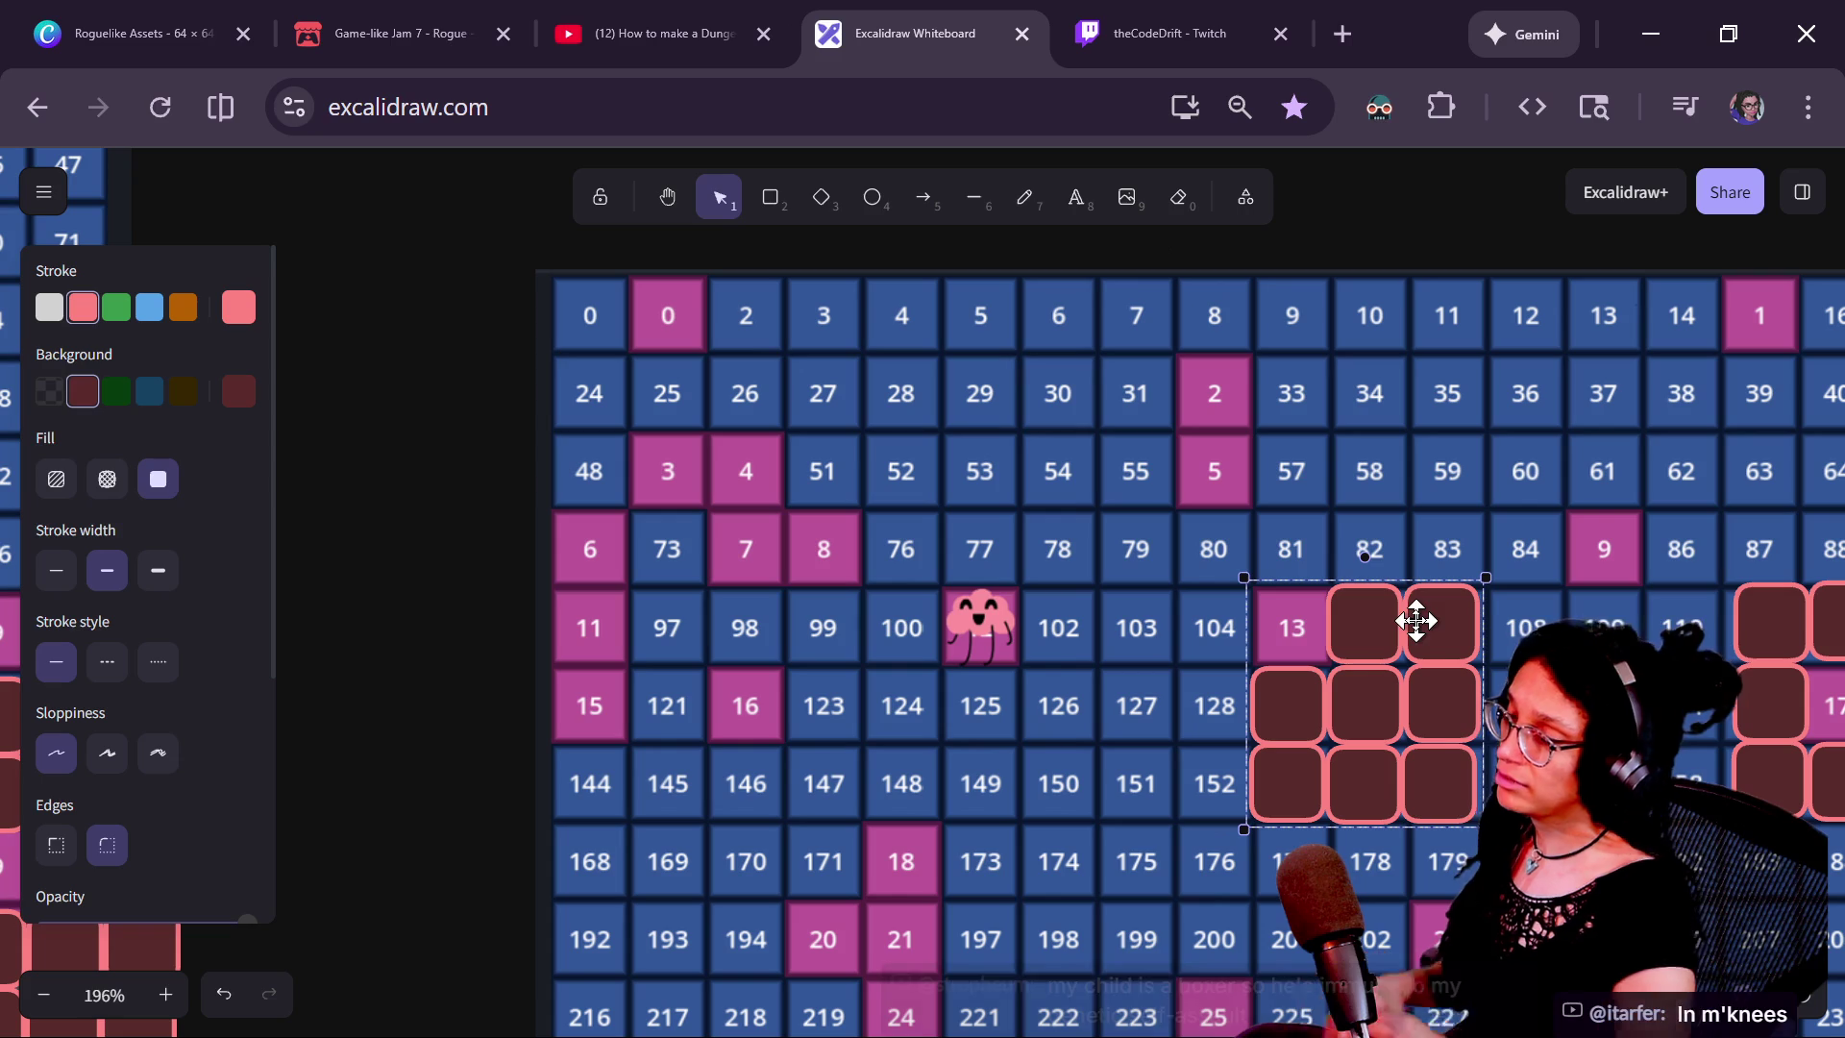
pyautogui.moveTo(1290, 651)
pyautogui.mouseDown()
pyautogui.moveTo(1343, 672)
pyautogui.moveTo(1360, 708)
pyautogui.mouseUp()
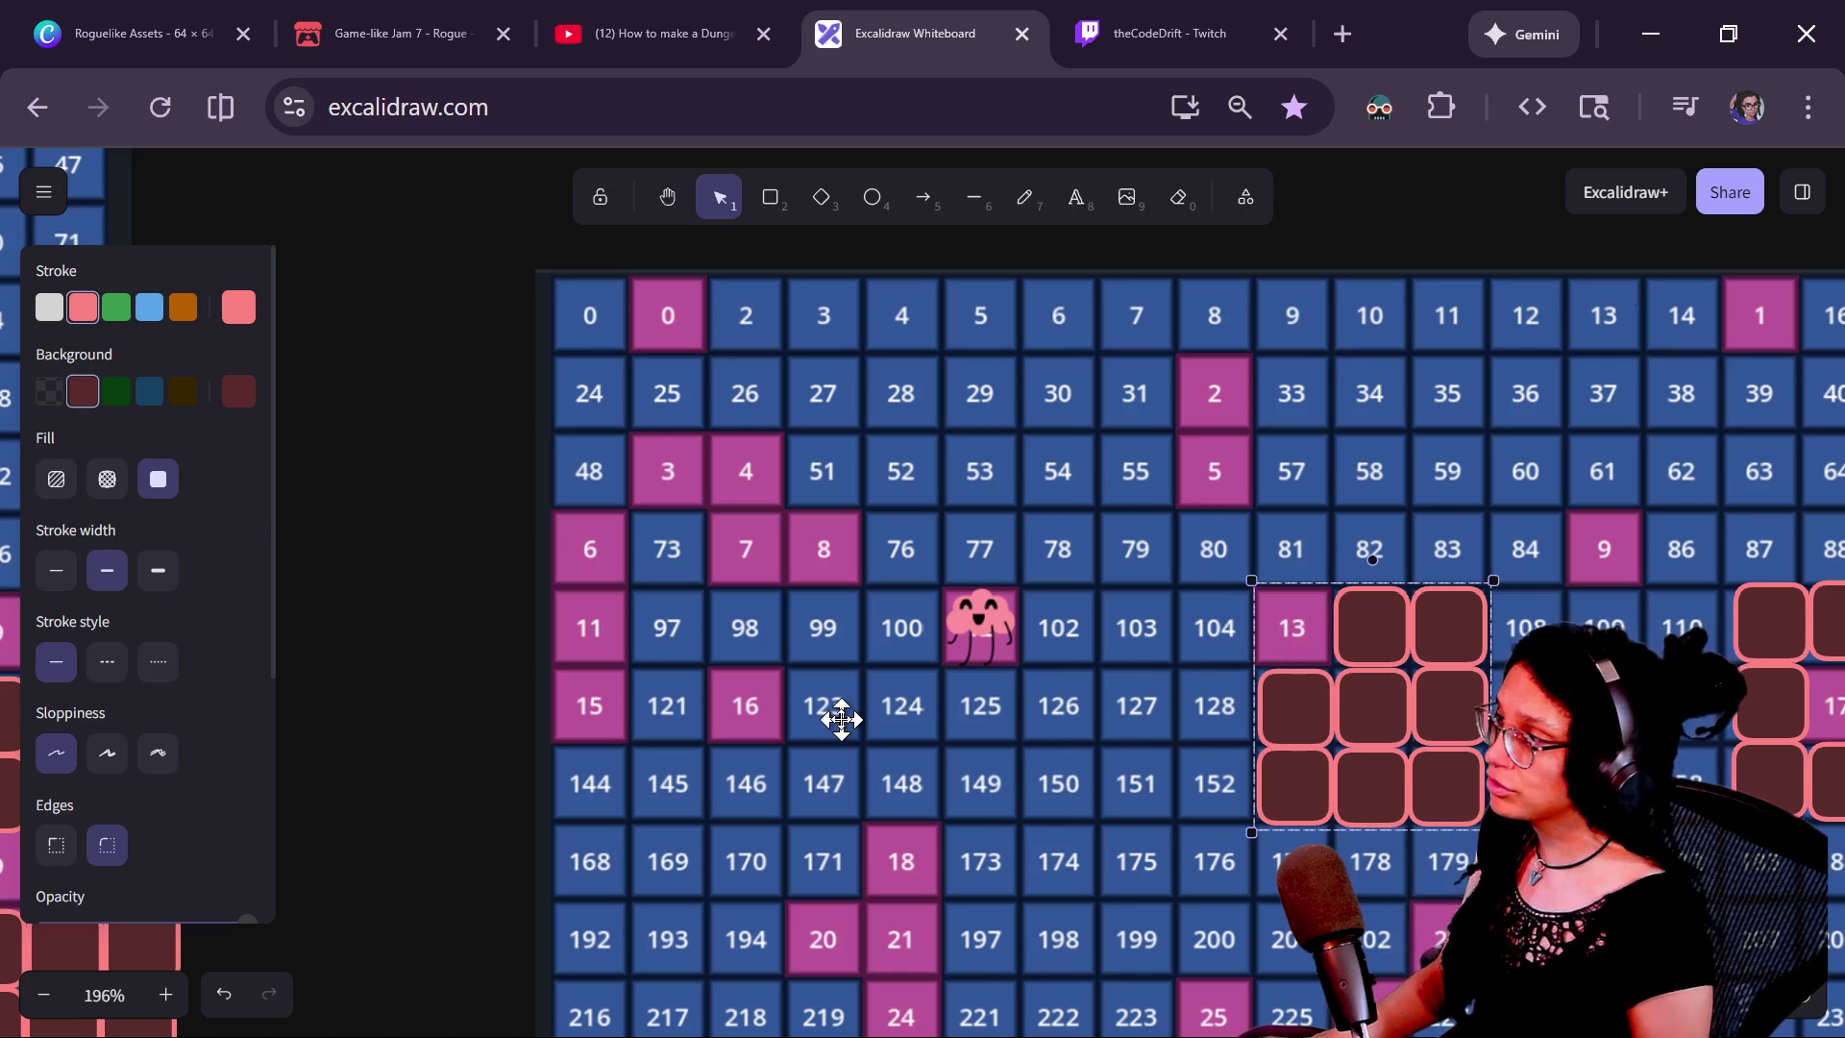
pyautogui.hotkey('alt', 'Tab')
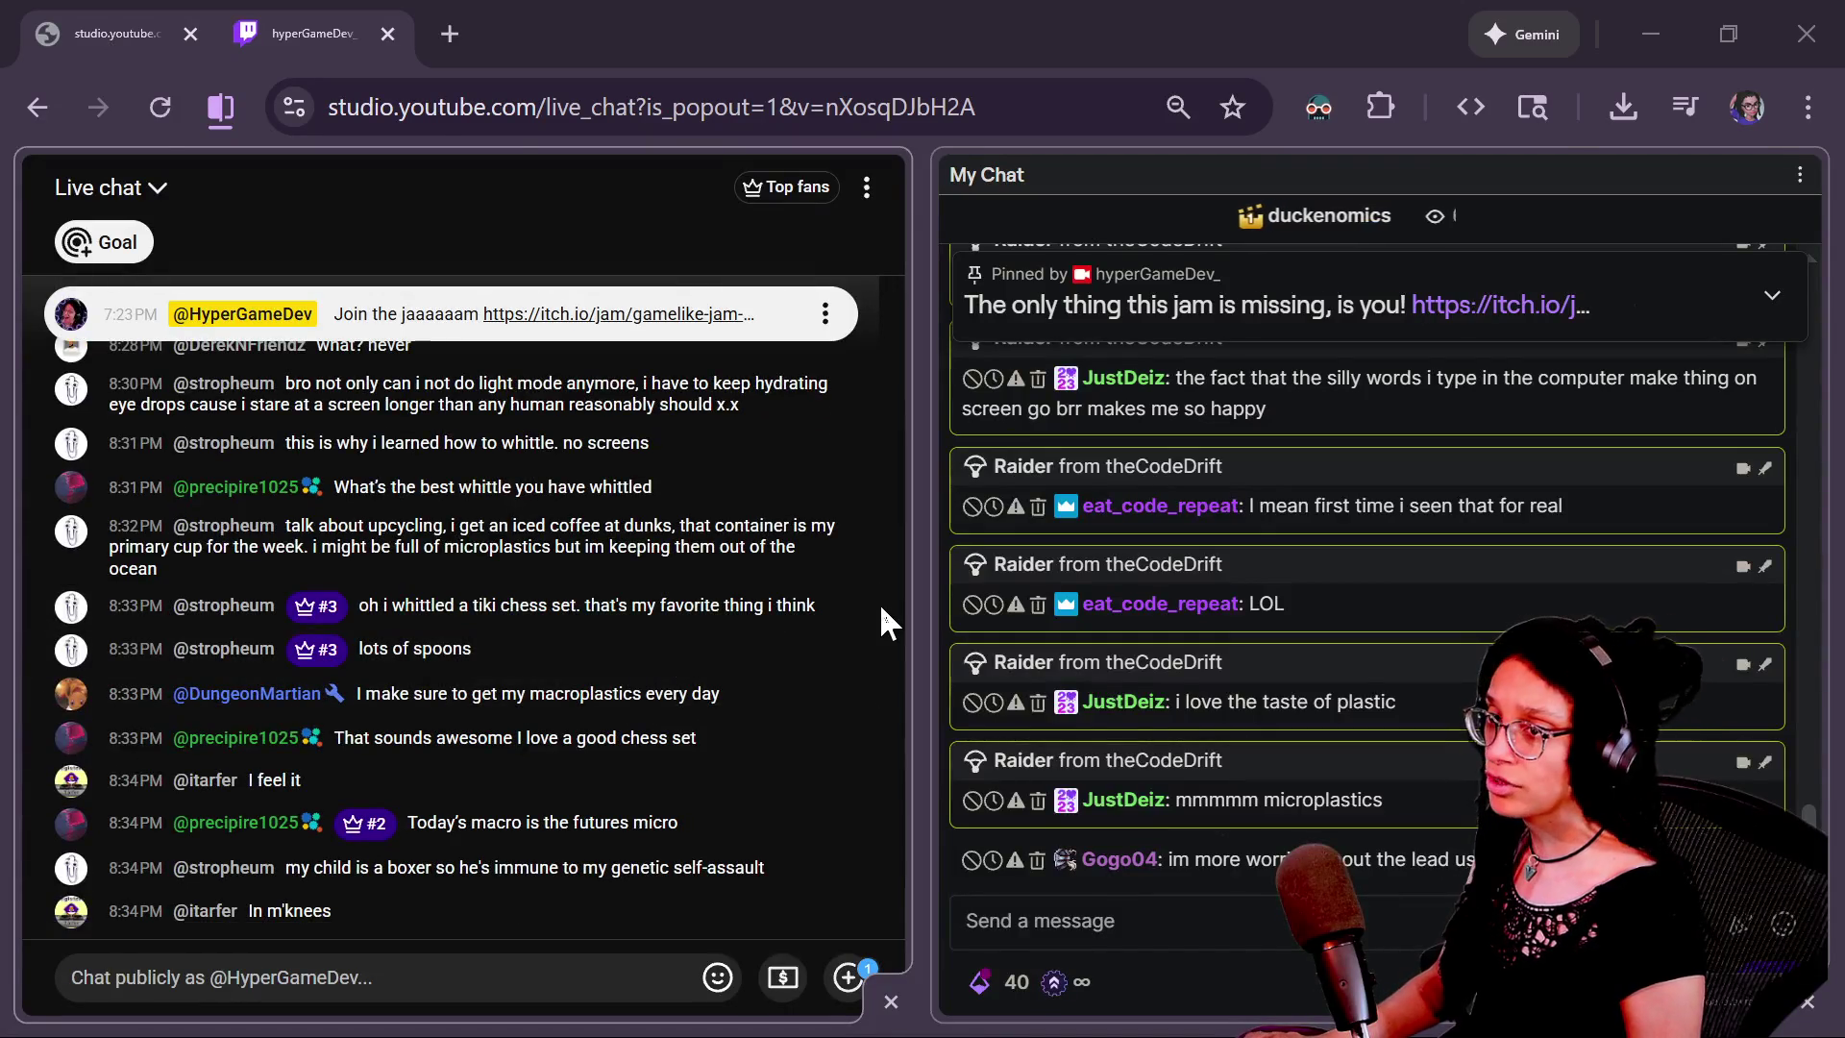
# Open manage_levels.gd and inspect the offset code on lines 313–317 of _find_offsets
pyautogui.hotkey('alt', 'Tab')
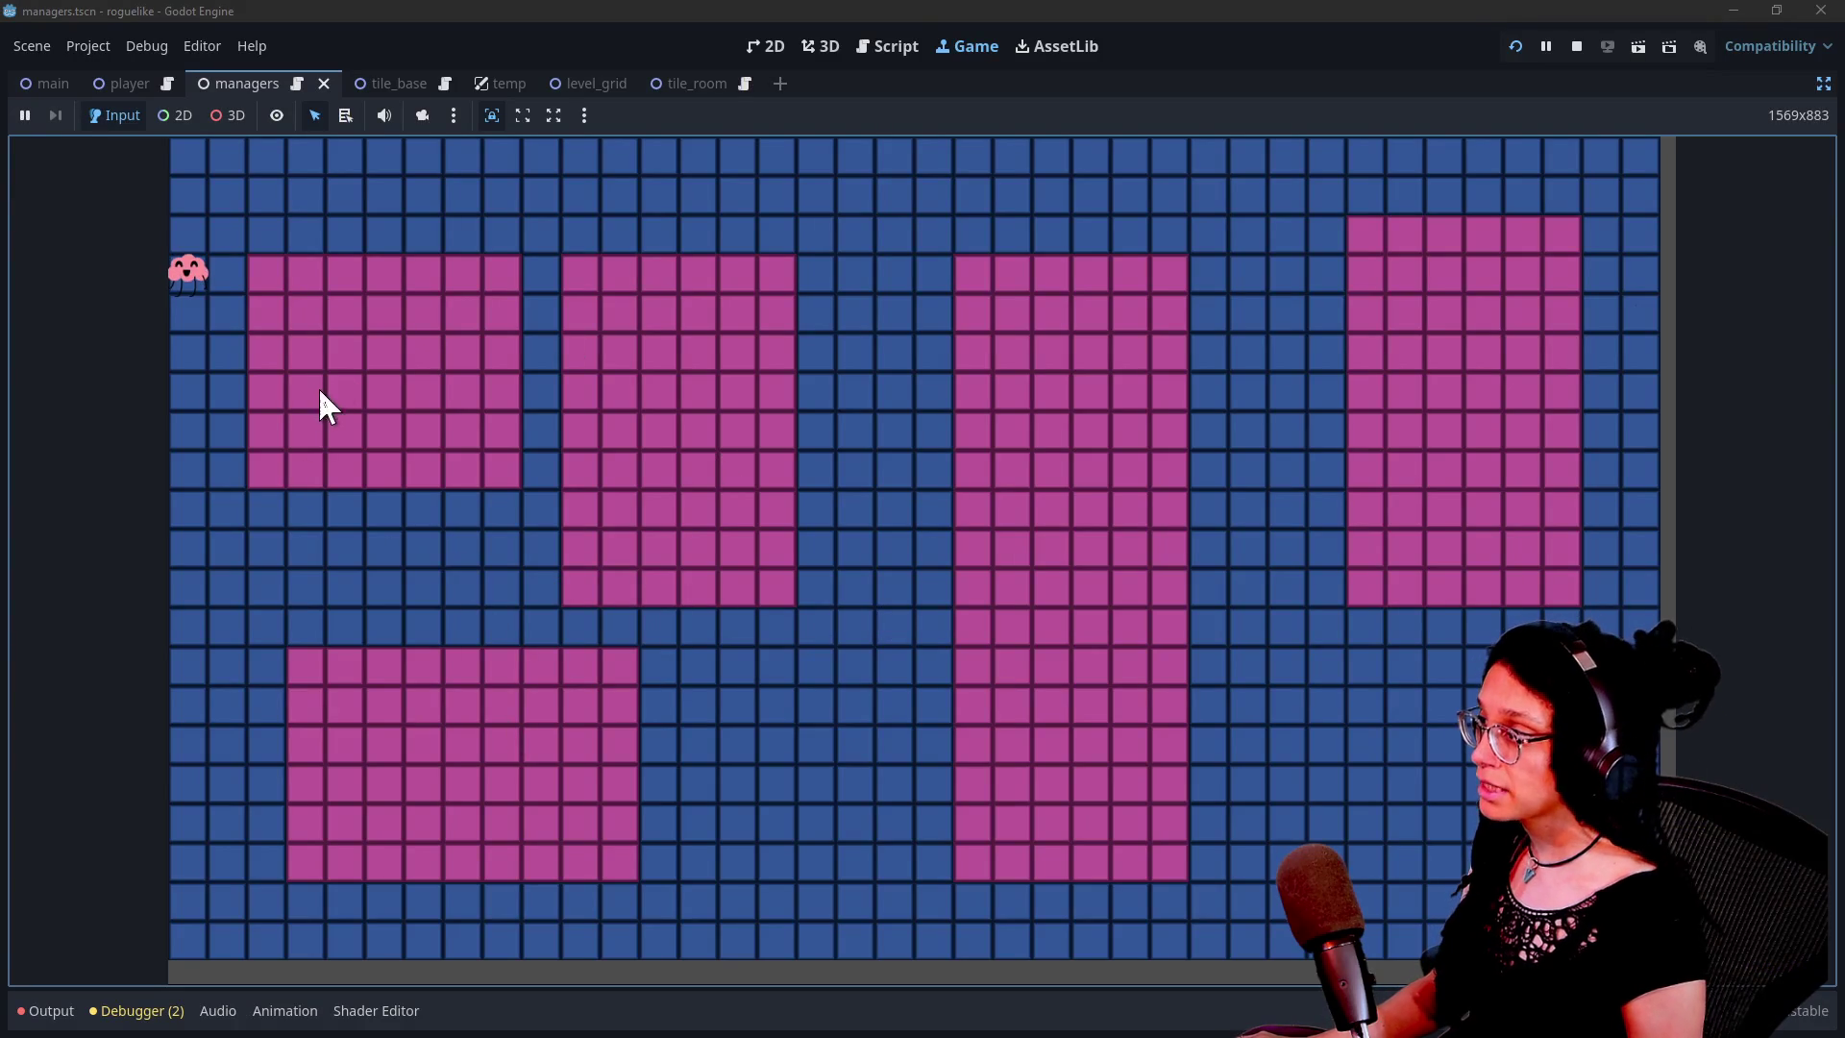
pyautogui.click(899, 35)
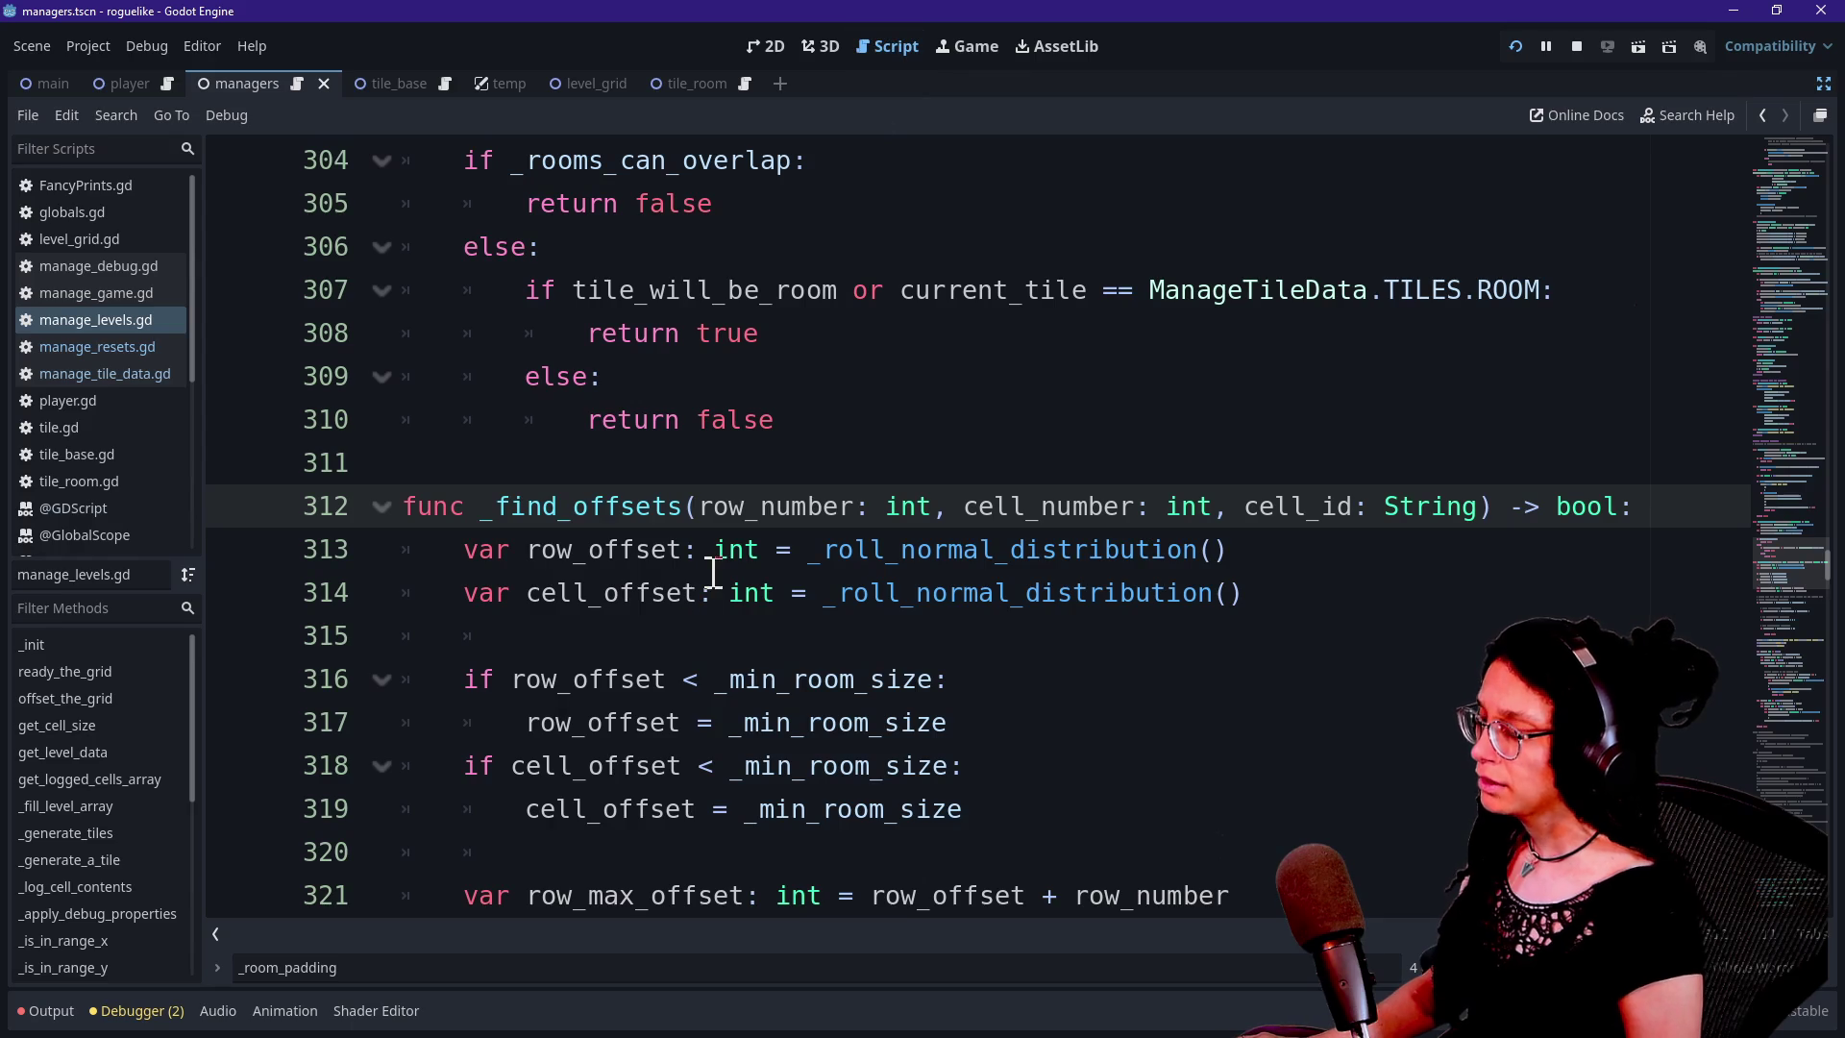
pyautogui.moveTo(557, 506); pyautogui.dragTo(623, 506)
pyautogui.click(856, 593)
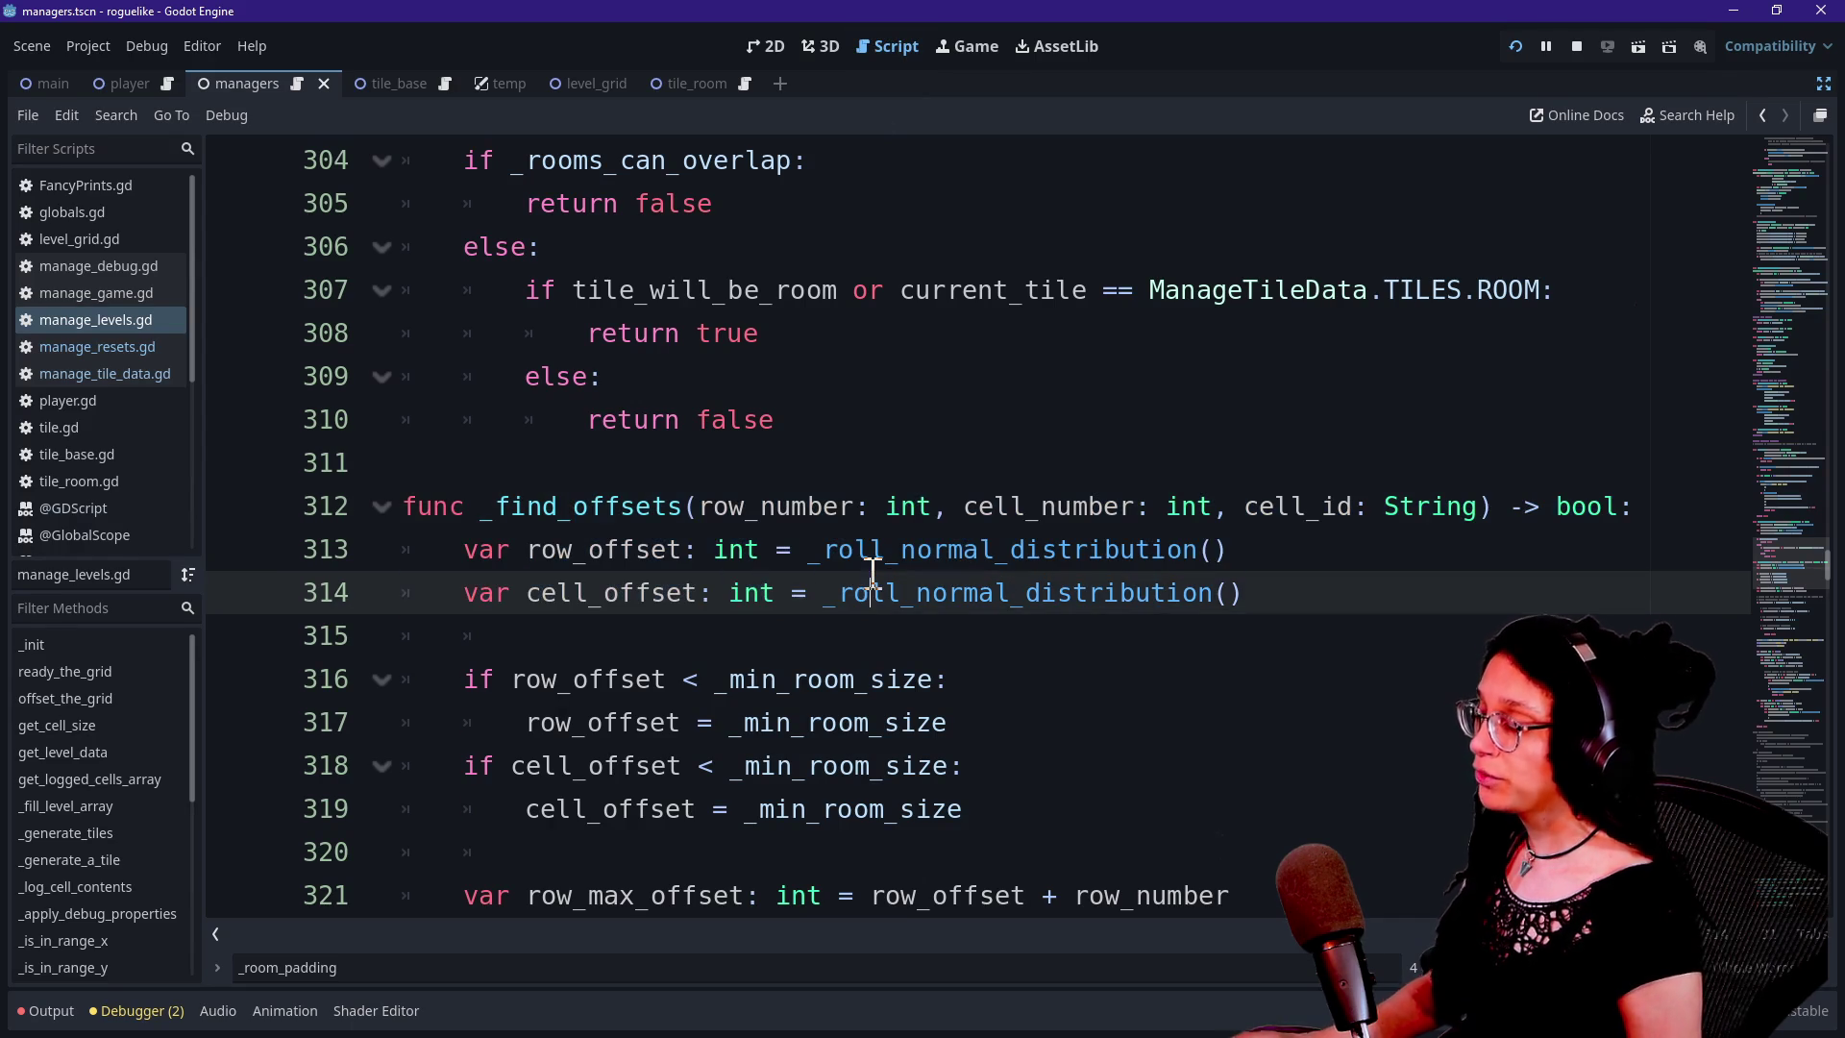
pyautogui.click(865, 635)
pyautogui.click(872, 564)
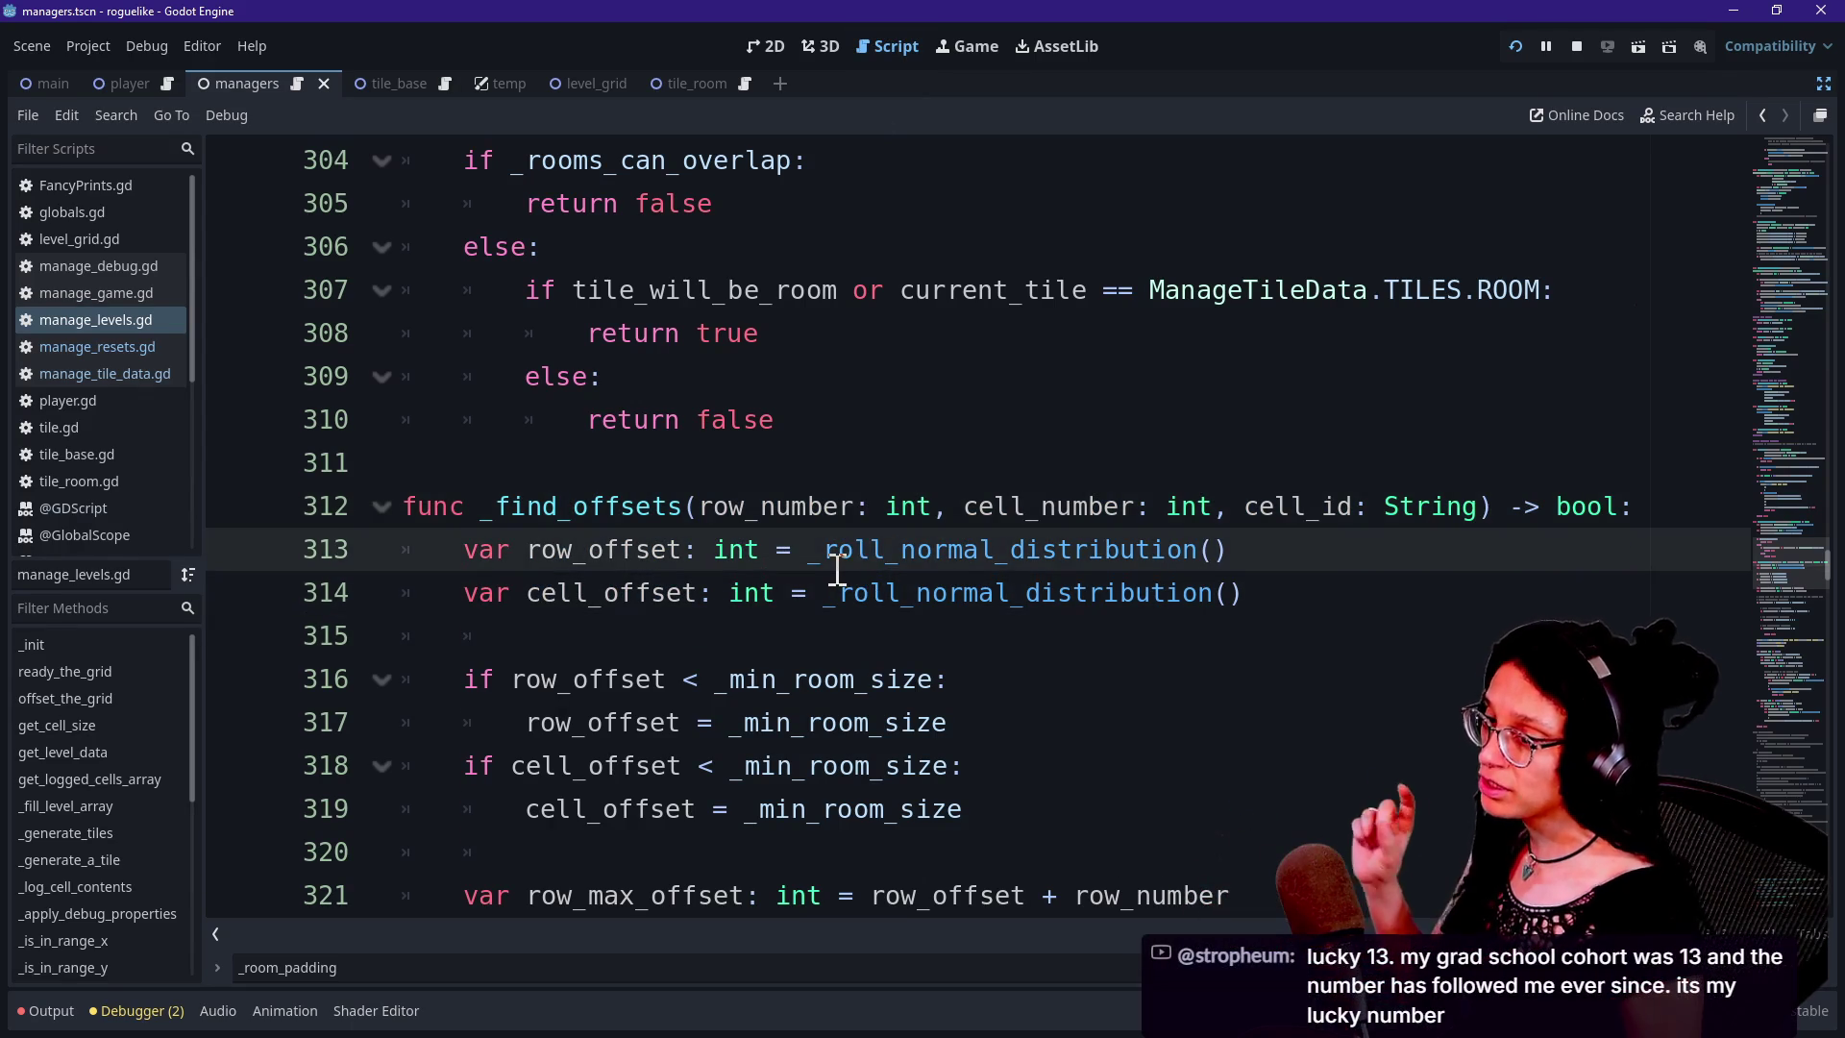
pyautogui.moveTo(683, 549)
pyautogui.mouseDown()
pyautogui.moveTo(836, 725)
pyautogui.moveTo(882, 722)
pyautogui.mouseUp()
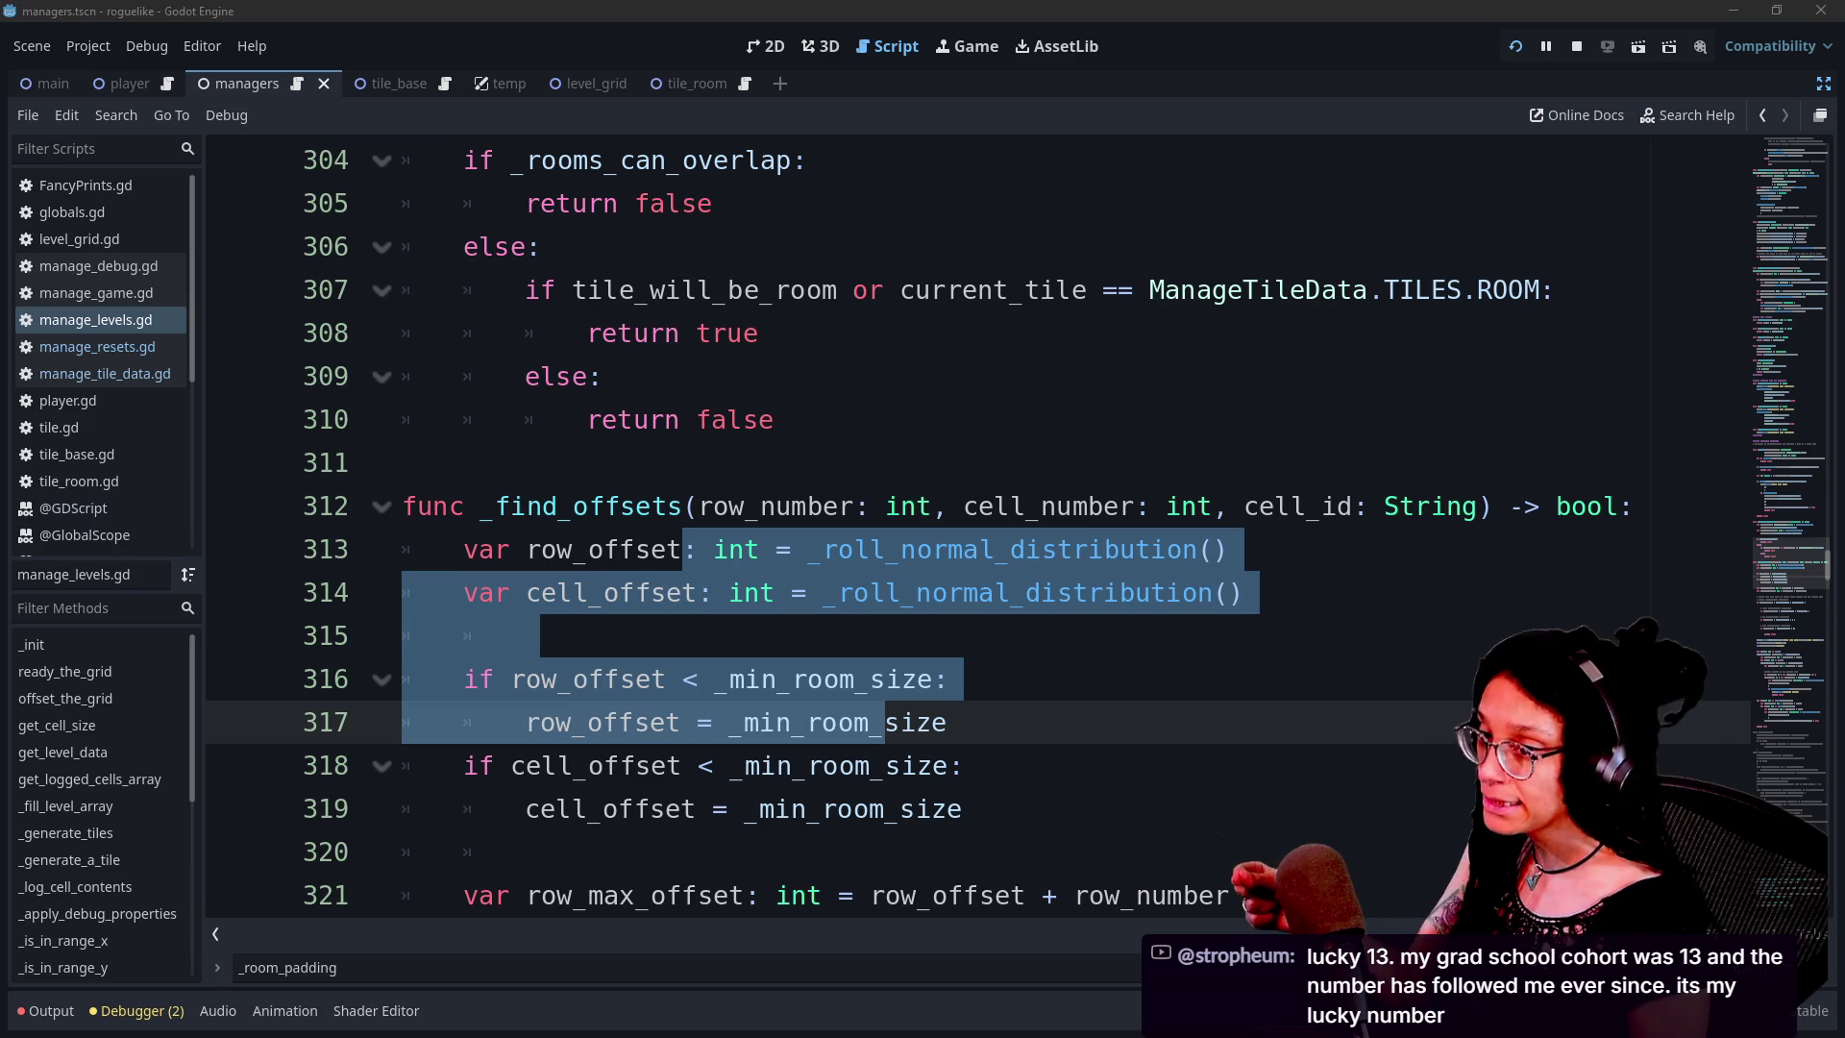
pyautogui.click(733, 642)
pyautogui.click(730, 600)
pyautogui.click(730, 616)
# Review the row and cell offset declarations up to the _find_offsets signature
pyautogui.press('Down')
pyautogui.press('Down')
pyautogui.press('Down')
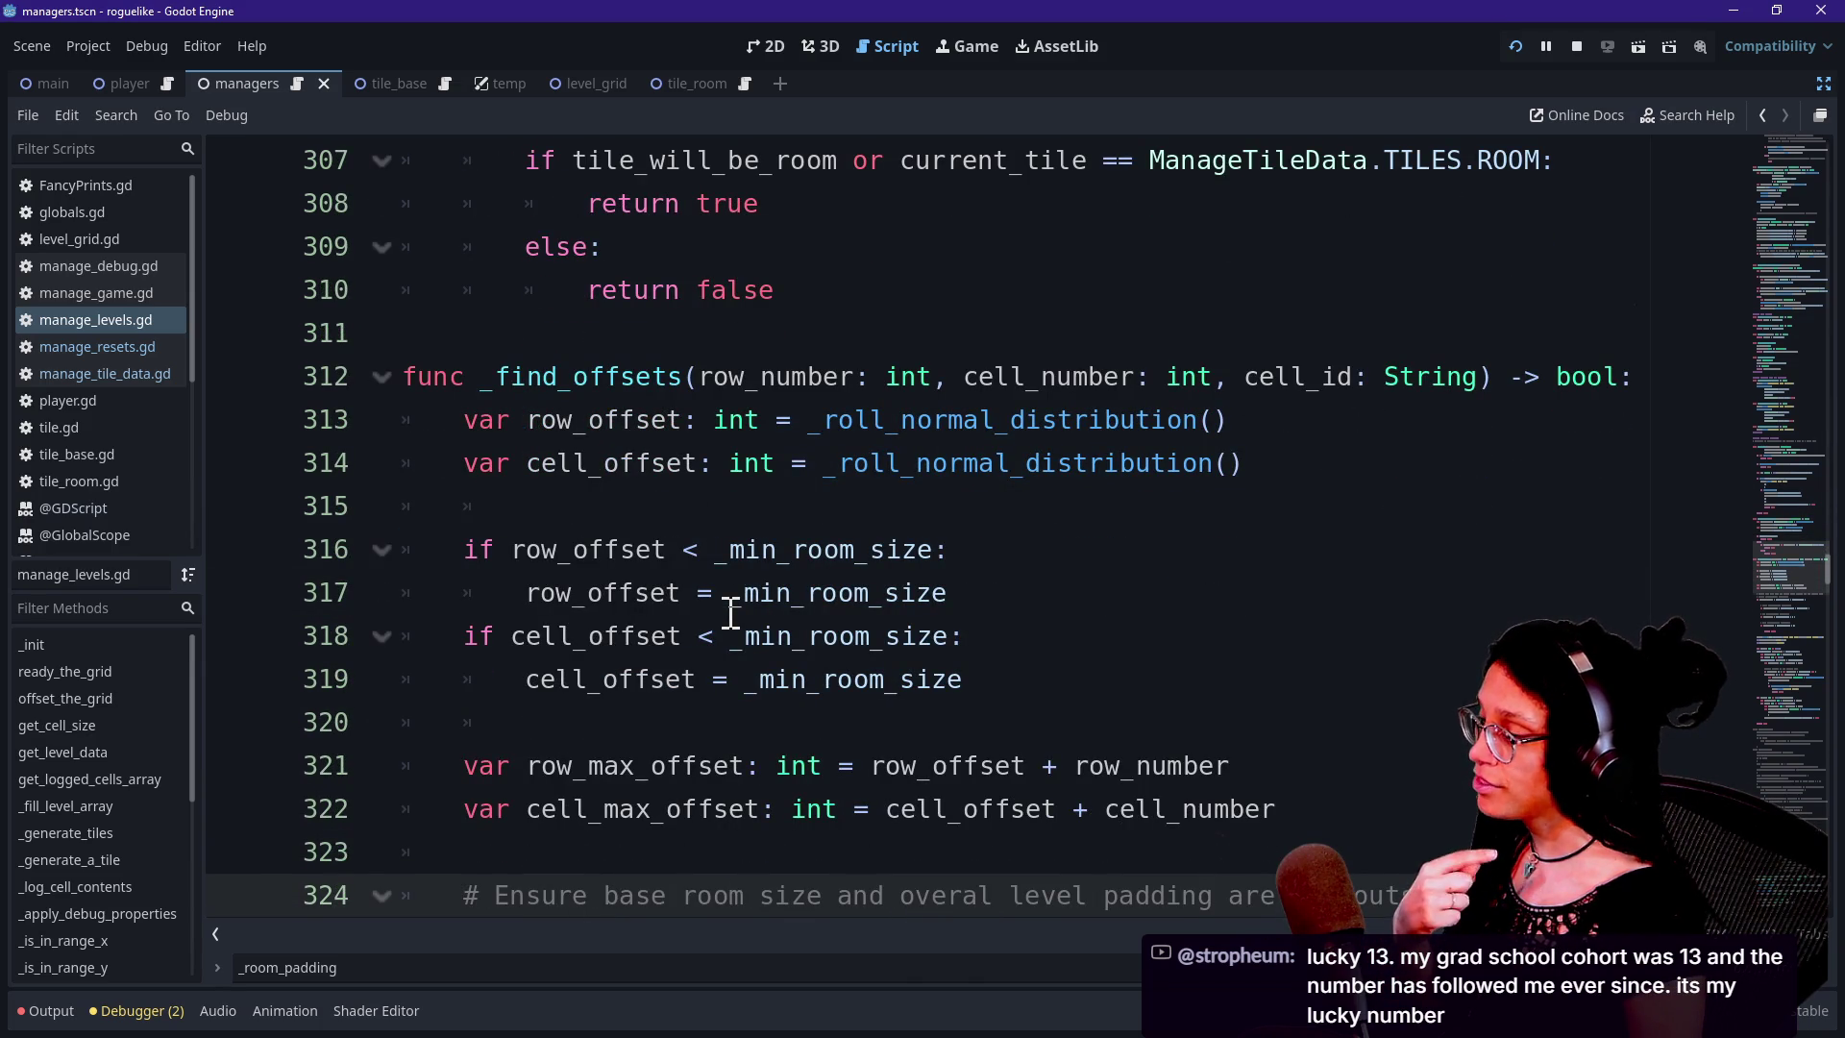
pyautogui.press('Up')
pyautogui.press('Up')
pyautogui.press('Up')
pyautogui.press('Down')
pyautogui.press('Down')
pyautogui.press('Down')
pyautogui.press('Down')
pyautogui.press('Down')
pyautogui.press('Down')
pyautogui.press('Up')
pyautogui.press('Up')
pyautogui.press('Up')
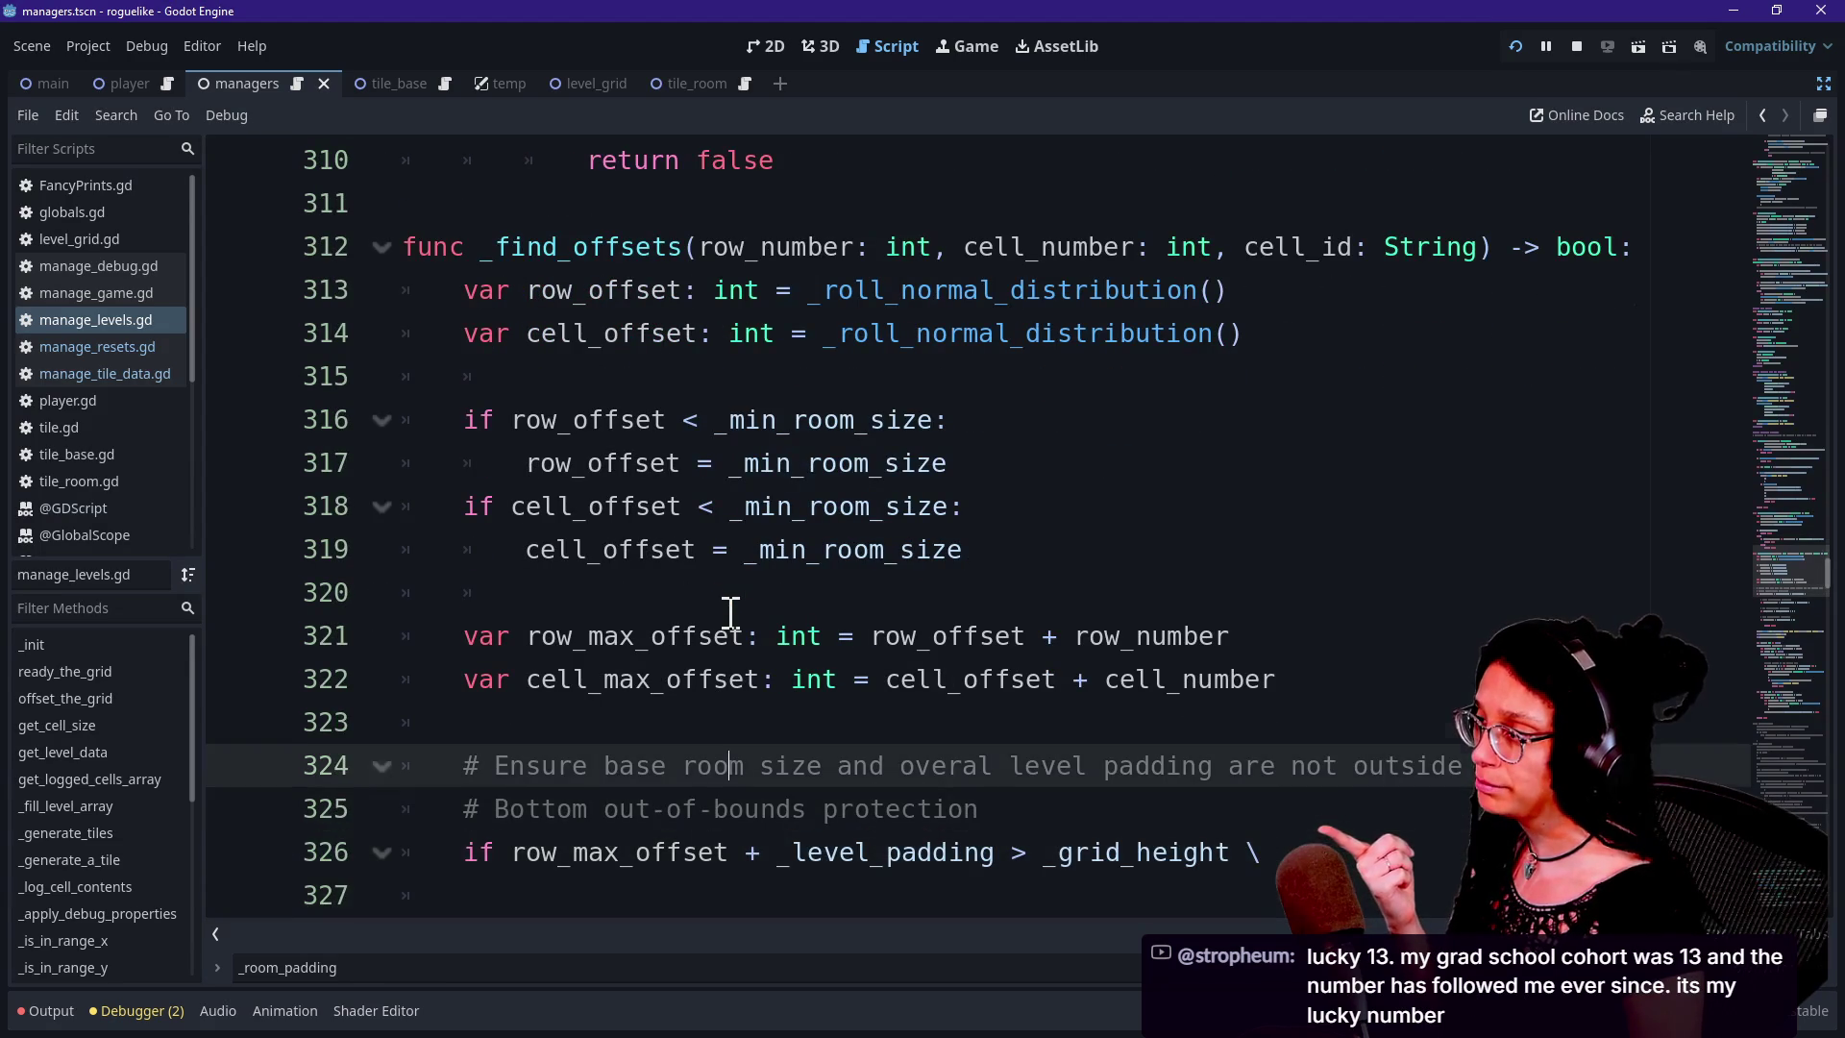
pyautogui.scroll(2, 730, 612)
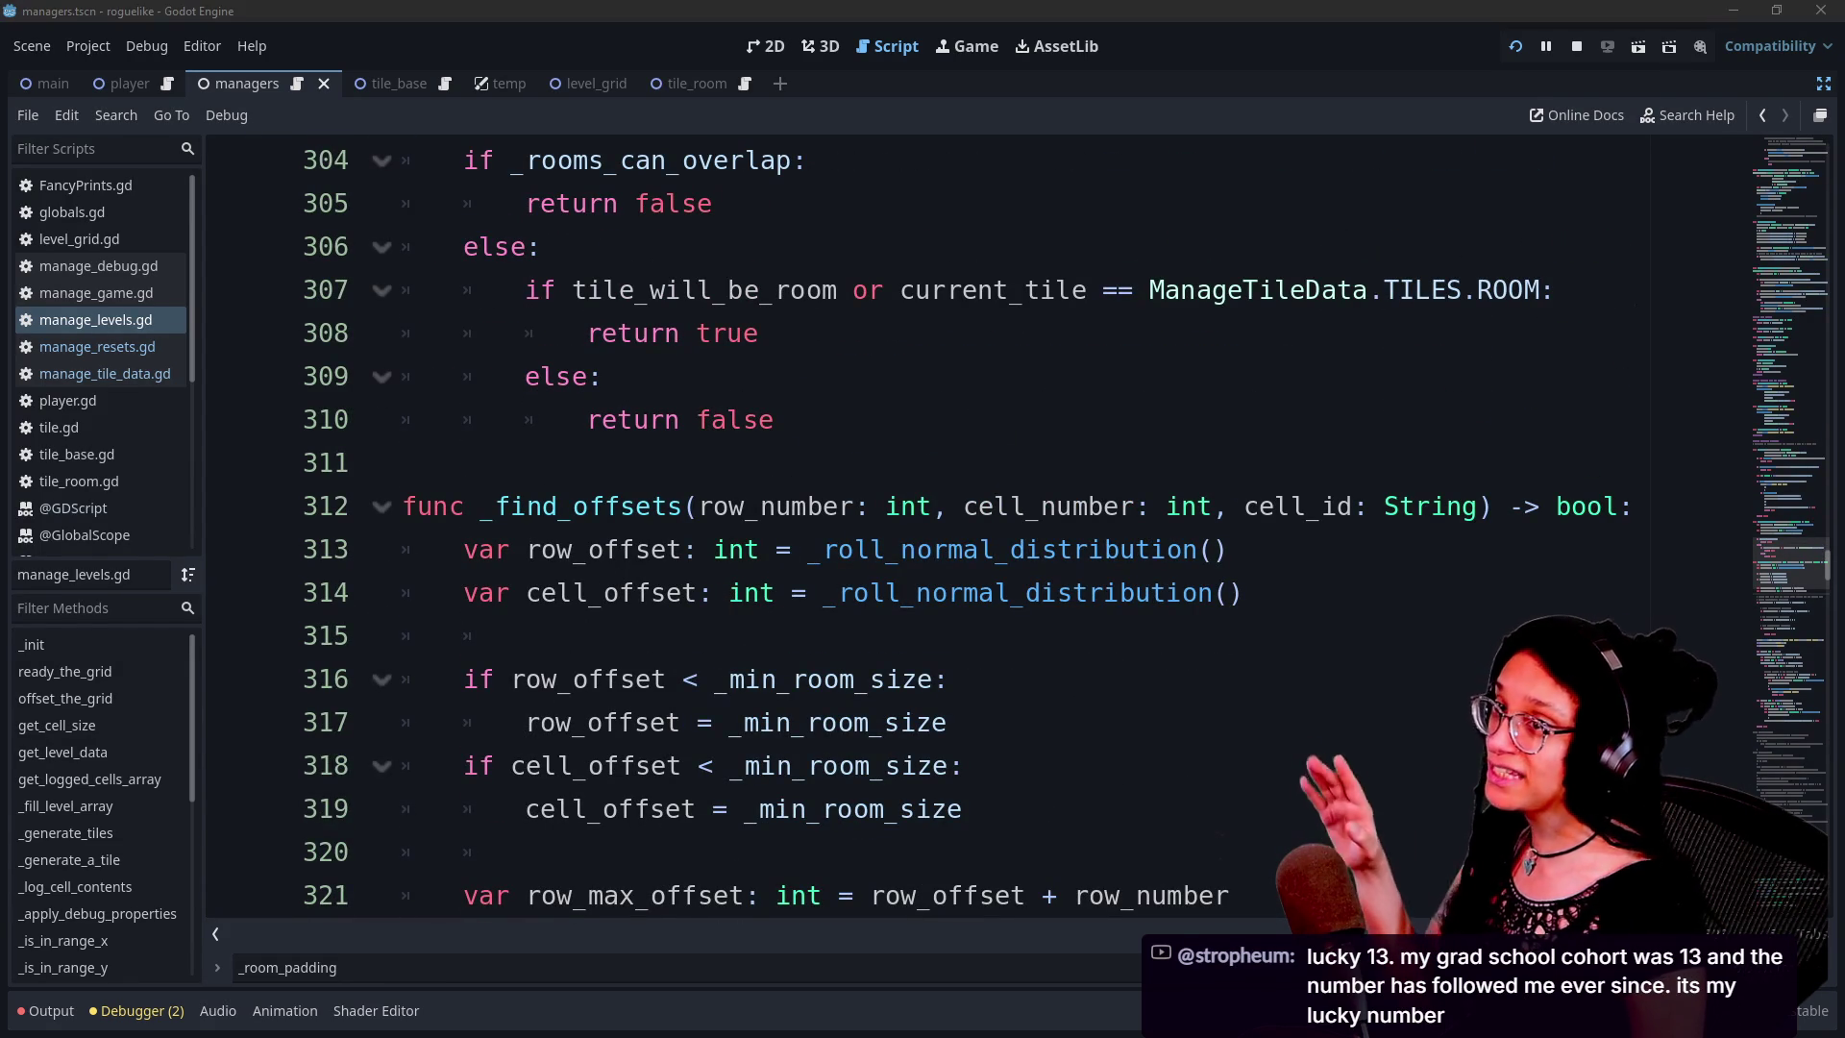
pyautogui.moveTo(526, 549); pyautogui.dragTo(592, 601)
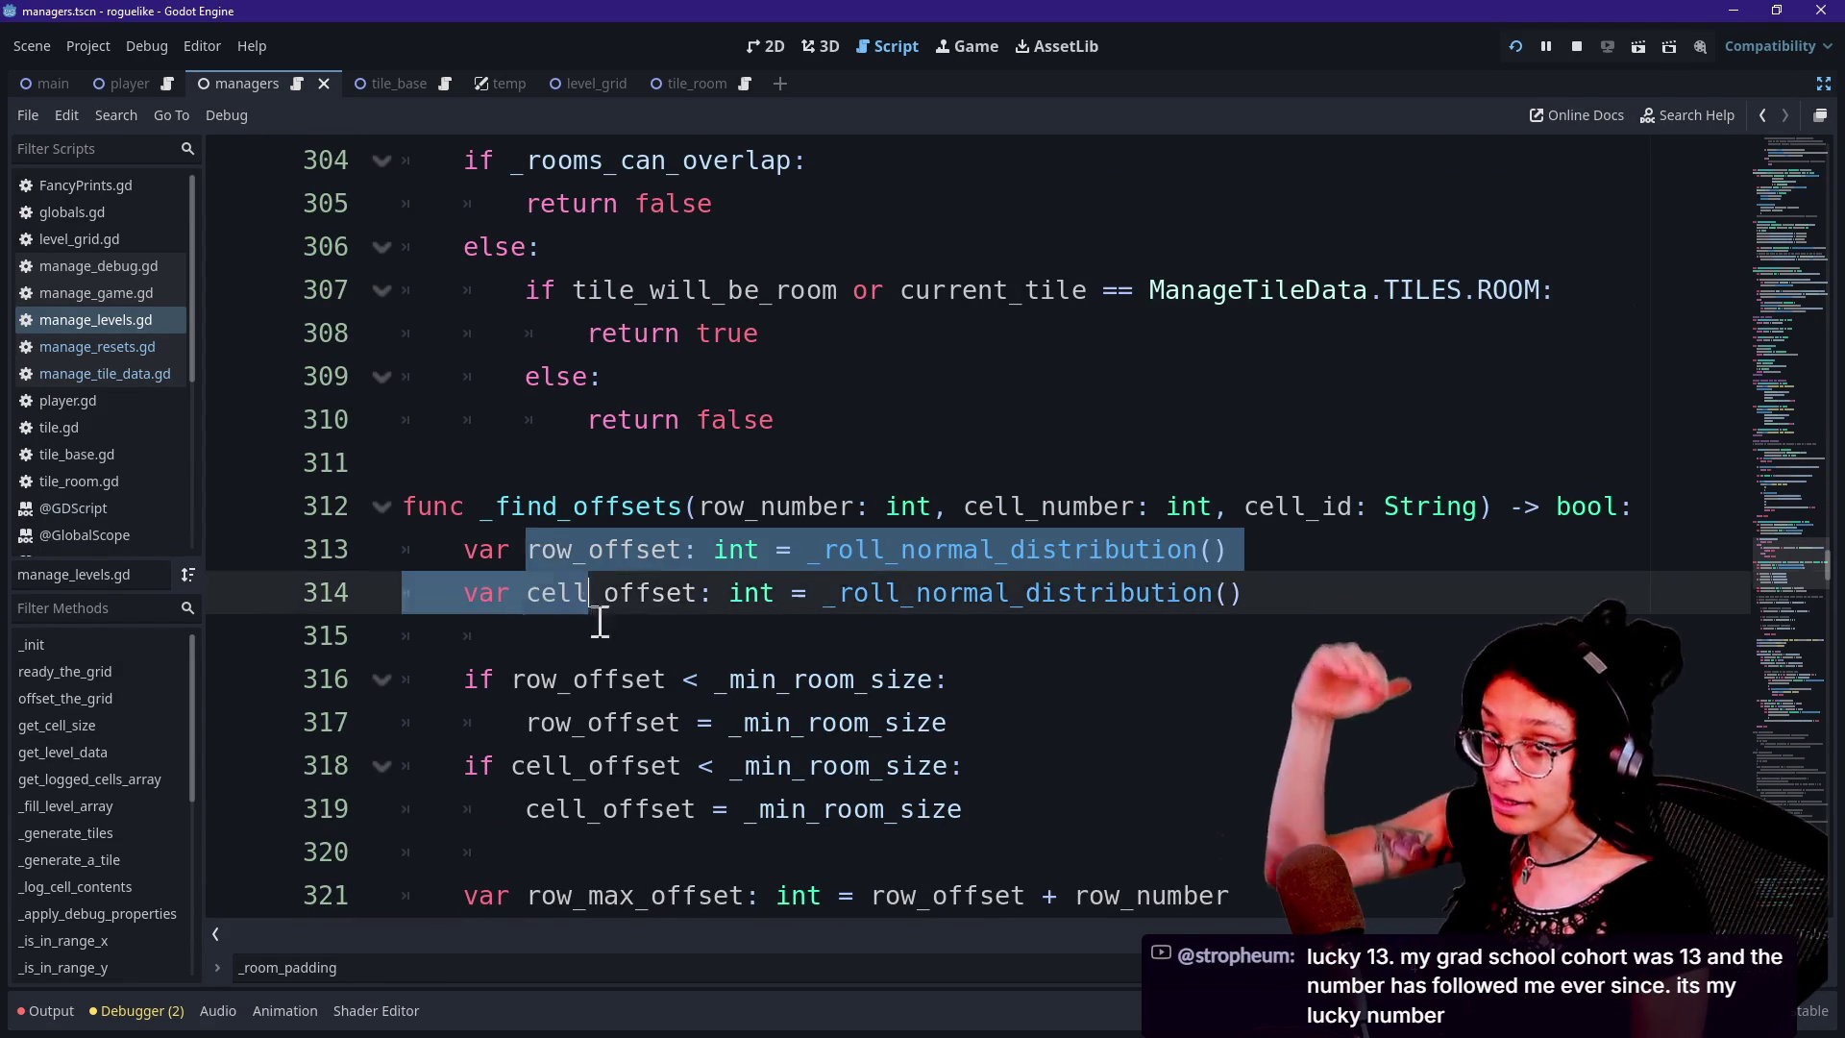
pyautogui.click(605, 632)
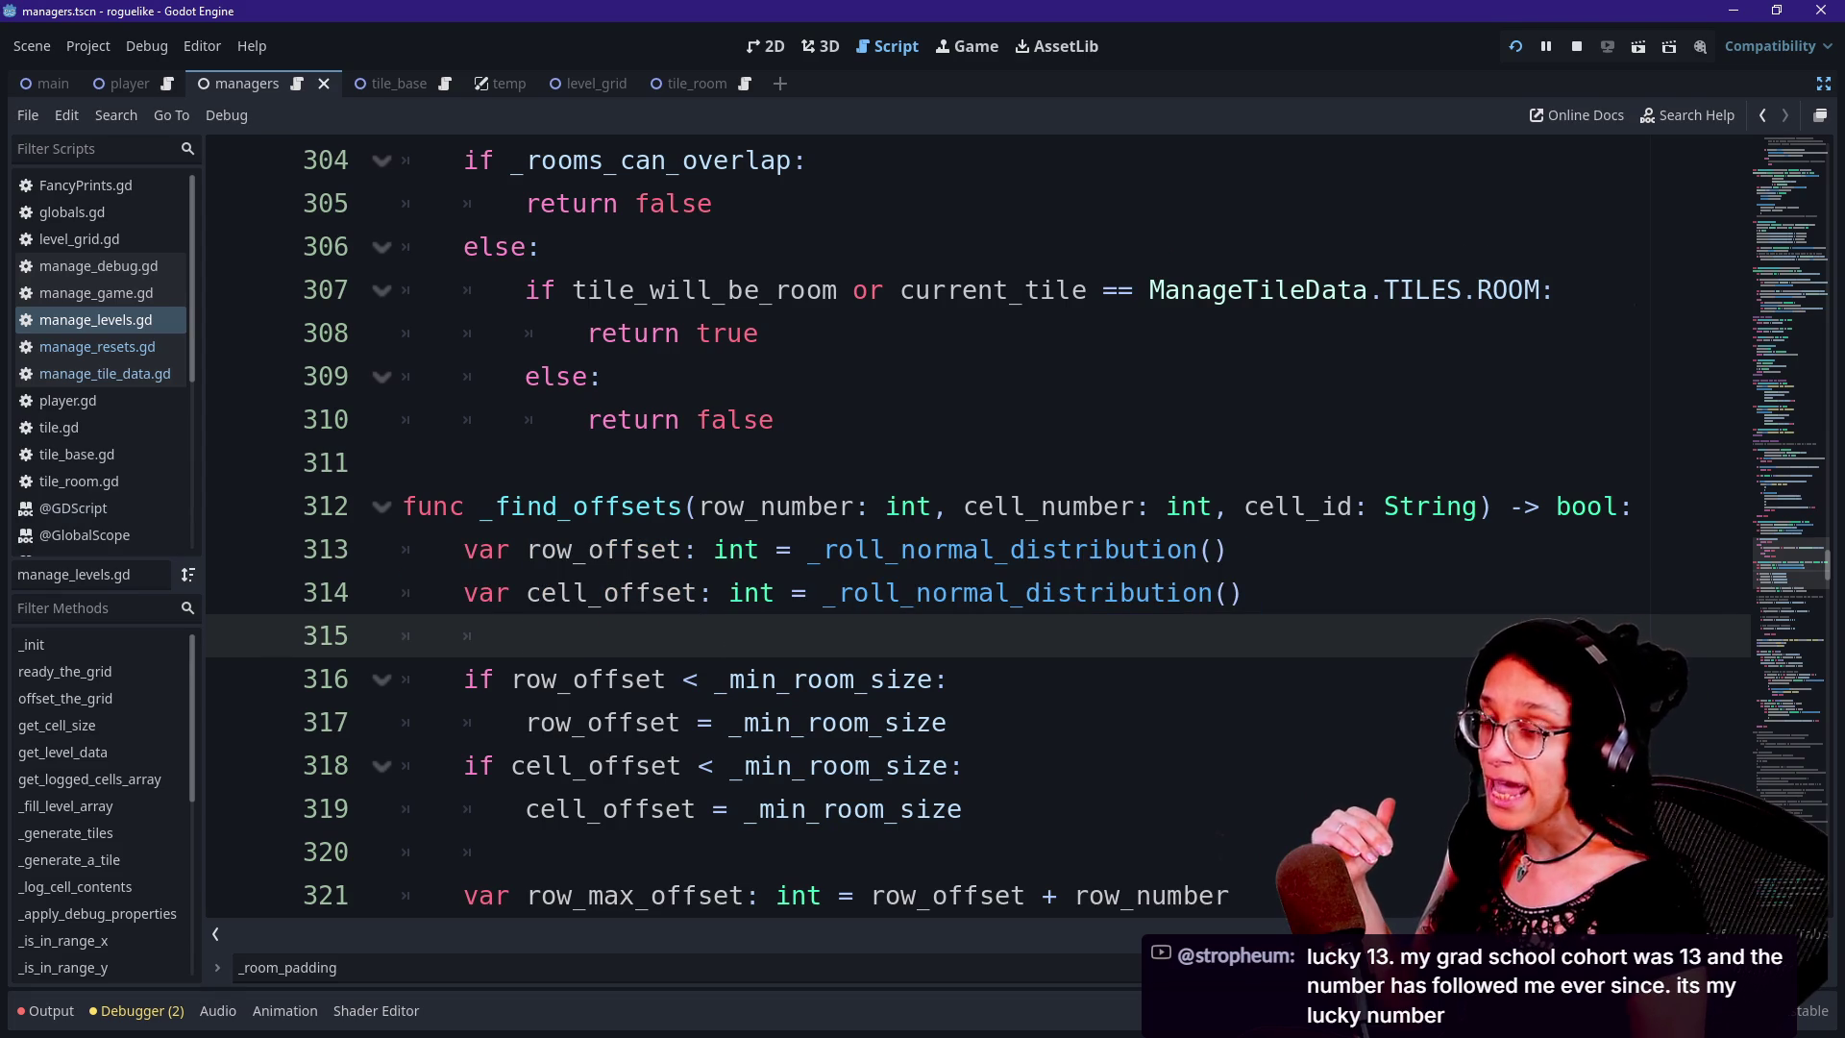
pyautogui.click(914, 502)
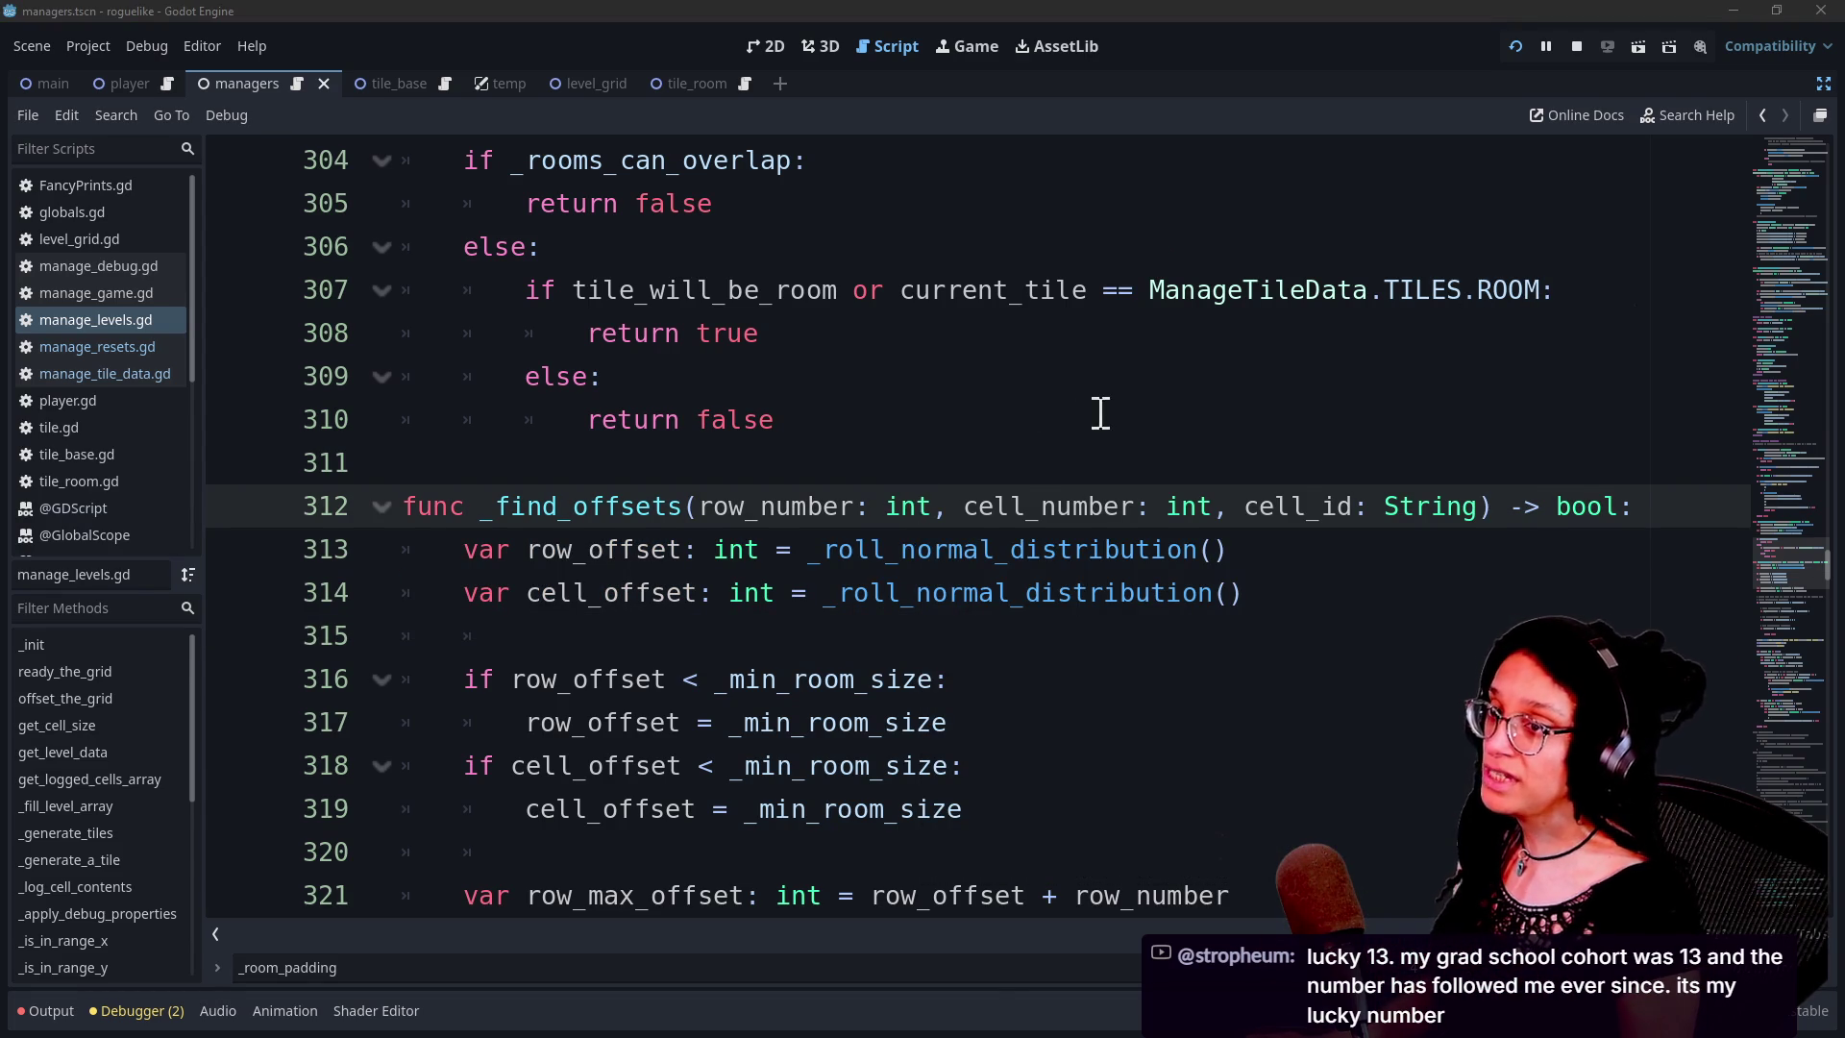
pyautogui.hotkey('alt', 'Tab')
pyautogui.hotkey('alt', 'Tab')
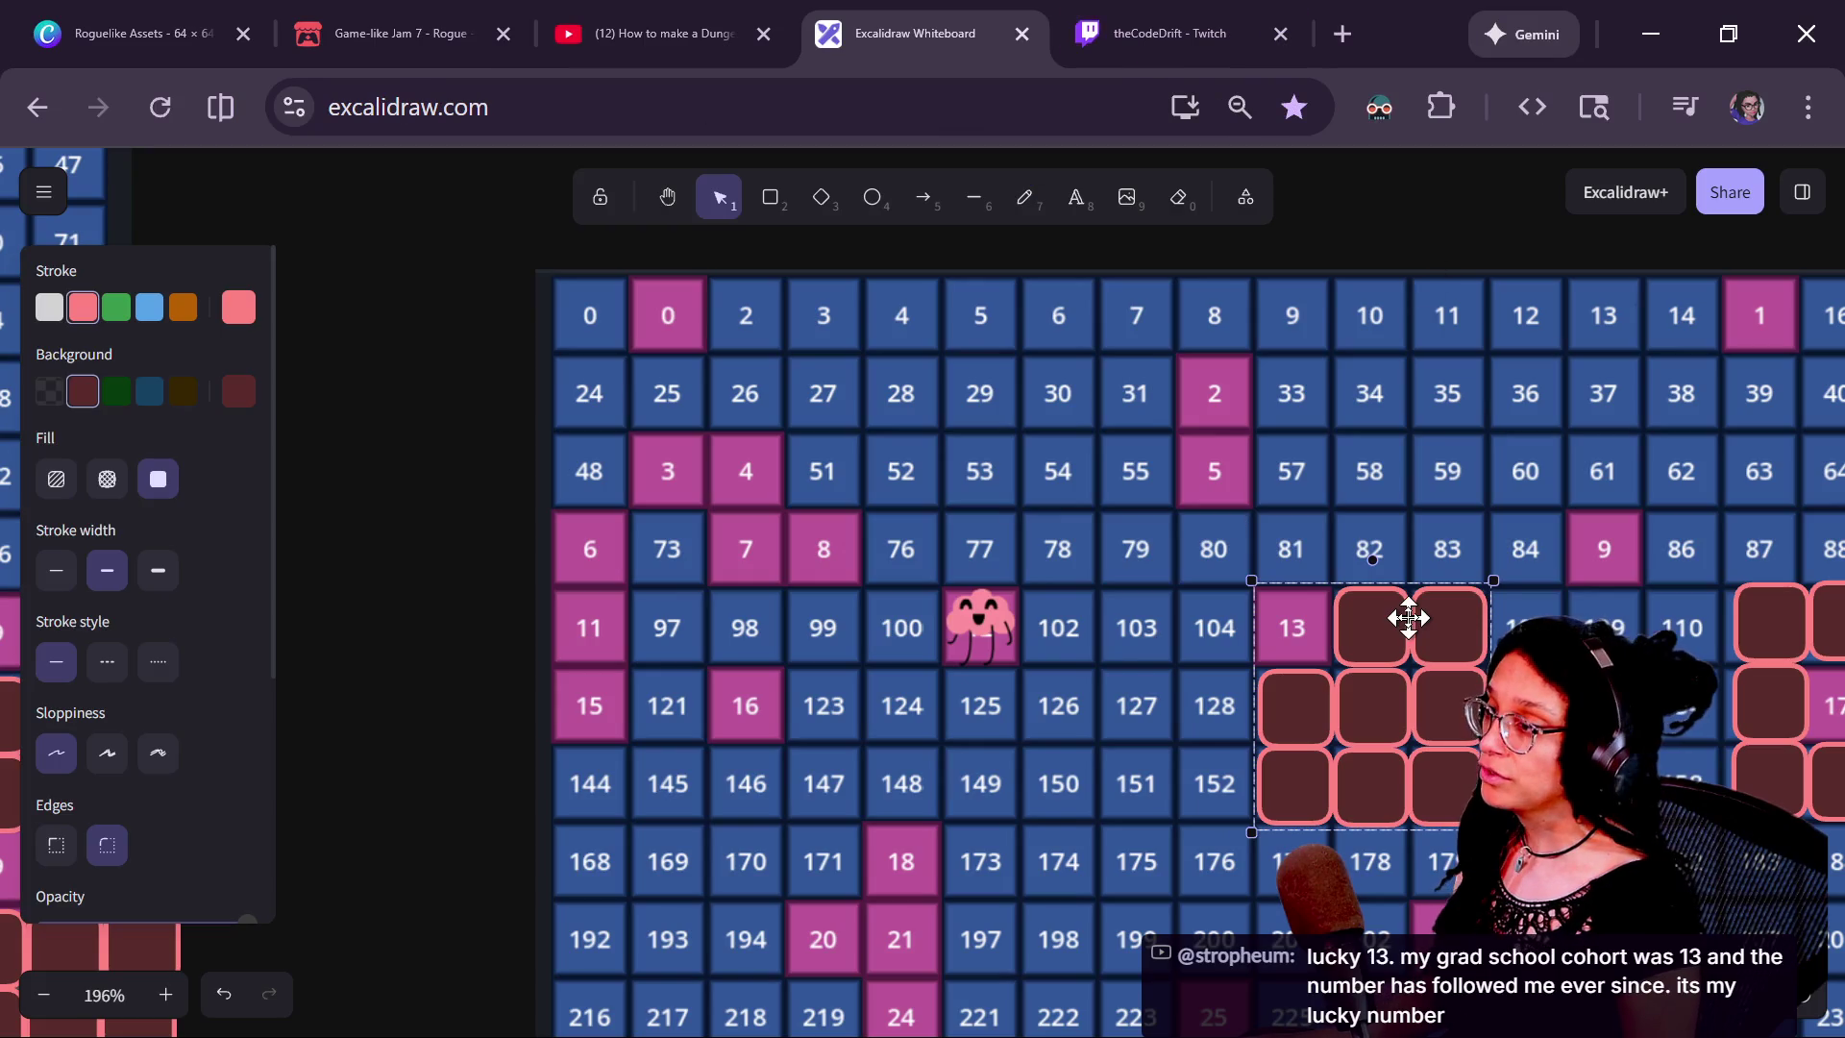
# Duplicate the dark room-tile cluster, test it over the numbered grid, then park it to the right
pyautogui.scroll(-5, 1409, 618)
pyautogui.hscroll(5, 1412, 782)
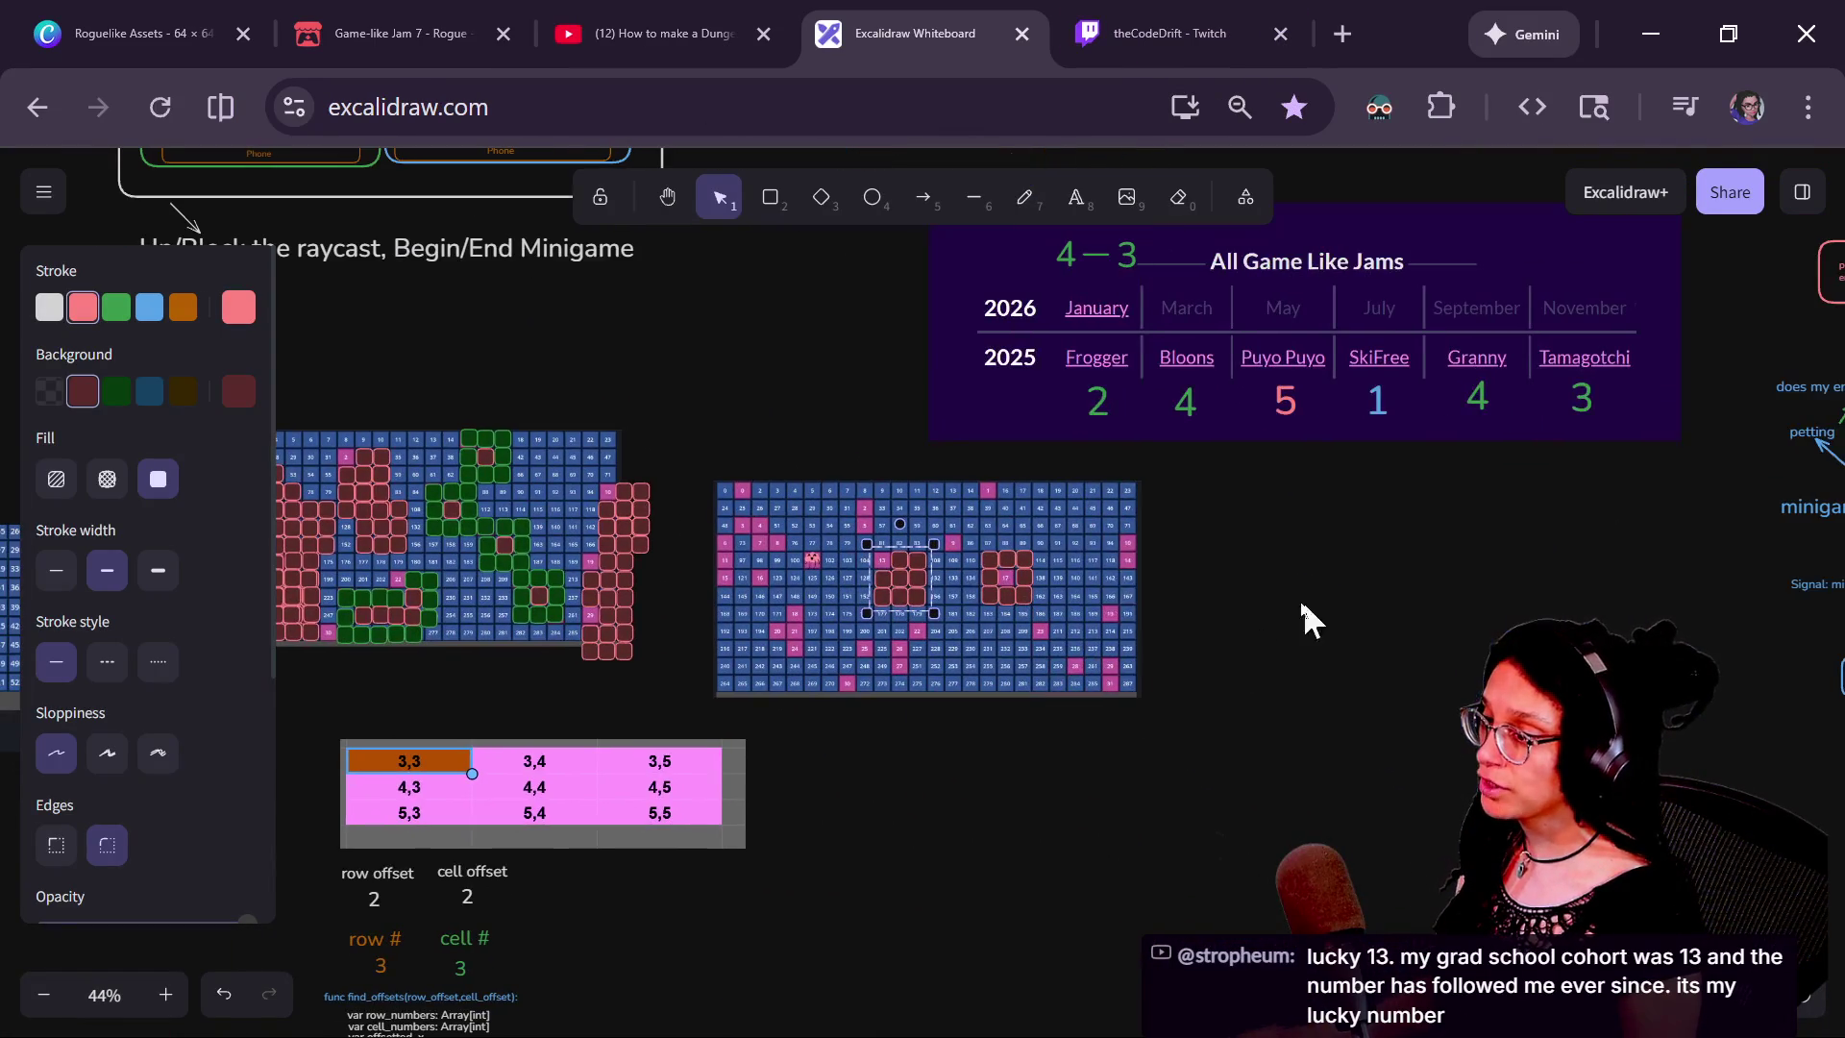
pyautogui.scroll(5, 1121, 589)
pyautogui.moveTo(692, 596); pyautogui.dragTo(1339, 692)
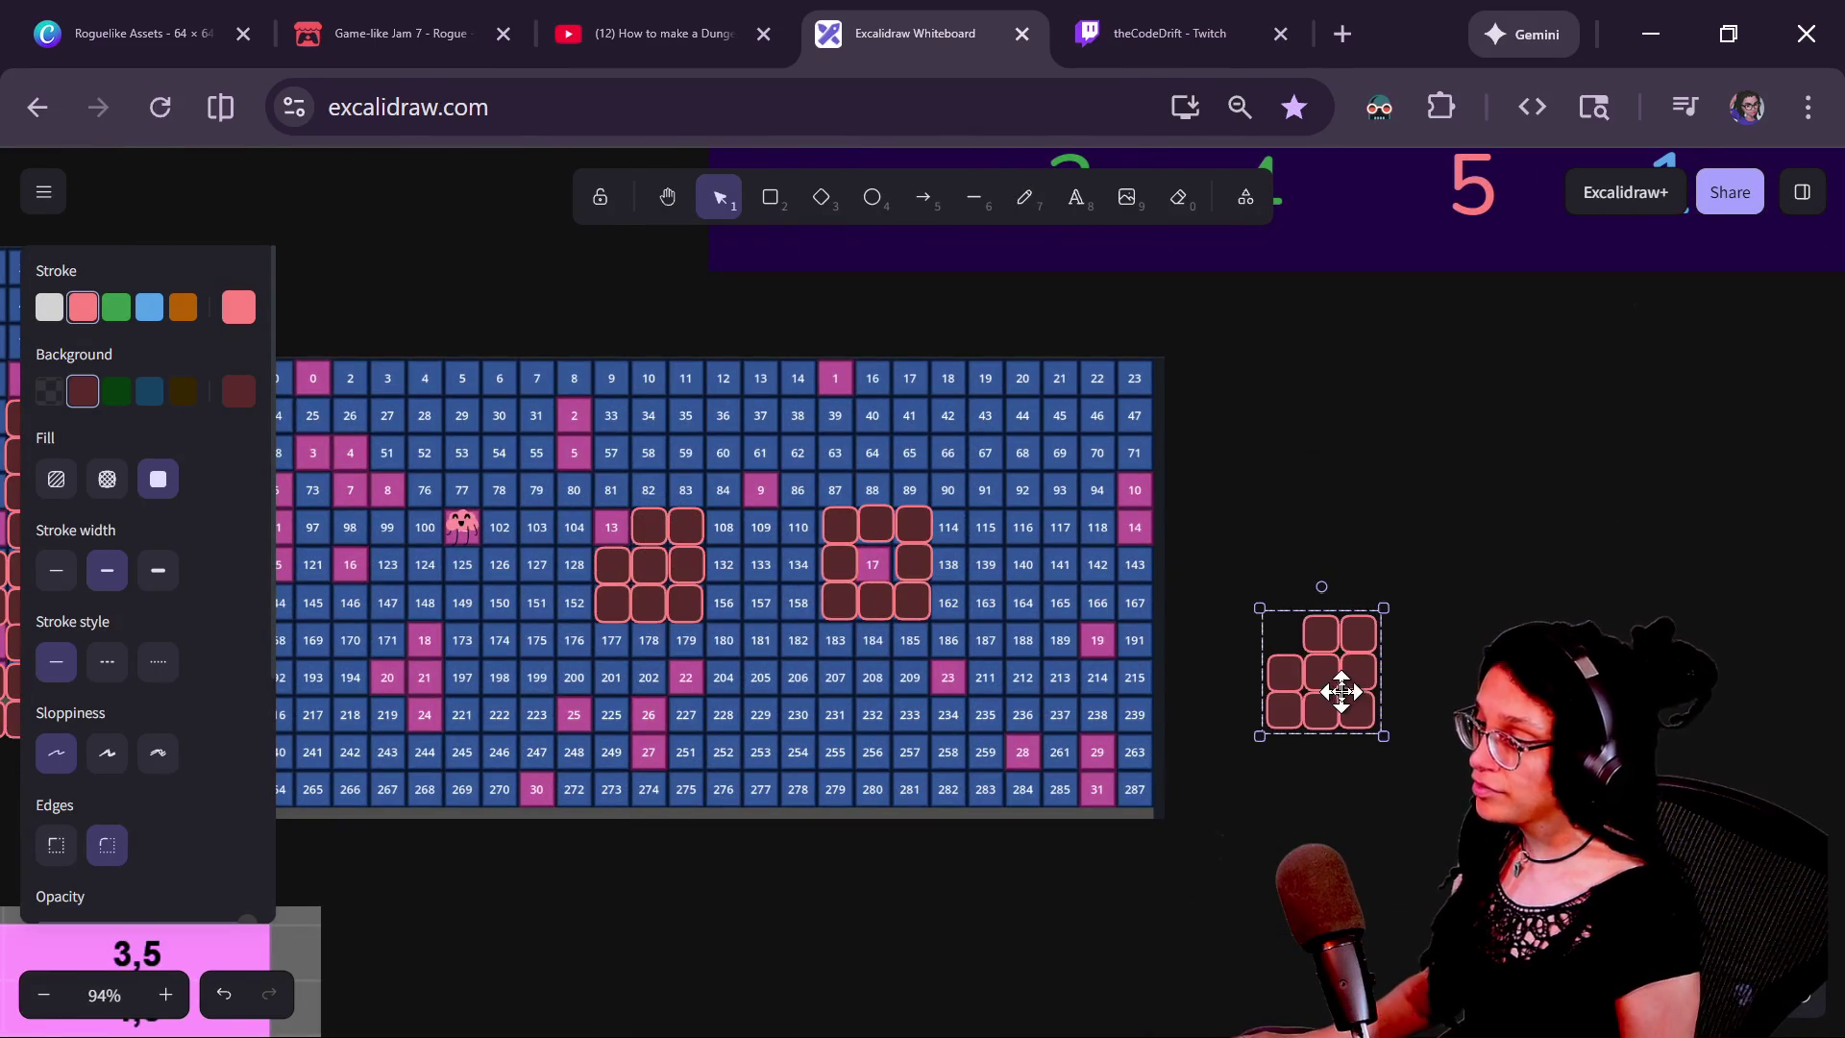
pyautogui.scroll(5, 1339, 692)
pyautogui.moveTo(1105, 717)
pyautogui.mouseDown()
pyautogui.moveTo(952, 783)
pyautogui.moveTo(909, 766)
pyautogui.mouseUp()
pyautogui.moveTo(1055, 700)
pyautogui.mouseDown()
pyautogui.moveTo(630, 741)
pyautogui.moveTo(719, 659)
pyautogui.mouseUp()
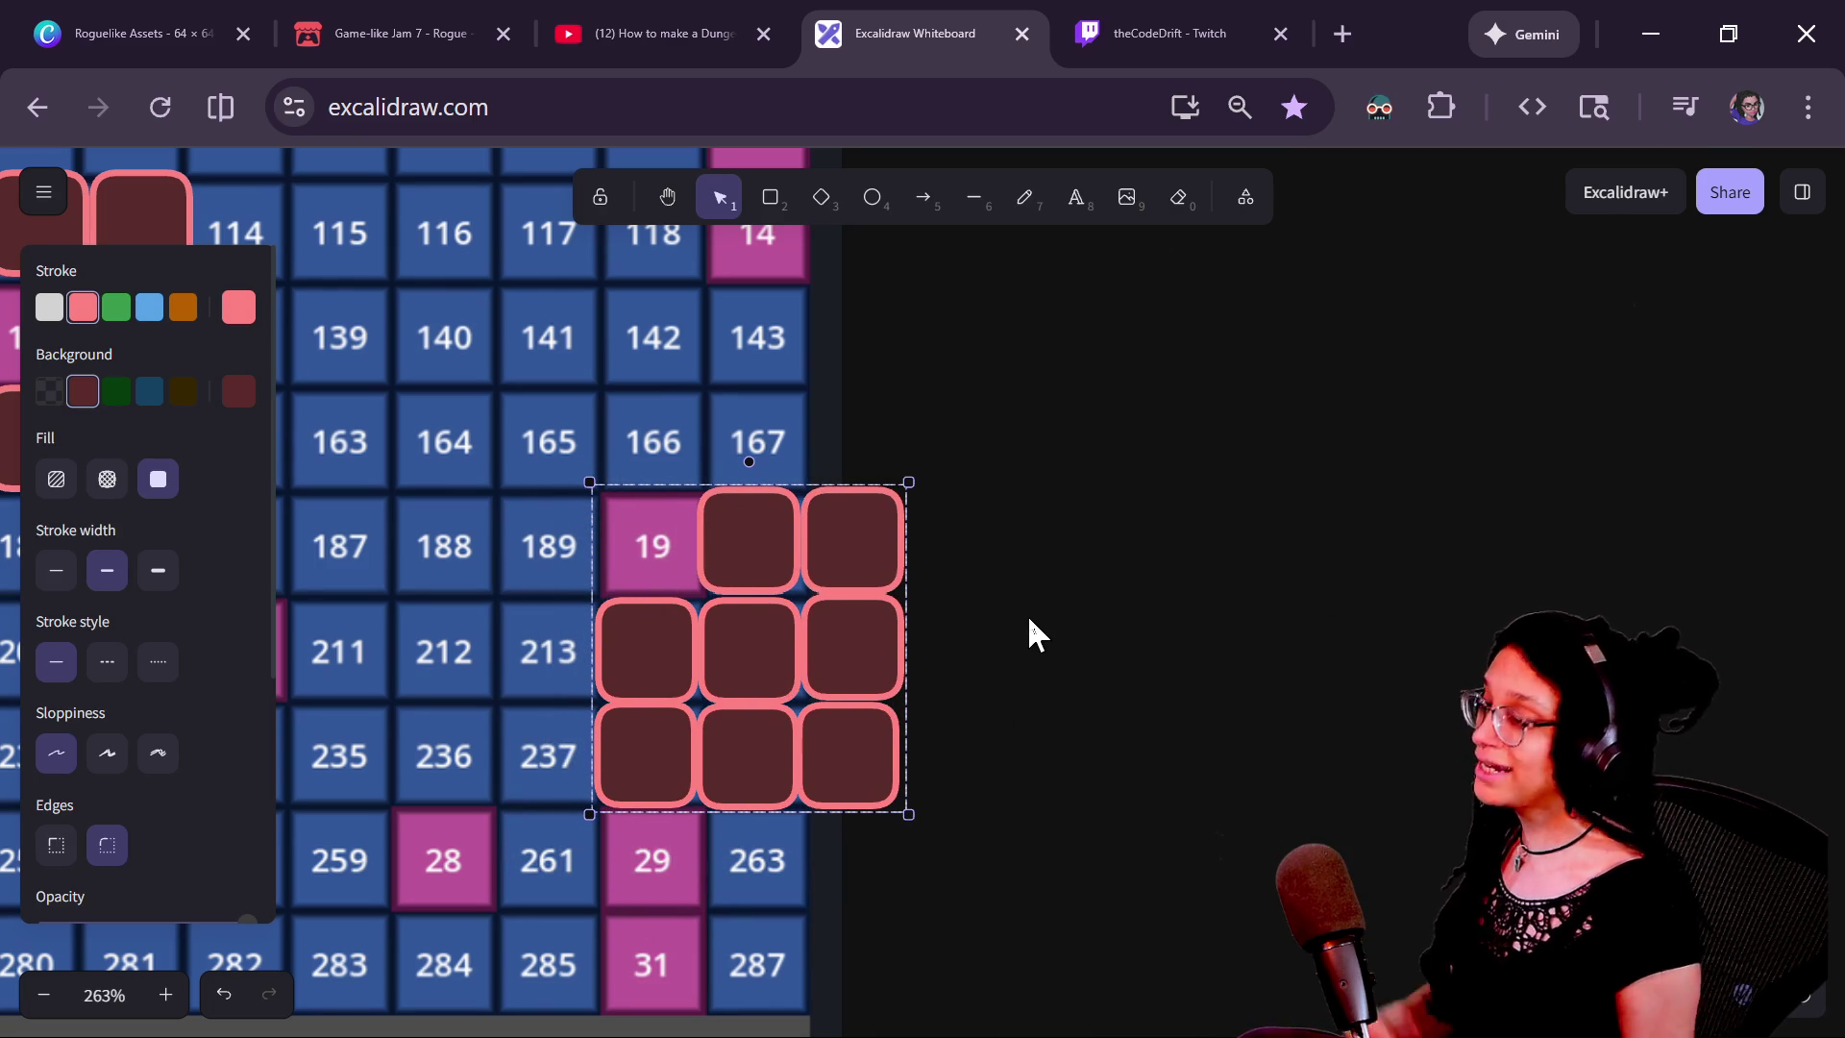
pyautogui.moveTo(1071, 627); pyautogui.dragTo(1153, 638)
pyautogui.click(829, 642)
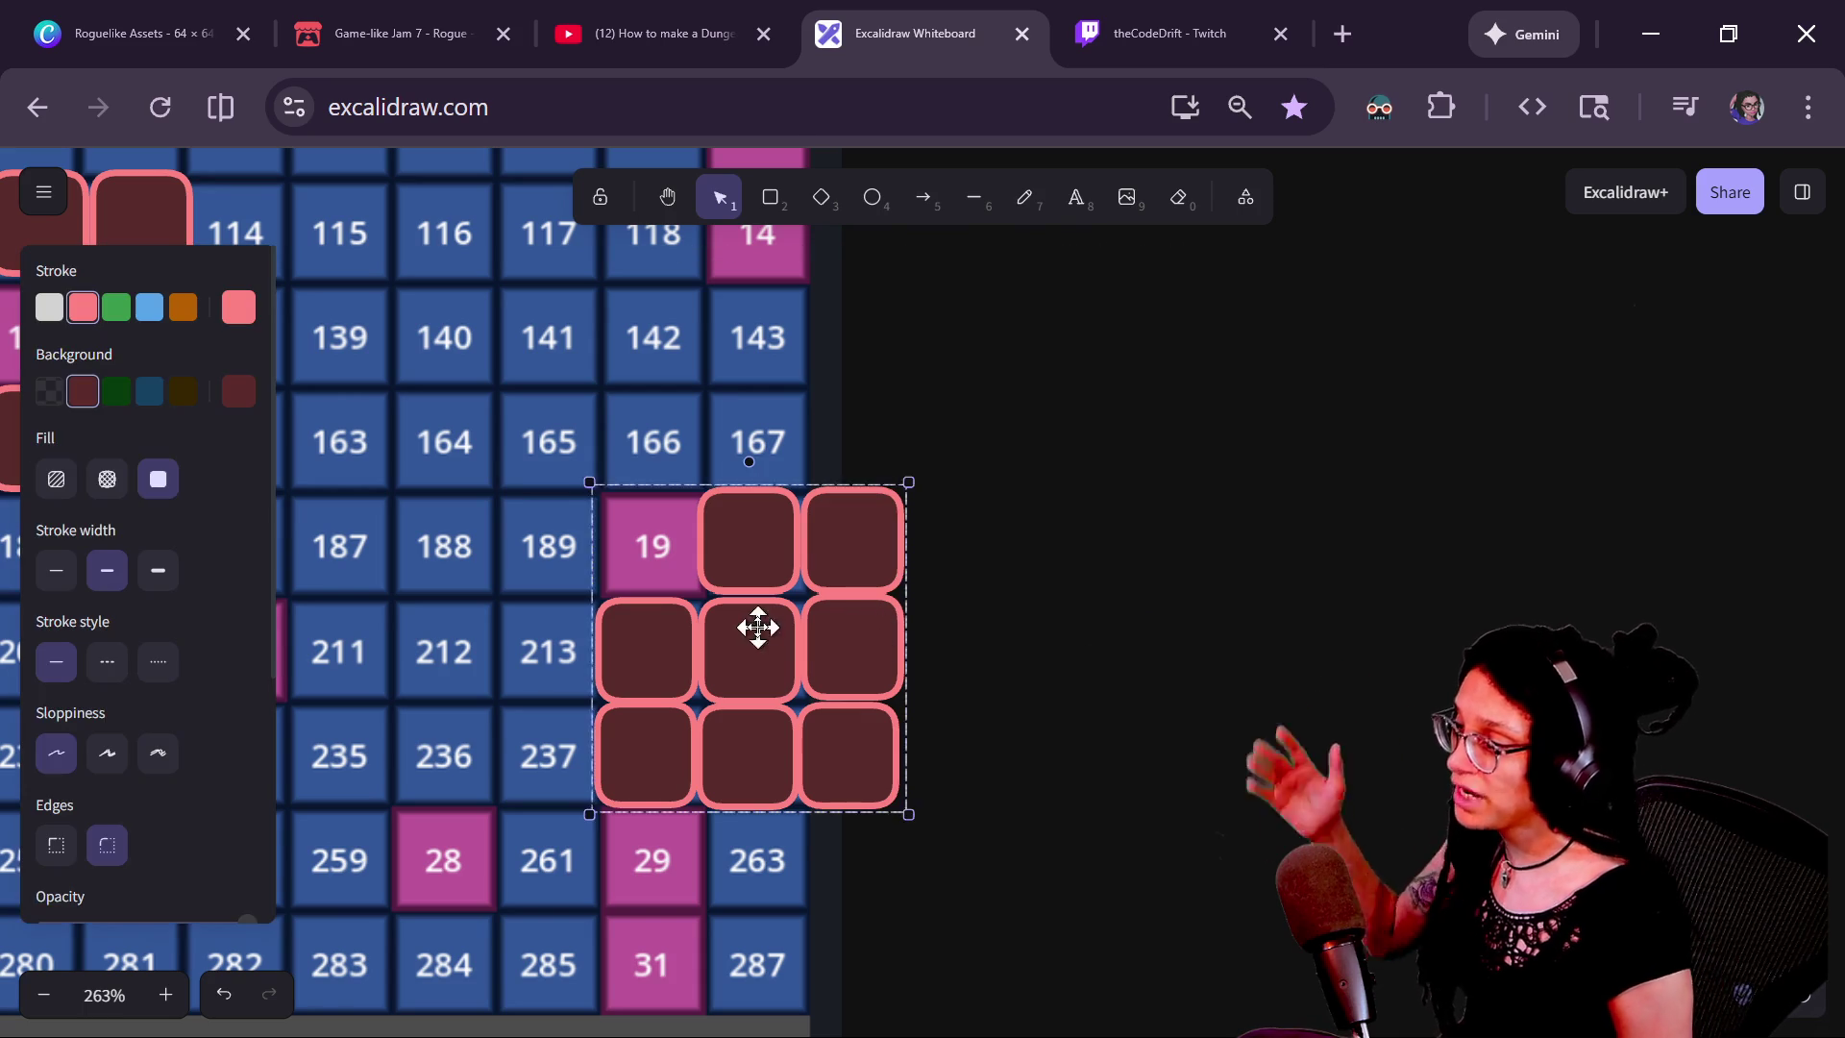
pyautogui.moveTo(829, 642); pyautogui.dragTo(1285, 744)
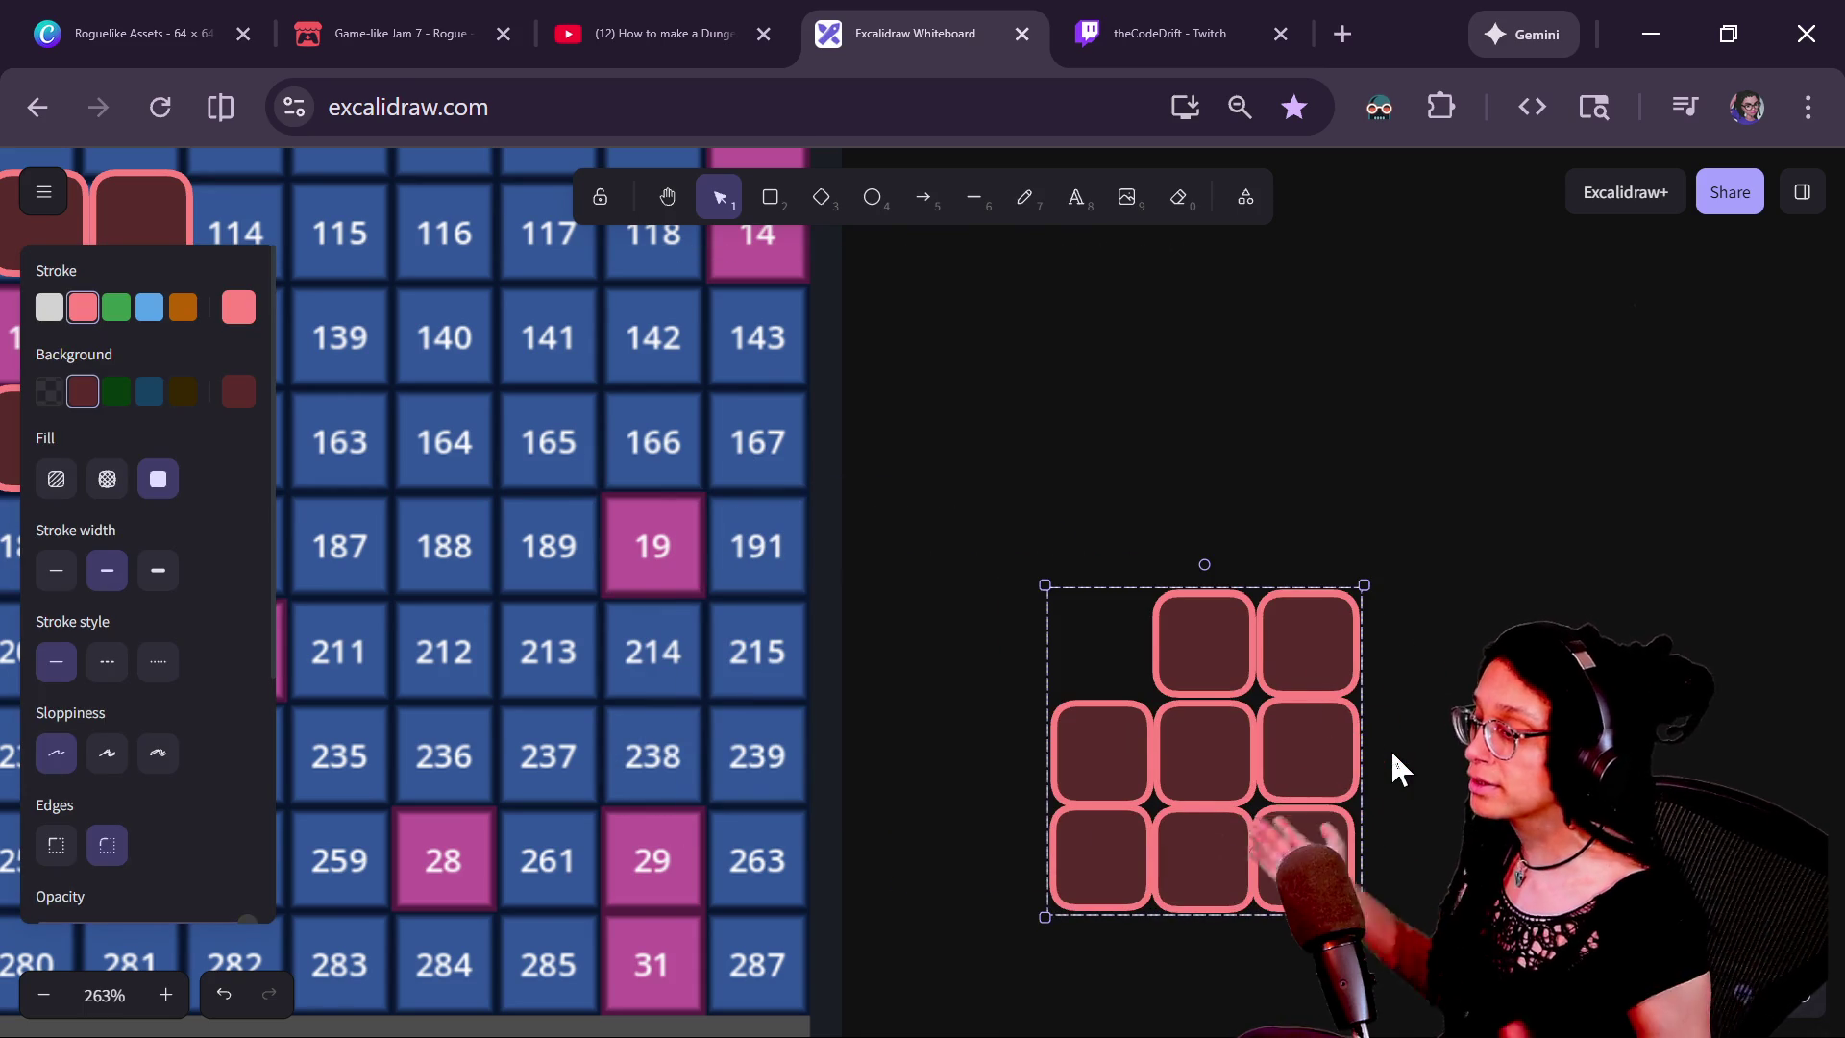
pyautogui.hotkey('alt', 'Tab')
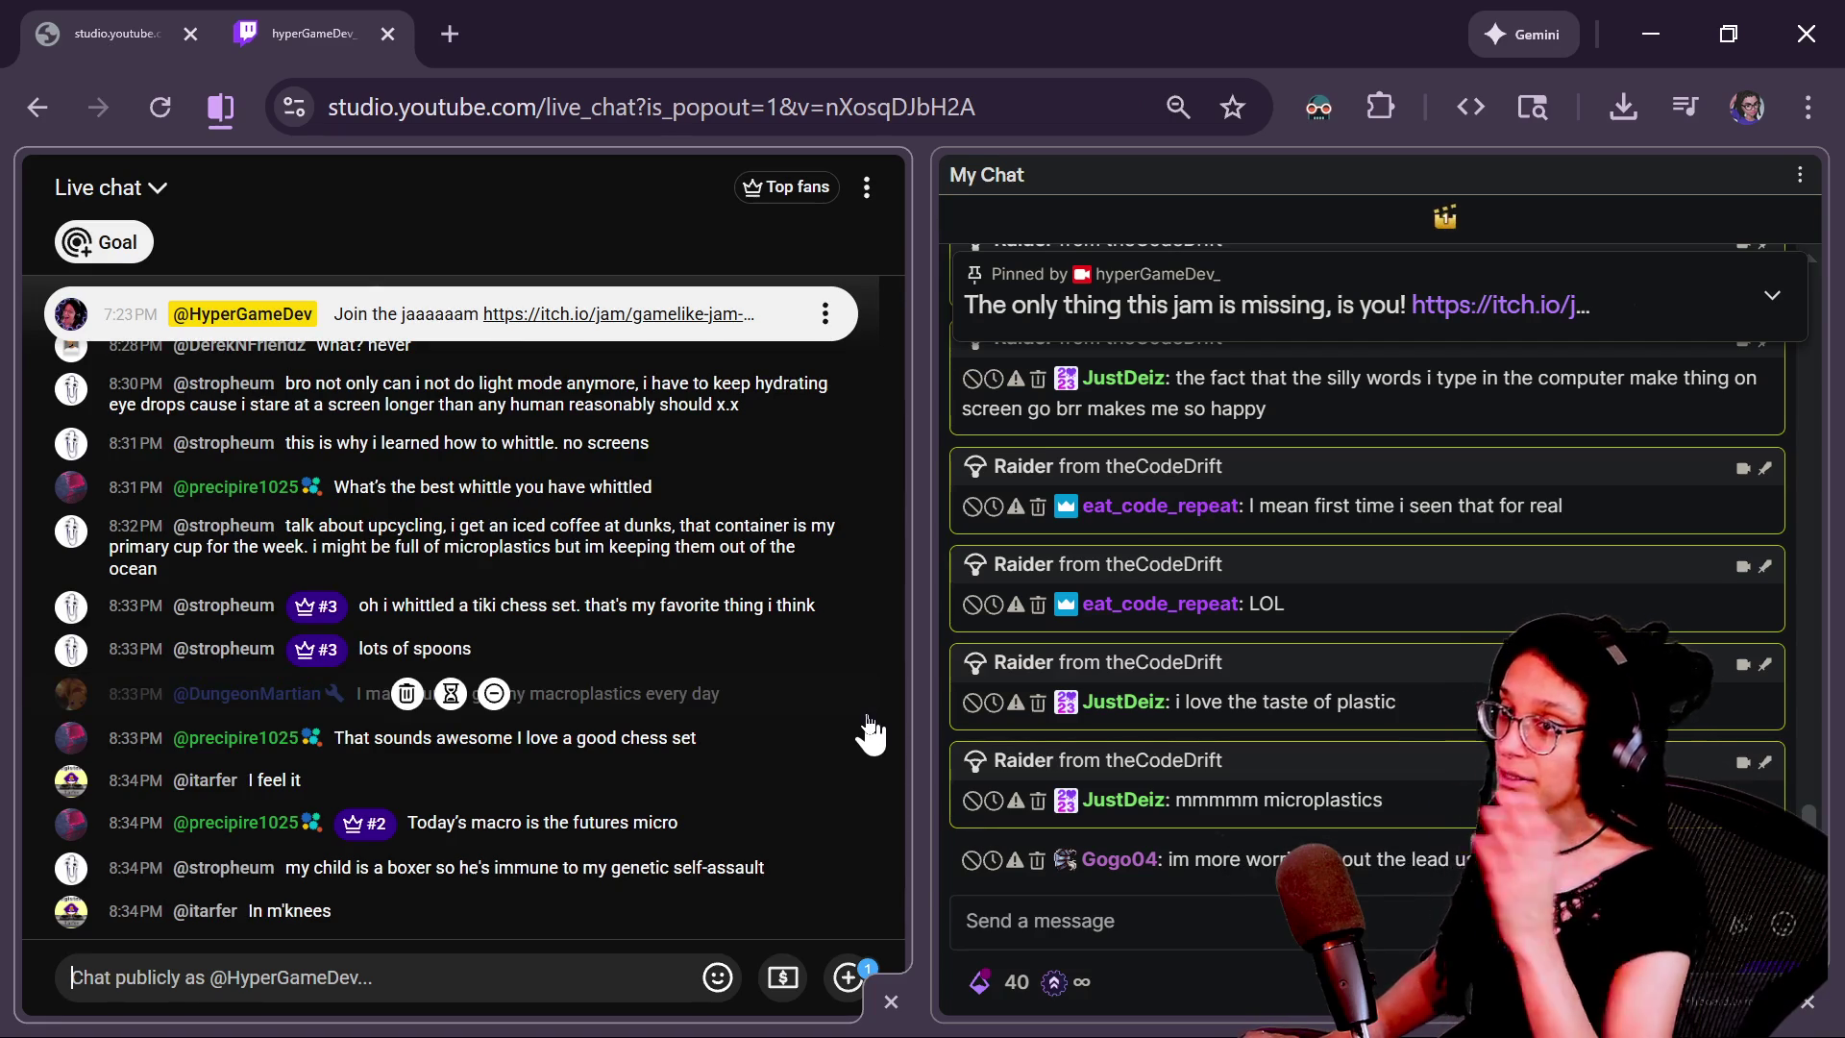
# Scroll through _find_offsets in Godot down to its return false line
pyautogui.hotkey('alt', 'Tab')
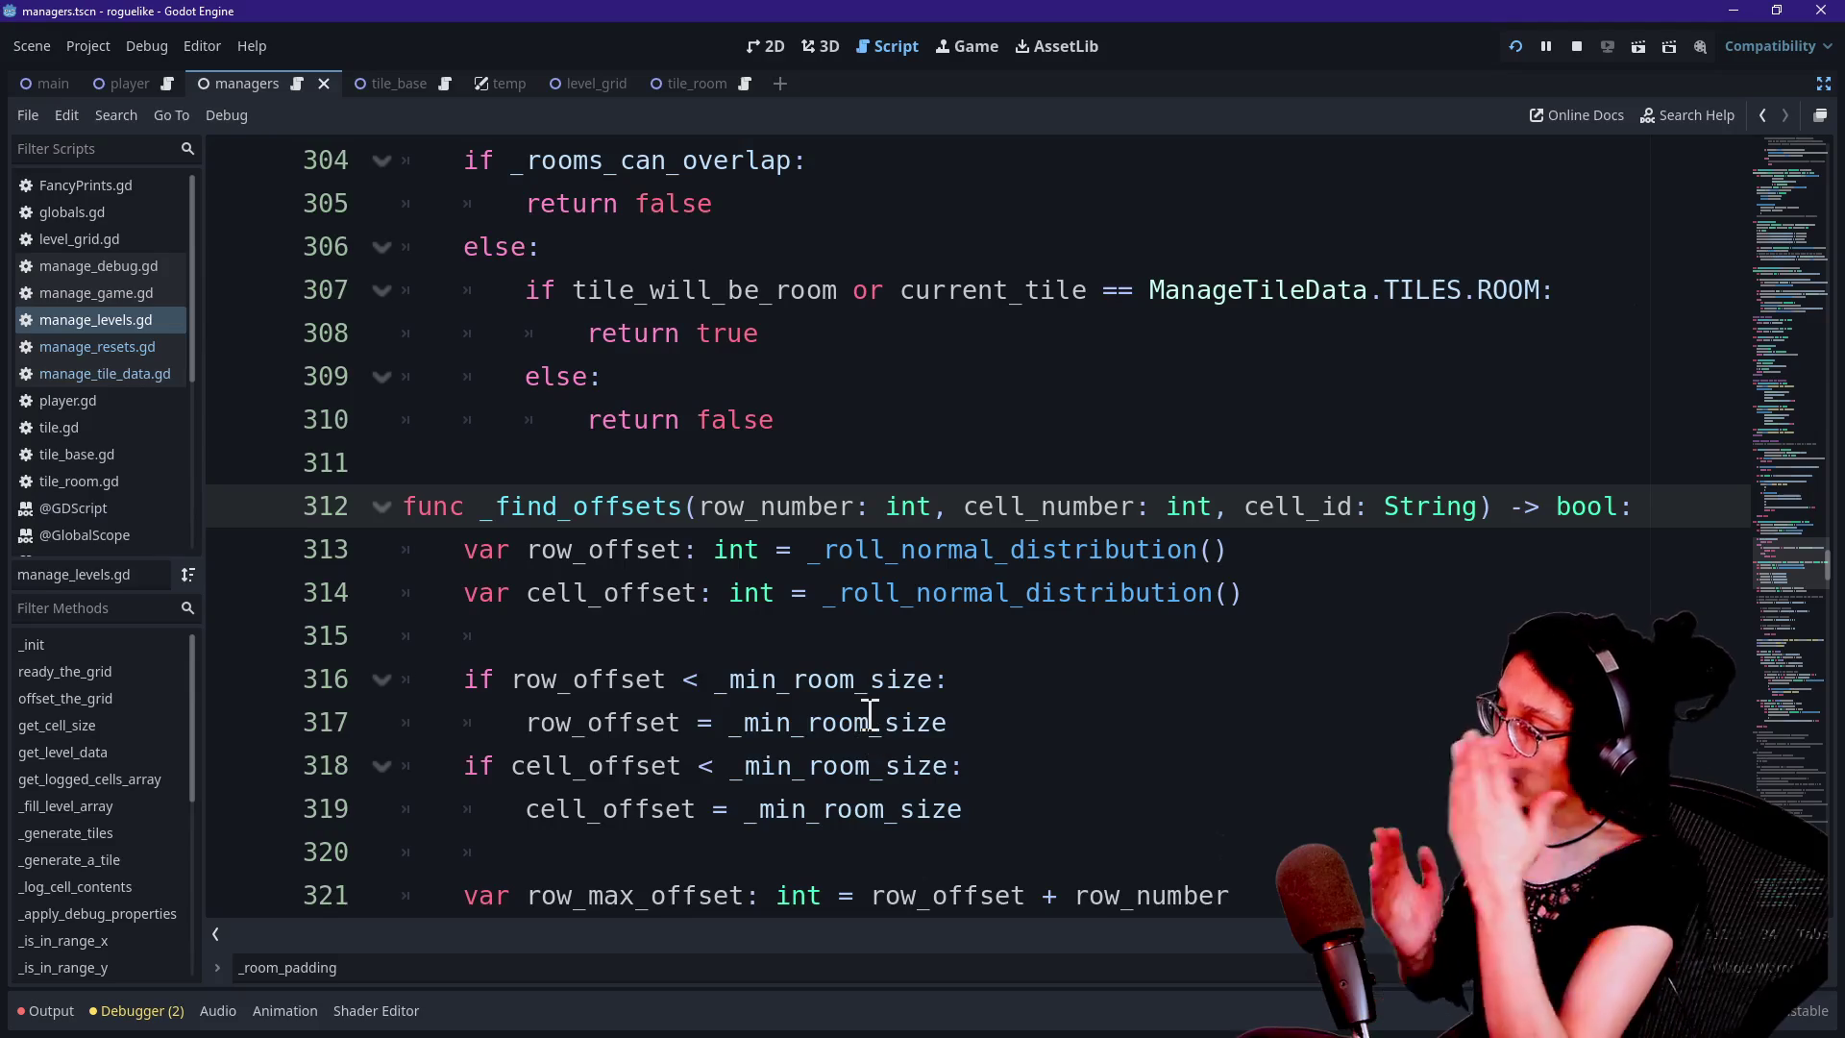
pyautogui.scroll(-1, 772, 637)
pyautogui.moveTo(539, 506); pyautogui.dragTo(990, 808)
pyautogui.click(990, 808)
pyautogui.moveTo(589, 394); pyautogui.dragTo(899, 885)
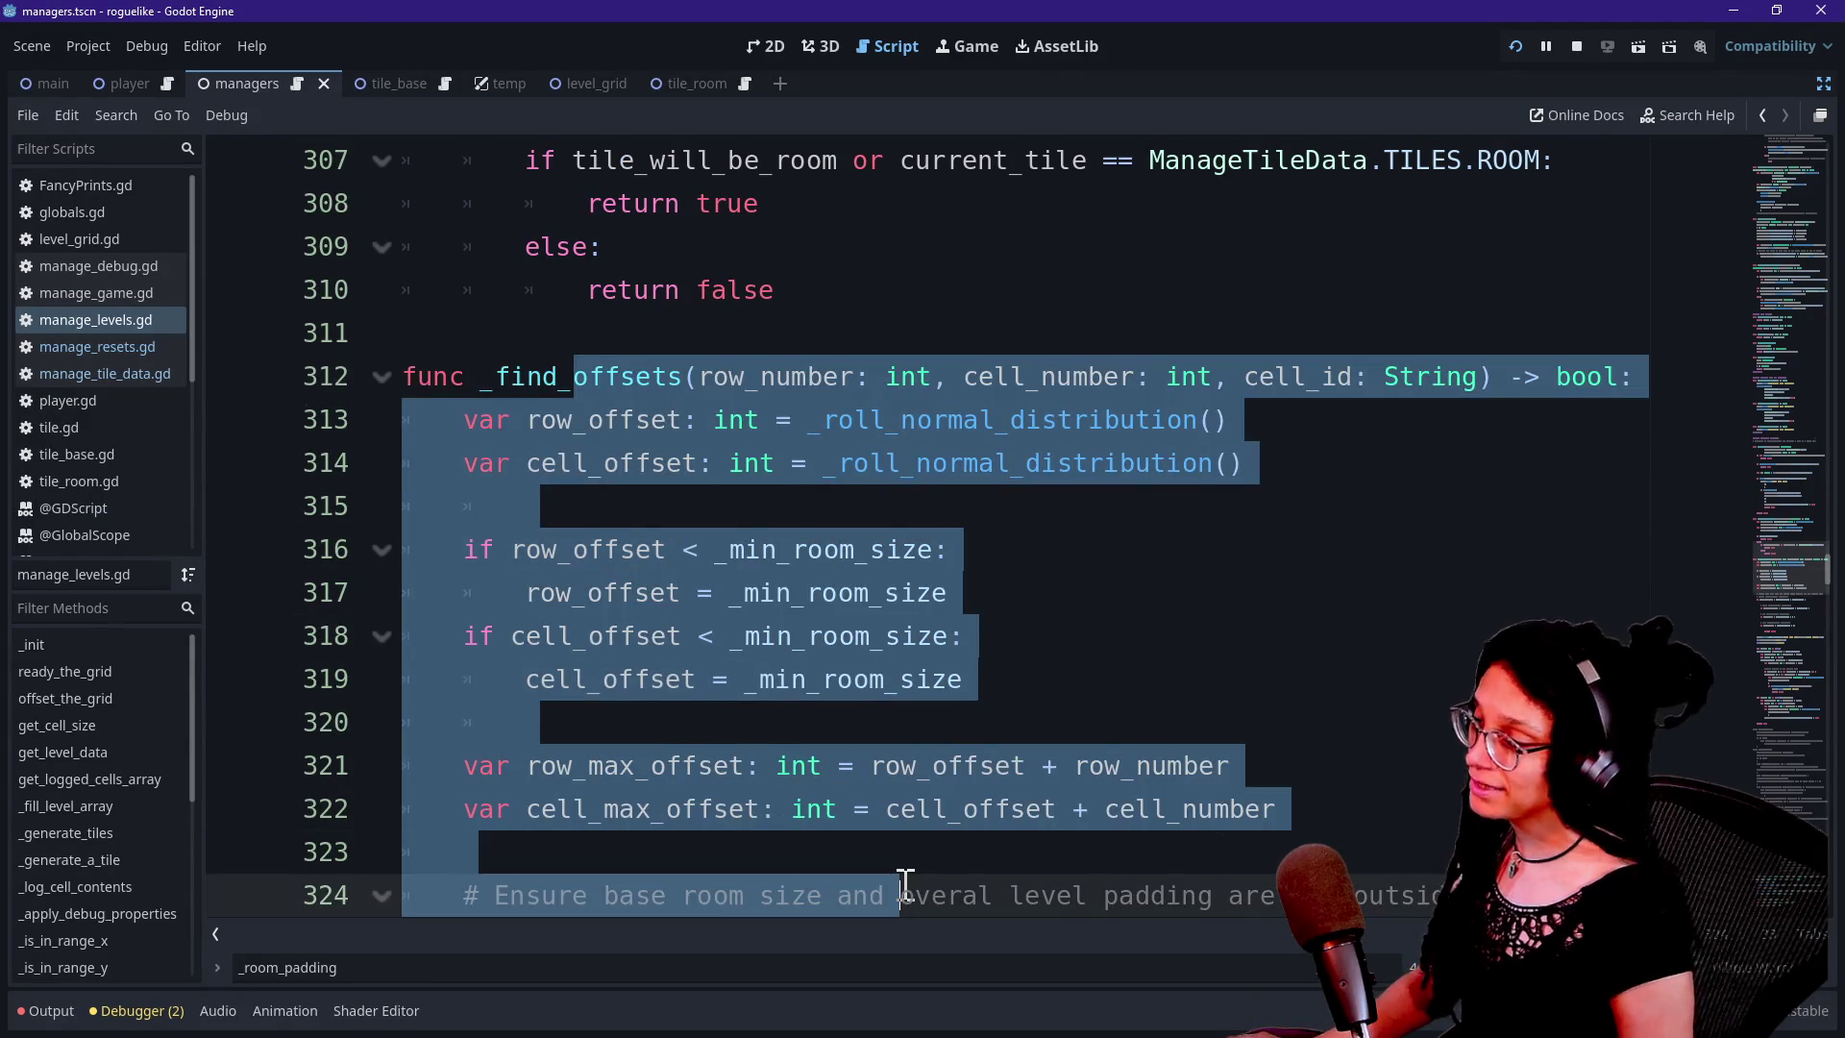
pyautogui.scroll(-4, 903, 885)
pyautogui.scroll(-10, 726, 654)
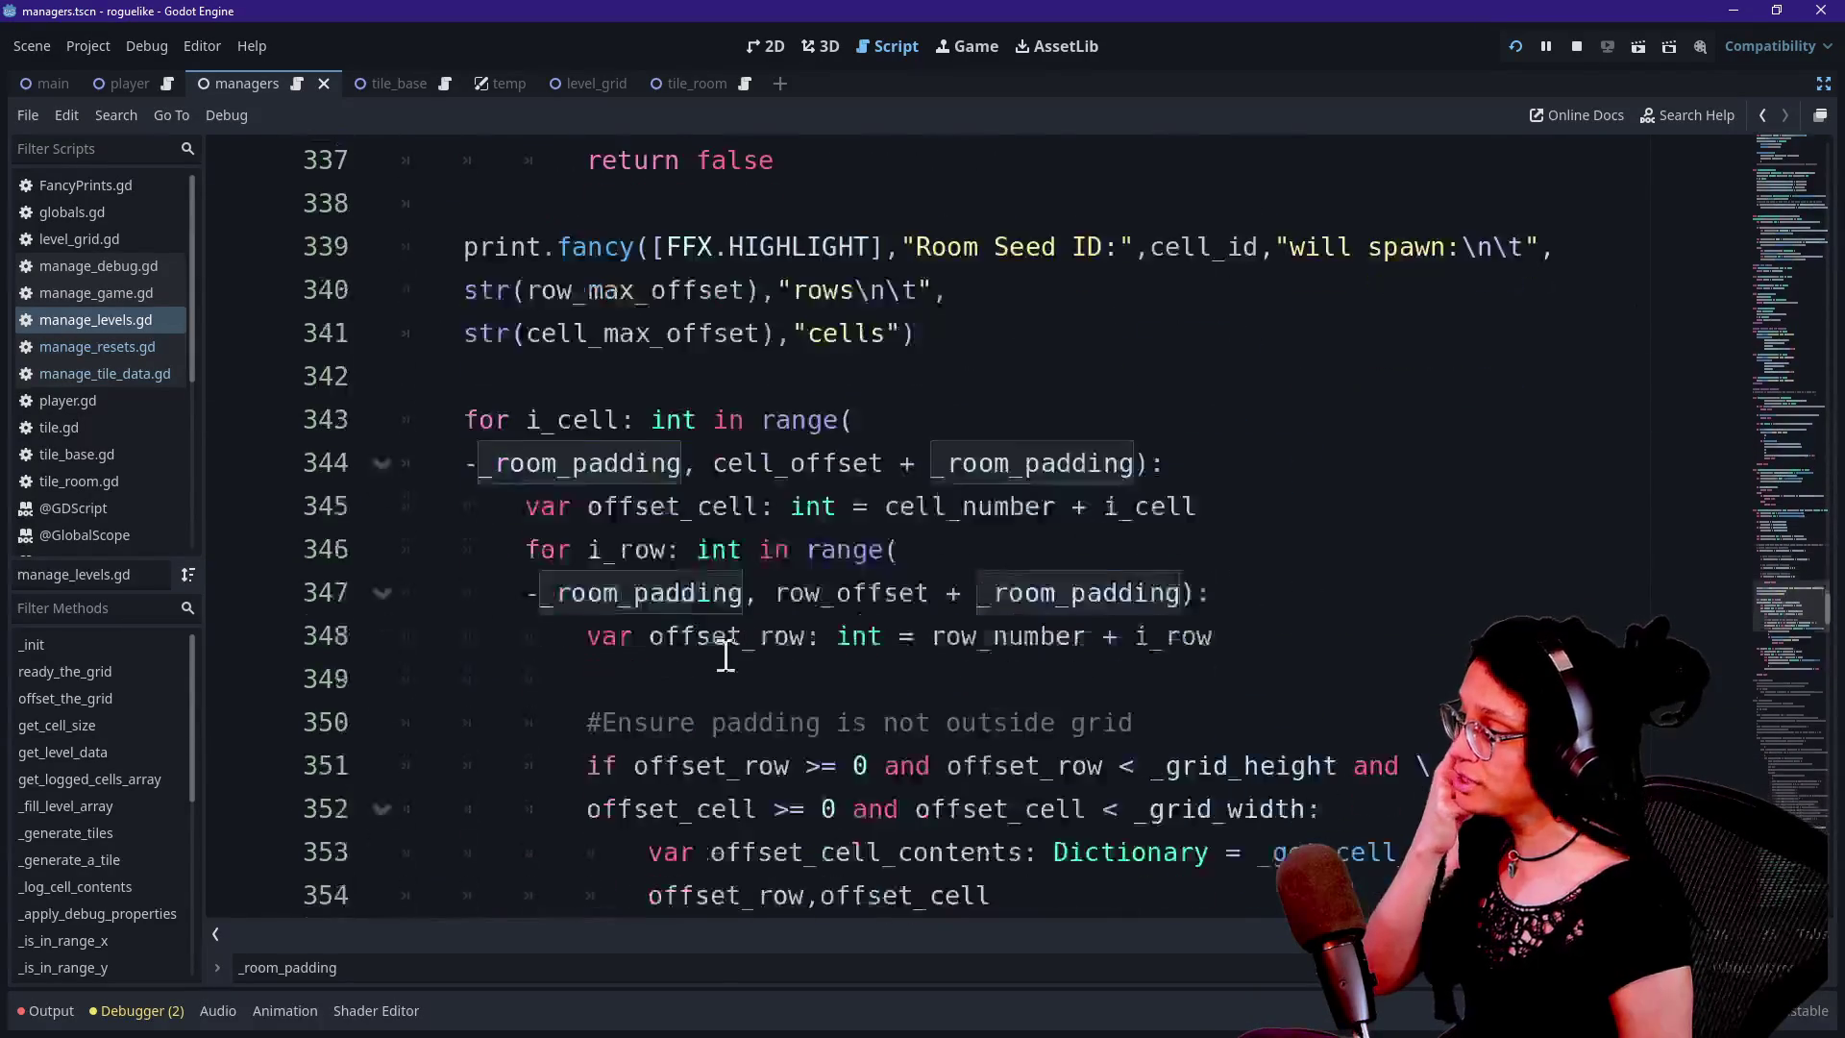
pyautogui.click(766, 420)
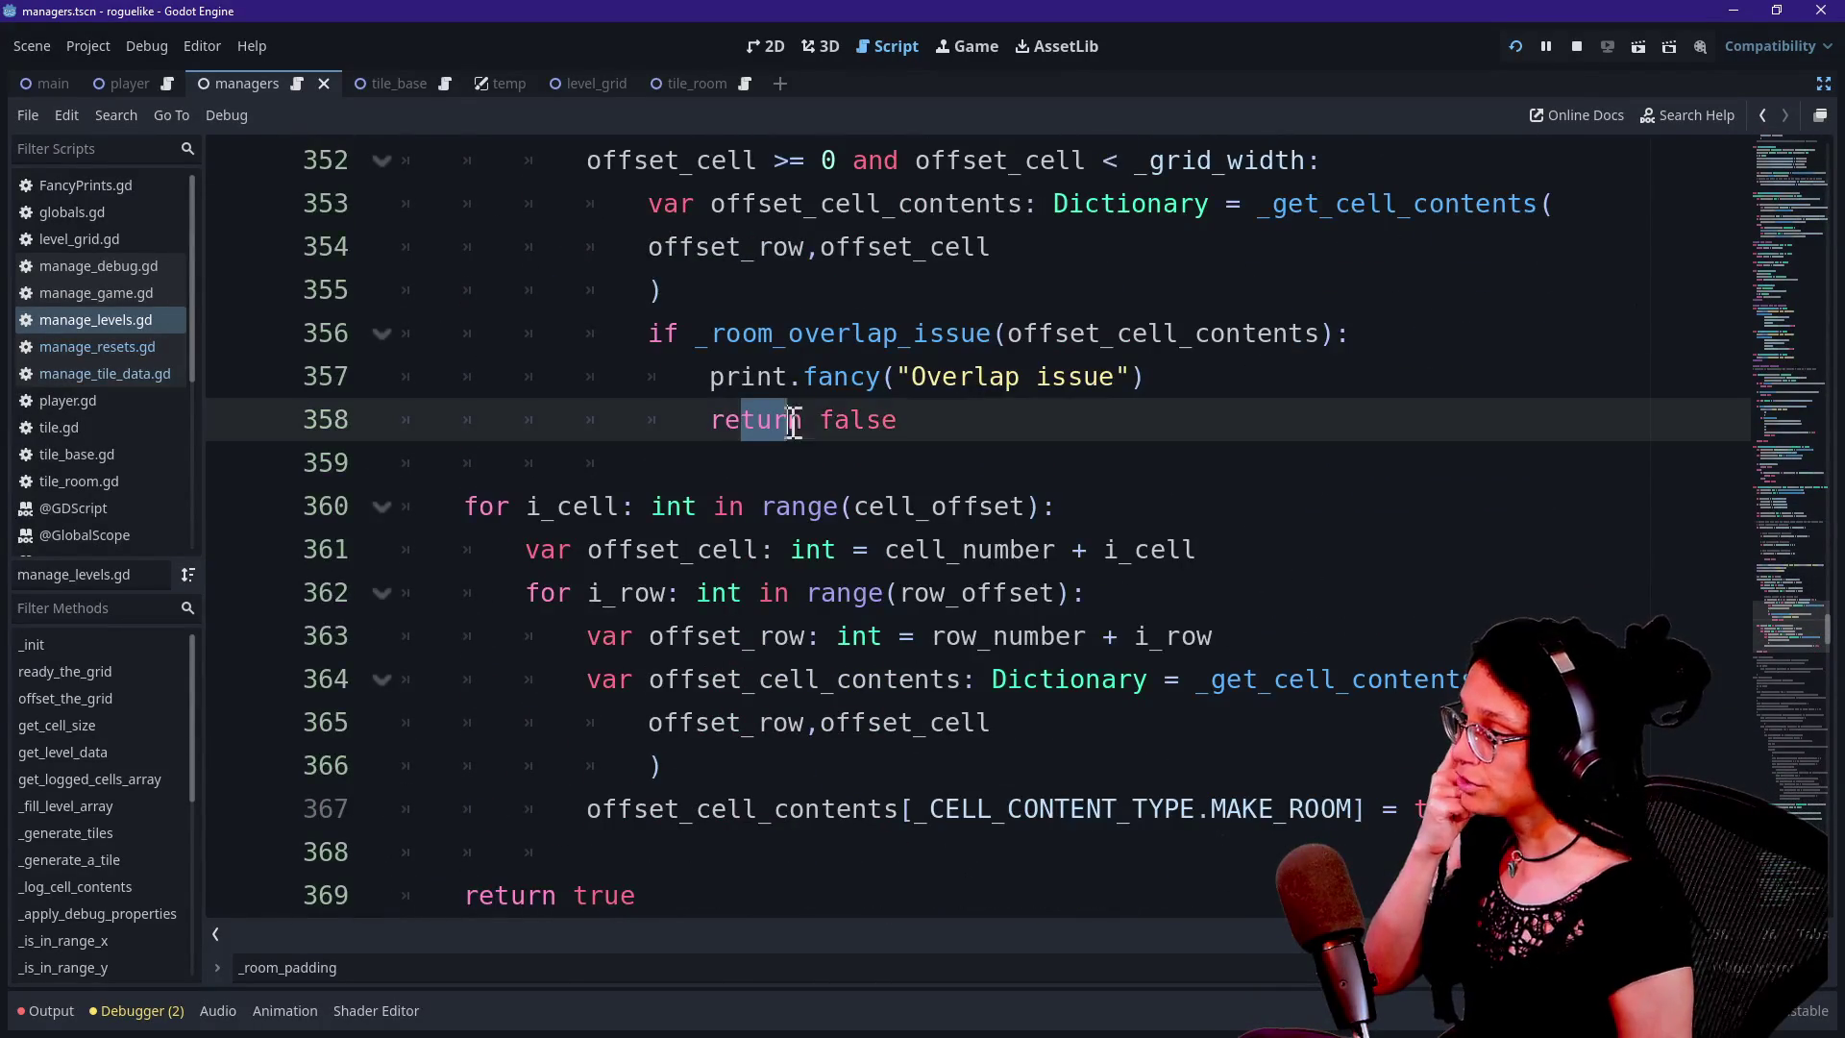
pyautogui.moveTo(595, 511); pyautogui.dragTo(660, 641)
pyautogui.scroll(-1, 663, 646)
# Select the room-marking loop on lines 360–367 and its MAKE_ROOM assignment line
pyautogui.moveTo(527, 357)
pyautogui.mouseDown()
pyautogui.moveTo(1215, 609)
pyautogui.moveTo(1289, 678)
pyautogui.mouseUp()
pyautogui.click(1289, 678)
pyautogui.tripleClick(783, 666)
pyautogui.click(836, 690)
pyautogui.scroll(-1, 836, 690)
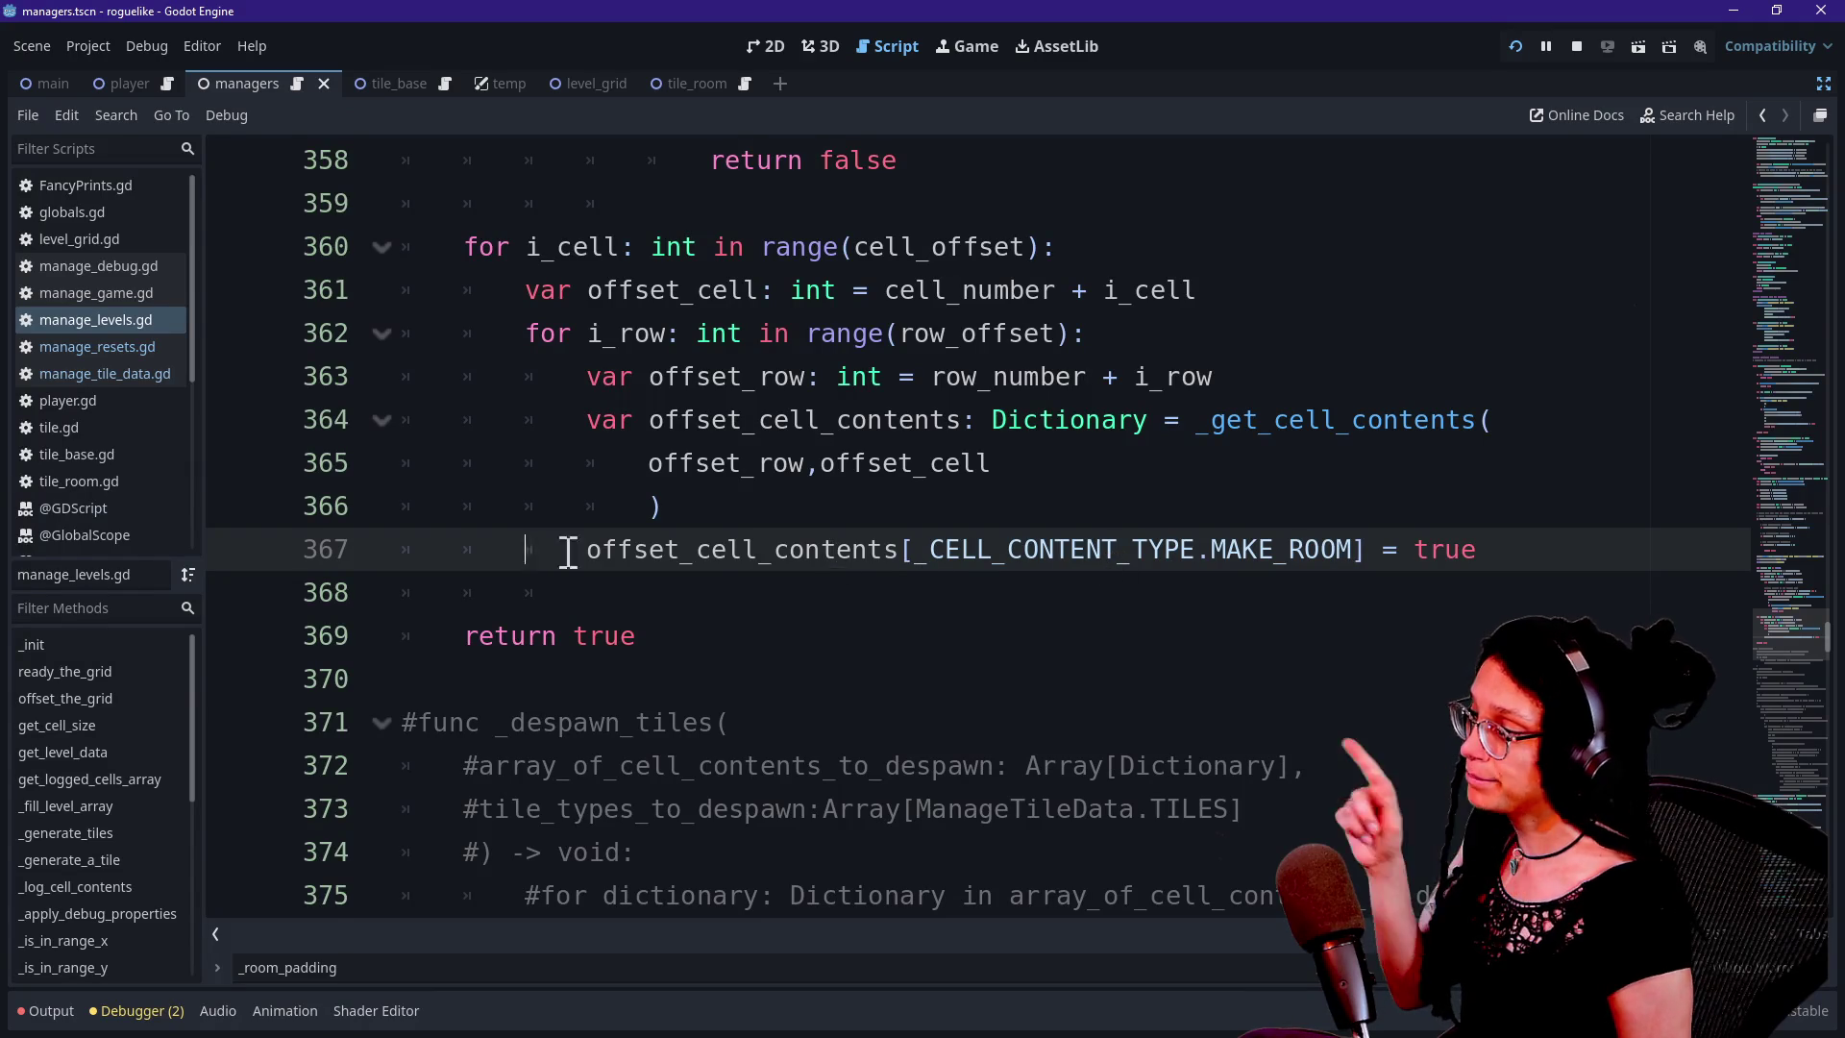
pyautogui.moveTo(1844, 577)
pyautogui.mouseDown()
pyautogui.moveTo(1503, 548)
pyautogui.moveTo(966, 214)
pyautogui.moveTo(860, 171)
pyautogui.moveTo(1844, 296)
pyautogui.moveTo(768, 352)
pyautogui.moveTo(576, 327)
pyautogui.mouseUp()
pyautogui.moveTo(401, 326)
pyautogui.mouseDown()
pyautogui.moveTo(836, 346)
pyautogui.moveTo(1844, 307)
pyautogui.mouseUp()
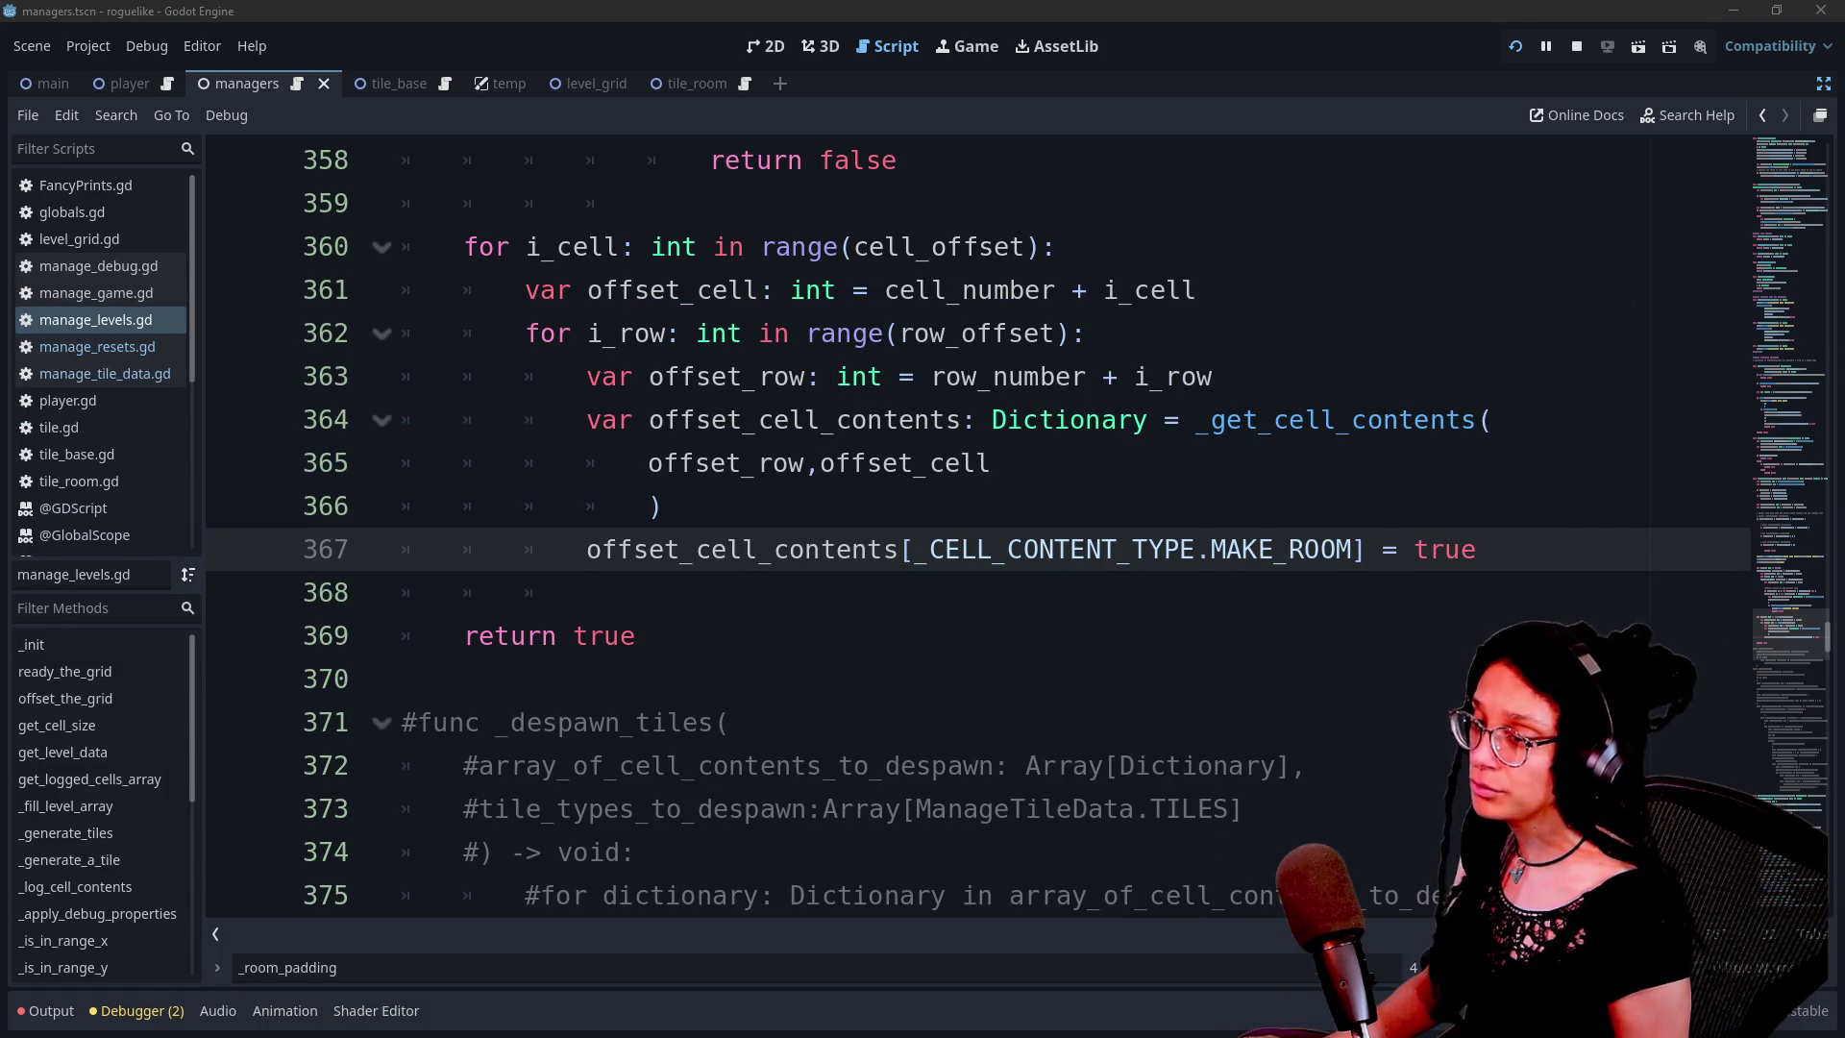
pyautogui.click(1267, 644)
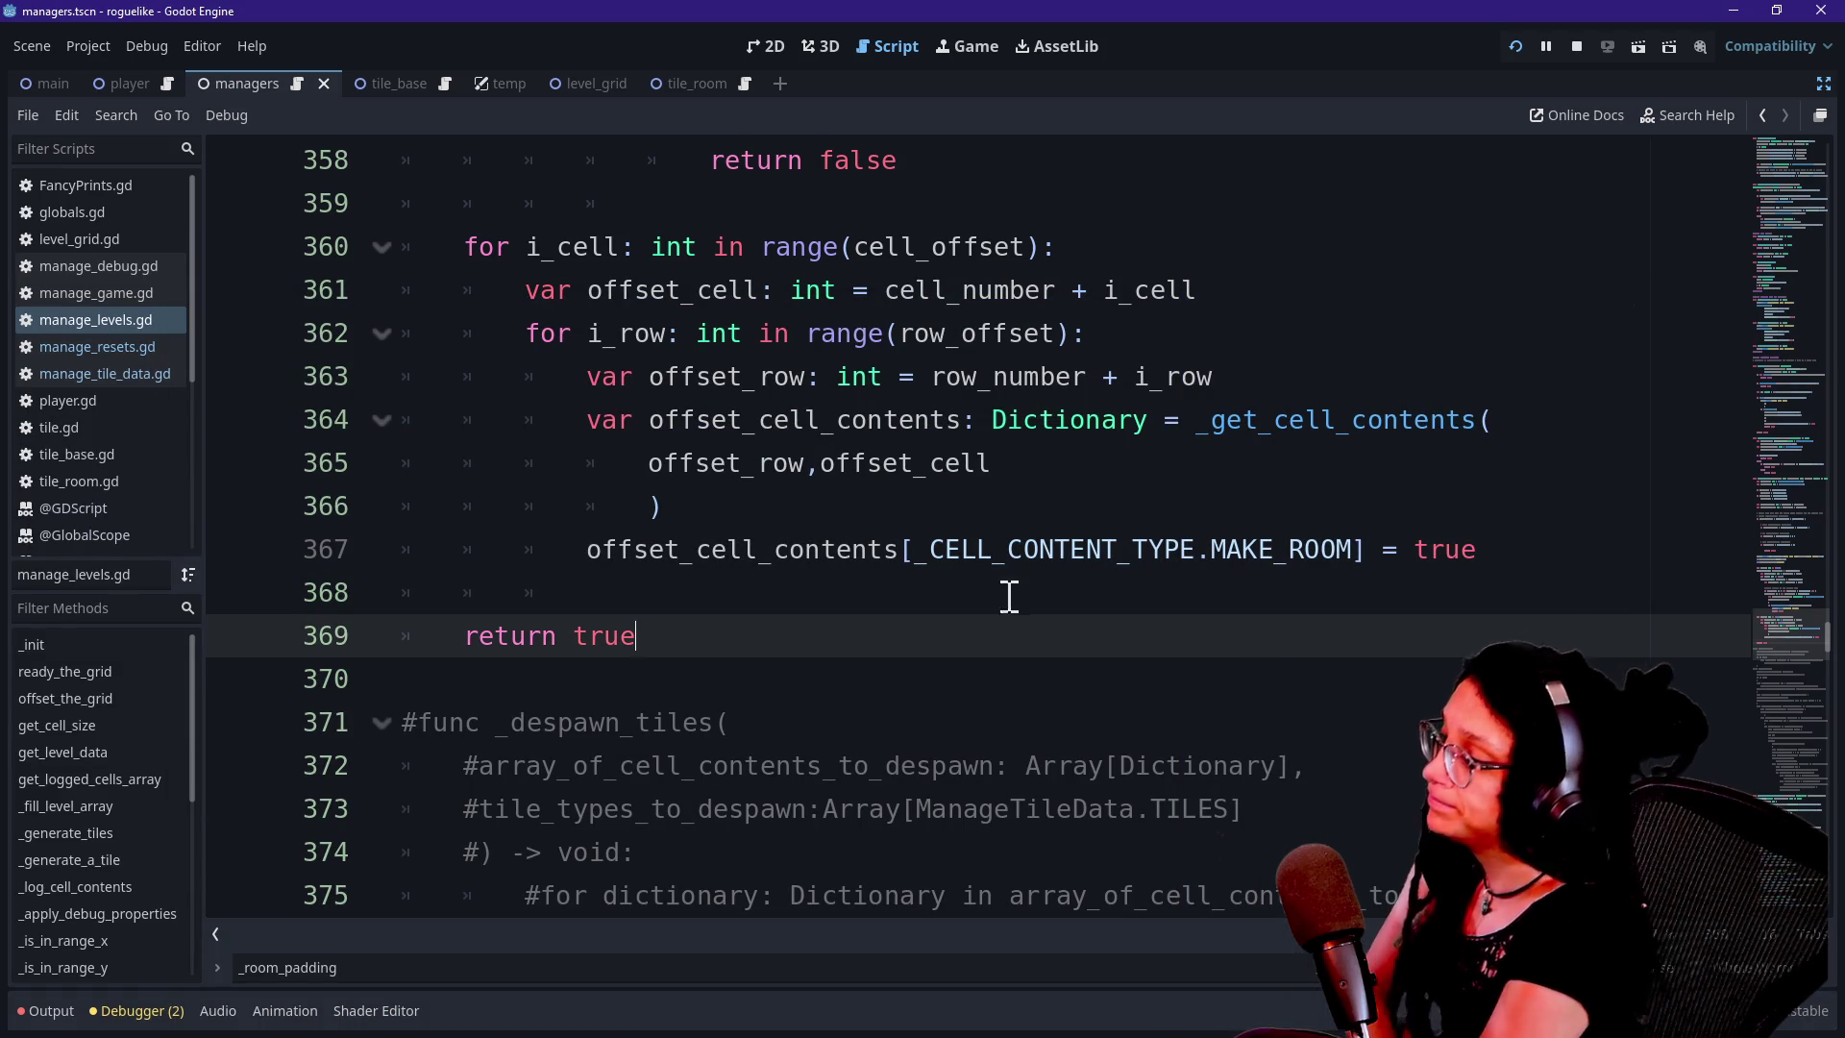
# Examine the MAKE_ROOM assignment and its index expression on line 367
pyautogui.click(1030, 596)
pyautogui.click(1191, 634)
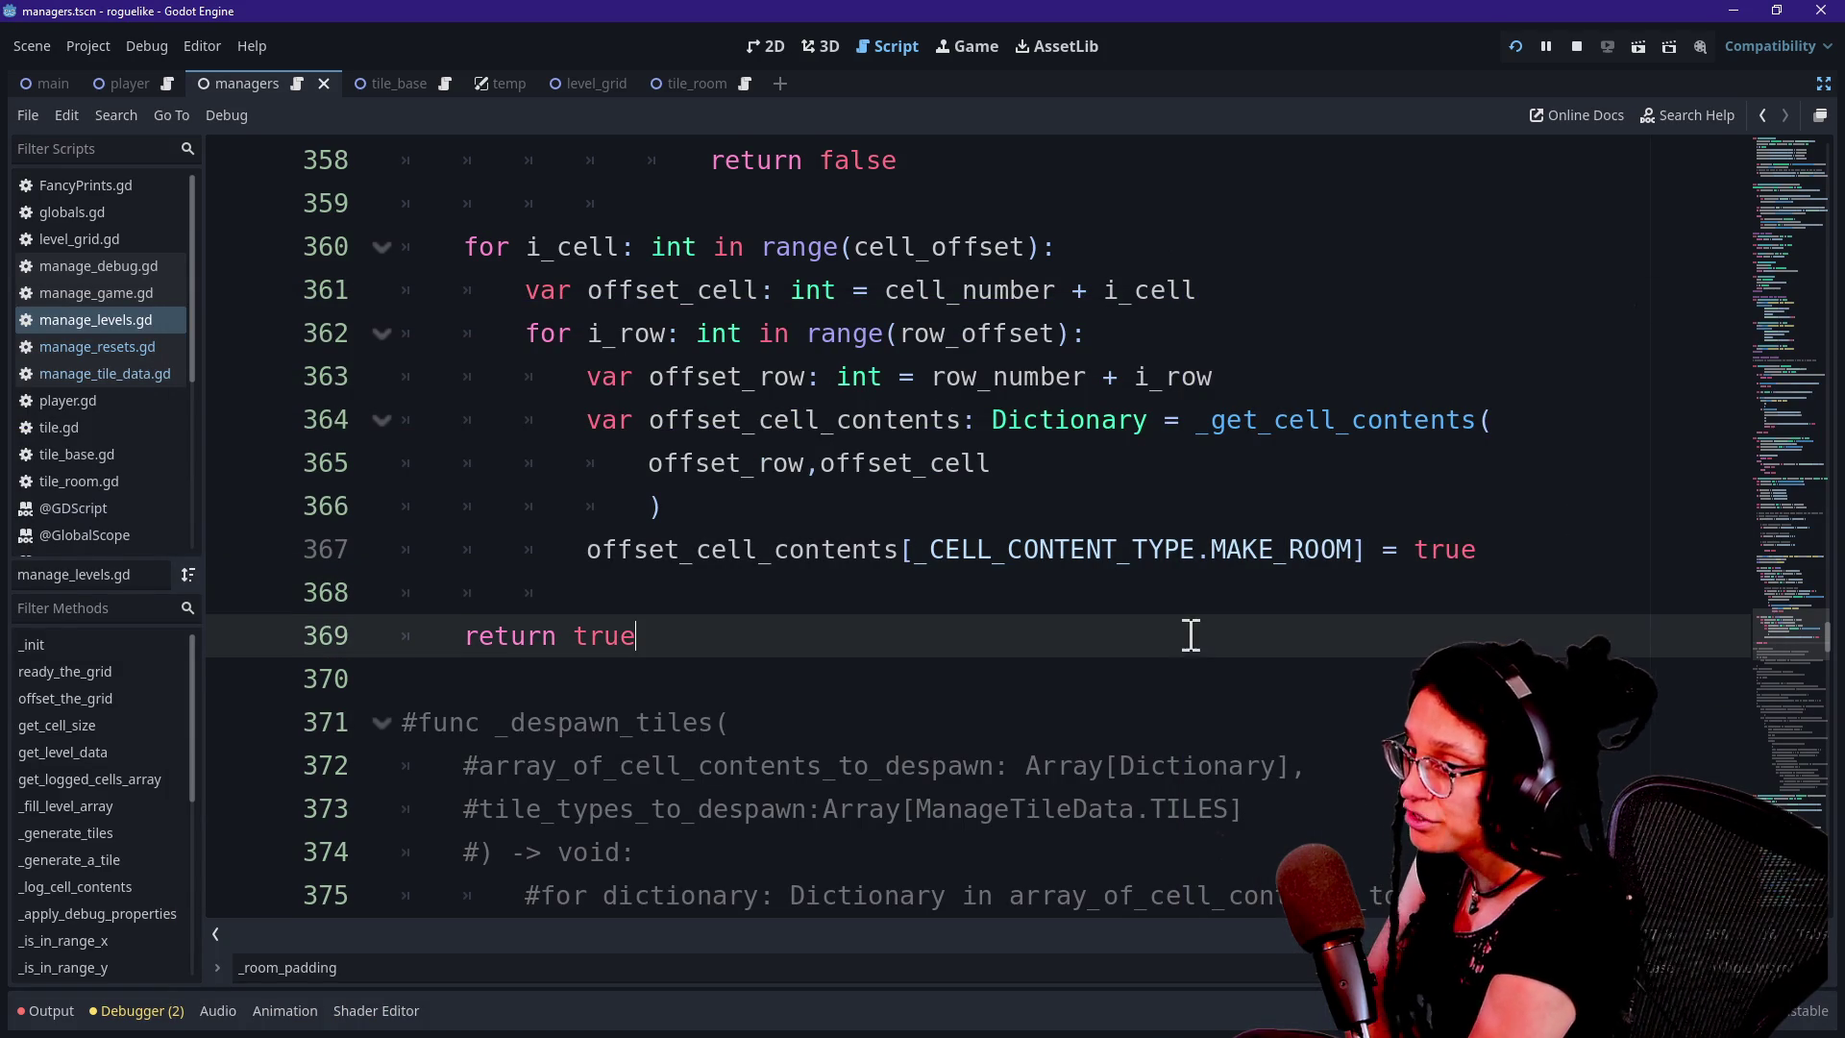
pyautogui.click(734, 467)
pyautogui.click(883, 520)
pyautogui.moveTo(511, 545); pyautogui.dragTo(782, 585)
pyautogui.click(1112, 662)
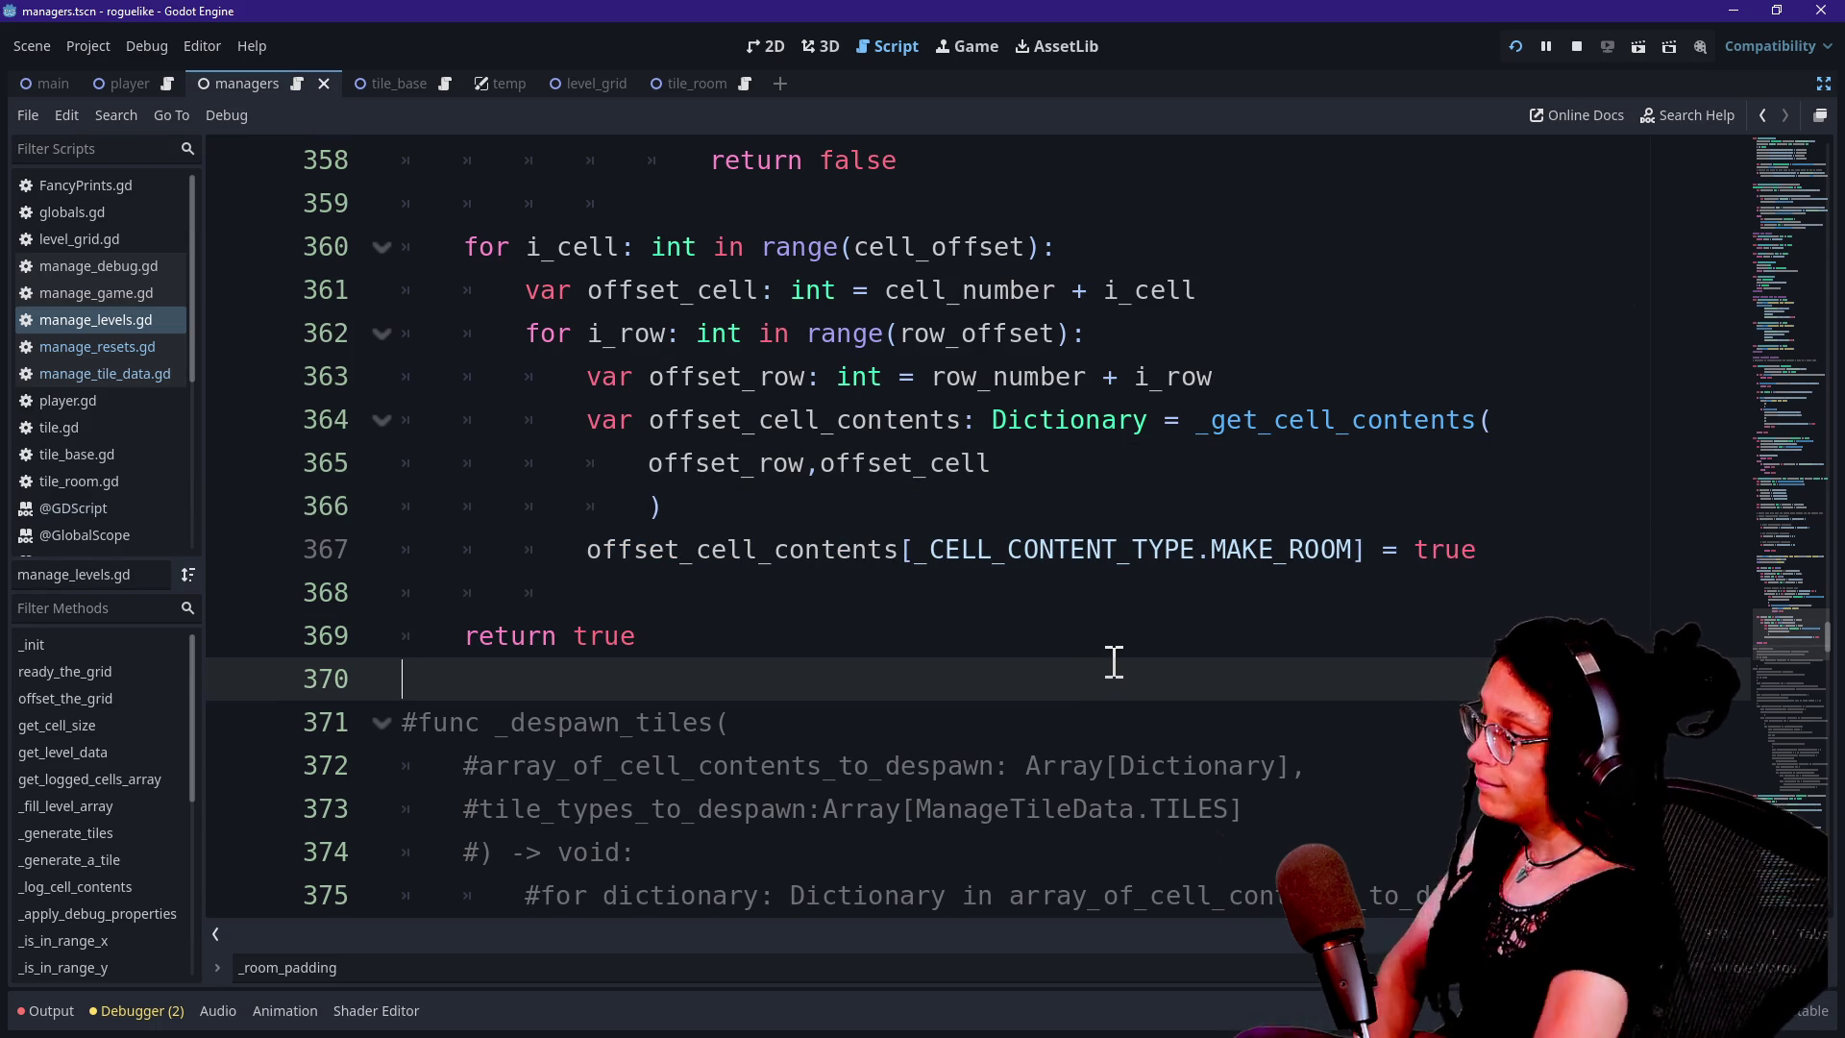
pyautogui.moveTo(903, 549); pyautogui.dragTo(1185, 587)
pyautogui.click(1258, 592)
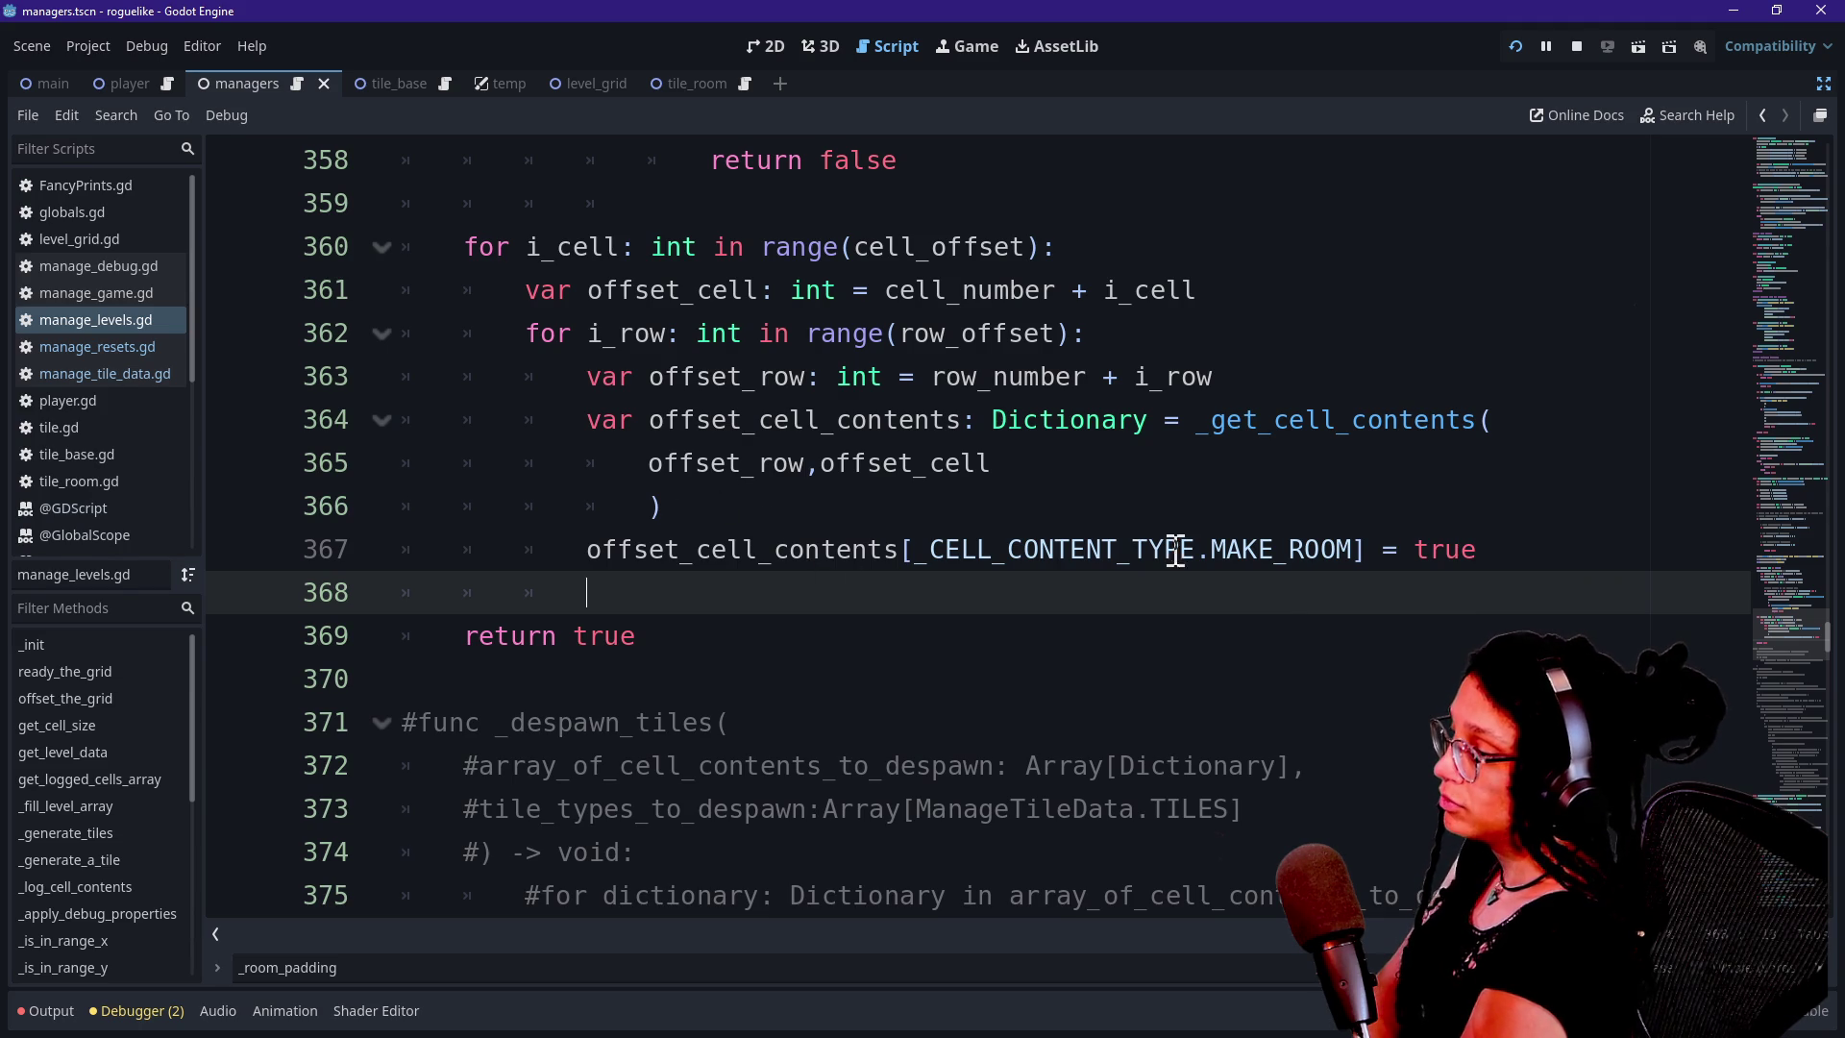
pyautogui.moveTo(697, 552)
pyautogui.mouseDown()
pyautogui.moveTo(1340, 553)
pyautogui.moveTo(1215, 567)
pyautogui.mouseUp()
pyautogui.click(1352, 555)
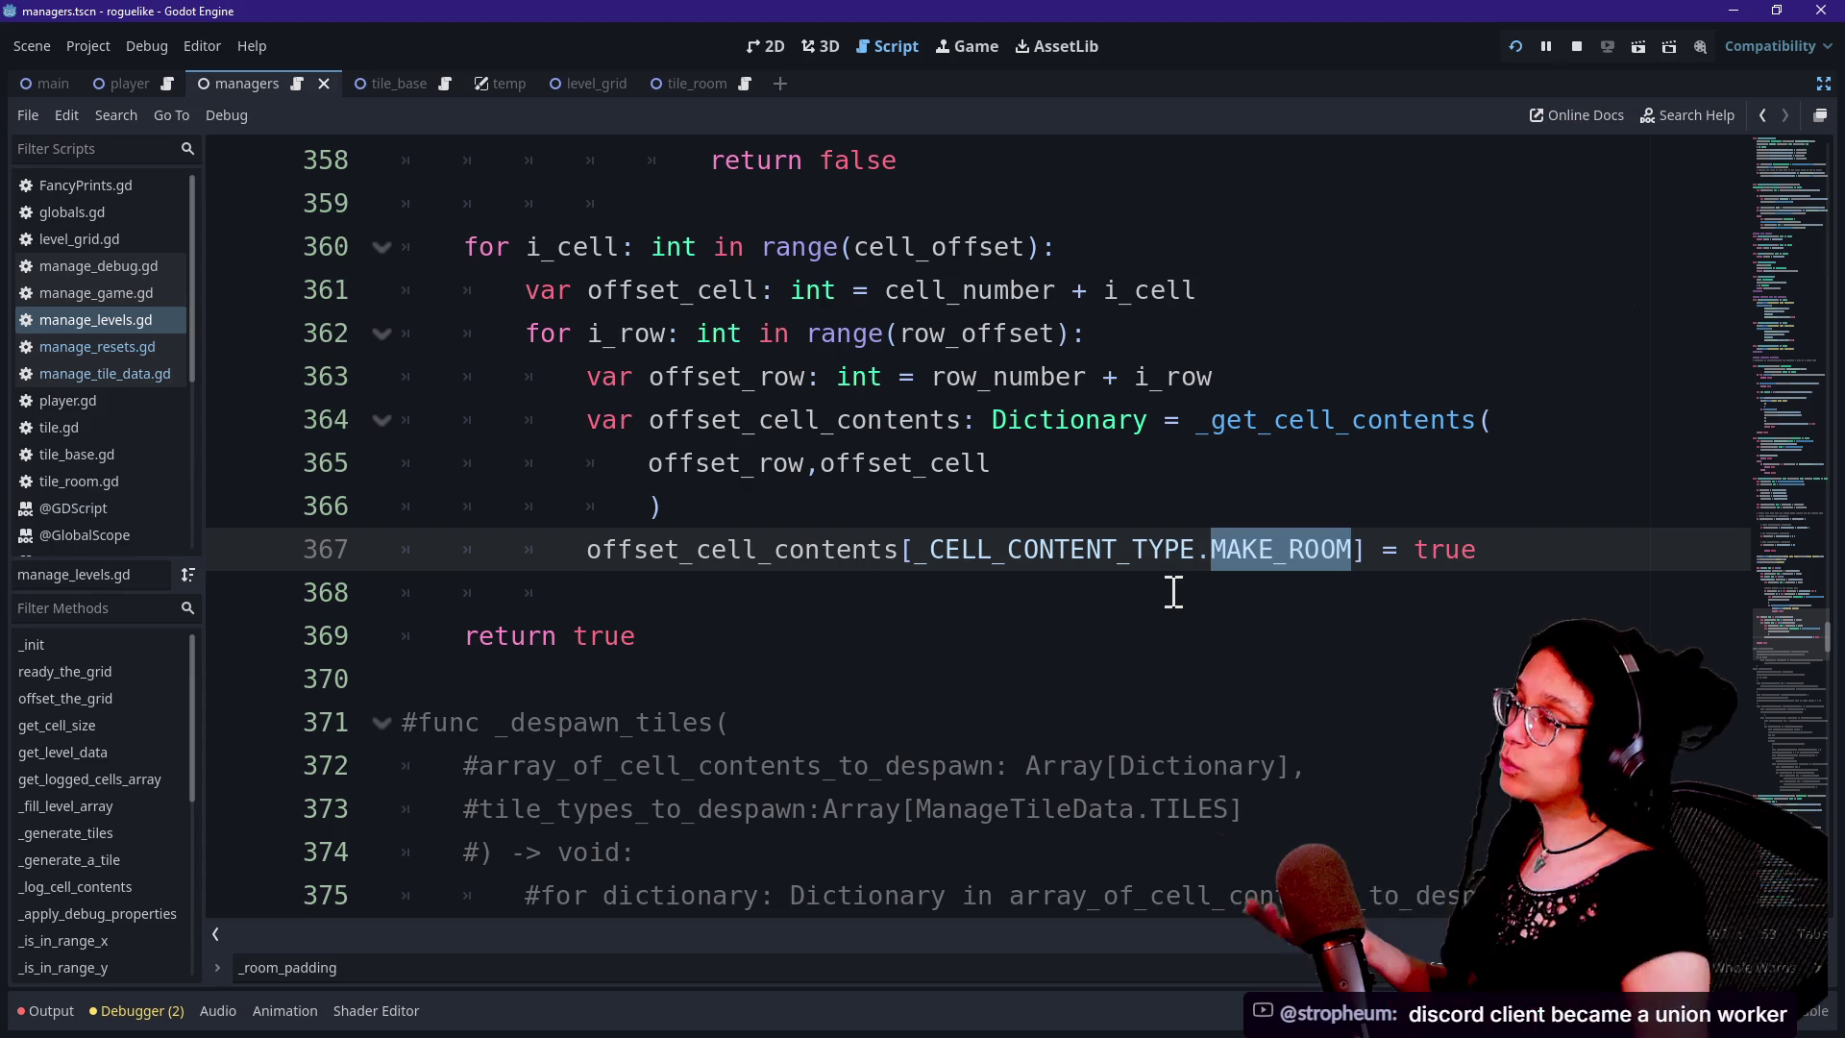
pyautogui.click(961, 48)
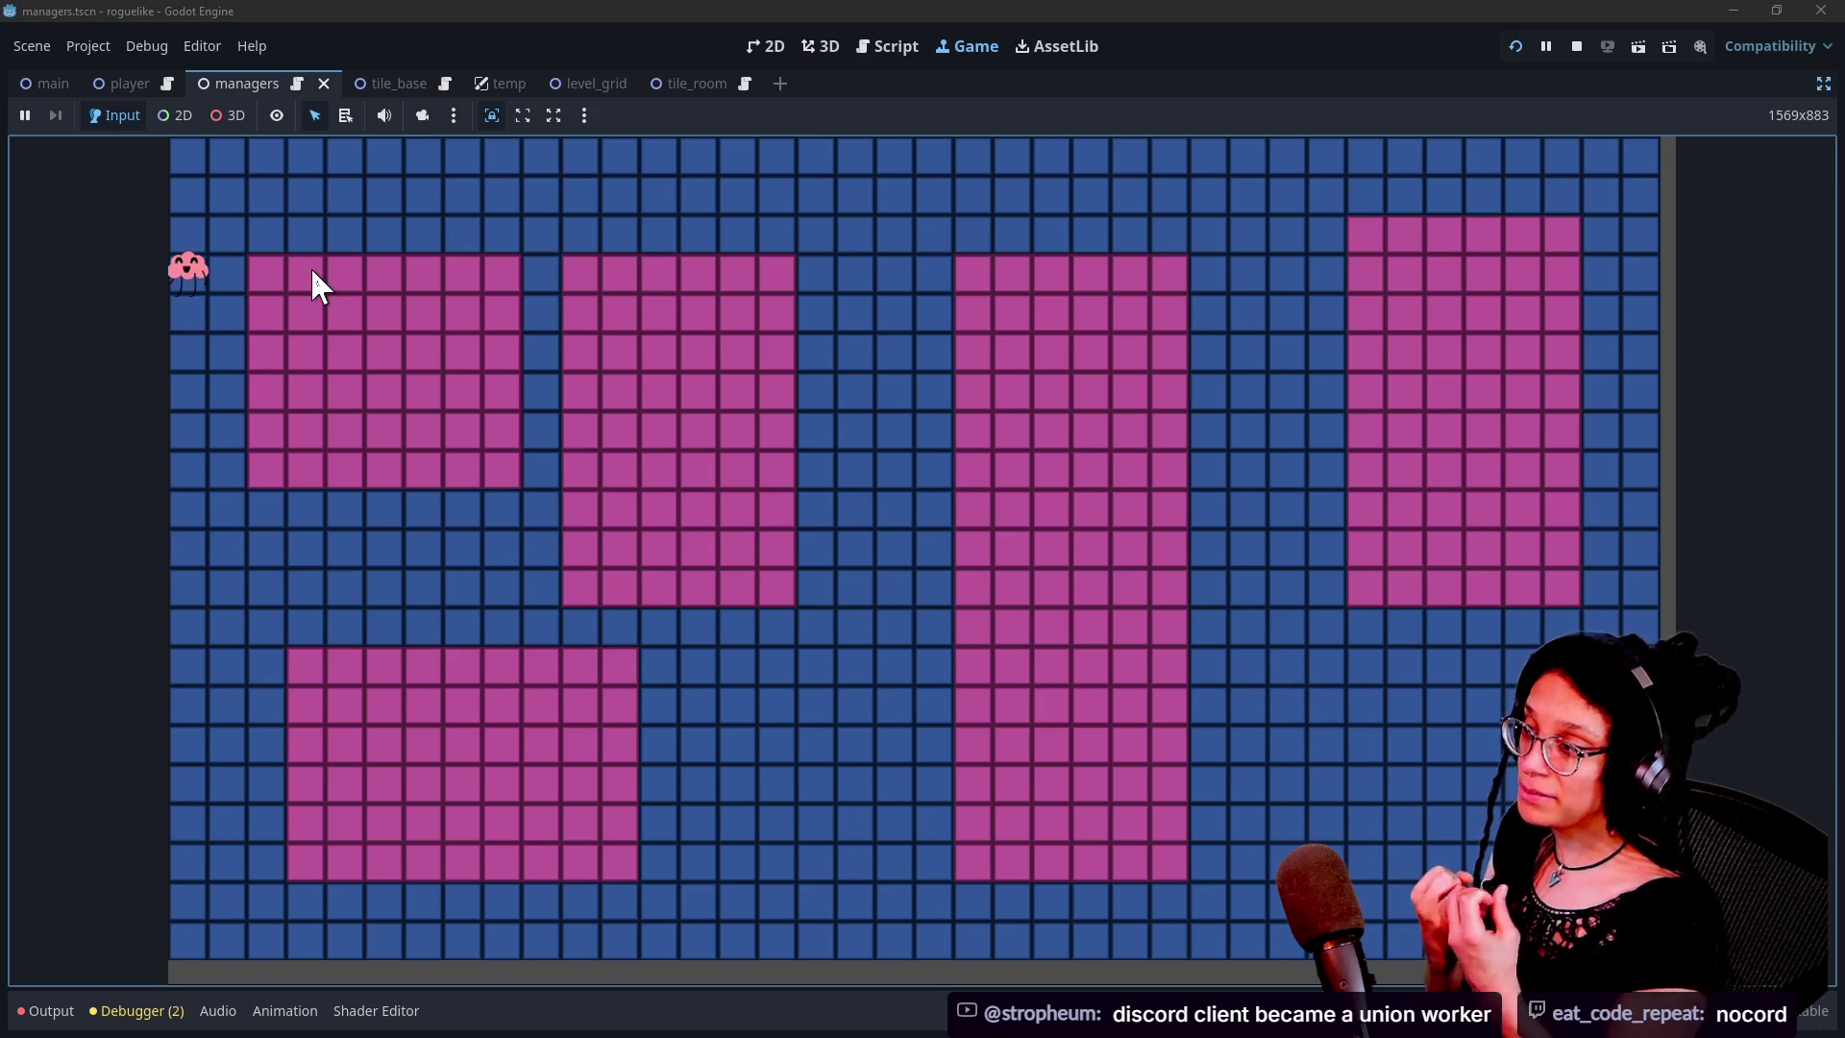
# Walk the player right along the row, then into and around the top-left pink room
pyautogui.press('Right')
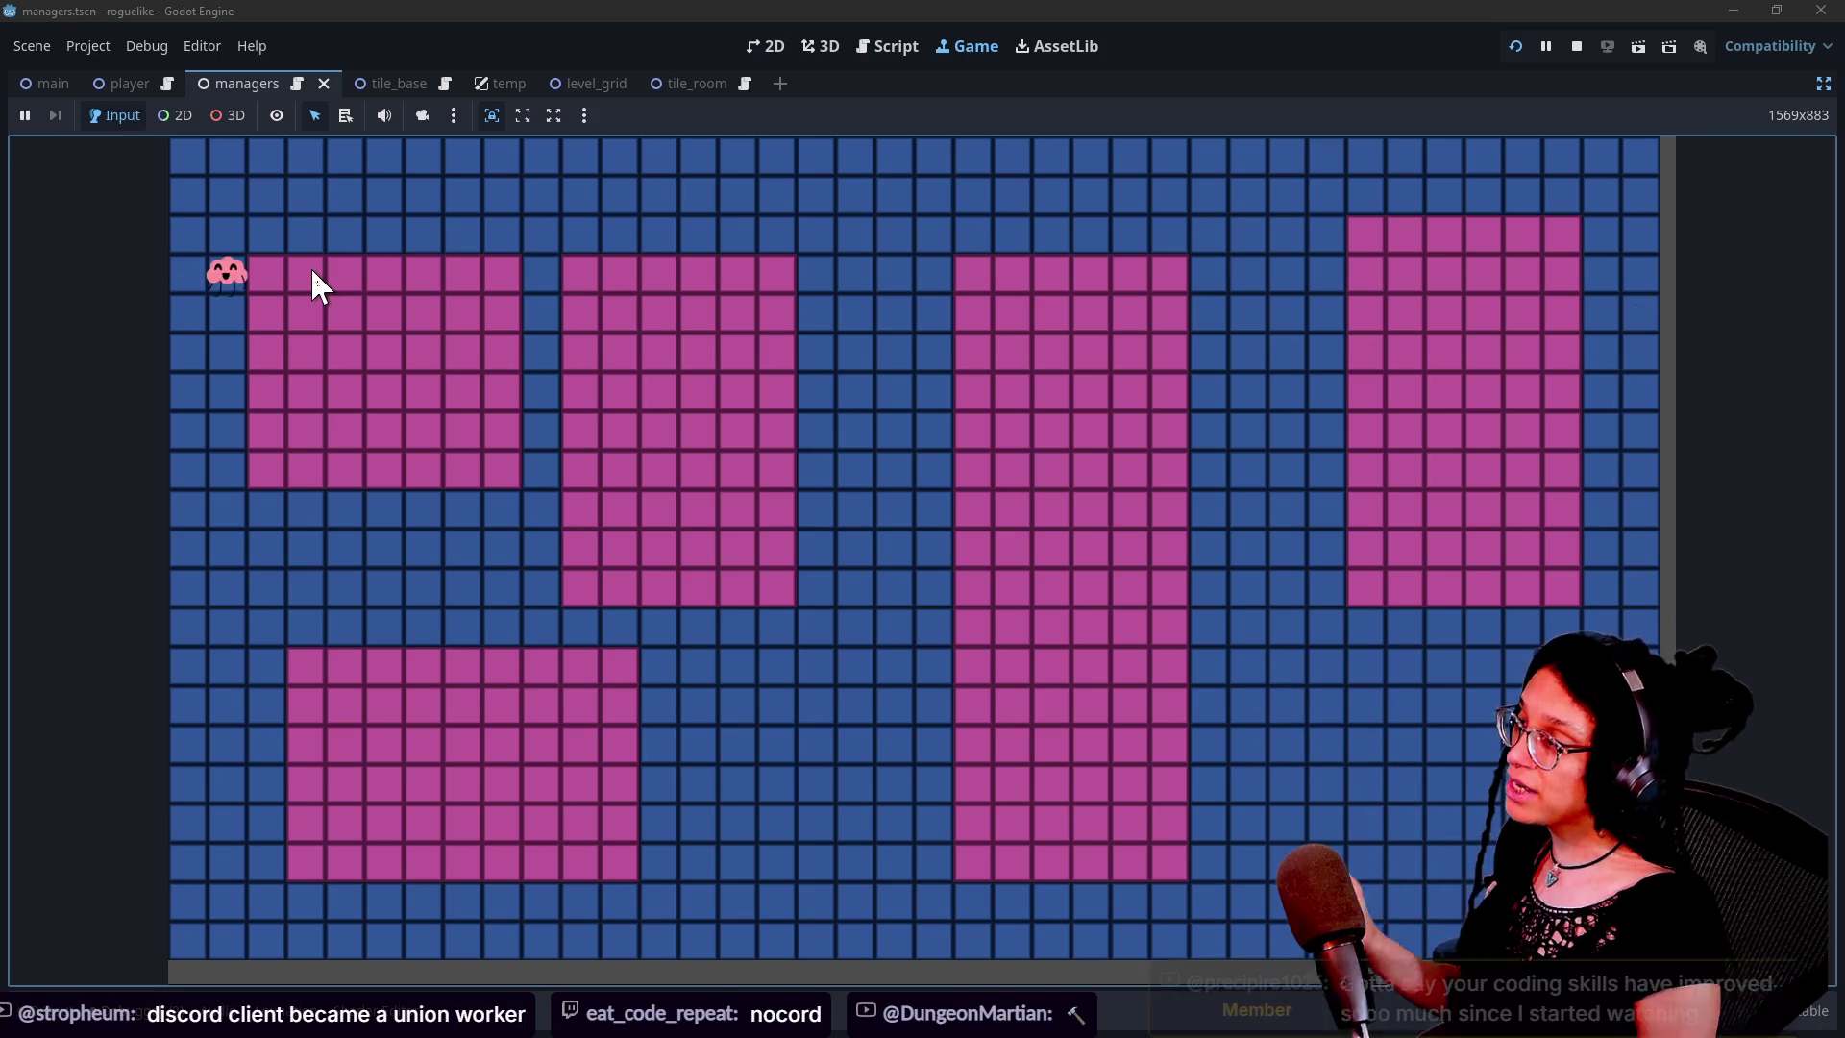
pyautogui.press('Right')
pyautogui.press('Right')
pyautogui.press('Right')
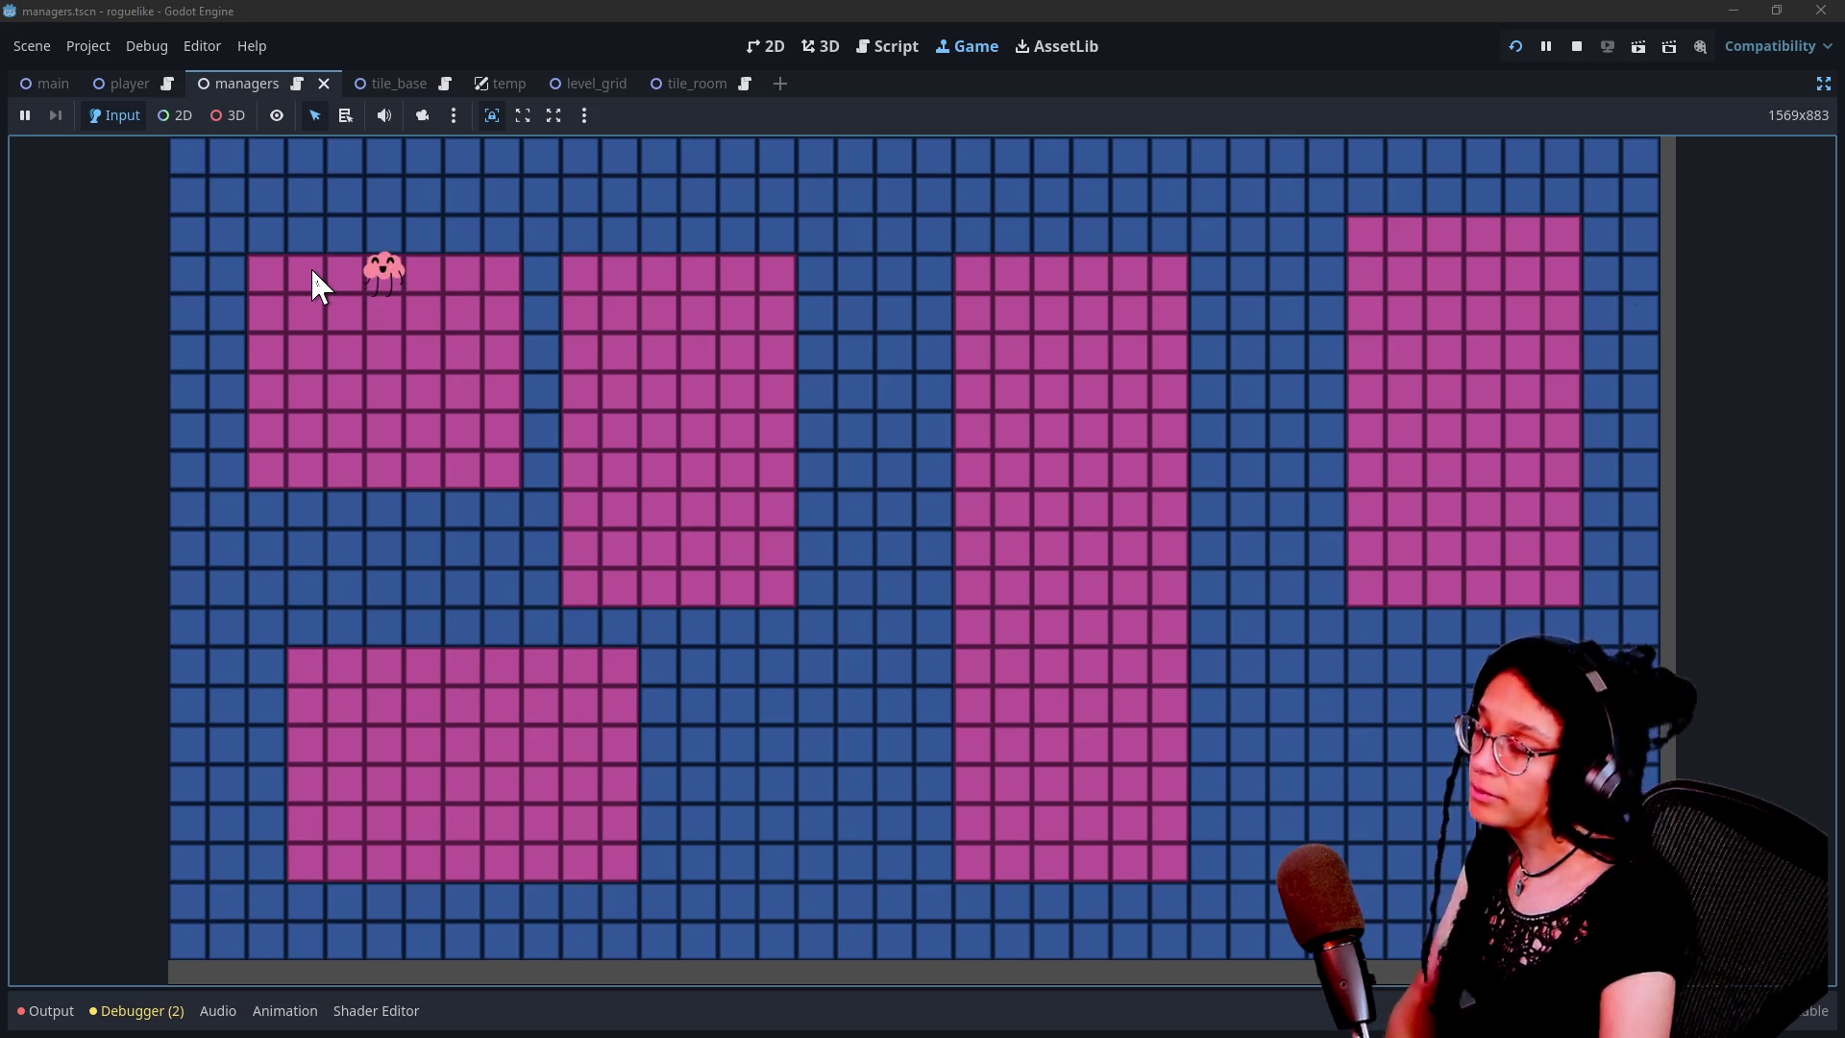
pyautogui.press('Down')
pyautogui.press('Left')
pyautogui.press('Left')
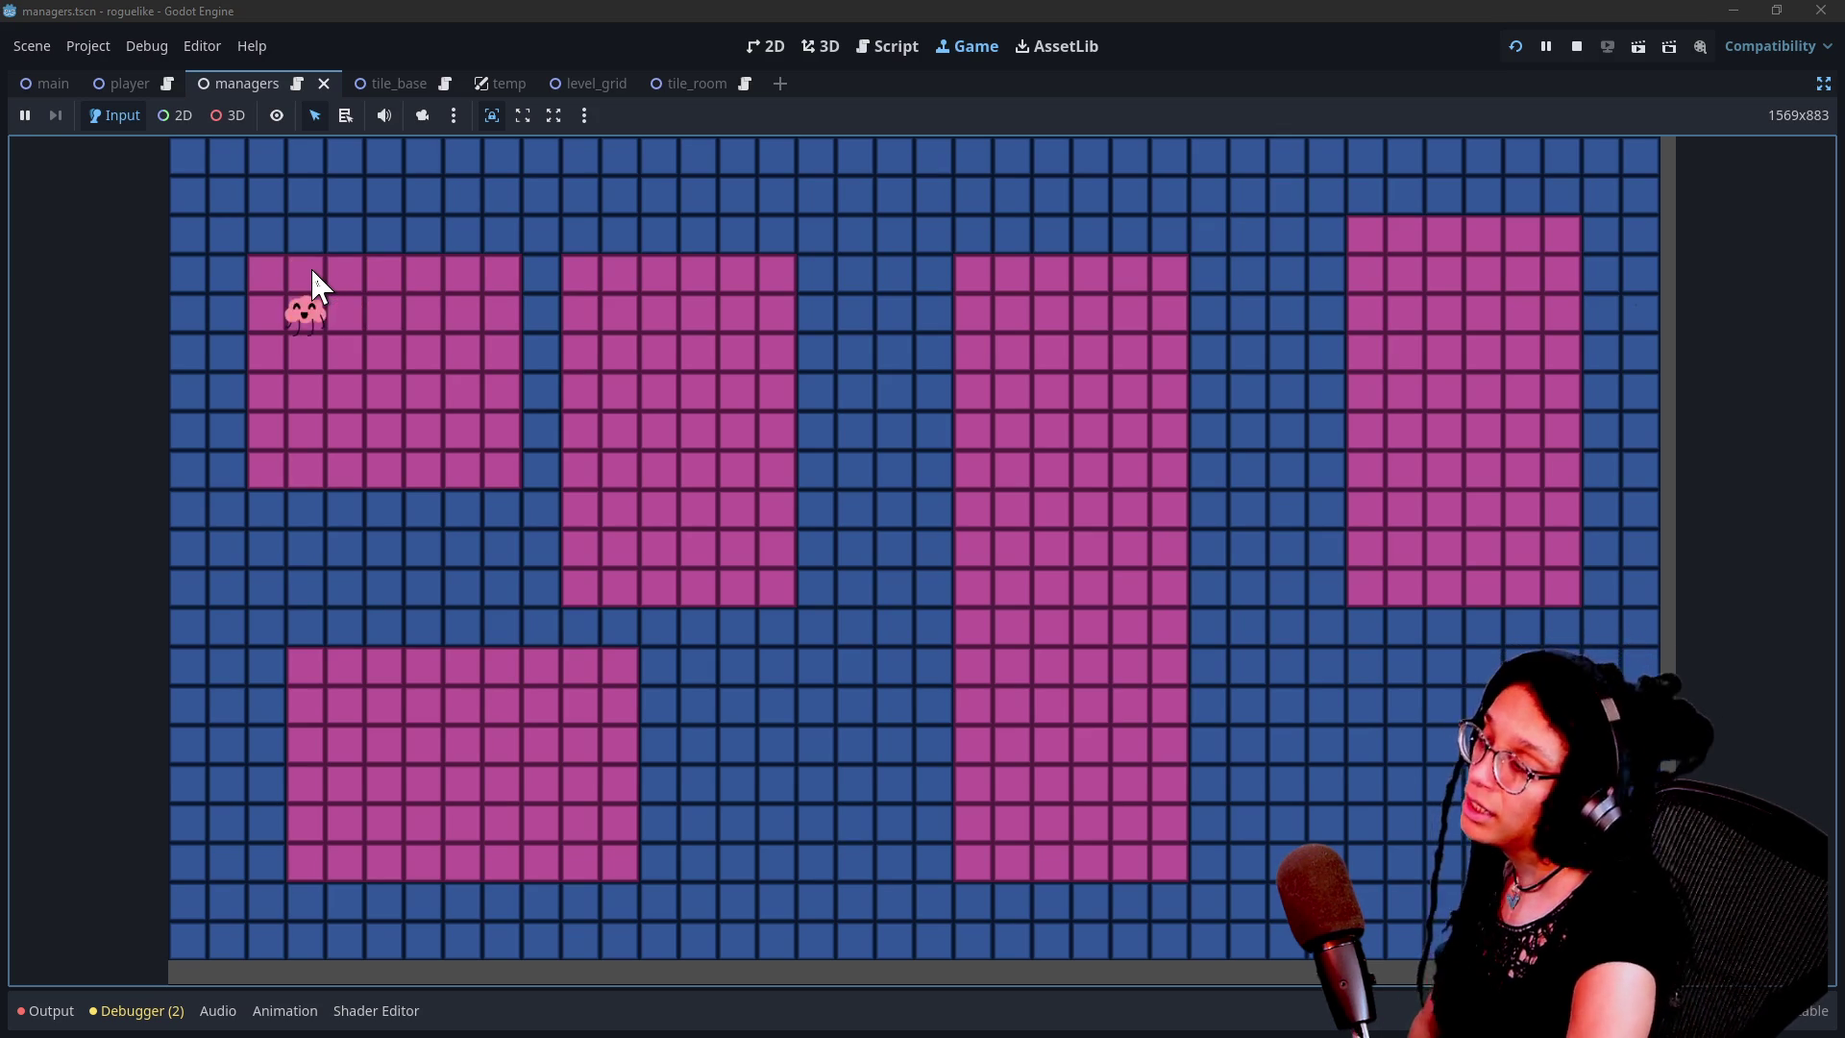
pyautogui.press('Right')
pyautogui.press('Right')
pyautogui.press('Right')
pyautogui.press('Down')
pyautogui.press('Down')
pyautogui.press('Left')
pyautogui.press('Left')
pyautogui.press('Up')
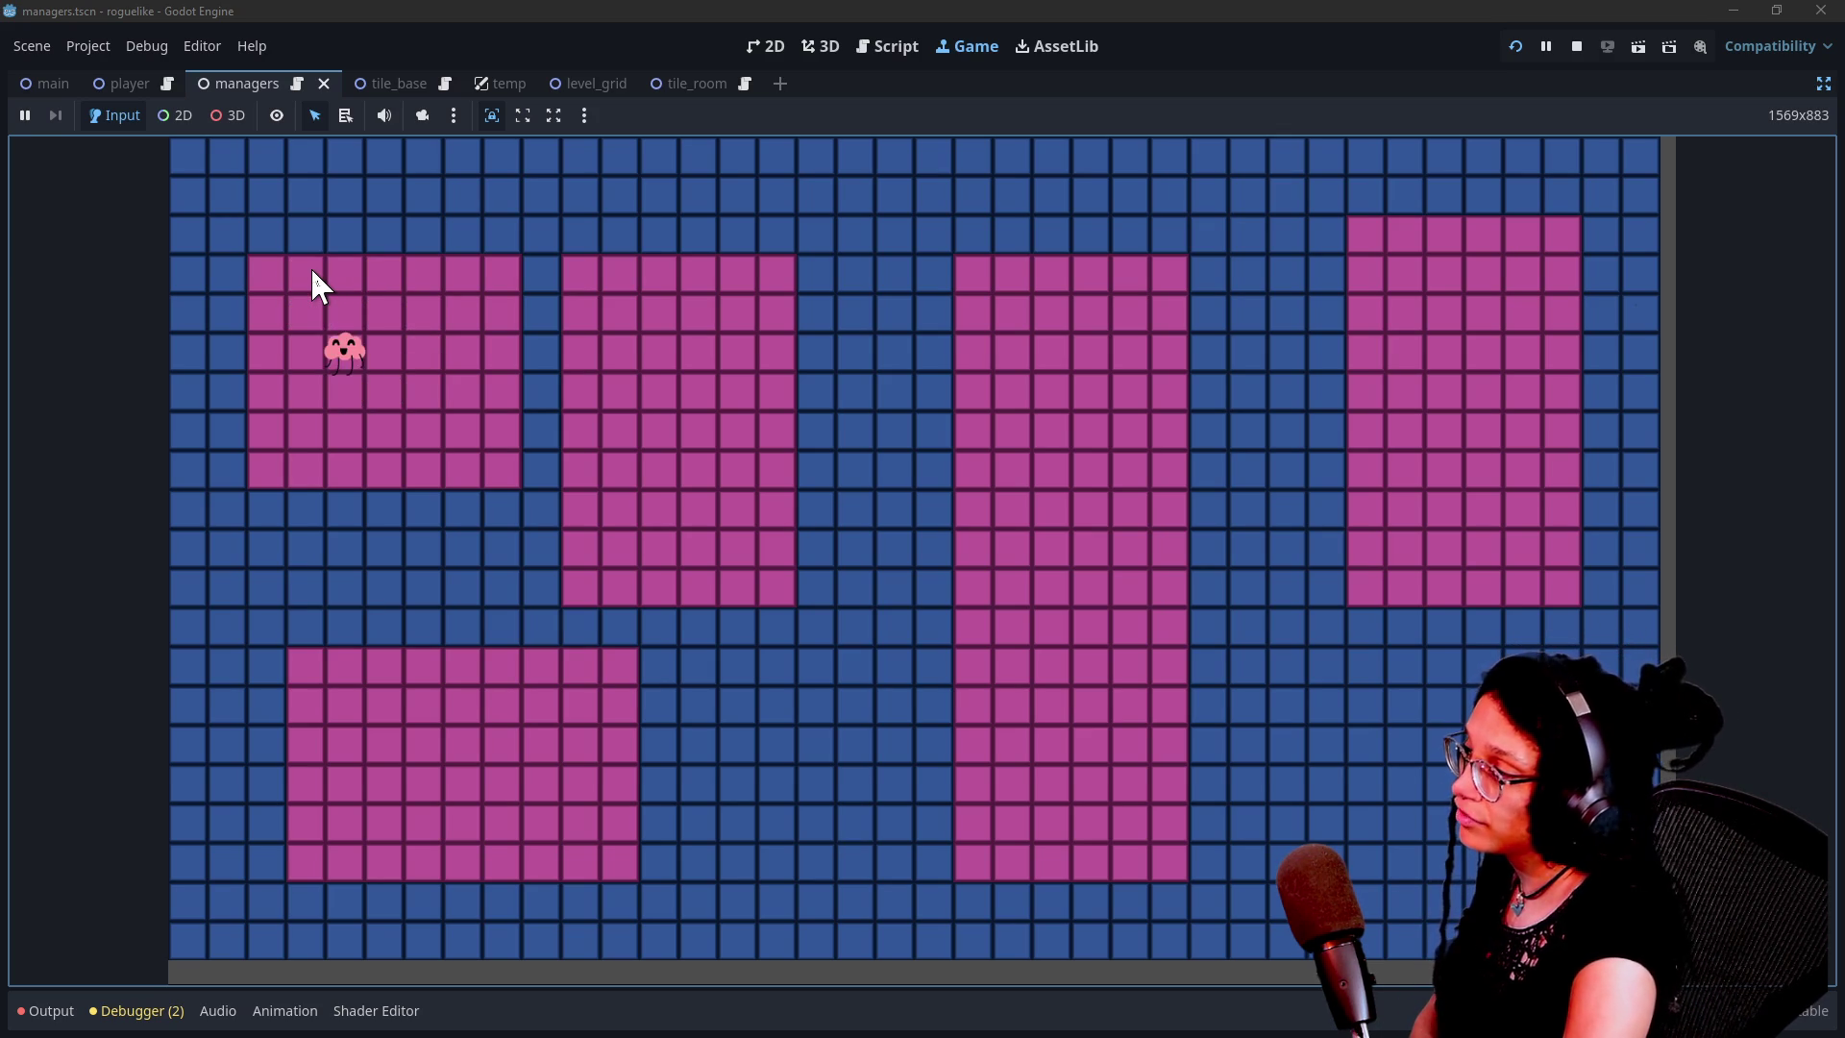
pyautogui.press('Left')
pyautogui.press('Left')
pyautogui.press('Up')
pyautogui.press('Up')
pyautogui.press('Right')
pyautogui.press('Down')
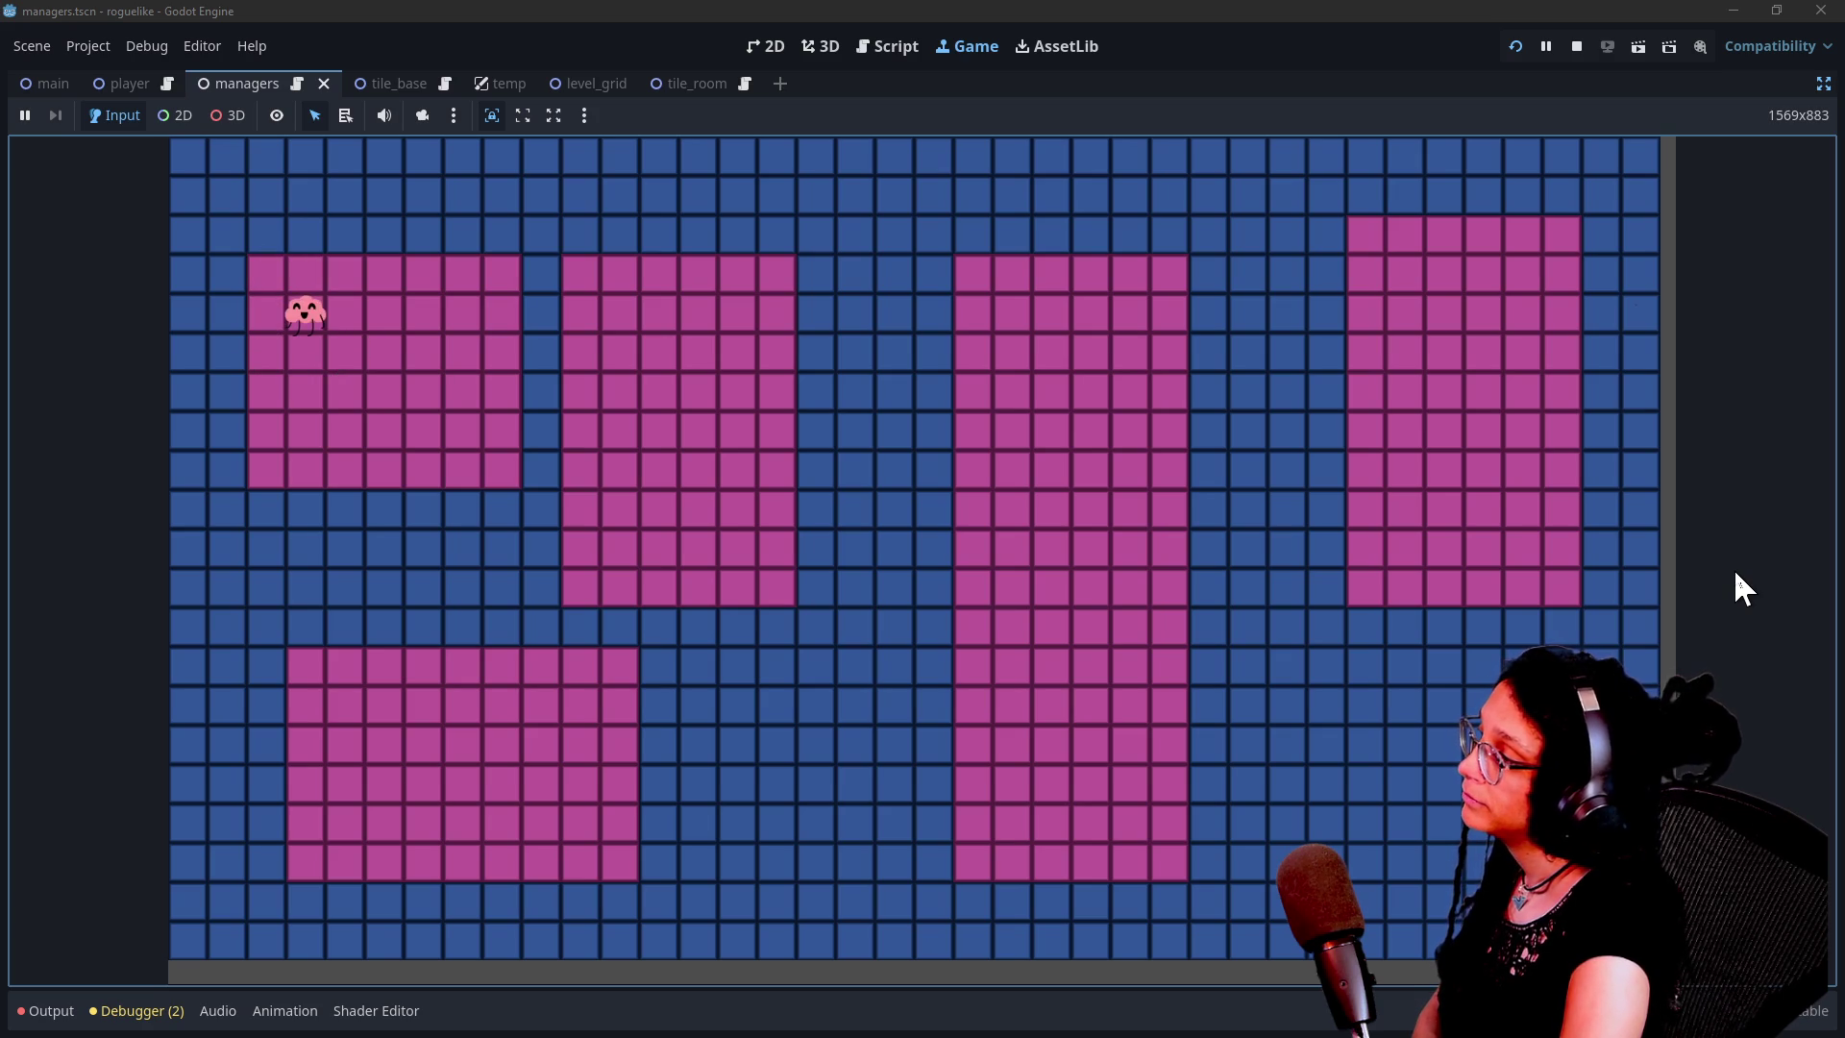
pyautogui.press('Right')
pyautogui.press('Right')
pyautogui.press('Left')
pyautogui.press('Left')
pyautogui.press('Left')
pyautogui.press('Up')
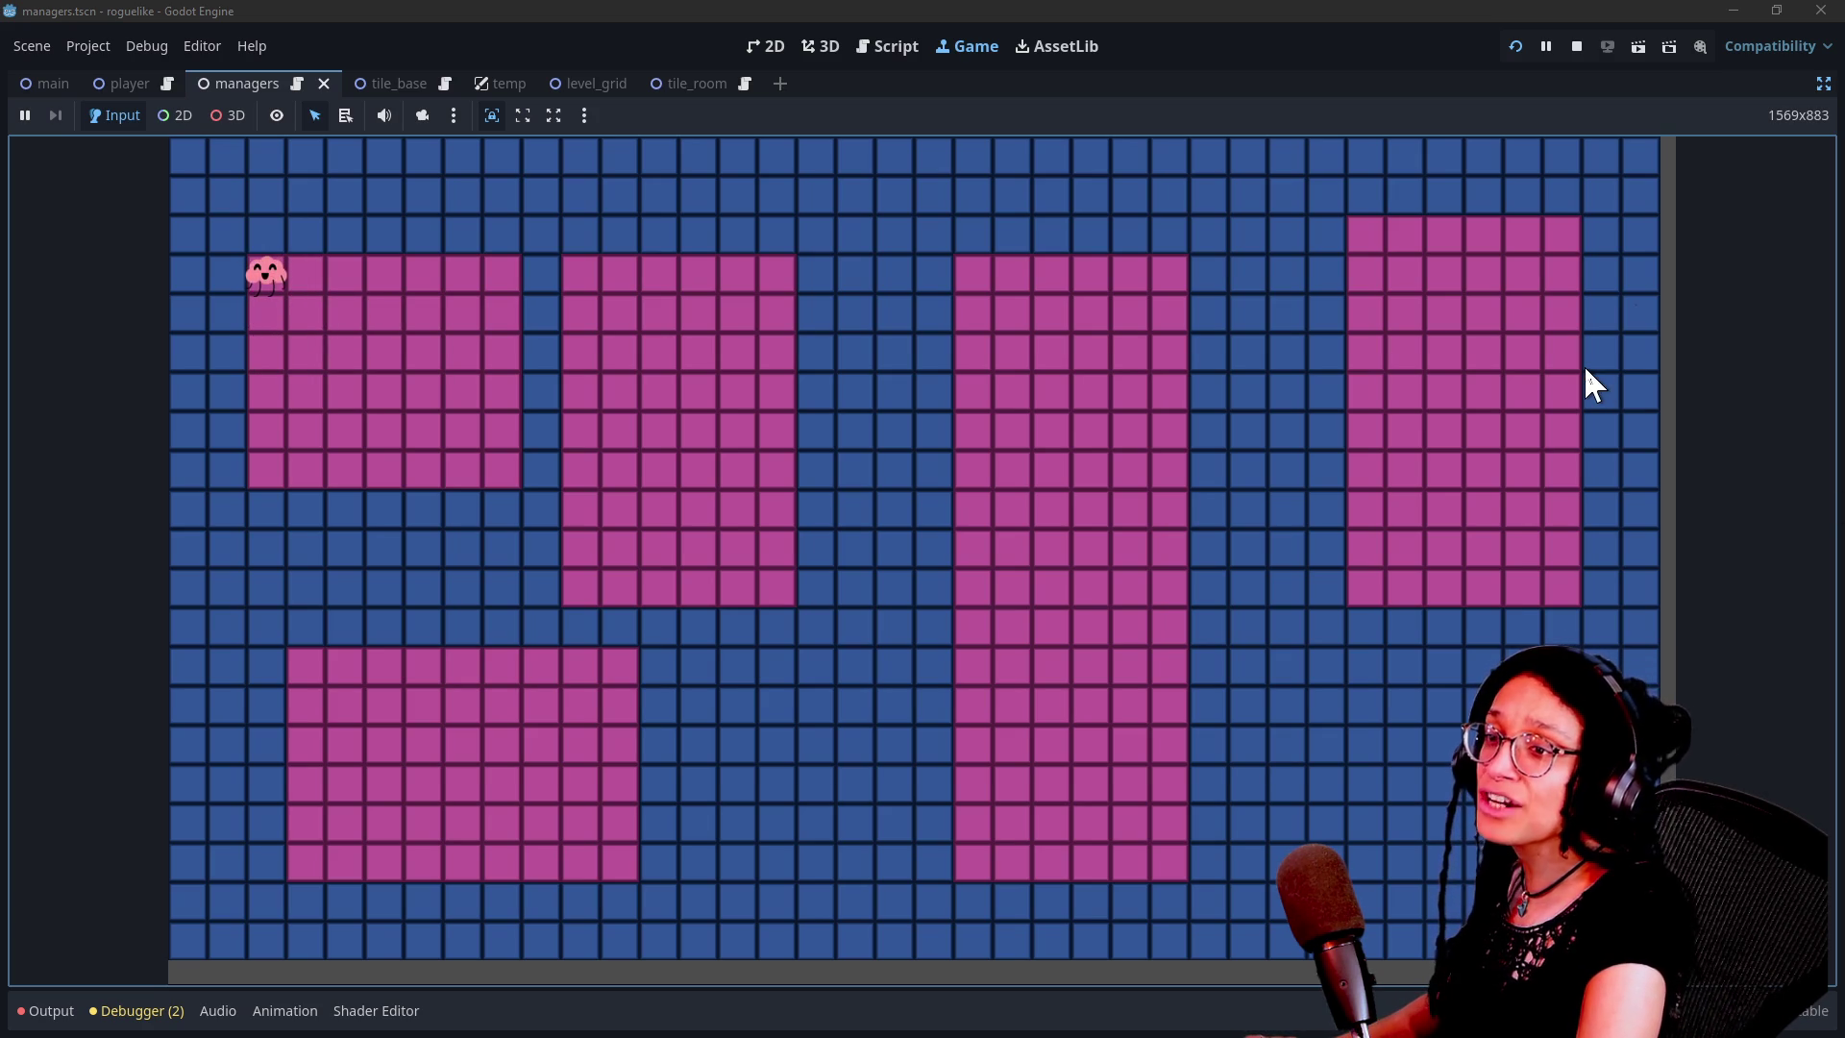
pyautogui.hotkey('alt', 'Tab')
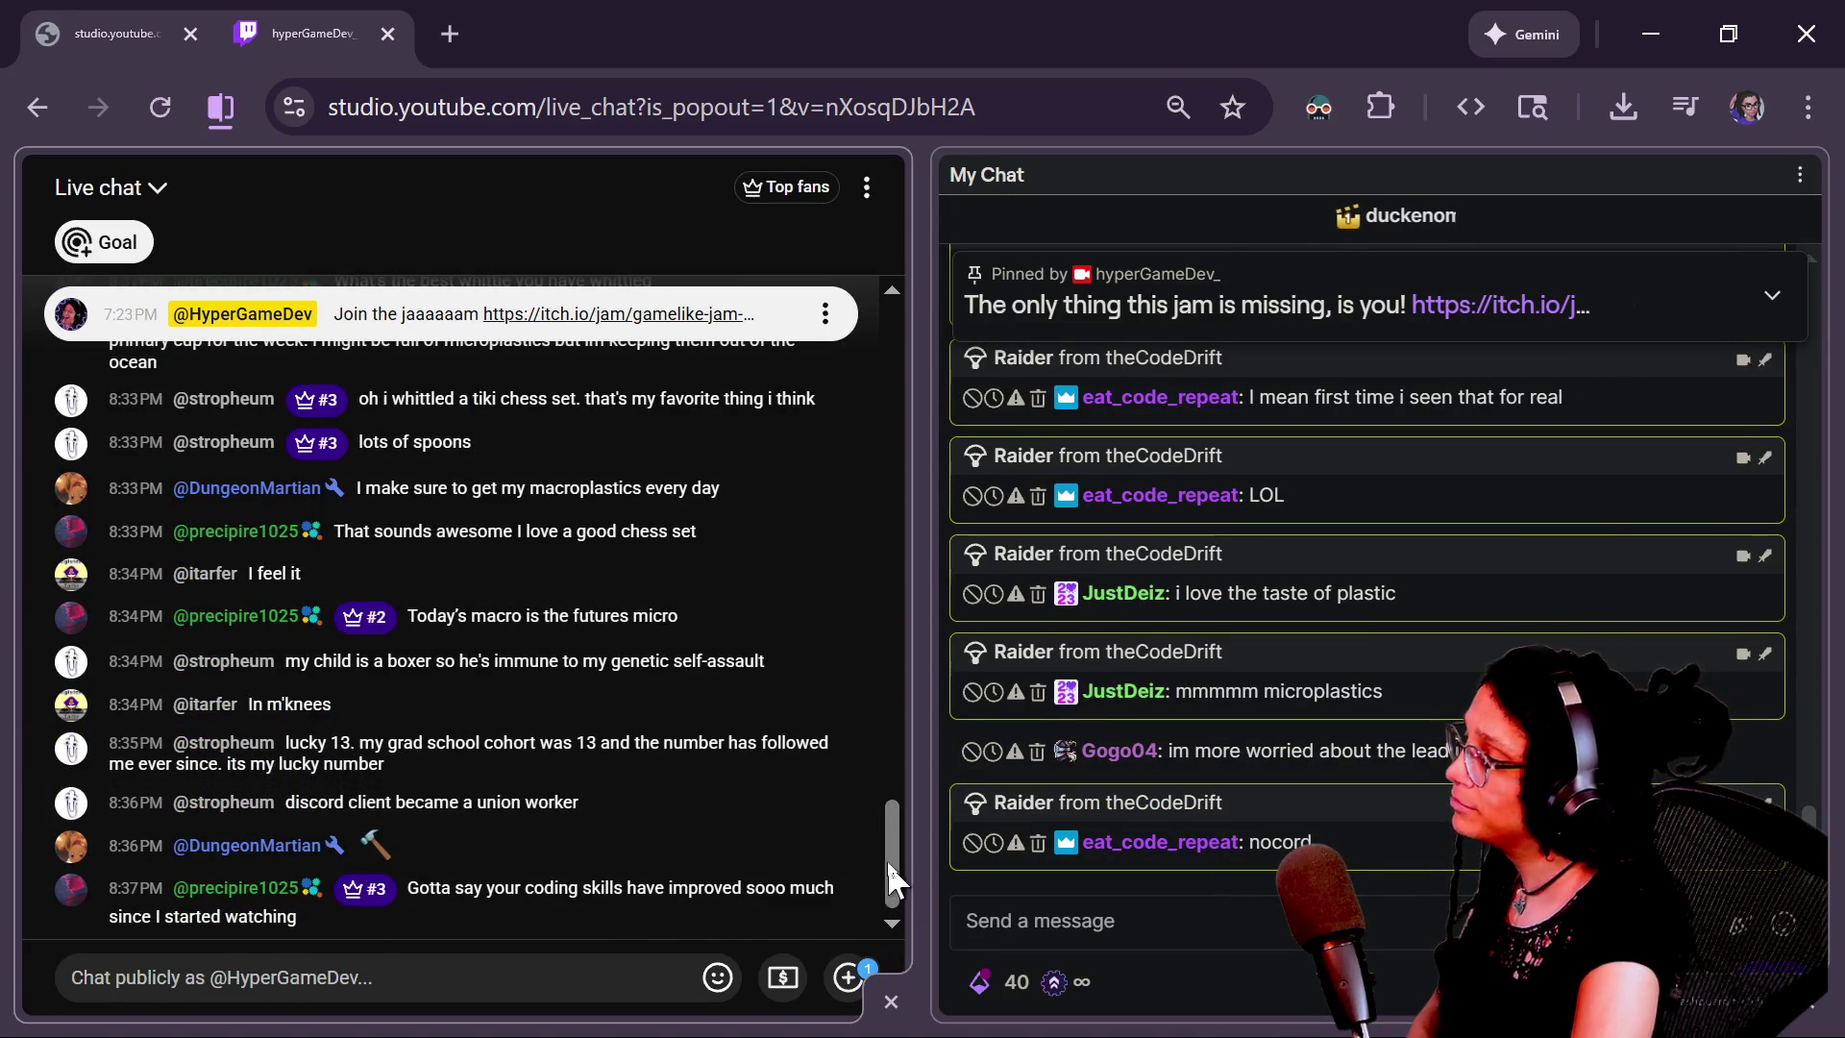
pyautogui.scroll(1, 884, 851)
pyautogui.moveTo(896, 832); pyautogui.dragTo(897, 855)
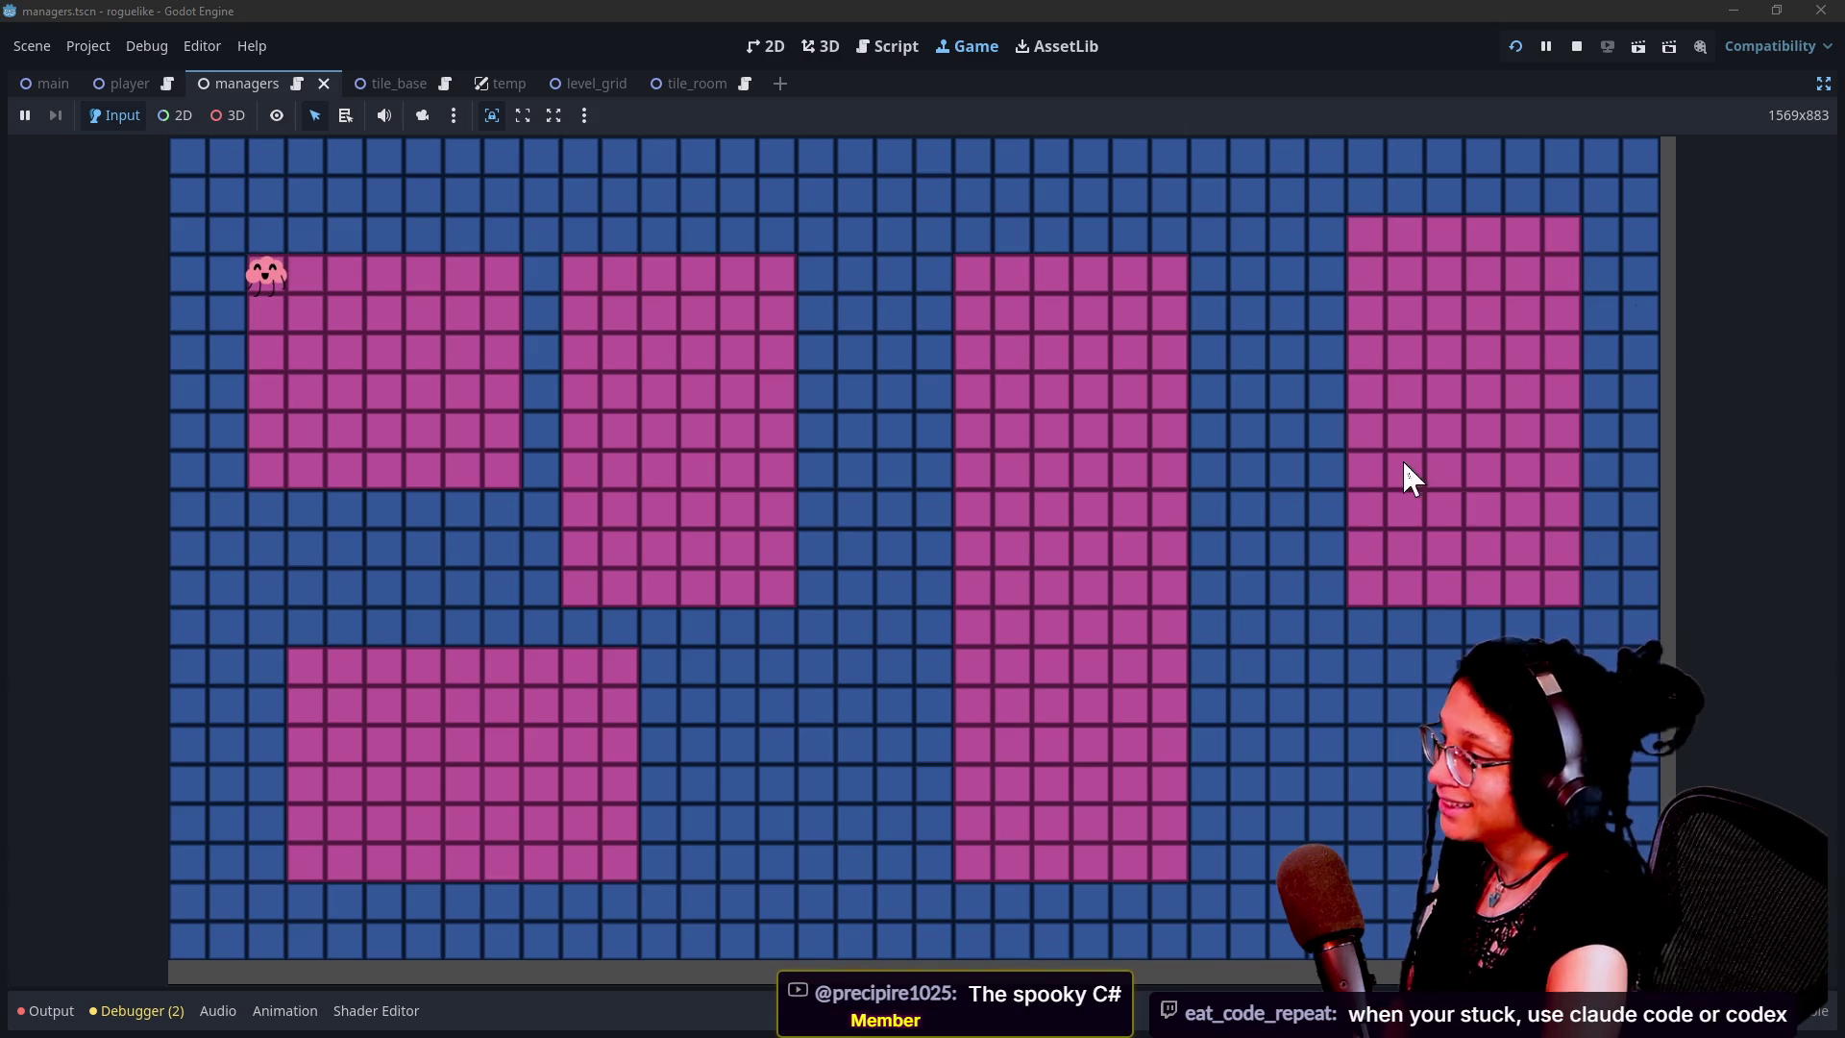
# Walk the character out below the top-left pink room and back up to its top row
pyautogui.click(1201, 493)
pyautogui.press('Right')
pyautogui.press('Right')
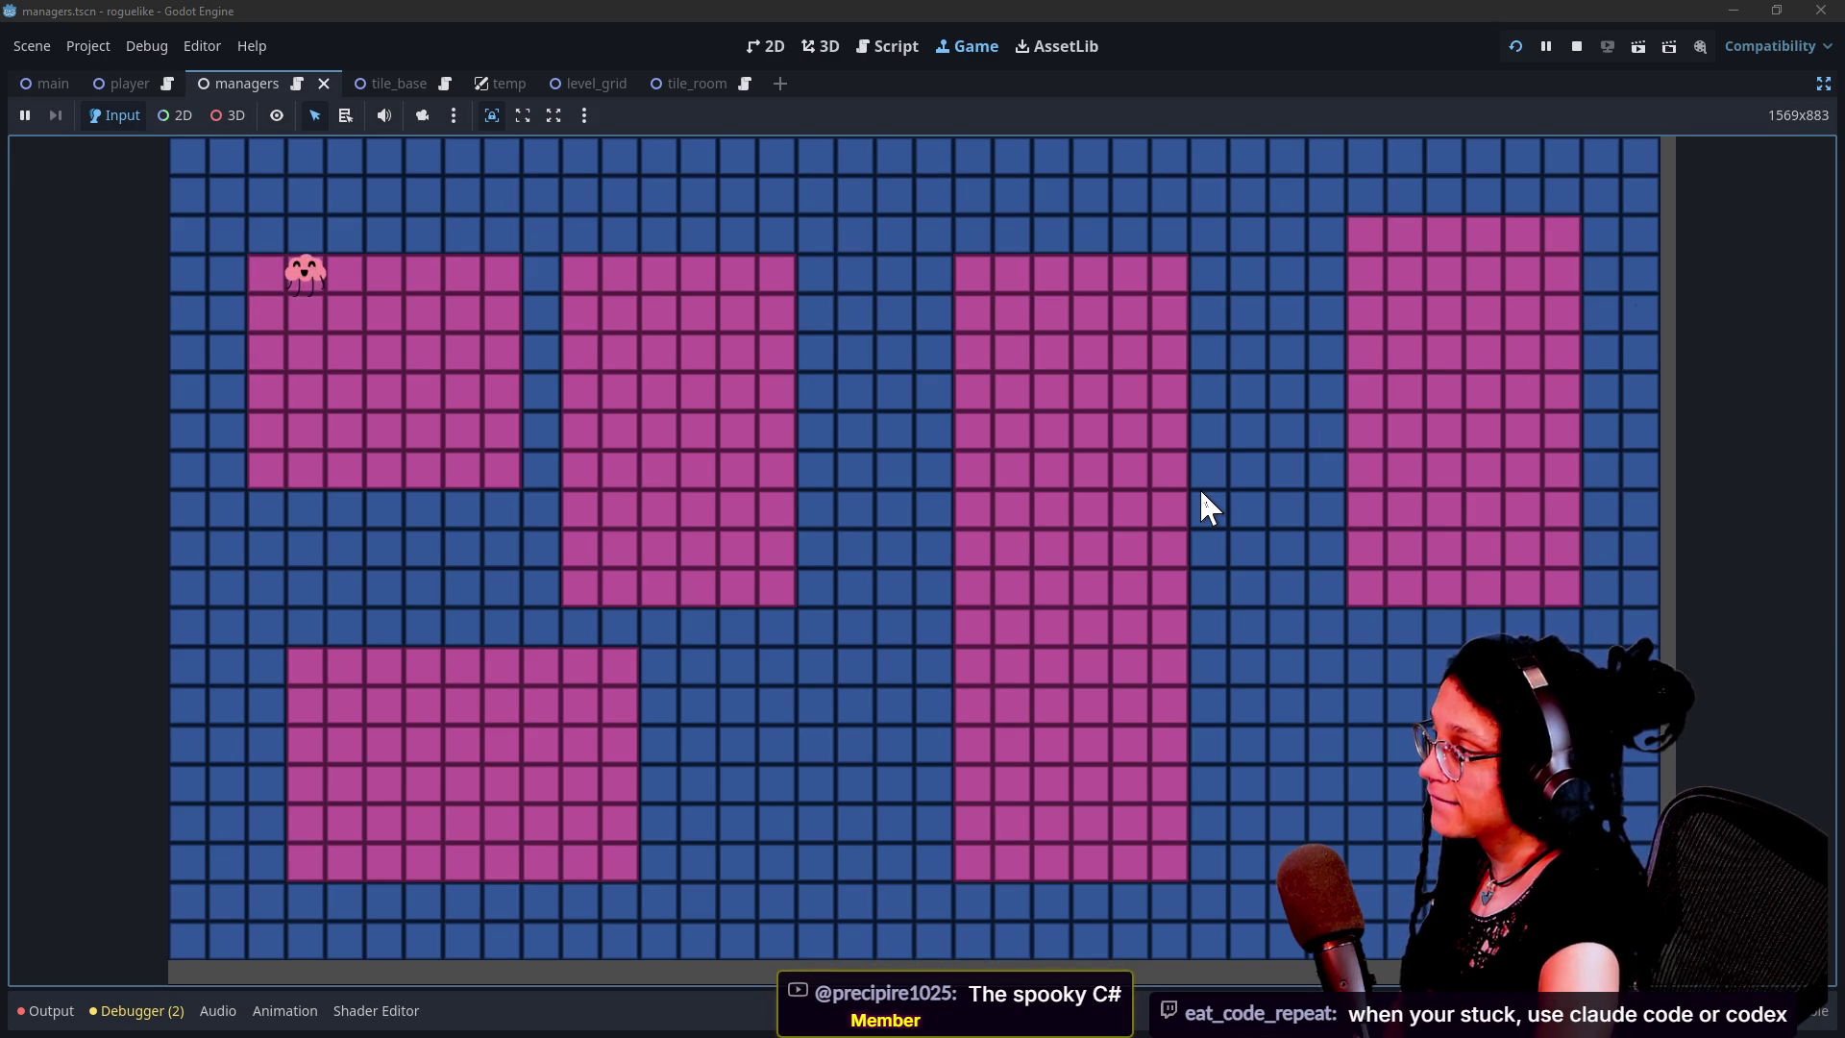
pyautogui.press('Down')
pyautogui.press('Down')
pyautogui.press('Down')
pyautogui.press('Left')
pyautogui.press('Up')
pyautogui.press('Up')
pyautogui.press('Up')
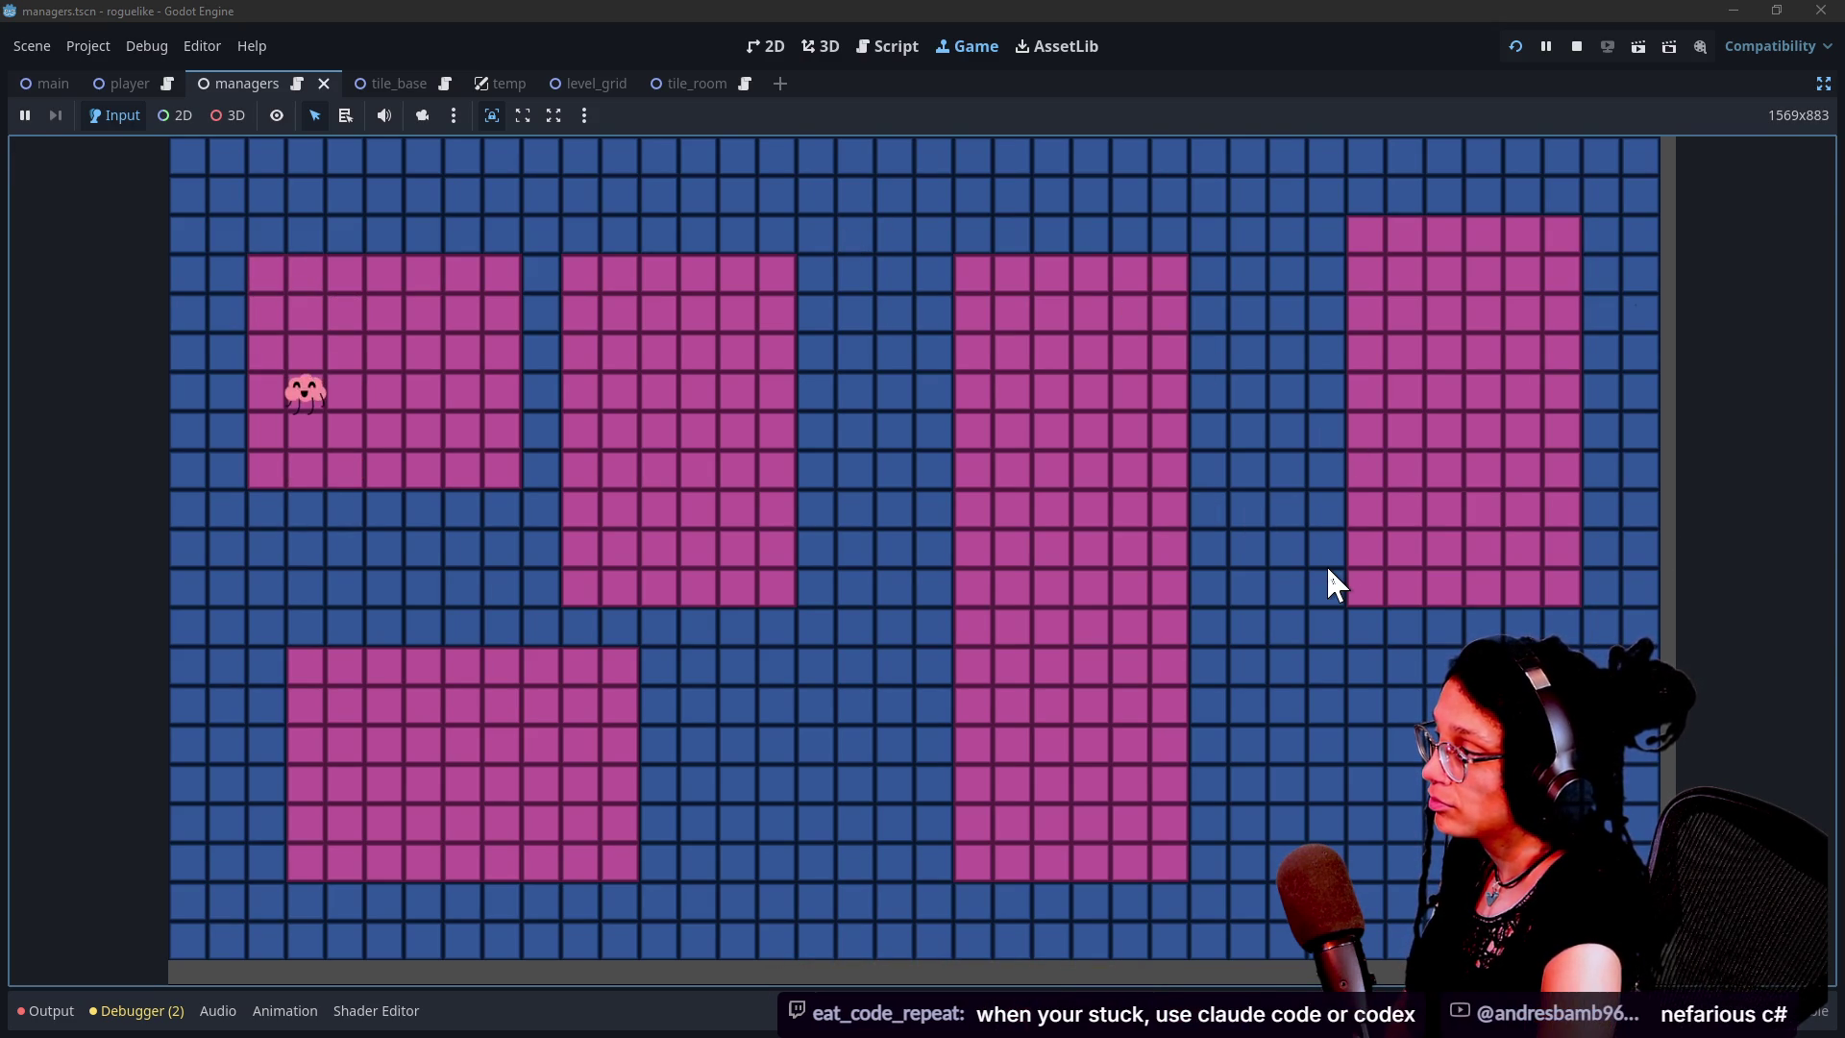
pyautogui.press('Down')
pyautogui.press('Up')
pyautogui.press('Up')
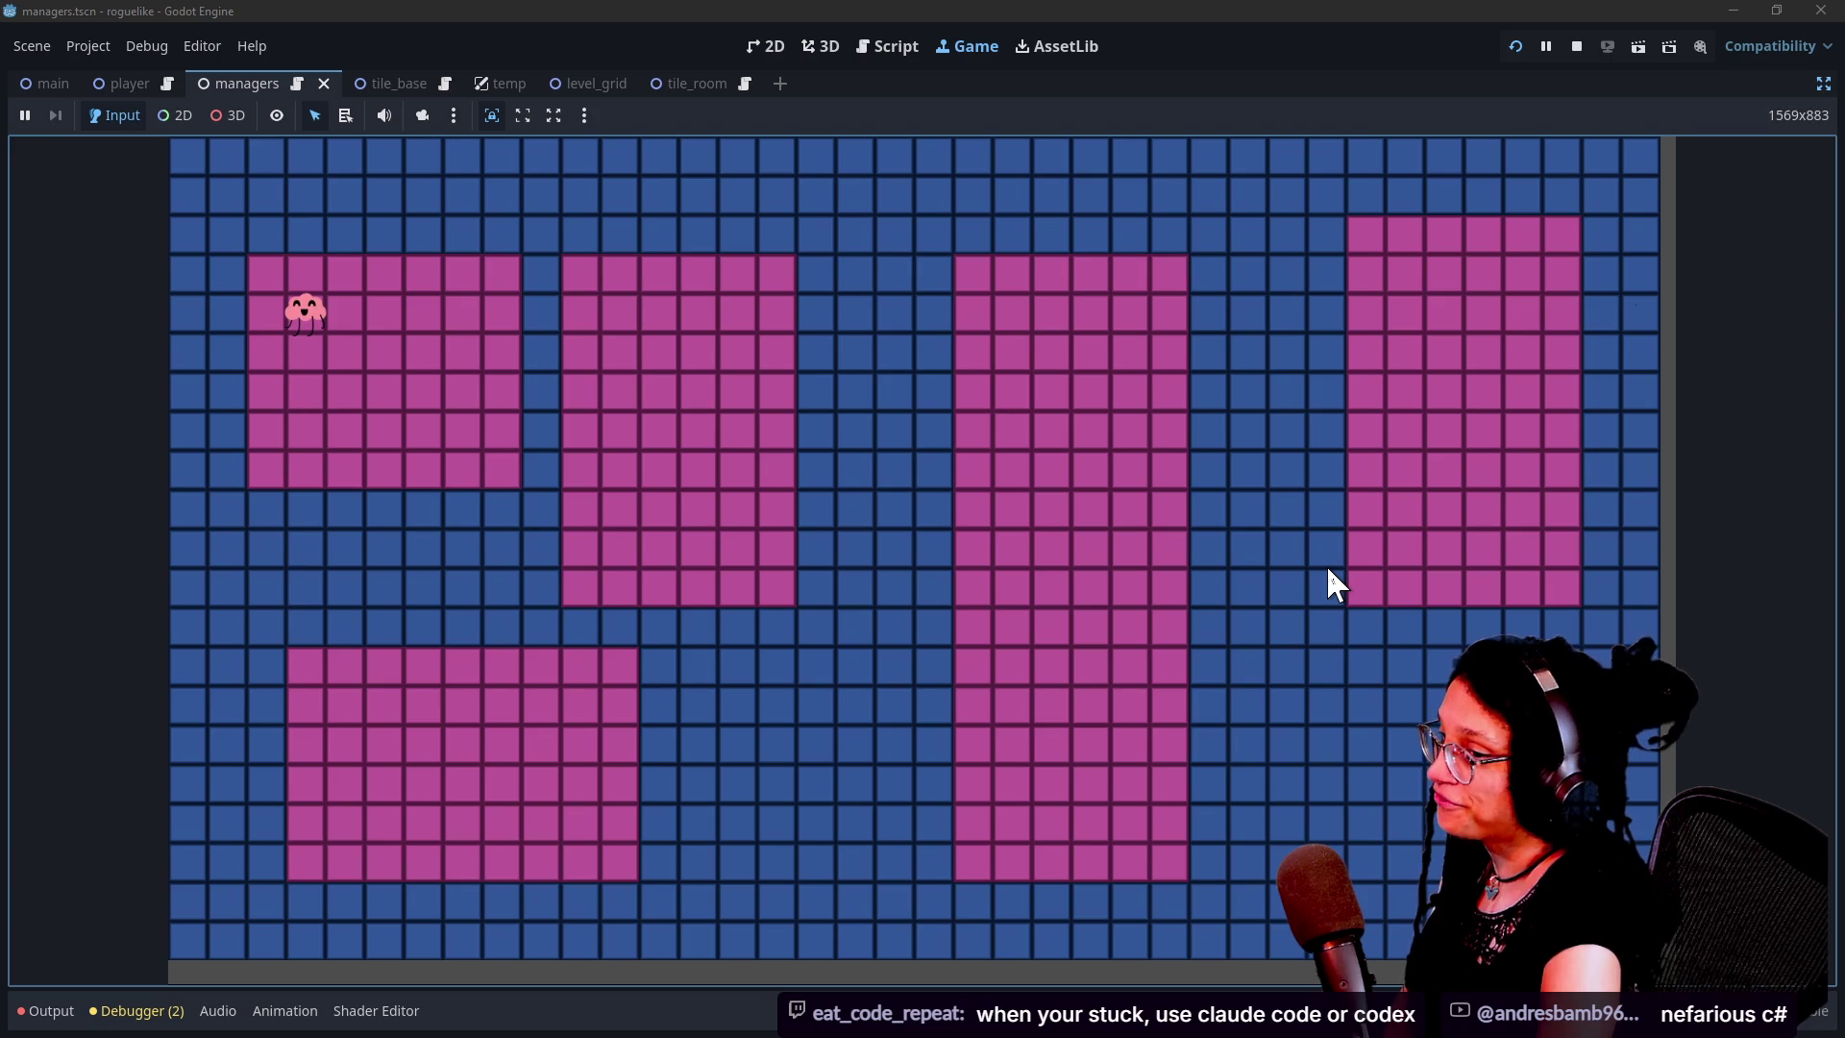
pyautogui.press('Up')
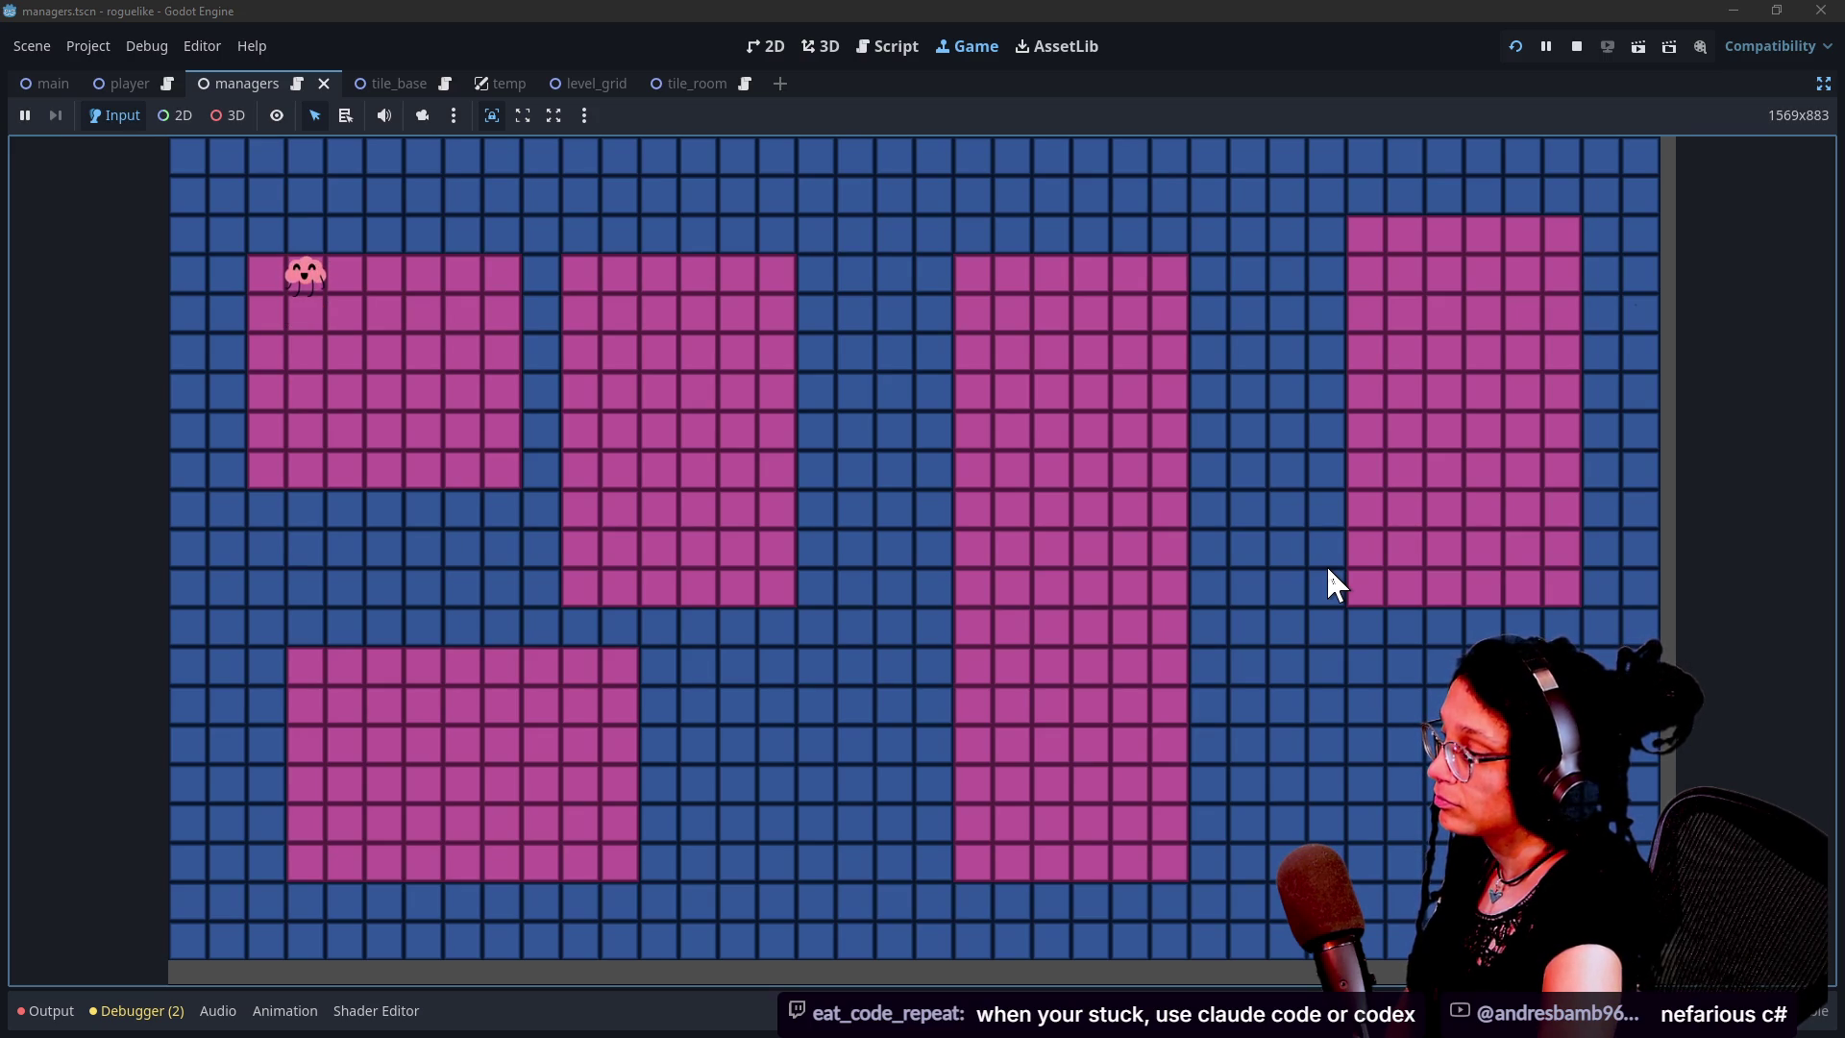
# Return to manage_levels.gd and inspect the MAKE_ROOM assignment around lines 366–368
pyautogui.click(889, 48)
pyautogui.click(972, 548)
pyautogui.moveTo(626, 588); pyautogui.dragTo(1114, 635)
pyautogui.click(1115, 635)
pyautogui.moveTo(638, 548); pyautogui.dragTo(1347, 606)
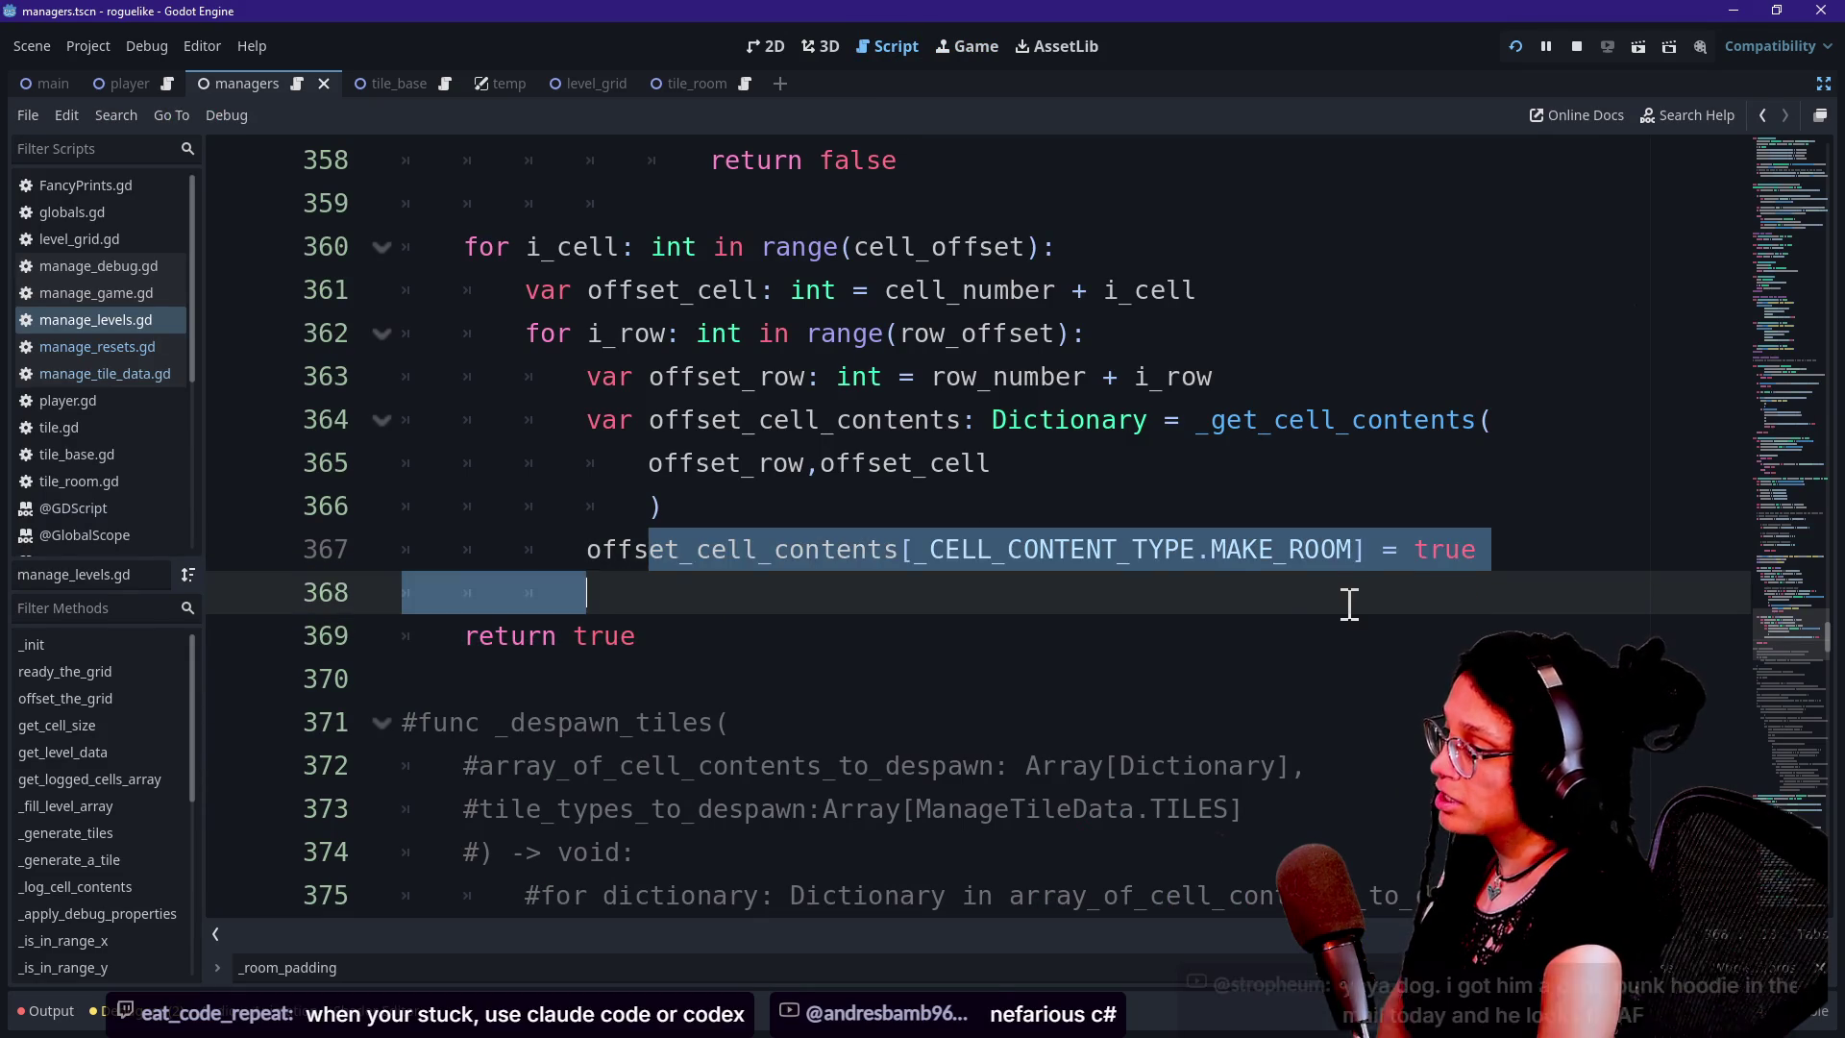
pyautogui.click(1499, 543)
pyautogui.click(1170, 552)
pyautogui.click(654, 506)
pyautogui.click(1116, 553)
pyautogui.moveTo(1499, 548); pyautogui.dragTo(1028, 502)
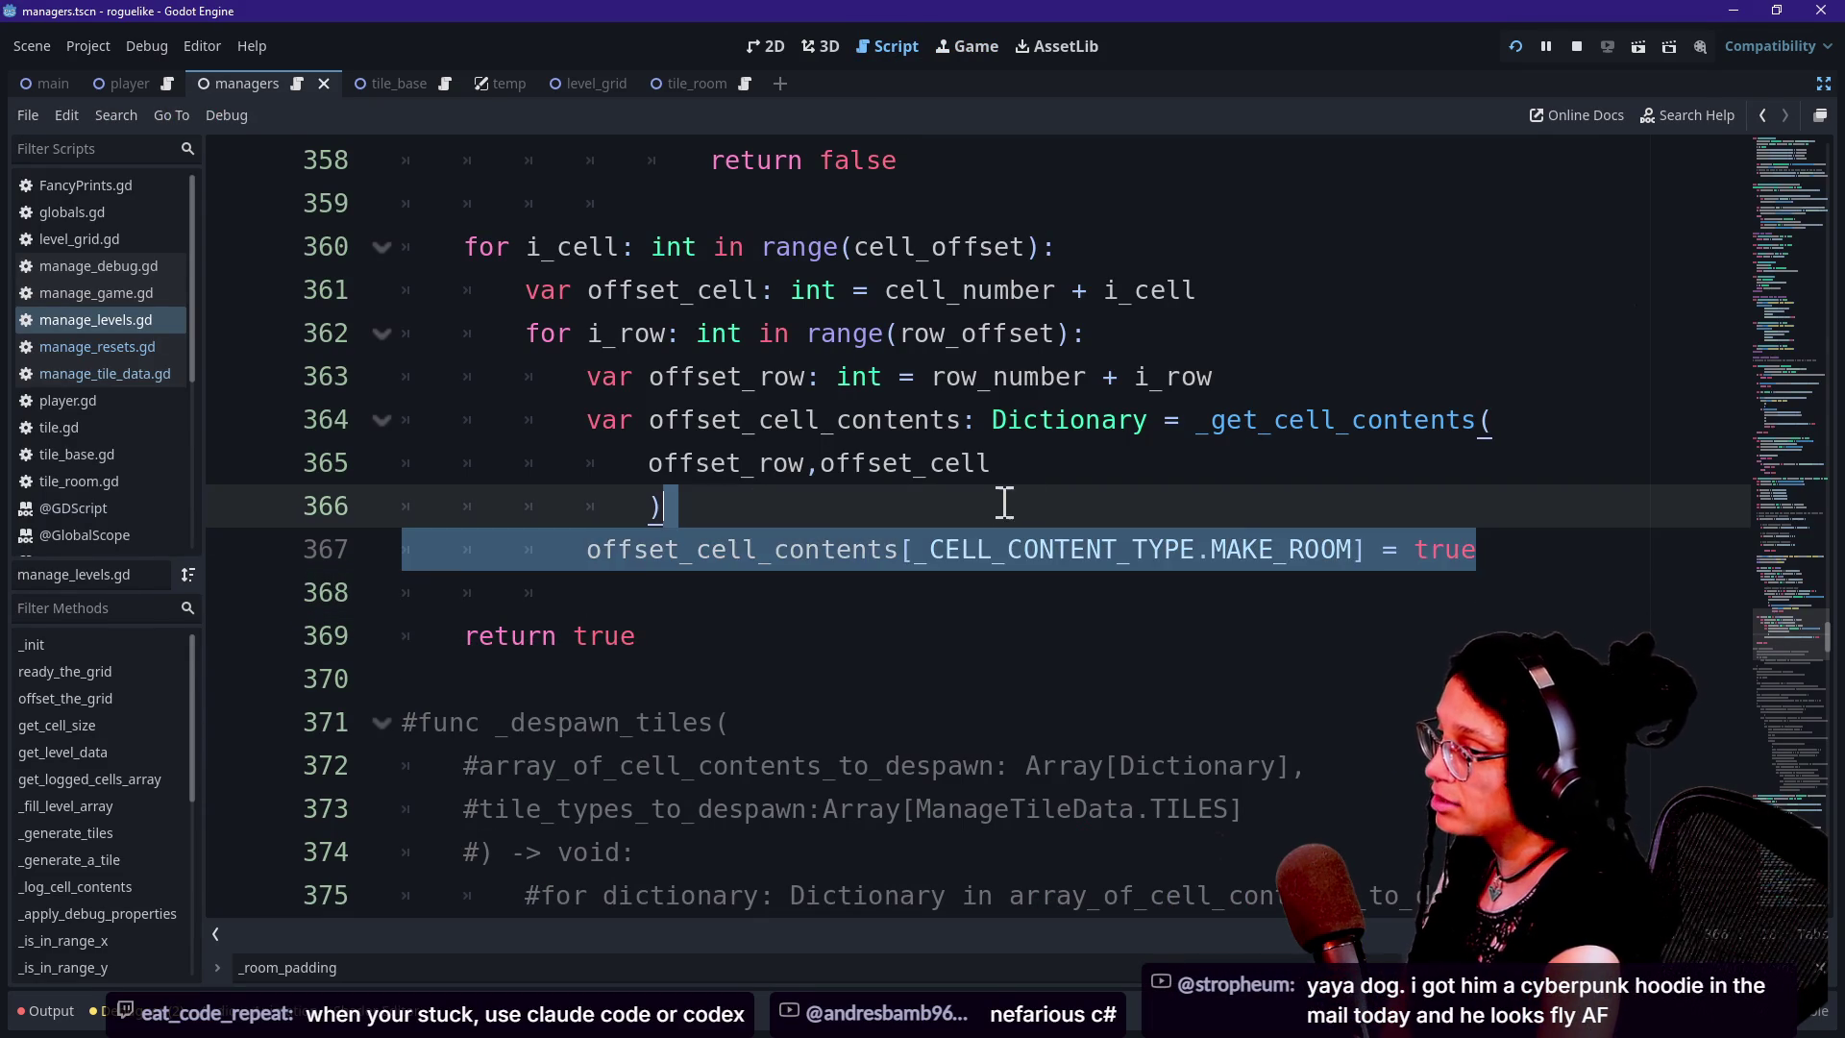
pyautogui.click(979, 507)
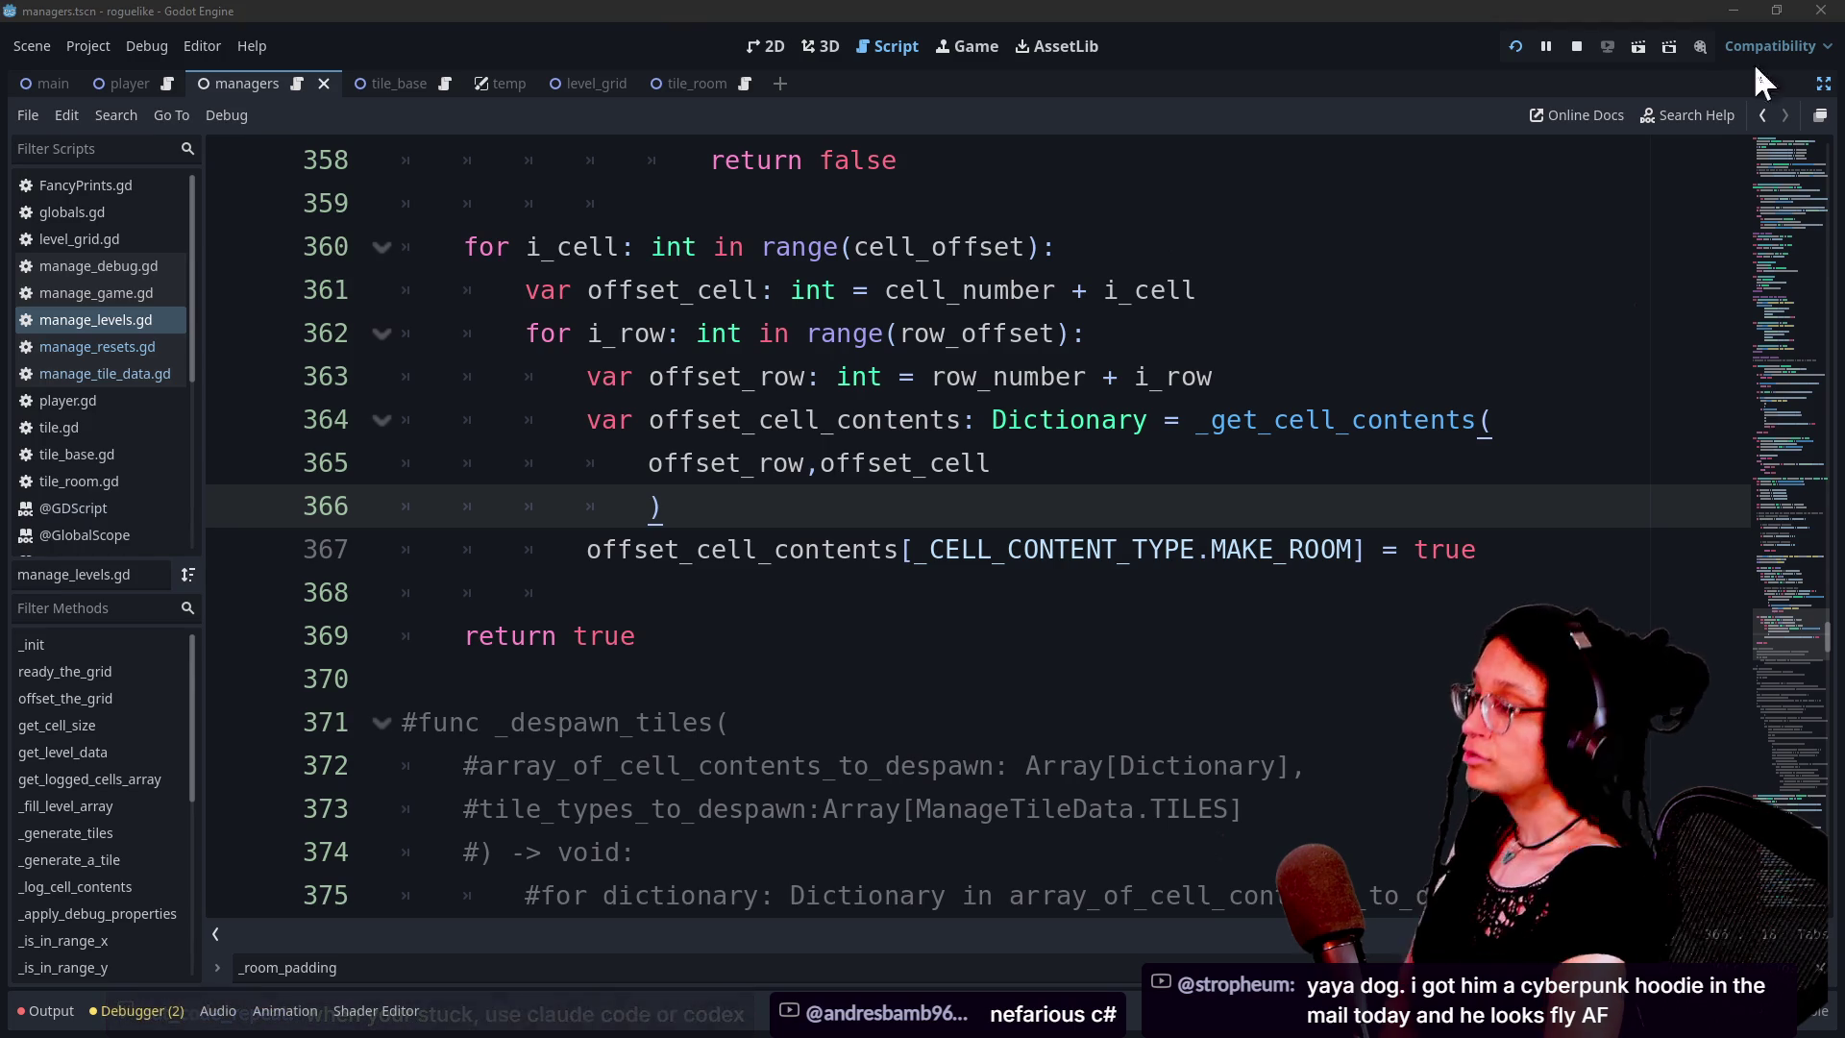
# Look over the cell loop near line 360 and the start of the _find_offsets function
pyautogui.click(1584, 199)
pyautogui.click(1526, 250)
pyautogui.scroll(10, 1526, 250)
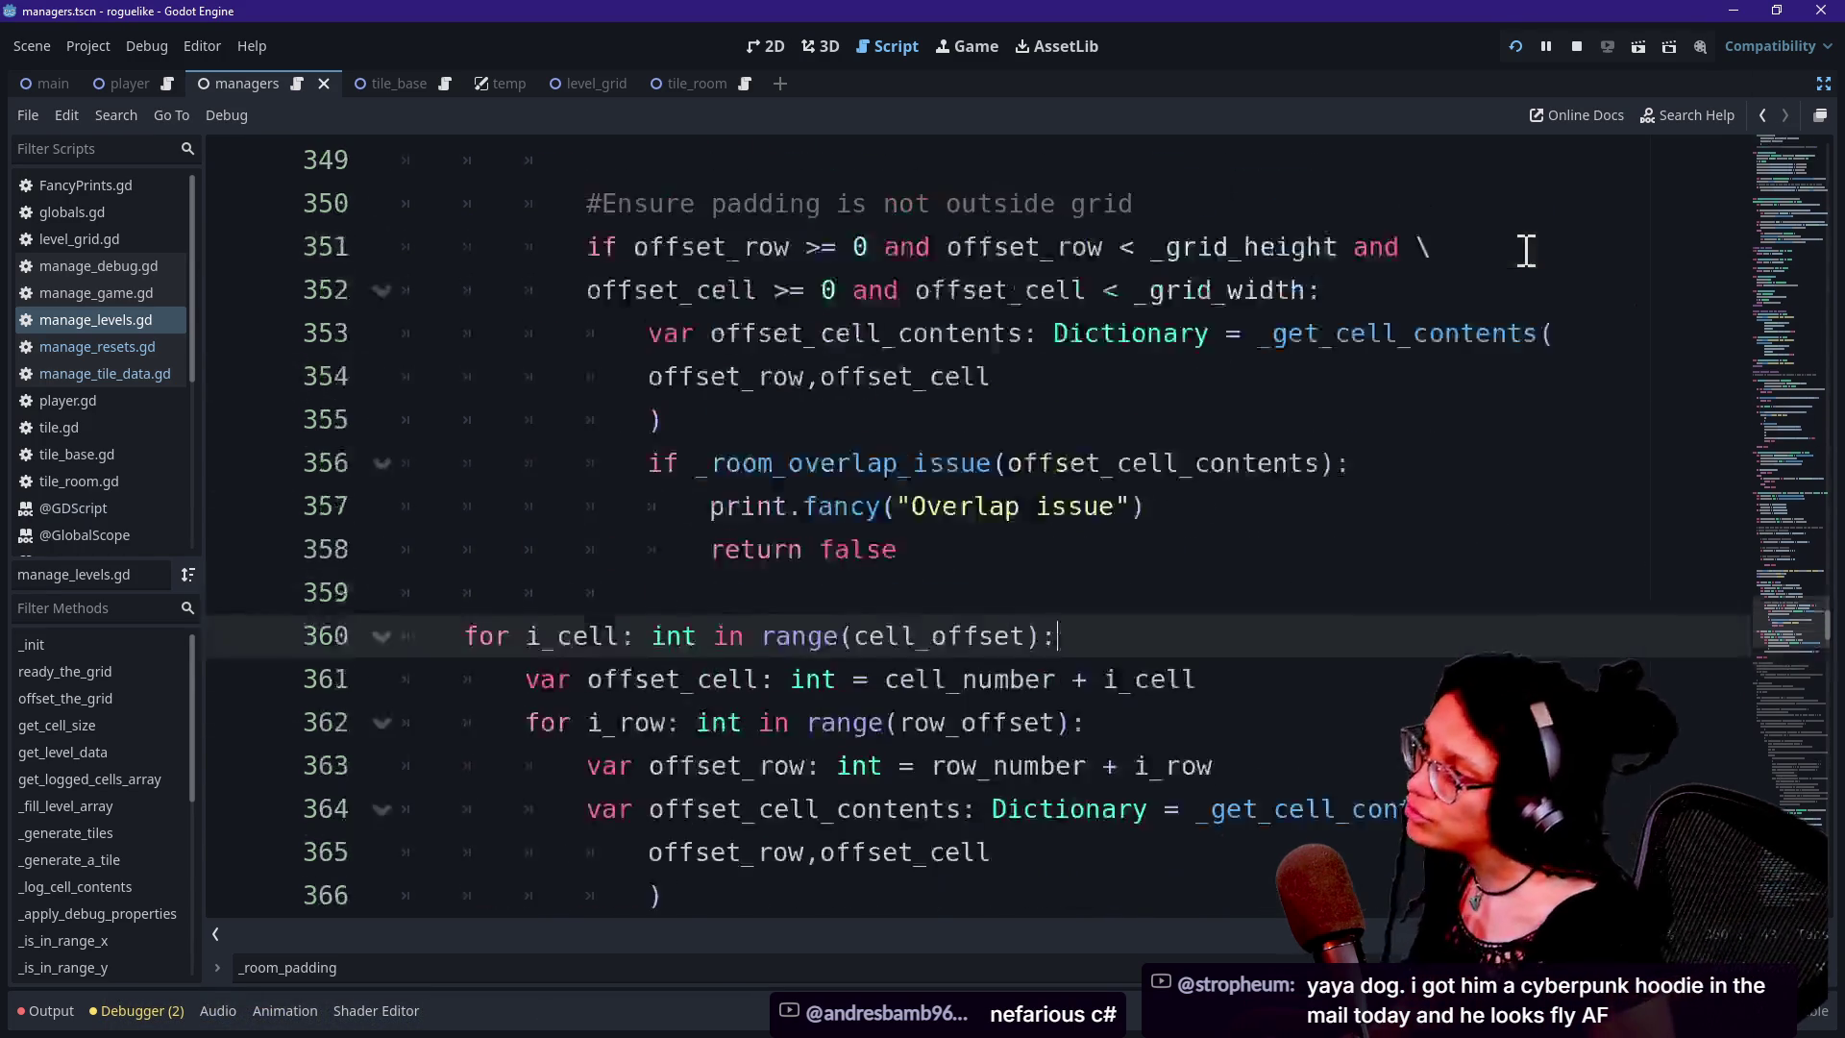
pyautogui.scroll(-5, 1277, 519)
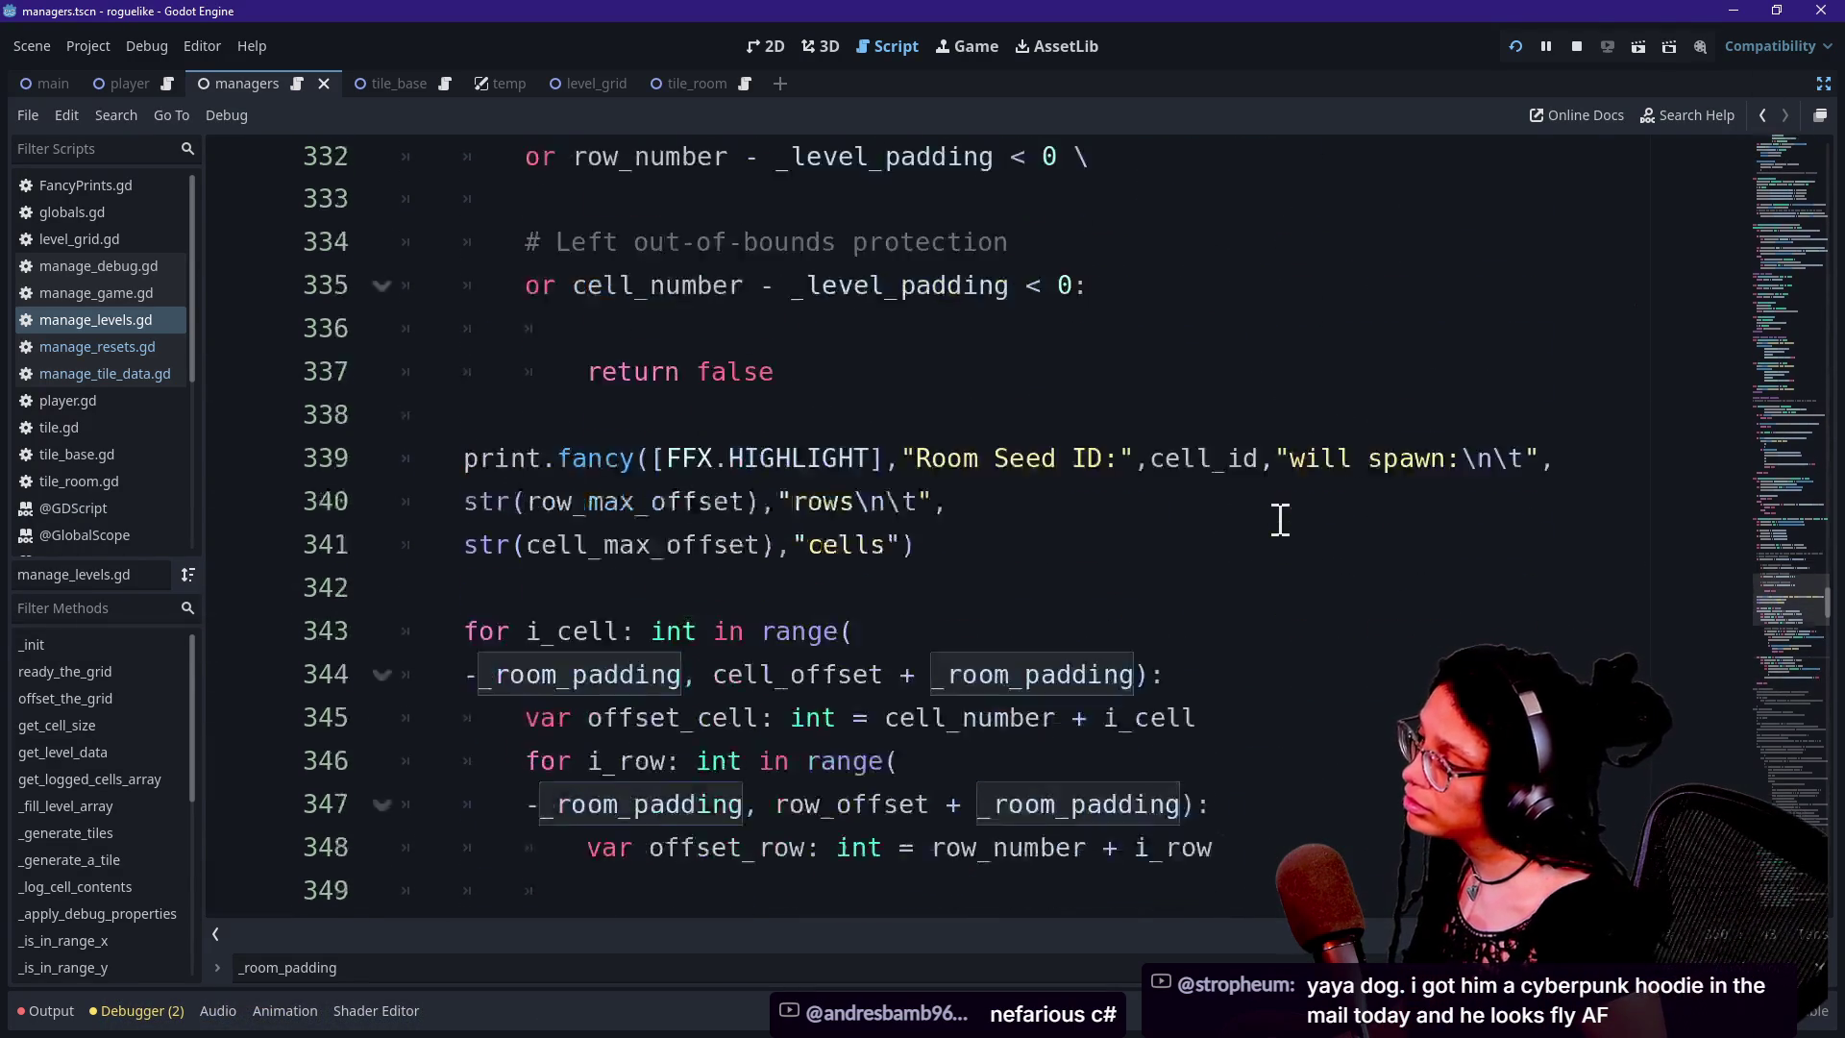
pyautogui.scroll(10, 1281, 519)
pyautogui.scroll(5, 1283, 519)
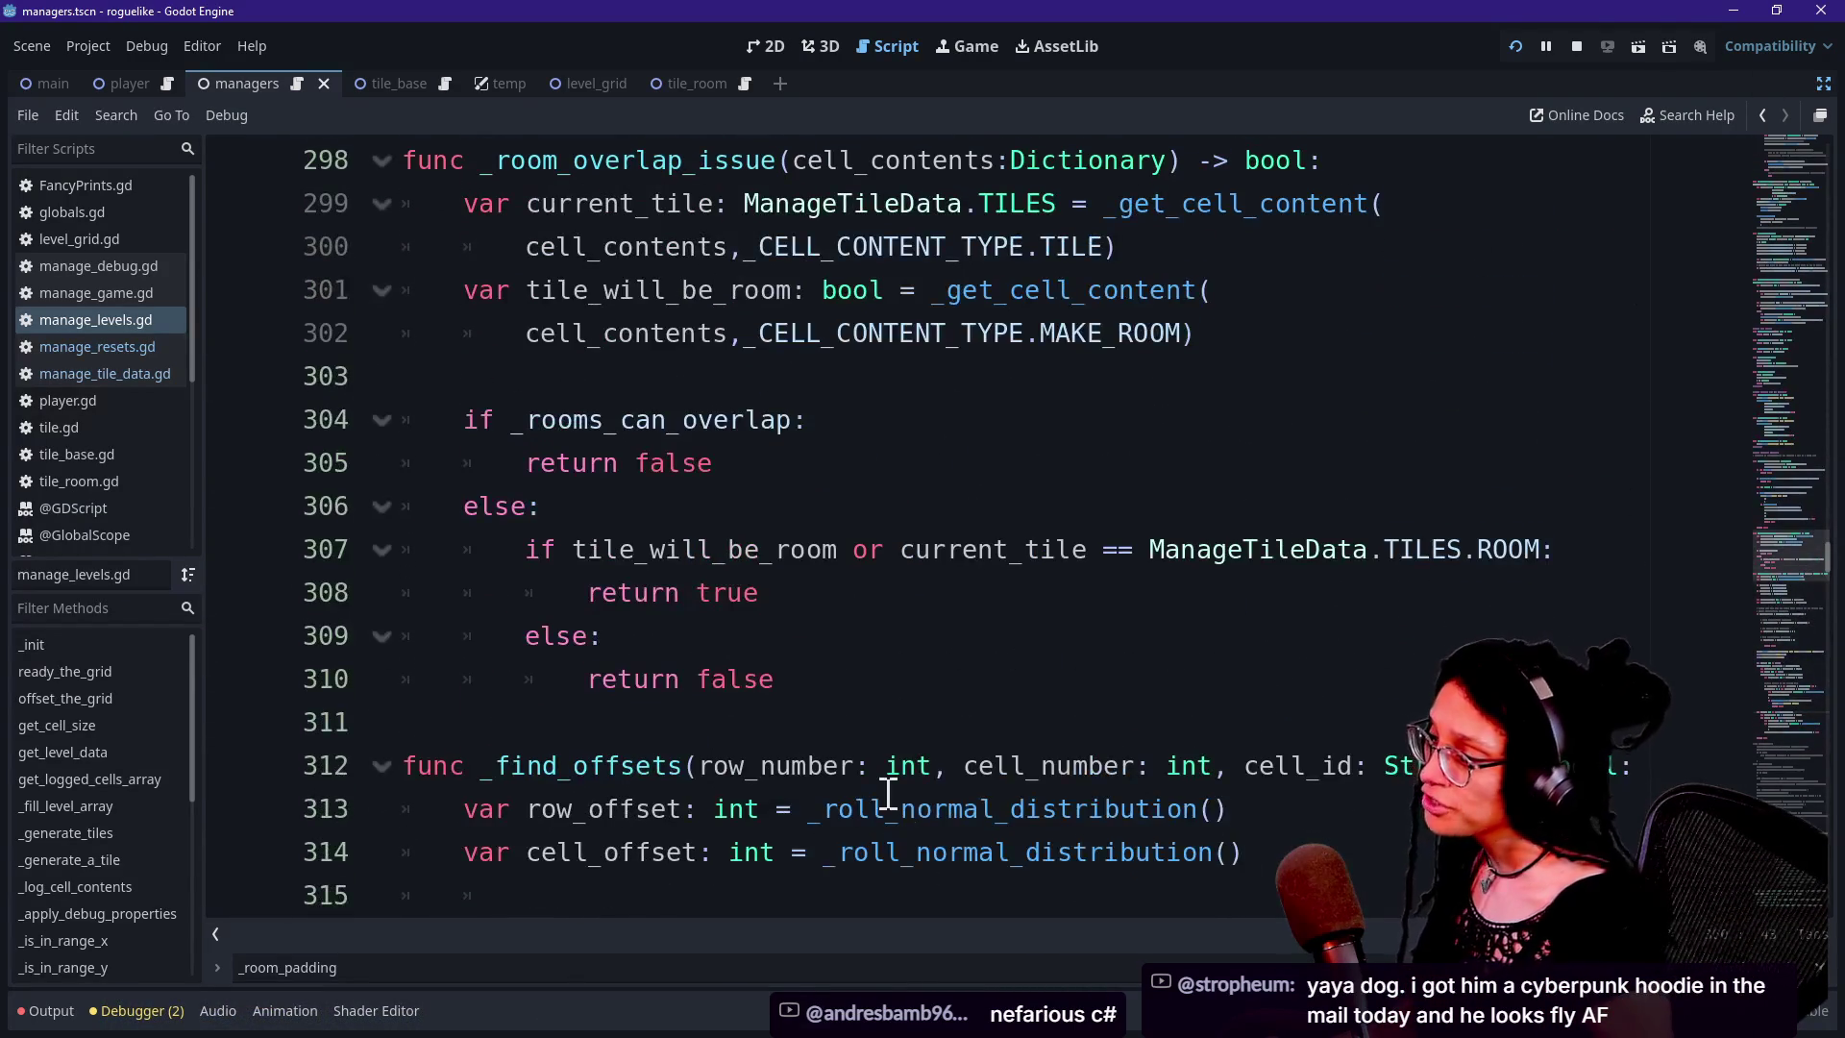
pyautogui.scroll(-1, 886, 793)
pyautogui.moveTo(538, 583); pyautogui.dragTo(1264, 667)
pyautogui.press('Right')
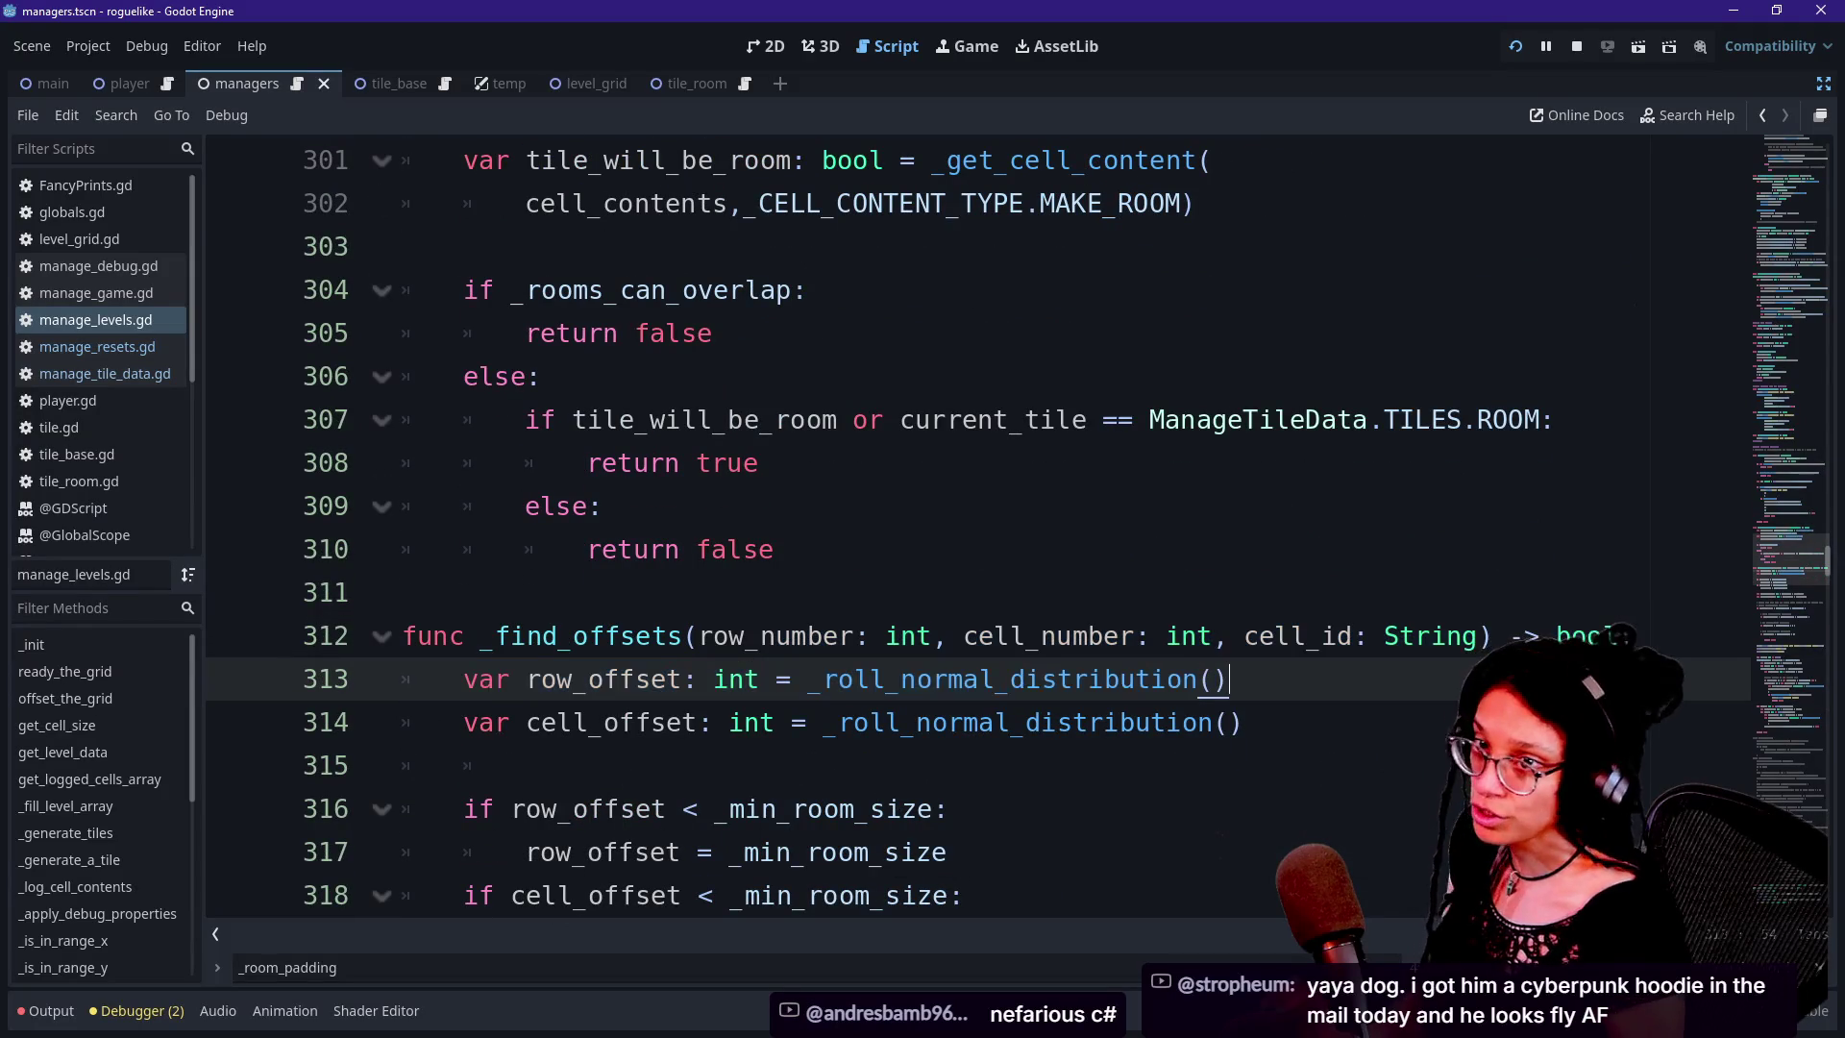
pyautogui.scroll(3, 860, 632)
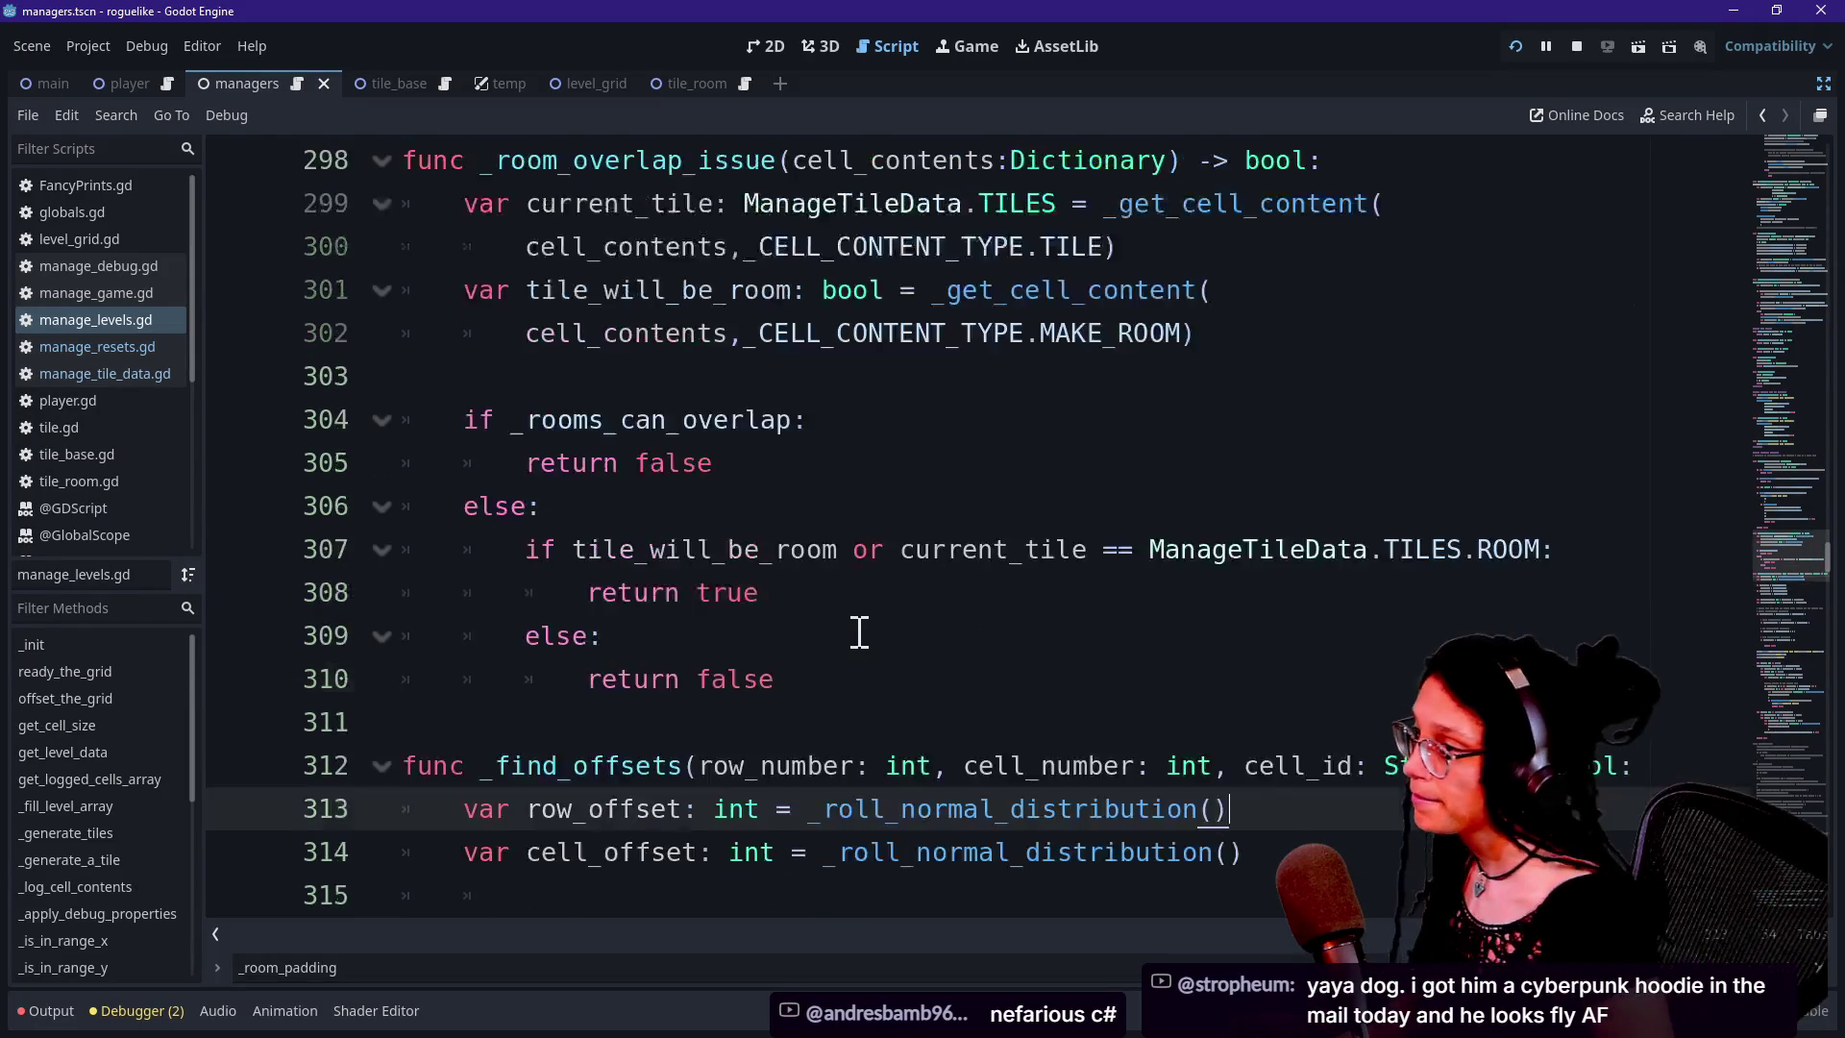
# Search the script for '_find_of' and select the Room Seed ID print call above it
pyautogui.hotkey('ctrl', 'f')
pyautogui.write('_find_of')
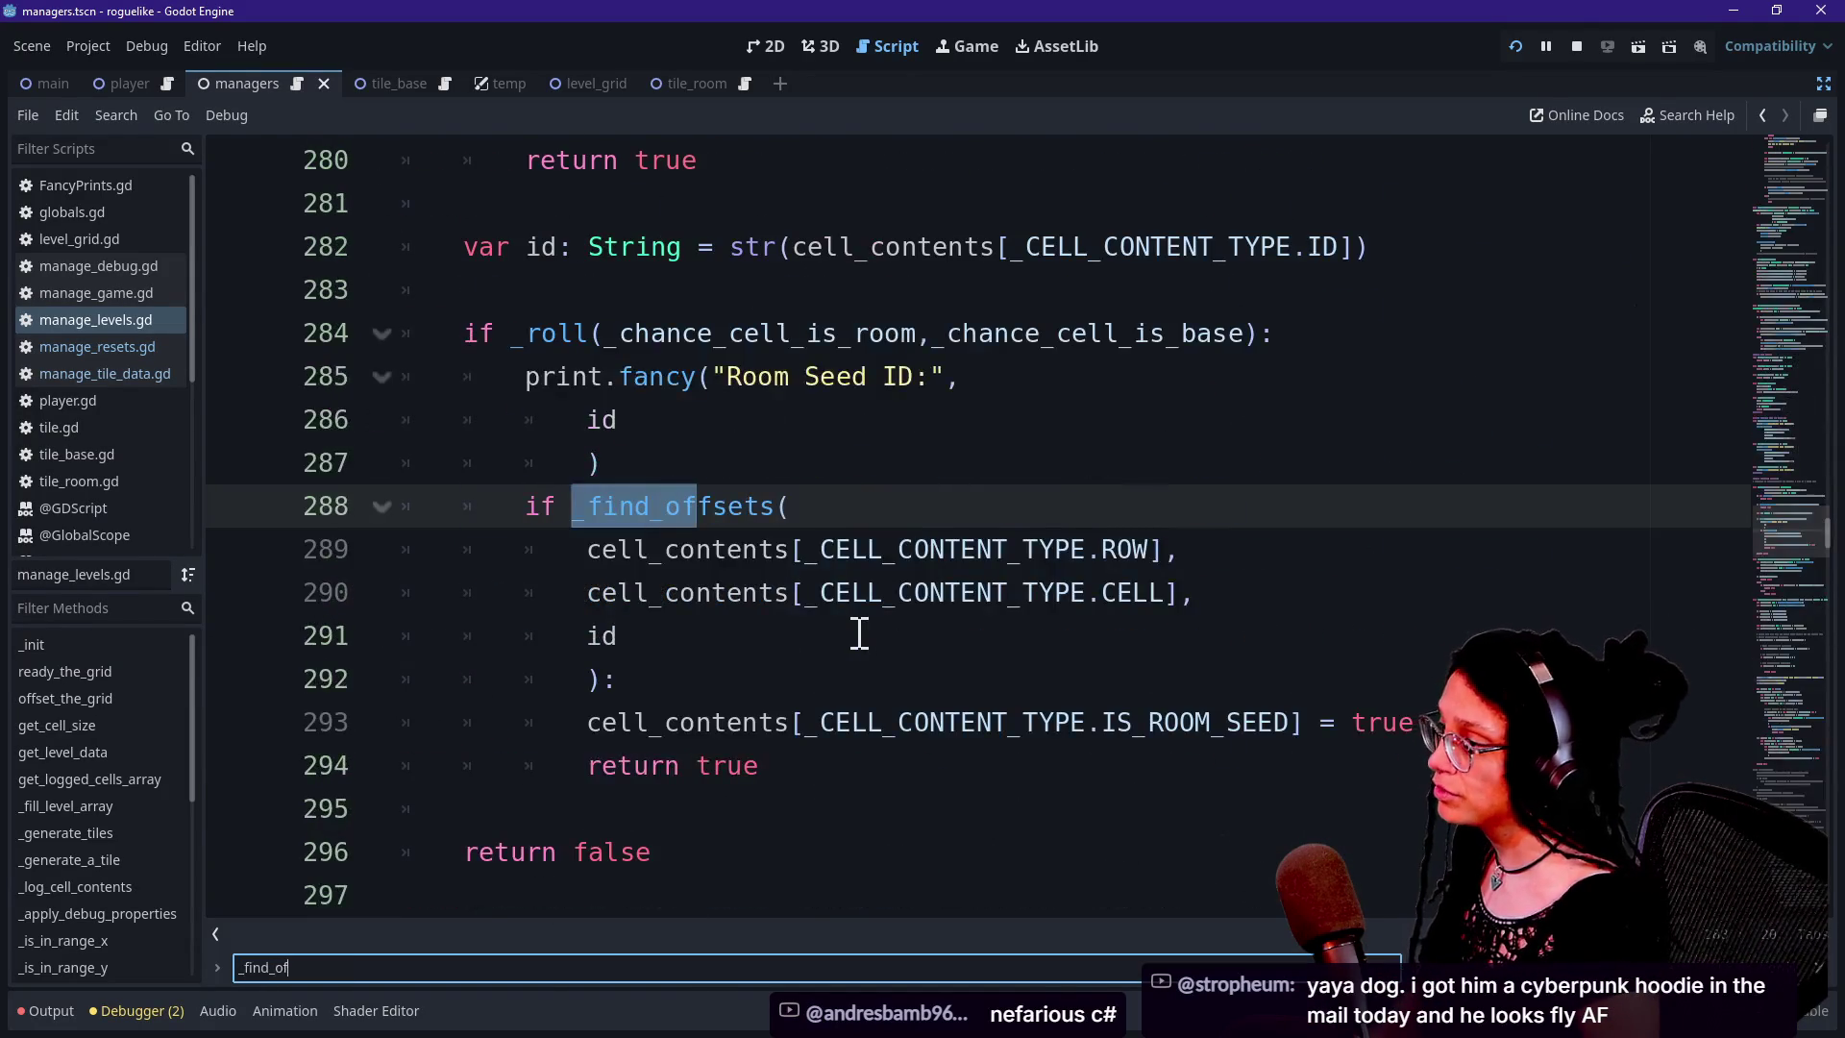
pyautogui.click(555, 507)
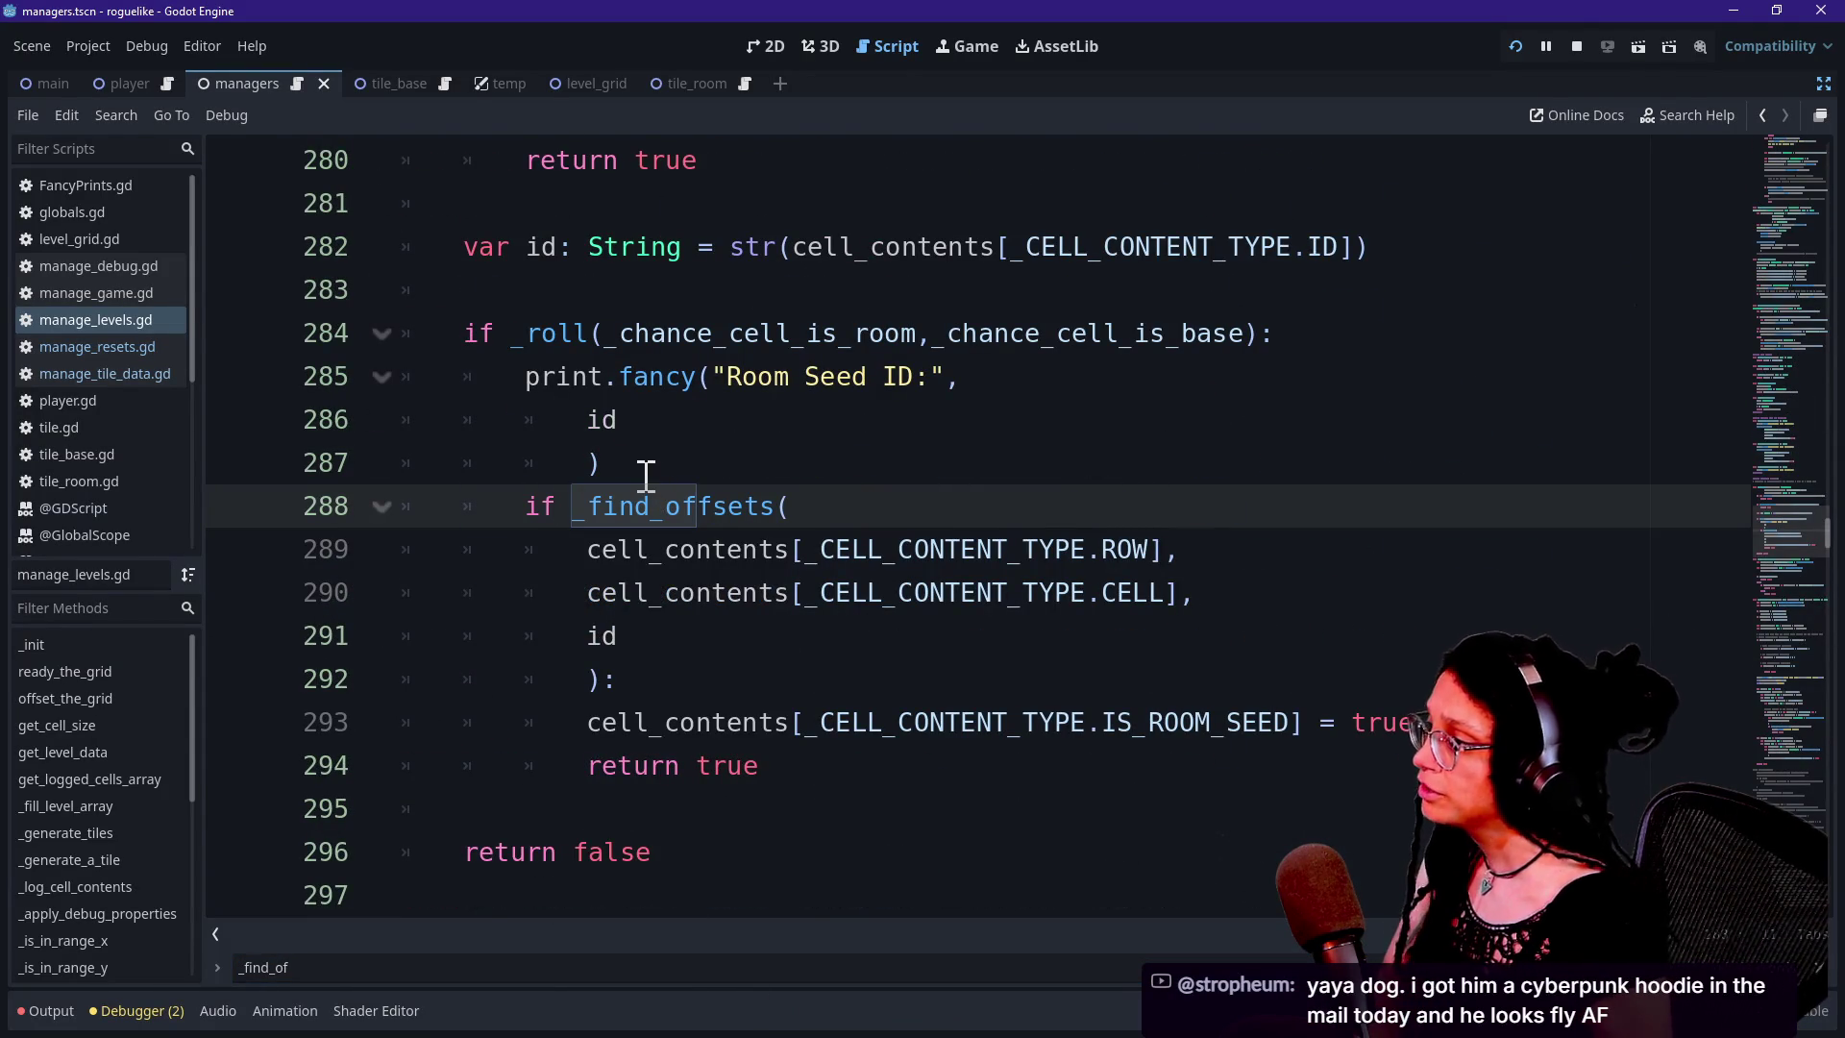
pyautogui.click(577, 371)
pyautogui.moveTo(576, 371); pyautogui.dragTo(827, 424)
# Pull id and its closing parenthesis up onto the Room Seed print line
pyautogui.click(830, 423)
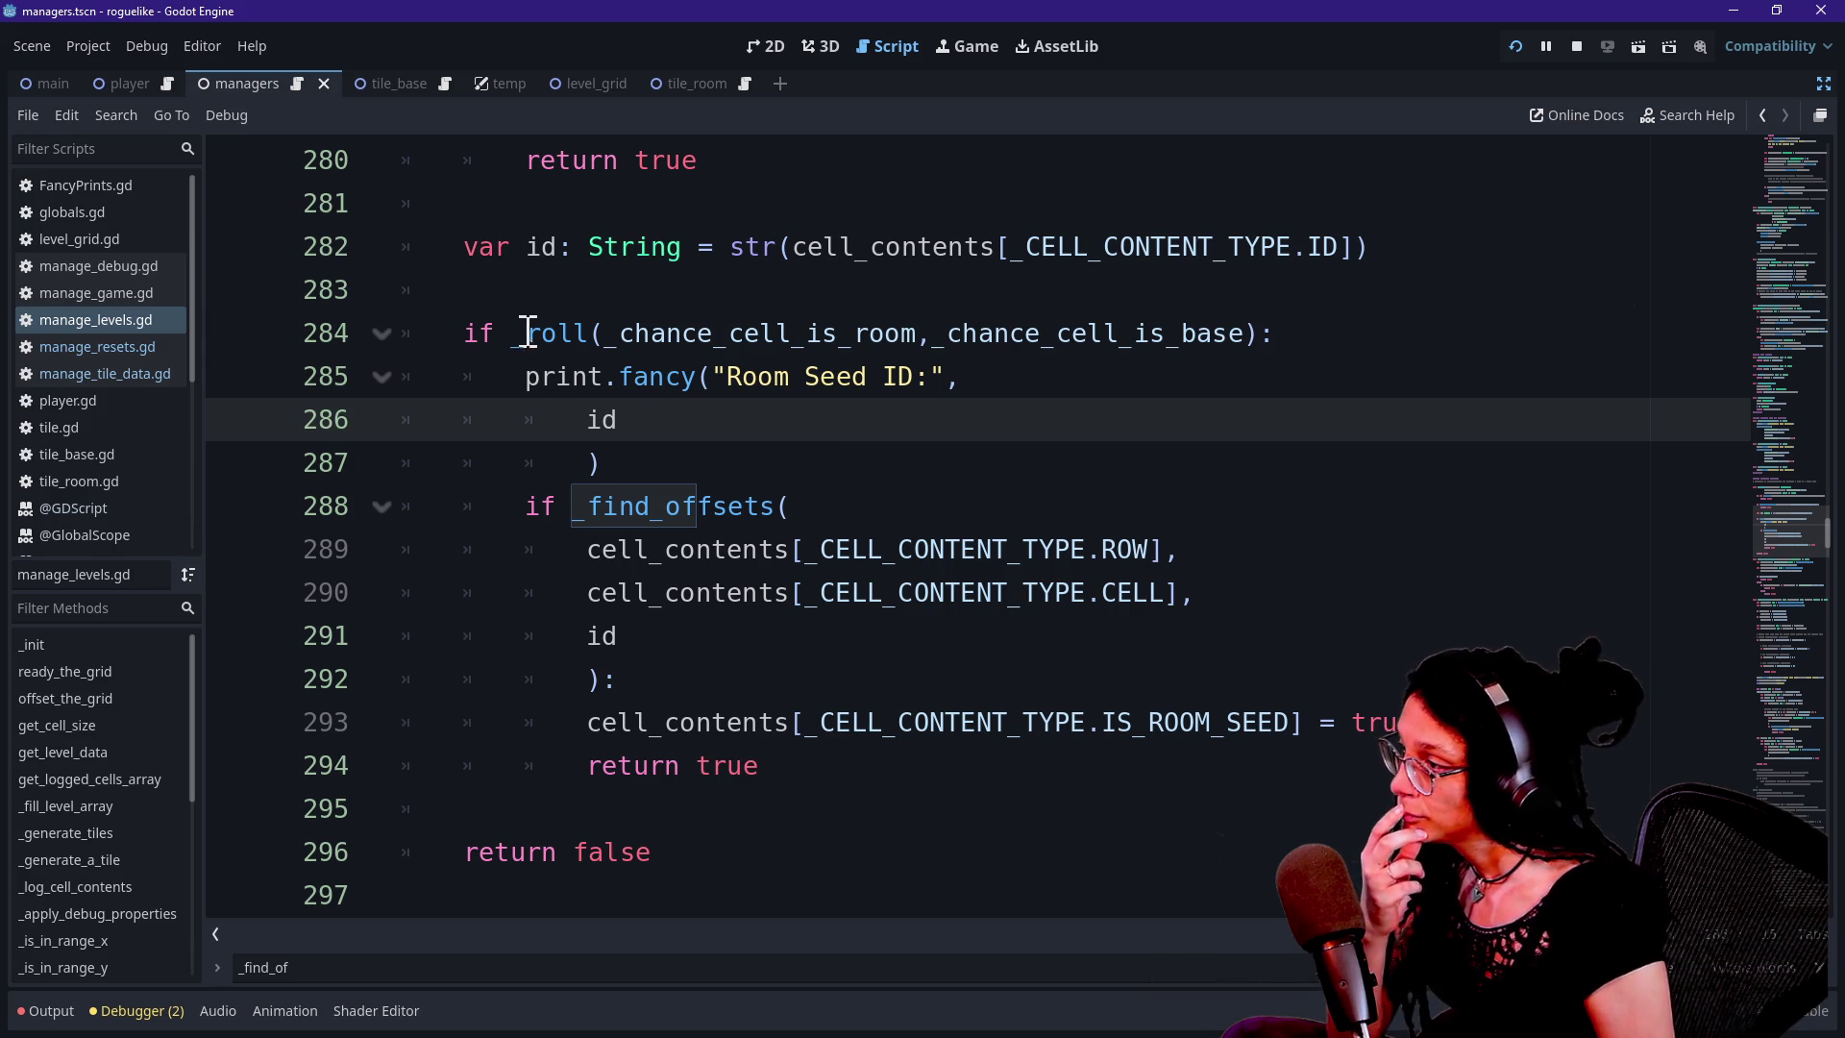
pyautogui.click(497, 340)
pyautogui.click(465, 338)
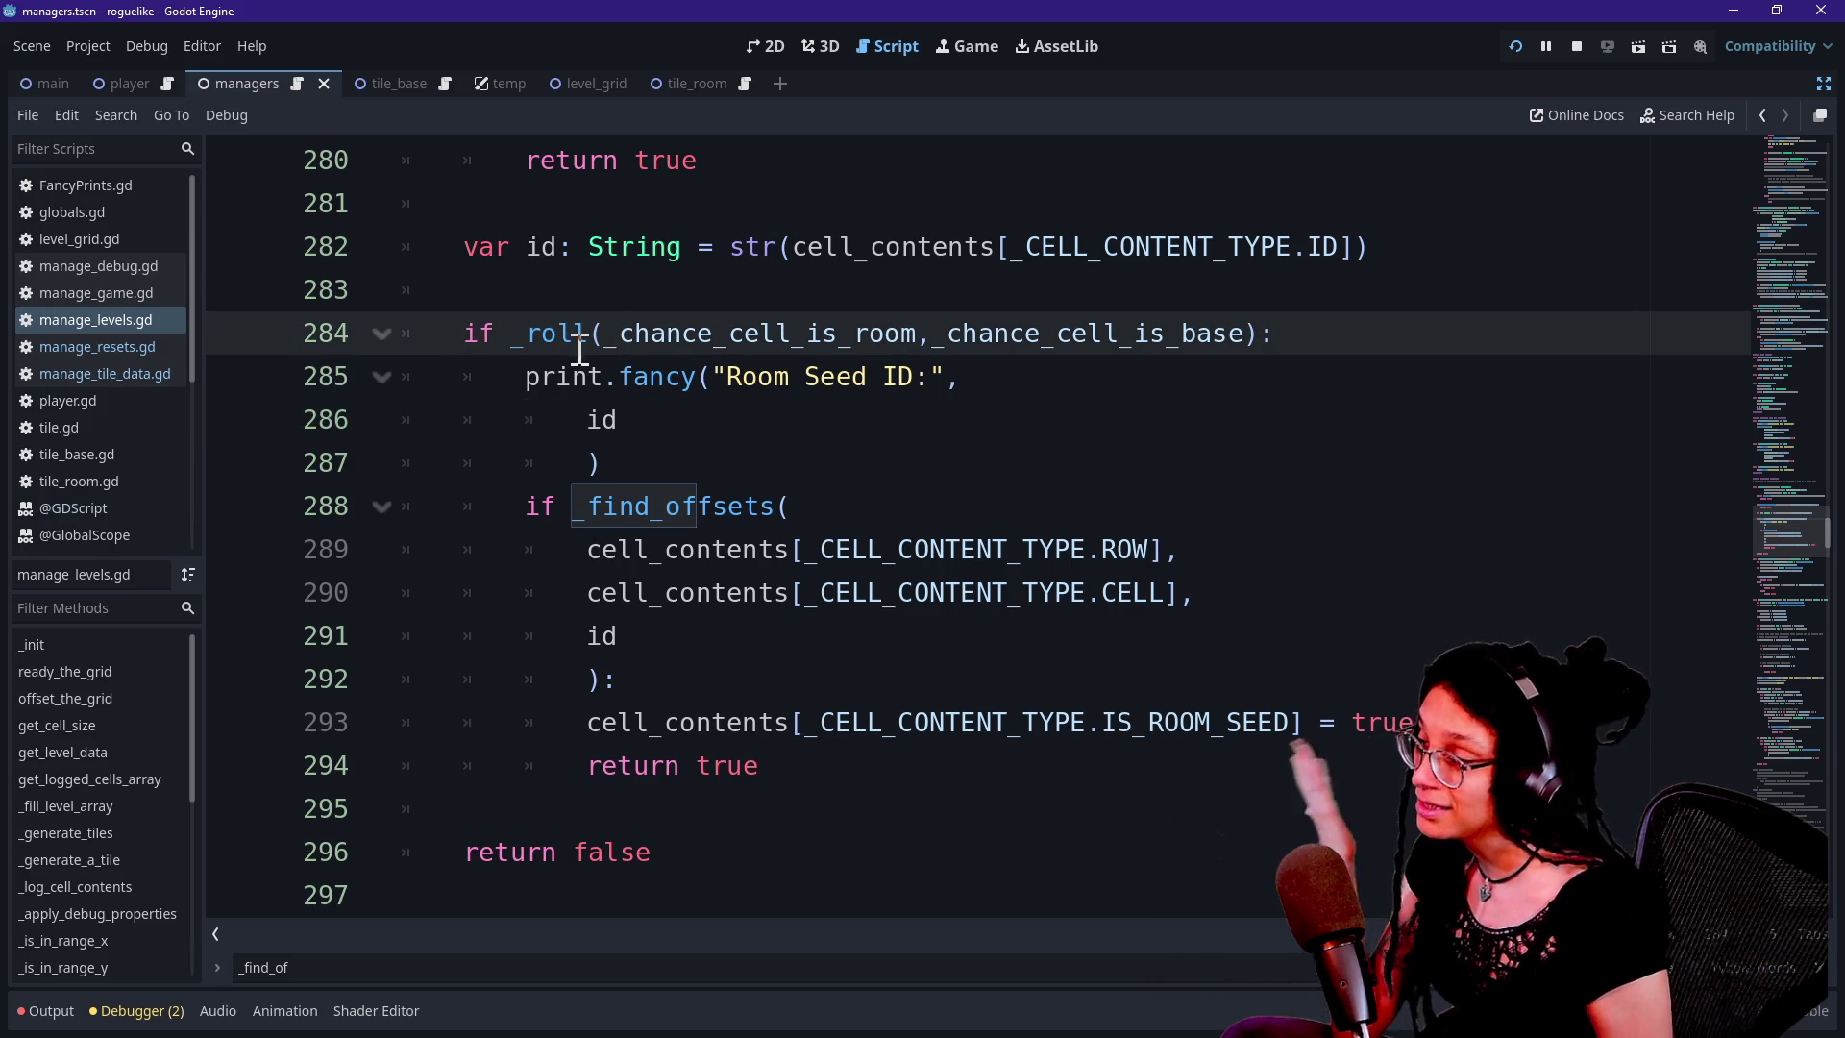
pyautogui.click(522, 496)
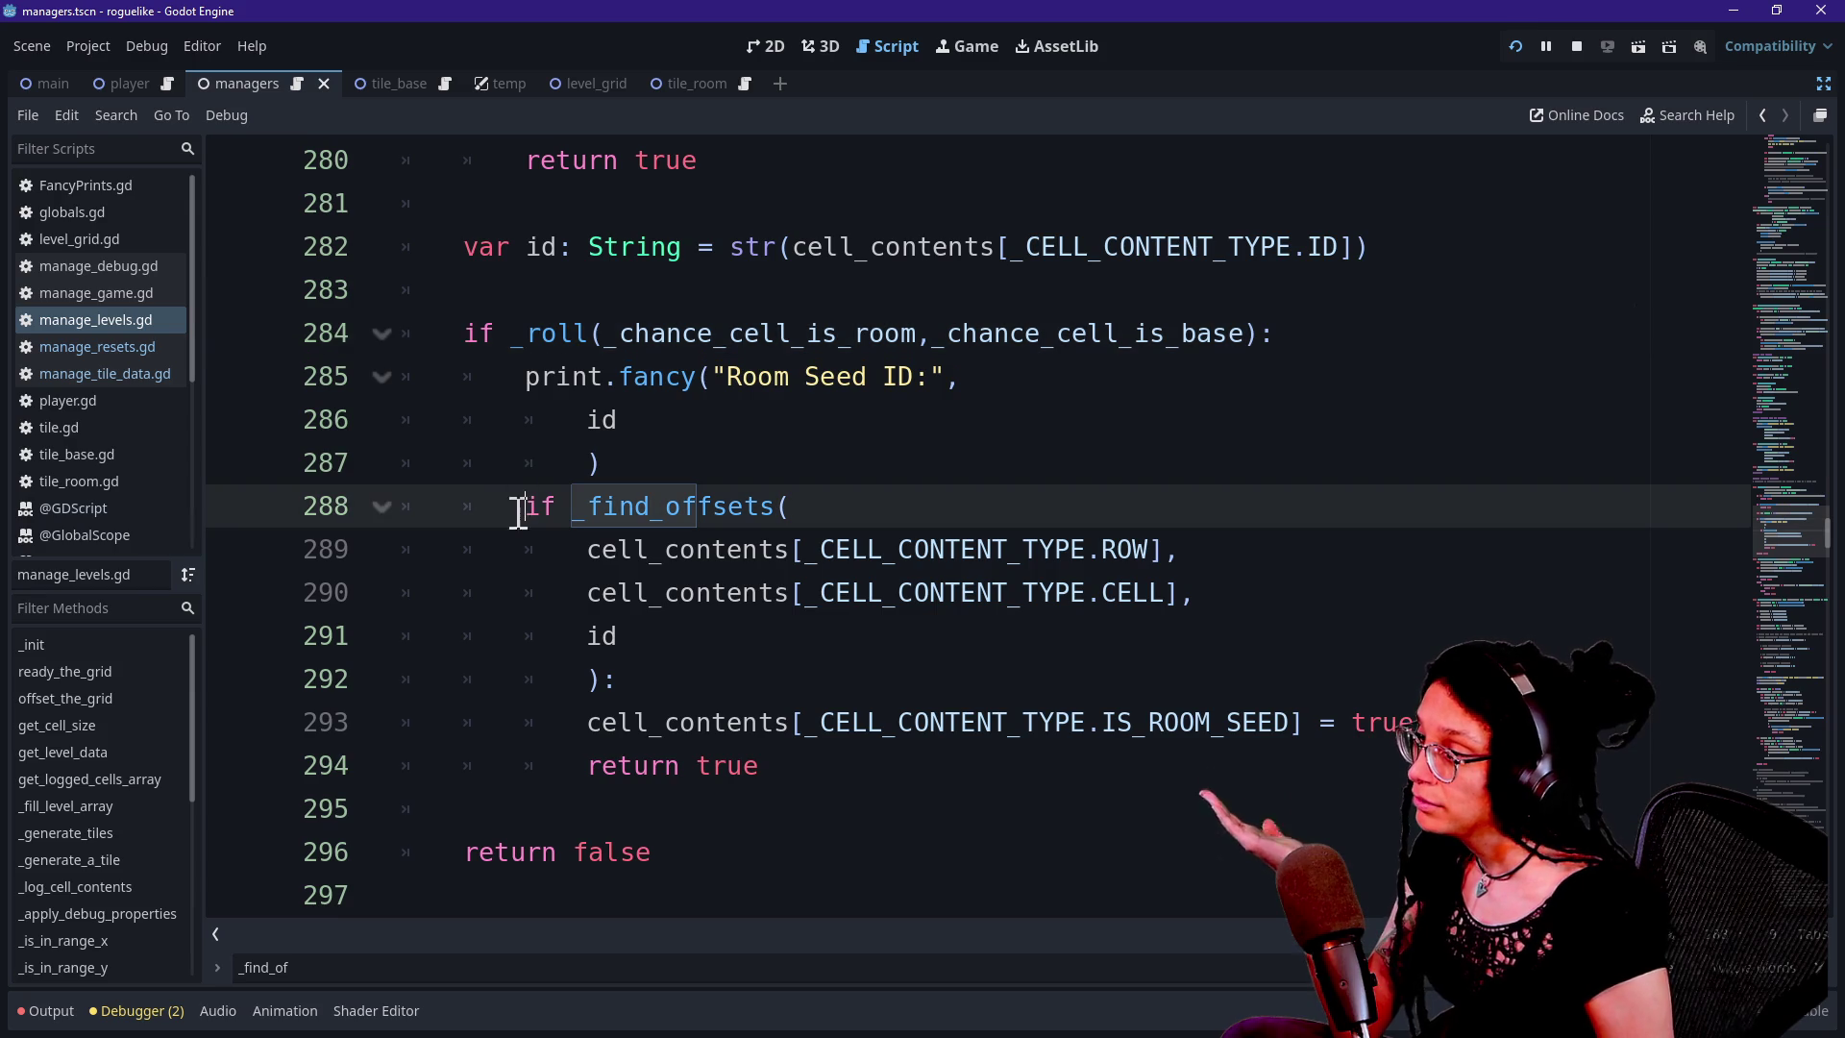
pyautogui.click(600, 420)
pyautogui.press('BackSpace')
pyautogui.press('BackSpace')
pyautogui.press('BackSpace')
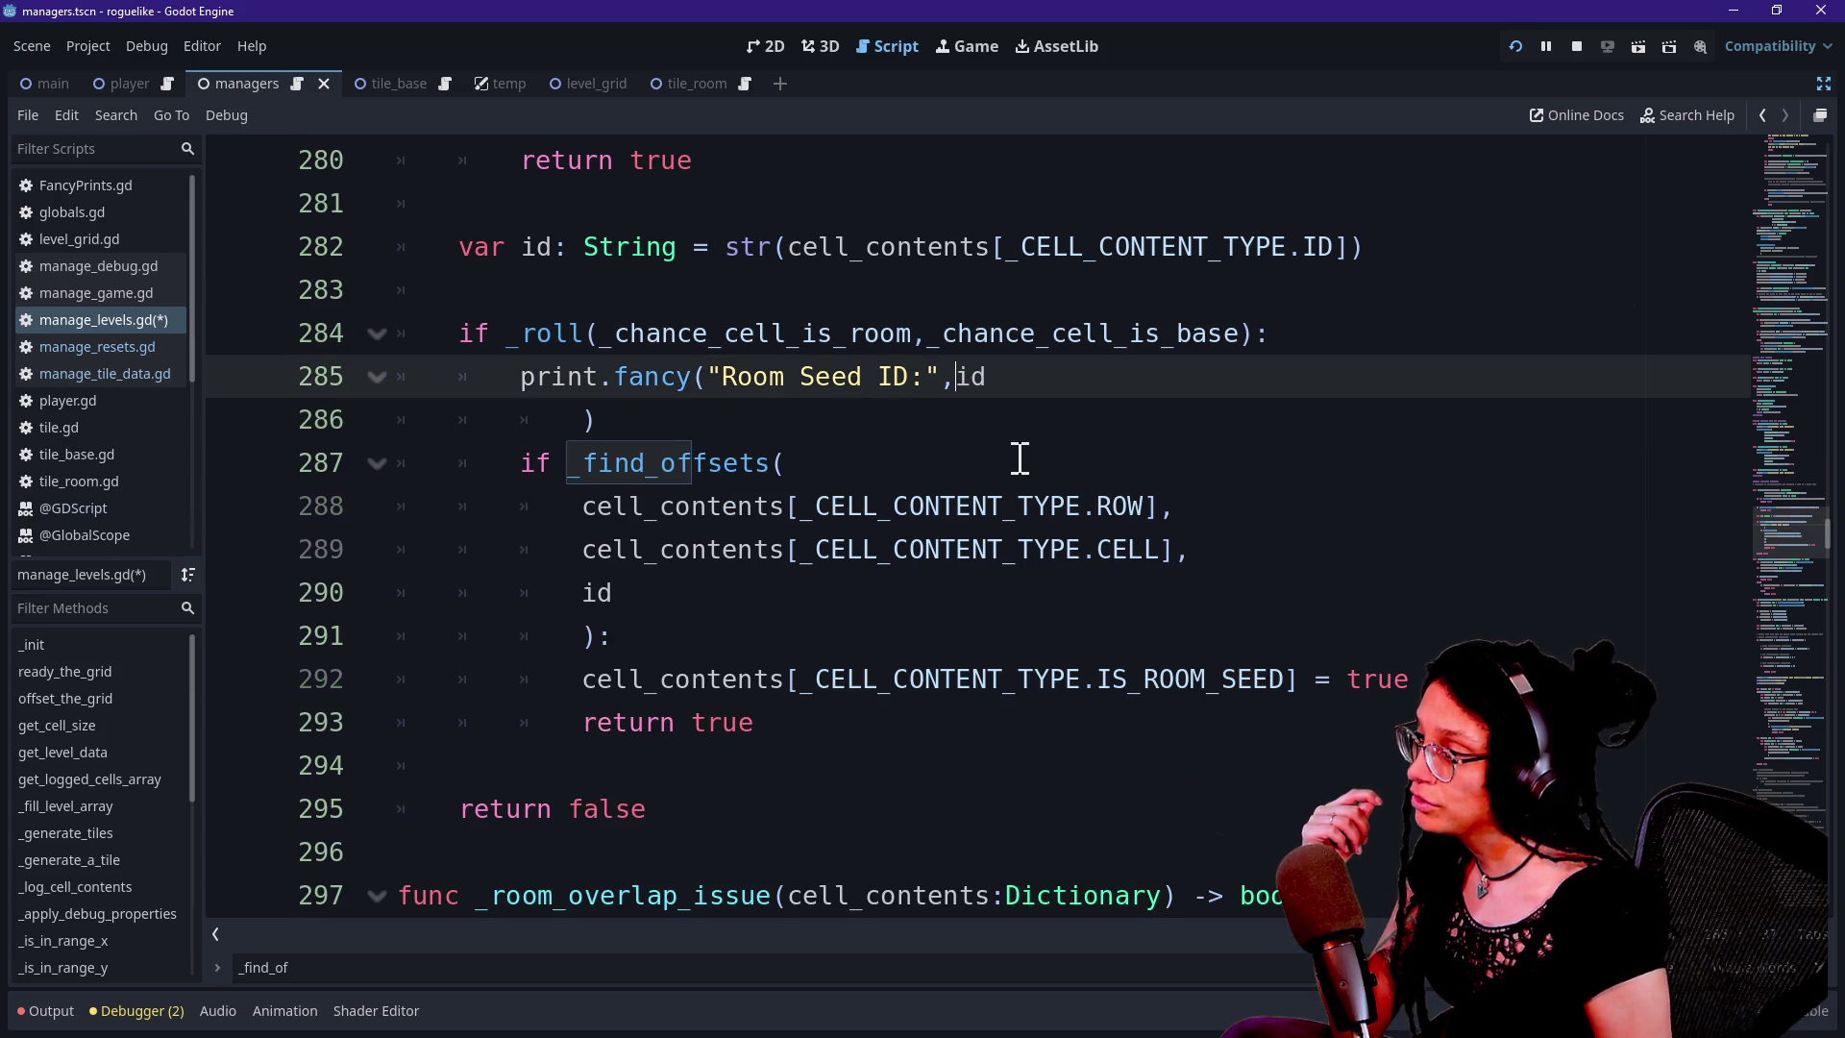
pyautogui.click(588, 420)
pyautogui.press('BackSpace')
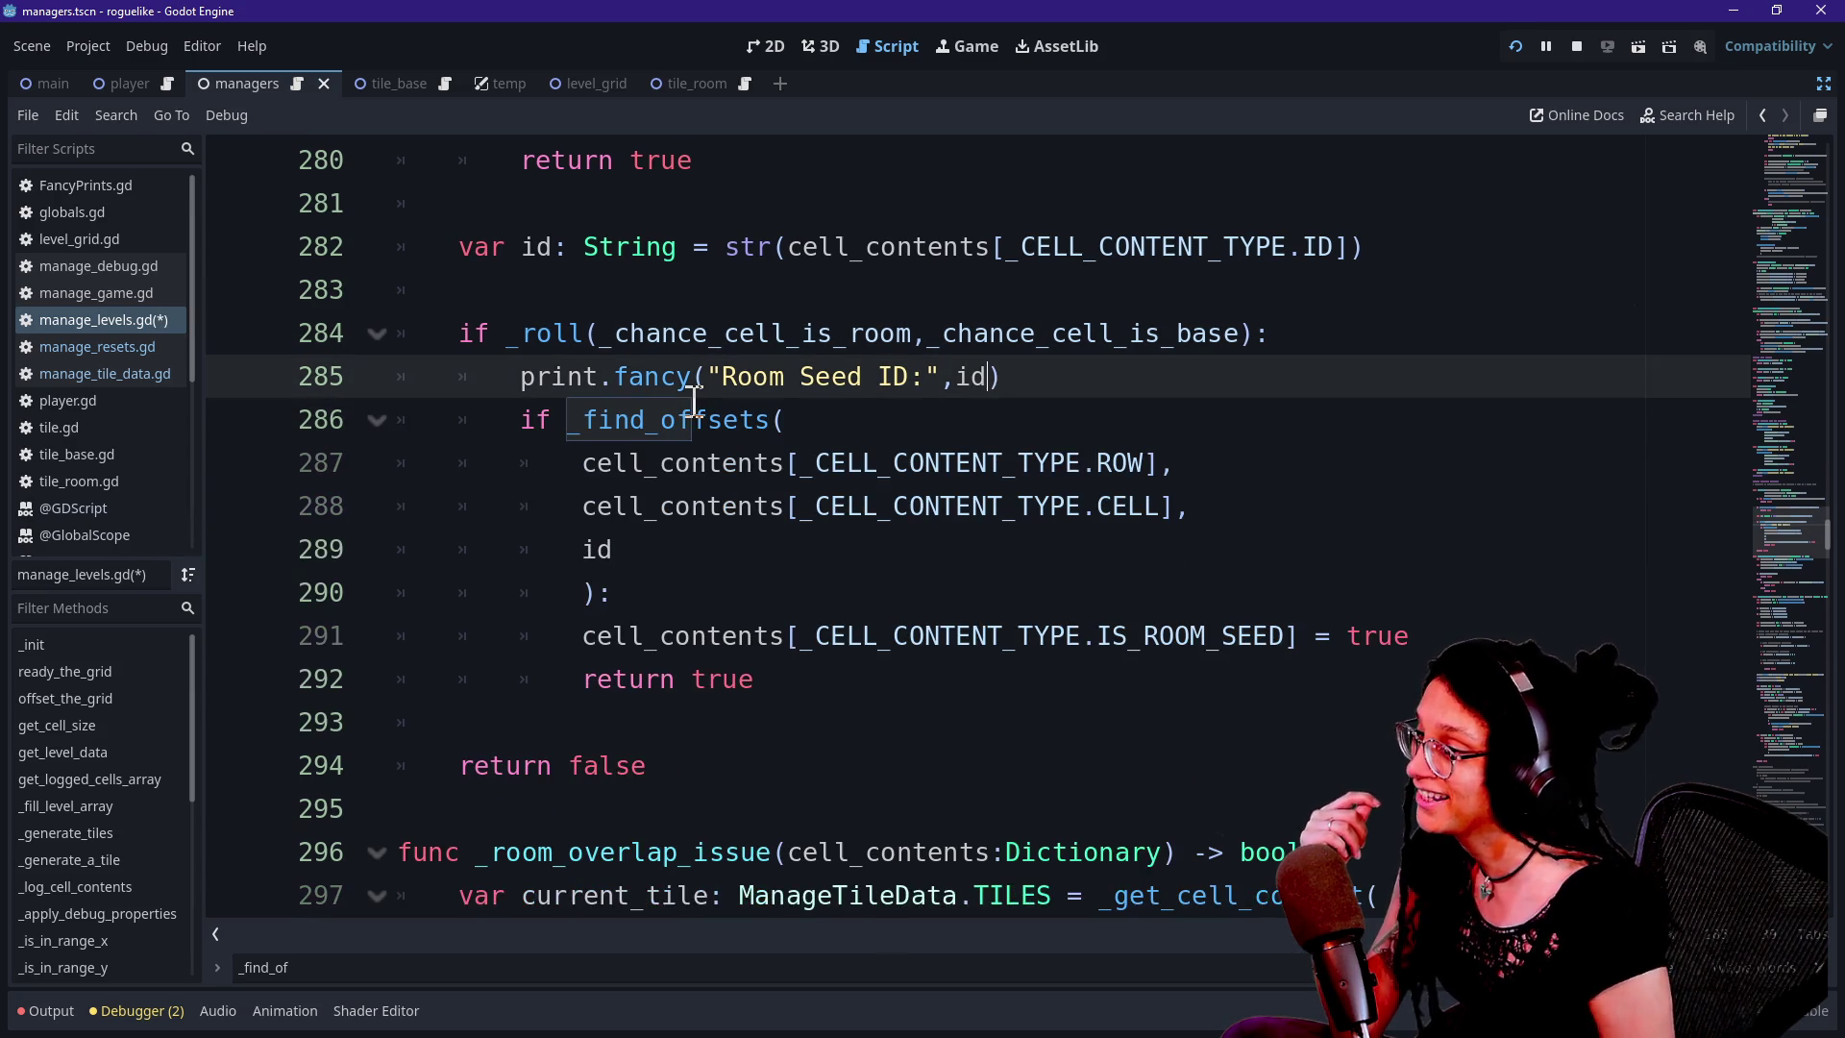
# Review the _find_offsets call block from its arguments through return true
pyautogui.click(673, 606)
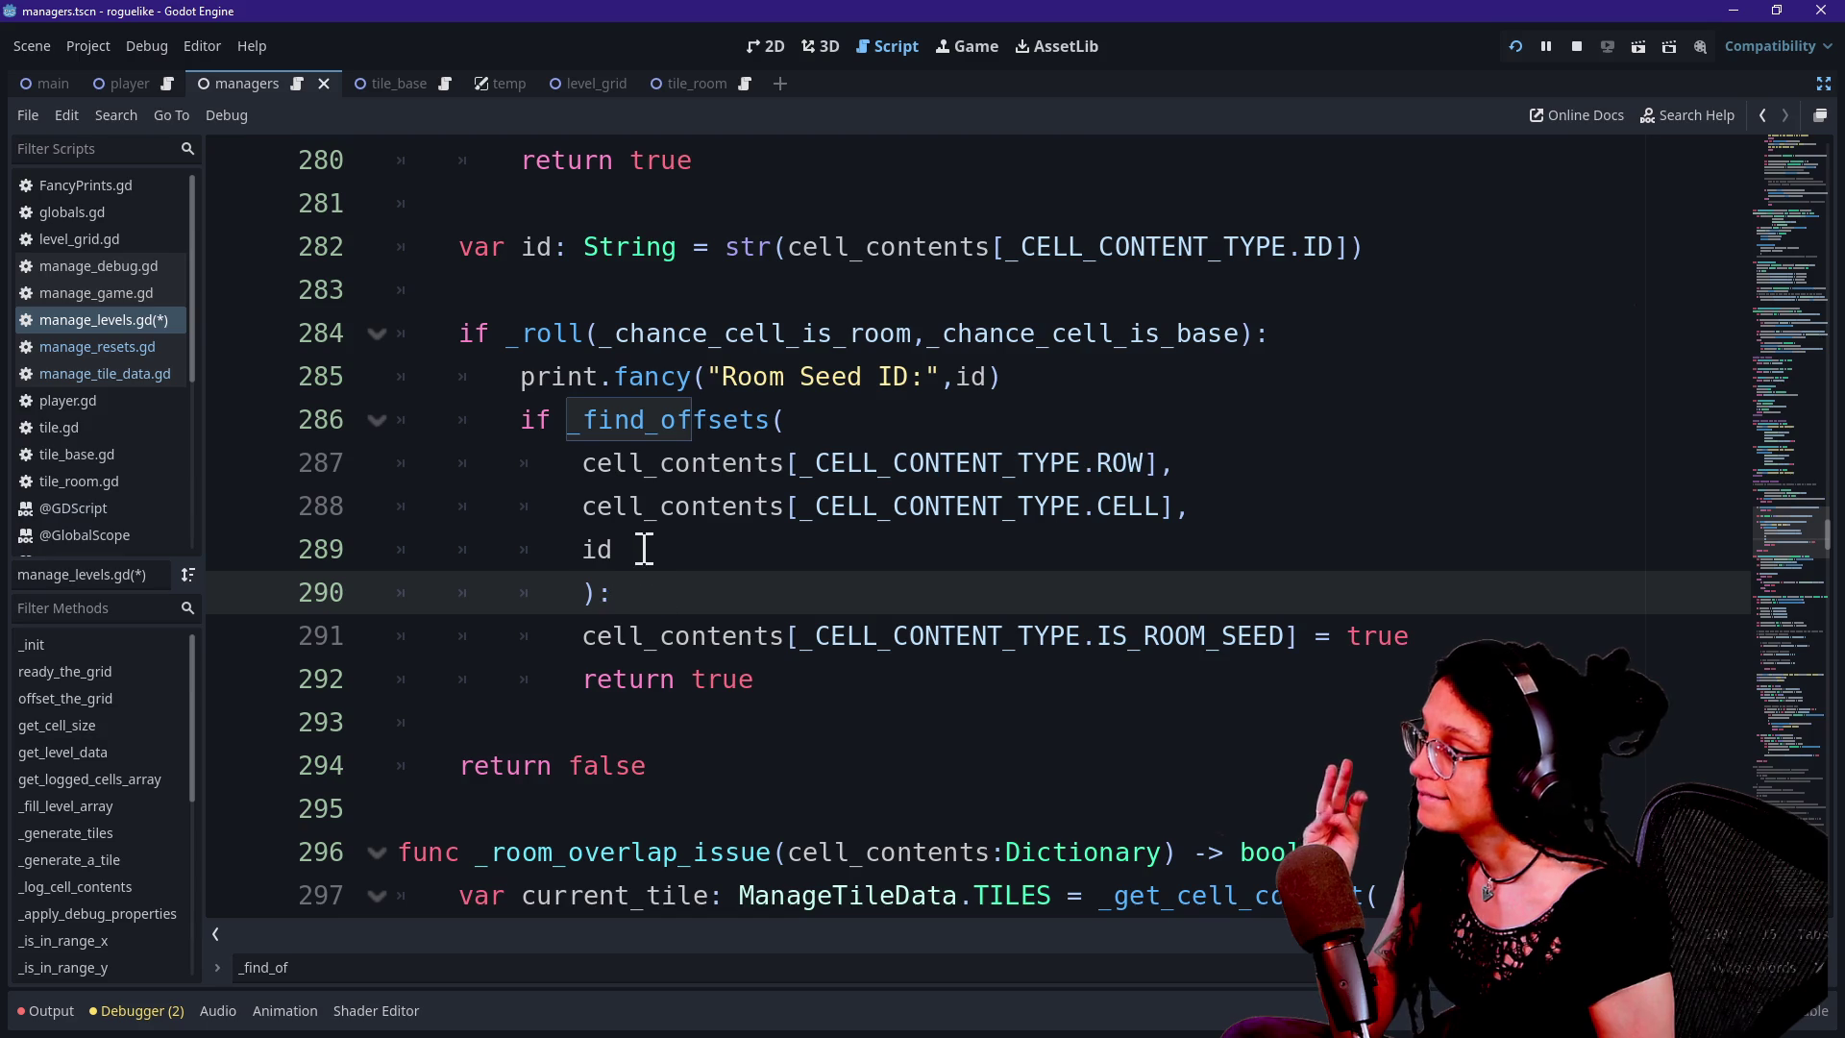
pyautogui.click(849, 333)
pyautogui.click(1009, 376)
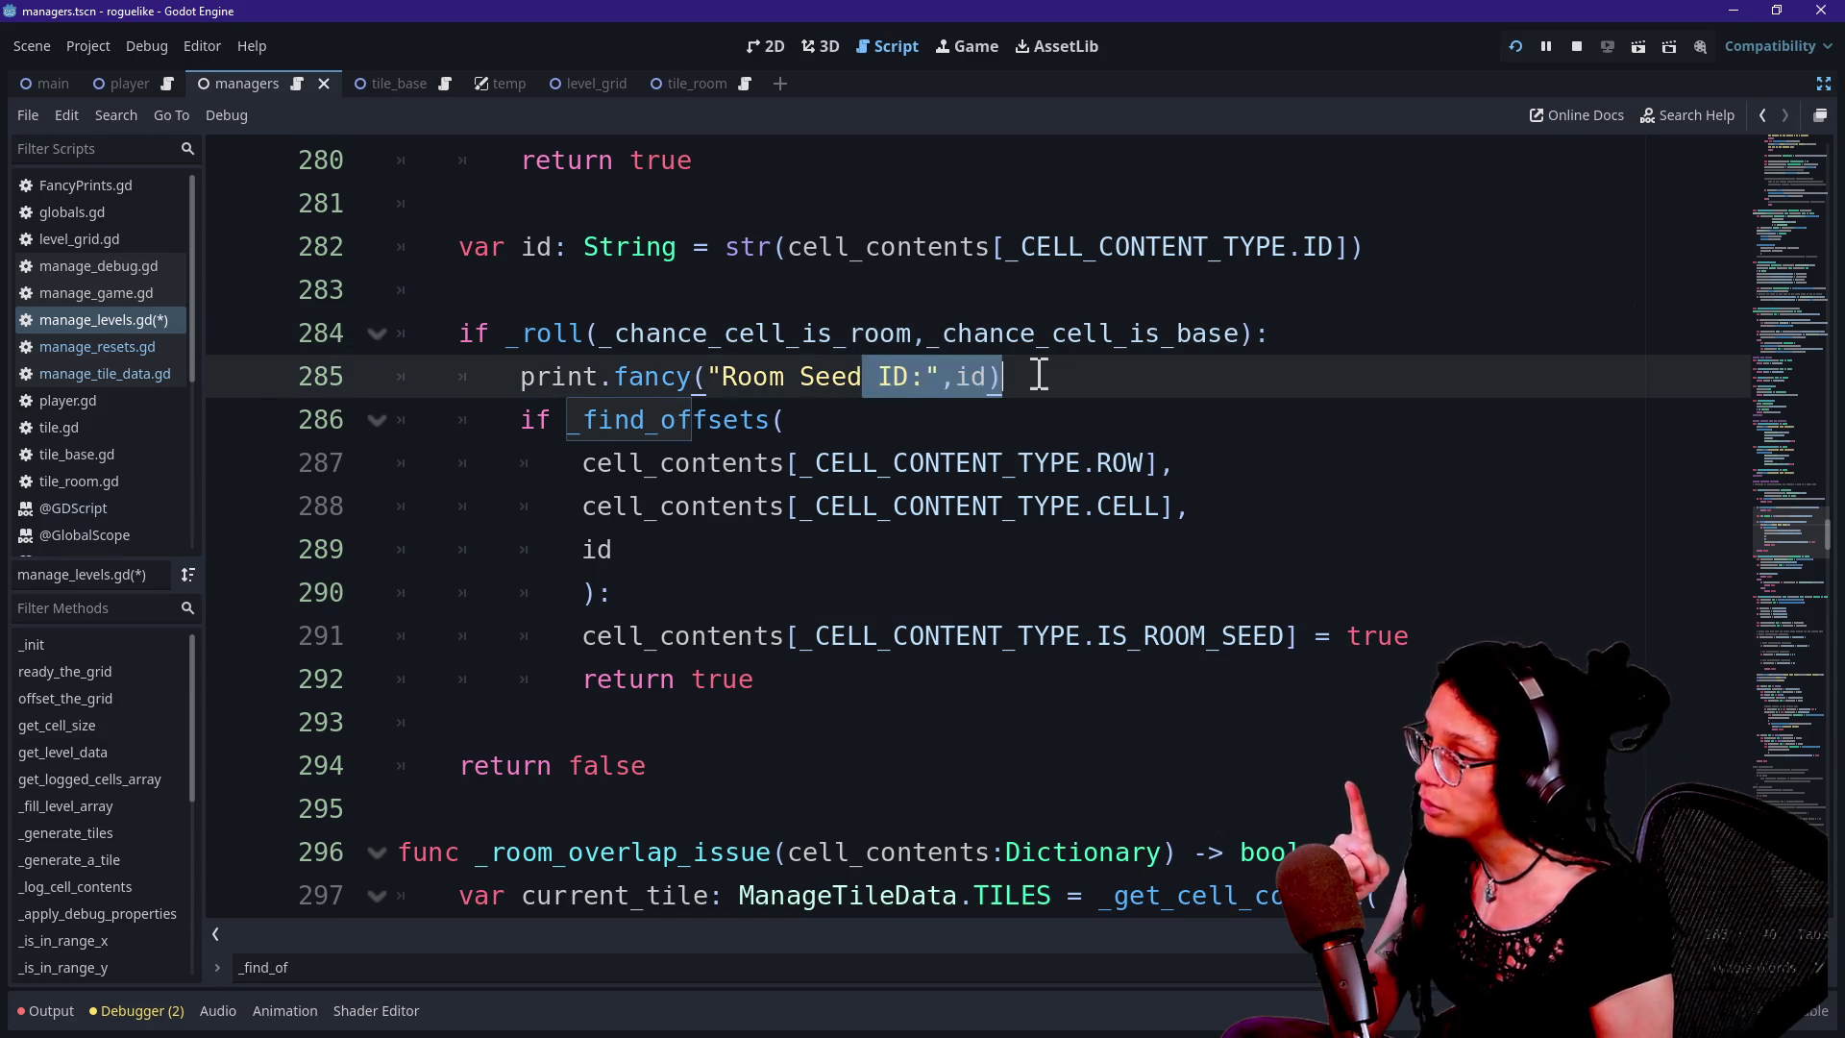
pyautogui.click(519, 507)
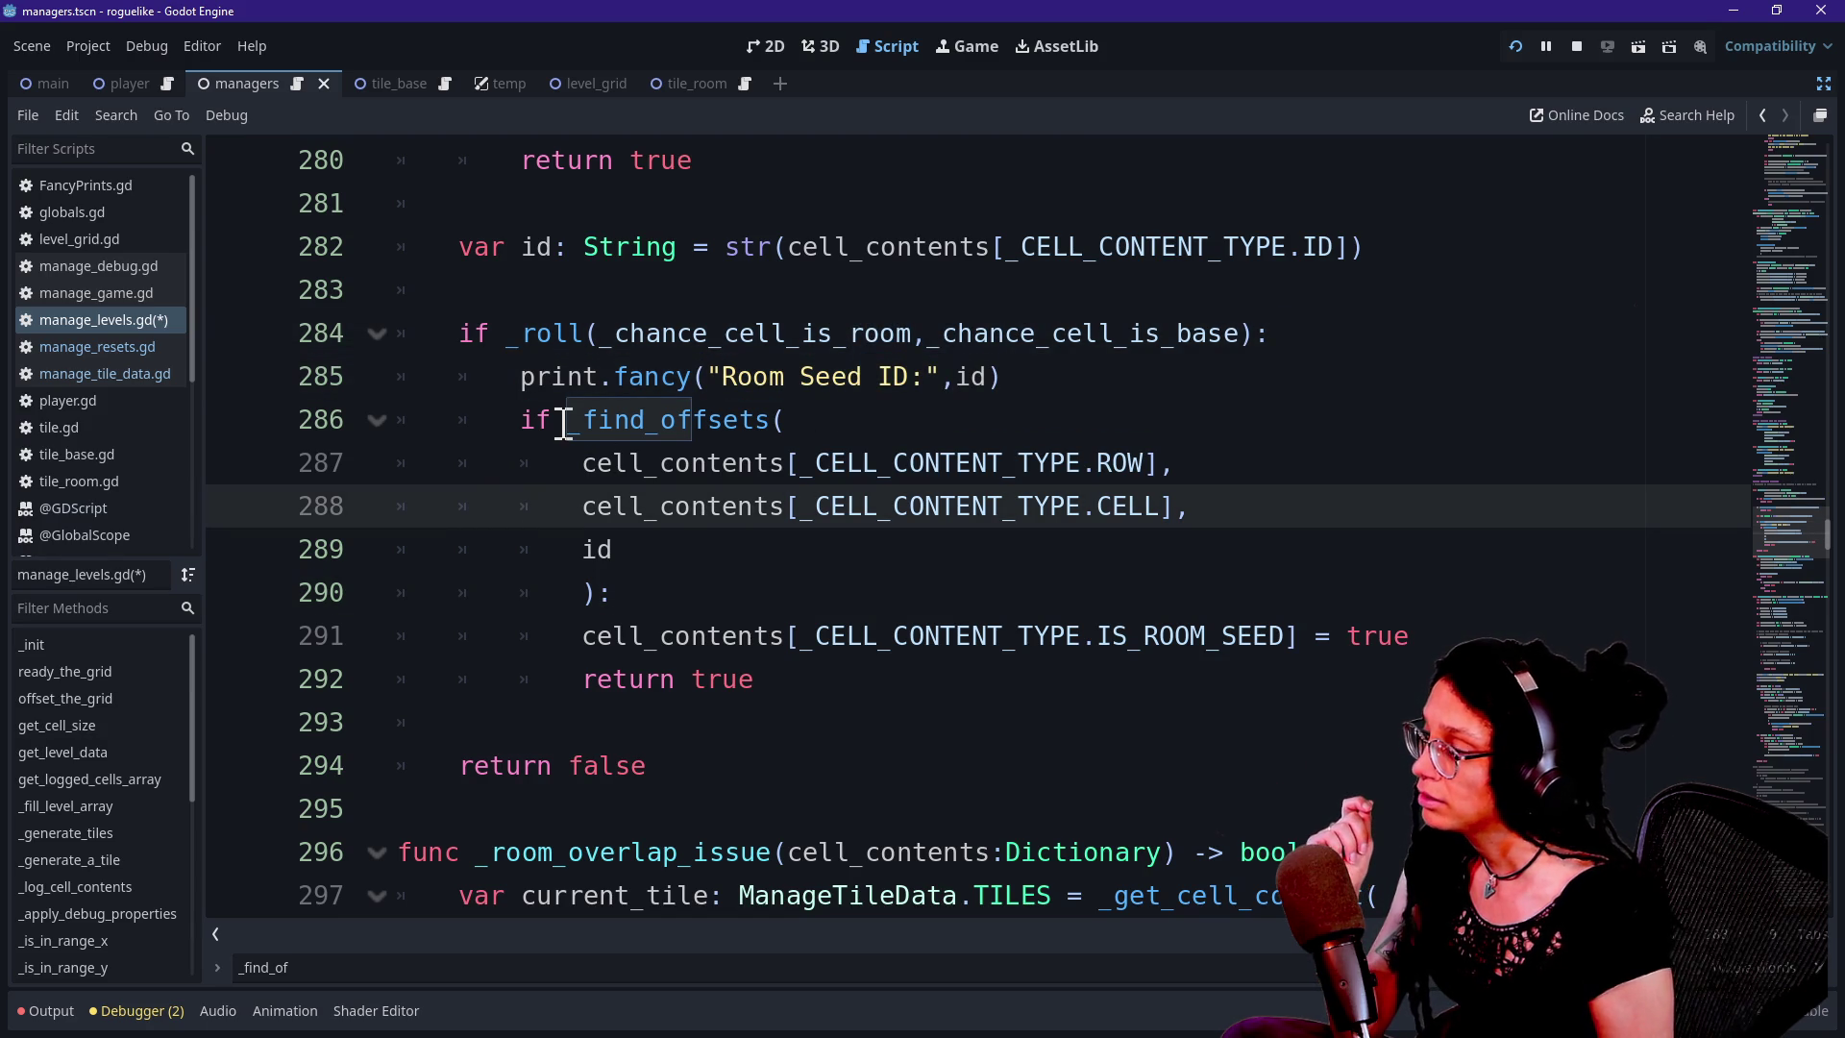
pyautogui.click(499, 602)
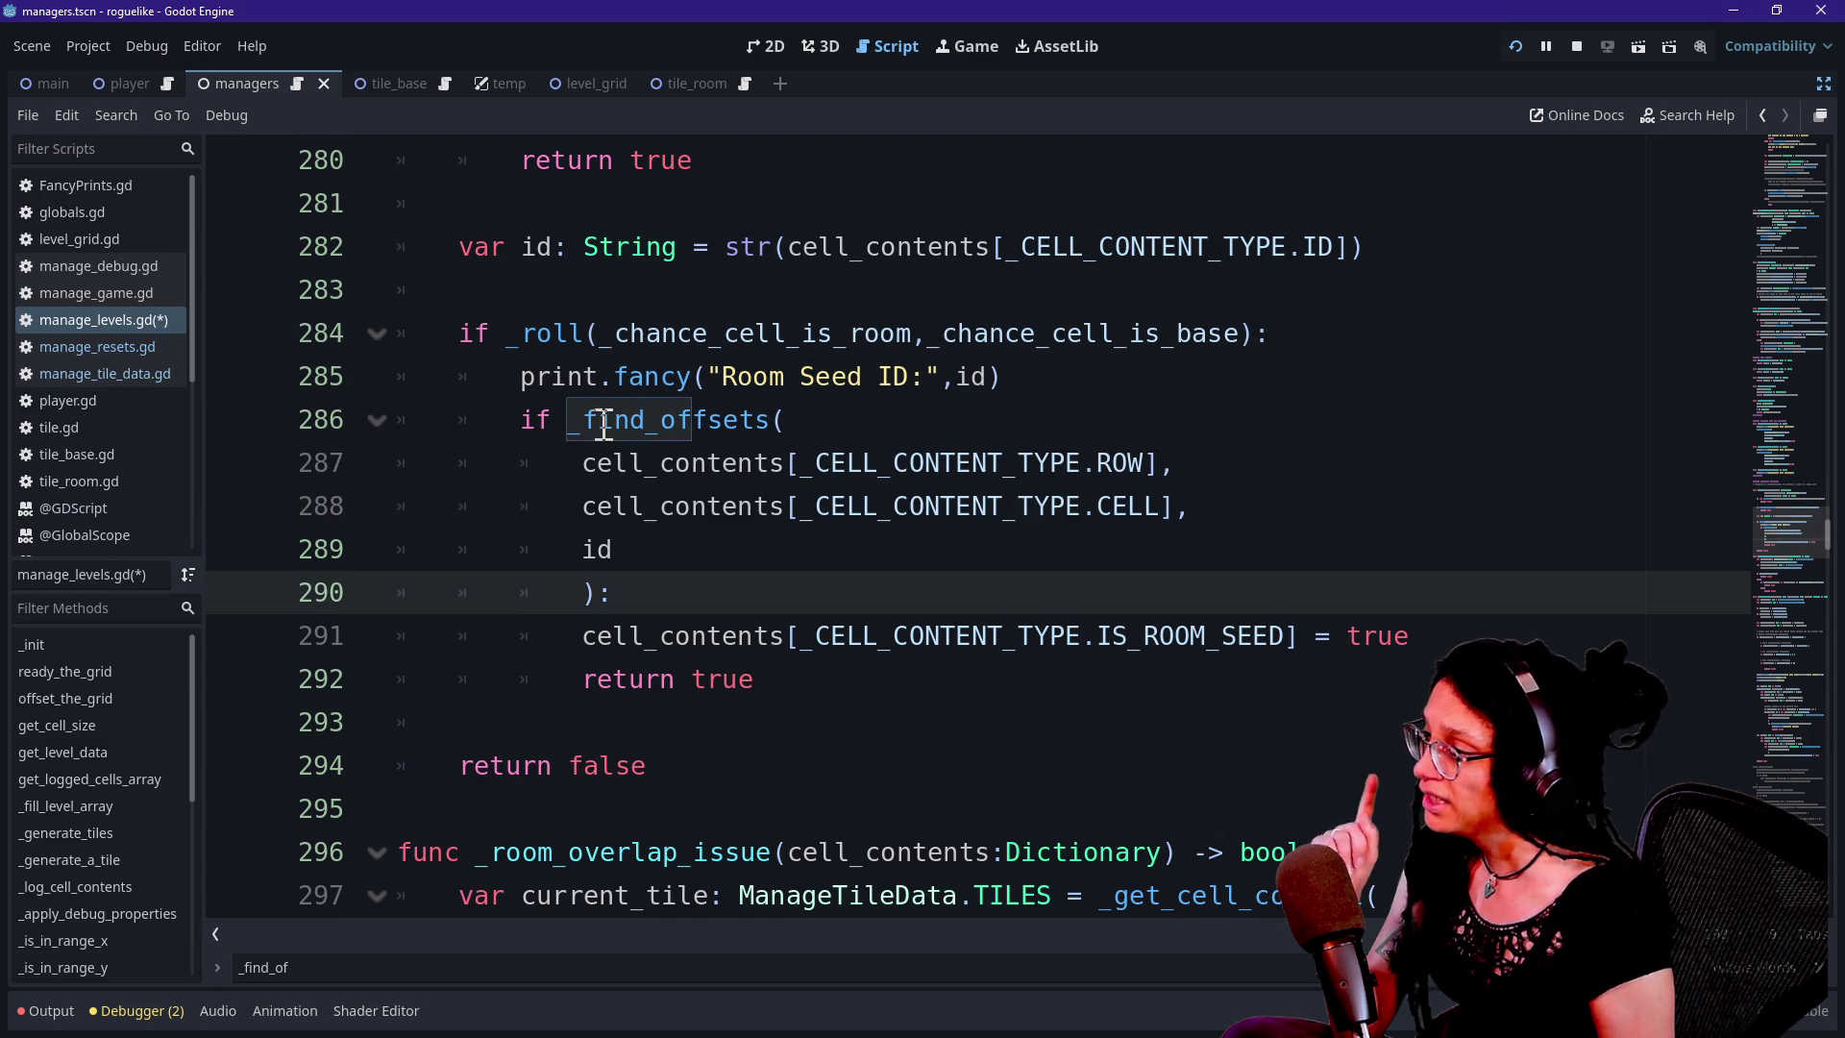
pyautogui.click(549, 420)
pyautogui.click(545, 437)
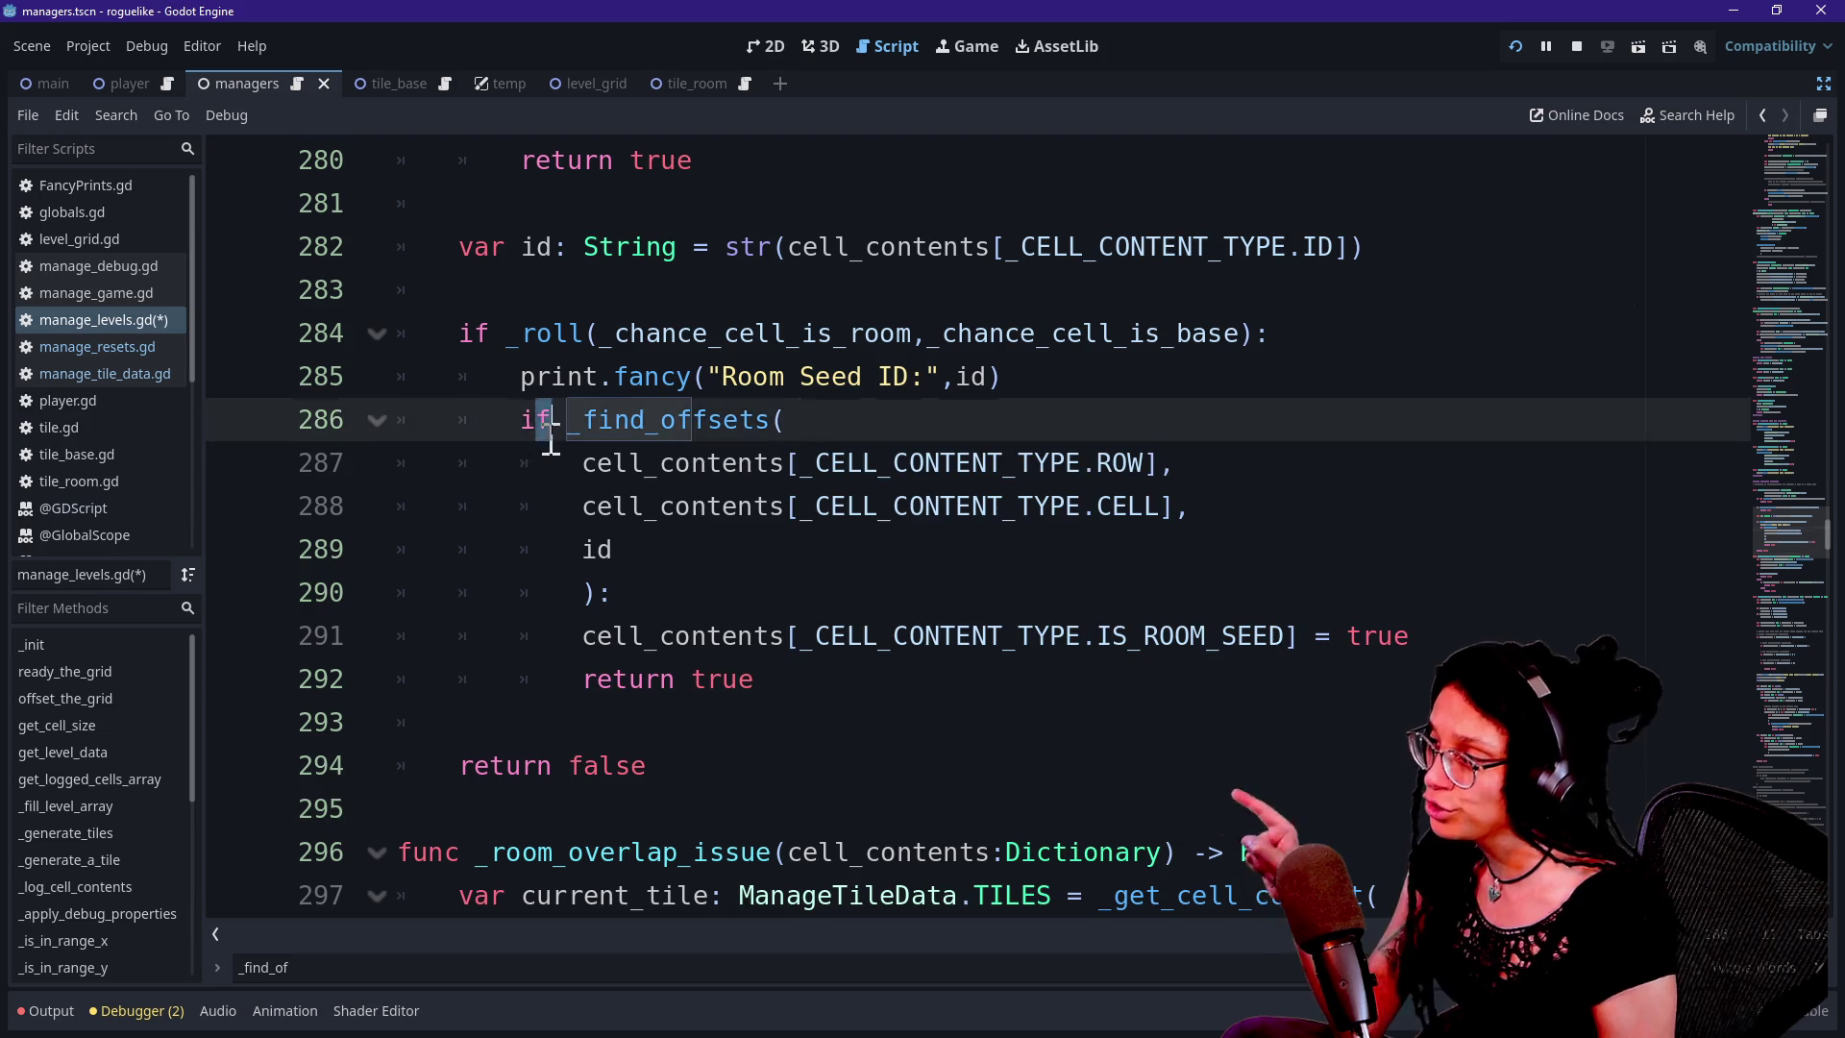
pyautogui.moveTo(545, 438); pyautogui.dragTo(772, 682)
pyautogui.click(774, 682)
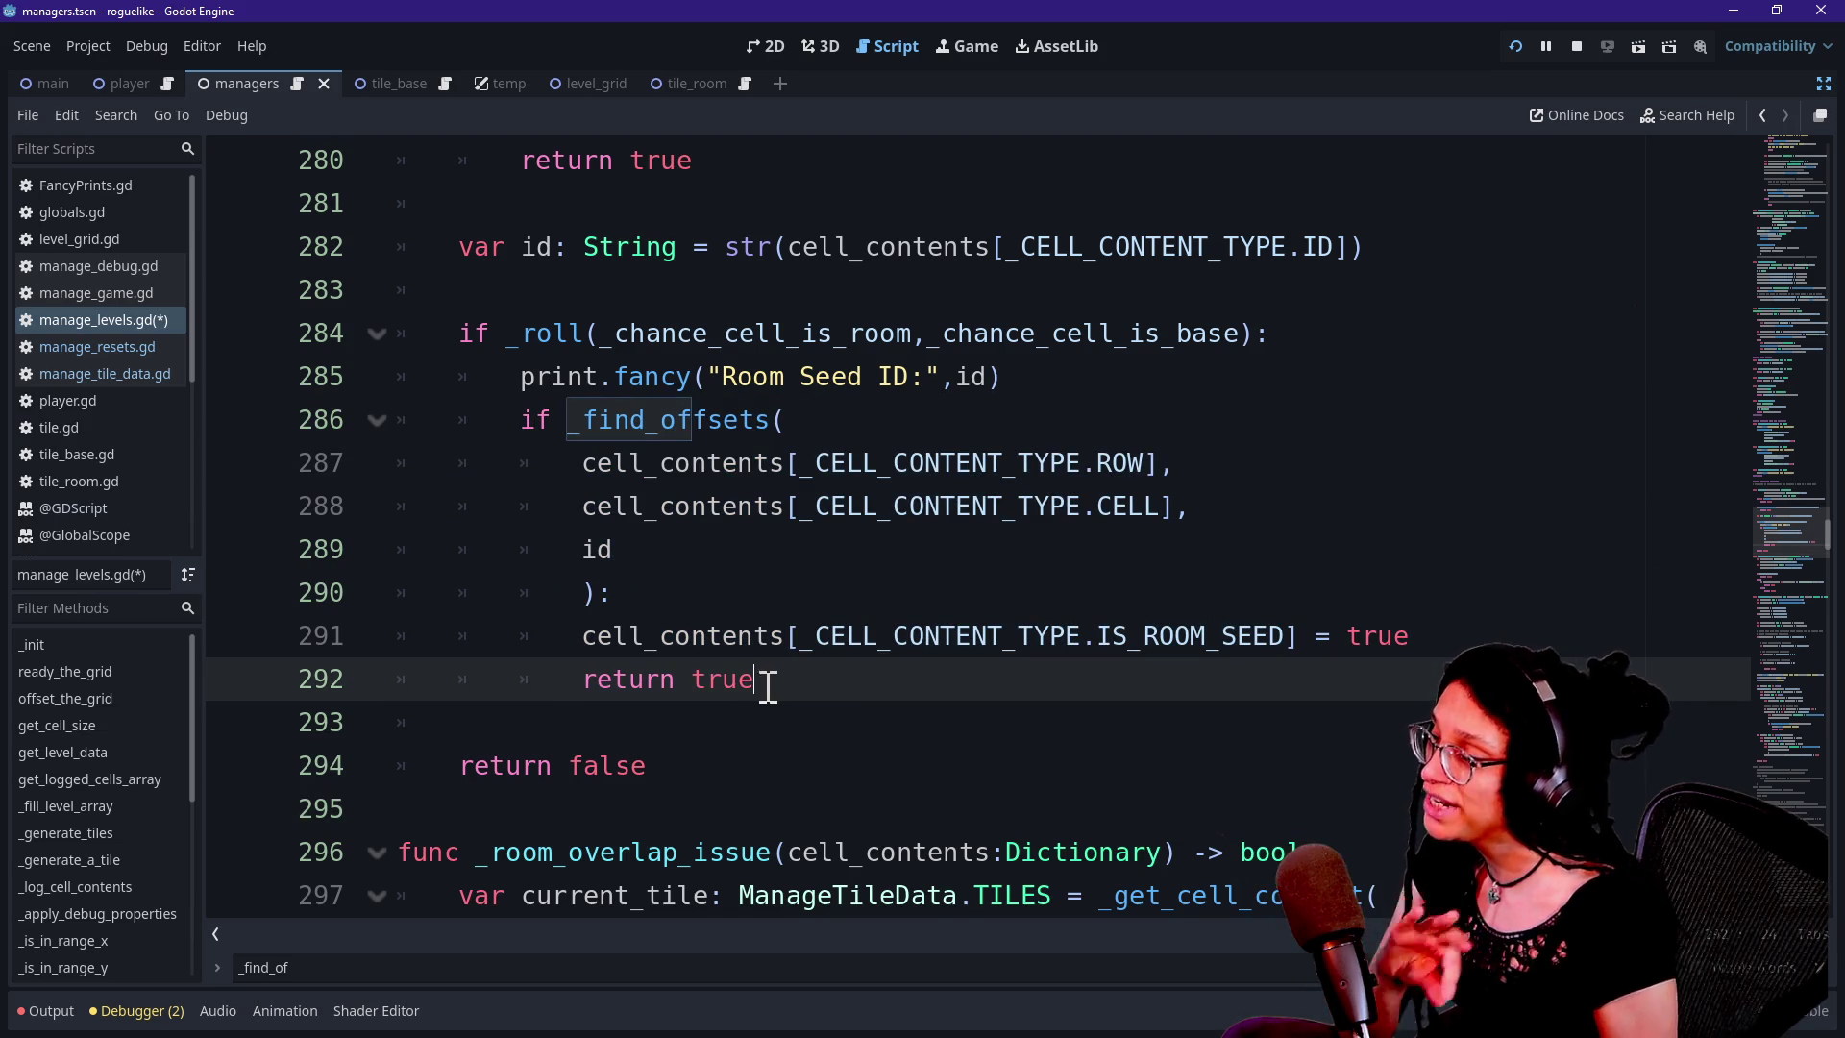
pyautogui.moveTo(535, 427)
pyautogui.mouseDown()
pyautogui.moveTo(609, 461)
pyautogui.moveTo(640, 541)
pyautogui.mouseUp()
pyautogui.click(640, 541)
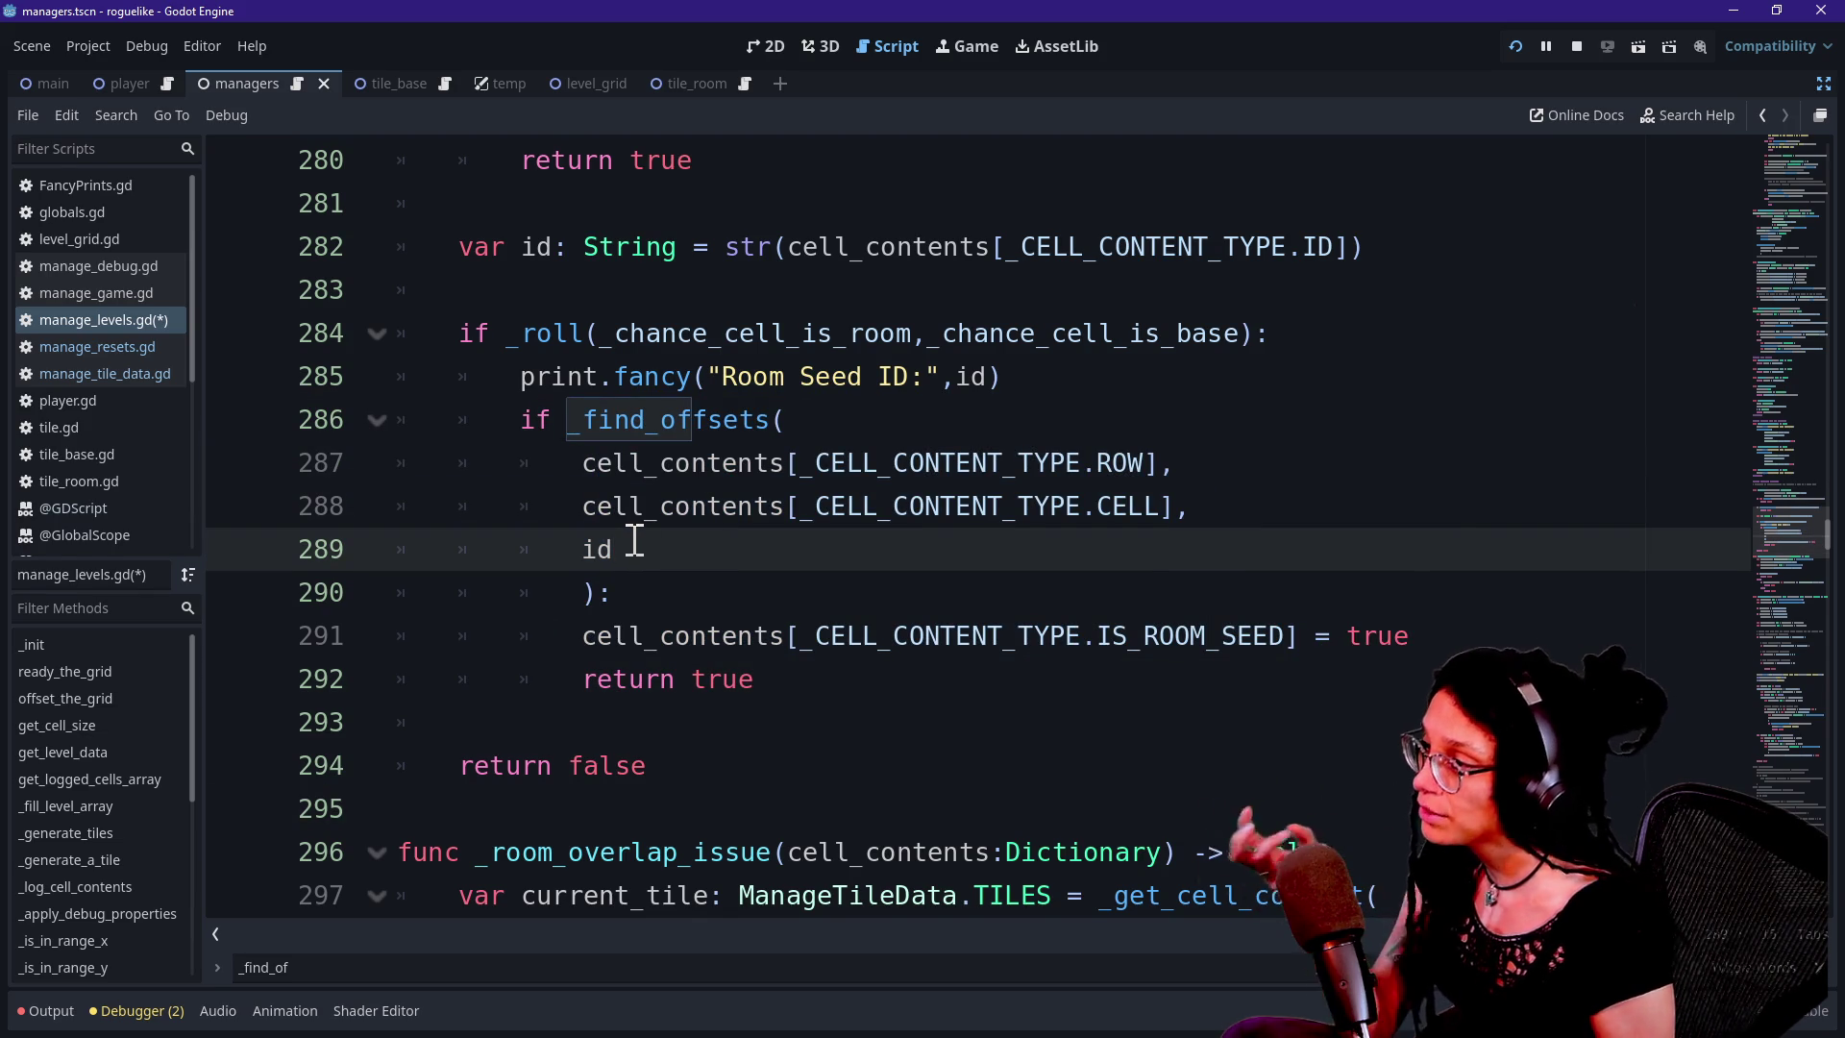
pyautogui.click(910, 696)
pyautogui.doubleClick(899, 672)
pyautogui.click(894, 663)
# Inspect the _is_room function and highlight every use of its cell_contents parameter
pyautogui.scroll(3, 660, 441)
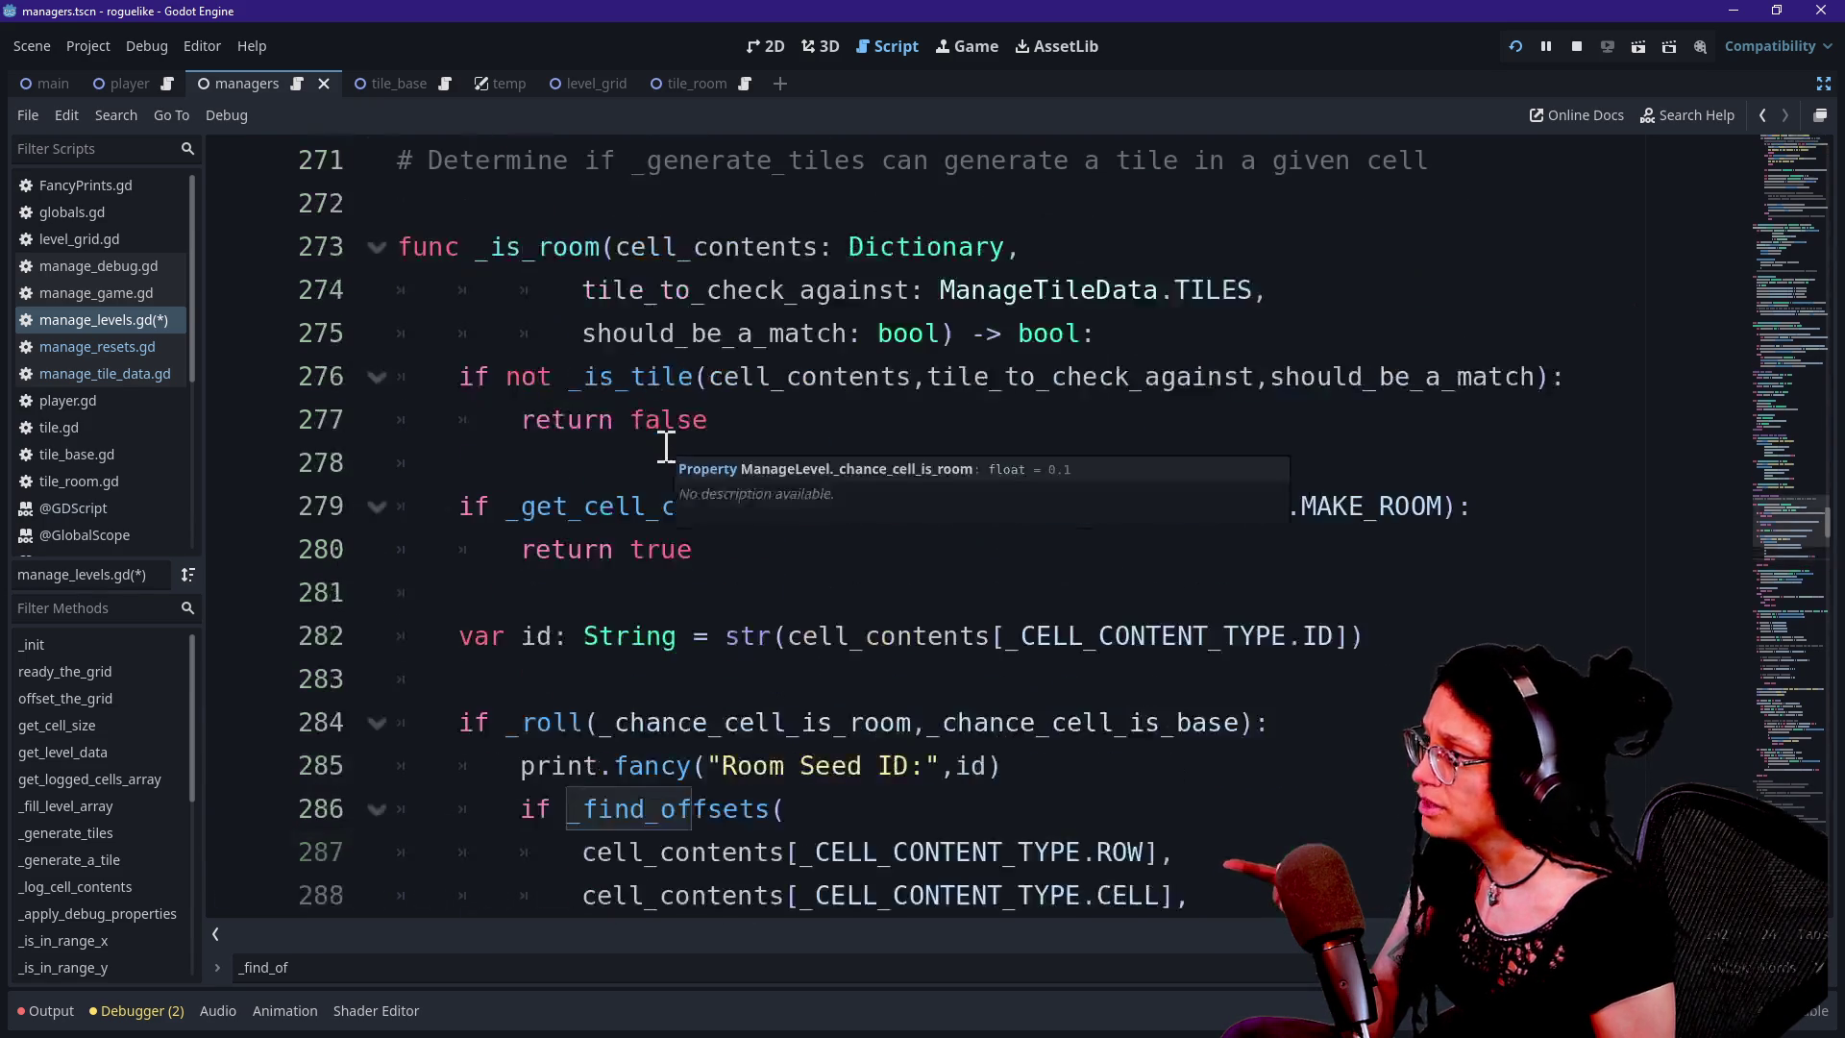
pyautogui.scroll(1, 665, 445)
pyautogui.scroll(-4, 797, 462)
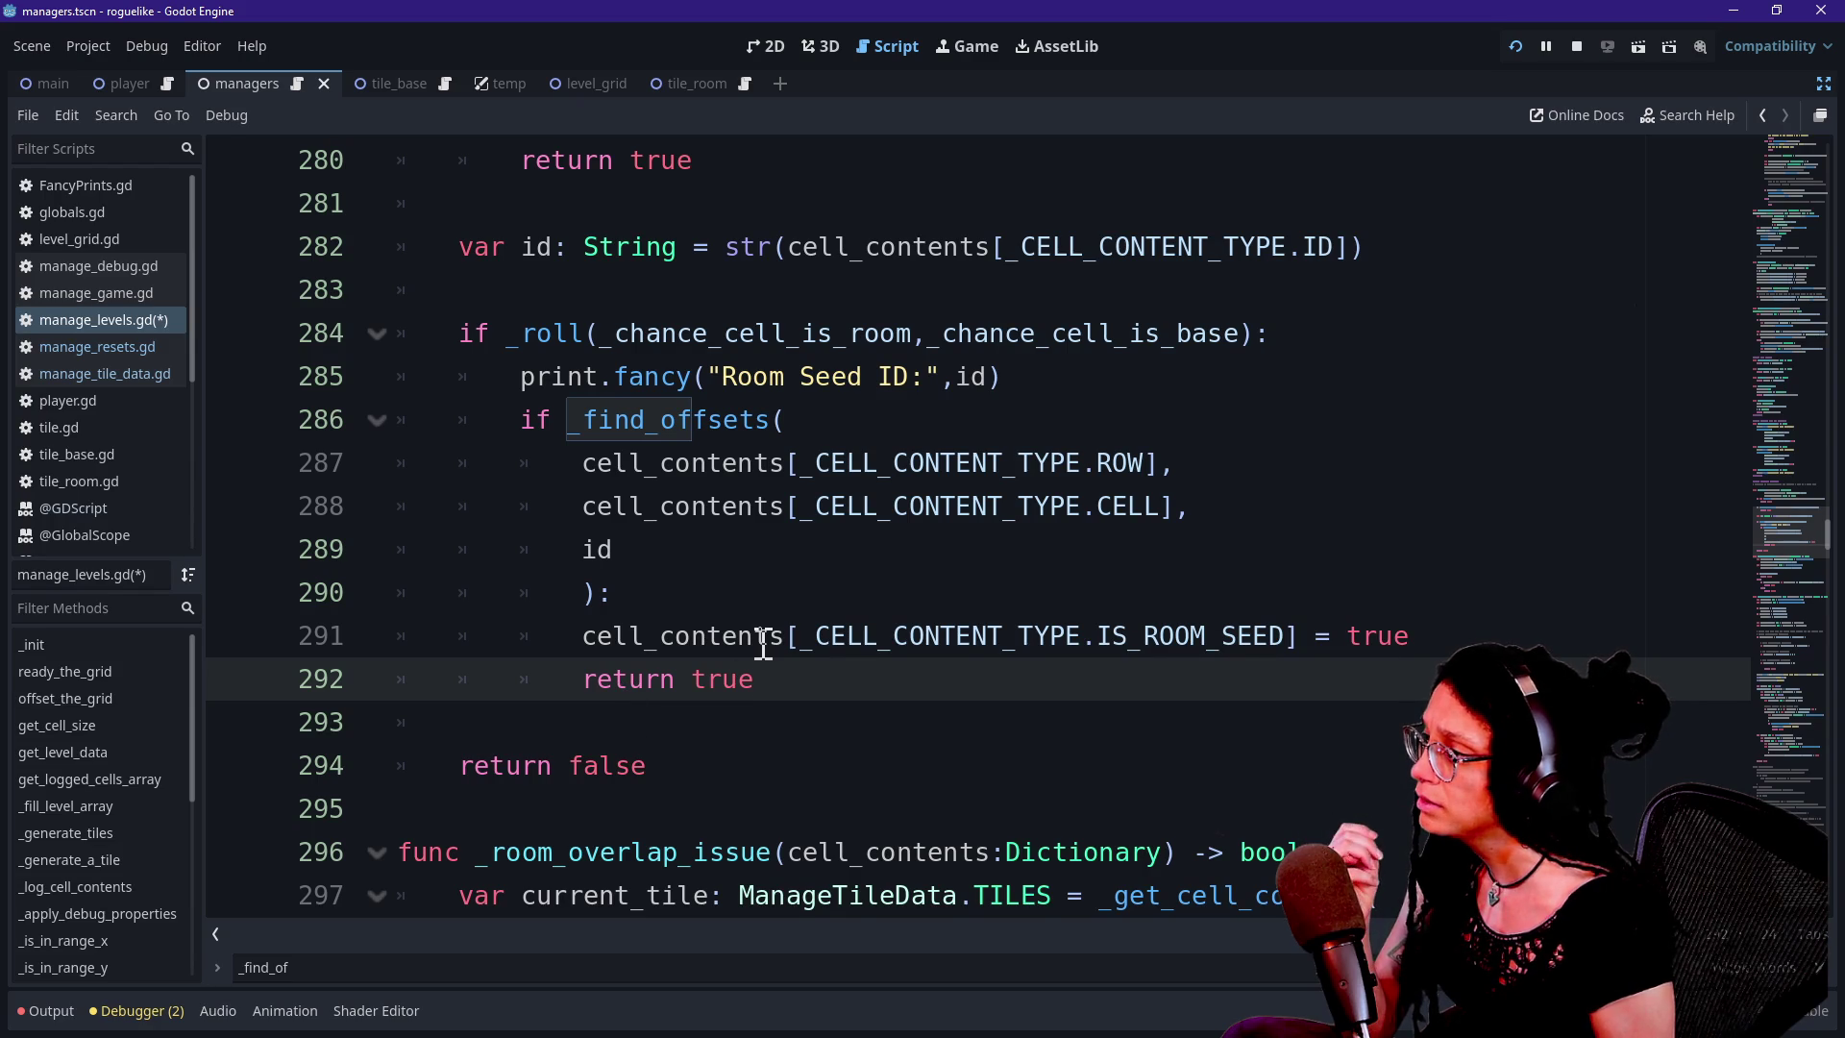
pyautogui.scroll(1, 764, 644)
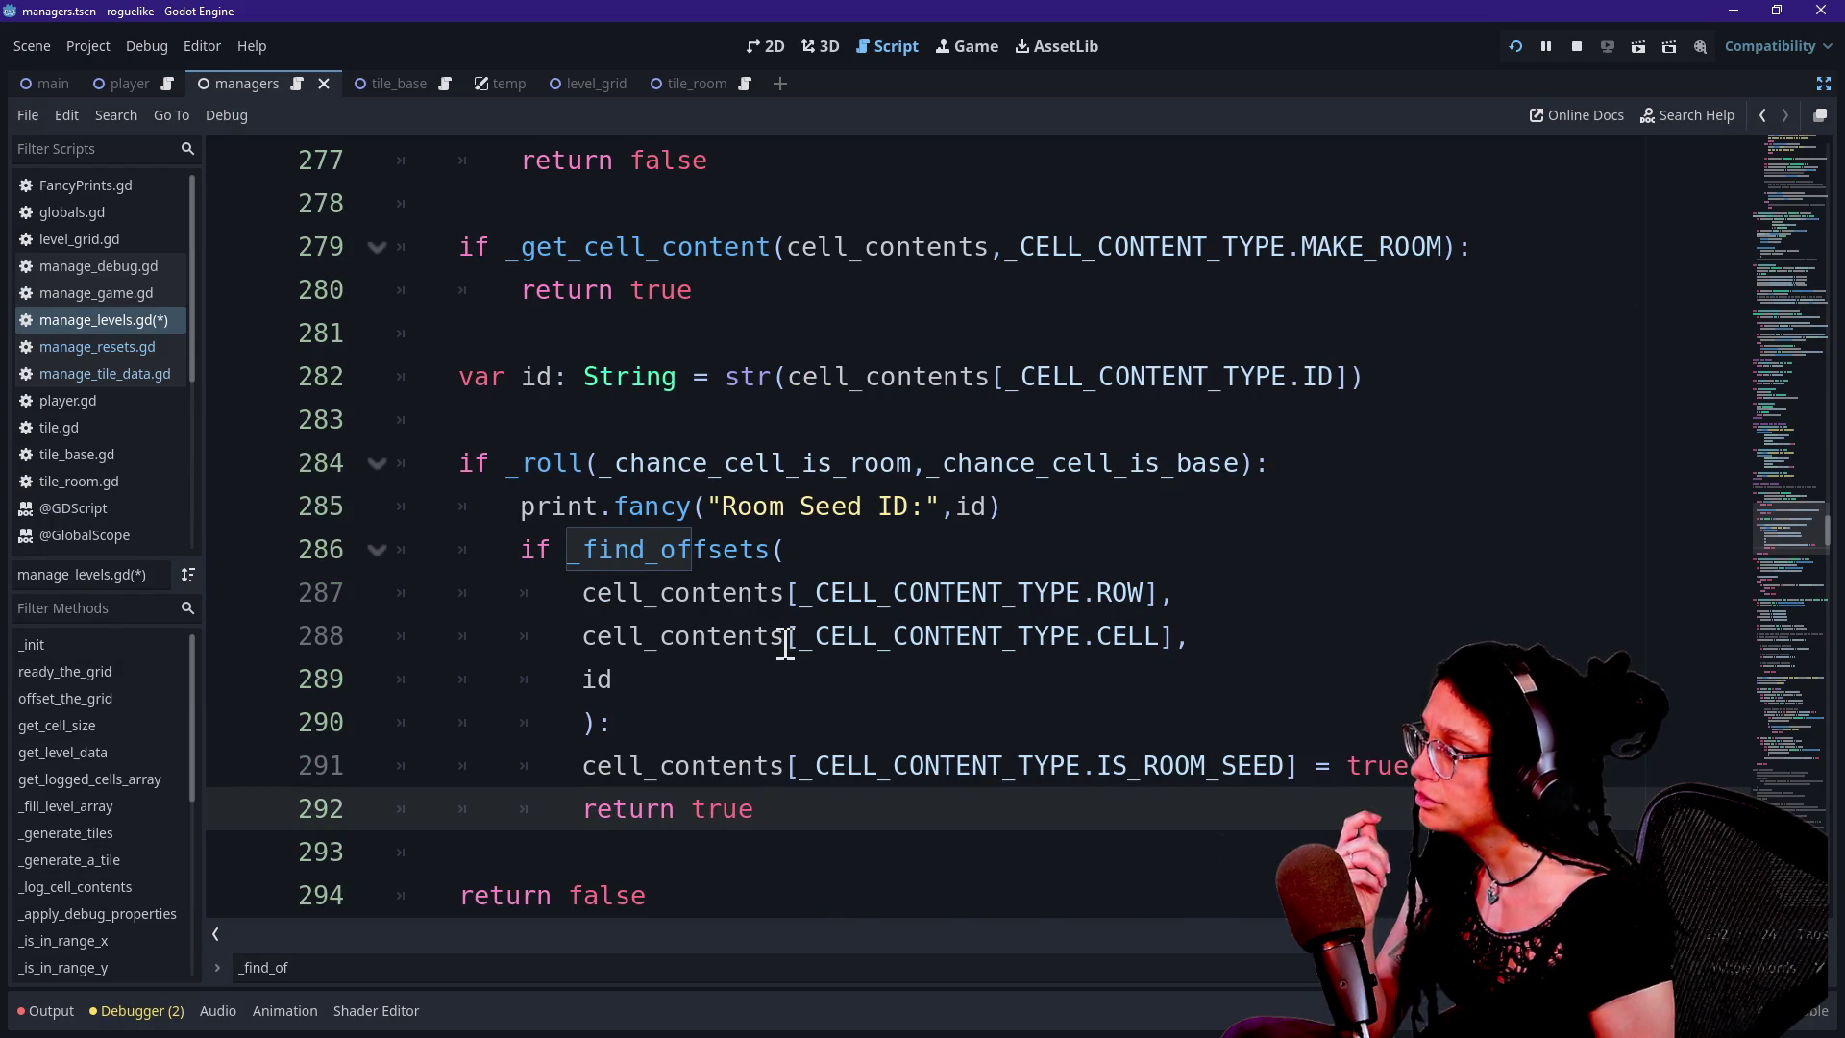
pyautogui.click(904, 506)
pyautogui.press('Down')
pyautogui.press('Down')
pyautogui.press('Down')
pyautogui.press('Down')
pyautogui.press('Down')
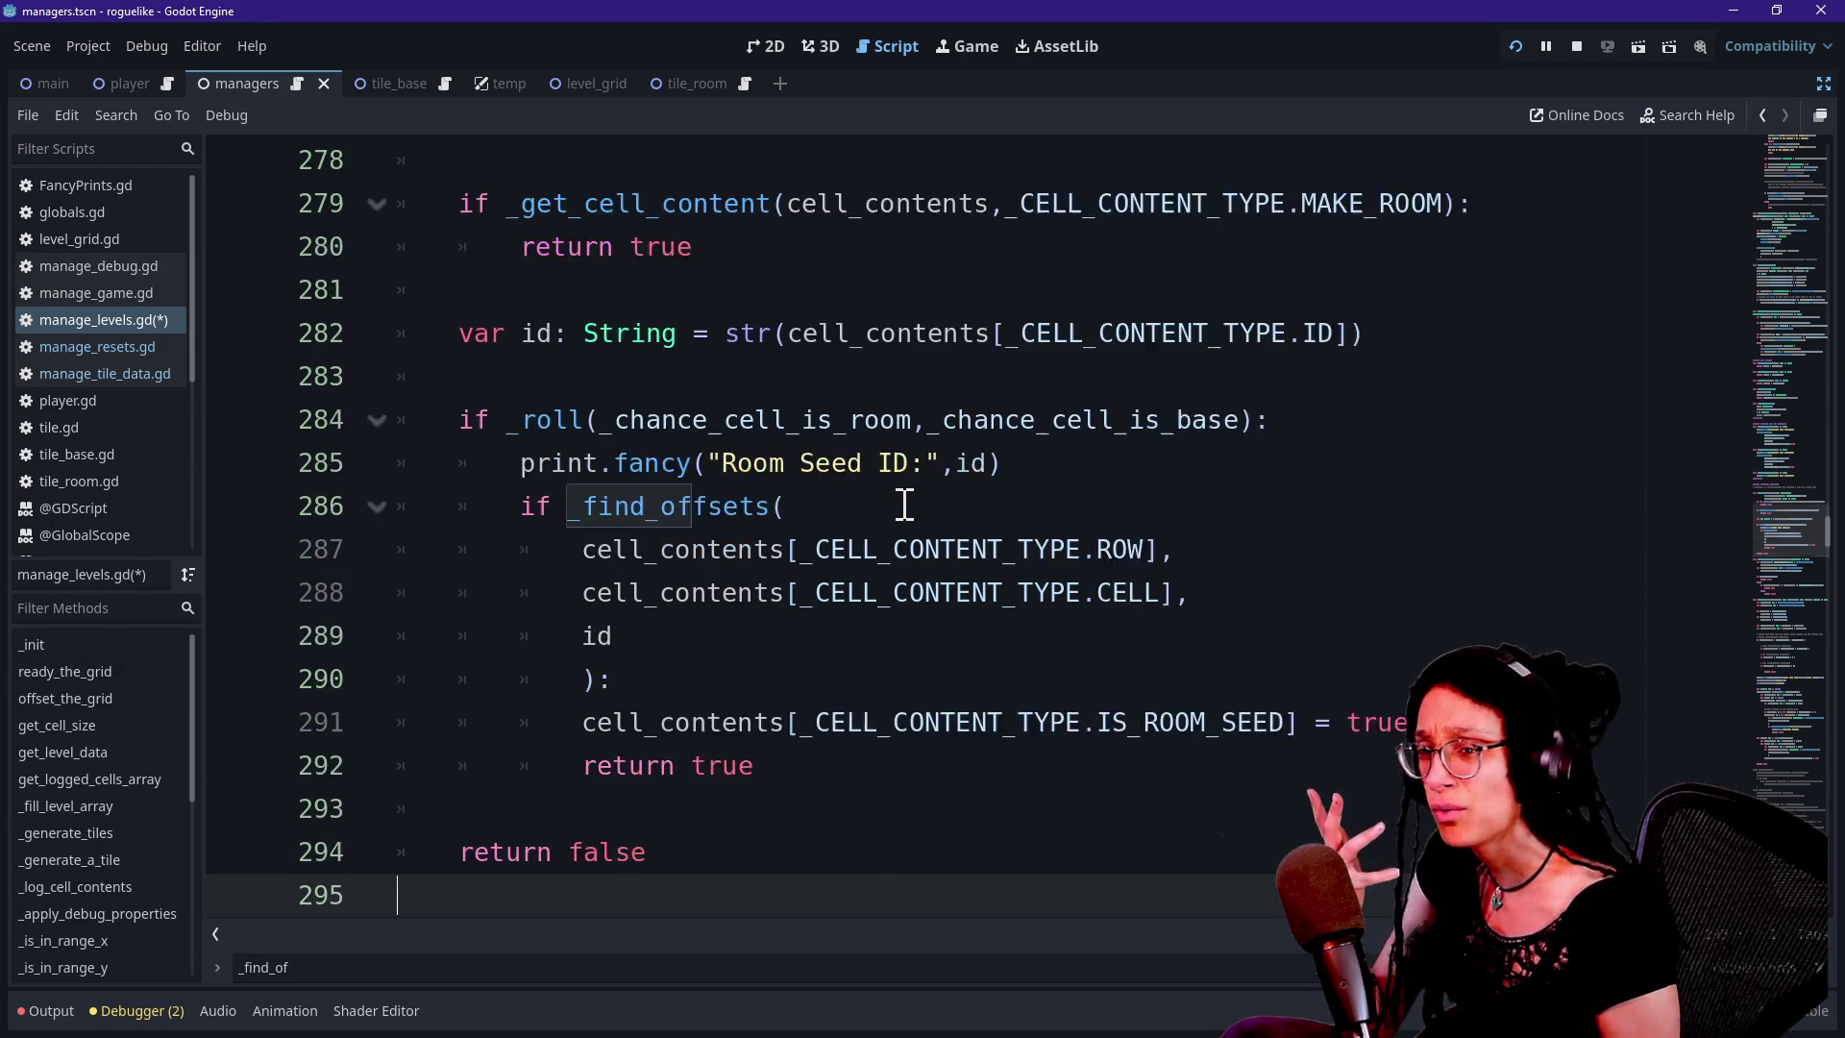
pyautogui.press('Down')
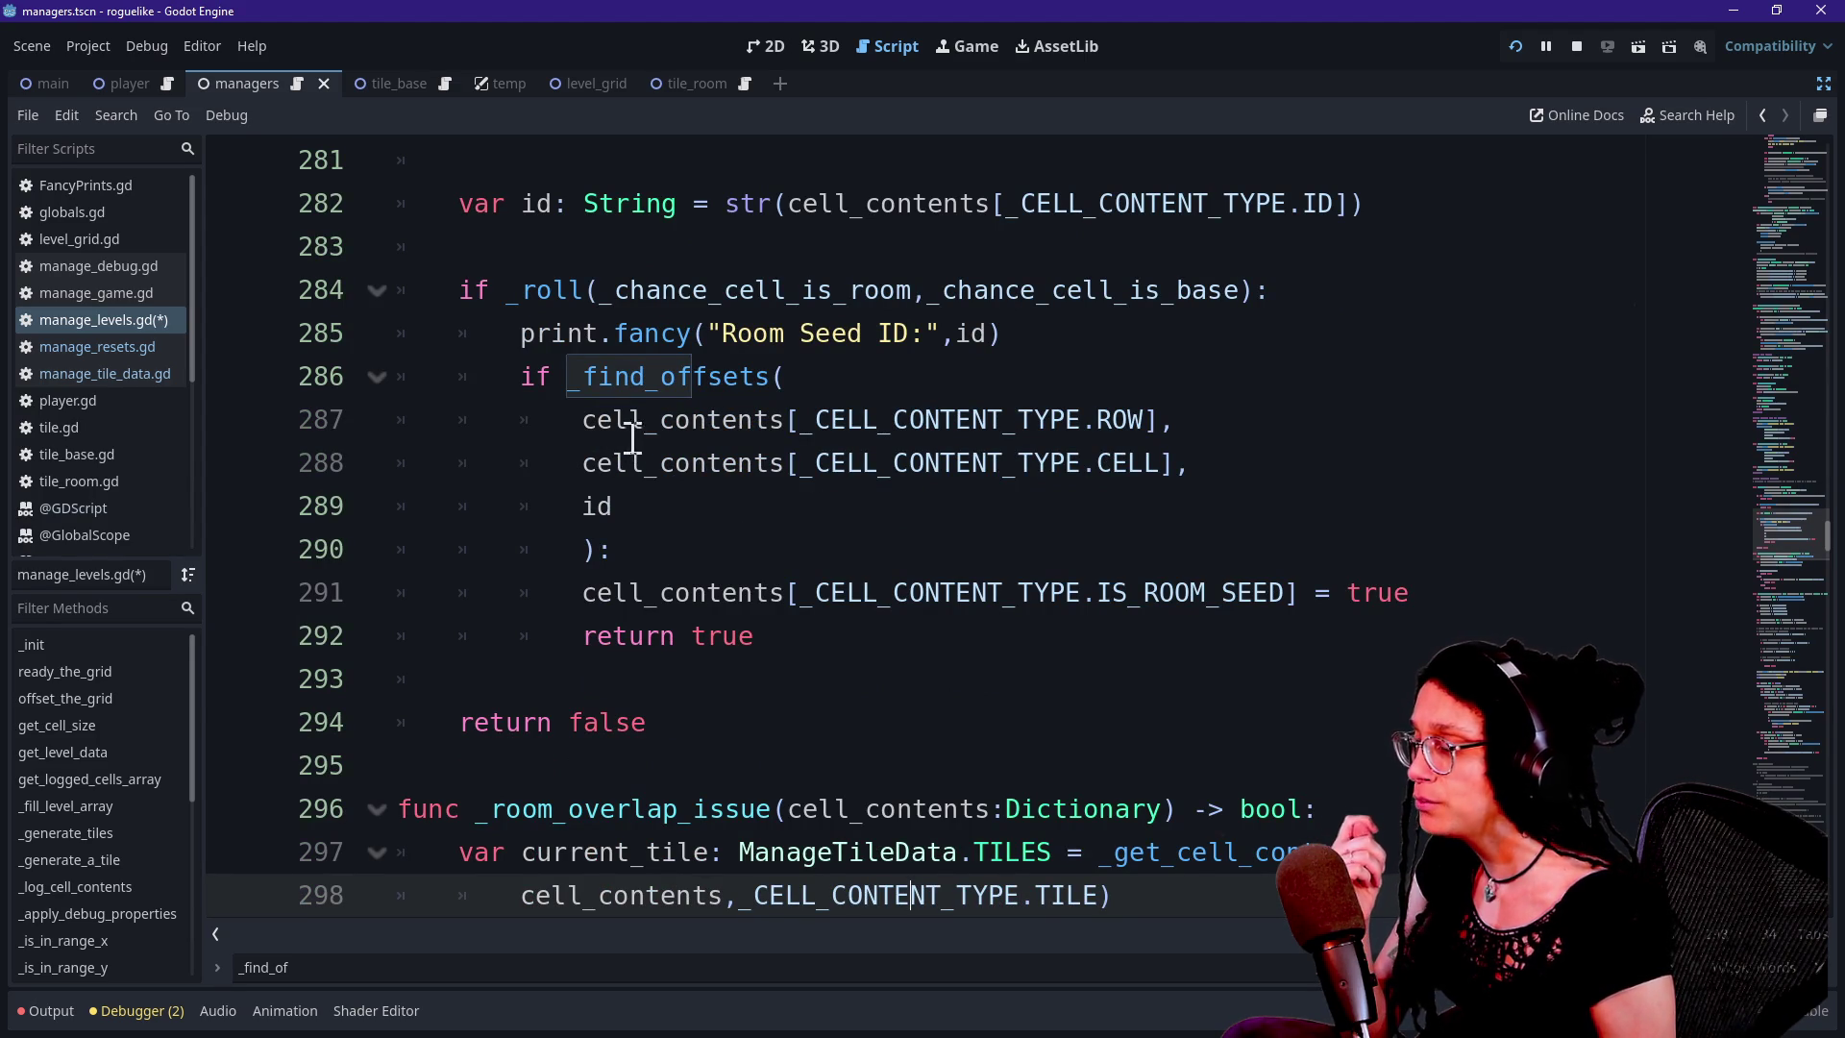
pyautogui.scroll(5, 692, 413)
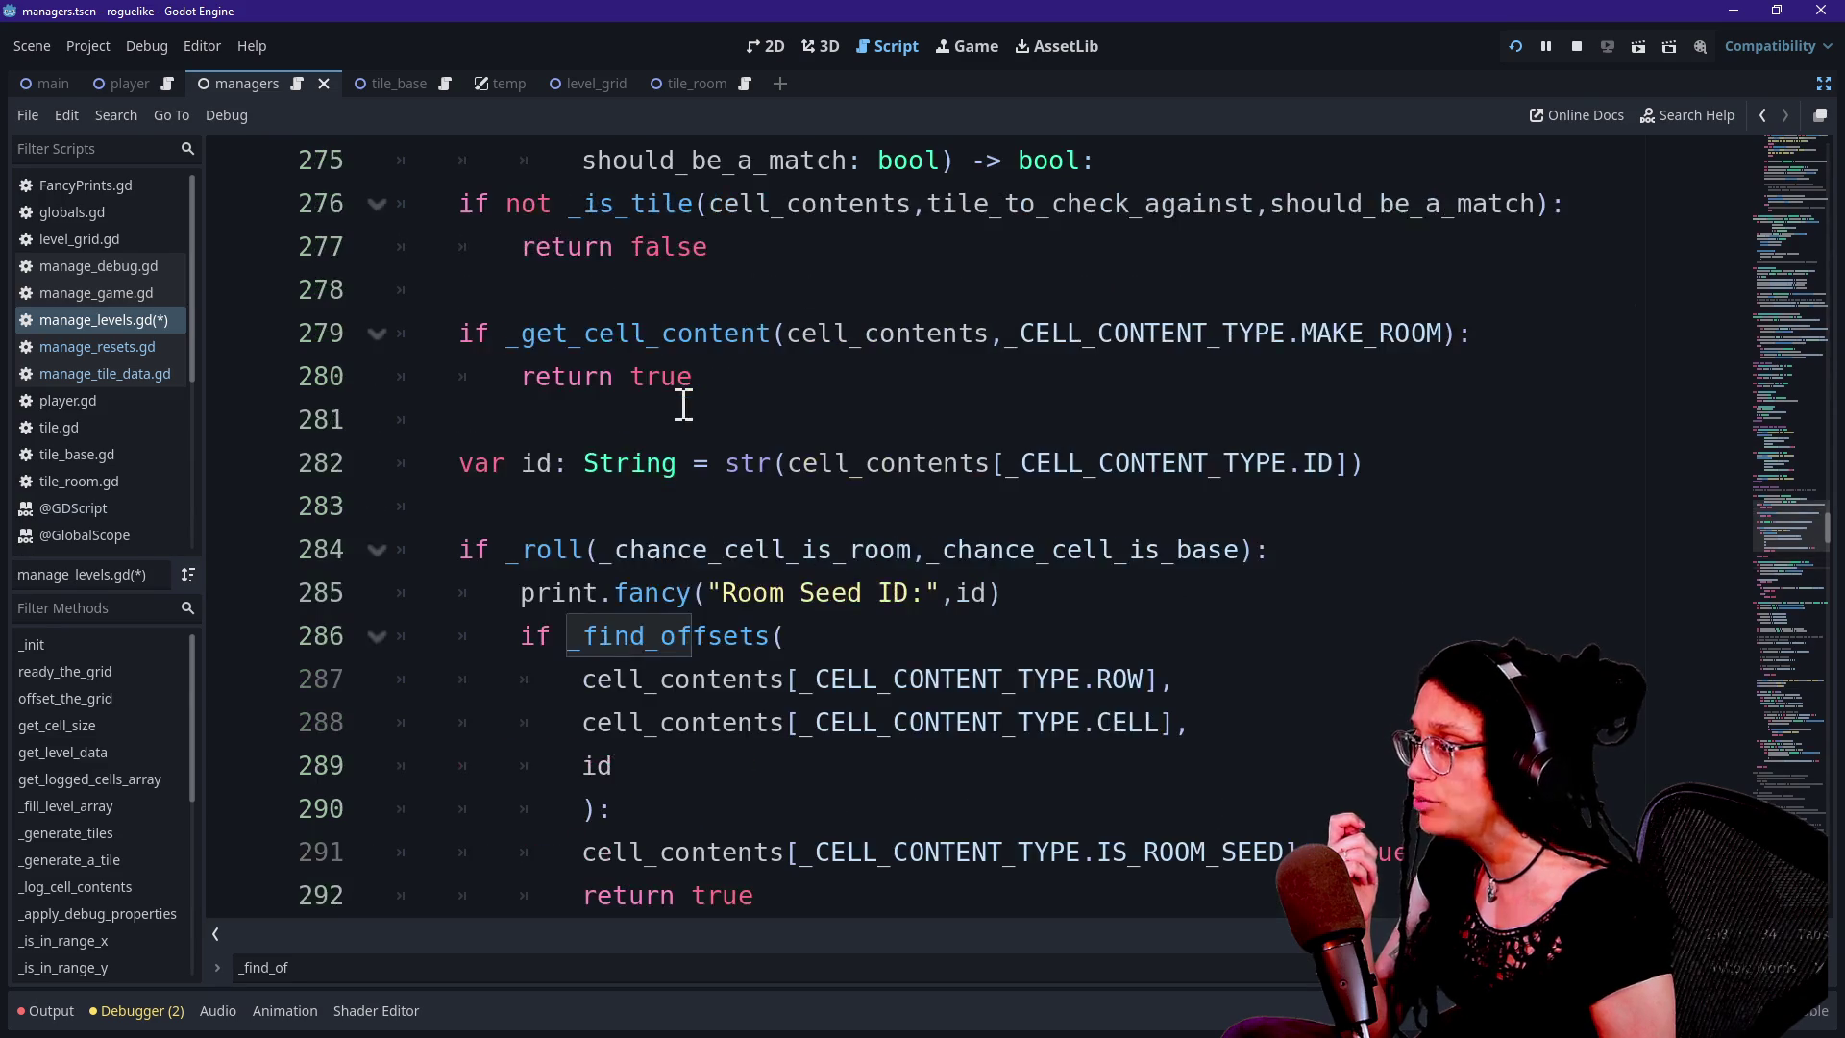
pyautogui.click(694, 464)
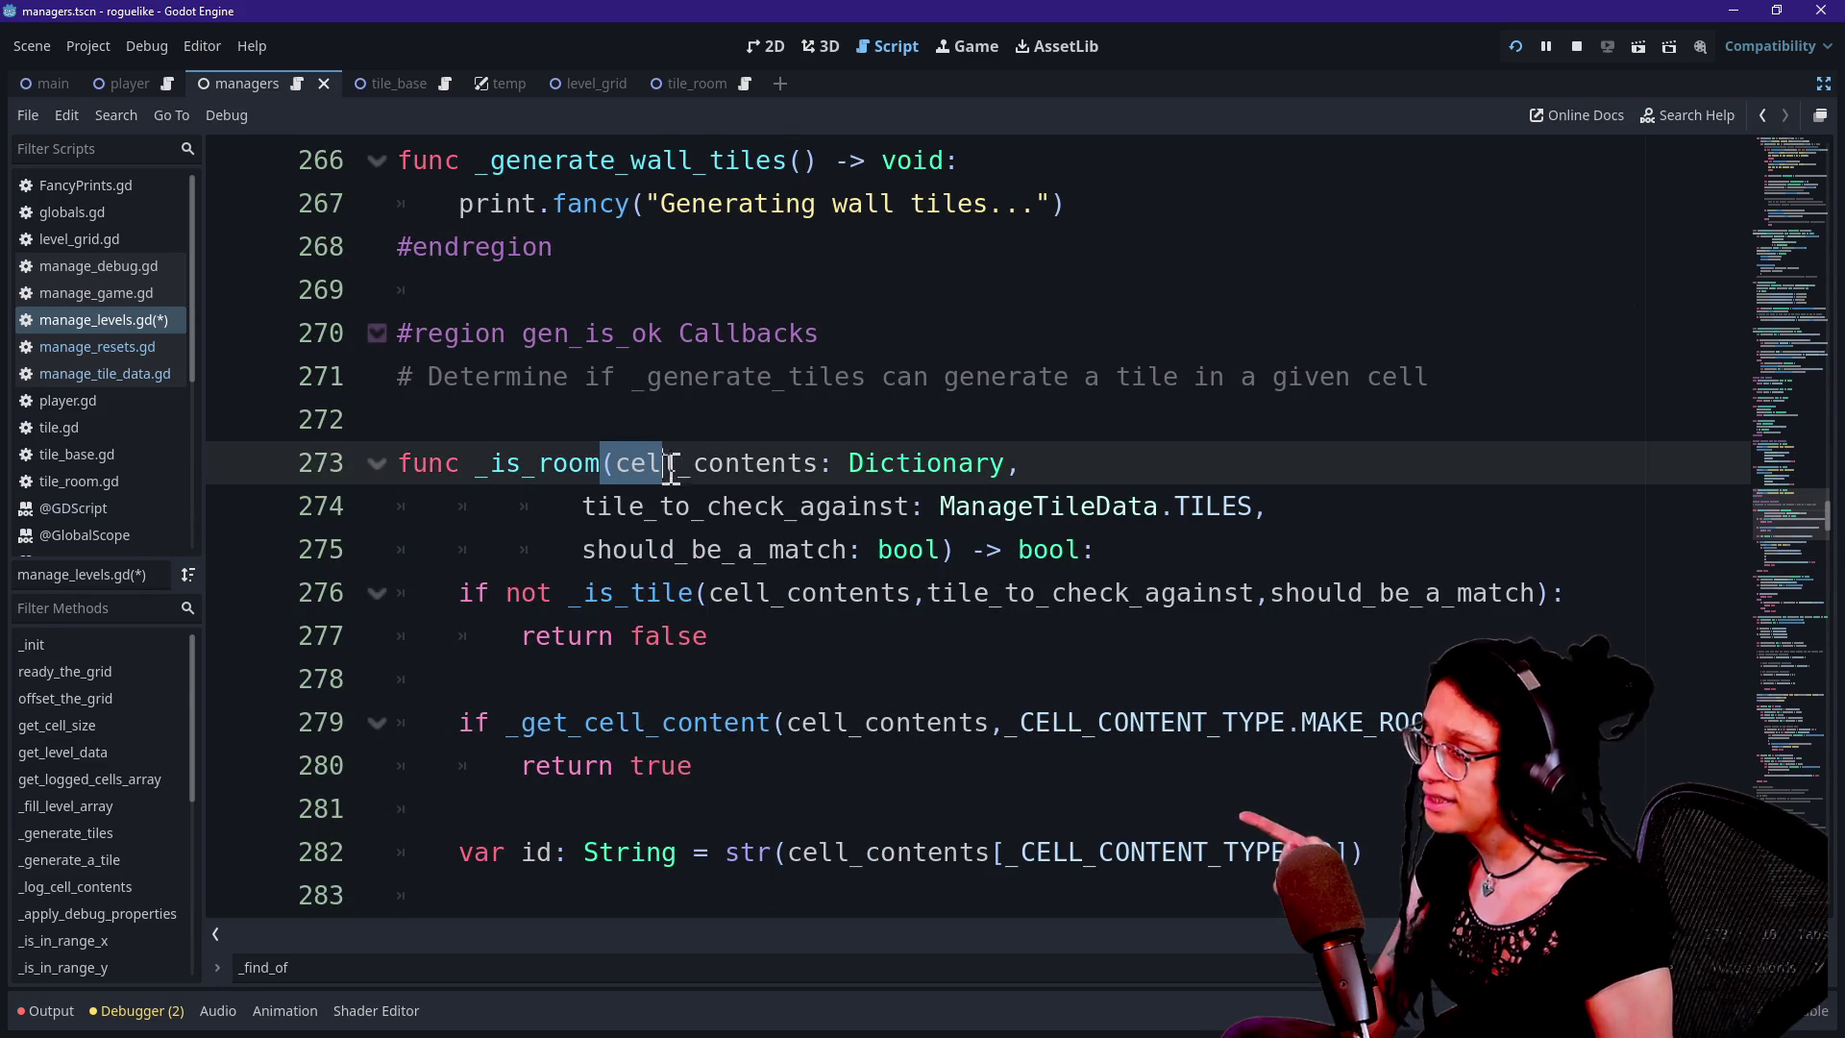
pyautogui.moveTo(614, 465); pyautogui.dragTo(817, 468)
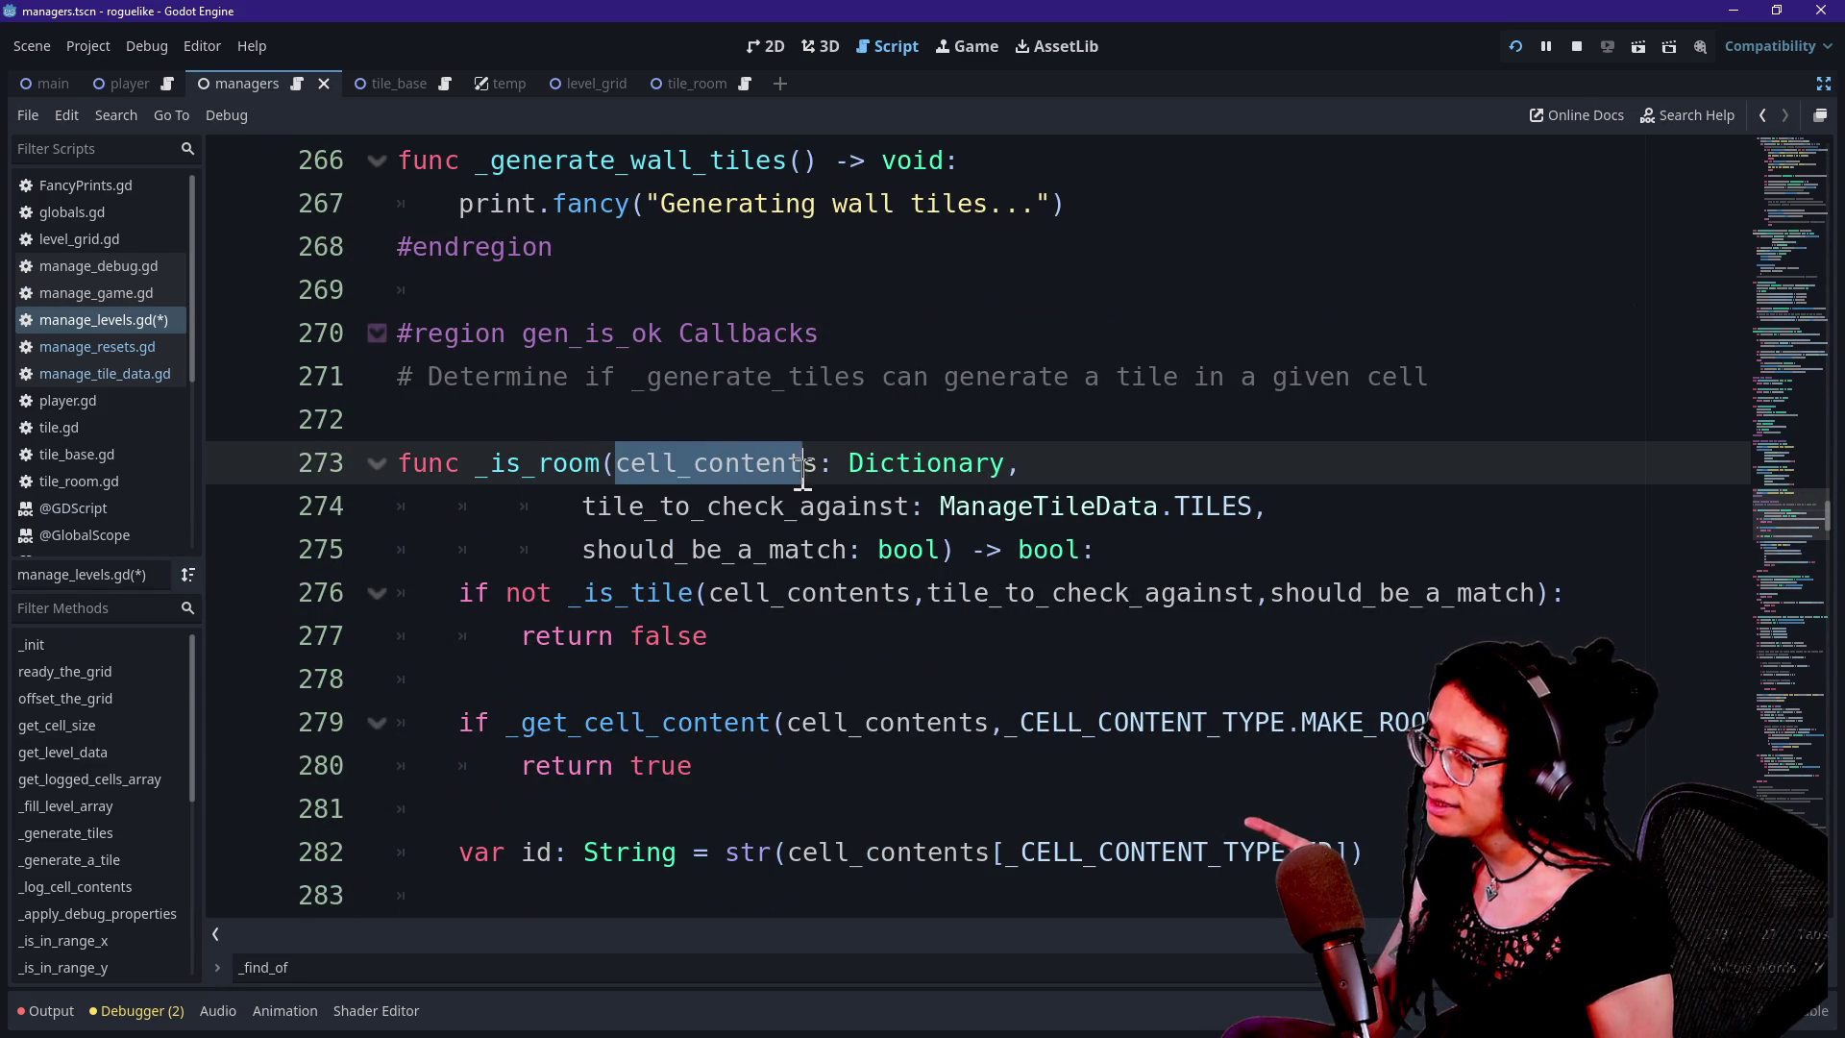
pyautogui.scroll(-4, 365, 600)
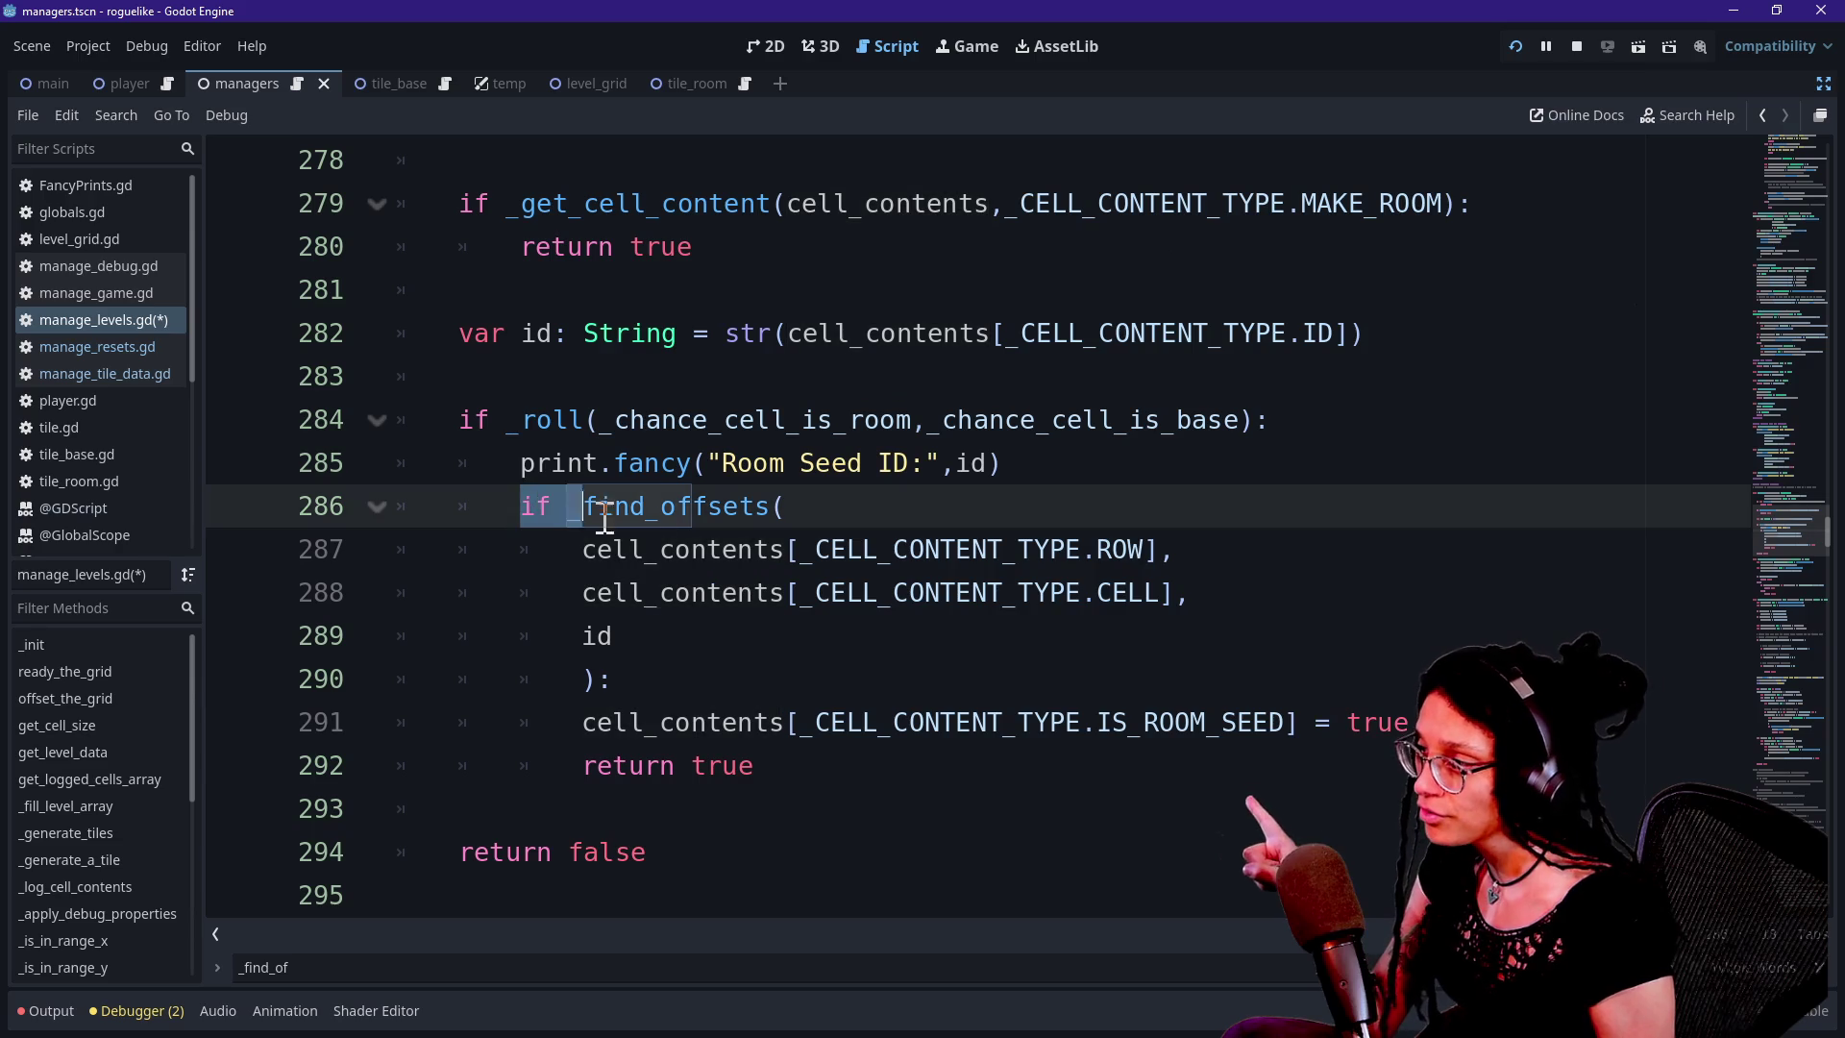
pyautogui.click(540, 506)
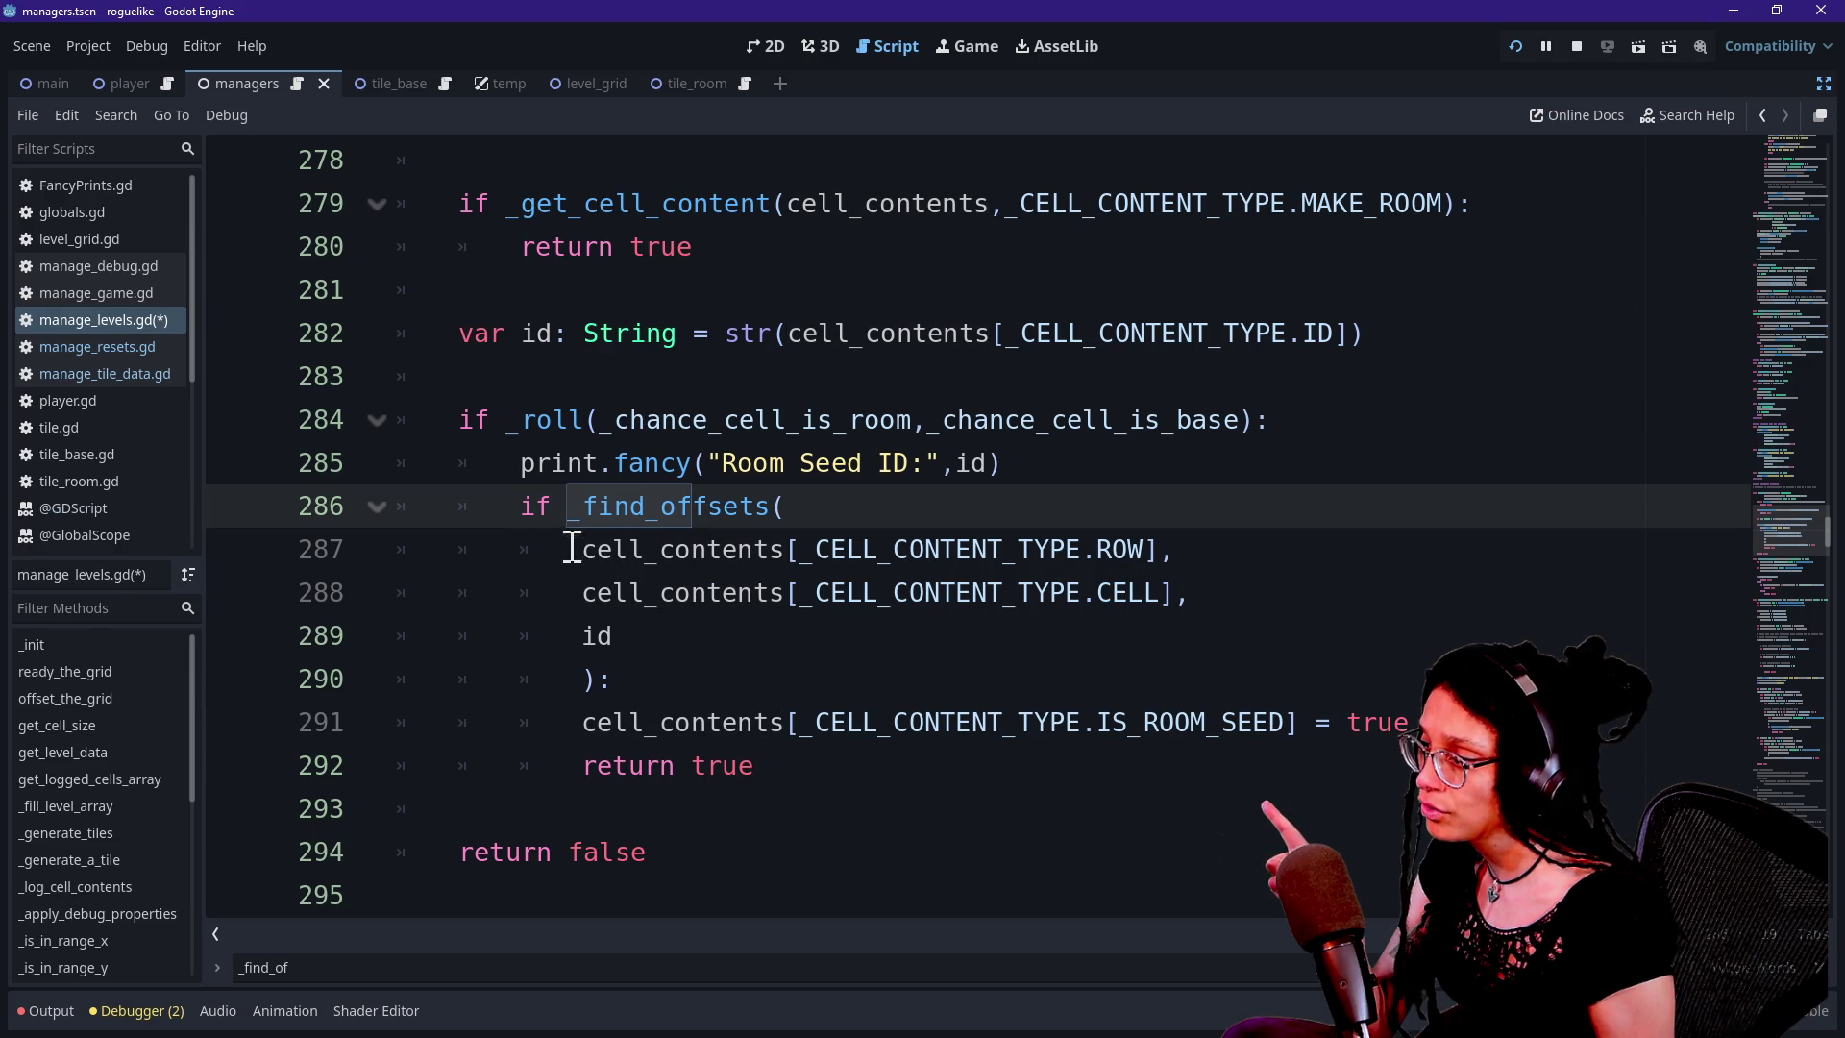
# Join '):' onto the id line and remove the extra indent from the IS_ROOM_SEED assignment
pyautogui.click(588, 688)
pyautogui.press('BackSpace')
pyautogui.press('BackSpace')
pyautogui.press('BackSpace')
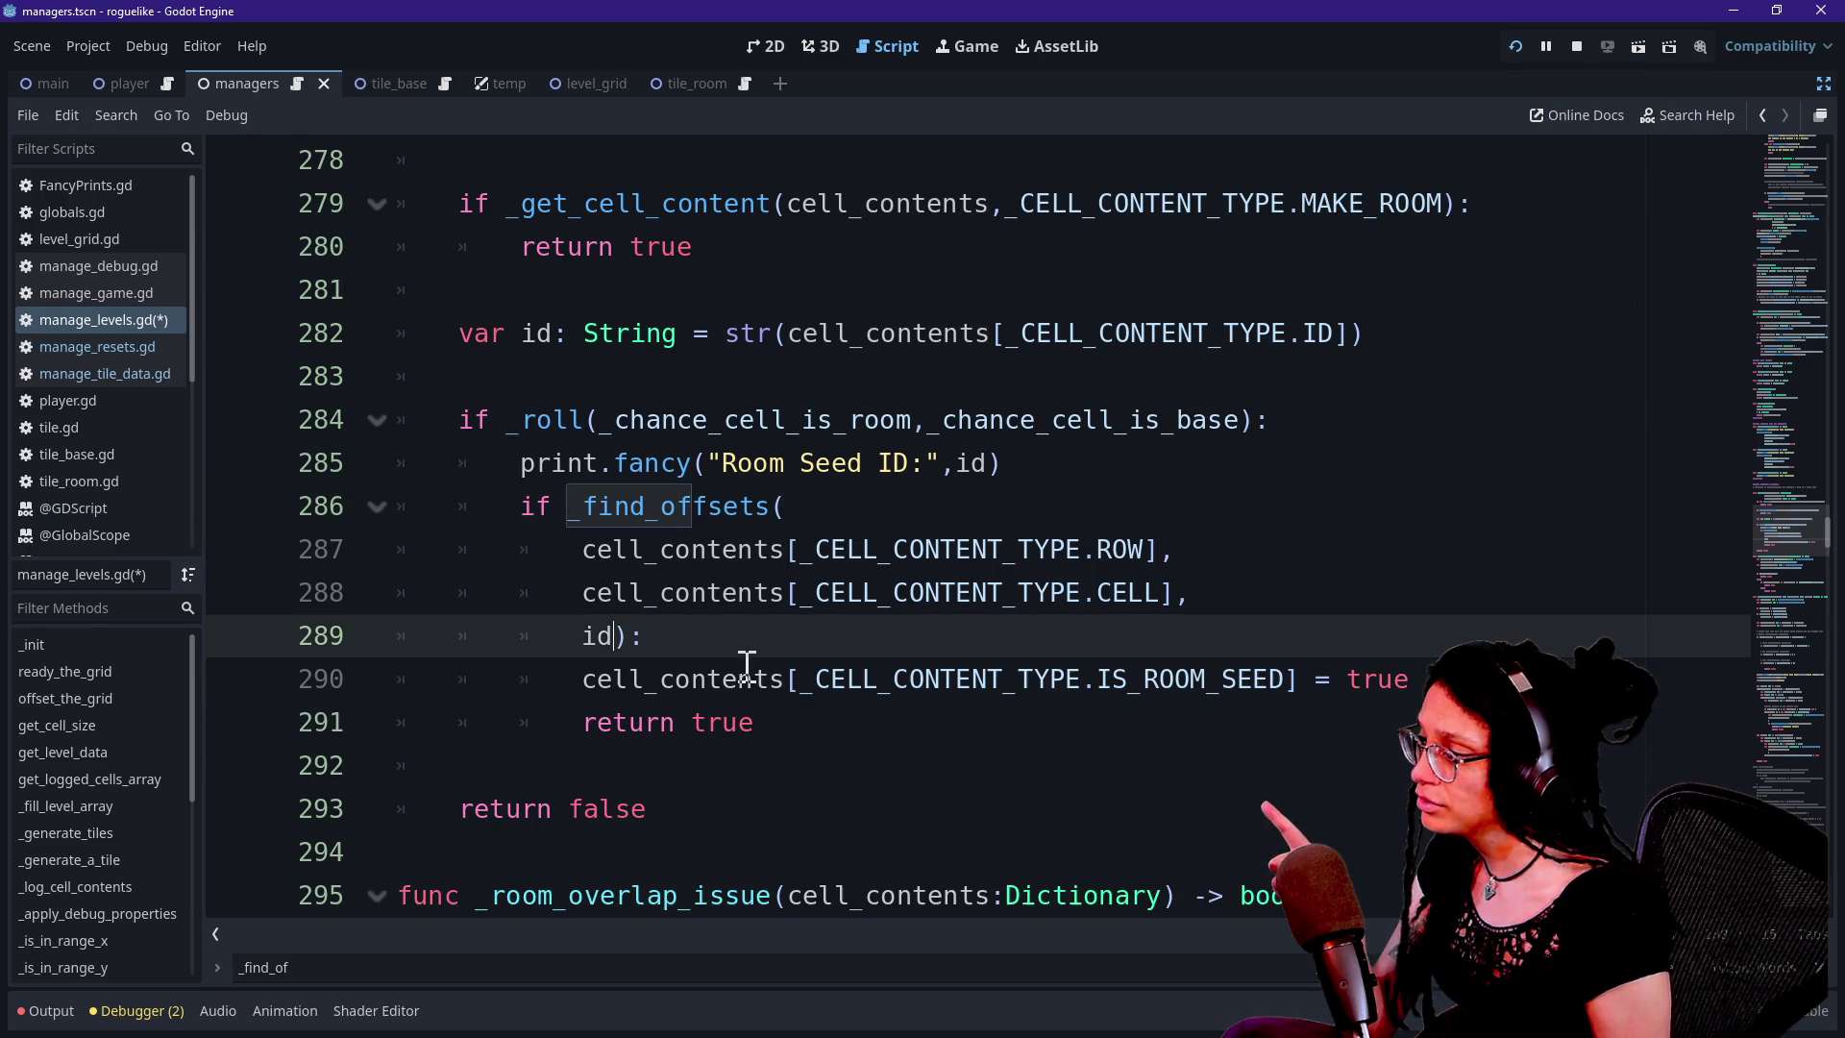
pyautogui.click(580, 684)
pyautogui.press('BackSpace')
pyautogui.press('BackSpace')
pyautogui.press('BackSpace')
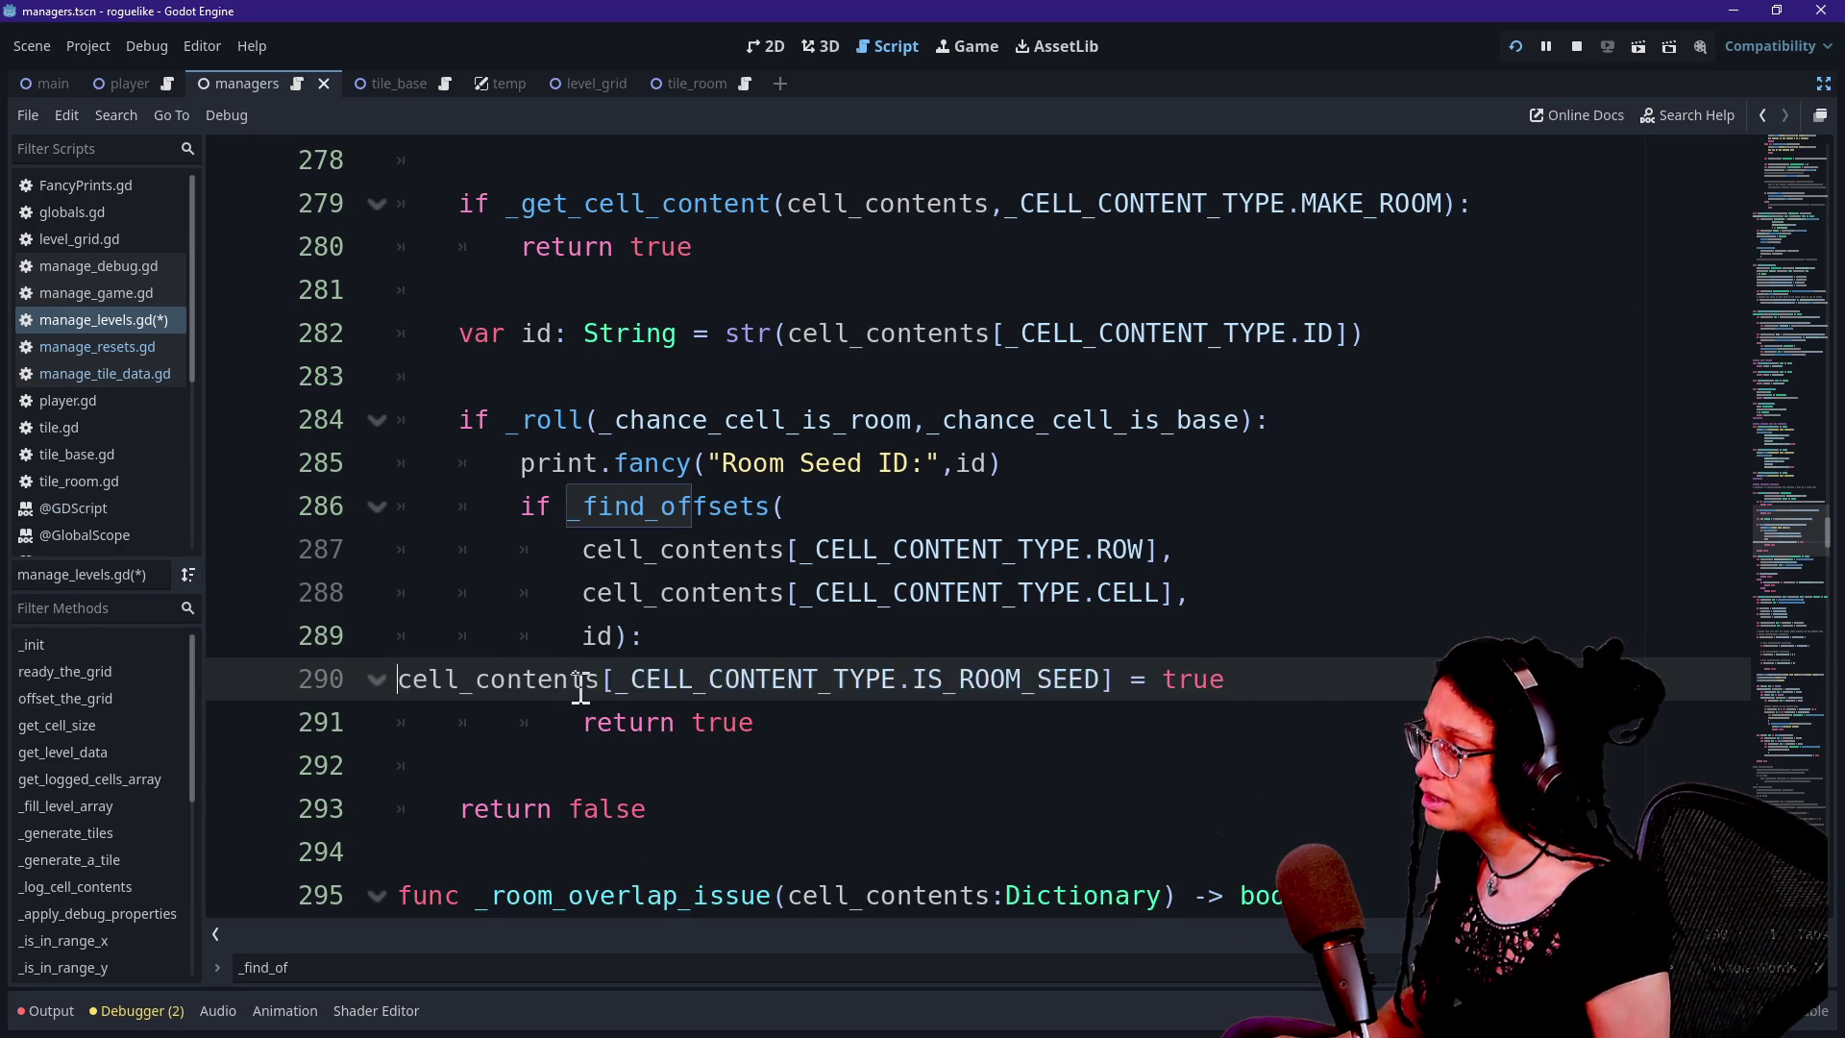
pyautogui.press('Return')
pyautogui.click(803, 728)
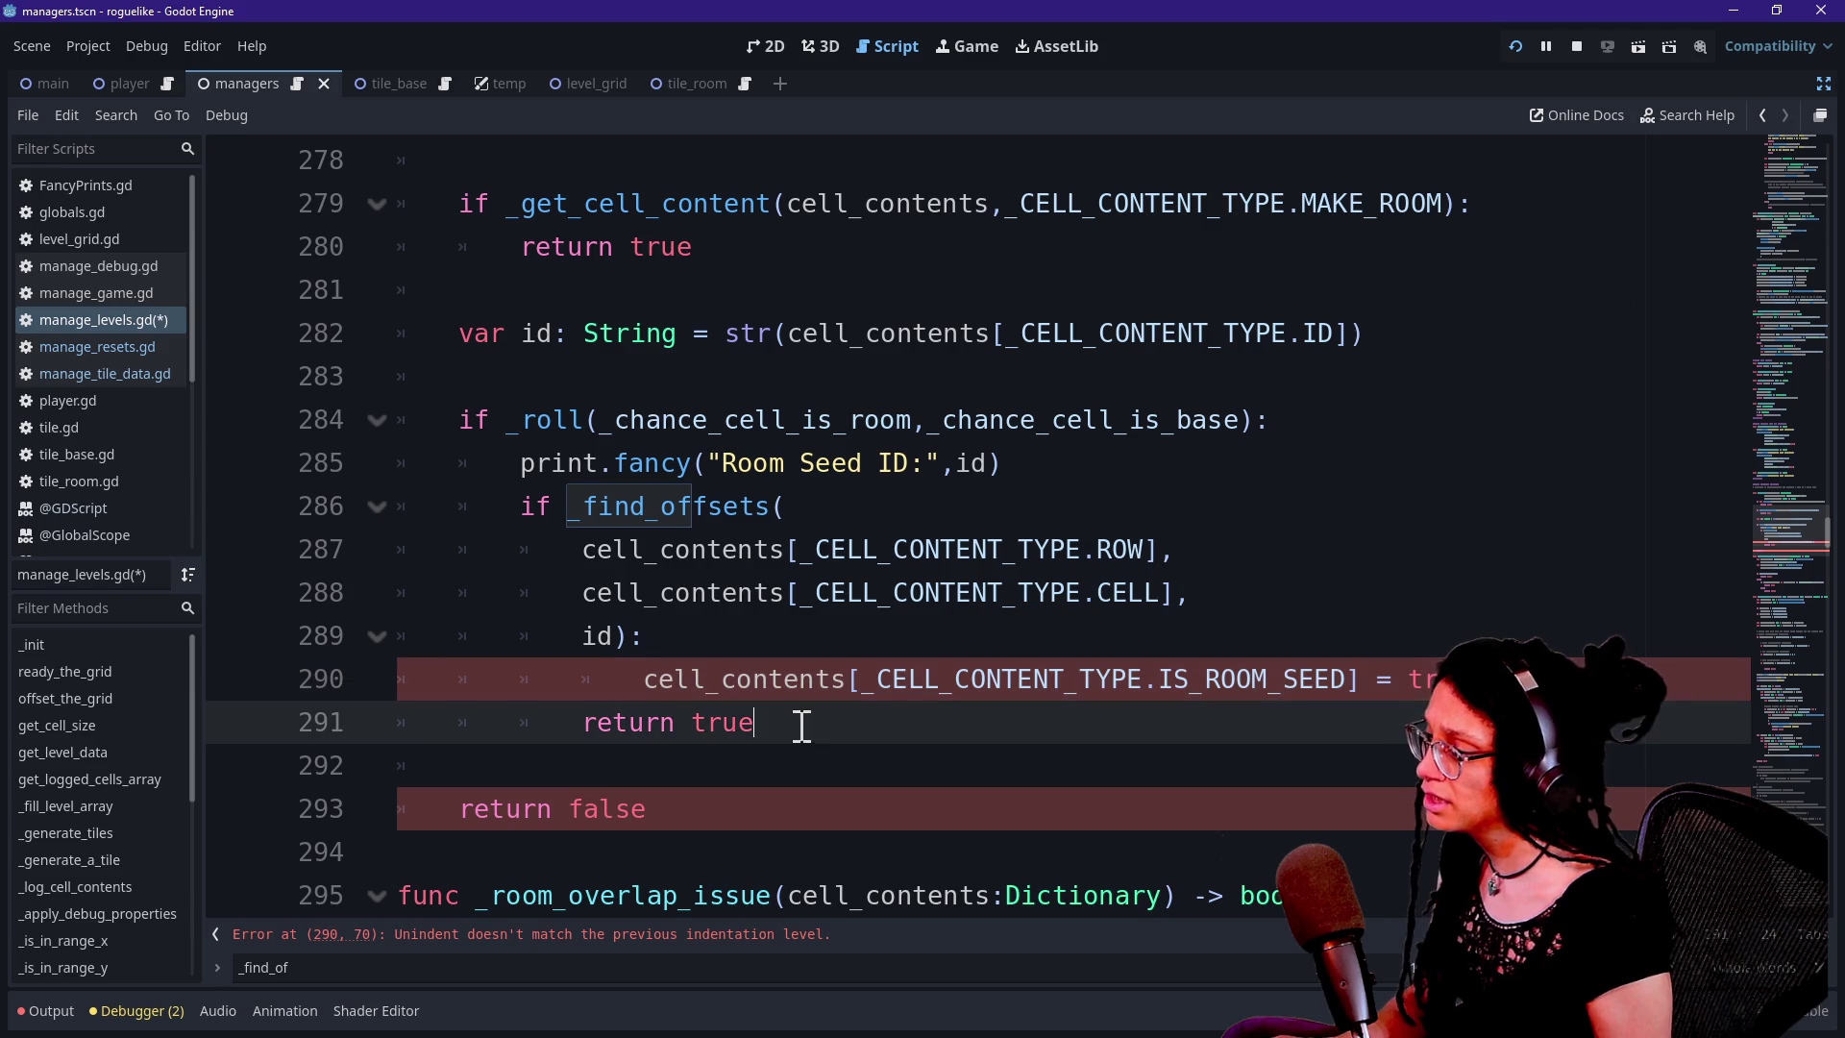
pyautogui.click(640, 680)
pyautogui.press('BackSpace')
pyautogui.click(663, 603)
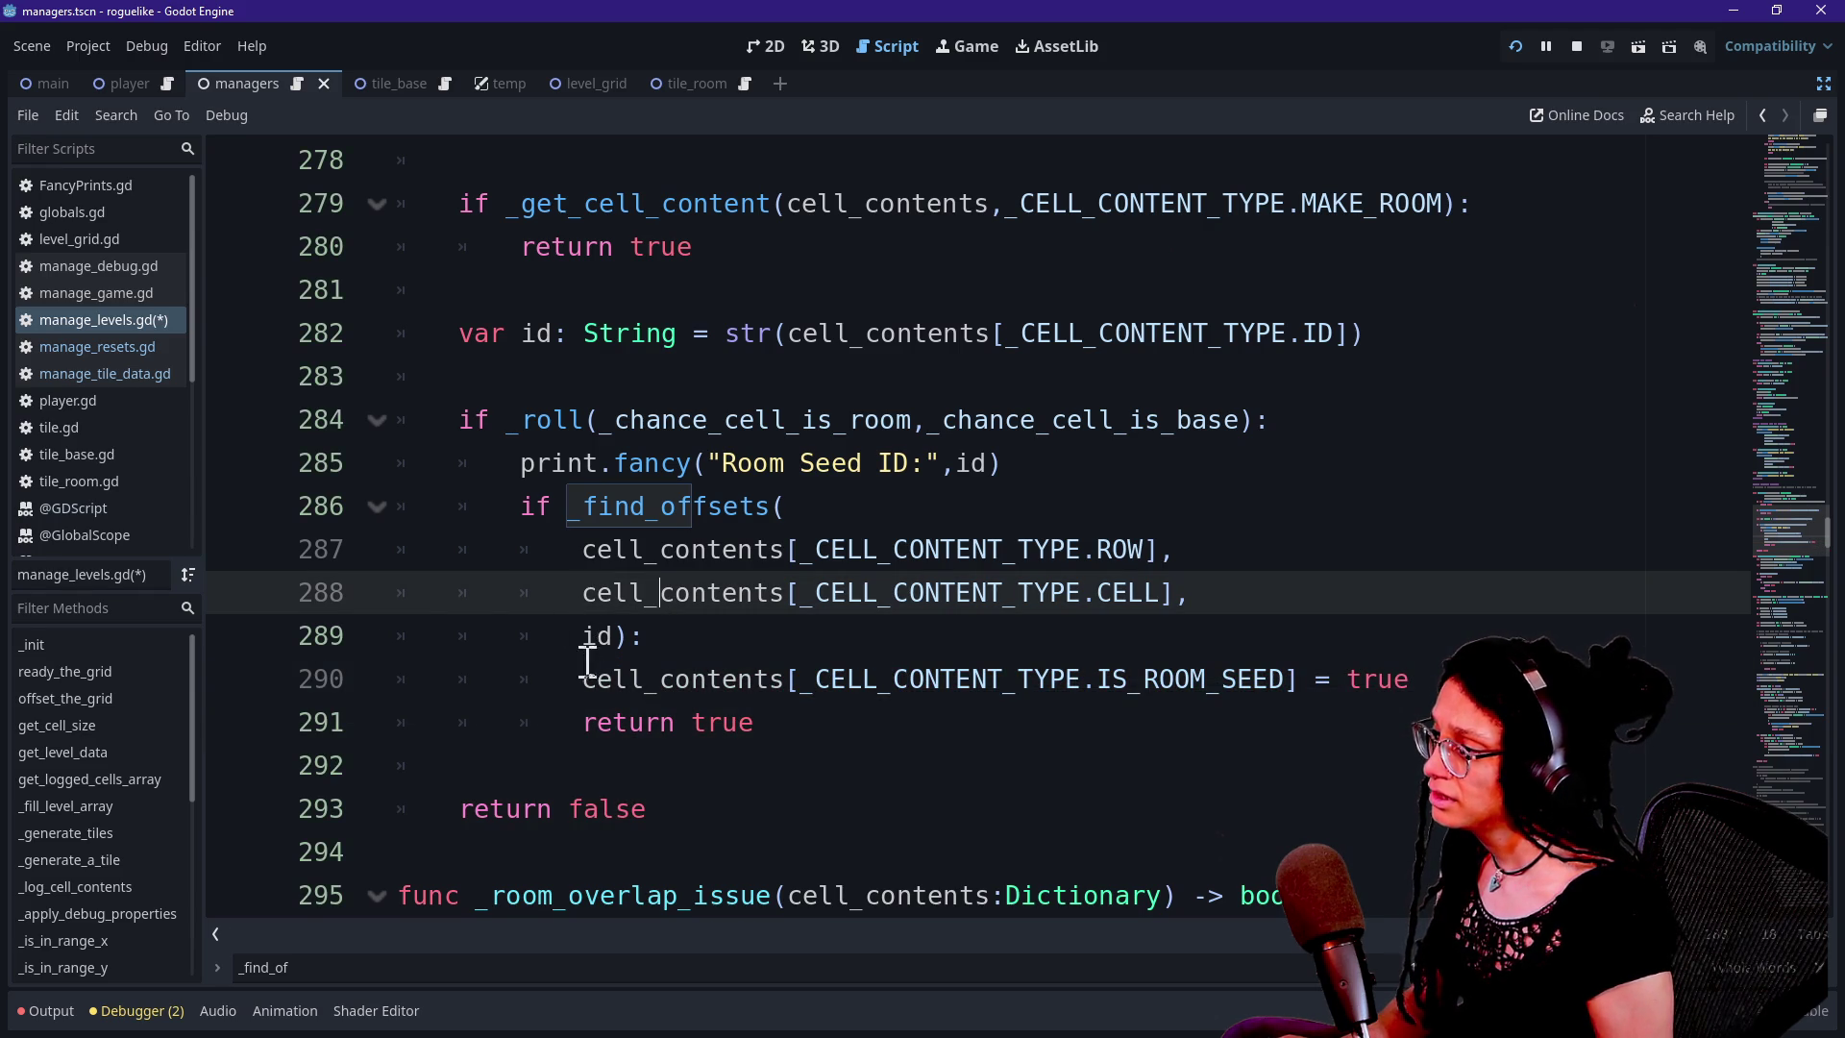
pyautogui.click(827, 640)
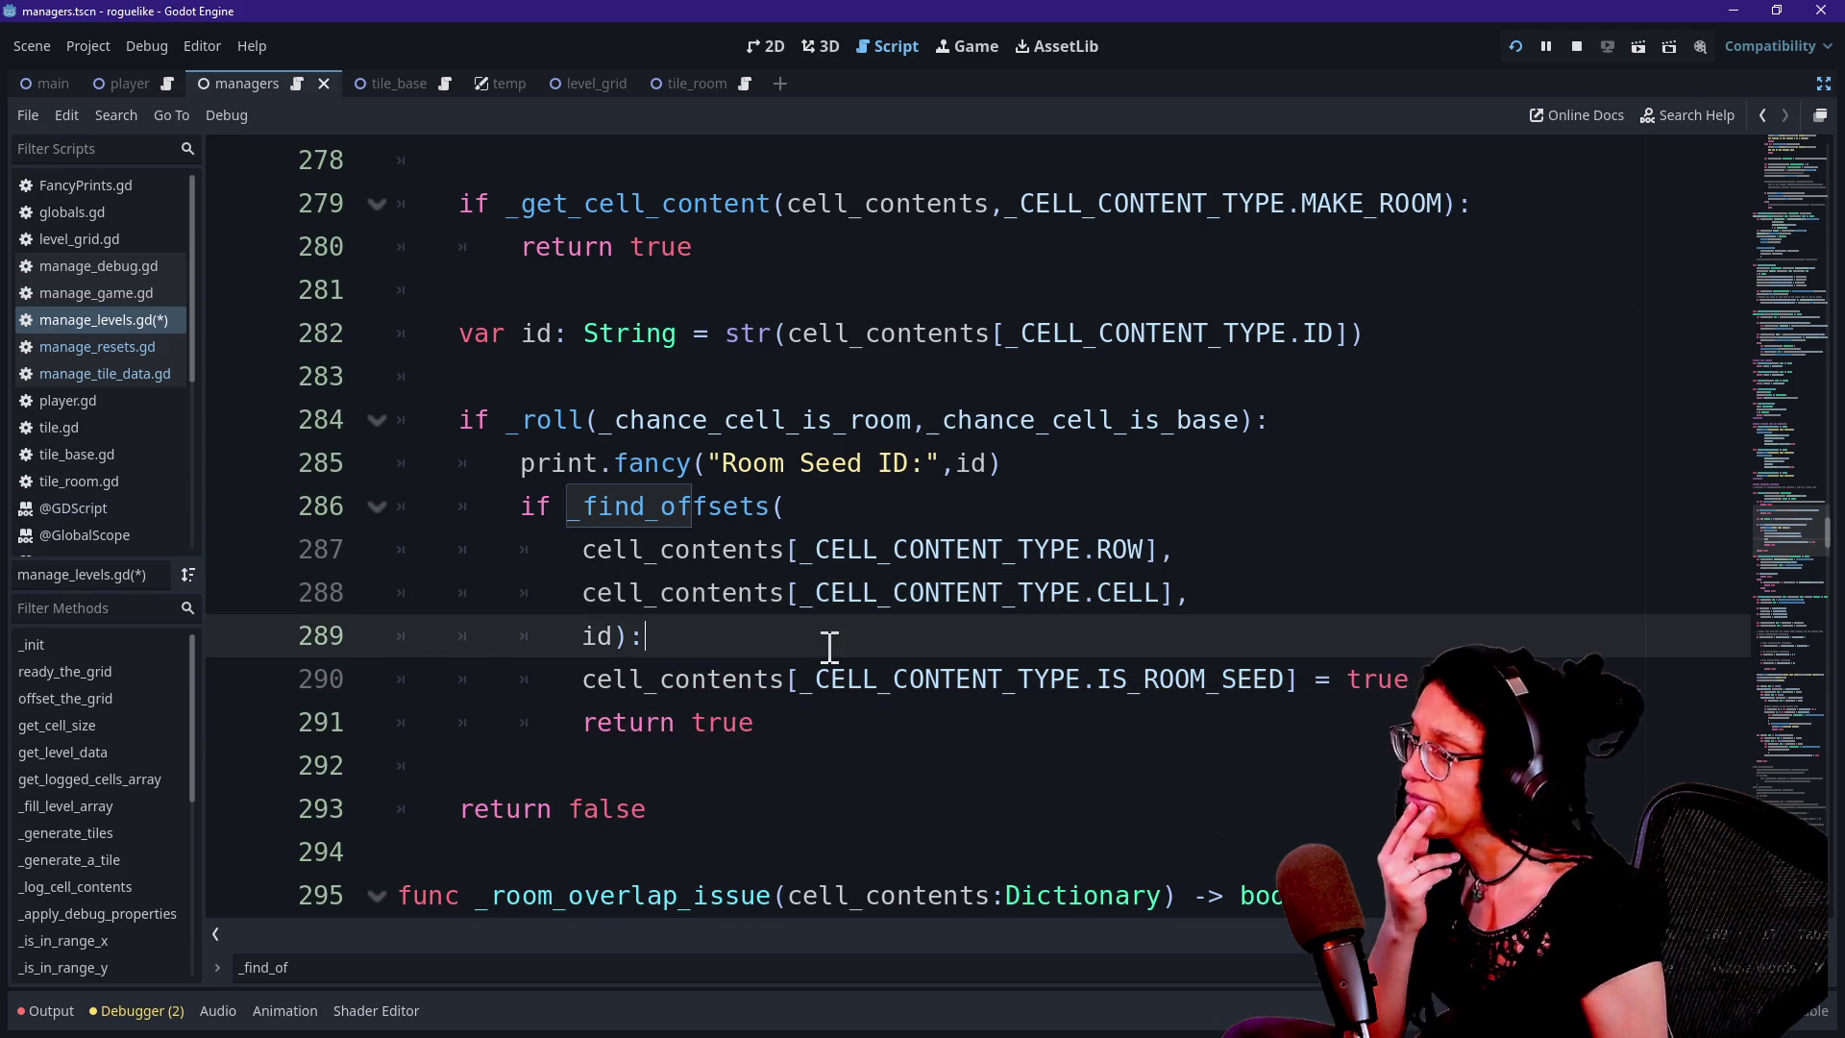
# Open an empty line after the IS_ROOM_SEED = true assignment
pyautogui.scroll(-1, 1055, 659)
pyautogui.moveTo(654, 550)
pyautogui.mouseDown()
pyautogui.moveTo(1403, 563)
pyautogui.moveTo(717, 532)
pyautogui.mouseUp()
pyautogui.click(1398, 559)
pyautogui.click(717, 531)
pyautogui.moveTo(582, 548); pyautogui.dragTo(1095, 568)
pyautogui.click(1425, 548)
pyautogui.press('Return')
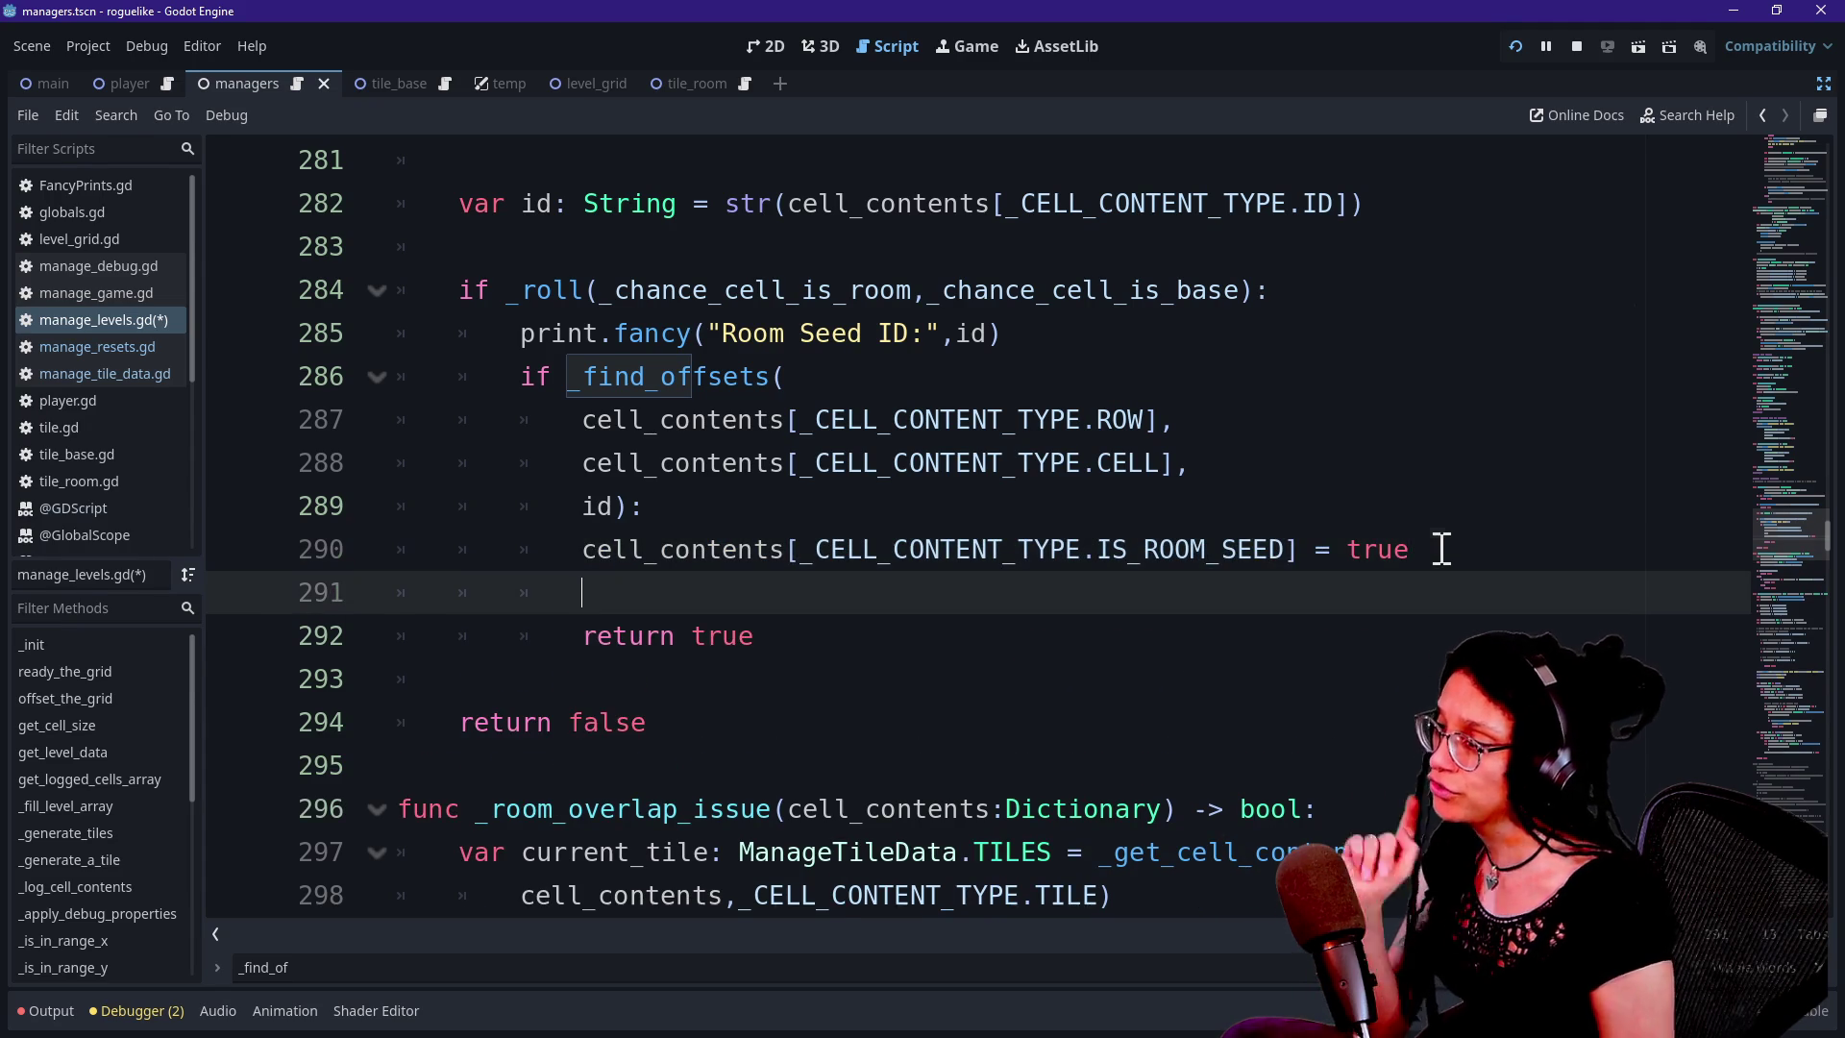
# Add the _log_room_cell(cell_contents) call and begin a func _log_room_cell line below return false
pyautogui.write('_log_')
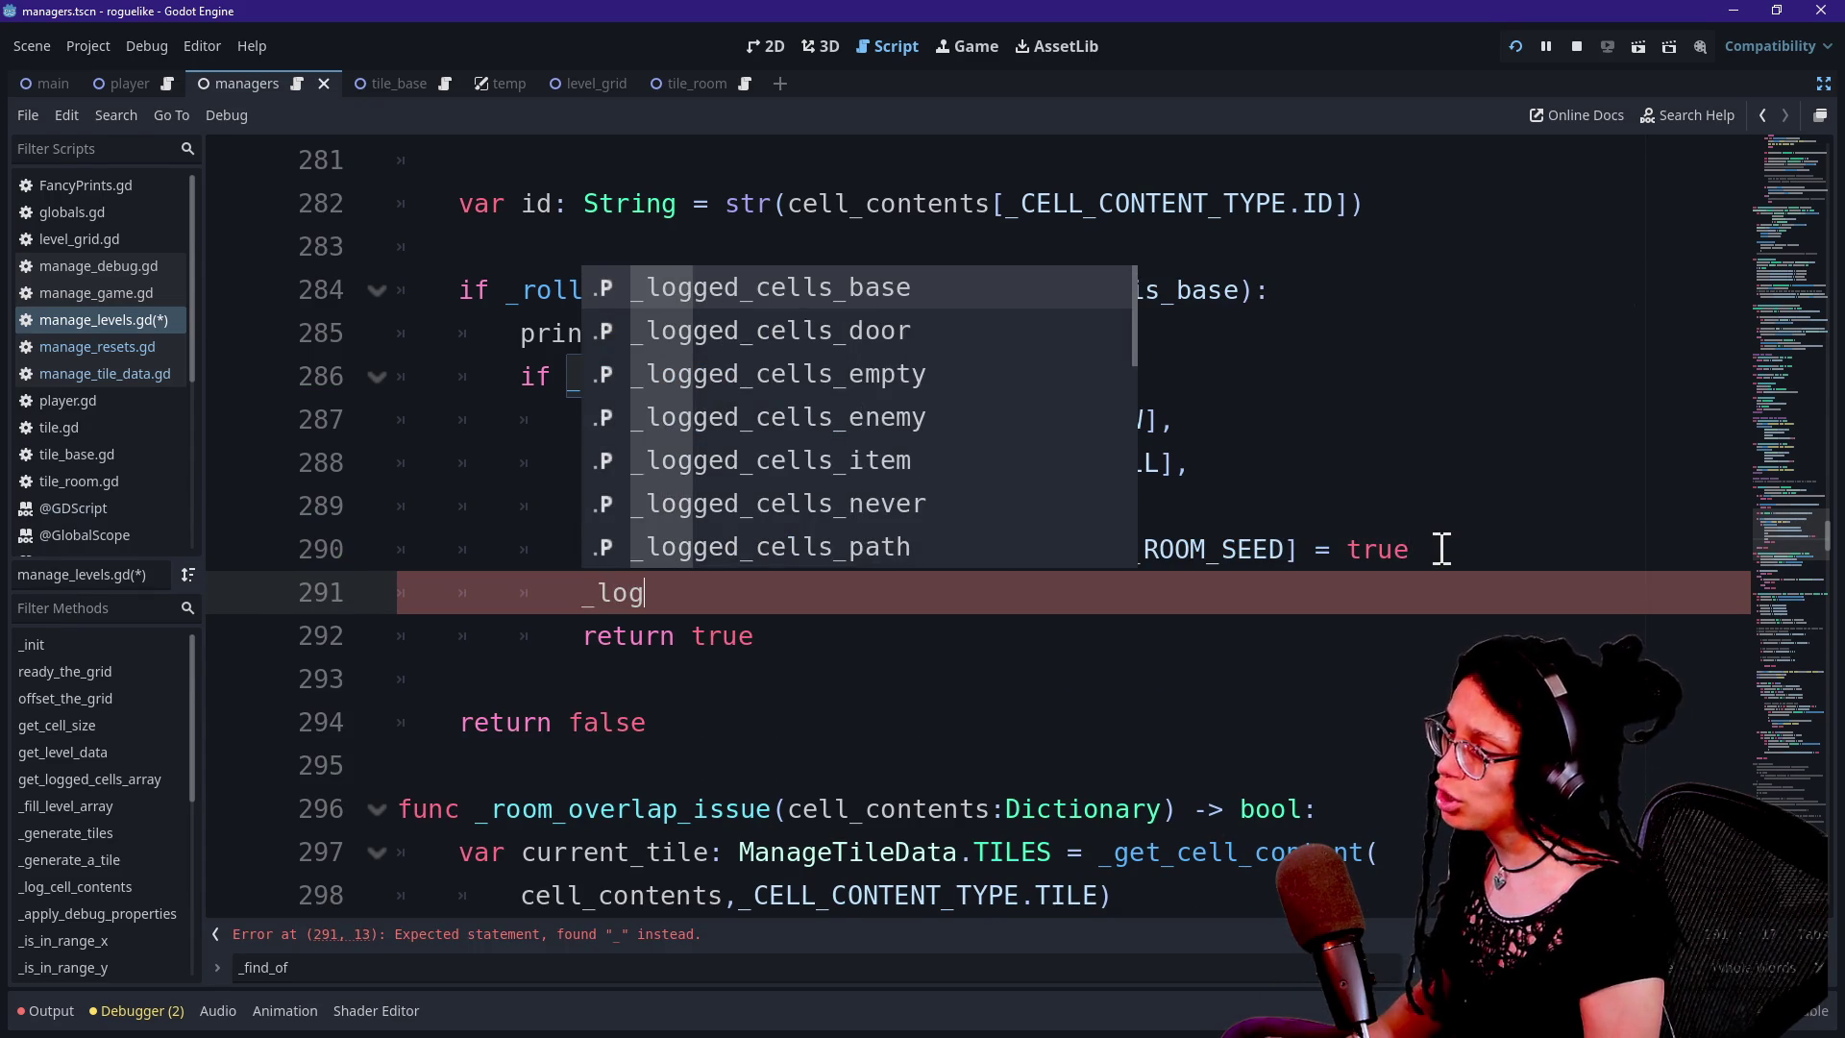
pyautogui.write('room_')
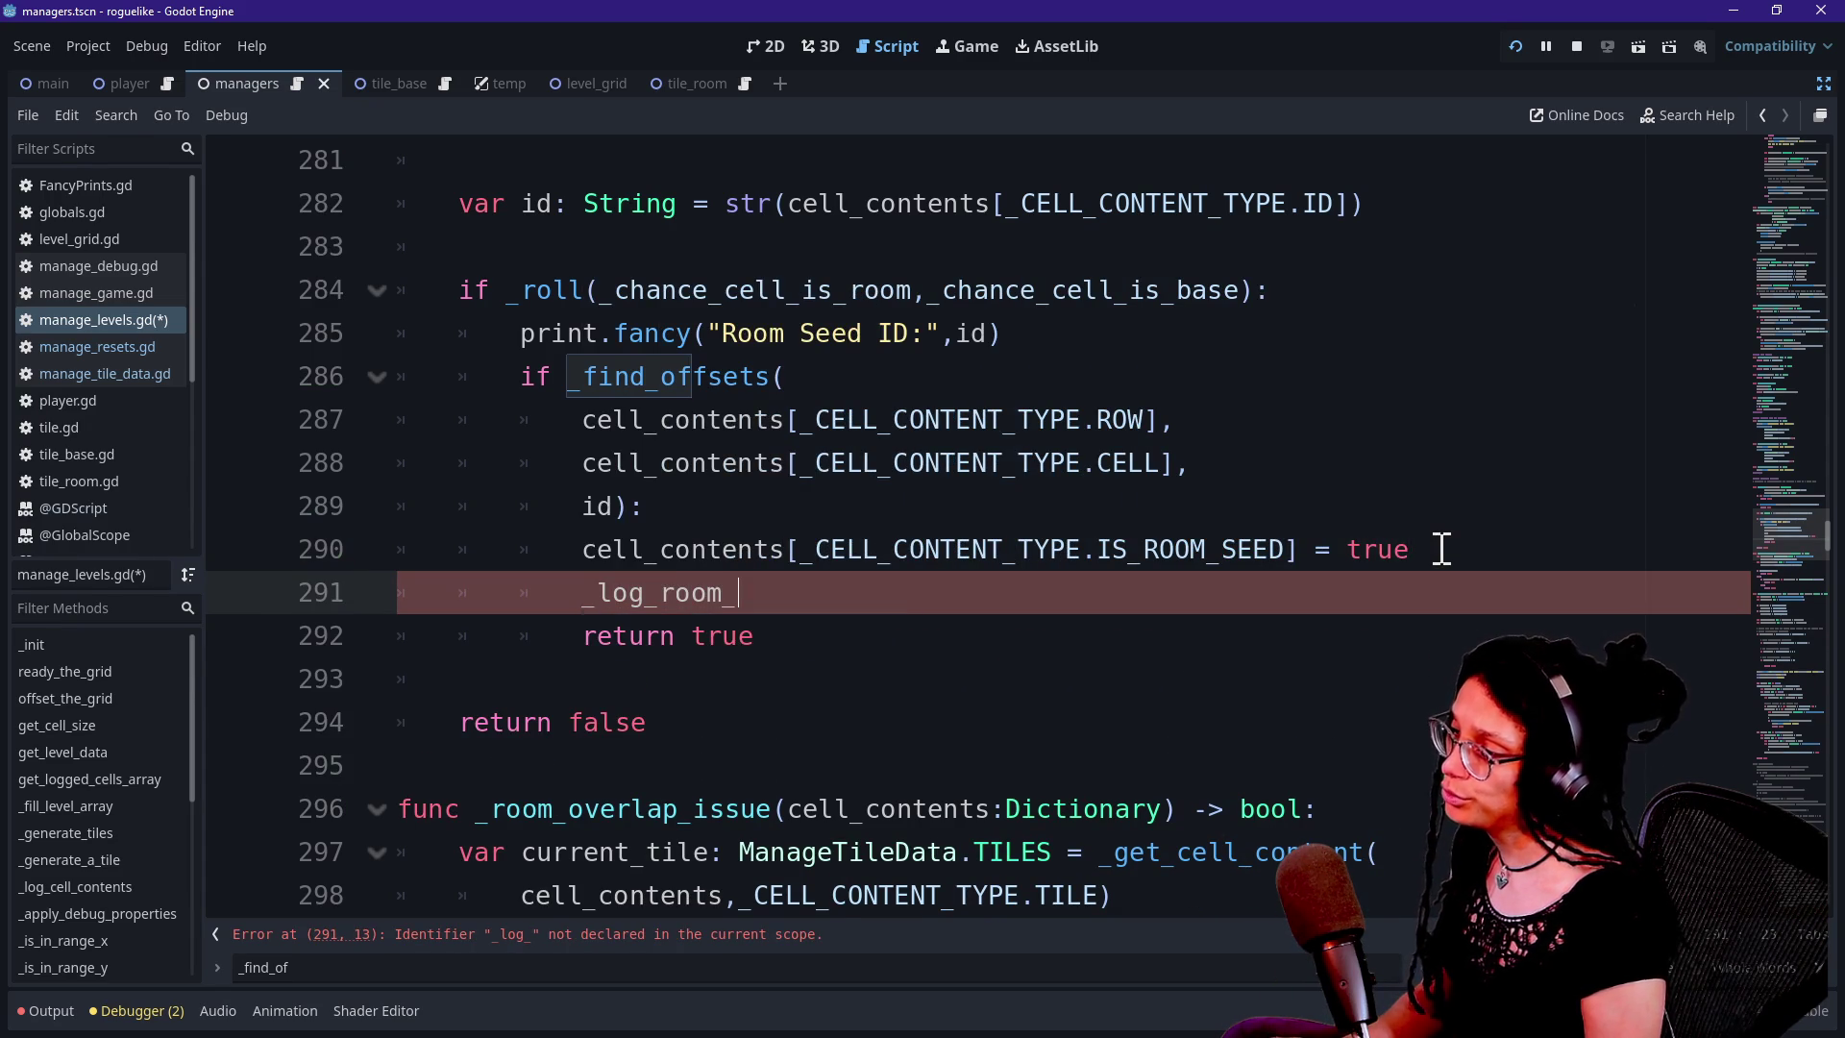
pyautogui.write('cel')
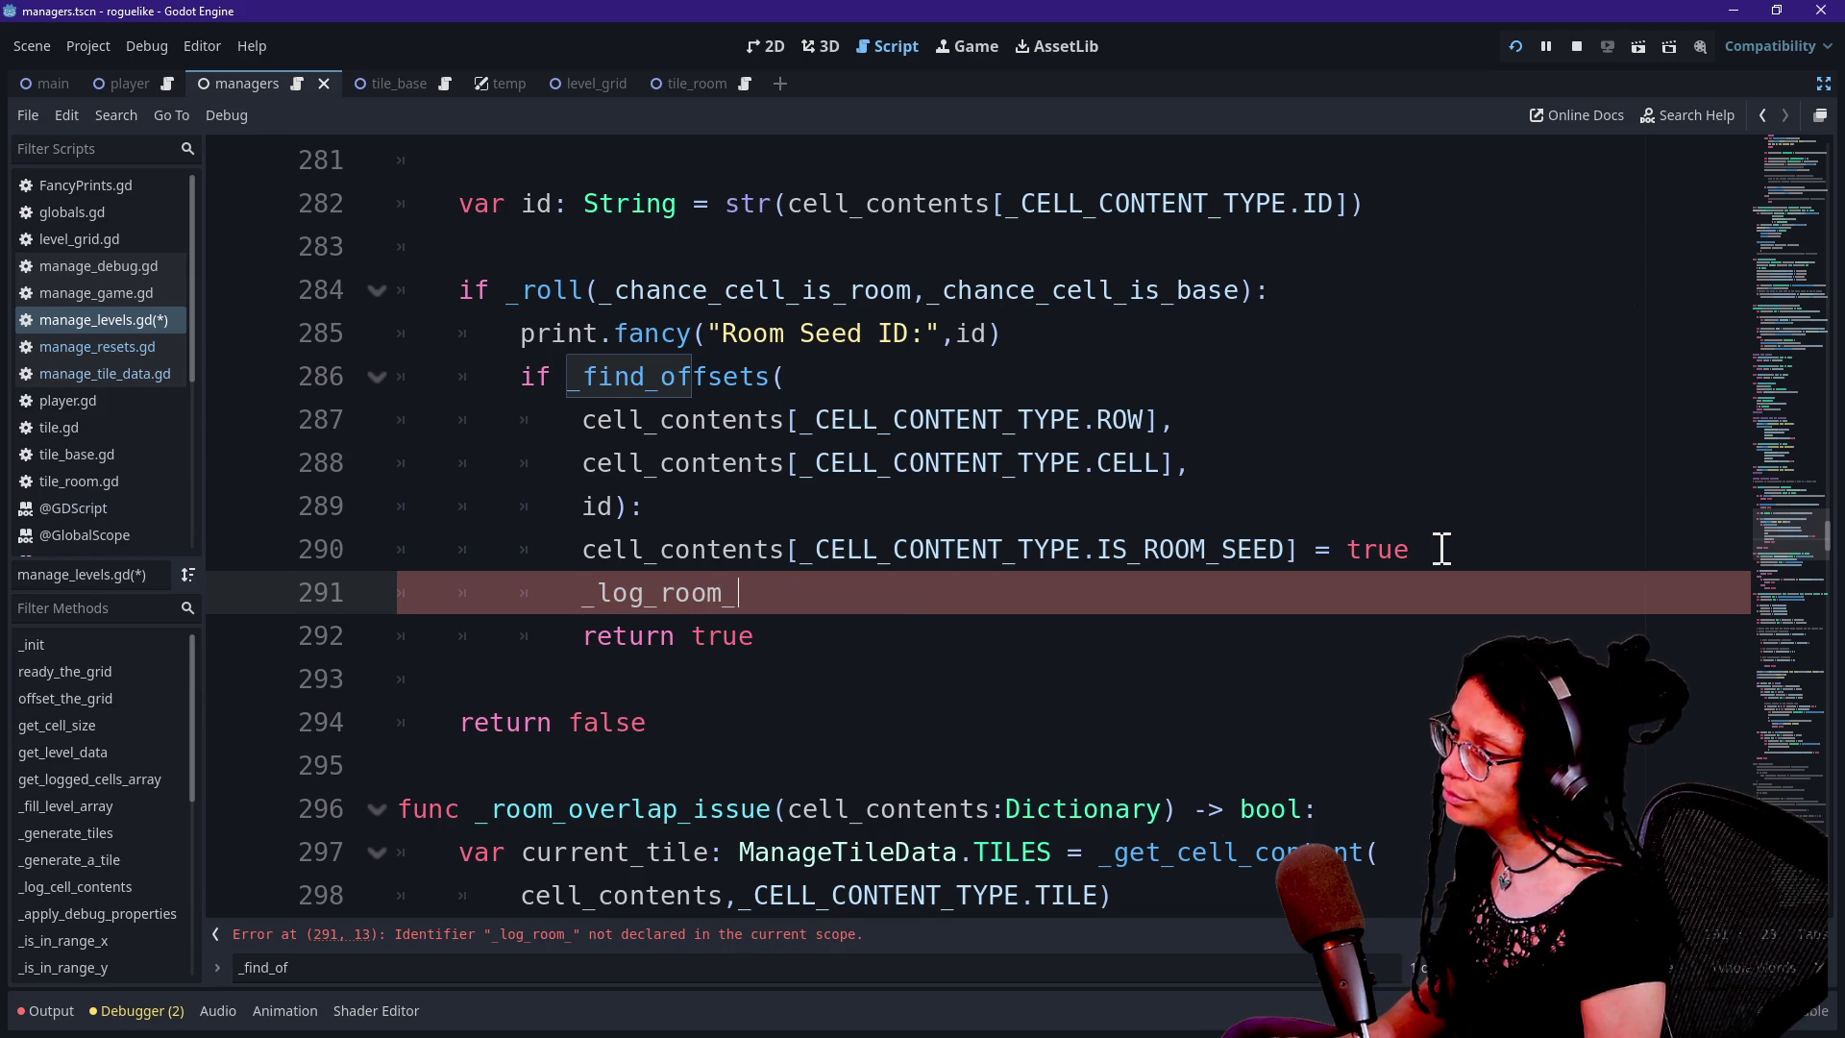
pyautogui.write('g_room')
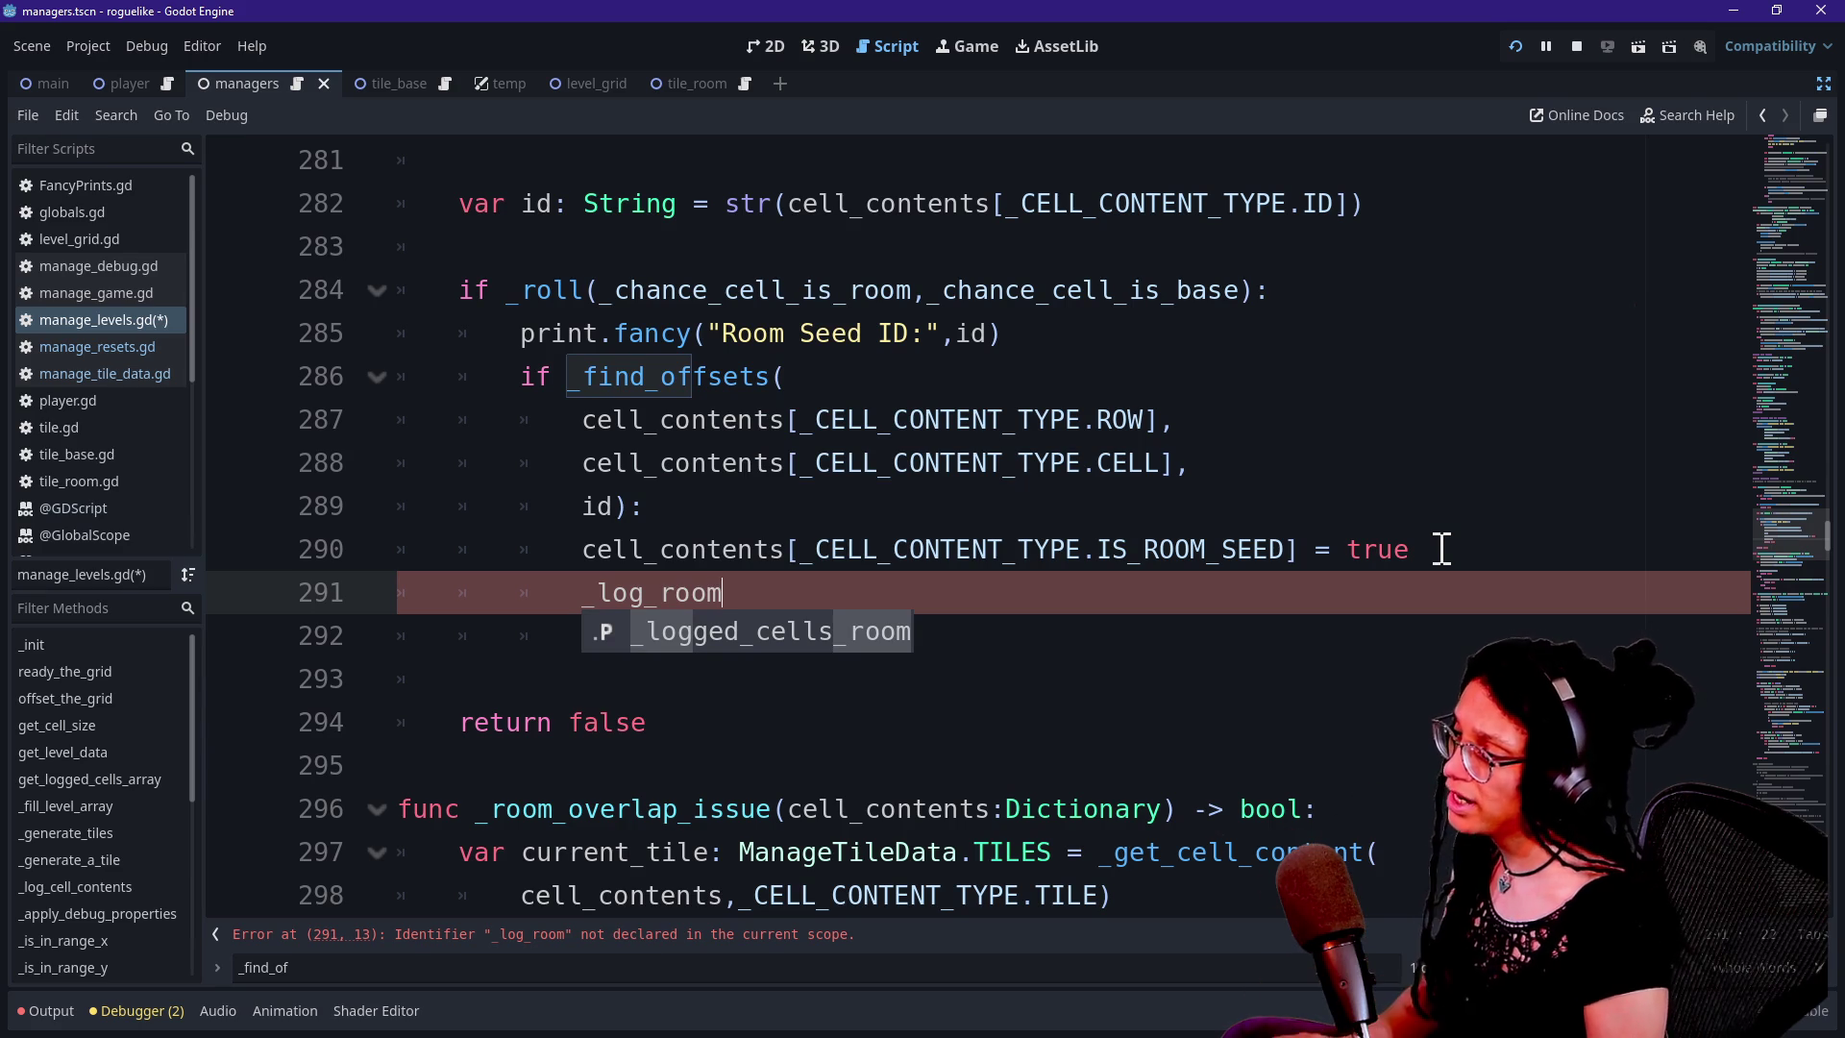
pyautogui.write('_cell')
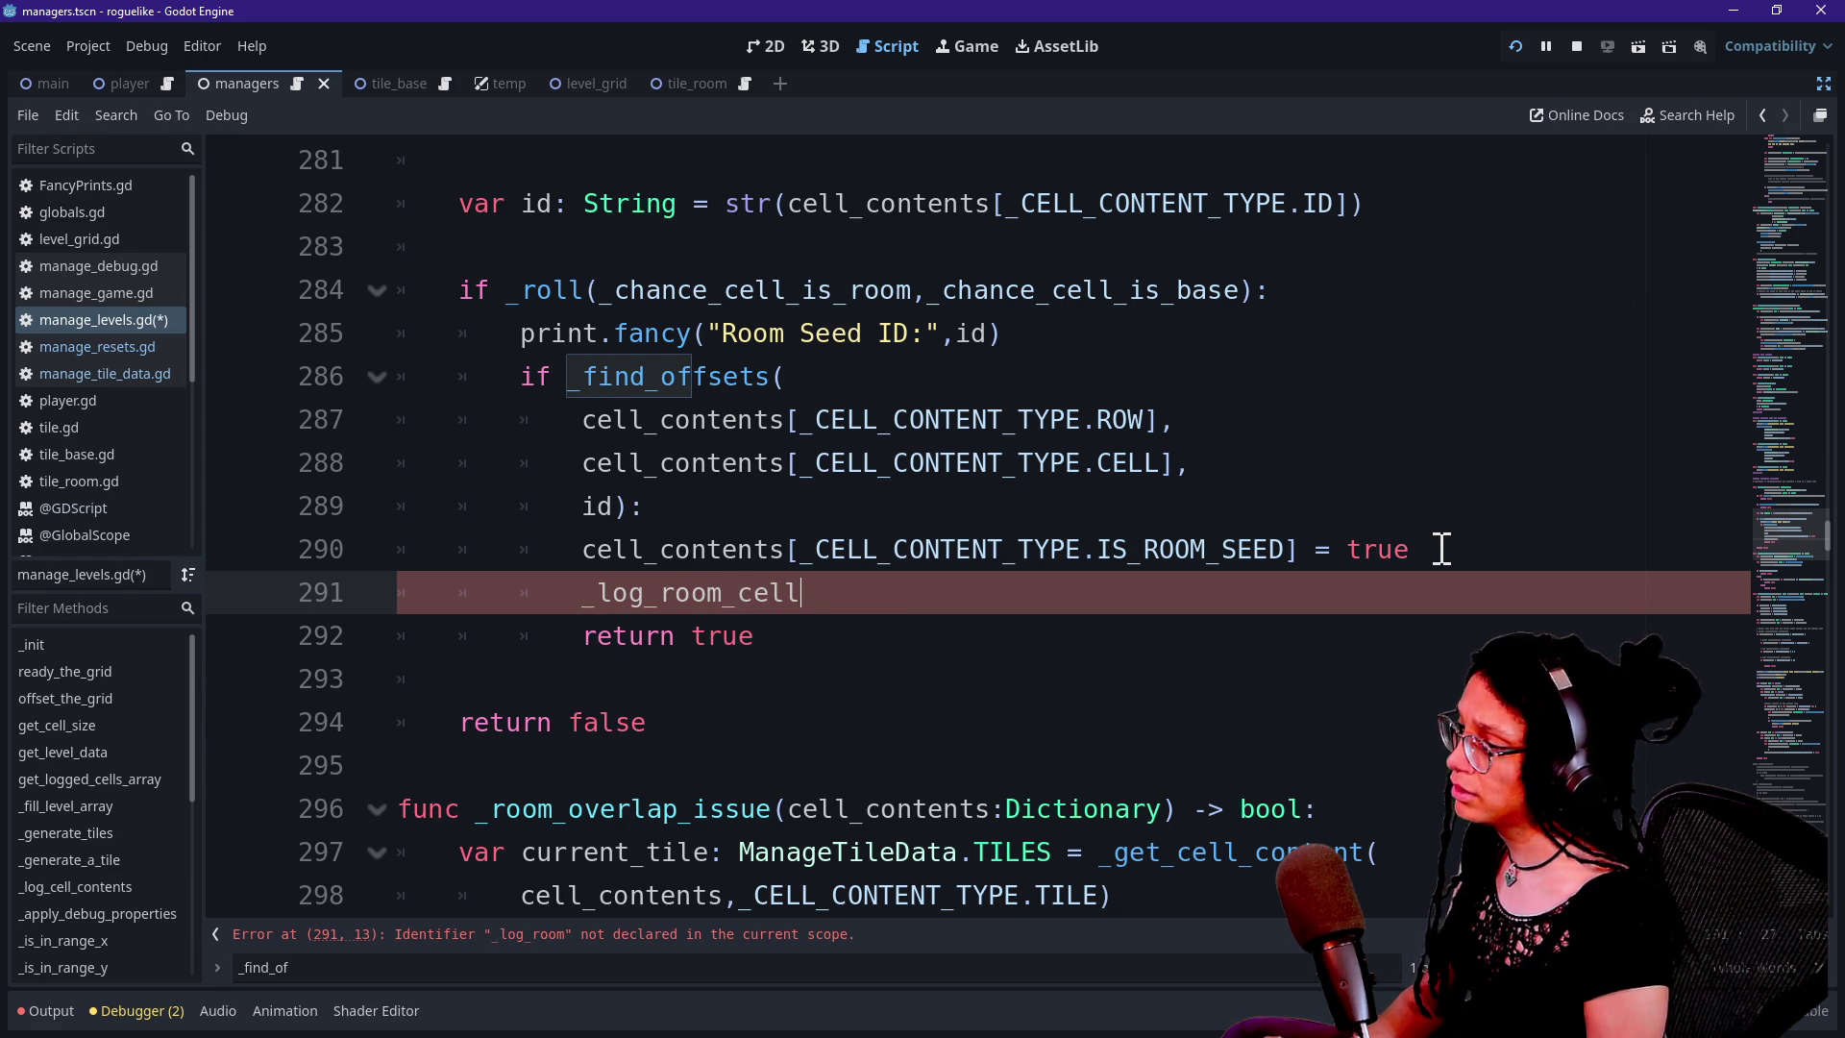
pyautogui.write('()')
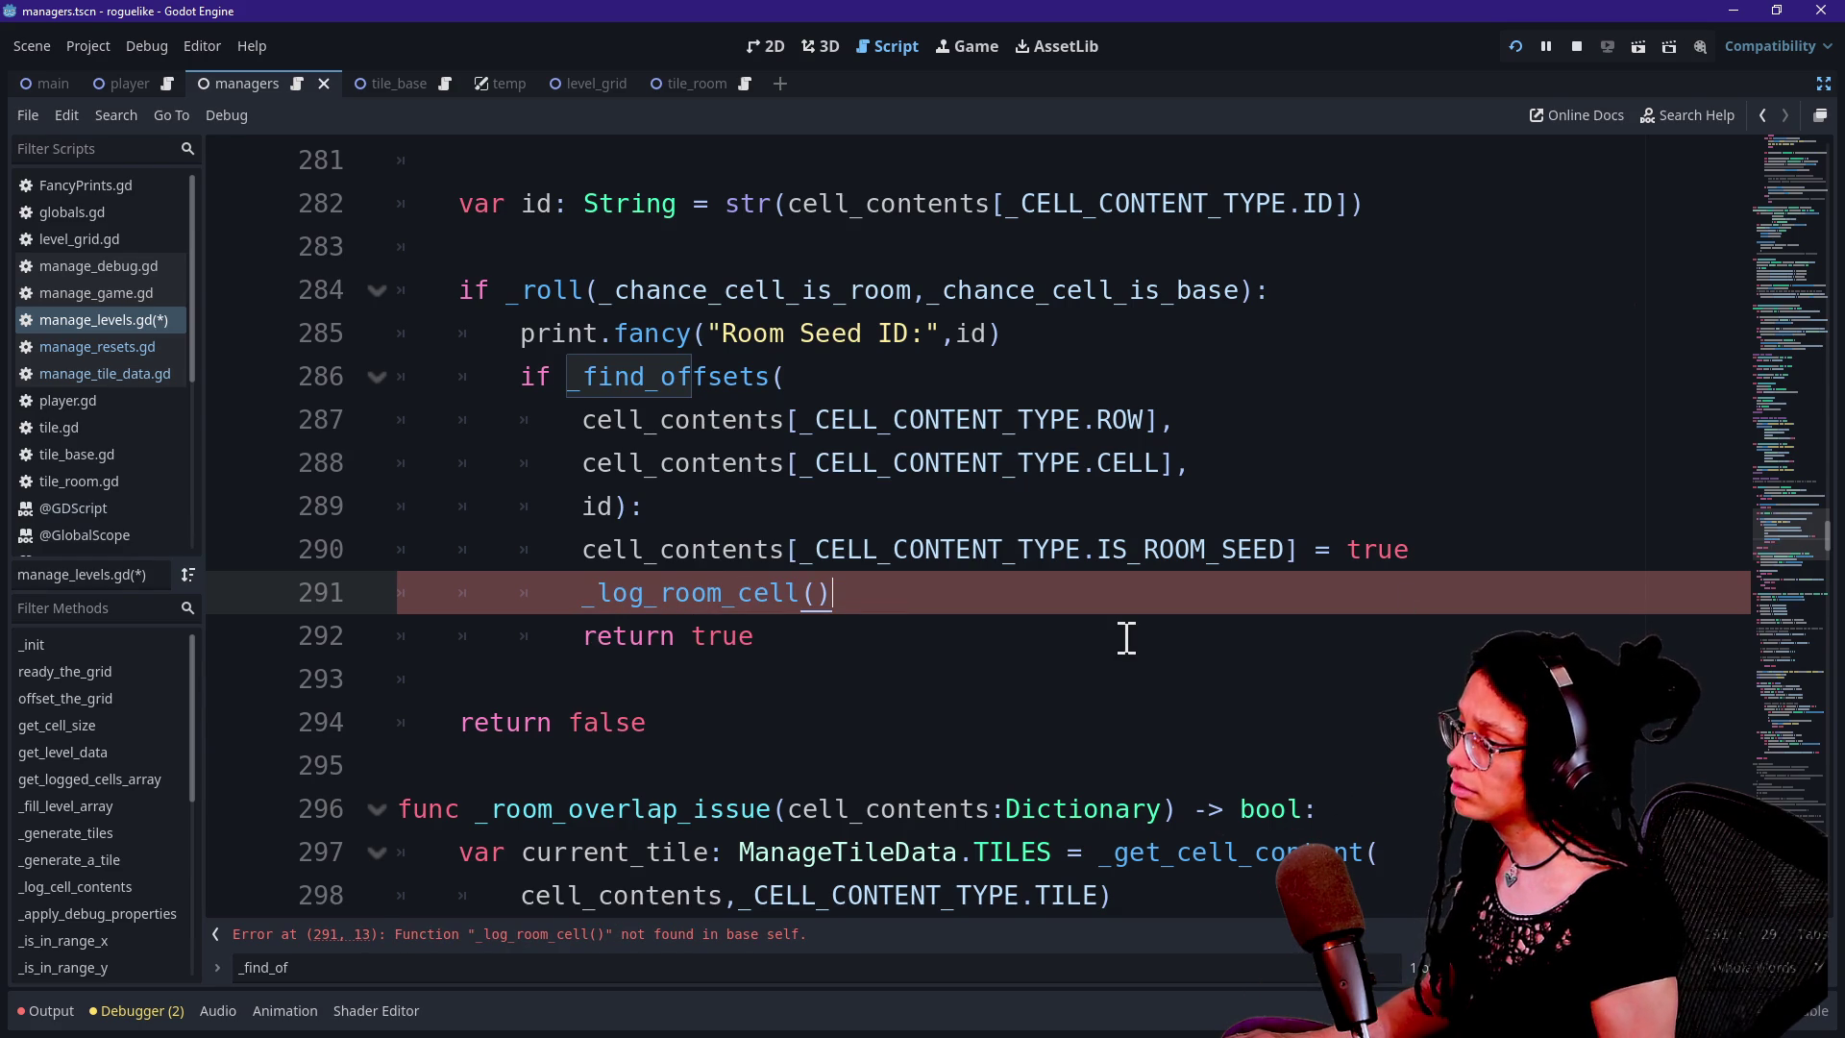
pyautogui.click(757, 716)
pyautogui.press('Return')
pyautogui.press('Return')
pyautogui.press('BackSpace')
pyautogui.write('fun')
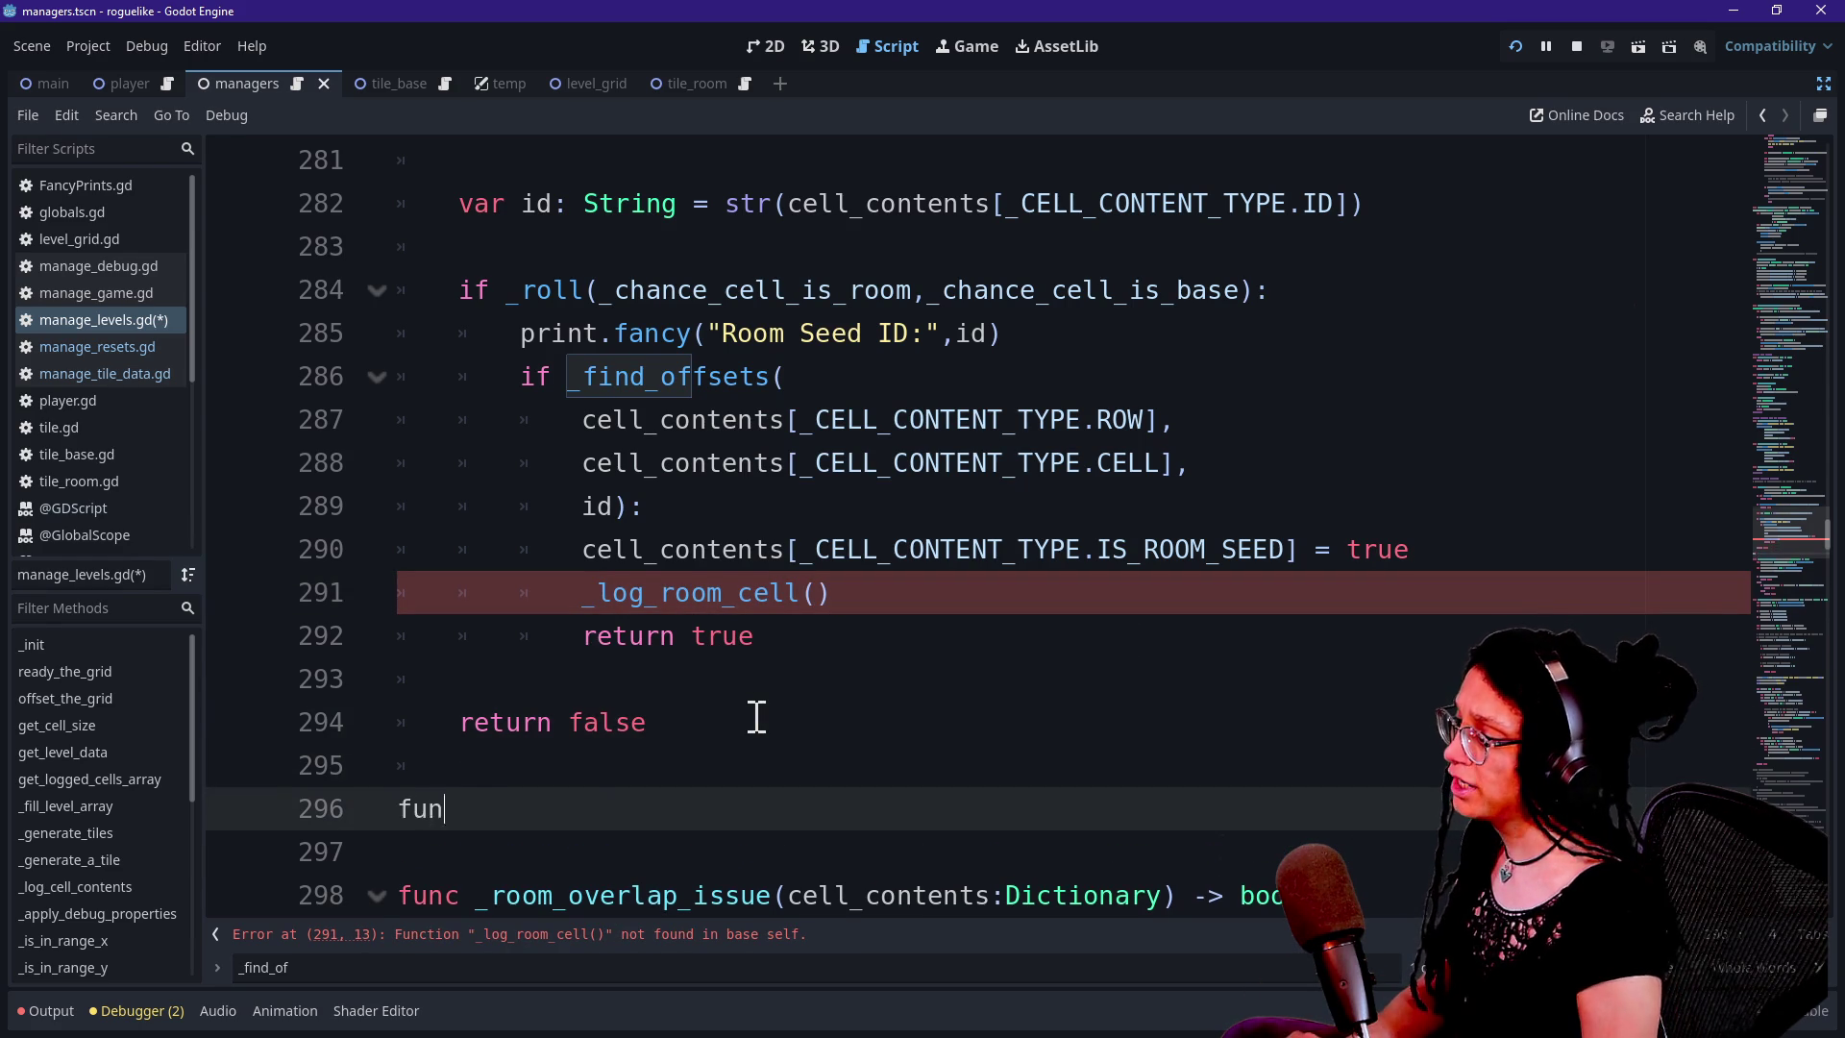
pyautogui.write('c _log_room_cell(')
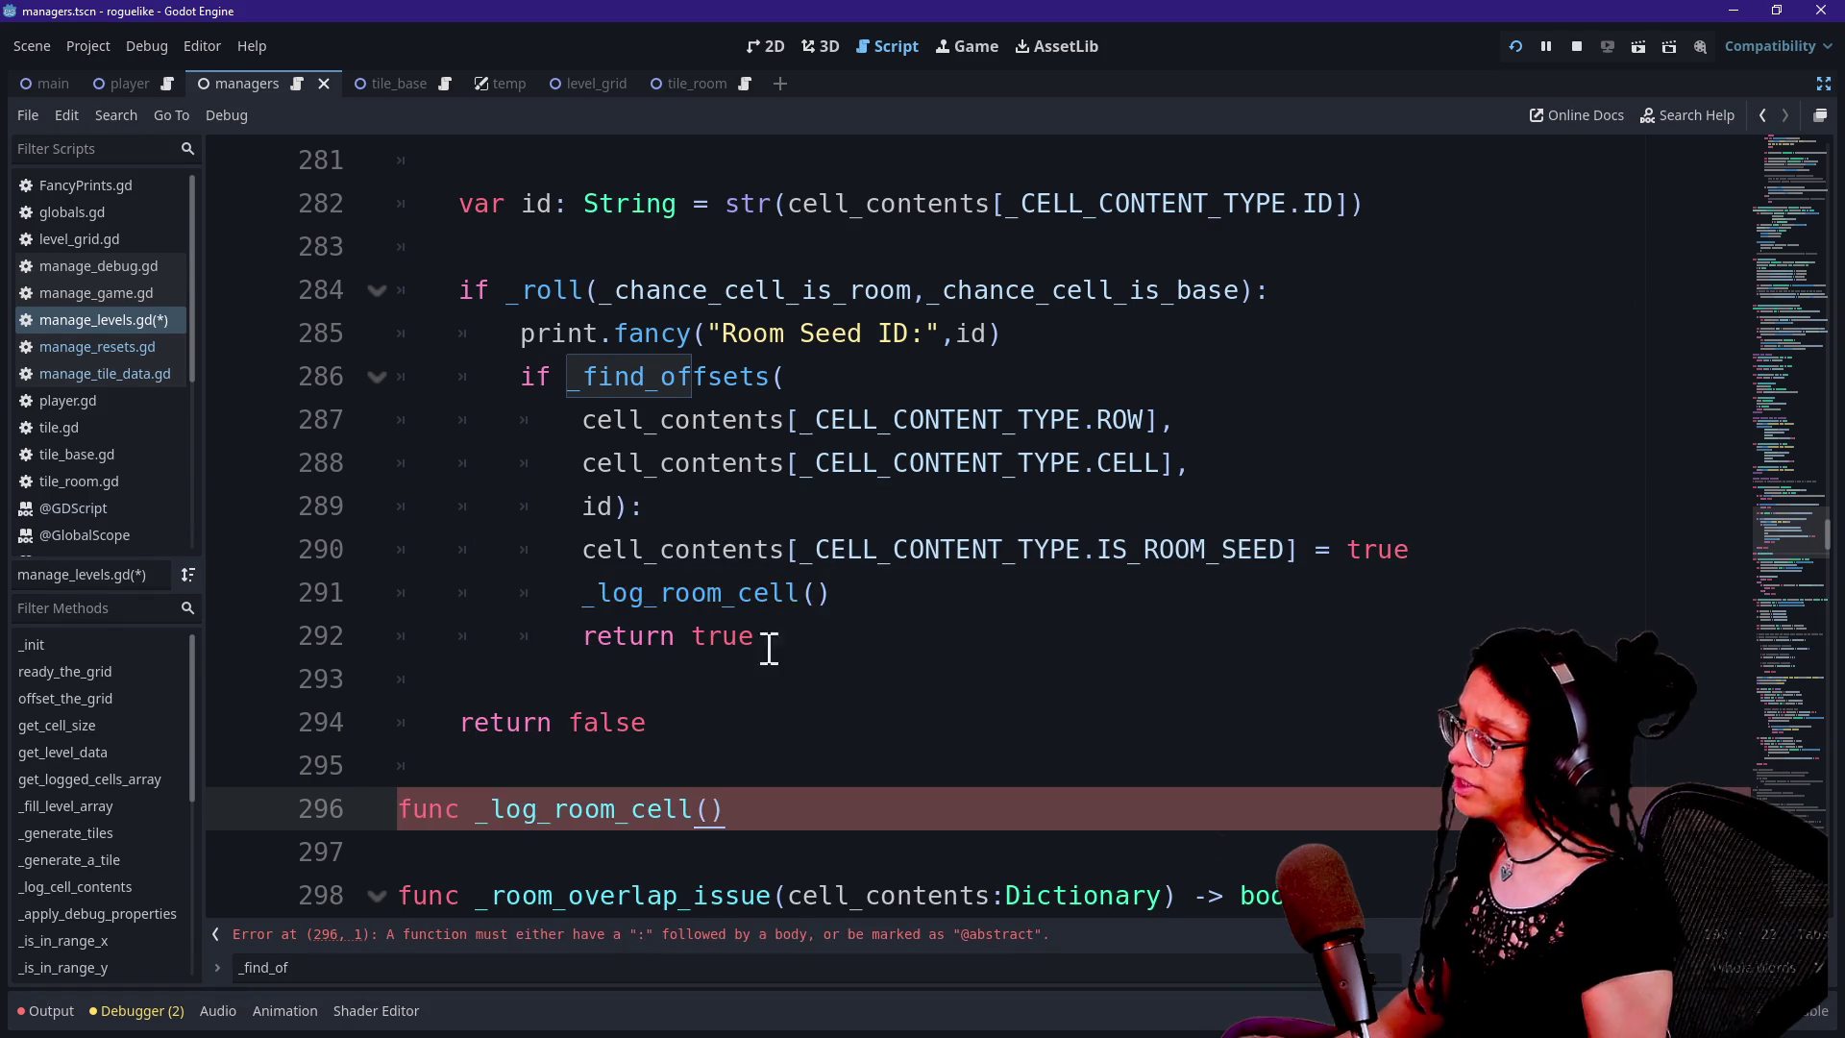
pyautogui.click(817, 593)
pyautogui.write('cell_contents)')
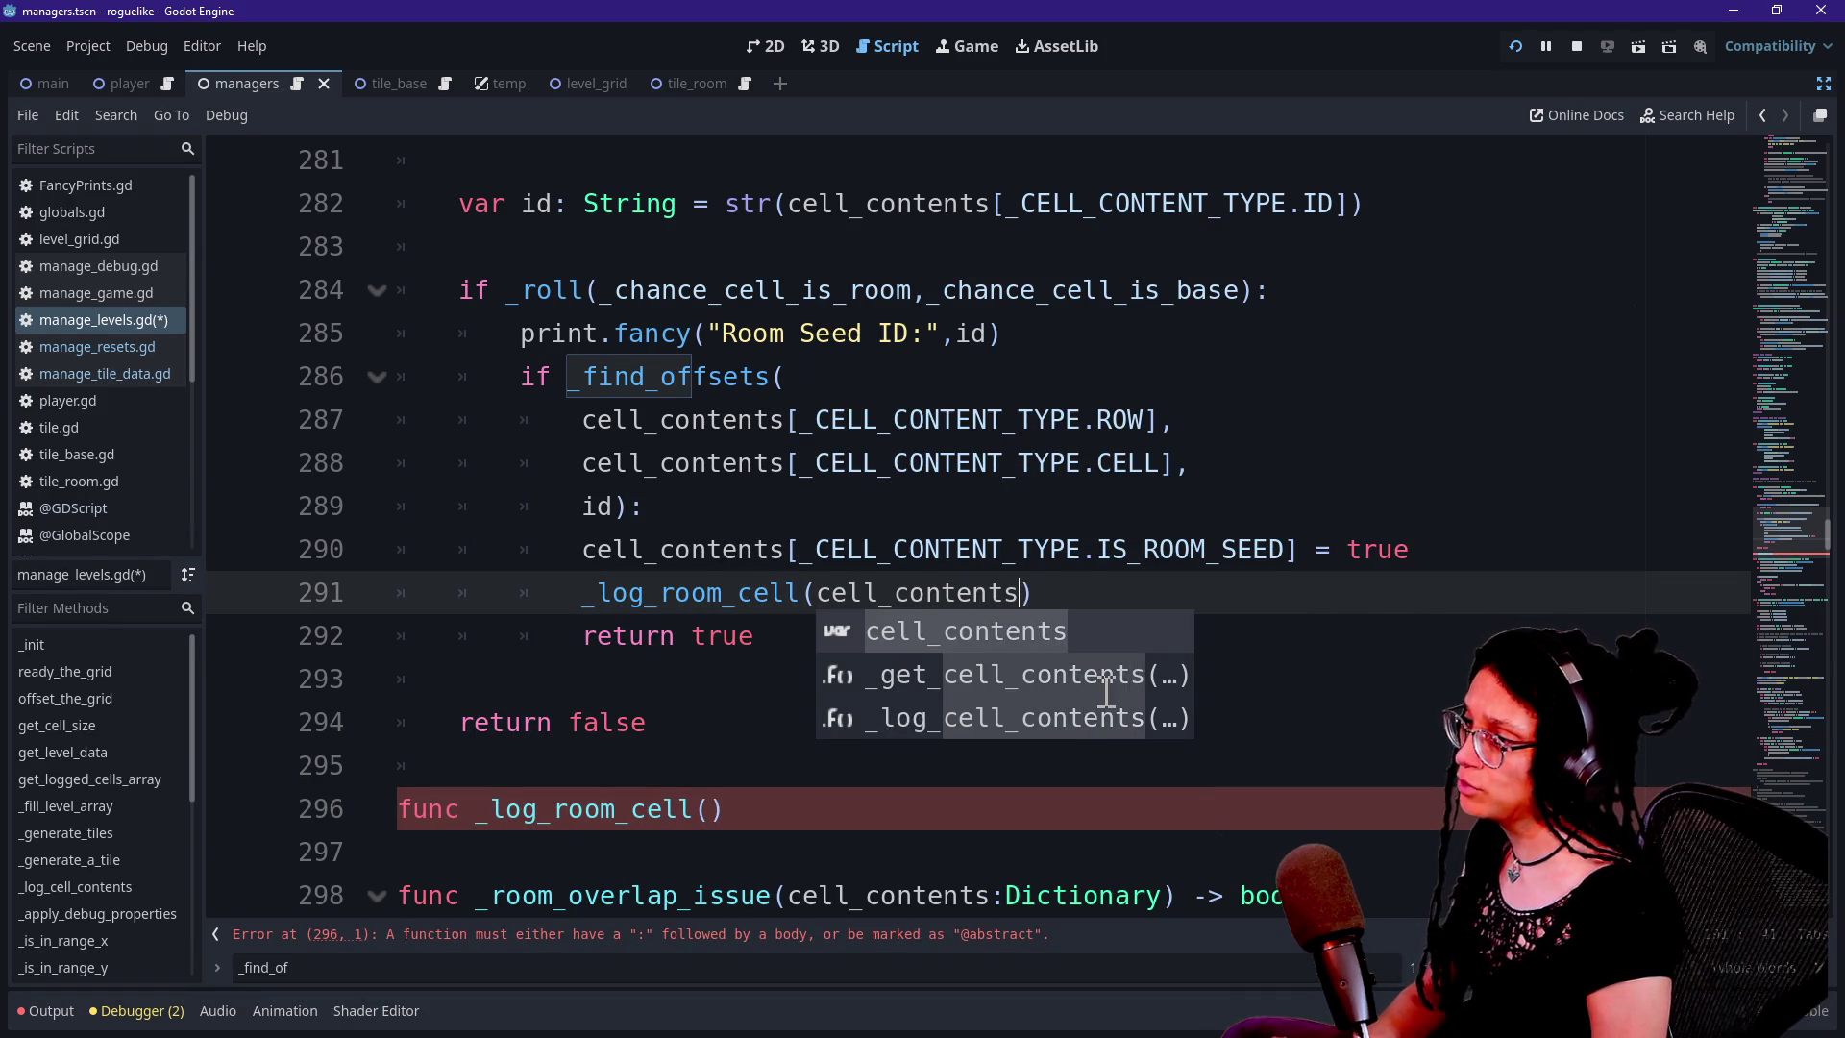
# Give the _log_room_cell definition a cell_contents: Dictionary parameter
pyautogui.click(795, 721)
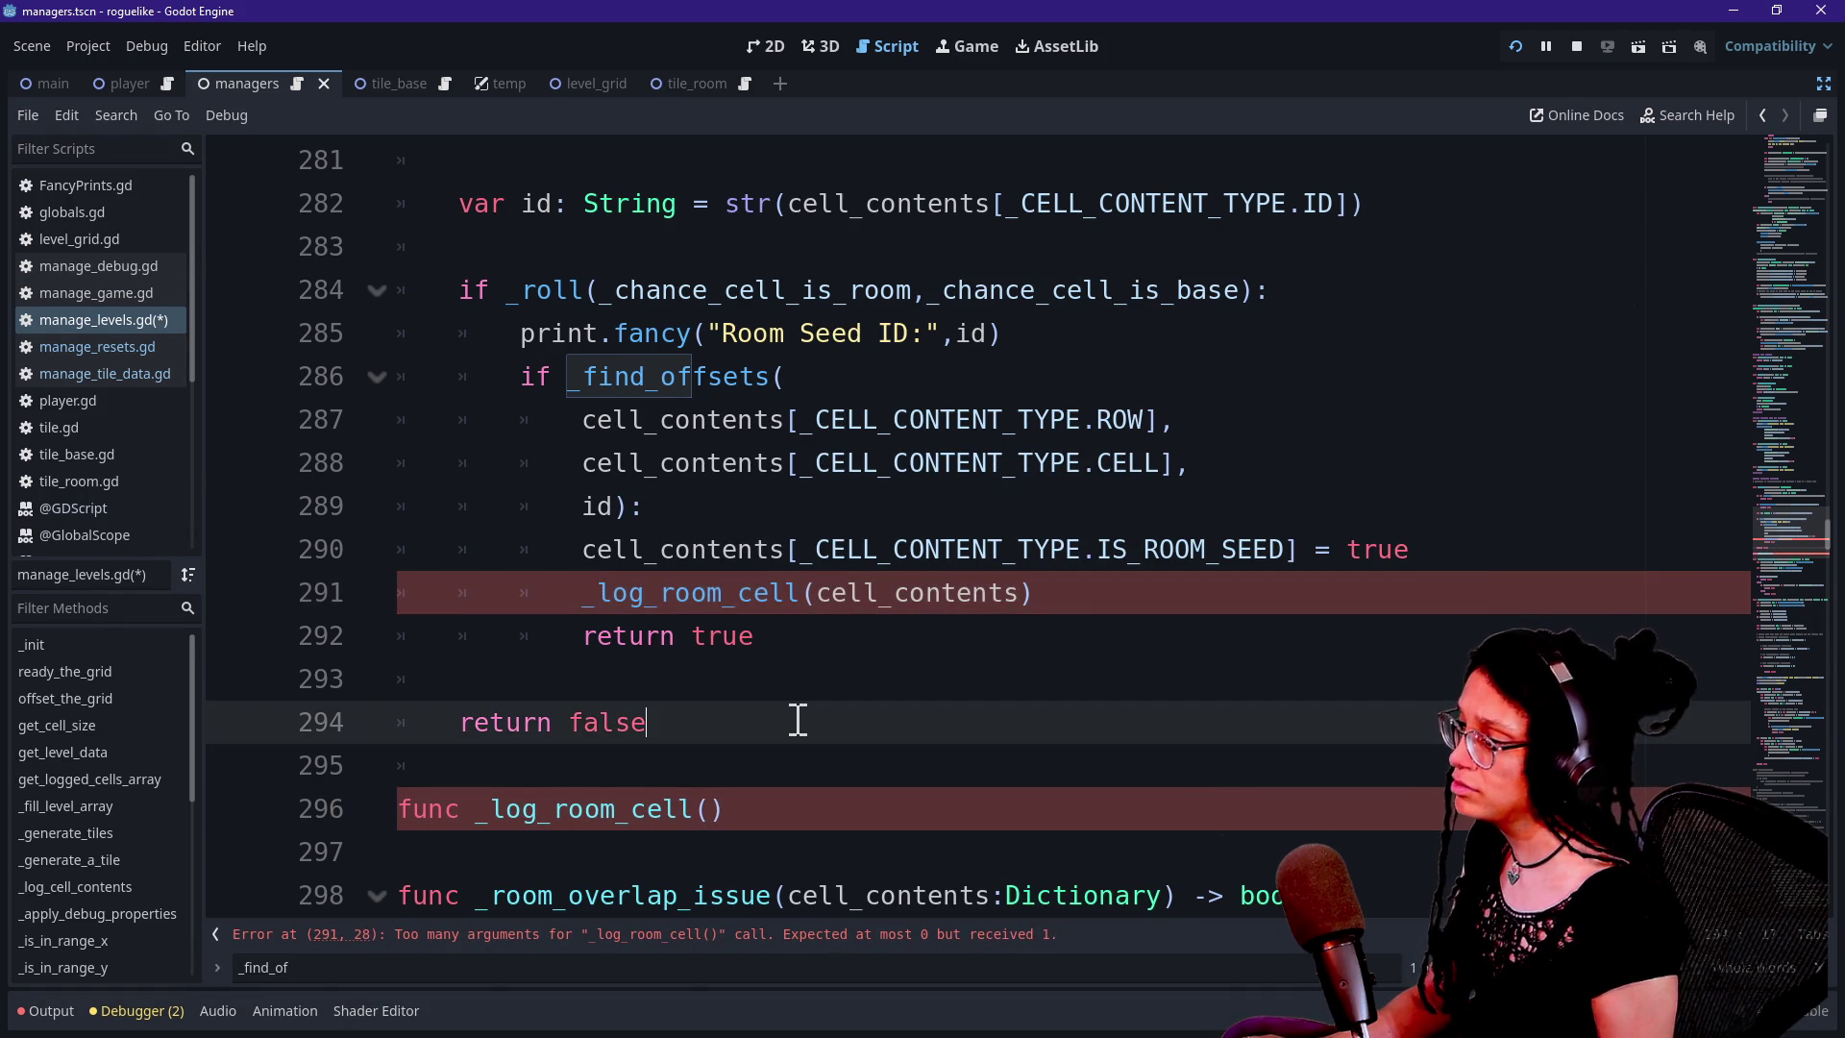
pyautogui.scroll(-1, 795, 720)
pyautogui.click(695, 679)
pyautogui.write('ell_contents: Dicti')
pyautogui.press('BackSpace')
pyautogui.write('ti')
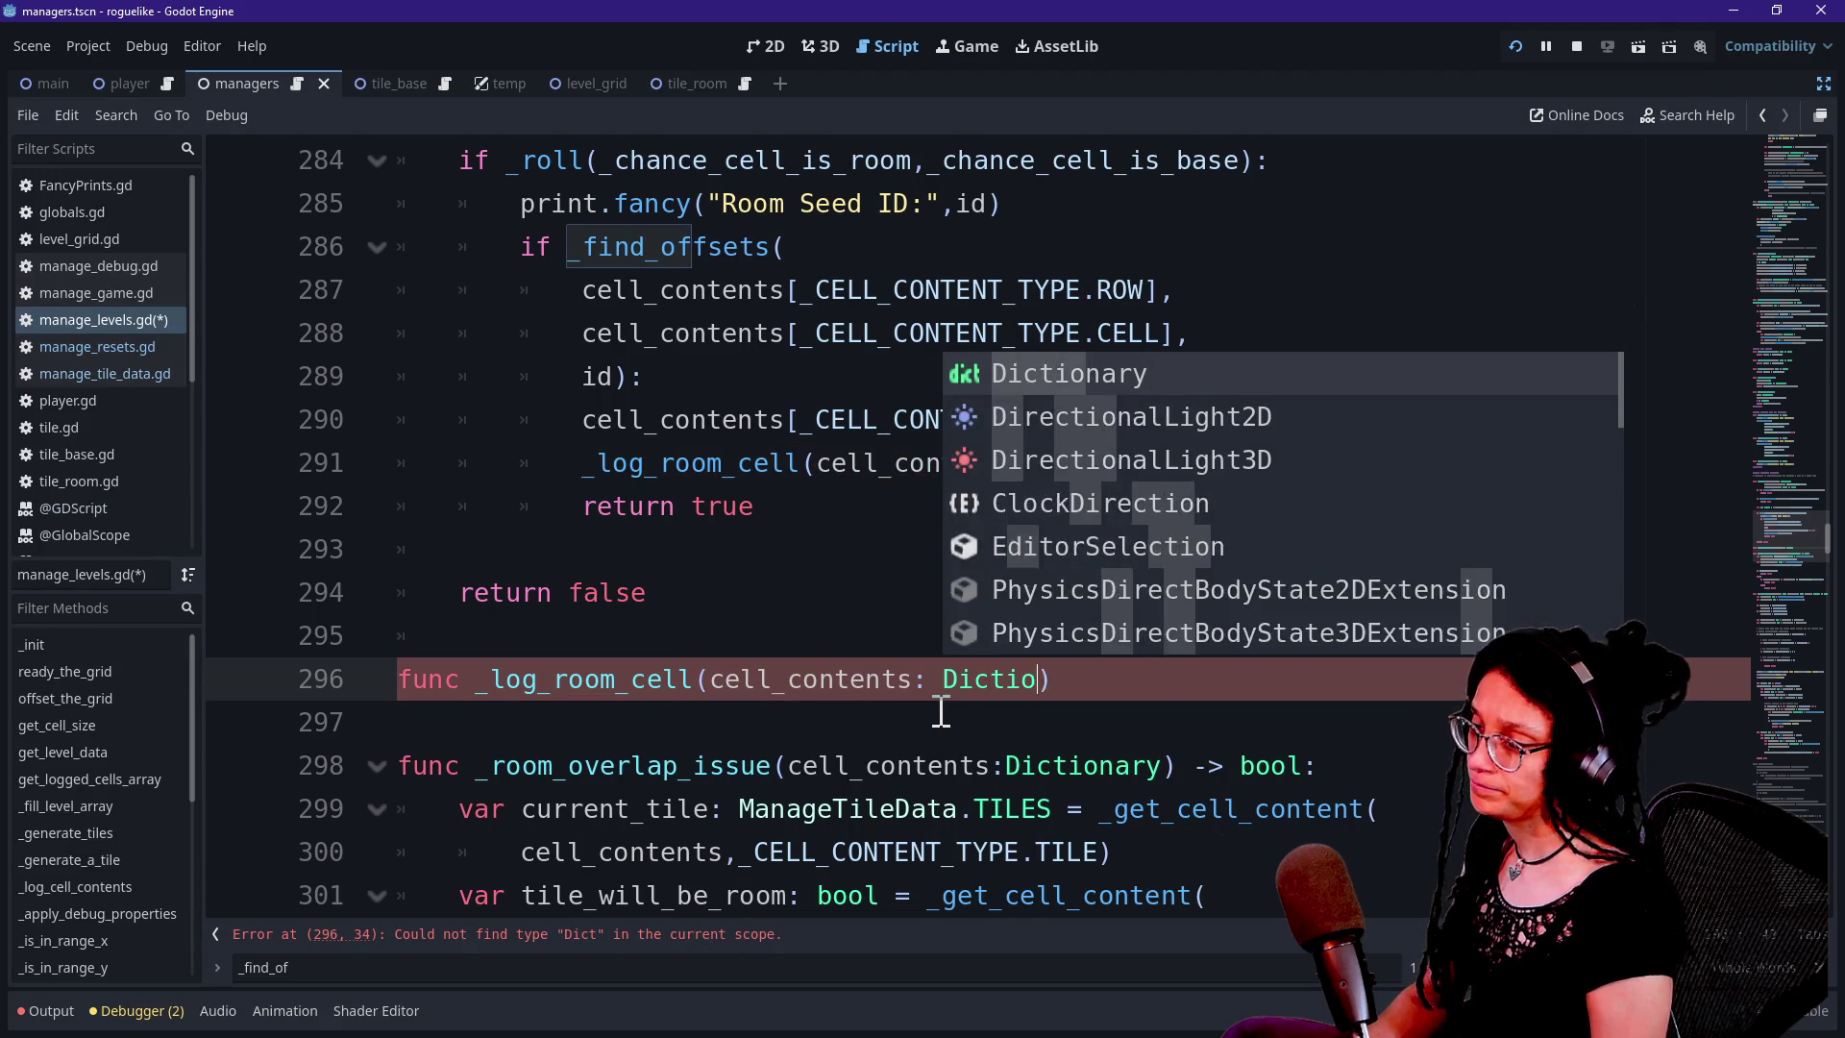
pyautogui.press('Return')
# Finish the _log_room_cell signature with '-> void:' and start an empty body line
pyautogui.click(835, 586)
pyautogui.click(1209, 682)
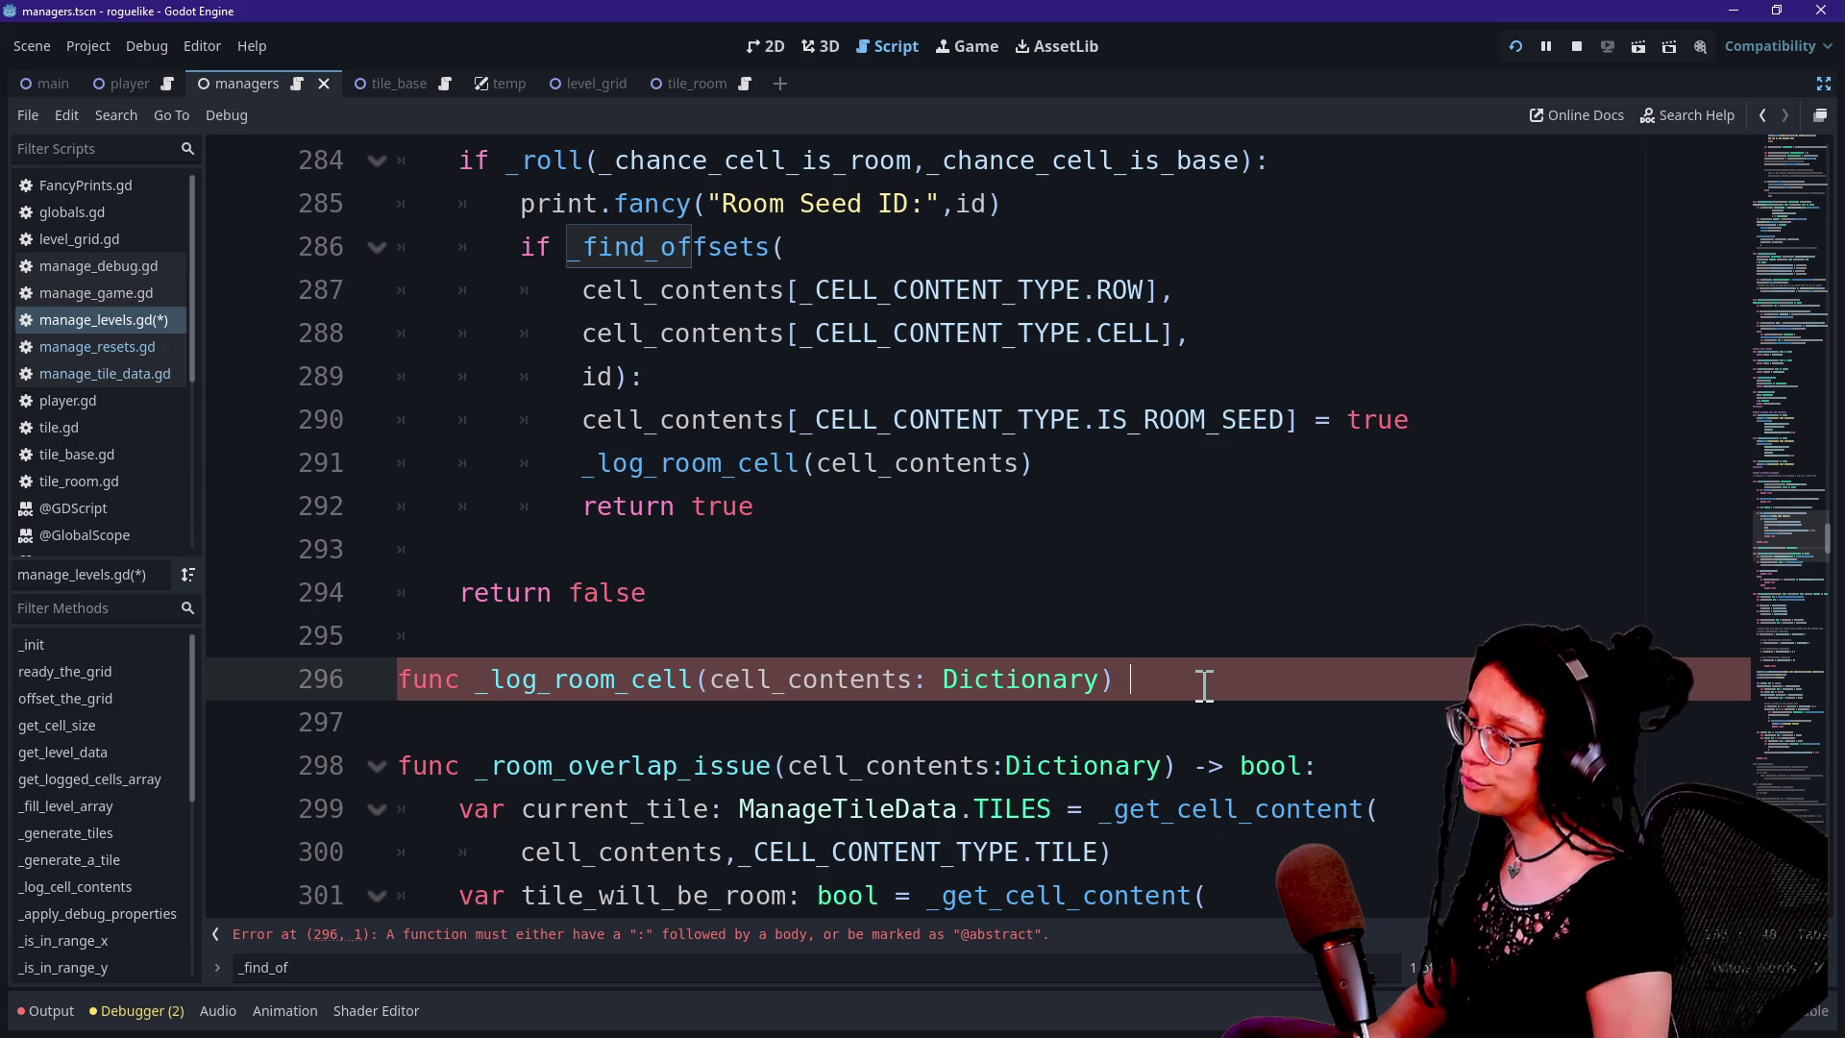
pyautogui.write('-> void:')
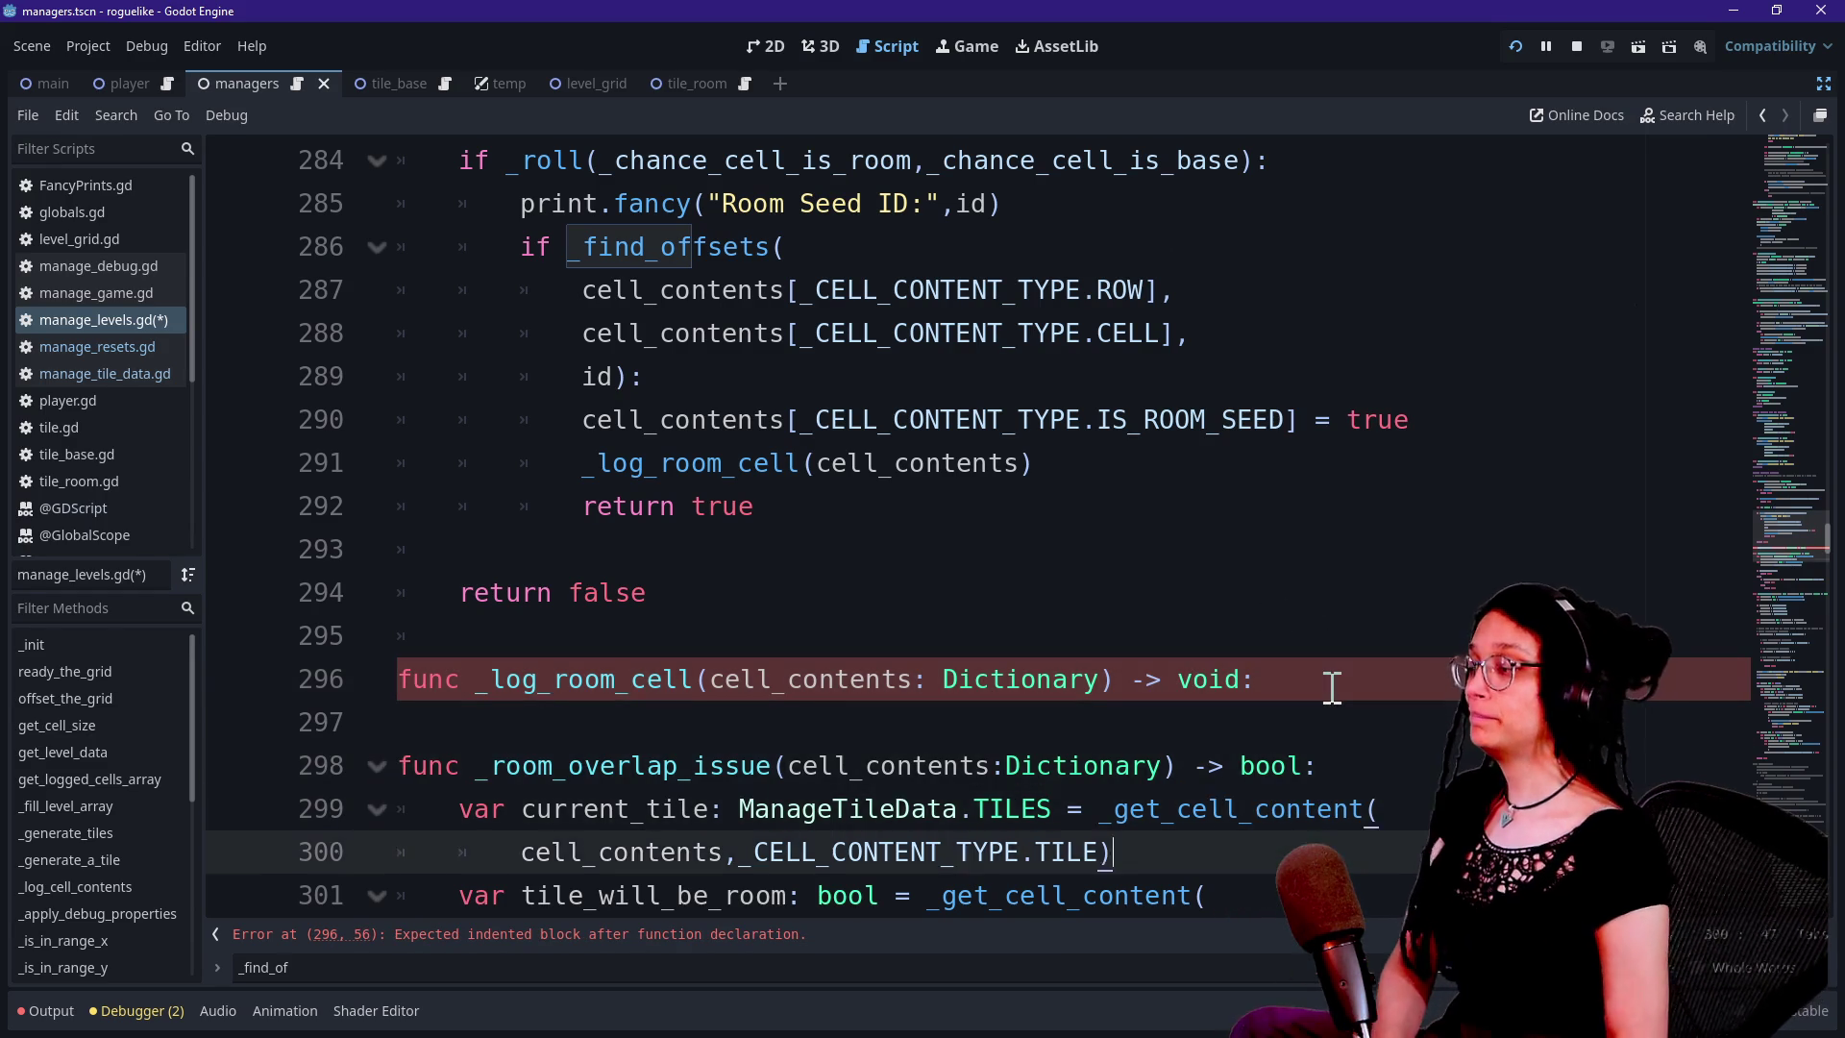
pyautogui.scroll(-2, 1332, 687)
pyautogui.click(1334, 498)
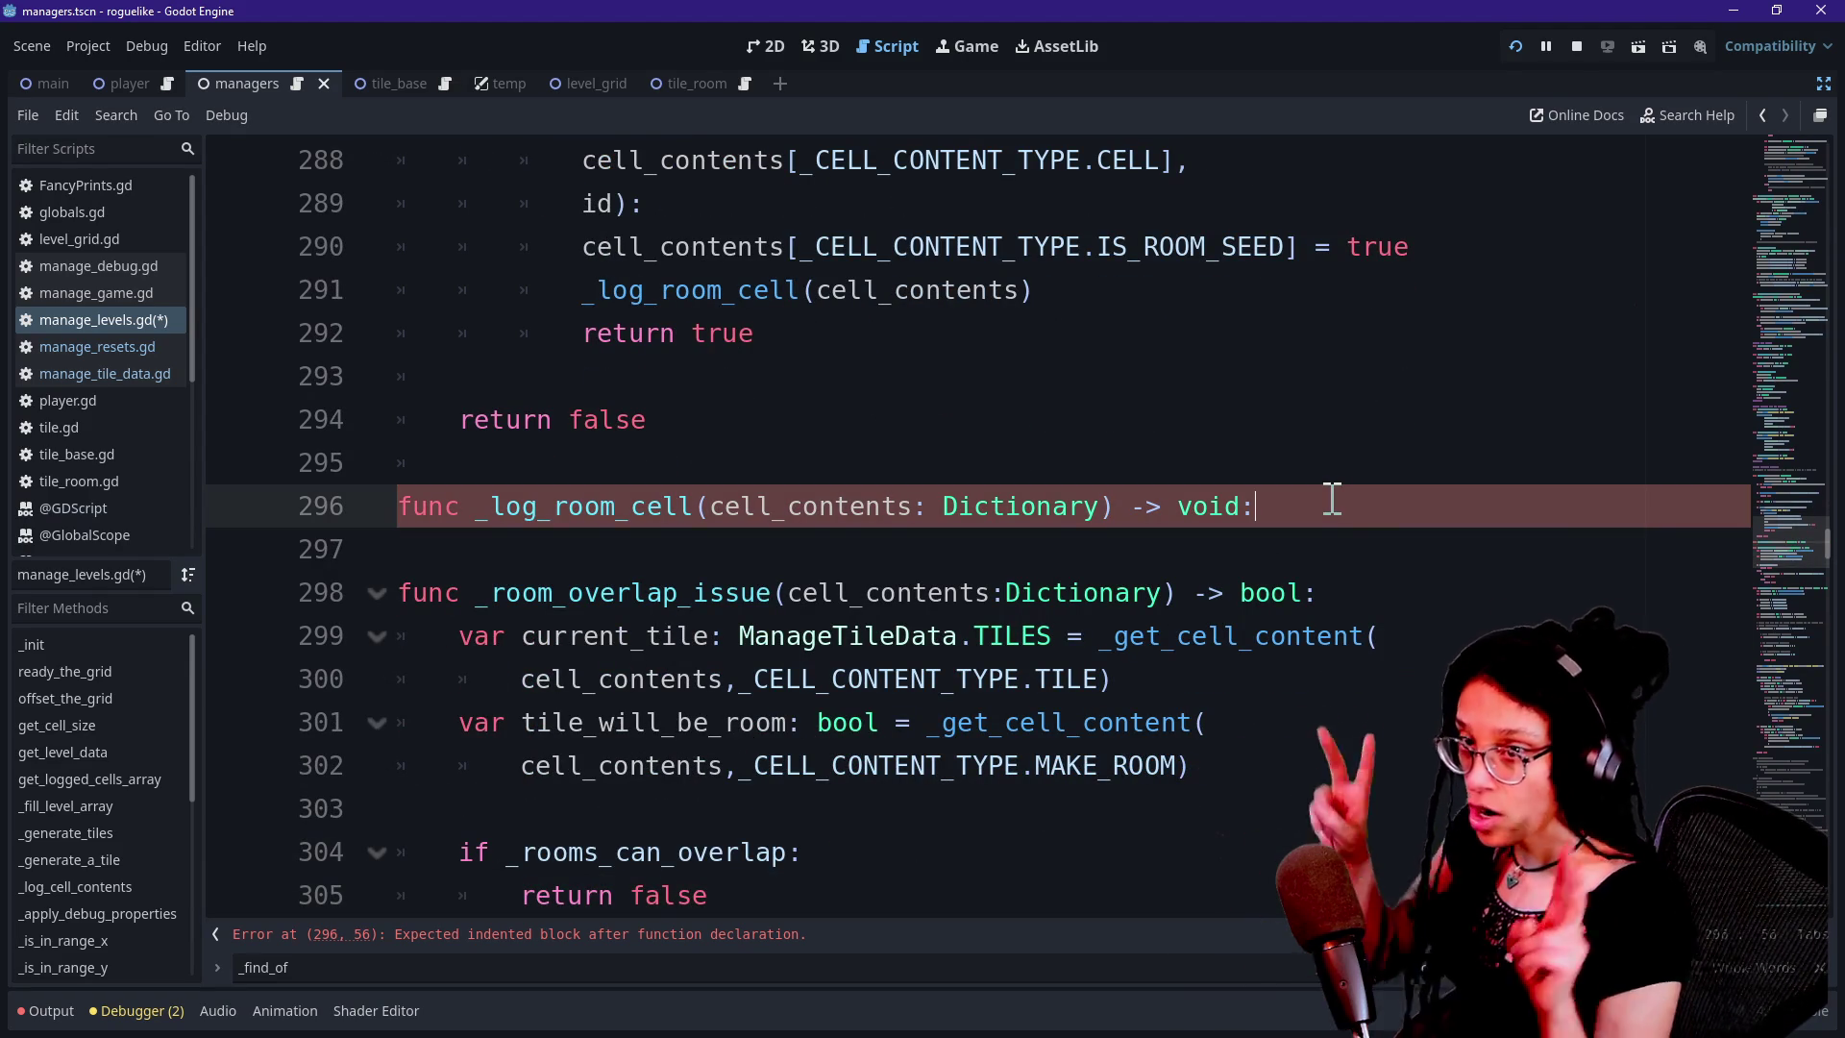
pyautogui.press('Return')
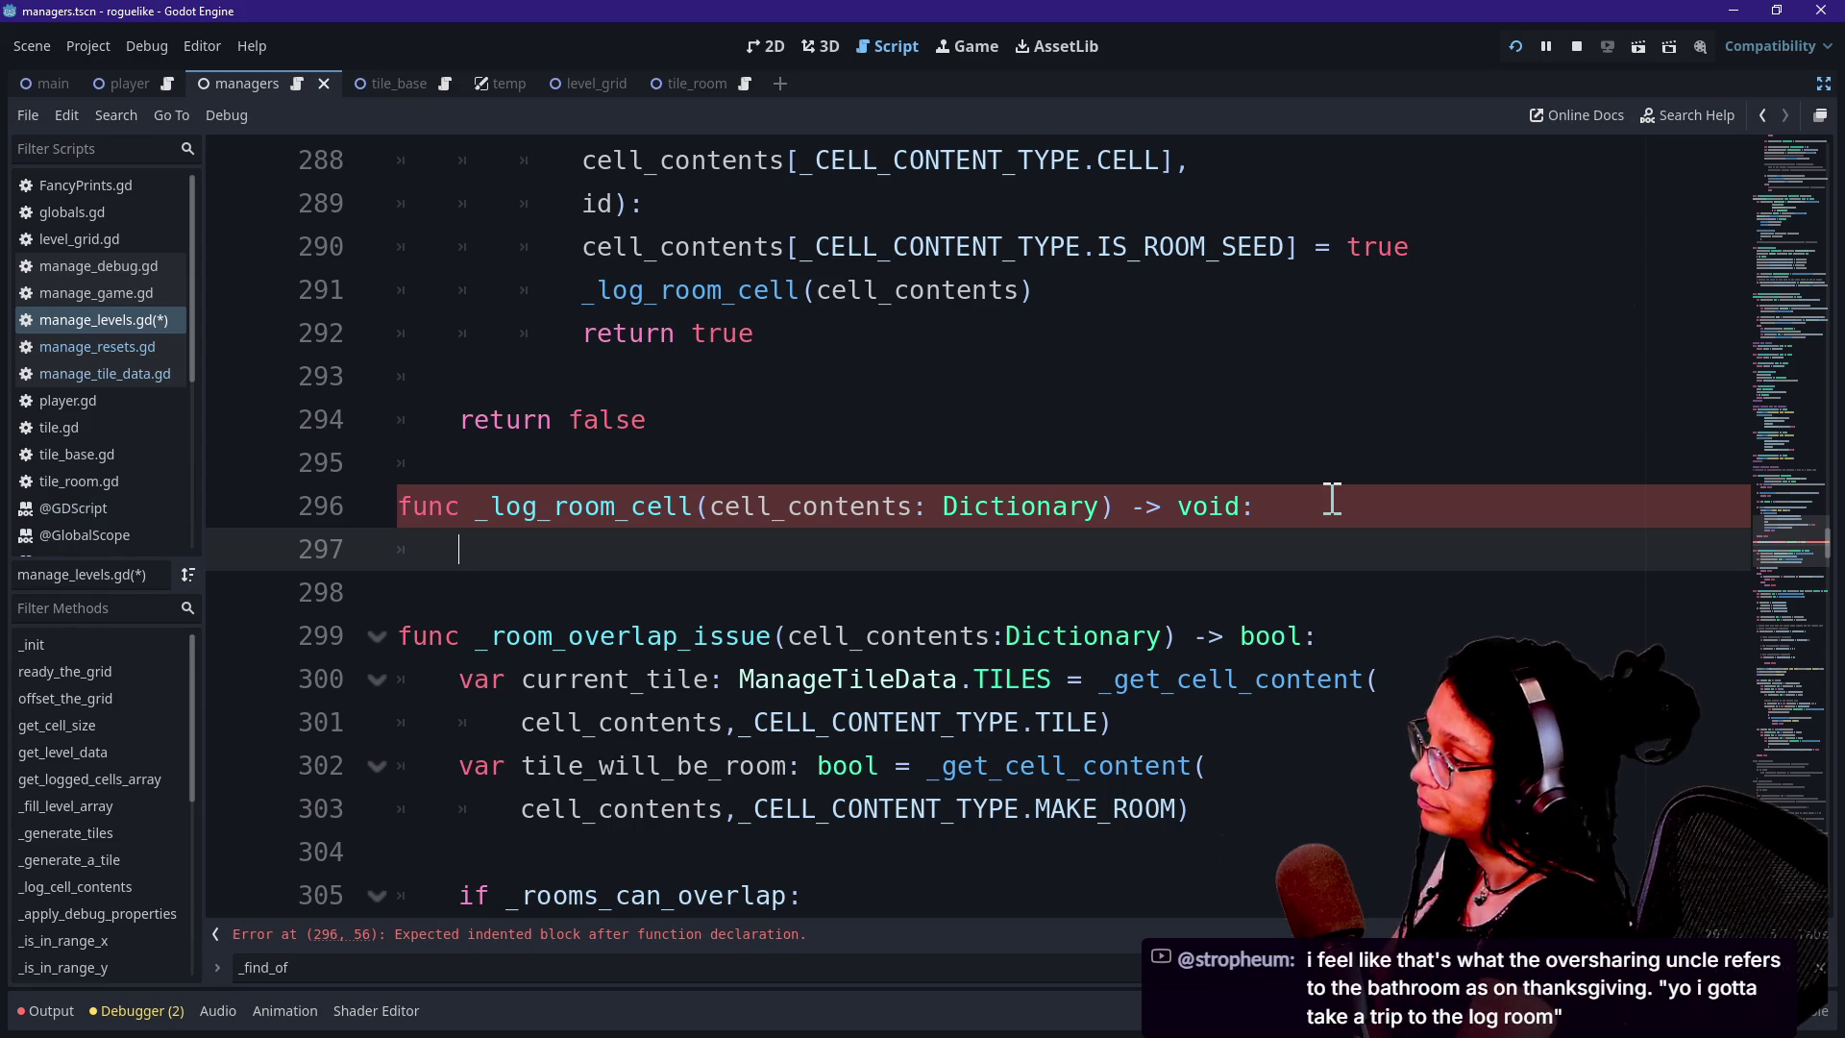
pyautogui.press('Down')
pyautogui.press('Down')
pyautogui.press('Up')
pyautogui.press('Up')
pyautogui.press('Up')
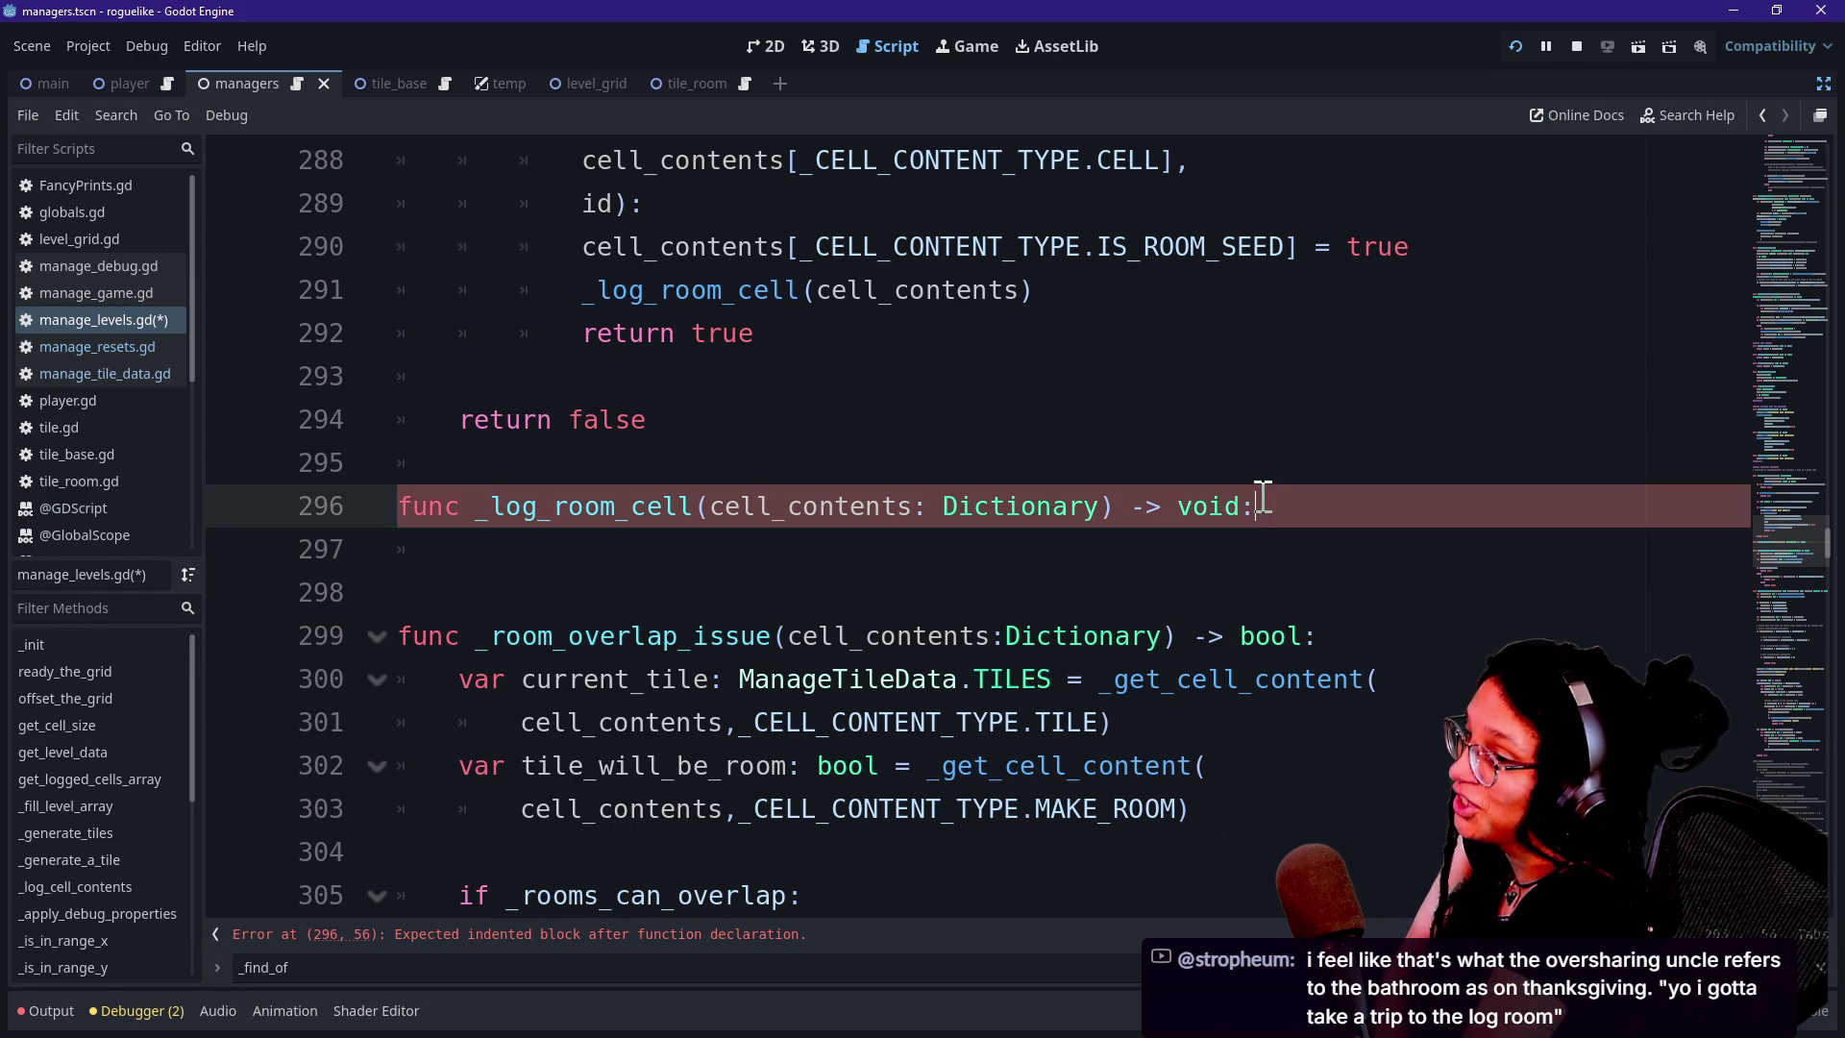
pyautogui.press('Up')
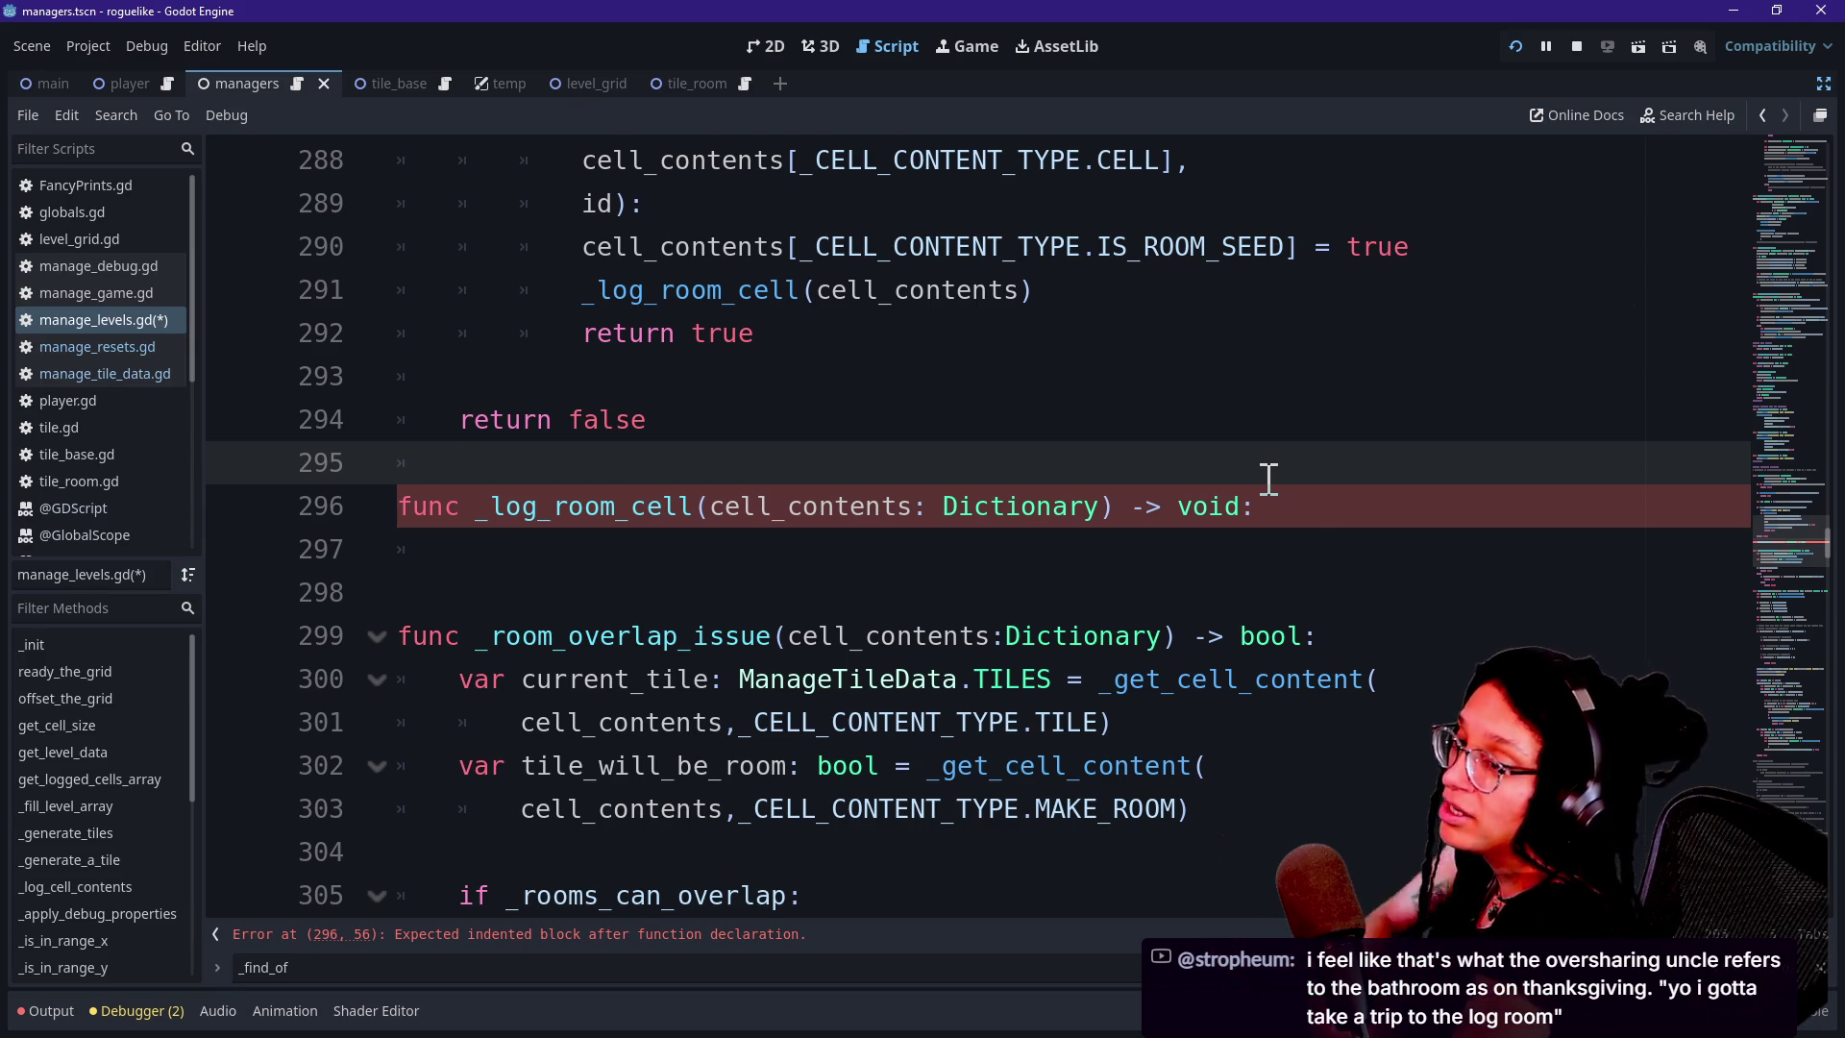
pyautogui.click(1196, 560)
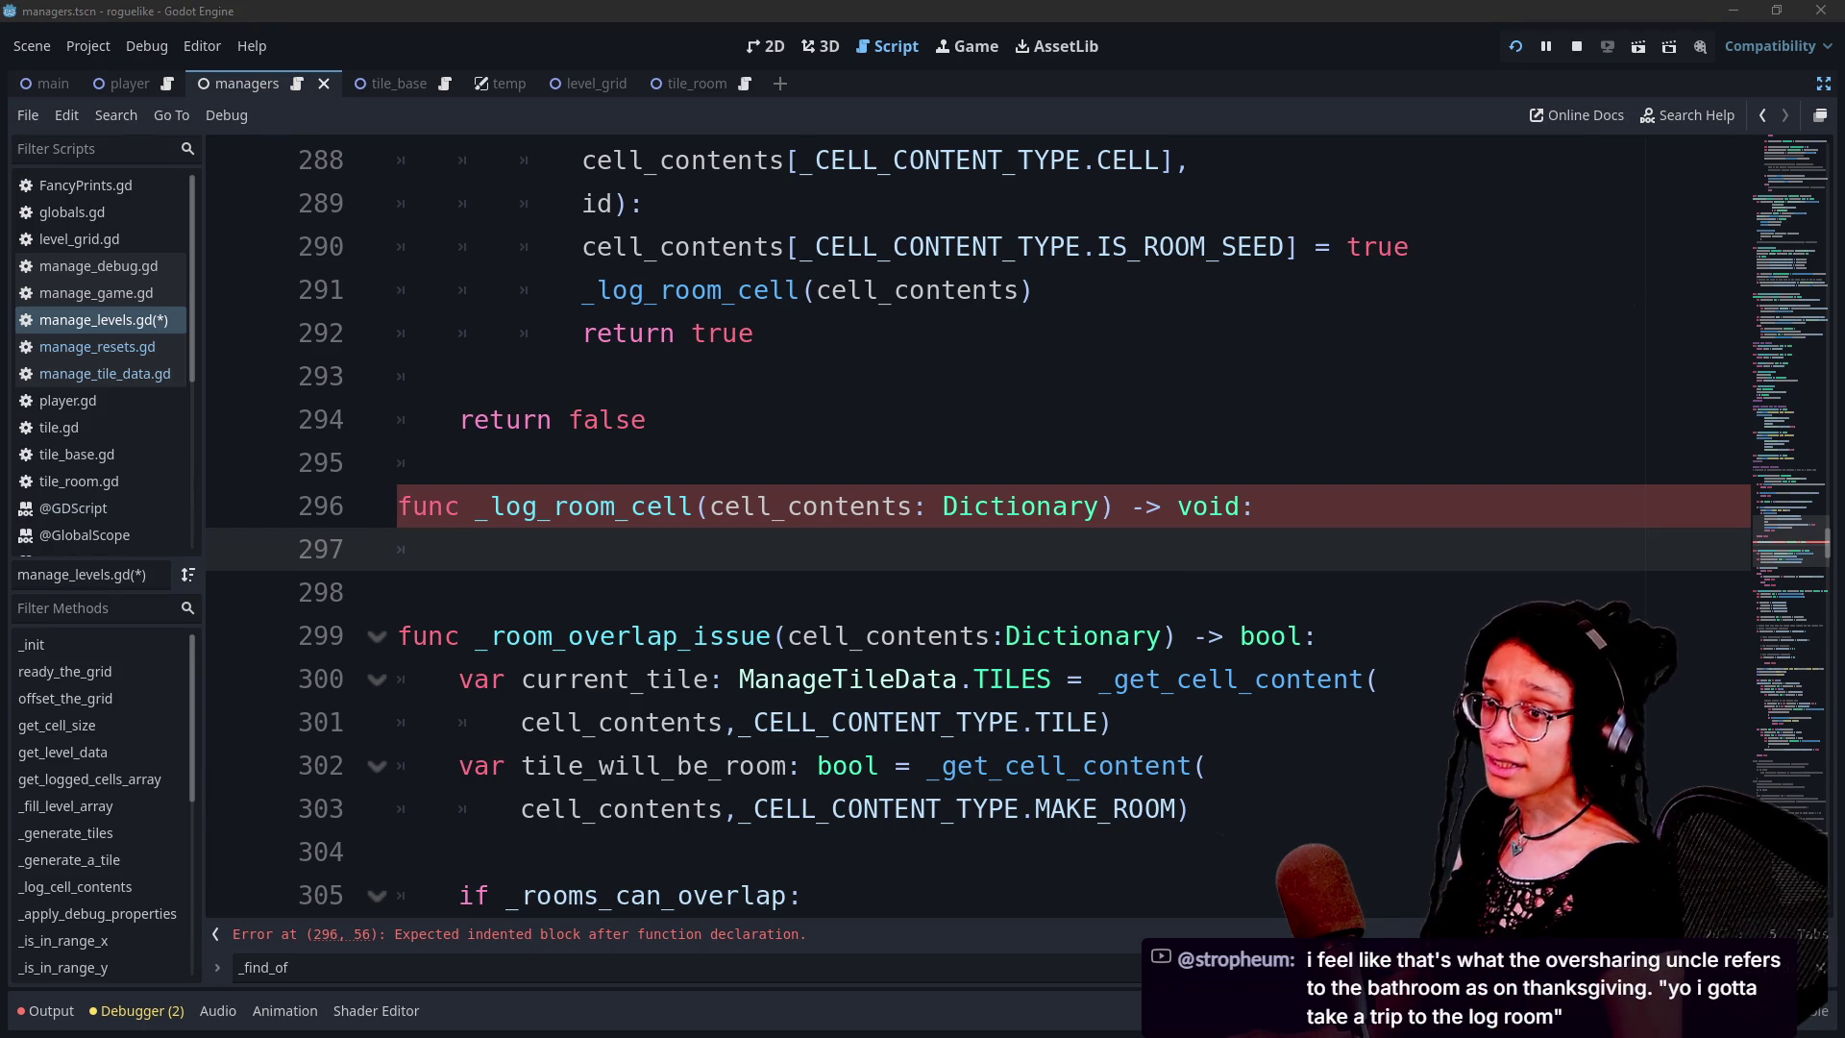
pyautogui.hotkey('alt', 'Tab')
pyautogui.moveTo(590, 252)
pyautogui.mouseDown()
pyautogui.moveTo(89, 19)
pyautogui.moveTo(210, 49)
pyautogui.mouseUp()
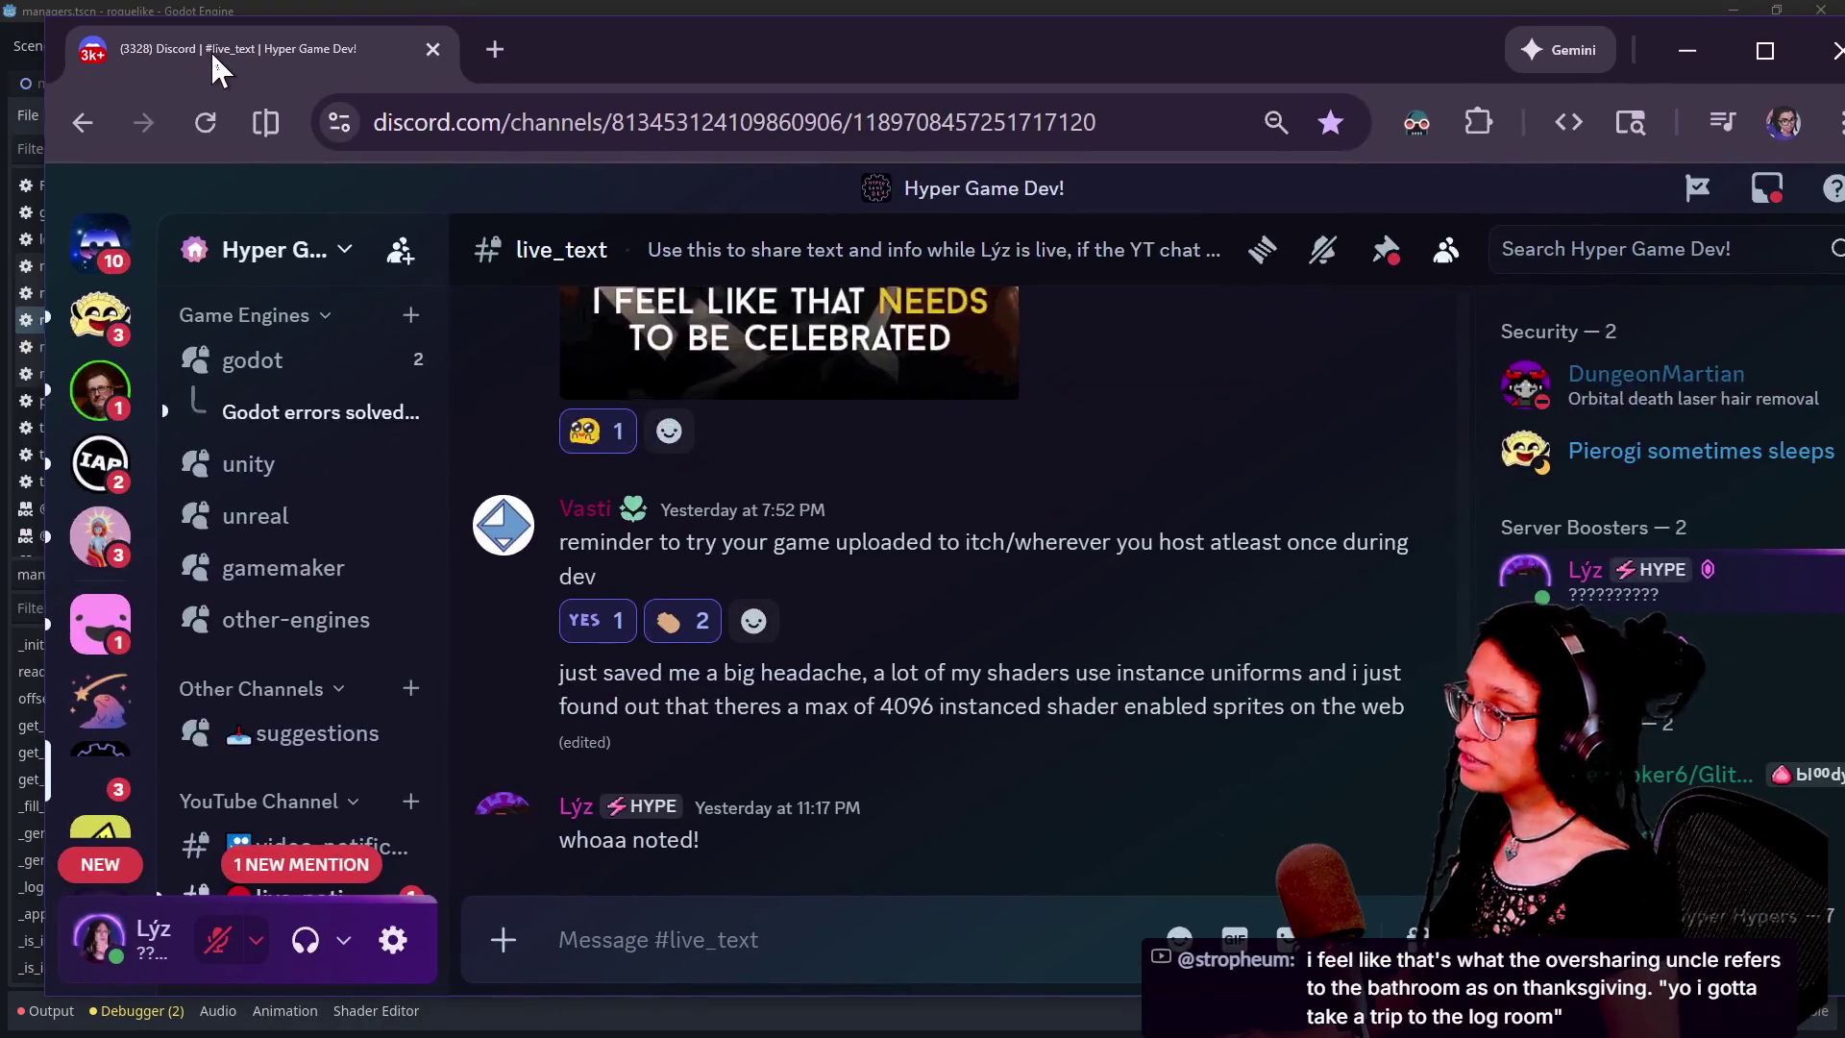
pyautogui.scroll(2, 322, 476)
pyautogui.scroll(15, 321, 476)
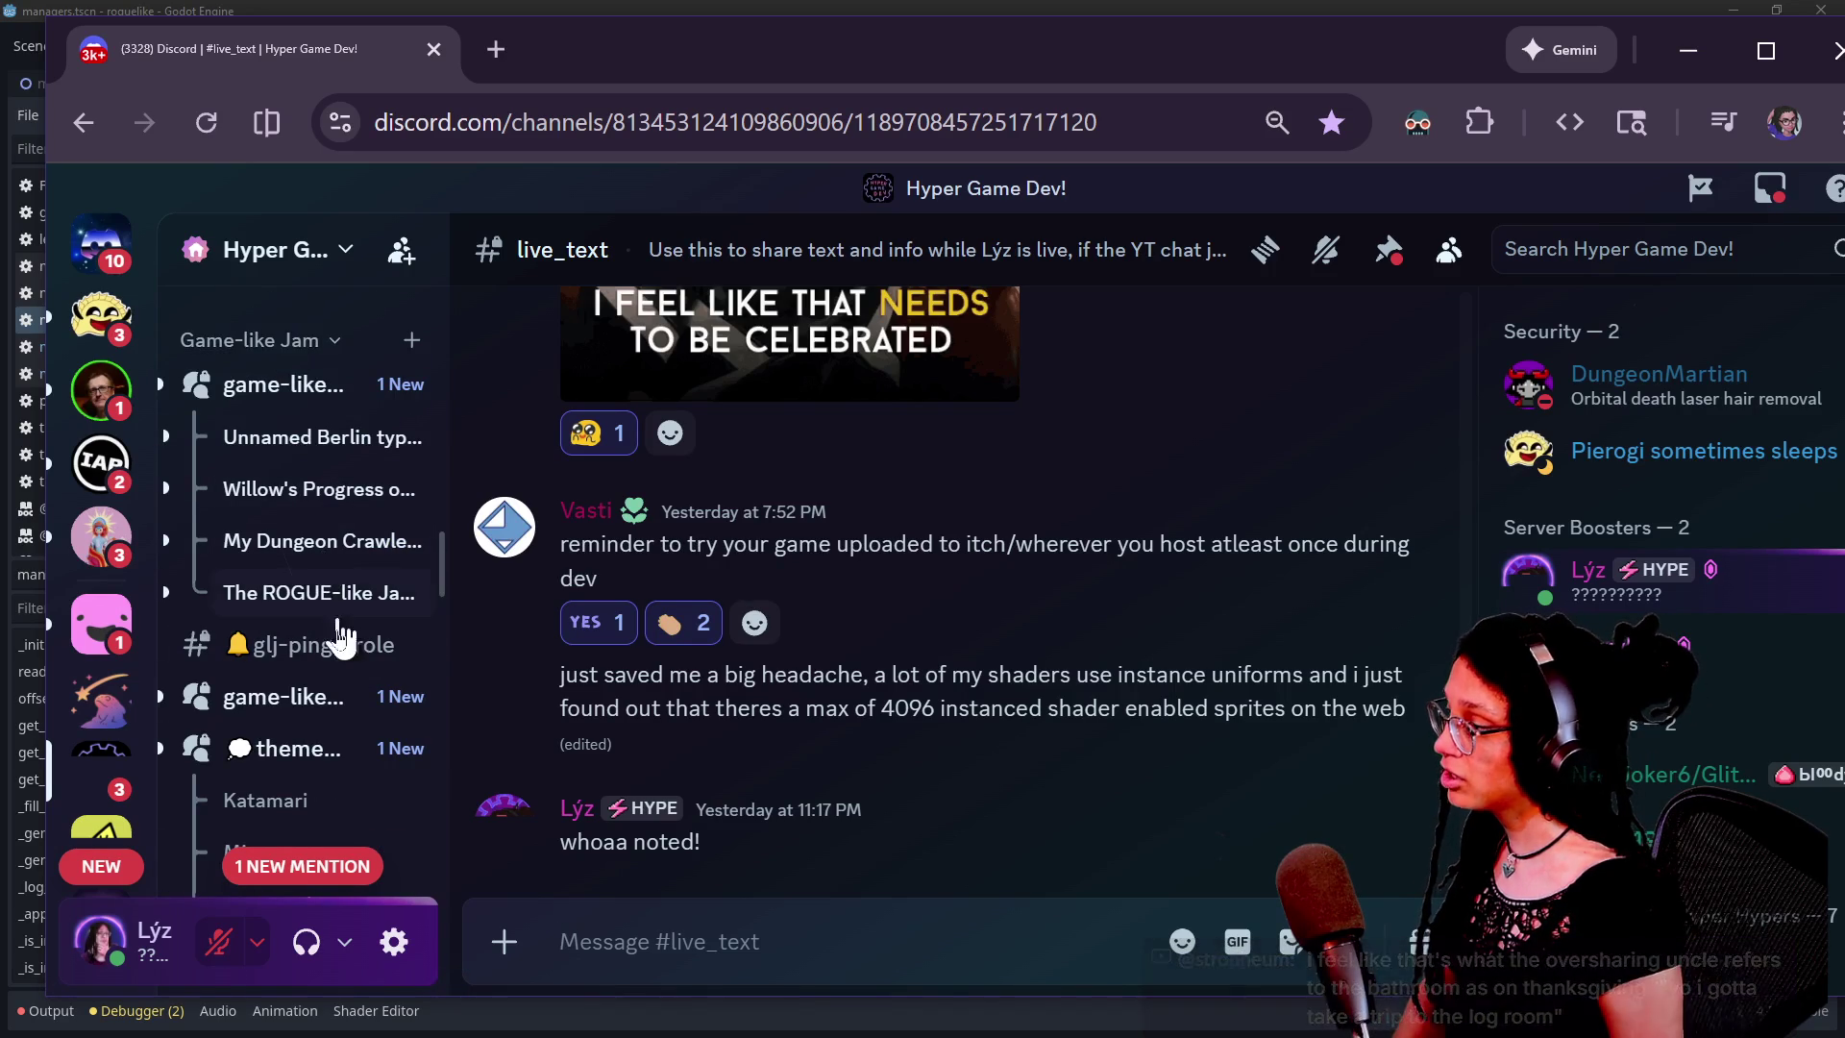
pyautogui.scroll(8, 338, 652)
pyautogui.scroll(-15, 327, 648)
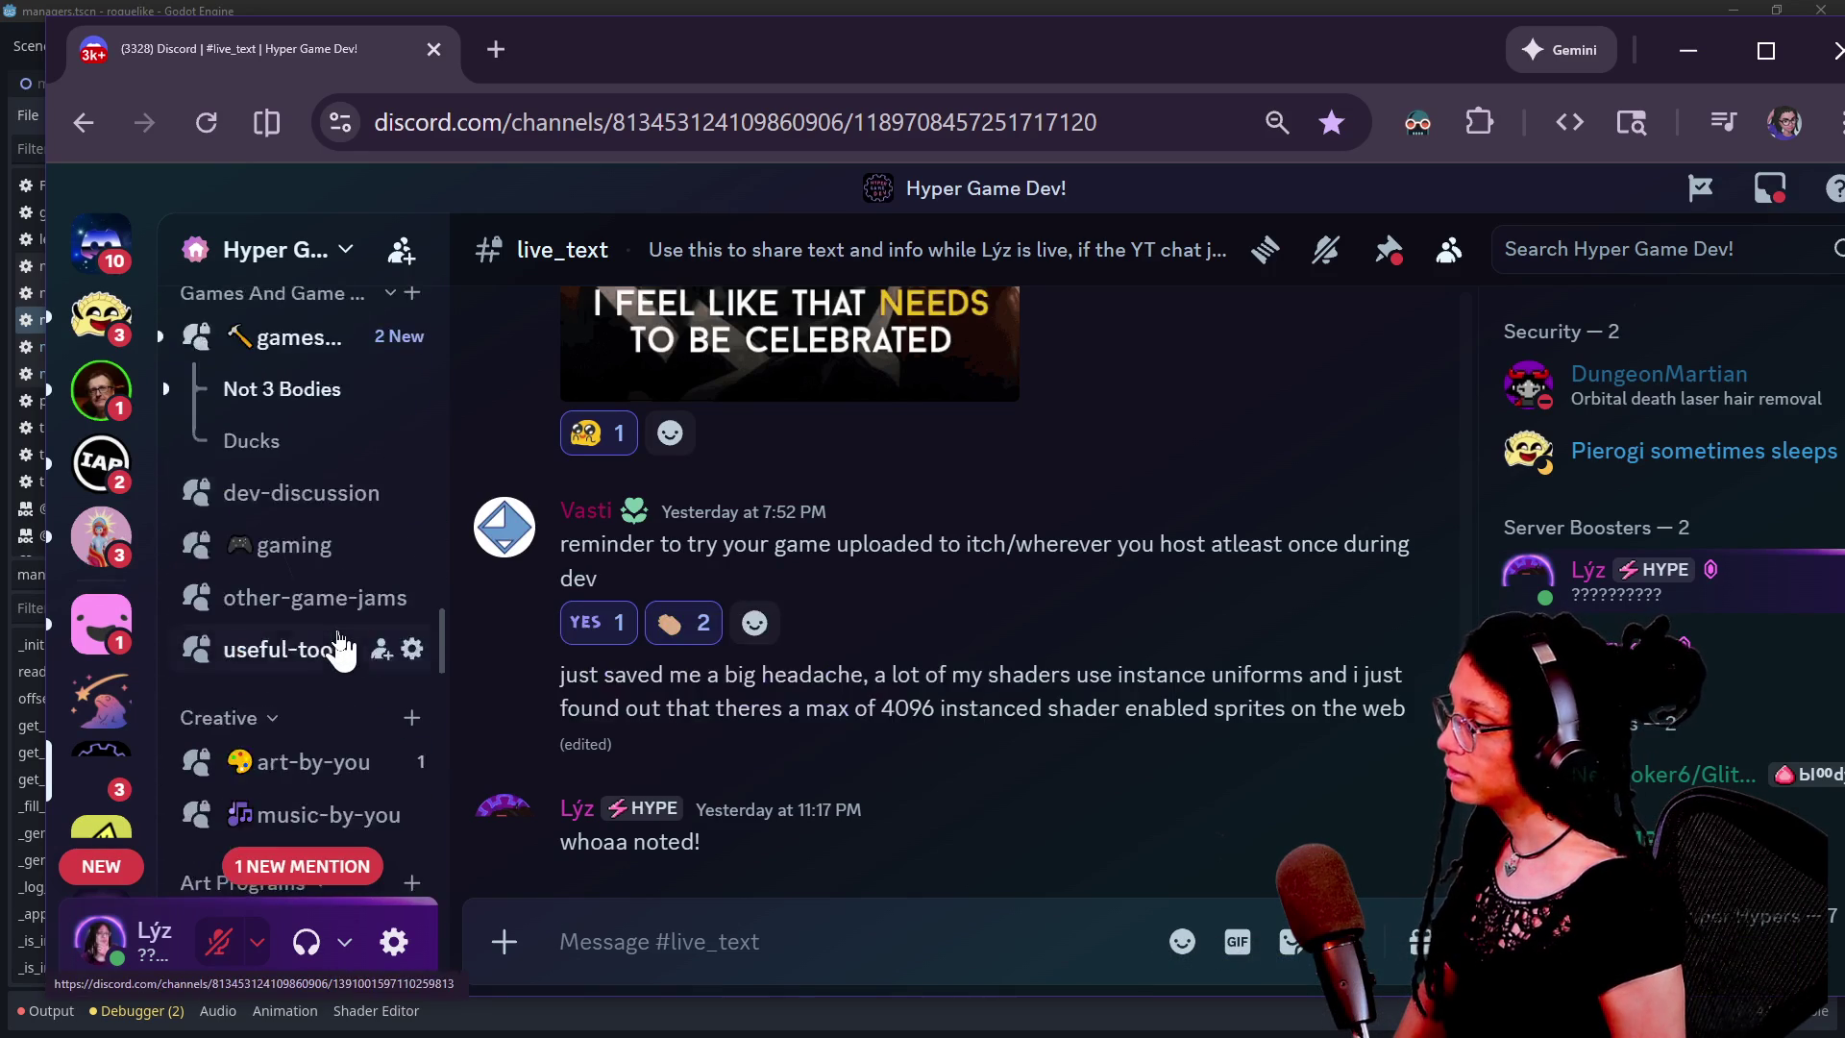
pyautogui.scroll(4, 327, 654)
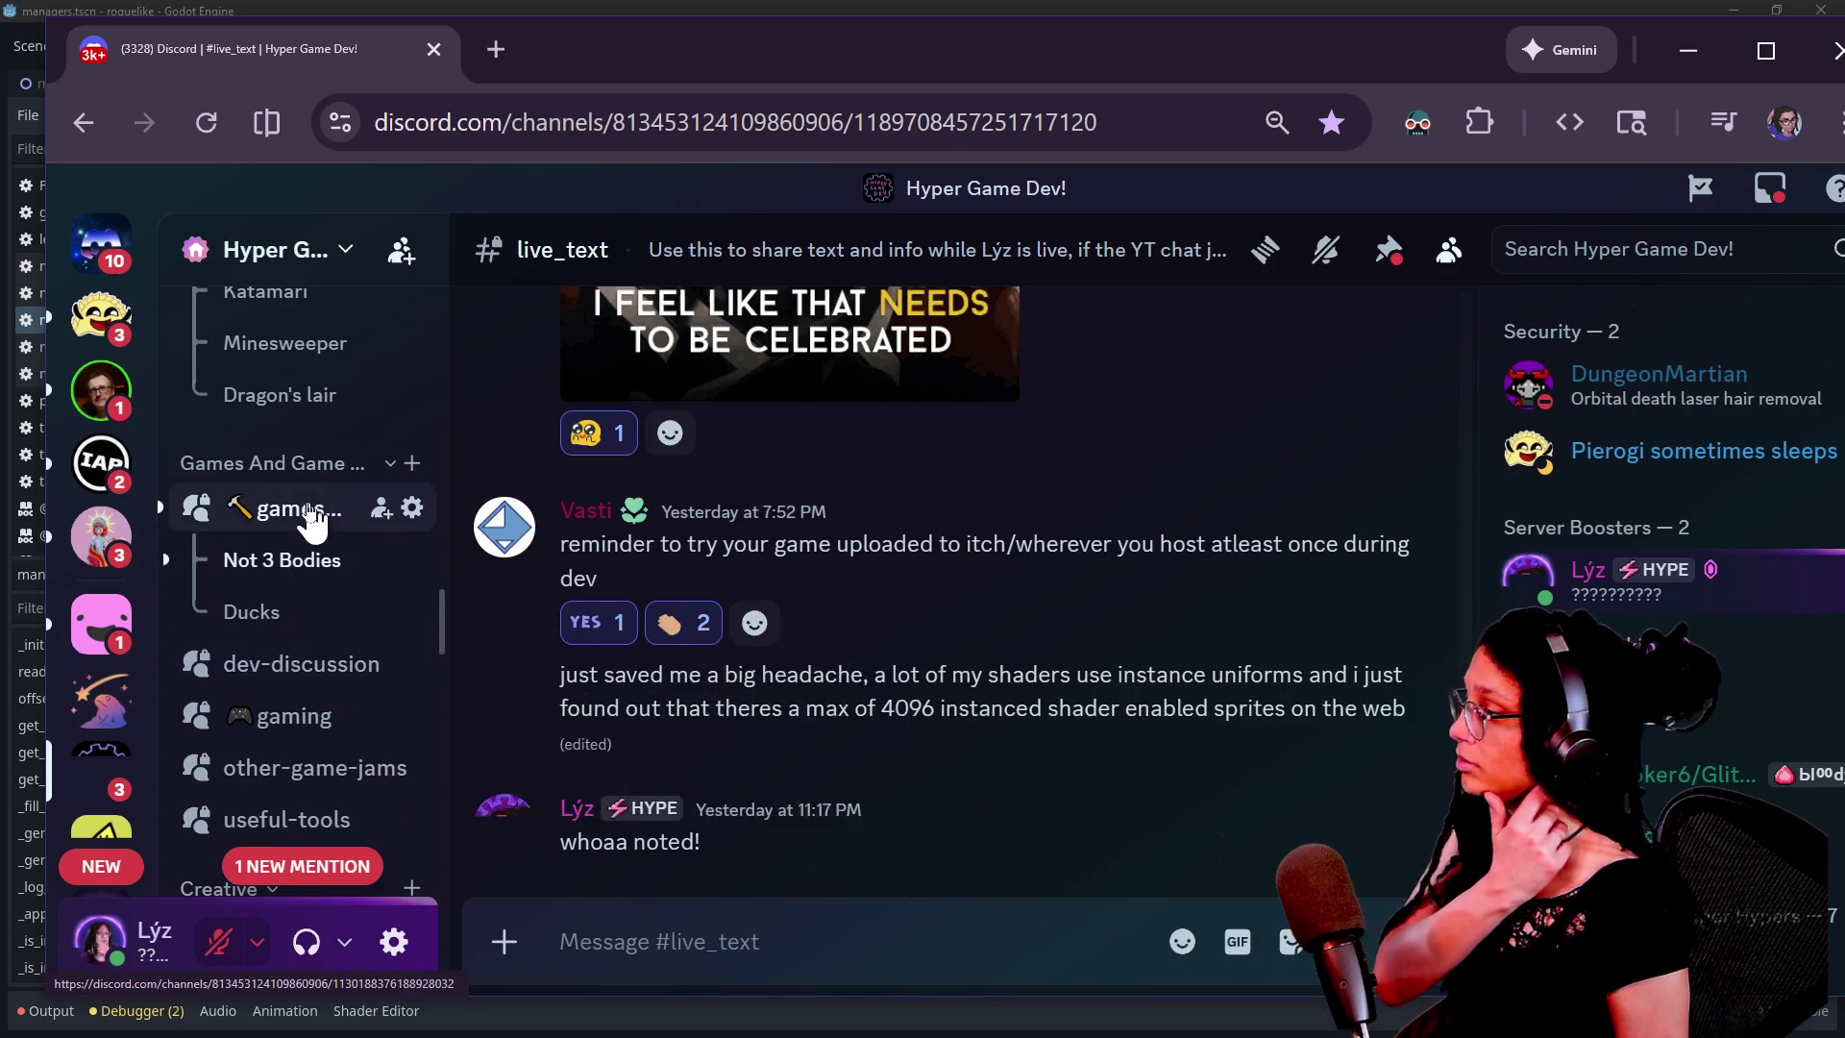
pyautogui.click(312, 517)
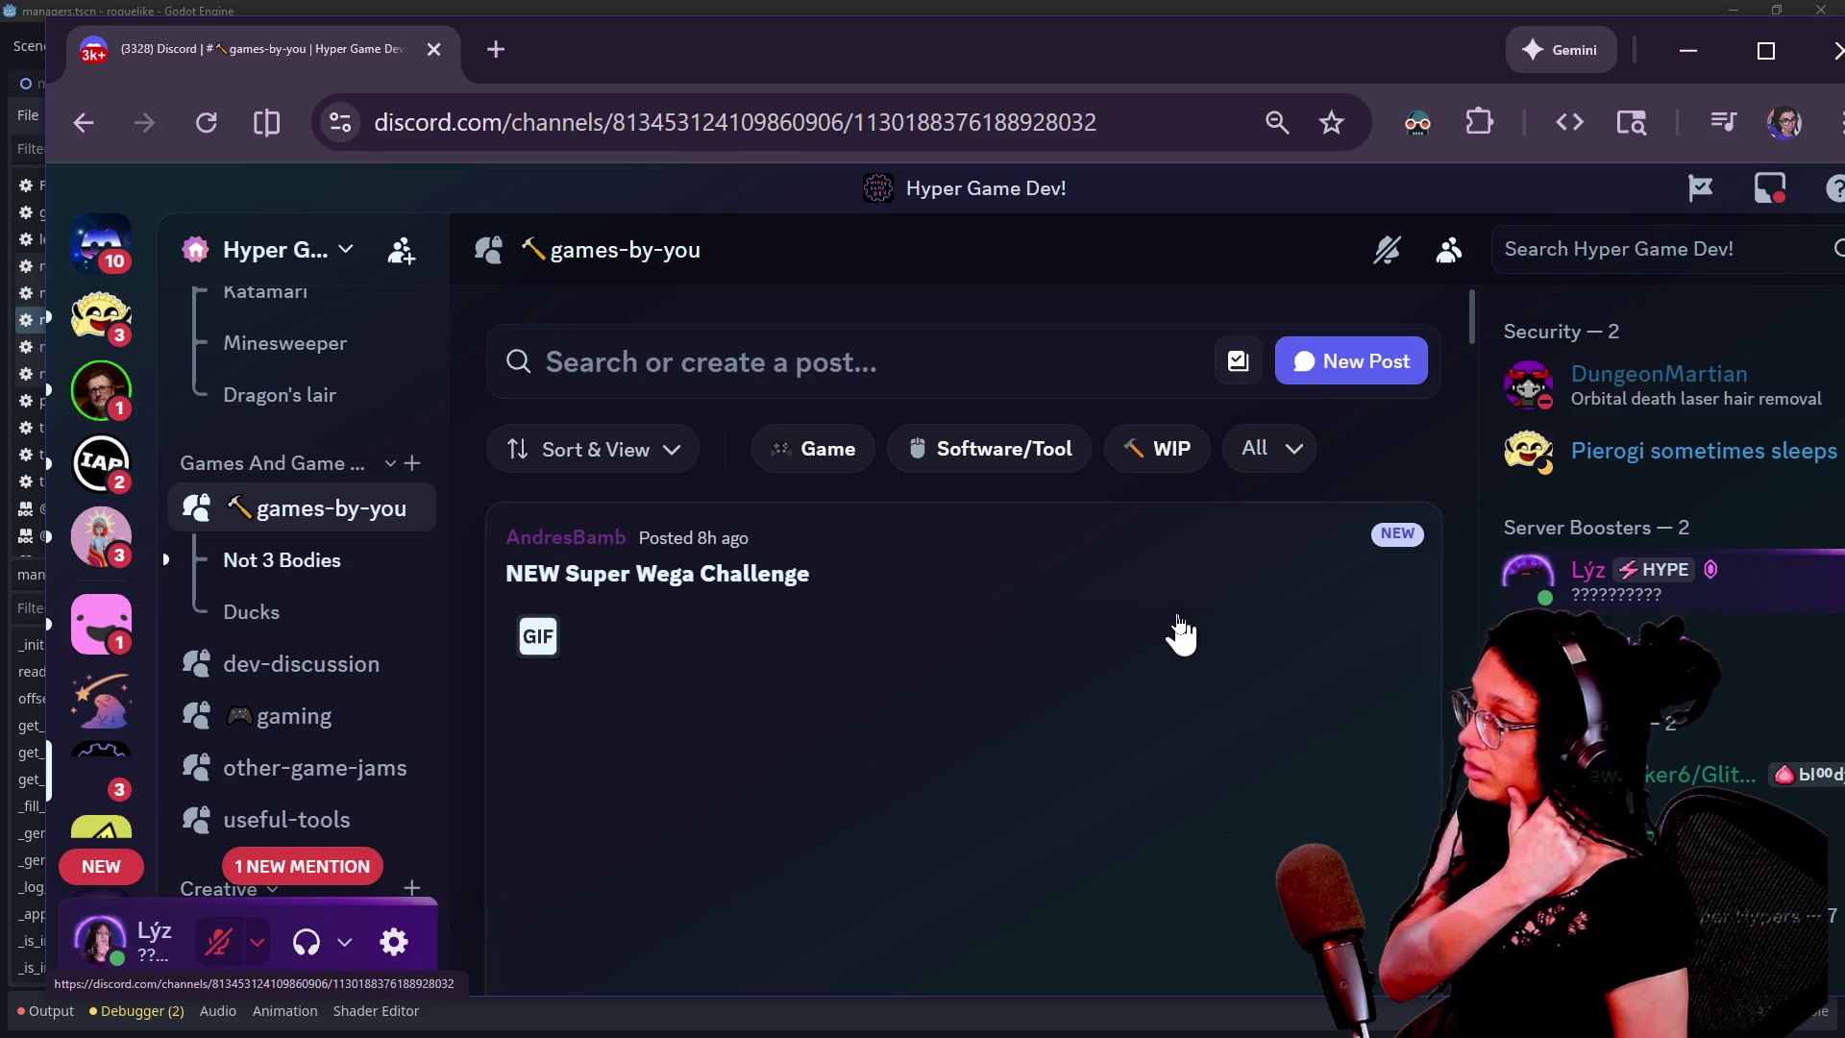
pyautogui.click(1120, 586)
# Scroll through the posts in the NEW Super Wega Challenge thread
pyautogui.moveTo(1355, 59); pyautogui.dragTo(688, 16)
pyautogui.scroll(10, 817, 522)
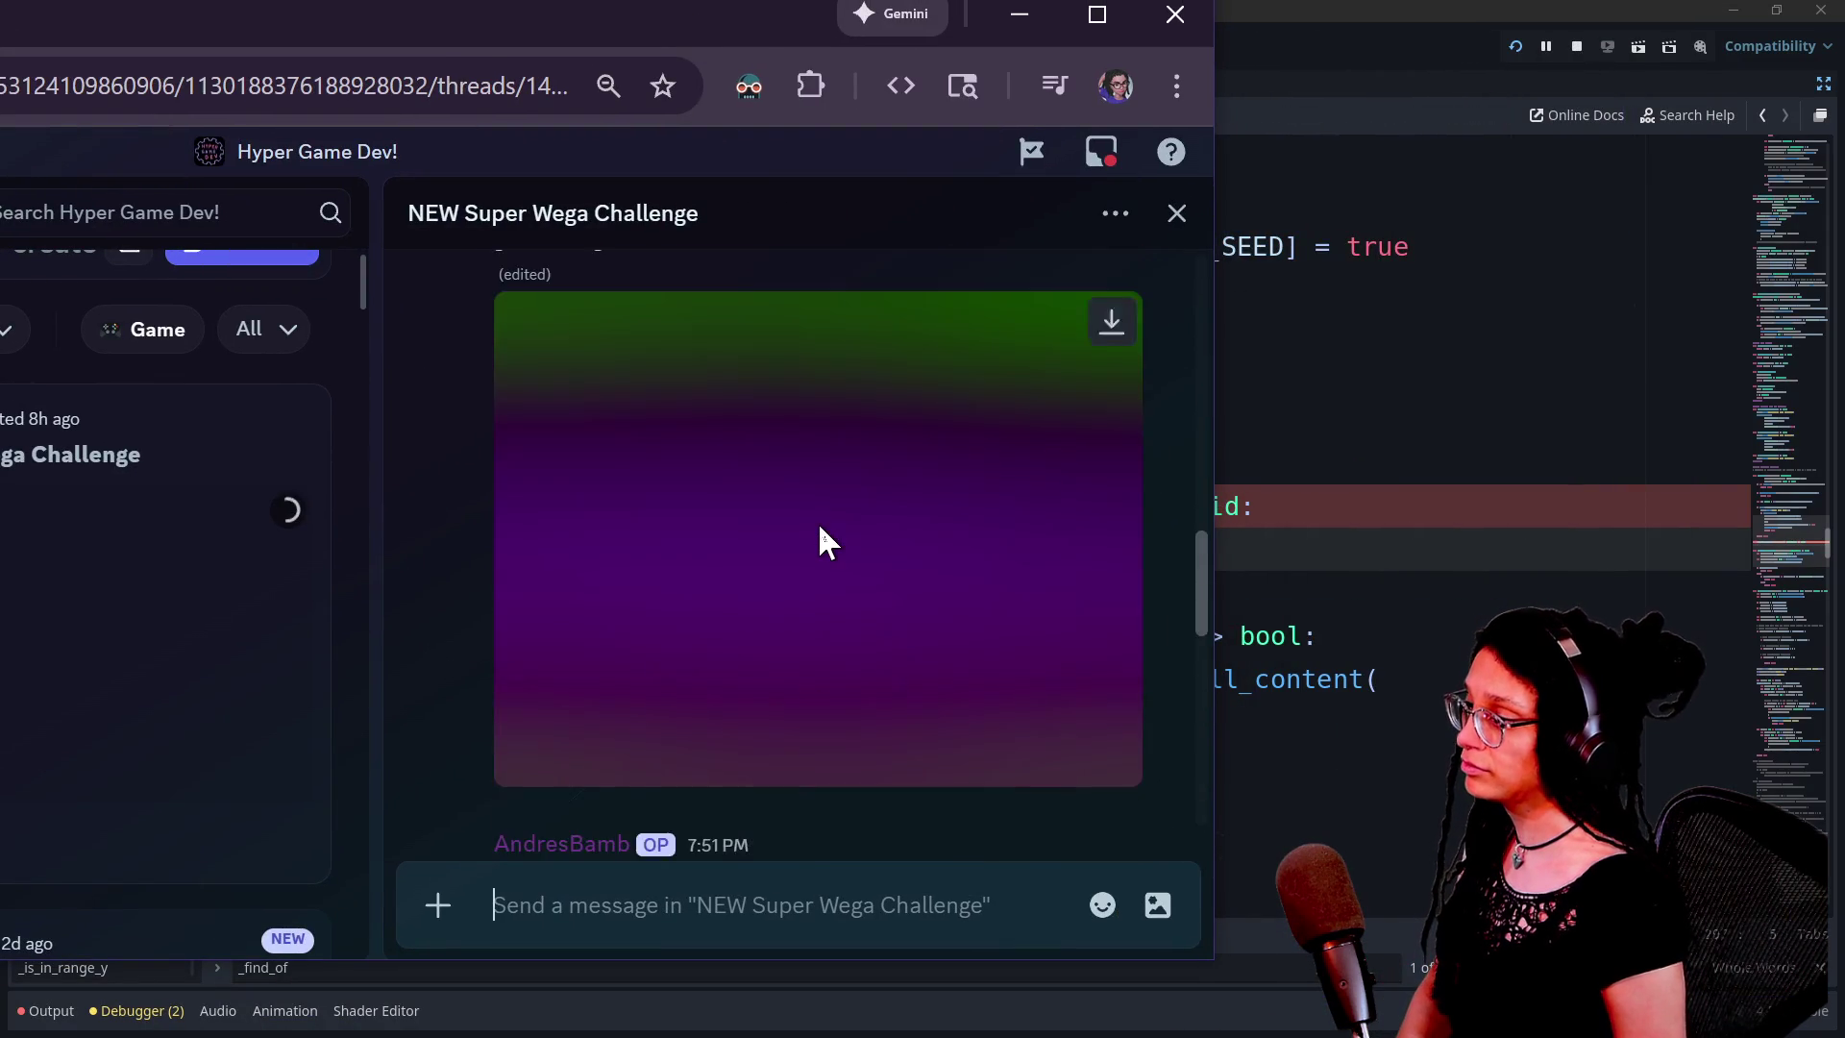
pyautogui.scroll(-3, 817, 522)
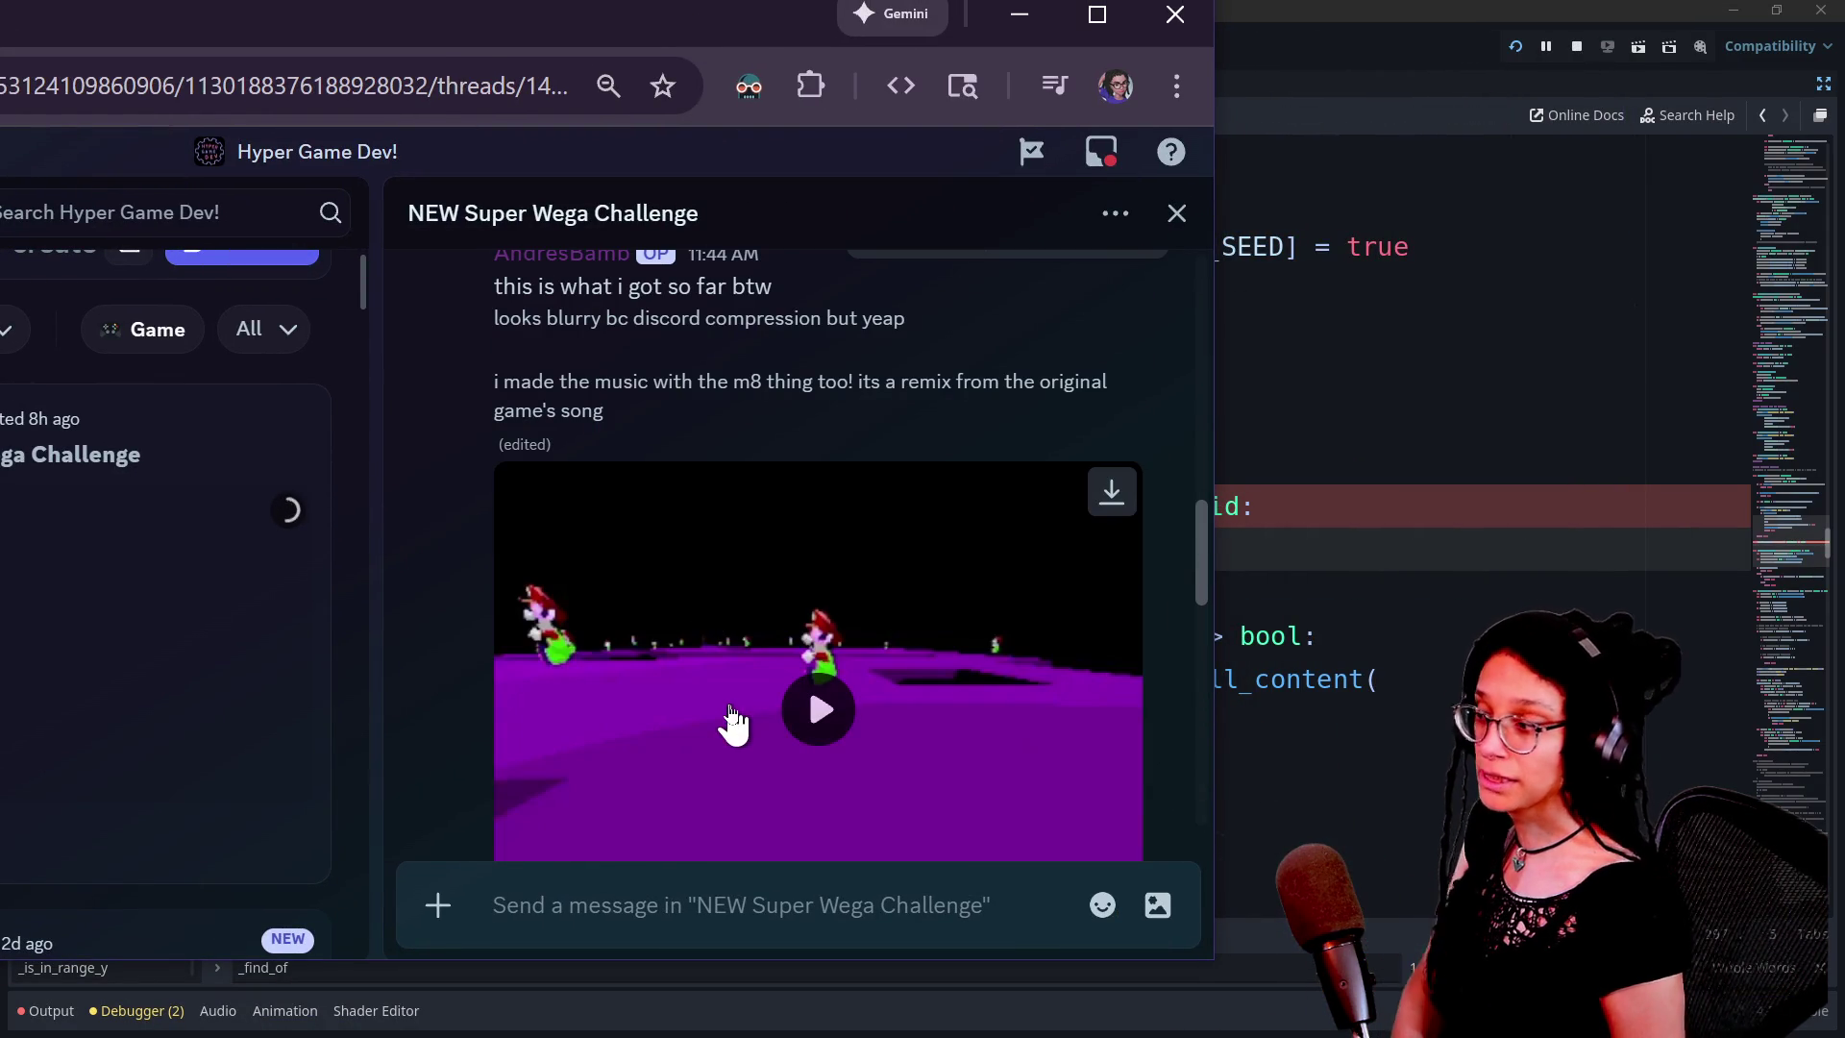
pyautogui.scroll(2, 729, 711)
pyautogui.scroll(5, 728, 711)
pyautogui.scroll(-10, 728, 711)
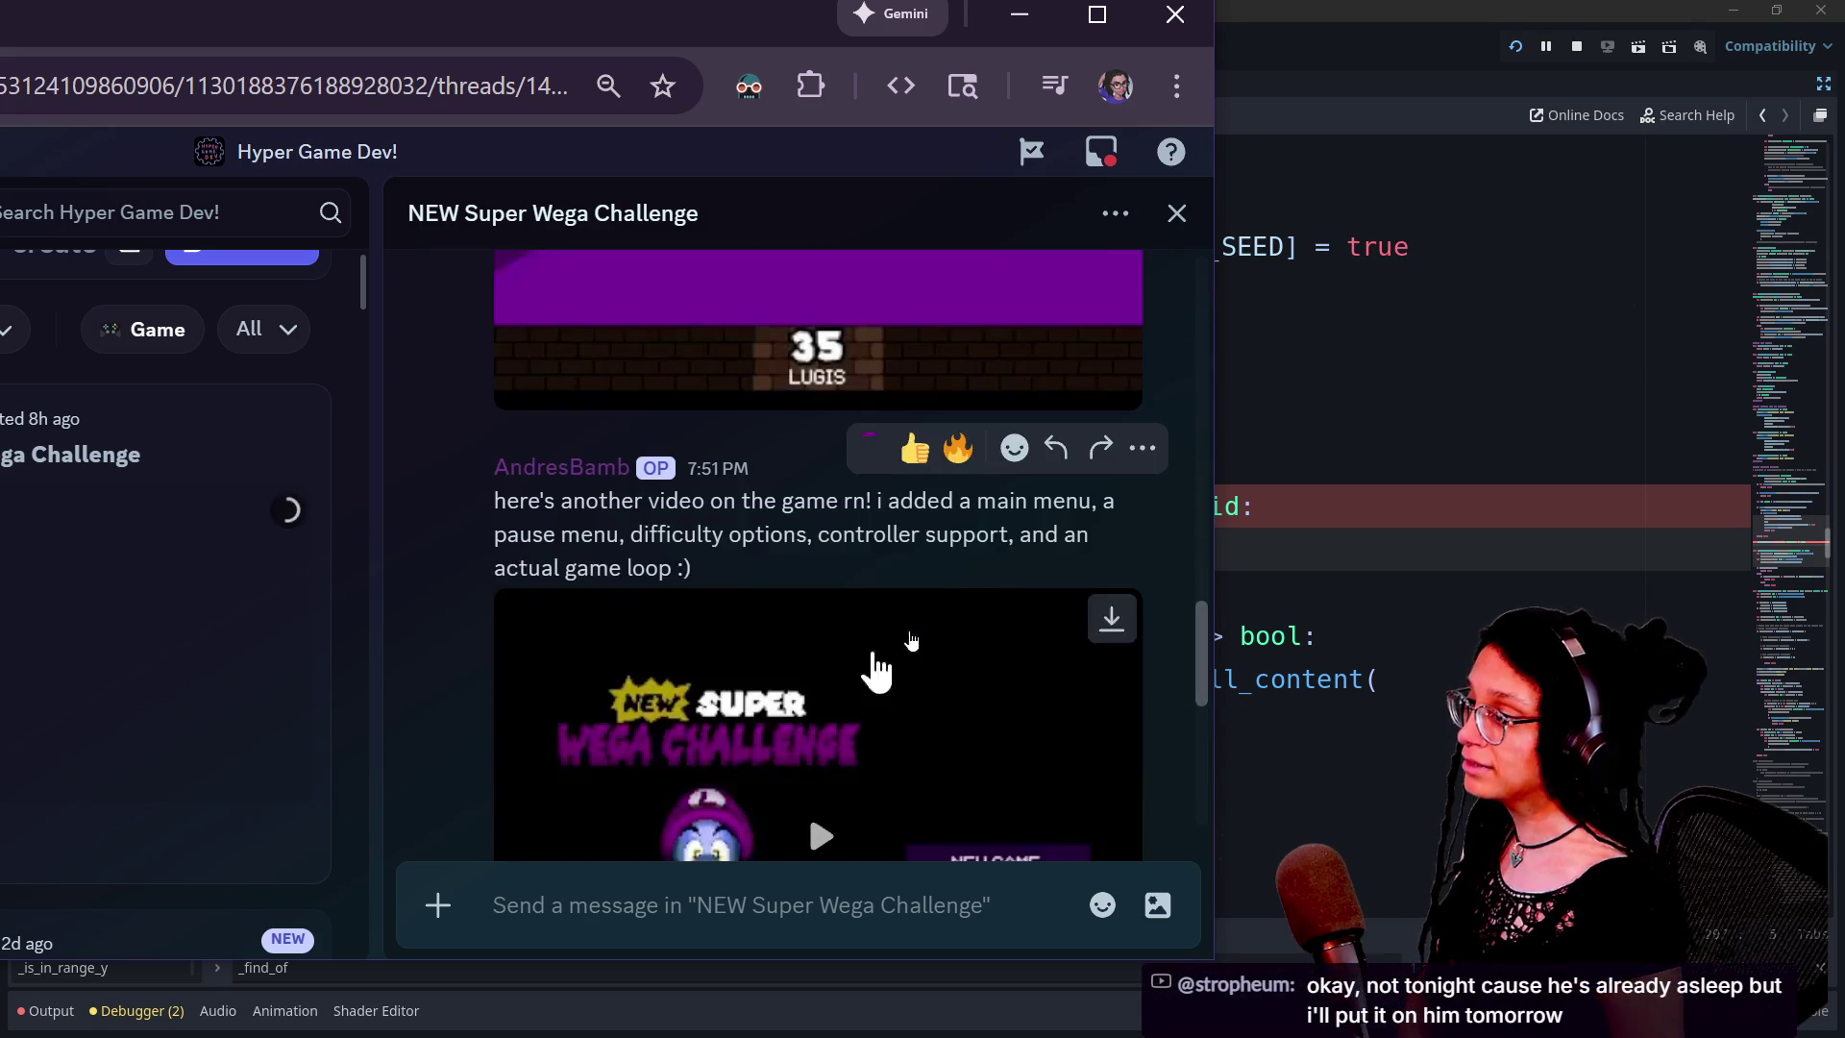
pyautogui.scroll(10, 972, 585)
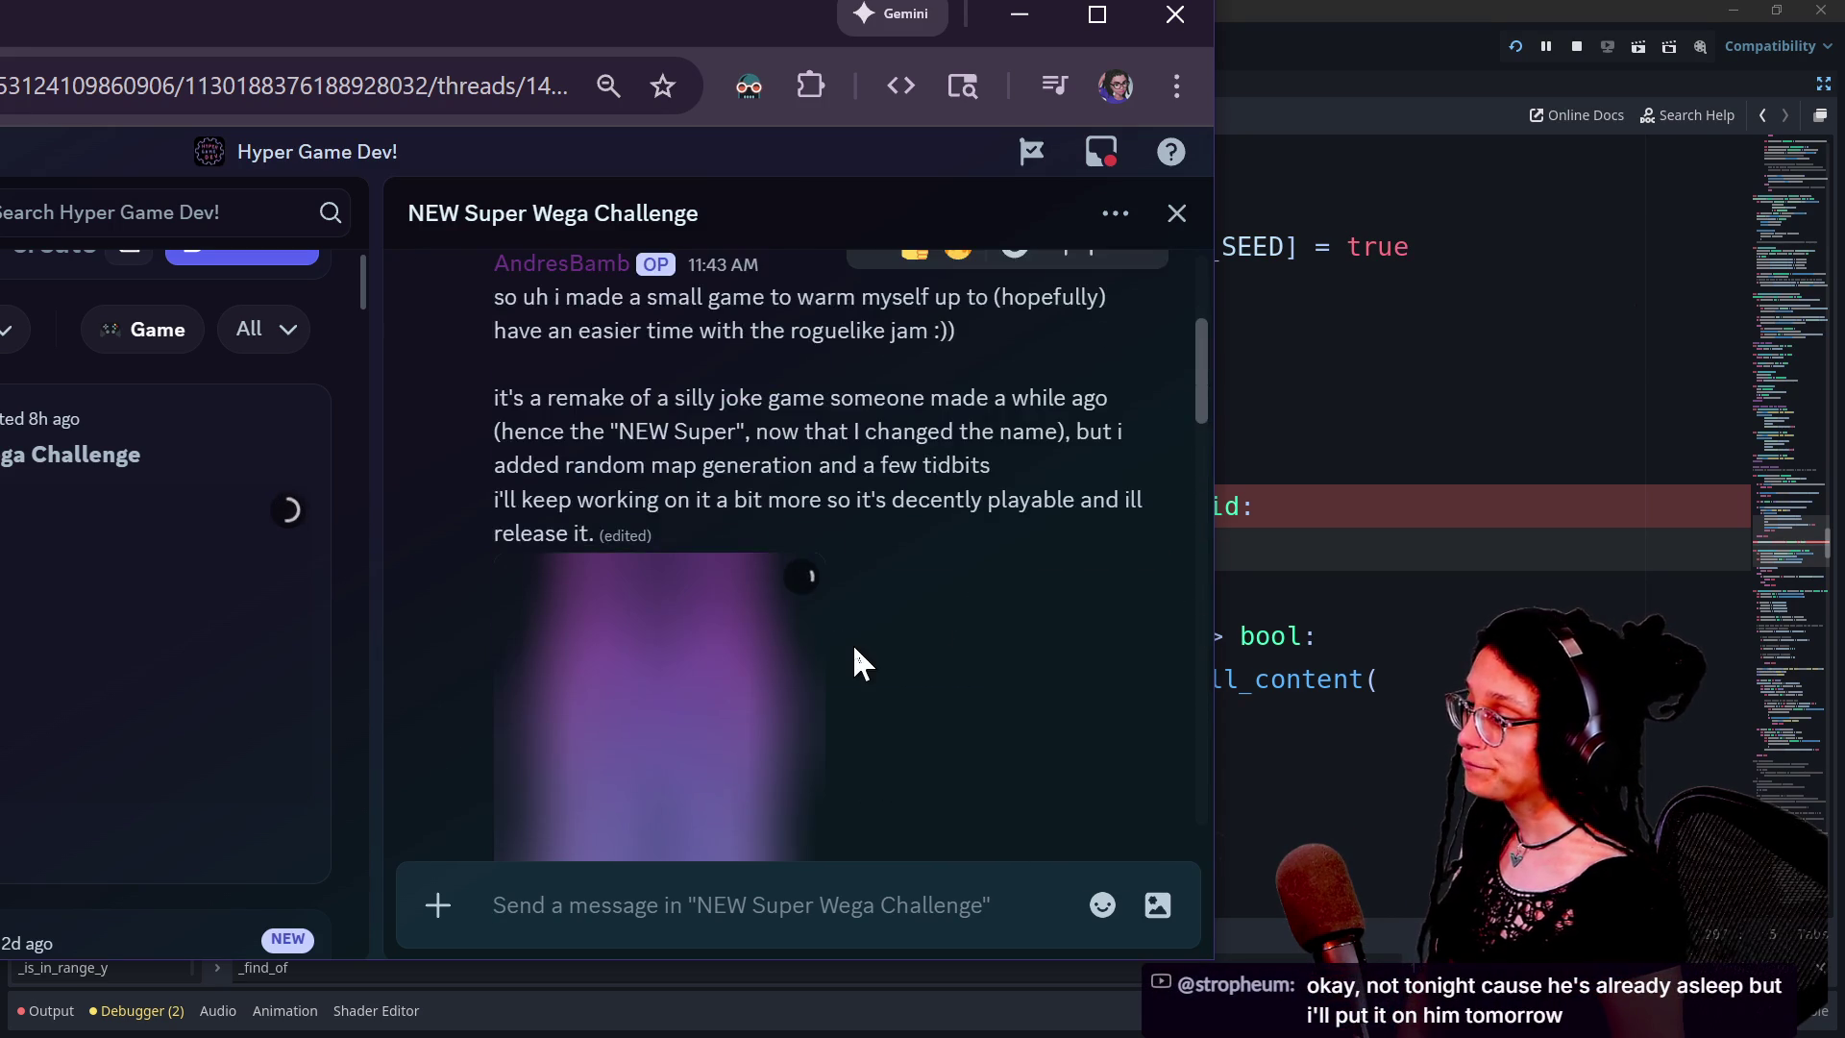
pyautogui.scroll(-2, 851, 643)
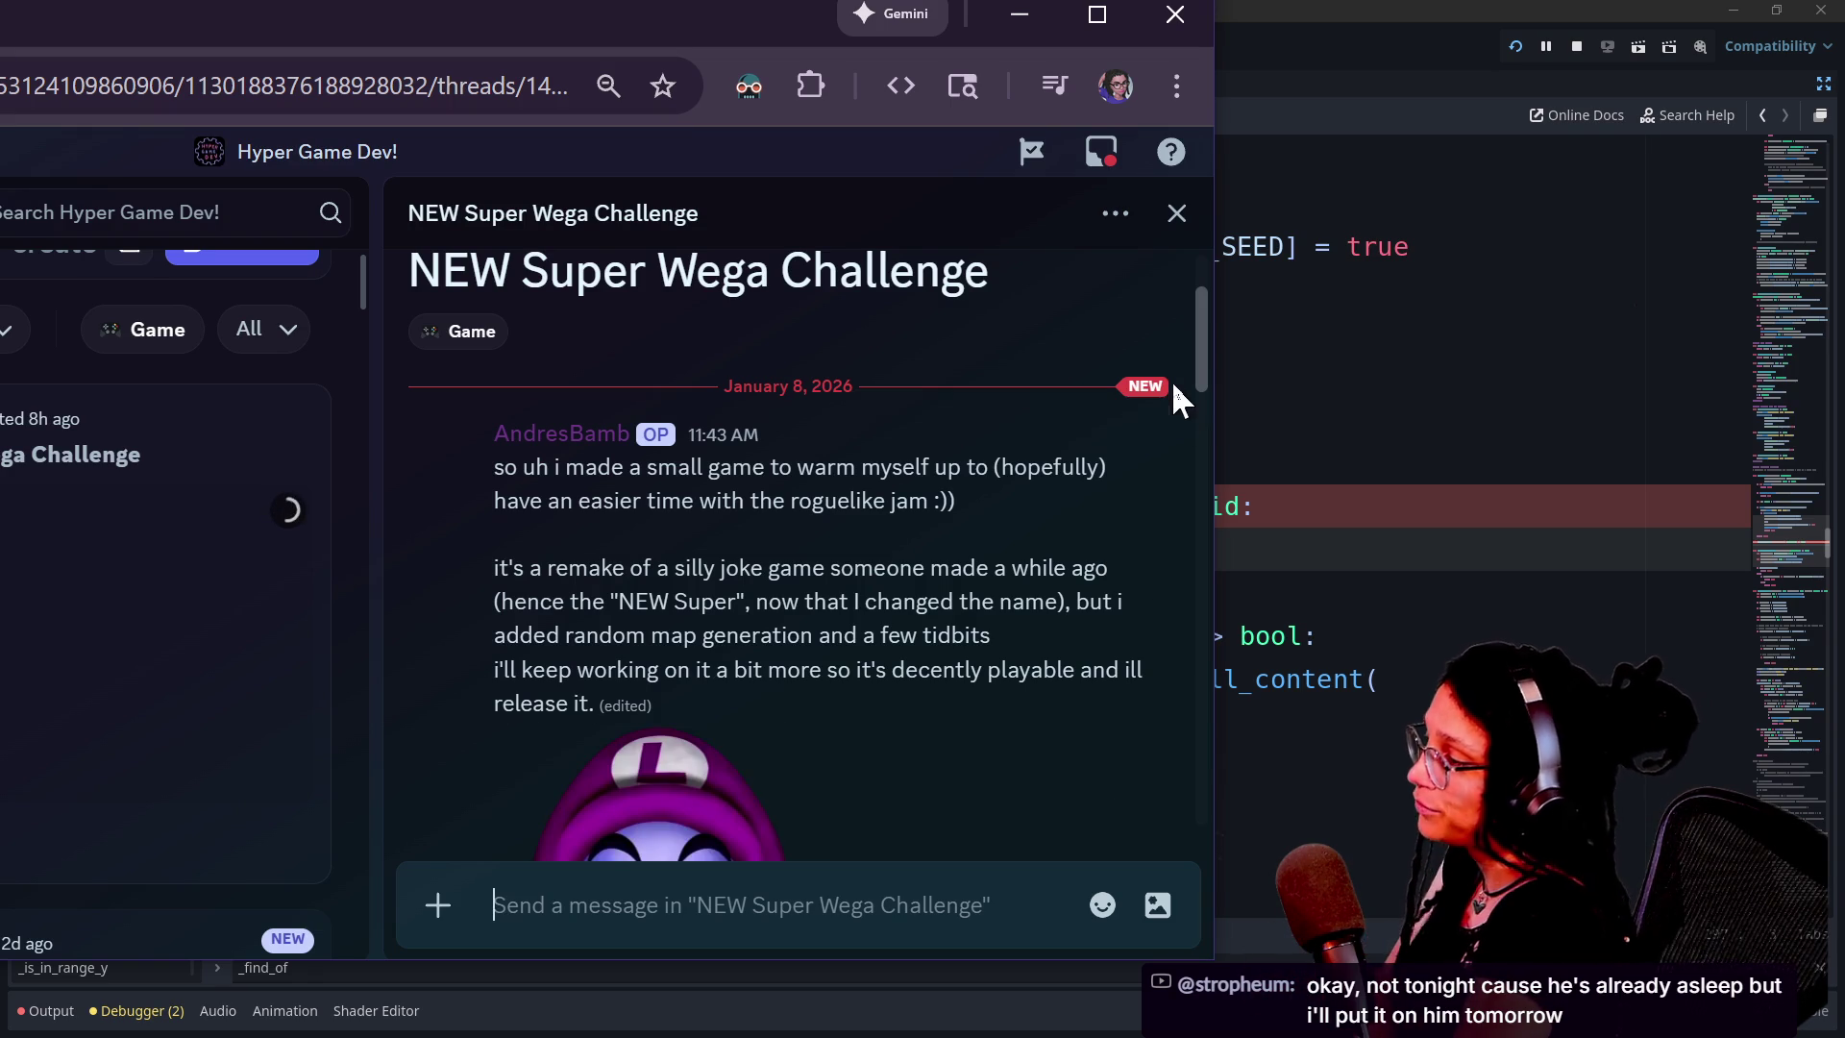
pyautogui.moveTo(1203, 353); pyautogui.dragTo(1182, 517)
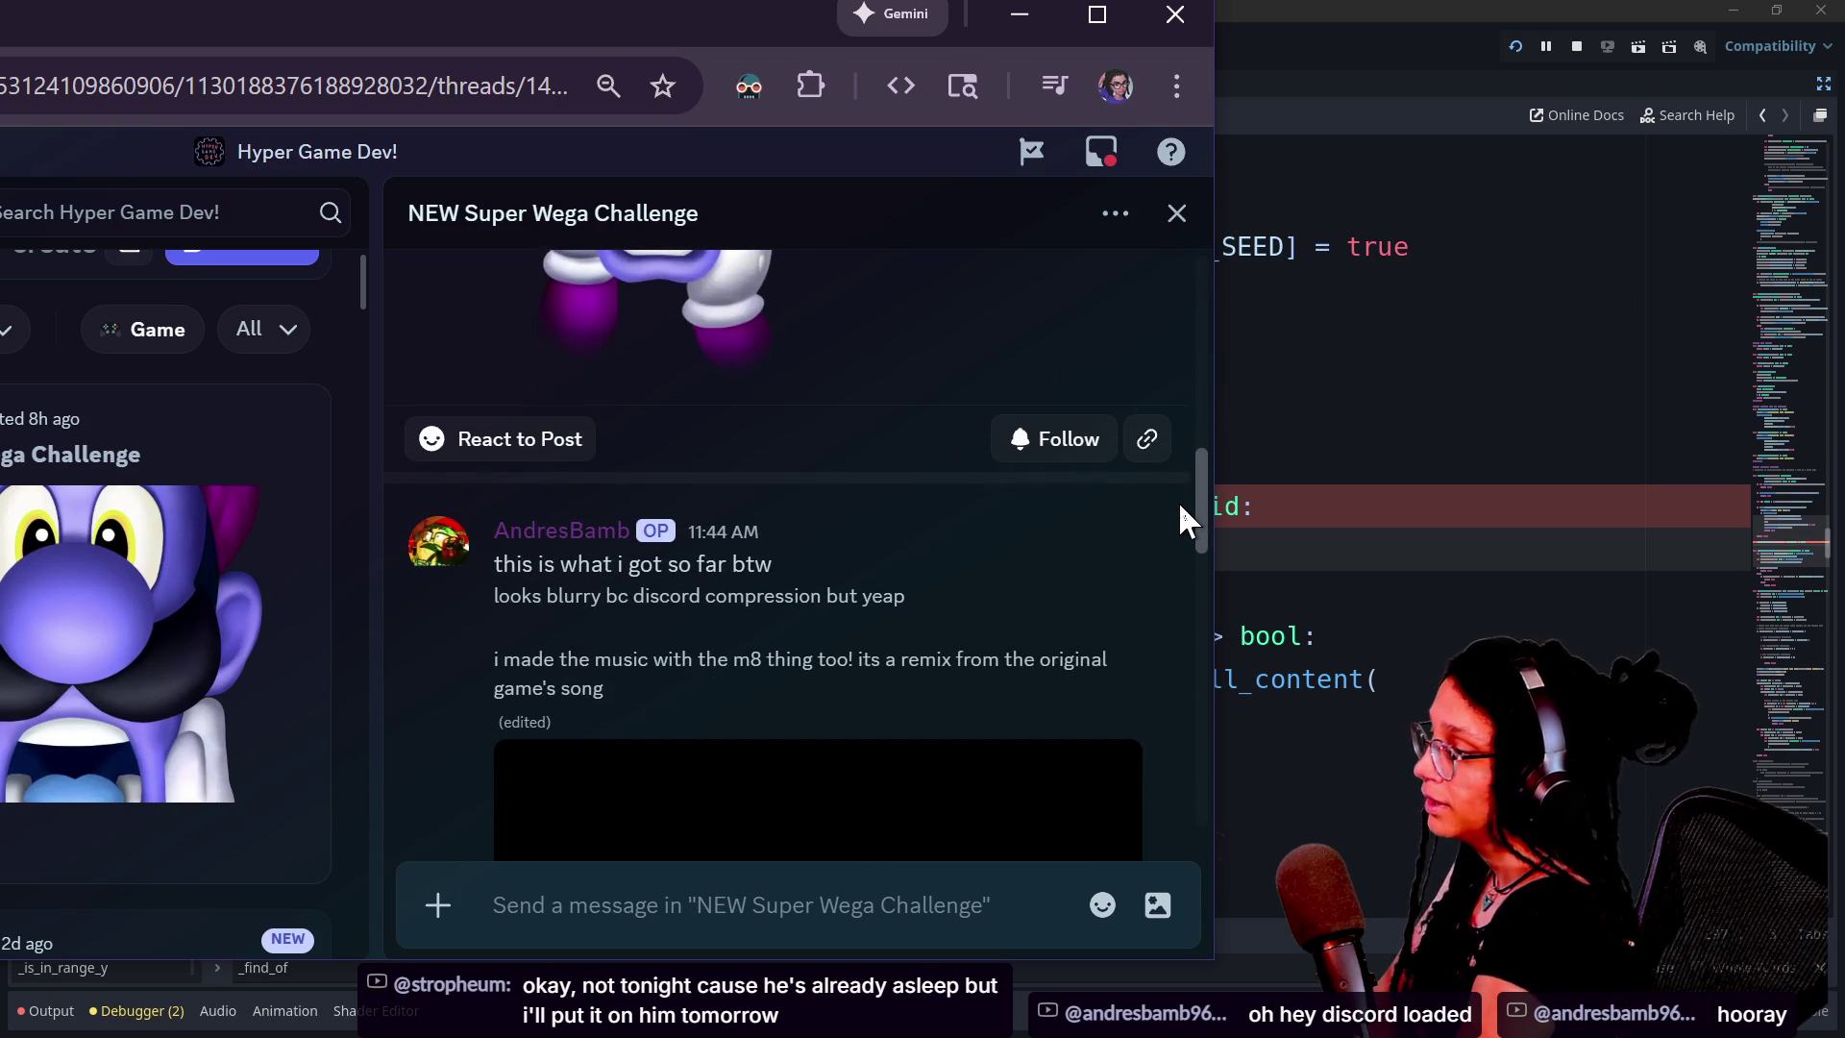
pyautogui.moveTo(1181, 523)
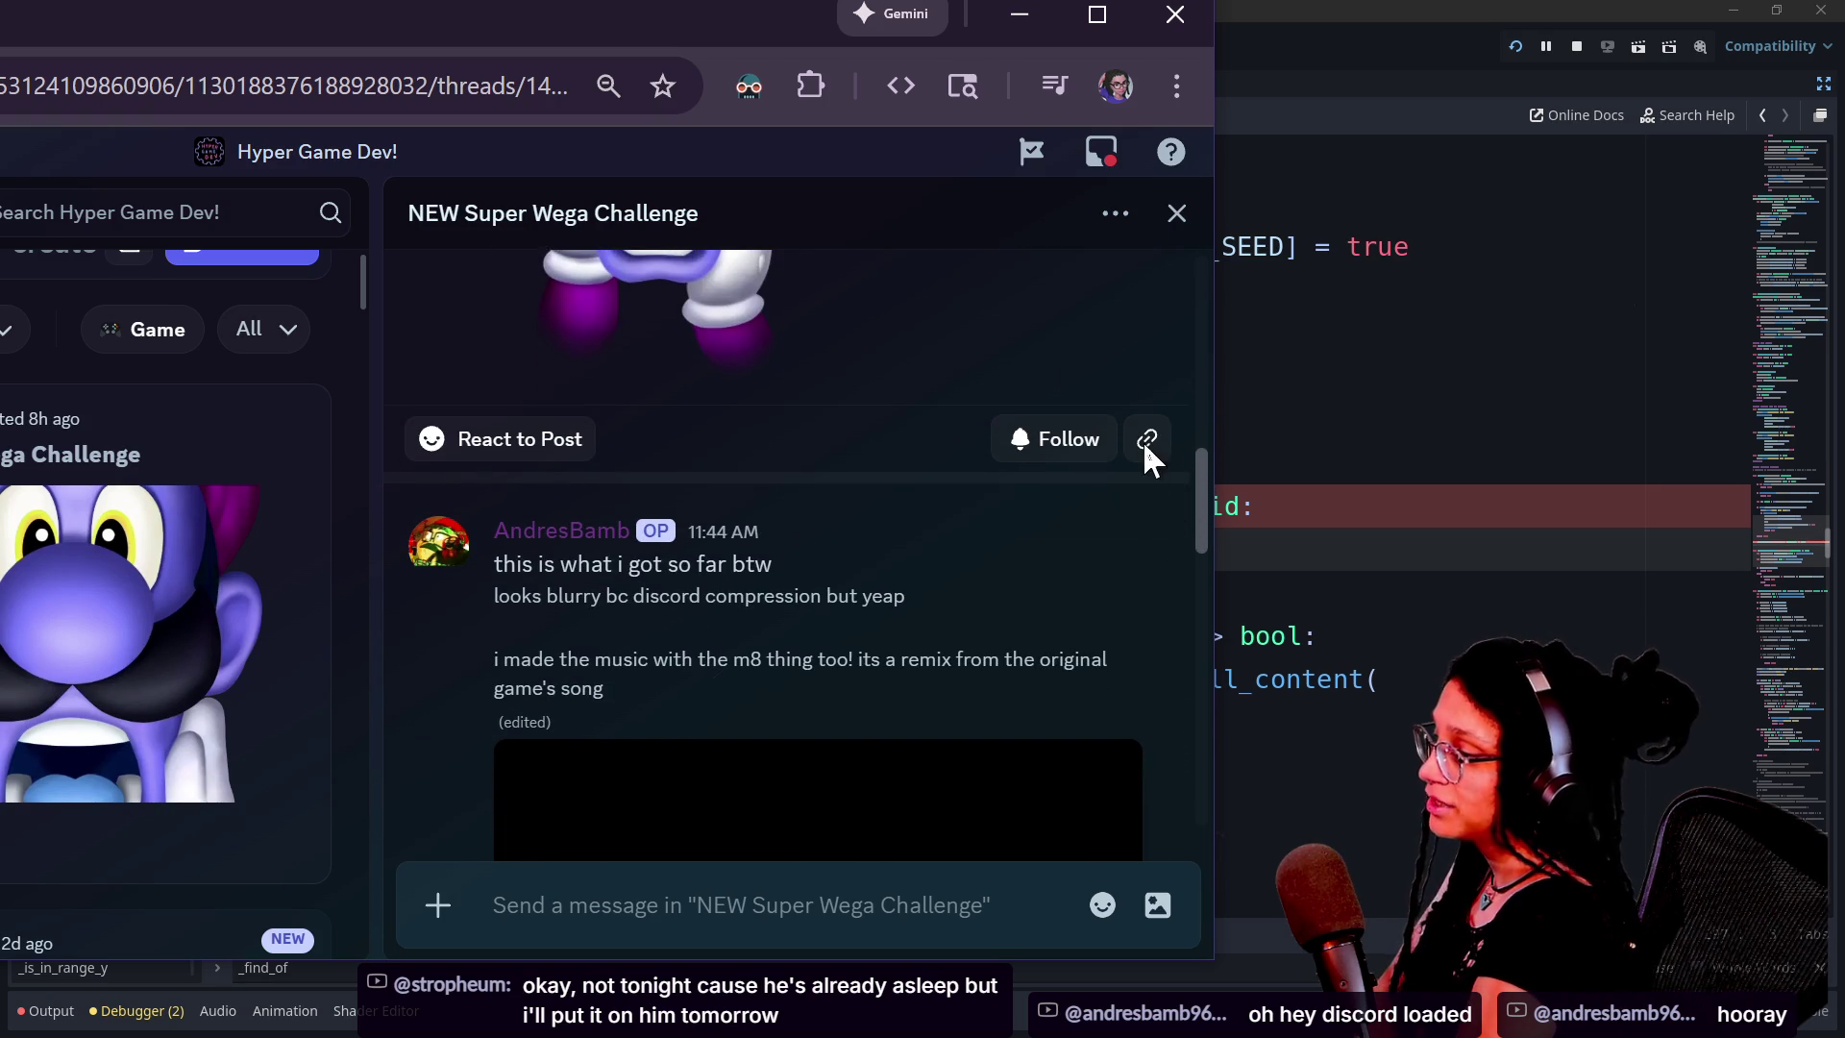
pyautogui.moveTo(1199, 498); pyautogui.dragTo(1199, 563)
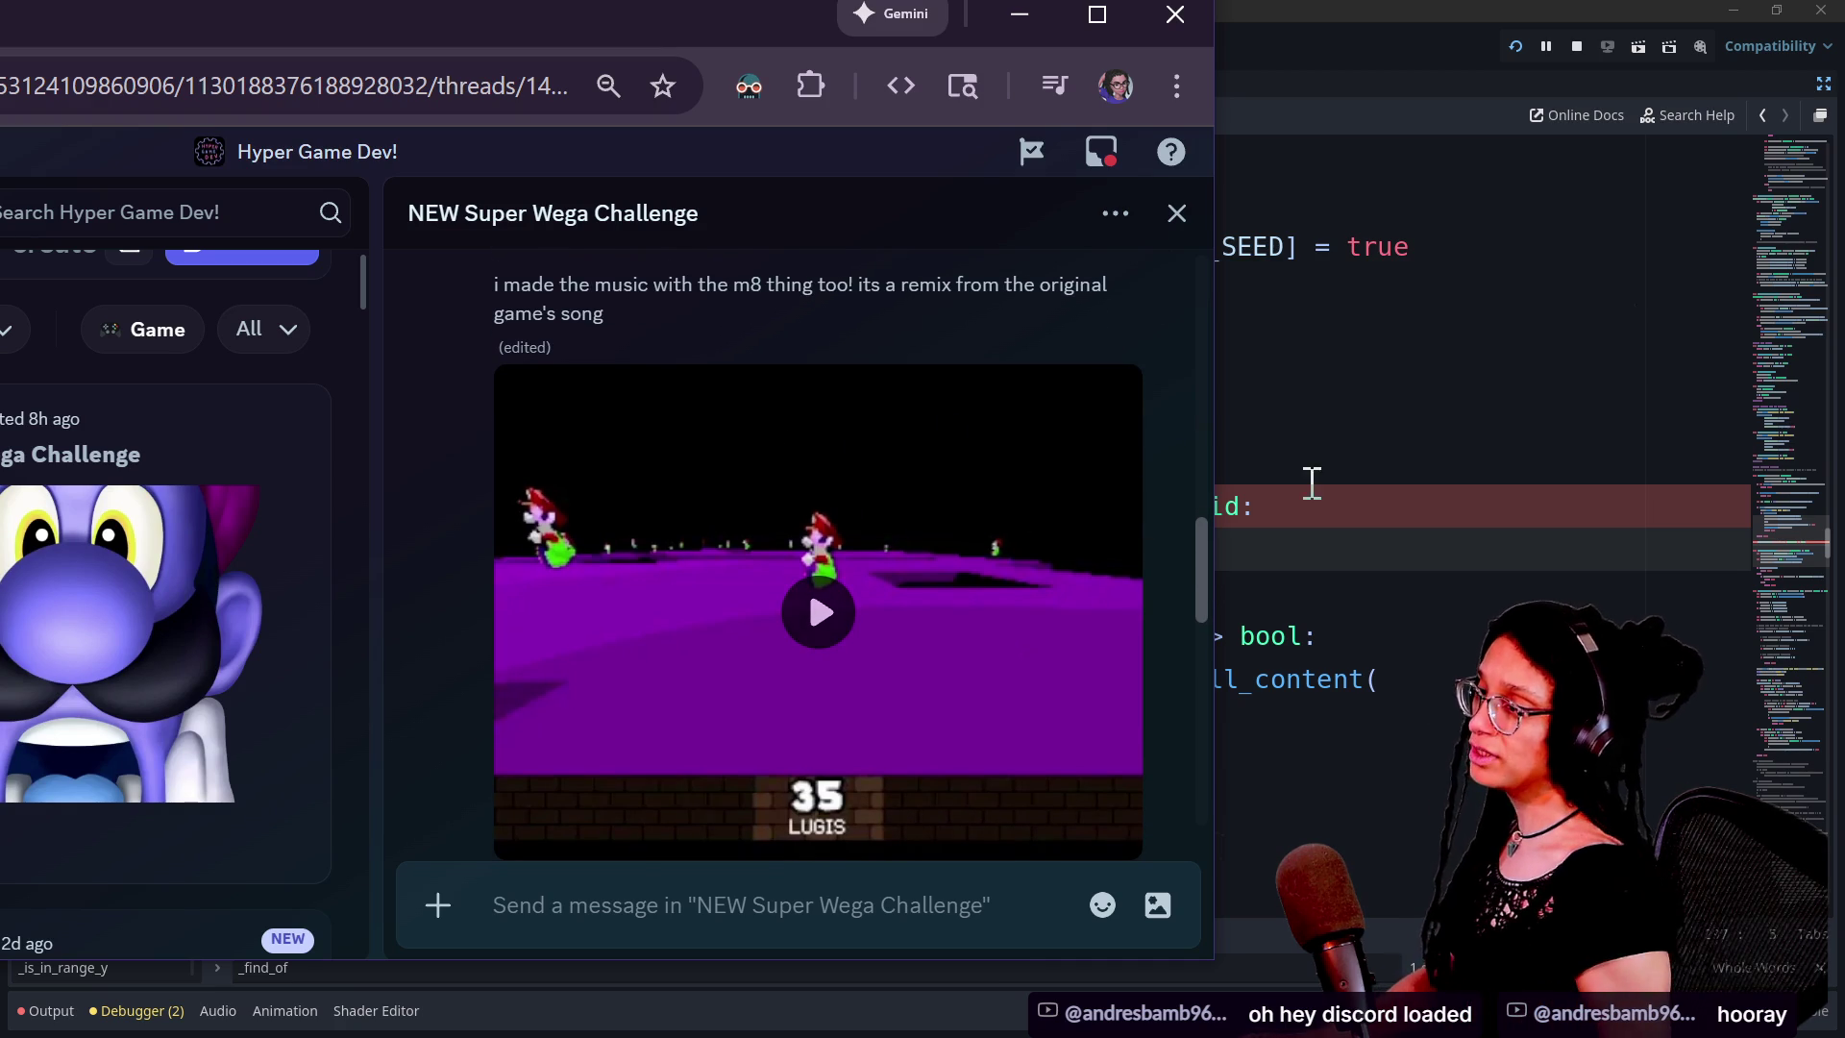
pyautogui.click(1606, 502)
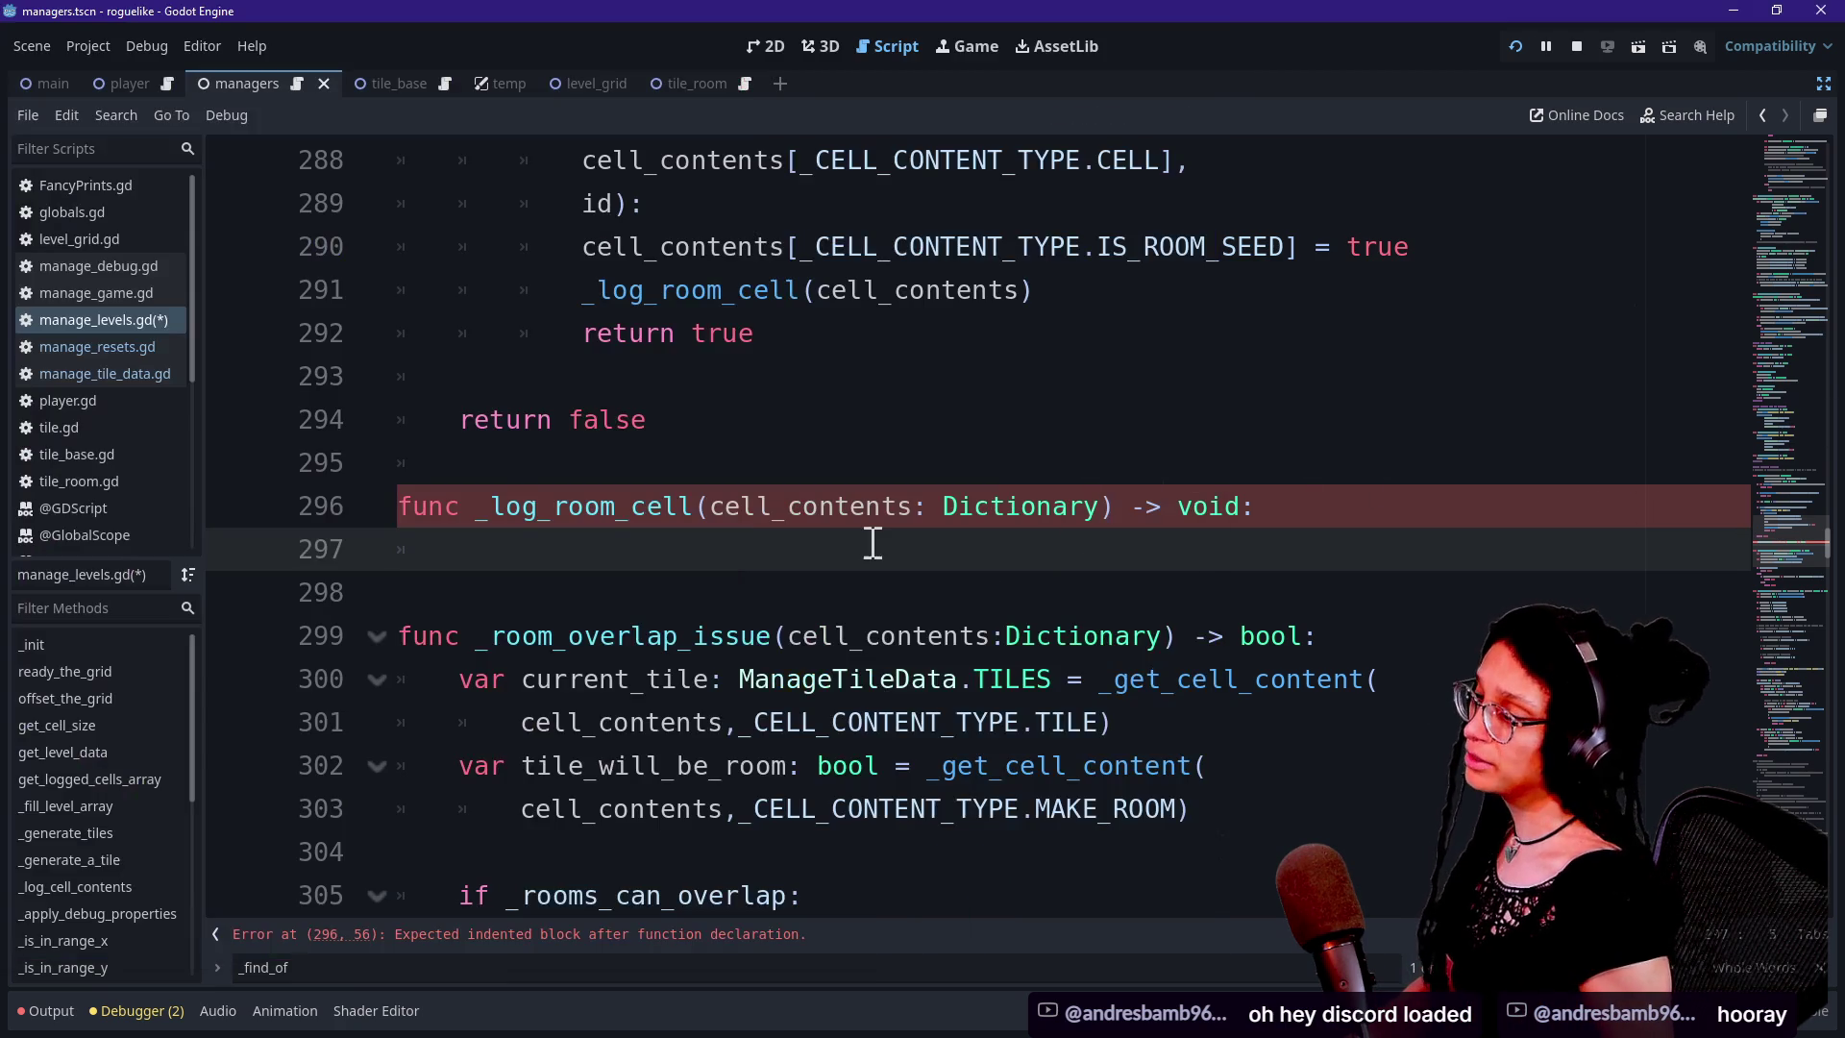
pyautogui.hotkey('alt', 'Tab')
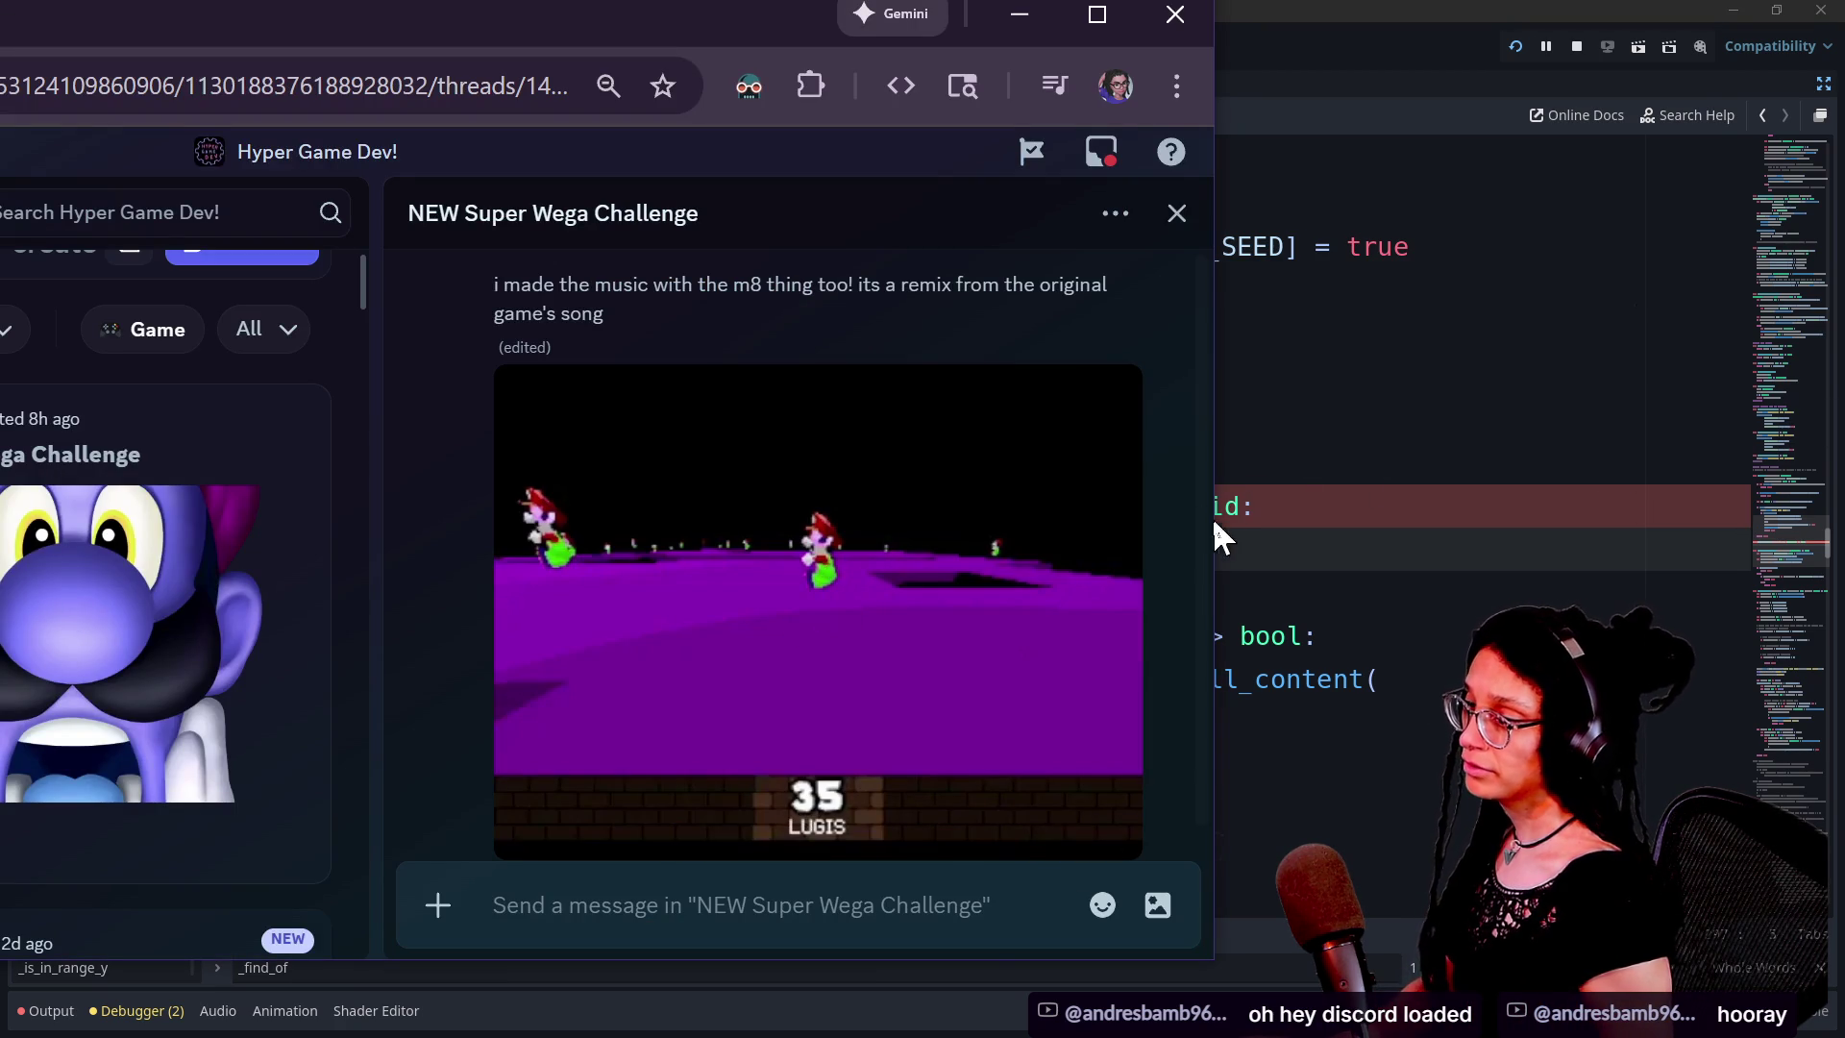
# Play the thread's gameplay video, then return to the Godot script editor
pyautogui.scroll(-1, 1197, 555)
pyautogui.scroll(1, 1197, 553)
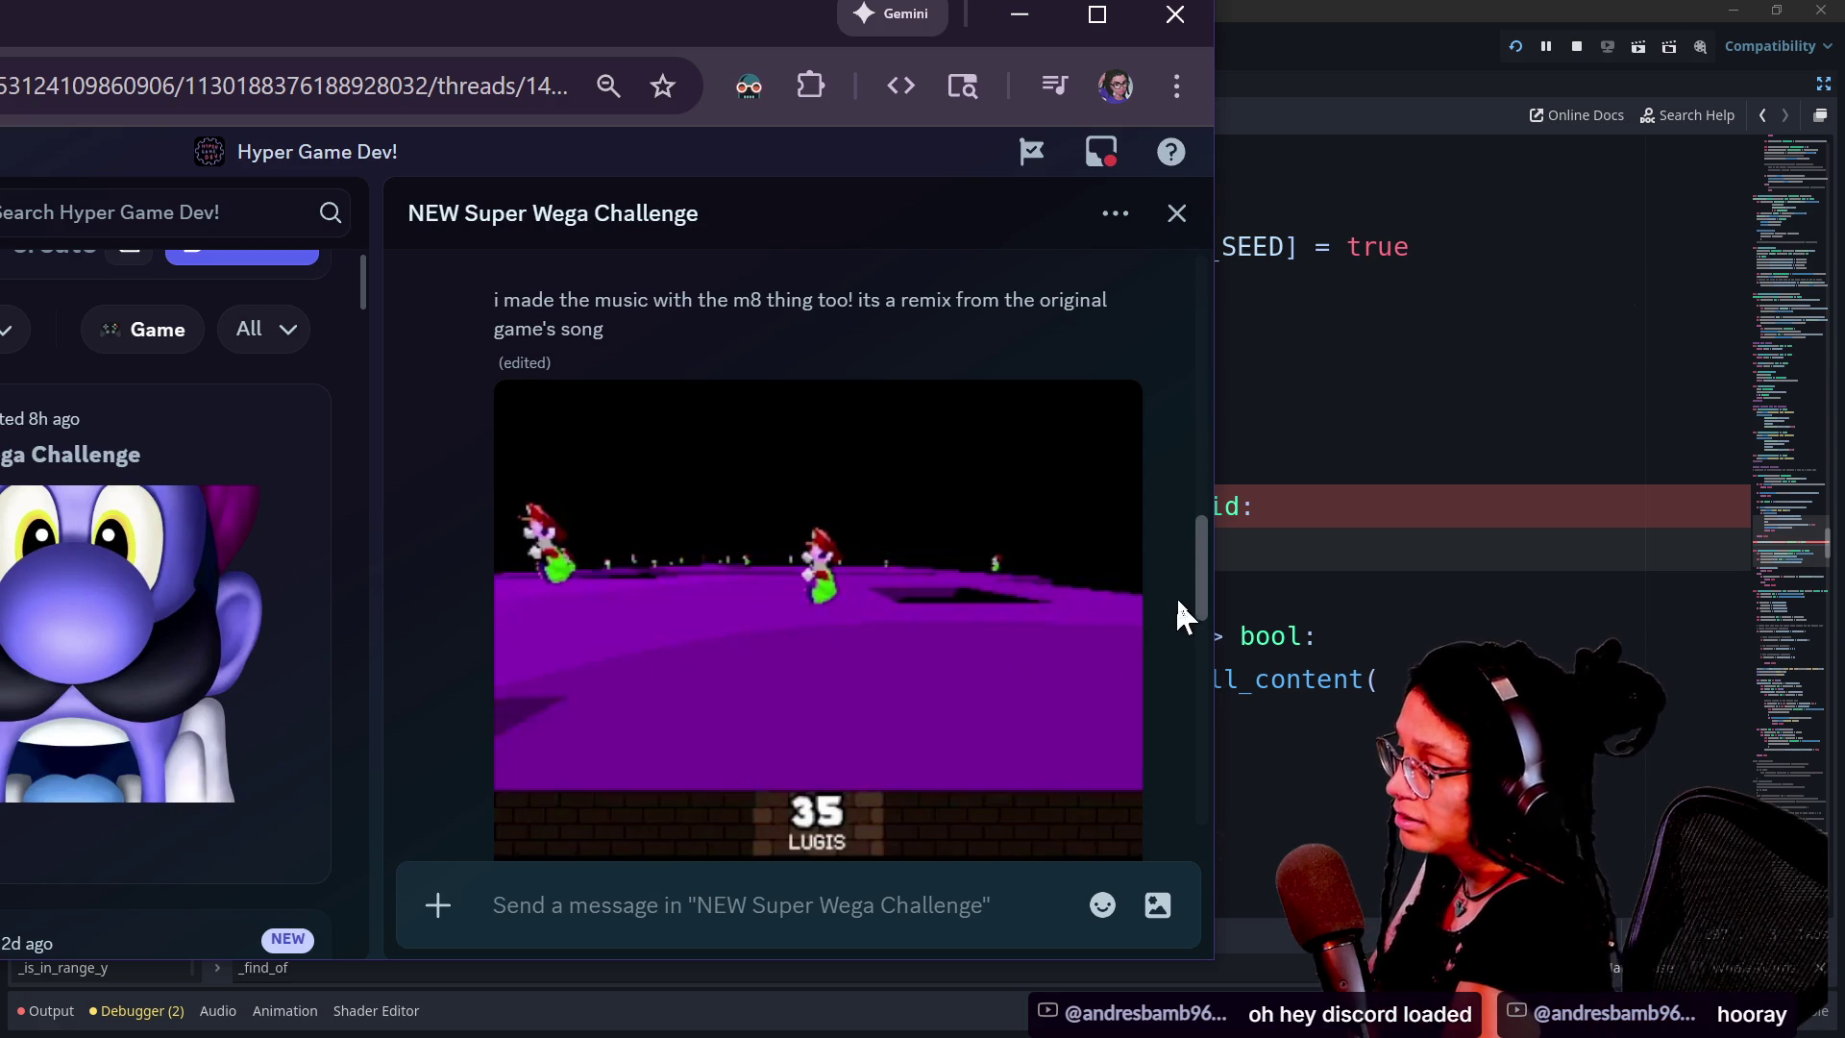
pyautogui.scroll(-1, 1201, 588)
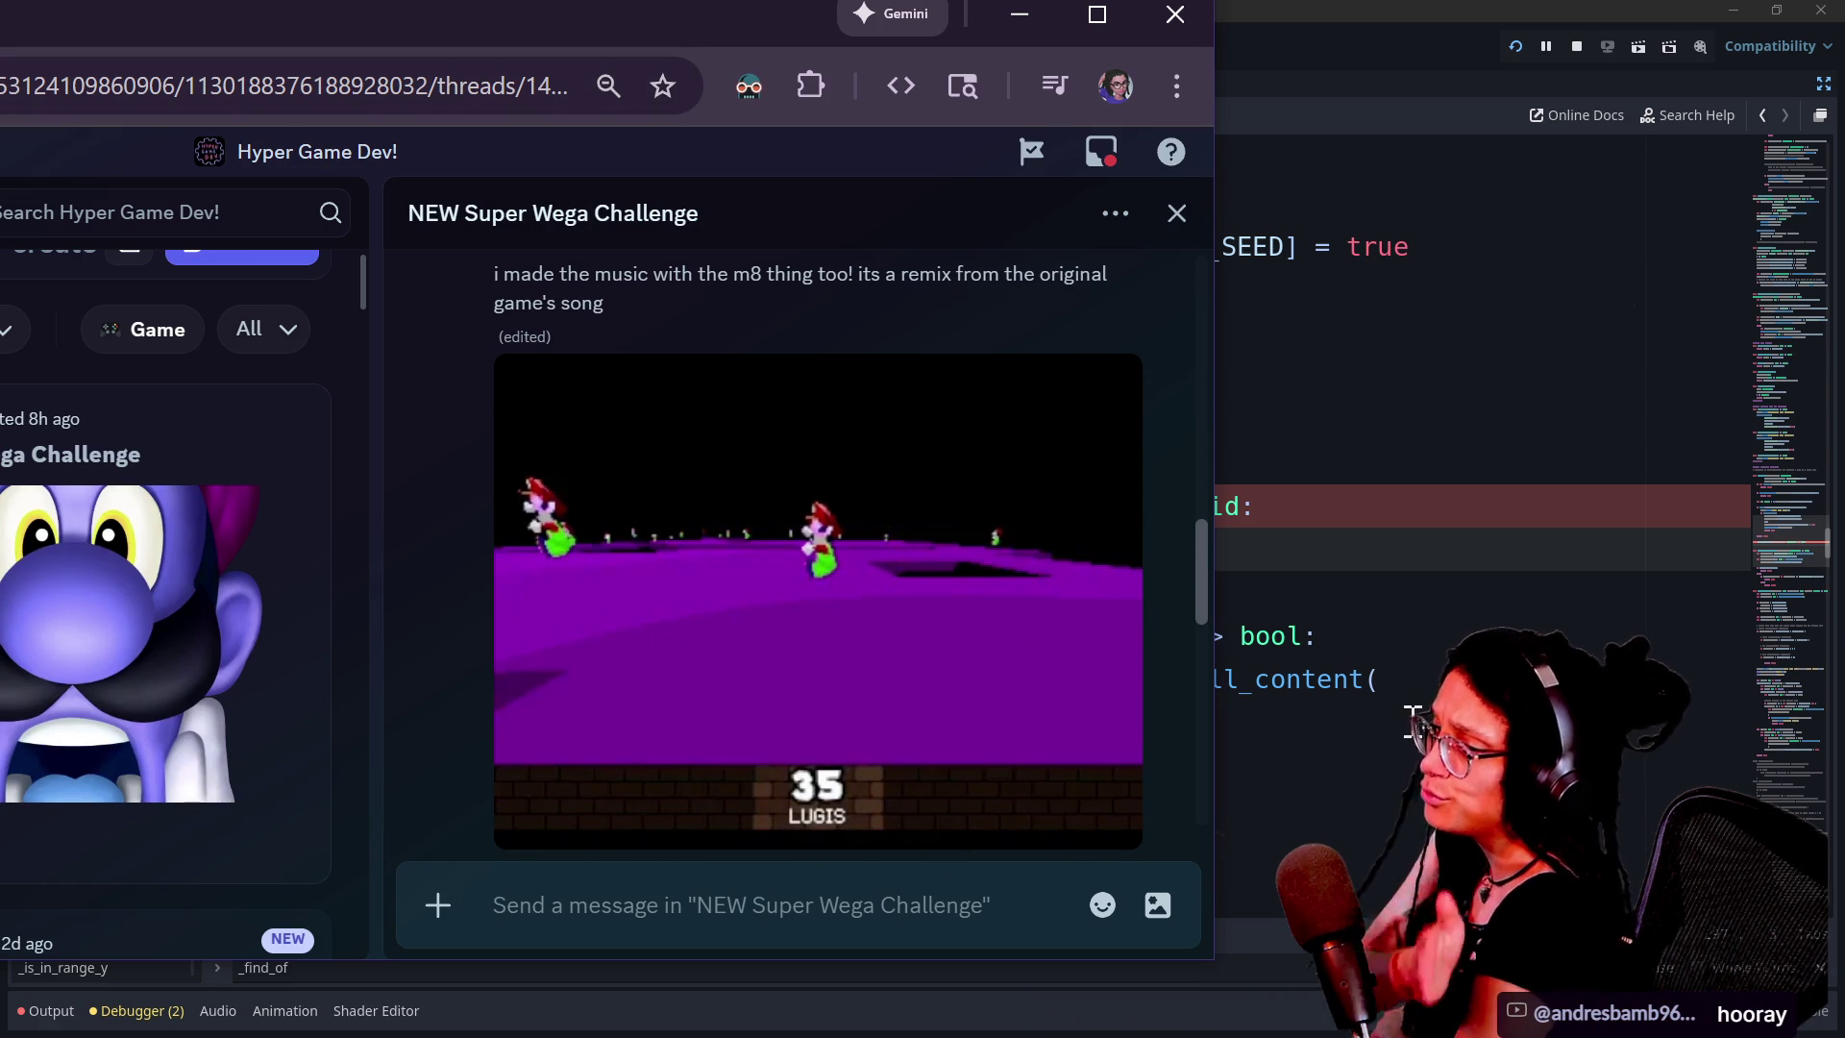
pyautogui.scroll(-10, 1411, 718)
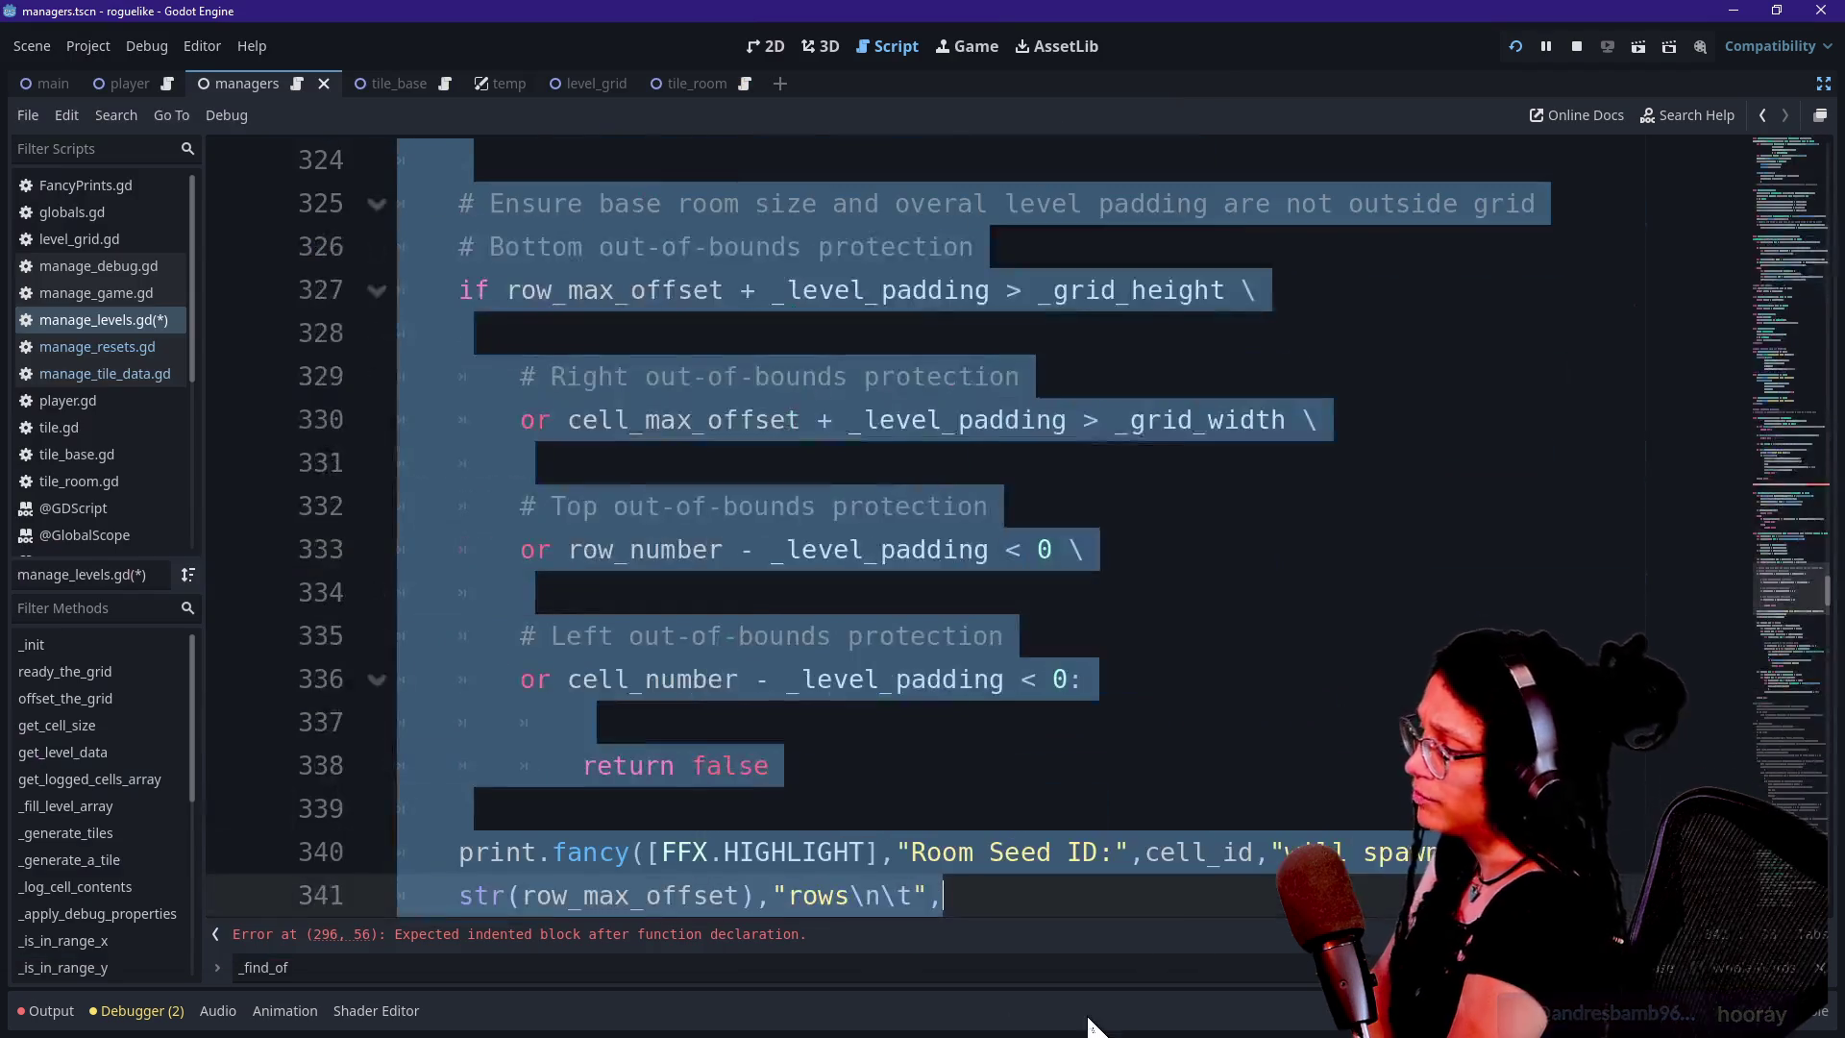
pyautogui.click(1165, 723)
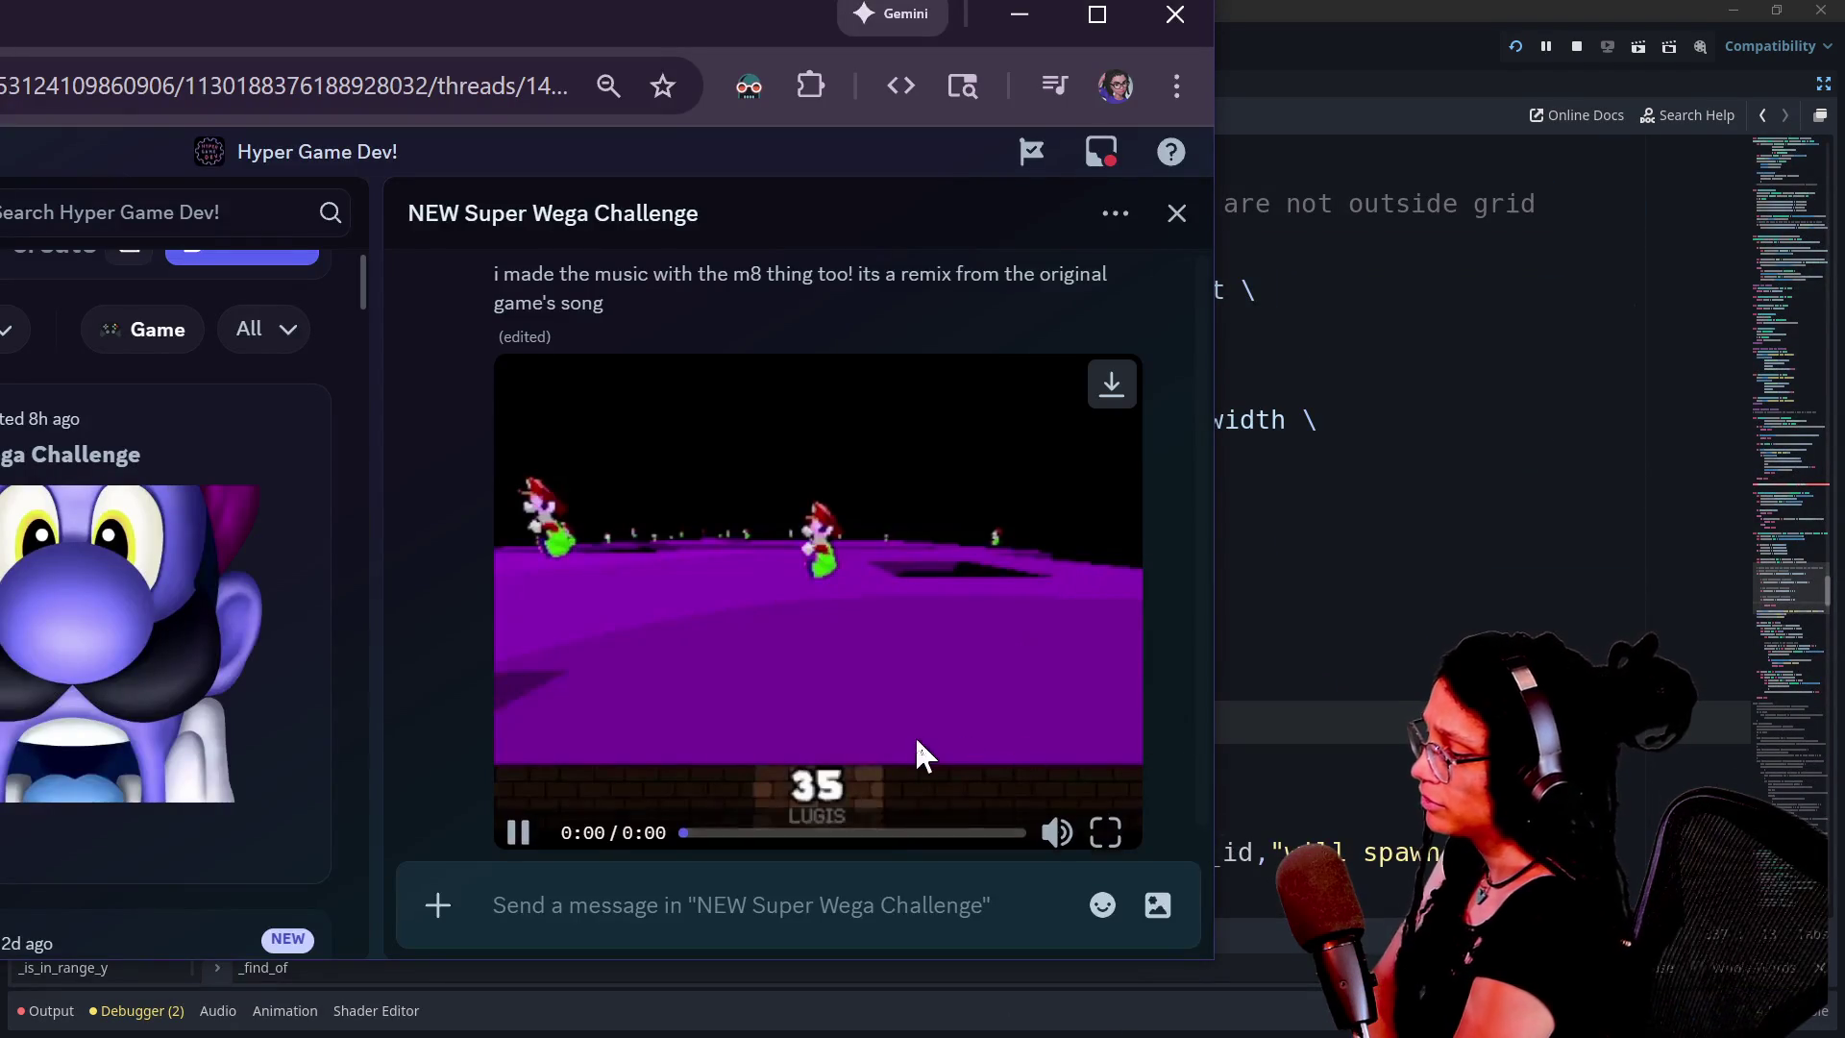
pyautogui.click(520, 825)
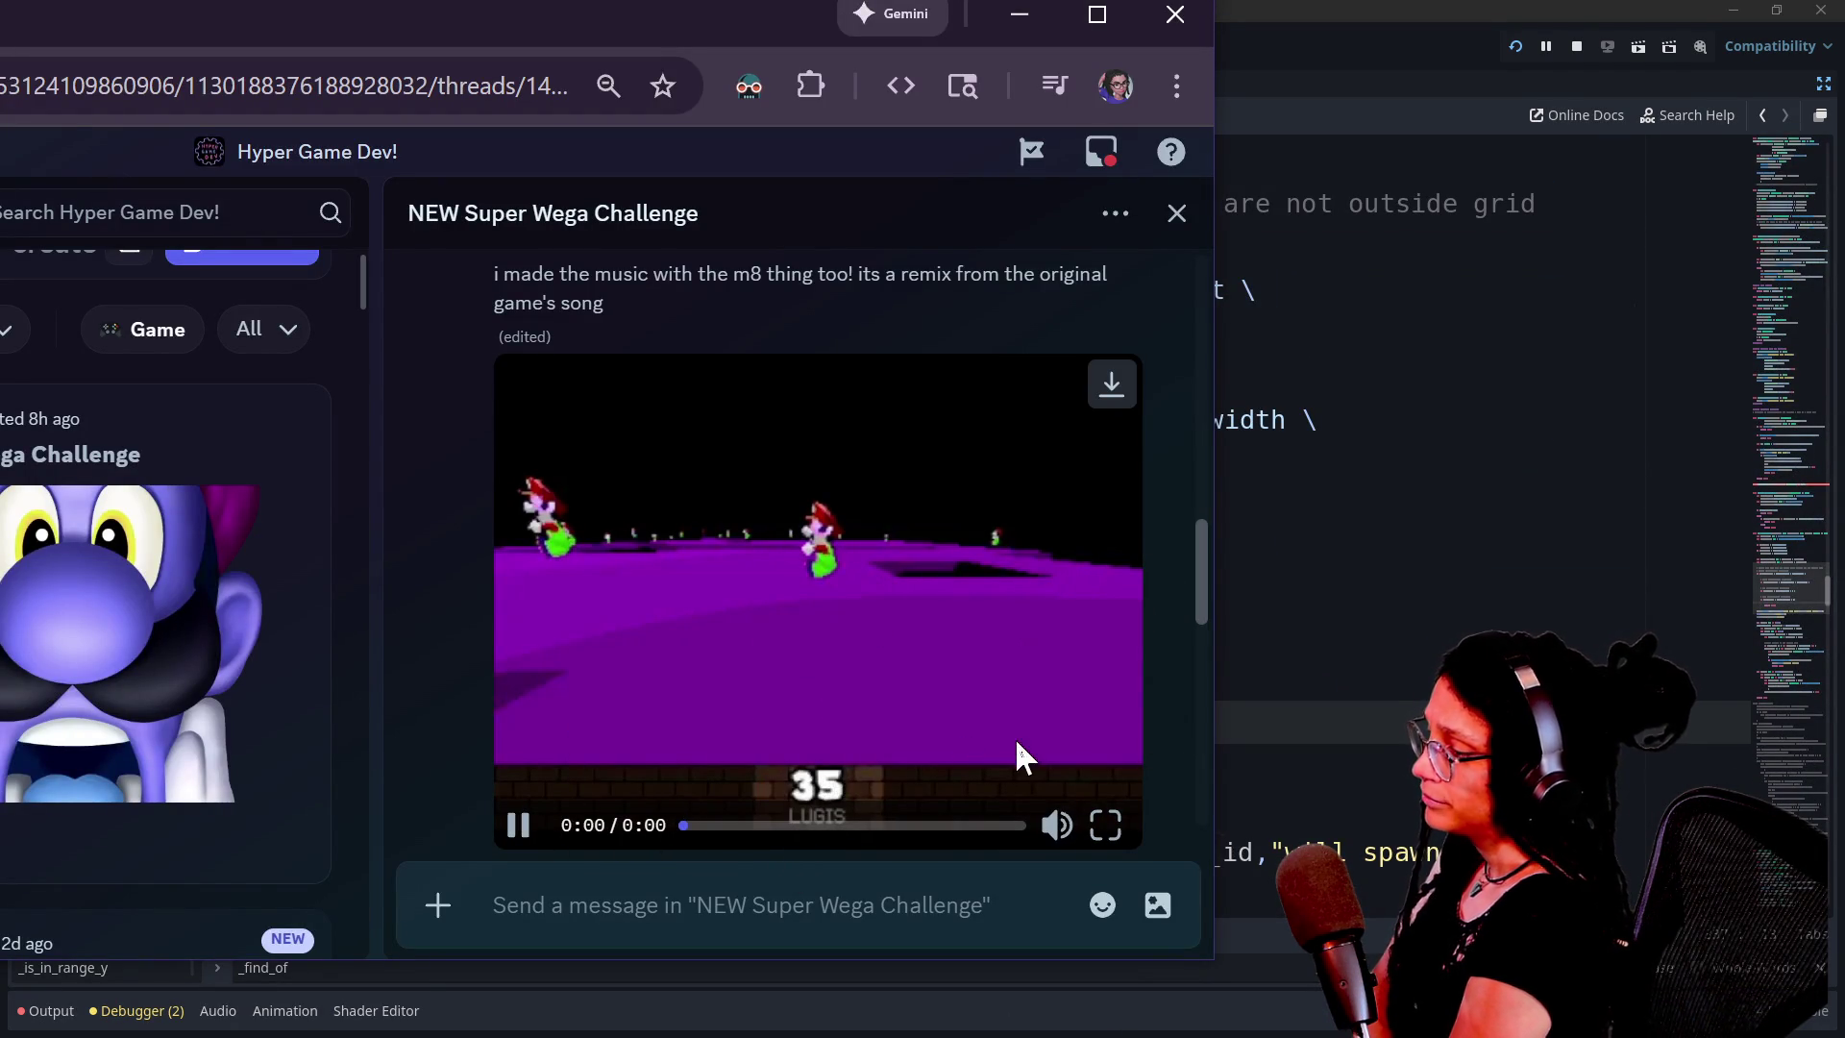
pyautogui.moveTo(1201, 577); pyautogui.dragTo(1192, 729)
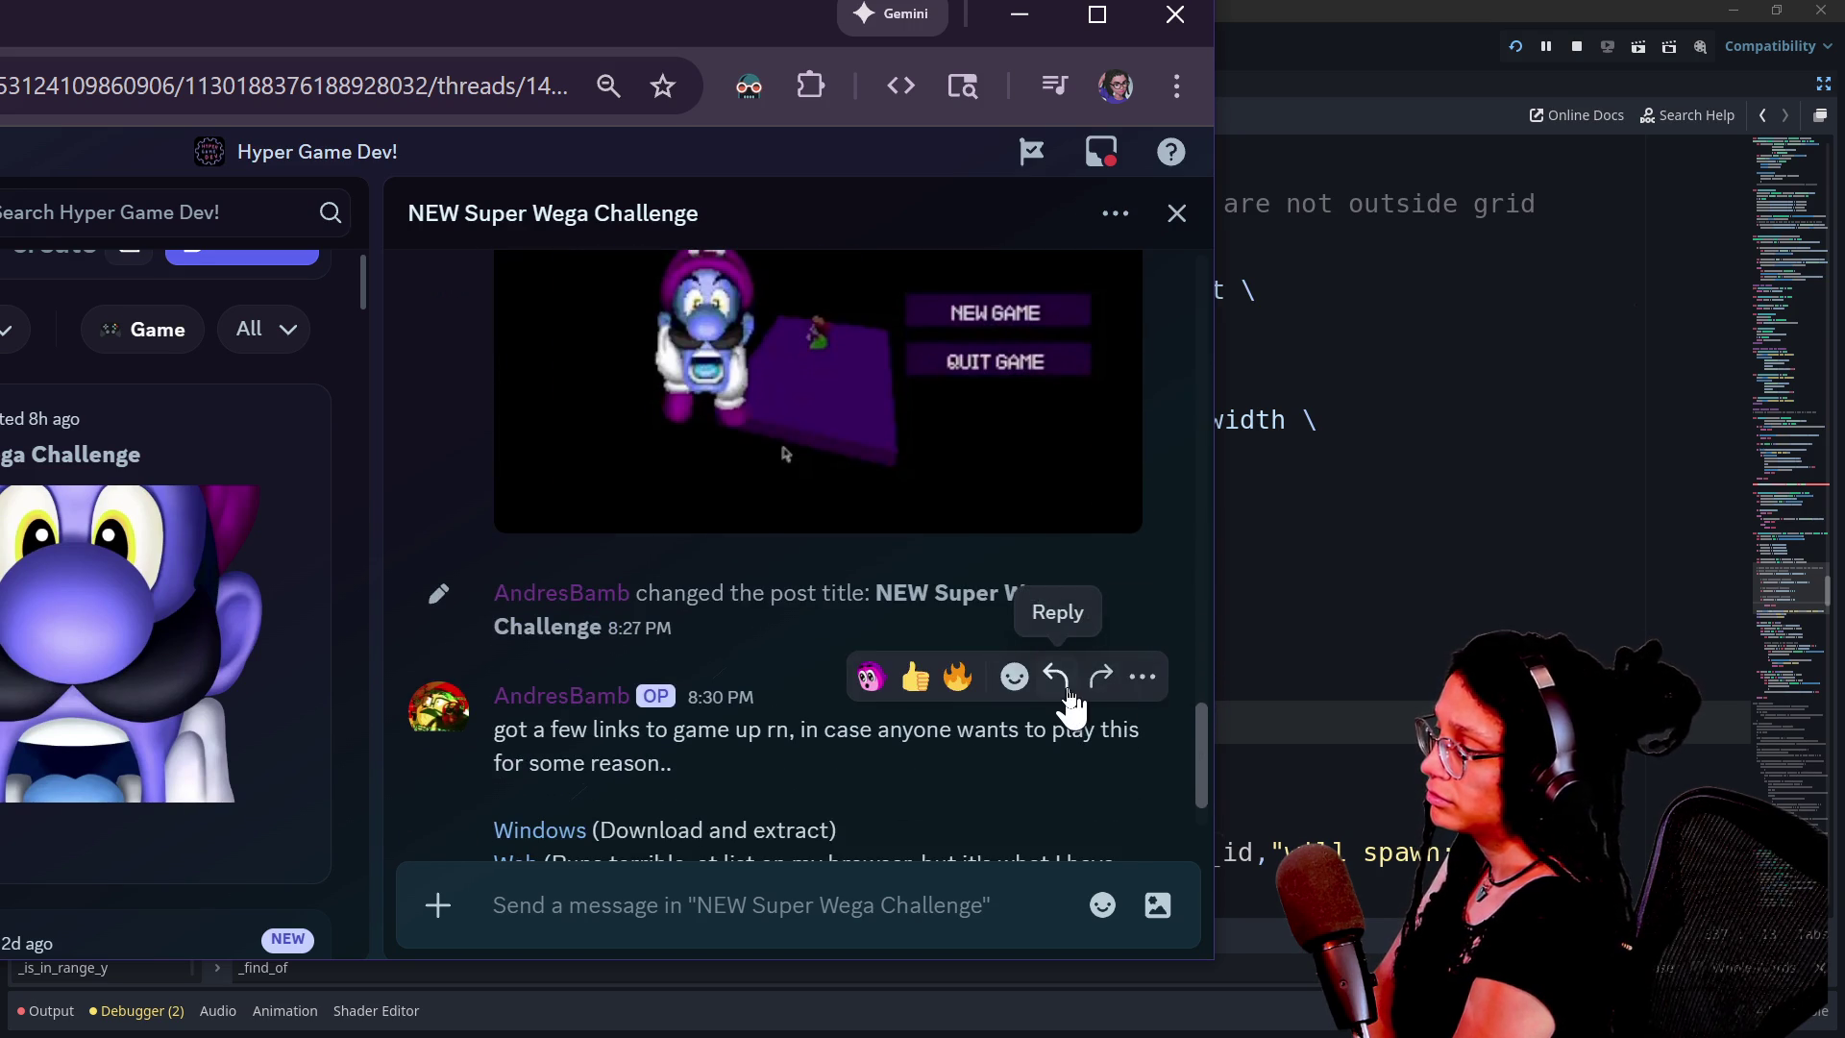
pyautogui.scroll(-2, 1076, 702)
pyautogui.scroll(4, 1073, 704)
pyautogui.scroll(5, 1075, 704)
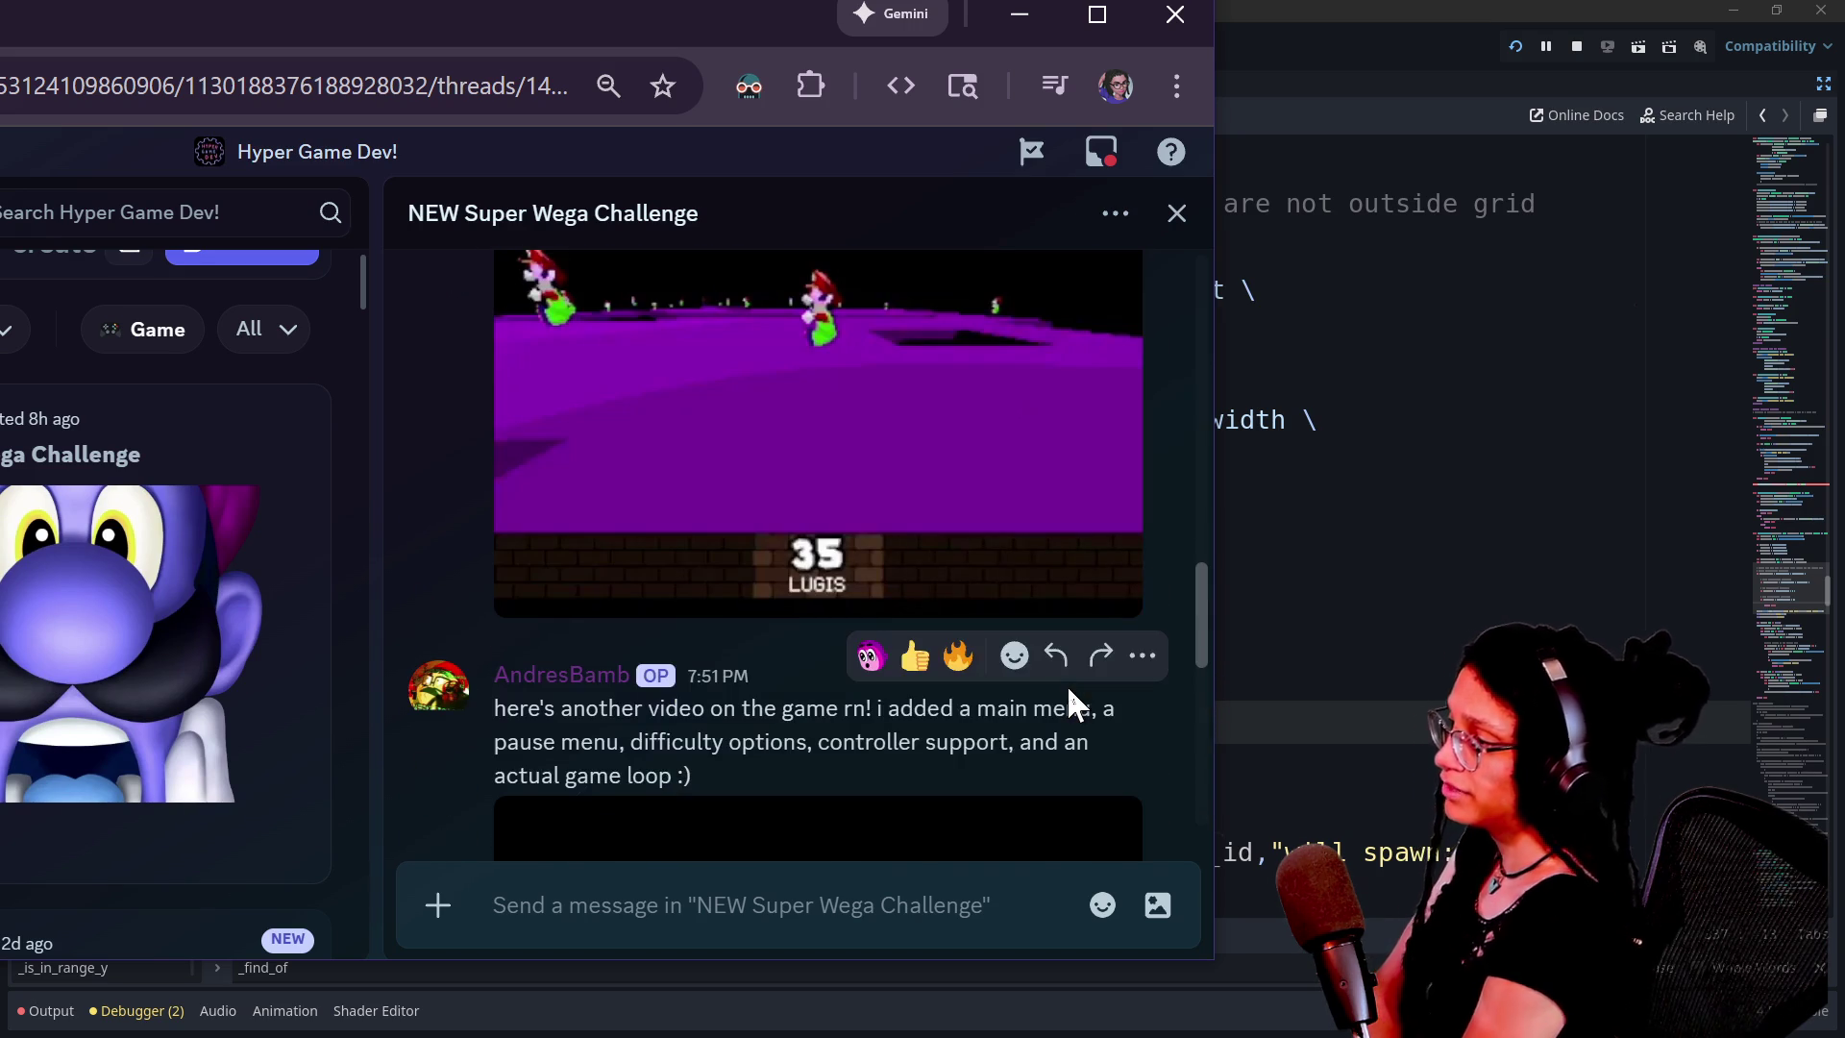
pyautogui.moveTo(539, 3)
pyautogui.mouseDown()
pyautogui.moveTo(898, 141)
pyautogui.moveTo(1844, 188)
pyautogui.moveTo(1823, 0)
pyautogui.moveTo(1844, 0)
pyautogui.moveTo(1844, 23)
pyautogui.moveTo(1692, 96)
pyautogui.mouseUp()
pyautogui.click(742, 630)
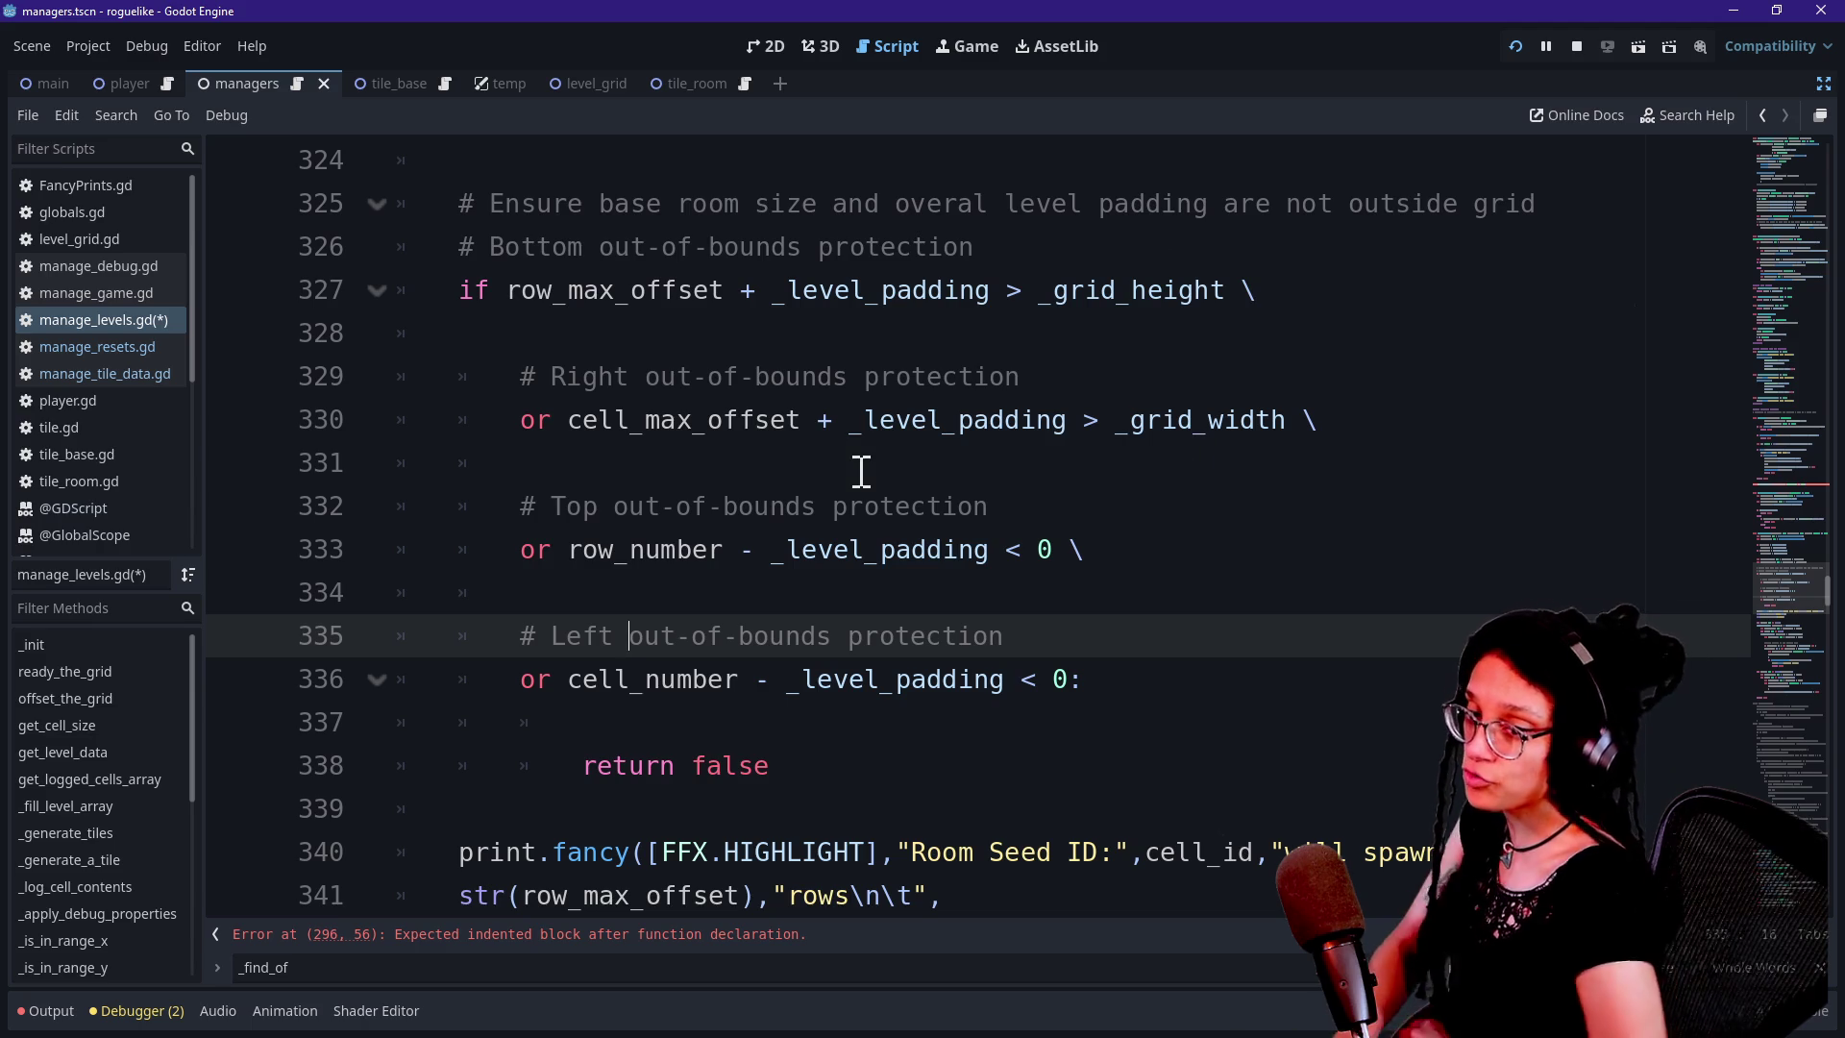
# Move the Discord window aside and return focus to the Godot script editor
pyautogui.hotkey('alt', 'Tab')
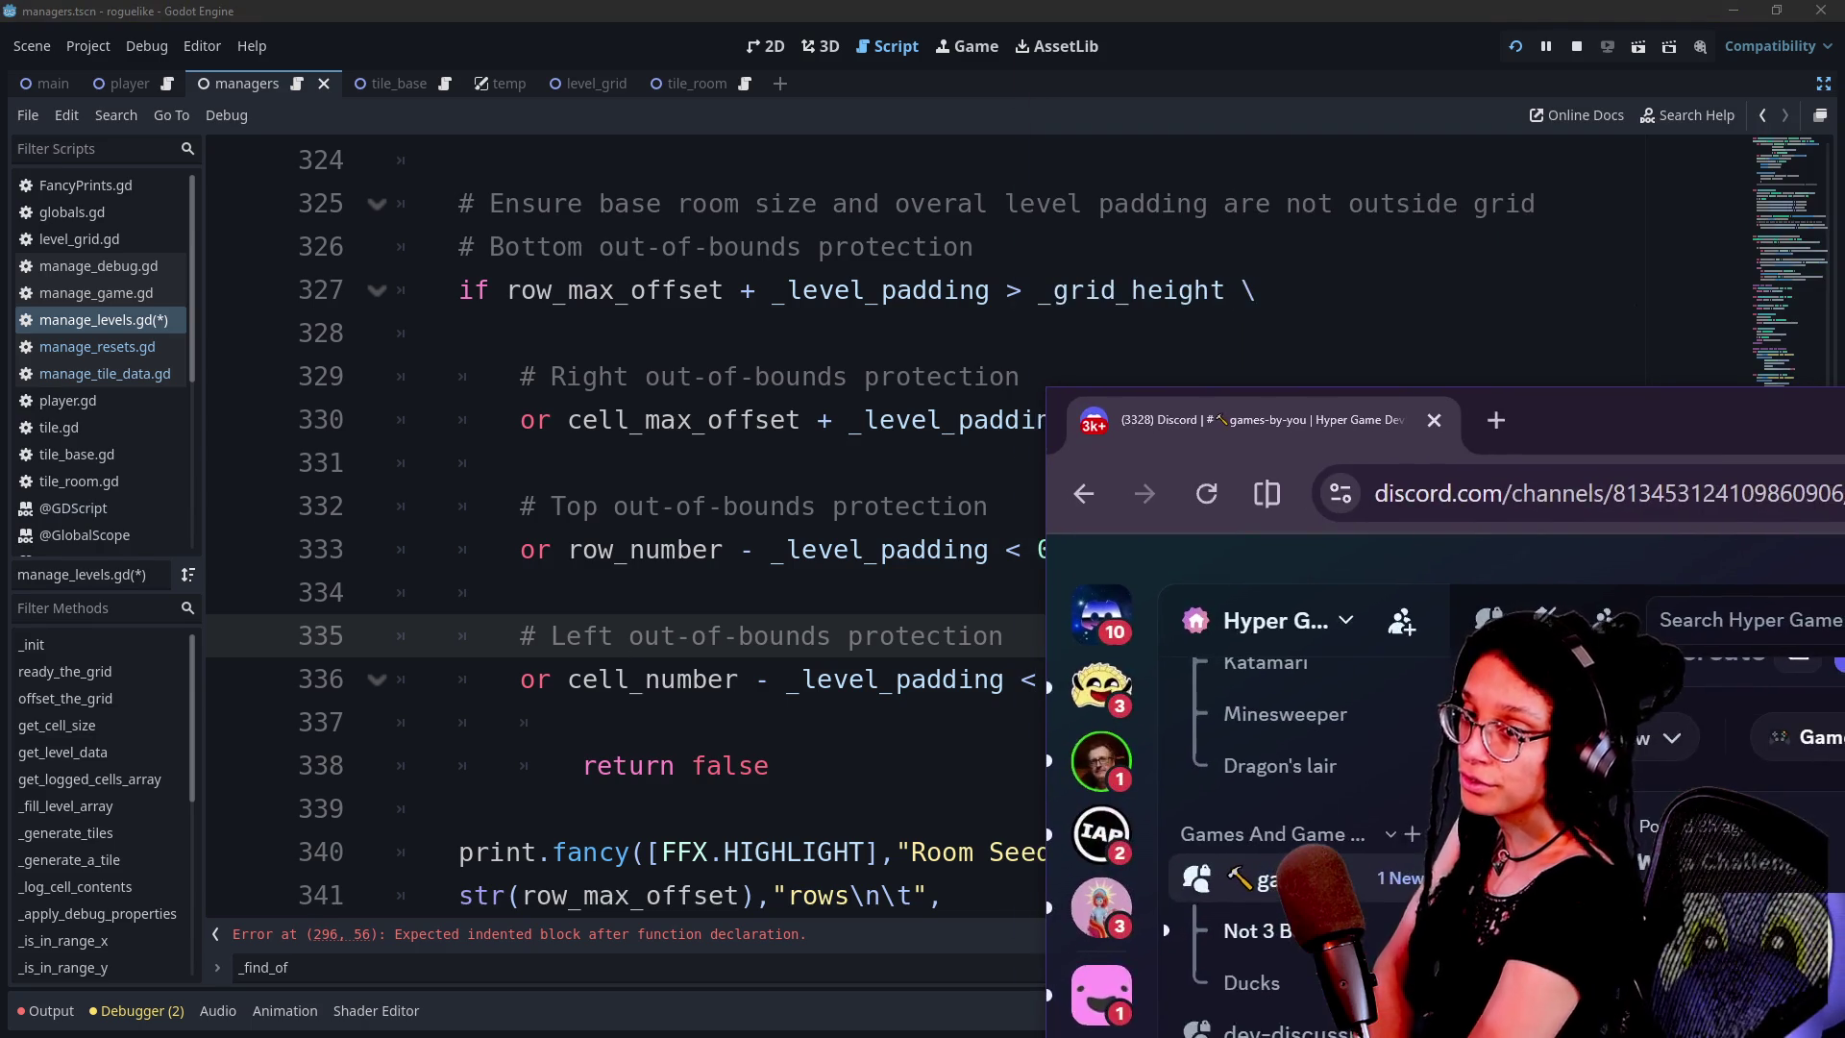
pyautogui.moveTo(1586, 503)
pyautogui.mouseDown()
pyautogui.moveTo(1531, 746)
pyautogui.moveTo(1526, 901)
pyautogui.moveTo(1567, 733)
pyautogui.mouseUp()
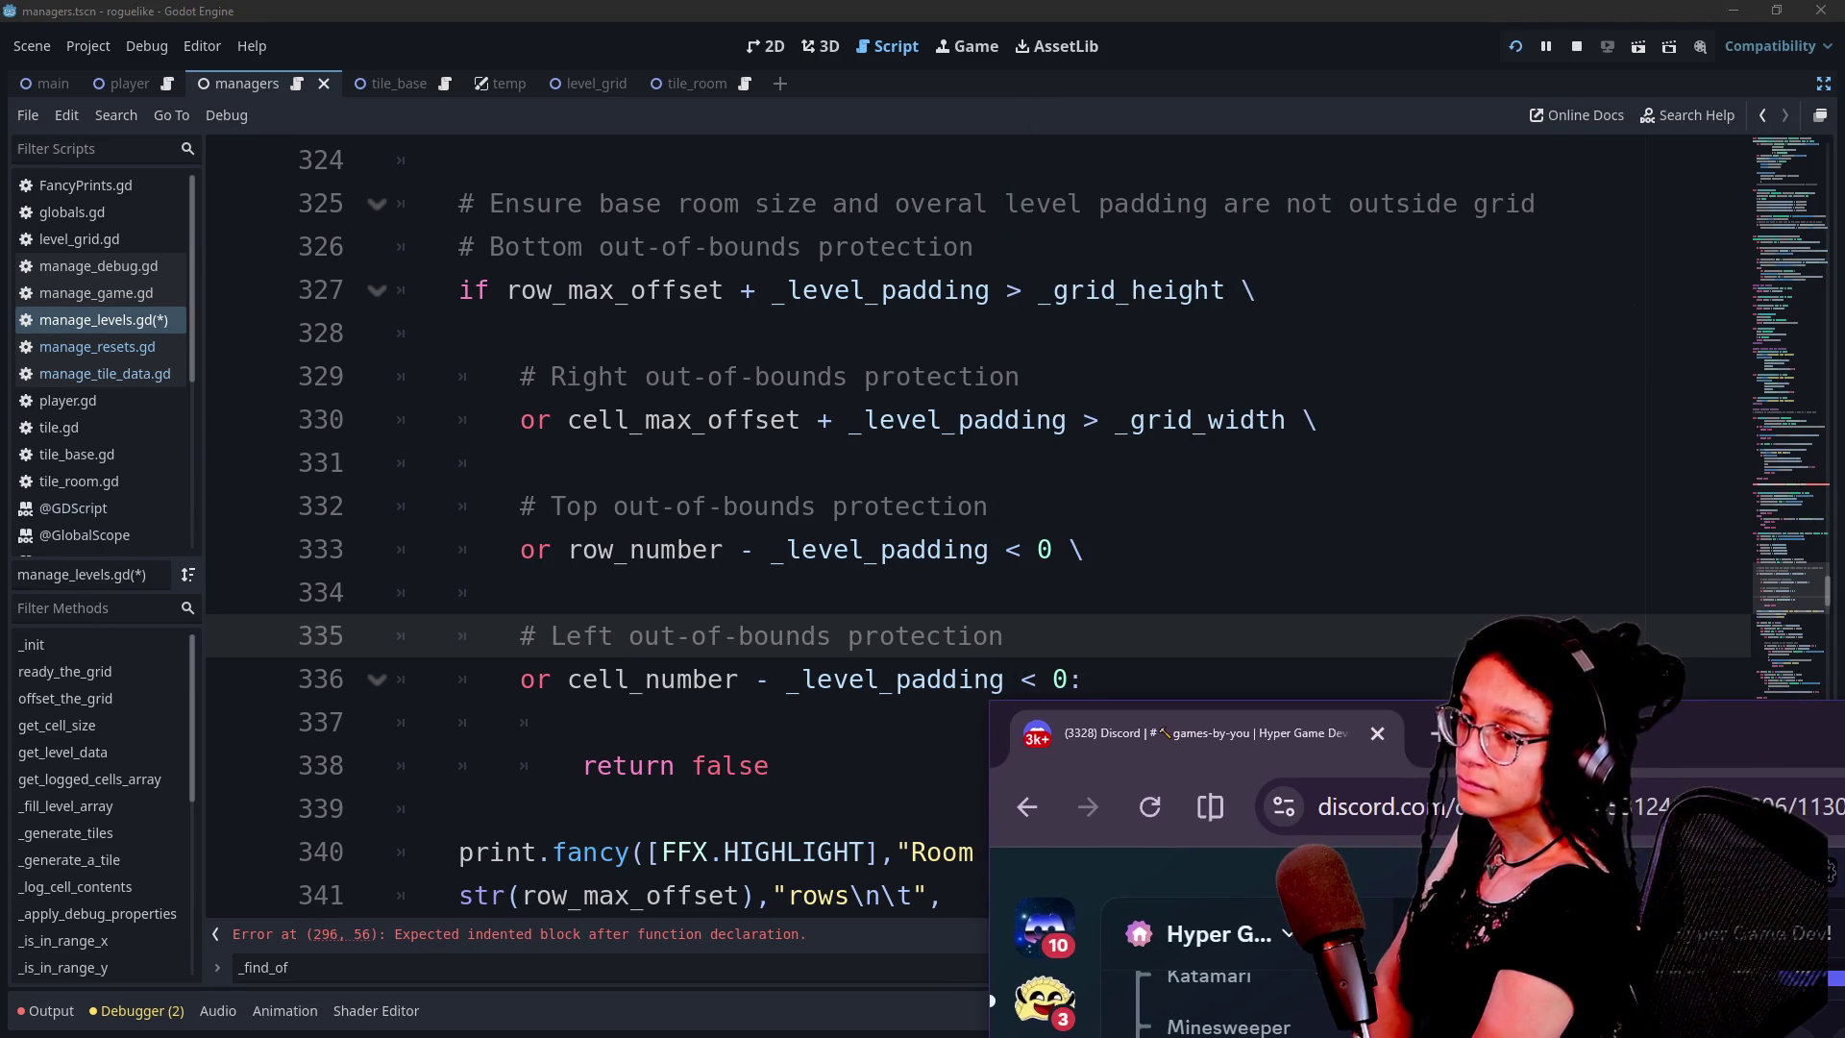
pyautogui.click(888, 584)
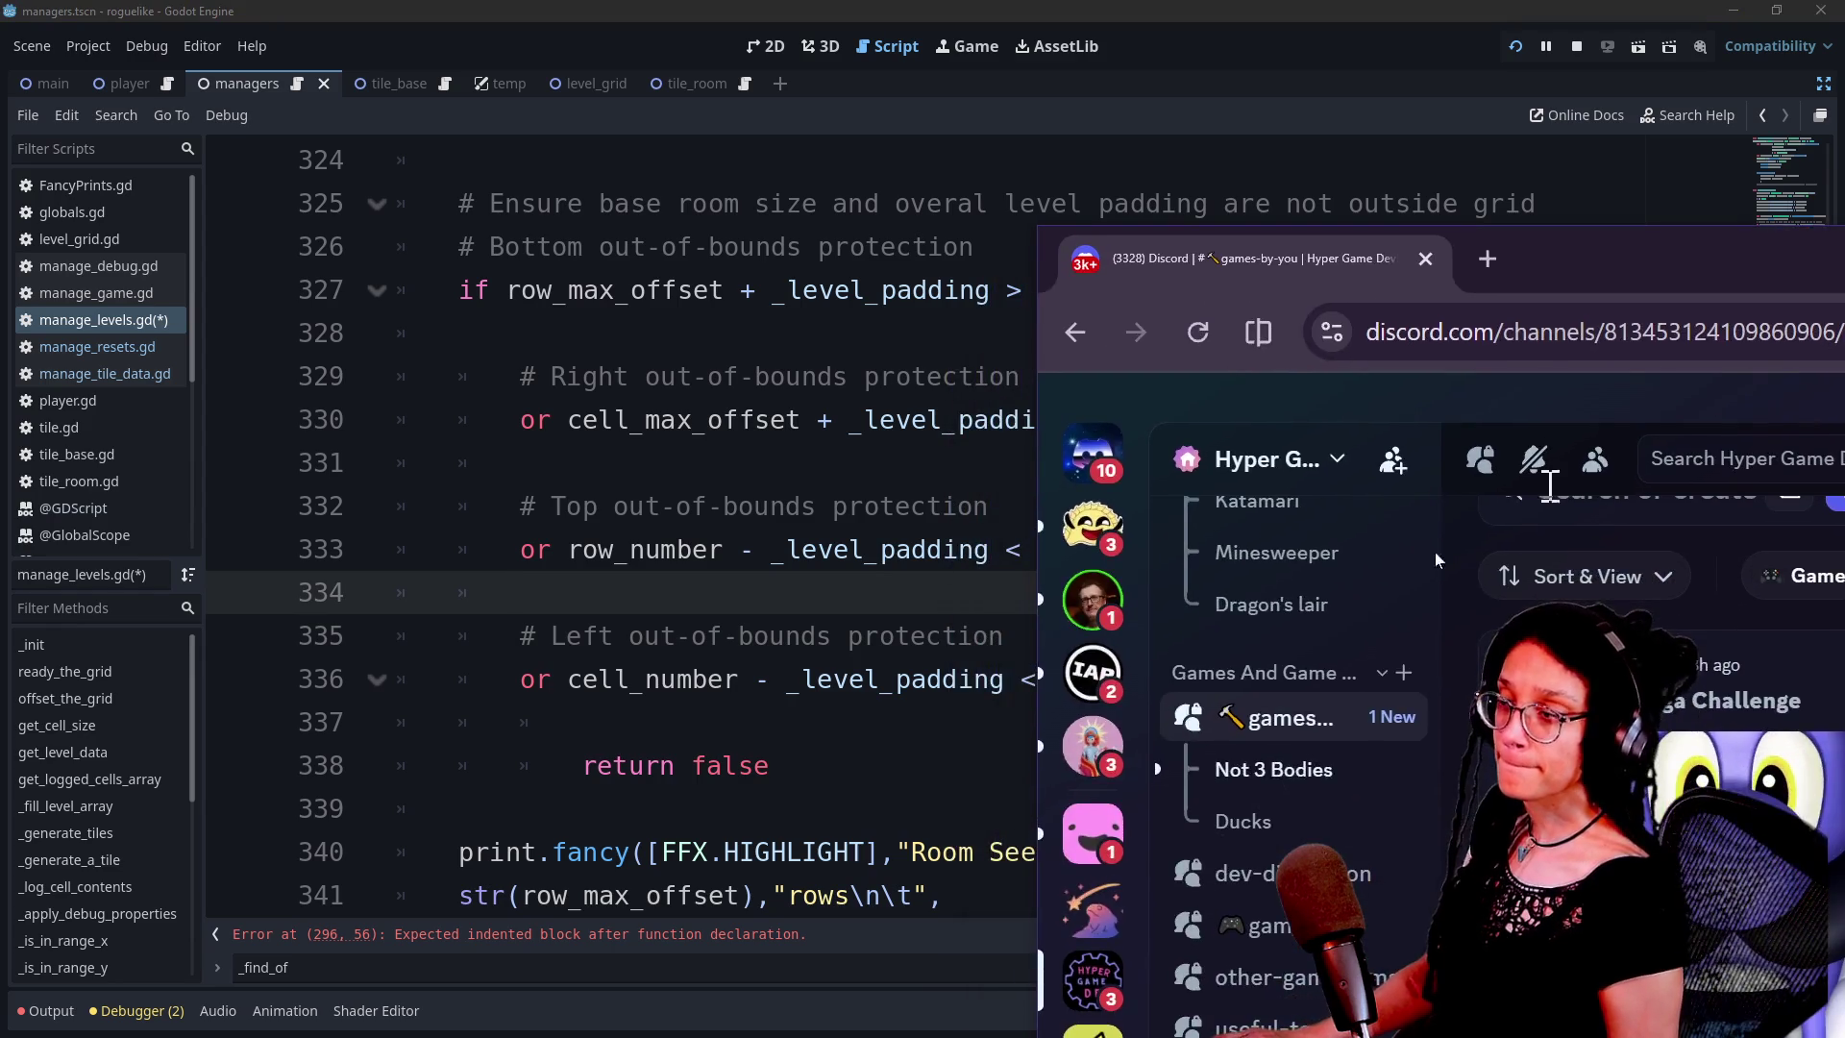
pyautogui.click(846, 473)
pyautogui.click(1025, 592)
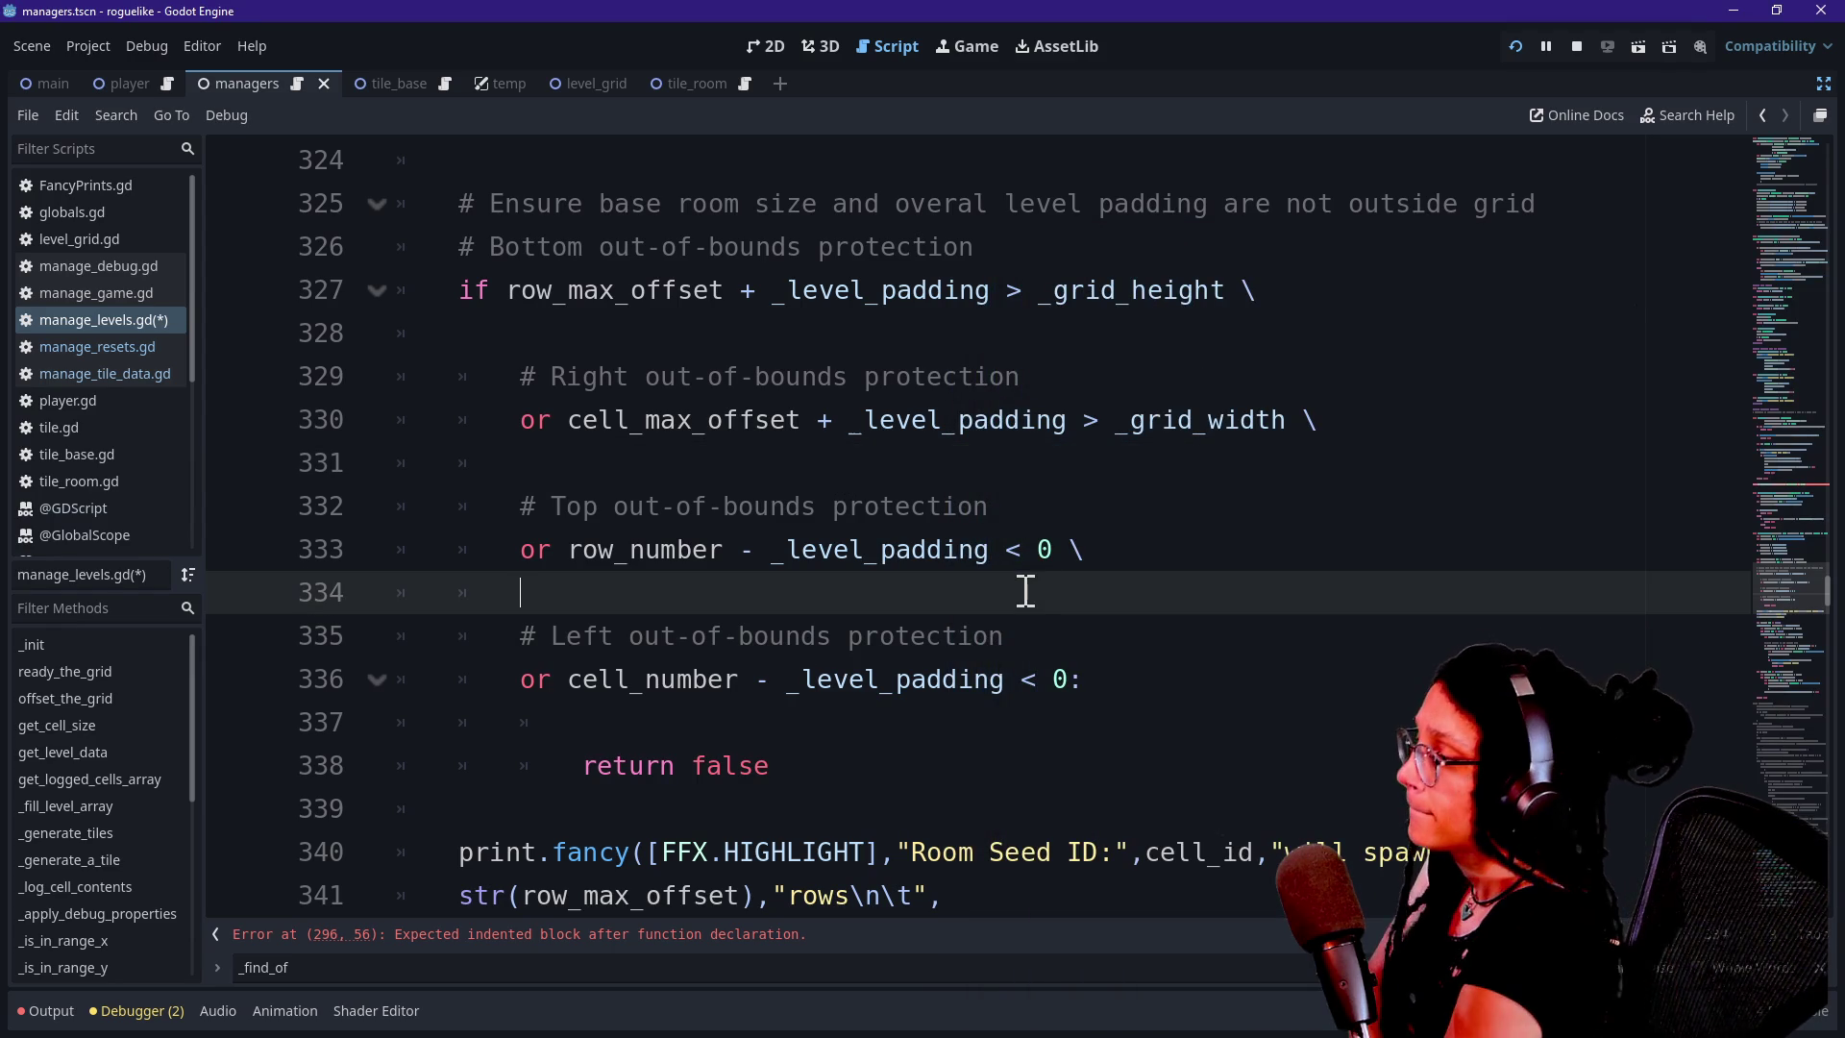
# Jump to the indentation error on line 296 and place the caret on line 297
pyautogui.scroll(-1, 1025, 593)
pyautogui.scroll(4, 1026, 594)
pyautogui.scroll(-5, 1026, 594)
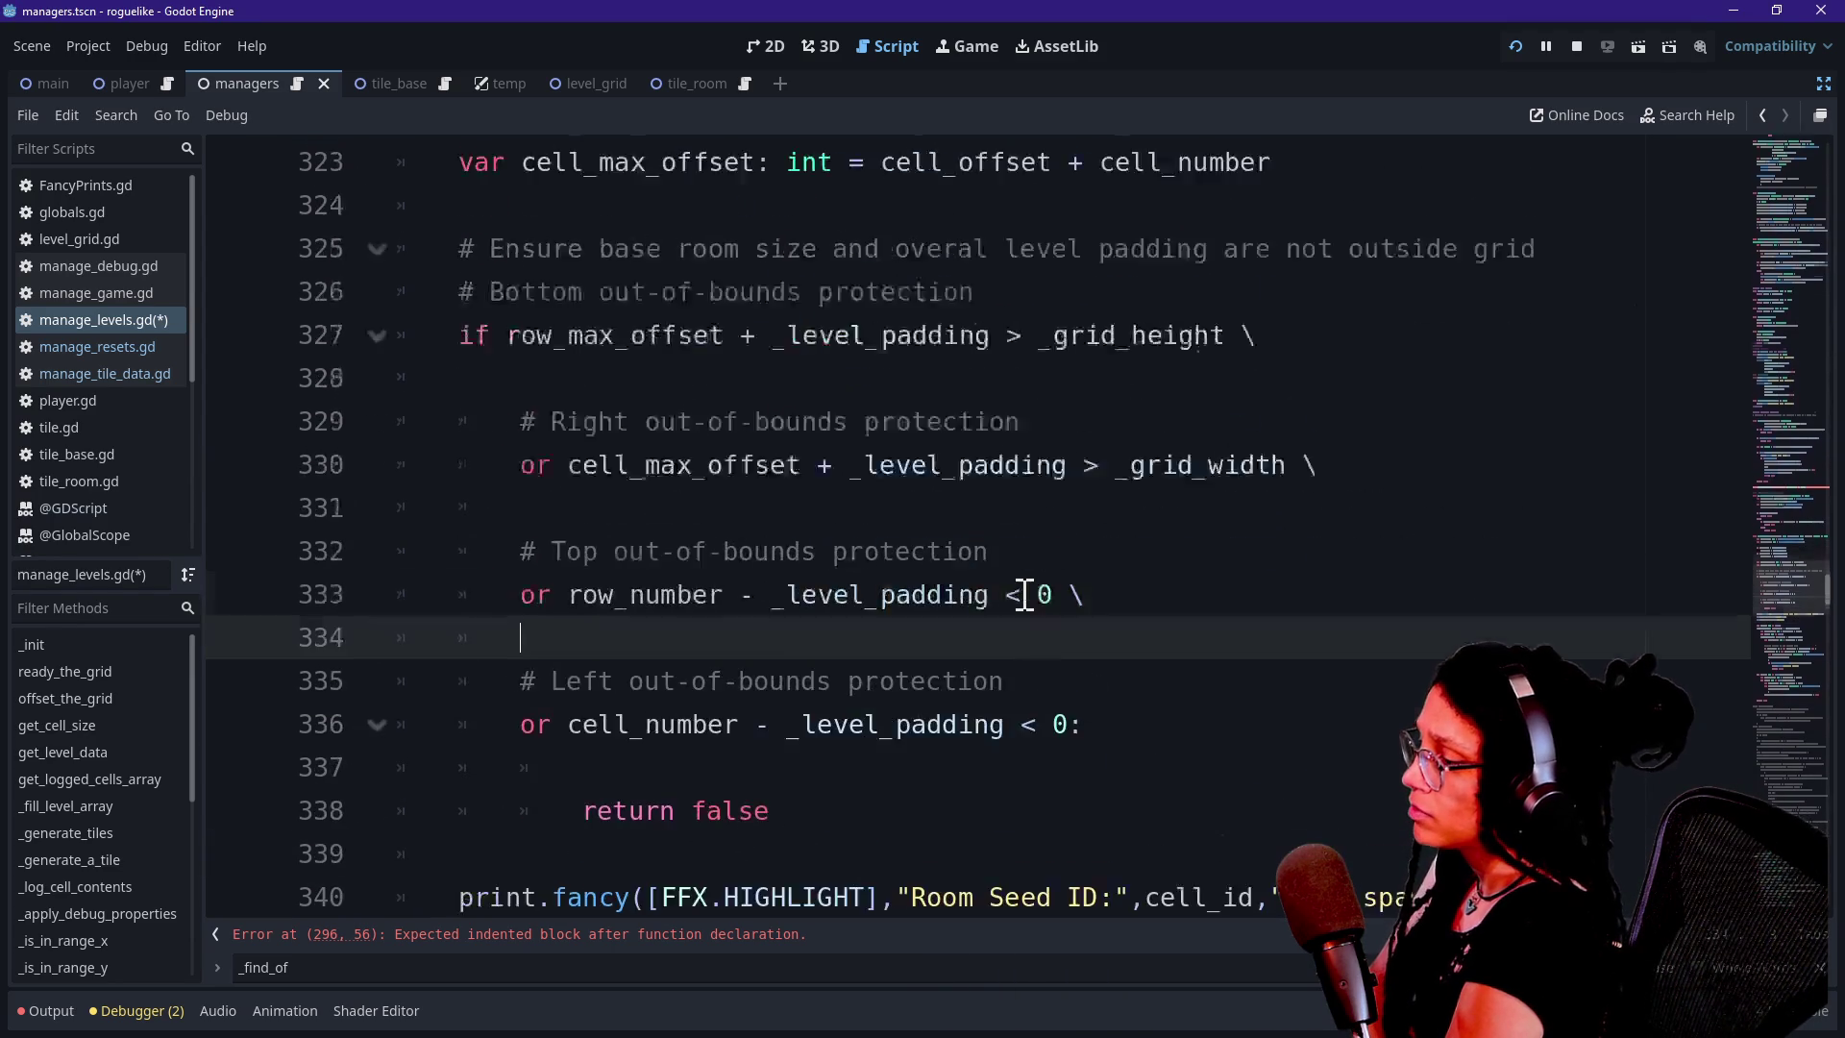
pyautogui.scroll(-2, 1026, 594)
pyautogui.click(715, 956)
pyautogui.click(714, 938)
pyautogui.click(1184, 551)
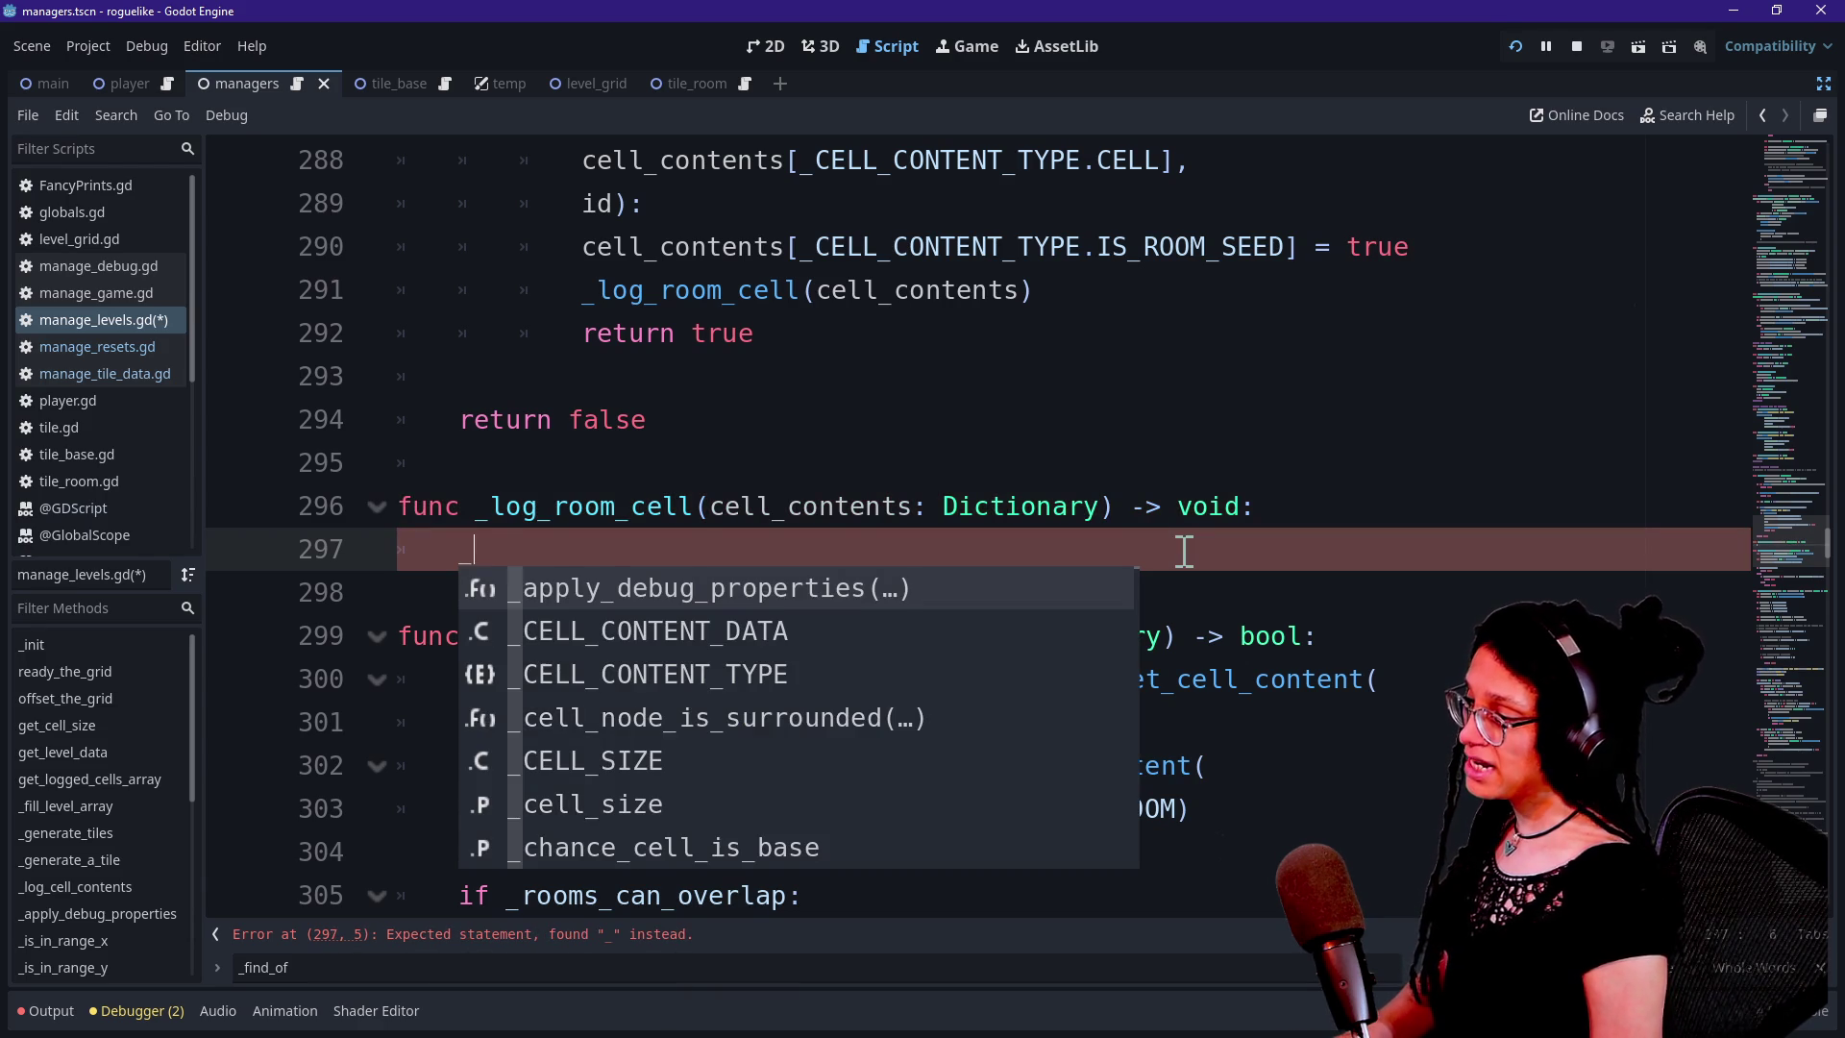
# Complete the _room_data name on line 297 with autocomplete
pyautogui.write('room_')
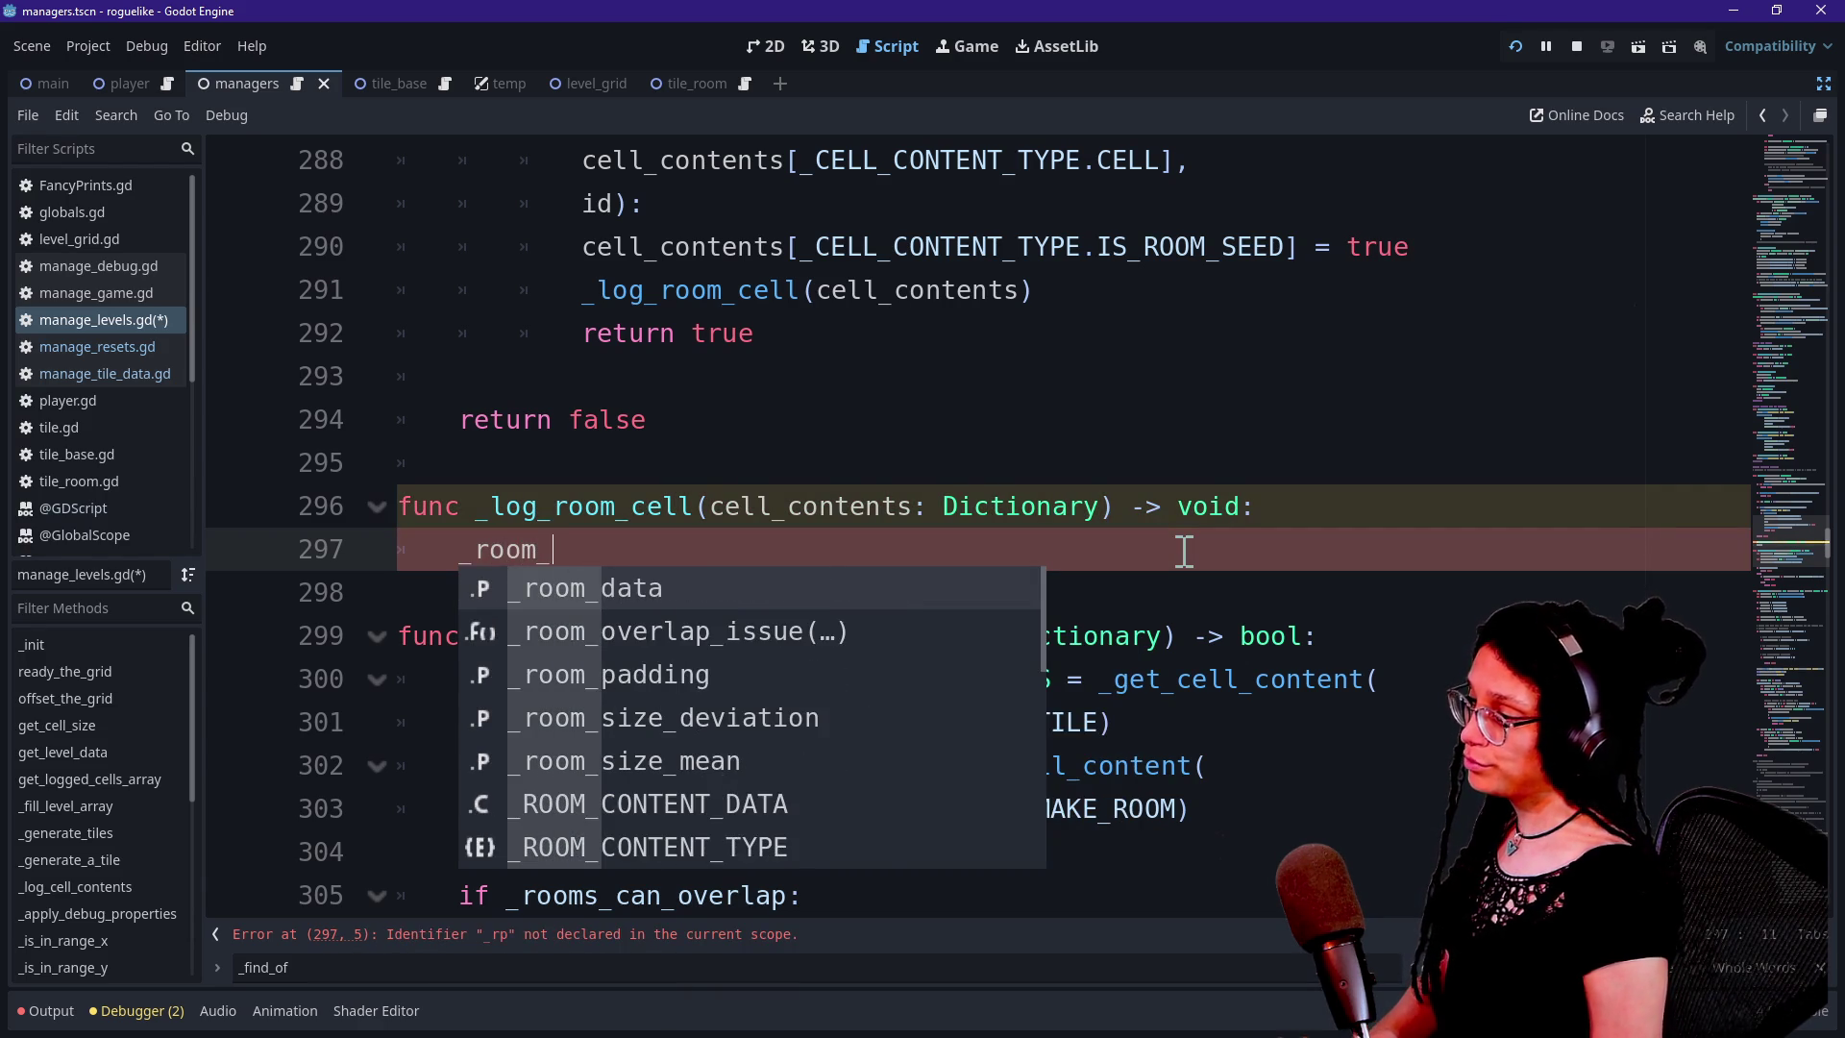
pyautogui.press('Return')
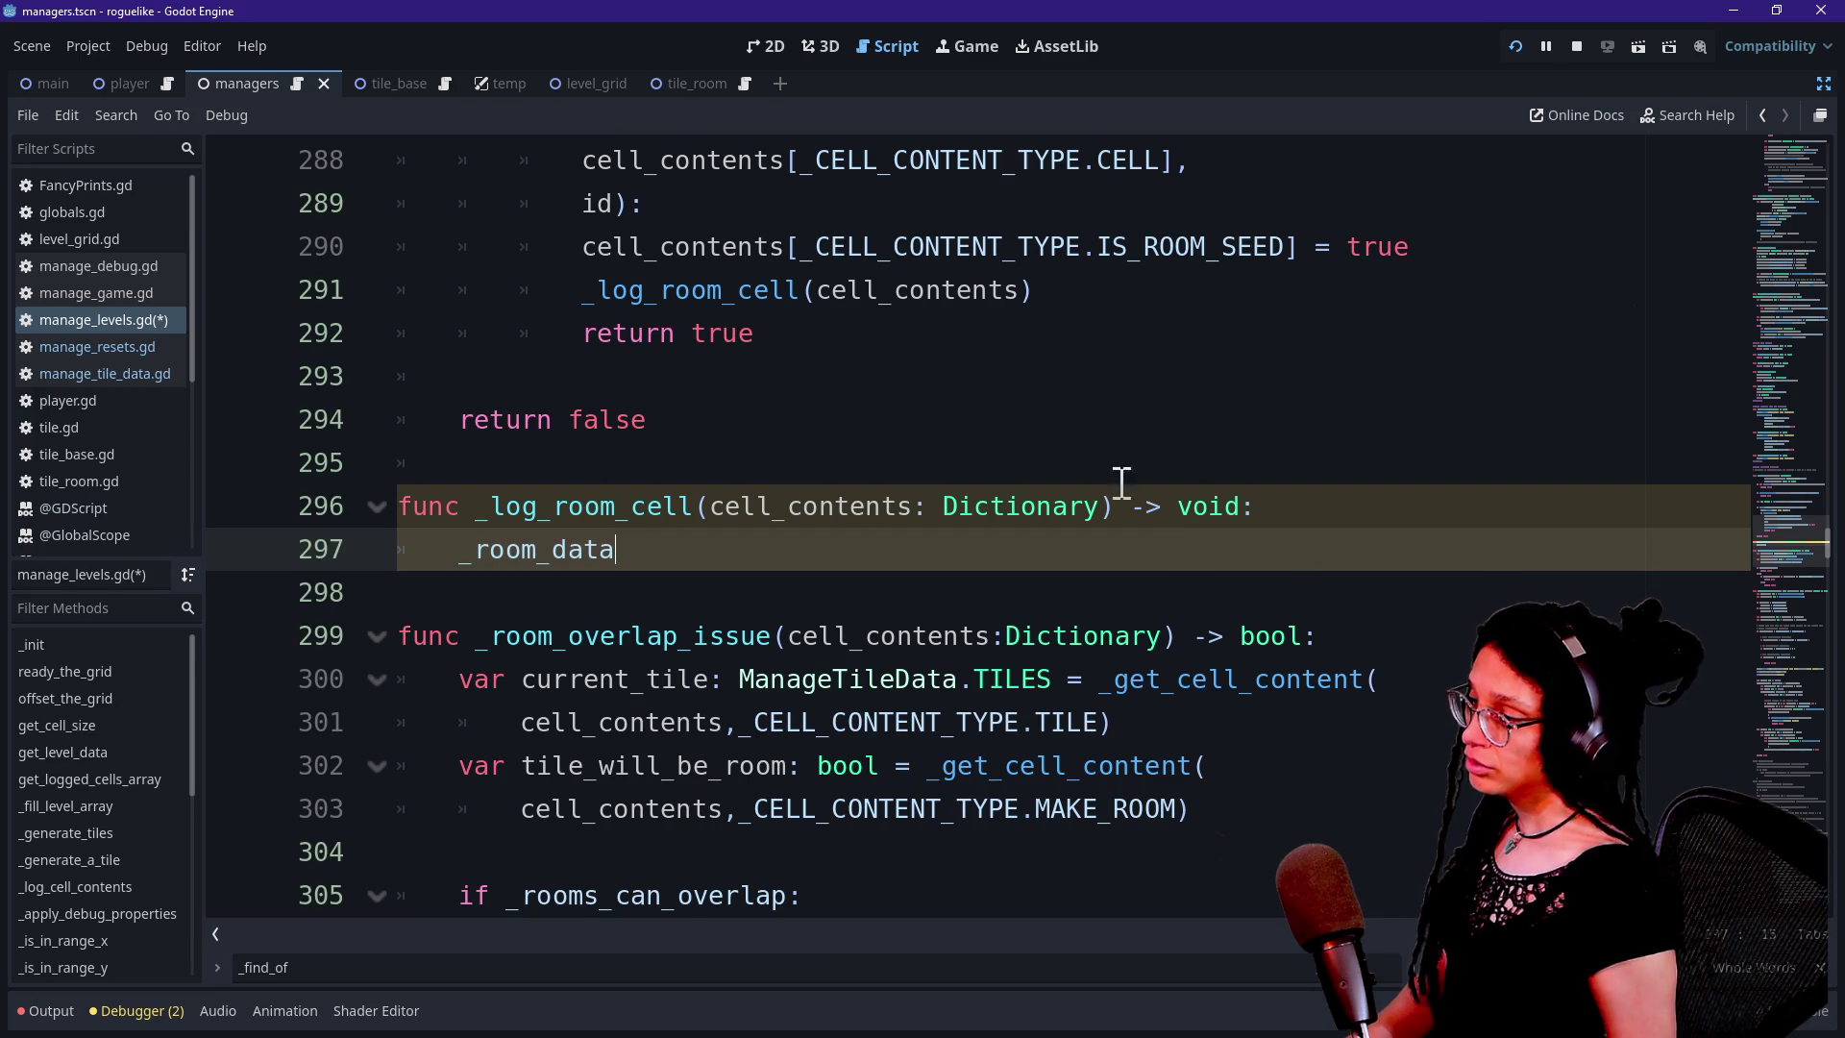
# Add the loop 'for array: Array in _room_data:' and indent _room_data into its body
pyautogui.click(1321, 510)
pyautogui.press('Return')
pyautogui.write('for array: Array')
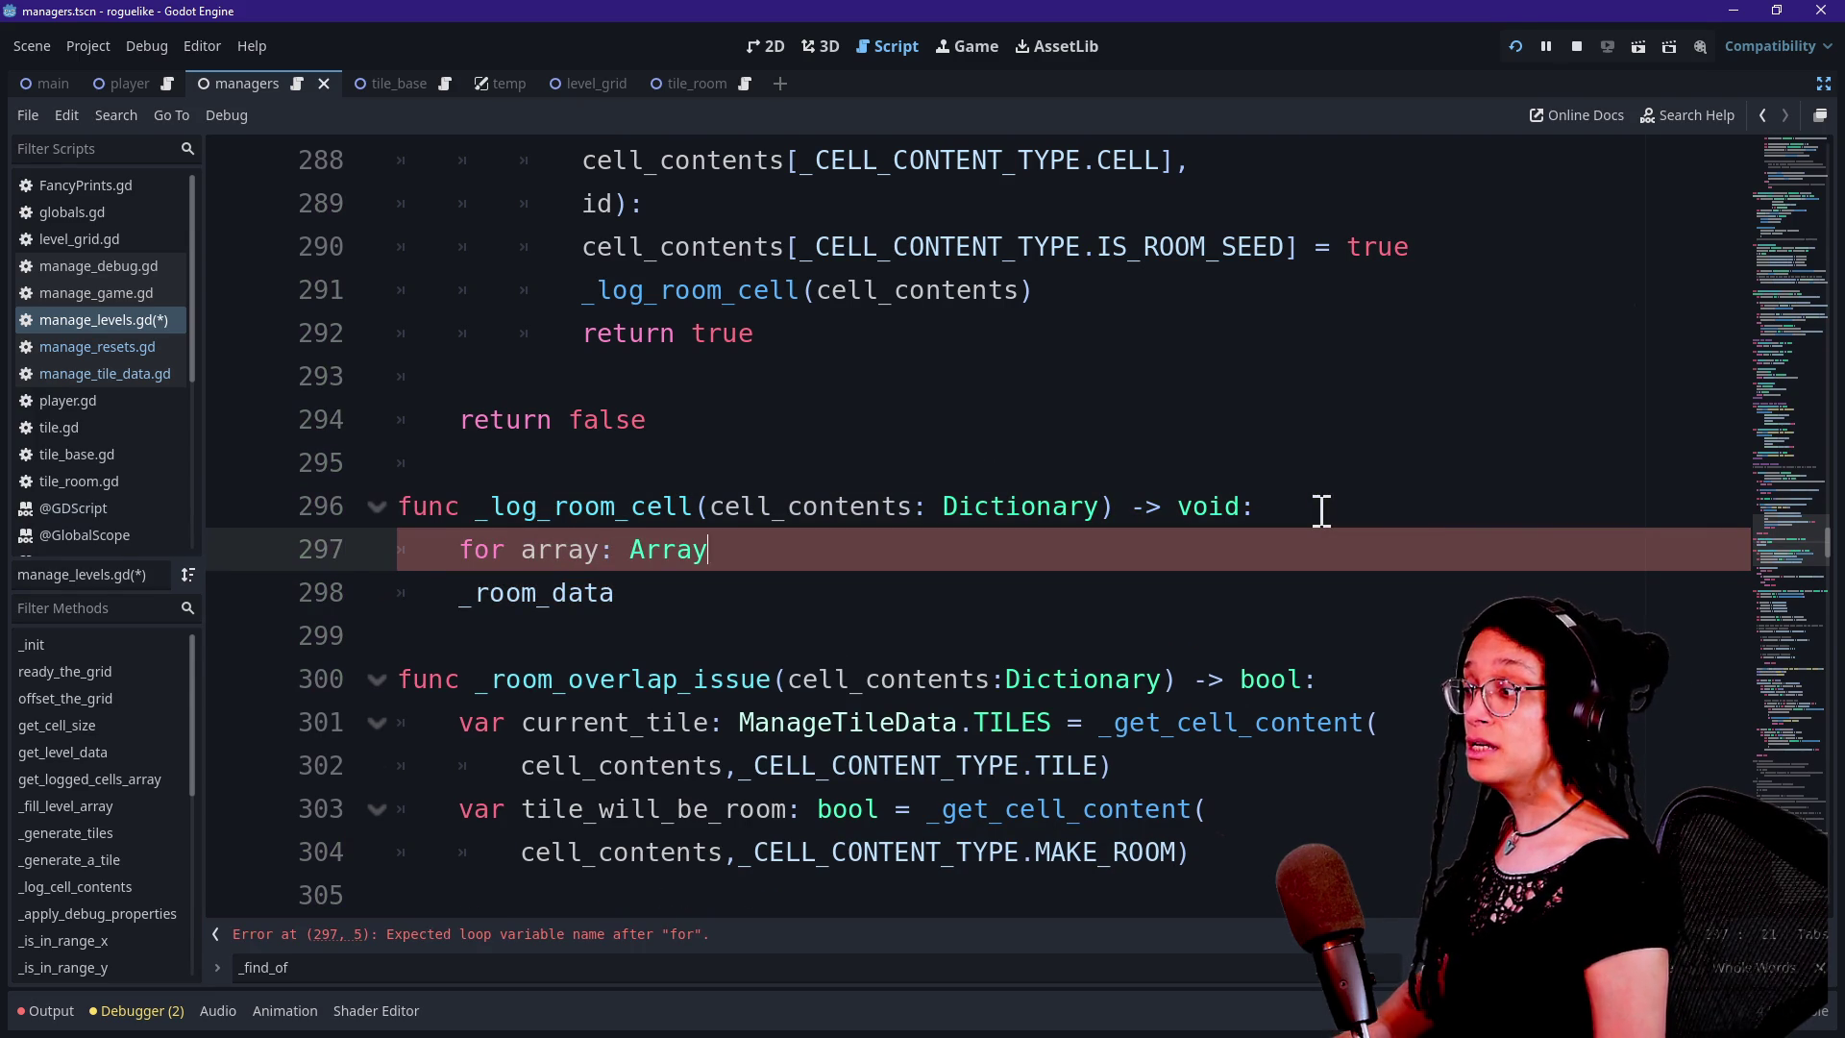
pyautogui.write(' in _room_da')
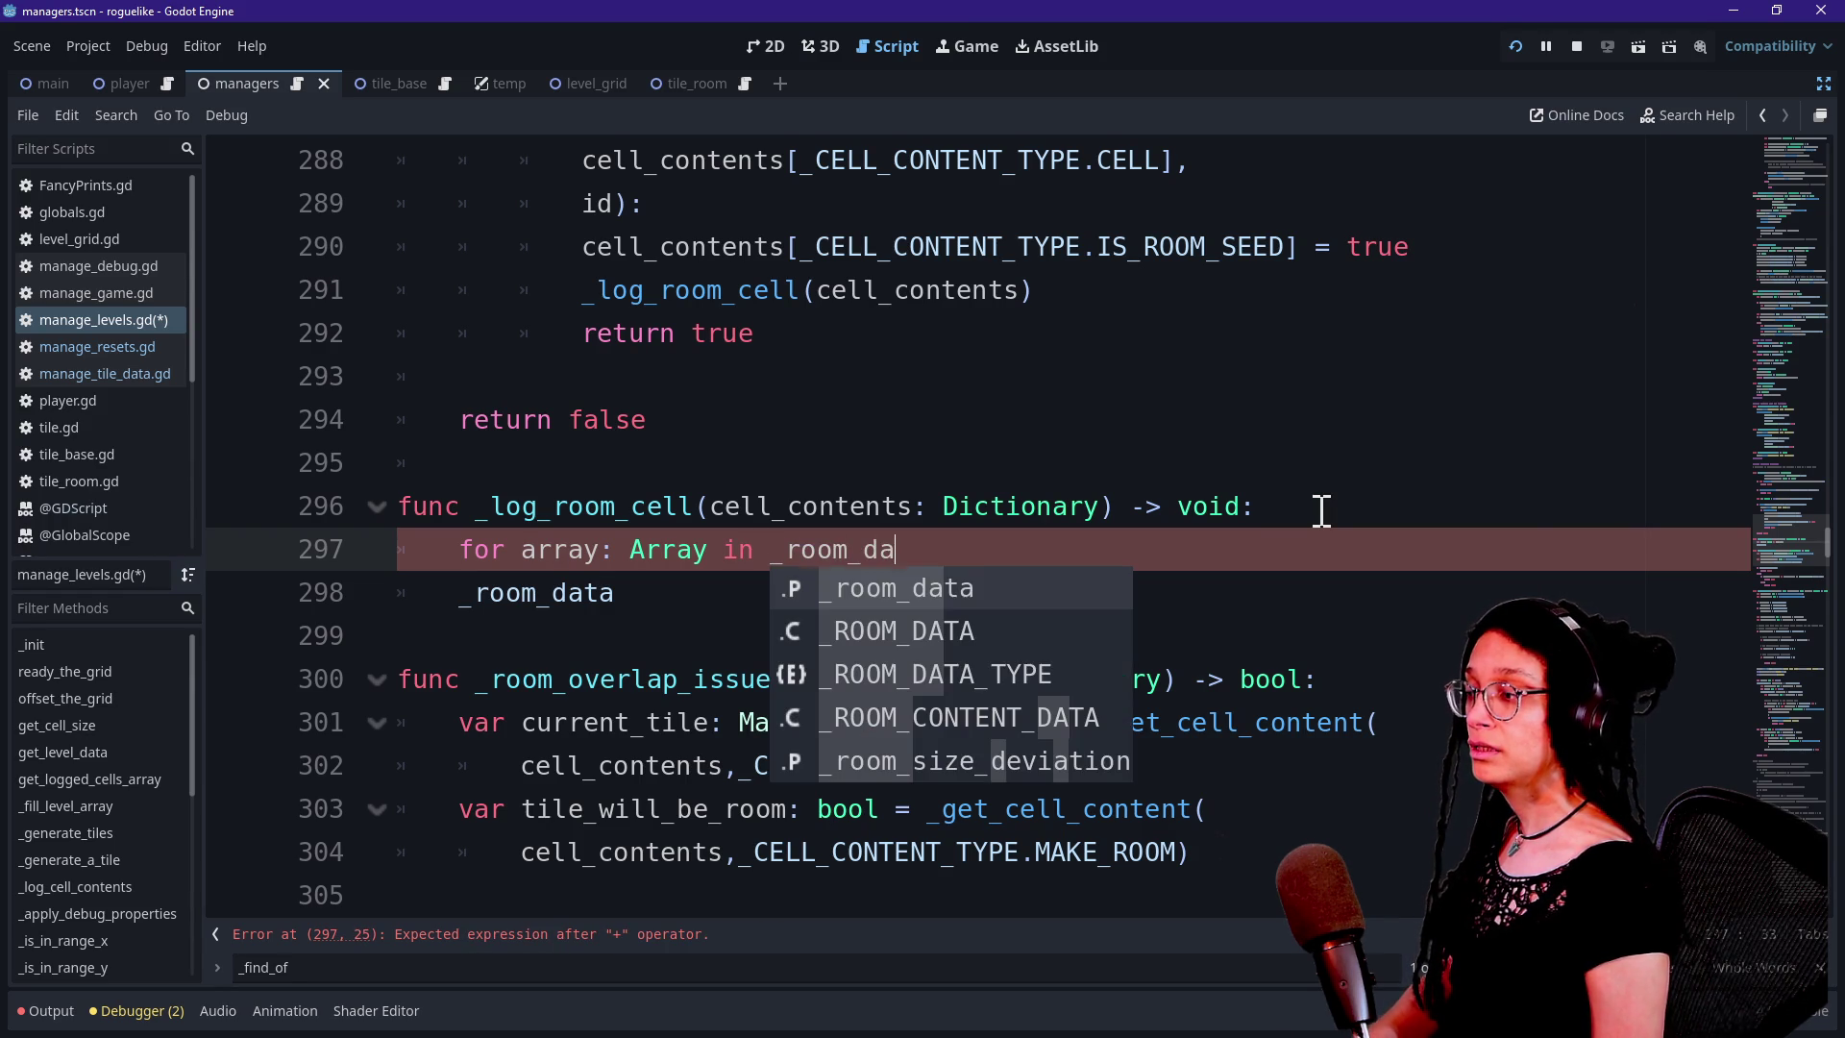
pyautogui.write('ta')
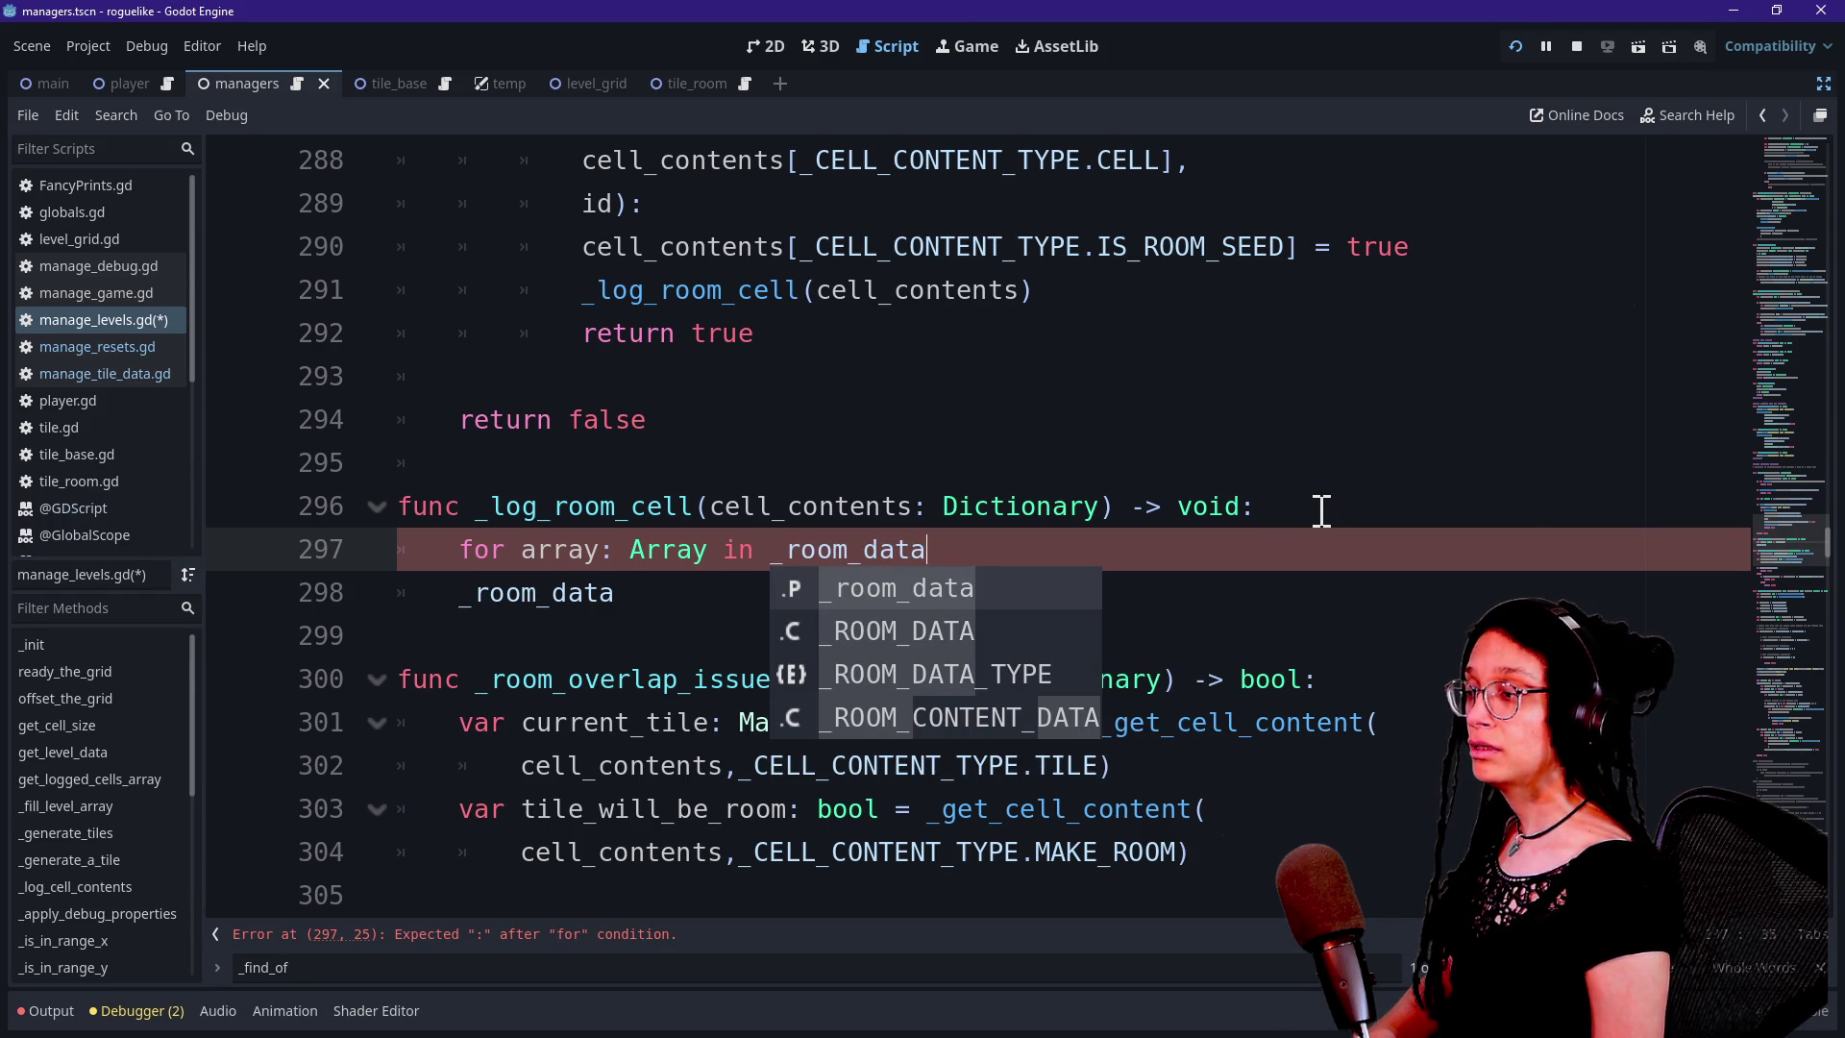
pyautogui.write(':')
pyautogui.press('Return')
pyautogui.press('BackSpace')
pyautogui.click(445, 601)
pyautogui.press('Tab')
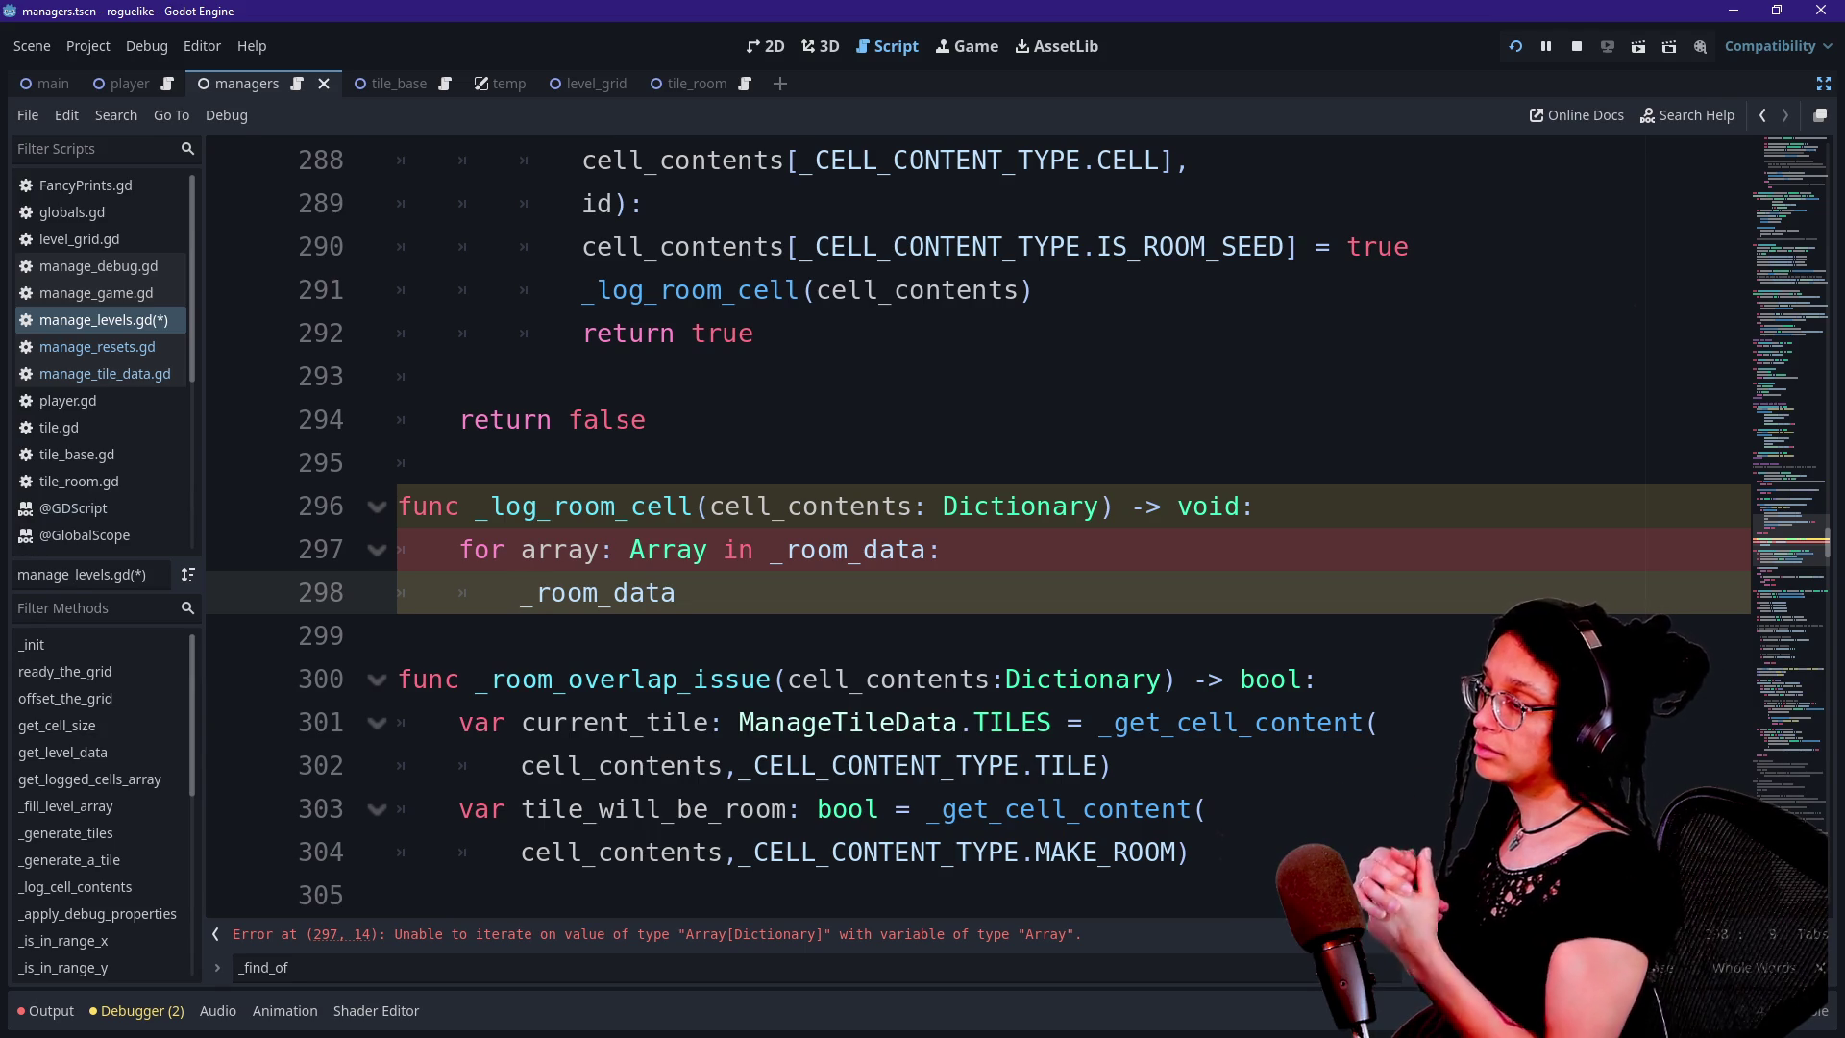
# Add the inner loop 'for i in array:' and begin a third for line
pyautogui.click(1104, 557)
pyautogui.press('Return')
pyautogui.write('for')
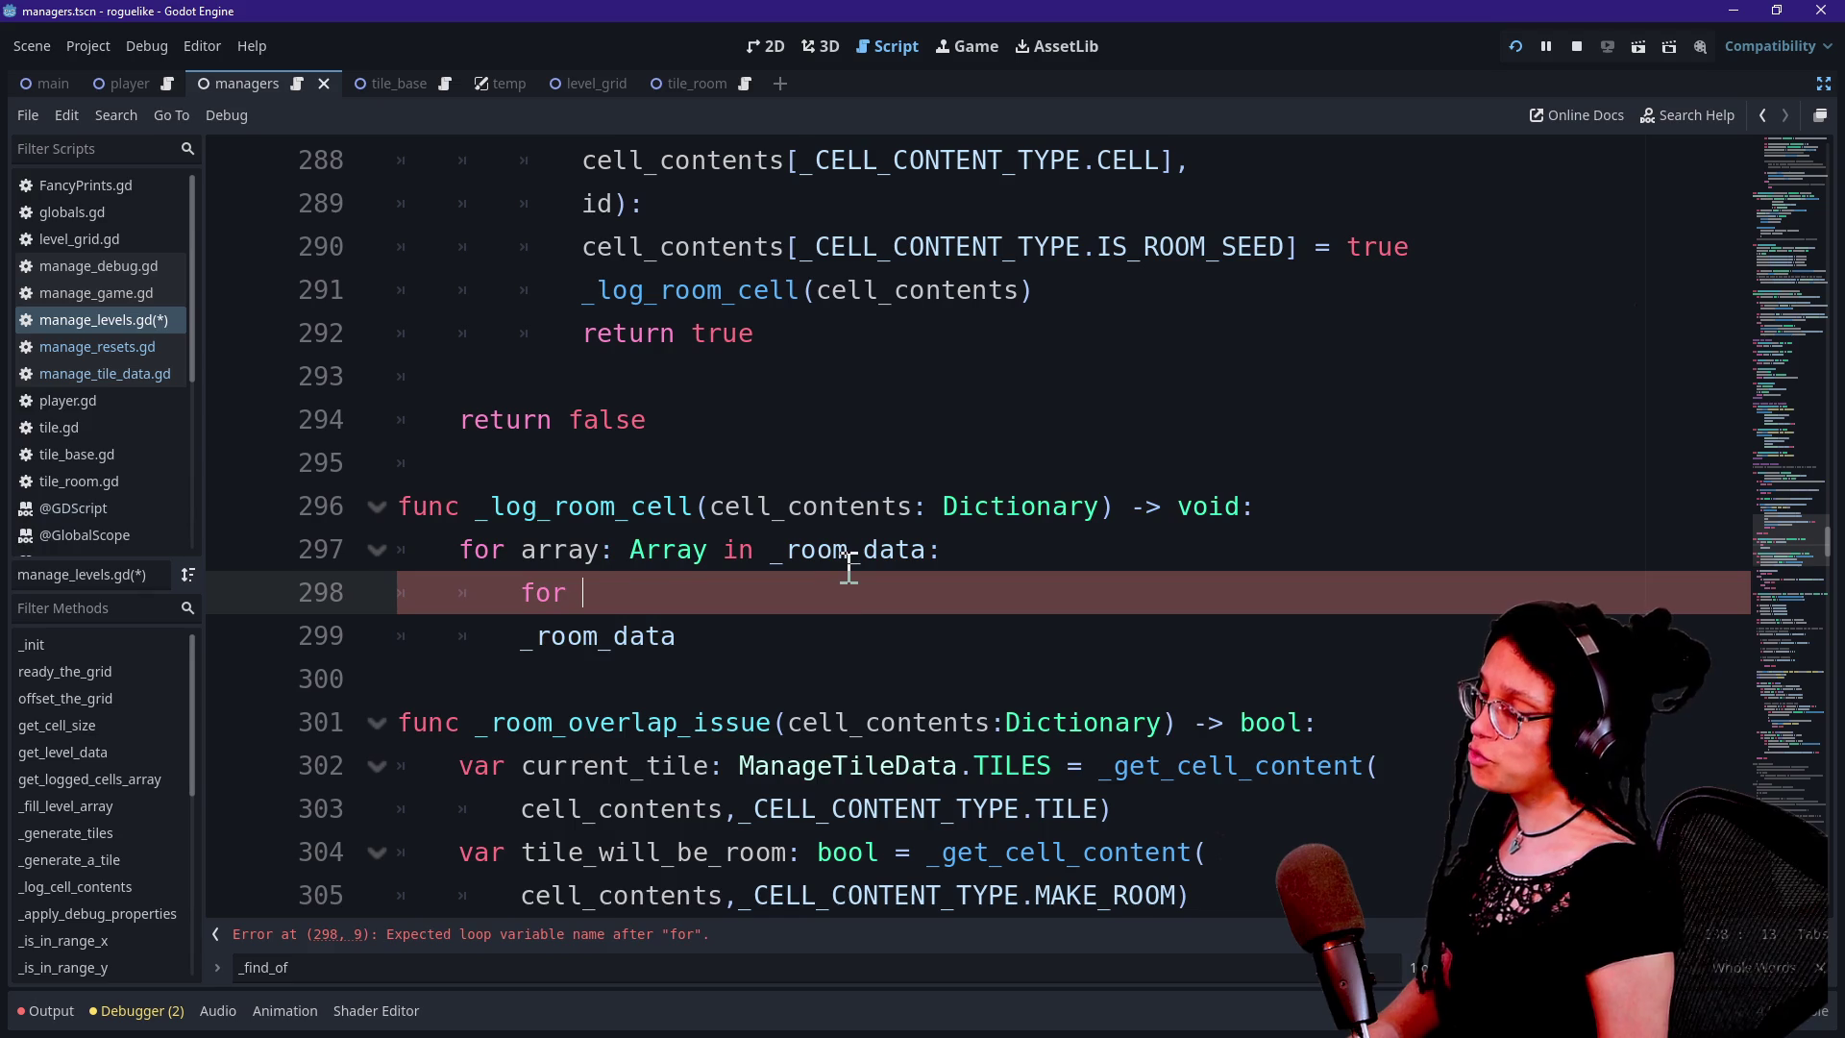
pyautogui.write('i in ')
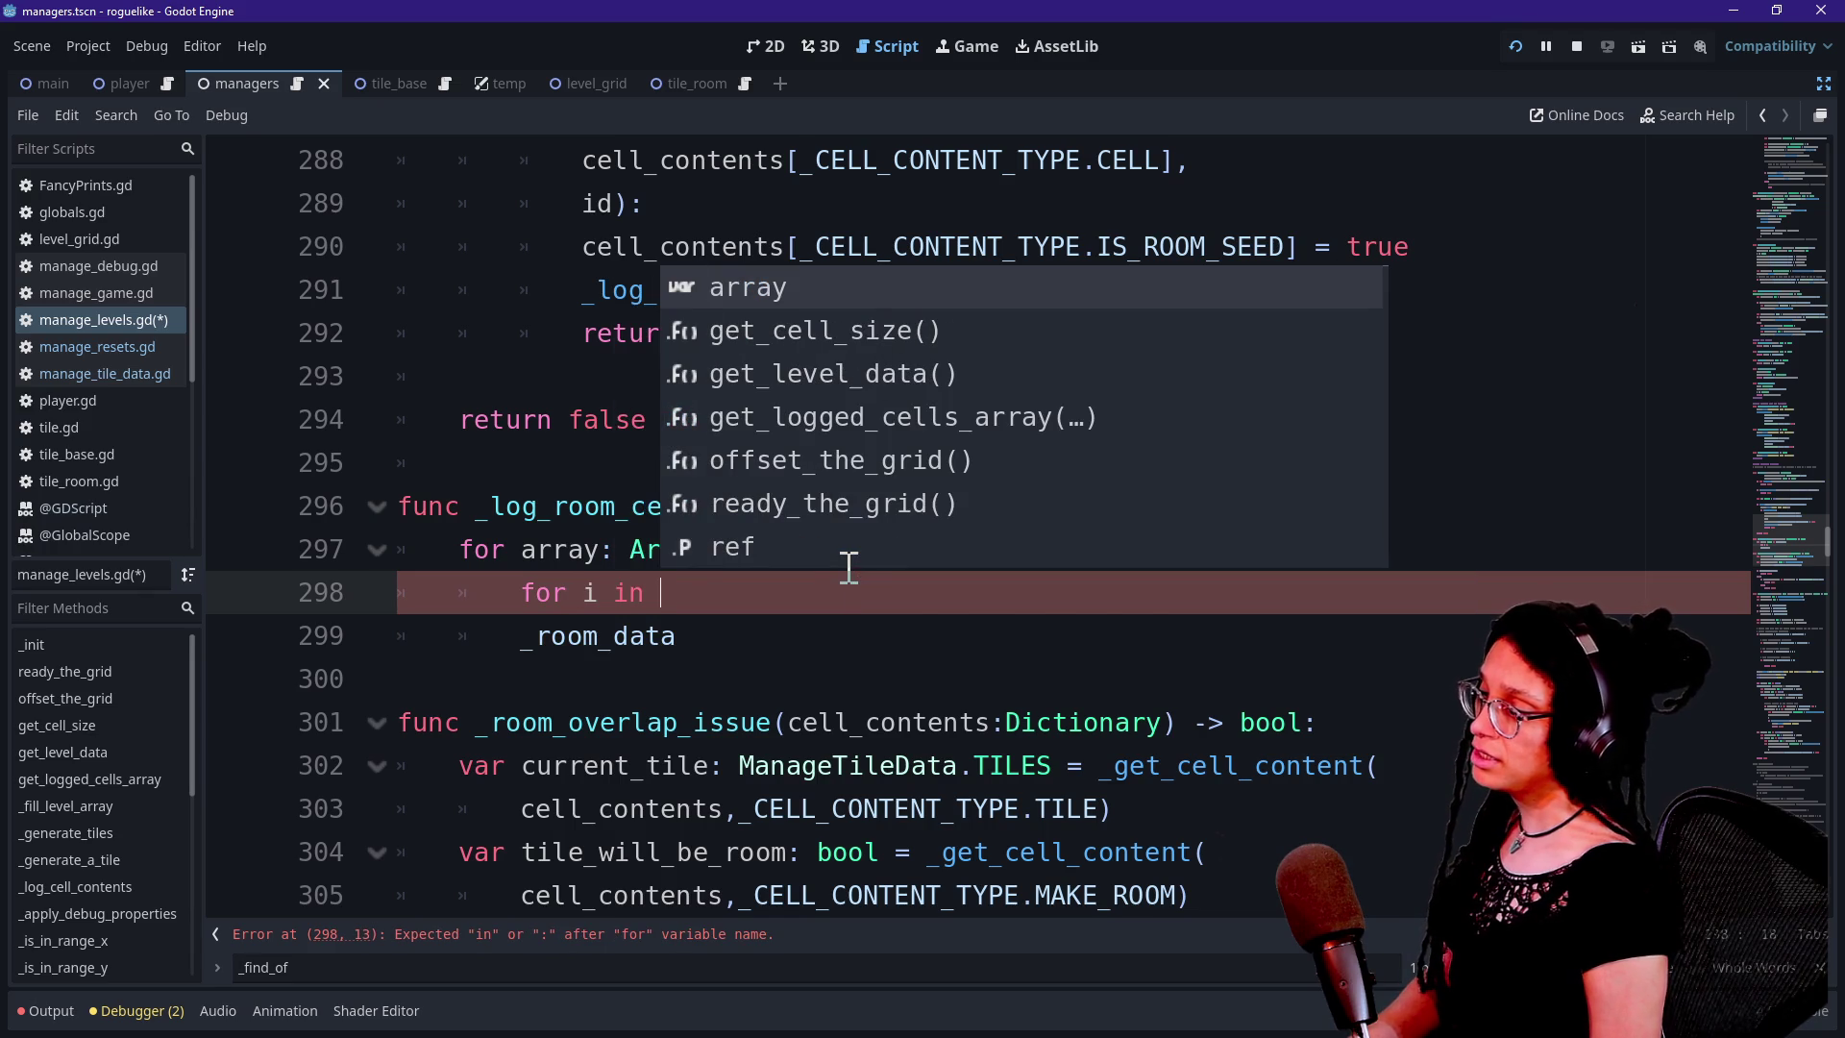
pyautogui.write('array')
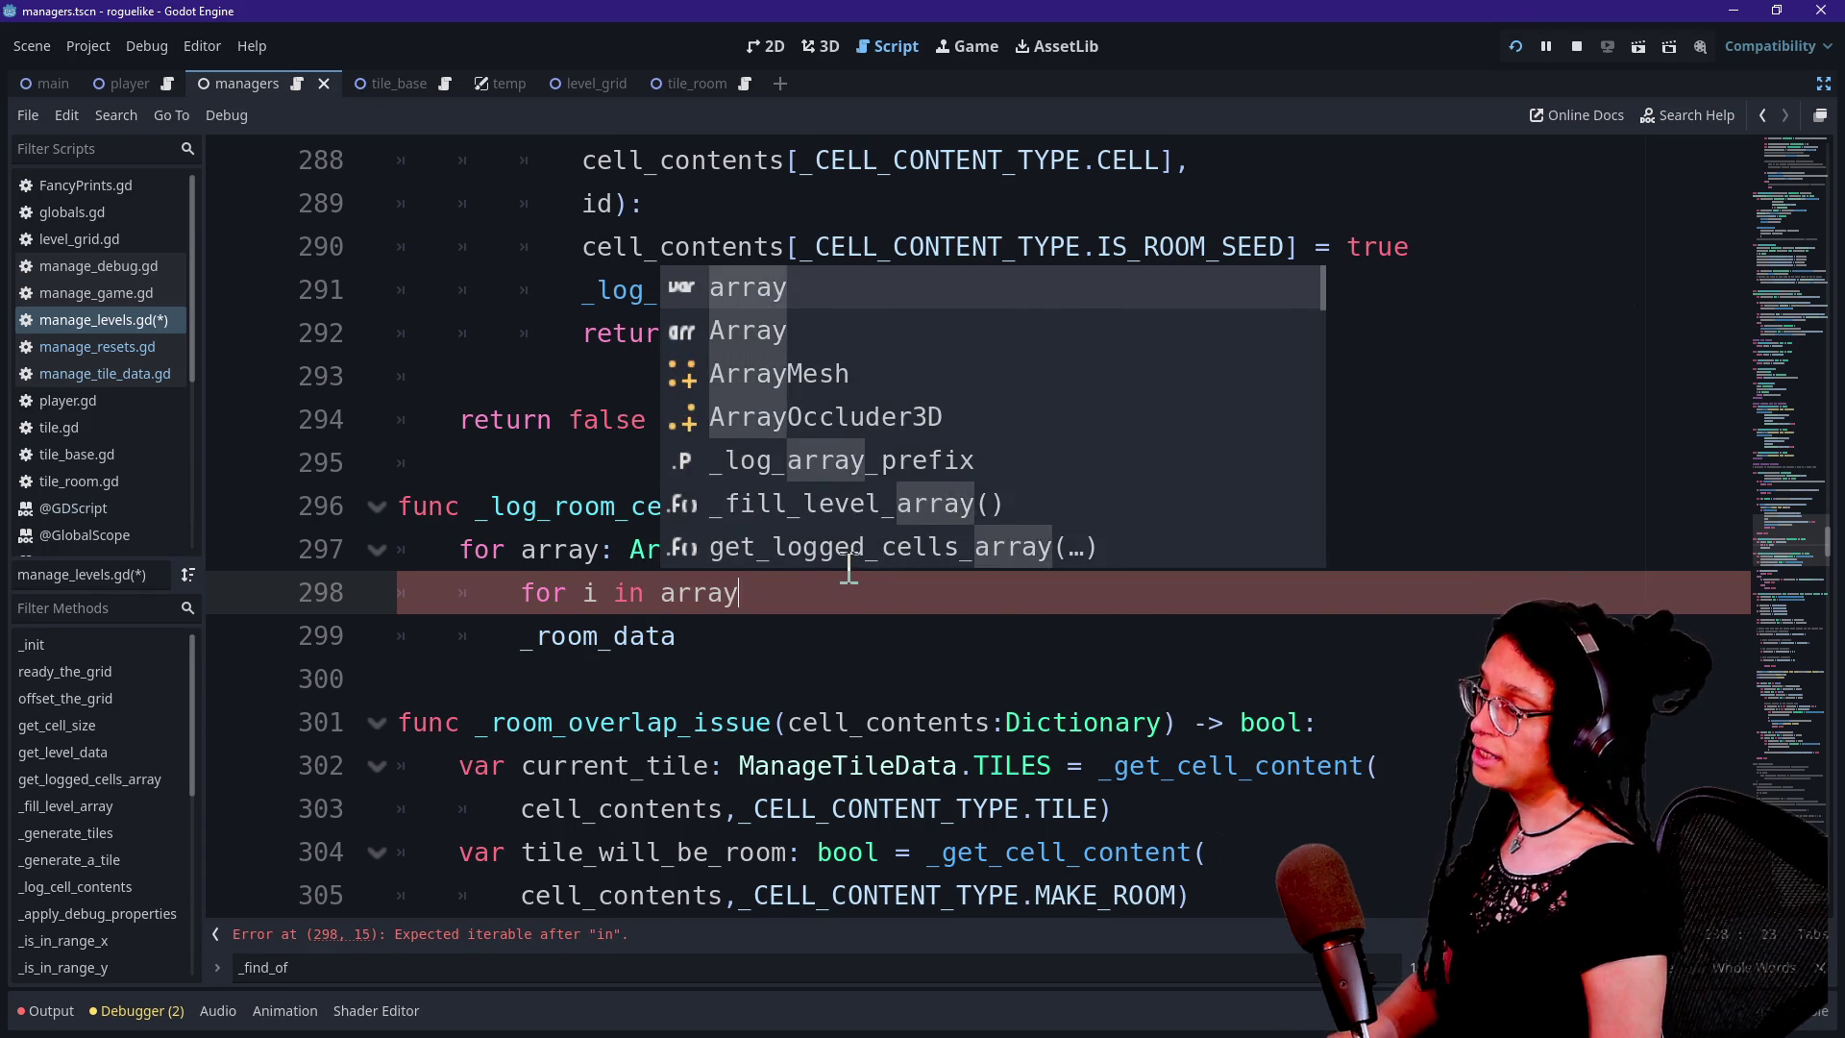
pyautogui.write(':')
pyautogui.press('Return')
pyautogui.scroll(-1, 593, 584)
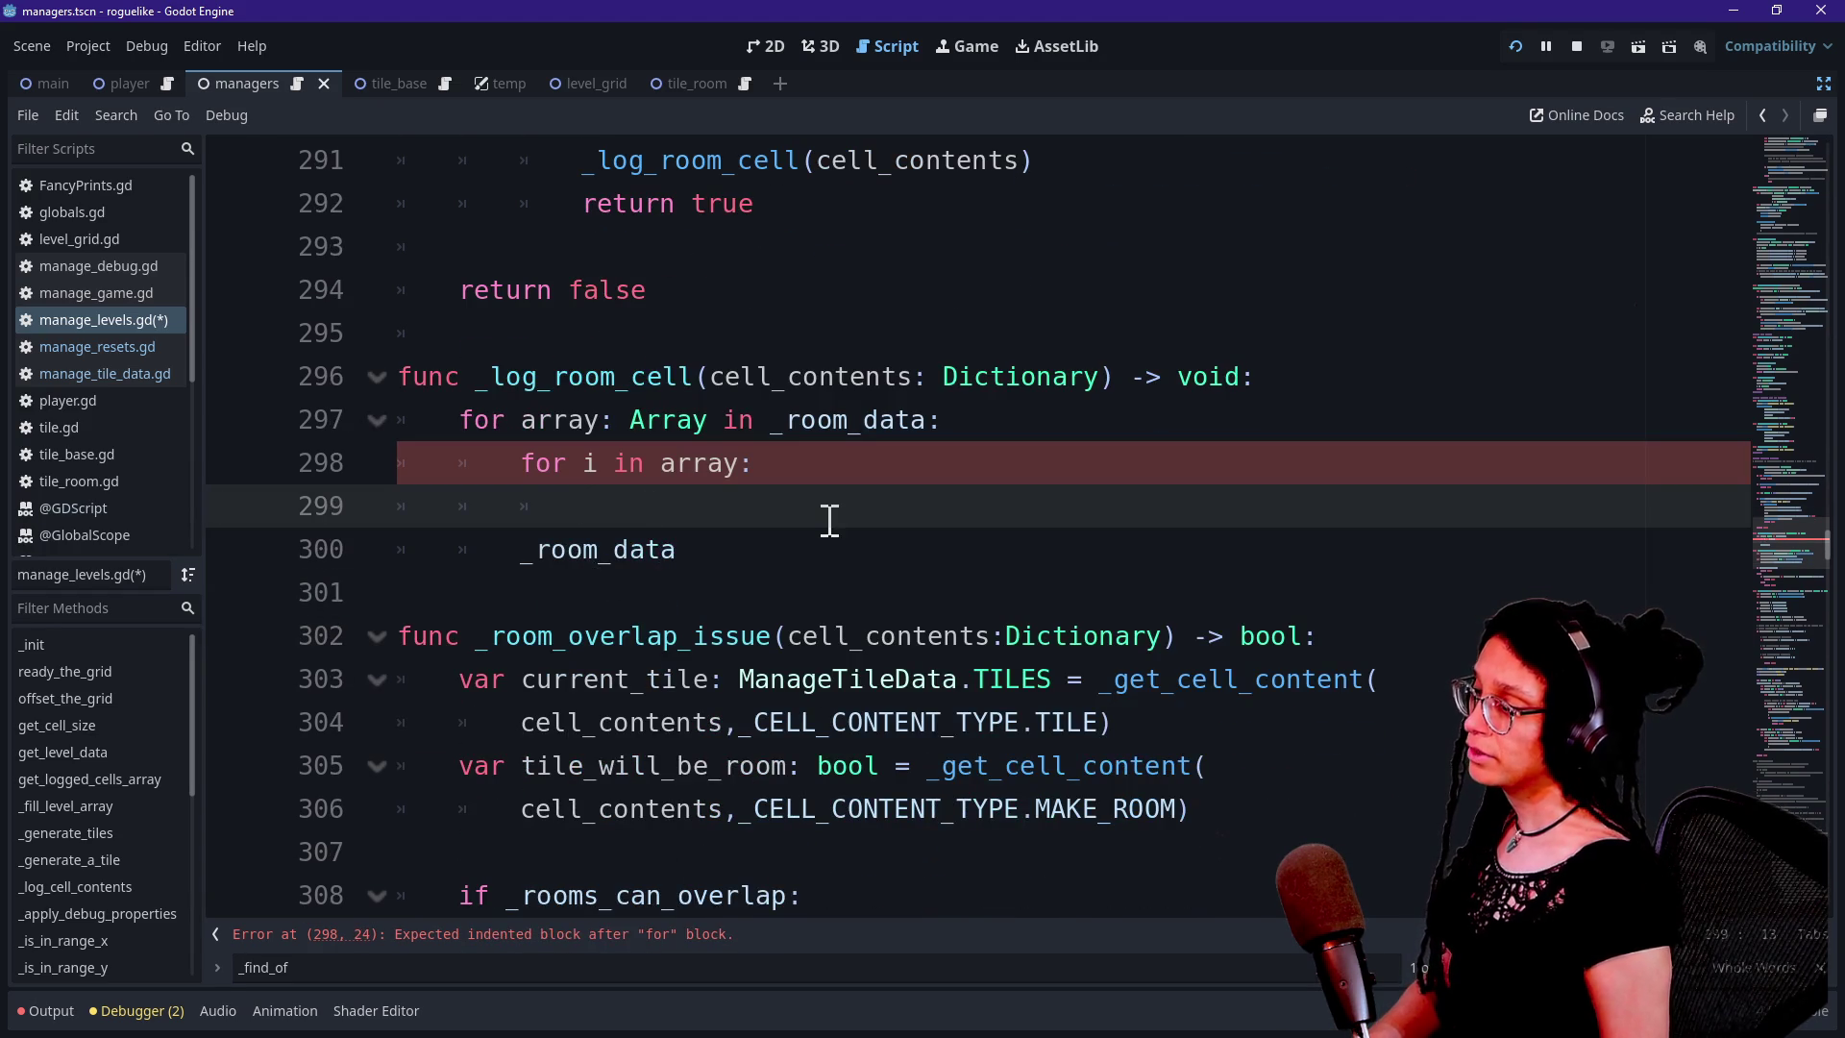
pyautogui.write('if')
pyautogui.press('BackSpace')
pyautogui.press('BackSpace')
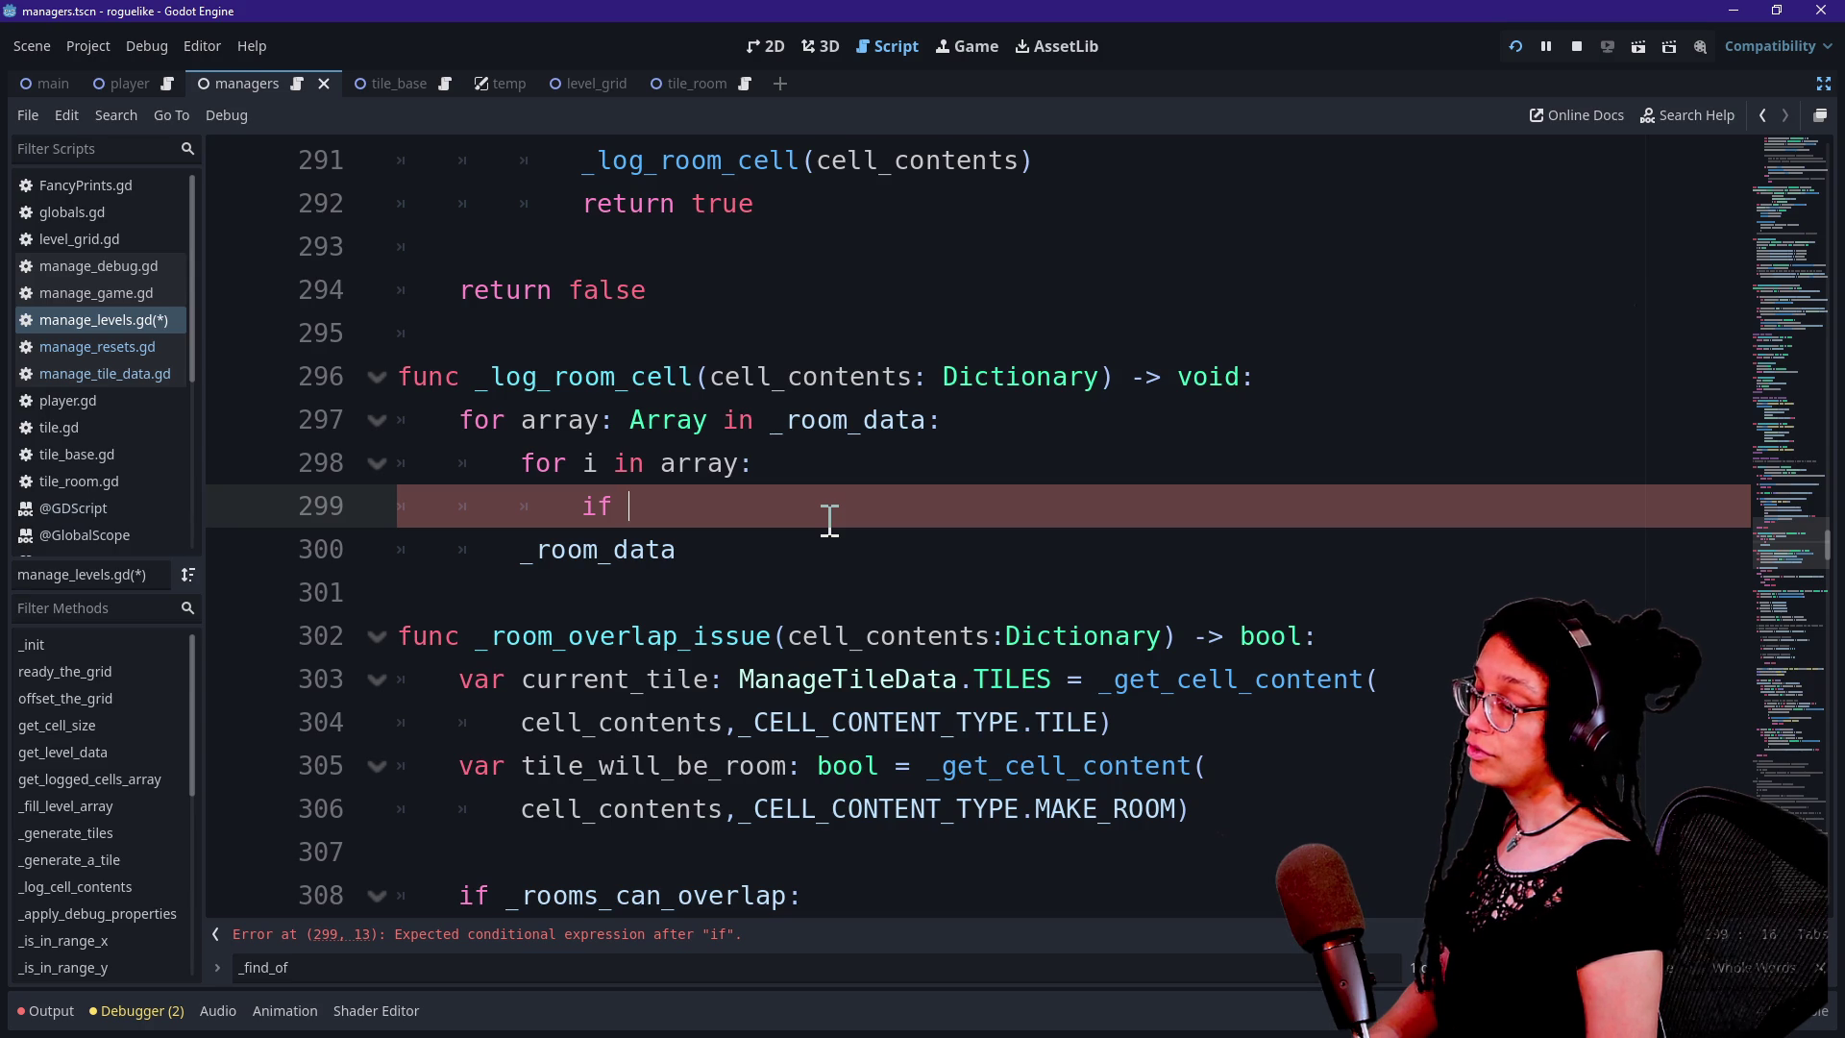
pyautogui.press('BackSpace')
pyautogui.press('BackSpace')
pyautogui.write('for')
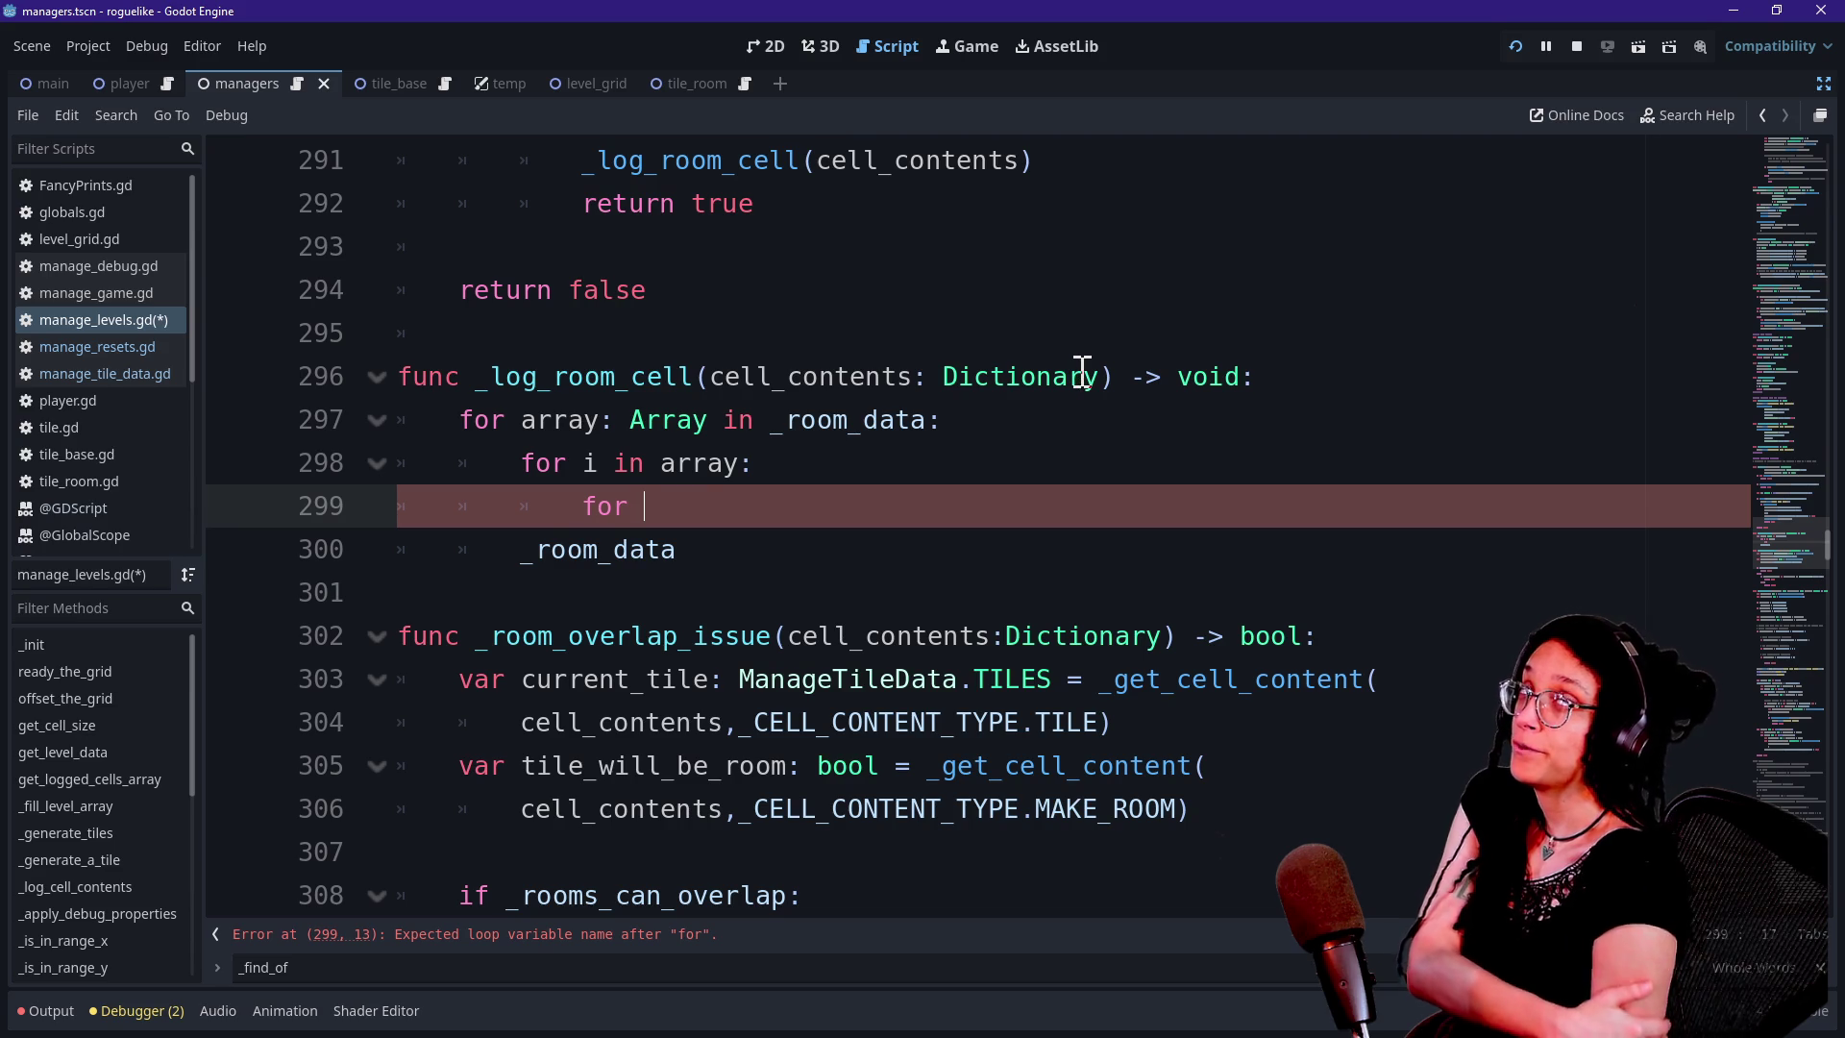
# Start an 'if _room_data:' block at the top of _log_room_cell
pyautogui.click(1246, 373)
pyautogui.press('Return')
pyautogui.write('if _room_dA')
pyautogui.press('capslock')
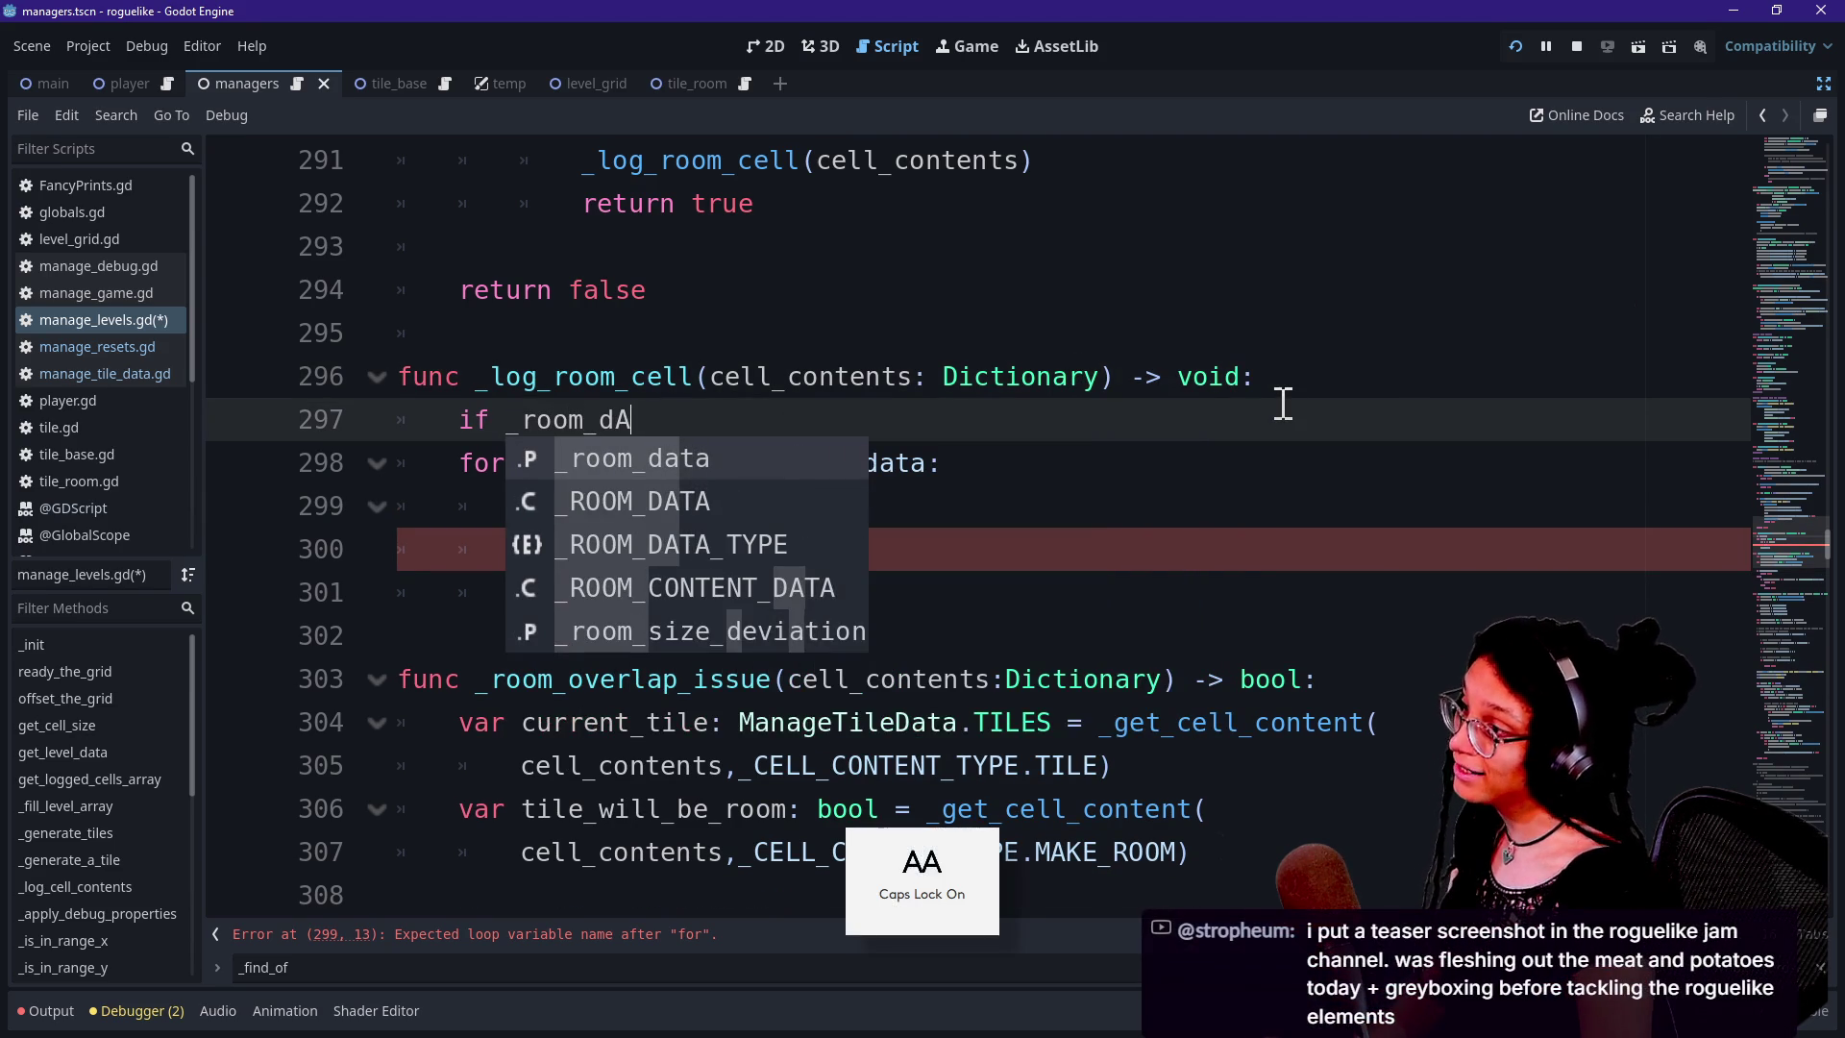
pyautogui.write('a')
pyautogui.press('BackSpace')
pyautogui.press('BackSpace')
pyautogui.write('ta:')
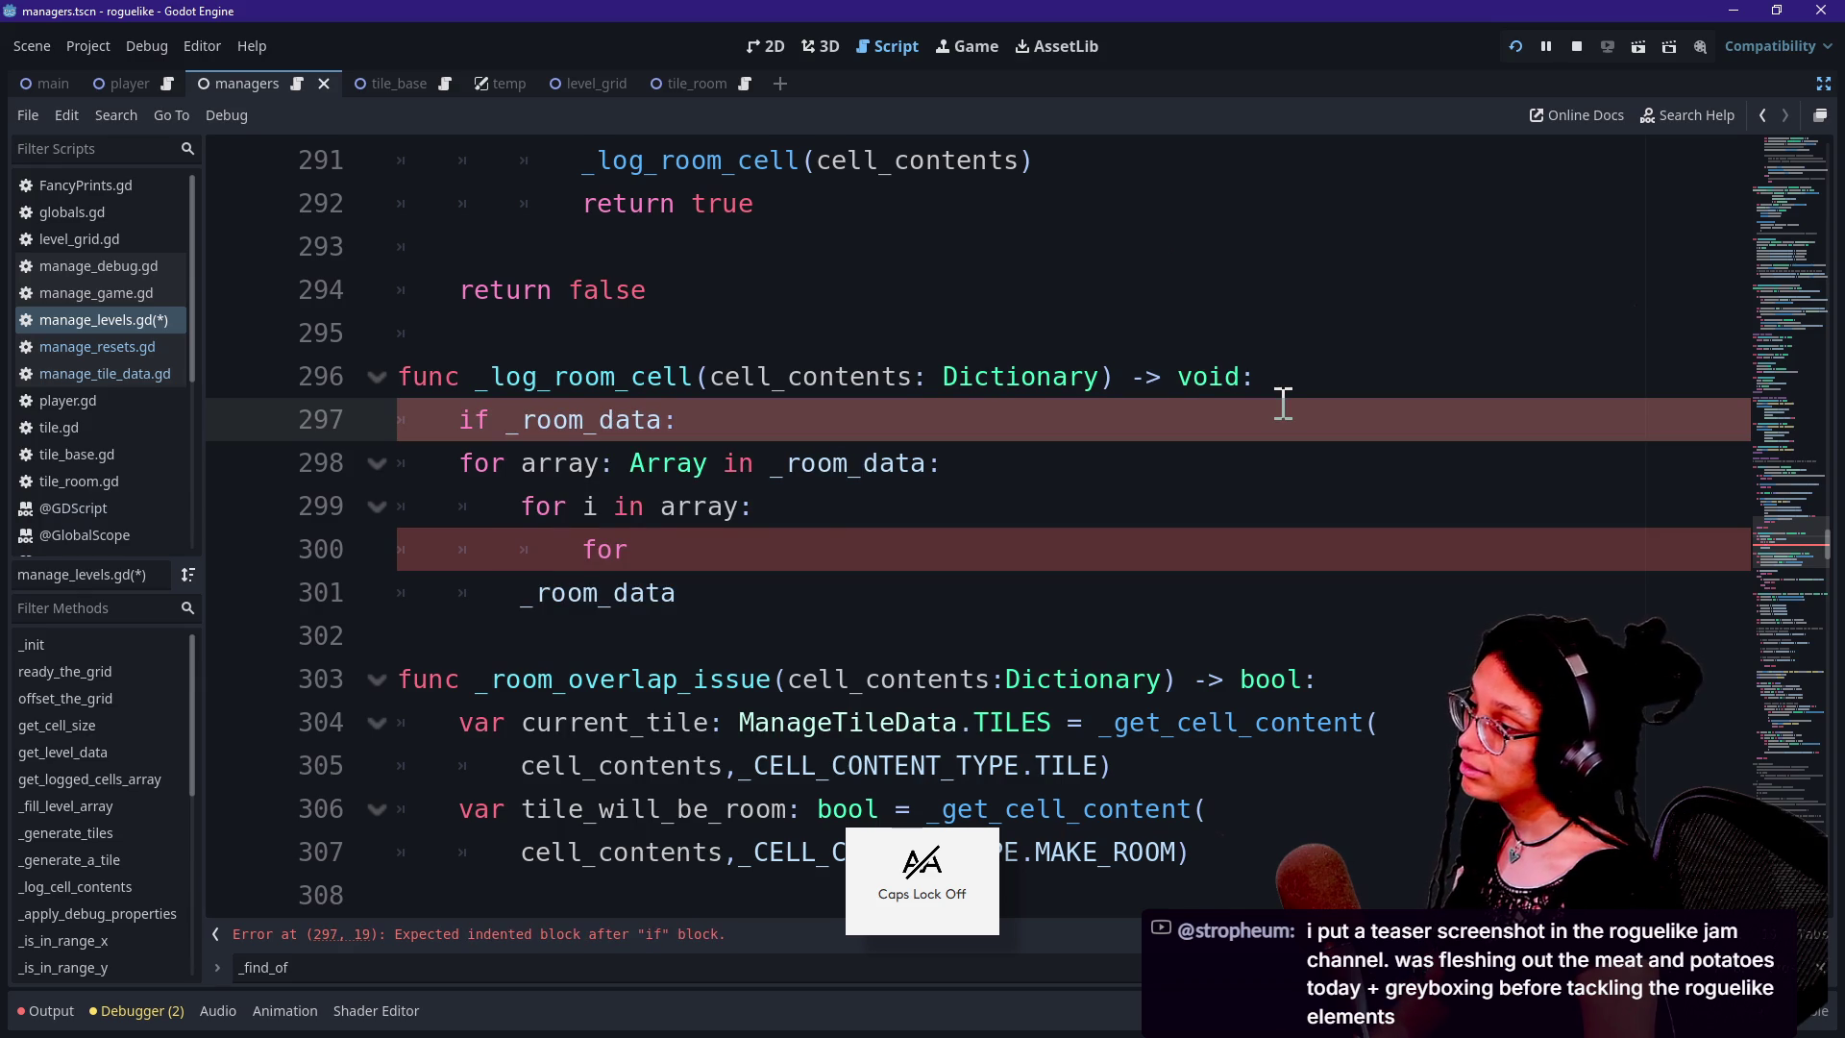
pyautogui.press('Return')
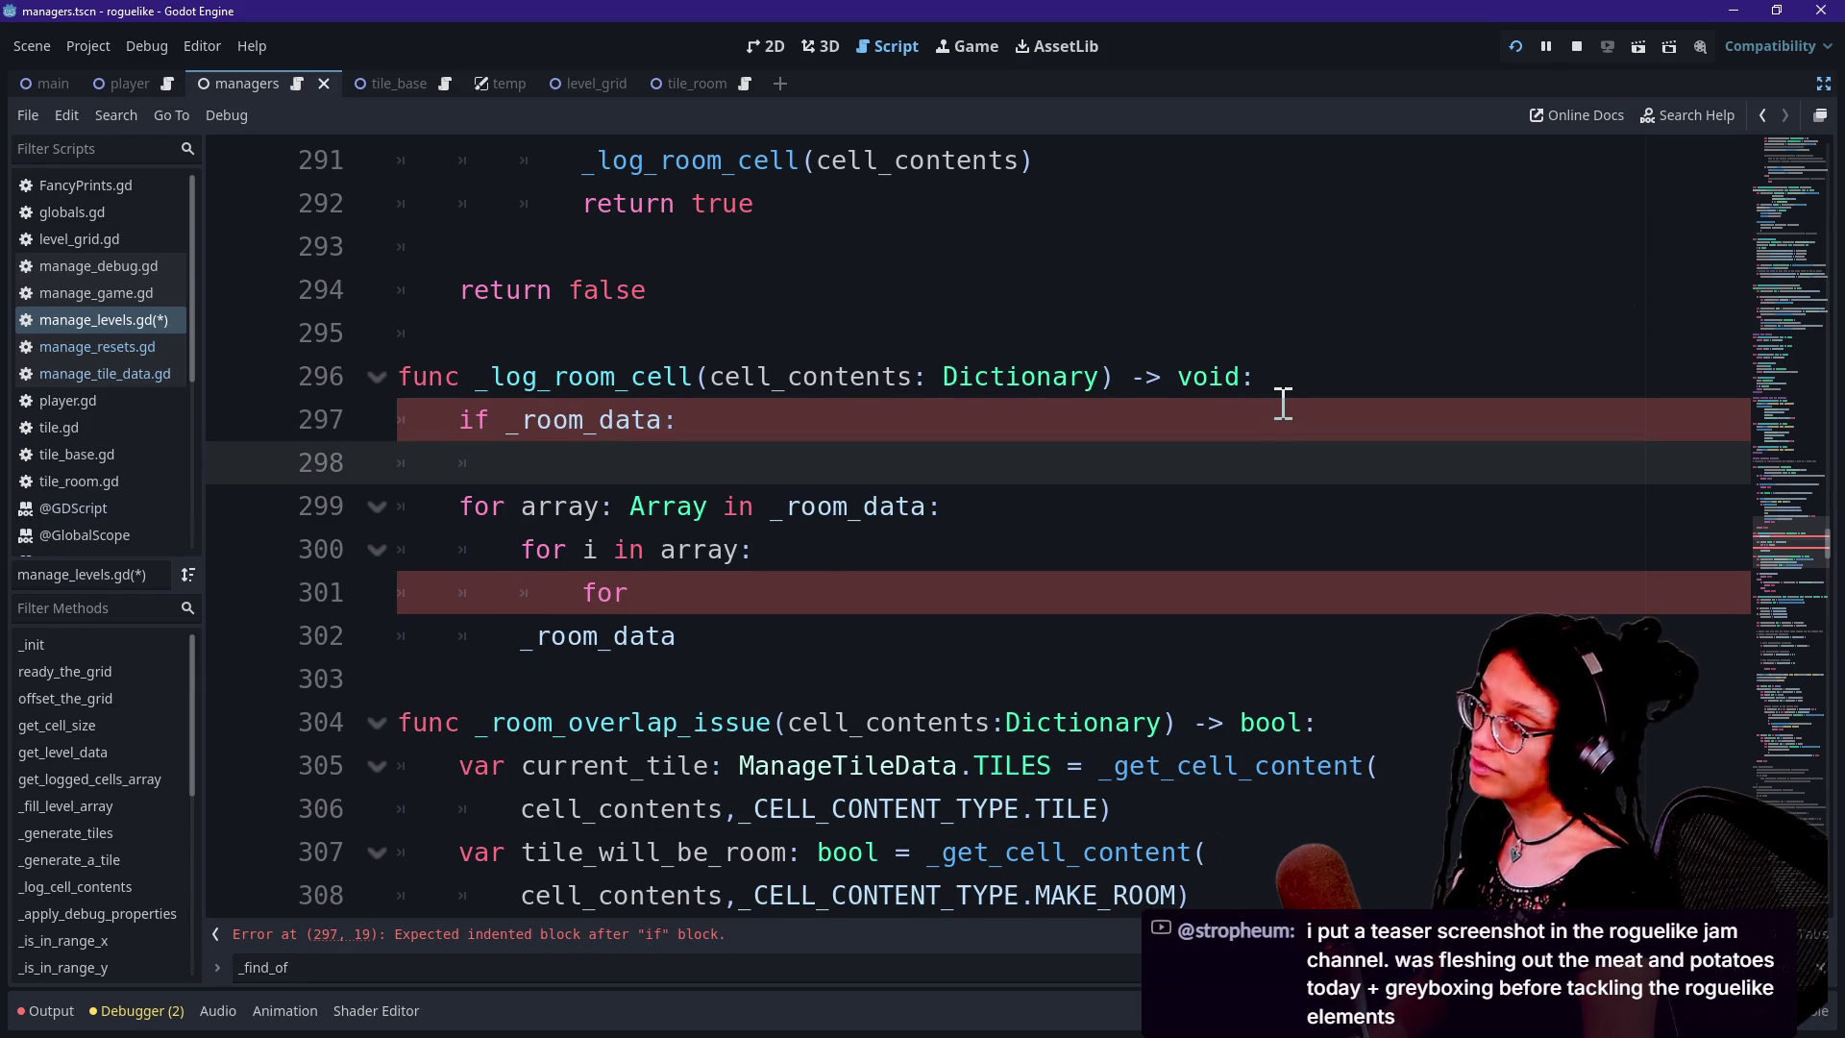
# Change the condition to 'if not _room_data:' and put _room_data inside its body
pyautogui.click(503, 420)
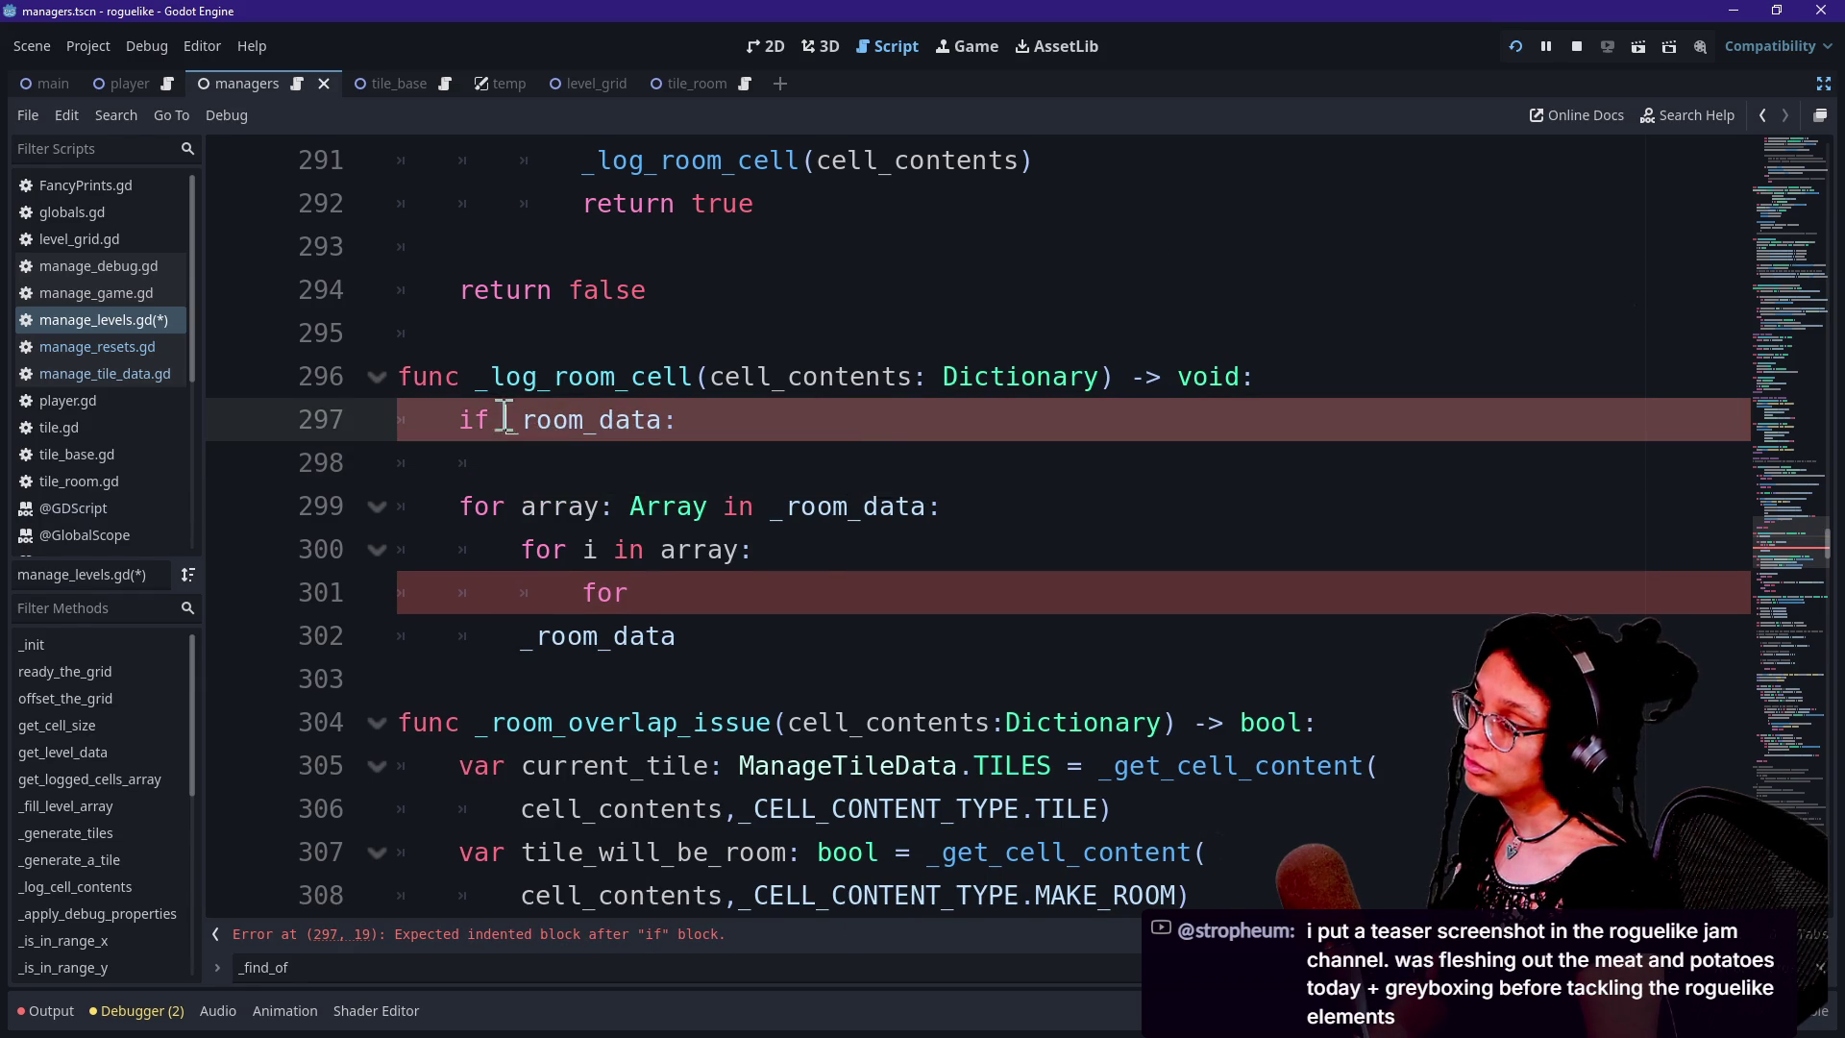
pyautogui.click(888, 456)
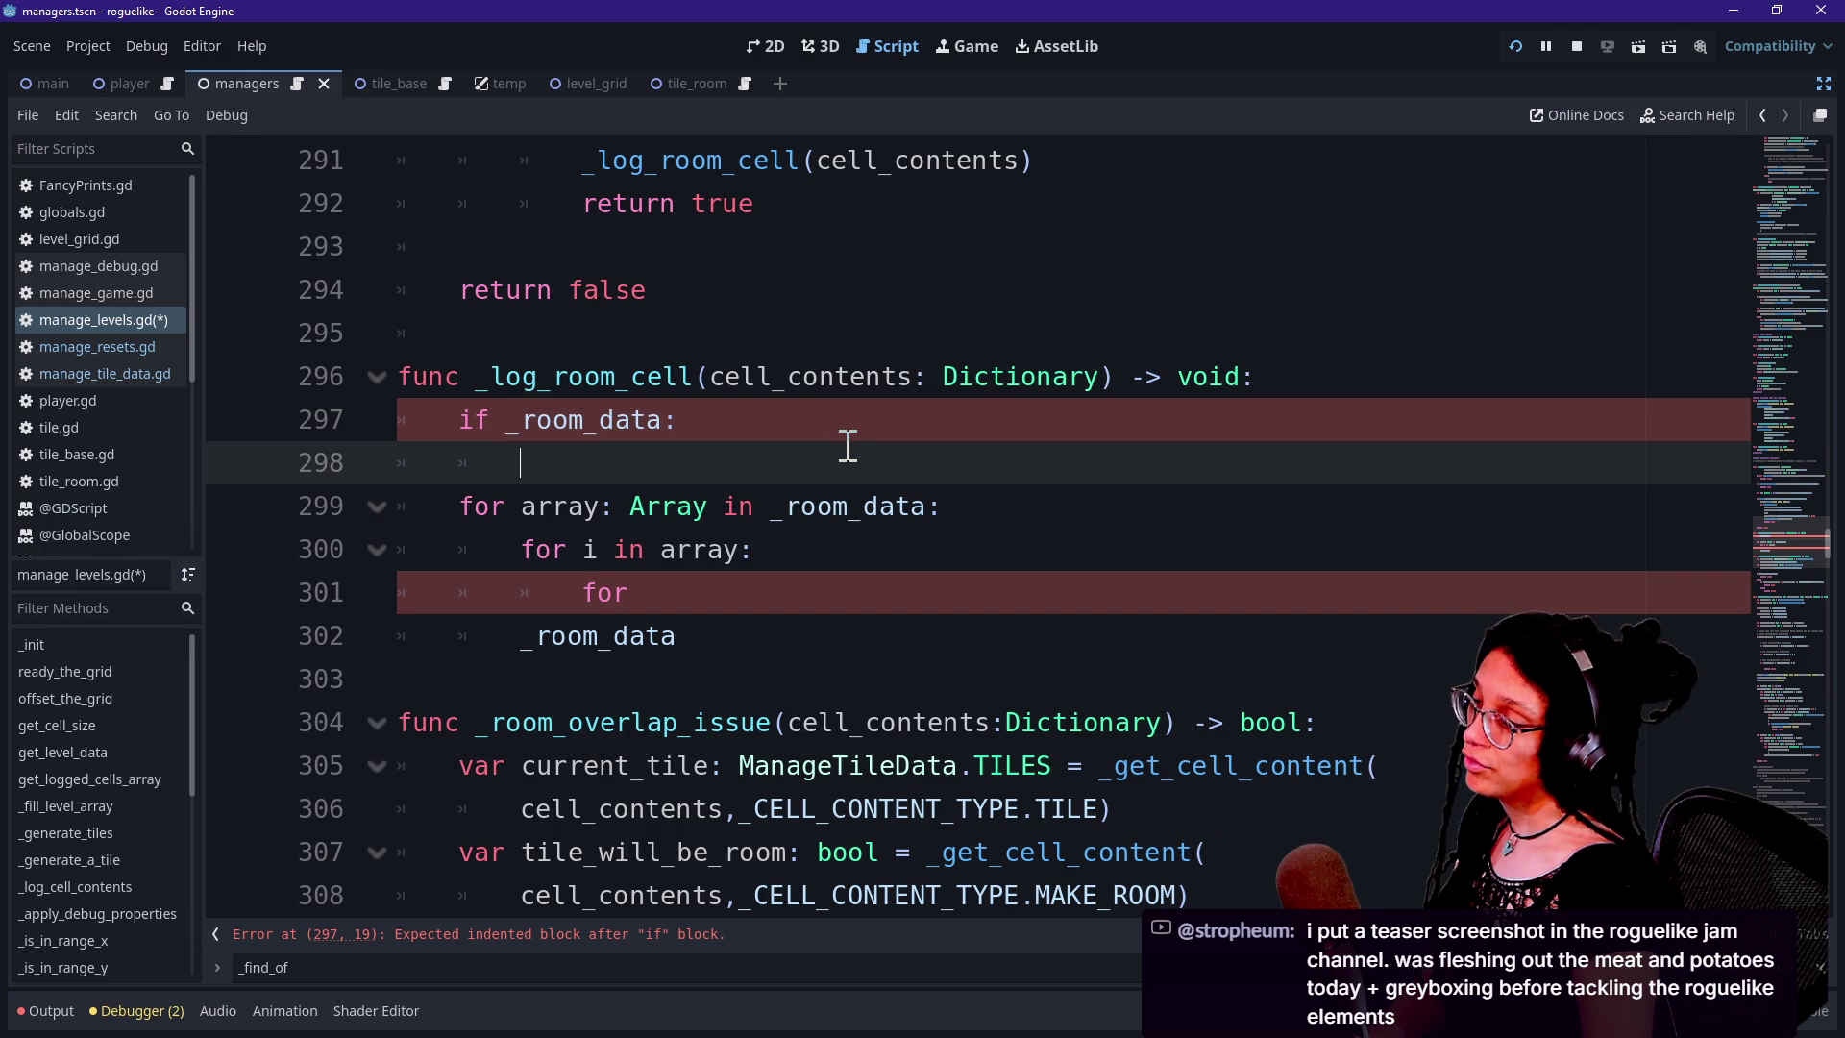
pyautogui.click(510, 423)
pyautogui.write('not')
pyautogui.click(669, 478)
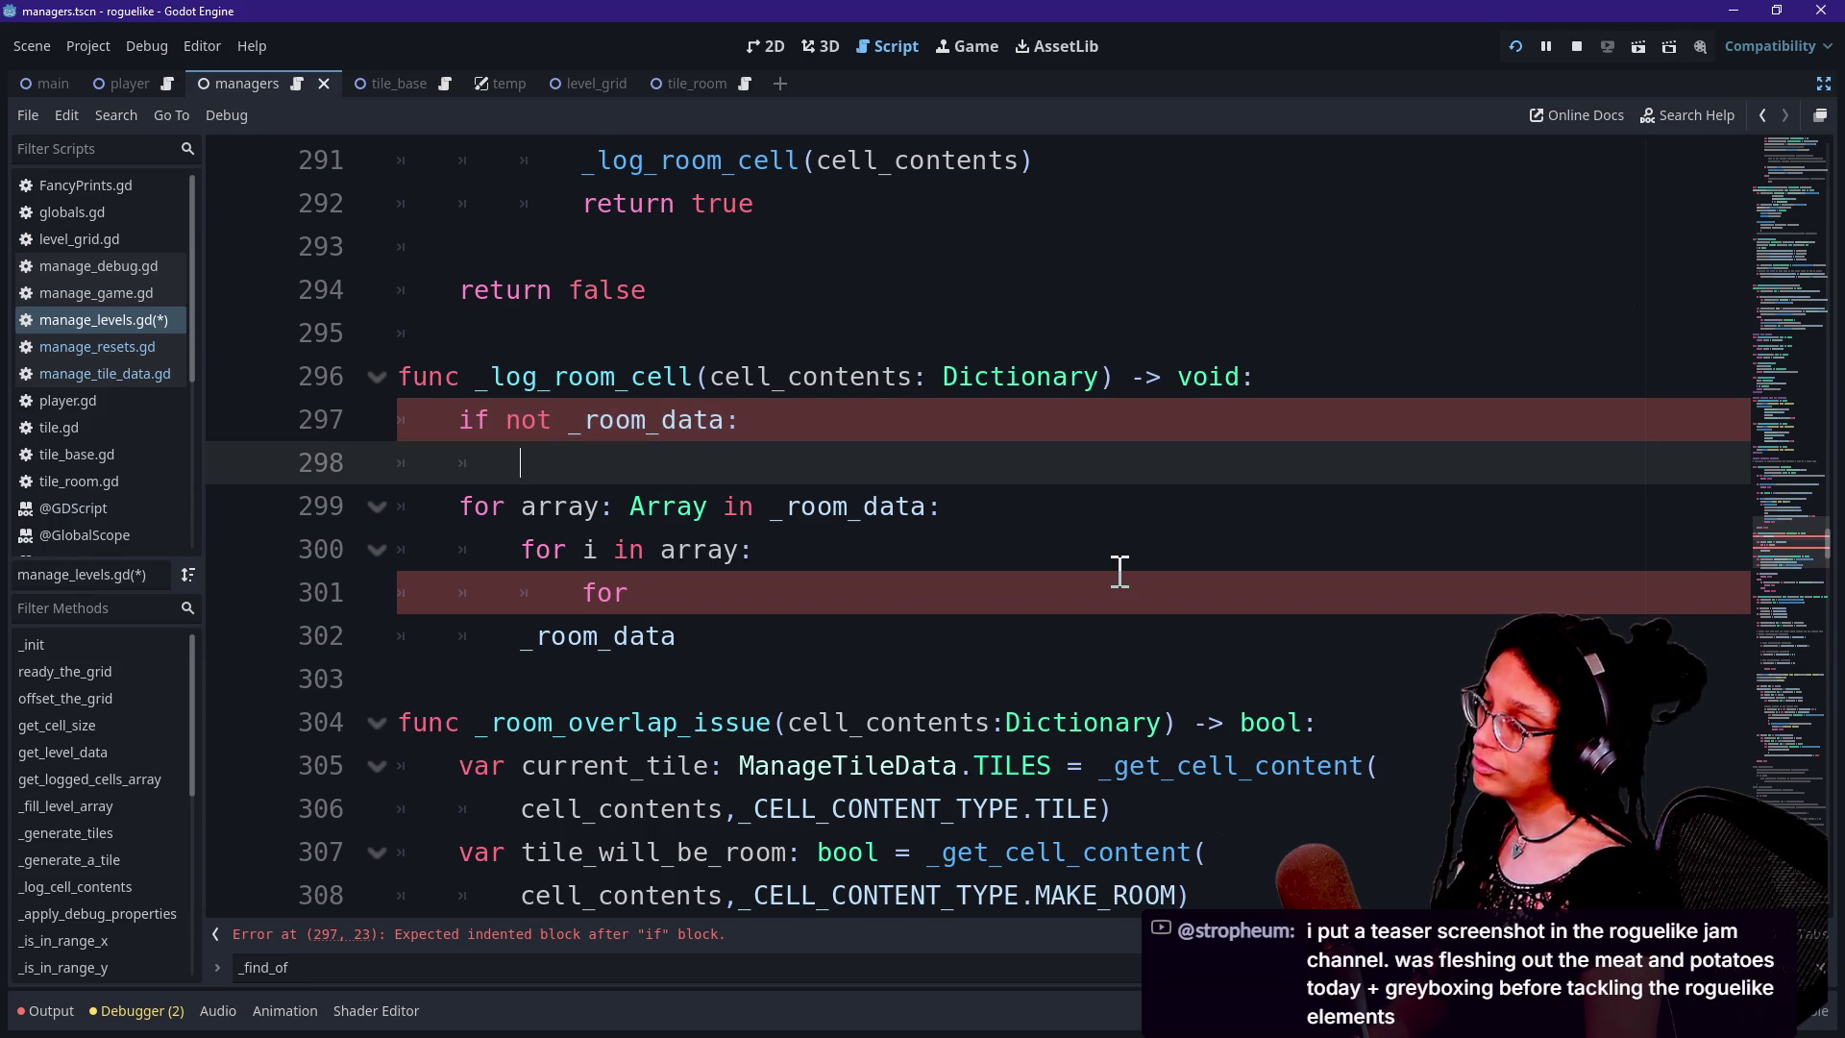
pyautogui.write('_room_dt')
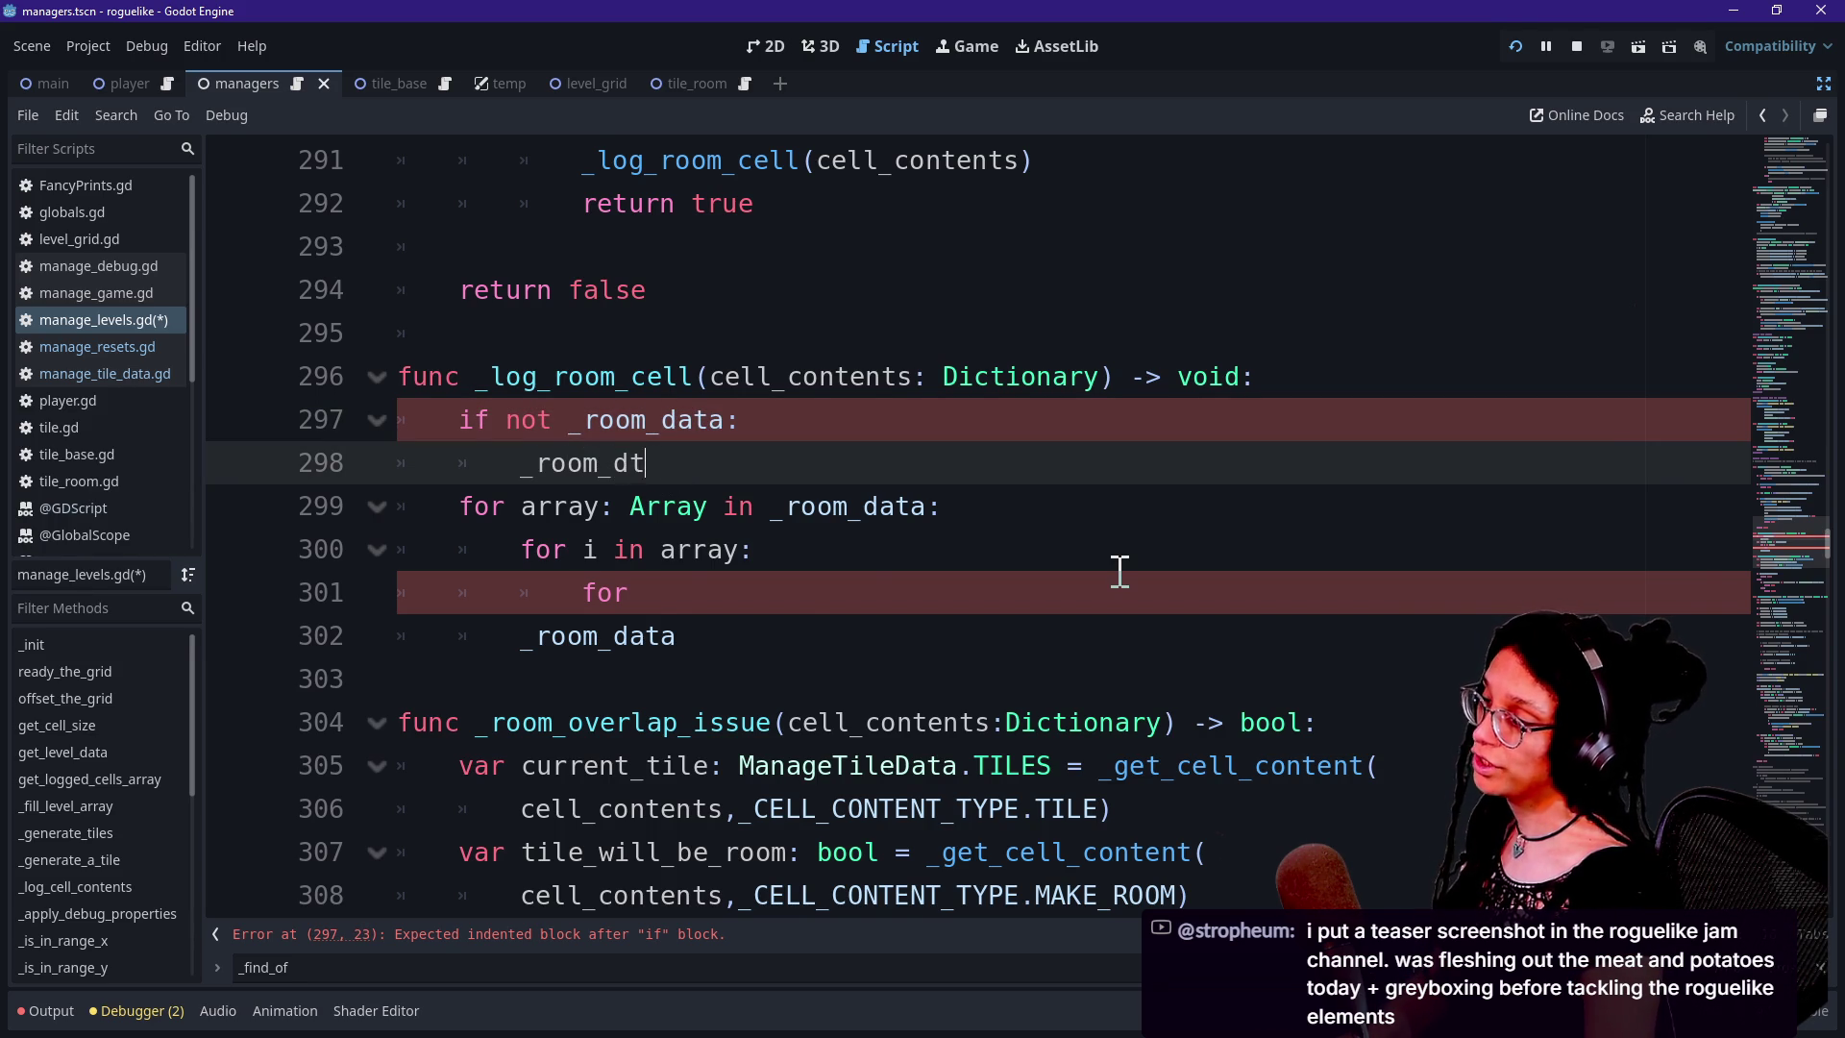
pyautogui.press('BackSpace')
pyautogui.write('ata')
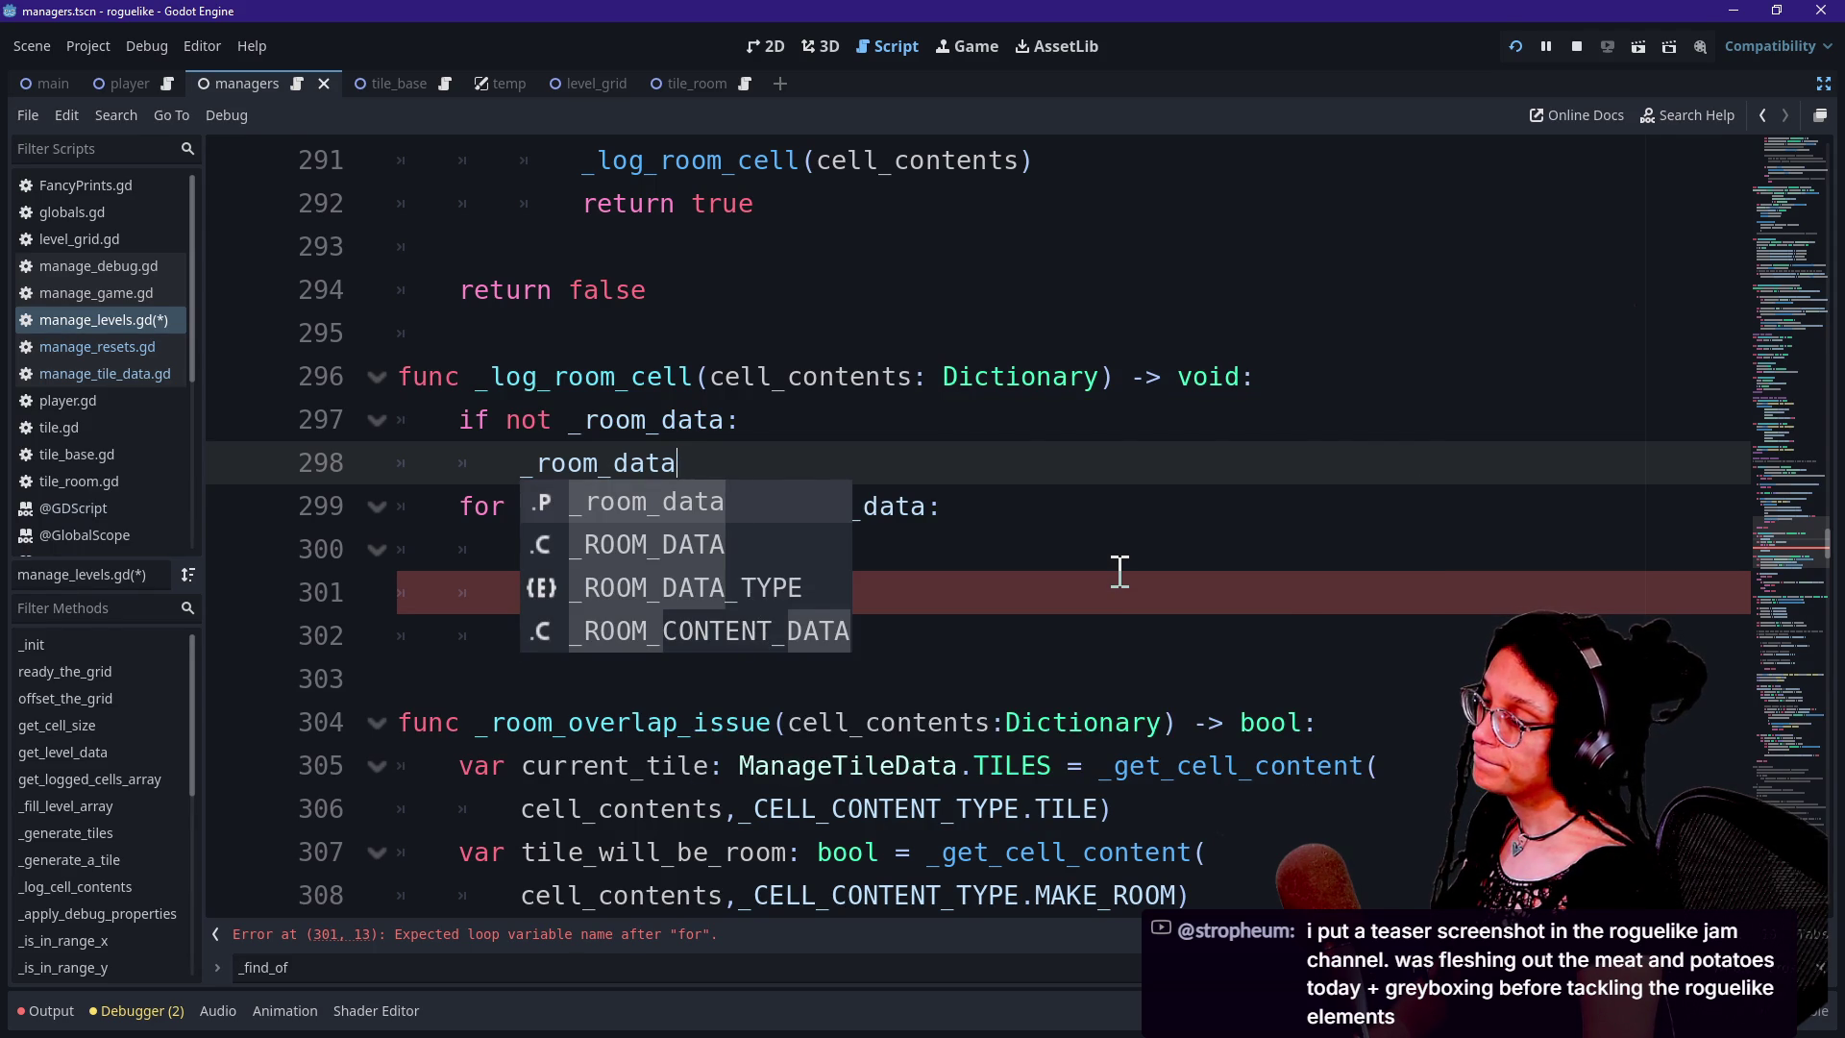
pyautogui.click(955, 378)
pyautogui.click(958, 420)
pyautogui.press('Return')
# Declare 'var room_dictionary: Dictionary = {}' inside the if block
pyautogui.write('var ')
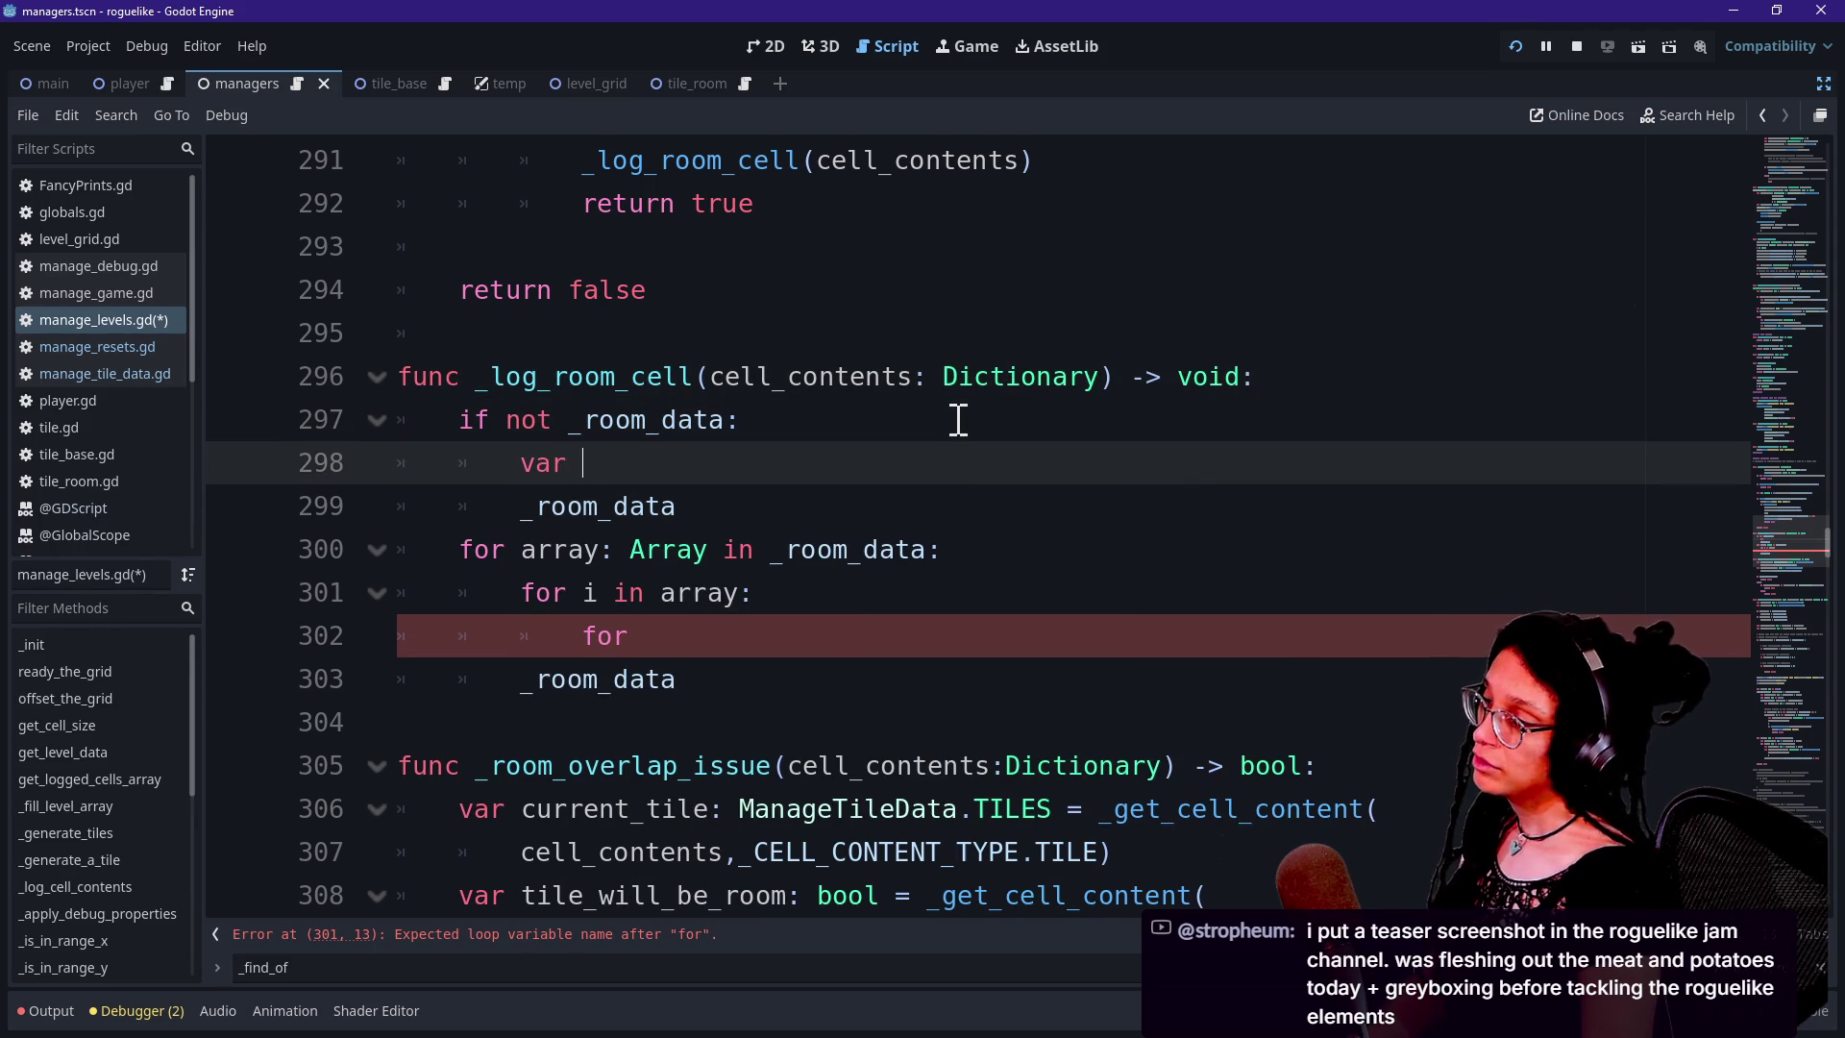
pyautogui.write('room_dictiona')
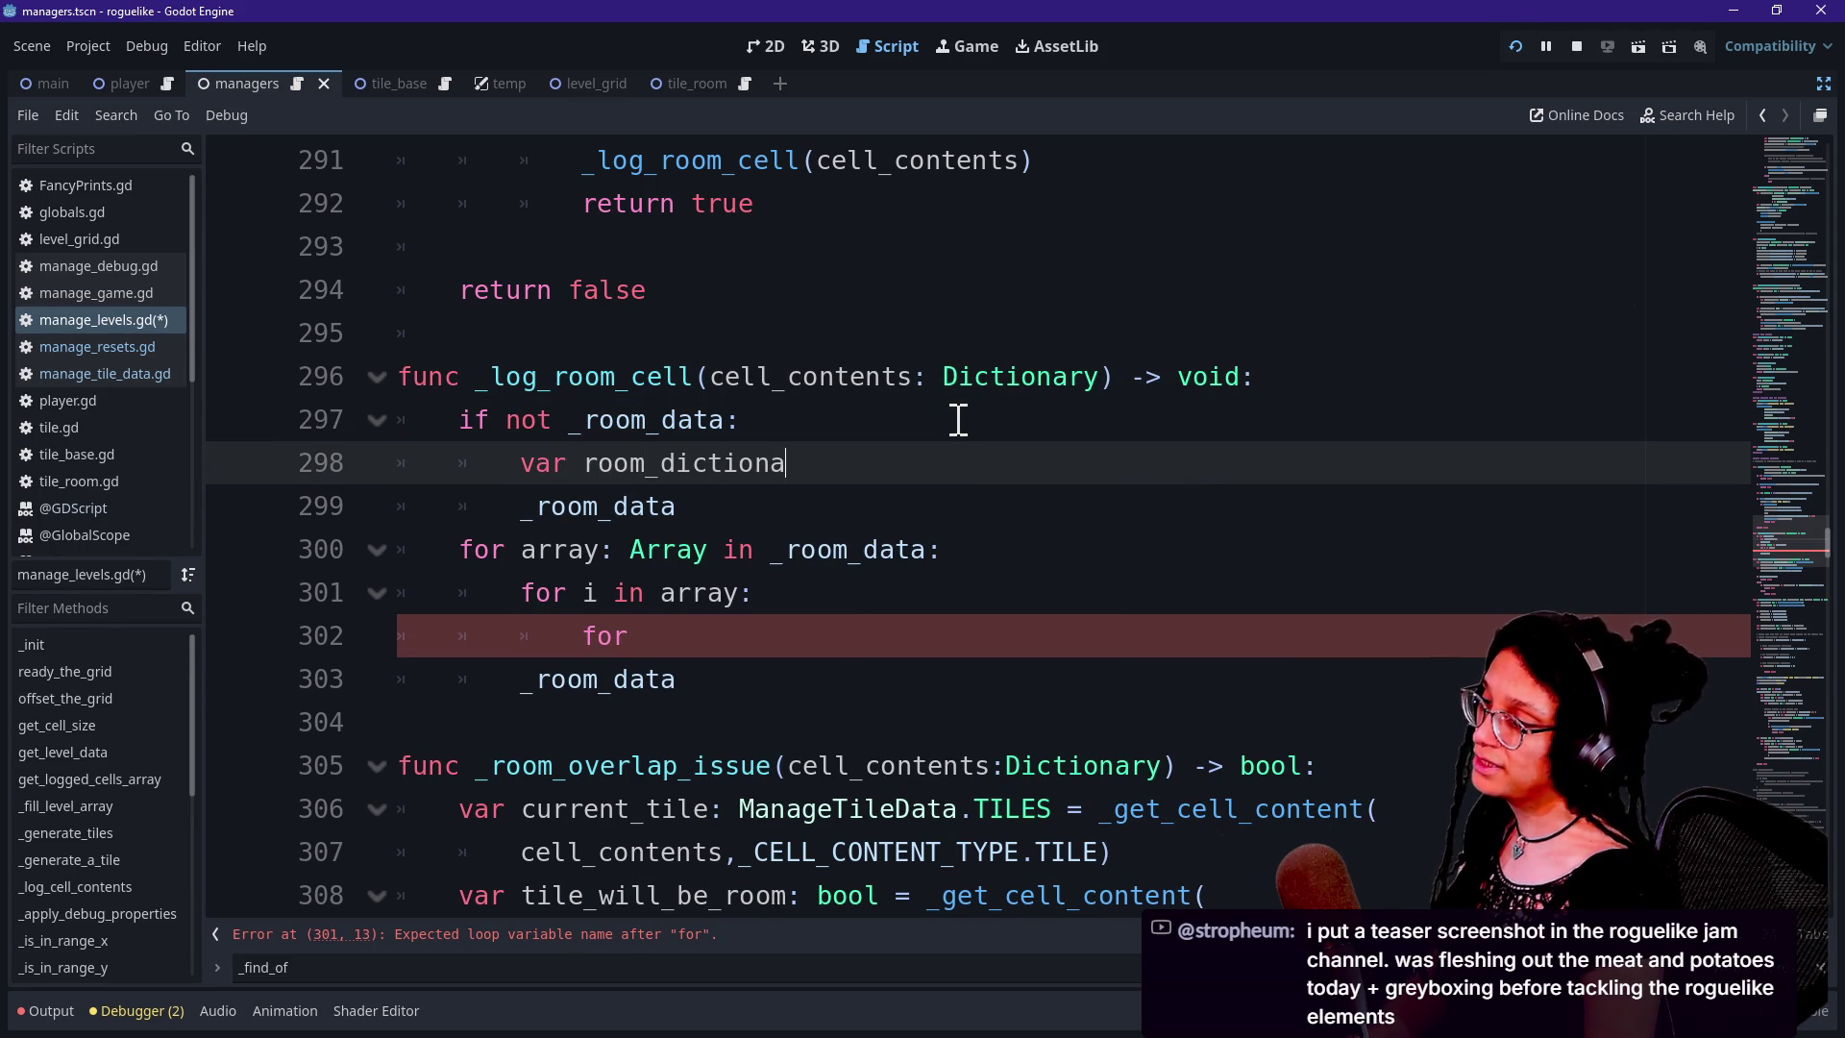
pyautogui.write('ry: Diciona')
pyautogui.press('BackSpace')
pyautogui.press('BackSpace')
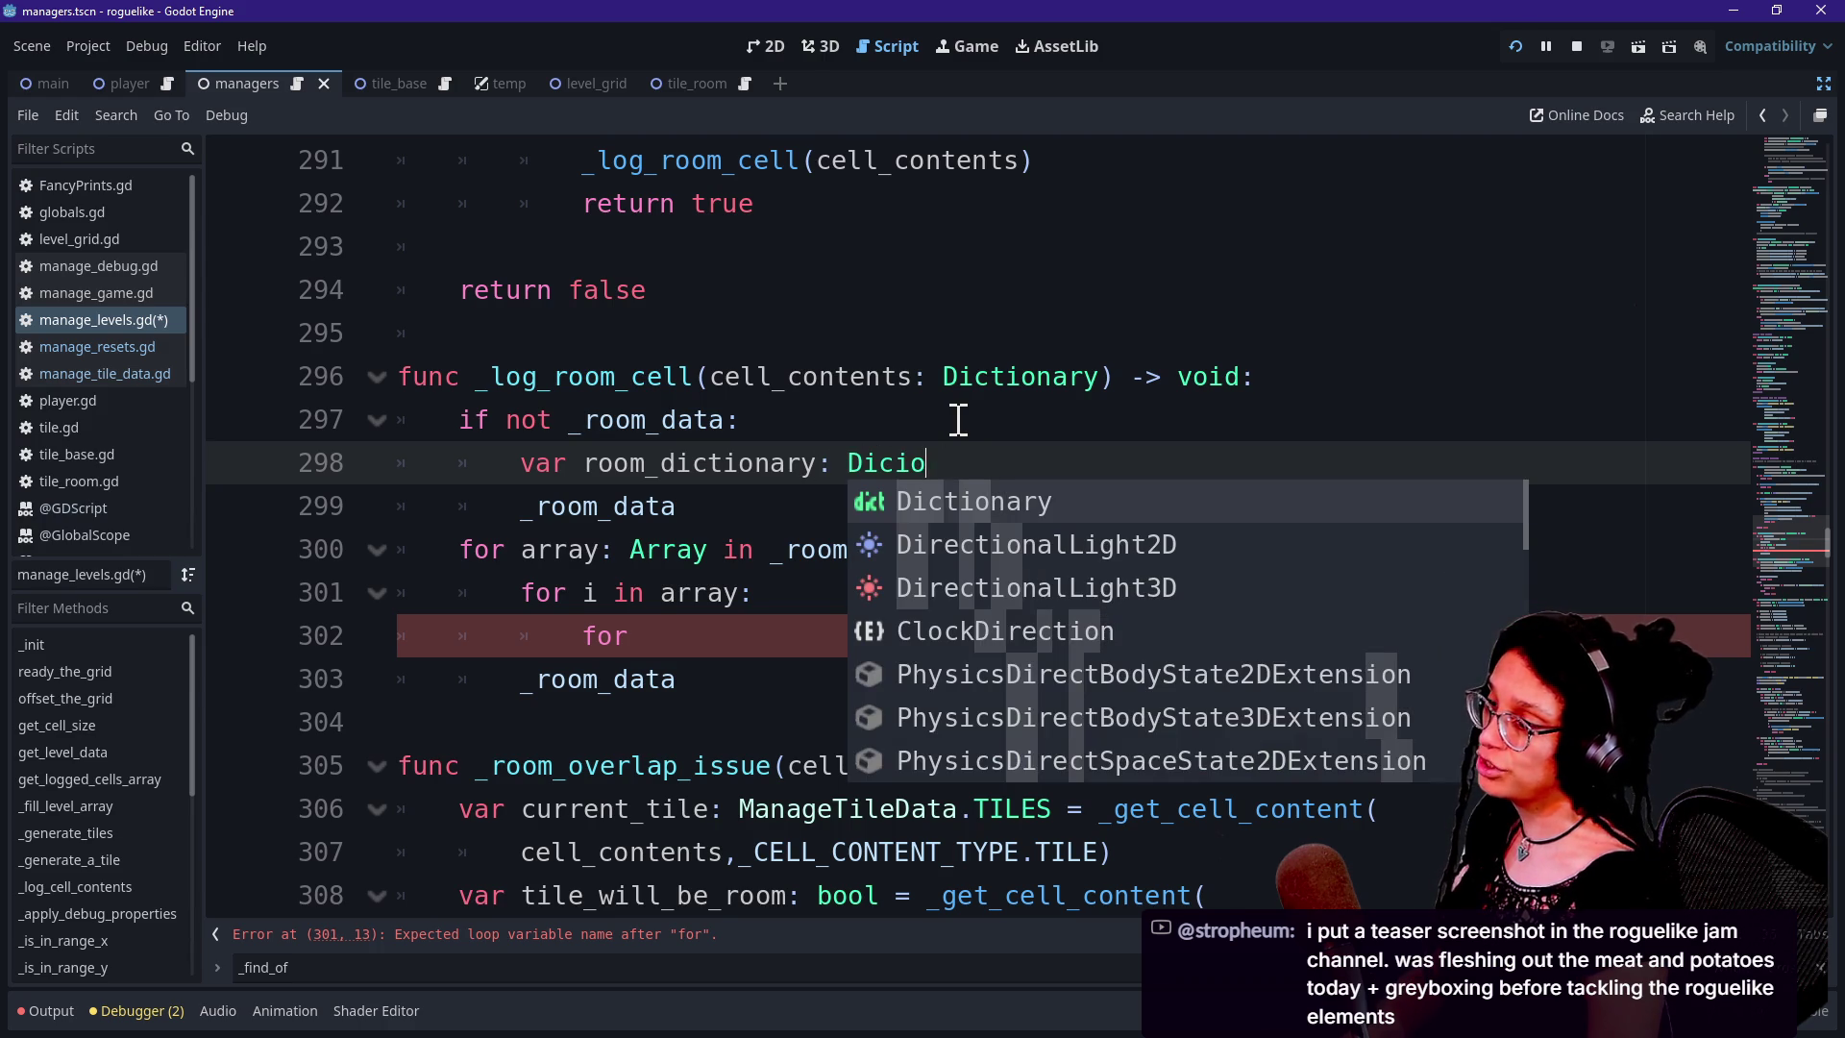
pyautogui.press('Return')
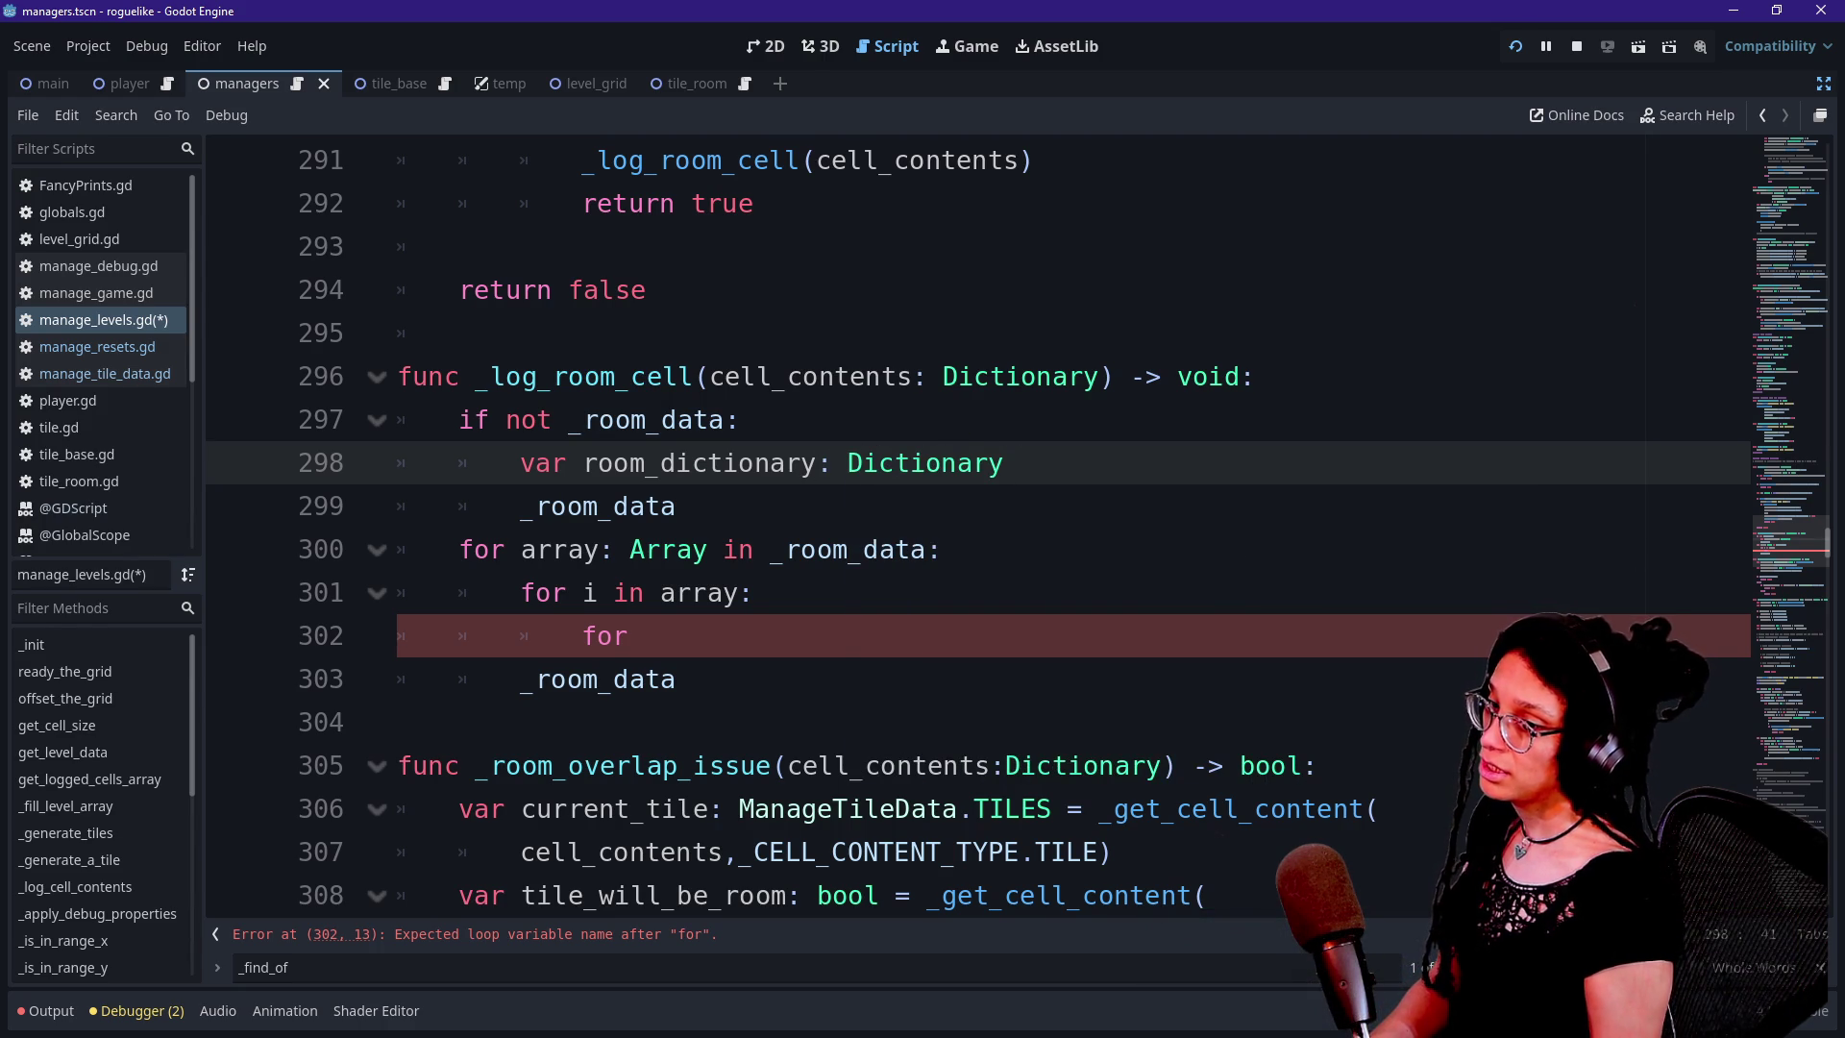
pyautogui.write('=')
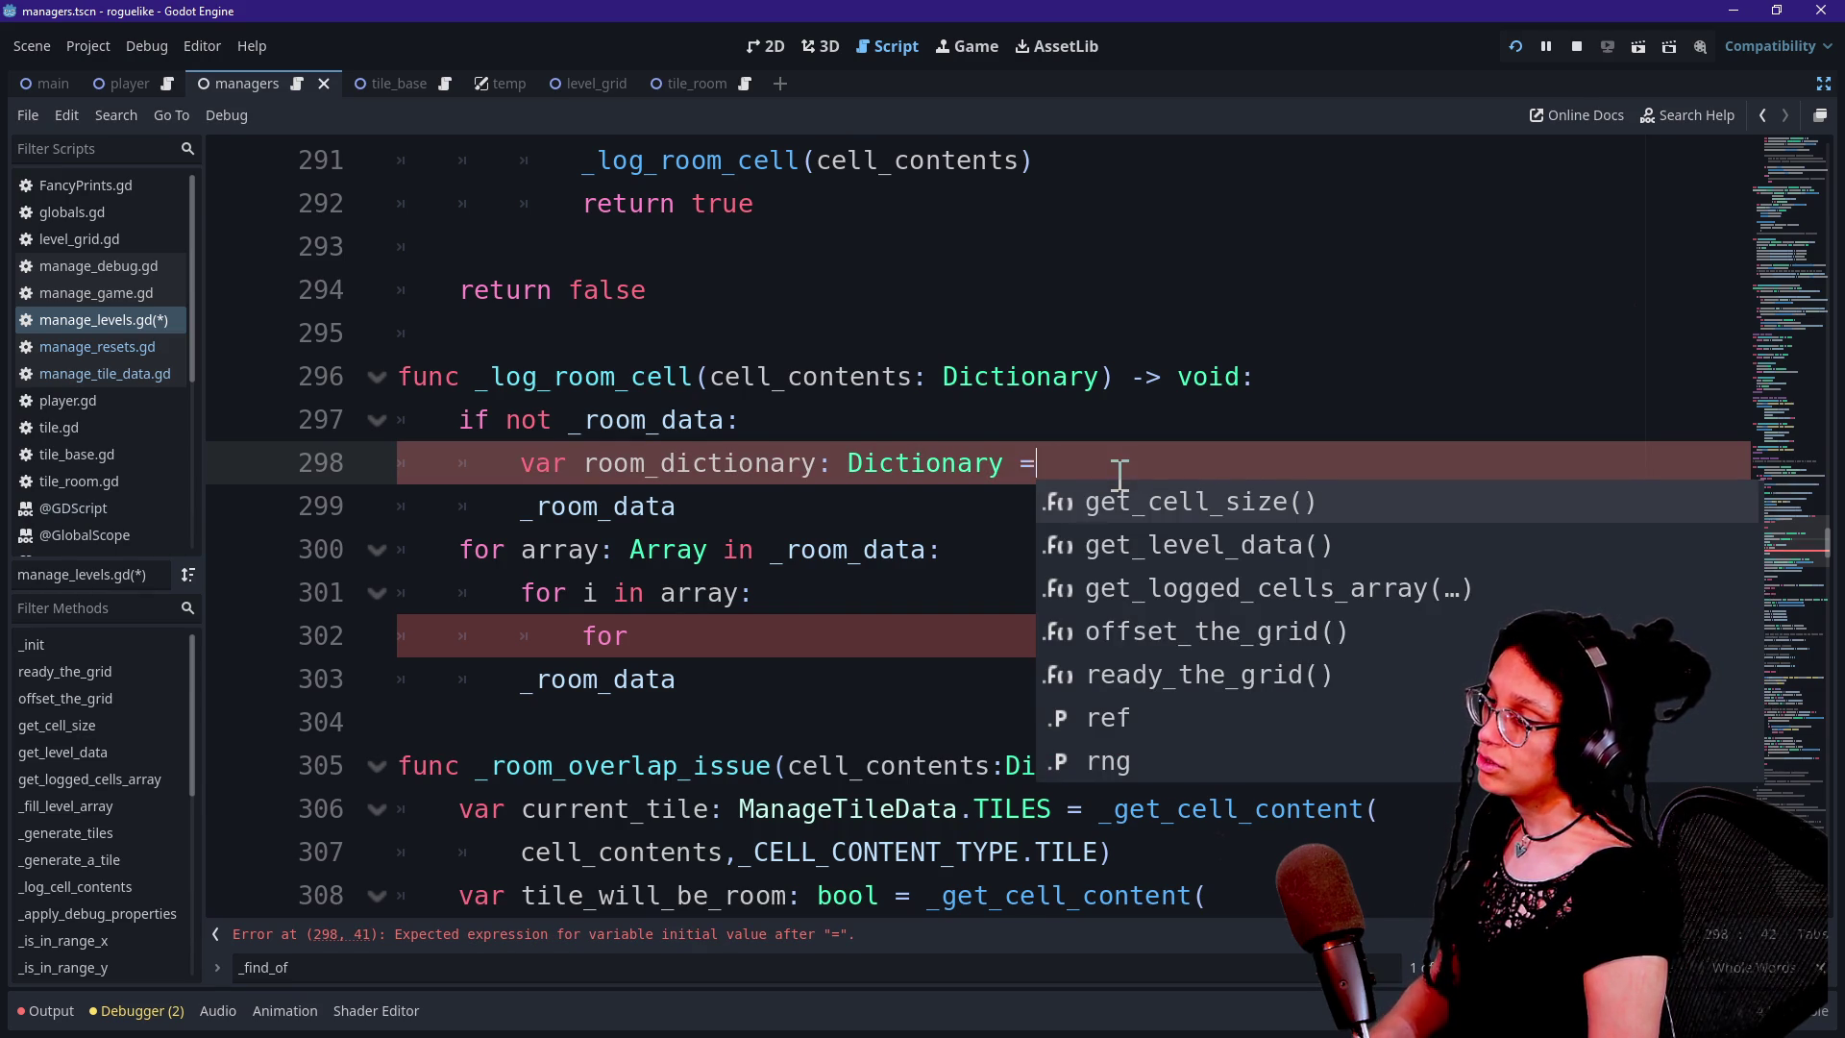
pyautogui.press('Escape')
pyautogui.write('{}')
pyautogui.press('Return')
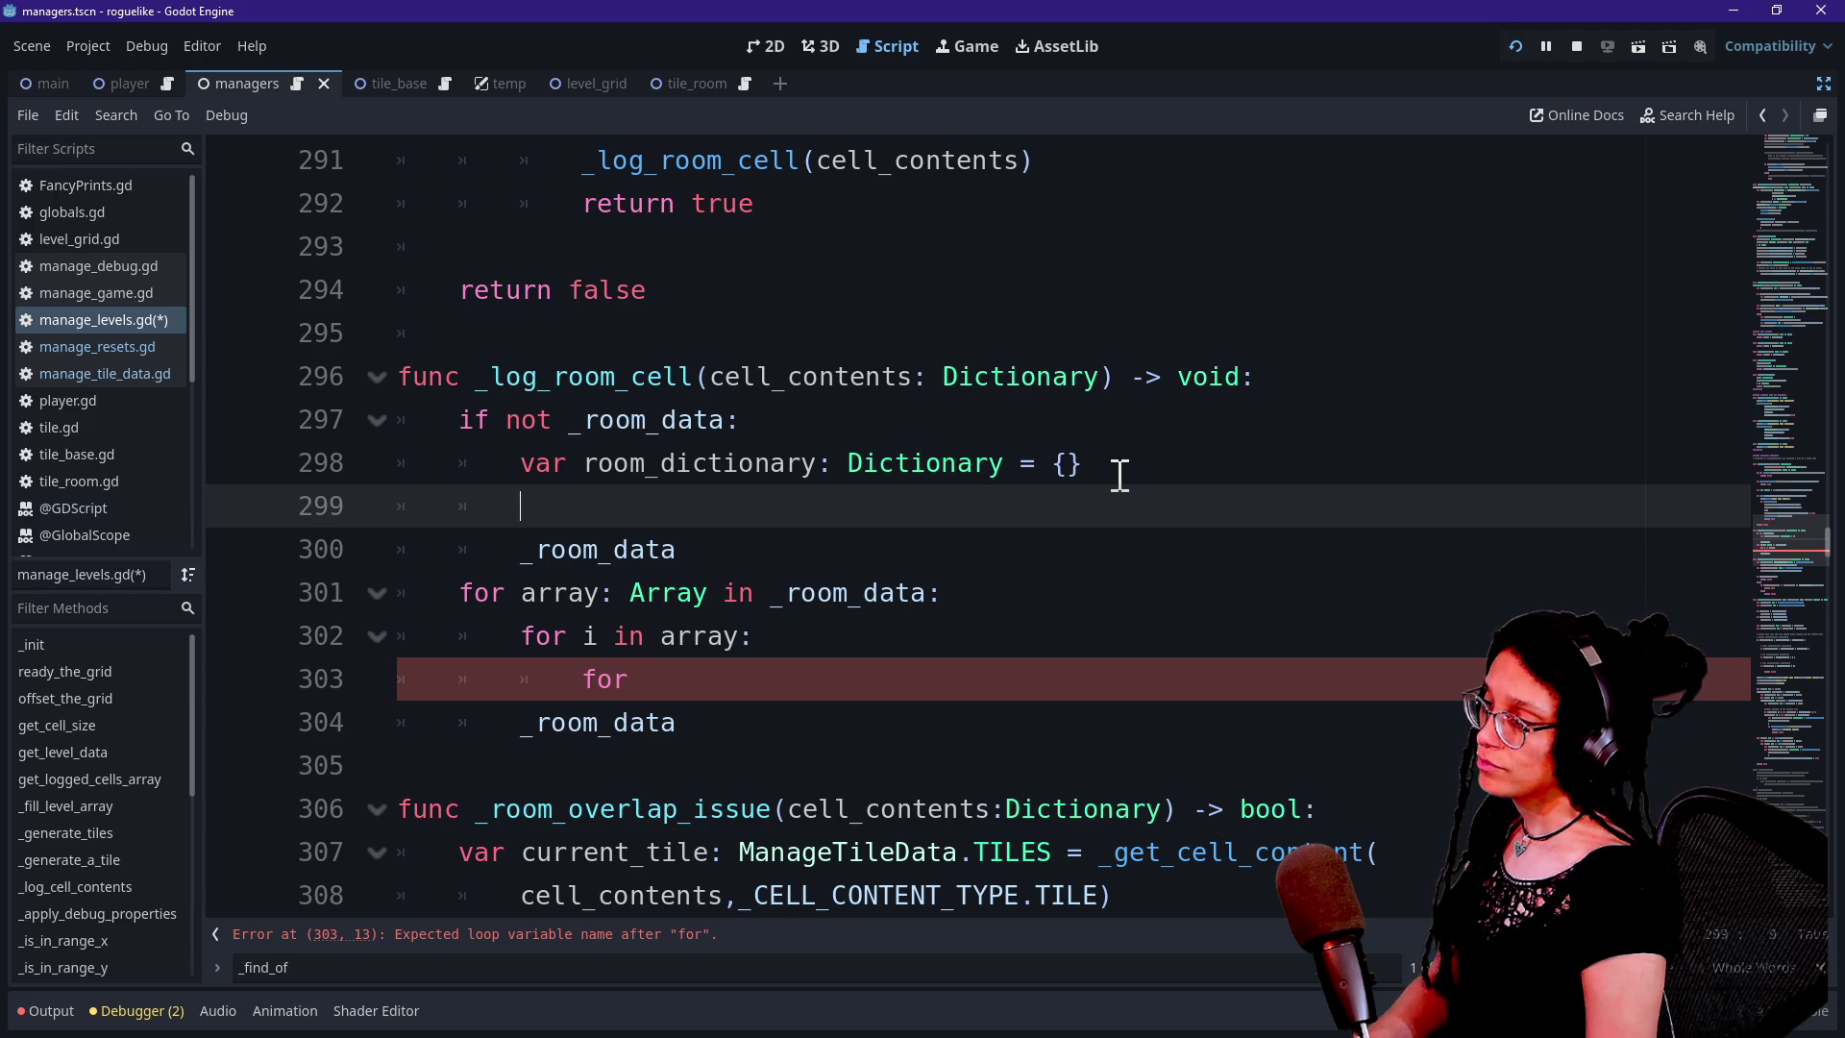
# Start the line 'room_dictionary = _ROOM_CONTENT_DATA' using autocomplete
pyautogui.write('room _dictionary')
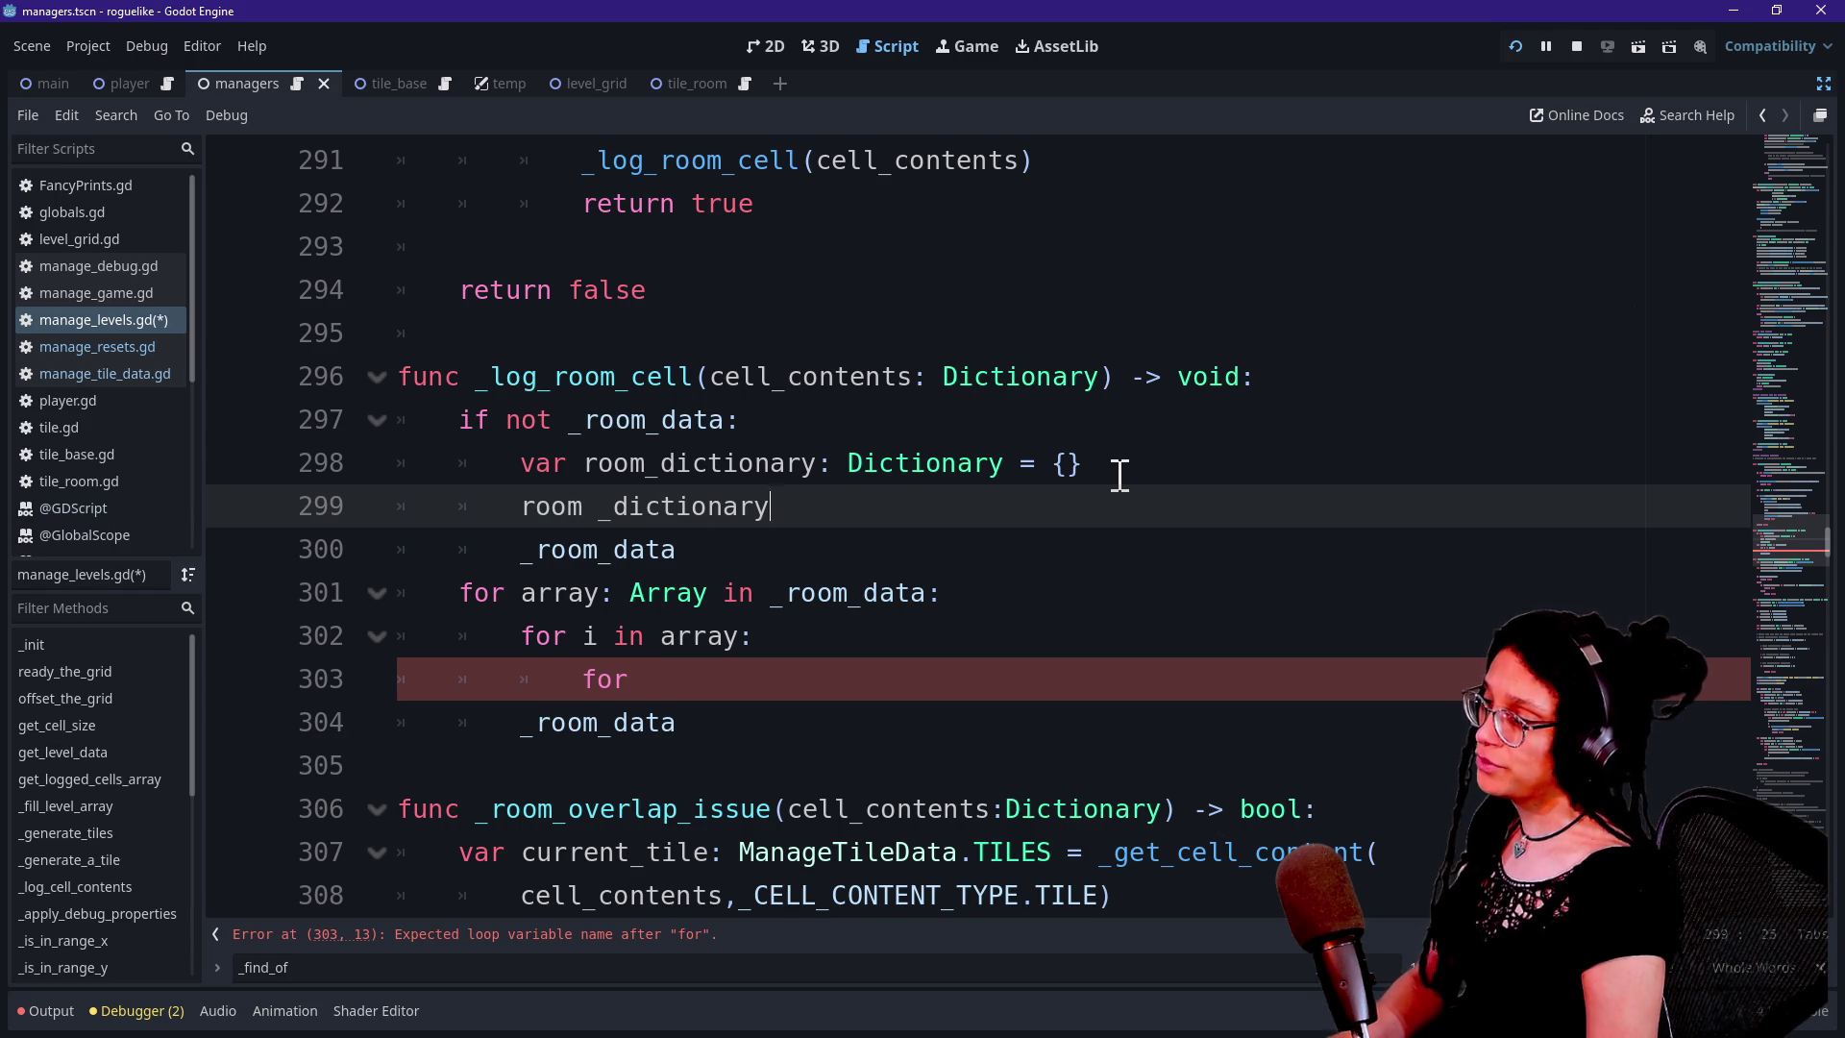
pyautogui.press('BackSpace')
pyautogui.press('BackSpace')
pyautogui.press('BackSpace')
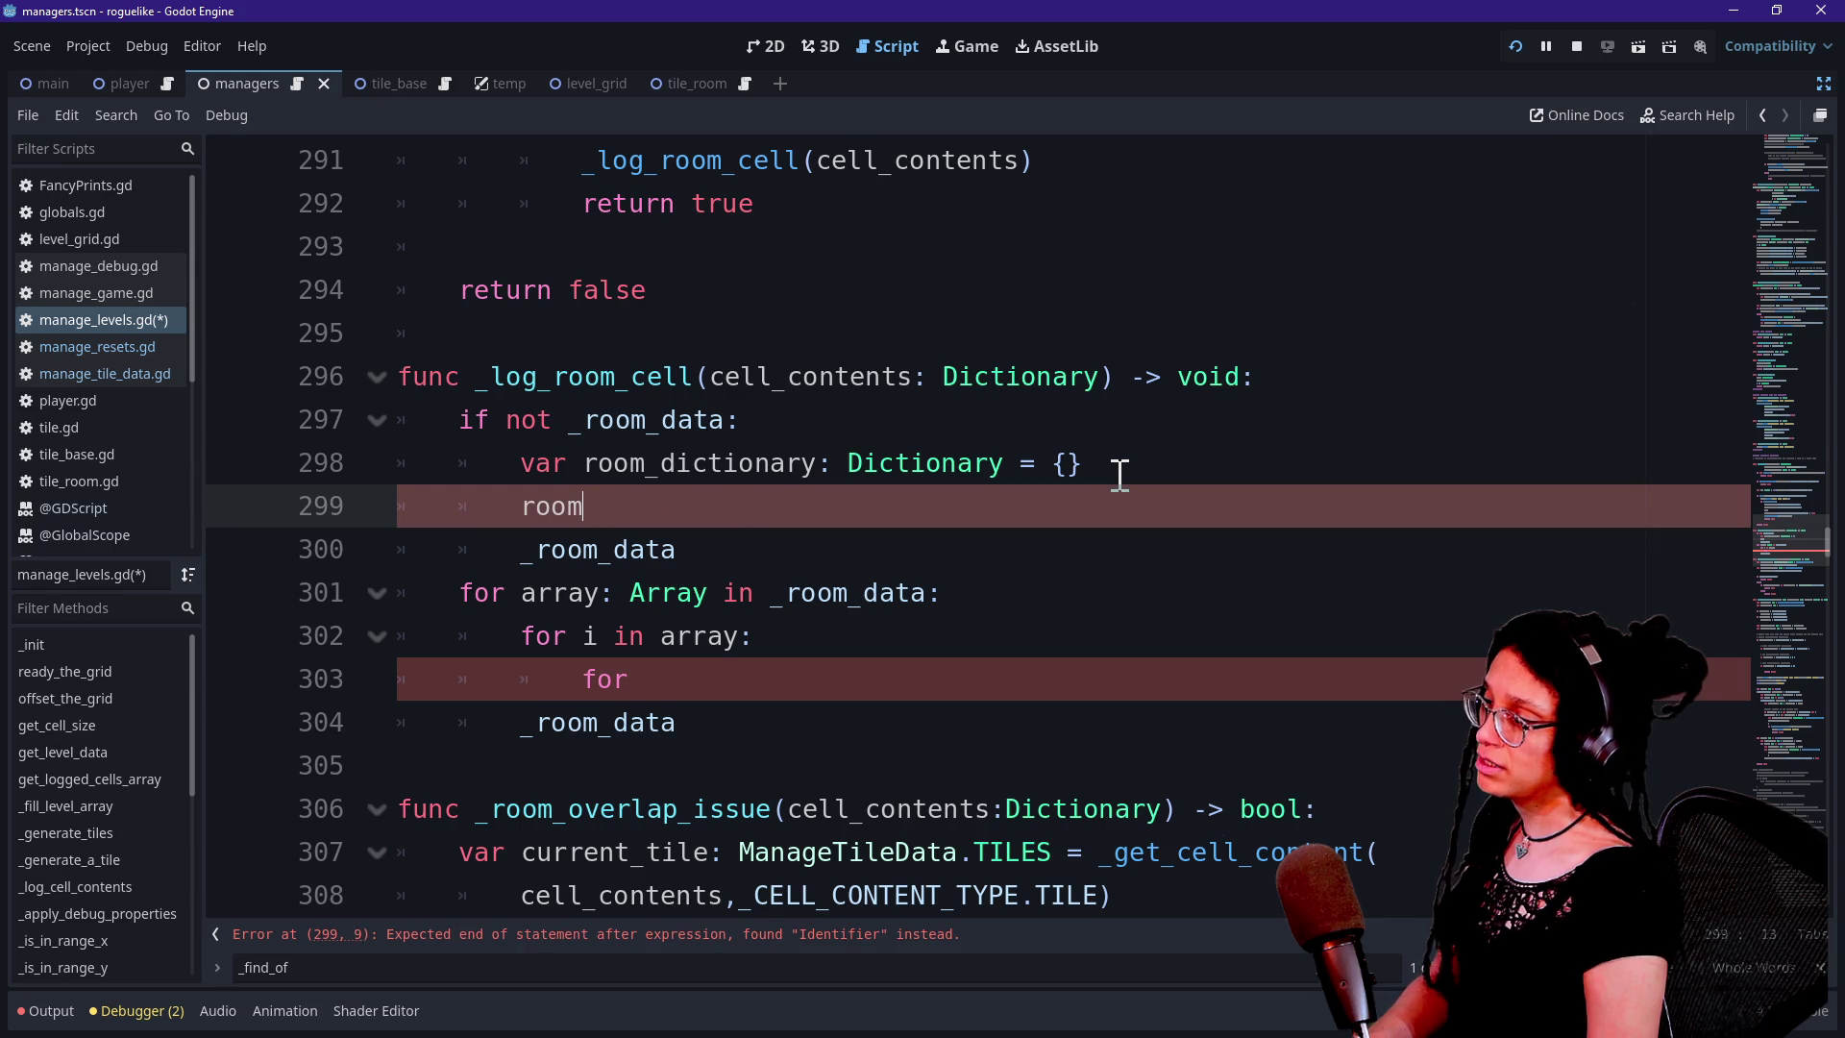
pyautogui.write('+di')
pyautogui.press('BackSpace')
pyautogui.press('BackSpace')
pyautogui.write('dictionary = ')
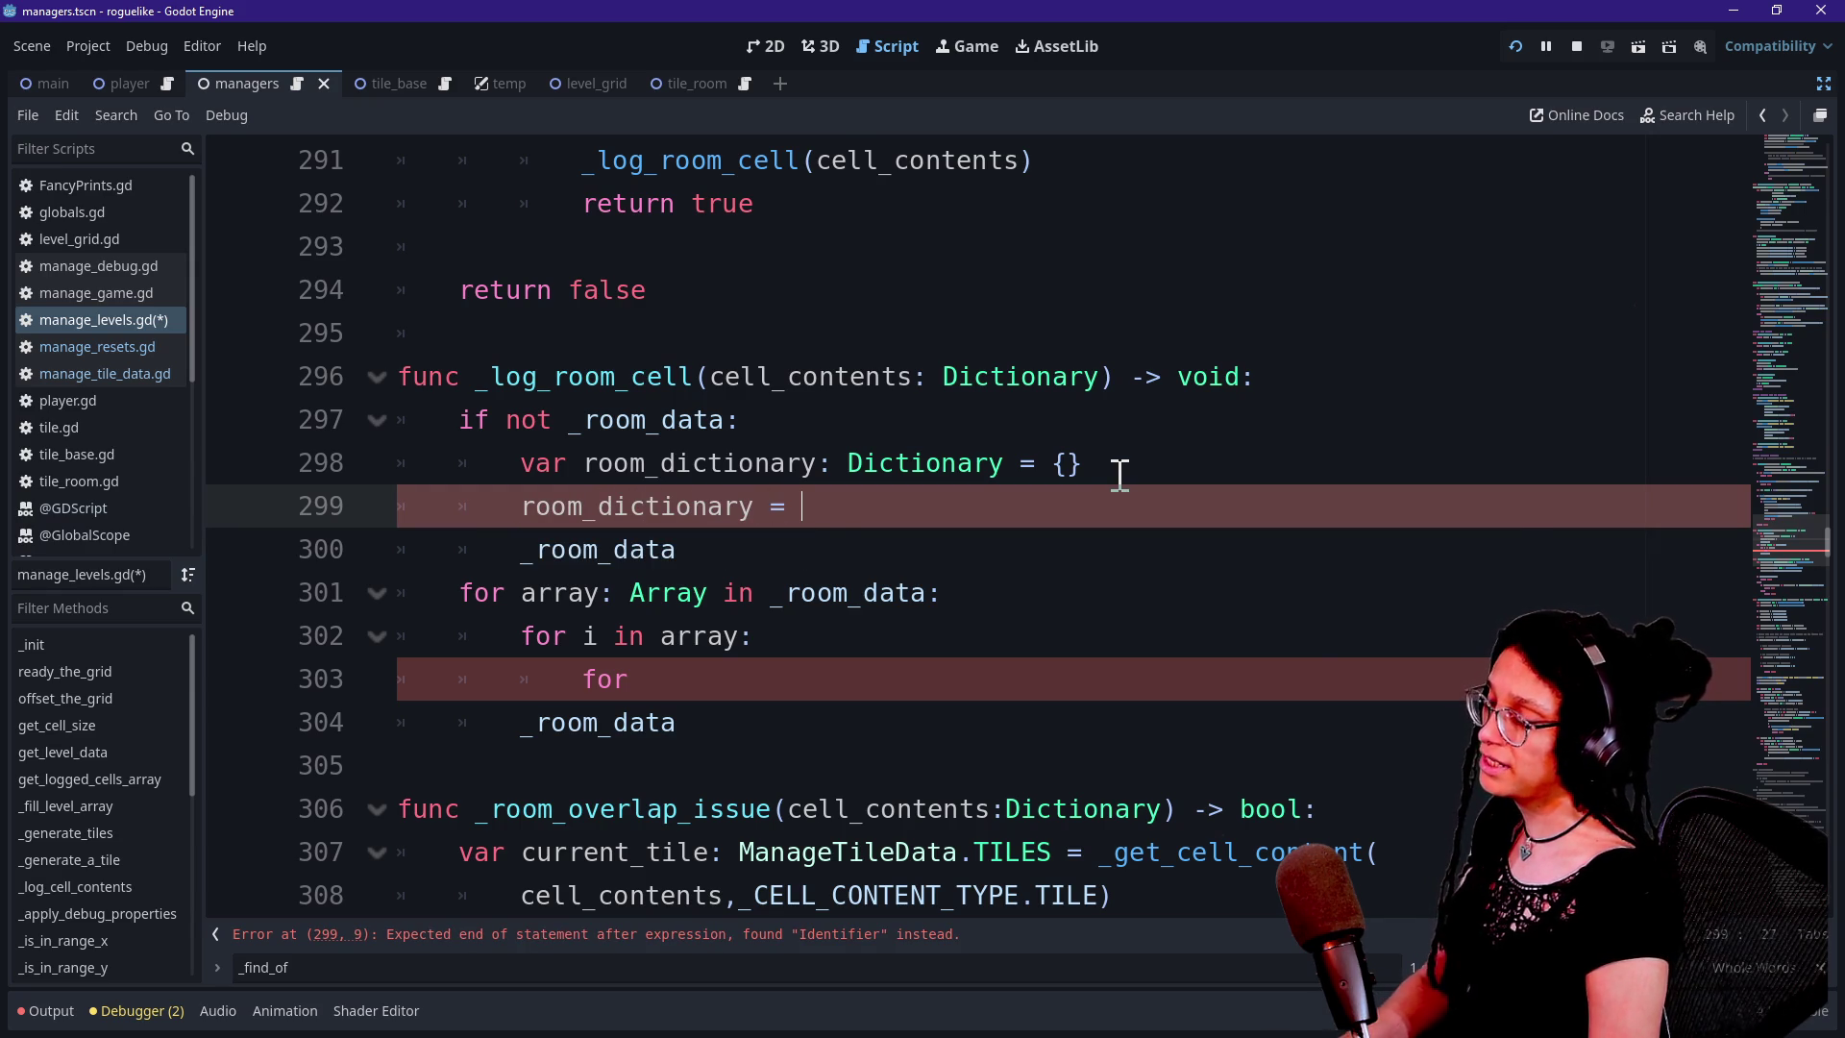
pyautogui.write('_')
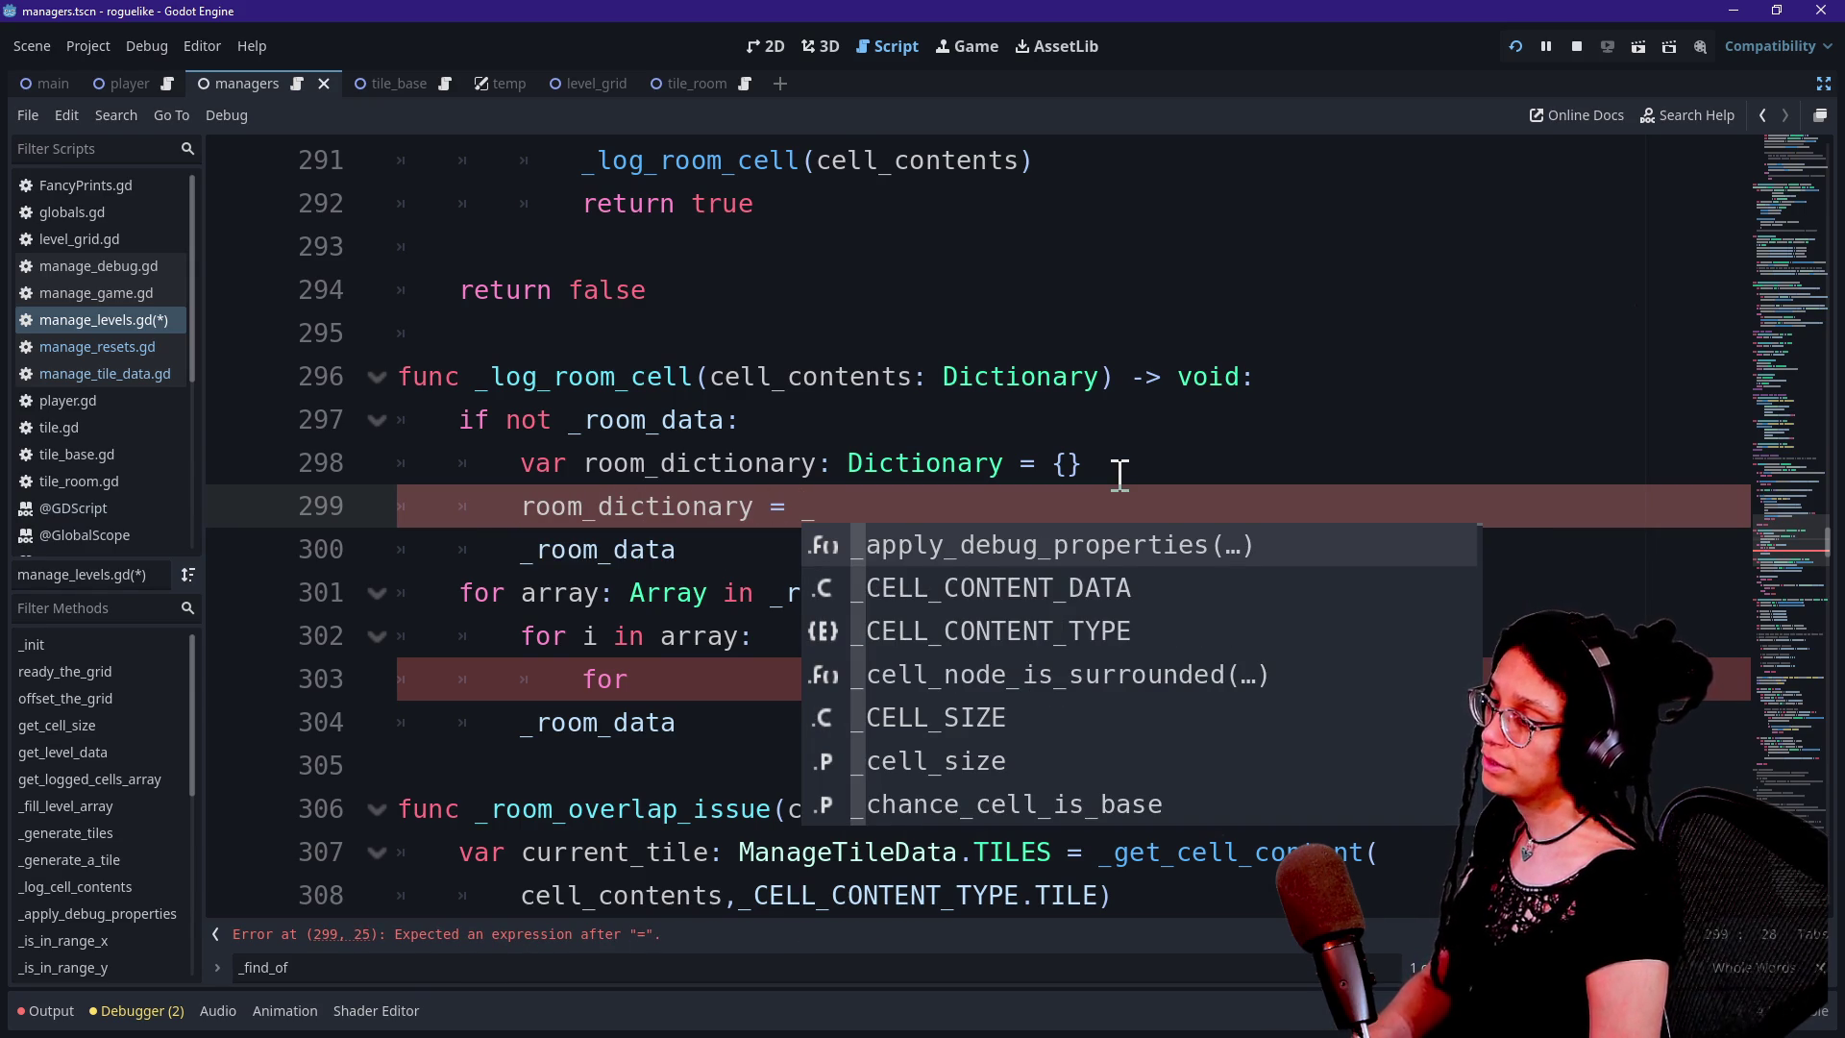
pyautogui.write('ROOM')
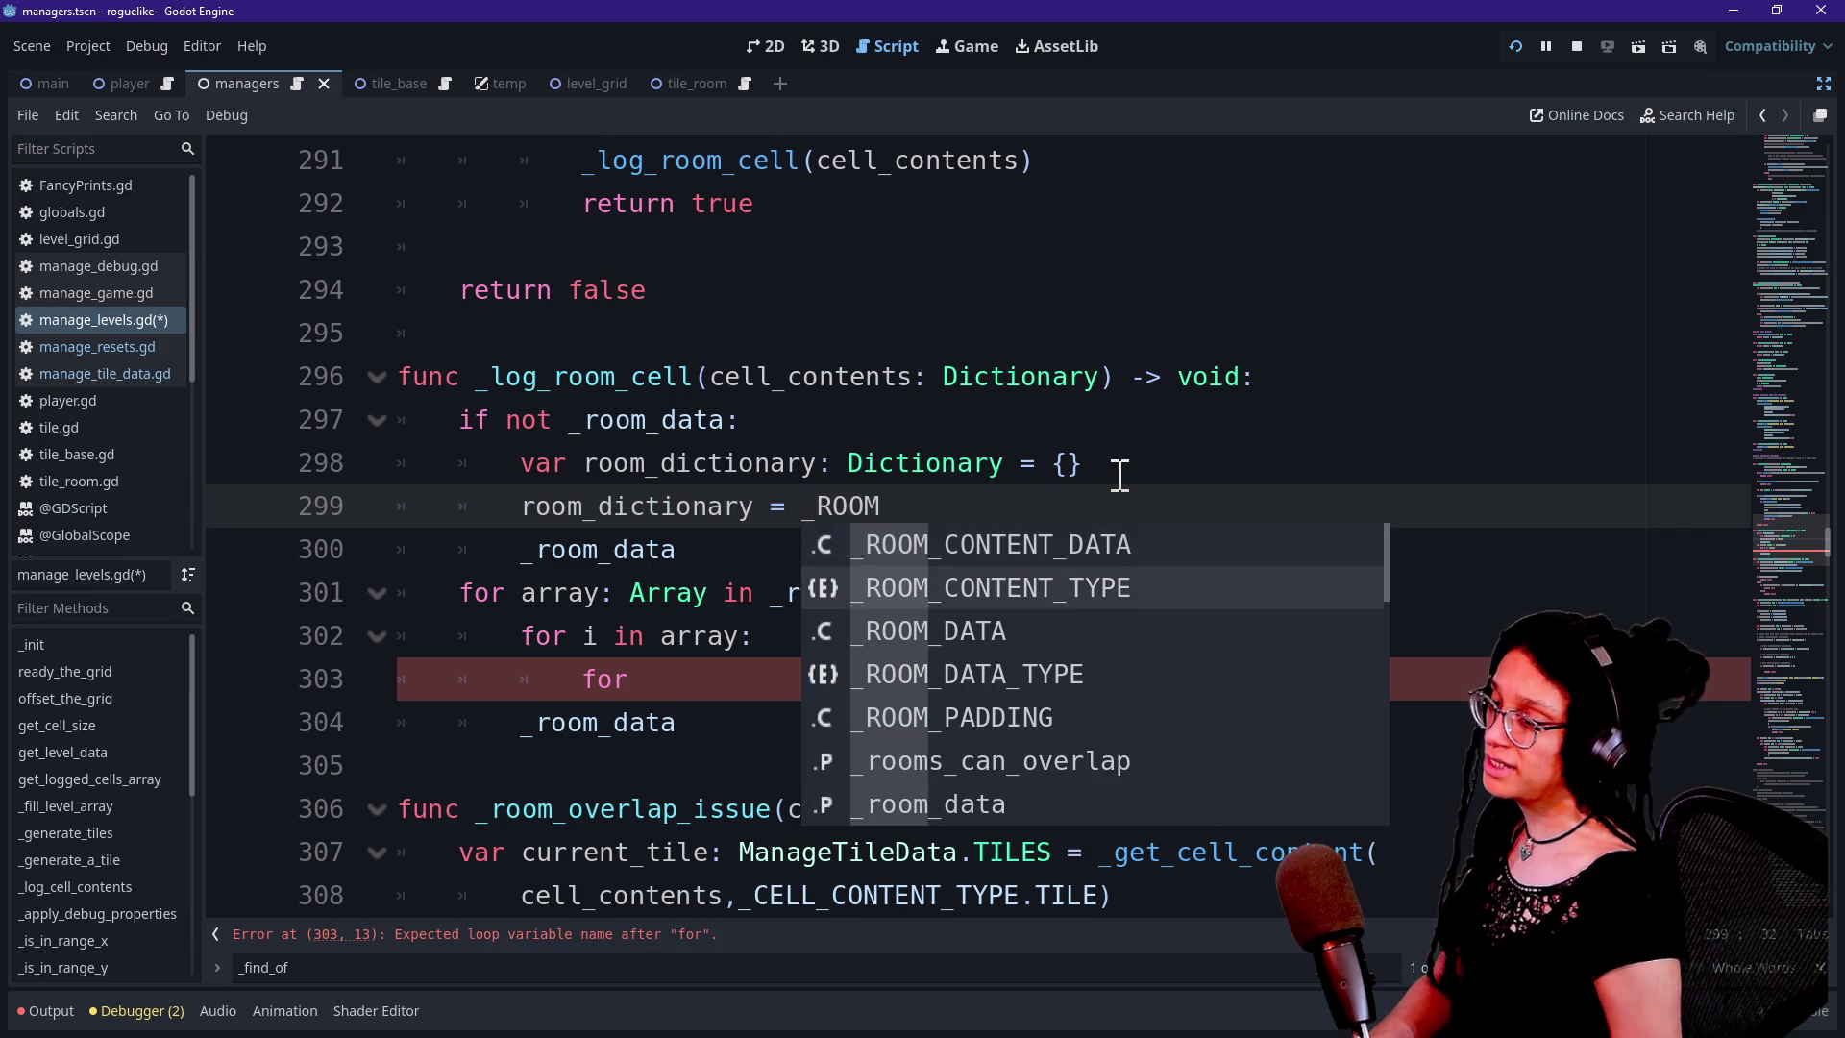
pyautogui.press('Return')
# Finish it with .duplicate(), remove stray characters, and go to the _ROOM_CONTENT_DATA definition
pyautogui.write('.')
pyautogui.press('BackSpace')
pyautogui.write('.dupl')
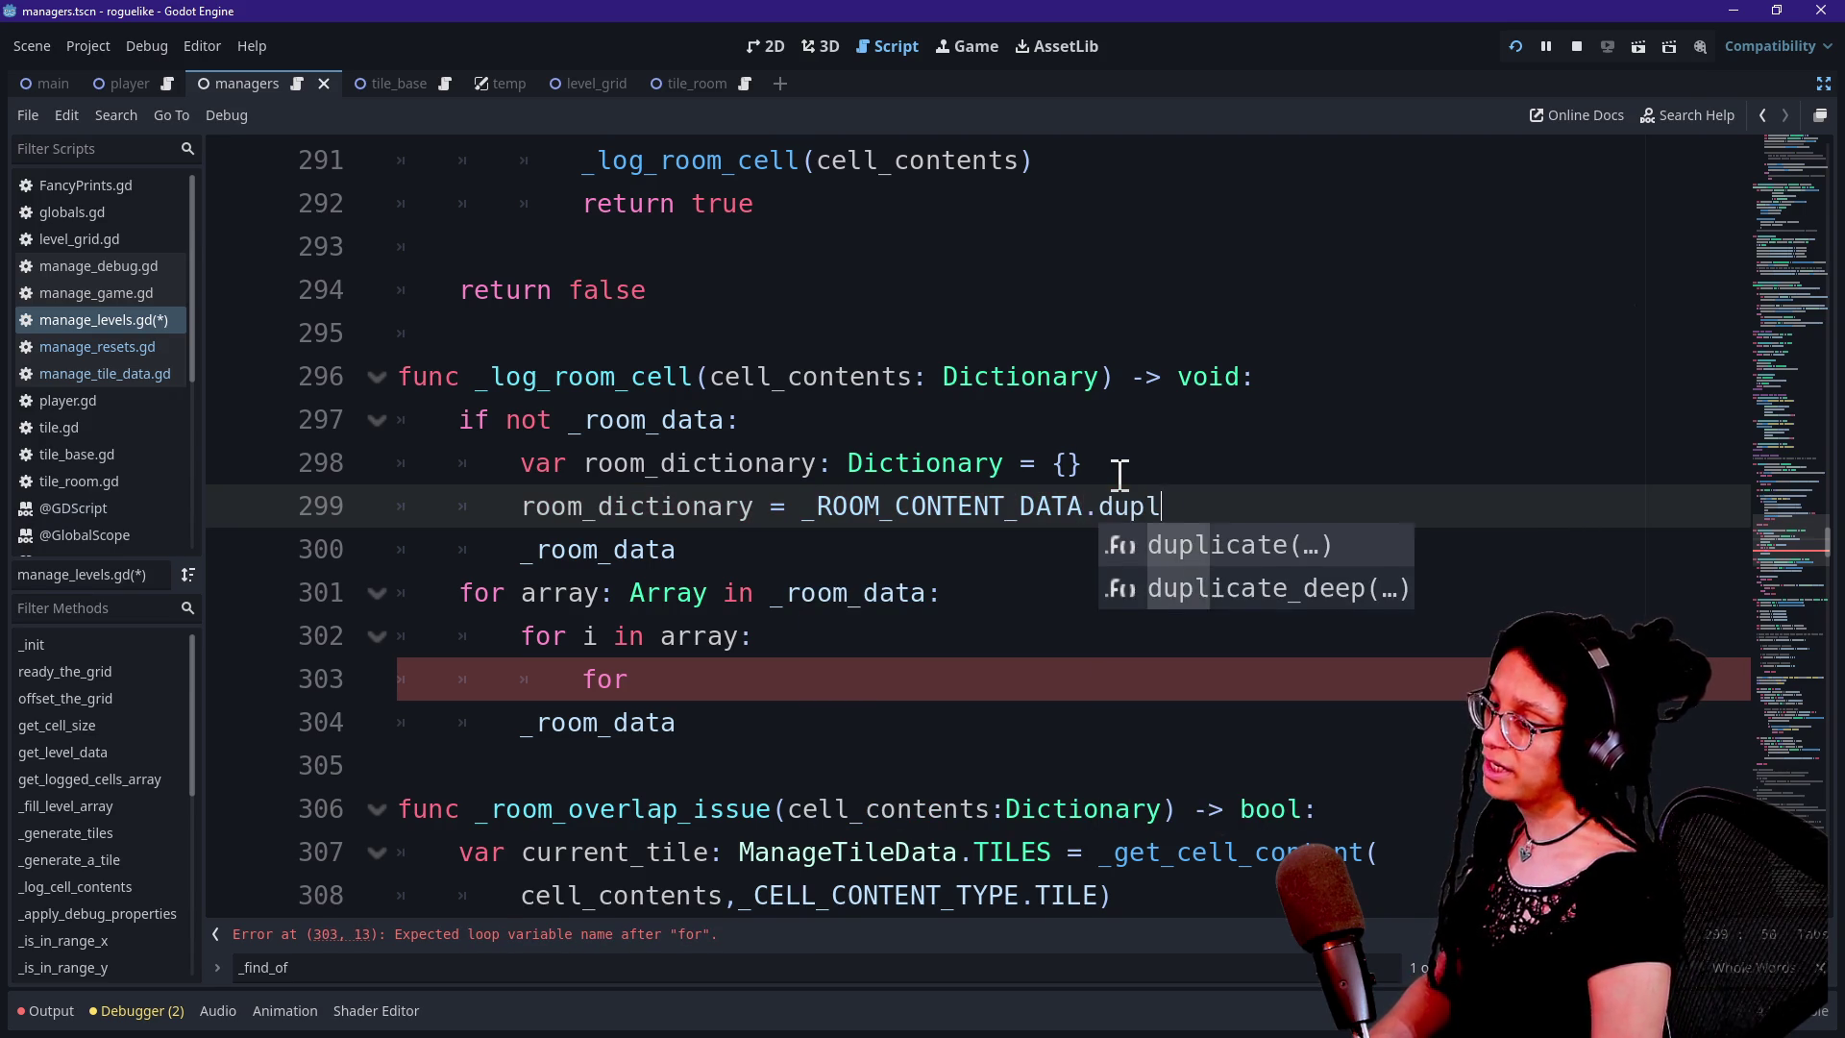
pyautogui.press('Return')
pyautogui.press('Up')
pyautogui.write(')')
pyautogui.press('BackSpace')
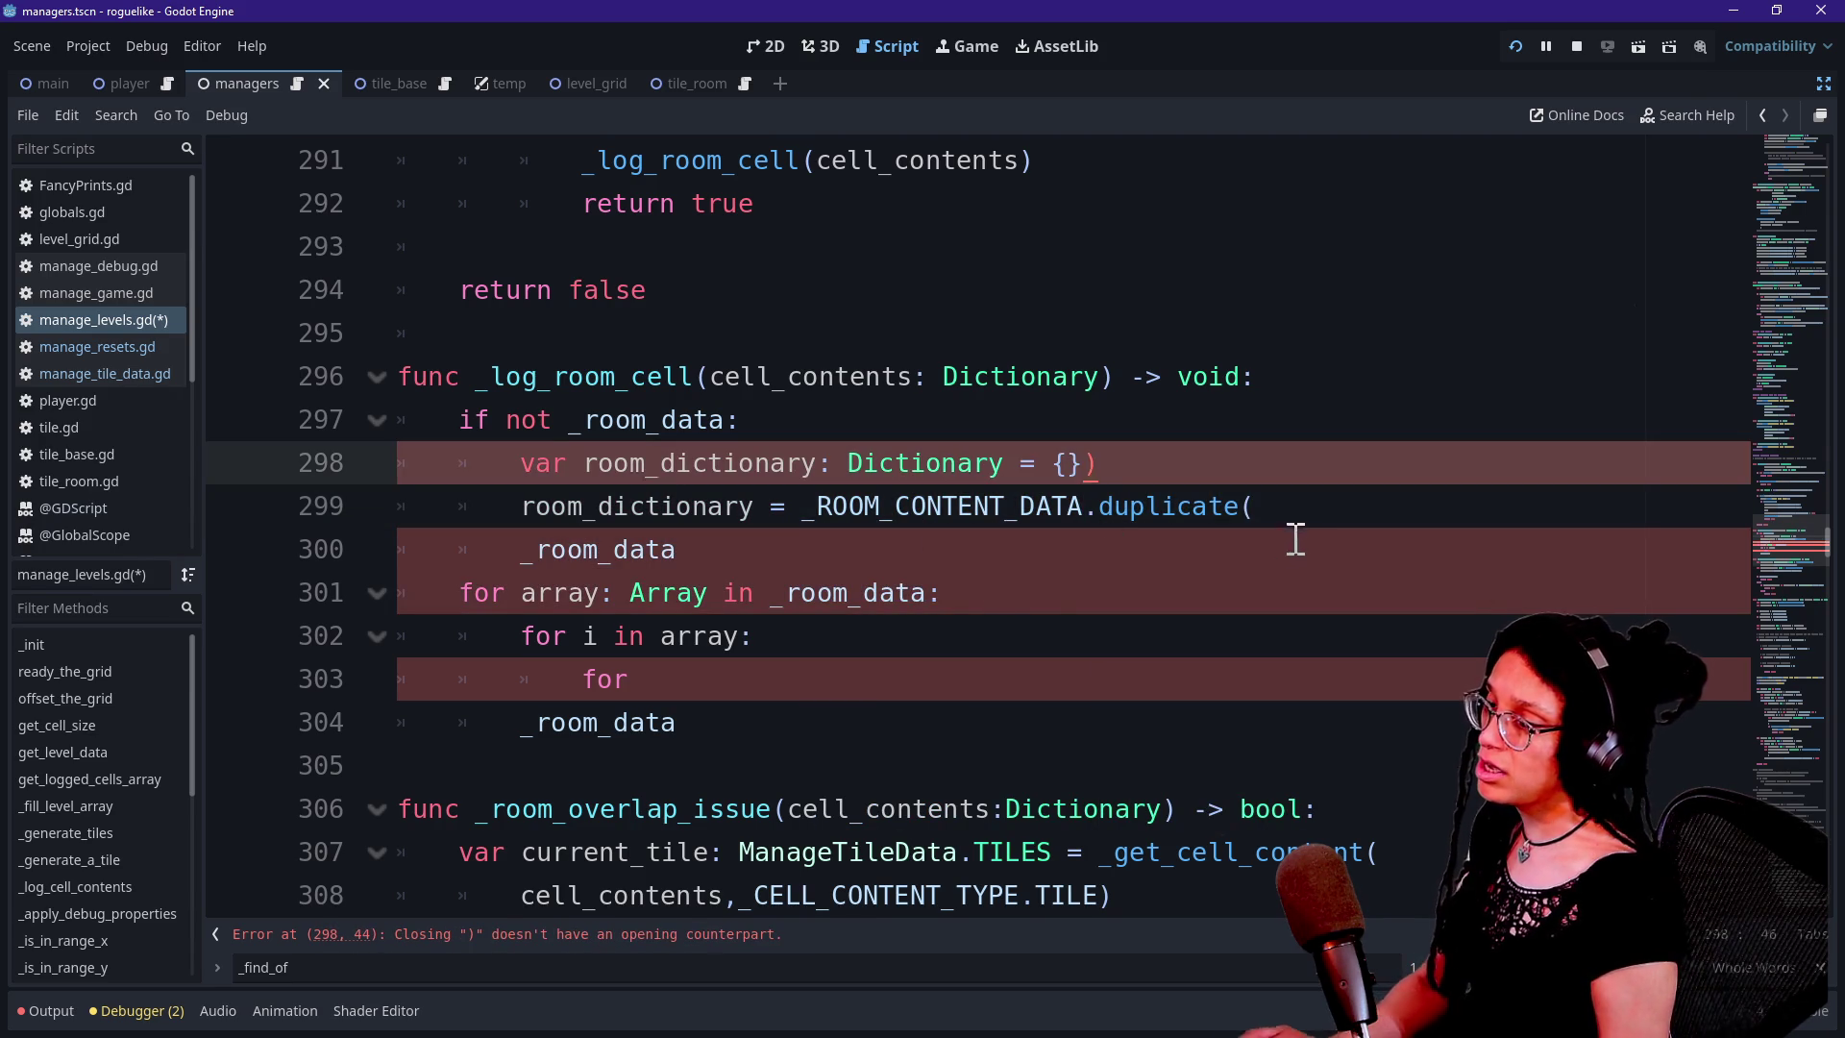
pyautogui.click(1324, 511)
pyautogui.write('_')
pyautogui.press('BackSpace')
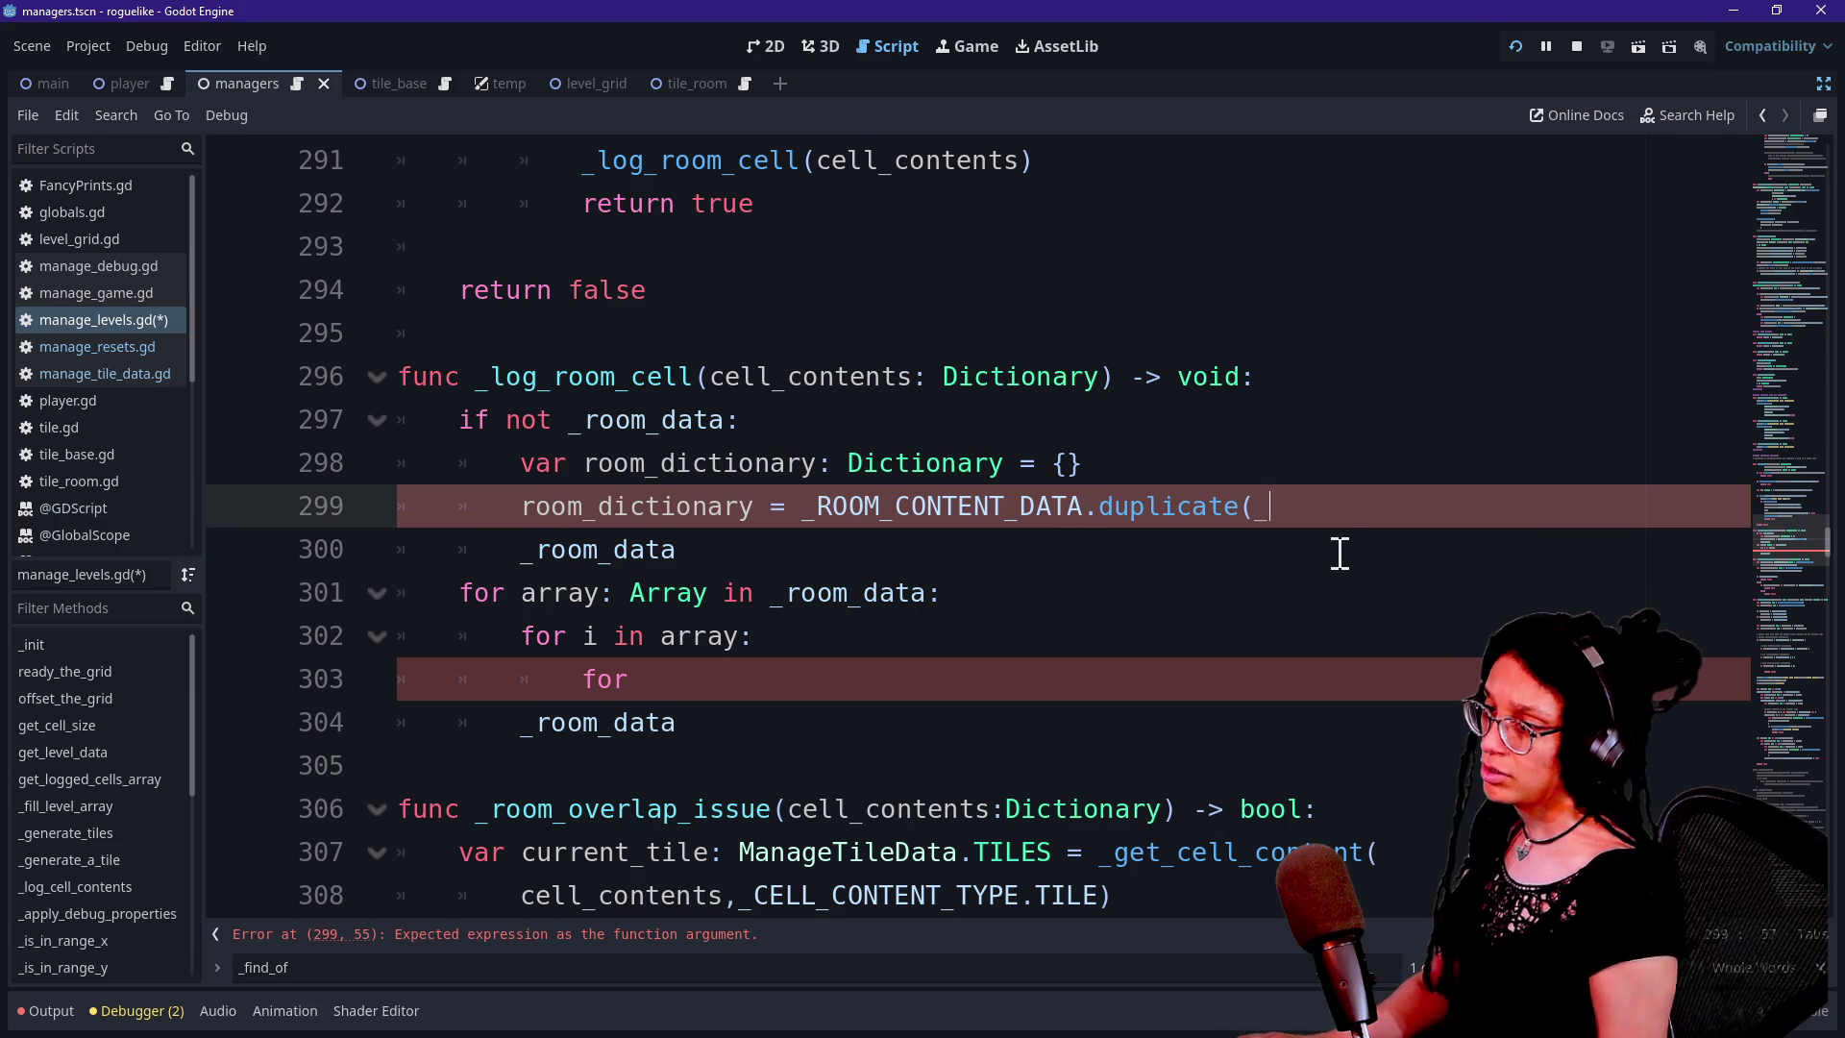
pyautogui.write(')')
pyautogui.keyDown('ctrl'); pyautogui.click(907, 506); pyautogui.keyUp('ctrl')
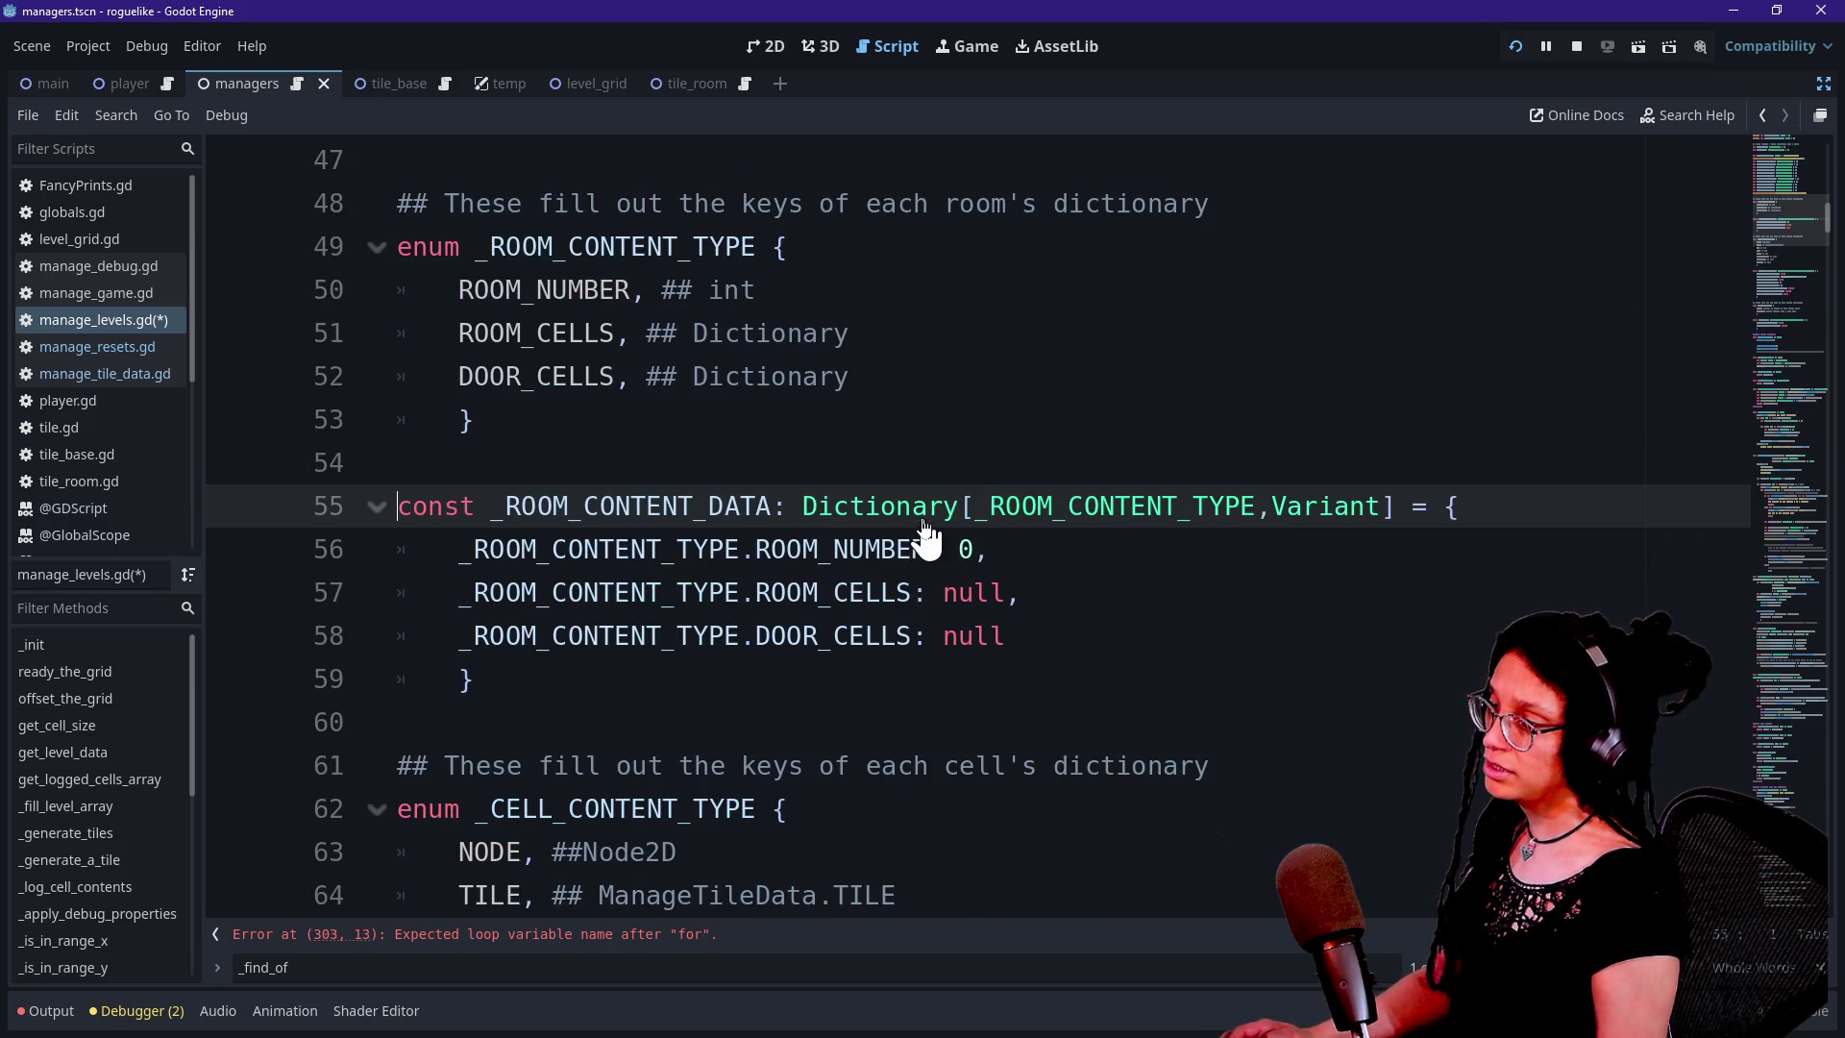
# Inspect the ROOM_CELLS and DOOR_CELLS entries of _ROOM_CONTENT_DATA, then return to _log_room_cell
pyautogui.moveTo(663, 486); pyautogui.dragTo(836, 688)
pyautogui.click(765, 688)
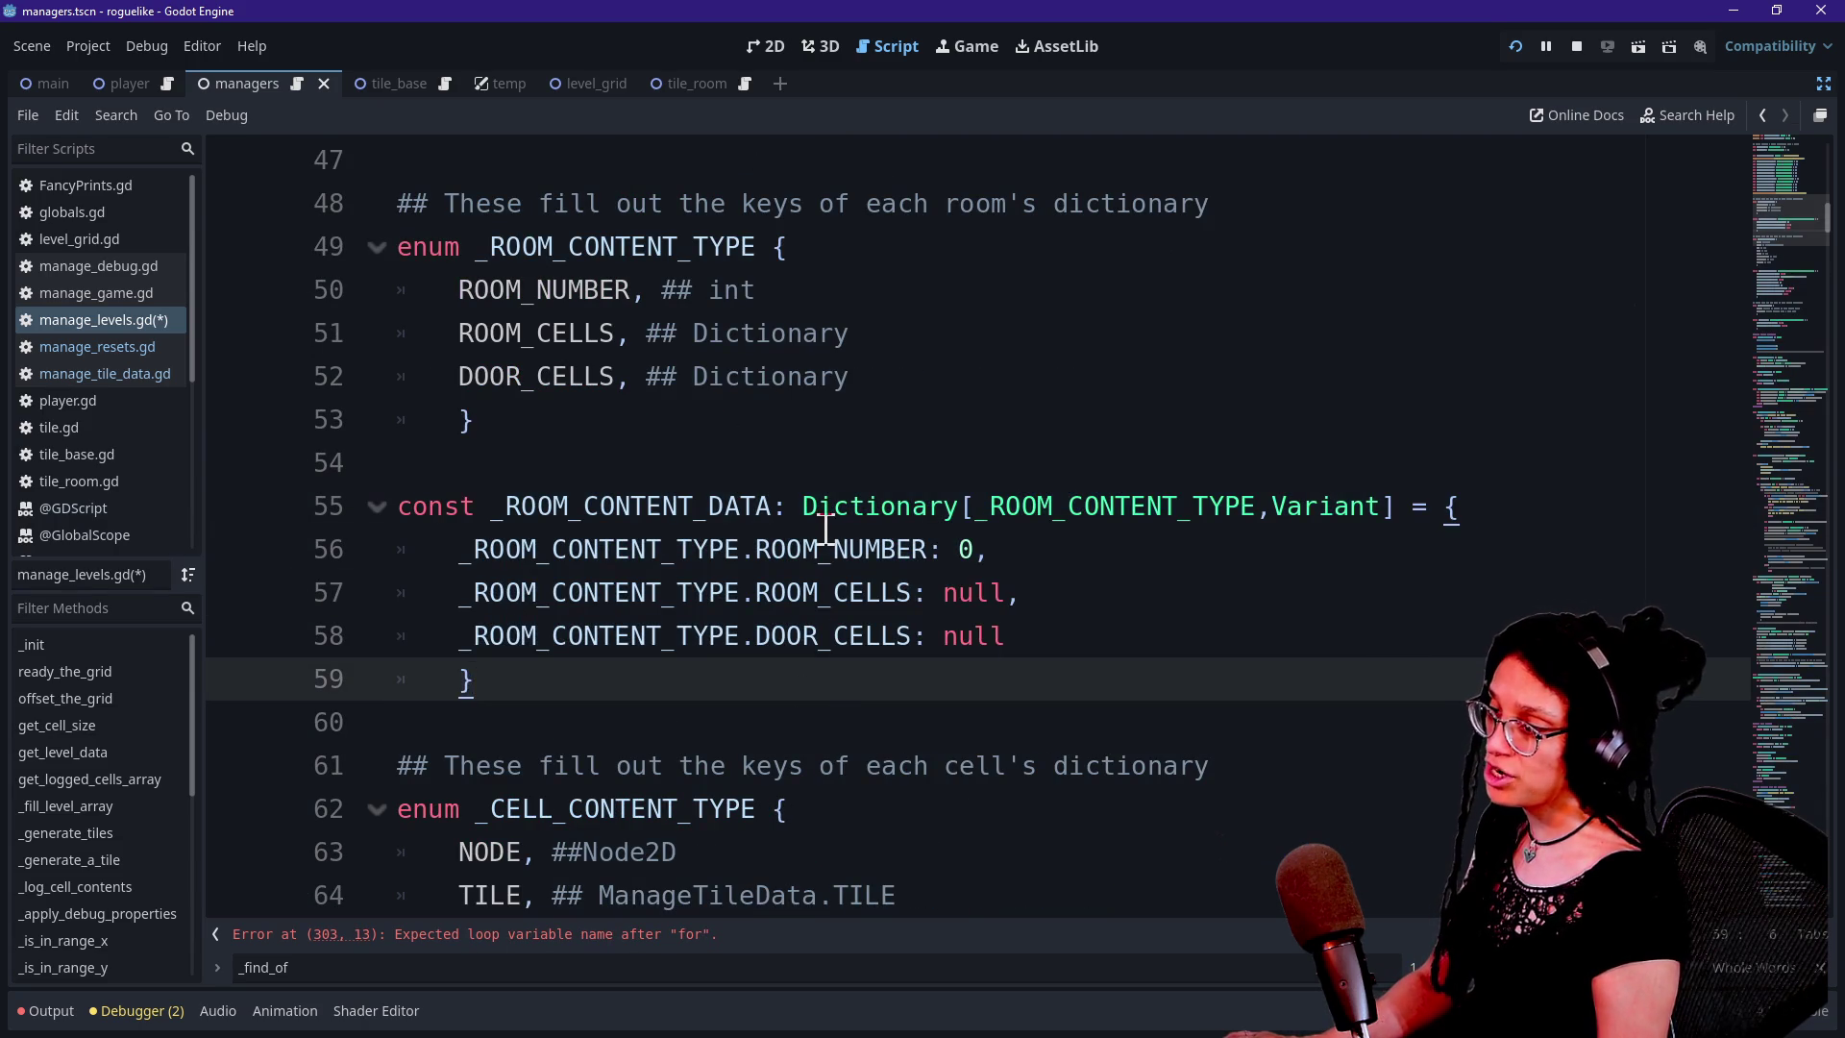
pyautogui.moveTo(694, 550); pyautogui.dragTo(955, 593)
pyautogui.click(722, 590)
pyautogui.moveTo(741, 592); pyautogui.dragTo(990, 596)
pyautogui.click(671, 635)
pyautogui.moveTo(741, 635); pyautogui.dragTo(1000, 635)
pyautogui.moveTo(844, 663); pyautogui.dragTo(700, 558)
pyautogui.click(700, 556)
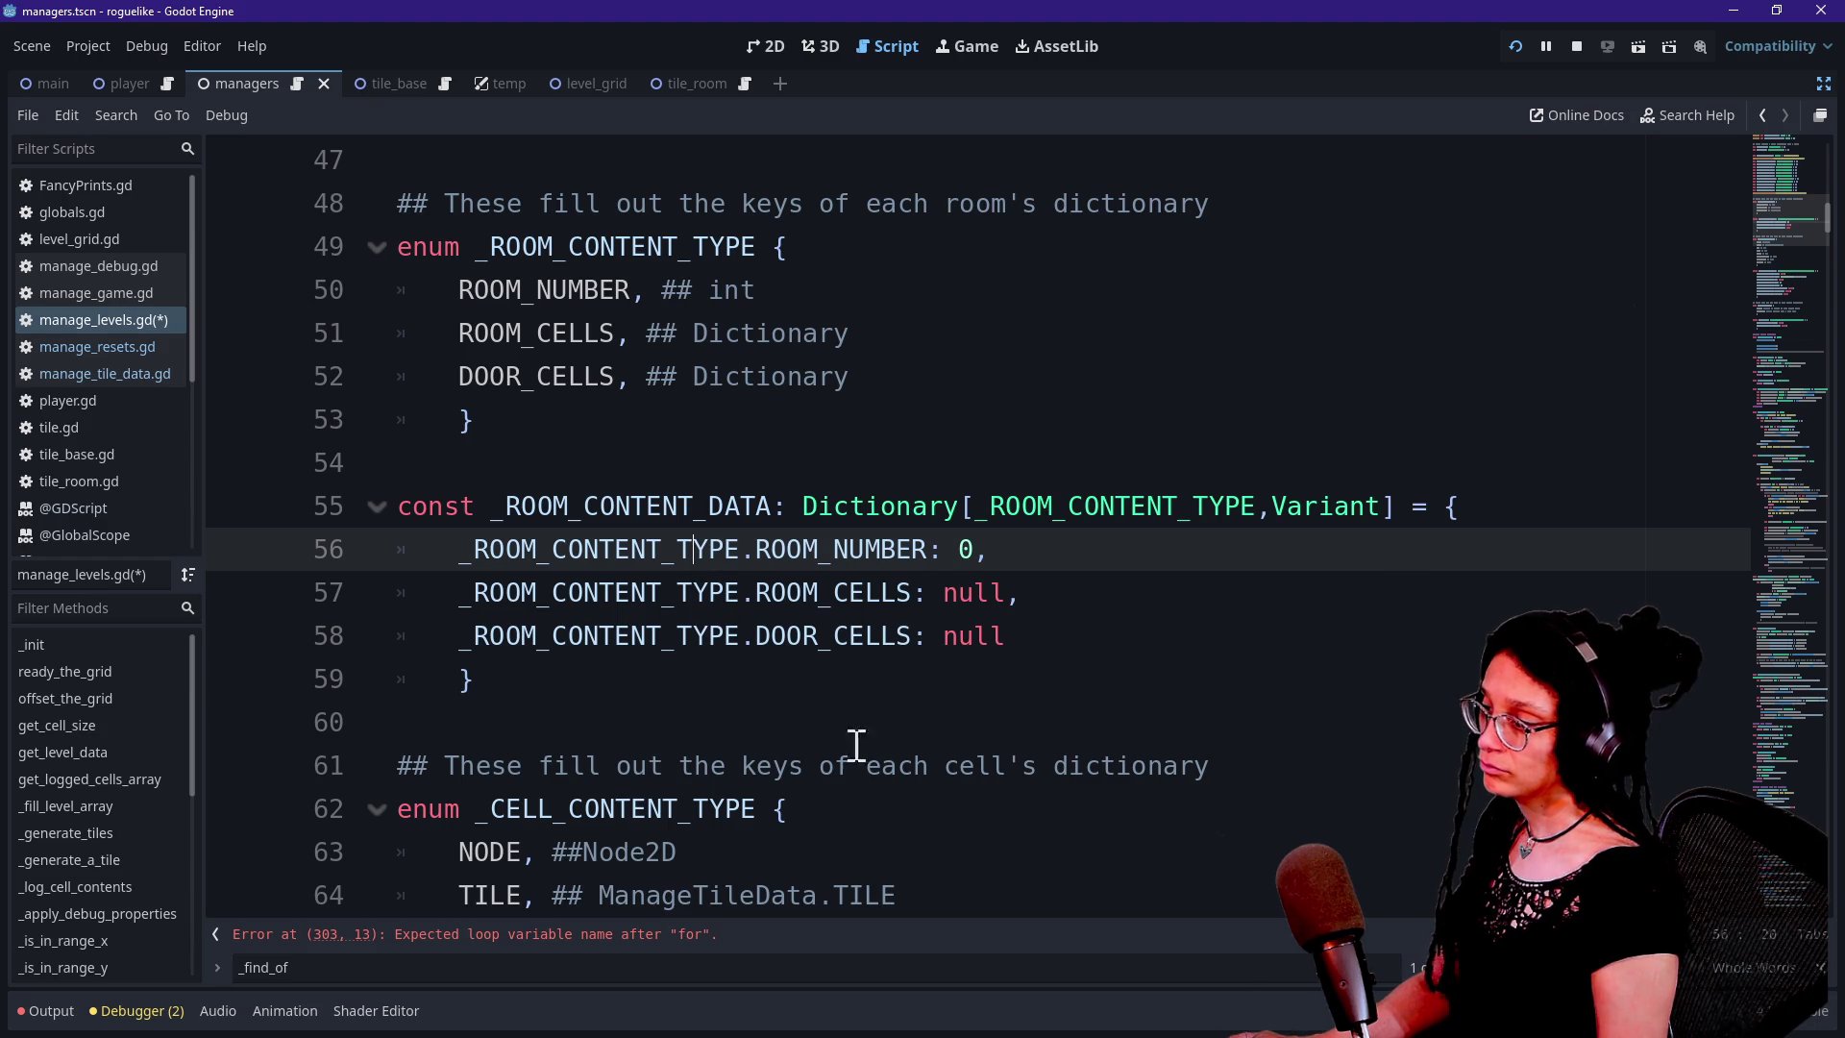
pyautogui.click(657, 942)
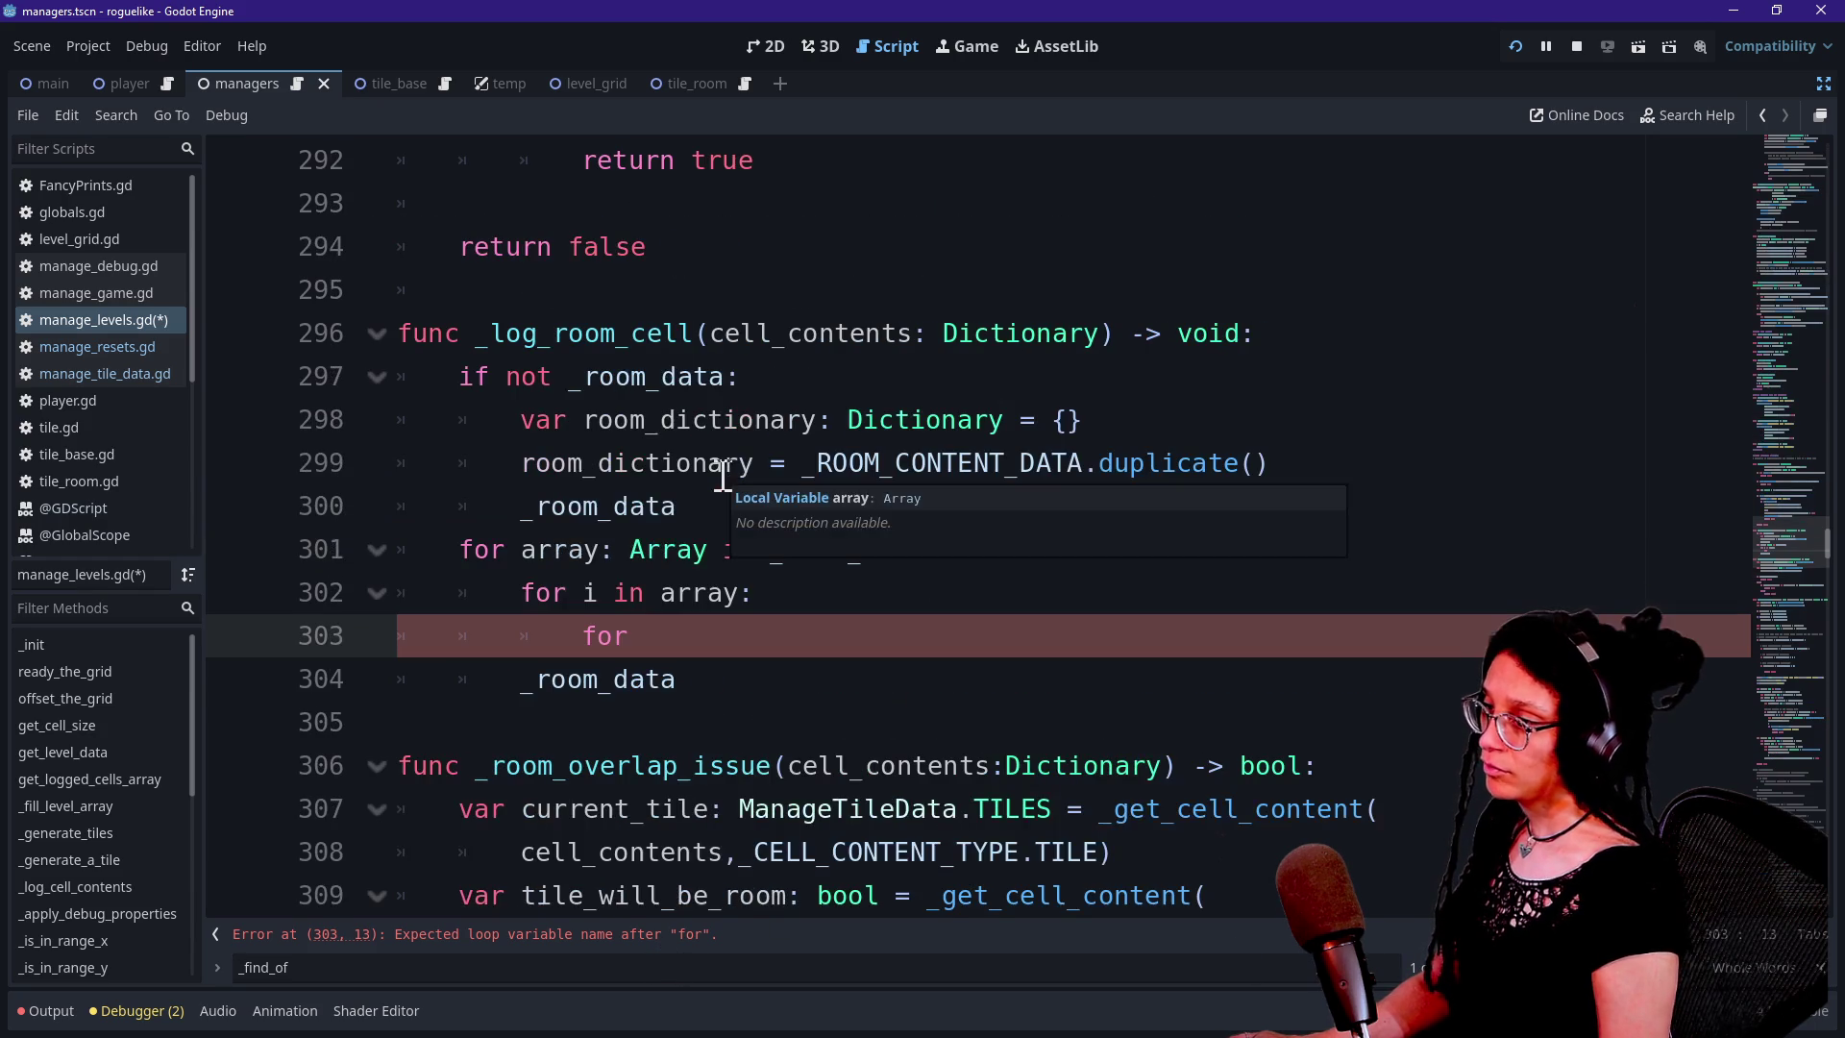
# Insert a _create_room_dictionary() call under 'if not _room_data:'
pyautogui.moveTo(588, 417); pyautogui.dragTo(1314, 417)
pyautogui.click(1334, 440)
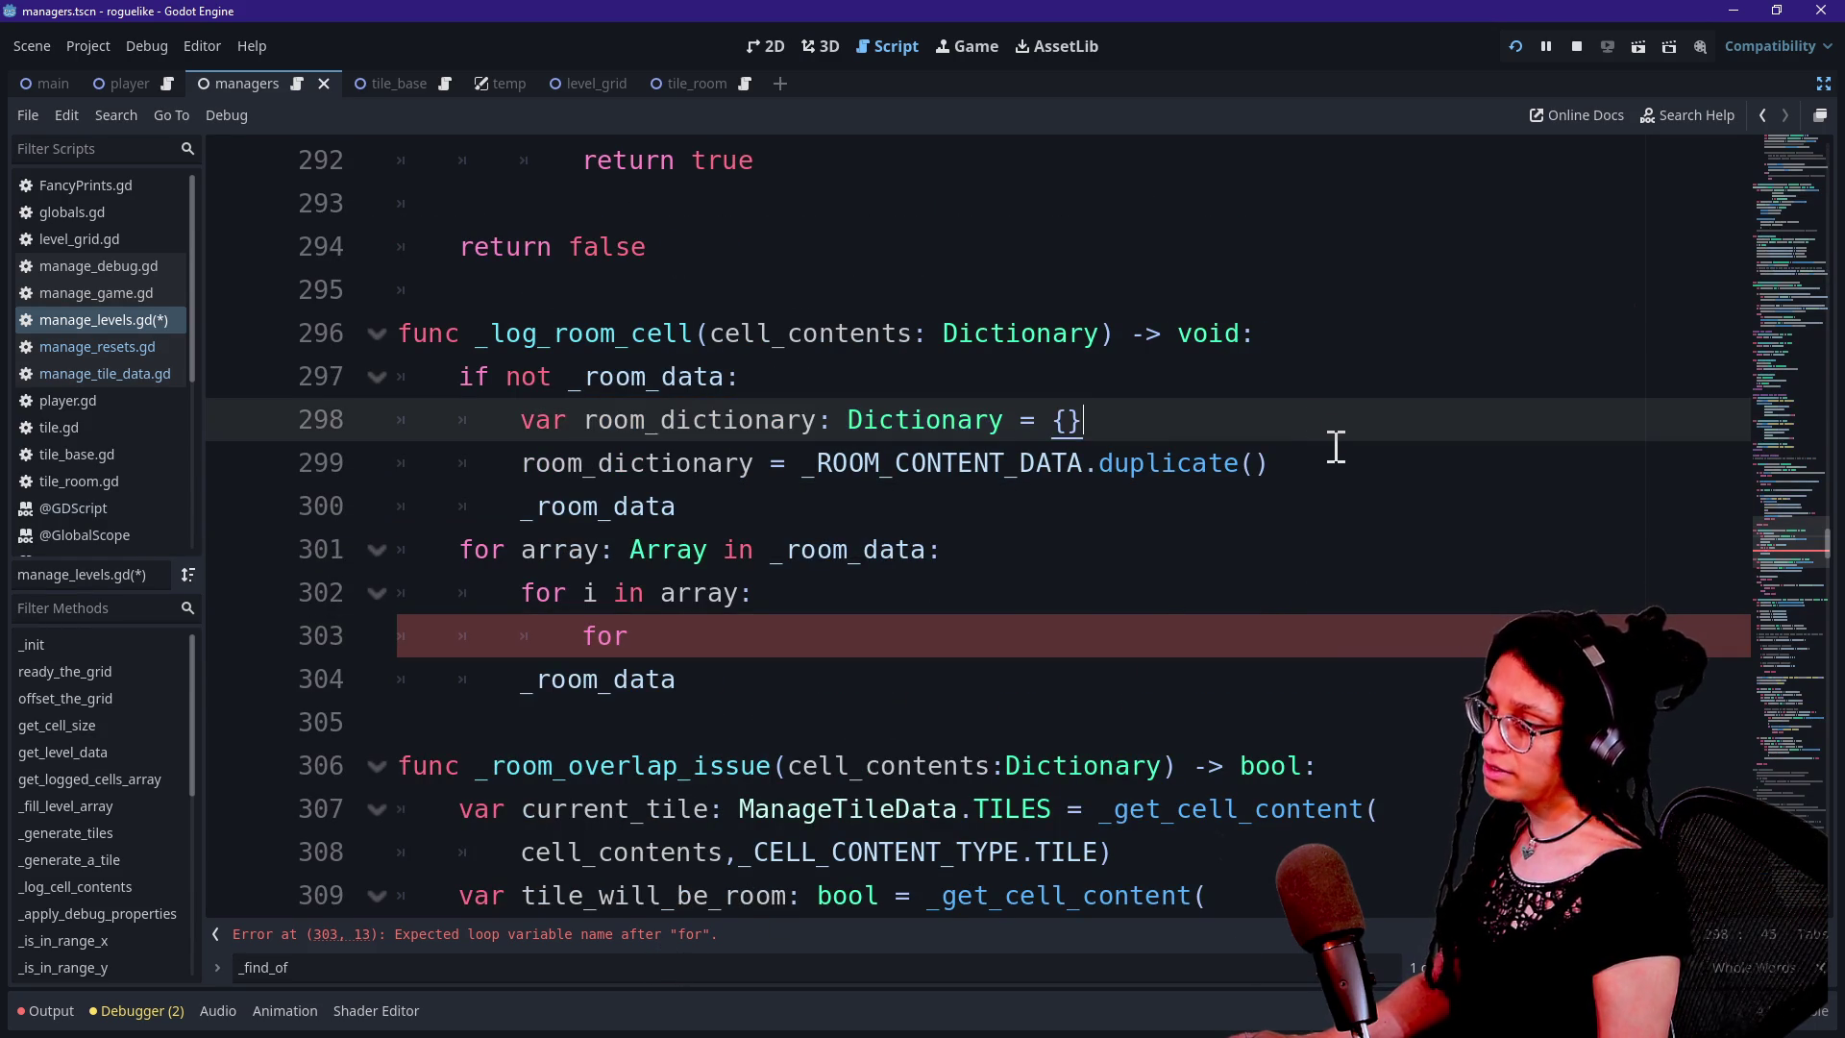
pyautogui.click(1381, 473)
pyautogui.press('Return')
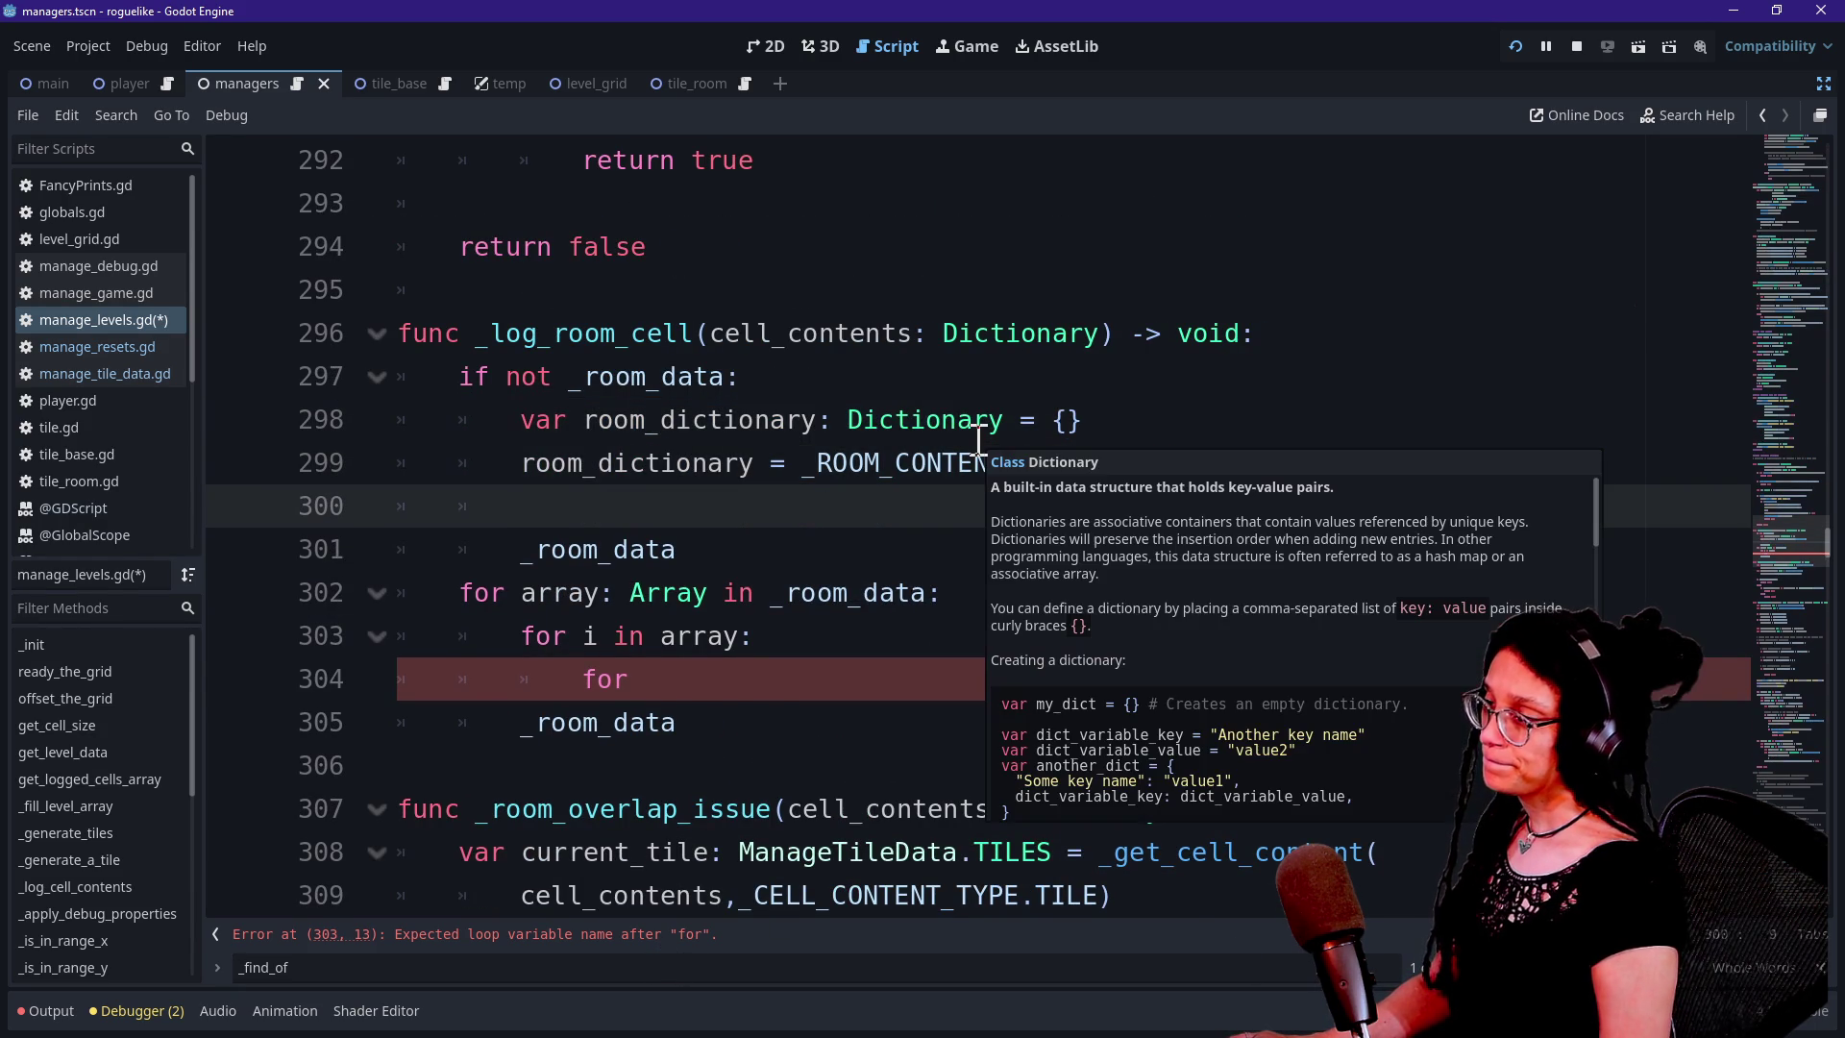
pyautogui.press('BackSpace')
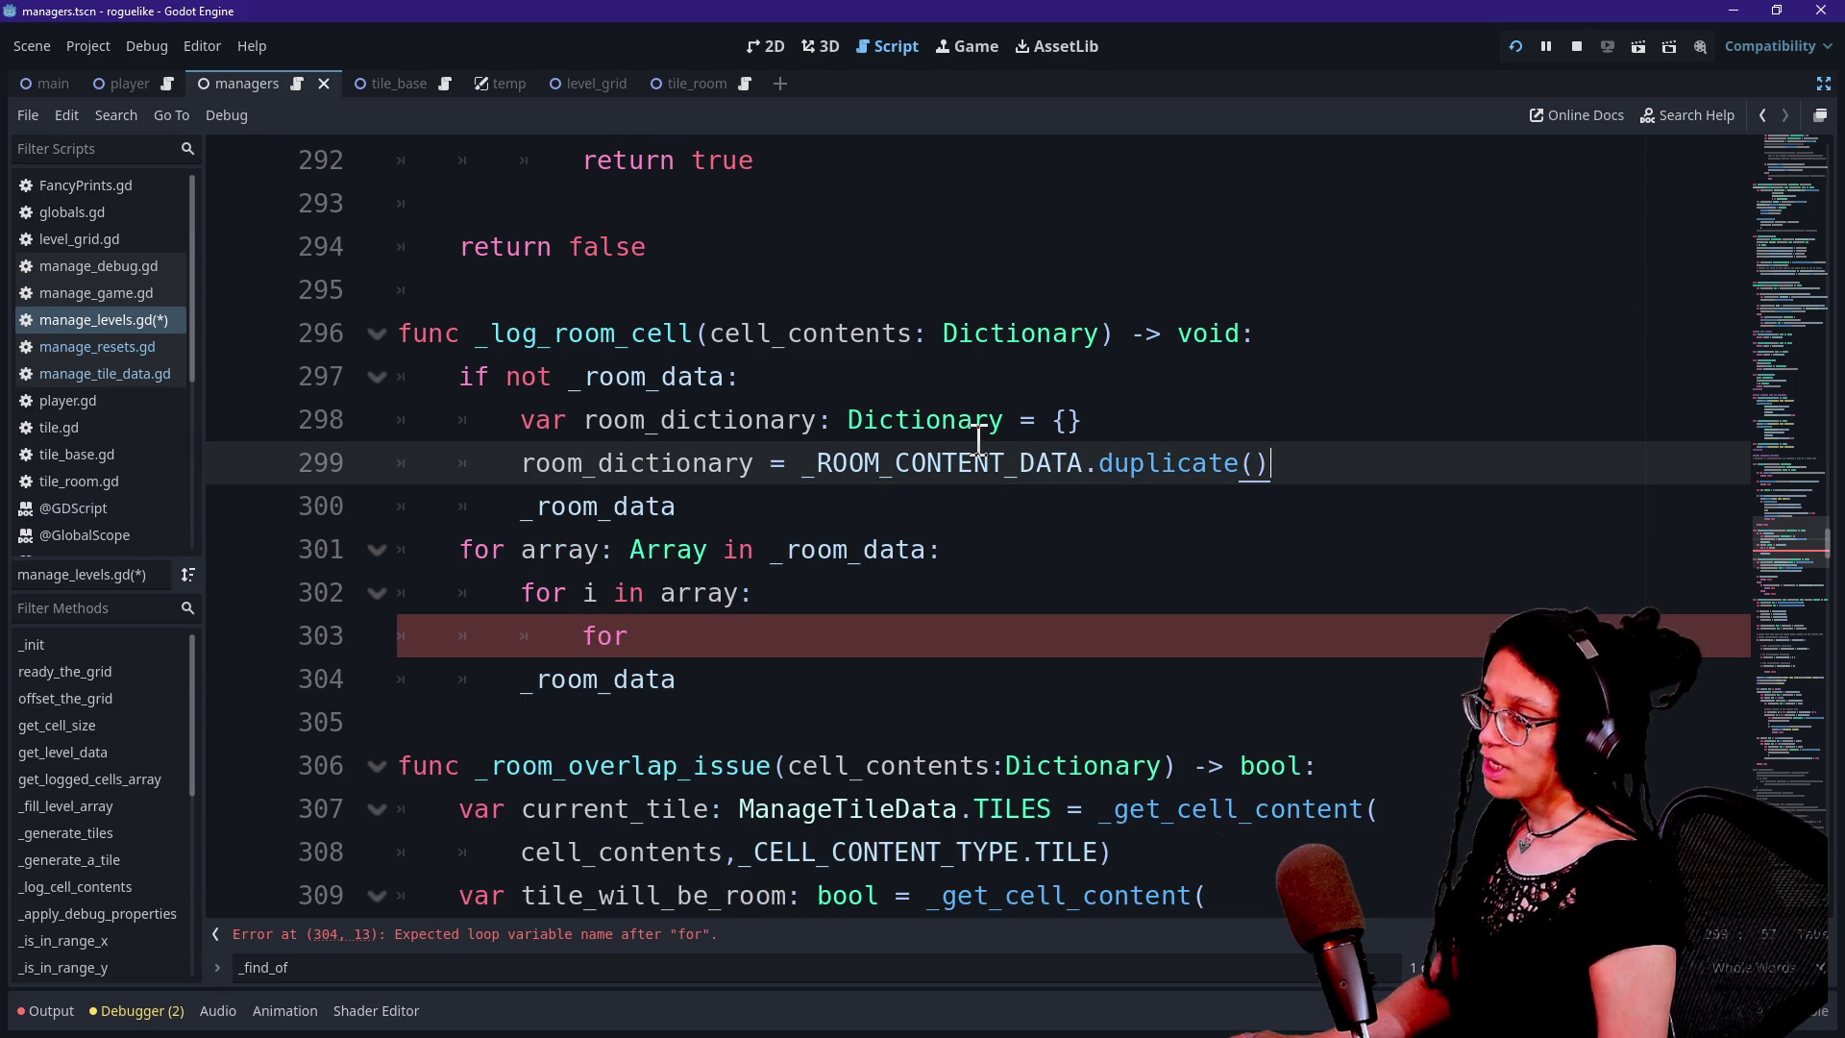
pyautogui.click(1072, 384)
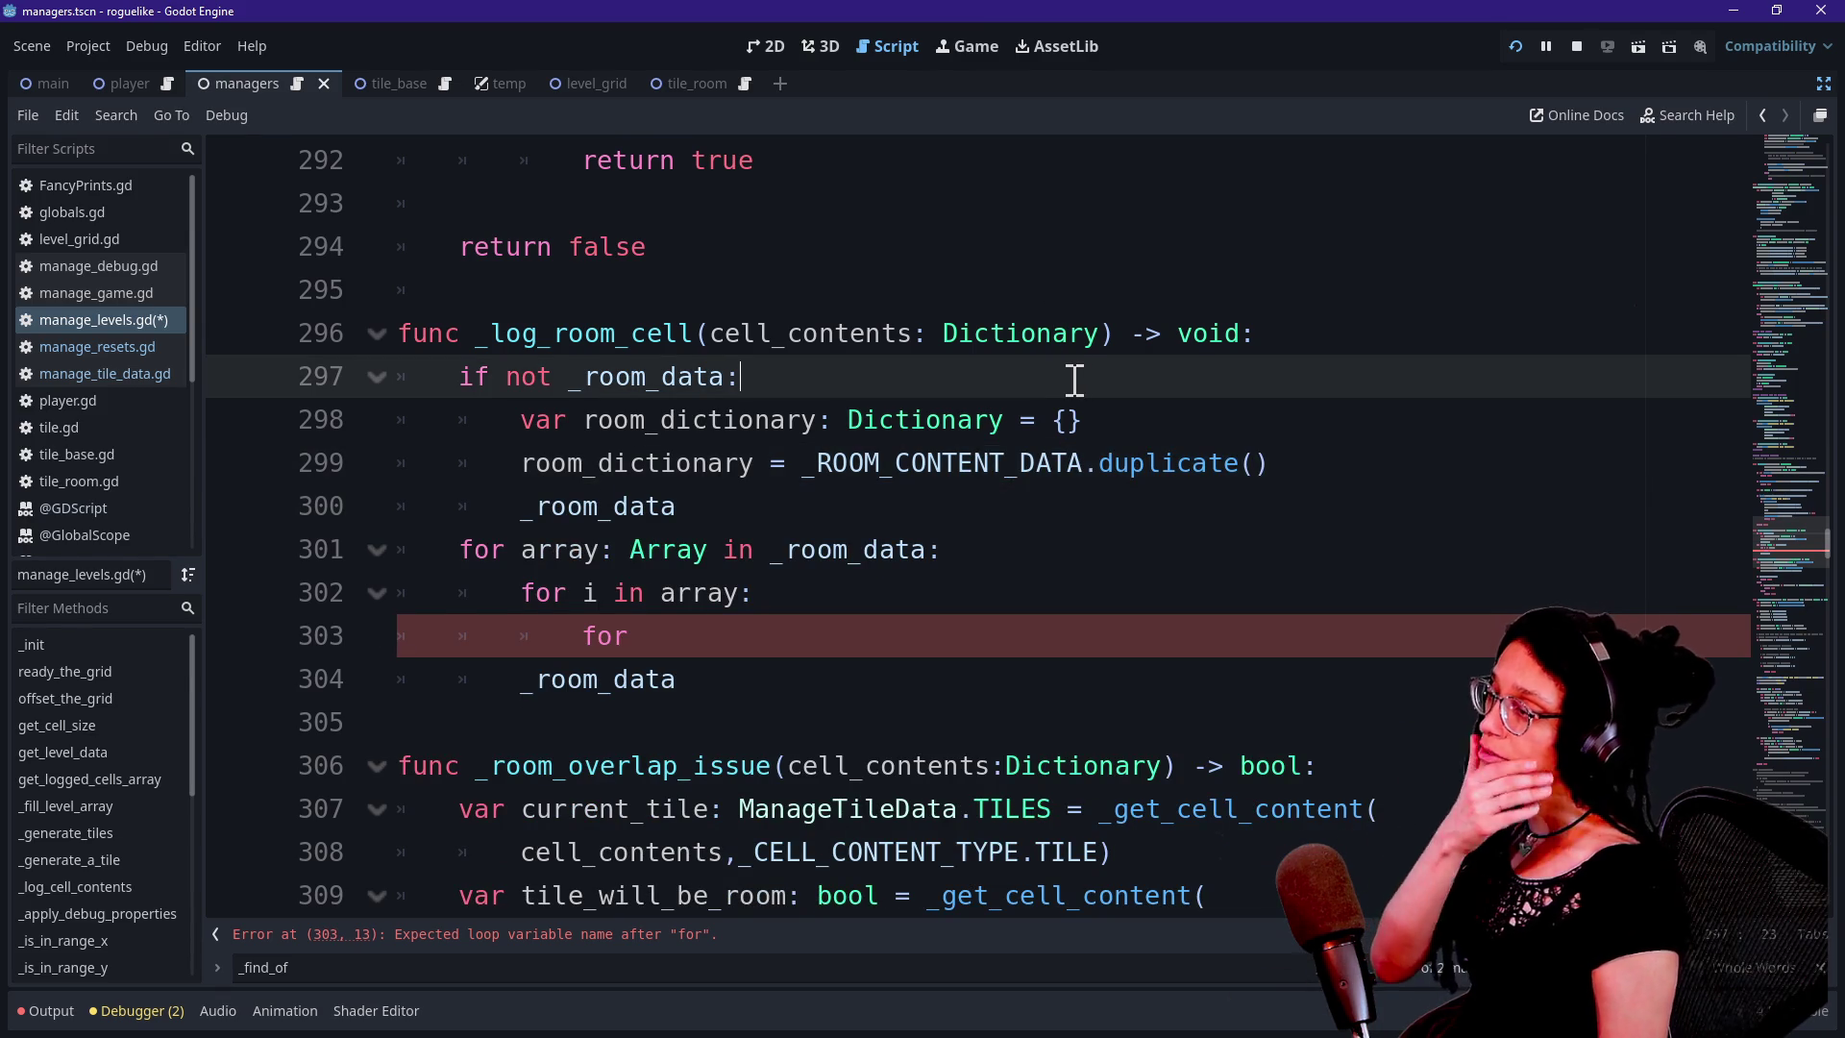
pyautogui.press('Return')
pyautogui.write('_cr')
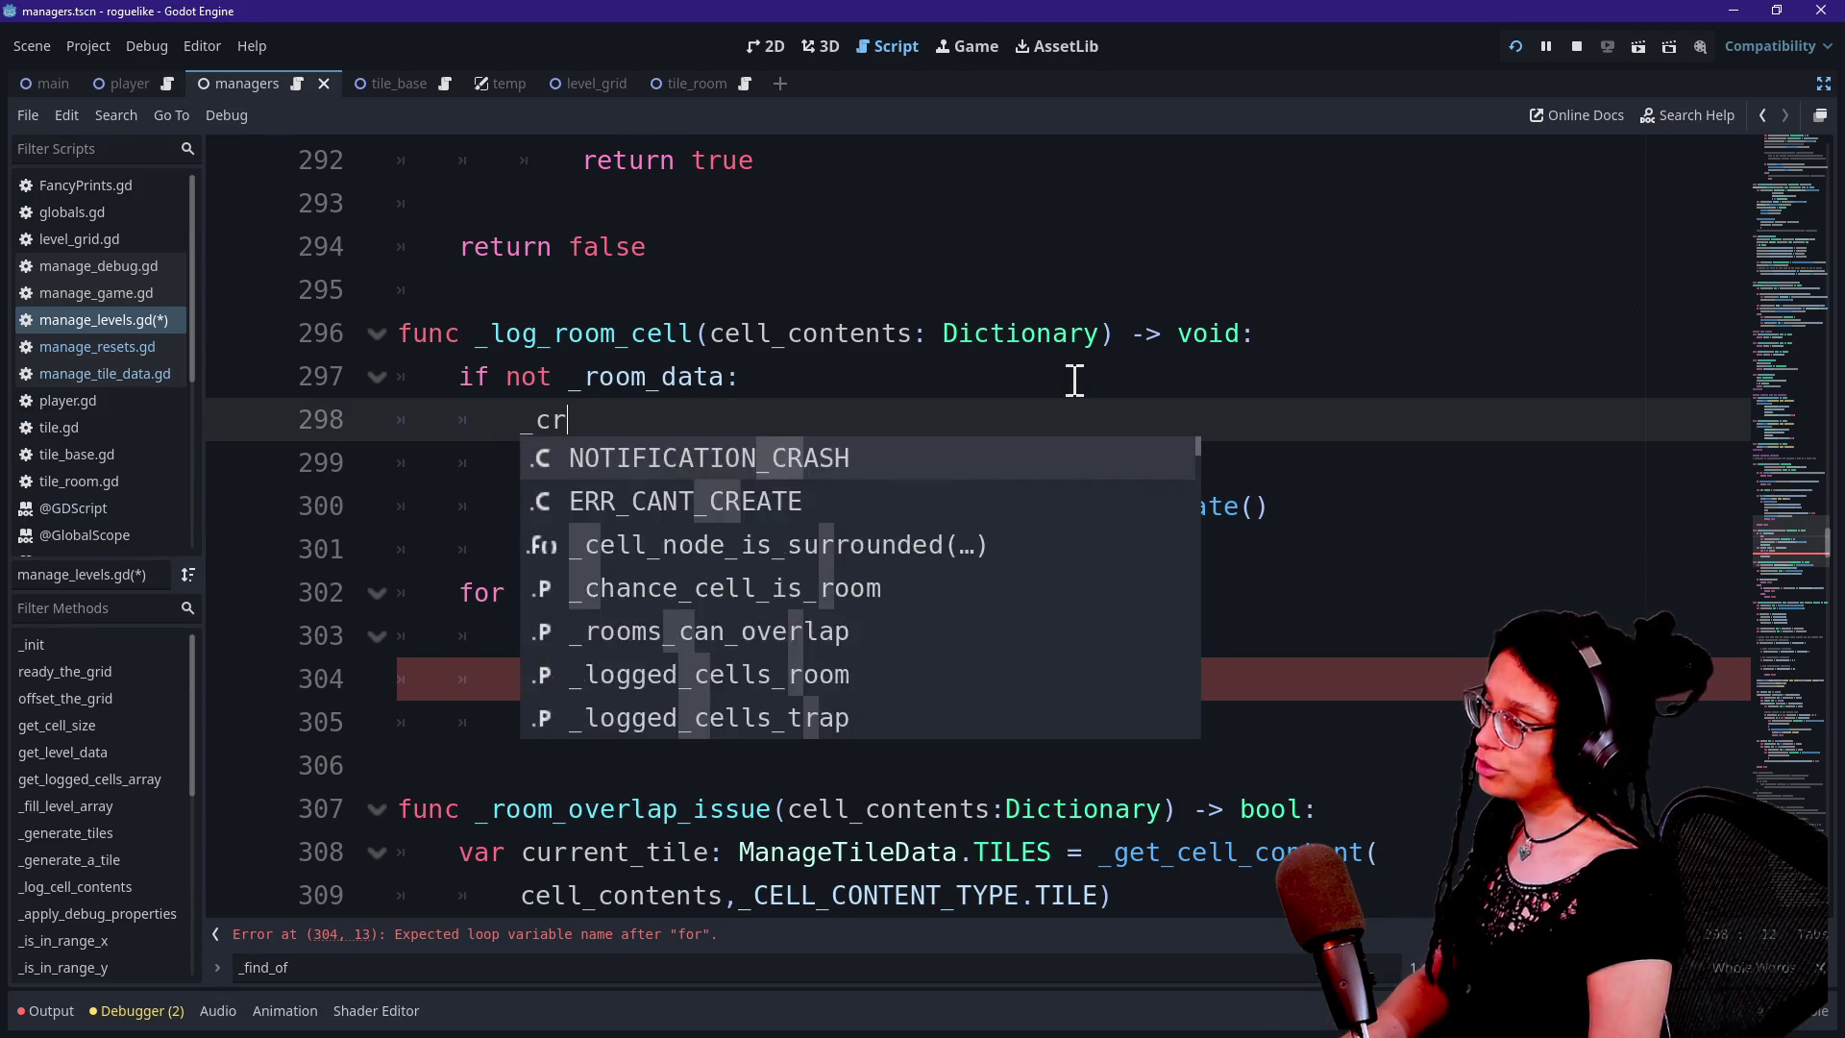
pyautogui.write('eate_roo')
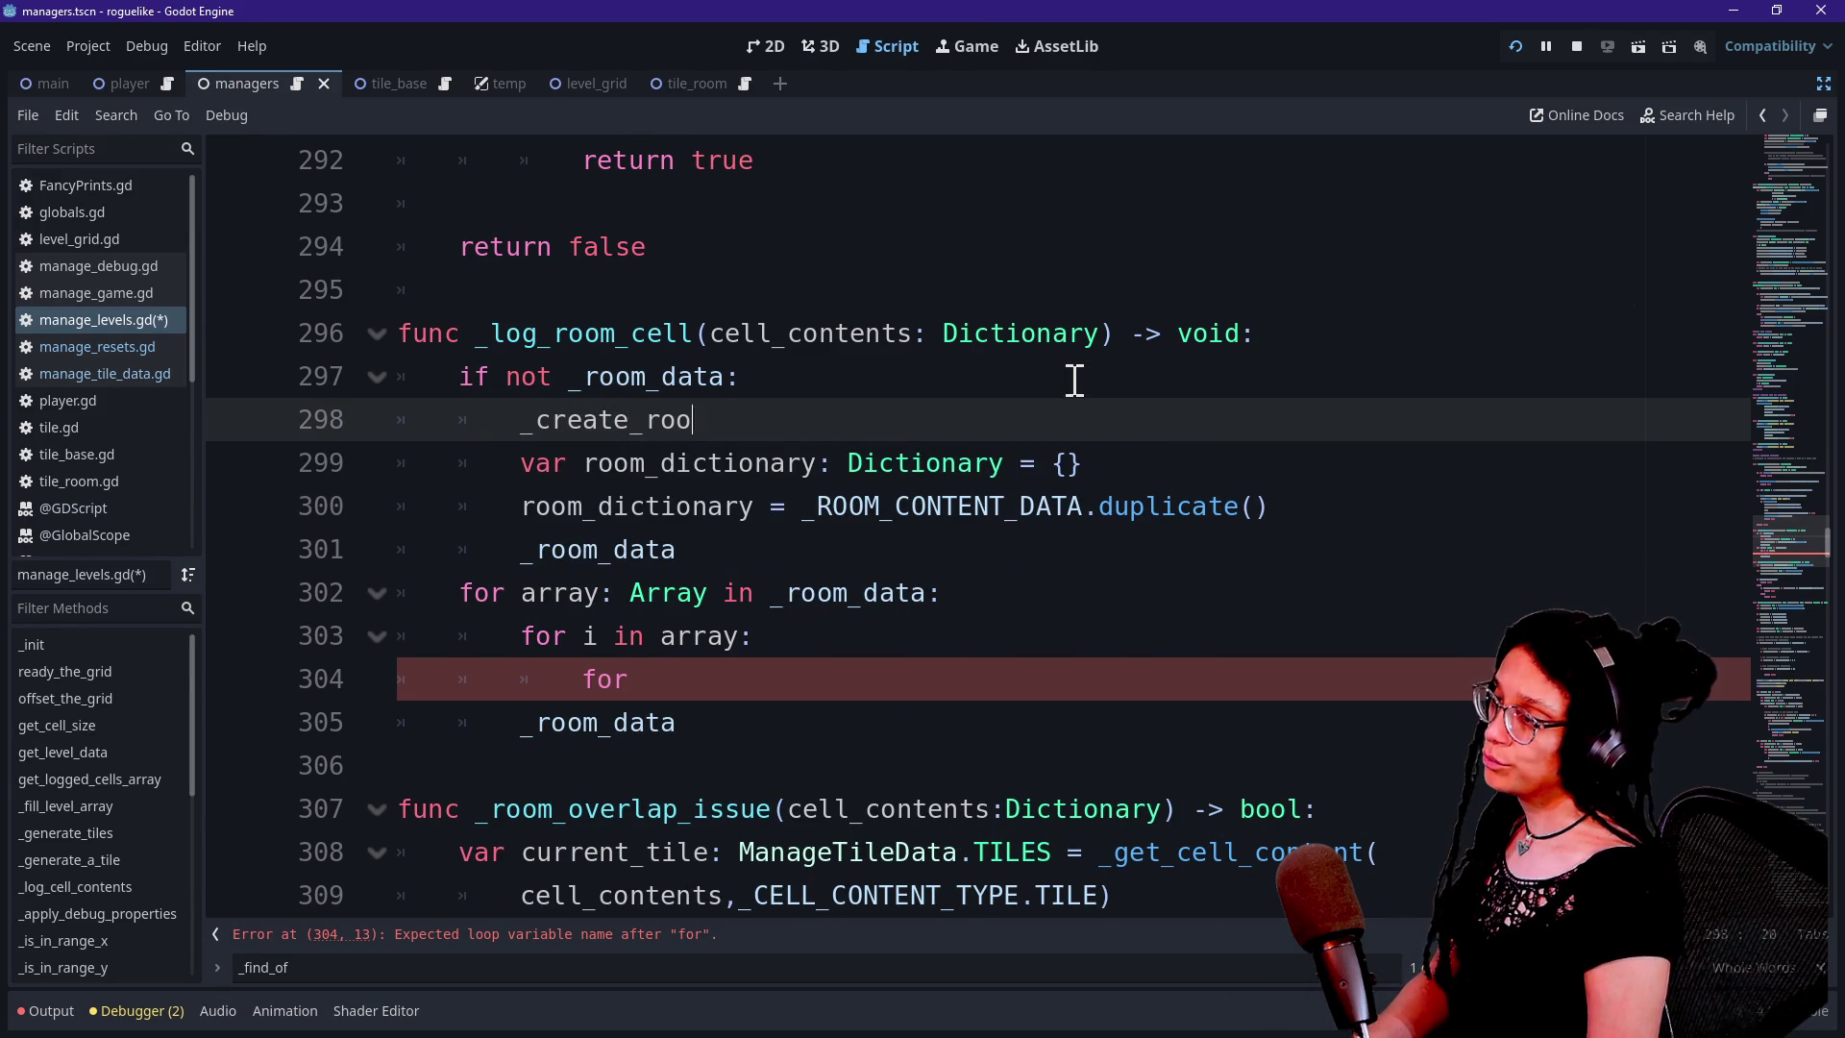
pyautogui.press('BackSpace')
pyautogui.press('BackSpace')
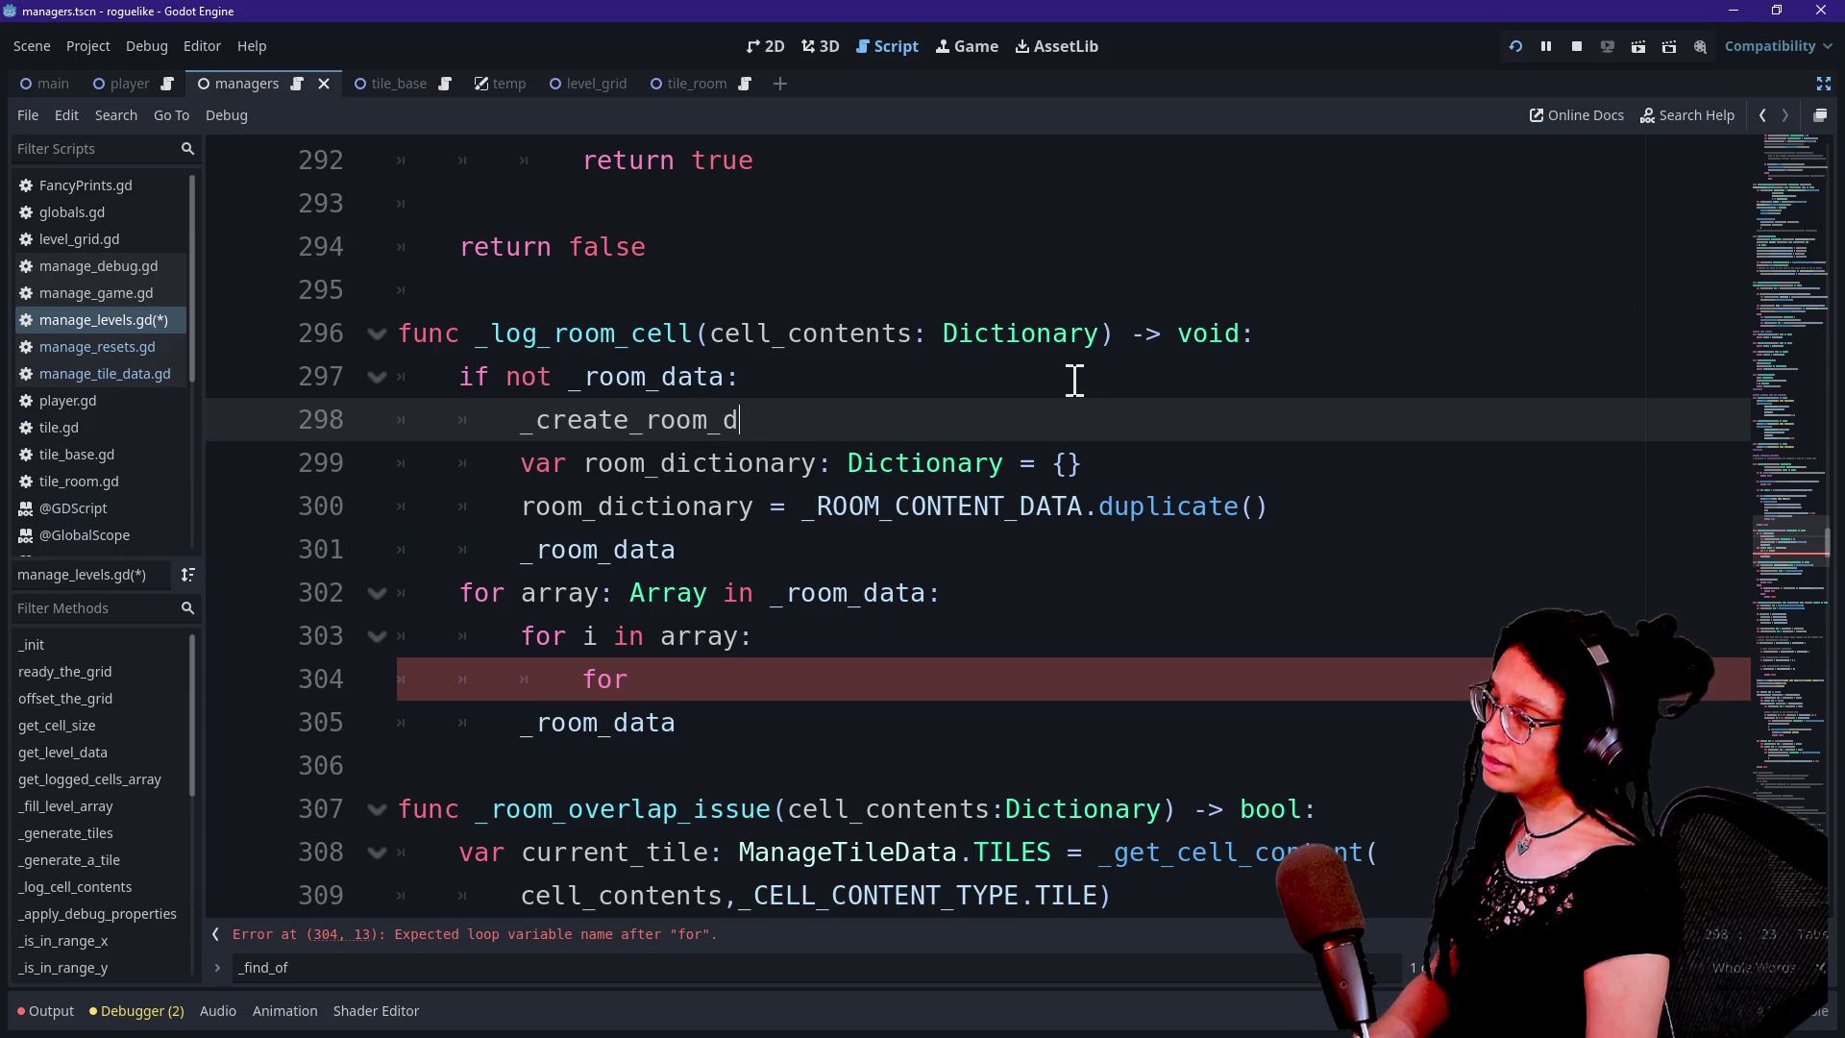
pyautogui.write('ictionart')
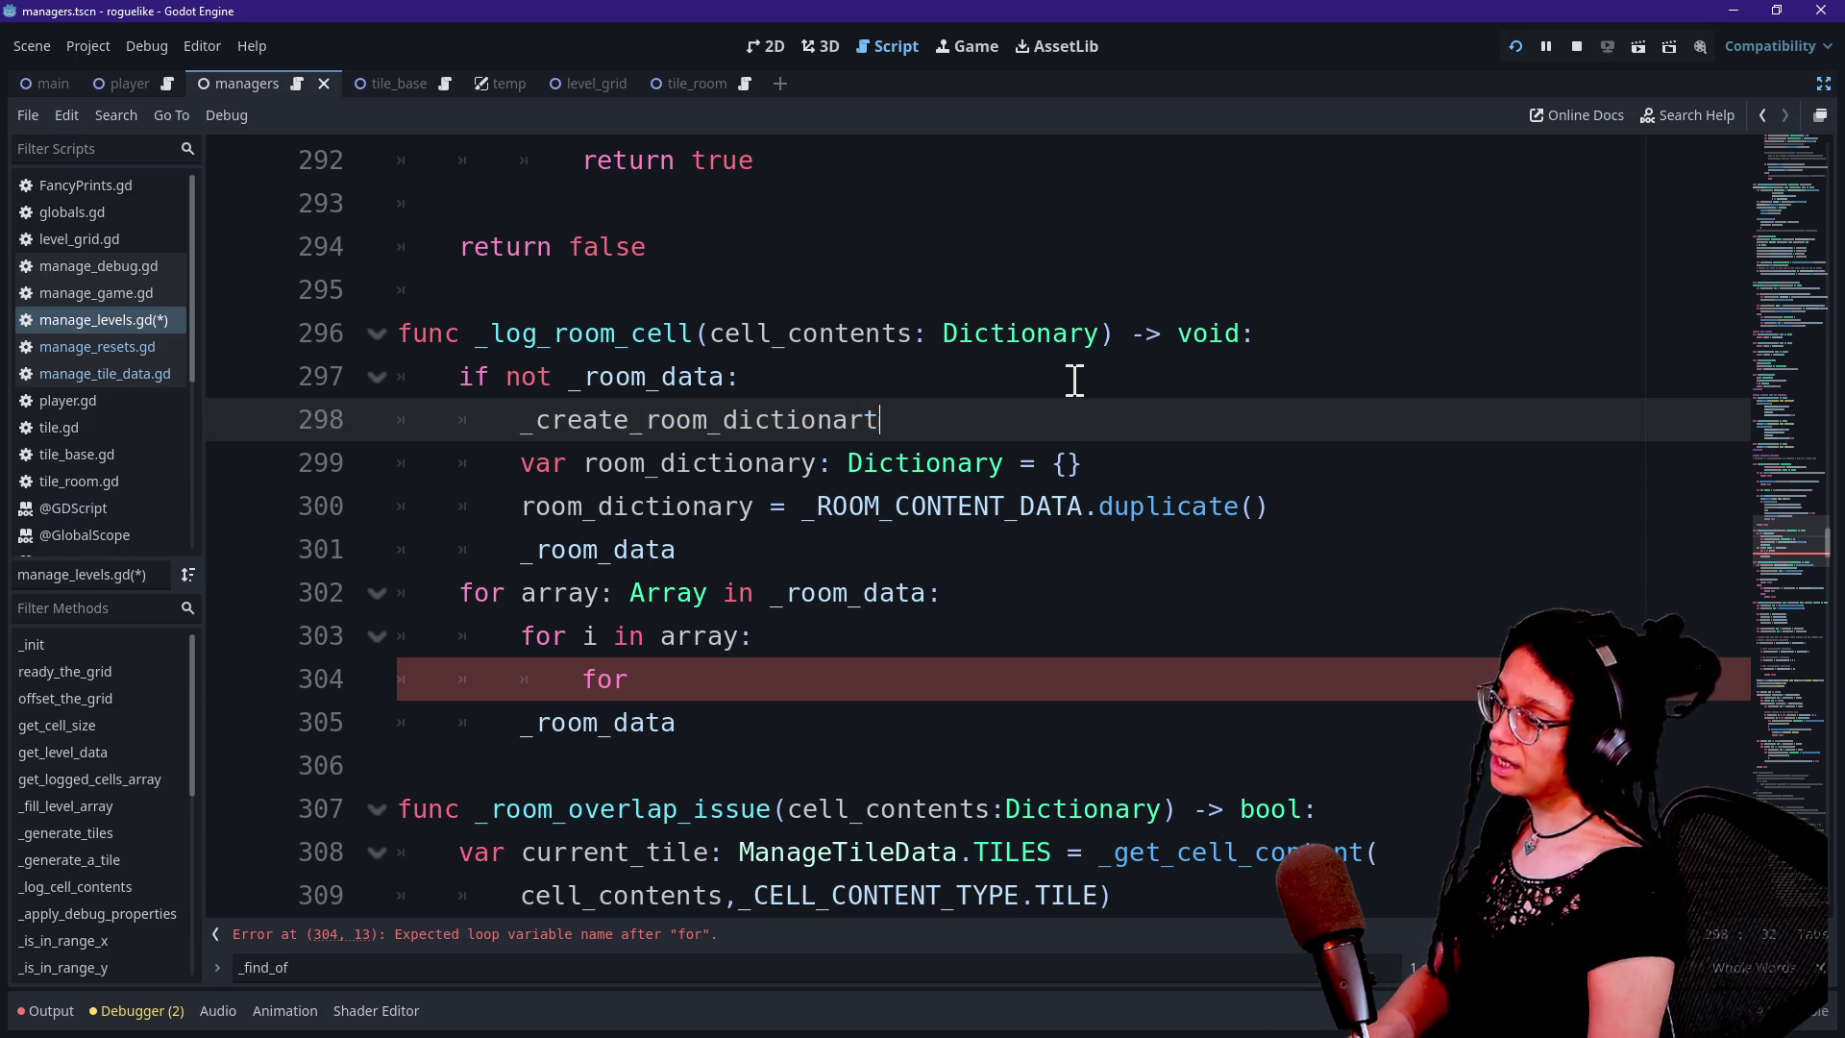
pyautogui.press('BackSpace')
pyautogui.write('y()')
# Cut the old room dictionary lines and make space below _log_room_cell for a new function
pyautogui.moveTo(1364, 530); pyautogui.dragTo(1327, 432)
pyautogui.press('BackSpace')
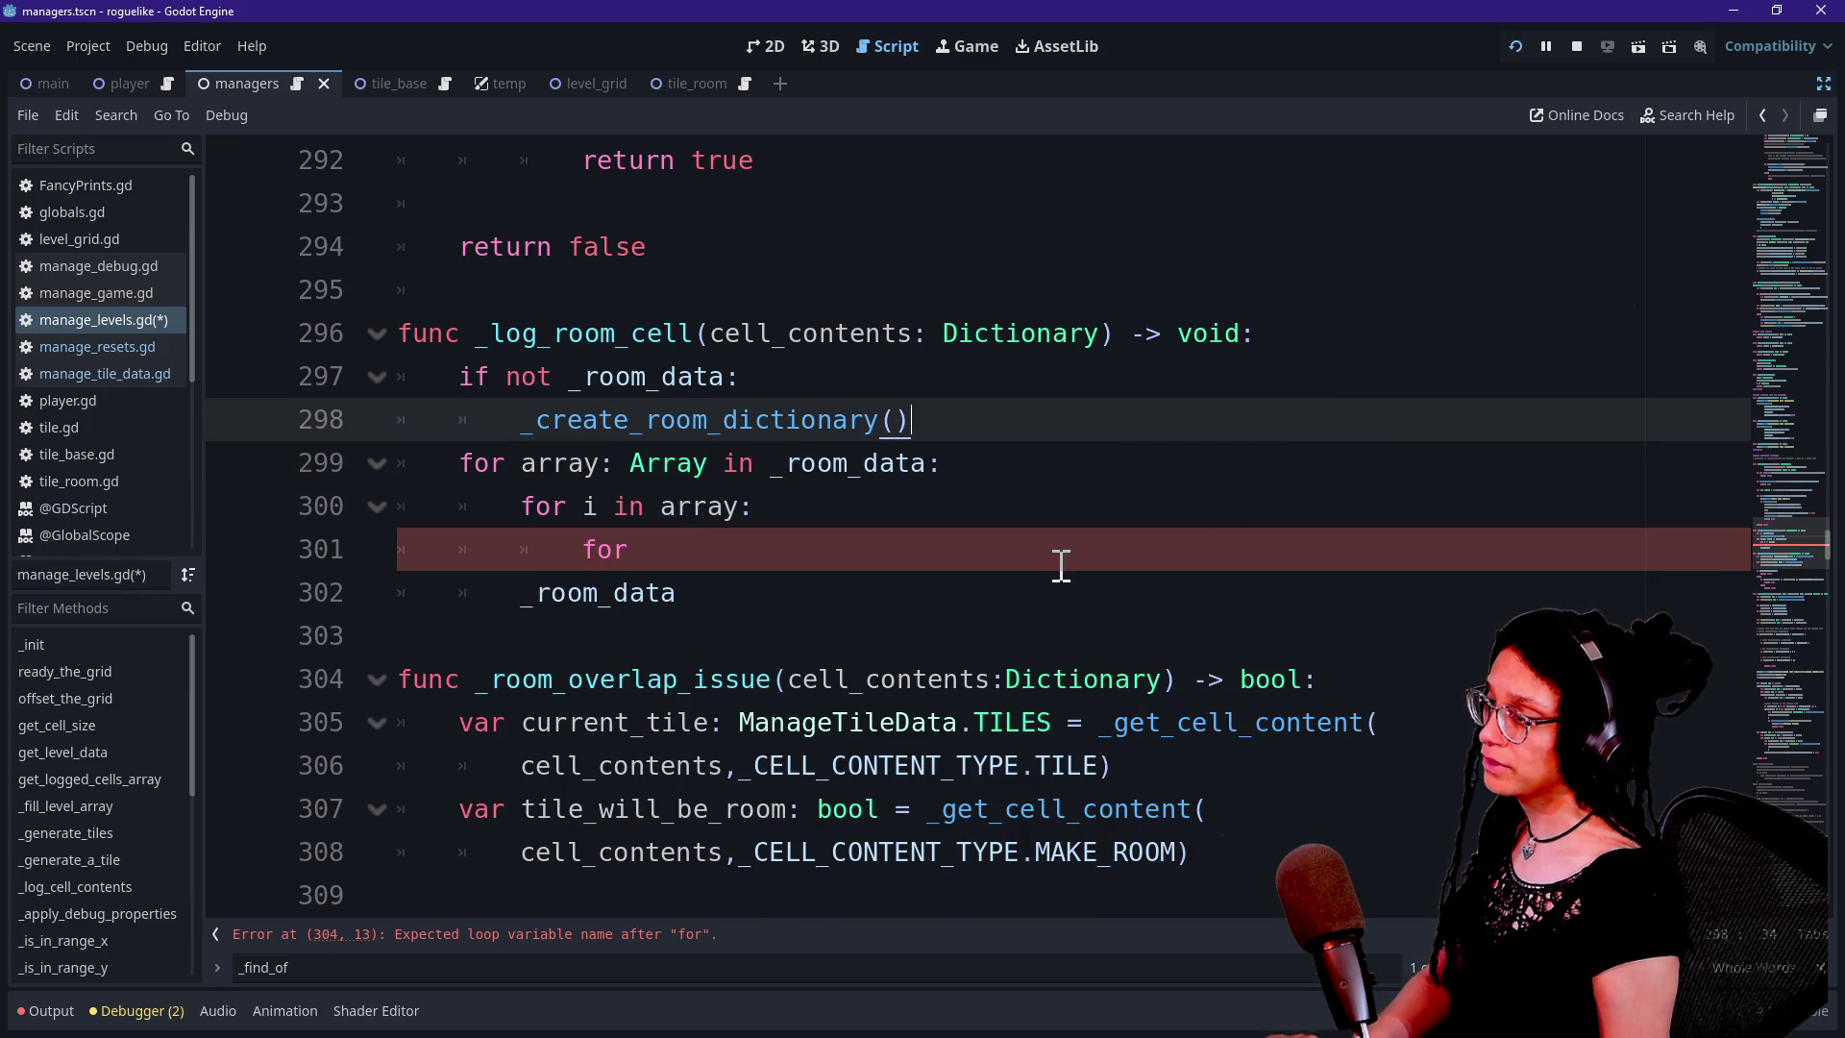
pyautogui.click(845, 634)
pyautogui.press('Return')
pyautogui.press('BackSpace')
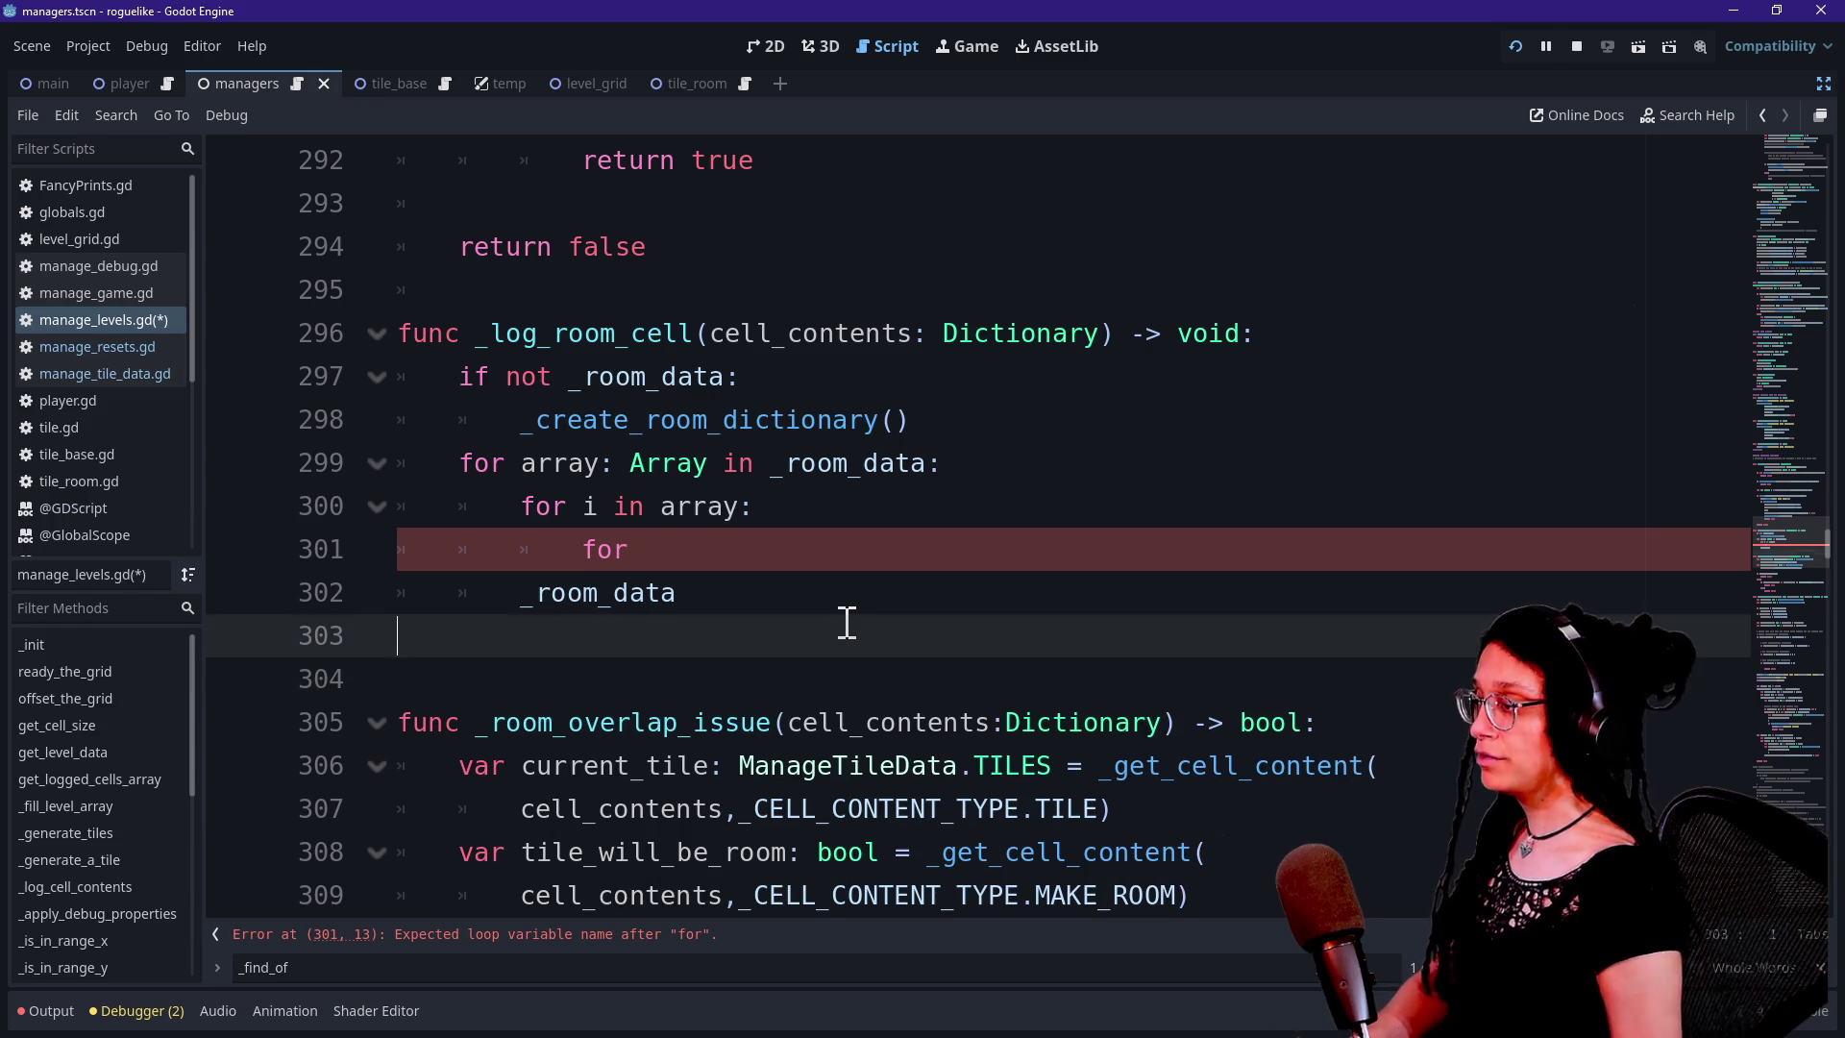
# Write the header 'func _create_room_dictionary() -> Dictionary:' and hide the scripts side panel
pyautogui.press('Return')
pyautogui.press('Return')
pyautogui.press('Up')
pyautogui.write('func _crea')
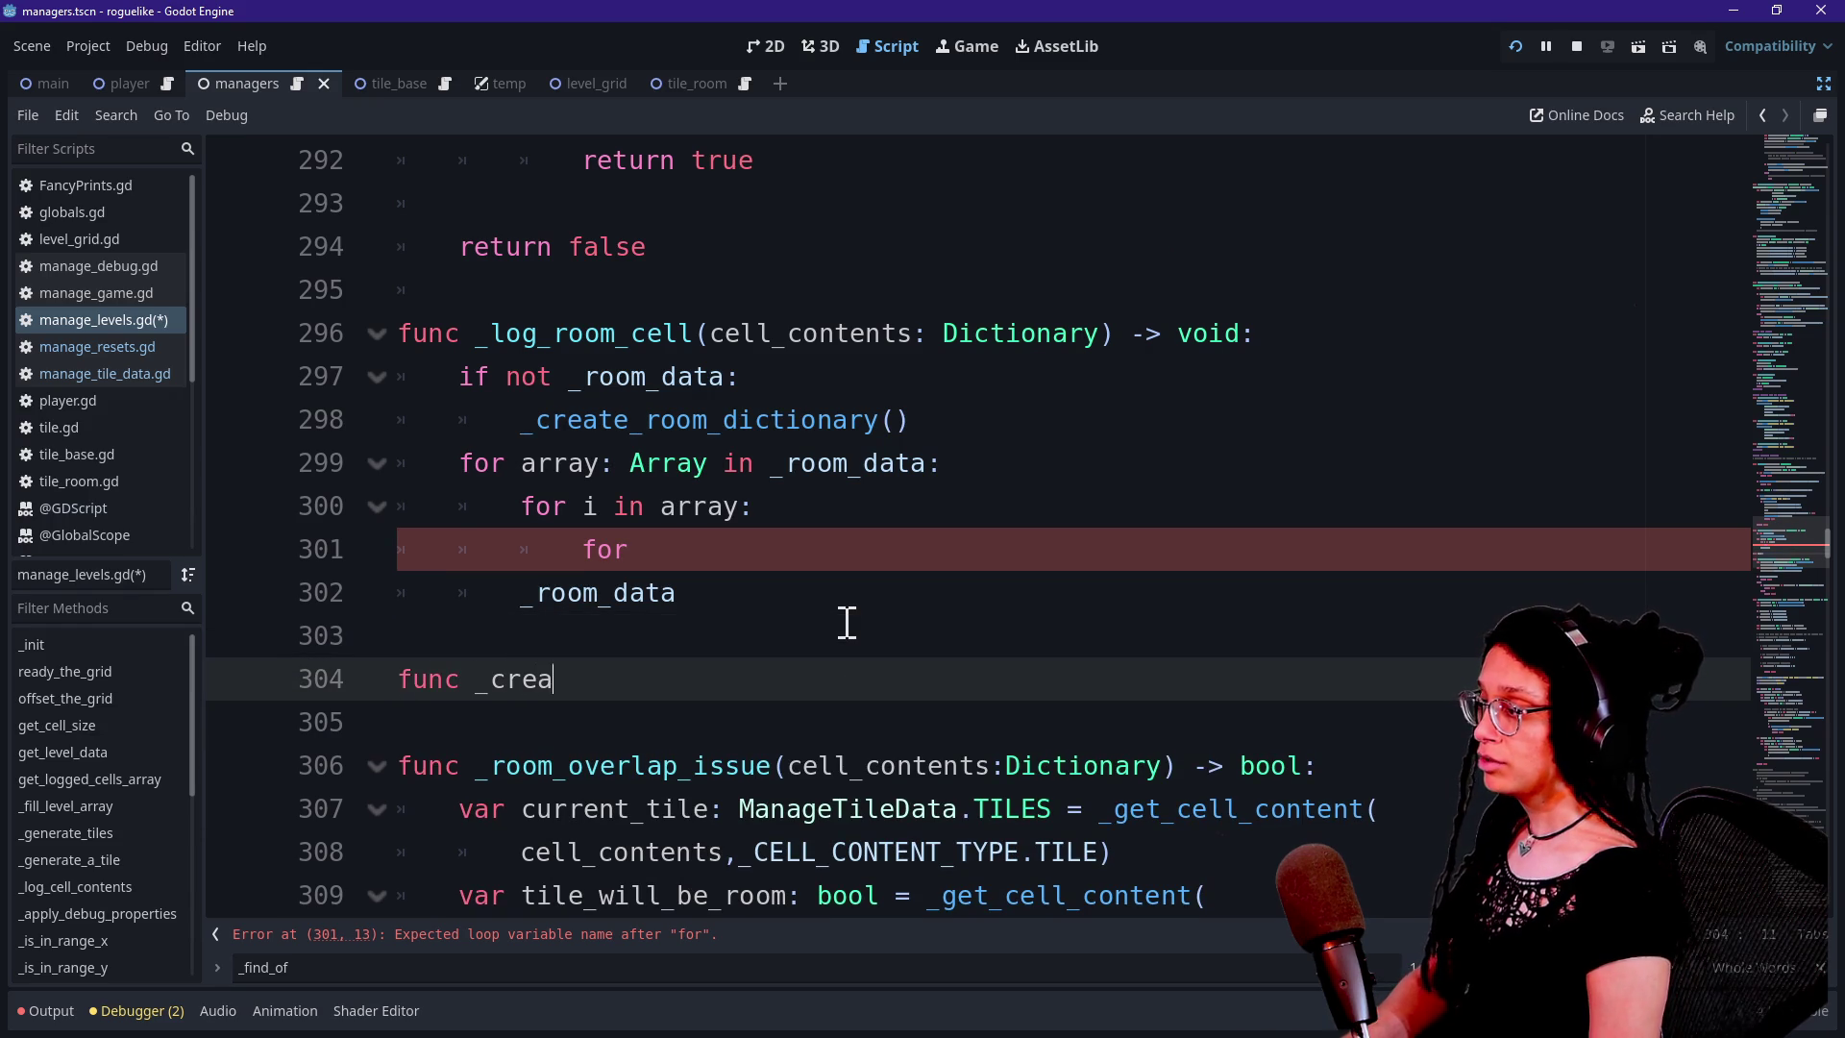
pyautogui.write('te_romo_m')
pyautogui.keyDown('ctrl'); pyautogui.scroll(1, 847, 623); pyautogui.keyUp('ctrl')
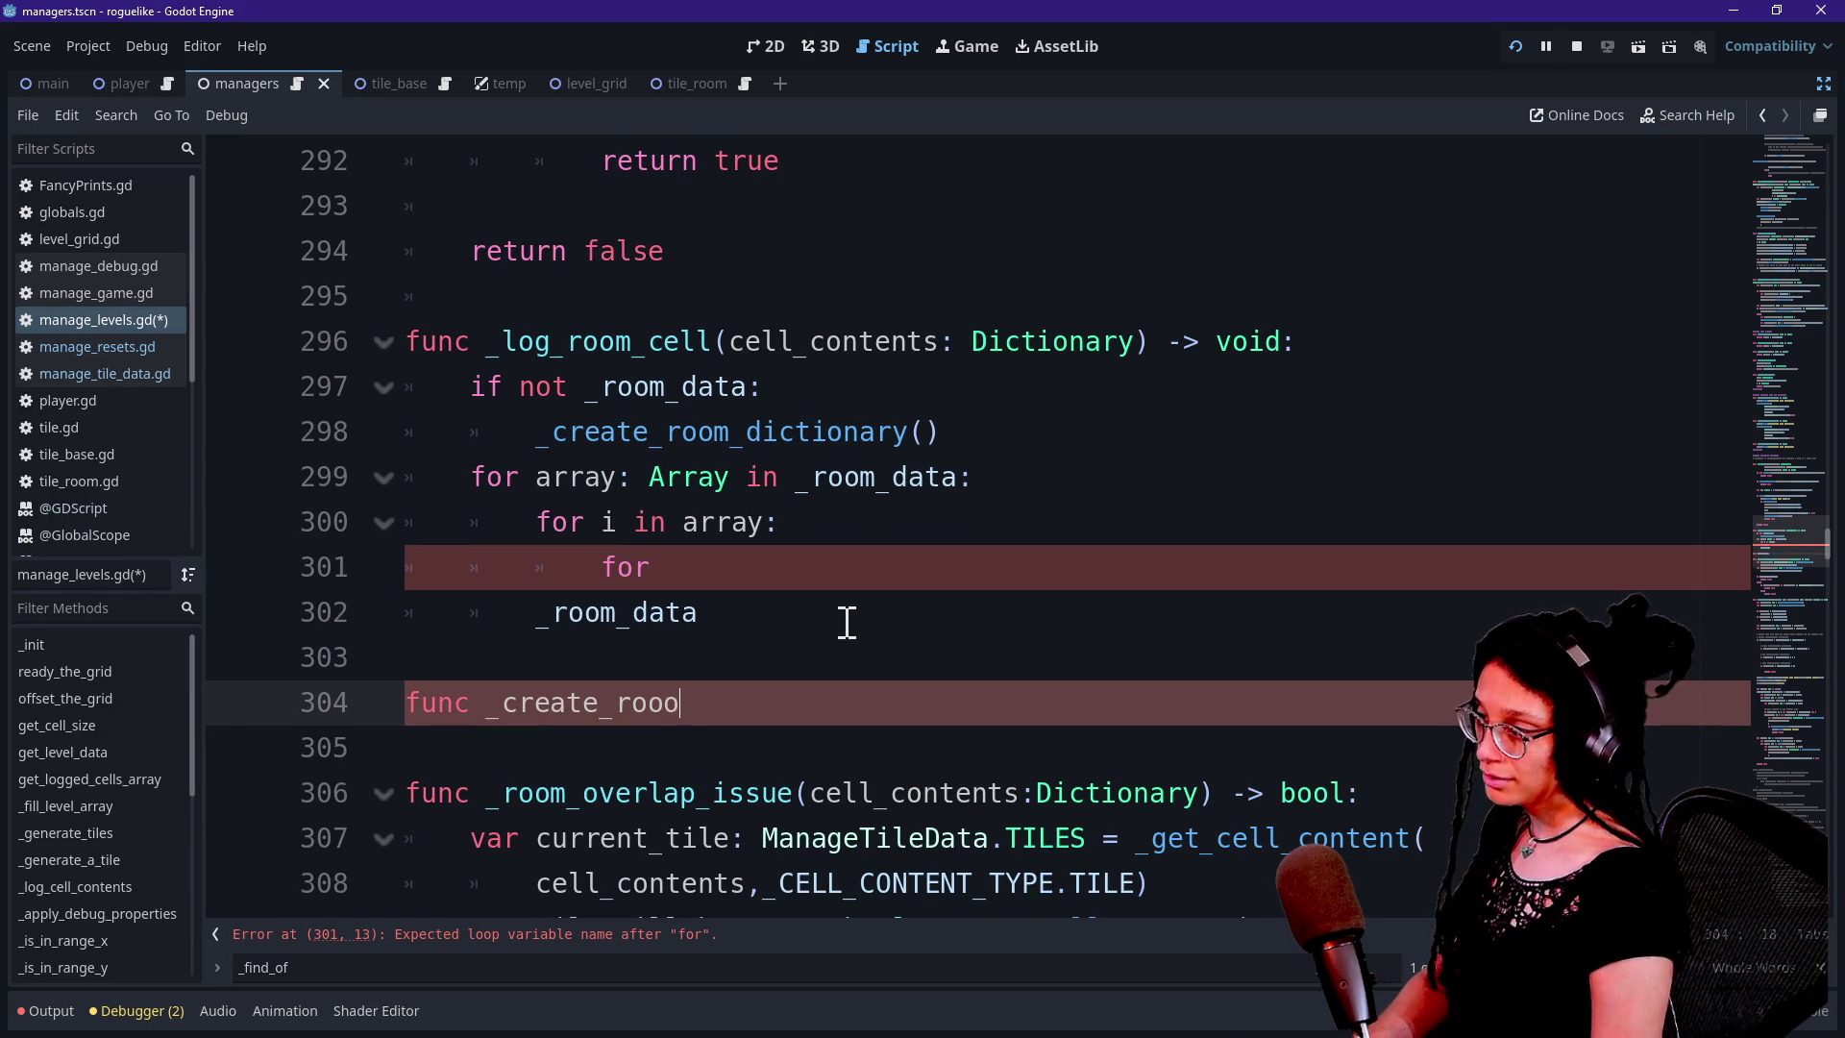
pyautogui.write('+dic')
pyautogui.press('BackSpace')
pyautogui.press('BackSpace')
pyautogui.press('BackSpace')
pyautogui.write('_dictionary')
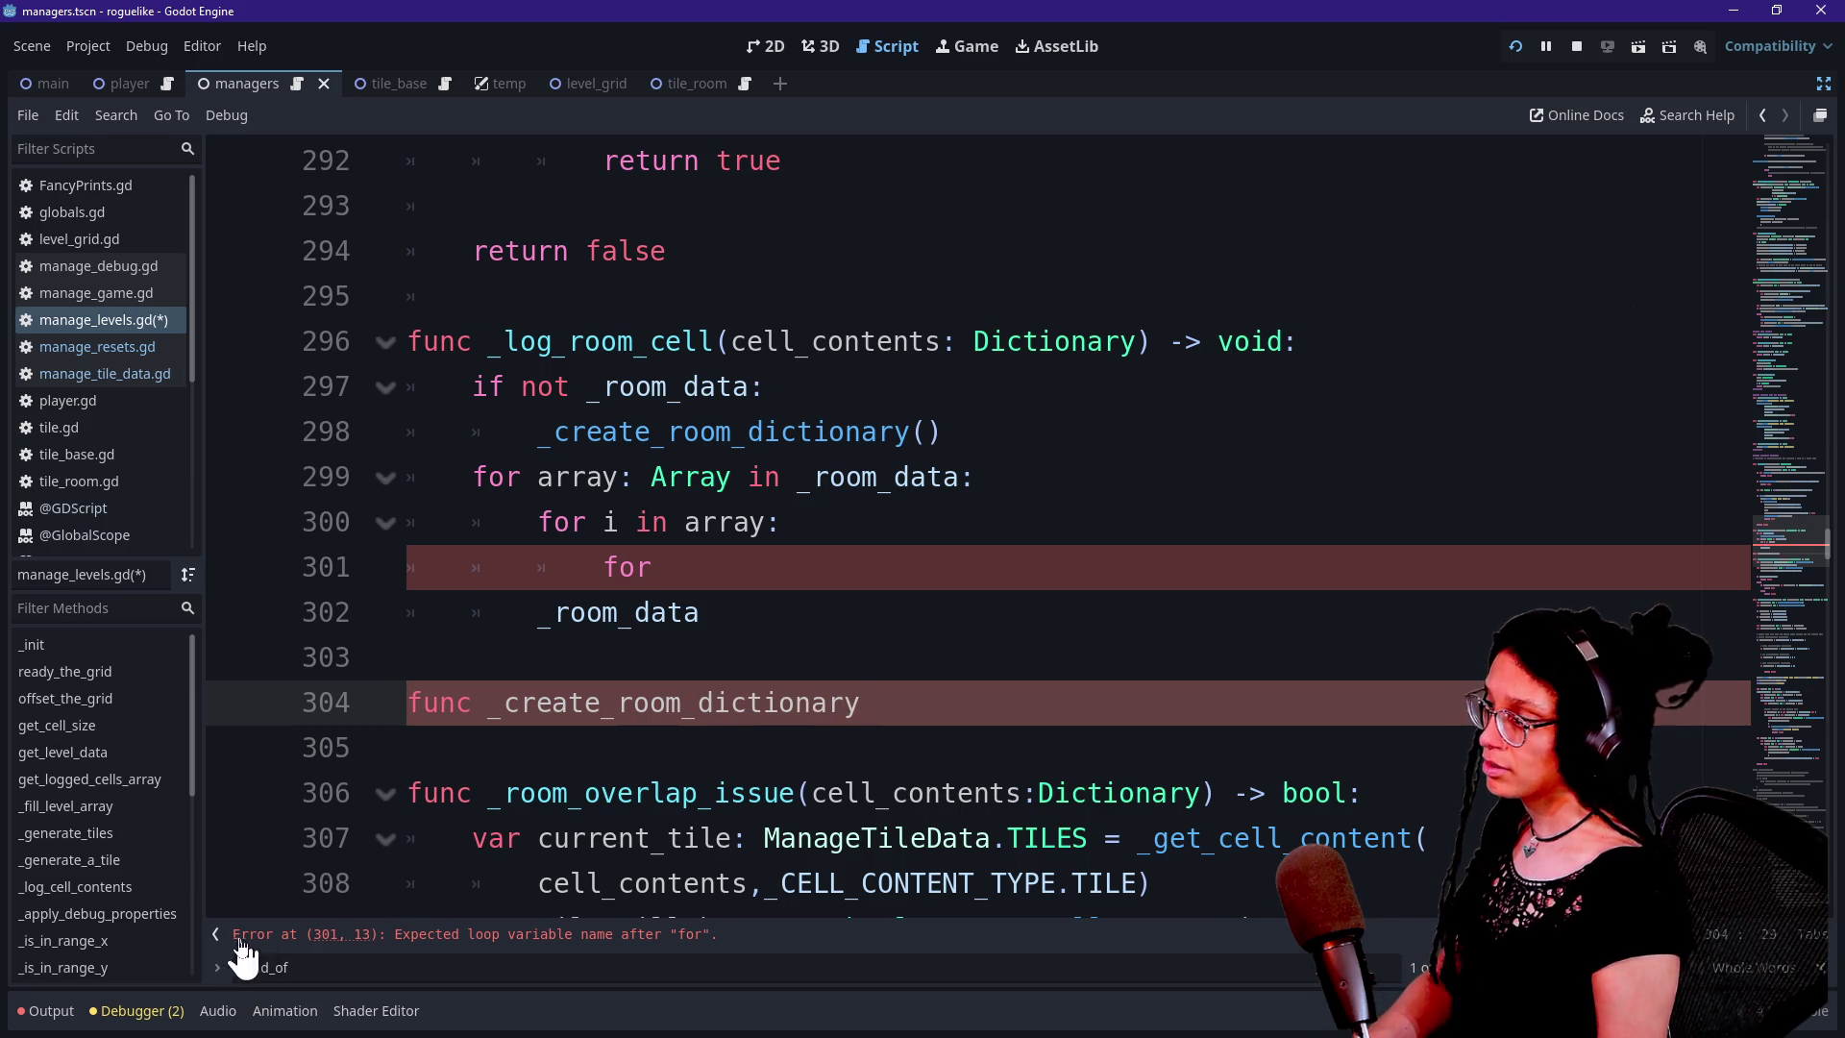
pyautogui.click(216, 934)
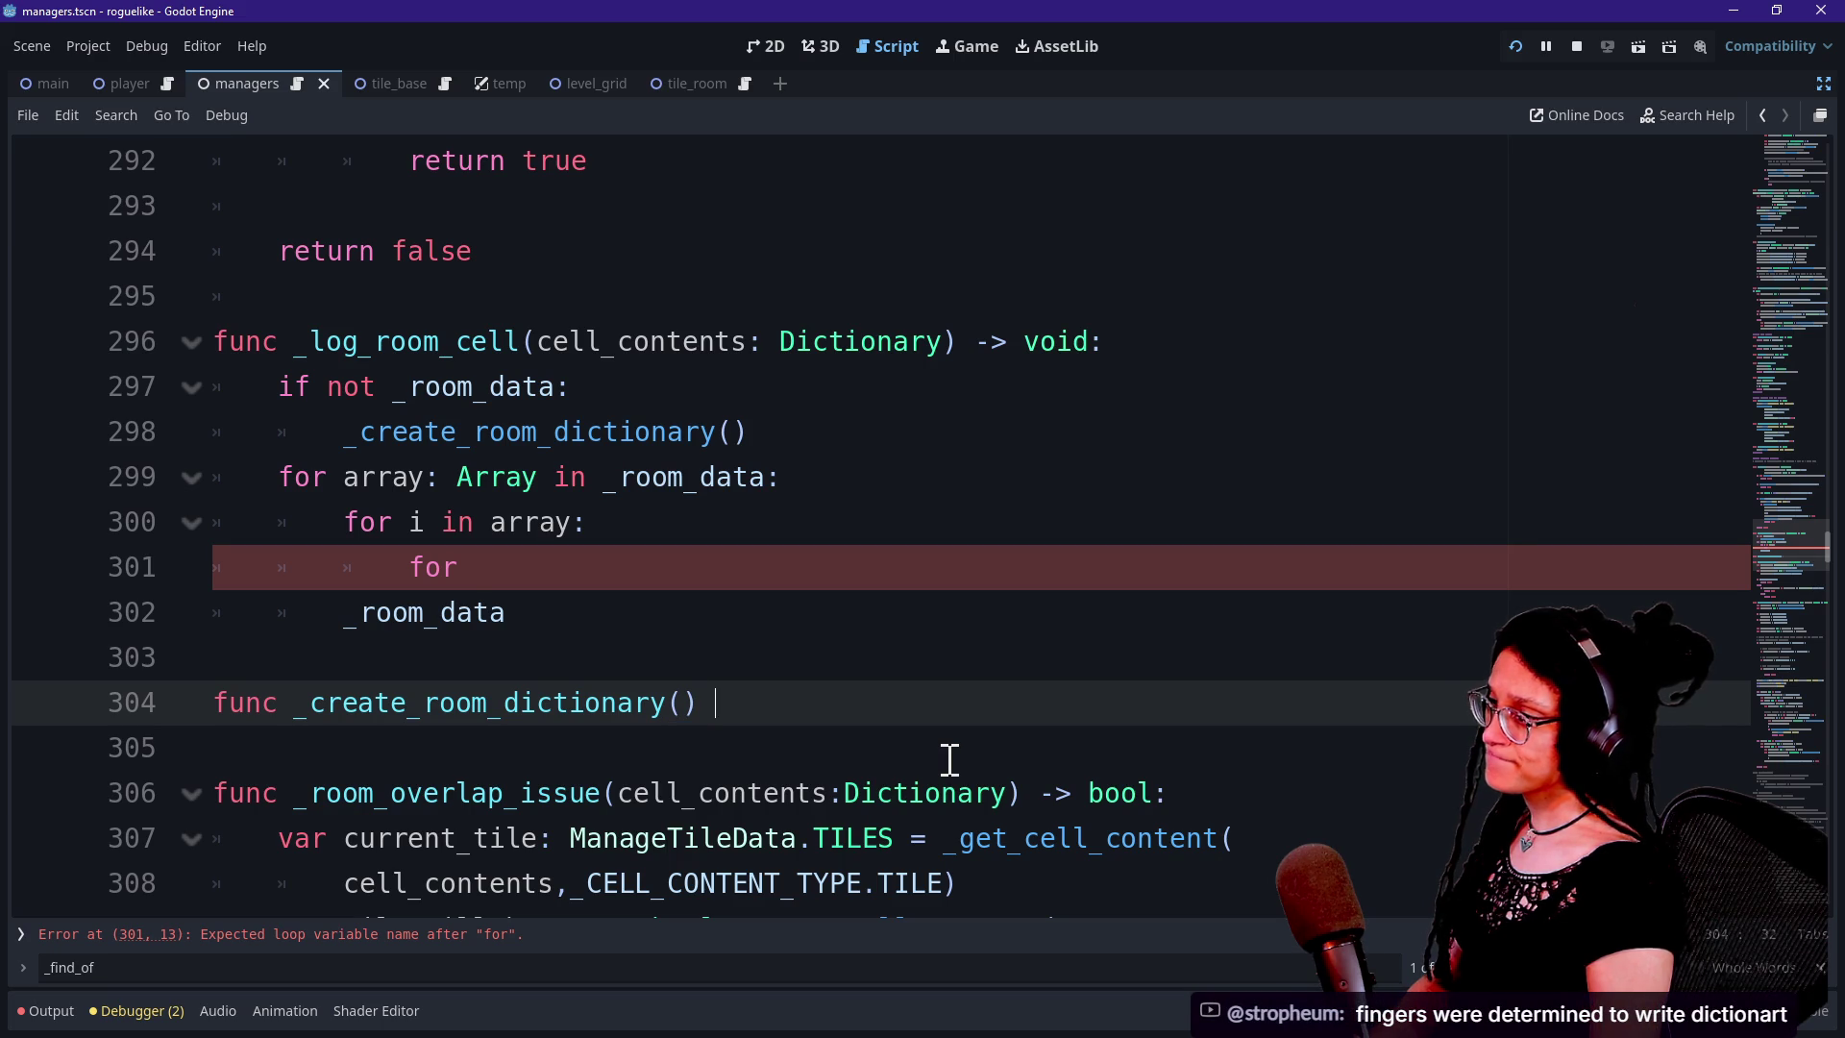
pyautogui.write('-> void:')
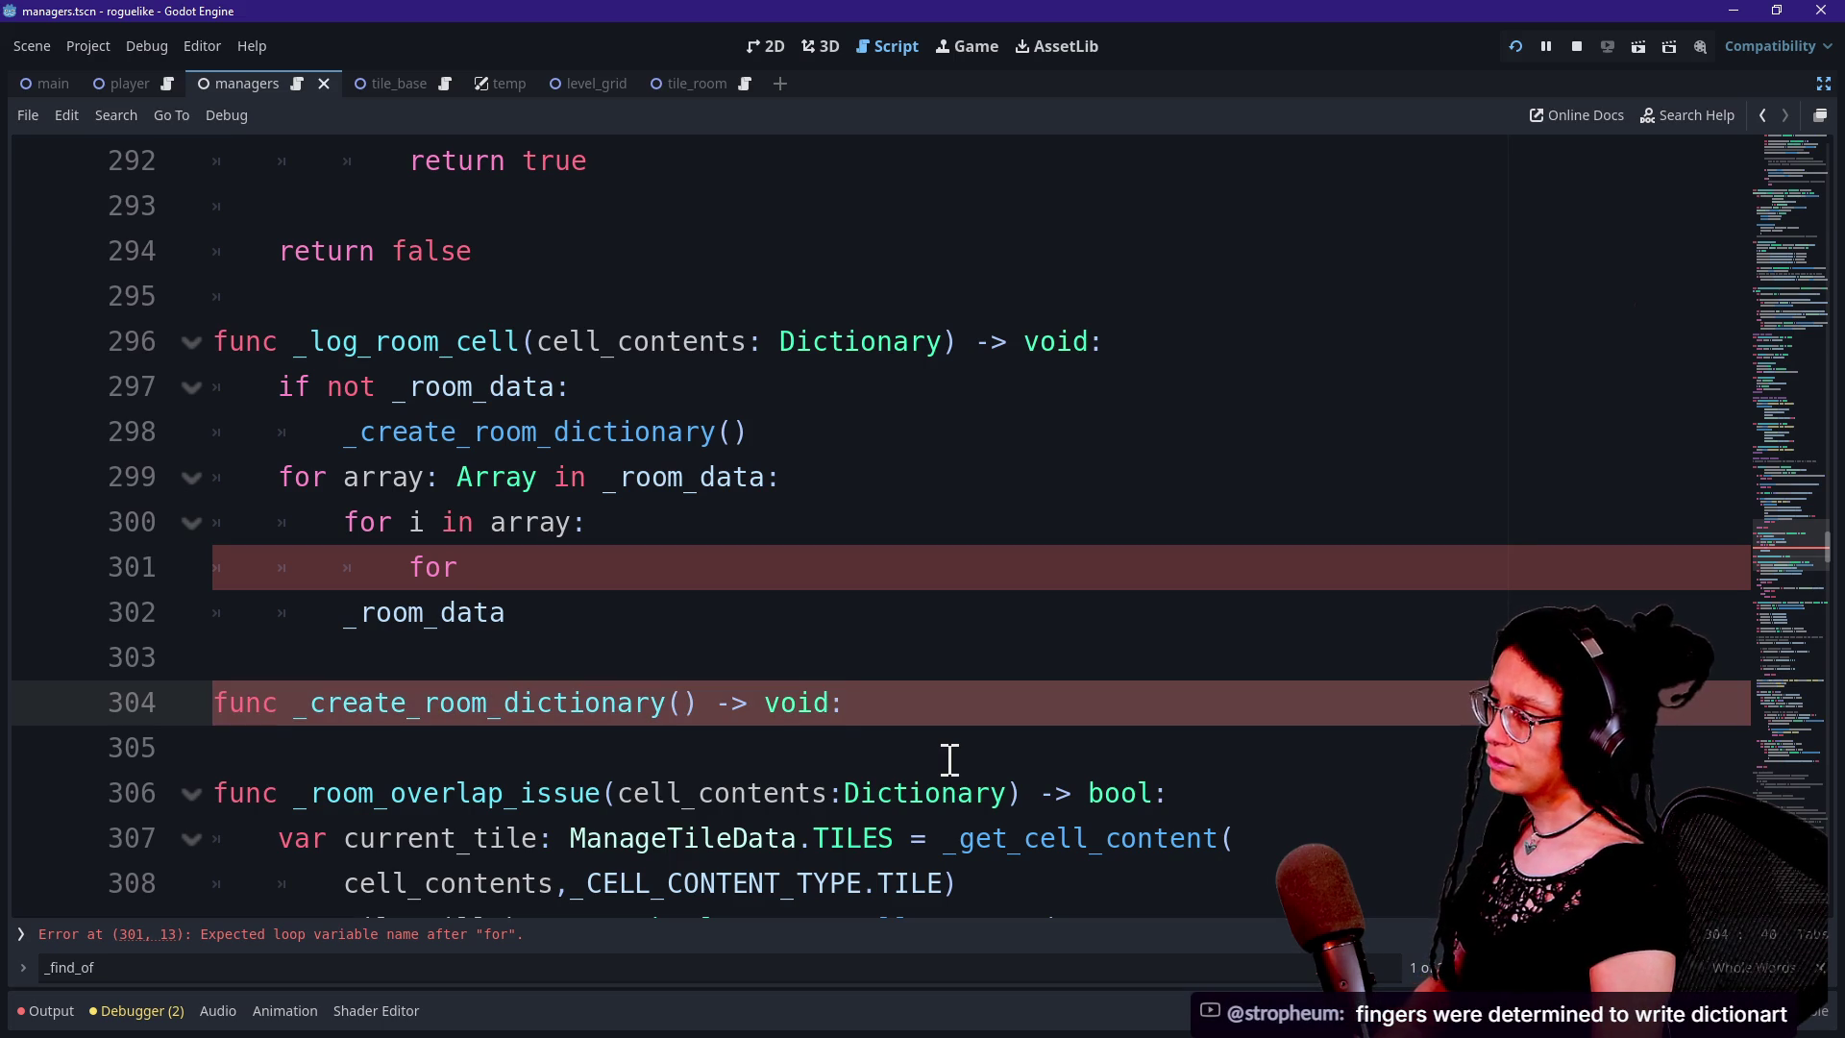
pyautogui.press('BackSpace')
pyautogui.press('BackSpace')
pyautogui.press('BackSpace')
pyautogui.write('Dictionary:')
pyautogui.press('Return')
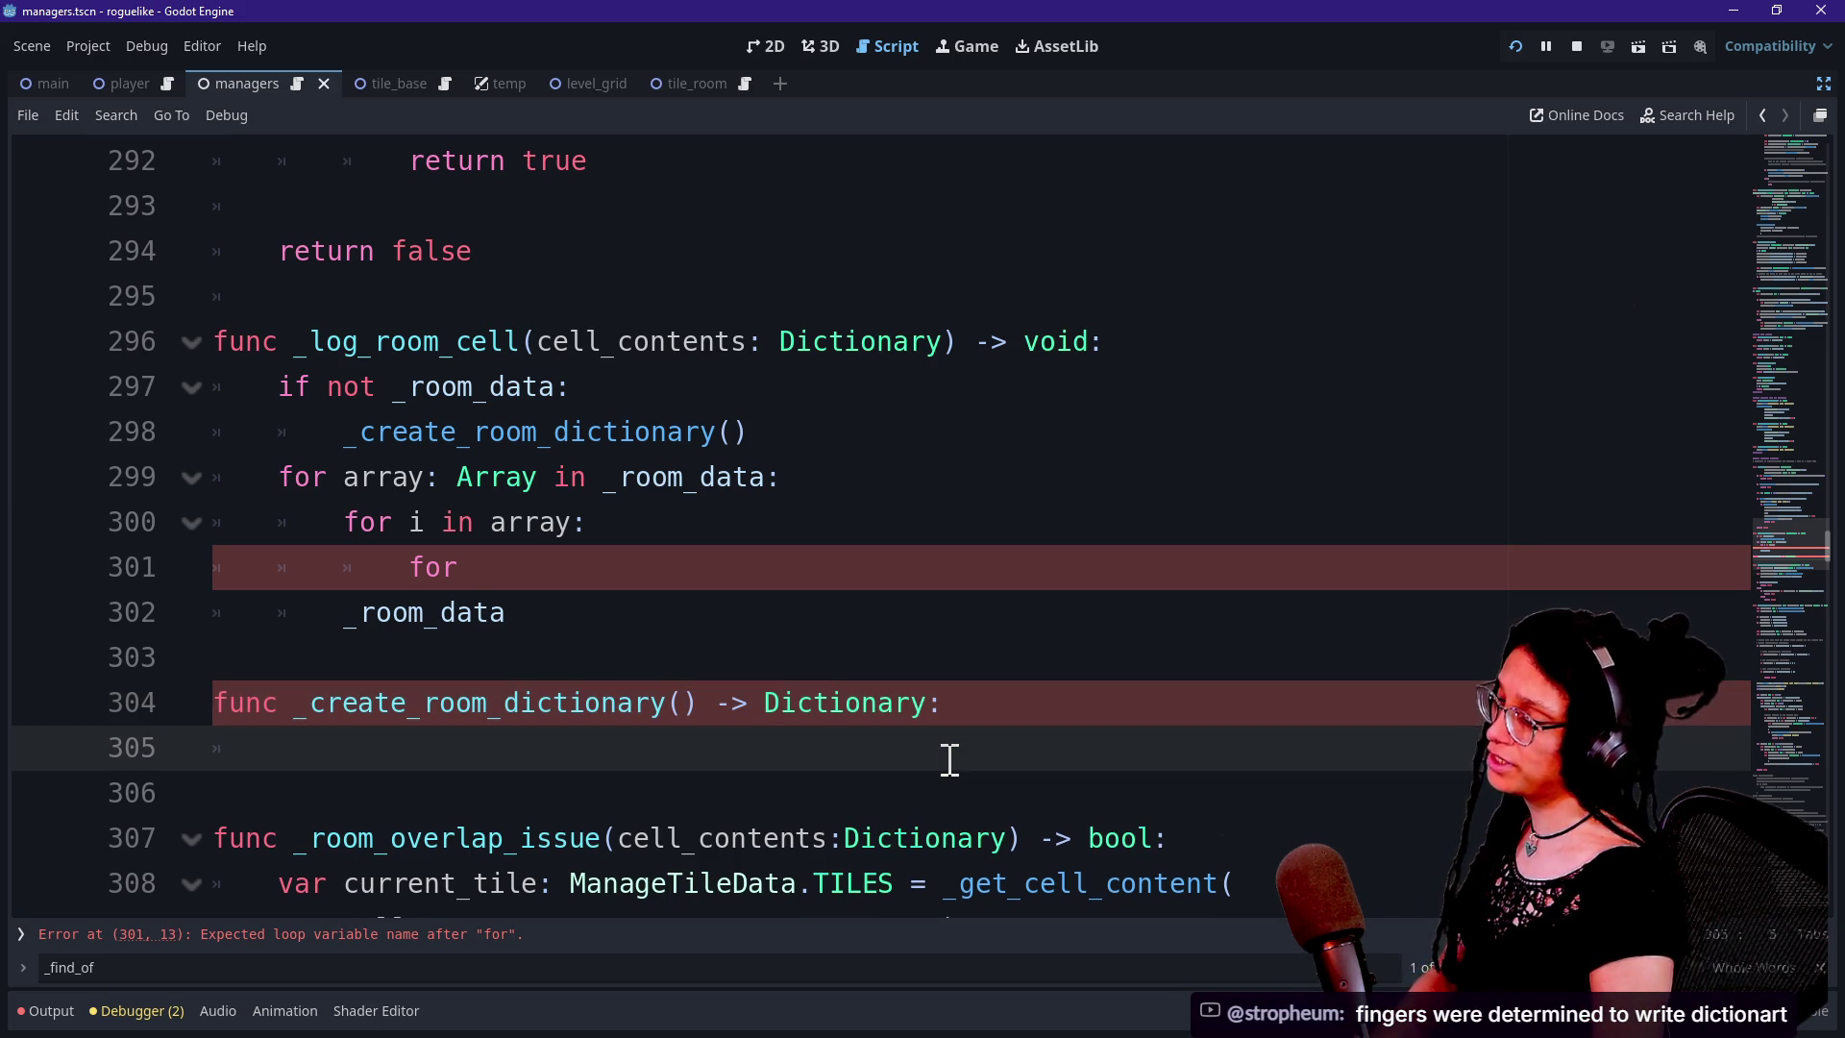
# Paste the room dictionary lines into the new function, dedent them, and remove the leftover empty line
pyautogui.write('var room_dictionary: Dictionary = {} \t\troom_dictionary = _ROOM_CONTENT_DATA.duplicate() \t\t_room_data')
pyautogui.moveTo(572, 793); pyautogui.dragTo(626, 873)
pyautogui.hotkey('shift', 'Tab')
pyautogui.click(535, 754)
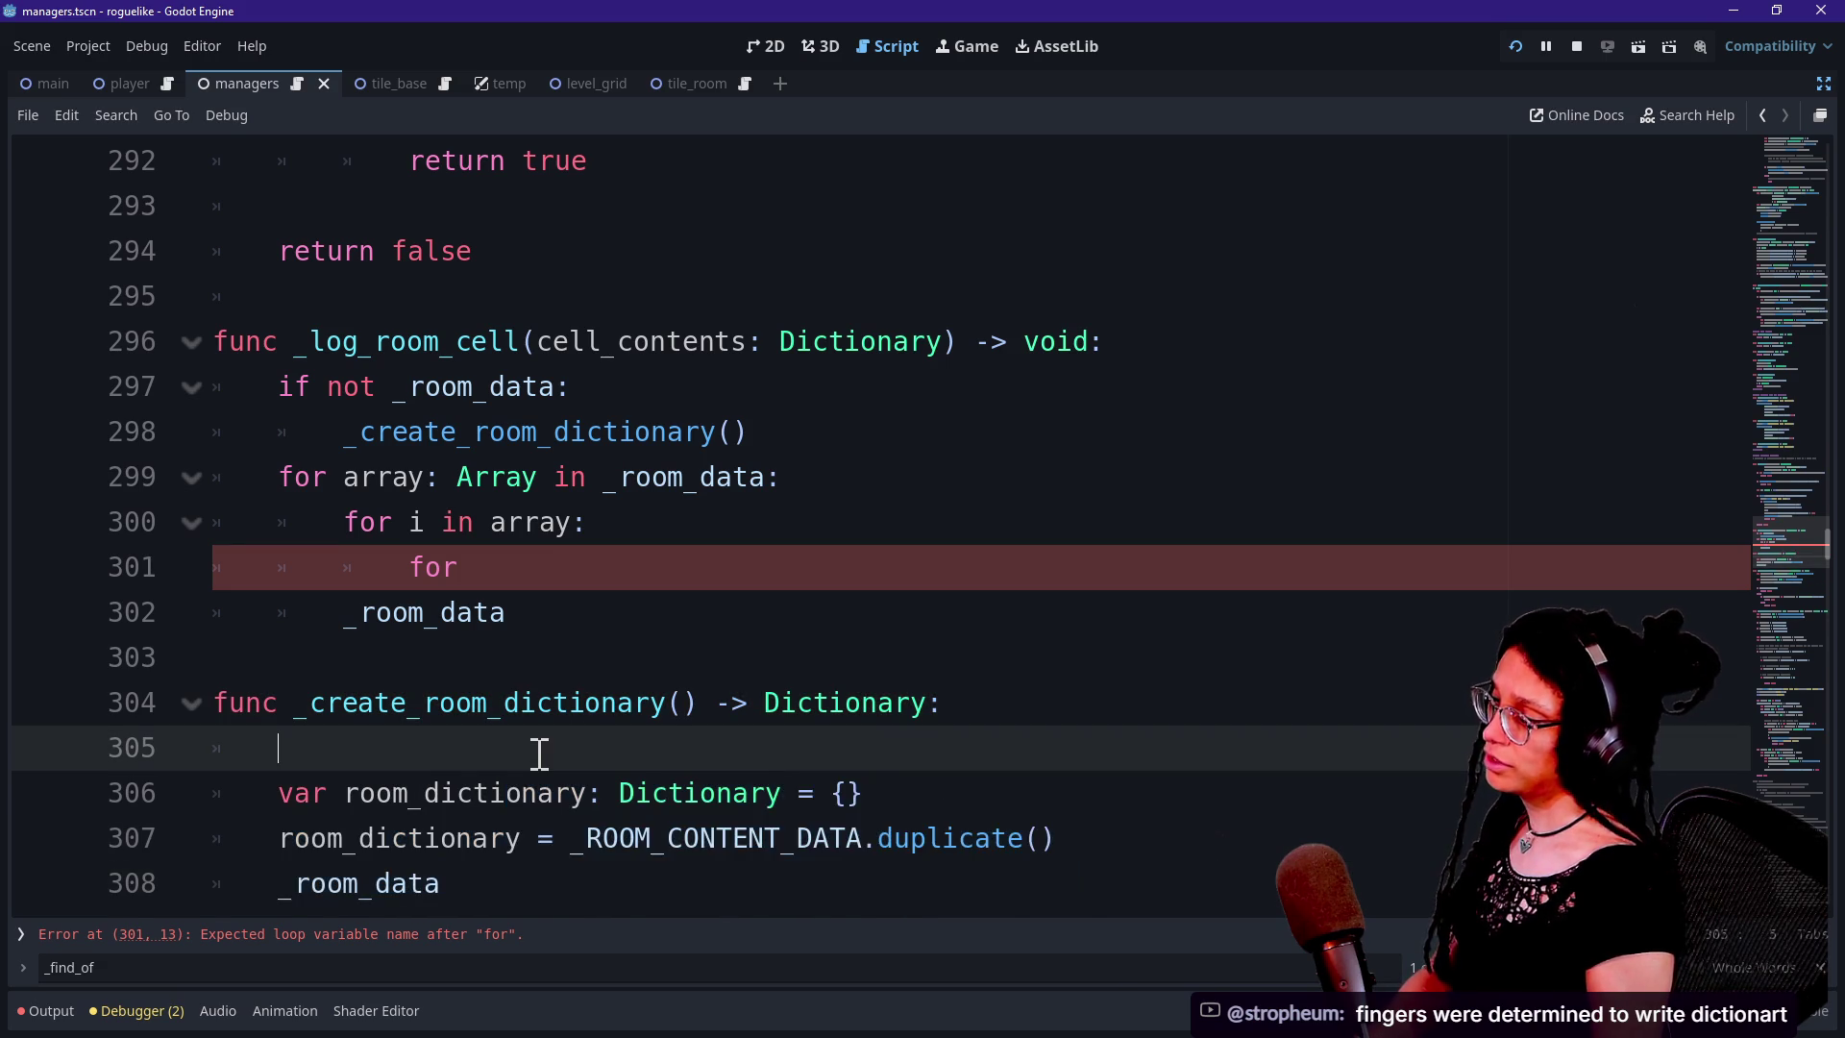
pyautogui.press('BackSpace')
pyautogui.press('BackSpace')
pyautogui.click(642, 794)
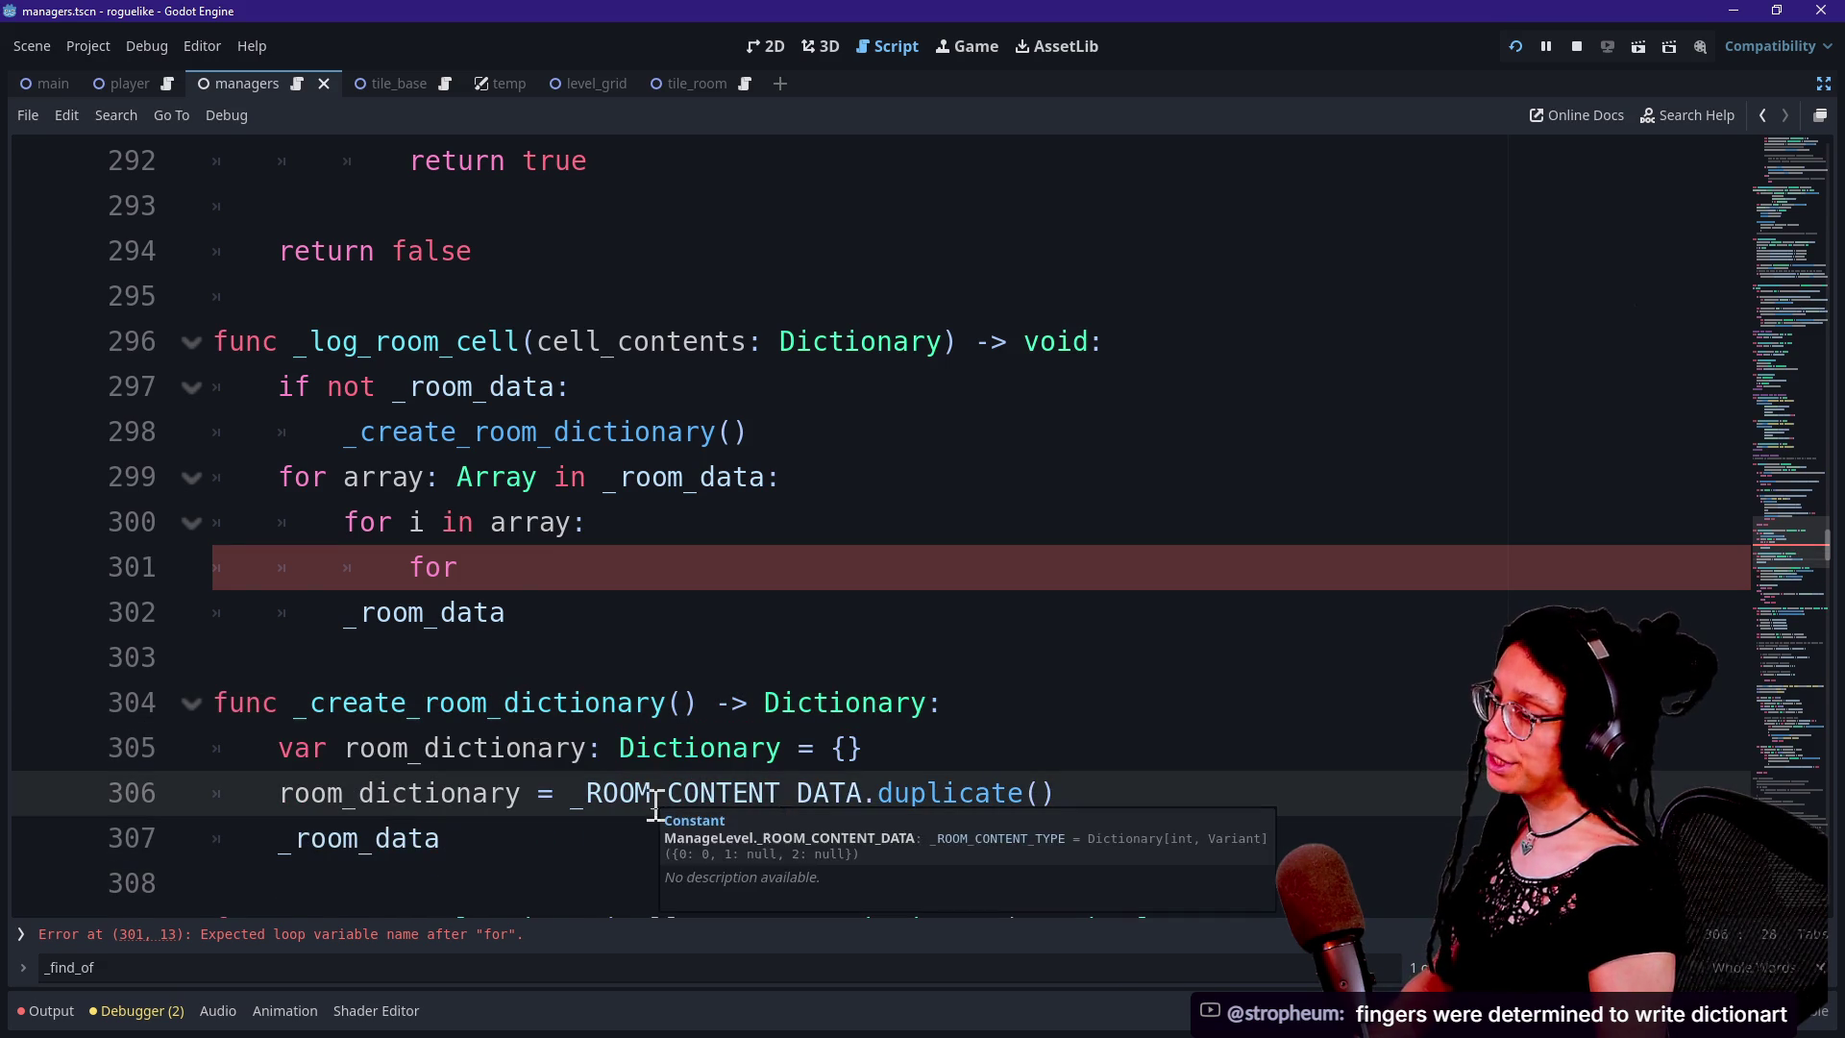
pyautogui.click(451, 839)
pyautogui.scroll(-1, 451, 839)
pyautogui.write('.')
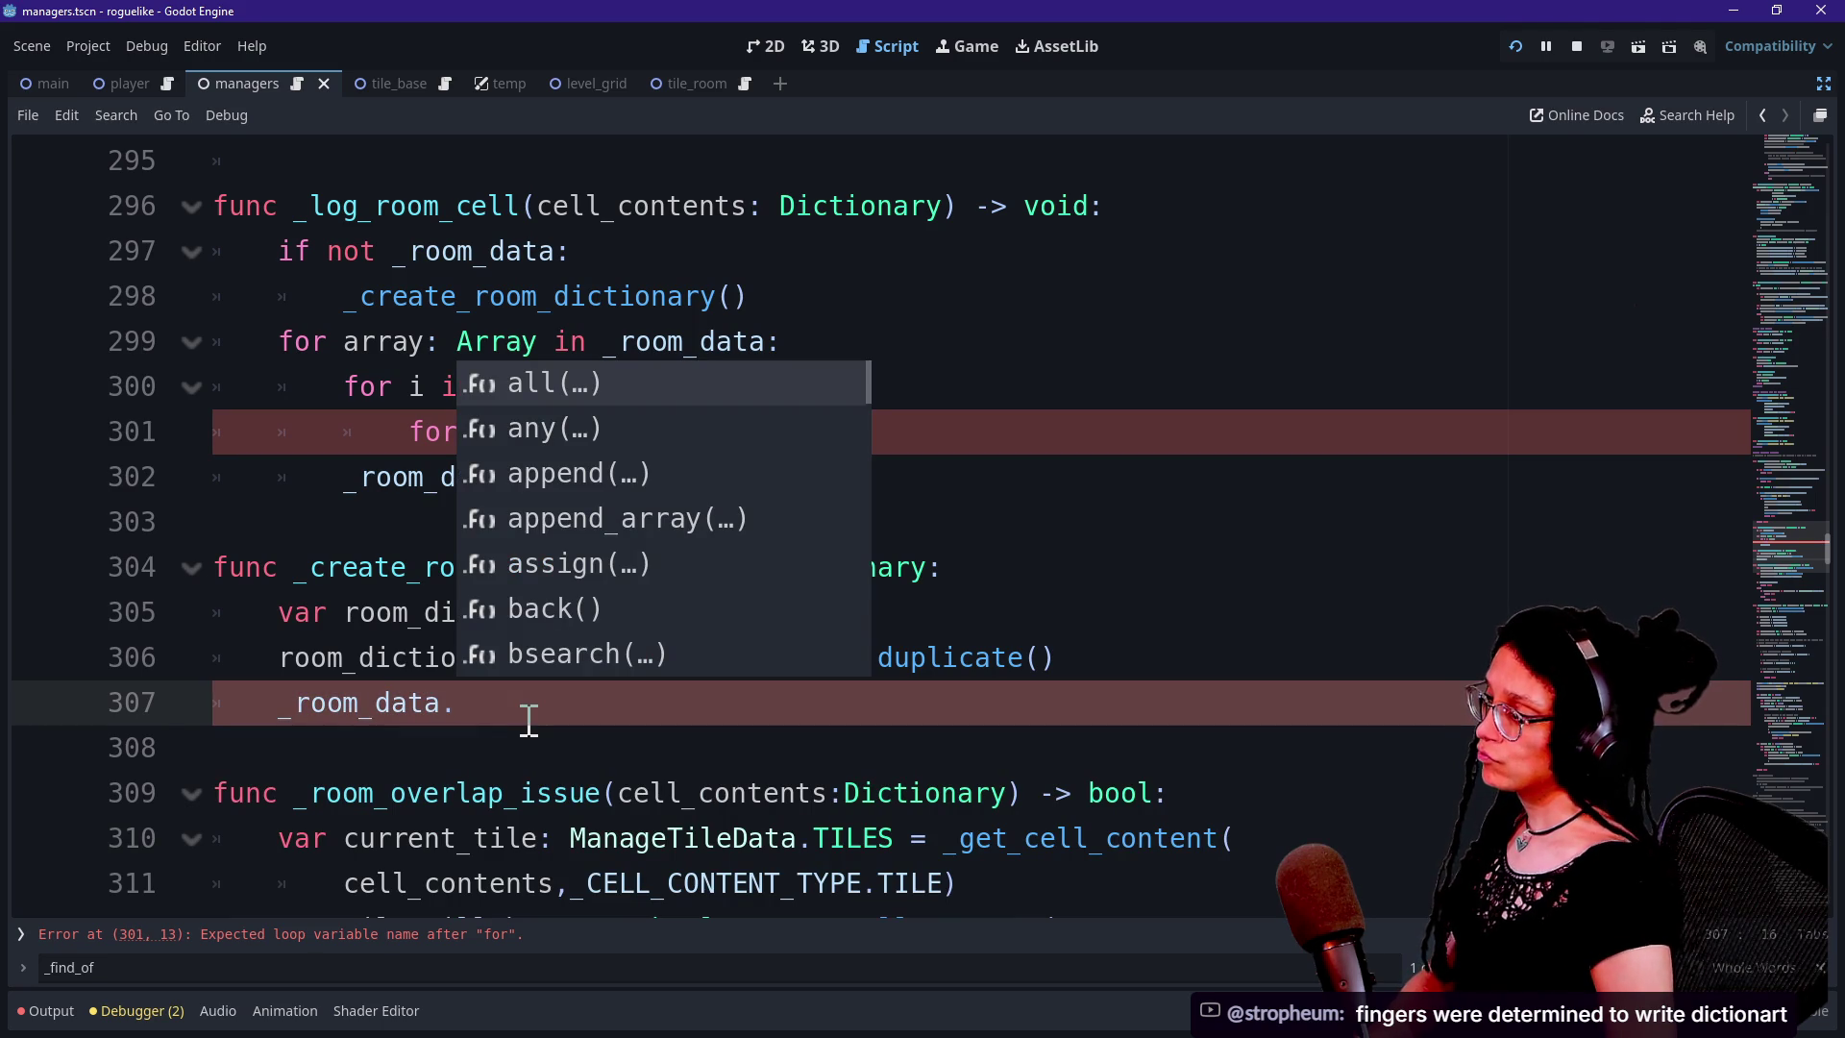
pyautogui.press('Escape')
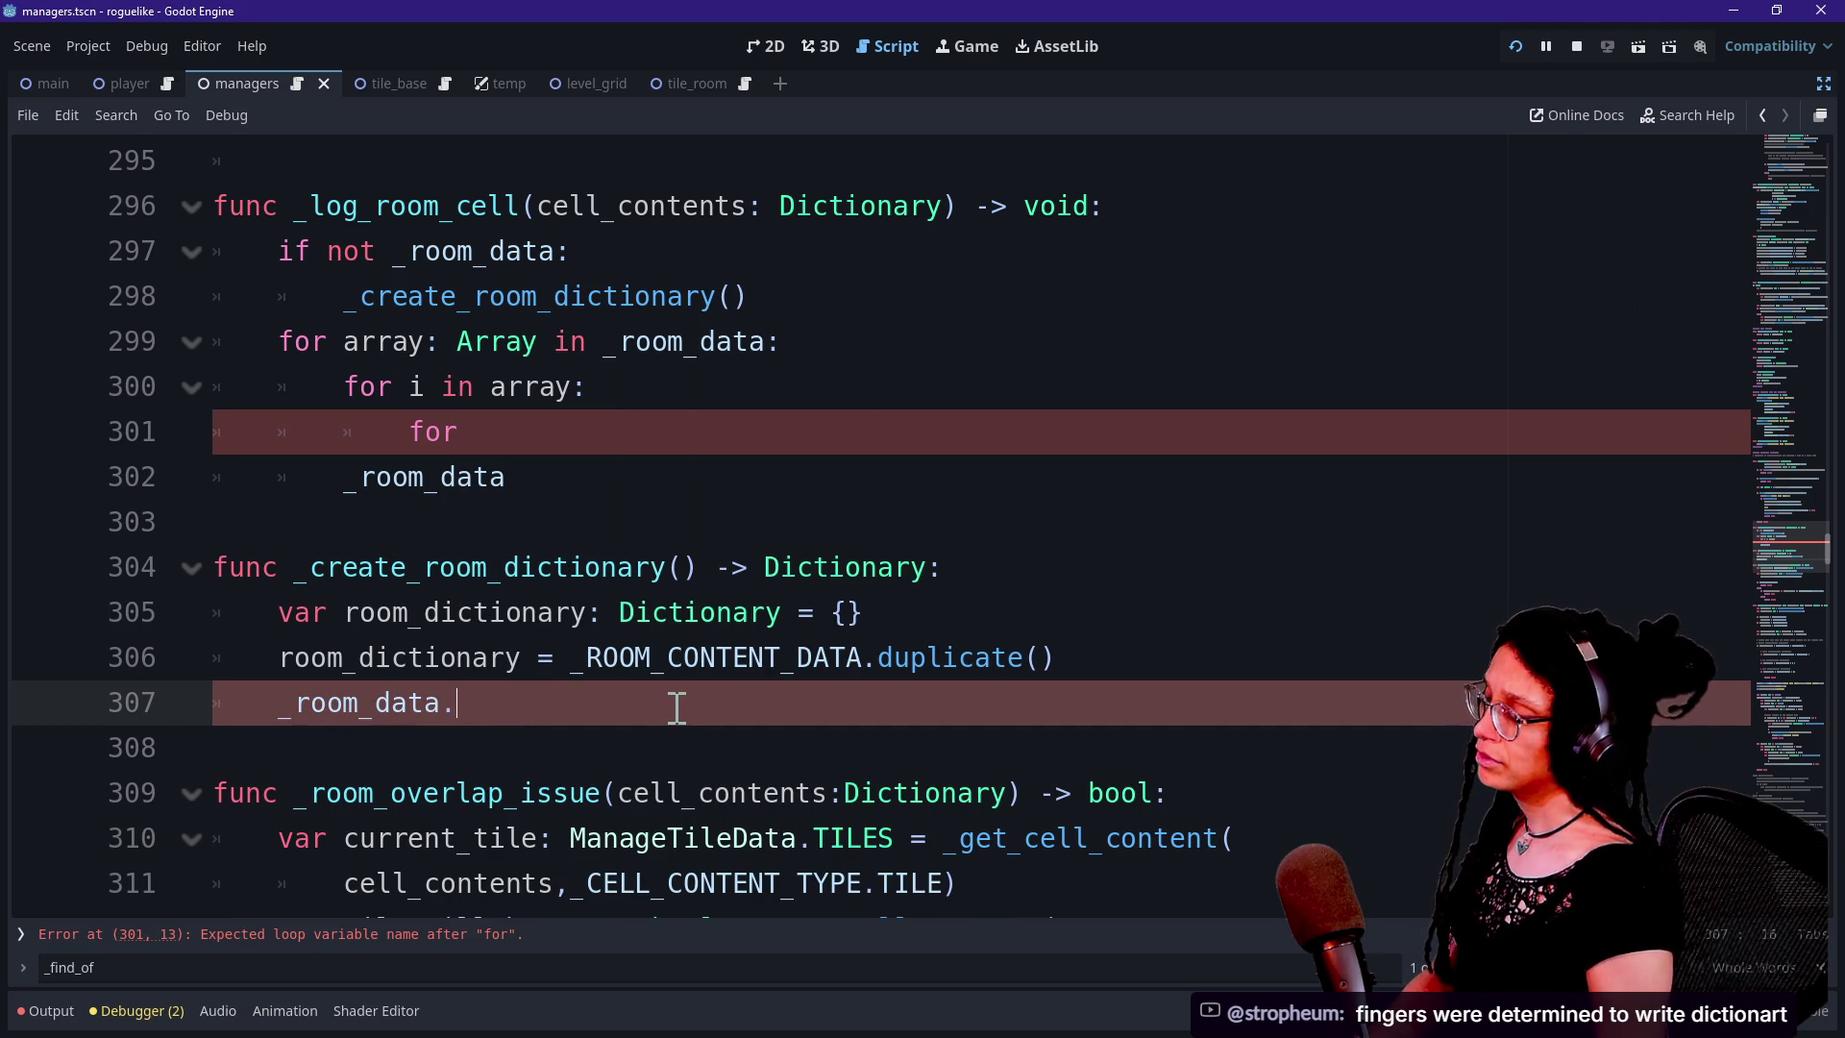
# Rename the helper to _create_and_add_a_room_dictionary and update its call in _log_room_cell
pyautogui.click(419, 567)
pyautogui.write('_and_add')
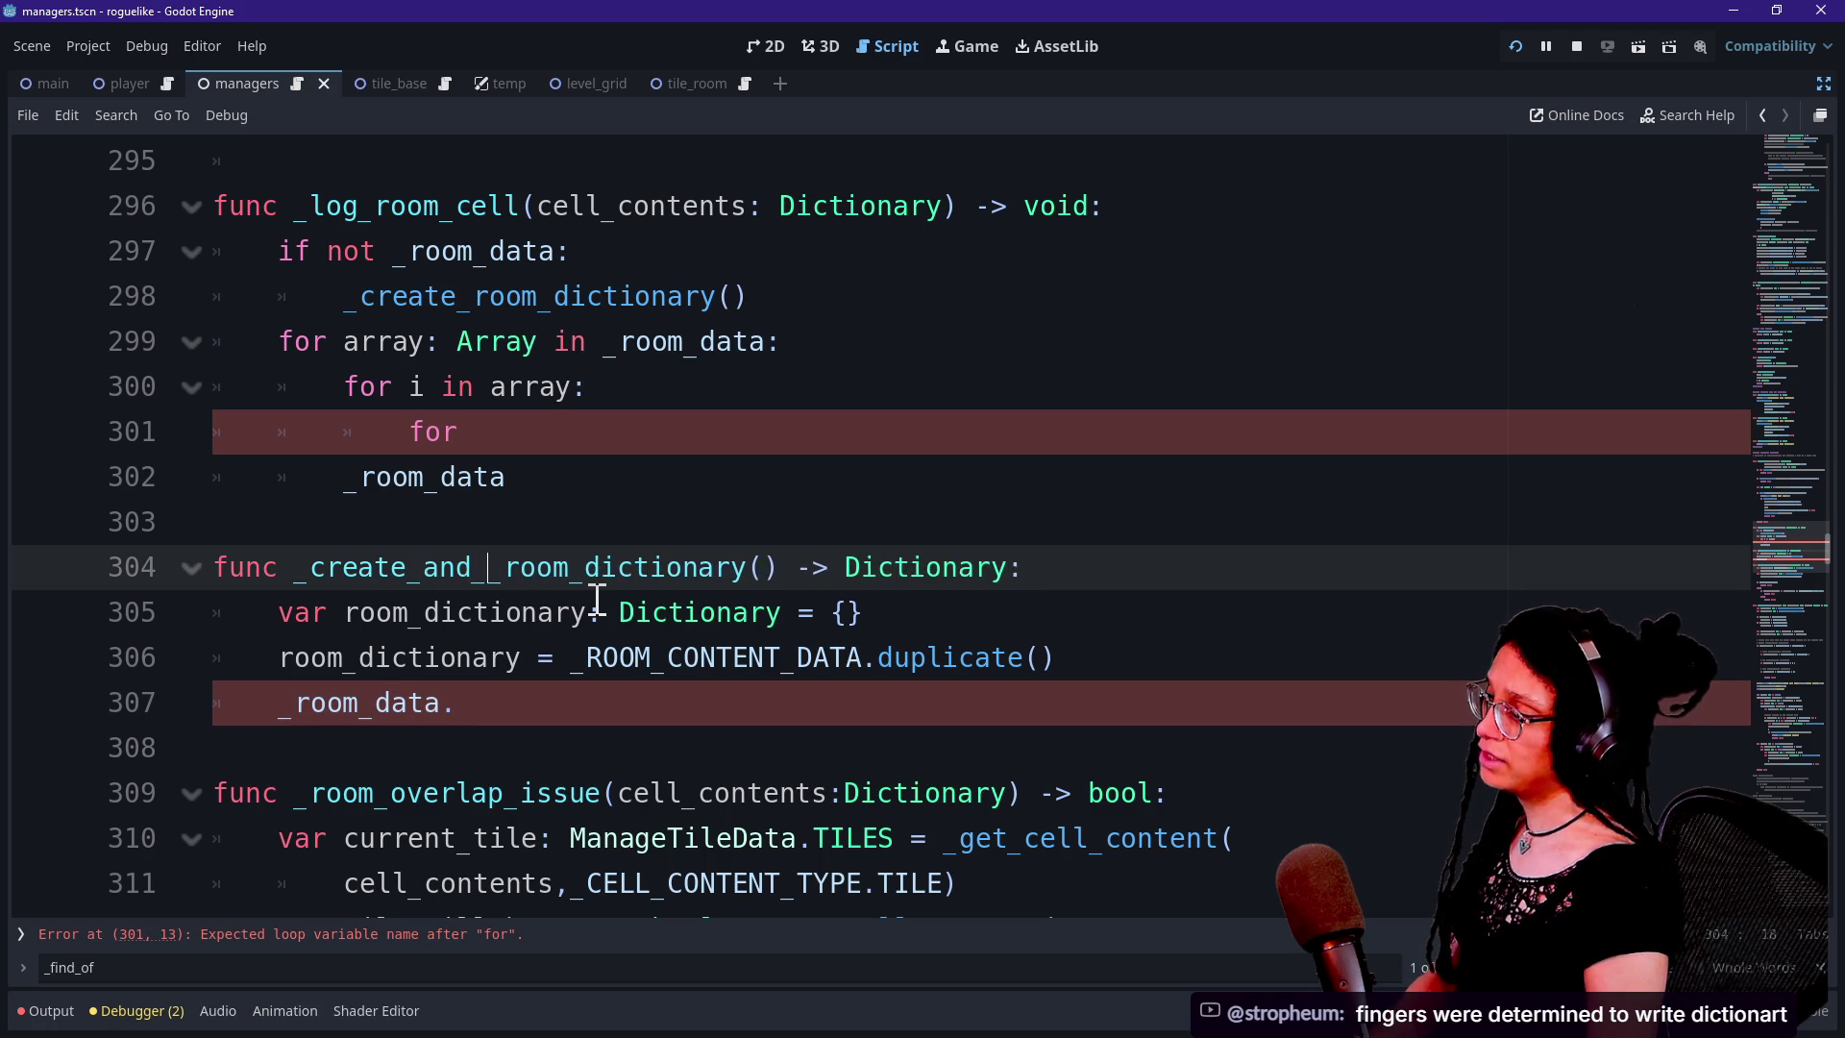
pyautogui.write('_a')
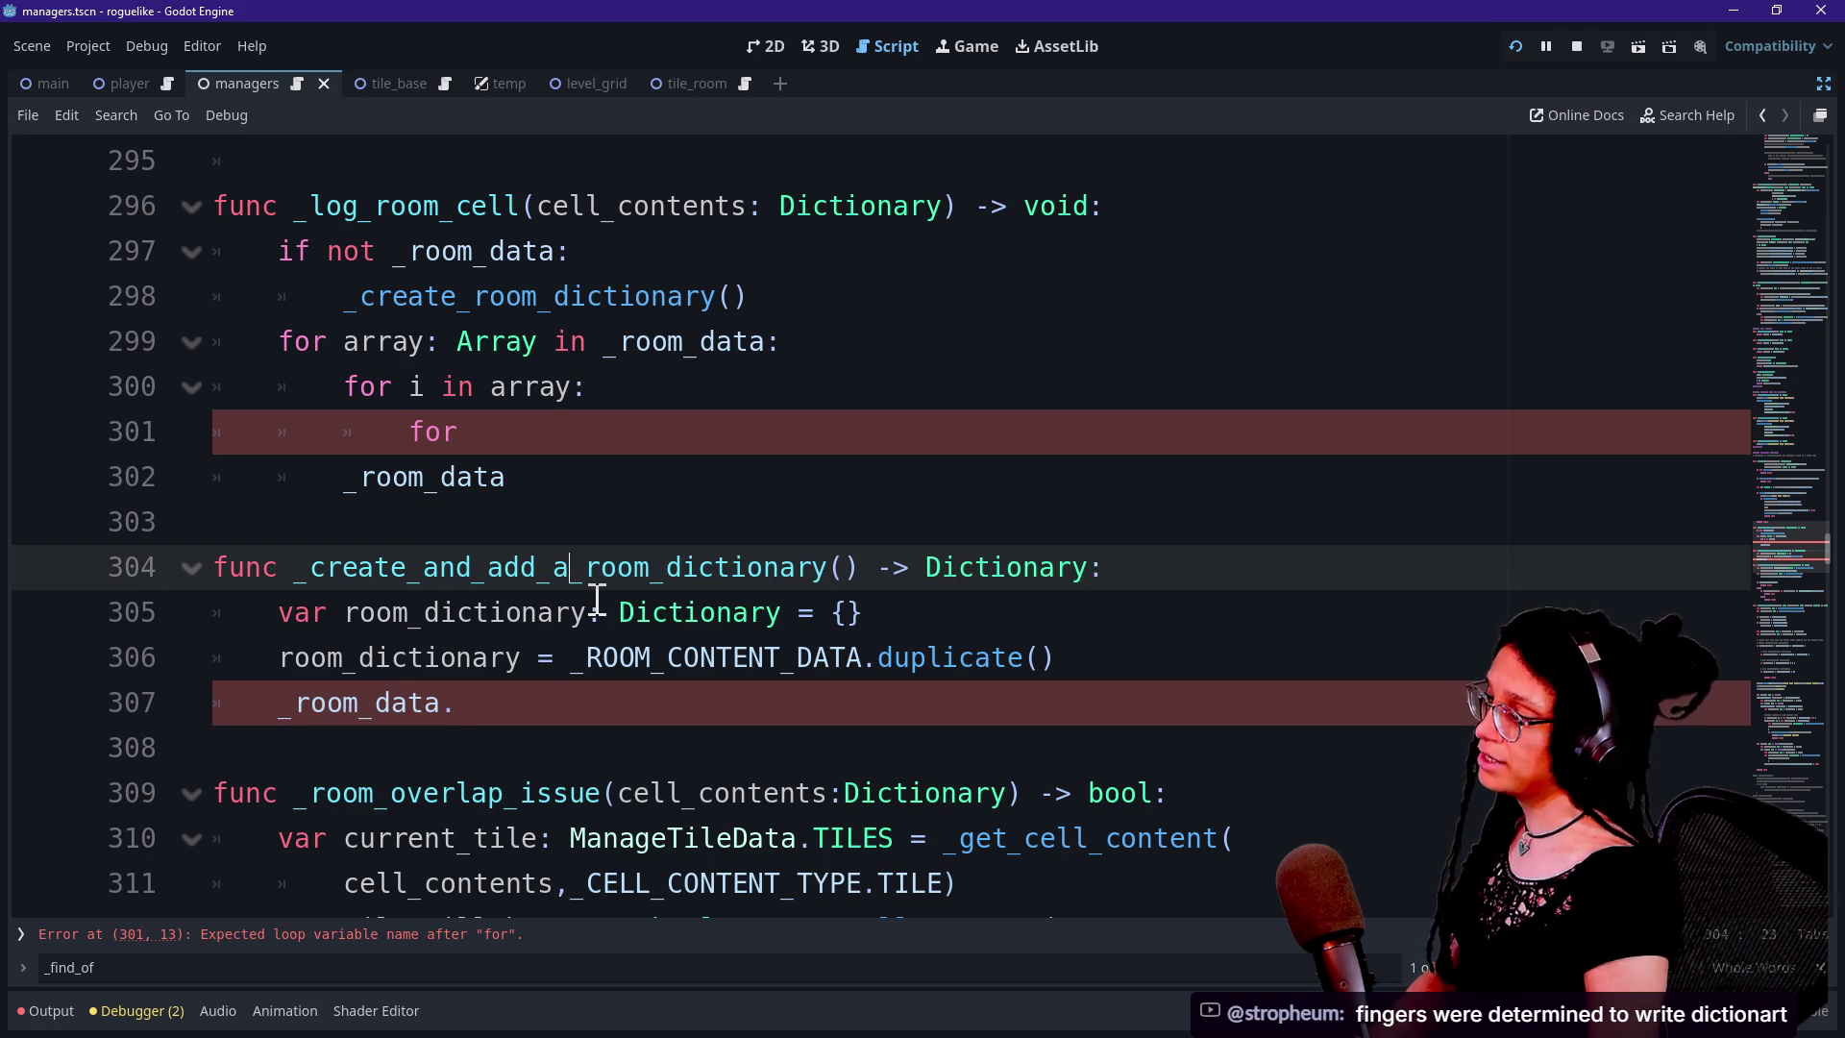
pyautogui.click(604, 659)
pyautogui.click(478, 341)
pyautogui.click(473, 298)
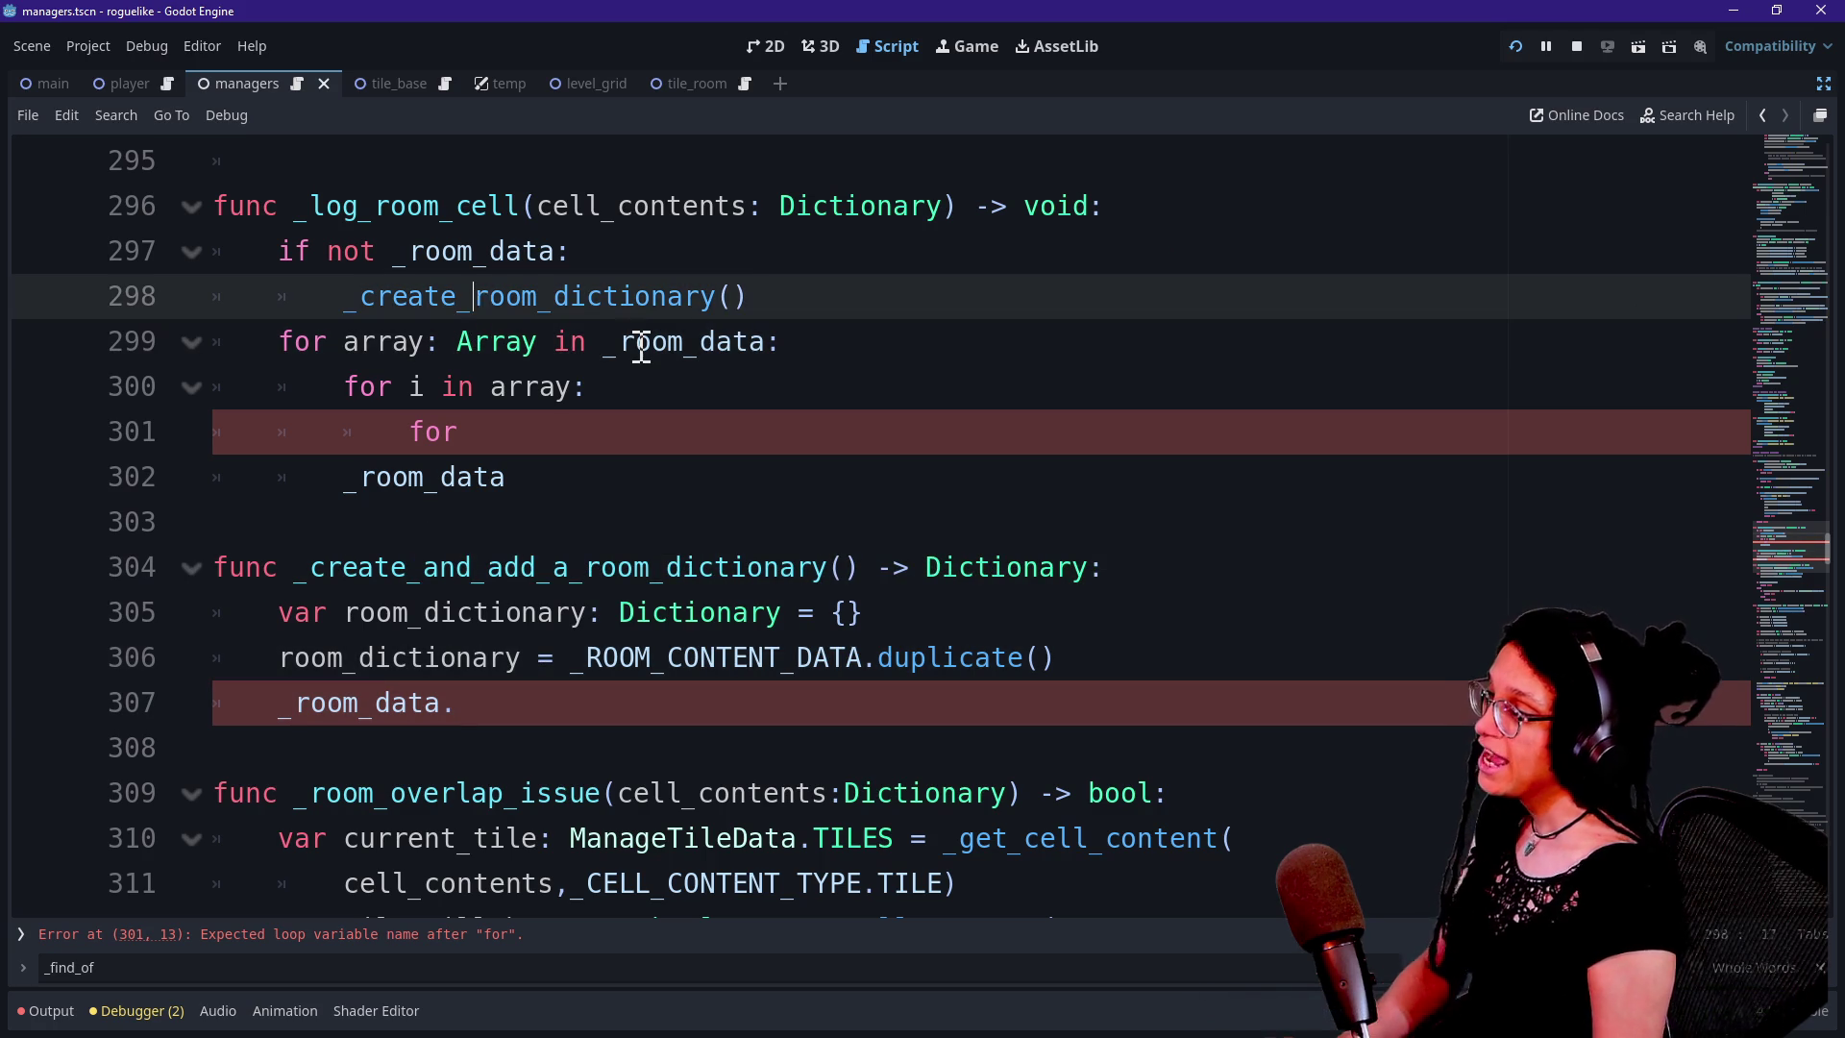
pyautogui.write('and_add_')
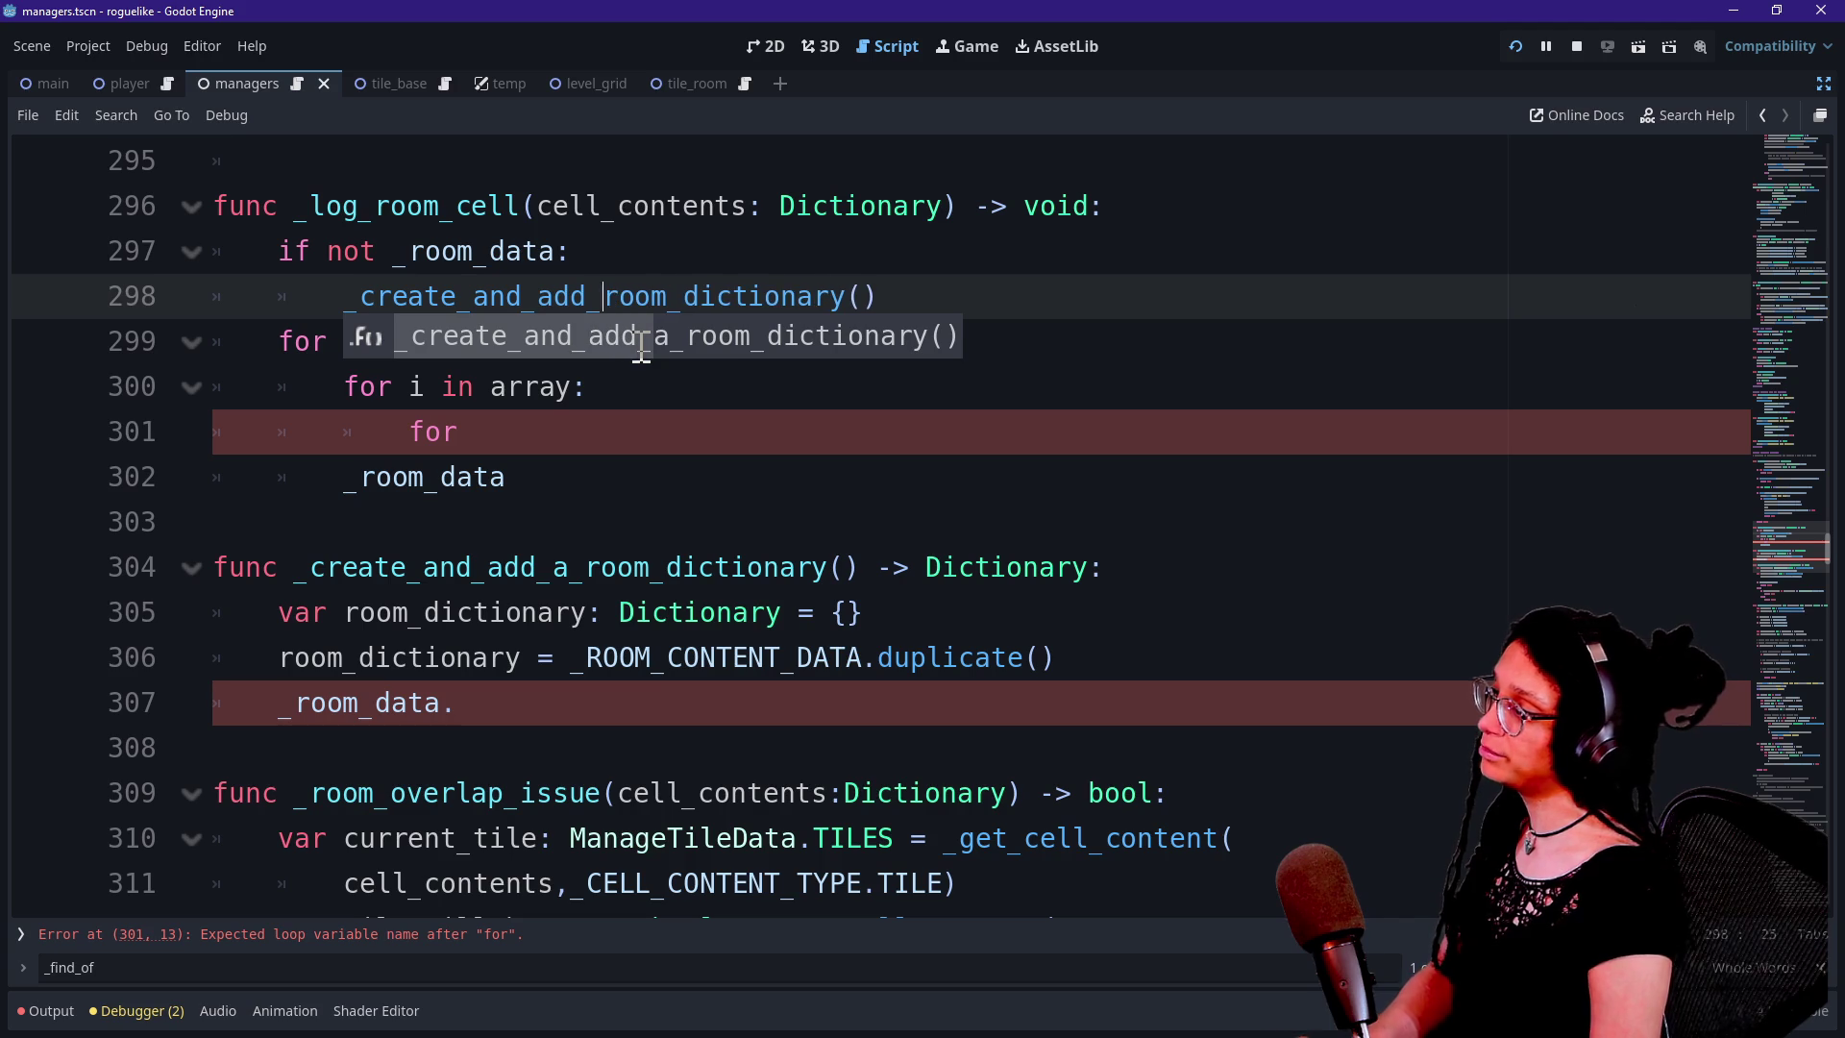
pyautogui.write('a_')
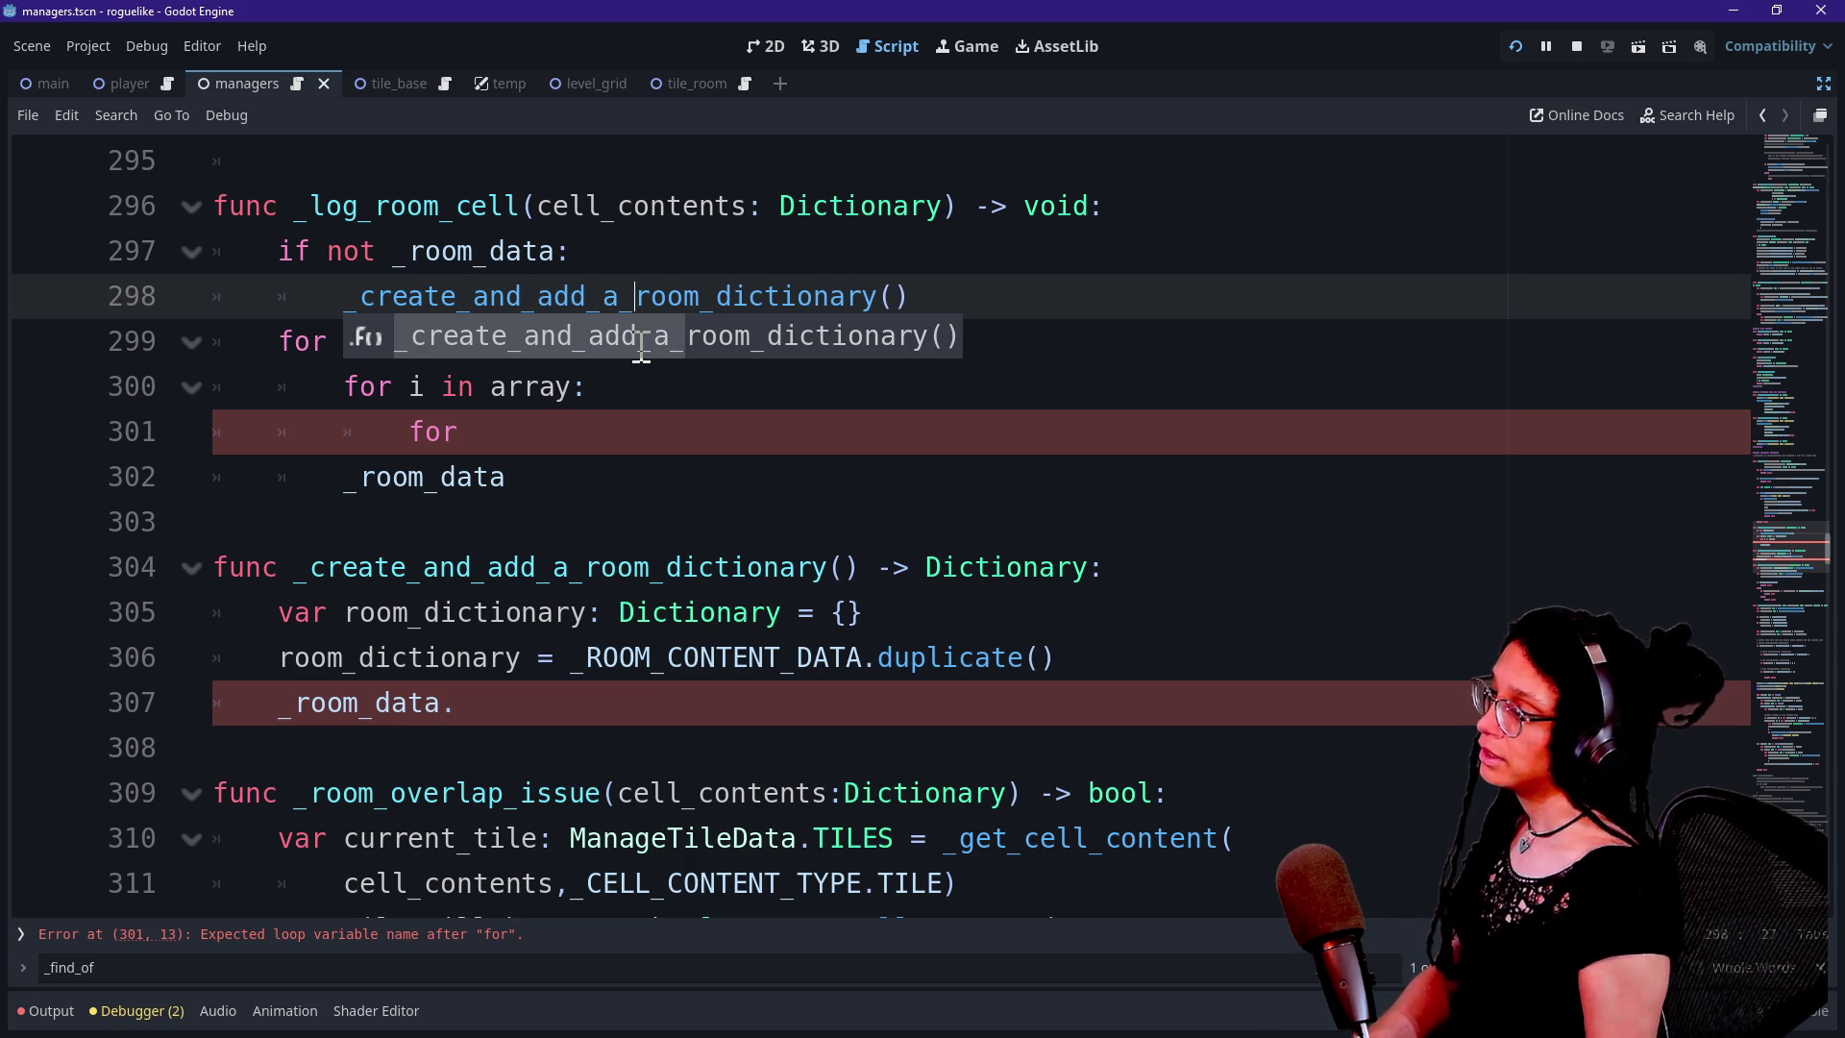
pyautogui.click(494, 759)
# Begin '_room_data.append(' on the helper's last line
pyautogui.click(494, 567)
pyautogui.click(550, 730)
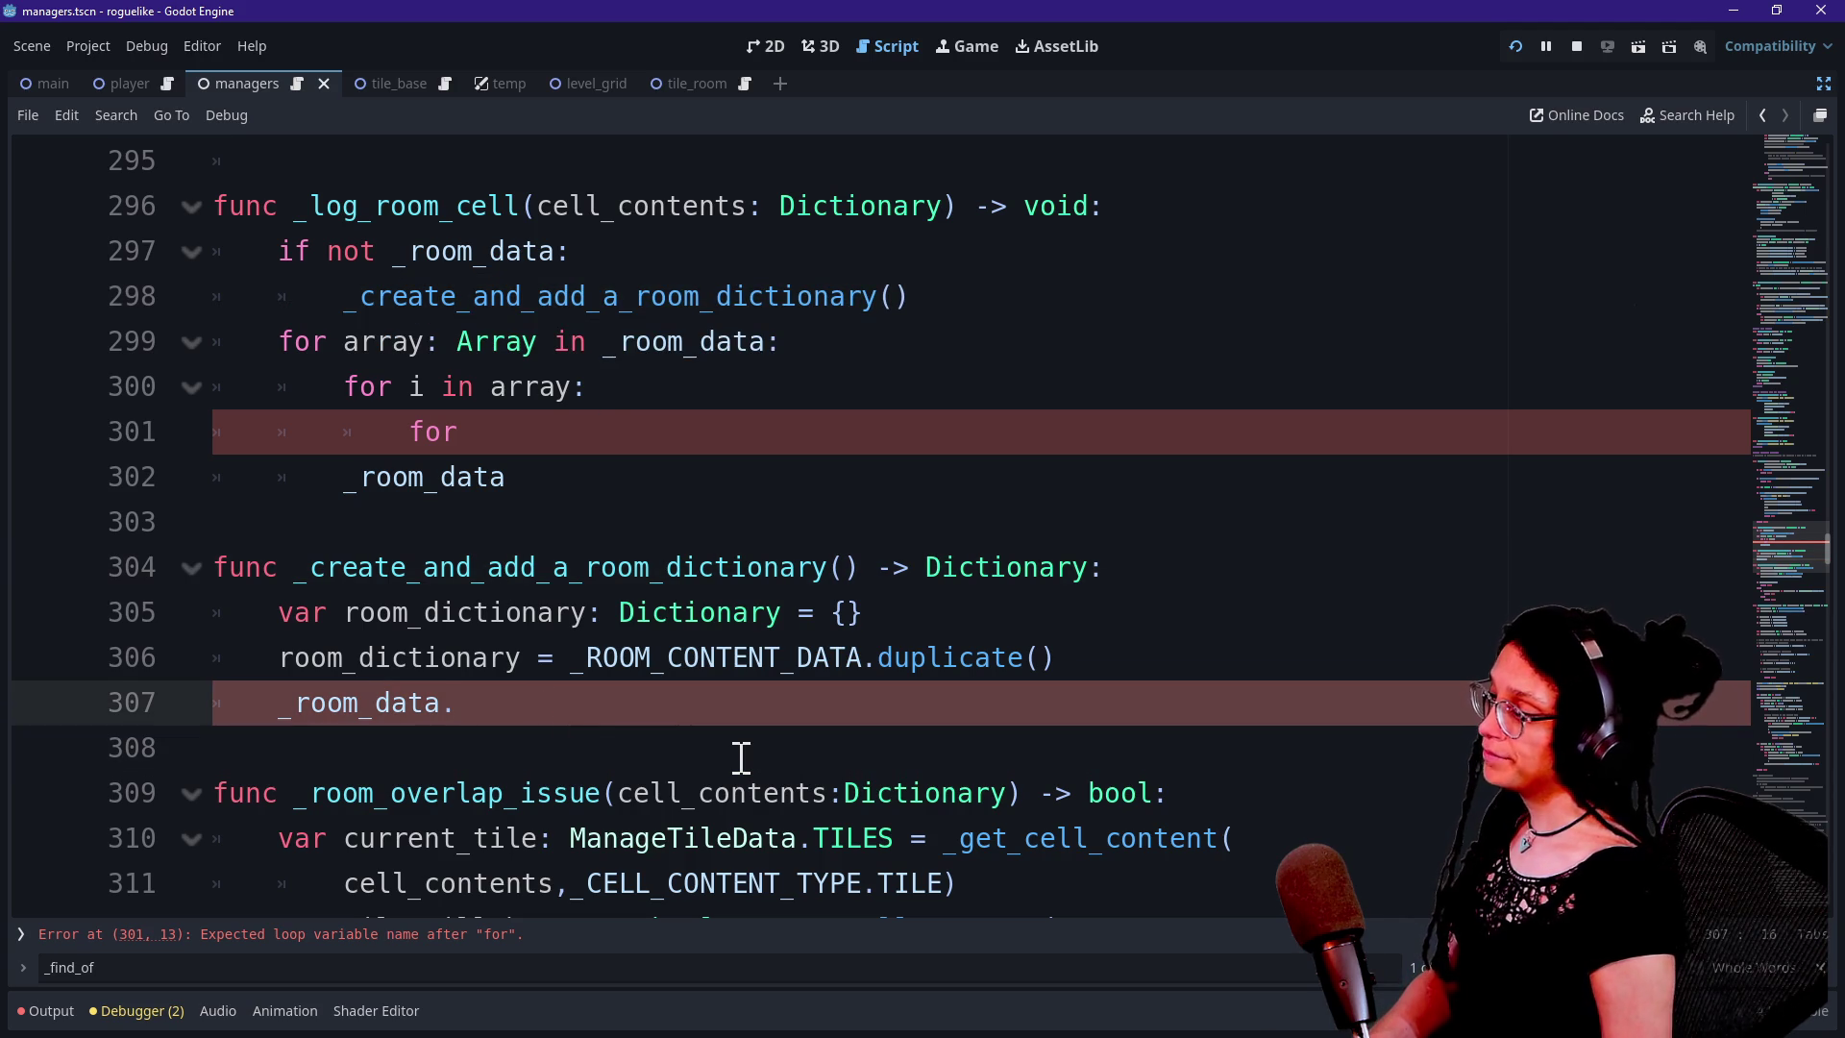
pyautogui.press('Down')
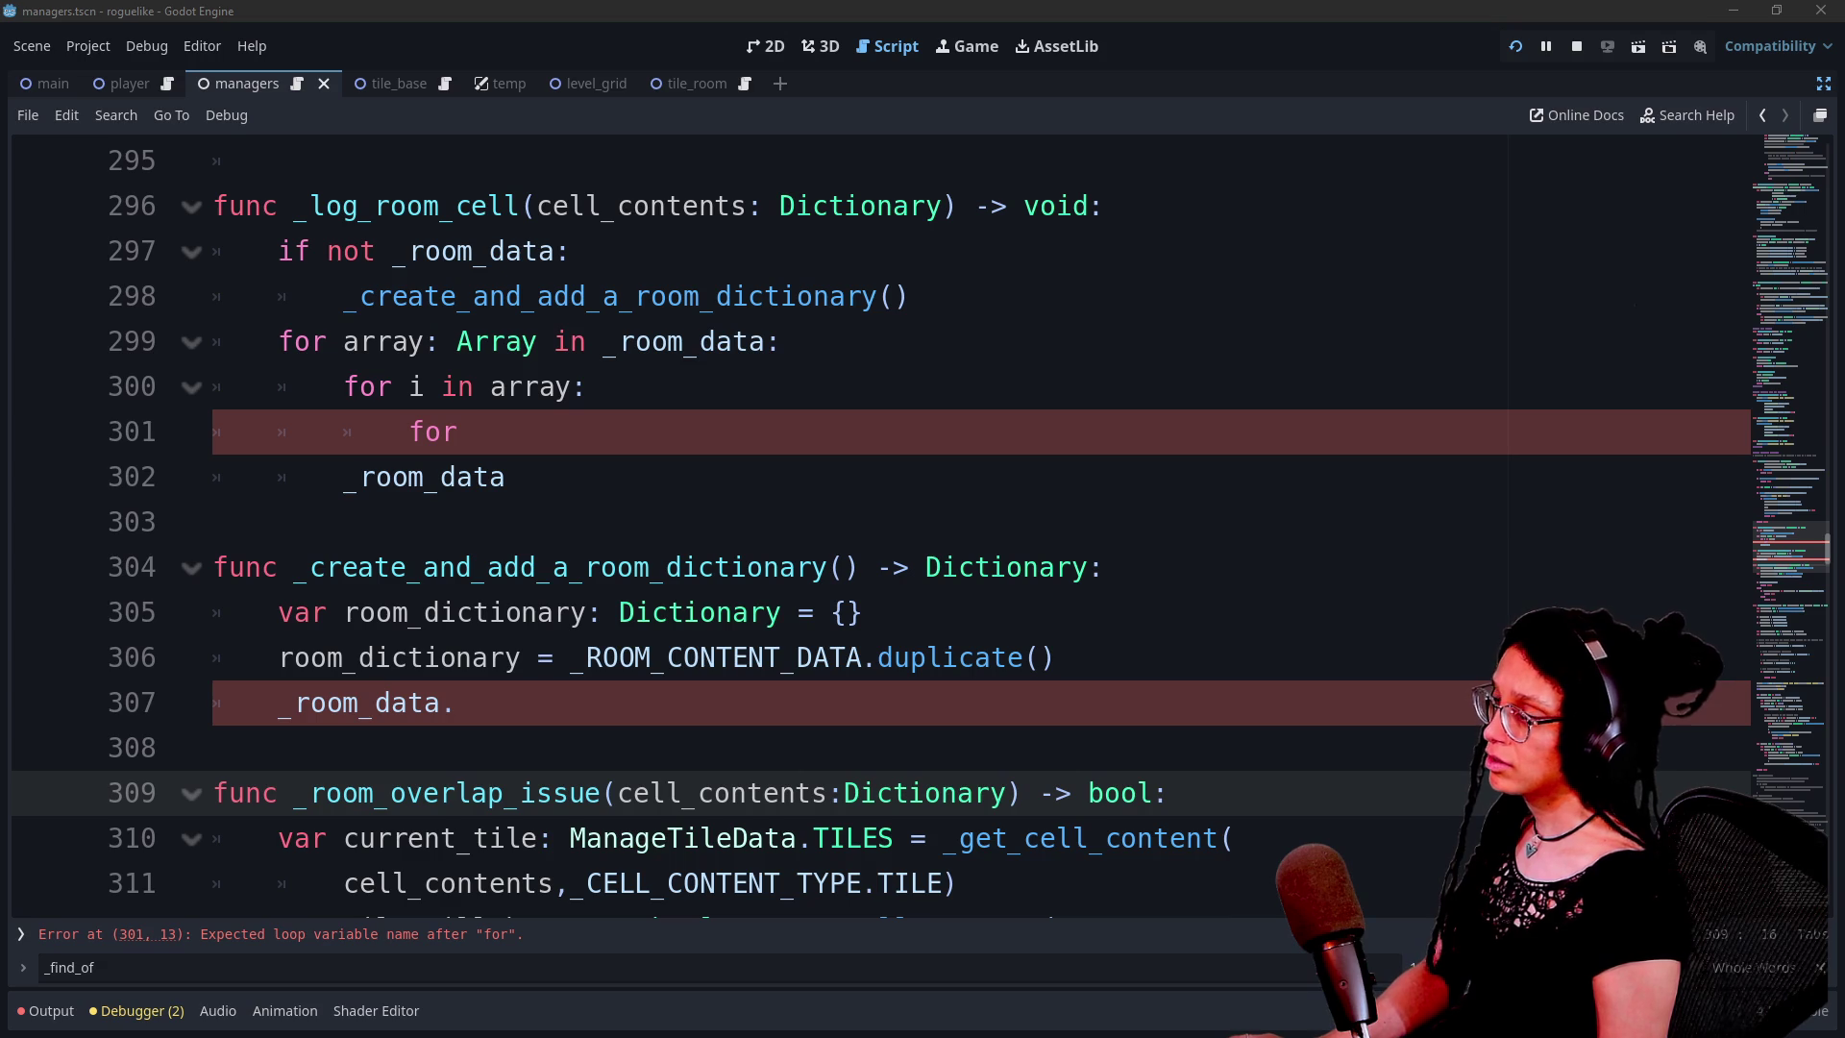
pyautogui.click(482, 711)
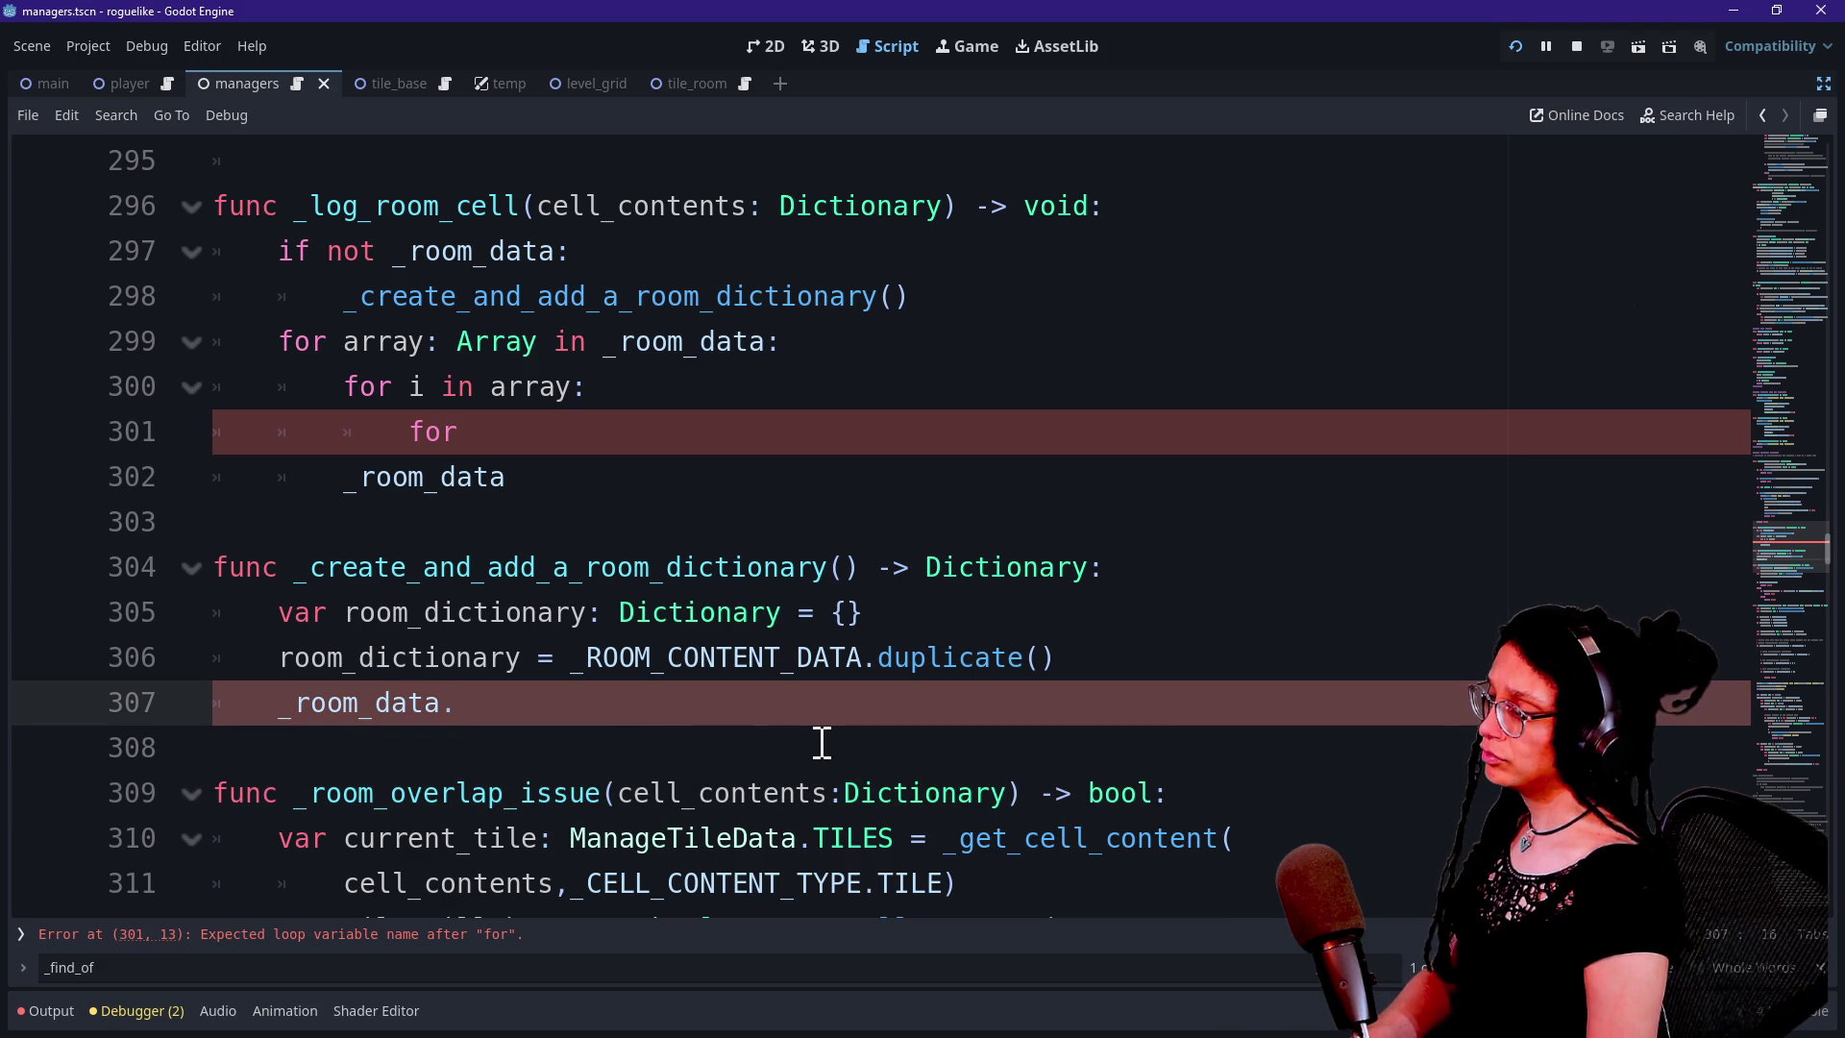
pyautogui.write('append(')
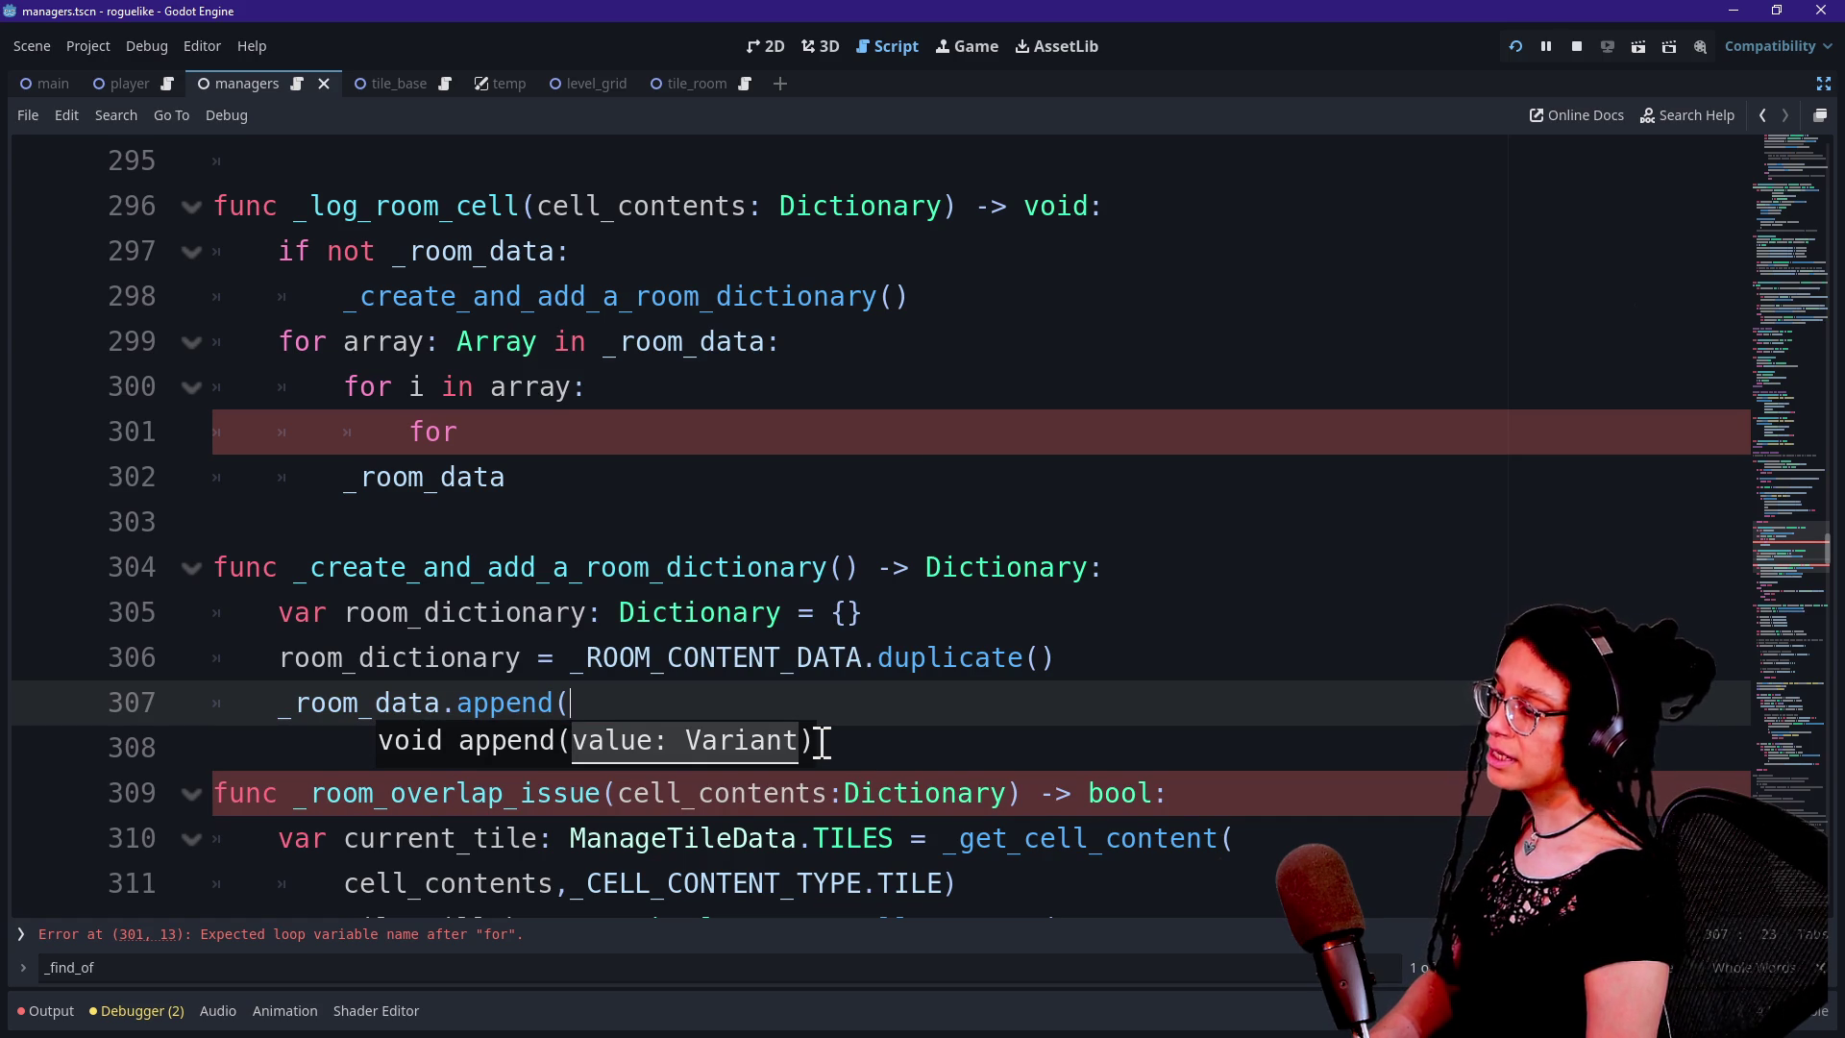
# Complete the call as _room_data.append(room_dictionary) and add 'return _room_data' on the next line
pyautogui.write('room_')
pyautogui.press('Return')
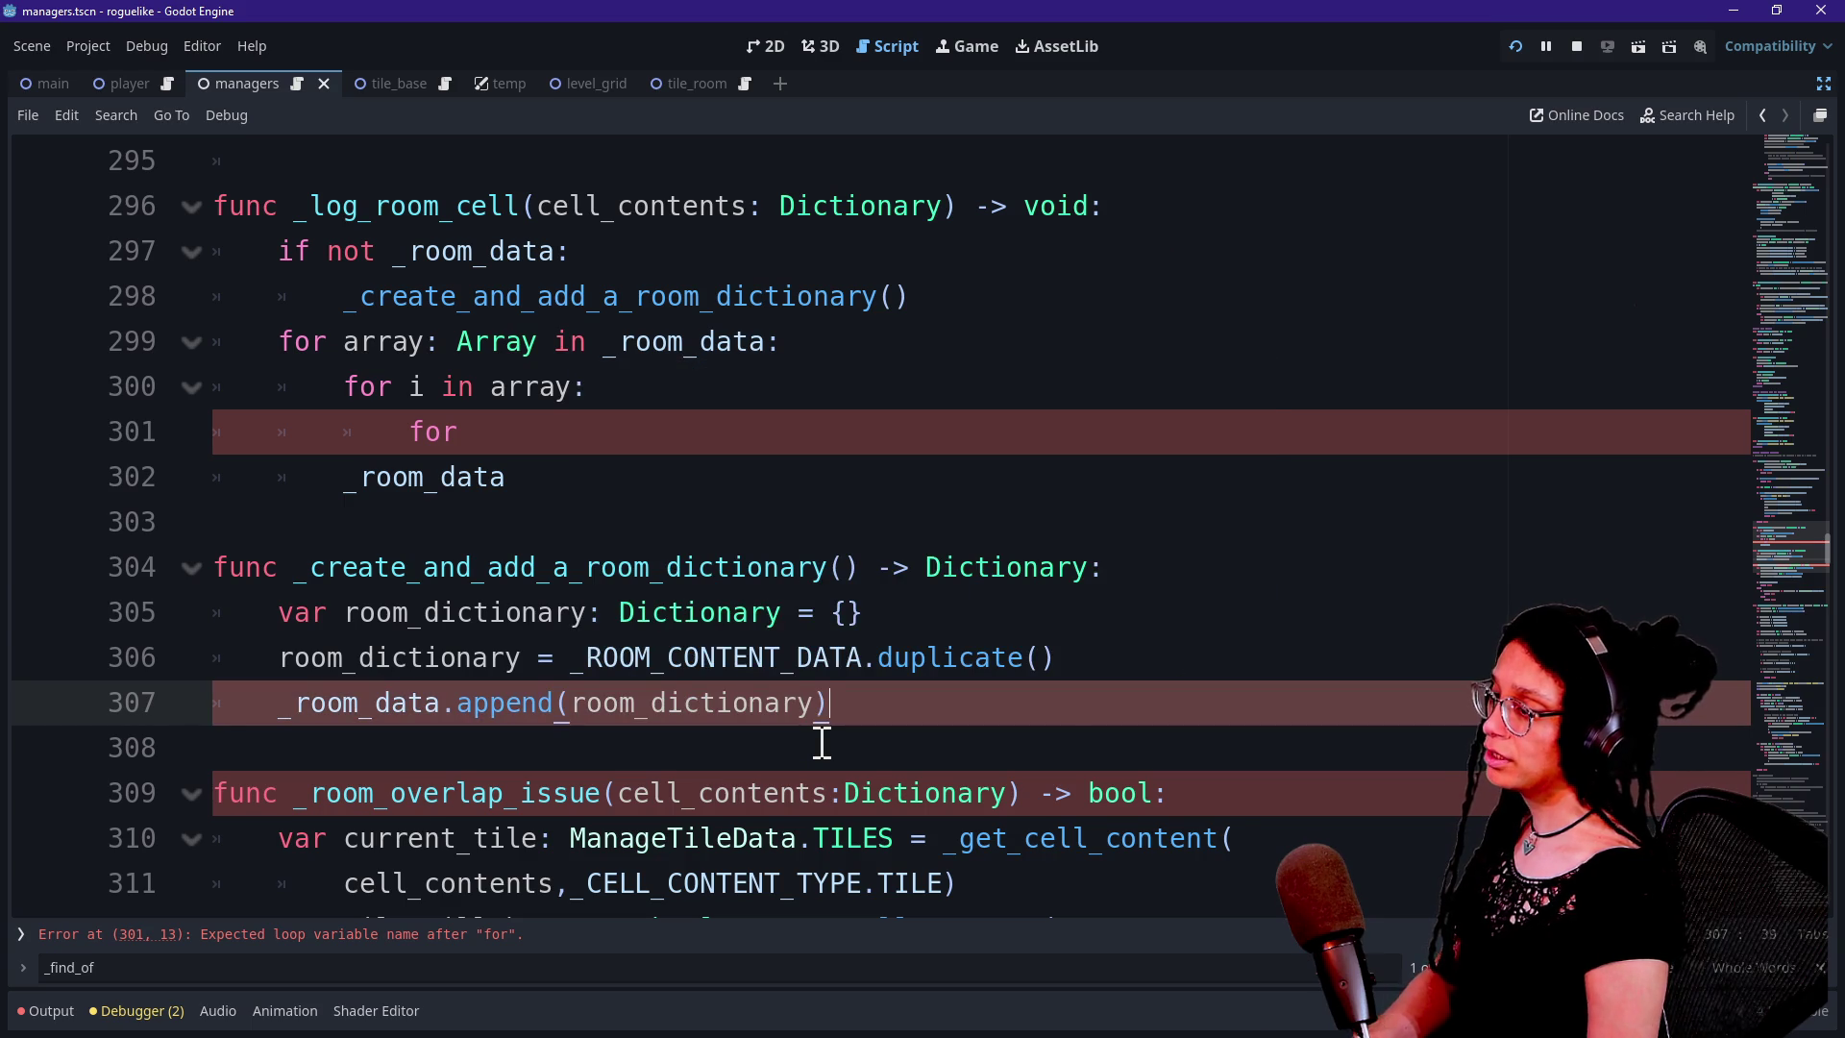
pyautogui.press('Down')
pyautogui.press('Down')
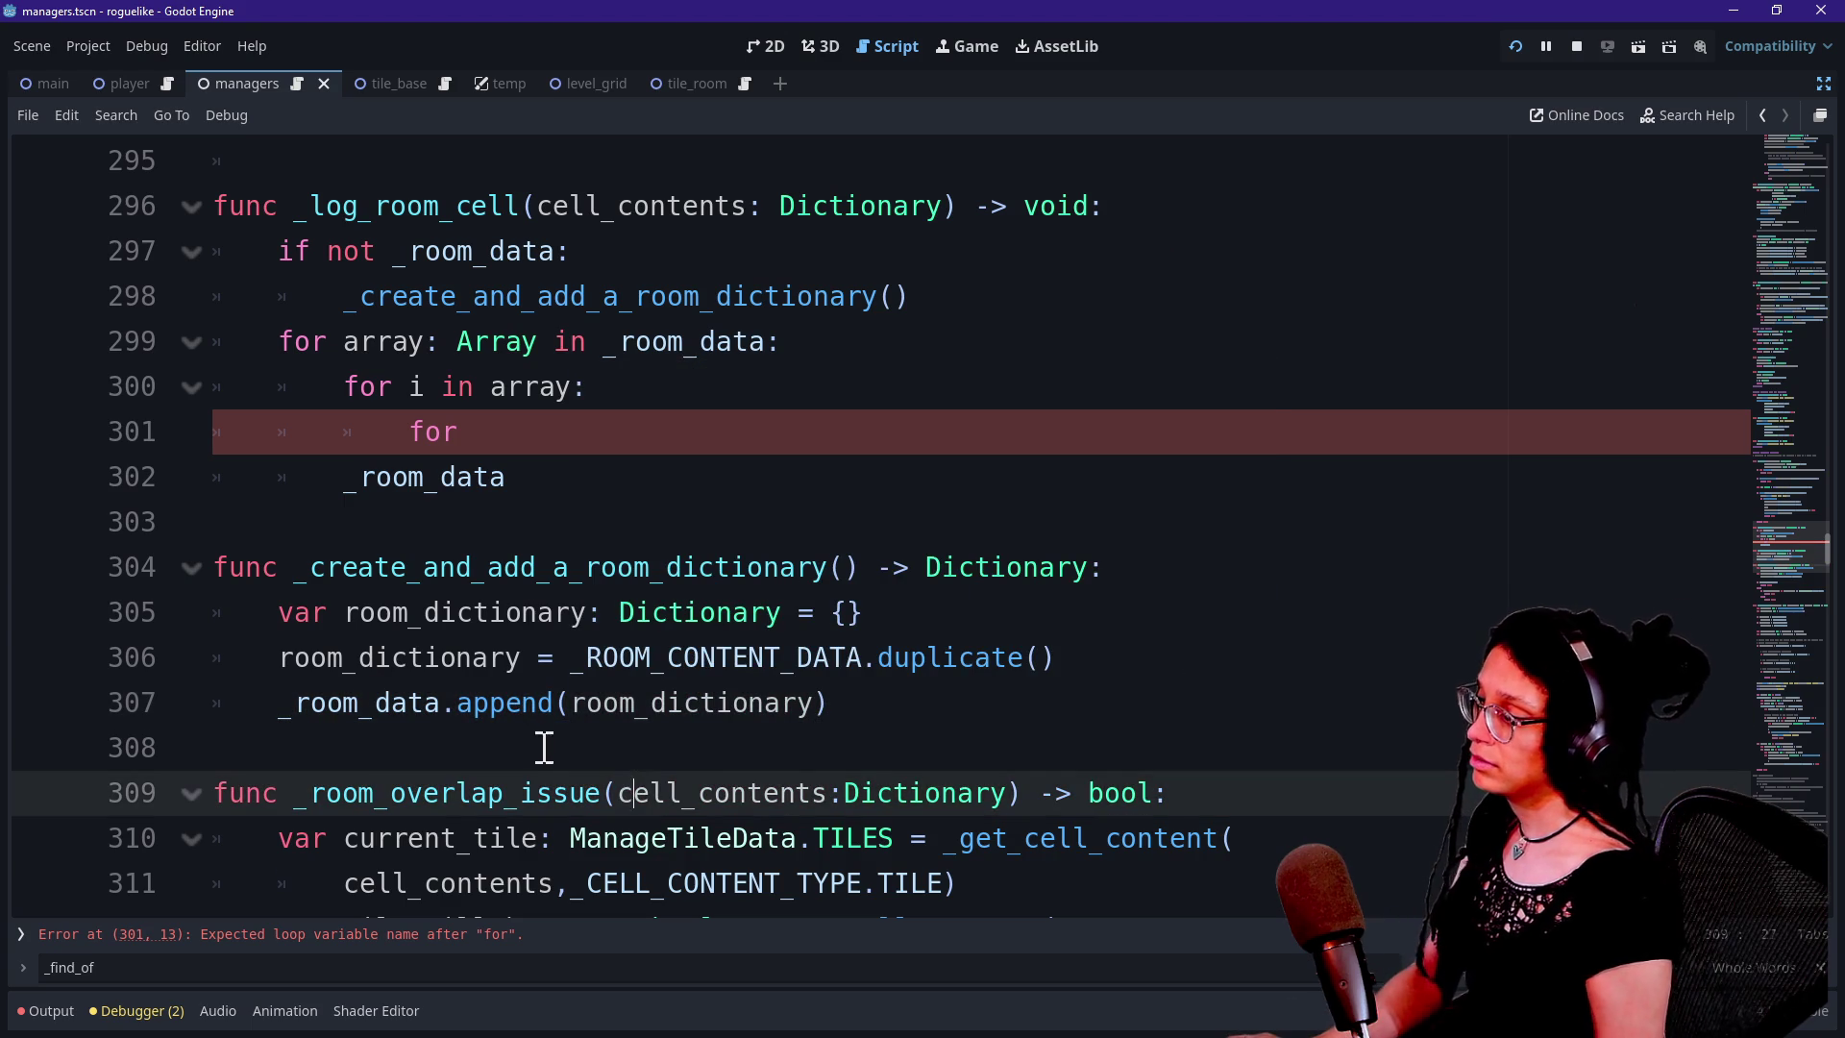
pyautogui.click(956, 706)
pyautogui.press('Return')
pyautogui.write('return ')
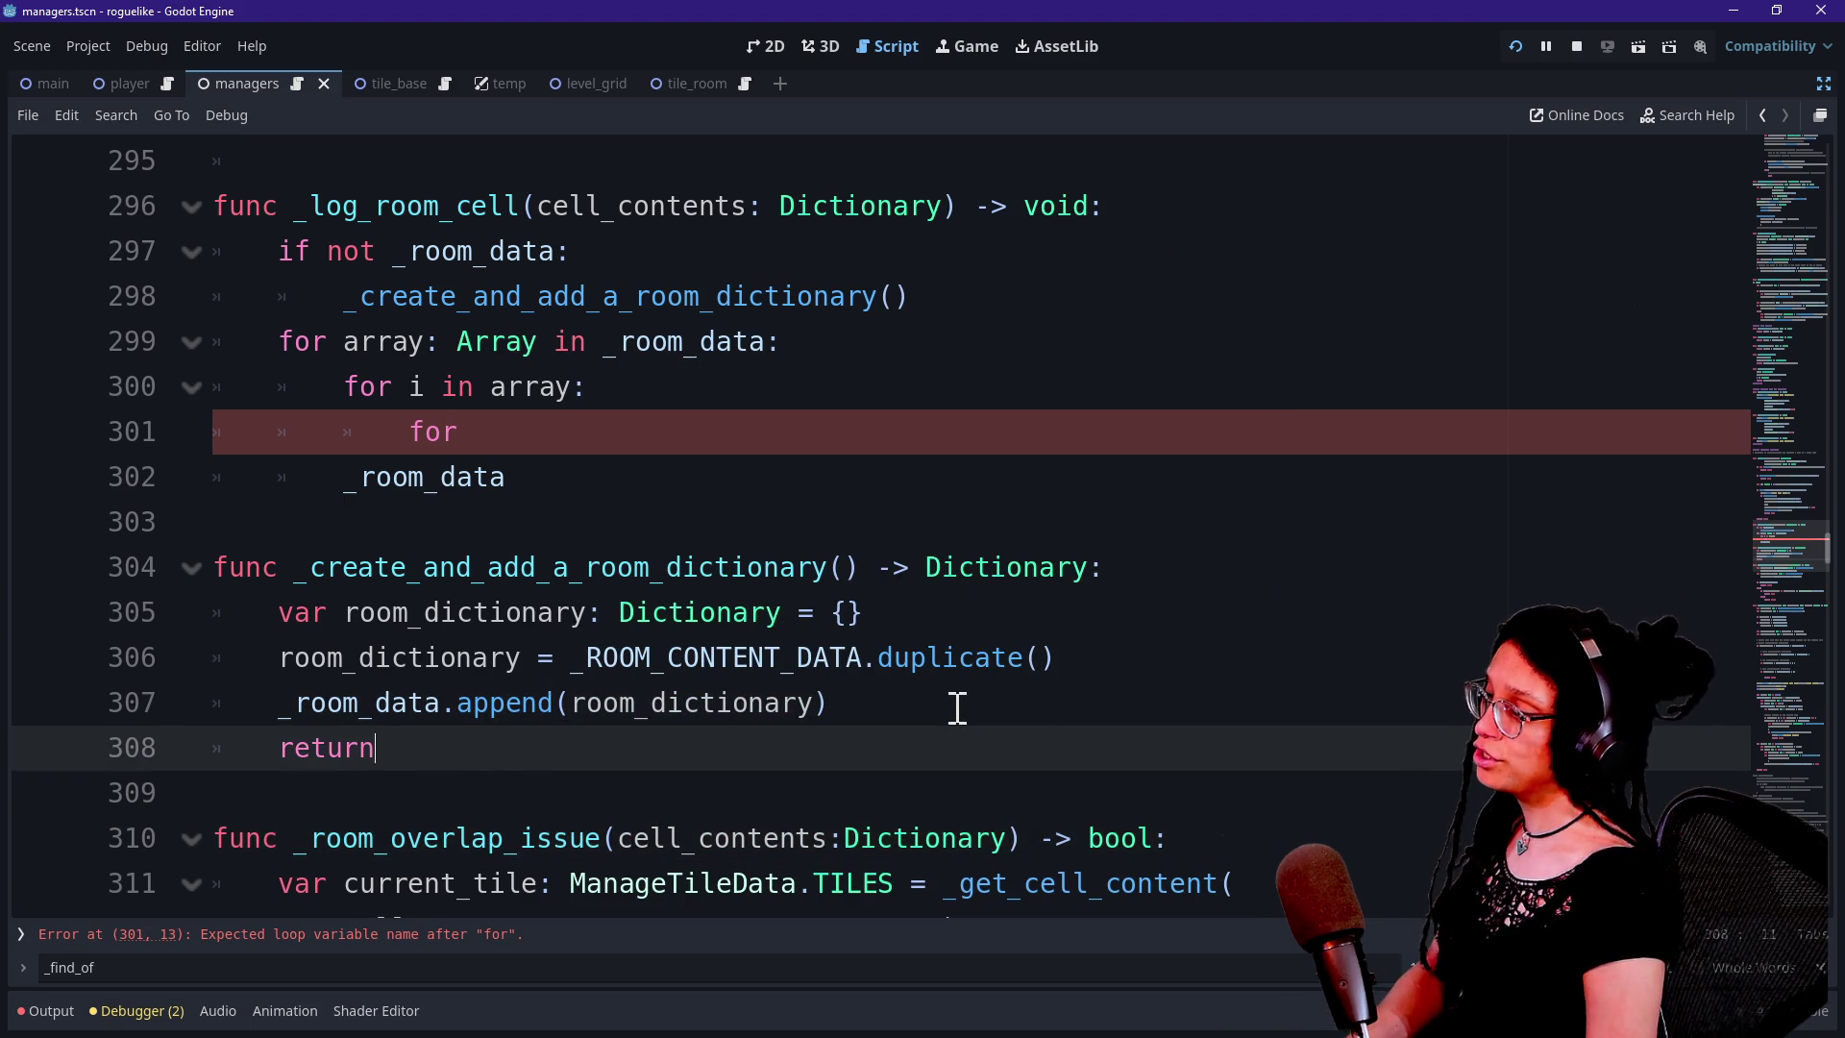
pyautogui.write('_room_data')
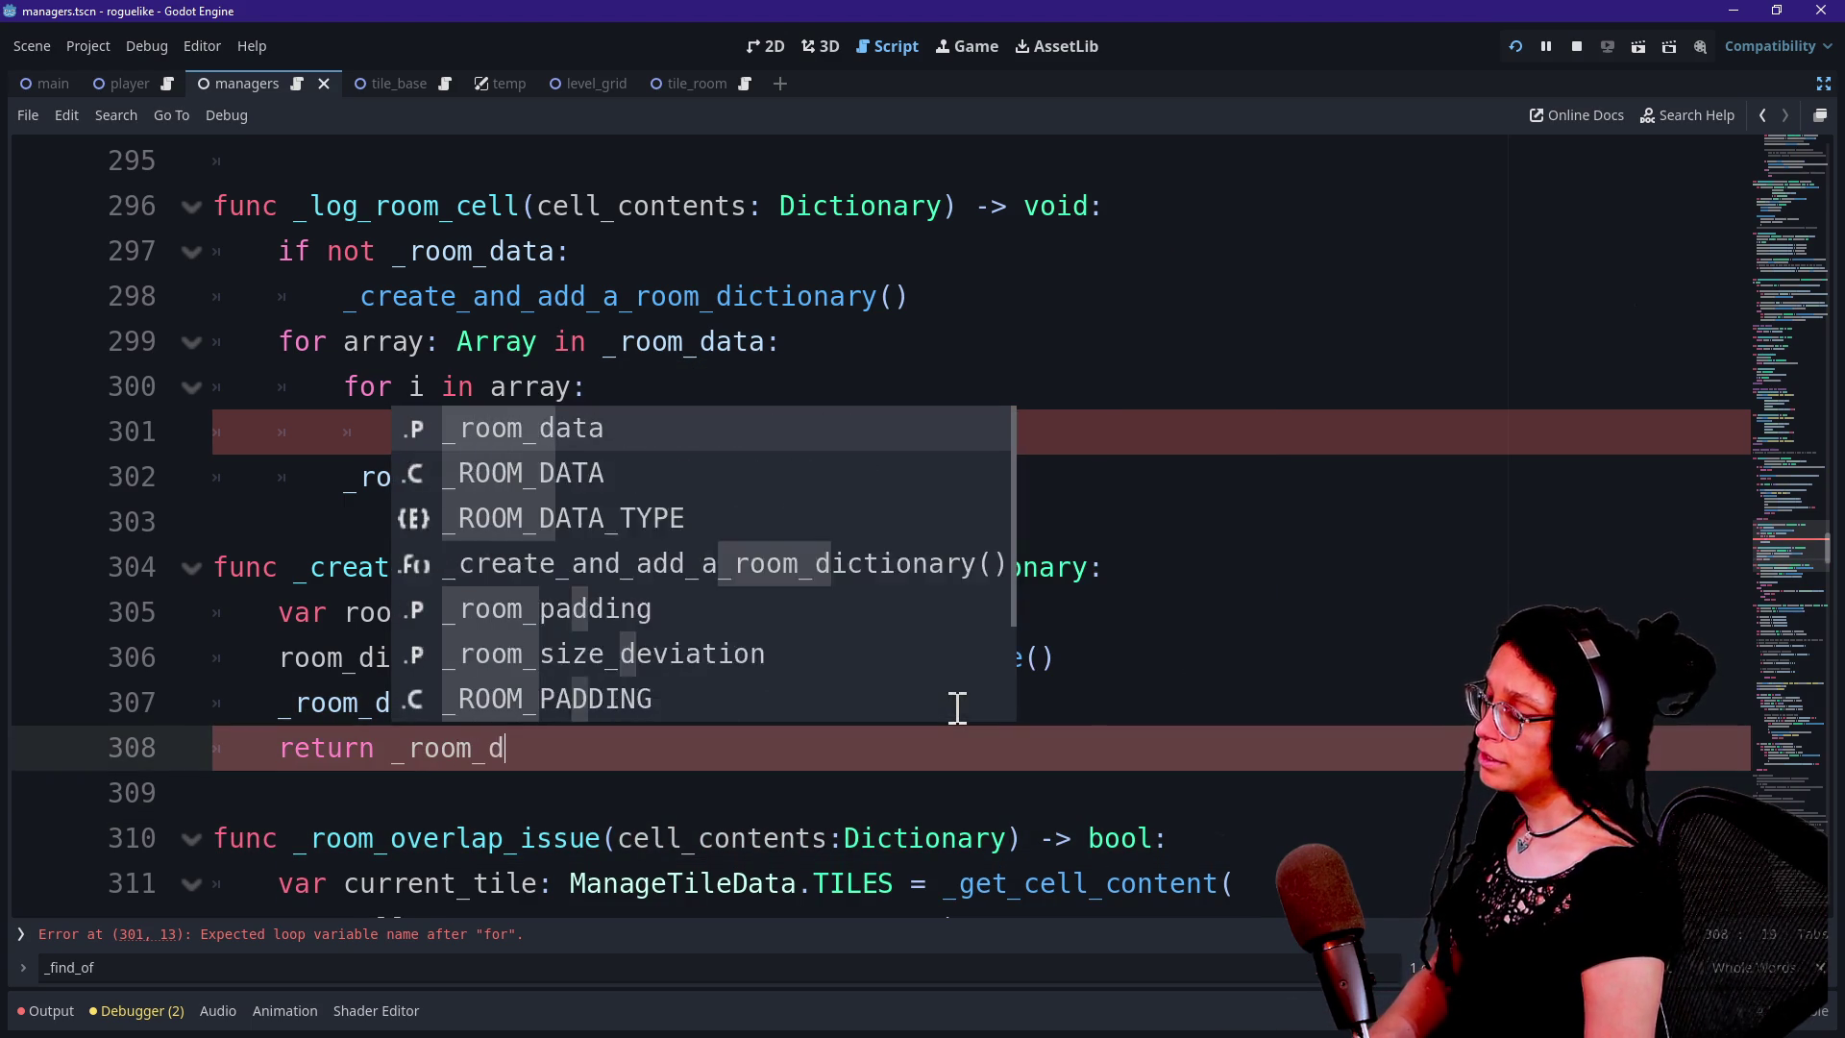
pyautogui.click(921, 702)
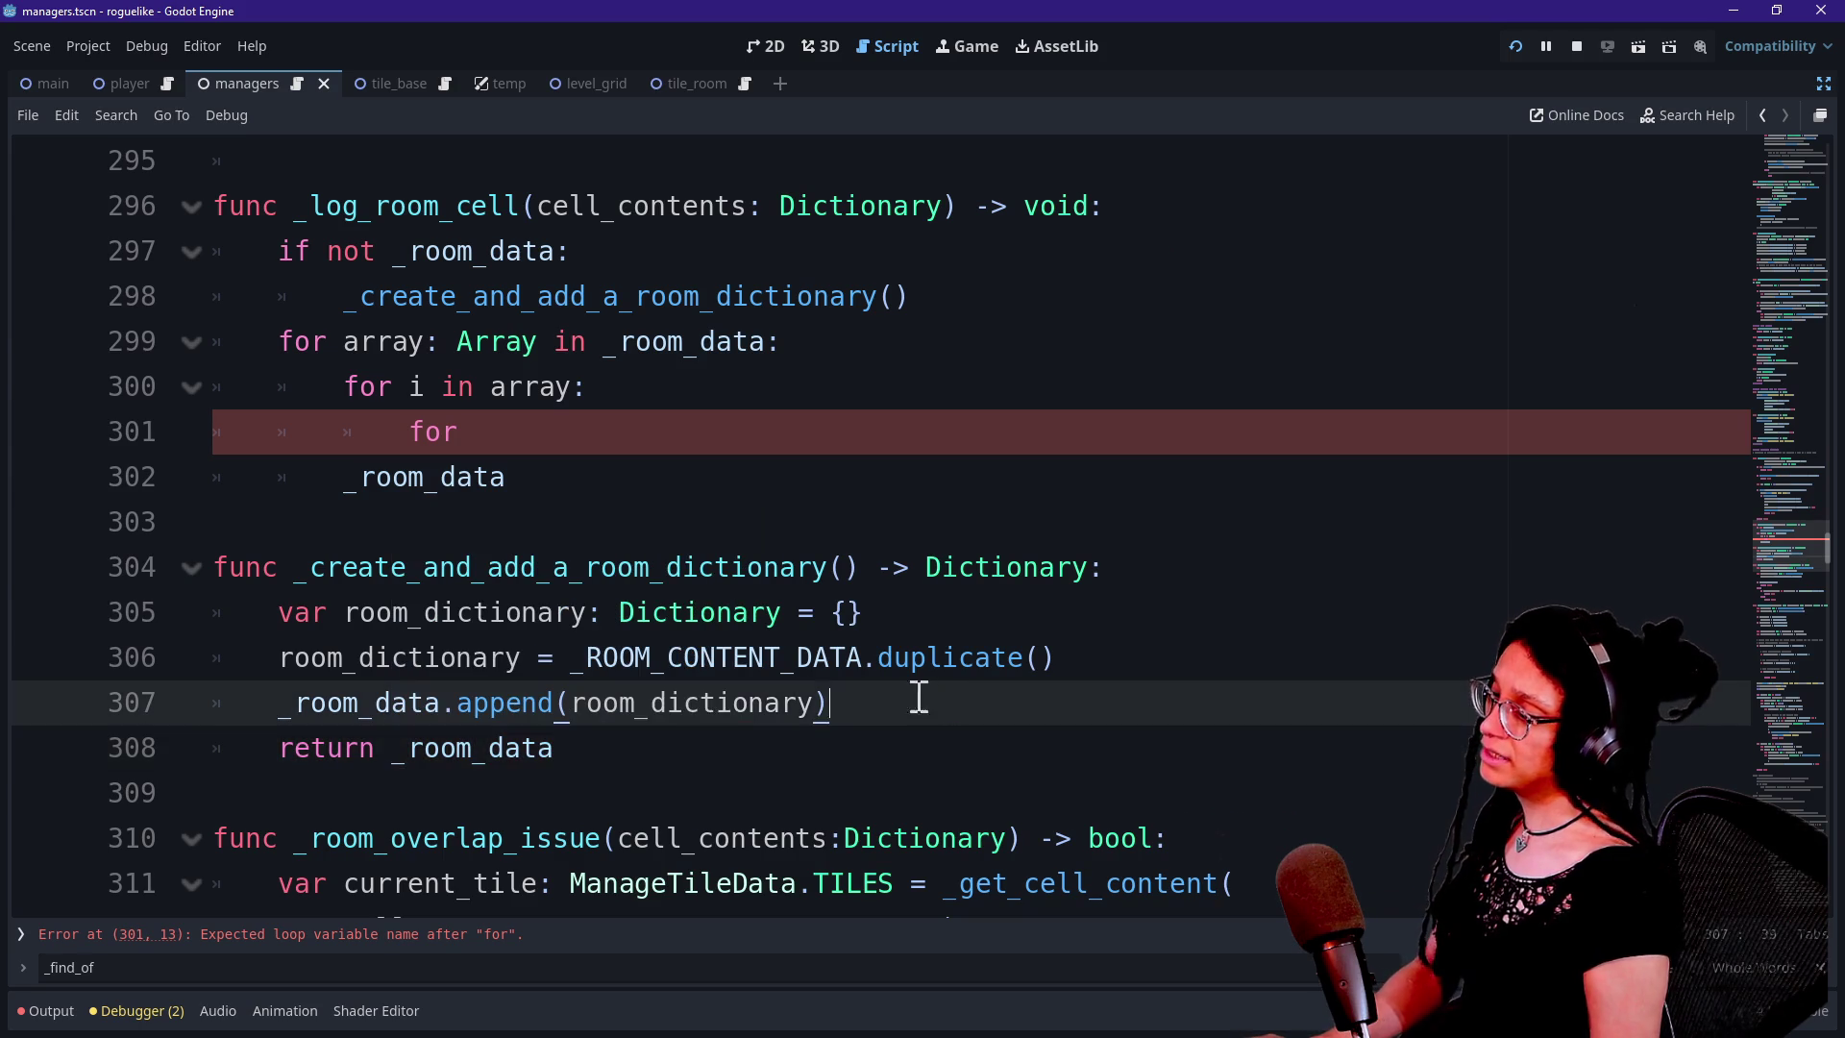
# Review the append and return lines, then place the caret after the empty dictionary on line 305
pyautogui.click(634, 734)
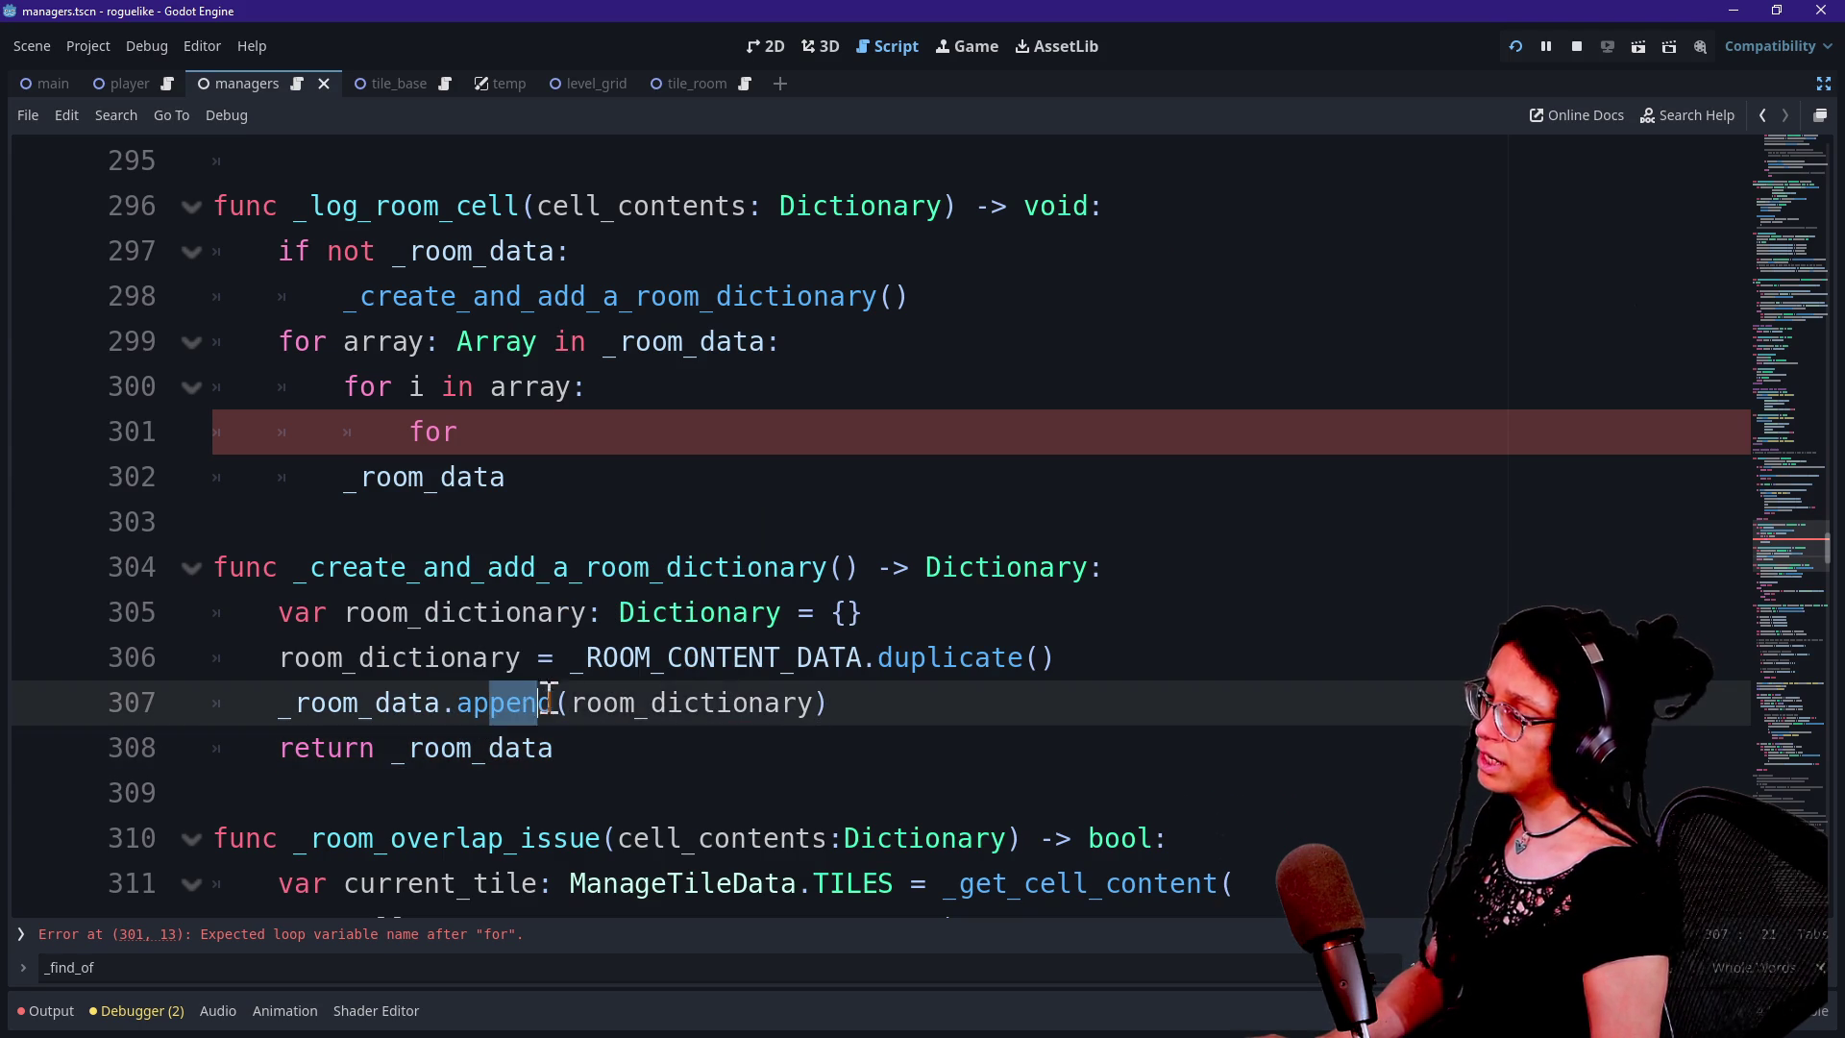
pyautogui.moveTo(326, 703)
pyautogui.mouseDown()
pyautogui.moveTo(243, 659)
pyautogui.moveTo(474, 692)
pyautogui.mouseUp()
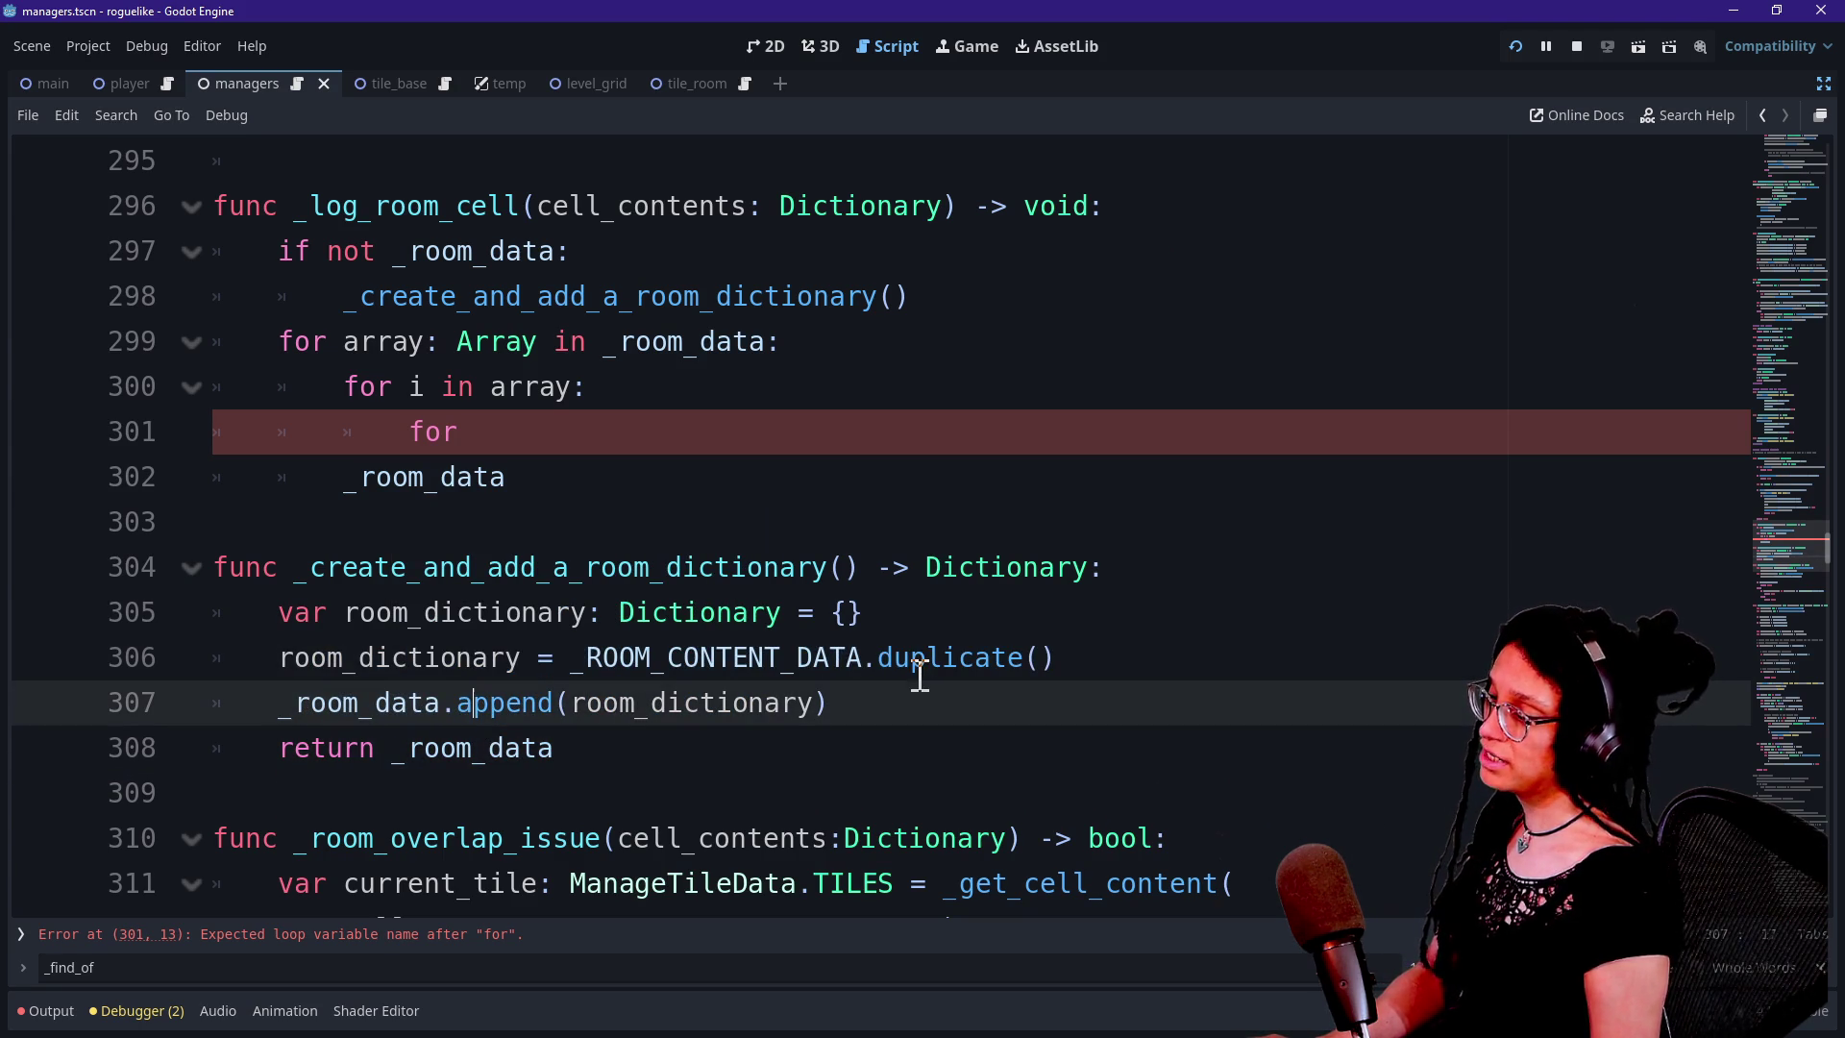
pyautogui.click(612, 753)
pyautogui.moveTo(218, 646); pyautogui.dragTo(553, 748)
pyautogui.moveTo(828, 706)
pyautogui.mouseDown()
pyautogui.moveTo(290, 706)
pyautogui.moveTo(959, 704)
pyautogui.mouseUp()
pyautogui.click(267, 705)
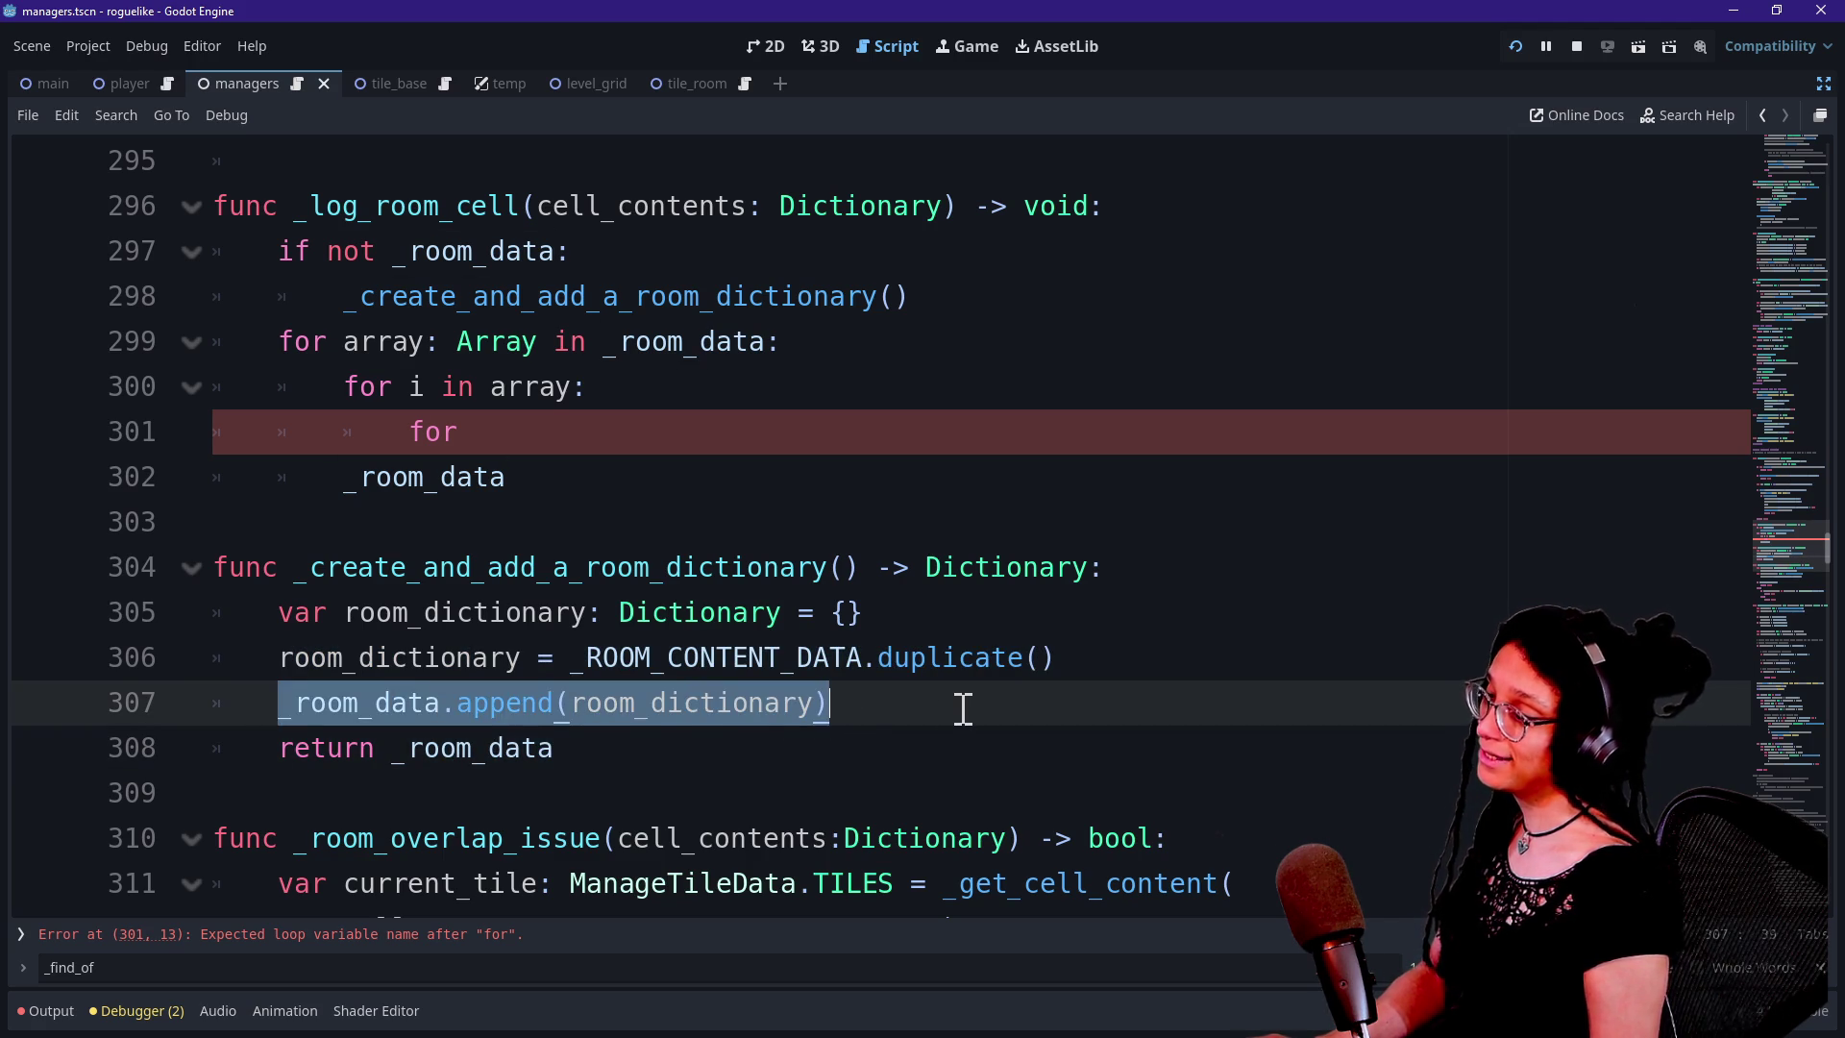
pyautogui.click(963, 709)
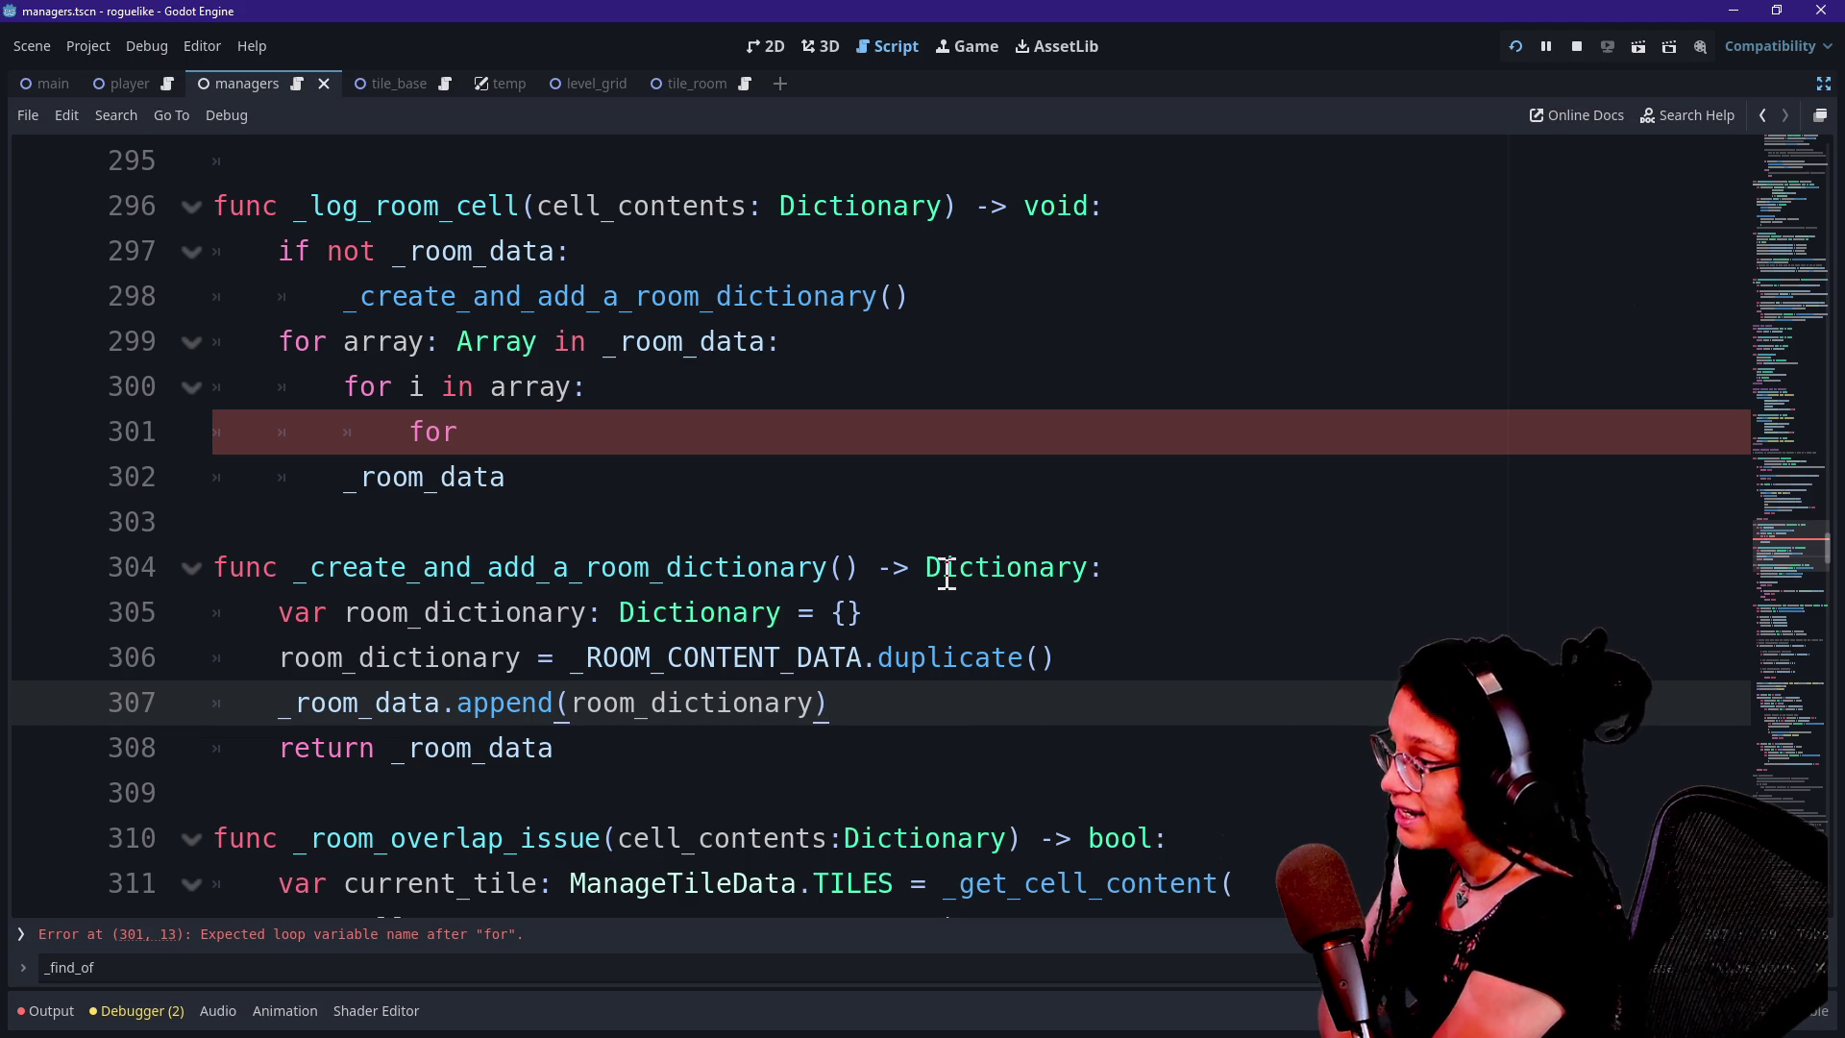
pyautogui.click(919, 616)
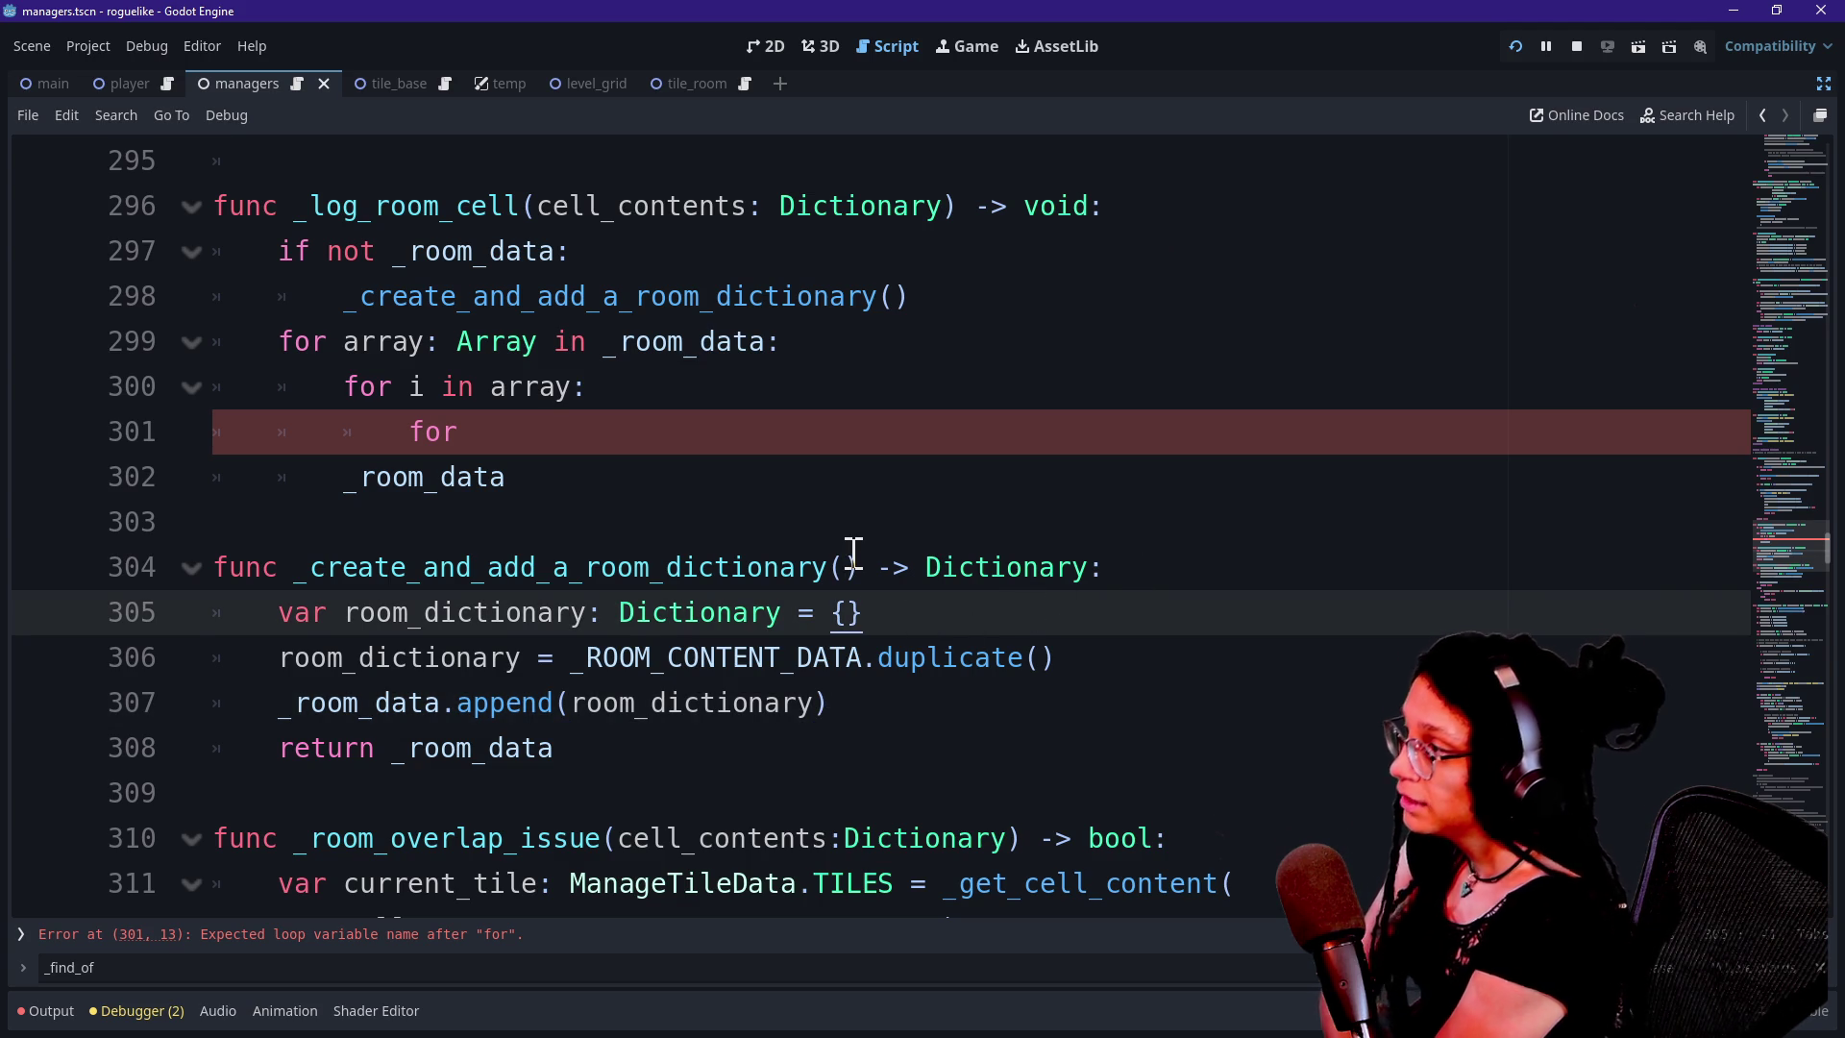
pyautogui.scroll(2, 852, 551)
pyautogui.scroll(1, 411, 626)
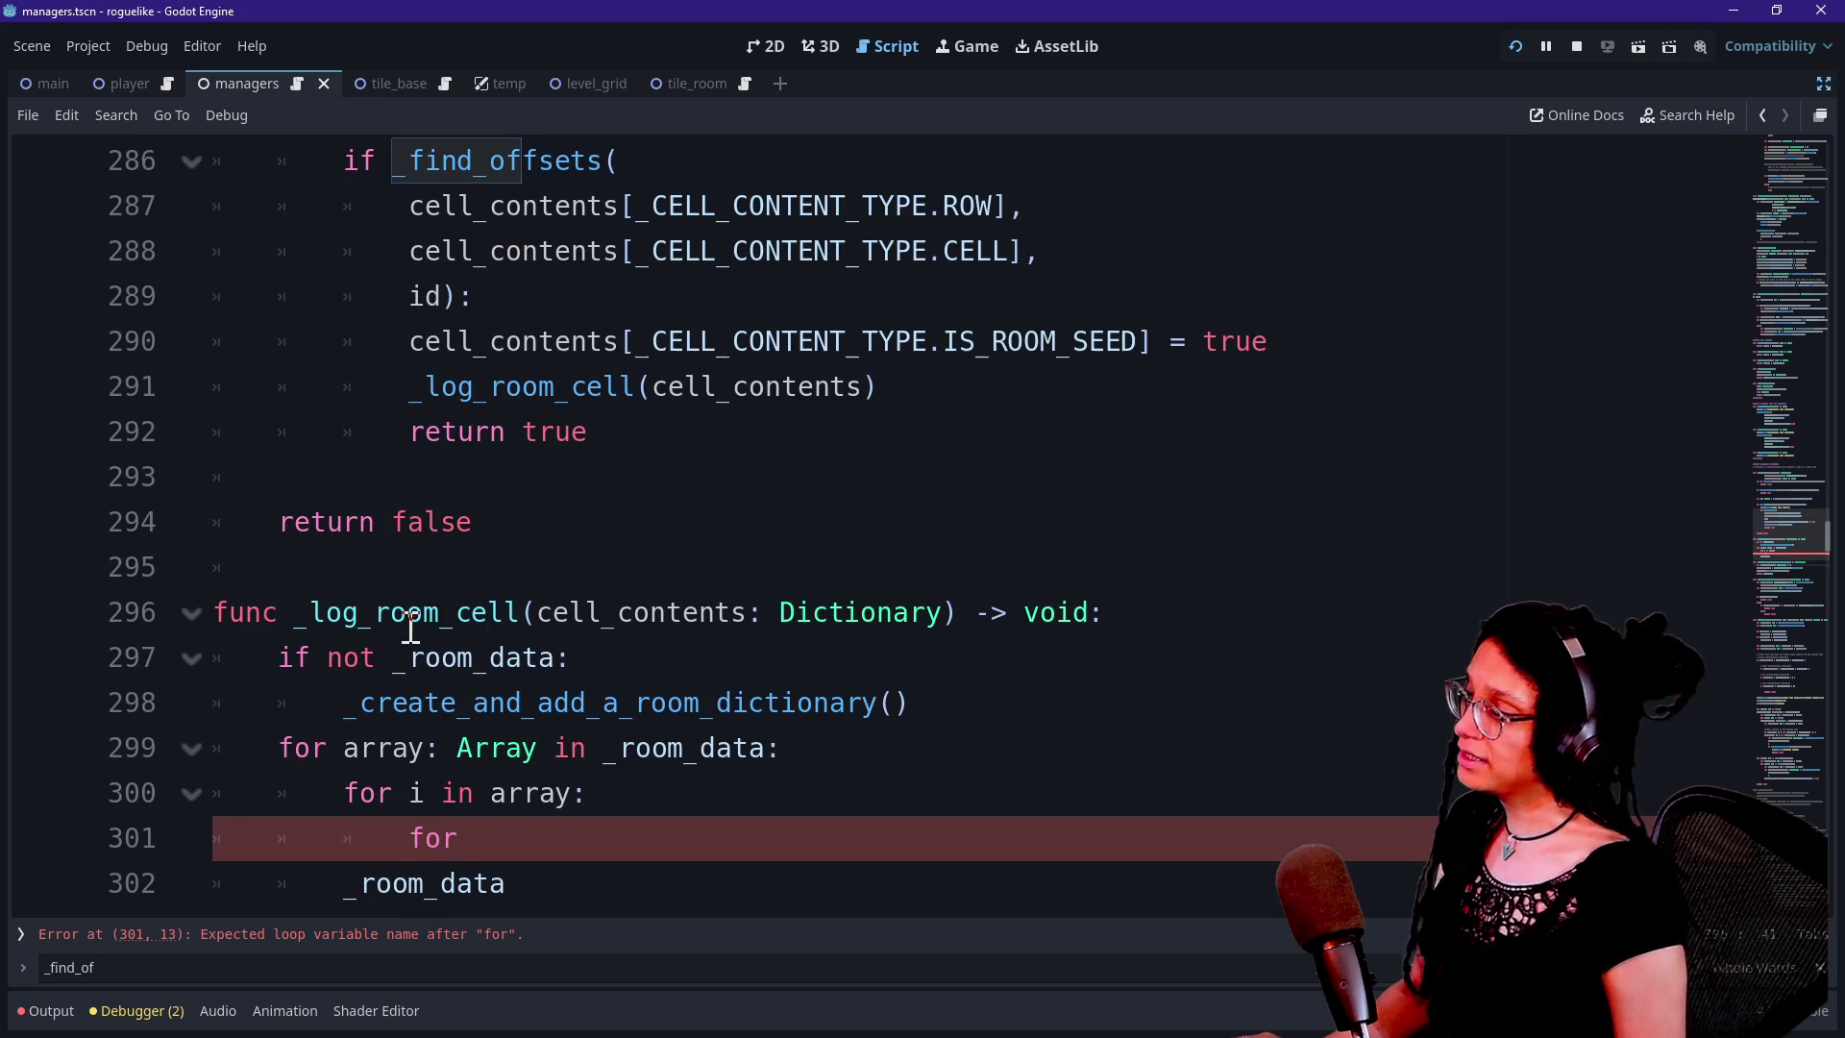
pyautogui.scroll(-1, 569, 825)
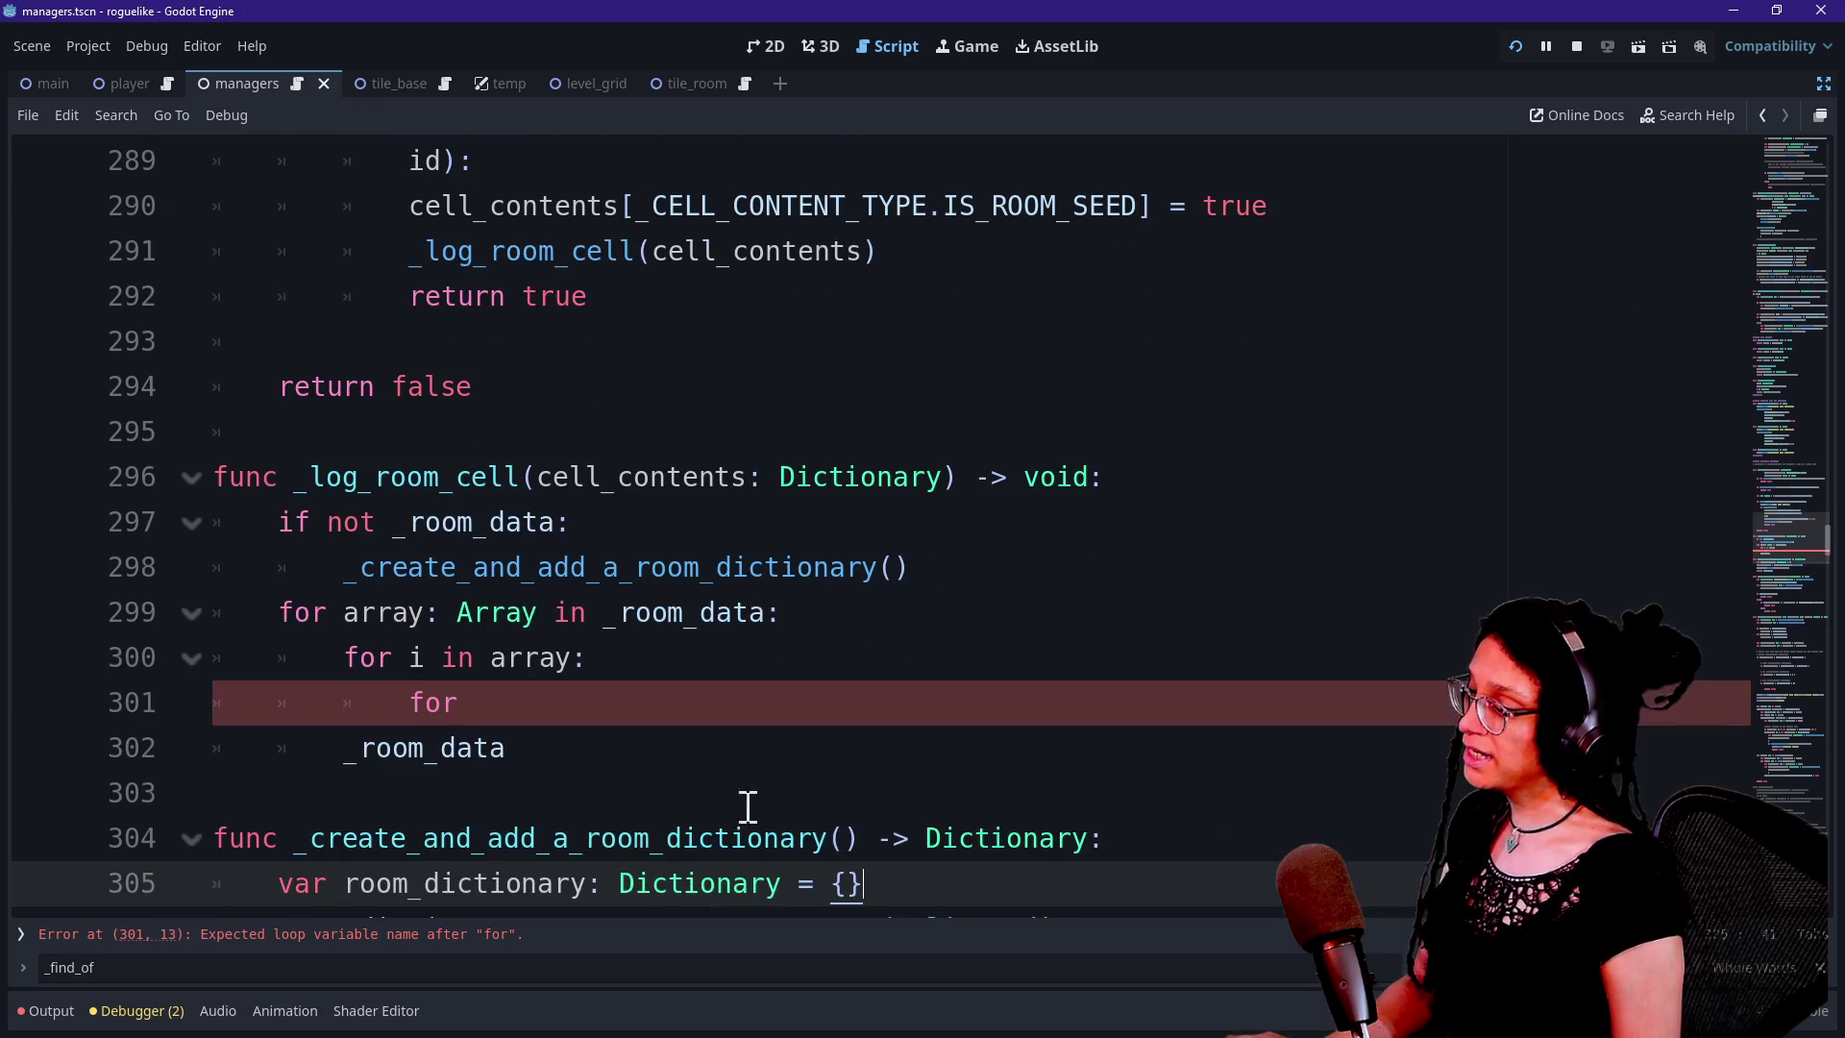
pyautogui.click(844, 838)
pyautogui.write('is_new_r')
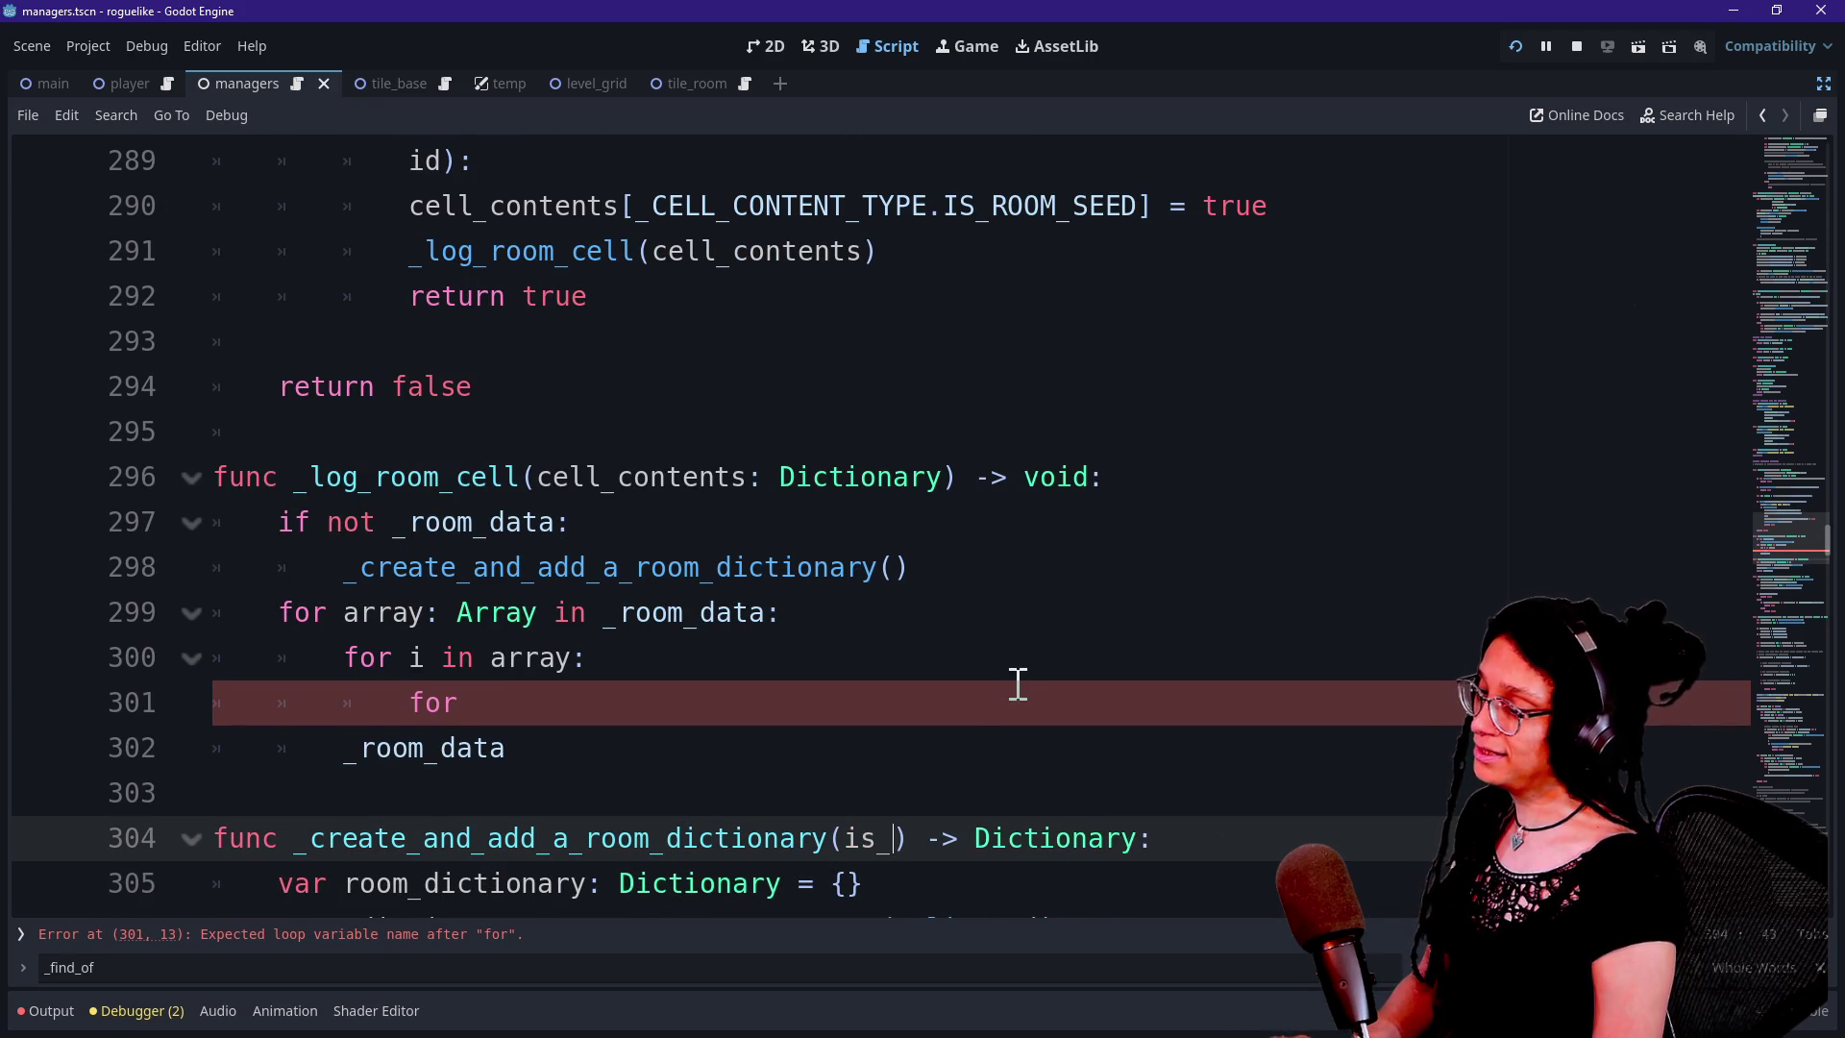
pyautogui.write('oom')
pyautogui.press('BackSpace')
pyautogui.press('BackSpace')
pyautogui.press('BackSpace')
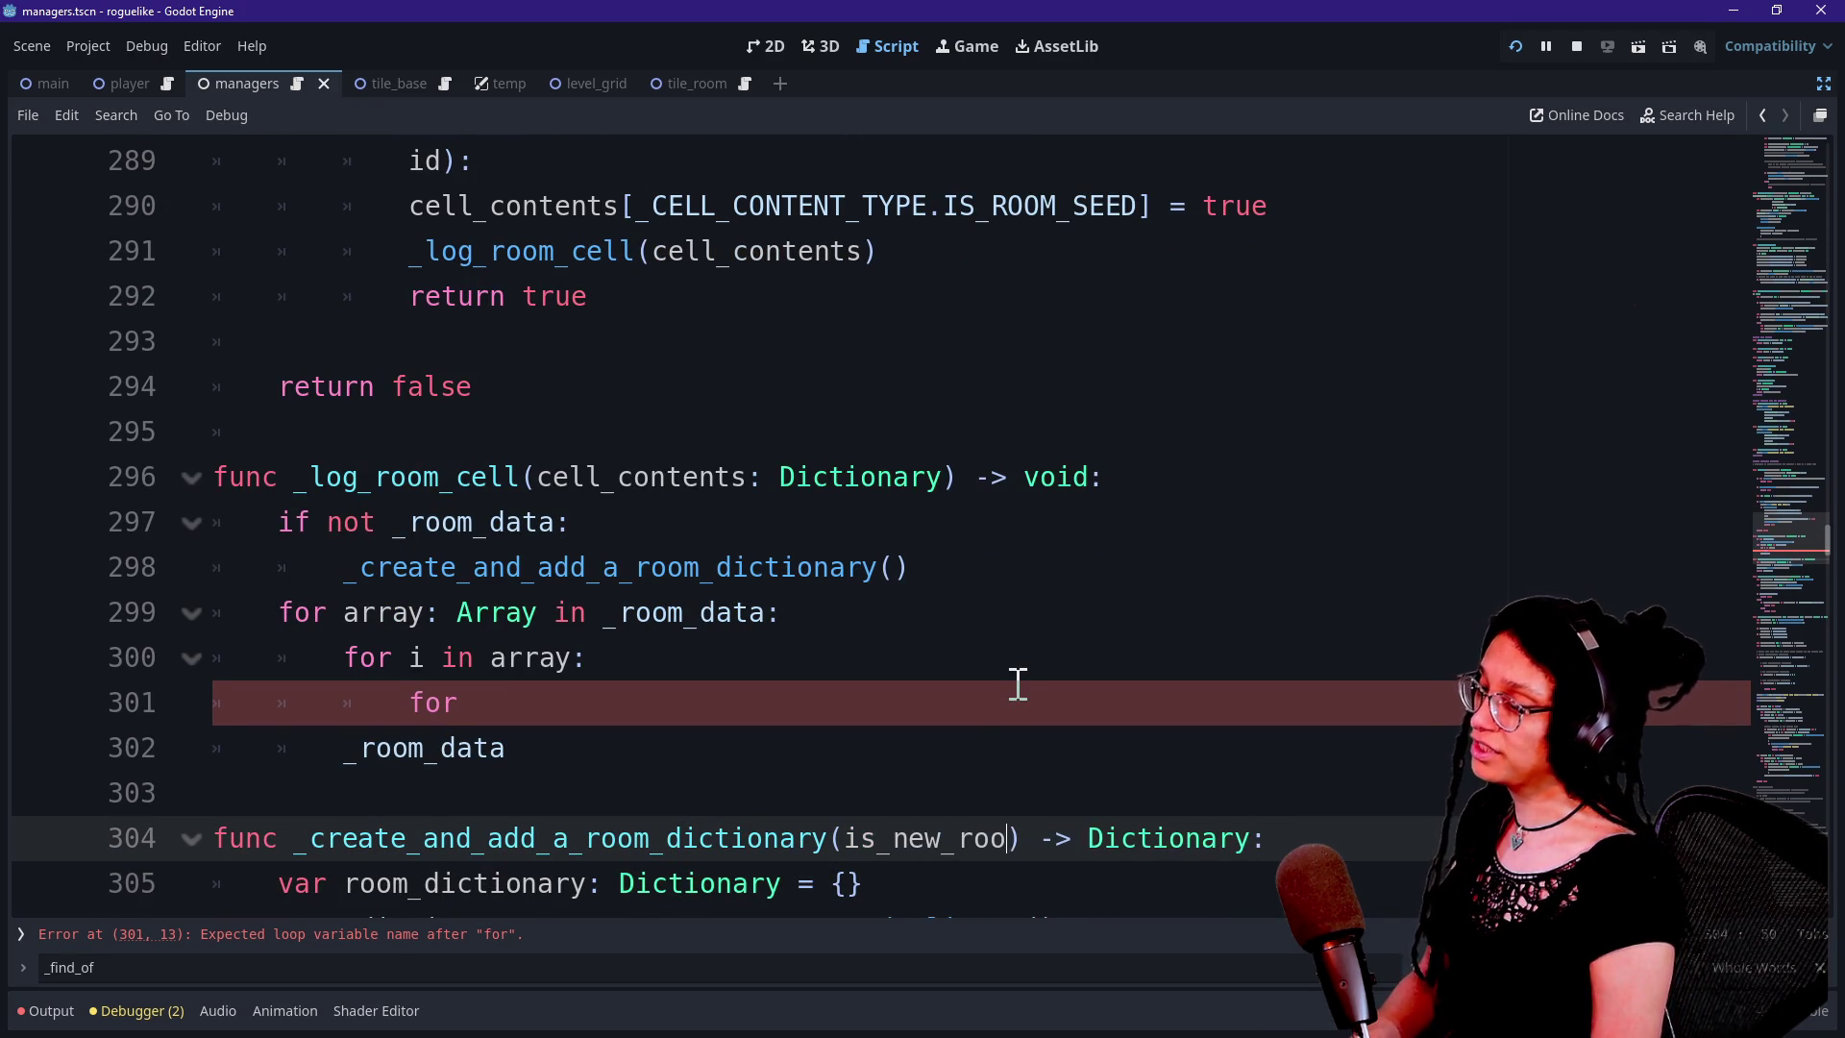
pyautogui.write('first_')
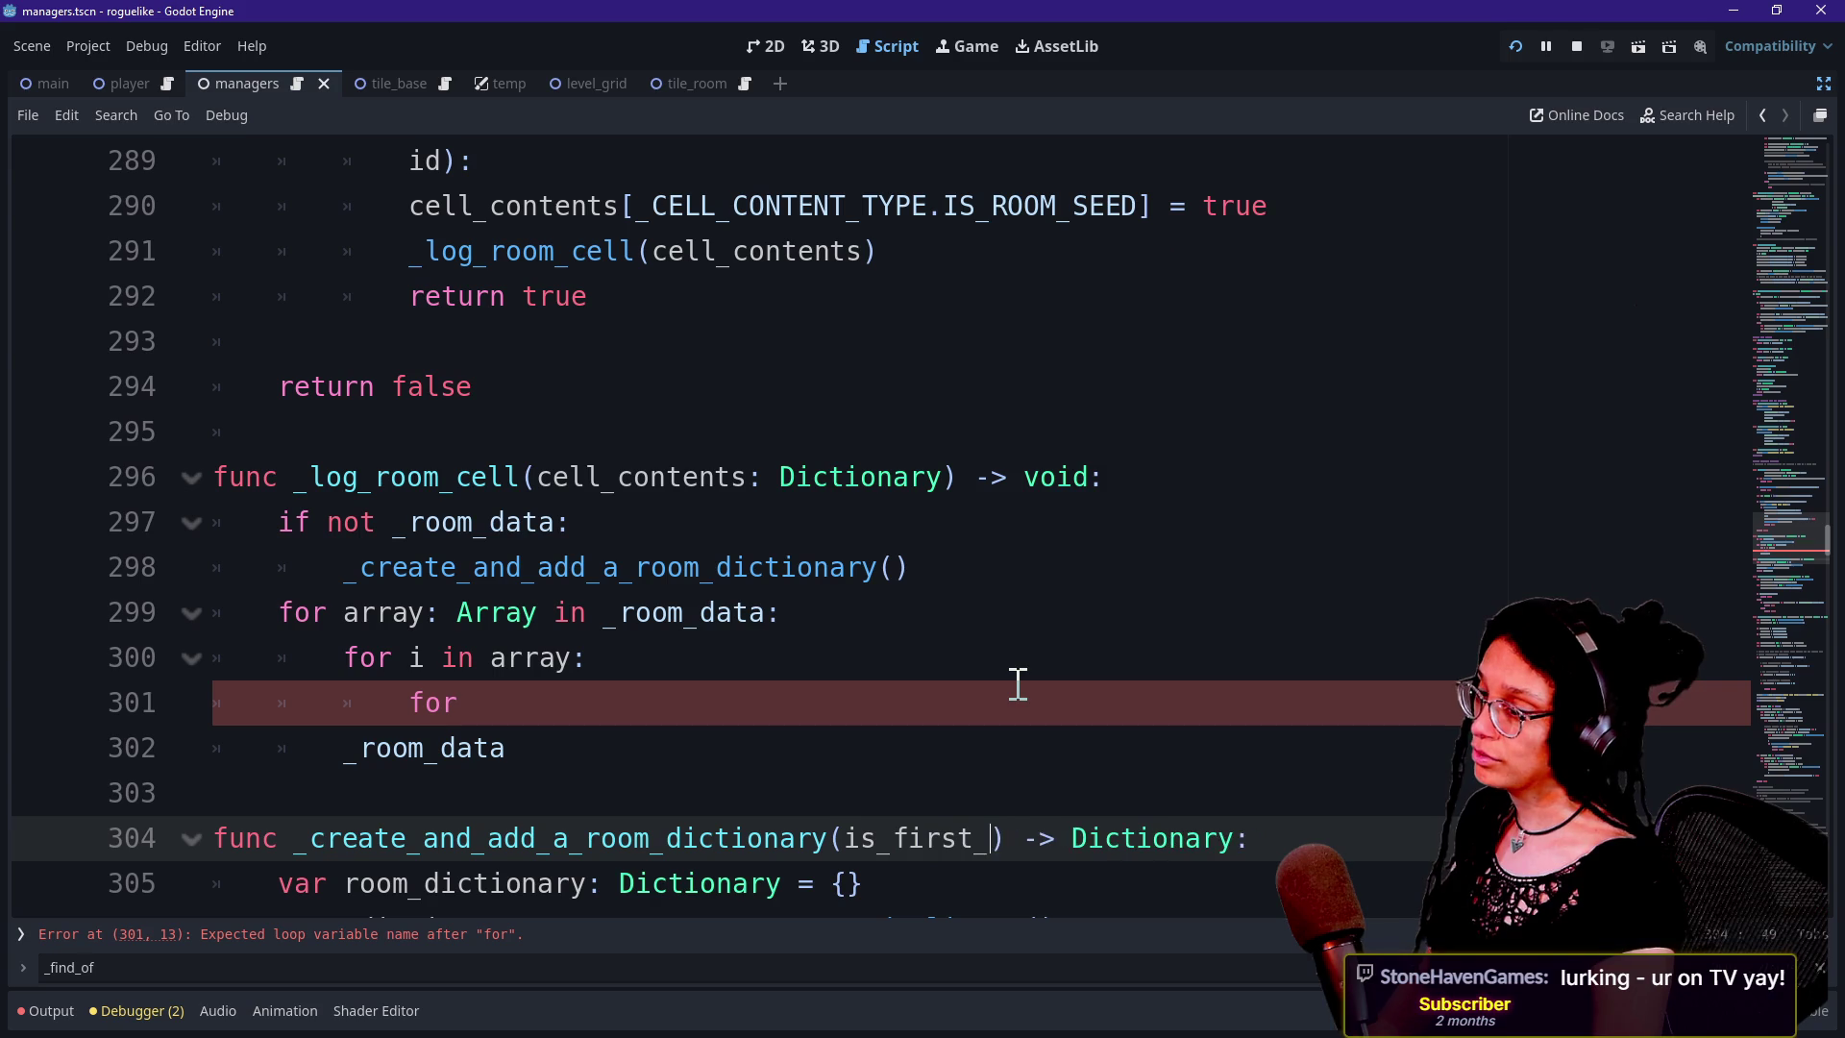
pyautogui.press('BackSpace')
pyautogui.press('BackSpace')
pyautogui.press('BackSpace')
pyautogui.press('BackSpace')
pyautogui.press('BackSpace')
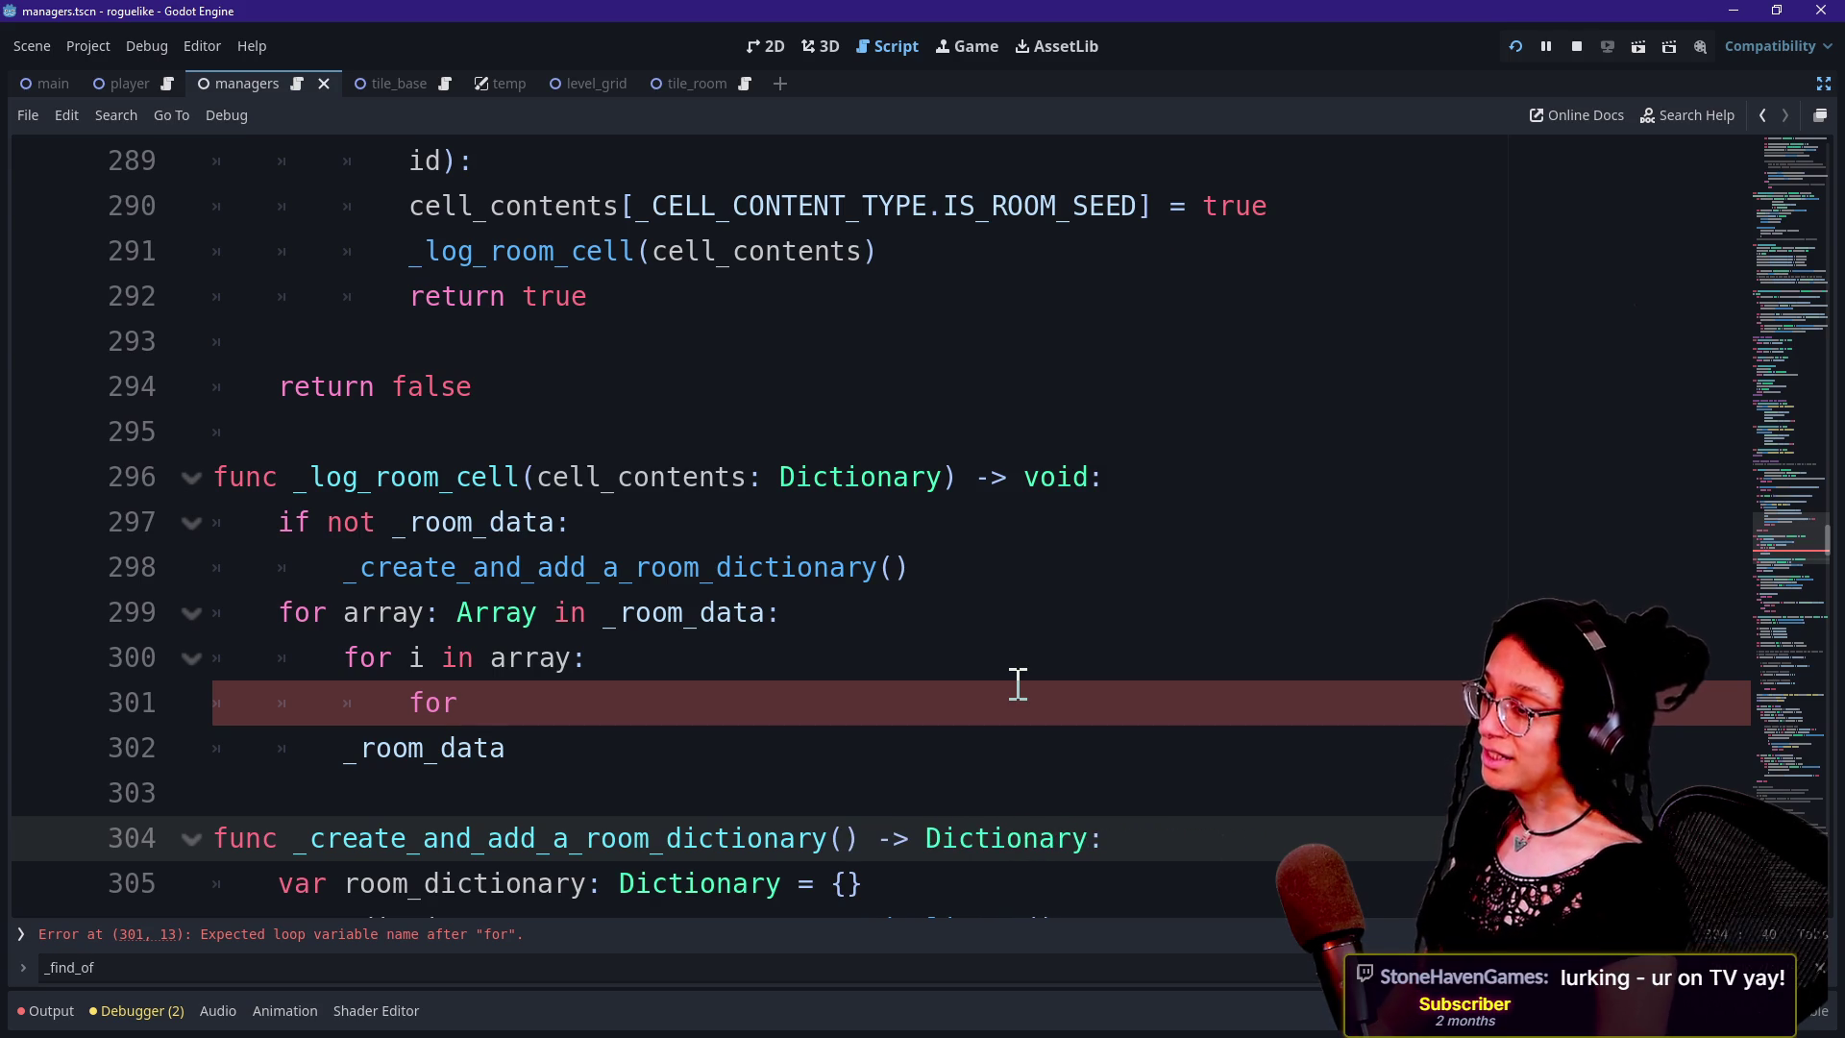
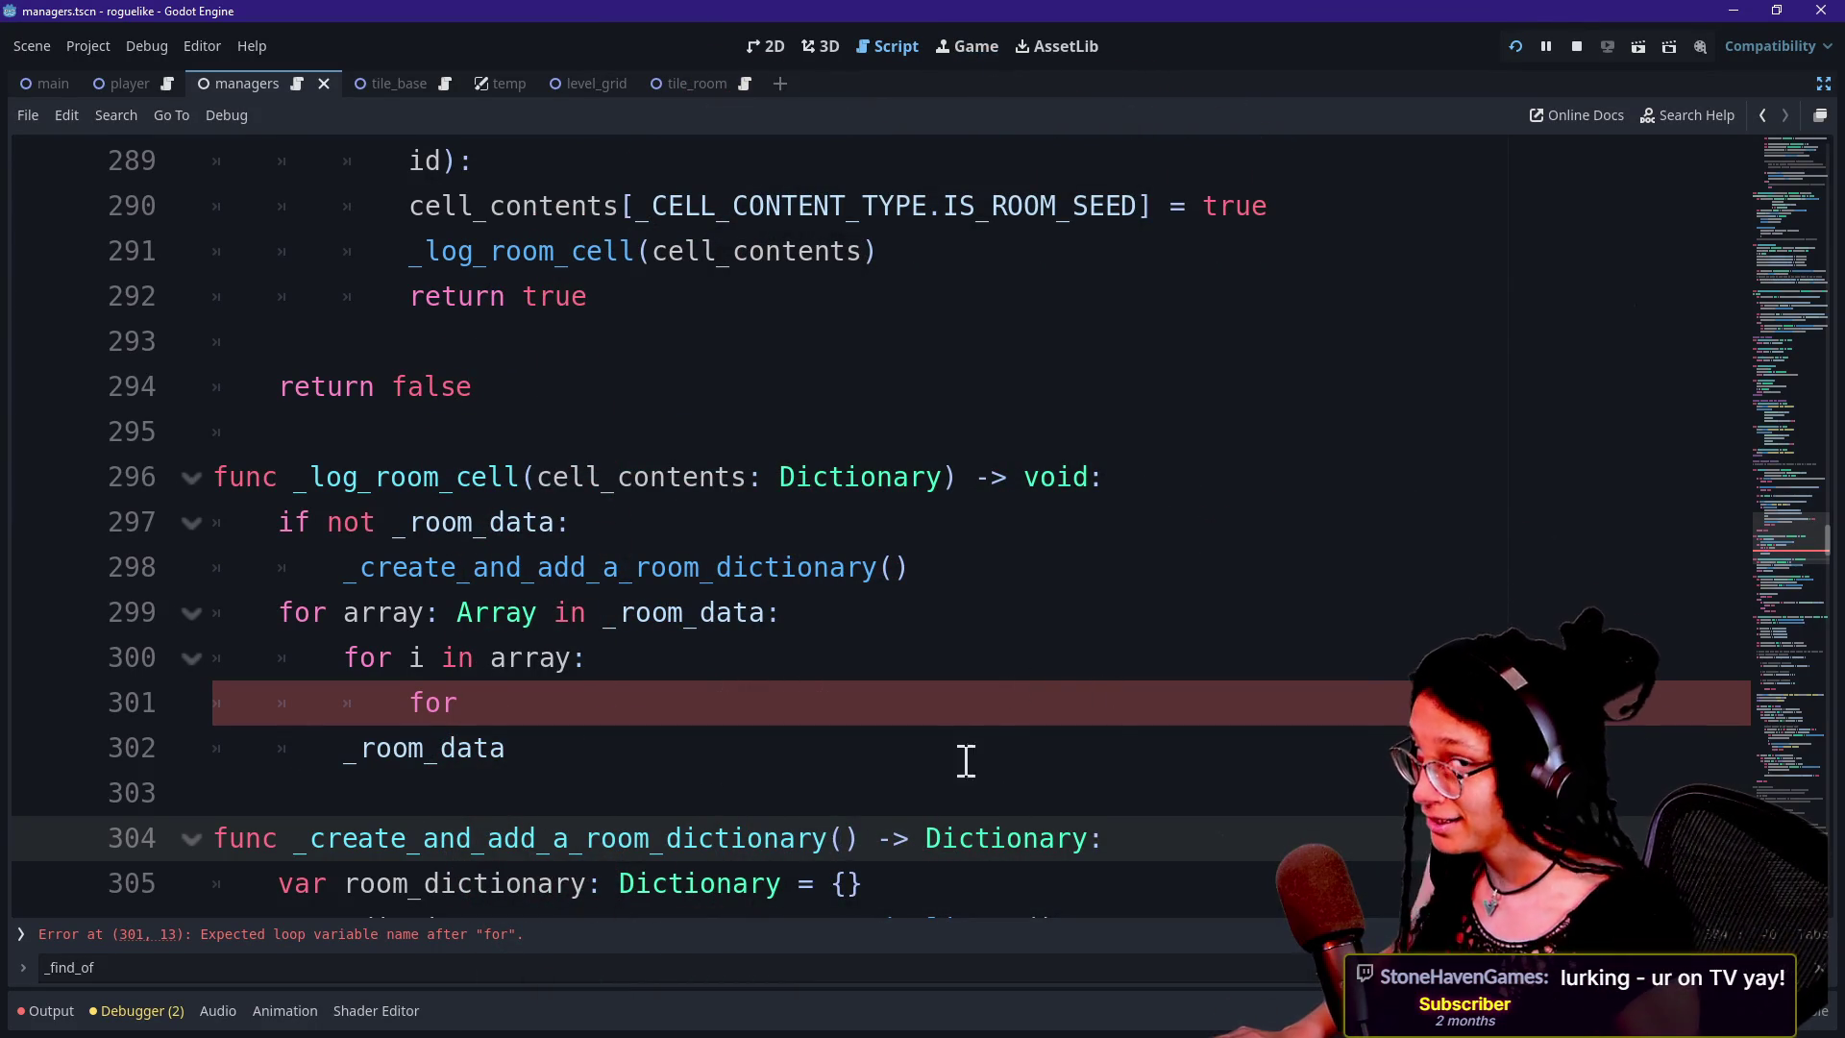
# Add an is_first_room: bool = false parameter to _create_and_add_a_room_dictionary
pyautogui.click(853, 841)
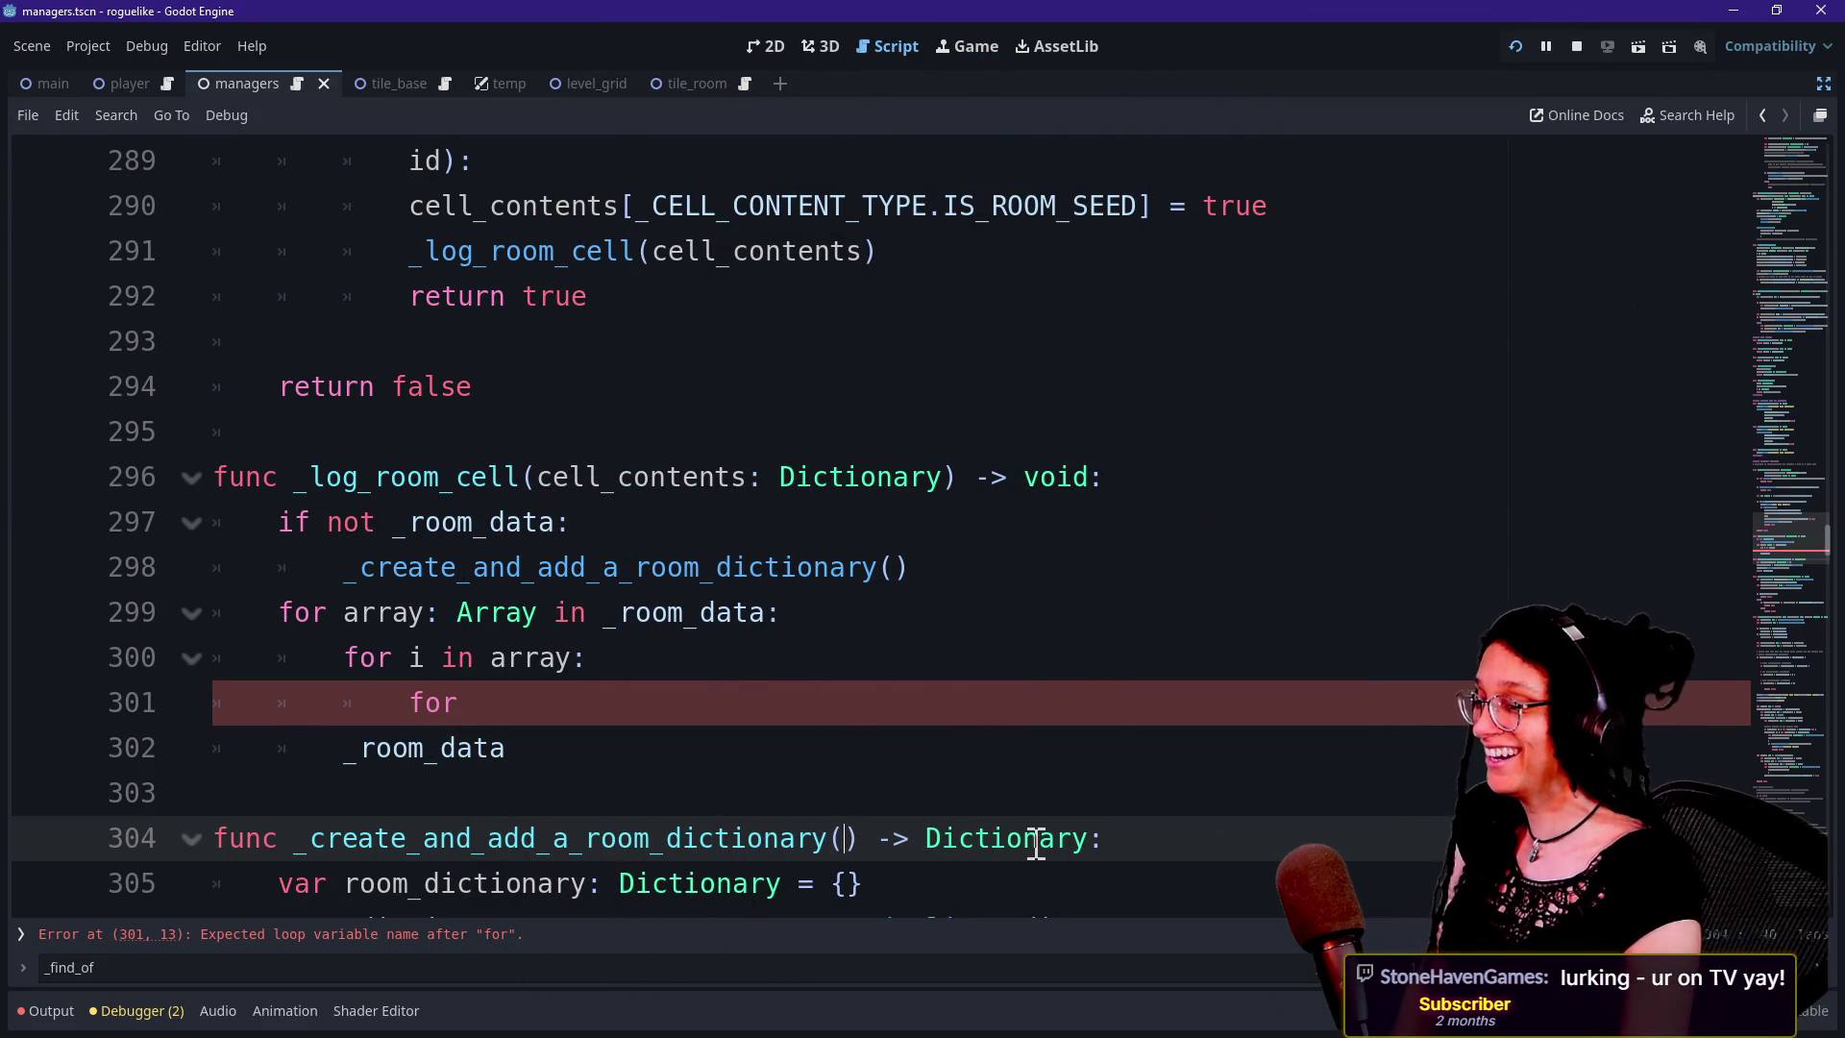
pyautogui.moveTo(1036, 844)
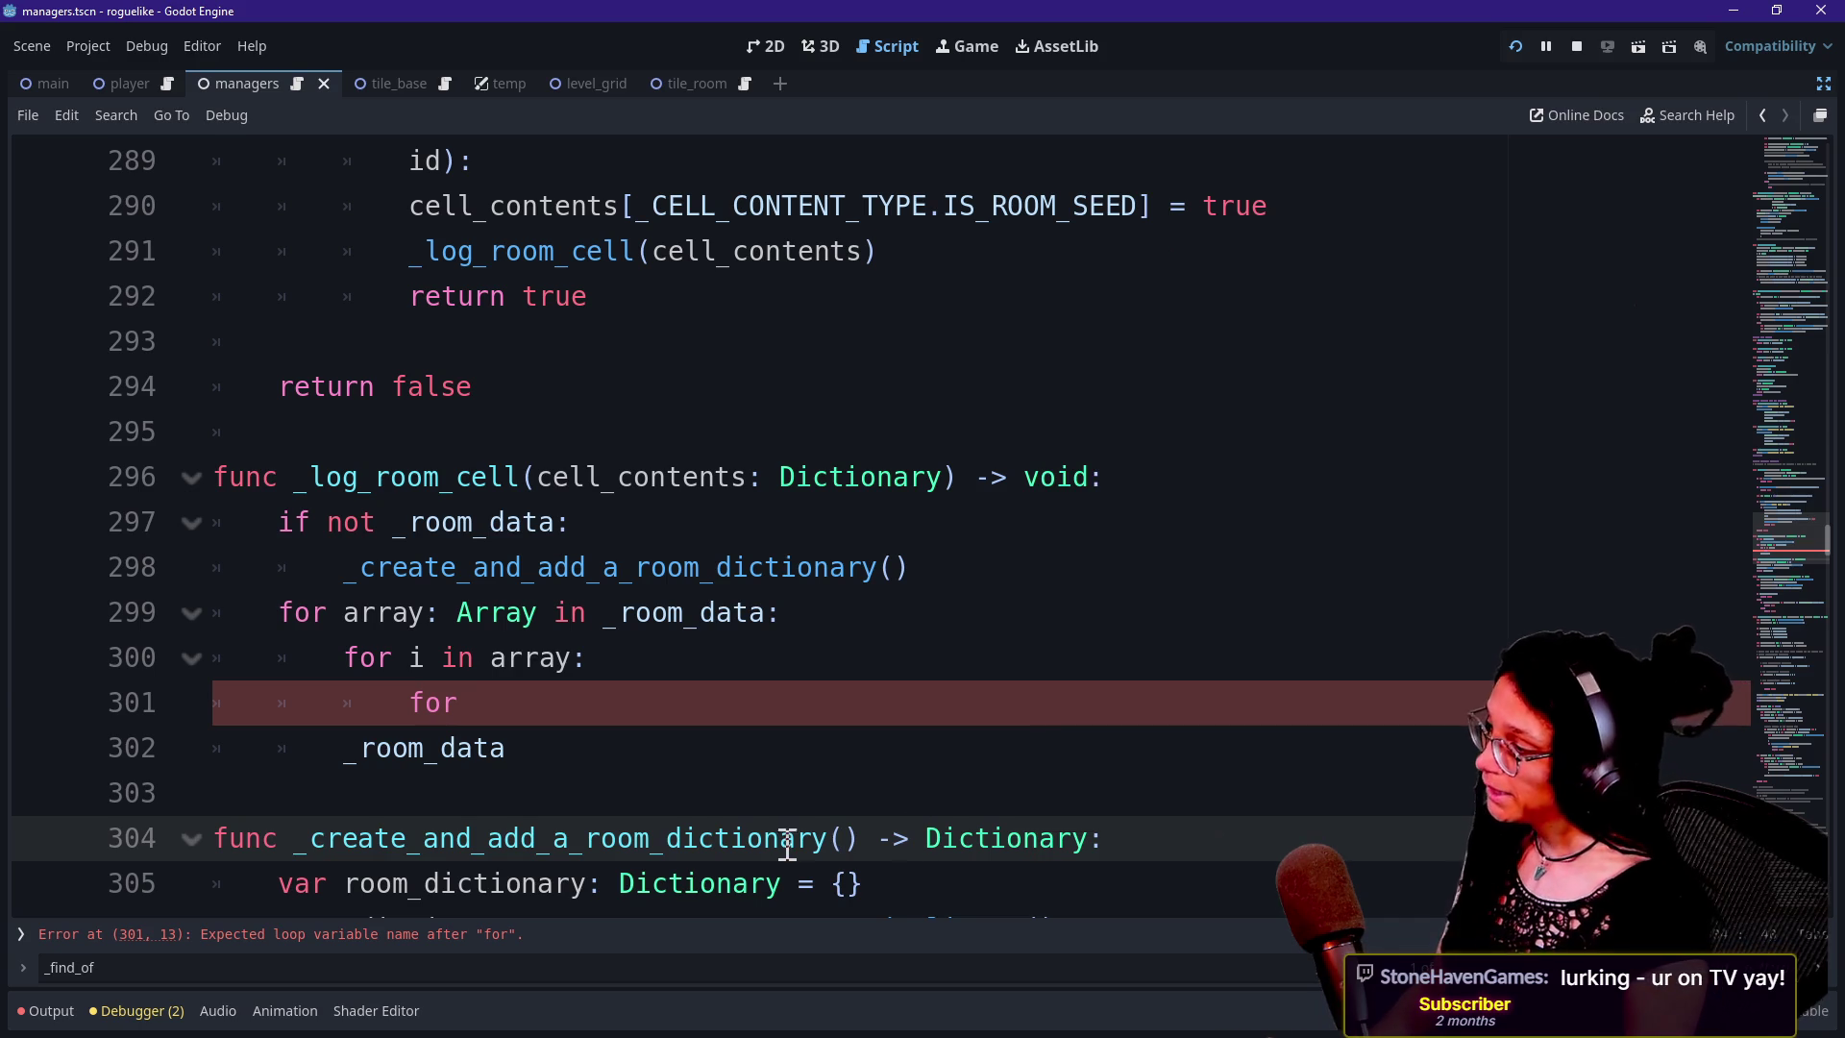
pyautogui.write('roo')
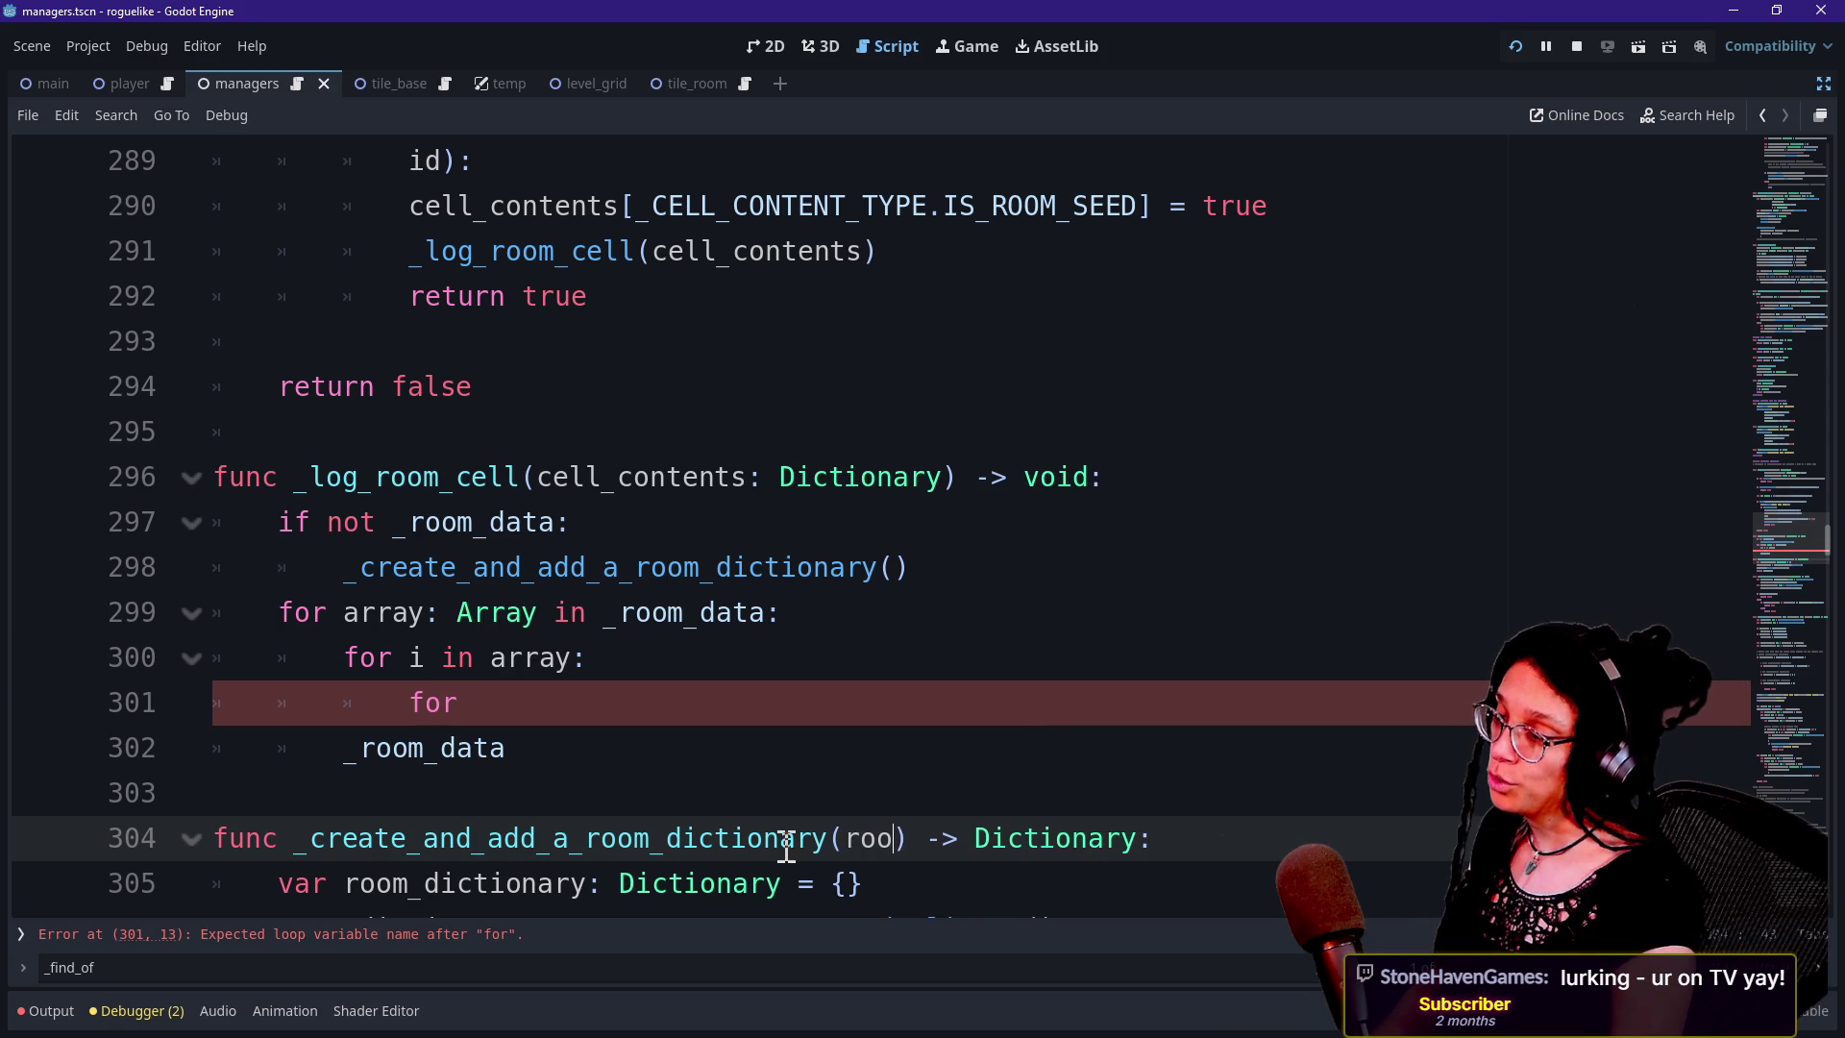
pyautogui.press('BackSpace')
pyautogui.press('BackSpace')
pyautogui.press('BackSpace')
pyautogui.write('first_room')
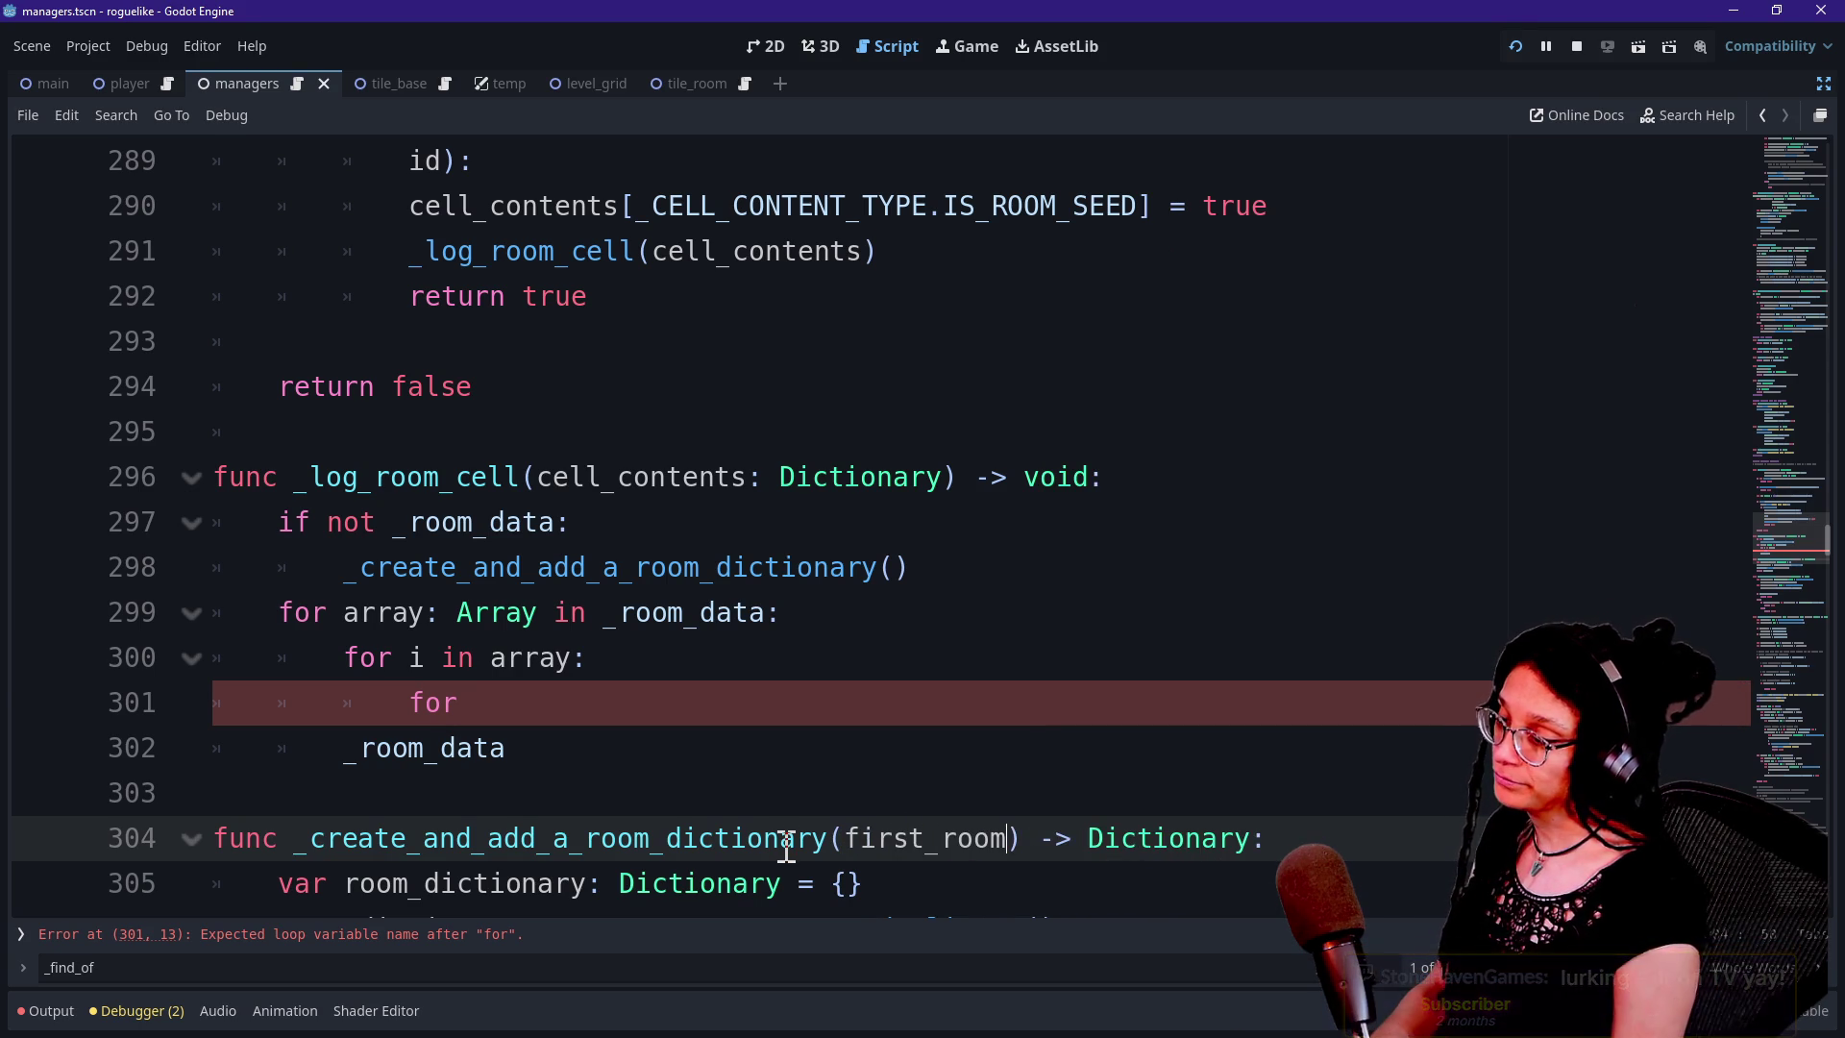
pyautogui.write('is_')
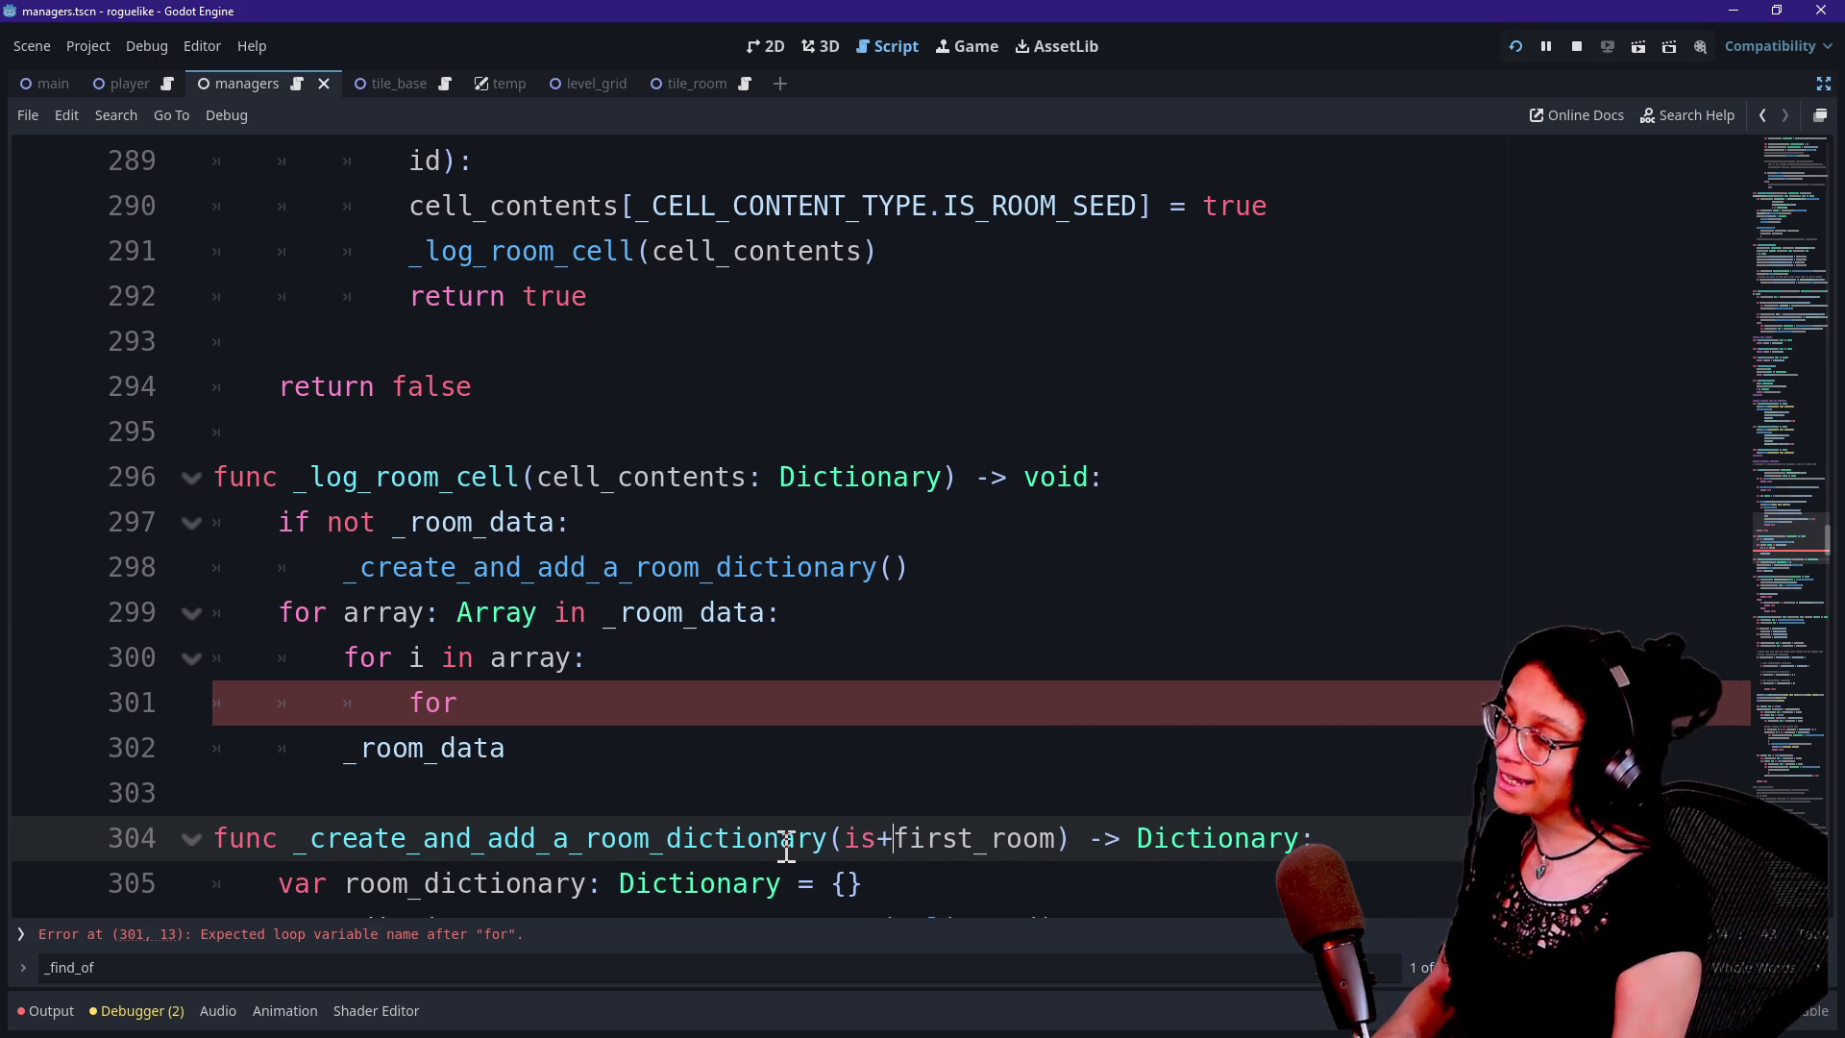
pyautogui.write(')')
pyautogui.press('Right')
pyautogui.press('BackSpace')
pyautogui.press('Right')
pyautogui.press('Right')
pyautogui.press('Right')
pyautogui.write(': bool = false')
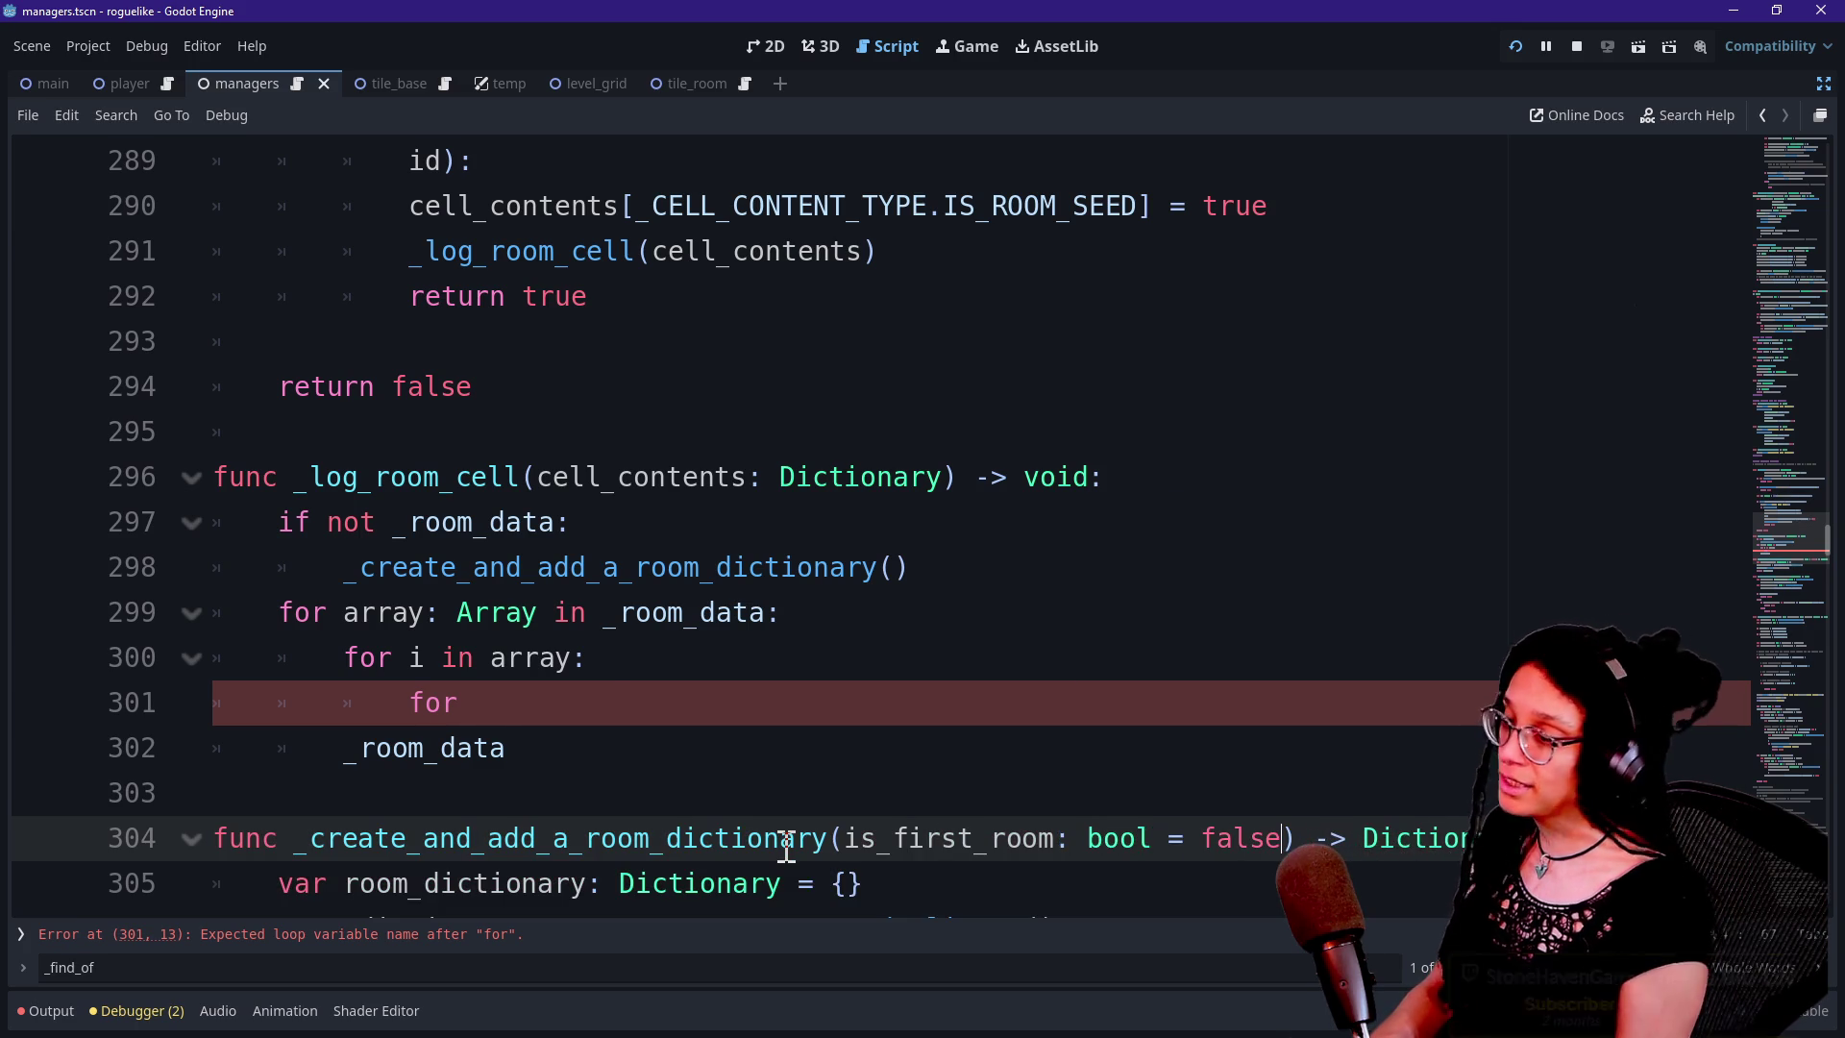
# Pass true as the argument in the _create_and_add_a_room_dictionary call
pyautogui.click(620, 657)
pyautogui.scroll(-1, 623, 654)
pyautogui.click(1033, 690)
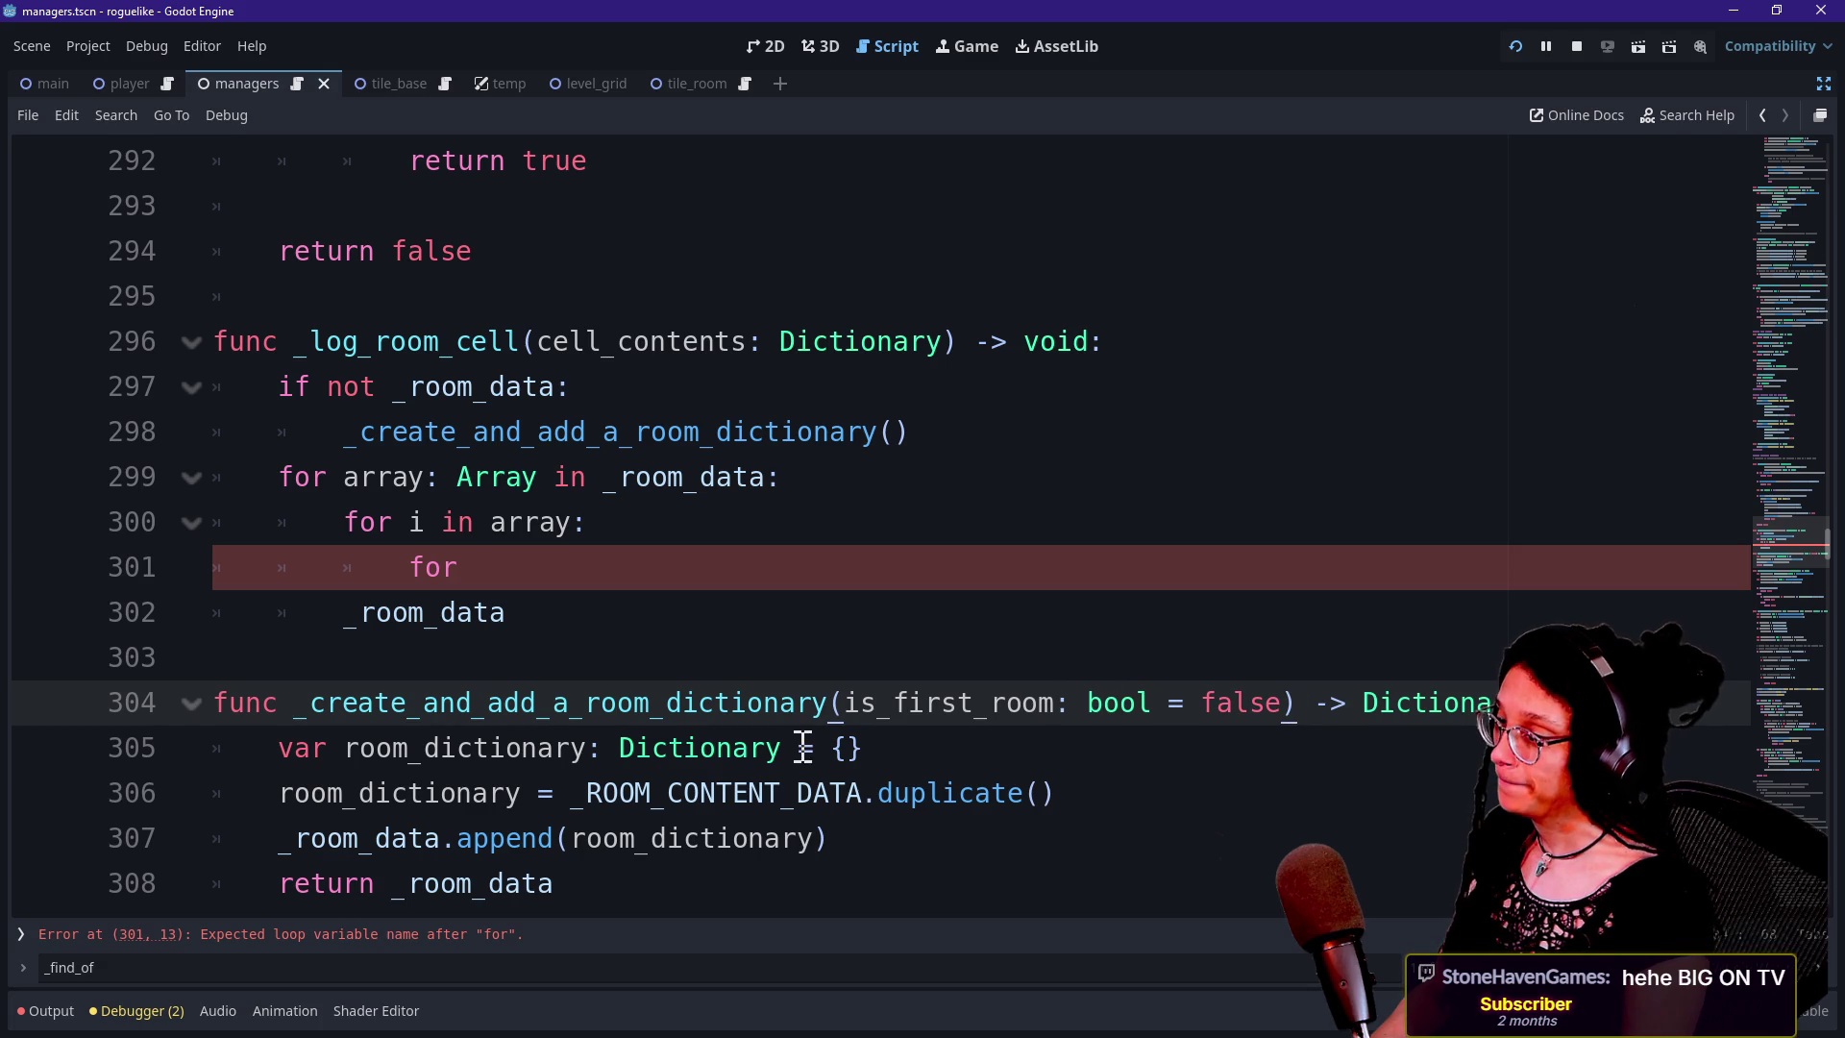
pyautogui.click(985, 767)
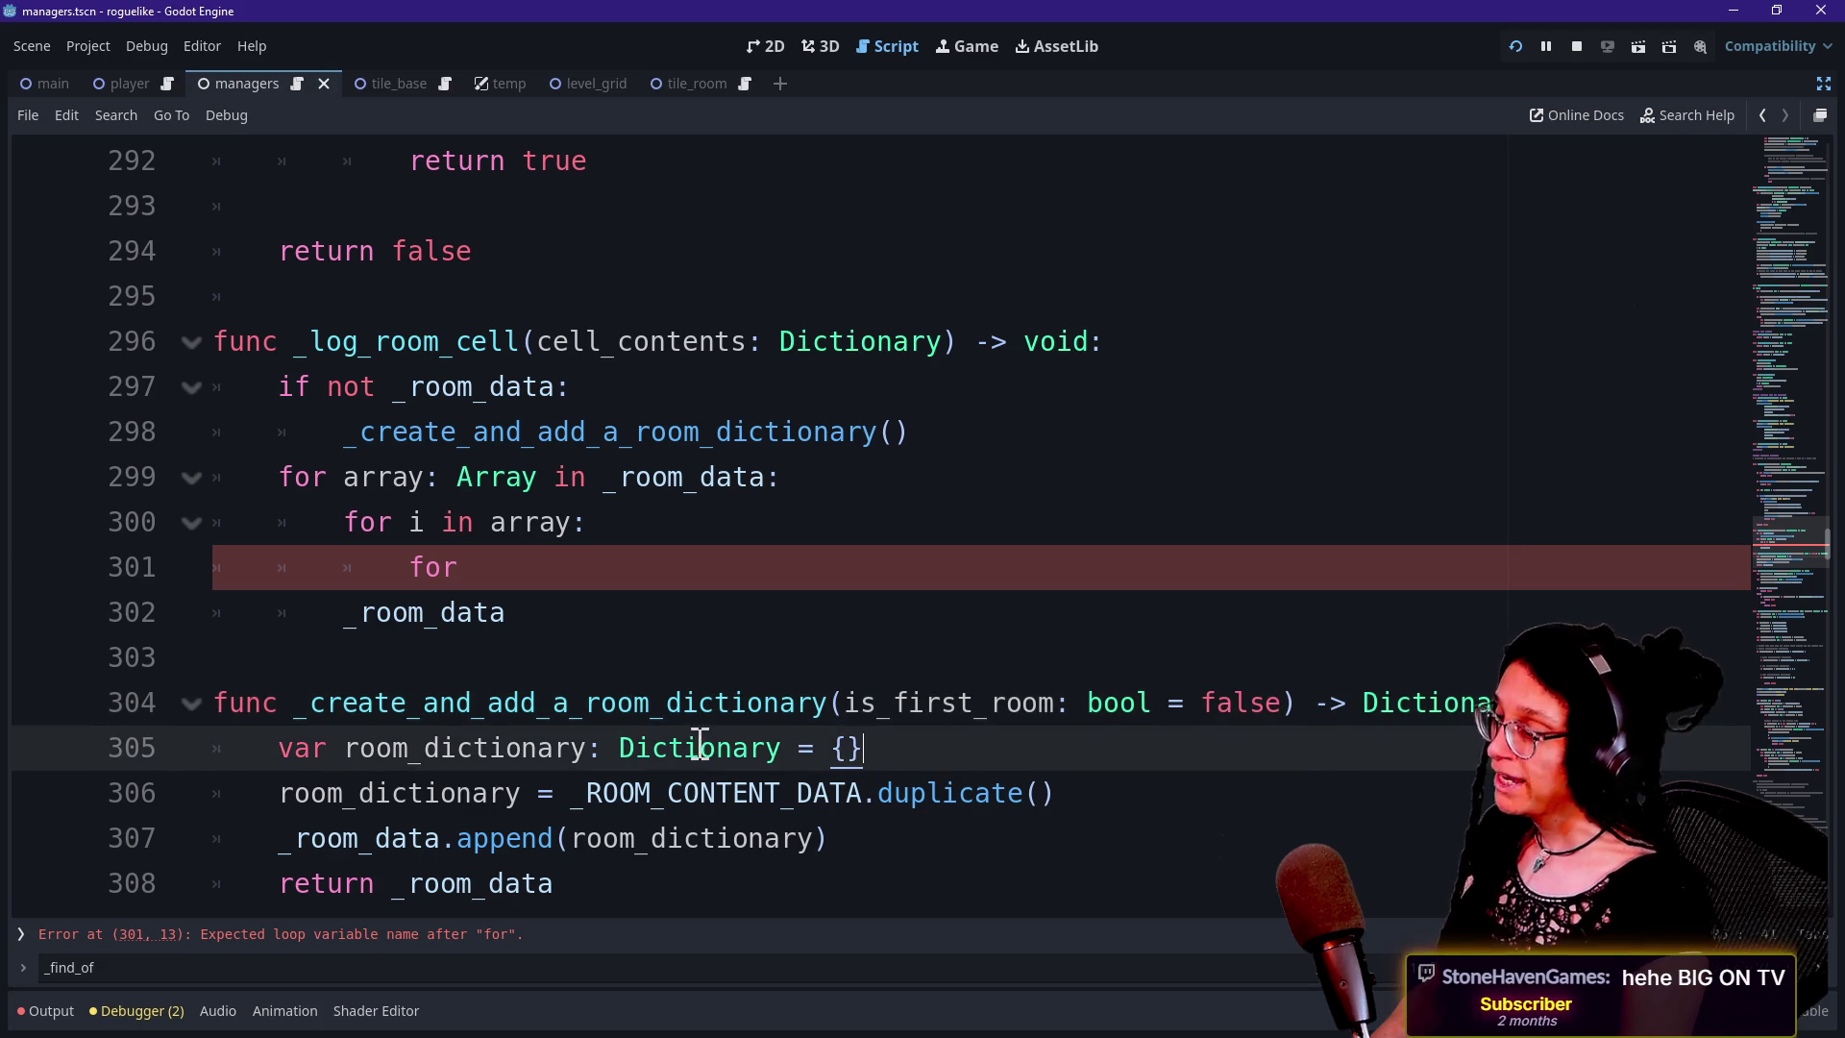
pyautogui.click(893, 431)
pyautogui.write('true')
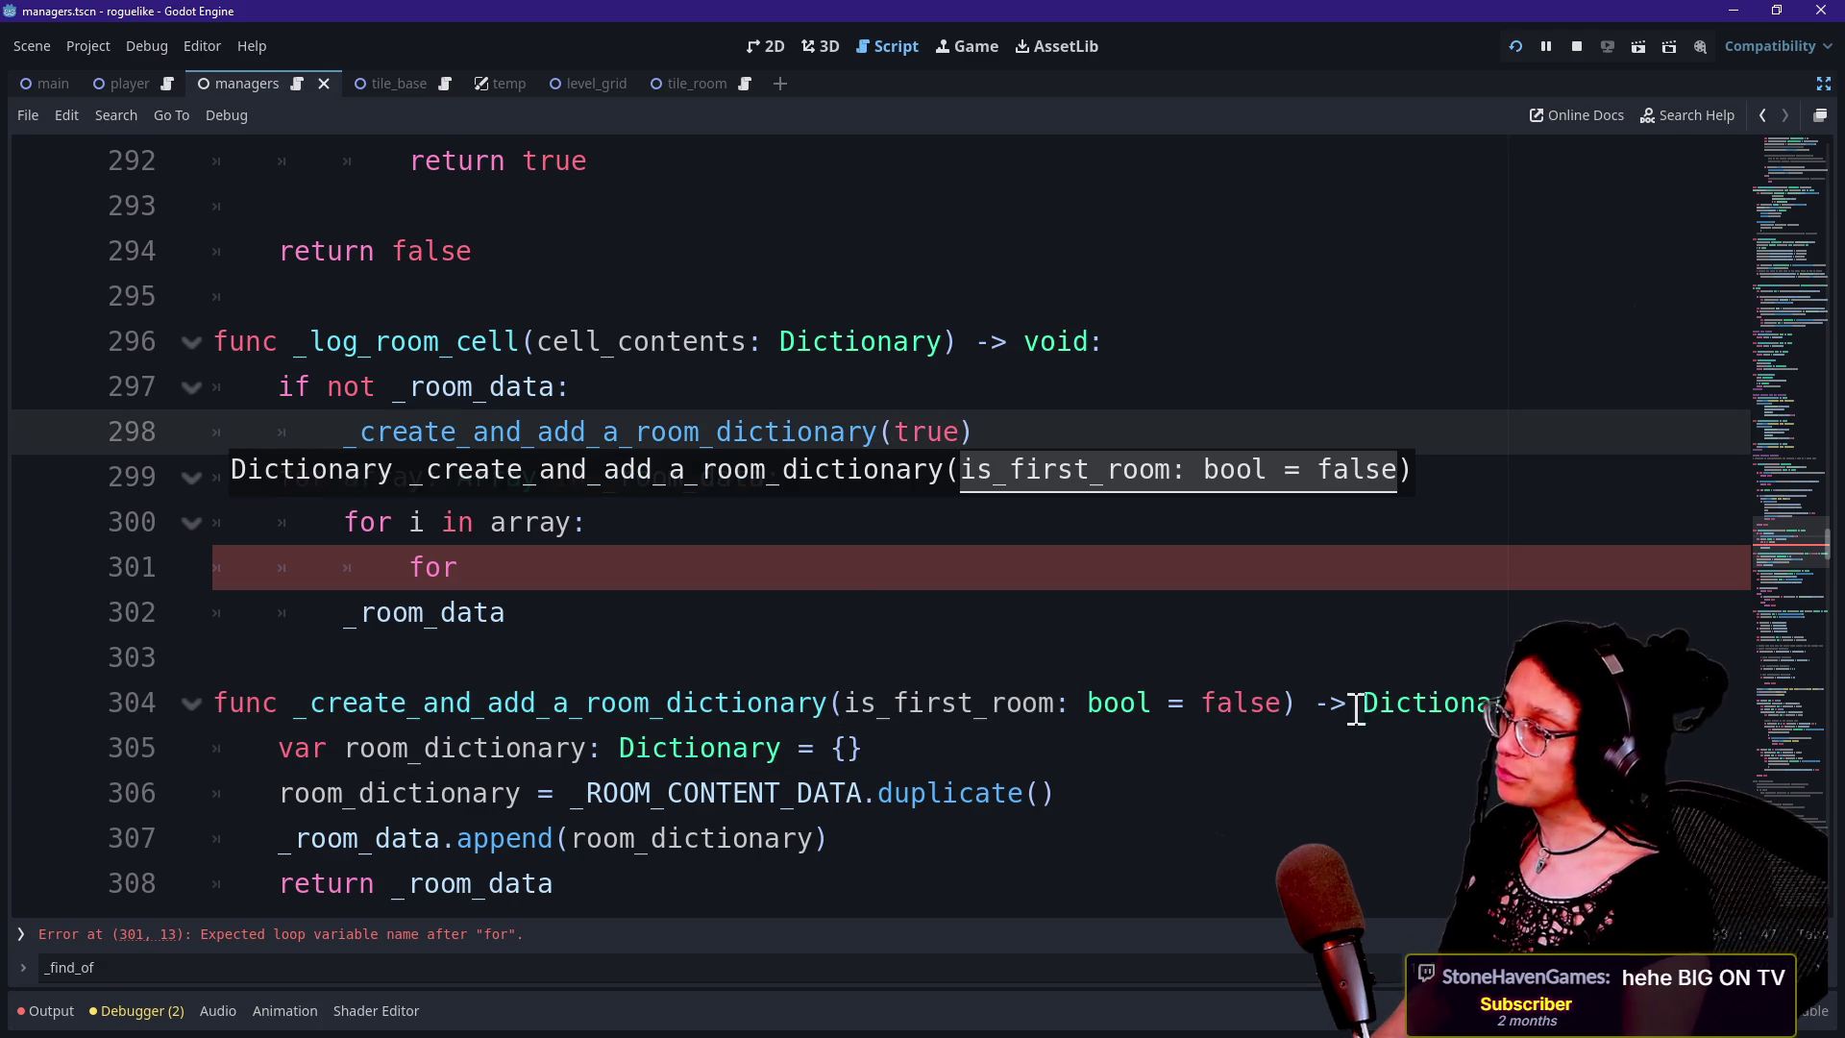
# Start an is_first_room condition on a new first line of the function body, then select it
pyautogui.click(1576, 702)
pyautogui.press('Return')
pyautogui.write('if n')
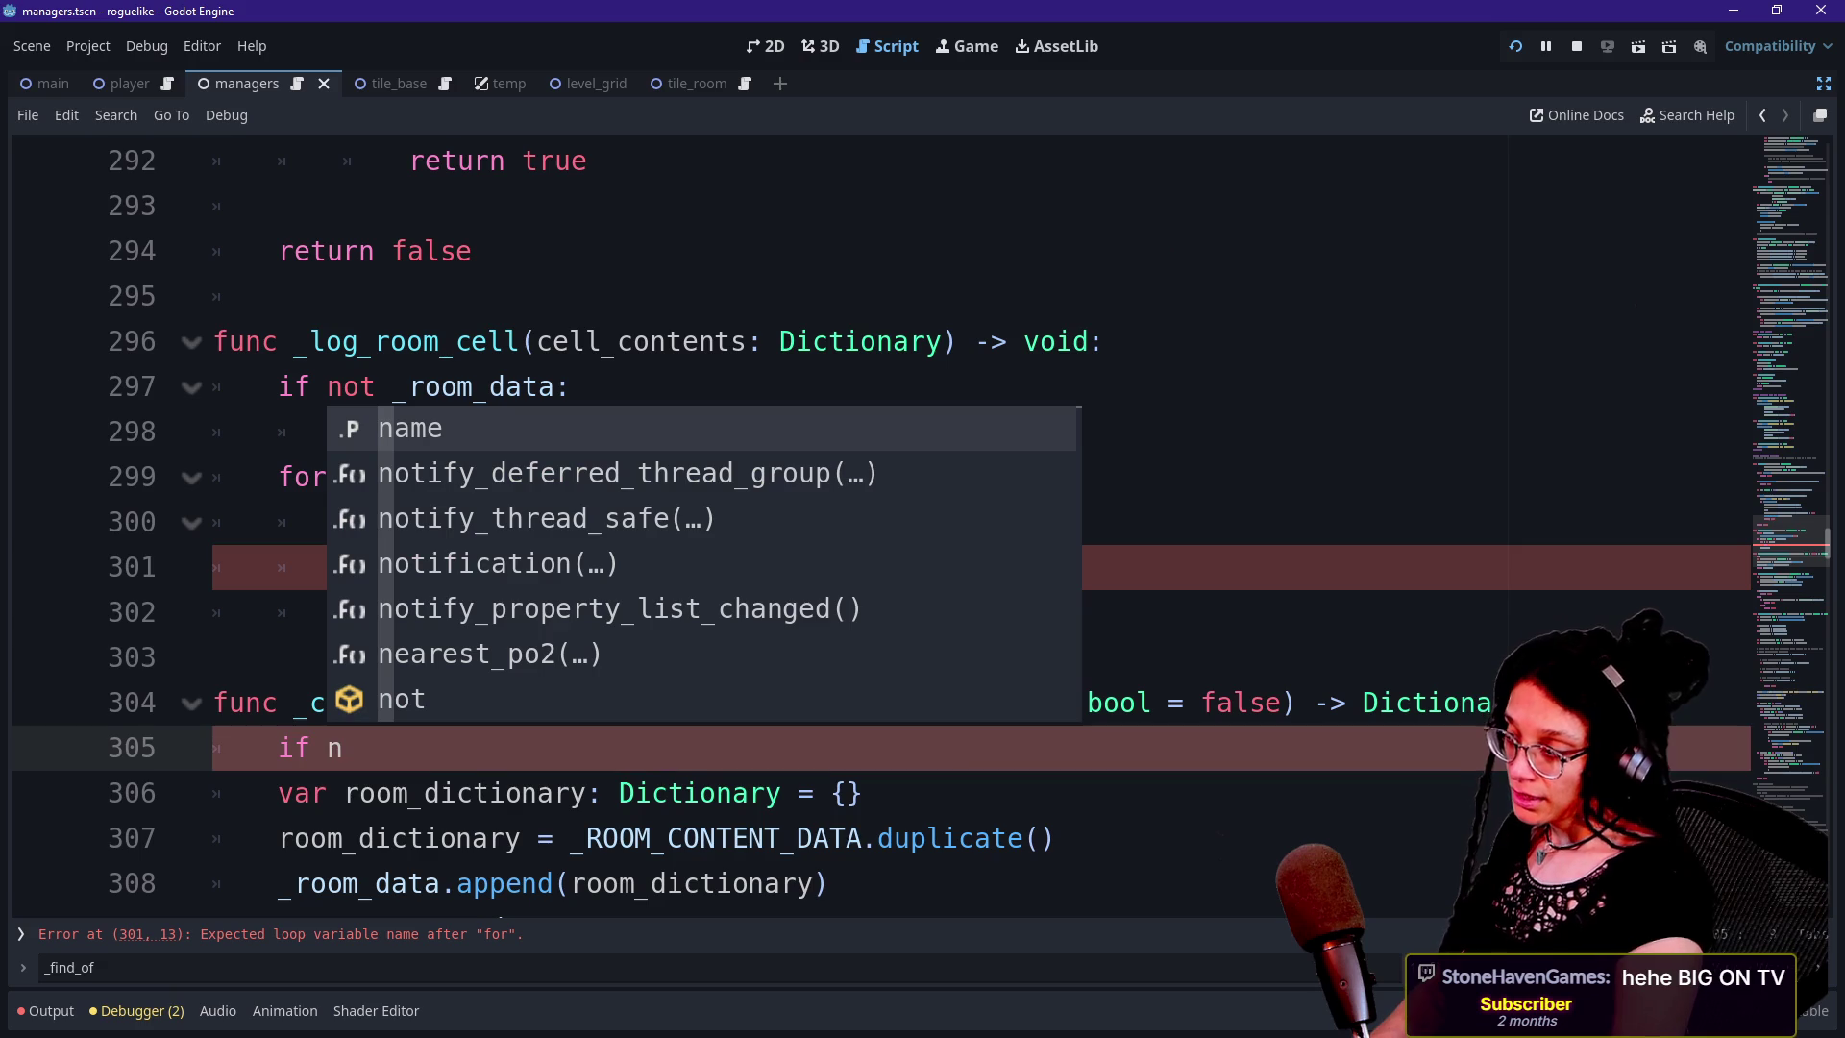
pyautogui.write('ot firs')
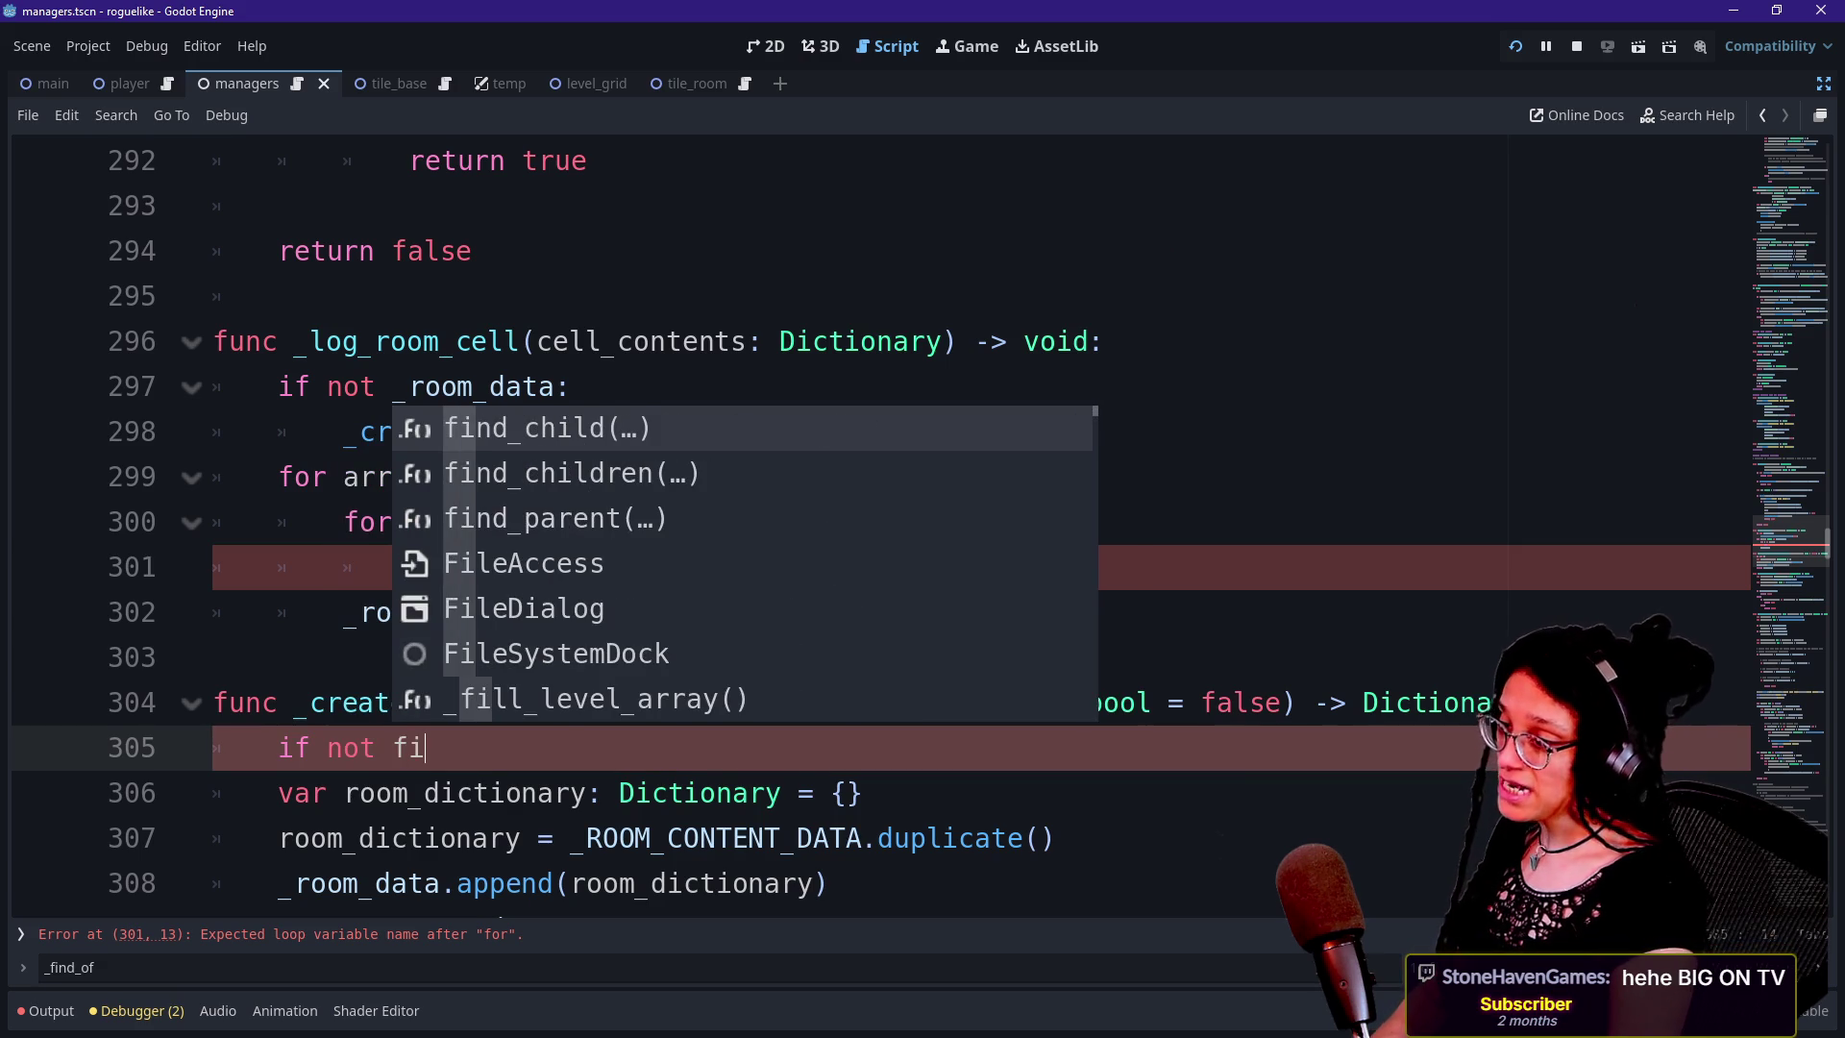
pyautogui.press('Return')
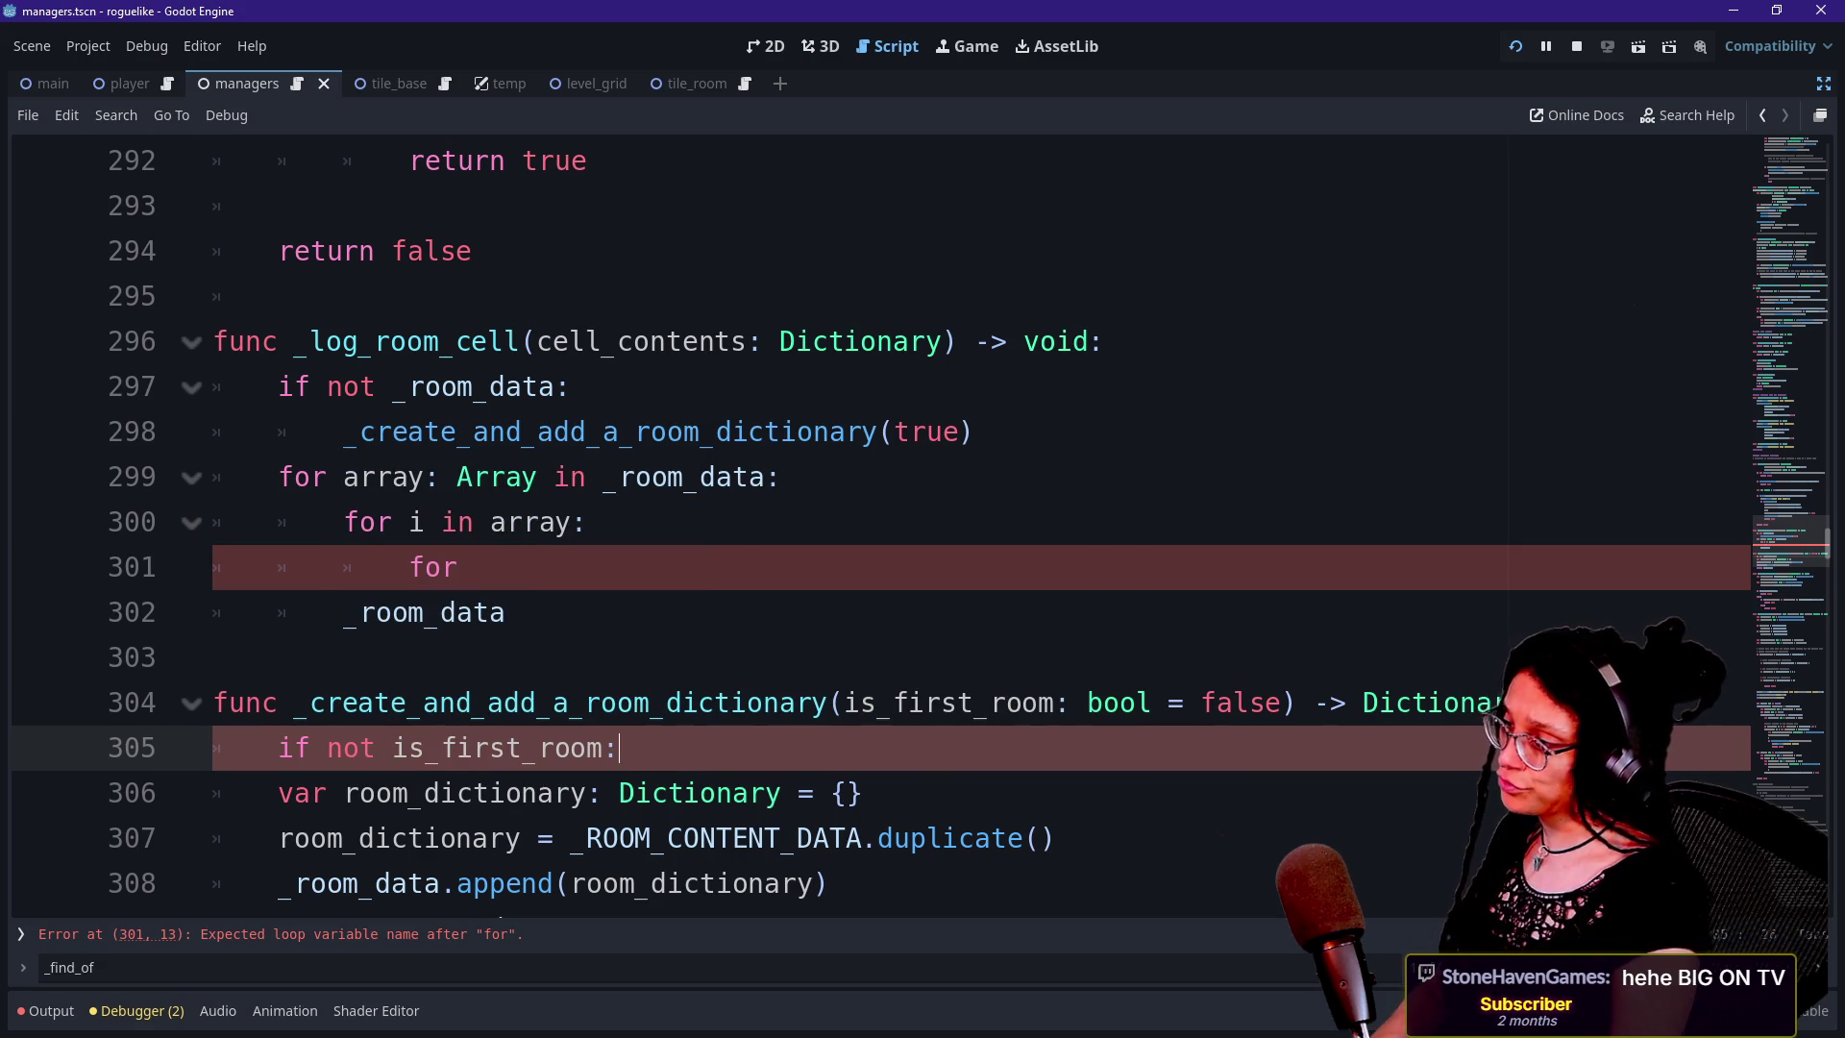
pyautogui.scroll(-2, 1010, 724)
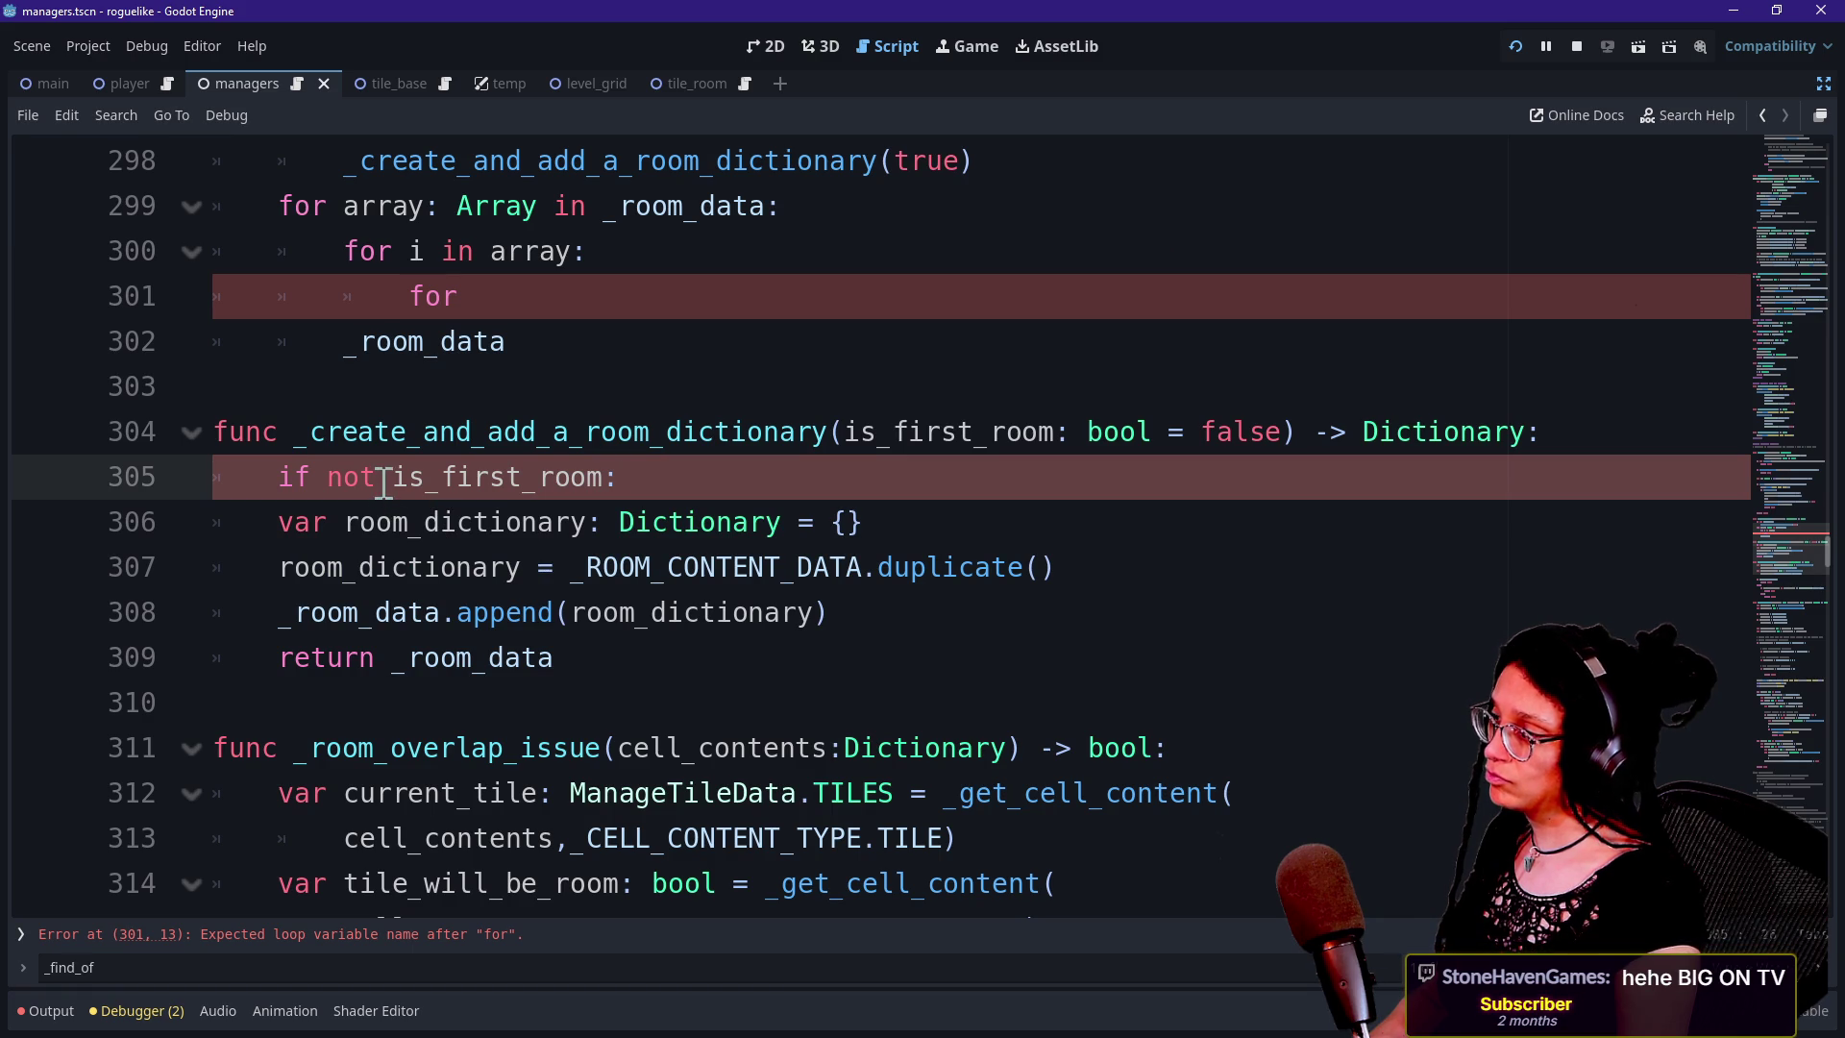
pyautogui.press('BackSpace')
pyautogui.press('BackSpace')
pyautogui.press('BackSpace')
pyautogui.press('Delete')
pyautogui.press('Delete')
pyautogui.press('Delete')
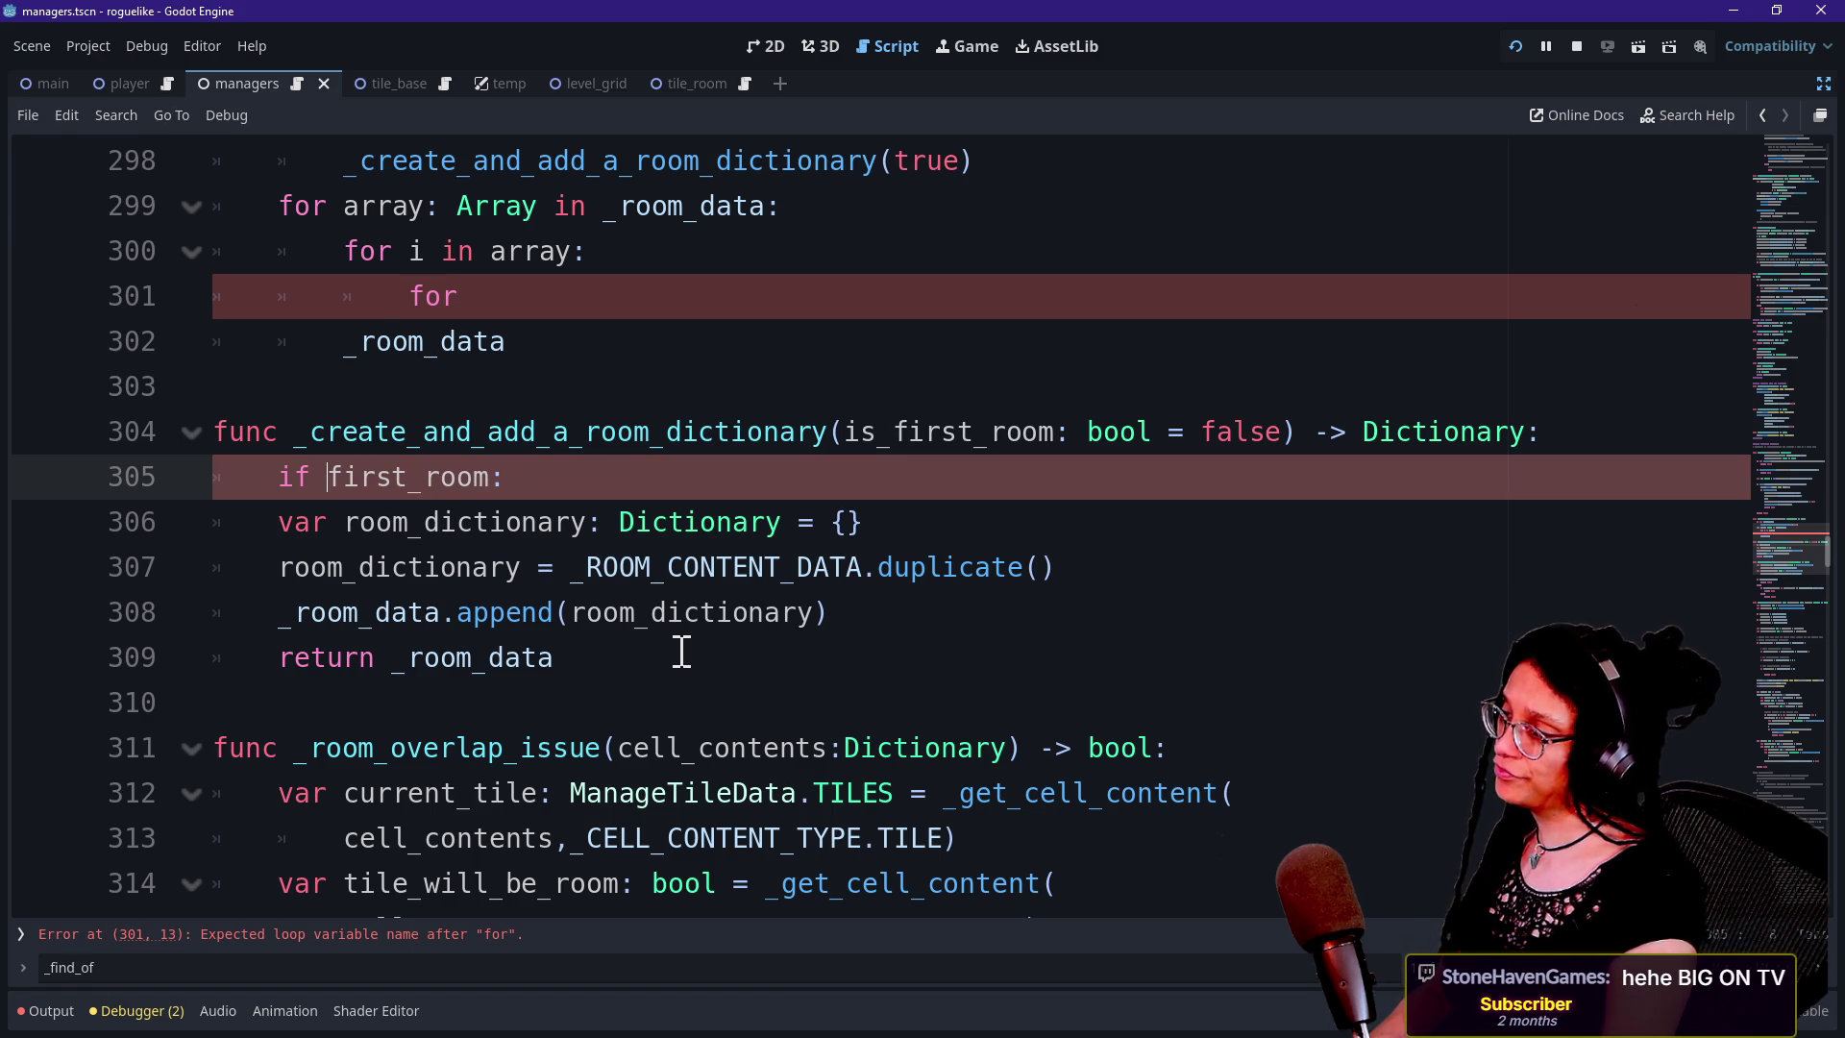
pyautogui.hotkey('shift', 'Down')
pyautogui.hotkey('shift', 'Up')
pyautogui.hotkey('shift', 'End')
# Delete the unfinished if line and highlight the room_dictionary, duplicate and append lines
pyautogui.write('f')
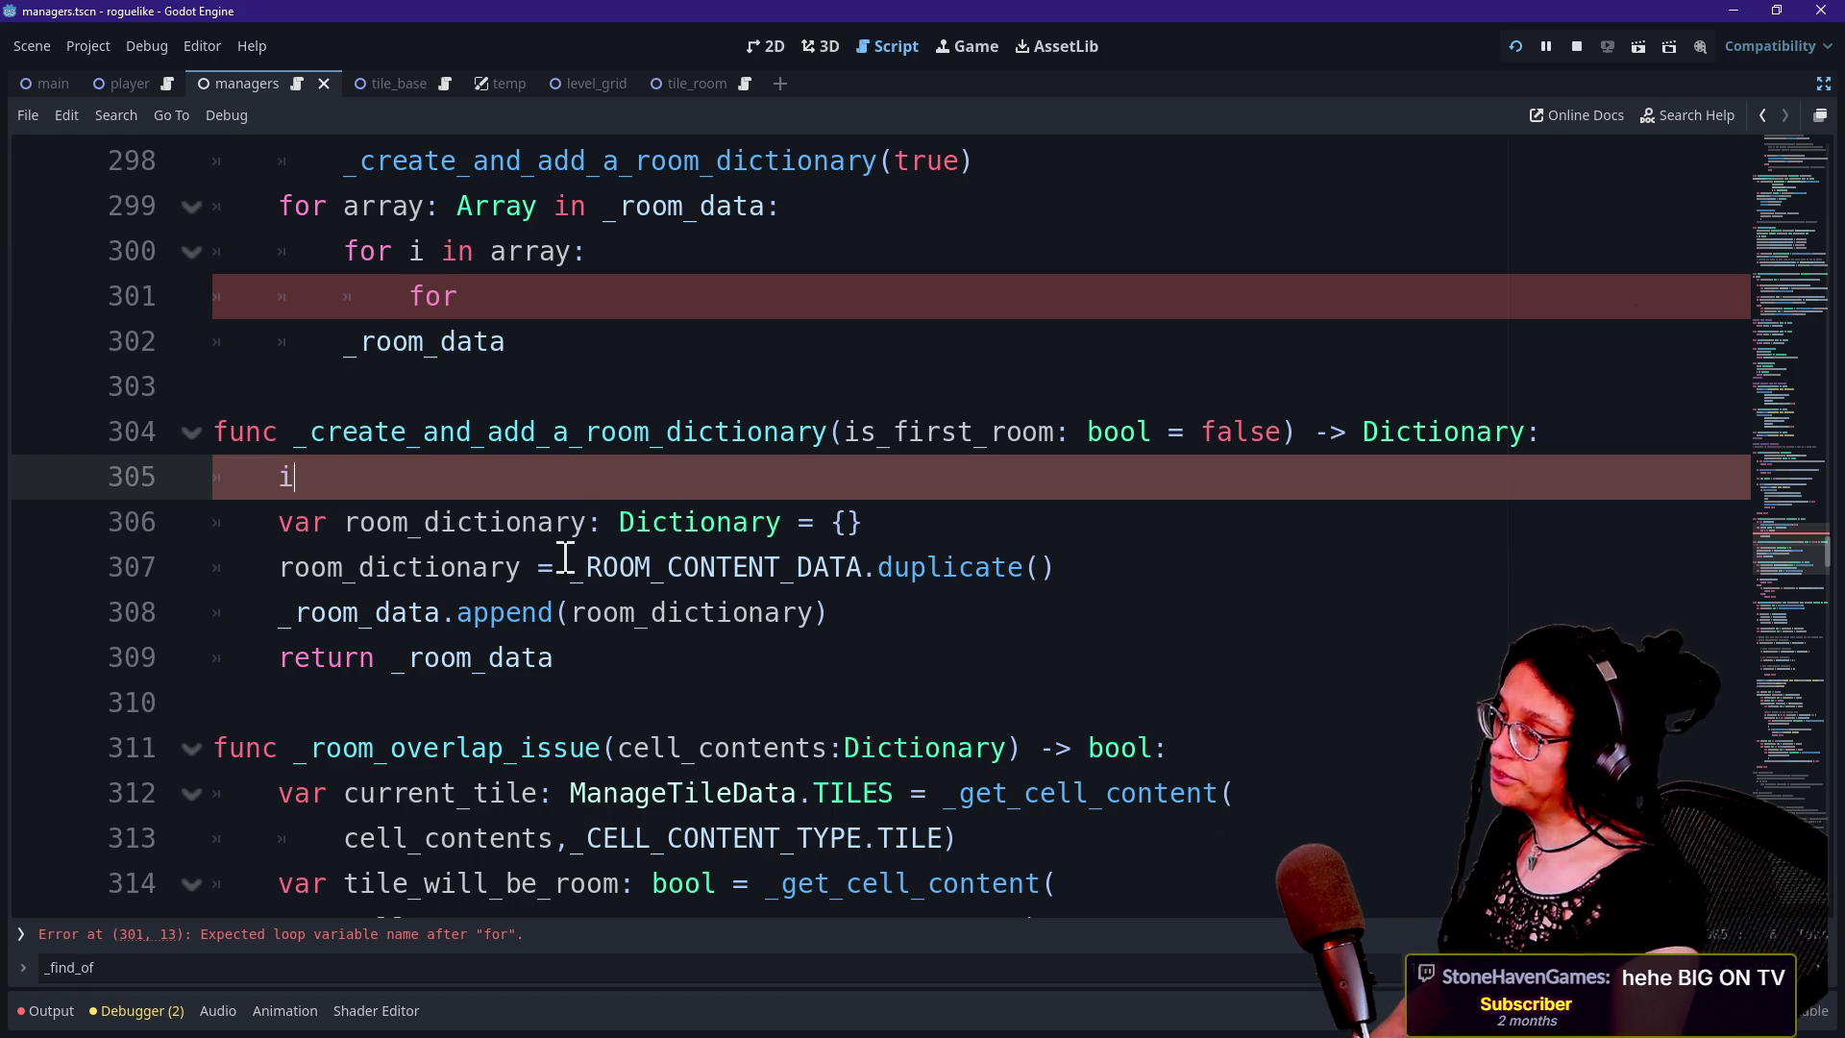
pyautogui.press('BackSpace')
pyautogui.press('BackSpace')
pyautogui.press('BackSpace')
pyautogui.moveTo(309, 478); pyautogui.dragTo(661, 477)
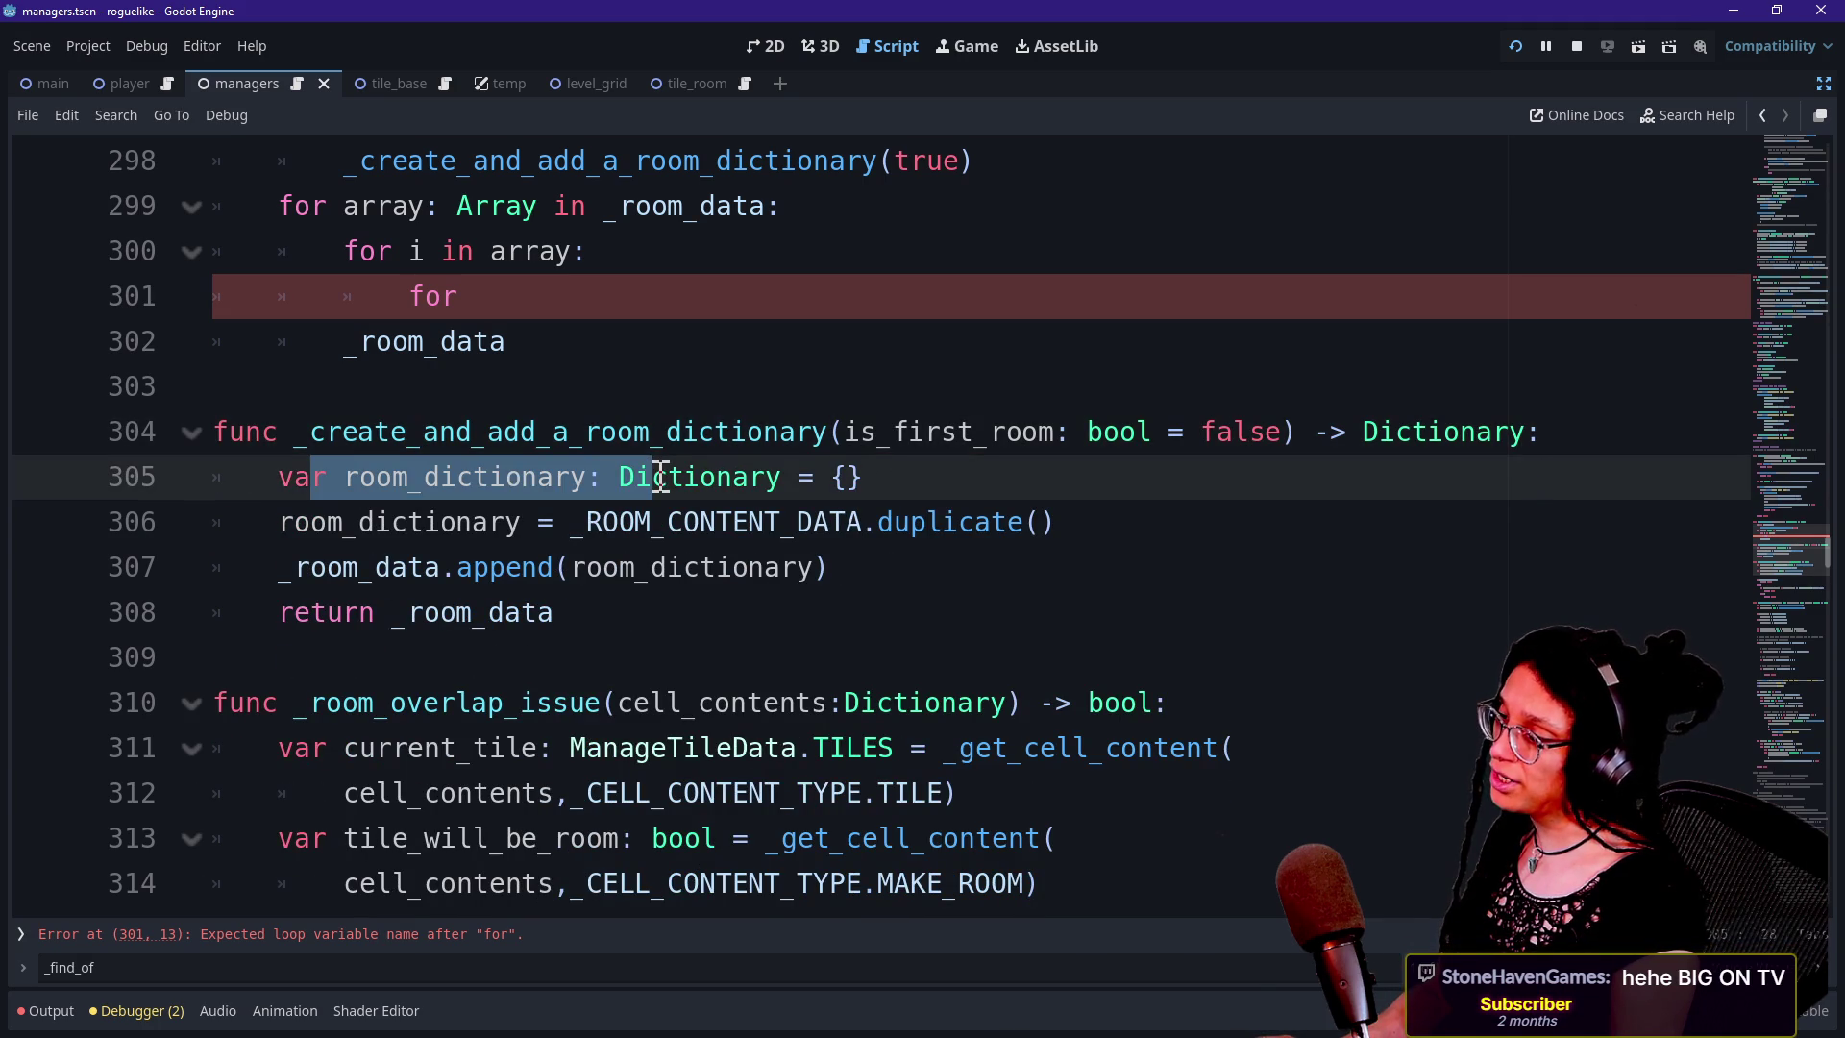
pyautogui.moveTo(342, 523)
pyautogui.mouseDown()
pyautogui.moveTo(877, 560)
pyautogui.moveTo(914, 539)
pyautogui.mouseUp()
pyautogui.click(912, 528)
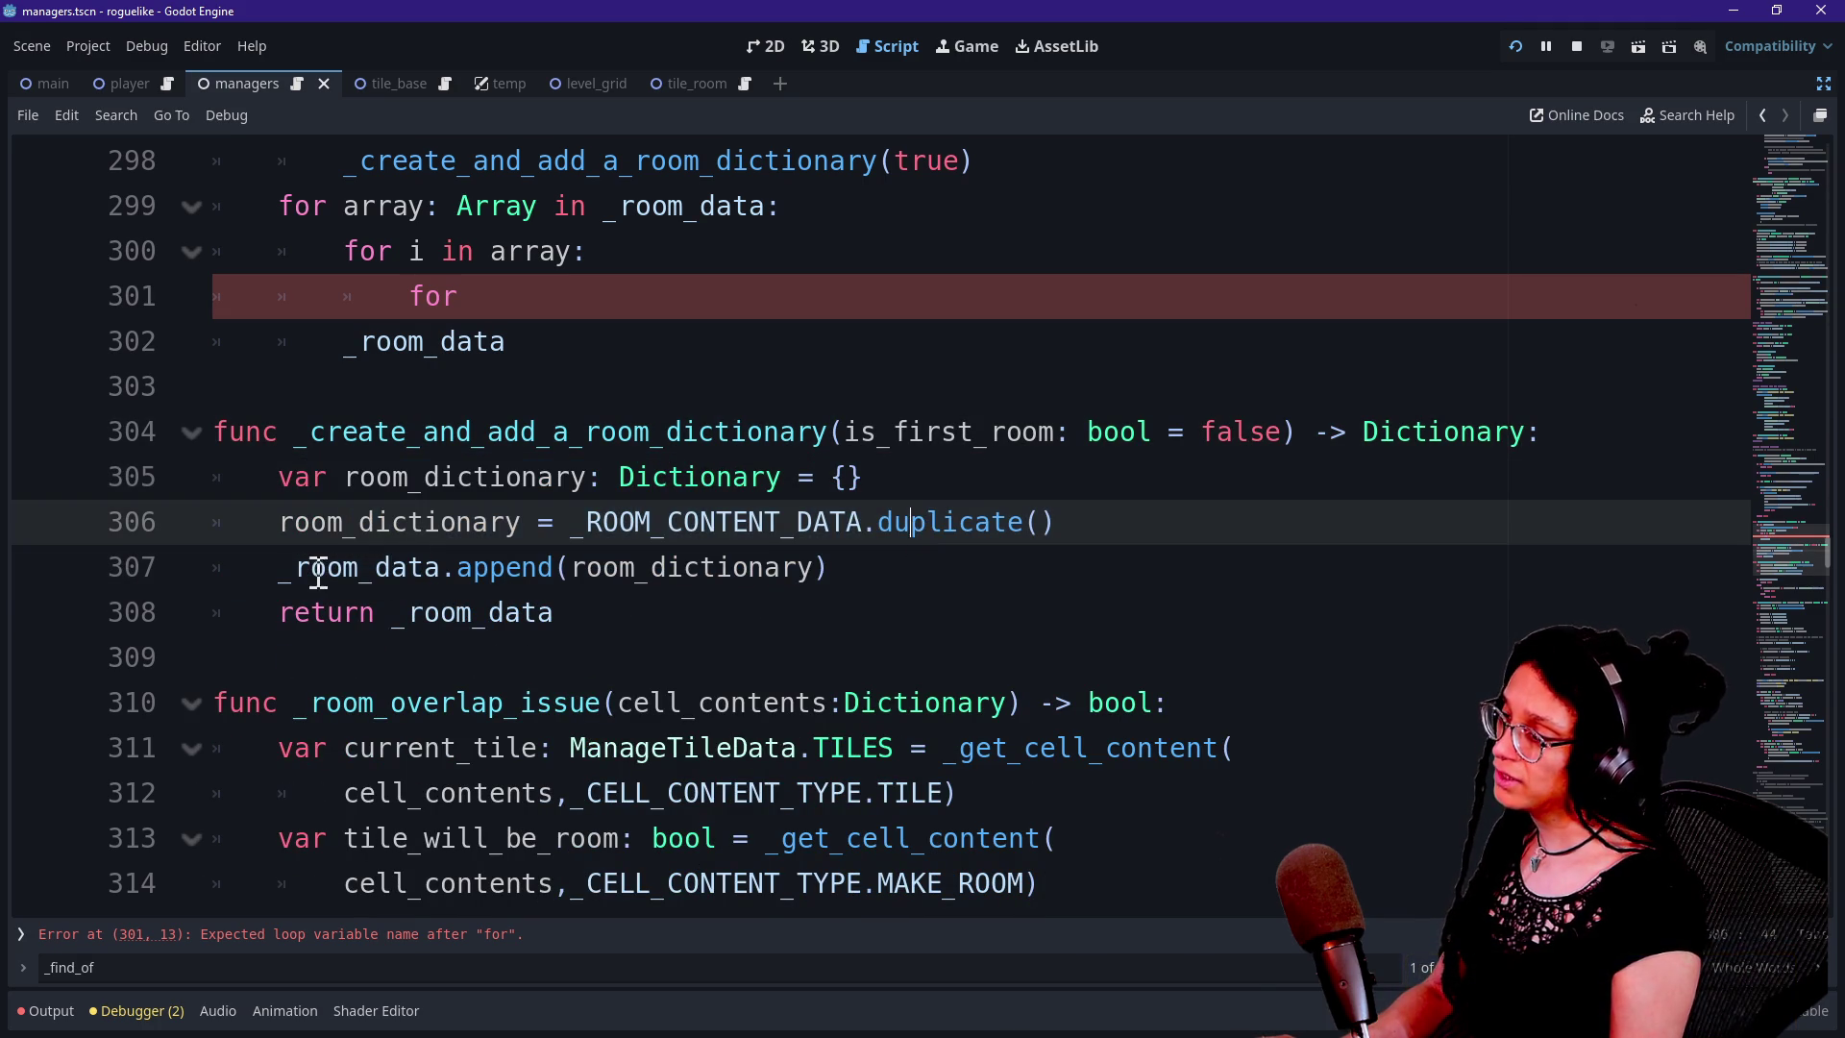
pyautogui.moveTo(276, 568); pyautogui.dragTo(902, 567)
# Insert a blank line after the append call
pyautogui.click(905, 567)
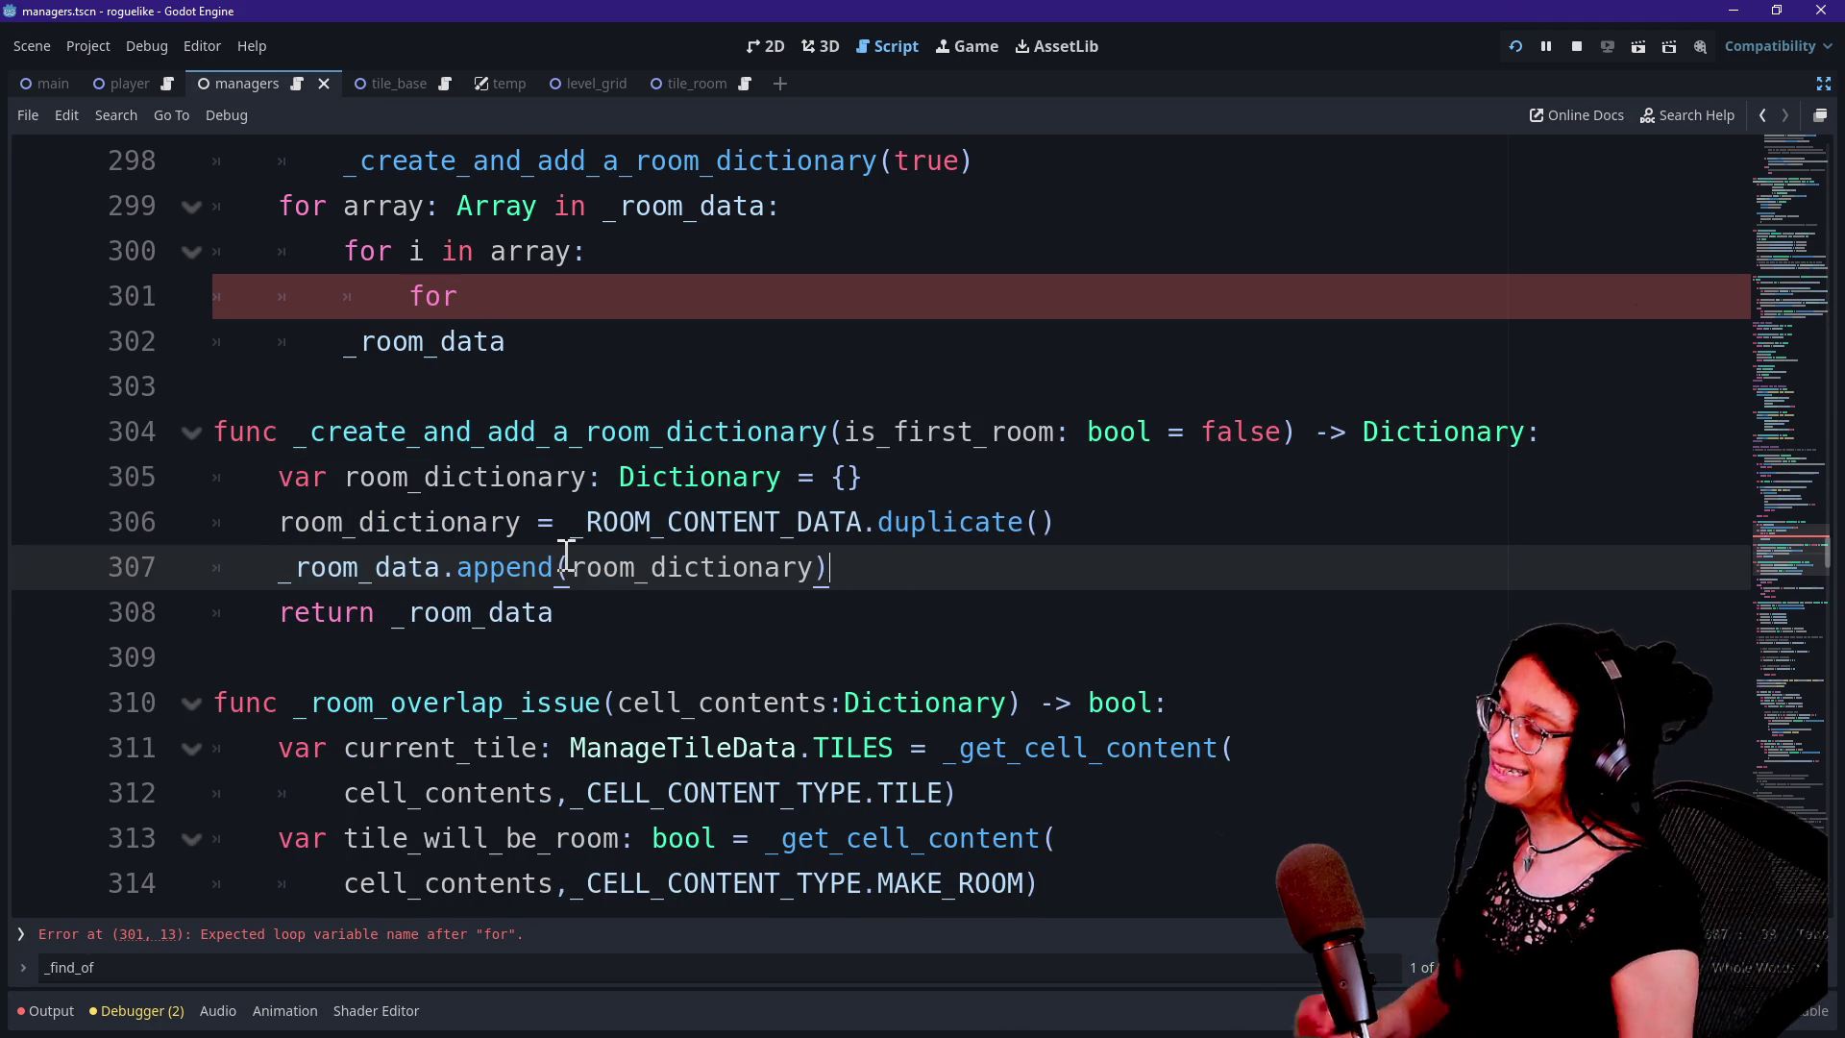
pyautogui.moveTo(567, 557)
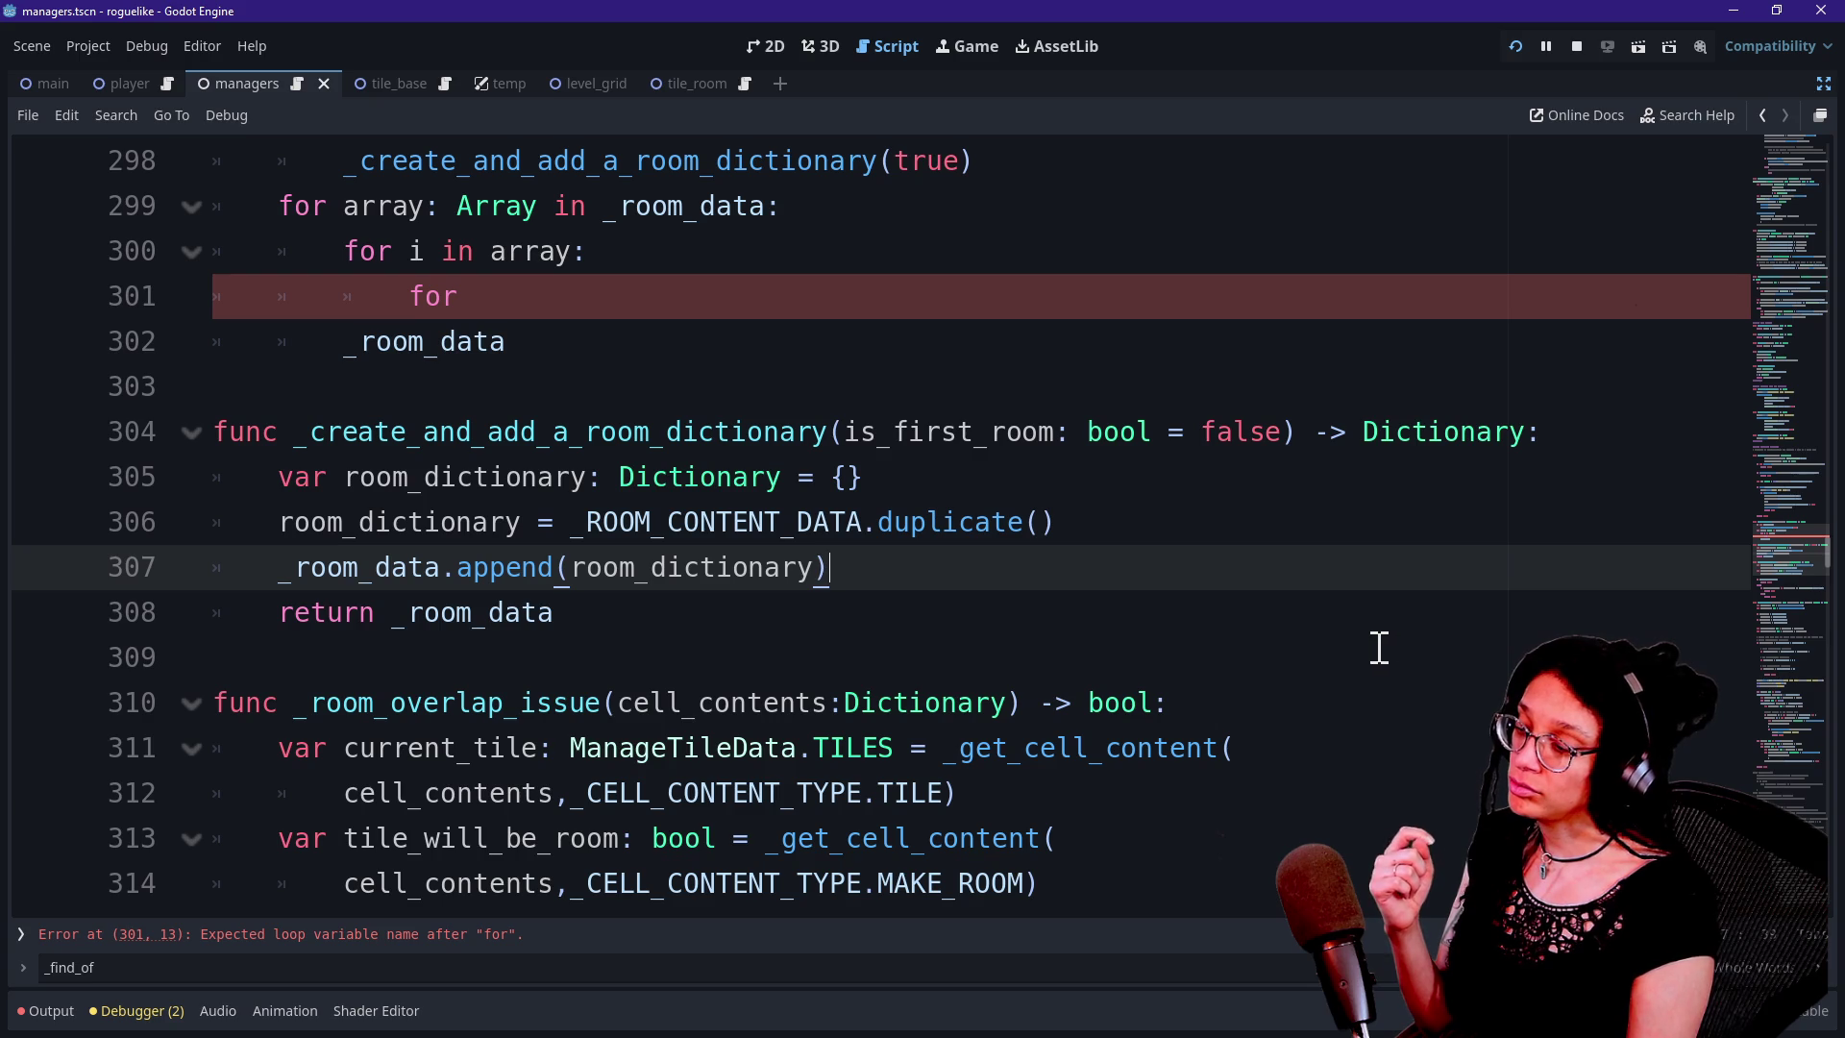
pyautogui.press('Return')
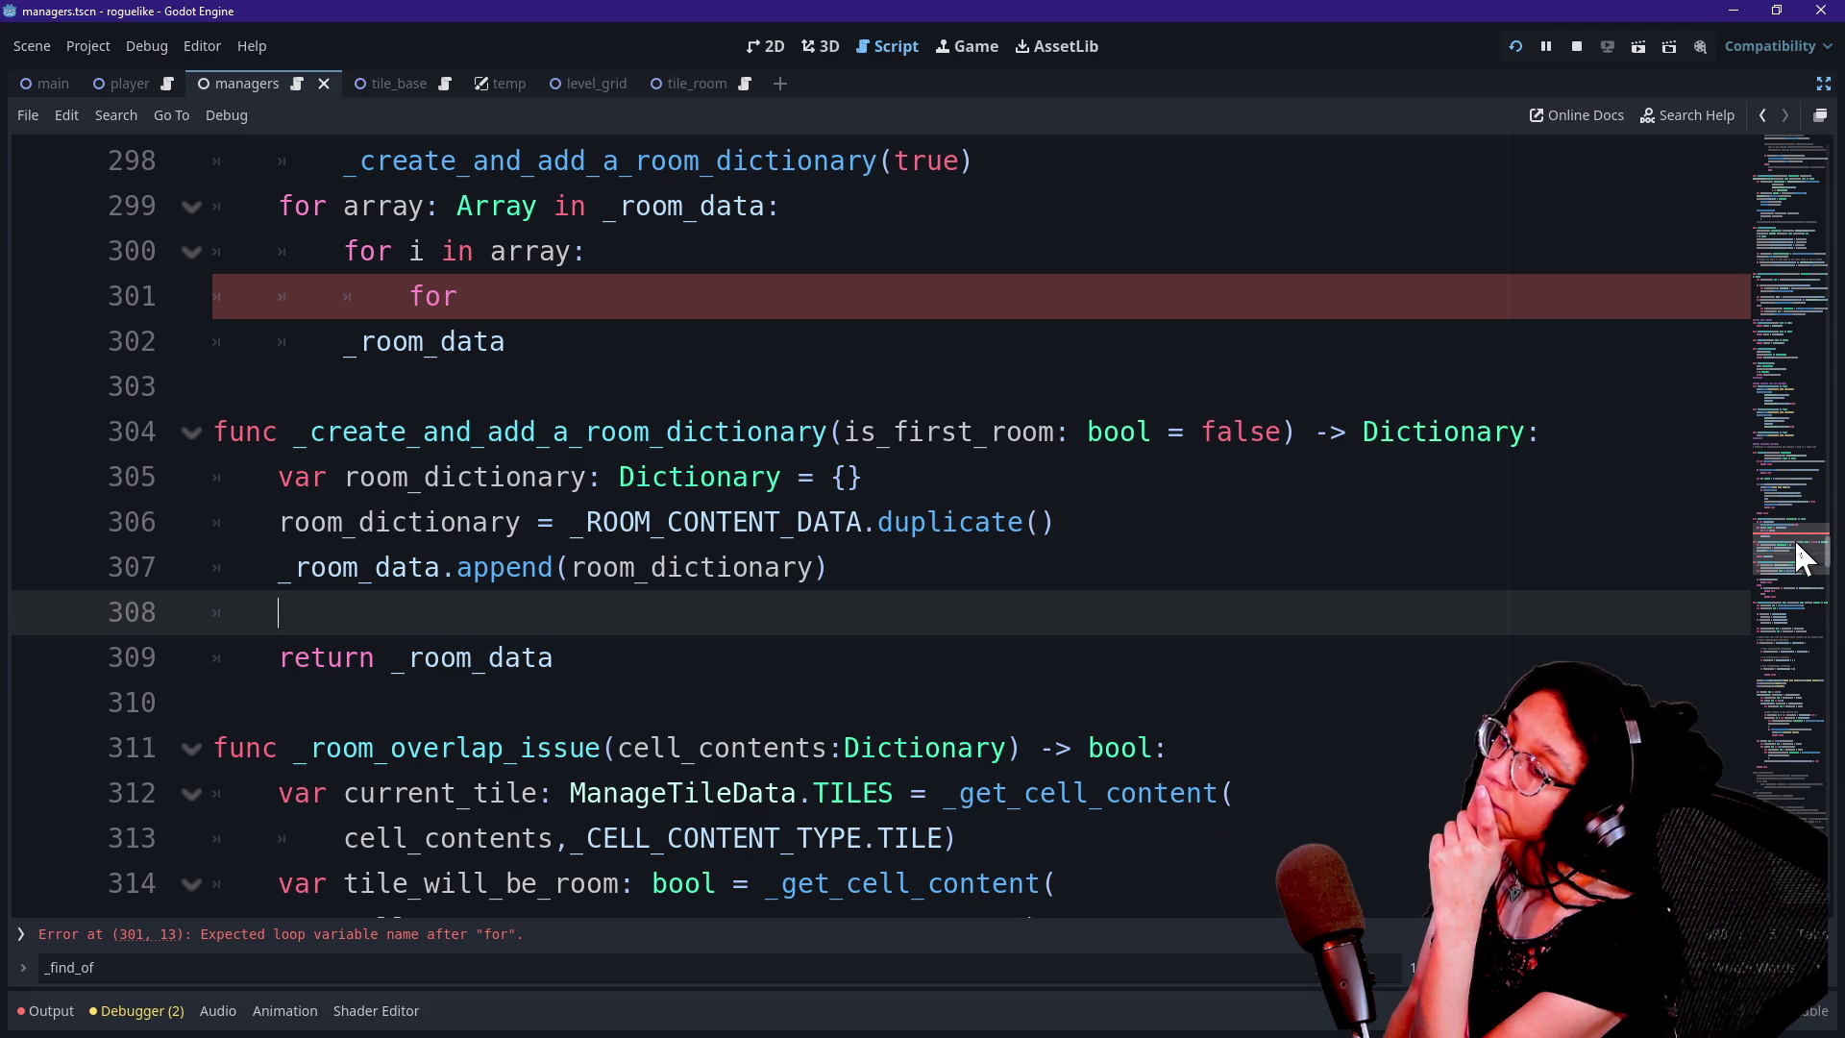
pyautogui.moveTo(1802, 557); pyautogui.dragTo(1710, 12)
# Review the Array[Dictionary] type of the _room_data variable
pyautogui.scroll(-5, 926, 725)
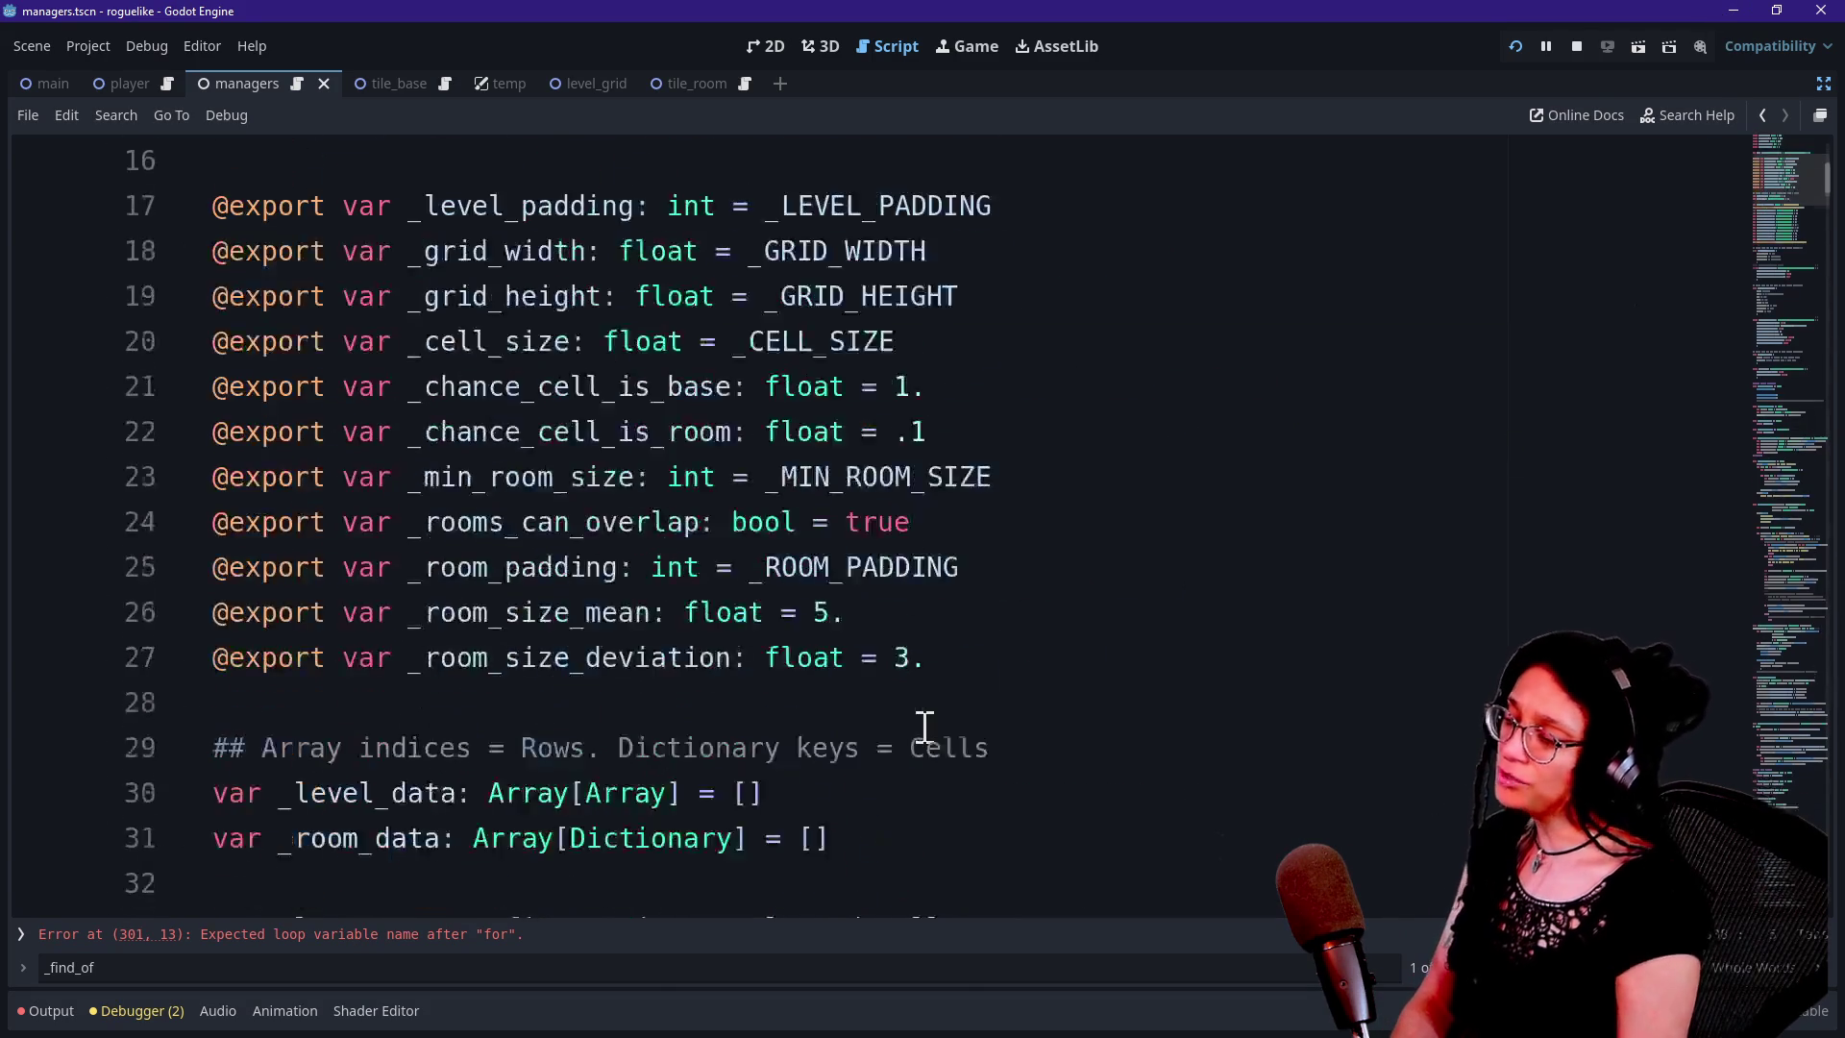
pyautogui.scroll(-4, 925, 725)
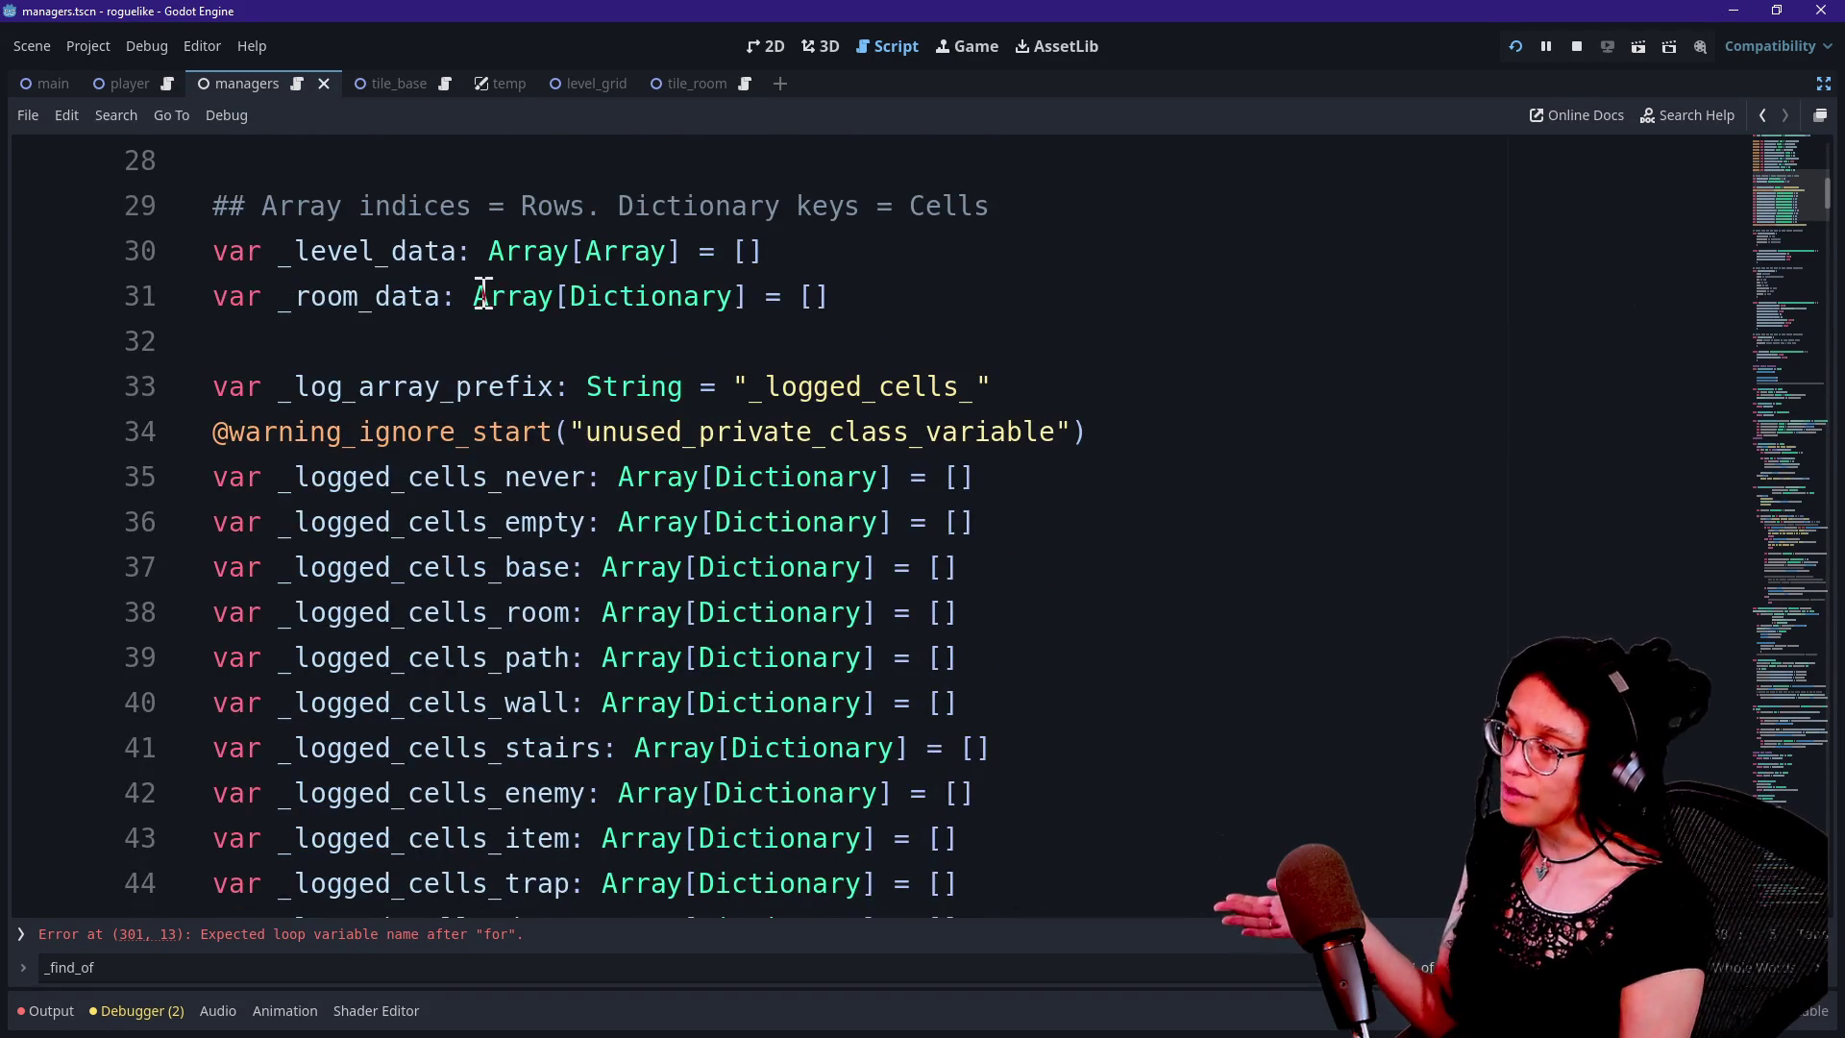
pyautogui.moveTo(469, 298); pyautogui.dragTo(770, 298)
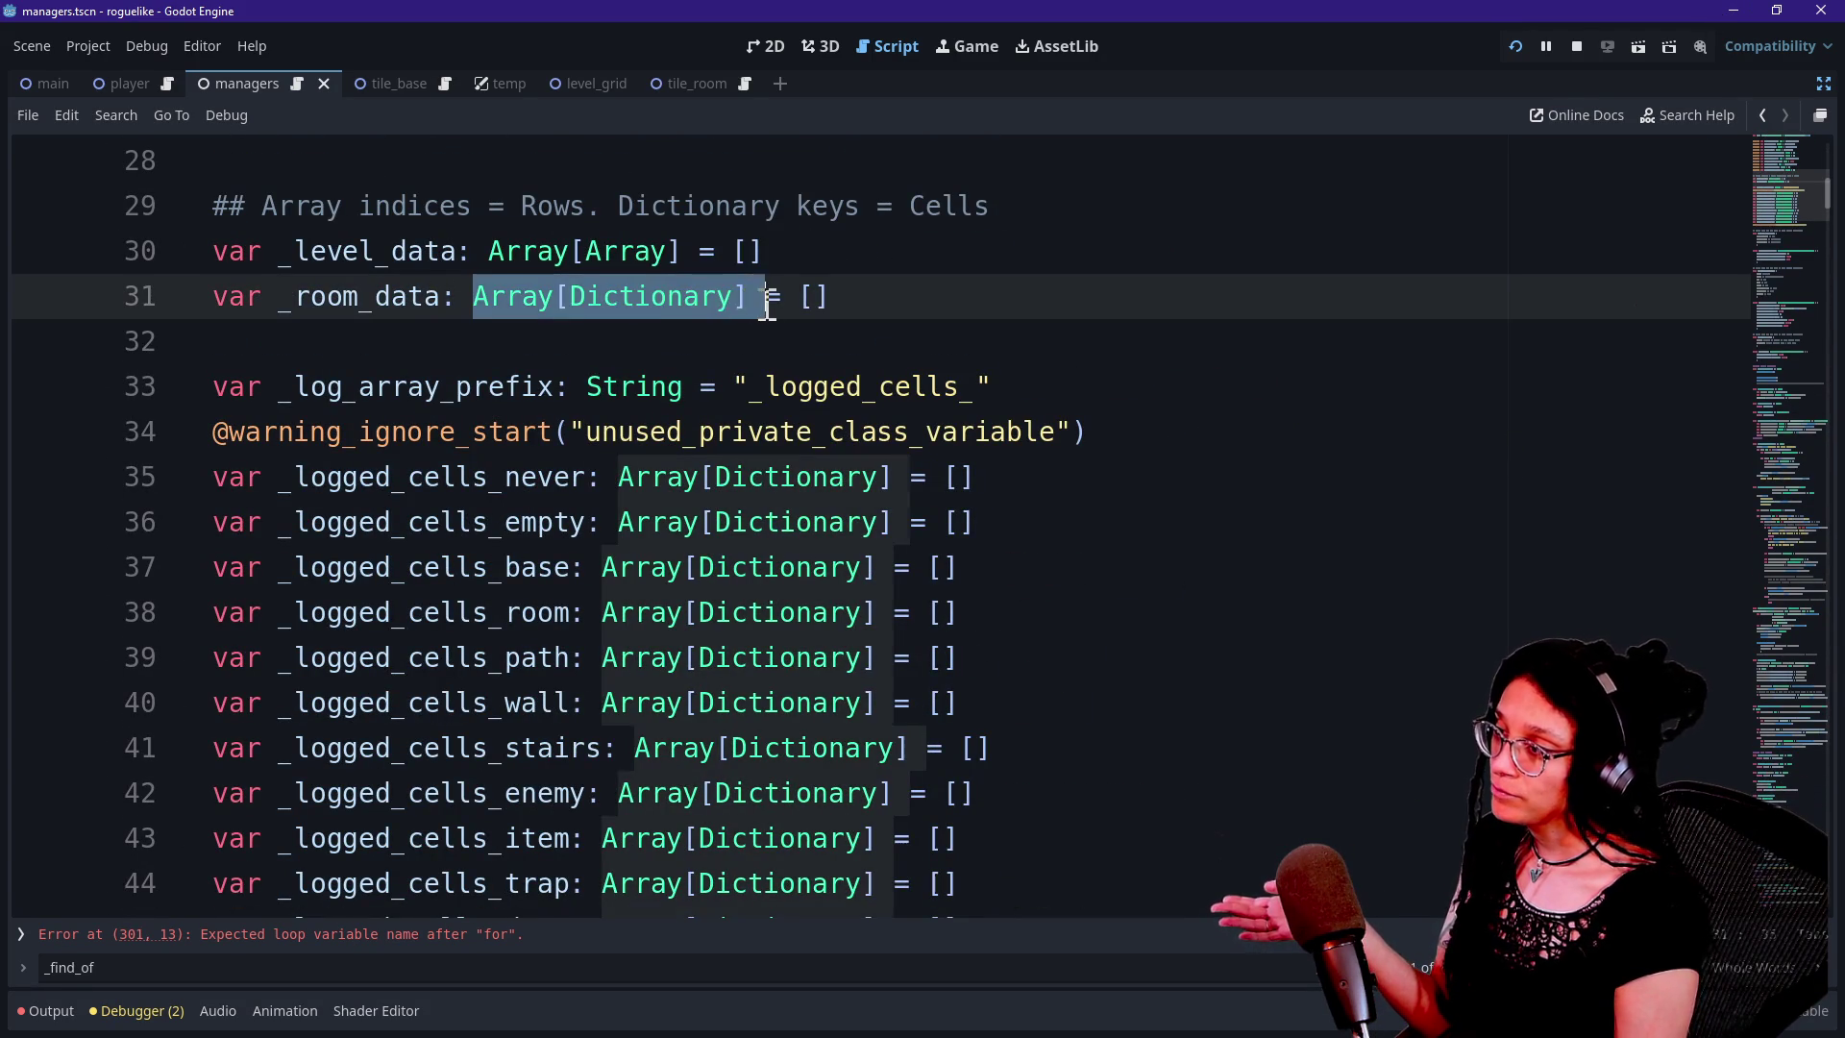
pyautogui.click(774, 298)
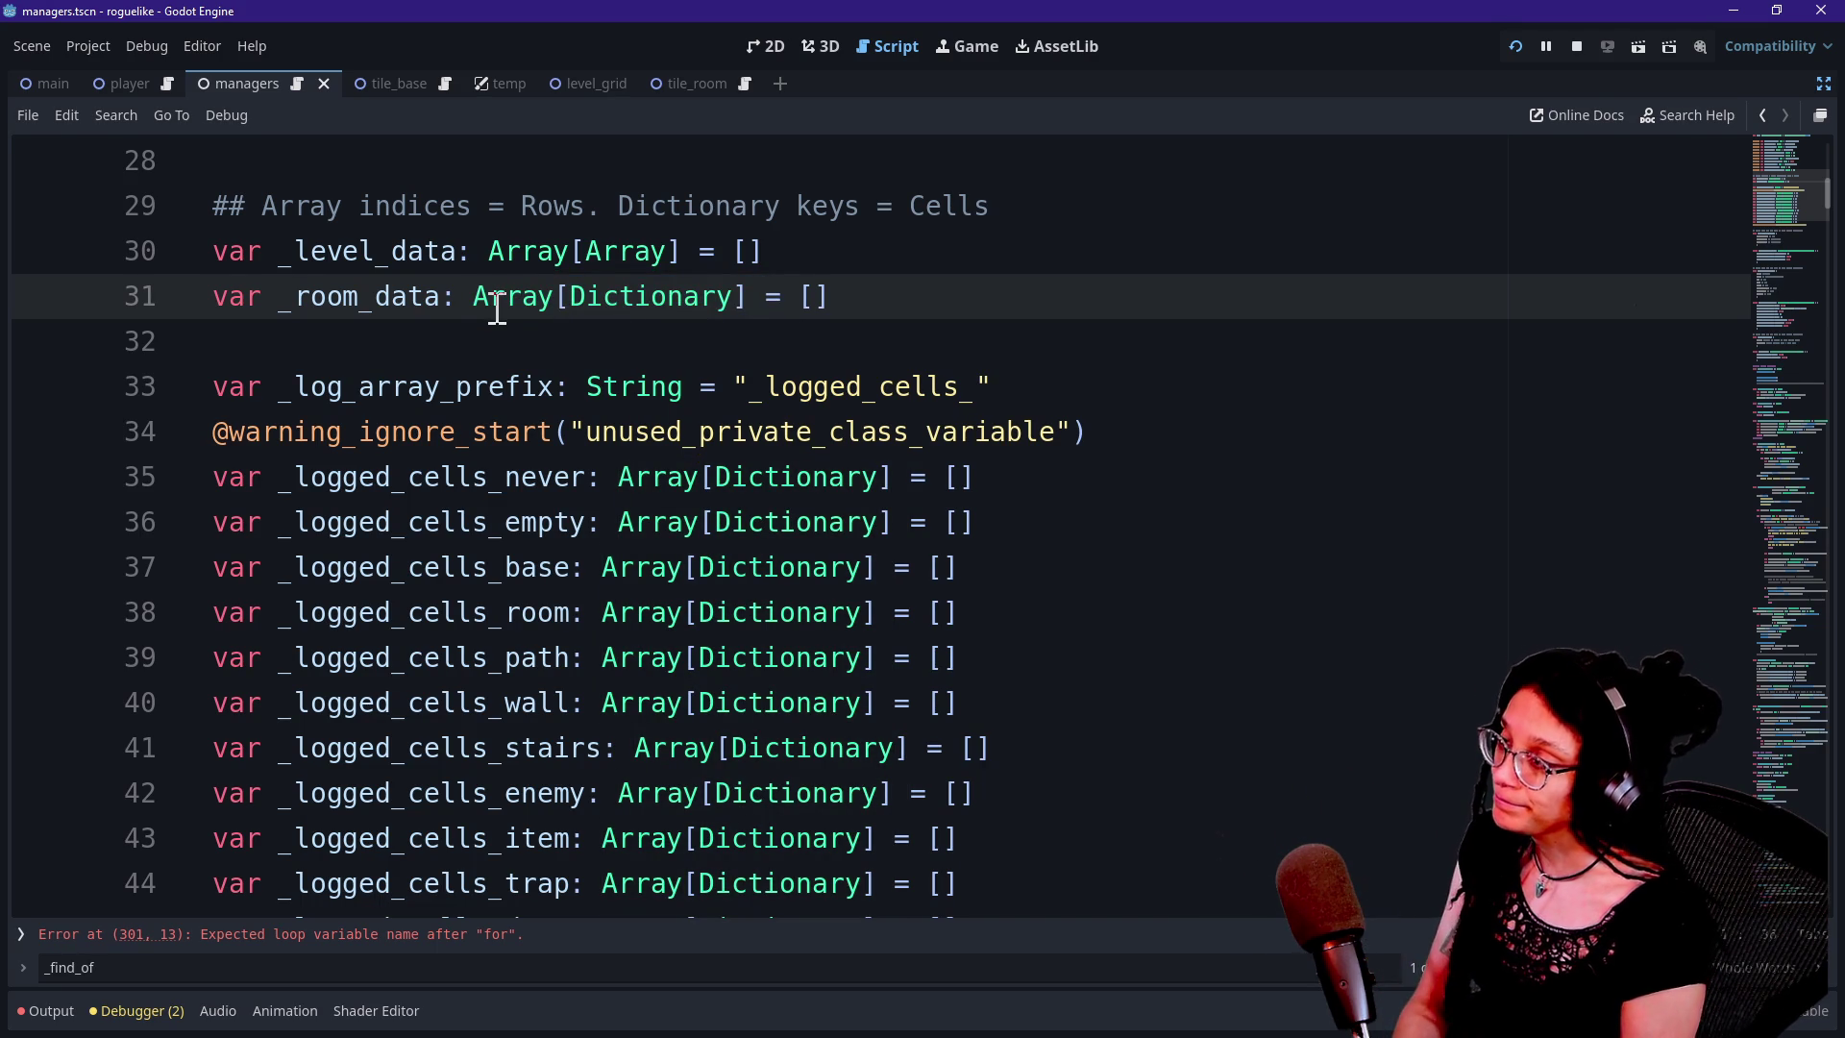
pyautogui.moveTo(488, 309)
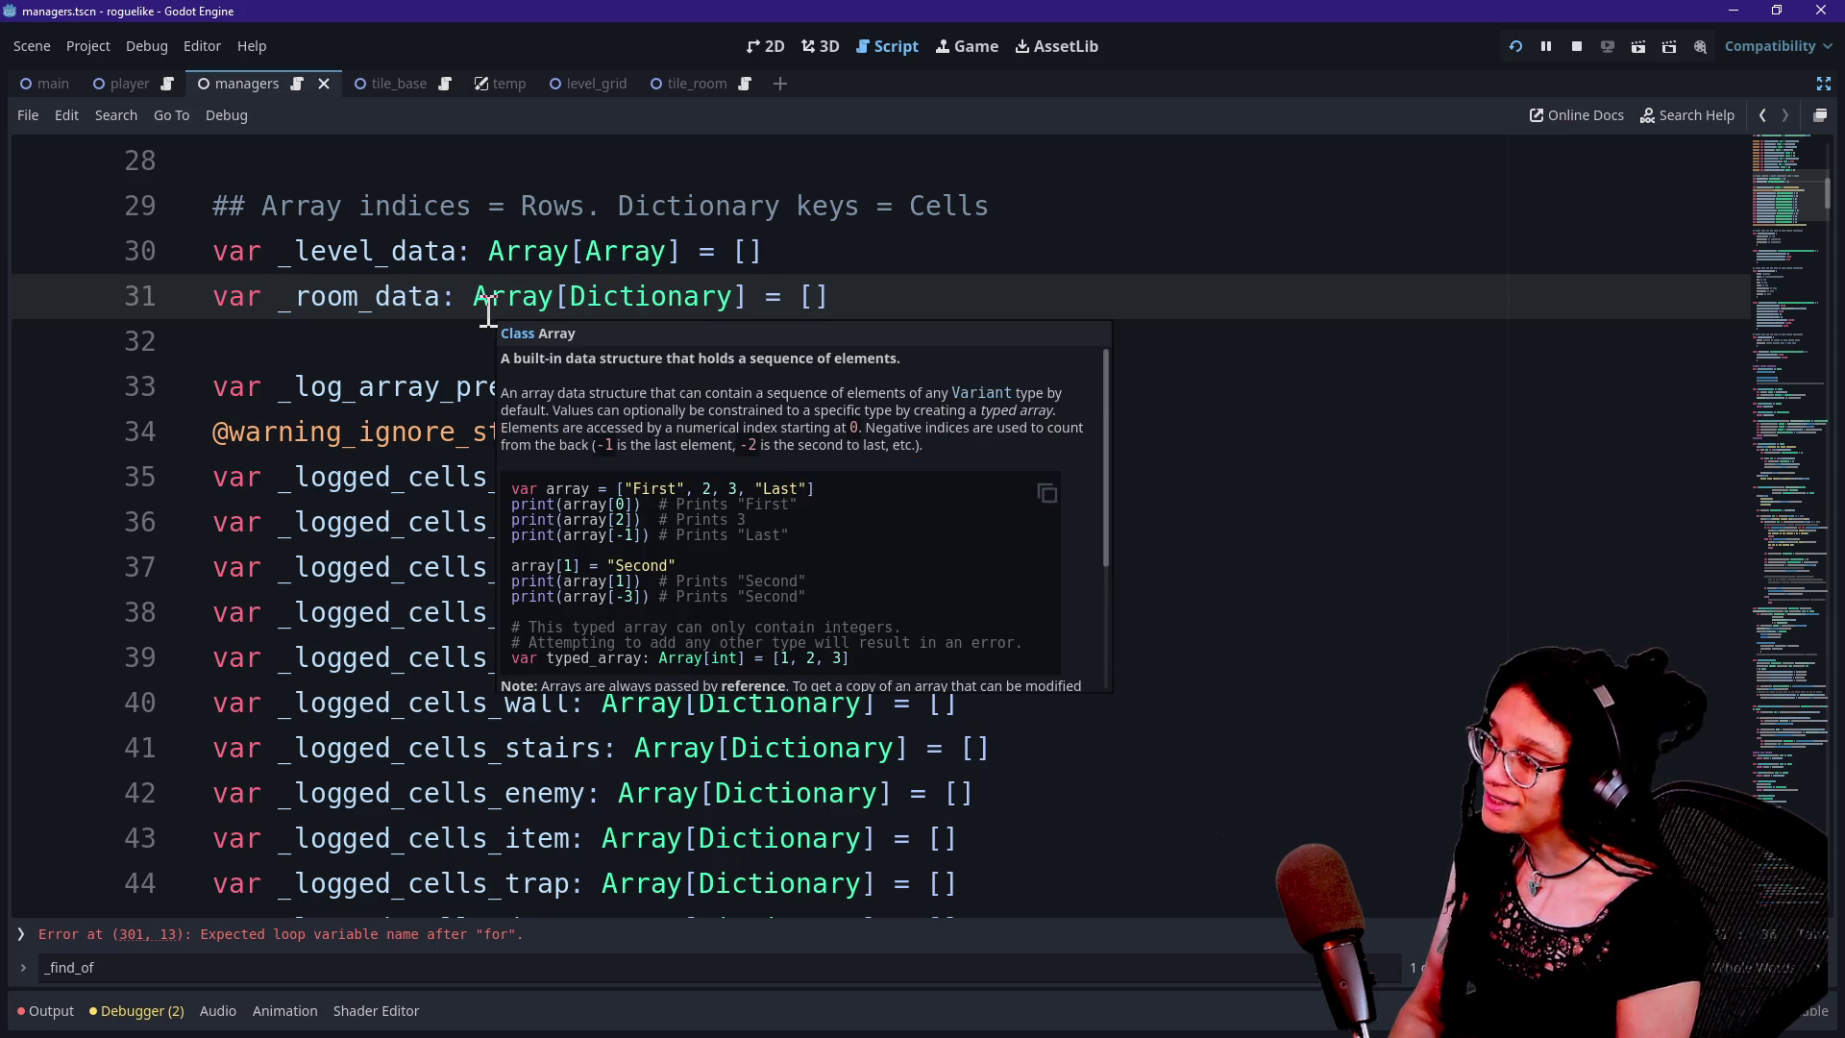
pyautogui.moveTo(620, 284)
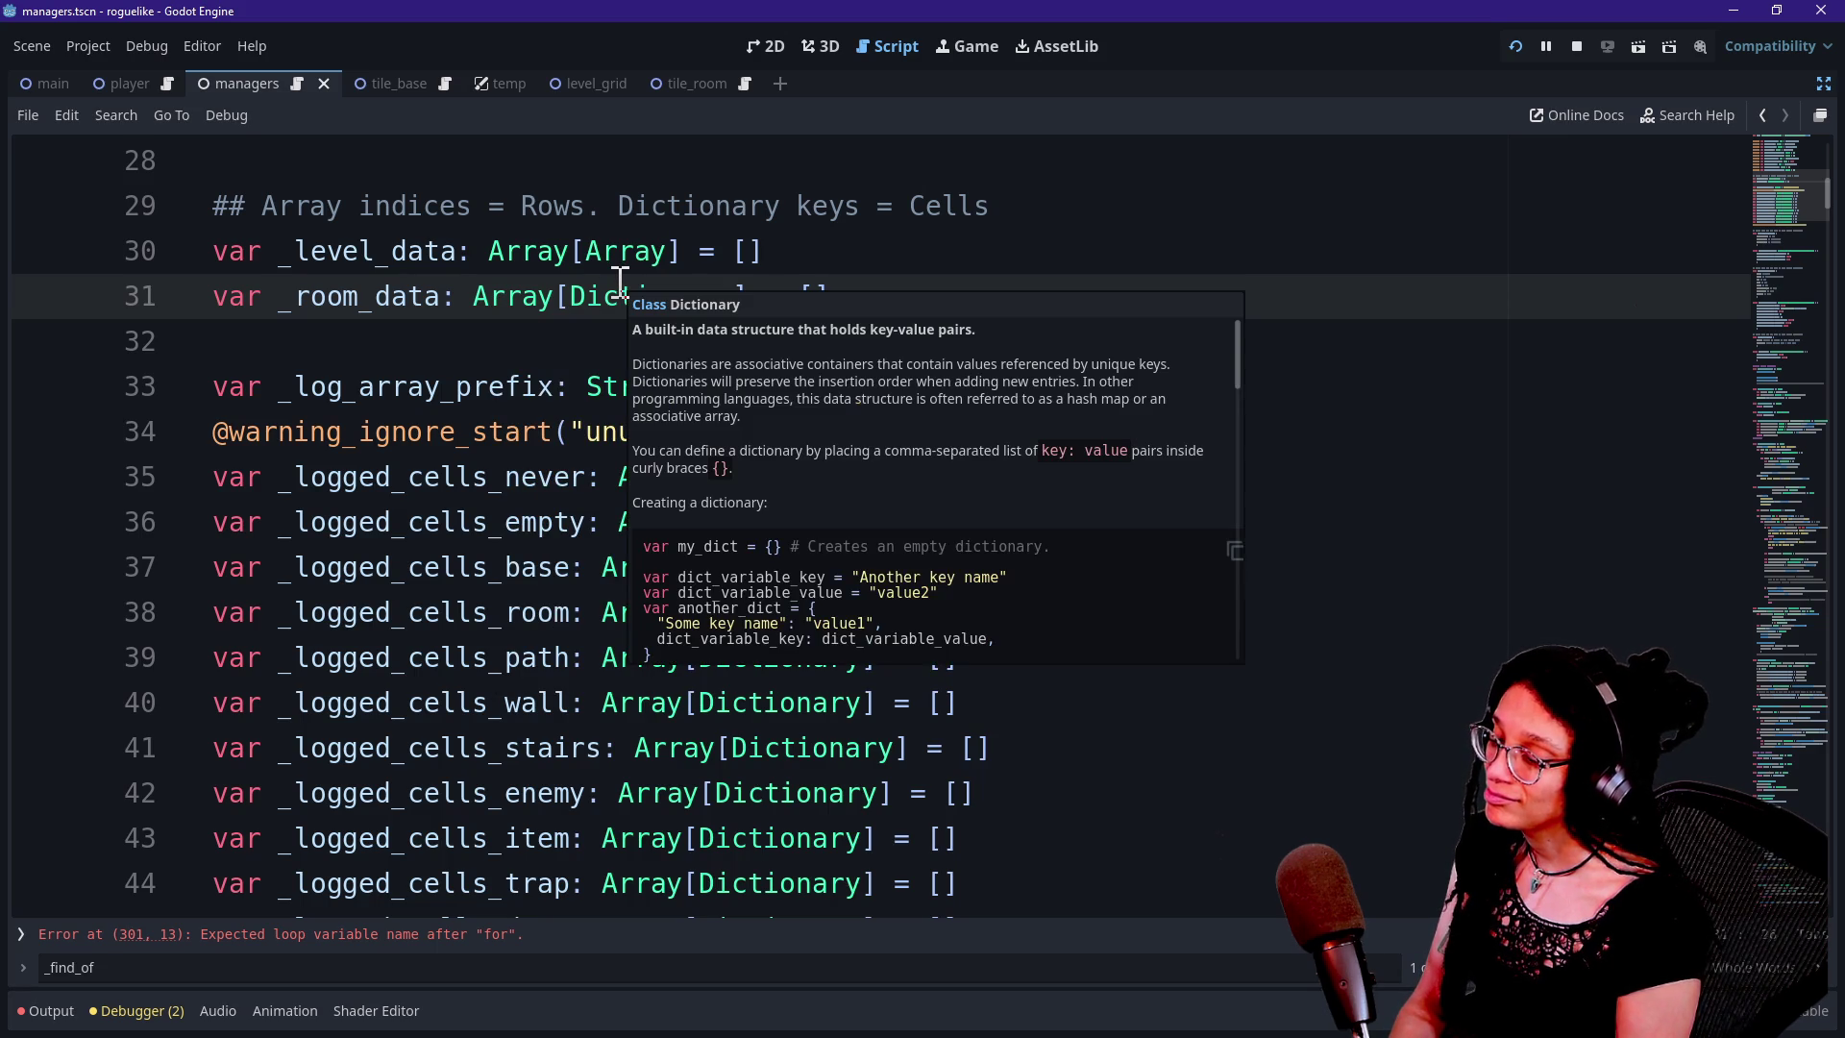
pyautogui.scroll(-7, 611, 433)
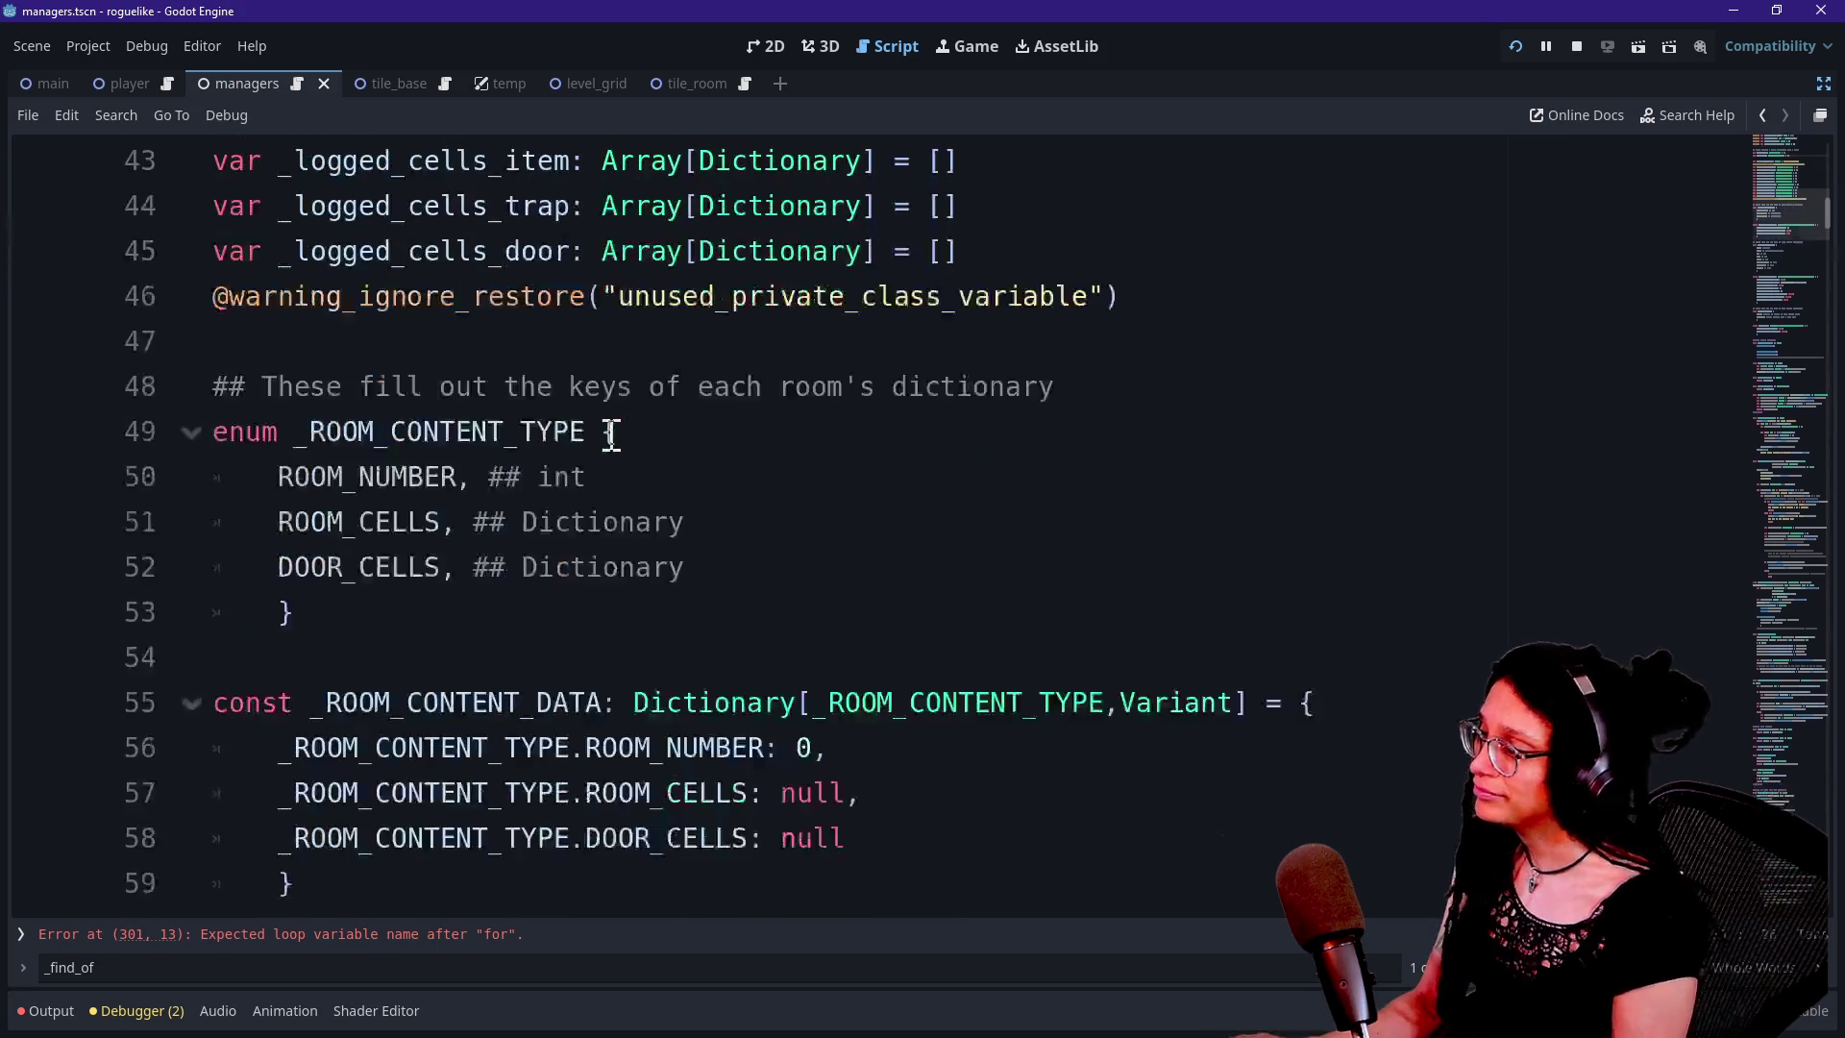
pyautogui.scroll(-3, 611, 434)
pyautogui.scroll(2, 611, 434)
# Delete the ROOM_NUMBER entries from _ROOM_CONTENT_DATA and the _ROOM_CONTENT_TYPE enum
pyautogui.click(1291, 322)
pyautogui.hotkey('ctrl', 'shift', 'k')
pyautogui.scroll(2, 1220, 342)
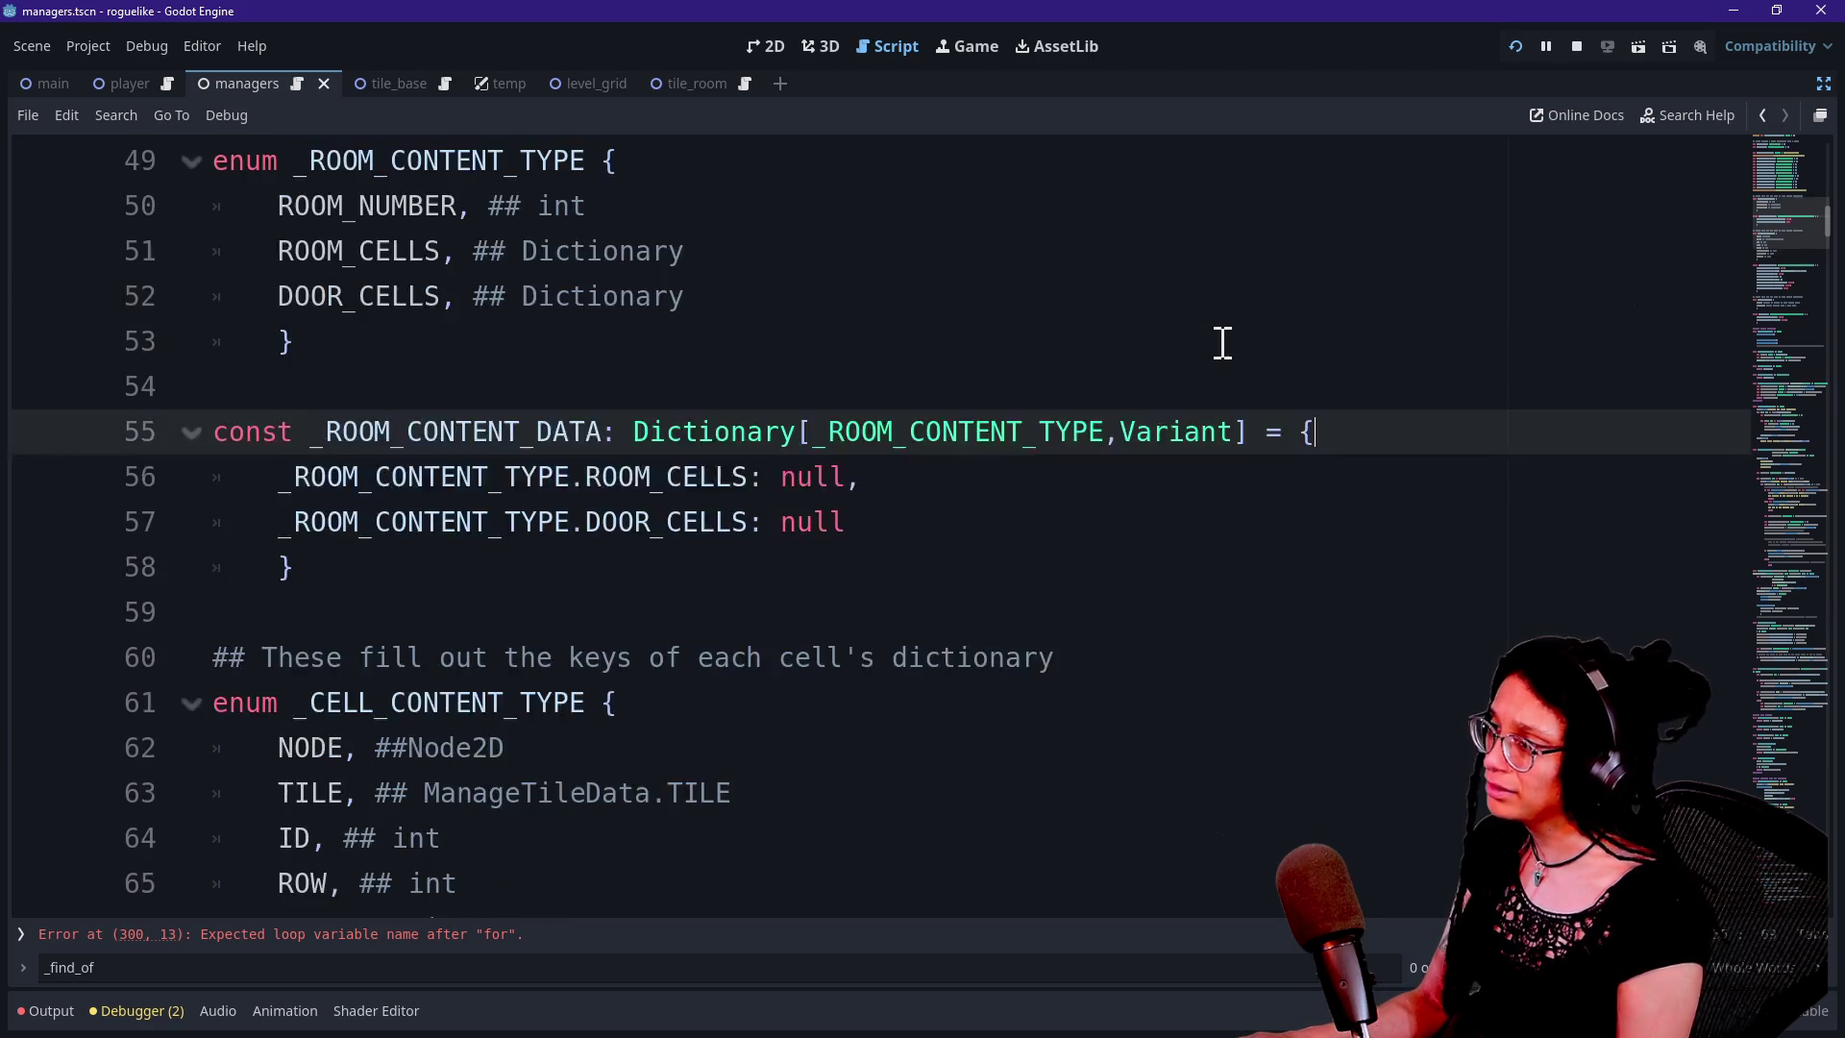
pyautogui.click(1087, 288)
pyautogui.click(1092, 337)
pyautogui.hotkey('ctrl', 'shift', 'k')
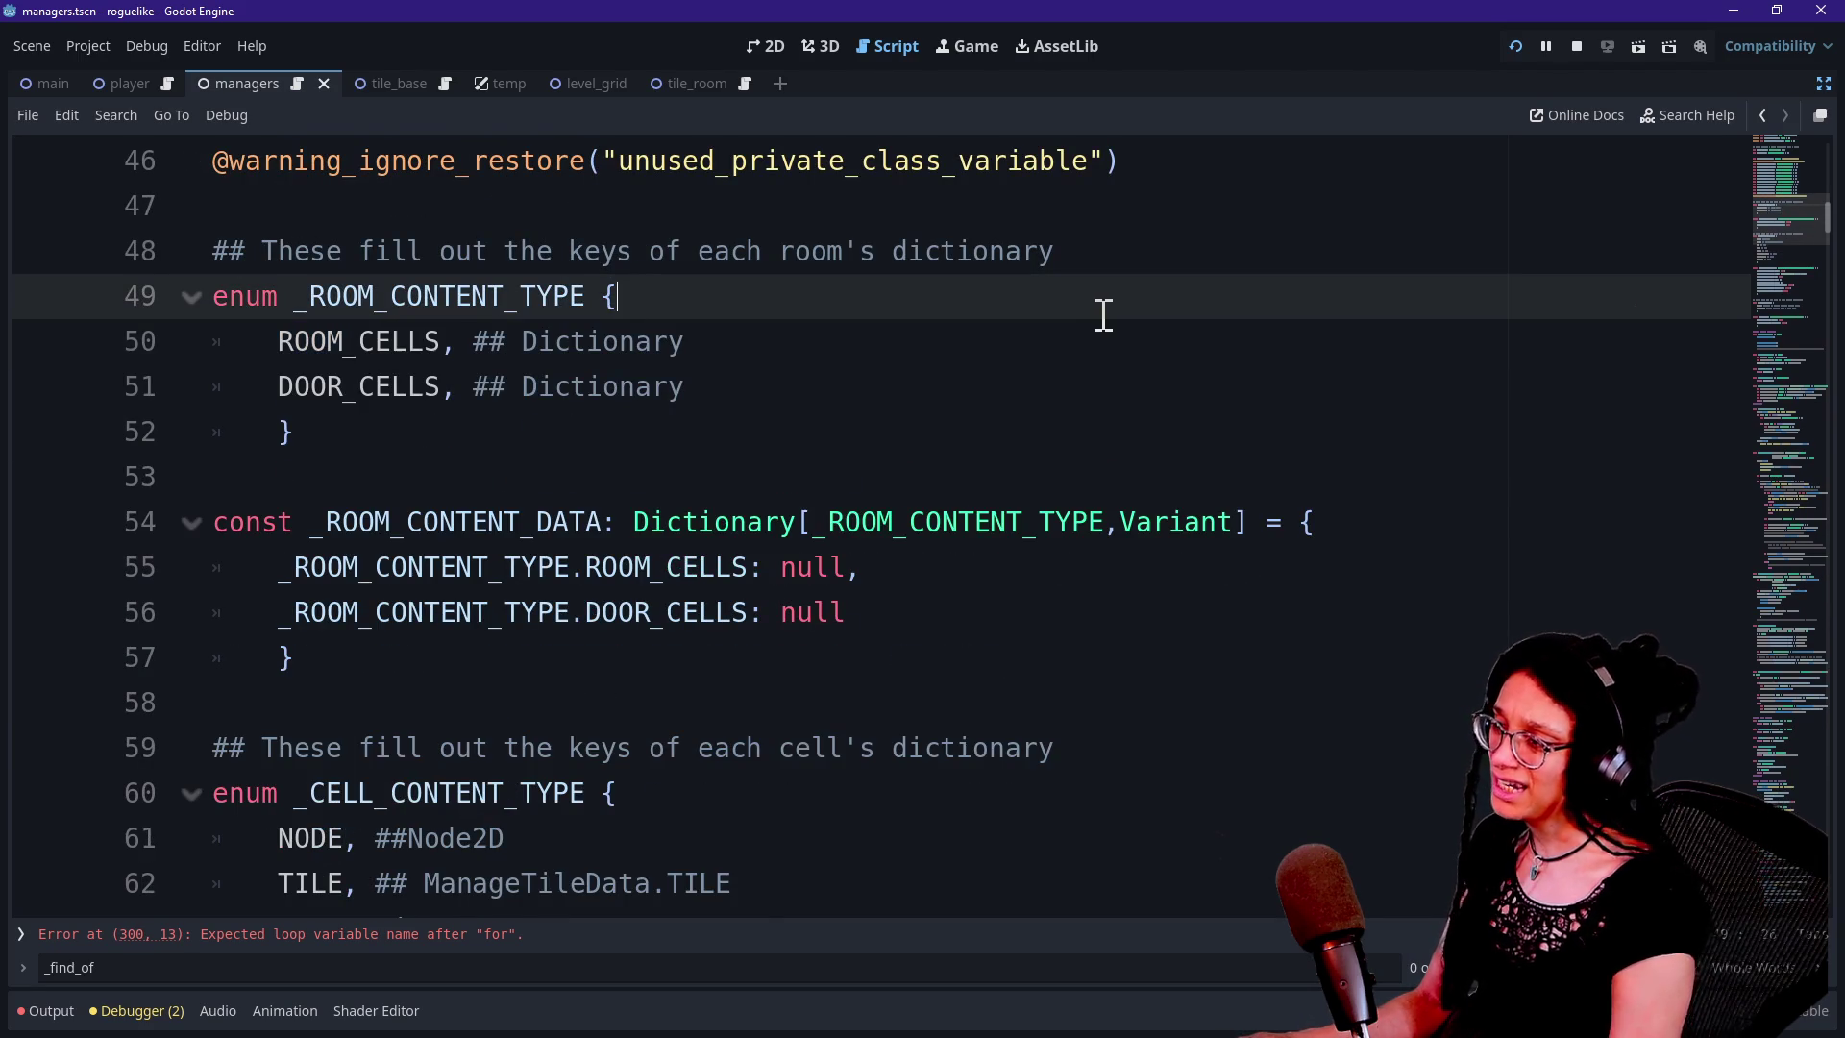
pyautogui.moveTo(1788, 235)
pyautogui.mouseDown()
pyautogui.moveTo(1787, 615)
pyautogui.moveTo(1769, 692)
pyautogui.moveTo(1686, 663)
pyautogui.mouseUp()
pyautogui.scroll(-15, 1687, 663)
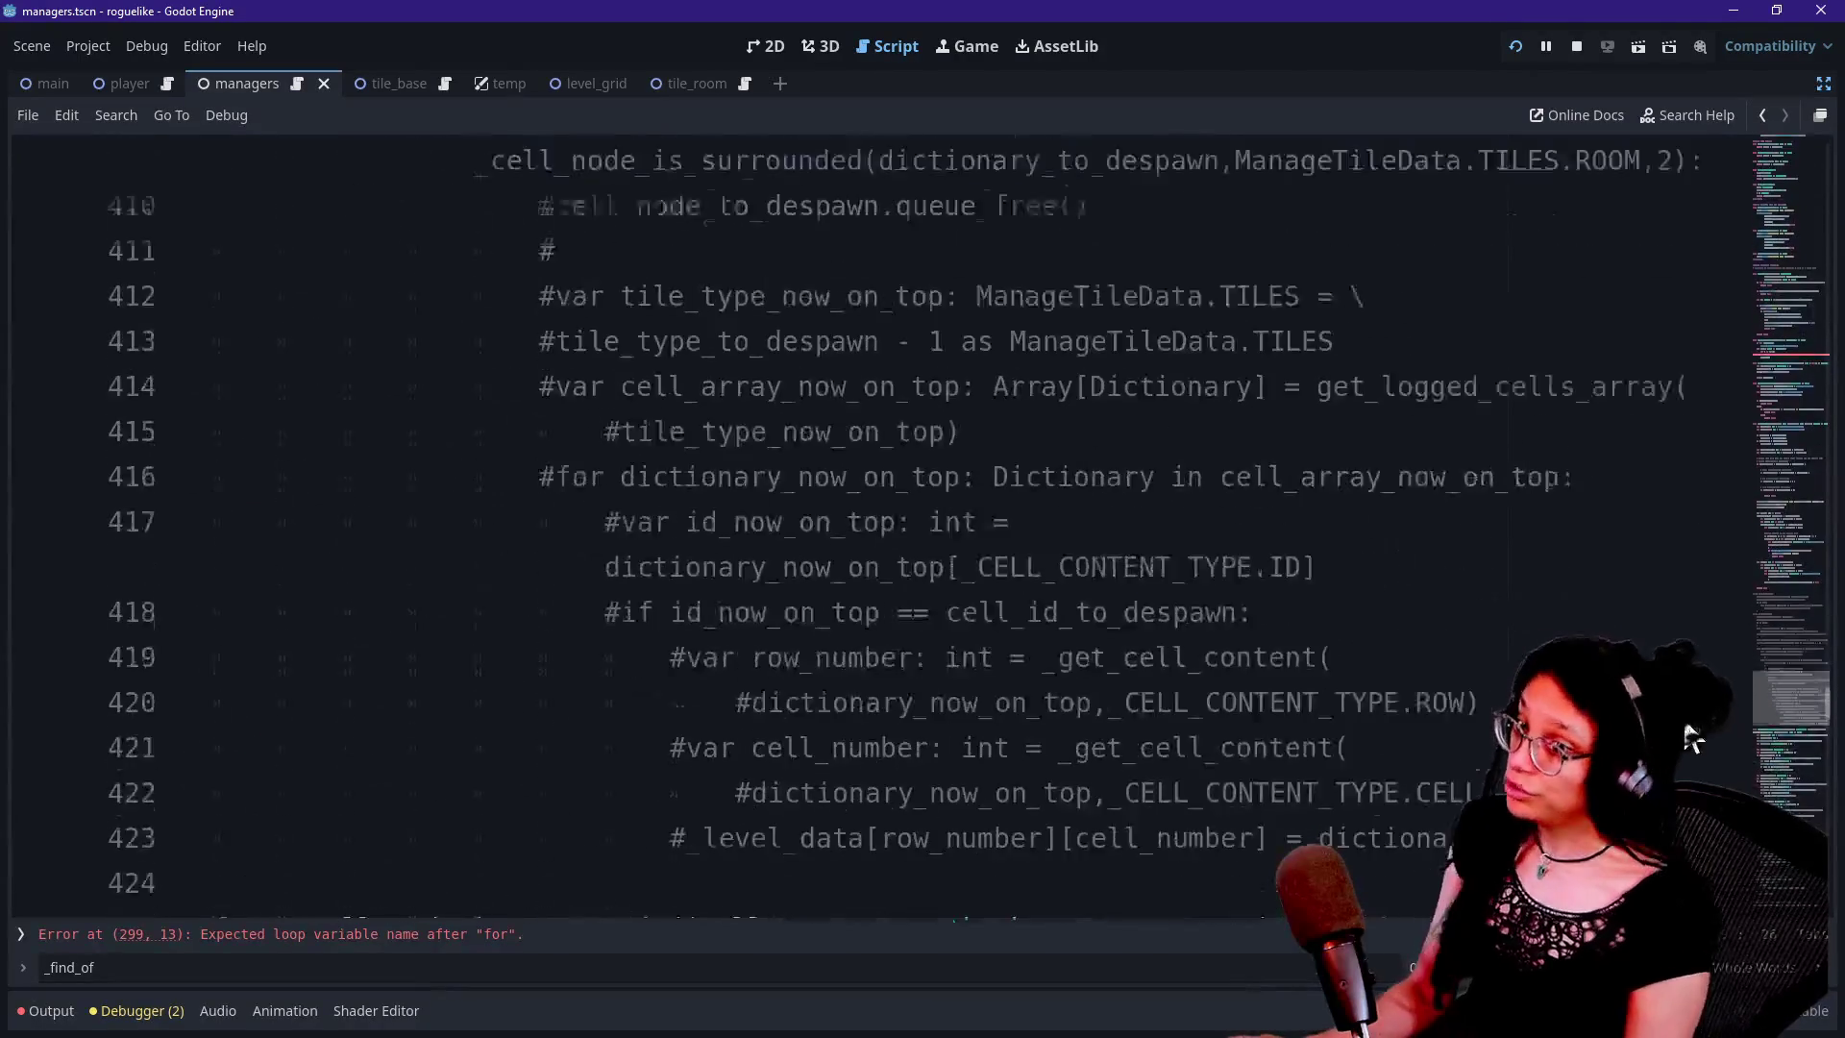
# Delete the is_first_room parameter from the function signature, then undo the deletion
pyautogui.scroll(-1, 1688, 730)
pyautogui.scroll(2, 1688, 721)
pyautogui.scroll(-5, 1689, 736)
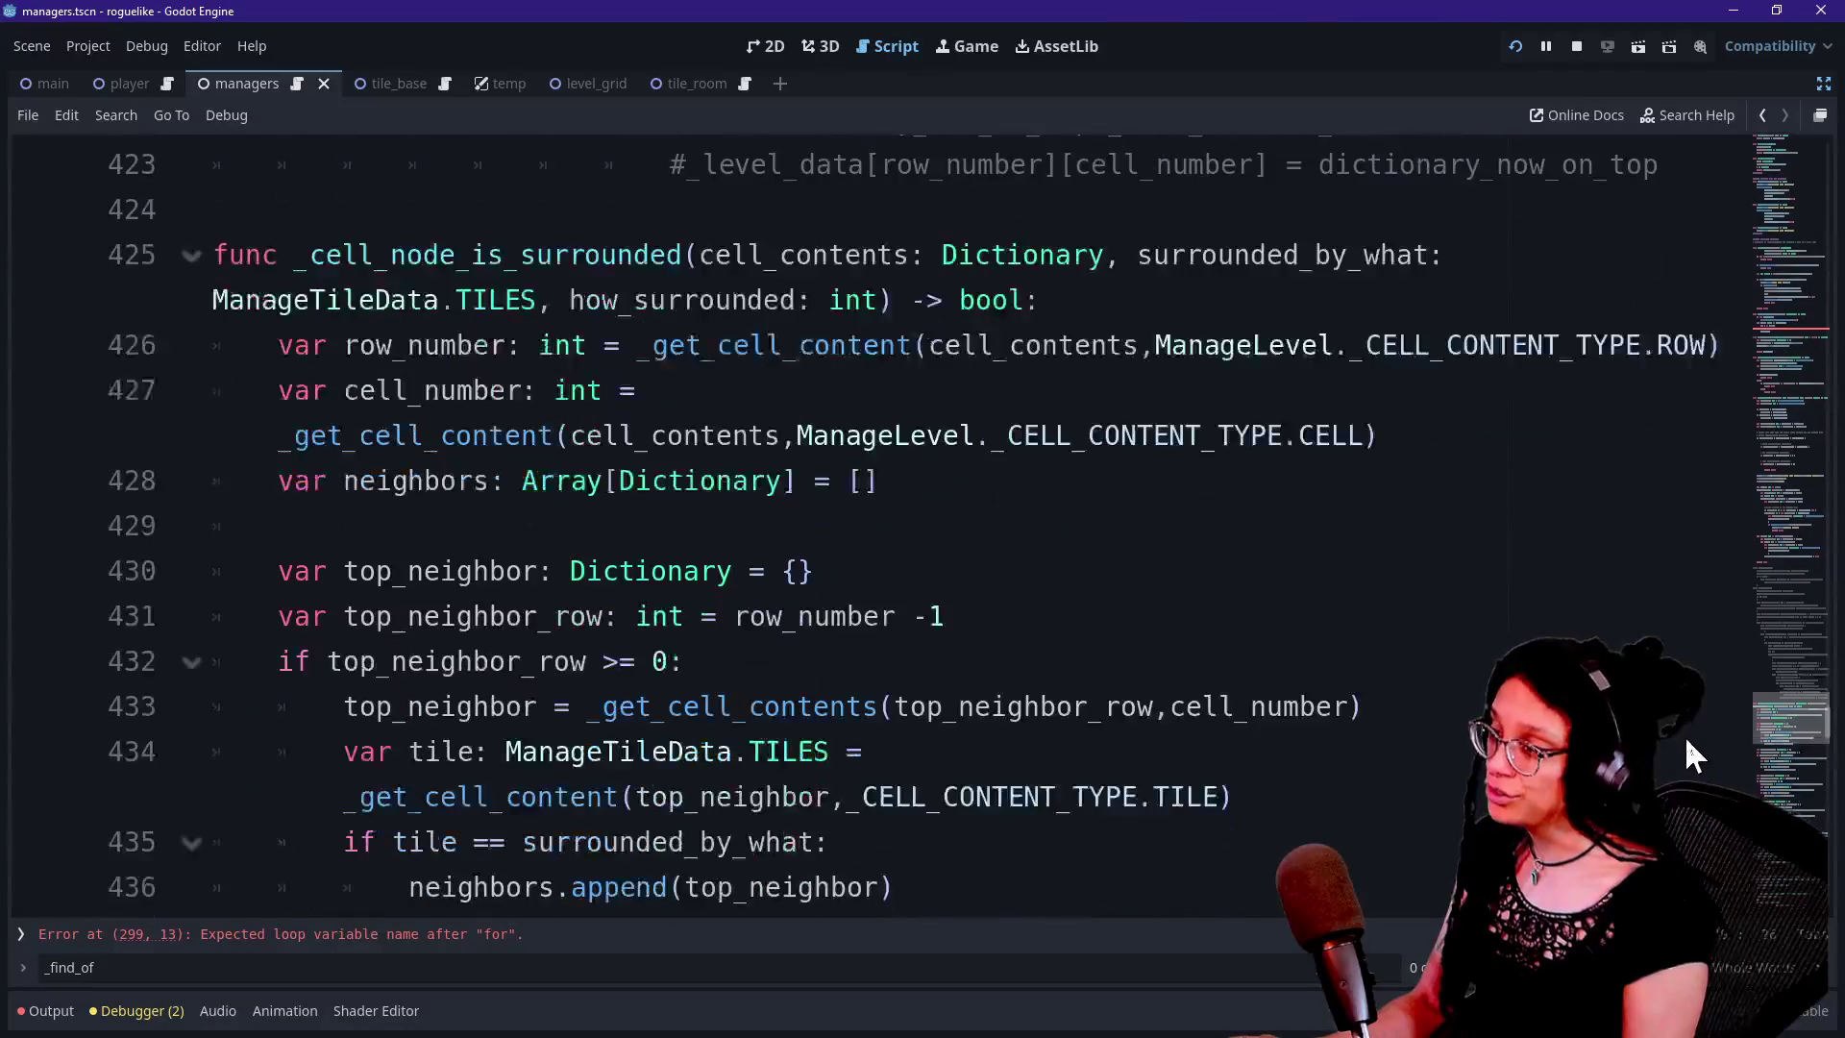
pyautogui.scroll(20, 1684, 615)
pyautogui.click(1317, 712)
pyautogui.scroll(2, 1315, 710)
pyautogui.click(868, 461)
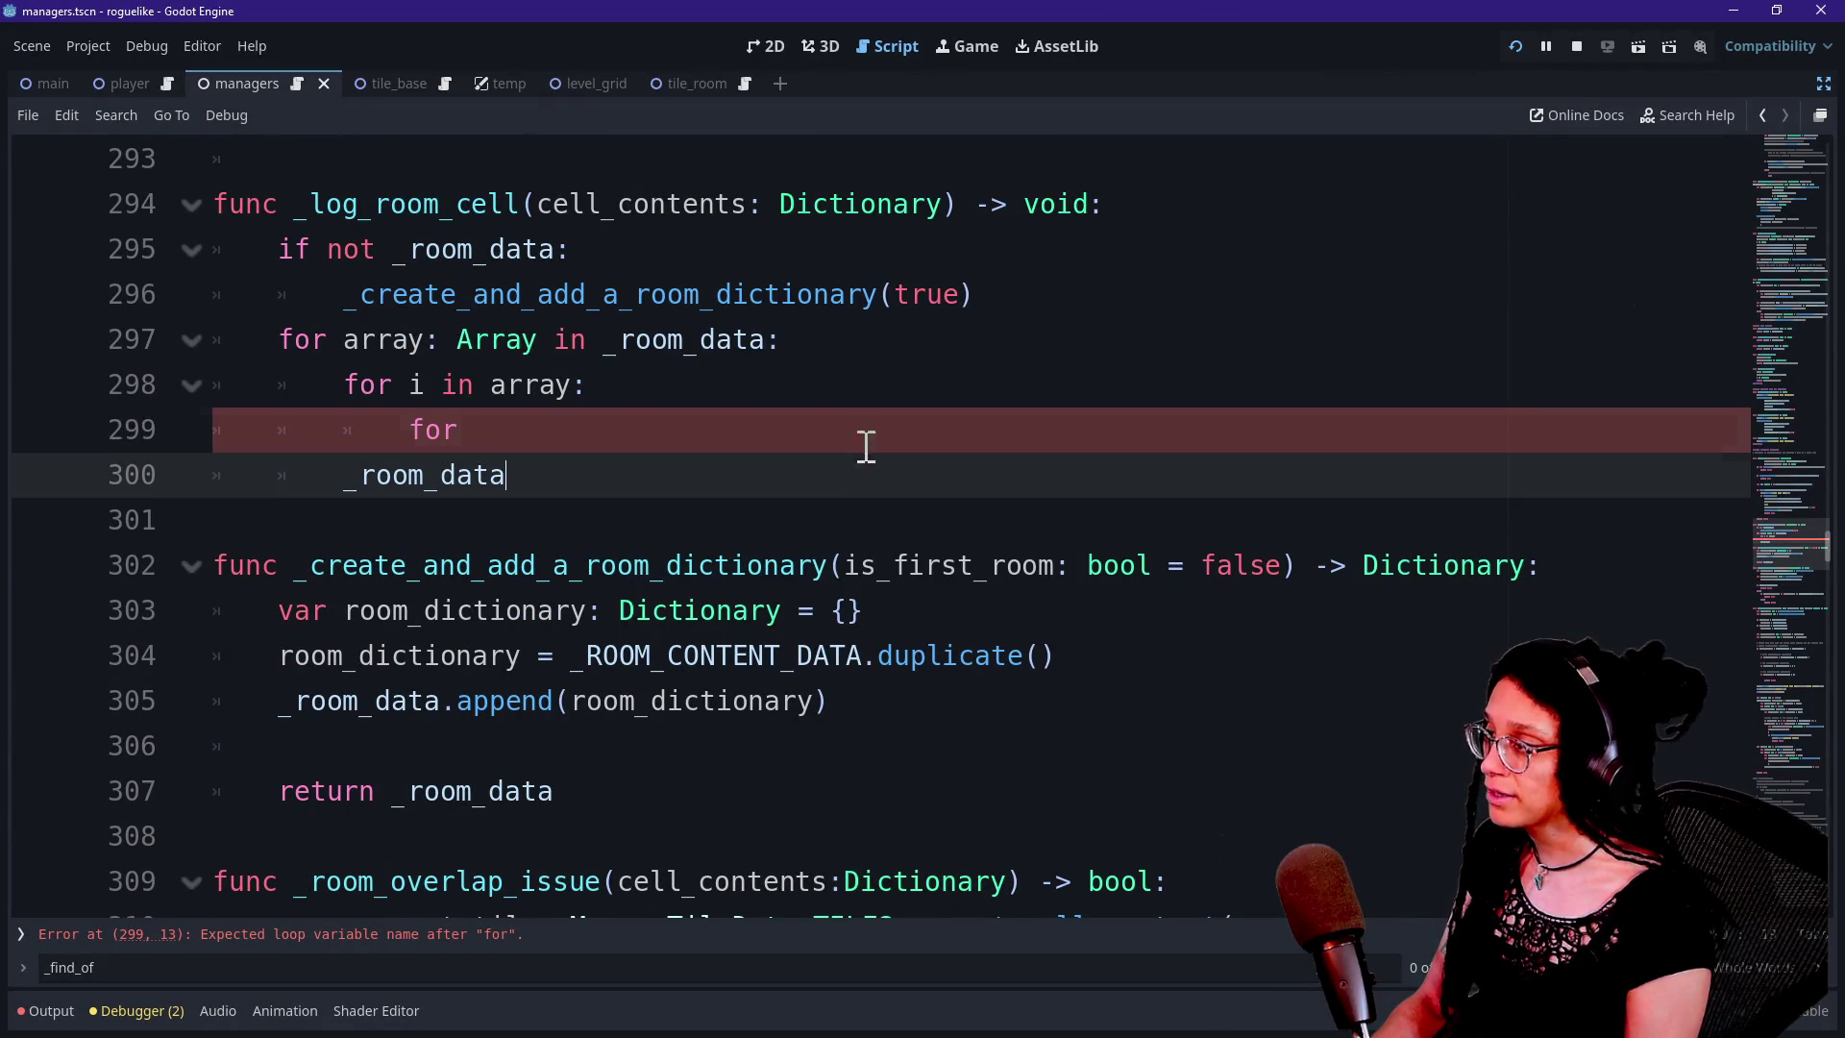
pyautogui.click(877, 444)
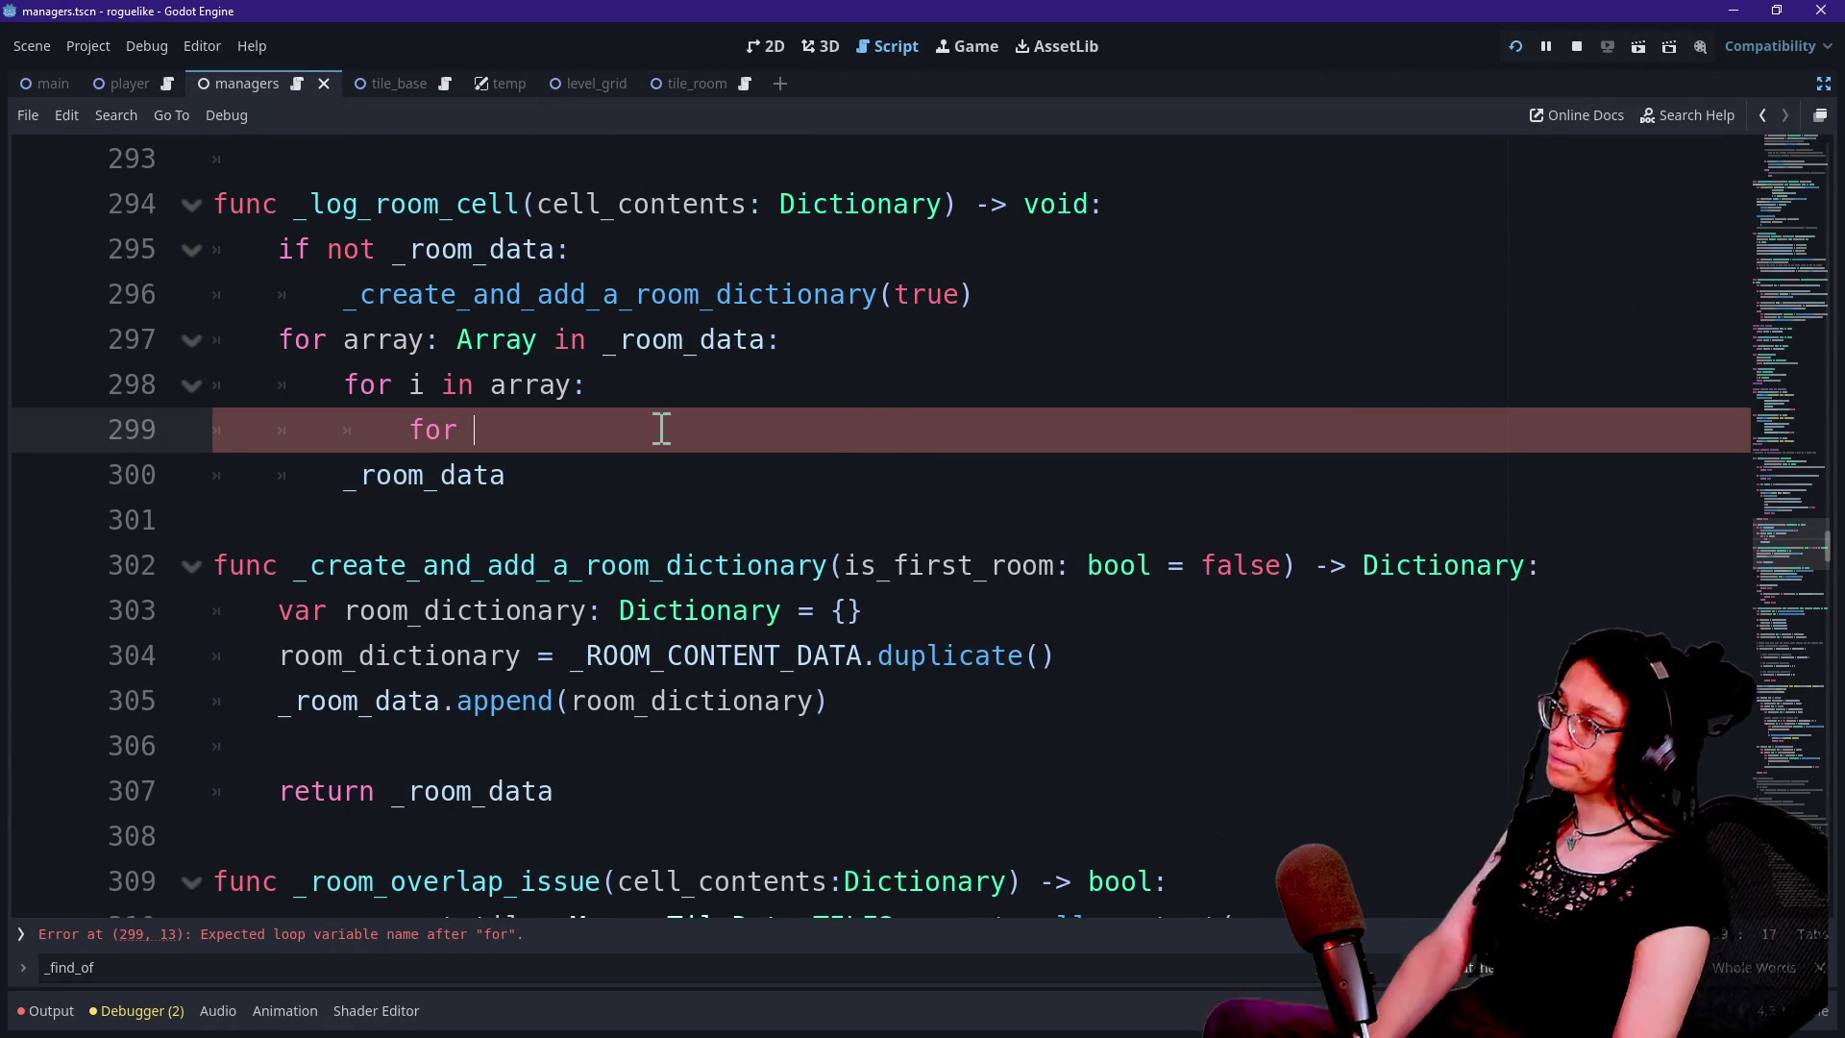
pyautogui.scroll(-1, 638, 519)
pyautogui.click(638, 519)
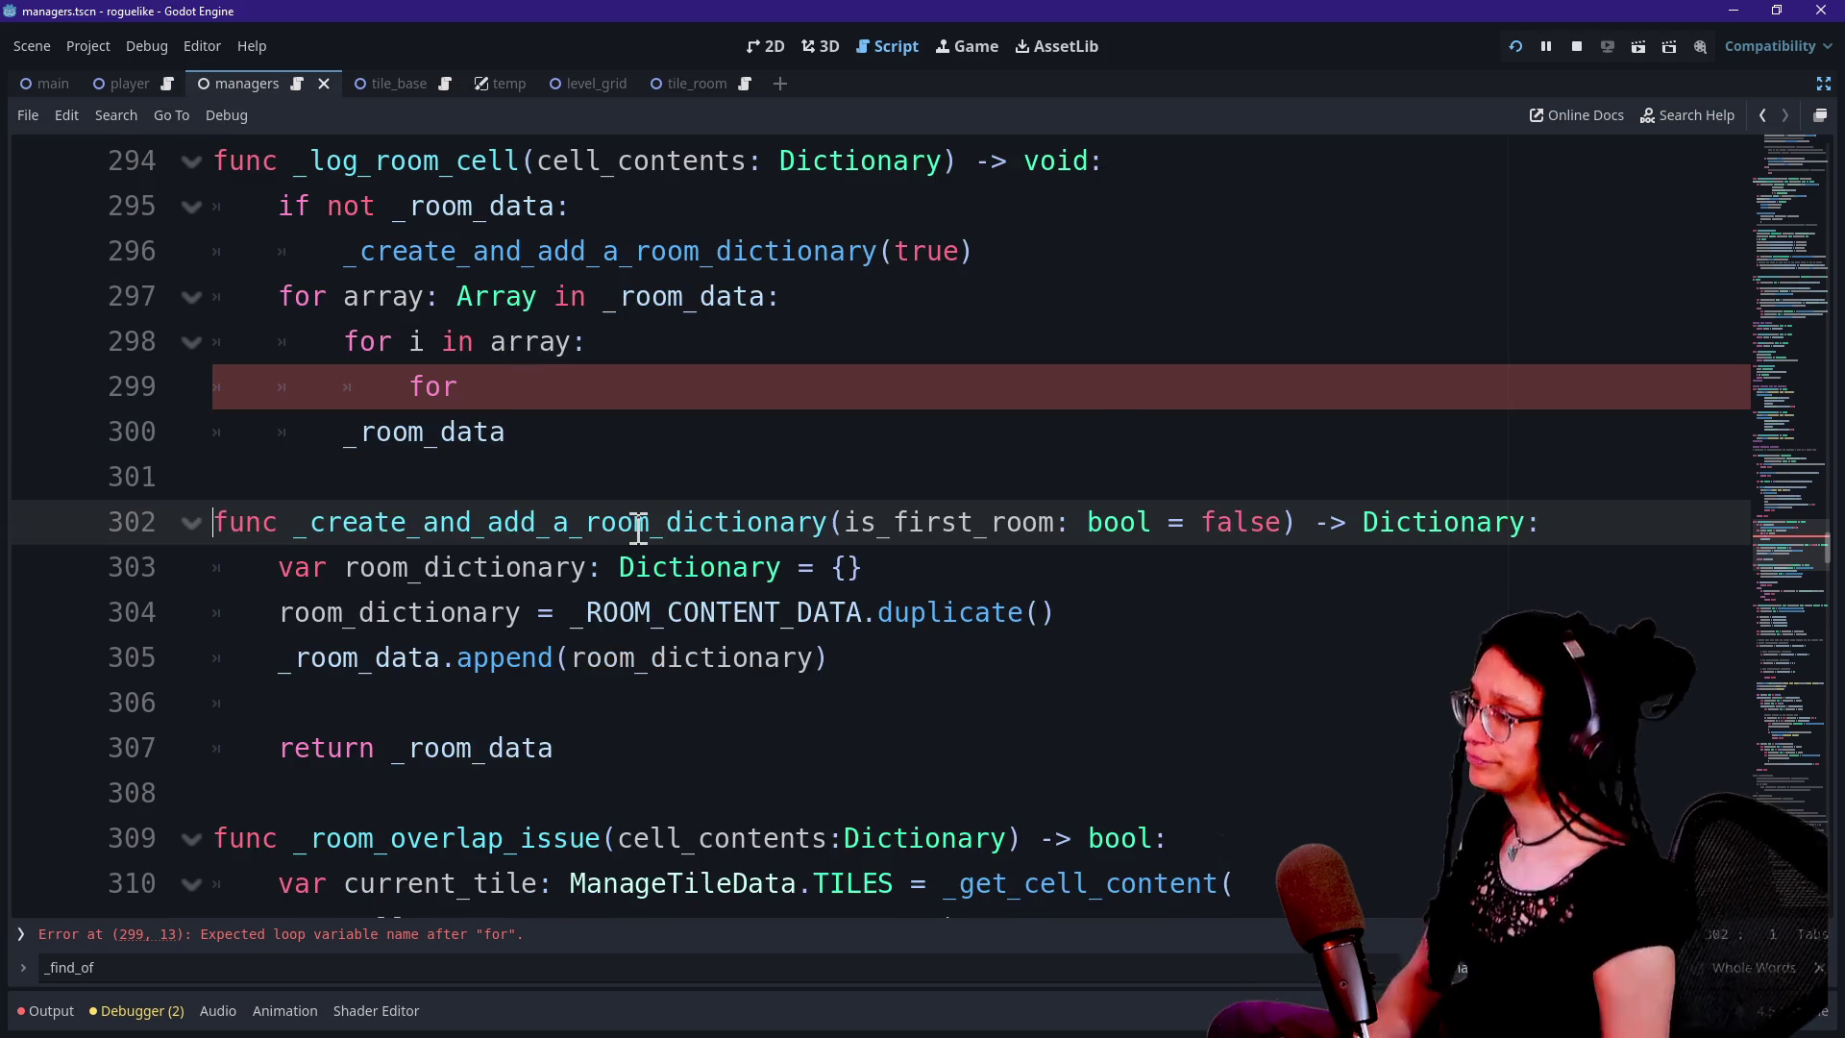
pyautogui.scroll(-3, 639, 523)
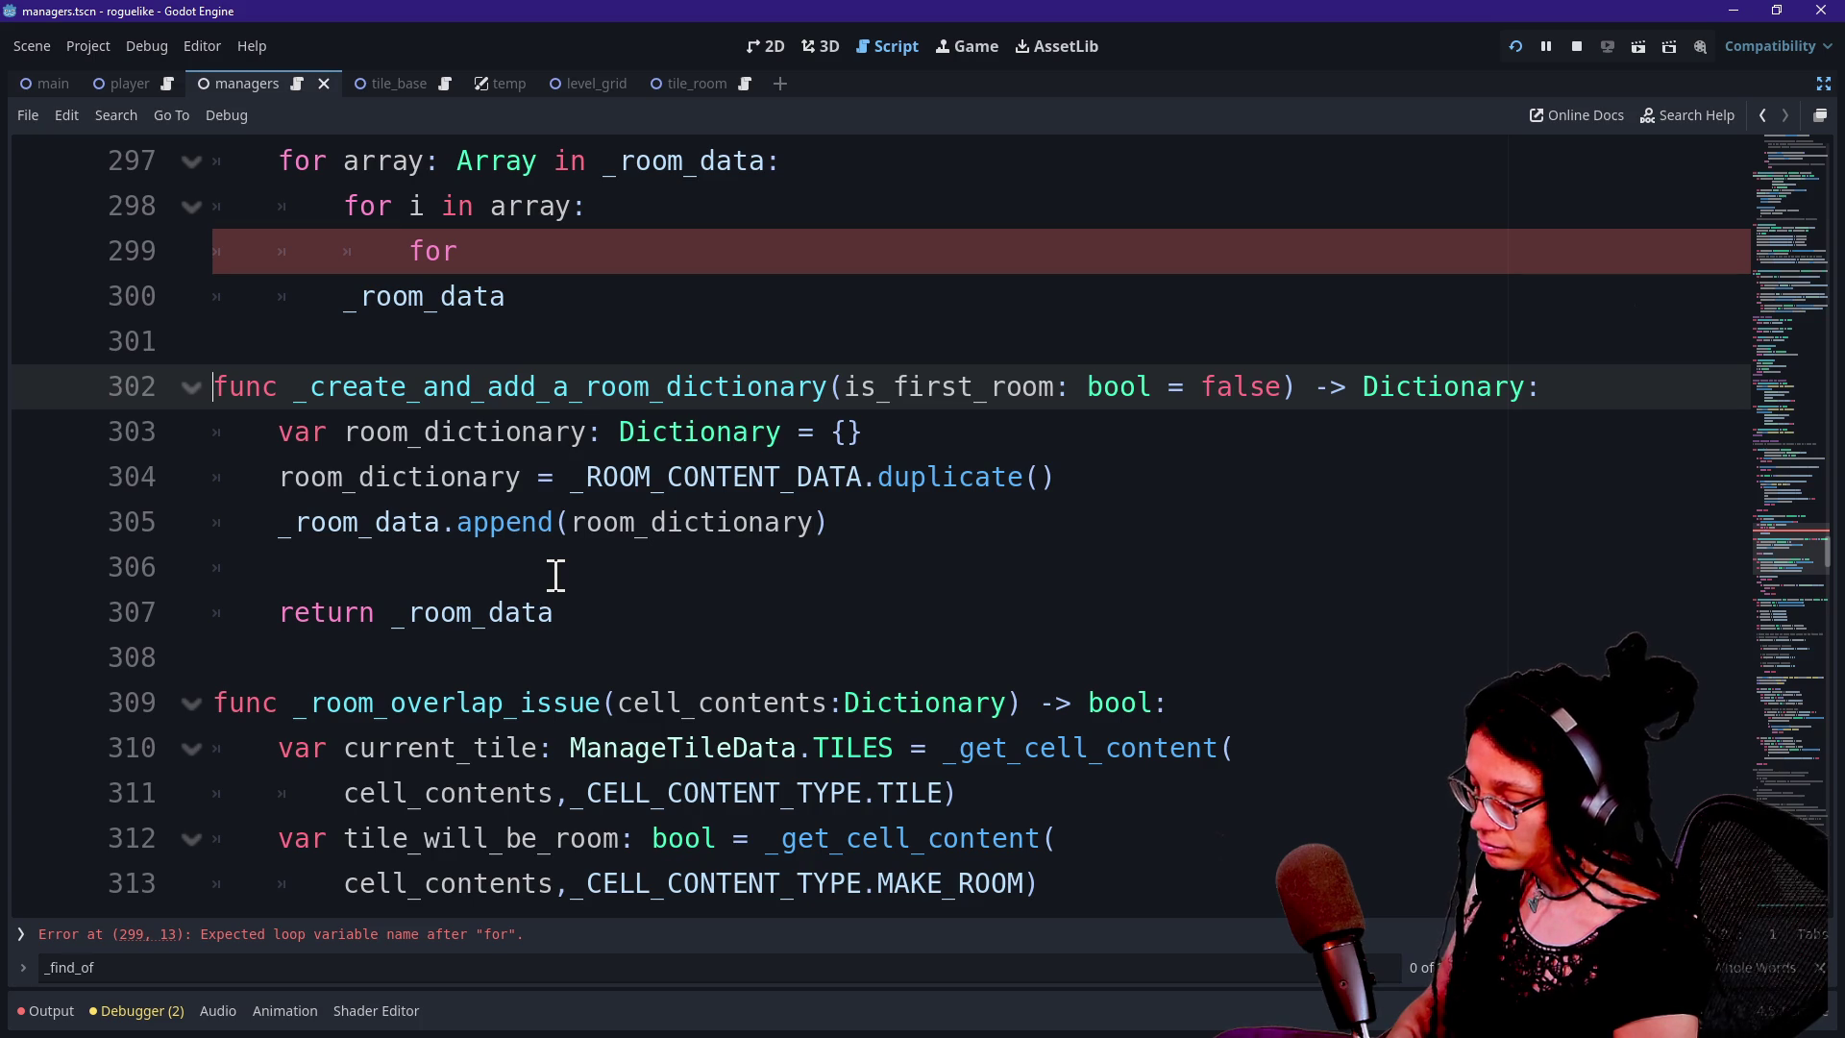
pyautogui.moveTo(845, 387); pyautogui.dragTo(1288, 404)
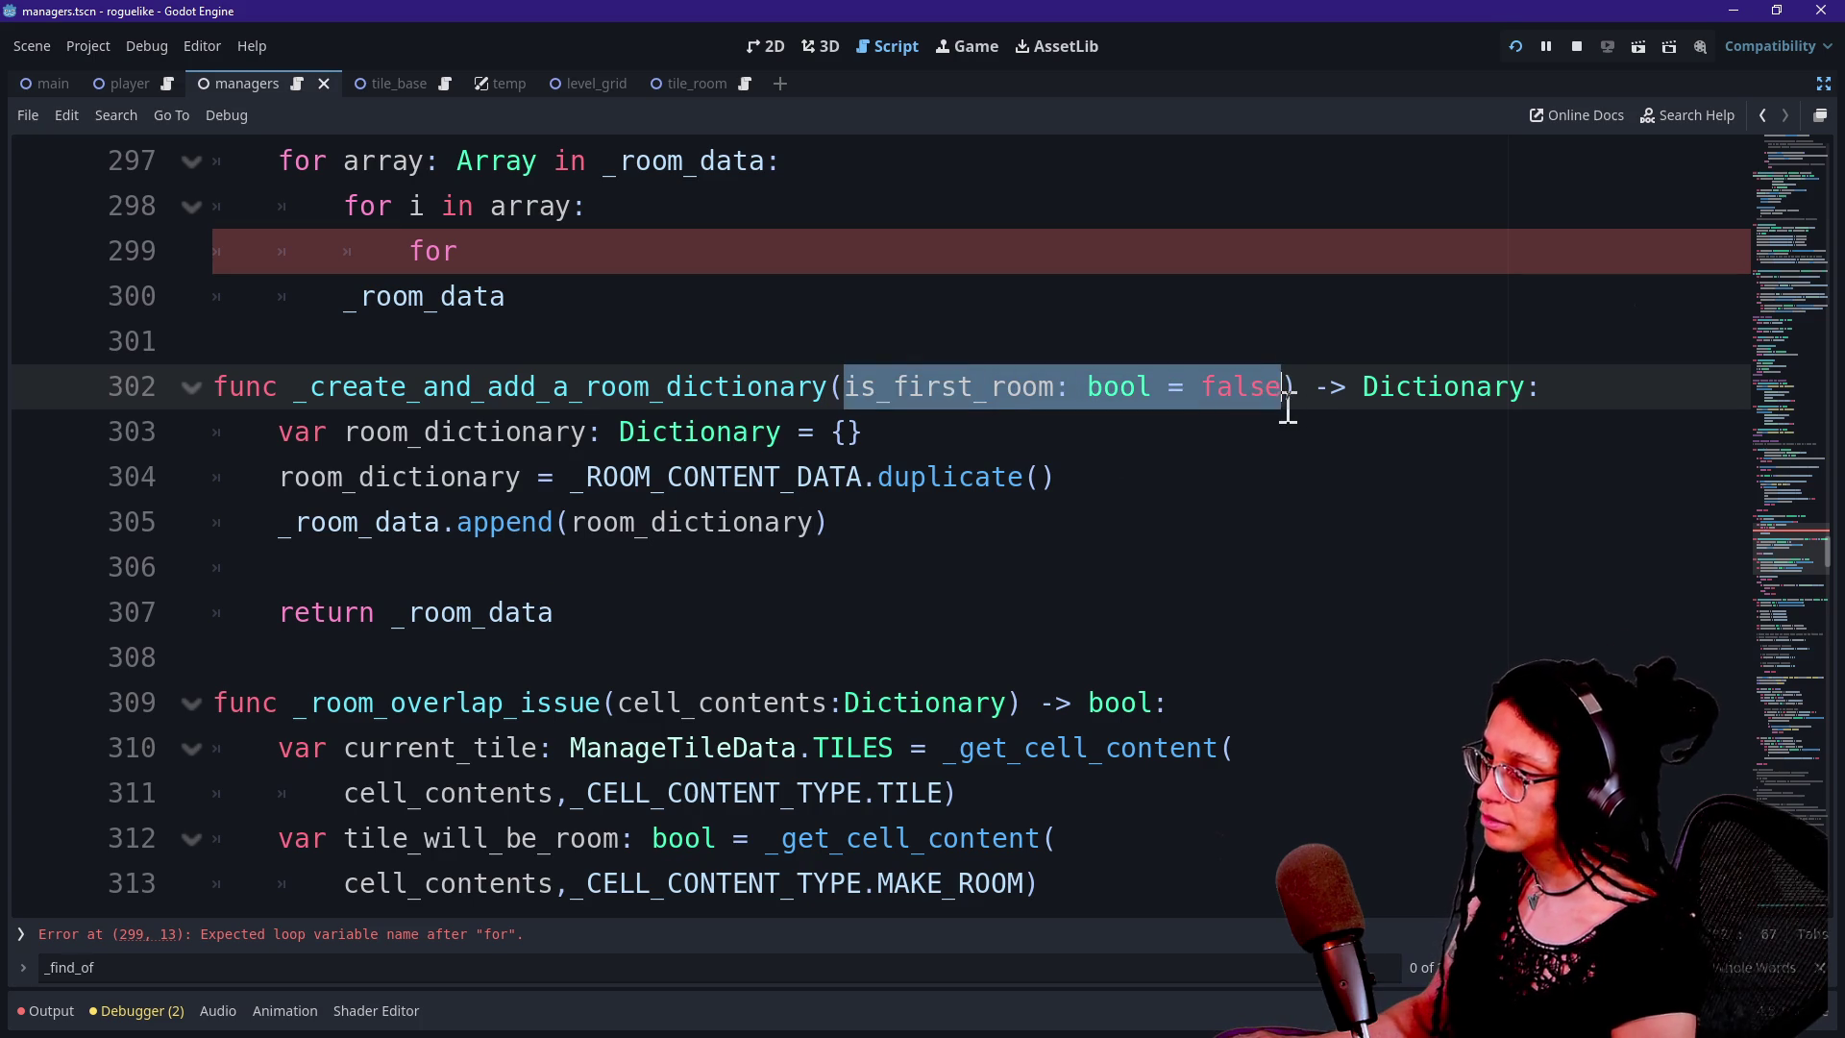
pyautogui.press('BackSpace')
pyautogui.scroll(3, 661, 462)
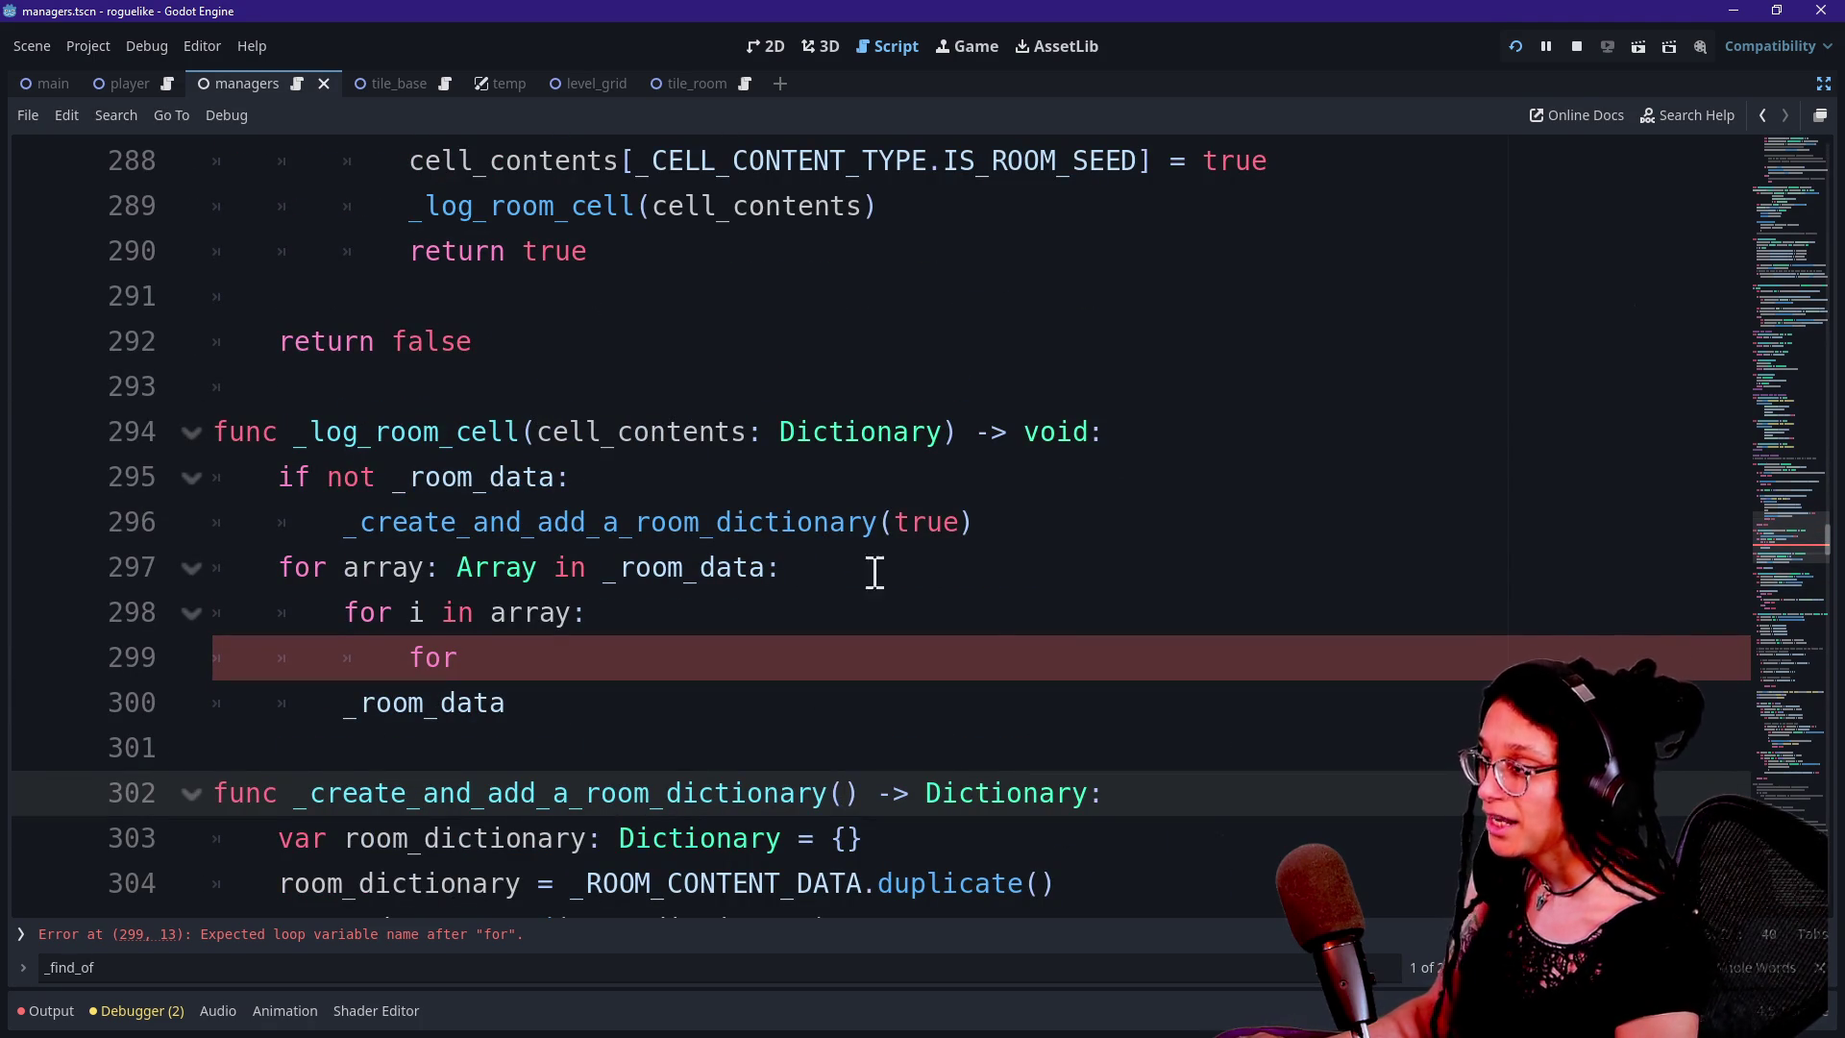
pyautogui.hotkey('ctrl', 'z')
pyautogui.write('is_first_room: bool = false')
# Remove the is_first_room parameter and the true argument from the call on line 296
pyautogui.scroll(-1, 560, 758)
pyautogui.click(584, 825)
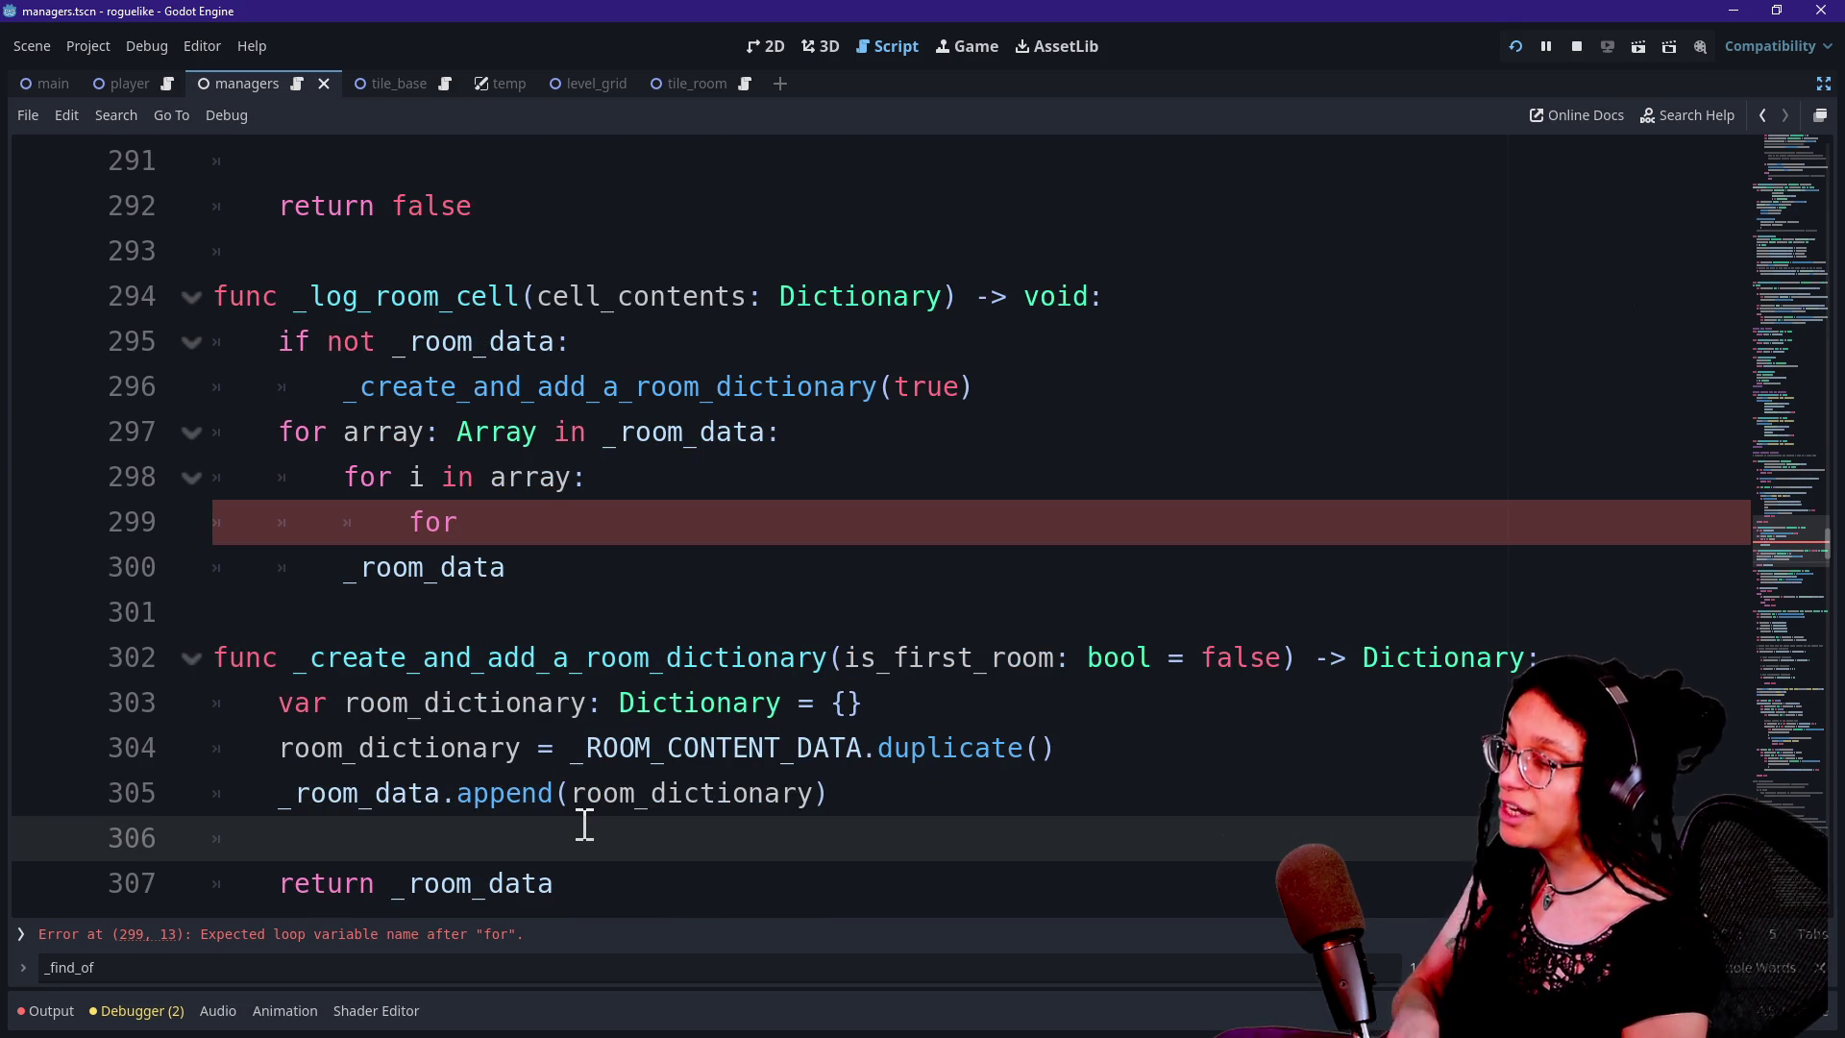
pyautogui.moveTo(844, 658); pyautogui.dragTo(1288, 659)
pyautogui.press('BackSpace')
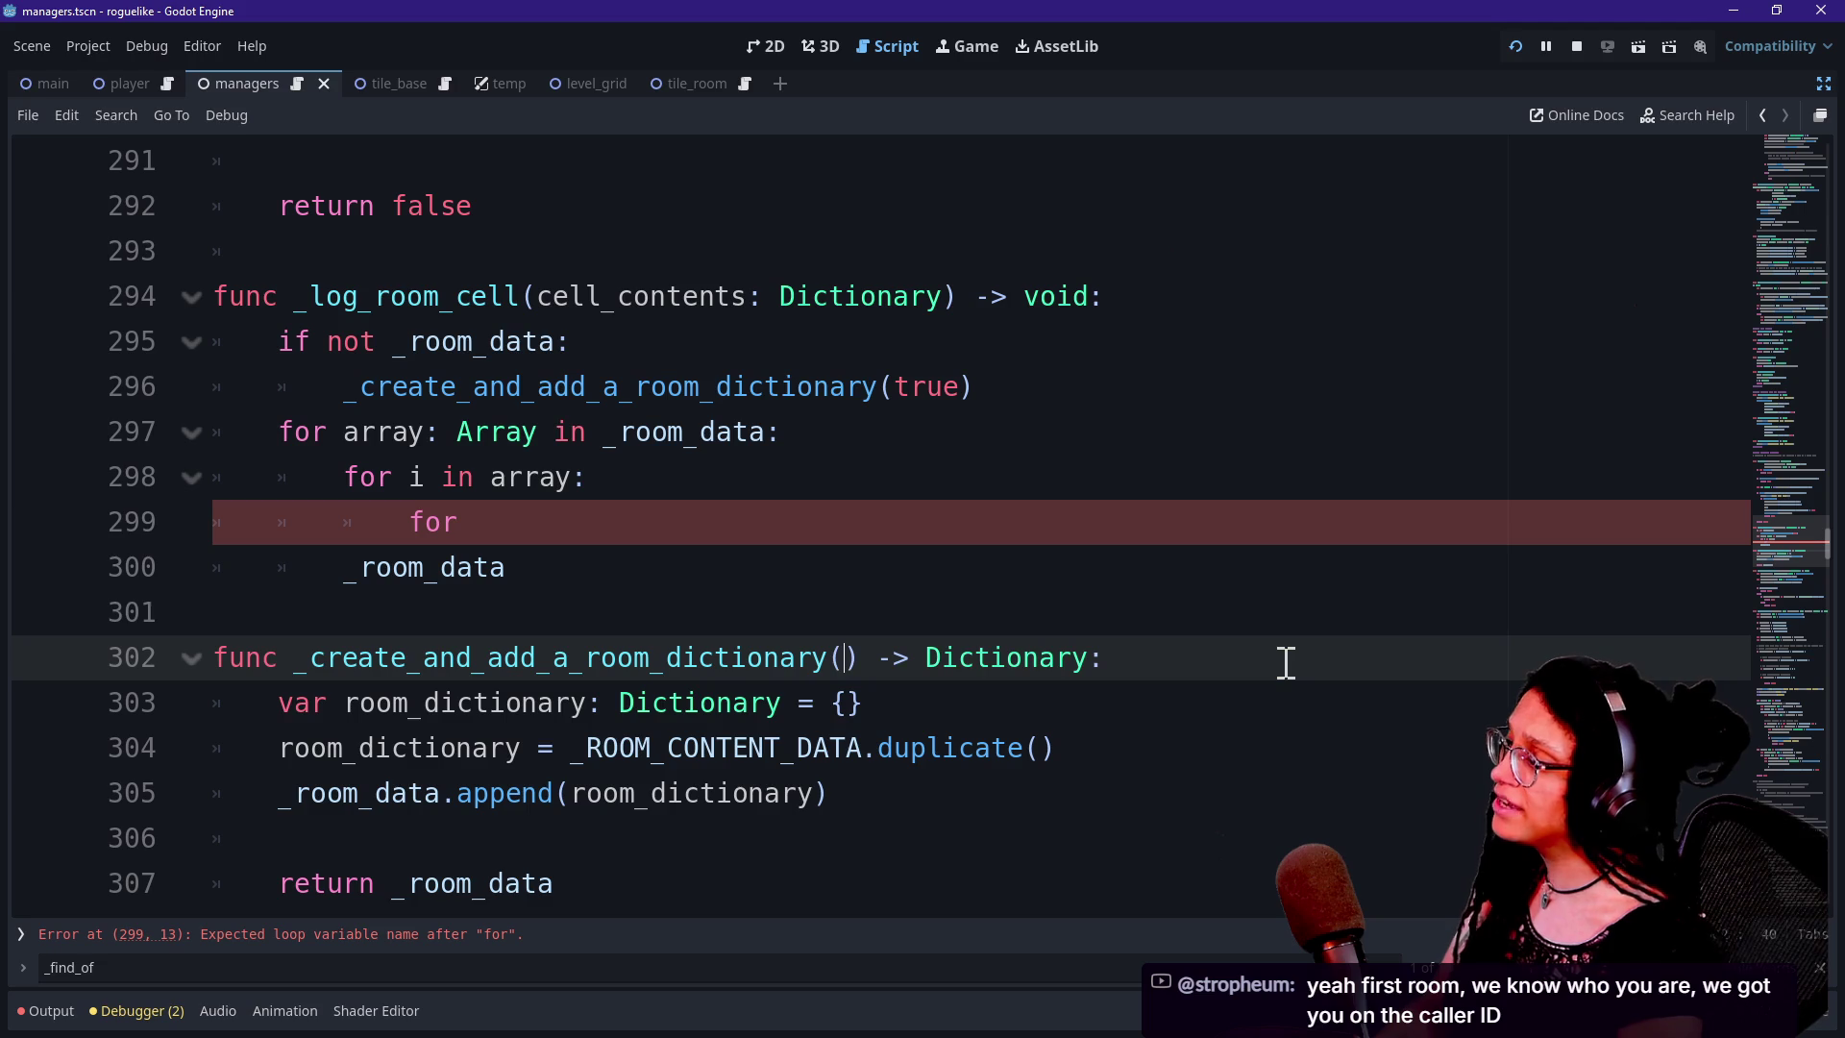
pyautogui.click(914, 386)
pyautogui.doubleClick(914, 387)
pyautogui.press('BackSpace')
# Replace the unfinished for on line 299 with pass
pyautogui.scroll(-1, 505, 478)
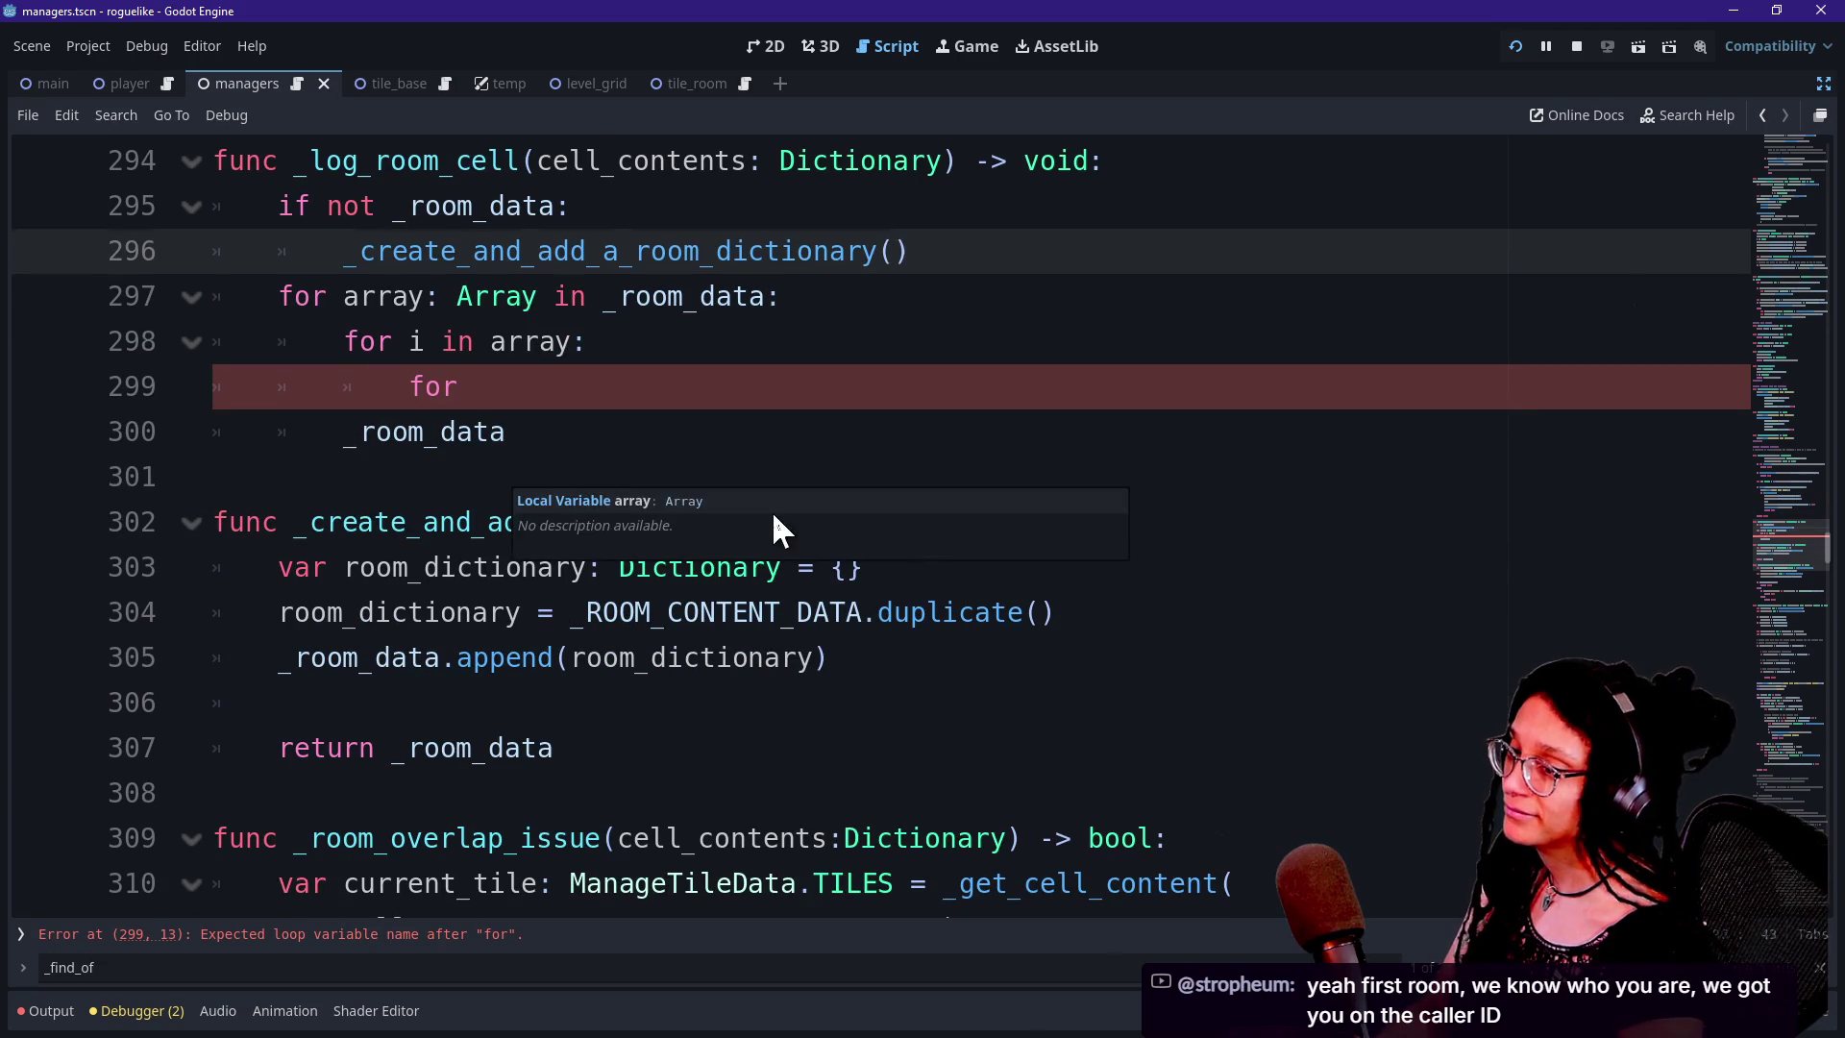
pyautogui.click(573, 440)
pyautogui.press('Down')
pyautogui.press('Down')
pyautogui.press('Down')
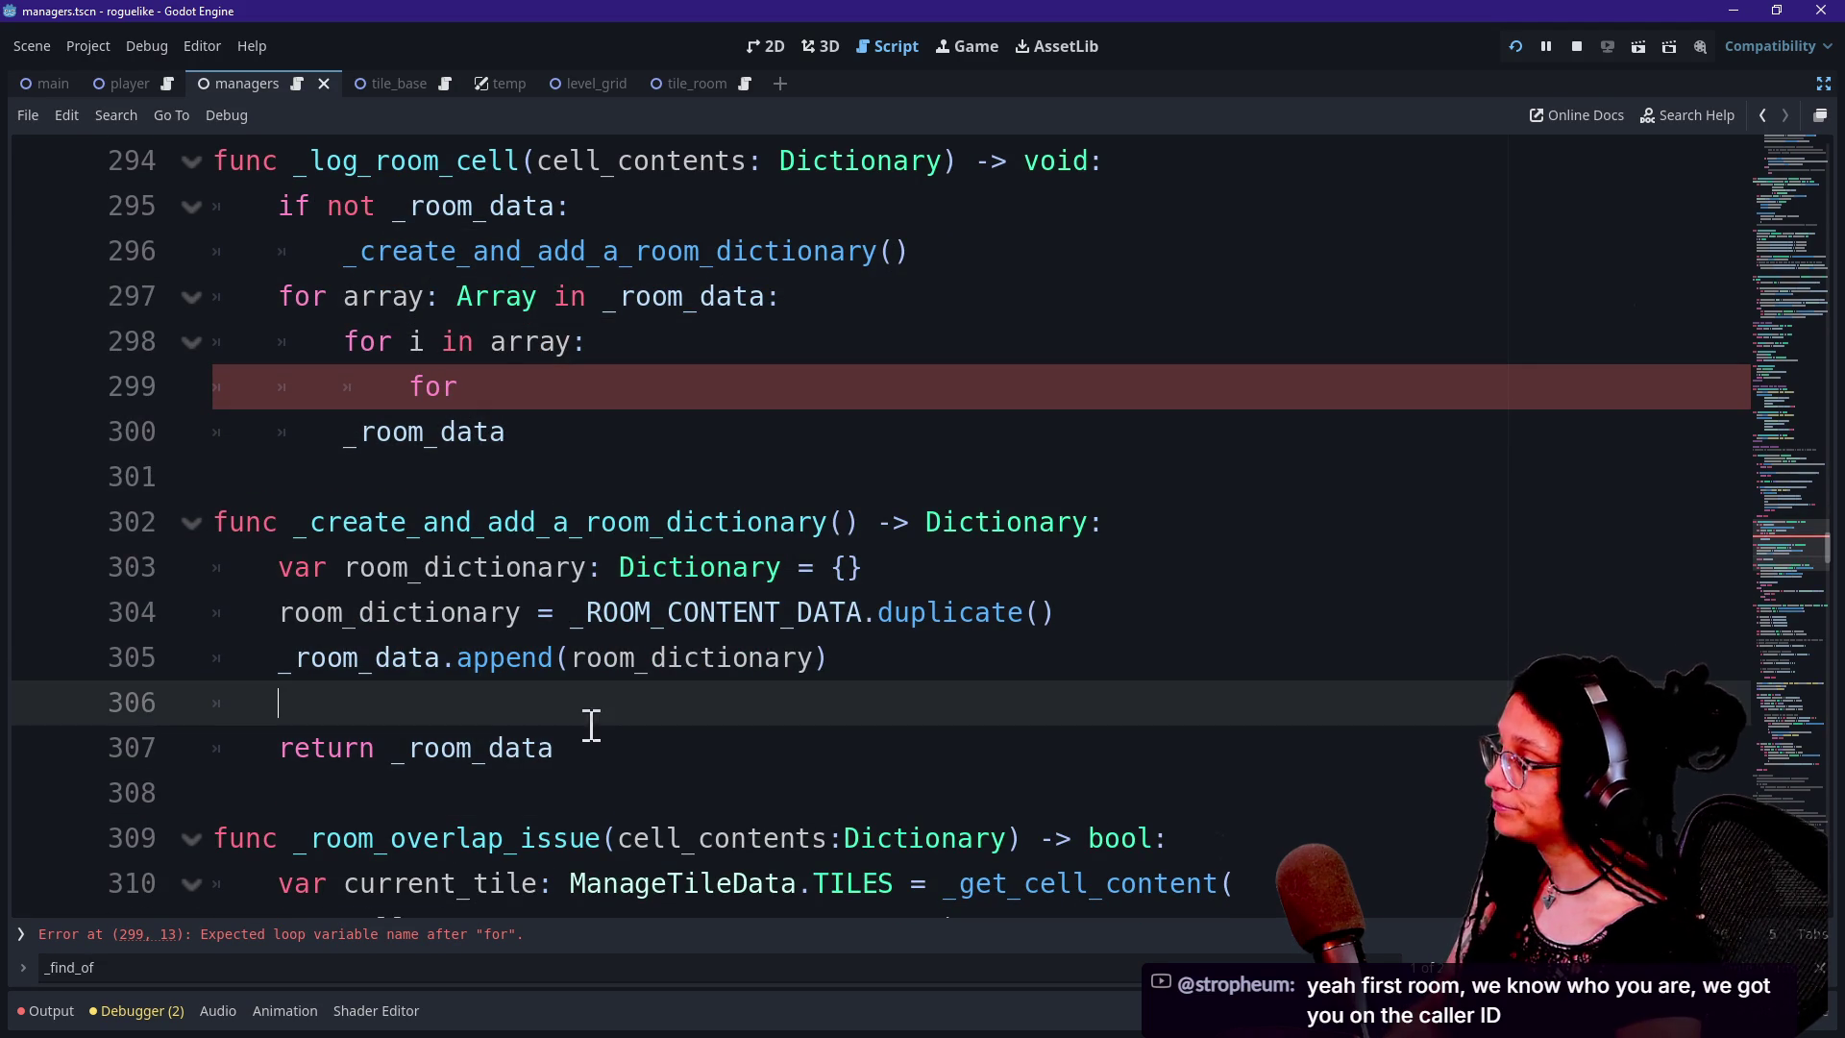
pyautogui.click(597, 381)
pyautogui.press('BackSpace')
pyautogui.press('BackSpace')
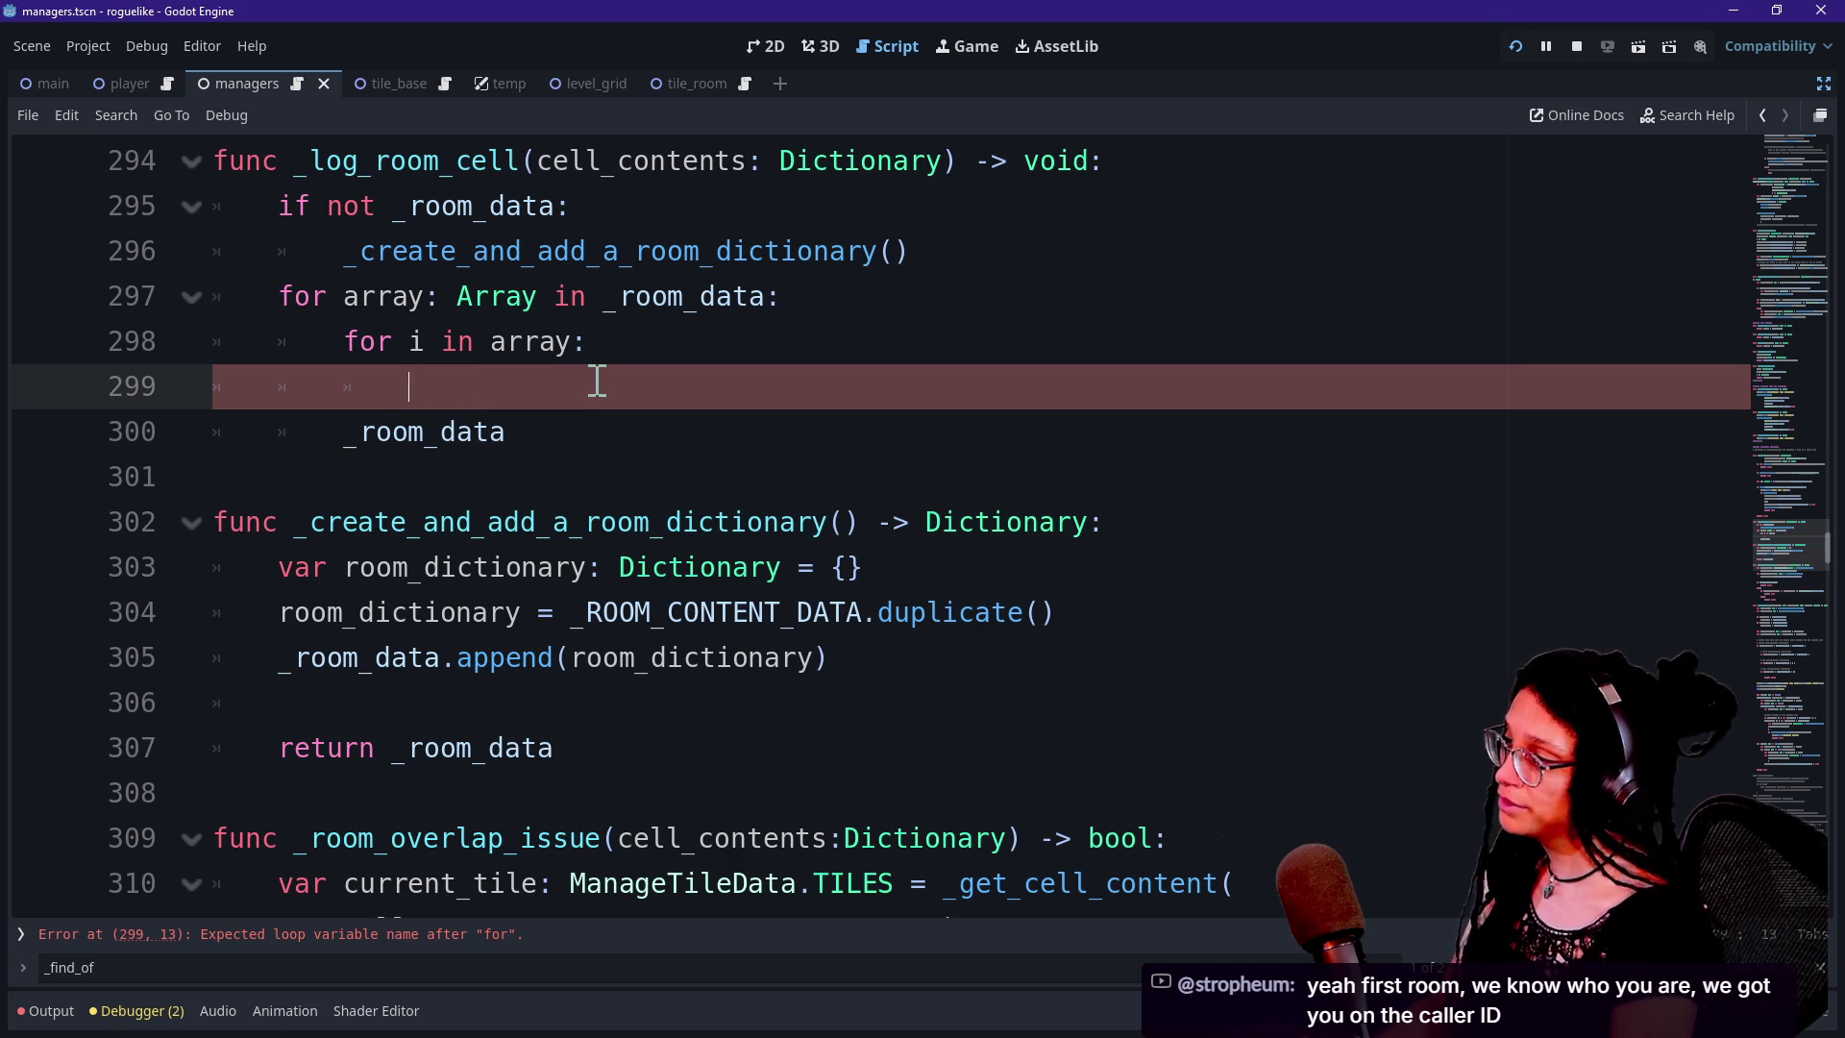
pyautogui.write('pas')
pyautogui.click(424, 564)
pyautogui.scroll(-1, 465, 482)
pyautogui.scroll(1, 470, 482)
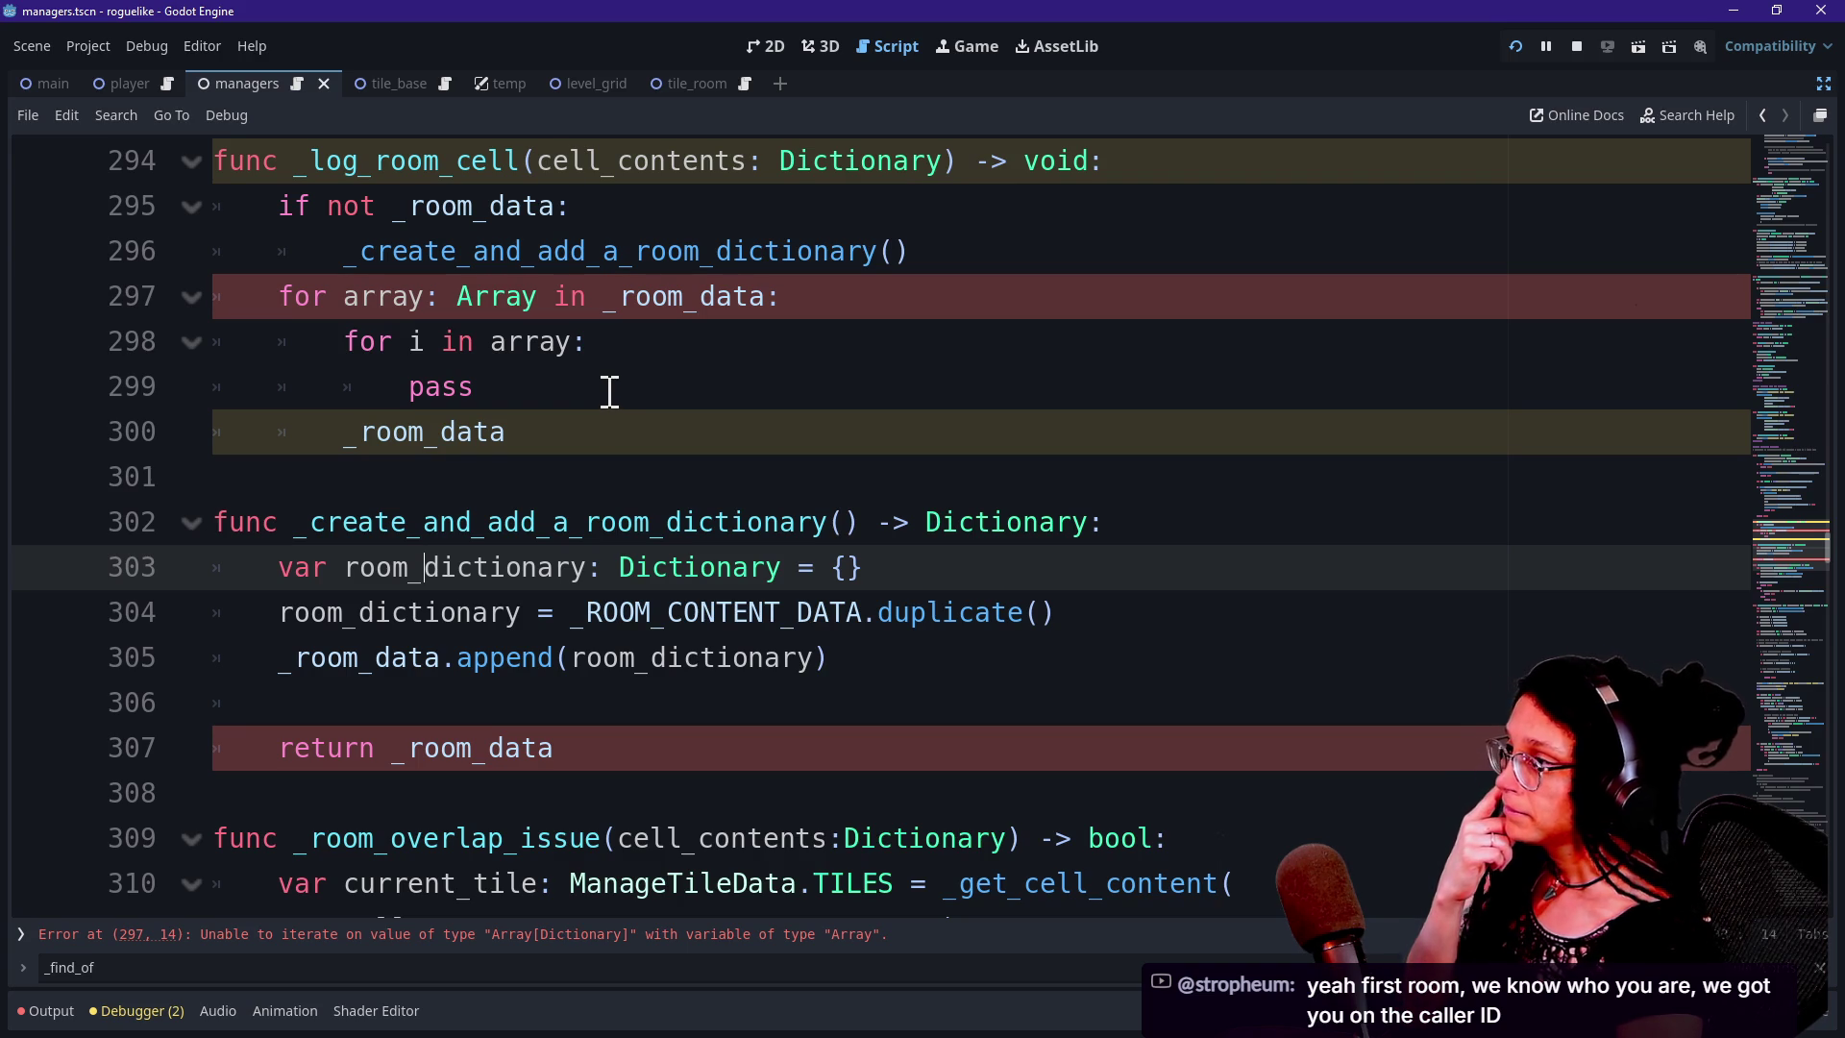
# Change the loop variable type on line 297 from Array to Array[Dictionary]
pyautogui.moveTo(458, 441)
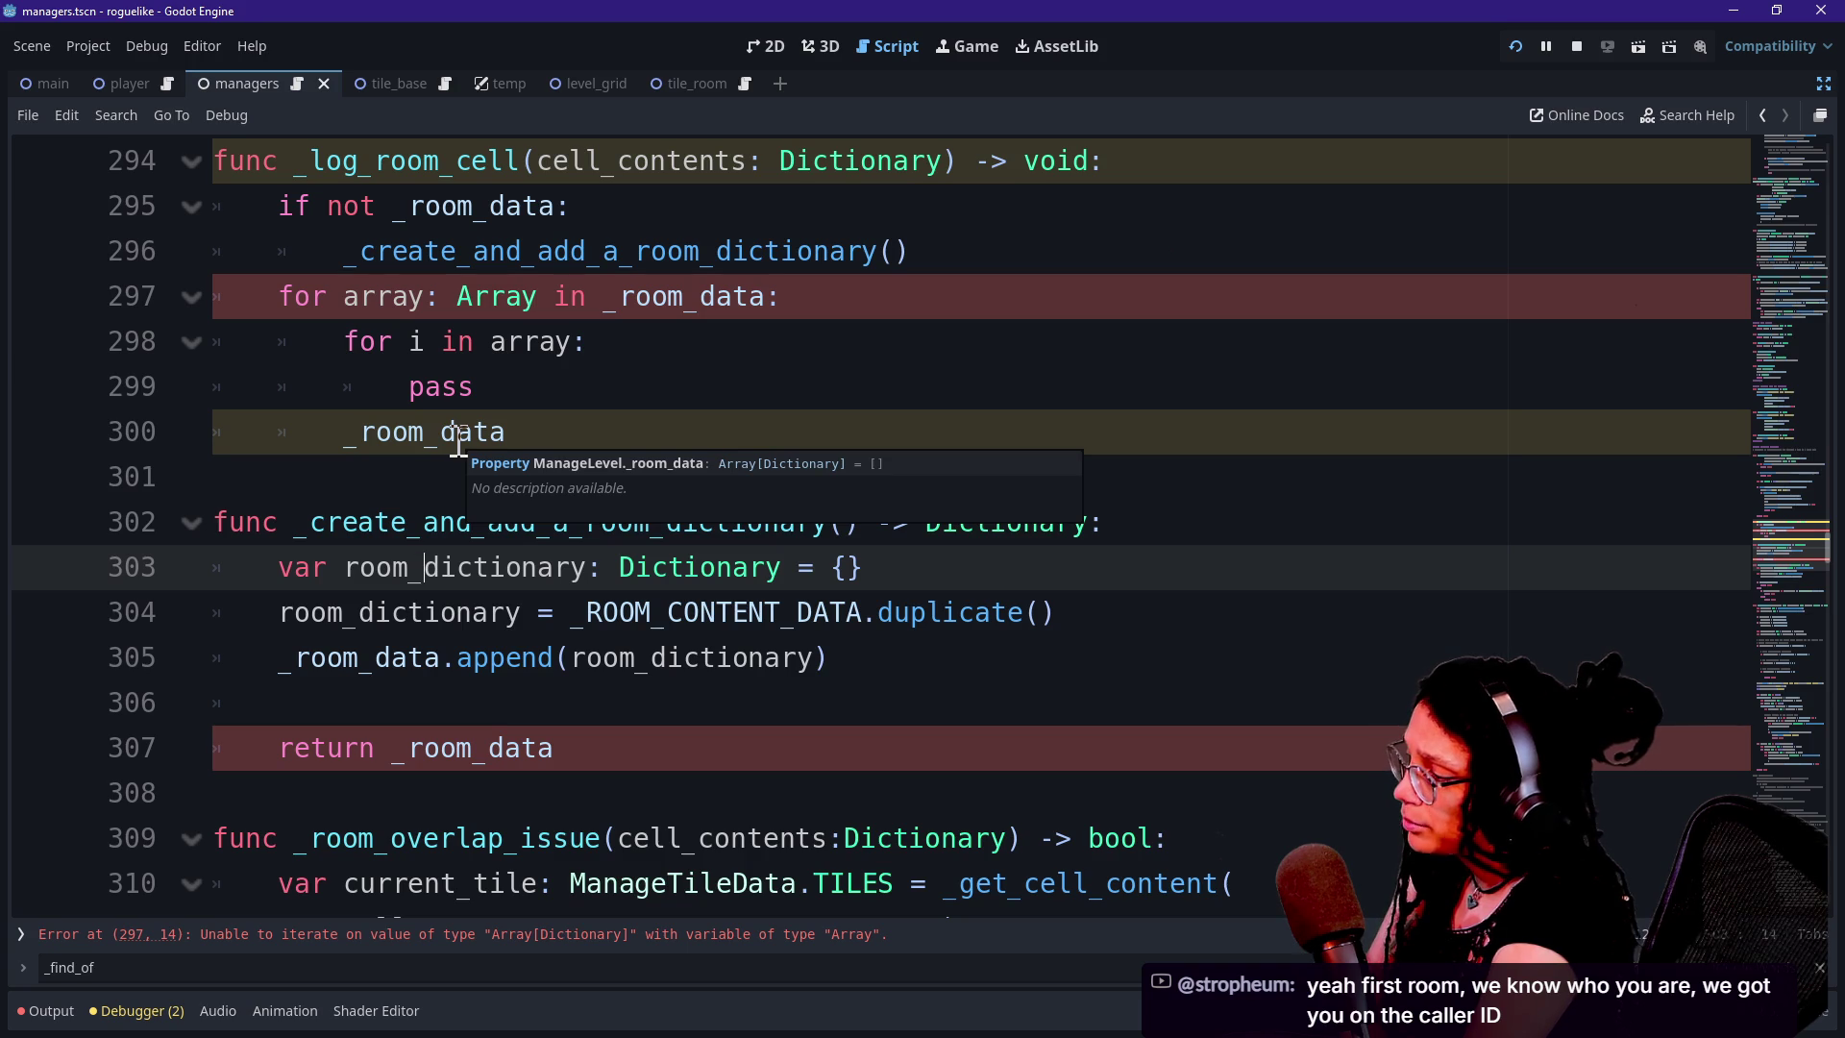
pyautogui.click(536, 298)
pyautogui.write('[Dci')
pyautogui.press('BackSpace')
pyautogui.press('BackSpace')
pyautogui.write('ictionary]')
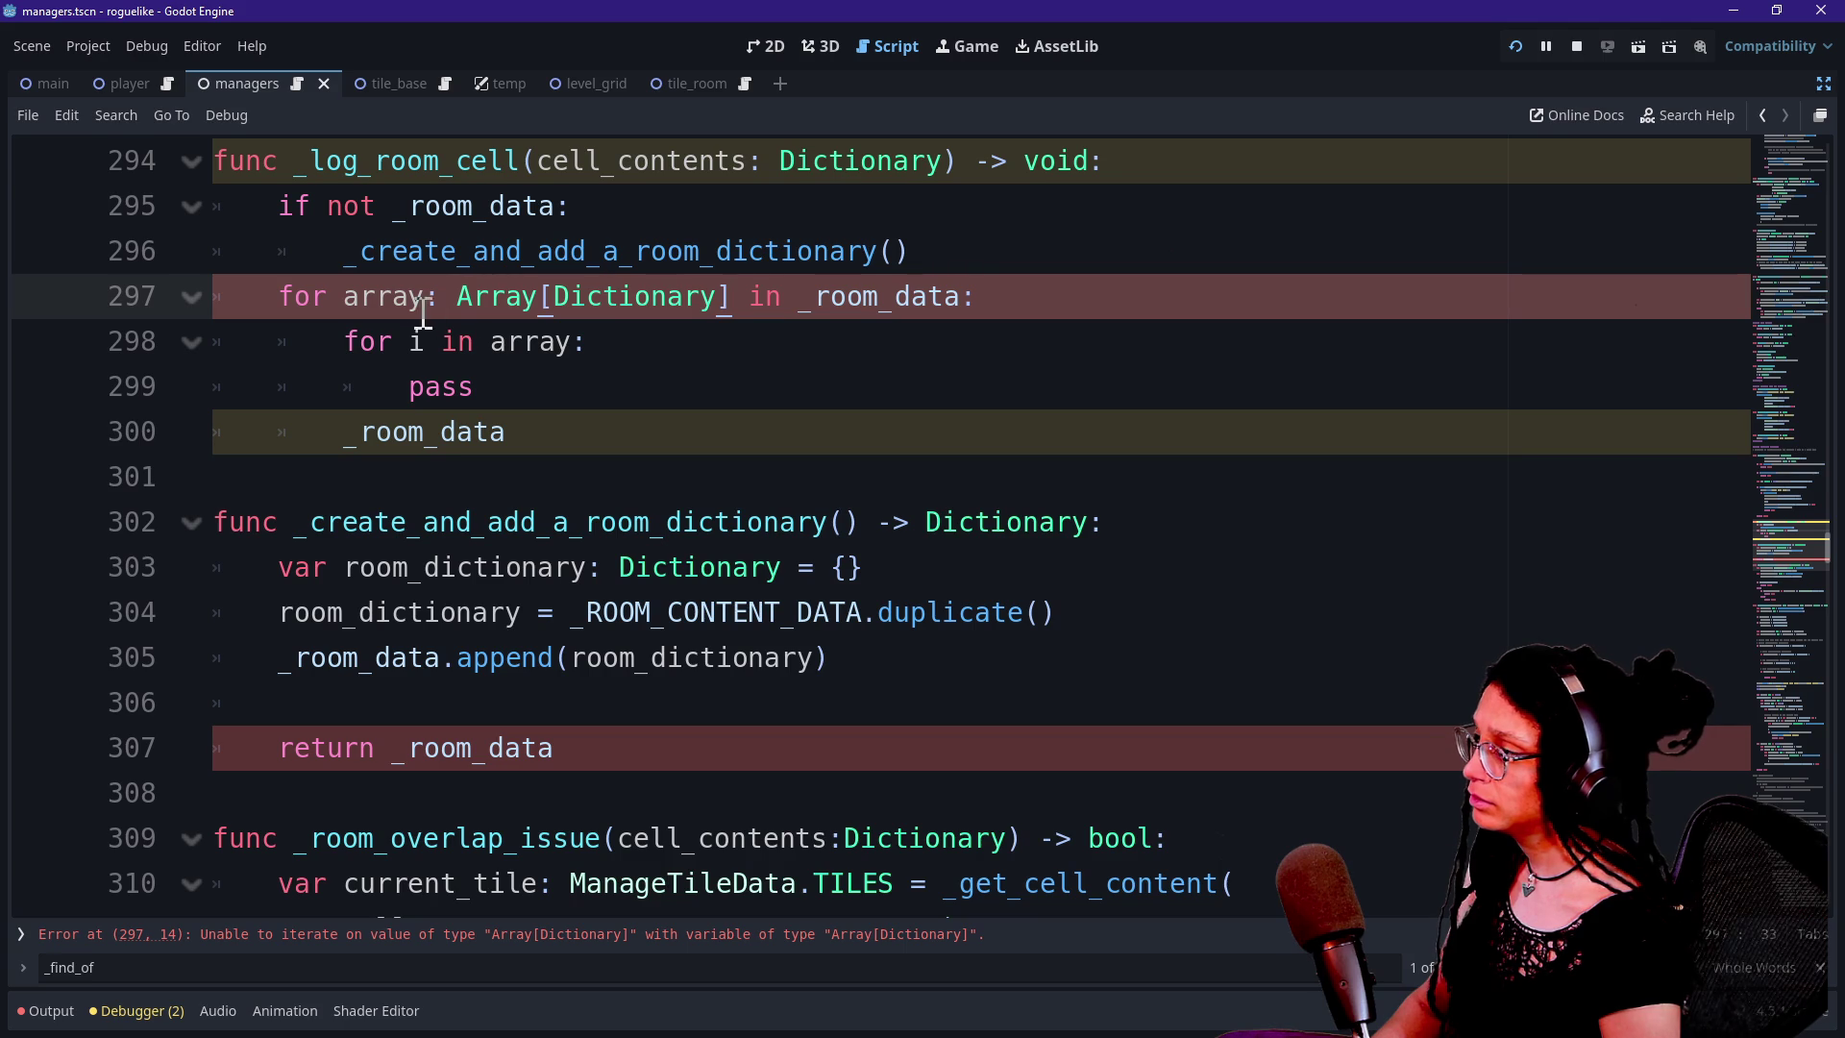
# Replace the loop variable's Array[Dictionary] type with plain Dictionary
pyautogui.moveTo(457, 297); pyautogui.dragTo(786, 306)
pyautogui.click(739, 306)
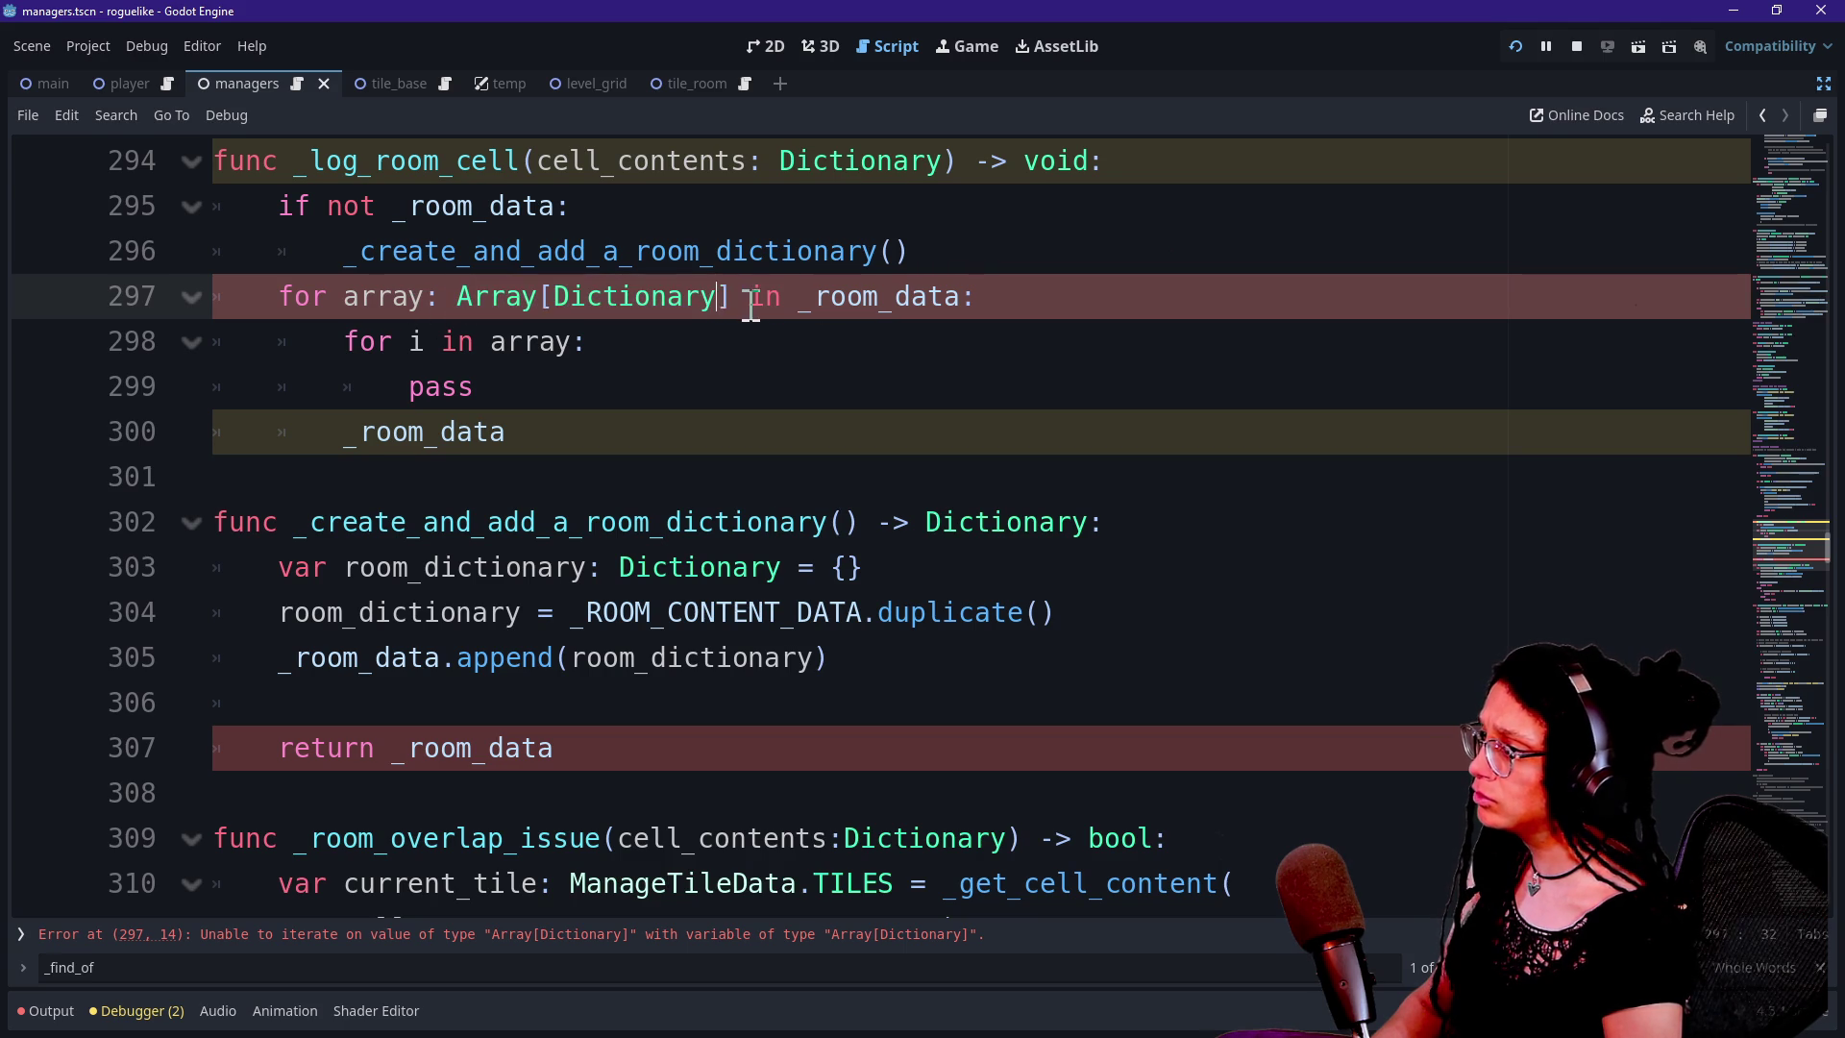
pyautogui.press('BackSpace')
pyautogui.press('BackSpace')
pyautogui.press('BackSpace')
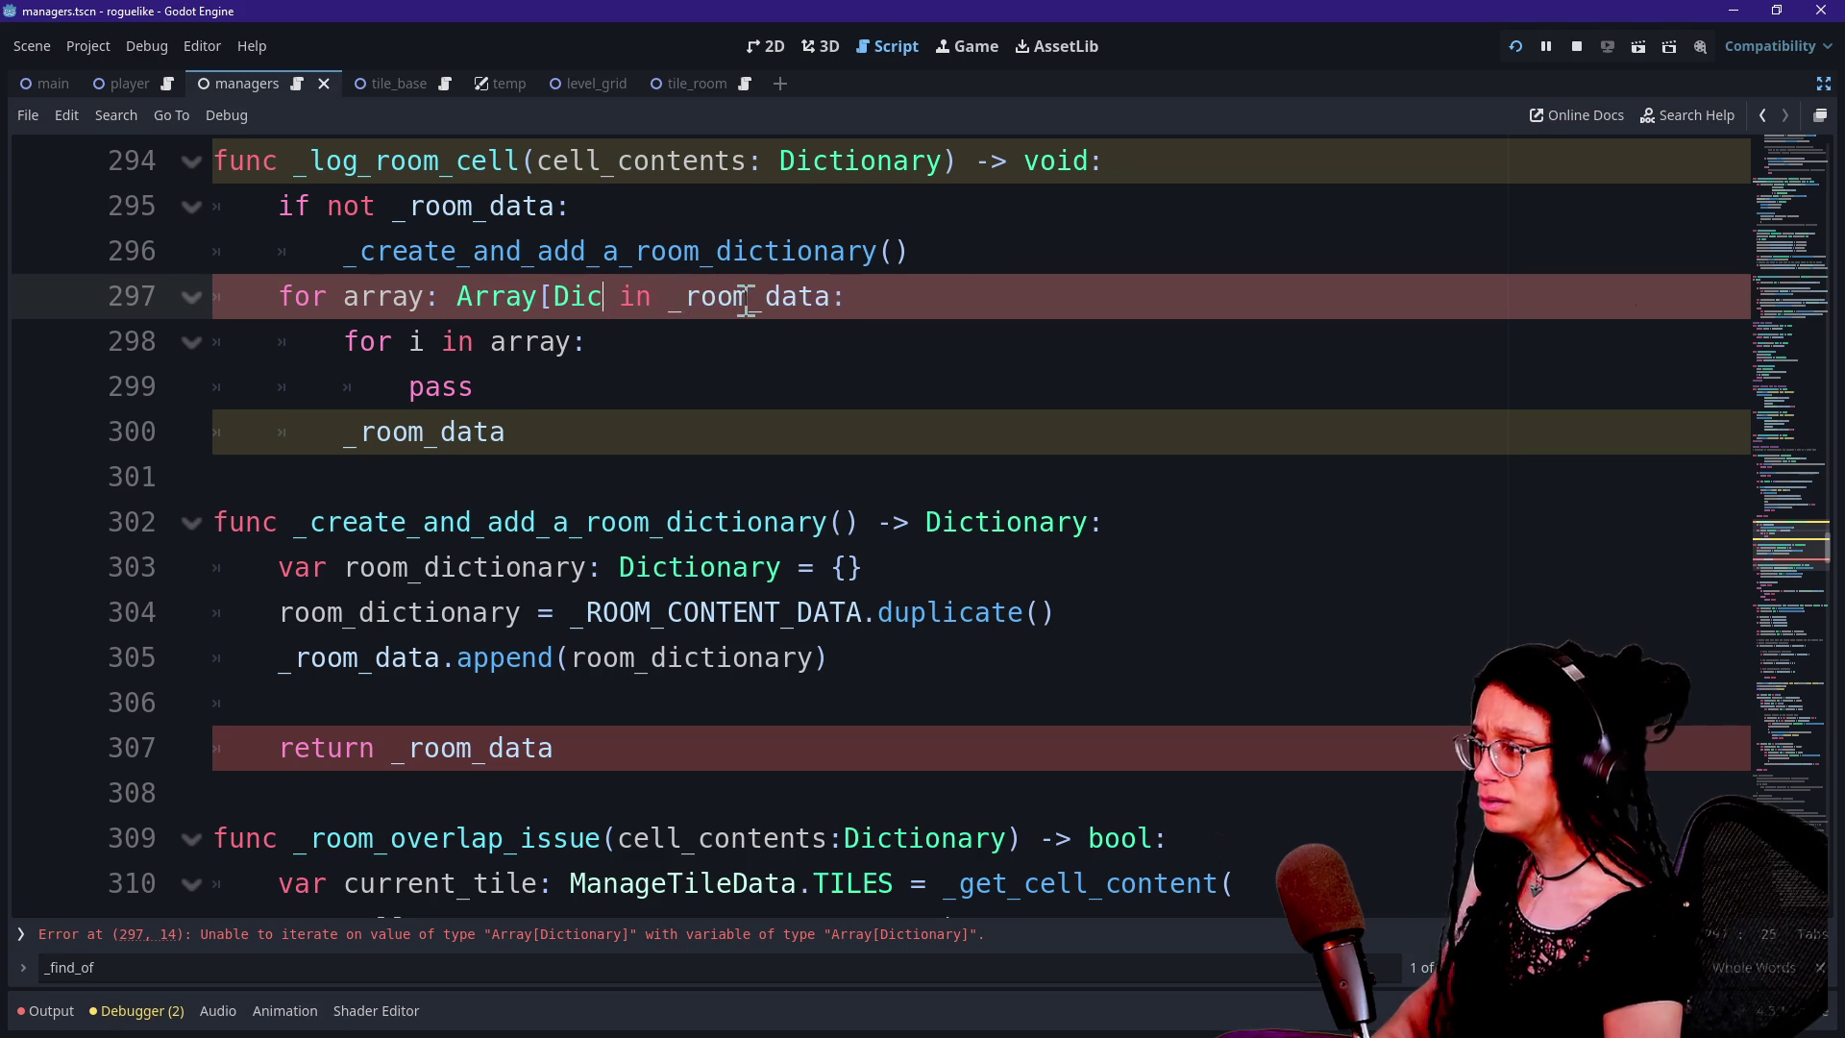
pyautogui.press('BackSpace')
pyautogui.press('BackSpace')
pyautogui.press('BackSpace')
pyautogui.write('Dictionary')
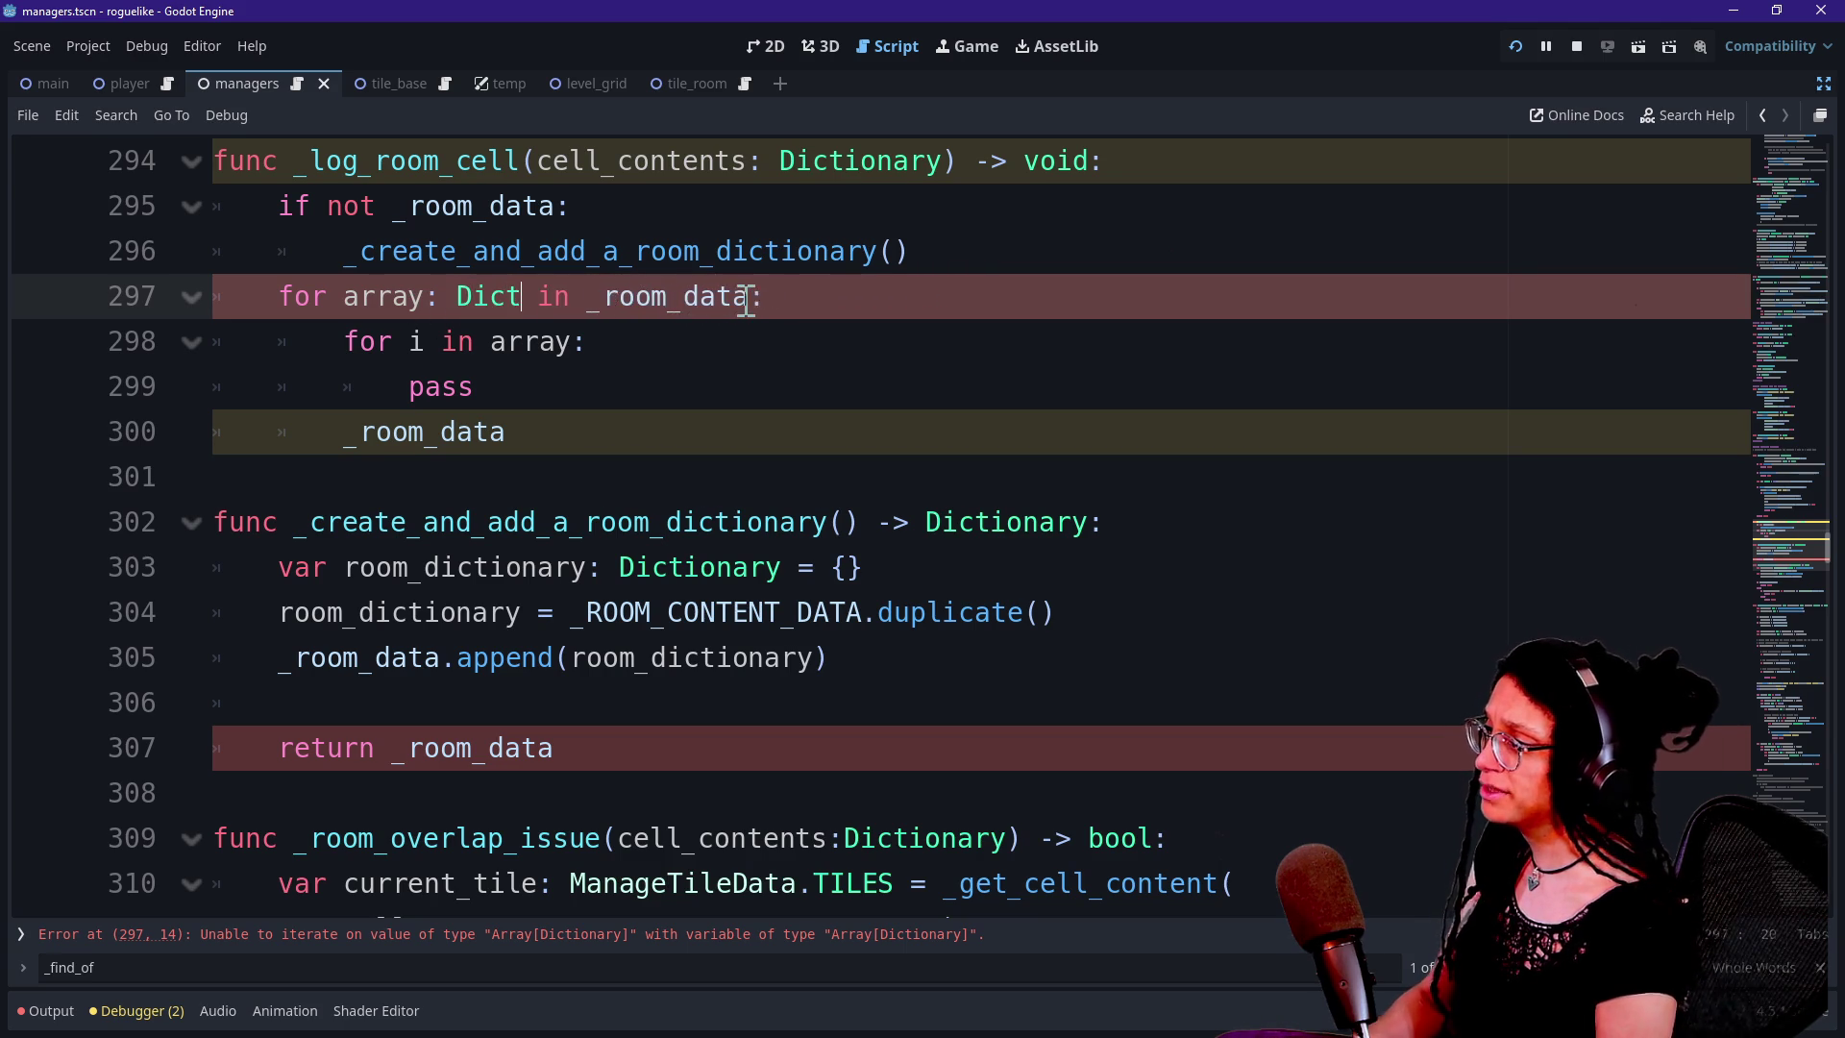
pyautogui.click(548, 598)
# Look over _log_room_cell and the room-dictionary function, ending on blank line 306
pyautogui.press('Up')
pyautogui.press('Up')
pyautogui.press('Up')
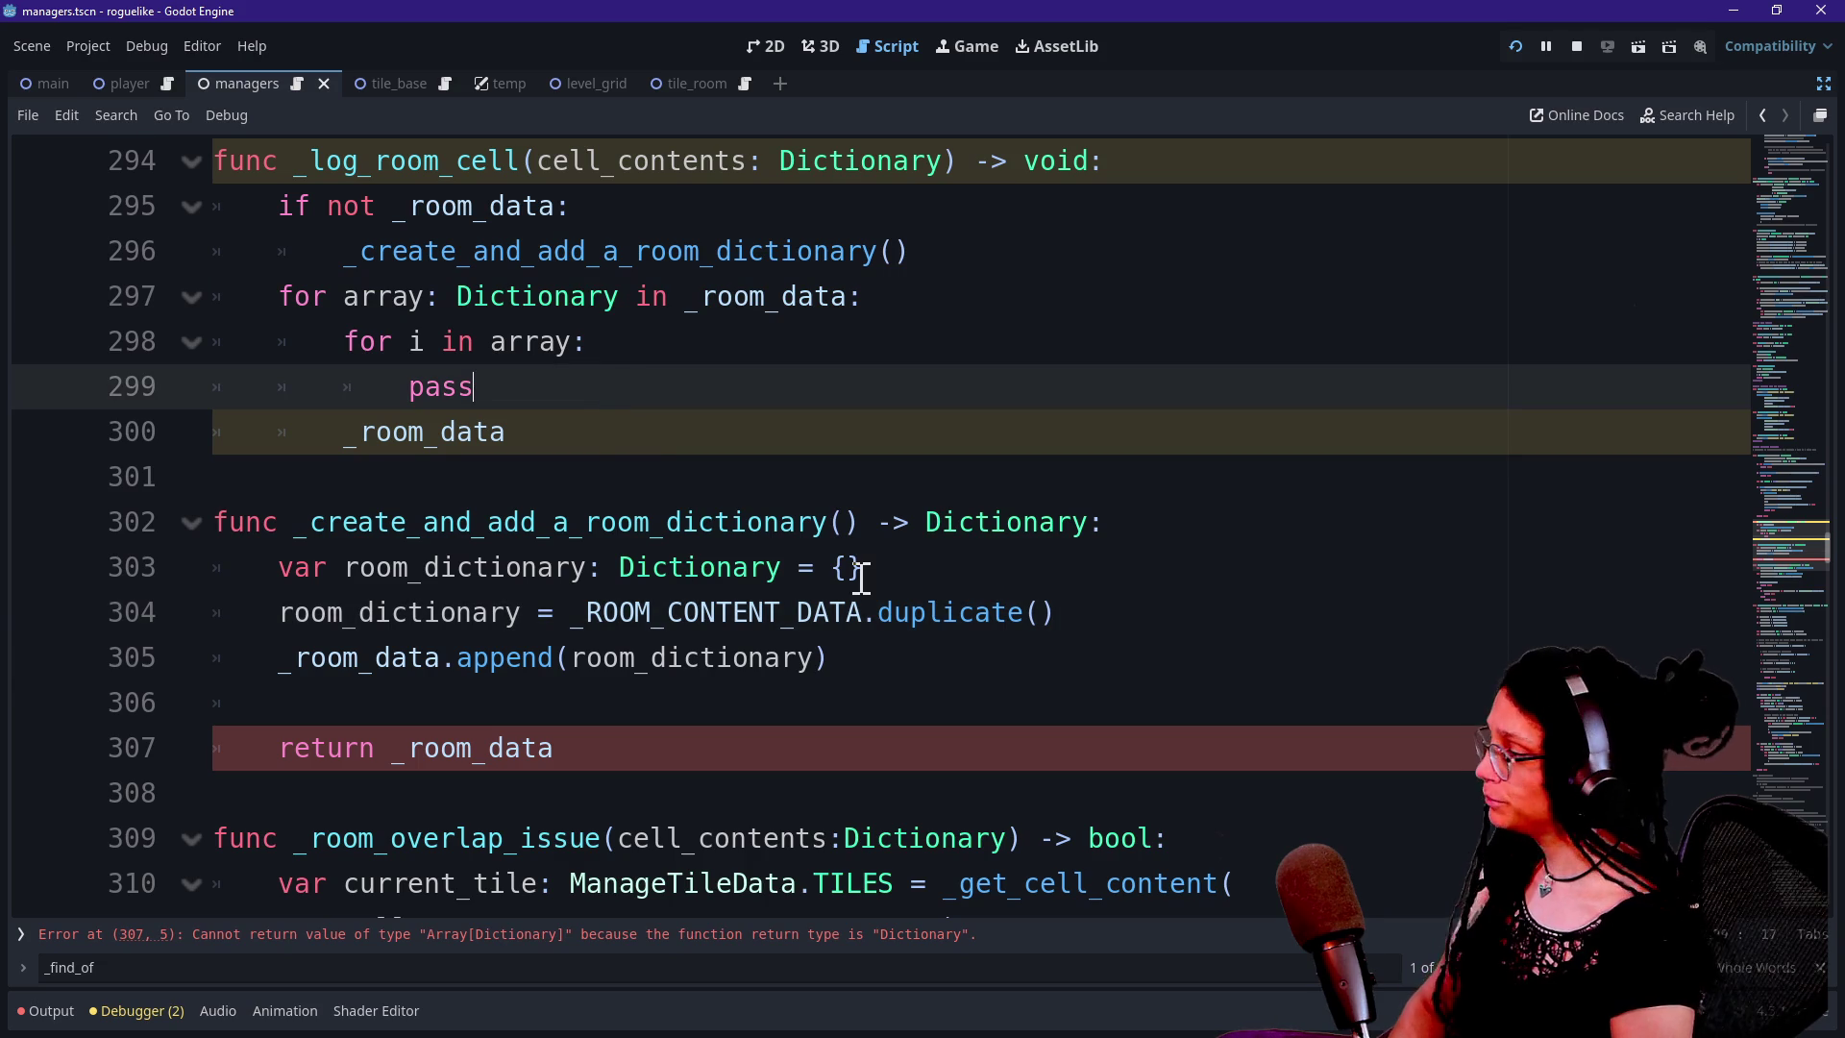
pyautogui.click(984, 716)
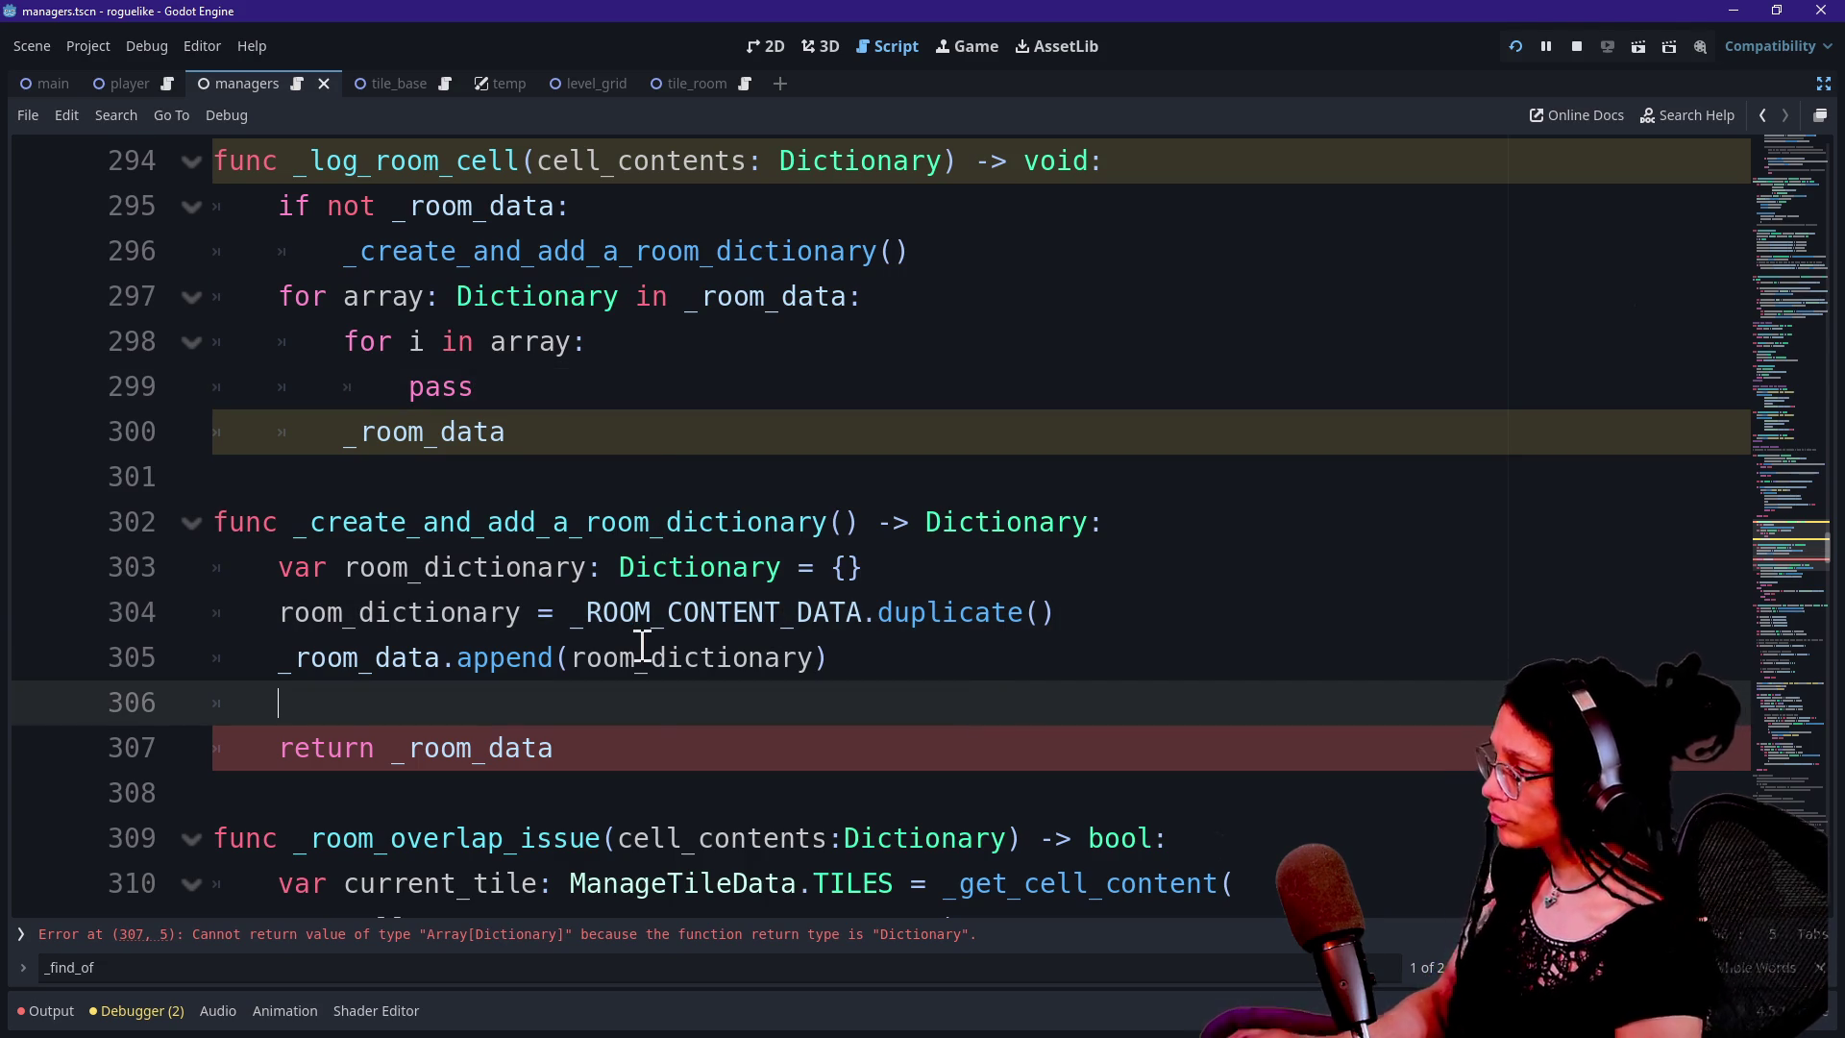
pyautogui.press('Down')
pyautogui.press('Down')
pyautogui.press('Down')
pyautogui.press('Down')
pyautogui.press('Down')
pyautogui.press('Up')
pyautogui.press('Up')
pyautogui.press('Up')
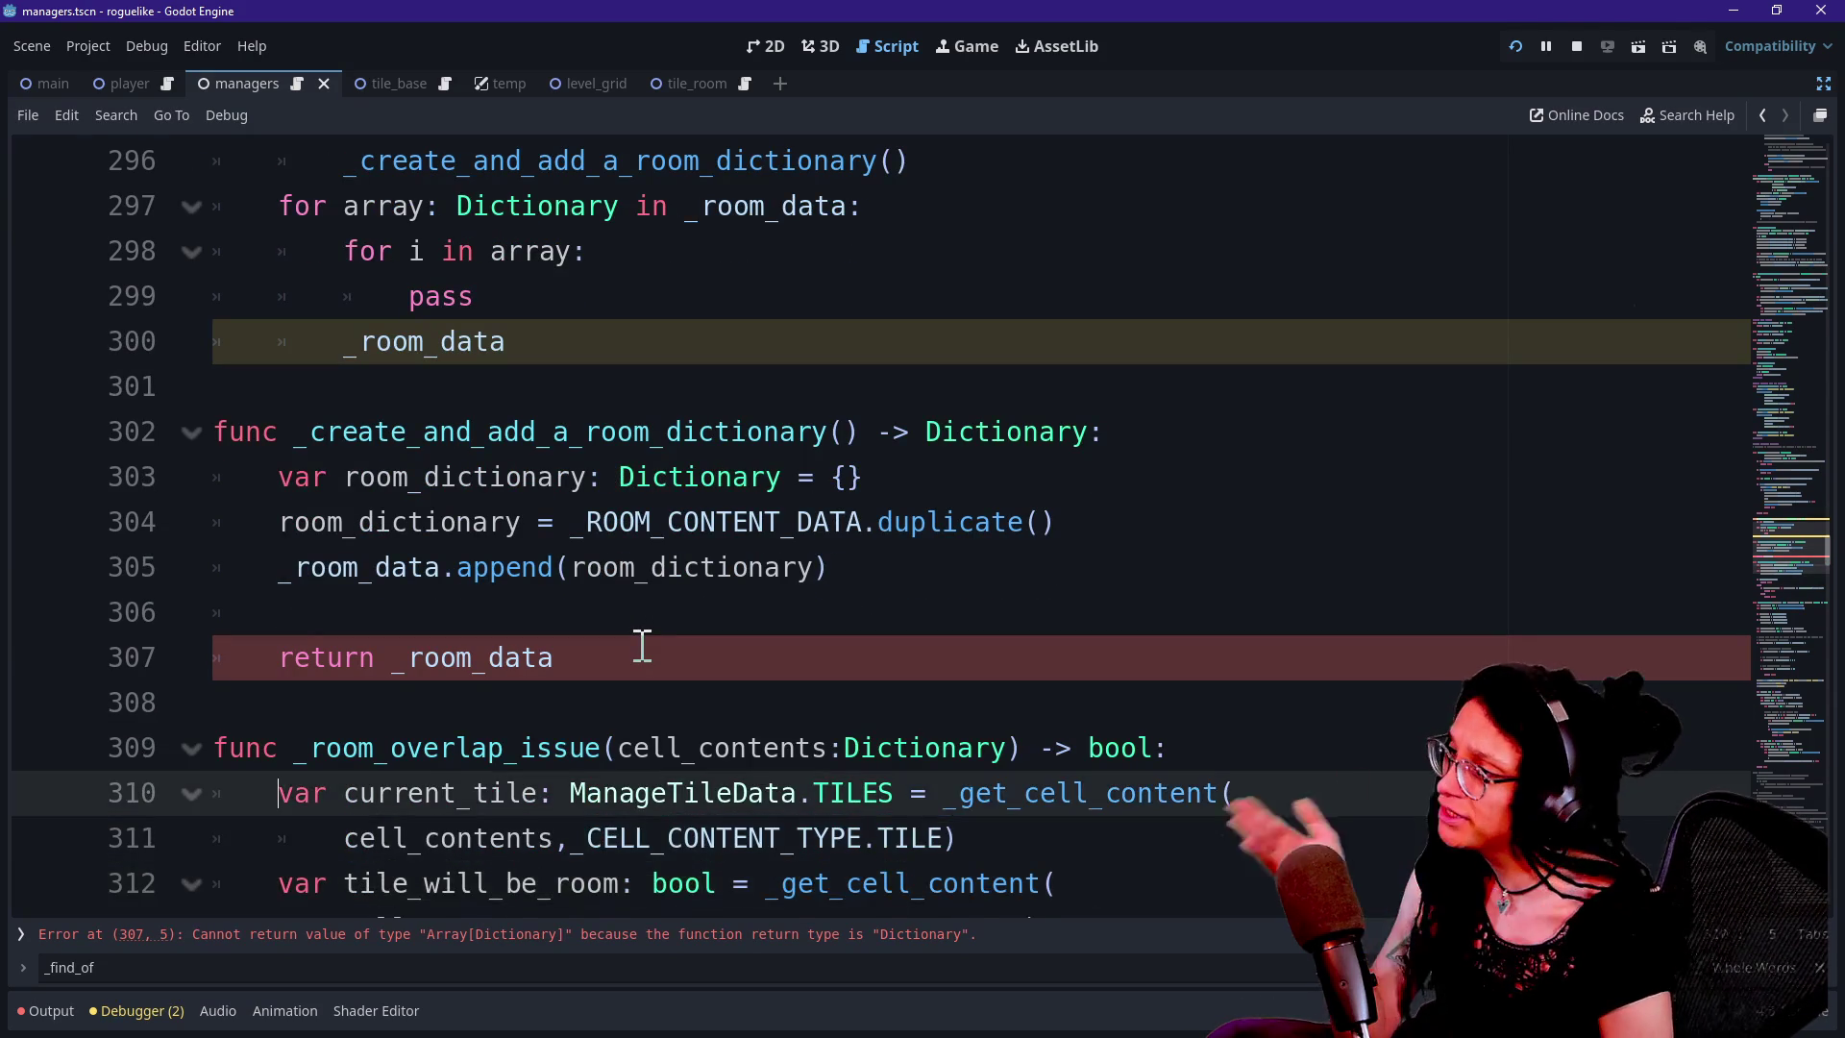
pyautogui.press('Up')
pyautogui.press('Up')
pyautogui.press('Up')
pyautogui.moveTo(805, 304)
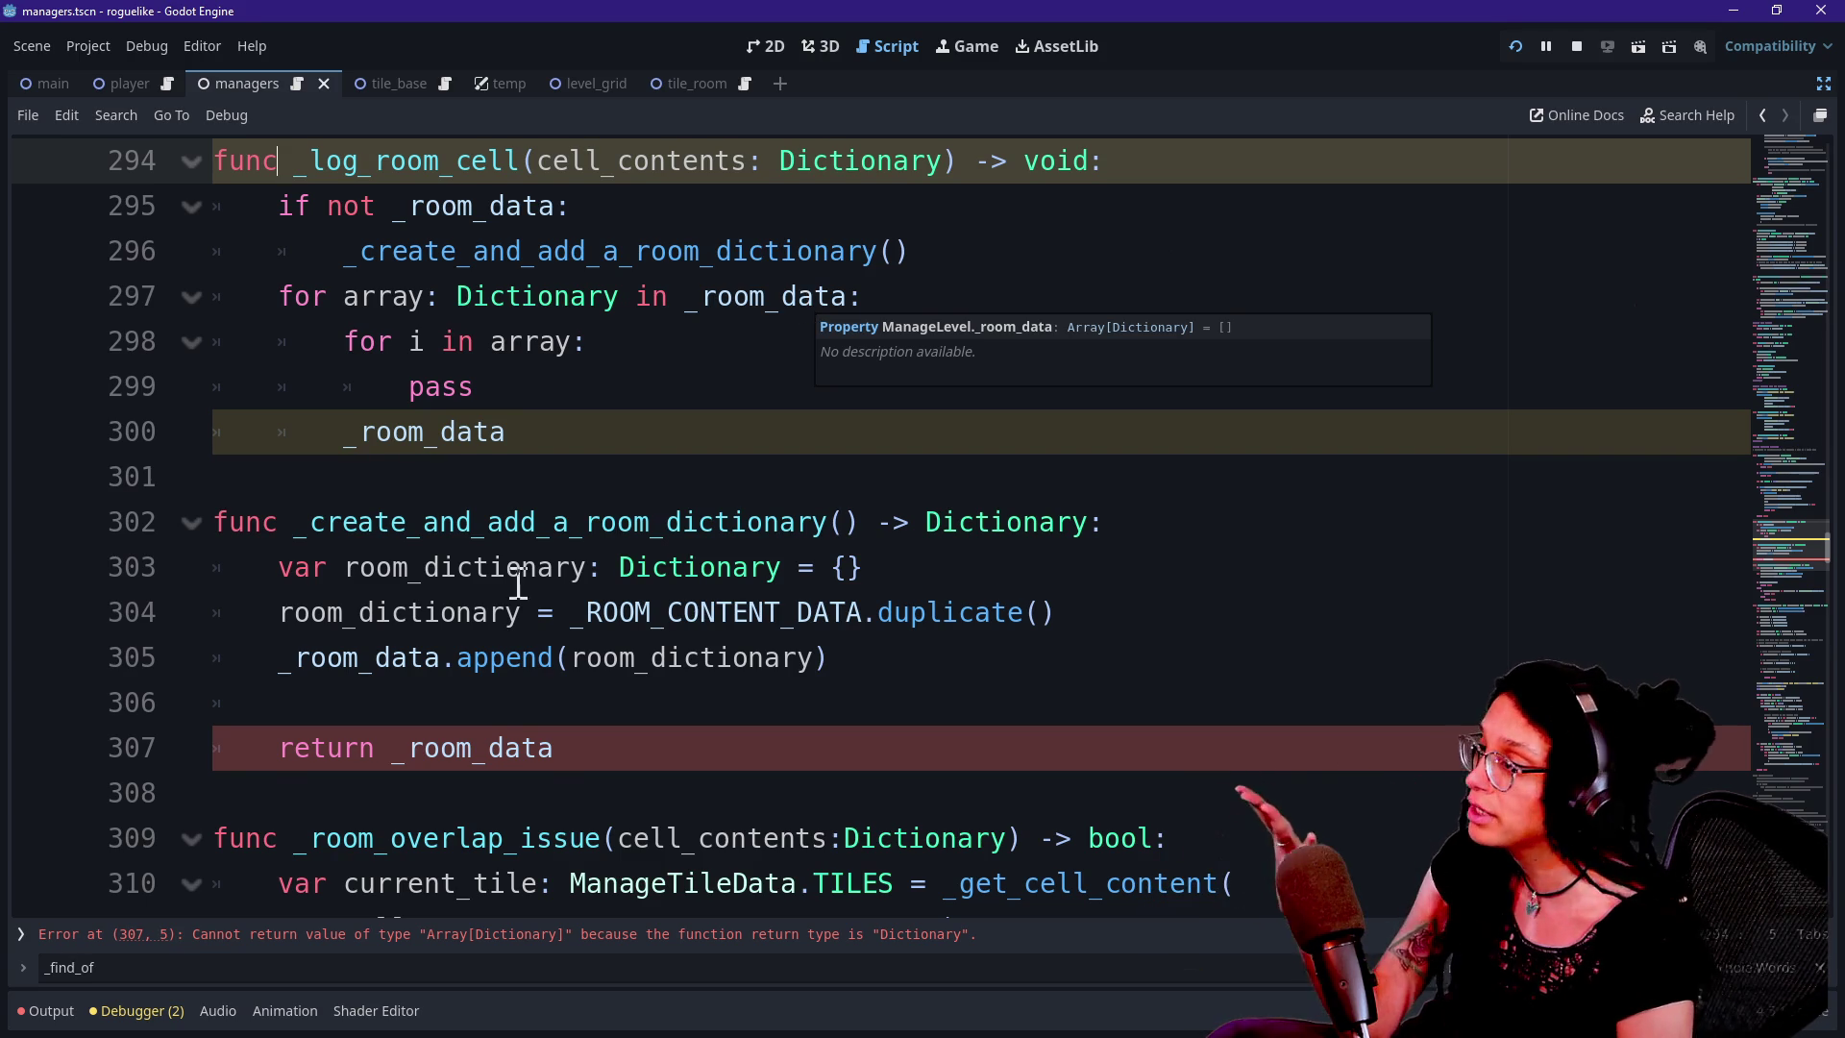
pyautogui.click(577, 298)
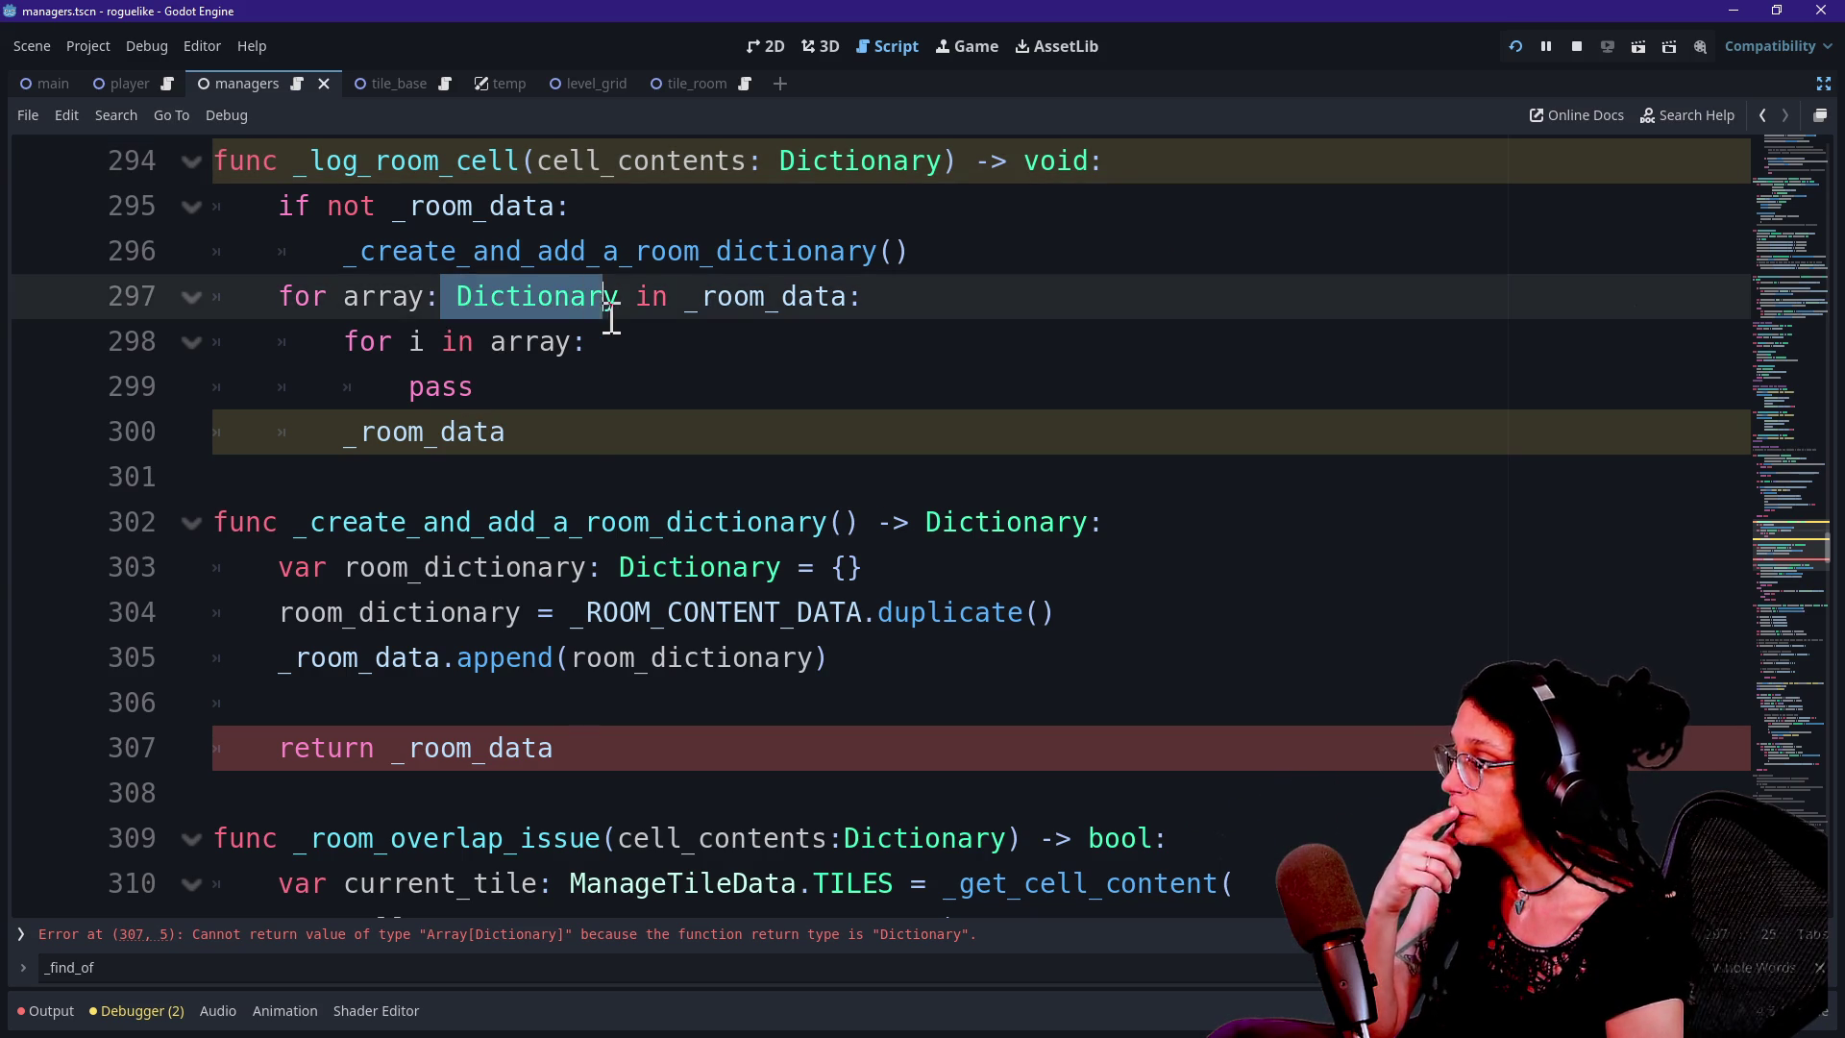
pyautogui.click(557, 565)
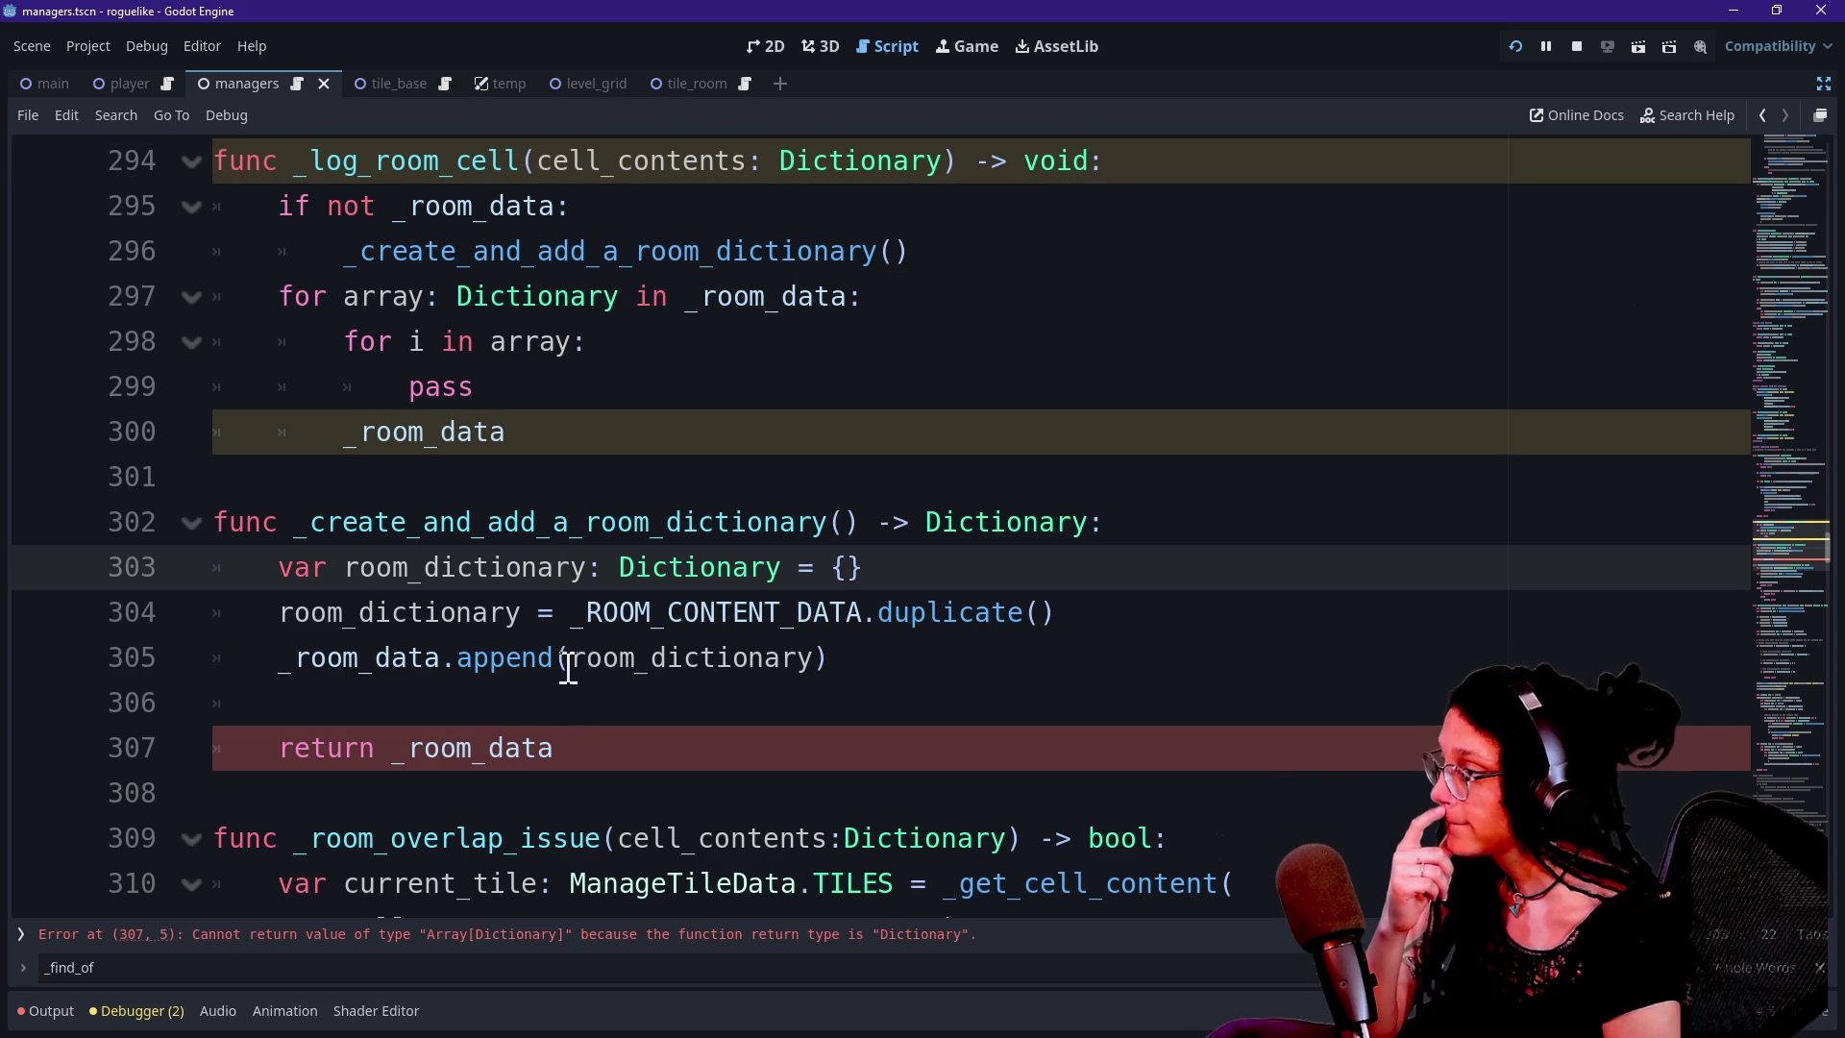
pyautogui.click(654, 719)
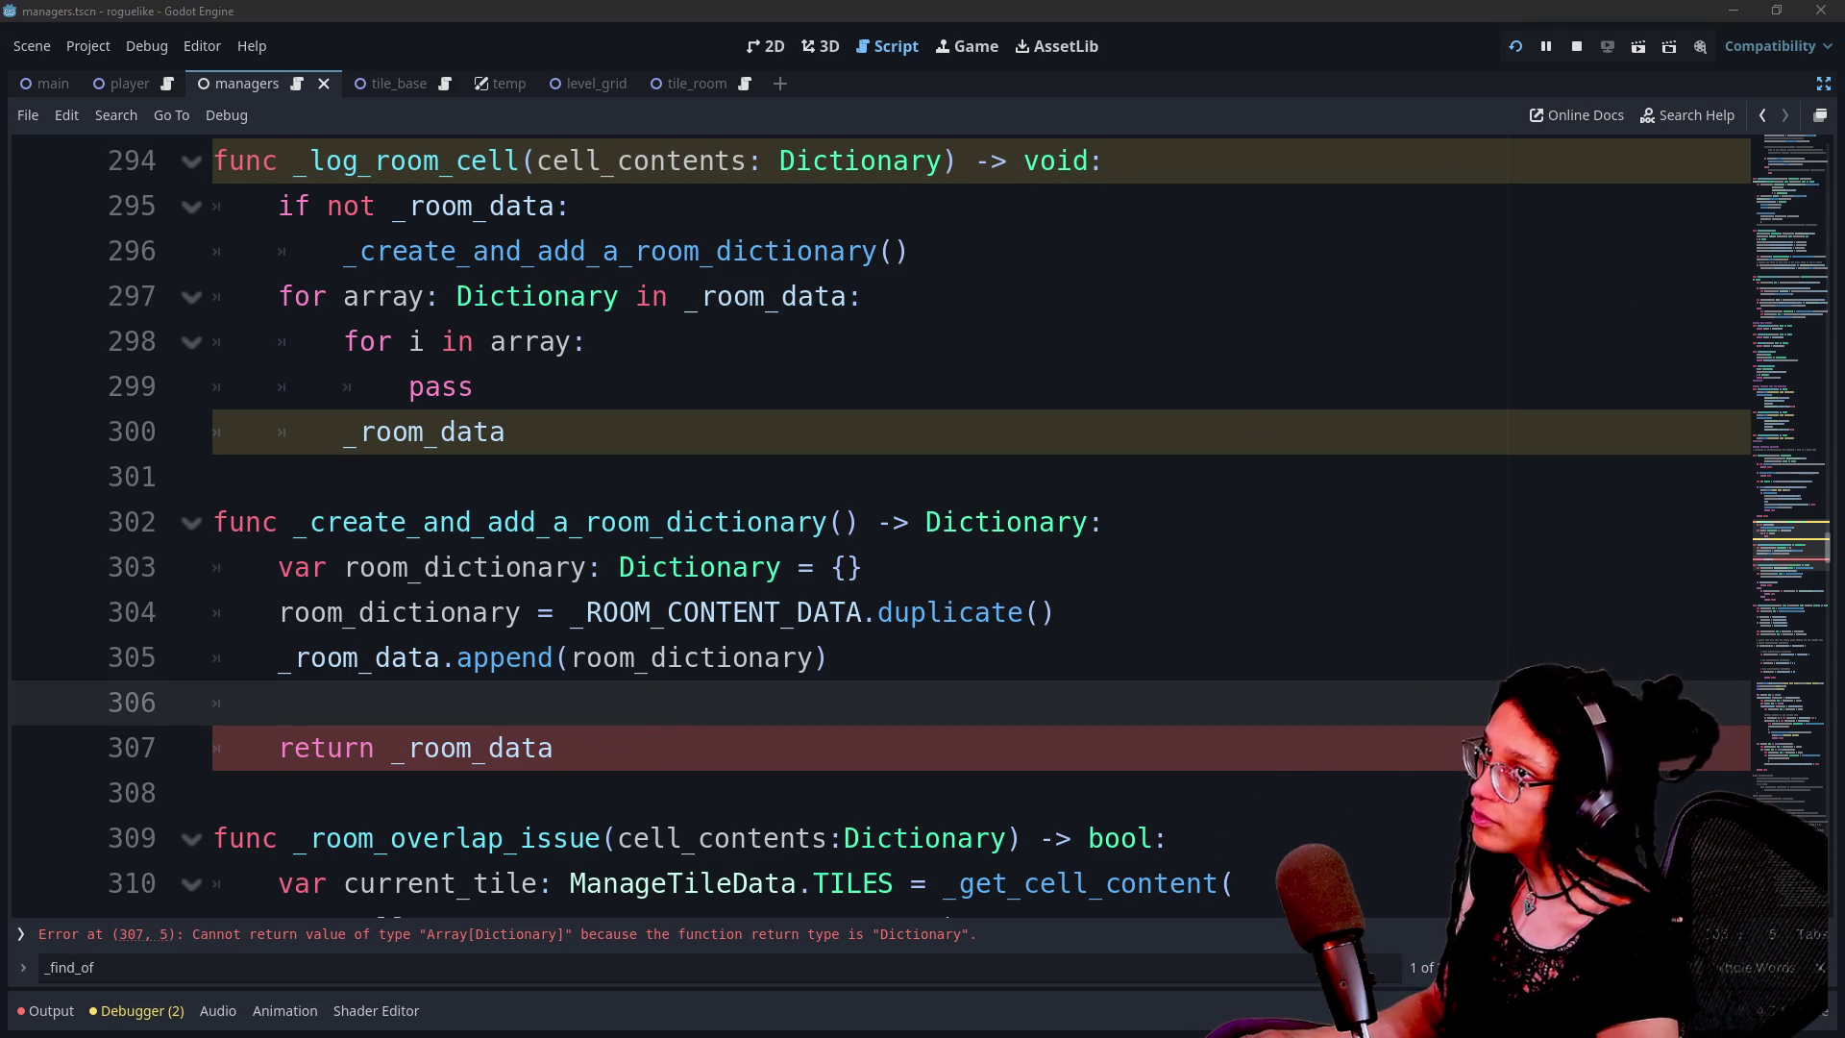
# Write an if _room_data: block containing pass, followed by an else: branch
pyautogui.click(874, 702)
pyautogui.write('if ')
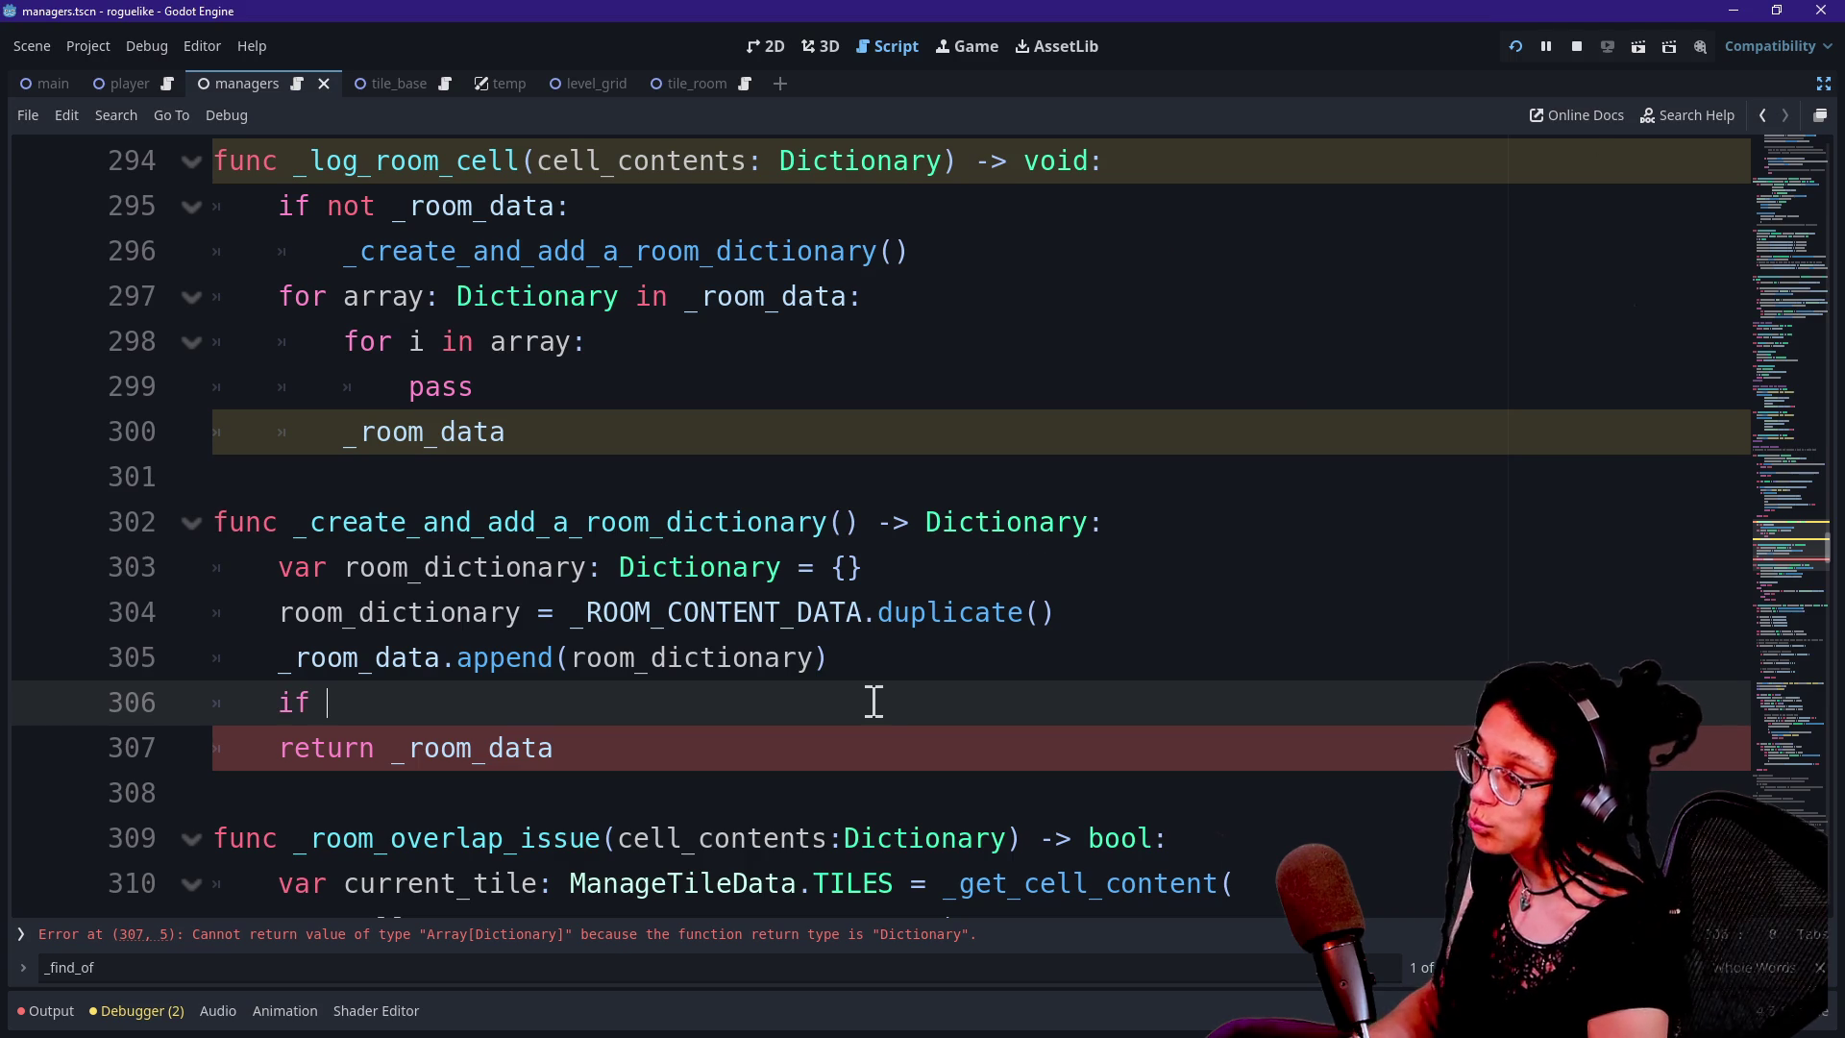
pyautogui.write('_room_data:')
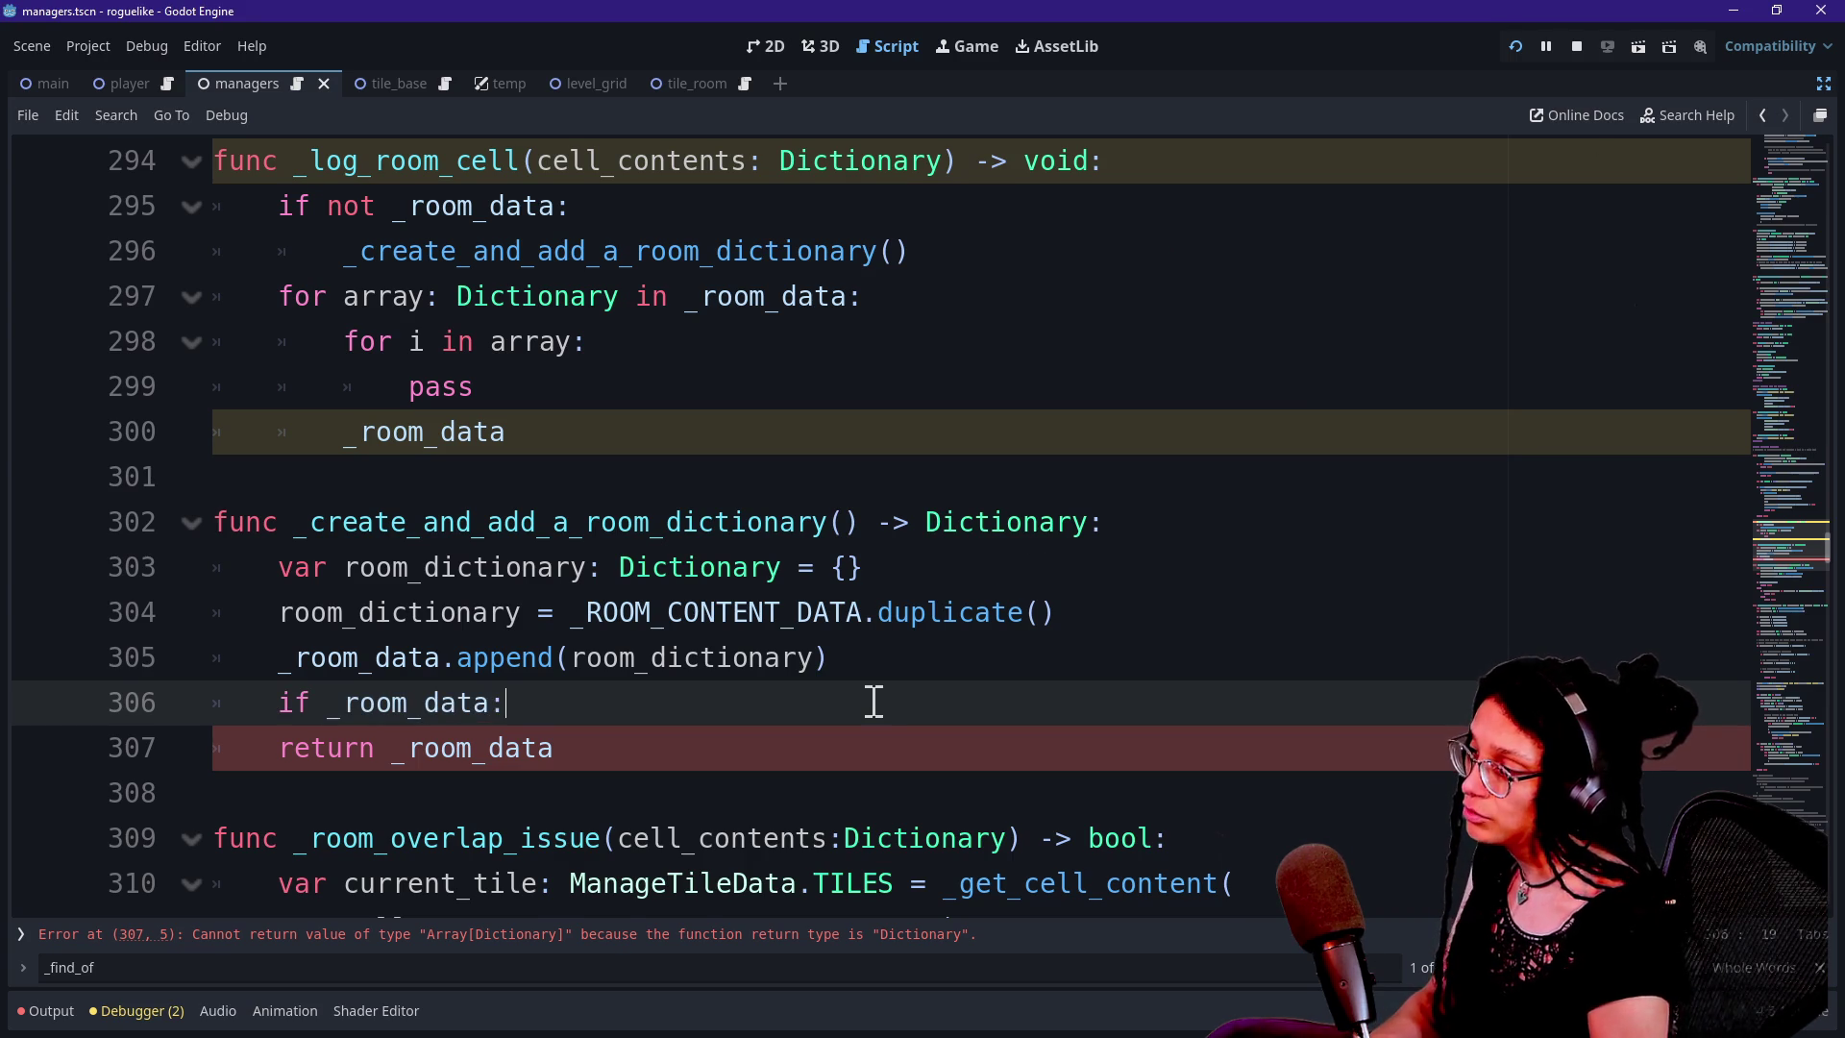
pyautogui.press('Return')
pyautogui.write('pass')
pyautogui.press('Return')
pyautogui.write('else:')
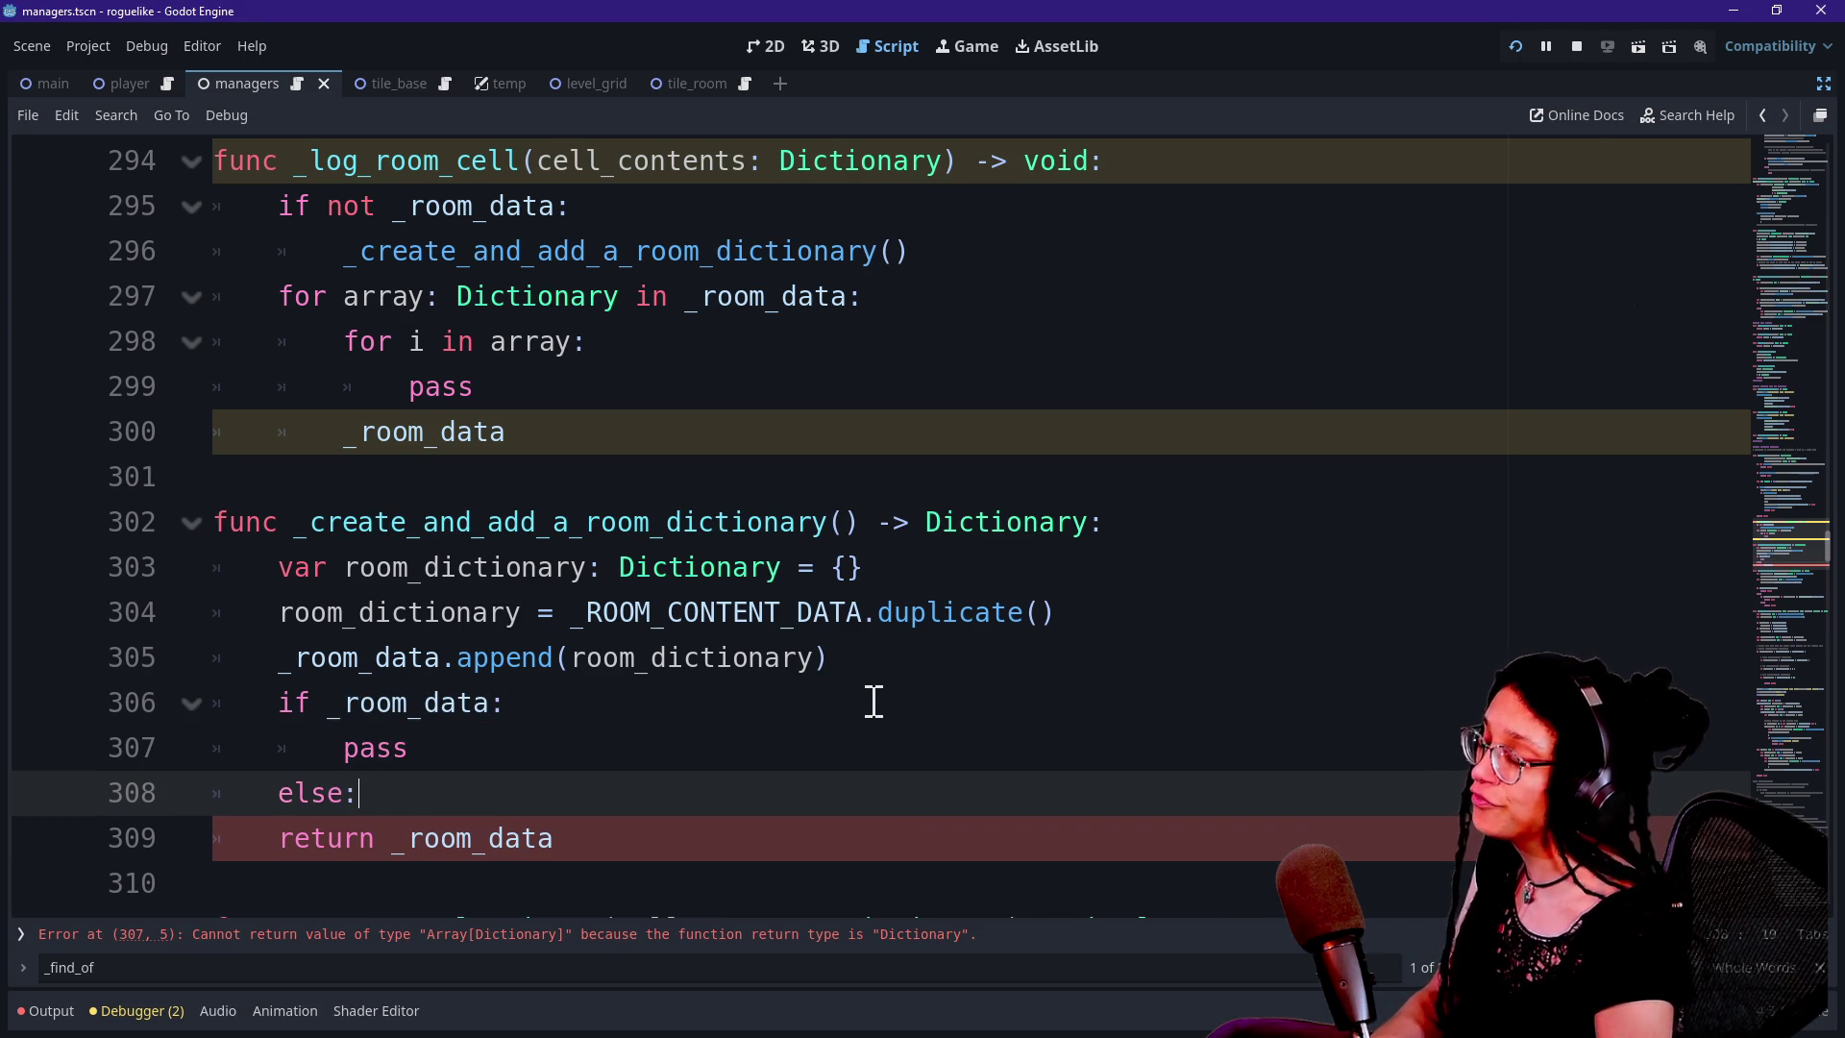
# Add an isn't empty comment to the if line and a create comment to the else line
pyautogui.click(312, 707)
pyautogui.moveTo(312, 706); pyautogui.dragTo(684, 706)
pyautogui.click(691, 706)
pyautogui.write("# isn't empt")
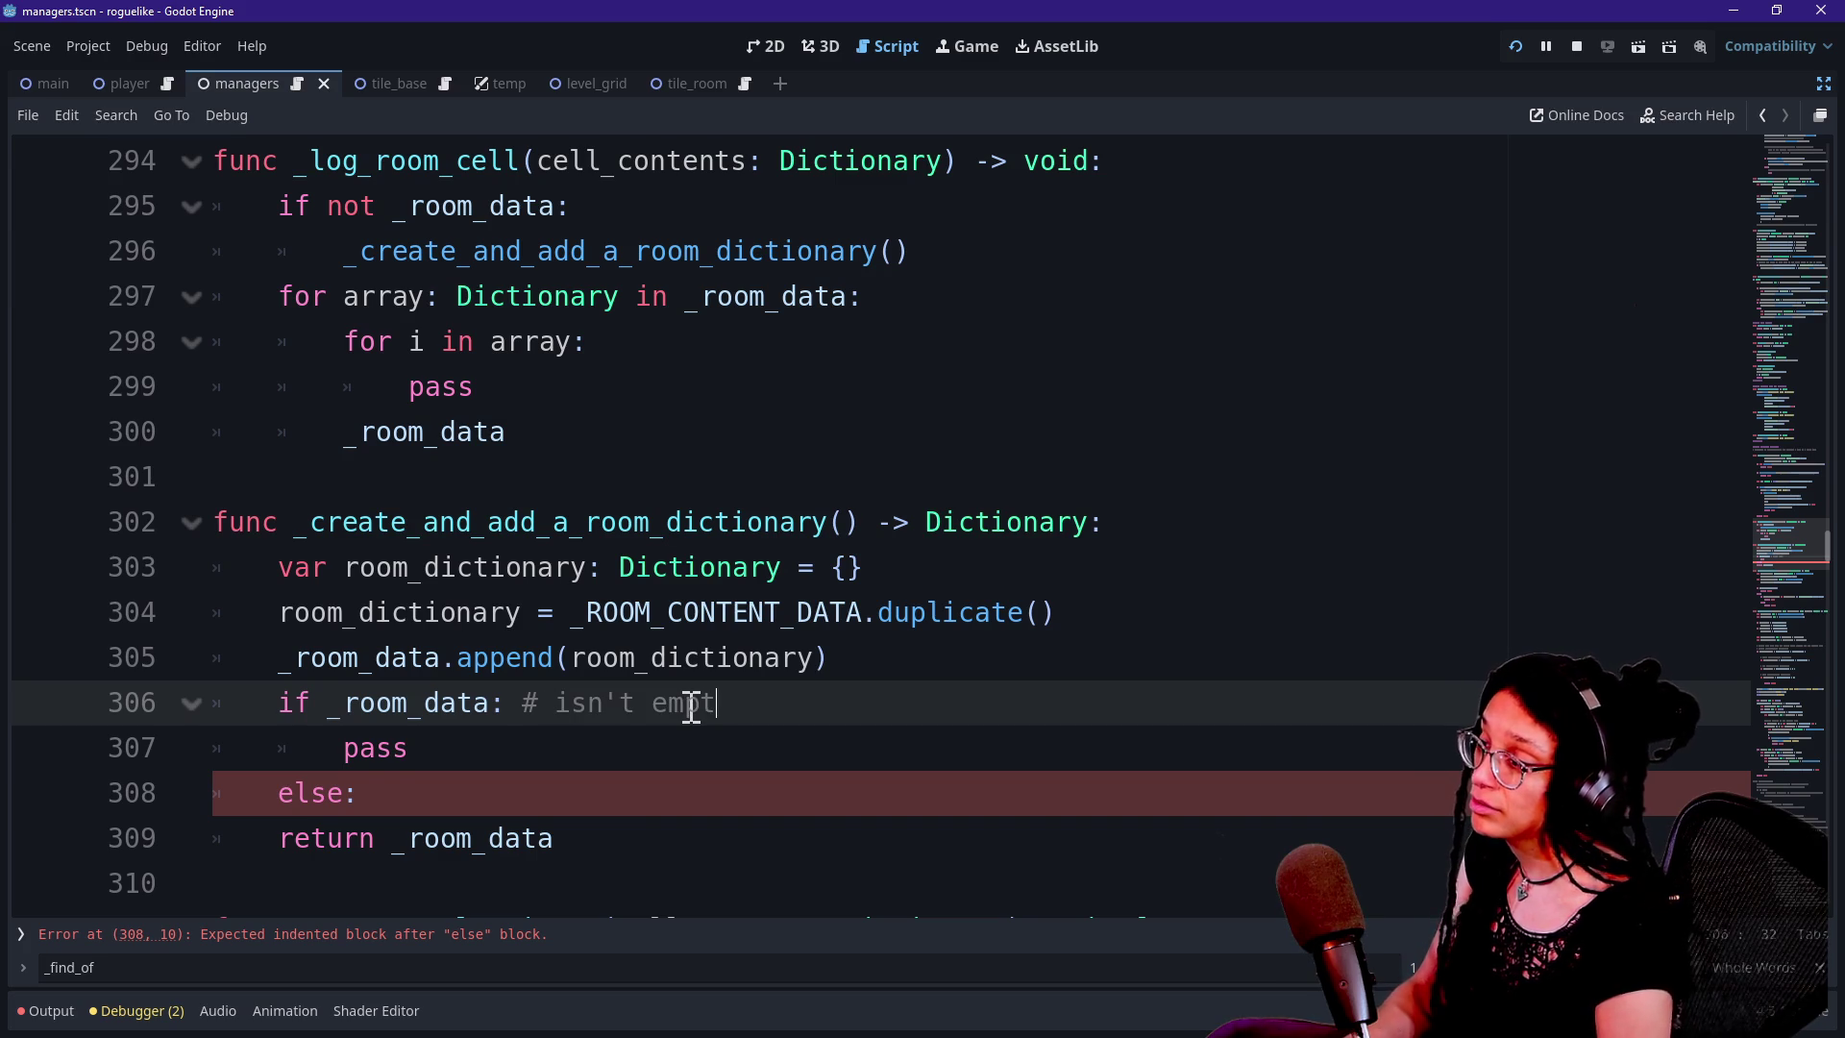
pyautogui.write('y')
pyautogui.click(652, 796)
pyautogui.write('e')
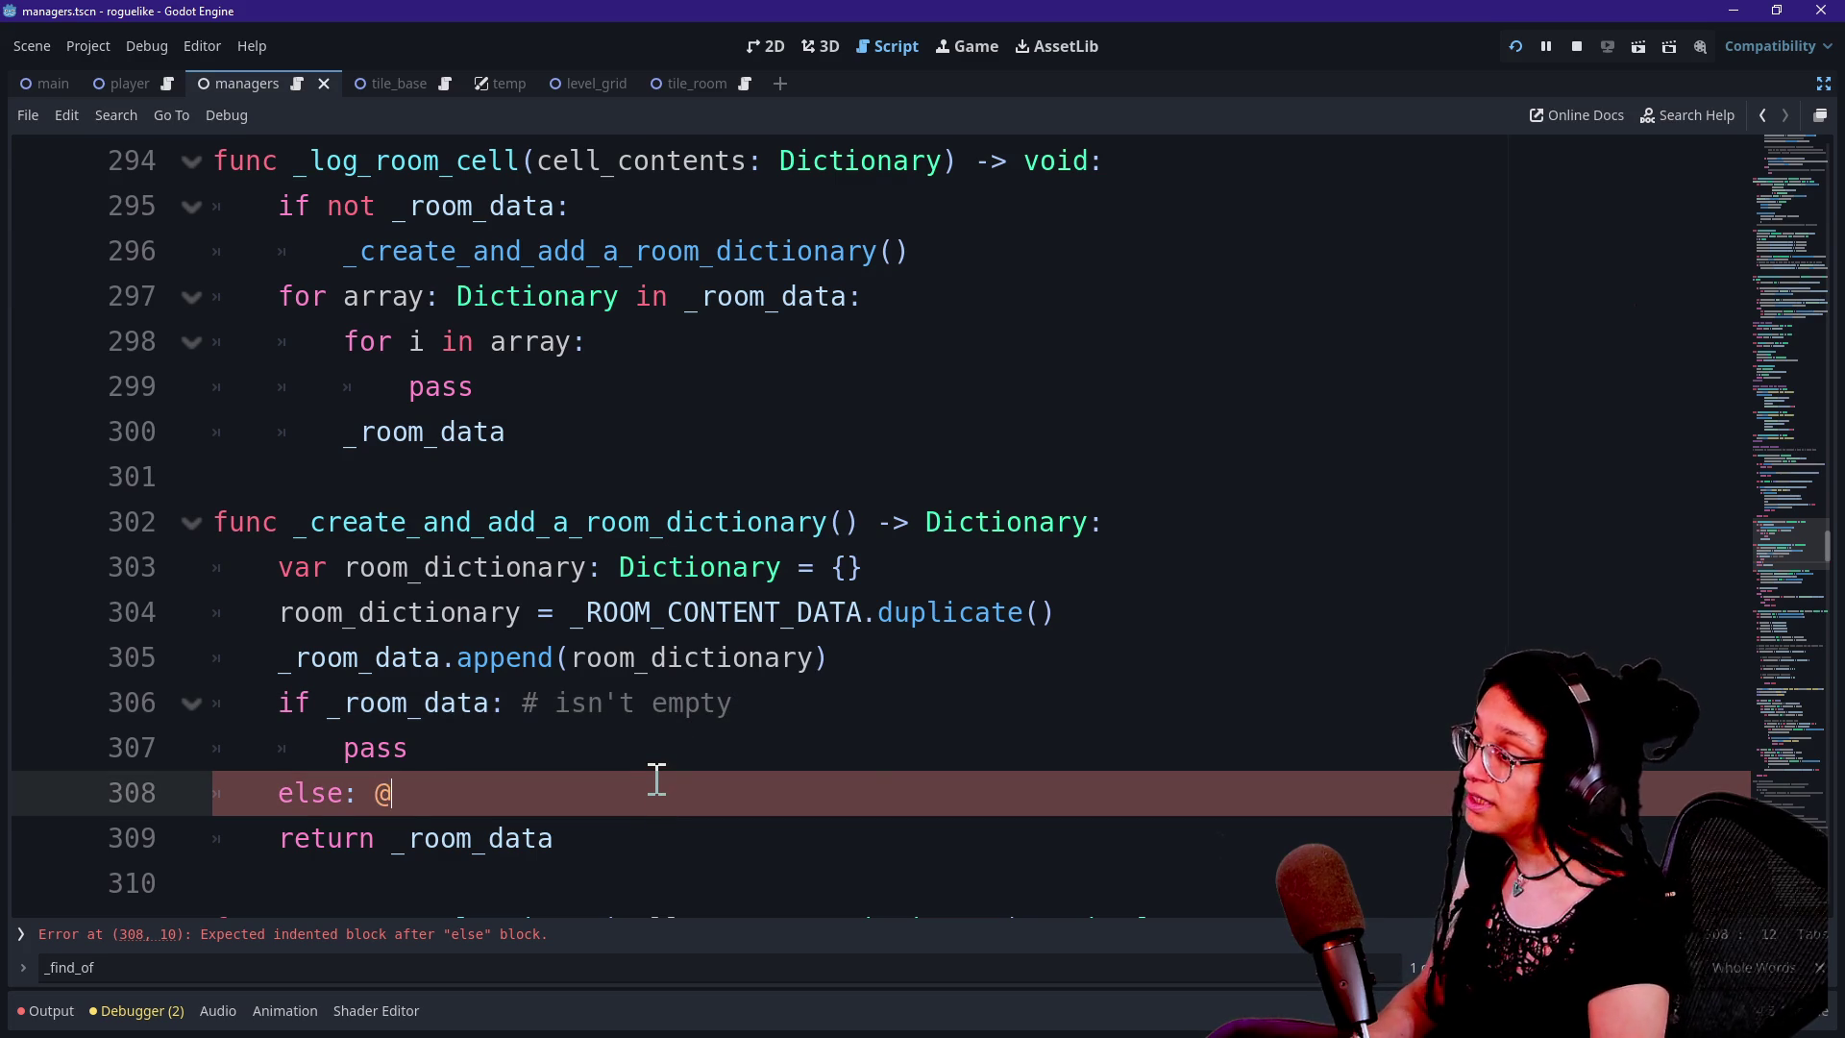
pyautogui.write('mpty; ie is fir')
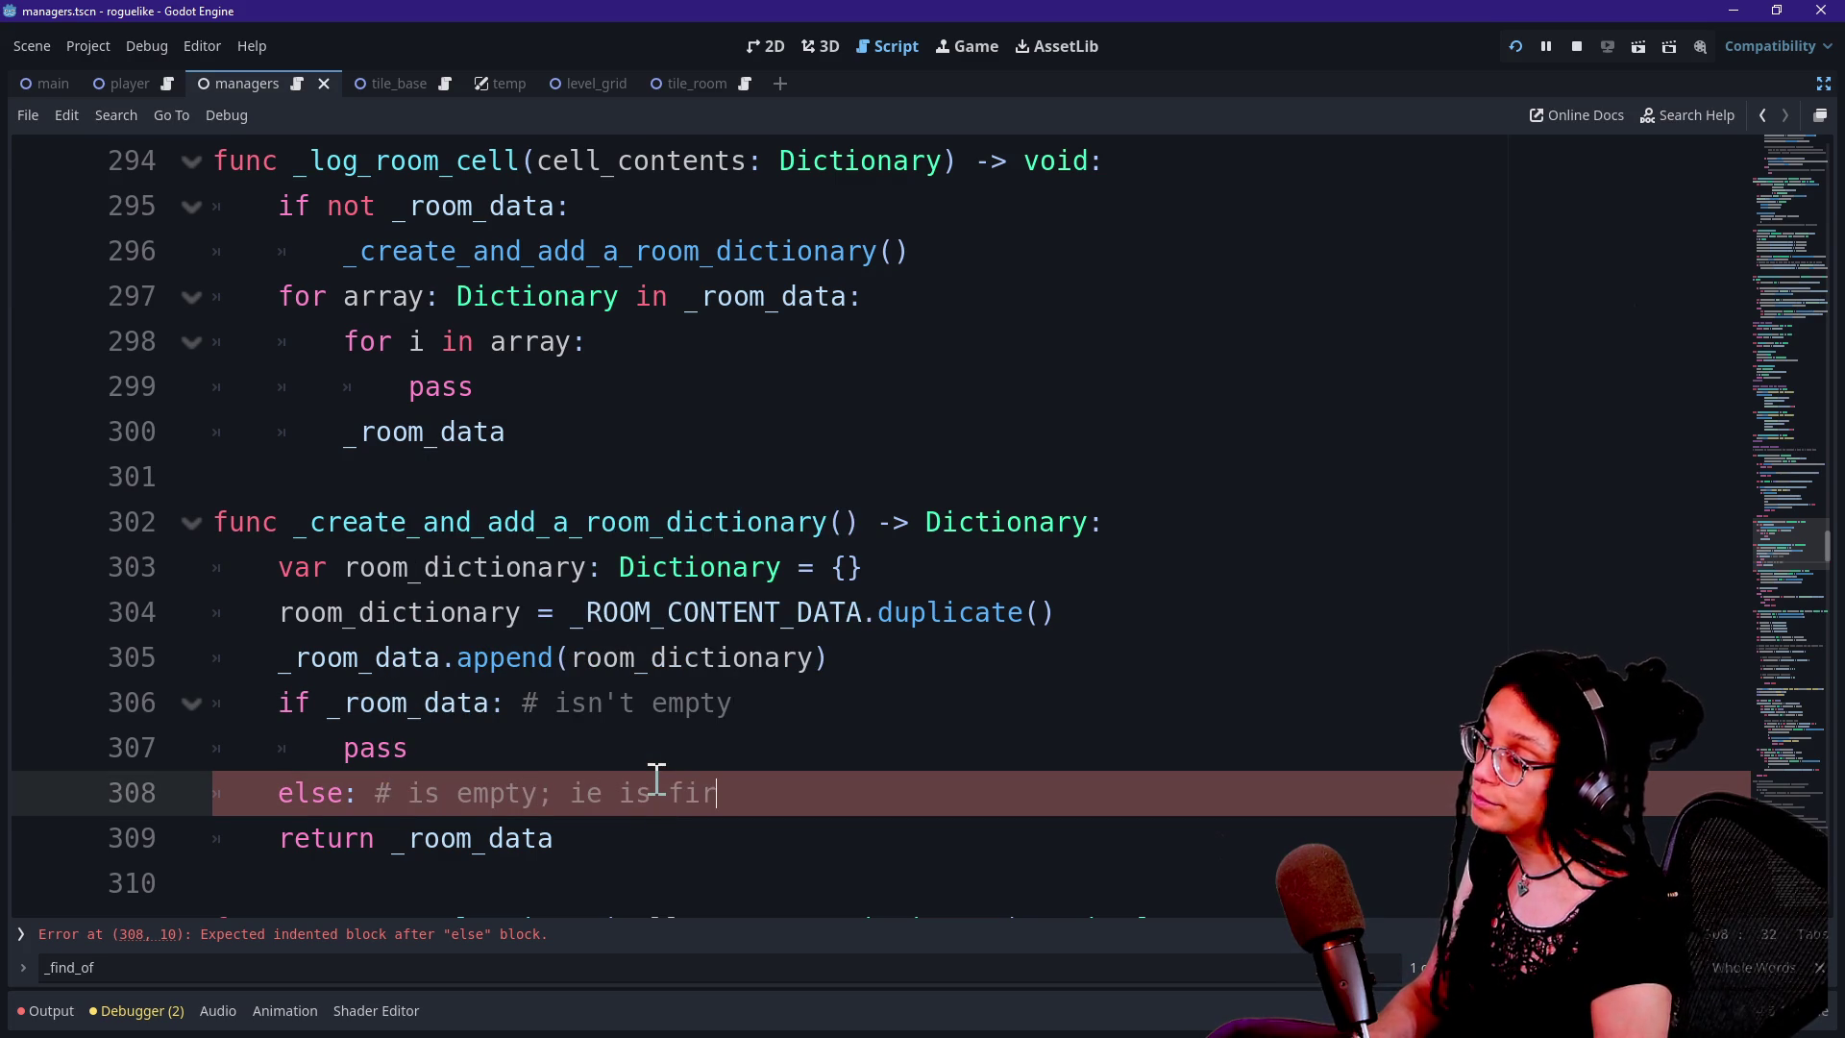
pyautogui.click(656, 780)
pyautogui.press('BackSpace')
pyautogui.press('BackSpace')
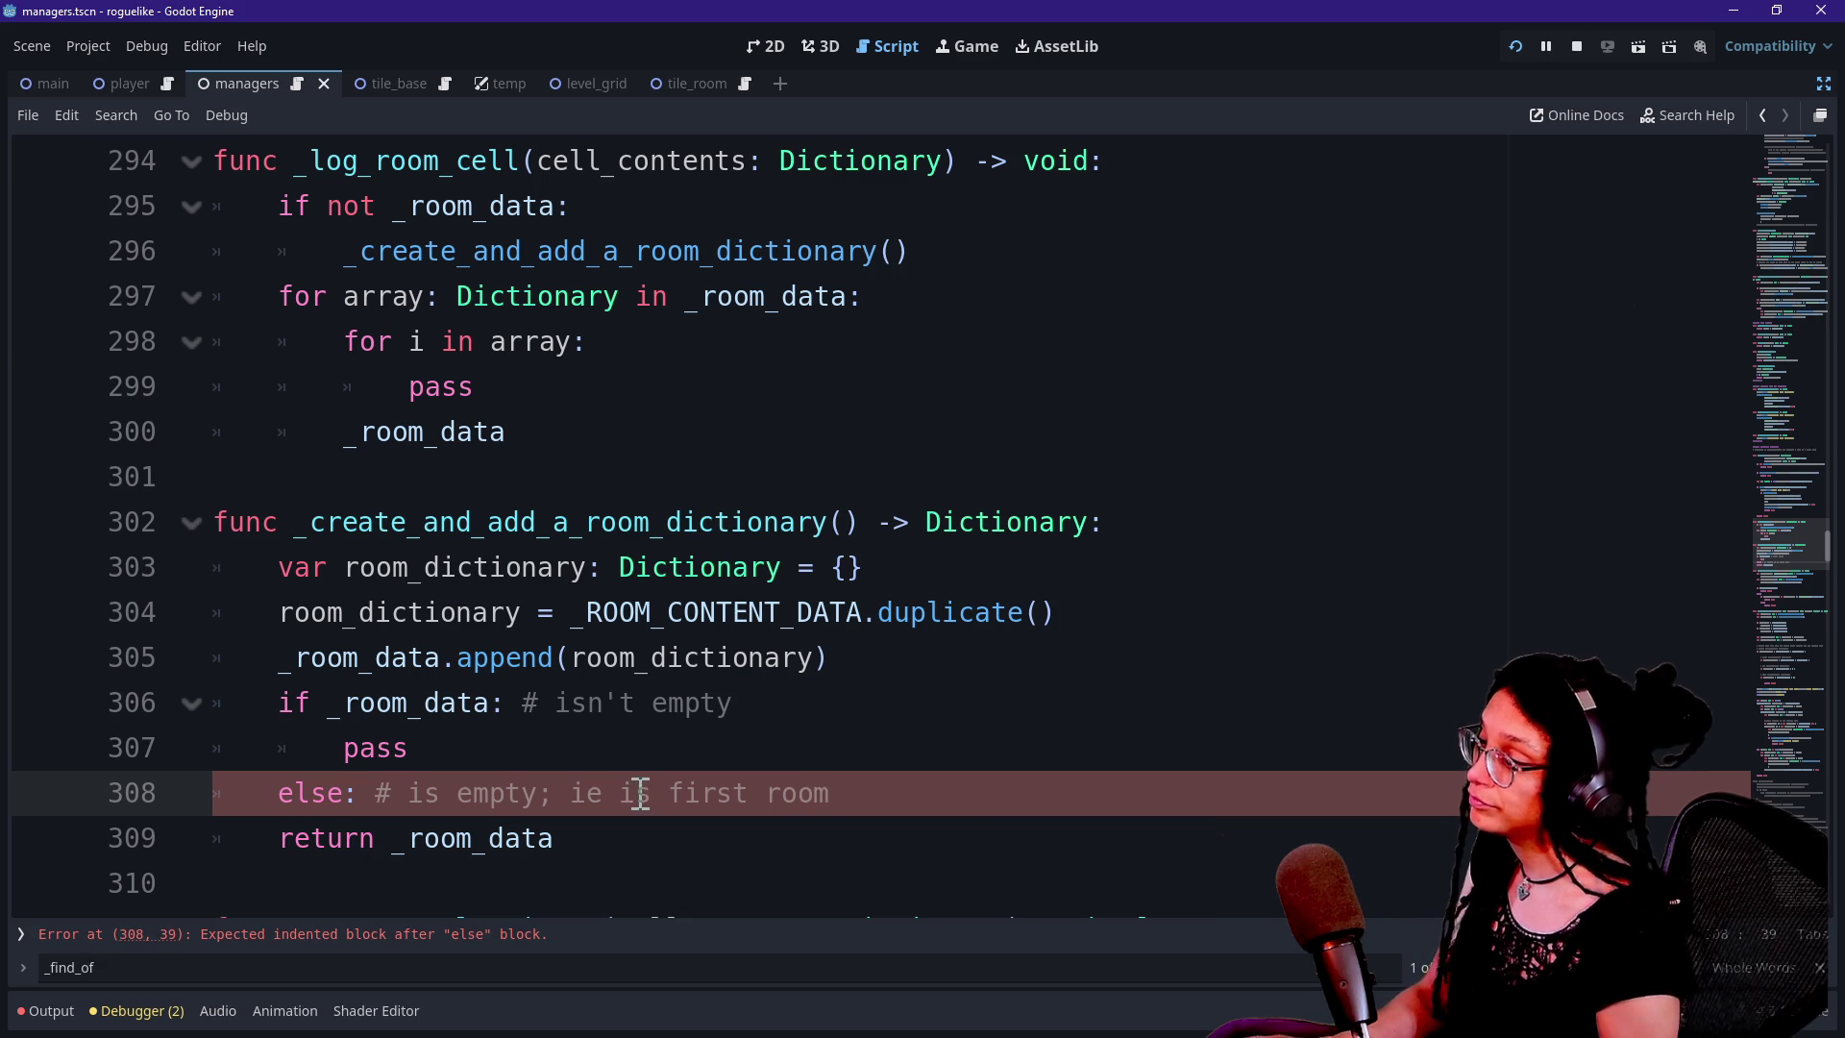
pyautogui.write('create')
# Fix a typo in the else comment and add an indented line under else
pyautogui.click(875, 615)
pyautogui.scroll(-1, 875, 615)
pyautogui.click(898, 612)
pyautogui.click(947, 678)
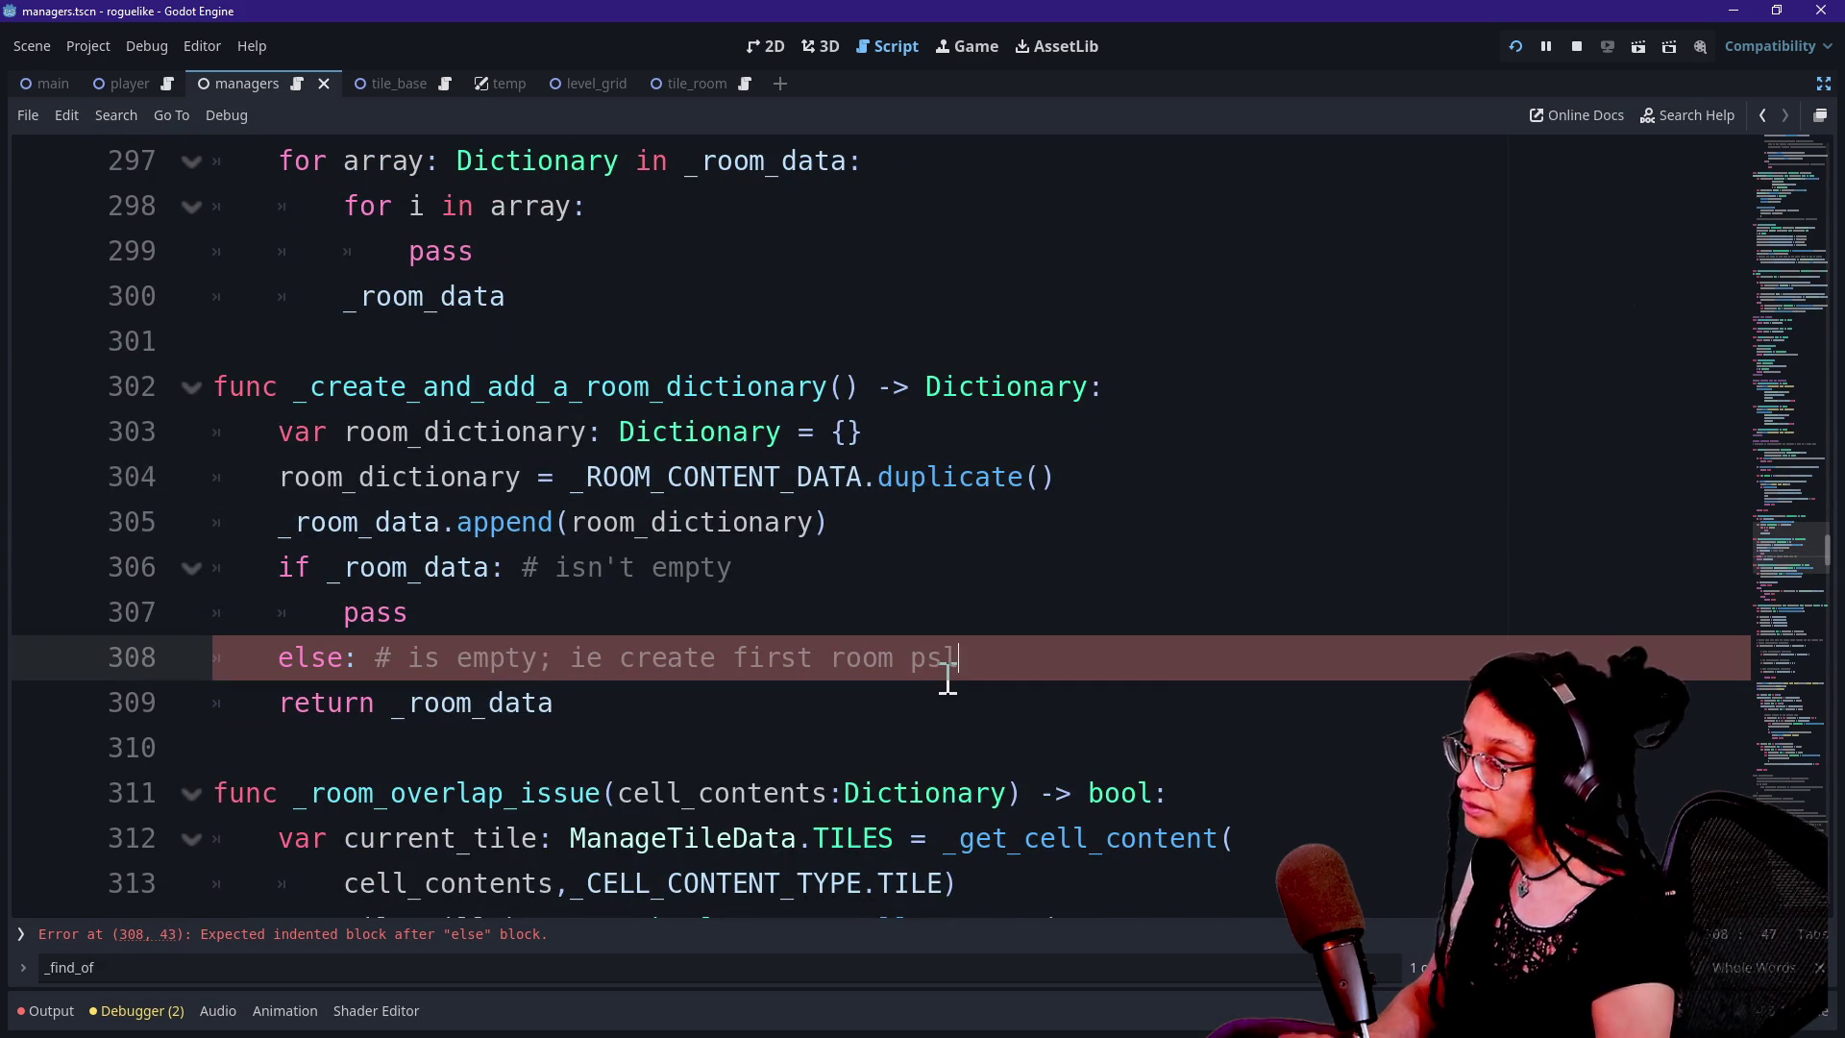
pyautogui.press('BackSpace')
pyautogui.write('ls')
pyautogui.press('Return')
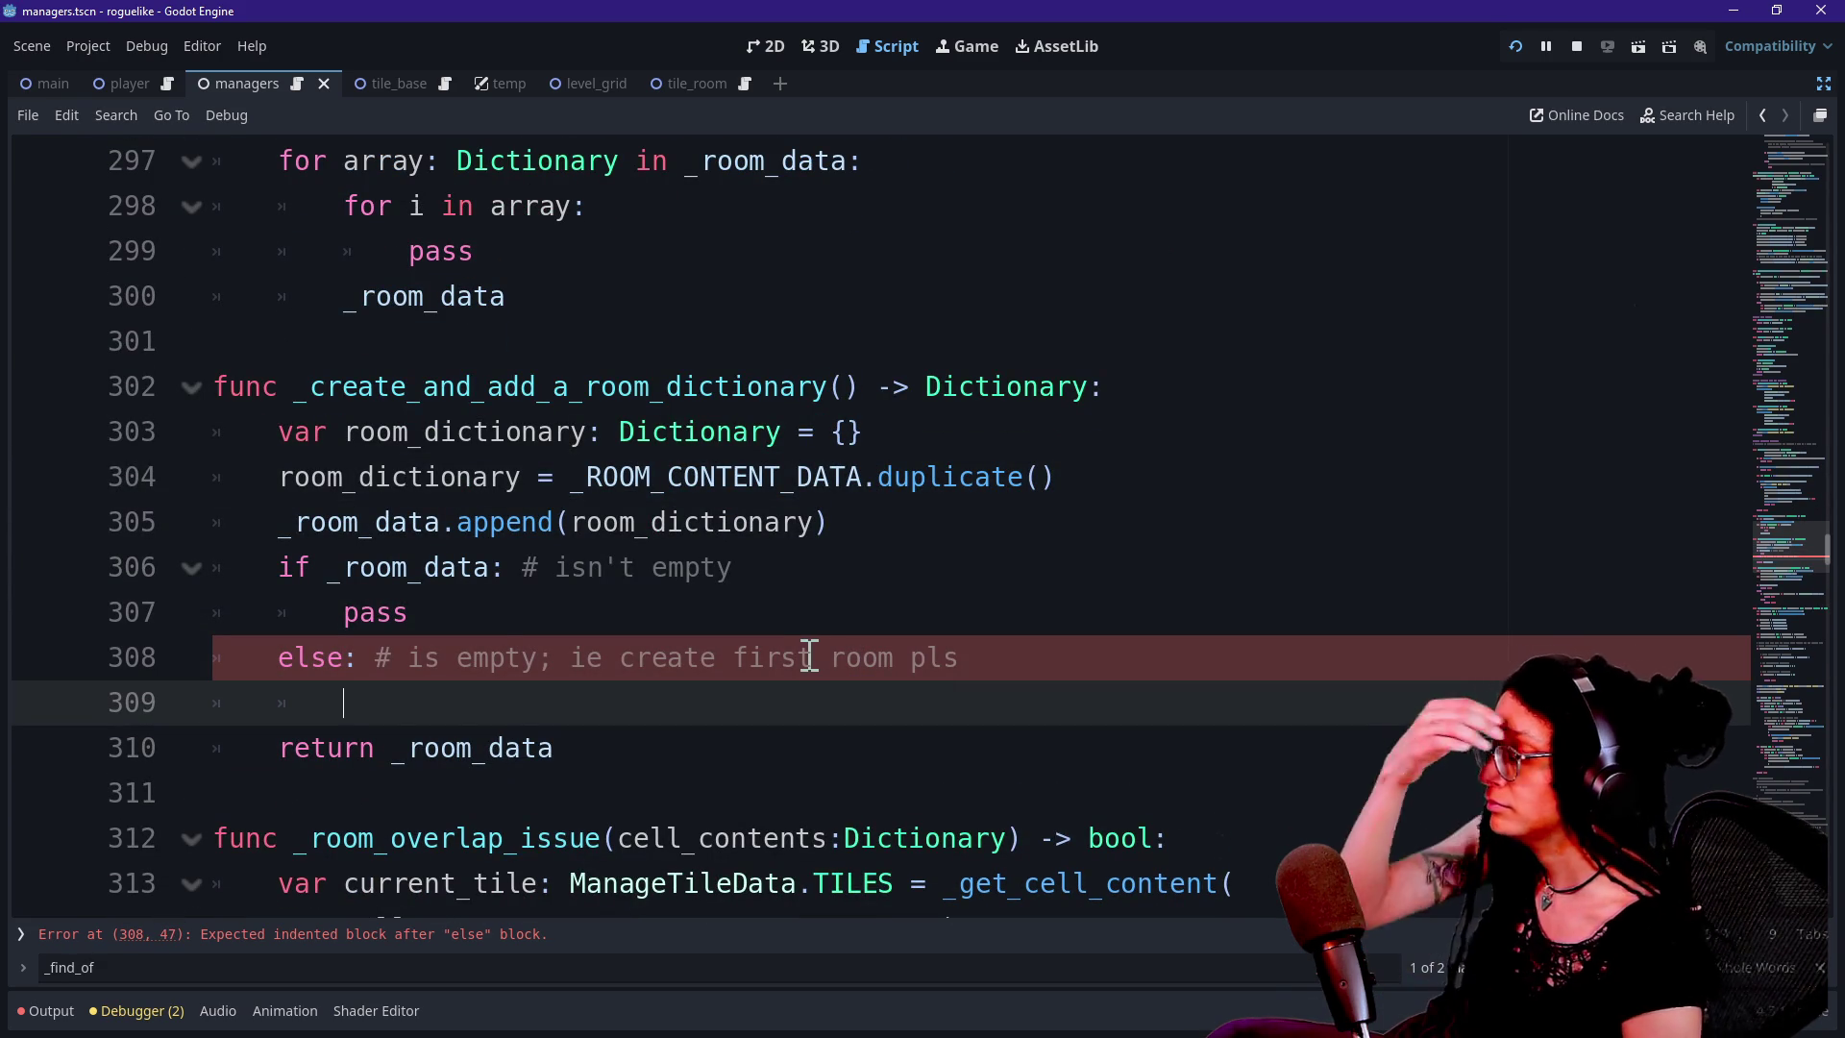
# Delete the whole else block below pass on line 307
pyautogui.rightClick(812, 656)
pyautogui.press('Escape')
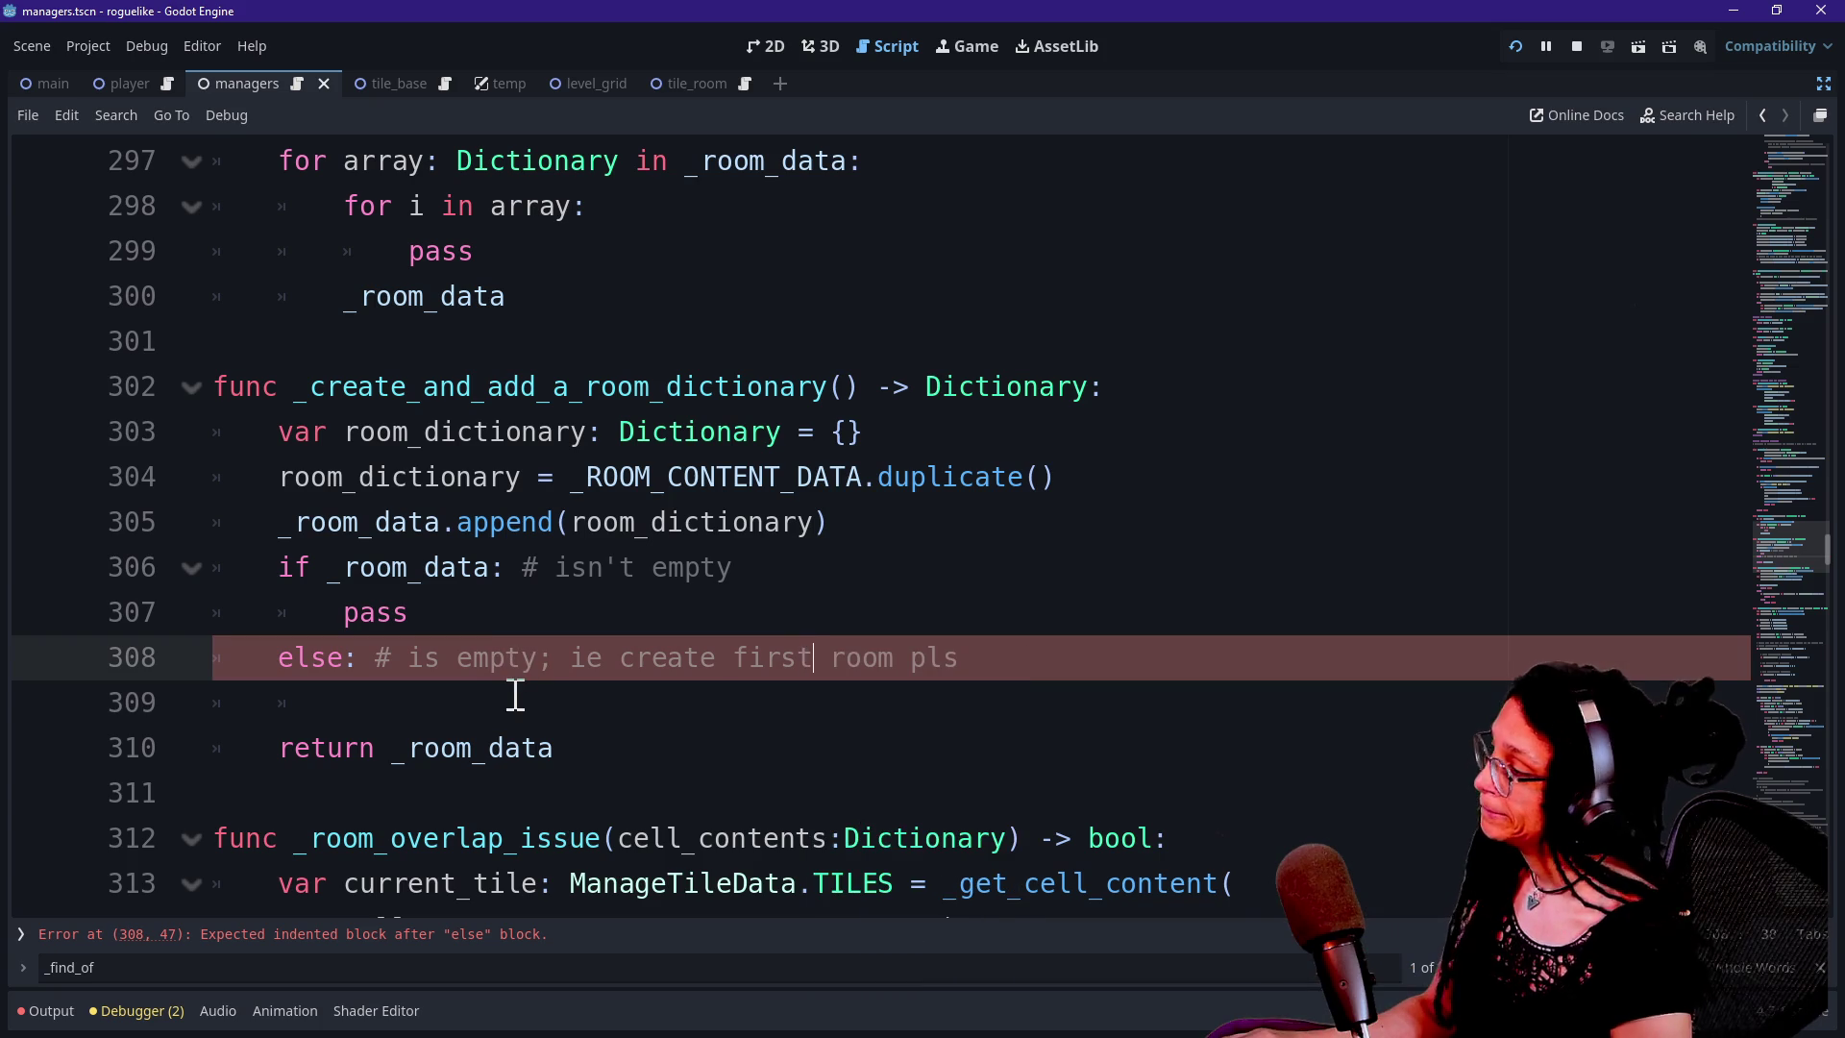
pyautogui.click(812, 699)
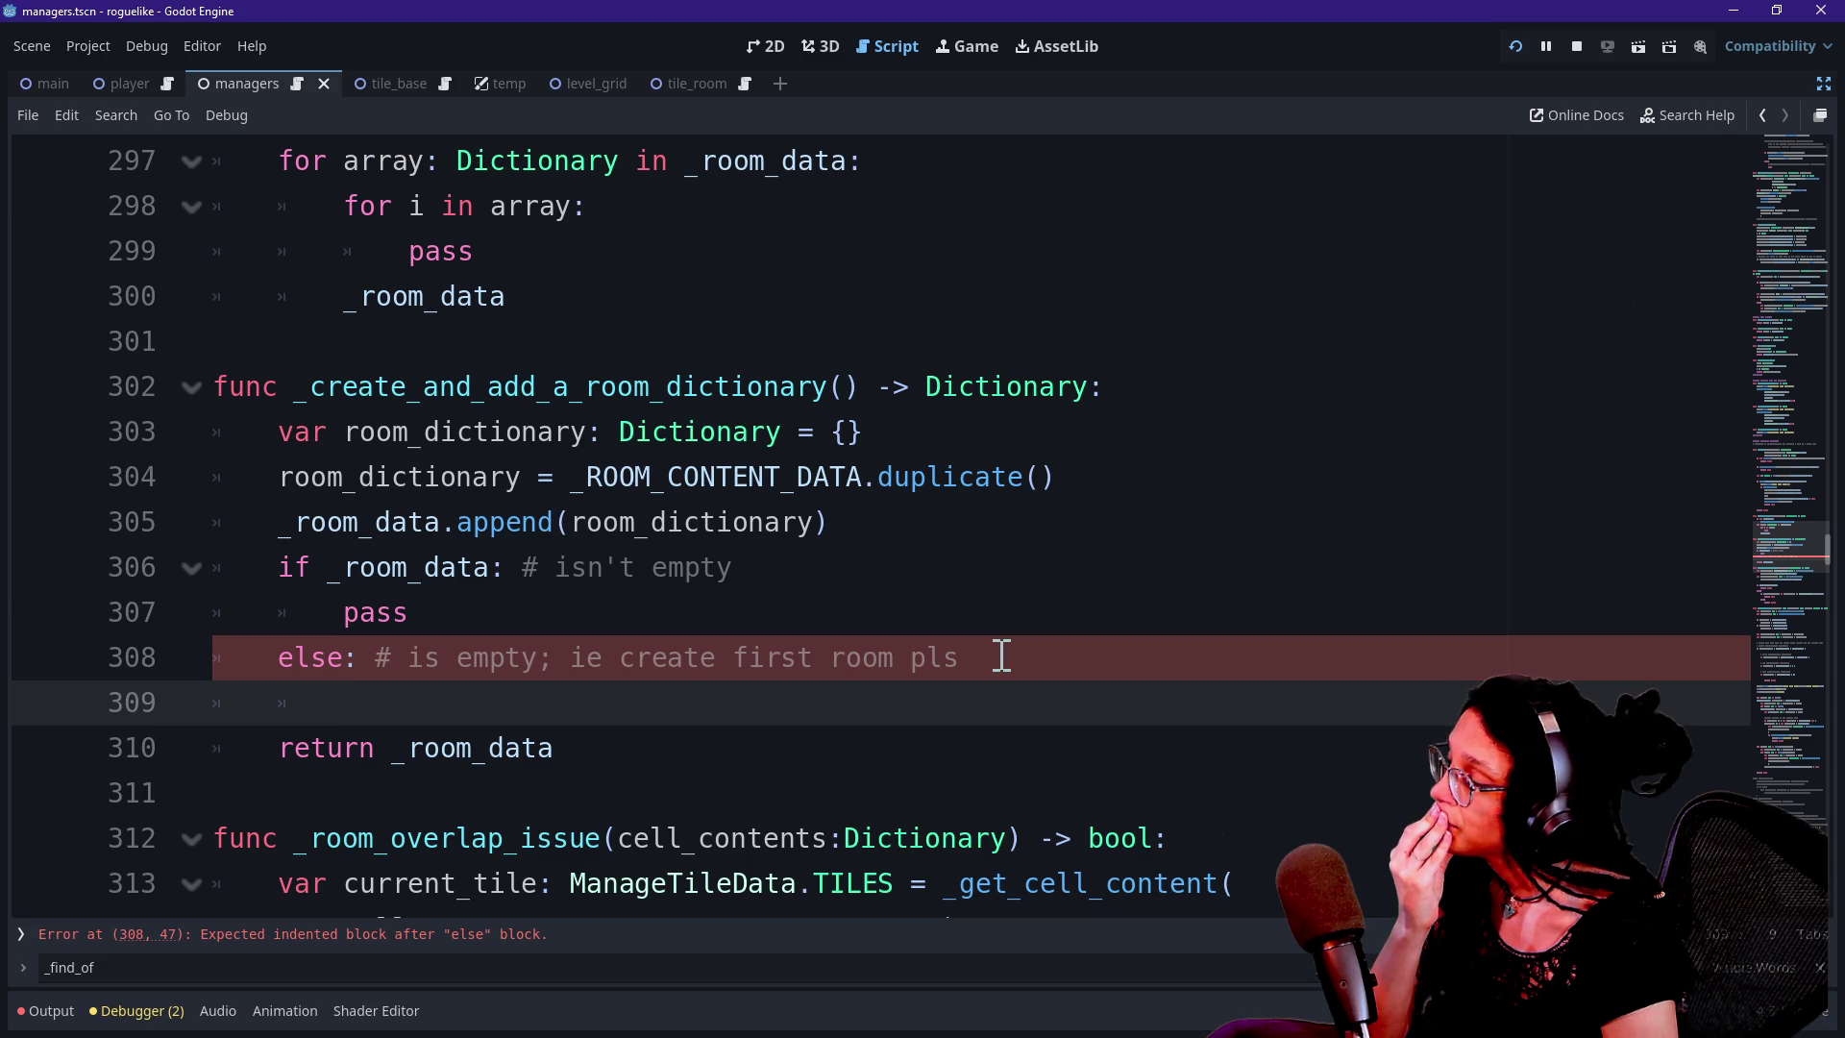
pyautogui.click(952, 611)
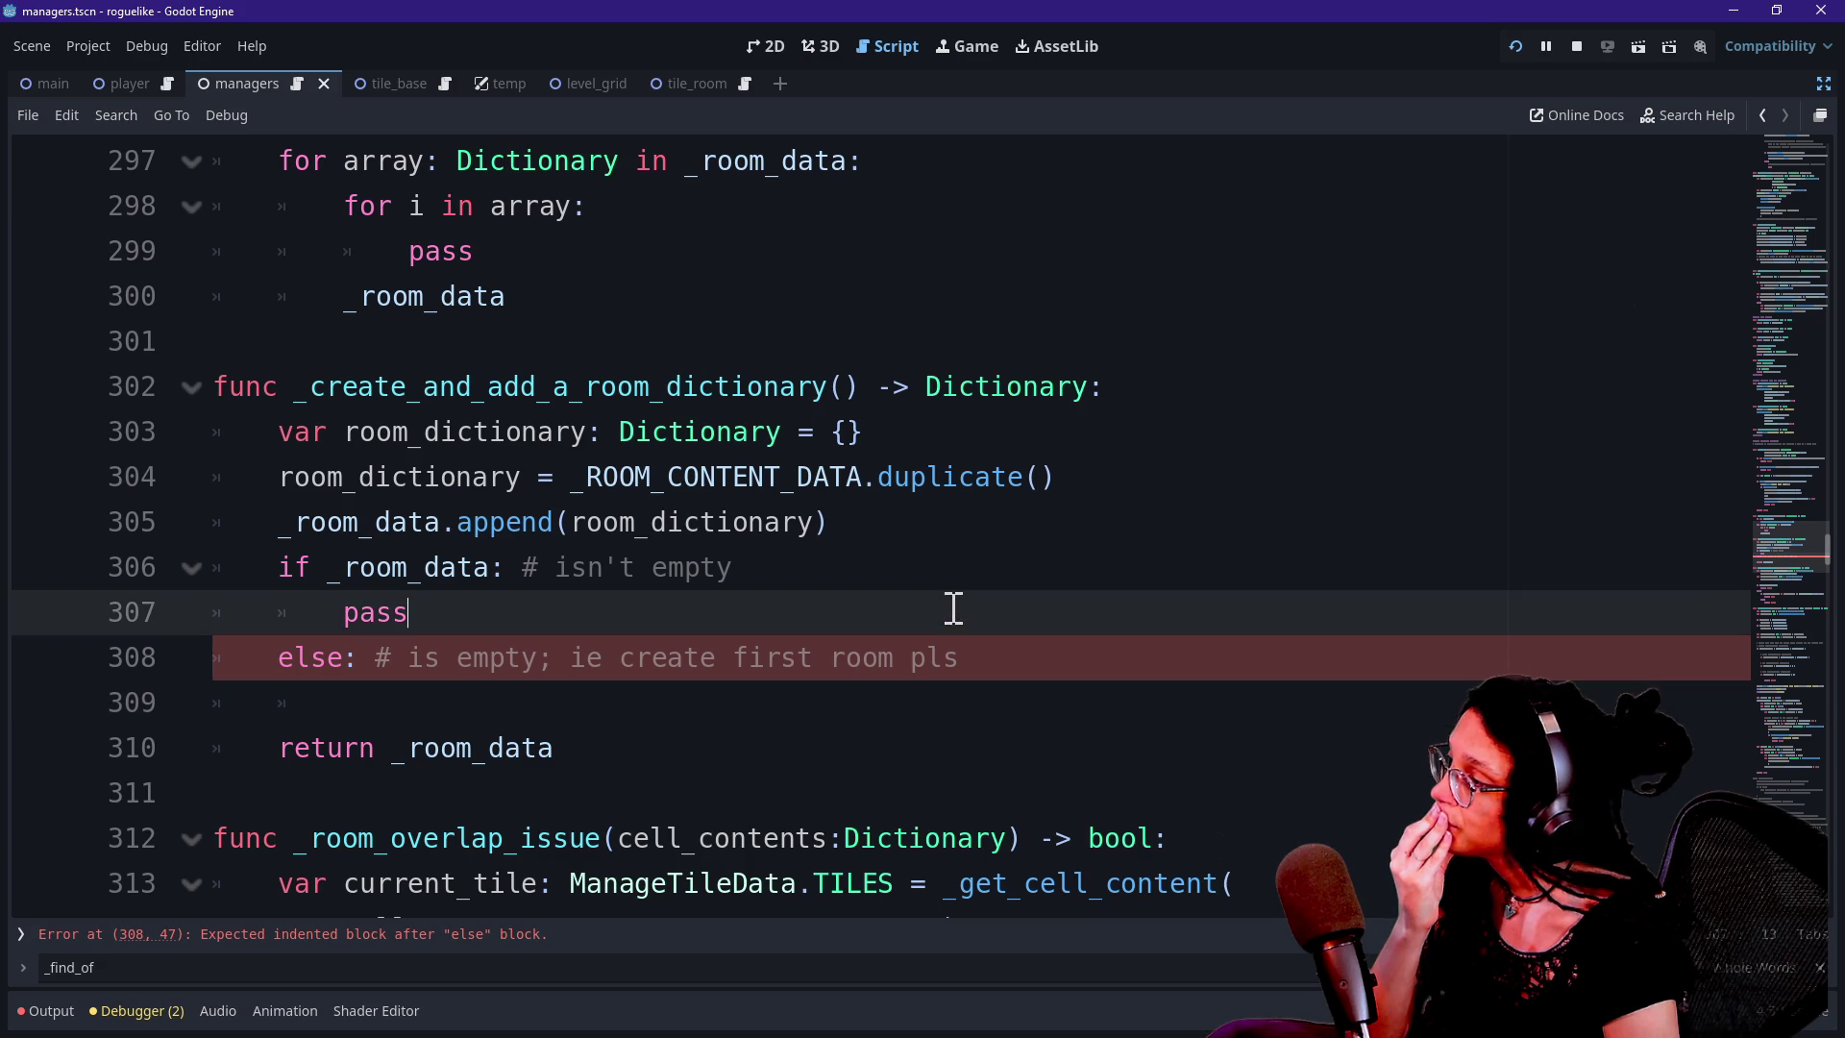
pyautogui.moveTo(843, 714)
pyautogui.mouseDown()
pyautogui.moveTo(829, 696)
pyautogui.moveTo(865, 606)
pyautogui.mouseUp()
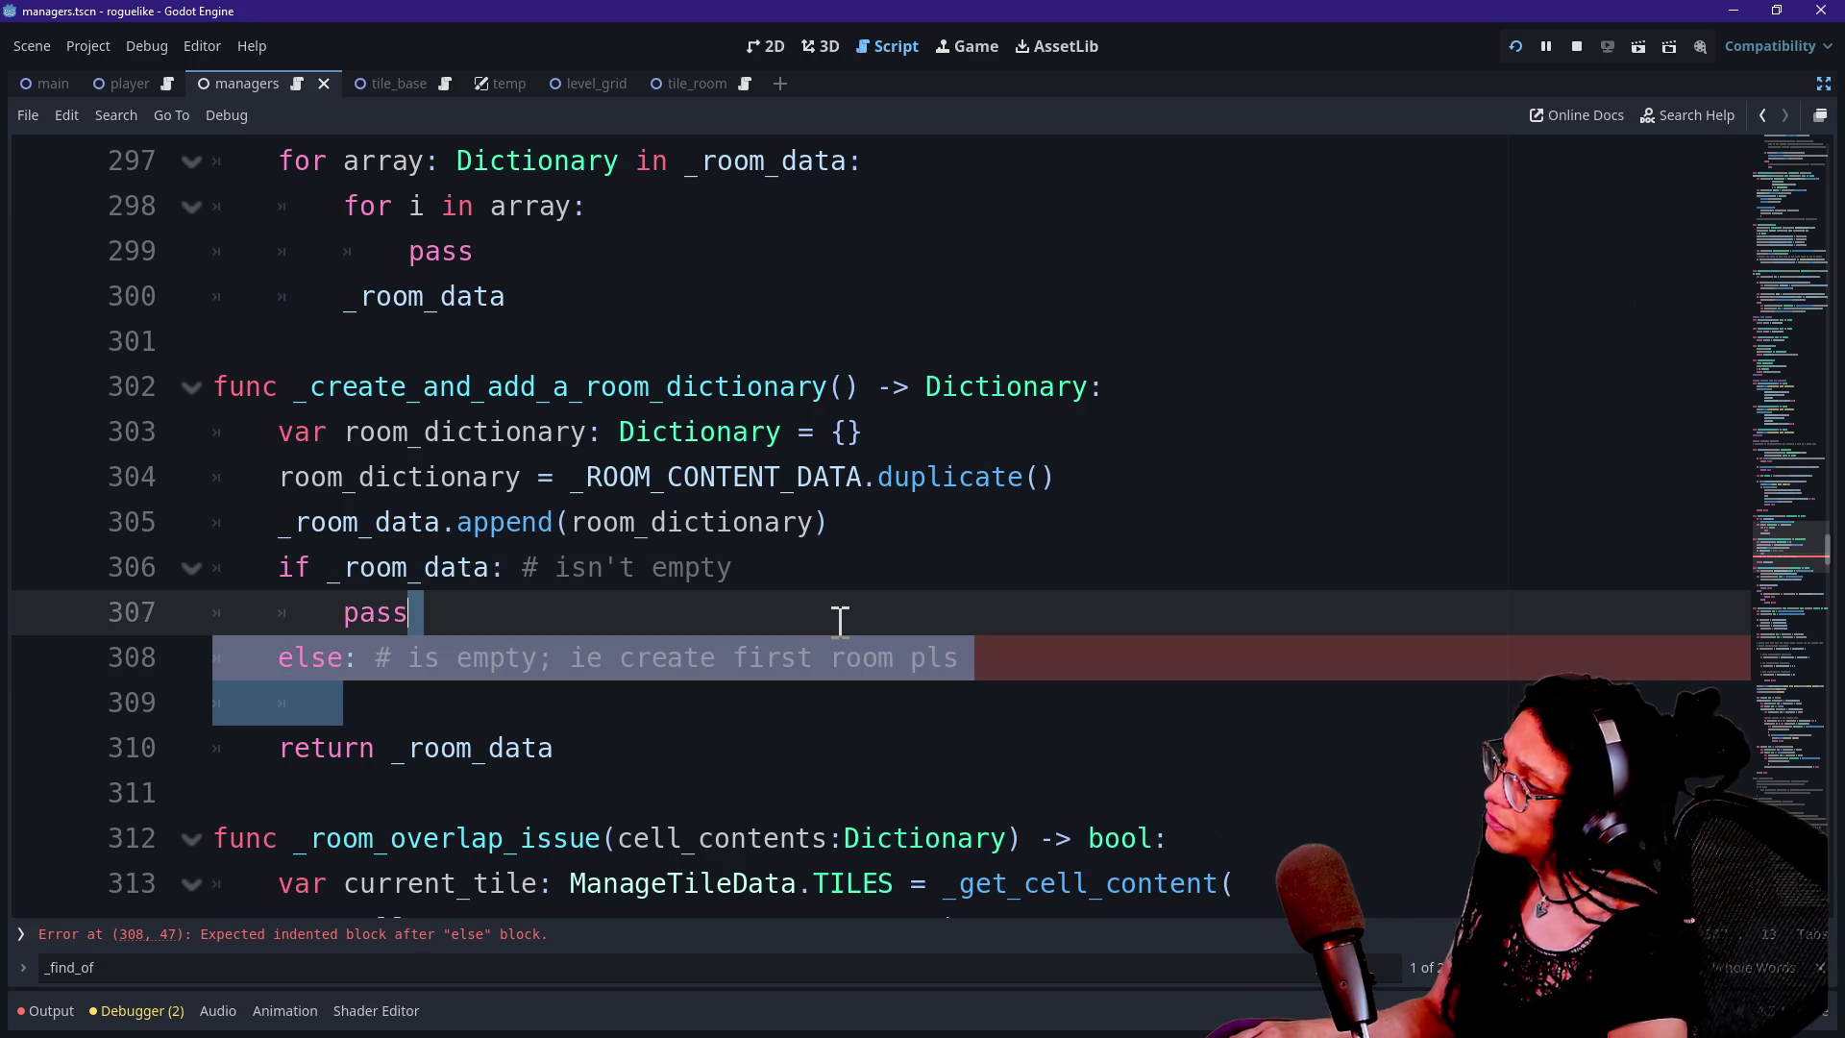
pyautogui.press('BackSpace')
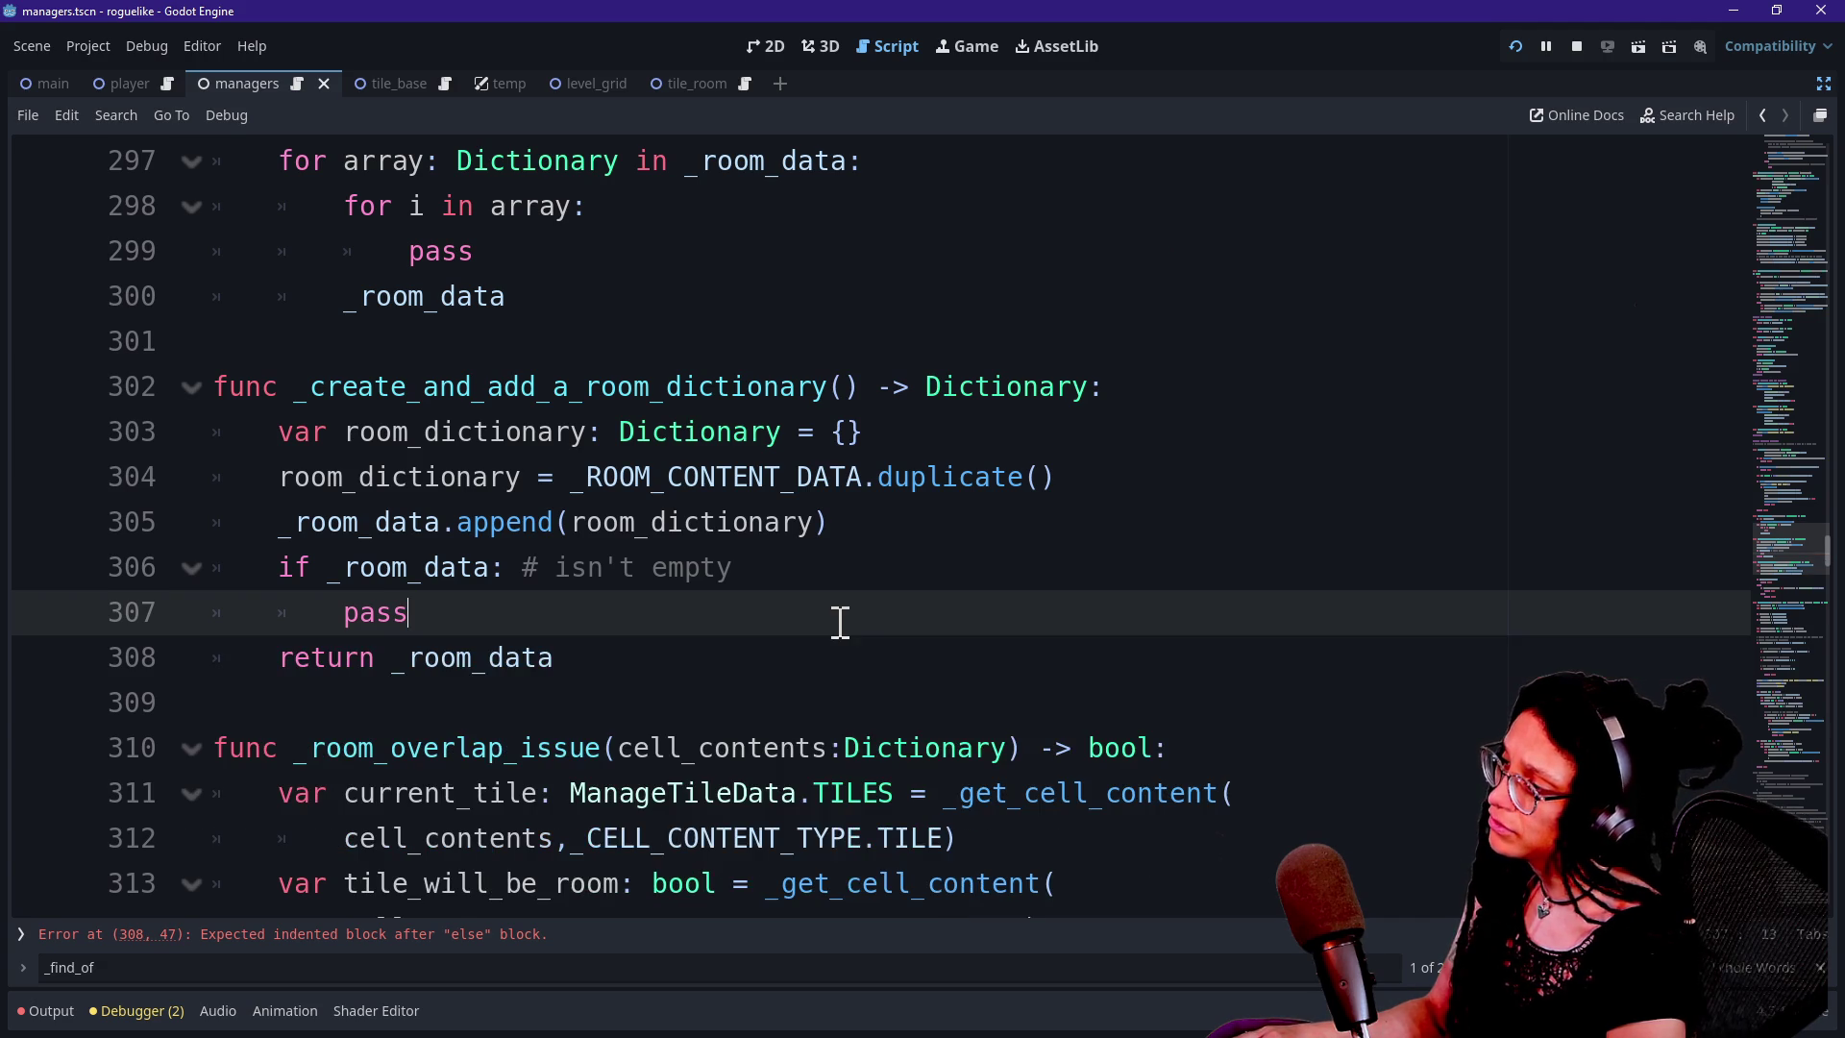
# Restore the deleted else block and replace pass with 'for room: Dictionary in _room_data'
pyautogui.hotkey('ctrl', 'z')
pyautogui.click(556, 612)
pyautogui.press('BackSpace')
pyautogui.press('BackSpace')
pyautogui.press('BackSpace')
pyautogui.write('for ')
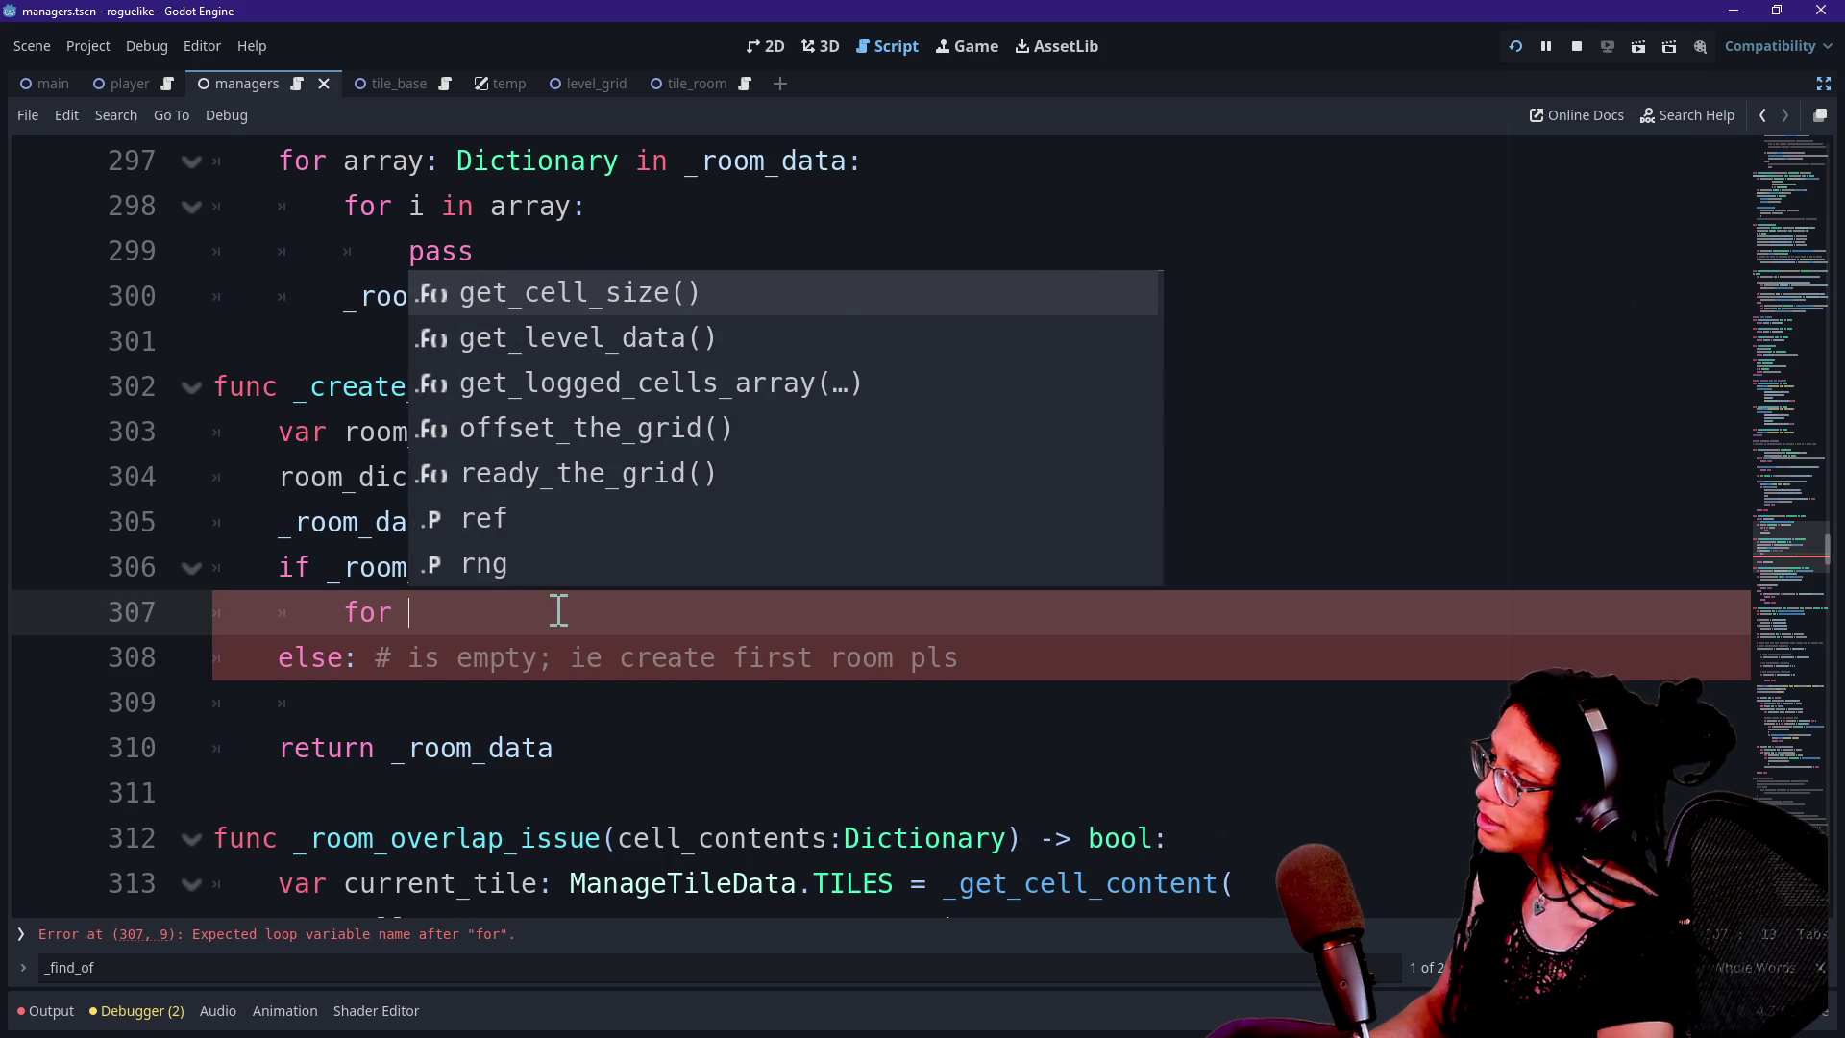
pyautogui.write('ro')
pyautogui.press('BackSpace')
pyautogui.write('room')
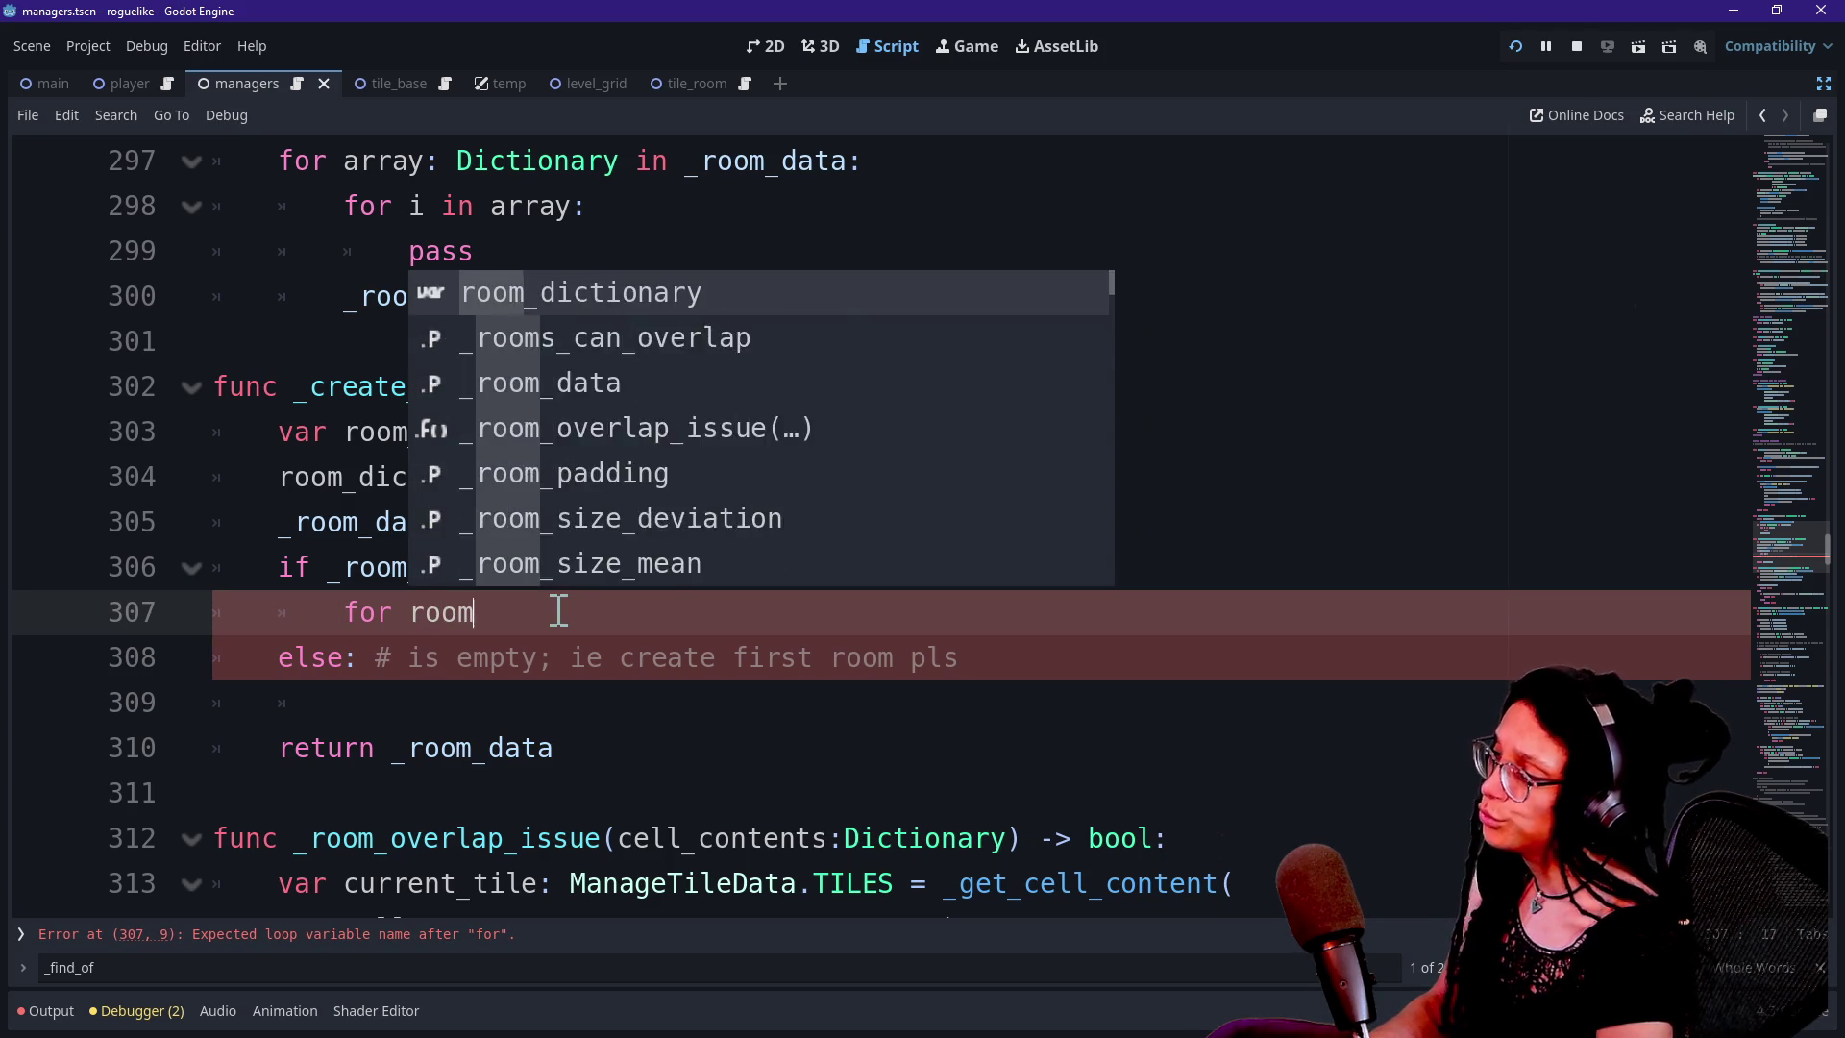
pyautogui.write(': Dicgion')
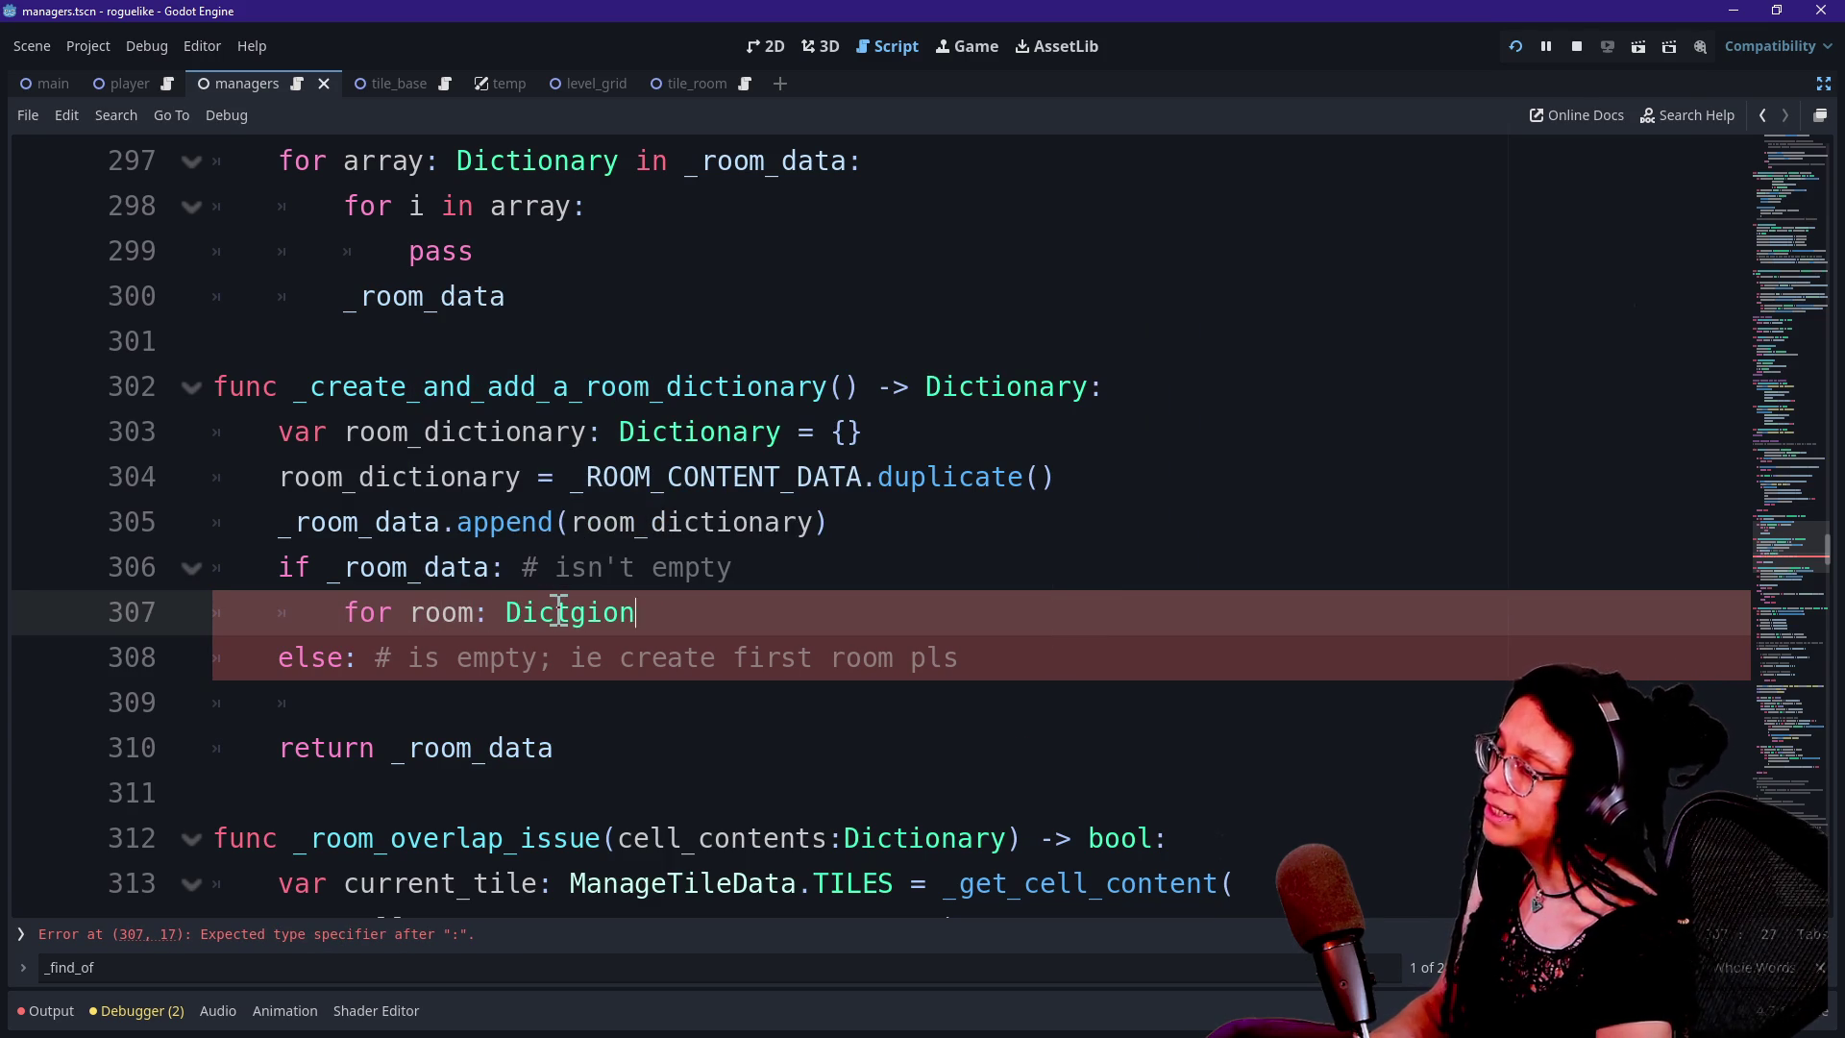
pyautogui.press('BackSpace')
pyautogui.press('BackSpace')
pyautogui.press('BackSpace')
pyautogui.write('tionary in')
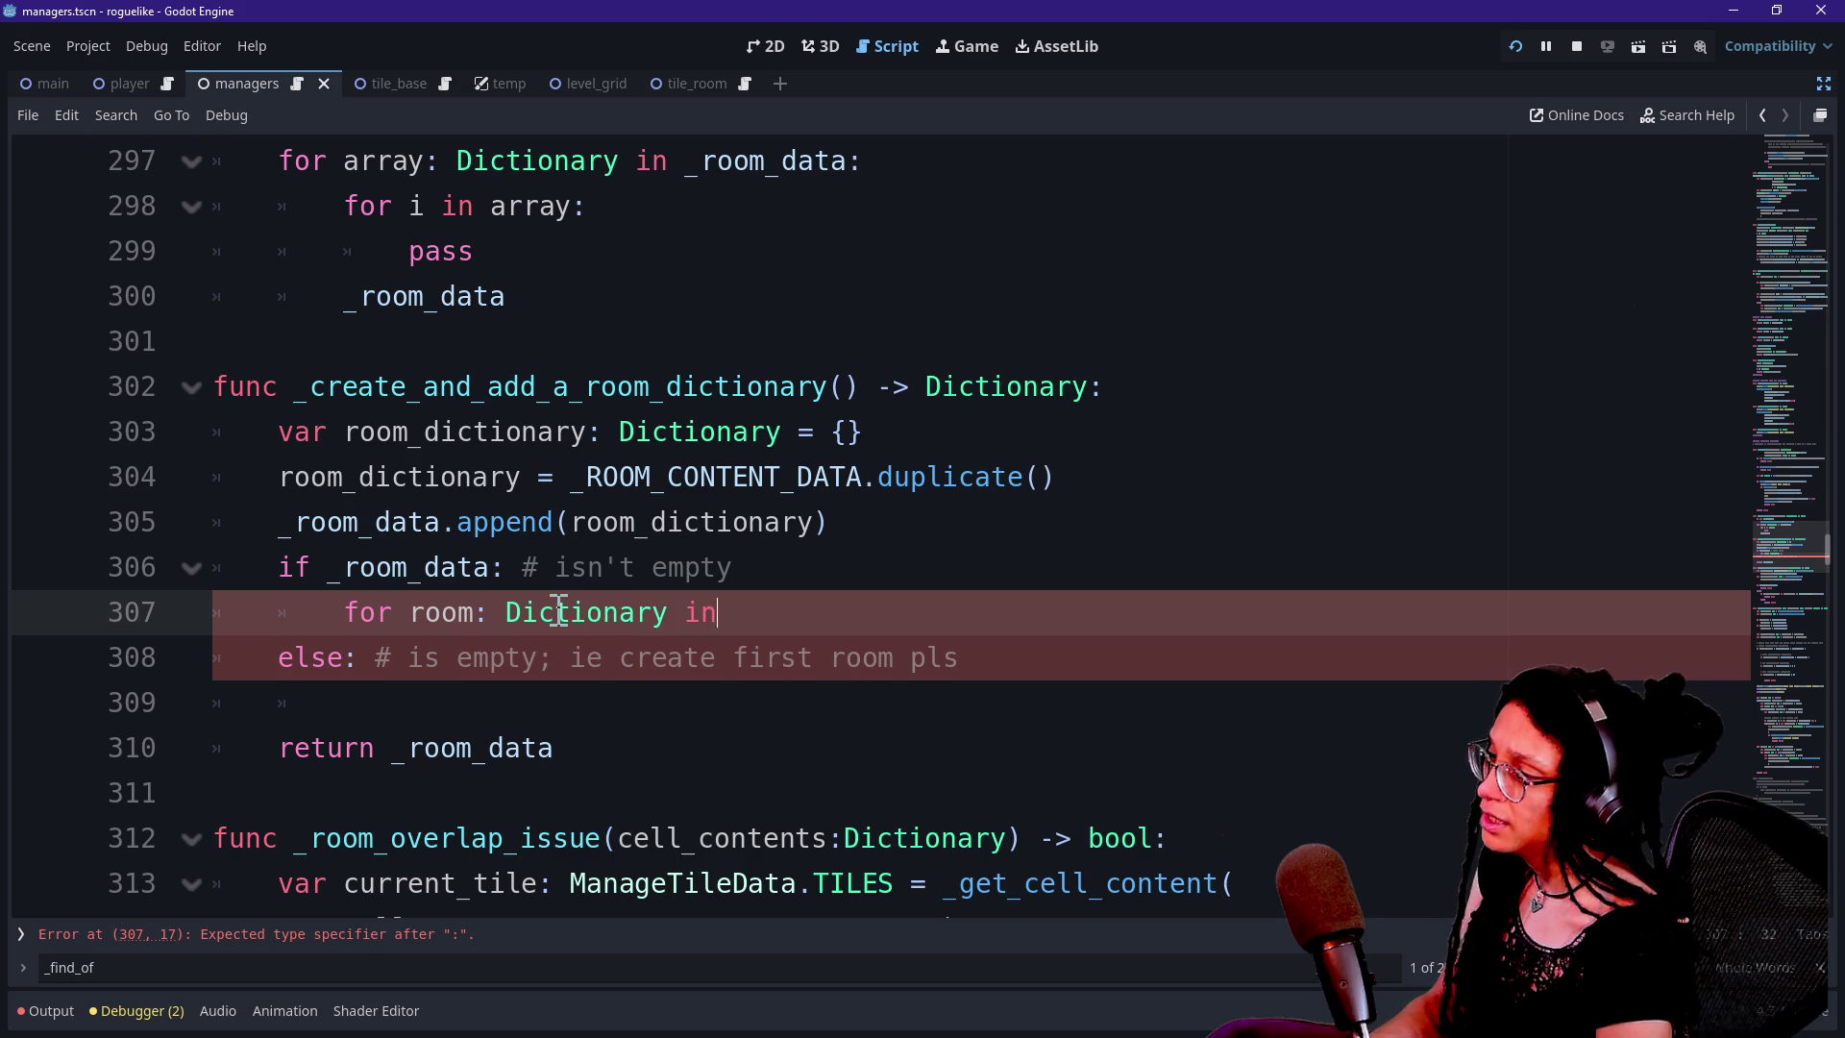
pyautogui.press('BackSpace')
pyautogui.press('BackSpace')
pyautogui.press('BackSpace')
pyautogui.write('_room_data')
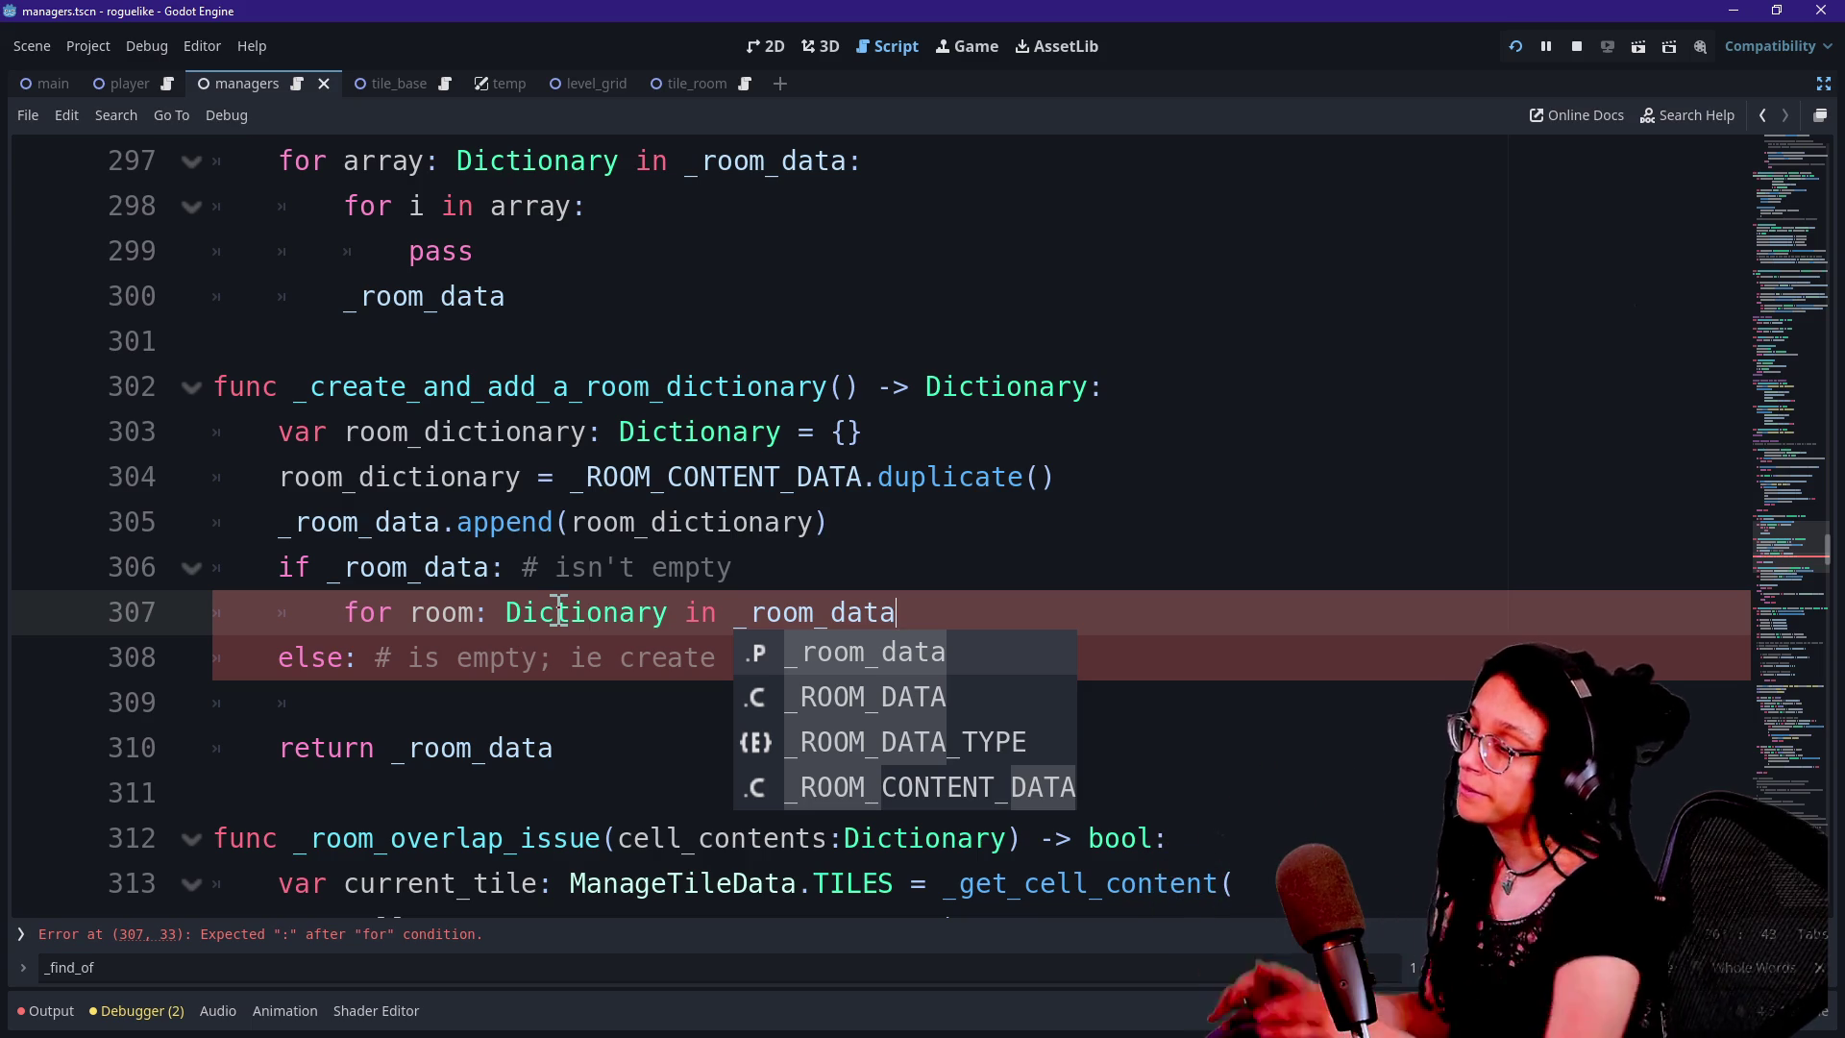
pyautogui.press('Escape')
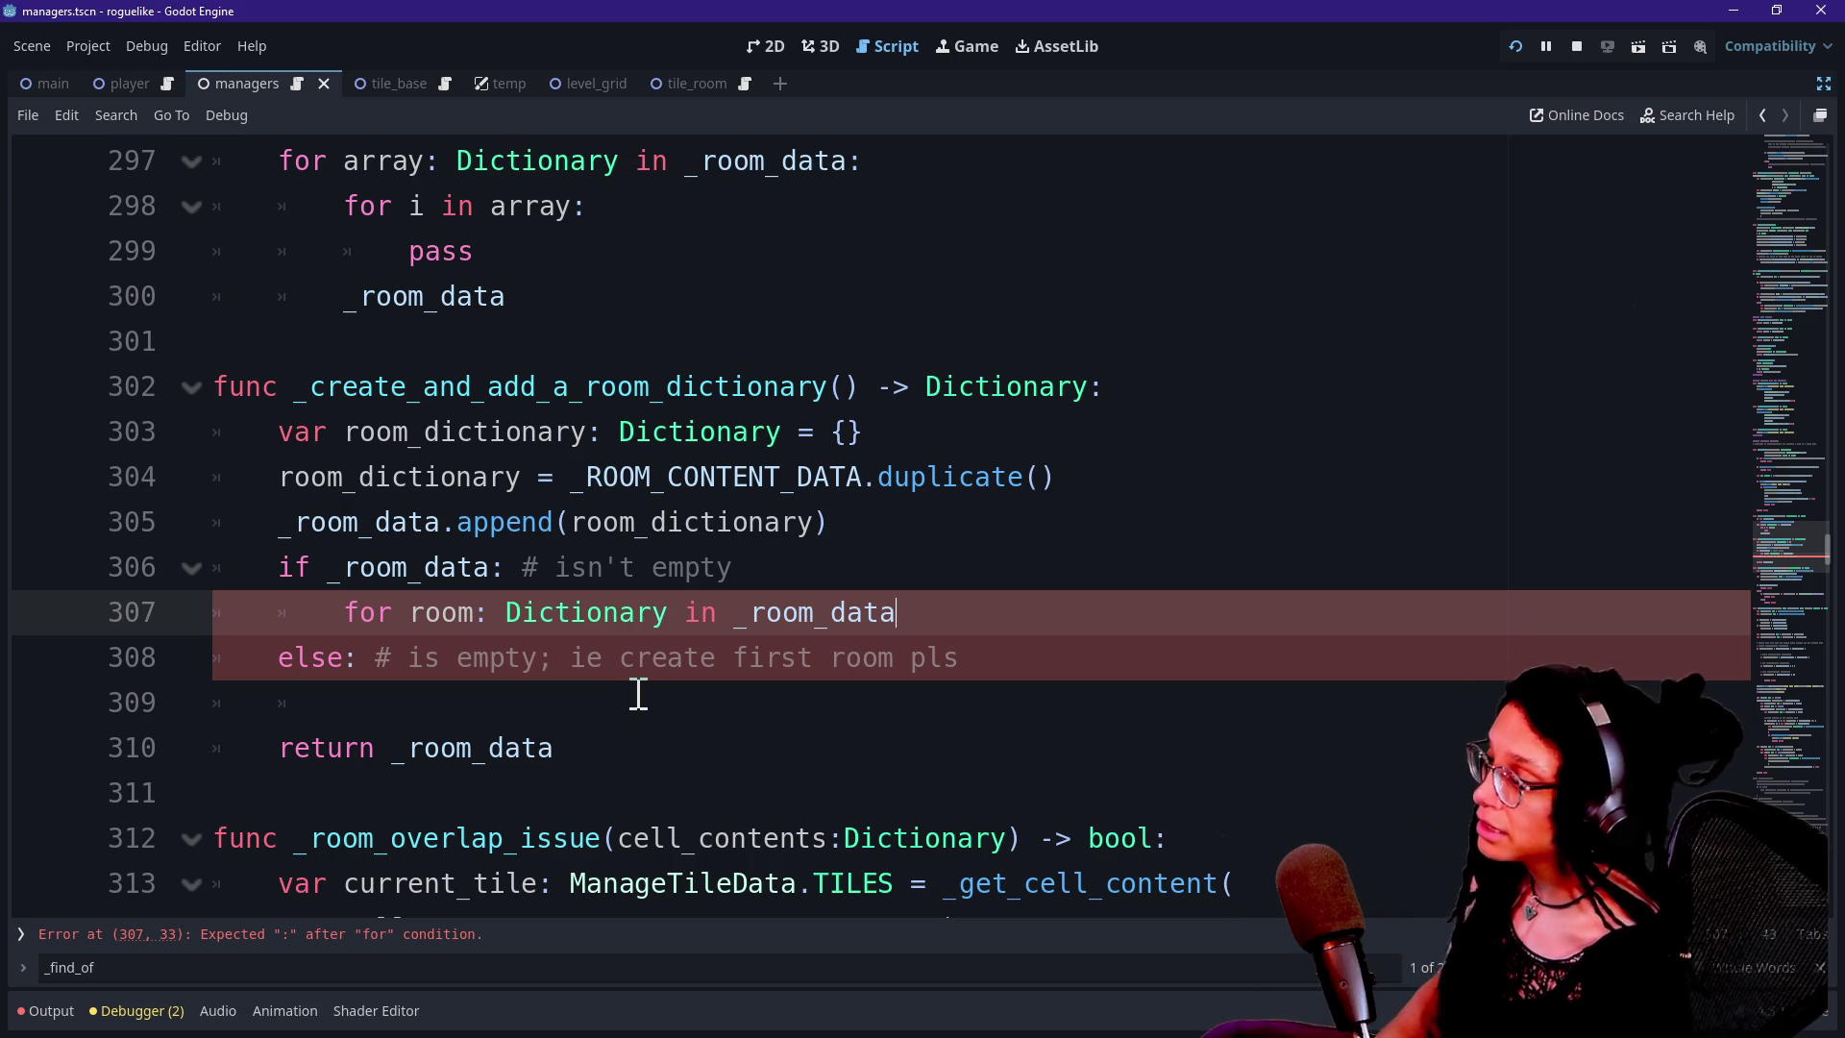
# Check the _room_data append and if condition on lines 305-306, then add an indented line inside the loop
pyautogui.click(362, 527)
pyautogui.click(890, 615)
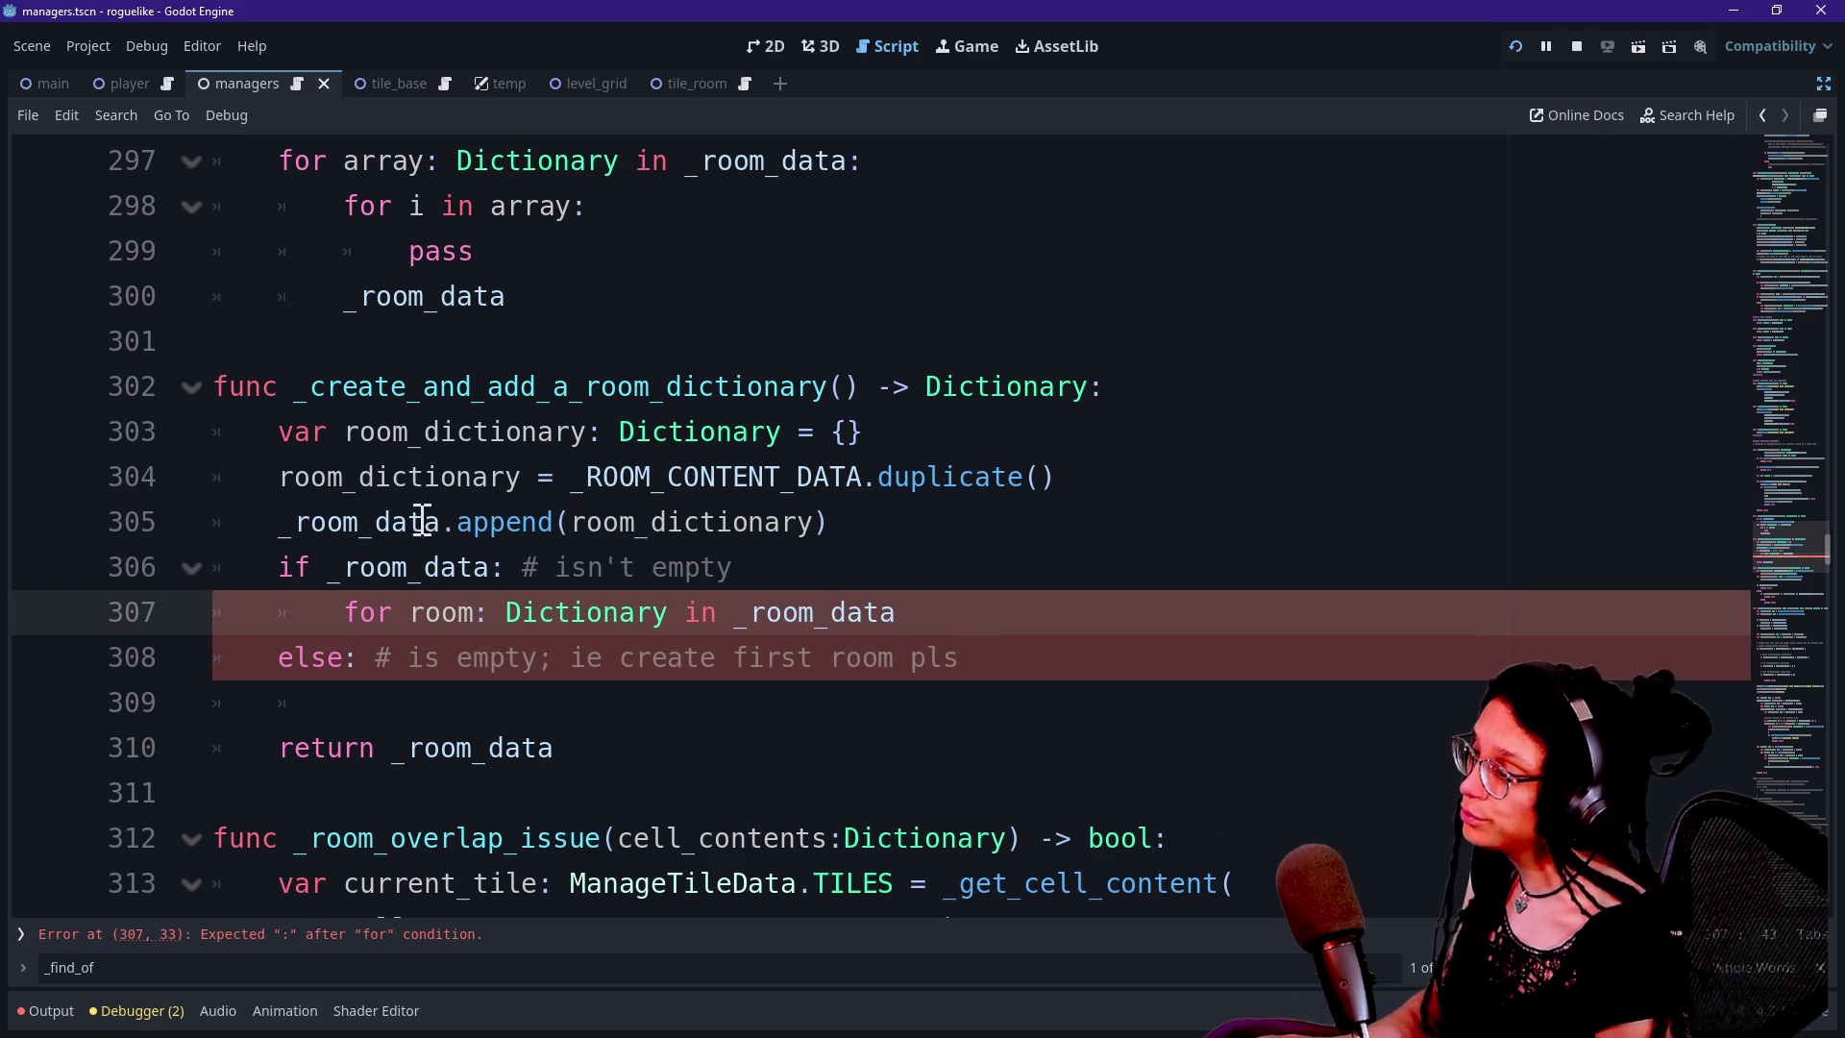
pyautogui.moveTo(279, 568); pyautogui.dragTo(795, 568)
pyautogui.click(797, 569)
pyautogui.click(1073, 618)
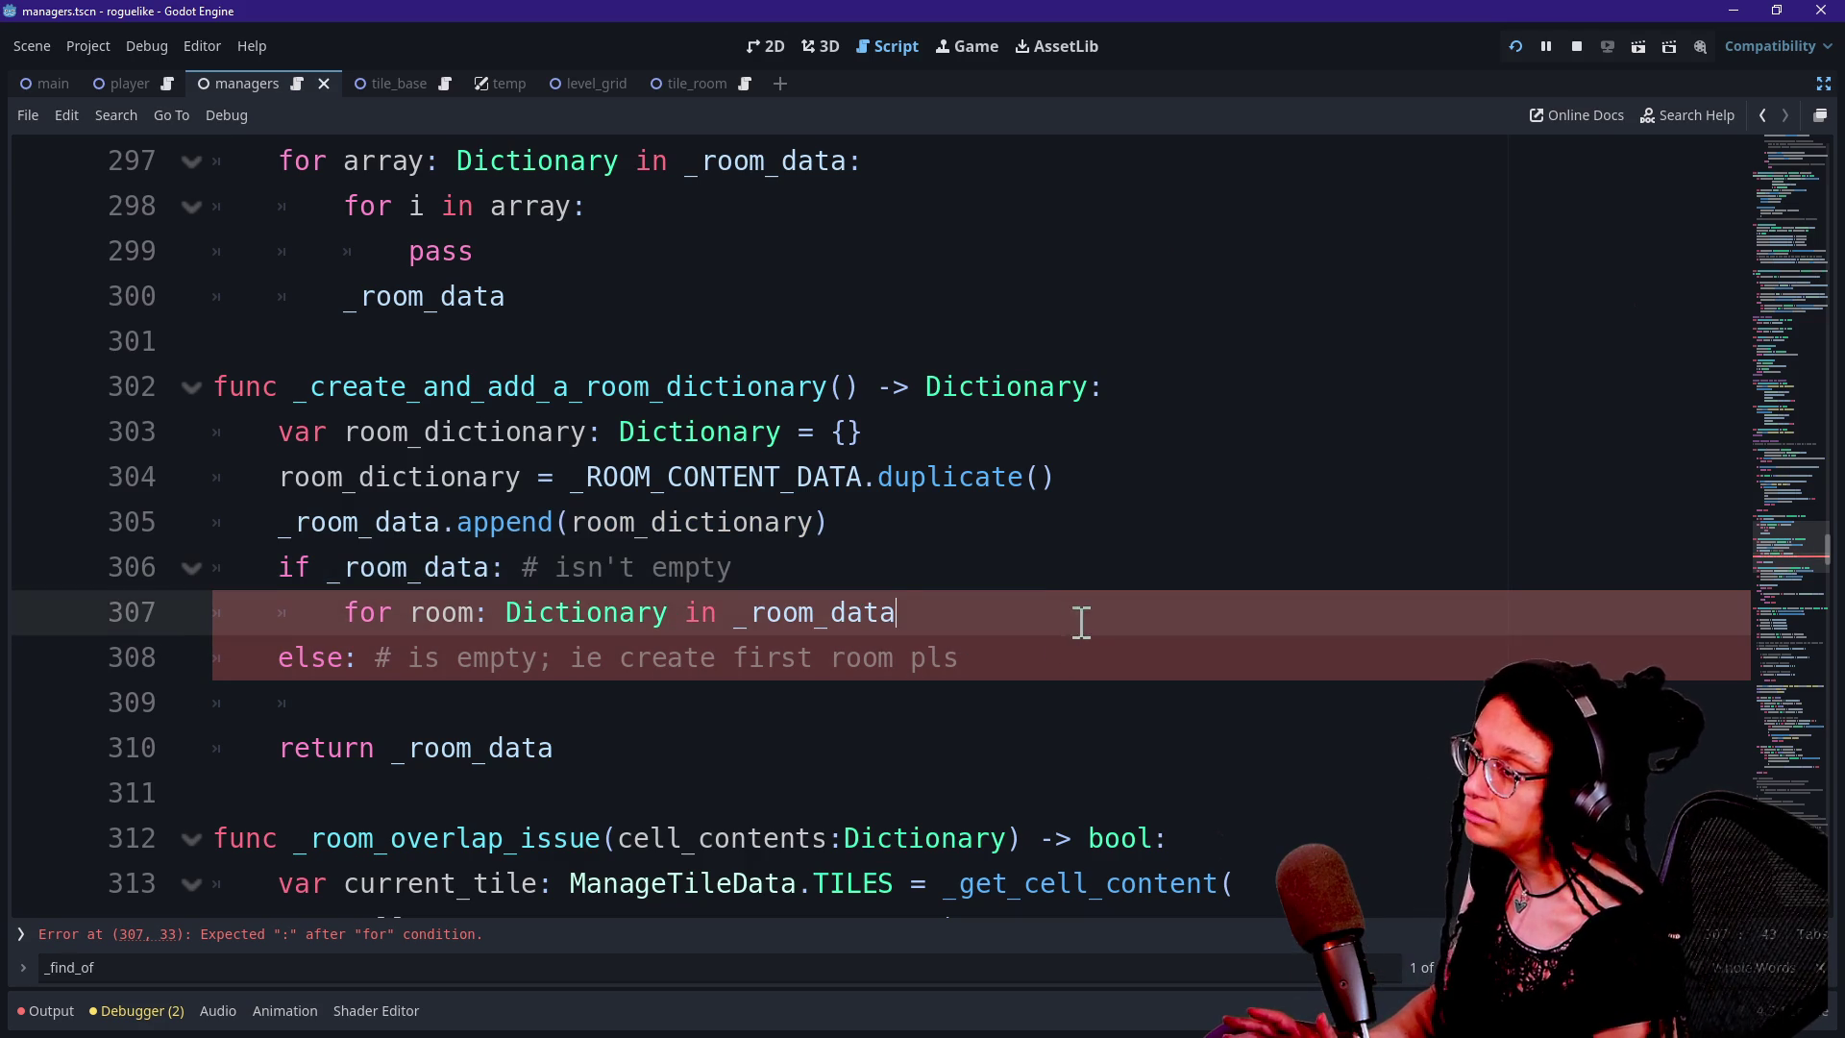
pyautogui.write('L')
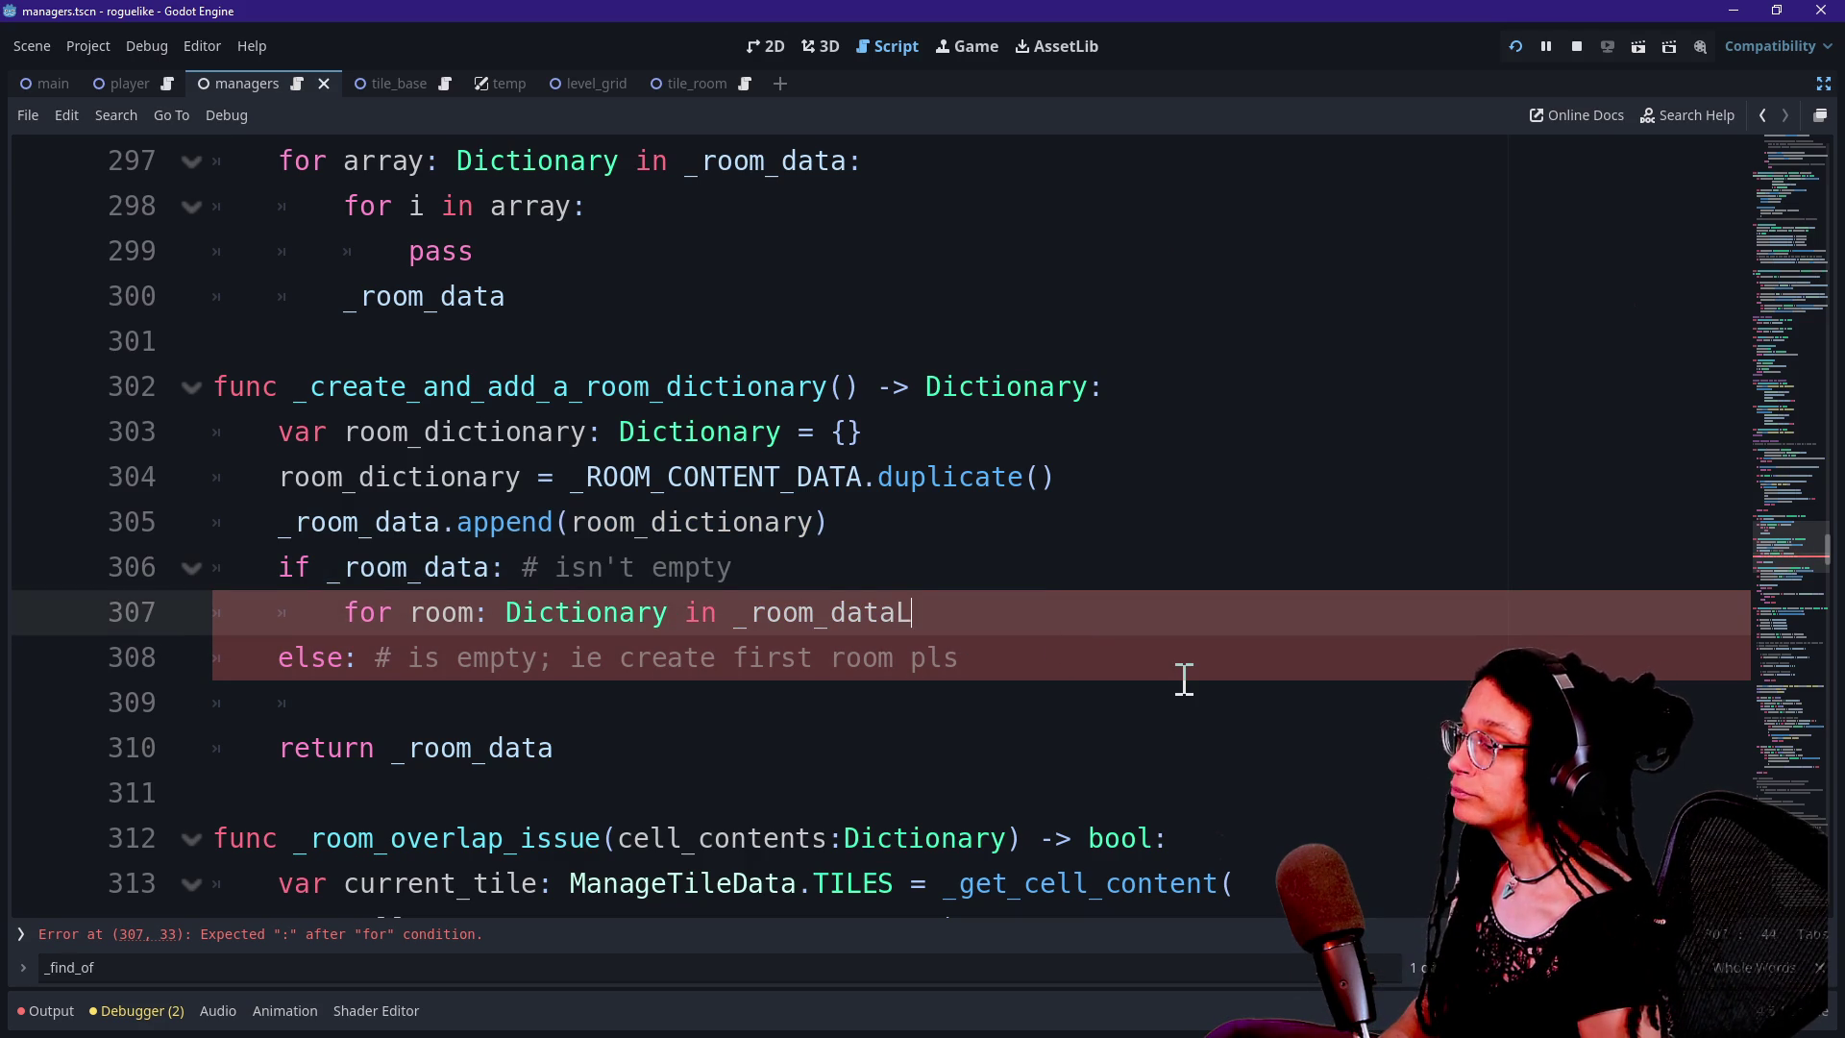
pyautogui.press('Return')
pyautogui.write('if')
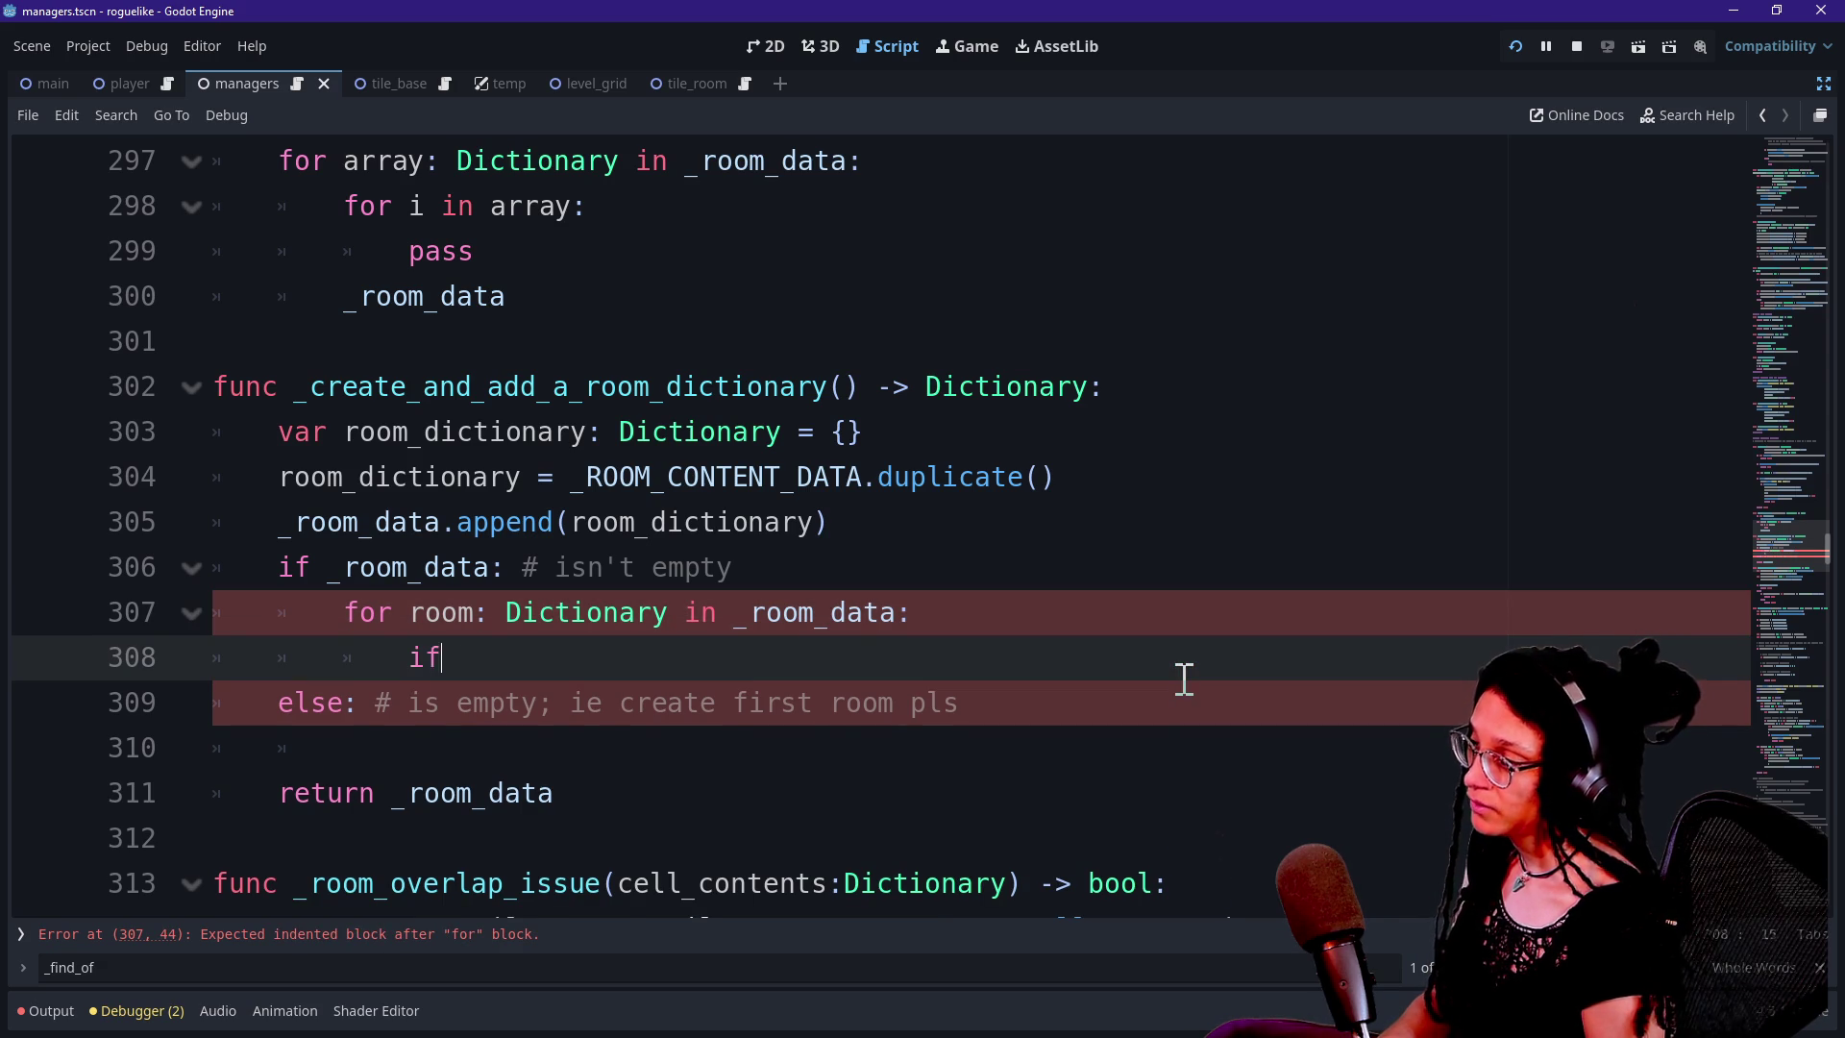
# Begin the loop body with 'if _room_data[' and review the else block below it
pyautogui.write('_room_data[0')
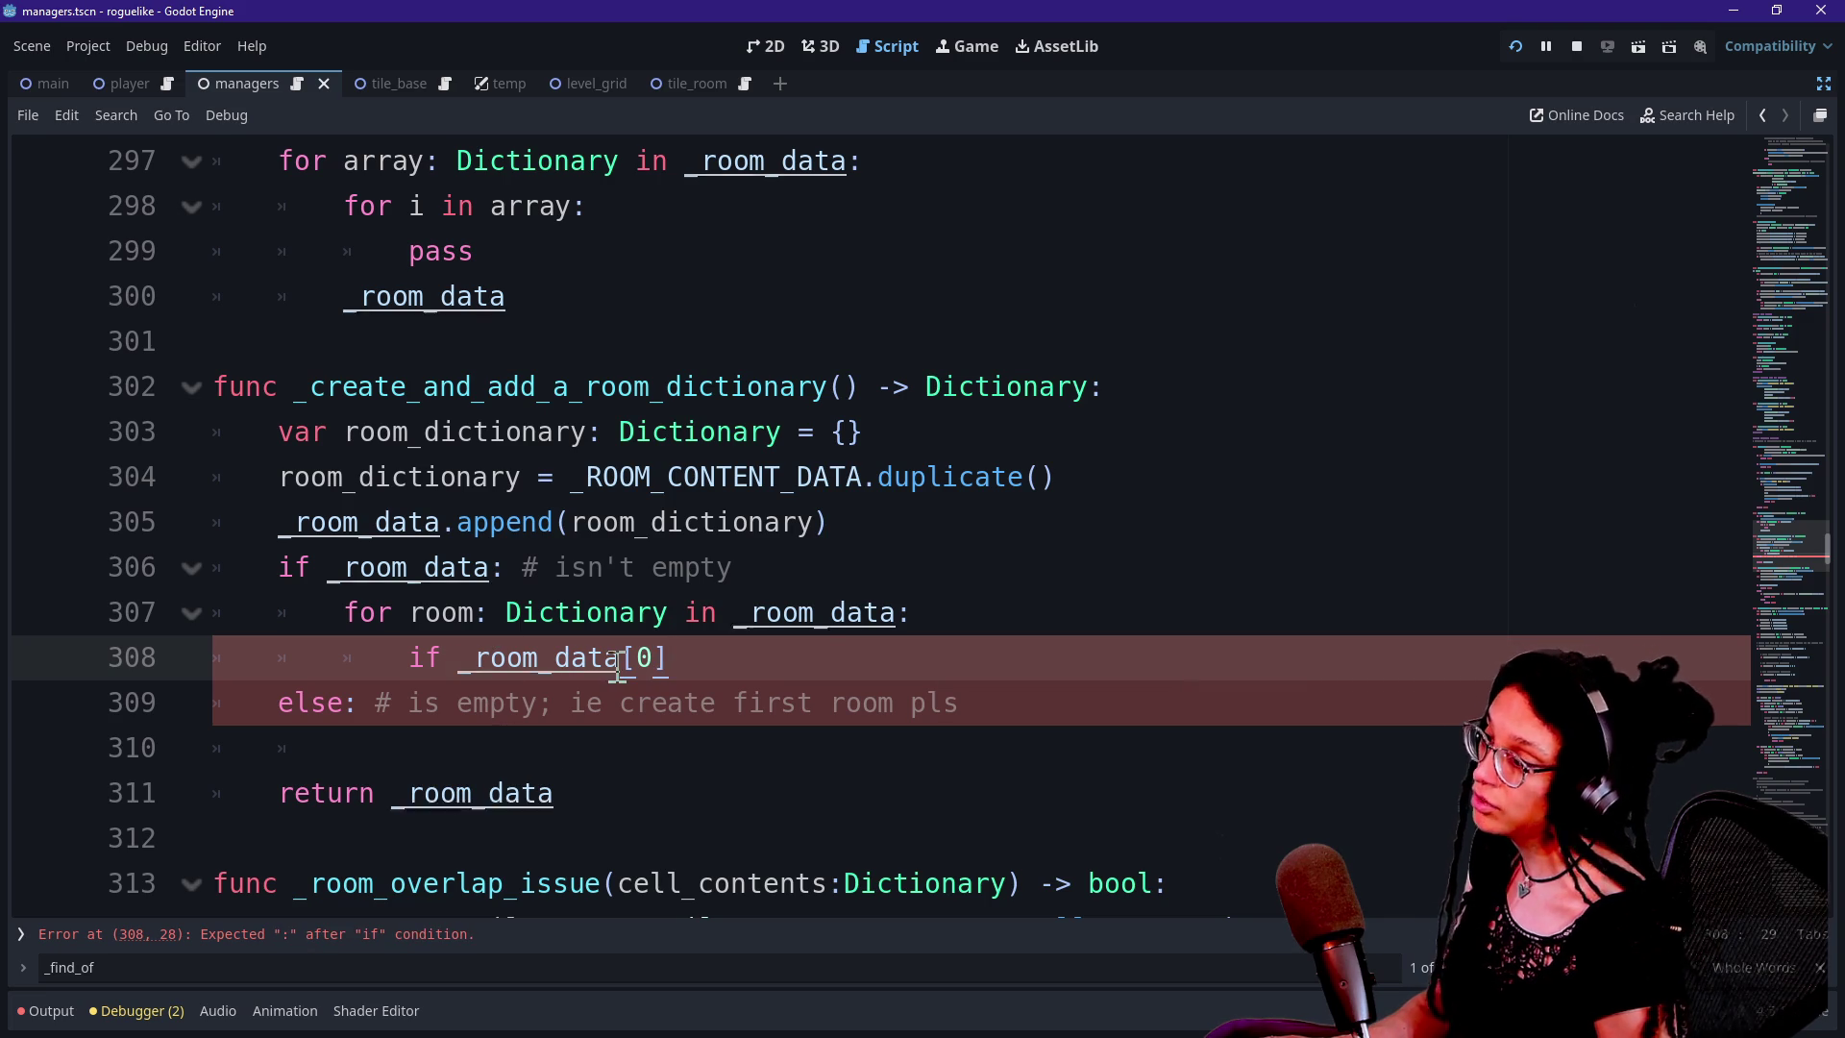
pyautogui.moveTo(618, 661)
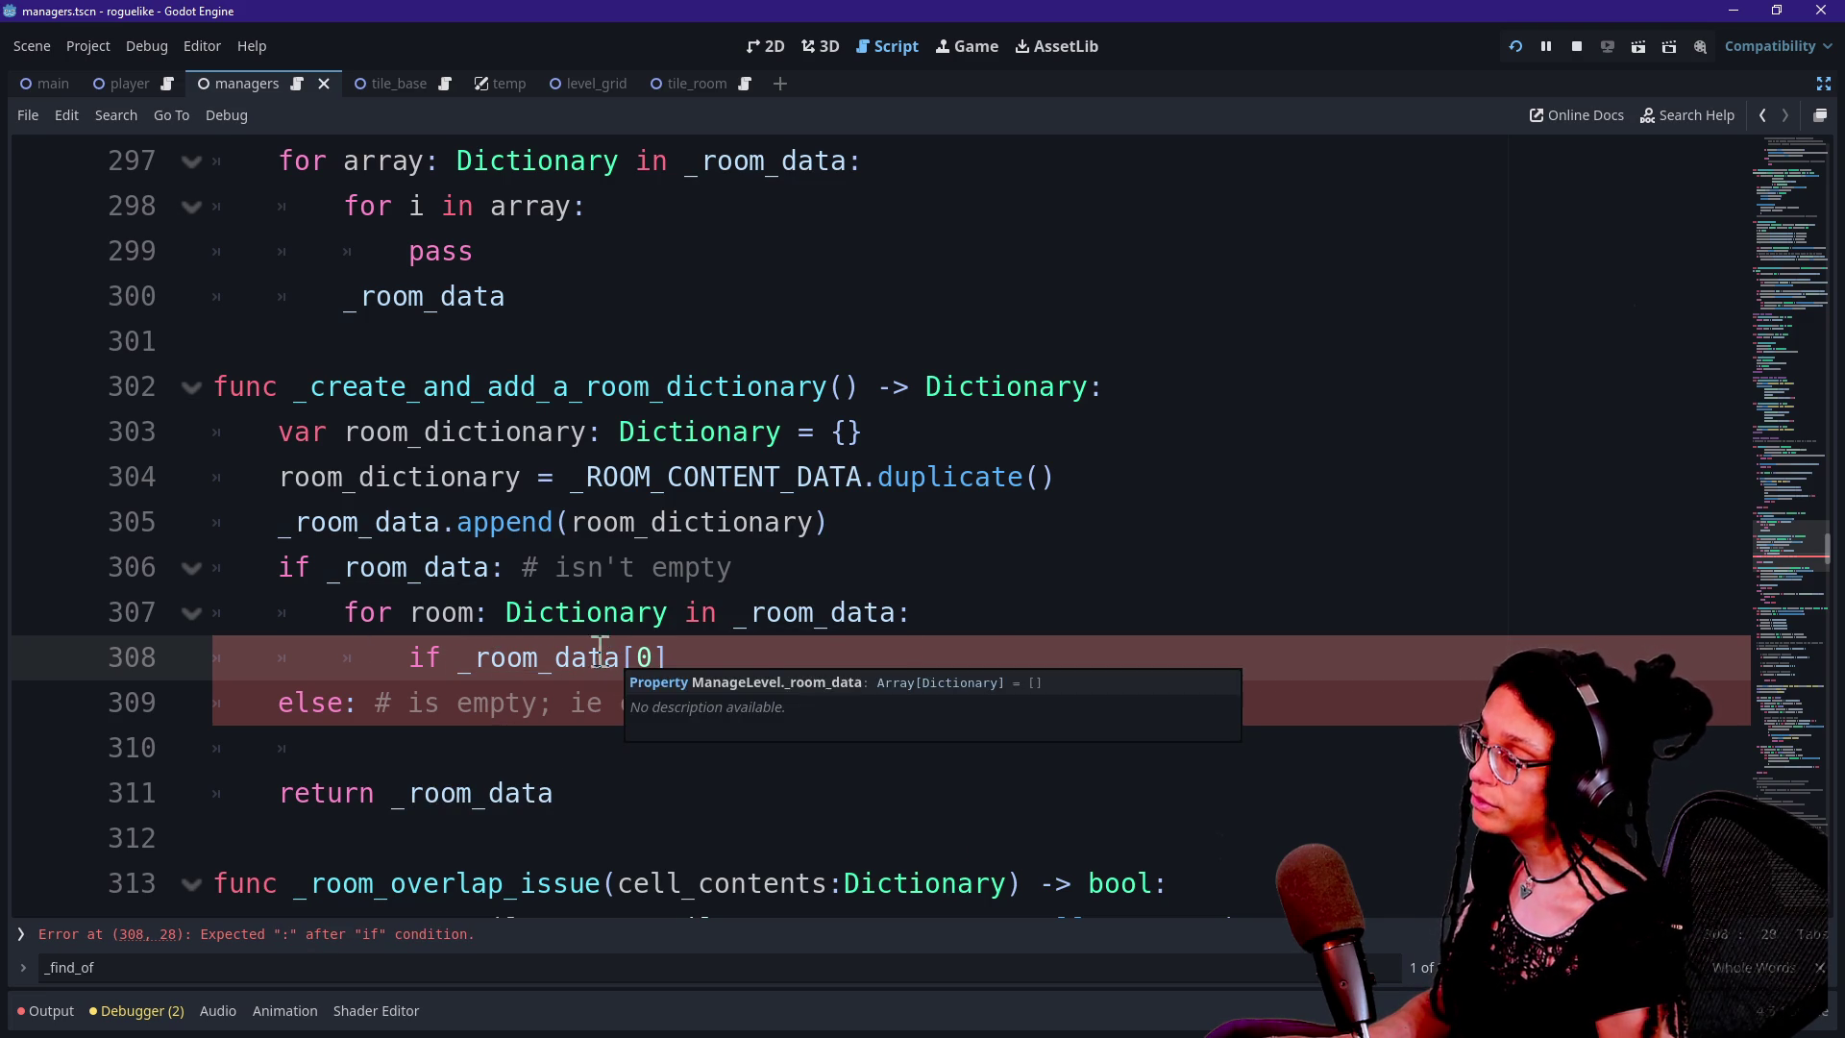
pyautogui.click(476, 615)
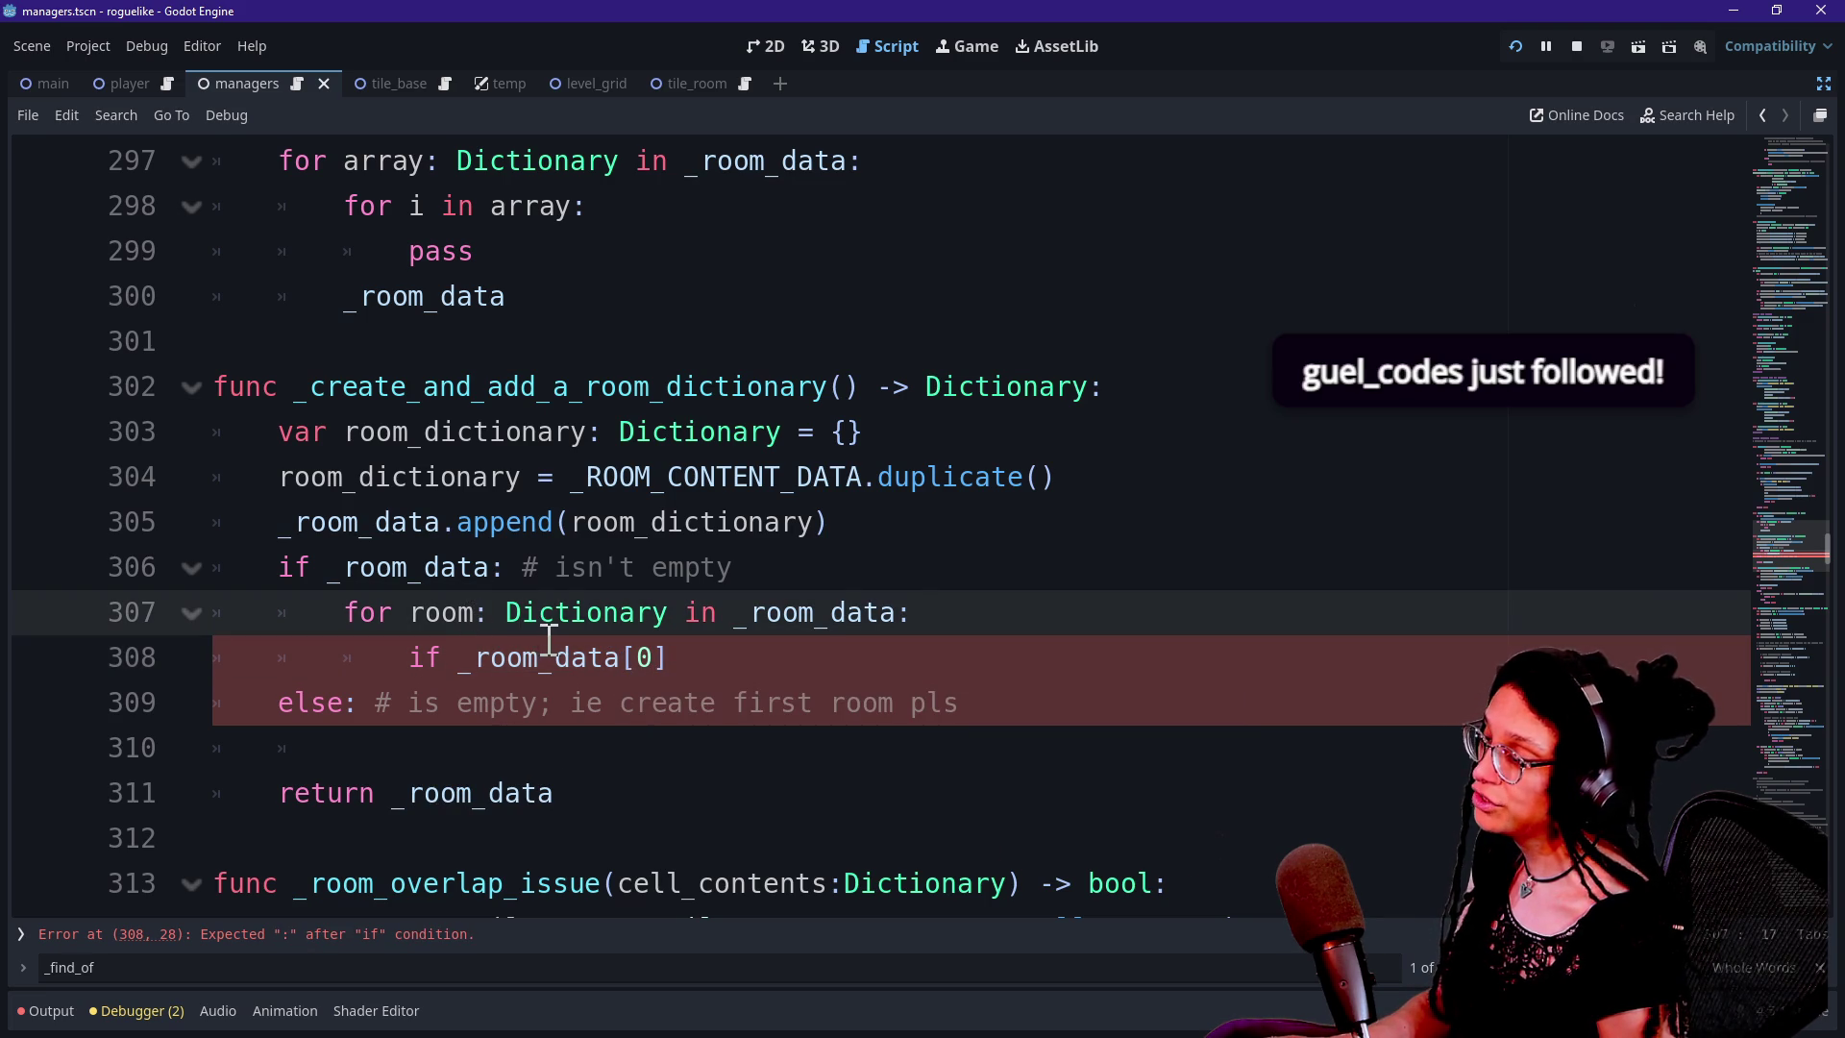
pyautogui.click(774, 645)
pyautogui.press('Down')
pyautogui.press('Down')
pyautogui.press('Down')
pyautogui.press('Up')
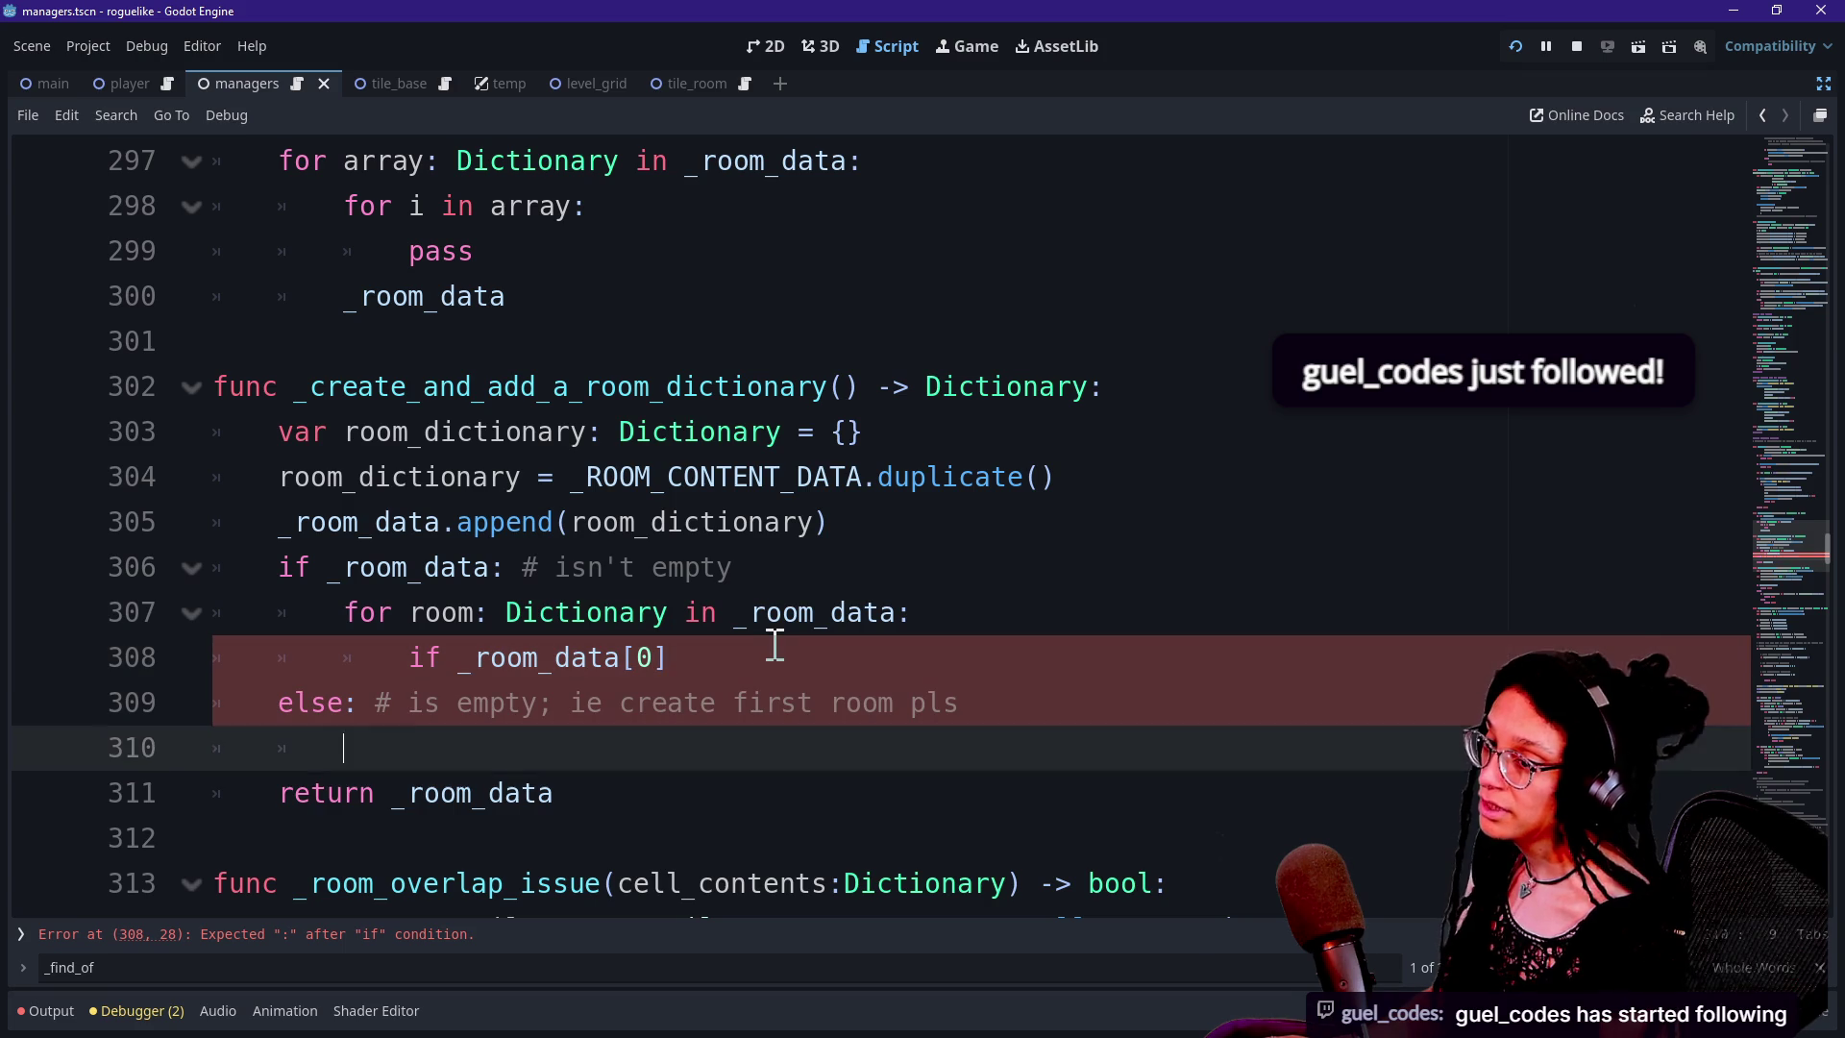
pyautogui.press('Up')
pyautogui.press('Up')
pyautogui.press('Down')
pyautogui.press('Down')
pyautogui.press('Up')
pyautogui.press('Down')
pyautogui.press('Down')
pyautogui.press('Up')
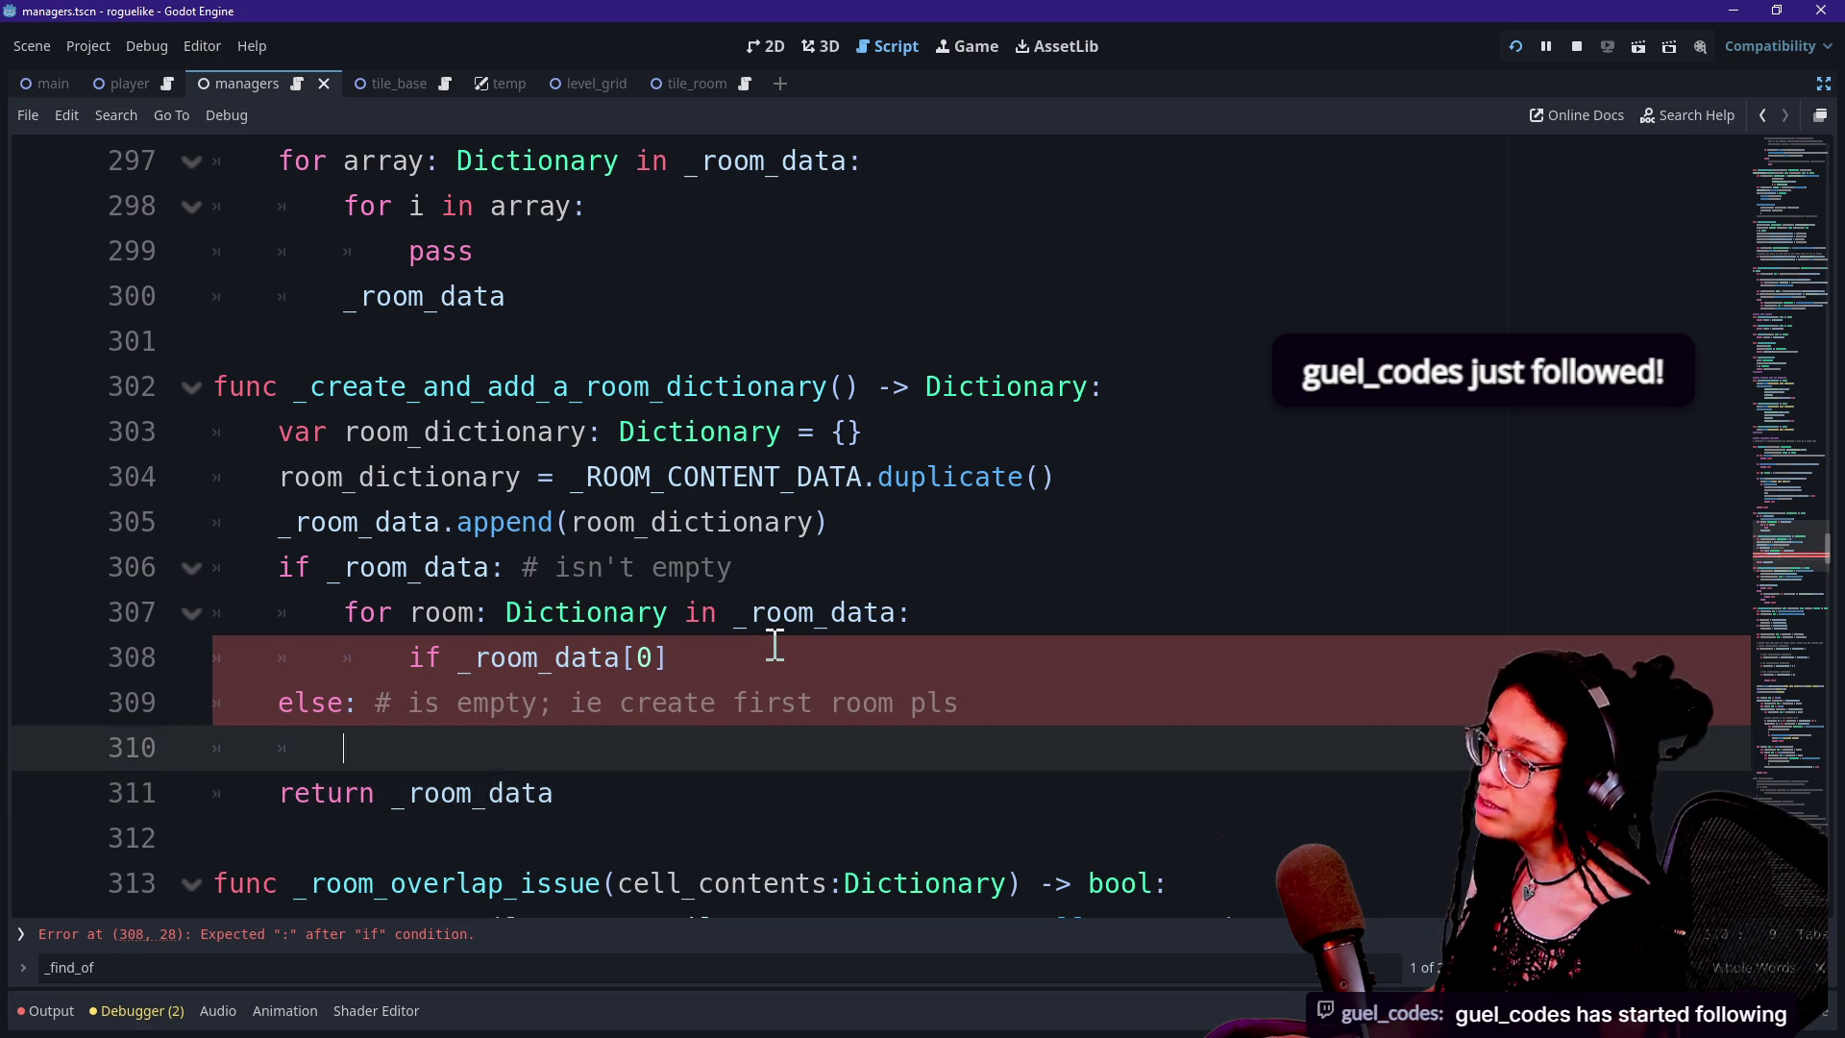
pyautogui.press('Down')
pyautogui.press('Down')
pyautogui.press('Down')
pyautogui.doubleClick(473, 527)
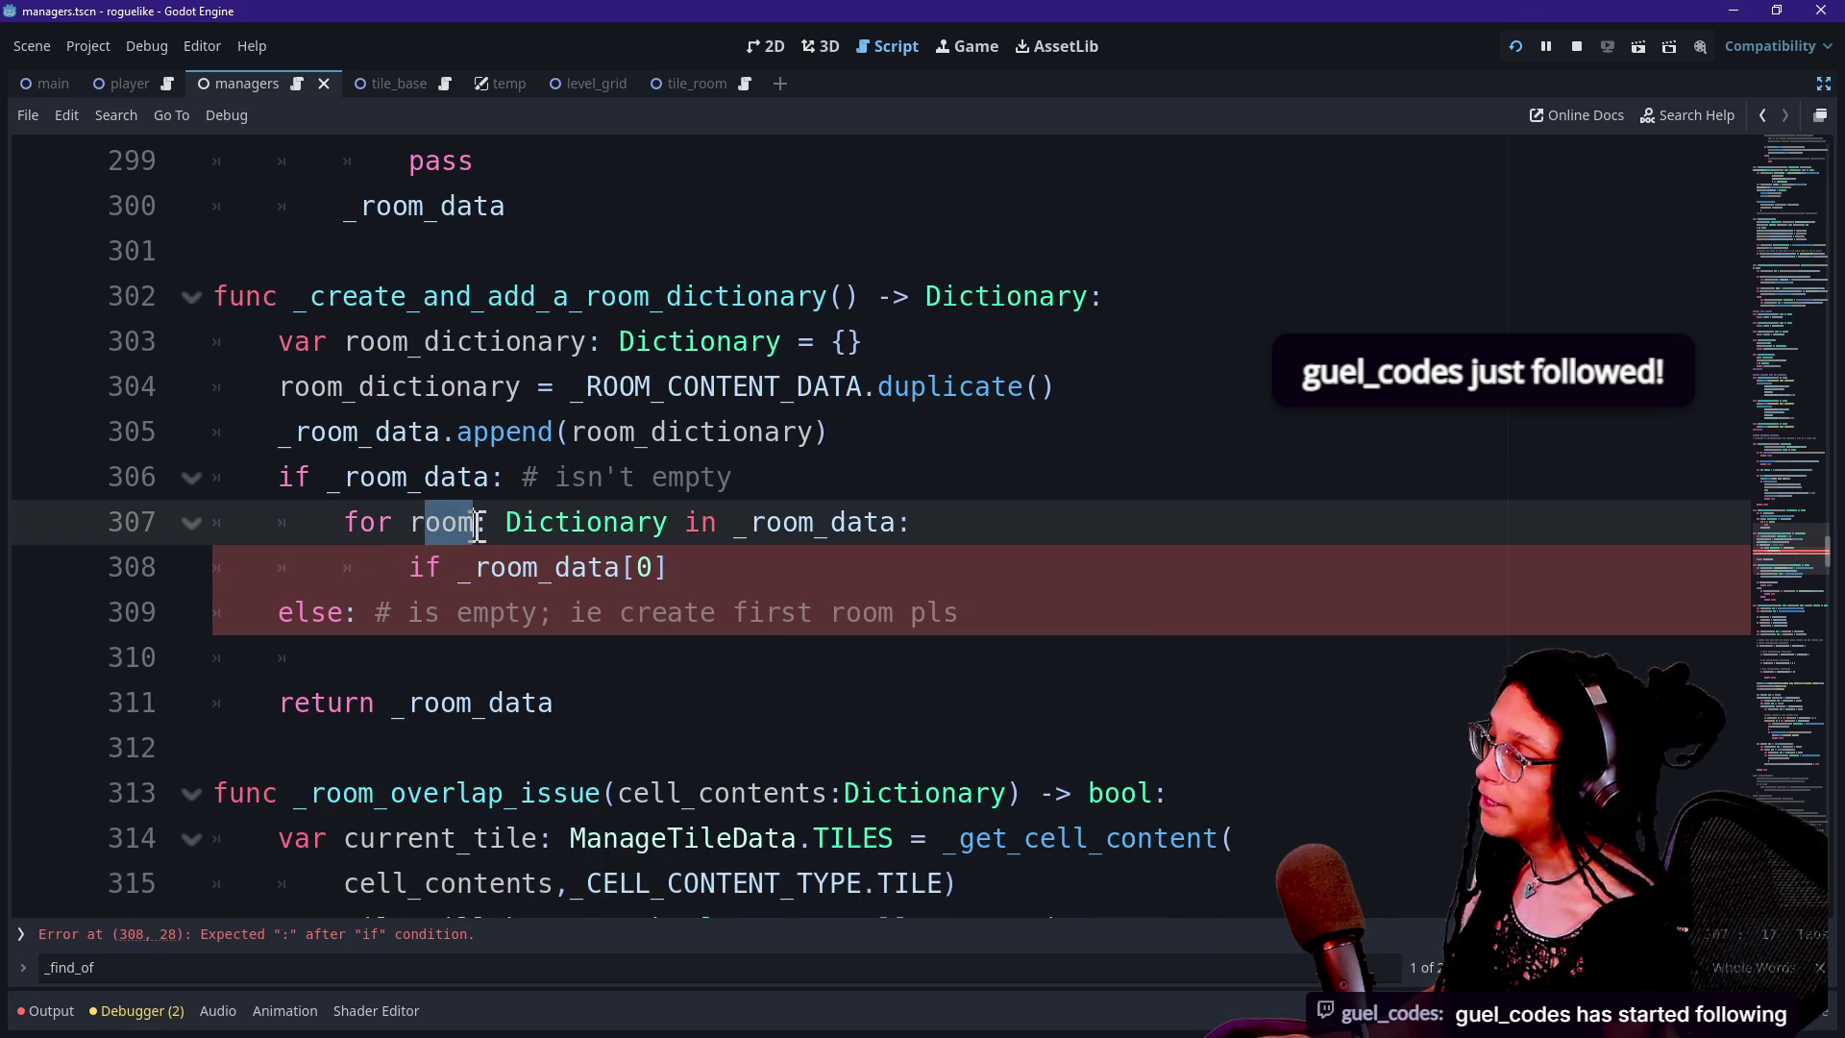
pyautogui.press('Down')
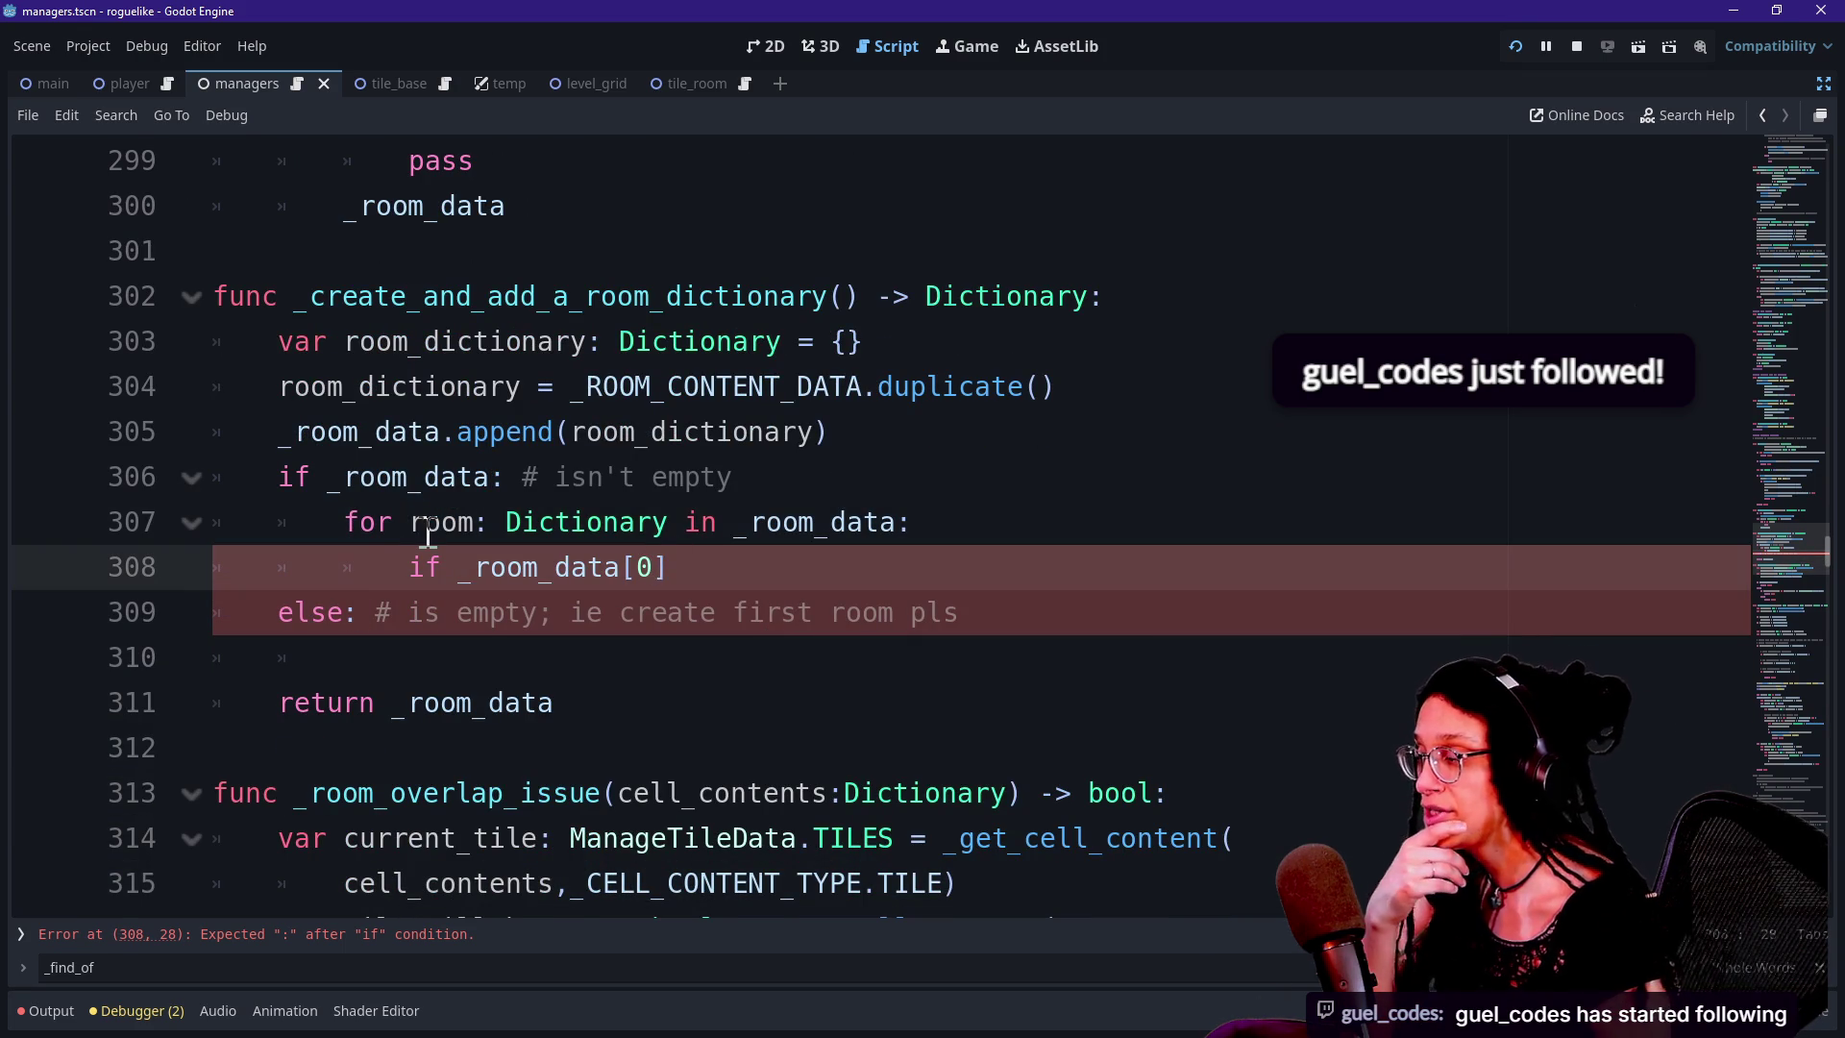
# Consult the Array documentation, then add a new line inside the for loop
pyautogui.hotkey('alt', 'F1')
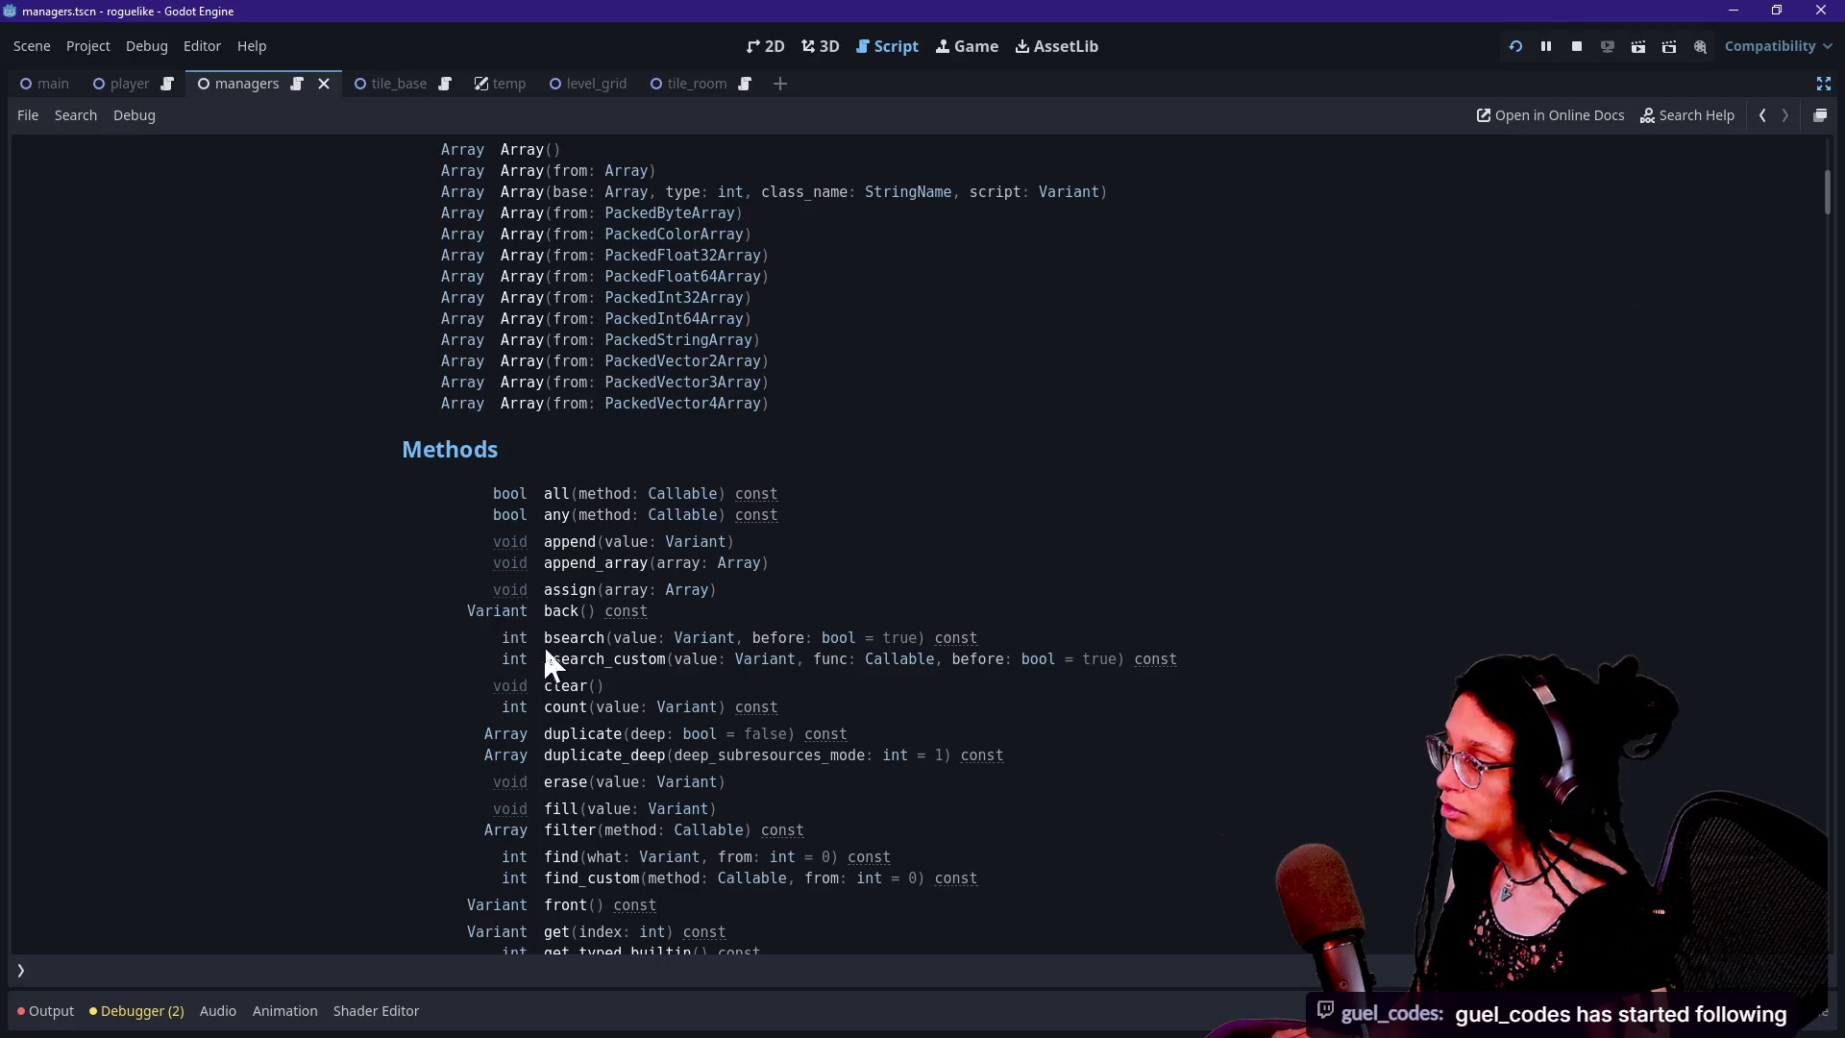
pyautogui.scroll(-2, 569, 684)
pyautogui.scroll(-2, 569, 684)
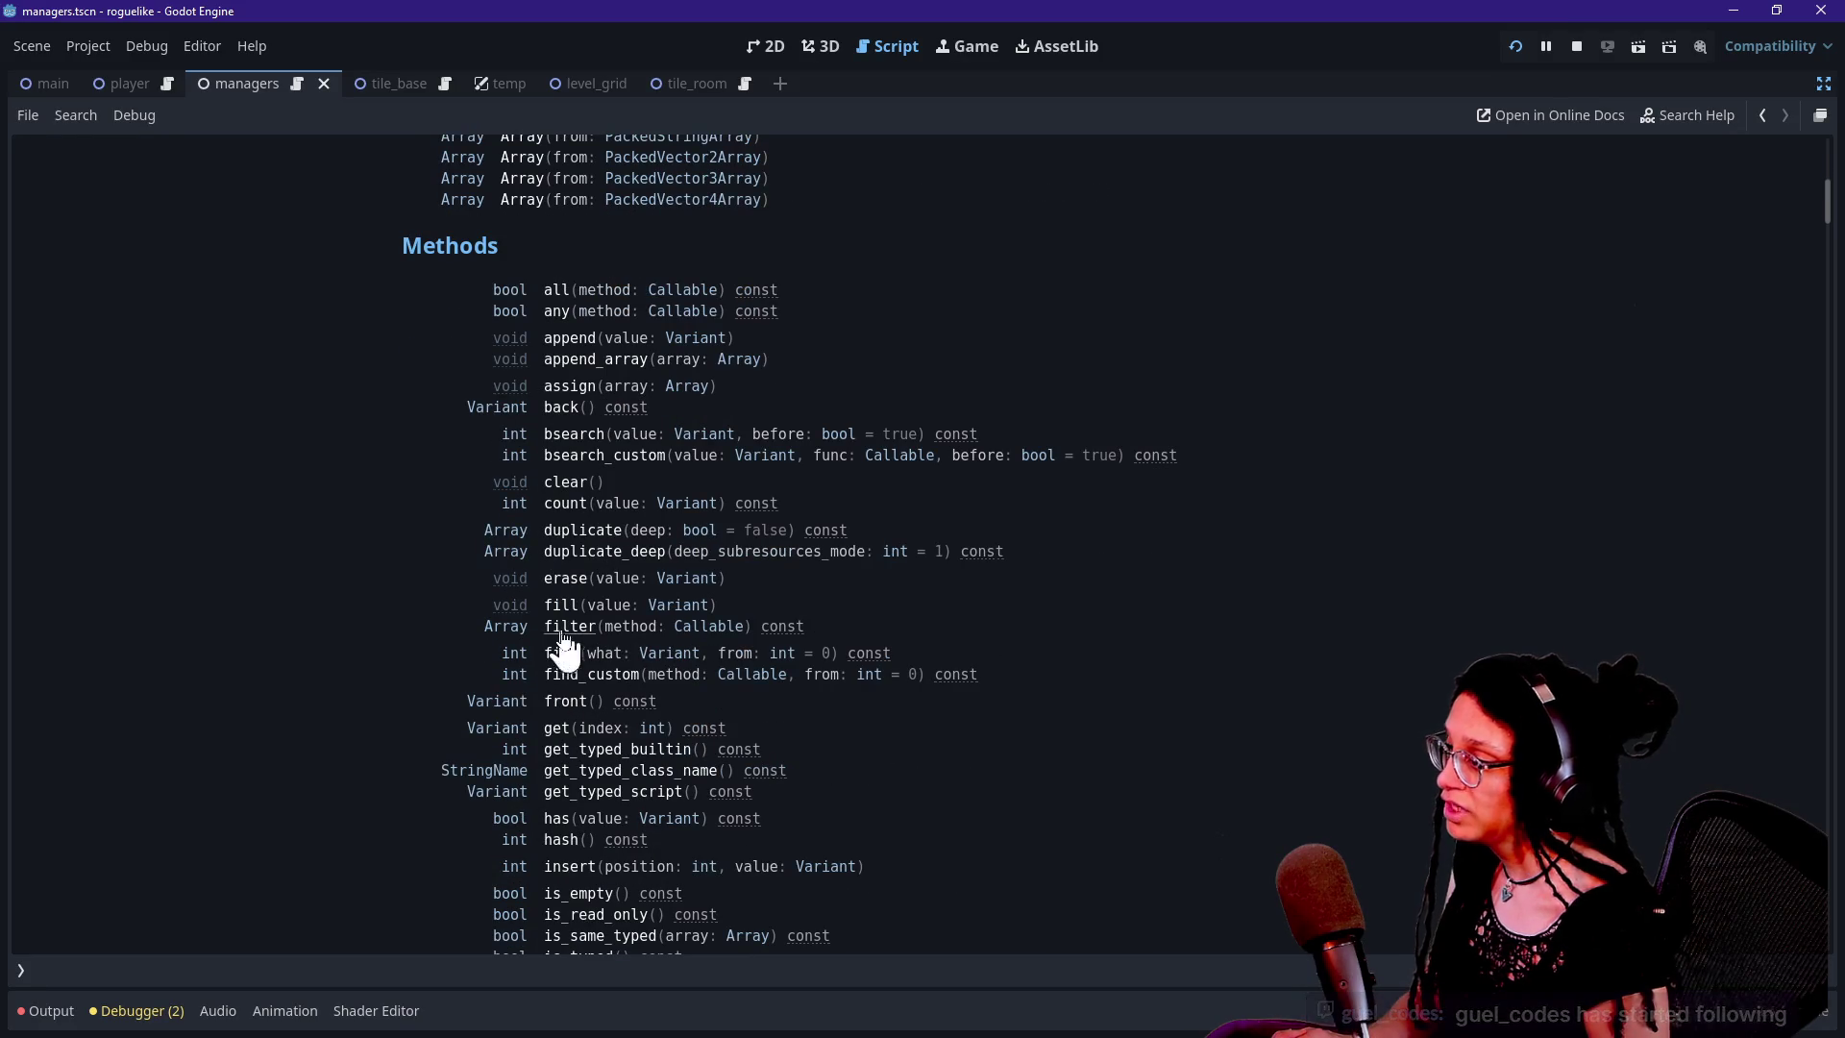
pyautogui.click(1768, 108)
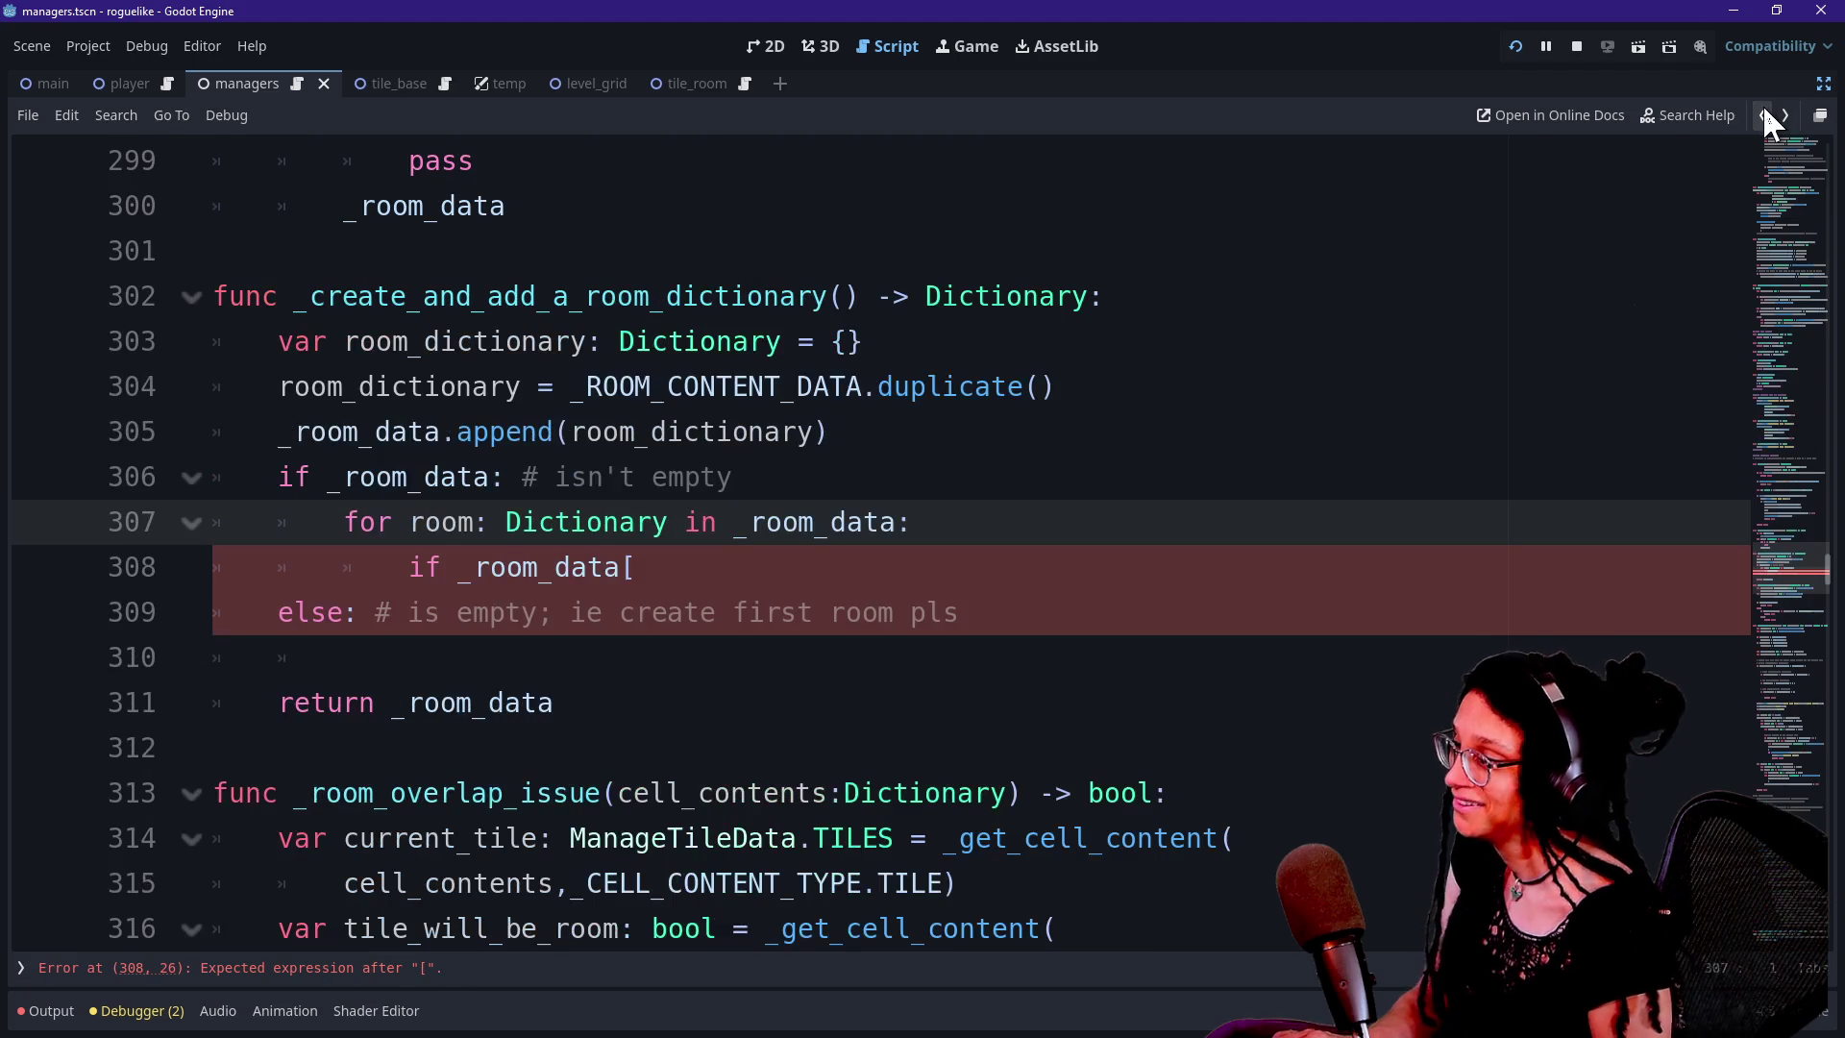
pyautogui.press('Return')
pyautogui.write('var iteration')
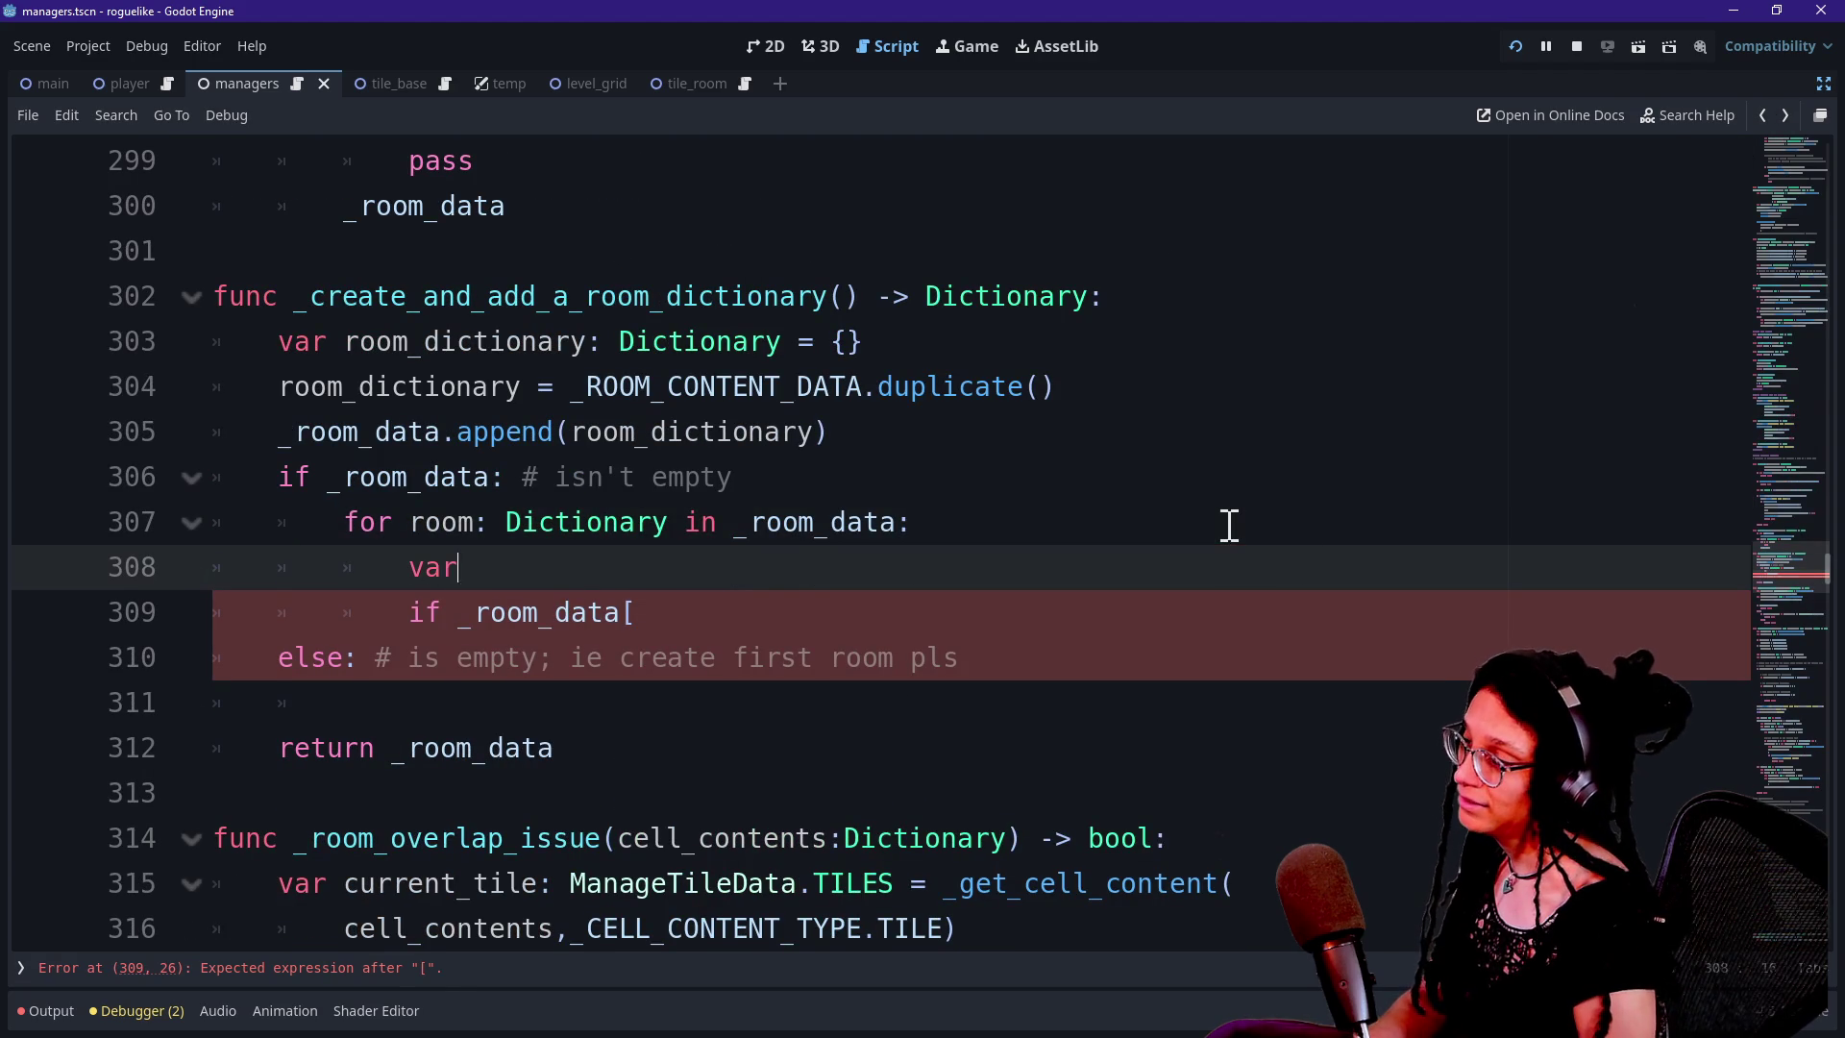
pyautogui.press('BackSpace')
pyautogui.press('BackSpace')
pyautogui.press('BackSpace')
pyautogui.write('var i: int =')
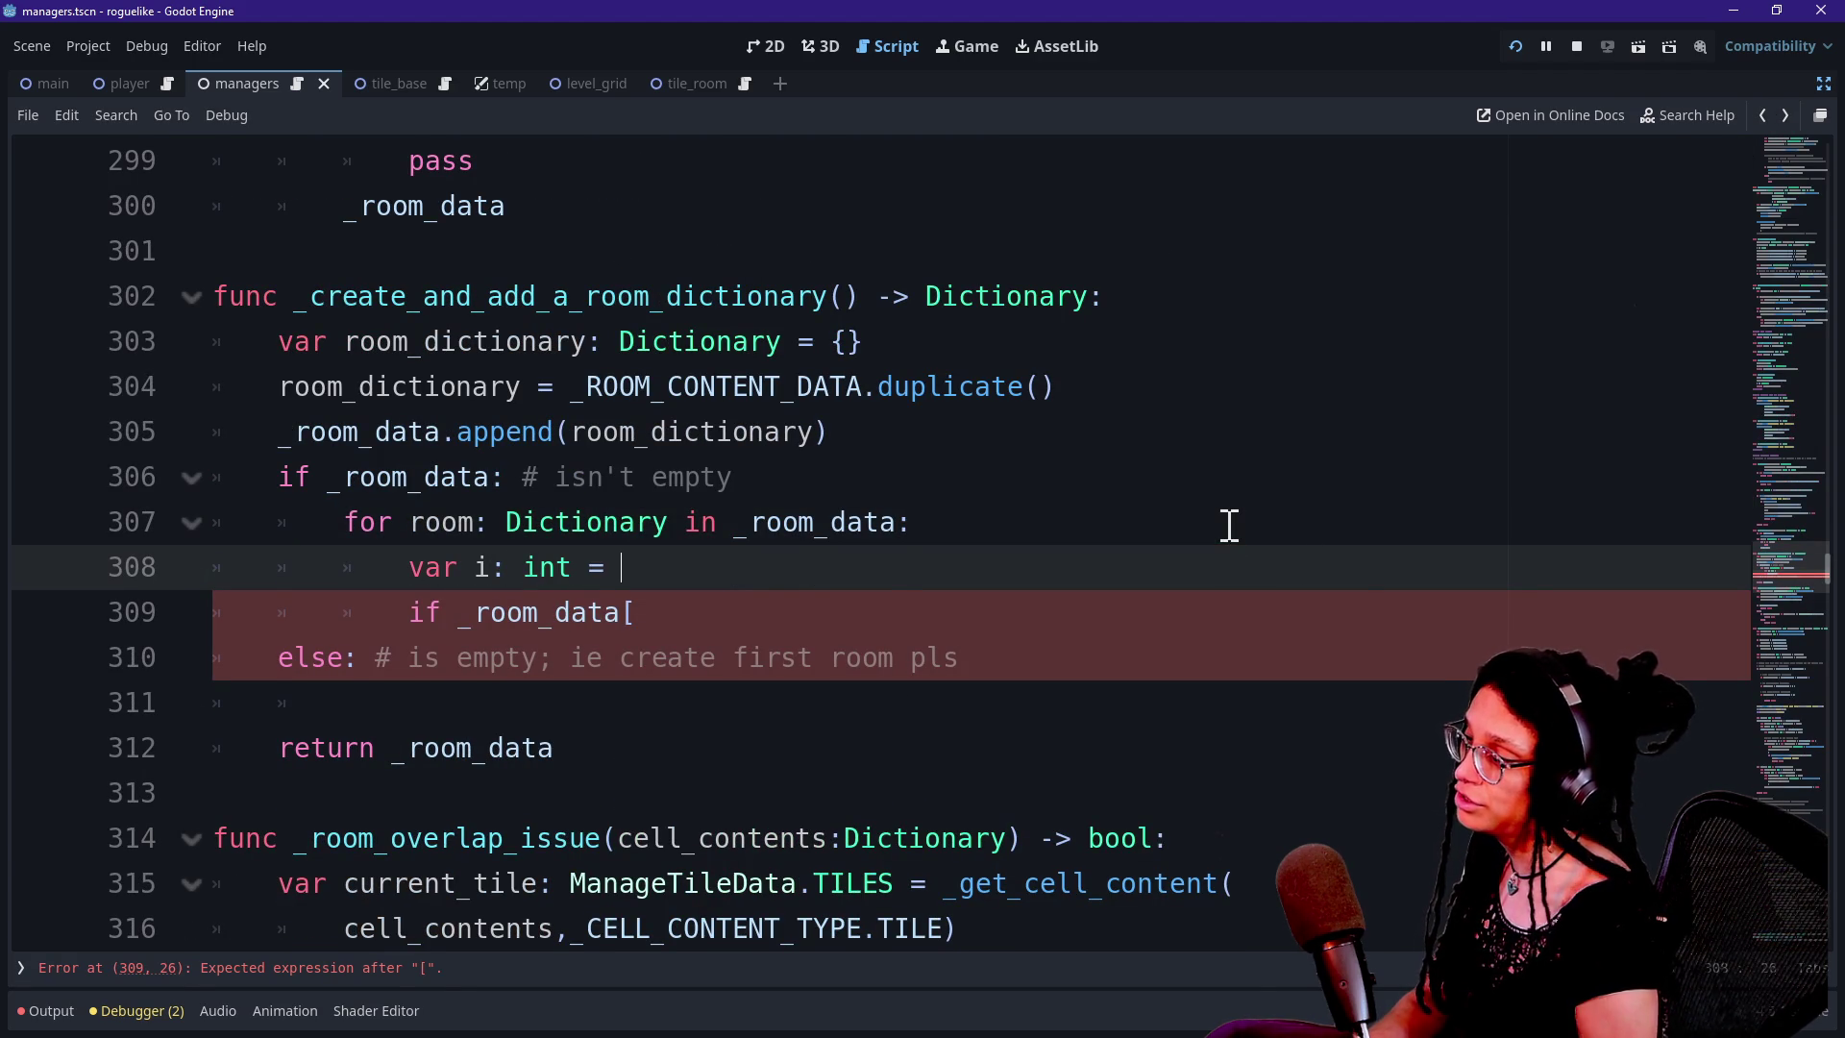
pyautogui.write('_')
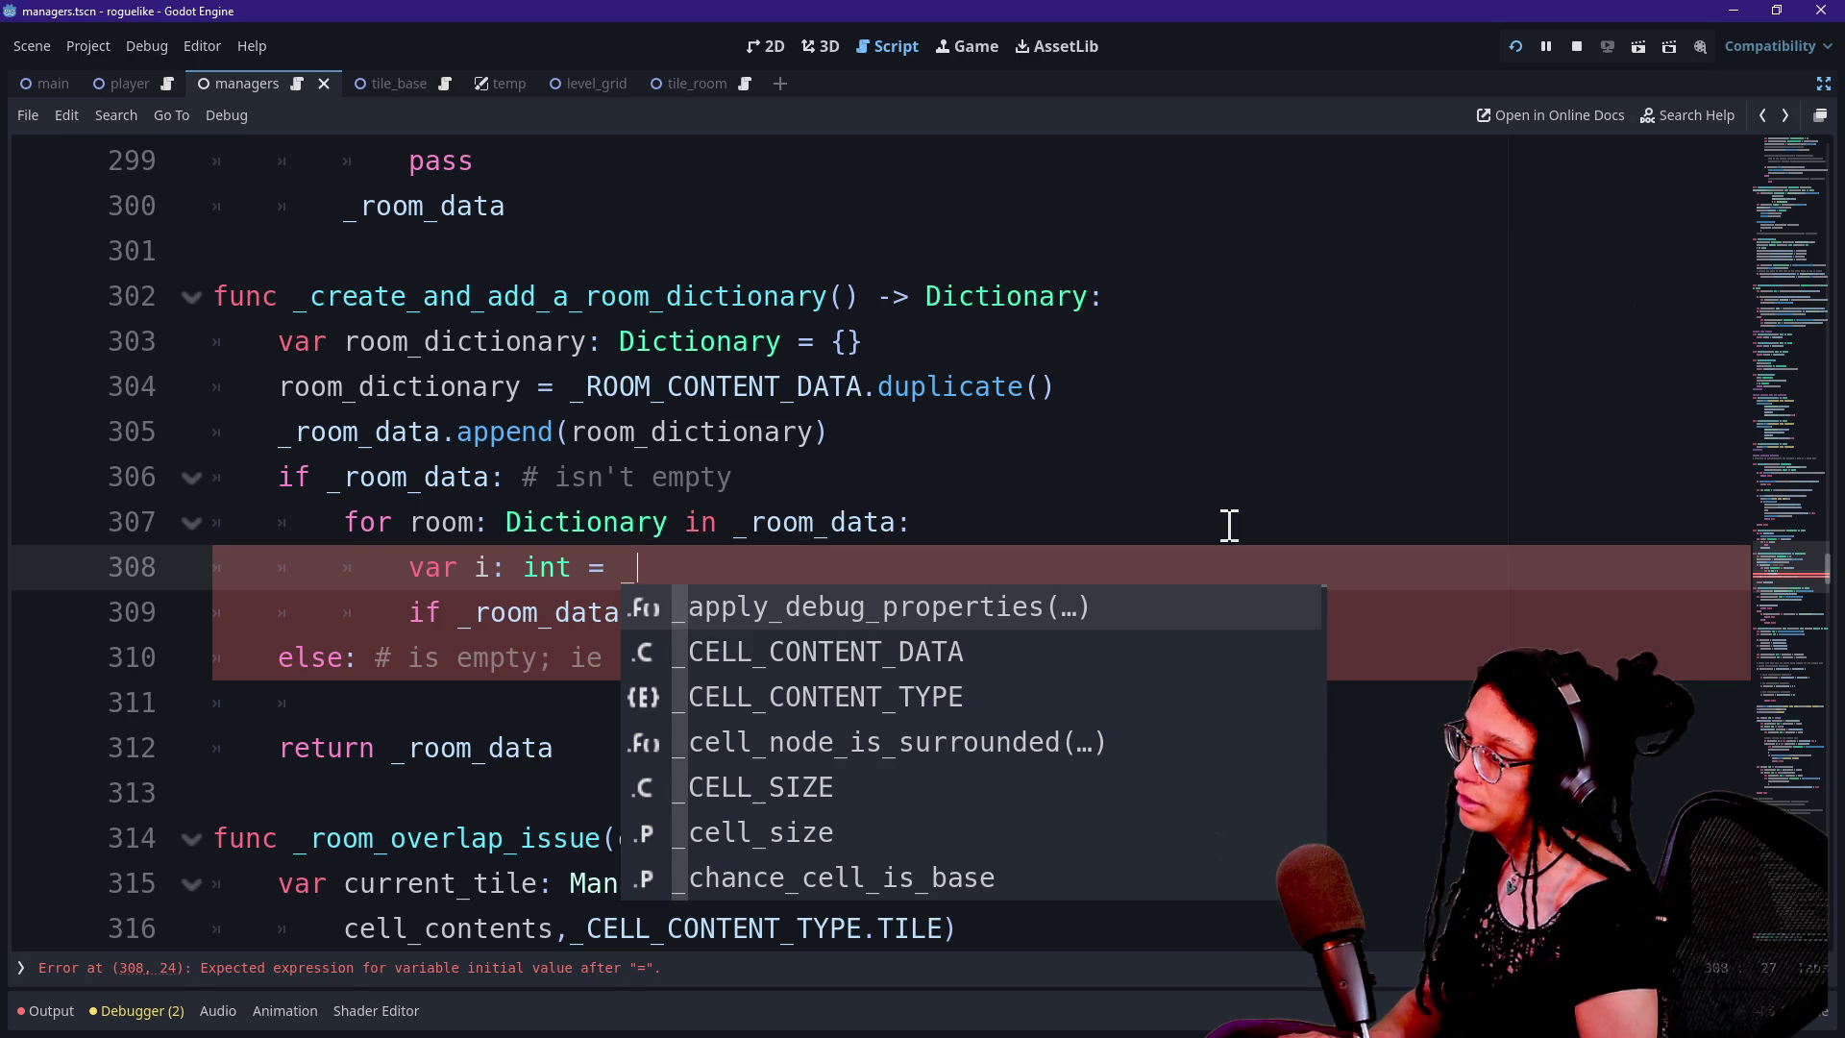
pyautogui.write('d')
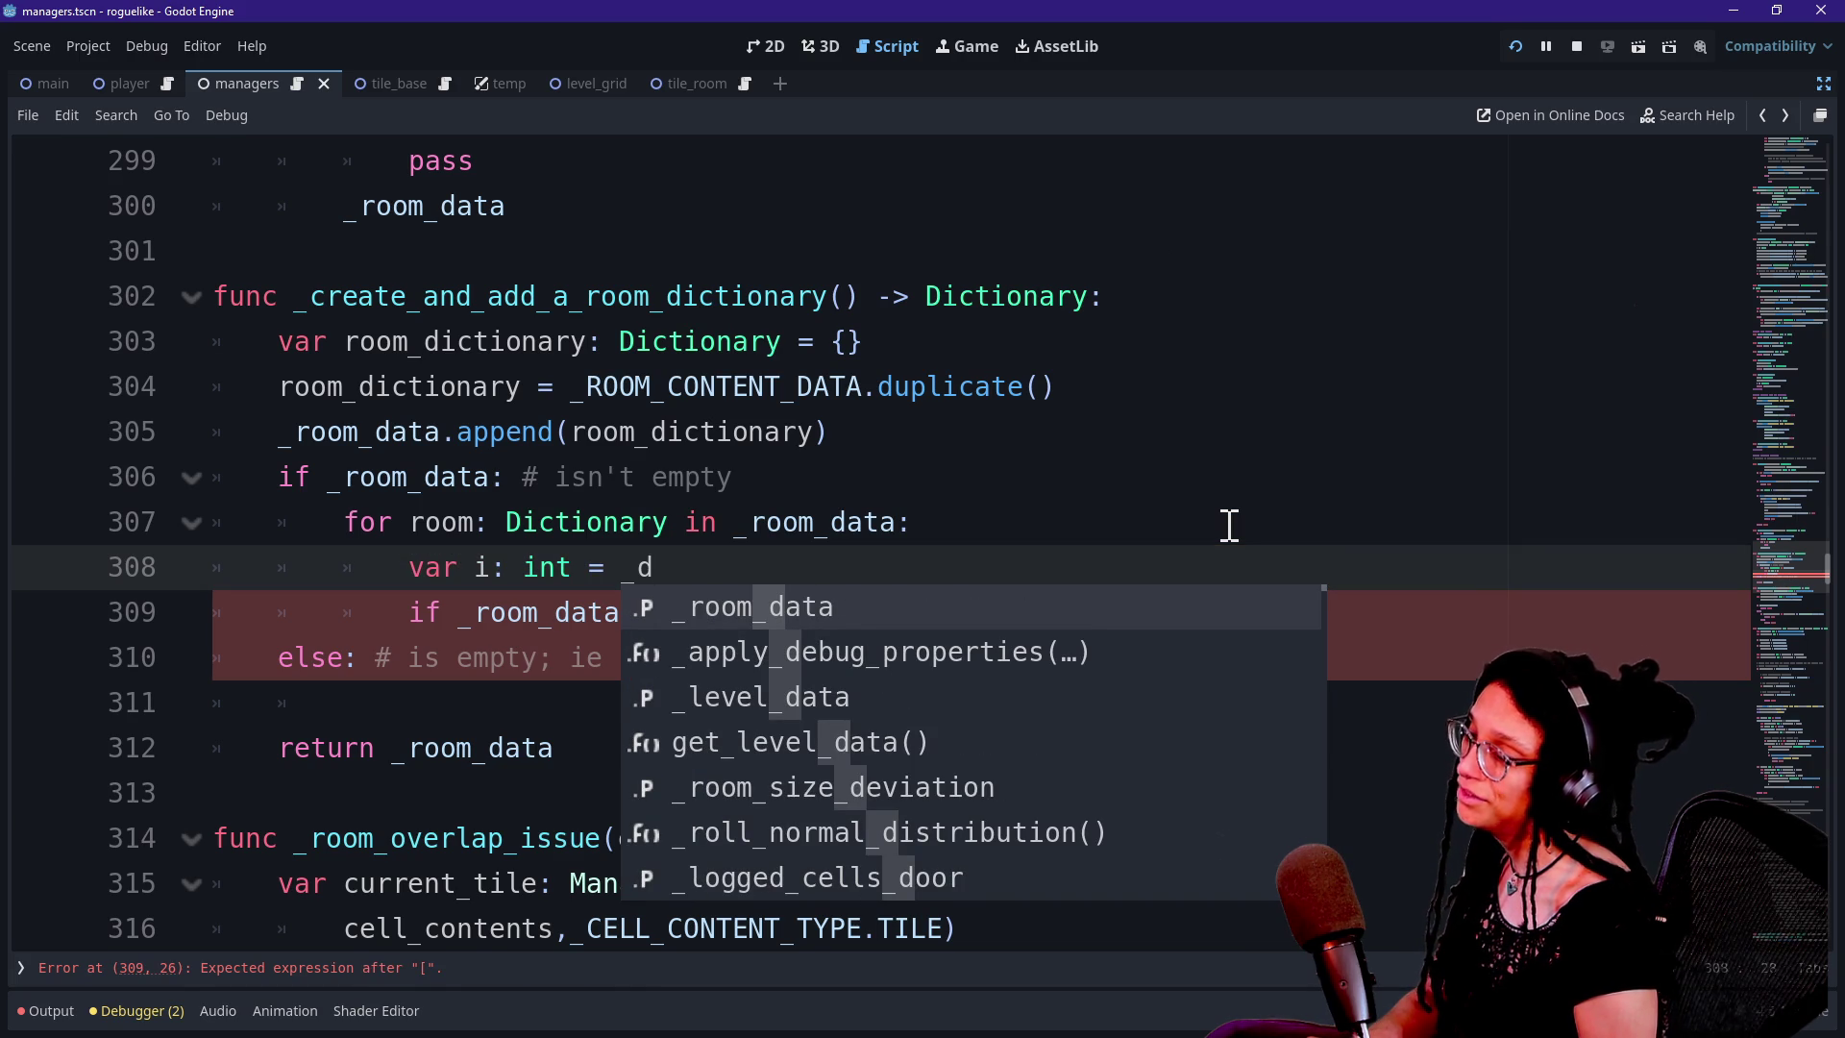
# Rewrite the loop header as 'for i: int in _room_data.size():'
pyautogui.moveTo(939, 553)
pyautogui.mouseDown()
pyautogui.moveTo(1050, 453)
pyautogui.moveTo(1047, 472)
pyautogui.mouseUp()
pyautogui.press('Return')
pyautogui.write('f')
pyautogui.press('BackSpace')
pyautogui.write('in')
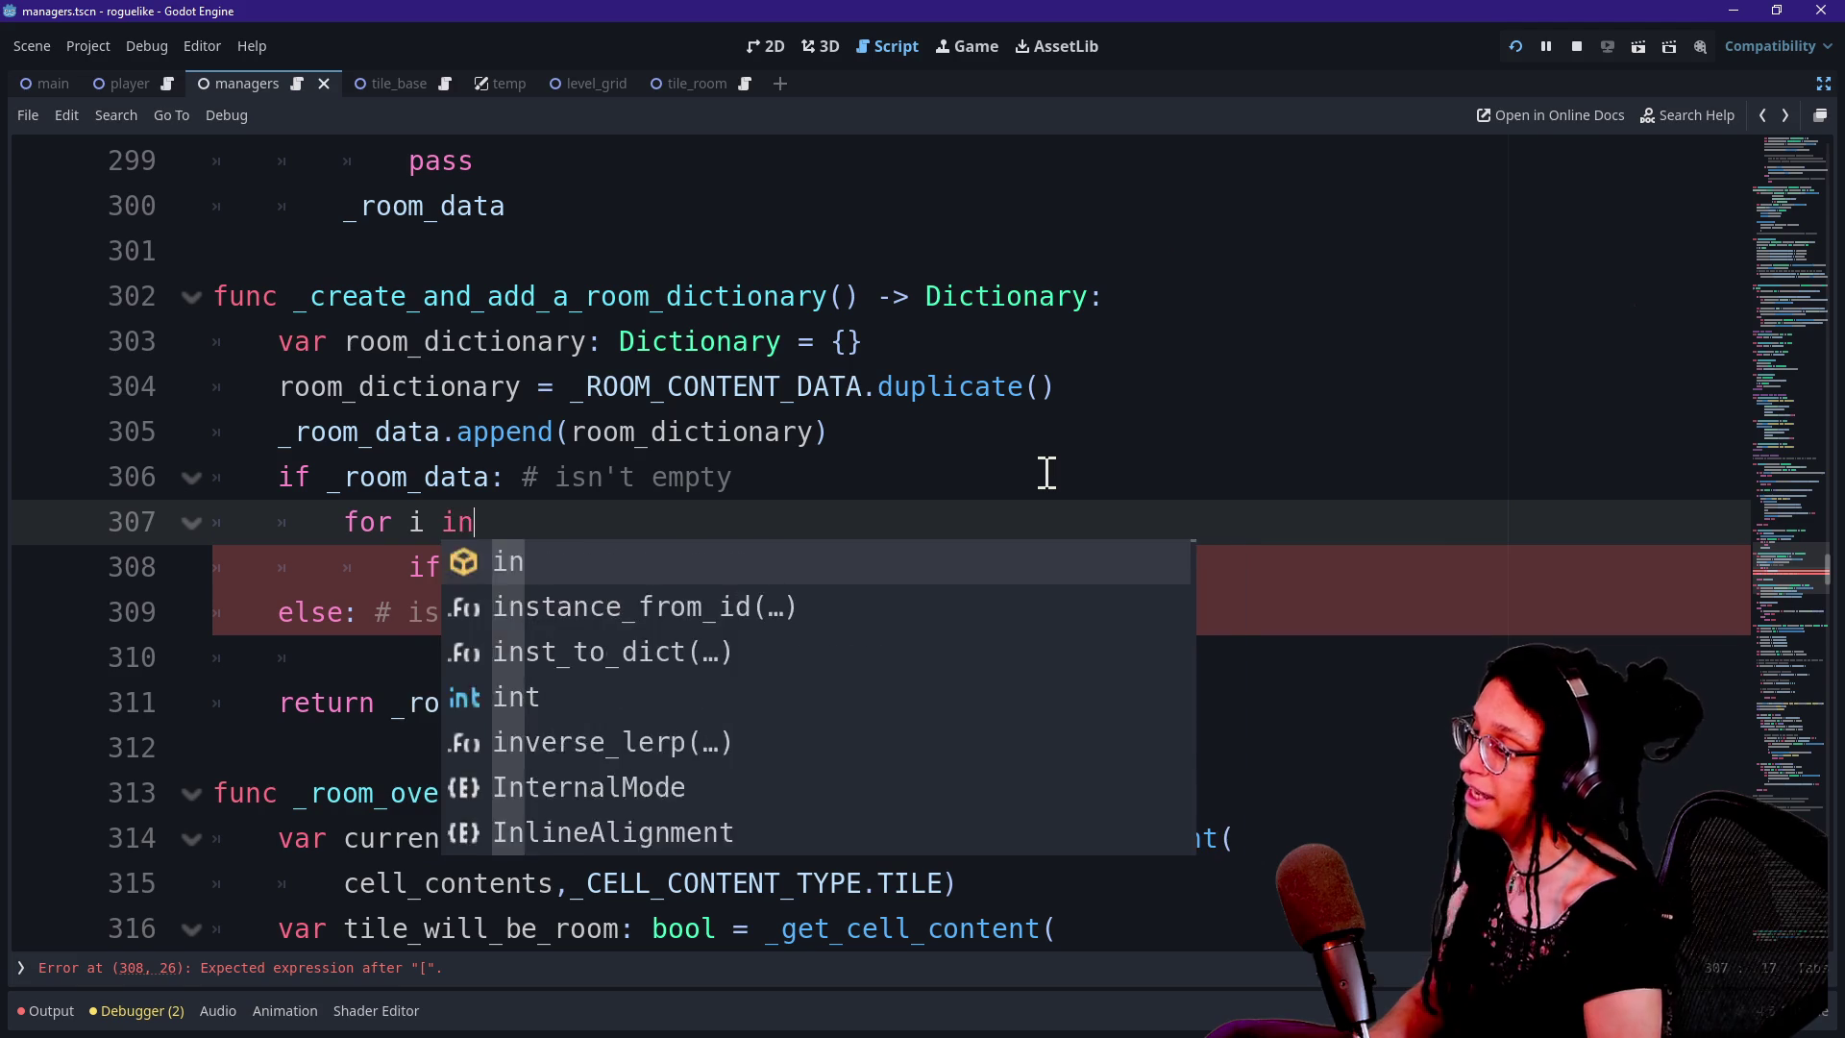
pyautogui.press('BackSpace')
pyautogui.press('BackSpace')
pyautogui.press('BackSpace')
pyautogui.write(': int in _')
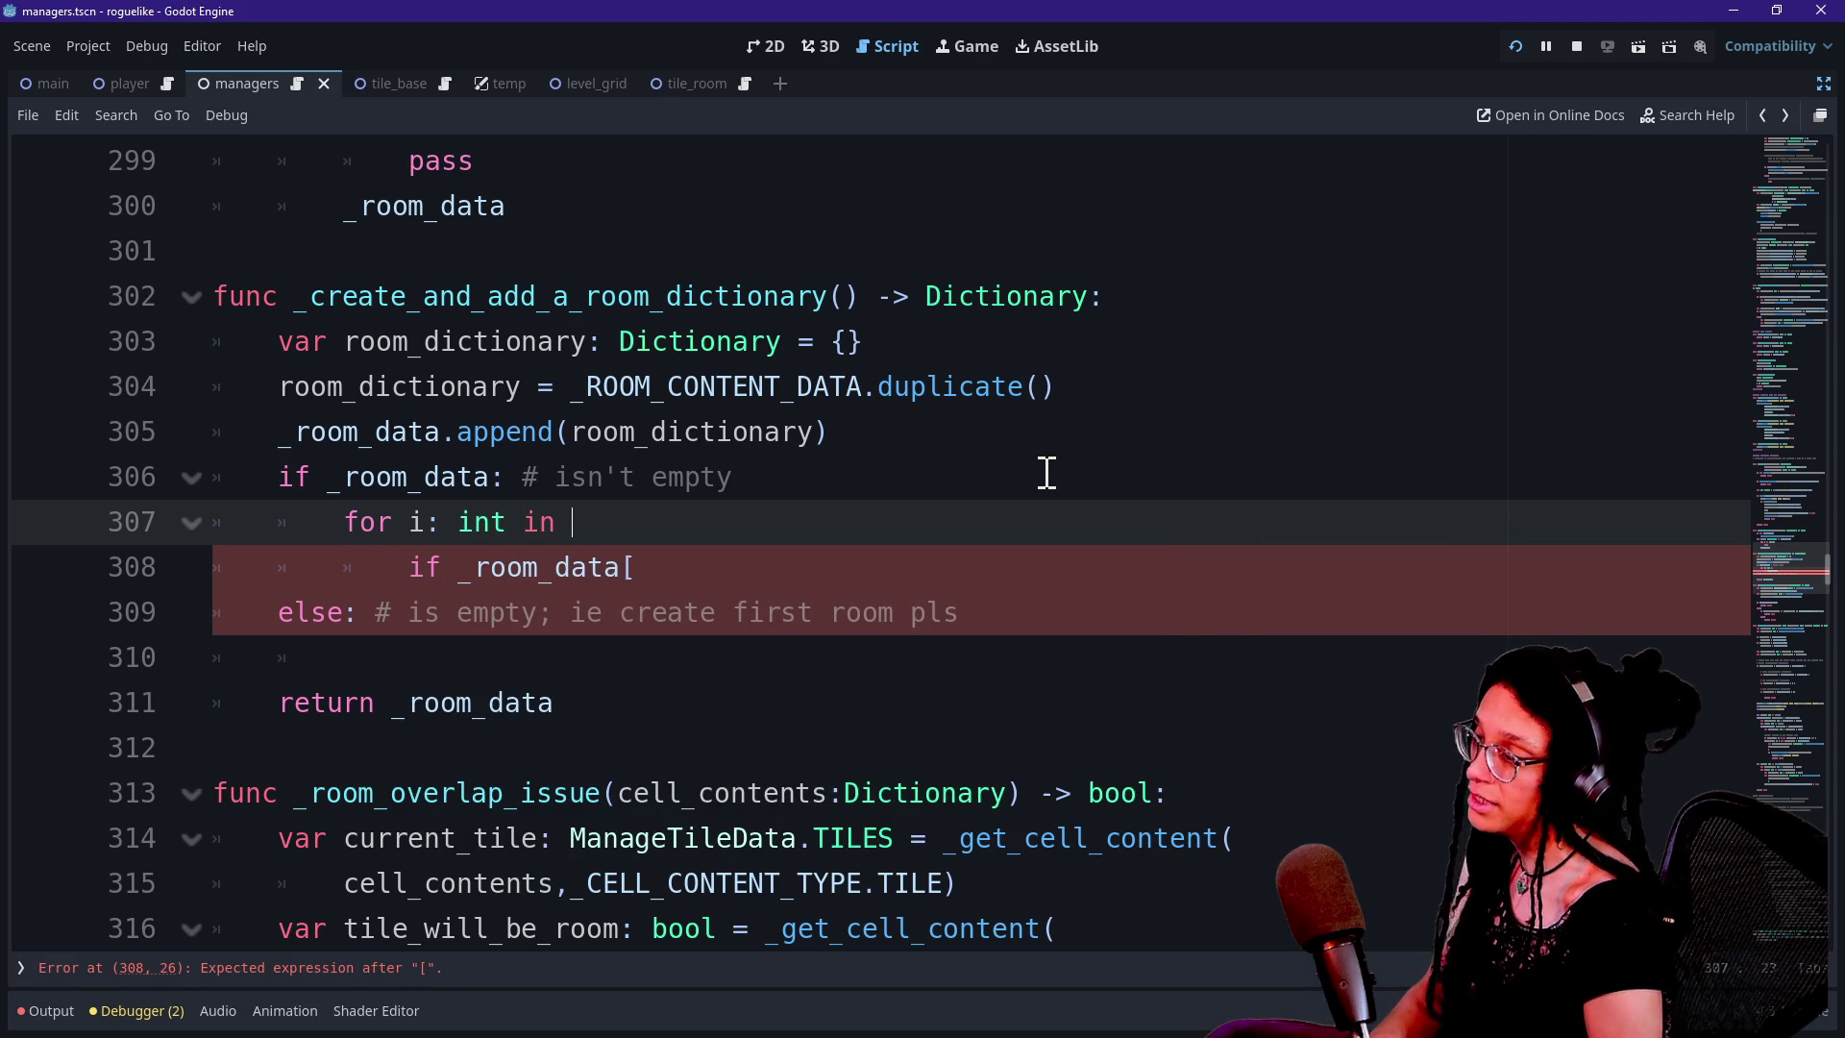
pyautogui.write('r')
pyautogui.write('oom_data(s')
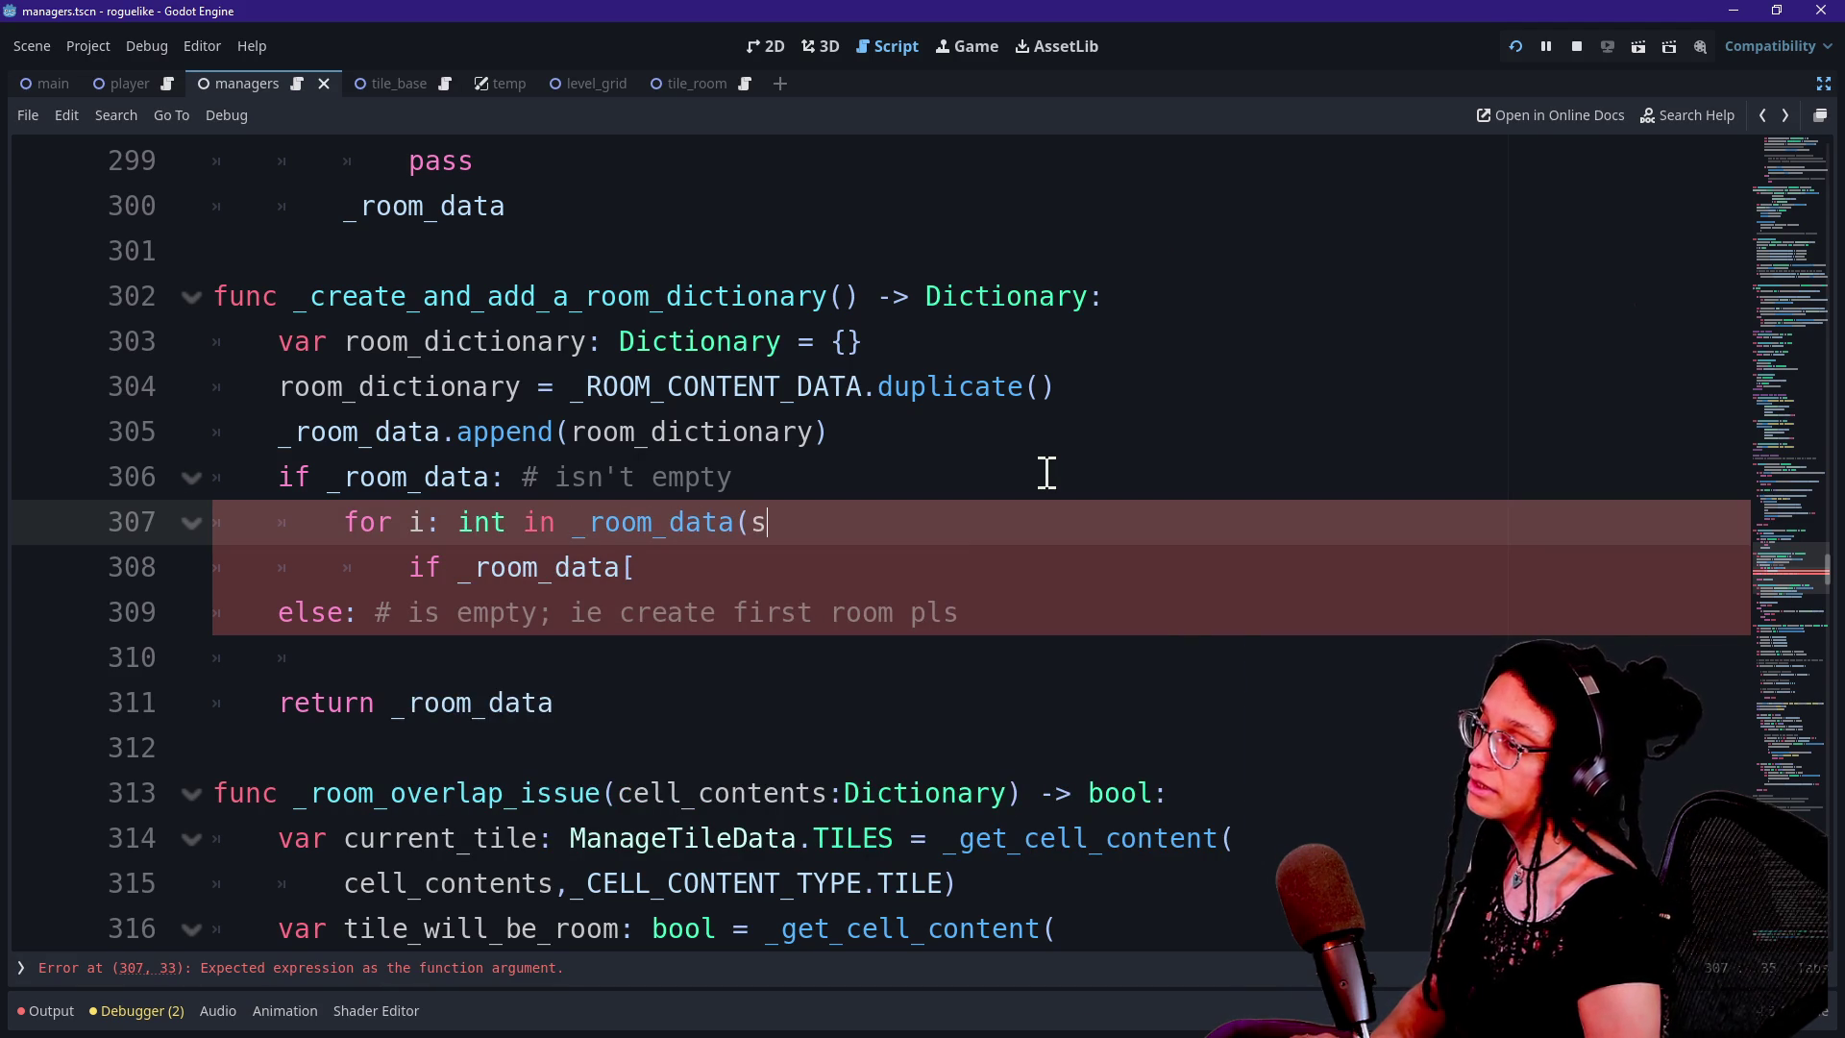
pyautogui.press('Left')
pyautogui.press('BackSpace')
pyautogui.write(';')
pyautogui.press('Right')
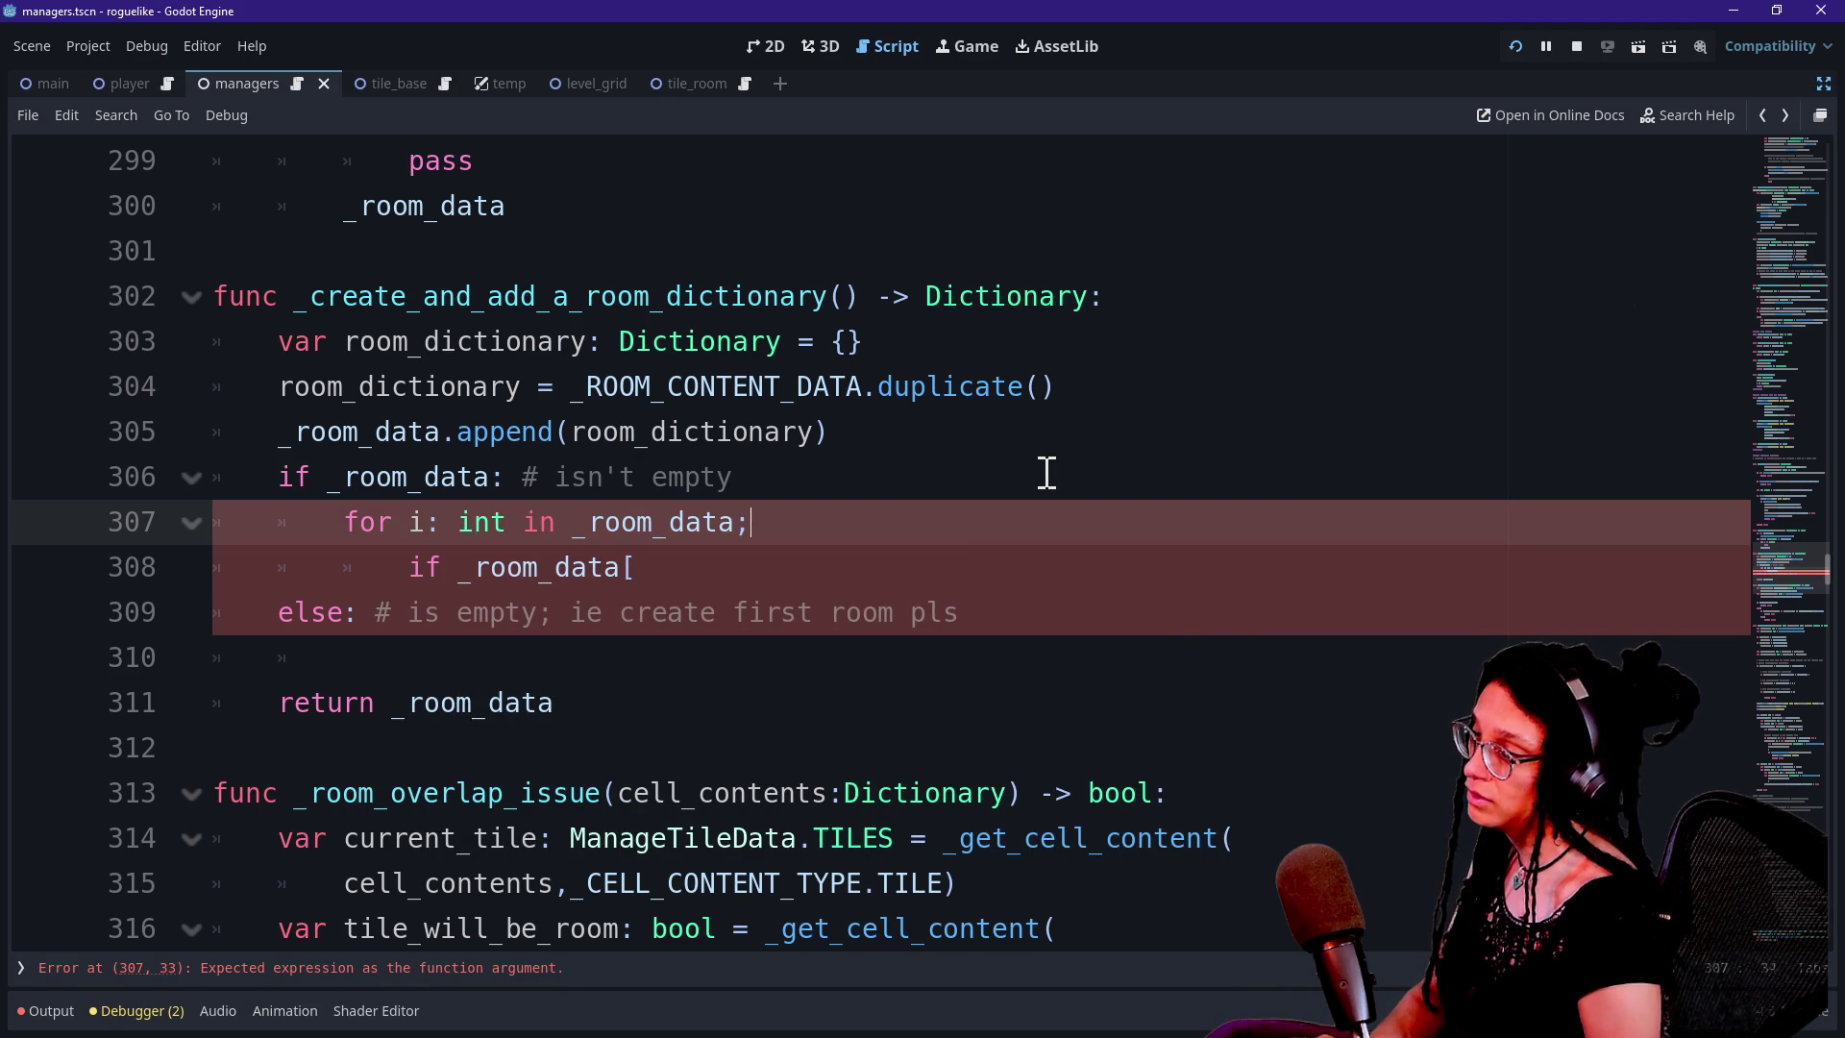
pyautogui.write('.size()')
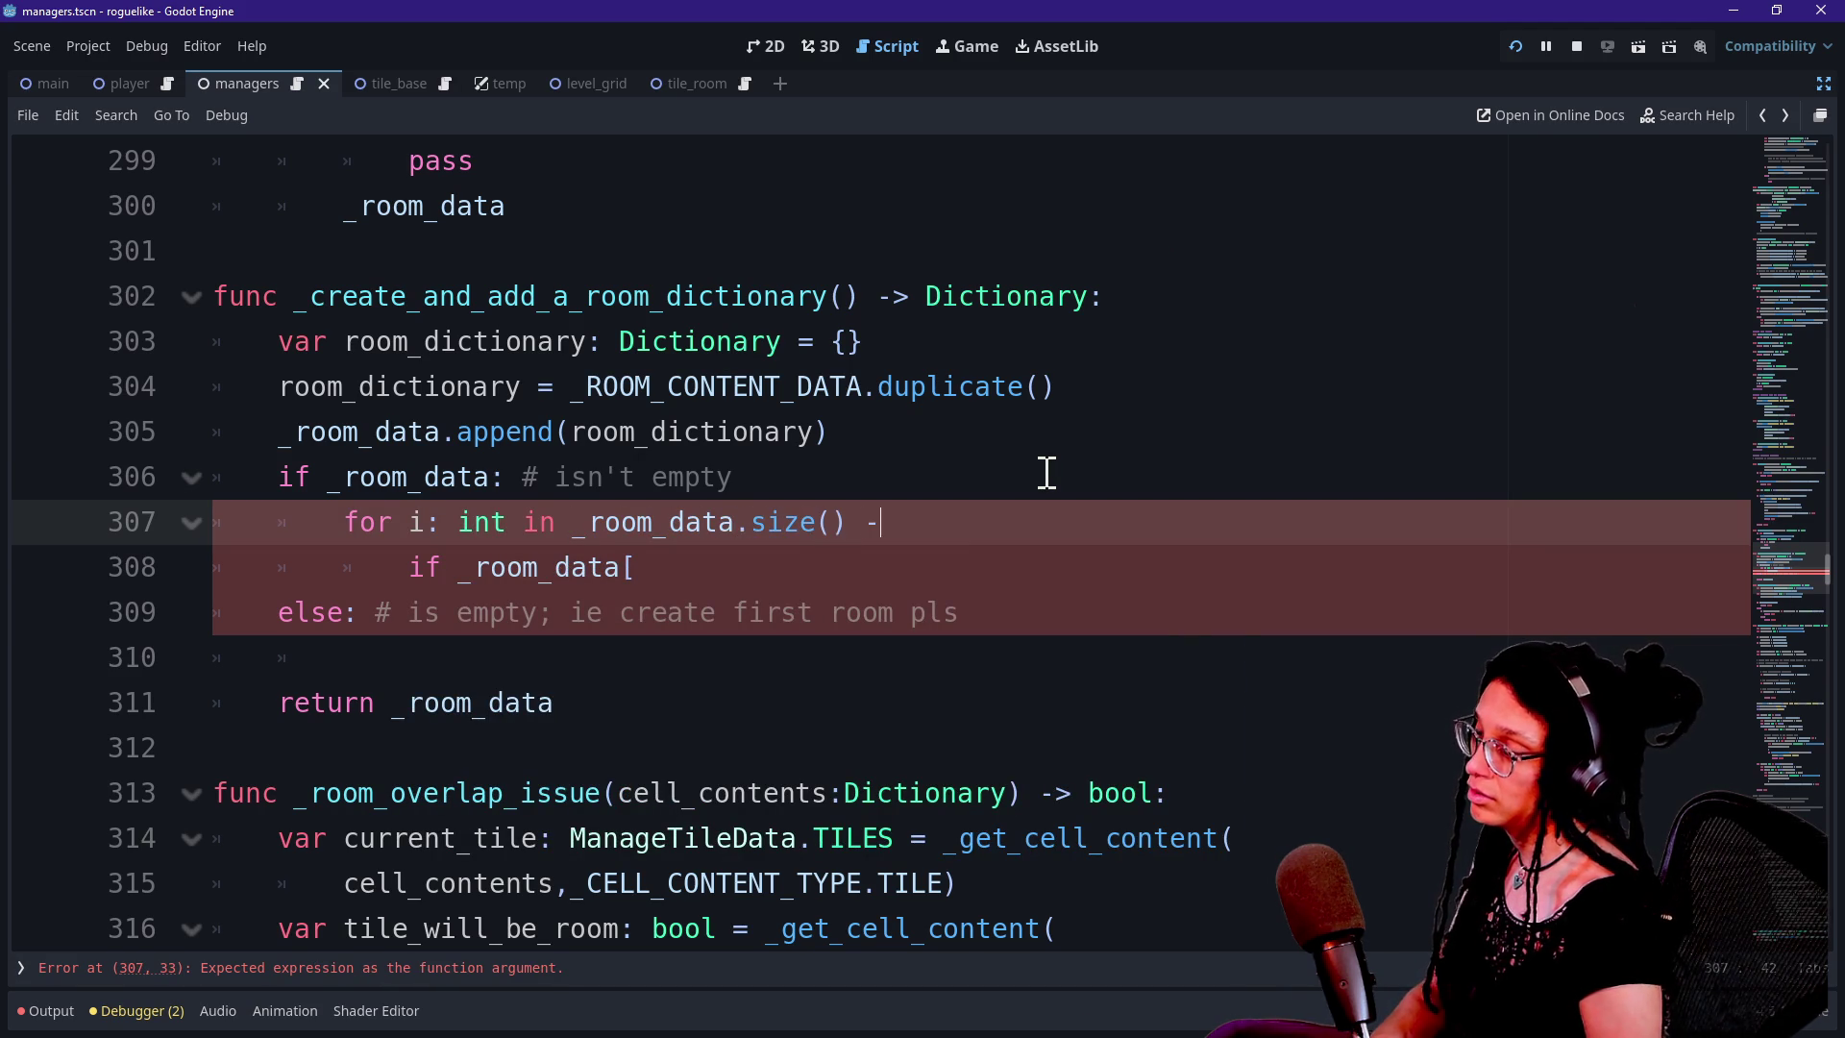
pyautogui.press('BackSpace')
pyautogui.write(':')
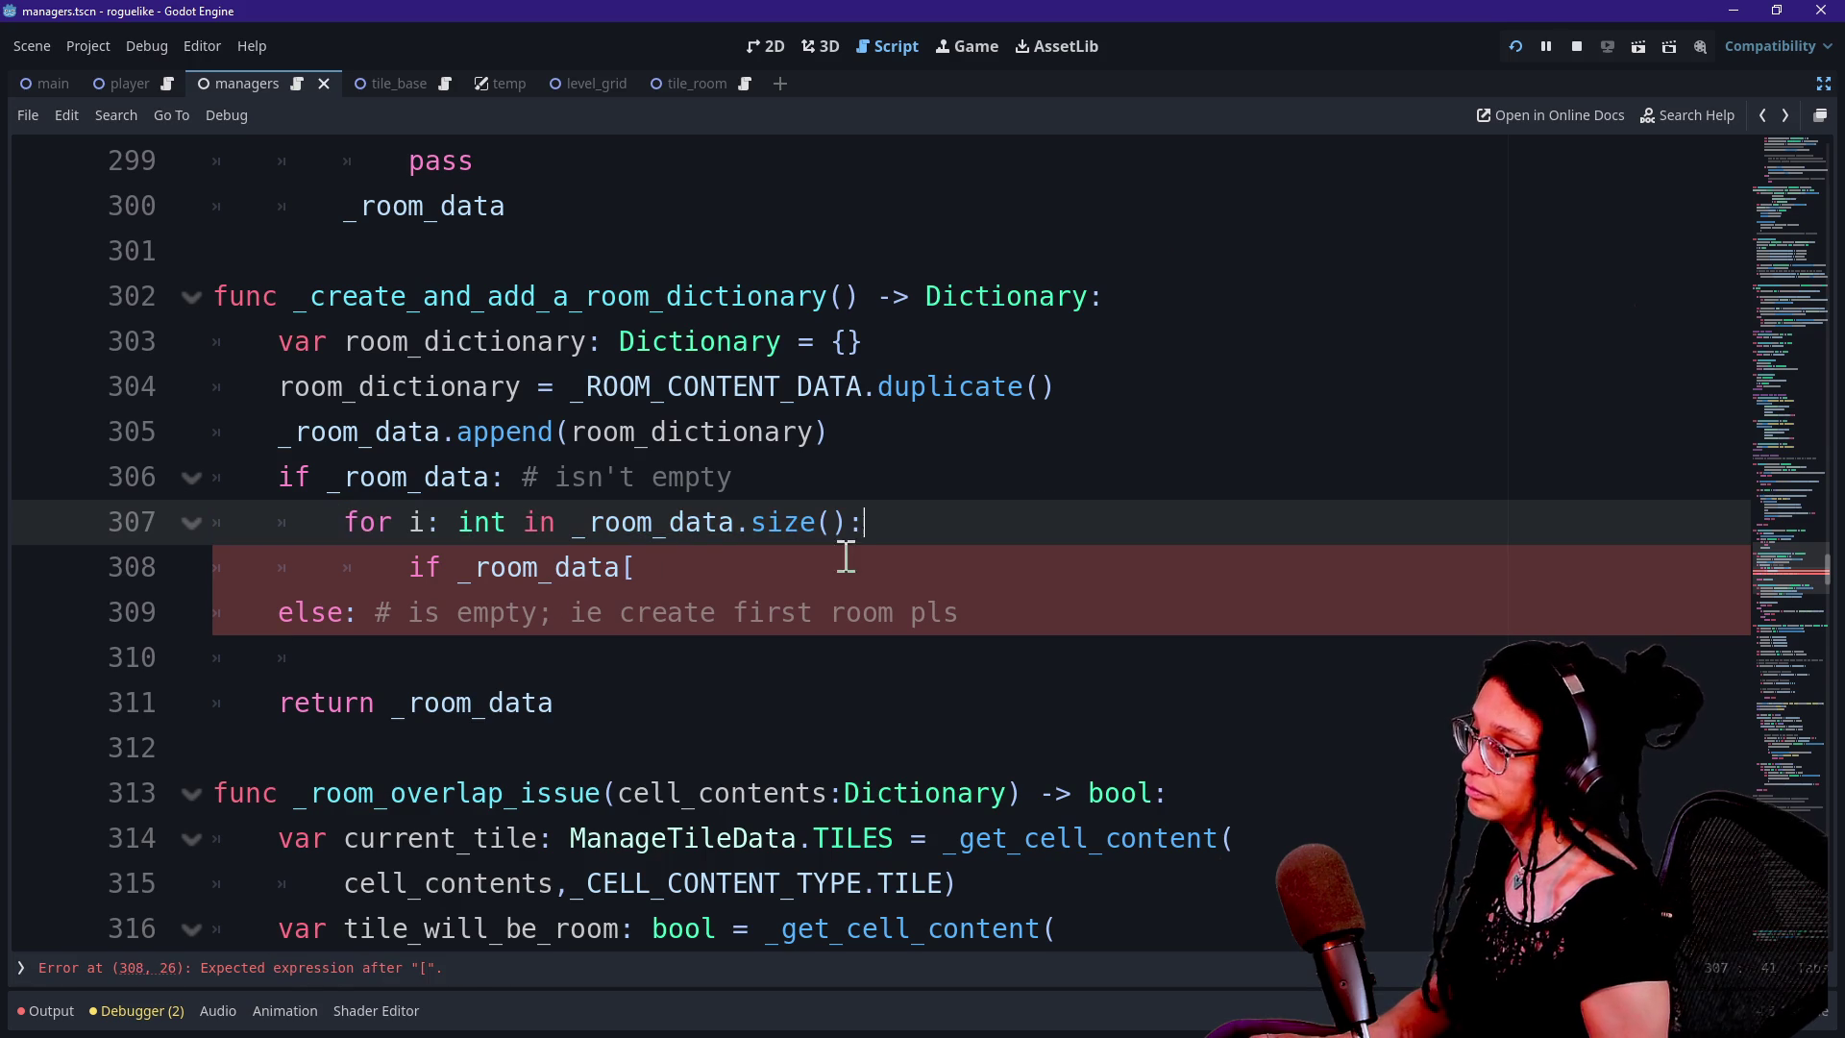
# Open an indented line below the loop header and start typing 'var dictiona'
pyautogui.click(753, 573)
pyautogui.click(855, 522)
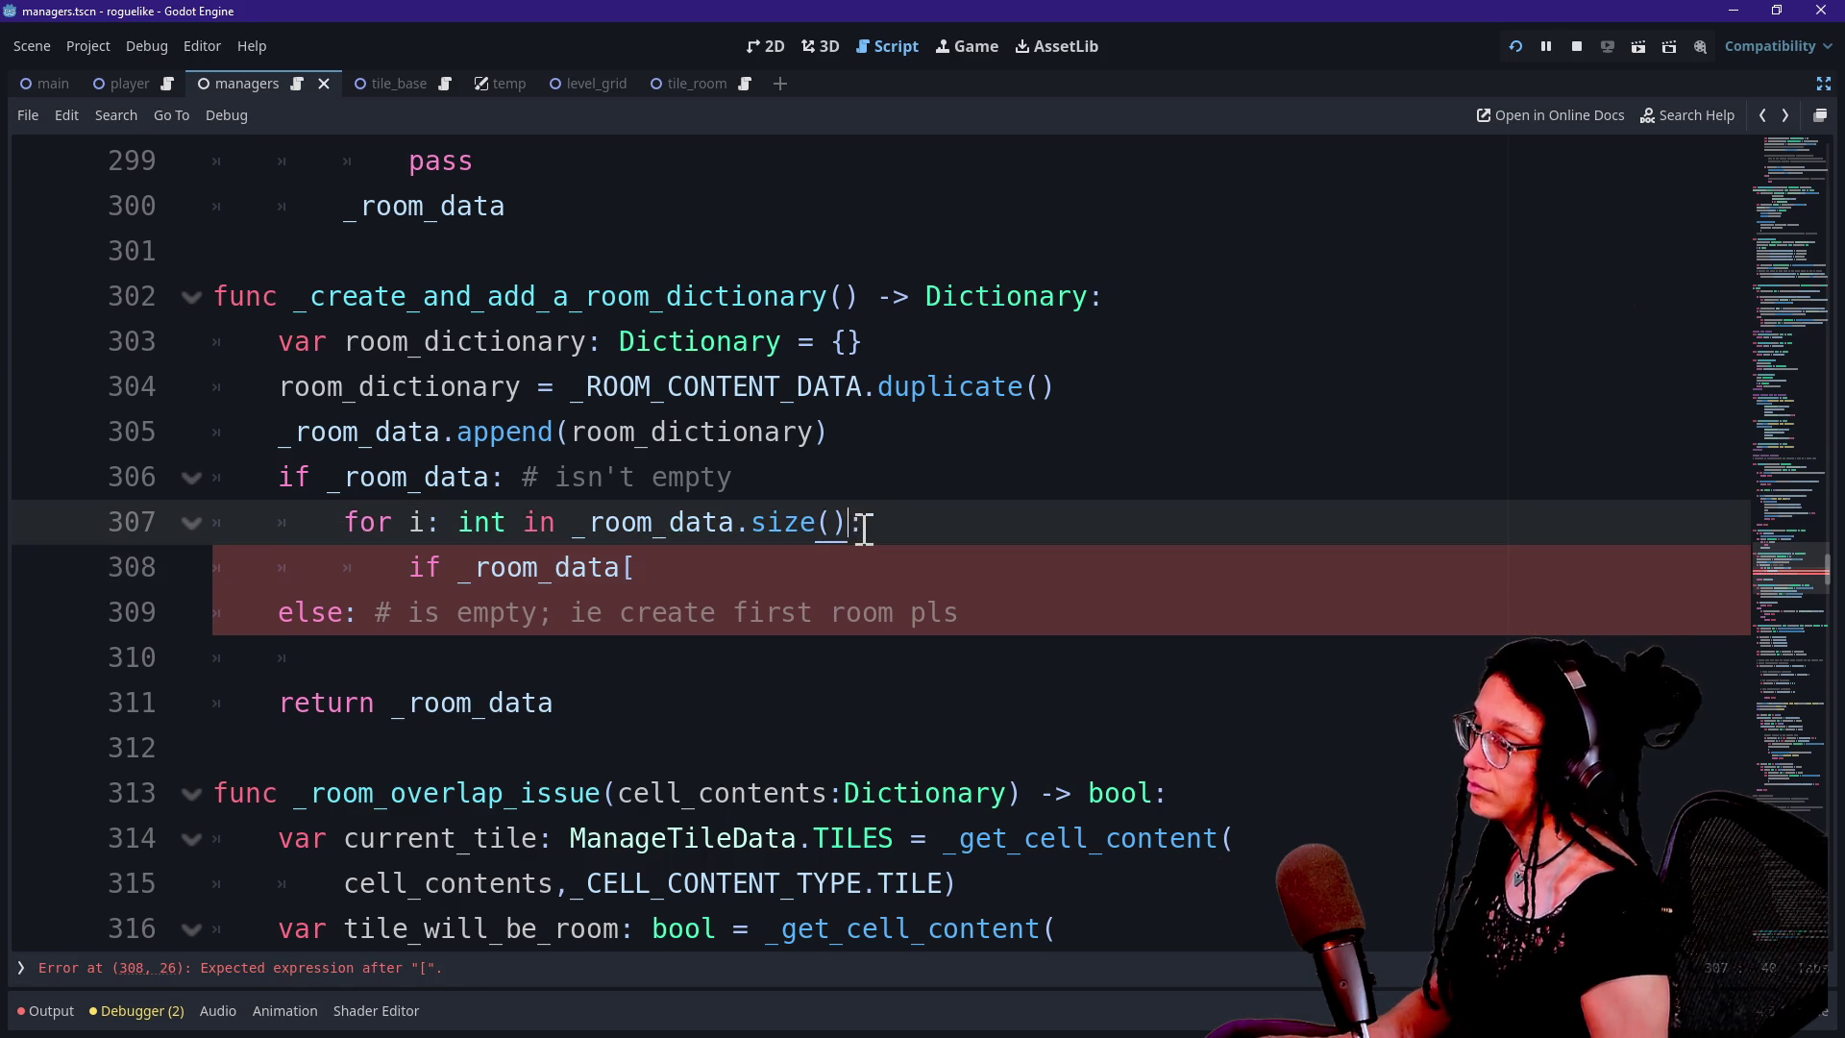
pyautogui.press('Return')
pyautogui.press('BackSpace')
pyautogui.press('Return')
pyautogui.write('va')
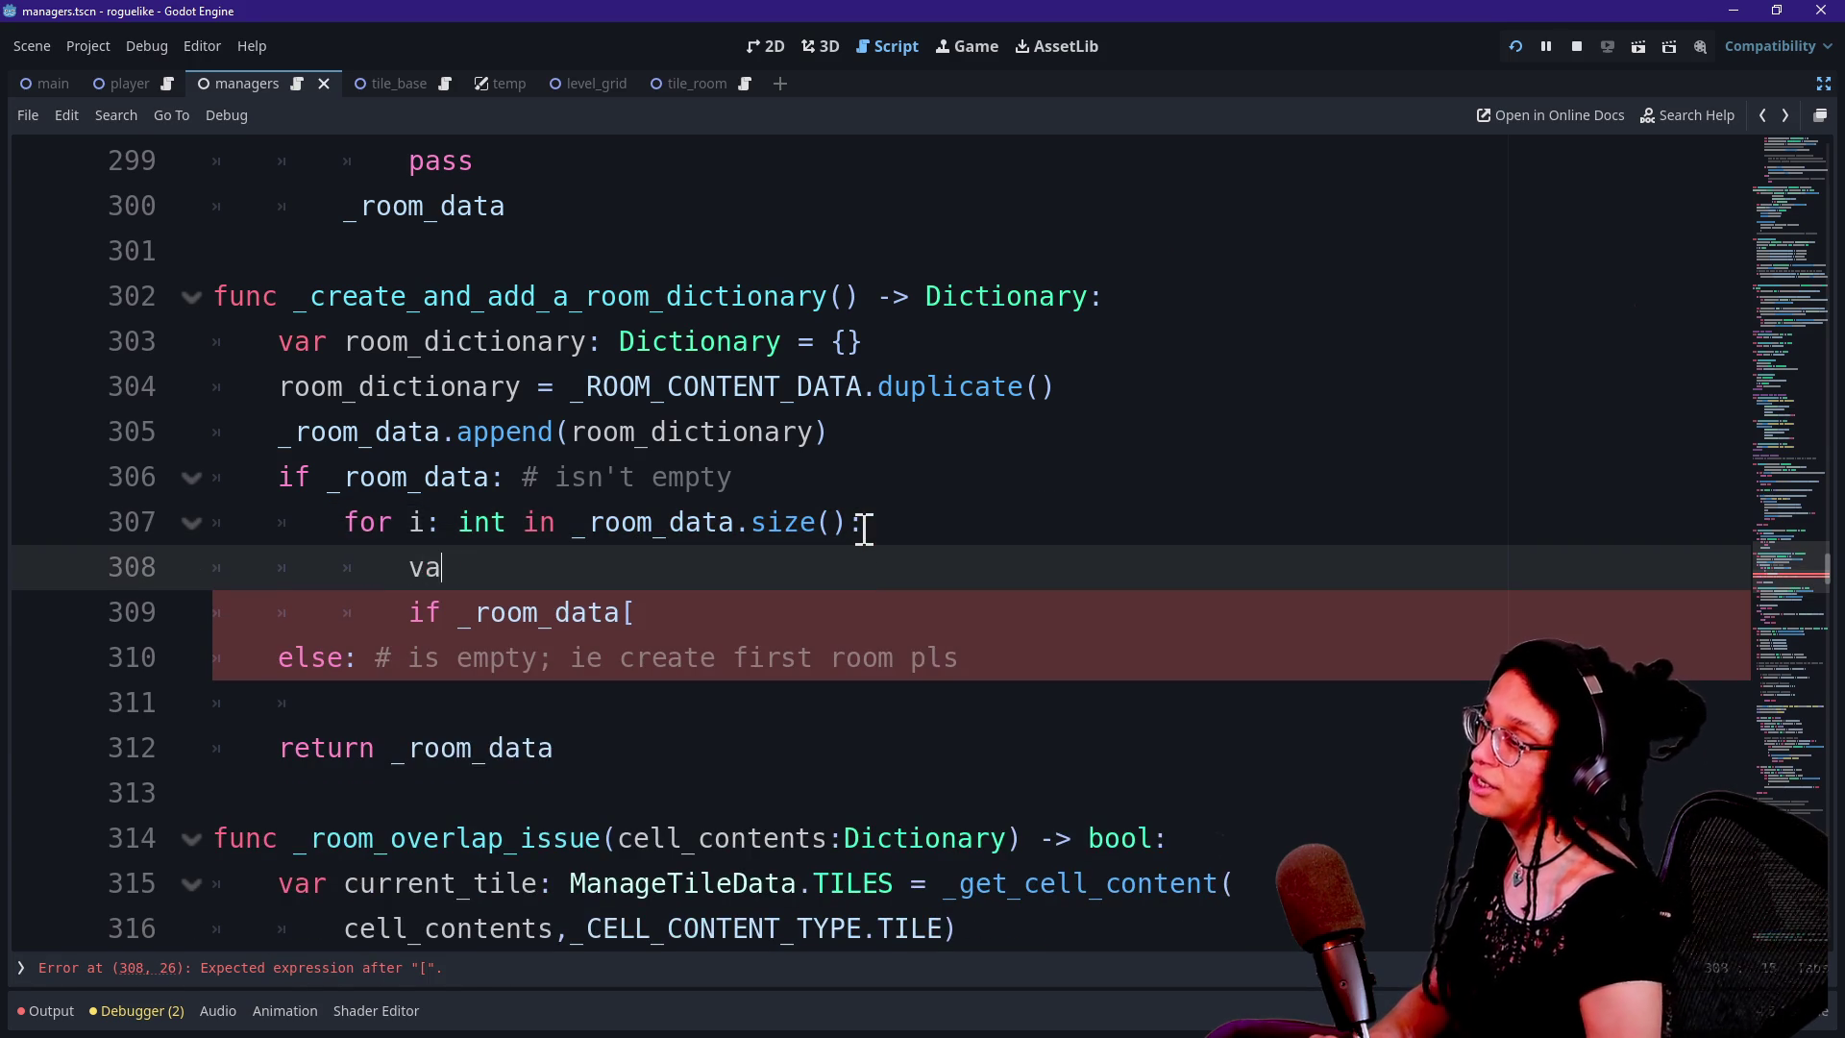
pyautogui.write('r dictiona')
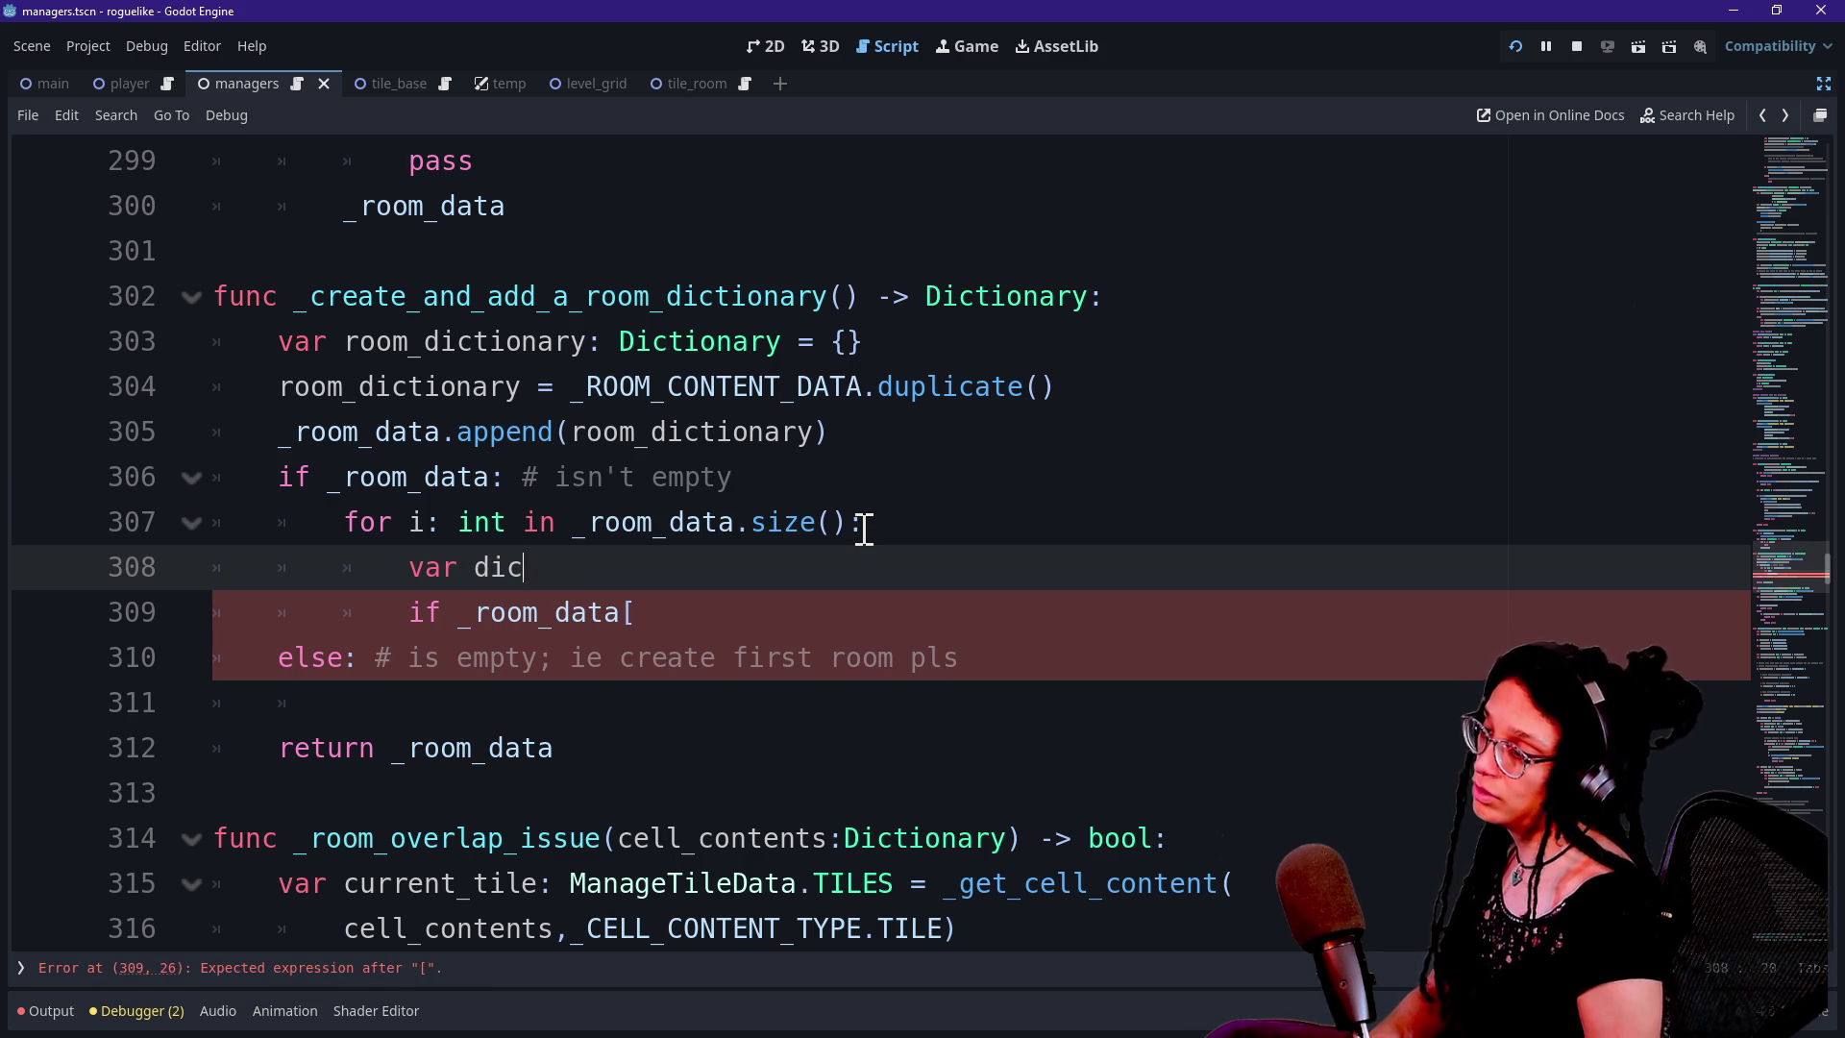
# Complete line 308 as 'var i_dictionary: Dictionary = _room_data[i]'
pyautogui.write('i_dictionaru')
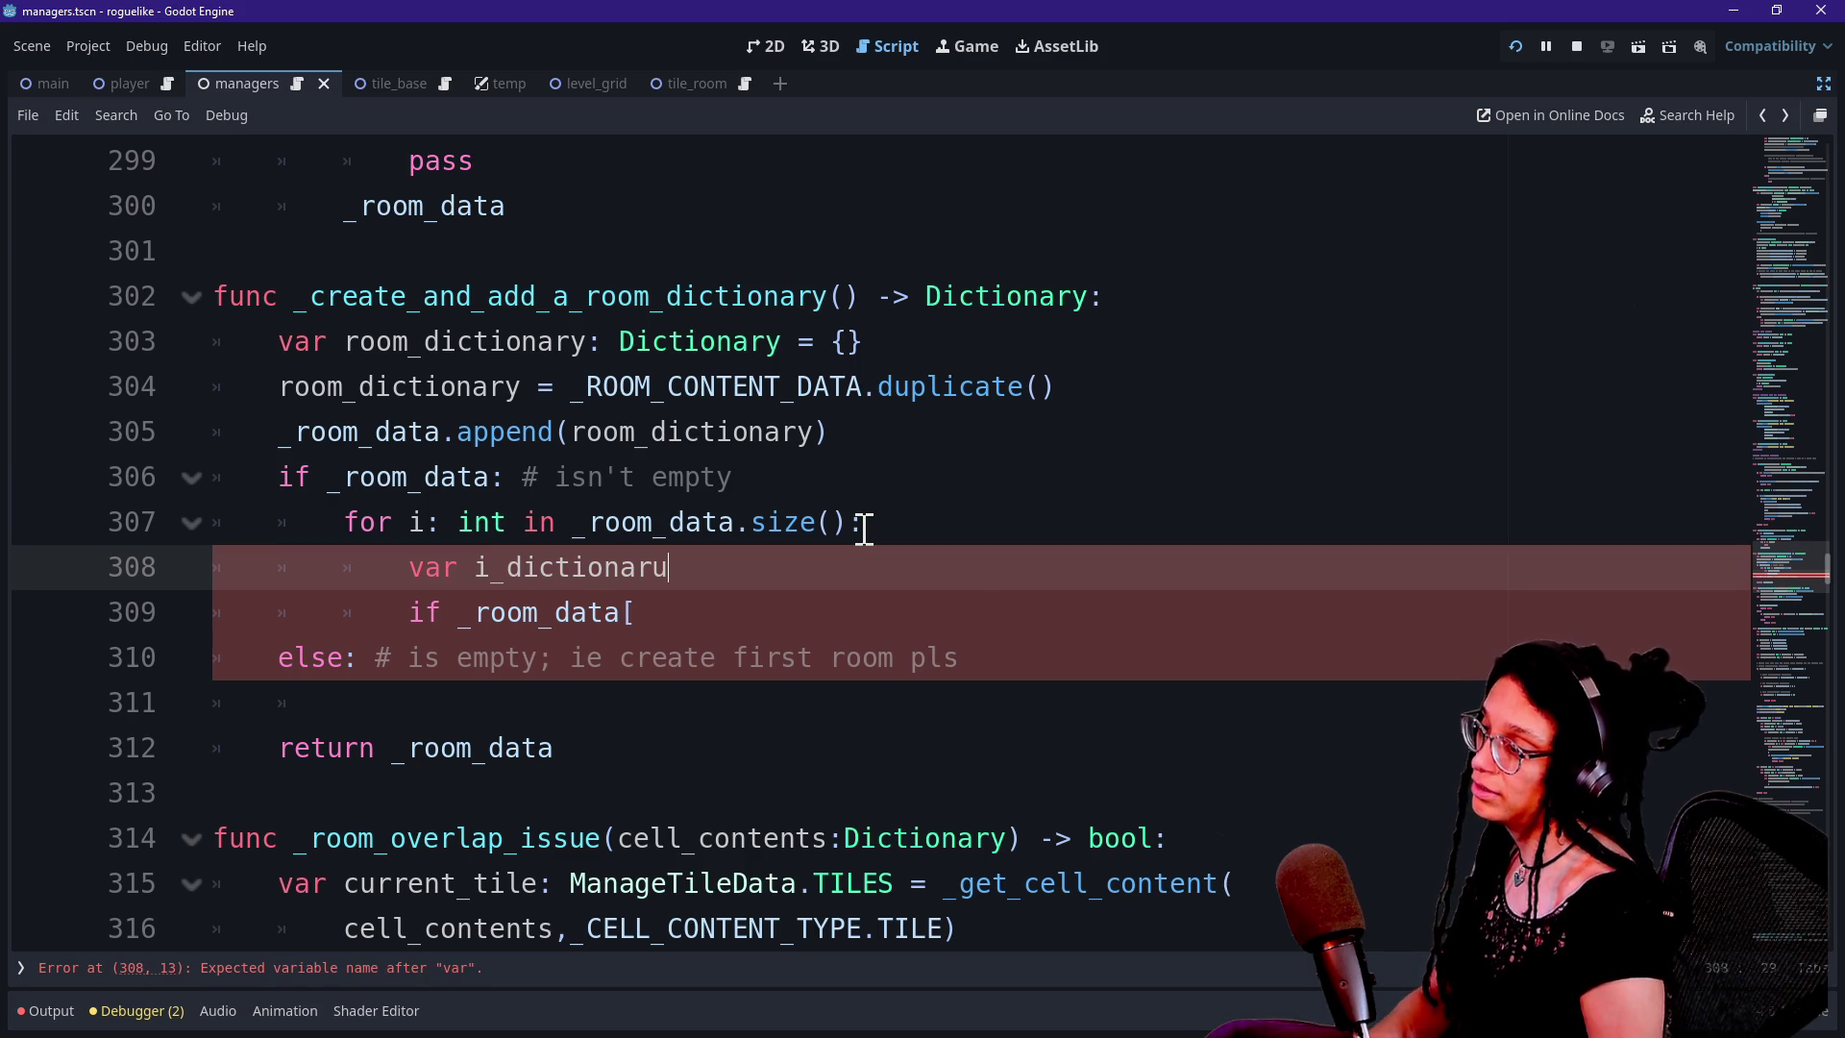
pyautogui.press('BackSpace')
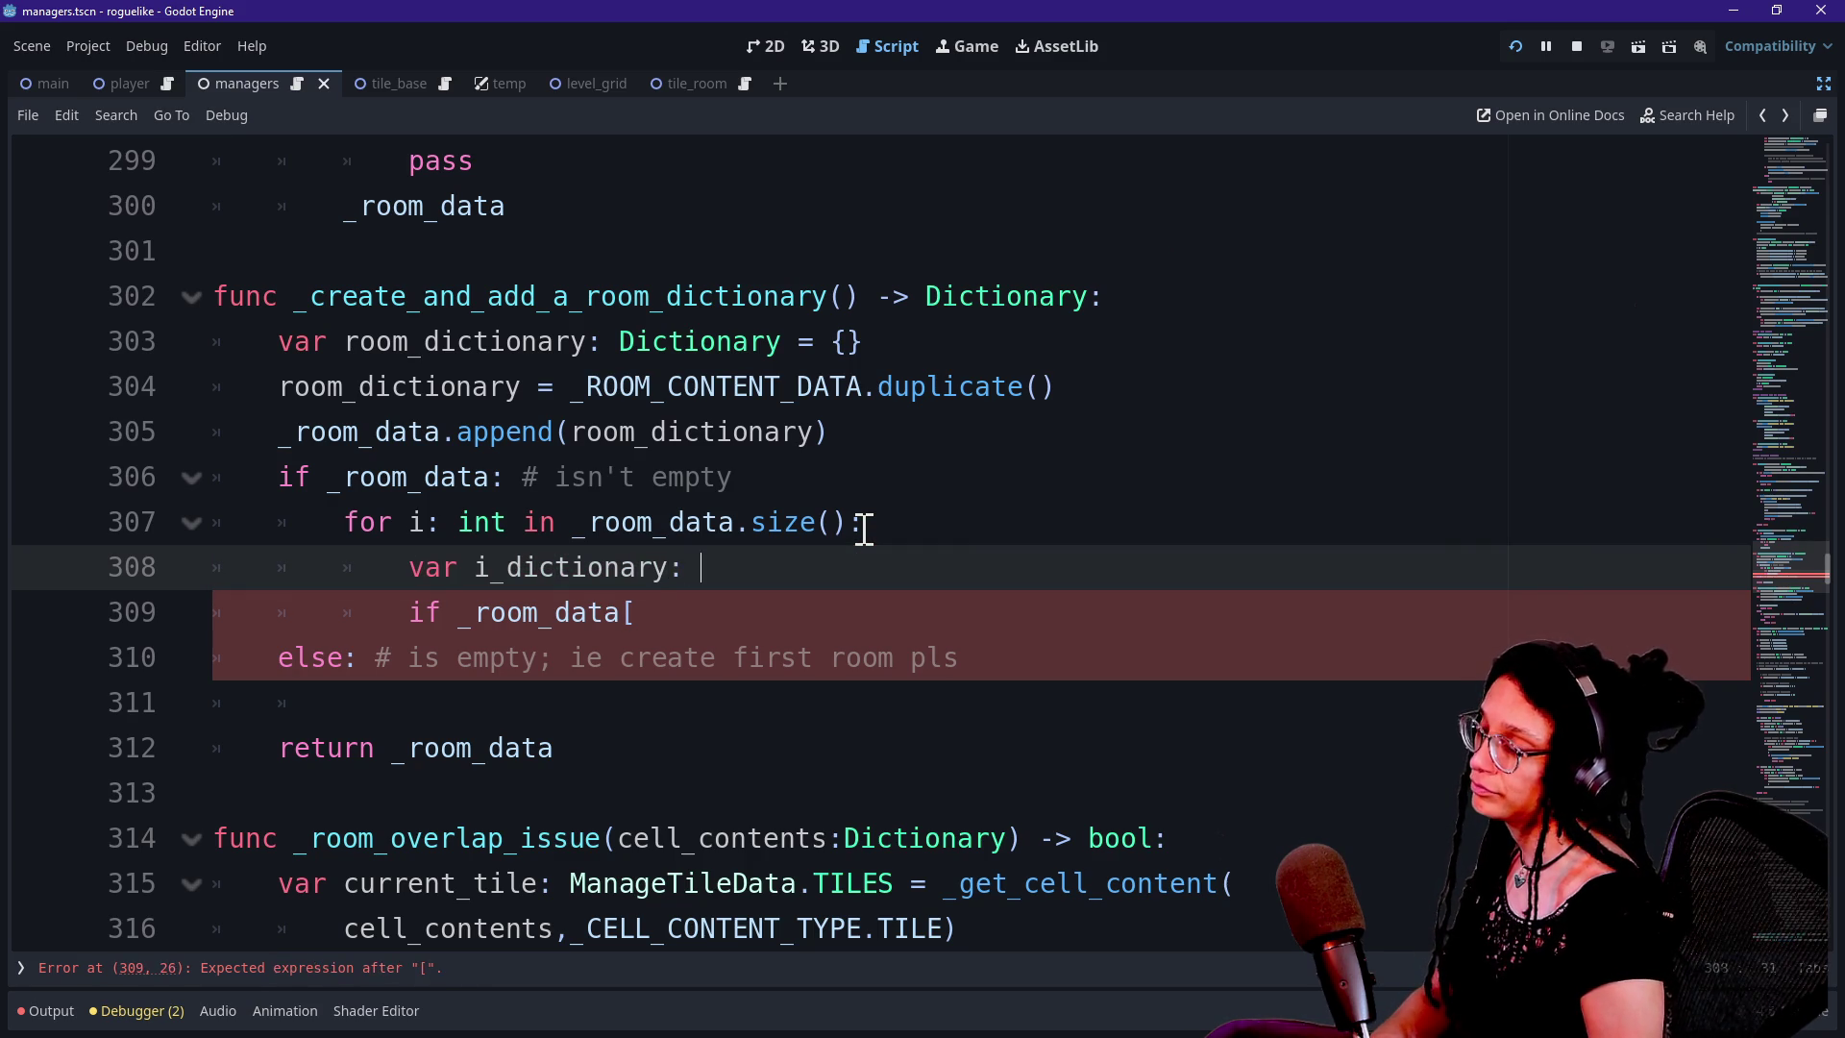
pyautogui.write('Dictionary =')
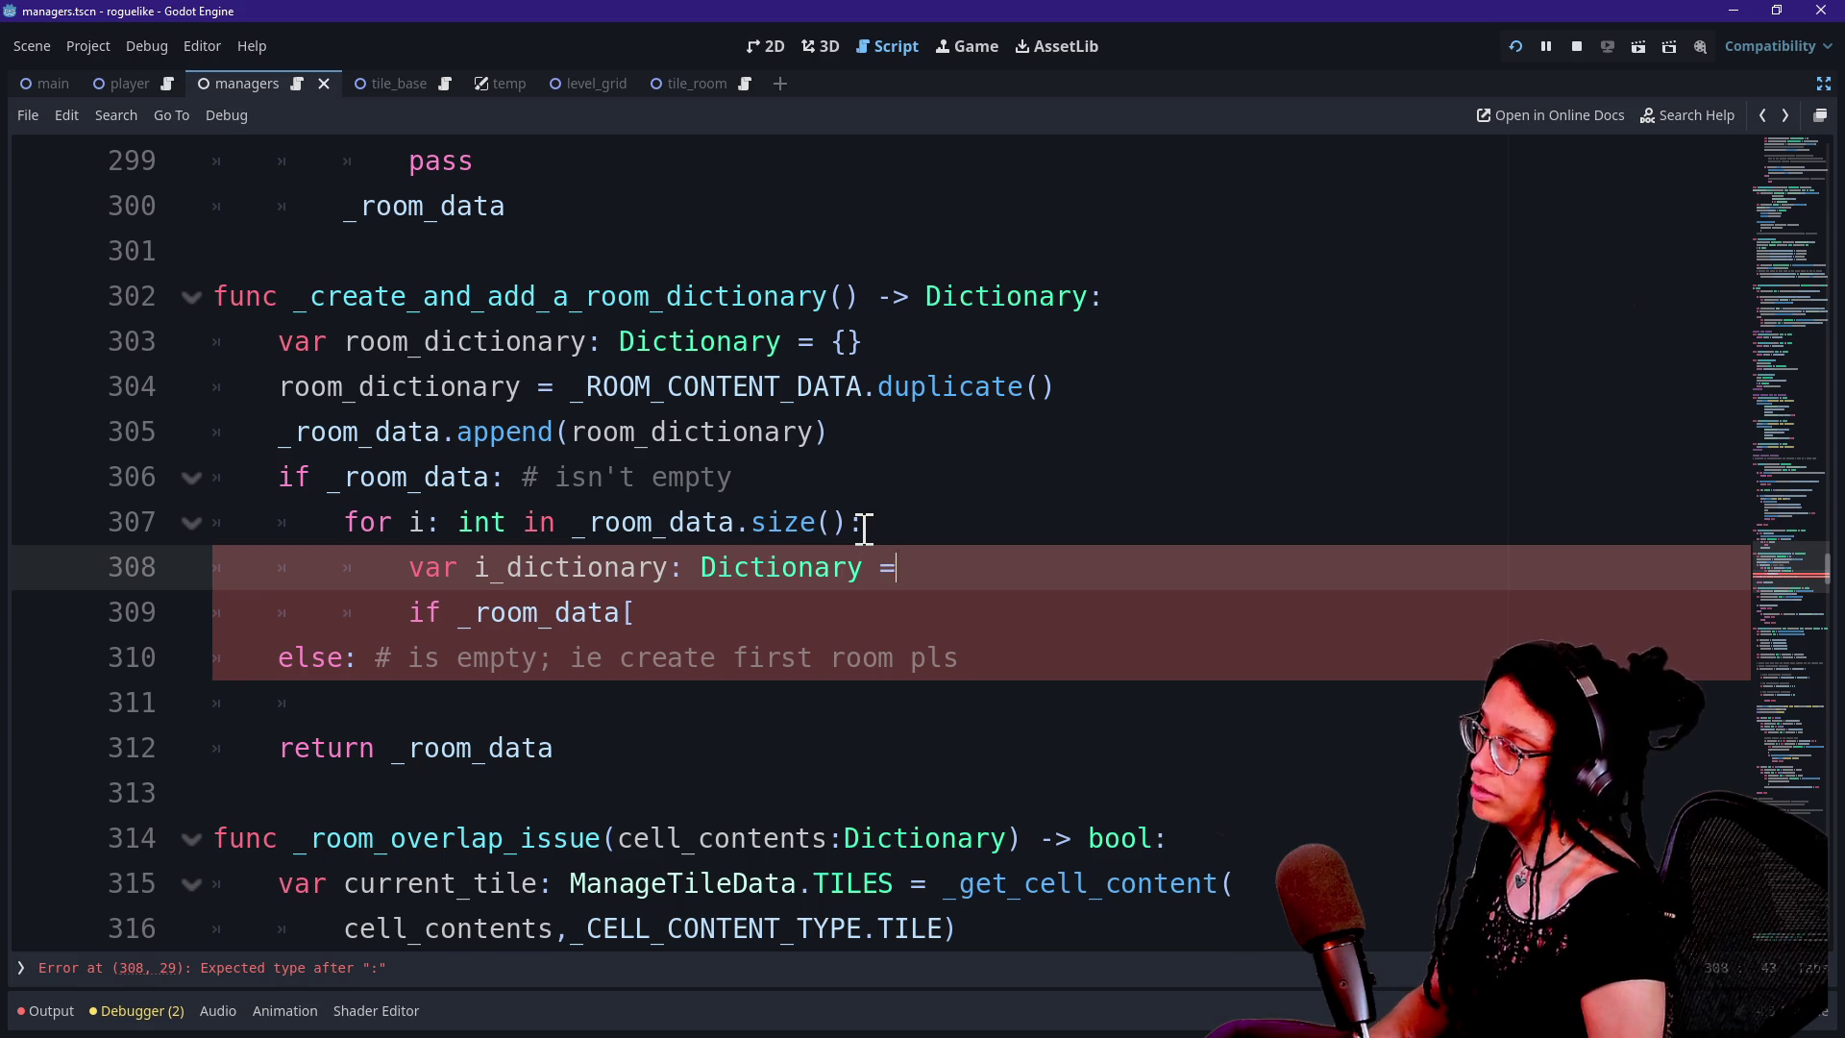
pyautogui.write(' +')
pyautogui.write('oom_data[i')
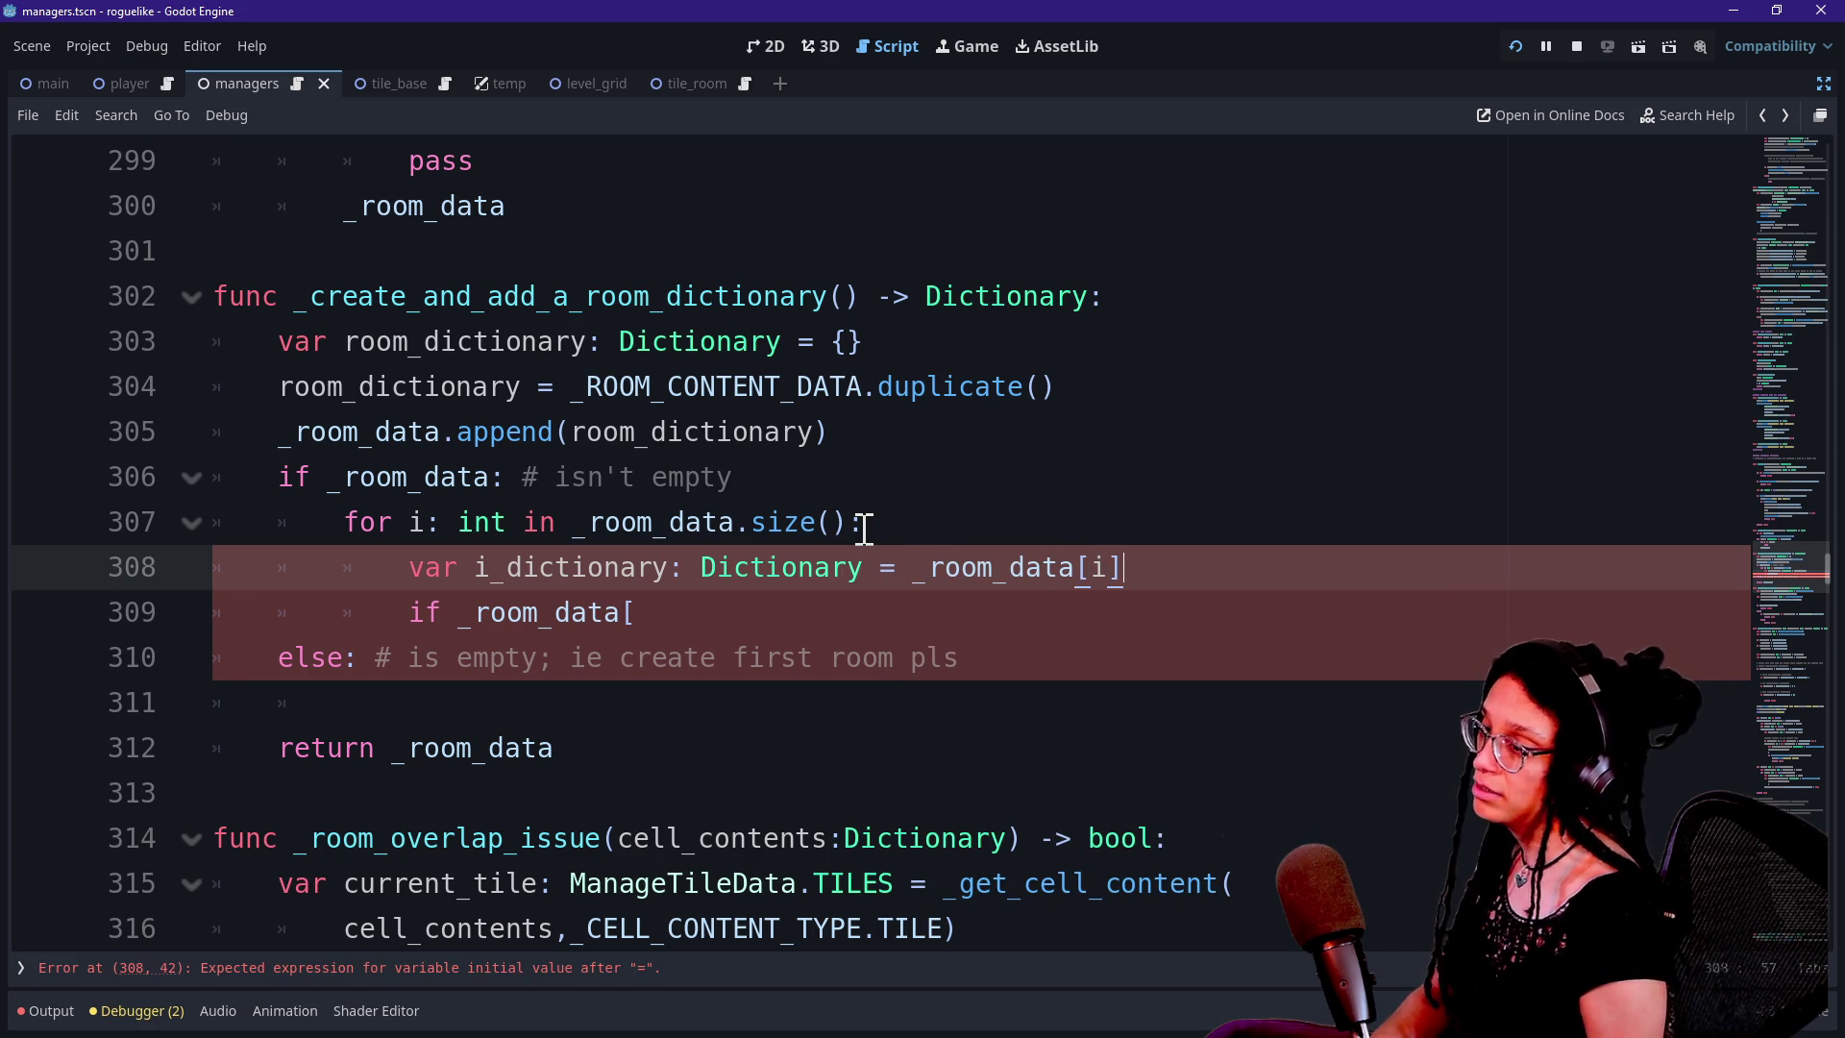
# Change the if on line 309 to 'if i_dictionary[_ROOM_CONTENT_TYPE.ROOM_CELLS' using autocomplete
pyautogui.click(806, 609)
pyautogui.press('BackSpace')
pyautogui.press('BackSpace')
pyautogui.press('BackSpace')
pyautogui.write('i_dic')
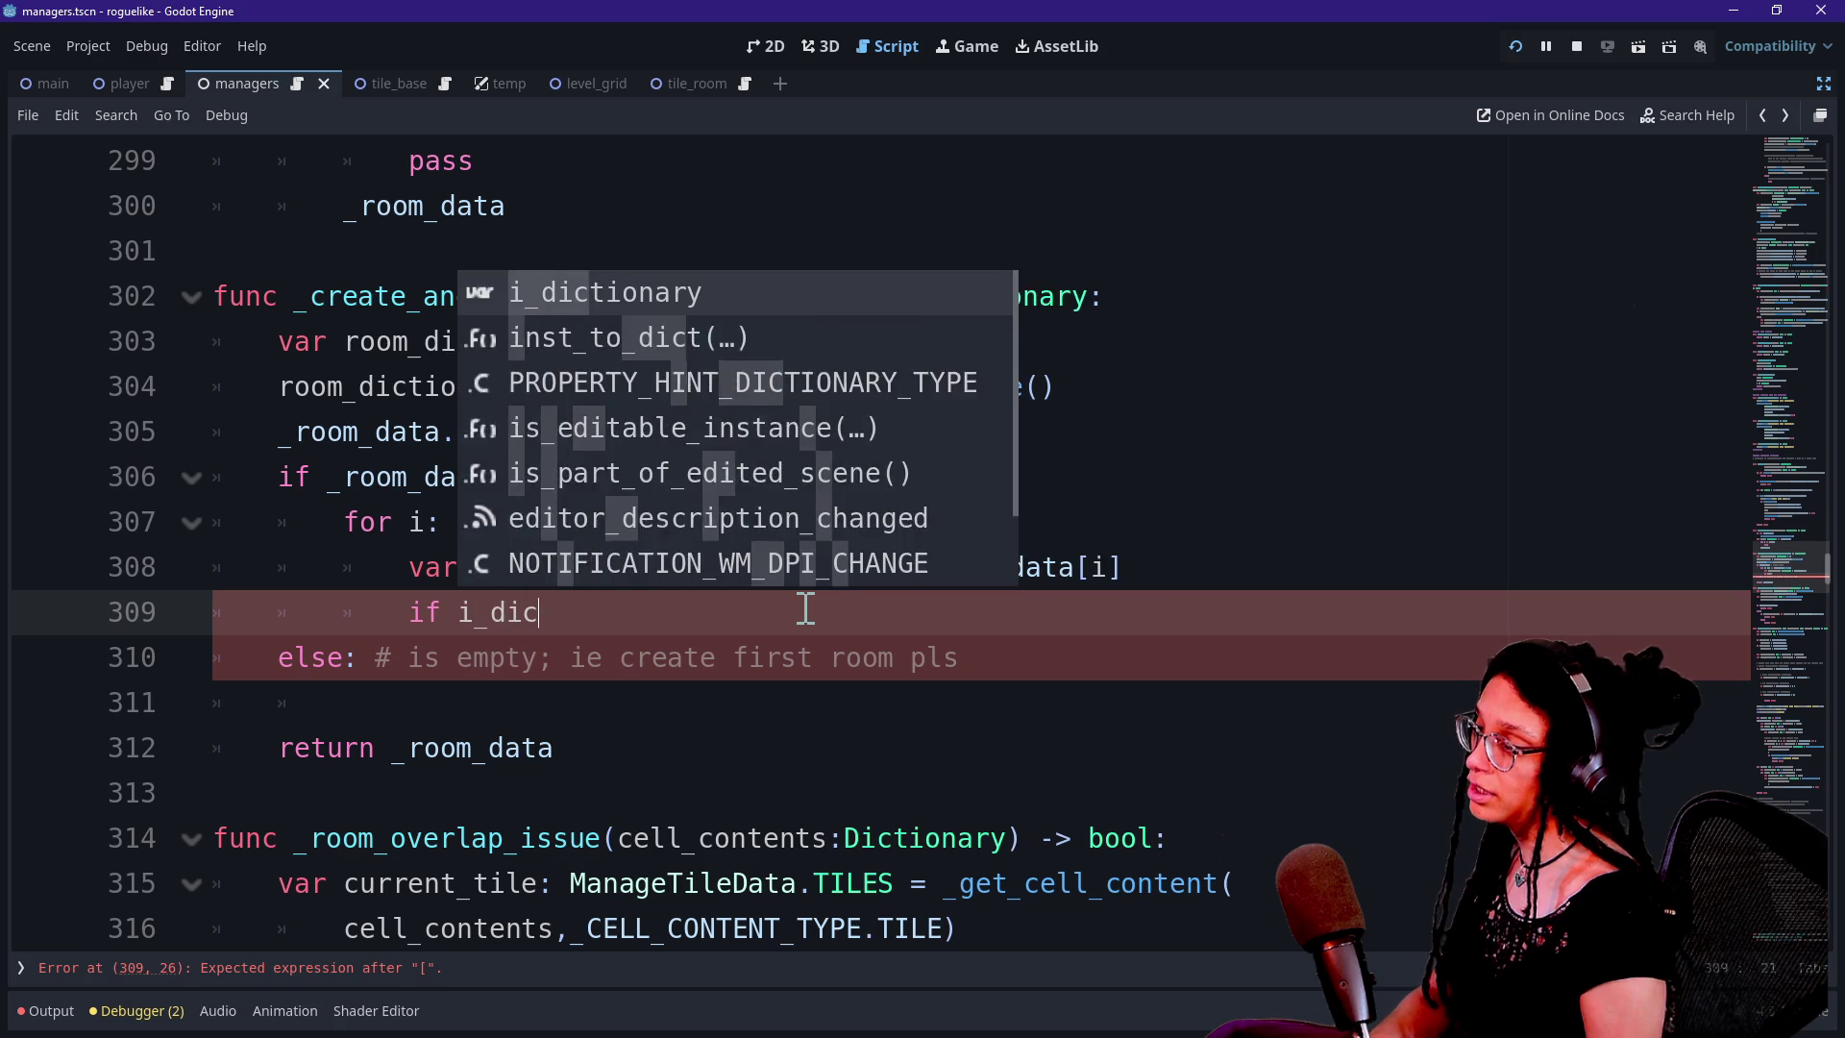
pyautogui.write('tionary[')
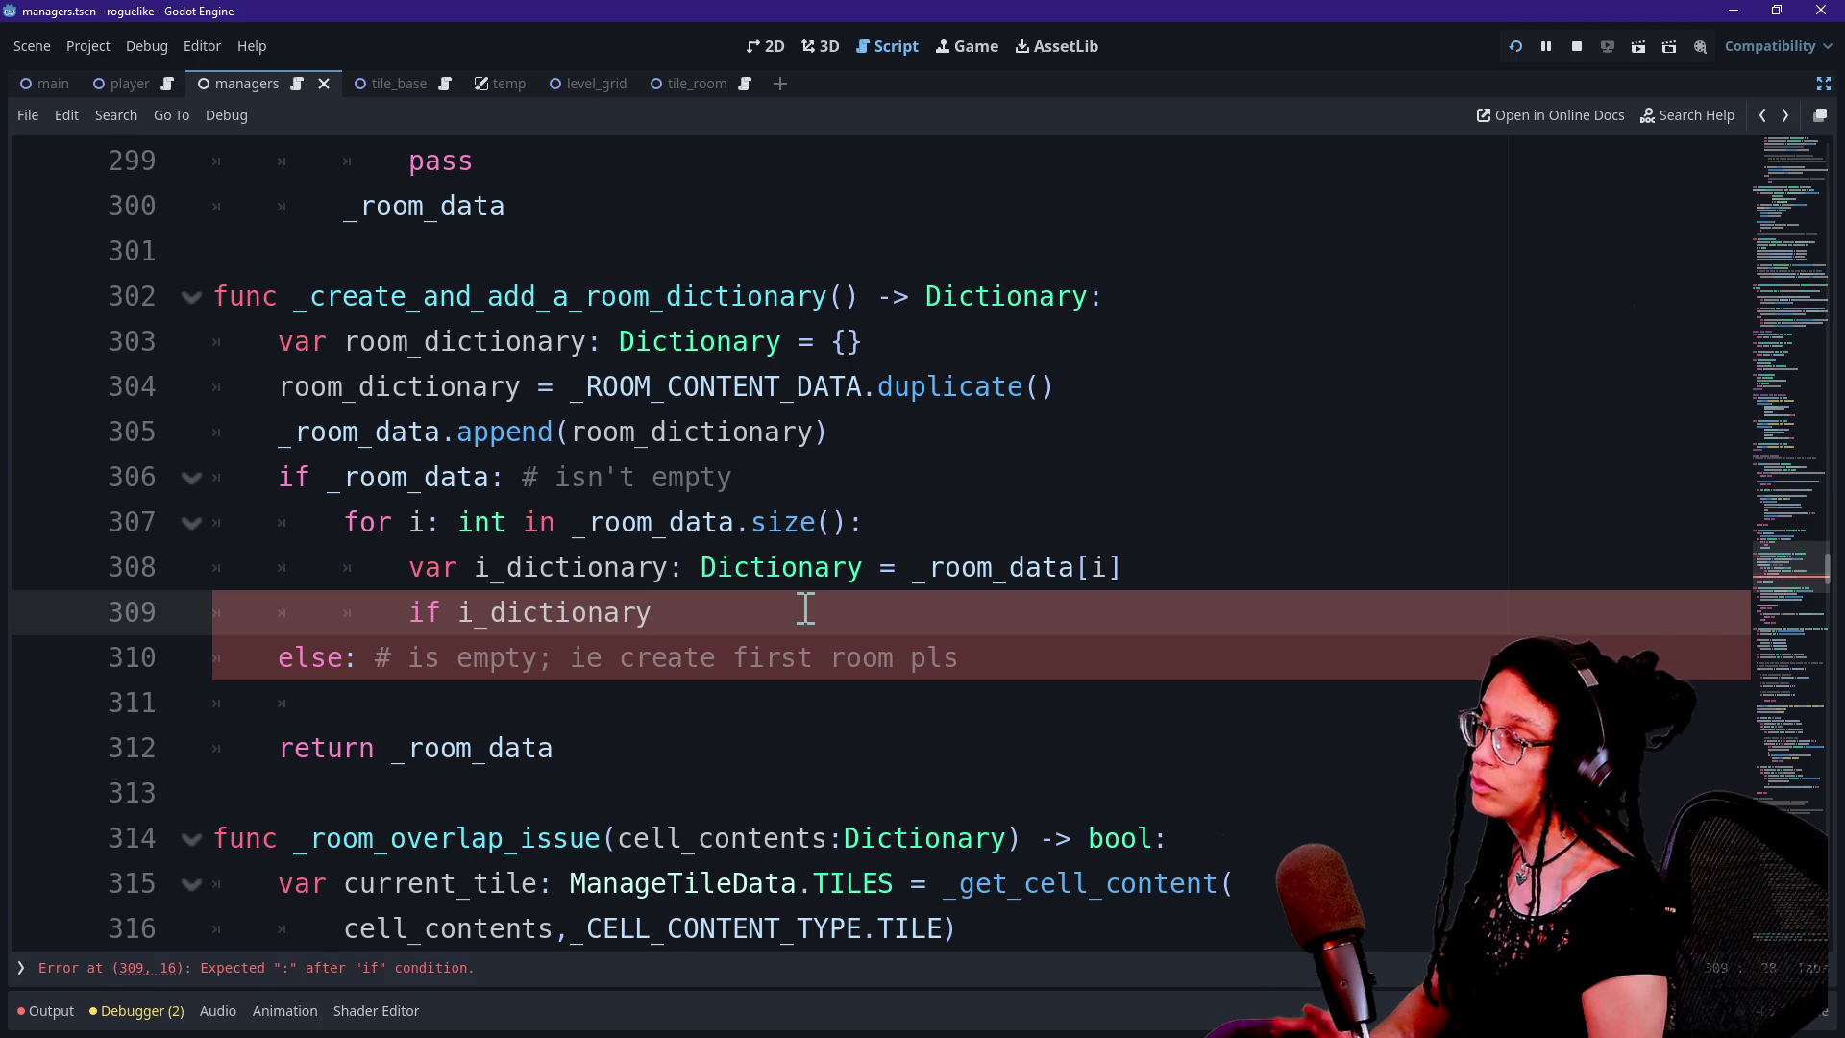
pyautogui.write('"')
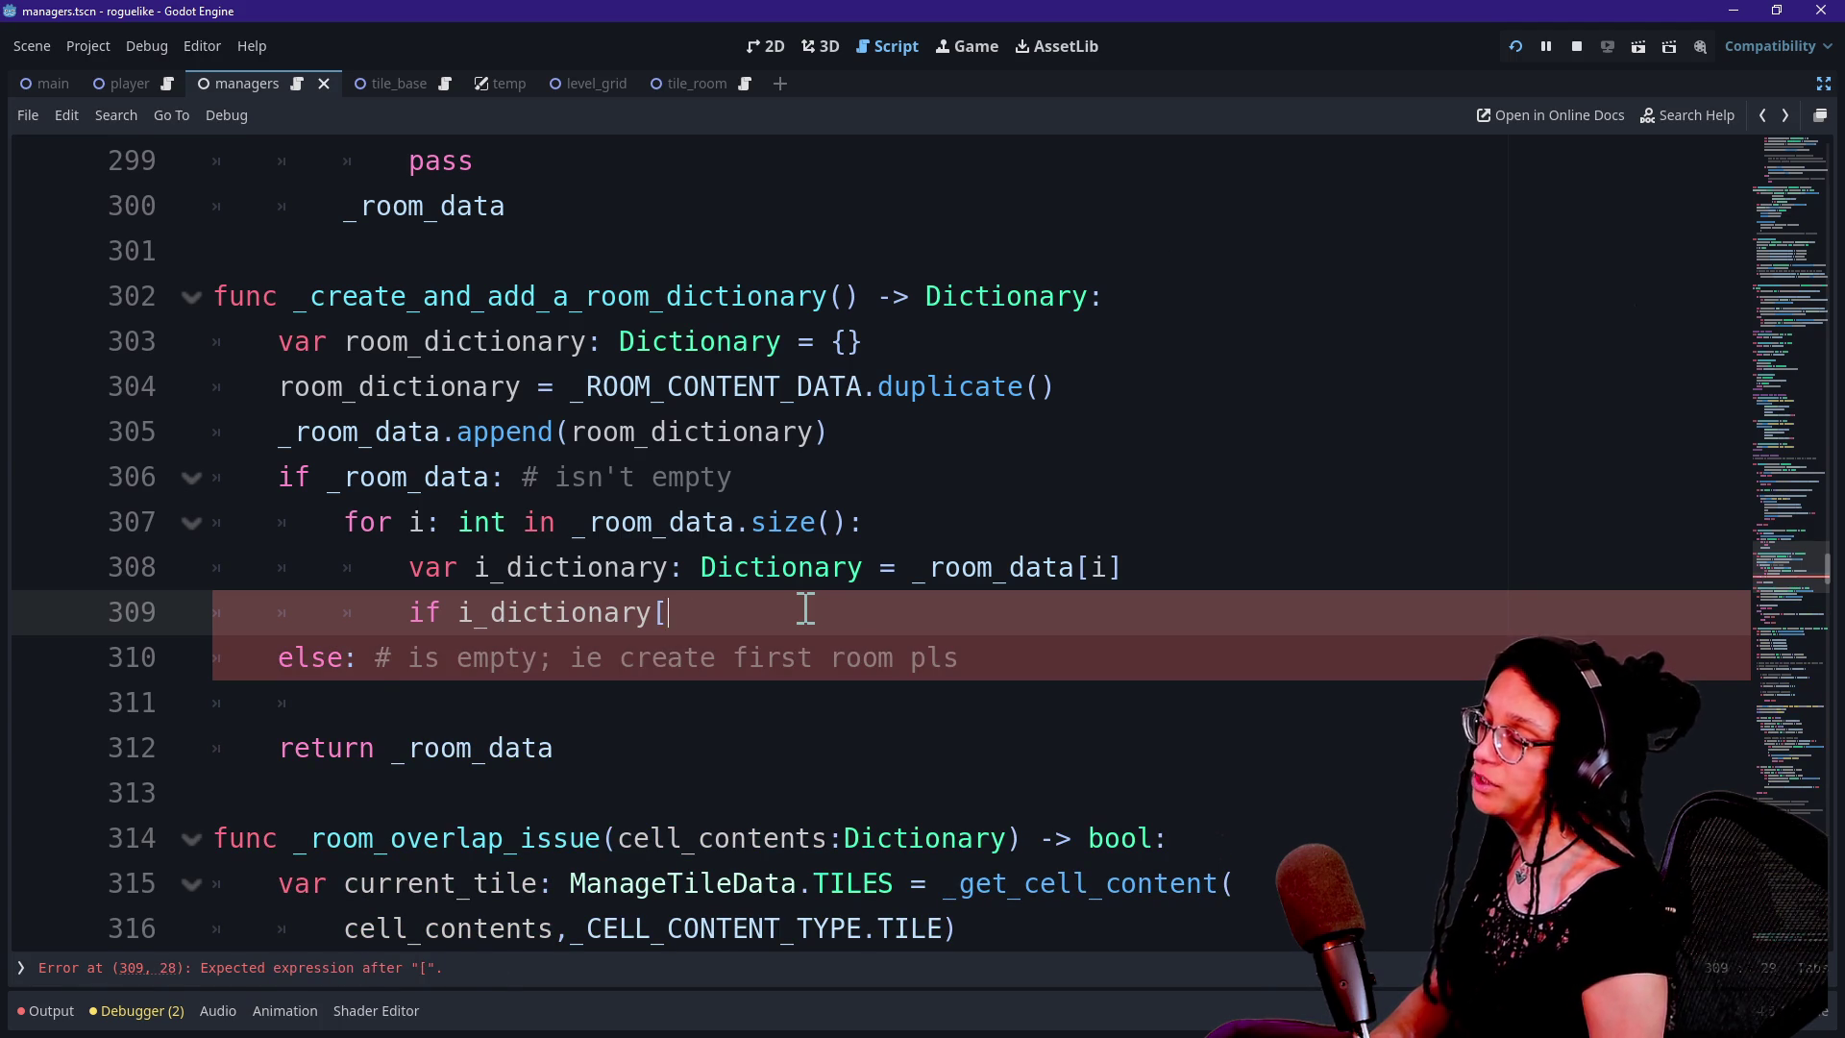
pyautogui.press('BackSpace')
pyautogui.press('BackSpace')
pyautogui.write('ROOM')
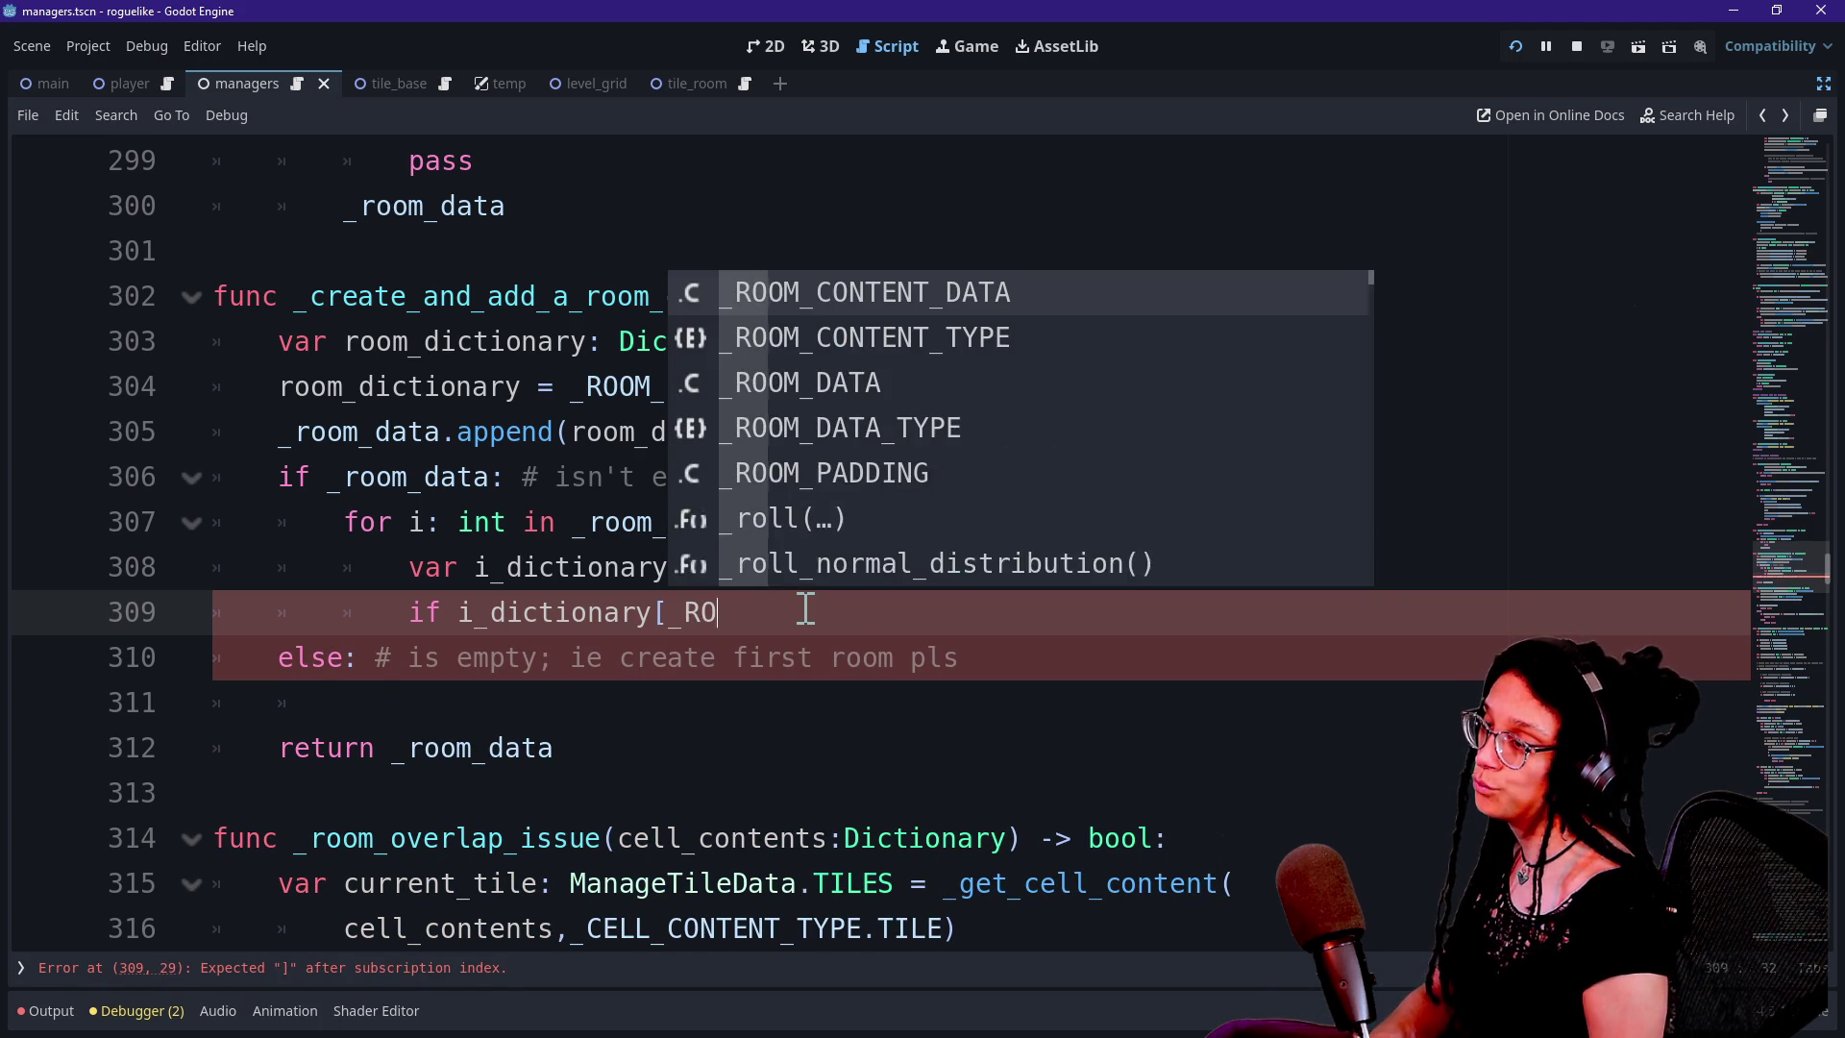
pyautogui.press('Down')
pyautogui.press('Return')
pyautogui.write('.')
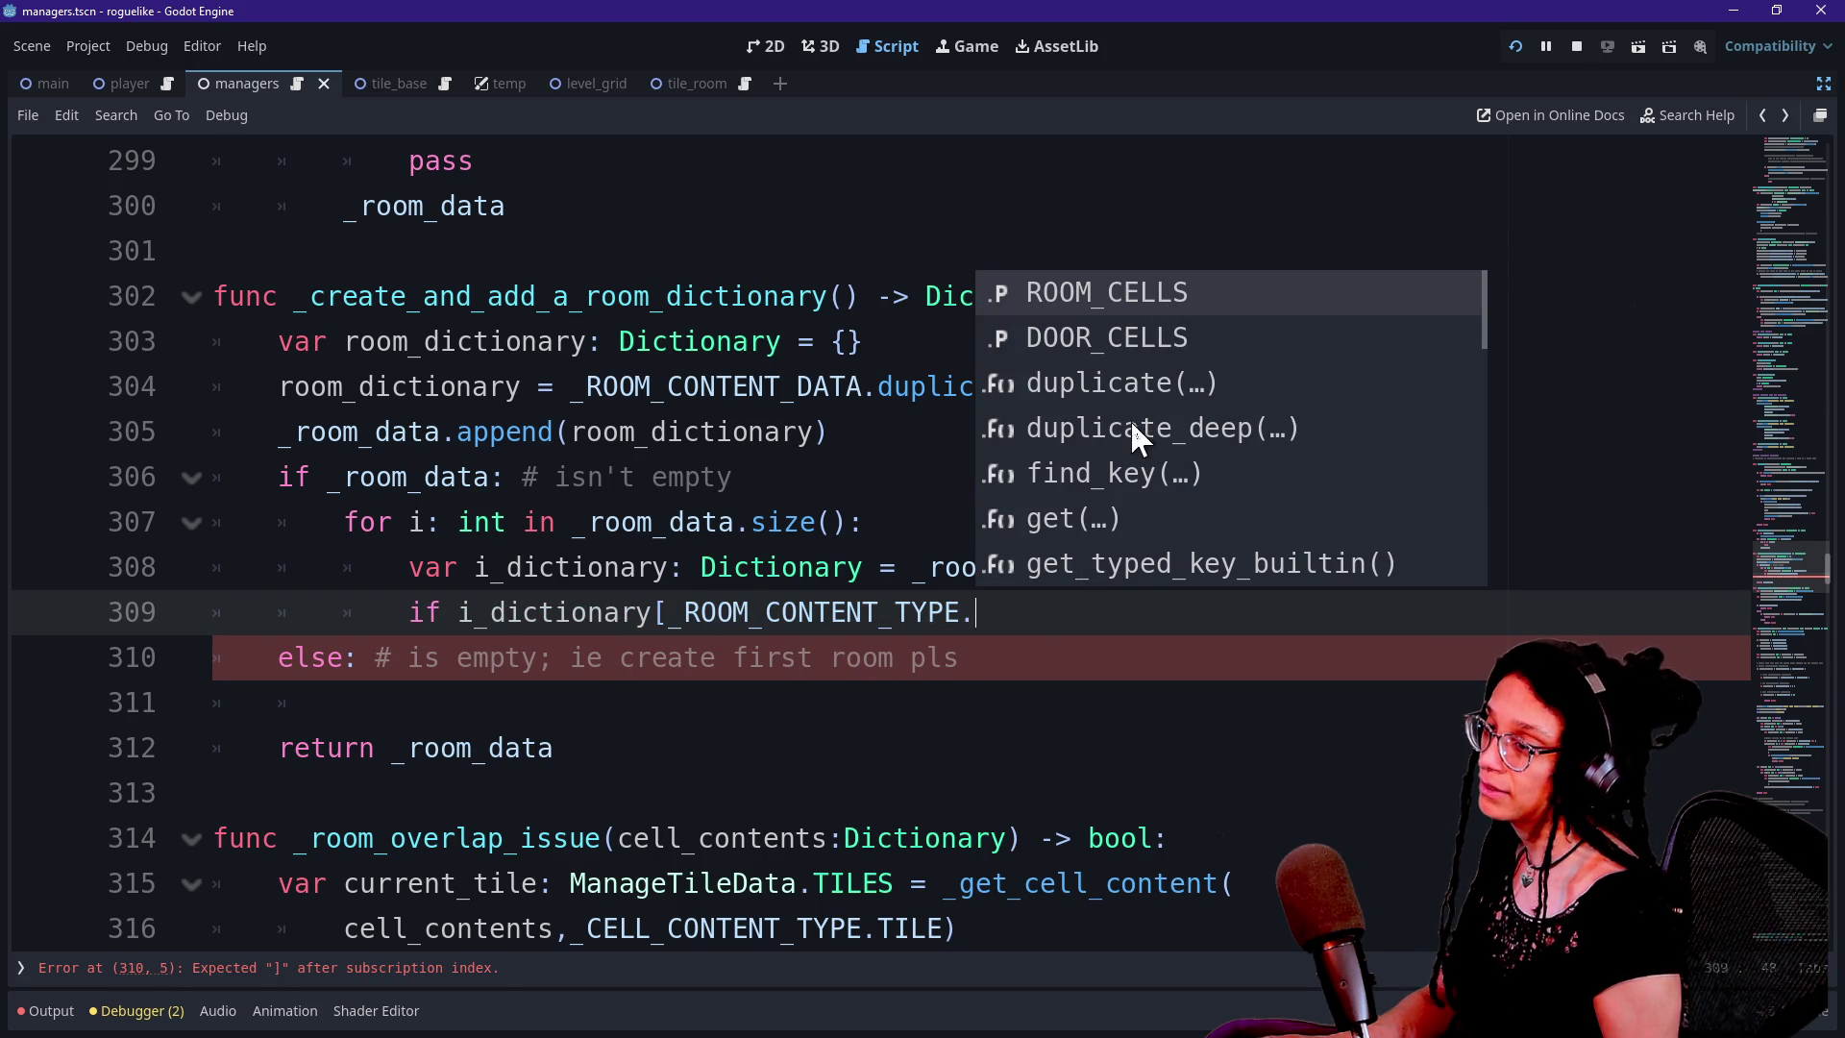
pyautogui.click(1124, 301)
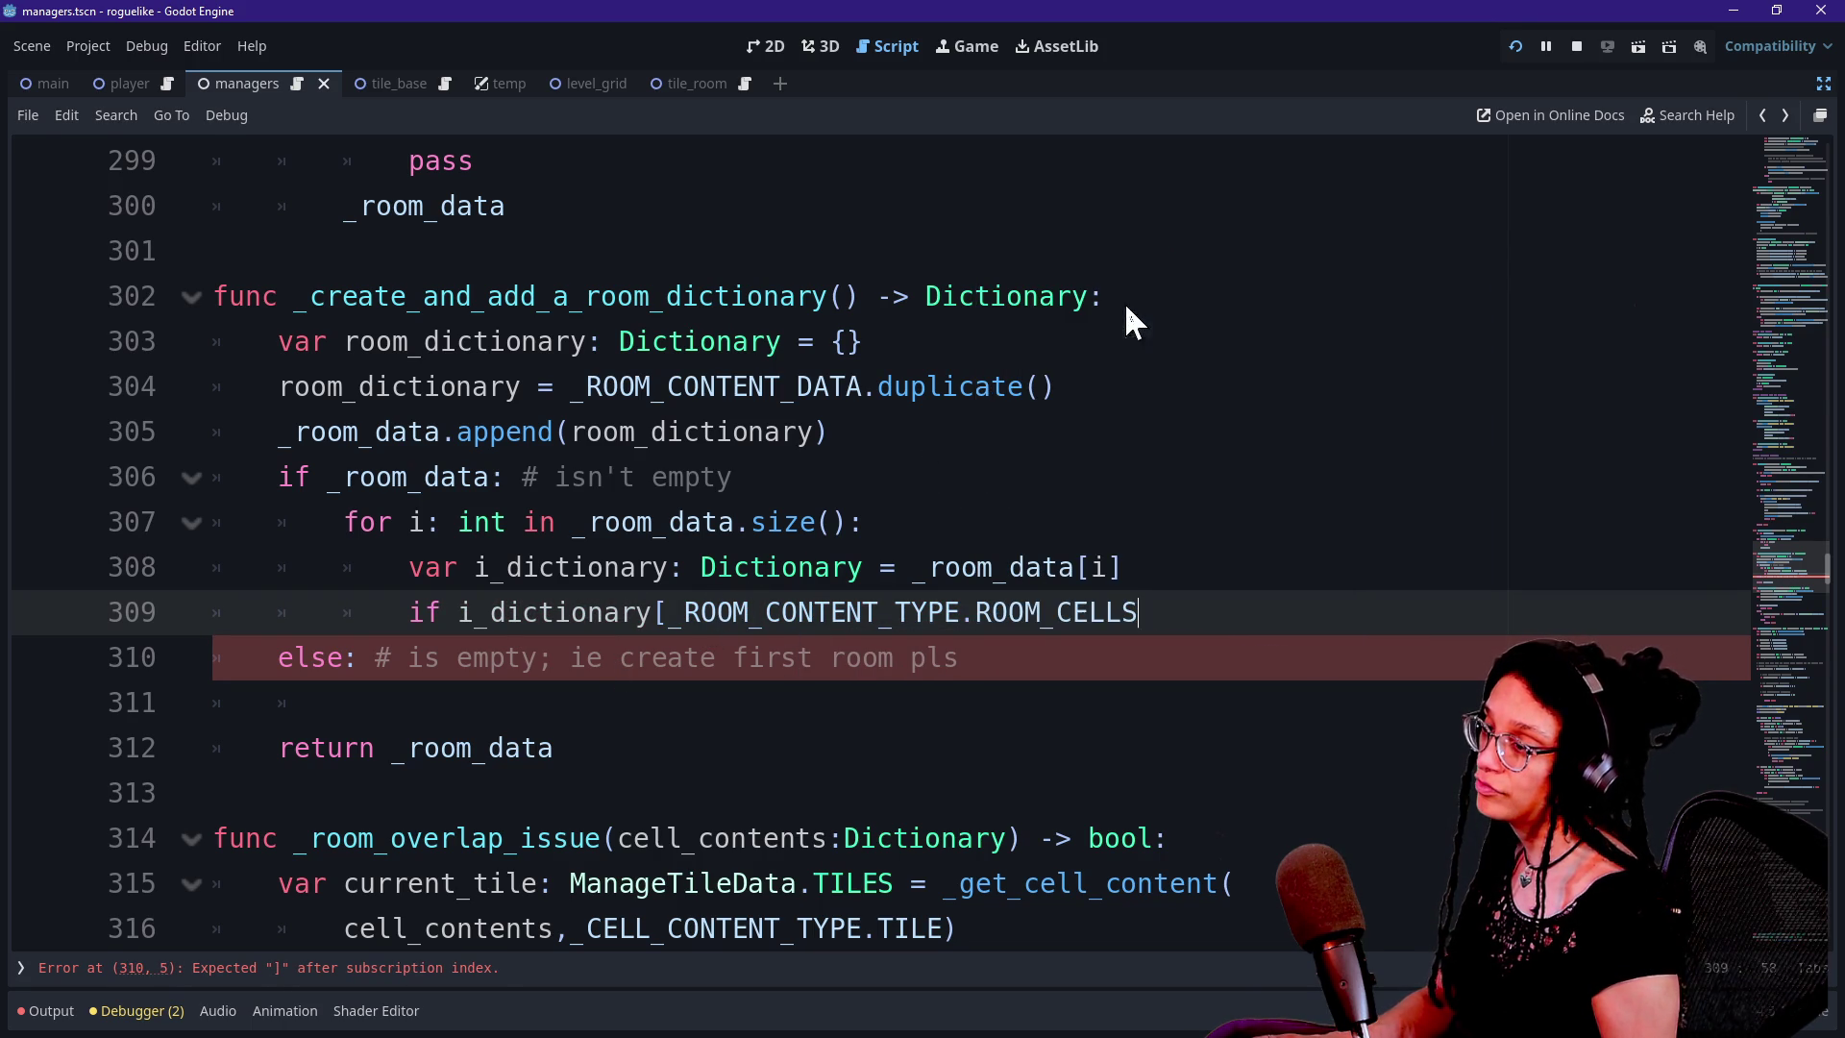
pyautogui.doubleClick(674, 612)
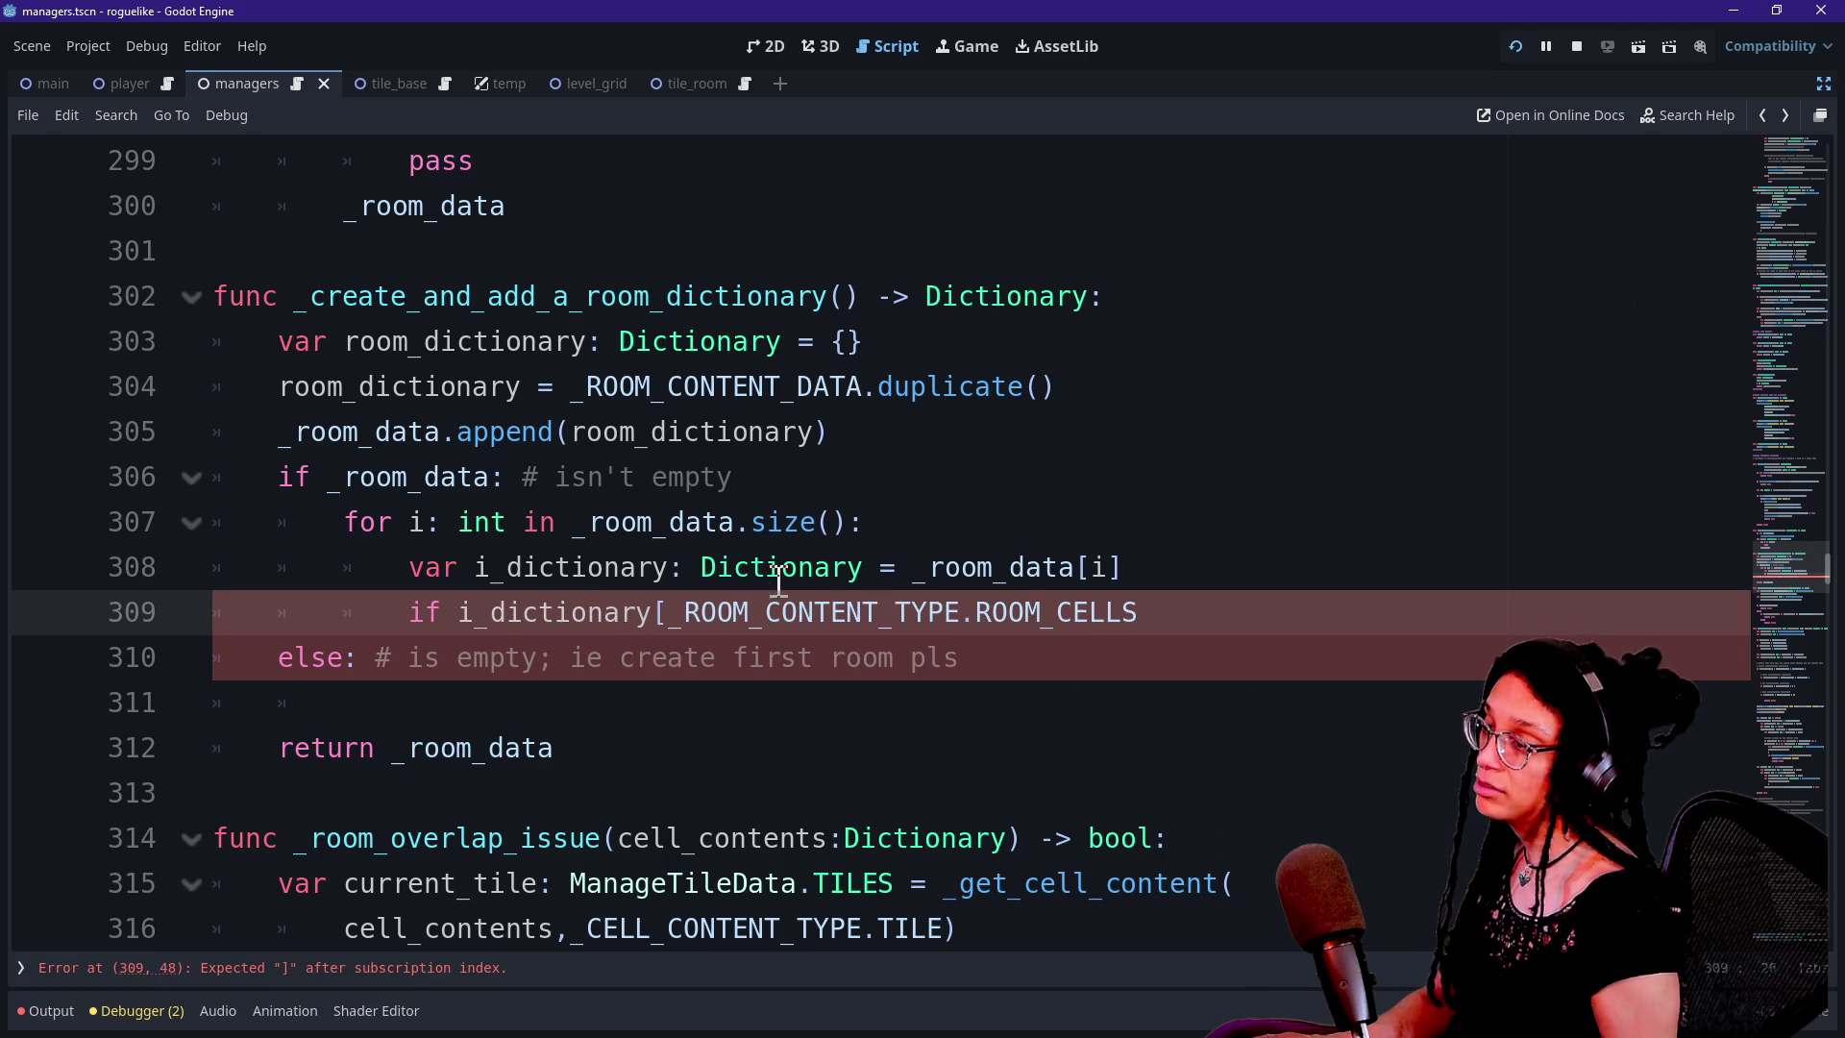
# Check the _room_data declaration, the Dictionary docs and the ROOM_CELLS key in _ROOM_CONTENT_DATA
pyautogui.keyDown('ctrl'); pyautogui.click(990, 574); pyautogui.keyUp('ctrl')
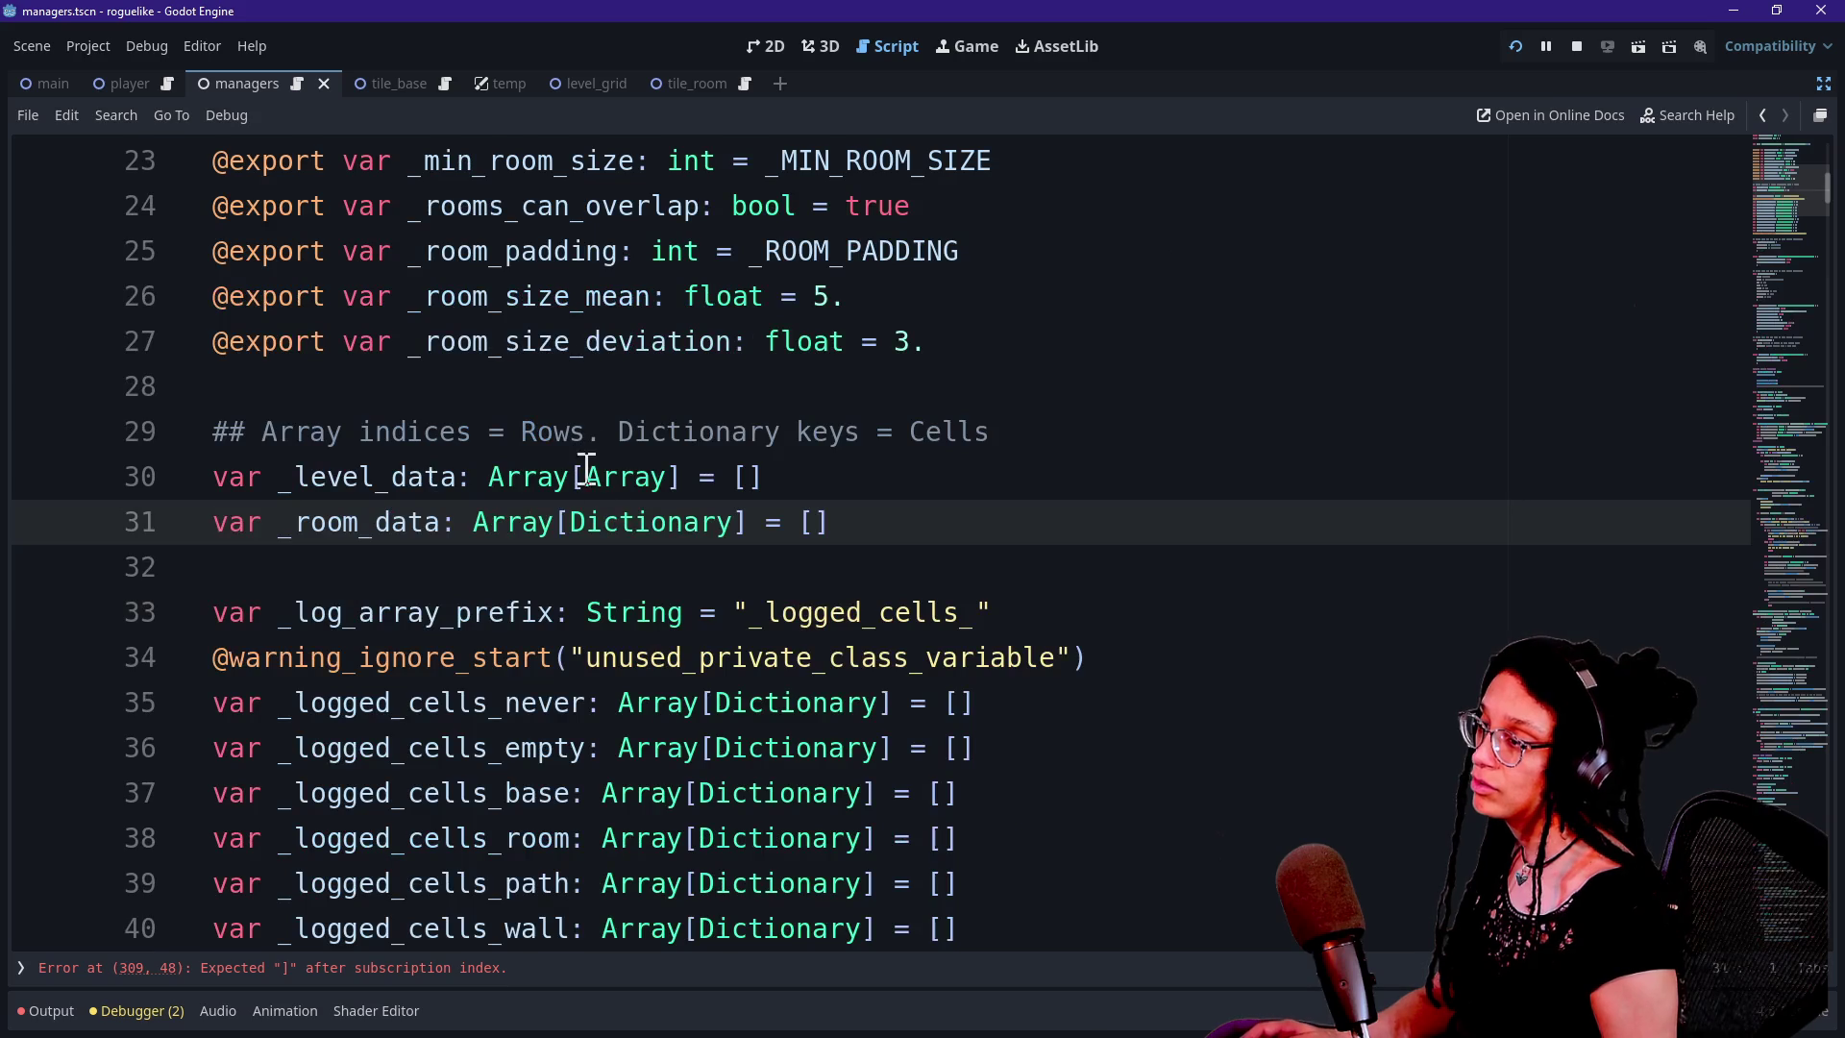
pyautogui.keyDown('ctrl'); pyautogui.click(657, 527); pyautogui.keyUp('ctrl')
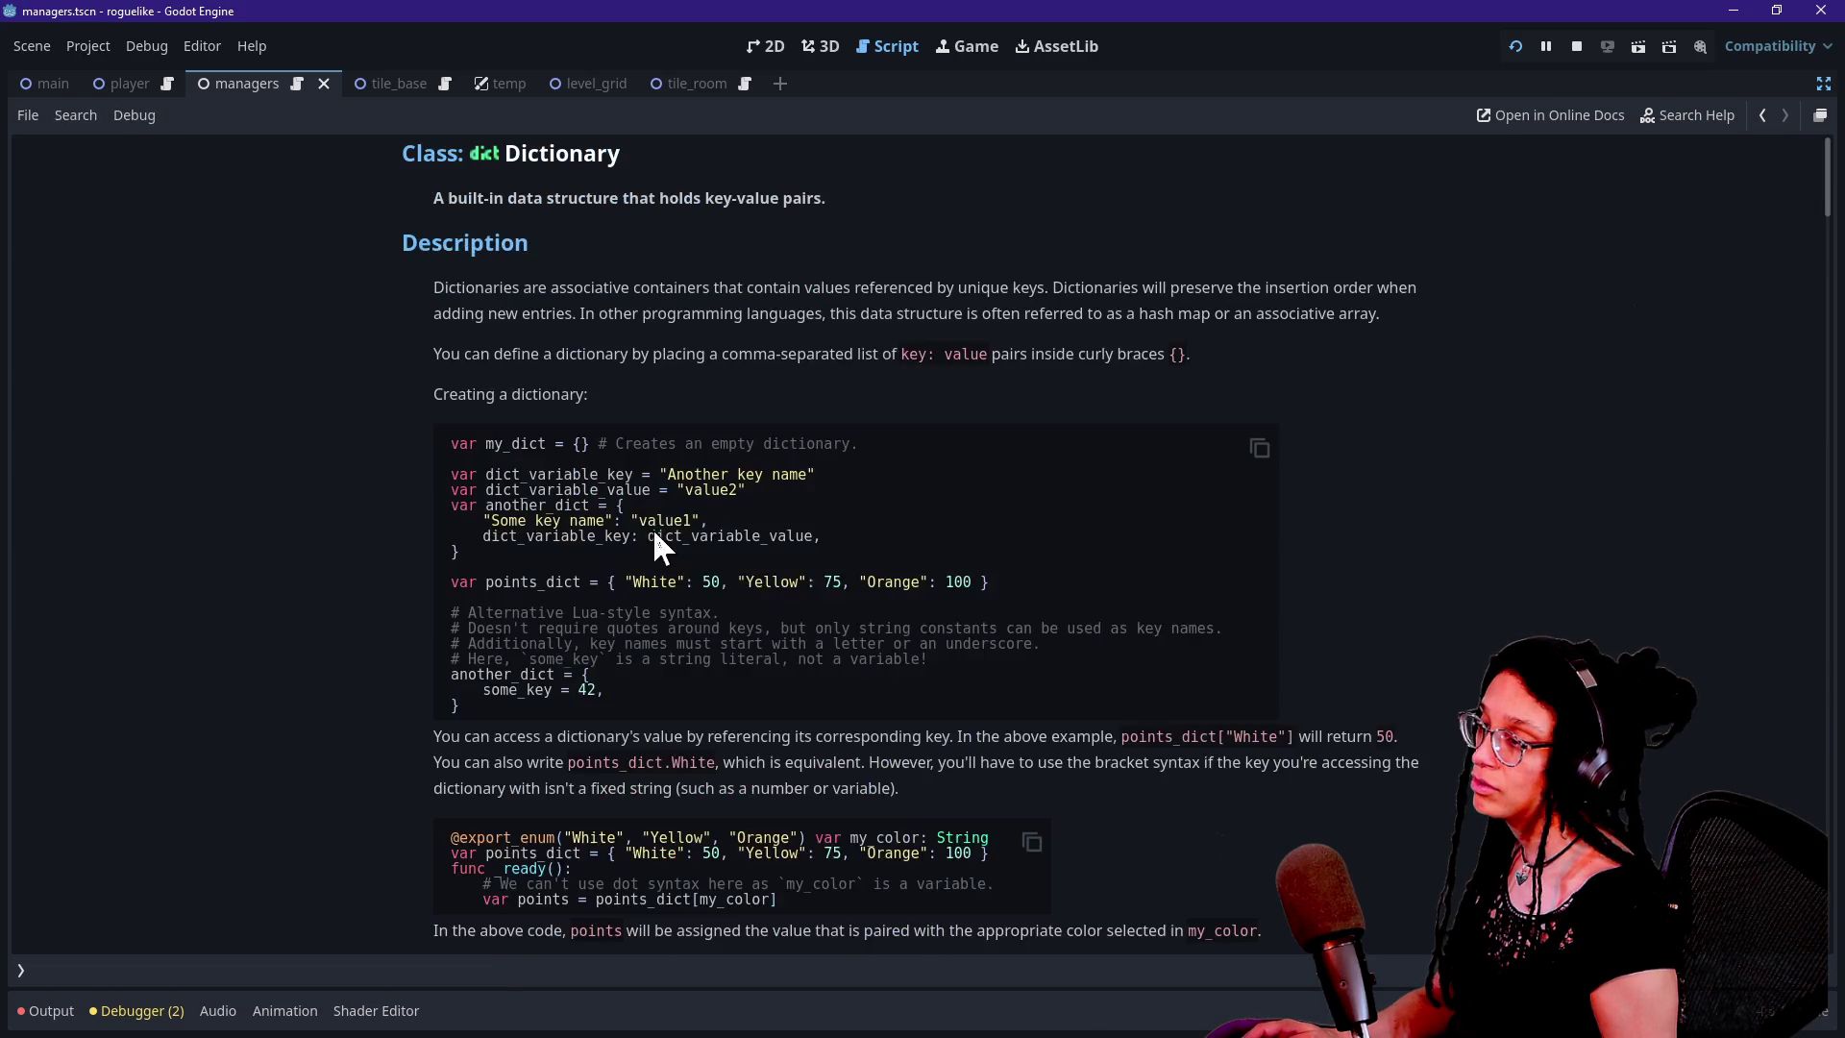
pyautogui.click(1762, 115)
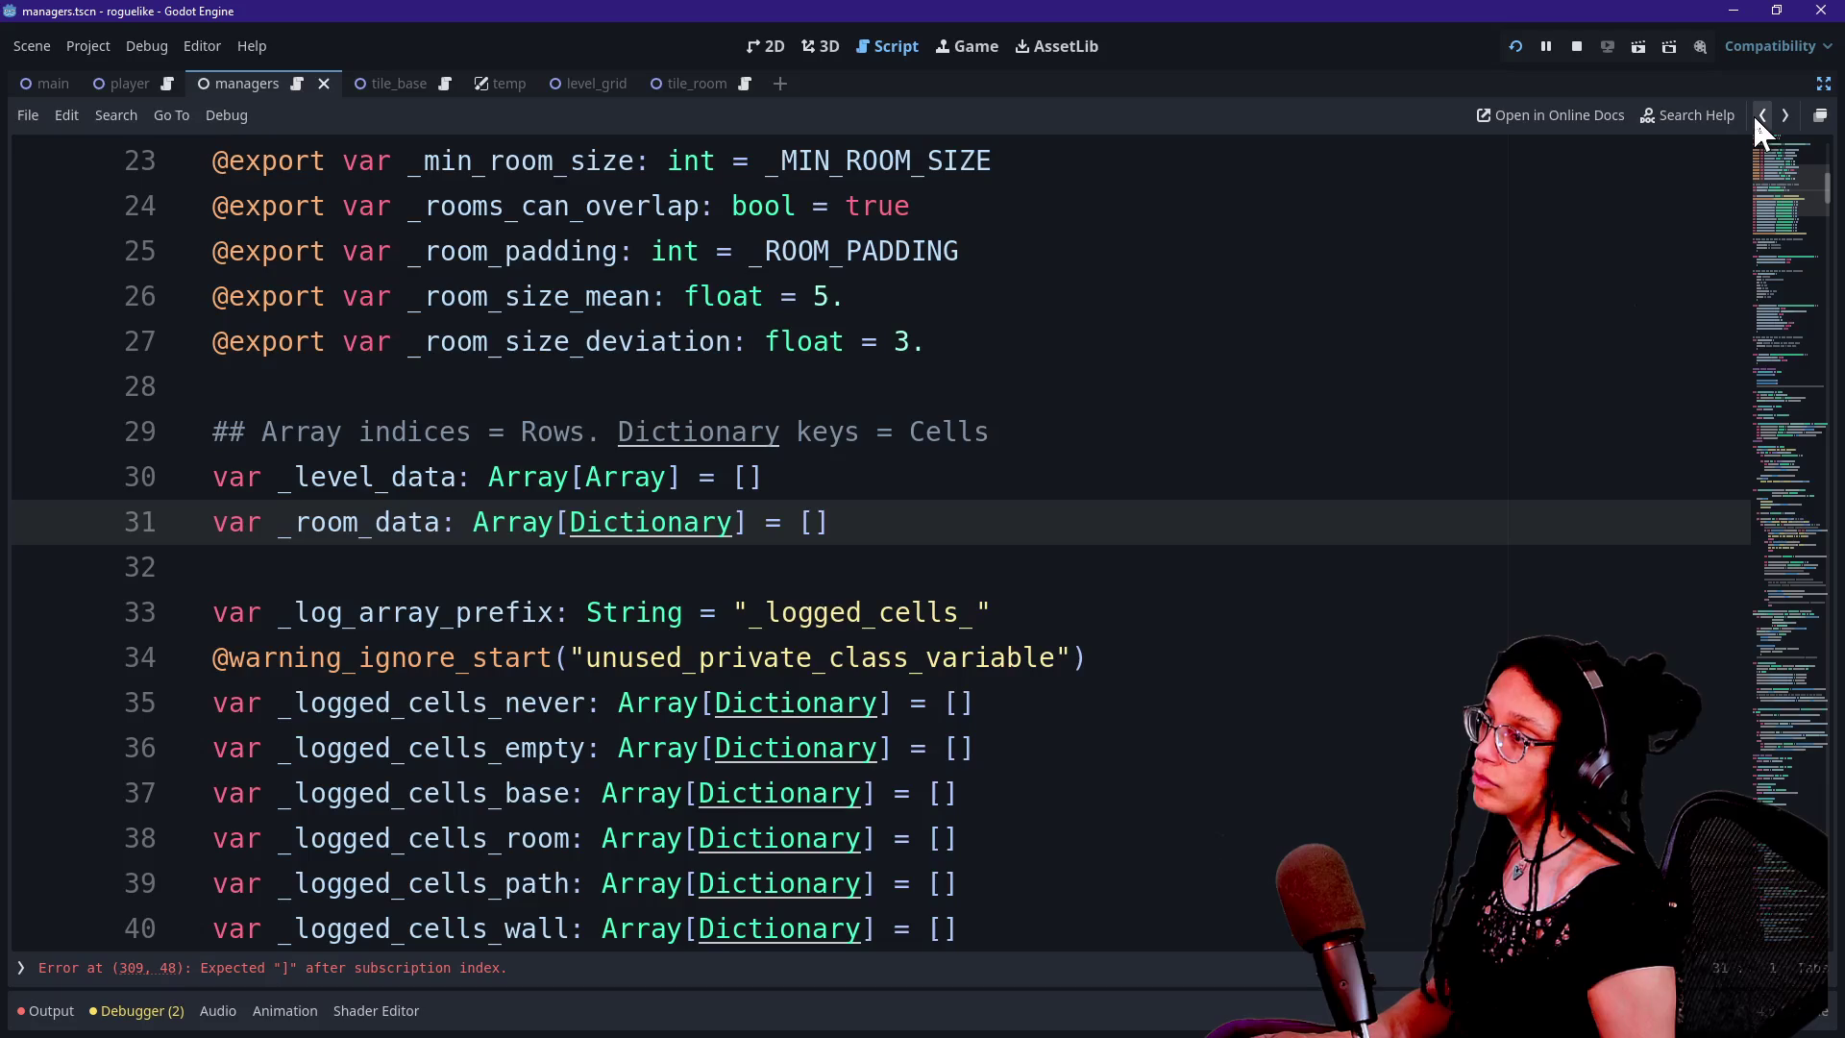
pyautogui.scroll(-9, 1180, 497)
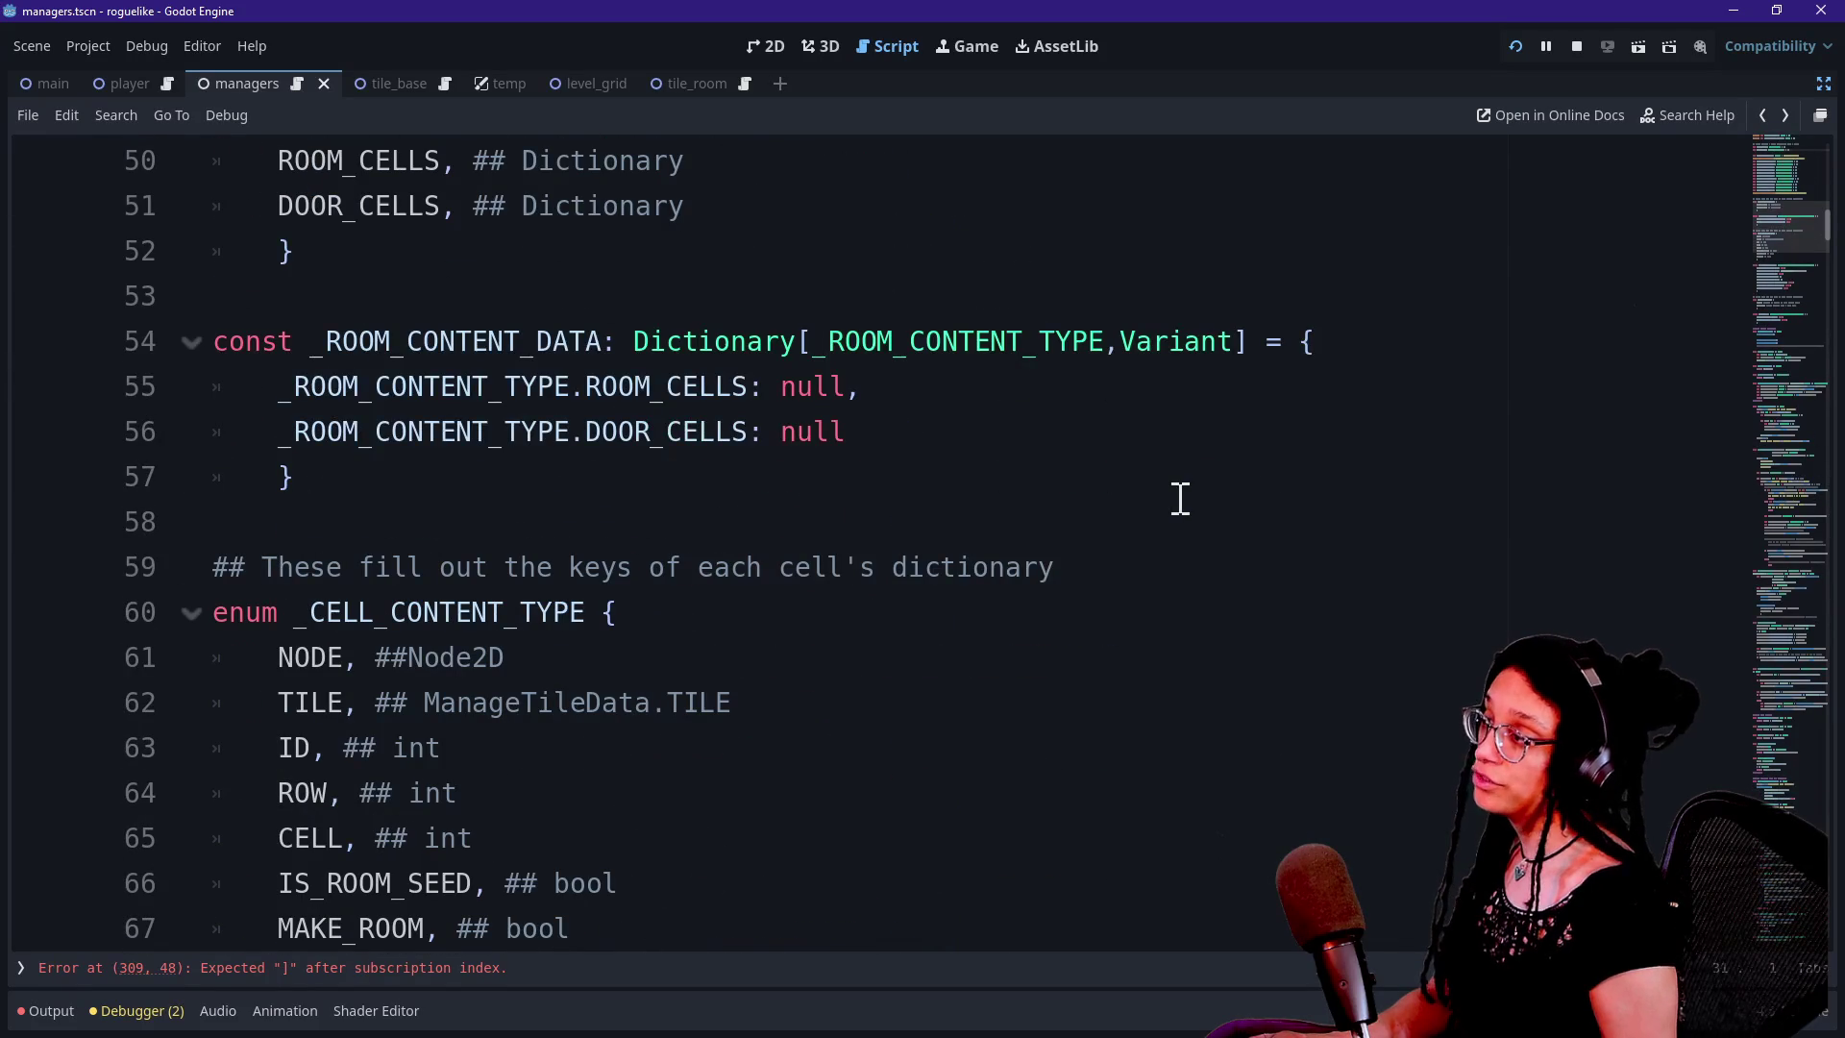
pyautogui.moveTo(277, 387); pyautogui.dragTo(750, 386)
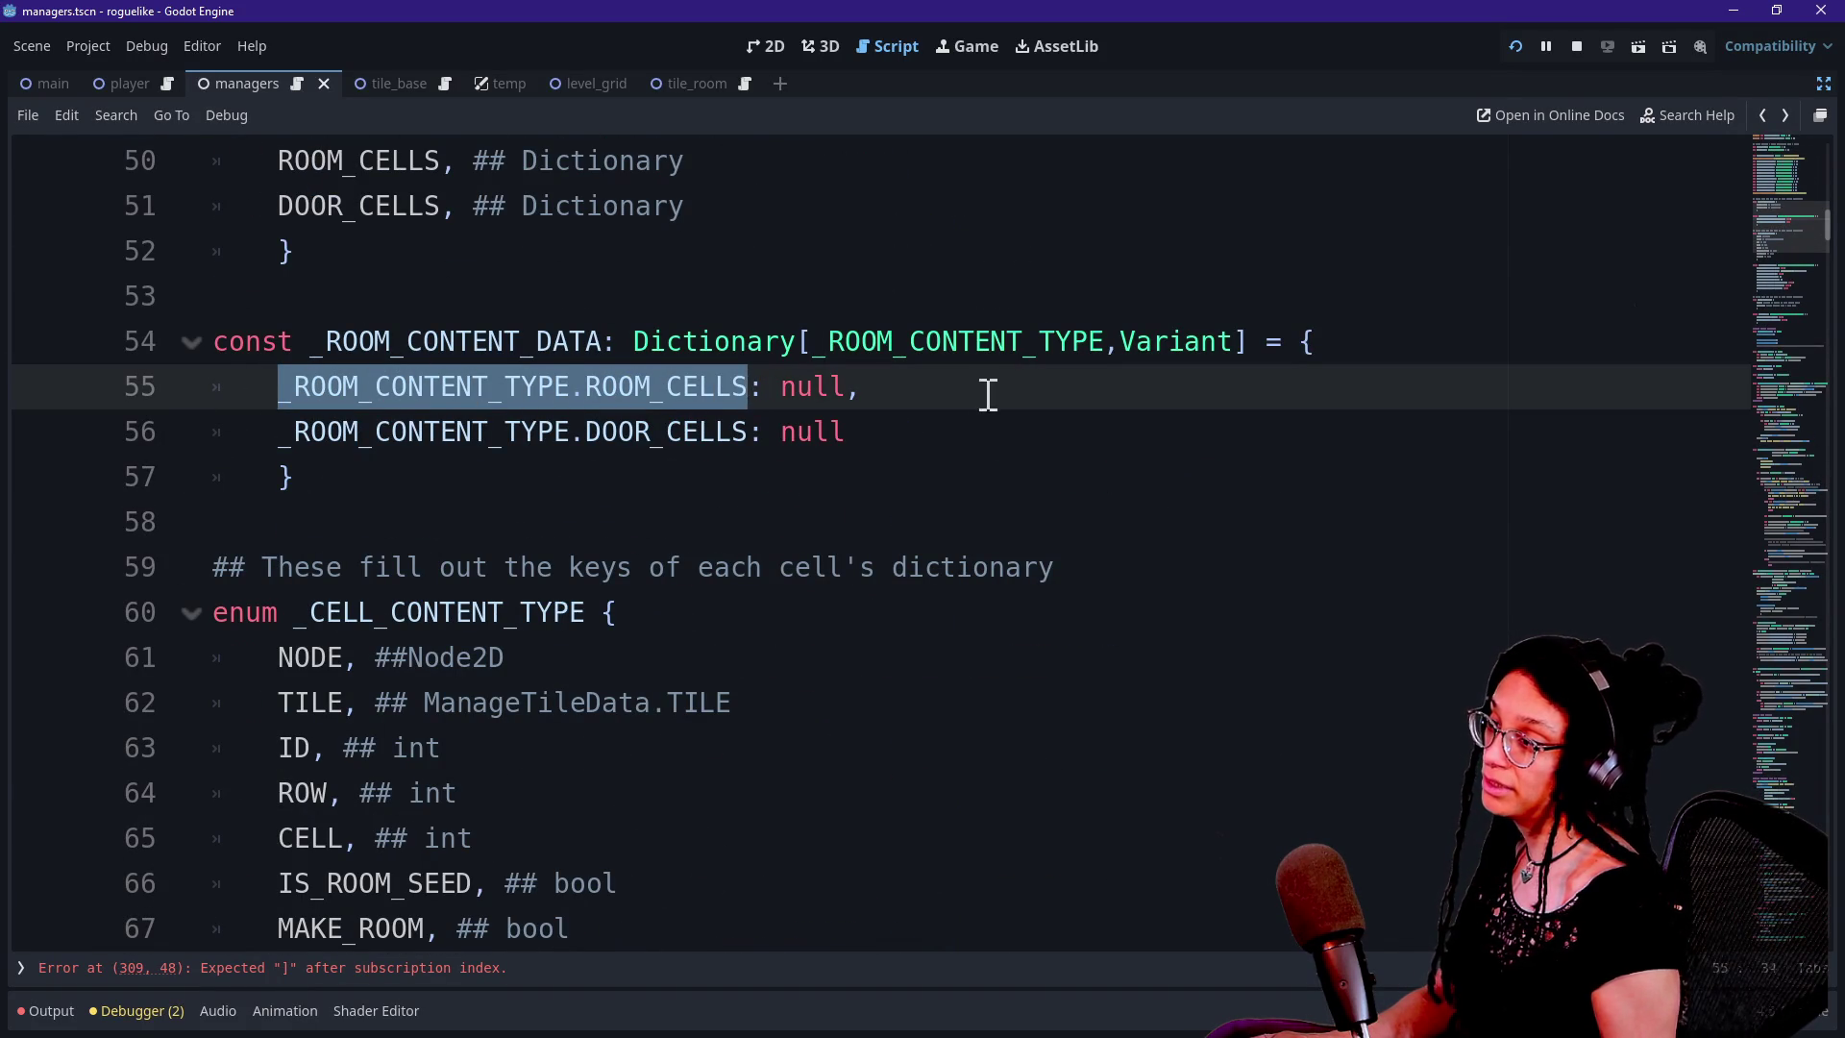
pyautogui.click(446, 969)
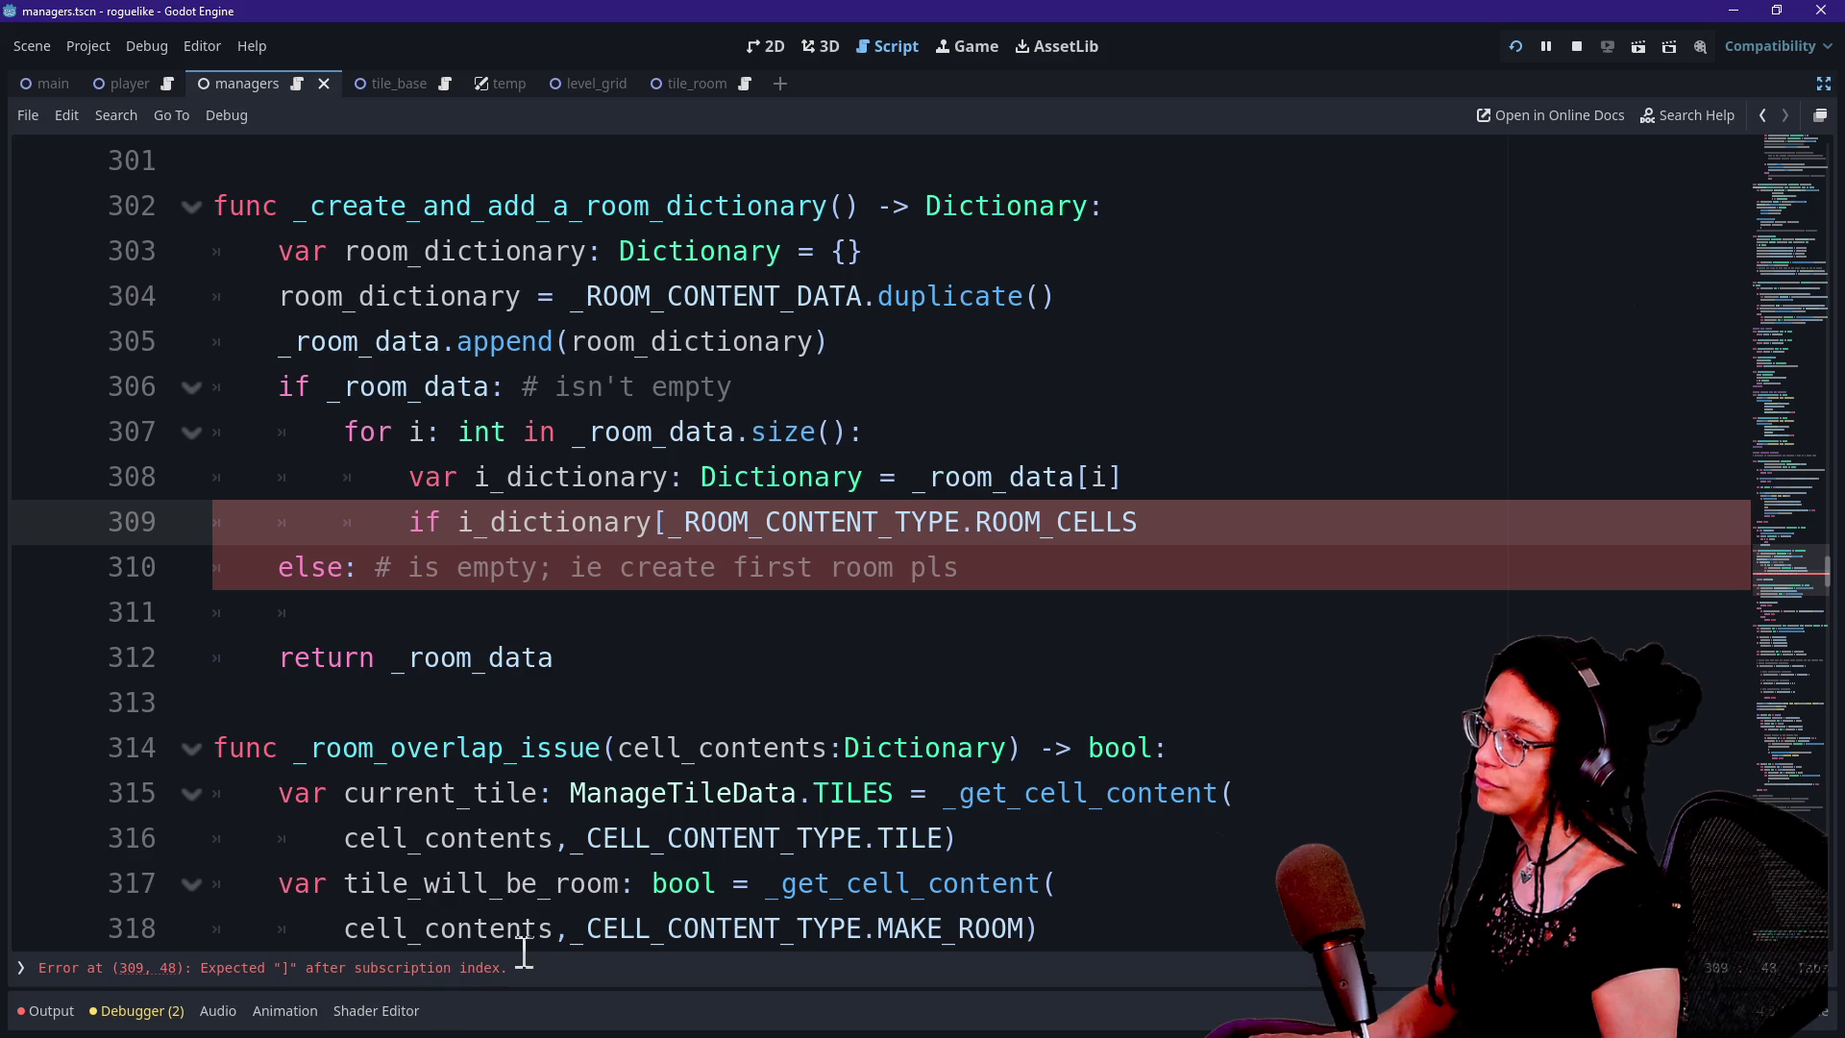
# Close the ROOM_CELLS lookup with a ']' bracket
pyautogui.moveTo(701, 525); pyautogui.dragTo(1134, 522)
pyautogui.click(1000, 522)
pyautogui.click(1167, 524)
pyautogui.write(']')
pyautogui.moveTo(766, 522); pyautogui.dragTo(1127, 521)
pyautogui.click(1177, 519)
pyautogui.write('.')
pyautogui.press('BackSpace')
# Wrap the ROOM_CELLS key onto line 310 after the opening bracket
pyautogui.click(666, 521)
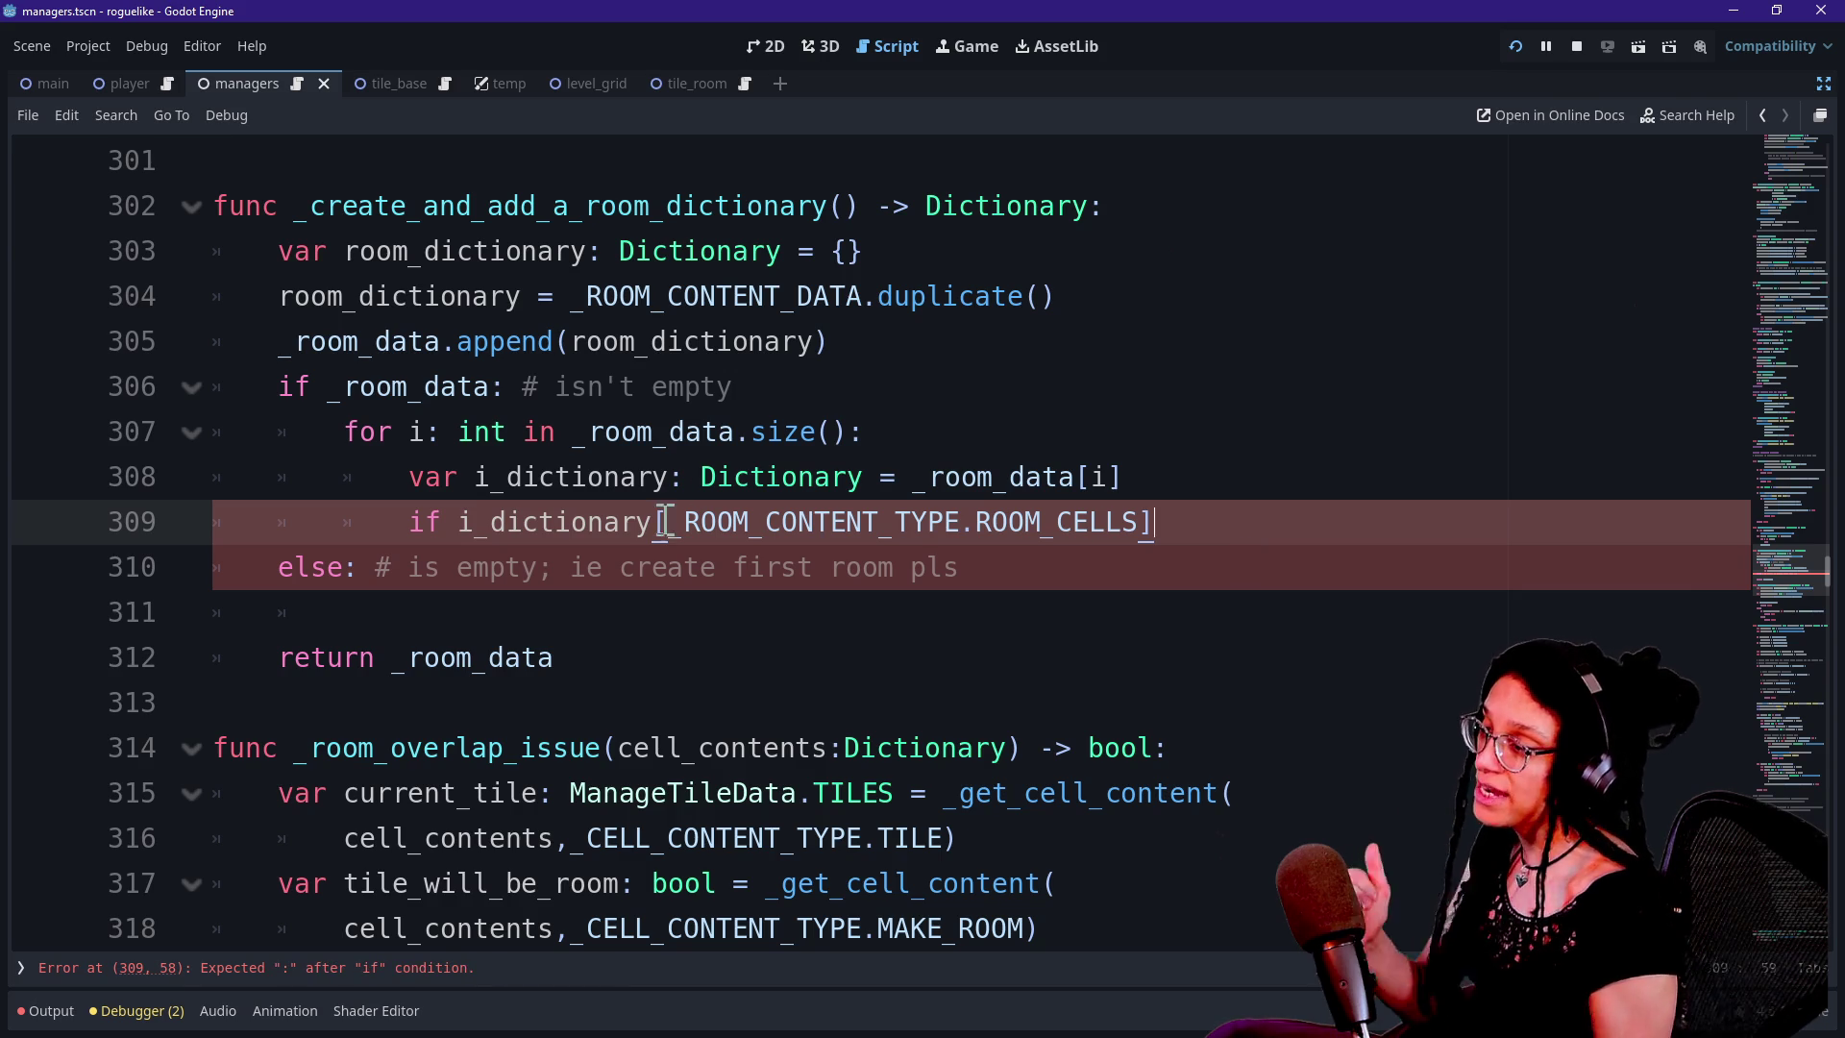
pyautogui.press('Return')
pyautogui.click(878, 351)
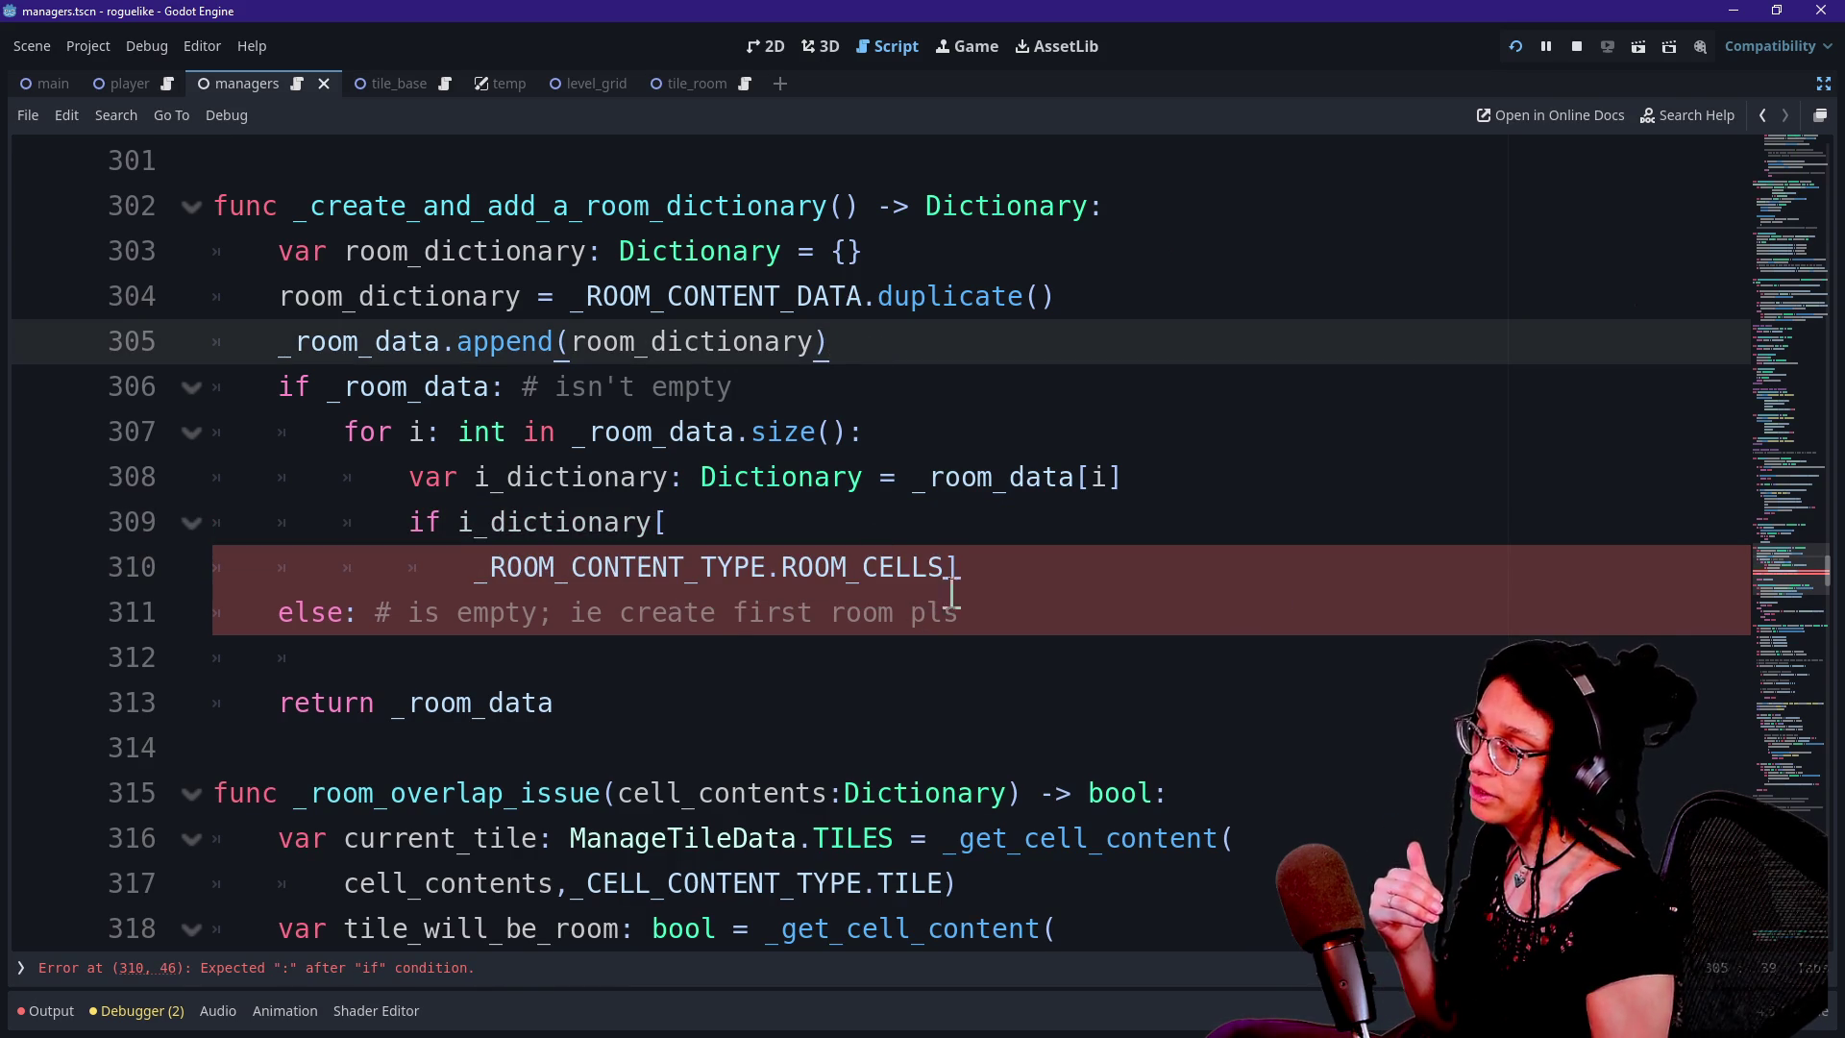
pyautogui.click(995, 580)
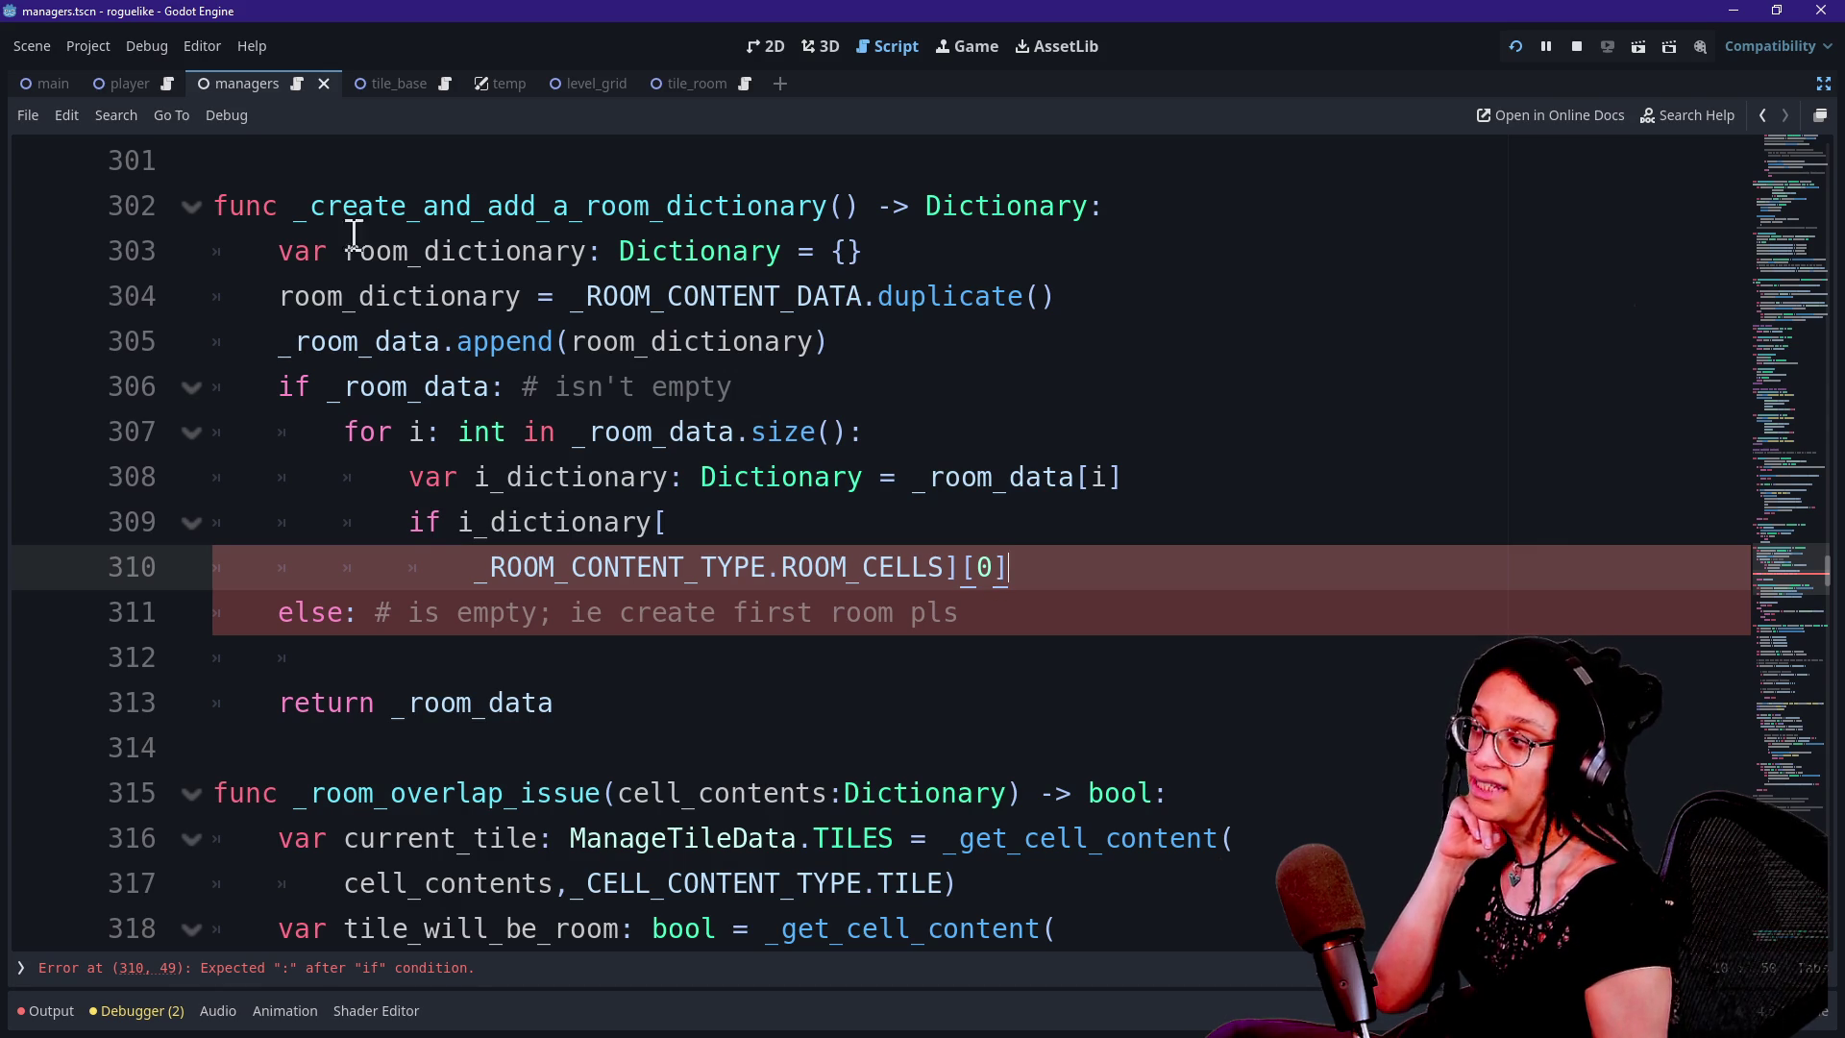
pyautogui.moveTo(303, 204); pyautogui.dragTo(597, 252)
pyautogui.click(641, 221)
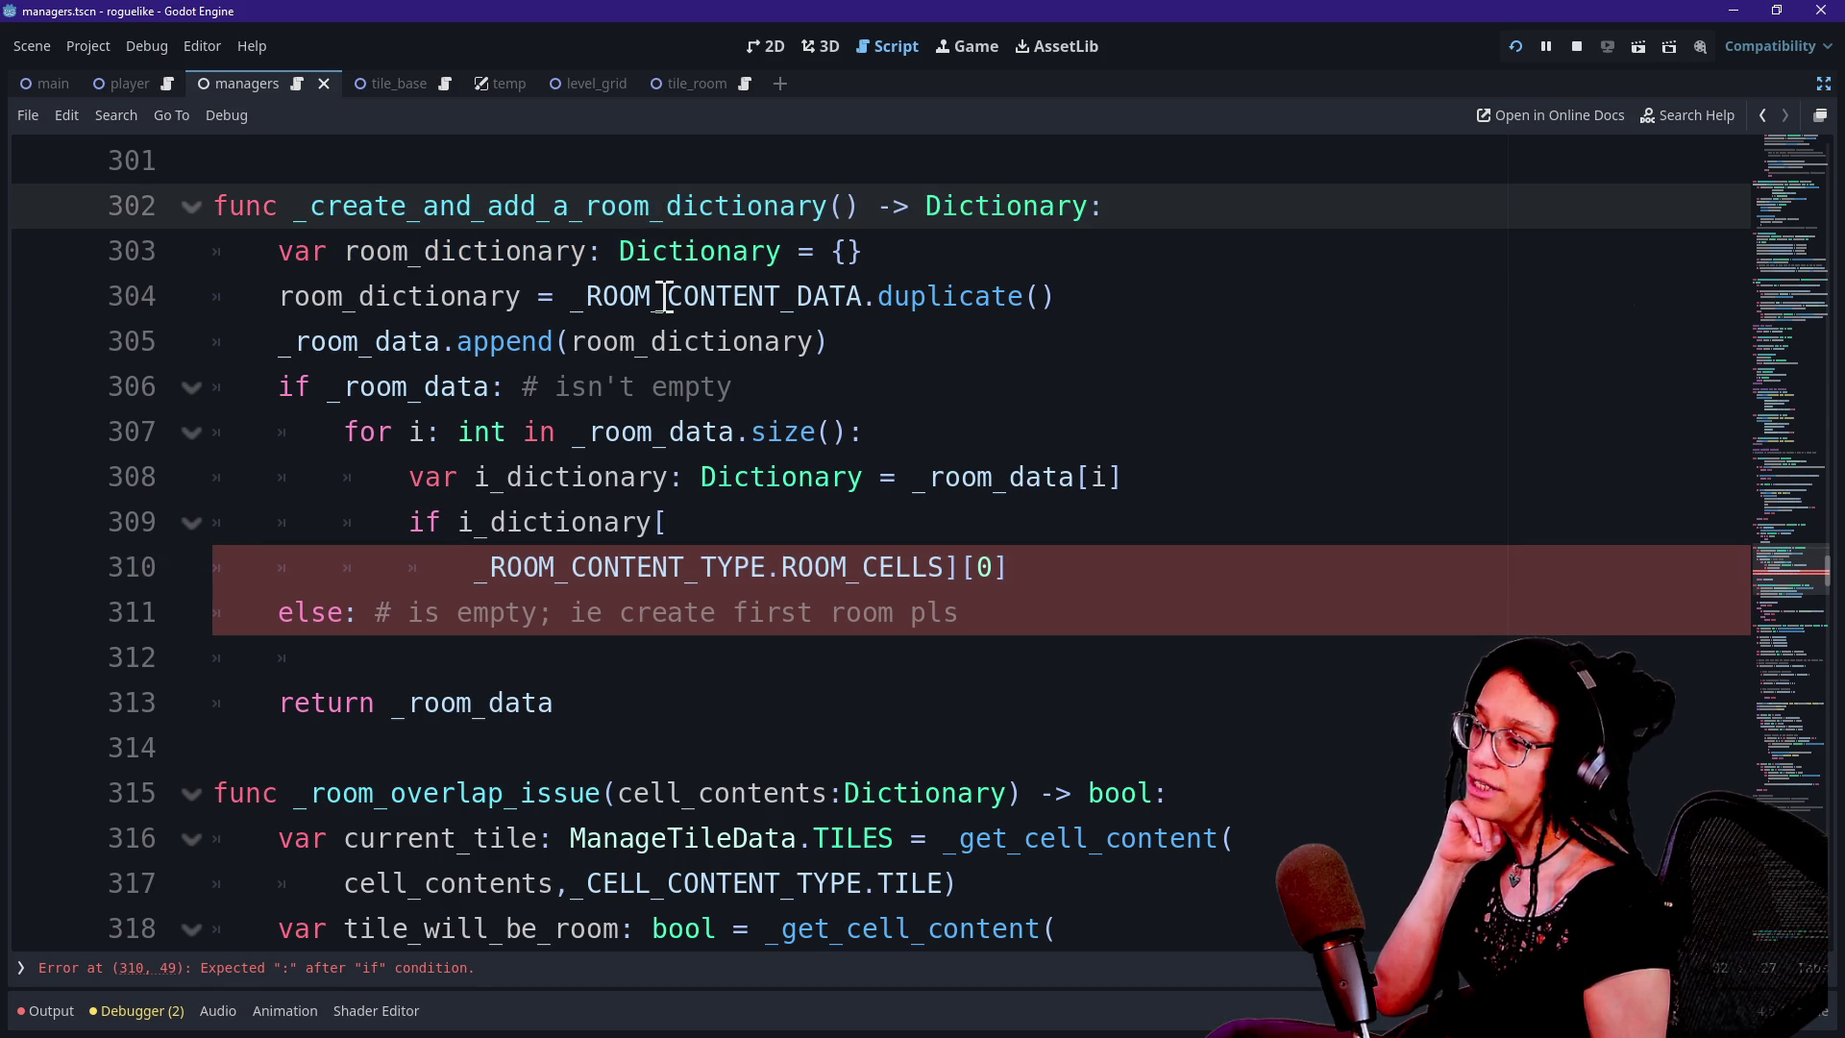
# Rename the helper function so its name reads _create_new_room_dictionary
pyautogui.scroll(3, 664, 296)
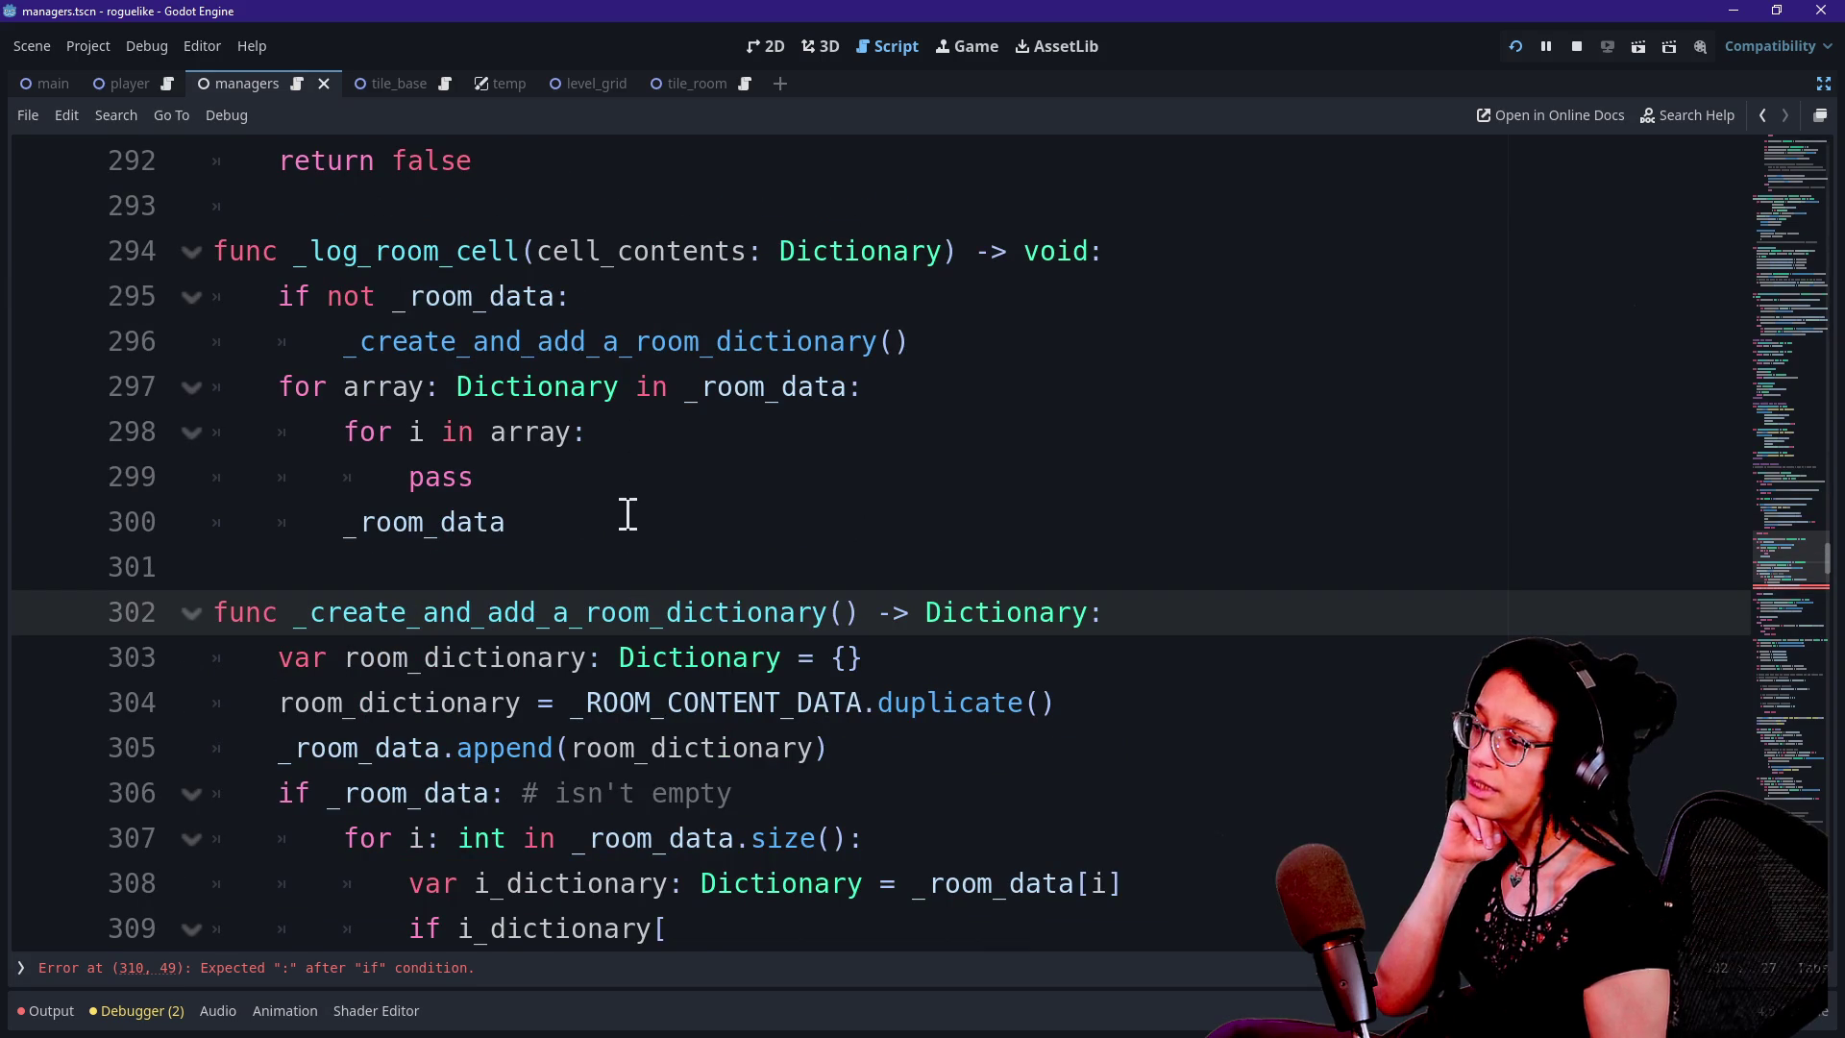
pyautogui.click(1024, 612)
pyautogui.scroll(1, 1021, 606)
pyautogui.click(361, 731)
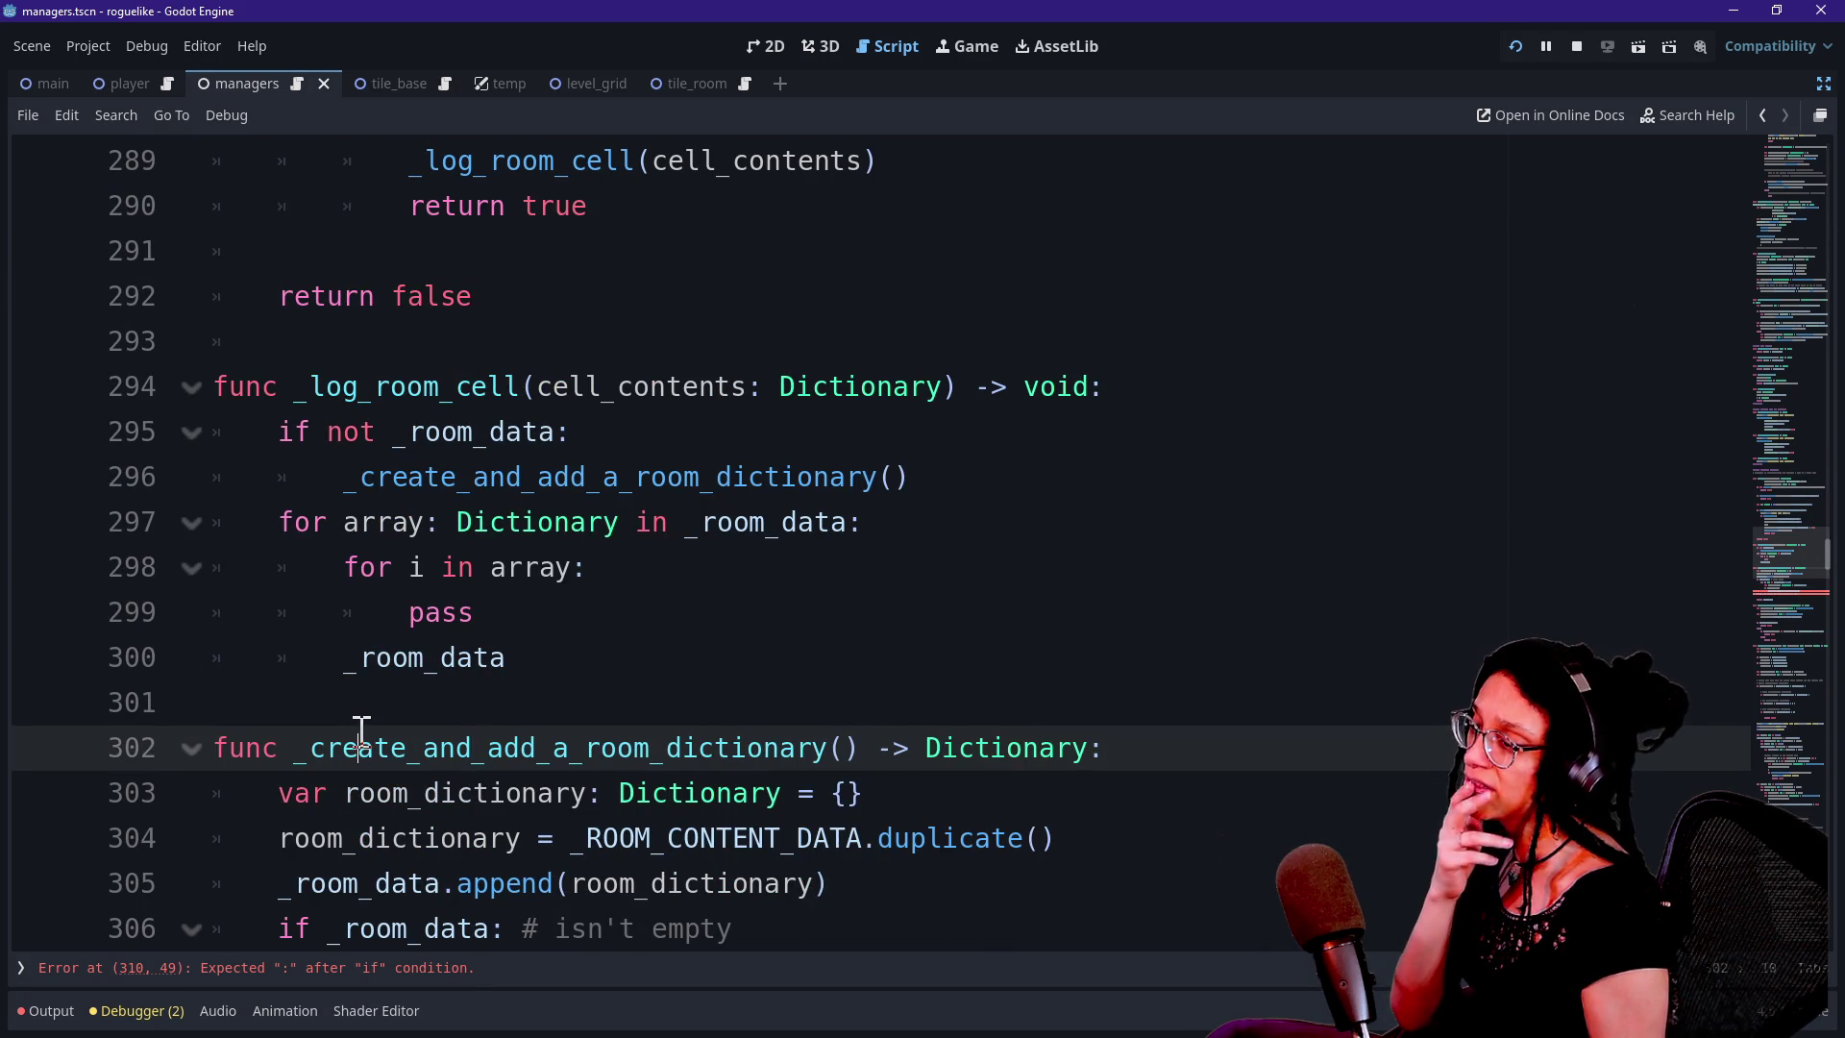
pyautogui.moveTo(318, 749); pyautogui.dragTo(566, 749)
pyautogui.click(452, 746)
pyautogui.write('first')
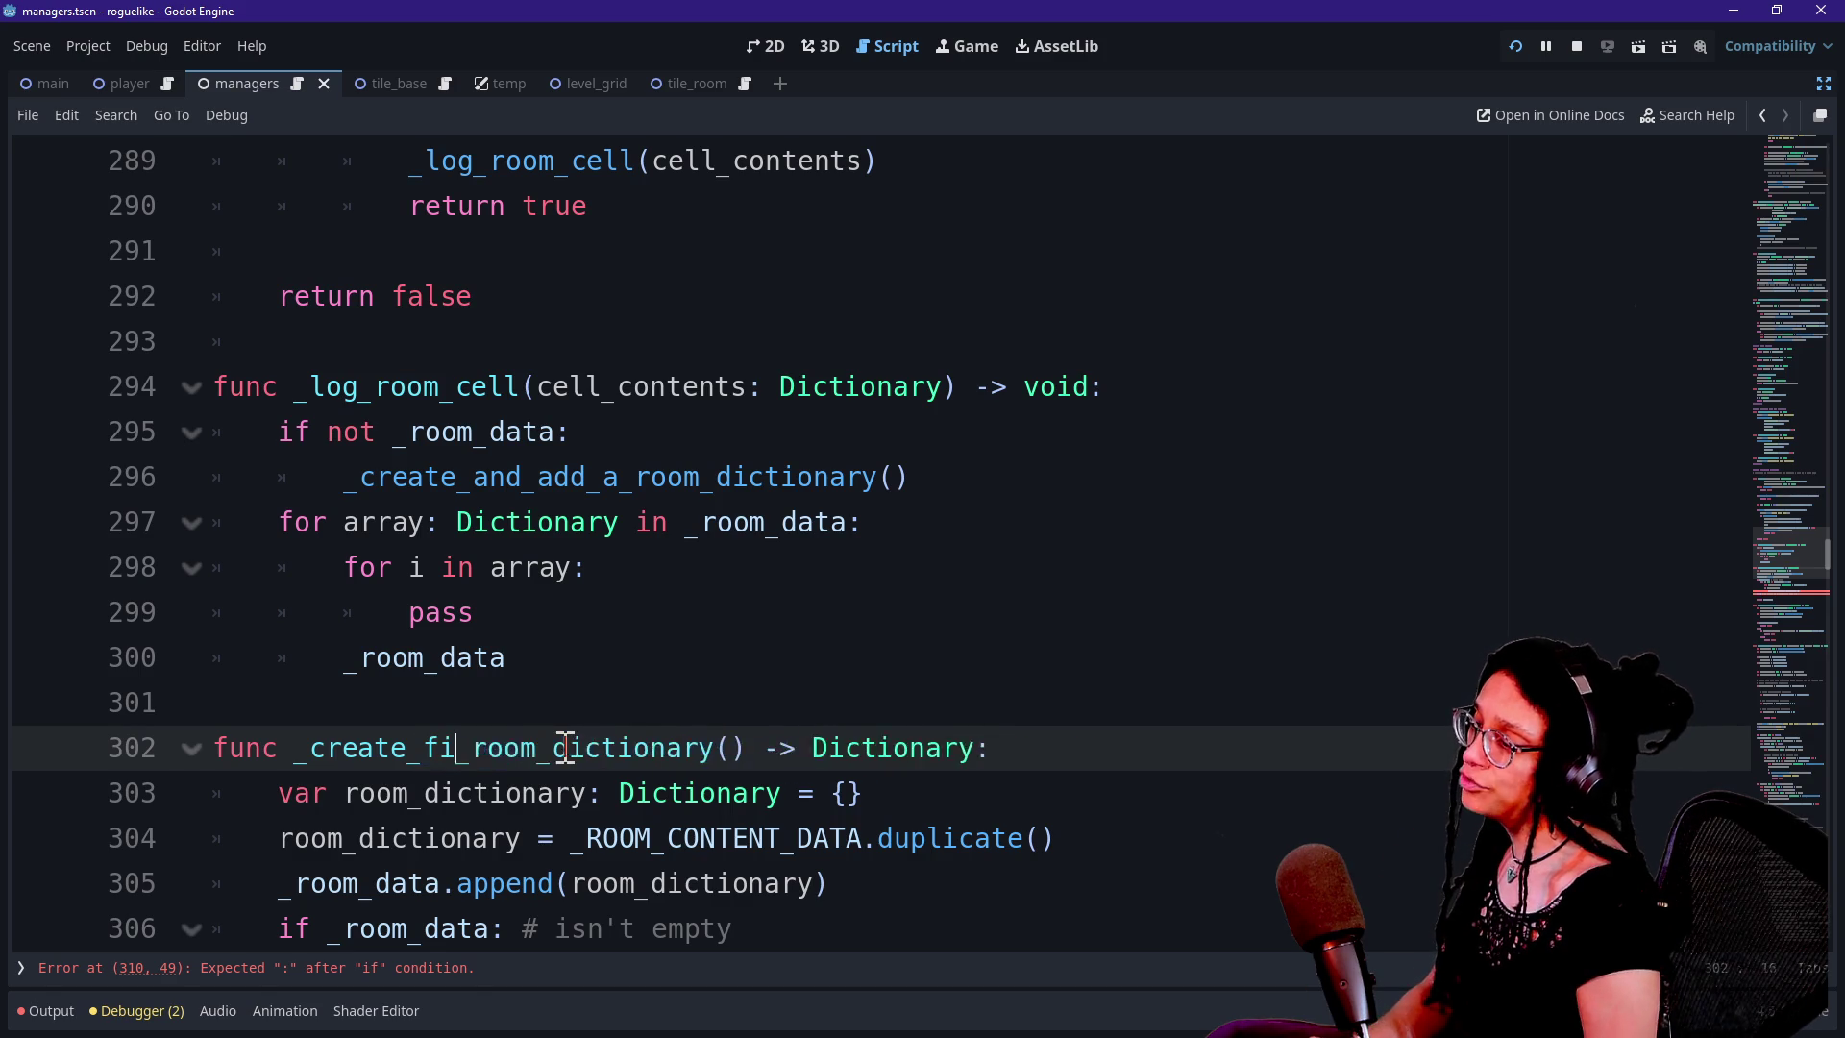
pyautogui.press('BackSpace')
pyautogui.press('BackSpace')
pyautogui.press('BackSpace')
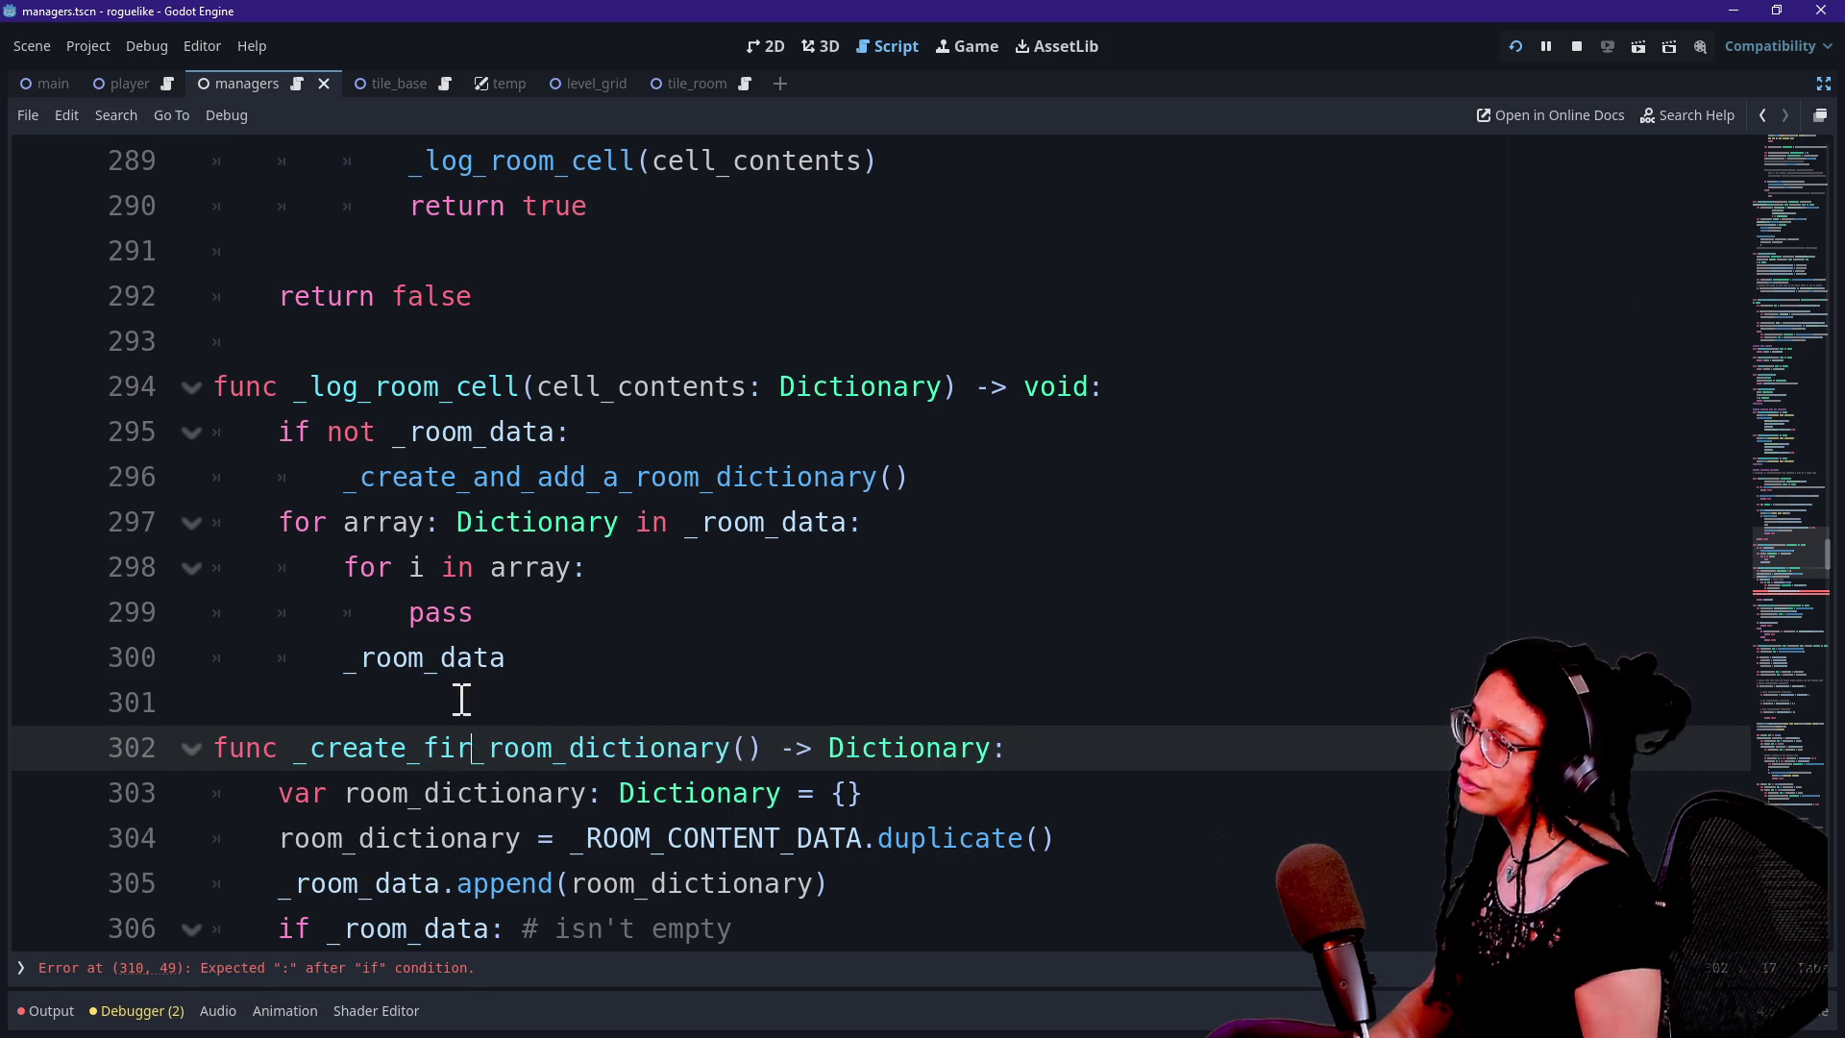
pyautogui.write('new_')
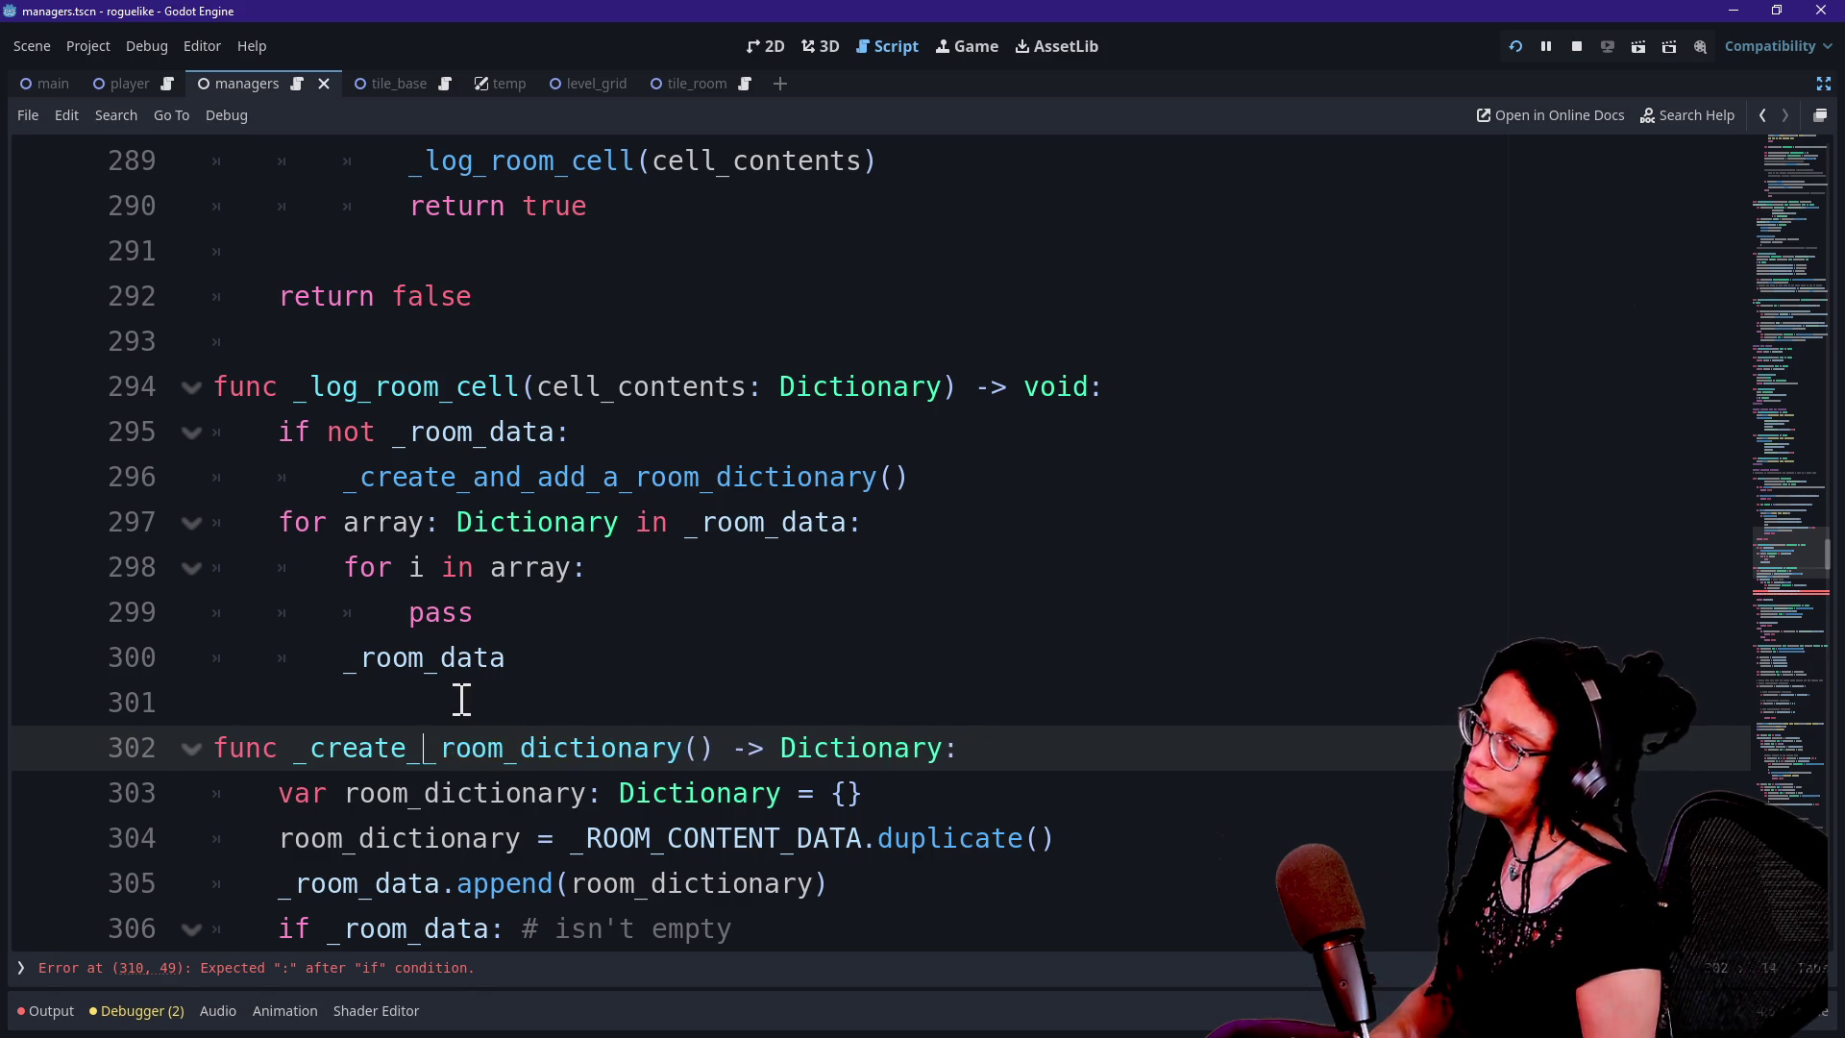
# Change the call on line 296 to _create_new_room_dictionary()
pyautogui.click(442, 432)
pyautogui.click(469, 477)
pyautogui.moveTo(469, 476); pyautogui.dragTo(618, 477)
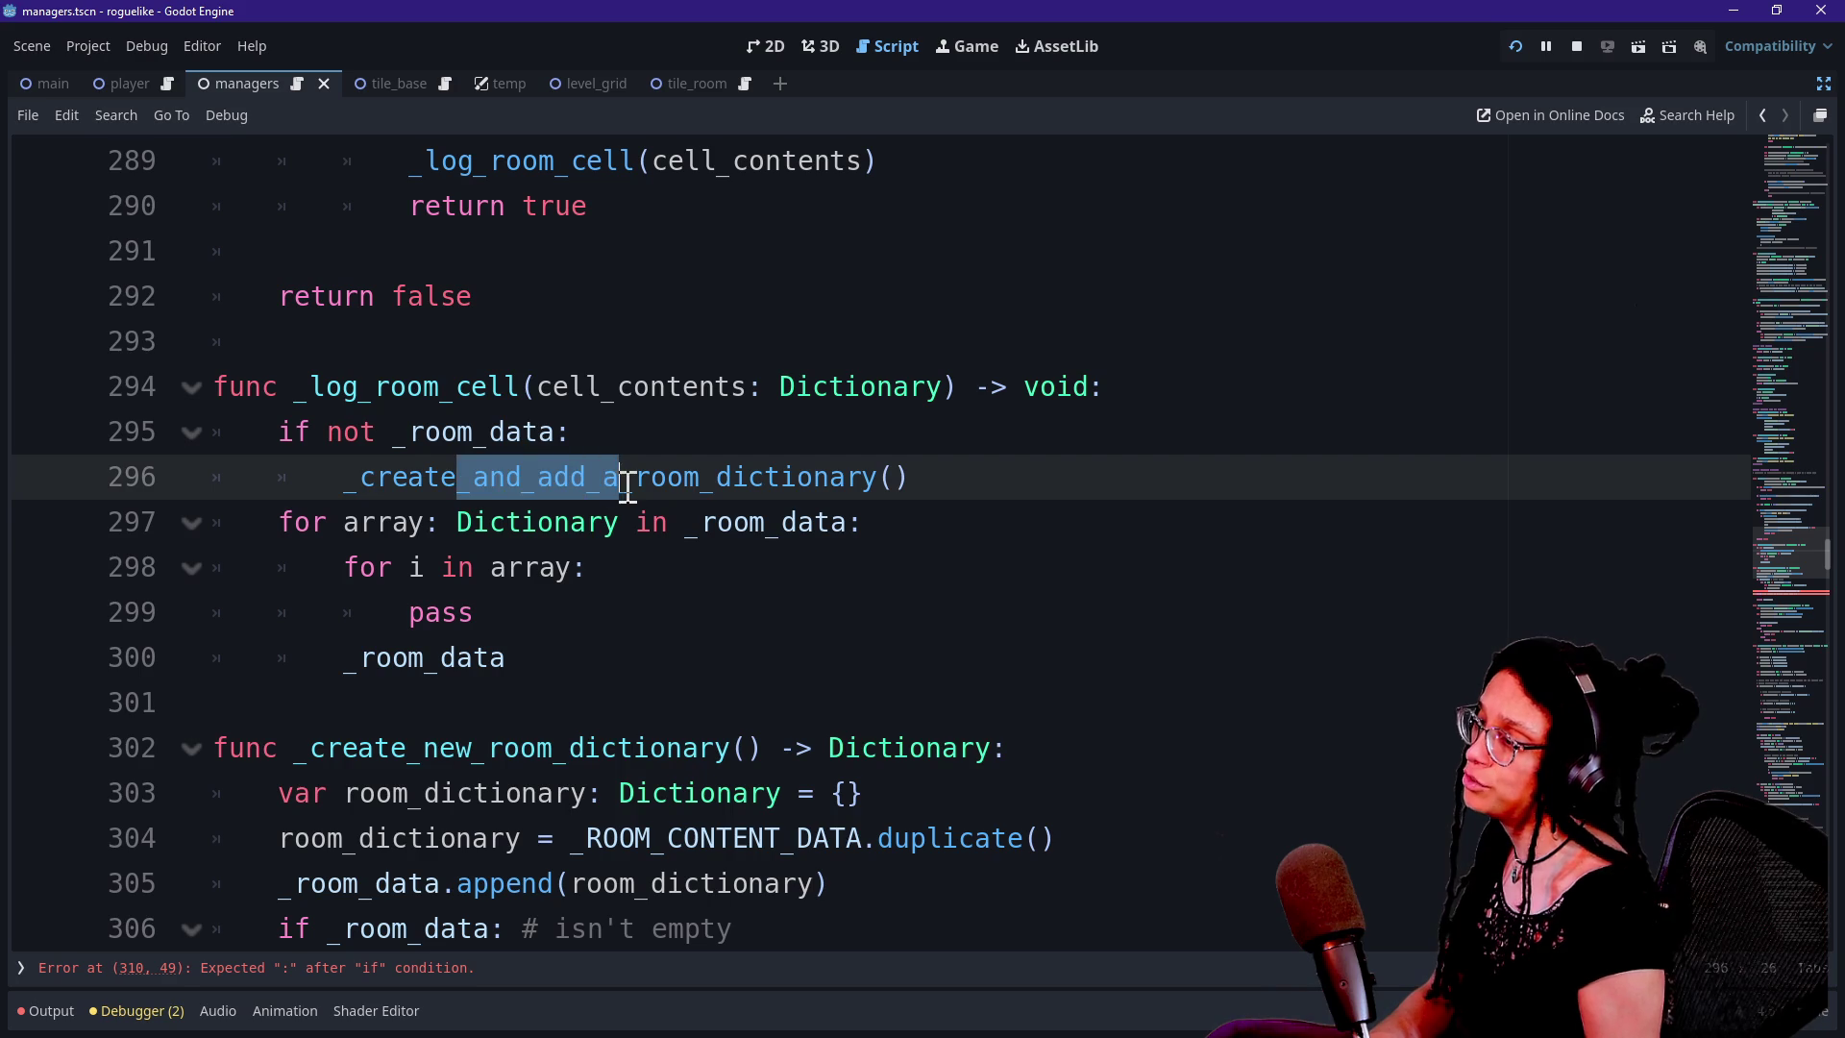
pyautogui.press('BackSpace')
pyautogui.write('new')
# Wrap the line 296 call in an if with a placeholder pass line
pyautogui.press('Up')
pyautogui.press('Up')
pyautogui.press('Up')
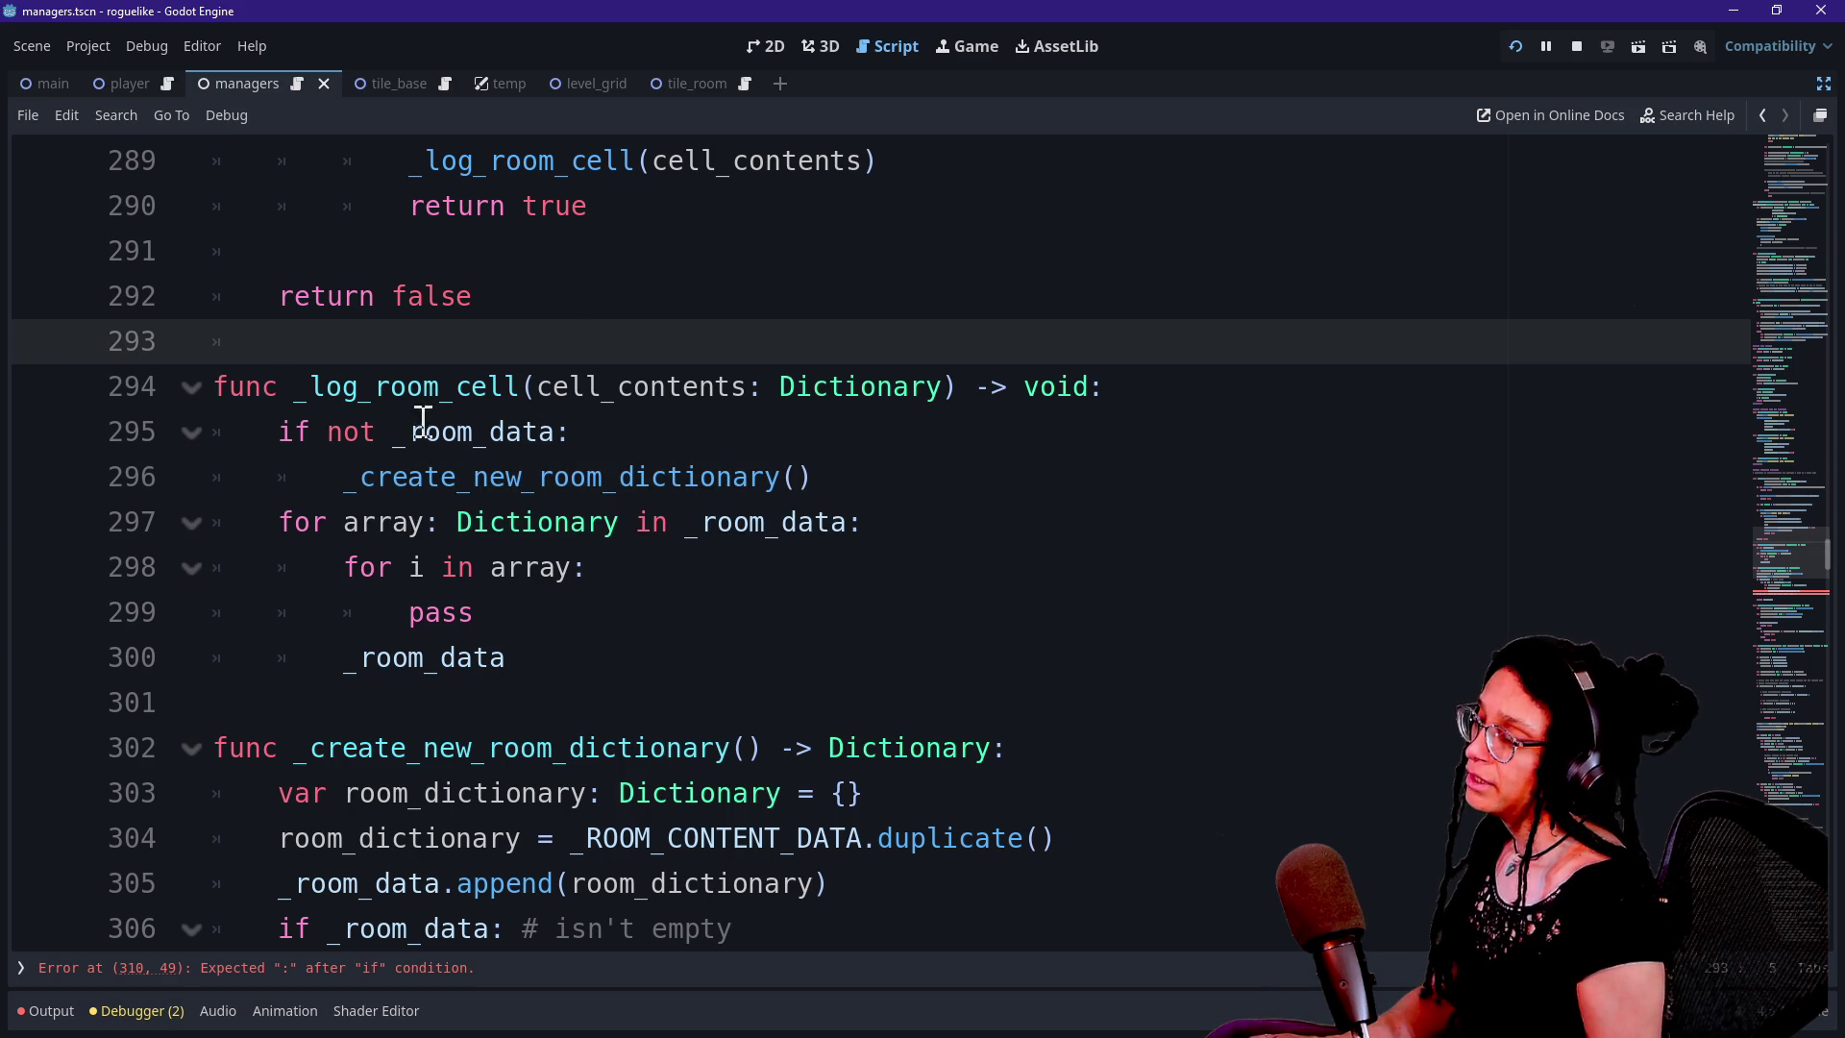
pyautogui.moveTo(355, 431); pyautogui.dragTo(630, 431)
pyautogui.click(630, 431)
pyautogui.click(355, 476)
pyautogui.write('if')
pyautogui.click(922, 492)
pyautogui.press('Return')
pyautogui.write('pass')
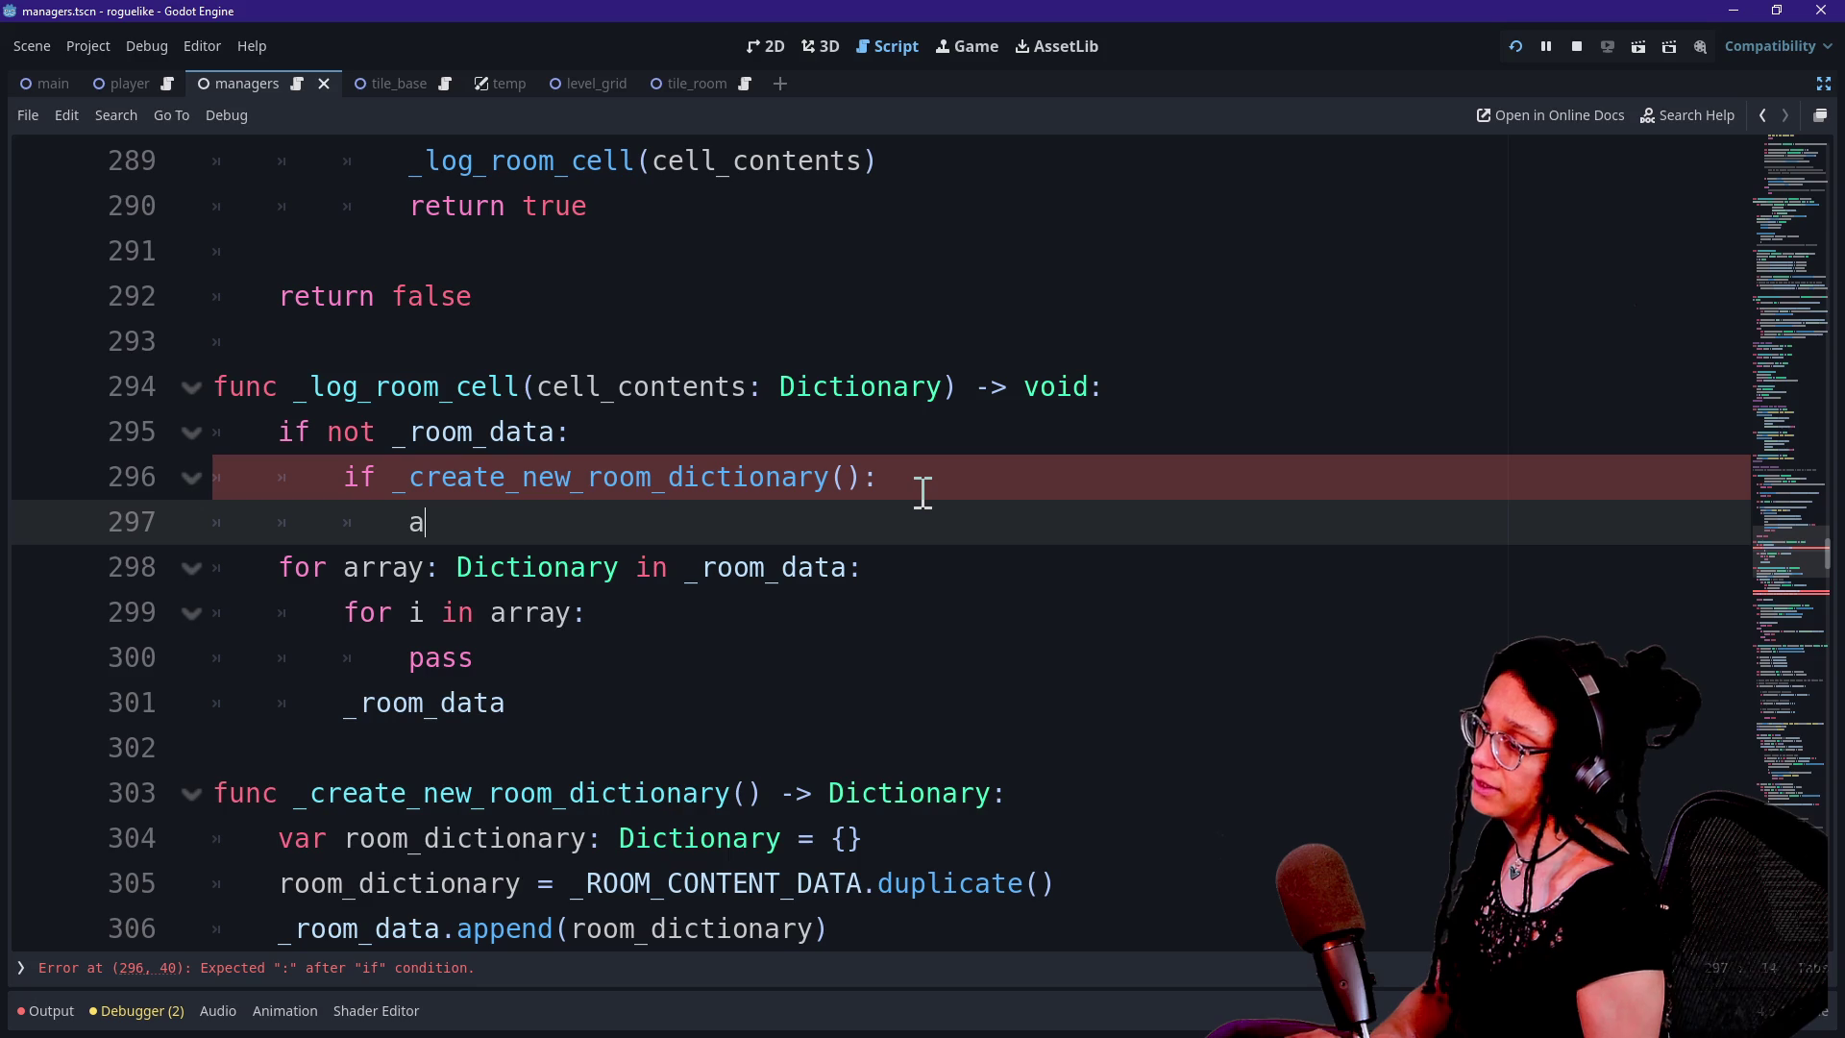
# Review the _create_new_room_dictionary definition, its return _room_data line, and the _log_room_cell header
pyautogui.click(1013, 794)
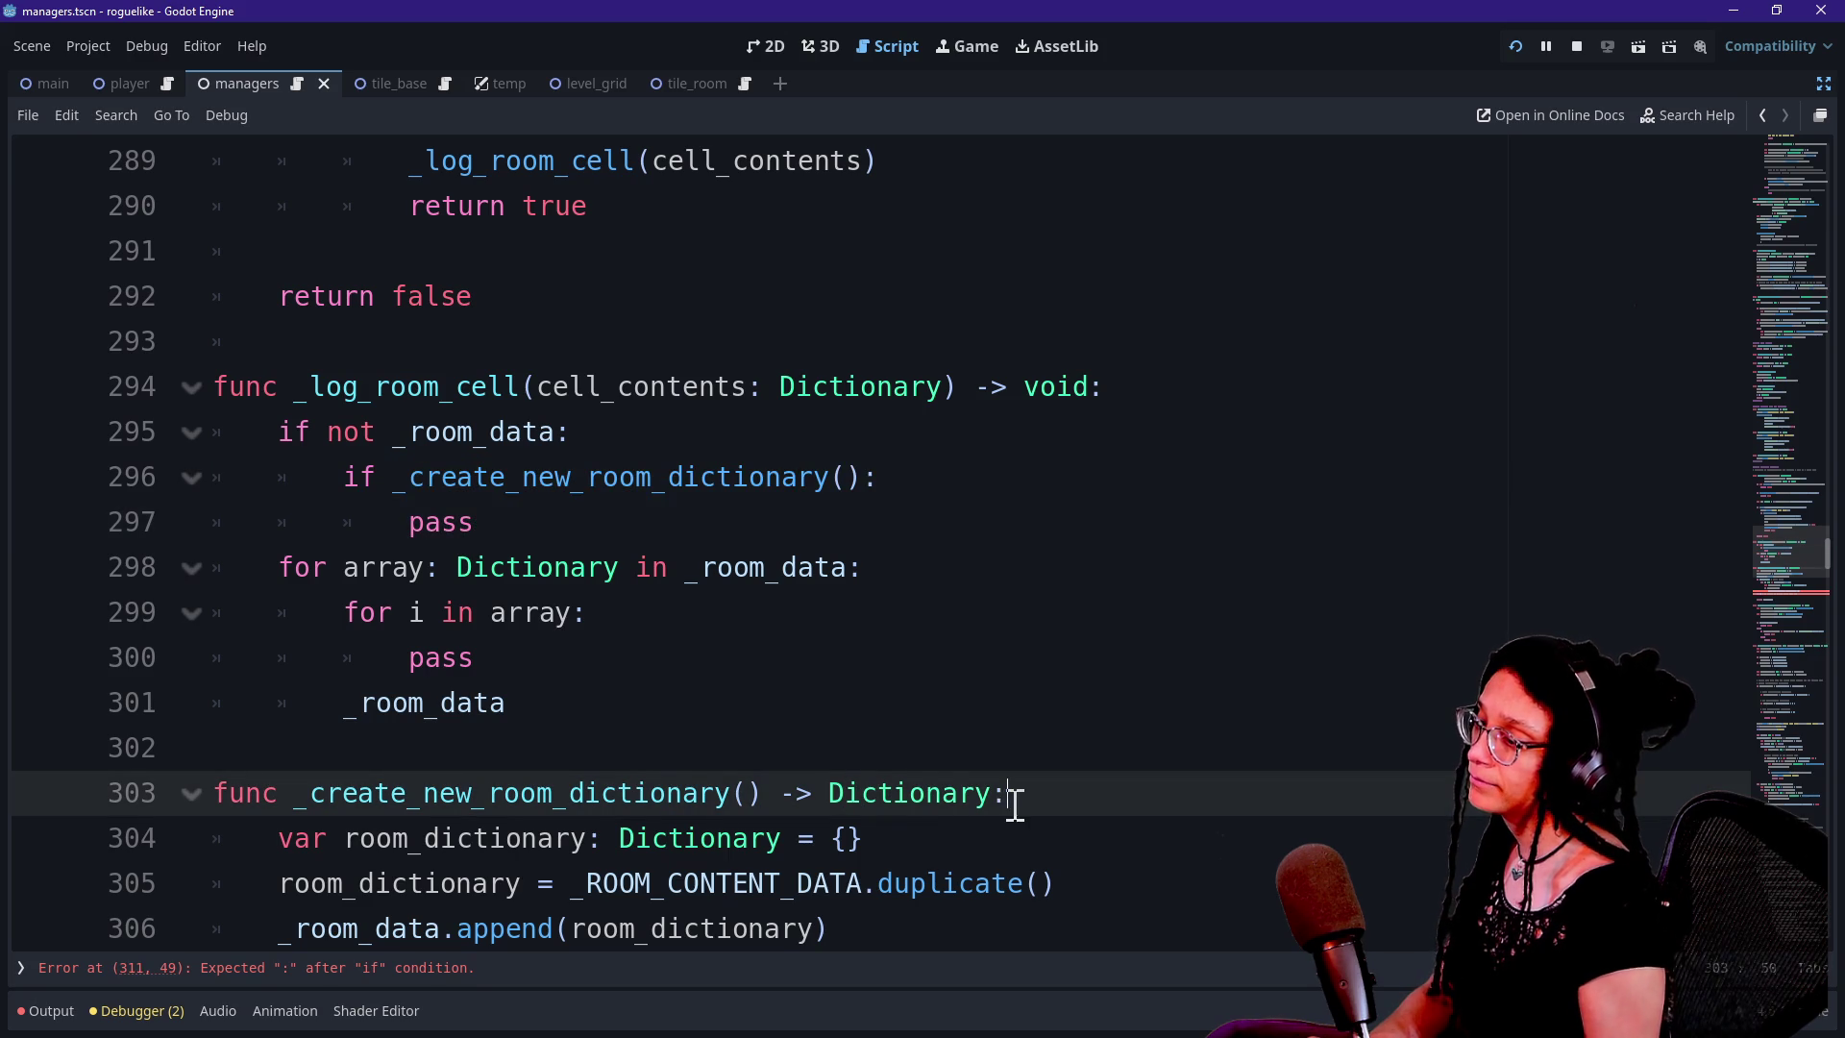
pyautogui.scroll(-1, 692, 782)
pyautogui.scroll(-3, 713, 552)
pyautogui.click(913, 747)
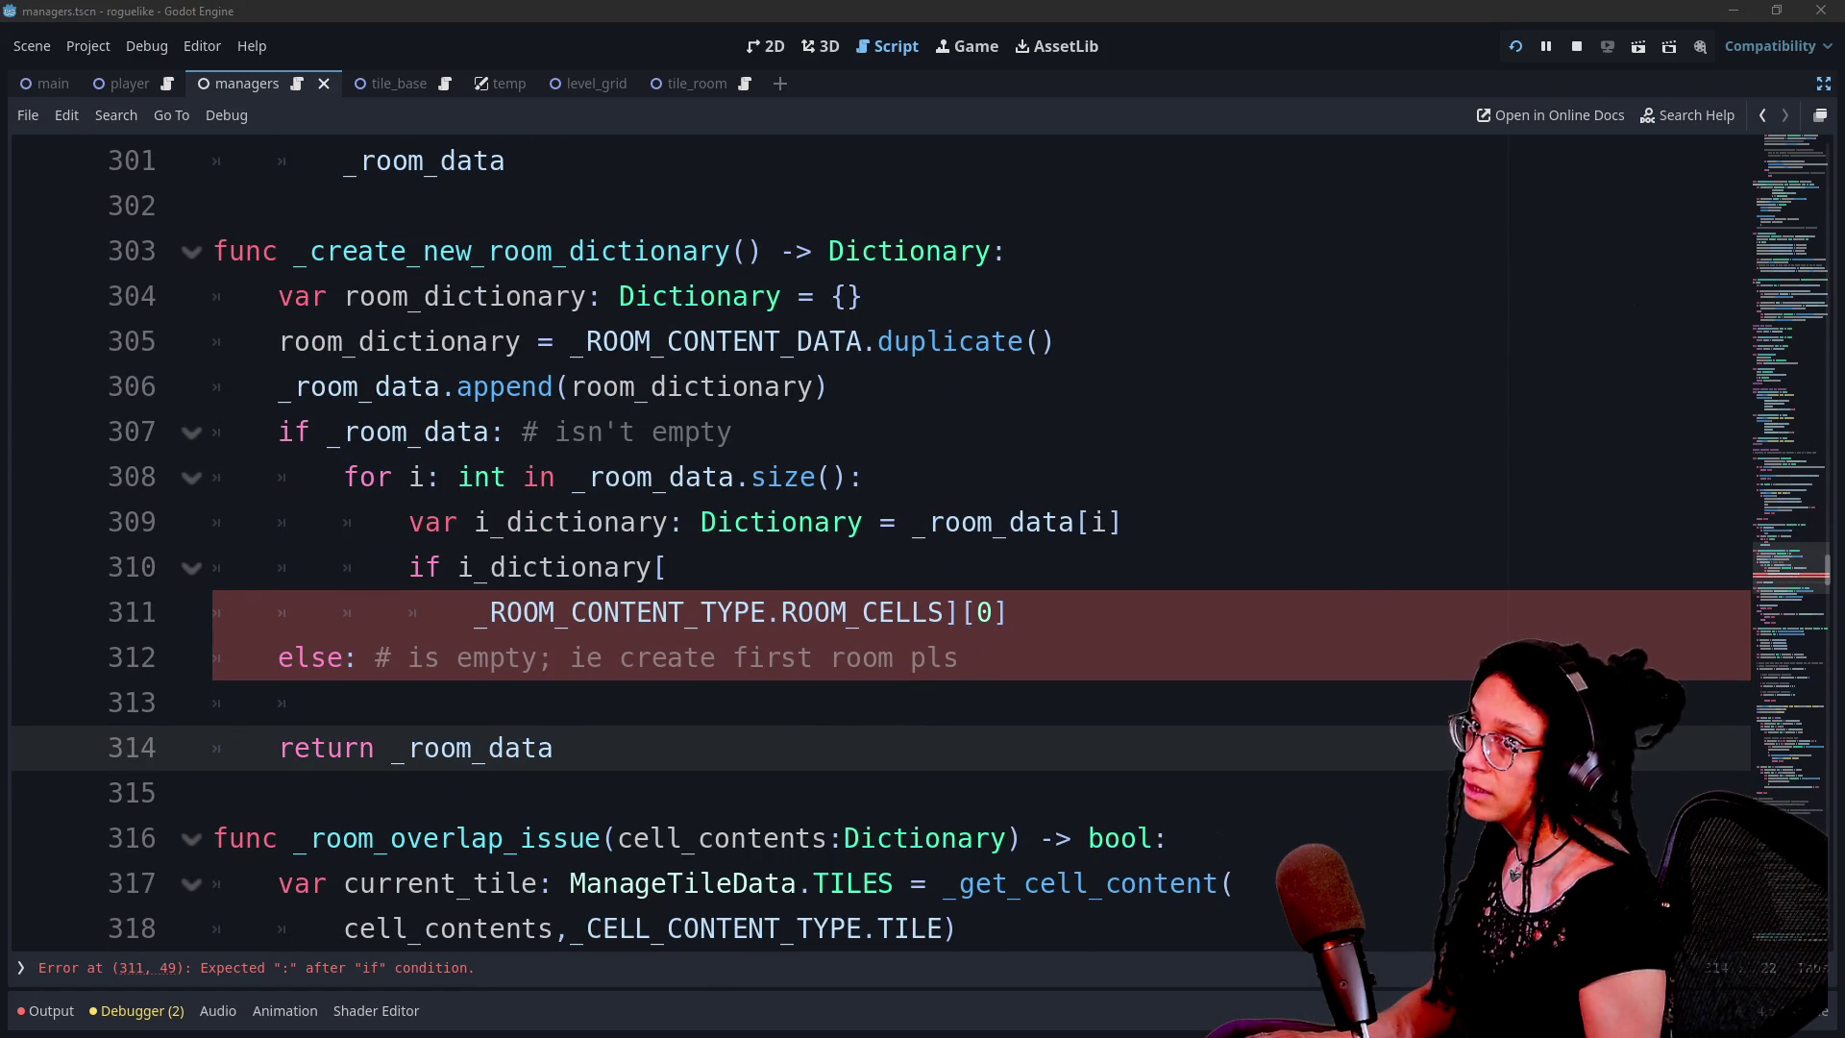
pyautogui.click(553, 251)
pyautogui.scroll(3, 543, 255)
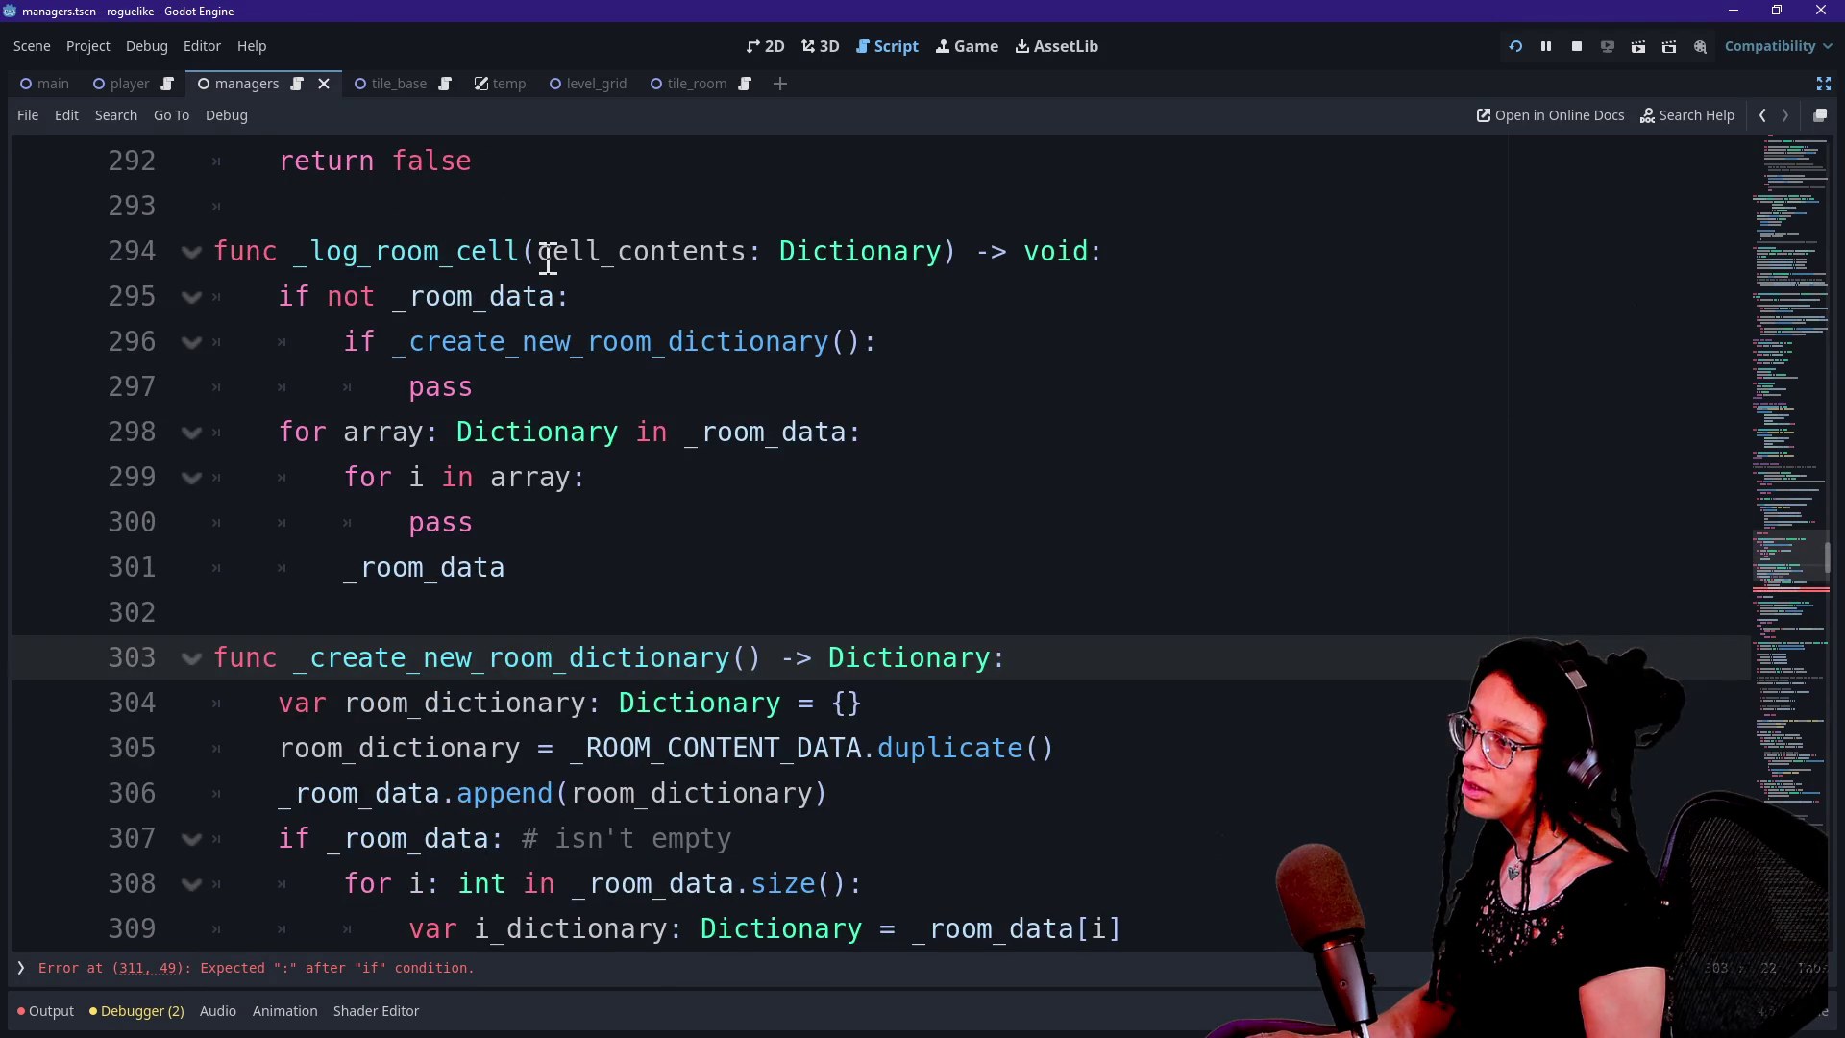
pyautogui.moveTo(298, 222); pyautogui.dragTo(523, 297)
pyautogui.click(647, 392)
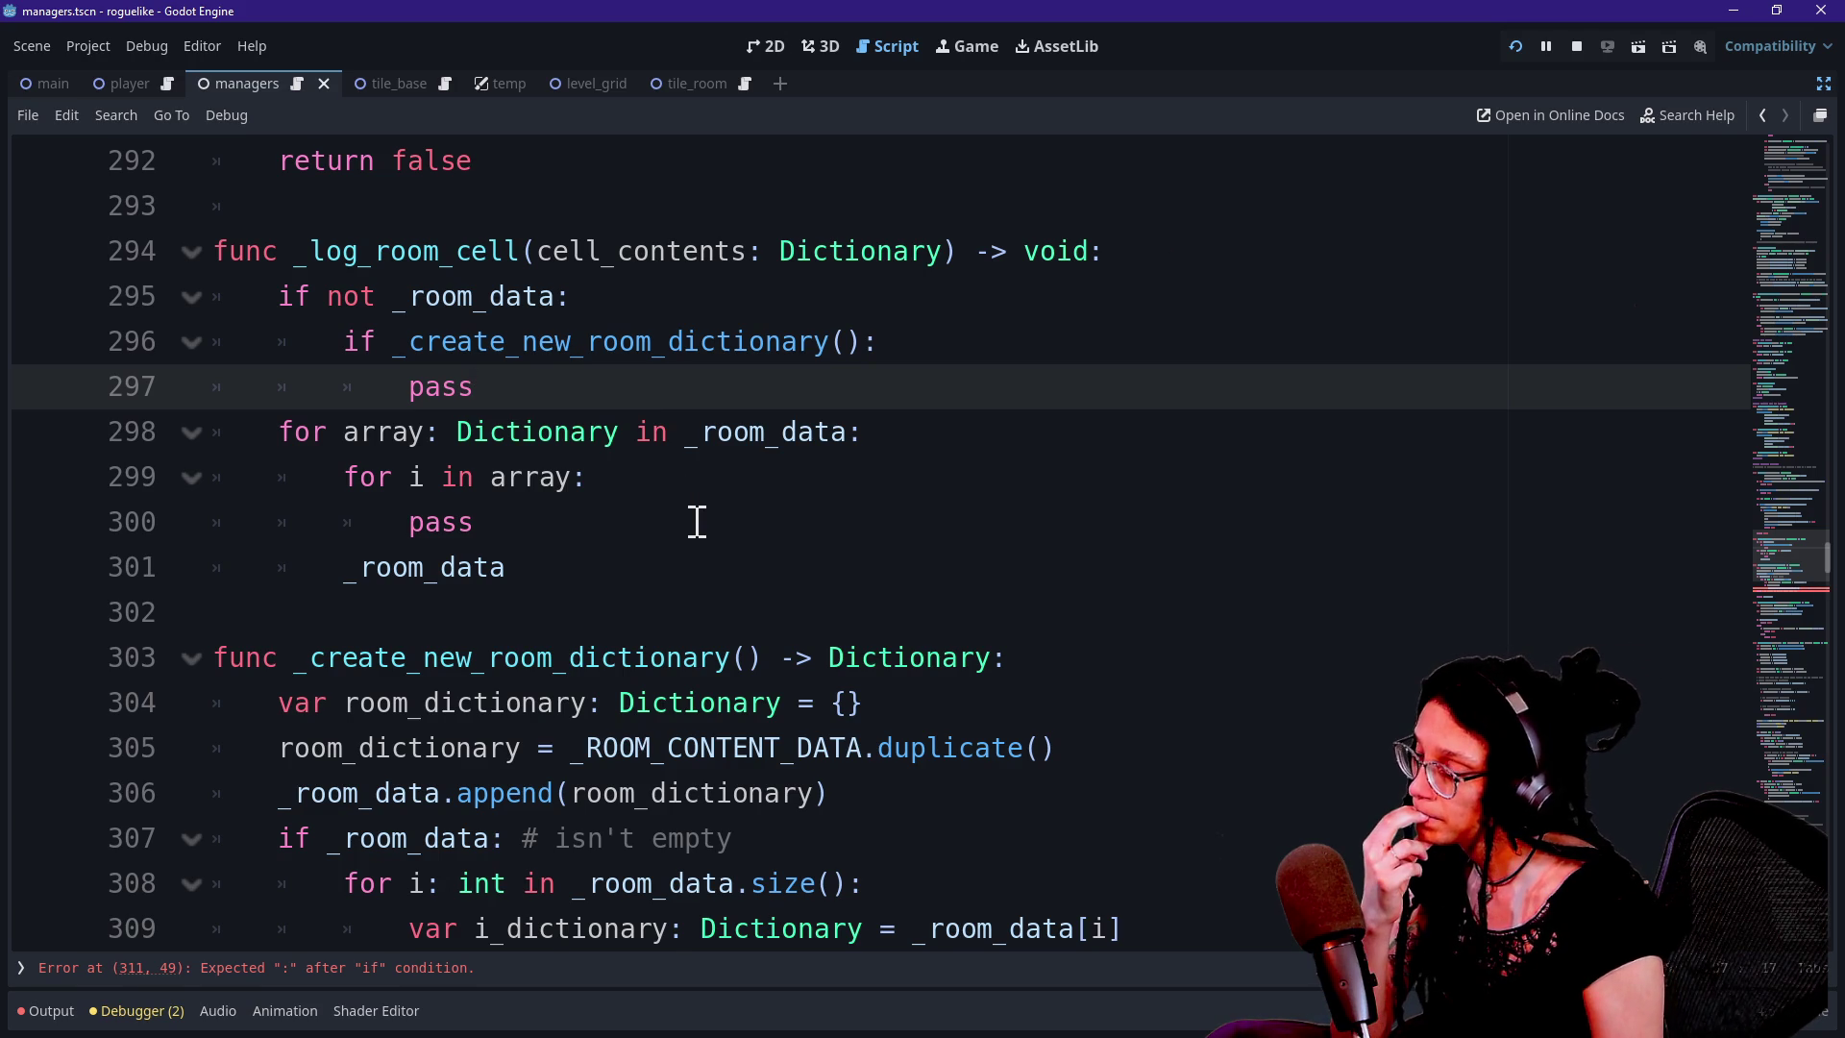
# Undo the if/pass experiment and restore line 296 as a _create_new_room_dictionary() call
pyautogui.scroll(1, 698, 522)
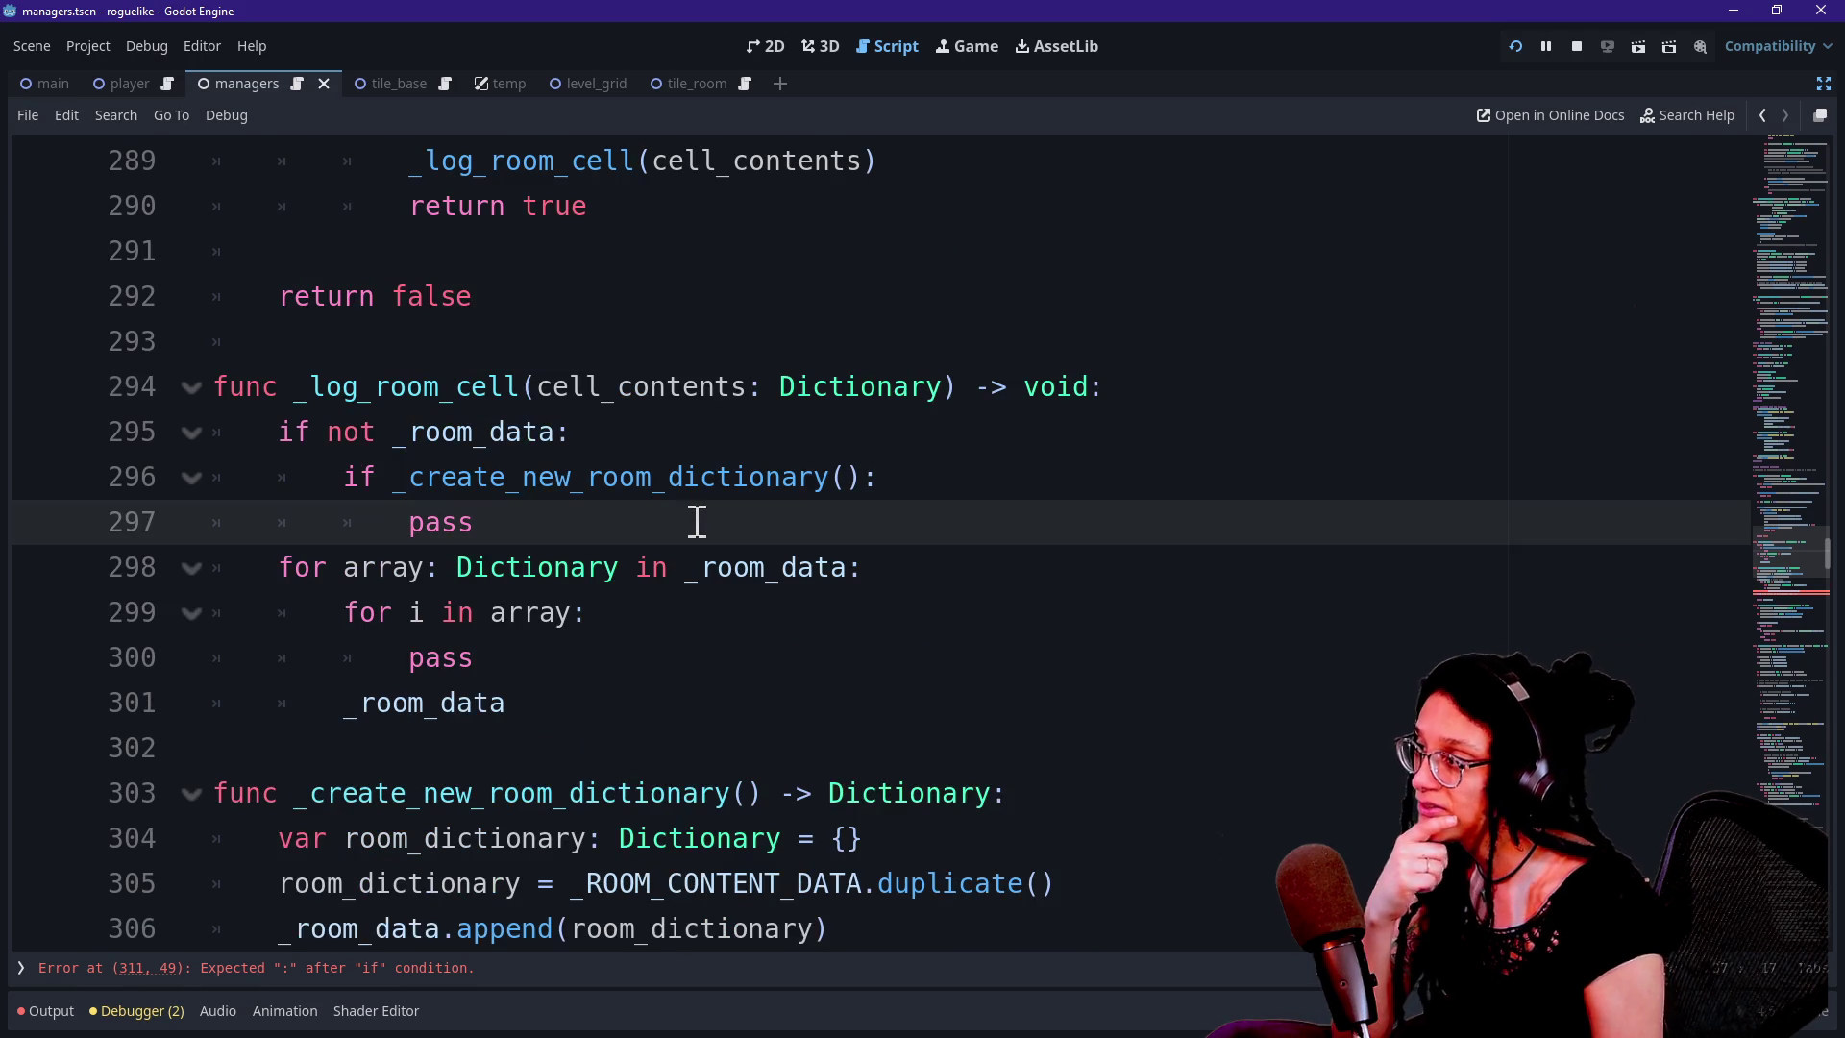
pyautogui.click(596, 431)
pyautogui.click(762, 610)
pyautogui.press('Up')
pyautogui.press('Up')
pyautogui.press('BackSpace')
pyautogui.press('BackSpace')
pyautogui.press('BackSpace')
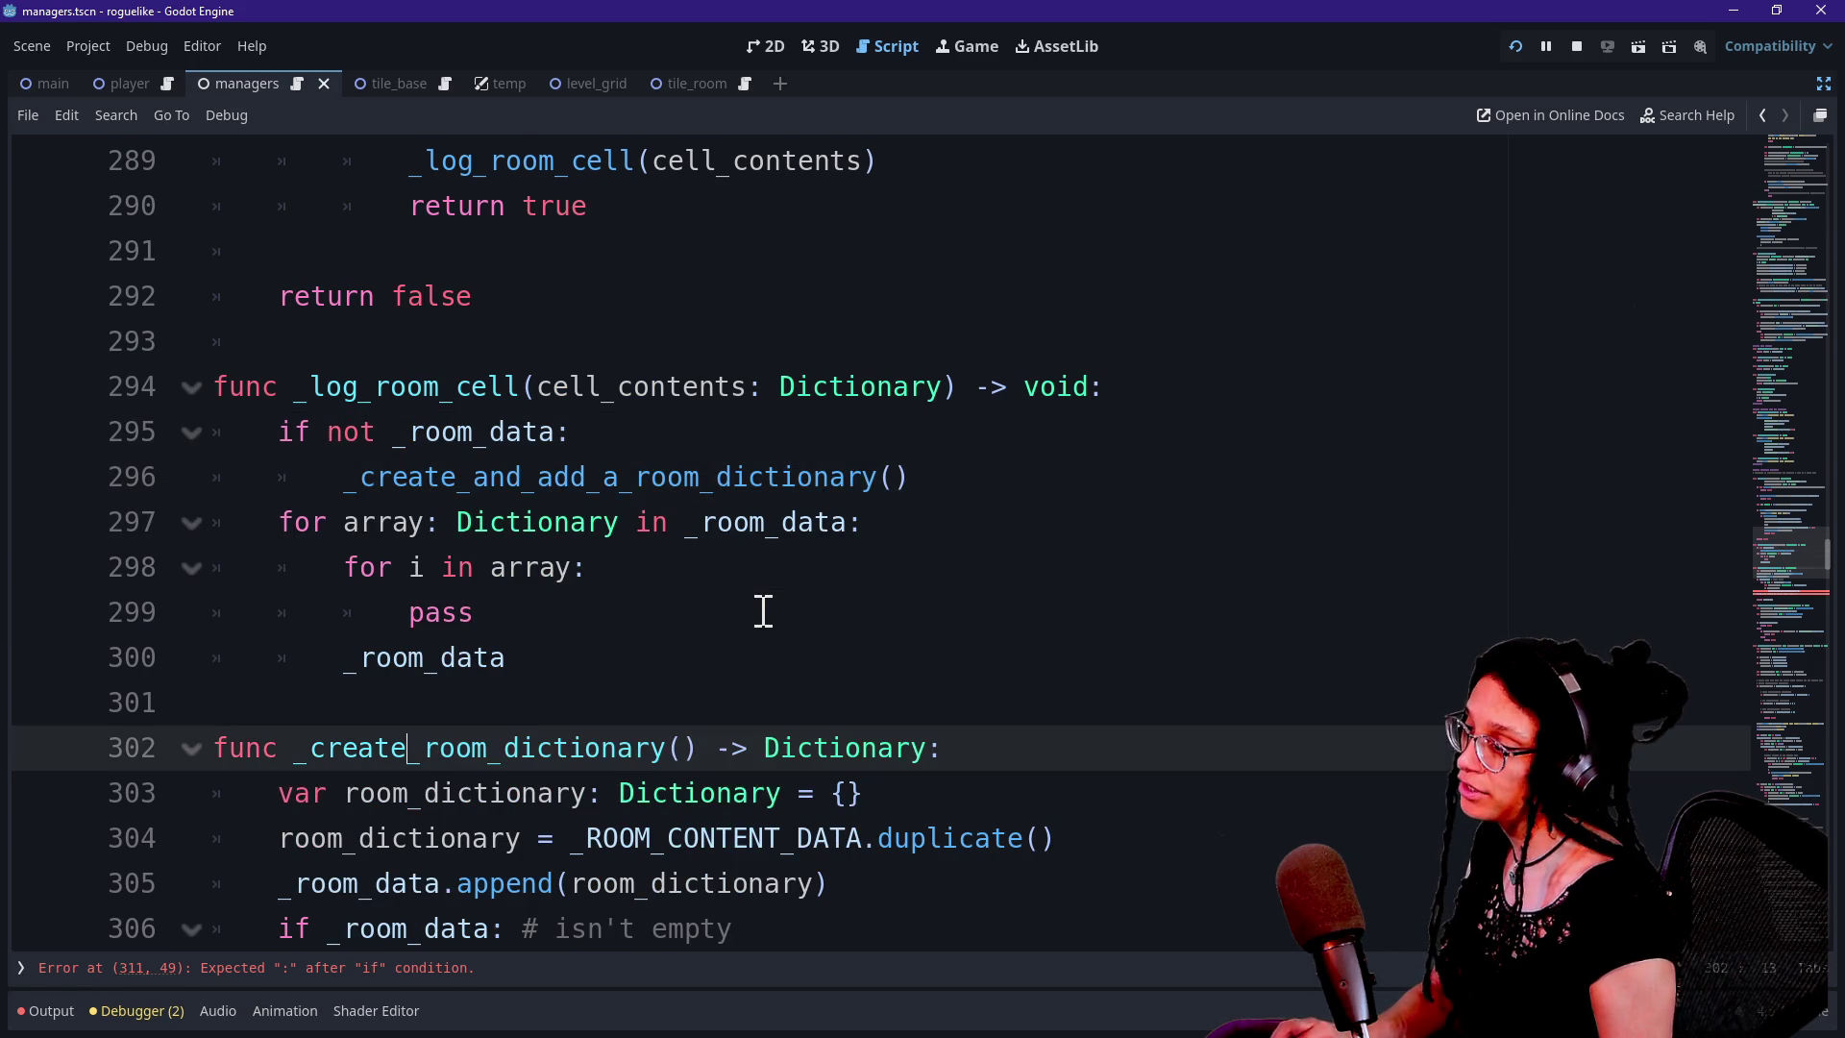
pyautogui.write('_new')
pyautogui.moveTo(474, 476); pyautogui.dragTo(612, 477)
pyautogui.press('BackSpace')
pyautogui.press('Delete')
pyautogui.write('new')
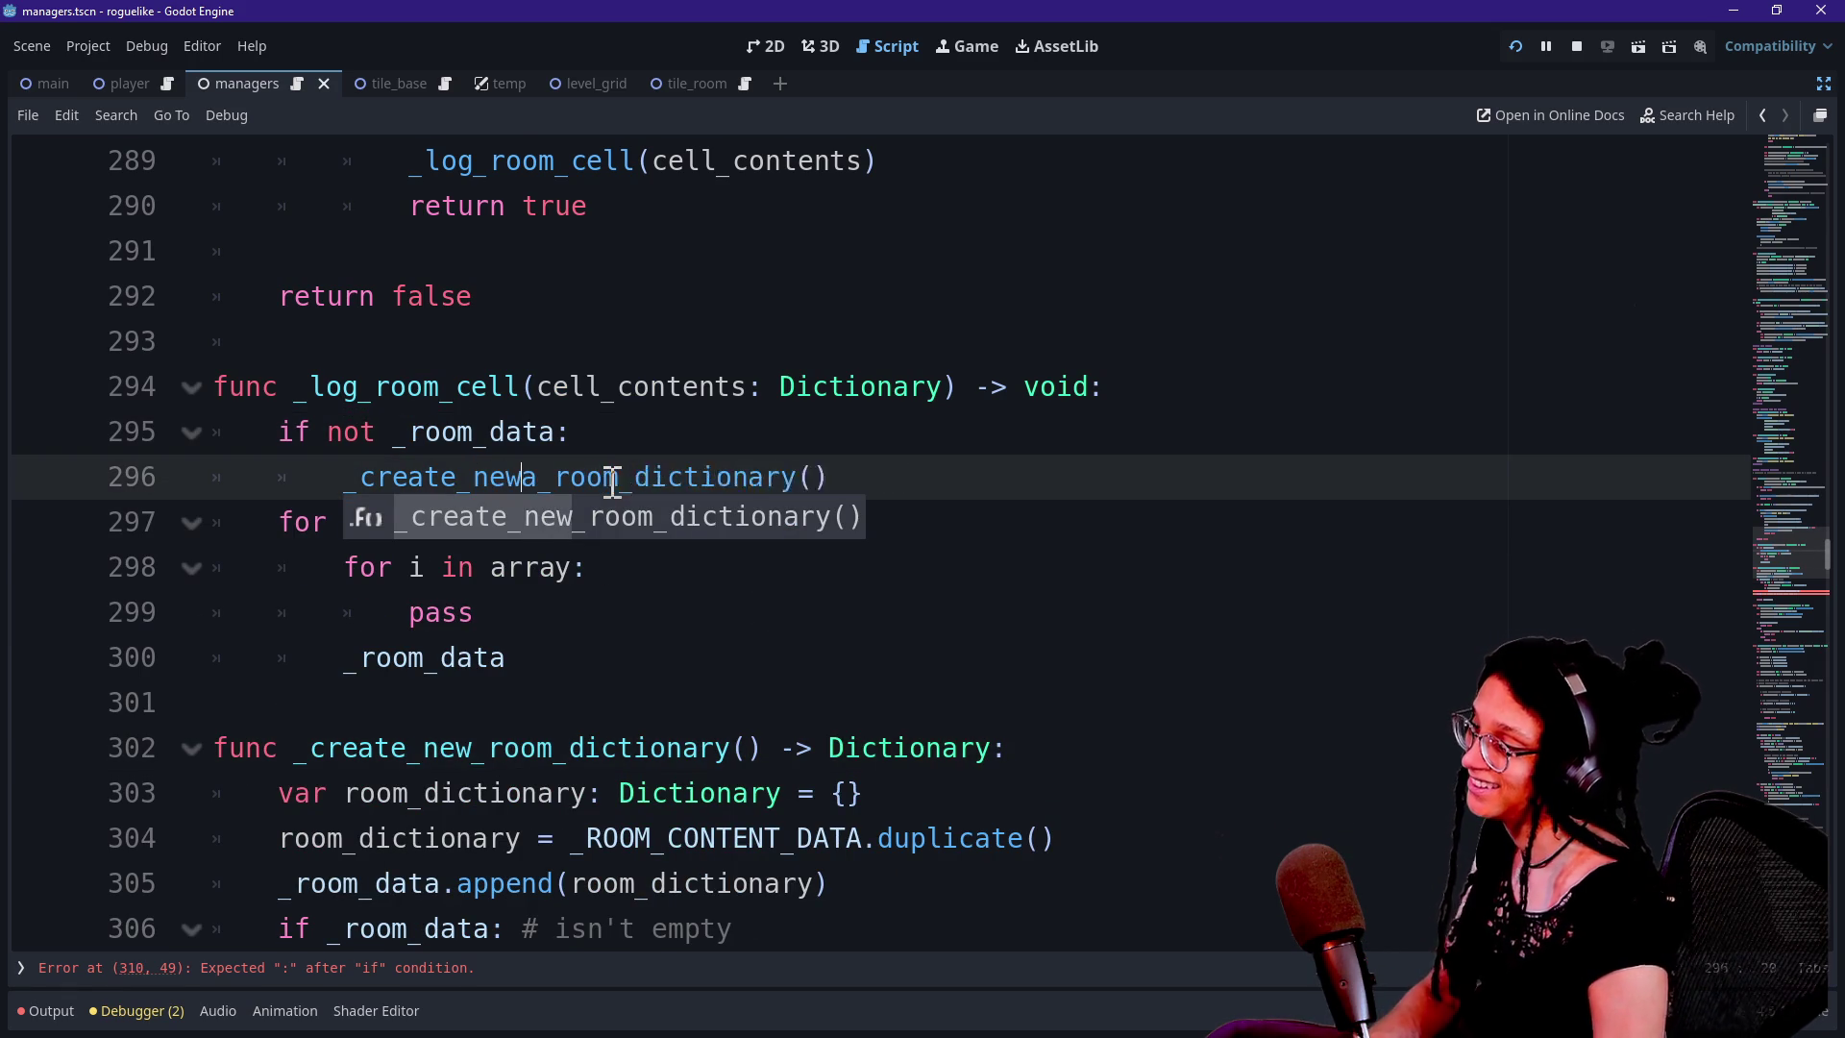
pyautogui.click(440, 613)
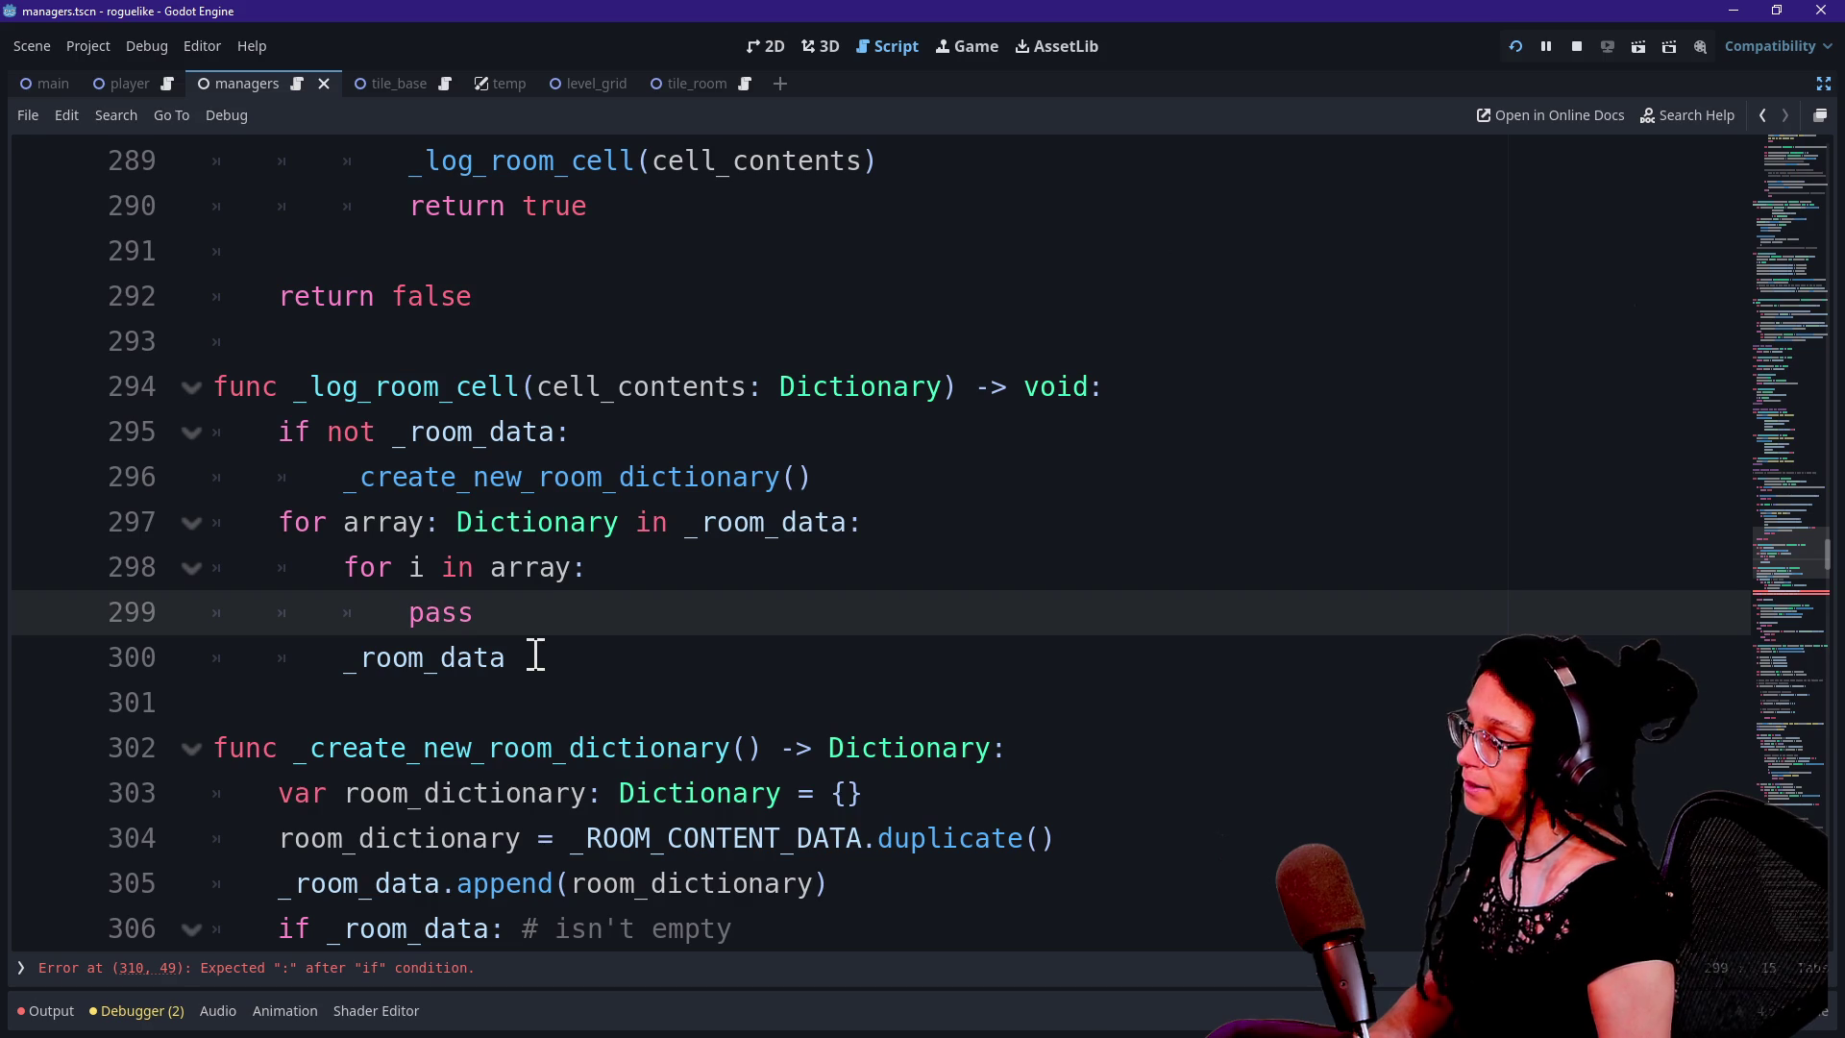
# Append ',is_seed: bool = false' to the _log_room_cell signature after Dictionary
pyautogui.scroll(-1, 855, 817)
pyautogui.scroll(3, 870, 645)
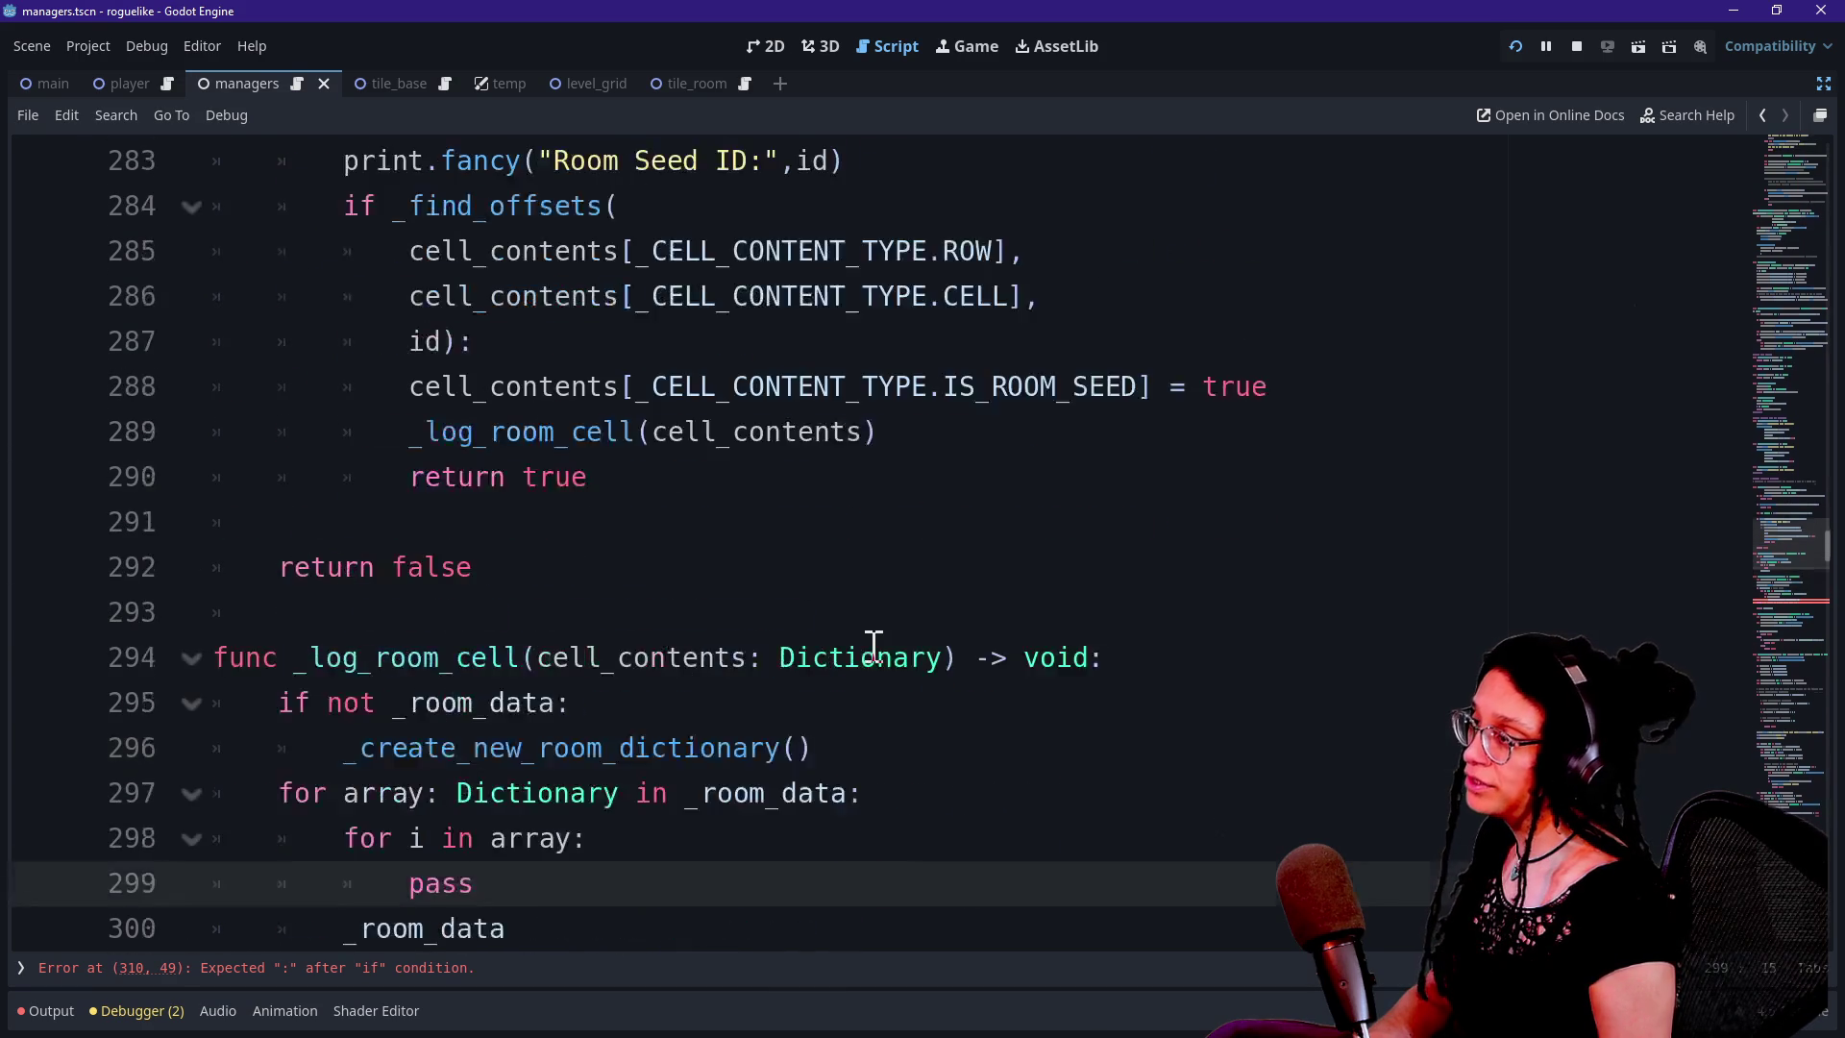
pyautogui.scroll(2, 871, 646)
pyautogui.rightClick(873, 647)
pyautogui.click(370, 810)
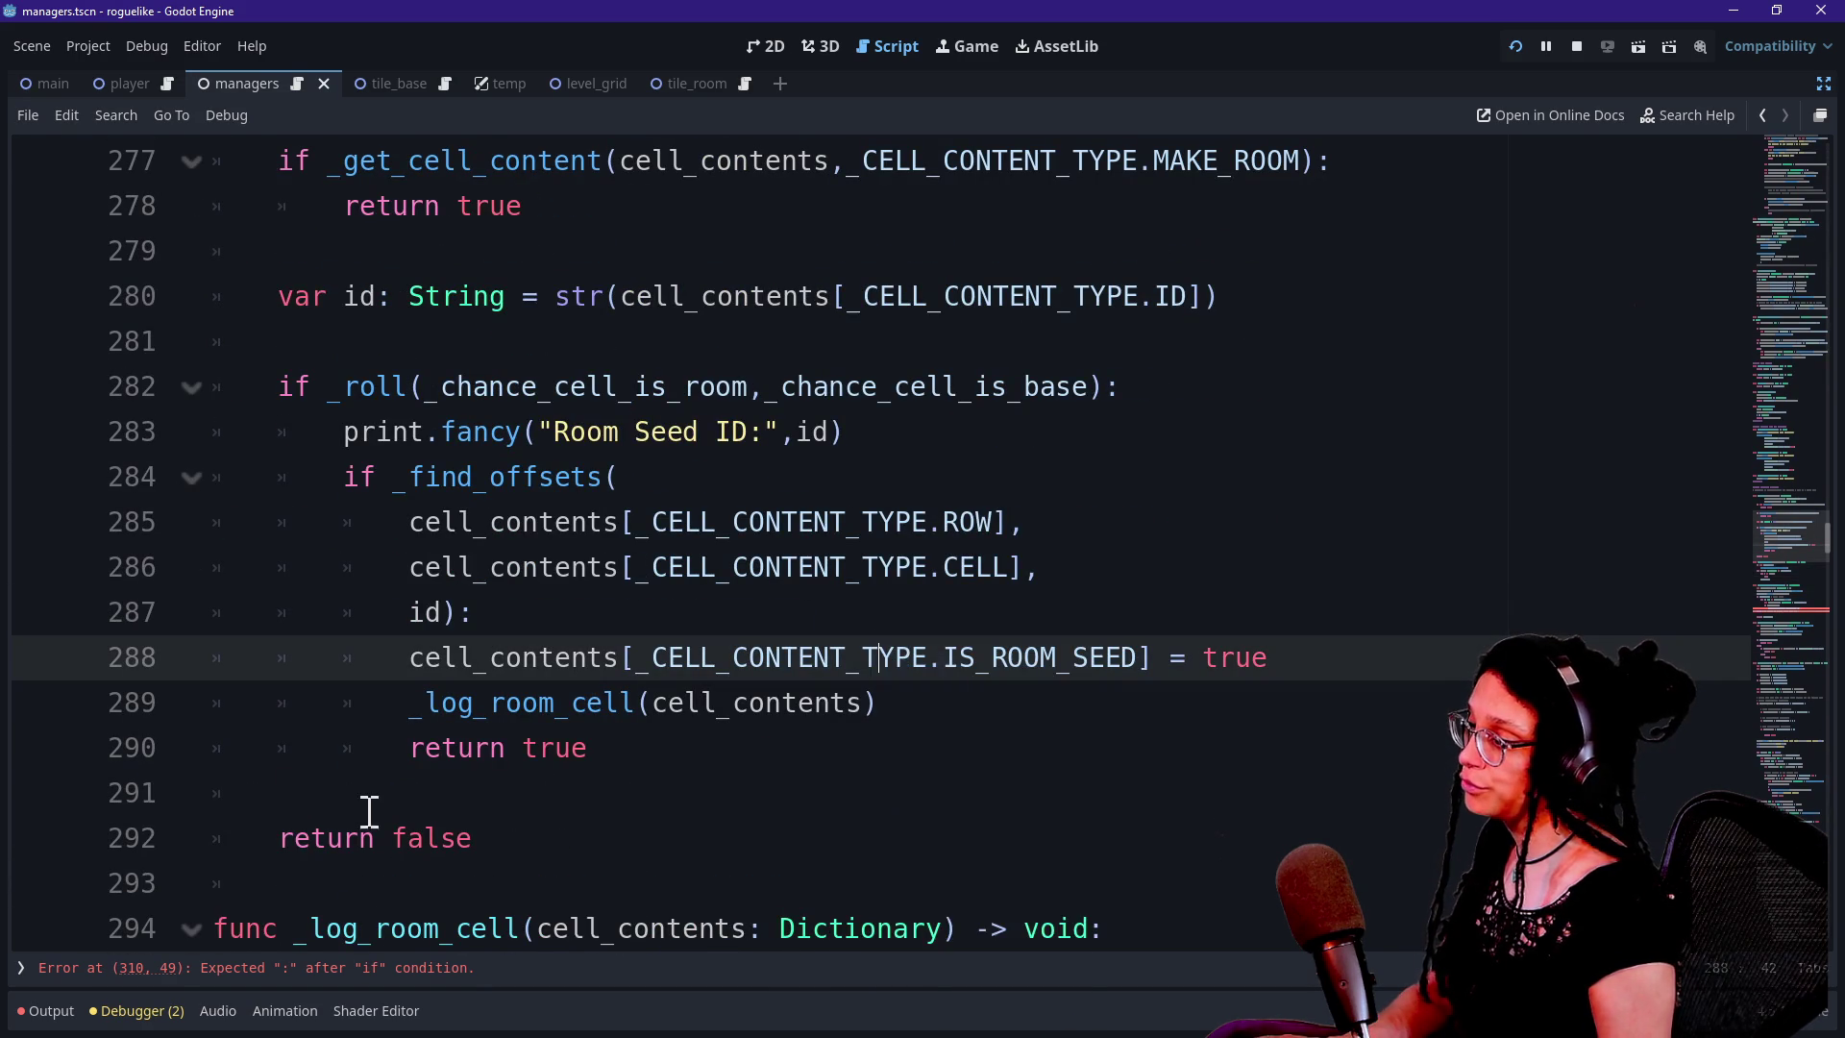
pyautogui.scroll(-1, 740, 860)
pyautogui.click(942, 778)
pyautogui.write(',is_seed:')
pyautogui.scroll(-1, 665, 776)
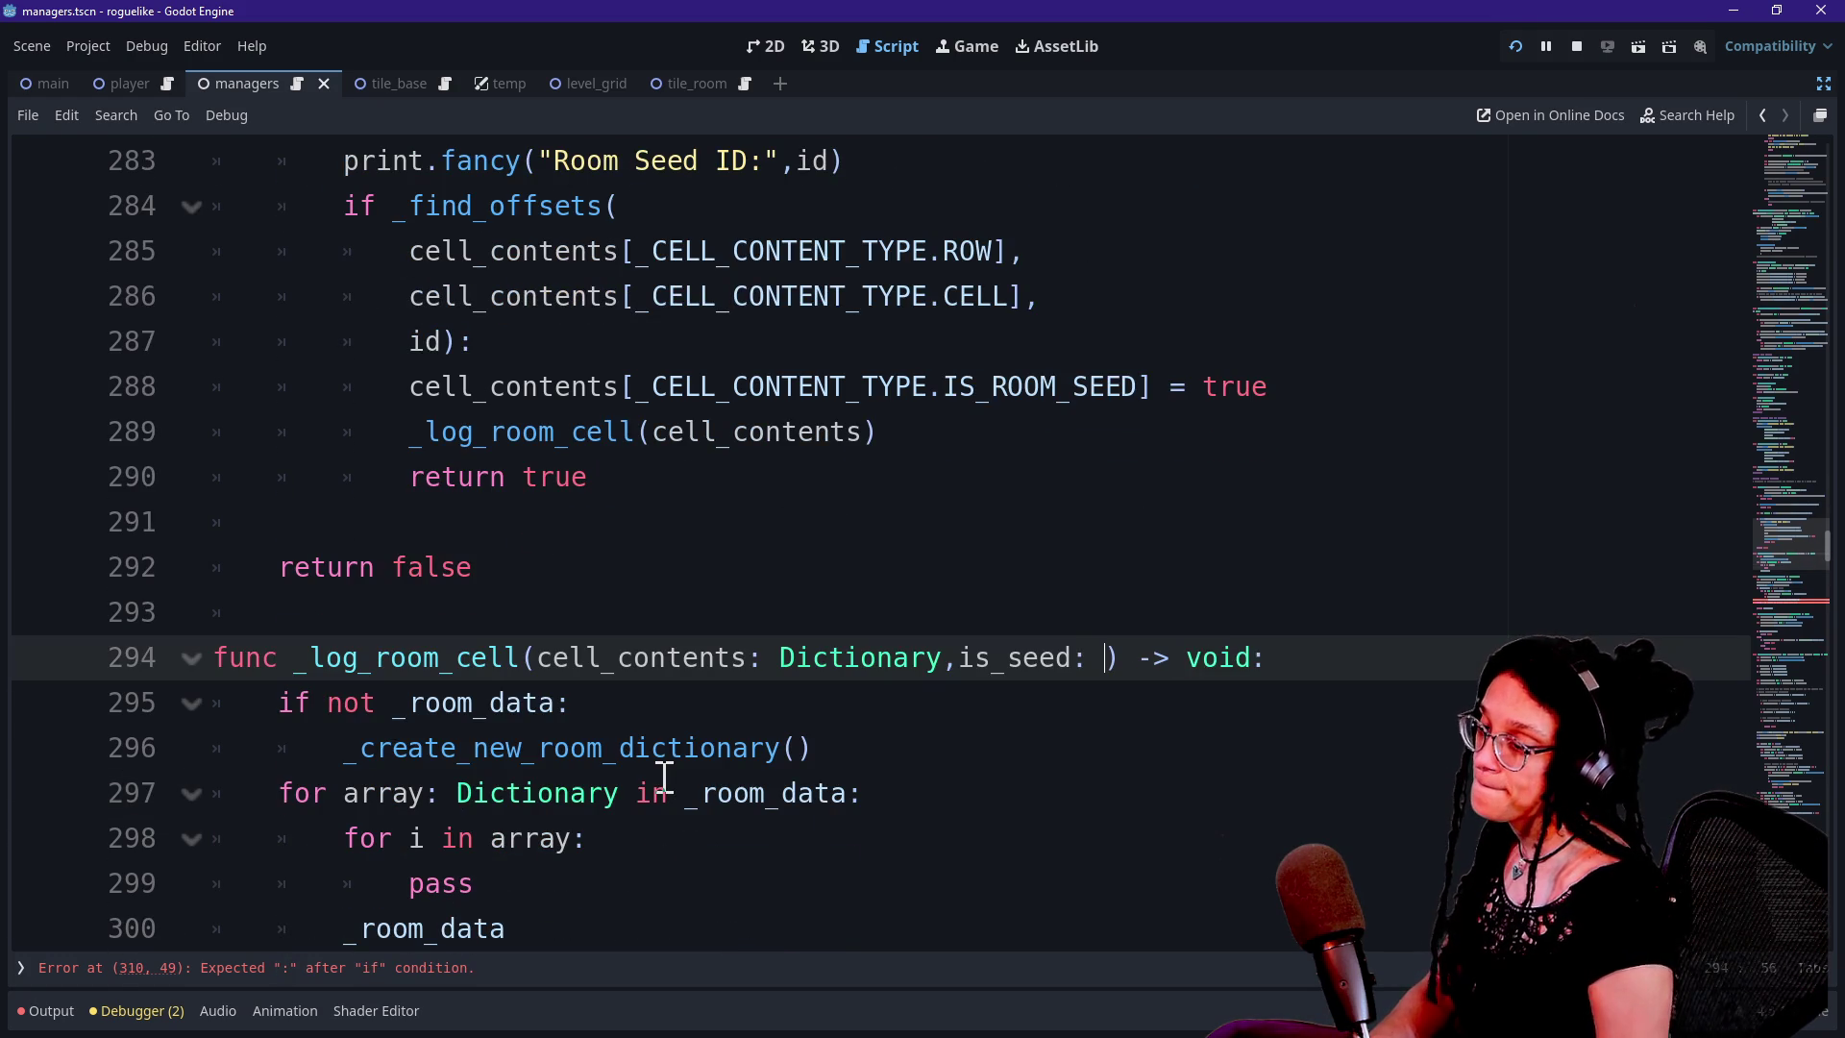
pyautogui.write('bool = false')
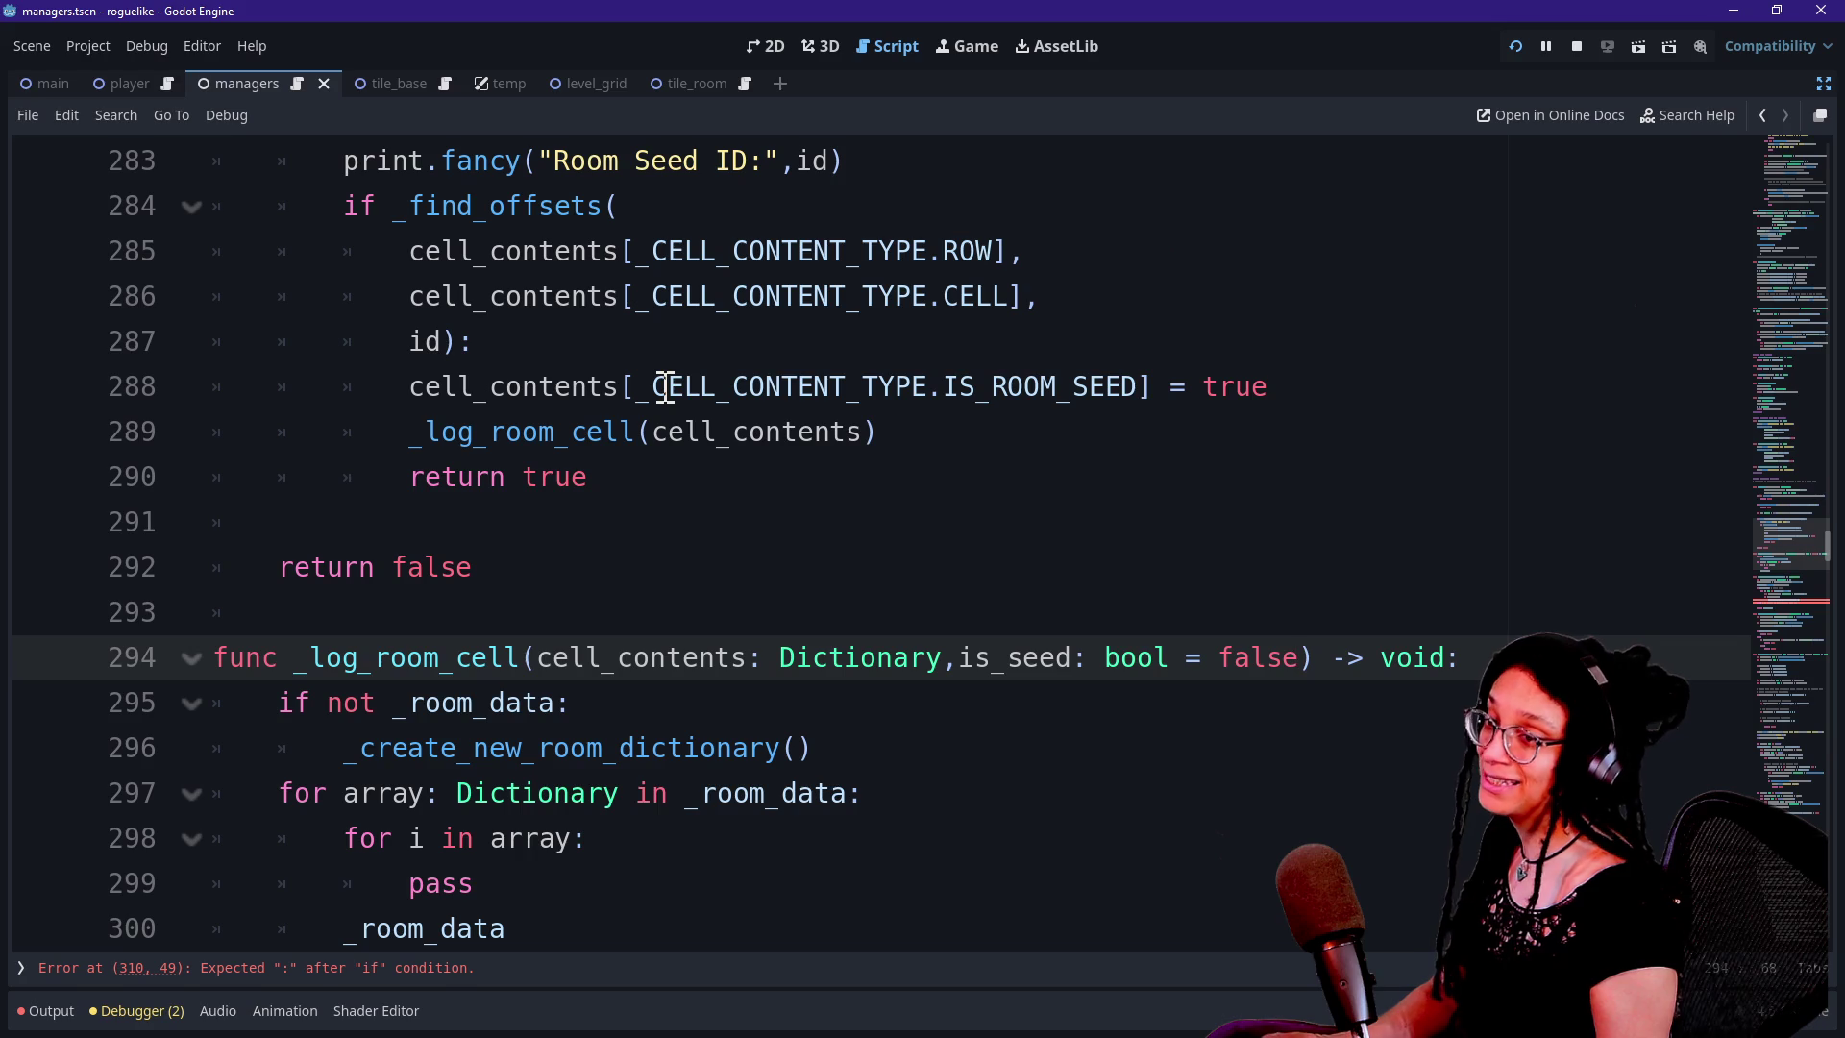
pyautogui.hotkey('alt', 'Tab')
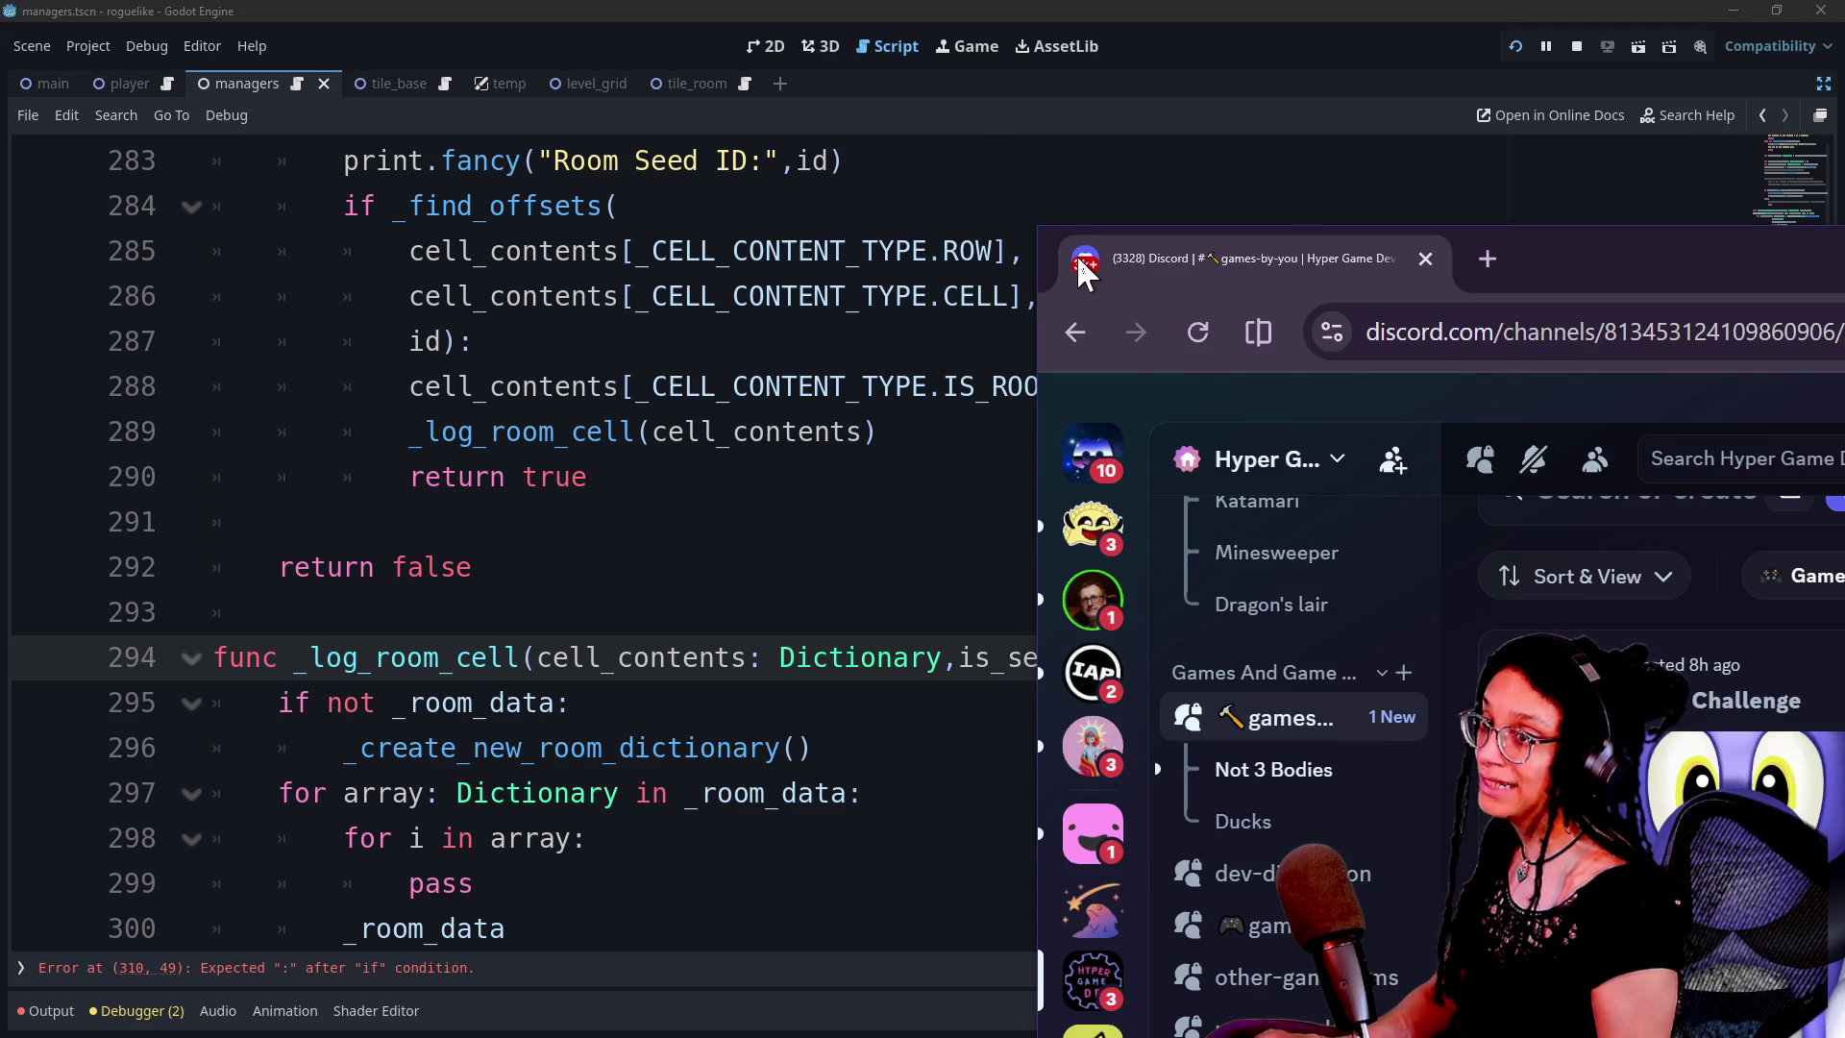
# Drag the dark room-tile group onto the numbered grid over cell 13, then return to managers.gd
pyautogui.hotkey('alt', 'Tab')
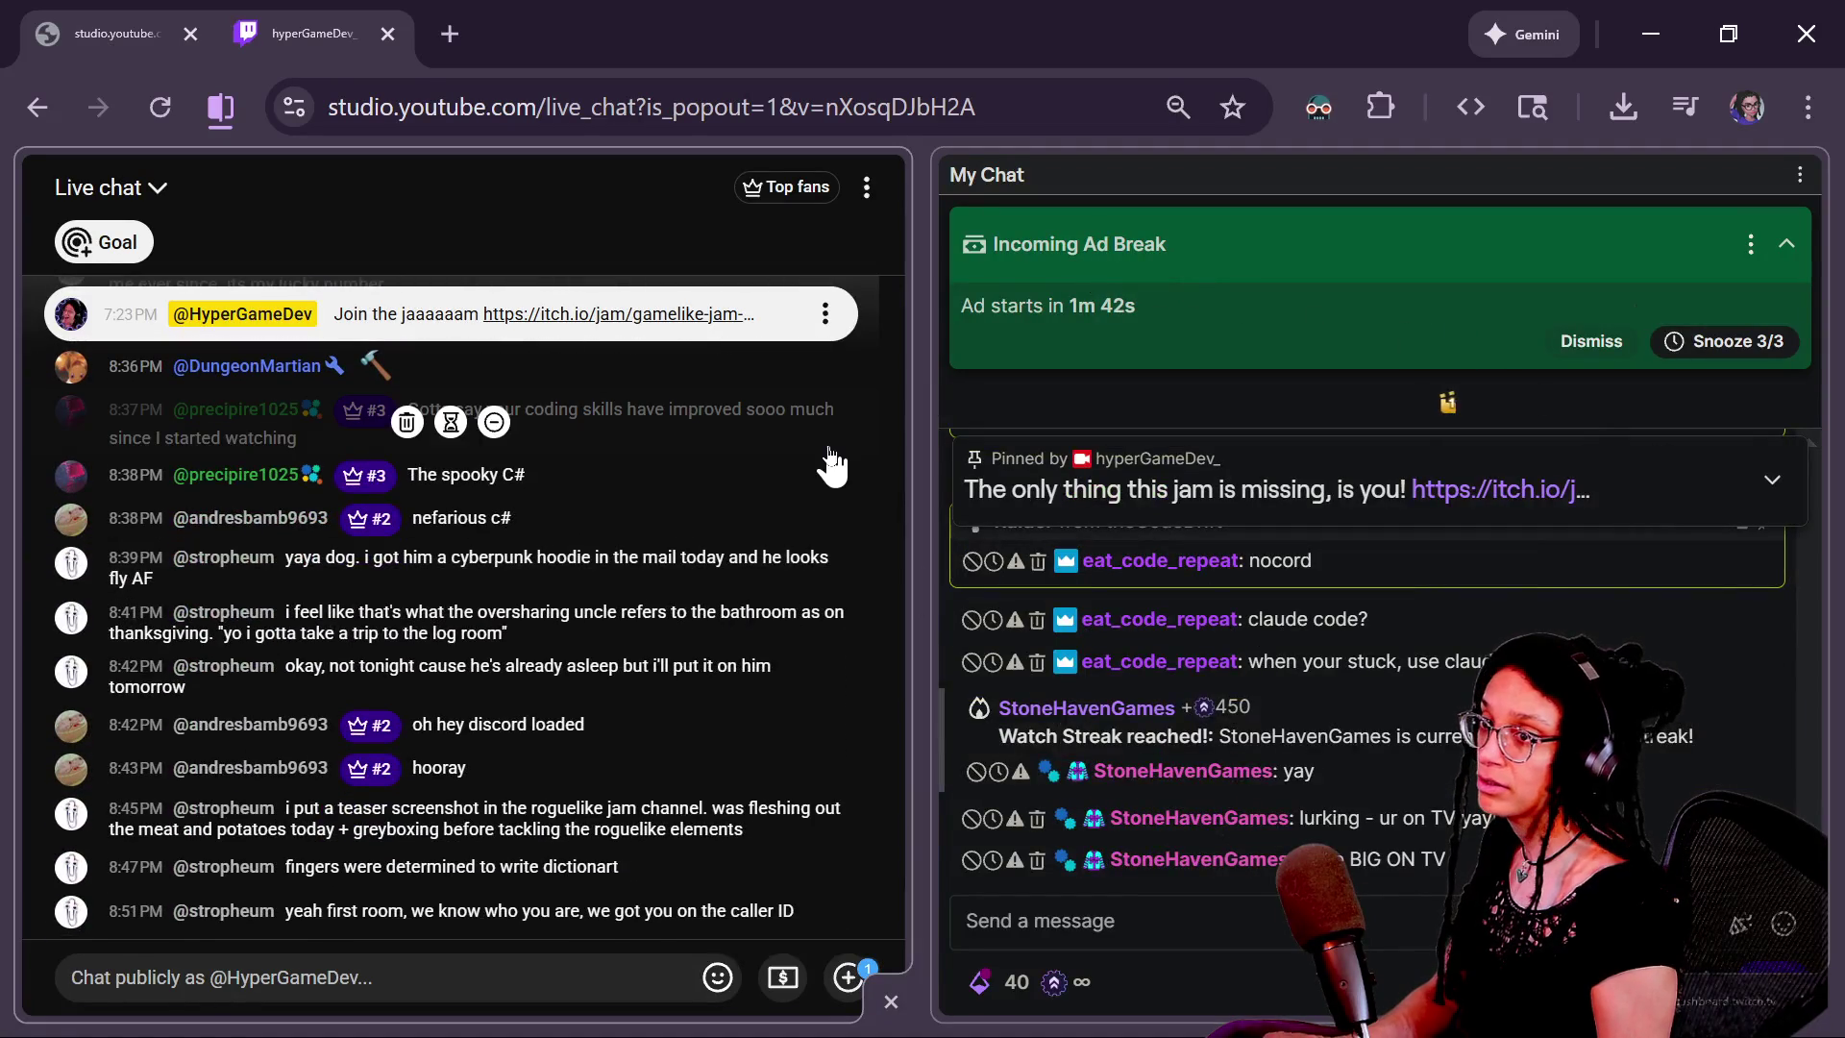
pyautogui.hotkey('alt', 'Tab')
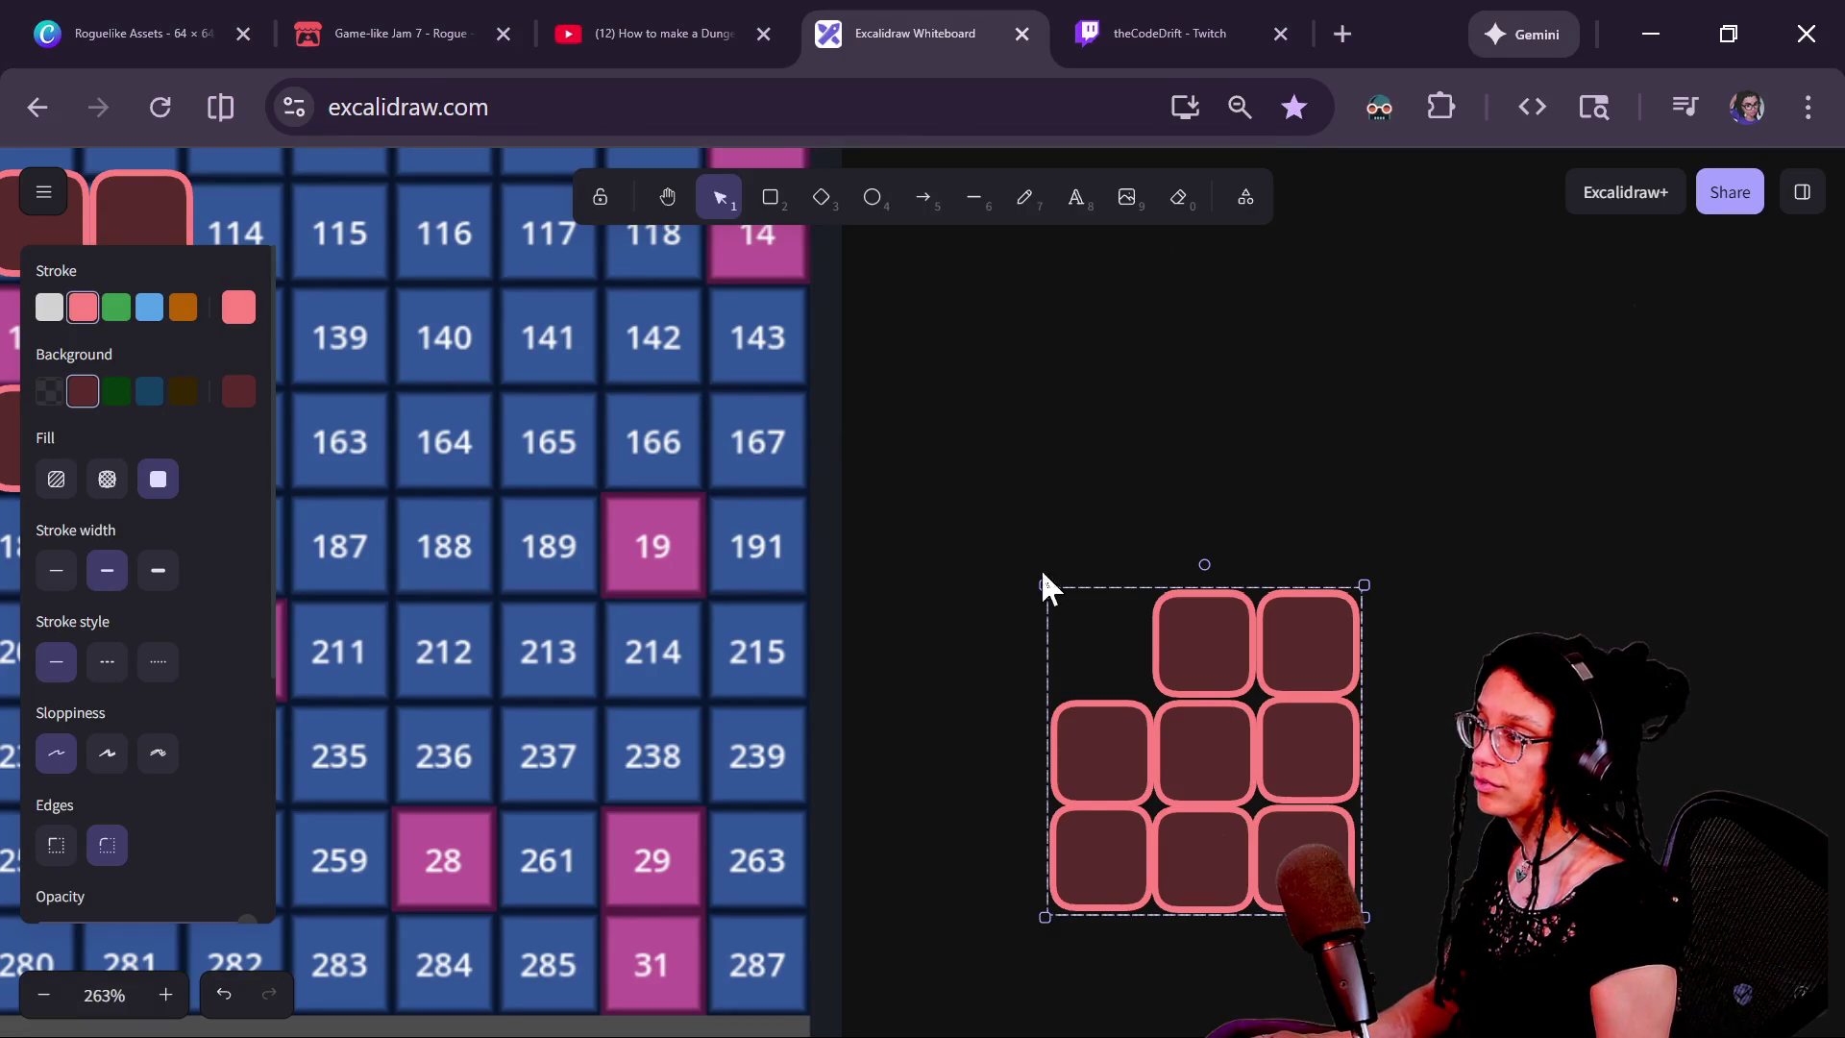
pyautogui.scroll(-5, 753, 547)
pyautogui.moveTo(1053, 648); pyautogui.dragTo(639, 577)
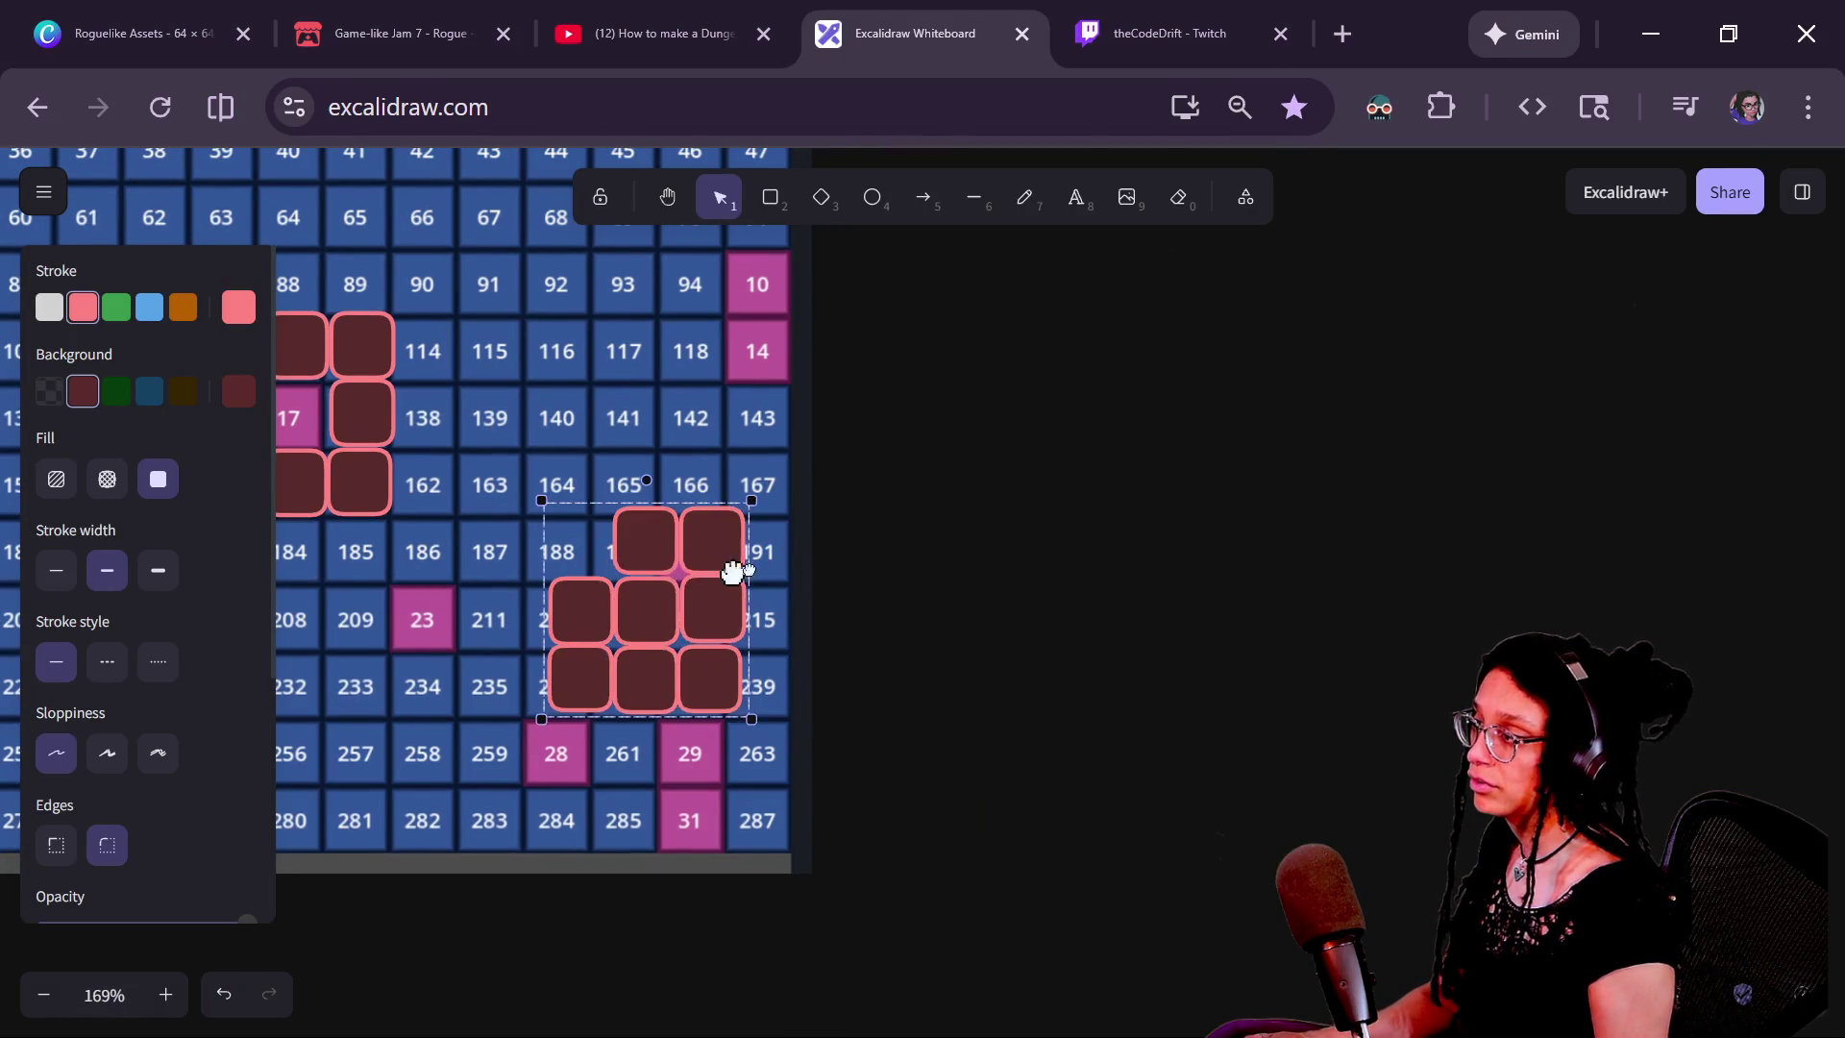
pyautogui.scroll(2, 639, 576)
pyautogui.hscroll(-10, 639, 576)
pyautogui.scroll(5, 582, 387)
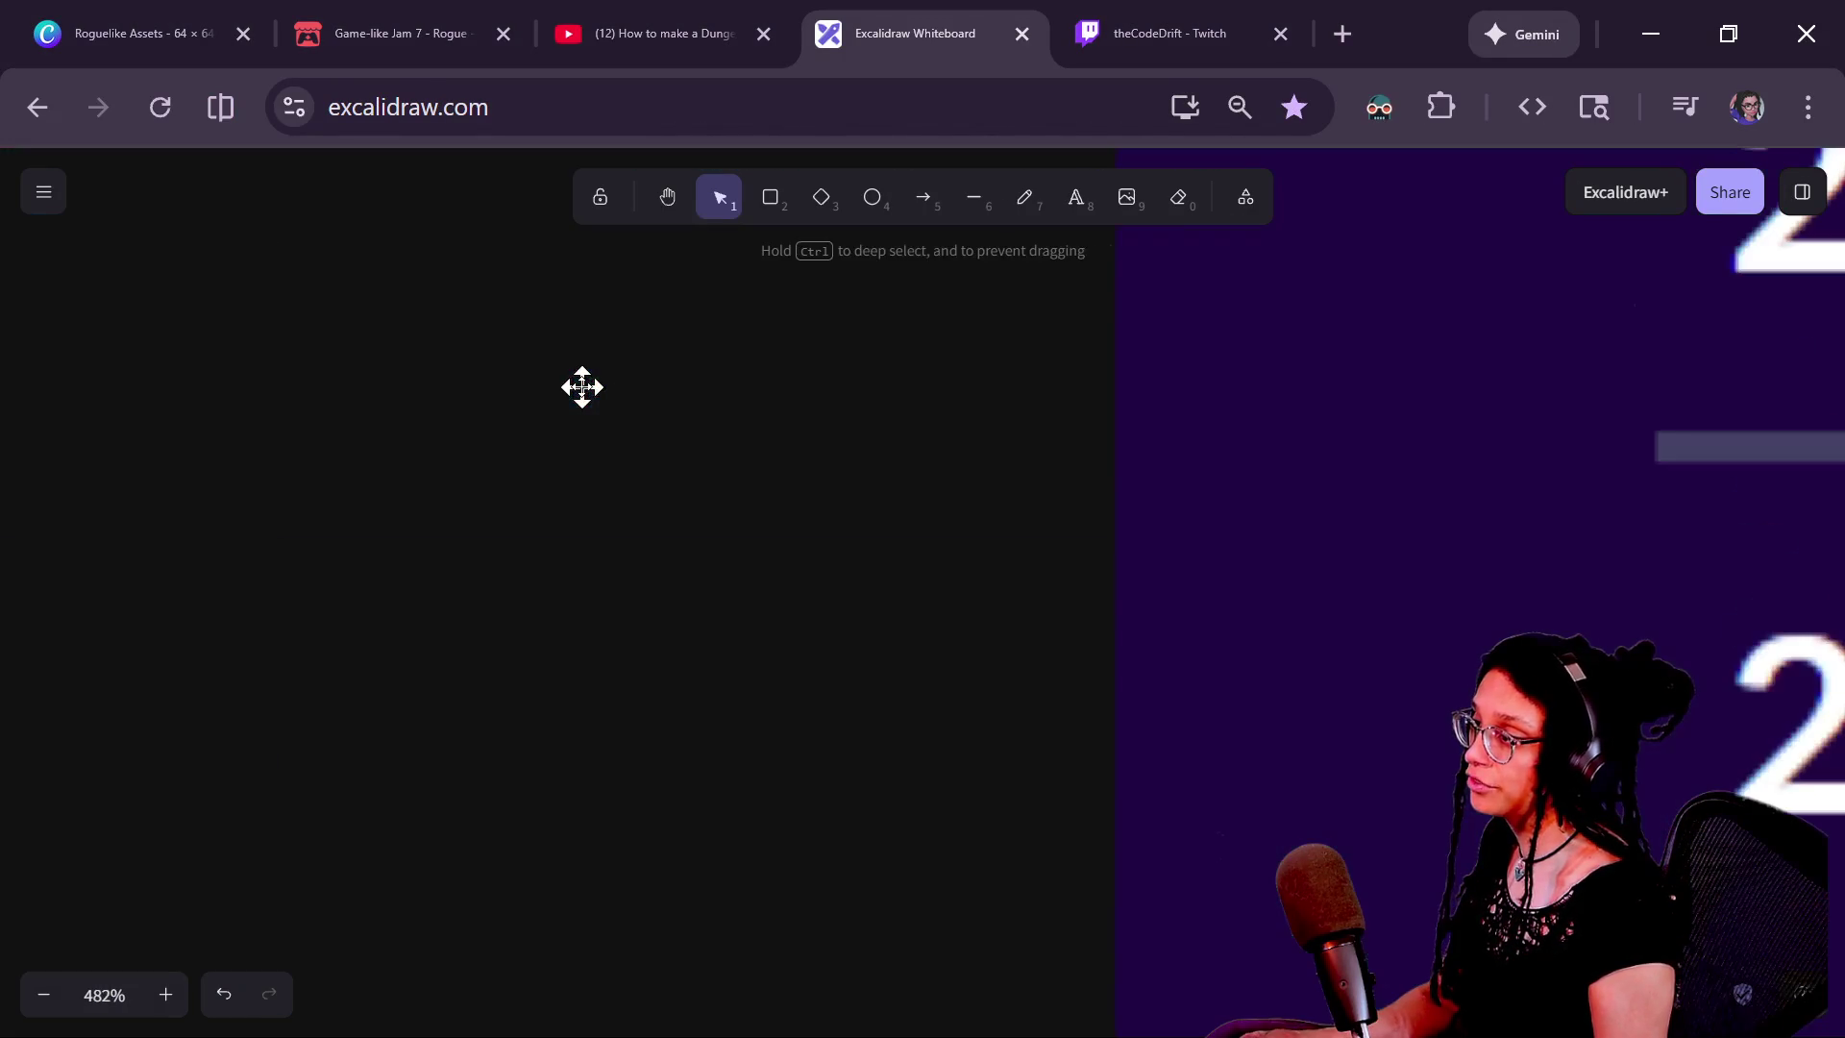
pyautogui.scroll(-5, 741, 558)
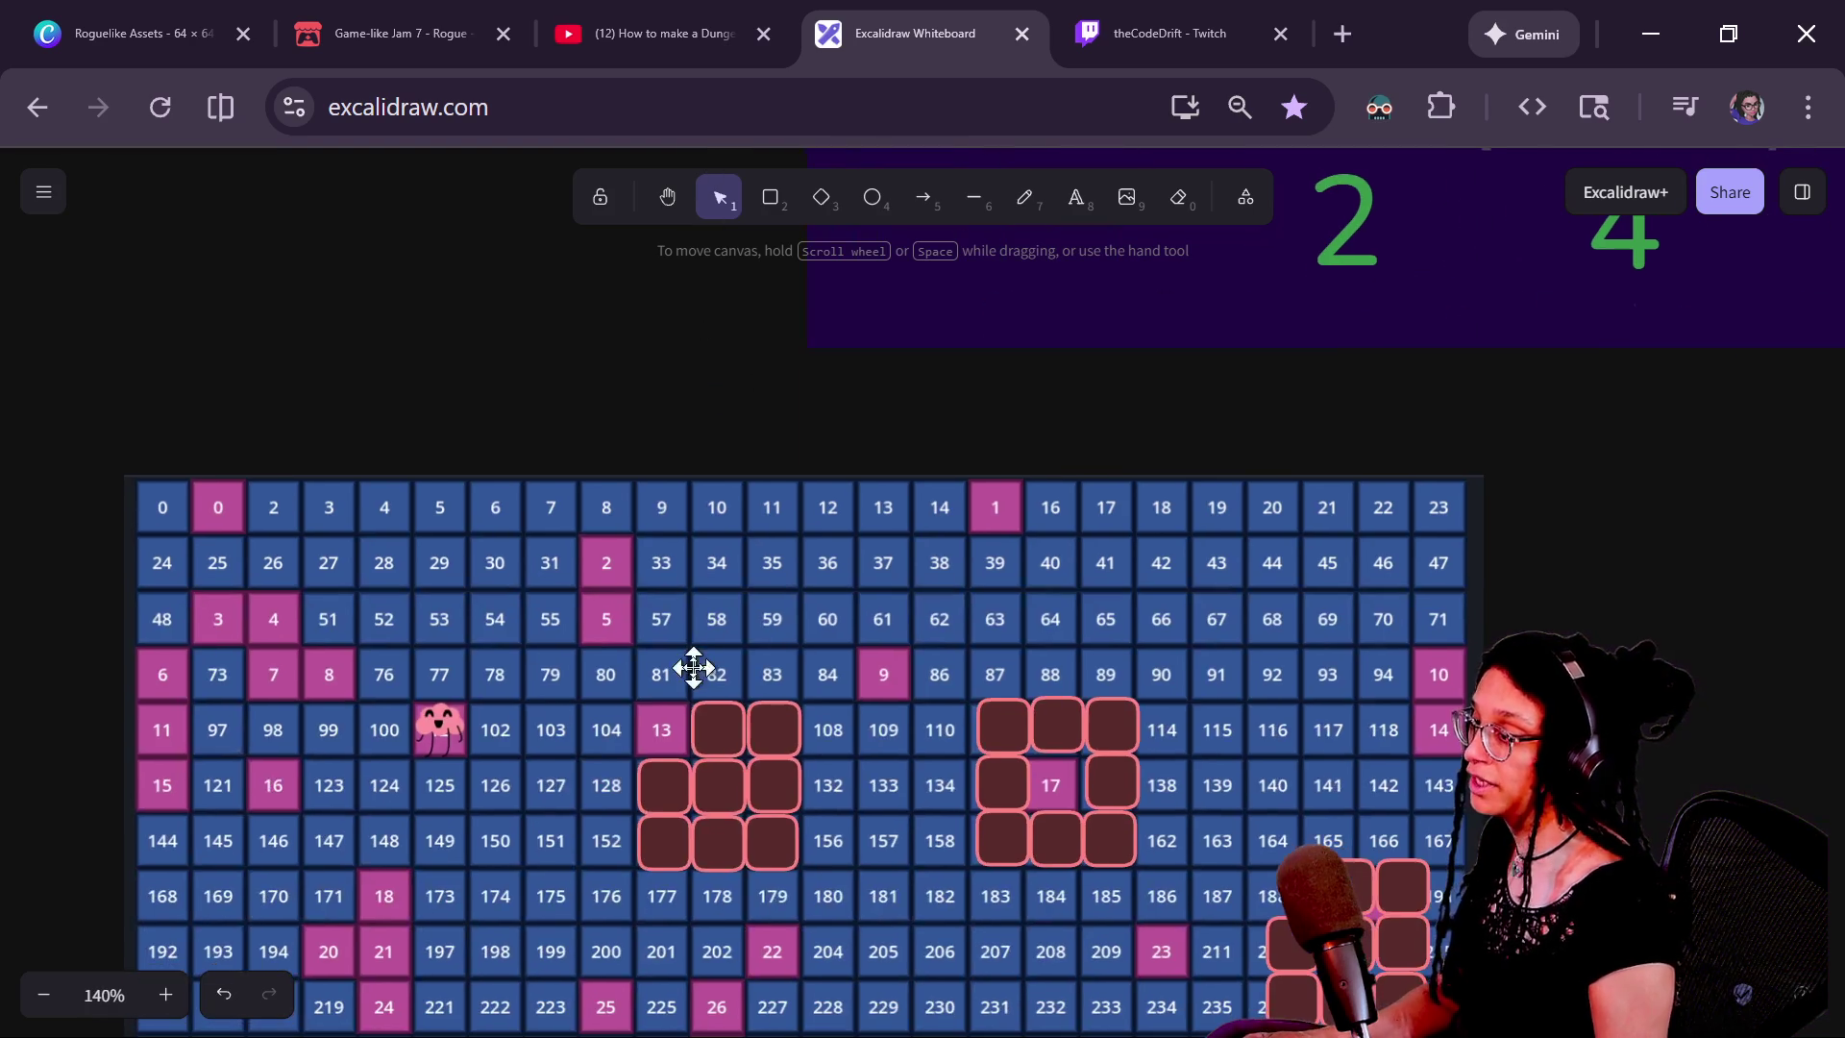
pyautogui.scroll(10, 646, 835)
pyautogui.moveTo(869, 786)
pyautogui.mouseDown()
pyautogui.moveTo(1278, 961)
pyautogui.moveTo(1353, 893)
pyautogui.moveTo(1017, 775)
pyautogui.moveTo(931, 799)
pyautogui.moveTo(786, 670)
pyautogui.mouseUp()
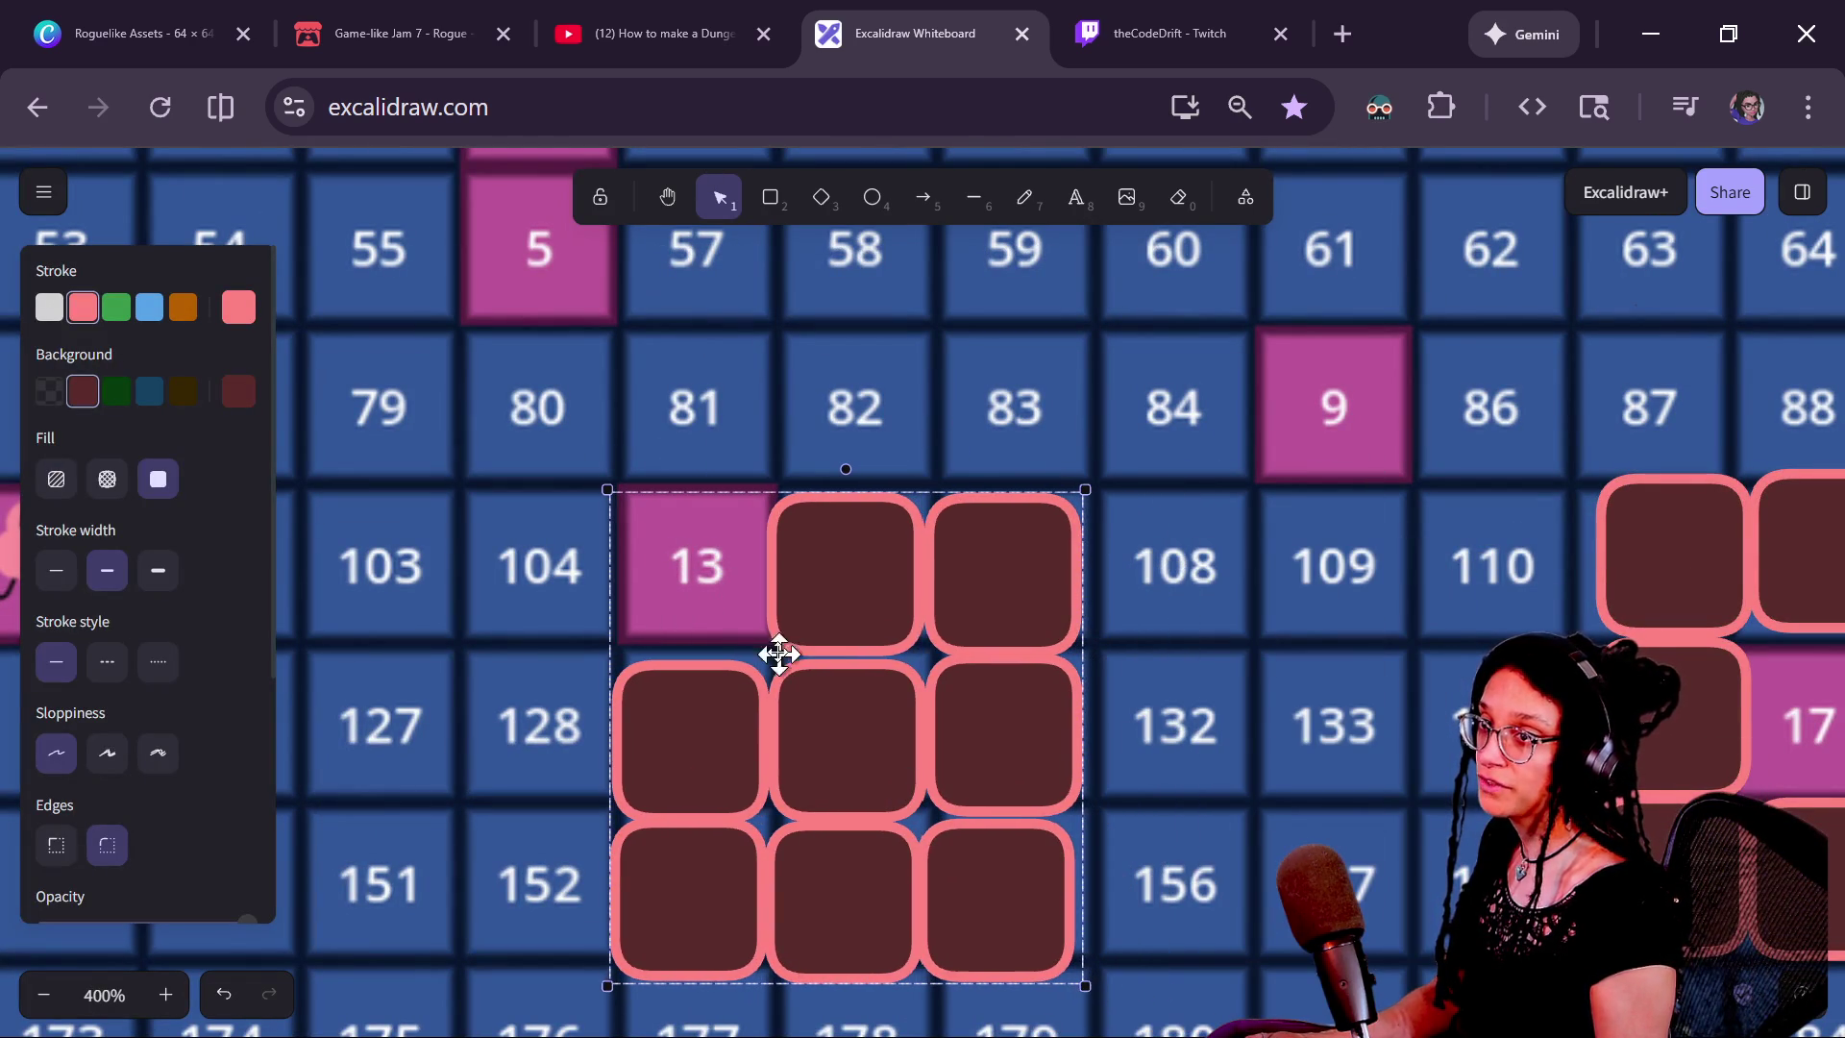
pyautogui.hotkey('alt', 'Tab')
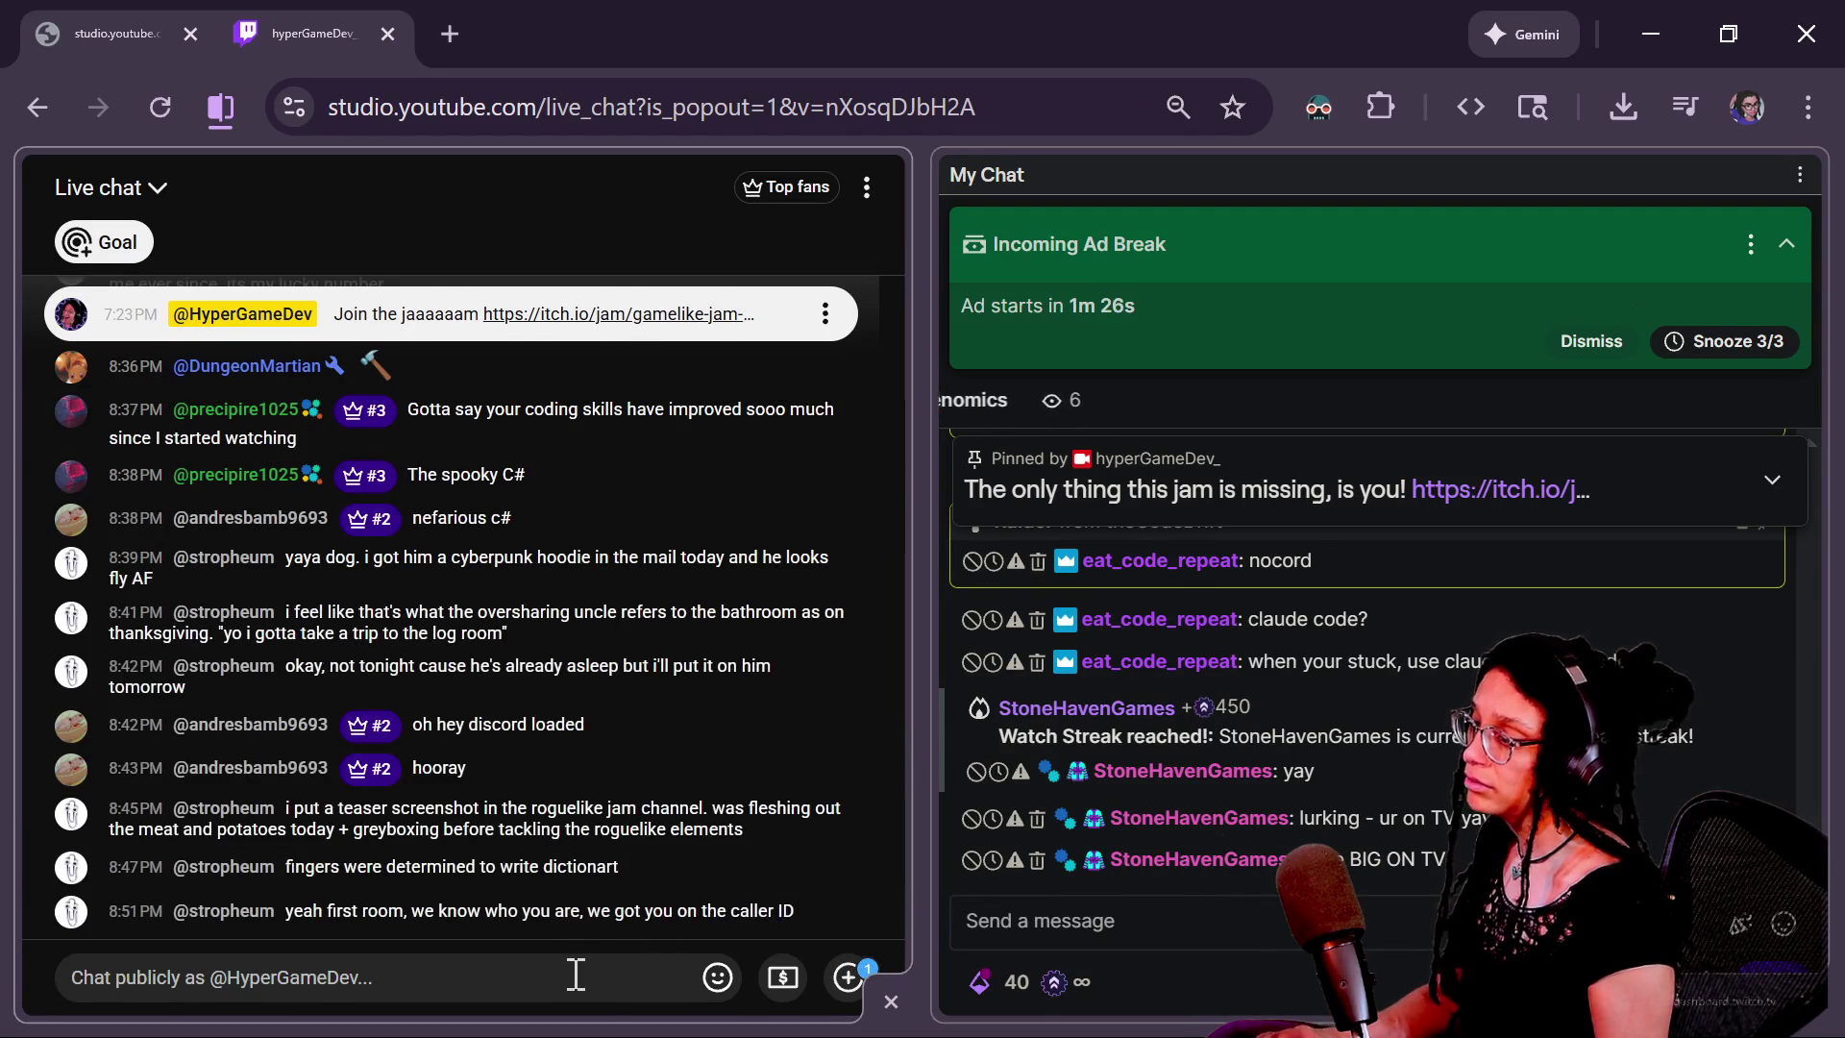
pyautogui.hotkey('alt', 'Tab')
pyautogui.click(782, 624)
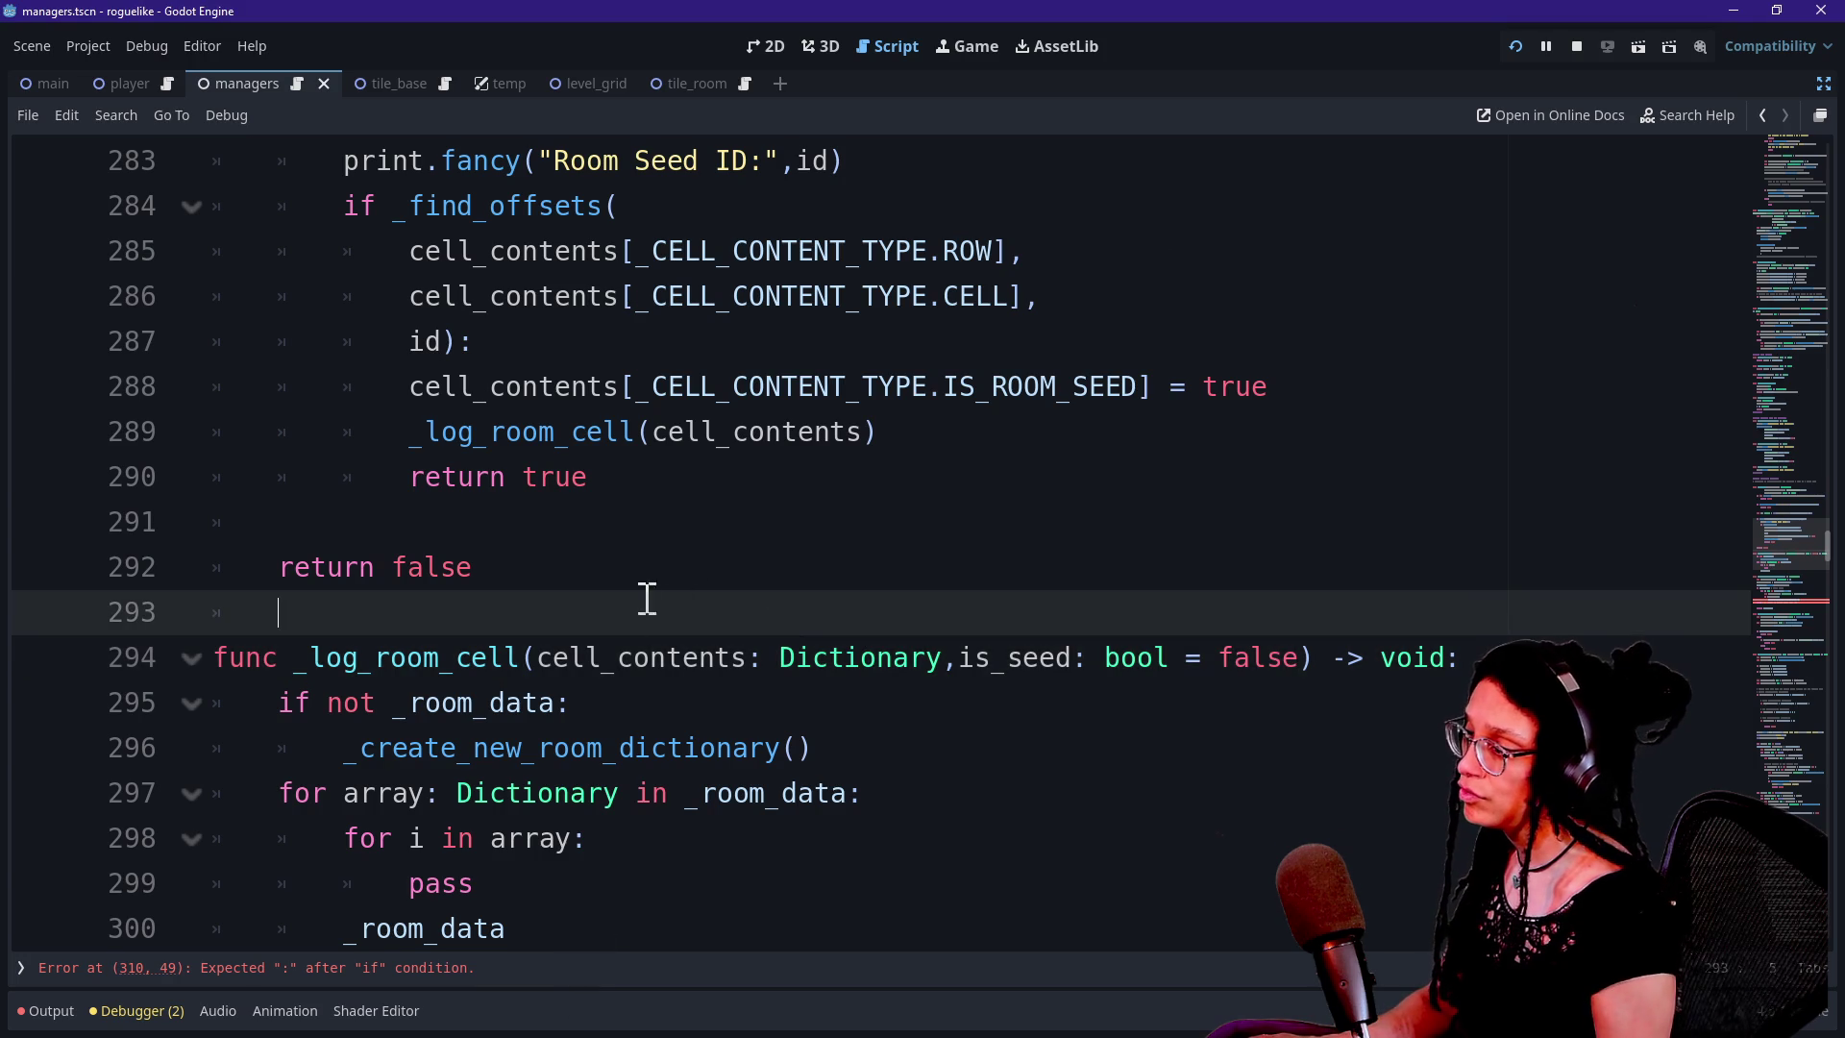
# Replace the not _room_data condition on line 295 with an is_seed condition
pyautogui.click(689, 692)
pyautogui.moveTo(945, 658); pyautogui.dragTo(1384, 701)
pyautogui.click(1384, 700)
pyautogui.scroll(2, 591, 620)
pyautogui.scroll(-5, 593, 621)
pyautogui.click(610, 519)
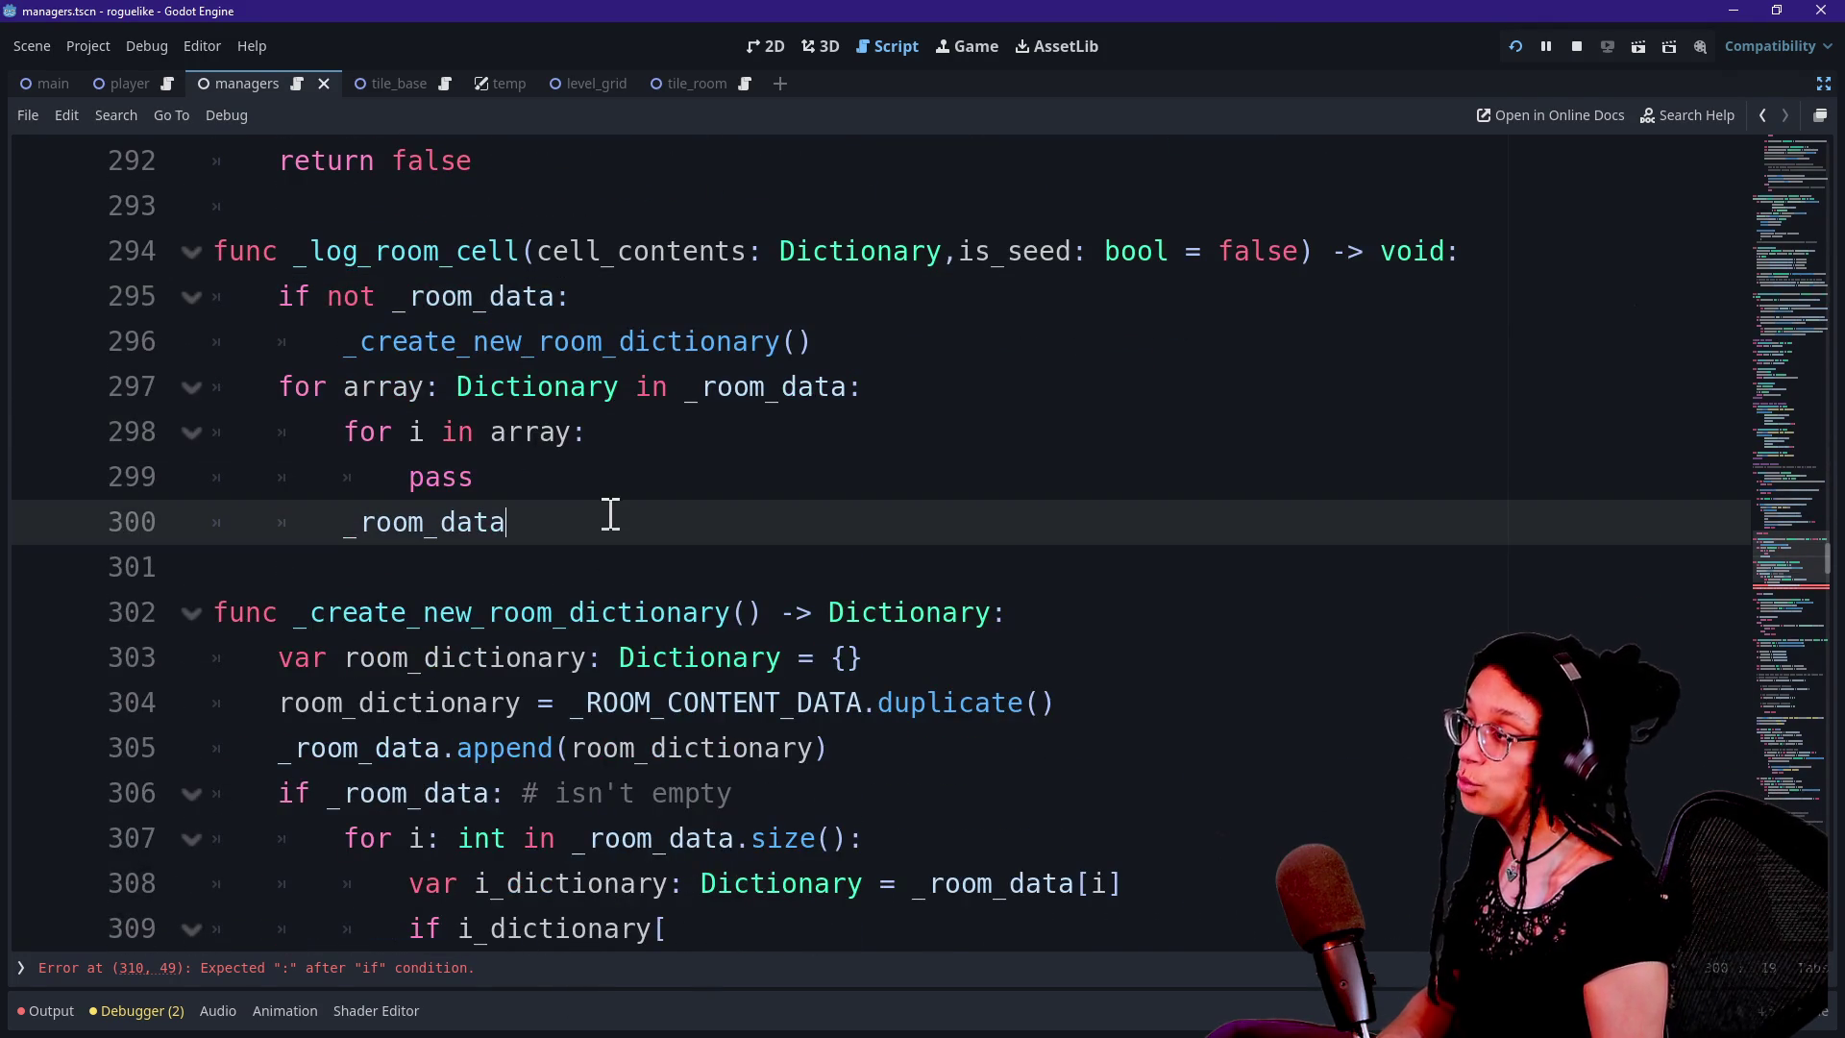
pyautogui.moveTo(390, 342); pyautogui.dragTo(444, 342)
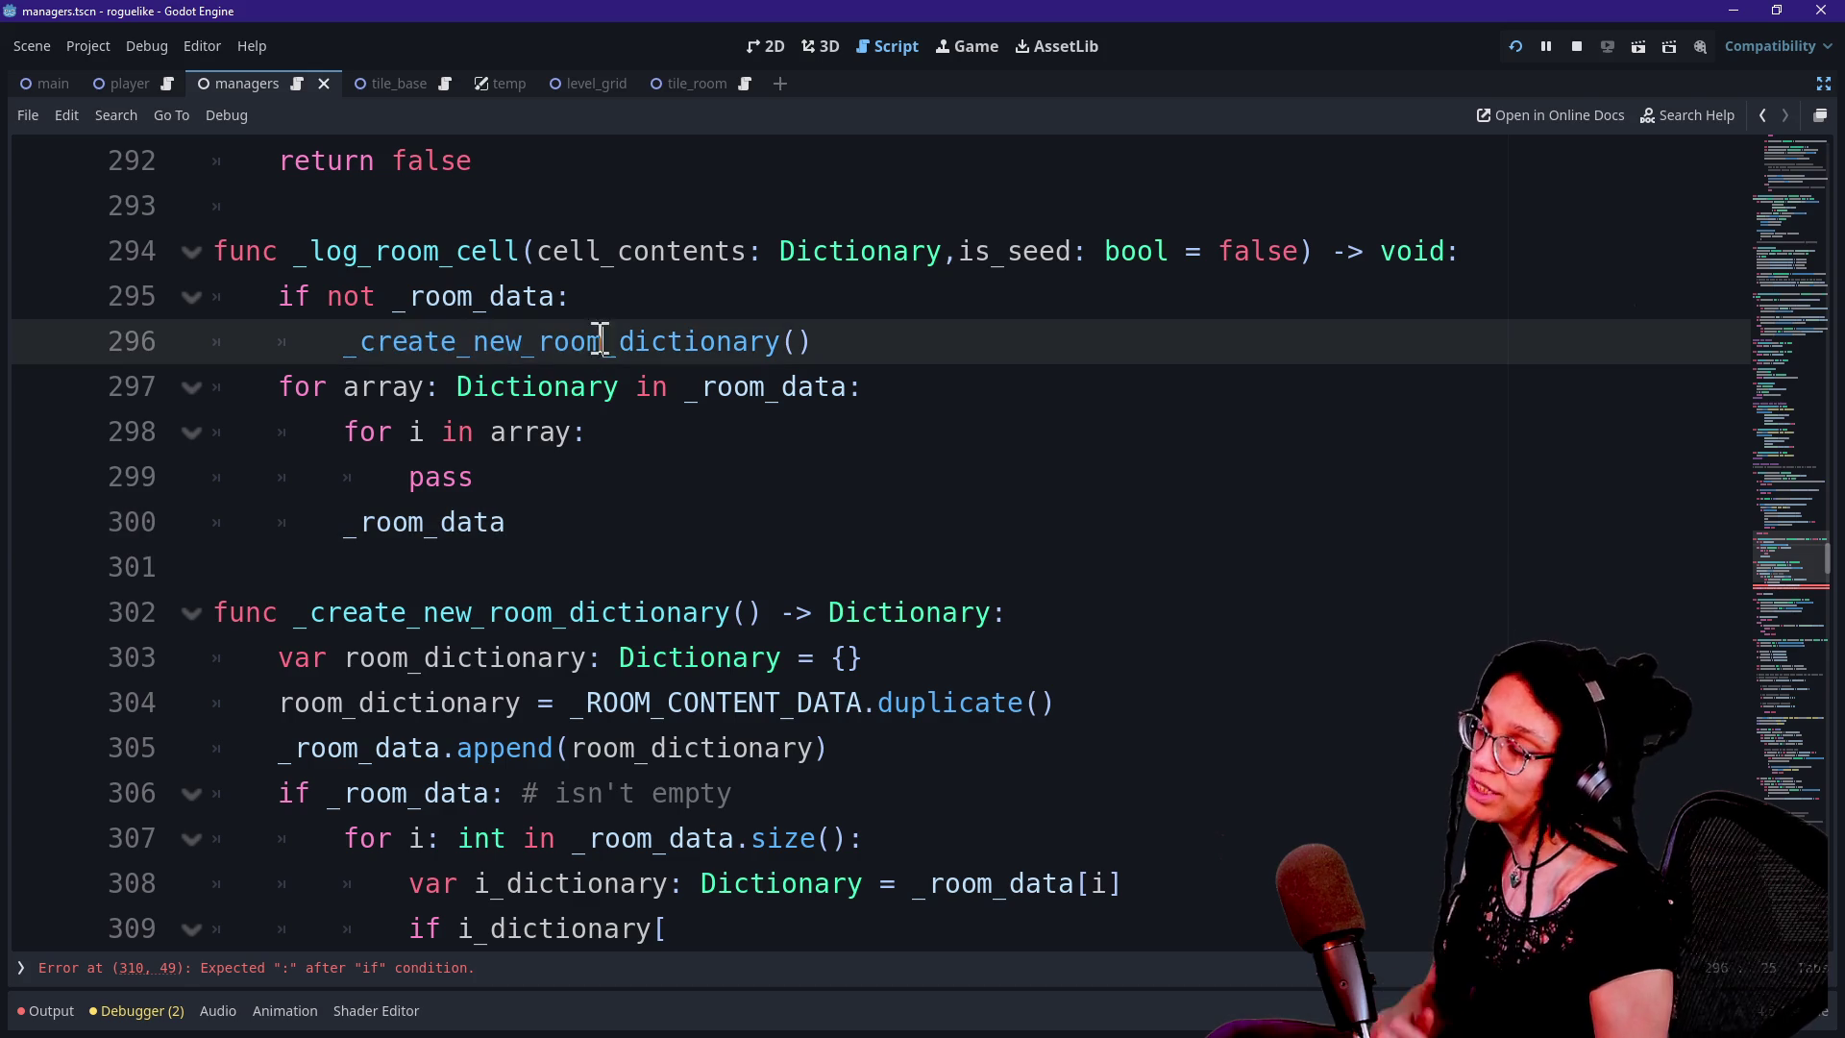
pyautogui.moveTo(557, 298); pyautogui.dragTo(347, 302)
pyautogui.press('BackSpace')
pyautogui.press('BackSpace')
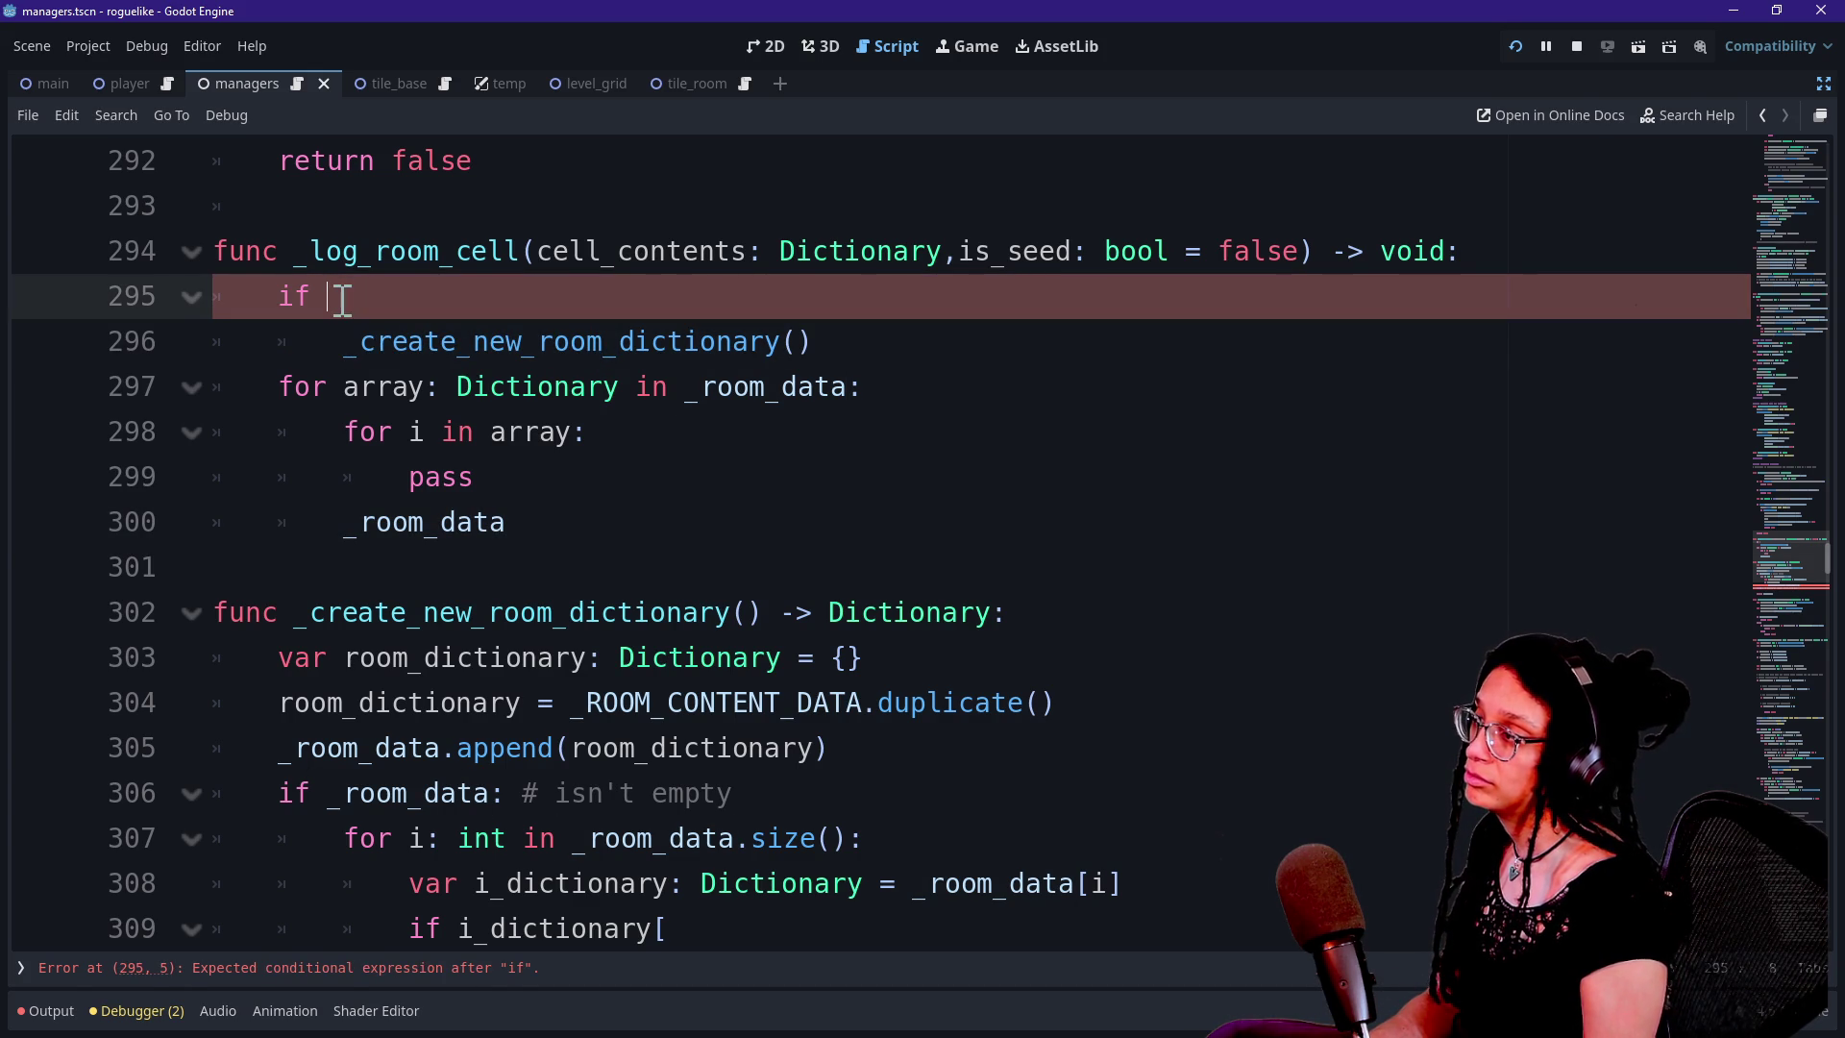
pyautogui.write('is_sed:')
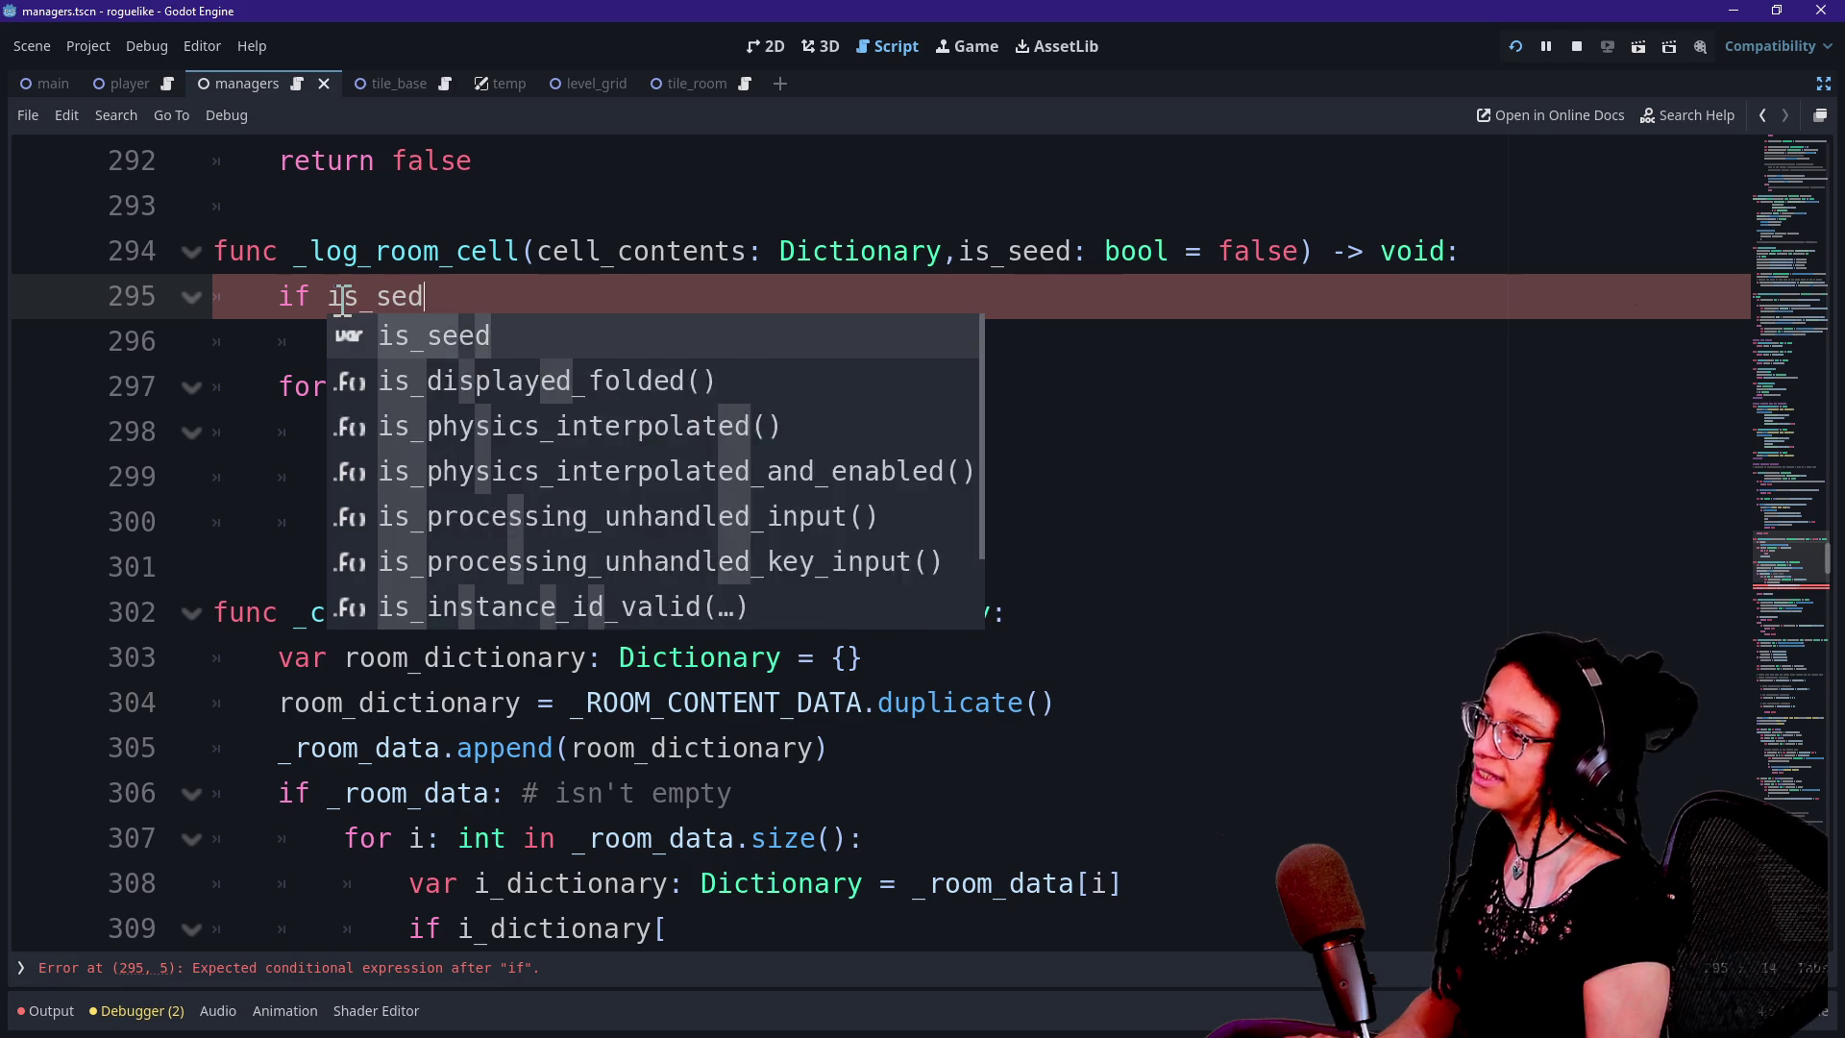
pyautogui.hotkey('ctrl', 'shift', 'Right')
pyautogui.press('Left')
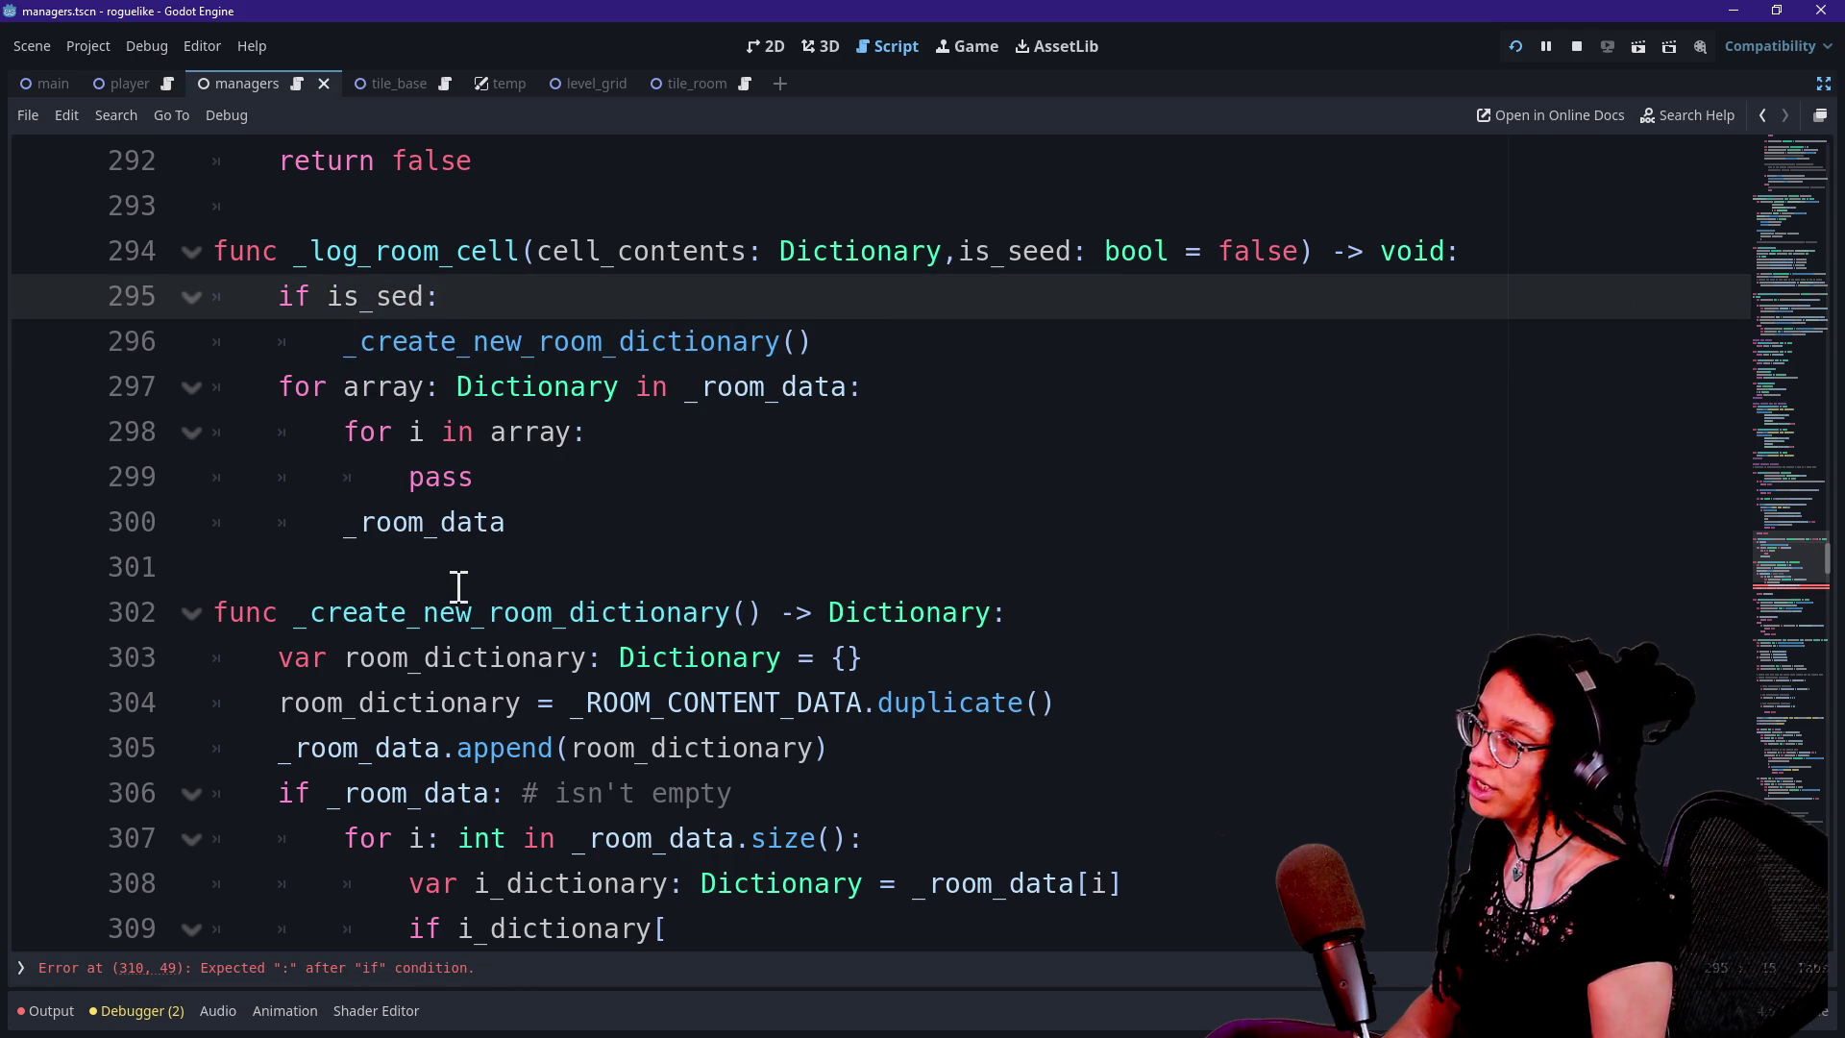
pyautogui.press('Down')
pyautogui.press('Down')
# Fix the misspelled is_sed on line 295 with autocomplete and check the _room_data test on line 306
pyautogui.click(408, 288)
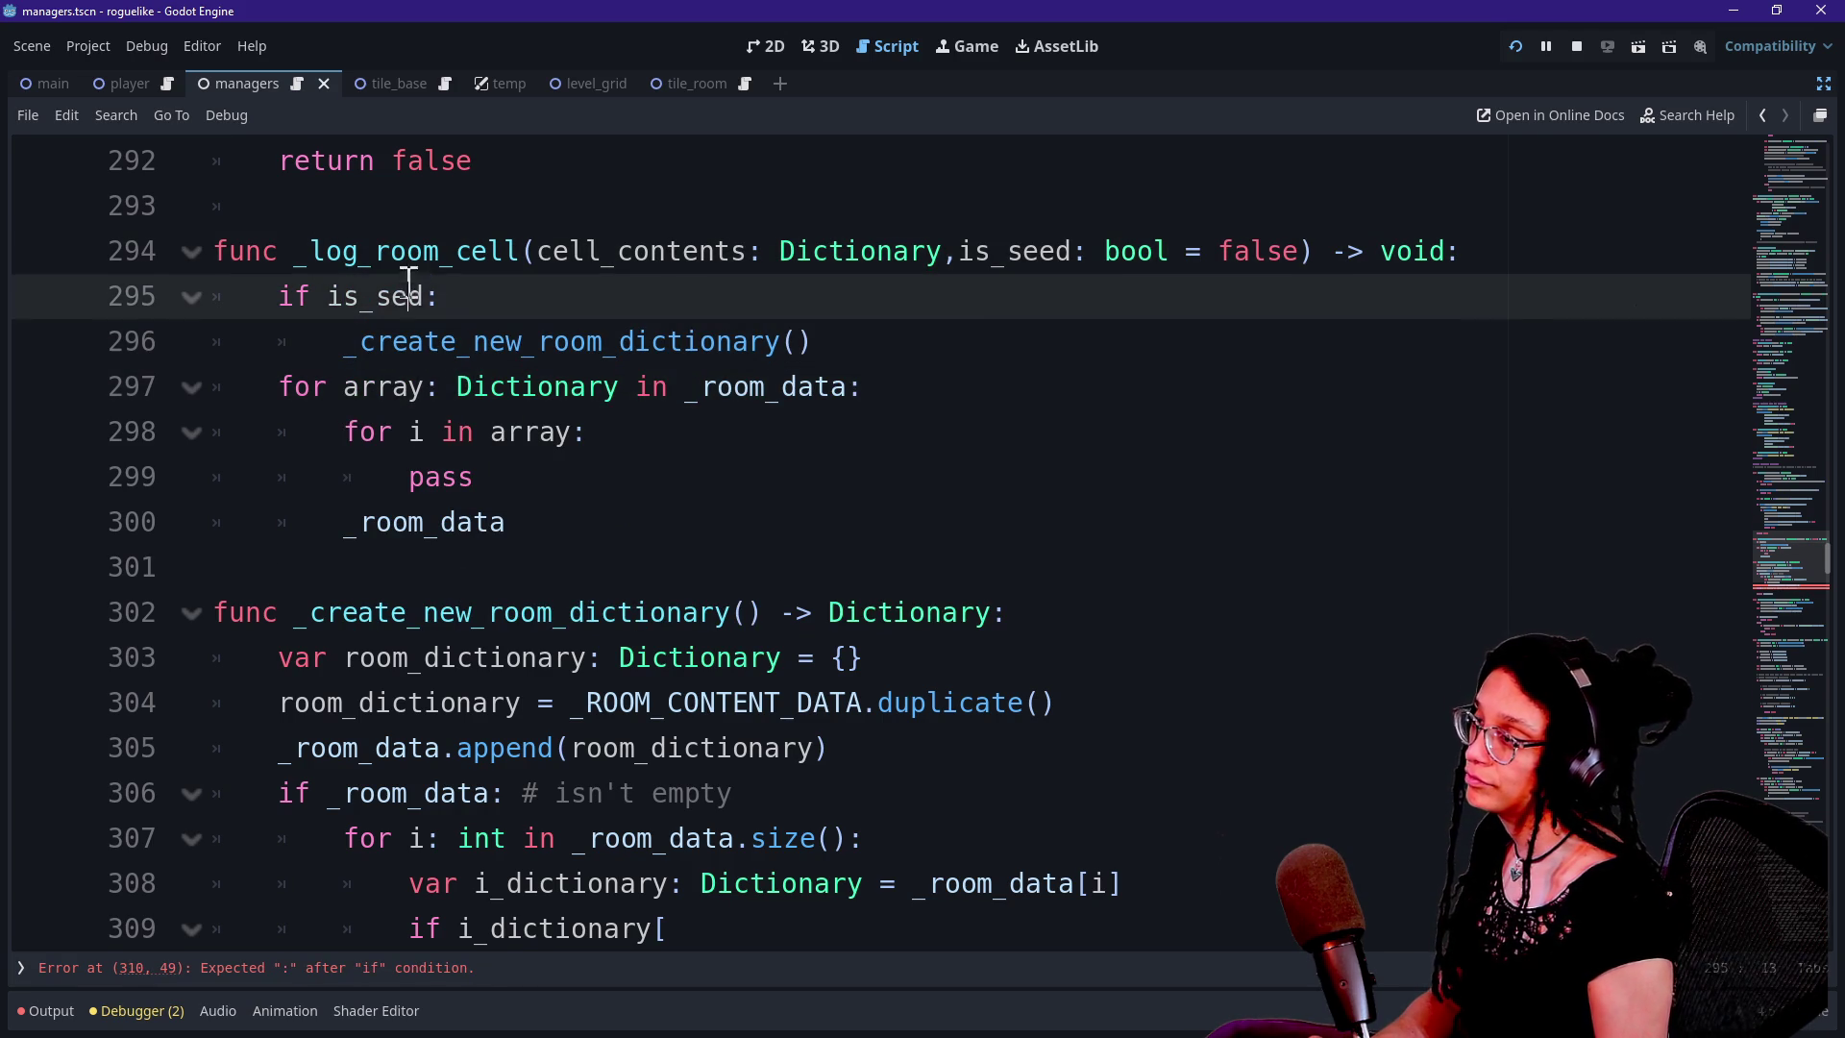
pyautogui.hotkey('ctrl', 'space')
pyautogui.click(490, 748)
pyautogui.scroll(-2, 496, 769)
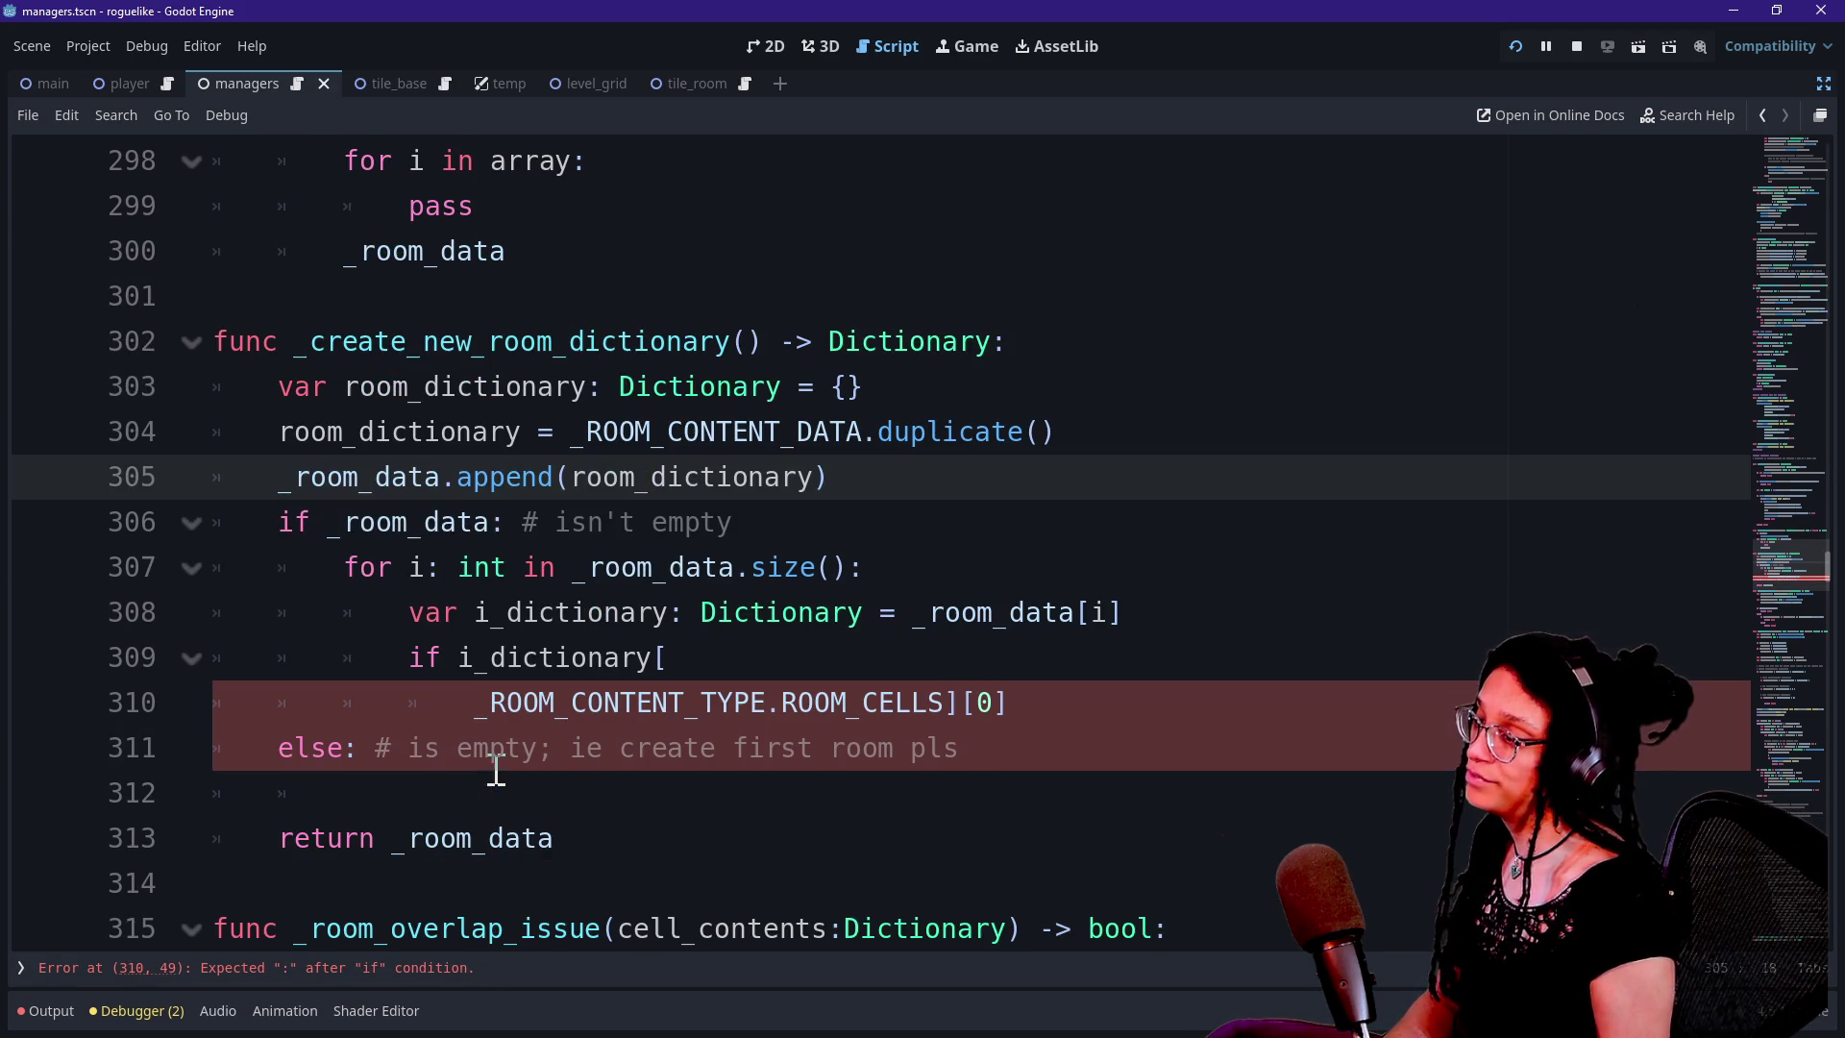
pyautogui.click(366, 529)
pyautogui.moveTo(242, 517); pyautogui.dragTo(703, 524)
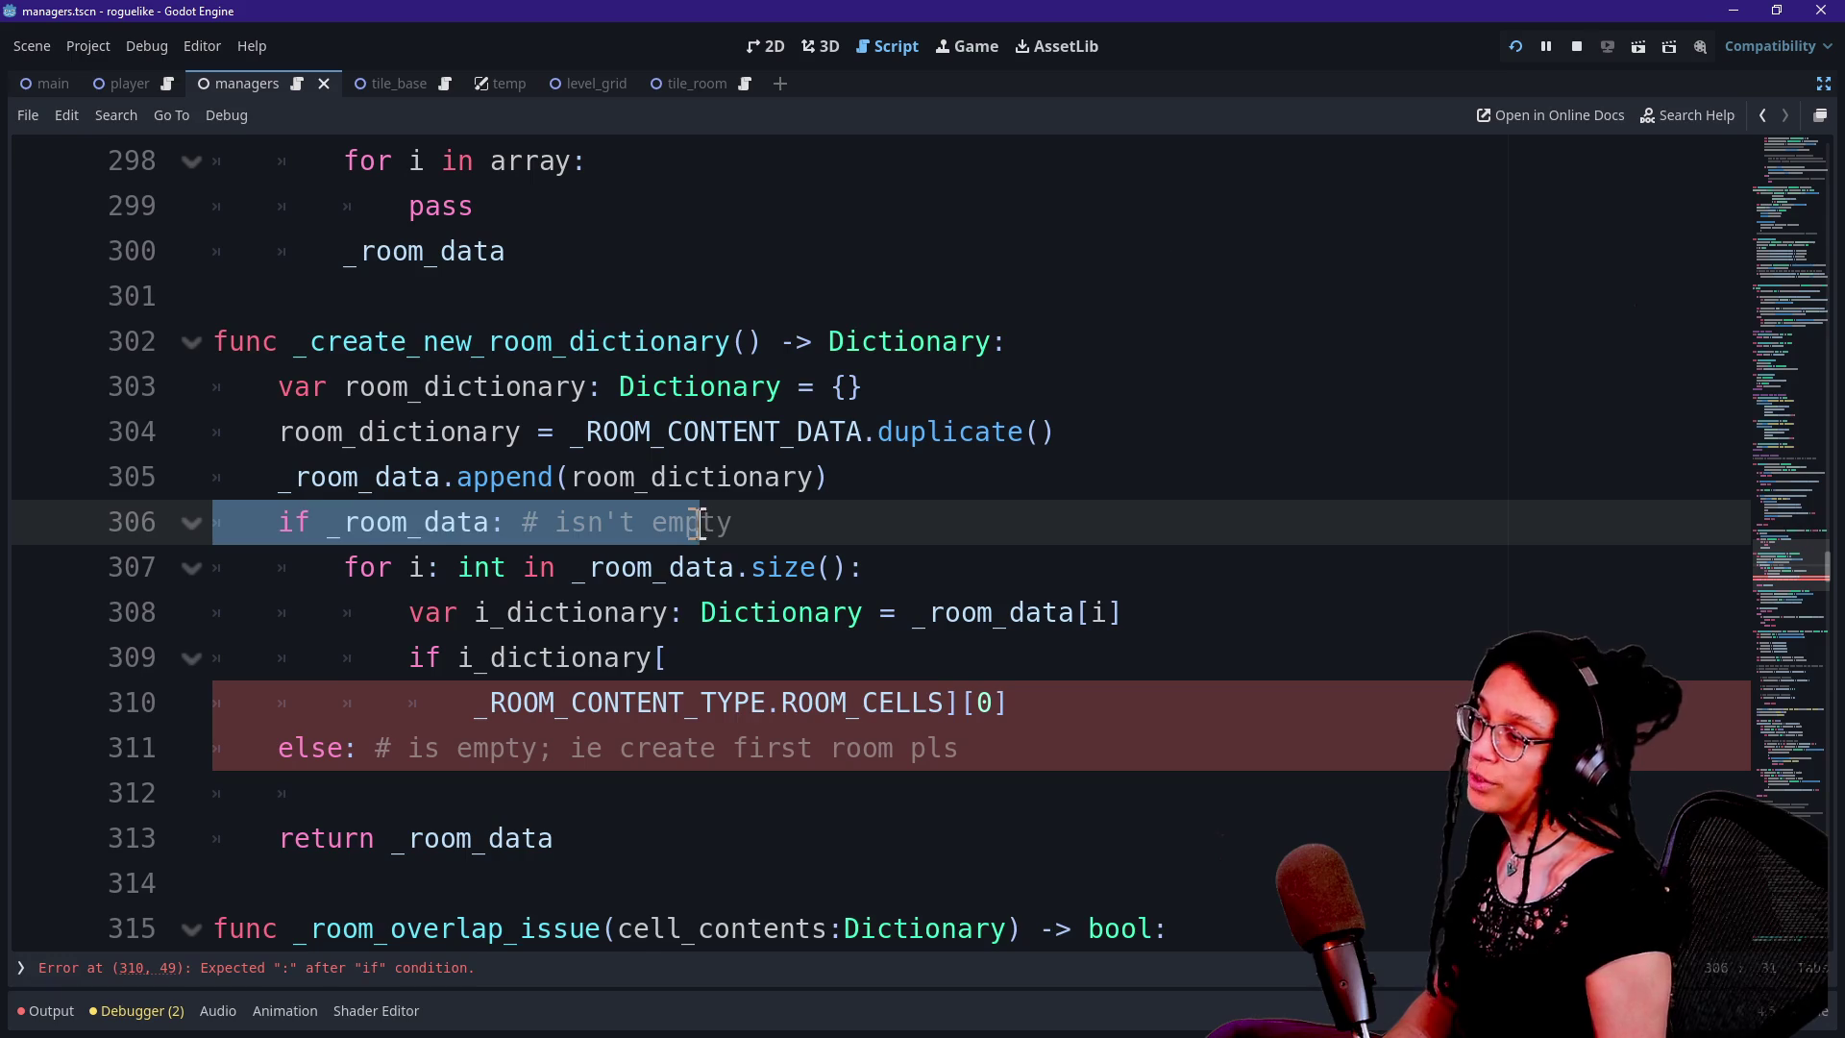
pyautogui.click(301, 568)
pyautogui.click(620, 522)
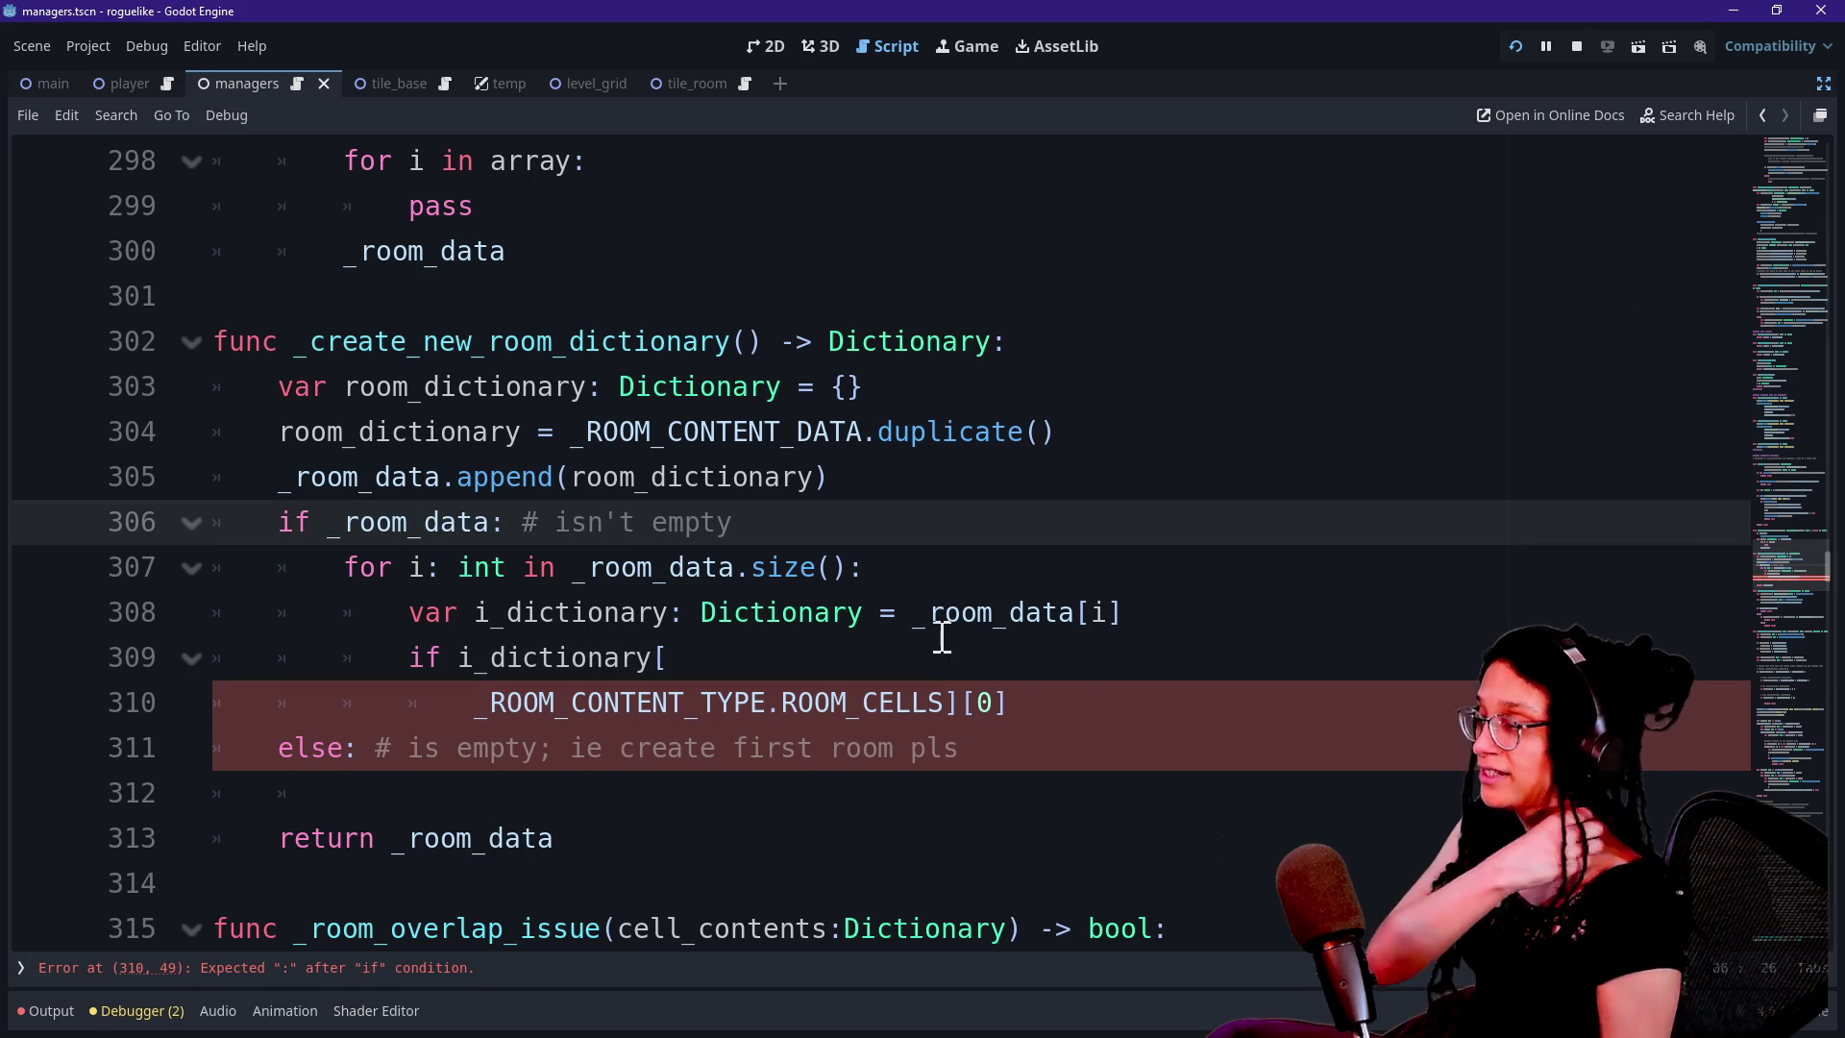
# Change the seed call on line 289 to _log_room_cell(cell_contents,true)
pyautogui.scroll(2, 942, 637)
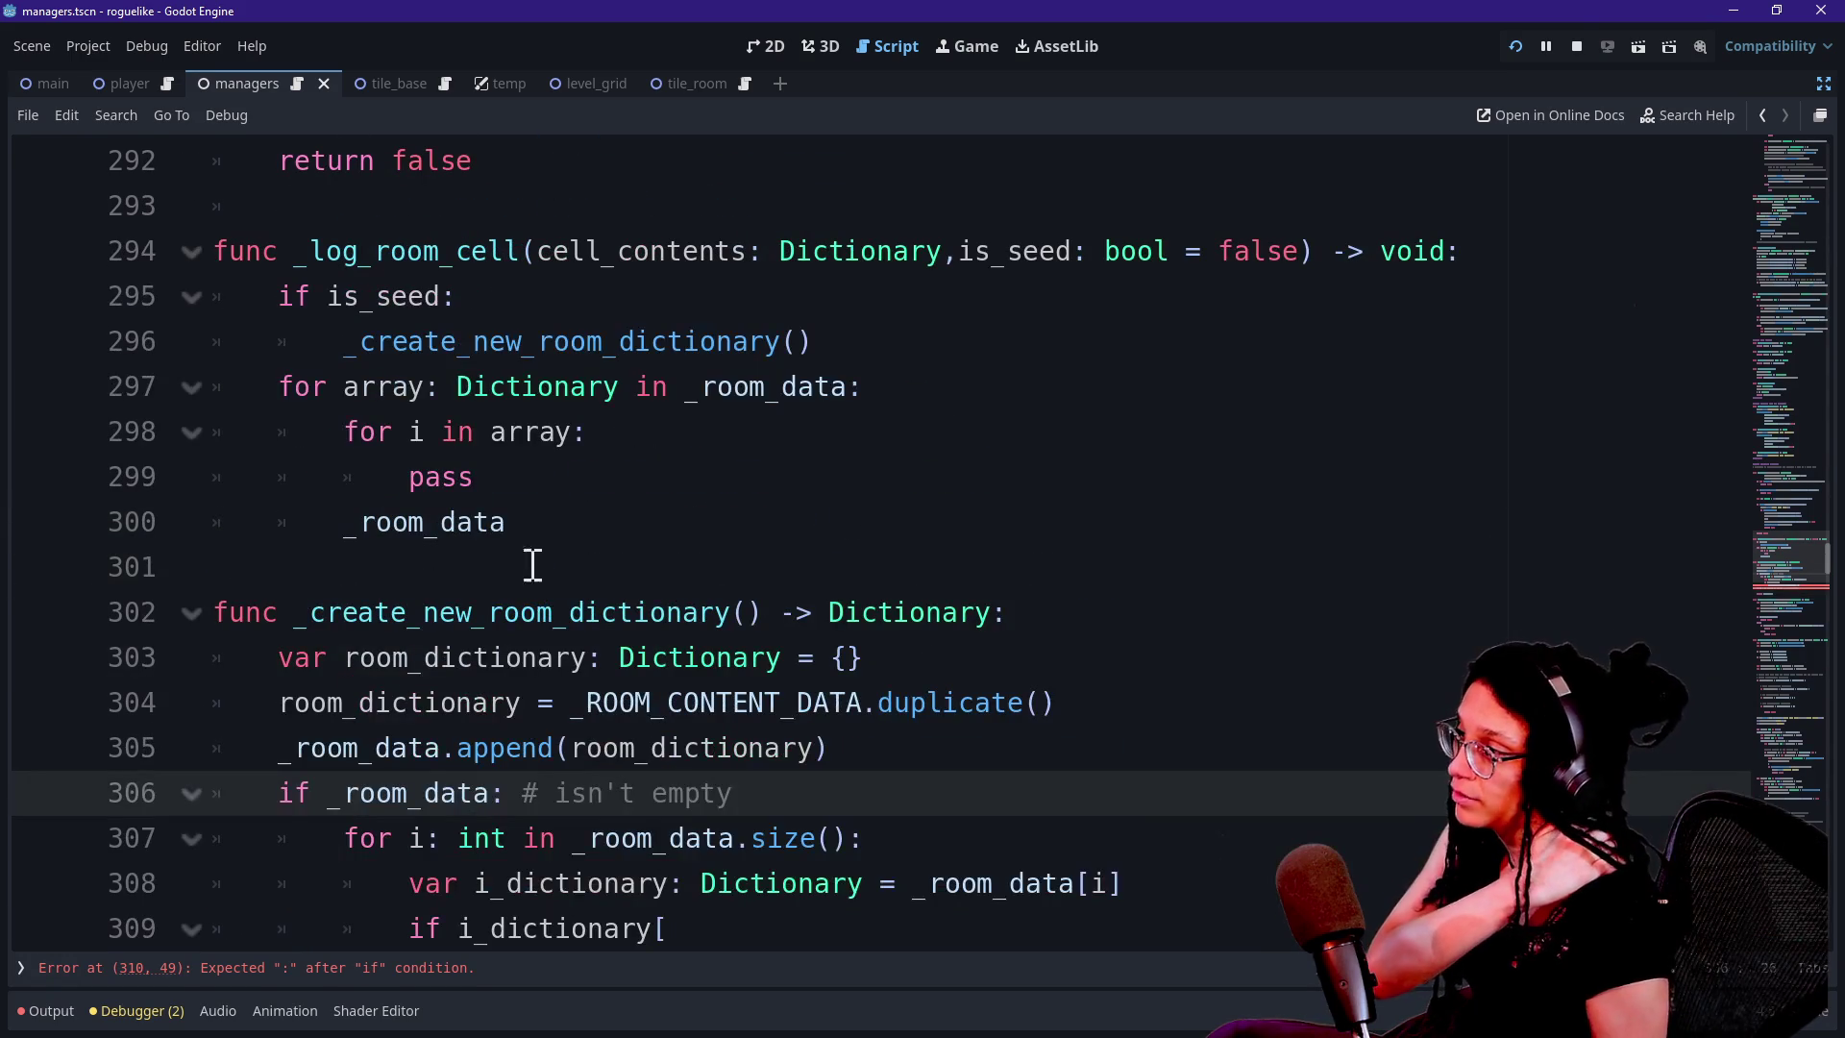
pyautogui.click(416, 392)
pyautogui.click(639, 479)
pyautogui.scroll(1, 649, 540)
pyautogui.scroll(4, 649, 540)
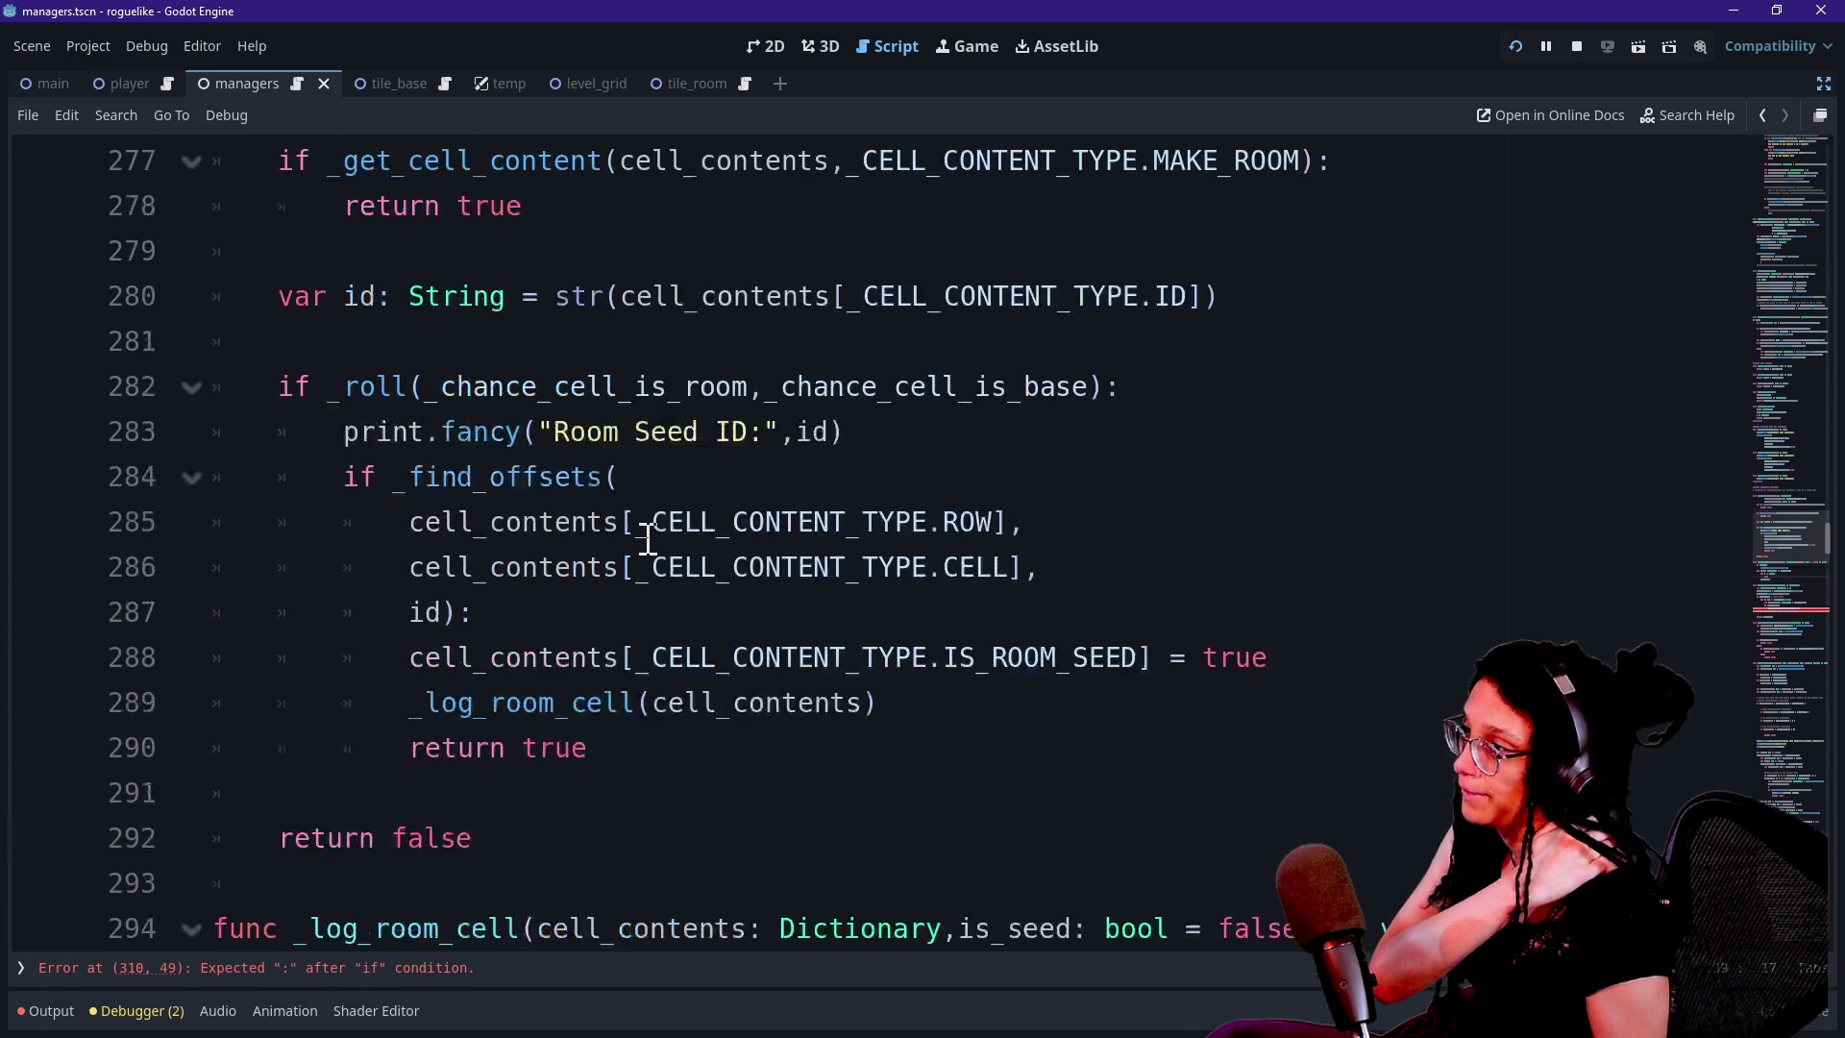
pyautogui.moveTo(654, 567); pyautogui.dragTo(846, 700)
pyautogui.click(832, 702)
pyautogui.write(',true')
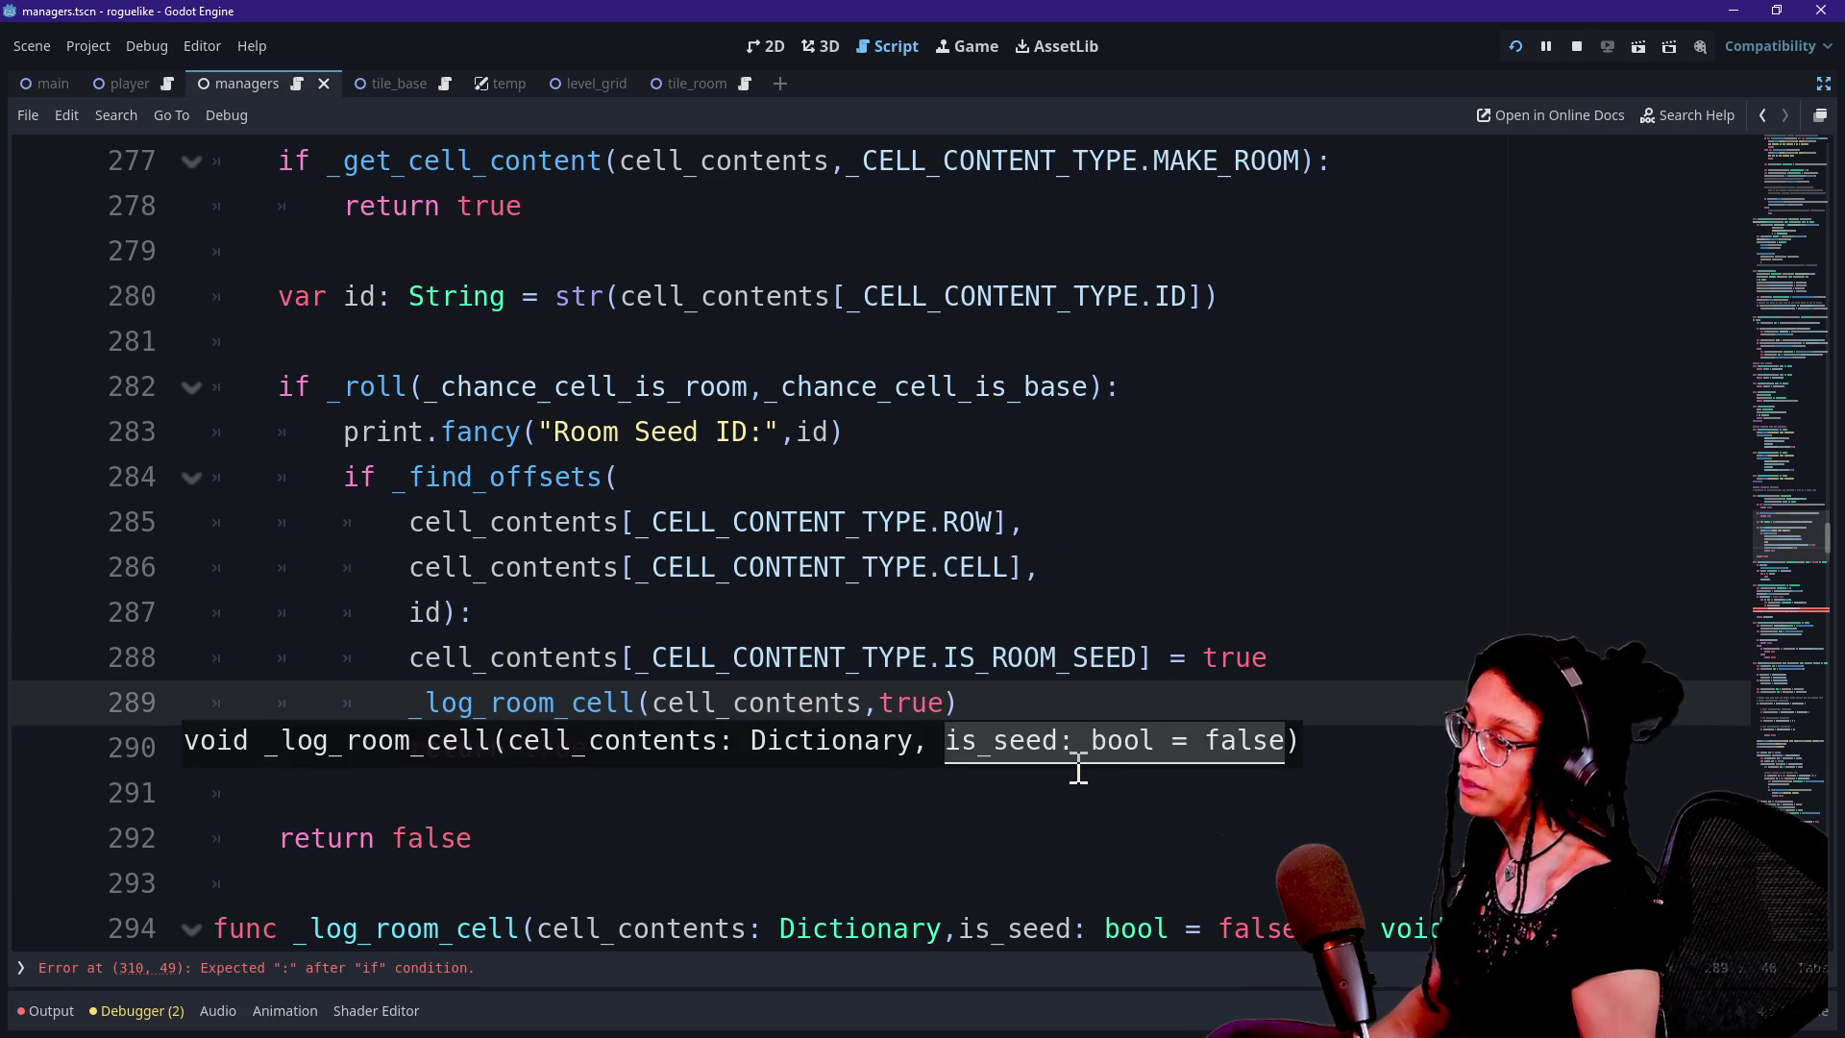
pyautogui.click(1008, 706)
pyautogui.rightClick(626, 748)
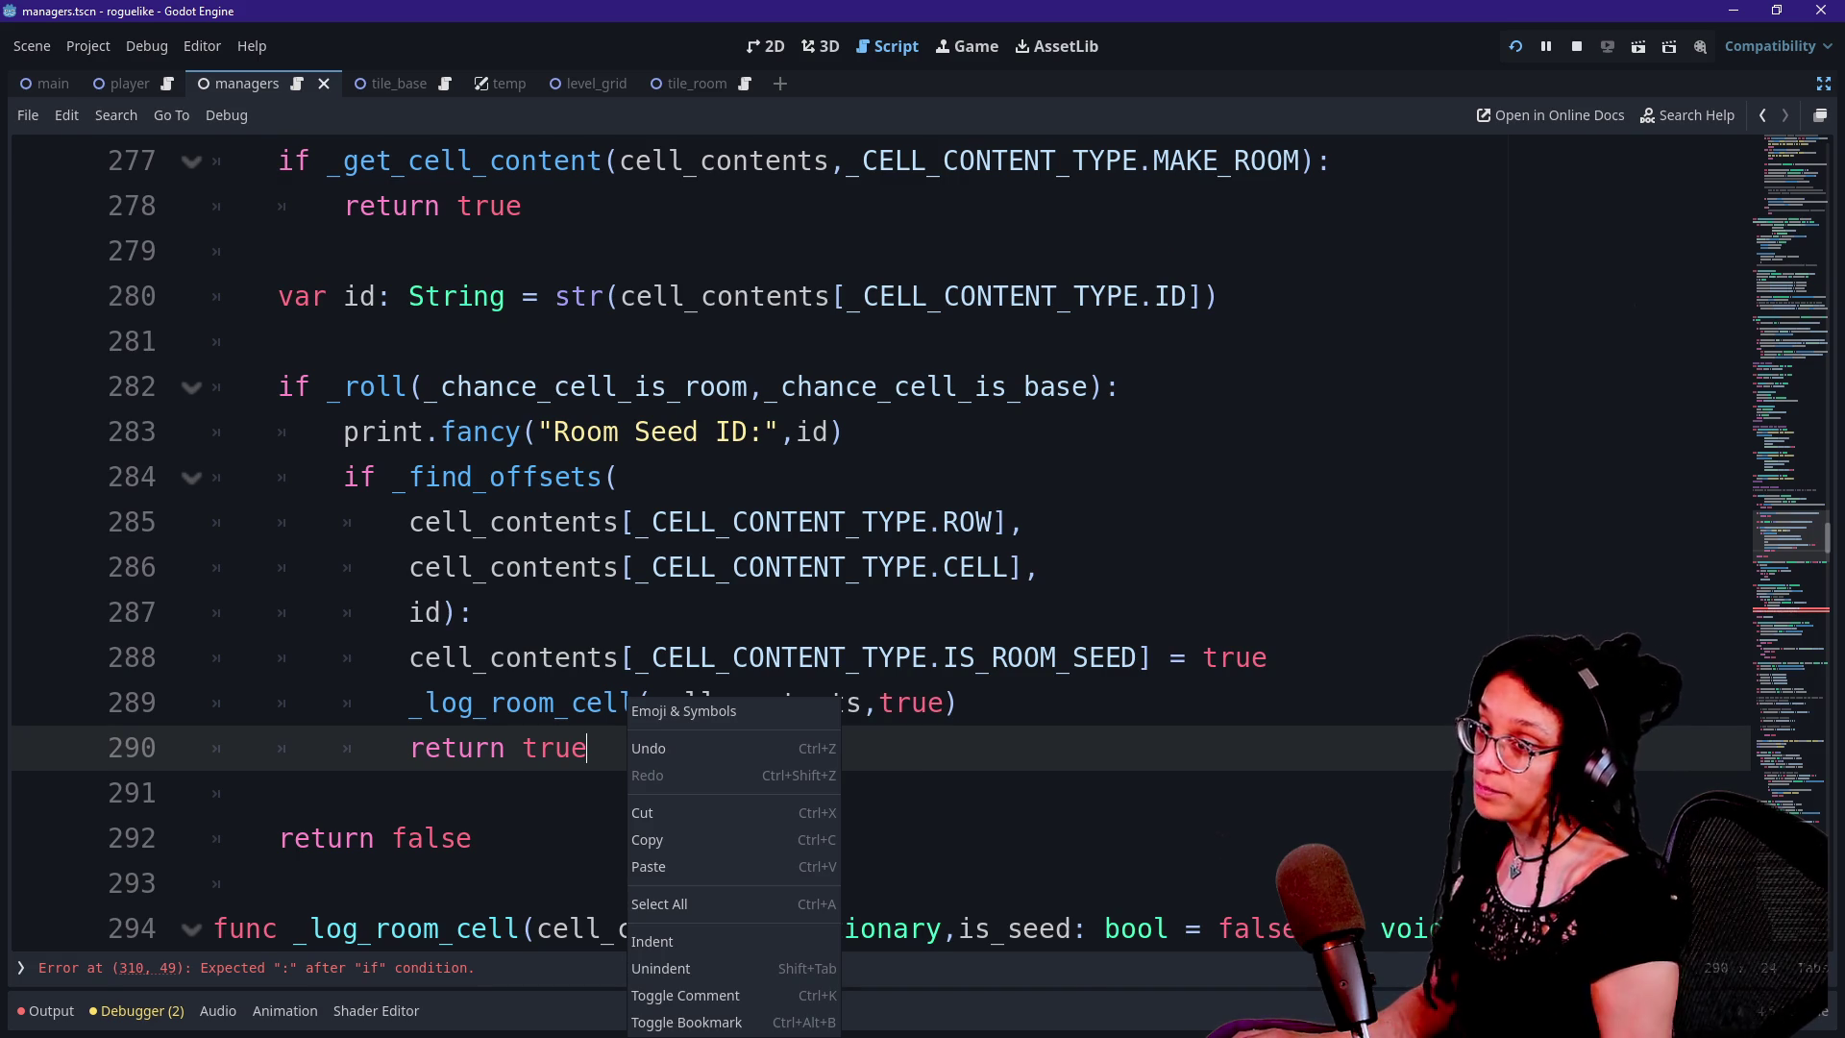
pyautogui.hotkey('alt', 'Tab')
pyautogui.moveTo(606, 193); pyautogui.dragTo(660, 153)
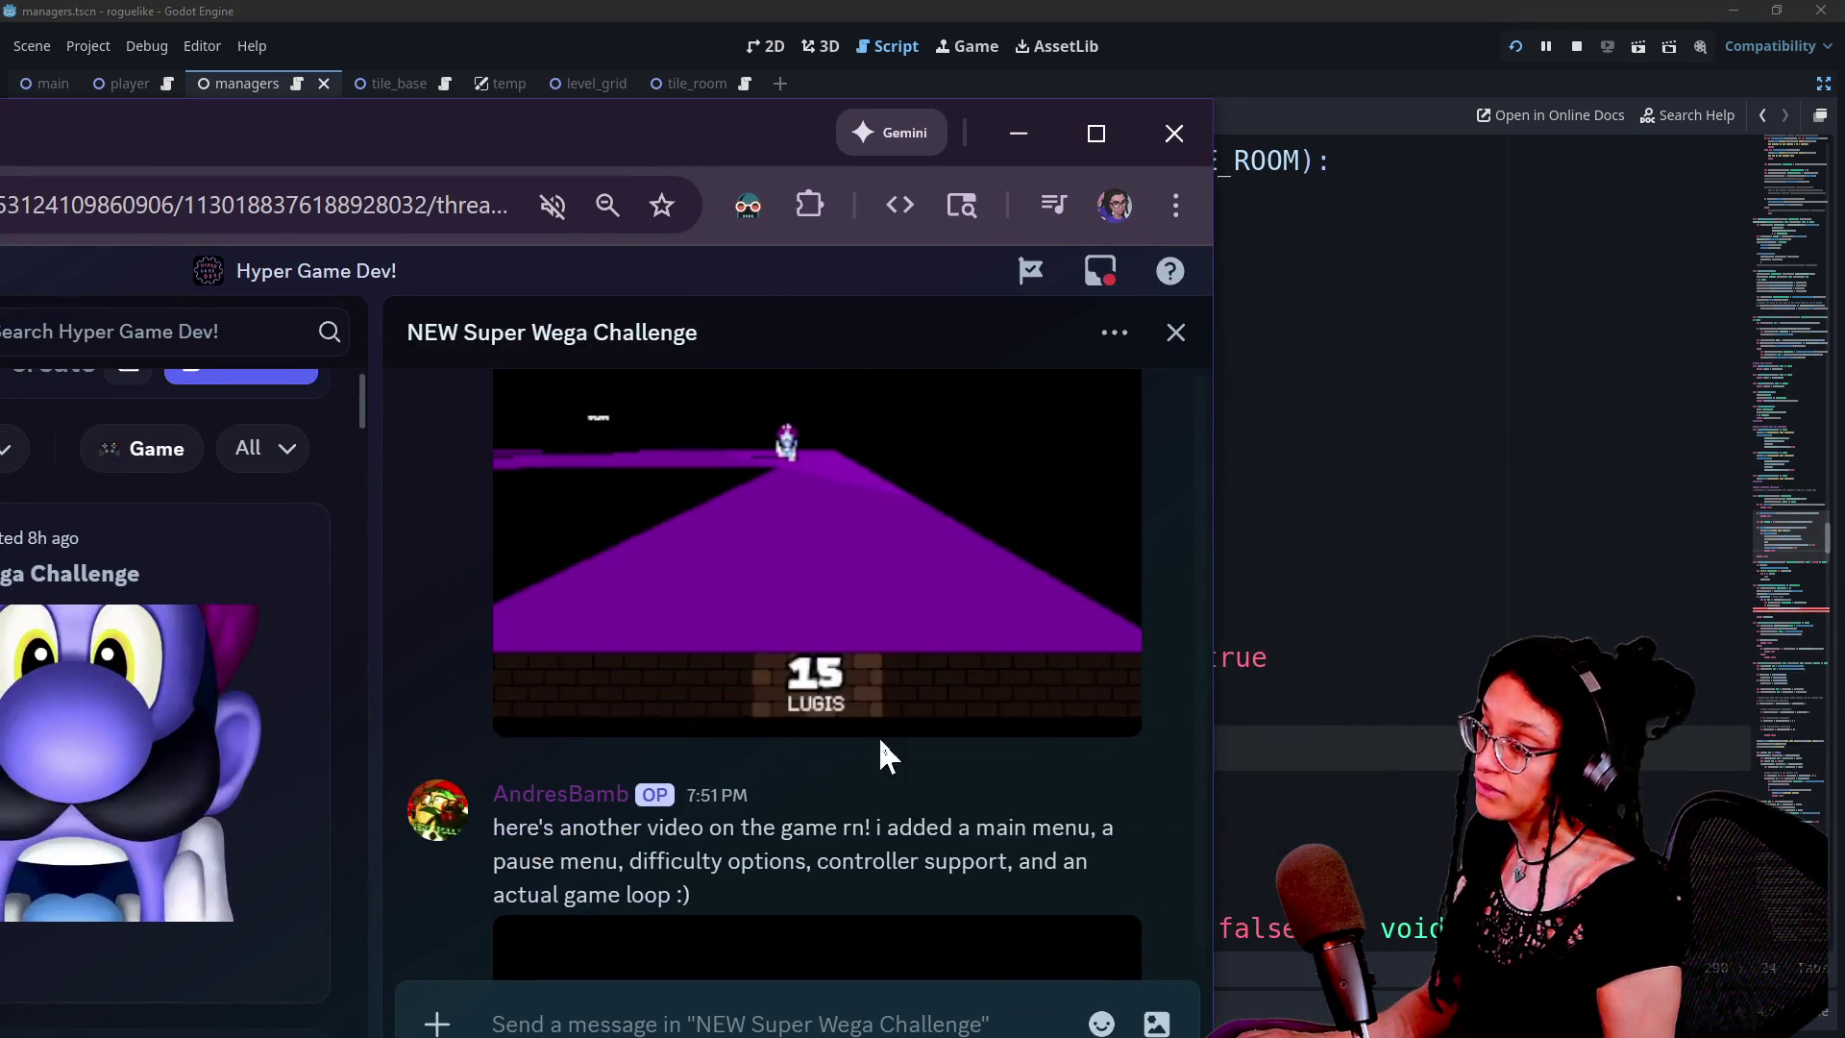
# Watch the first gameplay video in the thread, seeking ahead and restarting it
pyautogui.click(802, 712)
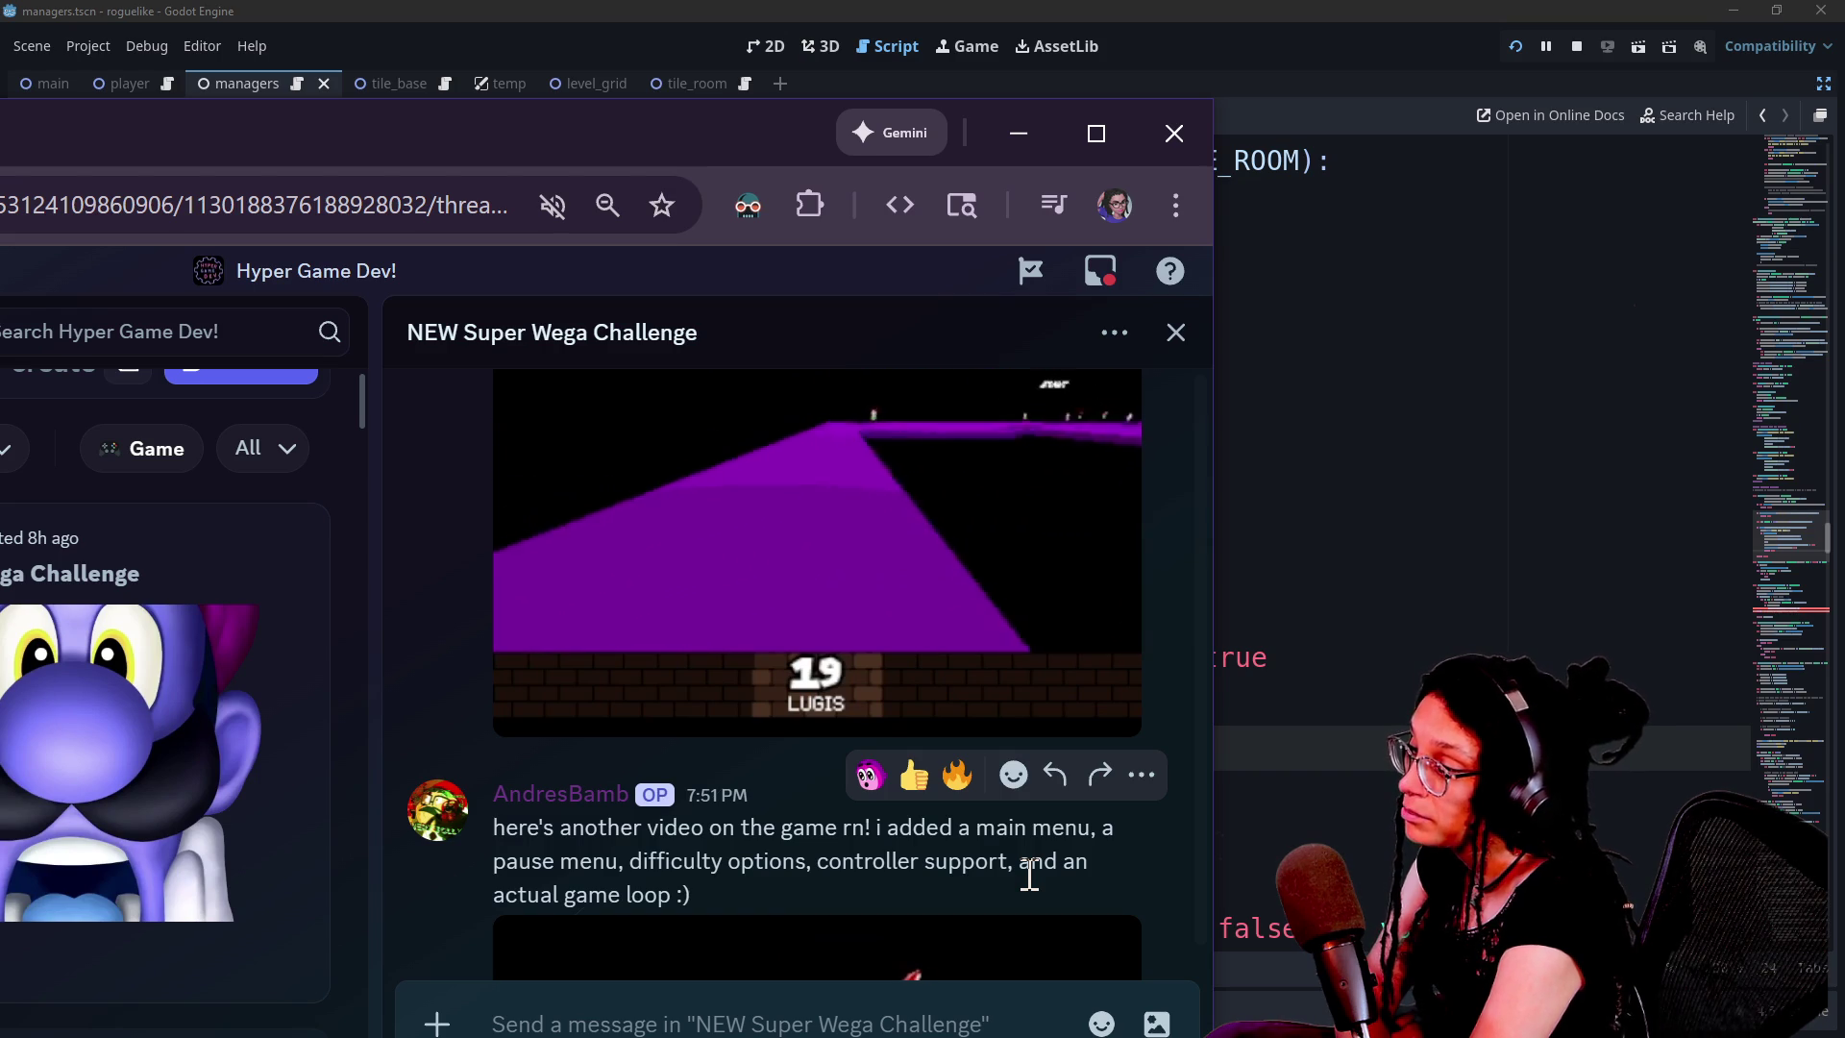
pyautogui.moveTo(963, 630)
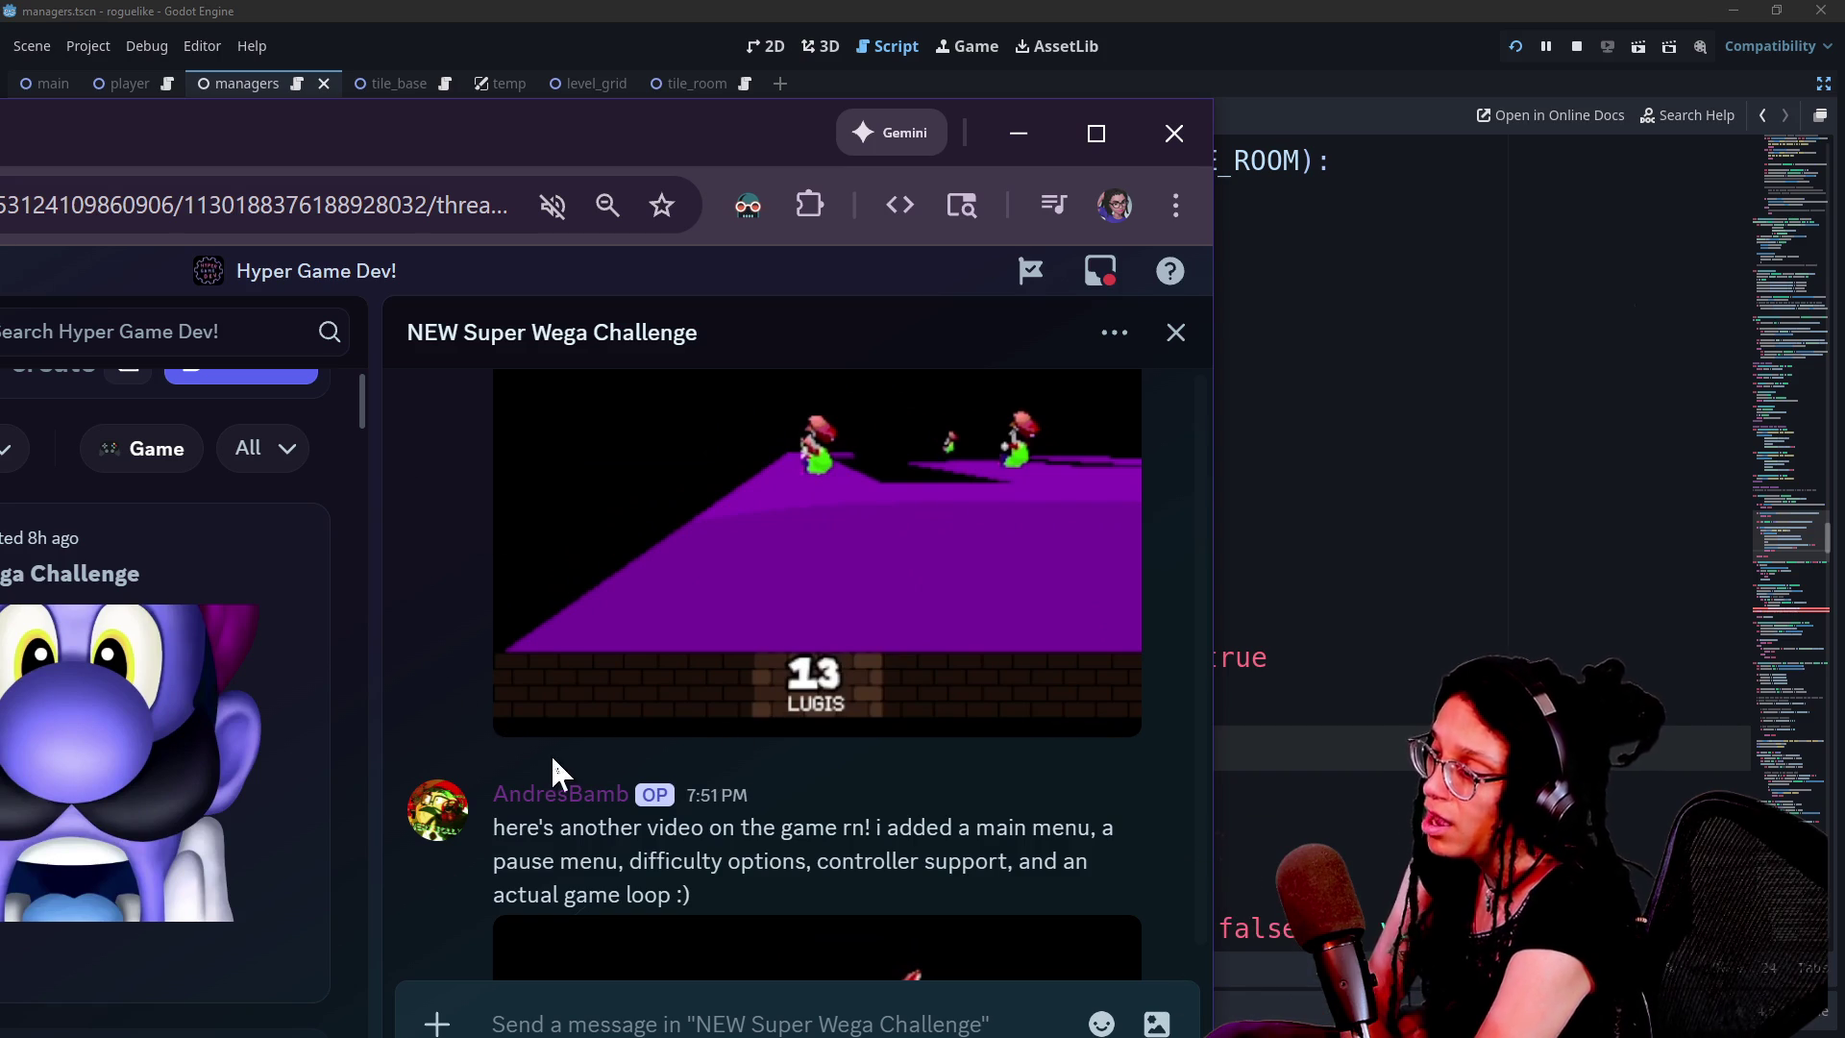
pyautogui.moveTo(619, 719)
pyautogui.click(692, 712)
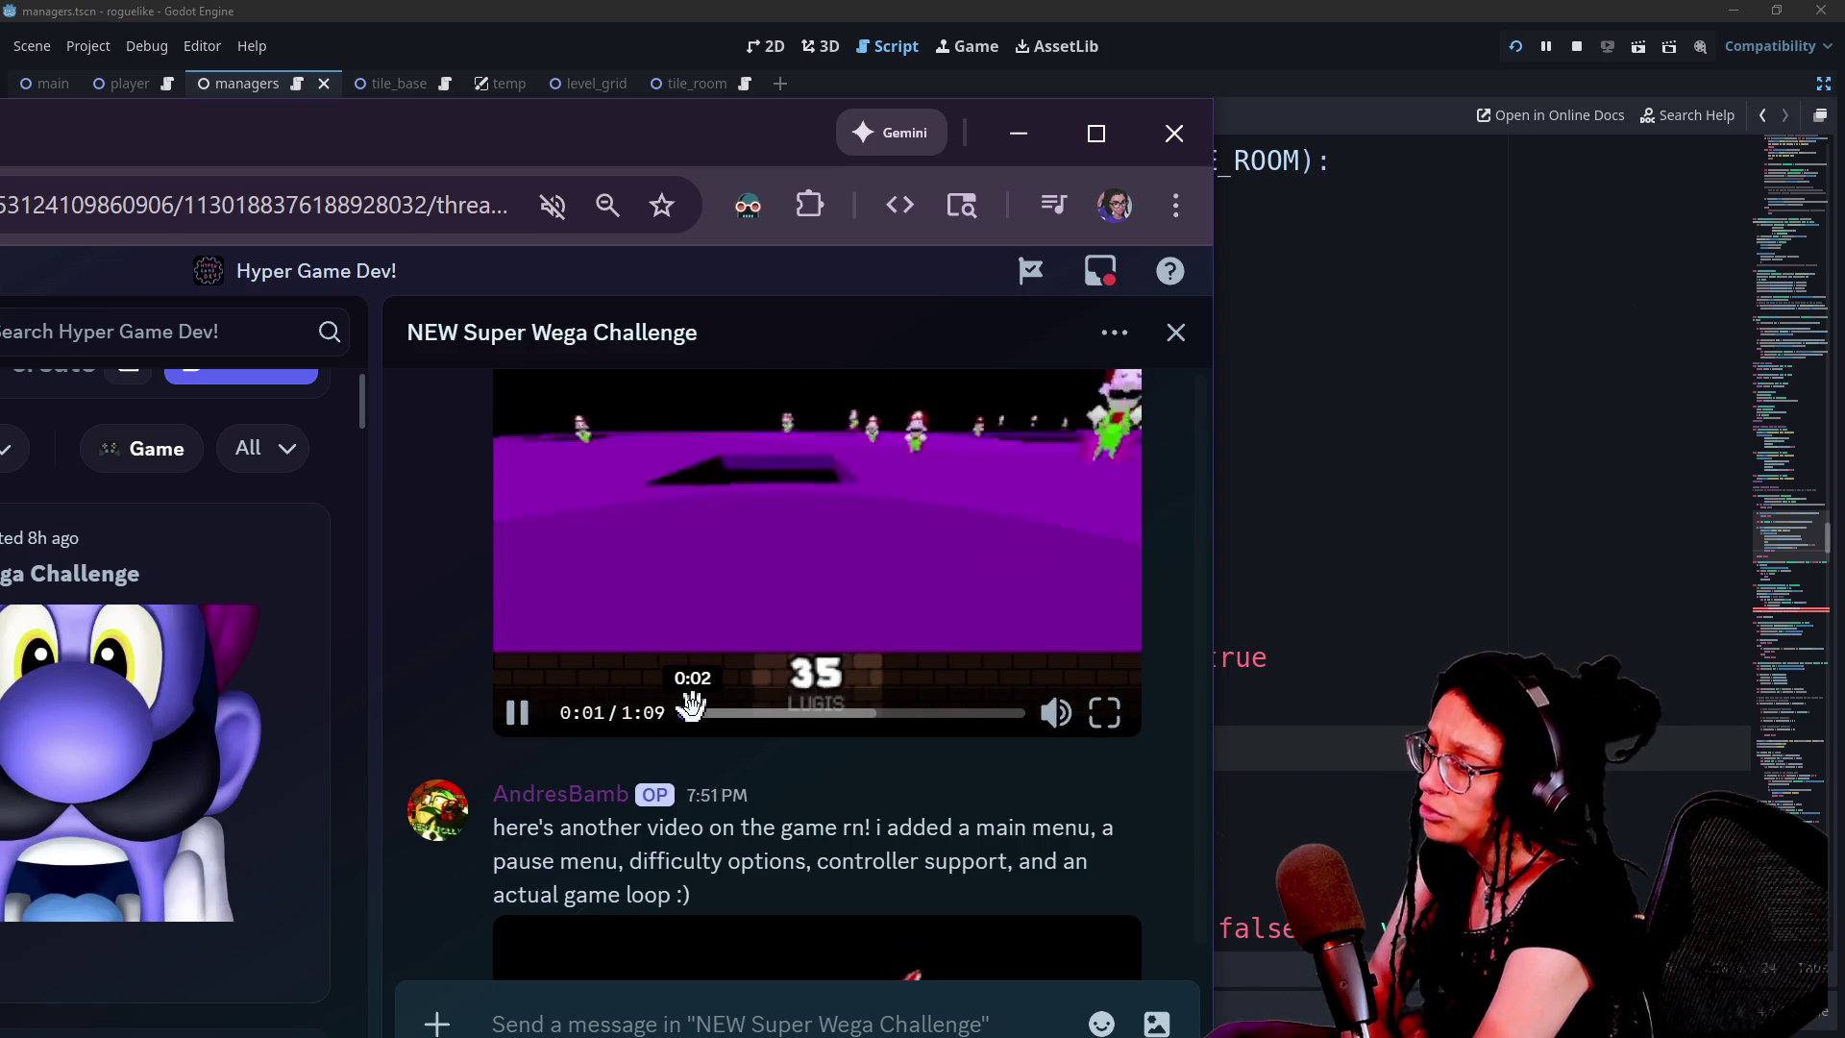
pyautogui.scroll(-7, 692, 707)
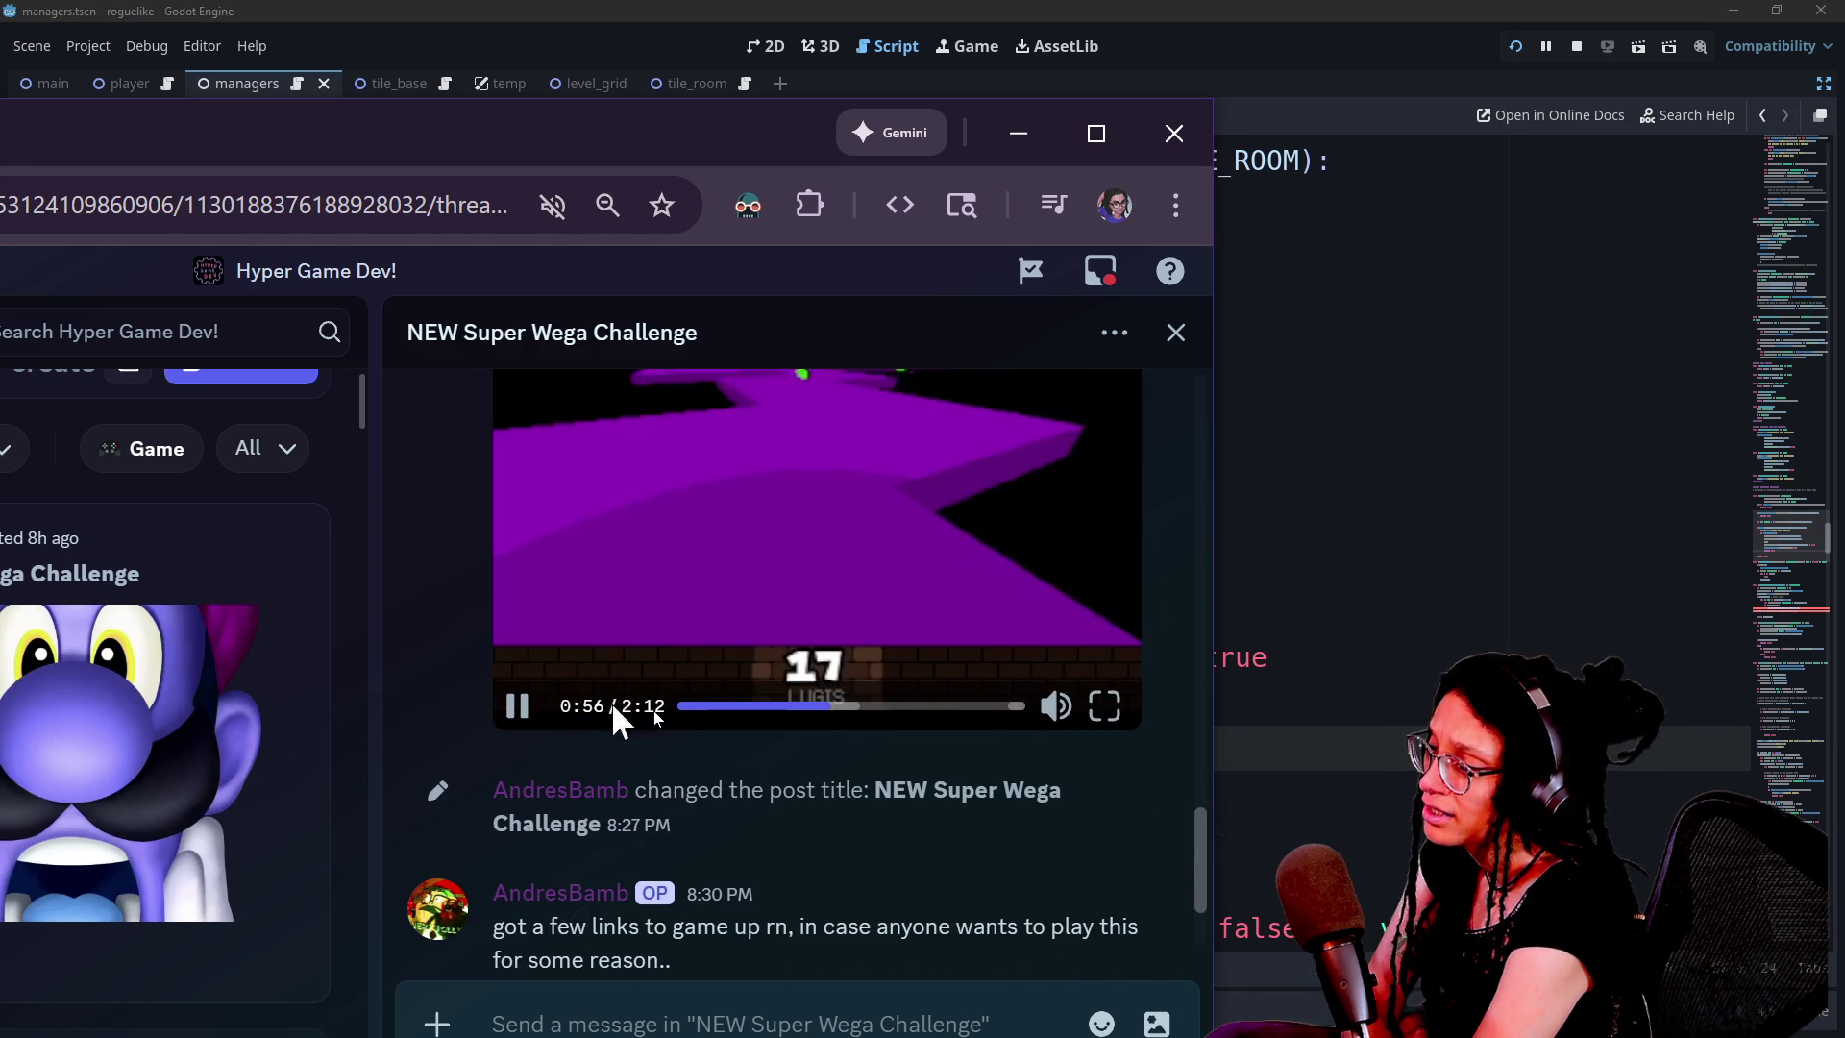
pyautogui.scroll(2, 664, 791)
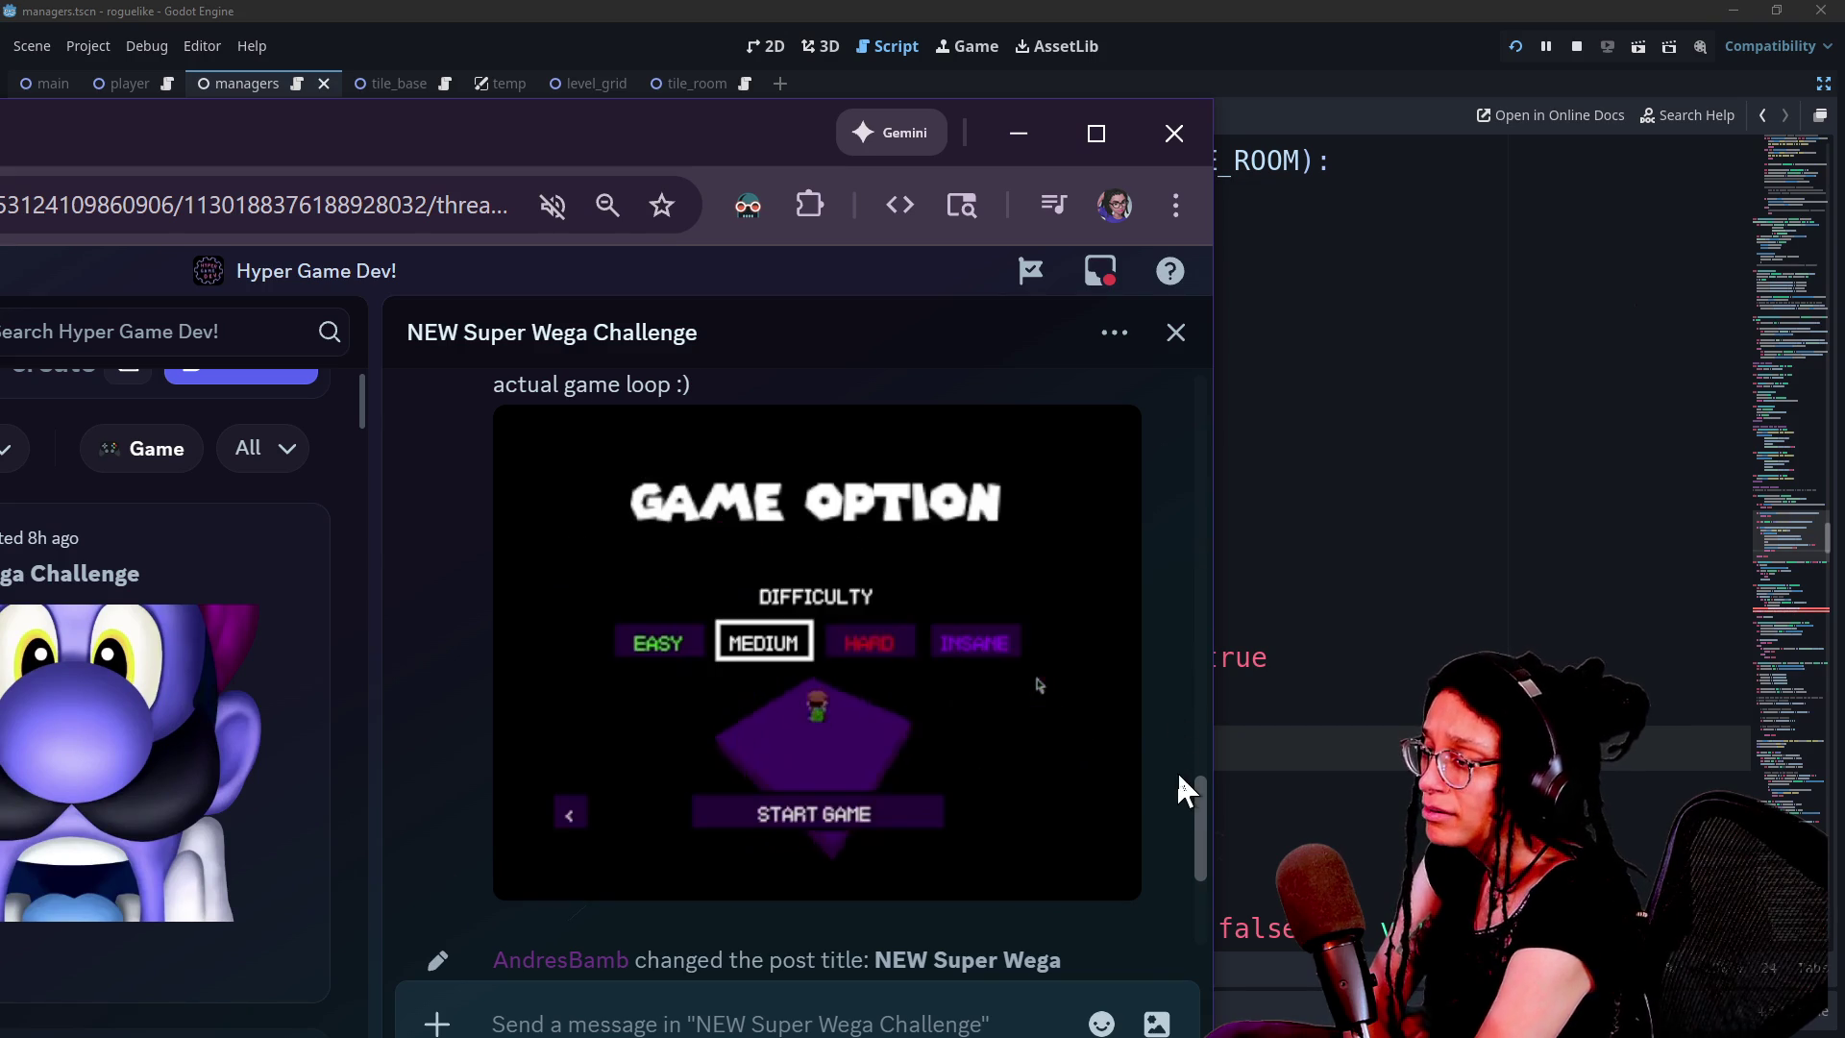
pyautogui.scroll(1, 1192, 777)
pyautogui.scroll(-1, 1211, 761)
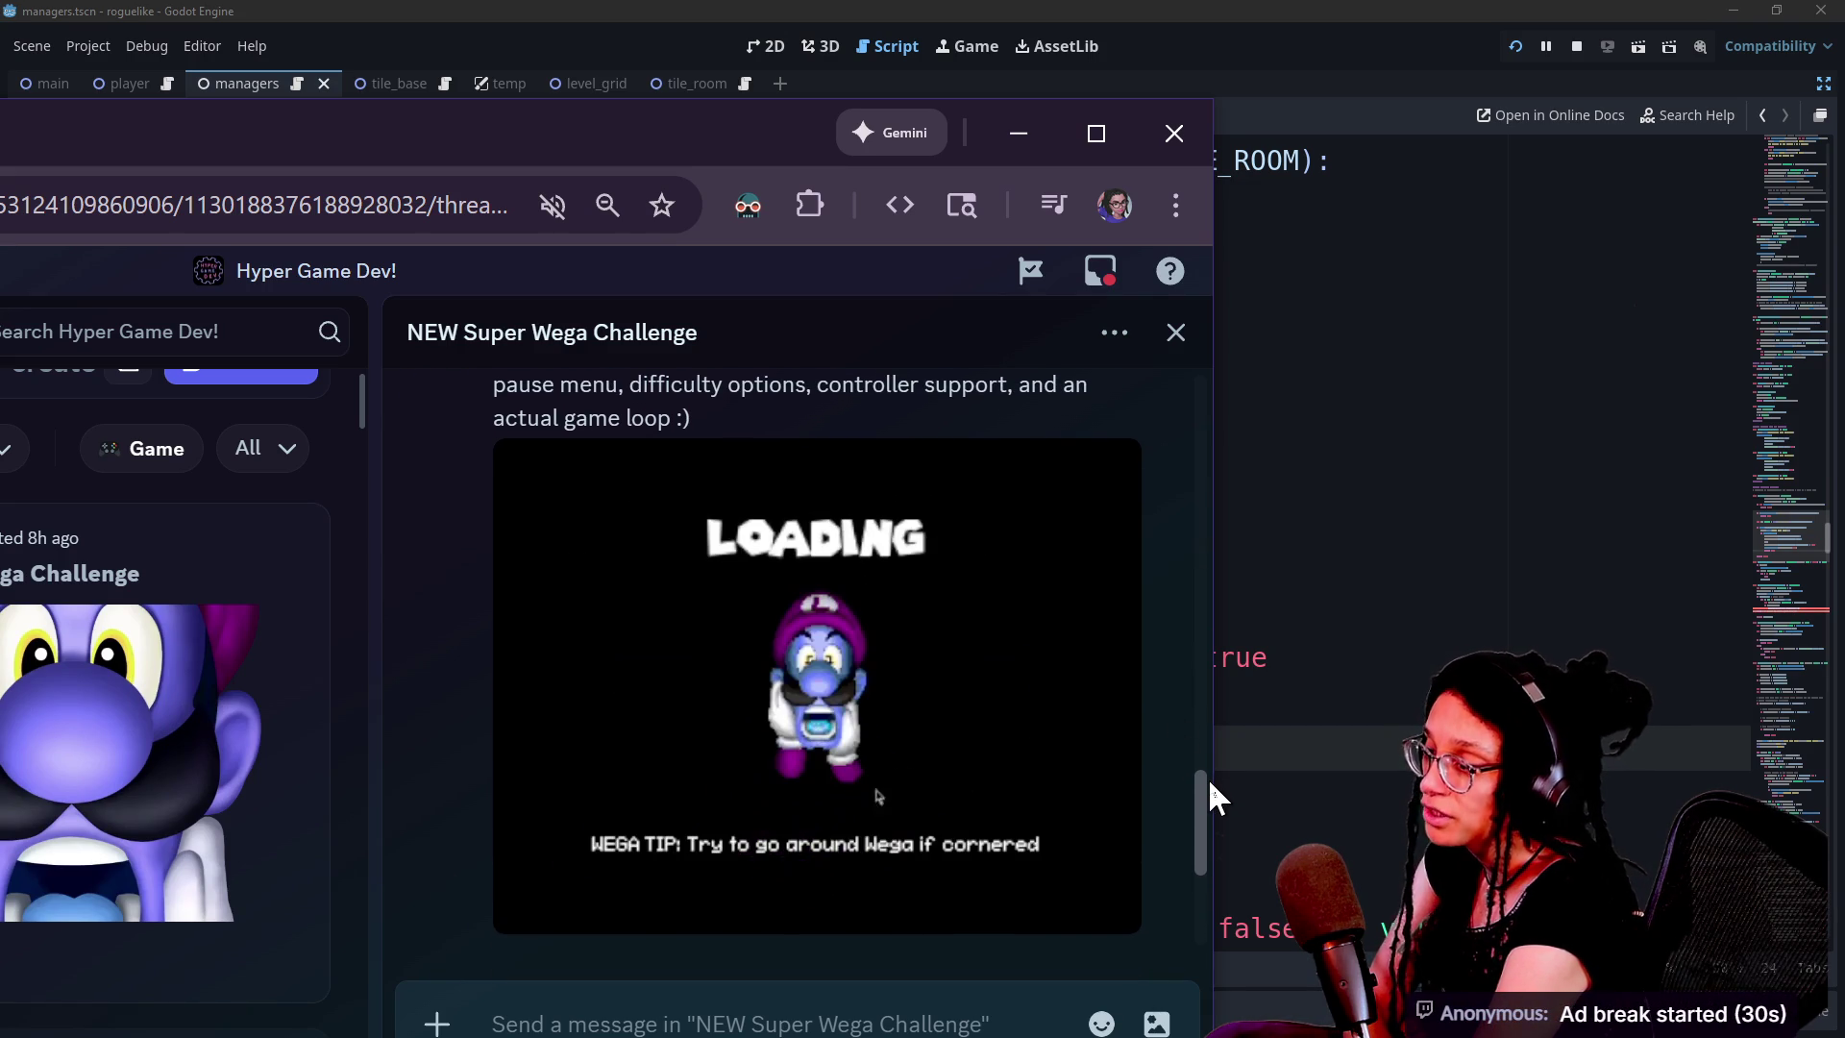
pyautogui.scroll(-1, 1205, 778)
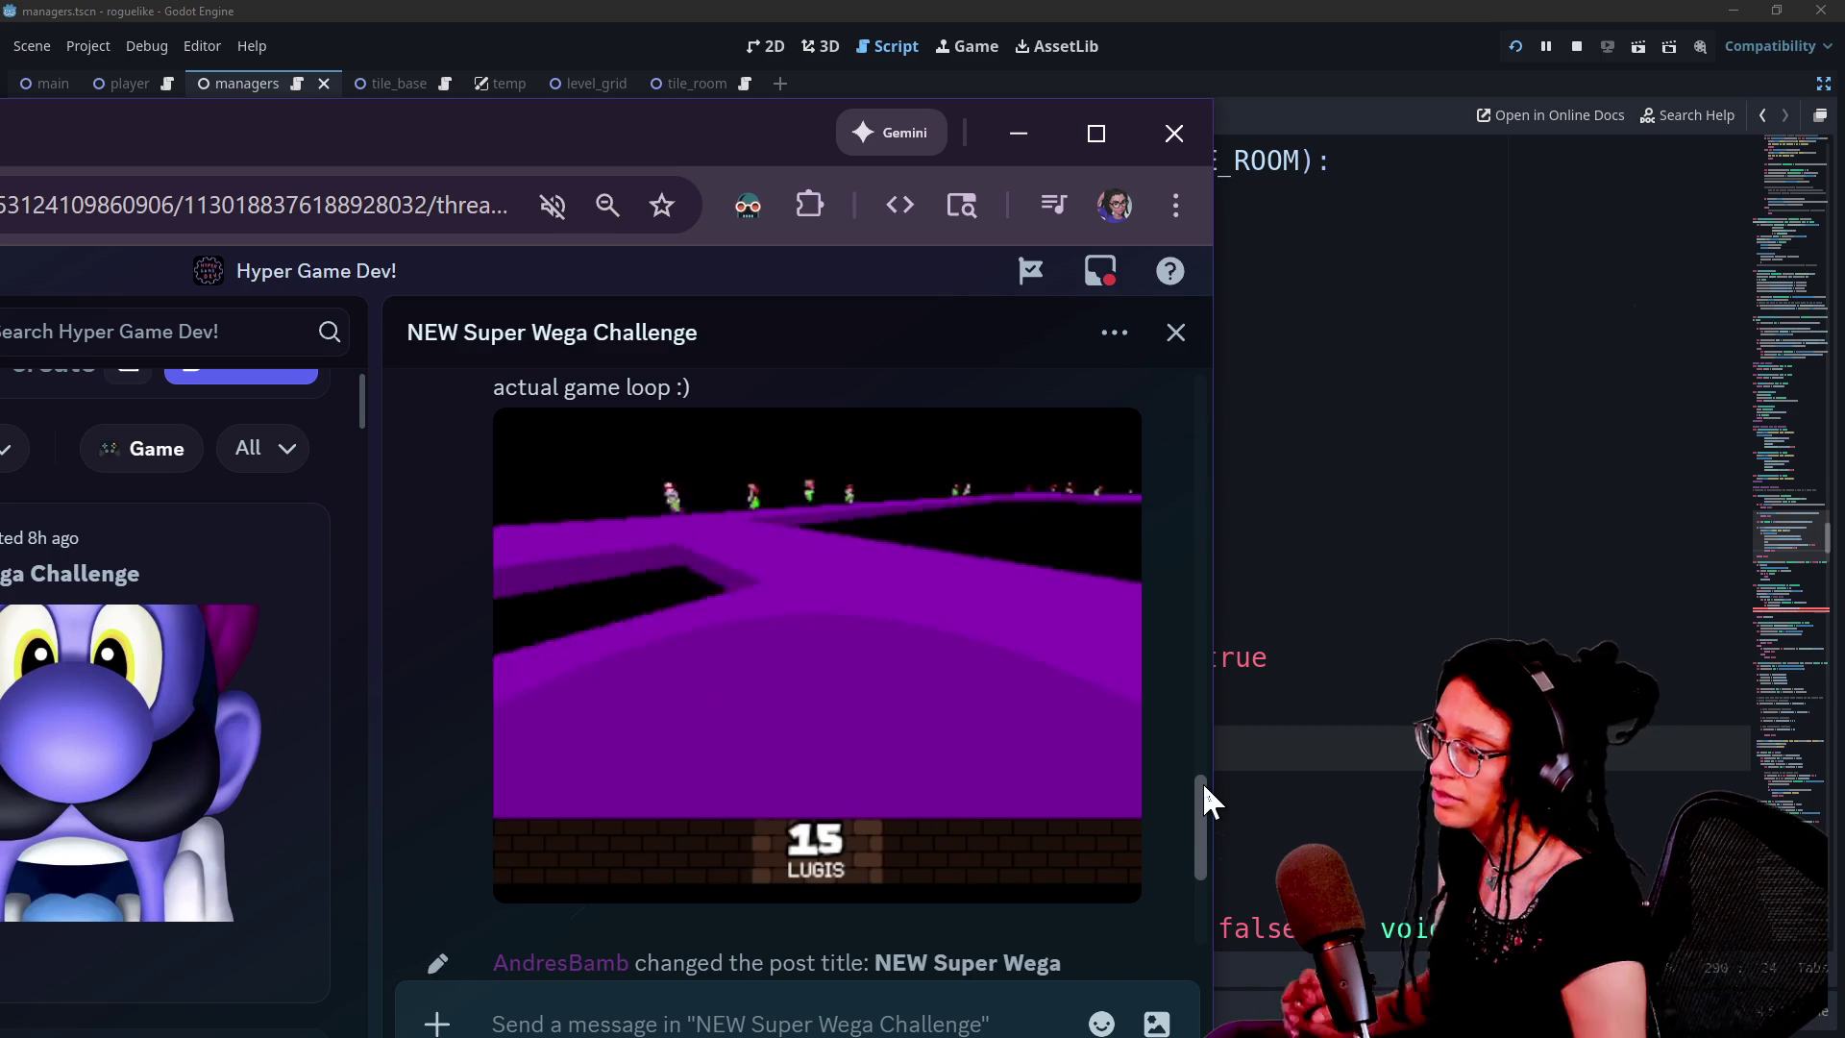
# Pause the second gameplay video and open the thread's Web build link
pyautogui.moveTo(752, 707)
pyautogui.click(517, 878)
pyautogui.scroll(-3, 519, 884)
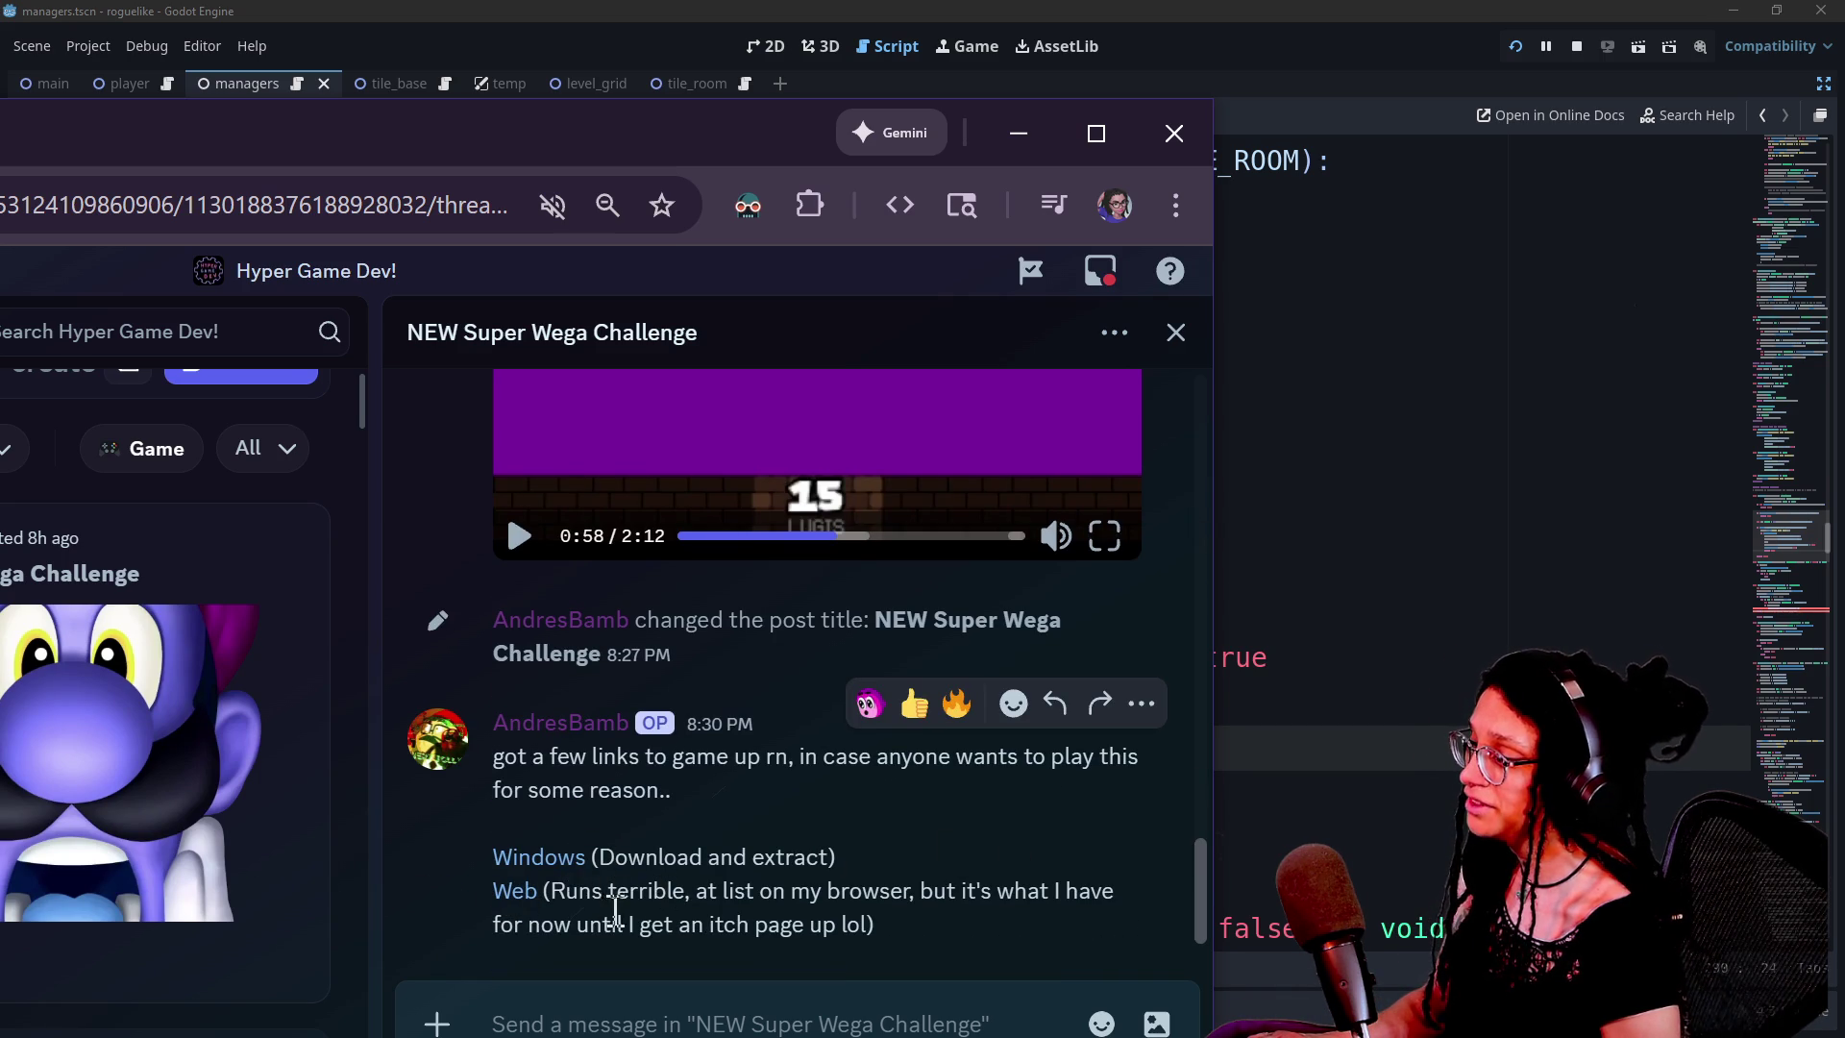
pyautogui.click(527, 891)
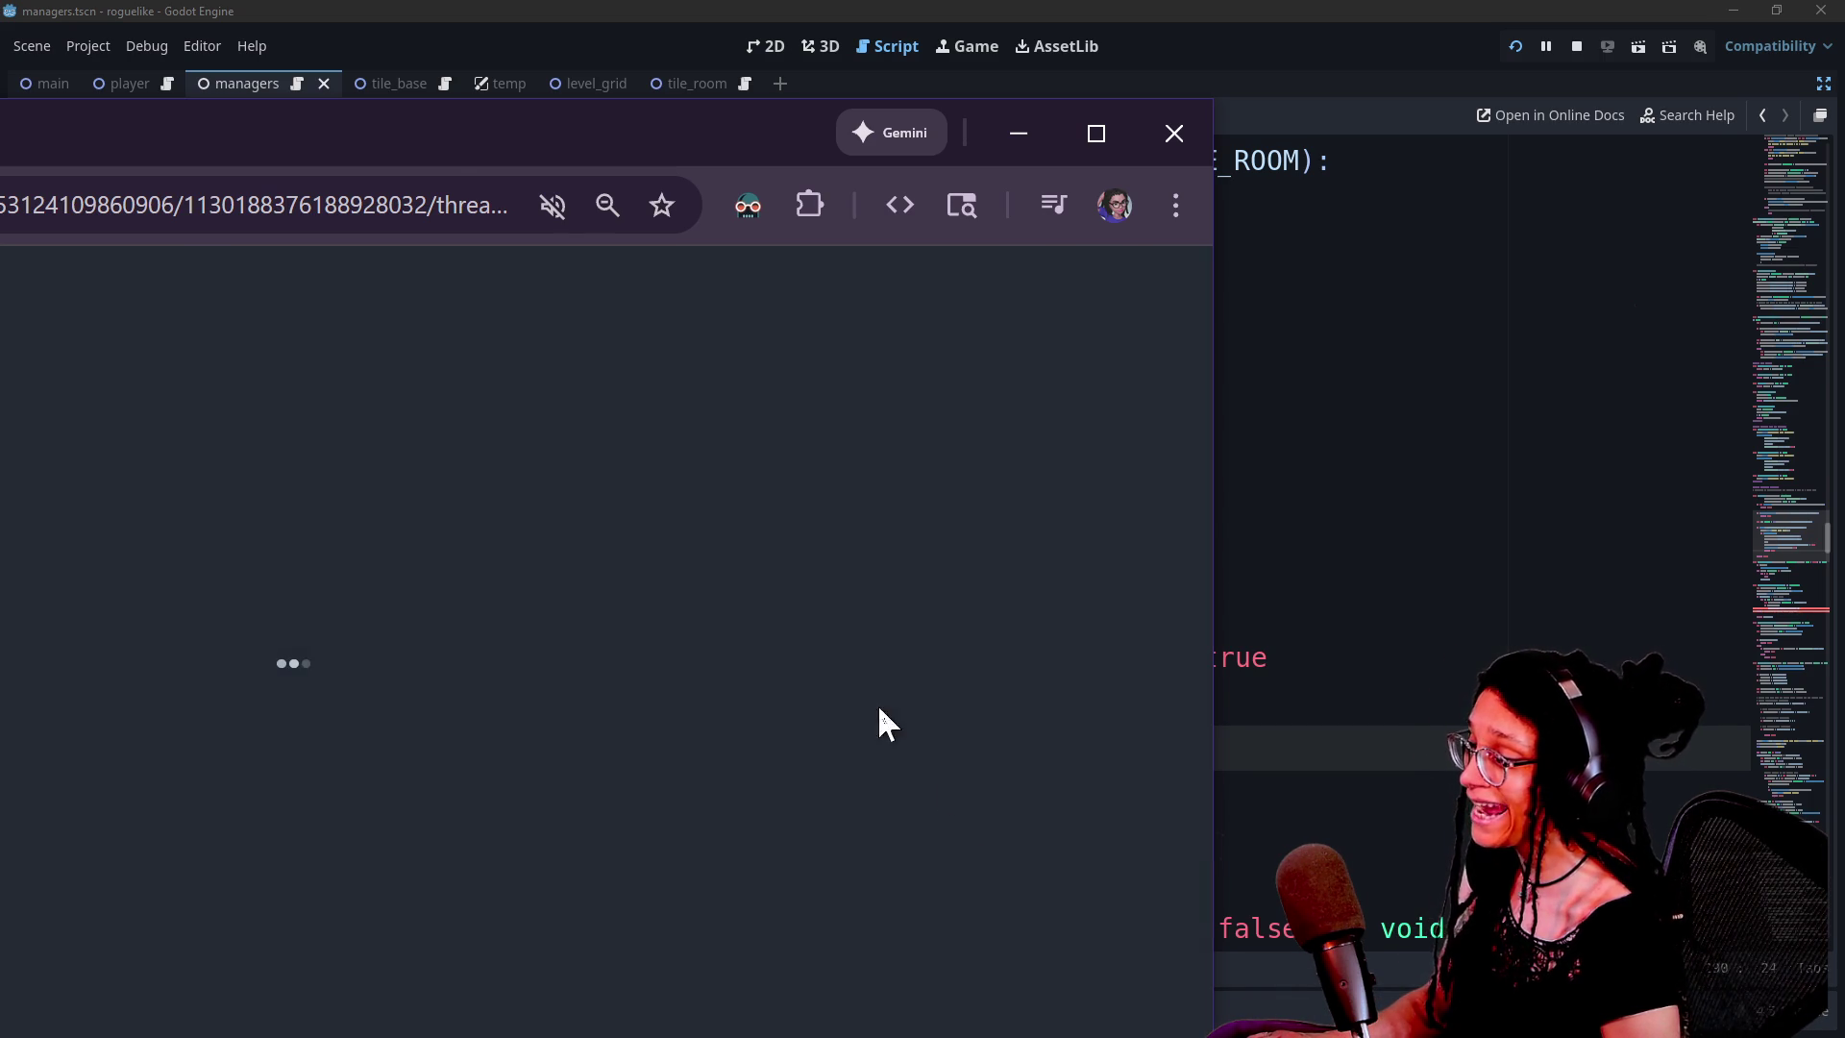
# Reposition the browser window toward the top of the screen
pyautogui.moveTo(427, 152)
pyautogui.mouseDown()
pyautogui.moveTo(932, 27)
pyautogui.moveTo(1067, 44)
pyautogui.moveTo(928, 89)
pyautogui.mouseUp()
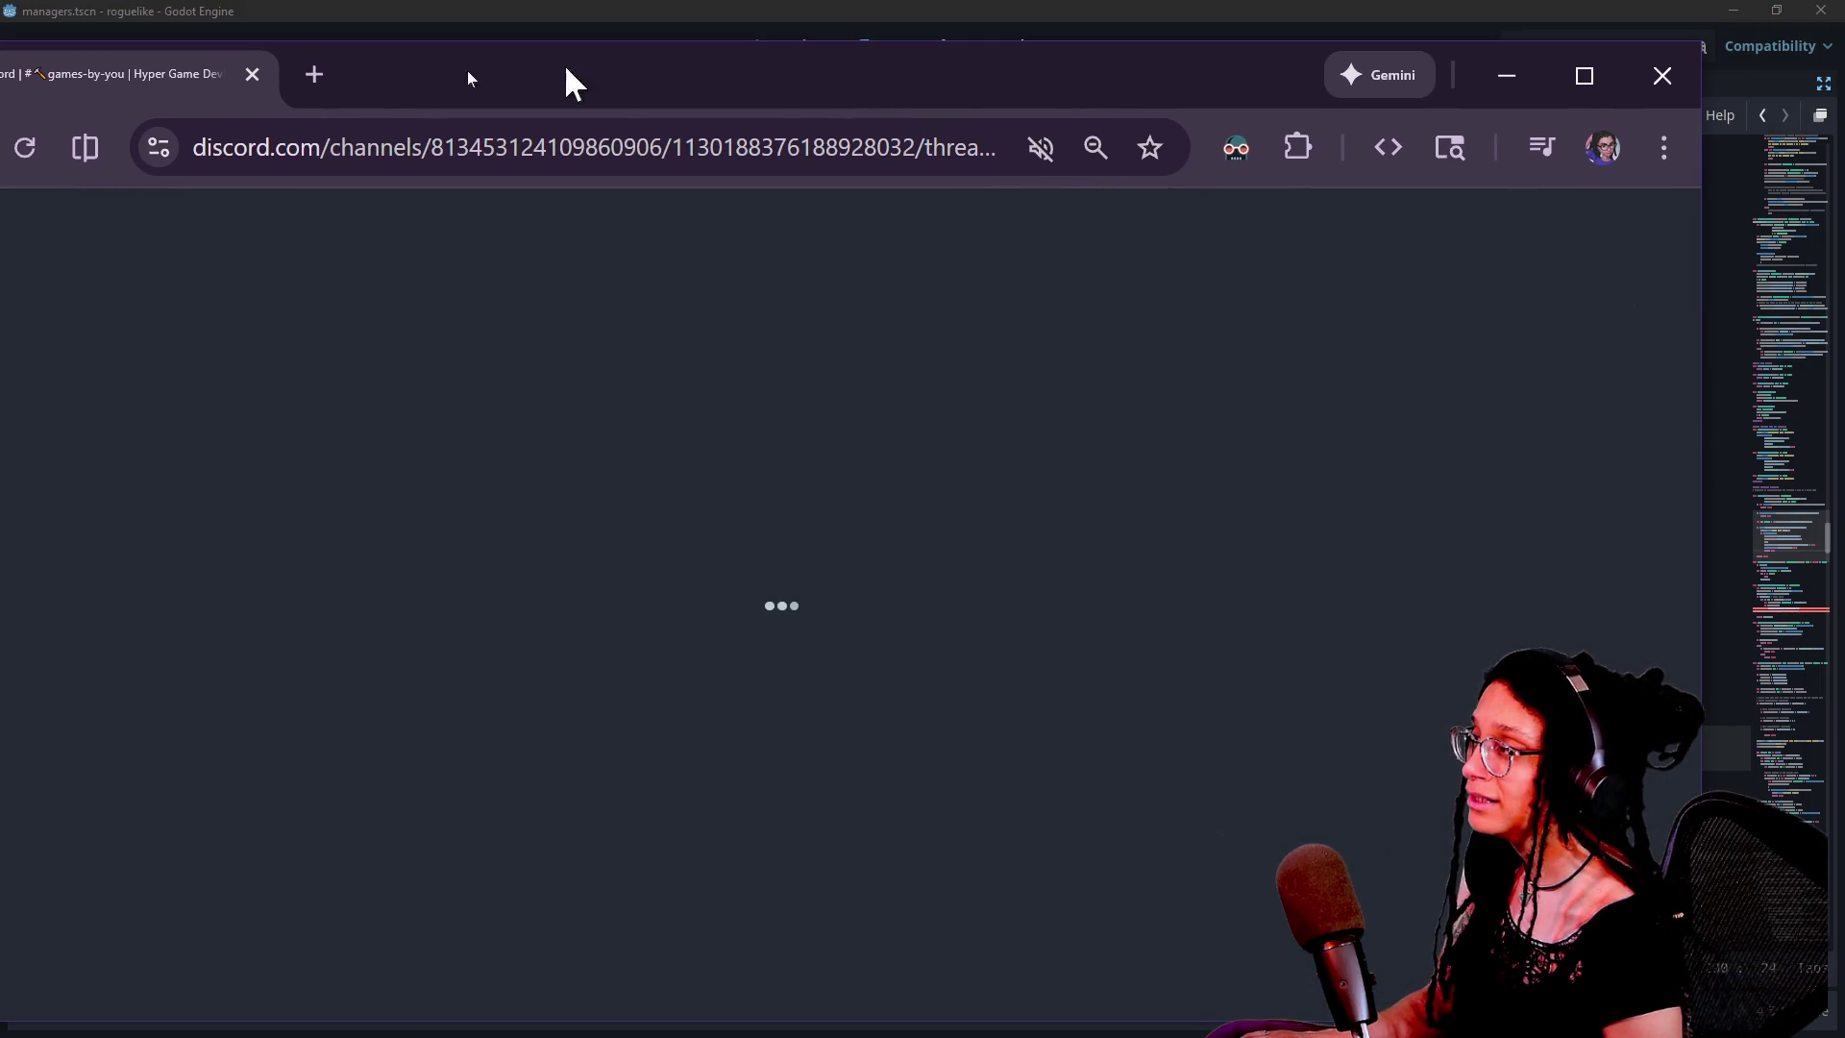
pyautogui.moveTo(375, 108); pyautogui.dragTo(316, 144)
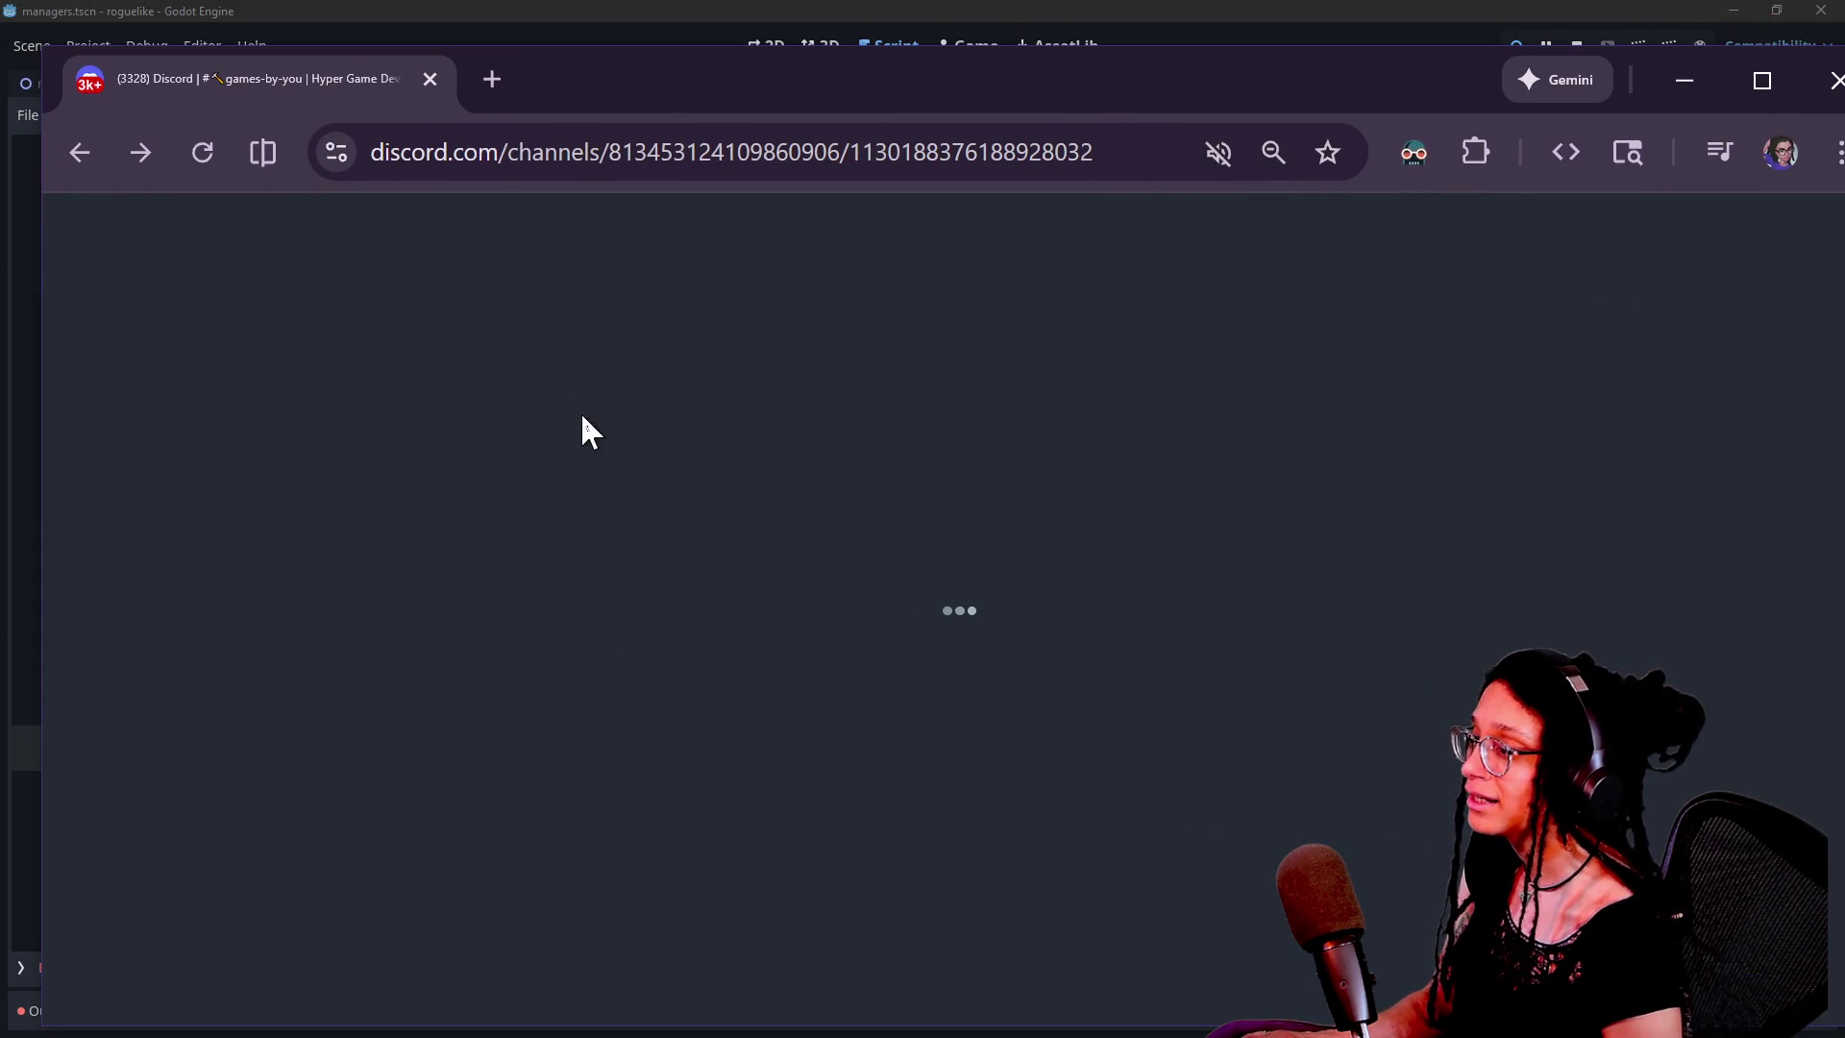
pyautogui.moveTo(766, 135); pyautogui.dragTo(808, 181)
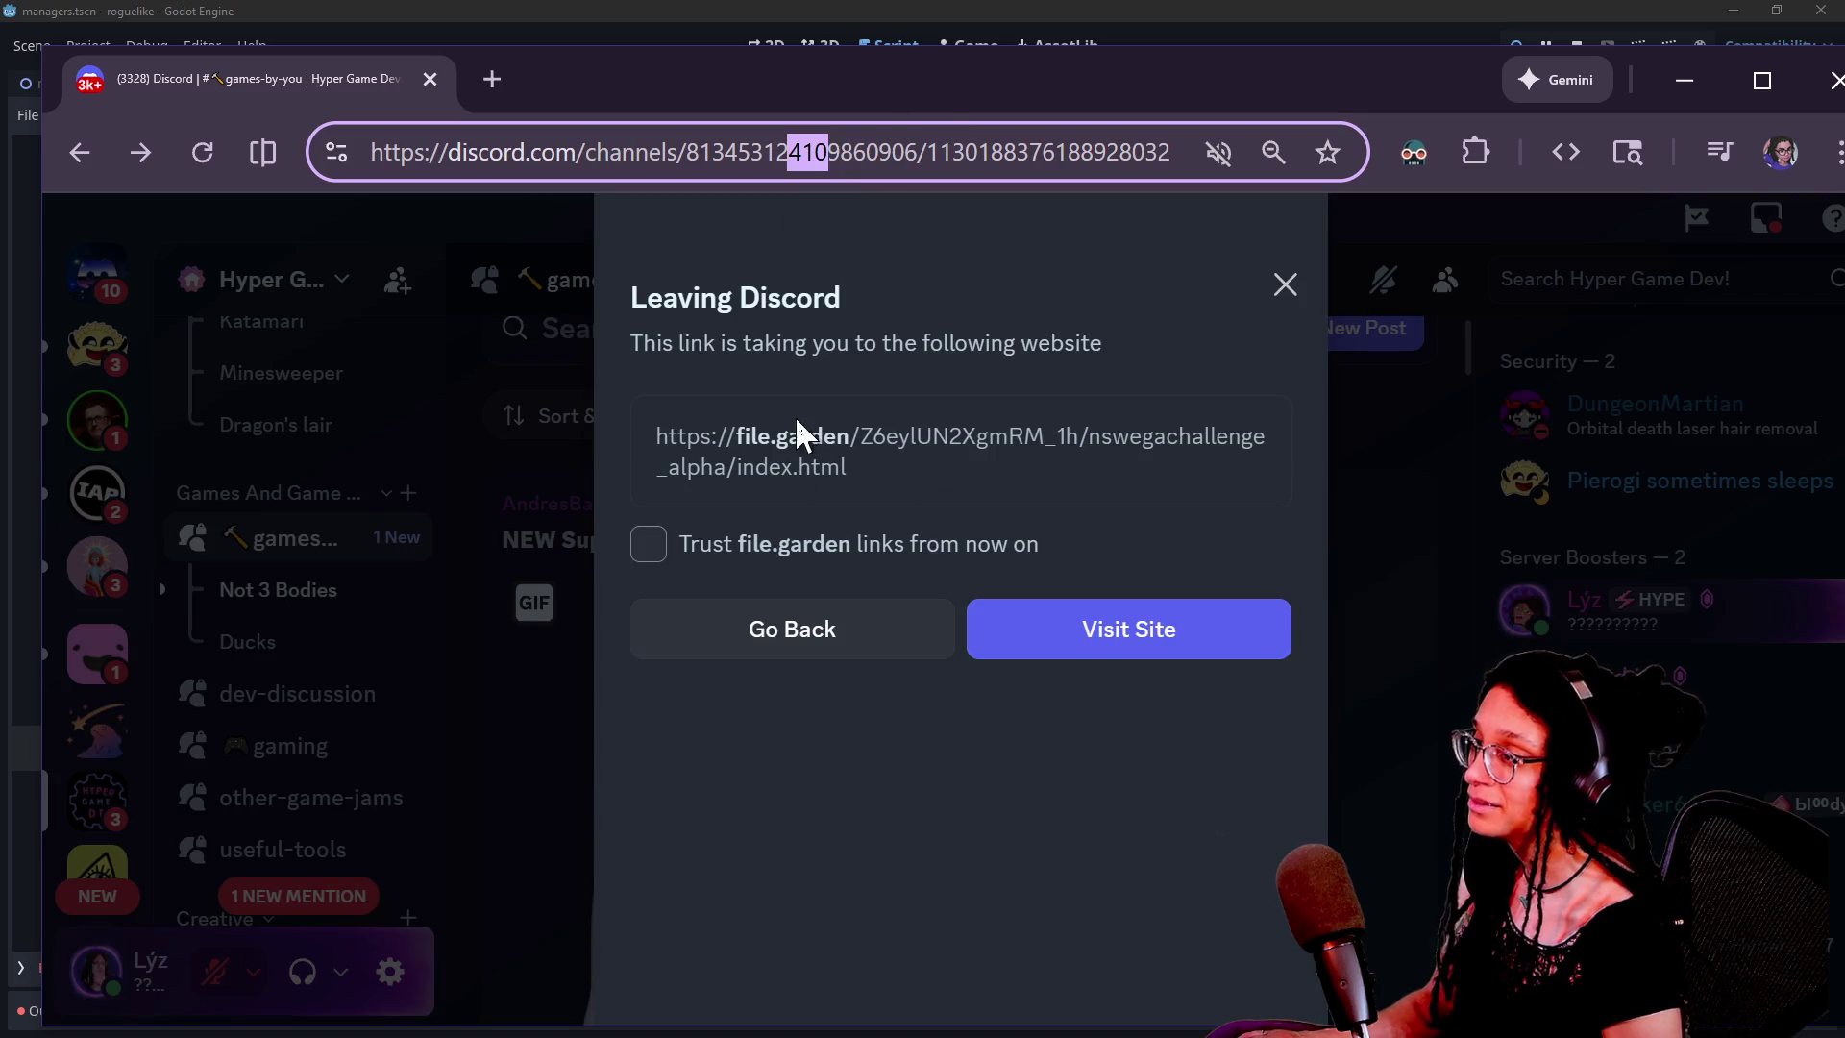
pyautogui.click(772, 459)
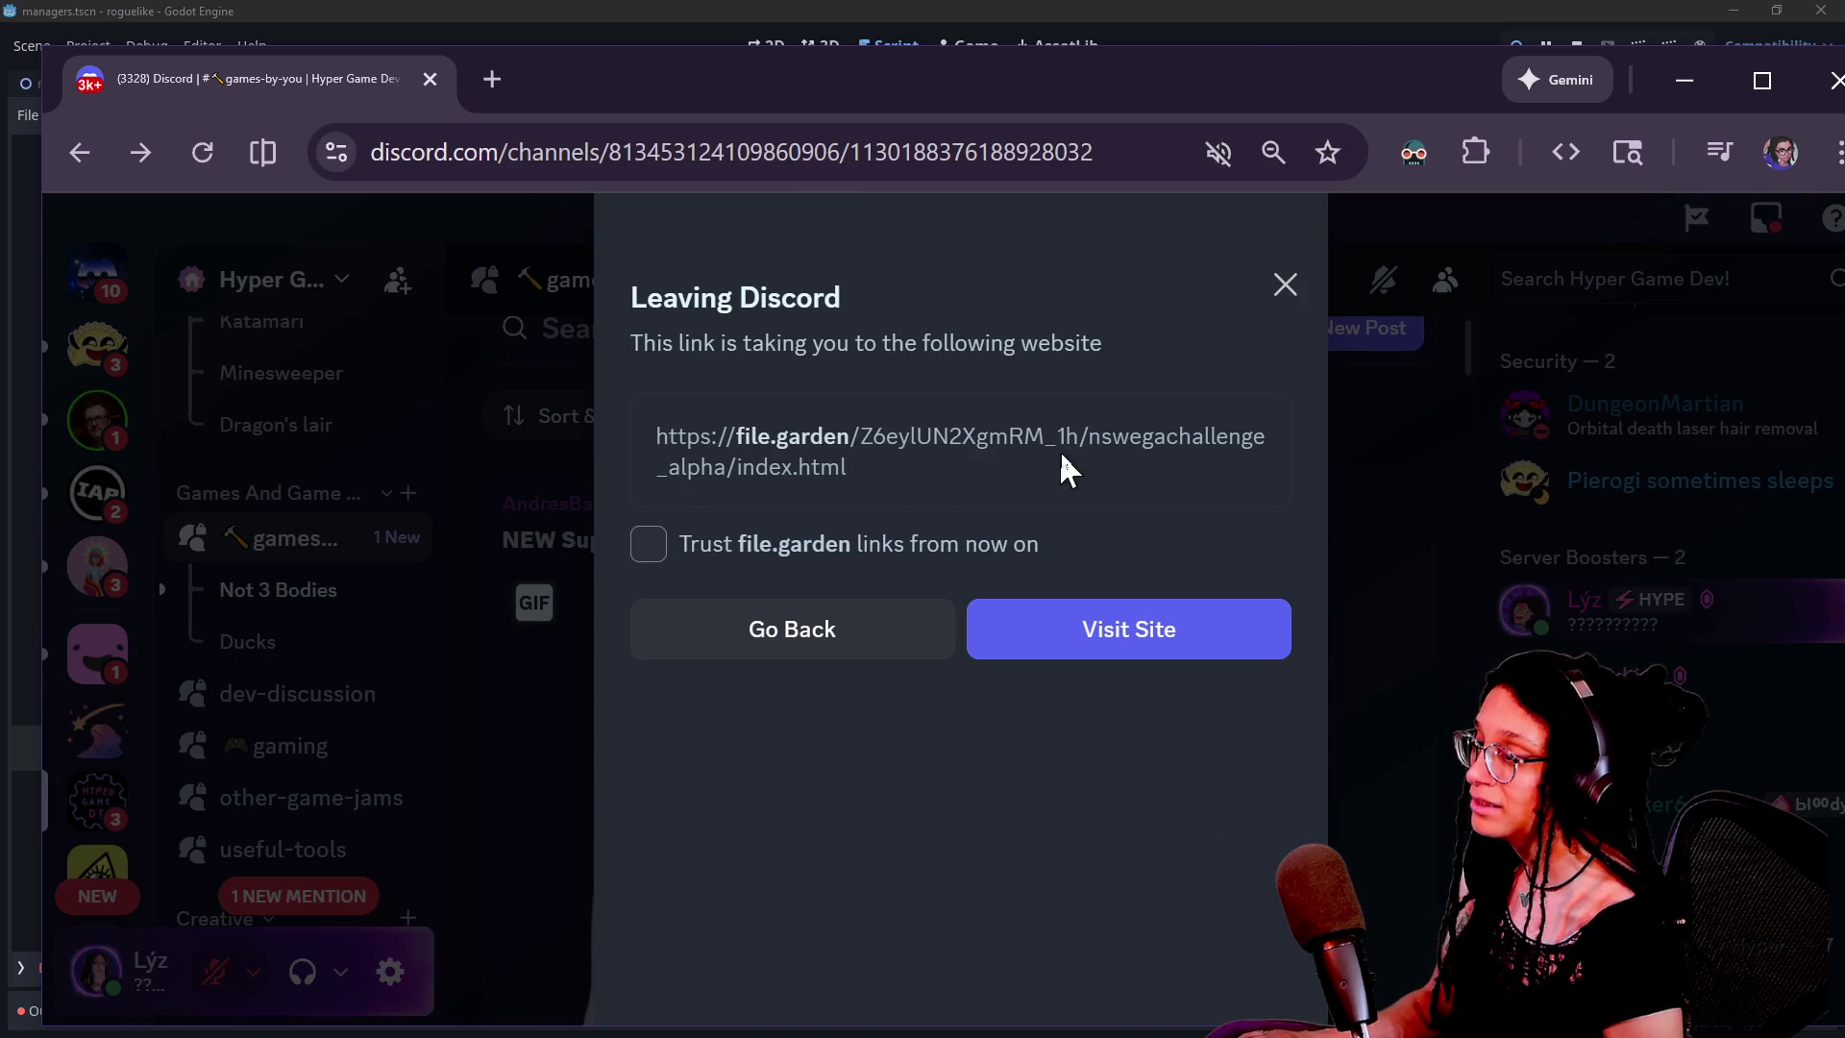
# Dismiss the Leaving Discord warning, reopen the post, and visit the file.garden Web build
pyautogui.click(1286, 285)
pyautogui.click(1129, 672)
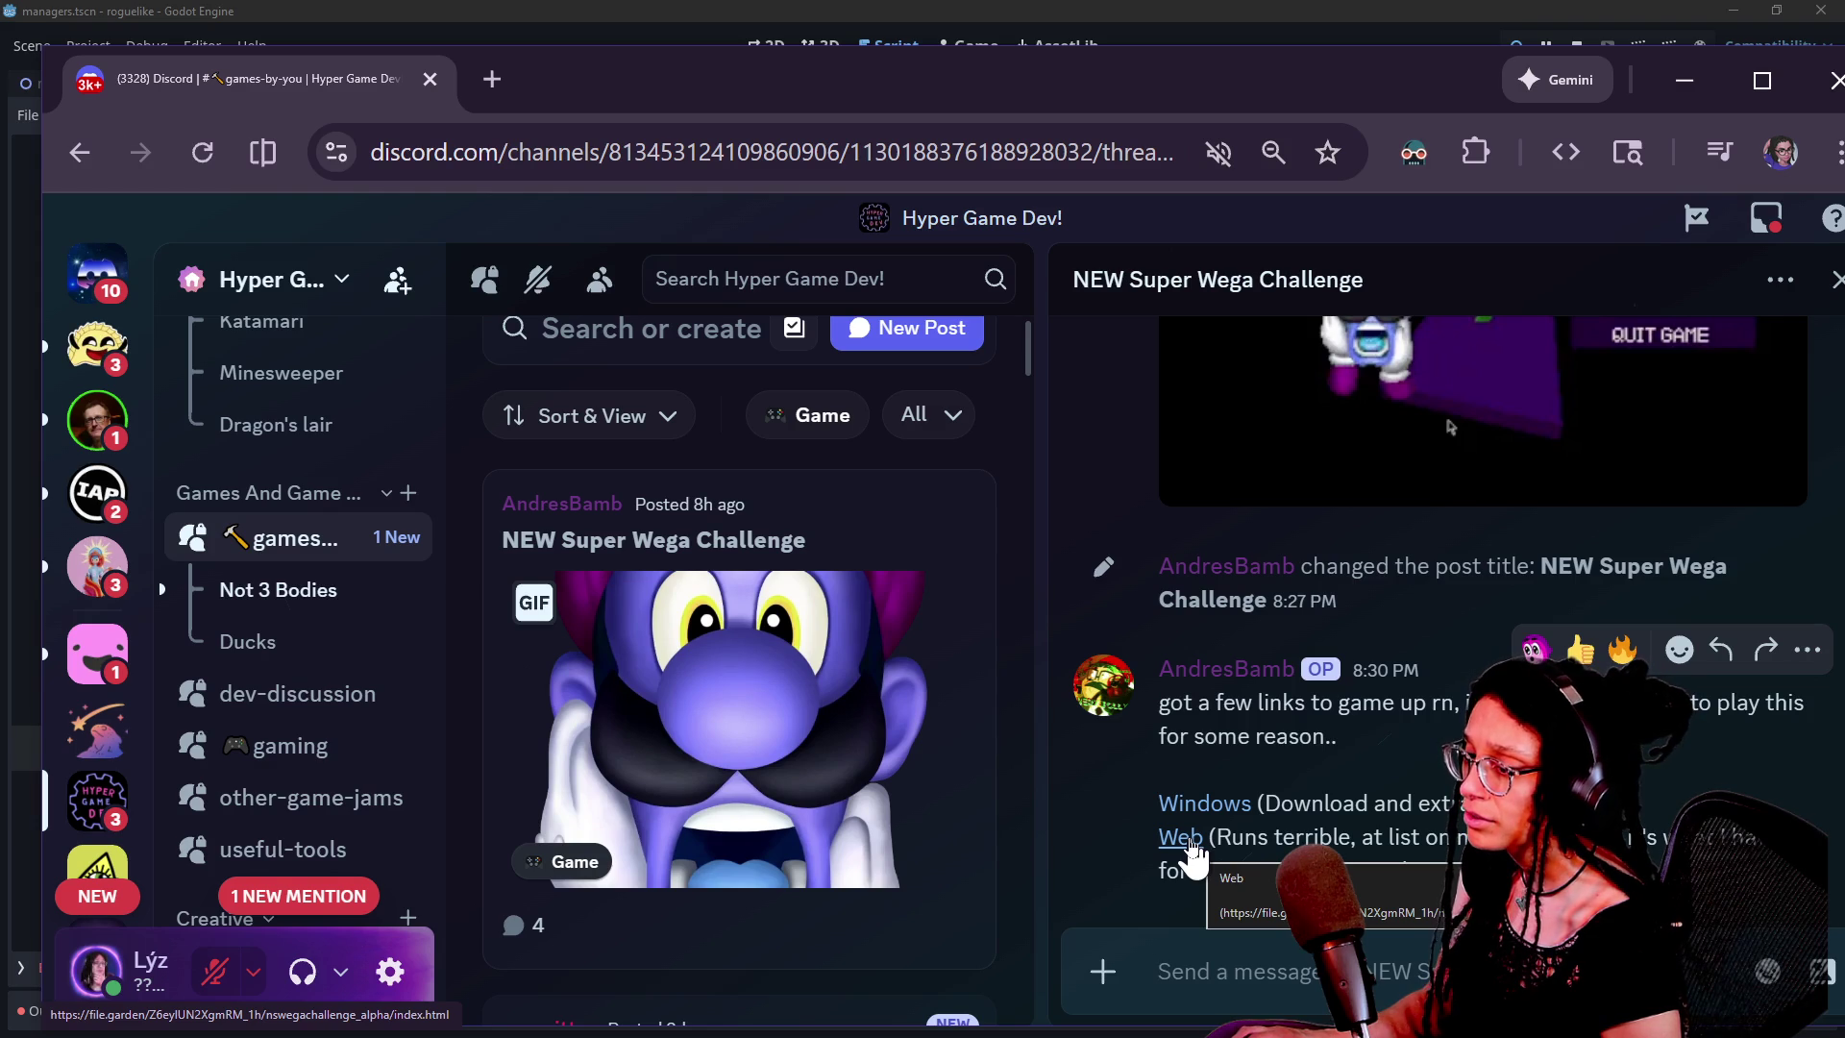
pyautogui.rightClick(1190, 854)
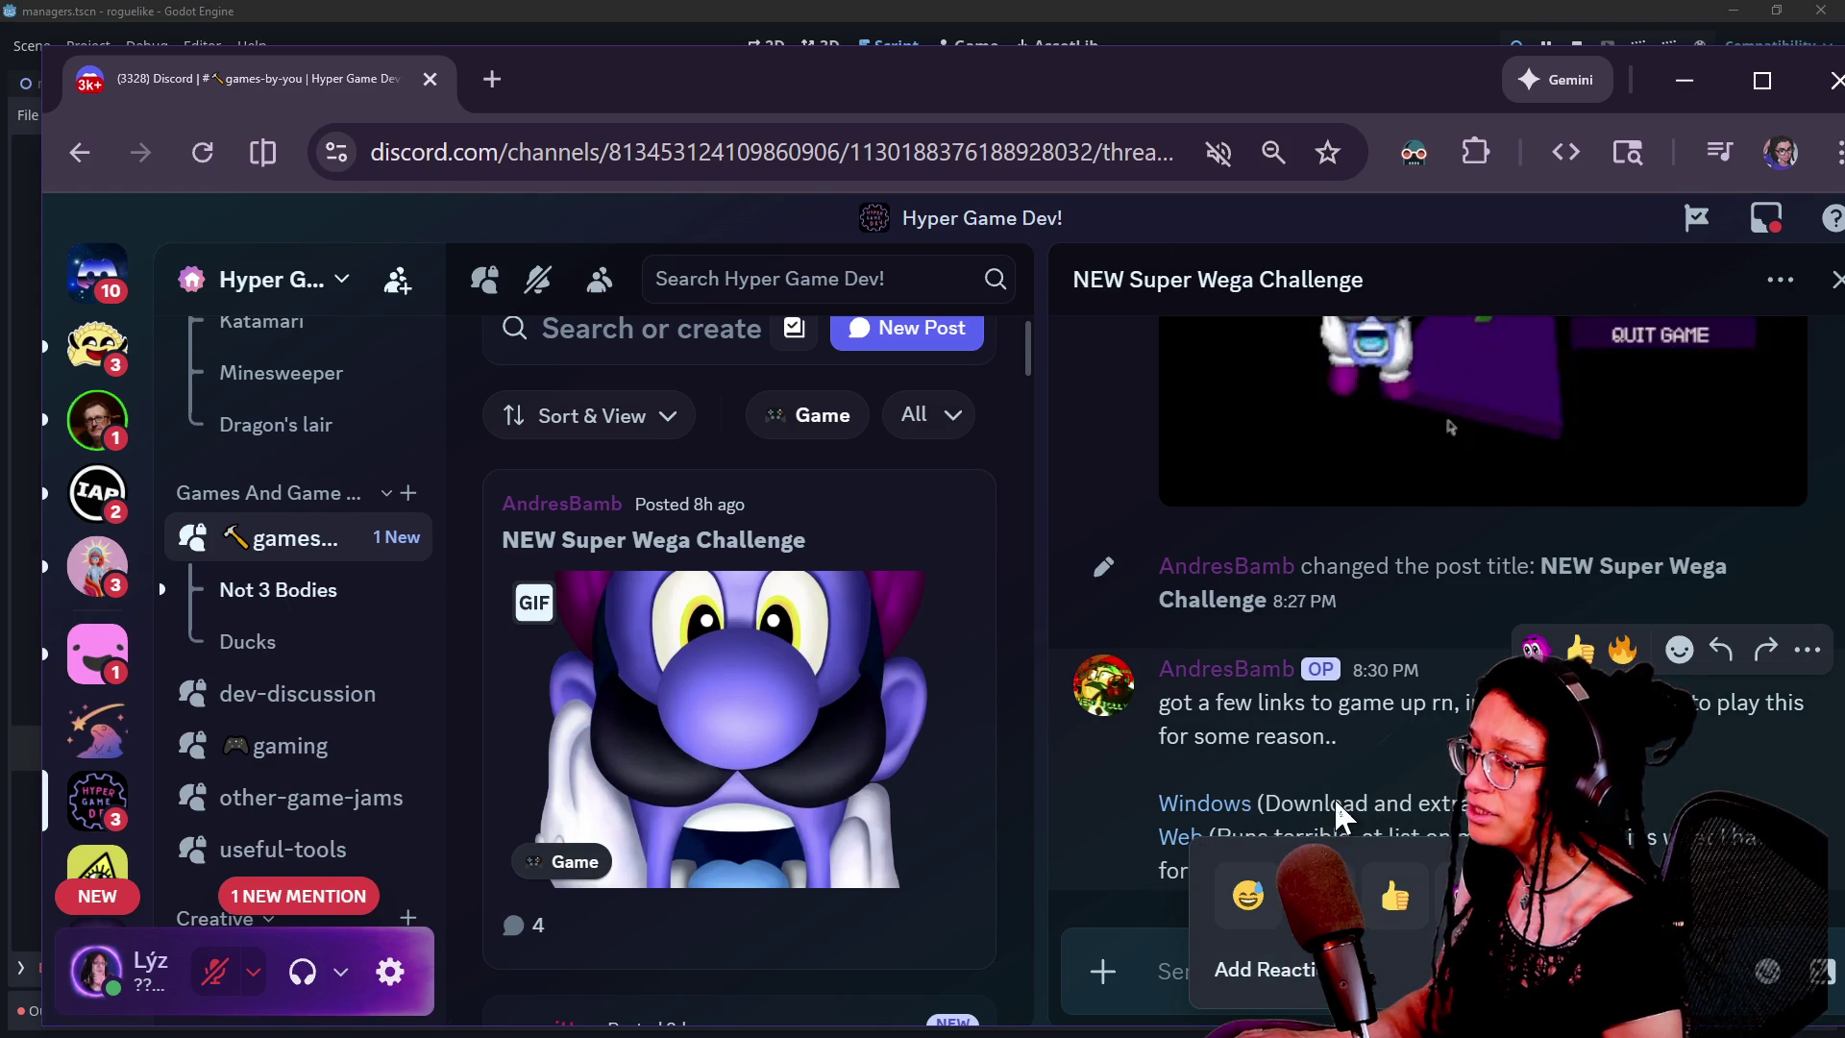
pyautogui.click(1248, 821)
pyautogui.click(1196, 842)
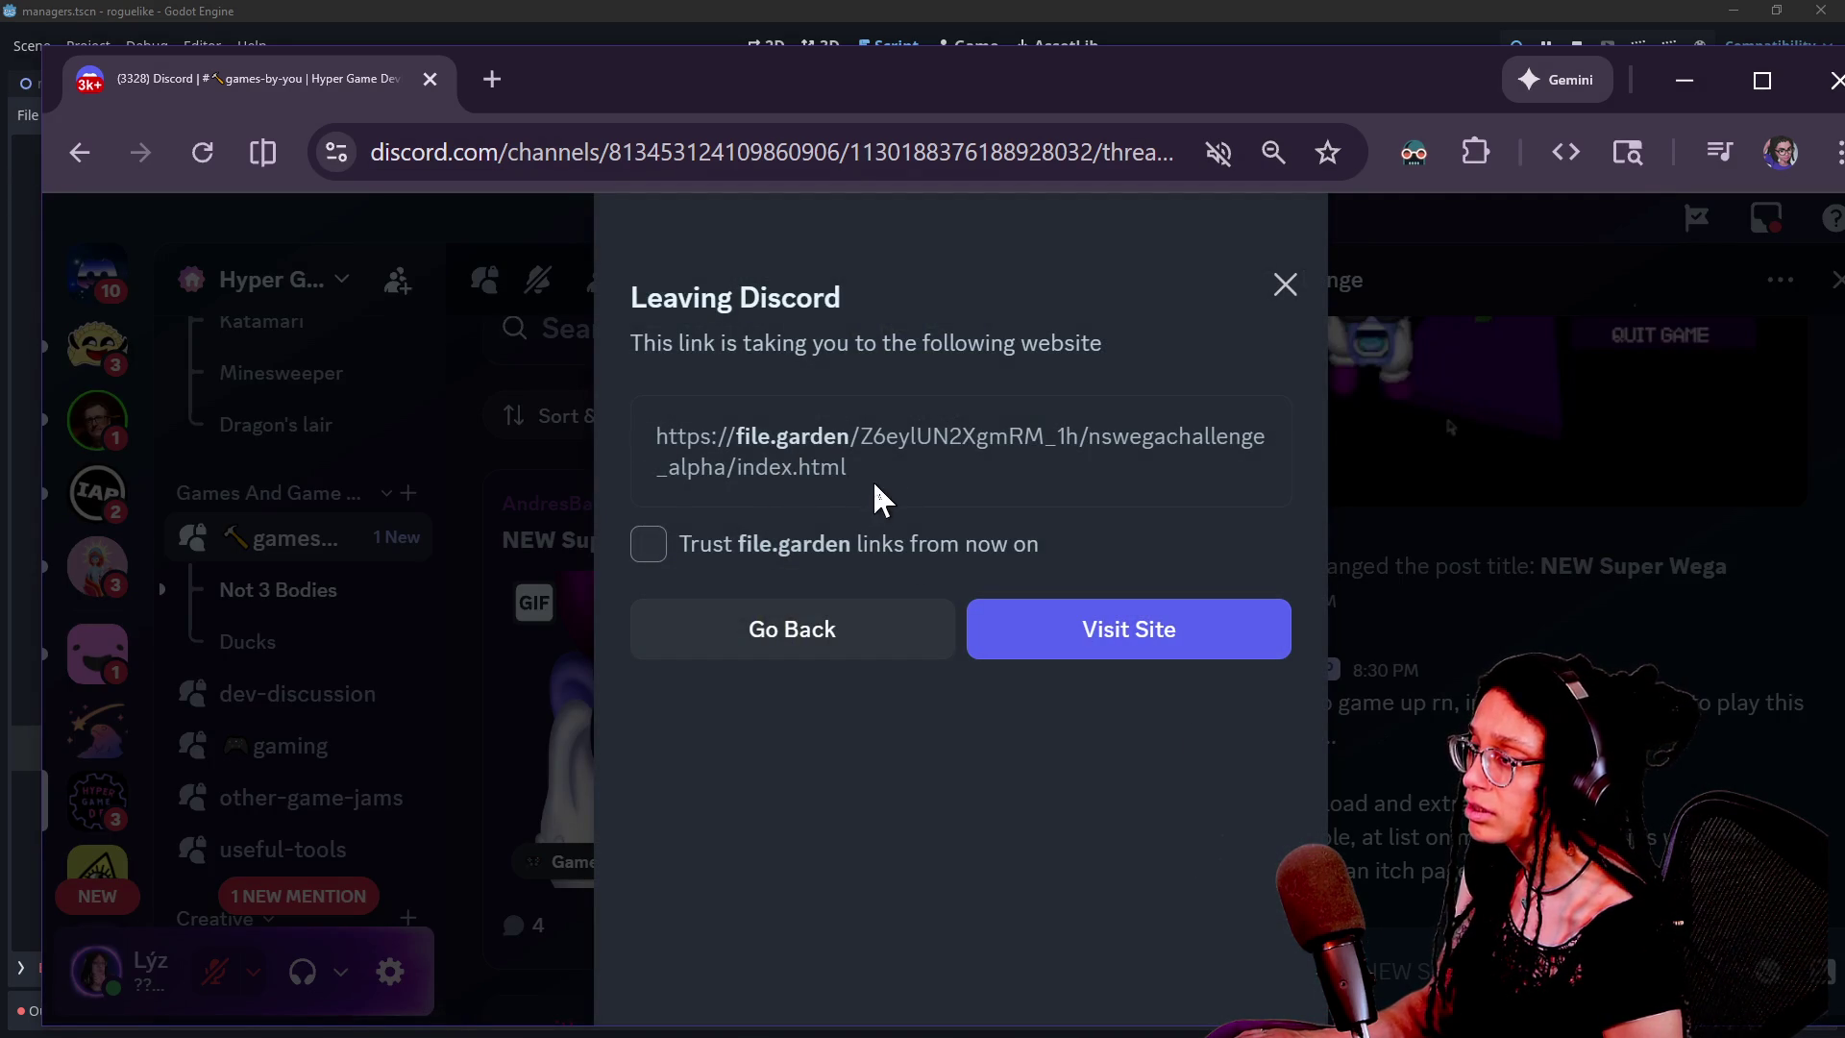
pyautogui.click(1113, 615)
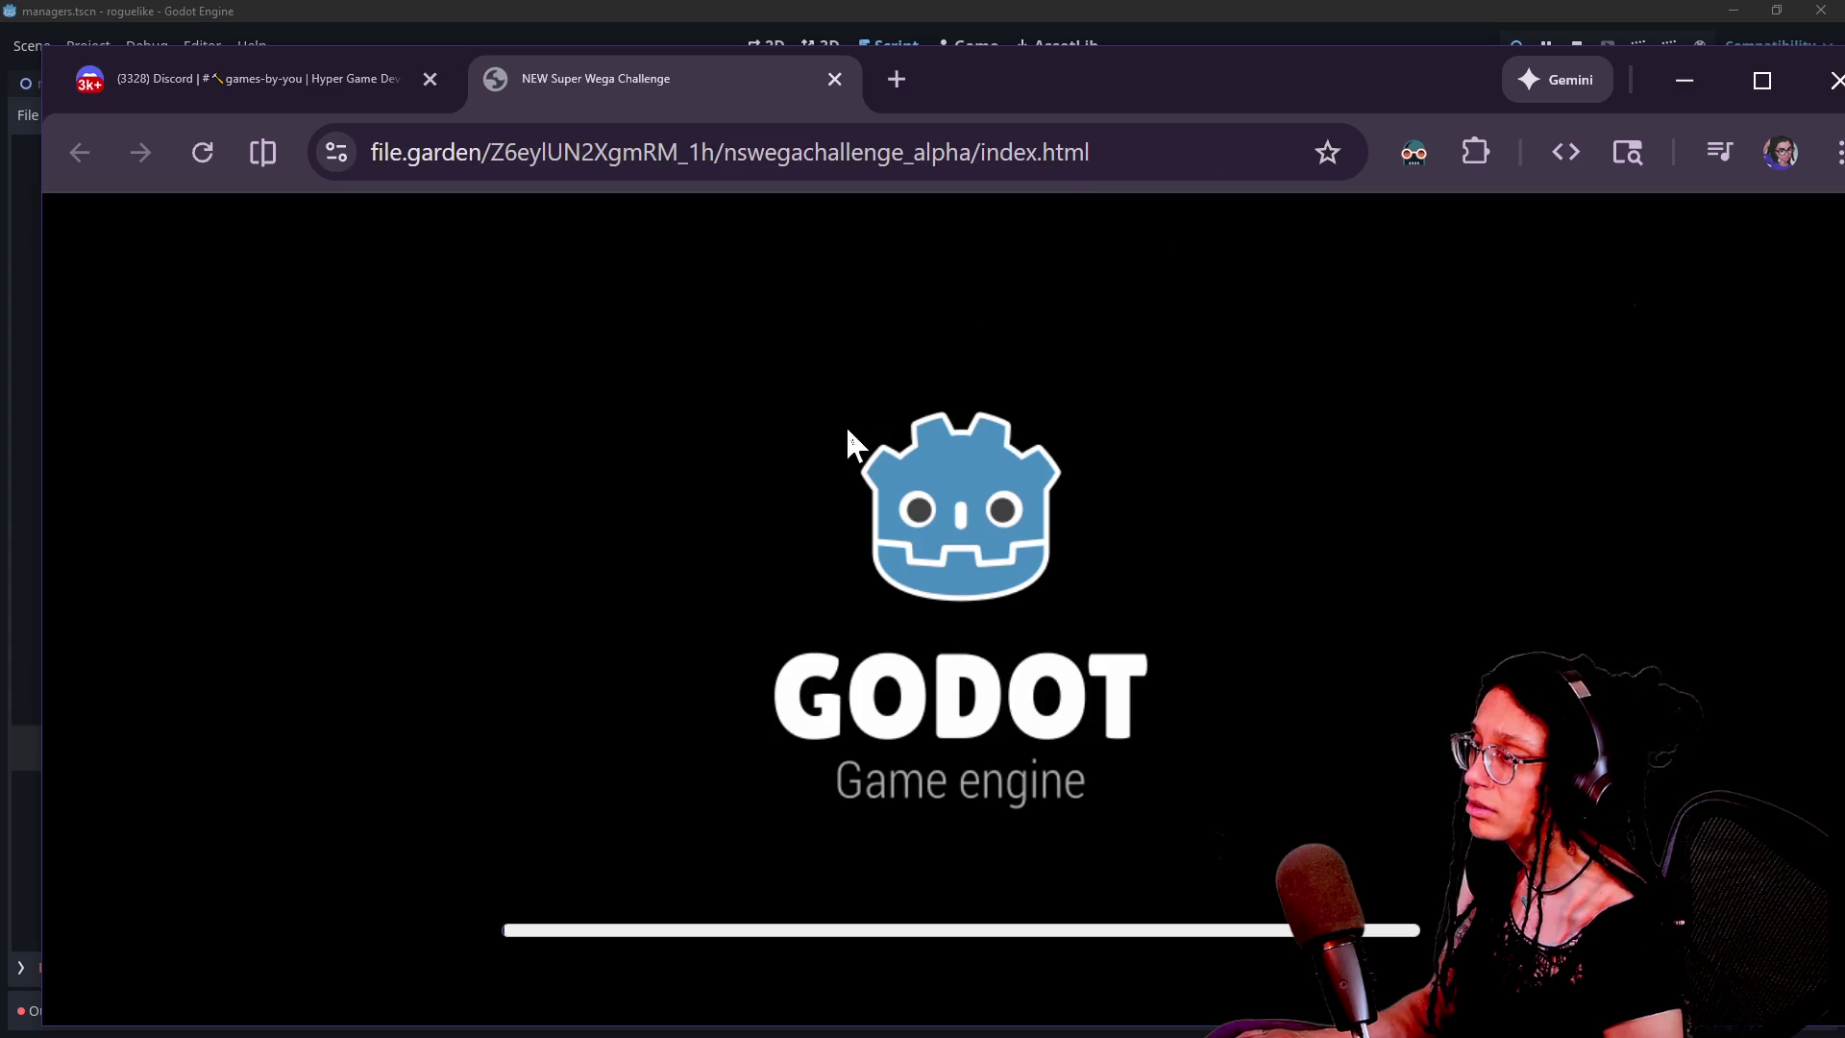
# Inspect the game's nswegachallenge_alpha web address and reposition the browser window
pyautogui.moveTo(1080, 110)
pyautogui.mouseDown()
pyautogui.moveTo(809, 89)
pyautogui.moveTo(872, 95)
pyautogui.mouseUp()
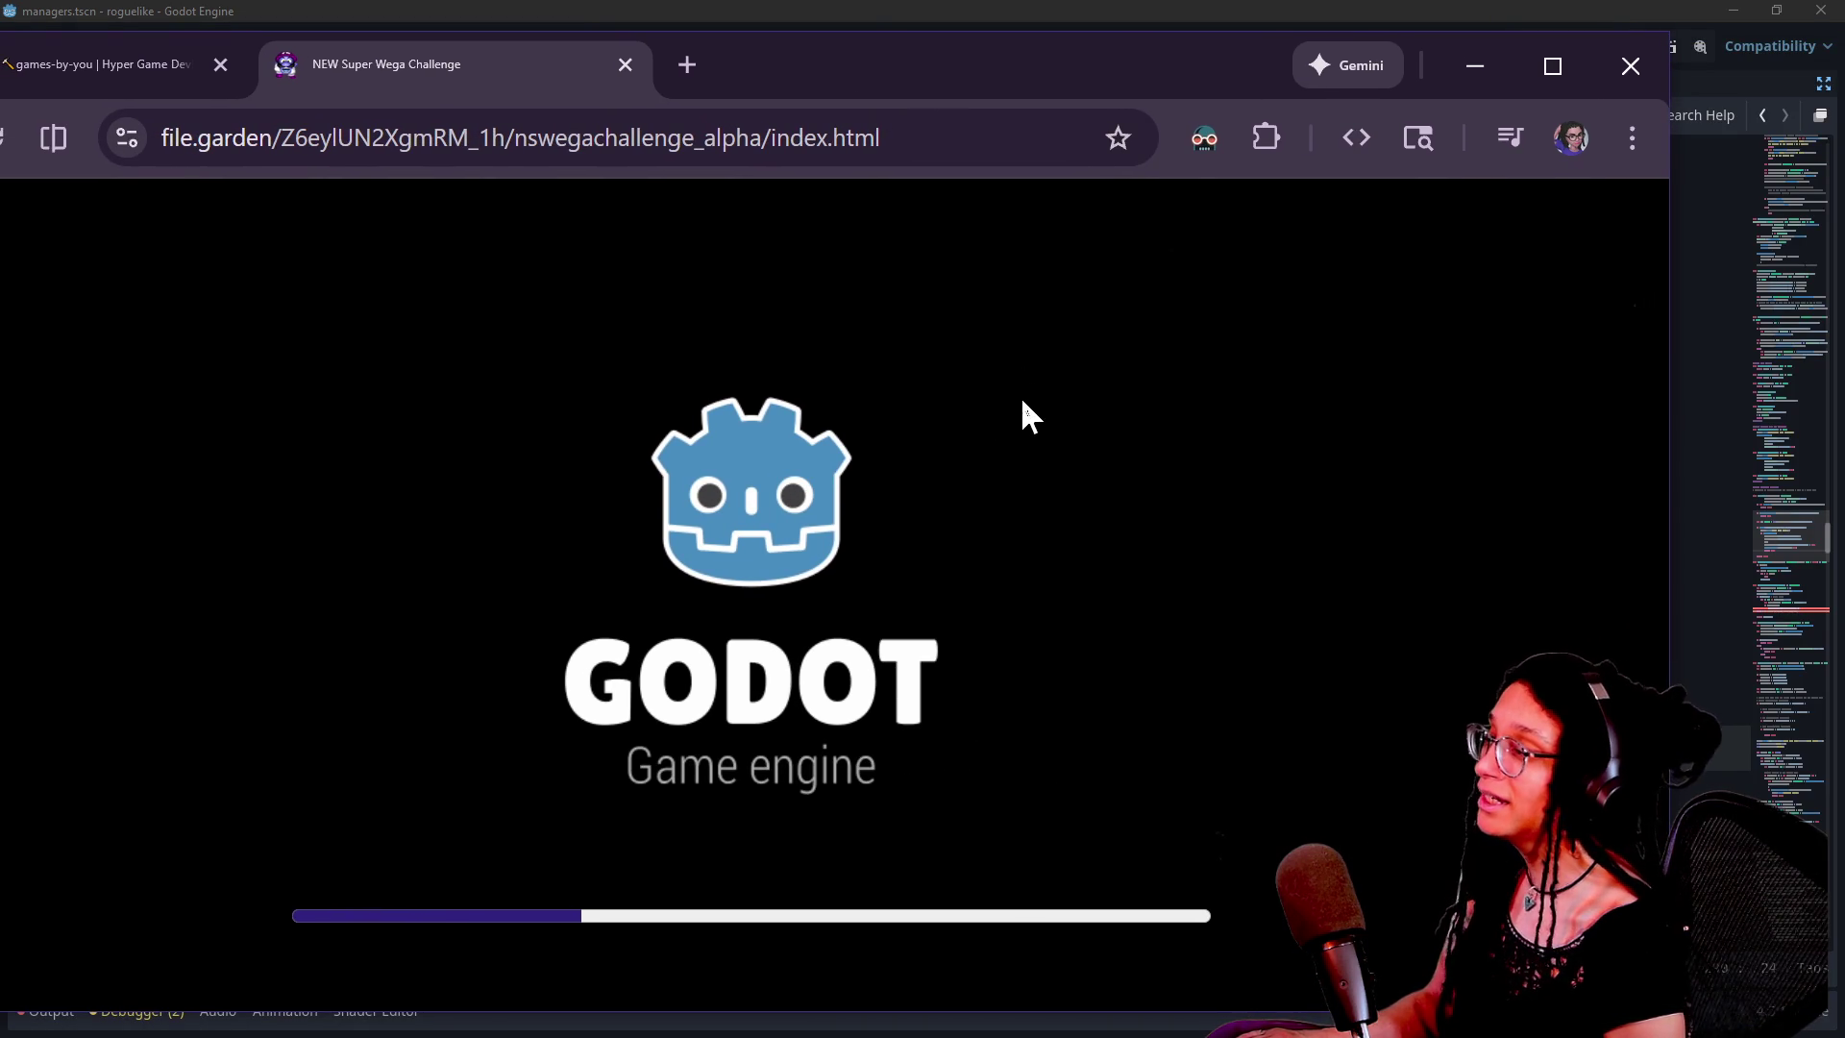
pyautogui.moveTo(924, 137); pyautogui.dragTo(850, 141)
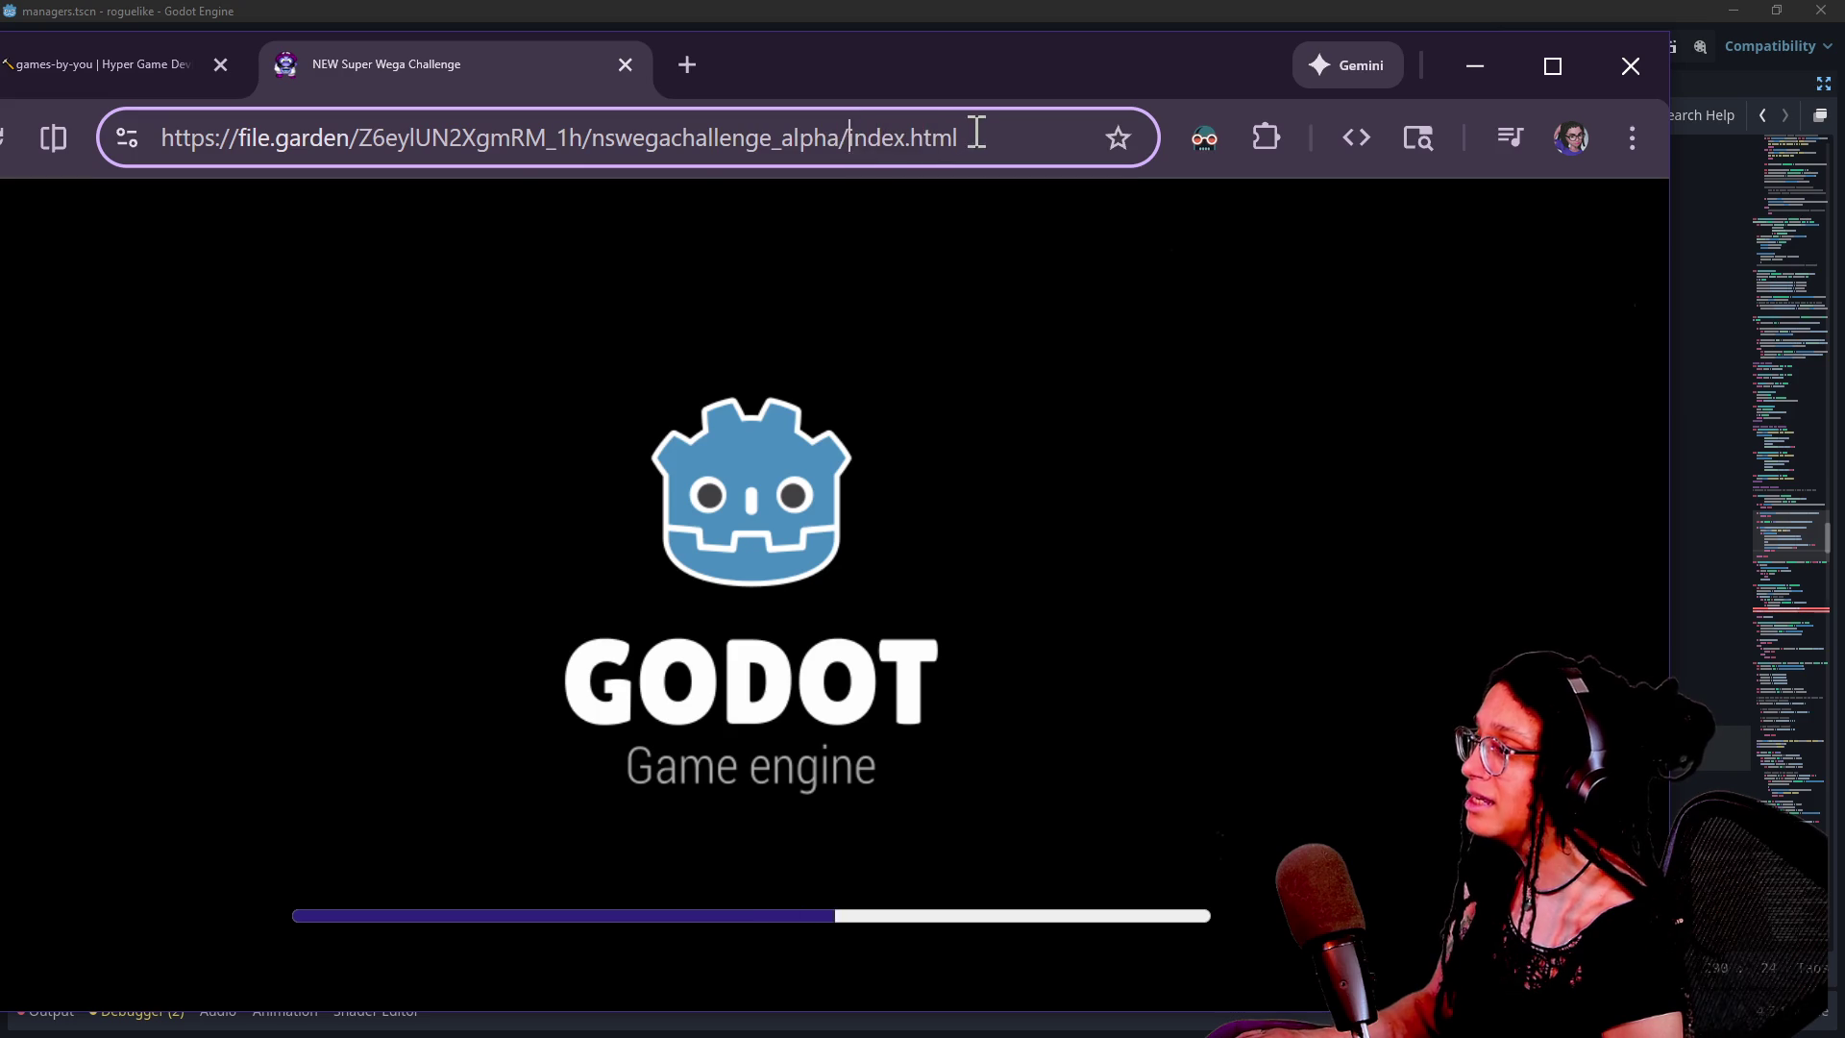
pyautogui.click(683, 152)
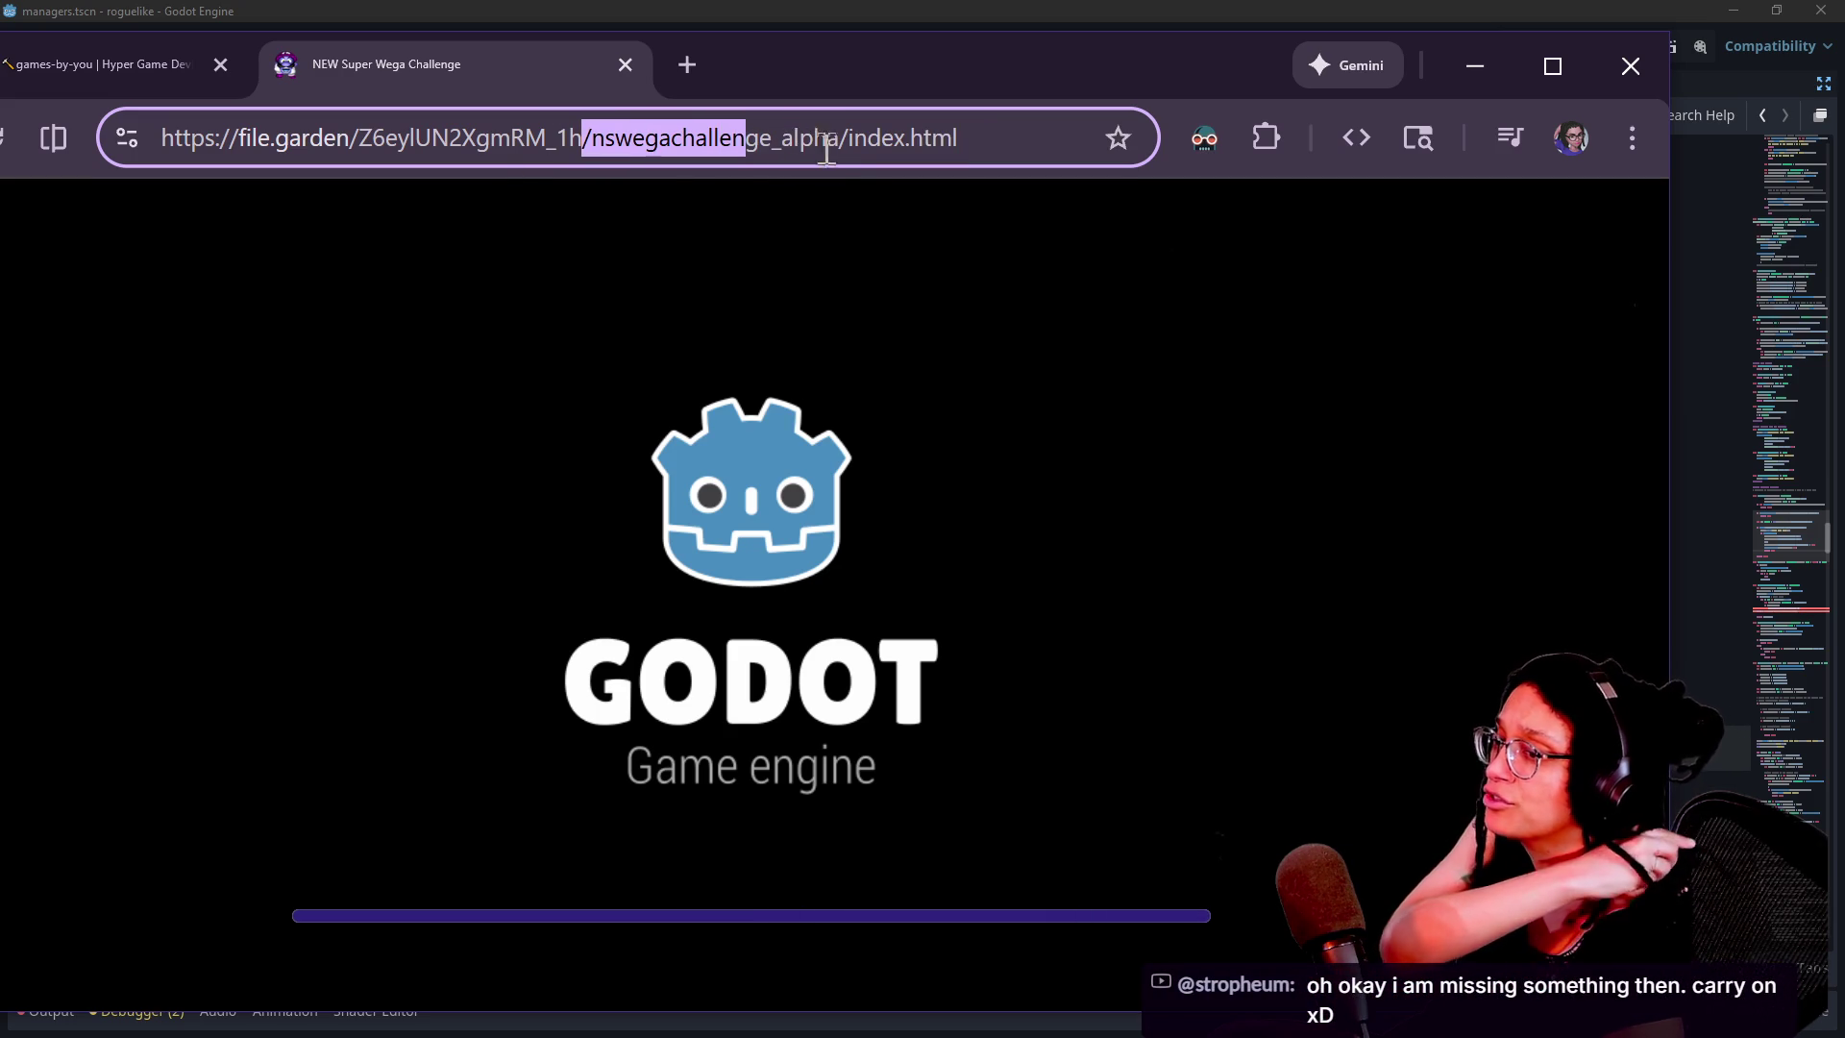
pyautogui.moveTo(817, 146); pyautogui.dragTo(825, 147)
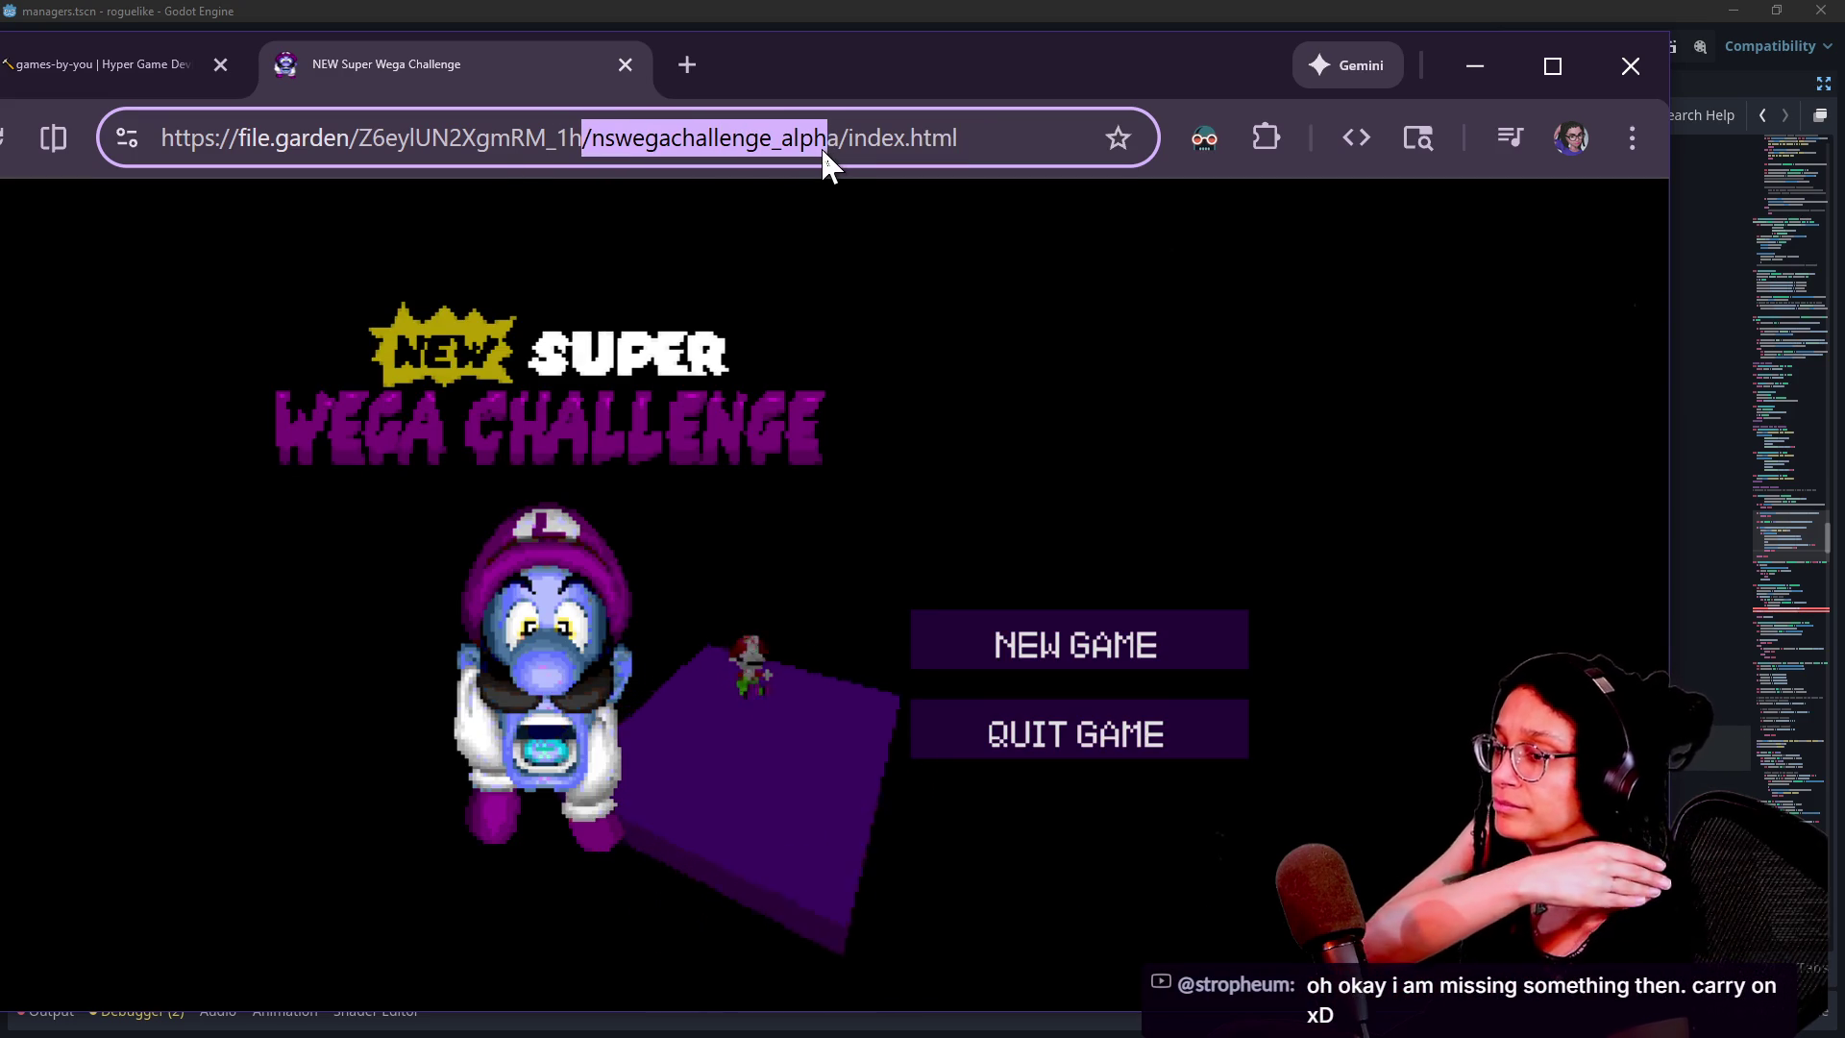
pyautogui.moveTo(1027, 45); pyautogui.dragTo(1001, 30)
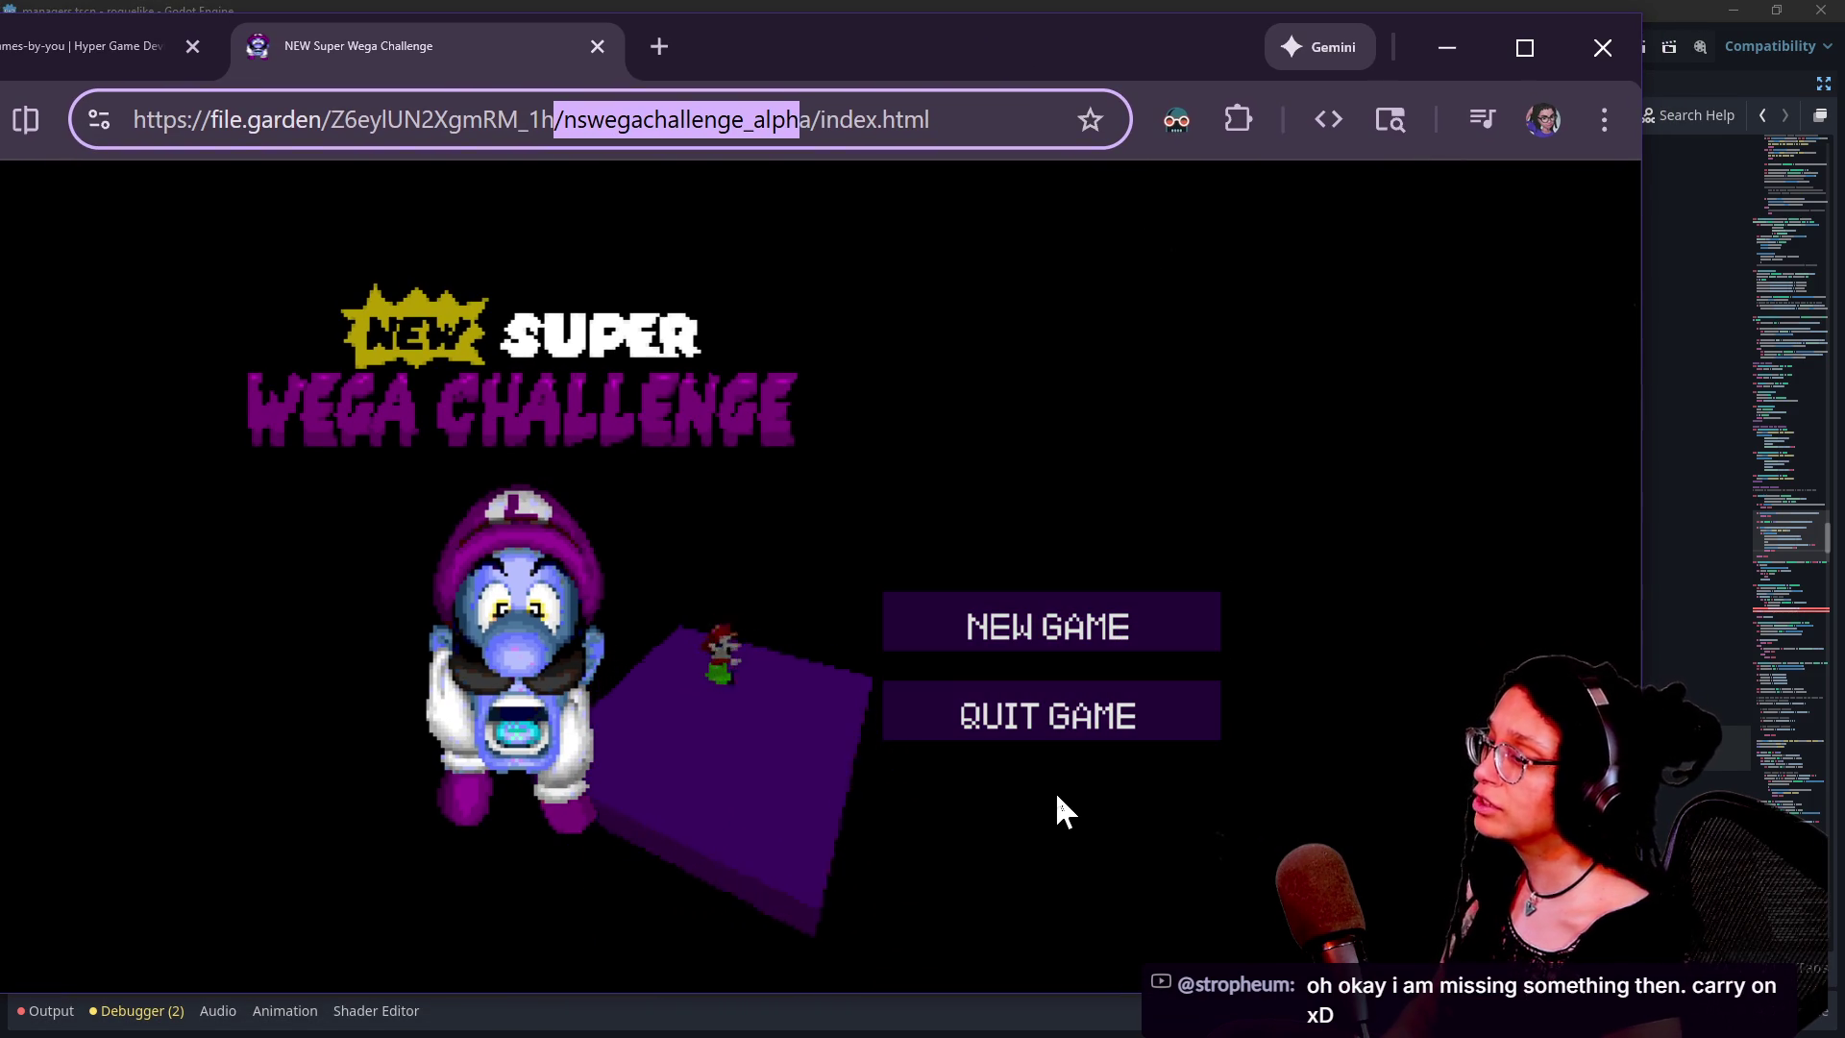
# Start a NEW GAME to reach the difficulty options, then close the game's tab
pyautogui.click(952, 605)
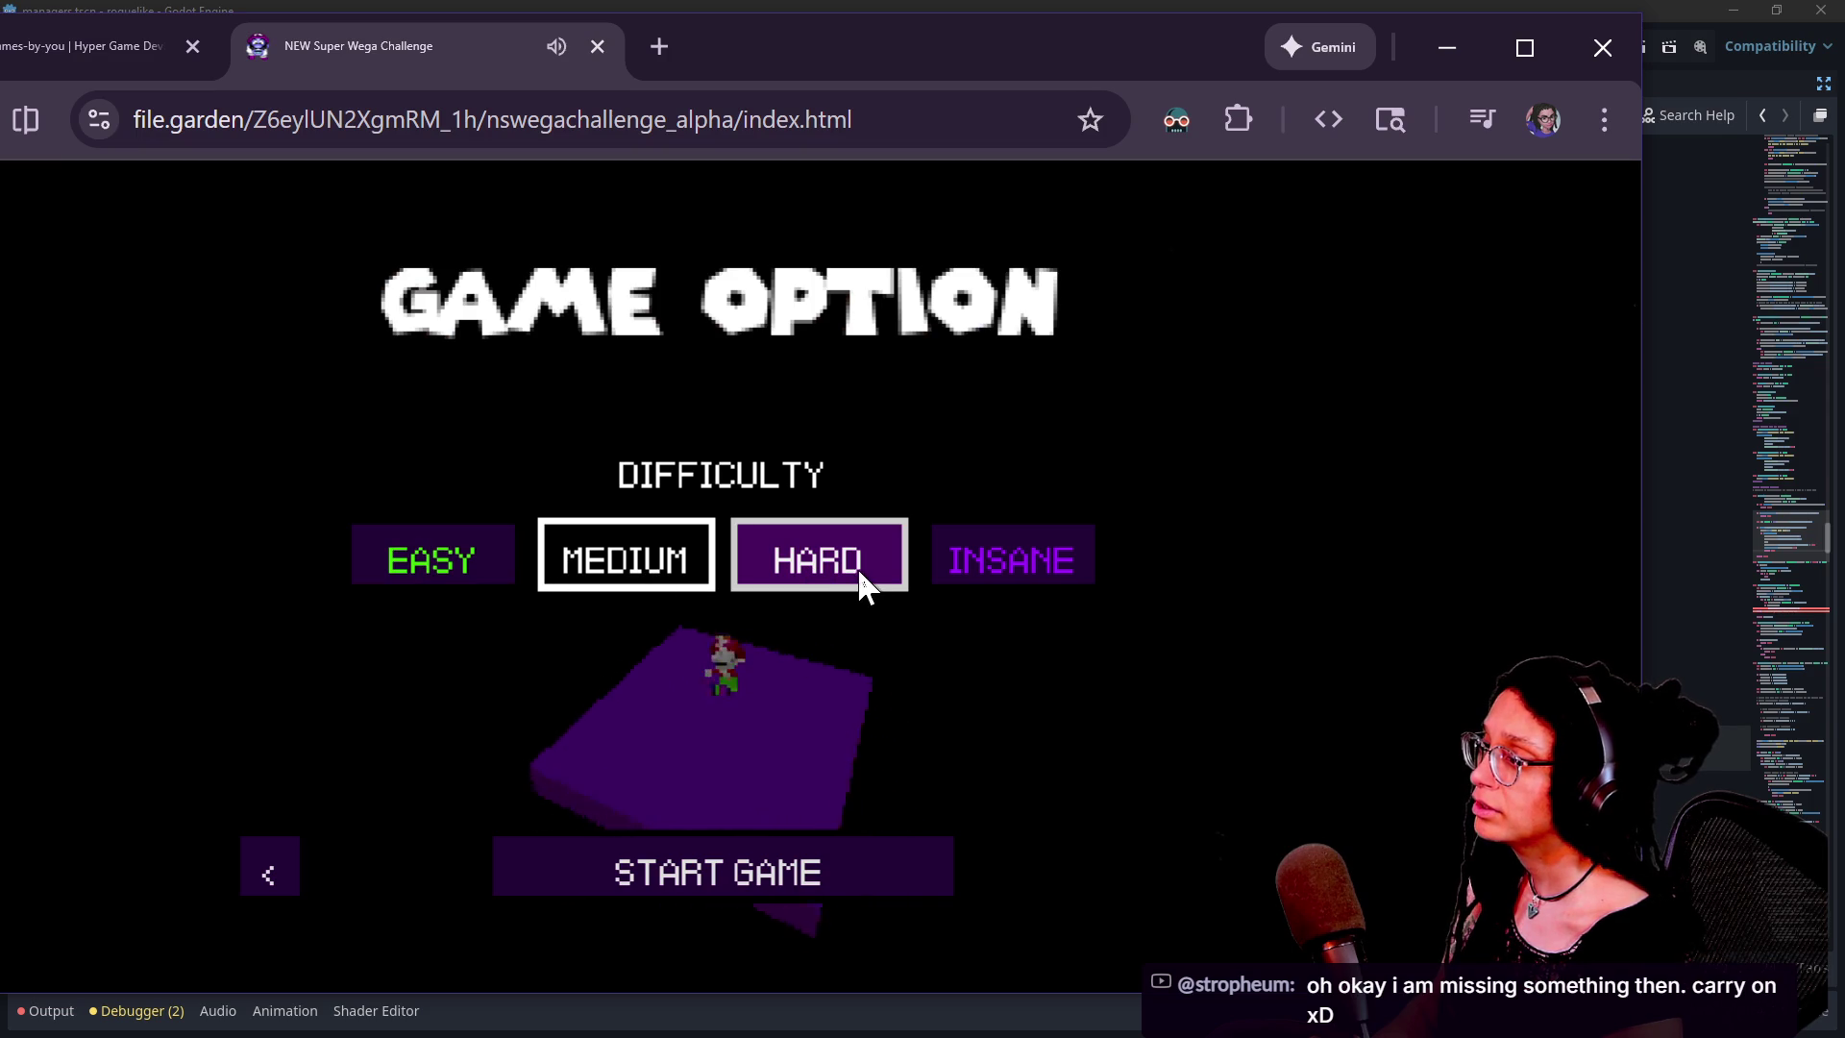
pyautogui.click(660, 120)
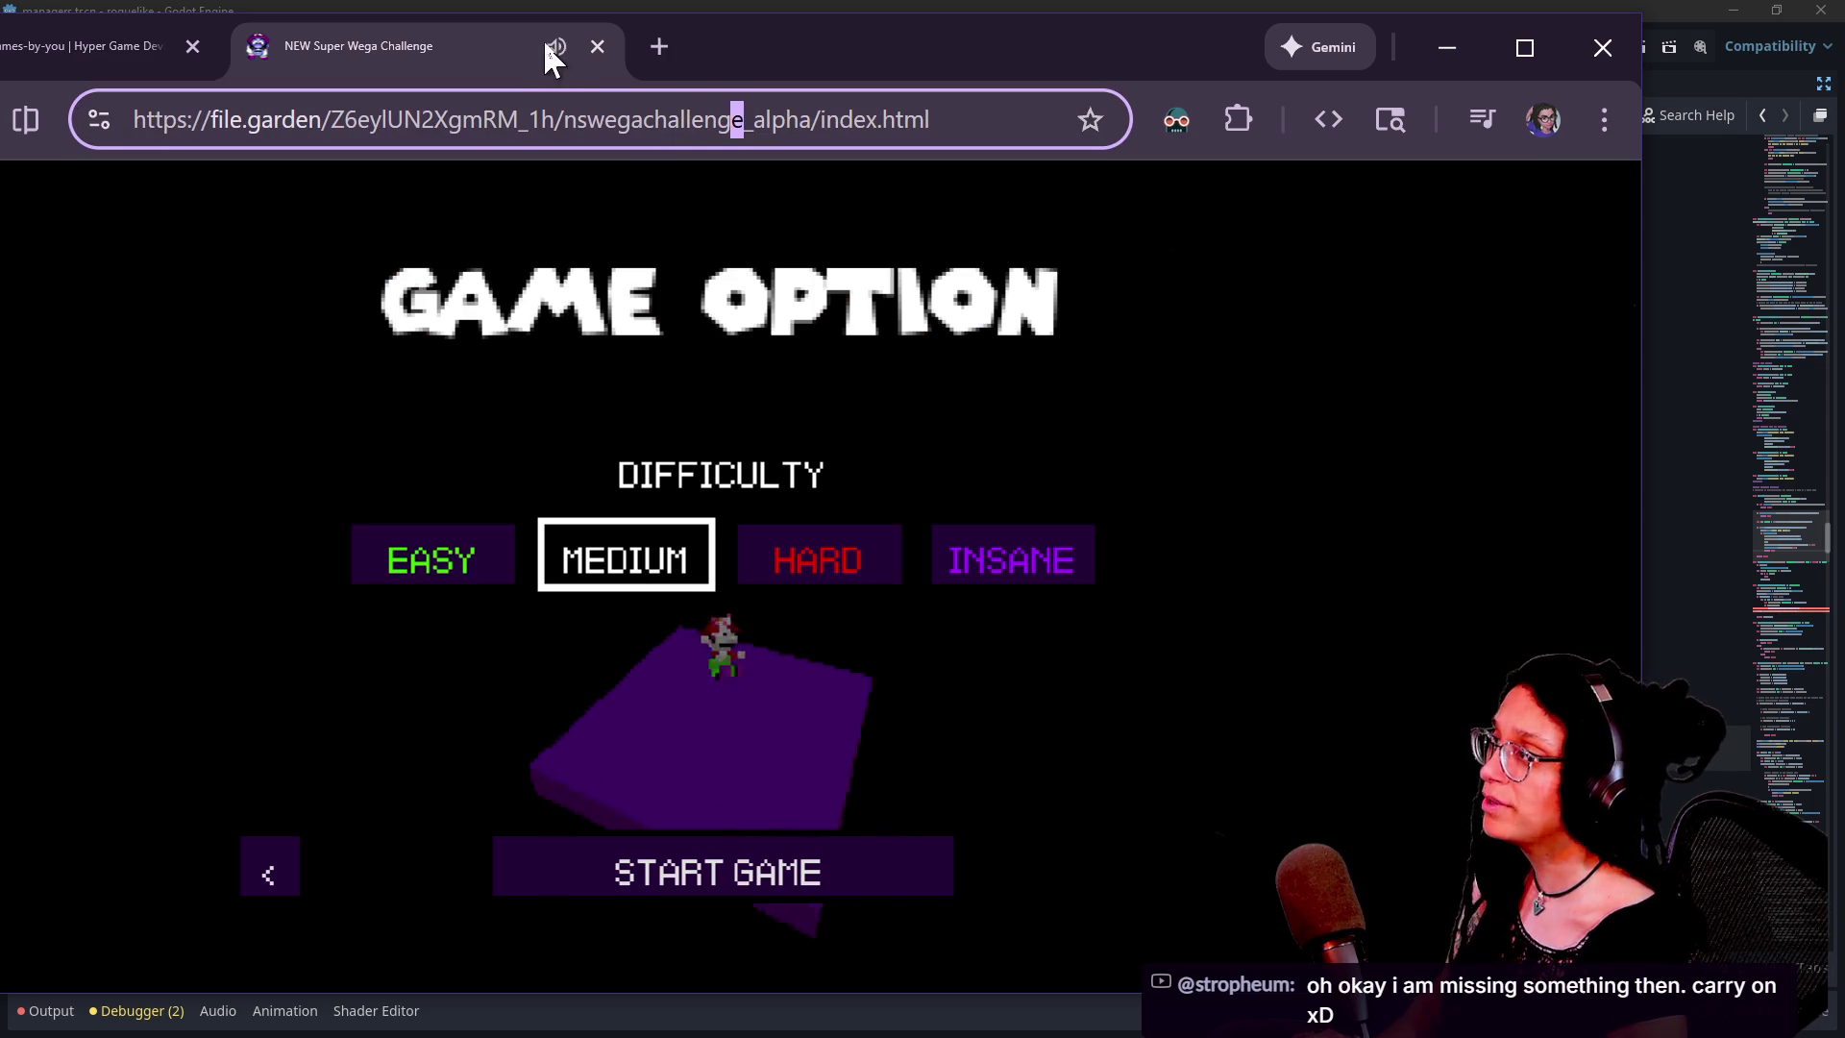
pyautogui.click(596, 48)
pyautogui.hotkey('alt', 'Tab')
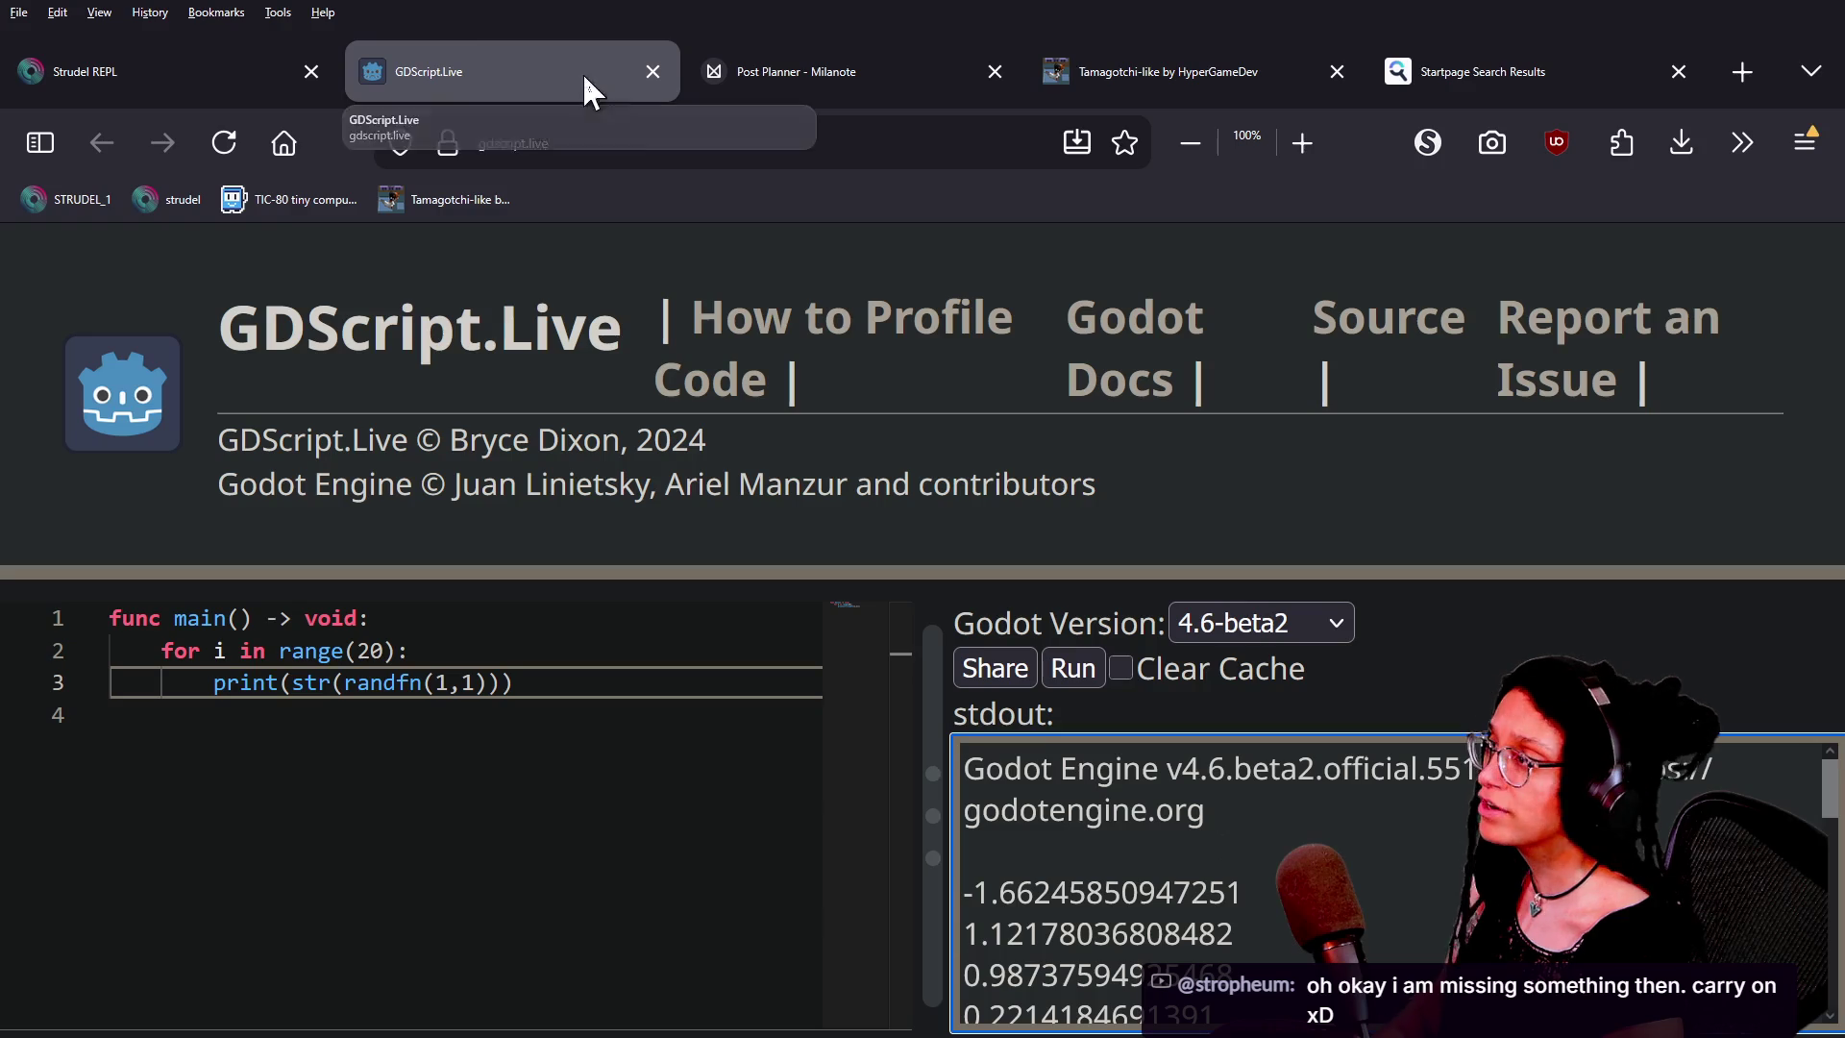
# Run a Startpage search for e to get the calculator value 2.718281828459045
pyautogui.click(948, 144)
pyautogui.write('e')
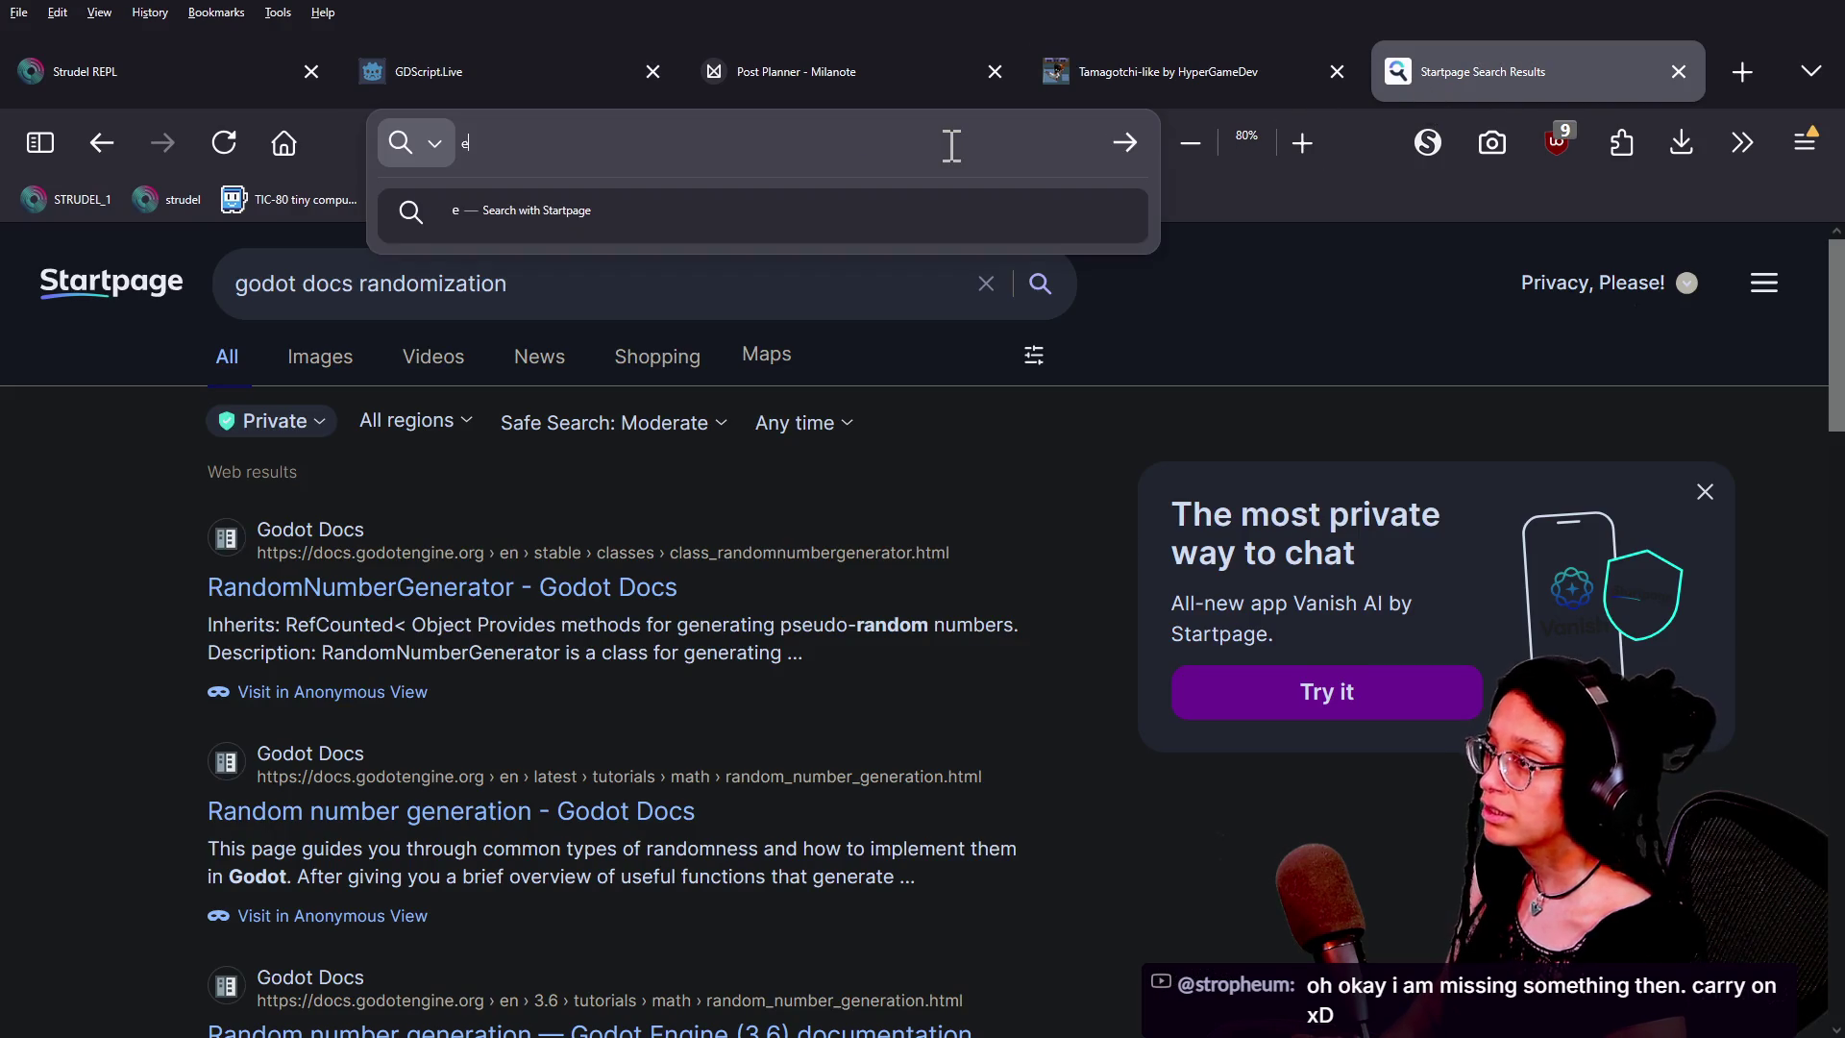
pyautogui.press('Return')
pyautogui.write('e')
# Follow the Discord post's Web link to the game, grab its file.garden address, and close that tab
pyautogui.hotkey('alt', 'Tab')
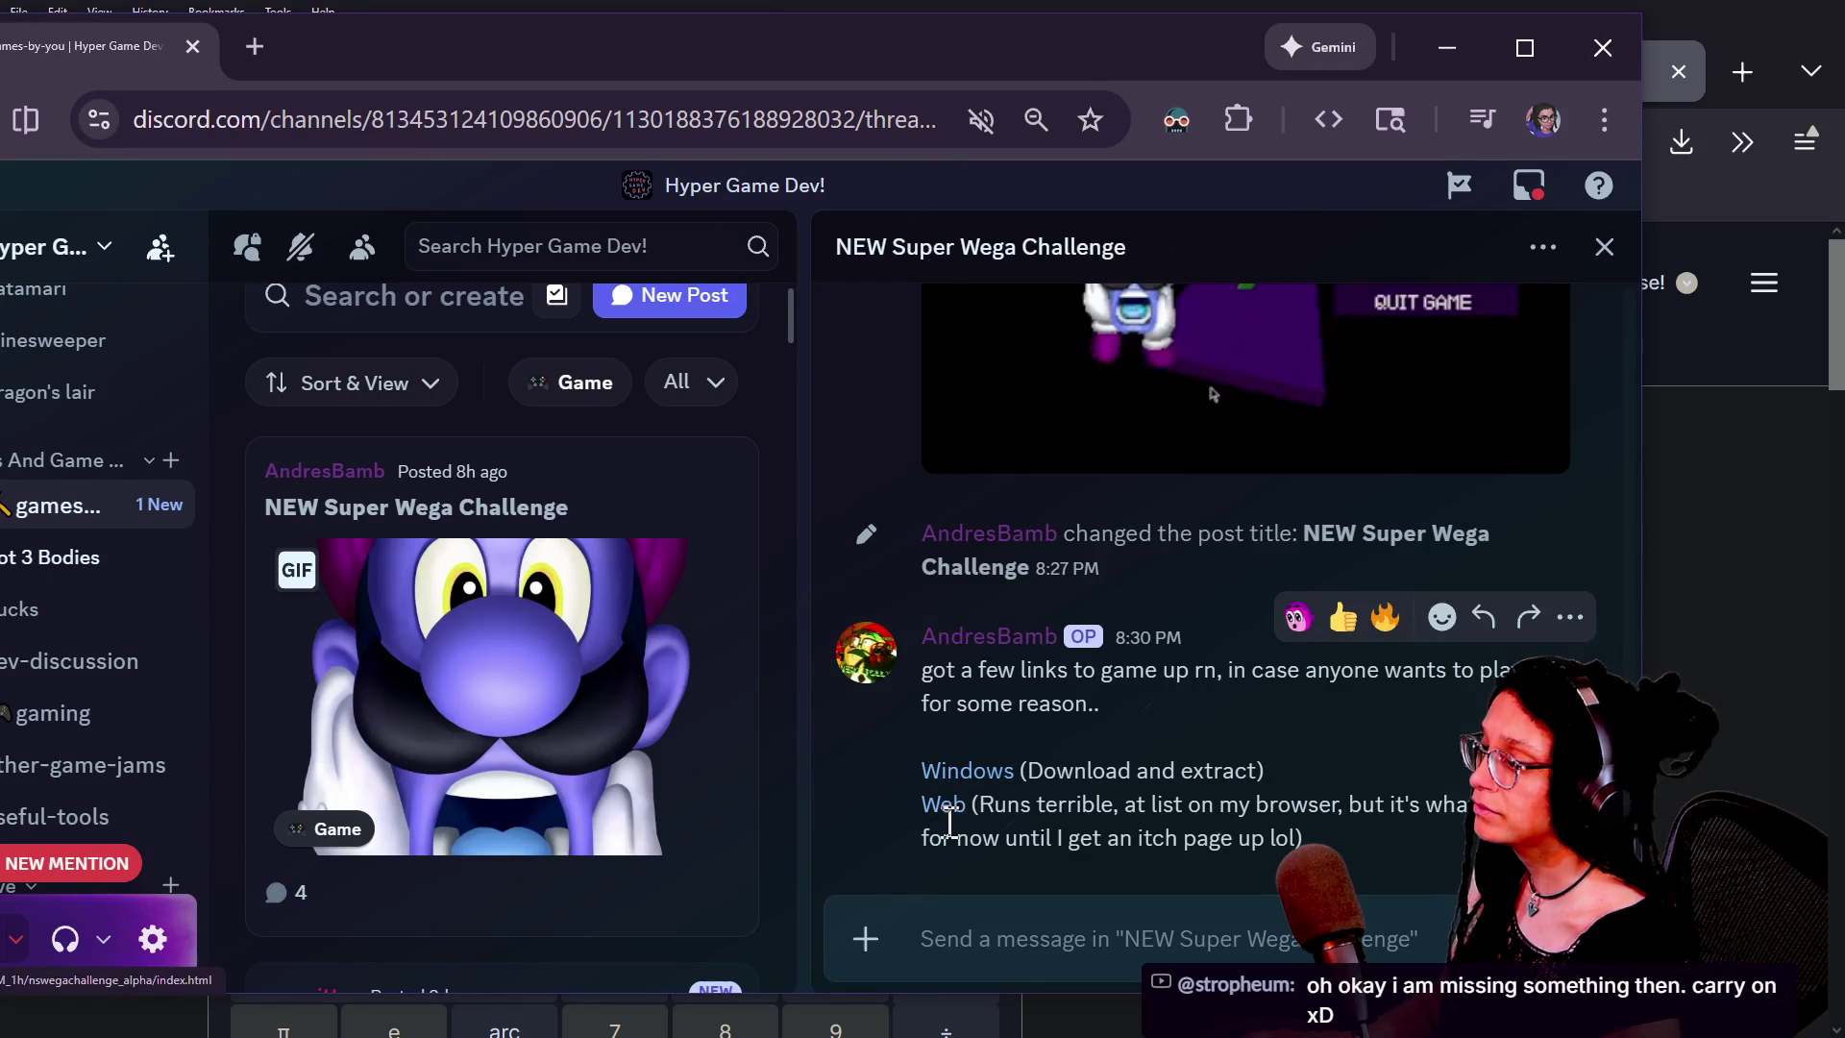
pyautogui.rightClick(932, 803)
pyautogui.click(934, 803)
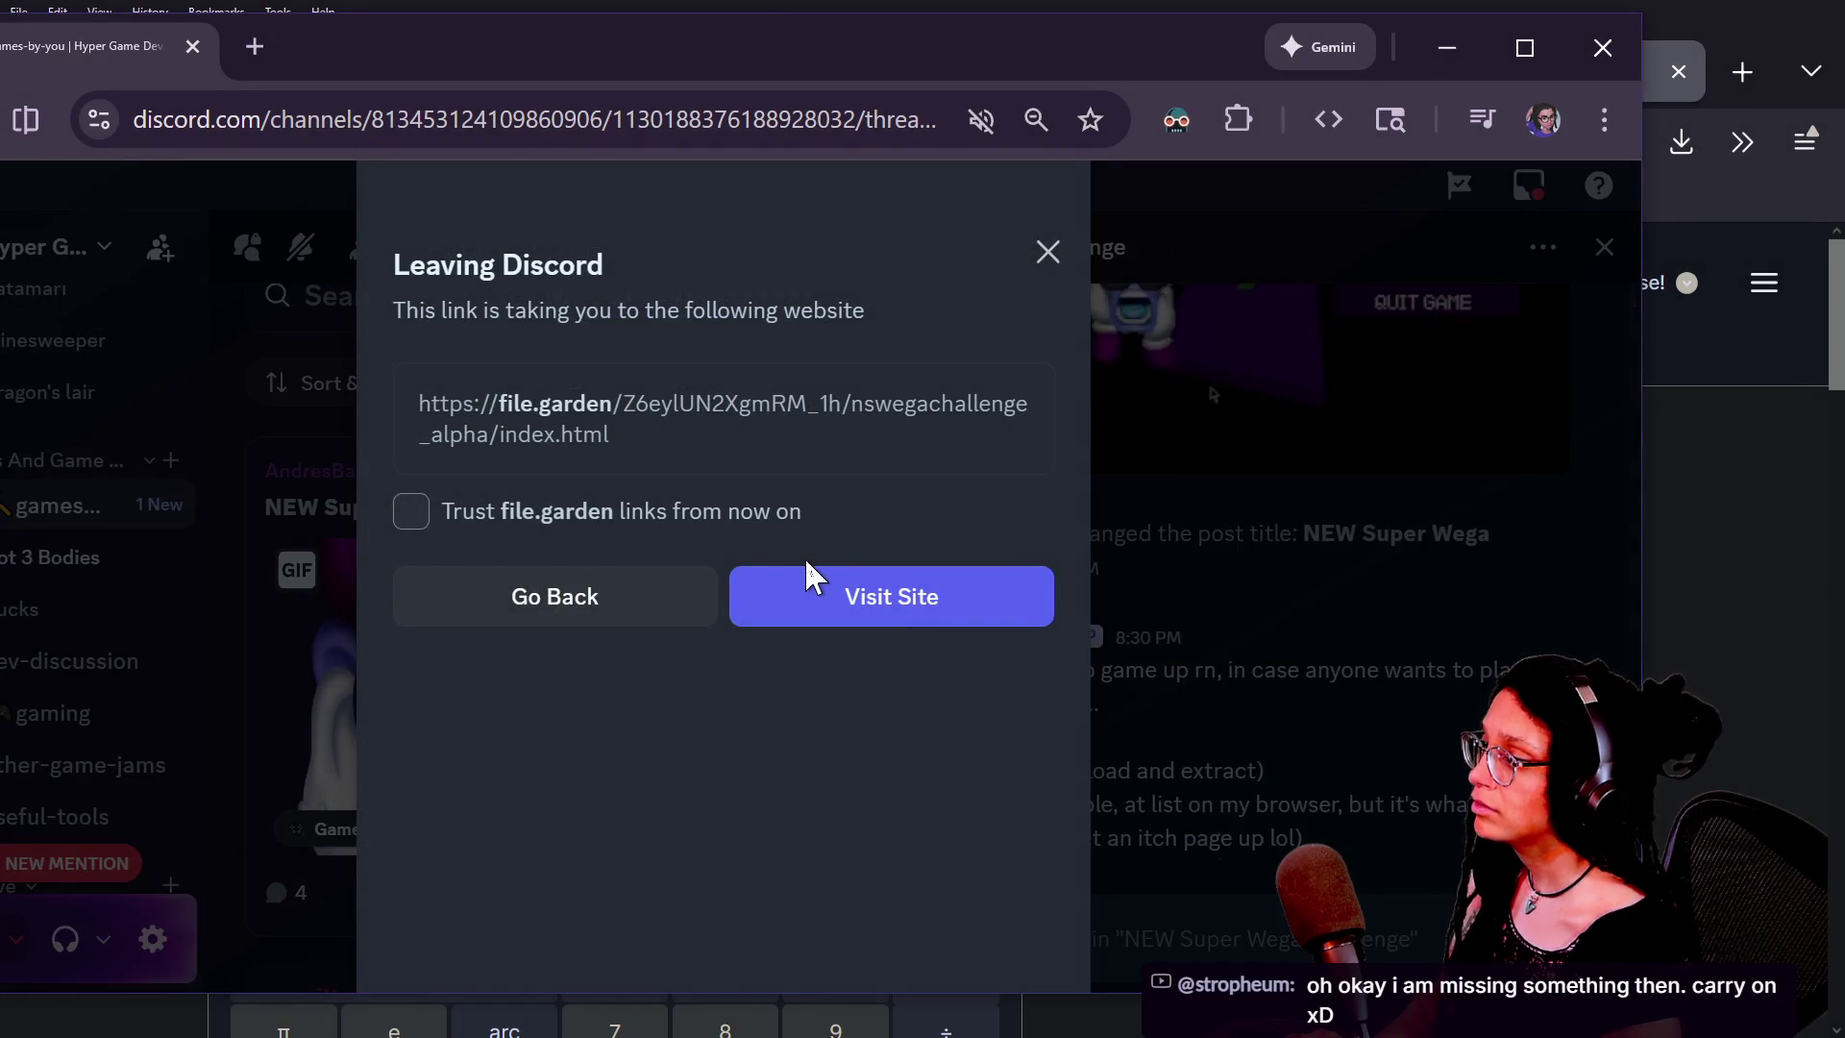
pyautogui.click(808, 574)
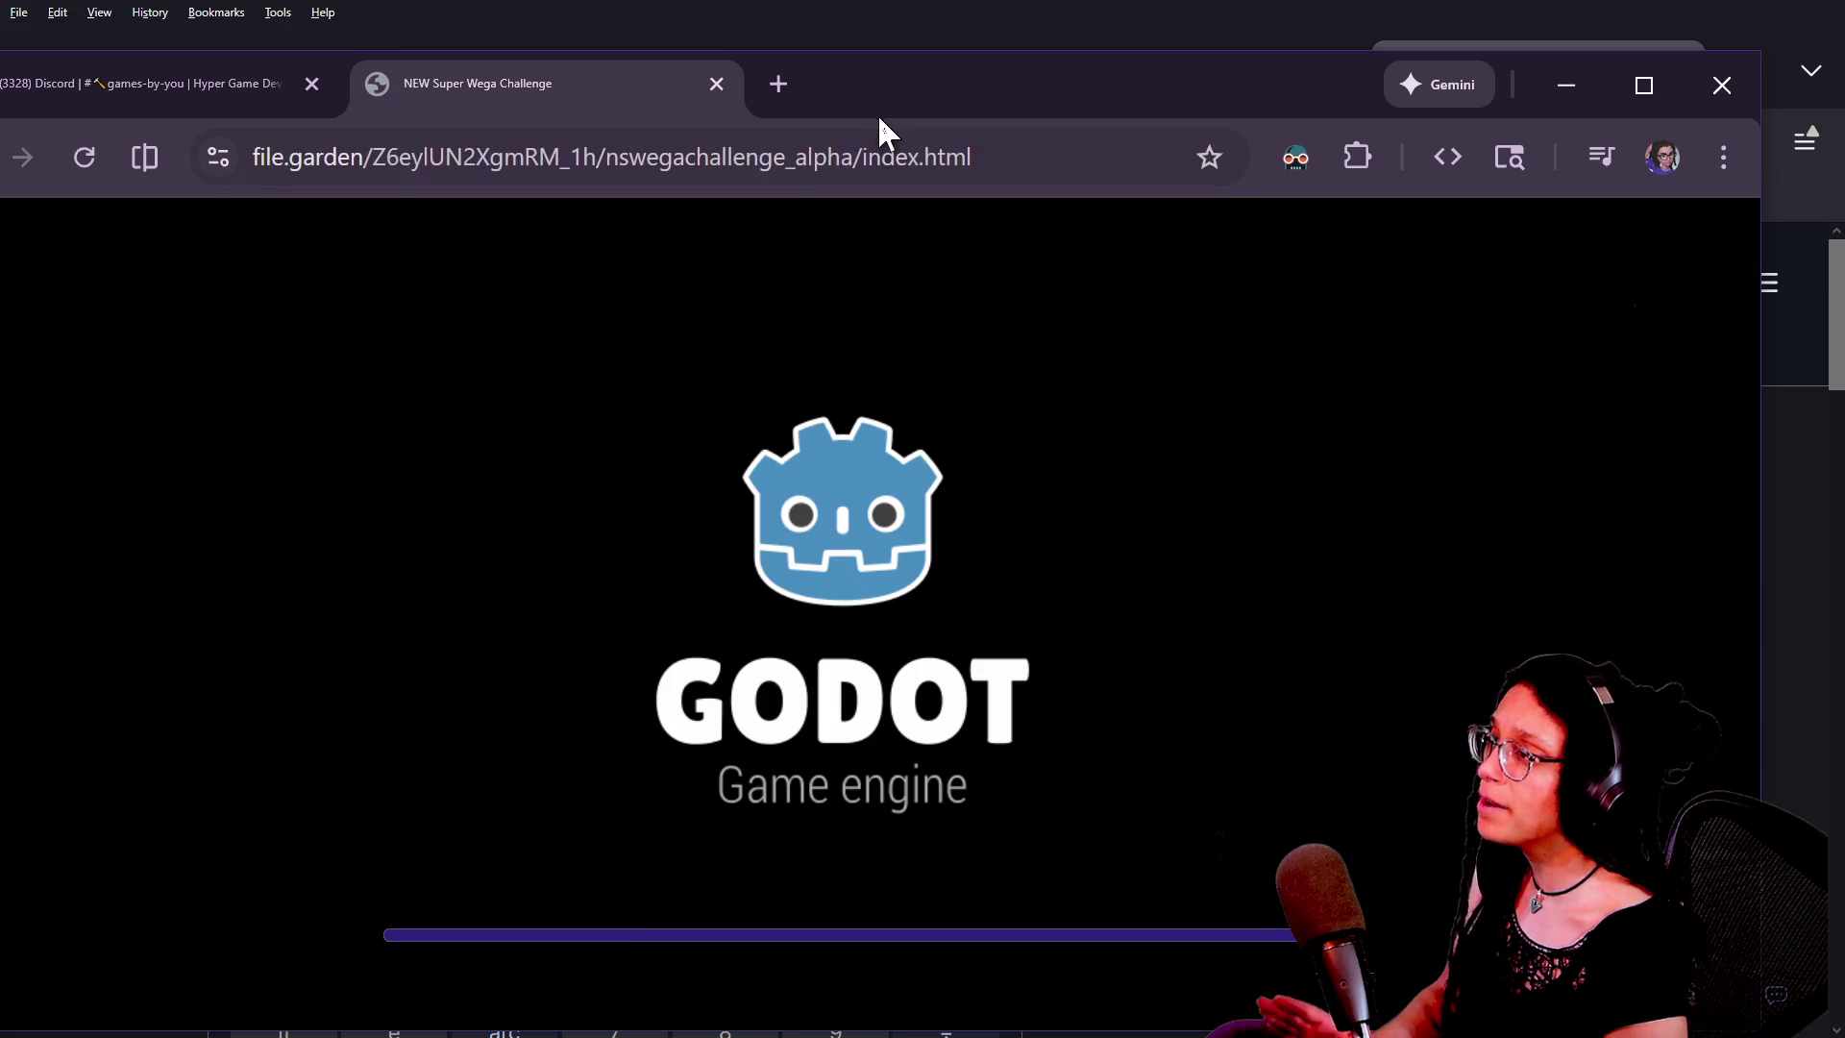
pyautogui.click(823, 144)
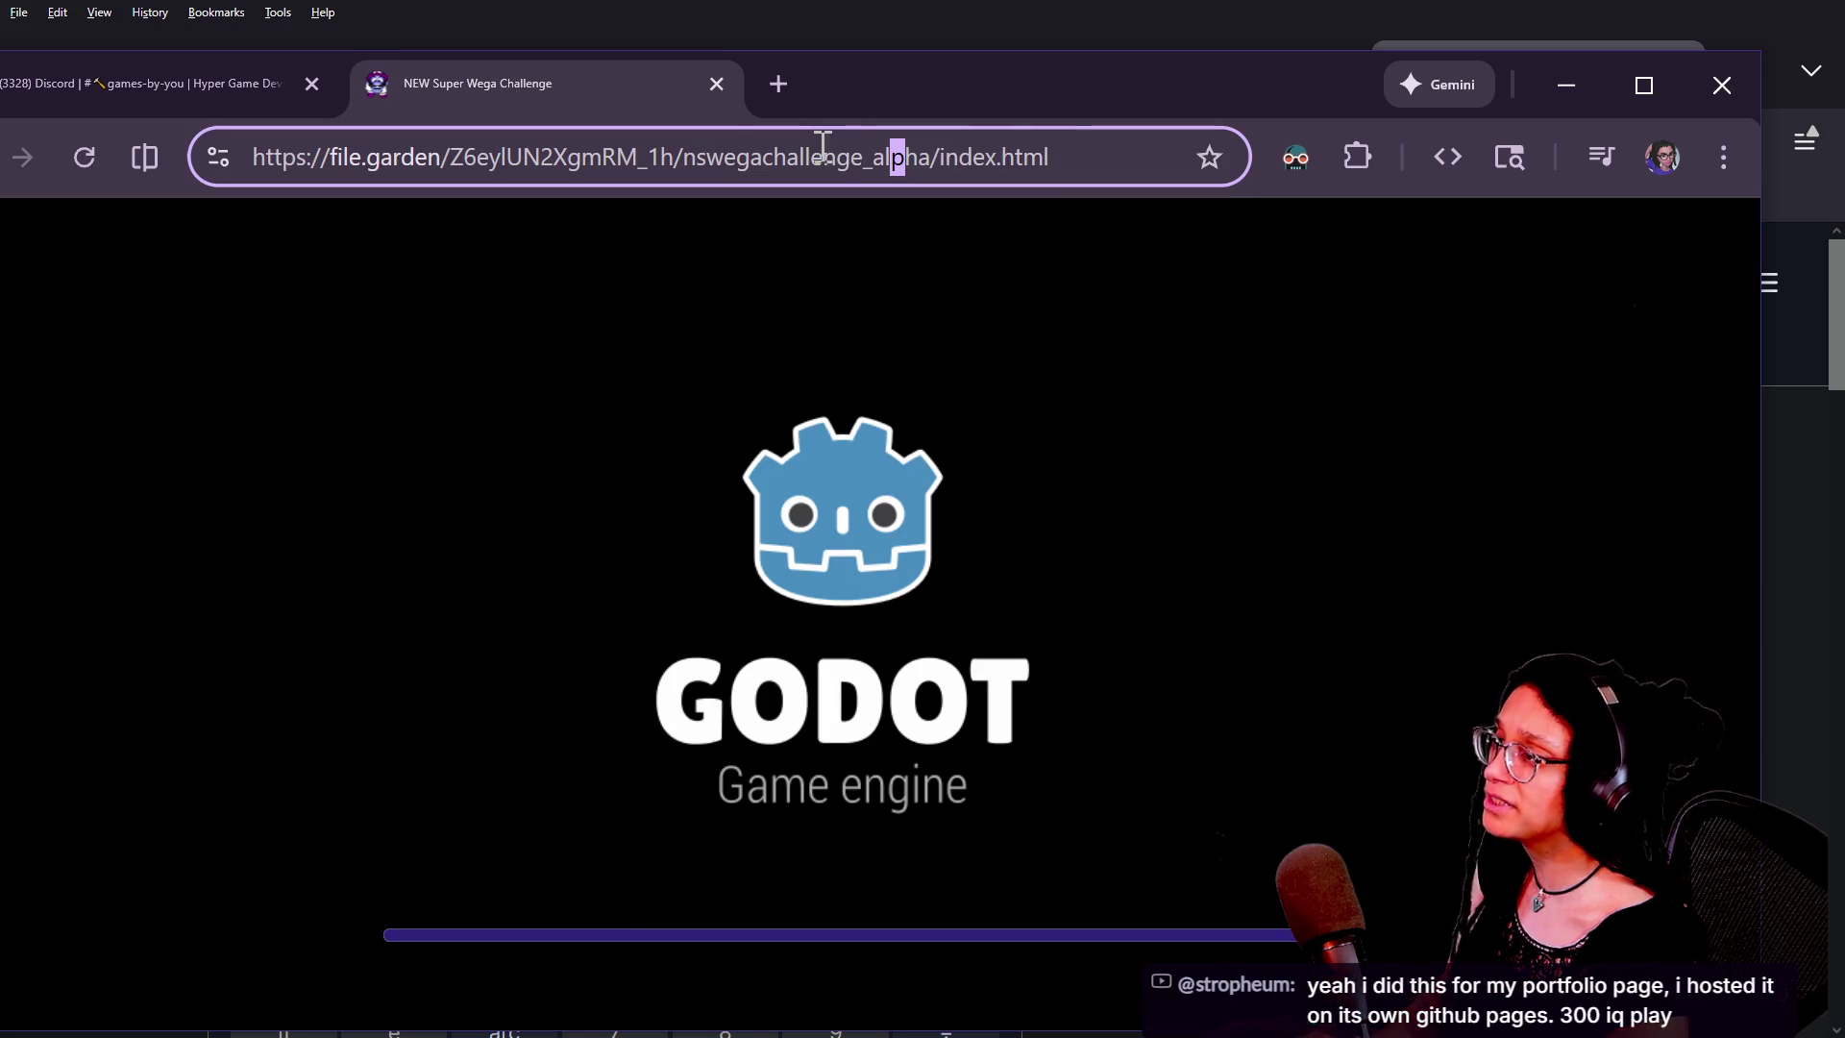
pyautogui.click(705, 149)
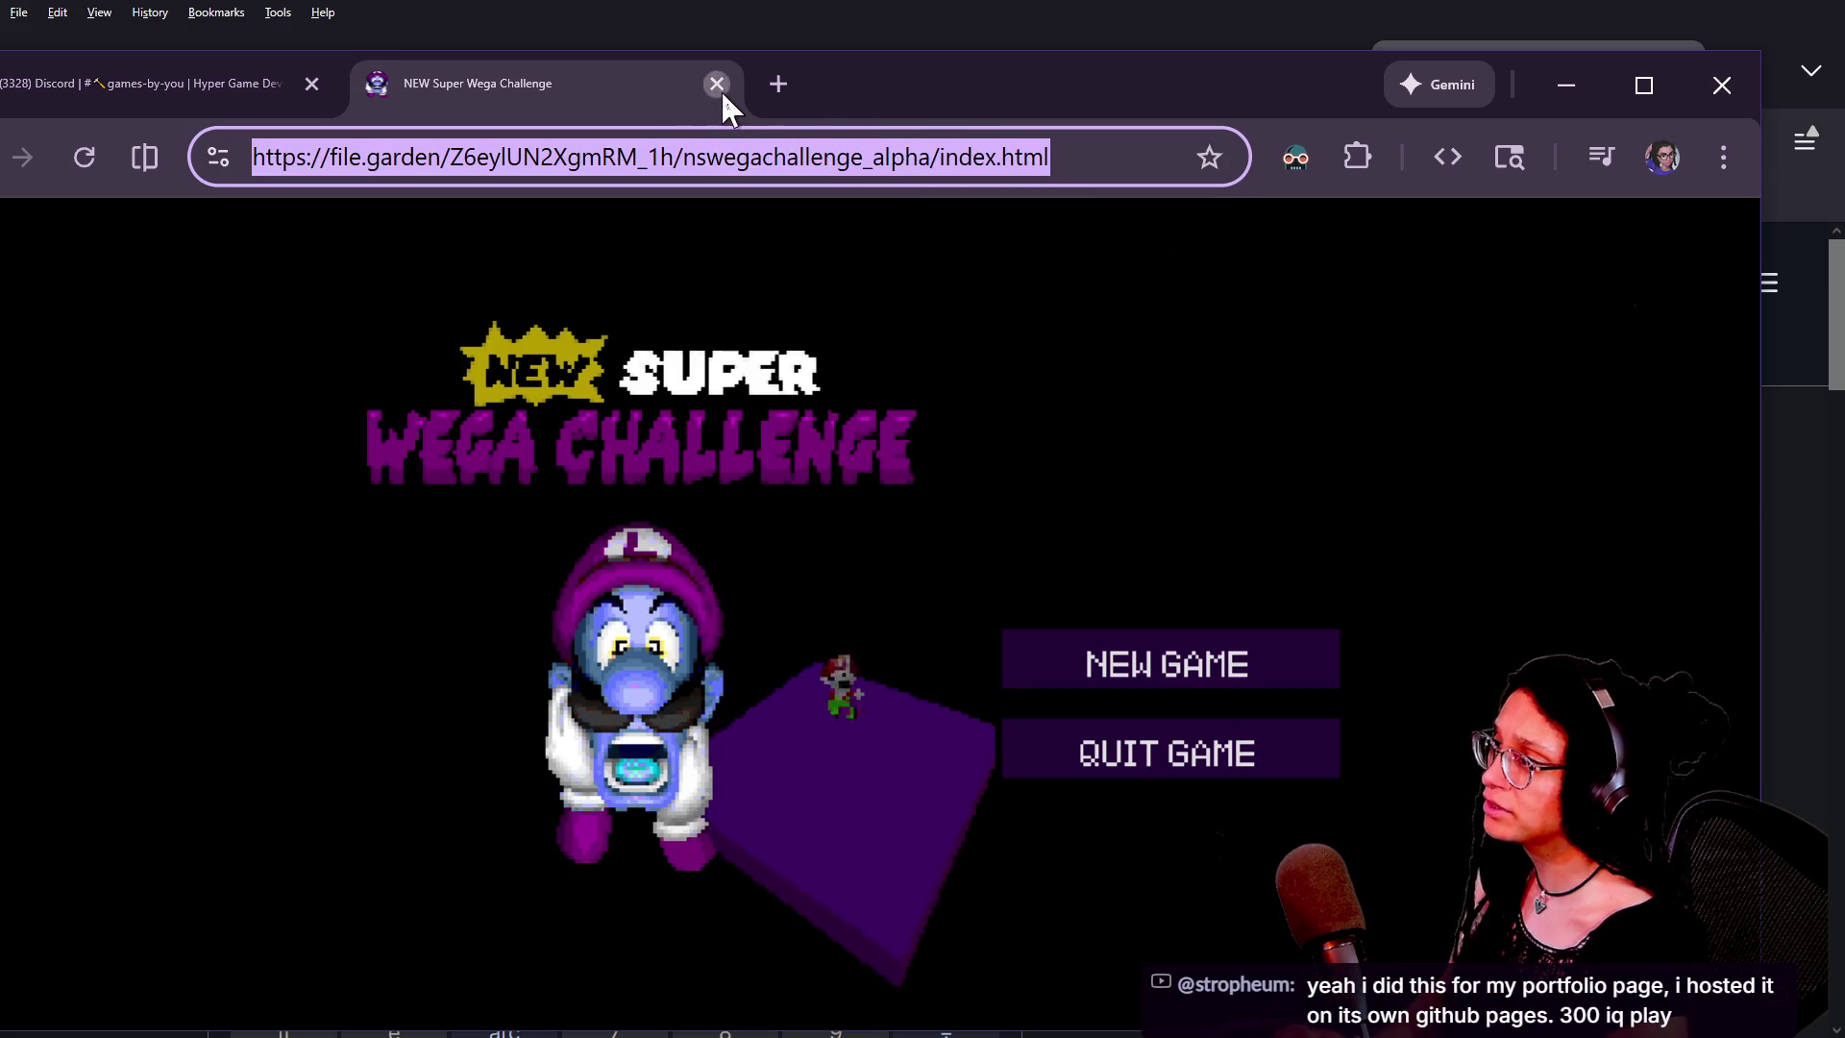
pyautogui.click(717, 85)
pyautogui.hotkey('ctrl', 'w')
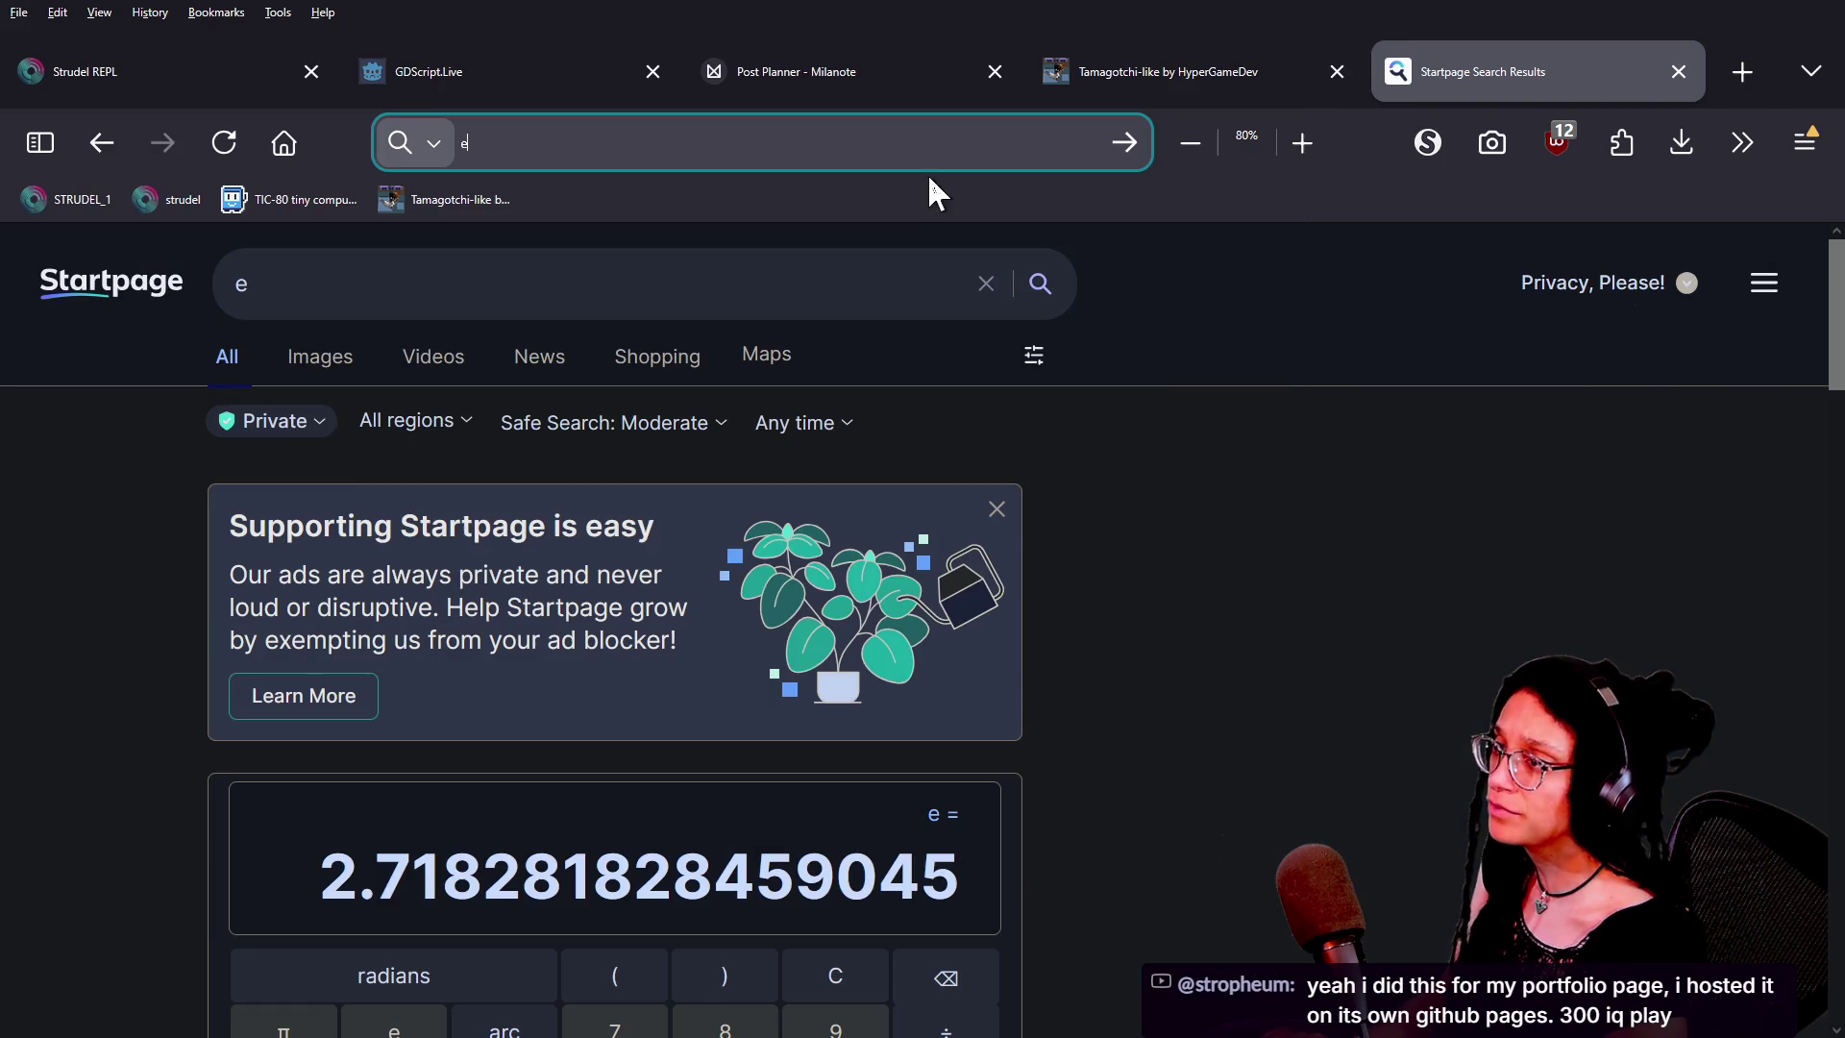
# Load the pasted file.garden game address and allow file.garden scripts in NoScript
pyautogui.hotkey('ctrl', 'v')
pyautogui.press('Return')
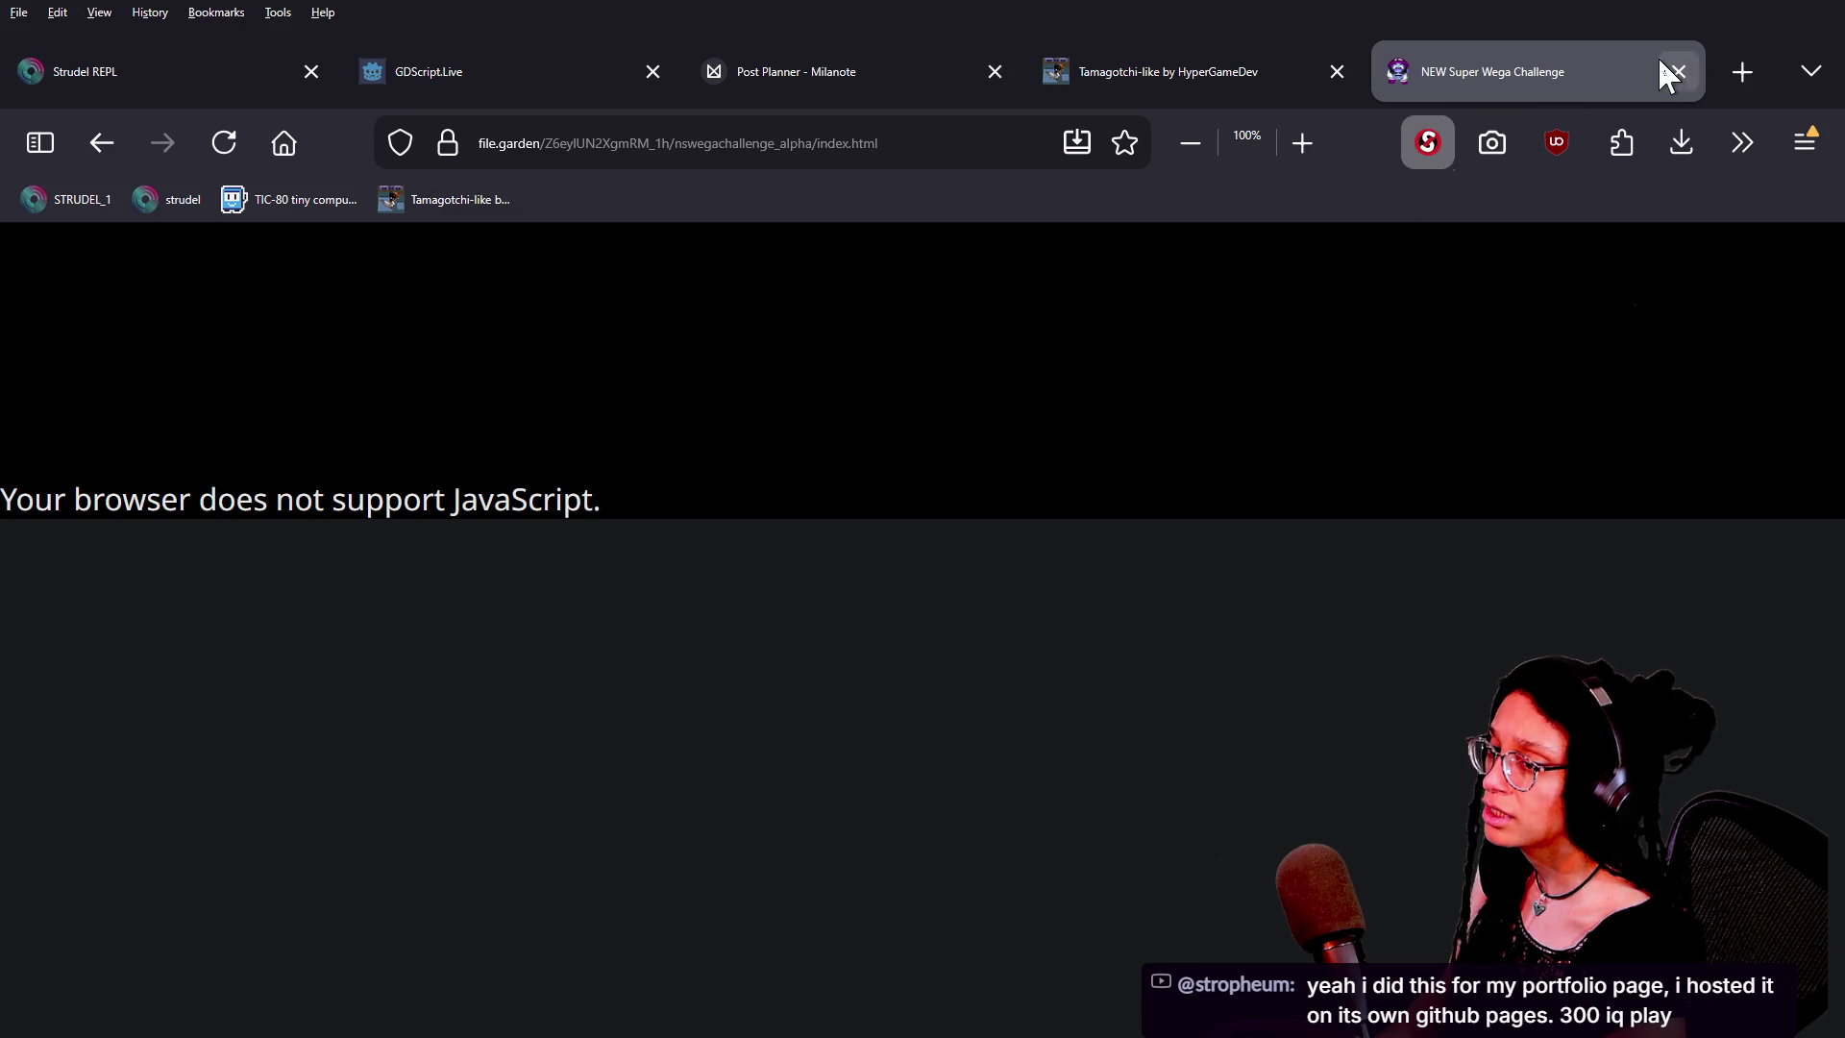
pyautogui.click(1432, 144)
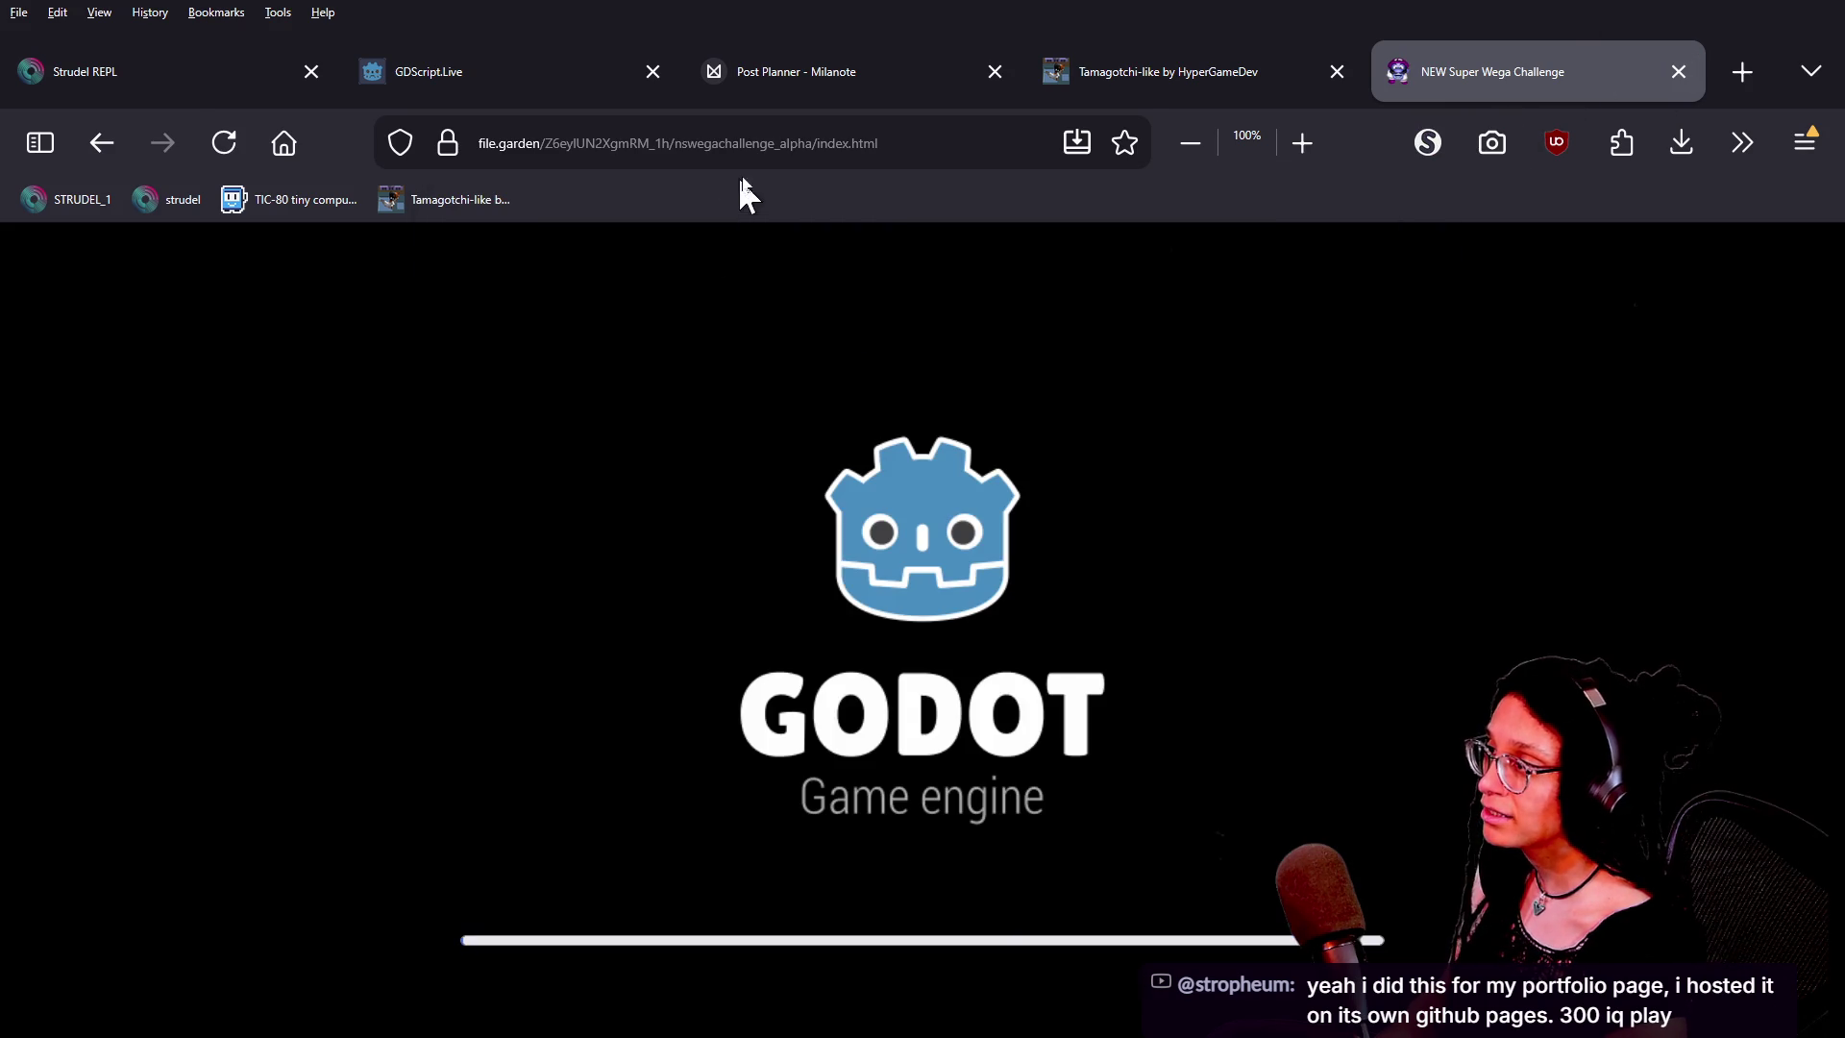
pyautogui.click(768, 146)
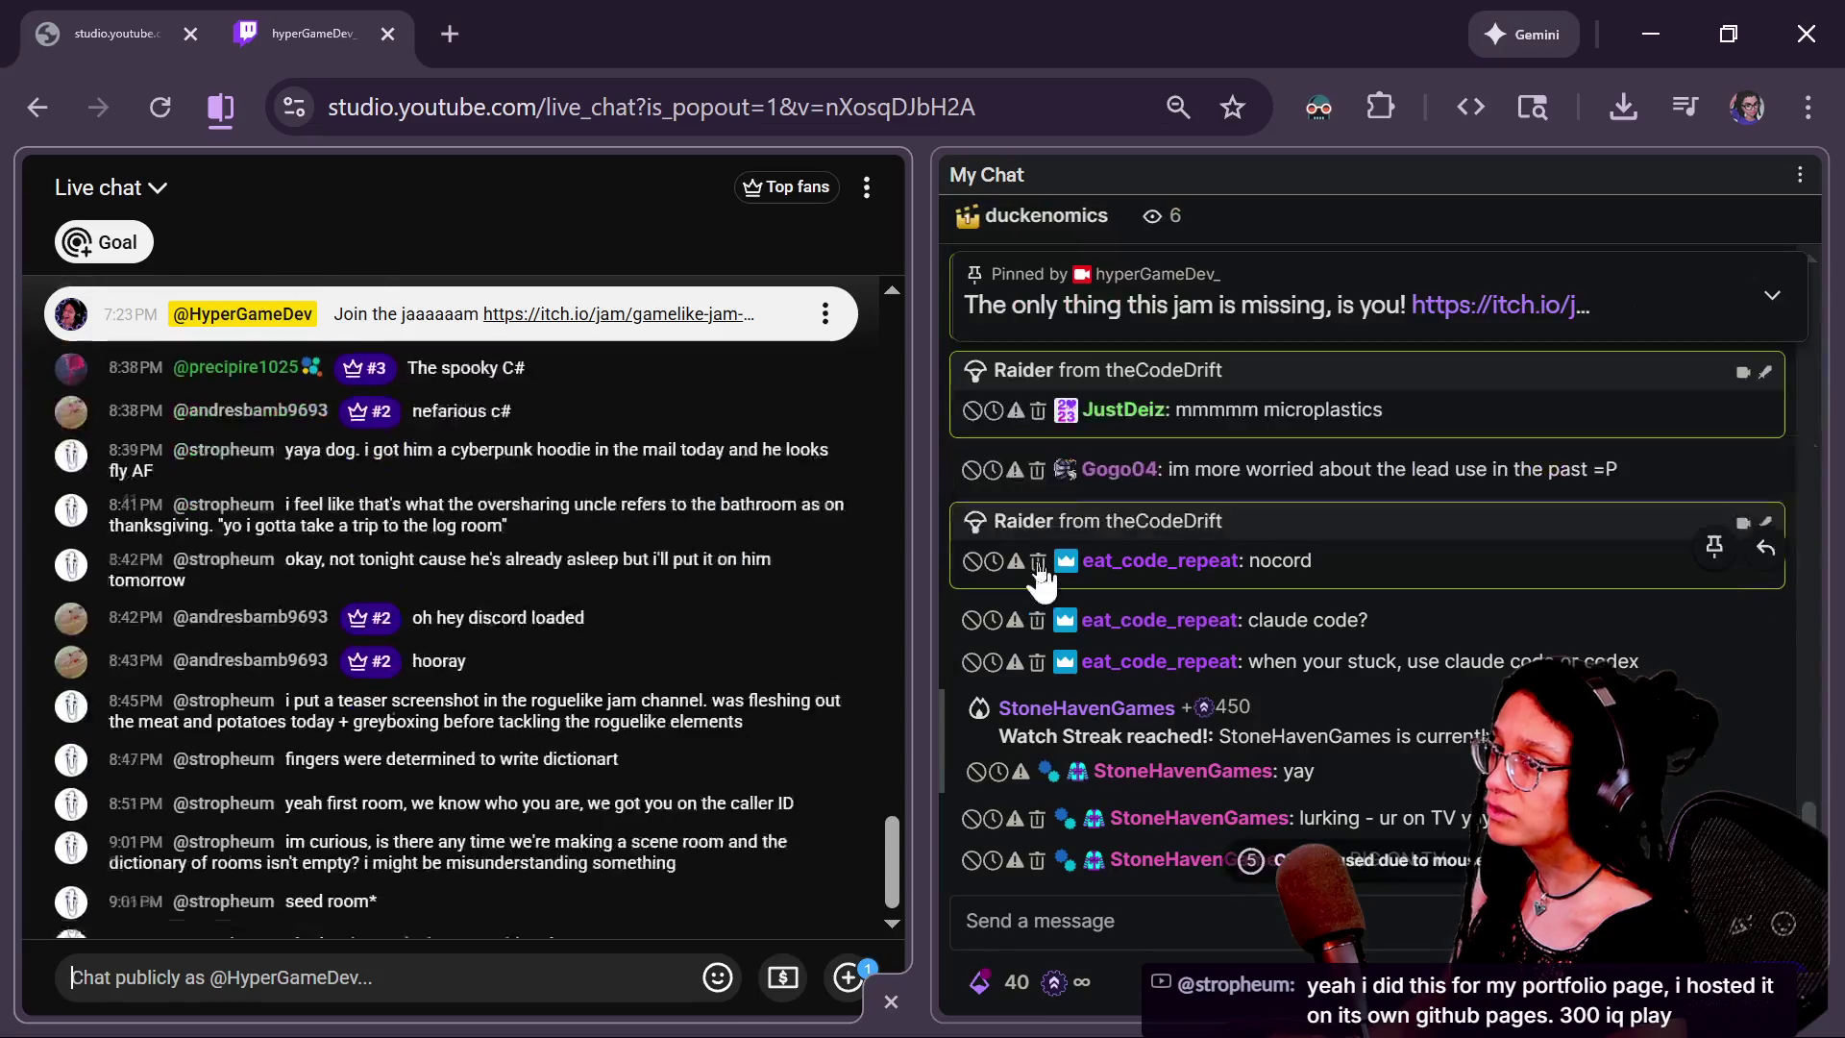
# Reply 'Giving it a try rq' to the game-links message in Discord, then return to Firefox
pyautogui.hotkey('alt', 'Tab')
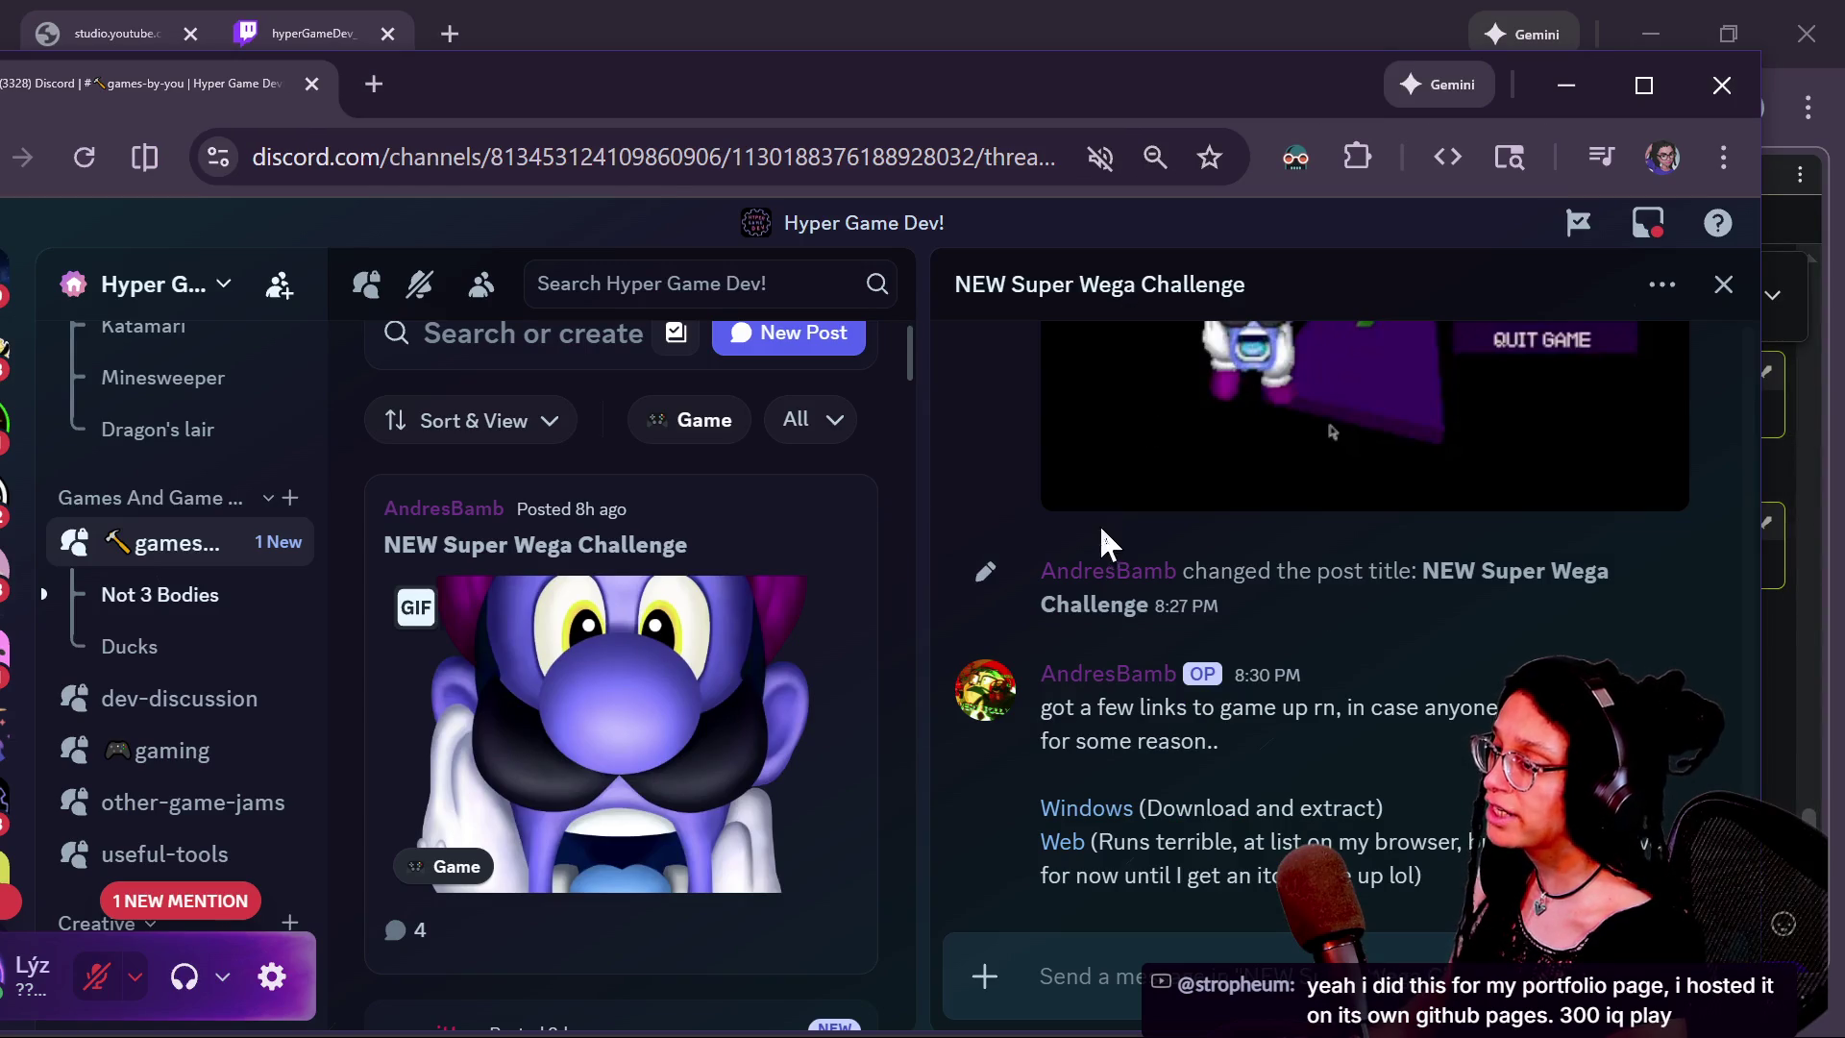
pyautogui.click(1602, 654)
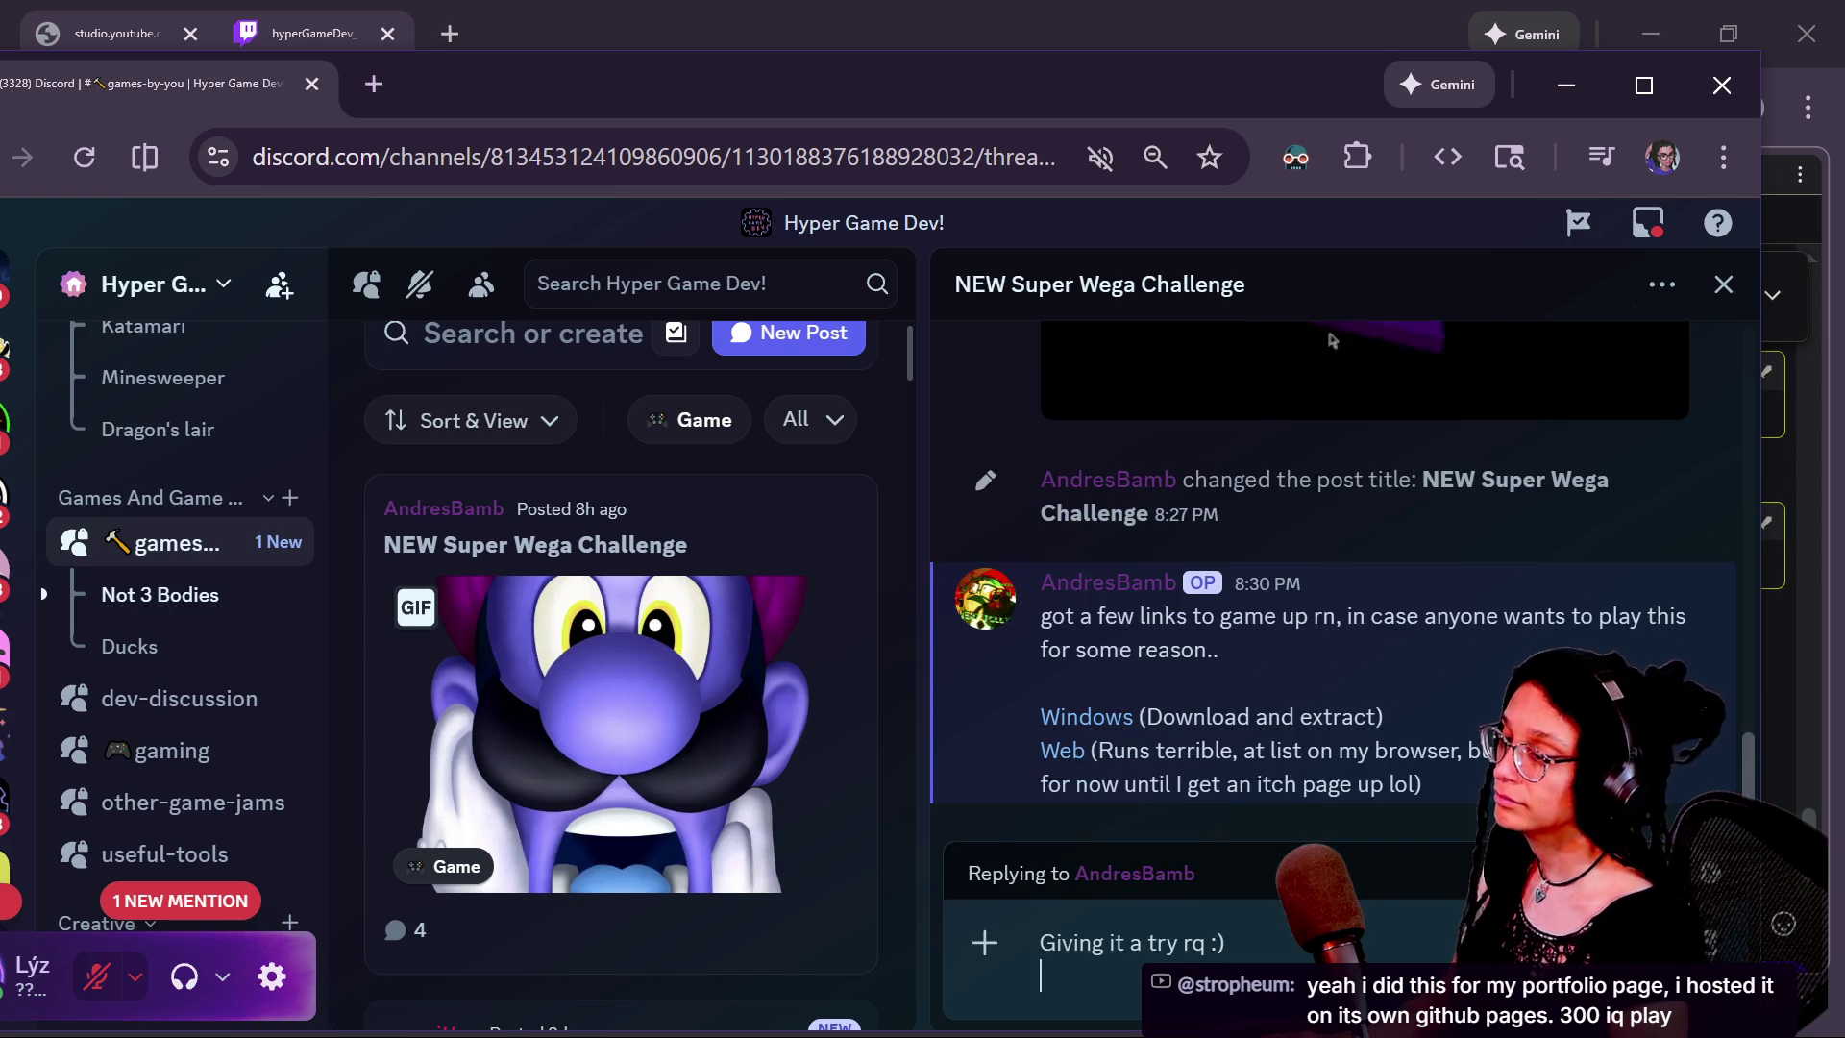
pyautogui.press('Return')
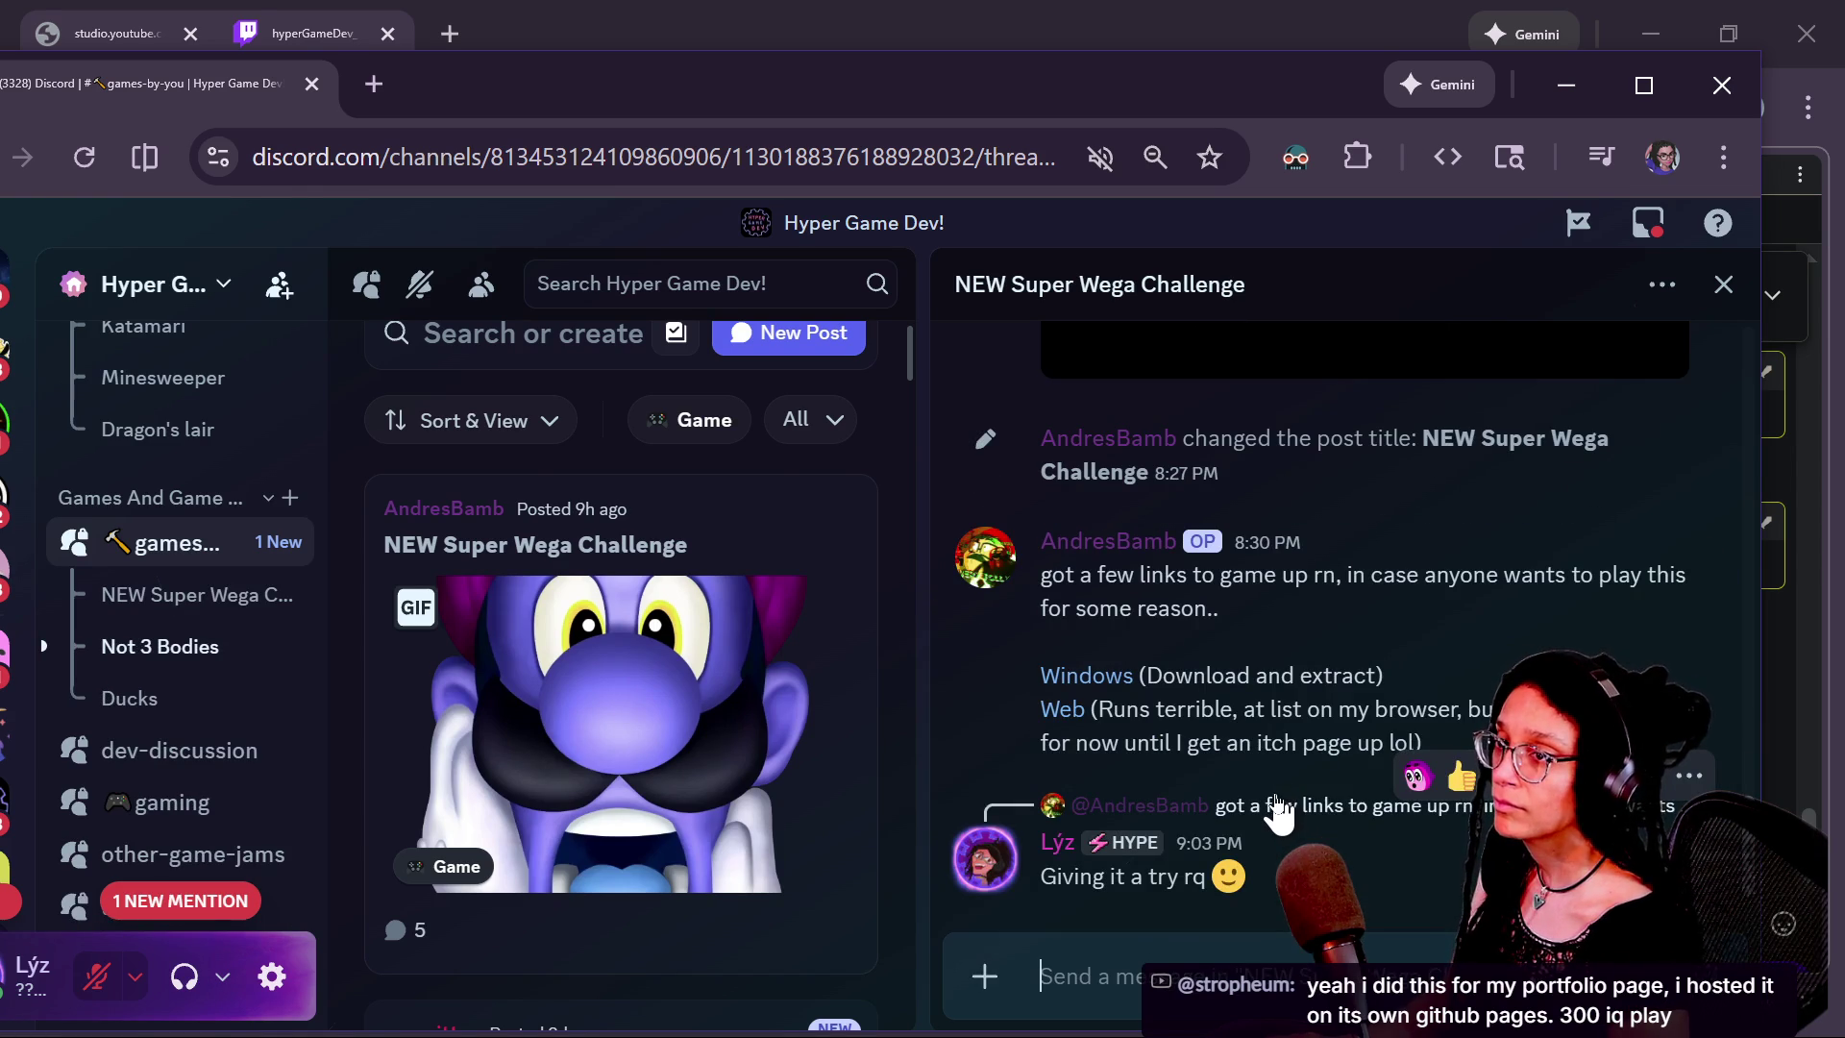
pyautogui.hotkey('alt', 'Tab')
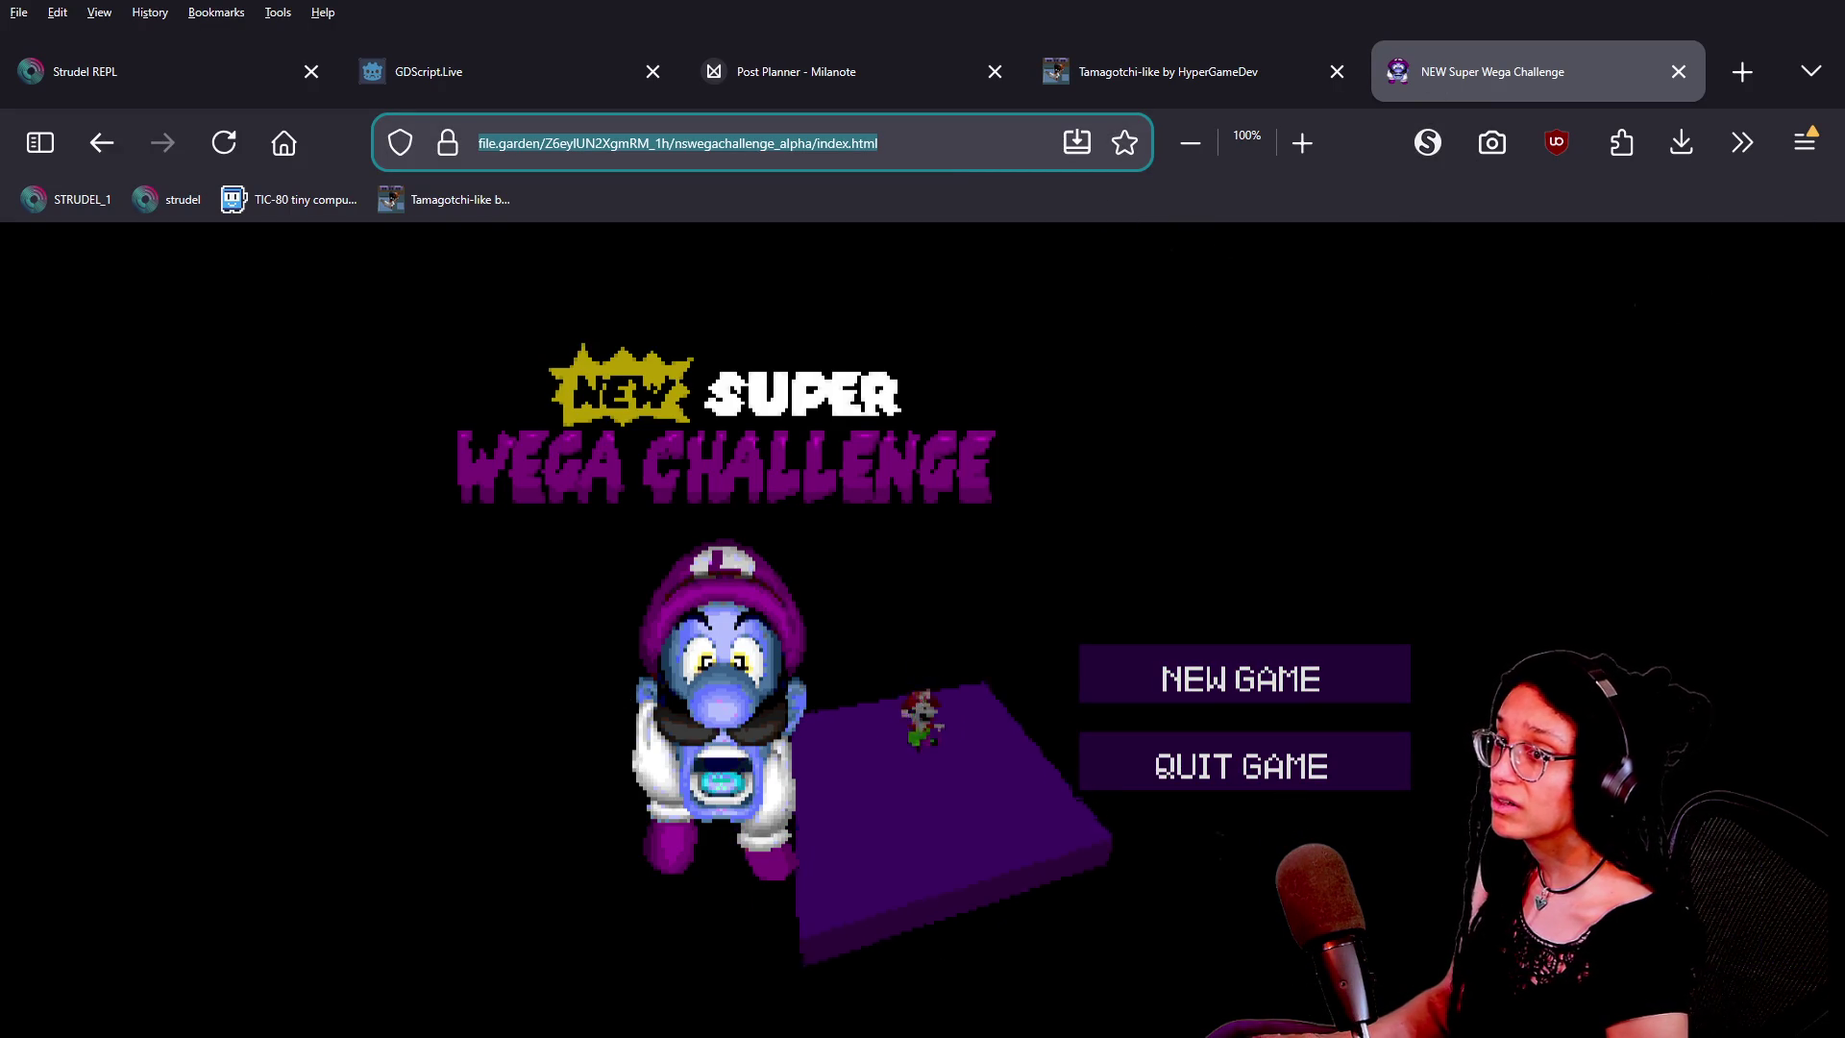
# Play two Medium rounds of NEW Super Wega Challenge, returning to the menu after each death
pyautogui.click(922, 596)
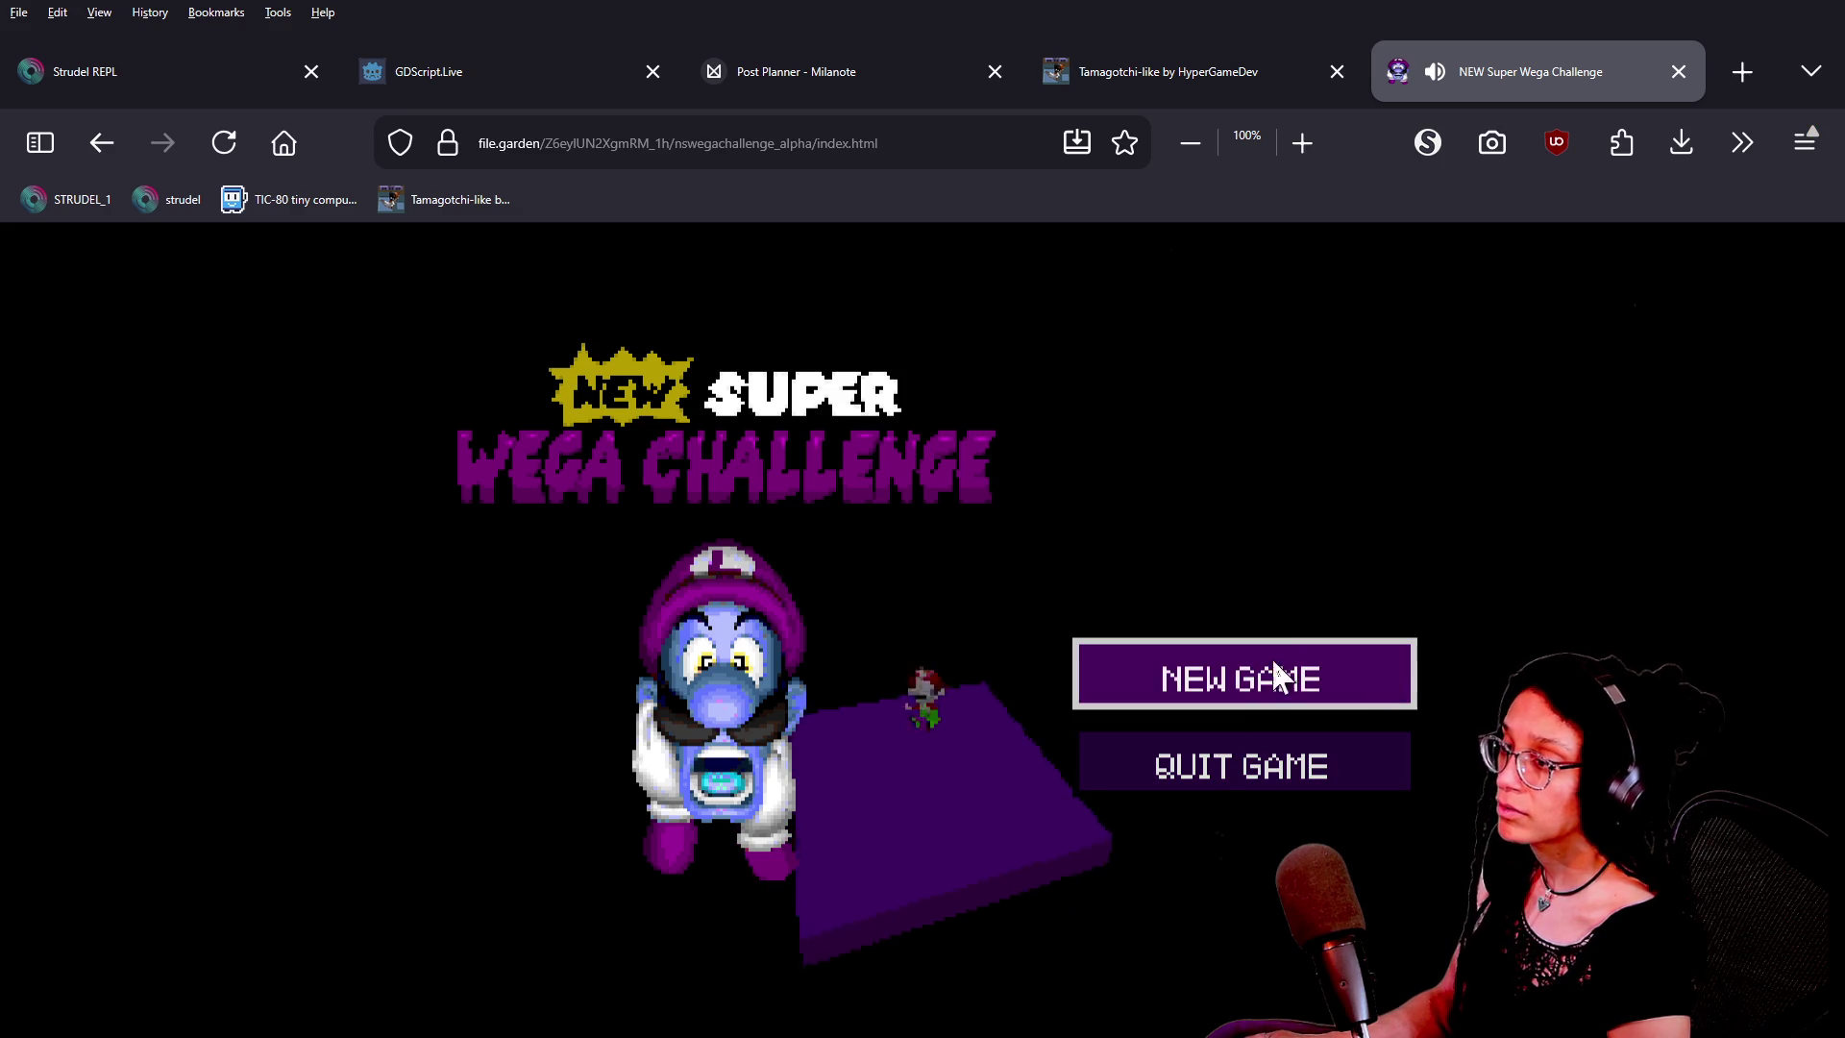
pyautogui.click(1235, 668)
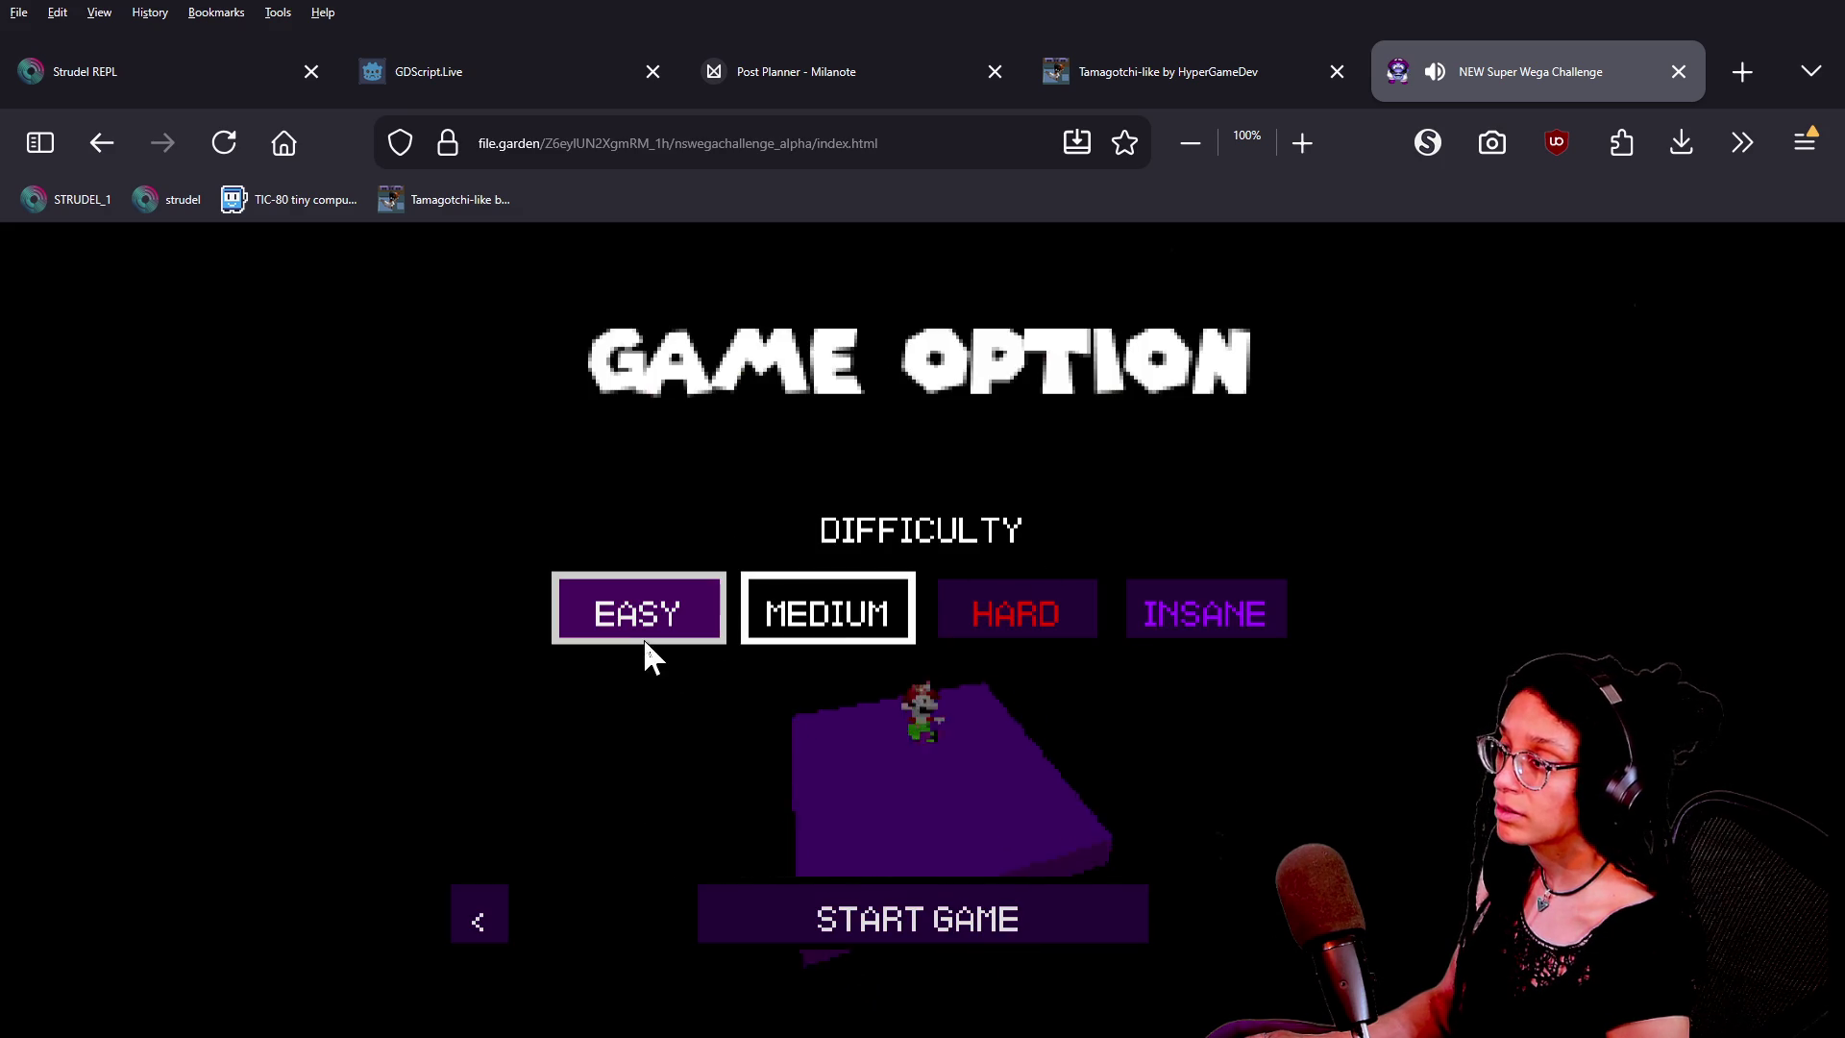
pyautogui.click(881, 915)
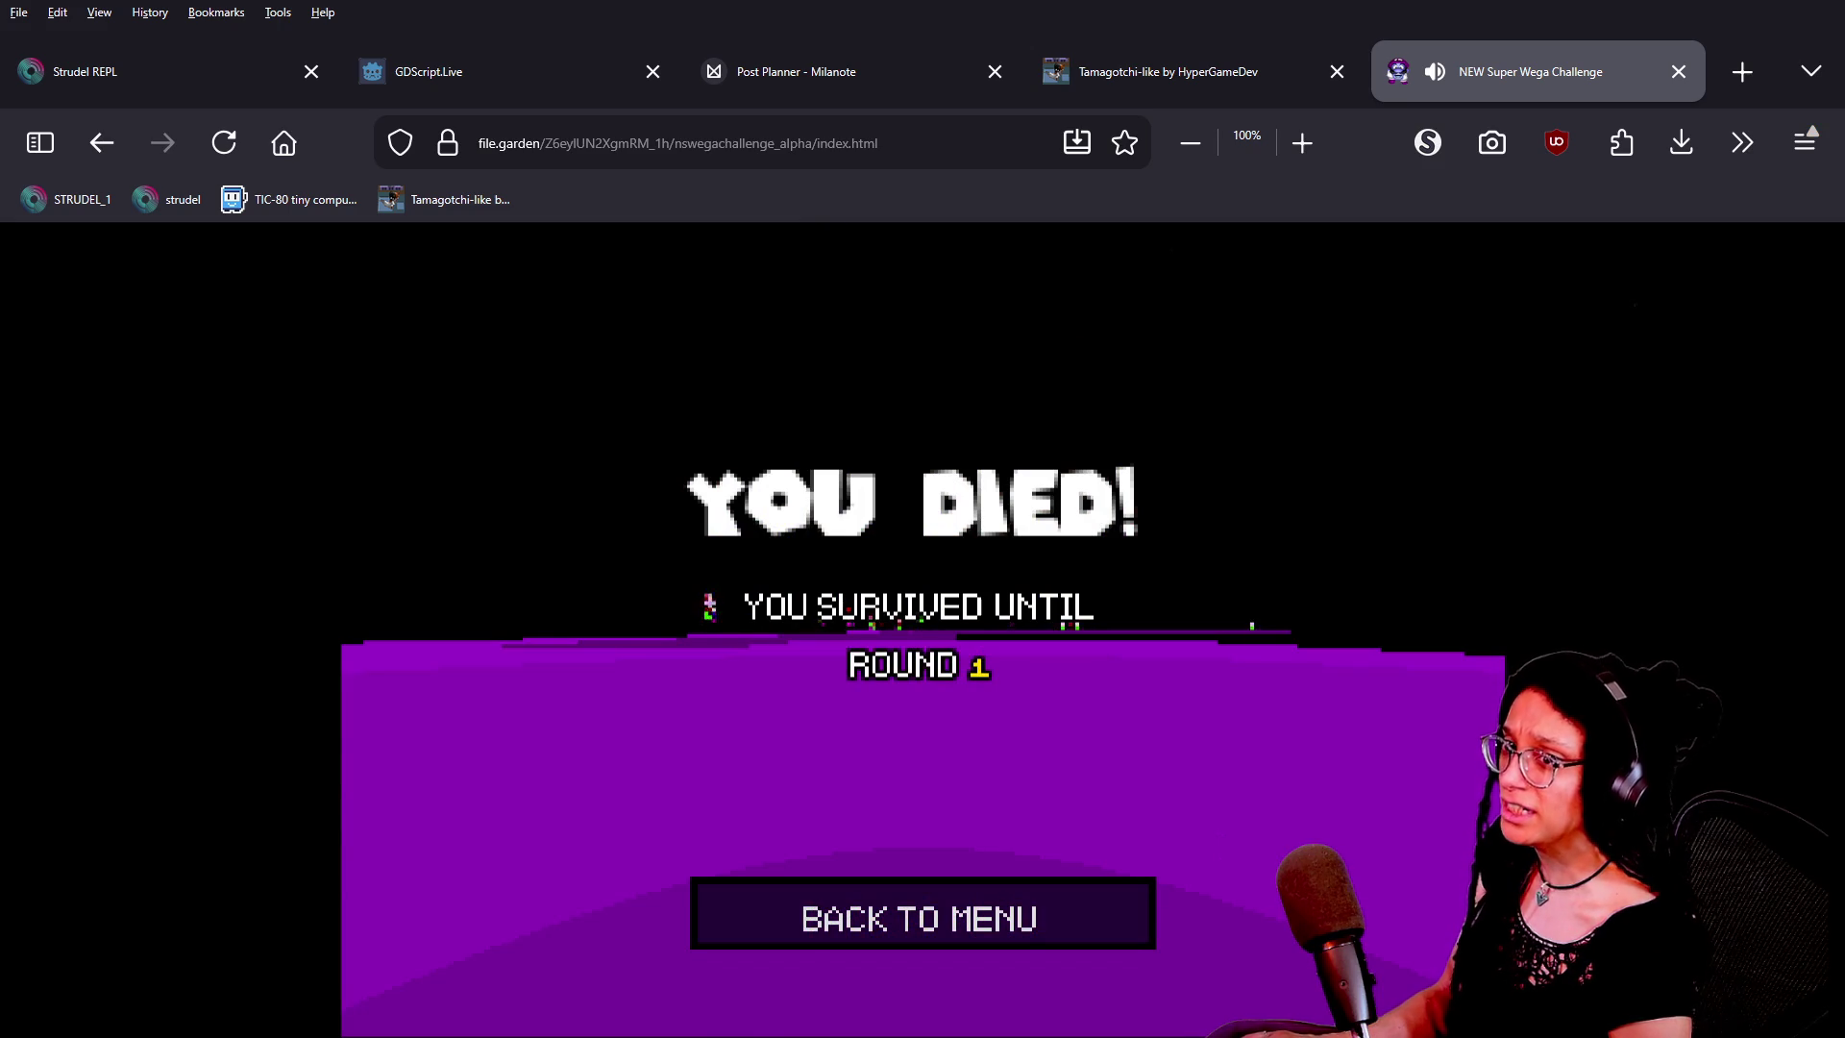
pyautogui.click(999, 892)
pyautogui.click(1278, 682)
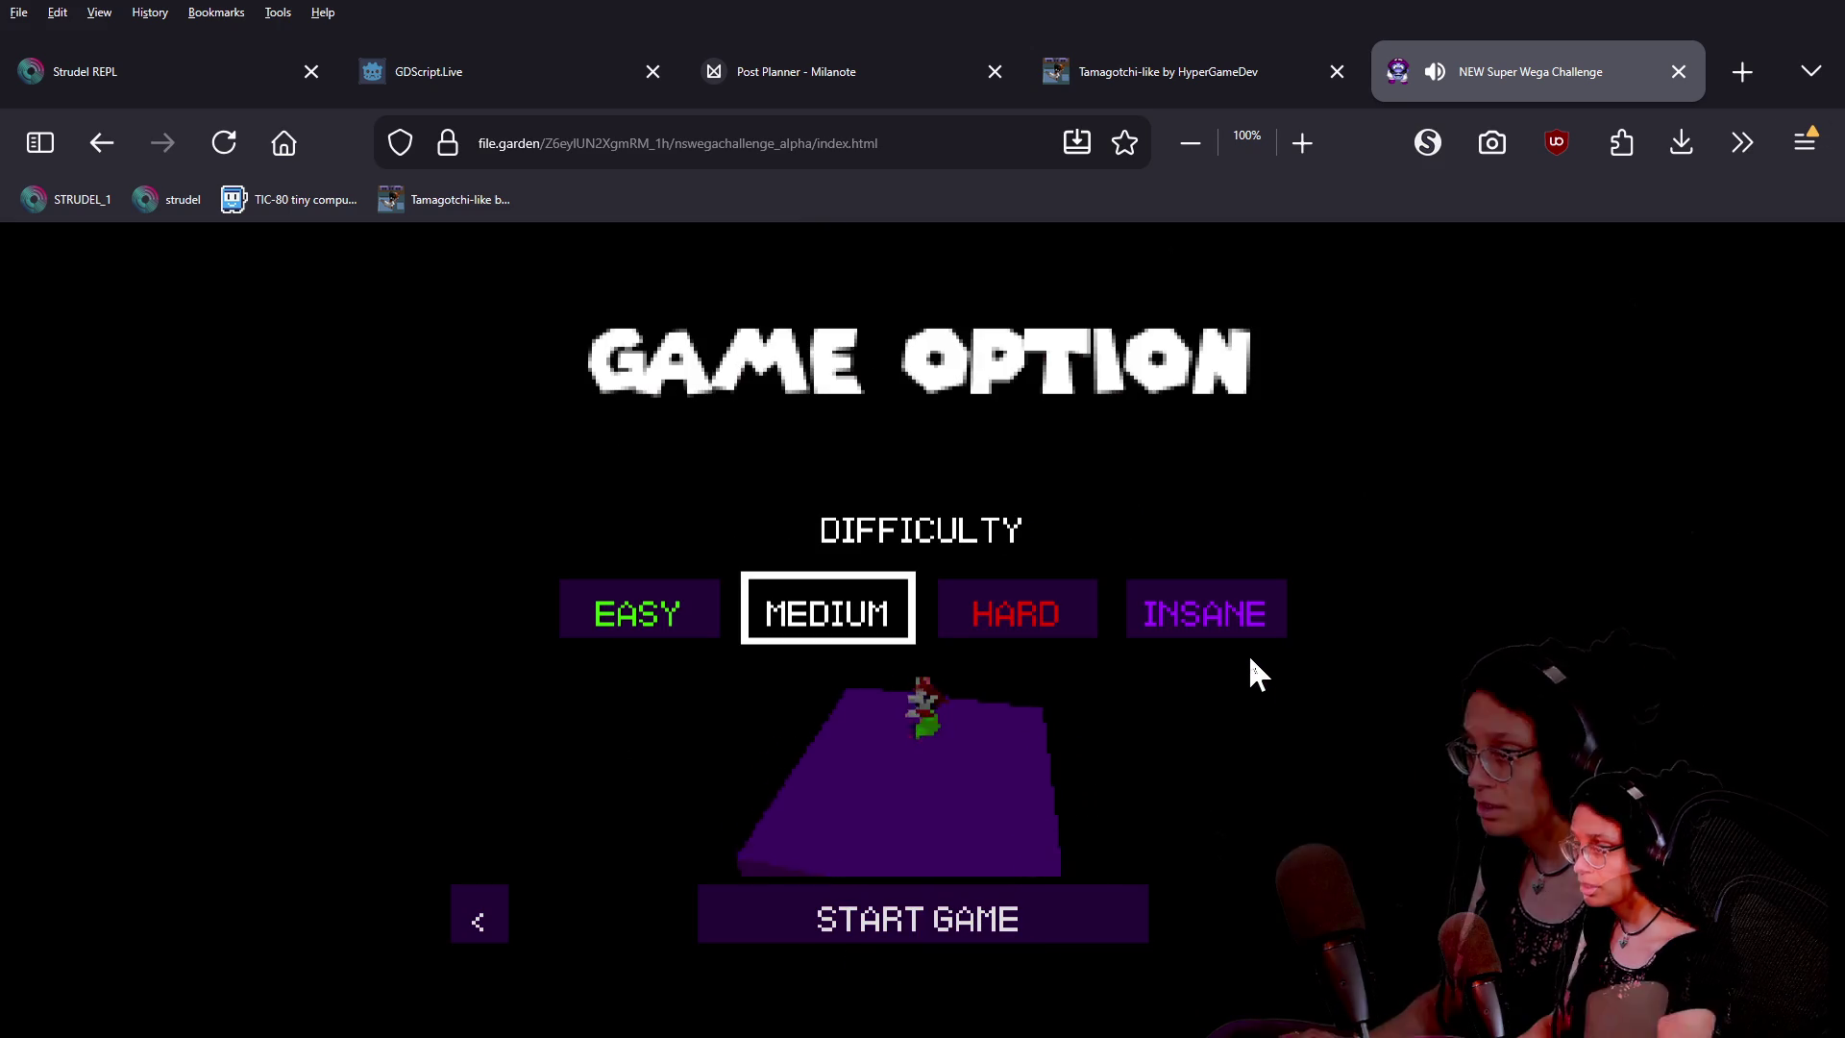
pyautogui.click(1000, 913)
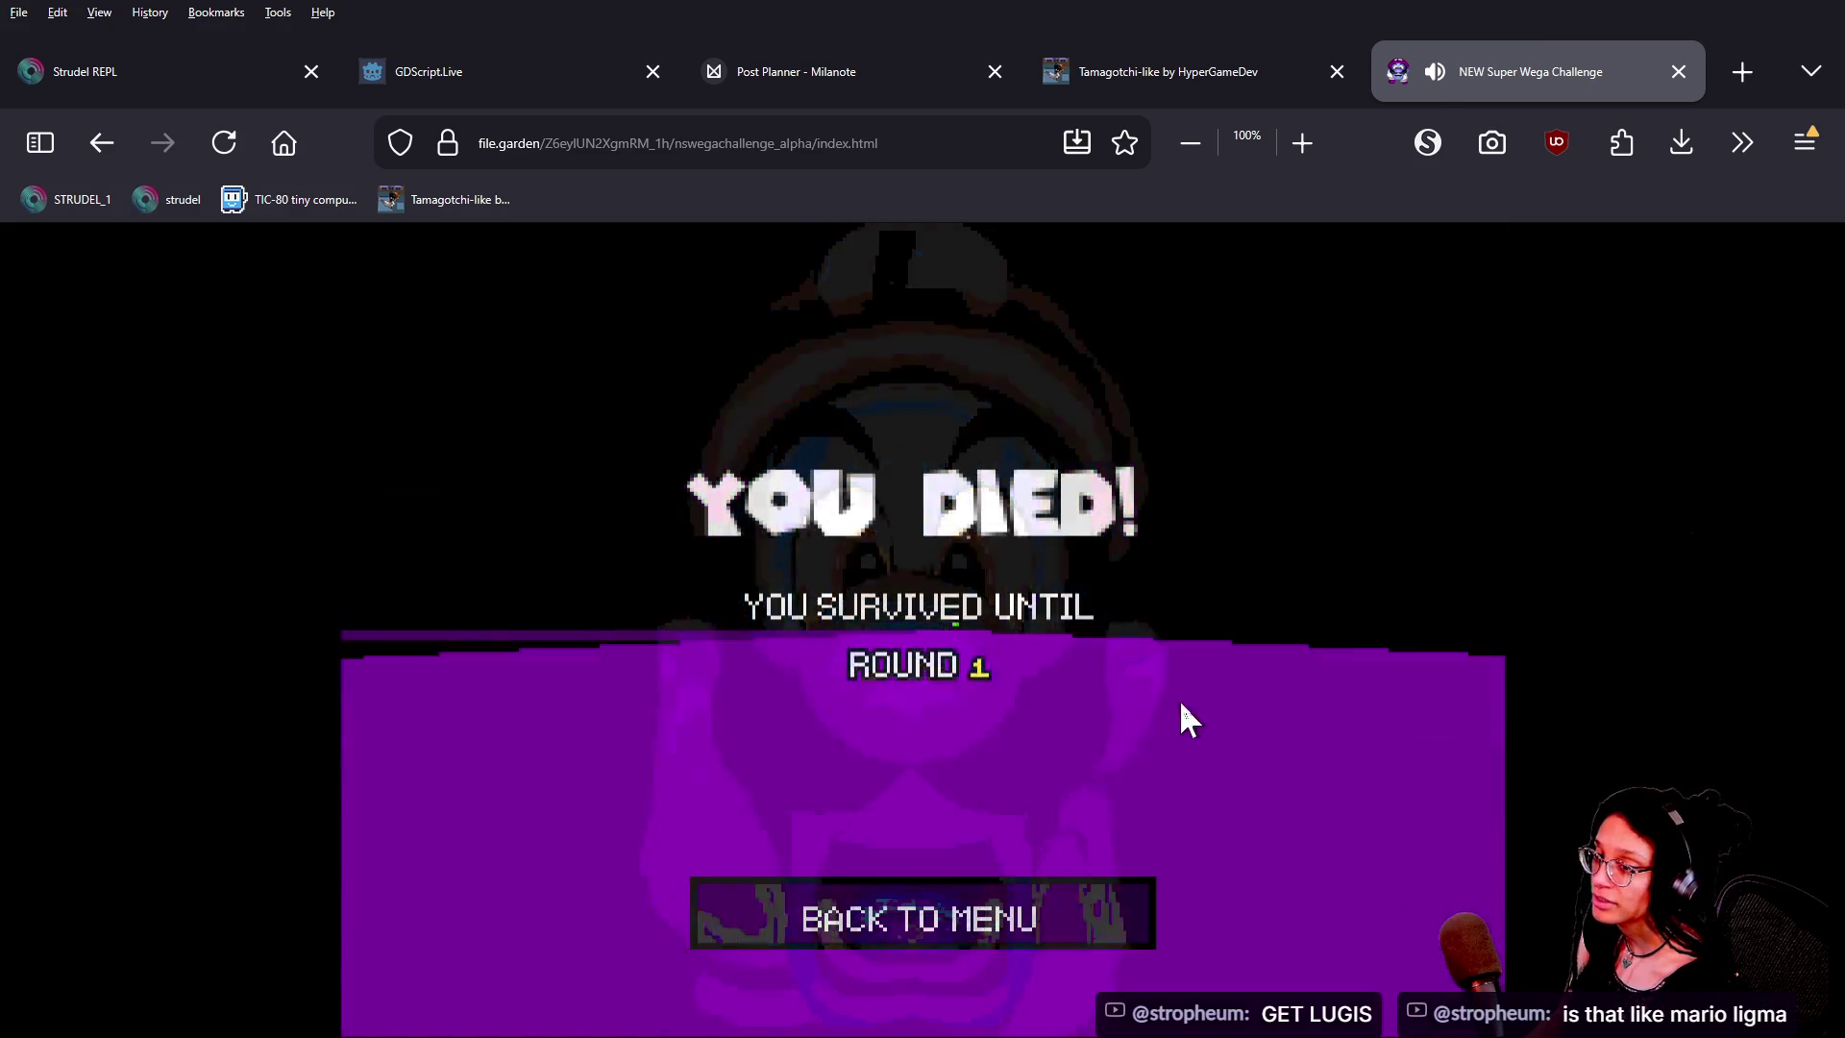
pyautogui.click(913, 908)
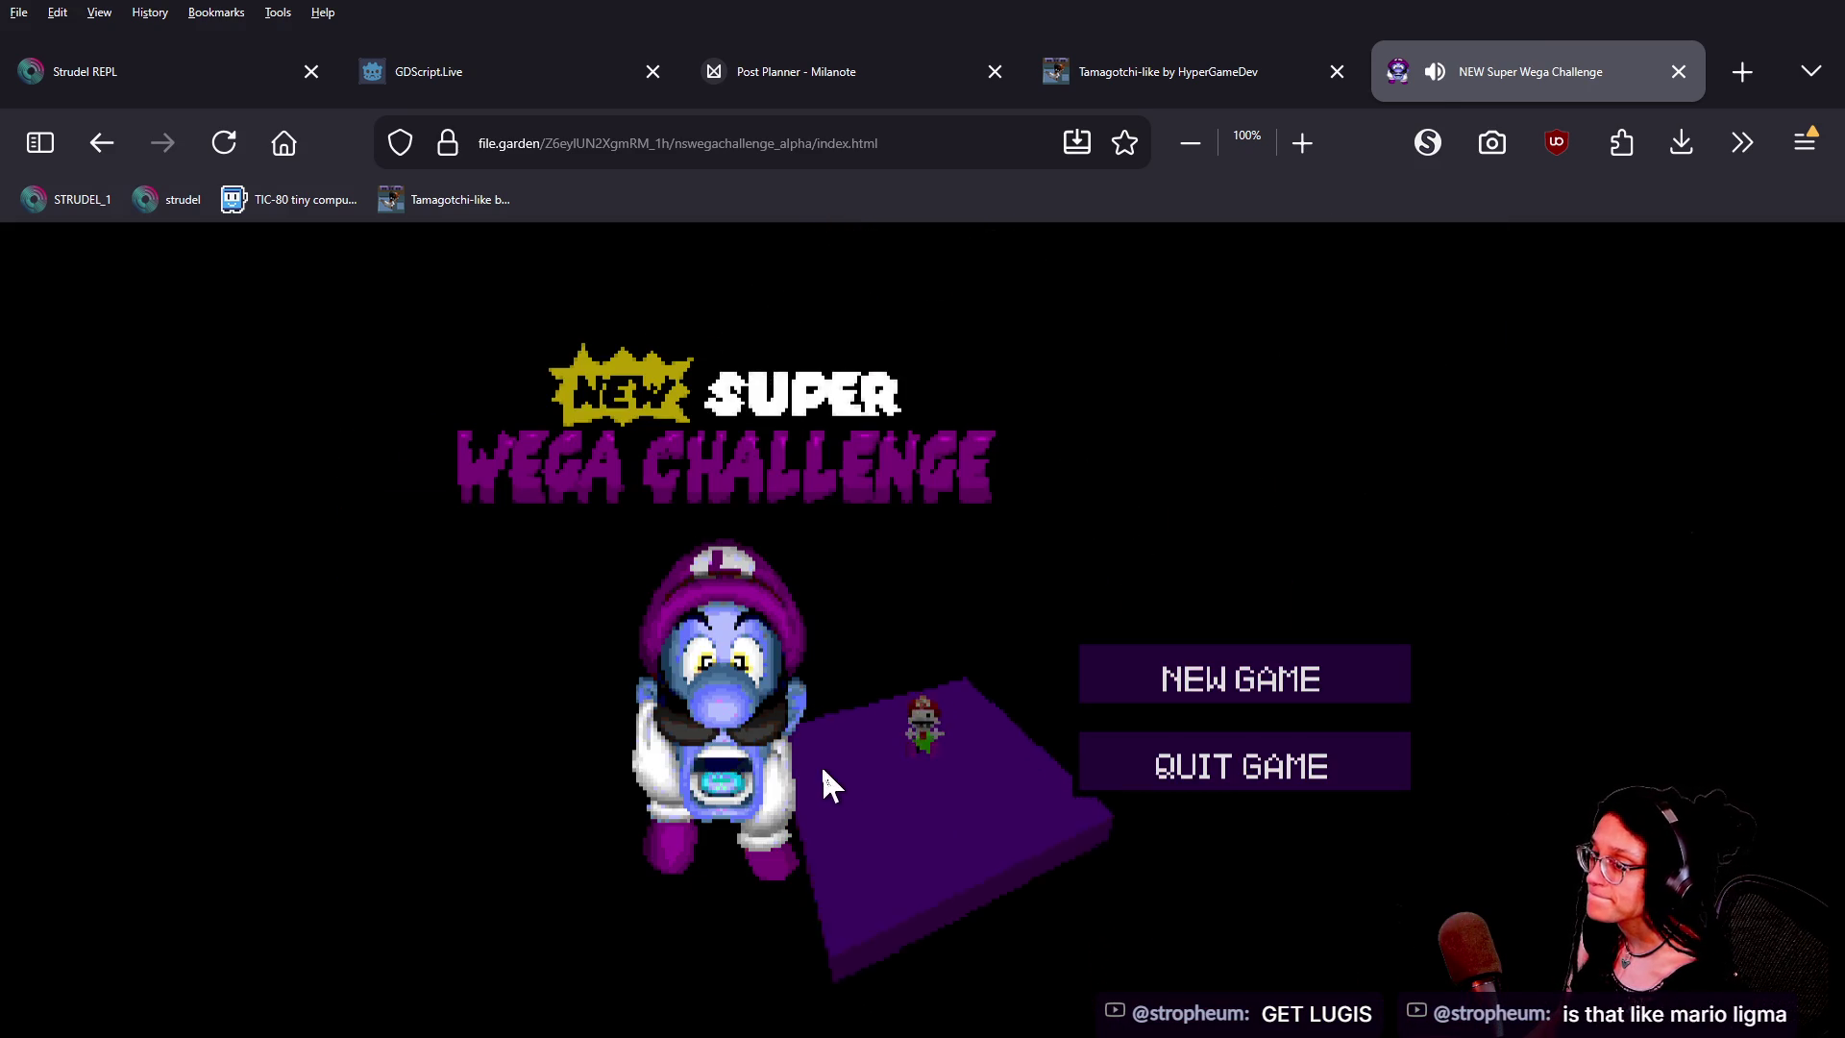
pyautogui.click(1234, 673)
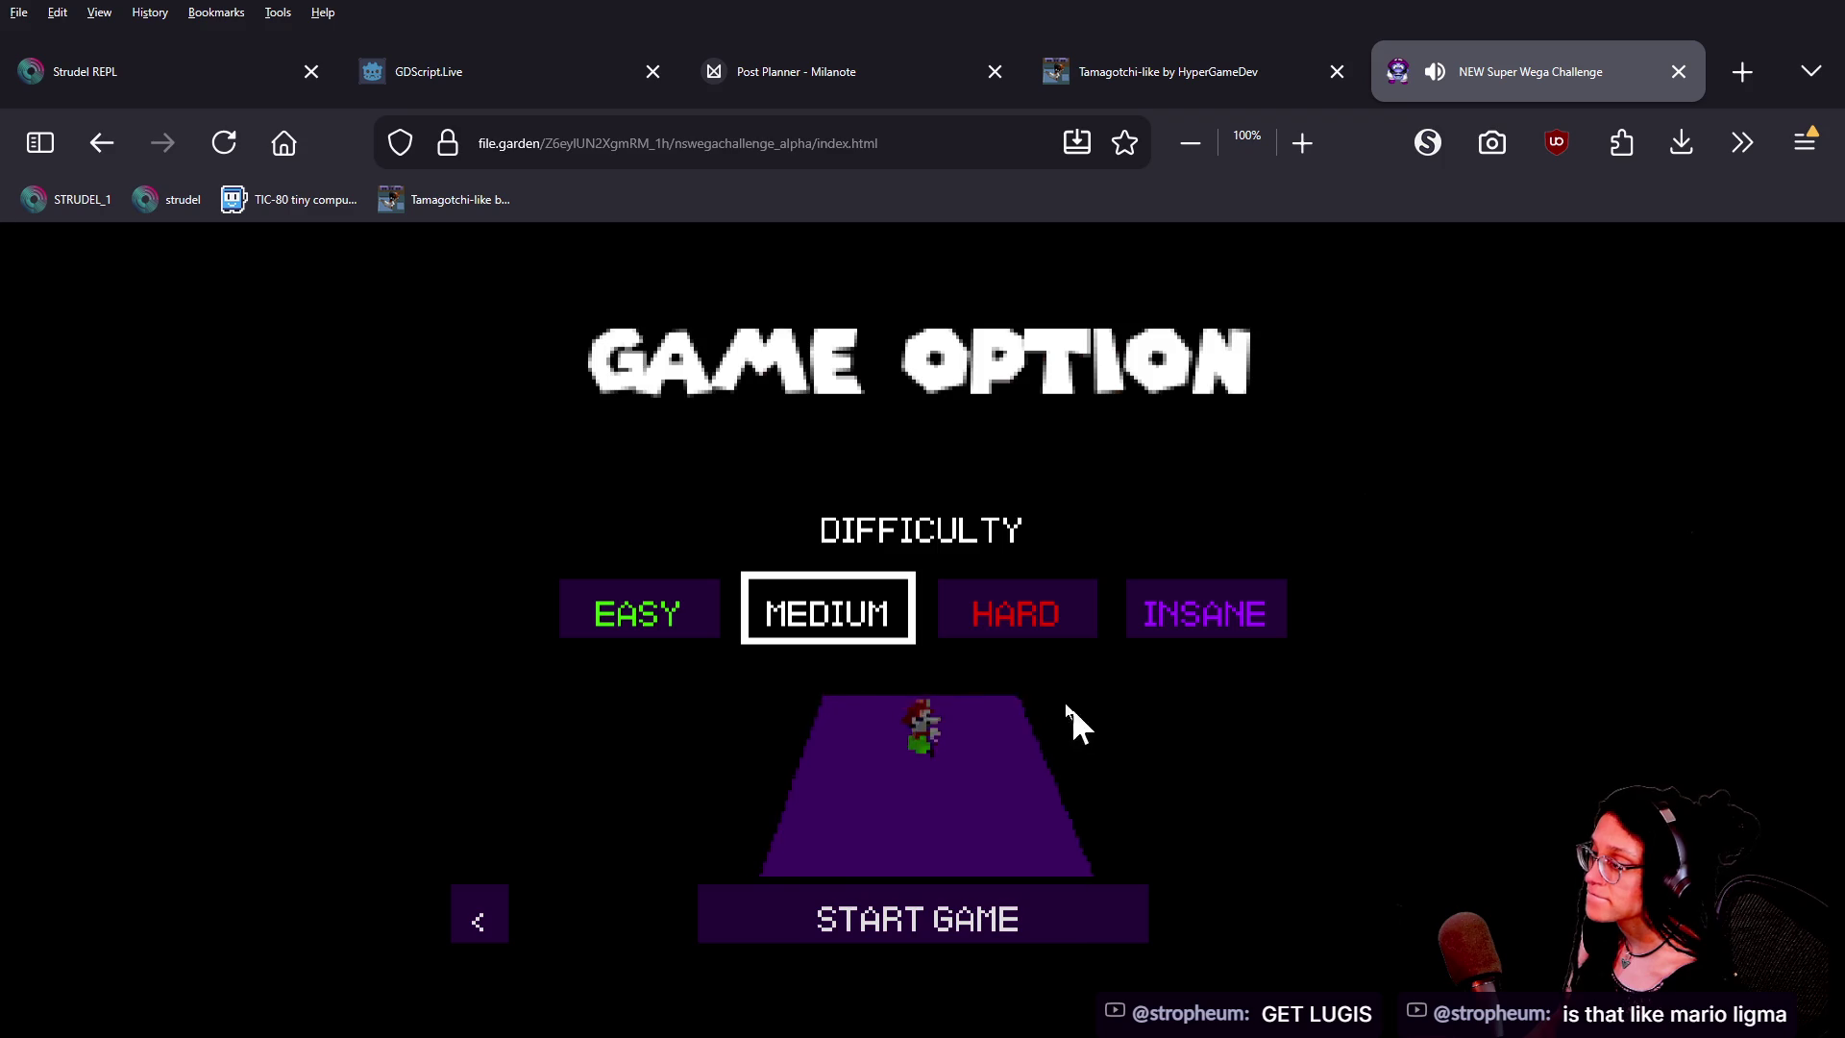
# Play another round until it ends with 5 Lugis left, then go back to the menu
pyautogui.click(1041, 920)
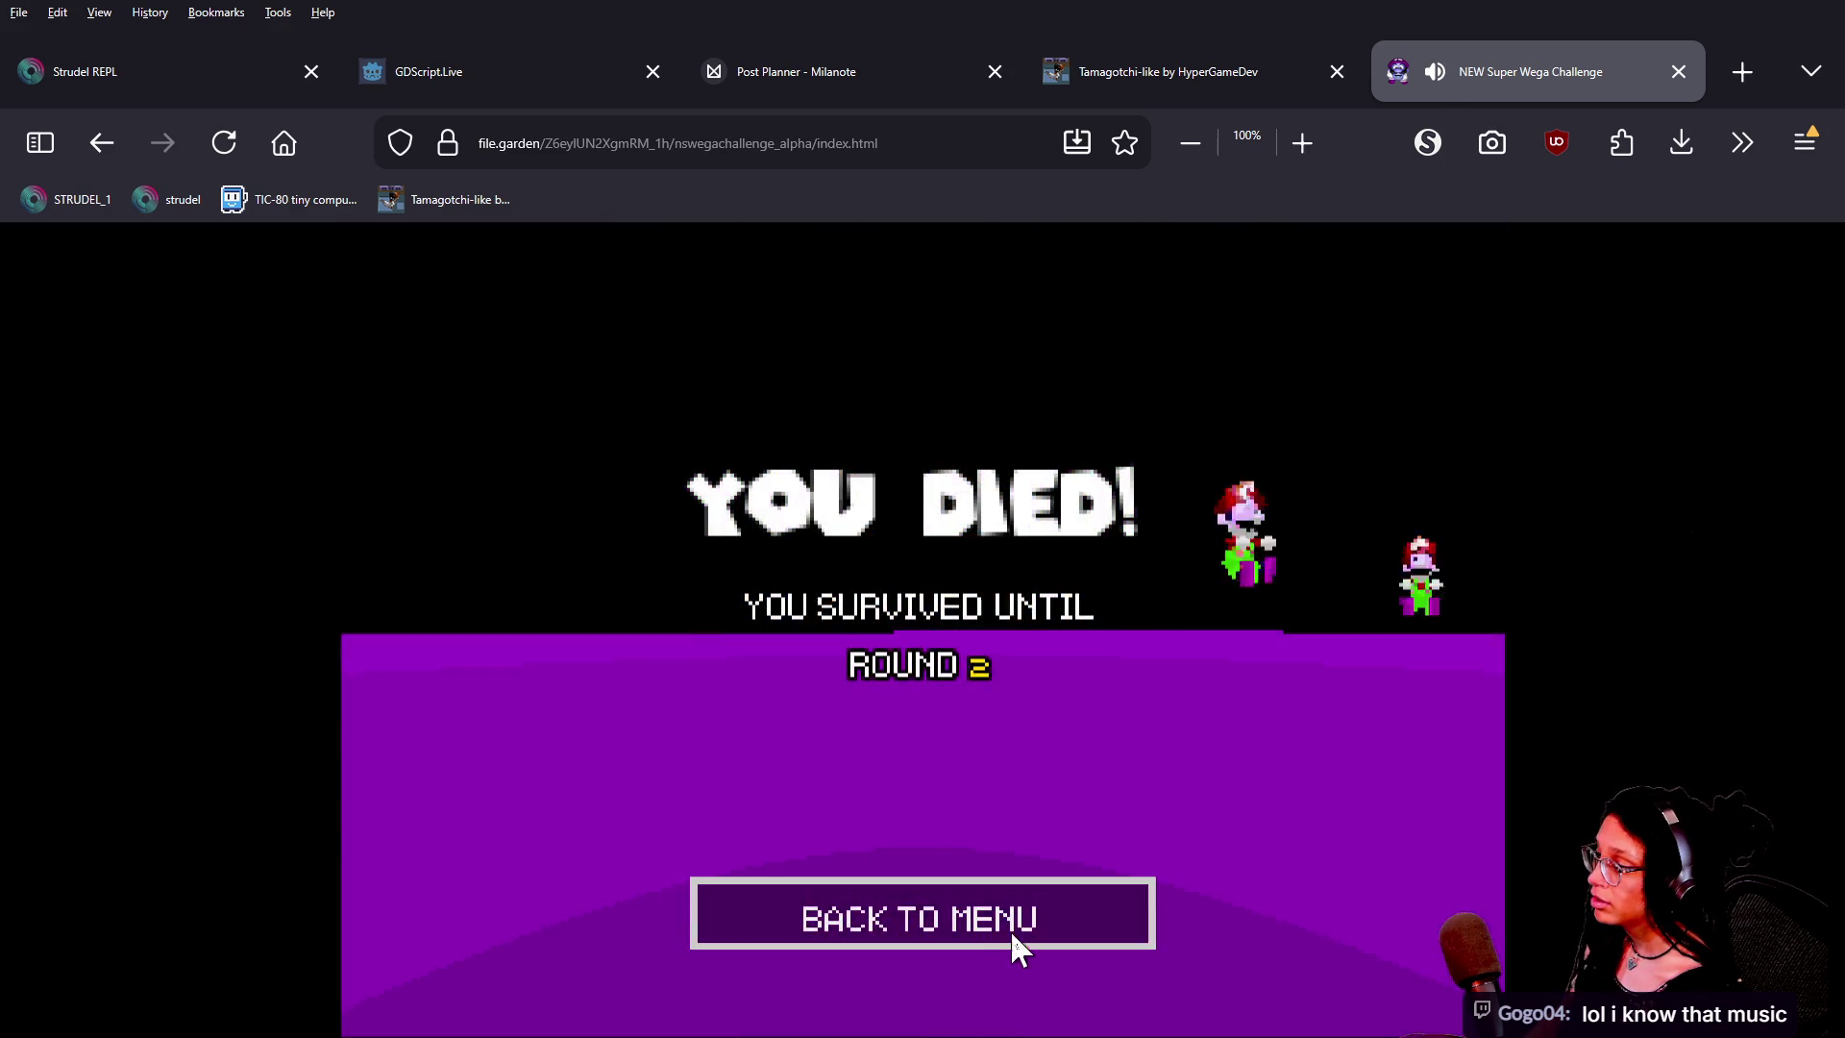
pyautogui.click(1011, 931)
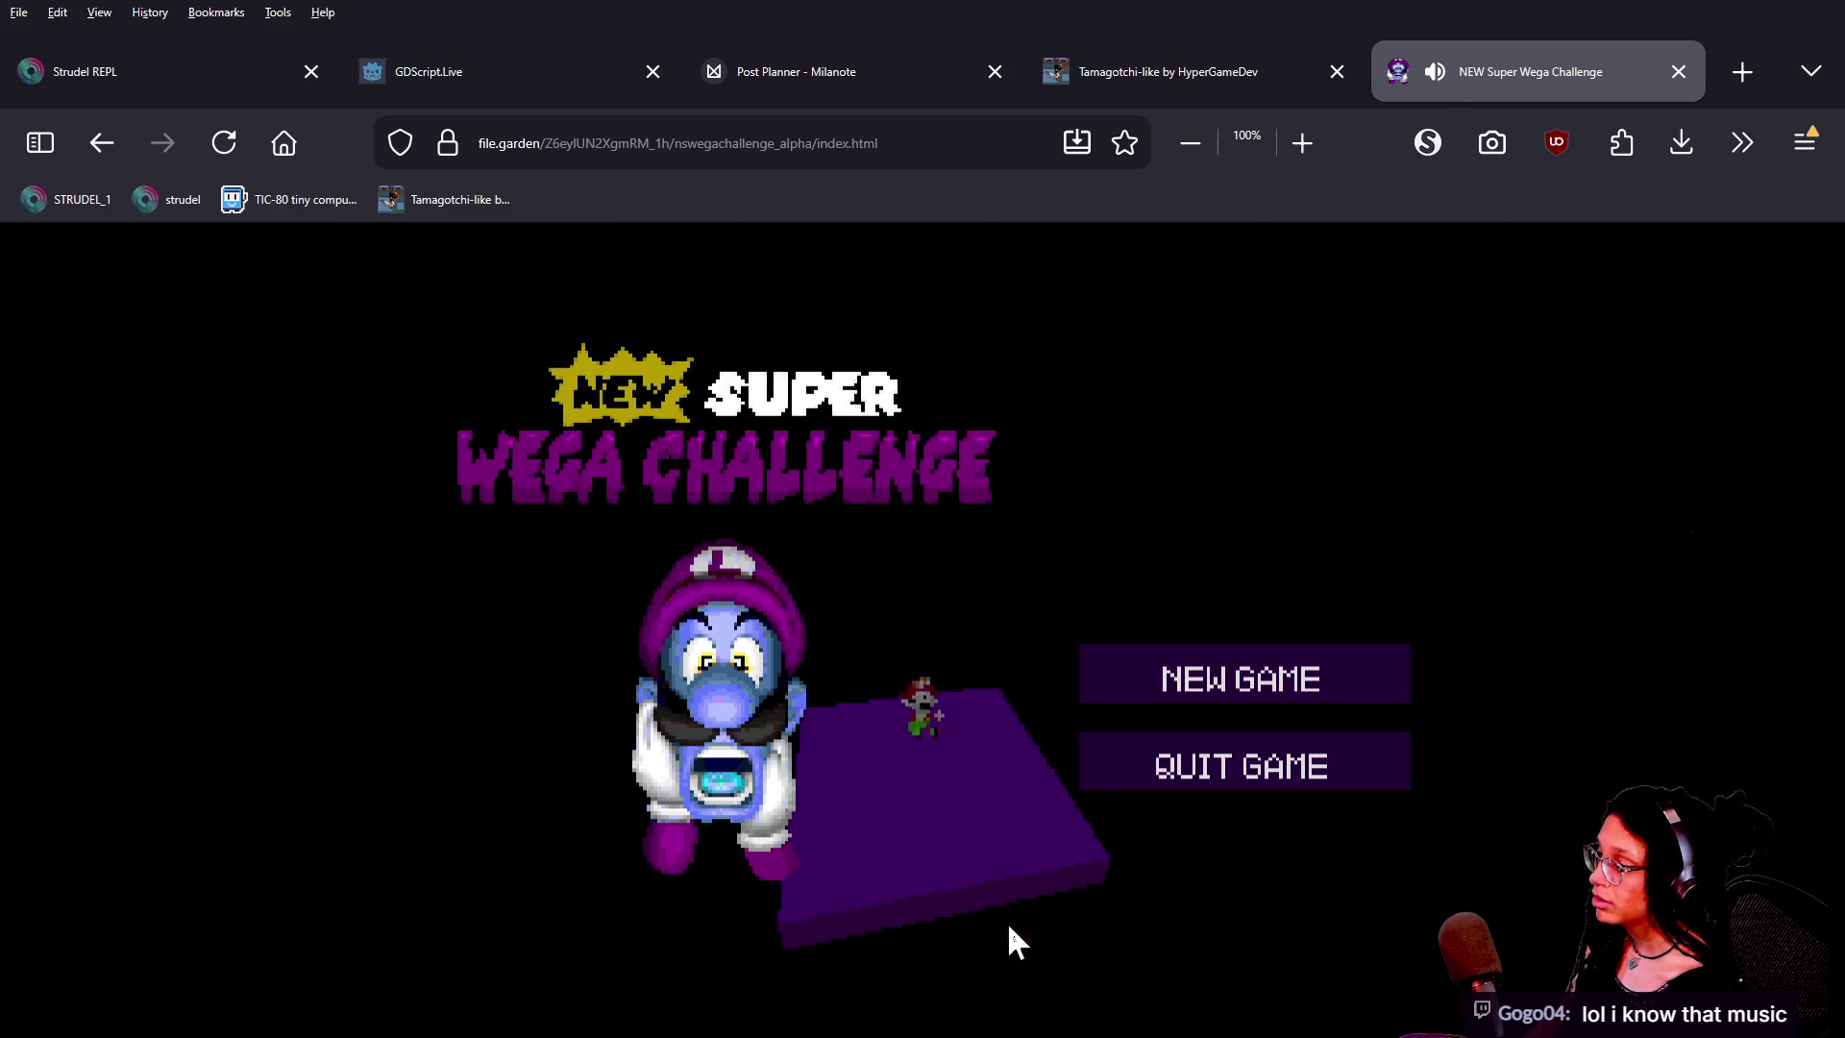
# Start a Medium round and run the player around with W until dying in round 1
pyautogui.click(1185, 688)
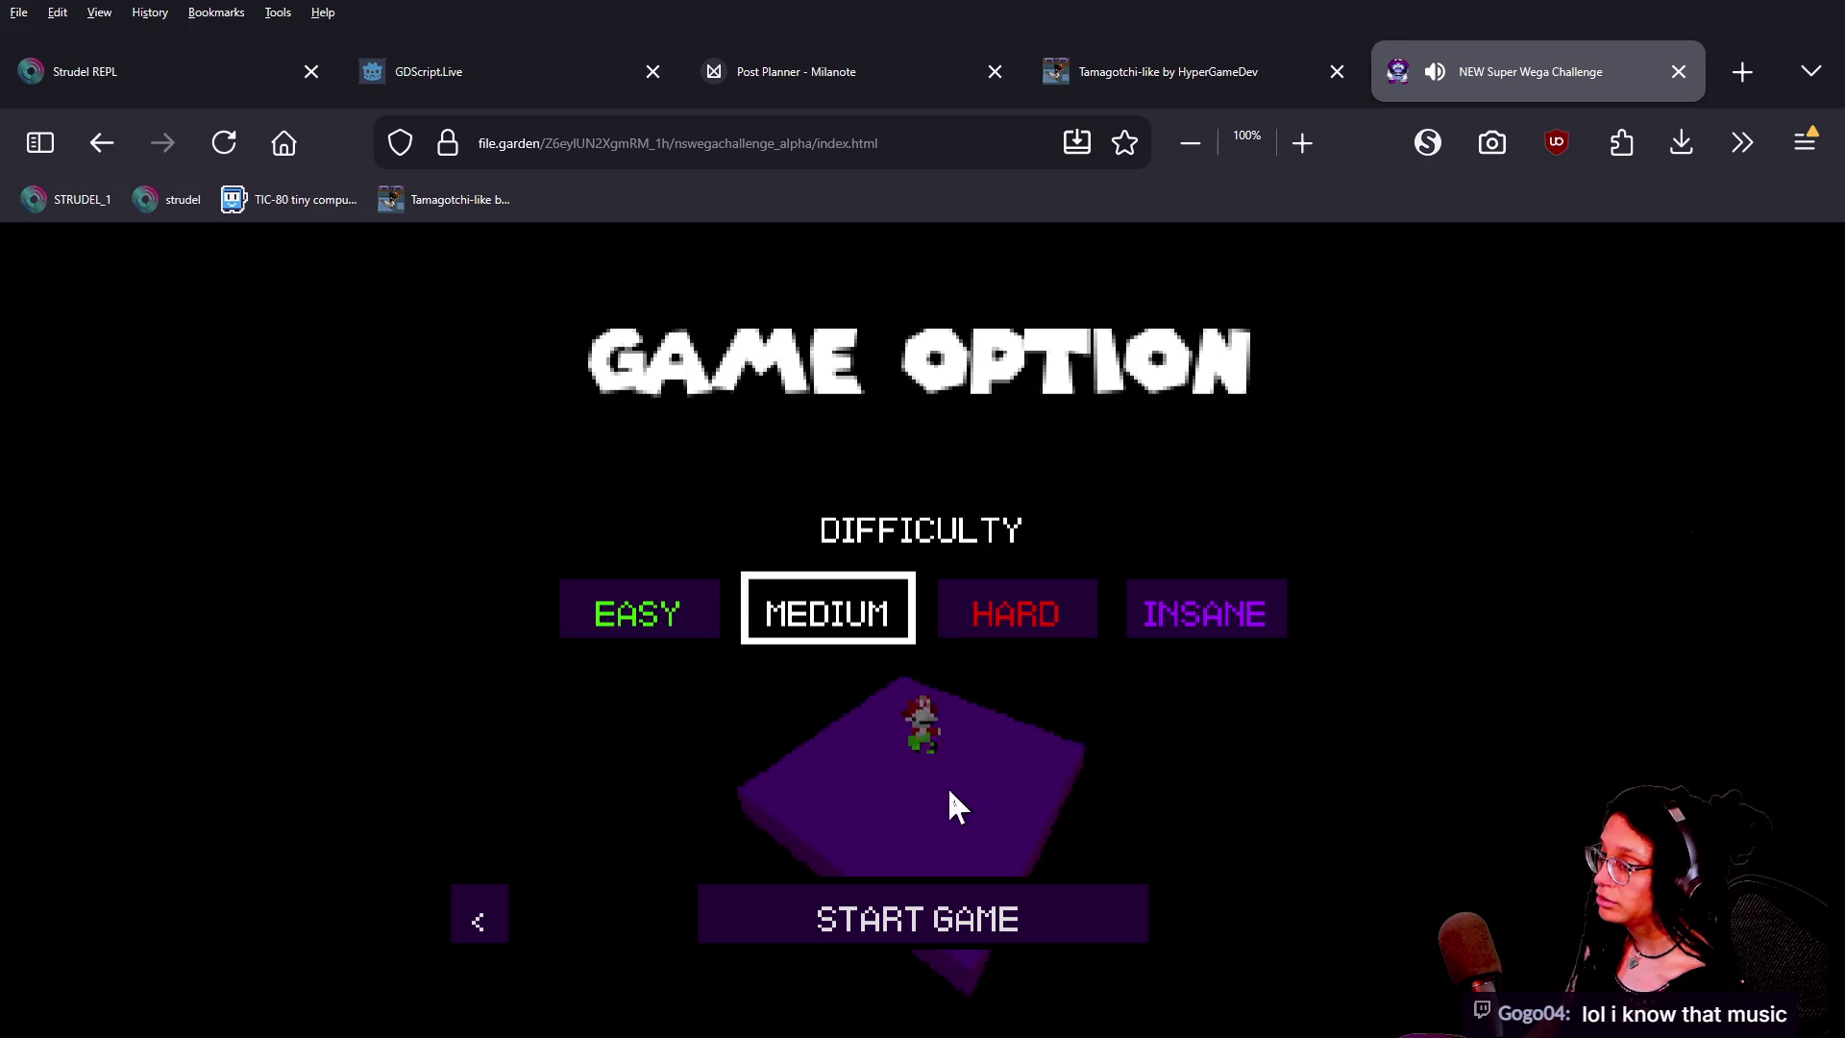
pyautogui.click(876, 903)
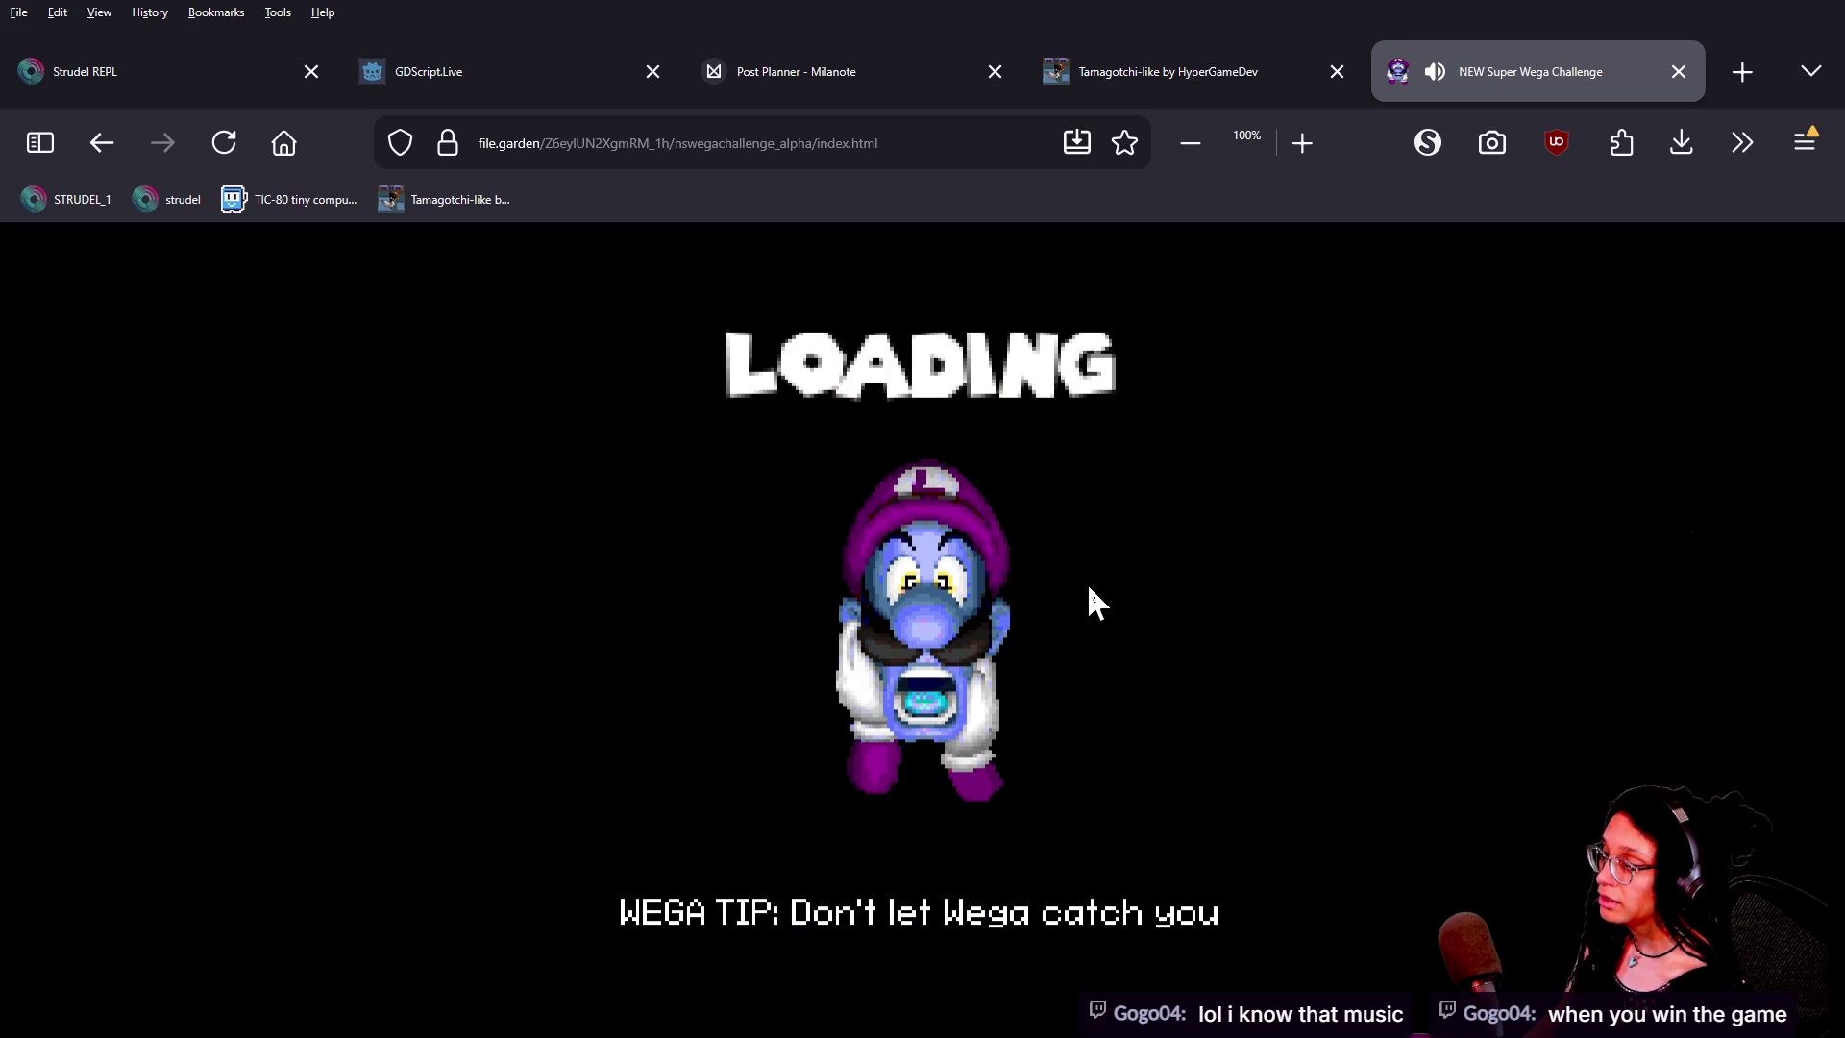
pyautogui.click(1091, 601)
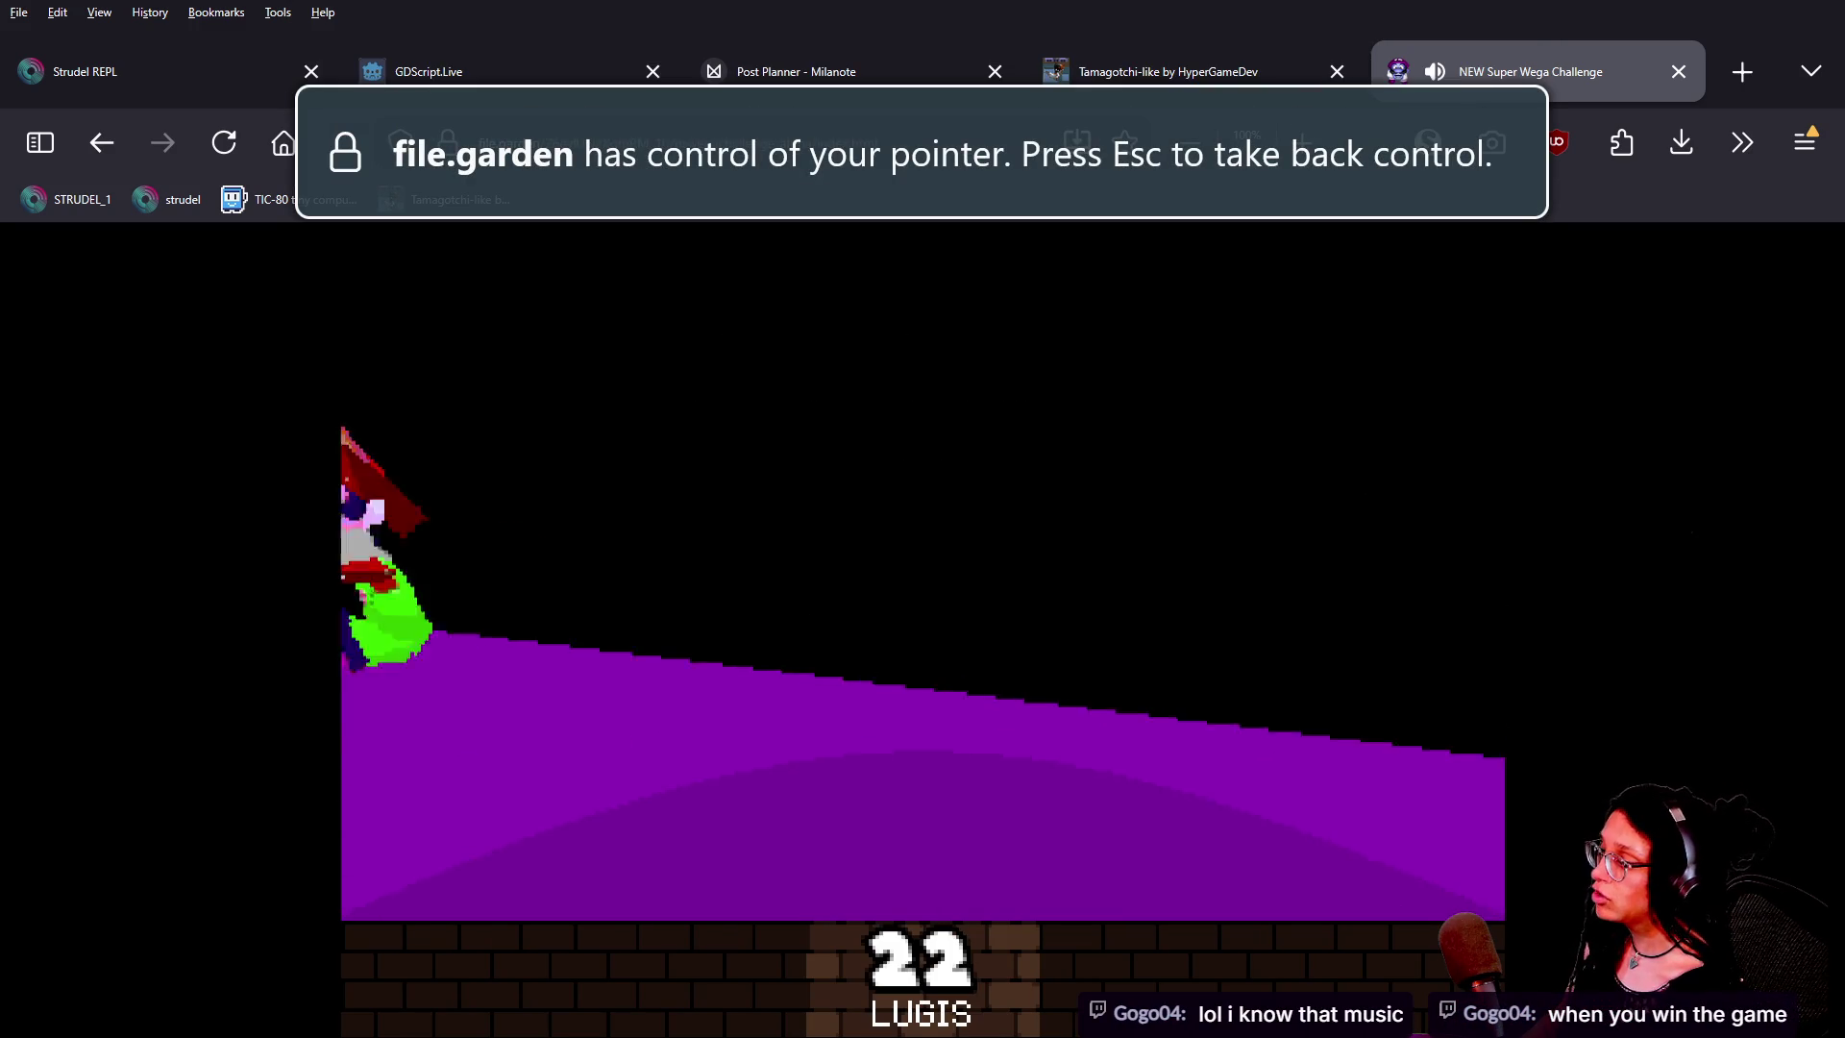
pyautogui.press('w')
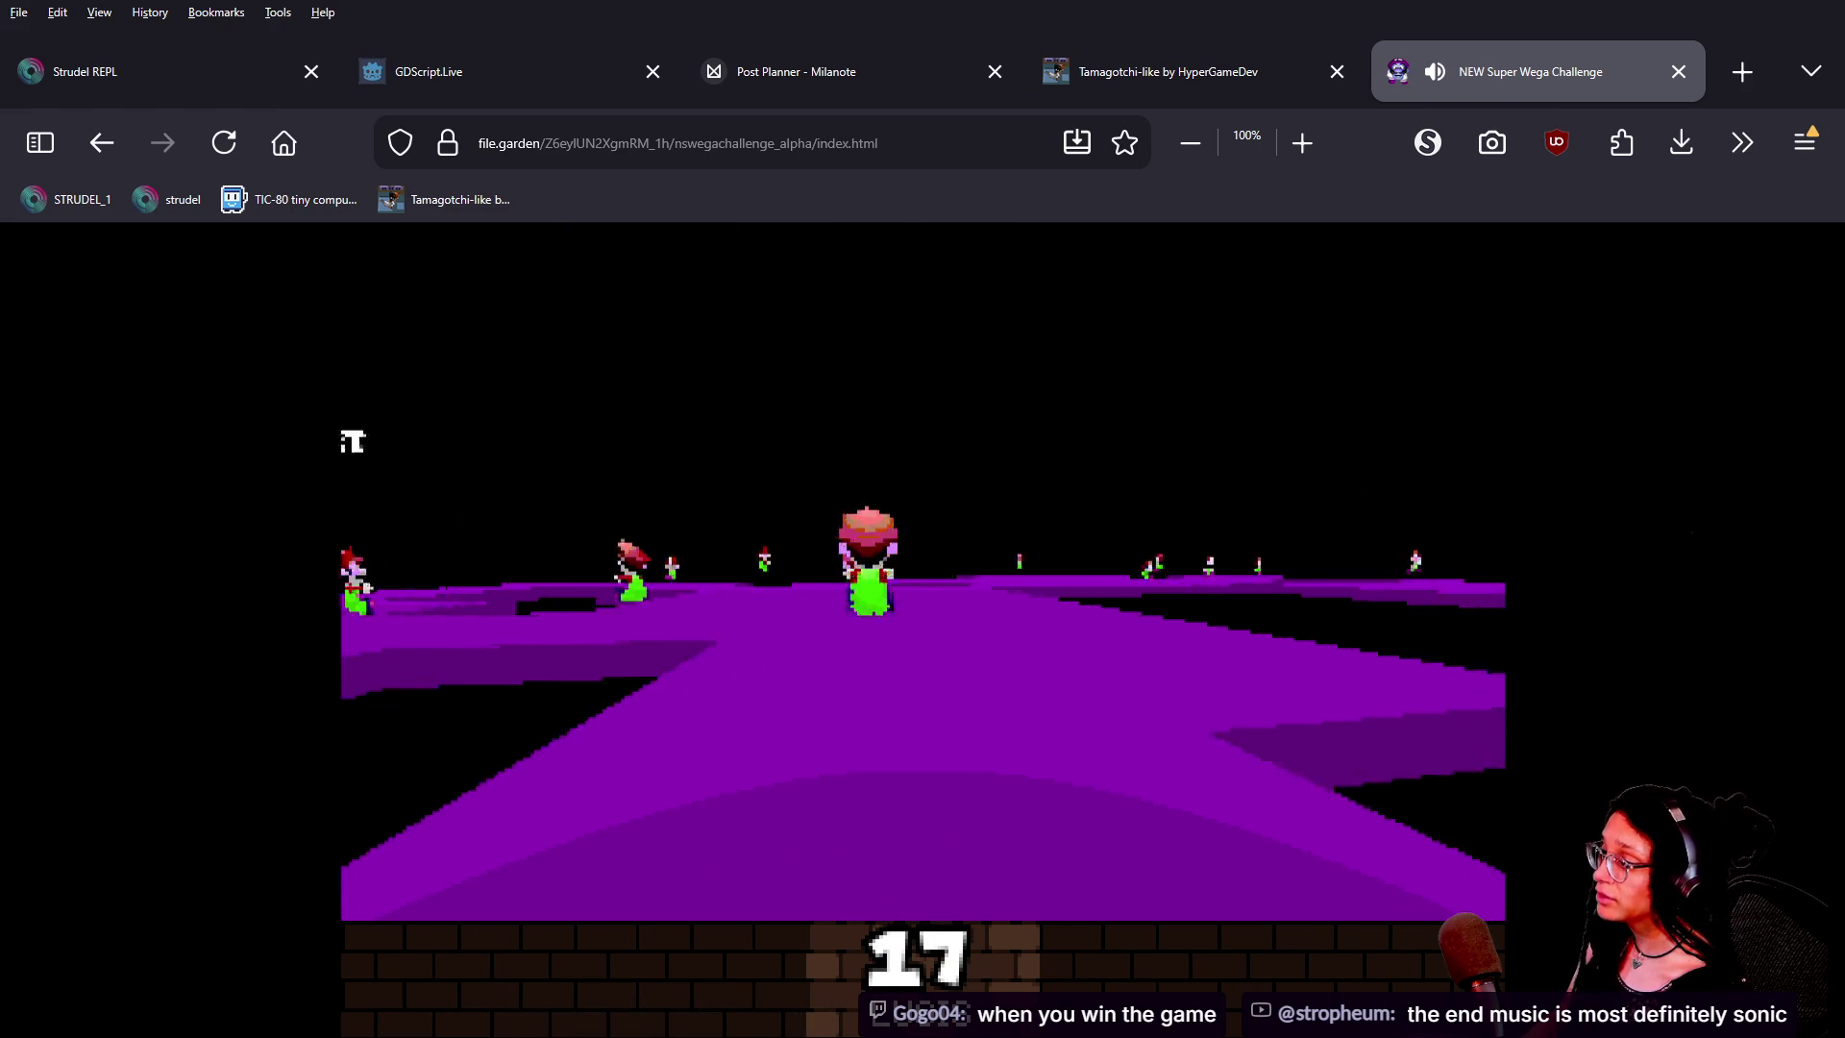
pyautogui.press('w')
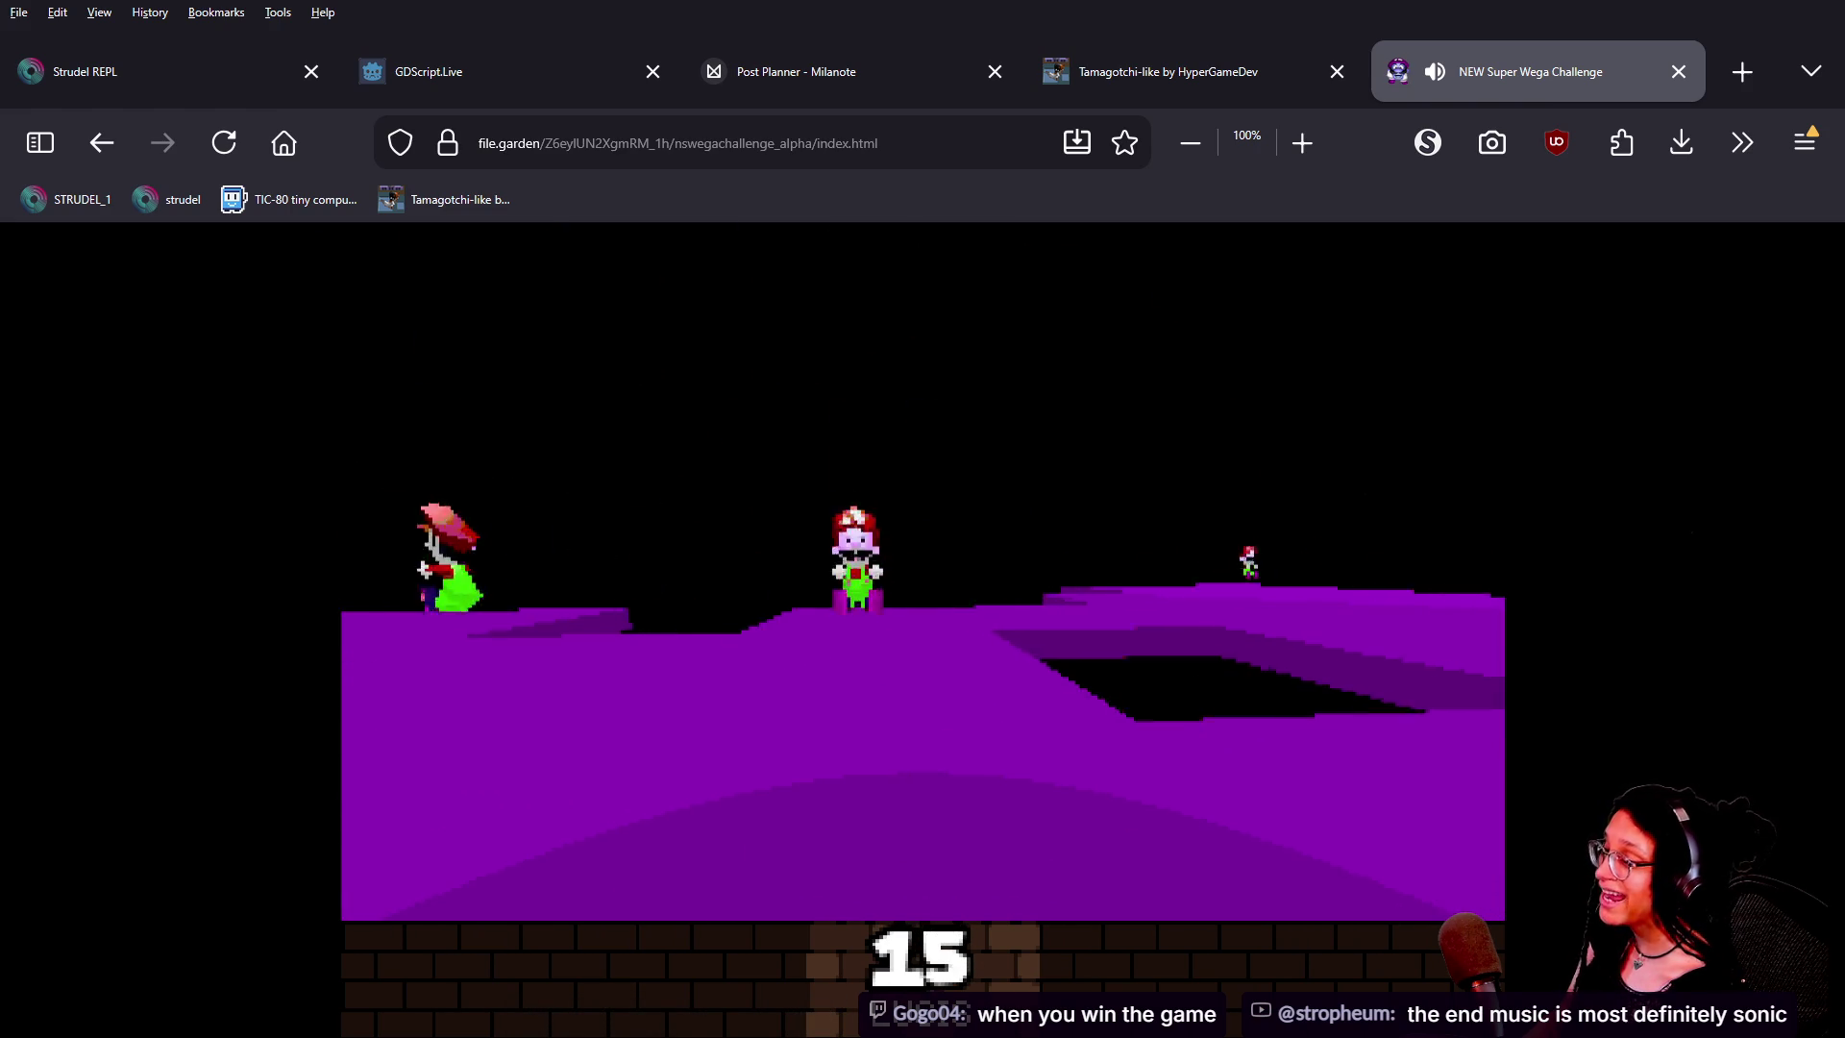
pyautogui.press('w')
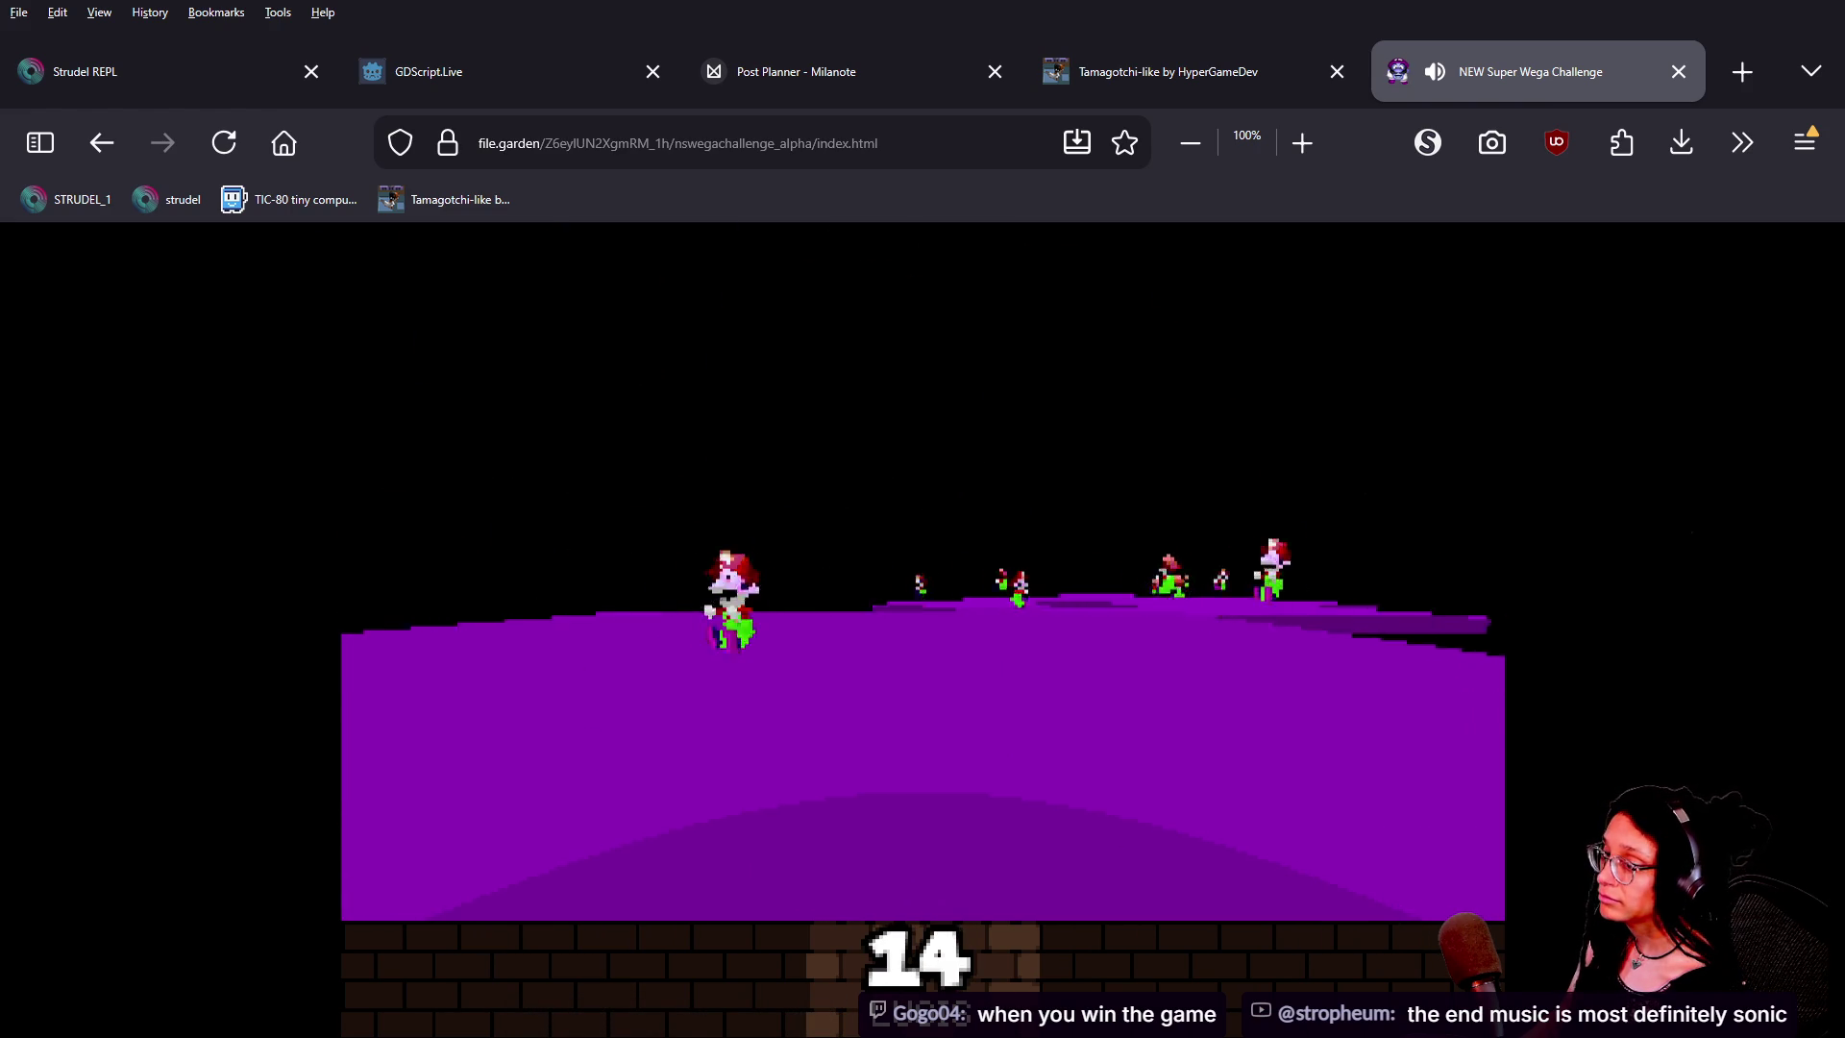
pyautogui.press('w')
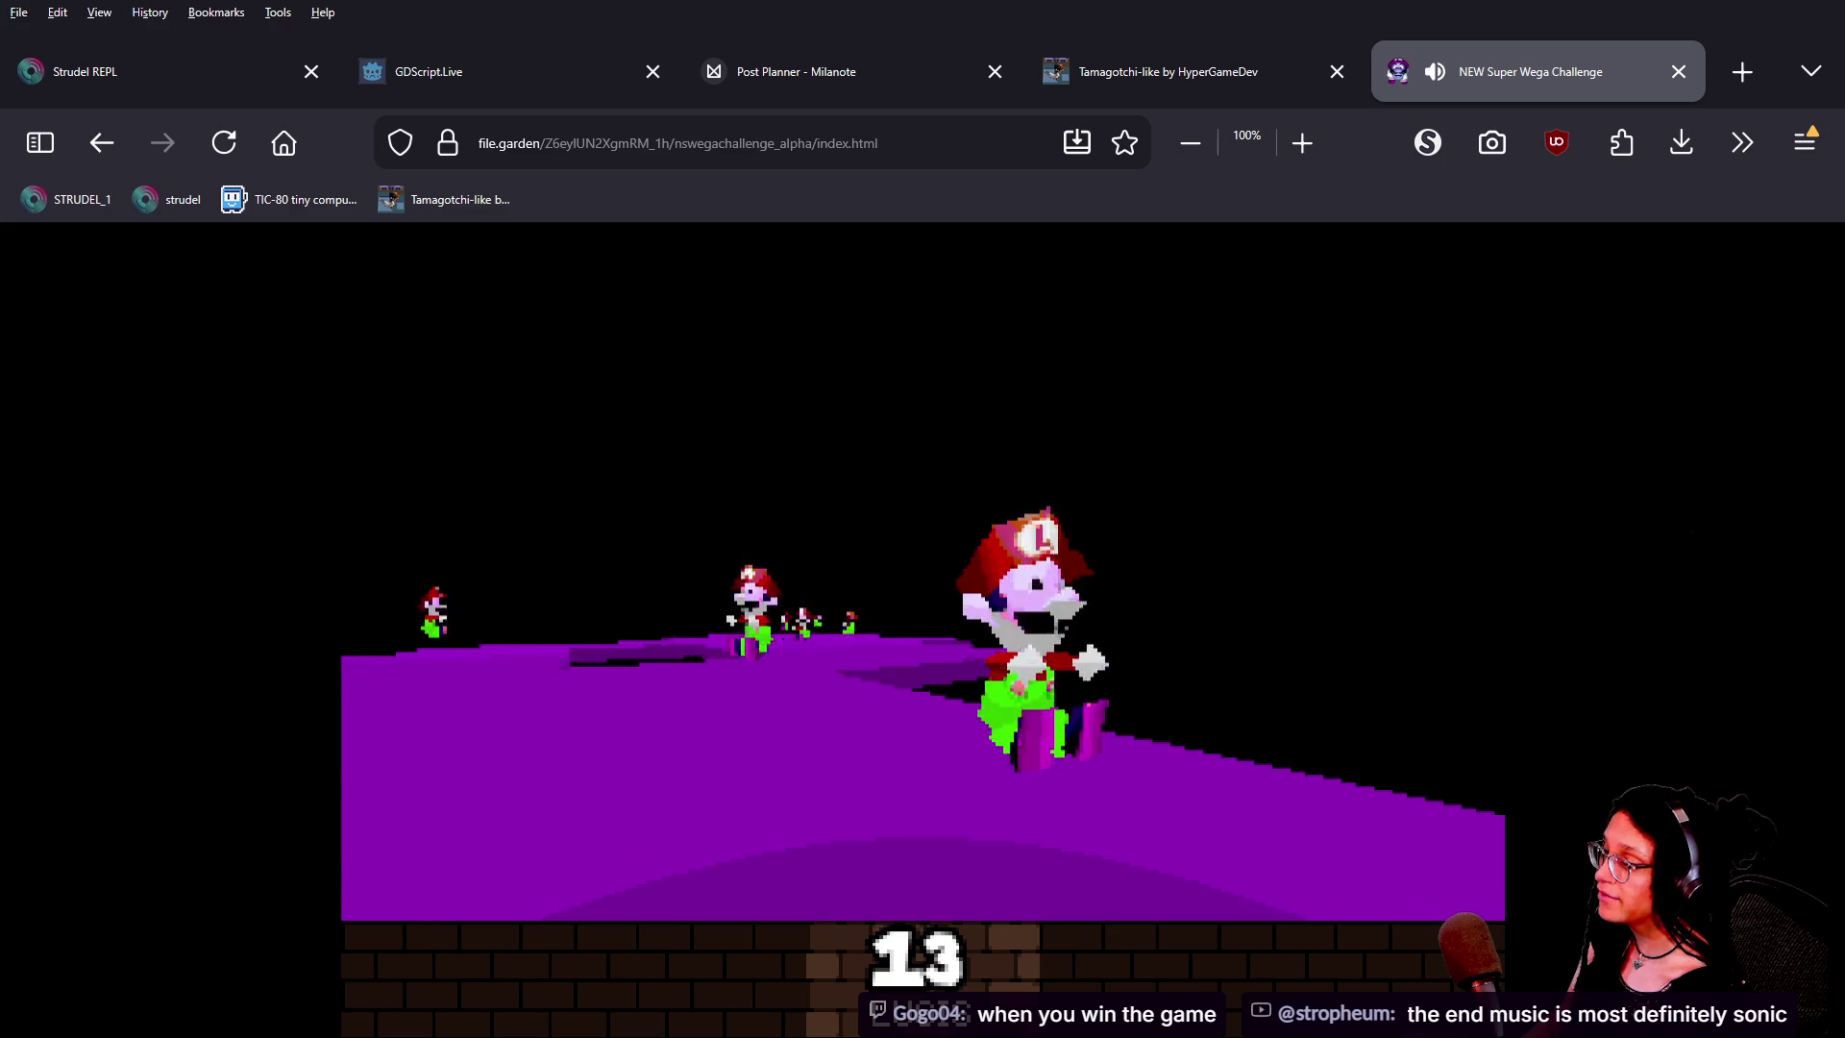
pyautogui.press('w')
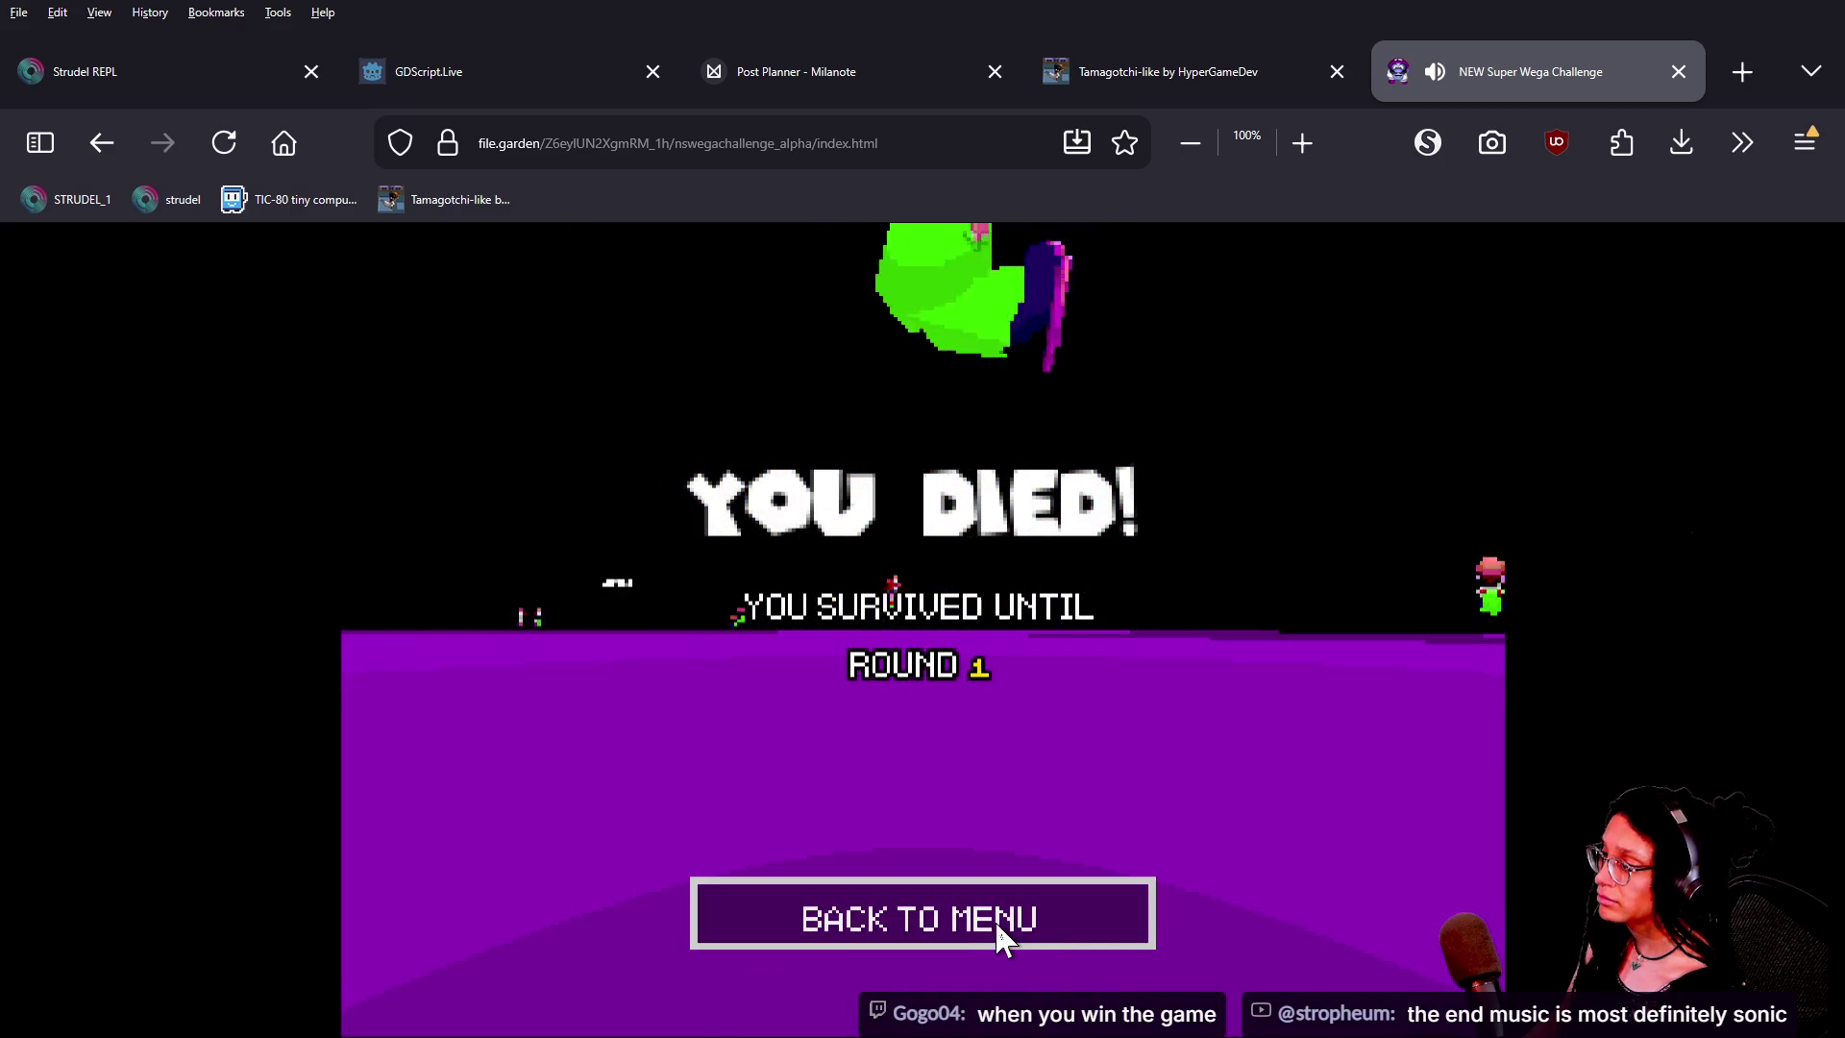
# Return to the title menu, reopen the difficulty options, and close the game tab
pyautogui.click(995, 921)
pyautogui.click(1151, 675)
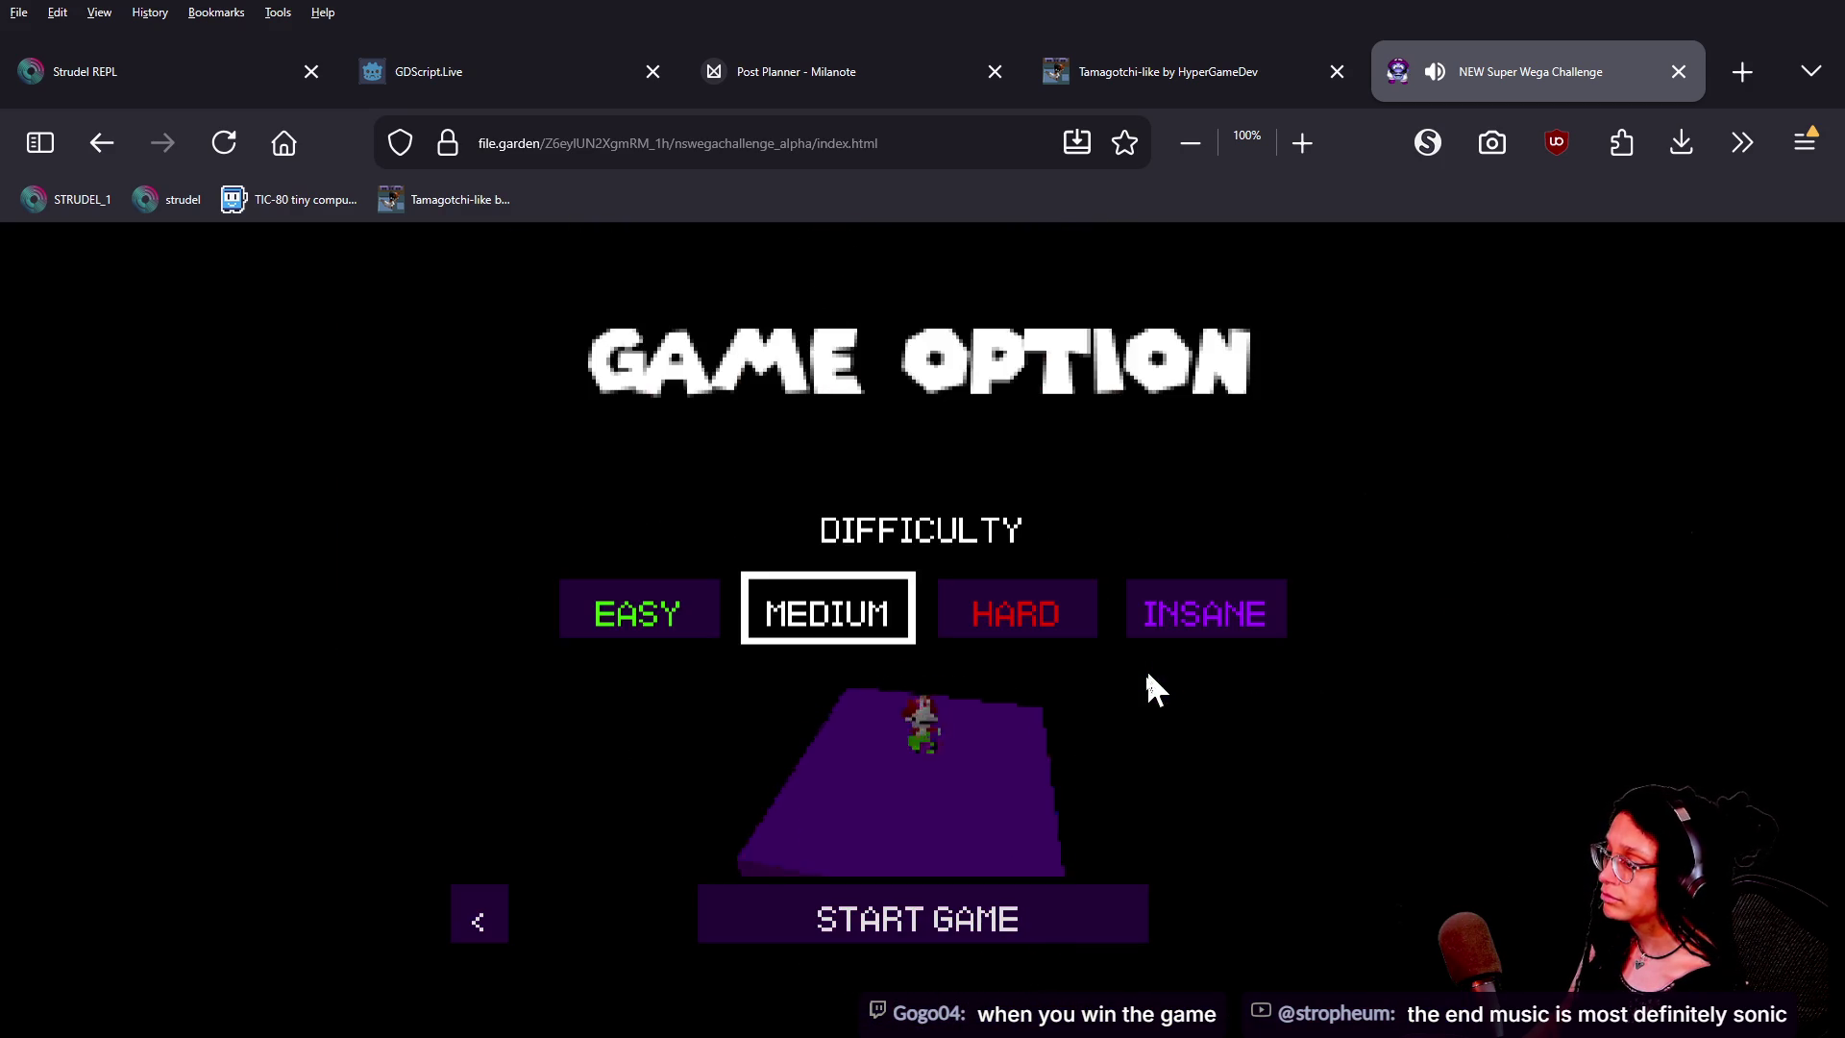
pyautogui.click(1680, 71)
# Back in Godot, step through the managers script seed block from the cell offsets line to line 291
pyautogui.click(219, 146)
pyautogui.hotkey('alt', 'Tab')
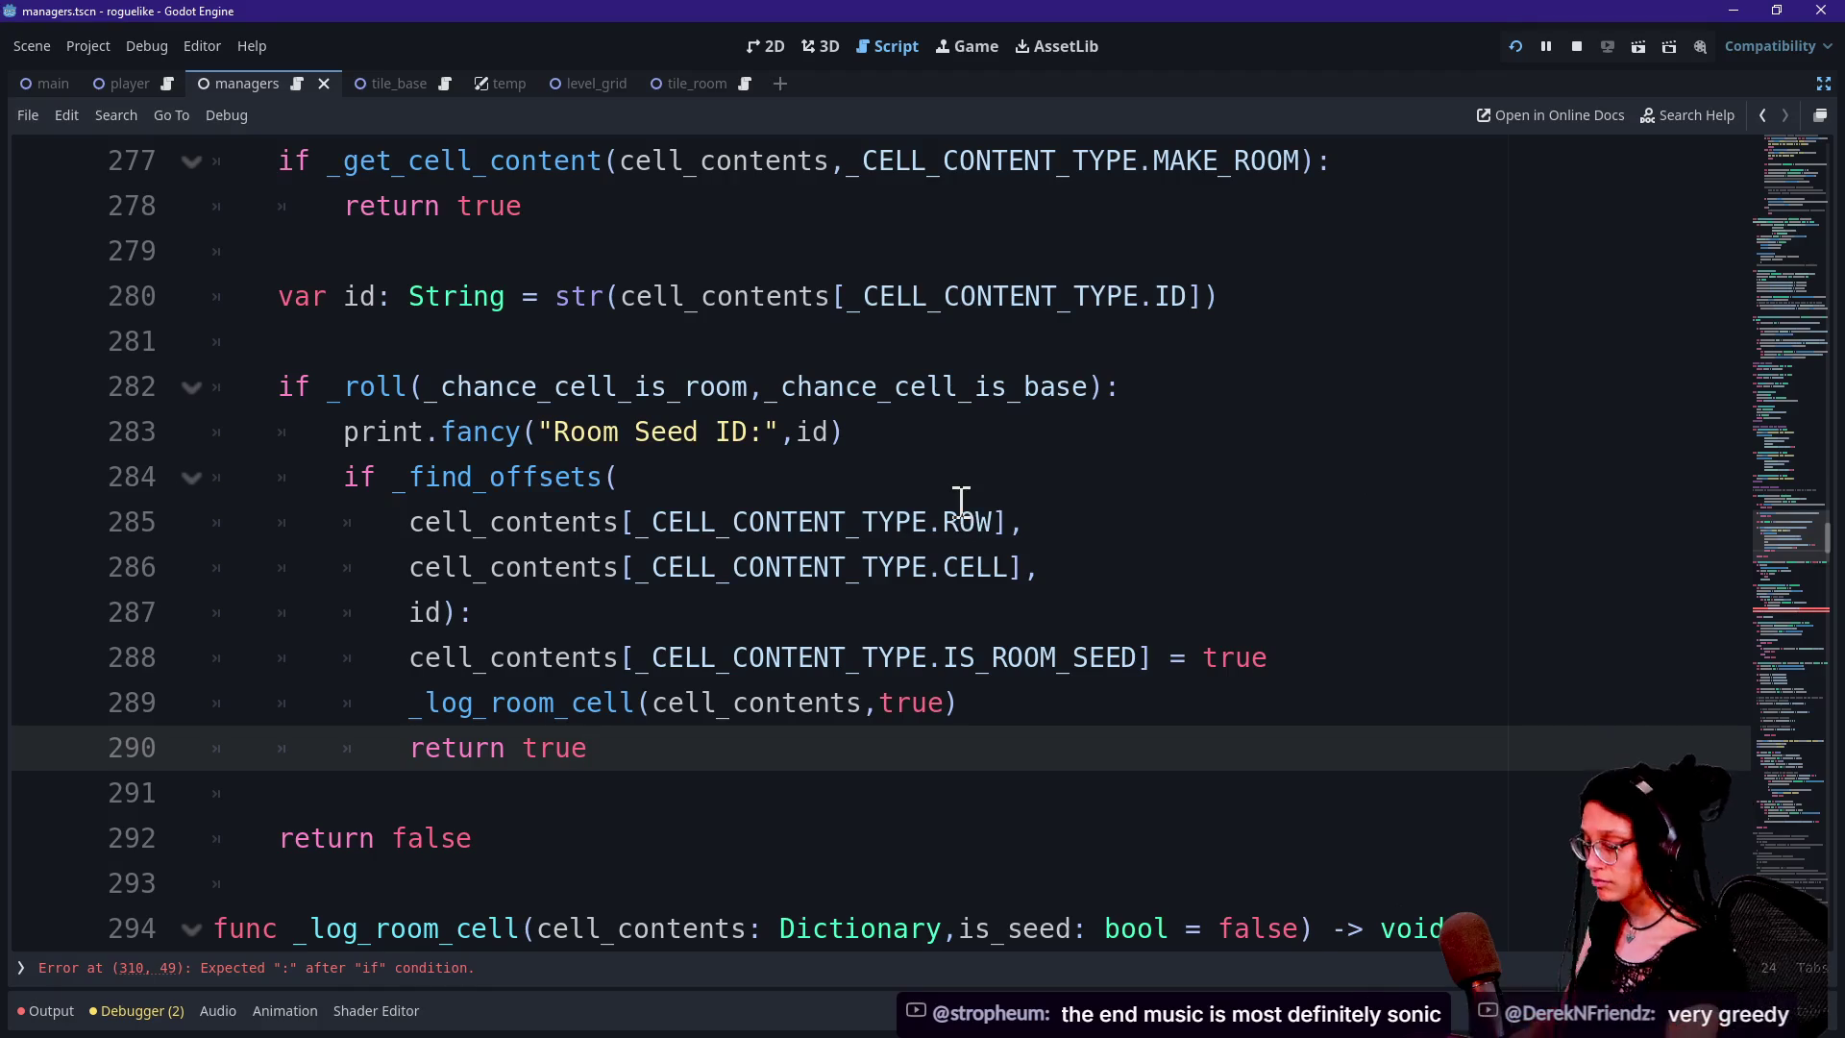
pyautogui.press('Up')
pyautogui.press('Up')
pyautogui.press('Up')
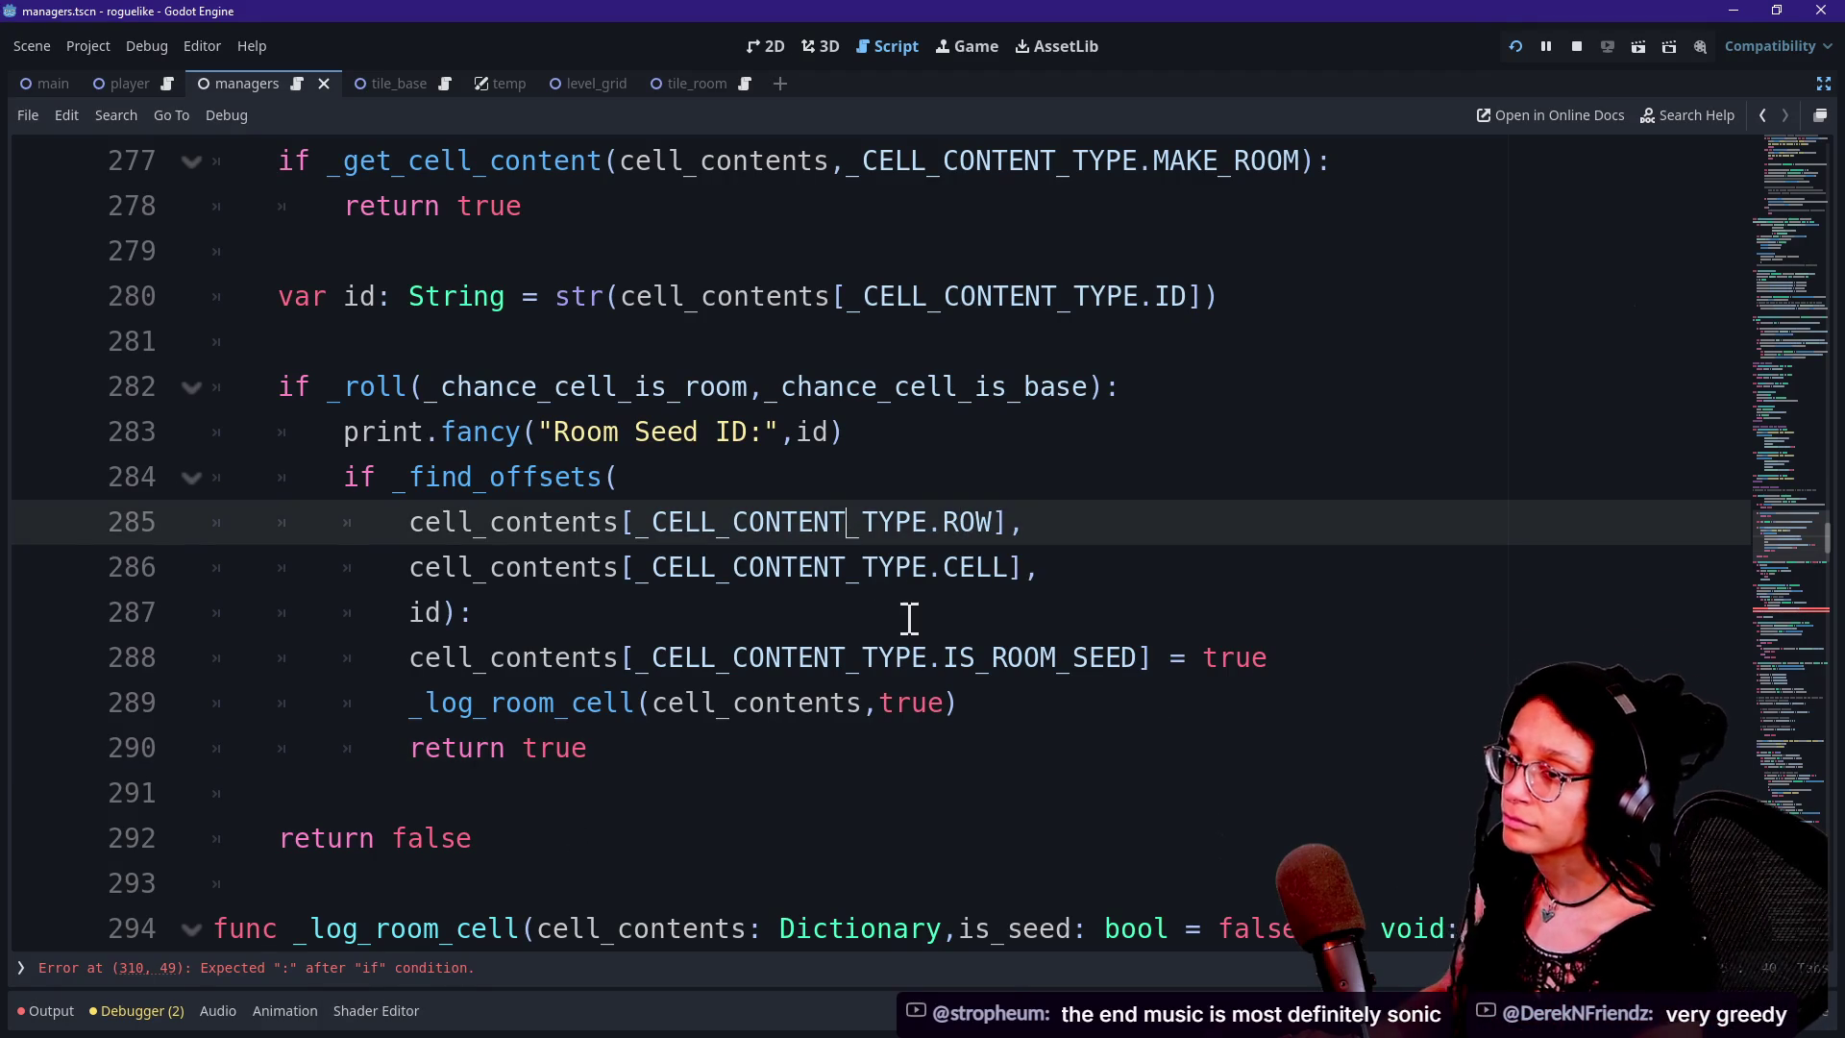
pyautogui.press('Down')
pyautogui.press('Down')
pyautogui.press('Down')
pyautogui.press('Down')
pyautogui.press('Up')
pyautogui.press('Up')
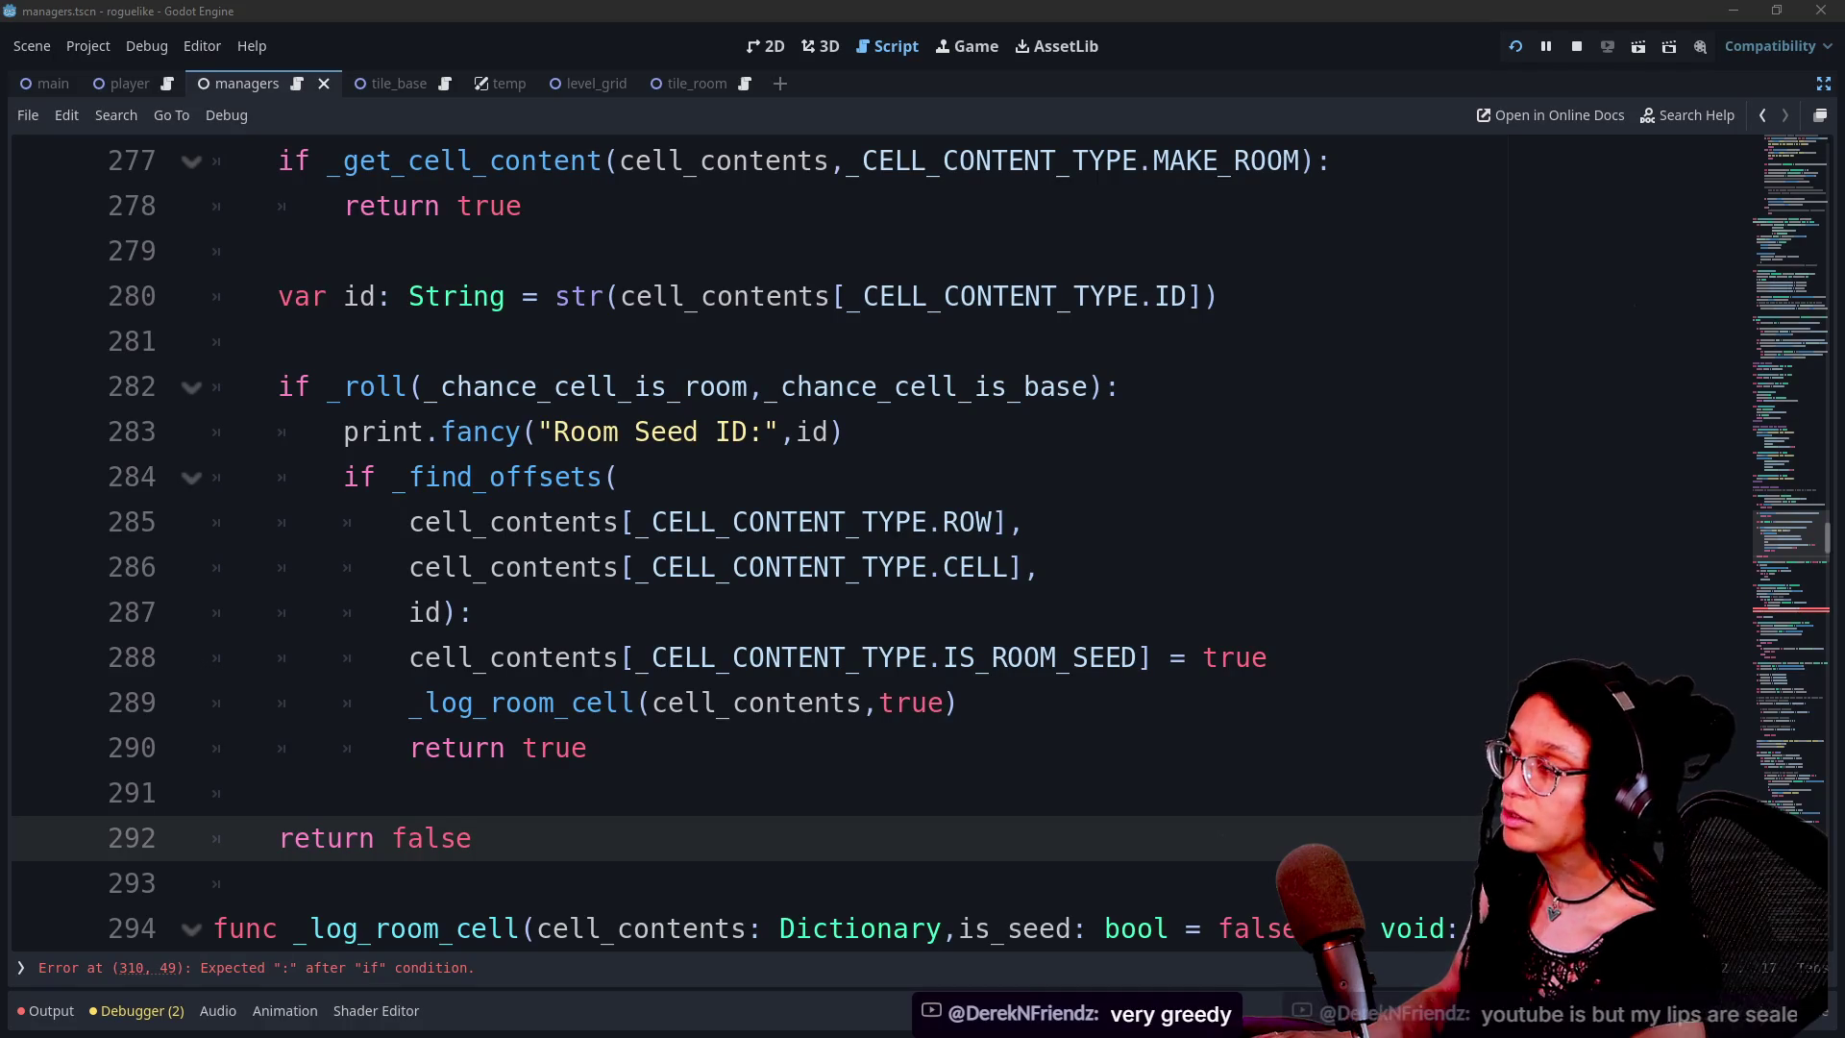
pyautogui.click(1299, 354)
pyautogui.click(1250, 567)
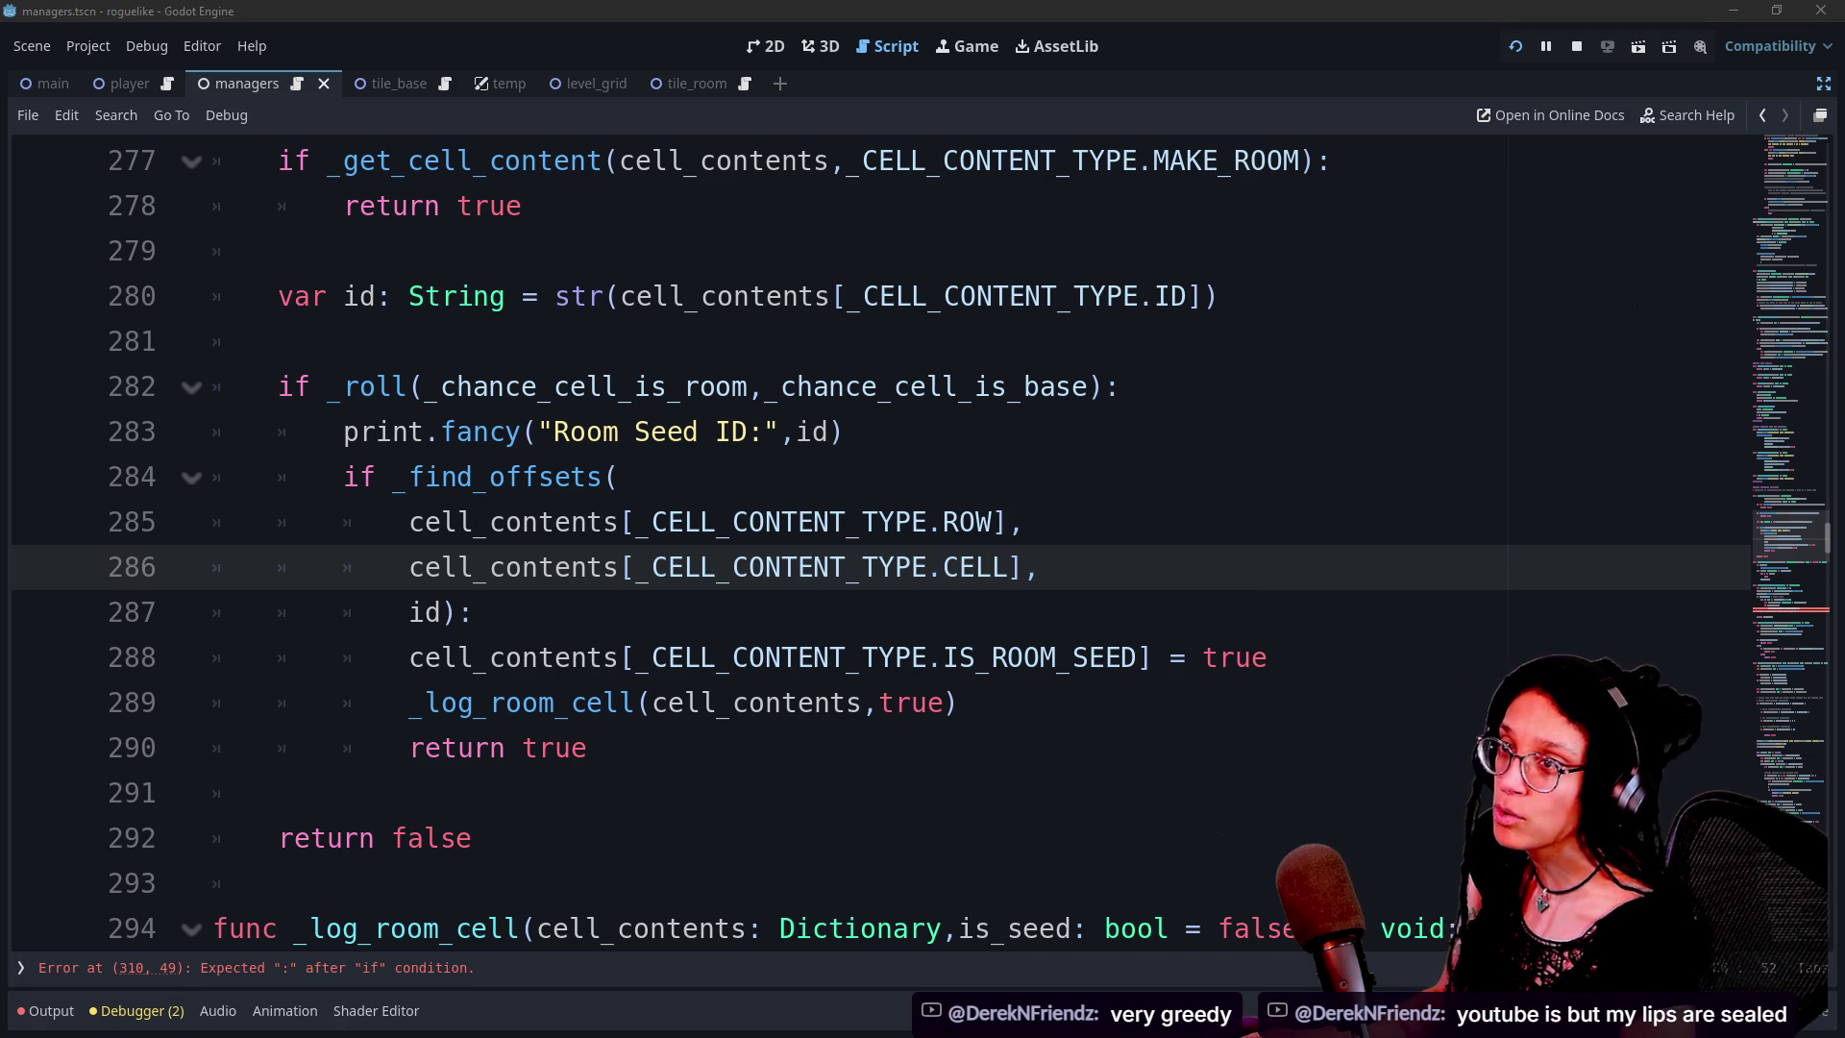
pyautogui.press('Up')
pyautogui.press('Up')
pyautogui.press('Up')
pyautogui.press('Down')
pyautogui.press('Down')
pyautogui.press('Down')
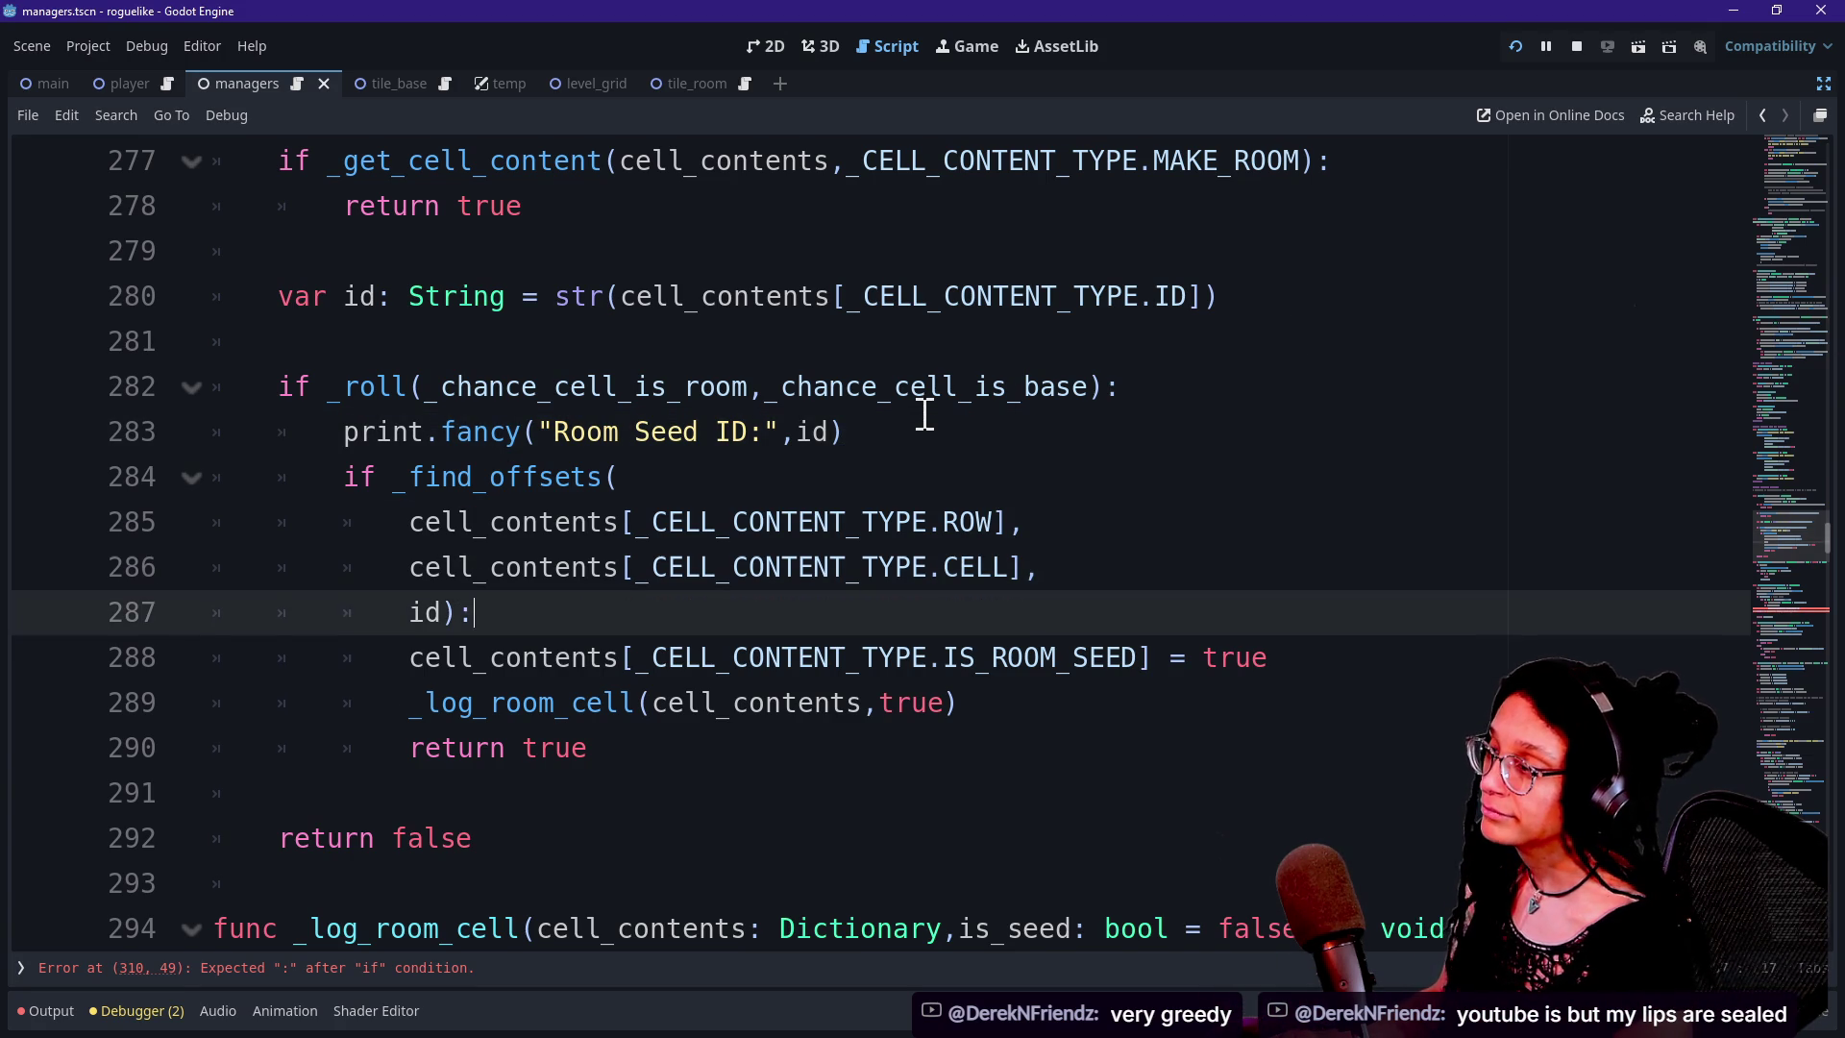
pyautogui.press('Up')
pyautogui.press('Up')
pyautogui.press('Up')
pyautogui.press('Down')
pyautogui.press('Down')
pyautogui.press('Down')
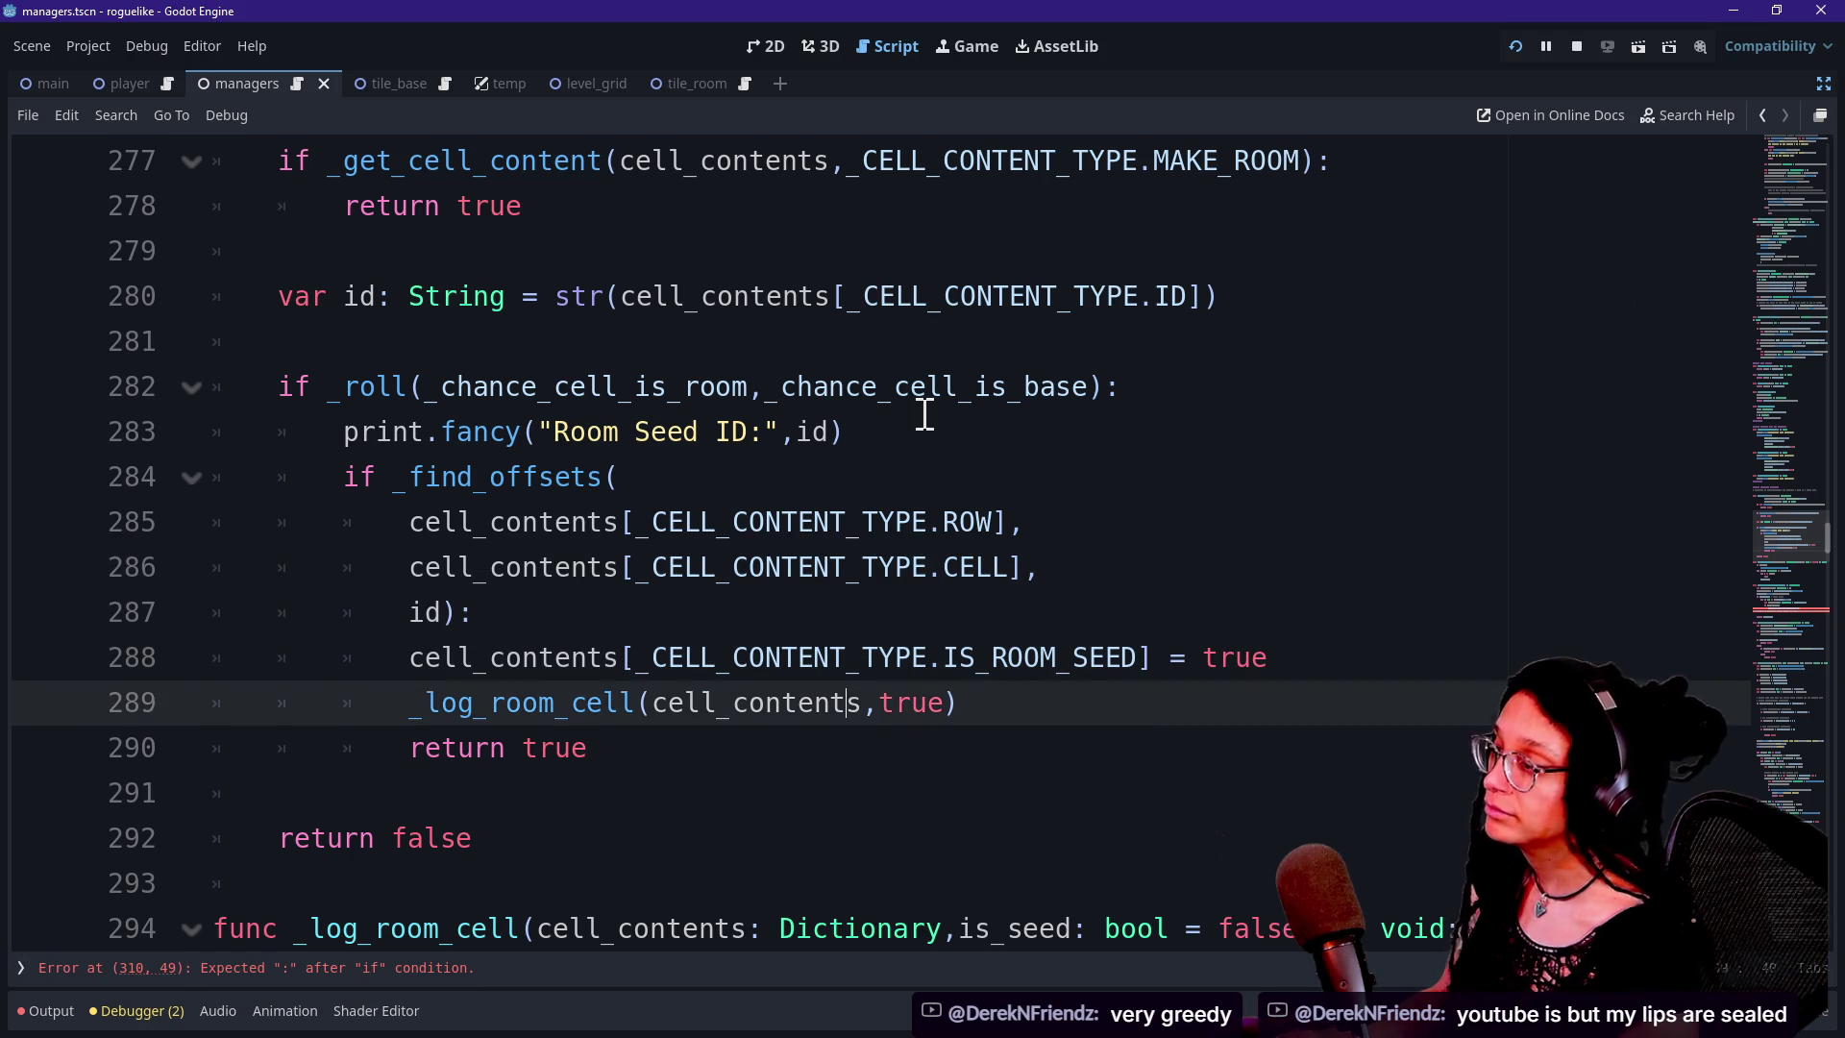
pyautogui.press('Up')
pyautogui.press('Up')
pyautogui.press('Down')
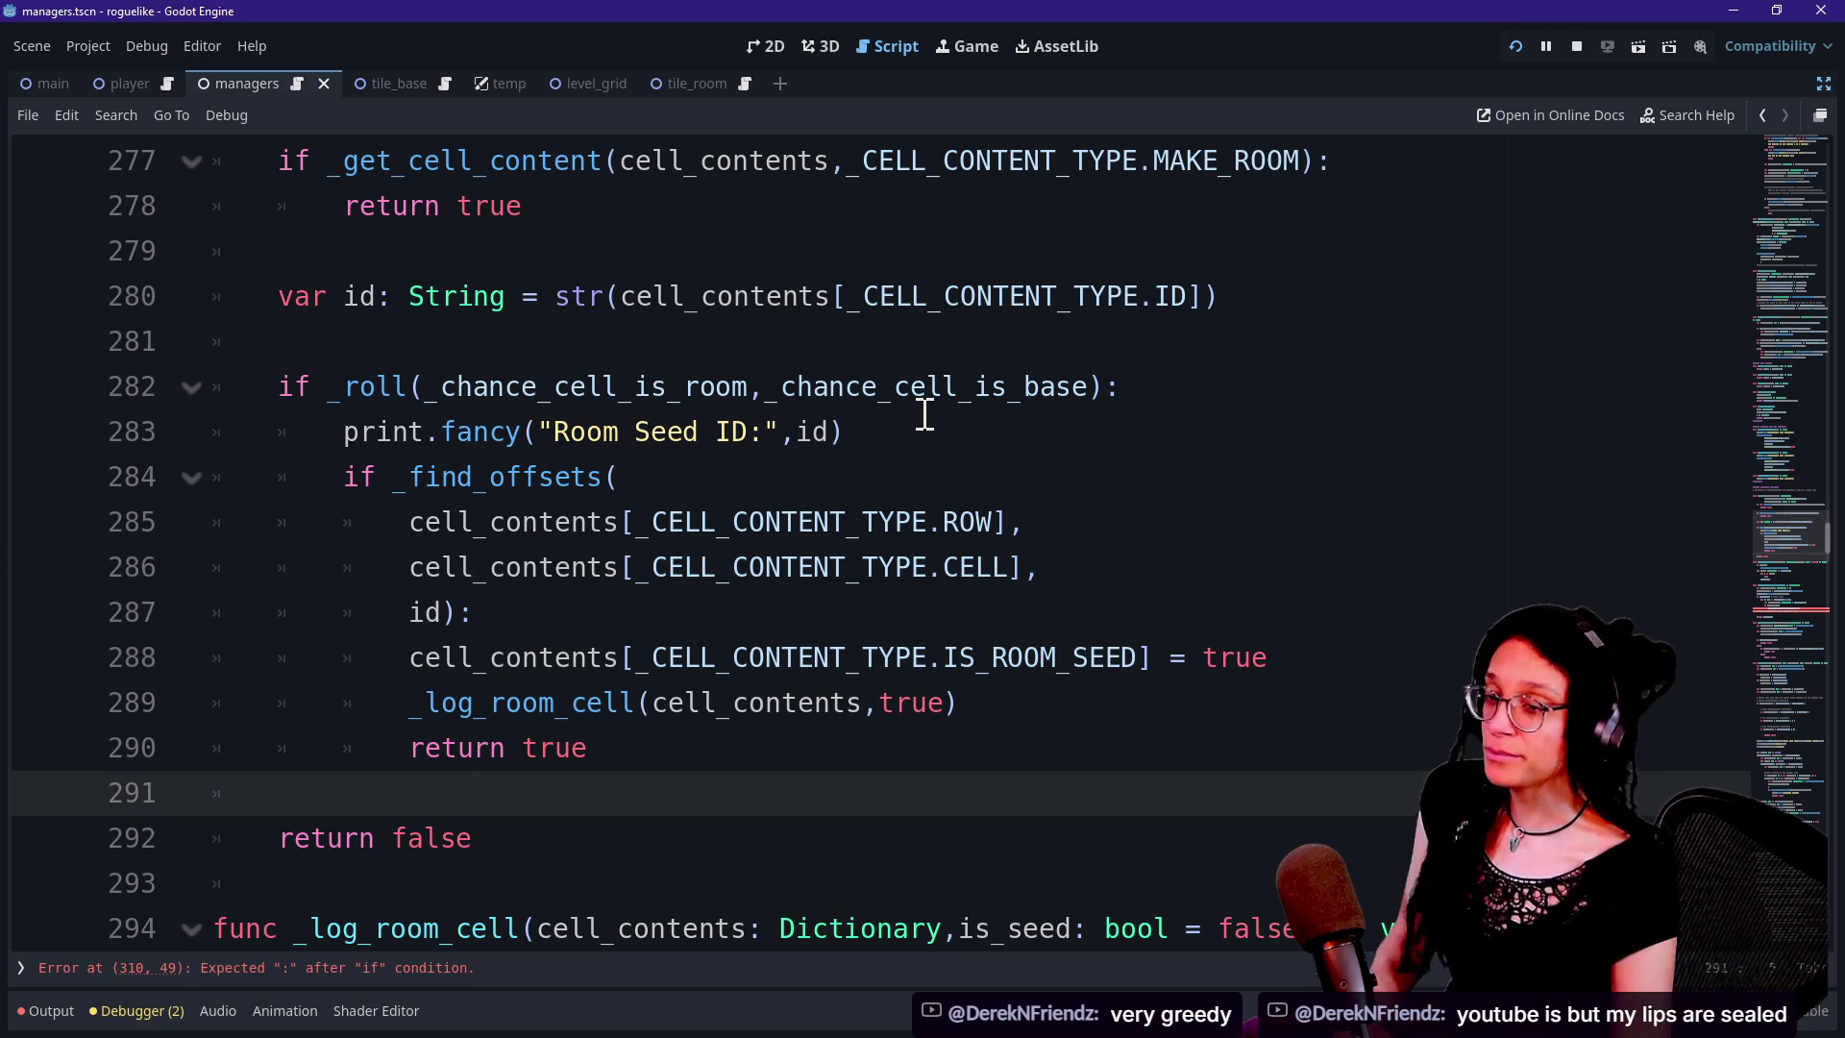
# Review the return statements, select lines 288–290, and put the caret after _find_offsets( on line 284
pyautogui.press('Up')
pyautogui.press('Up')
pyautogui.press('Down')
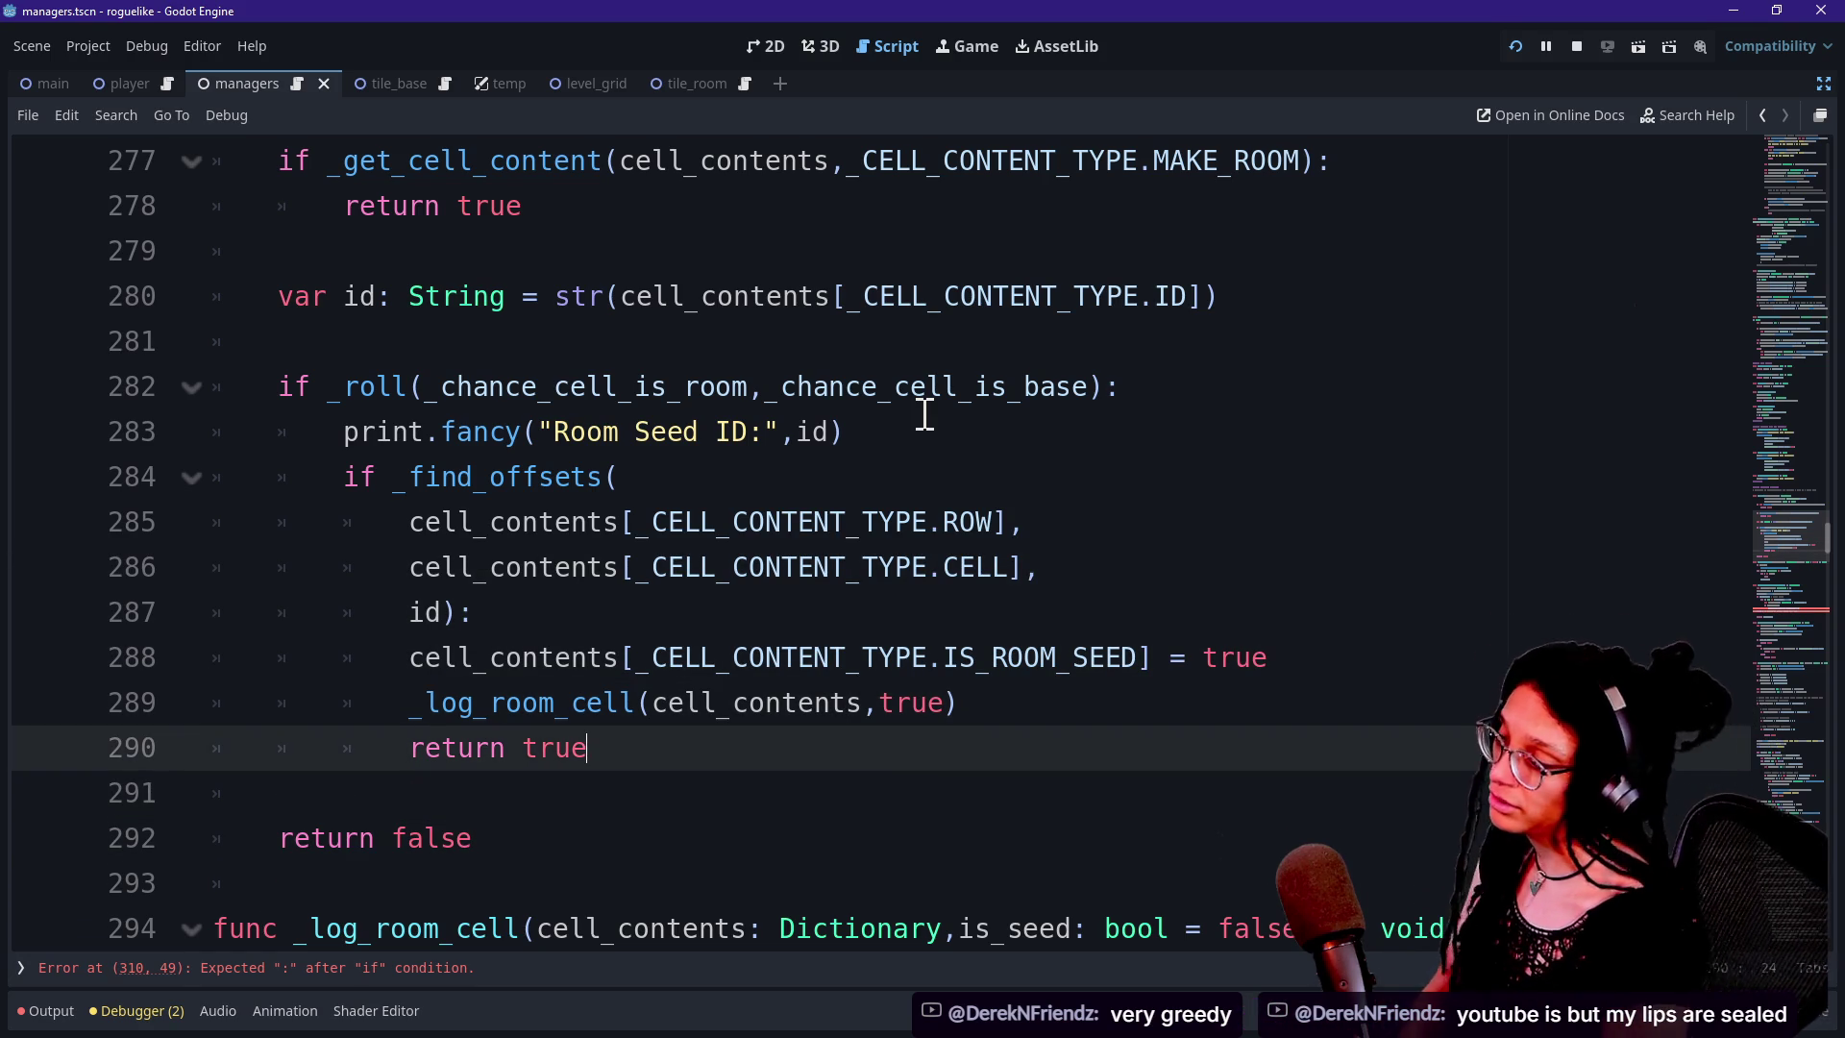
pyautogui.press('Down')
pyautogui.press('Down')
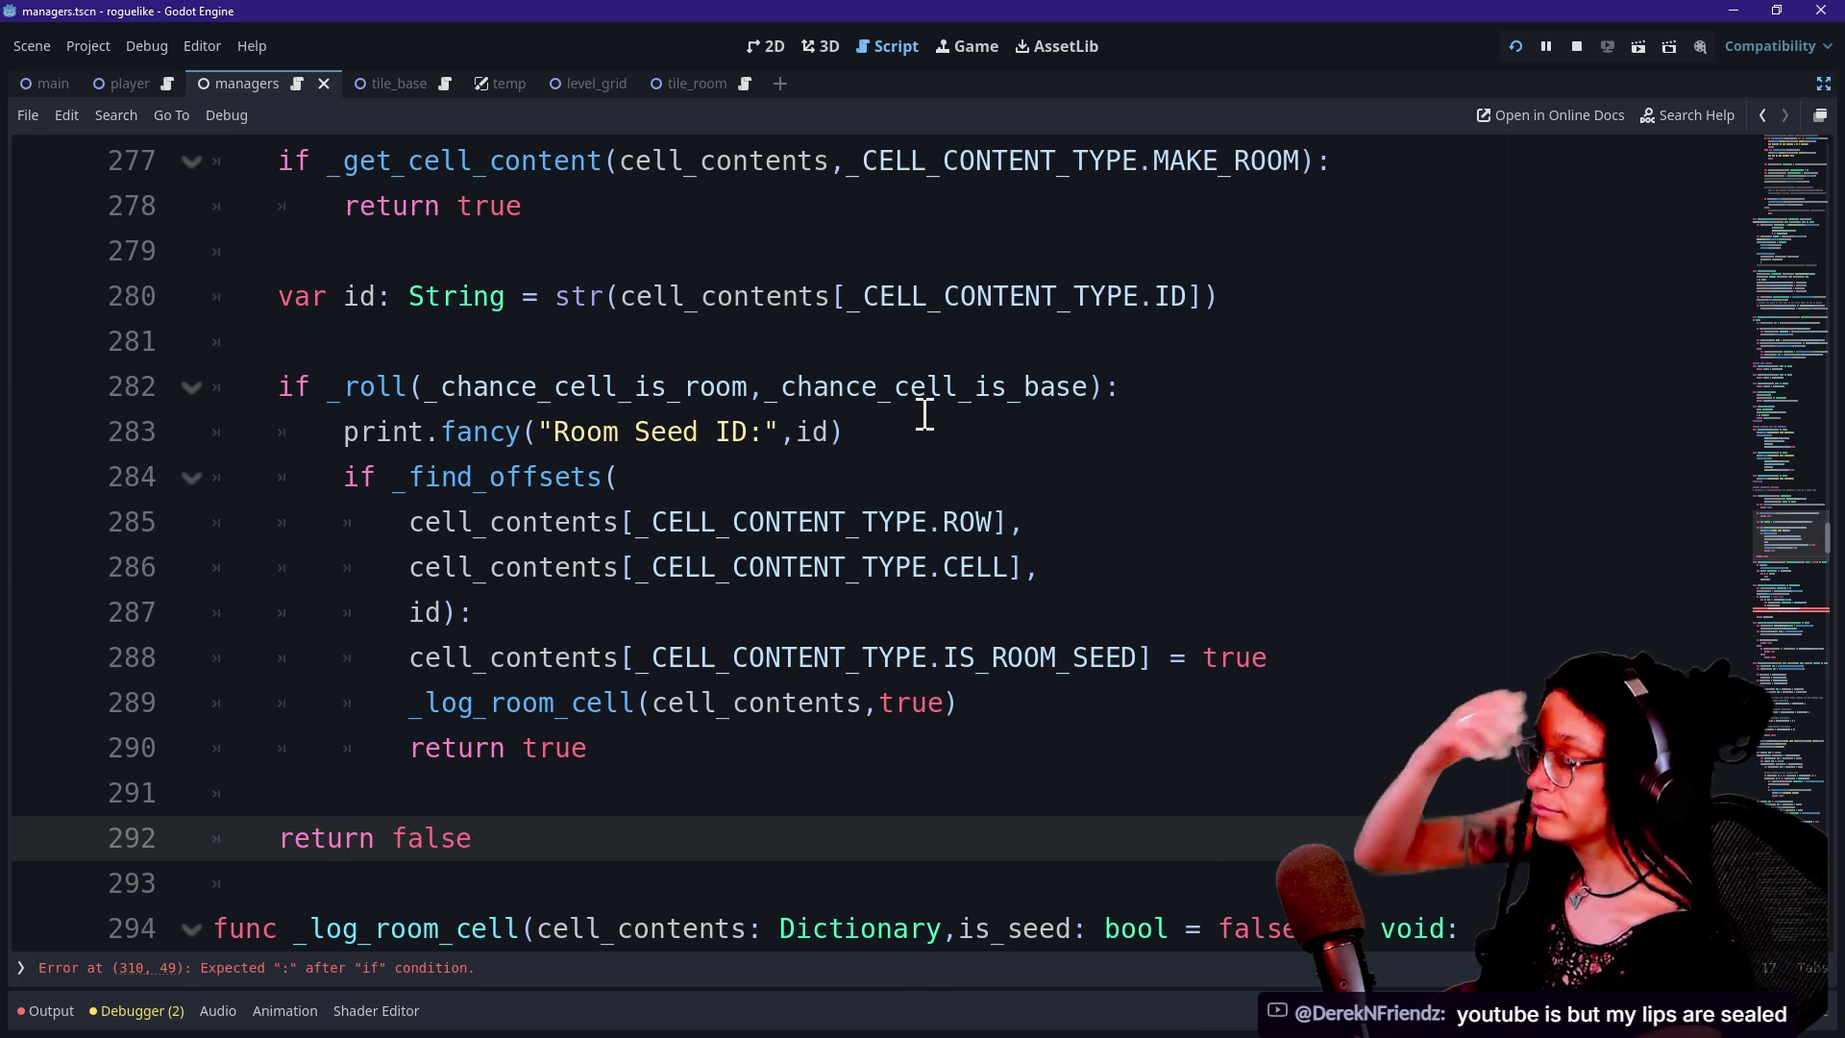
pyautogui.press('Up')
pyautogui.press('Up')
pyautogui.press('Down')
pyautogui.press('Down')
pyautogui.moveTo(410, 657); pyautogui.dragTo(799, 740)
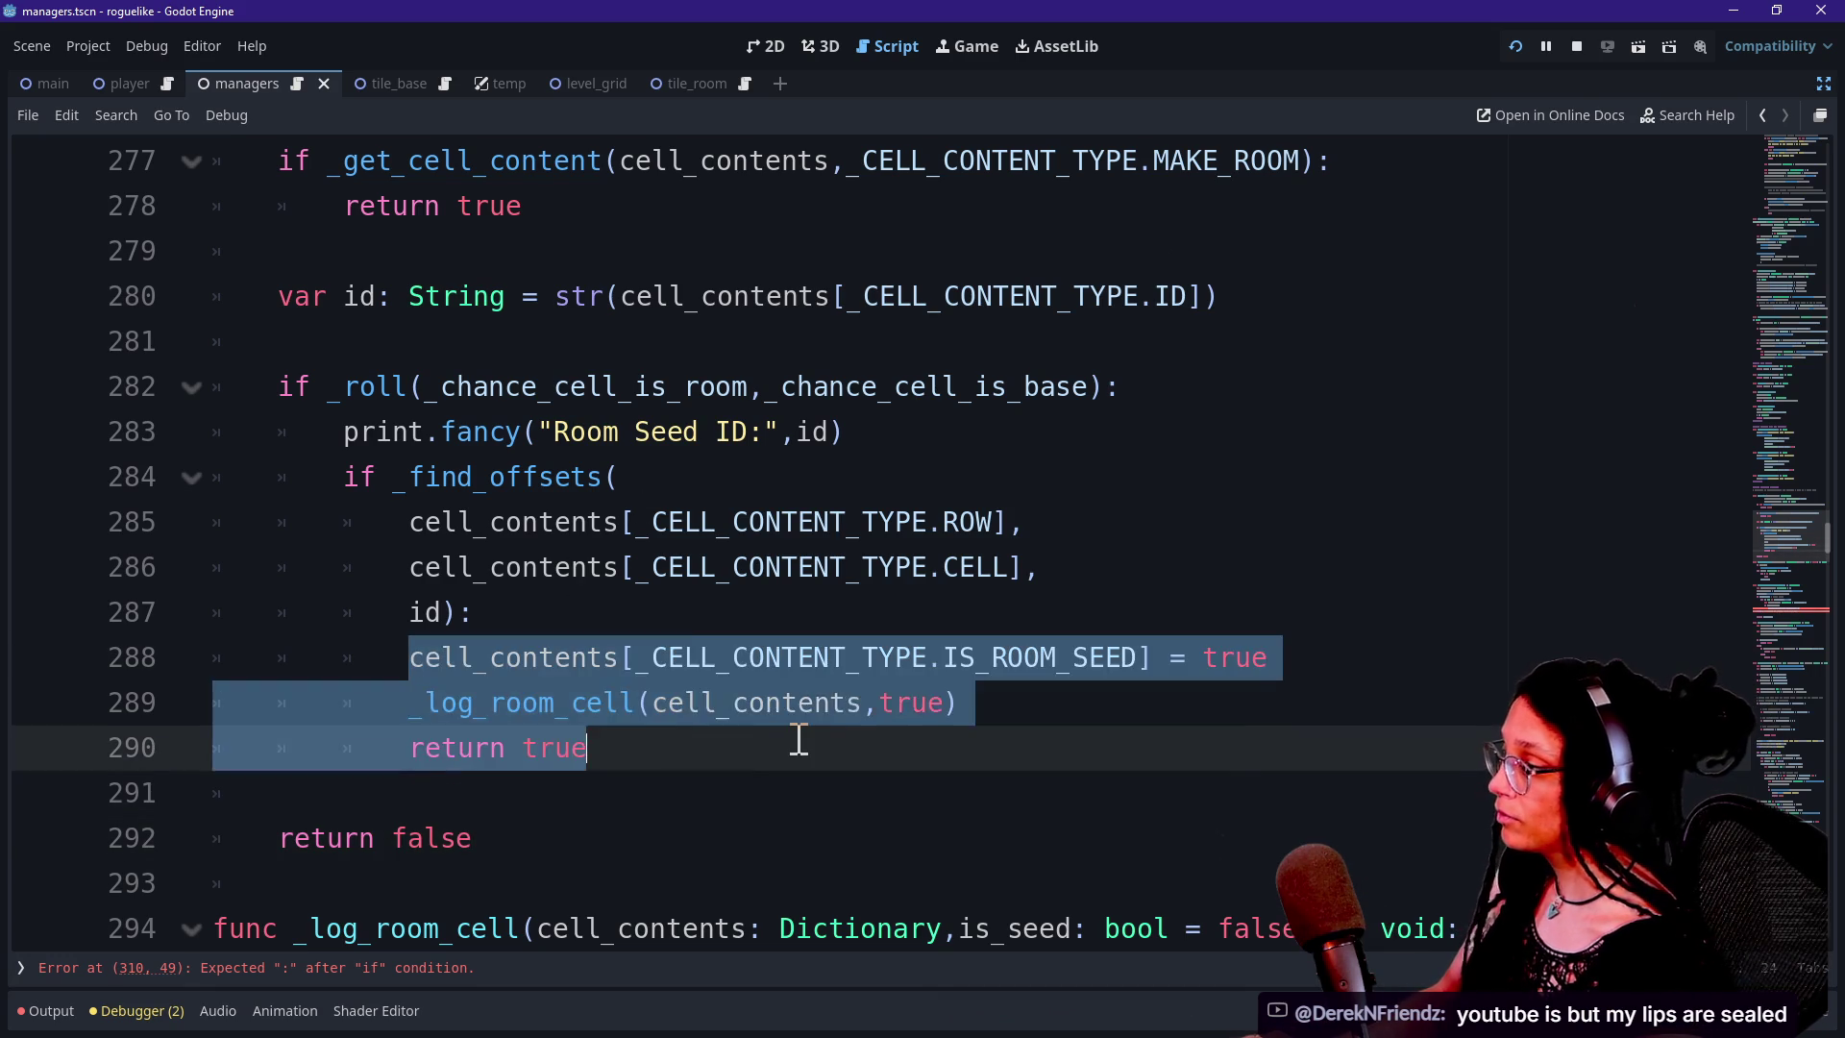
pyautogui.press('Down')
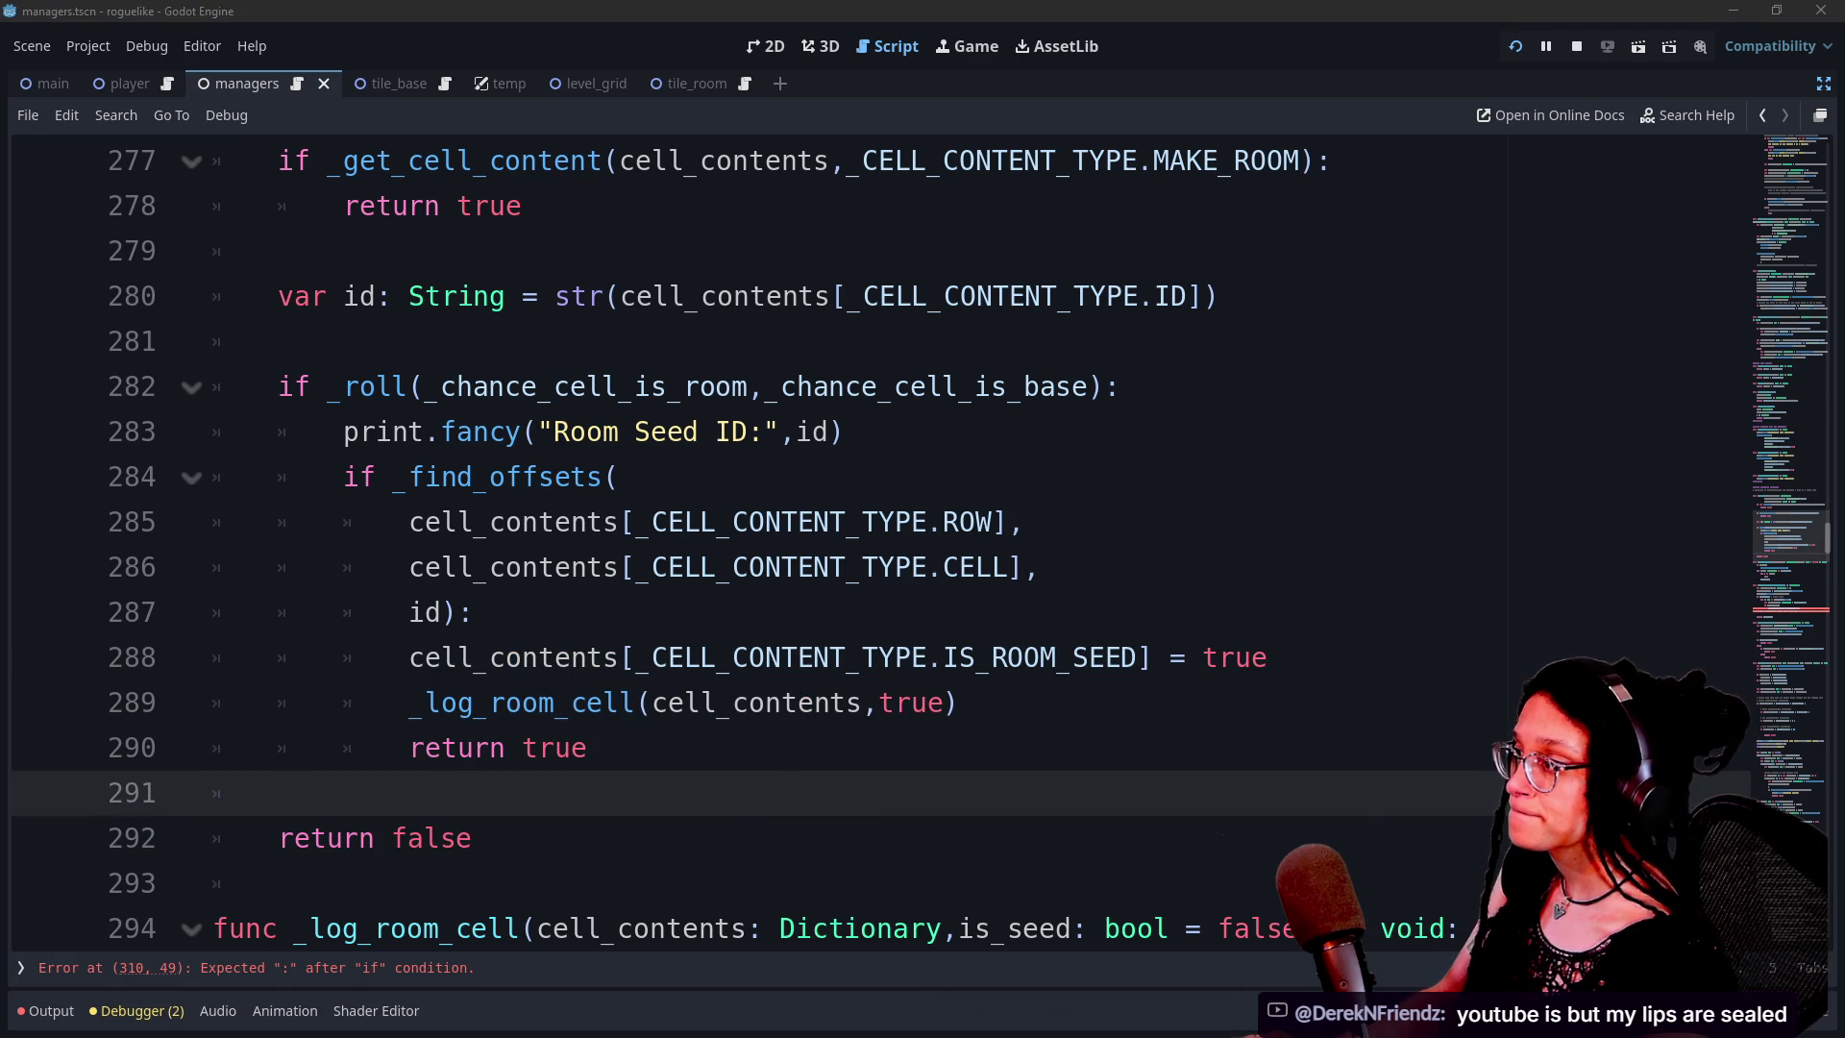
pyautogui.click(960, 696)
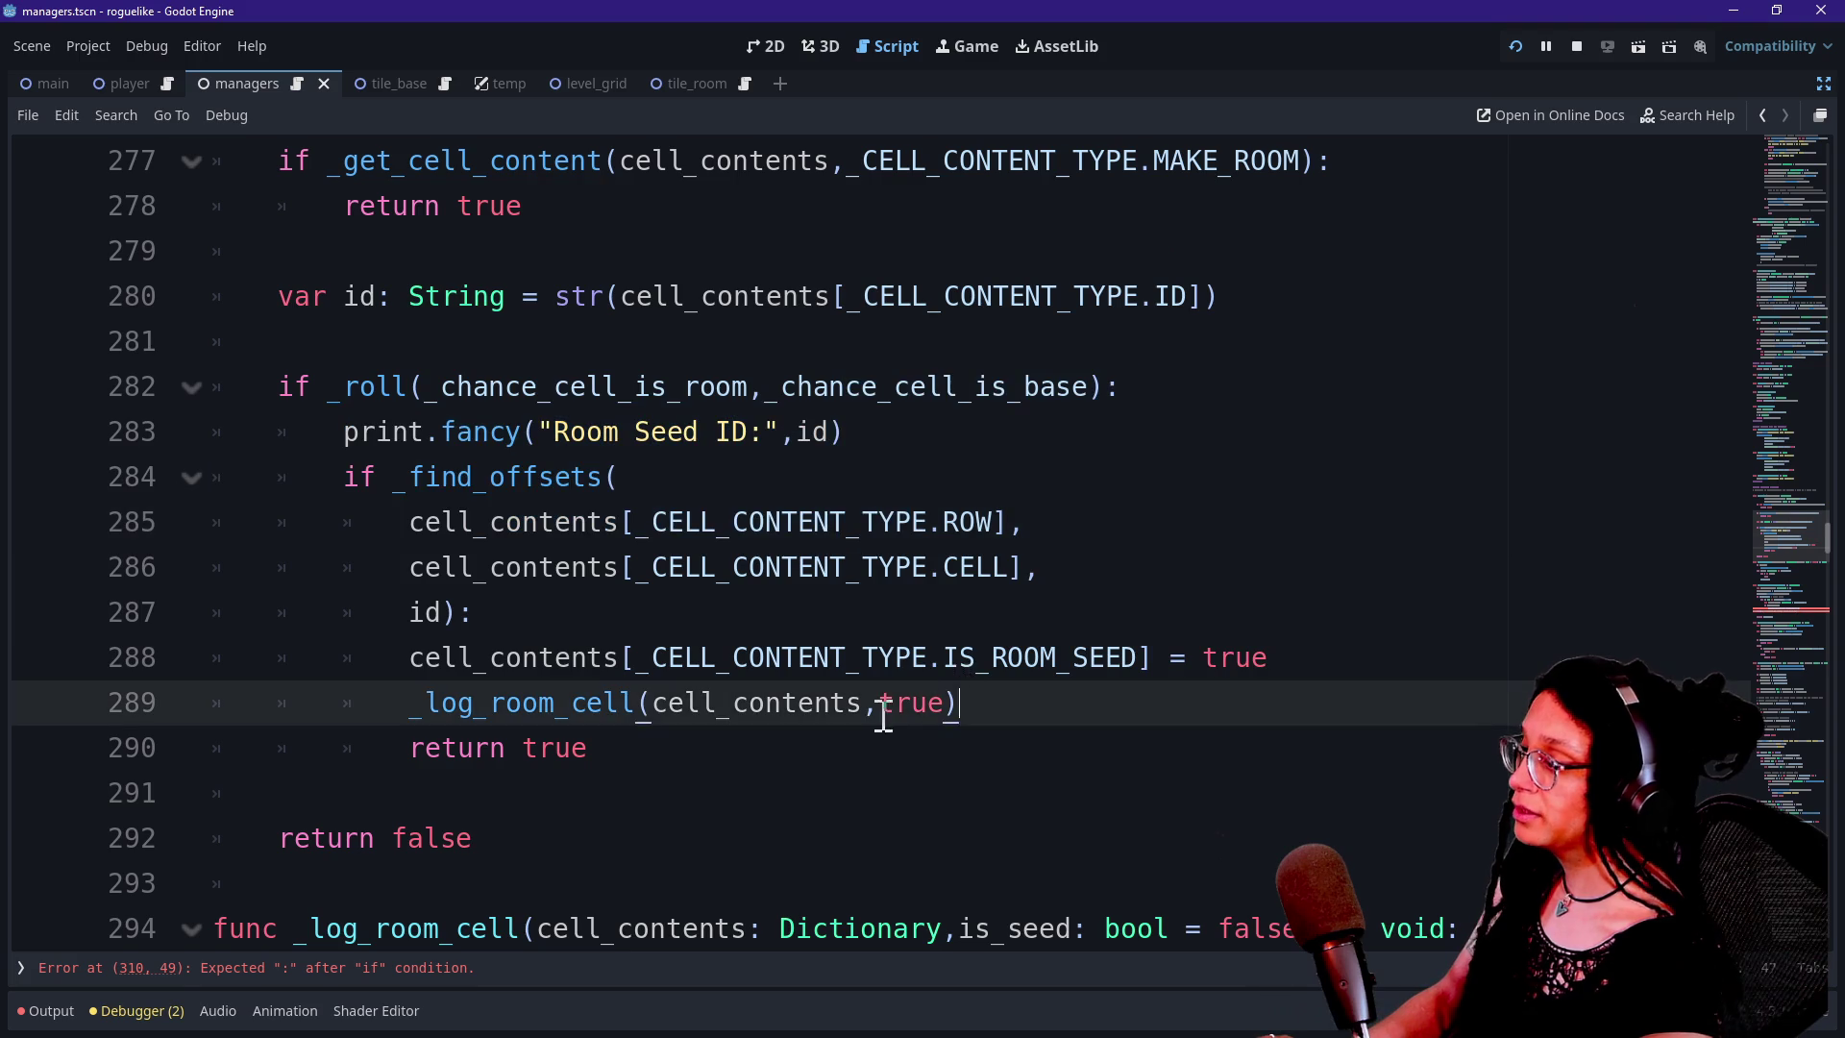
pyautogui.click(796, 468)
pyautogui.moveTo(757, 410)
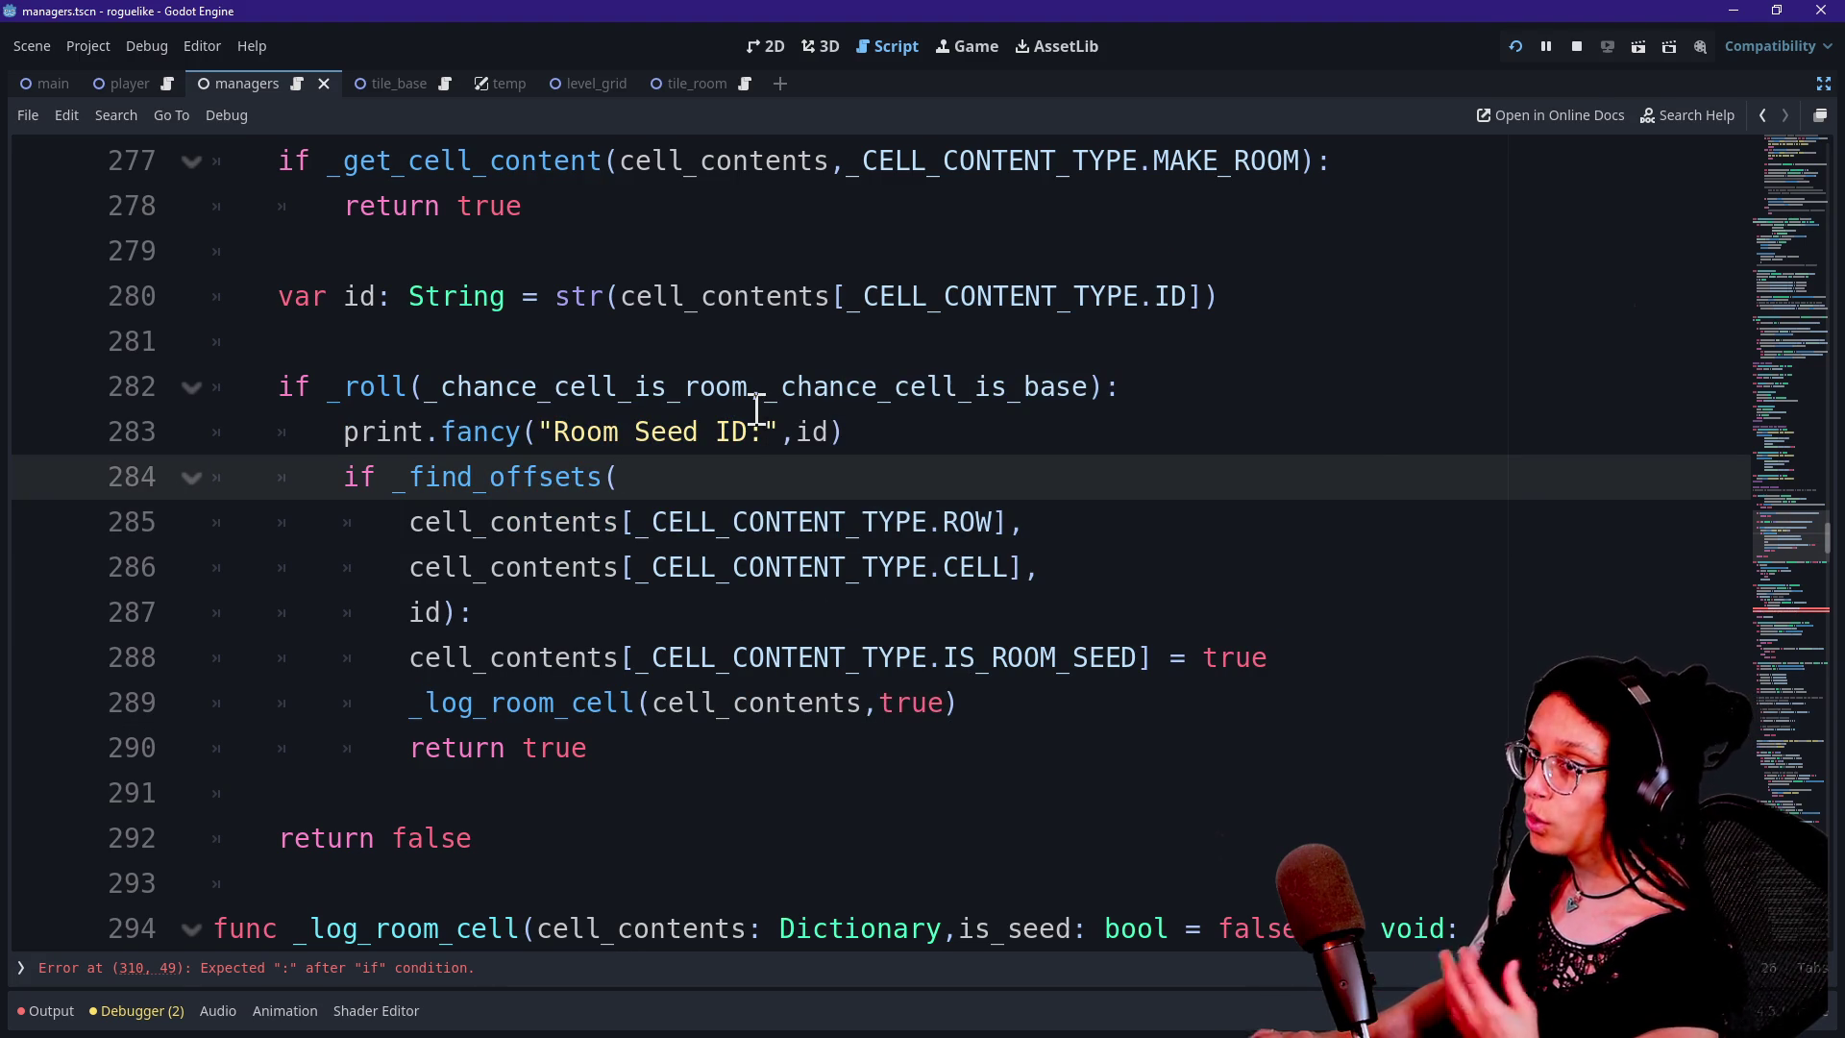
# Cycle through Discord and the stream chat to the Excalidraw whiteboard
pyautogui.hotkey('alt', 'Tab')
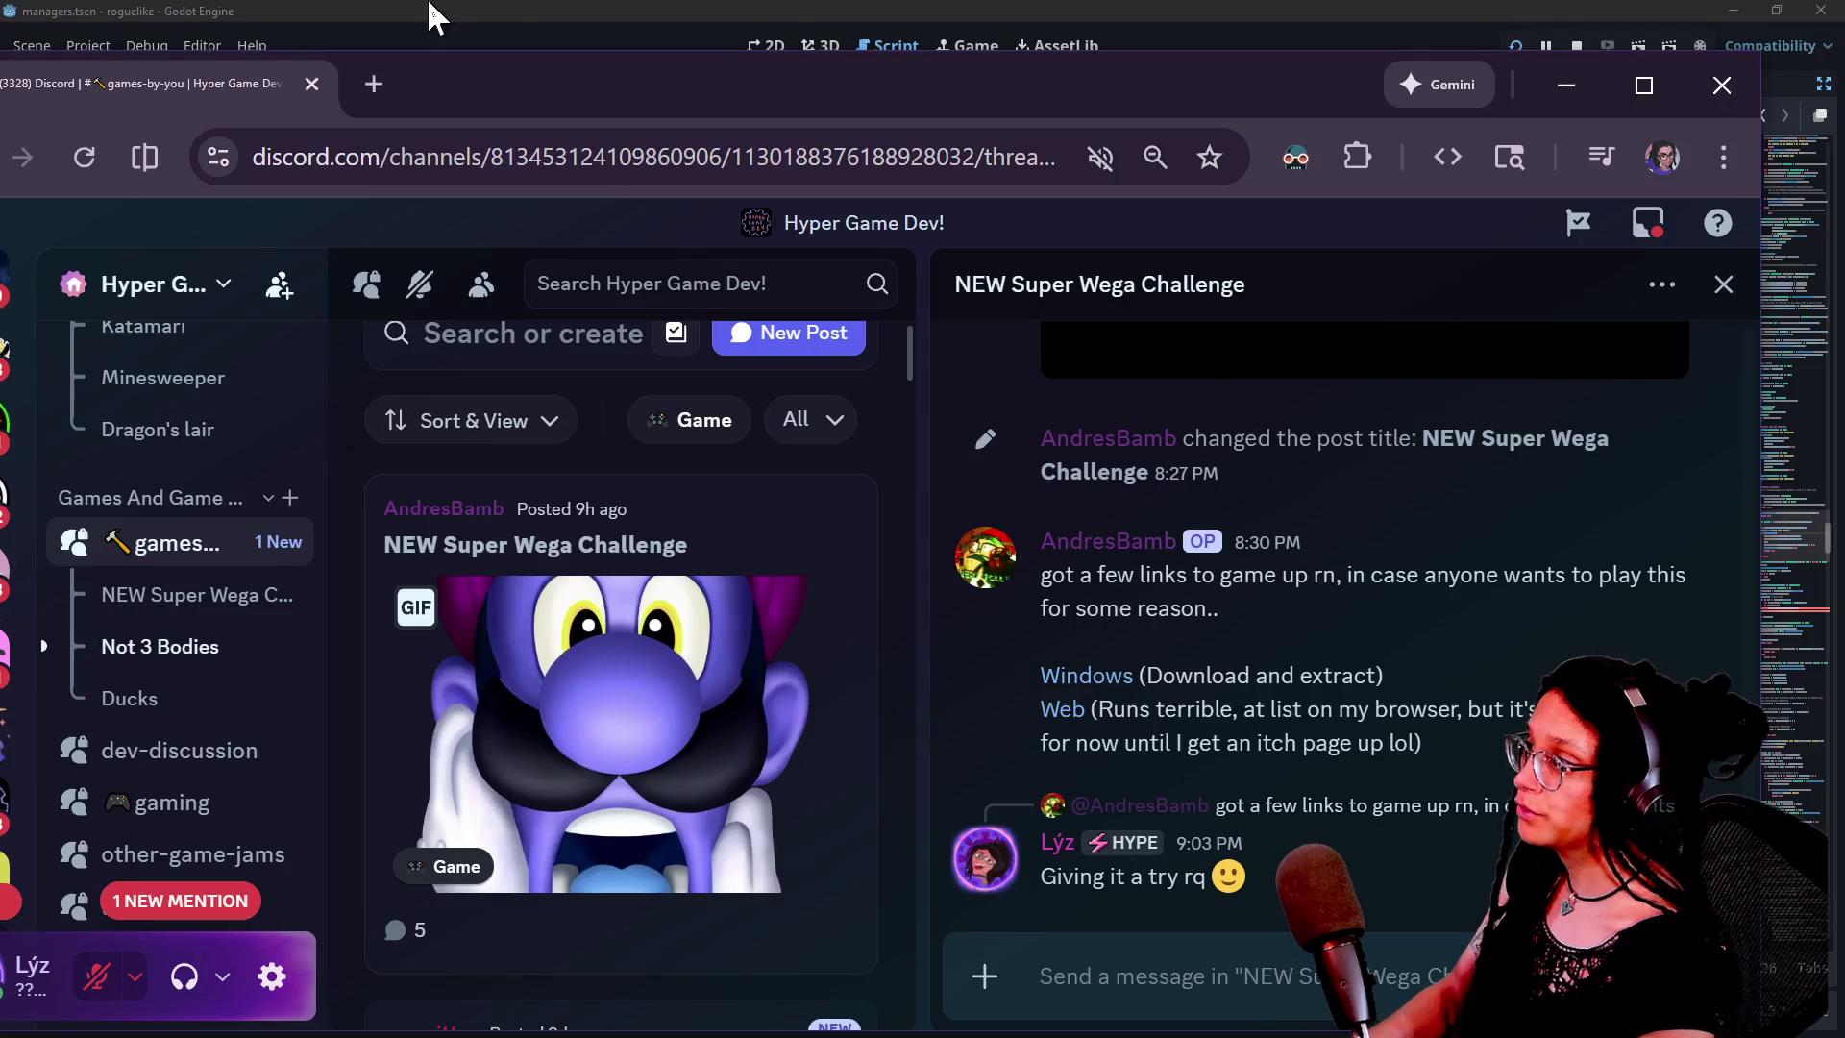
pyautogui.hotkey('alt', 'Tab')
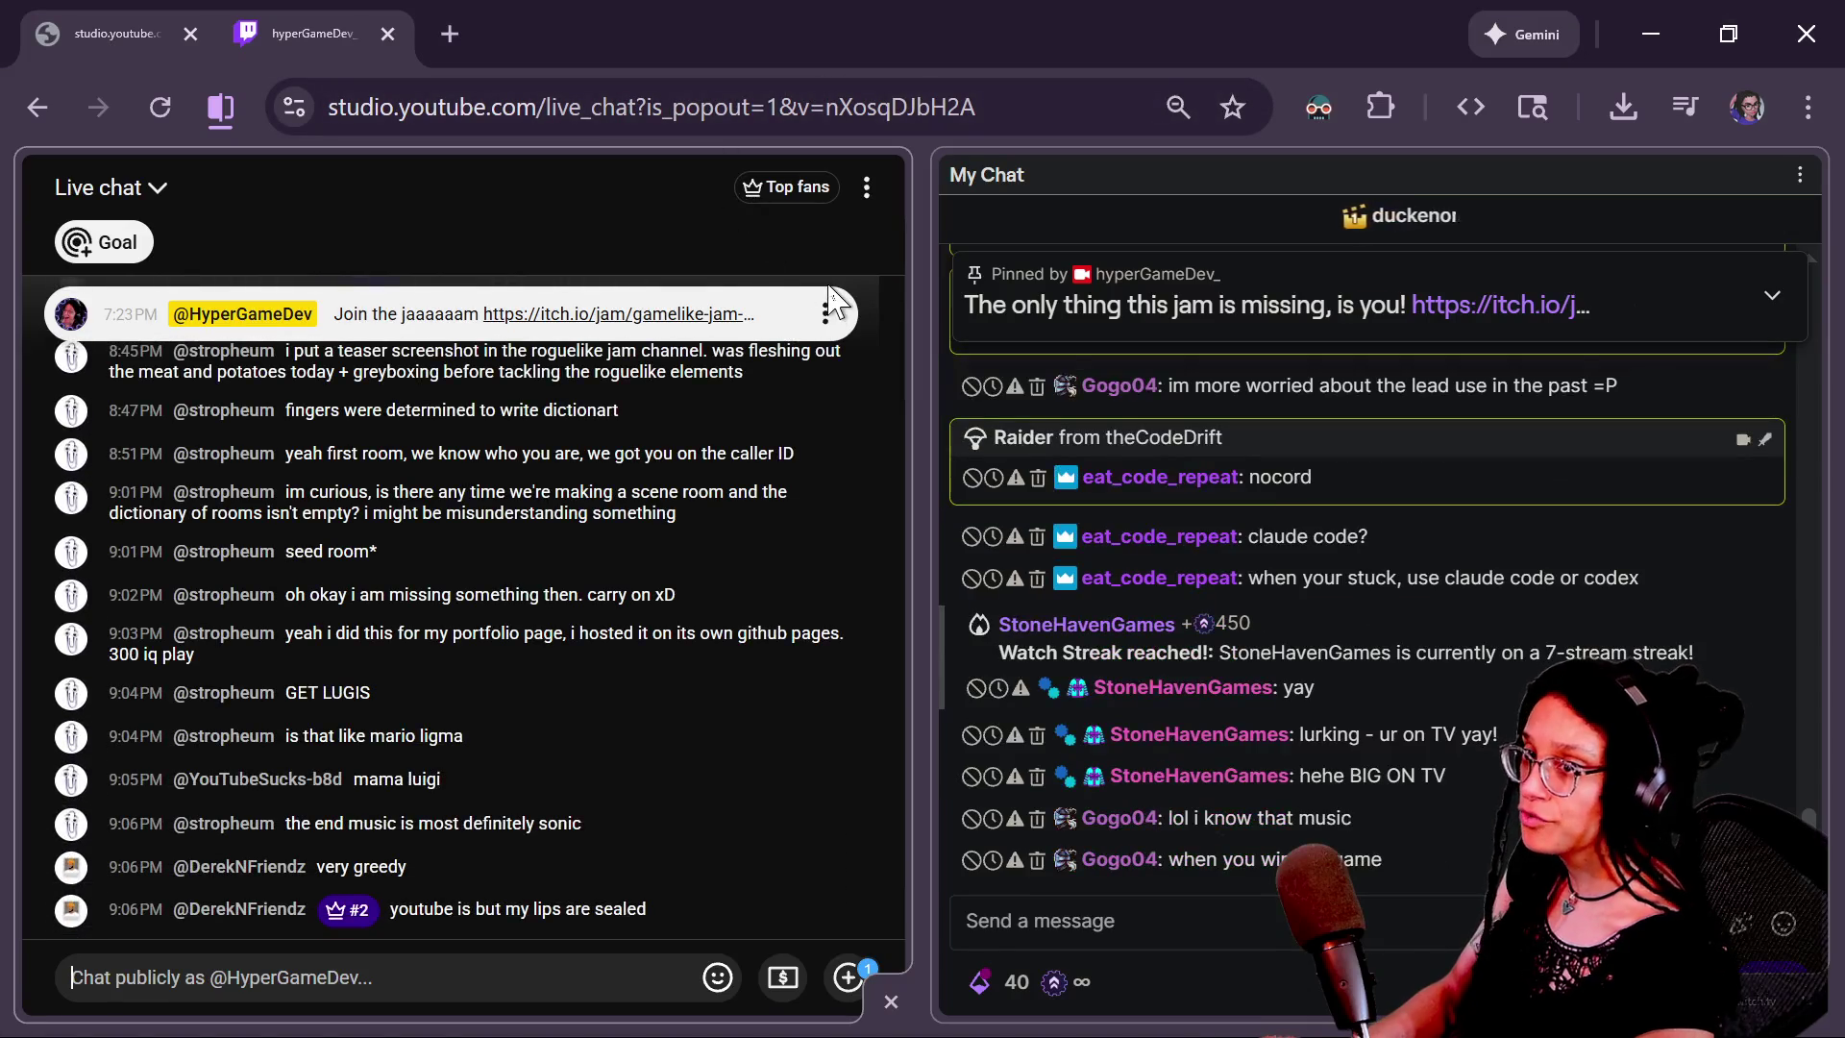
pyautogui.hotkey('alt', 'Tab')
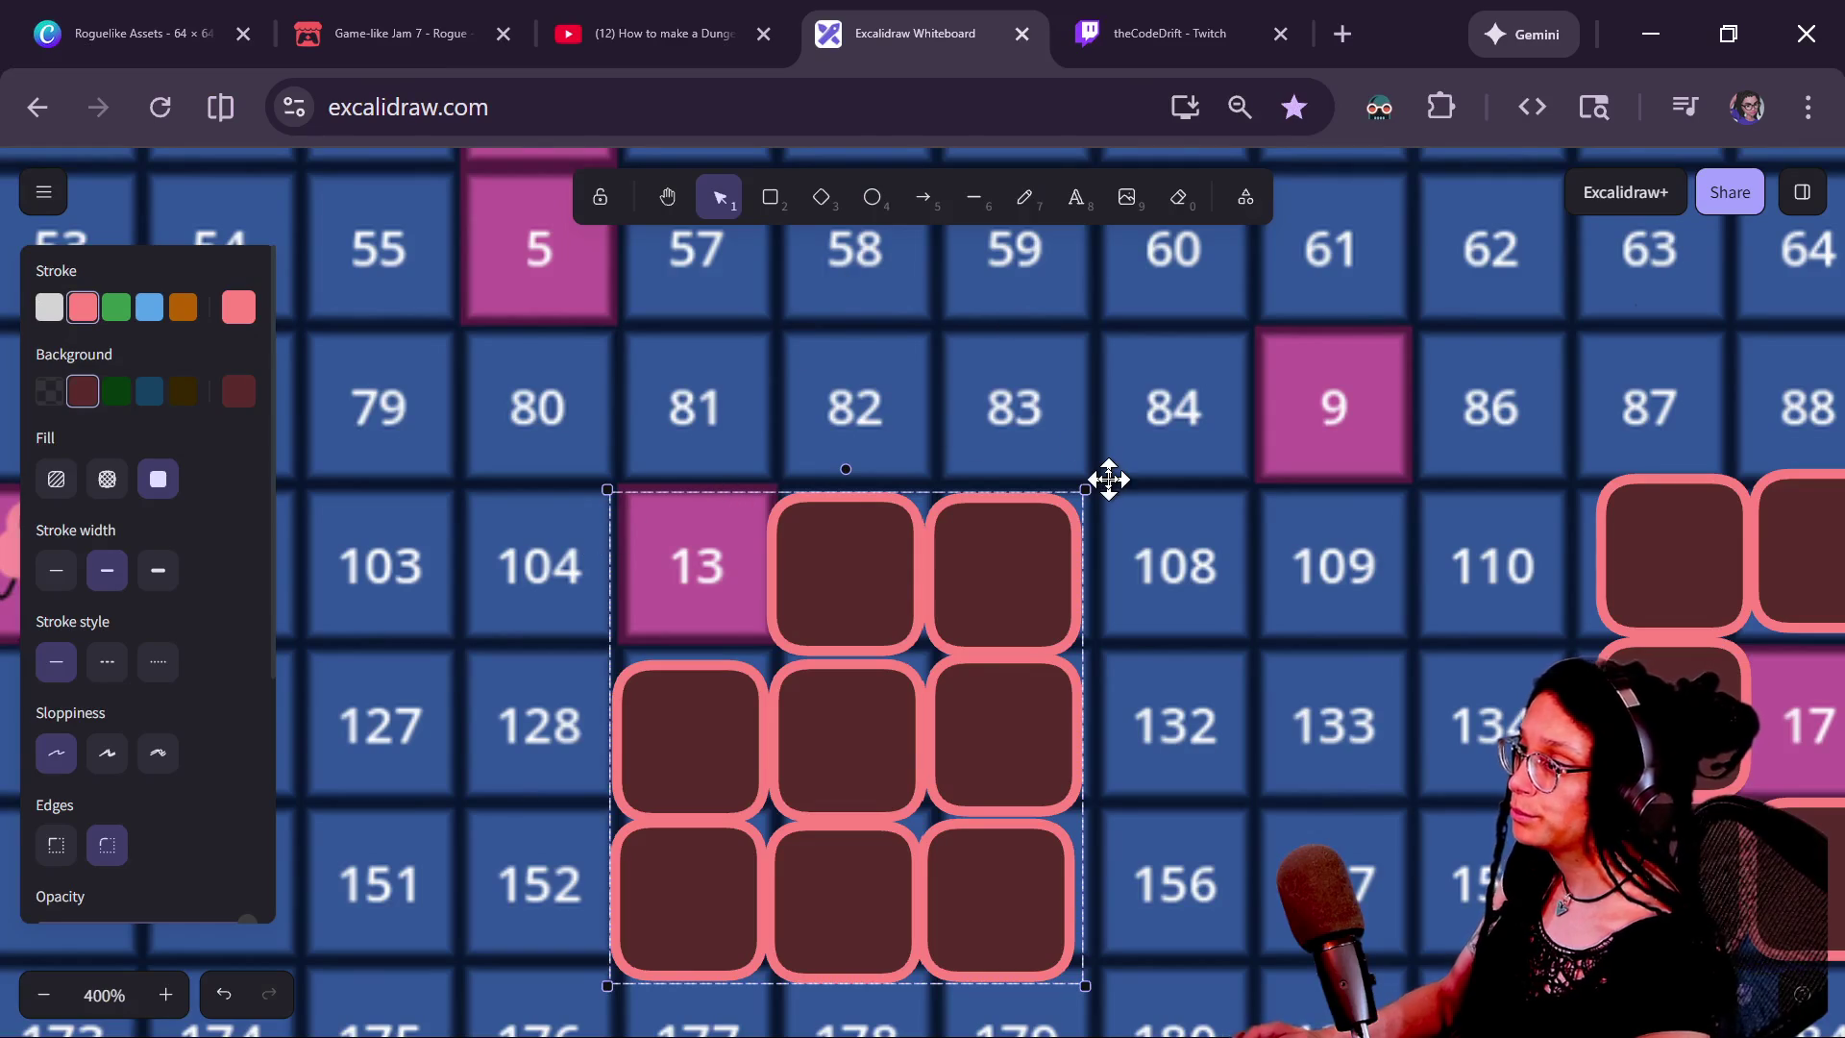
# Move the ROOM DATA label to the left side of the diagram
pyautogui.scroll(-10, 1108, 479)
pyautogui.scroll(-10, 1034, 350)
pyautogui.scroll(-2, 971, 412)
pyautogui.scroll(-3, 972, 395)
pyautogui.hscroll(-10, 1303, 495)
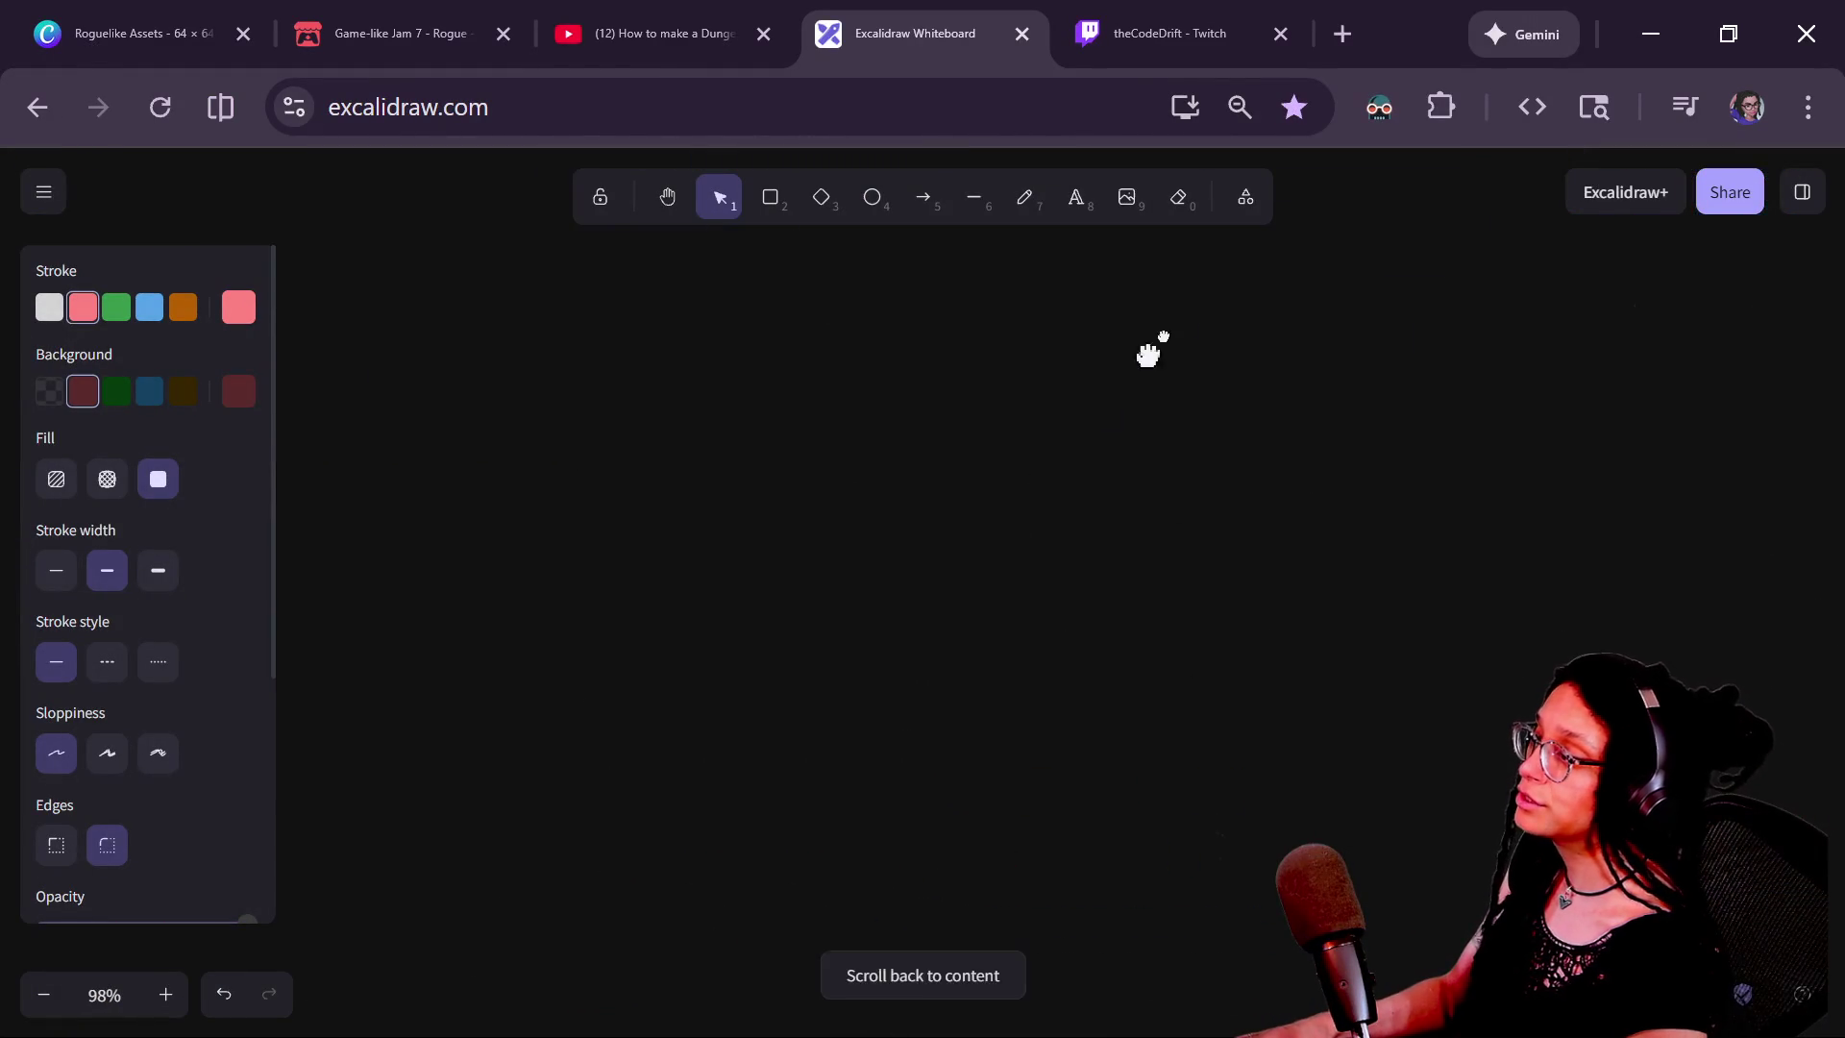
pyautogui.hscroll(-10, 1248, 420)
pyautogui.scroll(3, 1103, 576)
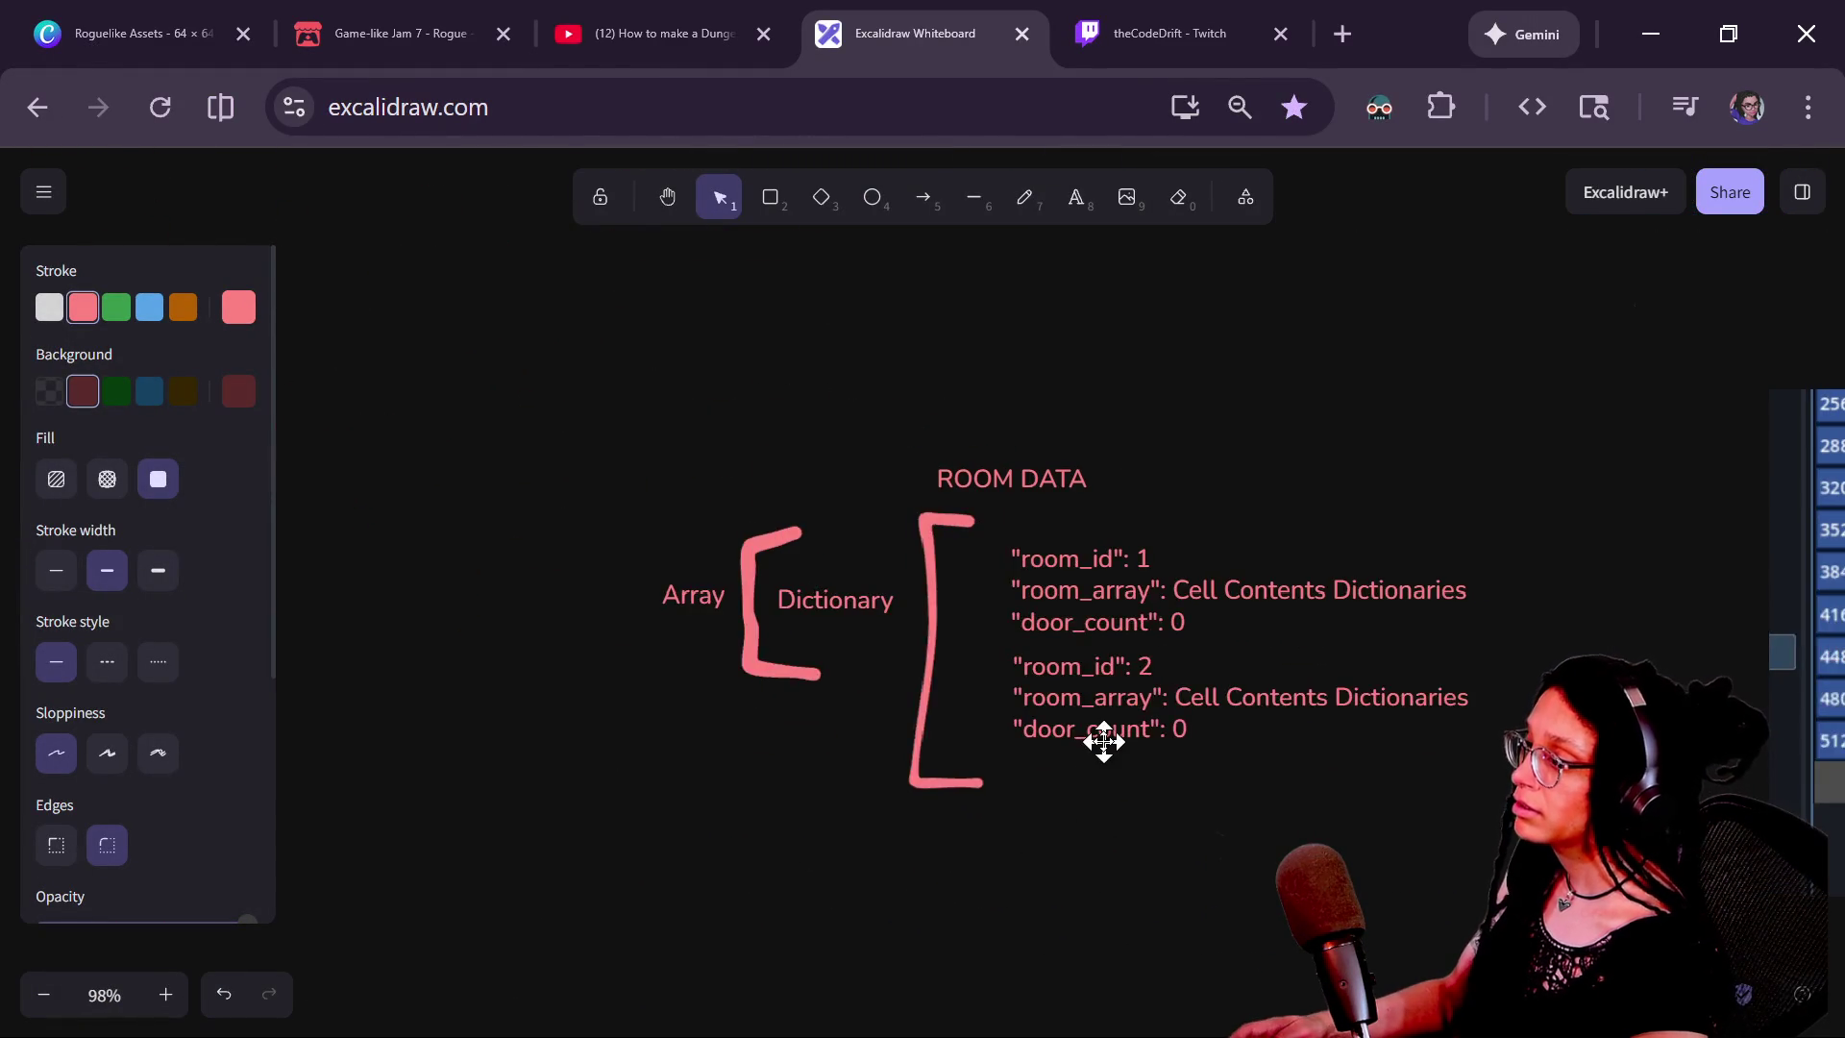
pyautogui.scroll(3, 1103, 740)
pyautogui.scroll(2, 947, 955)
pyautogui.scroll(-1, 507, 604)
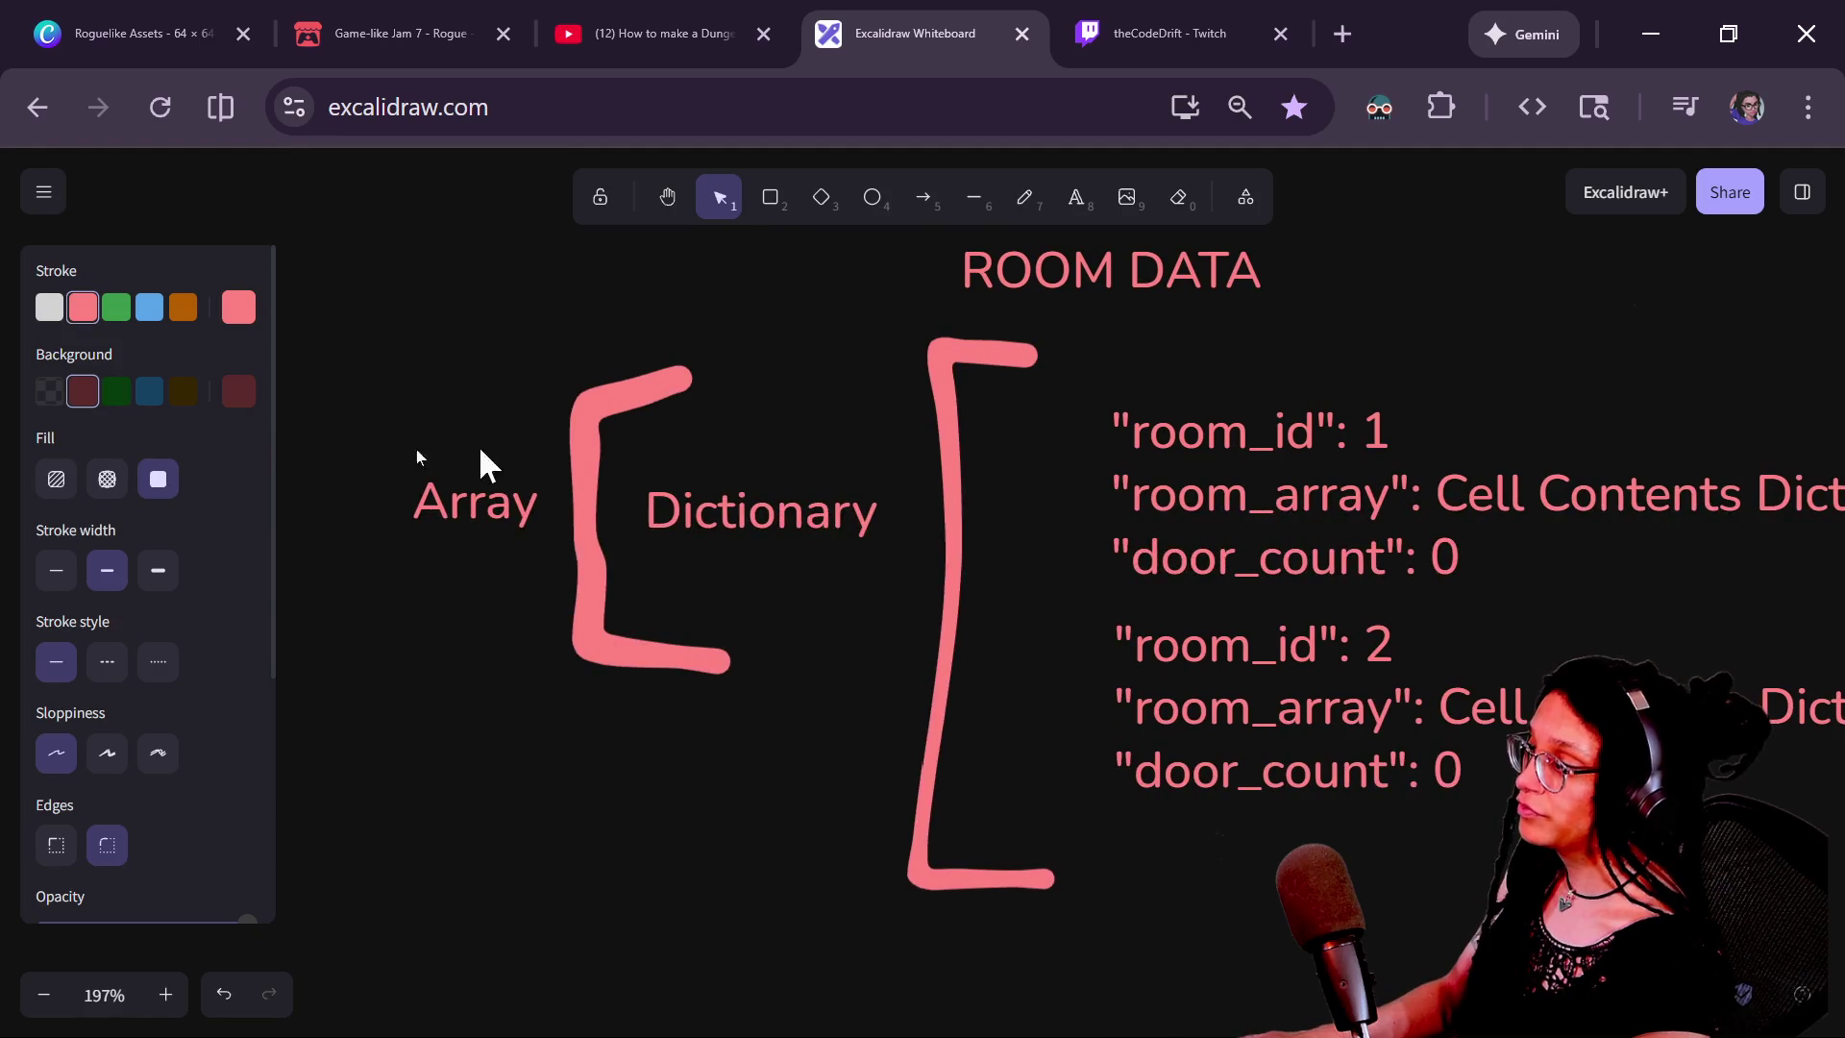
pyautogui.hscroll(-2, 672, 538)
pyautogui.scroll(1, 673, 538)
pyautogui.moveTo(1317, 351)
pyautogui.mouseDown()
pyautogui.moveTo(515, 466)
pyautogui.moveTo(309, 588)
pyautogui.moveTo(341, 594)
pyautogui.mouseUp()
pyautogui.moveTo(587, 392); pyautogui.dragTo(818, 330)
# Duplicate the bracket stroke and place the copy just before Array
pyautogui.click(1016, 420)
pyautogui.hotkey('ctrl', 'd')
pyautogui.moveTo(927, 423); pyautogui.dragTo(768, 367)
pyautogui.moveTo(1084, 427)
pyautogui.mouseDown()
pyautogui.moveTo(824, 441)
pyautogui.moveTo(803, 371)
pyautogui.mouseUp()
pyautogui.click(1002, 343)
# Spread the room entries apart, nudging the first up and the second down
pyautogui.moveTo(886, 593); pyautogui.dragTo(565, 599)
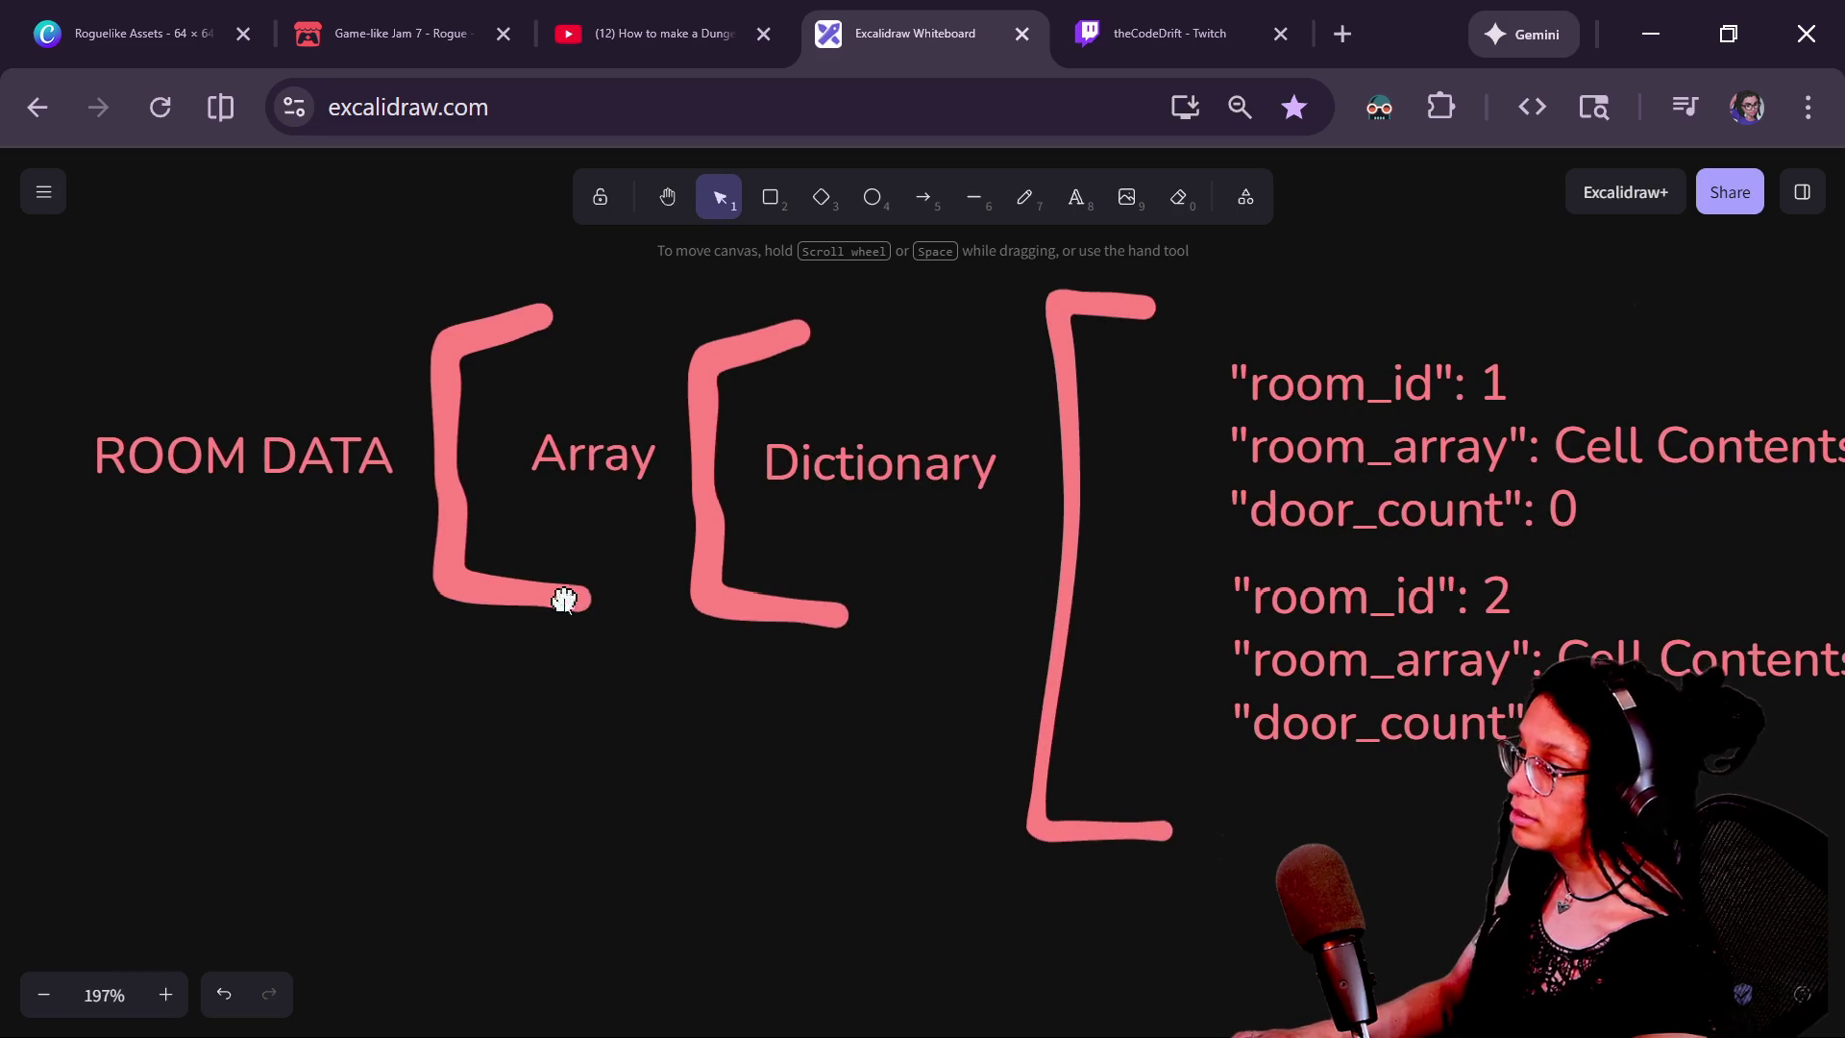
pyautogui.hscroll(2, 678, 450)
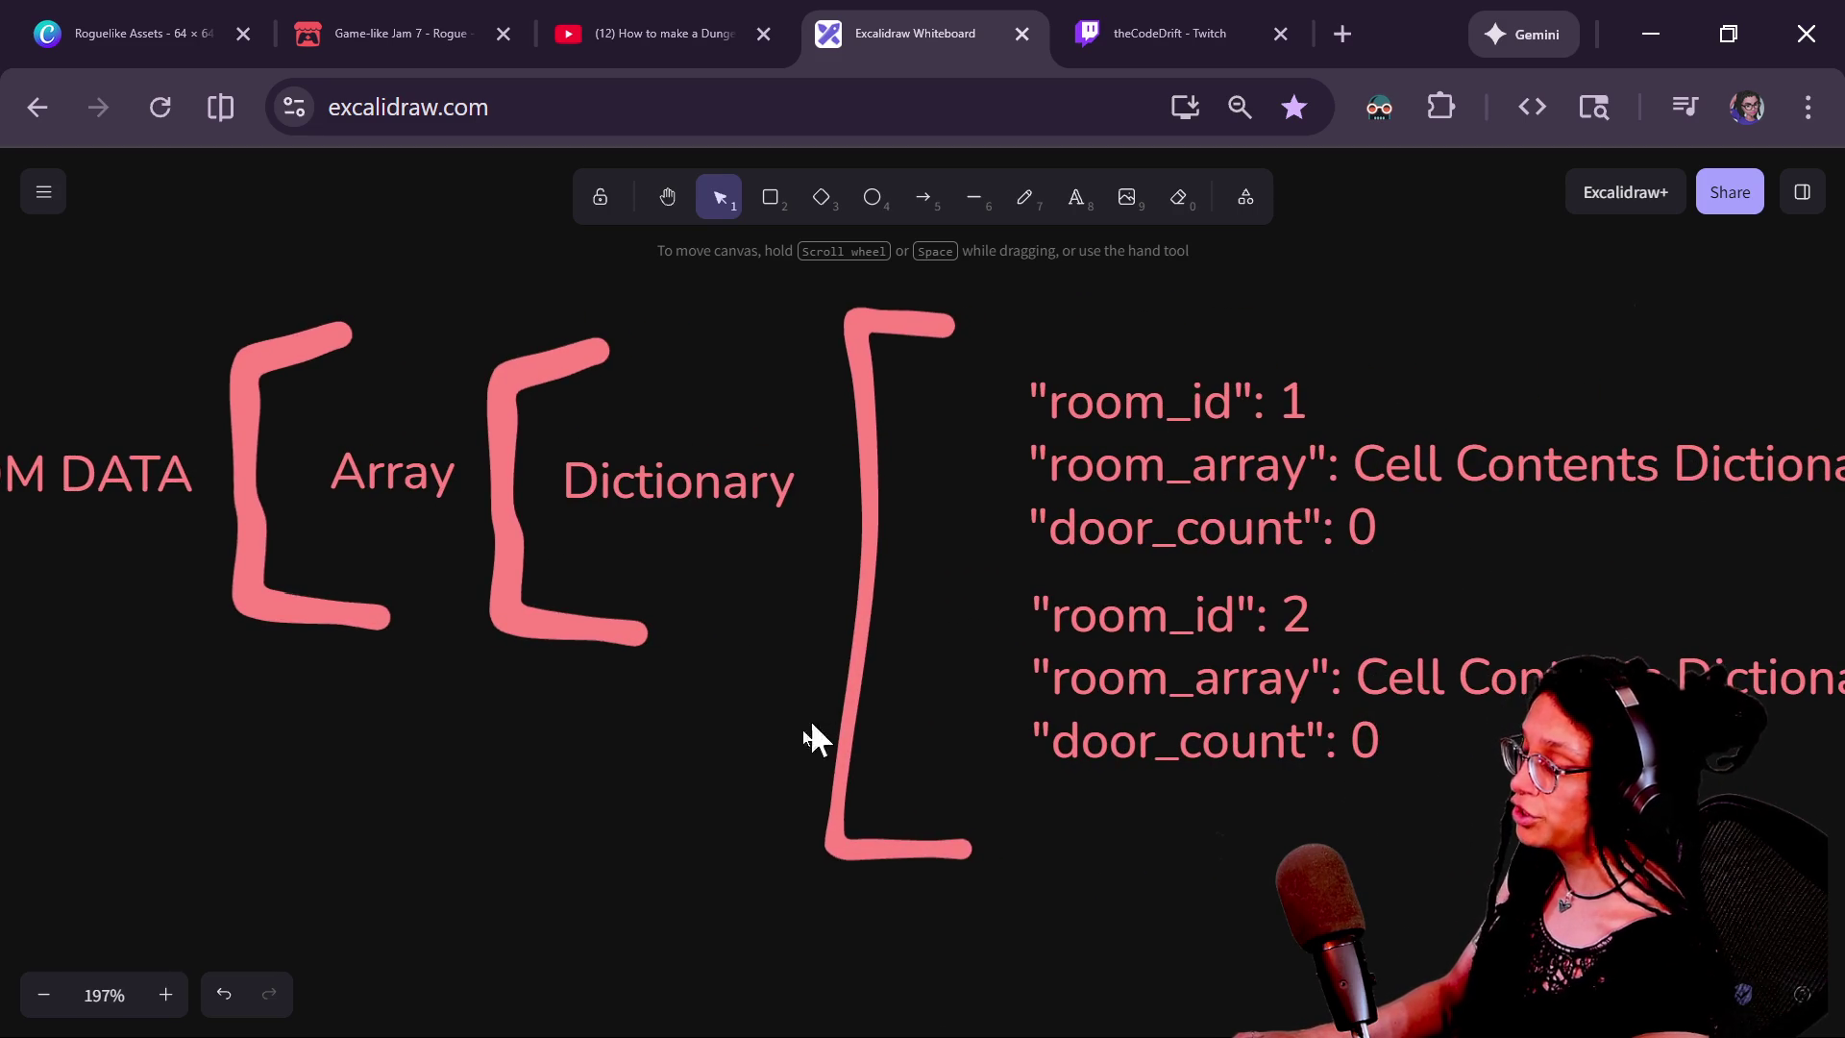
pyautogui.hscroll(4, 813, 716)
pyautogui.moveTo(894, 495)
pyautogui.mouseDown()
pyautogui.moveTo(926, 465)
pyautogui.moveTo(885, 453)
pyautogui.mouseUp()
pyautogui.moveTo(897, 693)
pyautogui.mouseDown()
pyautogui.moveTo(898, 766)
pyautogui.moveTo(890, 742)
pyautogui.mouseUp()
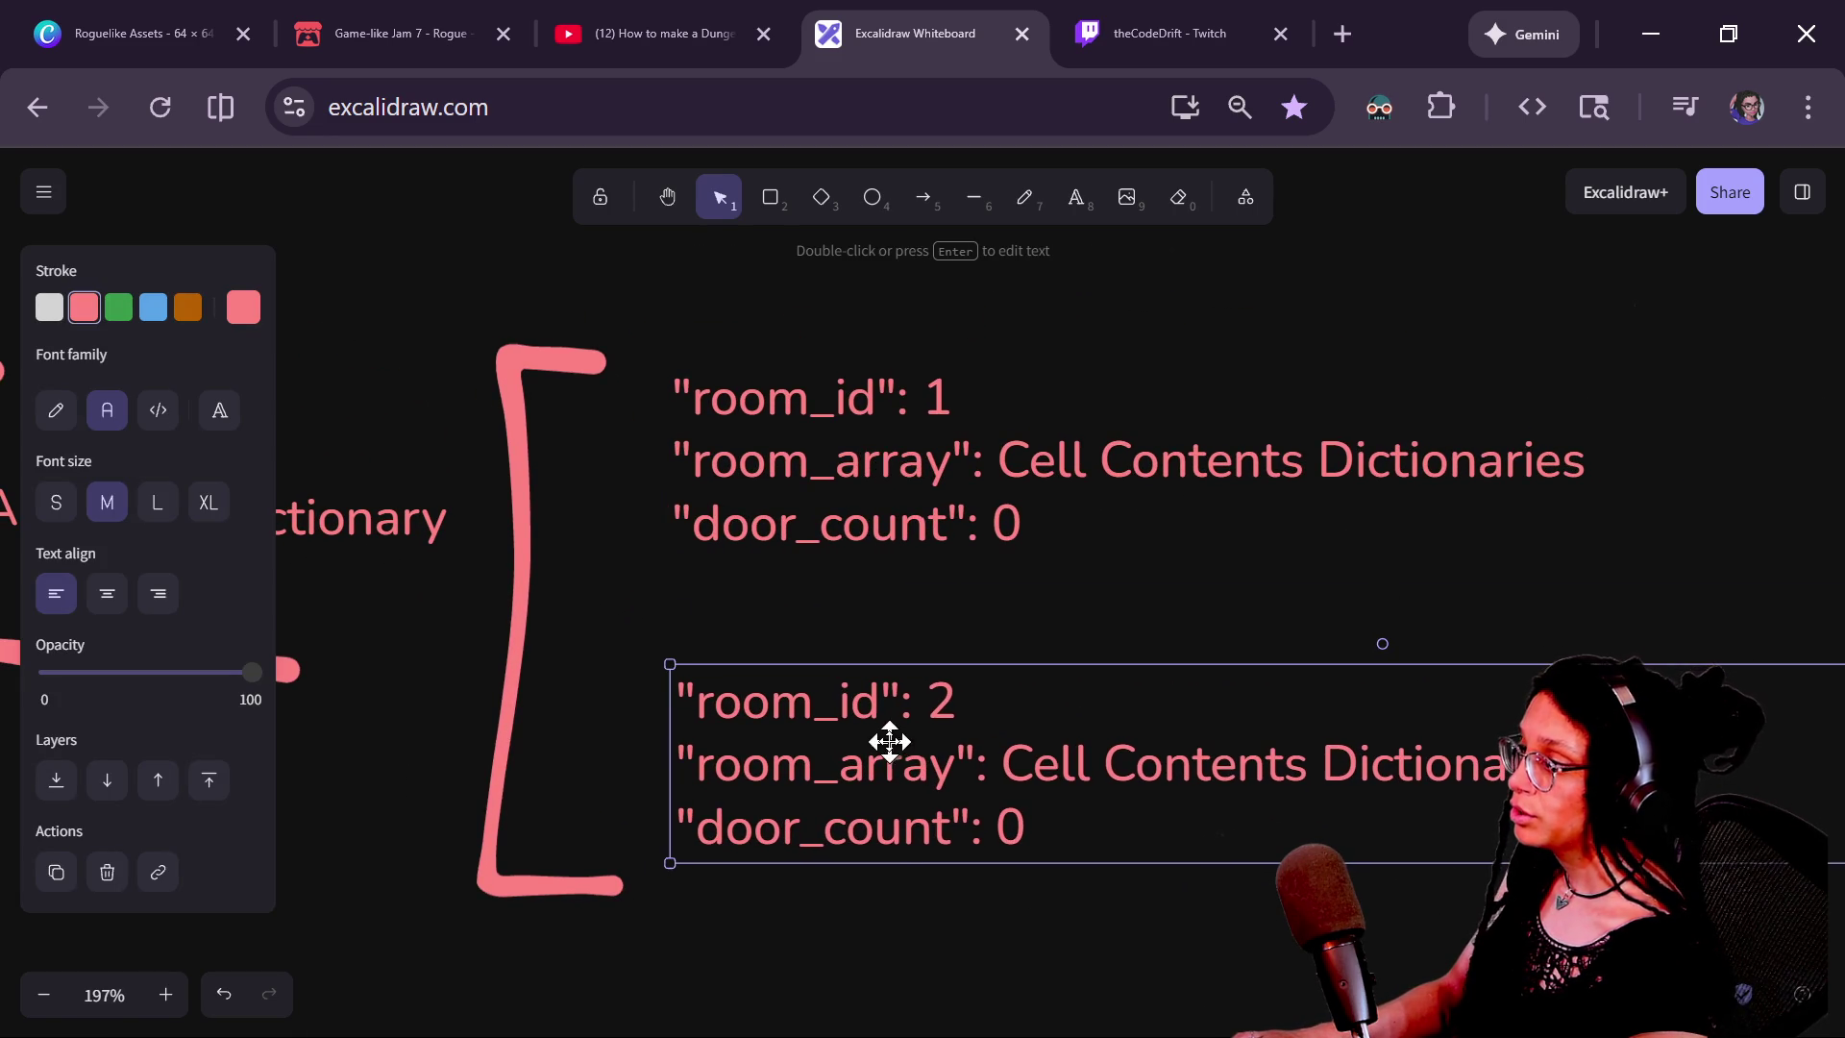
# Enclose each room entry in a rounded rectangle with a transparent background
pyautogui.click(770, 197)
pyautogui.moveTo(653, 356)
pyautogui.mouseDown()
pyautogui.moveTo(1540, 573)
pyautogui.moveTo(1639, 602)
pyautogui.moveTo(1637, 625)
pyautogui.mouseUp()
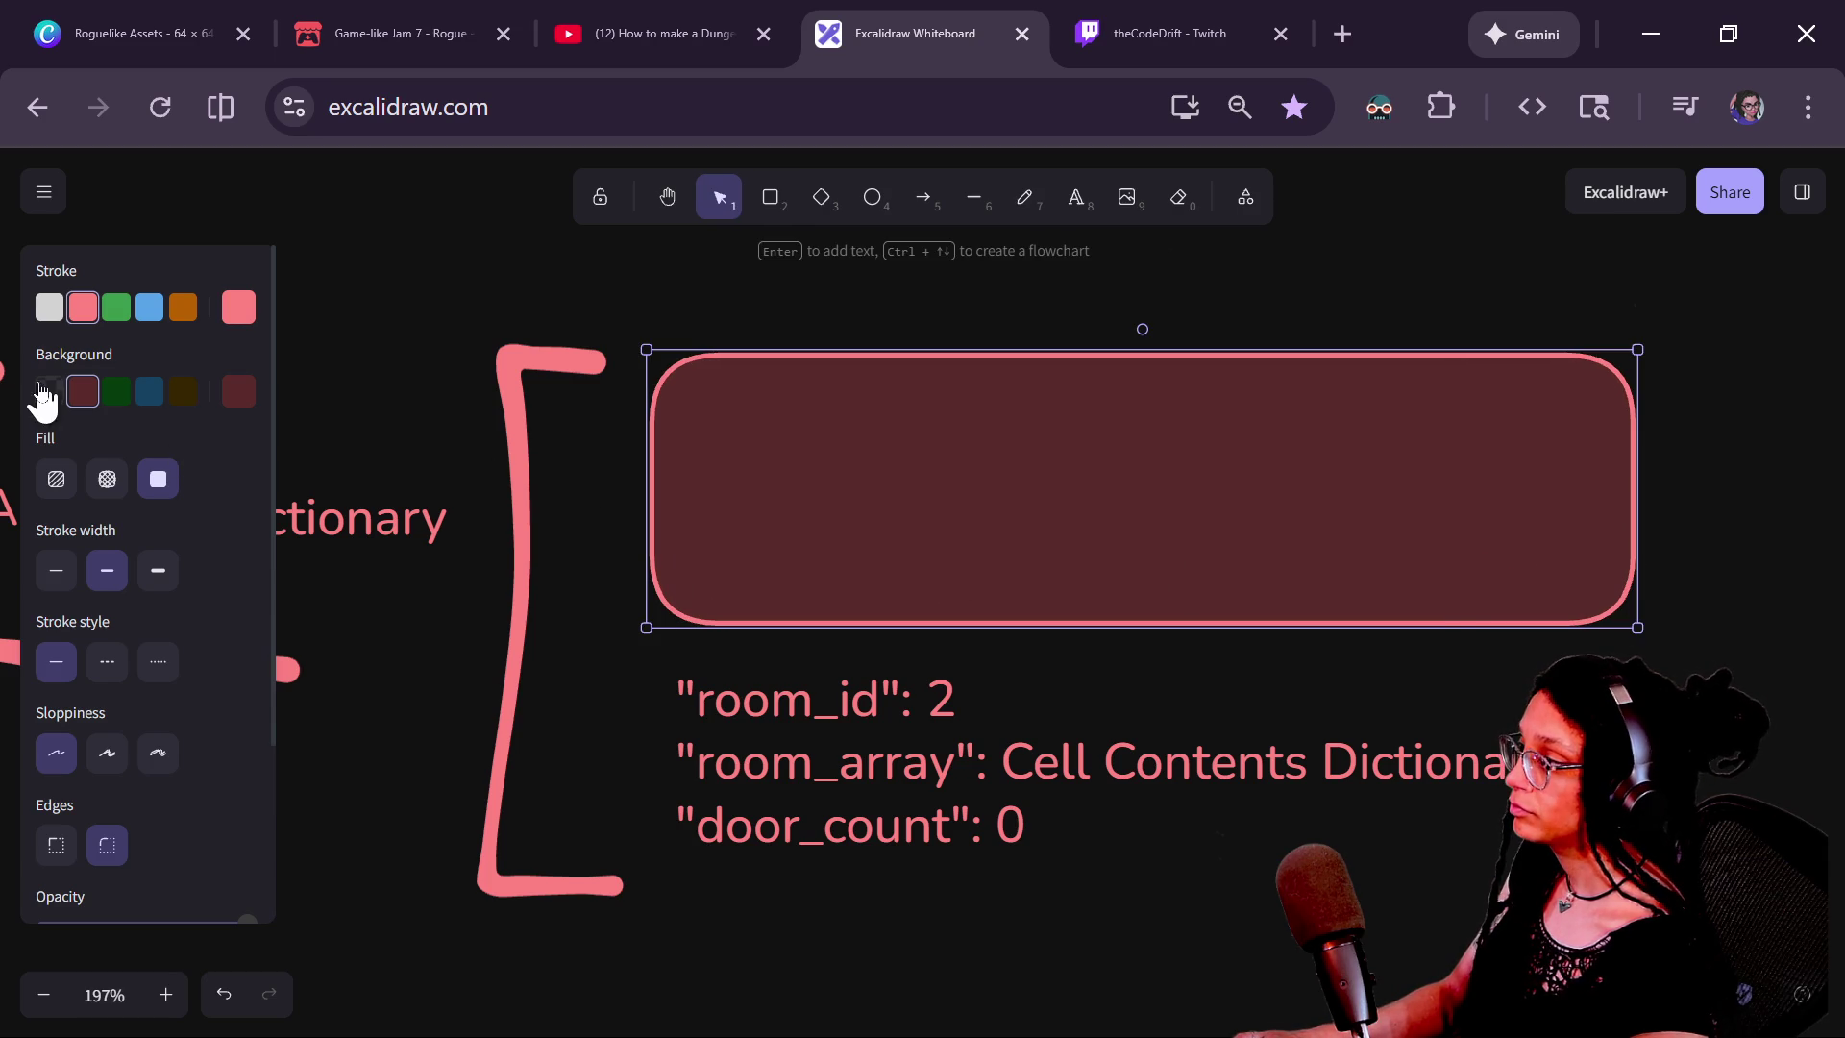
pyautogui.click(48, 391)
pyautogui.moveTo(846, 601); pyautogui.dragTo(826, 874)
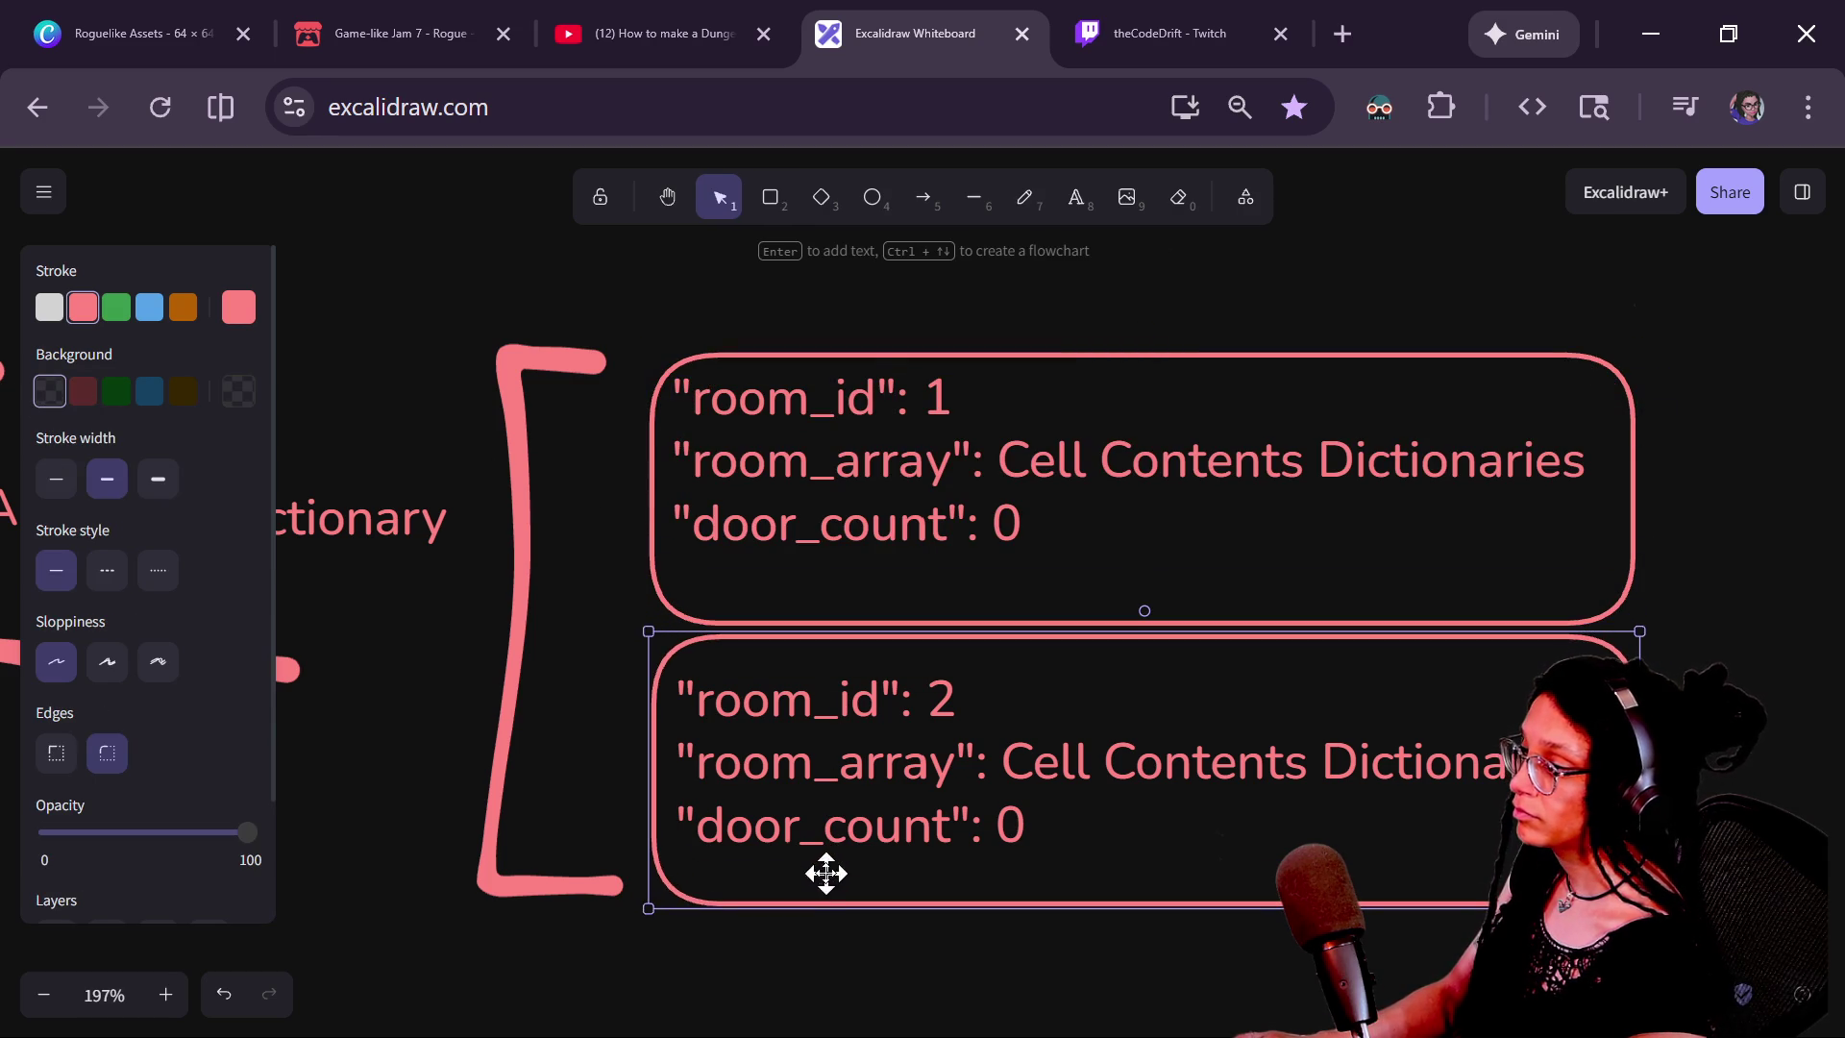
pyautogui.click(1376, 293)
pyautogui.hscroll(-5, 1537, 411)
pyautogui.hscroll(5, 1310, 354)
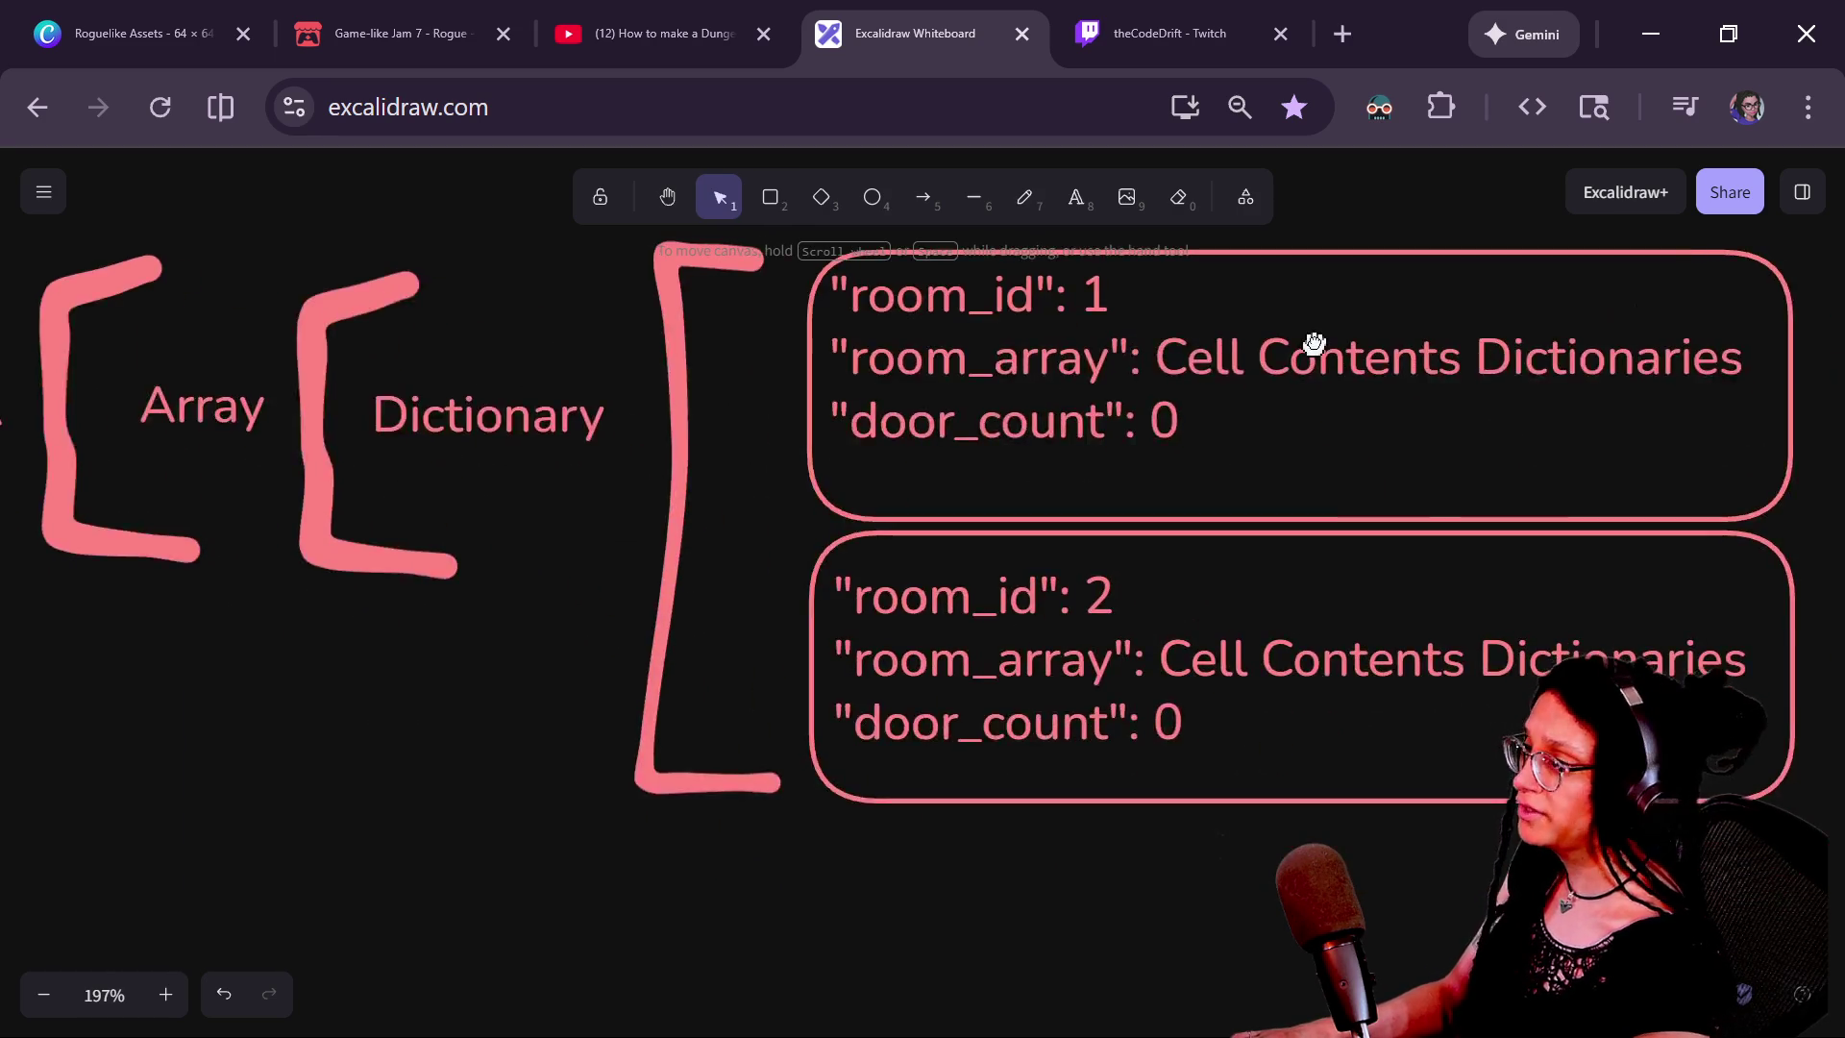
# Replace the room_id 1 and room_id 2 lines with a quote mark, then shift each text lower in its box
pyautogui.doubleClick(947, 374)
pyautogui.tripleClick(950, 377)
pyautogui.press('Delete')
pyautogui.press('Delete')
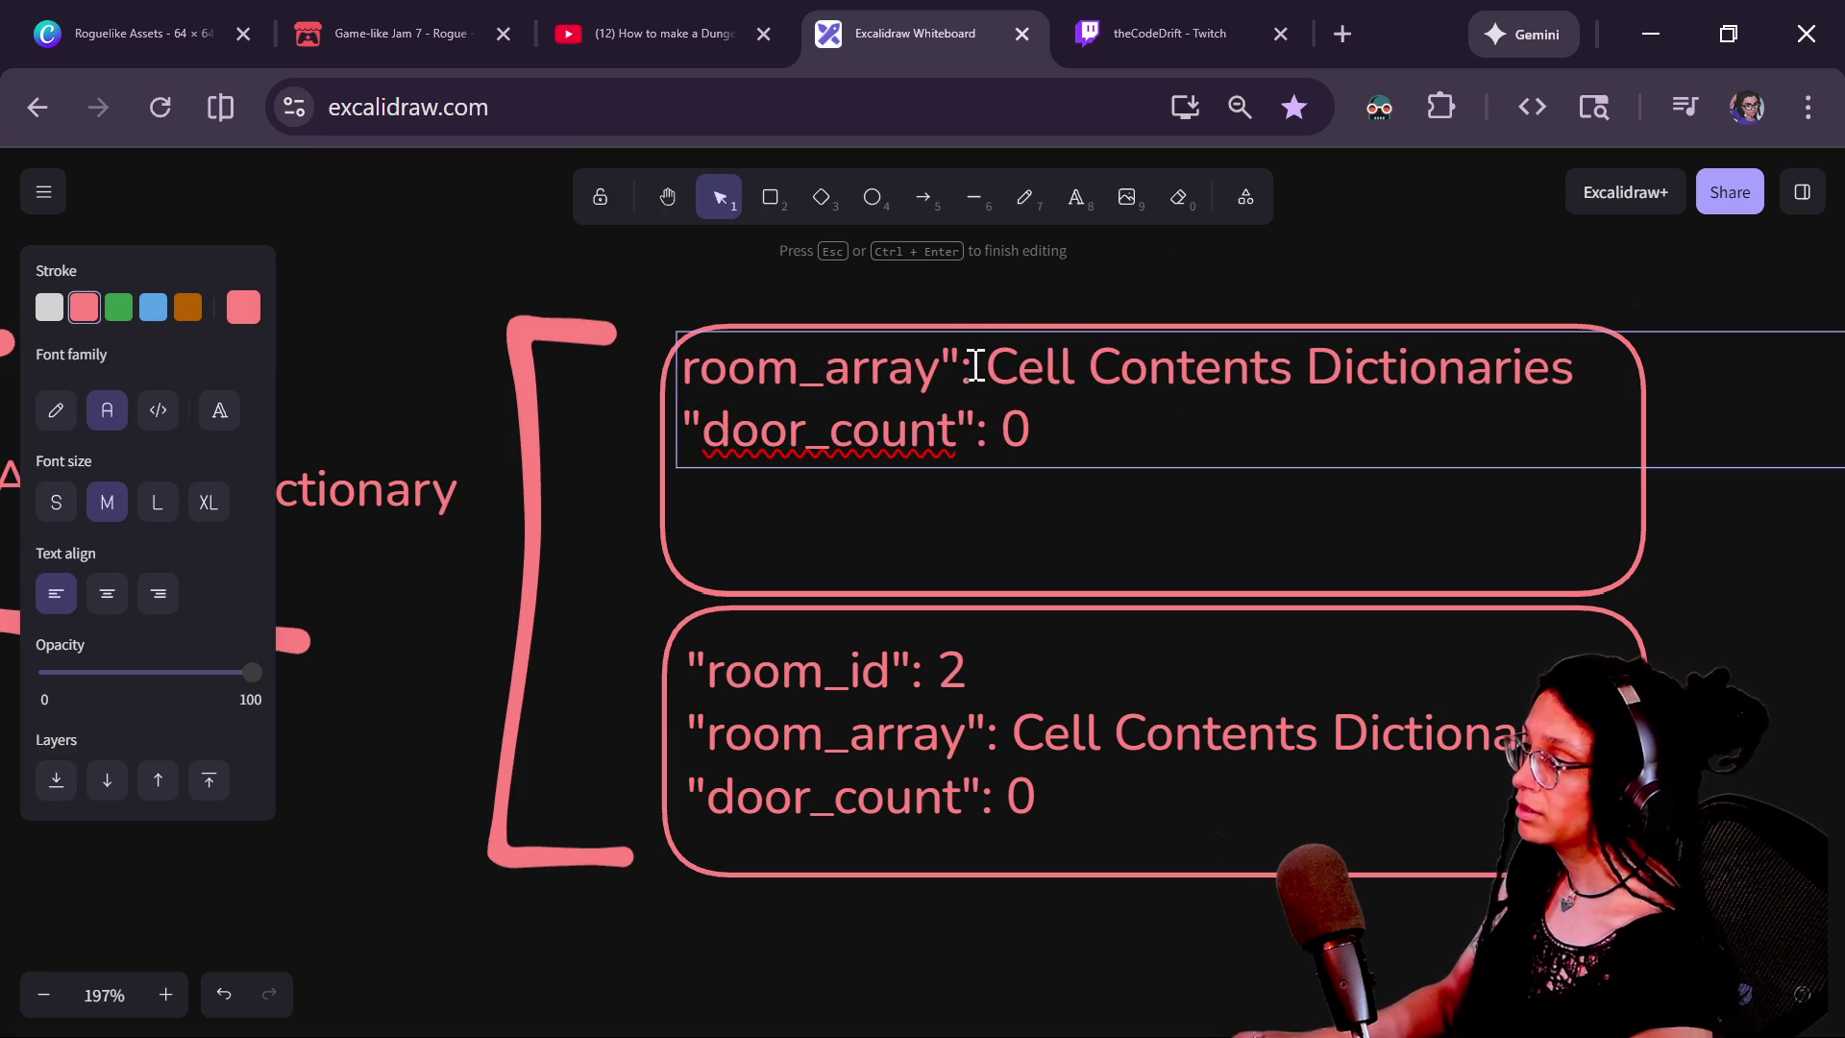
pyautogui.write('"')
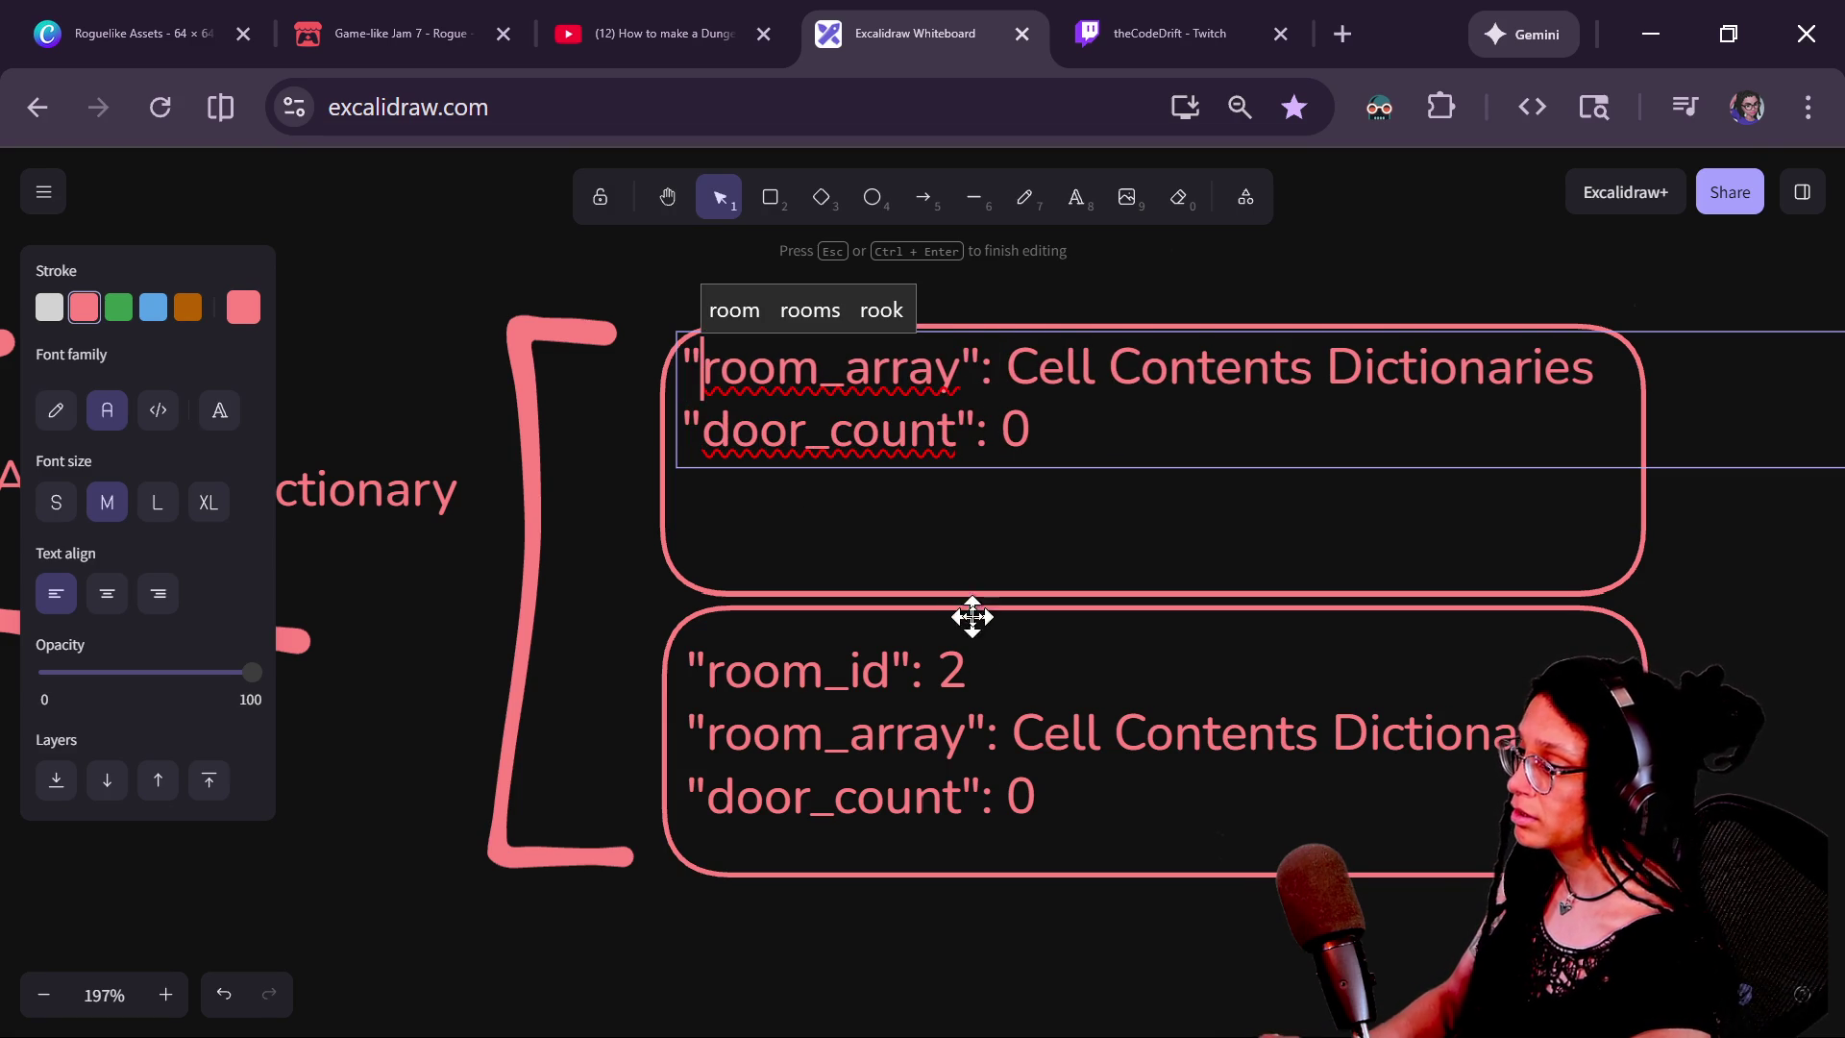
pyautogui.click(977, 659)
pyautogui.doubleClick(996, 667)
pyautogui.tripleClick(997, 667)
pyautogui.press('Delete')
pyautogui.press('Delete')
pyautogui.write('"')
pyautogui.click(865, 923)
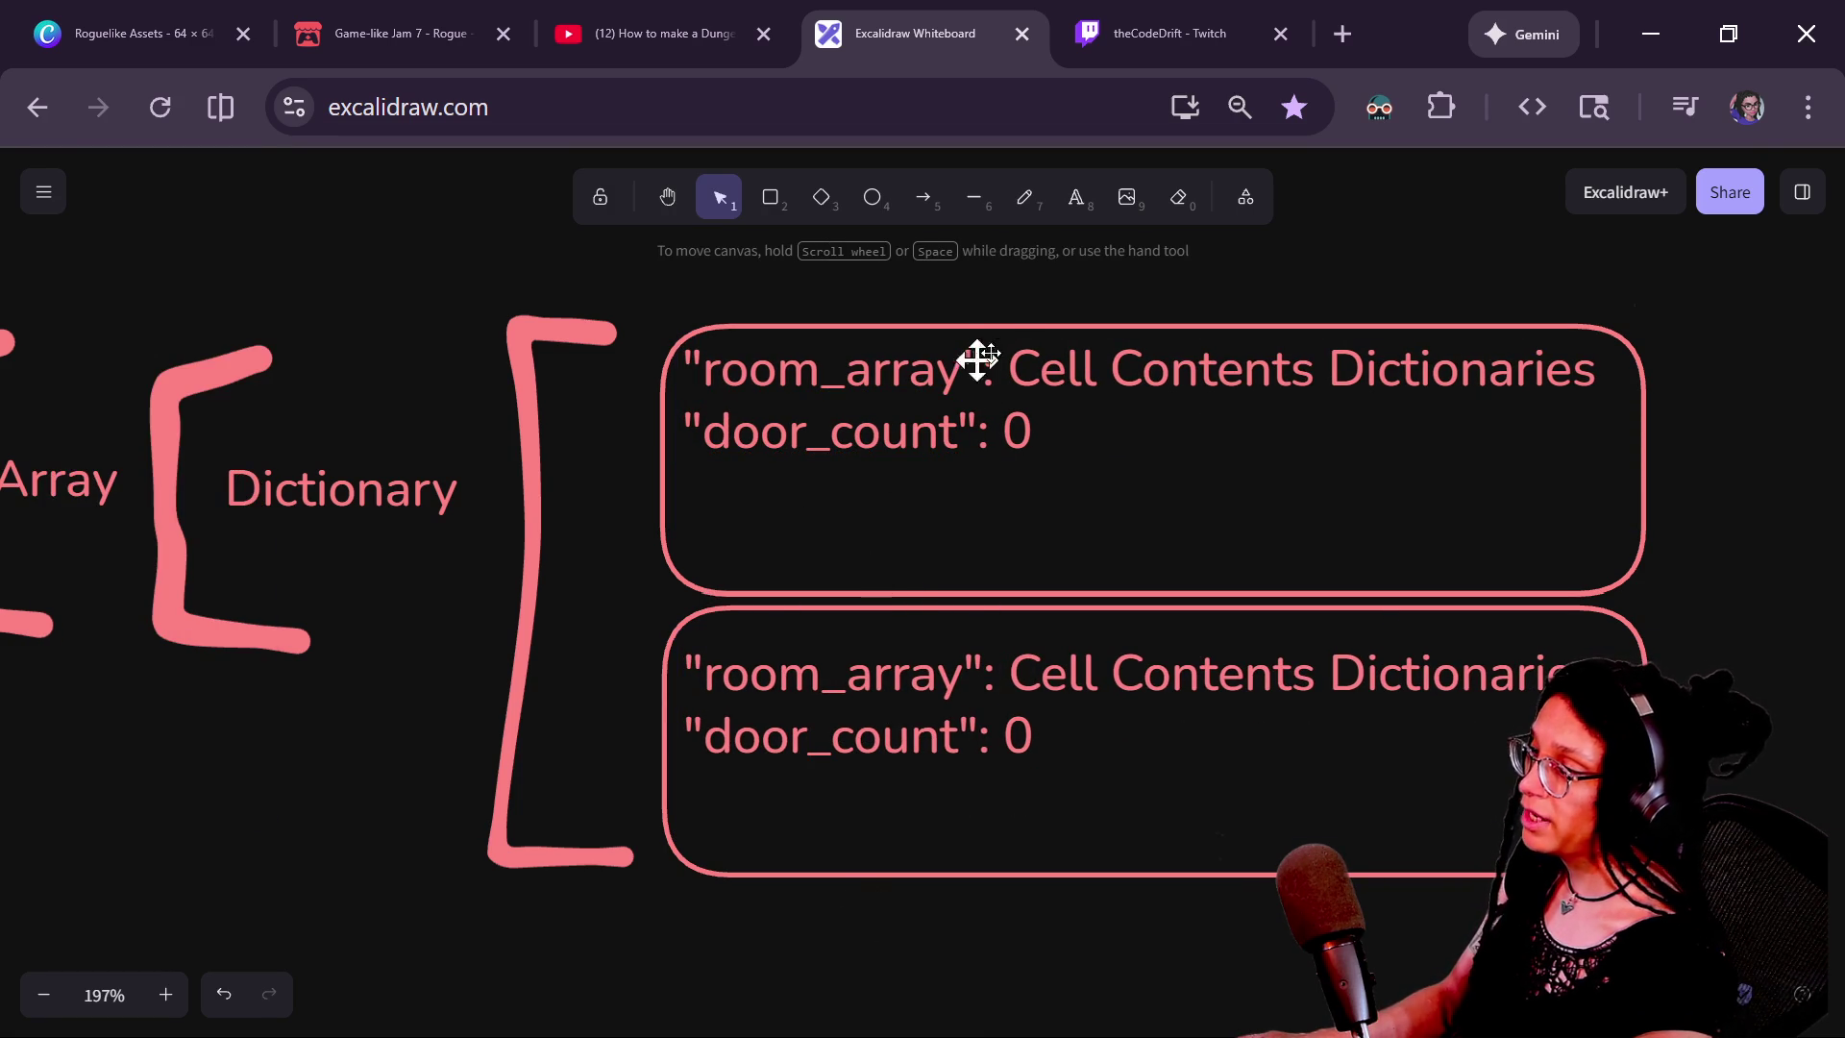
pyautogui.moveTo(951, 368); pyautogui.dragTo(950, 442)
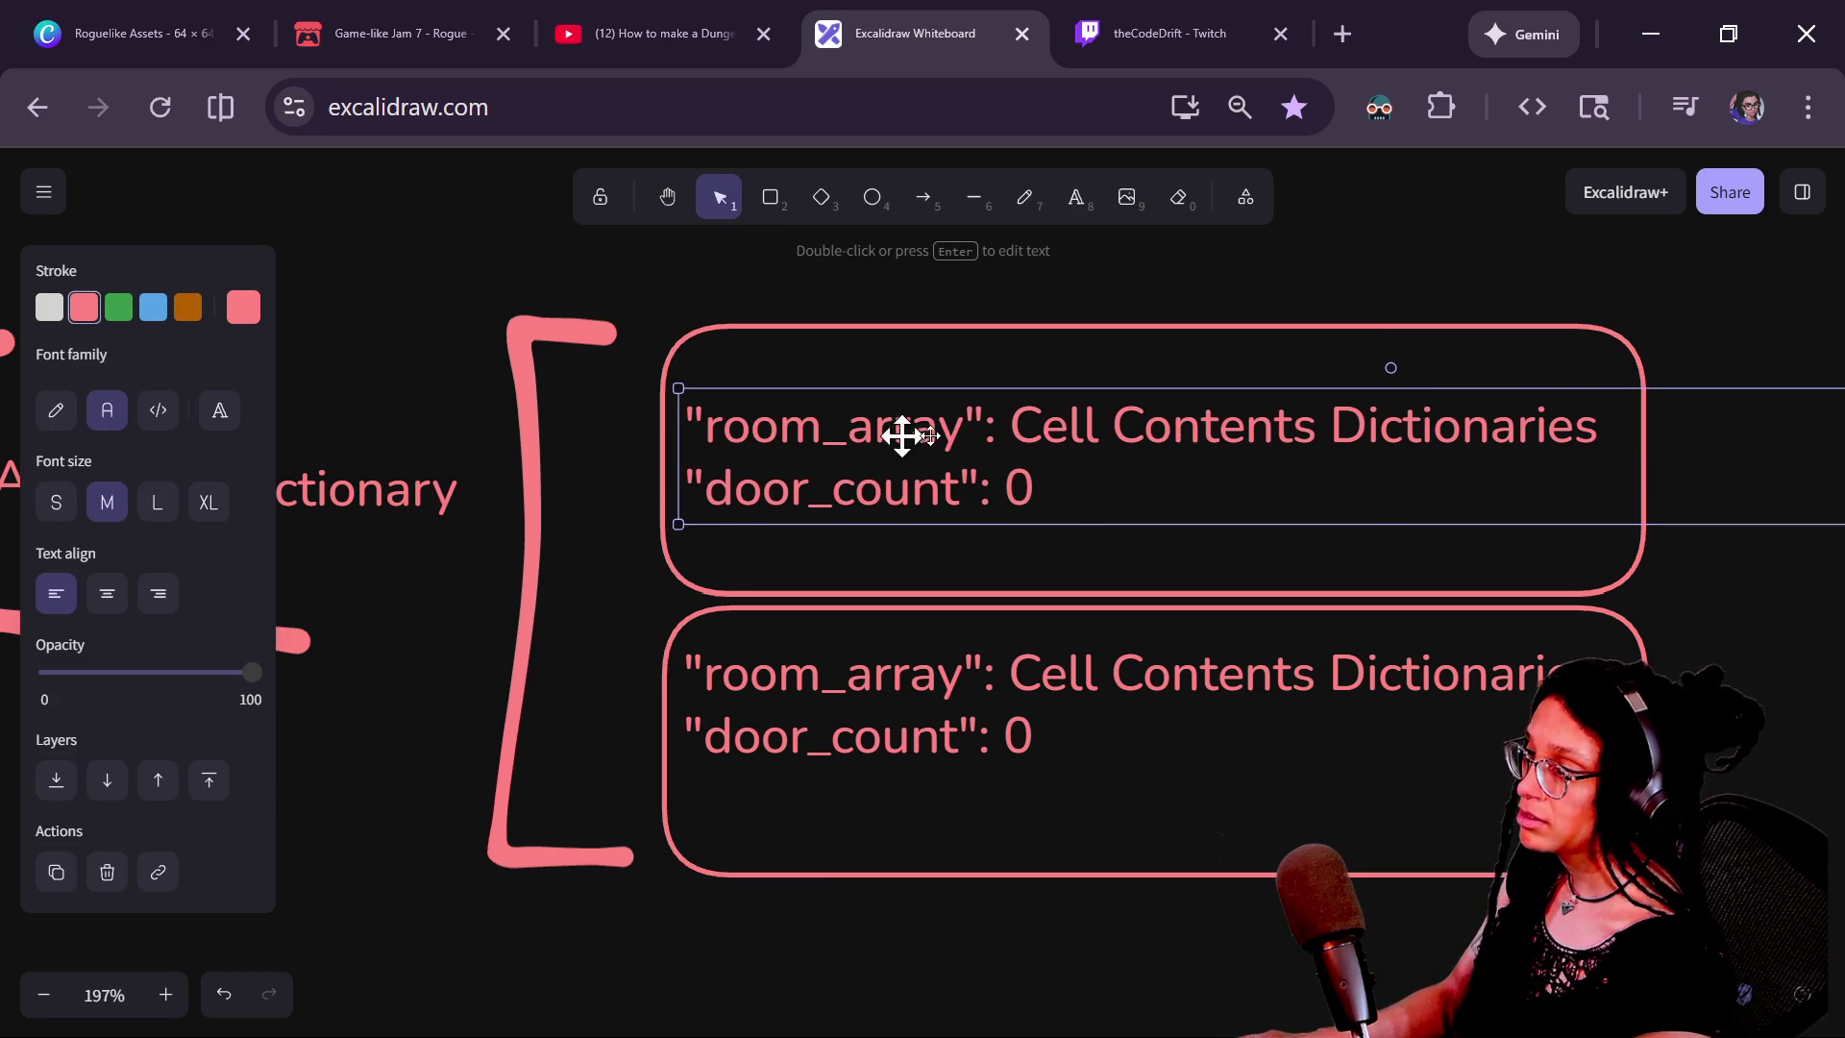
pyautogui.moveTo(943, 700); pyautogui.dragTo(944, 755)
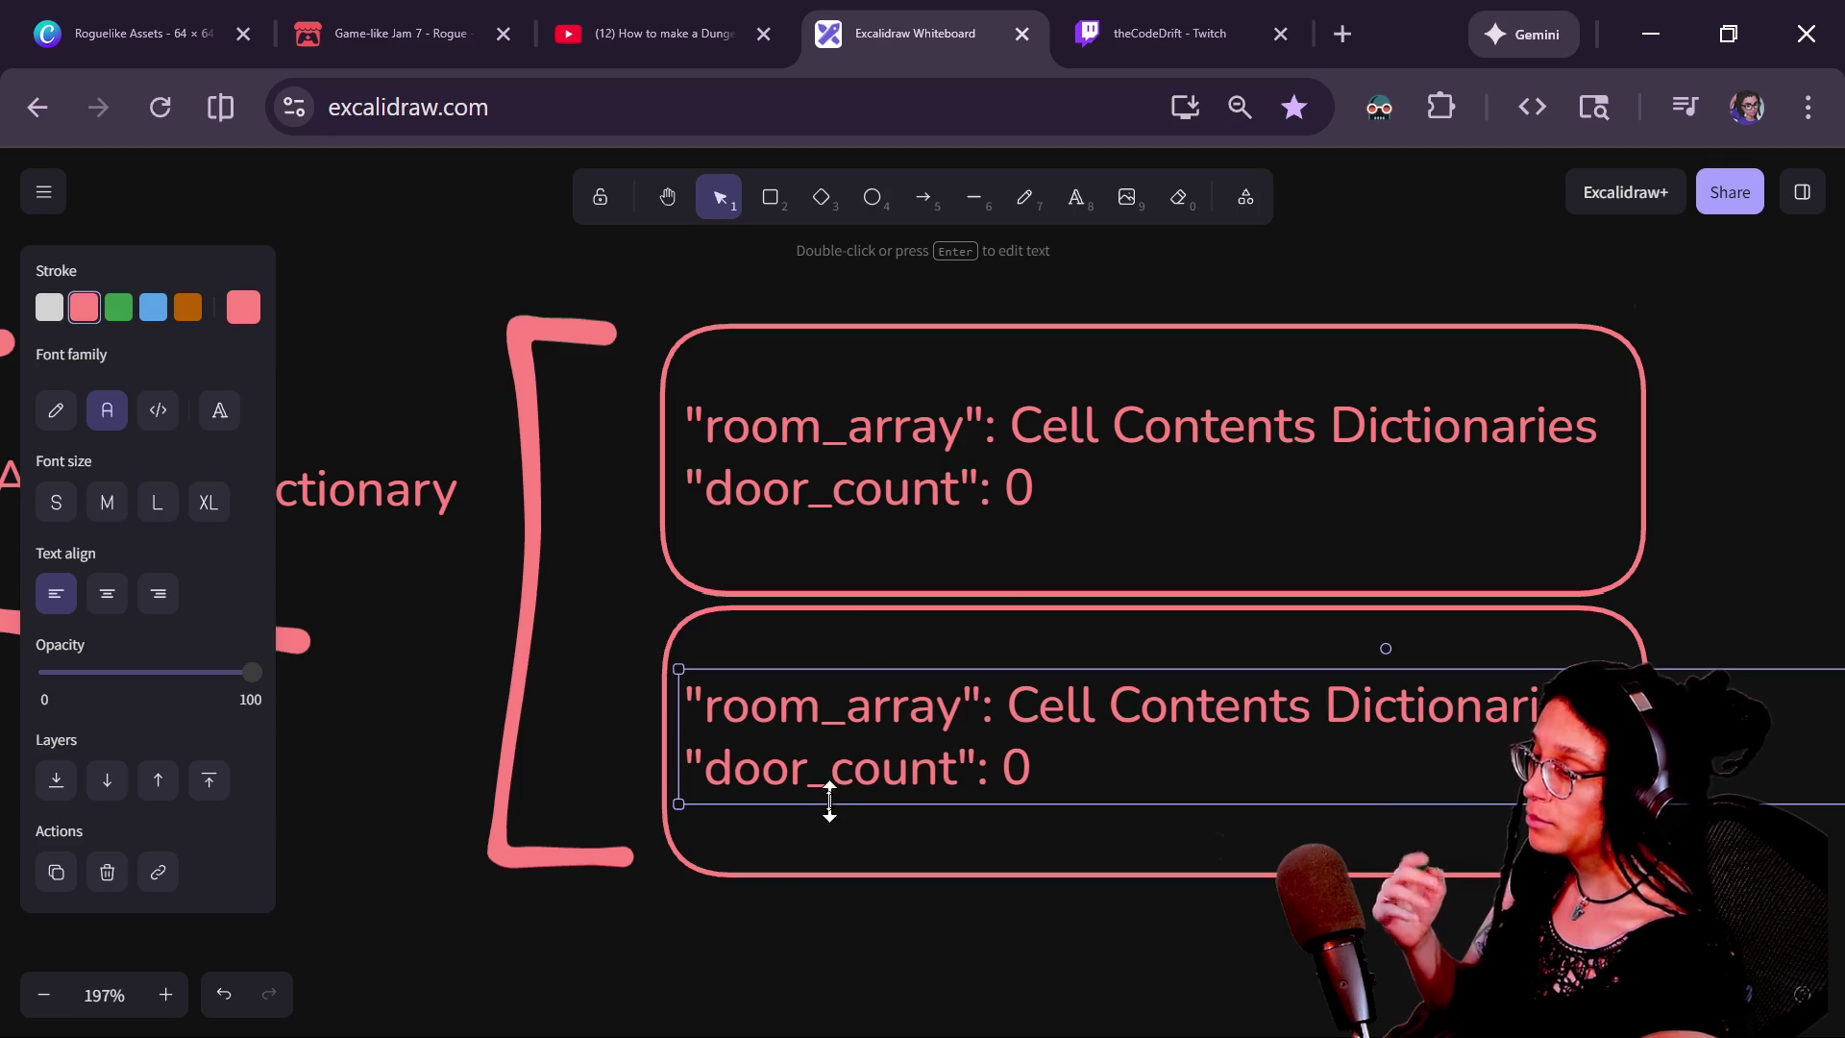
# Copy the top entry's room_array line and paste it over the door_count line
pyautogui.click(939, 487)
pyautogui.tripleClick(898, 494)
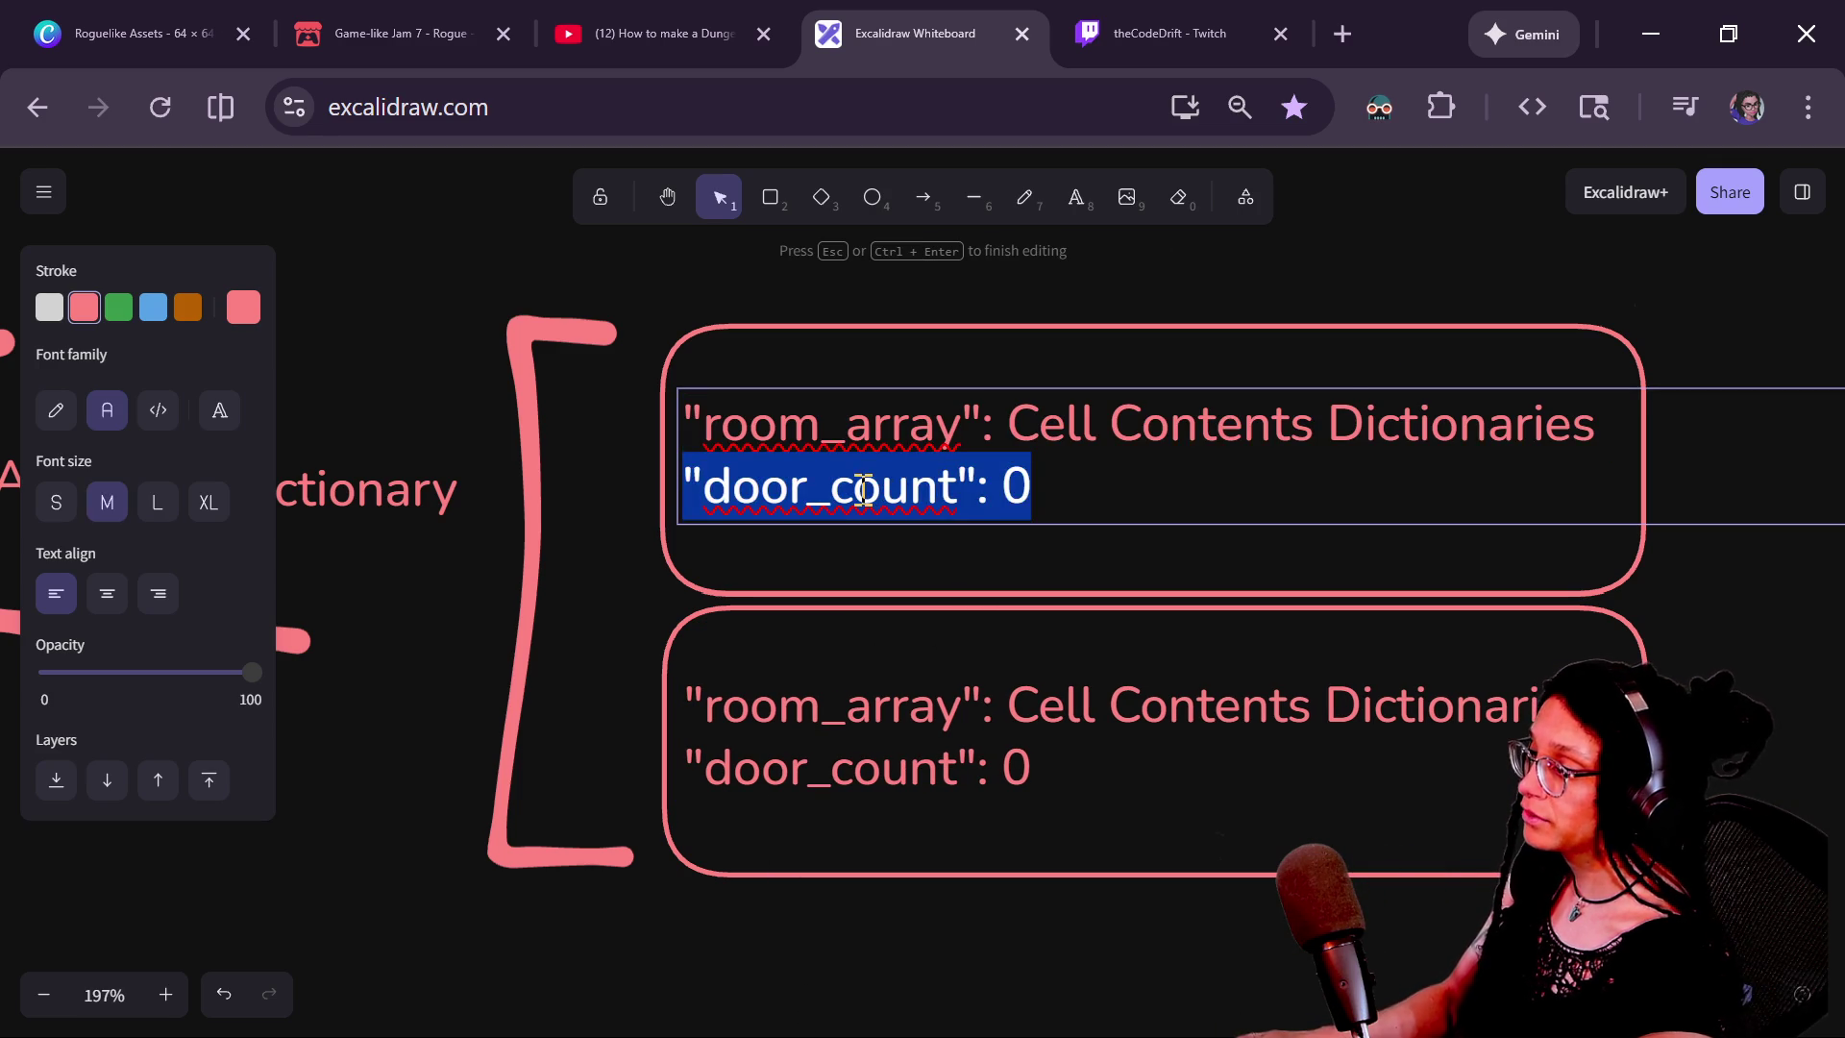
pyautogui.click(1327, 424)
pyautogui.hotkey('ctrl', 'a')
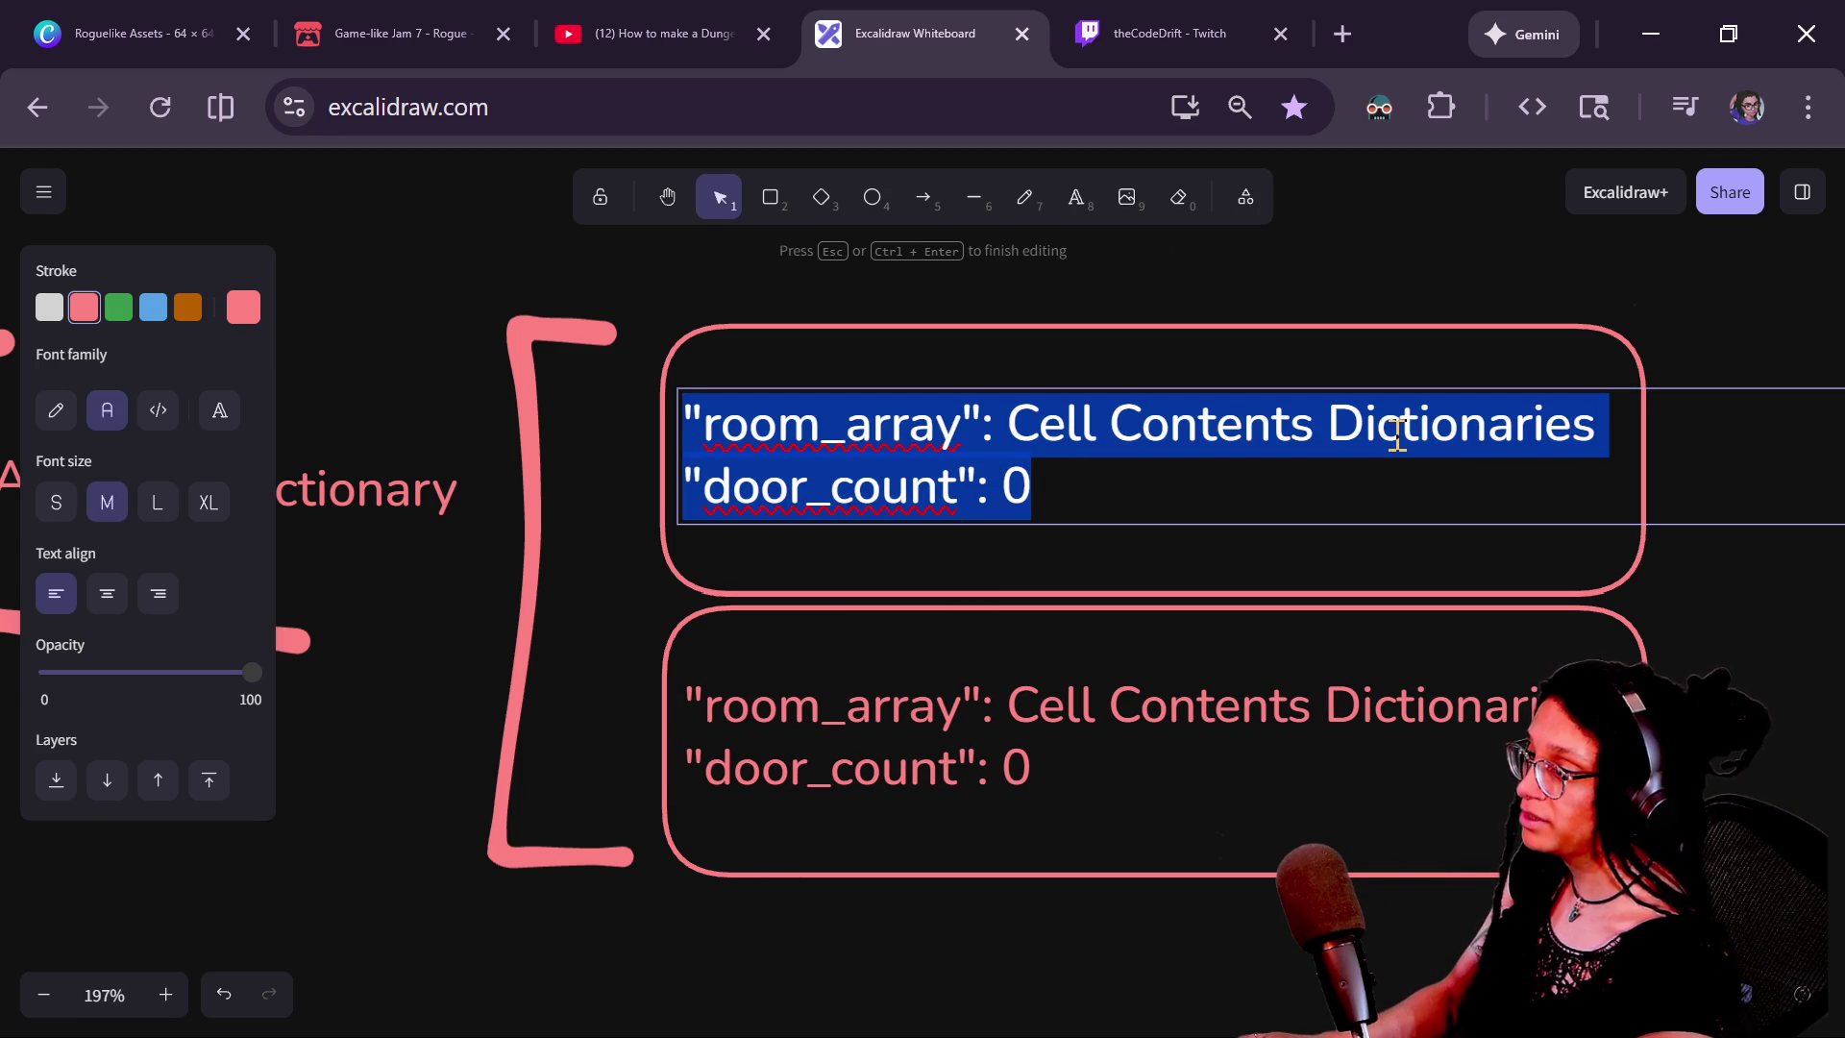
pyautogui.click(1630, 420)
pyautogui.moveTo(1631, 420)
pyautogui.mouseDown()
pyautogui.moveTo(733, 391)
pyautogui.moveTo(680, 414)
pyautogui.mouseUp()
pyautogui.hotkey('ctrl', 'c')
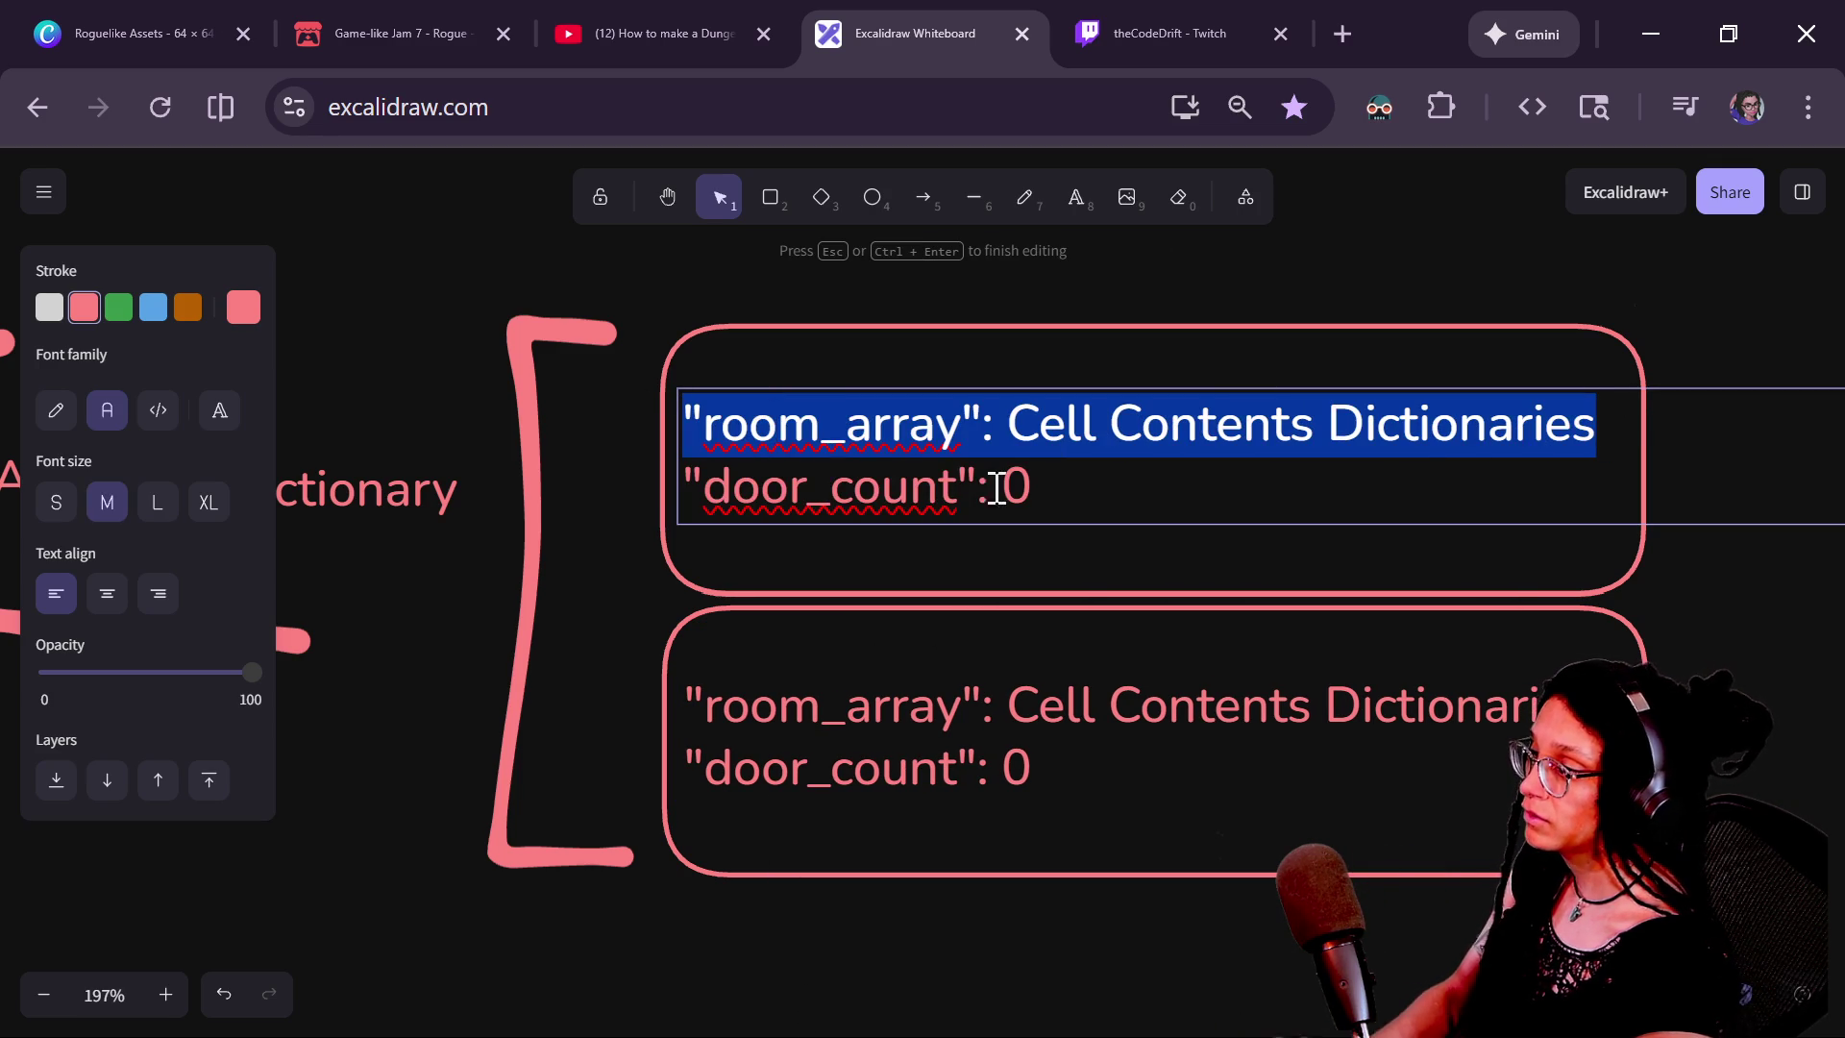
pyautogui.click(1113, 501)
pyautogui.moveTo(1112, 502); pyautogui.dragTo(625, 486)
pyautogui.hotkey('ctrl', 'v')
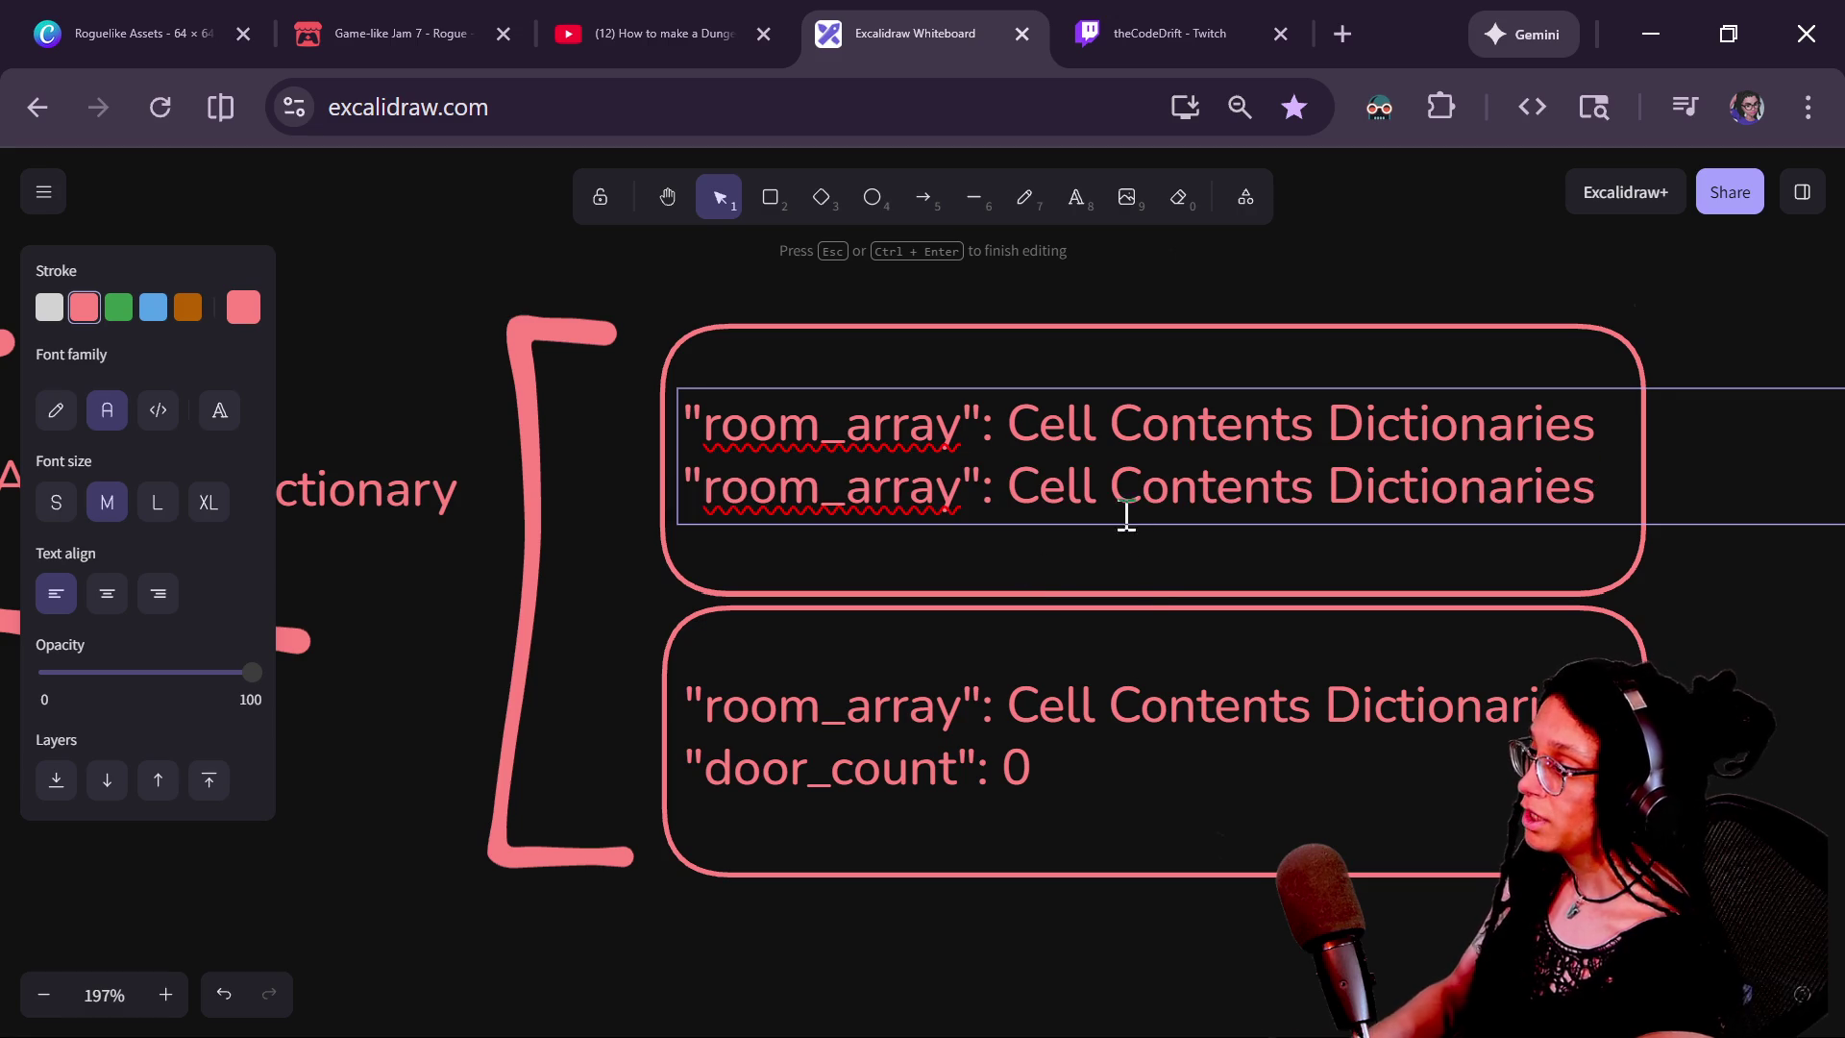
# Rename the pasted second key from room_array to door_array
pyautogui.moveTo(1010, 494); pyautogui.dragTo(1686, 485)
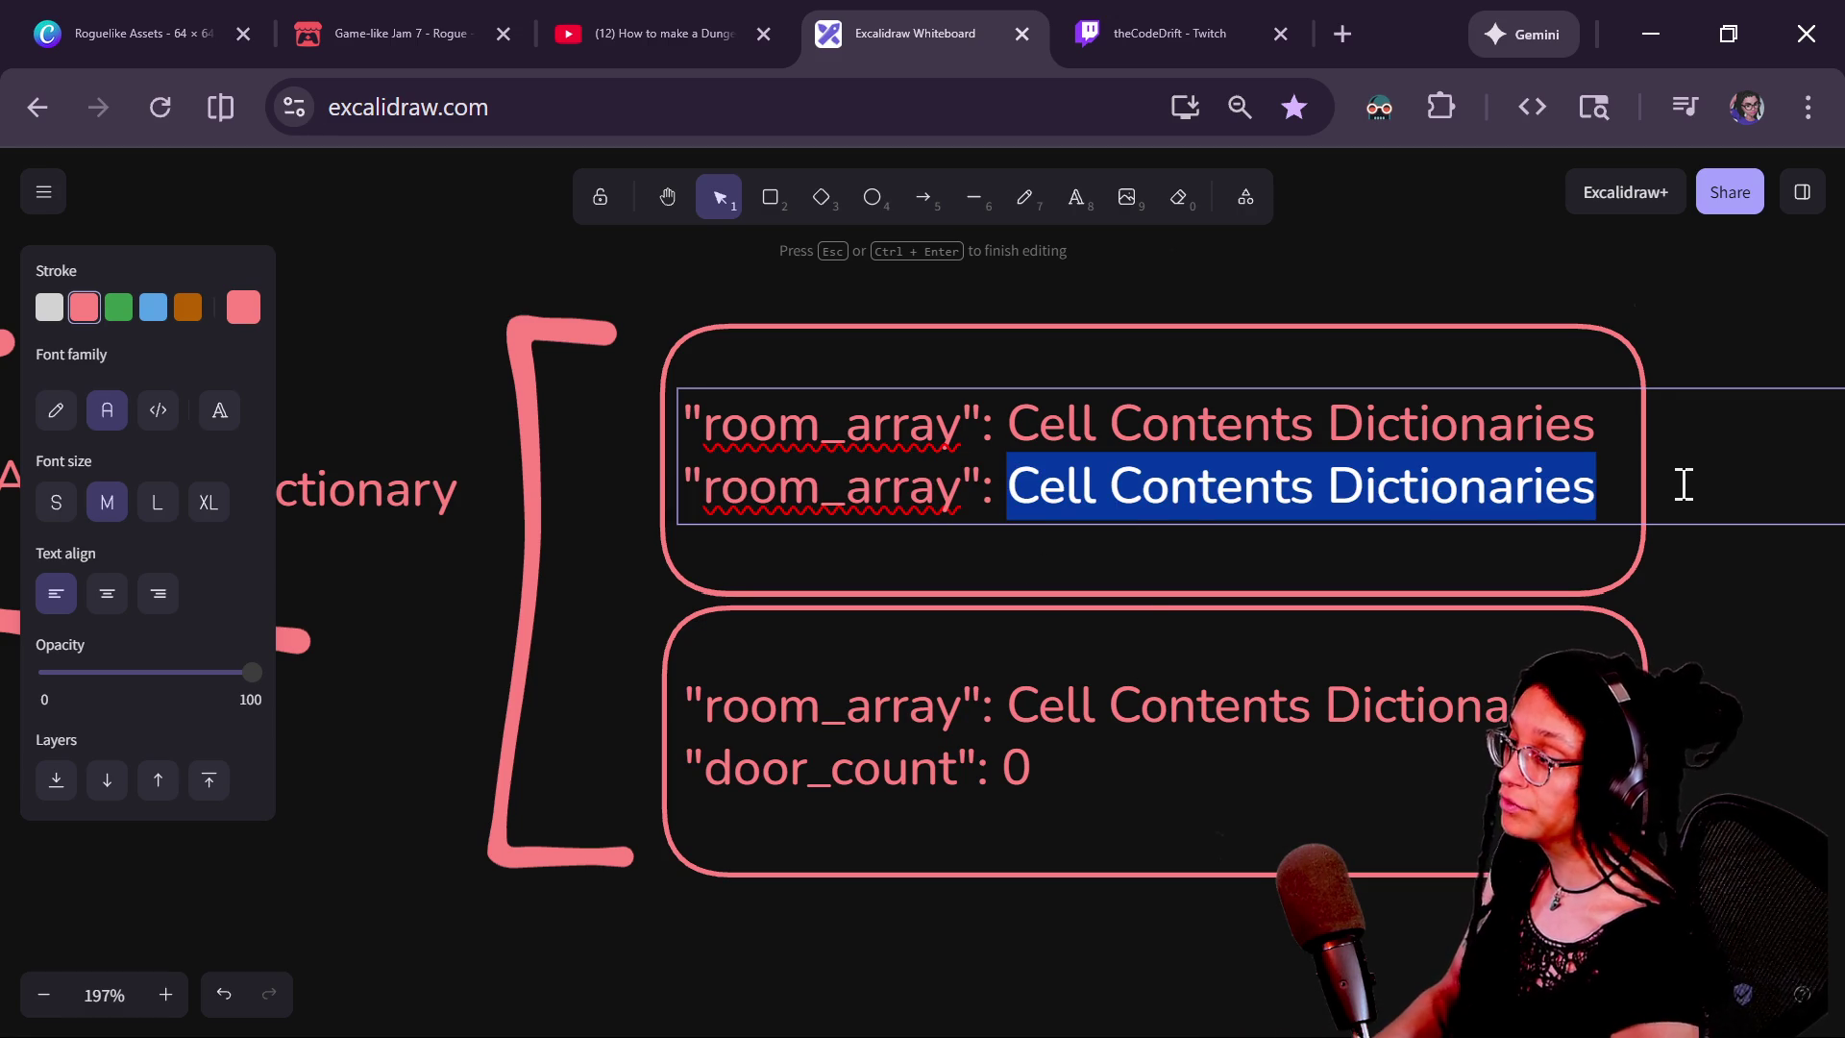
pyautogui.click(920, 470)
pyautogui.press('BackSpace')
pyautogui.press('BackSpace')
pyautogui.press('BackSpace')
pyautogui.press('BackSpace')
pyautogui.write('DOOR')
pyautogui.press('capslock')
pyautogui.press('BackSpace')
pyautogui.press('BackSpace')
pyautogui.press('BackSpace')
pyautogui.press('BackSpace')
pyautogui.write('door')
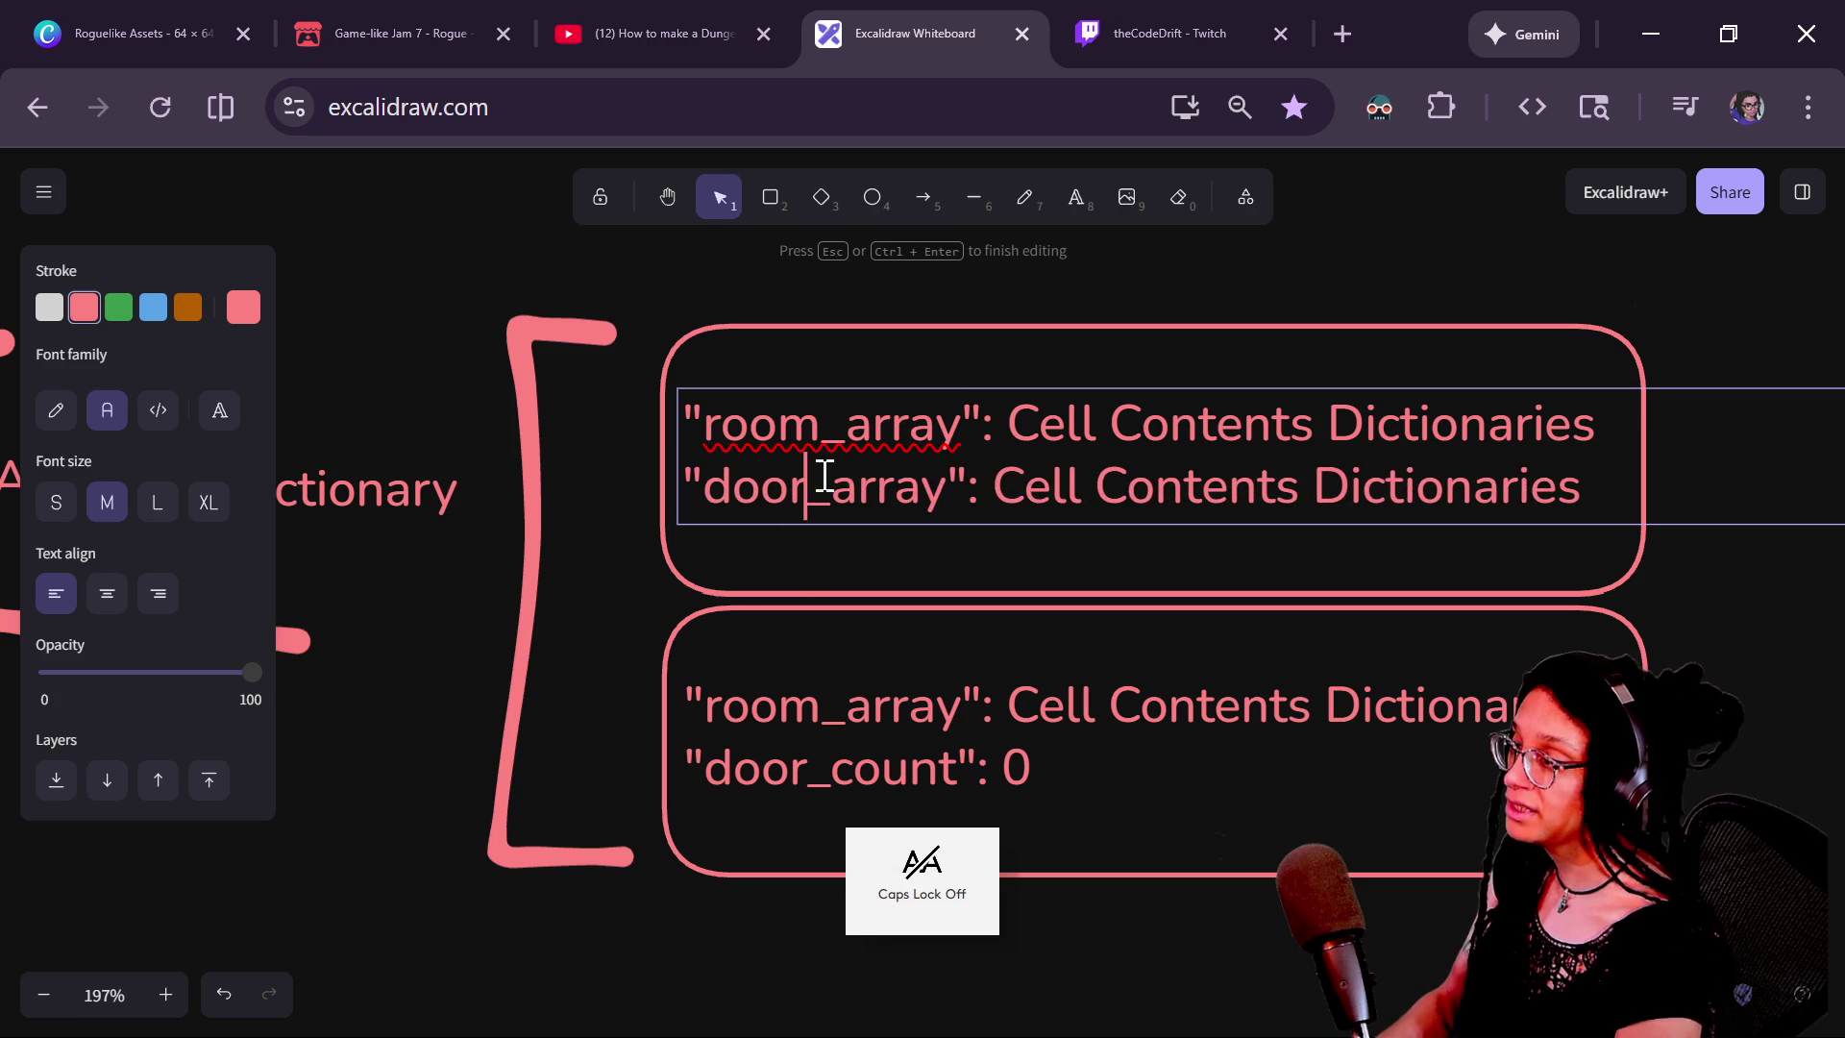
pyautogui.hotkey('ctrl', 'a')
pyautogui.hotkey('ctrl', 'c')
pyautogui.press('Escape')
# Paste the room_array and door_array lines into the bottom box, replacing its text
pyautogui.click(977, 754)
pyautogui.doubleClick(976, 754)
pyautogui.click(1028, 767)
pyautogui.hotkey('ctrl', 'a')
pyautogui.hotkey('ctrl', 'v')
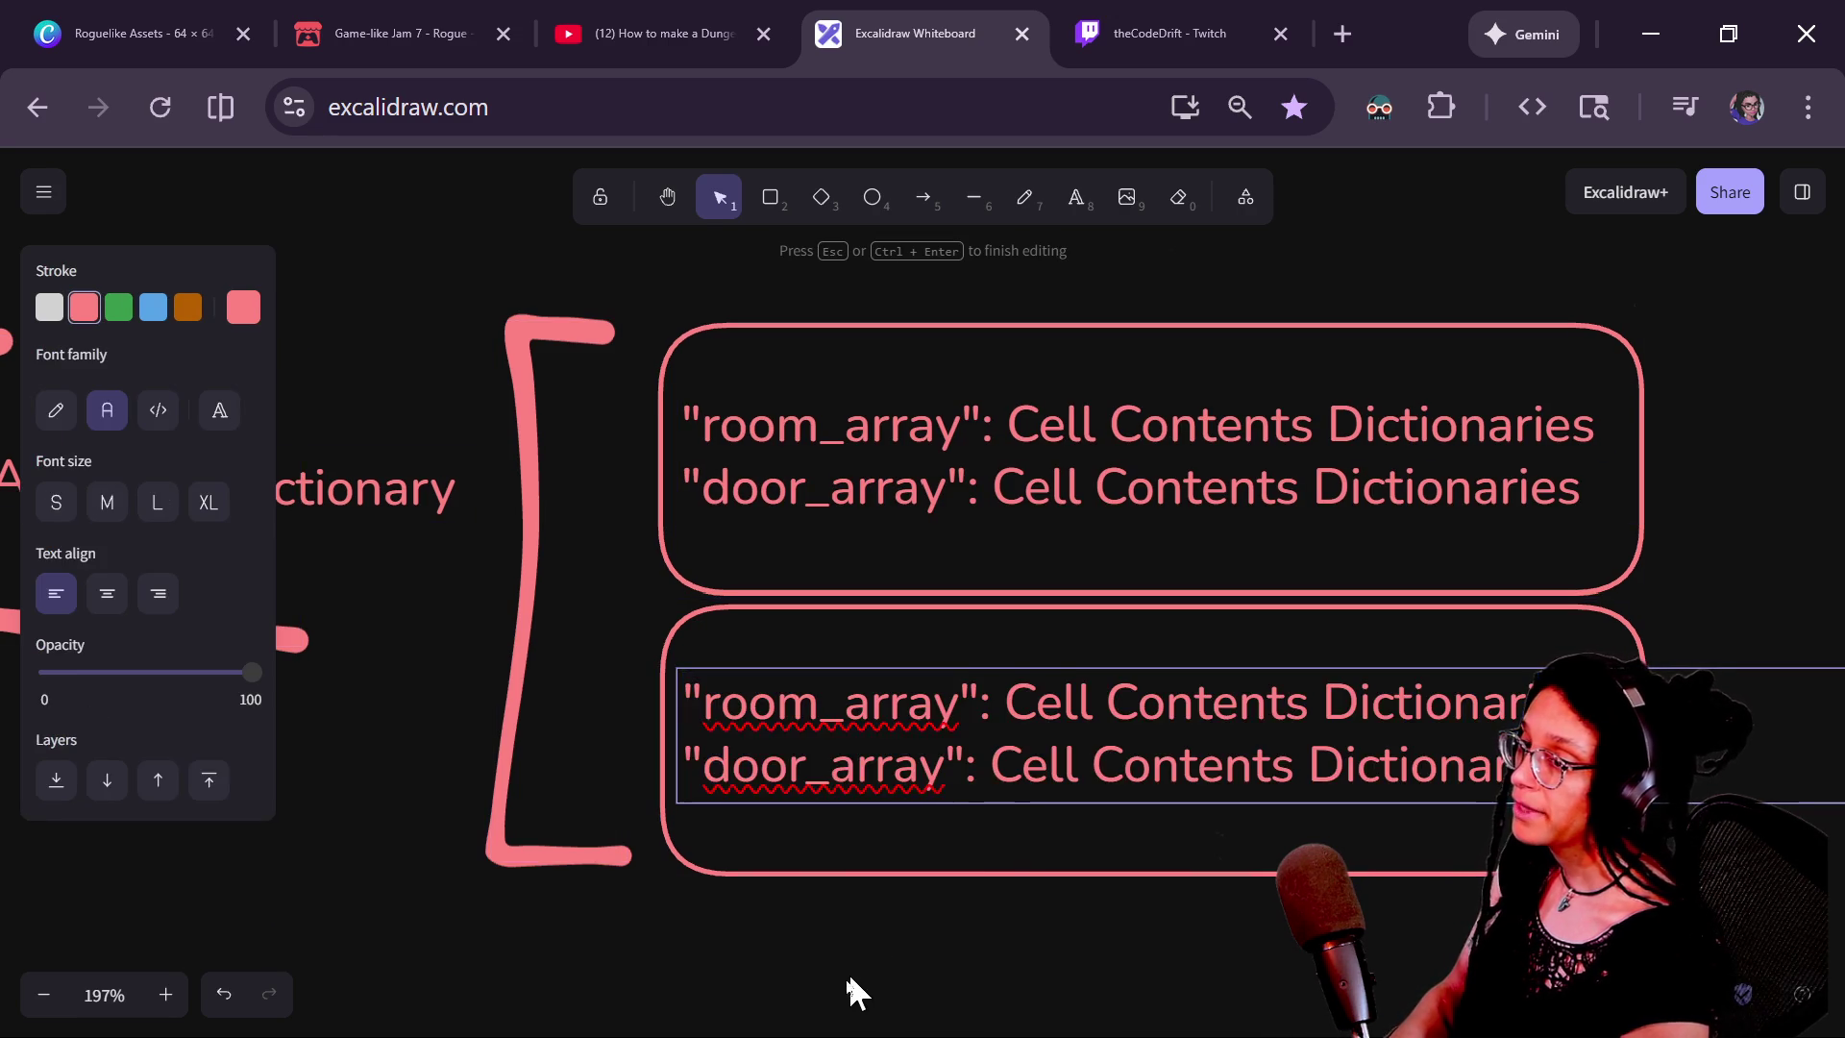
pyautogui.click(795, 927)
pyautogui.scroll(-2, 795, 928)
pyautogui.hscroll(1, 865, 663)
pyautogui.click(1136, 607)
pyautogui.click(1103, 476)
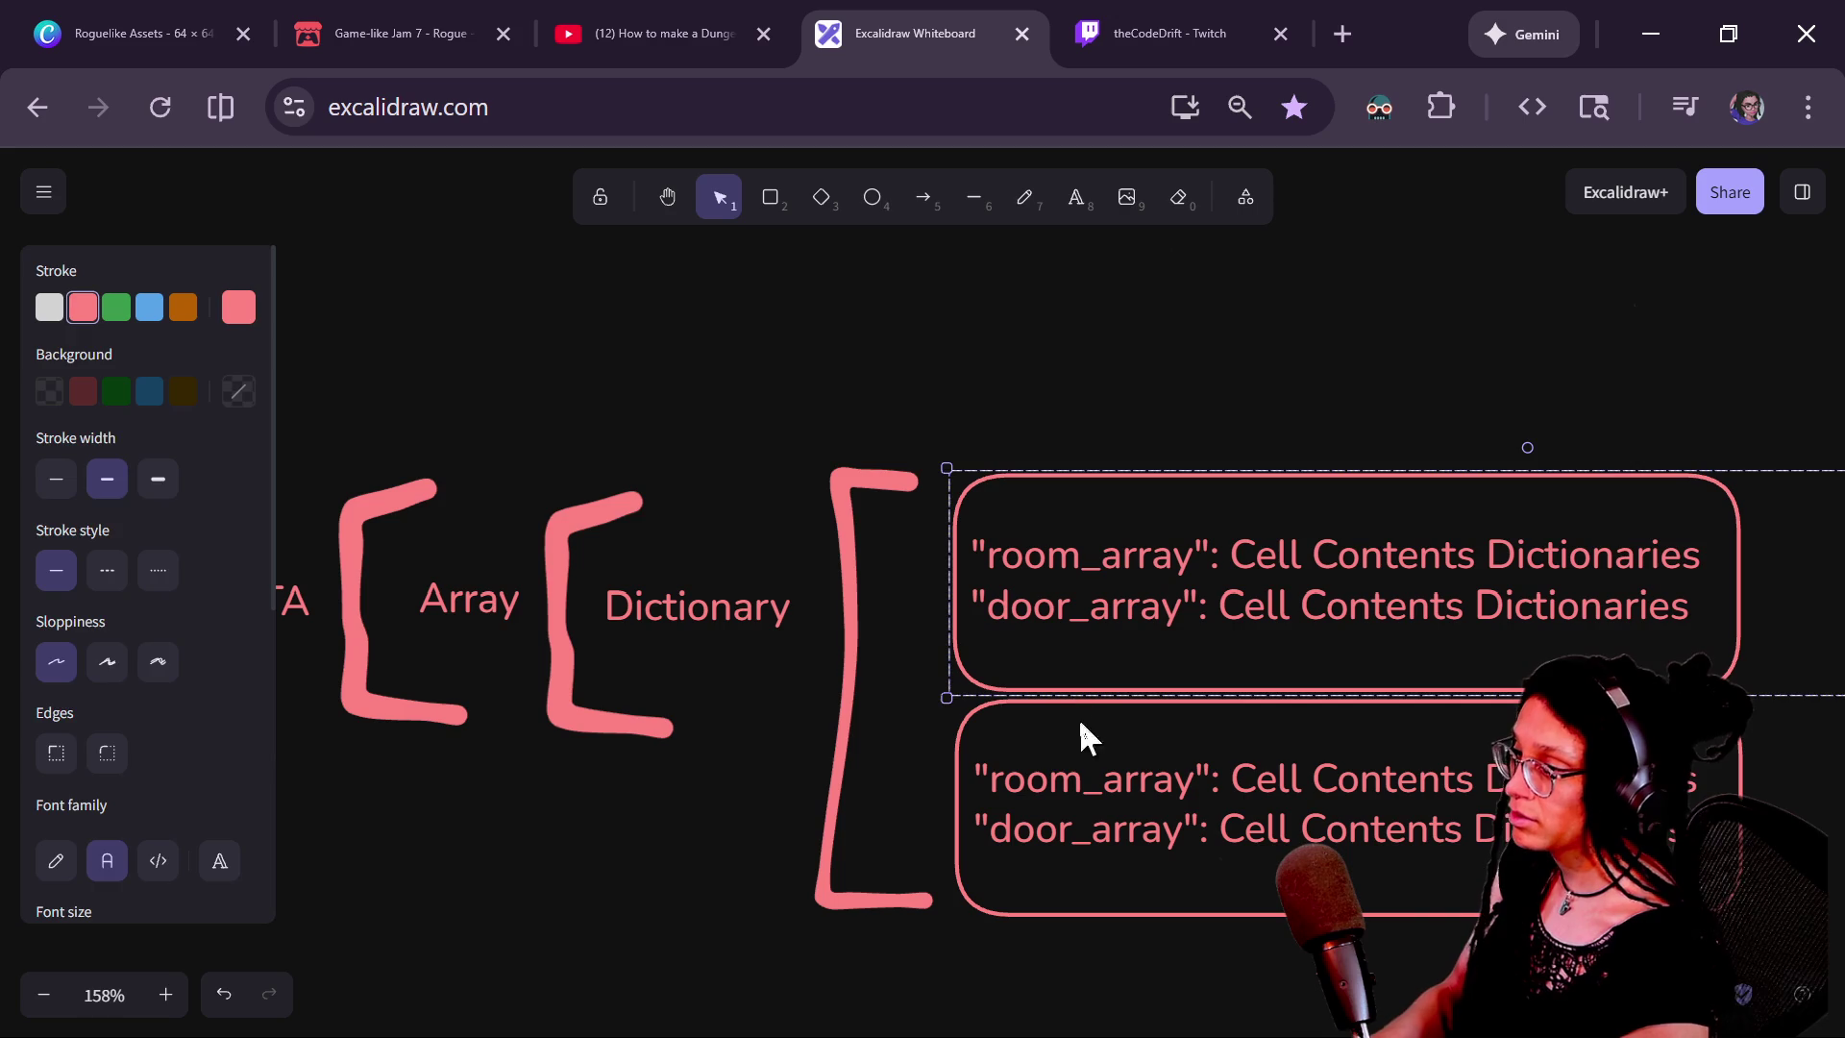
# Delete the two existing dictionary boxes from the diagram
pyautogui.click(1062, 754)
pyautogui.click(978, 717)
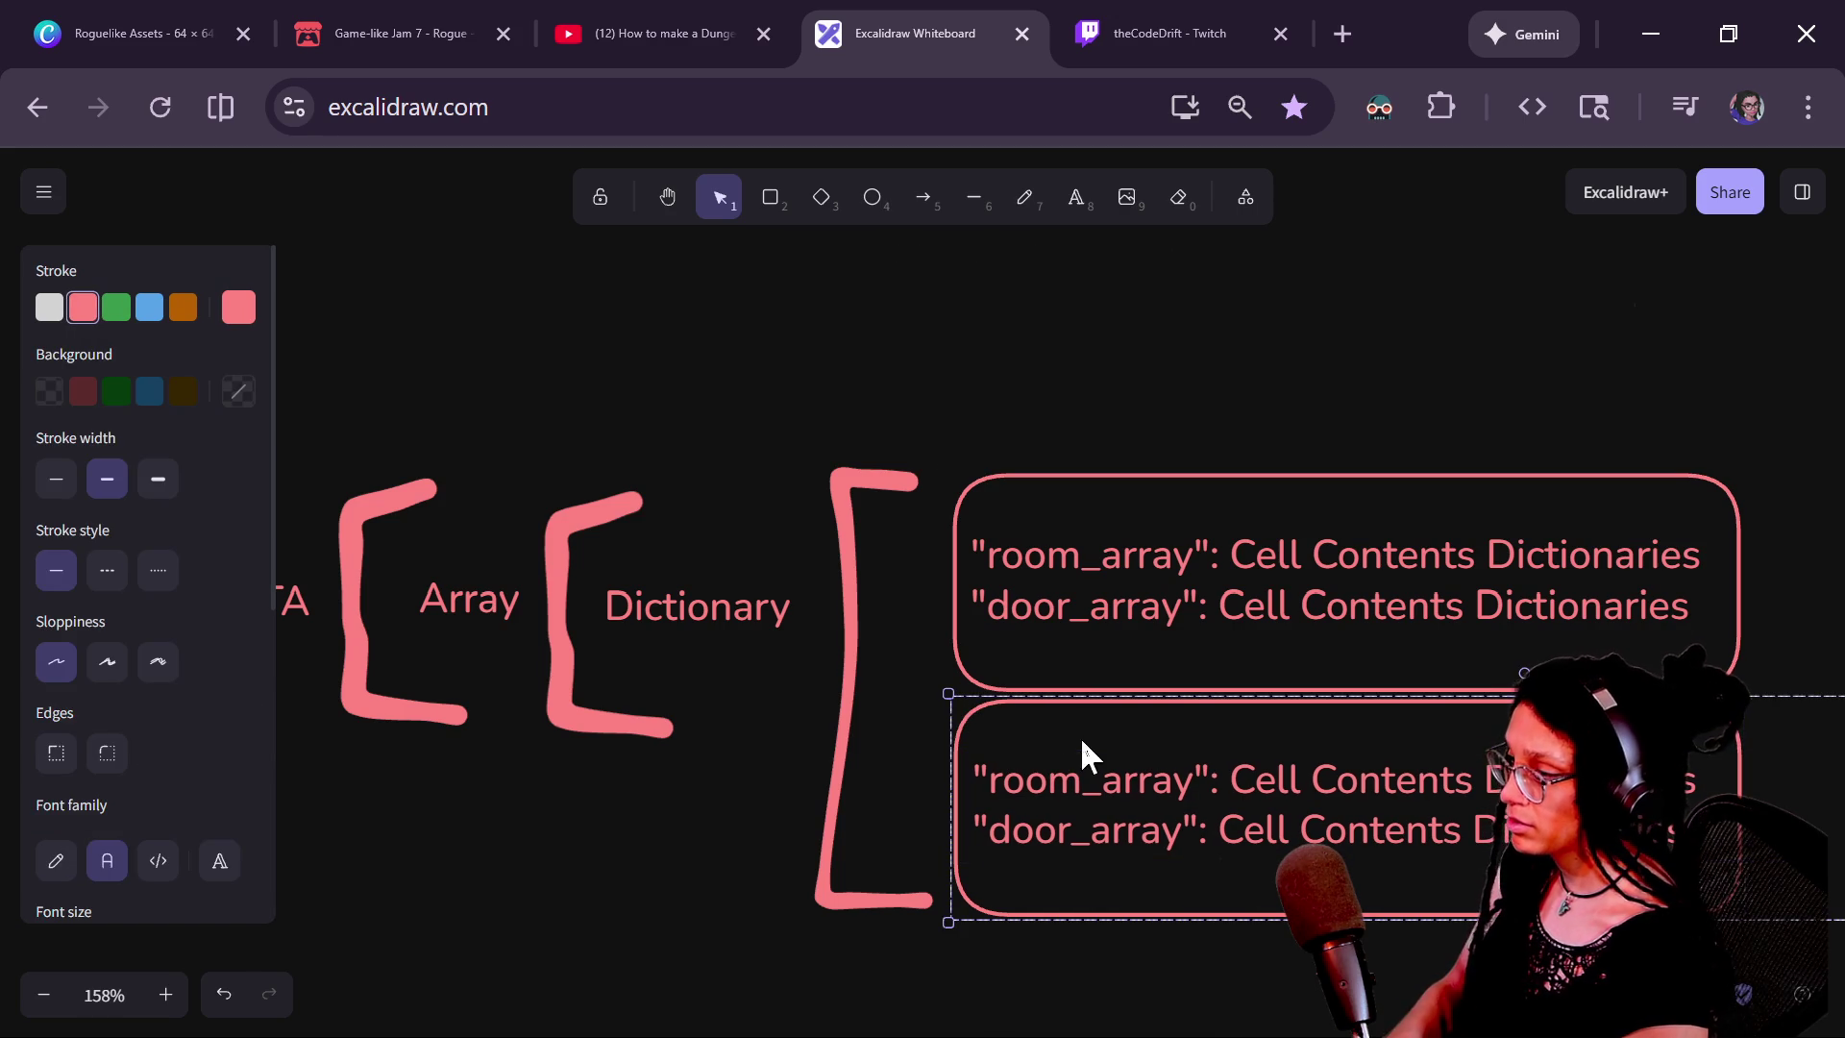
pyautogui.press('Delete')
pyautogui.click(1105, 638)
pyautogui.press('Delete')
# Paste the copied room_array/door_array box and place it right of the bracket
pyautogui.moveTo(950, 610)
pyautogui.mouseDown()
pyautogui.moveTo(1141, 567)
pyautogui.moveTo(1076, 535)
pyautogui.mouseUp()
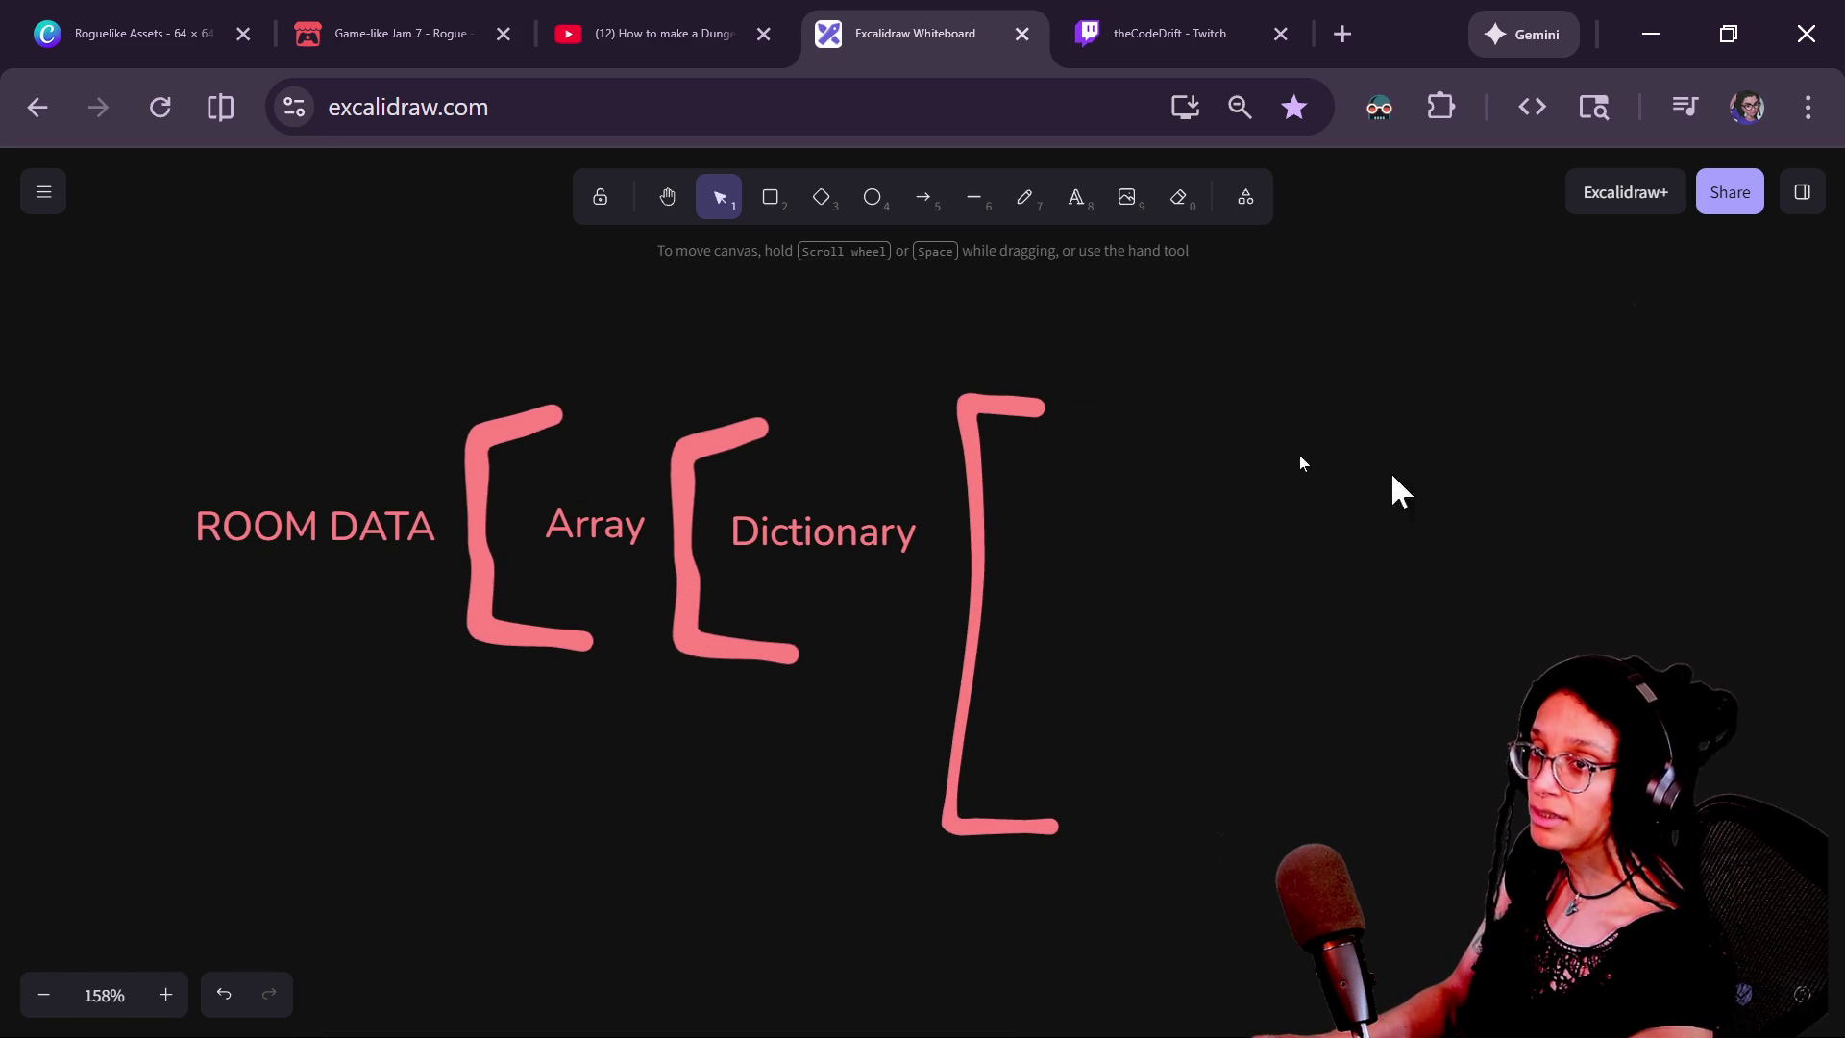
pyautogui.hscroll(3, 1187, 462)
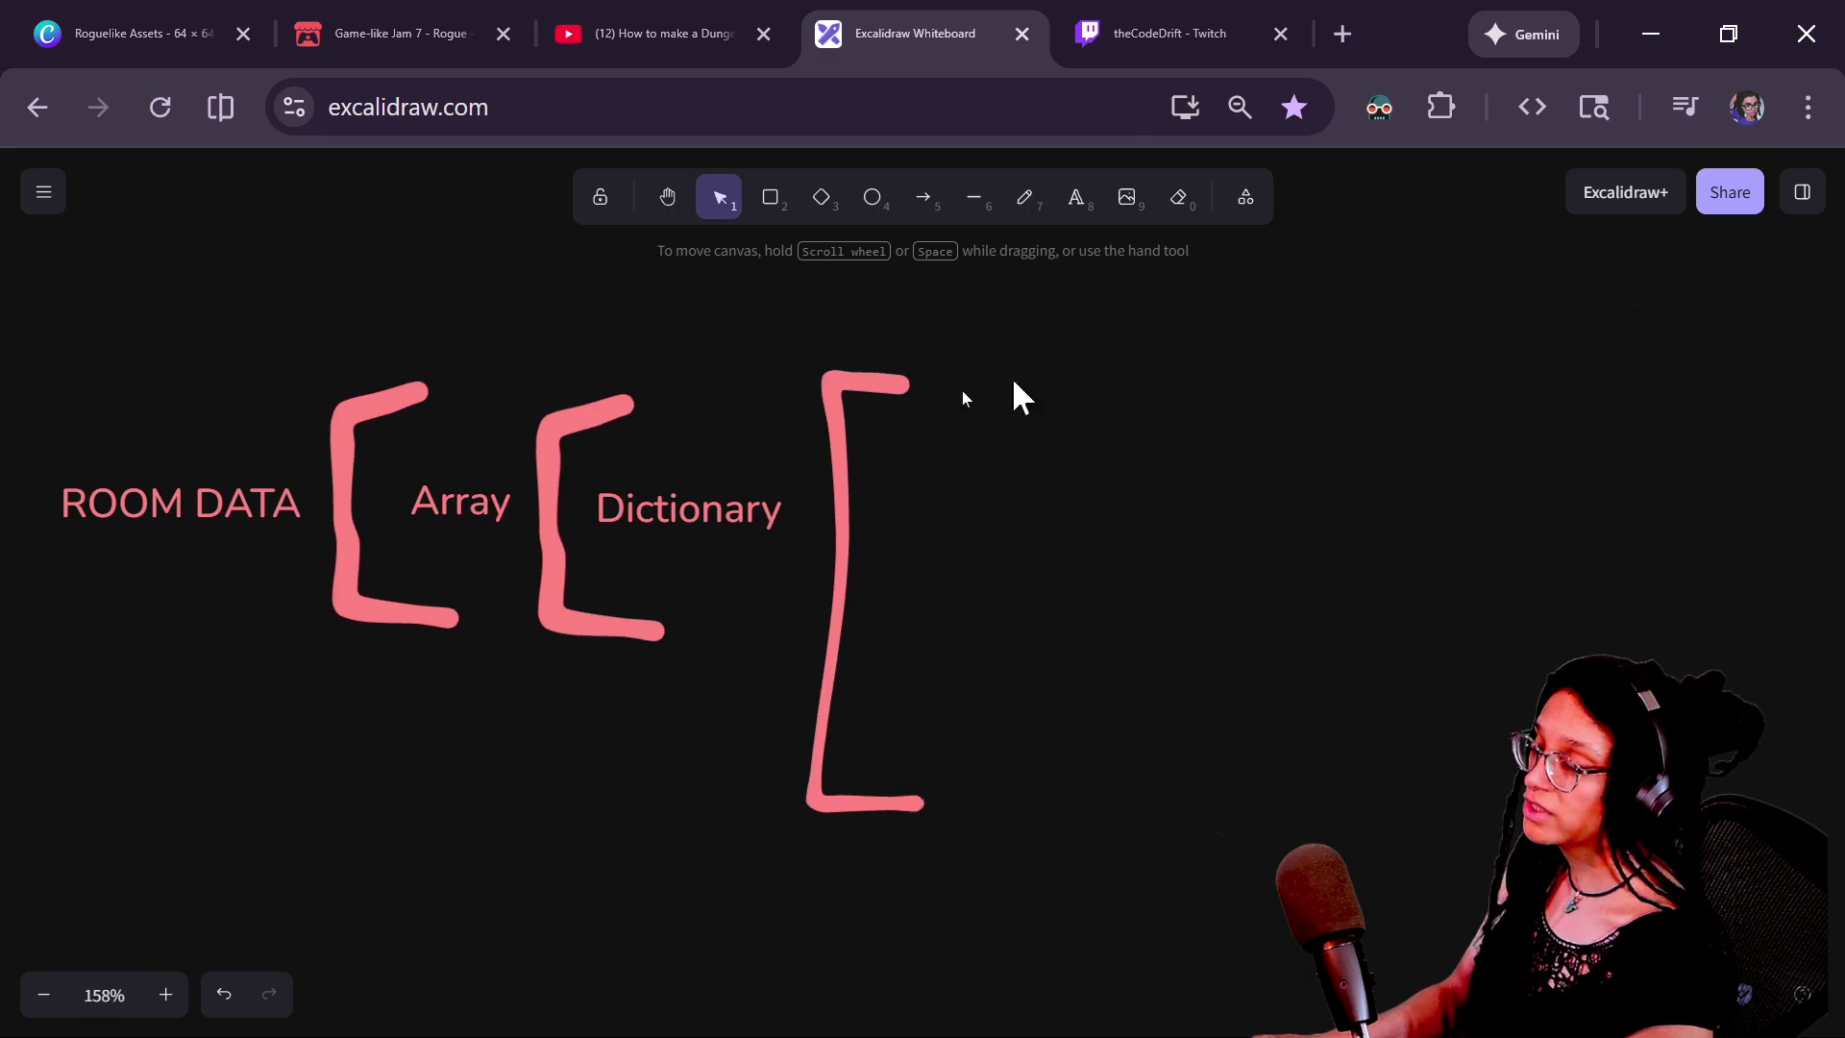
pyautogui.hscroll(-4, 1187, 396)
pyautogui.scroll(-1, 1093, 495)
pyautogui.hscroll(2, 1294, 521)
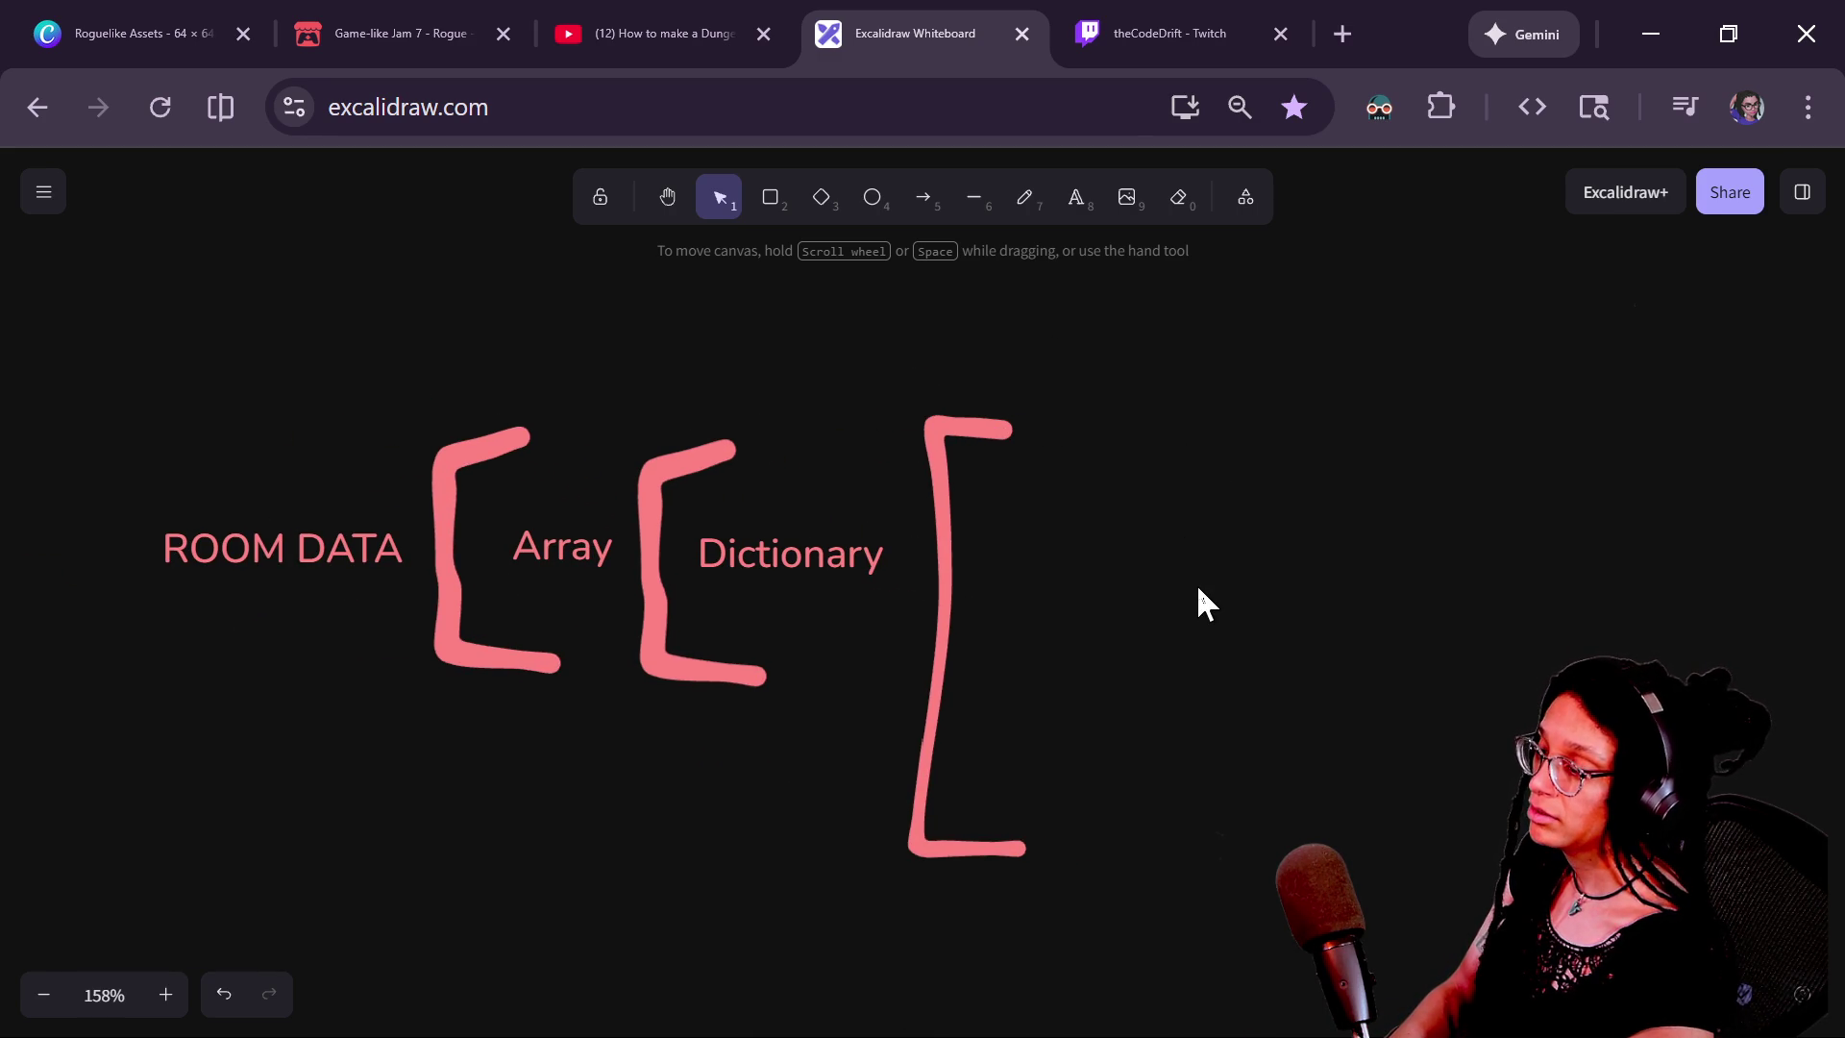
pyautogui.hotkey('ctrl', 'v')
pyautogui.moveTo(1196, 586)
pyautogui.mouseDown()
pyautogui.moveTo(1470, 539)
pyautogui.moveTo(1516, 625)
pyautogui.mouseUp()
pyautogui.moveTo(924, 815)
pyautogui.mouseDown()
pyautogui.moveTo(840, 770)
pyautogui.moveTo(700, 789)
pyautogui.moveTo(808, 766)
pyautogui.moveTo(790, 767)
pyautogui.mouseUp()
pyautogui.moveTo(1129, 575)
pyautogui.mouseDown()
pyautogui.moveTo(1150, 580)
pyautogui.moveTo(1087, 853)
pyautogui.moveTo(1104, 878)
pyautogui.mouseUp()
# Stack duplicates of the box beneath it to form a column of four
pyautogui.moveTo(821, 938)
pyautogui.mouseDown()
pyautogui.moveTo(822, 850)
pyautogui.moveTo(696, 811)
pyautogui.mouseUp()
pyautogui.moveTo(980, 659)
pyautogui.mouseDown()
pyautogui.moveTo(1018, 688)
pyautogui.moveTo(992, 659)
pyautogui.moveTo(952, 997)
pyautogui.moveTo(990, 920)
pyautogui.mouseUp()
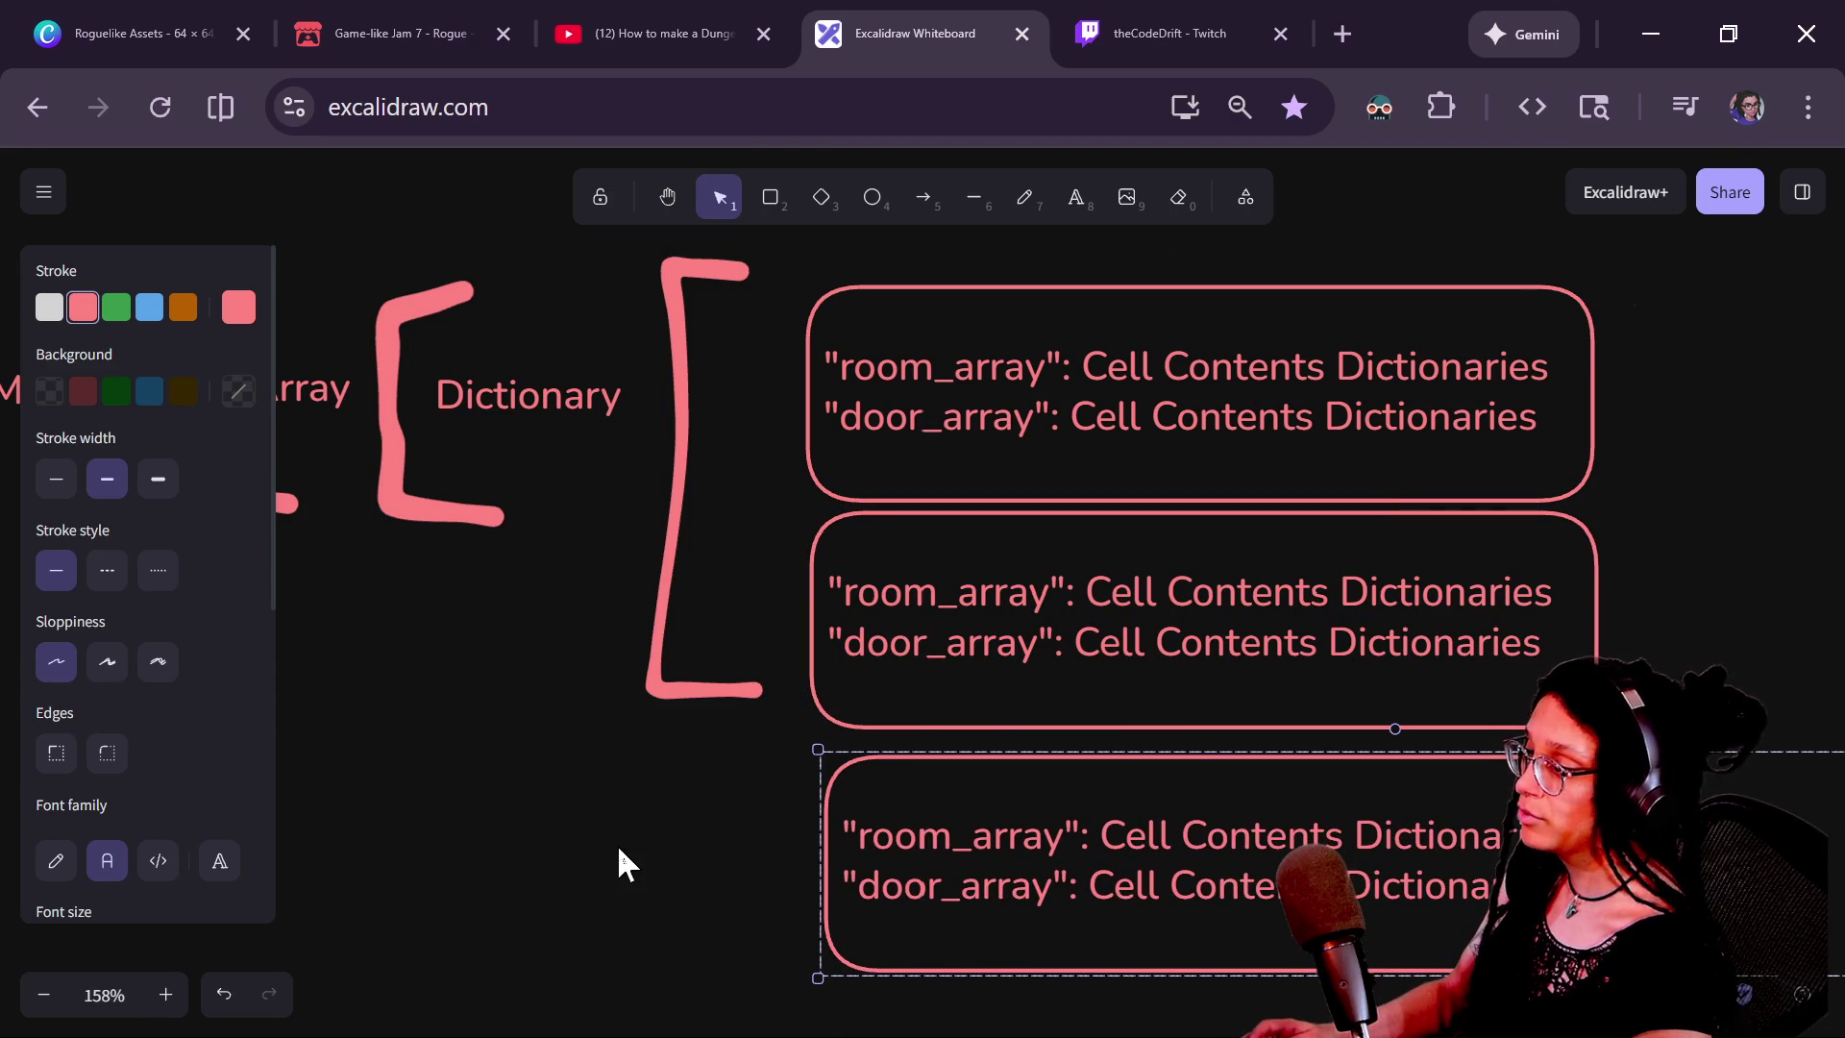
pyautogui.scroll(-2, 923, 807)
pyautogui.hotkey('ctrl', 'd')
pyautogui.moveTo(1079, 853)
pyautogui.mouseDown()
pyautogui.moveTo(1022, 1022)
pyautogui.moveTo(1009, 999)
pyautogui.mouseUp()
pyautogui.keyDown('ctrl'); pyautogui.scroll(-5, 698, 659); pyautogui.keyUp('ctrl')
pyautogui.moveTo(943, 885); pyautogui.dragTo(977, 947)
# Undo an extra fifth box so the column keeps exactly four boxes
pyautogui.moveTo(606, 753)
pyautogui.mouseDown()
pyautogui.moveTo(837, 756)
pyautogui.moveTo(810, 716)
pyautogui.mouseUp()
pyautogui.keyDown('ctrl'); pyautogui.scroll(-3, 810, 716); pyautogui.keyUp('ctrl')
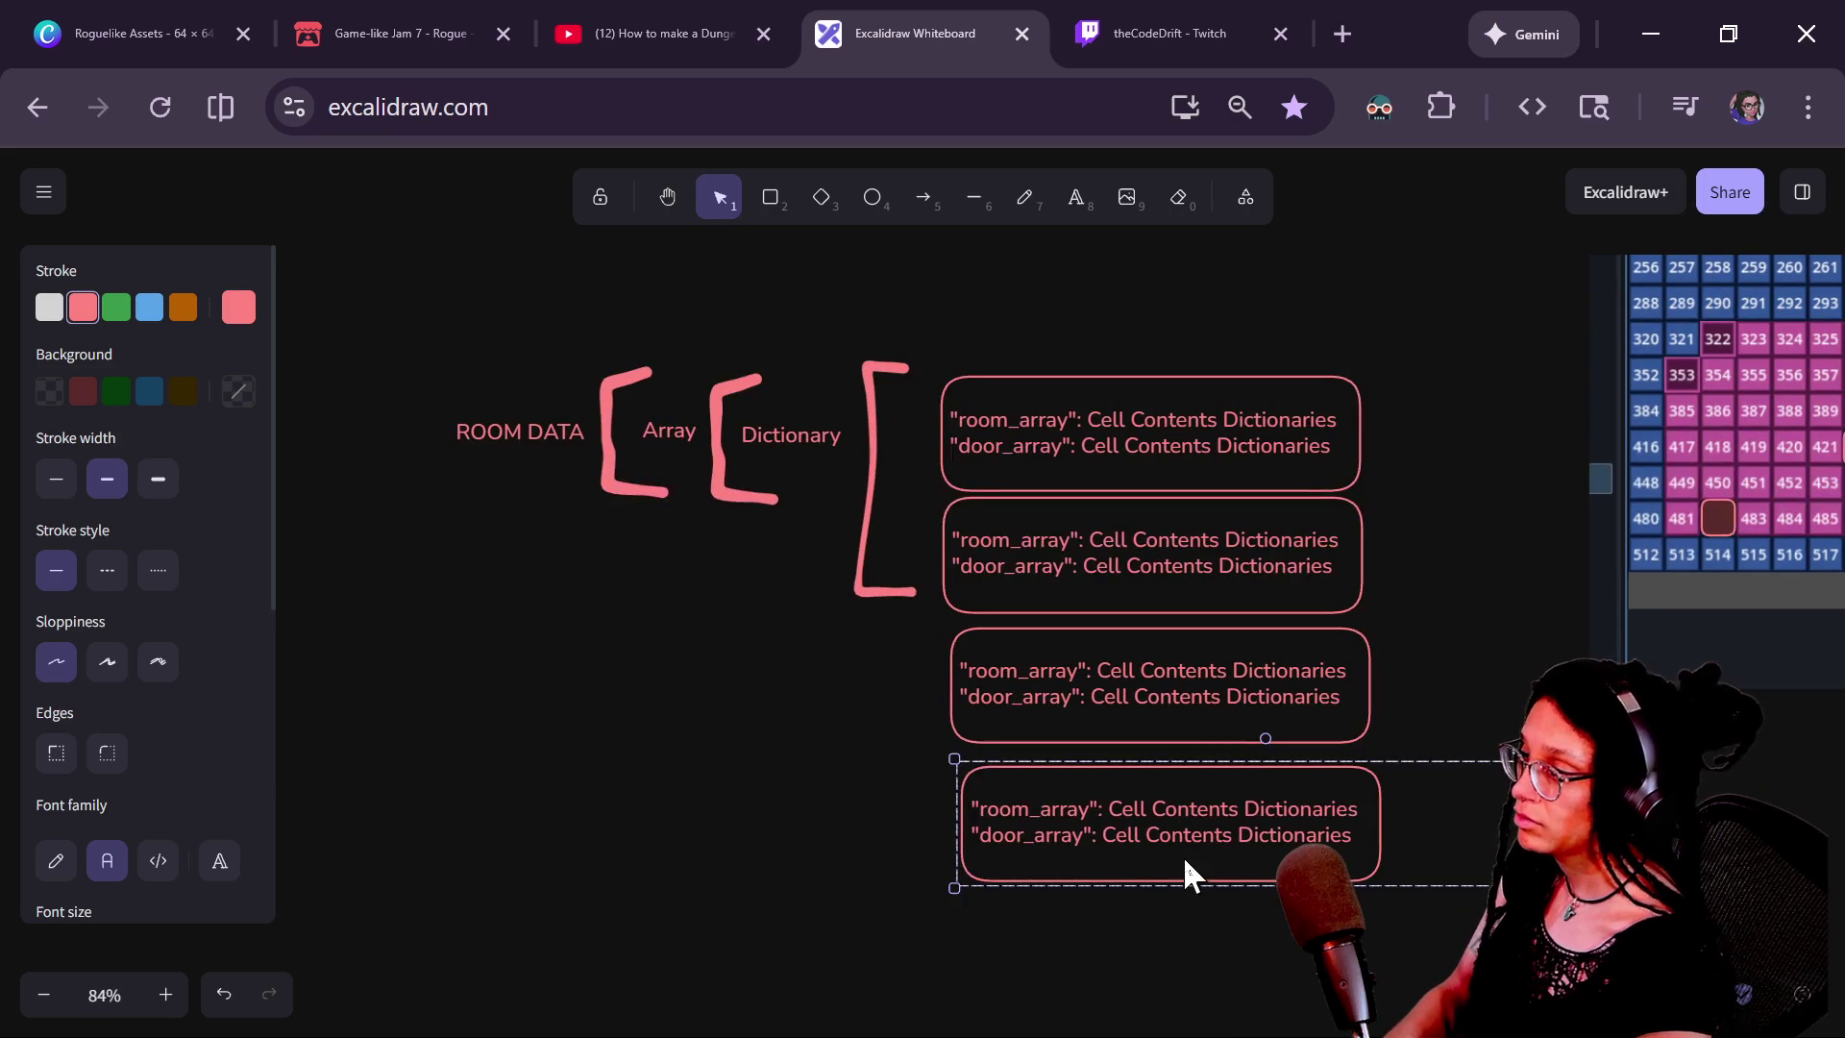
pyautogui.hotkey('ctrl', 'd')
pyautogui.moveTo(1161, 855)
pyautogui.mouseDown()
pyautogui.moveTo(1115, 1023)
pyautogui.moveTo(1174, 980)
pyautogui.moveTo(1158, 990)
pyautogui.mouseUp()
pyautogui.hotkey('ctrl', 'z')
pyautogui.hotkey('ctrl', 'z')
pyautogui.hotkey('ctrl', 'z')
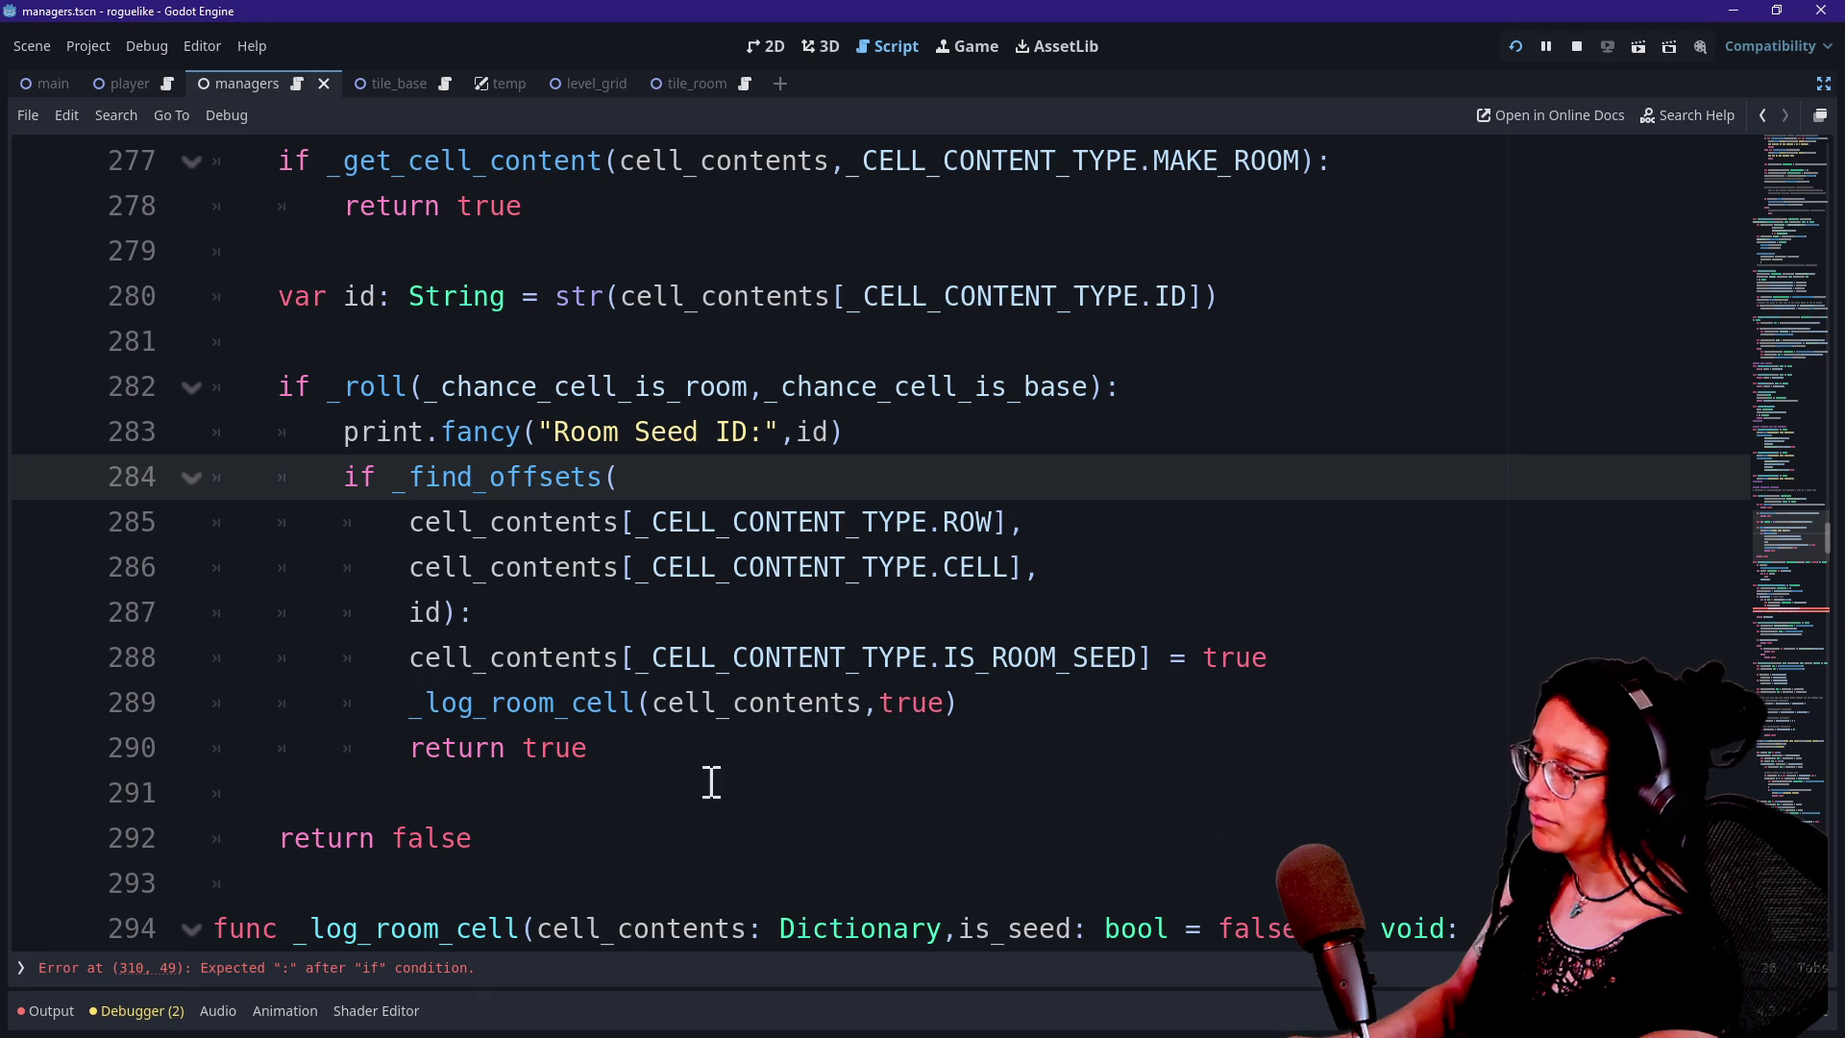
pyautogui.moveTo(217, 657); pyautogui.dragTo(758, 852)
pyautogui.scroll(-5, 759, 852)
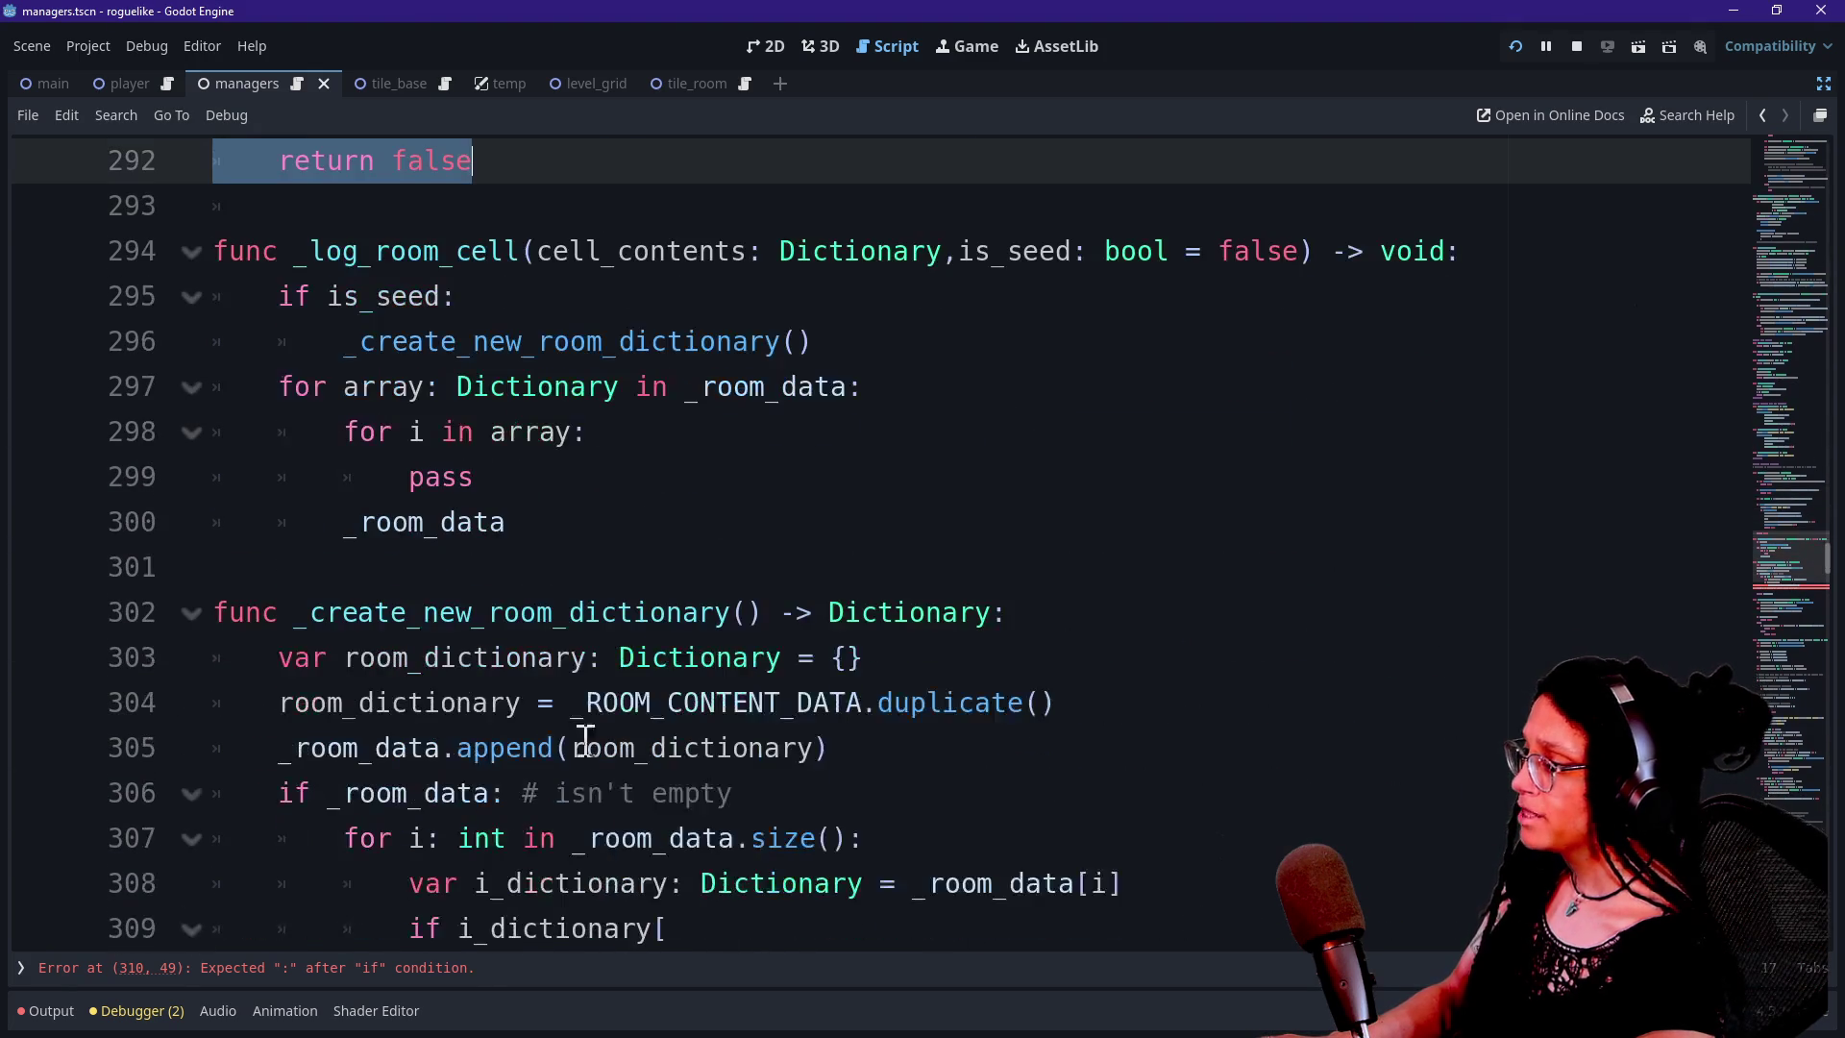
pyautogui.scroll(-1, 404, 532)
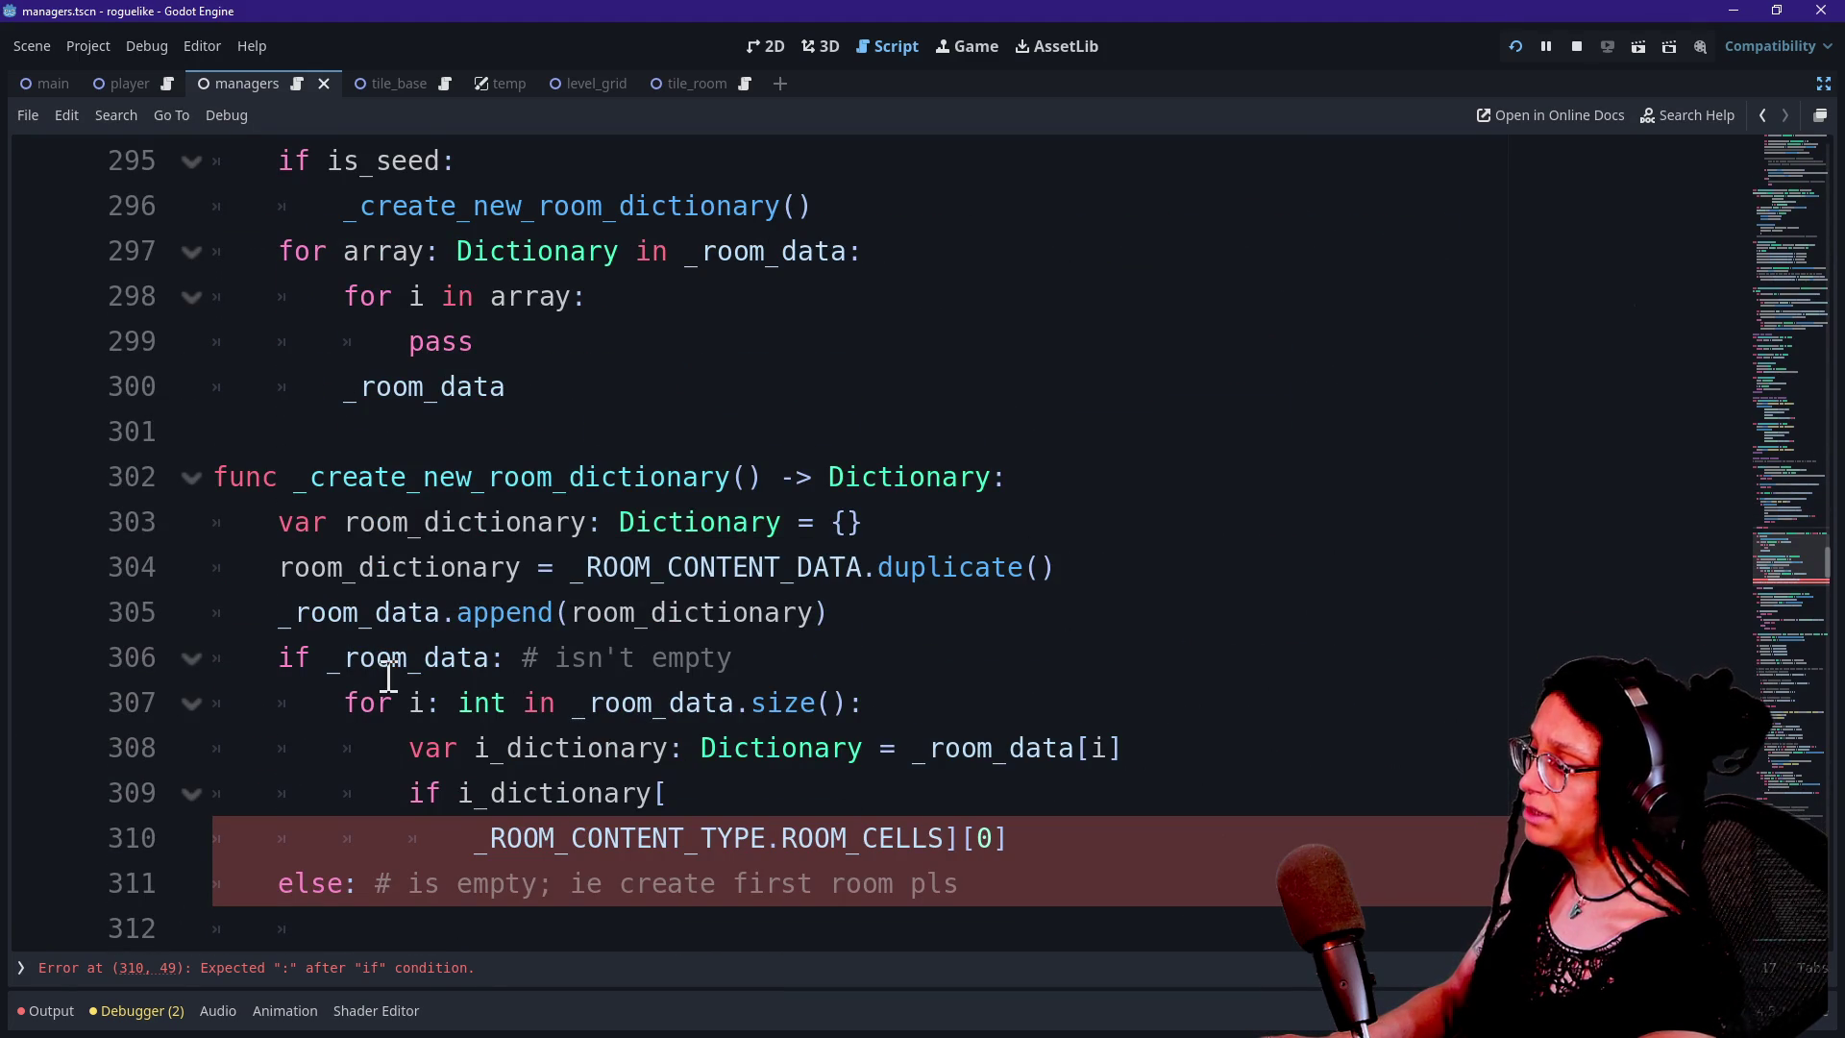
pyautogui.click(385, 819)
pyautogui.scroll(-1, 451, 772)
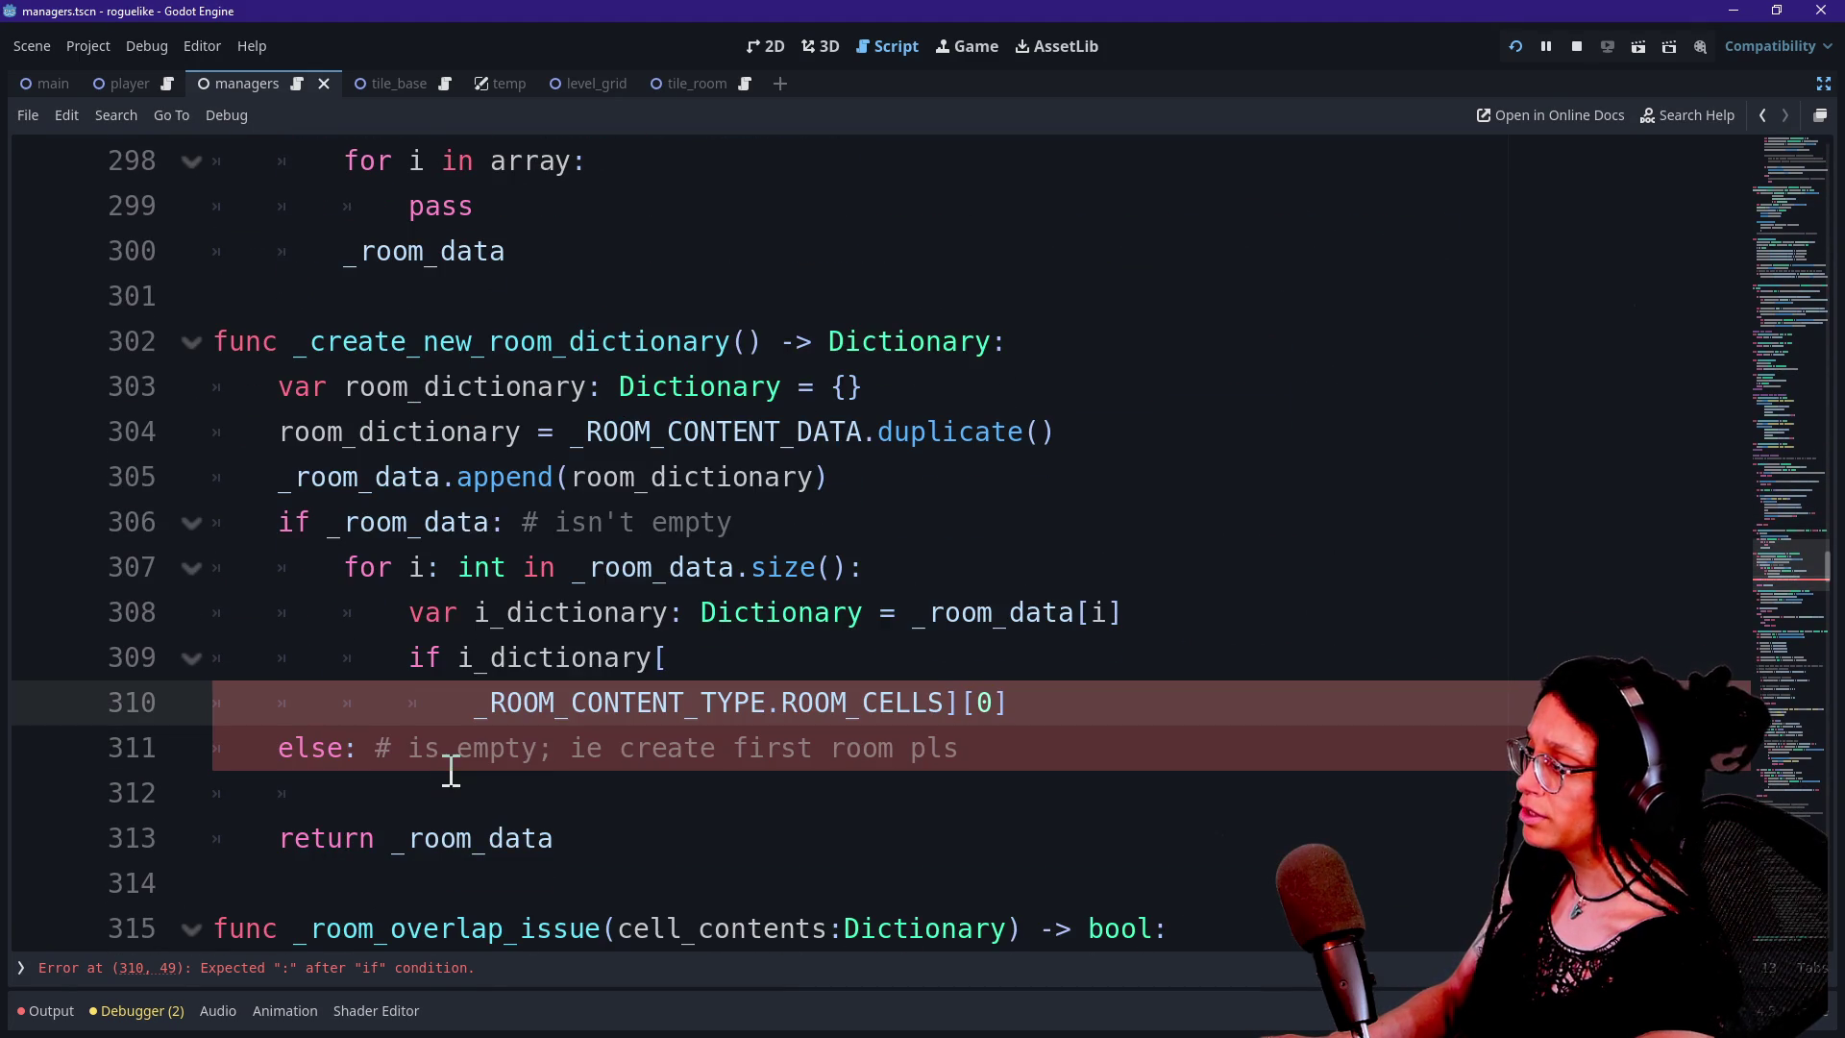
pyautogui.moveTo(384, 568); pyautogui.dragTo(904, 673)
pyautogui.click(908, 673)
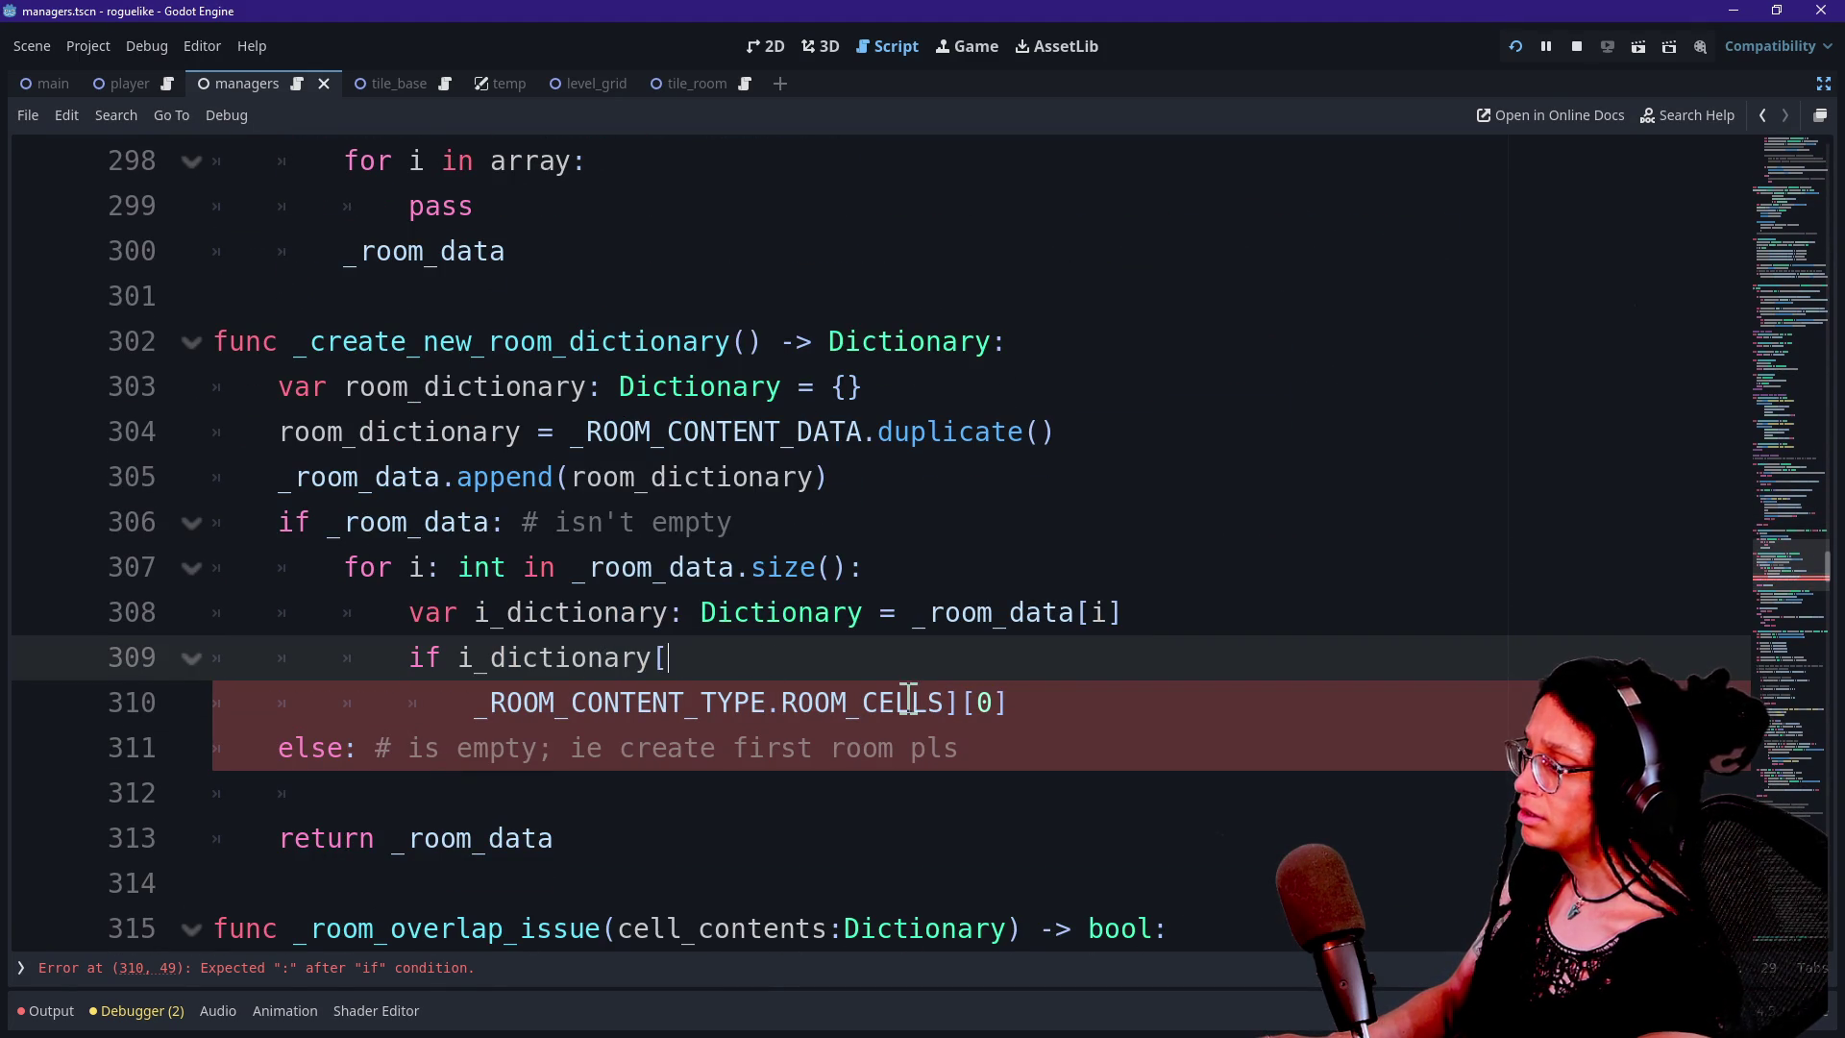
pyautogui.moveTo(1014, 708)
pyautogui.mouseDown()
pyautogui.moveTo(452, 700)
pyautogui.moveTo(770, 672)
pyautogui.mouseUp()
pyautogui.moveTo(508, 522)
pyautogui.mouseDown()
pyautogui.moveTo(503, 539)
pyautogui.moveTo(980, 716)
pyautogui.mouseUp()
pyautogui.click(701, 661)
pyautogui.click(560, 700)
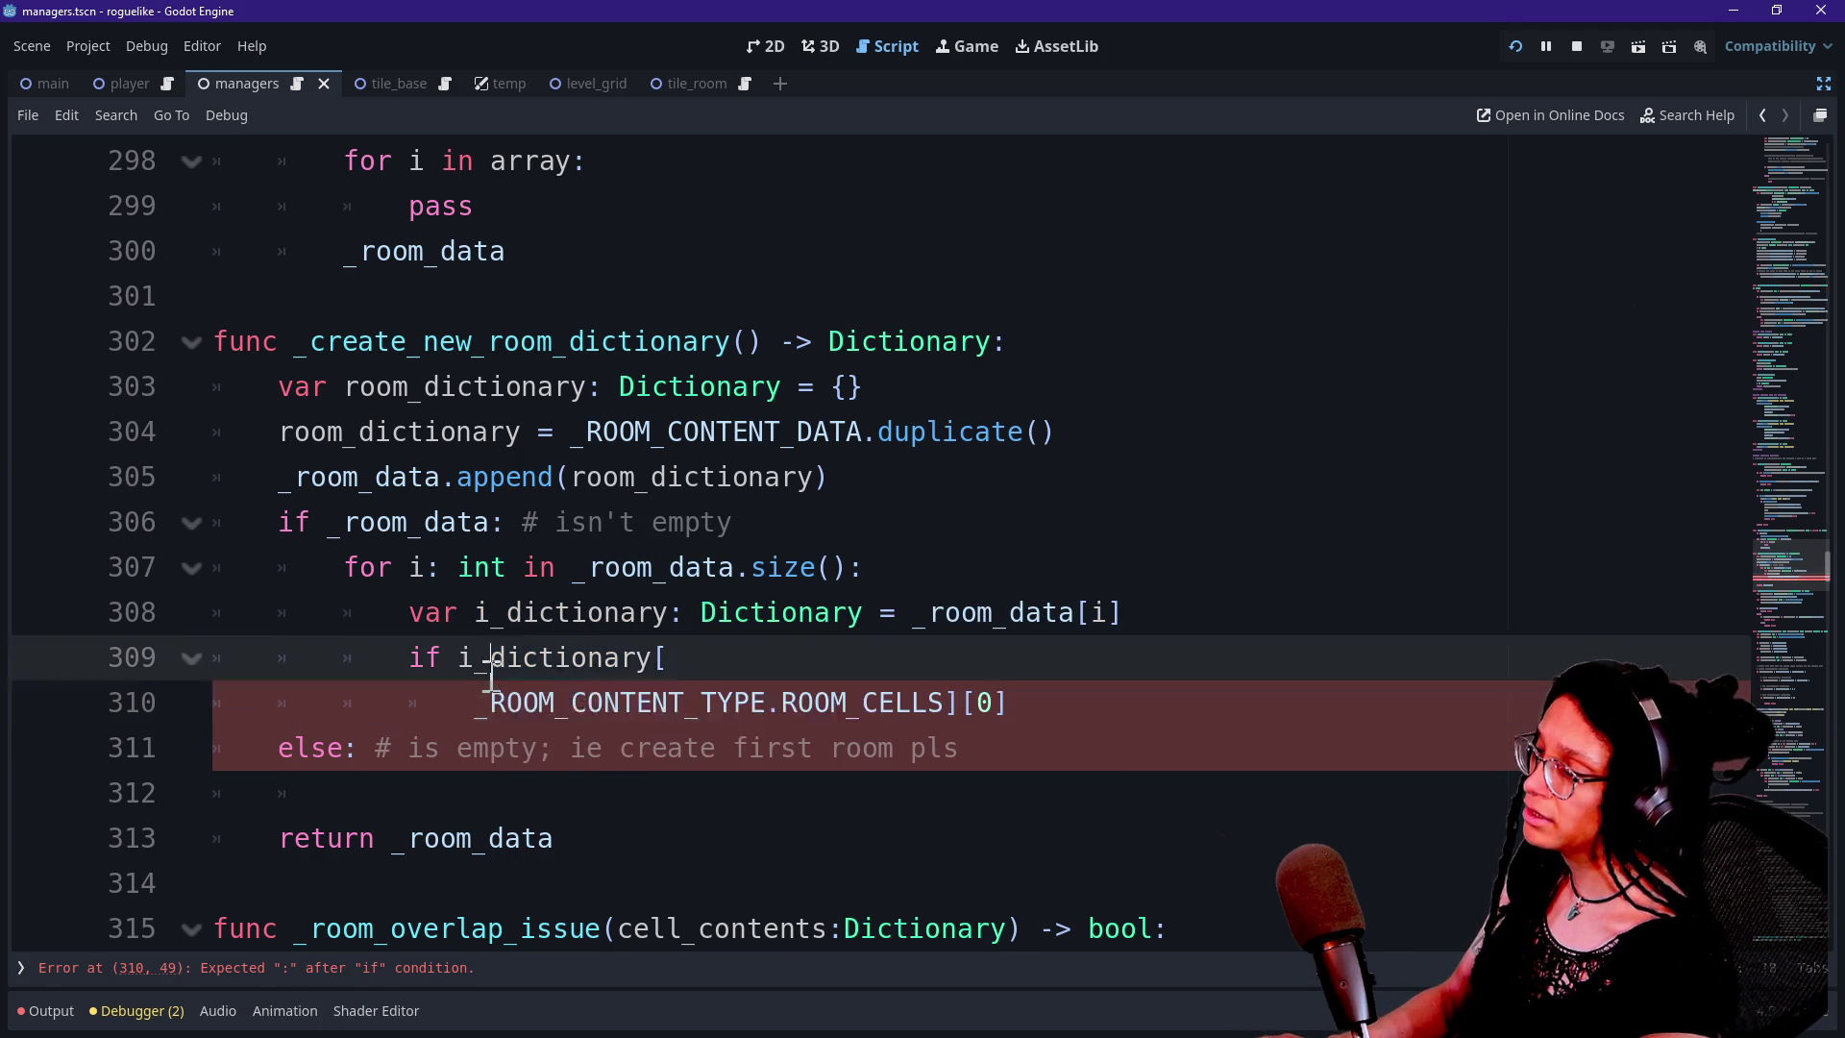
pyautogui.scroll(2, 877, 709)
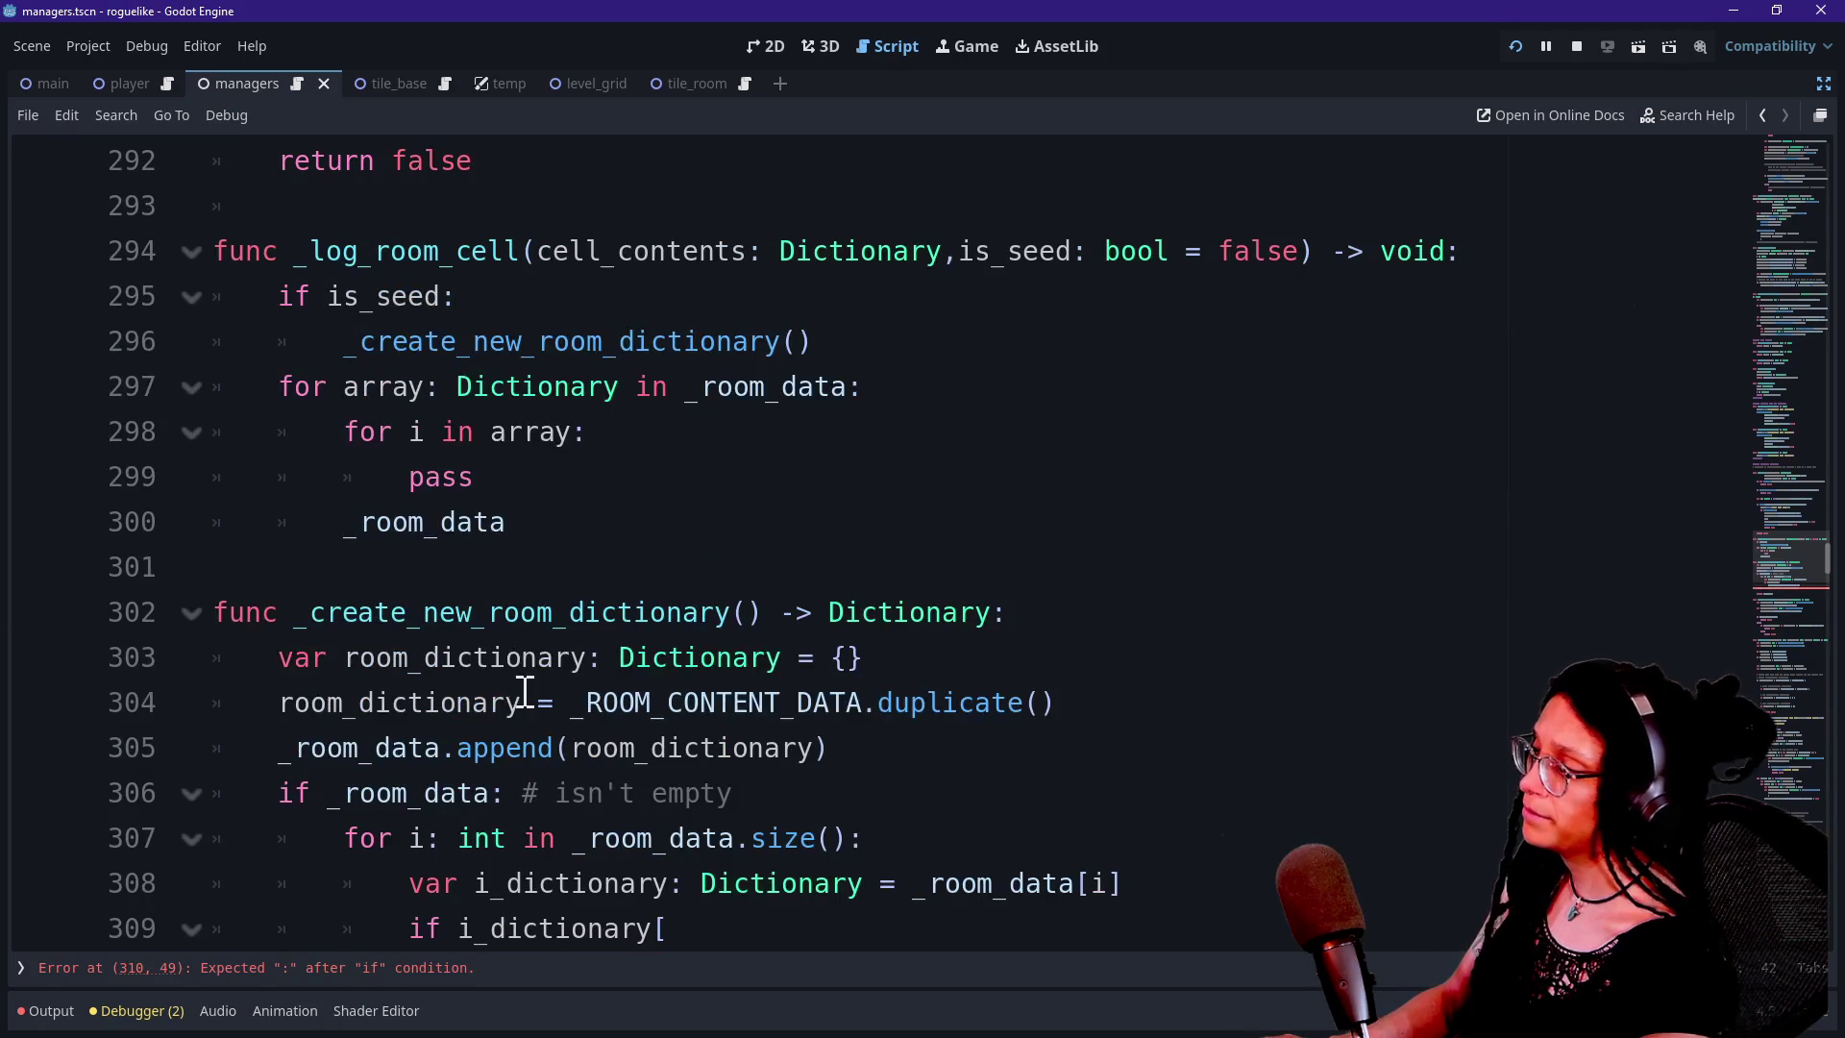
pyautogui.scroll(1, 525, 692)
pyautogui.click(650, 649)
pyautogui.scroll(-3, 635, 622)
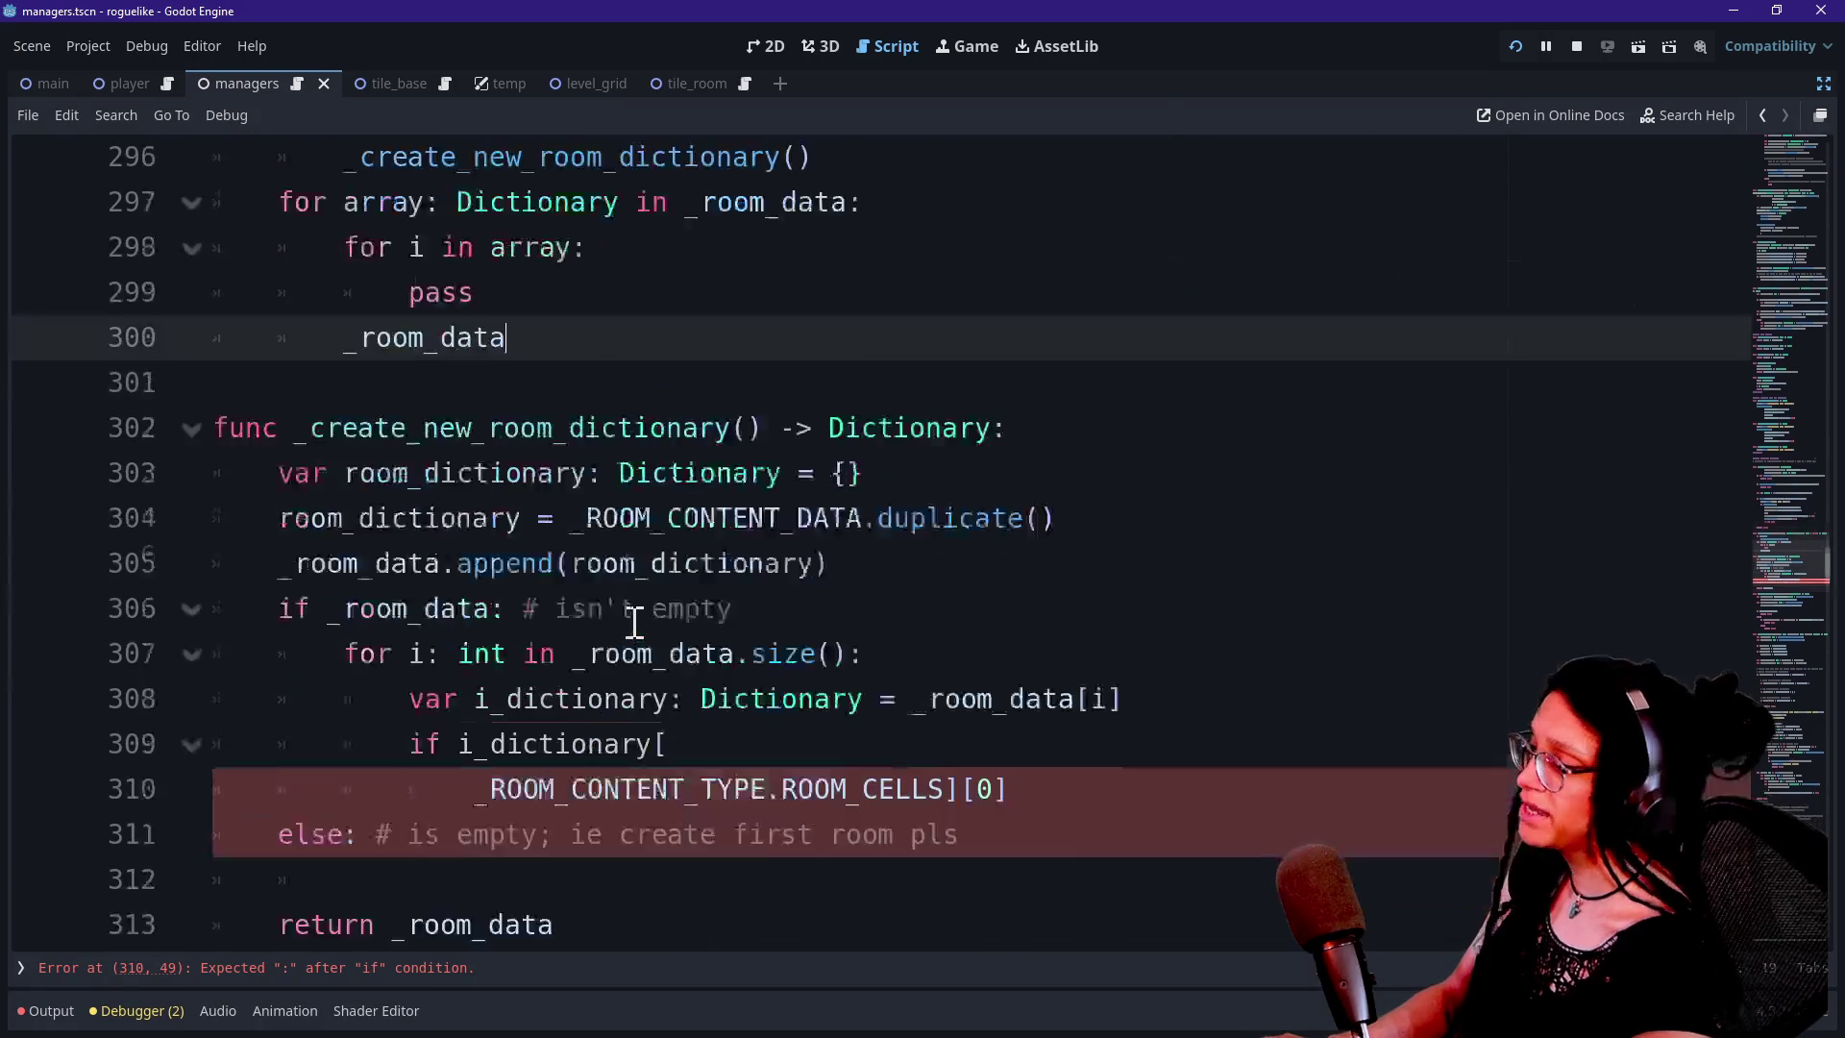
pyautogui.click(703, 676)
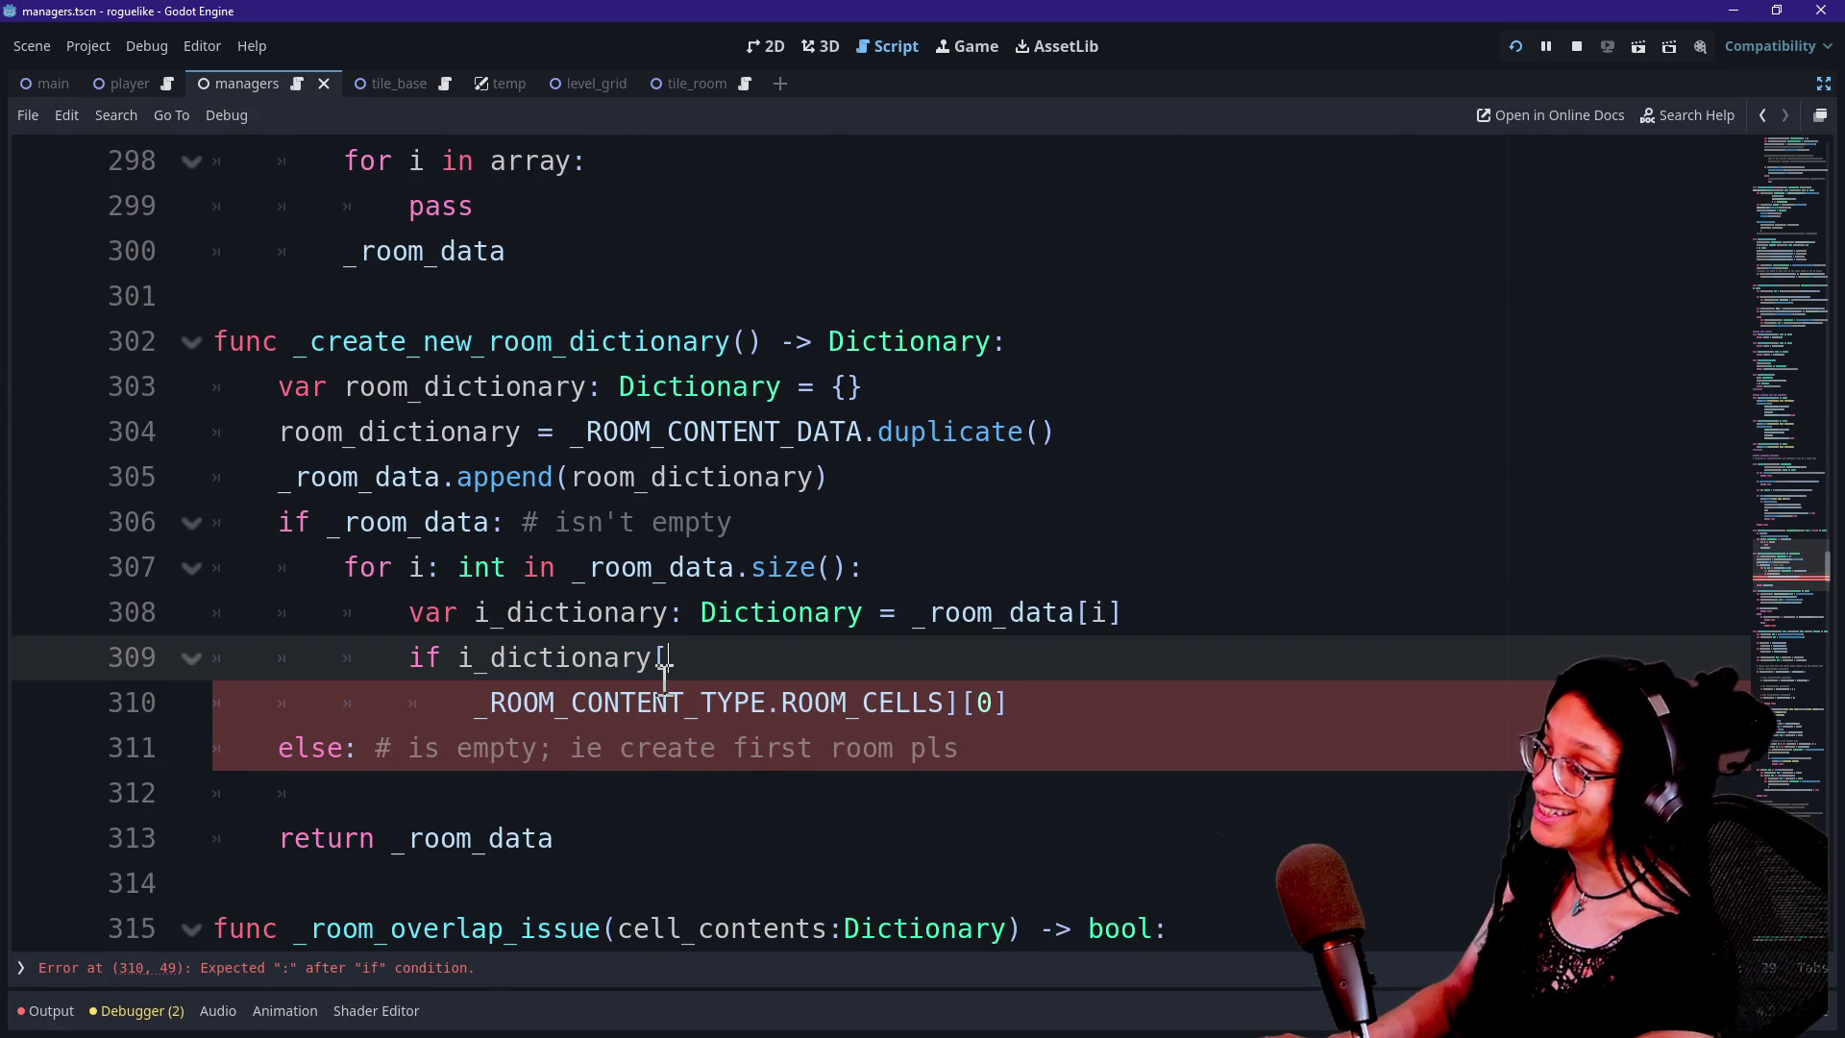
pyautogui.scroll(1, 665, 679)
pyautogui.scroll(1, 665, 678)
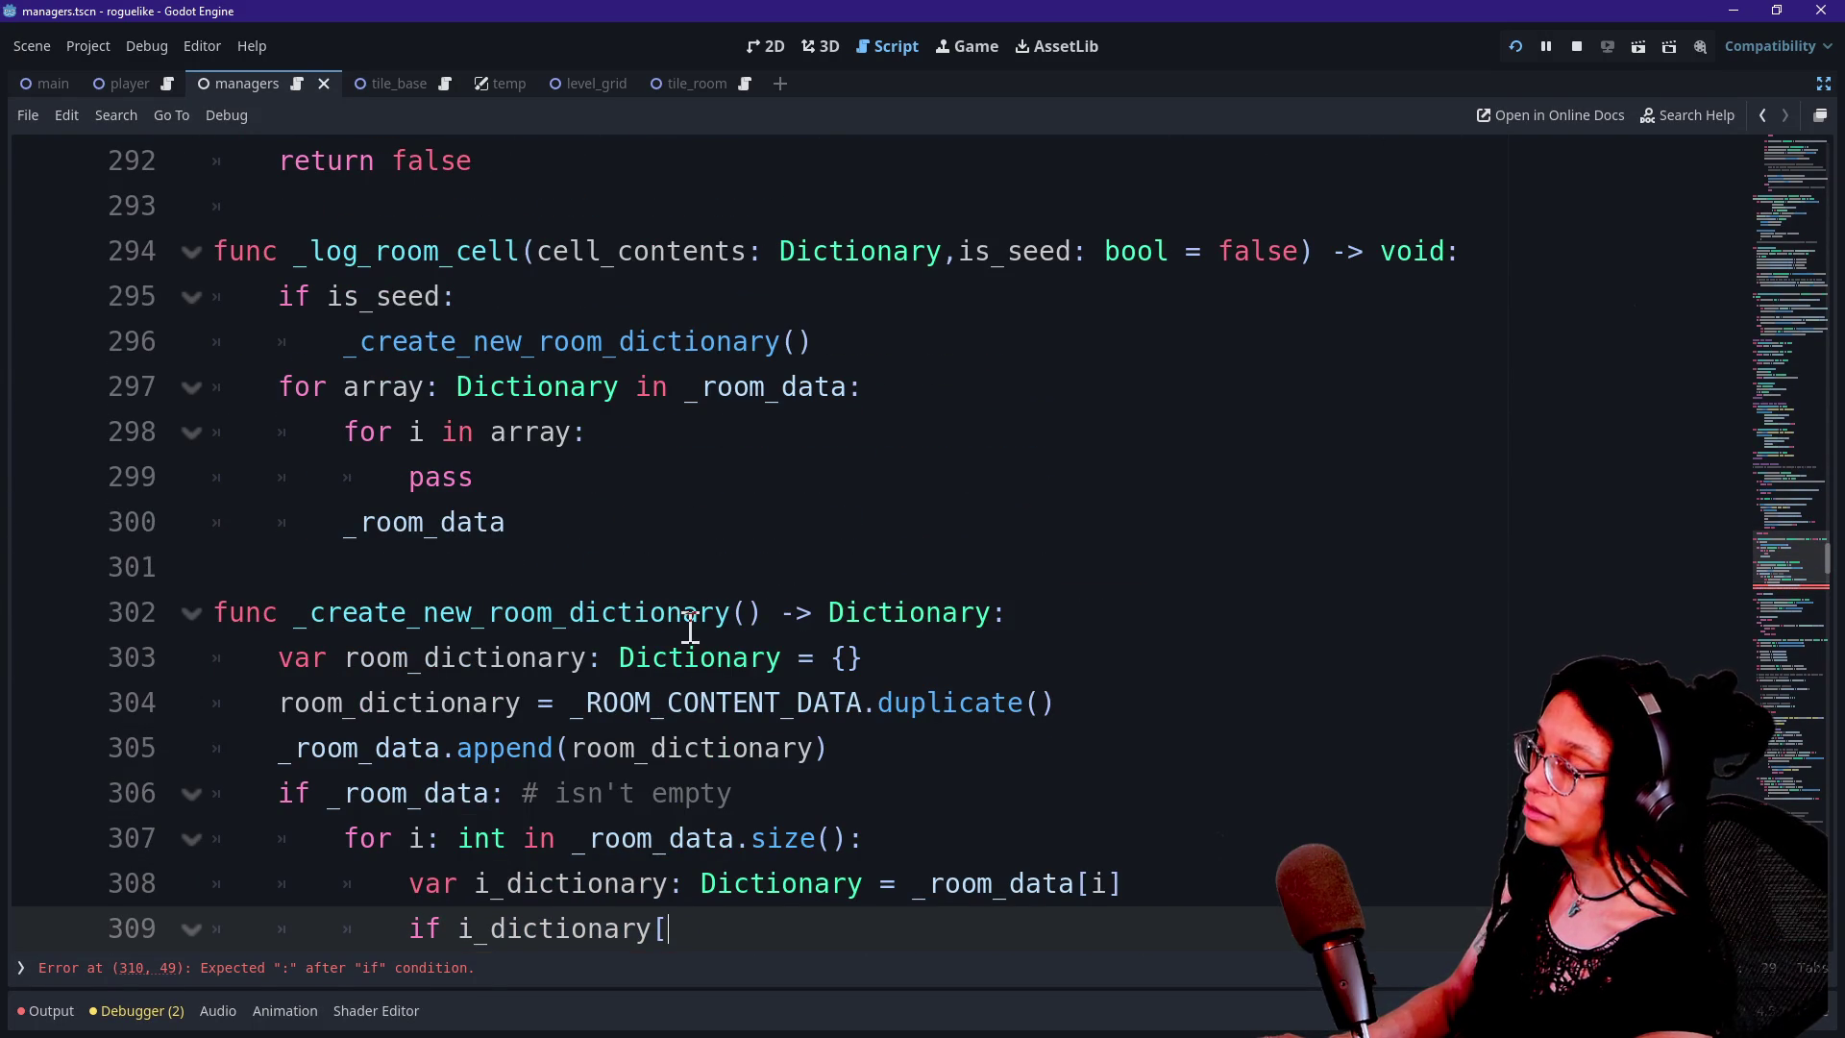
pyautogui.click(654, 581)
pyautogui.press('Up')
pyautogui.press('Up')
pyautogui.press('Up')
pyautogui.press('Up')
pyautogui.press('Up')
pyautogui.press('Up')
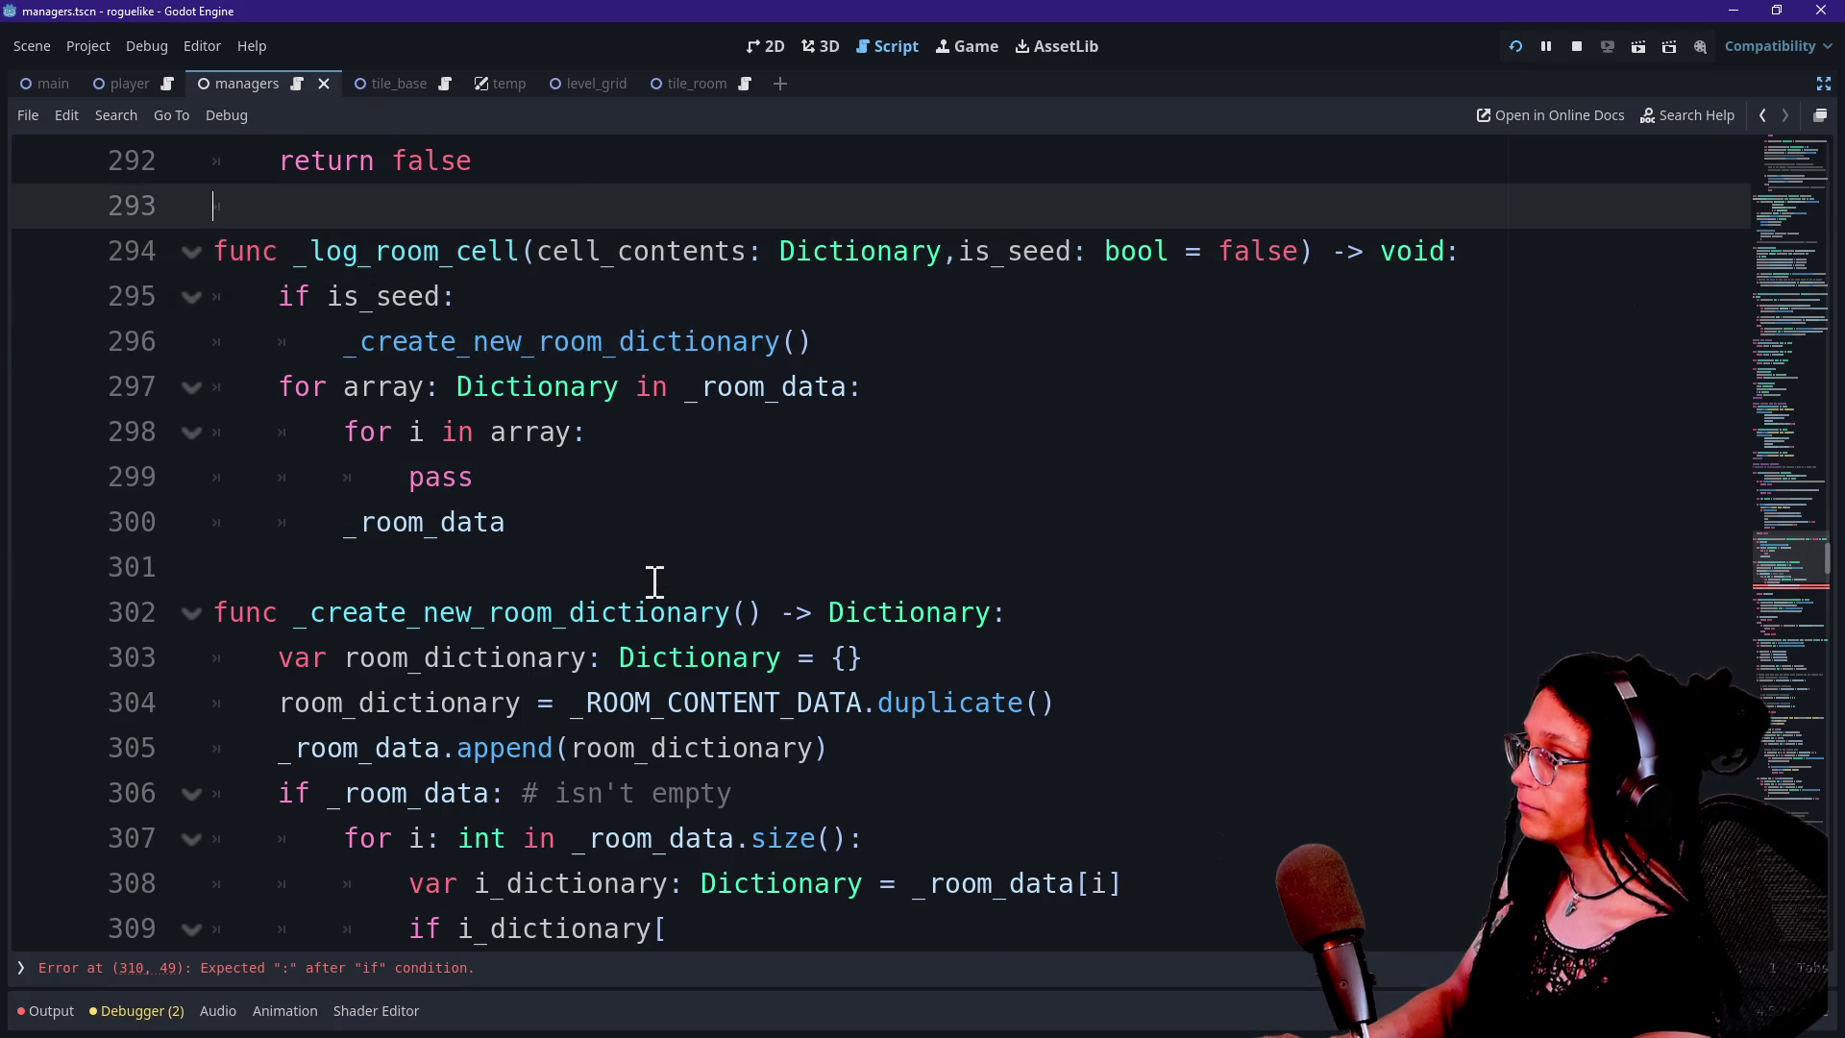
pyautogui.press('Up')
pyautogui.press('Up')
pyautogui.press('Up')
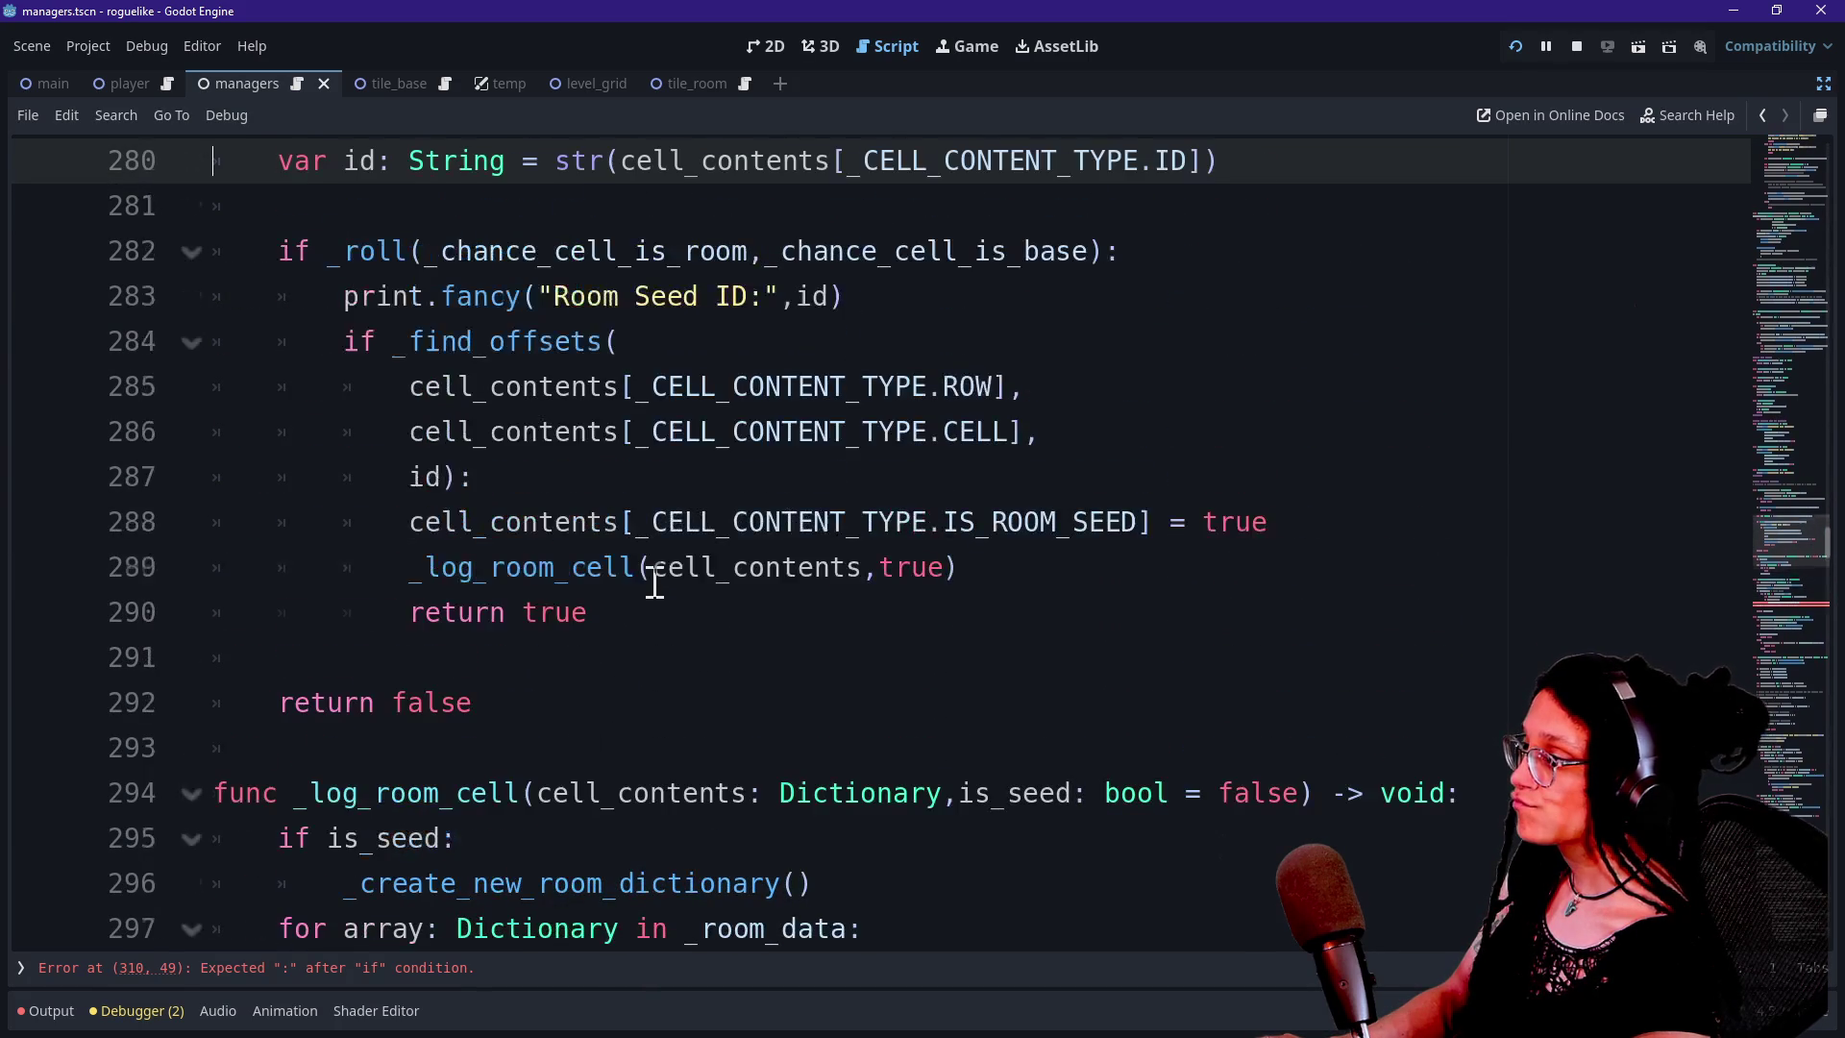